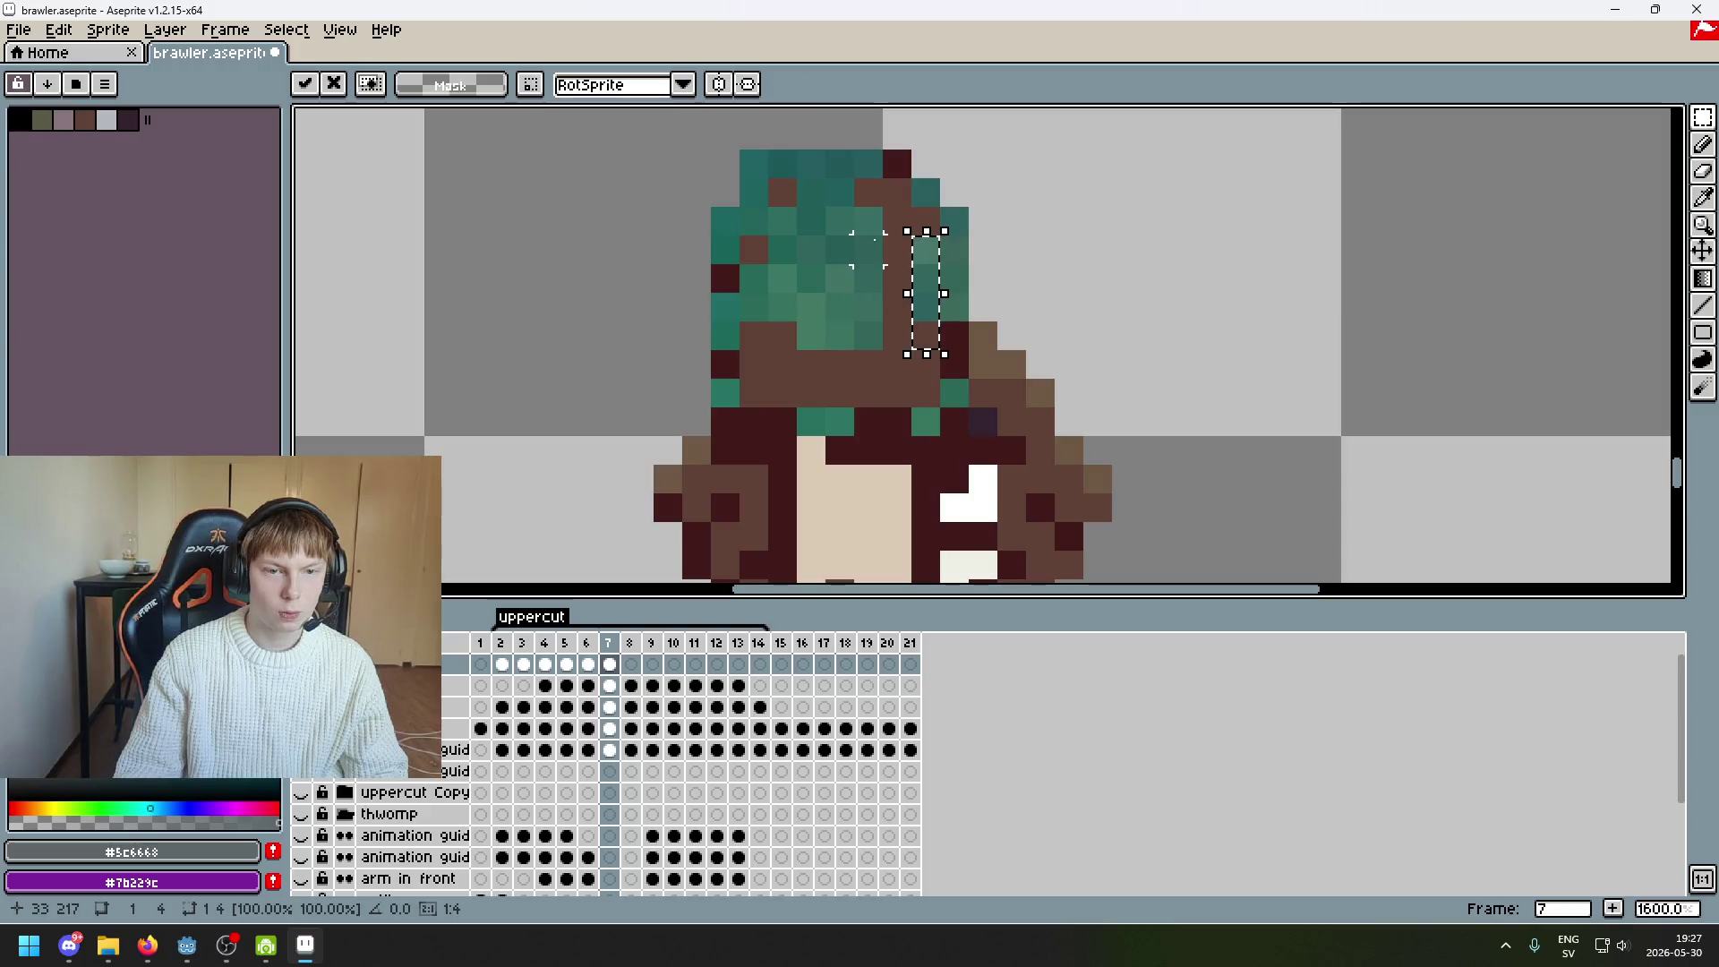
Rearrange the brown helmet stripe into a cross with the rectangular marquee
{"action": "left_click_drag", "start_coordinate": [879, 204], "coordinate": [941, 352]}
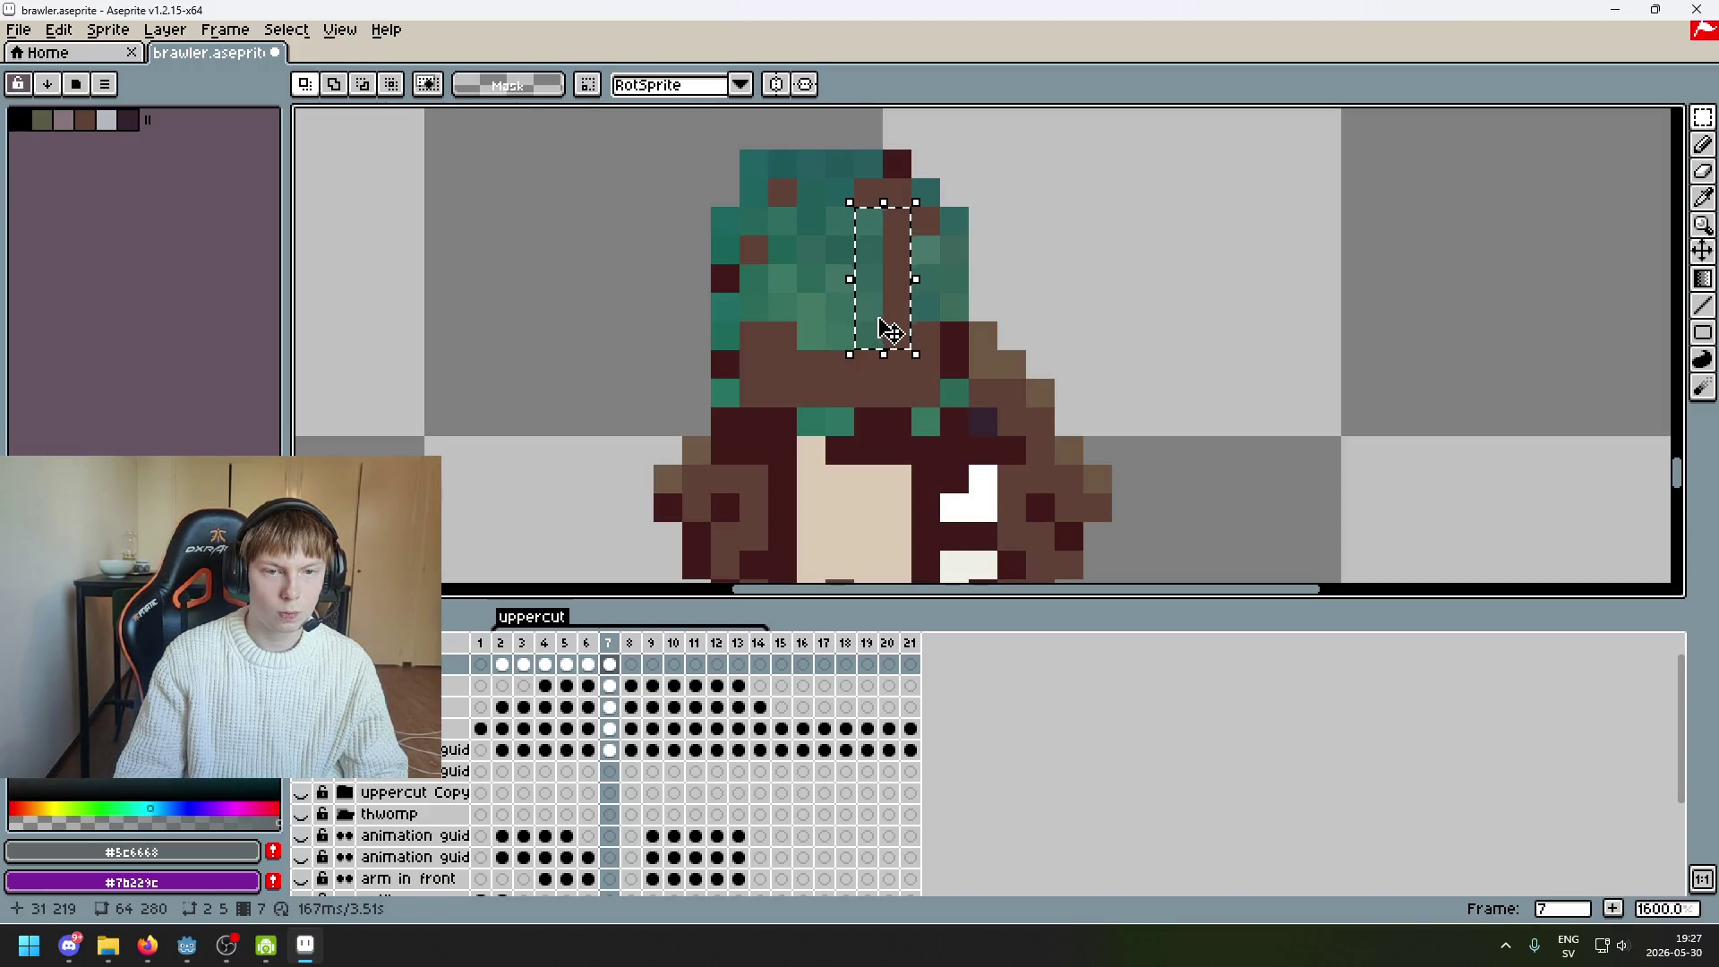
{"action": "mouse_move", "coordinate": [829, 231]}
{"action": "left_mouse_down"}
{"action": "mouse_move", "coordinate": [834, 344]}
{"action": "mouse_move", "coordinate": [859, 295]}
{"action": "left_mouse_up"}
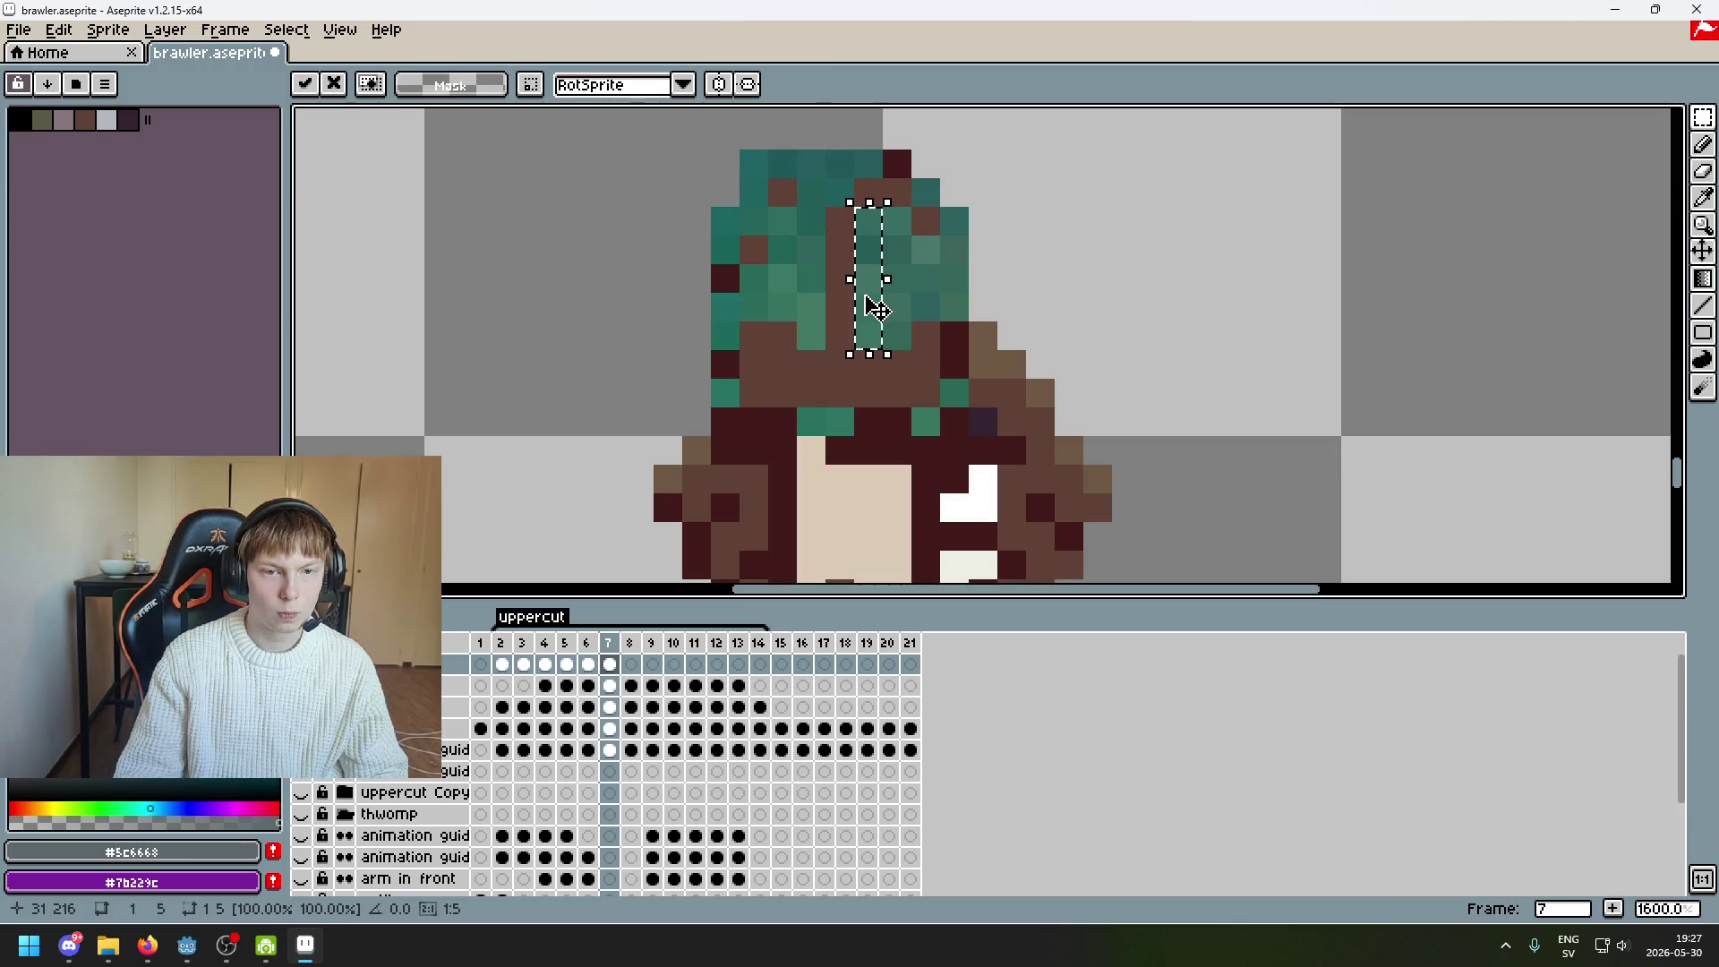
{"action": "left_click", "coordinate": [785, 247], "text": "alt"}
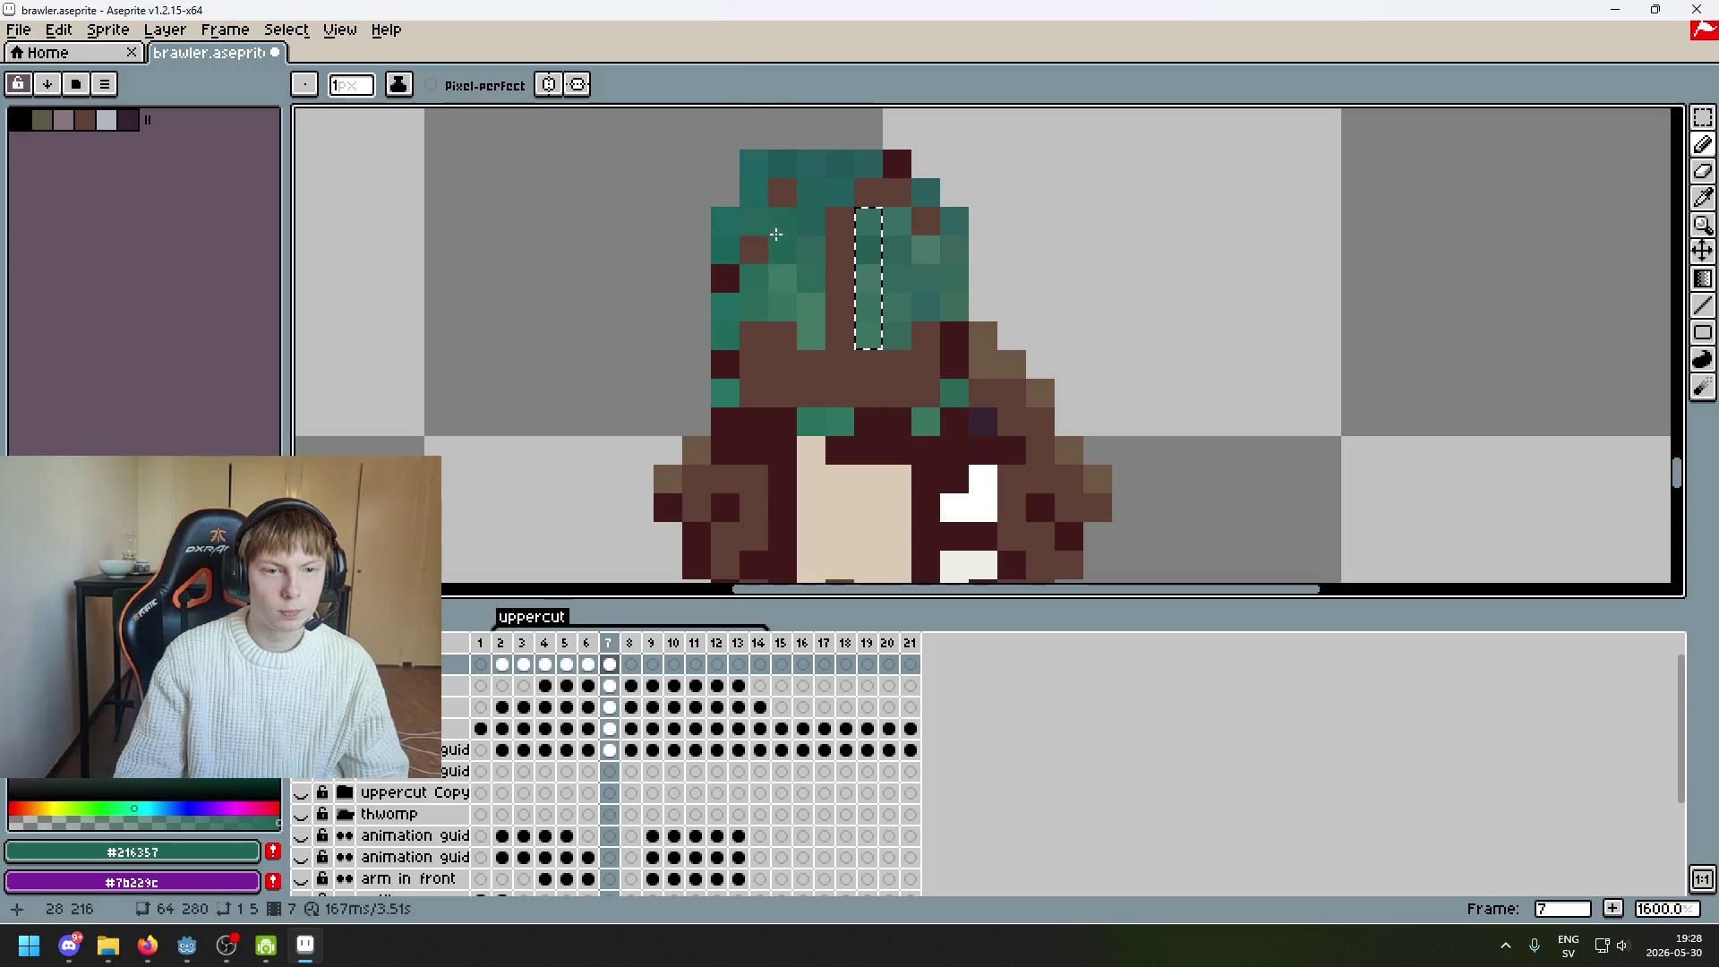
{"action": "key", "text": "ctrl+d"}
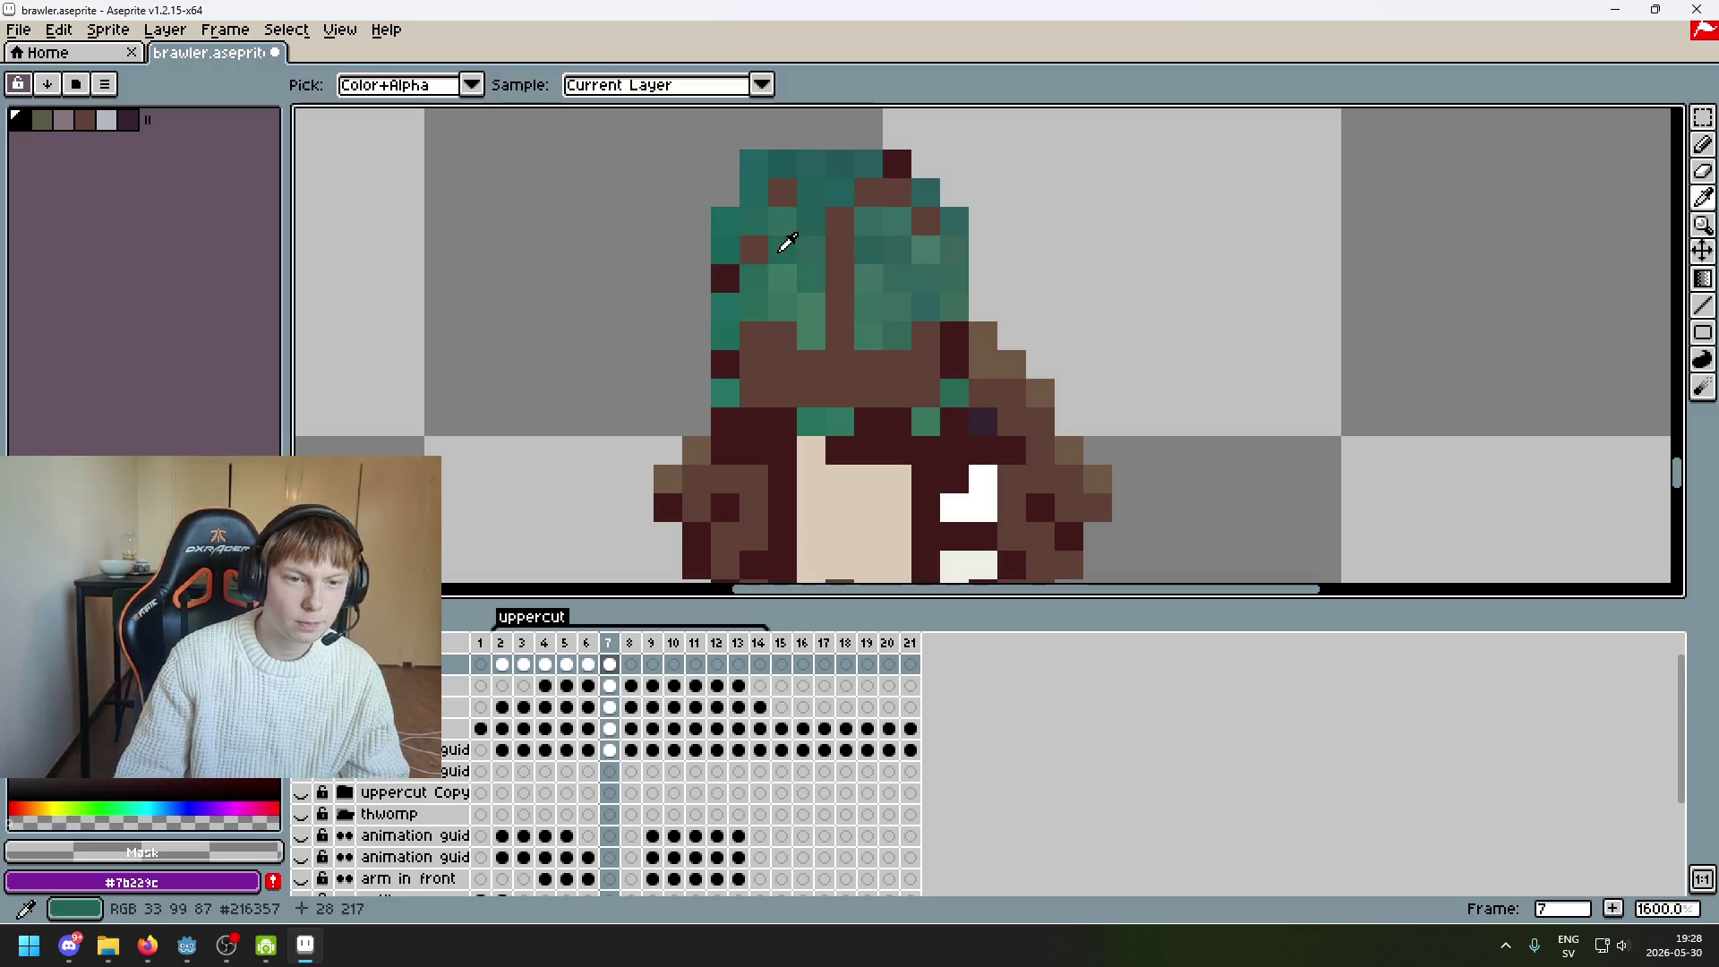
{"action": "left_click", "coordinate": [780, 206], "text": "alt"}
{"action": "key", "text": "alt"}
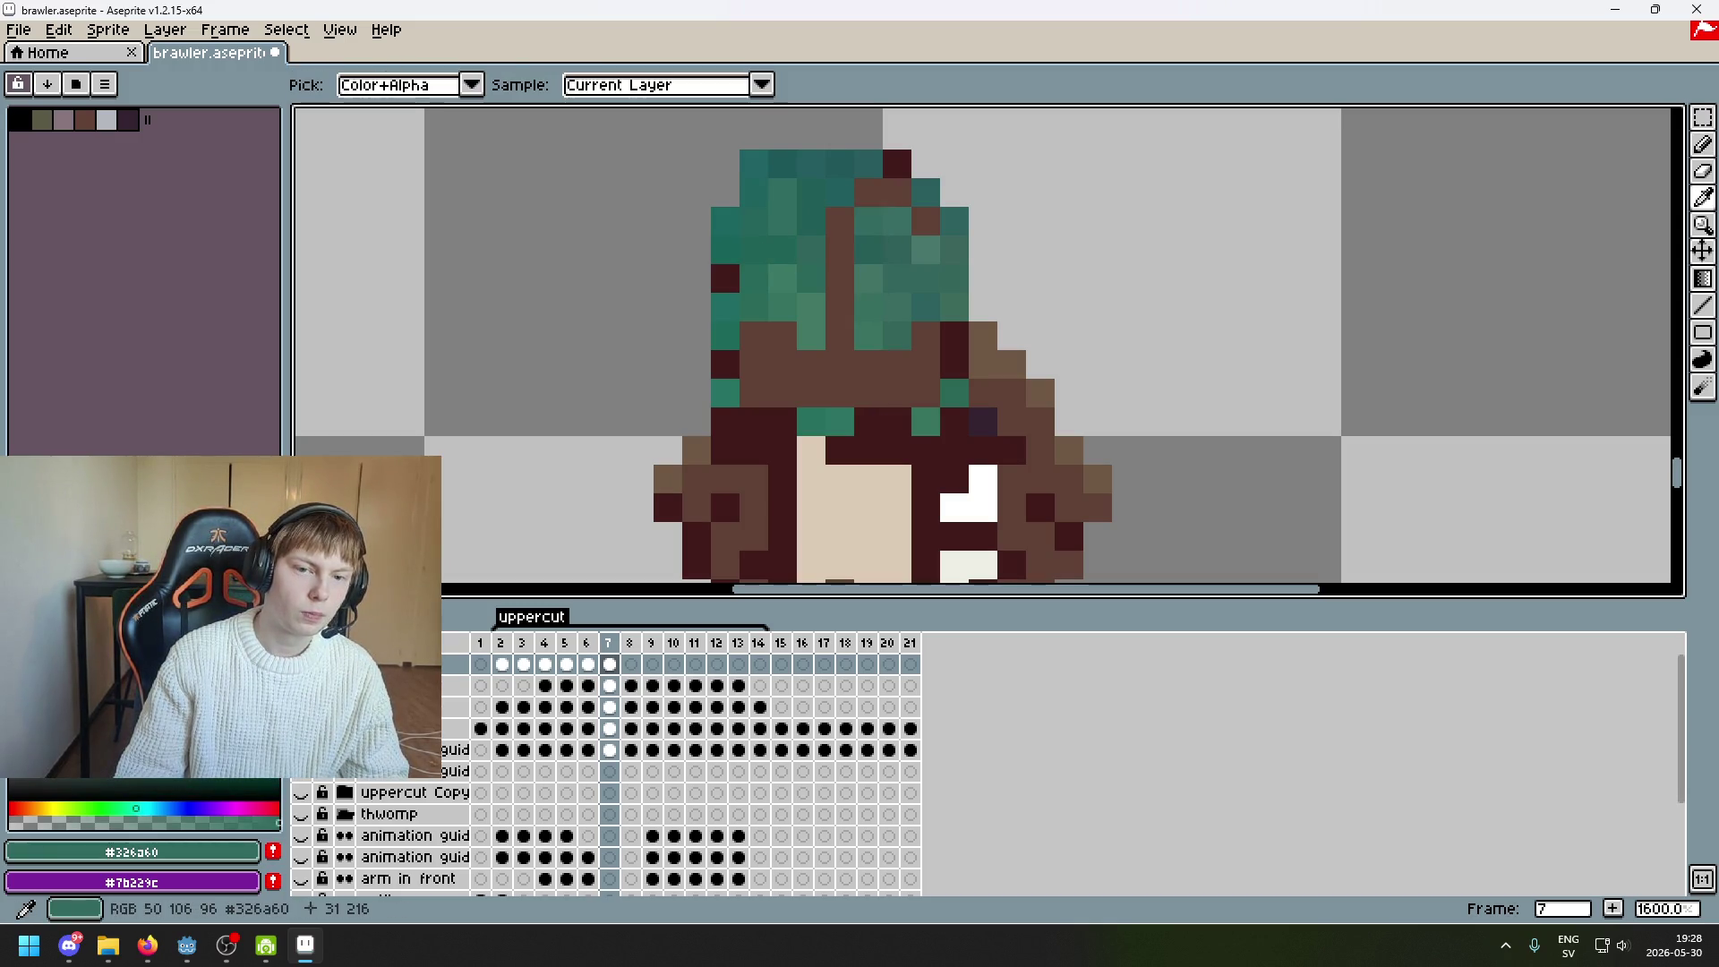
{"action": "left_click", "coordinate": [927, 240], "text": "alt"}
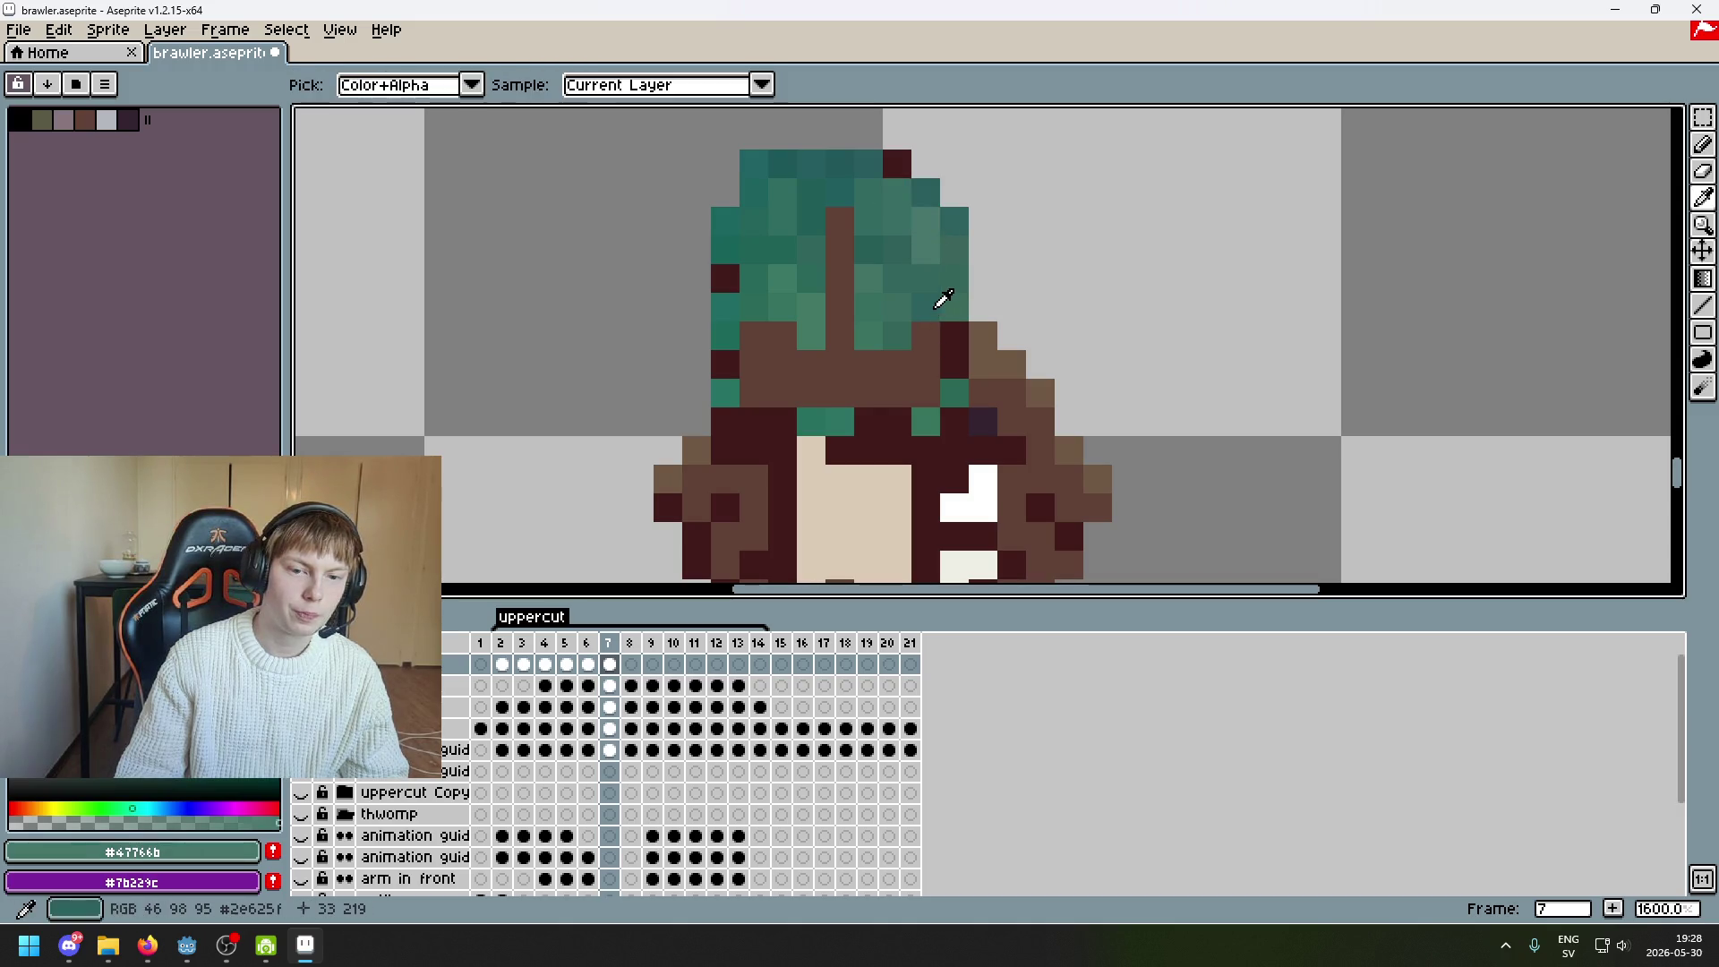
{"action": "left_click", "coordinate": [943, 299], "text": "alt"}
{"action": "key", "text": "m"}
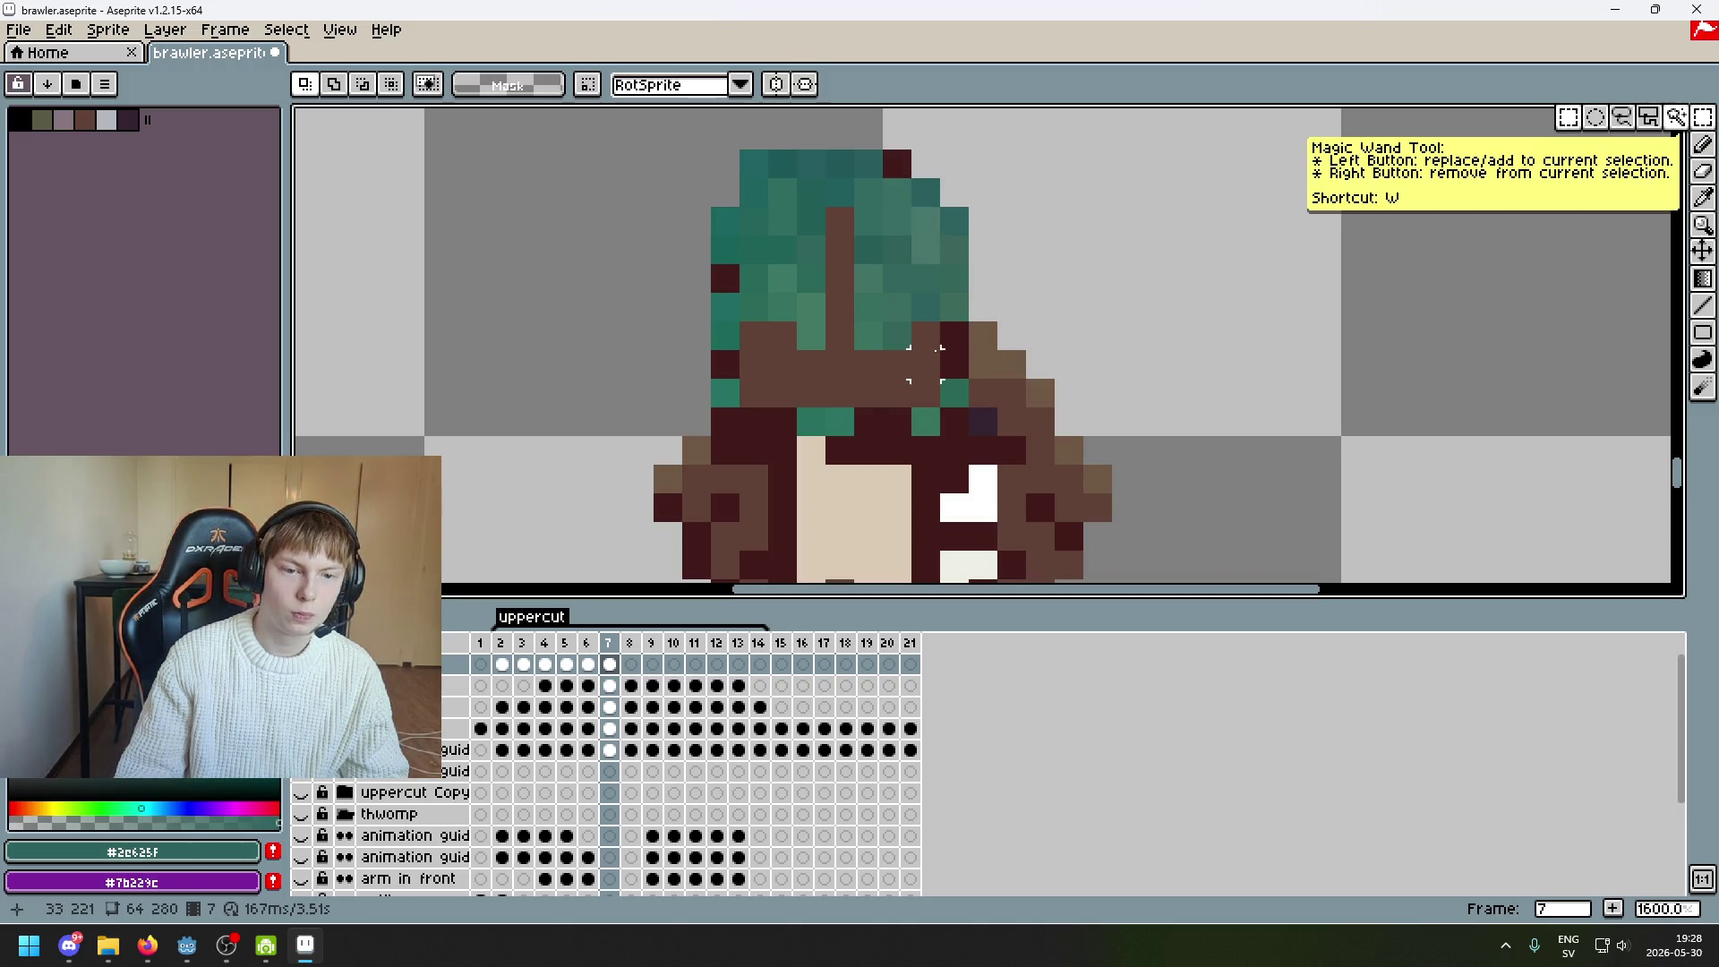
{"action": "mouse_move", "coordinate": [945, 382]}
{"action": "left_mouse_down"}
{"action": "mouse_move", "coordinate": [735, 288]}
{"action": "mouse_move", "coordinate": [817, 367]}
{"action": "left_mouse_up"}
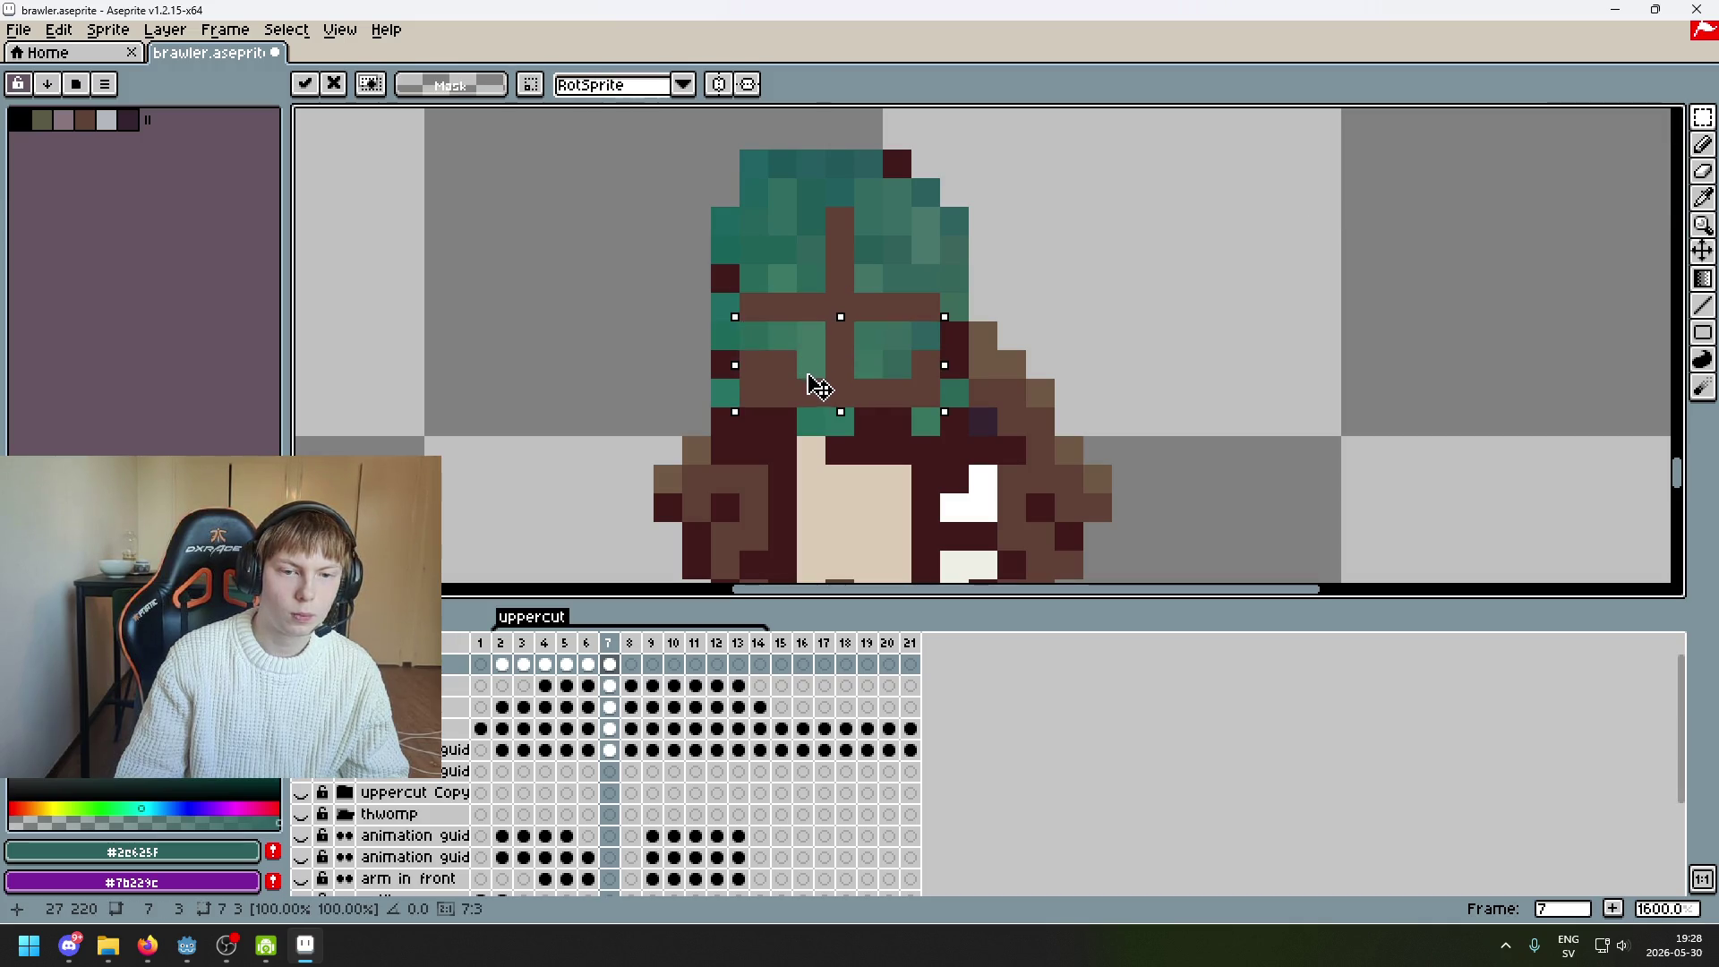
{"action": "key", "text": "i"}
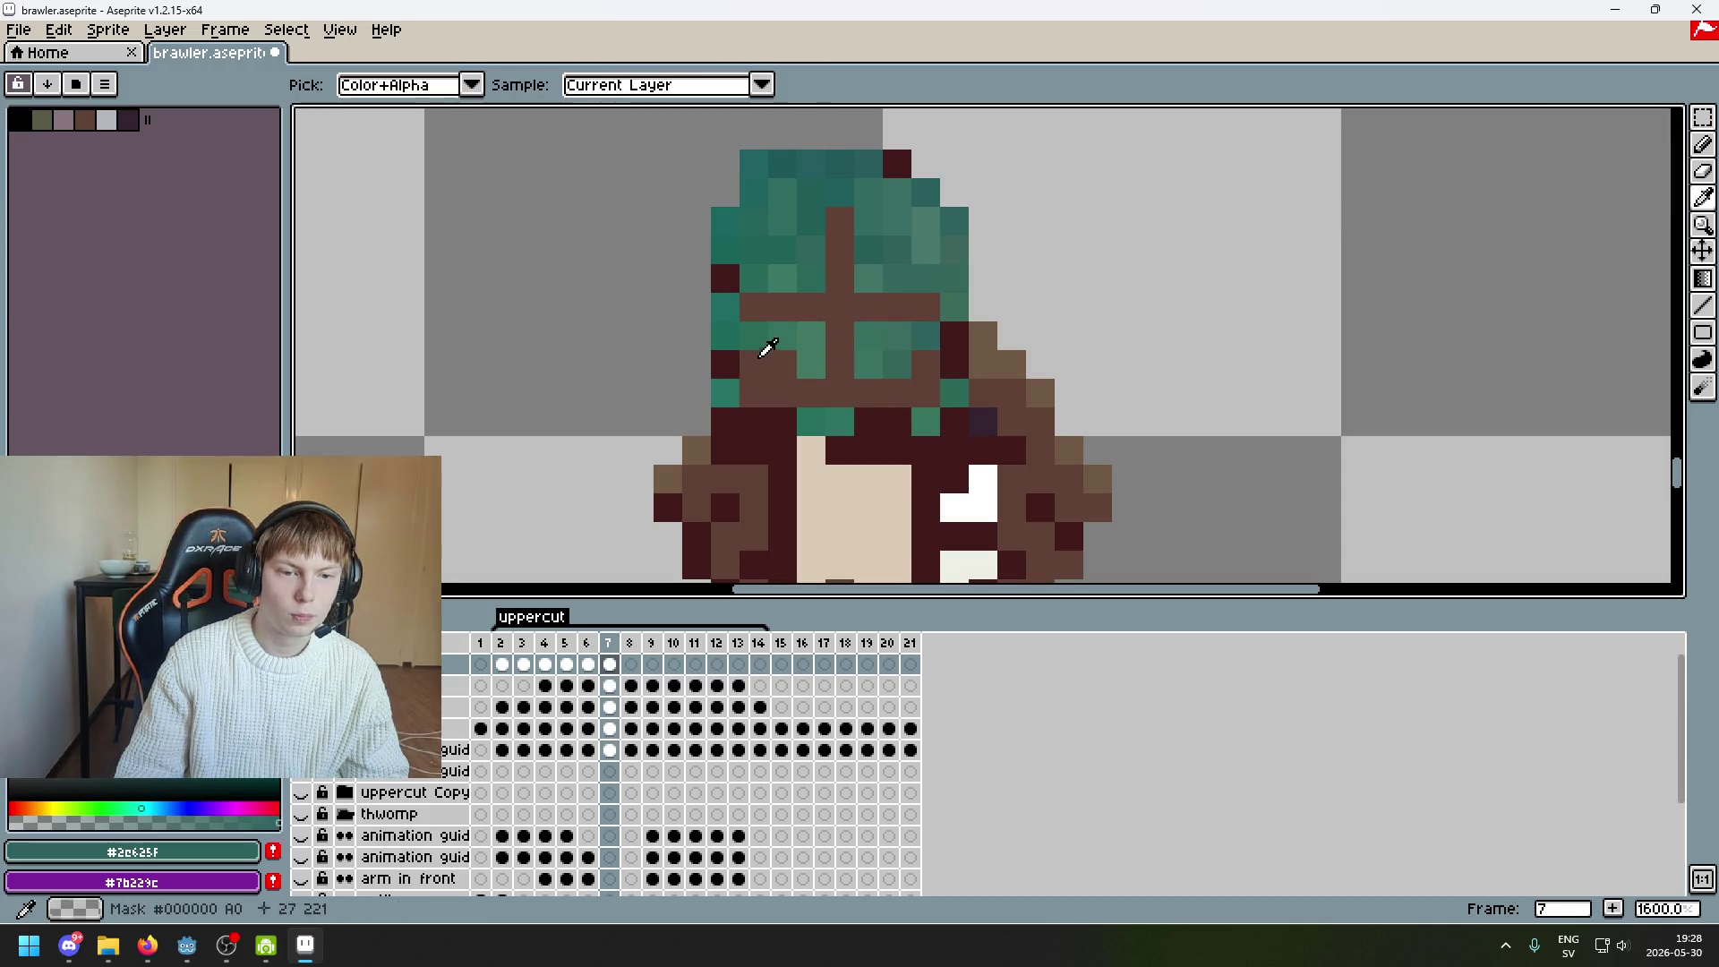
Pencil the stray brown pixels around the cross with sampled helmet teals
{"action": "left_click", "coordinate": [771, 328]}
{"action": "key", "text": "b"}
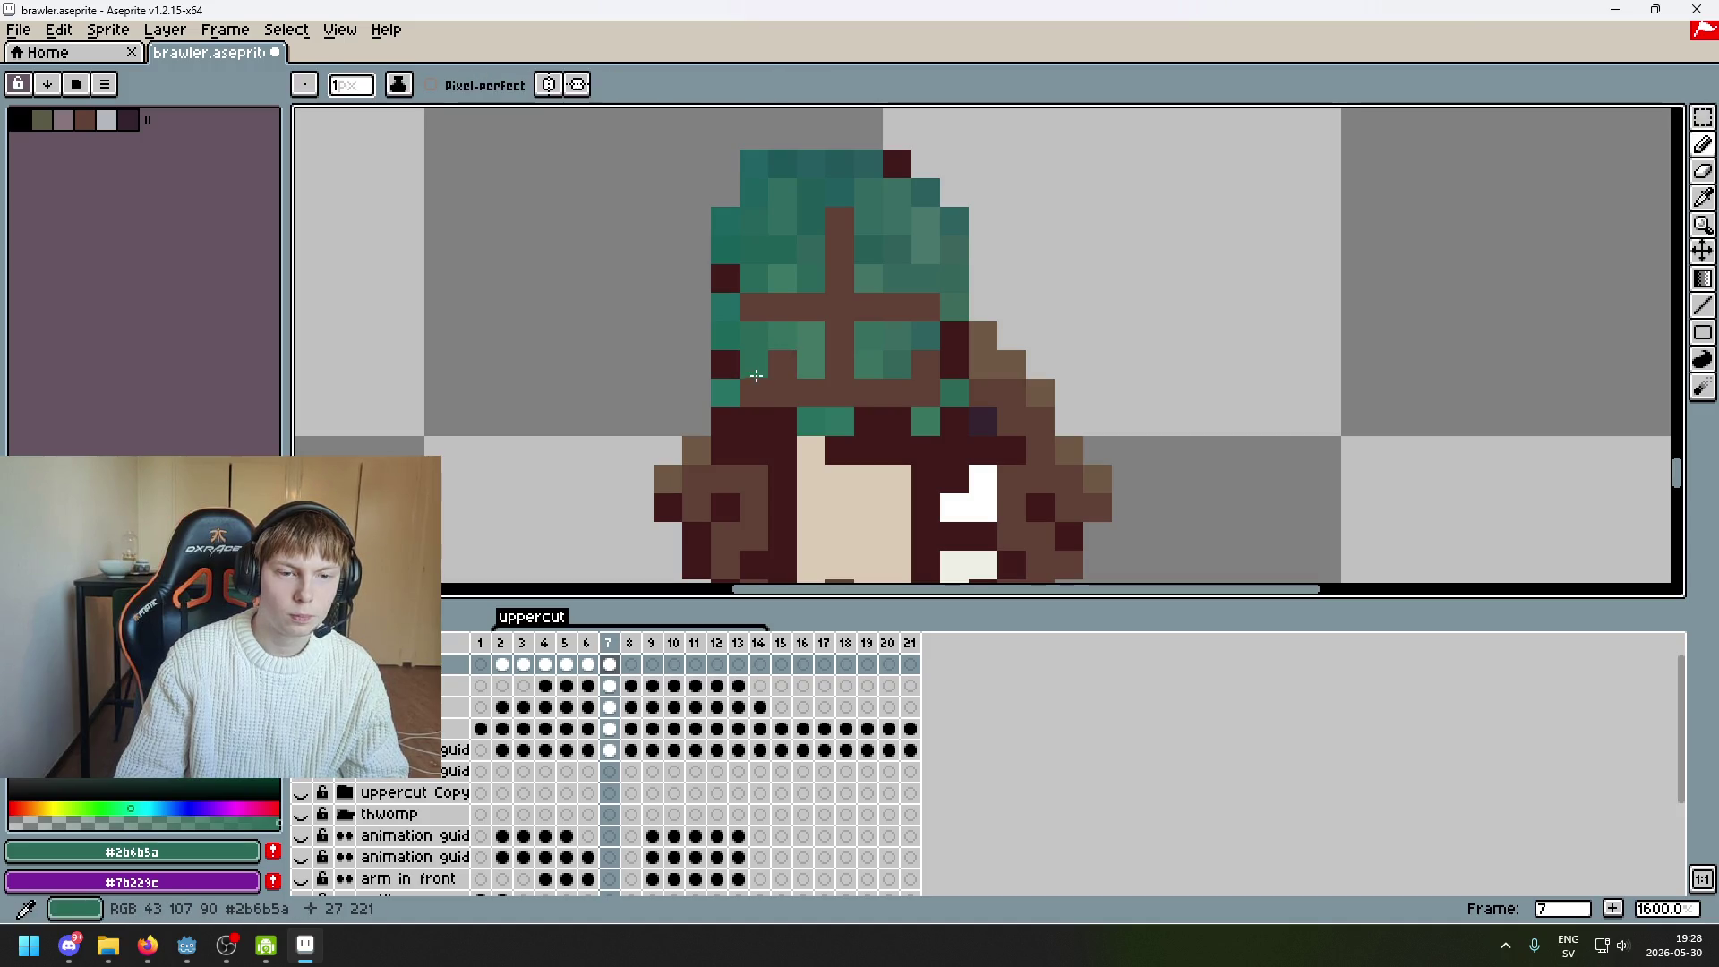
{"action": "left_click_drag", "start_coordinate": [757, 371], "coordinate": [756, 394]}
{"action": "left_click", "coordinate": [798, 357], "text": "alt"}
{"action": "left_click", "coordinate": [788, 391]}
{"action": "left_click", "coordinate": [820, 367], "text": "alt"}
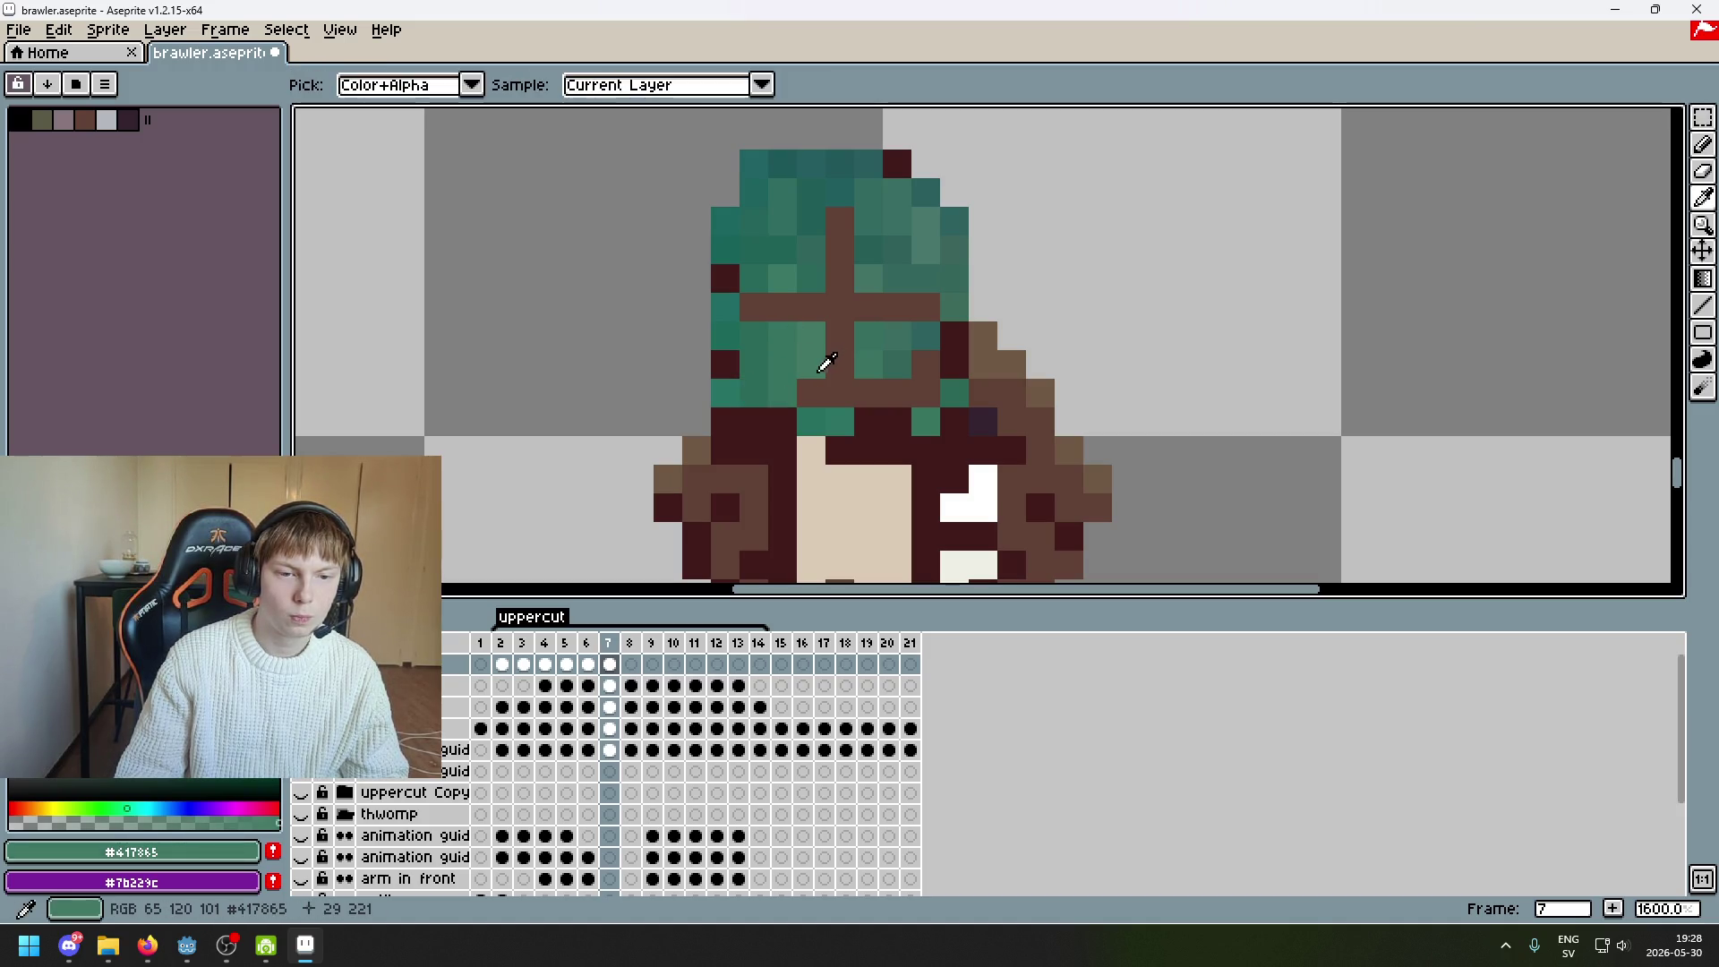
{"action": "left_click", "coordinate": [815, 393]}
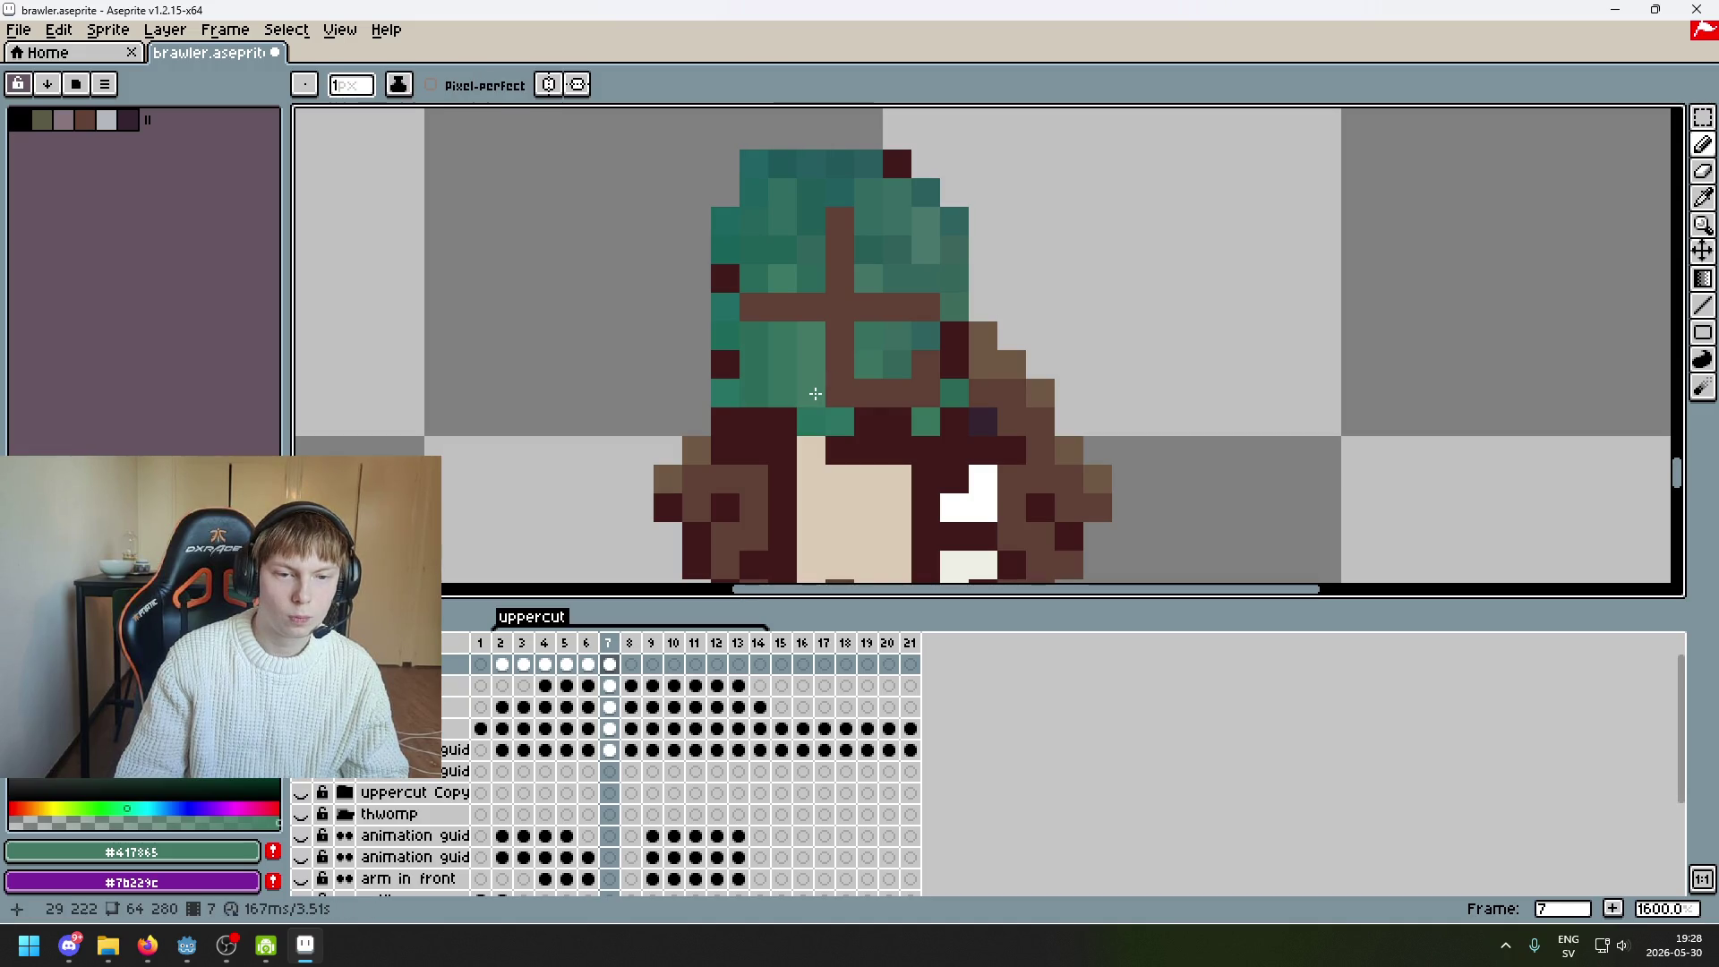
{"action": "left_click", "coordinate": [816, 399], "text": "alt"}
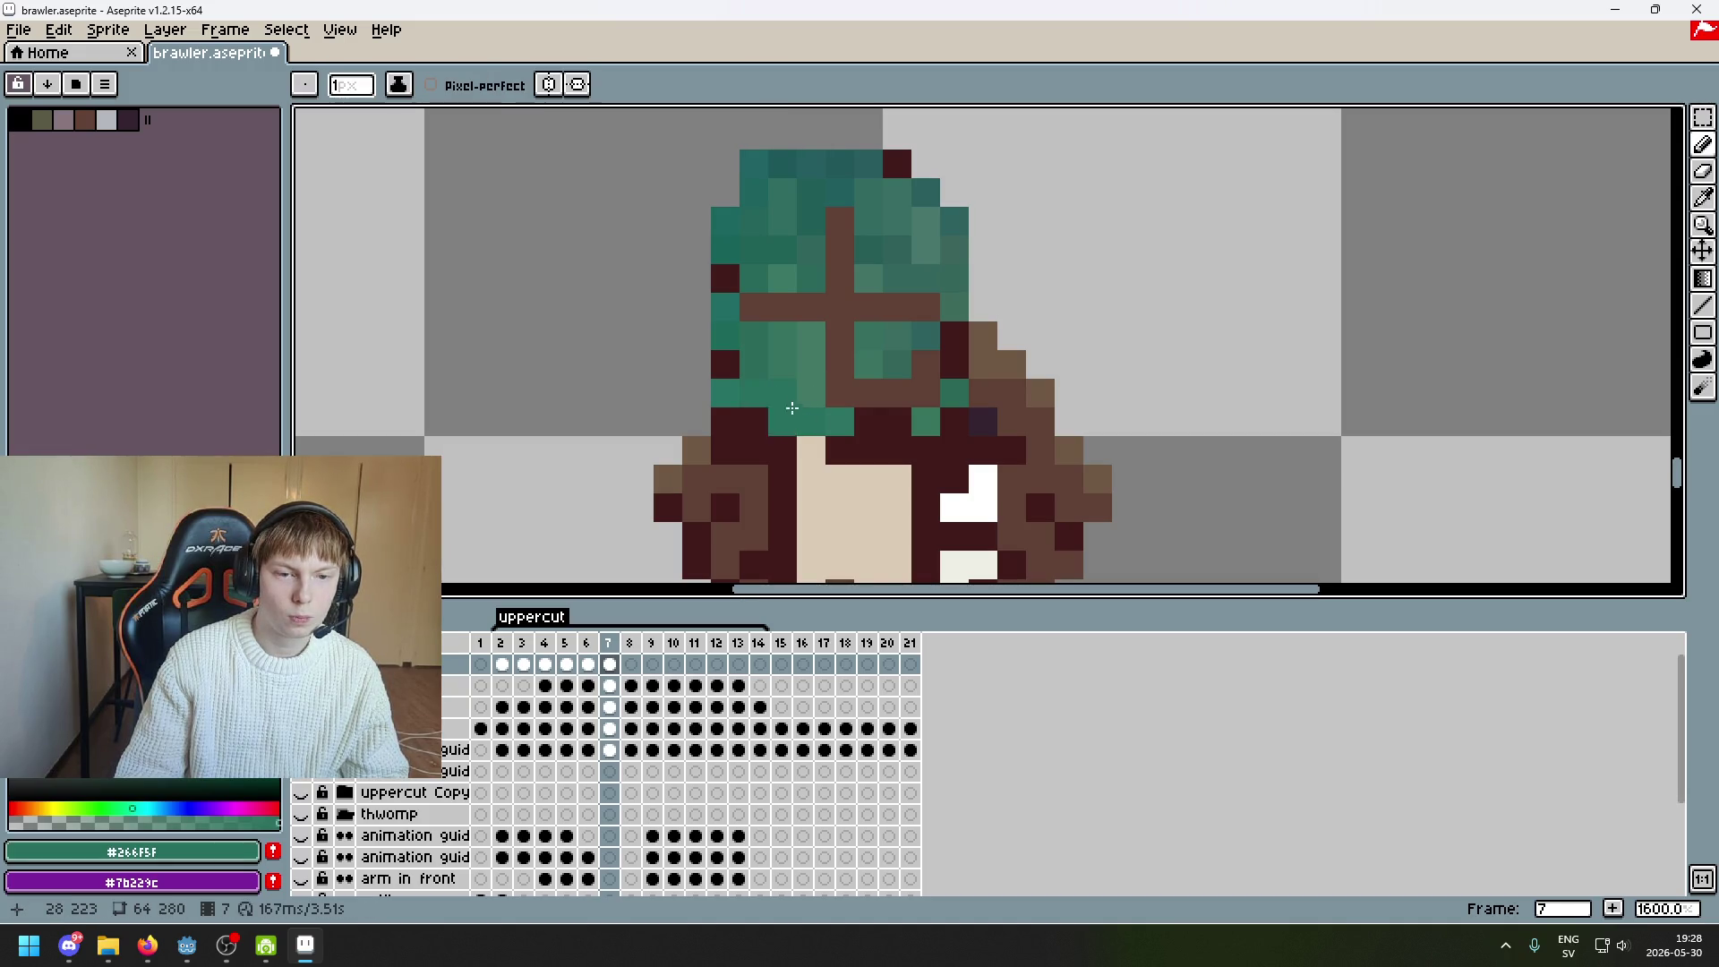
{"action": "left_click", "coordinate": [834, 419], "text": "alt"}
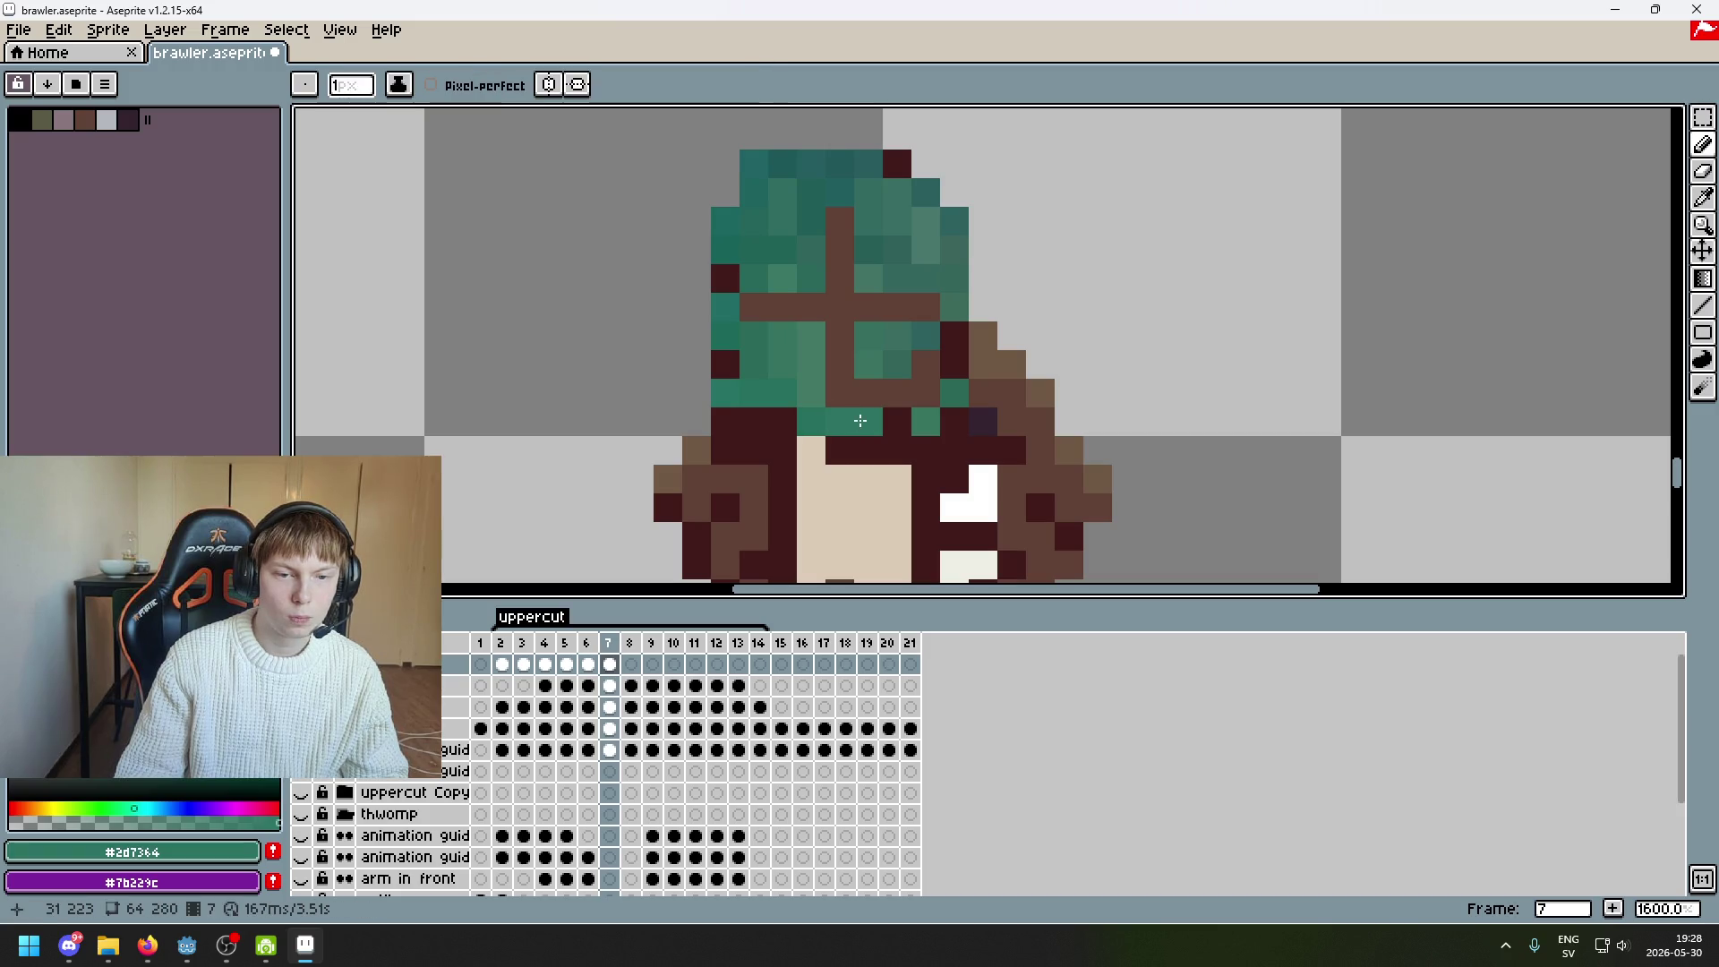
{"action": "key", "text": "ctrl+z"}
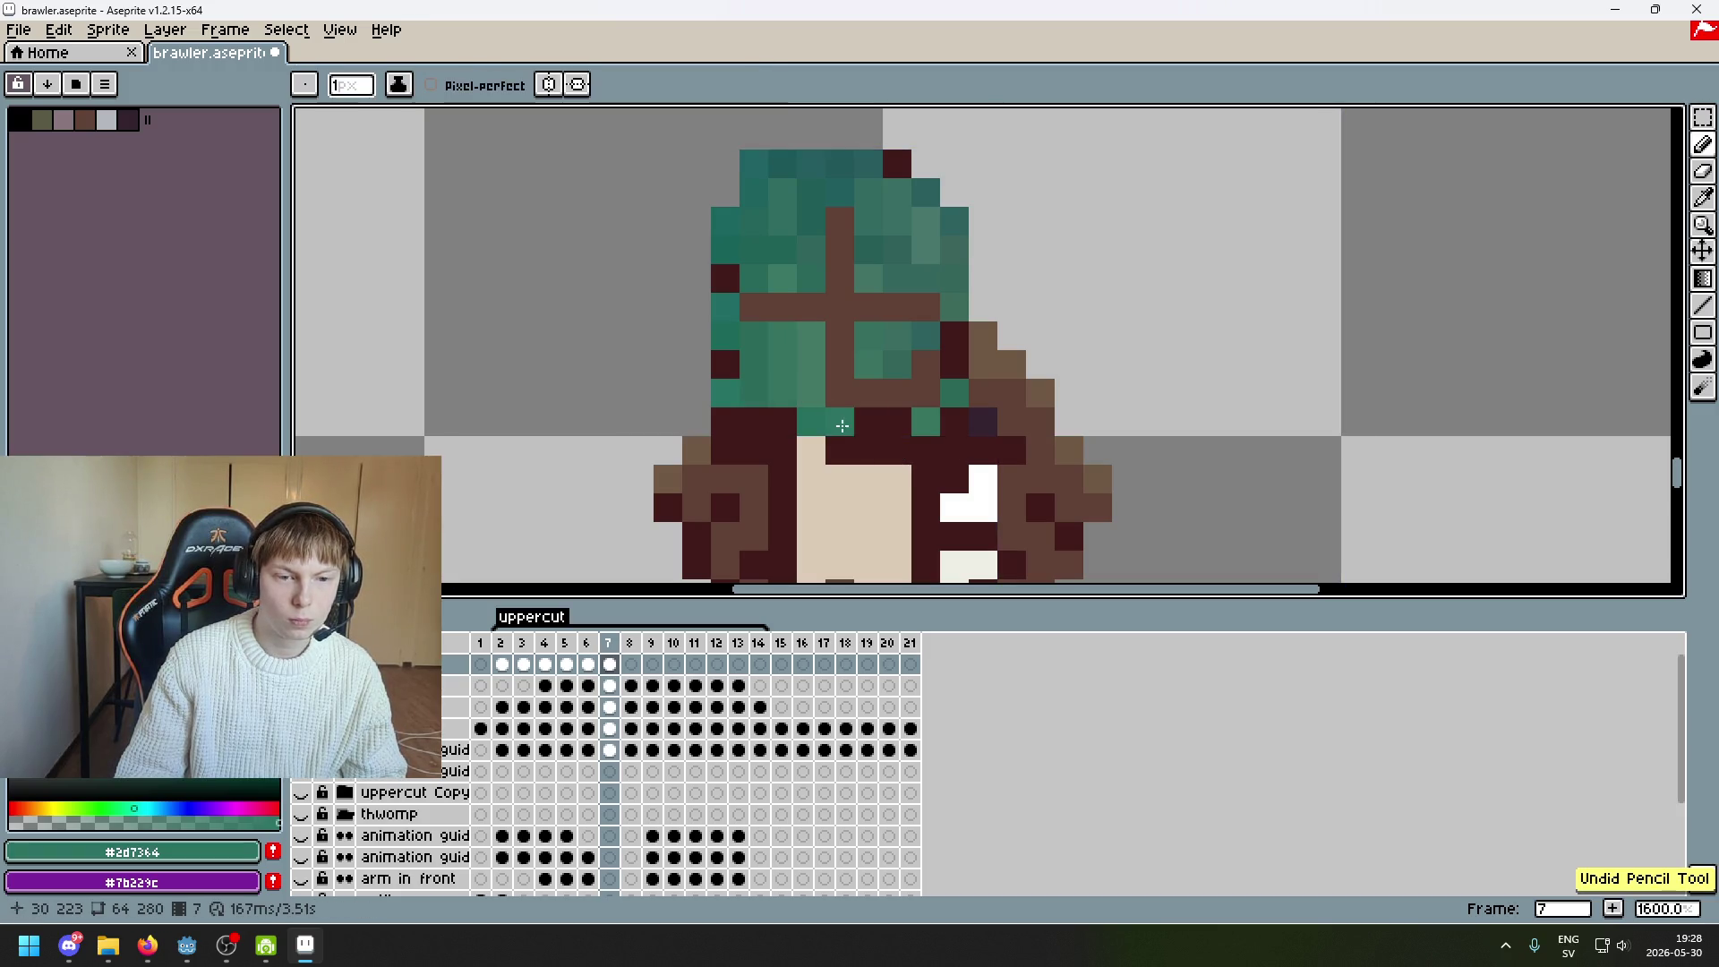
Fill the dark pixel row under the helmet with deeper and mid teals
{"action": "left_click", "coordinate": [737, 384], "text": "alt"}
{"action": "left_click_drag", "start_coordinate": [739, 393], "coordinate": [795, 399]}
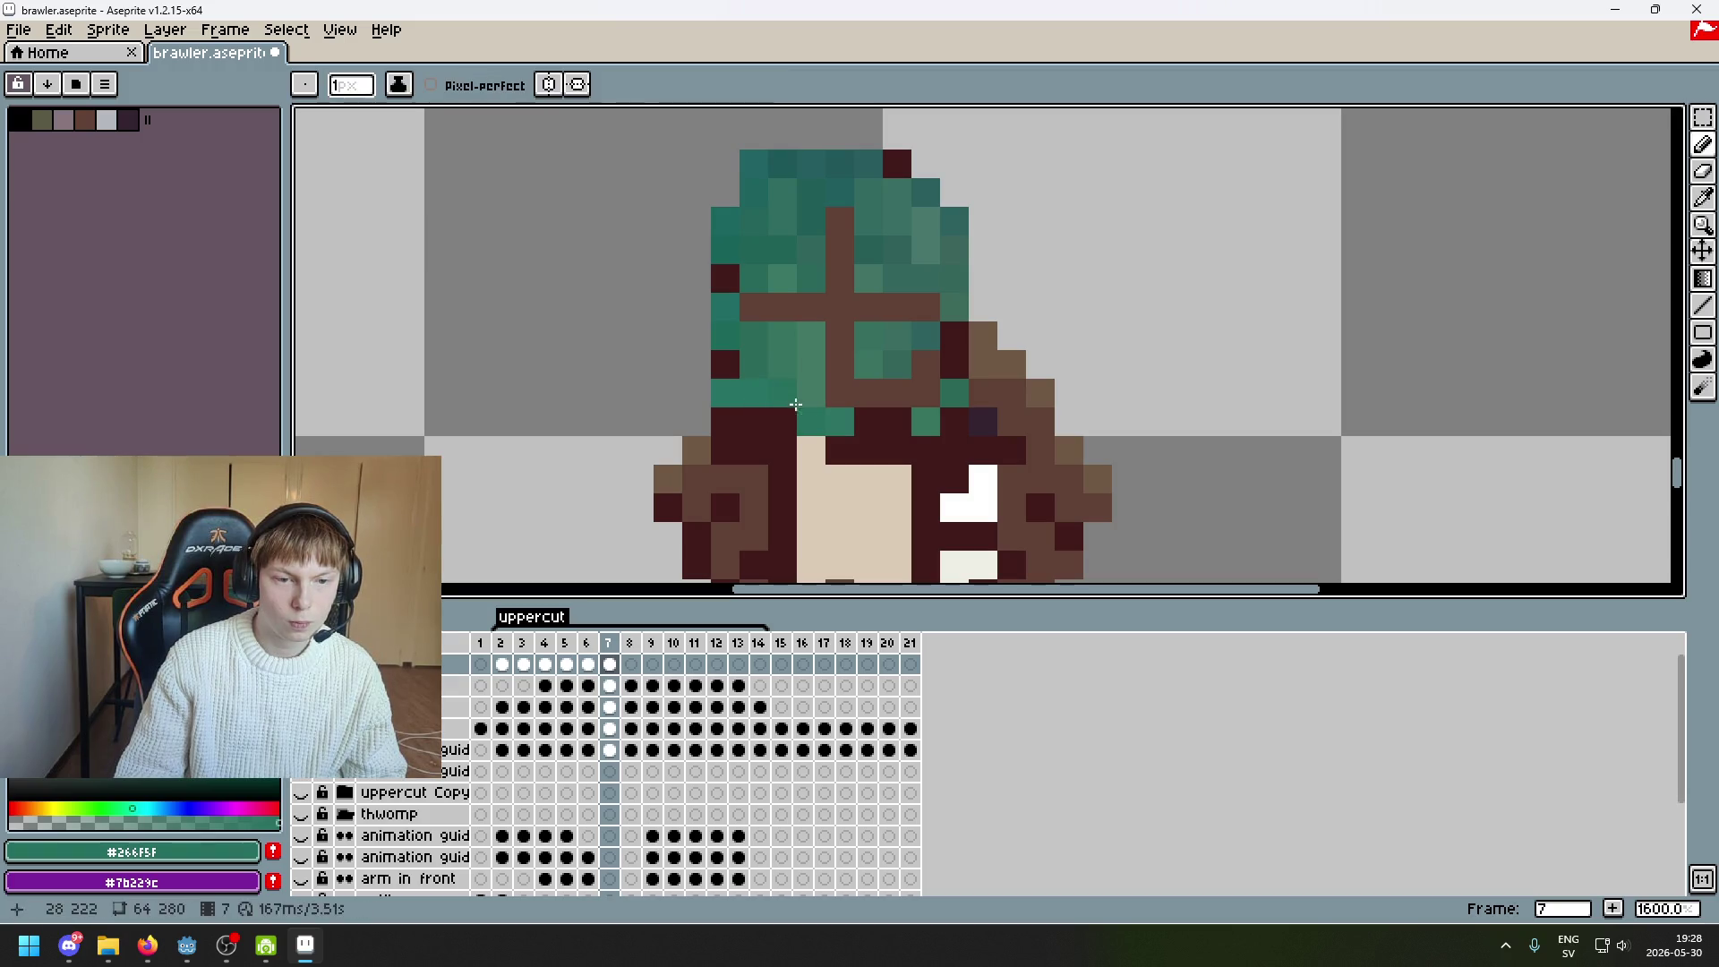
{"action": "key", "text": "alt"}
{"action": "left_click", "coordinate": [836, 414]}
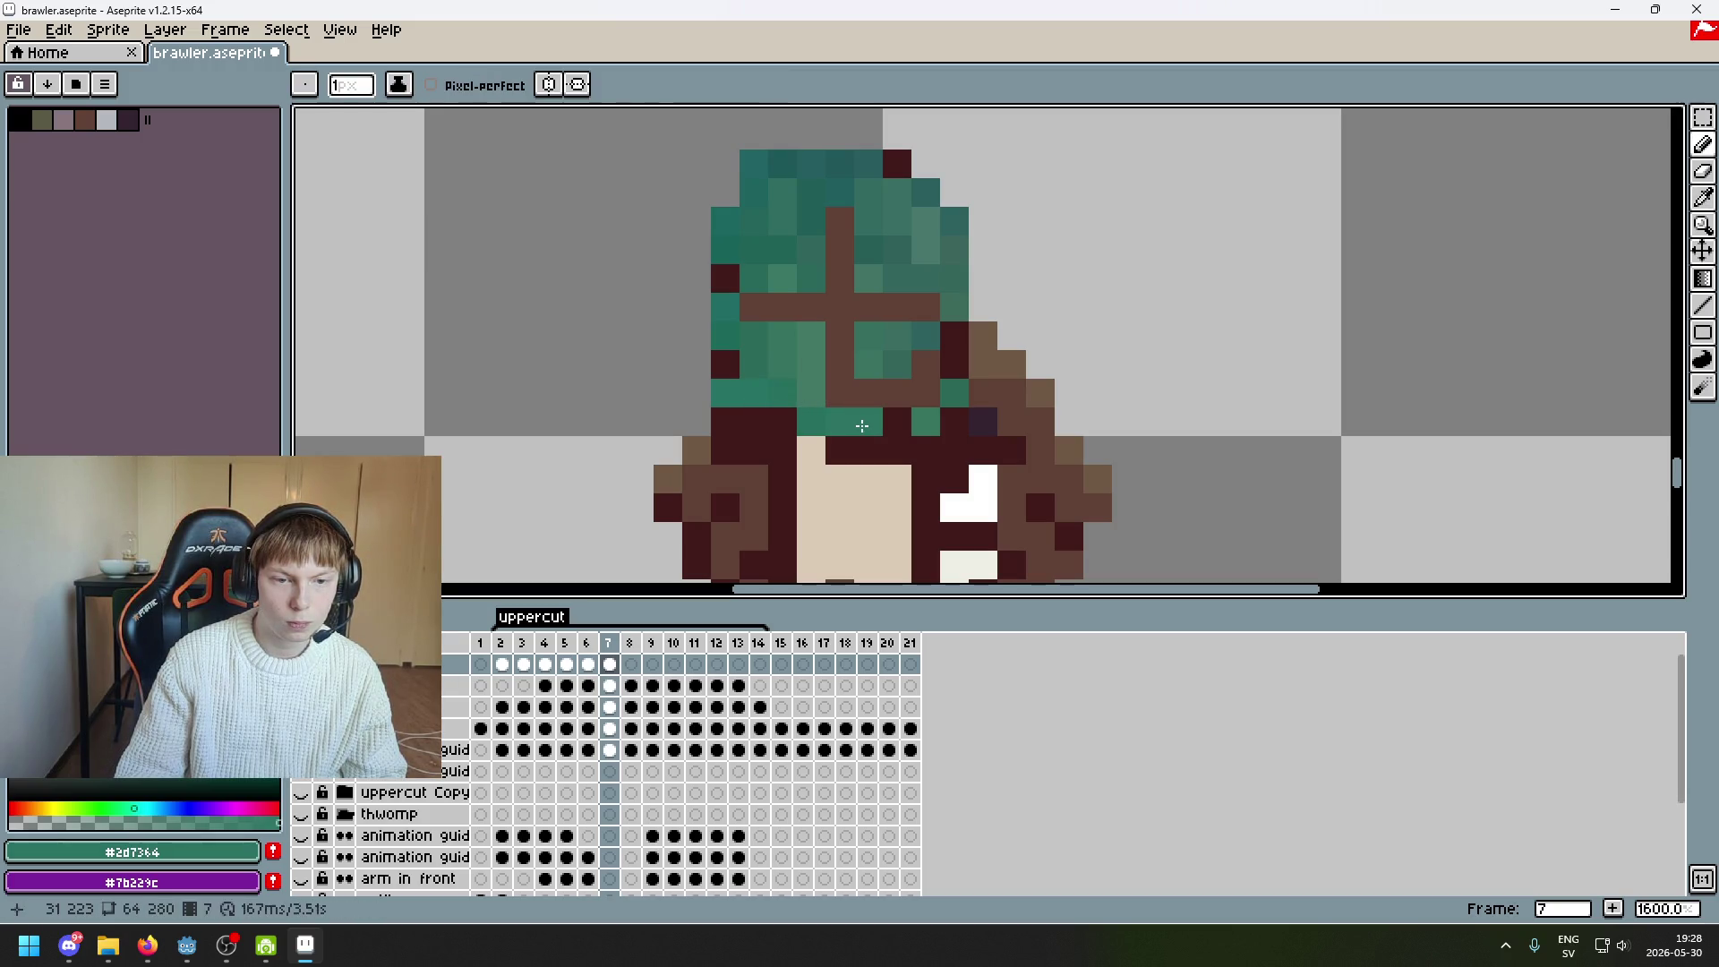
{"action": "left_click", "coordinate": [928, 414], "text": "alt"}
{"action": "mouse_move", "coordinate": [928, 414]}
{"action": "left_mouse_down"}
{"action": "mouse_move", "coordinate": [901, 430]}
{"action": "mouse_move", "coordinate": [940, 403]}
{"action": "left_mouse_up"}
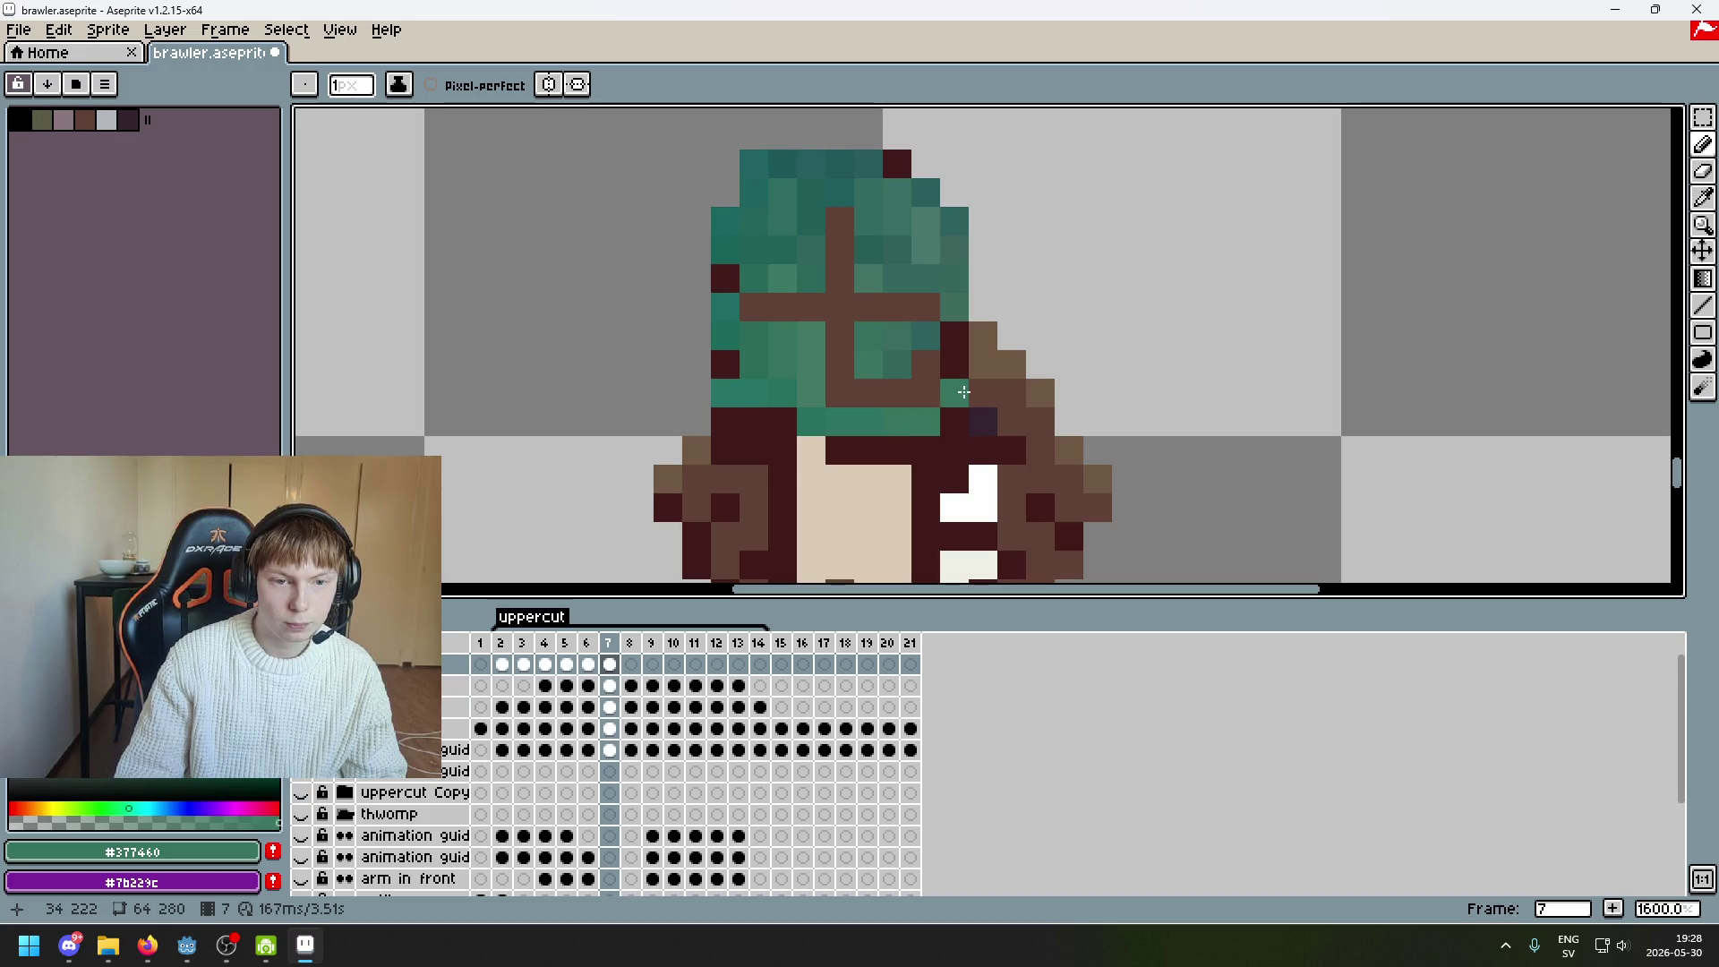
{"action": "left_click", "coordinate": [1703, 117]}
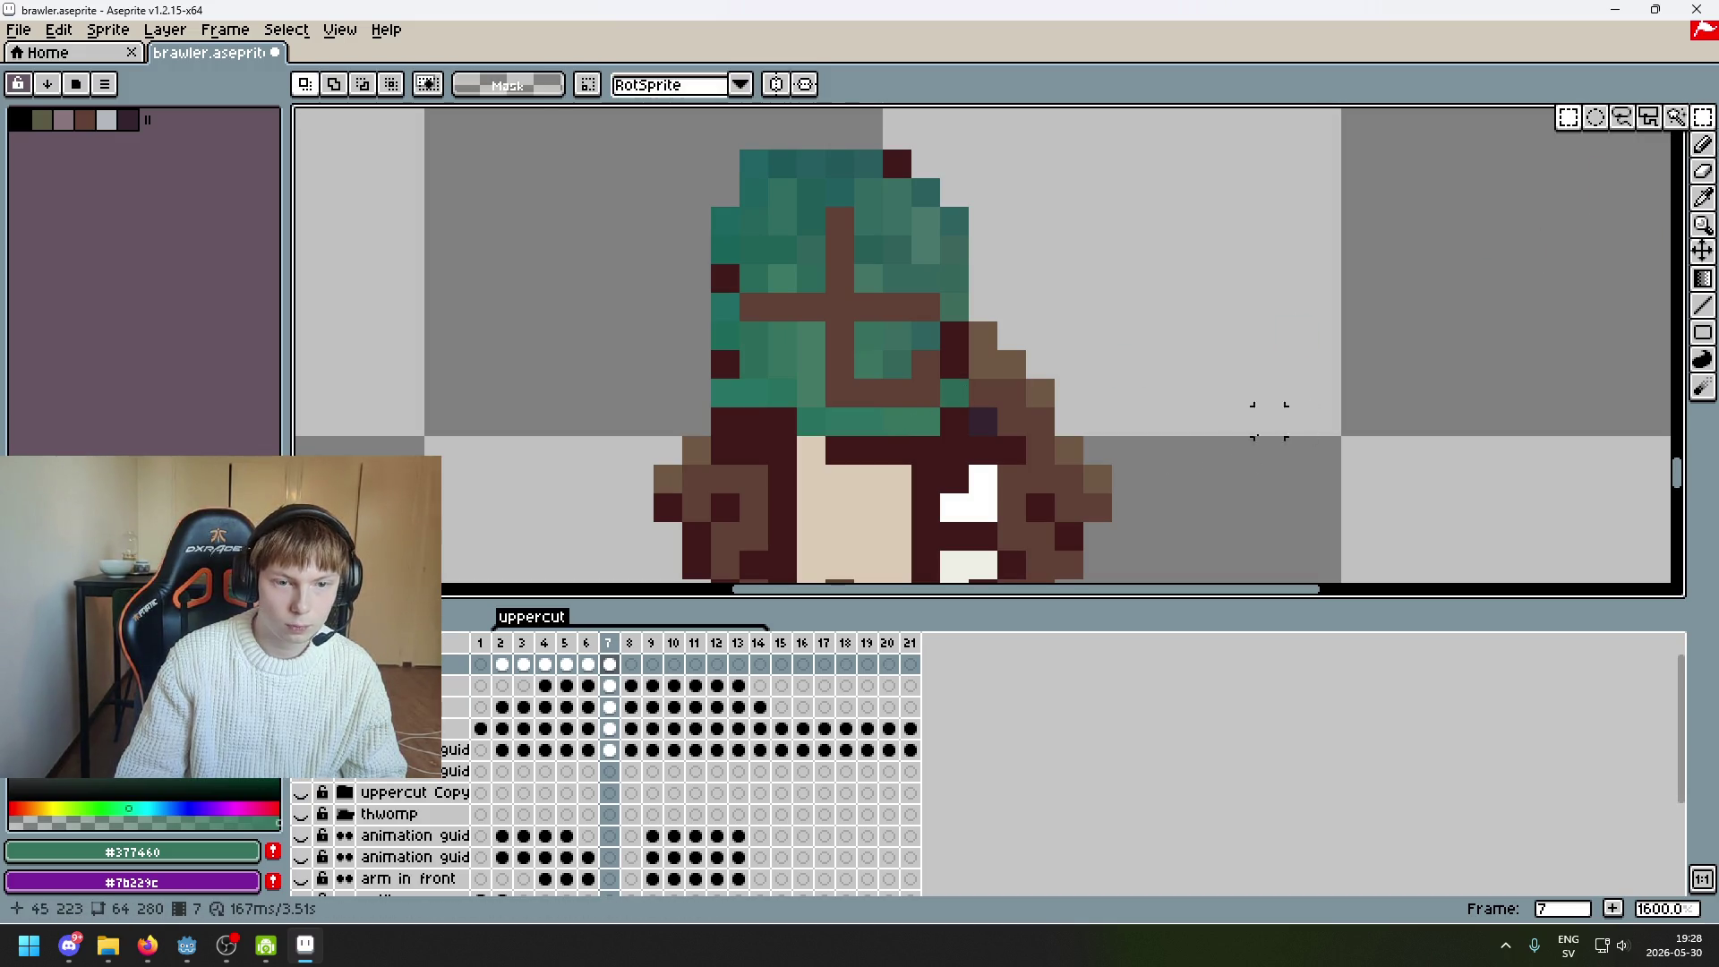
Try nudging the block around the eye up one pixel, then undo the move
{"action": "scroll", "coordinate": [967, 501], "scroll_direction": "down", "scroll_amount": 4}
{"action": "scroll", "coordinate": [968, 502], "scroll_direction": "up", "scroll_amount": 5}
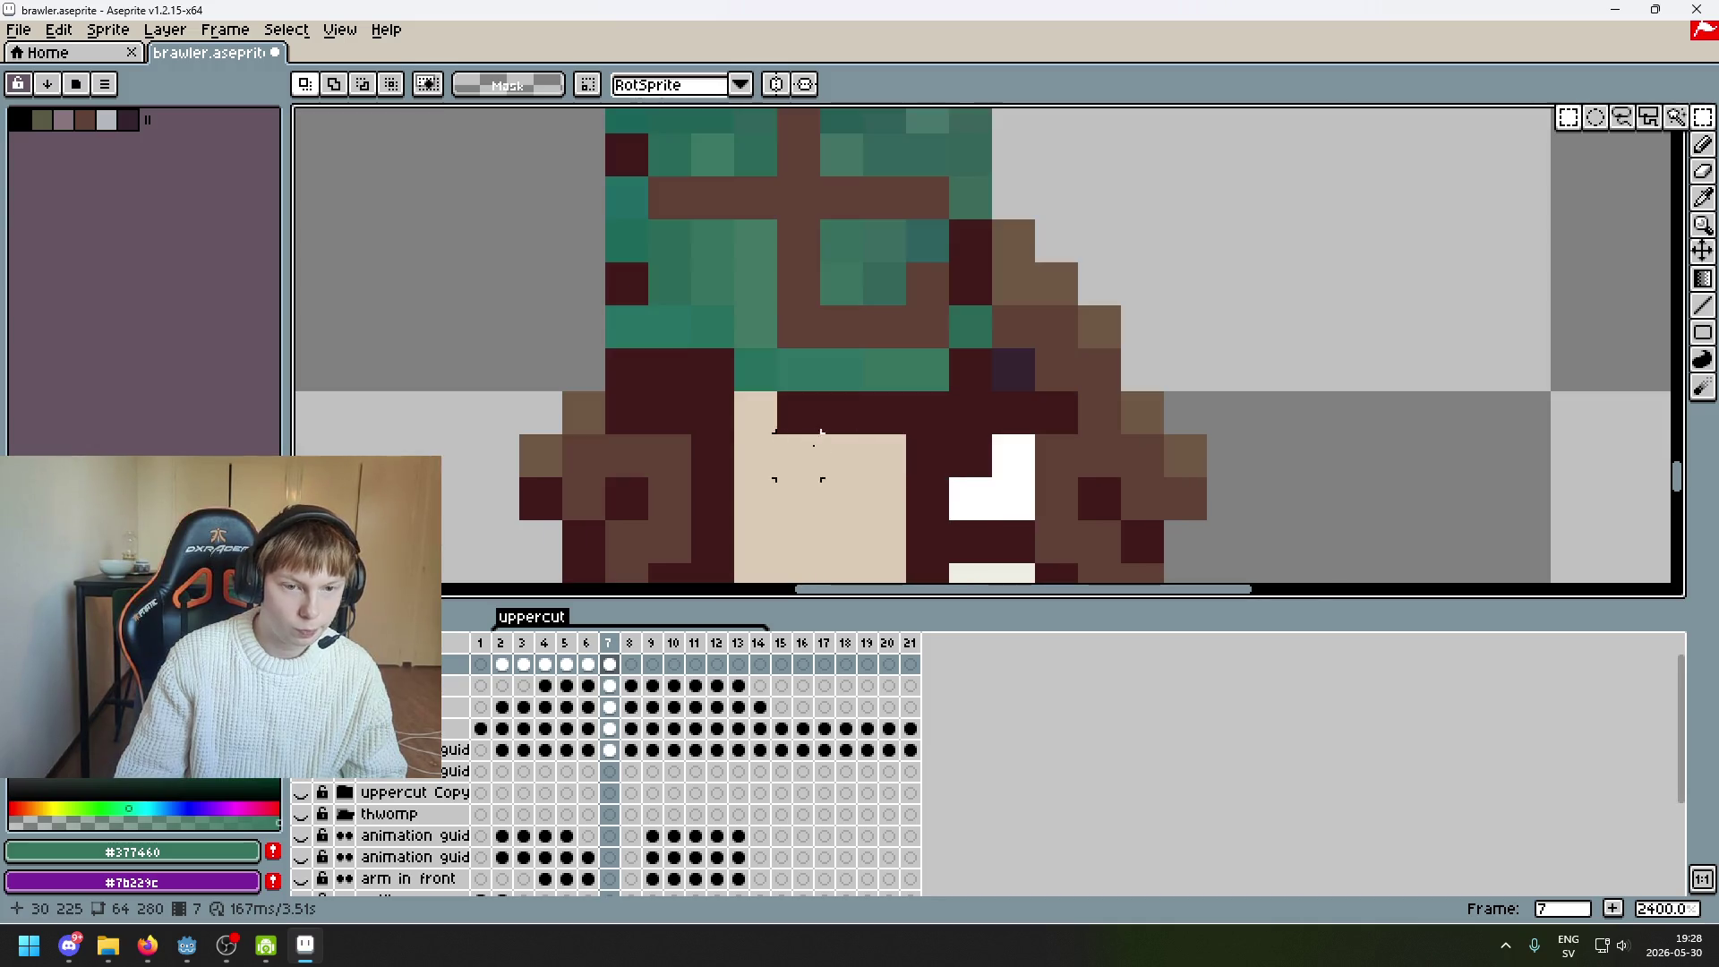
{"action": "left_click_drag", "start_coordinate": [755, 421], "coordinate": [1033, 350]}
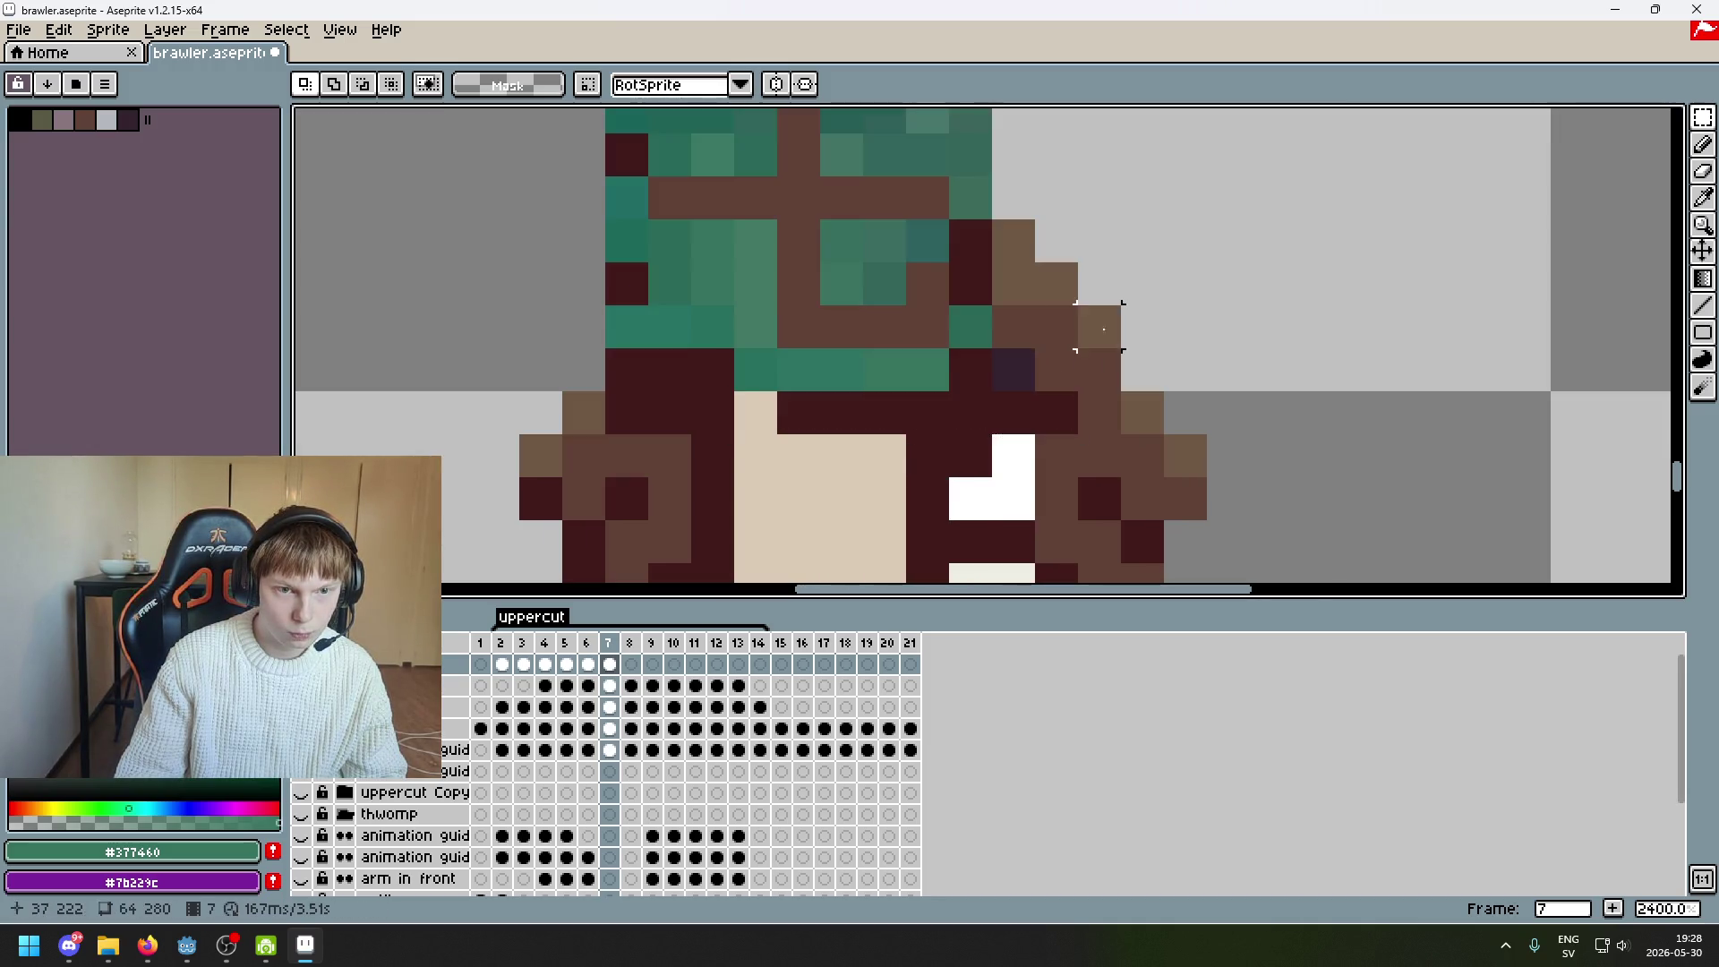
{"action": "mouse_move", "coordinate": [756, 456]}
{"action": "left_mouse_down"}
{"action": "mouse_move", "coordinate": [756, 412]}
{"action": "mouse_move", "coordinate": [1061, 318]}
{"action": "left_mouse_up"}
{"action": "left_click_drag", "start_coordinate": [1007, 398], "coordinate": [1009, 353]}
{"action": "scroll", "coordinate": [1158, 371], "scroll_direction": "down", "scroll_amount": 4}
{"action": "left_click", "coordinate": [1157, 371]}
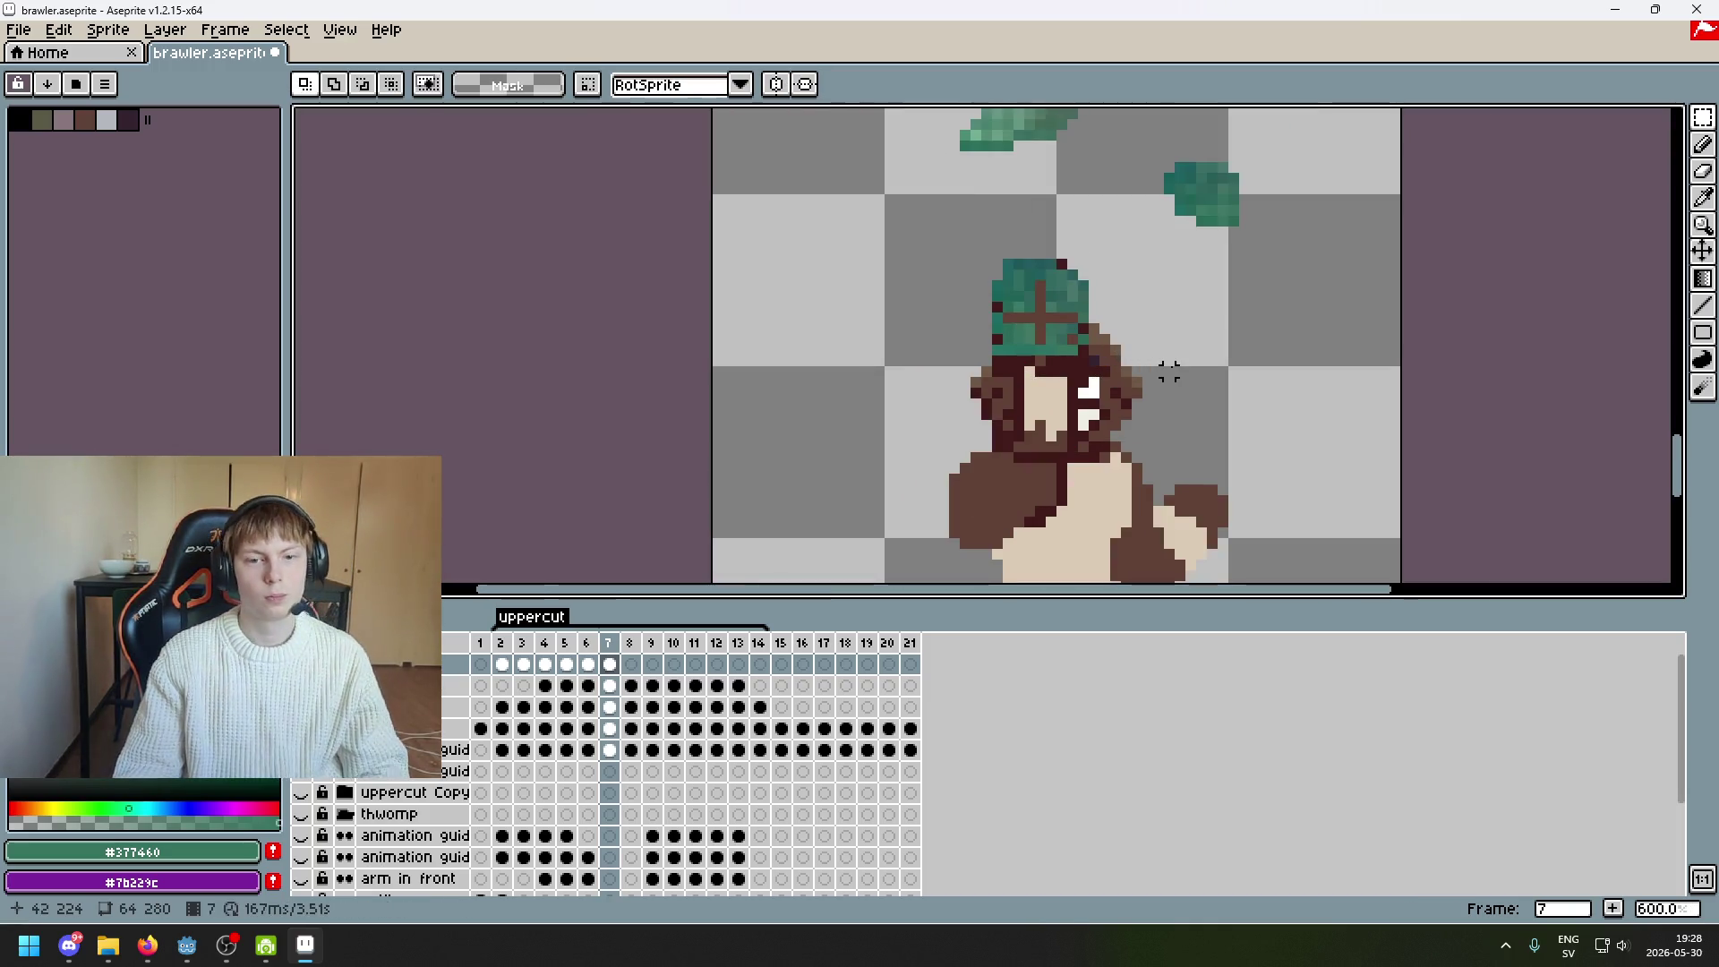
{"action": "key", "text": "ctrl+z"}
{"action": "key", "text": "ctrl+y"}
{"action": "scroll", "coordinate": [1072, 349], "scroll_direction": "up", "scroll_amount": 4}
{"action": "scroll", "coordinate": [1071, 348], "scroll_direction": "up", "scroll_amount": 1}
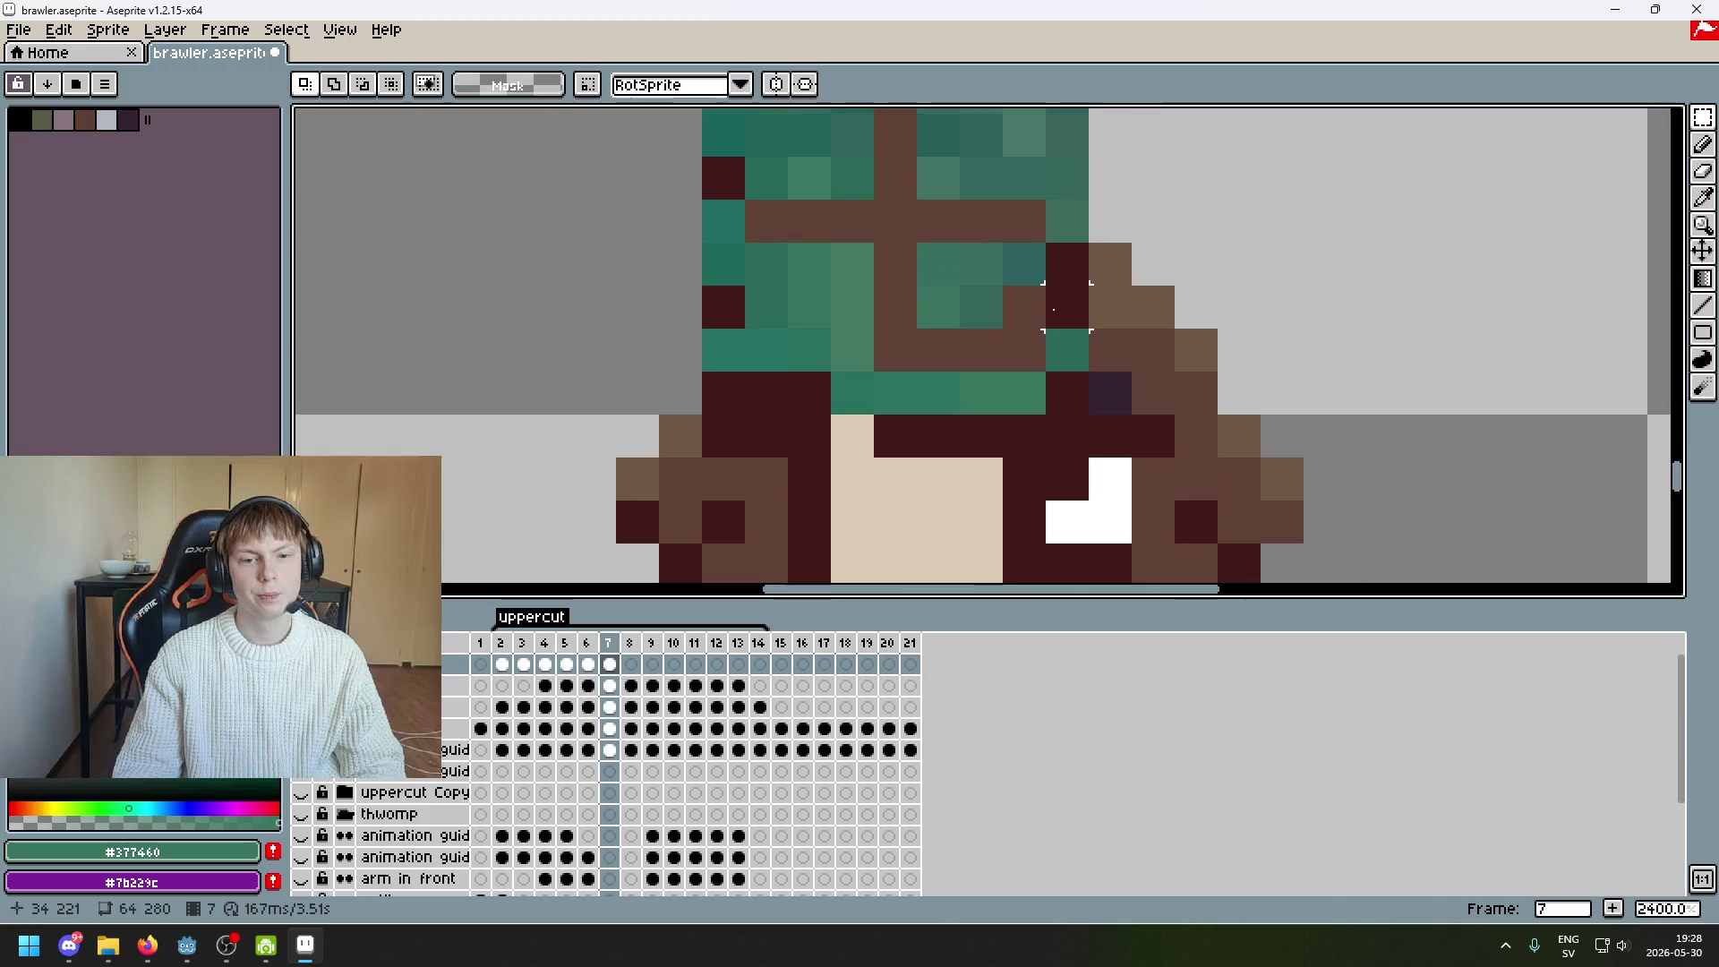
Repaint the dark pixels on the helmet's left and right edges teal
{"action": "key", "text": "b"}
{"action": "left_click", "coordinate": [1067, 264]}
{"action": "left_click", "coordinate": [1078, 334], "text": "alt"}
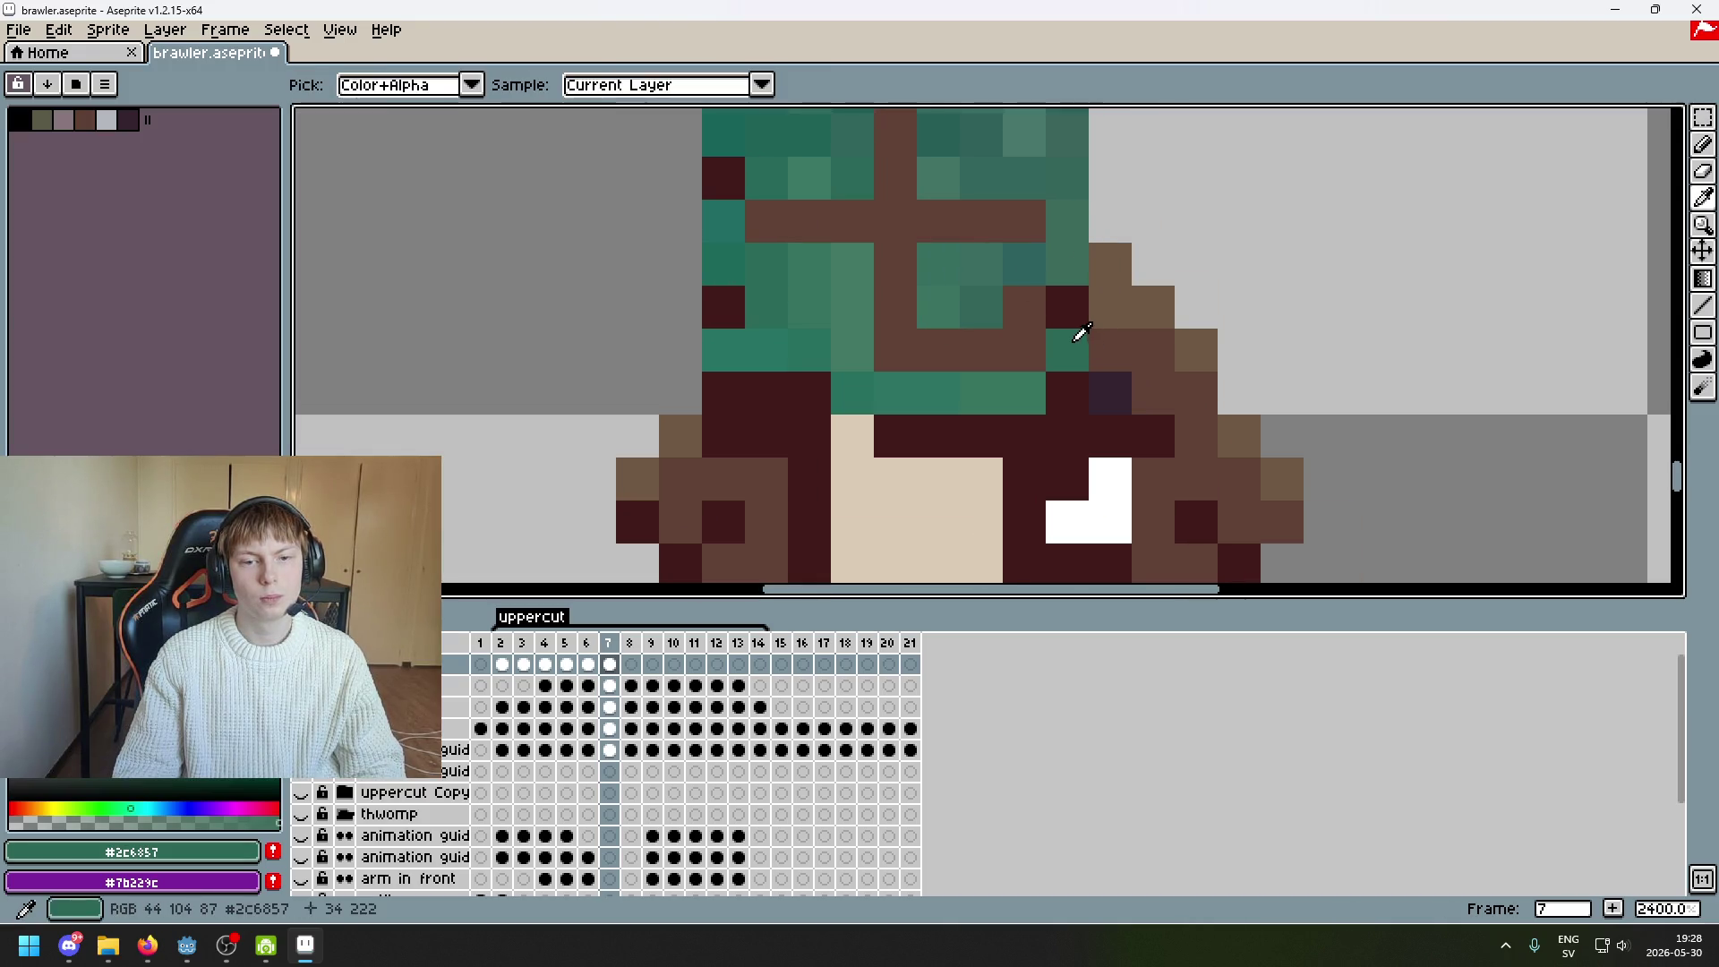
{"action": "left_click", "coordinate": [1074, 306]}
{"action": "left_click", "coordinate": [717, 346], "text": "alt"}
{"action": "left_click", "coordinate": [723, 306]}
{"action": "left_click", "coordinate": [740, 203], "text": "alt"}
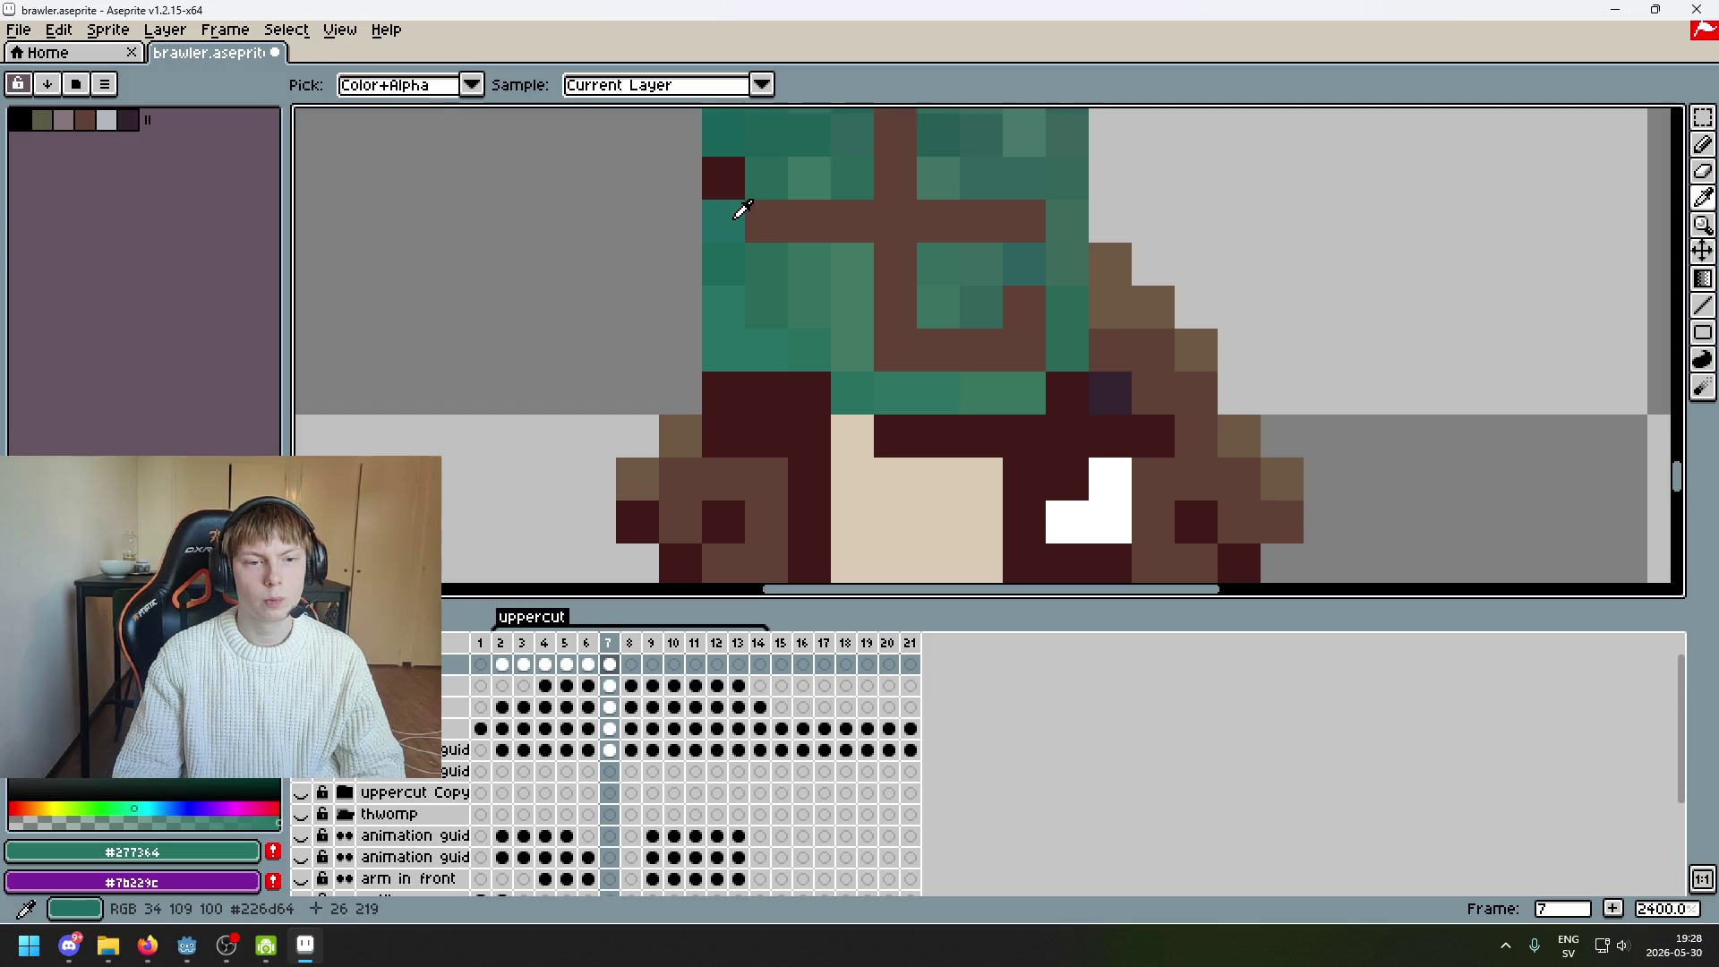
{"action": "left_click_drag", "start_coordinate": [780, 306], "coordinate": [821, 472]}
{"action": "left_click", "coordinate": [767, 299], "text": "alt"}
{"action": "left_click", "coordinate": [760, 341]}
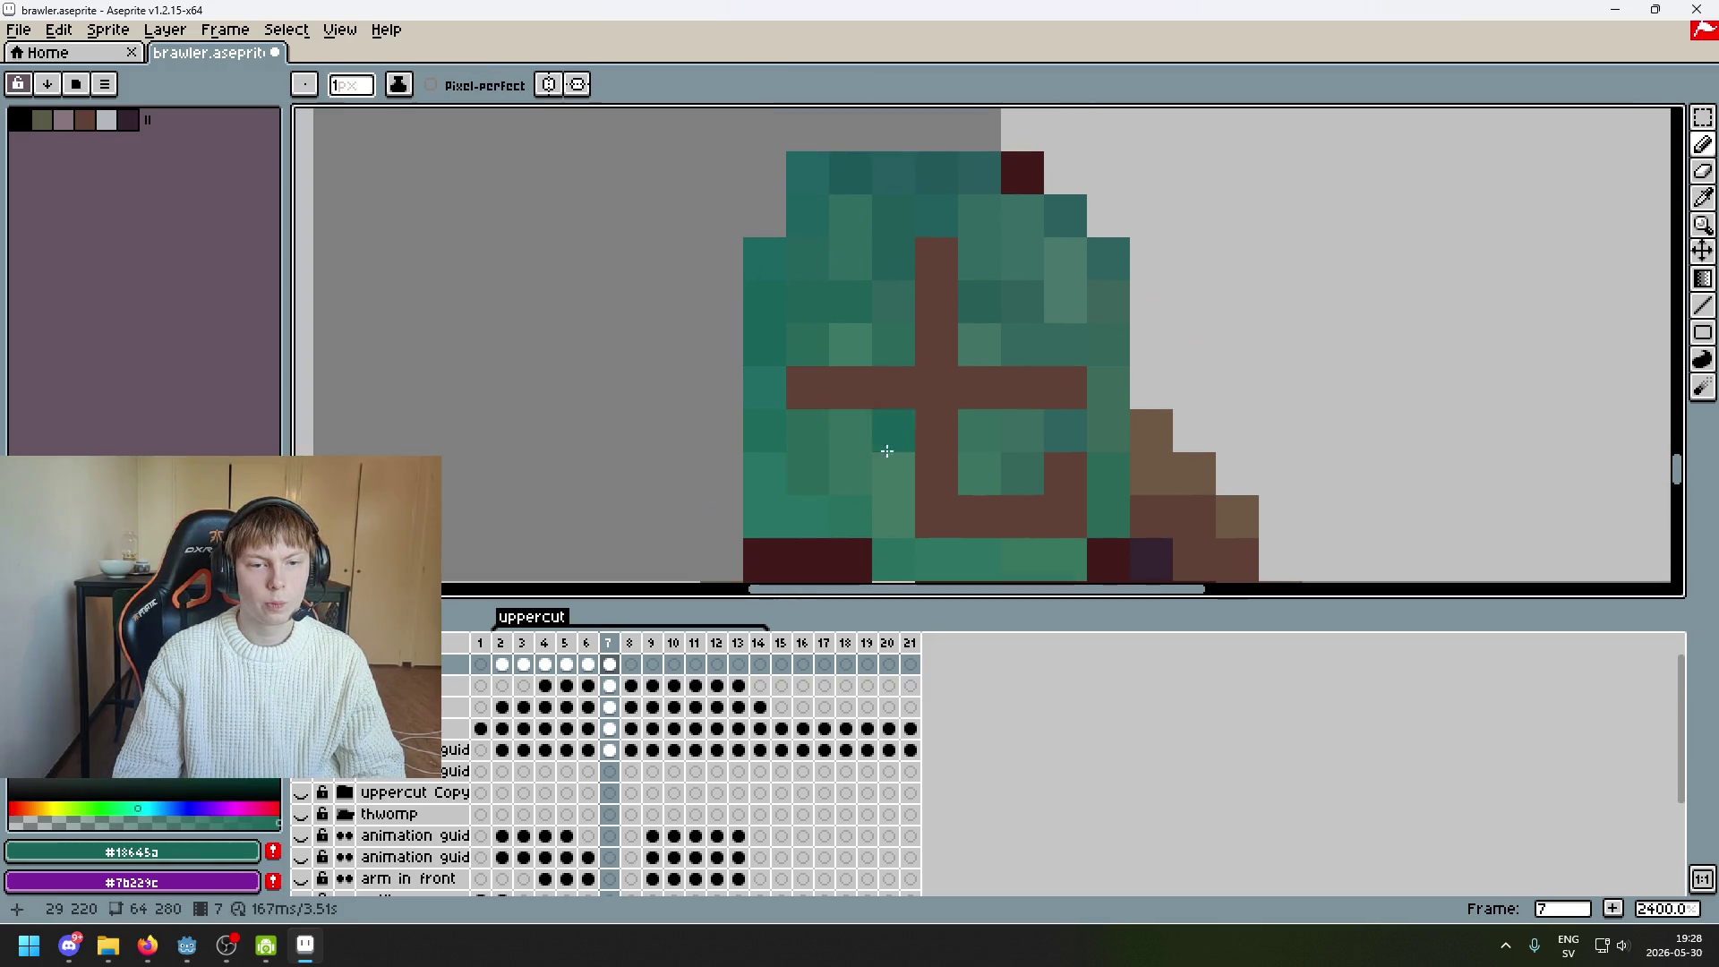
Paint out the cross's upper vertical bar with matching helmet teal
{"action": "left_click", "coordinate": [909, 255], "text": "alt"}
{"action": "left_click", "coordinate": [931, 260]}
{"action": "left_click", "coordinate": [922, 303]}
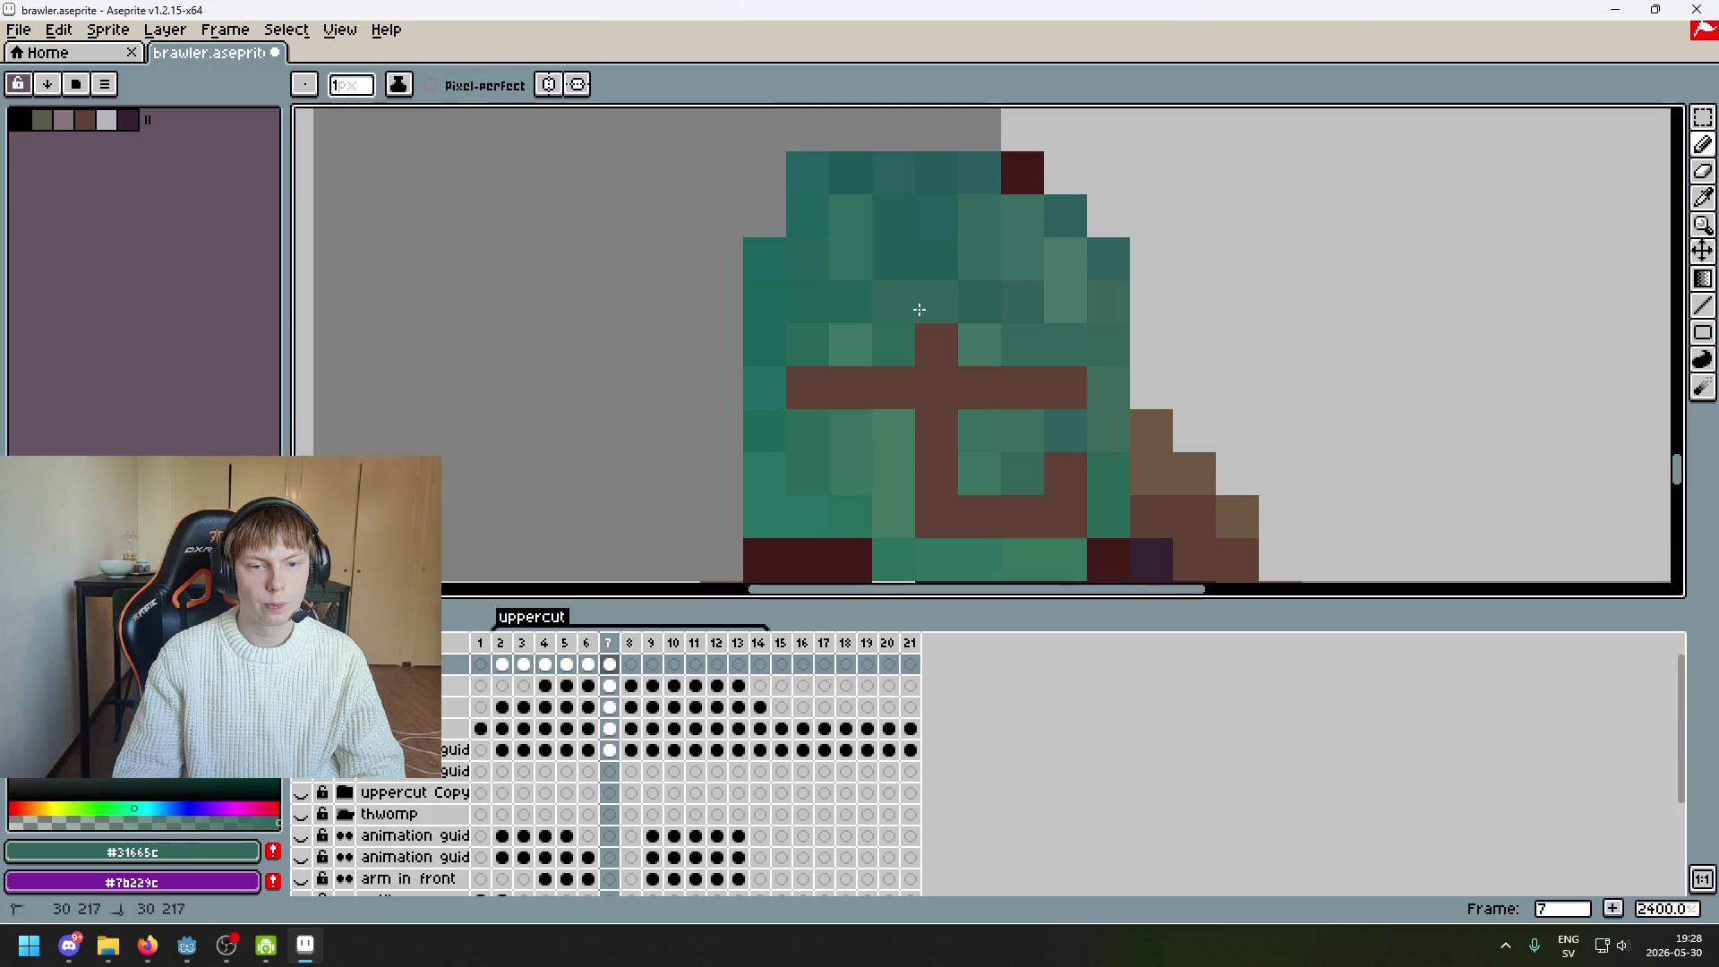
{"action": "left_click", "coordinate": [926, 341]}
{"action": "left_click_drag", "start_coordinate": [929, 431], "coordinate": [982, 395]}
{"action": "key", "text": "ctrl+z"}
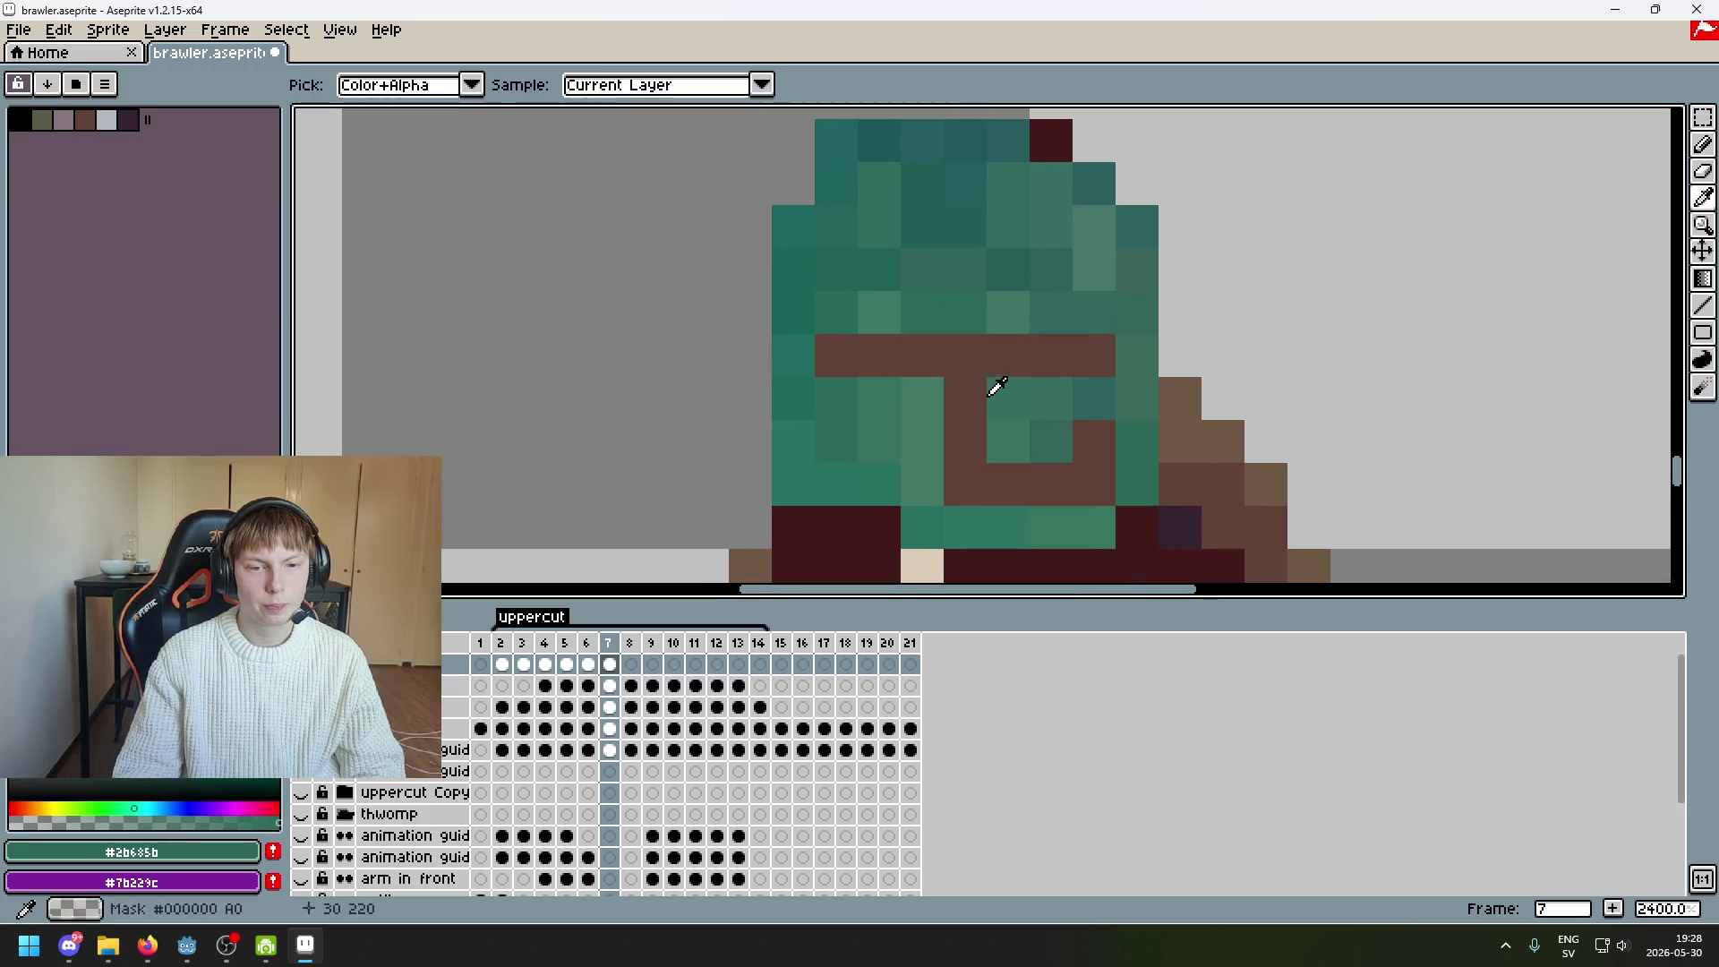
{"action": "left_click", "coordinate": [928, 399], "text": "alt"}
{"action": "left_click", "coordinate": [963, 403]}
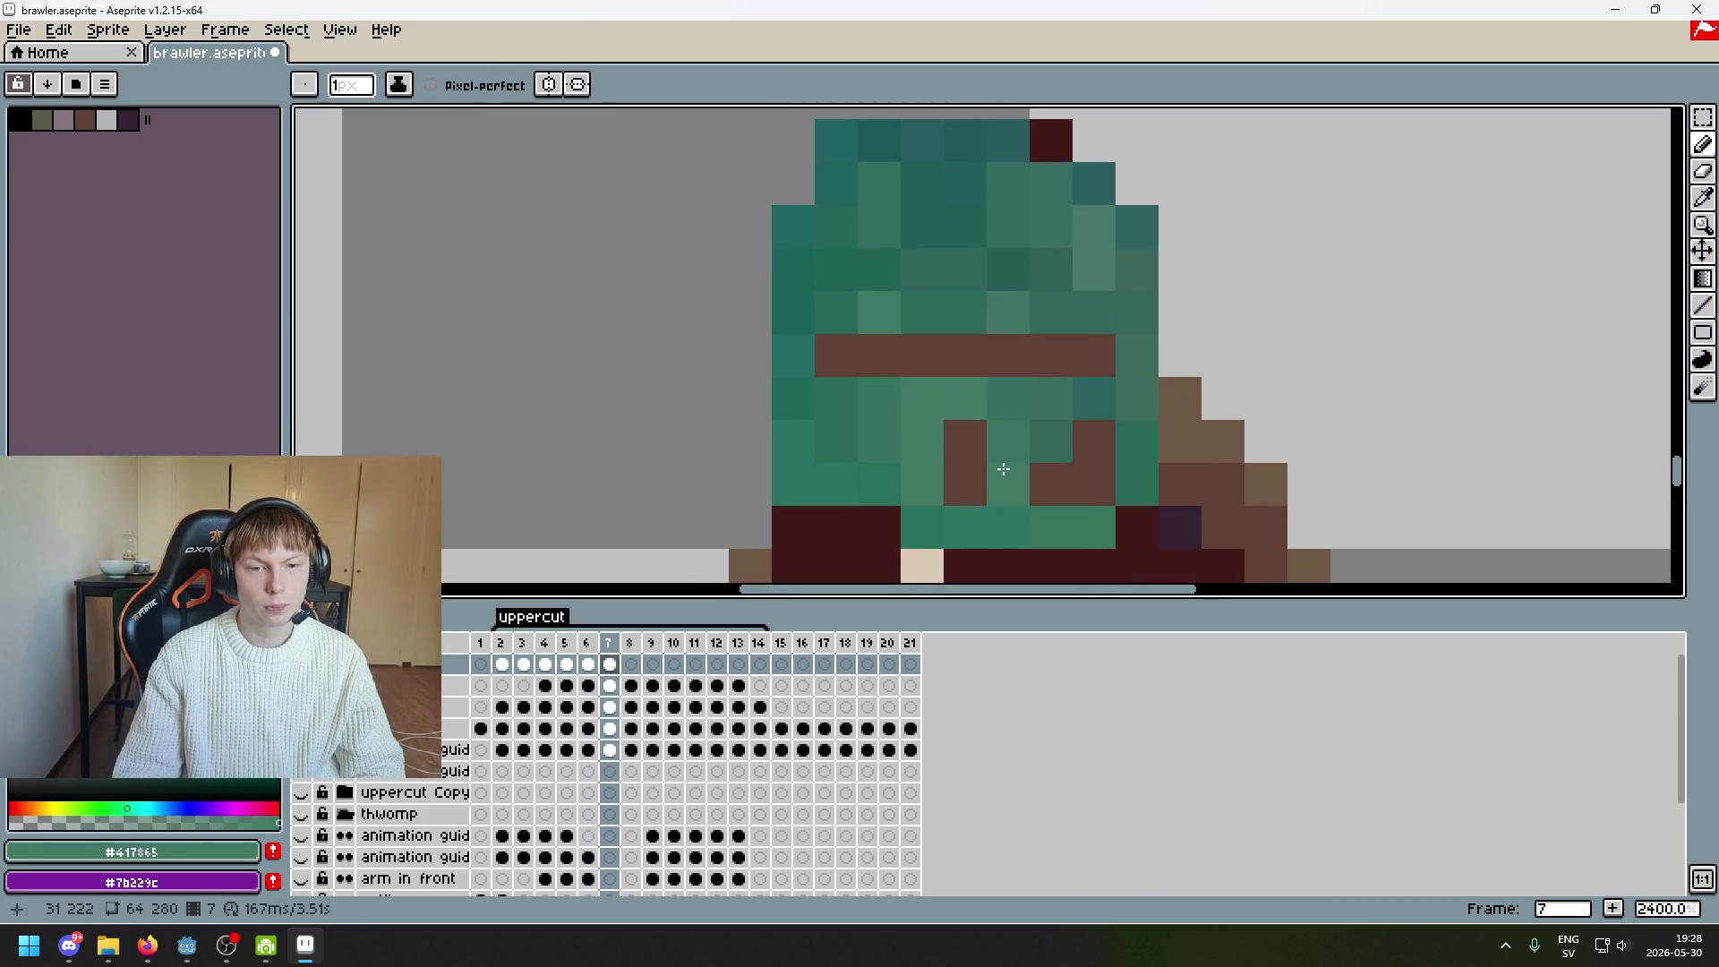
{"action": "key", "text": "ctrl+z"}
{"action": "left_click_drag", "start_coordinate": [1021, 429], "coordinate": [1017, 358]}
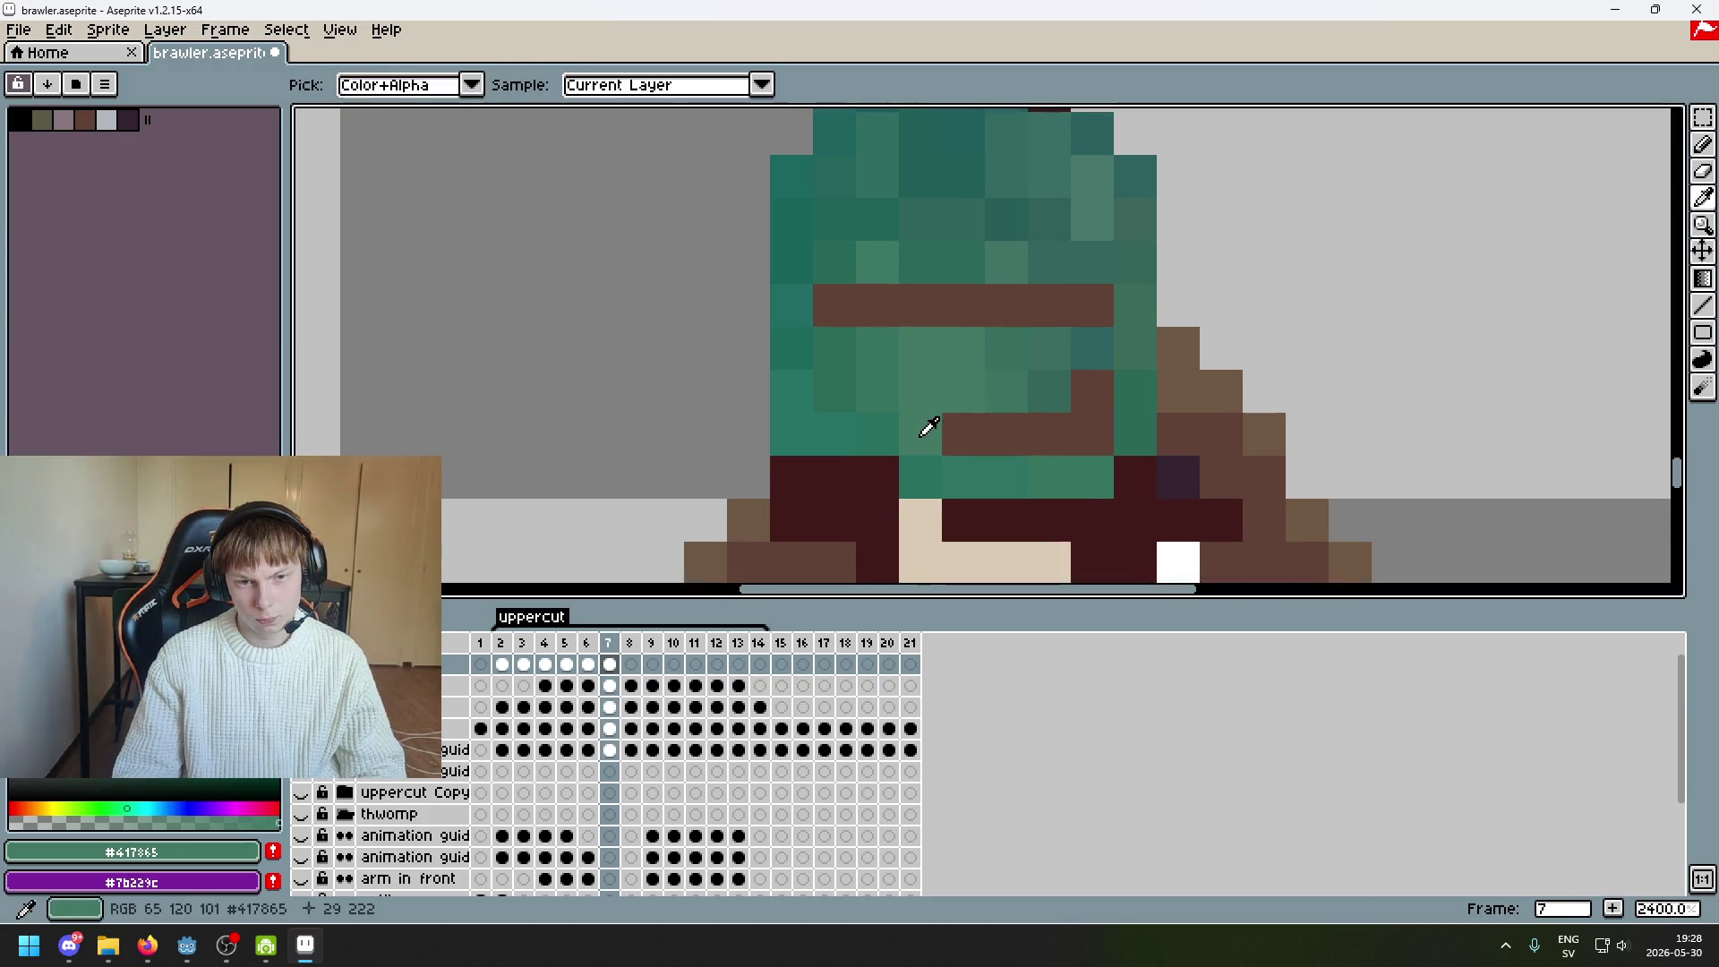
Repaint the brown bar pixels on the fist's right side with dark and lighter teals
{"action": "left_click", "coordinate": [1046, 396], "text": "alt"}
{"action": "left_click", "coordinate": [1043, 430]}
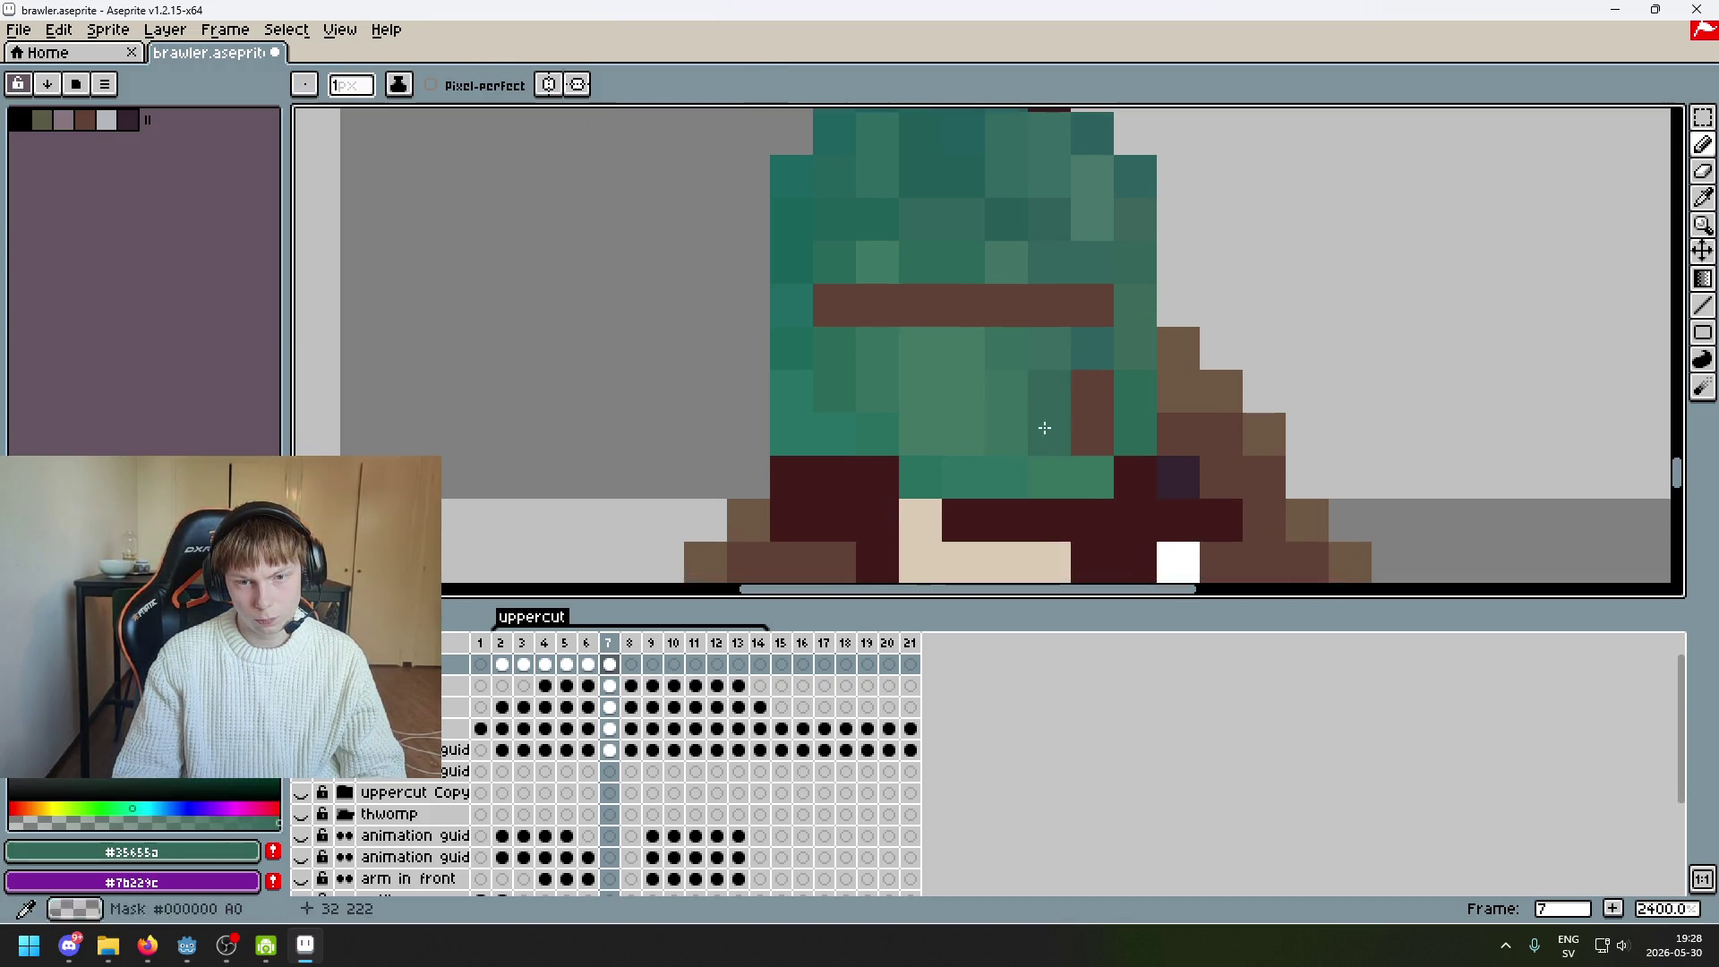
{"action": "left_click", "coordinate": [1087, 431]}
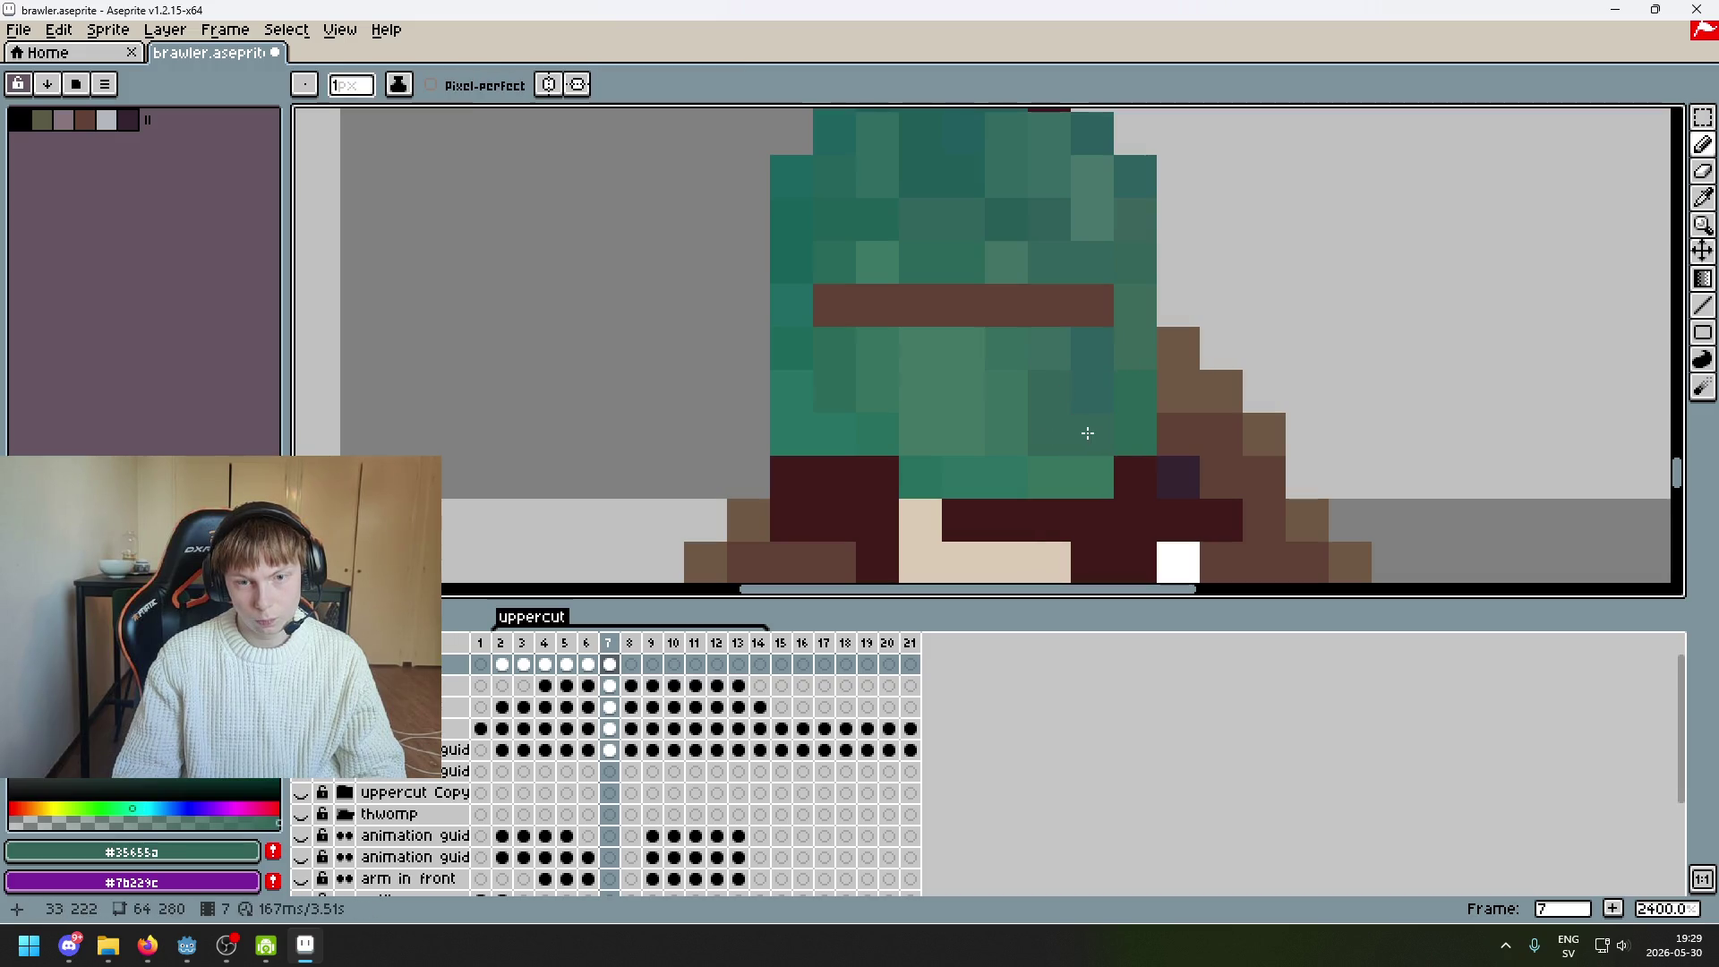
{"action": "key", "text": "ctrl+z"}
{"action": "left_click", "coordinate": [1082, 434]}
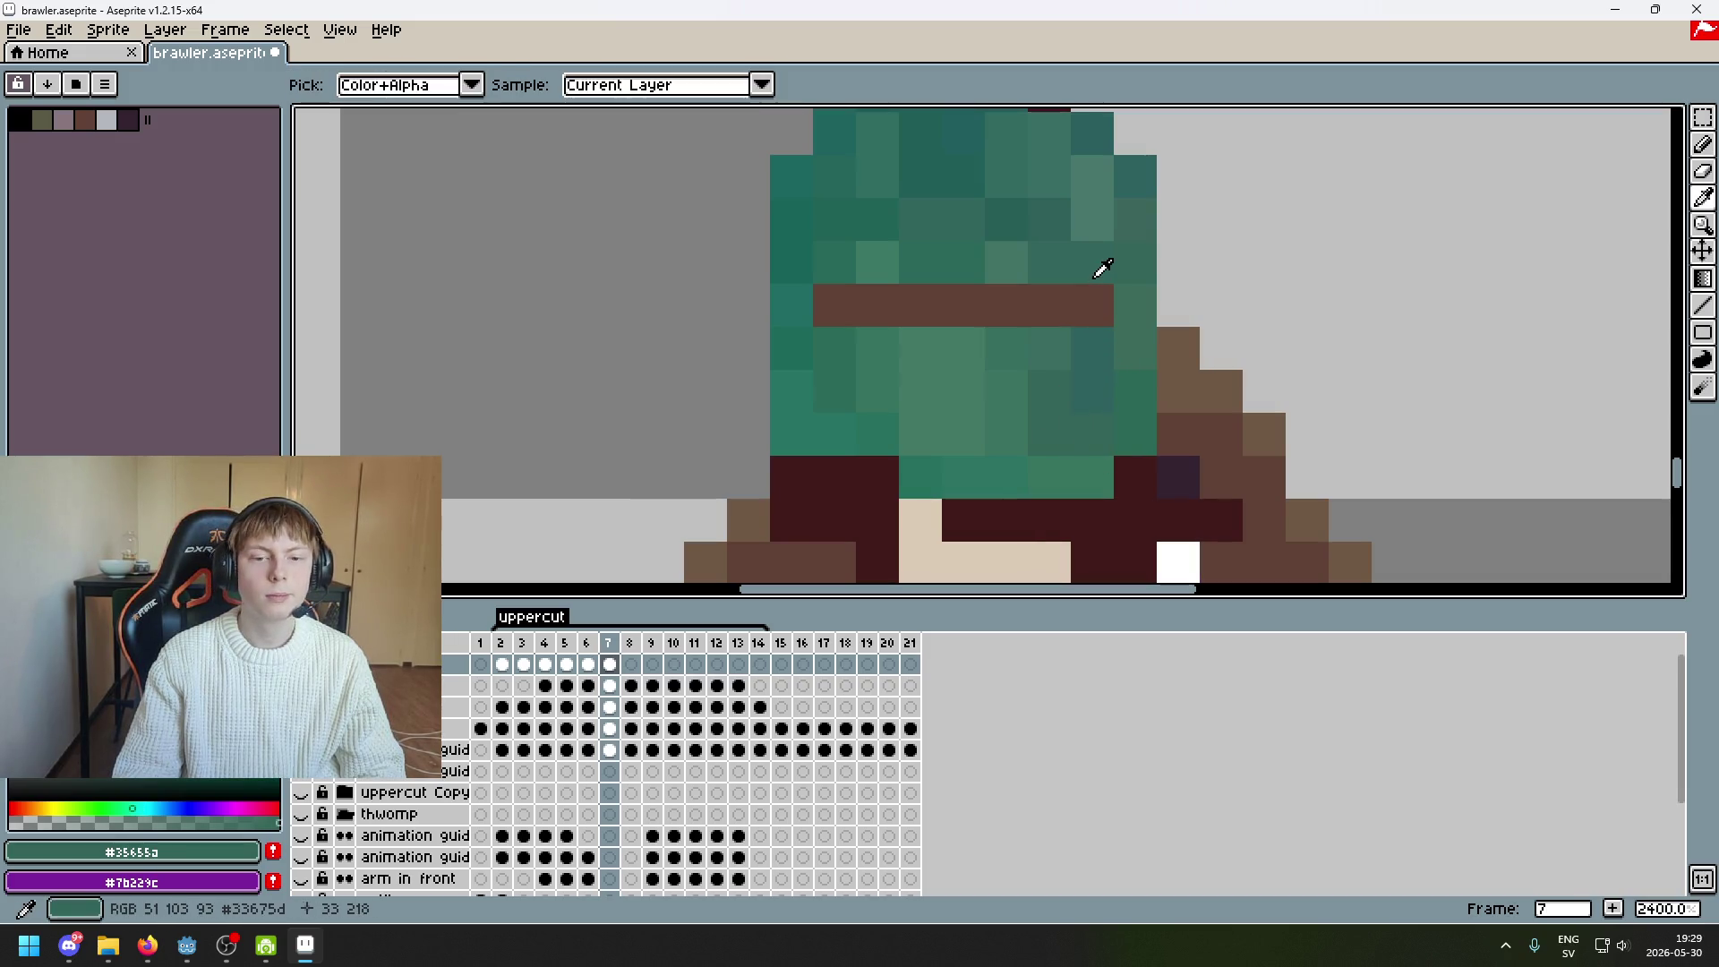
{"action": "left_click", "coordinate": [1090, 304]}
{"action": "left_click", "coordinate": [1038, 304]}
{"action": "left_click", "coordinate": [1022, 277], "text": "alt"}
{"action": "left_click", "coordinate": [1009, 306]}
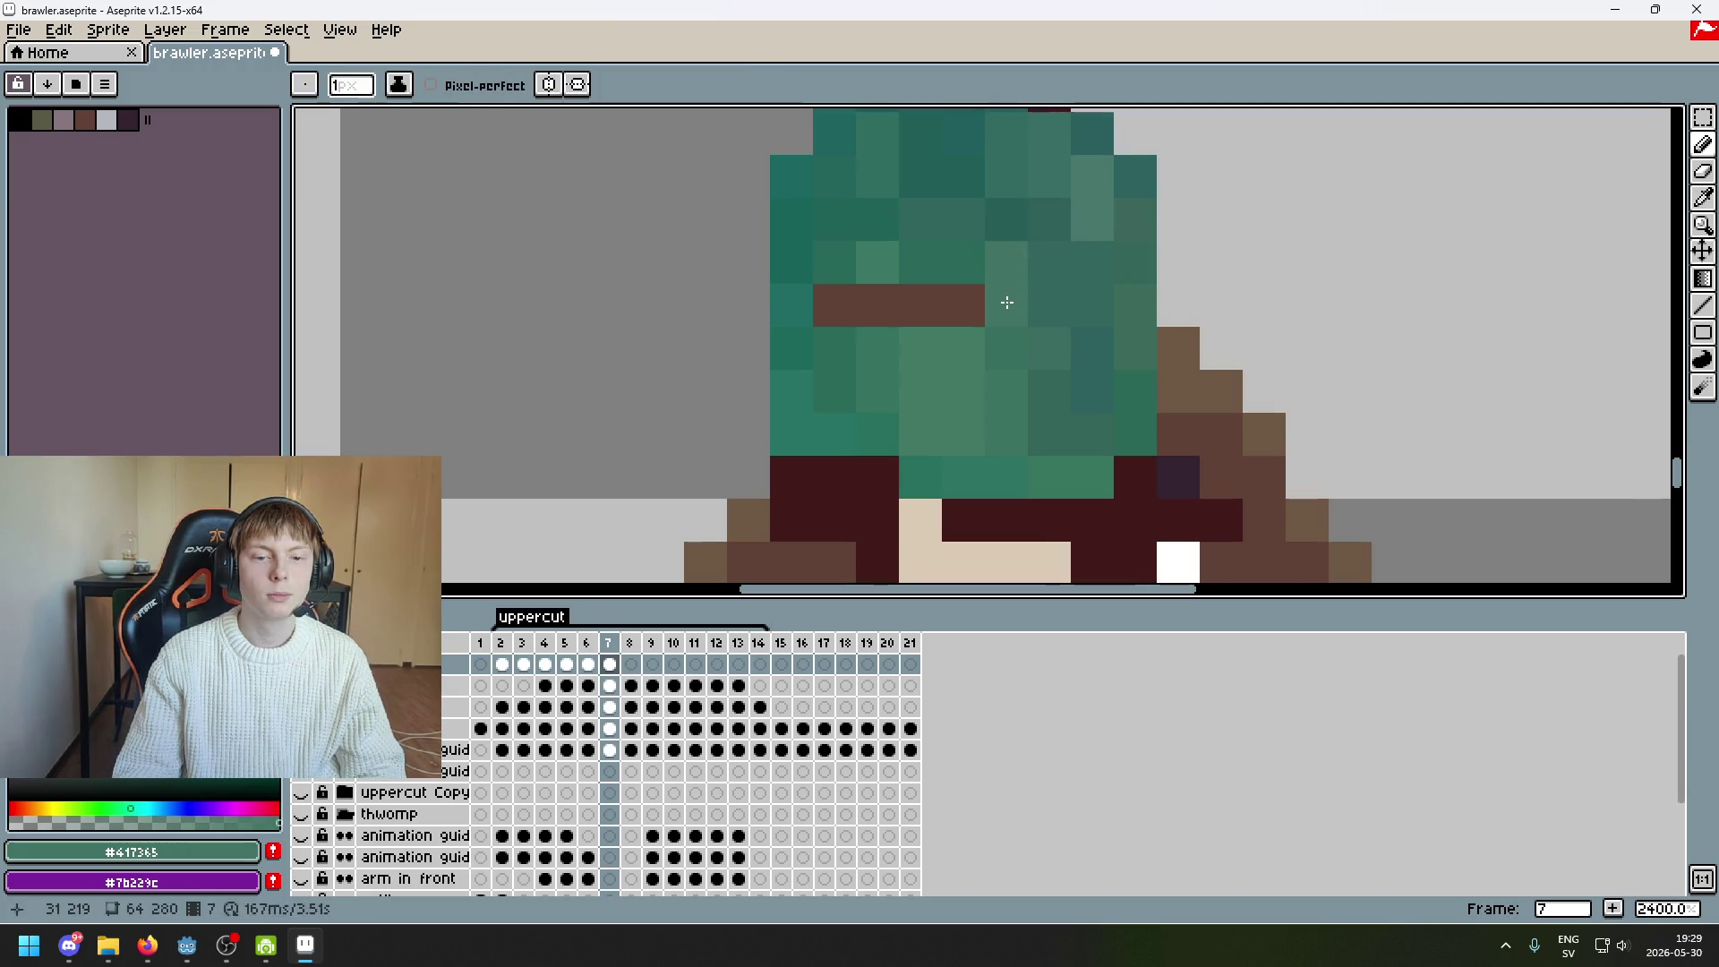
{"action": "left_click", "coordinate": [984, 296], "text": "alt"}
{"action": "left_click", "coordinate": [974, 302]}
{"action": "key", "text": "ctrl+z"}
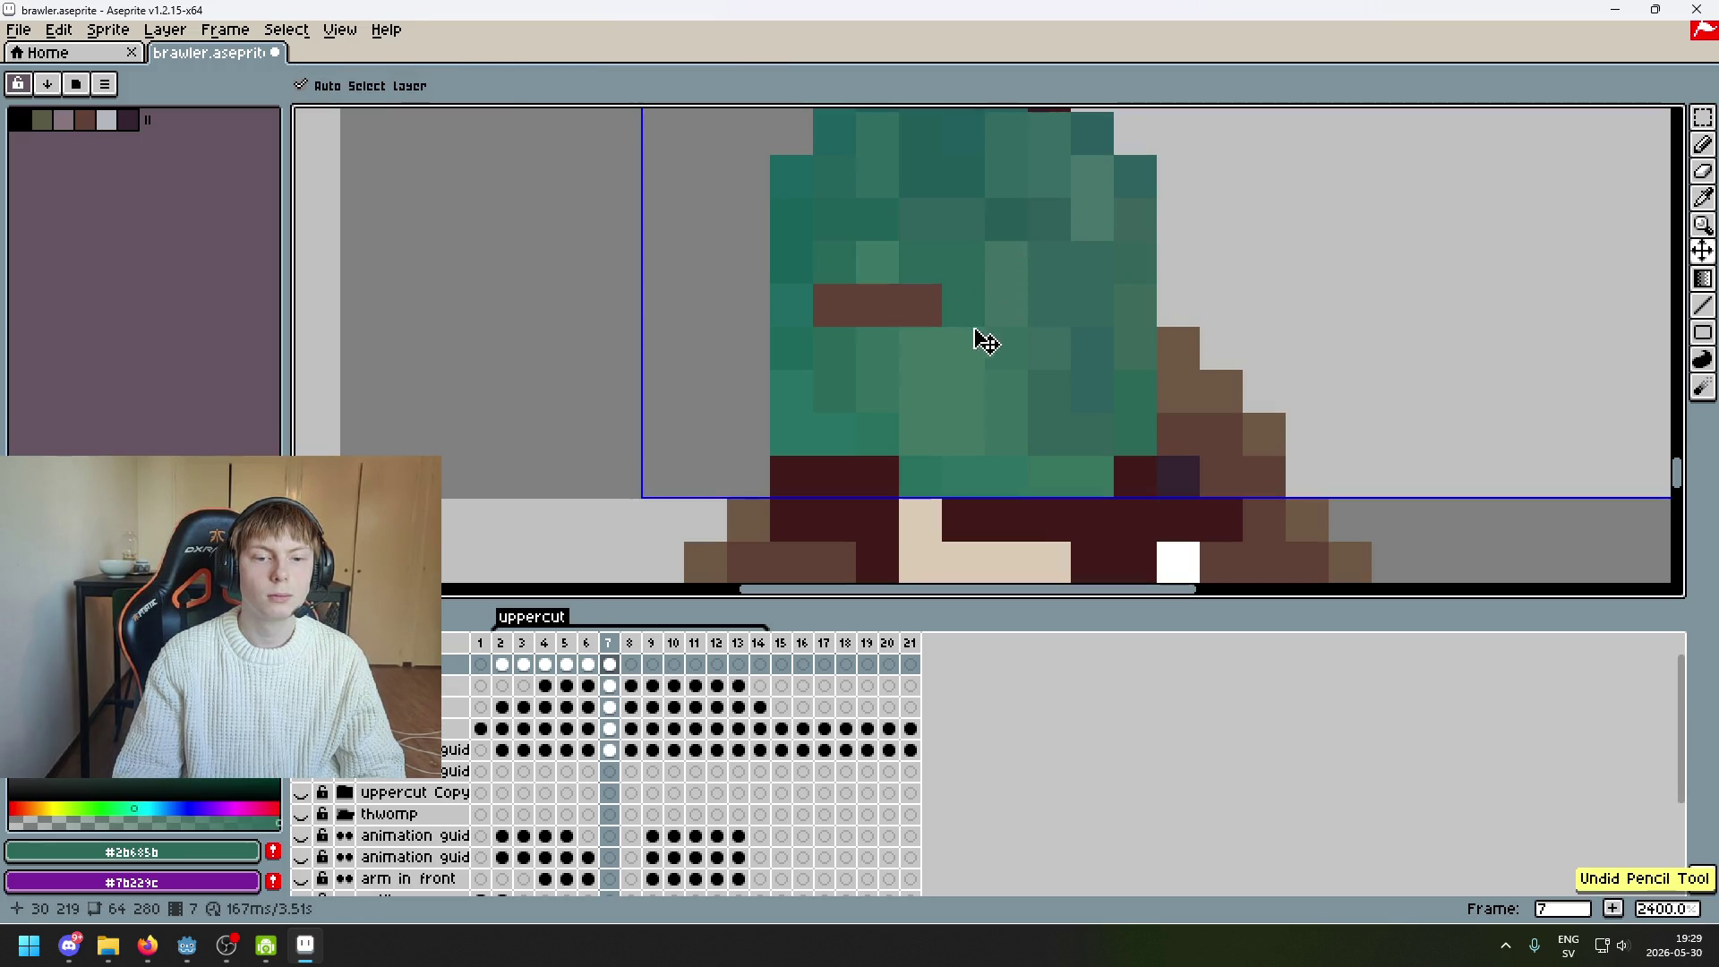
Cover the remaining brown bar pixels on the fist's left side with medium teals
{"action": "left_click_drag", "start_coordinate": [978, 357], "coordinate": [924, 498]}
{"action": "left_click", "coordinate": [921, 457]}
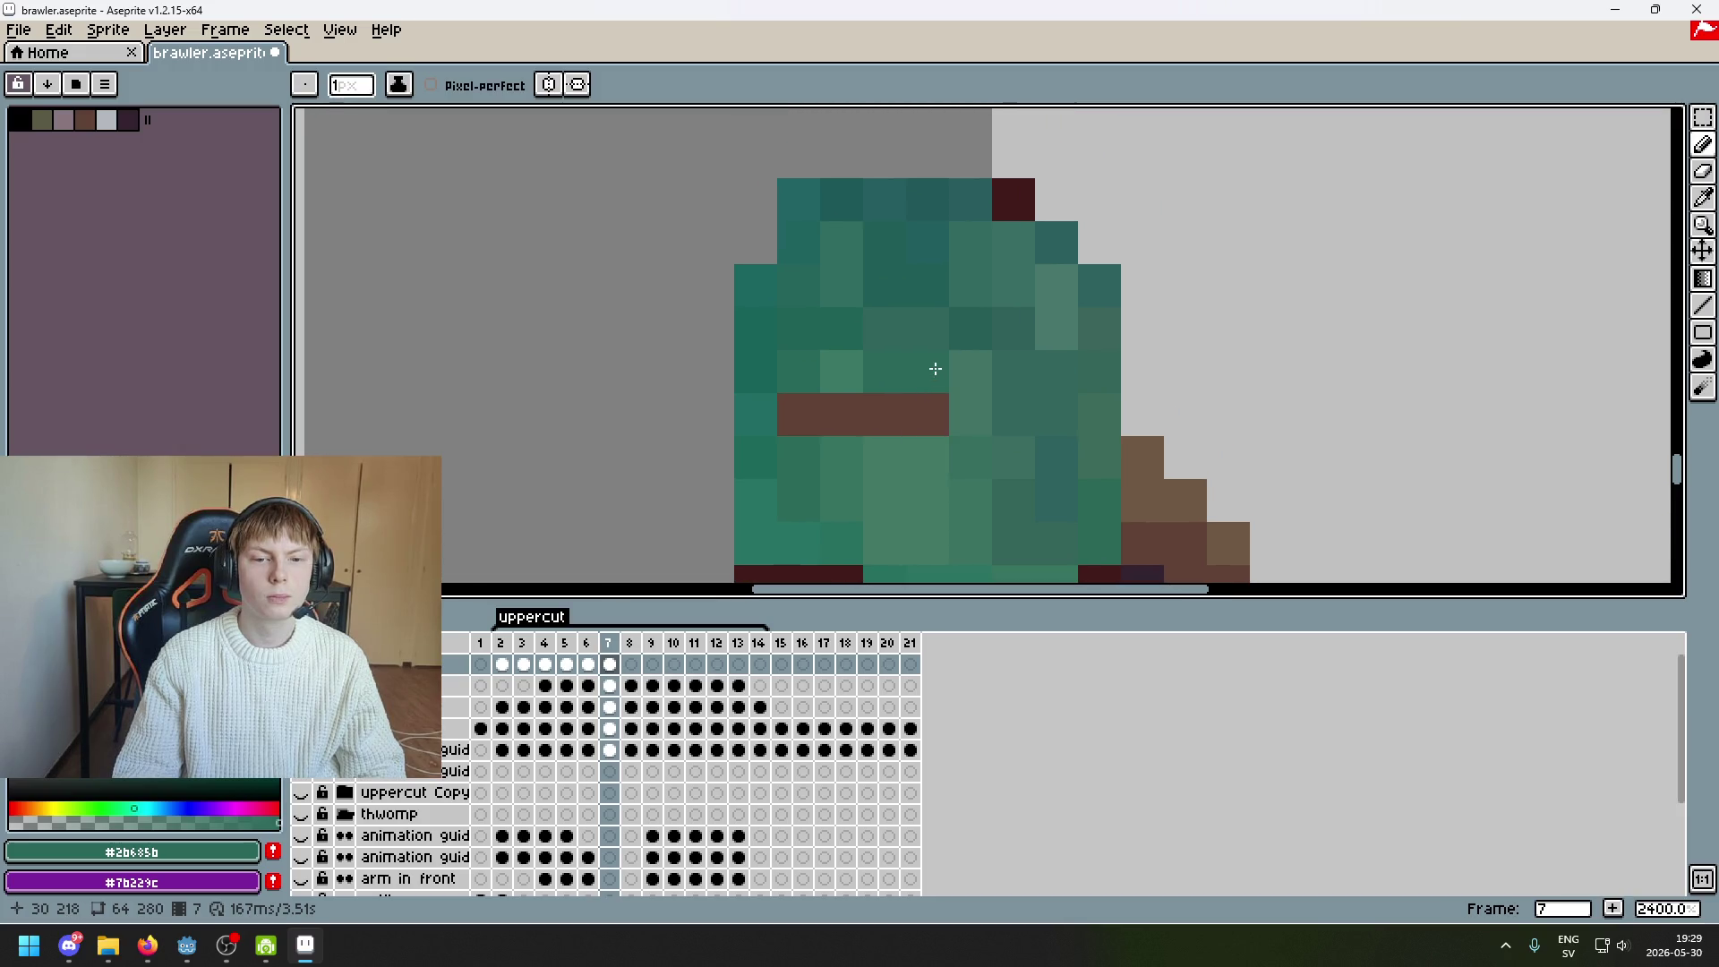
{"action": "scroll", "coordinate": [936, 368], "scroll_direction": "up", "scroll_amount": 1}
{"action": "left_click", "coordinate": [920, 422]}
{"action": "left_click", "coordinate": [871, 406]}
{"action": "left_click", "coordinate": [806, 367], "text": "alt"}
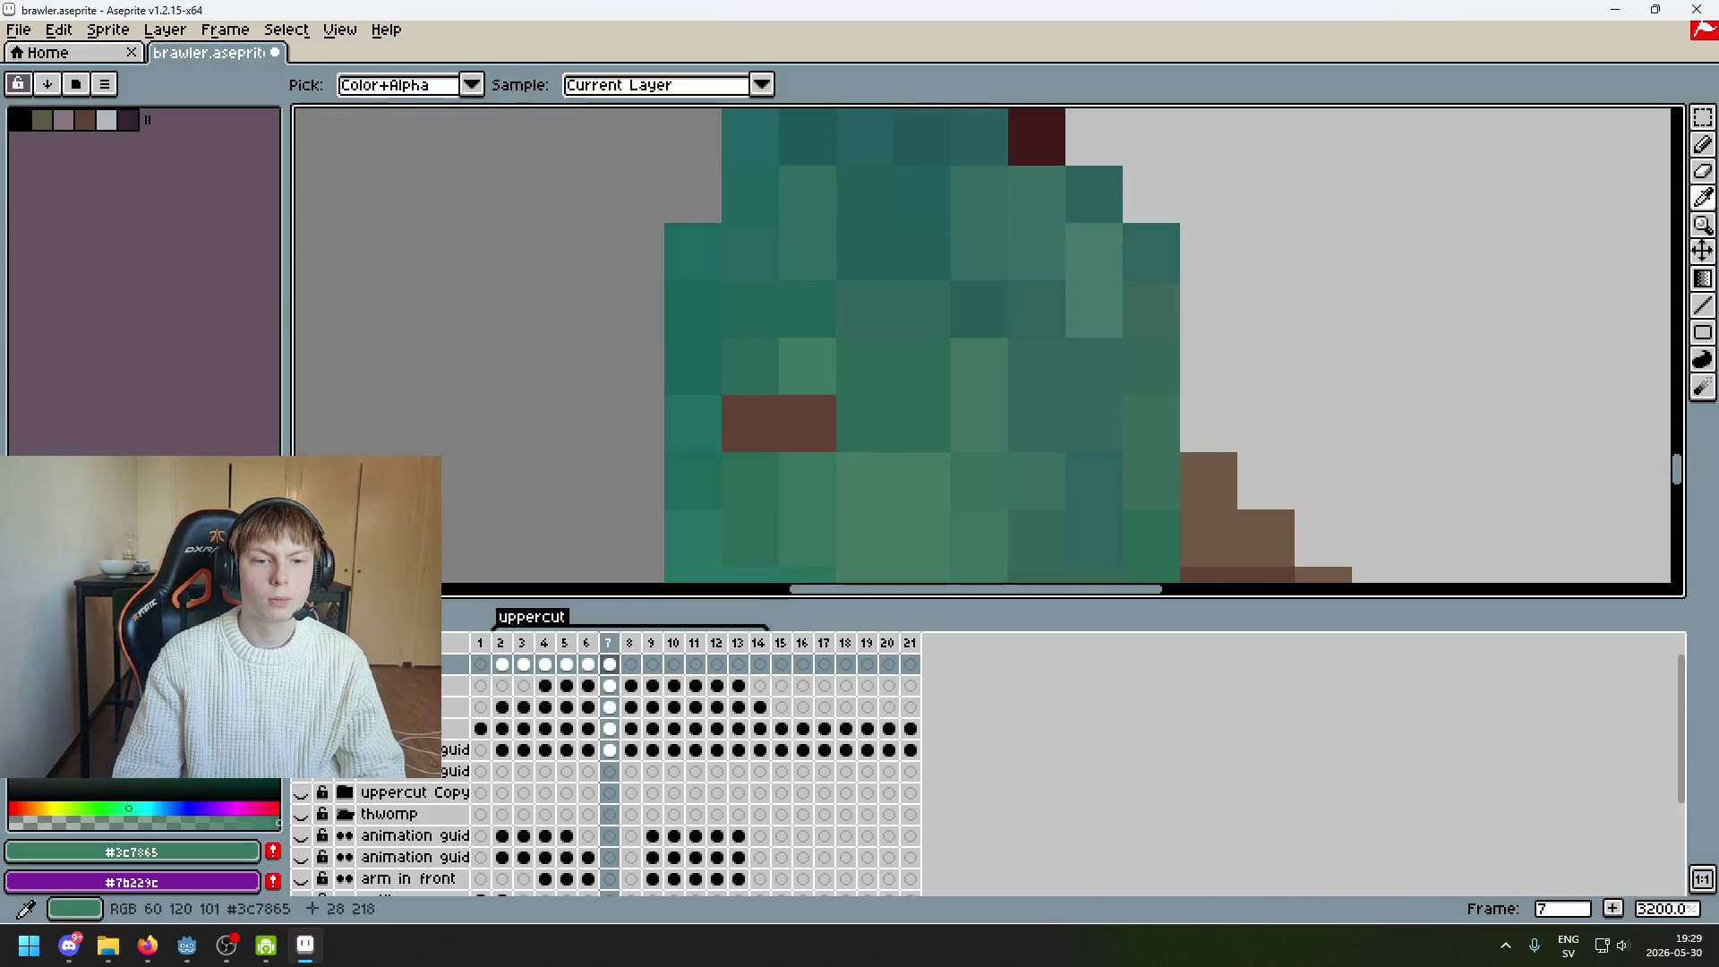
{"action": "left_click", "coordinate": [809, 424]}
{"action": "left_click", "coordinate": [771, 357], "text": "alt"}
{"action": "left_click", "coordinate": [750, 423]}
{"action": "left_click_drag", "start_coordinate": [952, 257], "coordinate": [889, 338]}
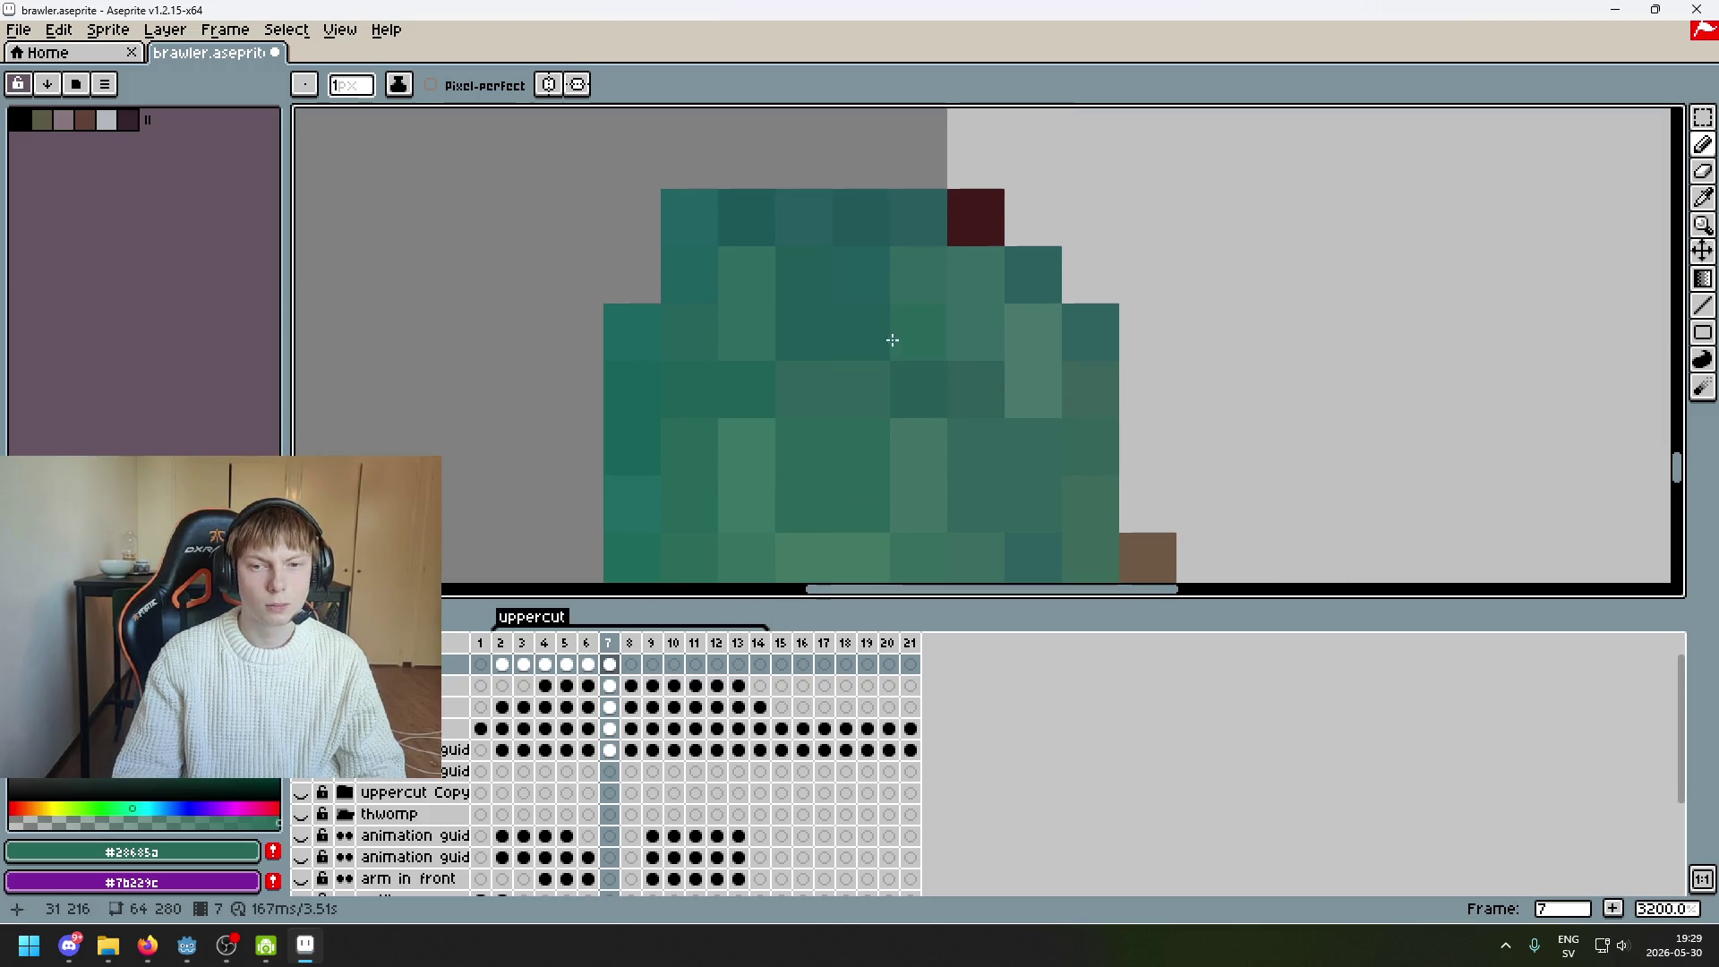
{"action": "left_click", "coordinate": [979, 211], "text": "alt"}
{"action": "scroll", "coordinate": [958, 208], "scroll_direction": "down", "scroll_amount": 8}
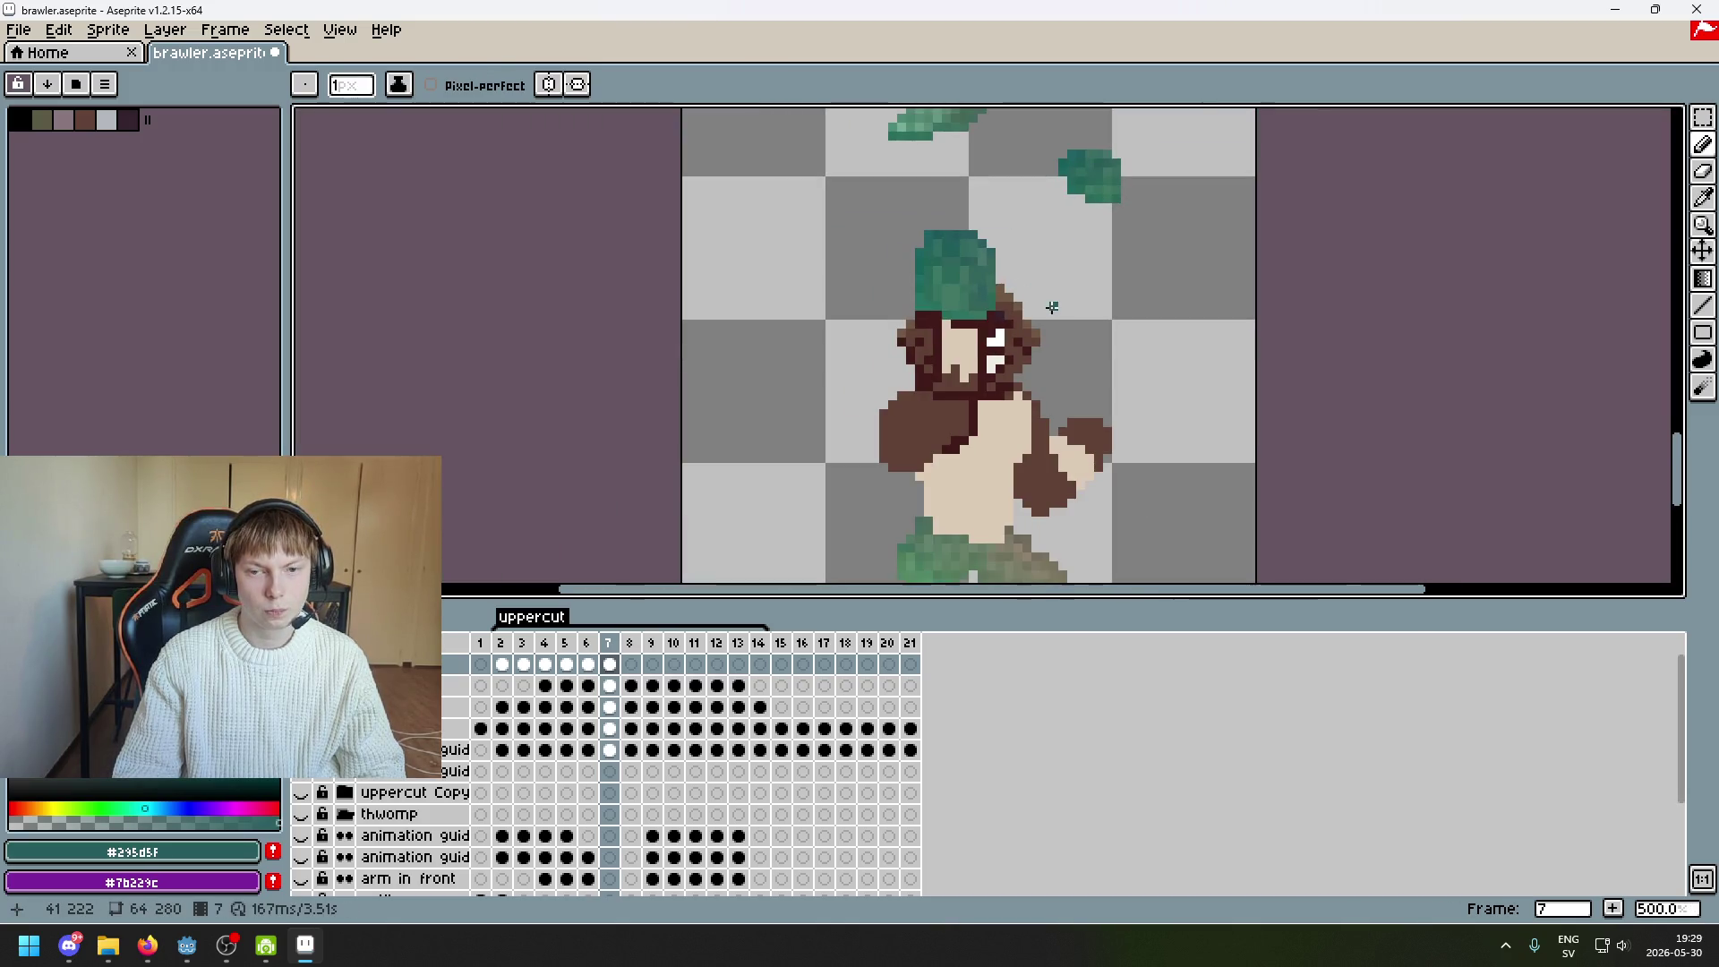
Frame the character's head and the smear above it in view
{"action": "mouse_move", "coordinate": [1002, 279]}
{"action": "left_mouse_down"}
{"action": "mouse_move", "coordinate": [1017, 218]}
{"action": "mouse_move", "coordinate": [810, 439]}
{"action": "mouse_move", "coordinate": [853, 512]}
{"action": "left_mouse_up"}
{"action": "mouse_move", "coordinate": [958, 358]}
{"action": "left_mouse_down"}
{"action": "mouse_move", "coordinate": [978, 314]}
{"action": "mouse_move", "coordinate": [1052, 284]}
{"action": "left_mouse_up"}
{"action": "left_click", "coordinate": [1703, 117]}
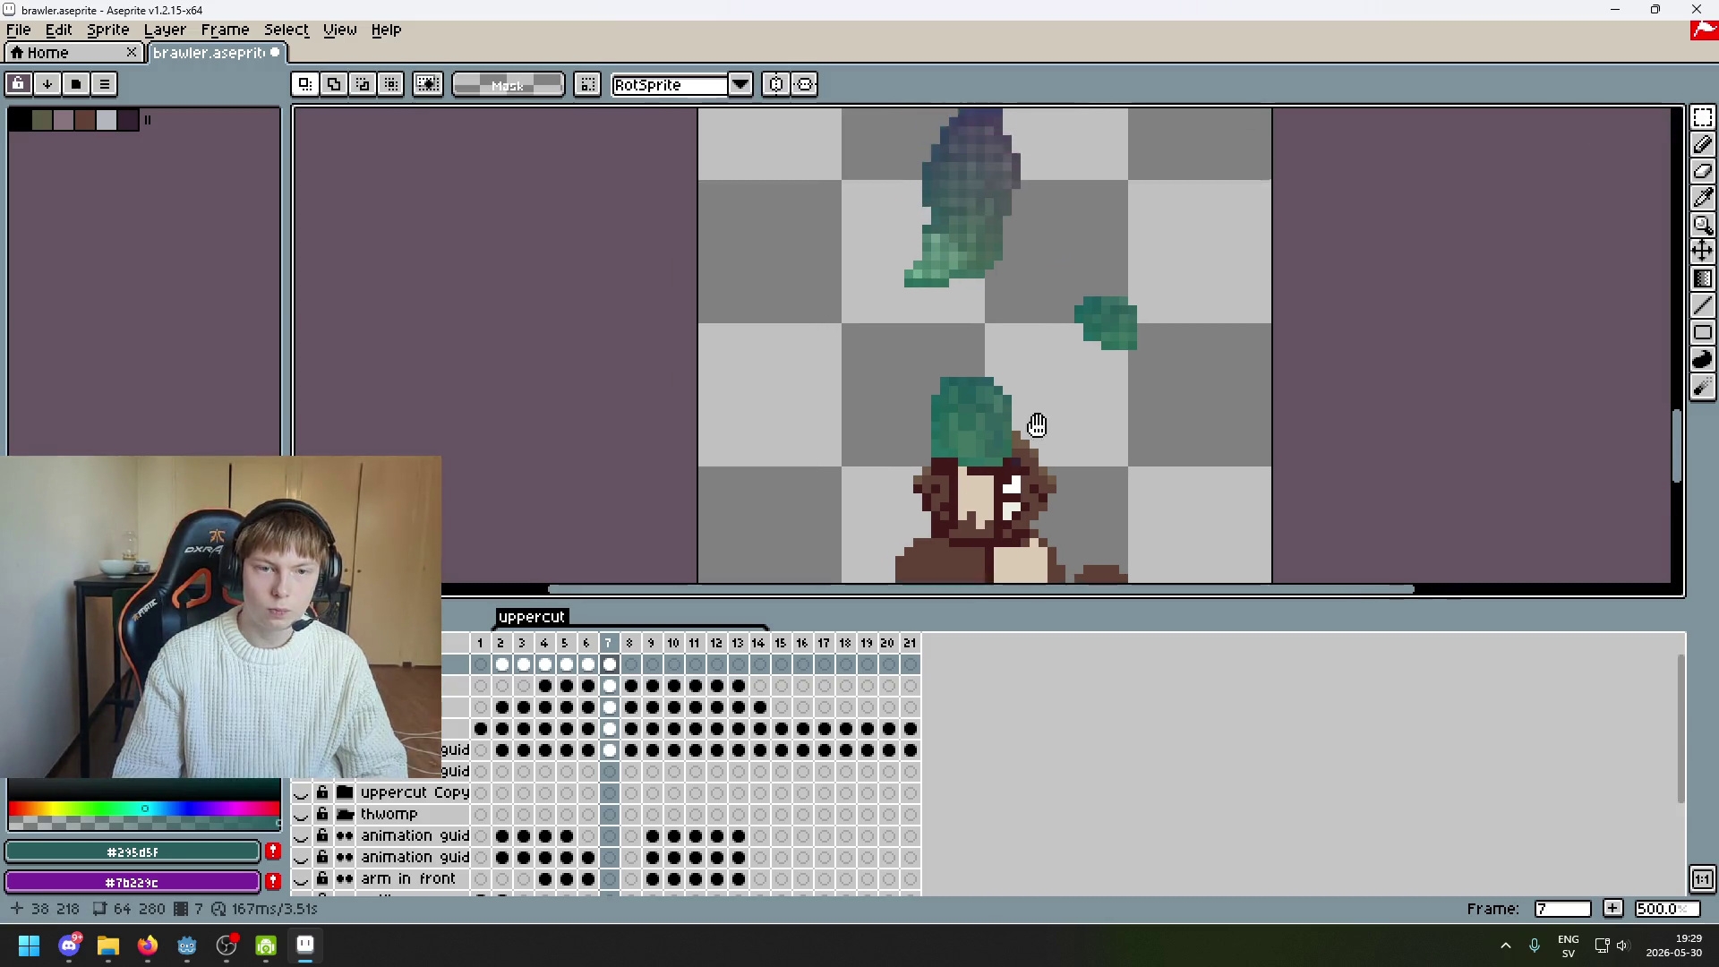
{"action": "mouse_move", "coordinate": [805, 134]}
{"action": "left_mouse_down"}
{"action": "mouse_move", "coordinate": [833, 173]}
{"action": "mouse_move", "coordinate": [946, 159]}
{"action": "mouse_move", "coordinate": [1000, 253]}
{"action": "left_mouse_up"}
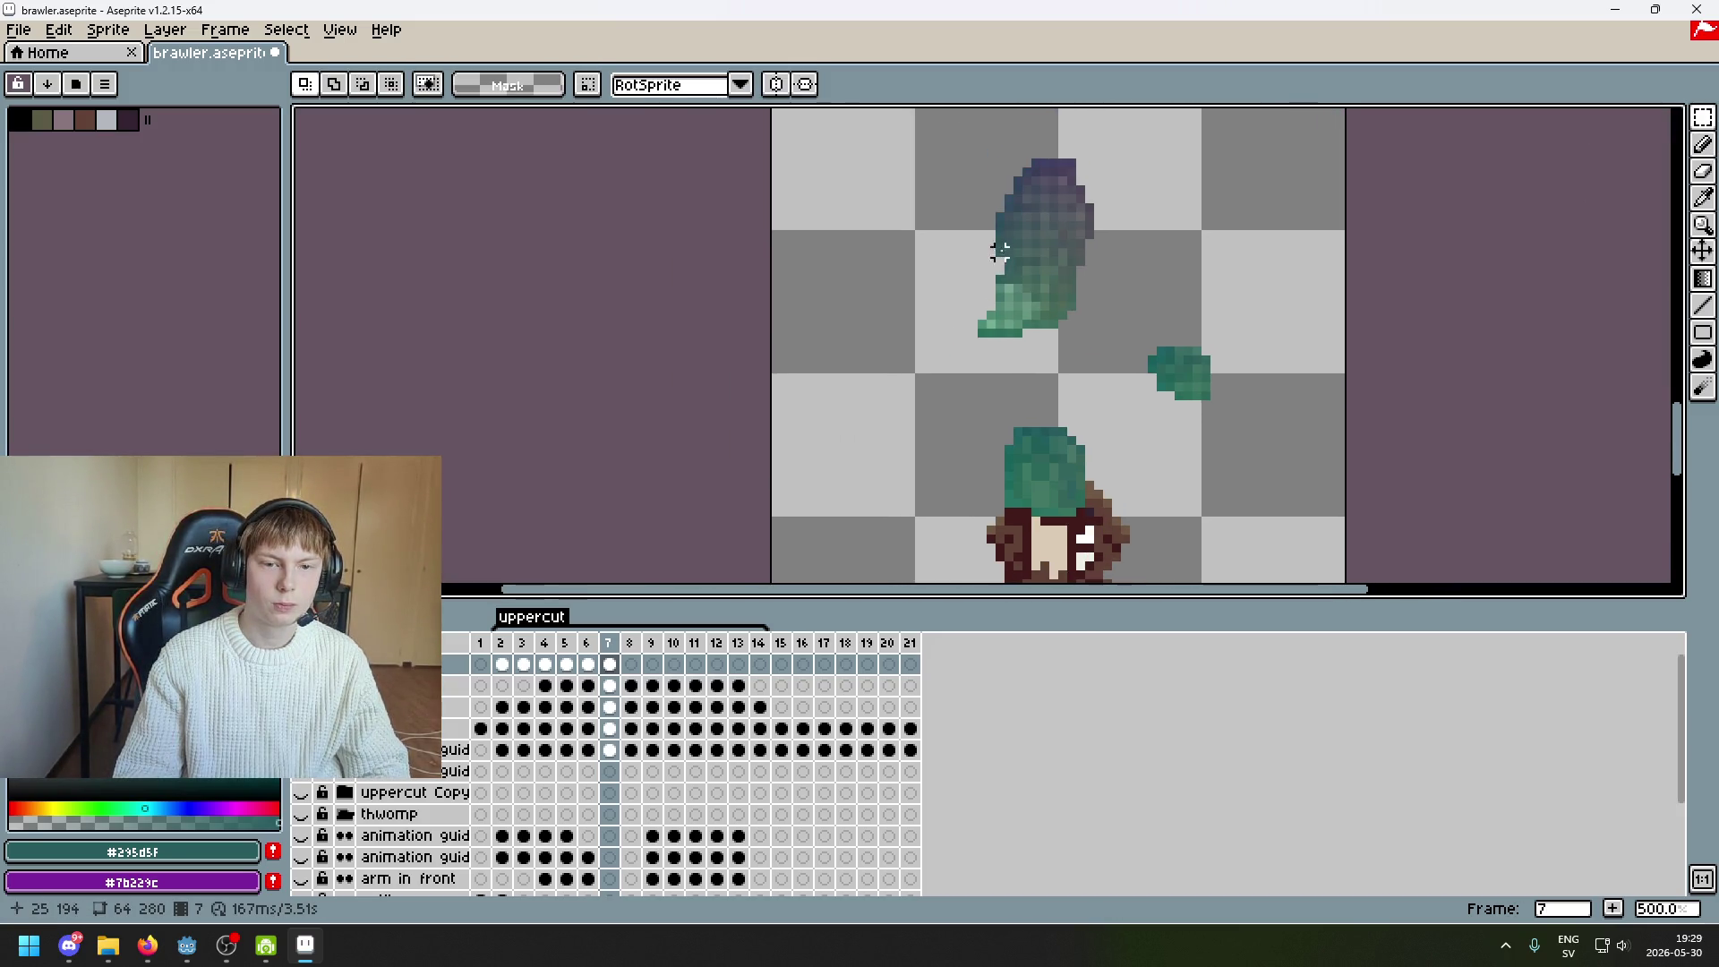
{"action": "scroll", "coordinate": [1044, 314], "scroll_direction": "up", "scroll_amount": 4}
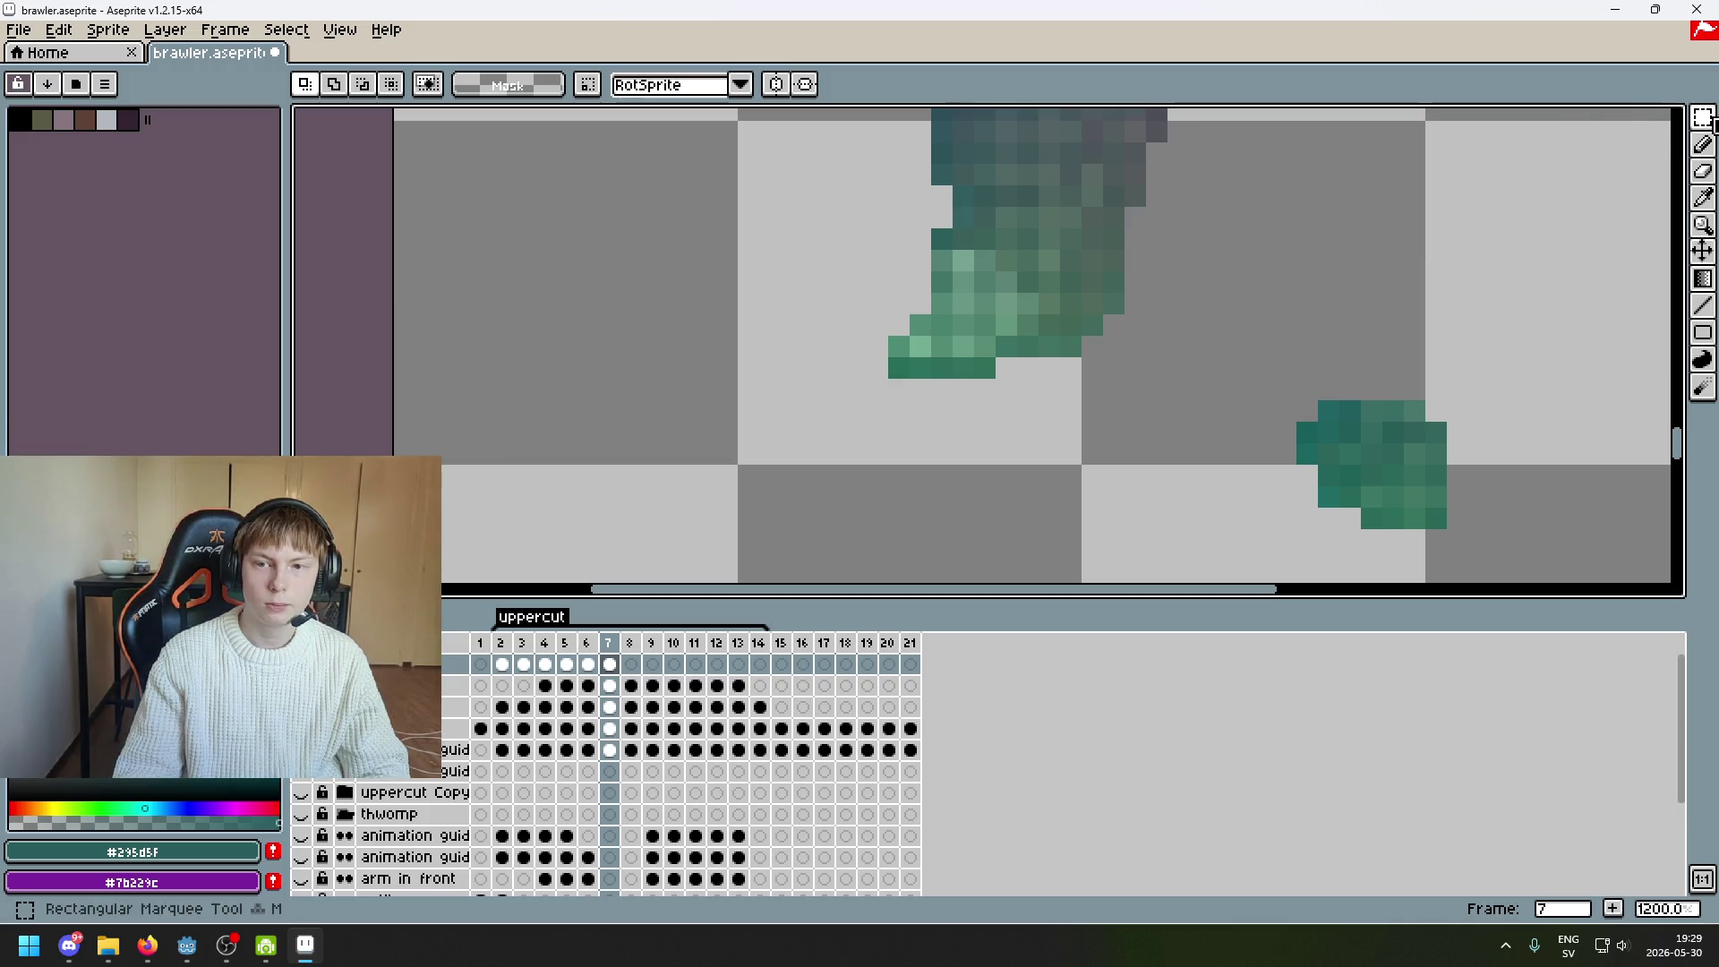
Lasso the light green hand tip, rotate it -90° and place it beside the face
{"action": "left_click", "coordinate": [1703, 117]}
{"action": "left_click", "coordinate": [1642, 116]}
{"action": "left_click_drag", "start_coordinate": [1027, 345], "coordinate": [1027, 324]}
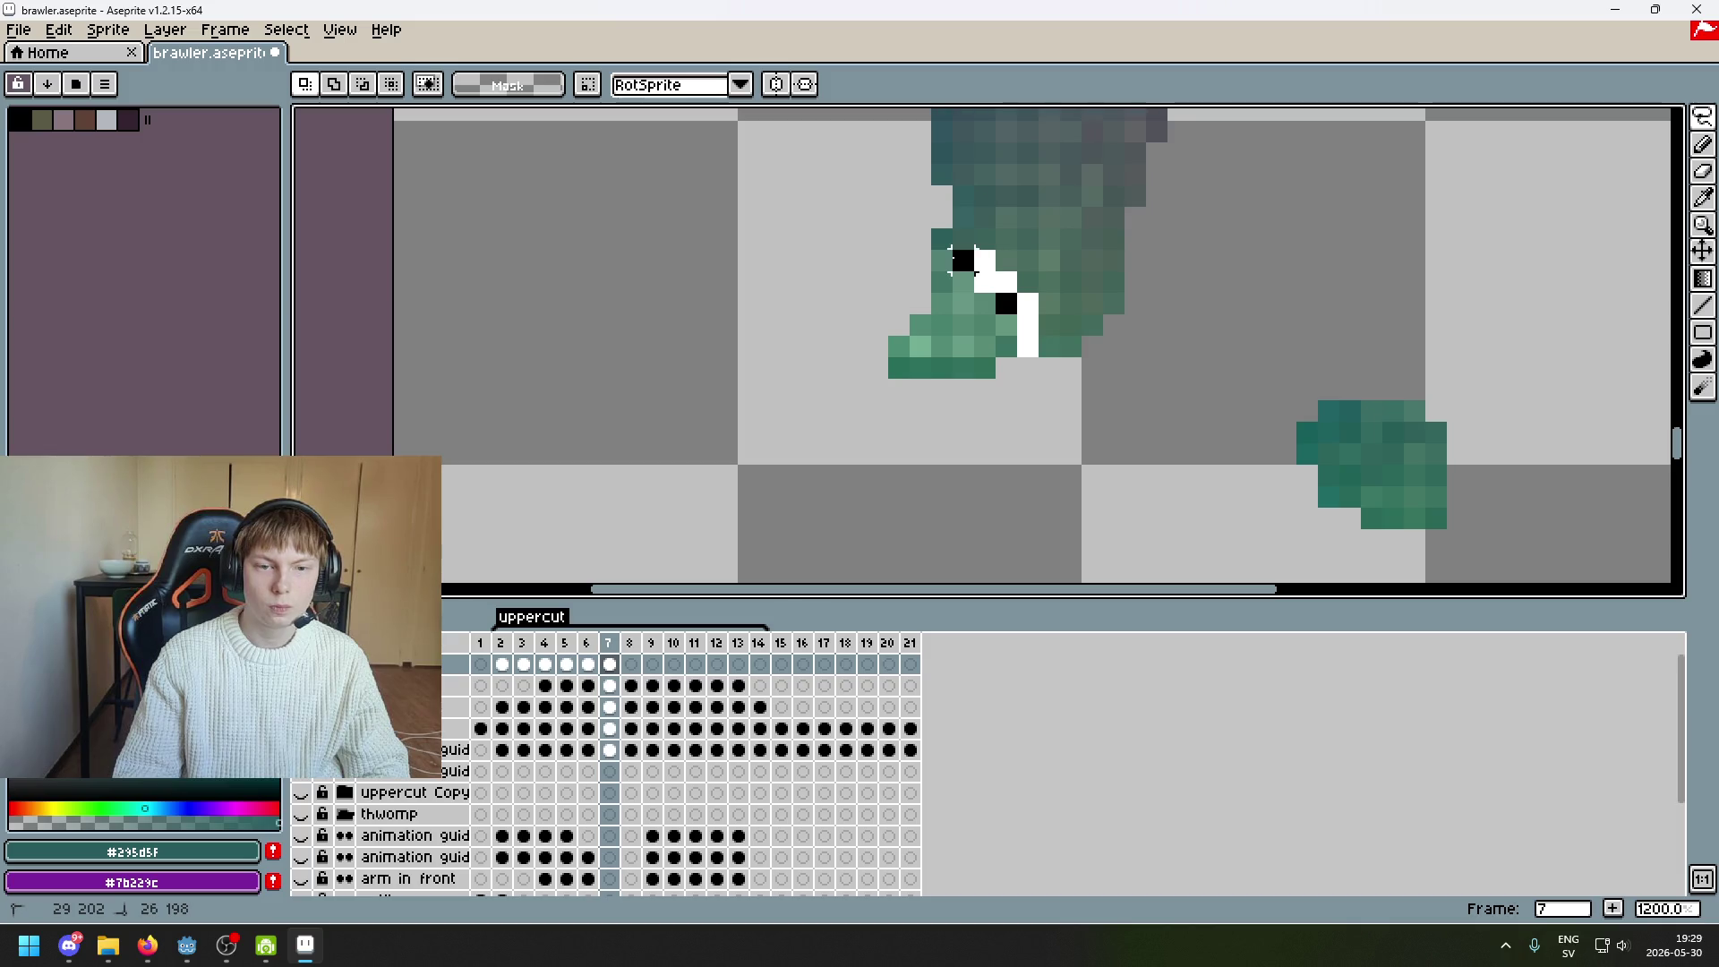
{"action": "mouse_move", "coordinate": [937, 238]}
{"action": "left_mouse_down"}
{"action": "mouse_move", "coordinate": [1027, 432]}
{"action": "mouse_move", "coordinate": [892, 527]}
{"action": "left_mouse_up"}
{"action": "scroll", "coordinate": [1004, 368], "scroll_direction": "down", "scroll_amount": 3}
{"action": "scroll", "coordinate": [1026, 433], "scroll_direction": "down", "scroll_amount": 3}
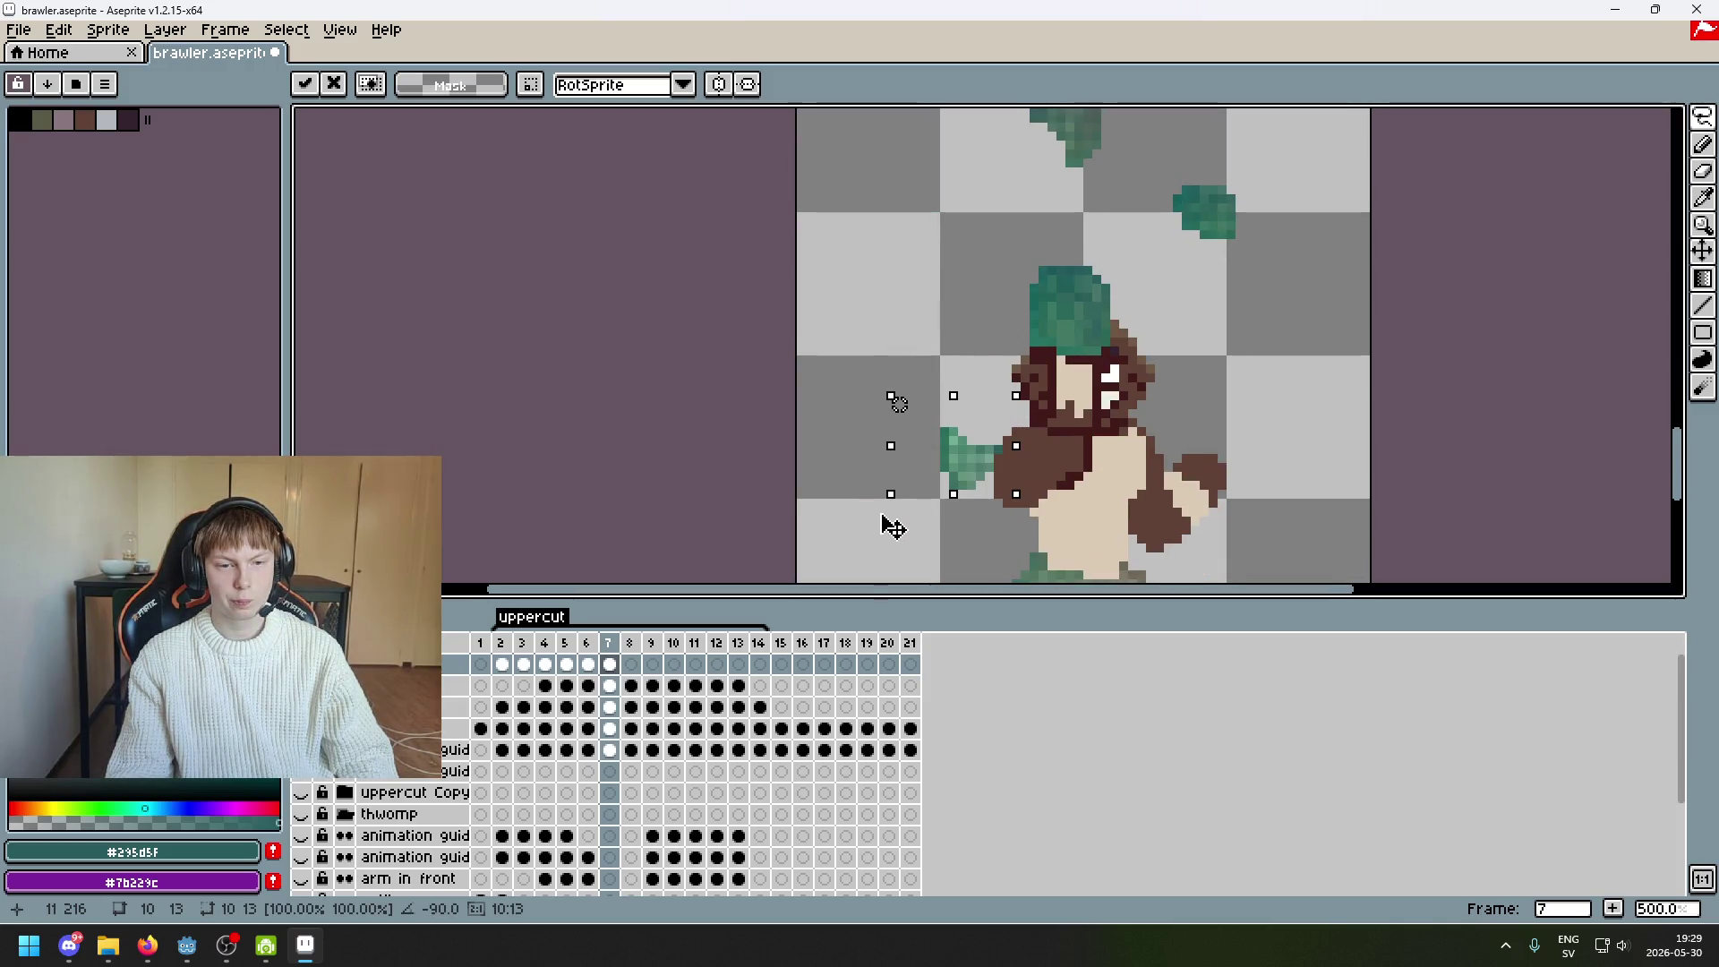
{"action": "left_click_drag", "start_coordinate": [971, 447], "coordinate": [948, 369]}
{"action": "scroll", "coordinate": [948, 370], "scroll_direction": "up", "scroll_amount": 4}
{"action": "key", "text": "ctrl+d"}
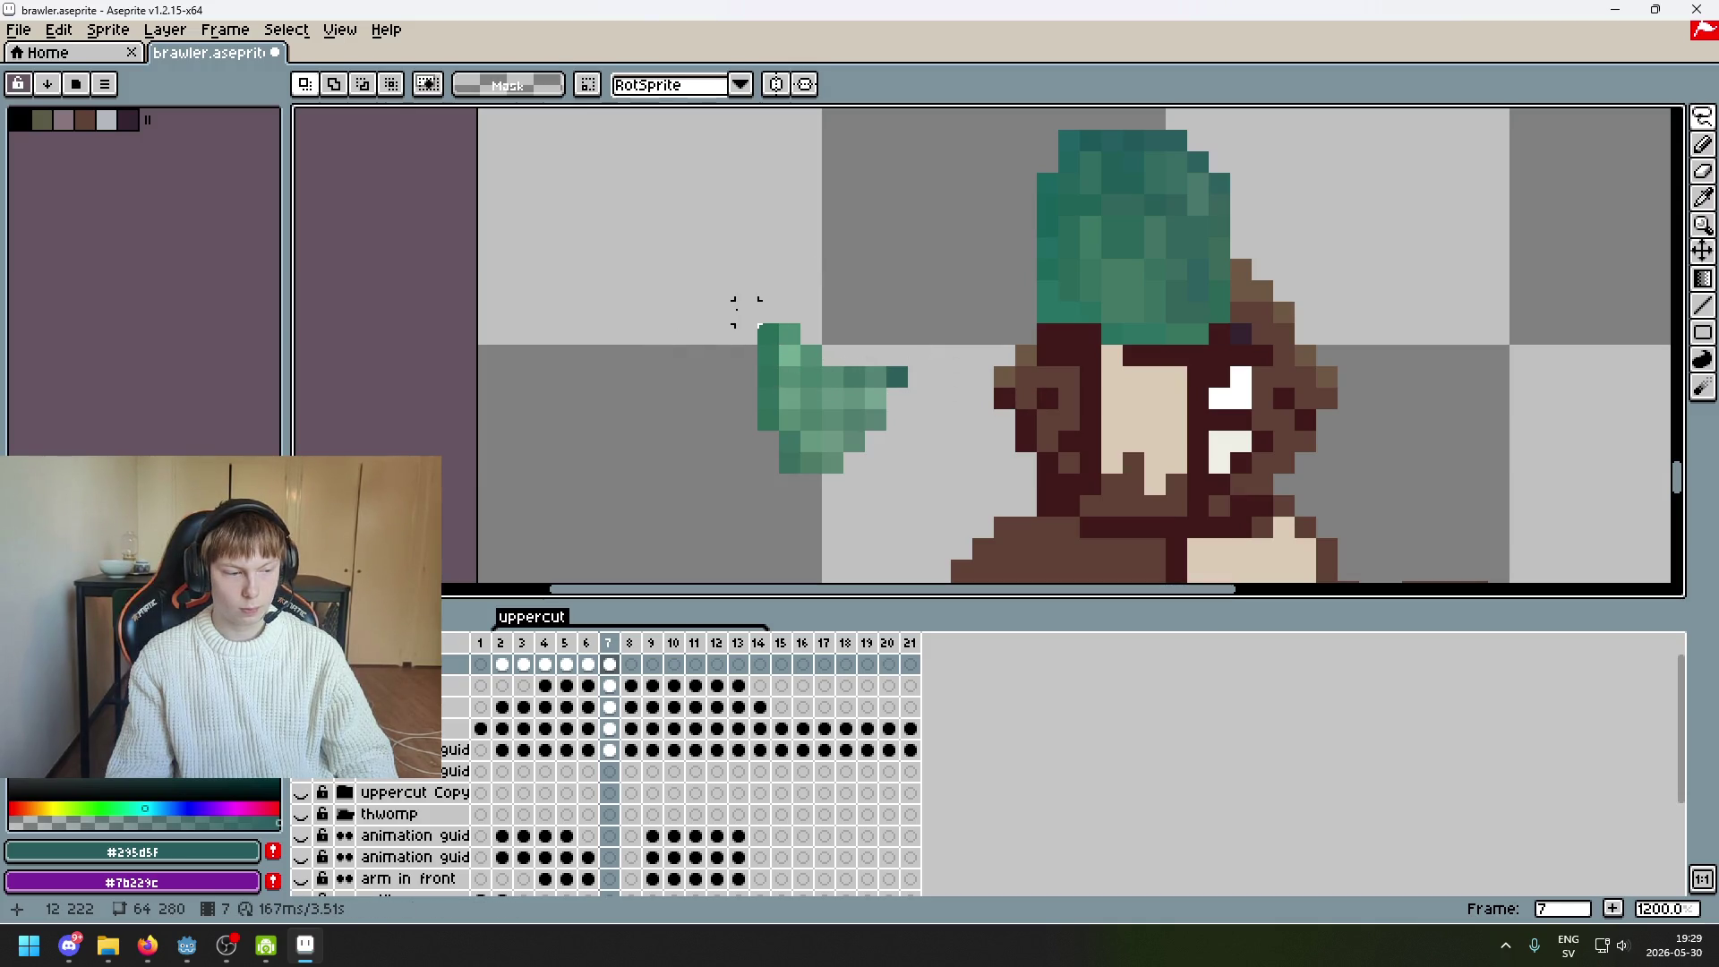
Move the upper fist pixels onto the face and raise them one pixel
{"action": "mouse_move", "coordinate": [747, 312]}
{"action": "left_mouse_down"}
{"action": "mouse_move", "coordinate": [743, 336]}
{"action": "mouse_move", "coordinate": [913, 394]}
{"action": "mouse_move", "coordinate": [906, 381]}
{"action": "mouse_move", "coordinate": [1152, 407]}
{"action": "left_mouse_up"}
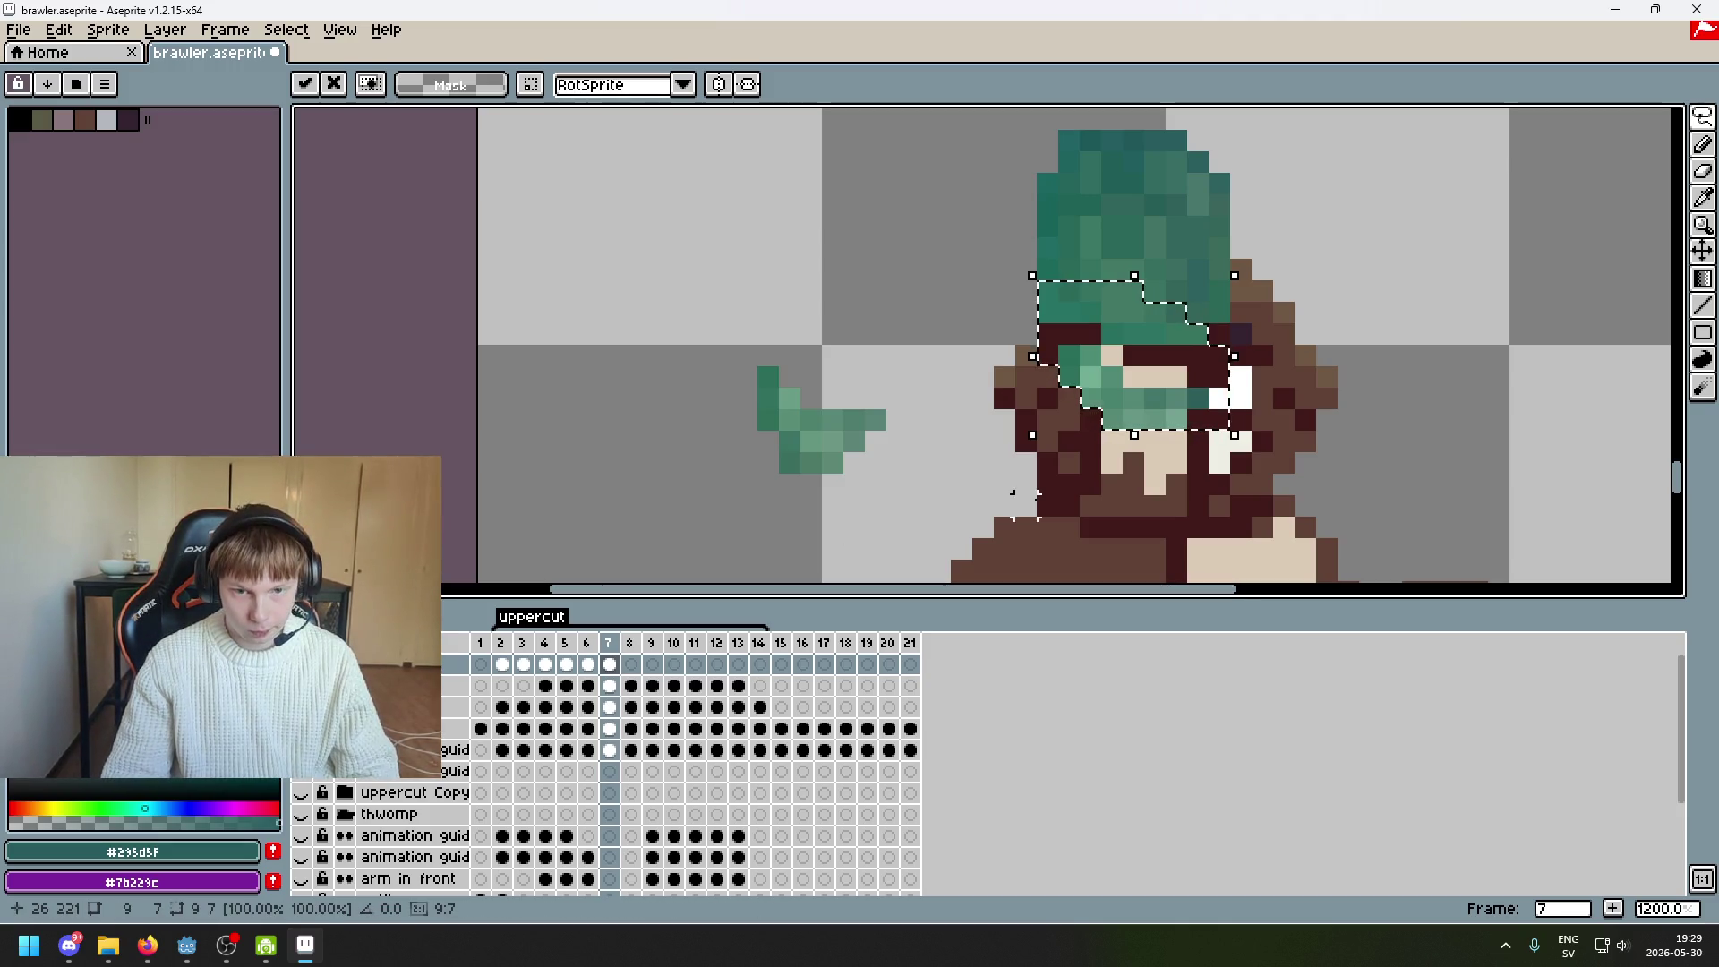
{"action": "left_click_drag", "start_coordinate": [1117, 403], "coordinate": [1116, 391]}
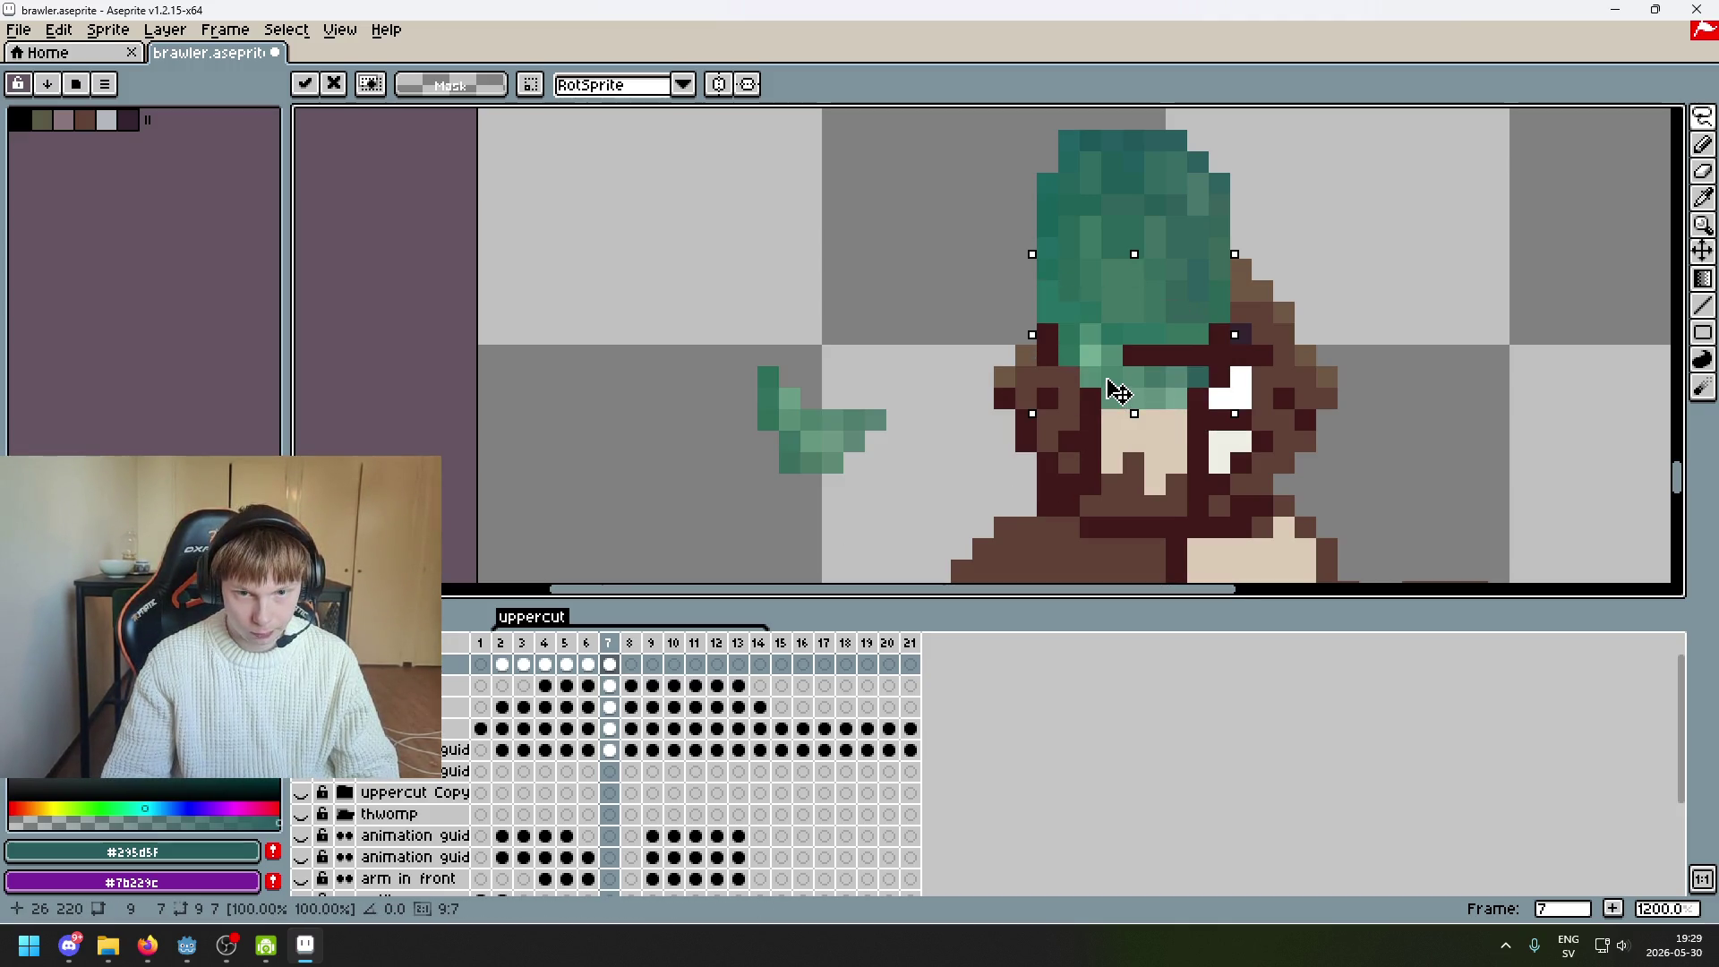
{"action": "left_click", "coordinate": [1368, 441]}
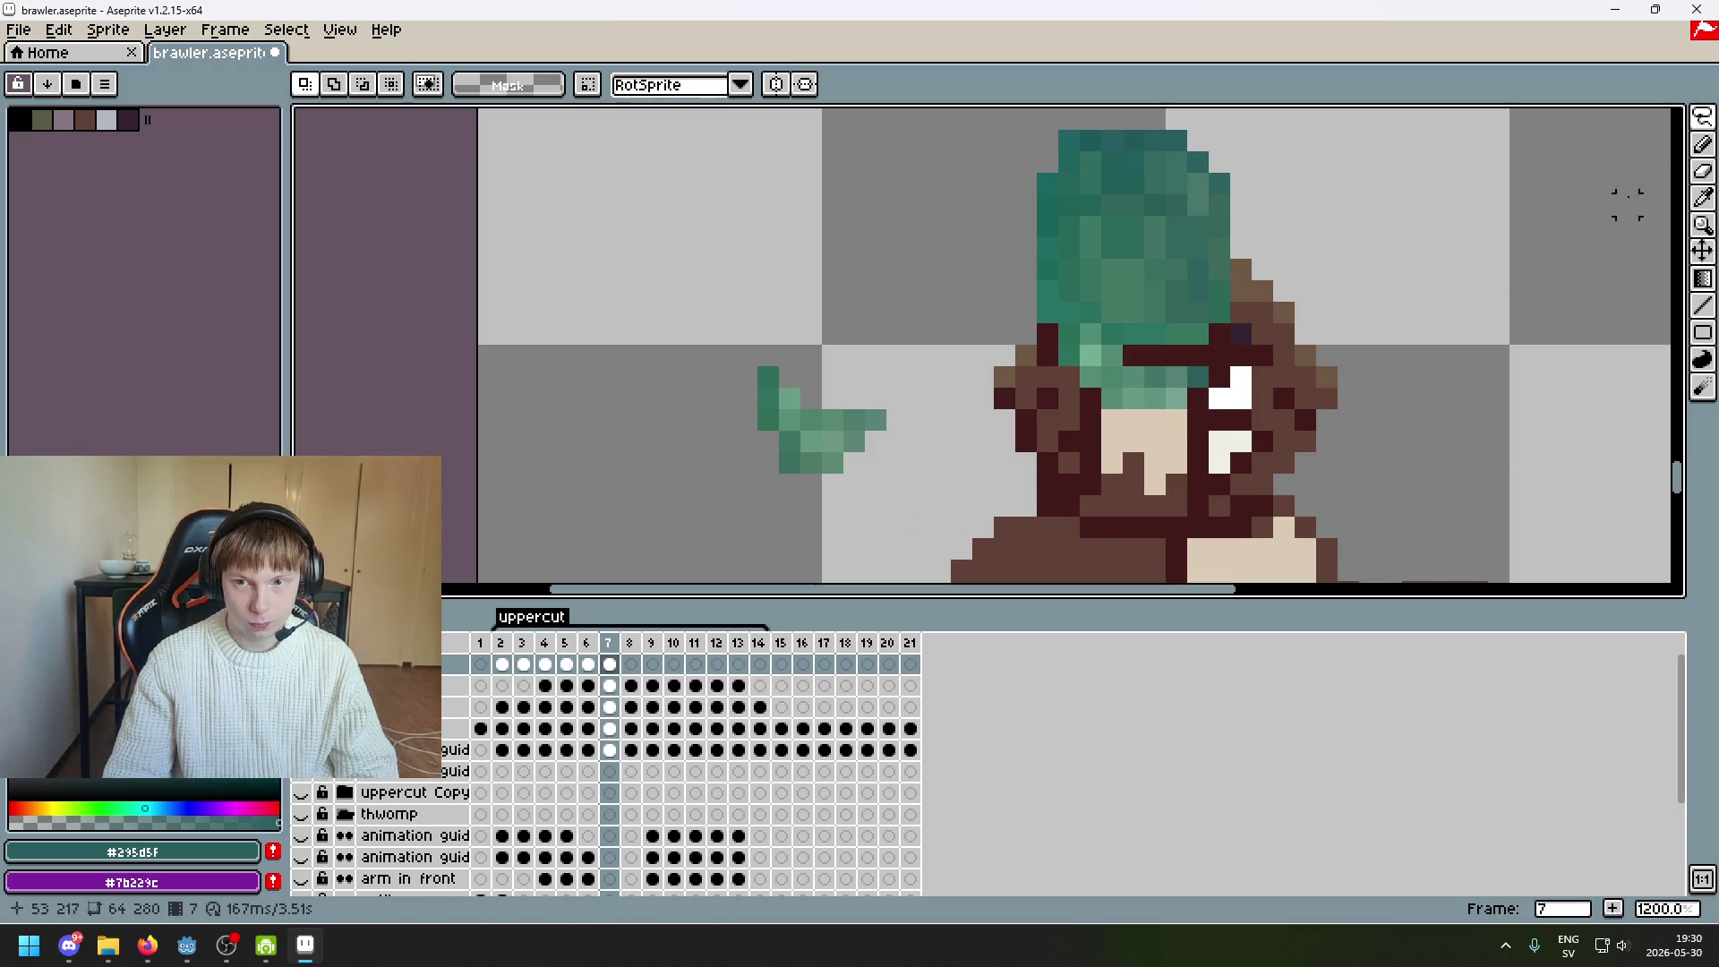
Shift the eye-area strip right and down, then select the face's left part
{"action": "left_click_drag", "start_coordinate": [1118, 341], "coordinate": [1210, 370]}
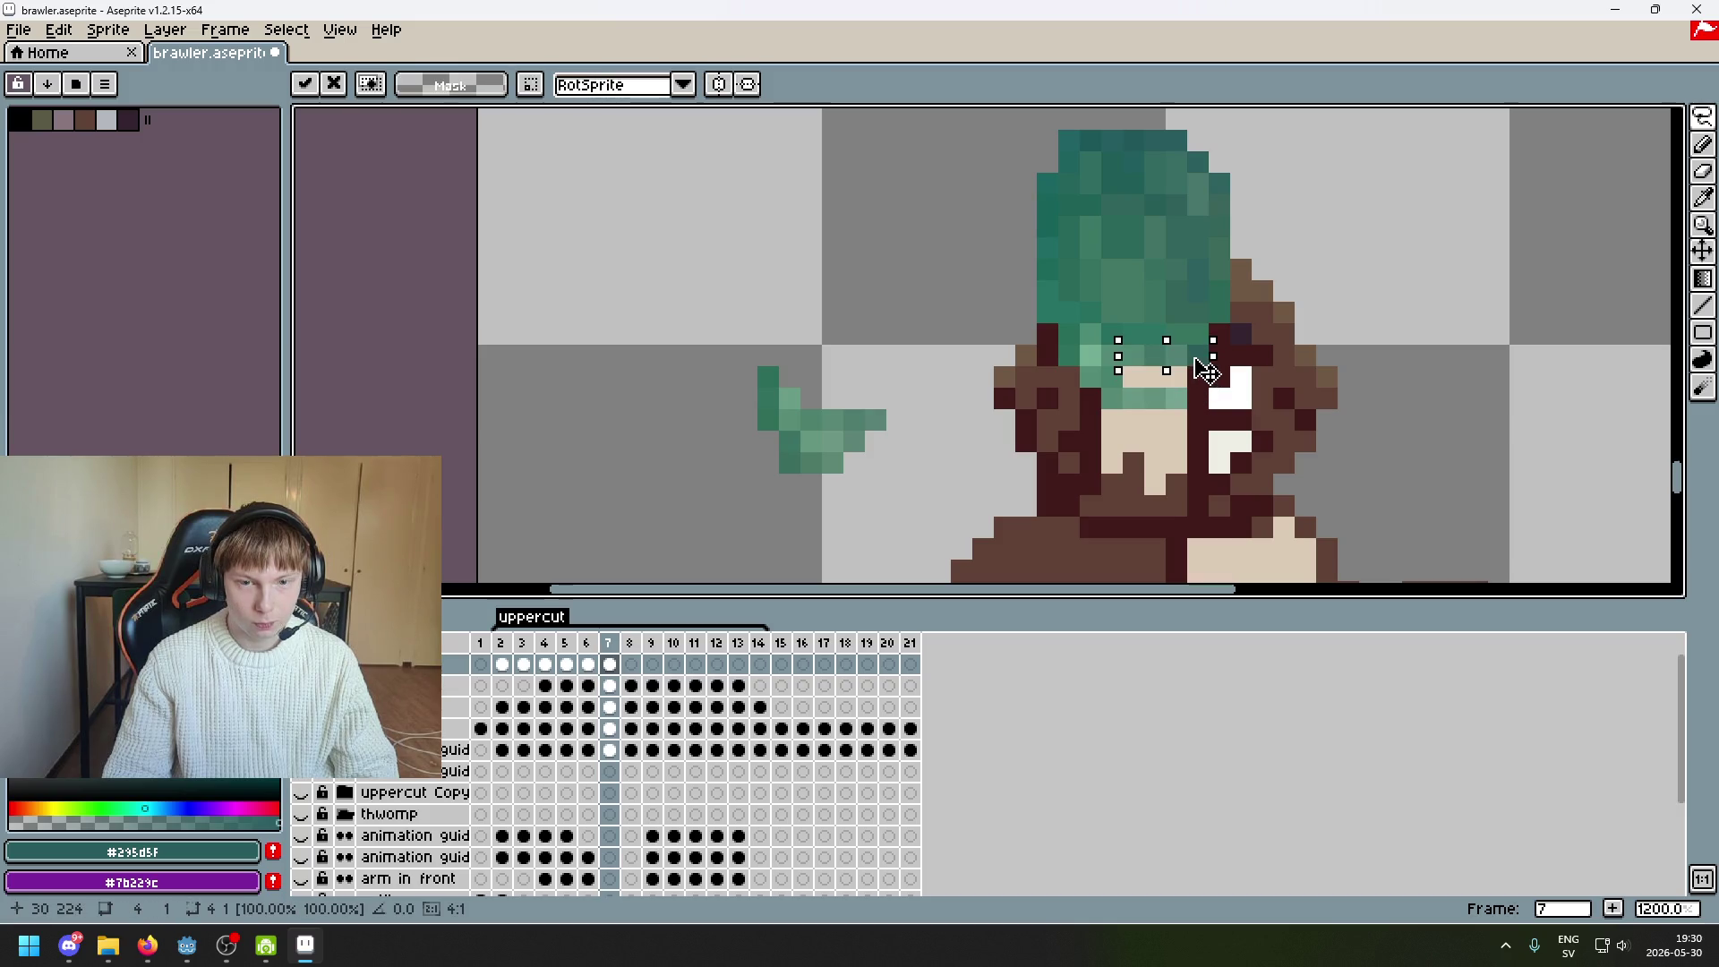
{"action": "left_click", "coordinate": [1108, 396]}
{"action": "left_click_drag", "start_coordinate": [1061, 386], "coordinate": [1206, 422]}
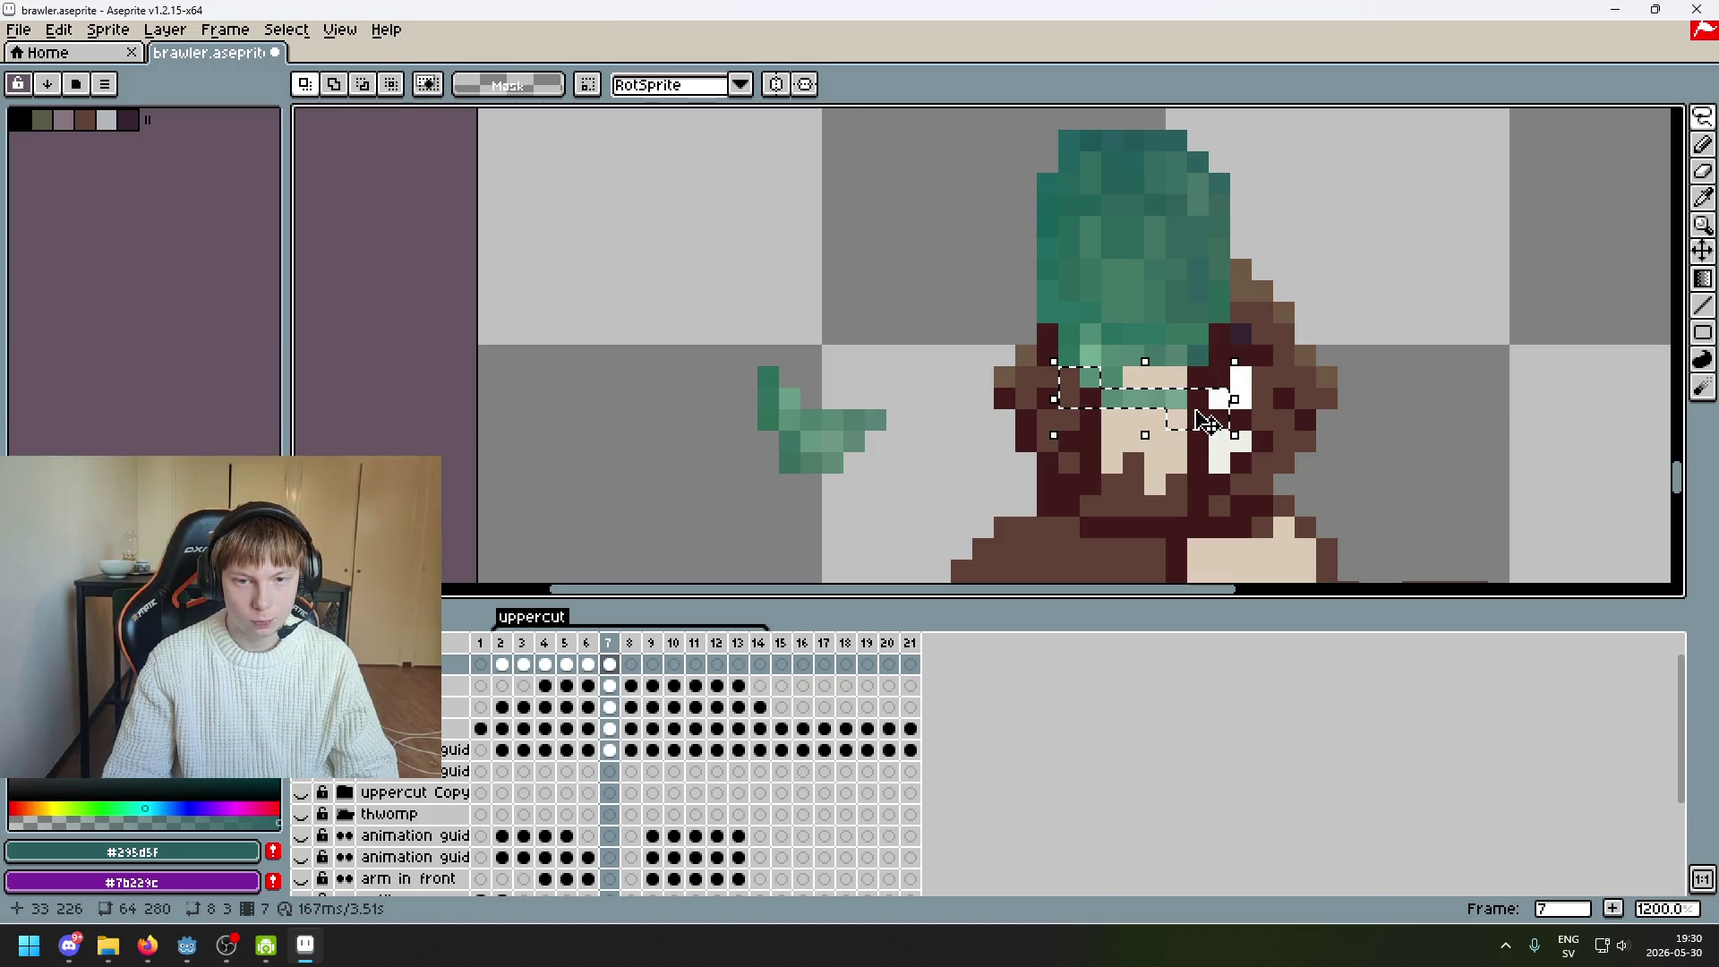
{"action": "left_click_drag", "start_coordinate": [1071, 491], "coordinate": [1071, 406]}
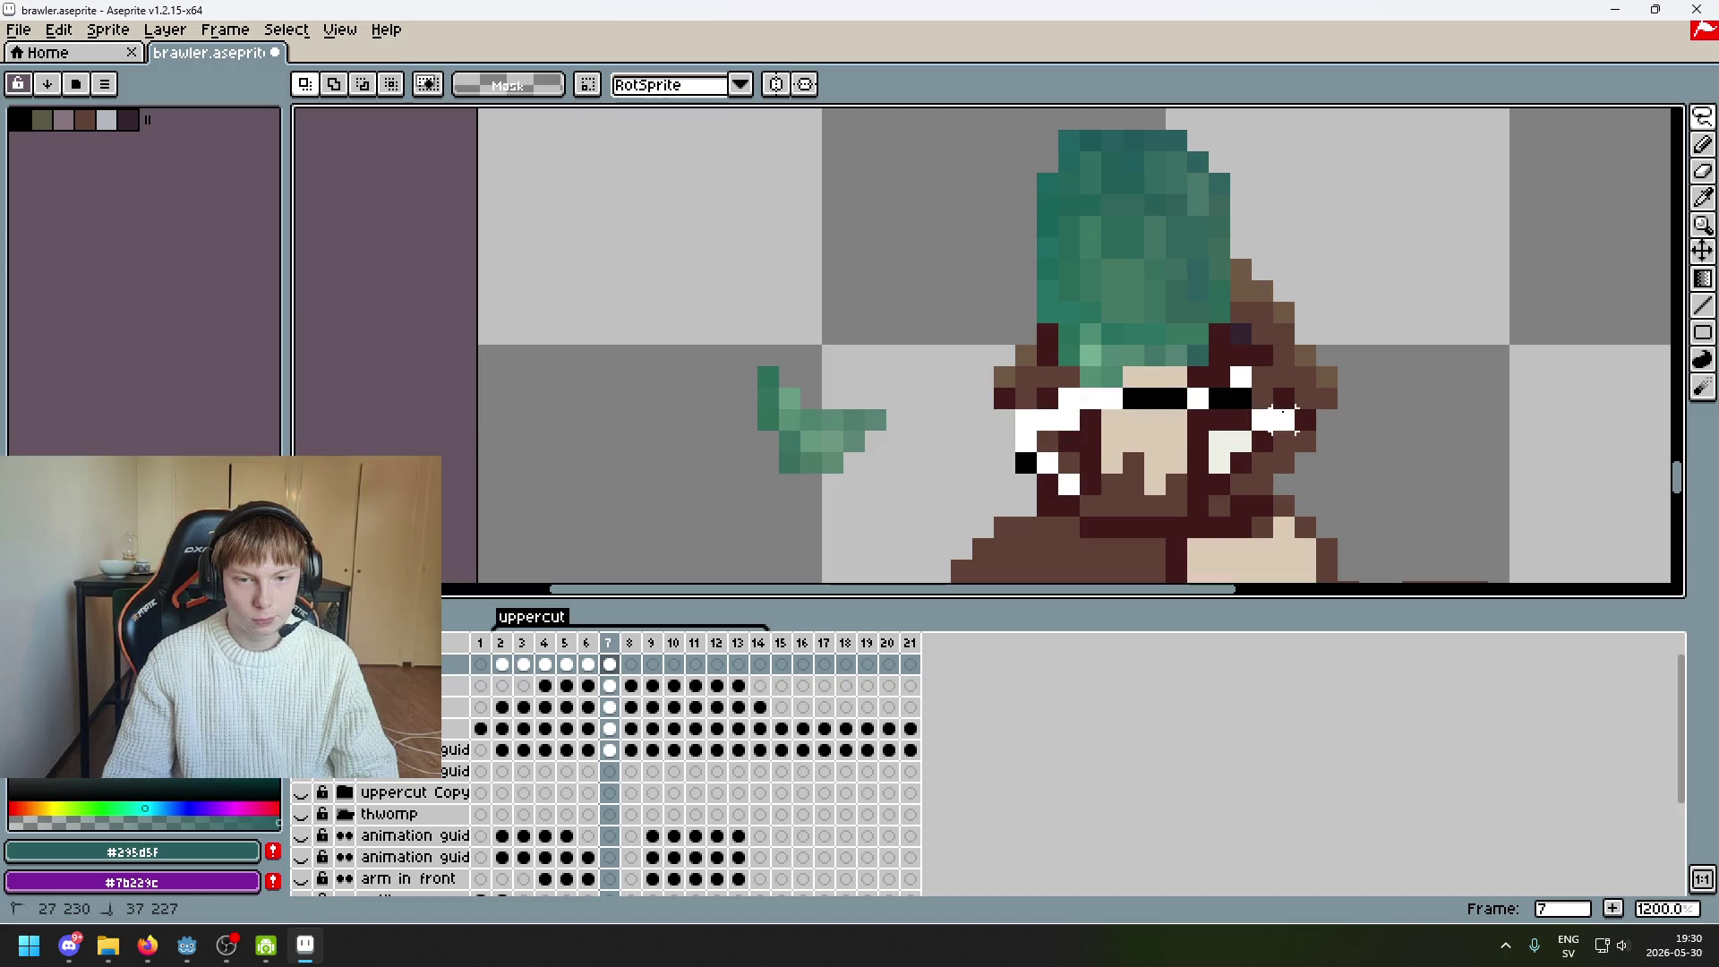
{"action": "left_click_drag", "start_coordinate": [1278, 419], "coordinate": [1289, 420]}
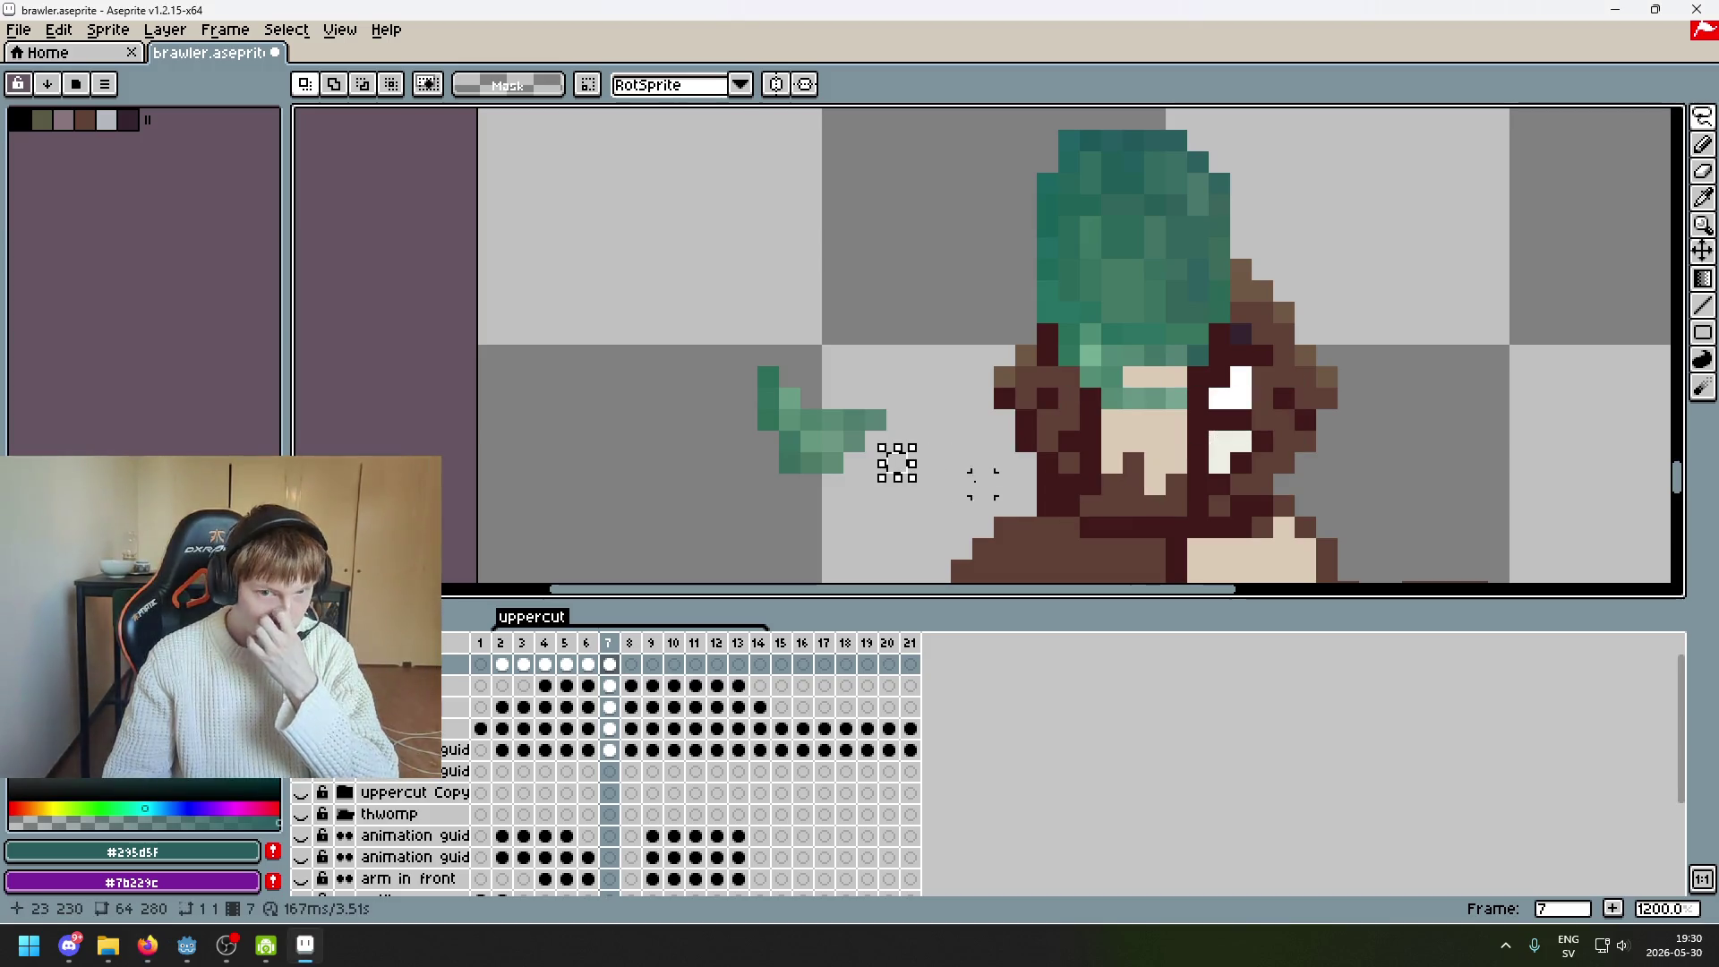
Nudge a thin strip across the face down one pixel and commit it
{"action": "left_click_drag", "start_coordinate": [1173, 408], "coordinate": [1193, 411]}
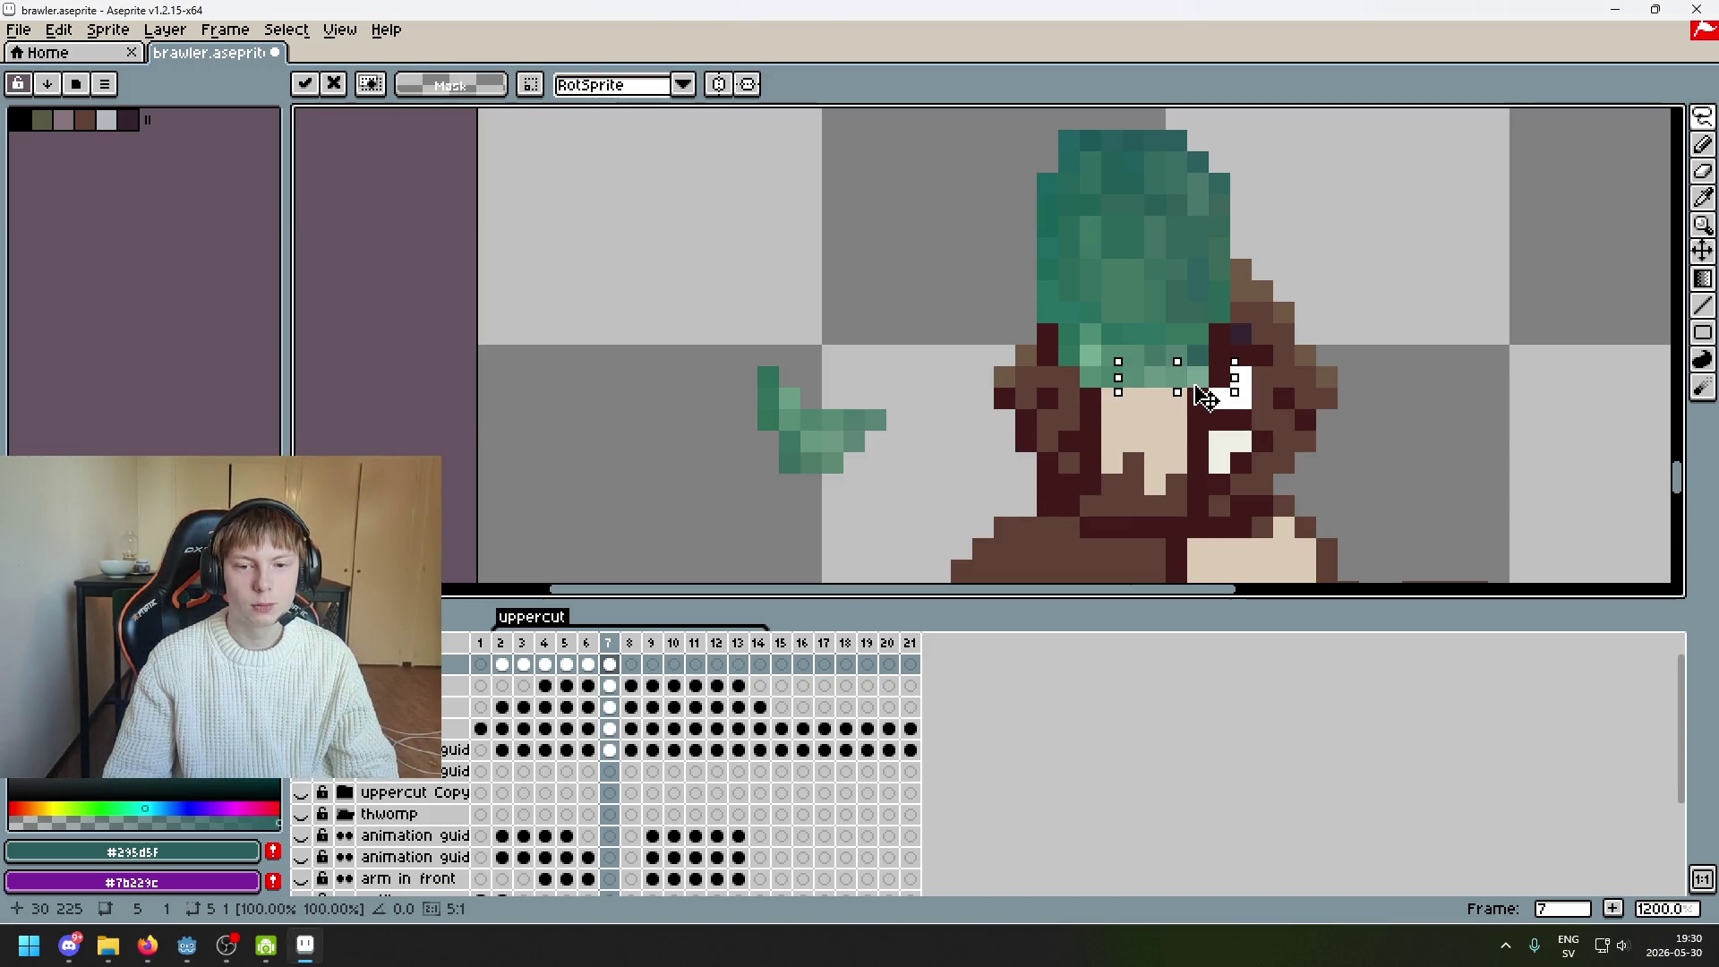
{"action": "key", "text": "Down"}
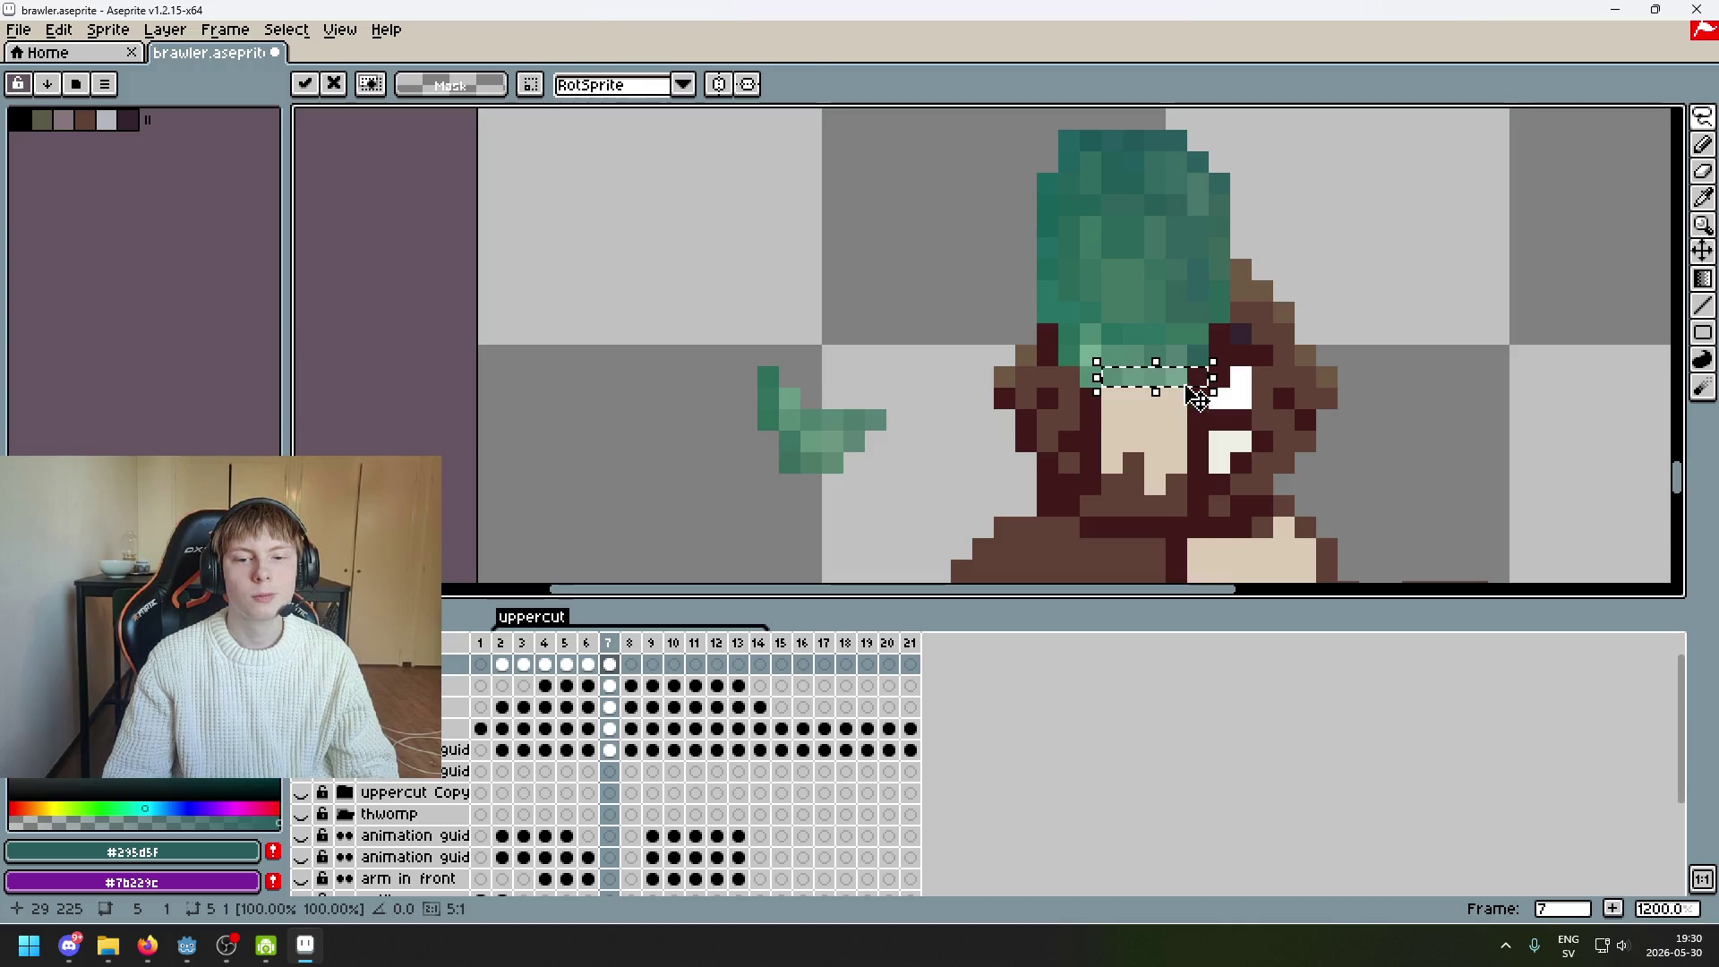
{"action": "key", "text": "Return"}
{"action": "mouse_move", "coordinate": [720, 399]}
{"action": "left_mouse_down"}
{"action": "mouse_move", "coordinate": [707, 349]}
{"action": "mouse_move", "coordinate": [876, 378]}
{"action": "mouse_move", "coordinate": [767, 357]}
{"action": "mouse_move", "coordinate": [733, 326]}
{"action": "mouse_move", "coordinate": [851, 376]}
{"action": "mouse_move", "coordinate": [1190, 445]}
{"action": "mouse_move", "coordinate": [1178, 410]}
{"action": "mouse_move", "coordinate": [1199, 408]}
{"action": "mouse_move", "coordinate": [1155, 391]}
{"action": "left_mouse_up"}
{"action": "left_click", "coordinate": [883, 385]}
{"action": "key", "text": "Return"}
{"action": "key", "text": "ctrl+d"}
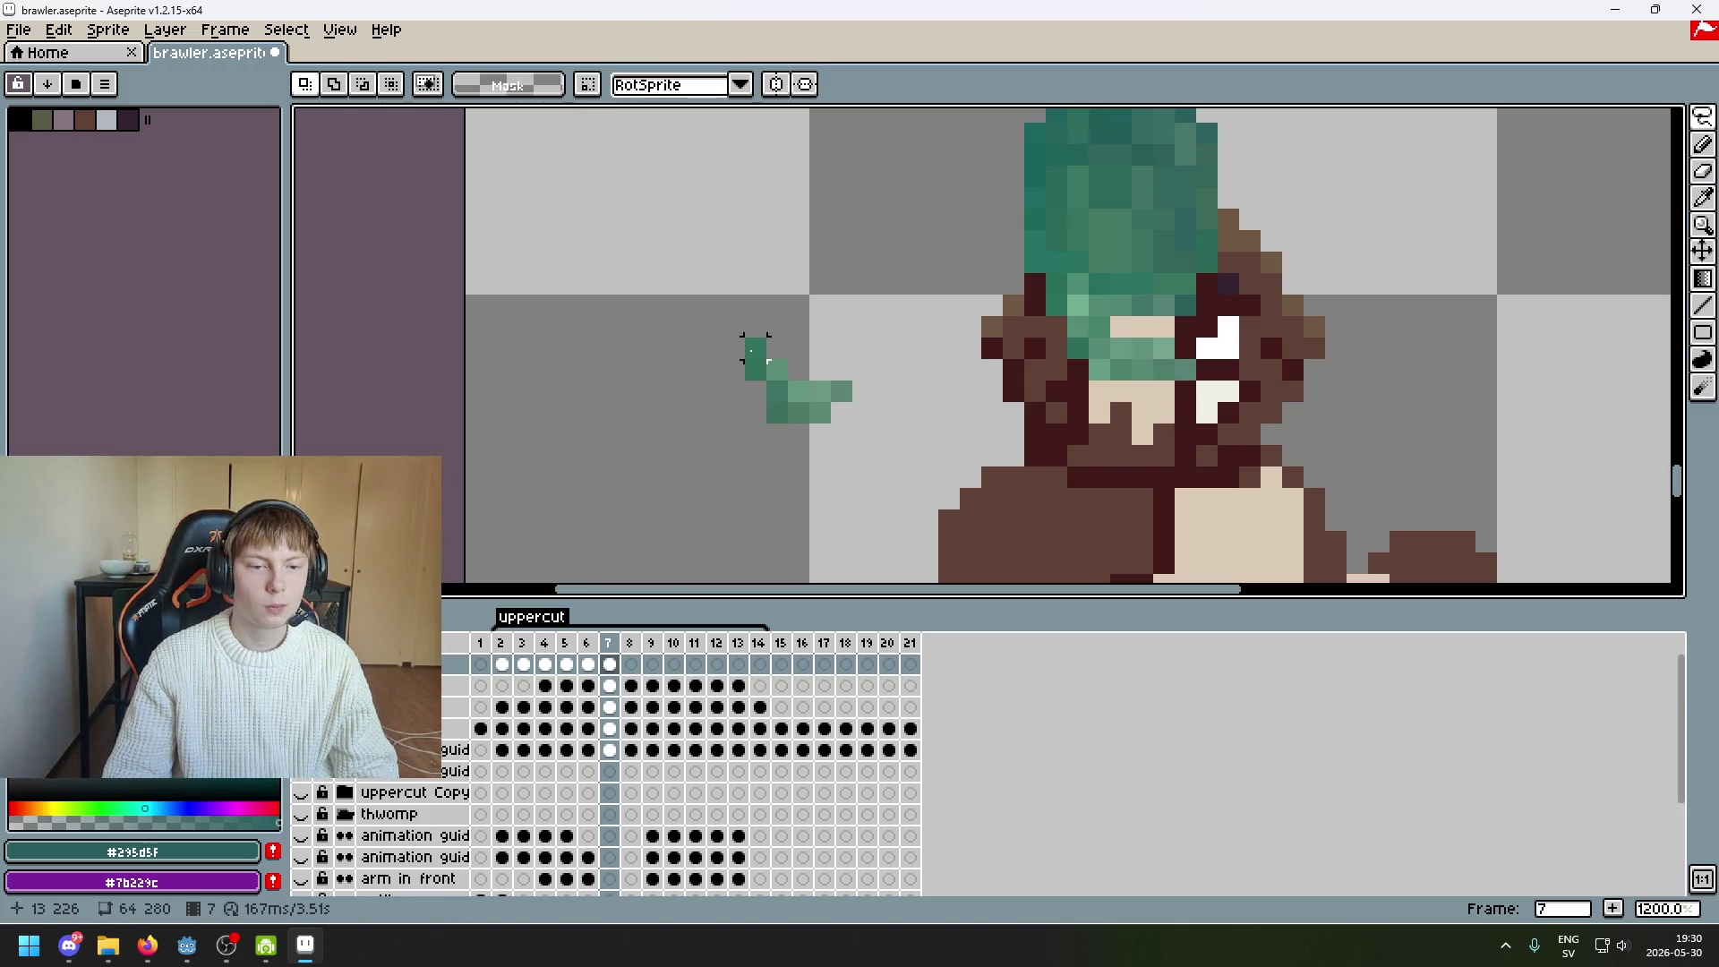
Move the fist's top-left pixel and green strips onto the face
{"action": "mouse_move", "coordinate": [745, 338]}
{"action": "left_mouse_down"}
{"action": "mouse_move", "coordinate": [766, 358]}
{"action": "mouse_move", "coordinate": [1078, 387]}
{"action": "left_mouse_up"}
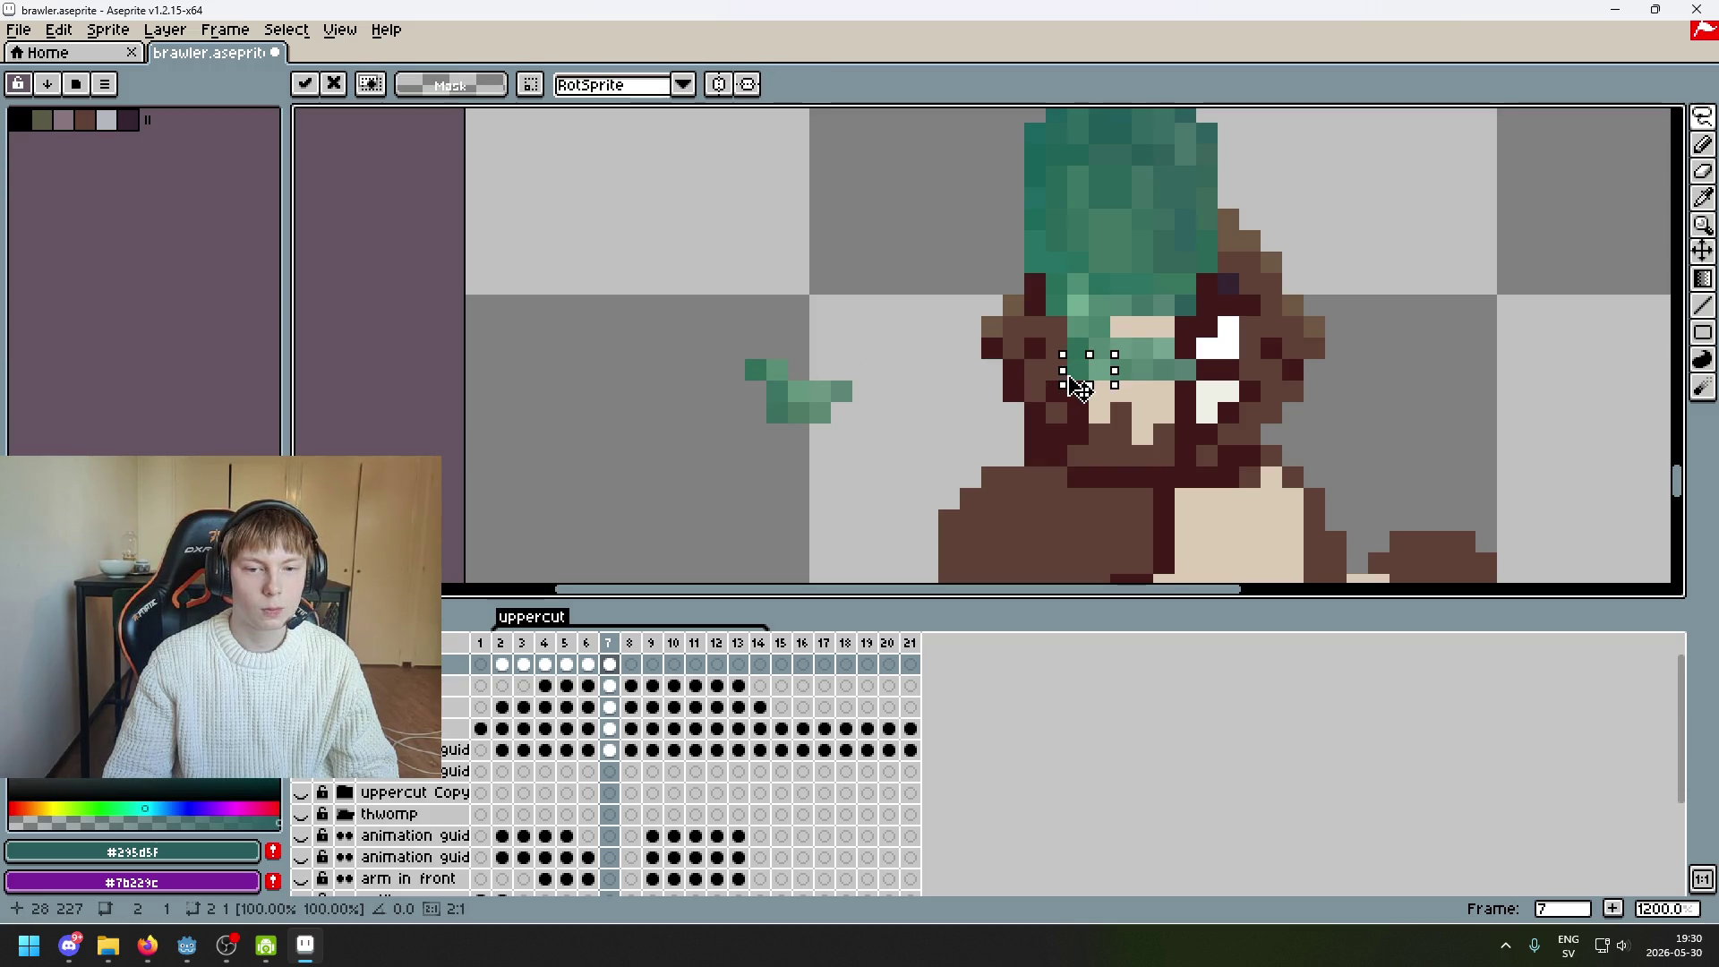
{"action": "key", "text": "Return"}
{"action": "mouse_move", "coordinate": [855, 402]}
{"action": "left_mouse_down"}
{"action": "mouse_move", "coordinate": [788, 380]}
{"action": "mouse_move", "coordinate": [919, 416]}
{"action": "mouse_move", "coordinate": [1162, 410]}
{"action": "left_mouse_up"}
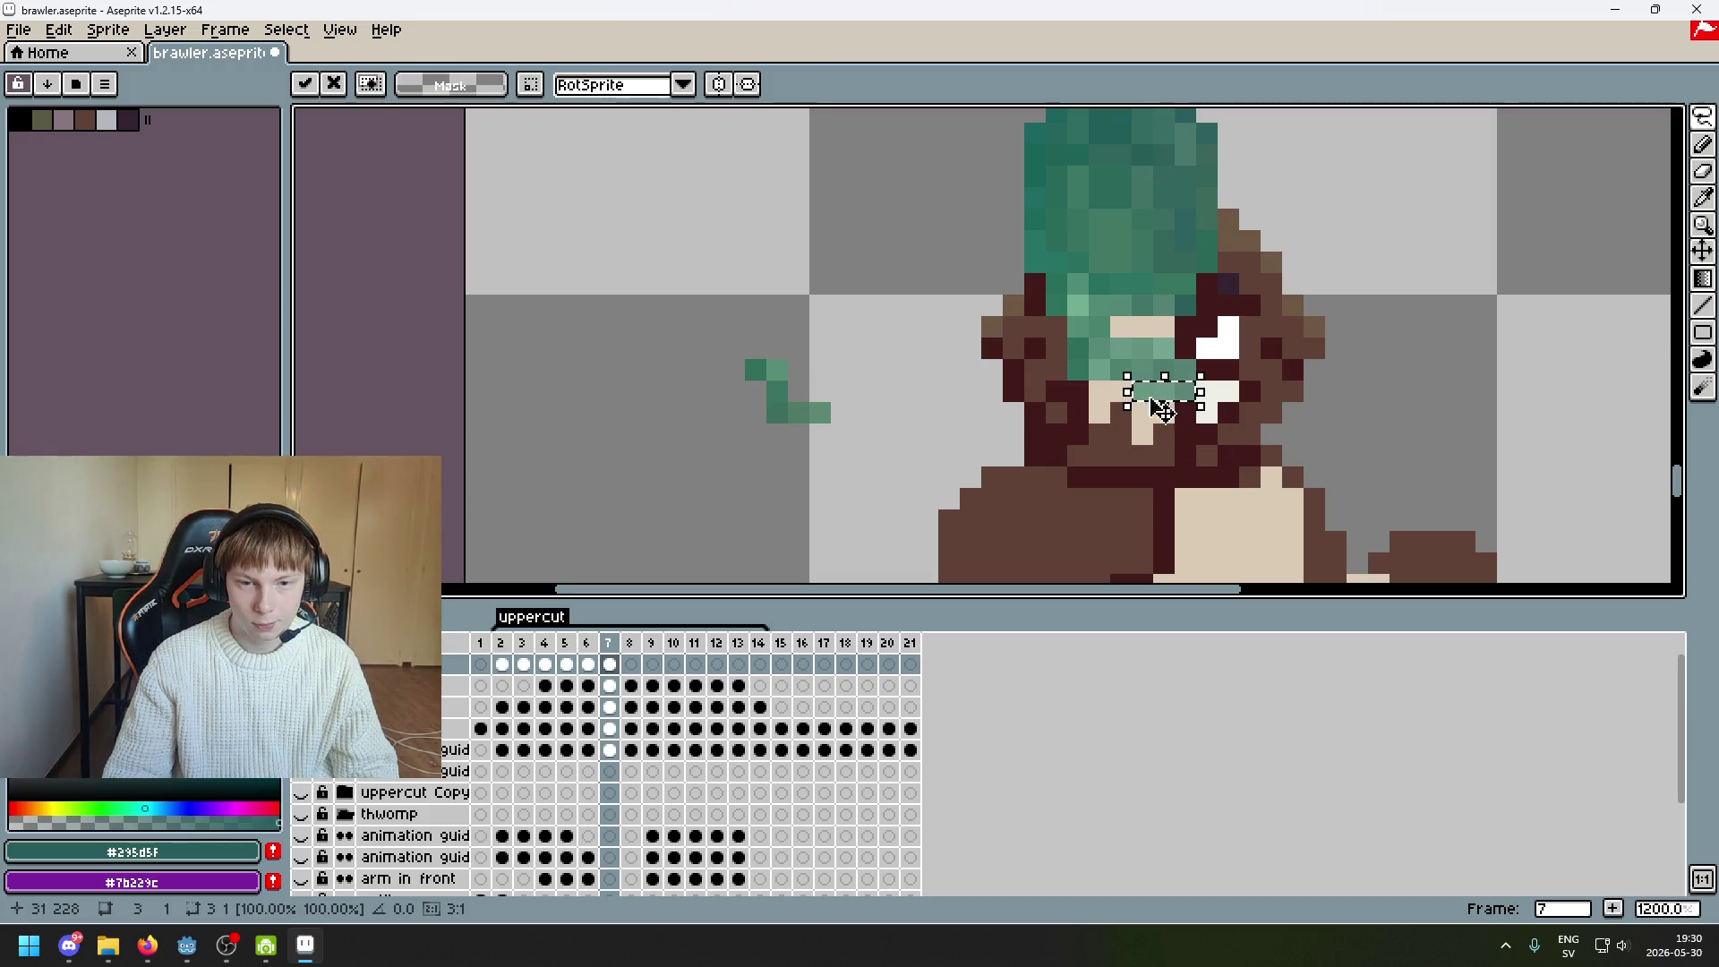
{"action": "key", "text": "Return"}
{"action": "mouse_move", "coordinate": [745, 358]}
{"action": "left_mouse_down"}
{"action": "mouse_move", "coordinate": [766, 377]}
{"action": "mouse_move", "coordinate": [1056, 394]}
{"action": "left_mouse_up"}
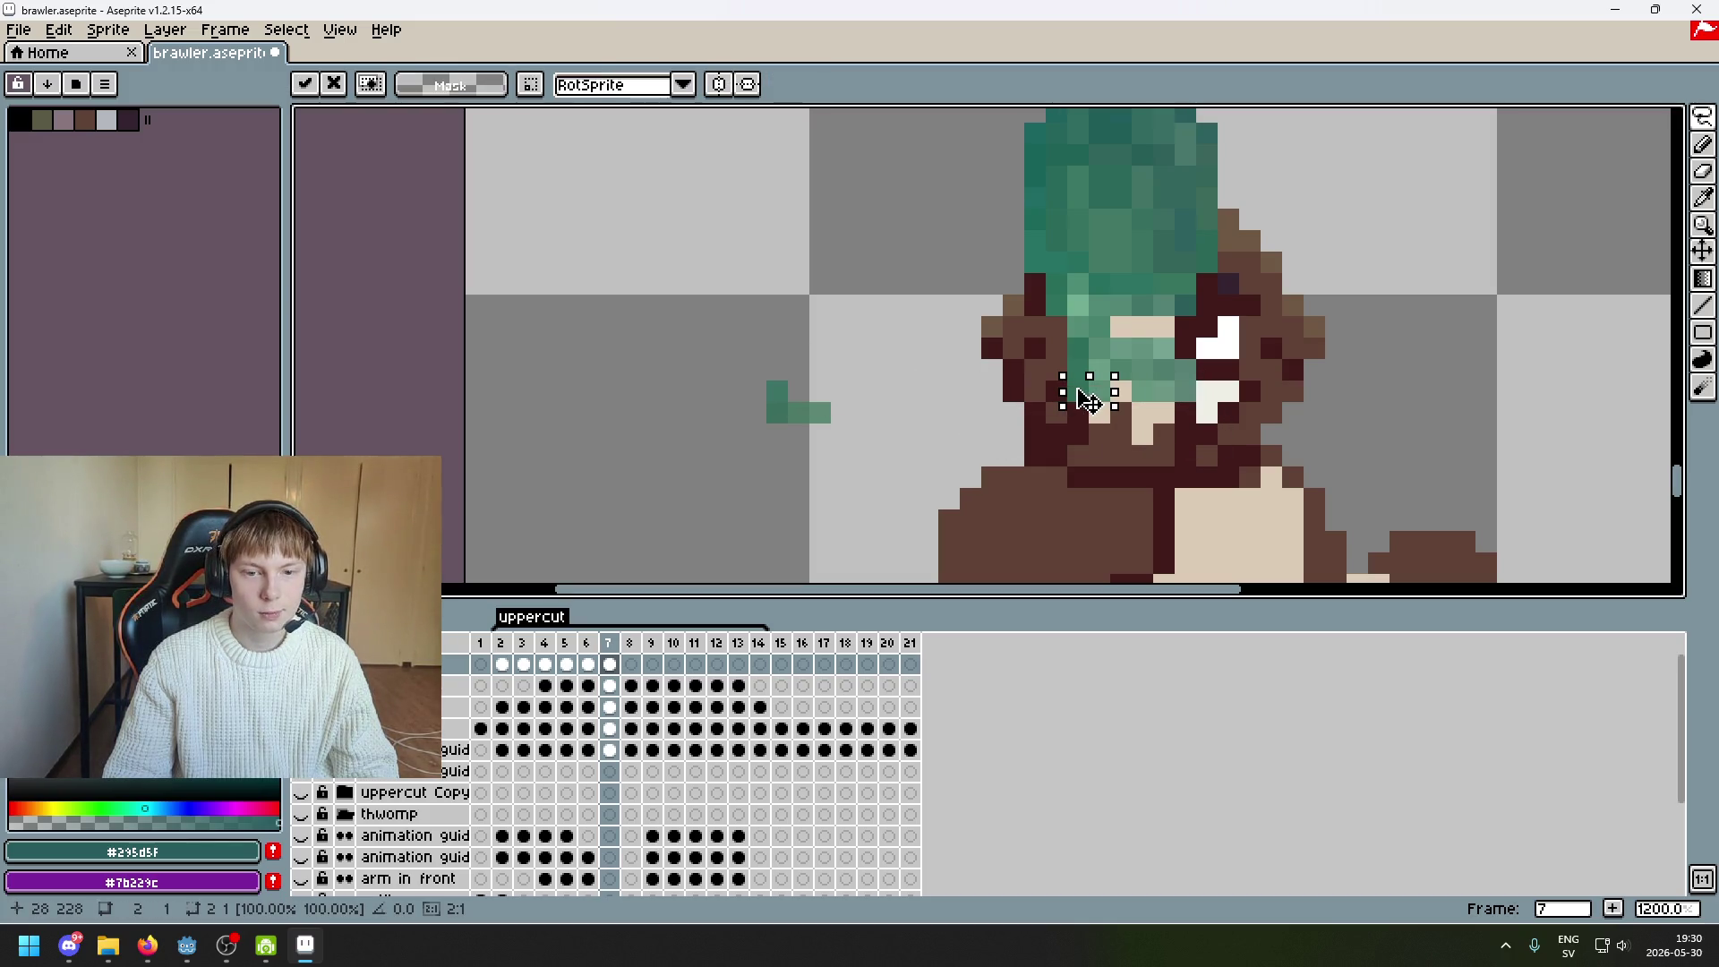
{"action": "left_click", "coordinate": [819, 409]}
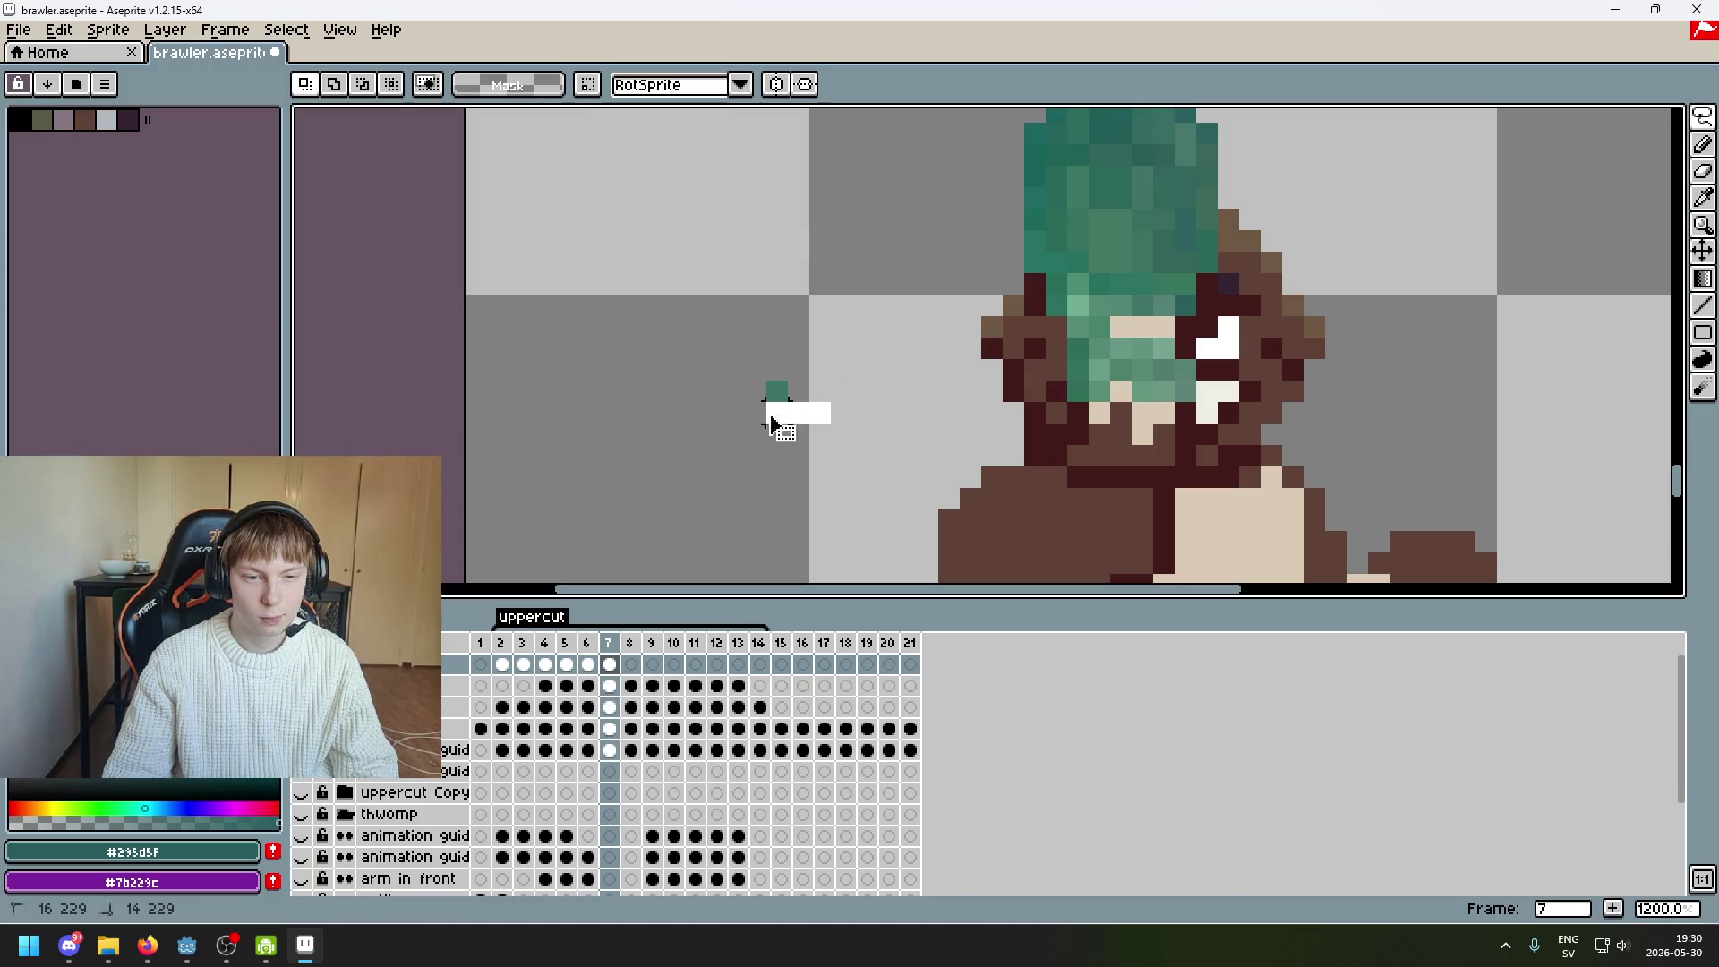
{"action": "mouse_move", "coordinate": [772, 422]}
{"action": "left_mouse_down"}
{"action": "mouse_move", "coordinate": [920, 445]}
{"action": "mouse_move", "coordinate": [1173, 432]}
{"action": "left_mouse_up"}
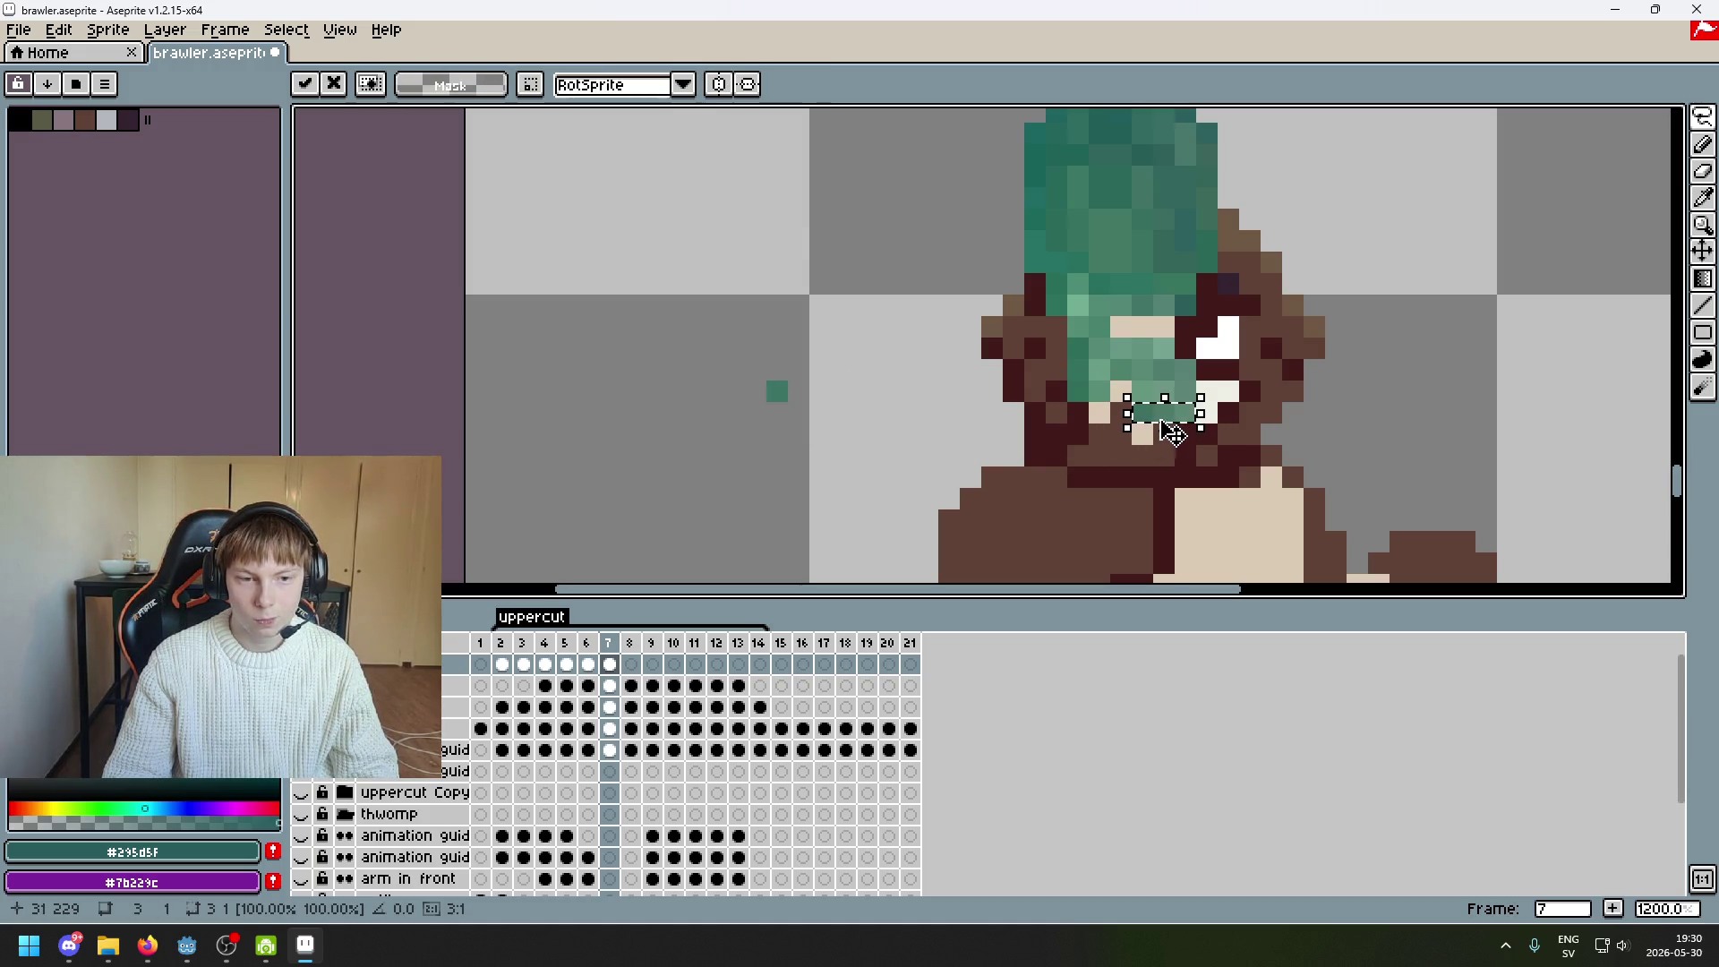
{"action": "mouse_move", "coordinate": [766, 380]}
{"action": "left_mouse_down"}
{"action": "mouse_move", "coordinate": [786, 400]}
{"action": "mouse_move", "coordinate": [1110, 414]}
{"action": "left_mouse_up"}
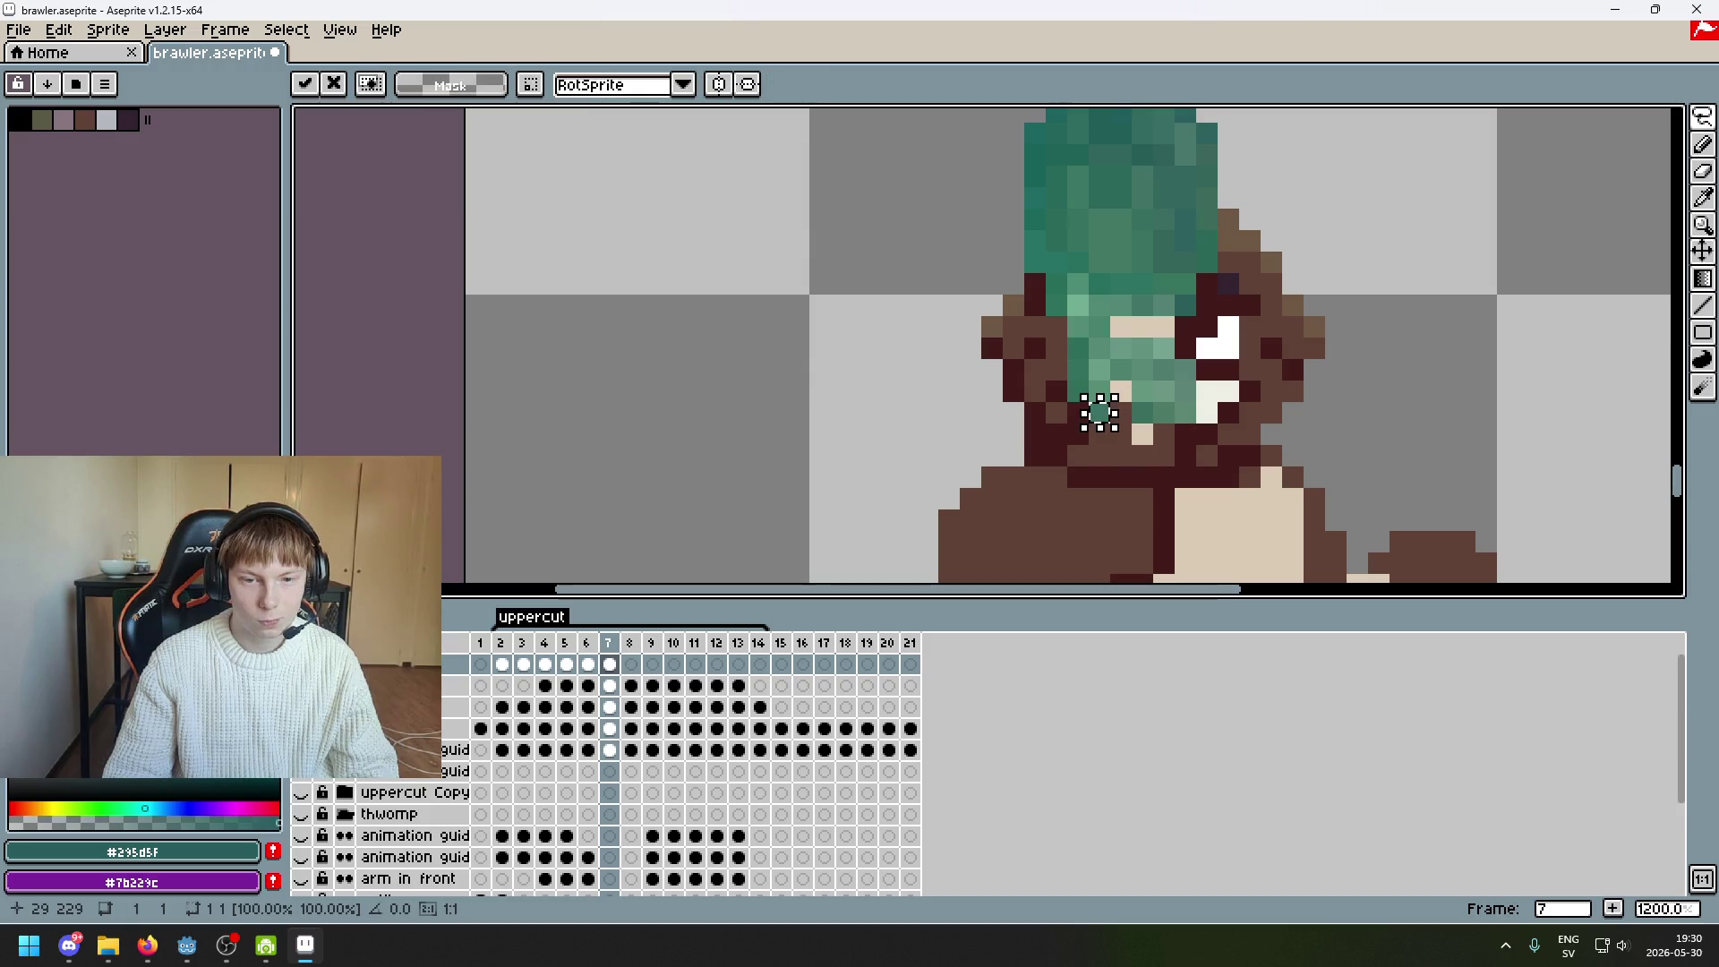
{"action": "scroll", "coordinate": [1099, 412], "scroll_direction": "up", "scroll_amount": 3}
Repaint the beige face pixels with sampled face greens #77a392 and #689785
{"action": "key", "text": "b"}
{"action": "left_click", "coordinate": [1140, 422], "text": "alt"}
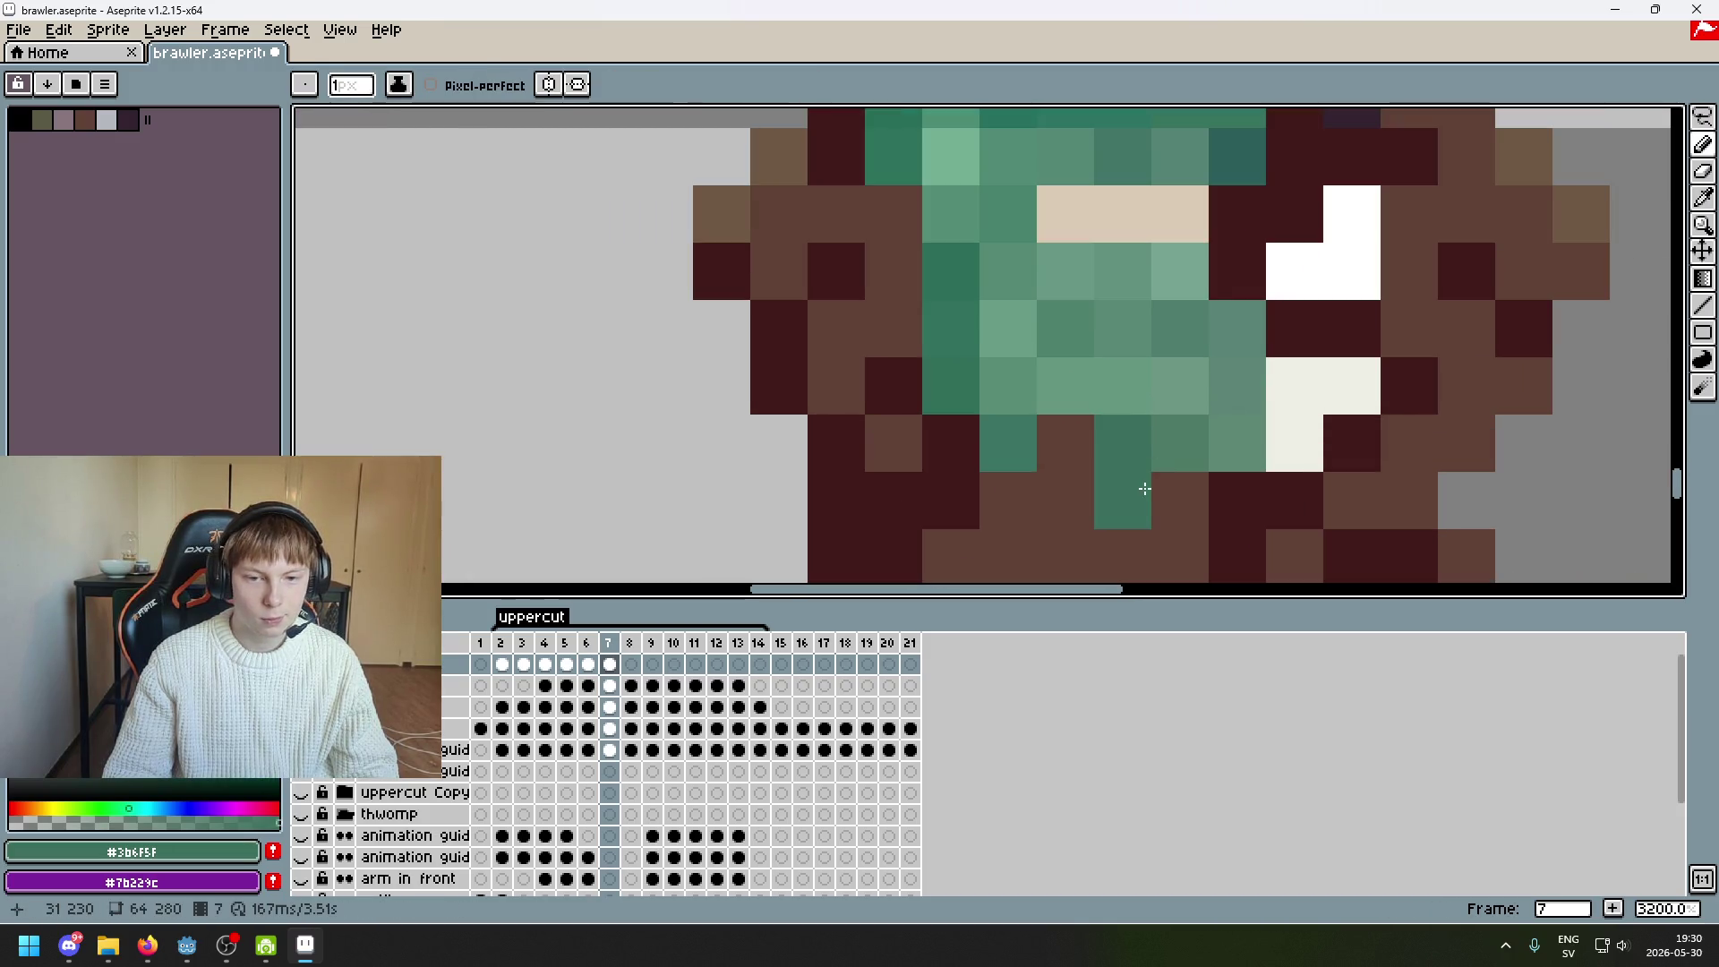
{"action": "left_click", "coordinate": [1158, 395]}
{"action": "scroll", "coordinate": [1125, 468], "scroll_direction": "down", "scroll_amount": 2}
{"action": "scroll", "coordinate": [1125, 468], "scroll_direction": "up", "scroll_amount": 4}
{"action": "left_click", "coordinate": [1117, 340], "text": "alt"}
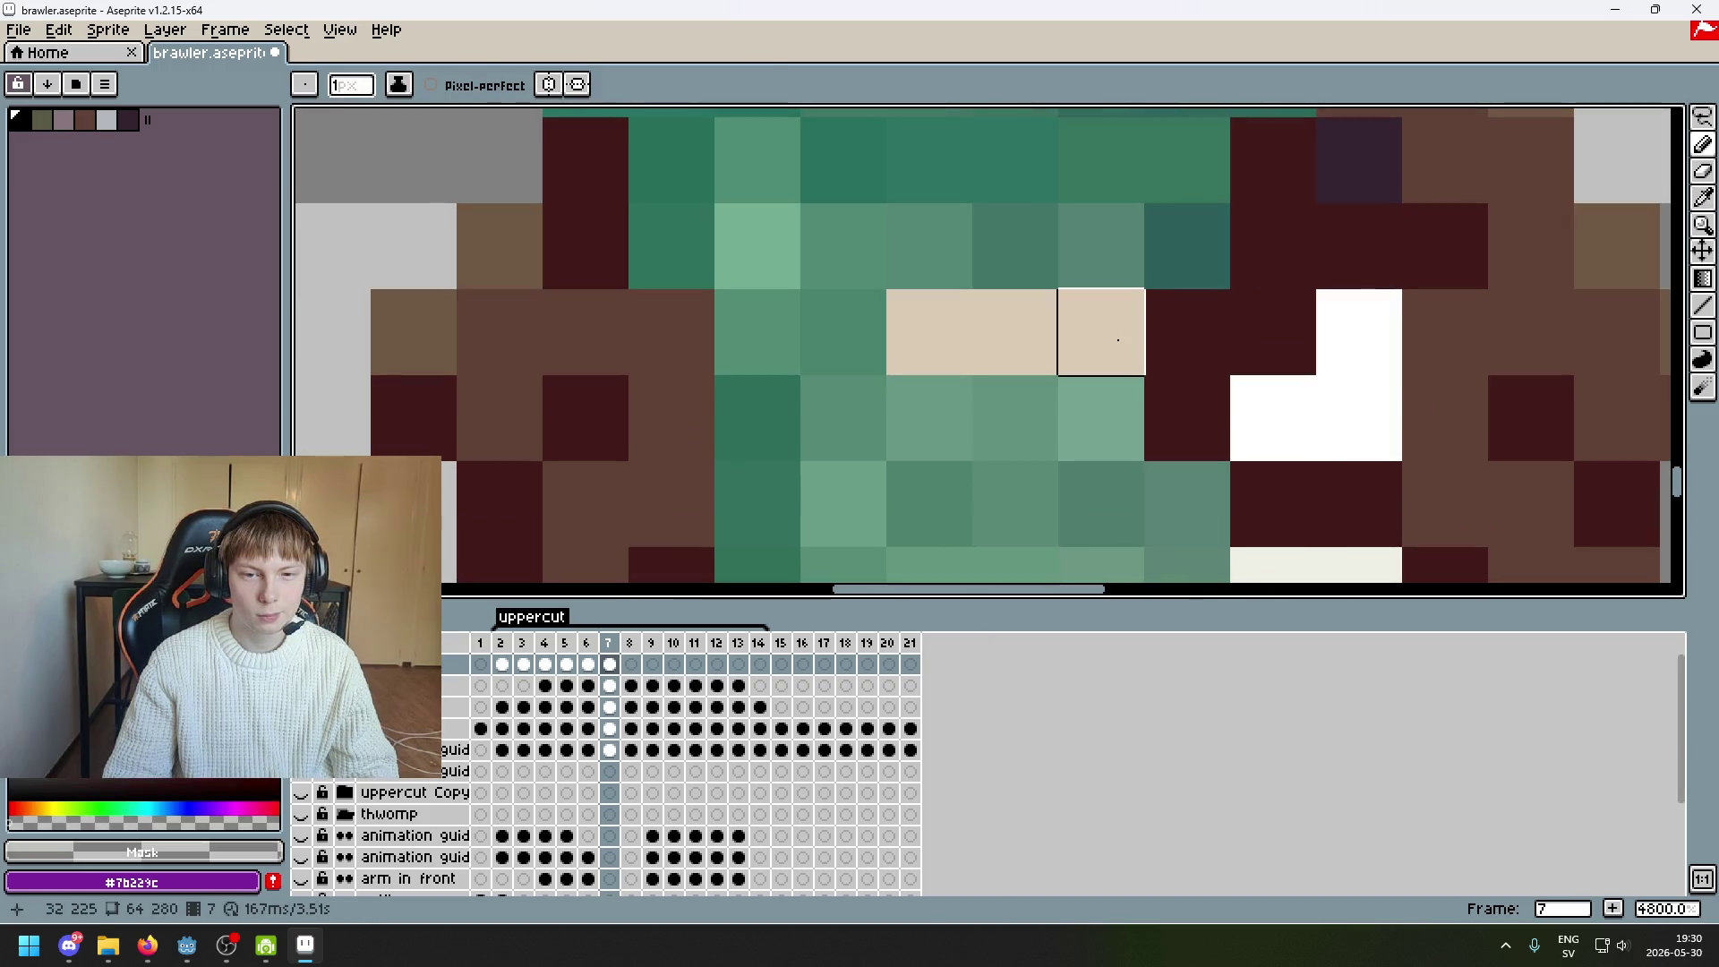
{"action": "left_click", "coordinate": [1102, 416], "text": "alt"}
{"action": "left_click", "coordinate": [1016, 416], "text": "alt"}
{"action": "left_click", "coordinate": [1013, 345]}
{"action": "left_click", "coordinate": [914, 338]}
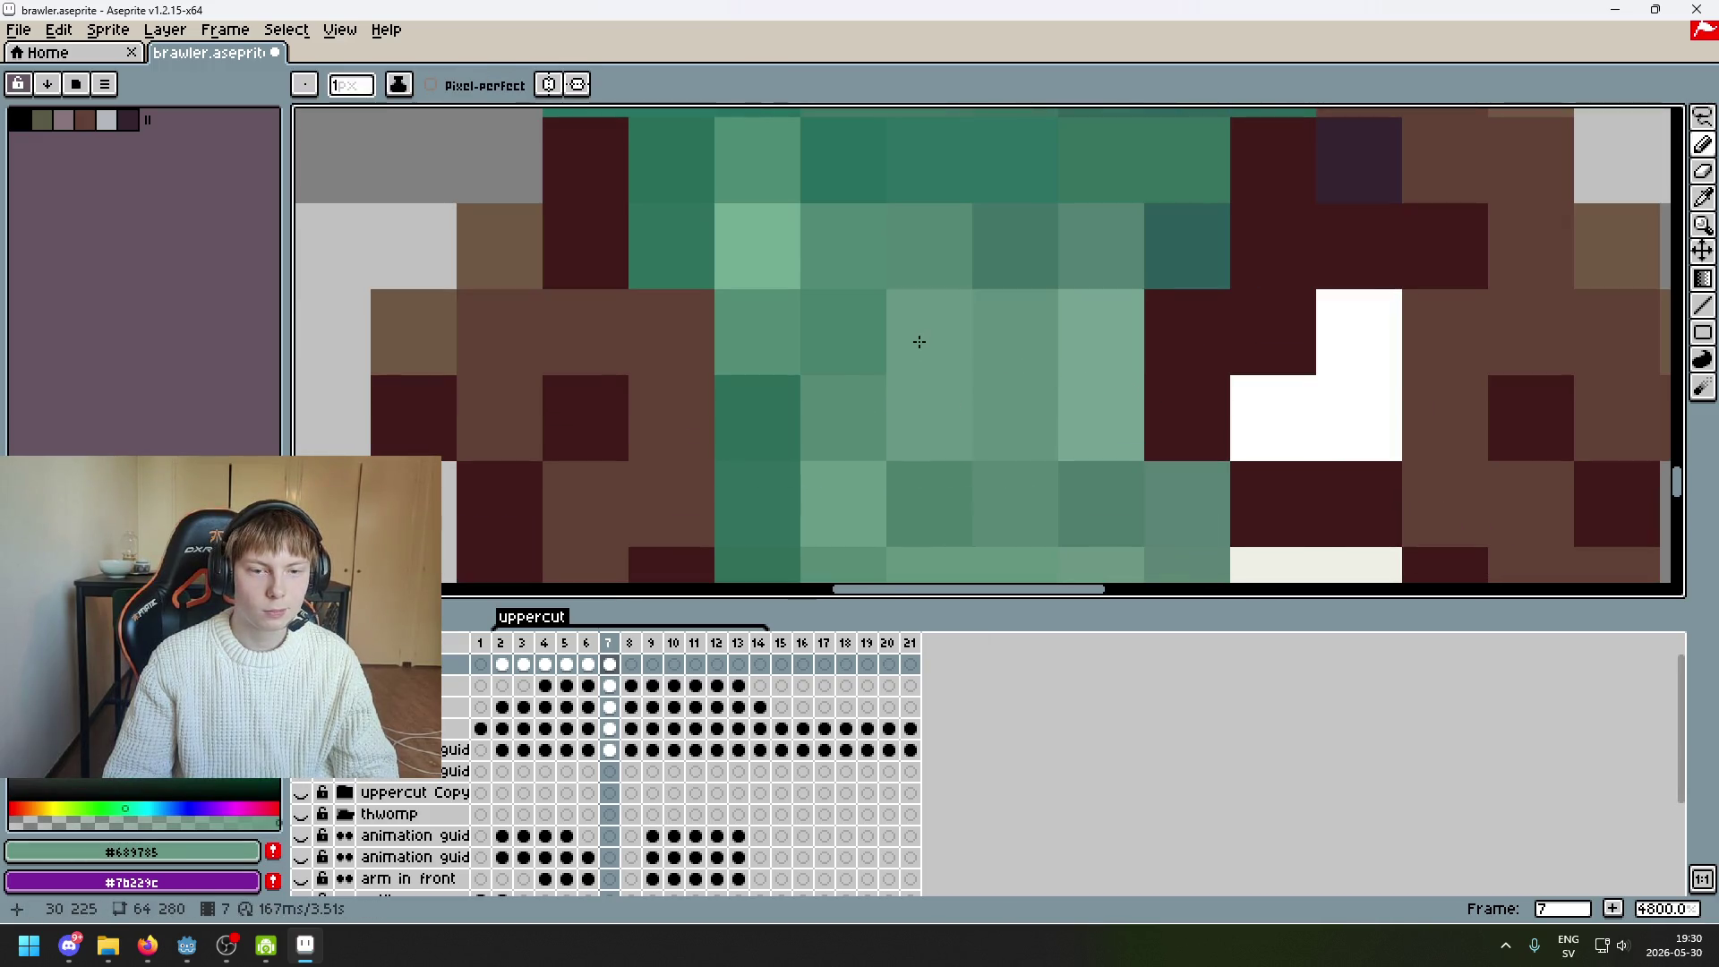
{"action": "scroll", "coordinate": [914, 338], "scroll_direction": "down", "scroll_amount": 8}
{"action": "mouse_move", "coordinate": [1043, 233]}
{"action": "left_mouse_down"}
{"action": "mouse_move", "coordinate": [1057, 232]}
{"action": "mouse_move", "coordinate": [1016, 287]}
{"action": "mouse_move", "coordinate": [1093, 281]}
{"action": "mouse_move", "coordinate": [1135, 238]}
{"action": "left_mouse_up"}
{"action": "scroll", "coordinate": [1039, 266], "scroll_direction": "up", "scroll_amount": 1}
{"action": "key", "text": "e"}
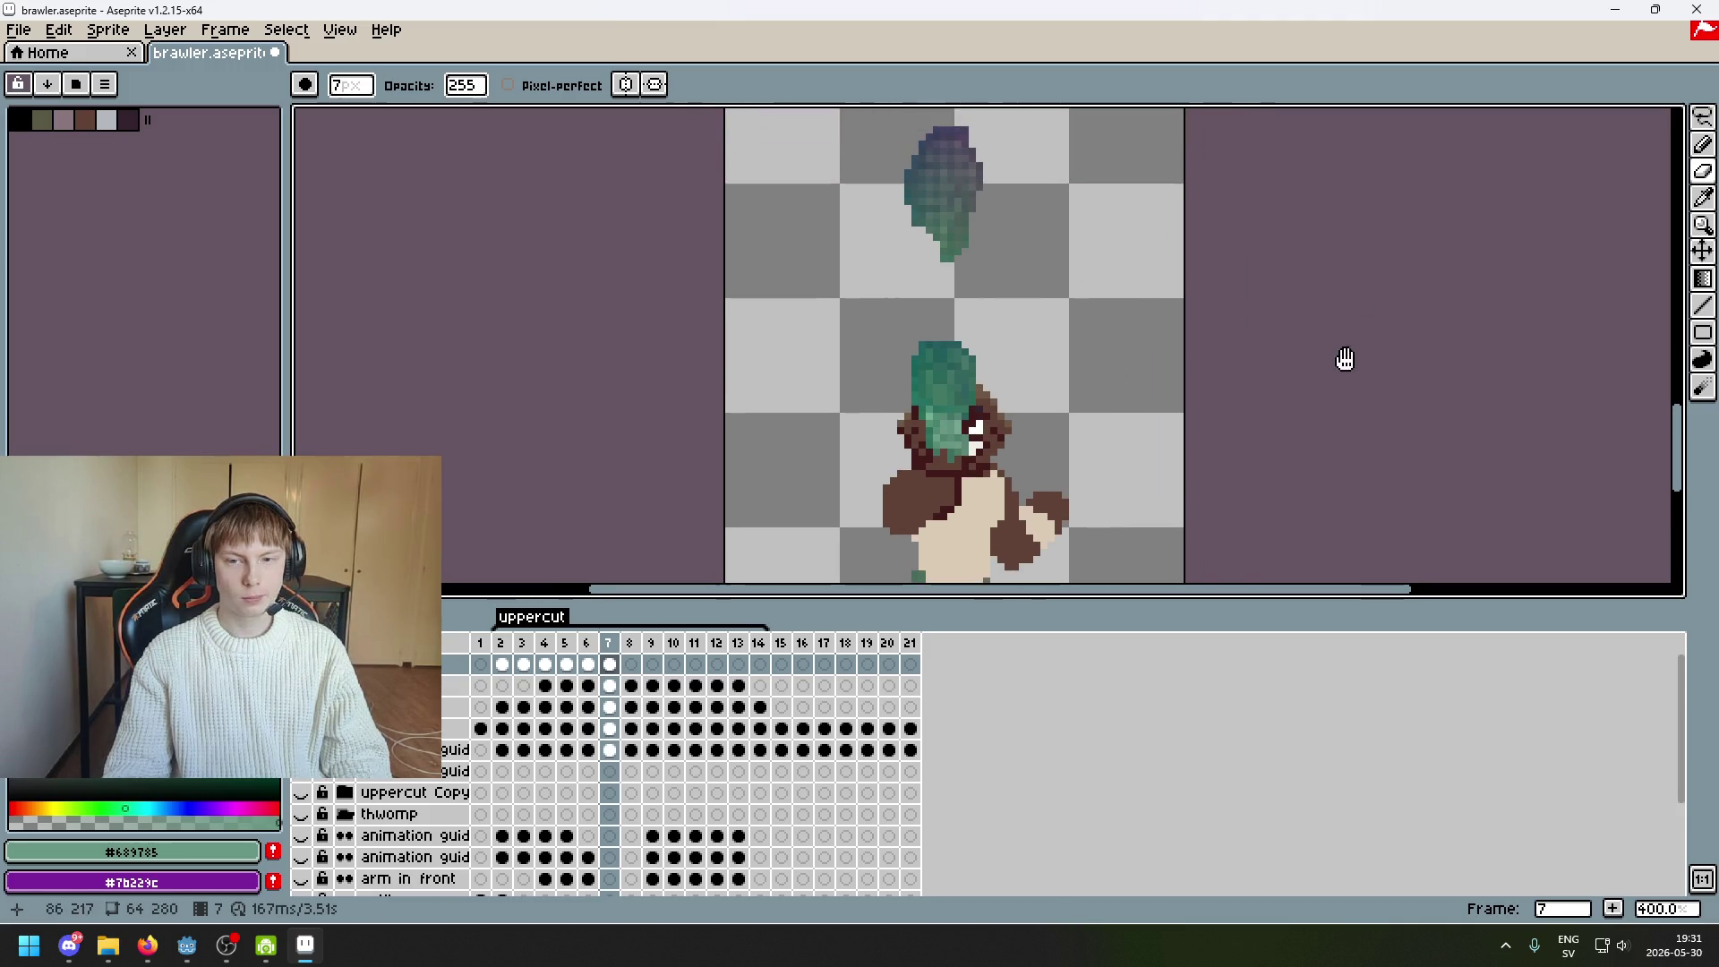
Pick the Lasso selection tool and frame the floating smear fist and the brawler's torso in view
{"action": "key", "text": "q"}
{"action": "left_click_drag", "start_coordinate": [1007, 143], "coordinate": [1074, 173]}
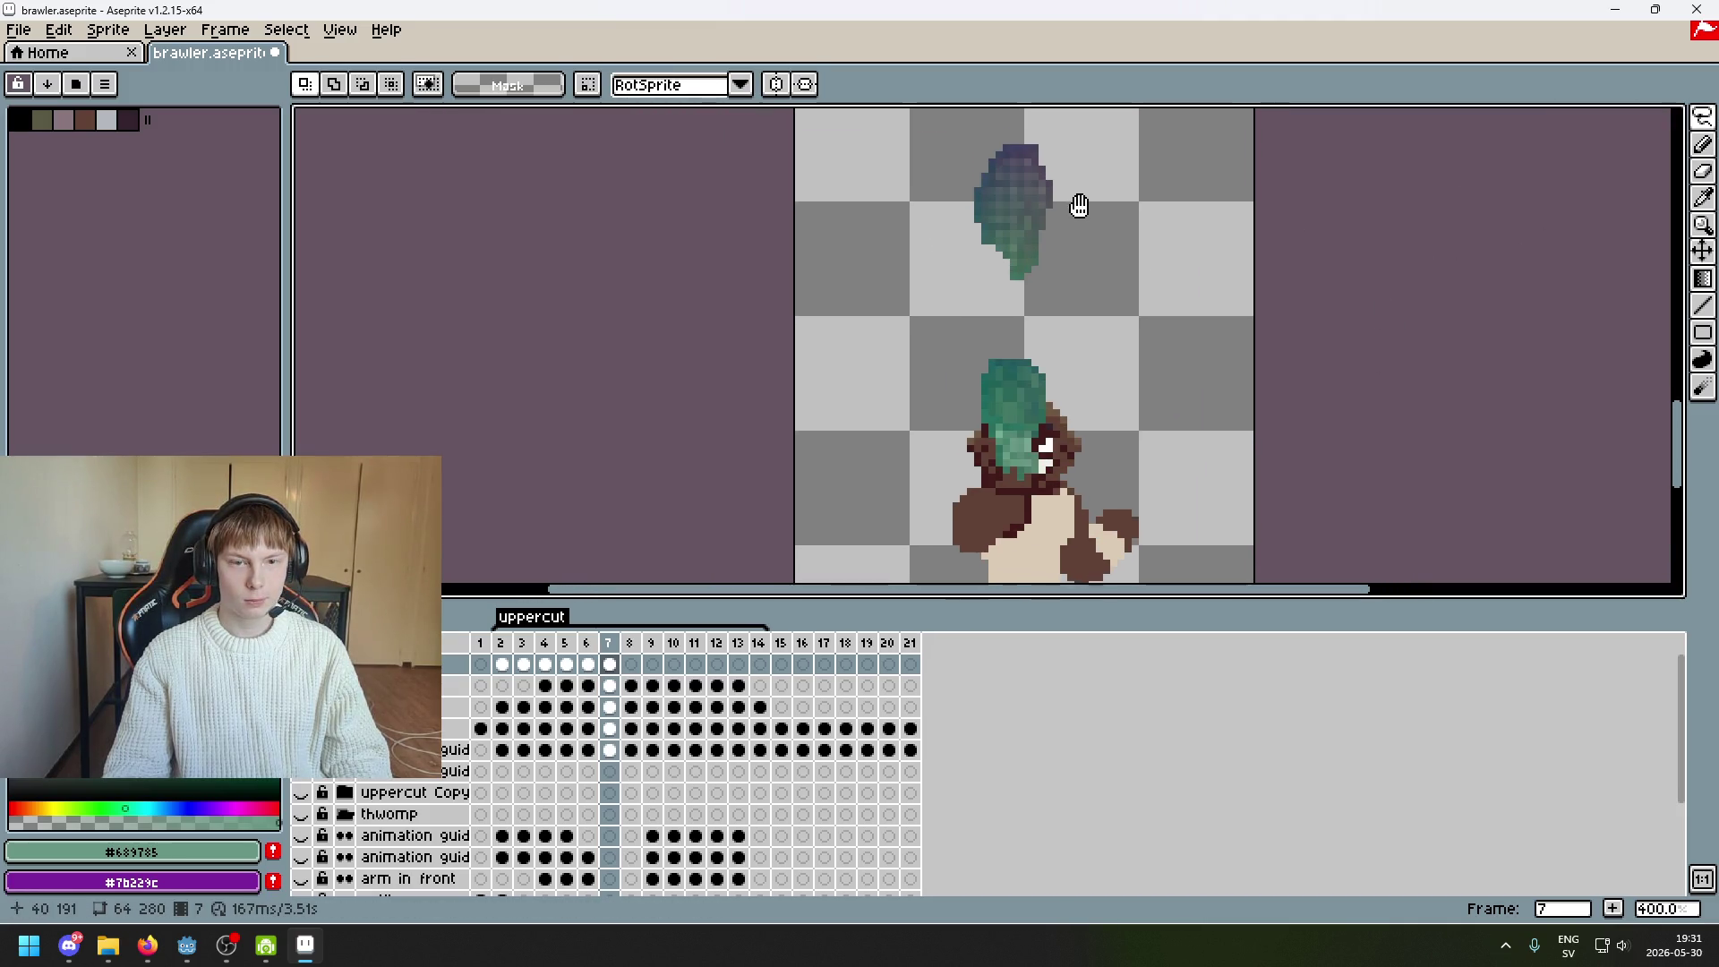
{"action": "scroll", "coordinate": [1032, 160], "scroll_direction": "up", "scroll_amount": 1}
{"action": "scroll", "coordinate": [1032, 160], "scroll_direction": "up", "scroll_amount": 1}
{"action": "scroll", "coordinate": [1079, 257], "scroll_direction": "down", "scroll_amount": 2}
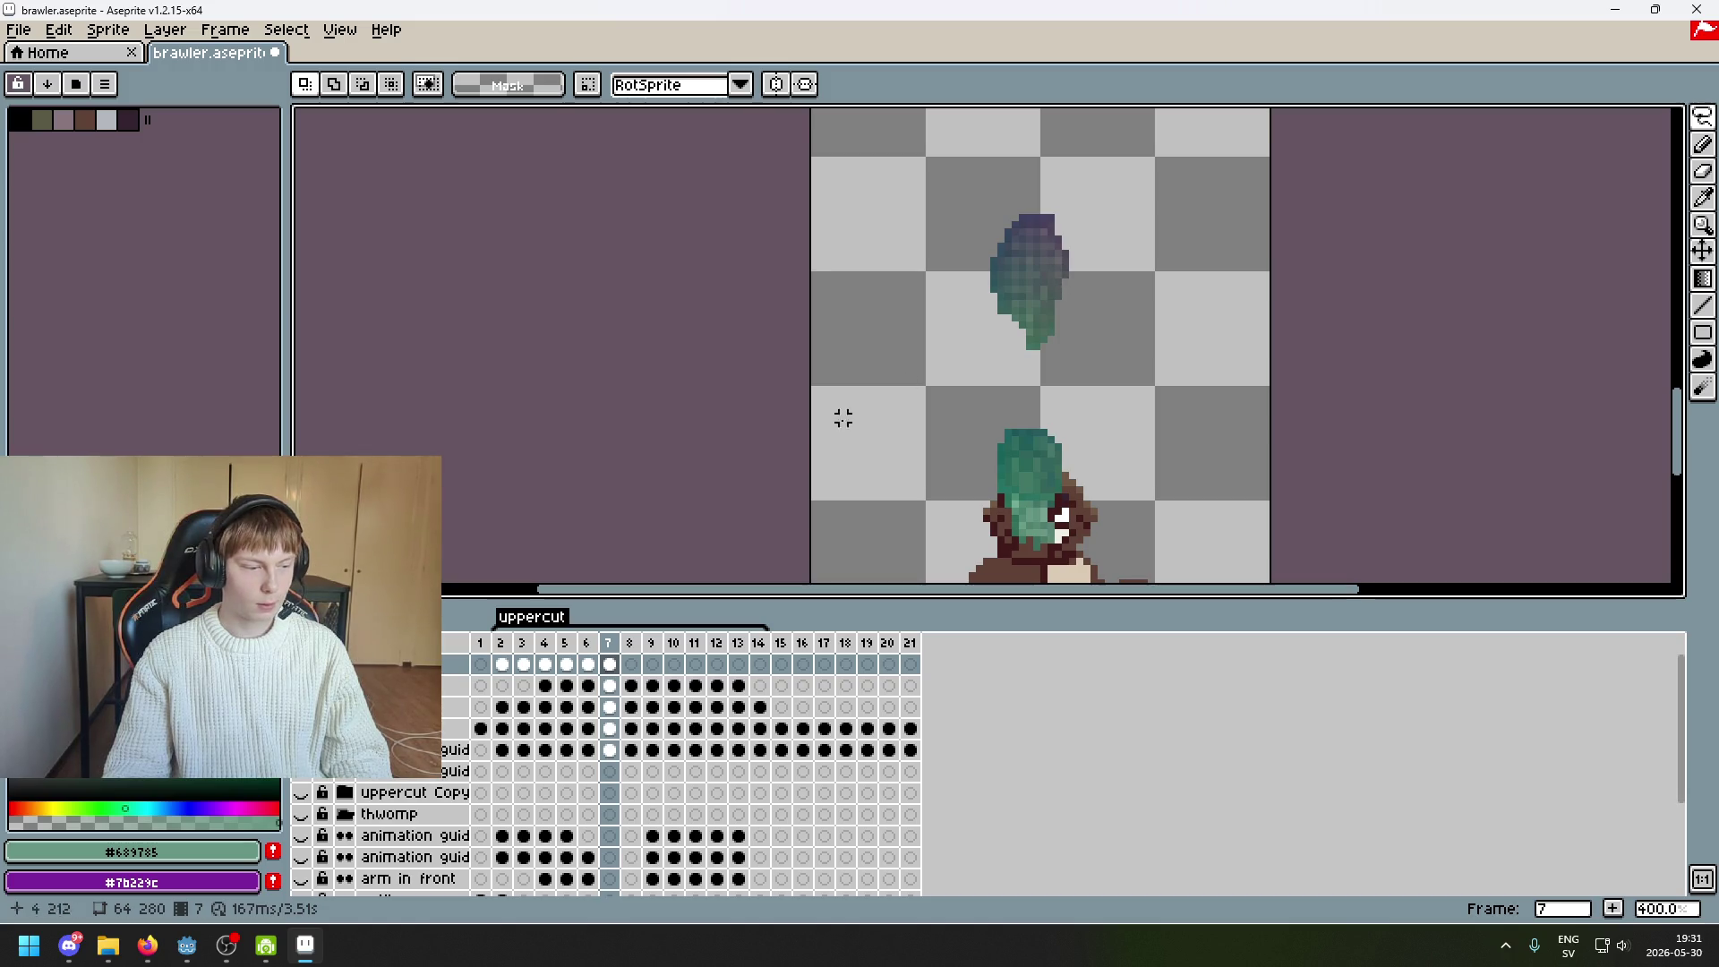
{"action": "scroll", "coordinate": [1027, 252], "scroll_direction": "up", "scroll_amount": 1}
{"action": "scroll", "coordinate": [1028, 252], "scroll_direction": "down", "scroll_amount": 2}
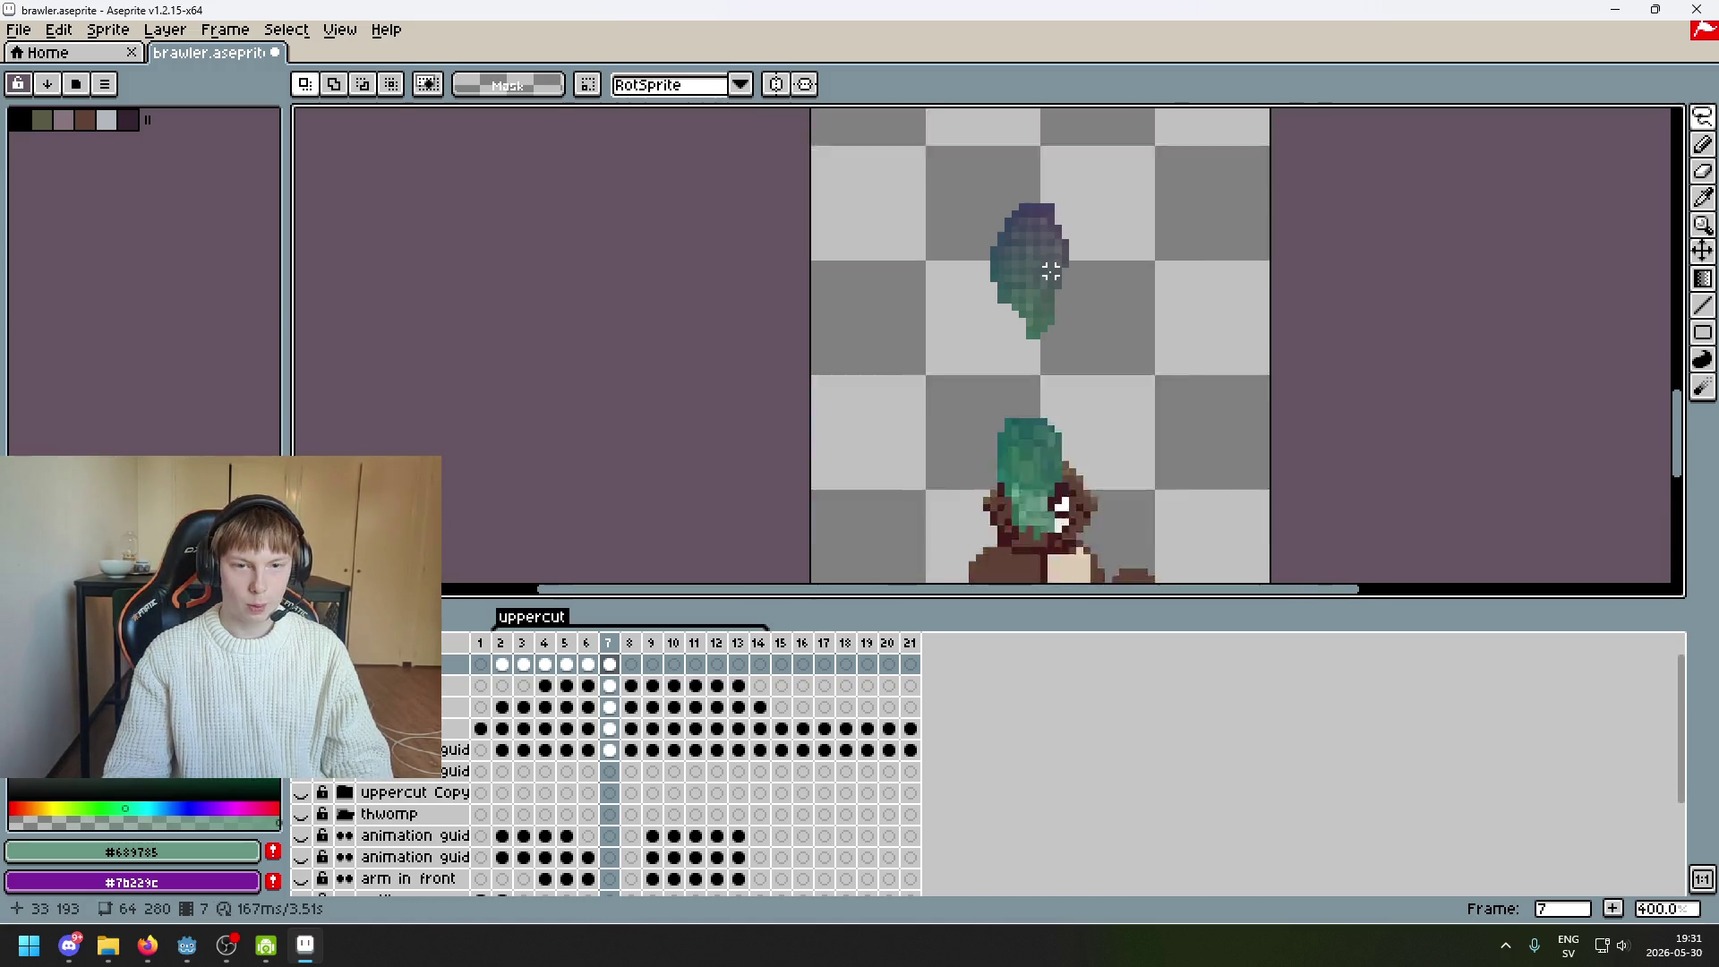
{"action": "mouse_move", "coordinate": [1028, 252]}
{"action": "left_mouse_down"}
{"action": "mouse_move", "coordinate": [1028, 410]}
{"action": "mouse_move", "coordinate": [1155, 230]}
{"action": "mouse_move", "coordinate": [1196, 122]}
{"action": "mouse_move", "coordinate": [1113, 241]}
{"action": "mouse_move", "coordinate": [1074, 108]}
{"action": "left_mouse_up"}
{"action": "scroll", "coordinate": [1038, 394], "scroll_direction": "up", "scroll_amount": 2}
{"action": "scroll", "coordinate": [1074, 107], "scroll_direction": "down", "scroll_amount": 2}
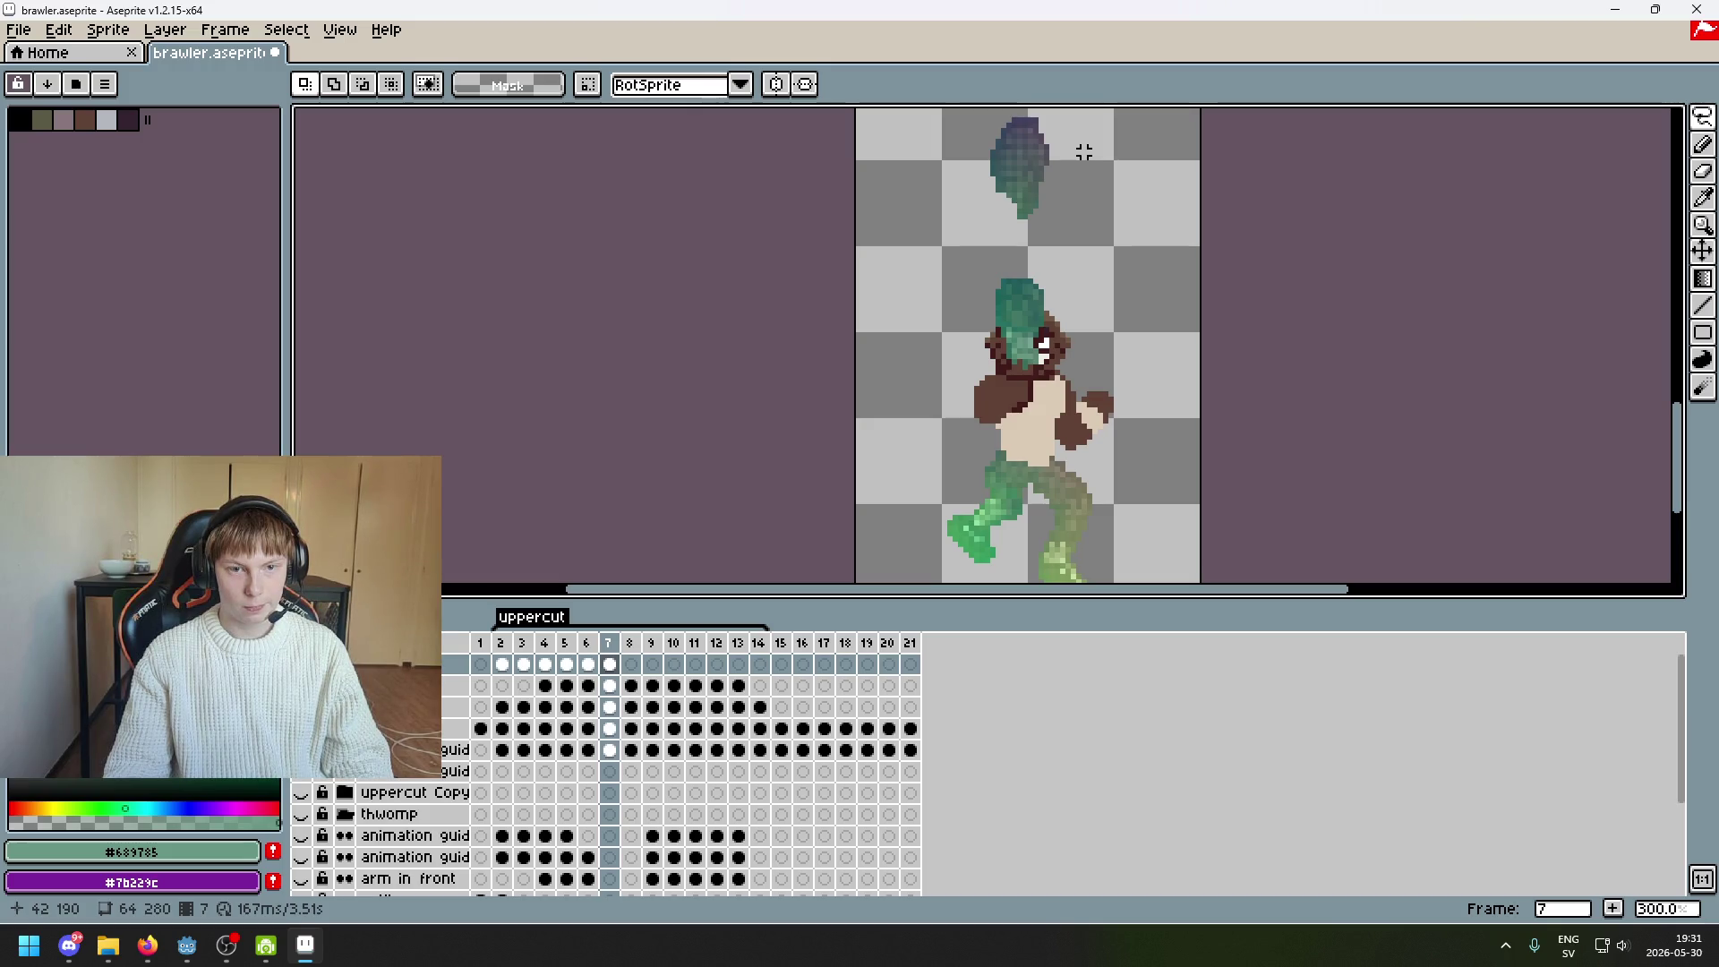
{"action": "scroll", "coordinate": [1074, 157], "scroll_direction": "up", "scroll_amount": 2}
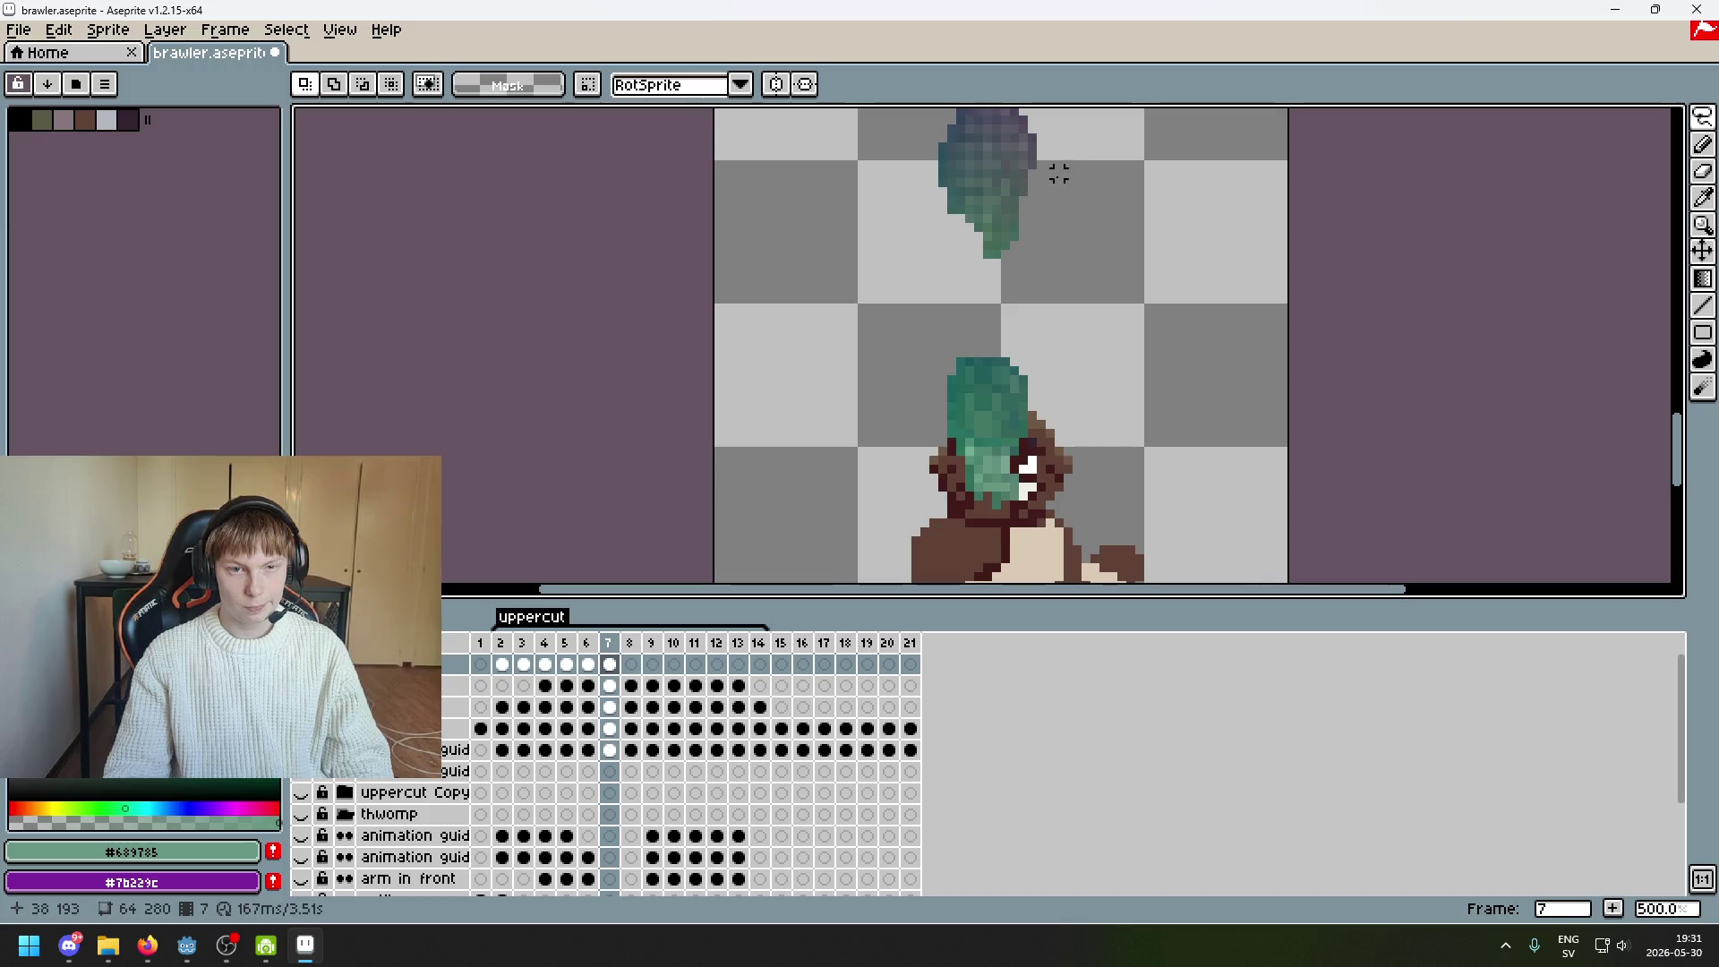
{"action": "left_click_drag", "start_coordinate": [1043, 203], "coordinate": [1017, 275]}
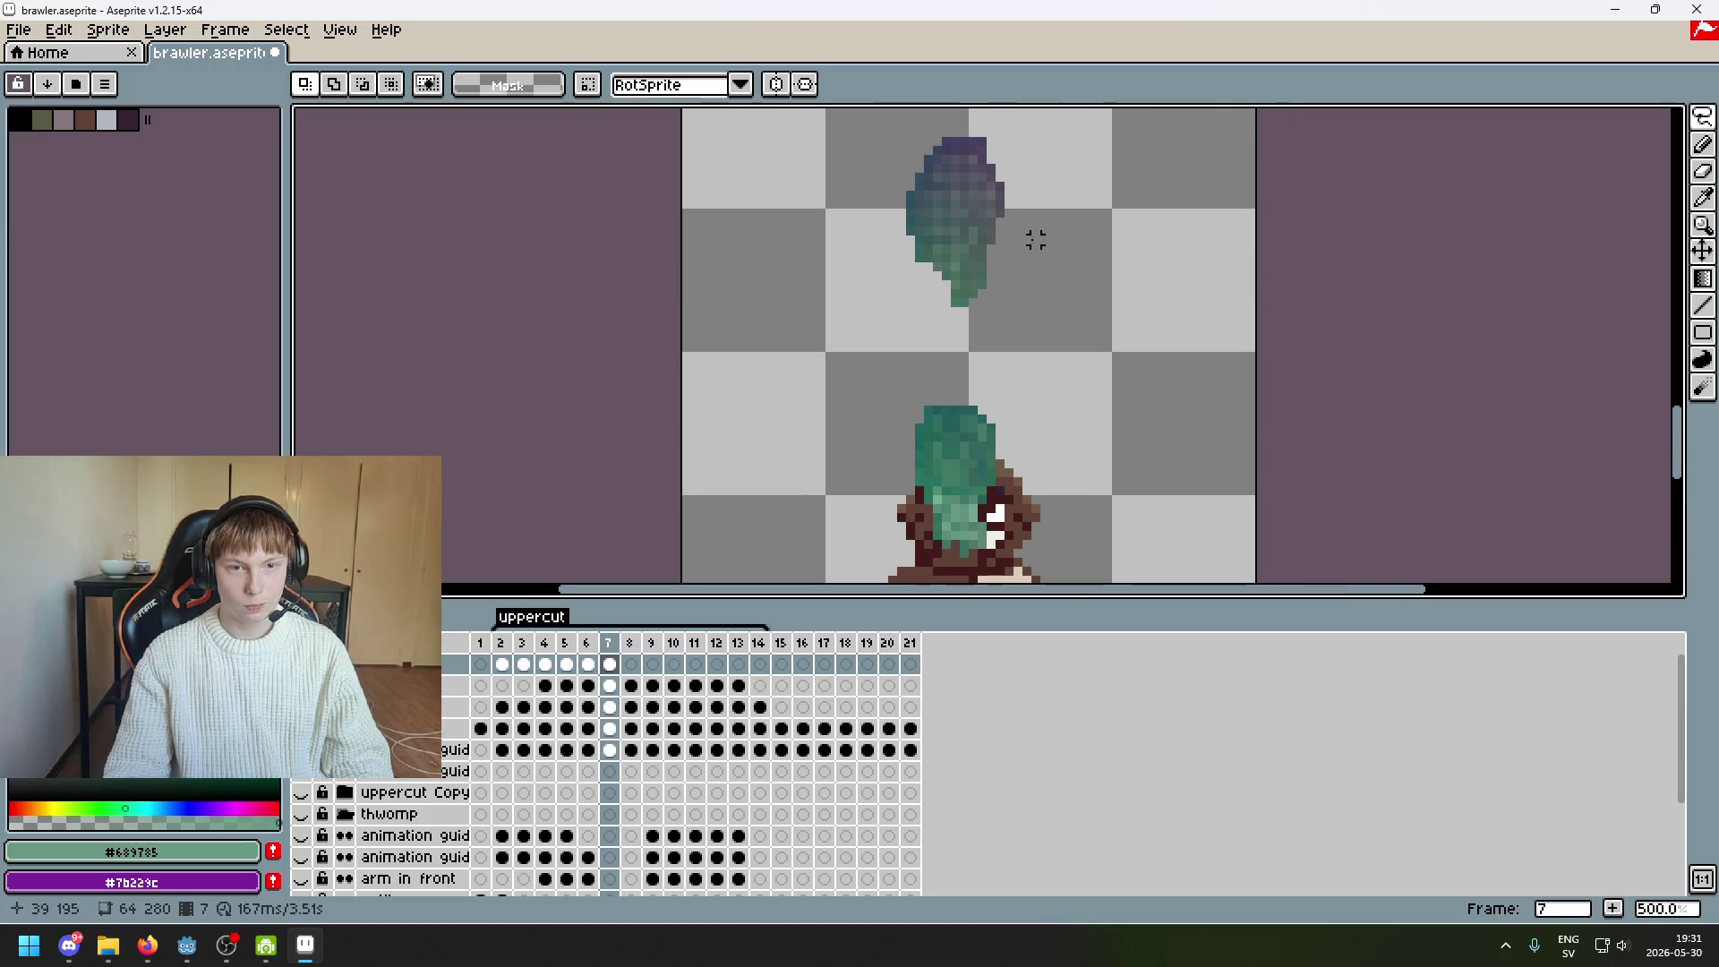
{"action": "mouse_move", "coordinate": [982, 123]}
{"action": "left_mouse_down"}
{"action": "mouse_move", "coordinate": [975, 104]}
{"action": "mouse_move", "coordinate": [979, 174]}
{"action": "mouse_move", "coordinate": [1055, 126]}
{"action": "mouse_move", "coordinate": [985, 111]}
{"action": "left_mouse_up"}
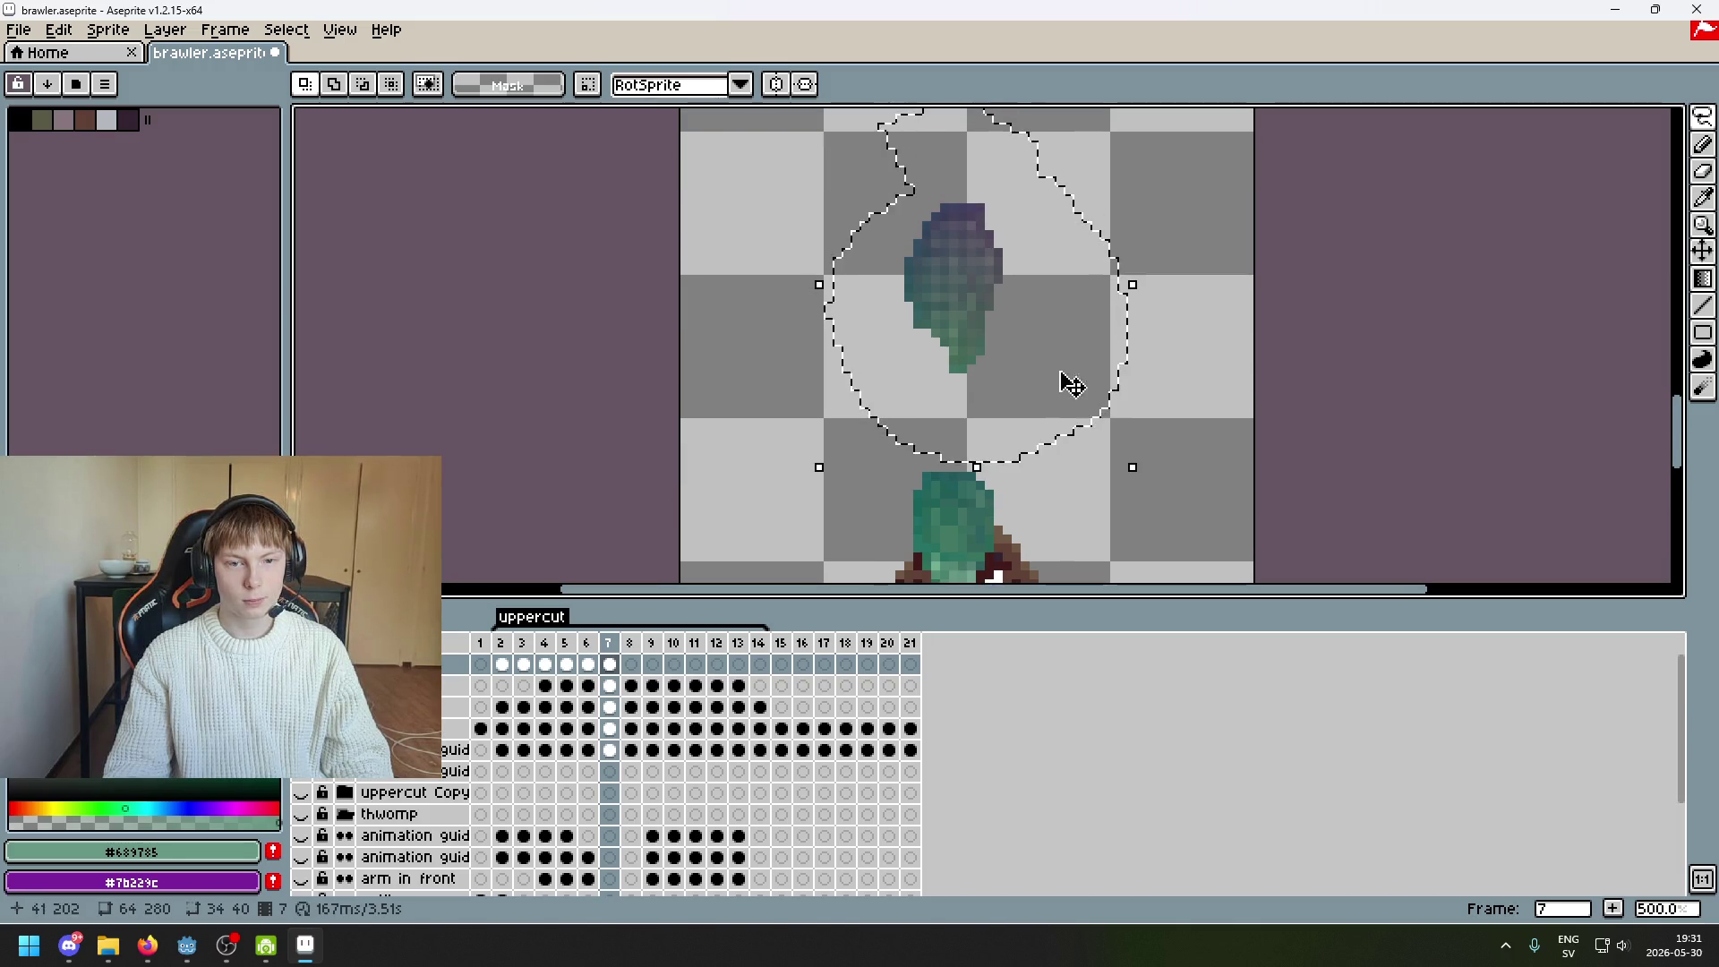
Rotate the lifted smear fist 90° and drag it down against the brawler's torso
{"action": "mouse_move", "coordinate": [1143, 475]}
{"action": "left_mouse_down"}
{"action": "mouse_move", "coordinate": [1107, 229]}
{"action": "mouse_move", "coordinate": [1017, 127]}
{"action": "mouse_move", "coordinate": [905, 115]}
{"action": "mouse_move", "coordinate": [955, 364]}
{"action": "left_mouse_up"}
{"action": "left_click_drag", "start_coordinate": [1214, 423], "coordinate": [1290, 315]}
{"action": "mouse_move", "coordinate": [1052, 212]}
{"action": "left_mouse_down"}
{"action": "mouse_move", "coordinate": [993, 573]}
{"action": "mouse_move", "coordinate": [1056, 379]}
{"action": "mouse_move", "coordinate": [1170, 399]}
{"action": "mouse_move", "coordinate": [1145, 374]}
{"action": "mouse_move", "coordinate": [1136, 421]}
{"action": "mouse_move", "coordinate": [1135, 396]}
{"action": "mouse_move", "coordinate": [1010, 261]}
{"action": "mouse_move", "coordinate": [1012, 229]}
{"action": "mouse_move", "coordinate": [1028, 338]}
{"action": "mouse_move", "coordinate": [1015, 352]}
{"action": "left_mouse_up"}
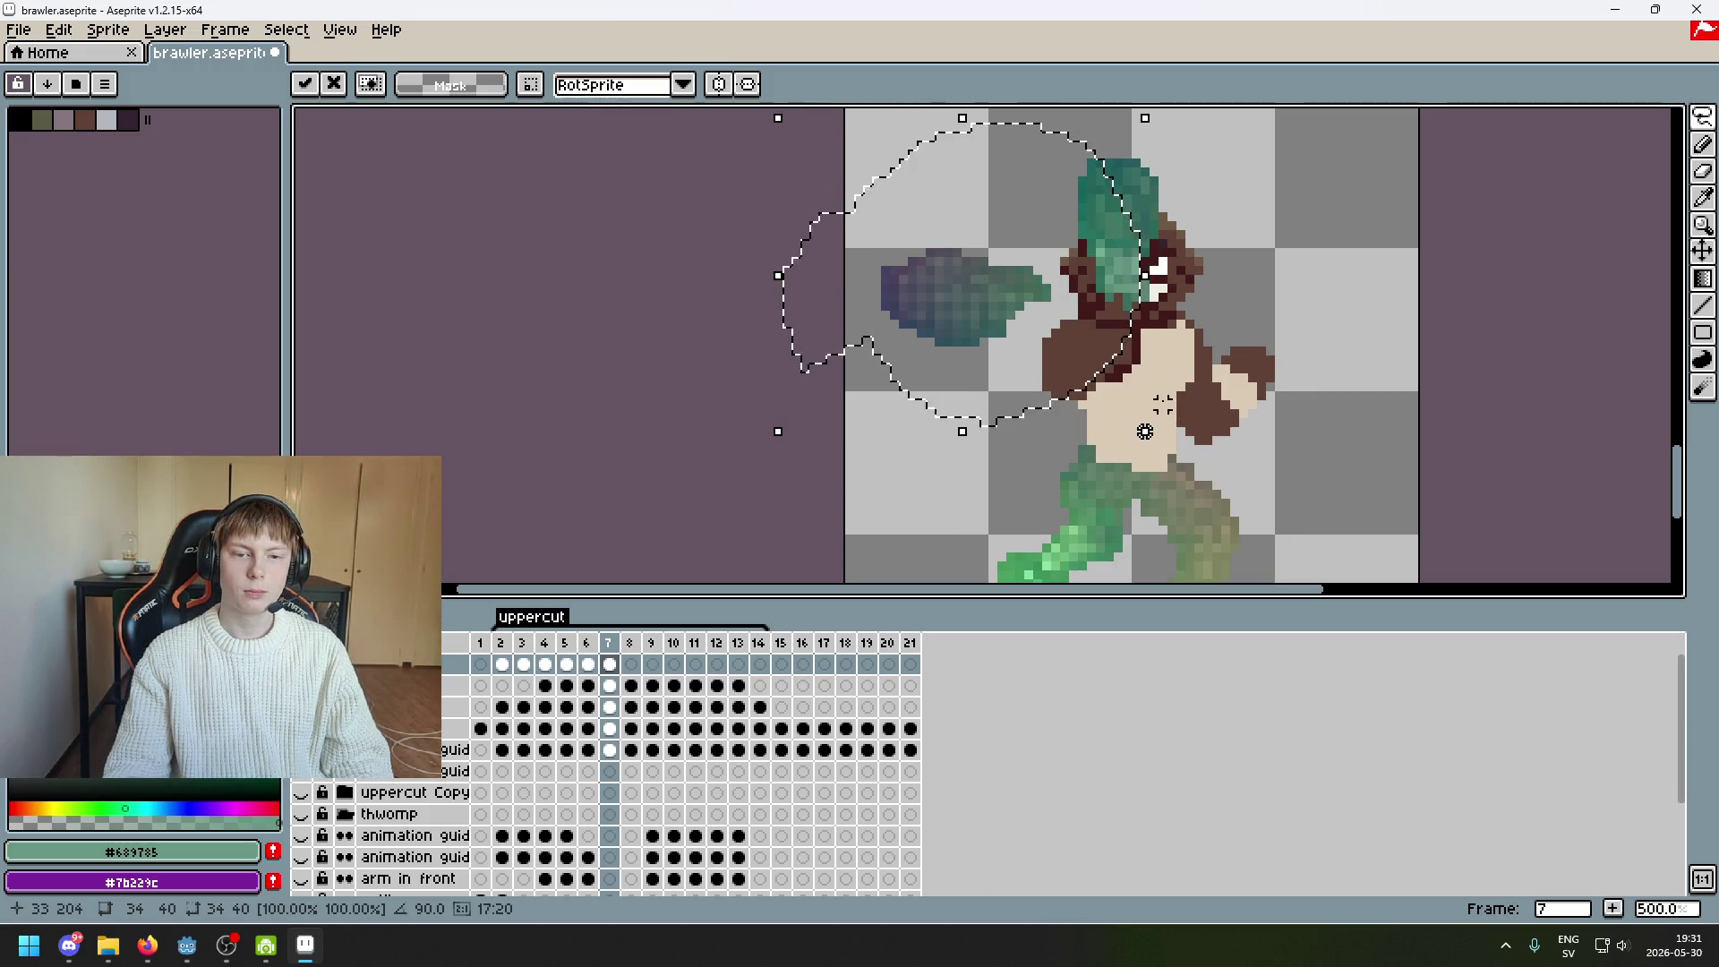
{"action": "mouse_move", "coordinate": [1044, 348]}
{"action": "left_mouse_down"}
{"action": "mouse_move", "coordinate": [1059, 383]}
{"action": "mouse_move", "coordinate": [1178, 433]}
{"action": "mouse_move", "coordinate": [1079, 404]}
{"action": "mouse_move", "coordinate": [1048, 316]}
{"action": "left_mouse_up"}
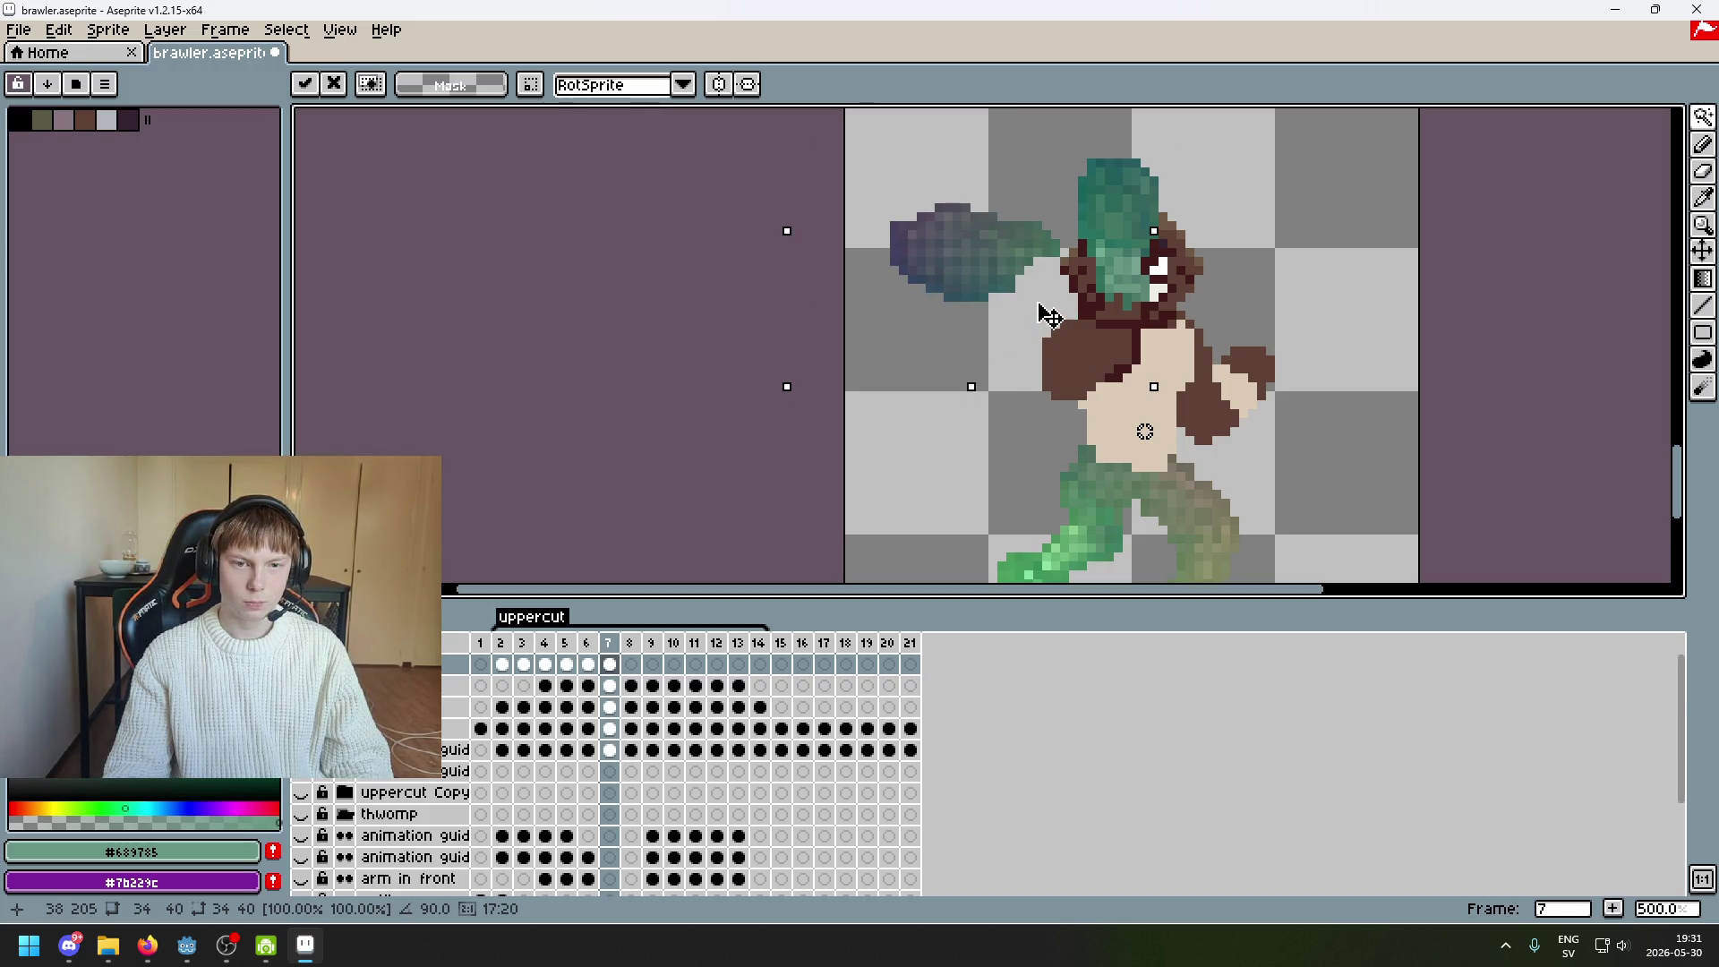
{"action": "left_click_drag", "start_coordinate": [1049, 316], "coordinate": [1044, 384]}
Commit the rotated fist, then lift the fist-to-body joint pixels up one pixel with the Rectangular Marquee
{"action": "key", "text": "w"}
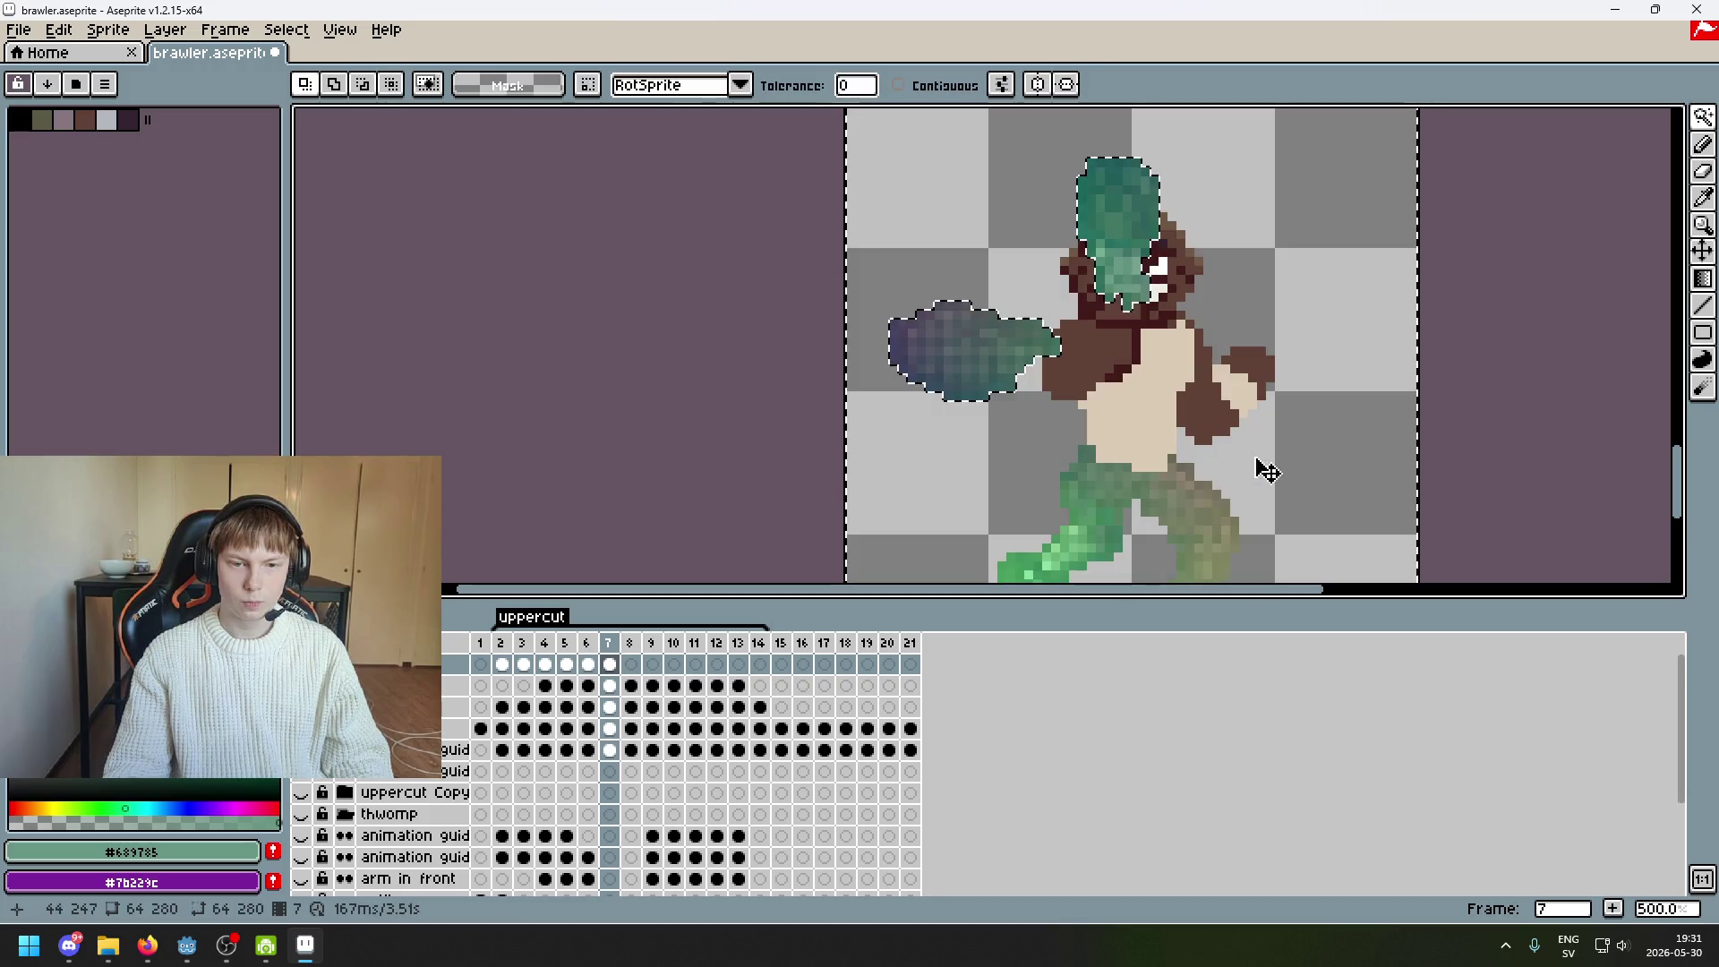
{"action": "left_click", "coordinate": [1702, 117]}
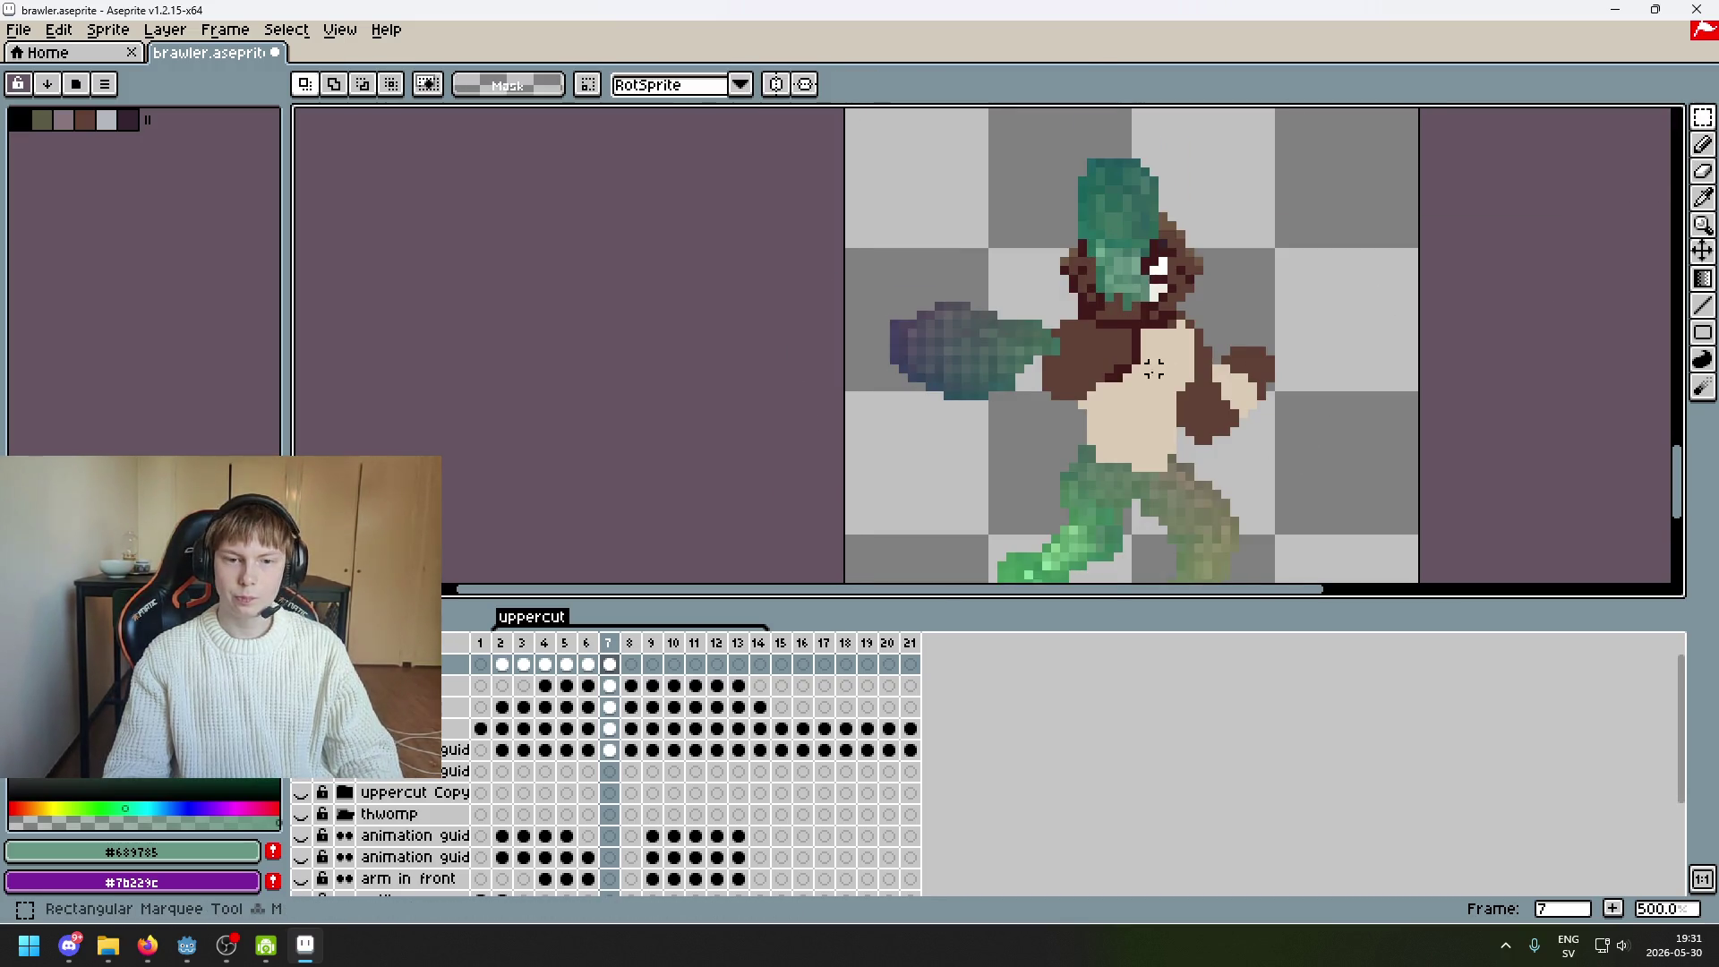
{"action": "scroll", "coordinate": [1102, 376], "scroll_direction": "up", "scroll_amount": 1}
{"action": "scroll", "coordinate": [1102, 376], "scroll_direction": "up", "scroll_amount": 3}
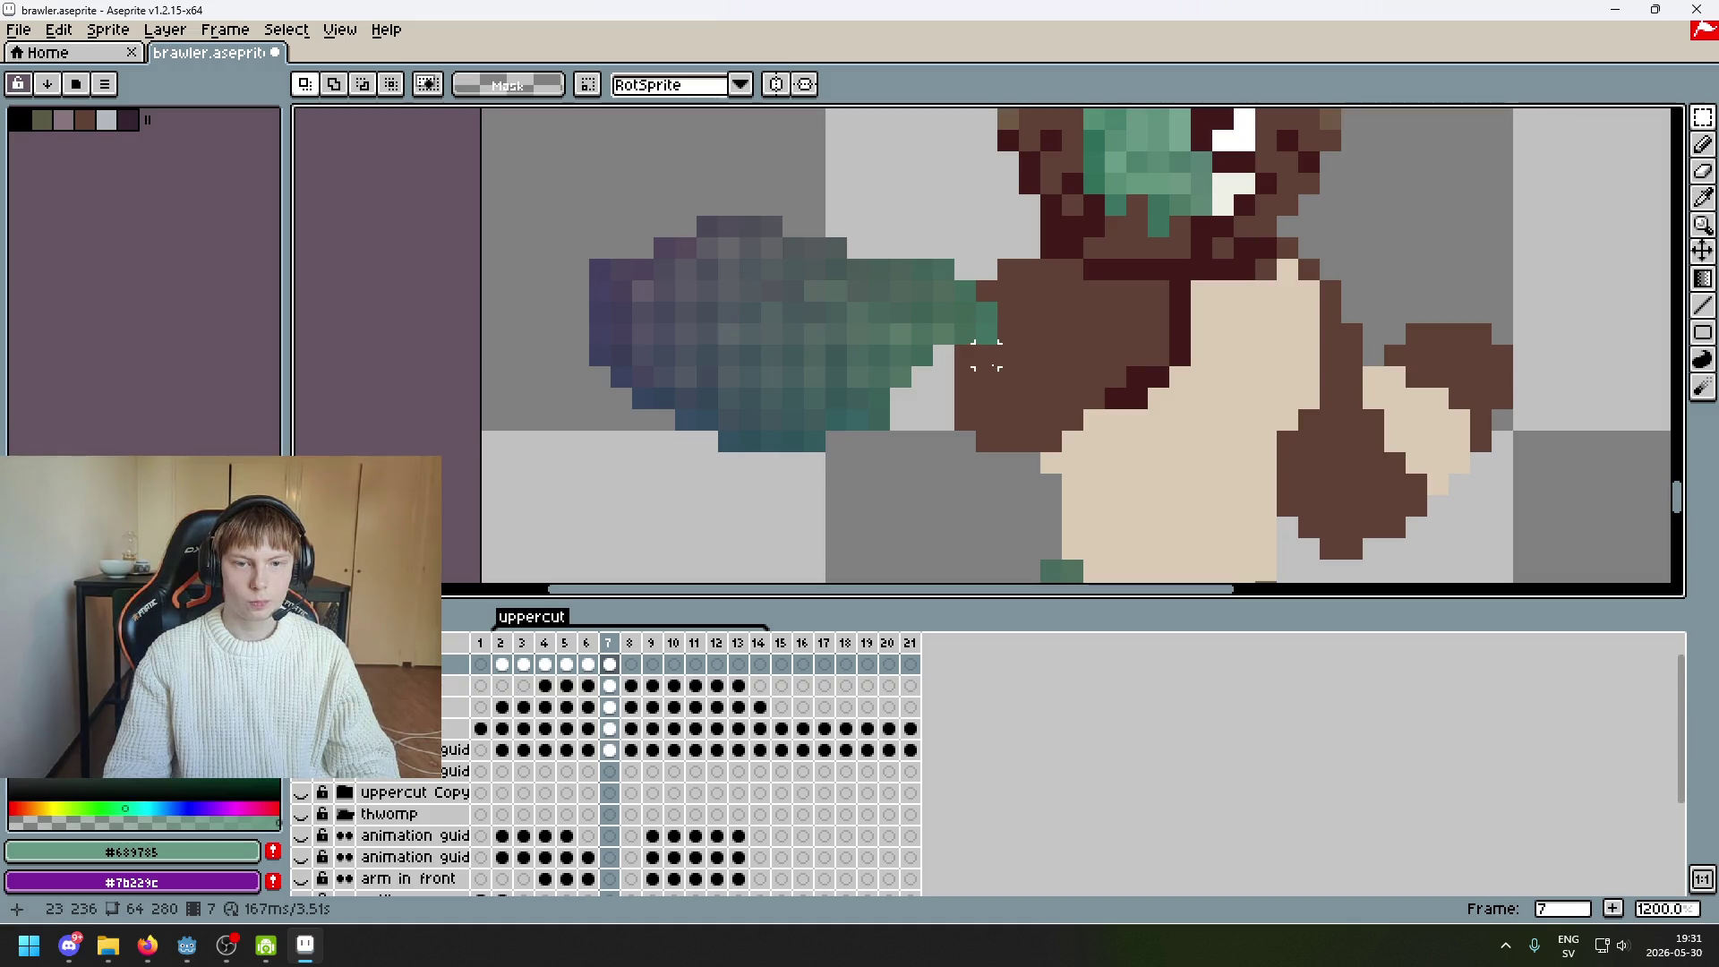
{"action": "mouse_move", "coordinate": [895, 252]}
{"action": "left_mouse_down"}
{"action": "mouse_move", "coordinate": [1030, 367]}
{"action": "mouse_move", "coordinate": [888, 213]}
{"action": "left_mouse_up"}
{"action": "left_click", "coordinate": [1051, 419]}
{"action": "left_click_drag", "start_coordinate": [979, 300], "coordinate": [983, 278]}
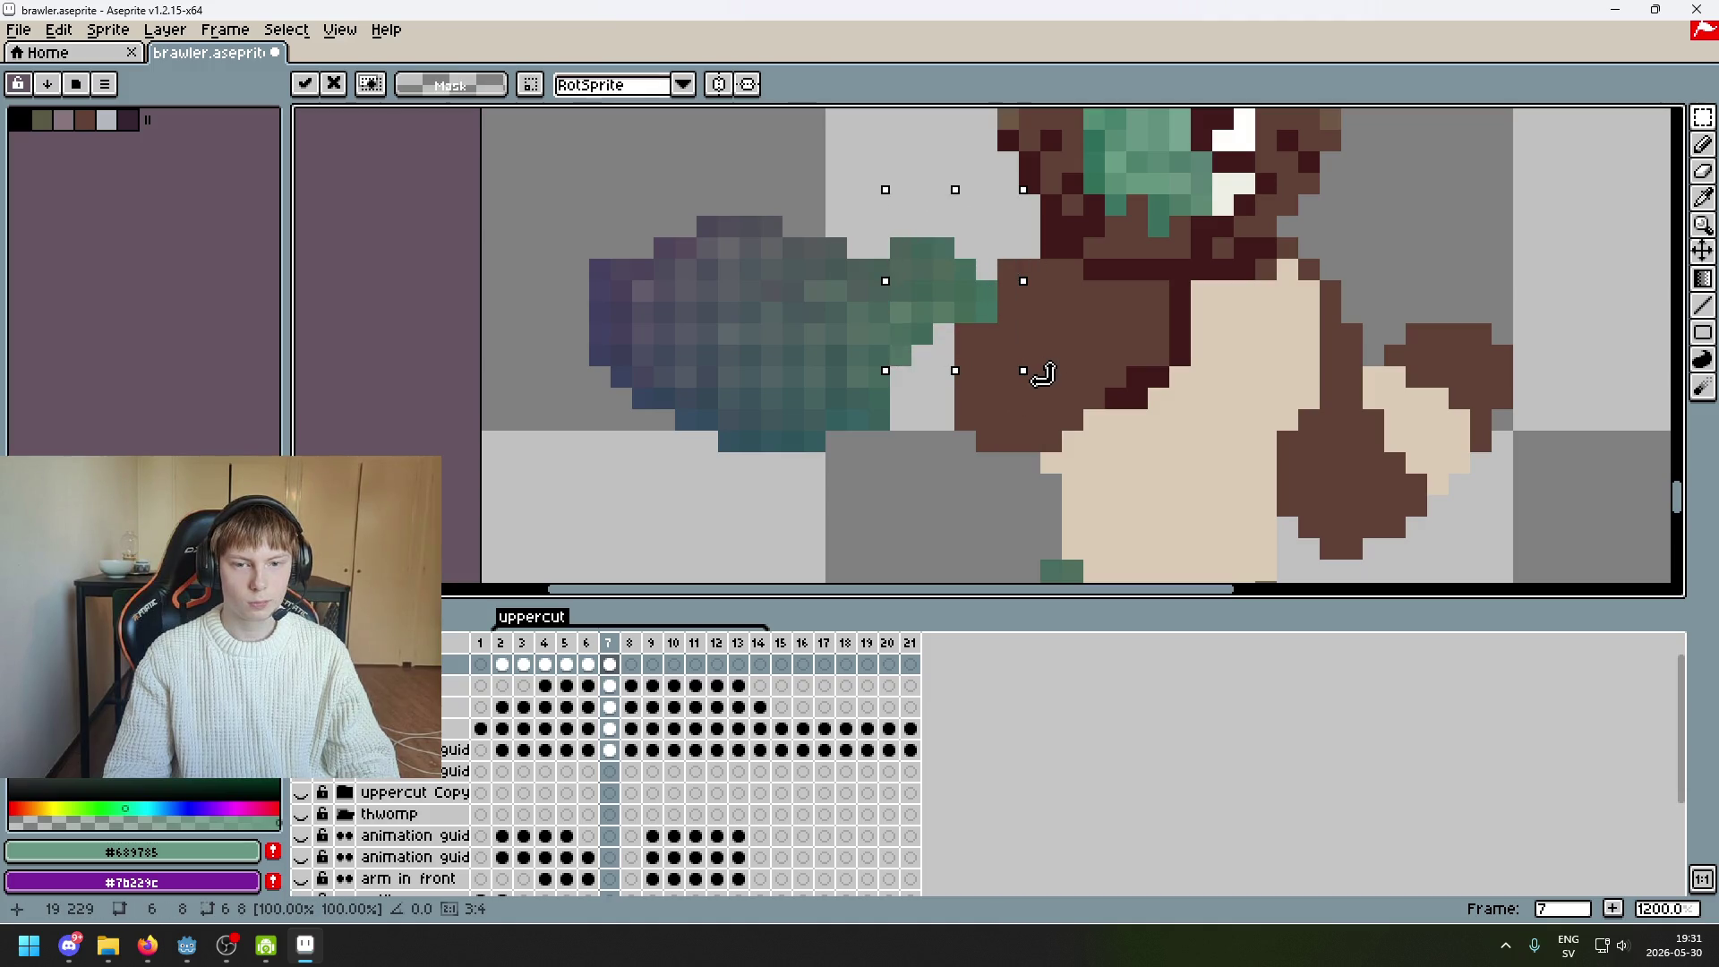
{"action": "key", "text": "Return"}
Raise a 4x7 strip at the fist's base two pixels and set the fist over the body
{"action": "left_click_drag", "start_coordinate": [936, 383], "coordinate": [1001, 248]}
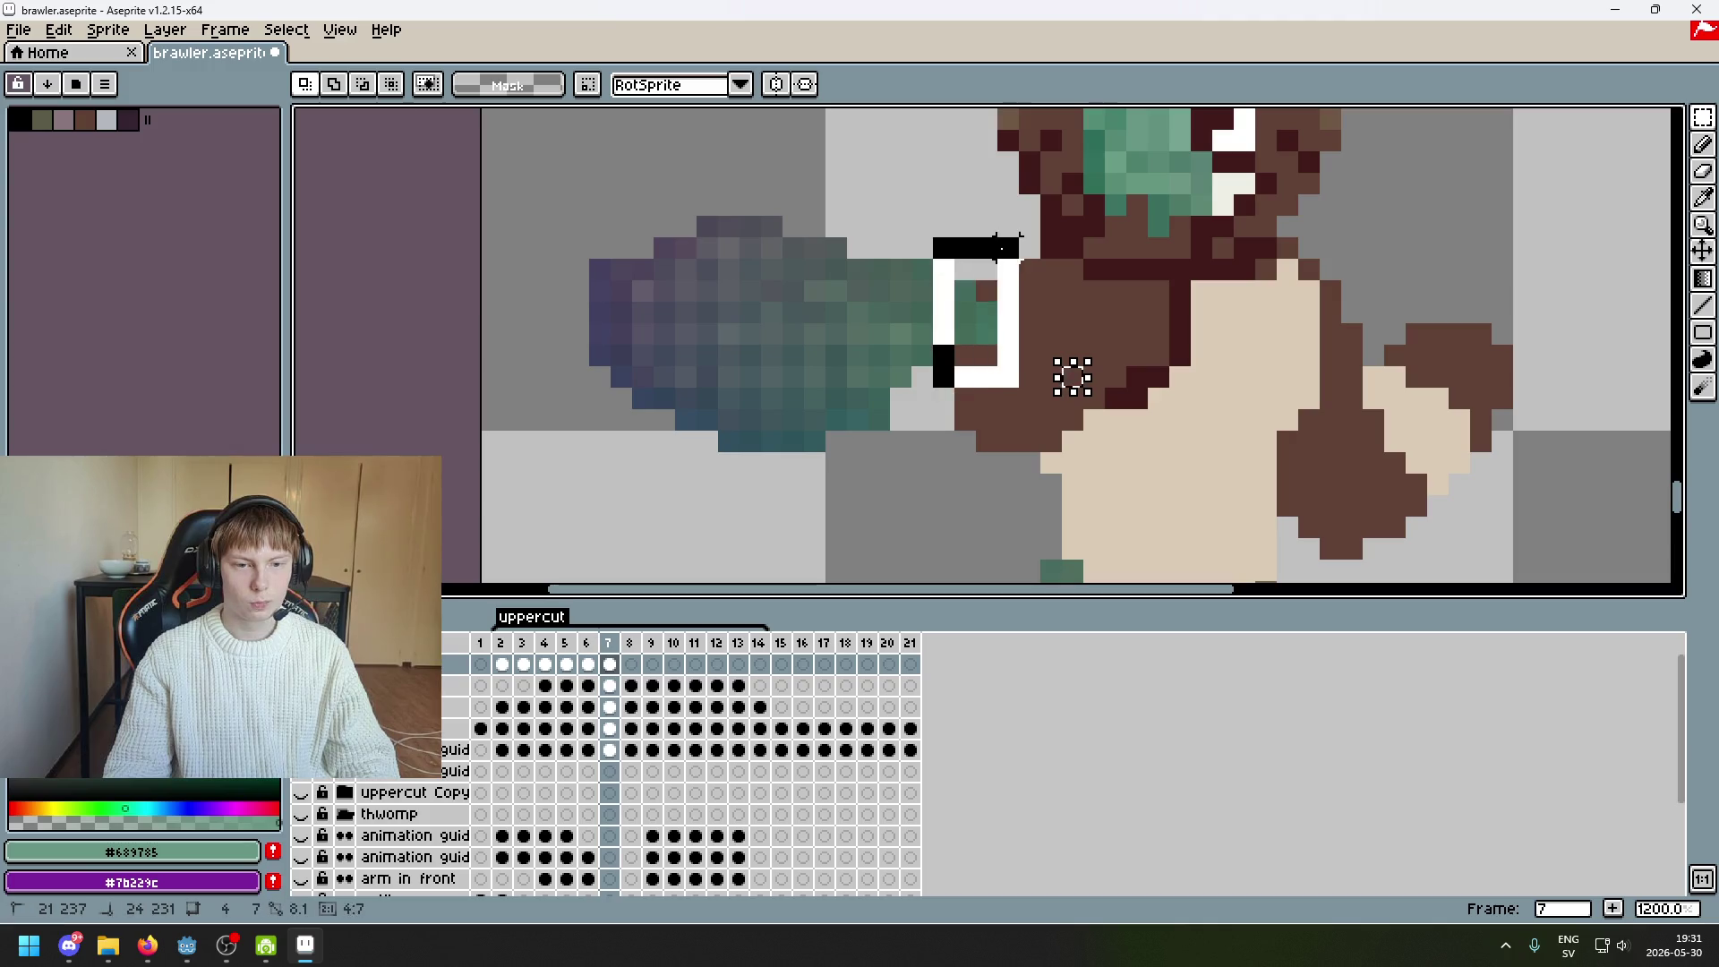
{"action": "left_click_drag", "start_coordinate": [994, 370], "coordinate": [1001, 326]}
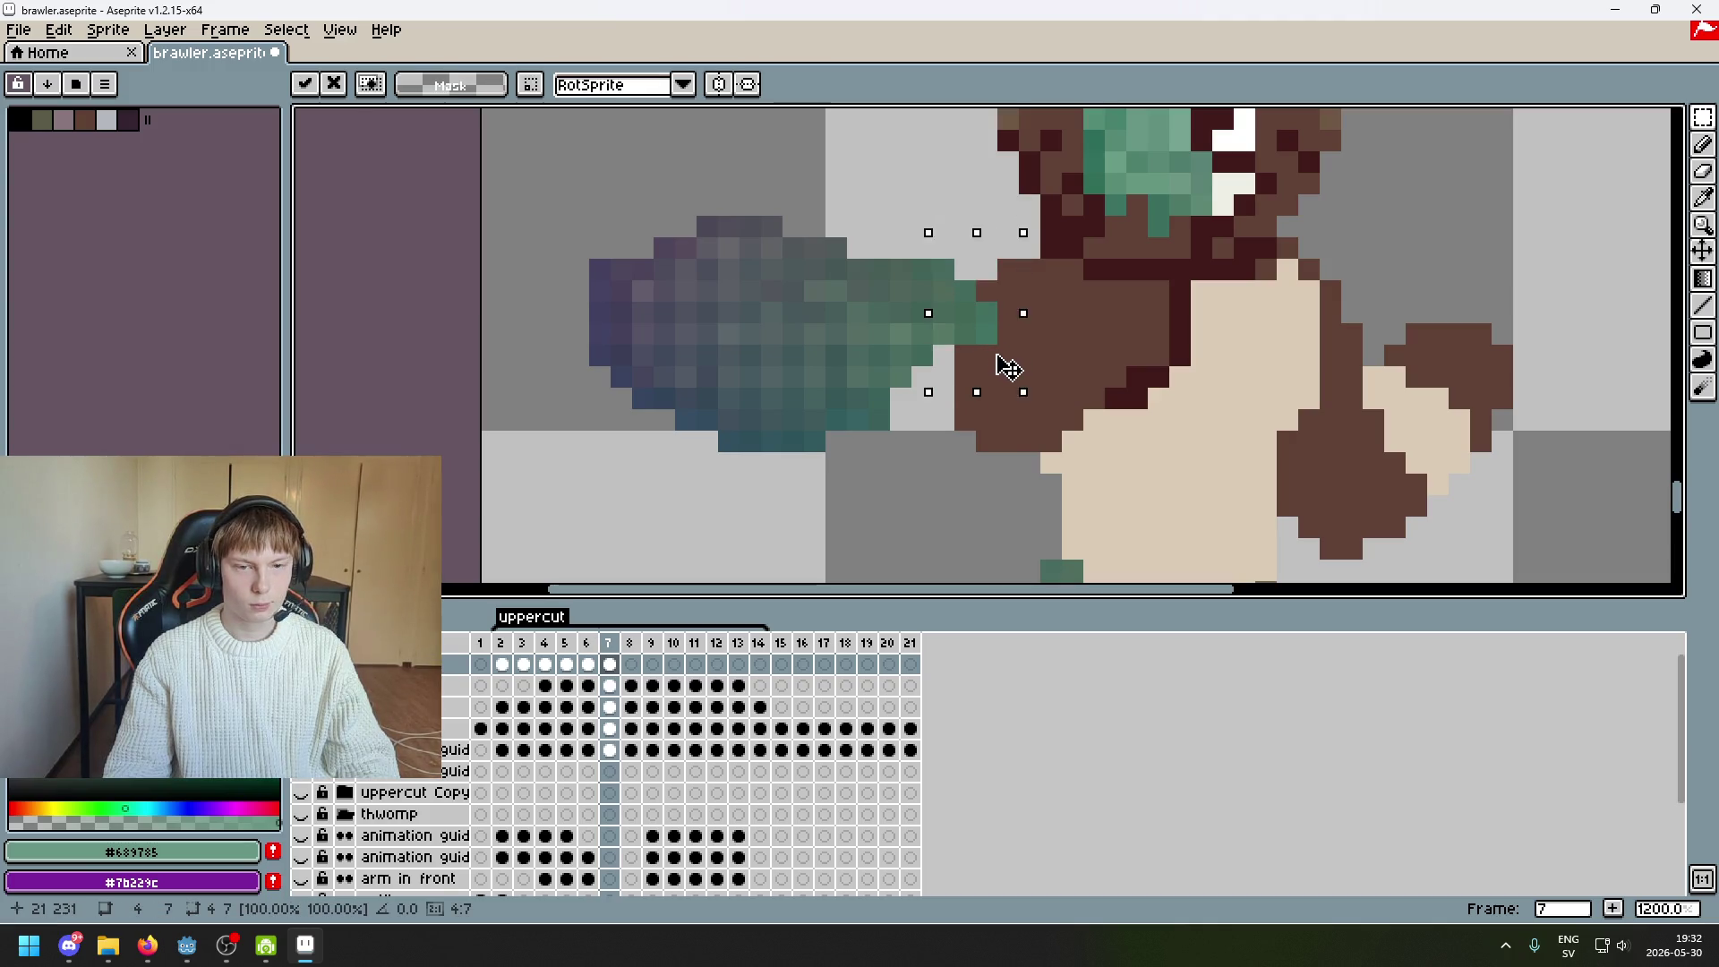
{"action": "key", "text": "Return"}
{"action": "scroll", "coordinate": [1062, 376], "scroll_direction": "down", "scroll_amount": 5}
{"action": "mouse_move", "coordinate": [886, 318]}
{"action": "left_mouse_down"}
{"action": "mouse_move", "coordinate": [1046, 485]}
{"action": "mouse_move", "coordinate": [1140, 476]}
{"action": "mouse_move", "coordinate": [1005, 415]}
{"action": "left_mouse_up"}
{"action": "scroll", "coordinate": [1030, 398], "scroll_direction": "up", "scroll_amount": 3}
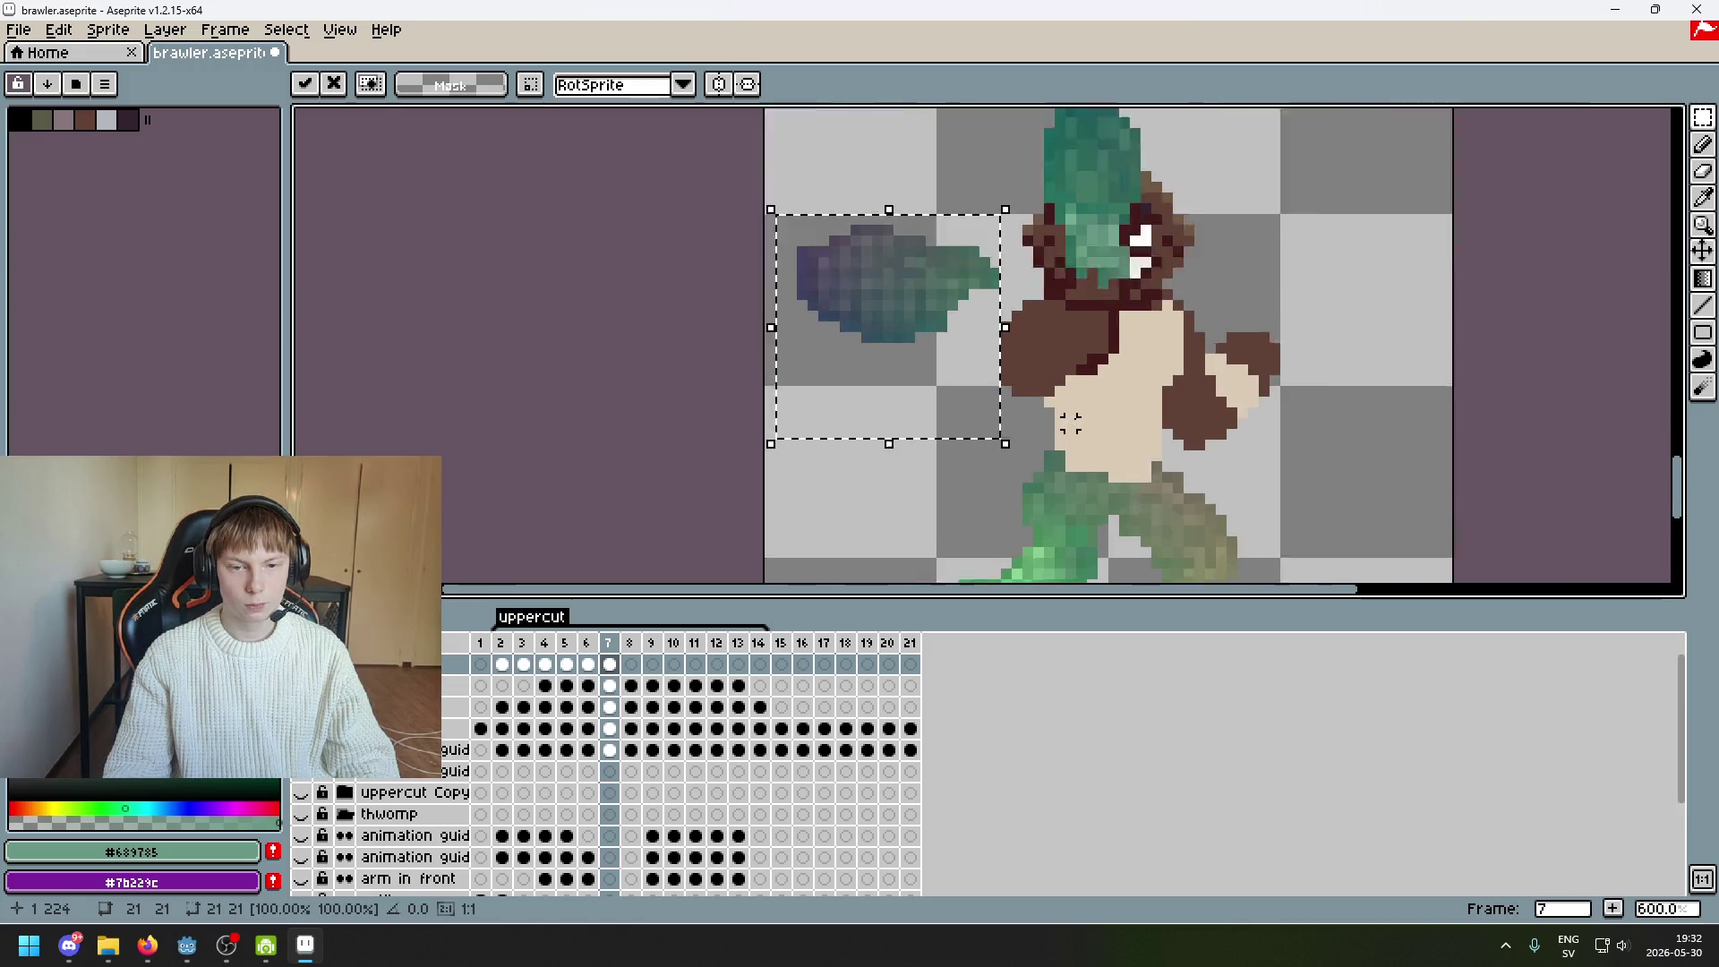
{"action": "left_click", "coordinate": [1062, 384]}
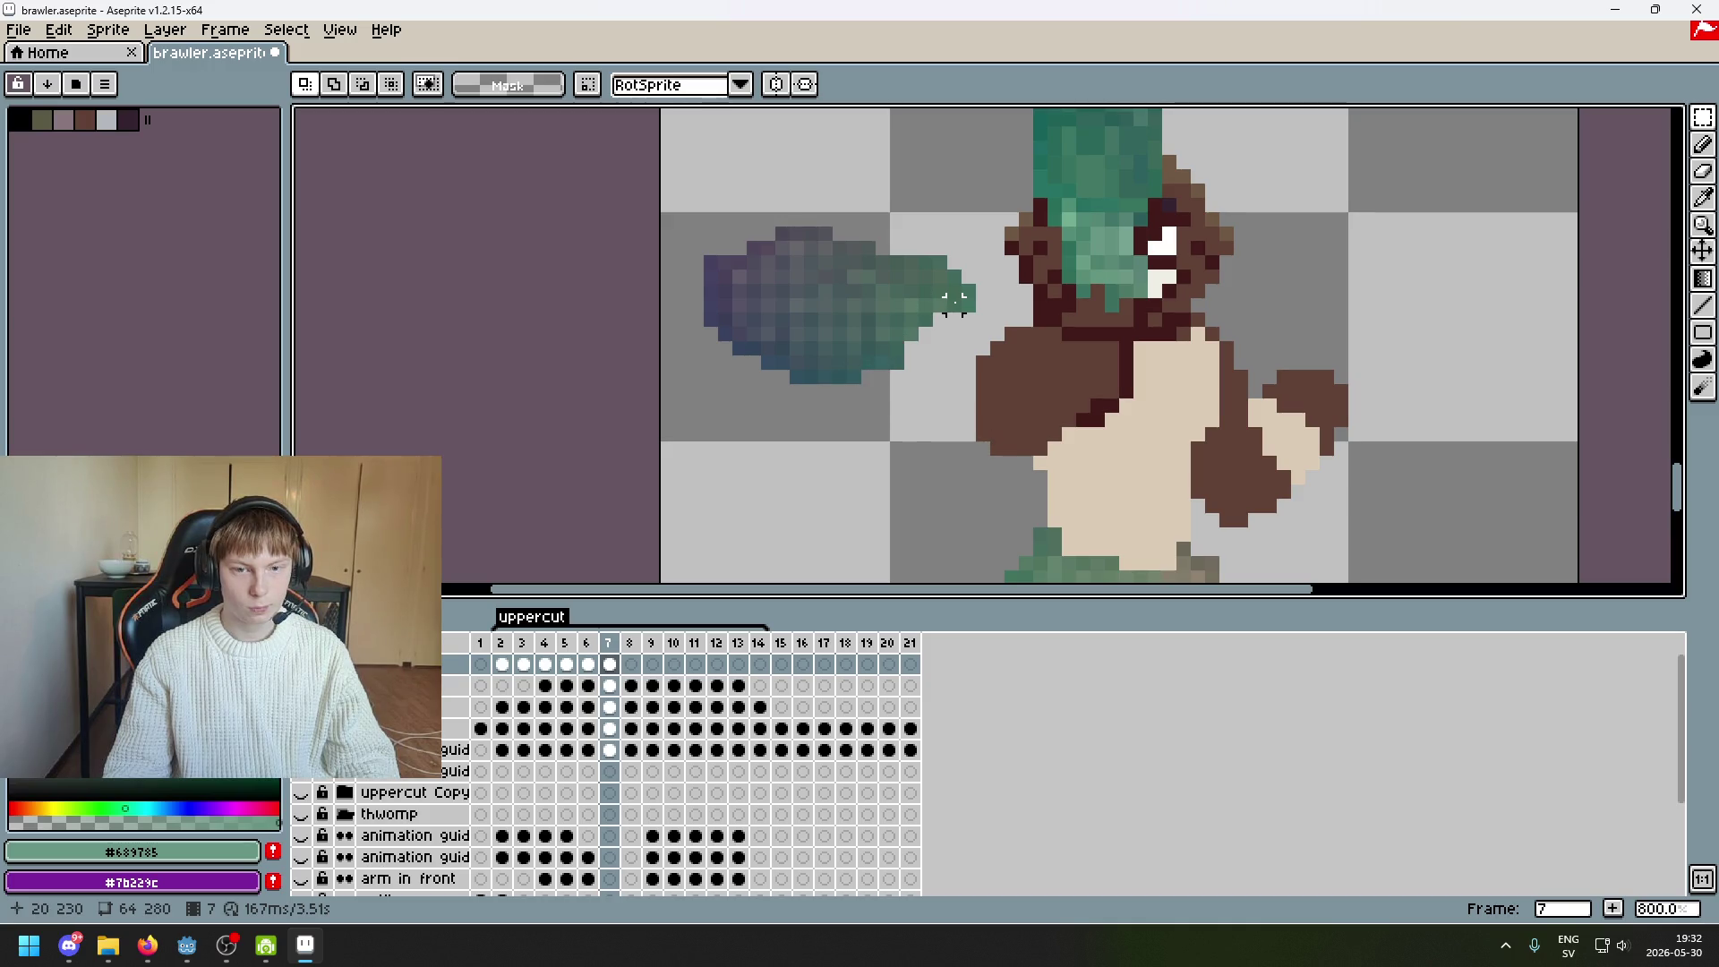
Raise the fist's tip slightly, then move the fist down onto the body
{"action": "left_click_drag", "start_coordinate": [953, 304], "coordinate": [1003, 231]}
{"action": "left_click_drag", "start_coordinate": [983, 302], "coordinate": [984, 288]}
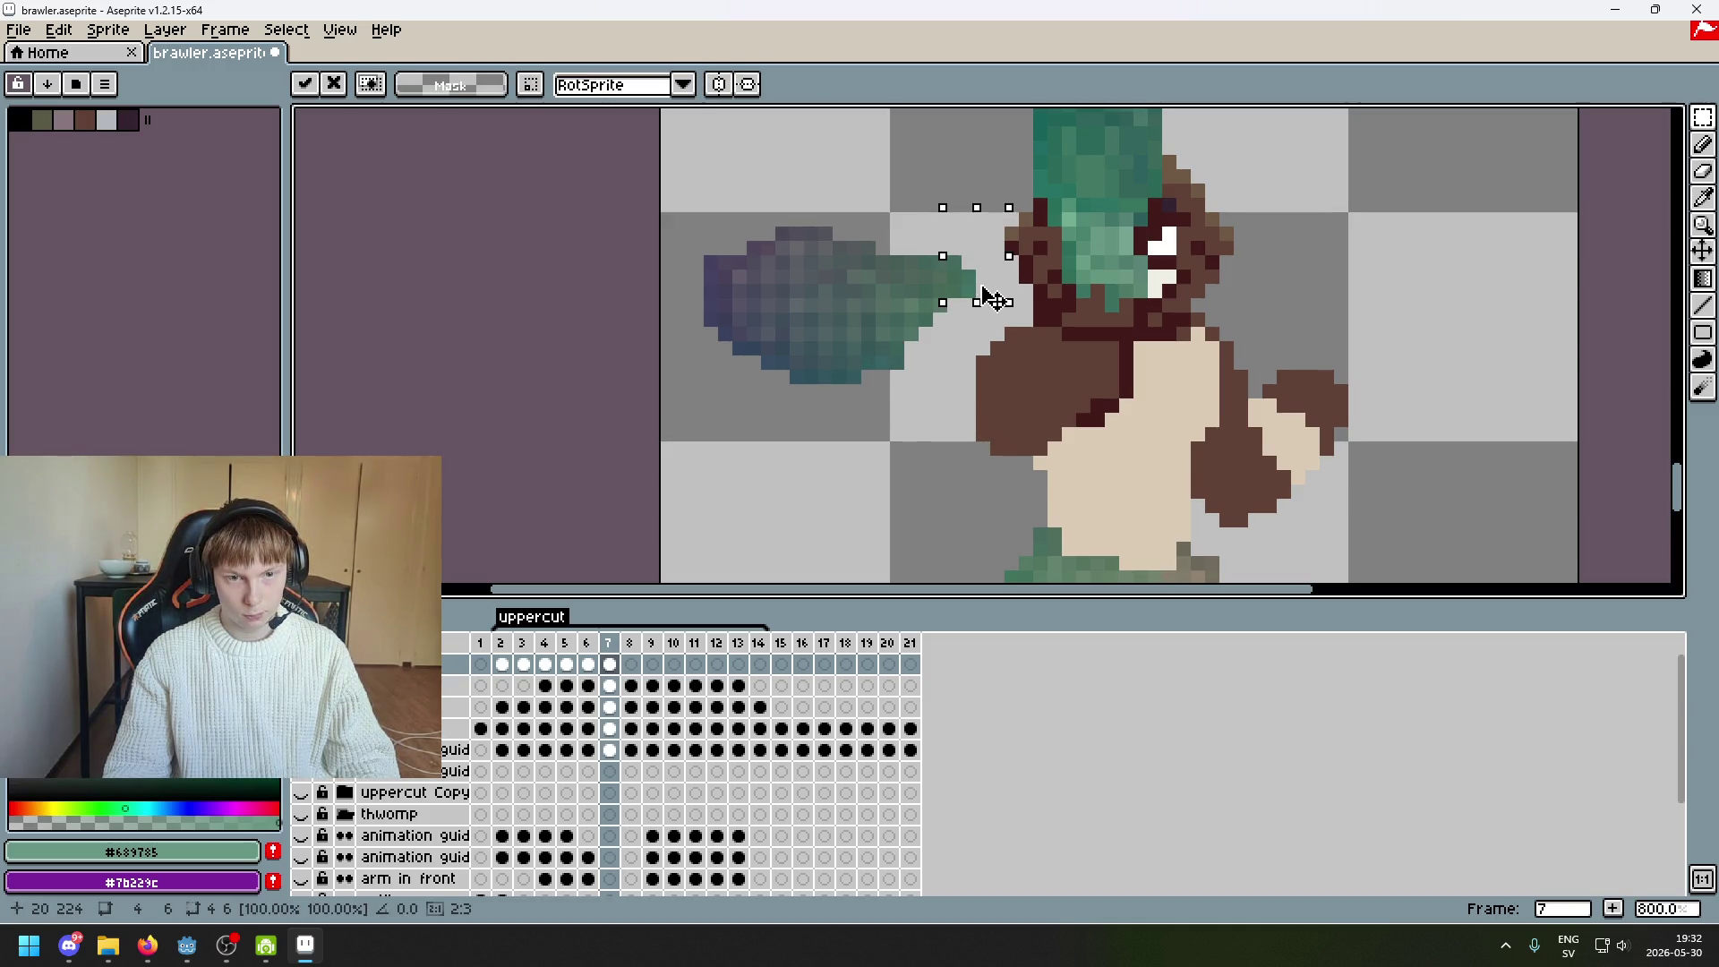
{"action": "left_click", "coordinate": [997, 361]}
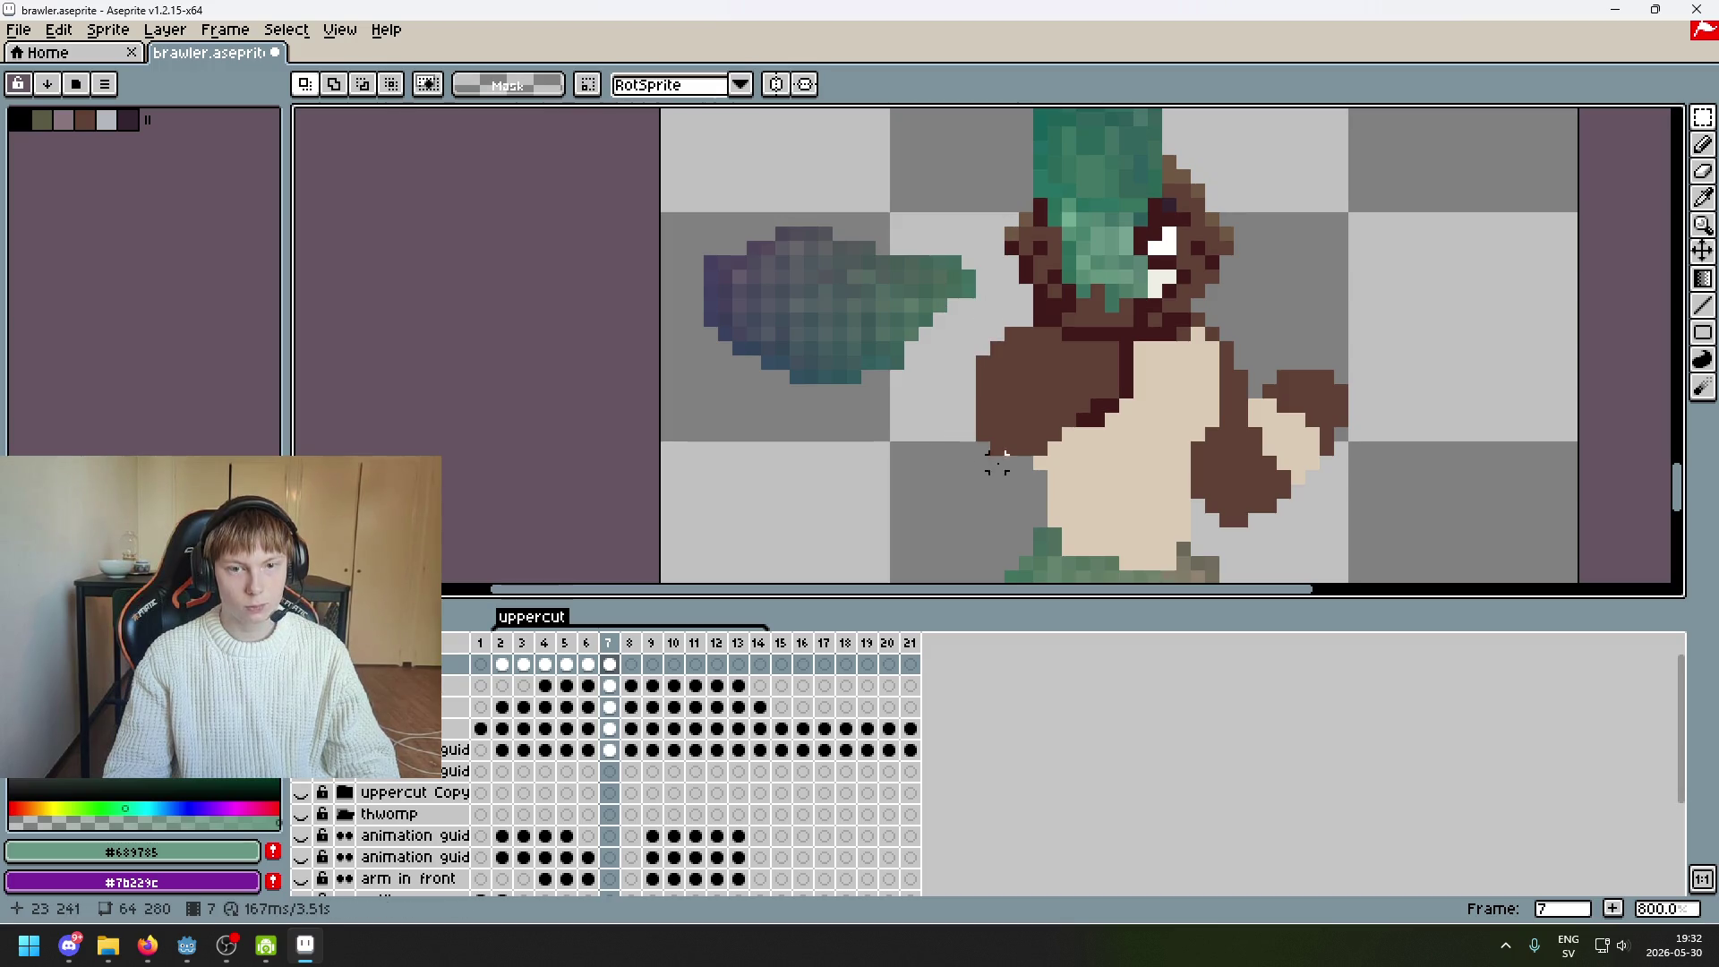
{"action": "mouse_move", "coordinate": [695, 205]}
{"action": "left_mouse_down"}
{"action": "mouse_move", "coordinate": [1004, 456]}
{"action": "mouse_move", "coordinate": [1247, 487]}
{"action": "mouse_move", "coordinate": [1163, 486]}
{"action": "left_mouse_up"}
{"action": "left_click", "coordinate": [1282, 461]}
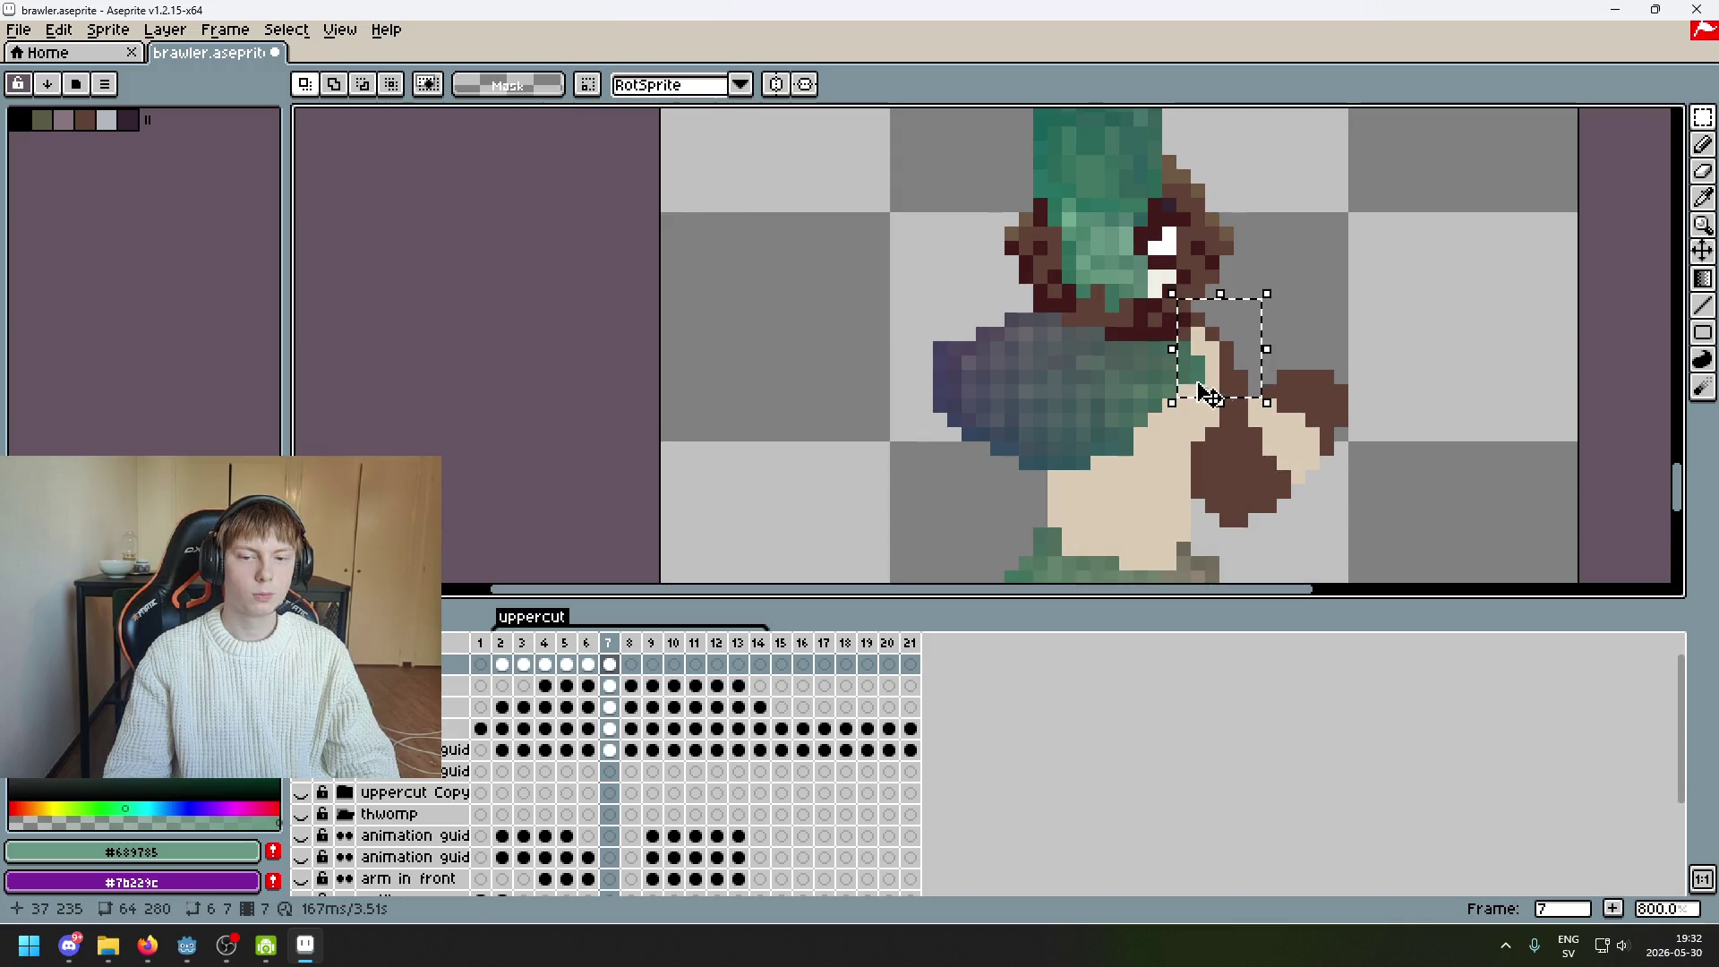
Select the whole arm with the fist and place it back out left beside the head
{"action": "mouse_move", "coordinate": [900, 336]}
{"action": "left_mouse_down"}
{"action": "mouse_move", "coordinate": [940, 452]}
{"action": "mouse_move", "coordinate": [981, 474]}
{"action": "left_mouse_up"}
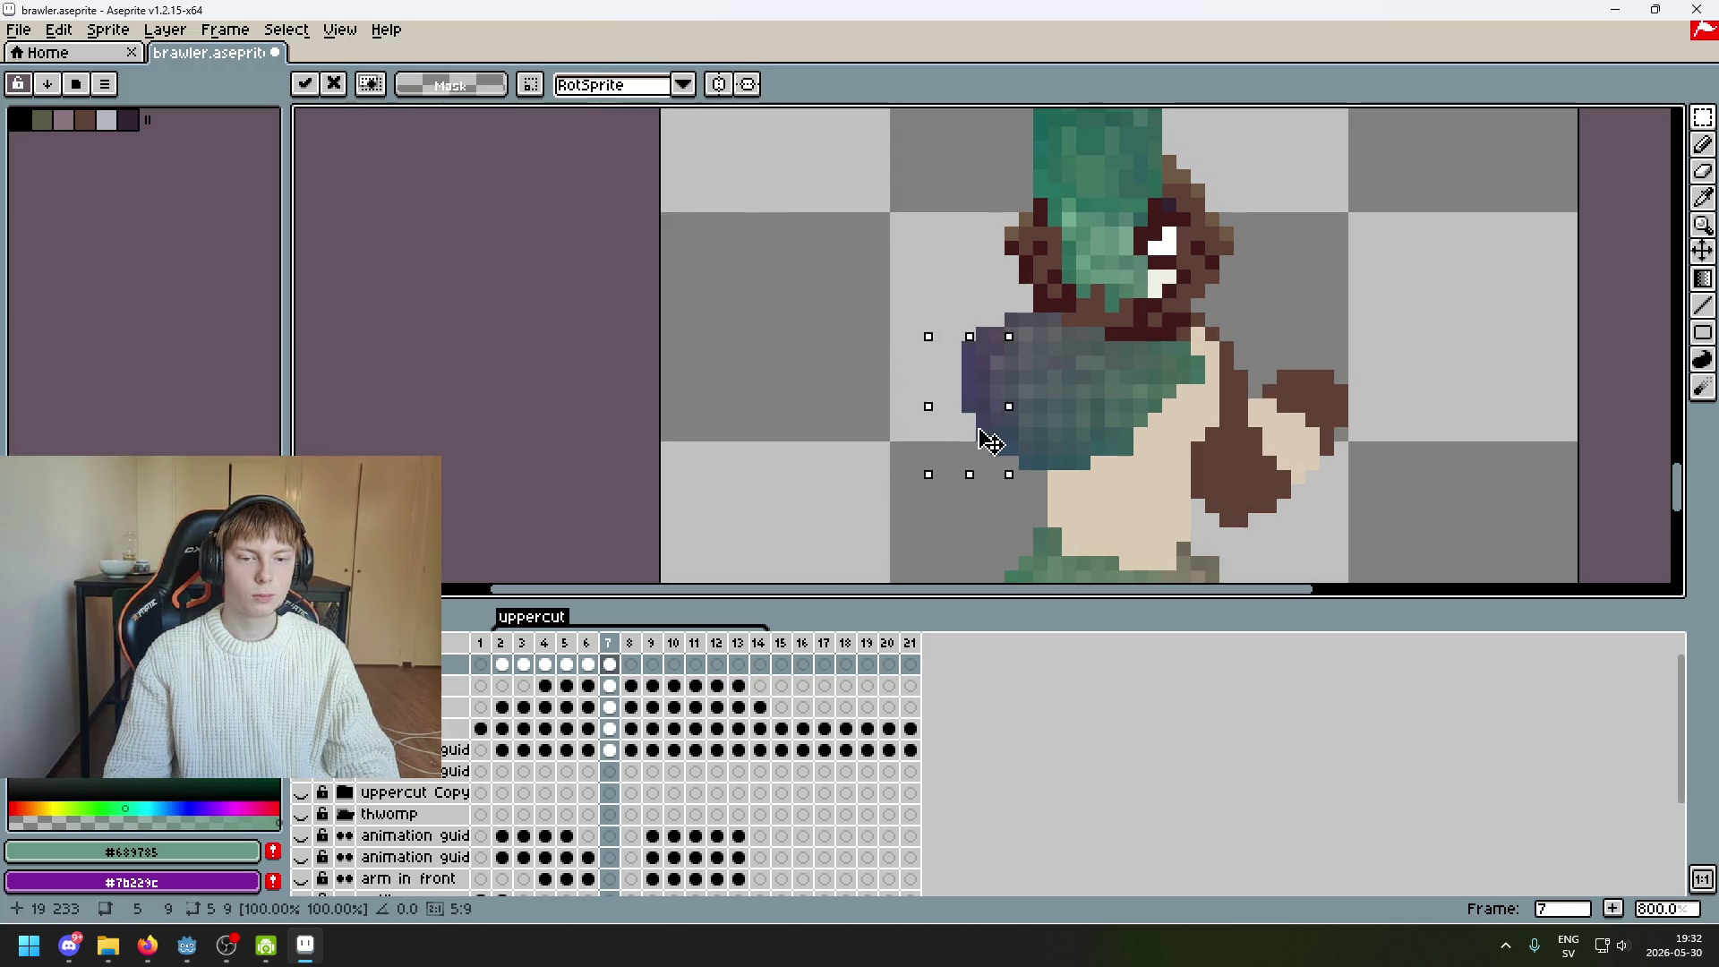
{"action": "mouse_move", "coordinate": [797, 314]}
{"action": "left_mouse_down"}
{"action": "mouse_move", "coordinate": [1419, 537]}
{"action": "mouse_move", "coordinate": [1362, 542]}
{"action": "left_mouse_up"}
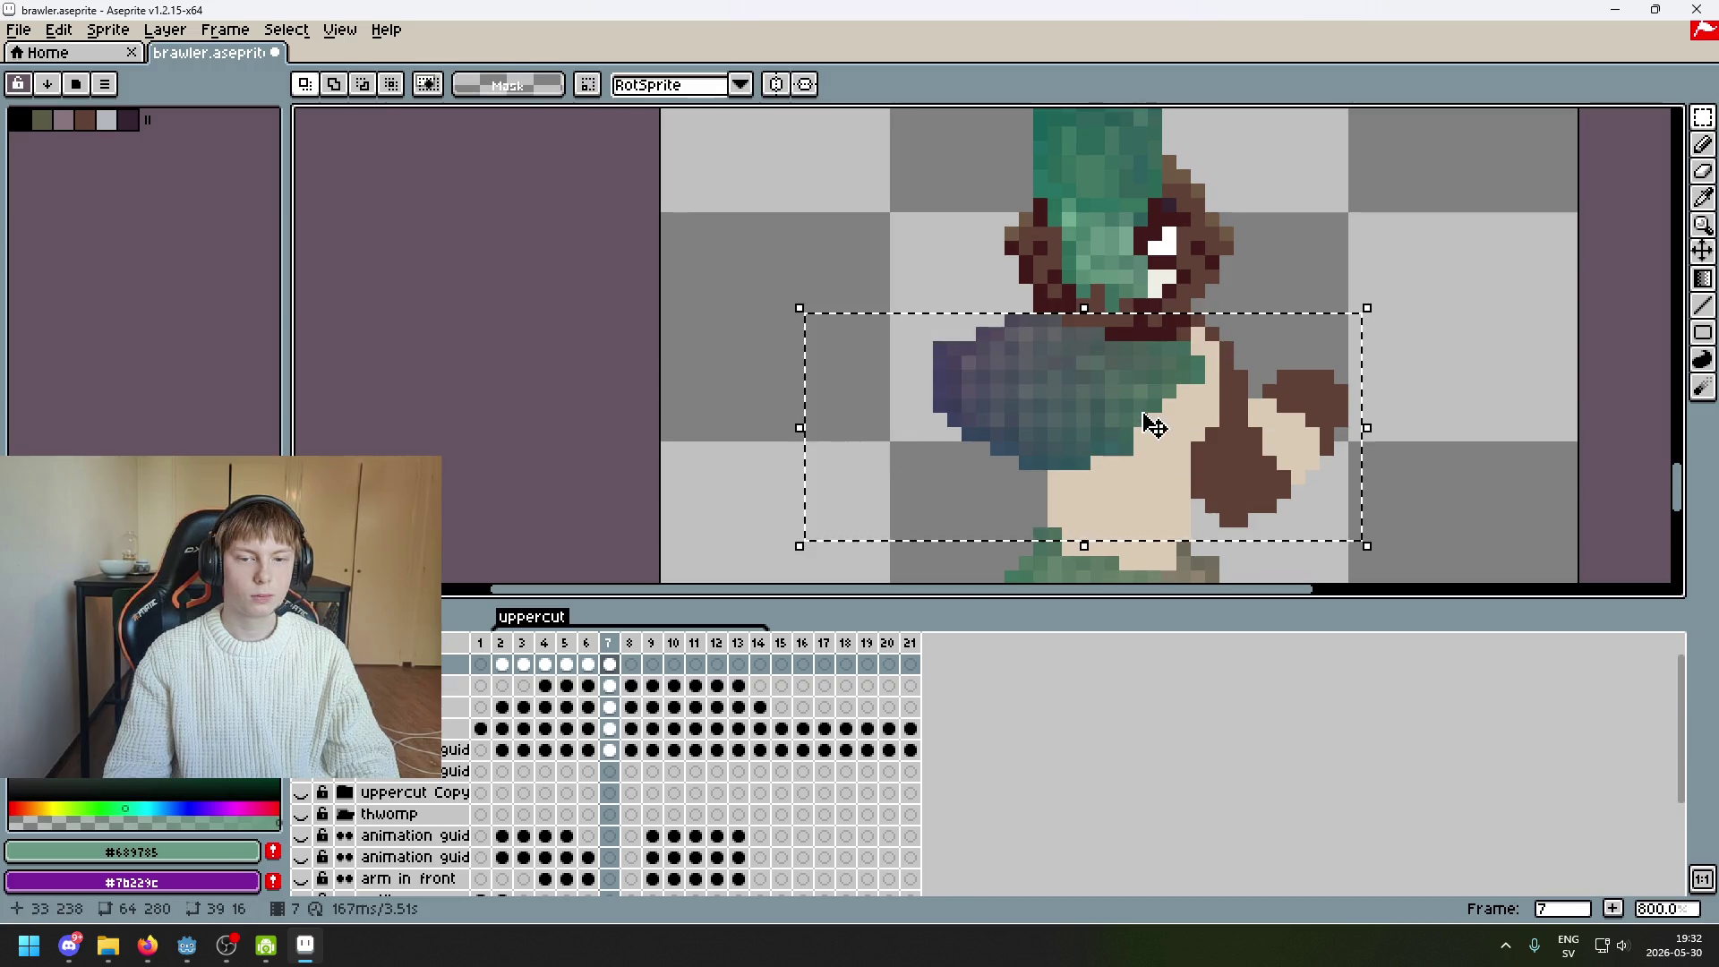
{"action": "mouse_move", "coordinate": [1151, 422]}
{"action": "left_mouse_down"}
{"action": "mouse_move", "coordinate": [1074, 487]}
{"action": "mouse_move", "coordinate": [1182, 441]}
{"action": "mouse_move", "coordinate": [922, 357]}
{"action": "mouse_move", "coordinate": [889, 324]}
{"action": "left_mouse_up"}
{"action": "left_click", "coordinate": [1240, 434]}
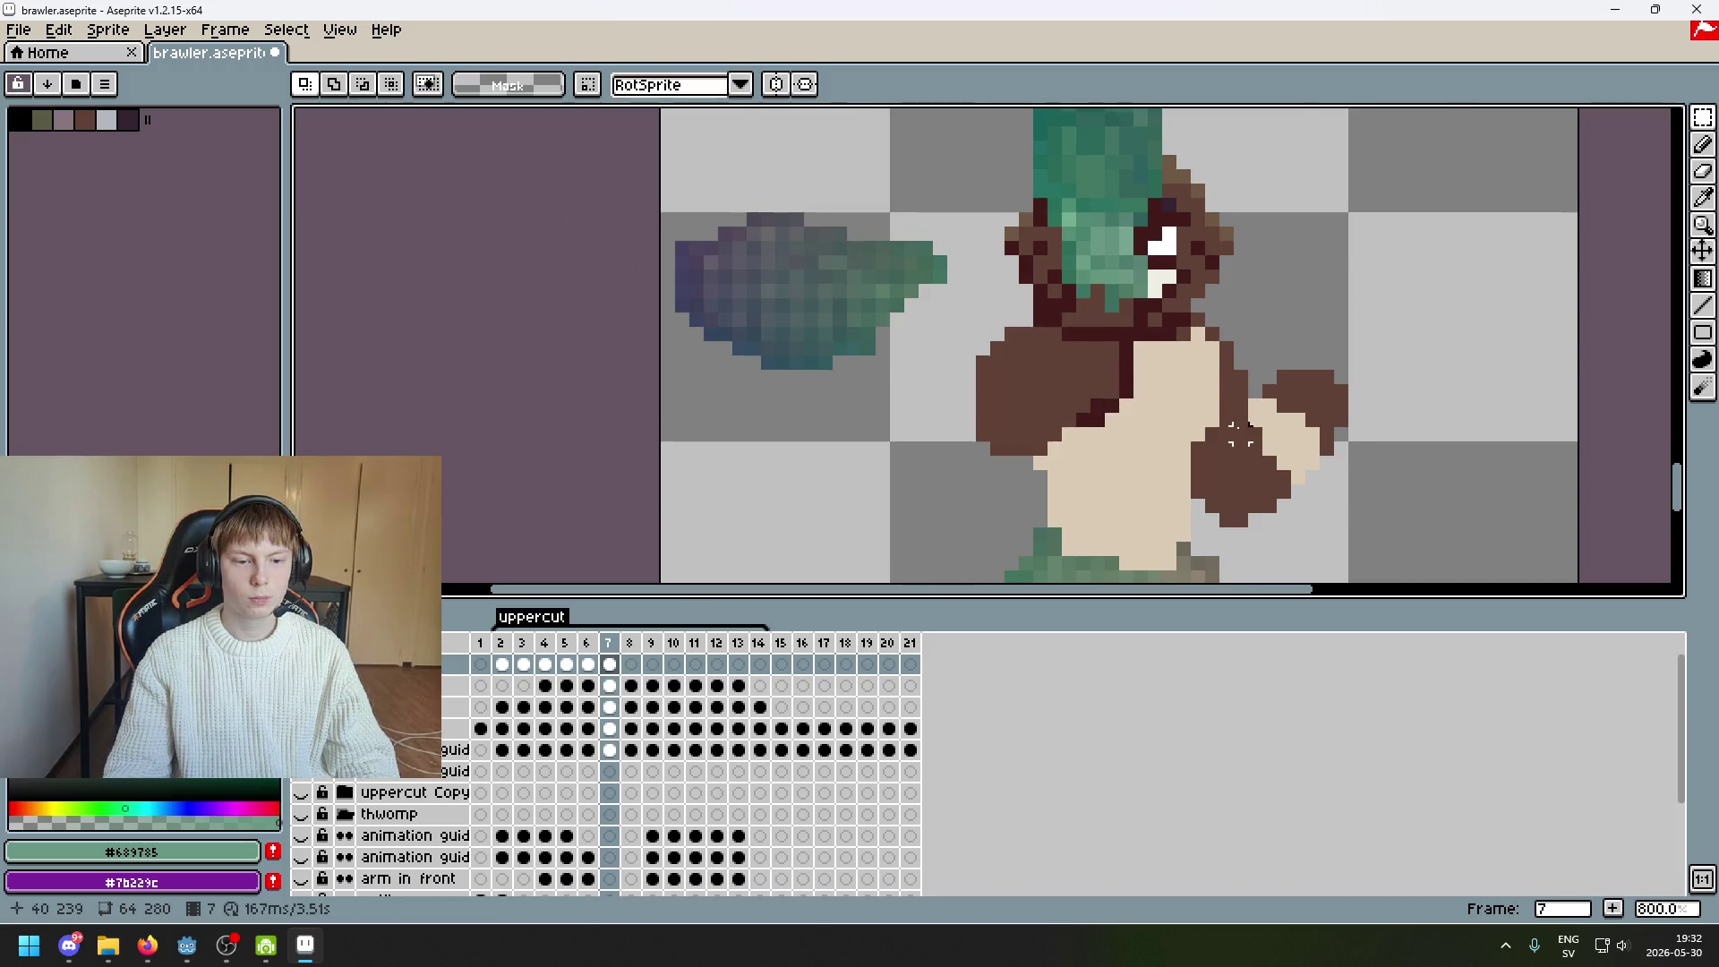
{"action": "scroll", "coordinate": [1240, 435], "scroll_direction": "down", "scroll_amount": 2}
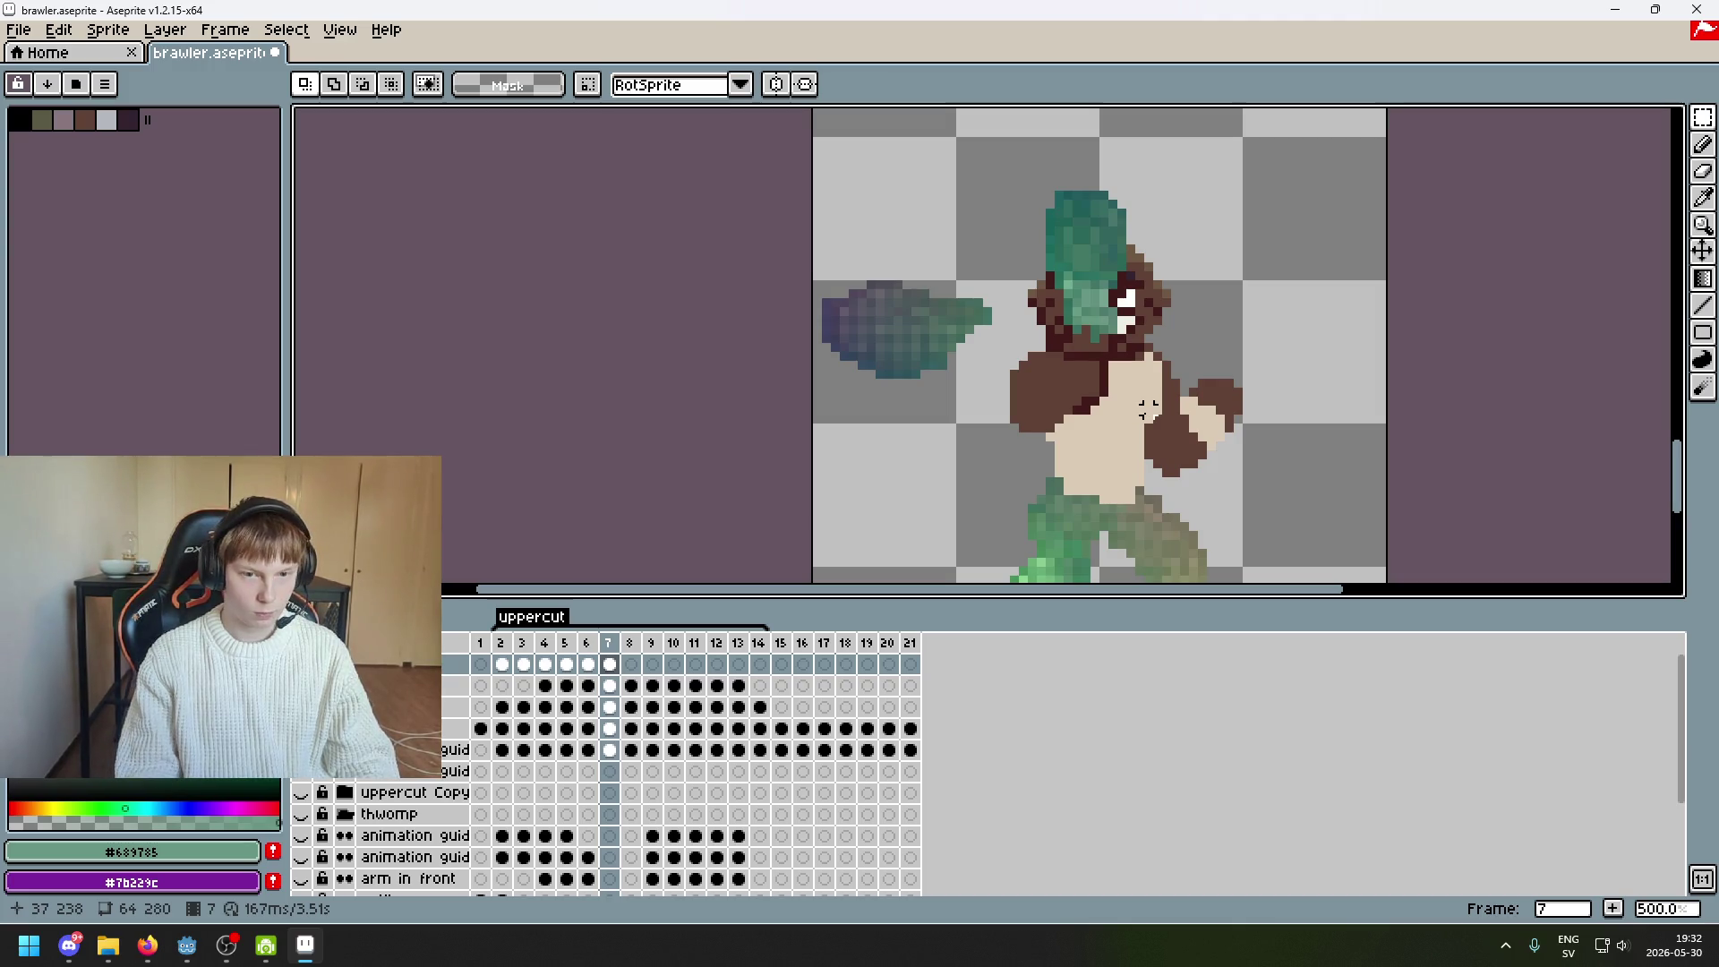
Flip between frames 6 and 7 to compare the two poses
{"action": "key", "text": "Left"}
{"action": "key", "text": "Right"}
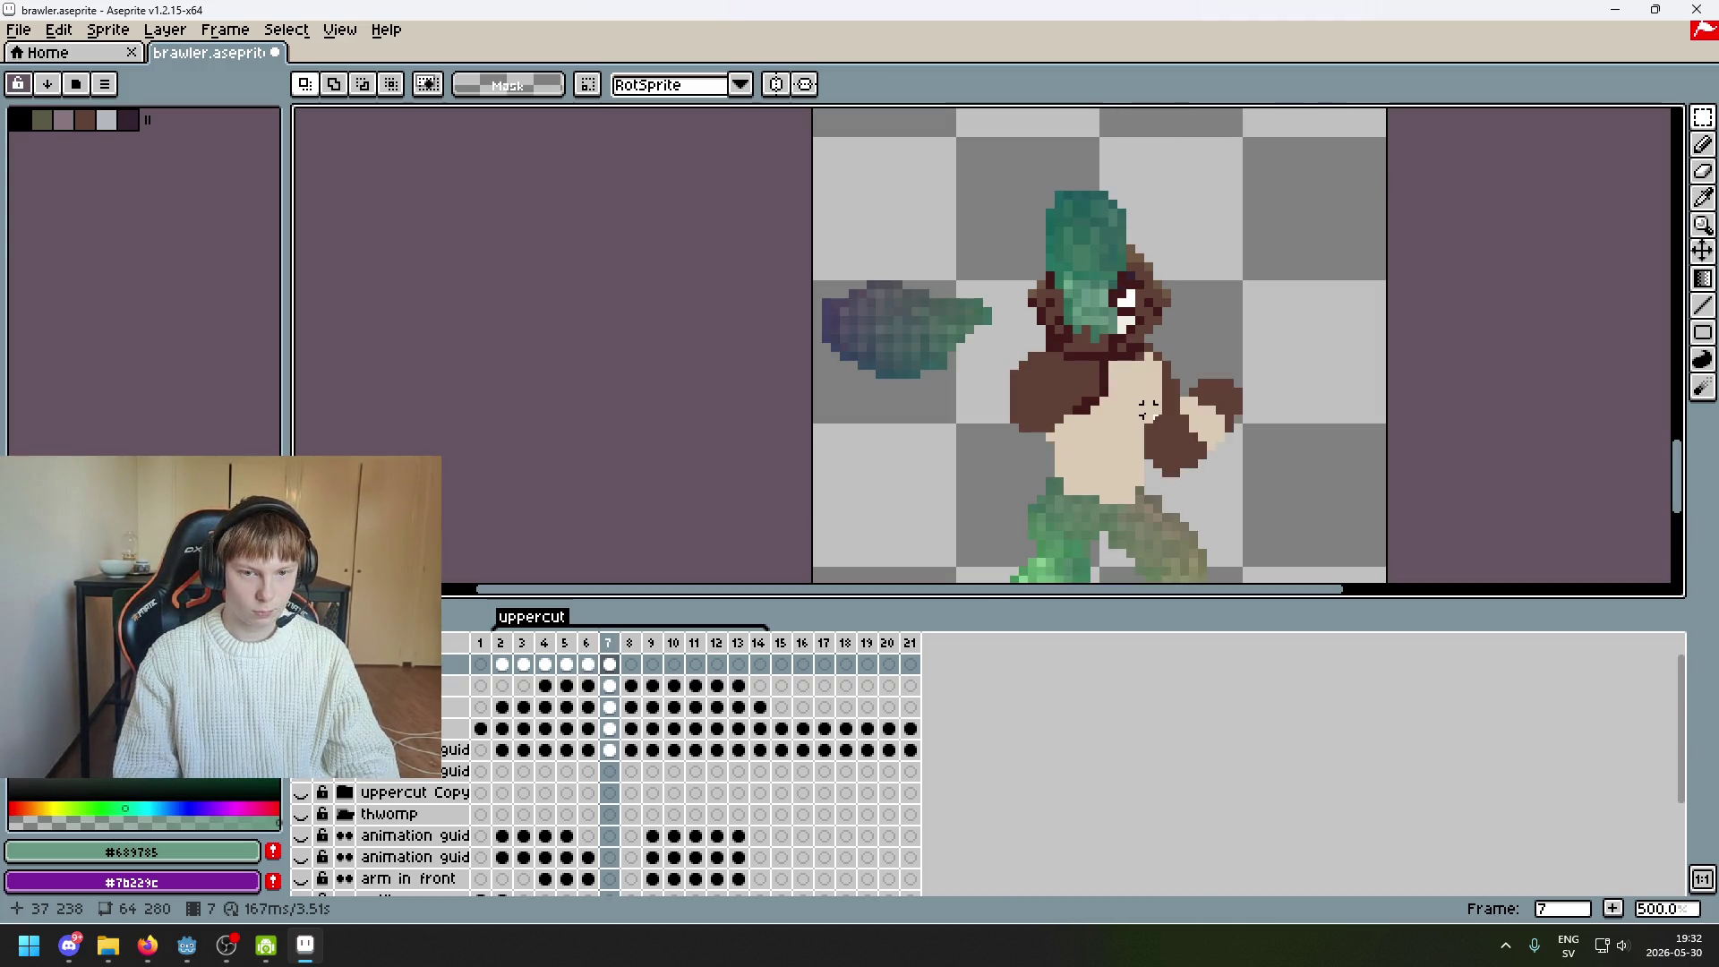
{"action": "key", "text": "Left"}
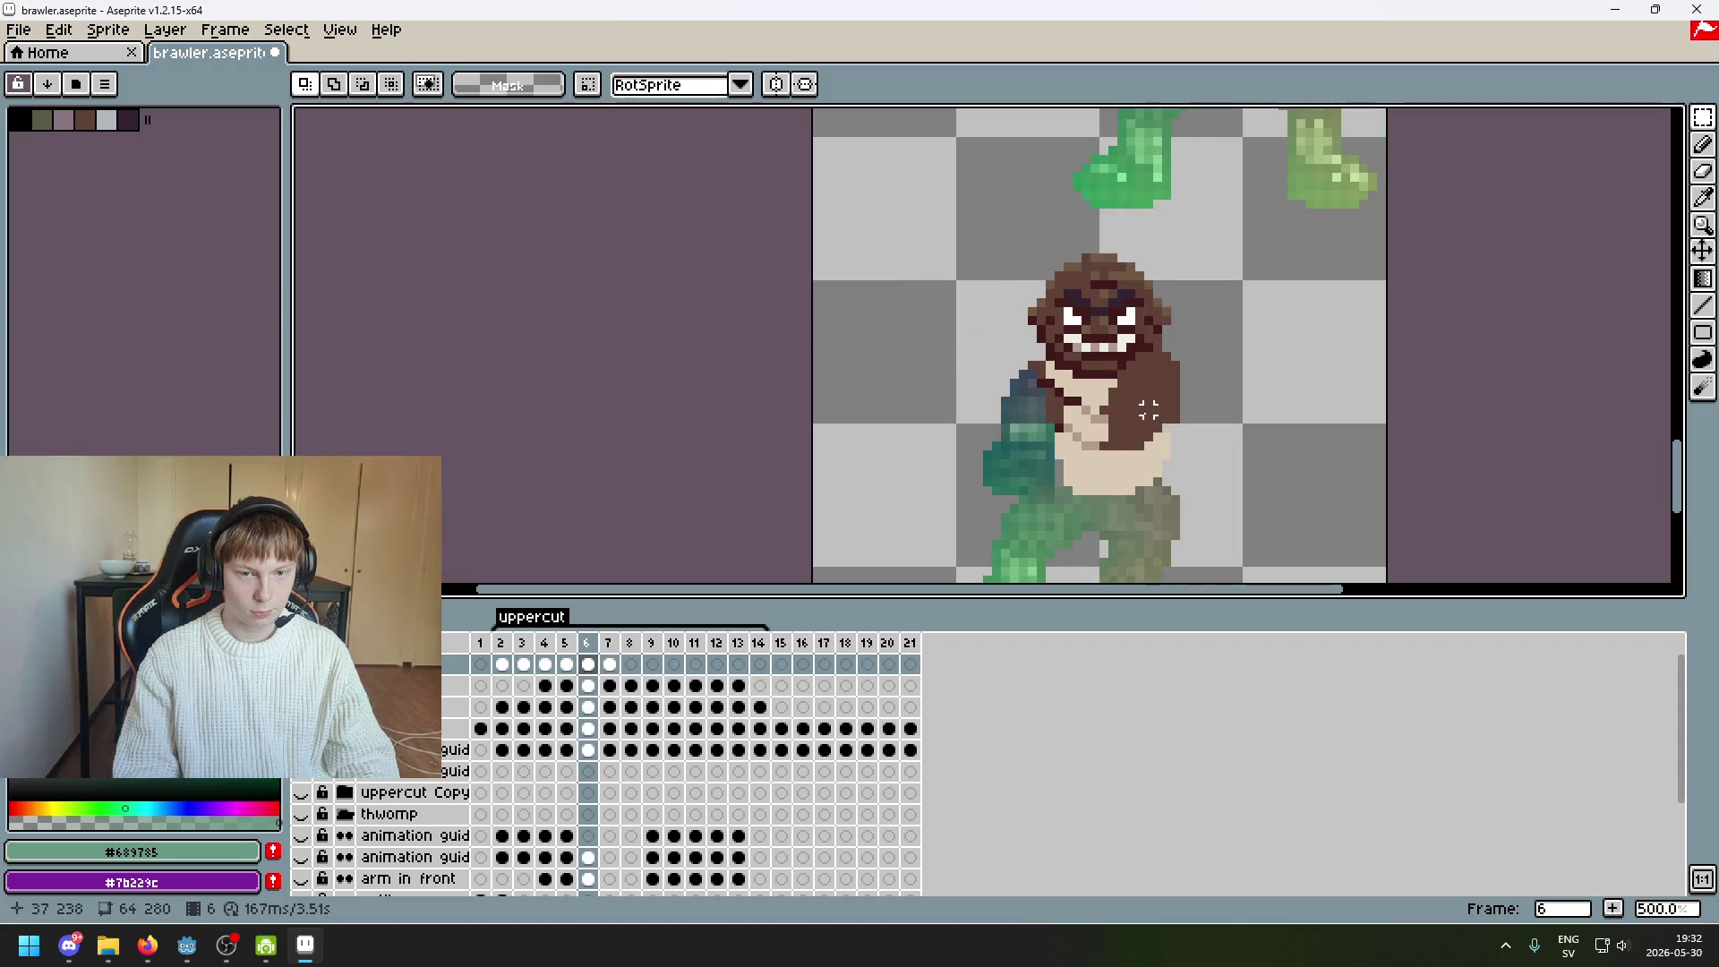
{"action": "key", "text": "Right"}
{"action": "key", "text": "Left"}
{"action": "key", "text": "Right"}
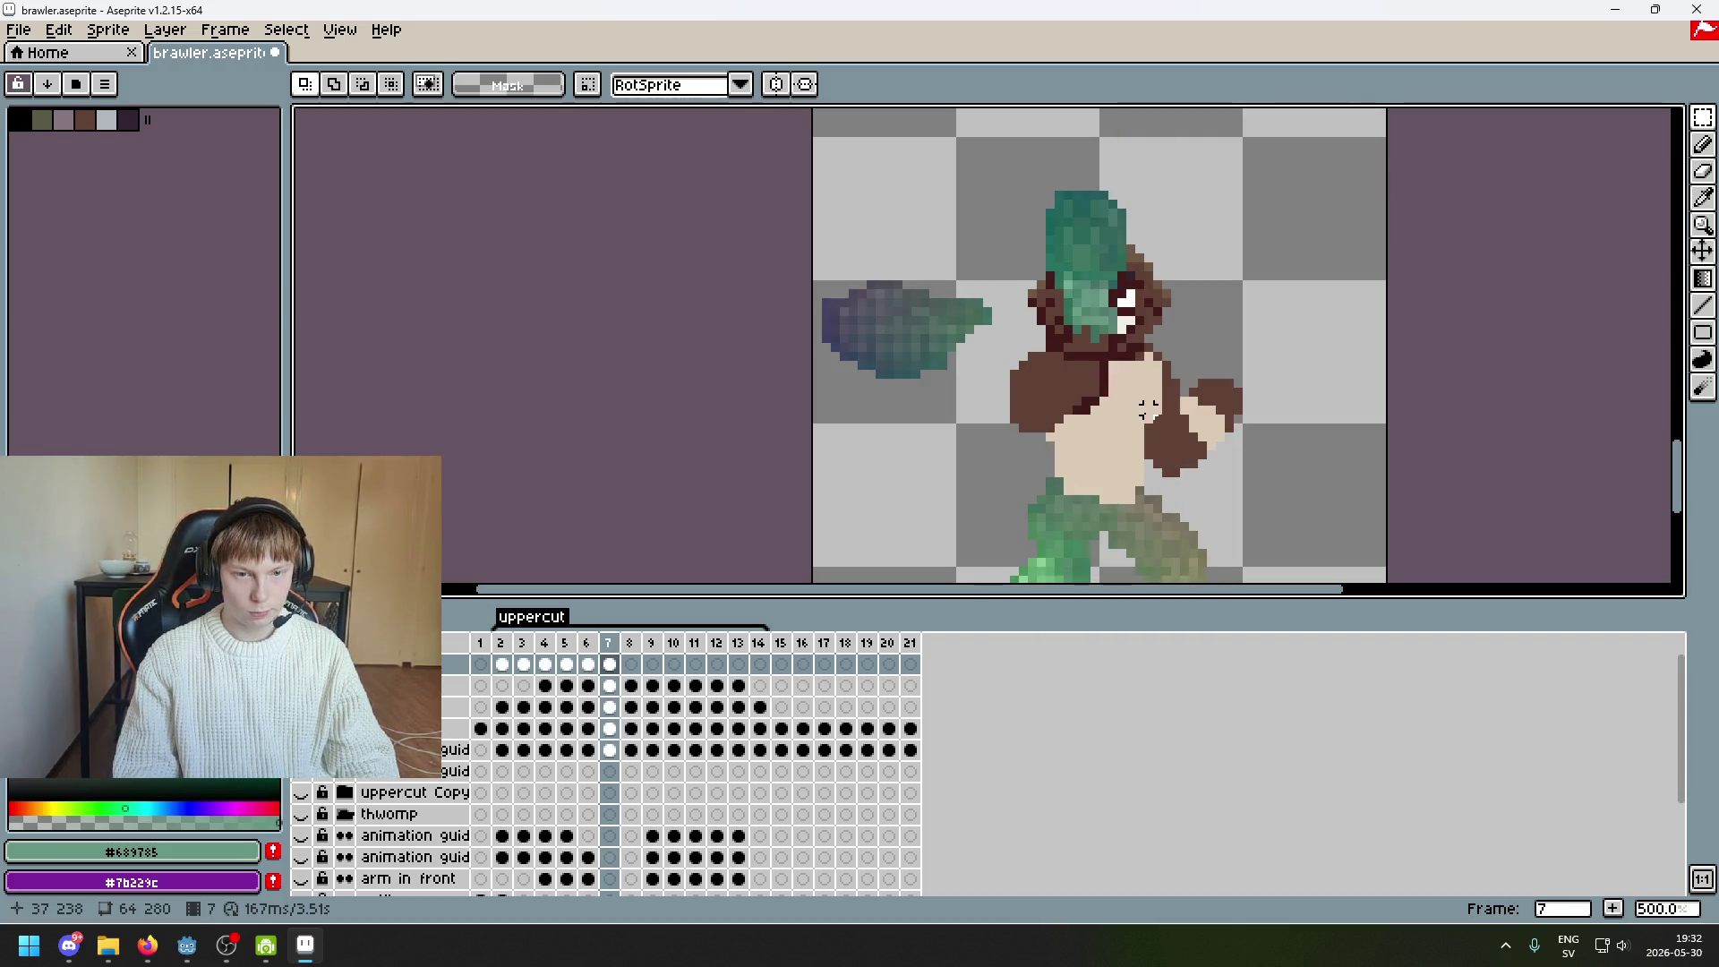
On frame 7, move the smear fist down and right beside the body and commit it
{"action": "left_click_drag", "start_coordinate": [1182, 322], "coordinate": [993, 292]}
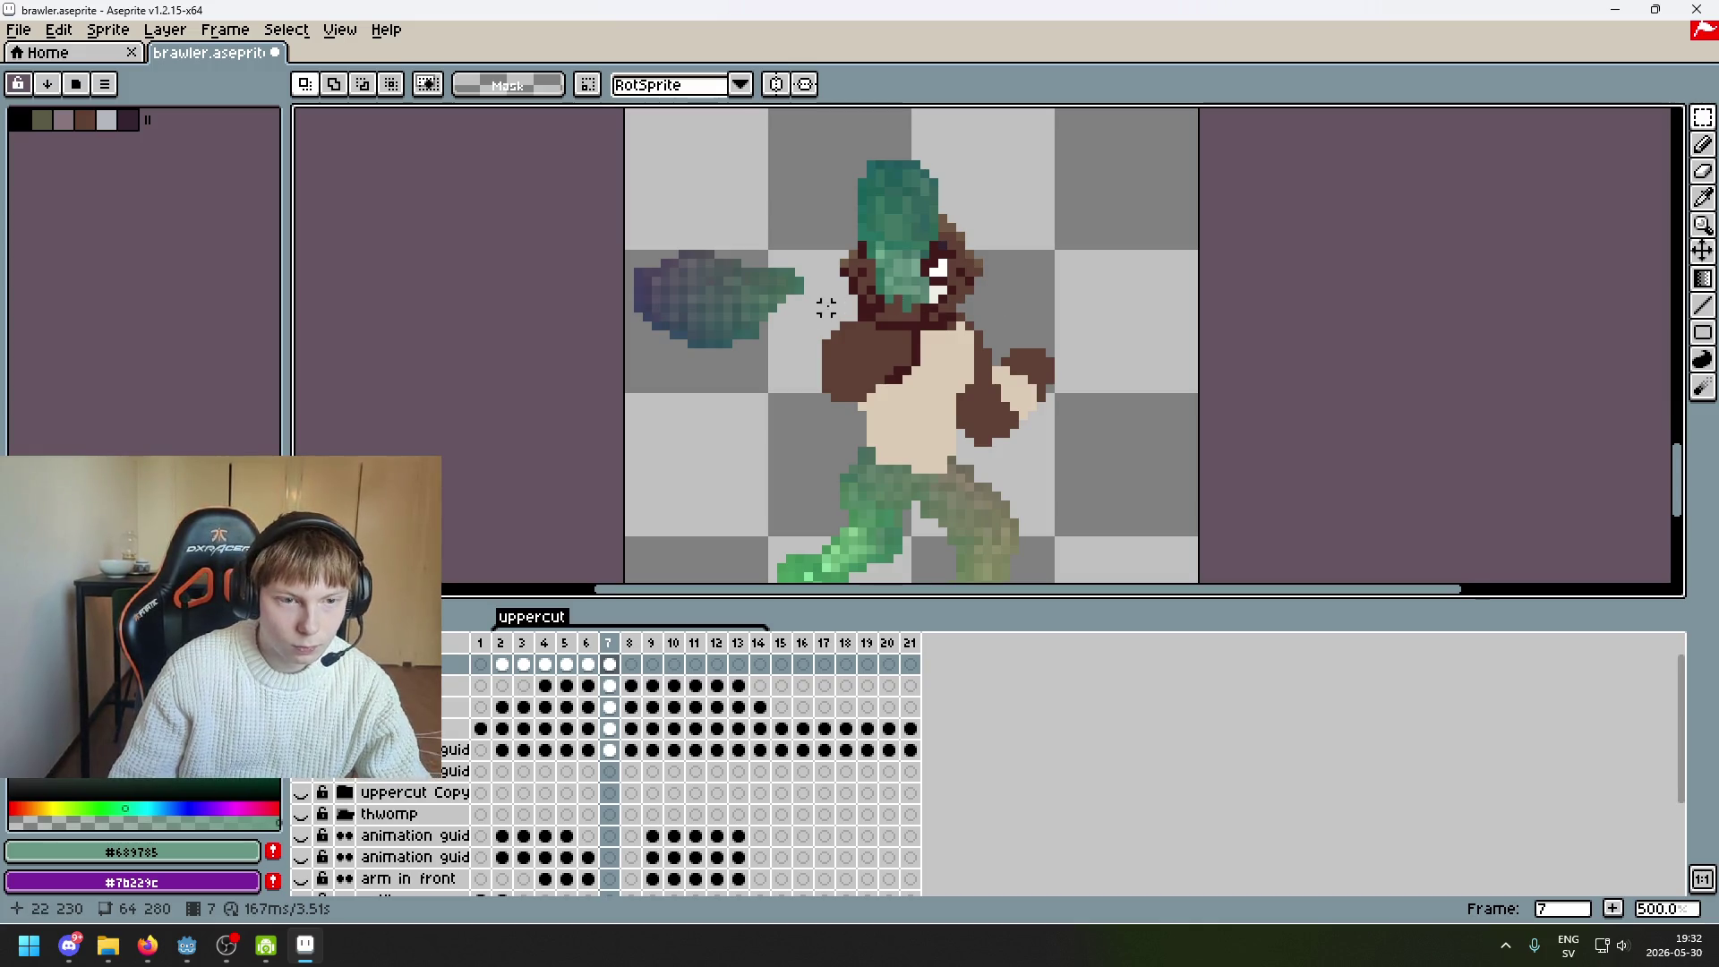
{"action": "scroll", "coordinate": [826, 307], "scroll_direction": "up", "scroll_amount": 1}
{"action": "left_click_drag", "start_coordinate": [816, 395], "coordinate": [524, 178]}
{"action": "mouse_move", "coordinate": [702, 307]}
{"action": "left_mouse_down"}
{"action": "mouse_move", "coordinate": [739, 376]}
{"action": "mouse_move", "coordinate": [743, 348]}
{"action": "mouse_move", "coordinate": [1159, 487]}
{"action": "left_mouse_up"}
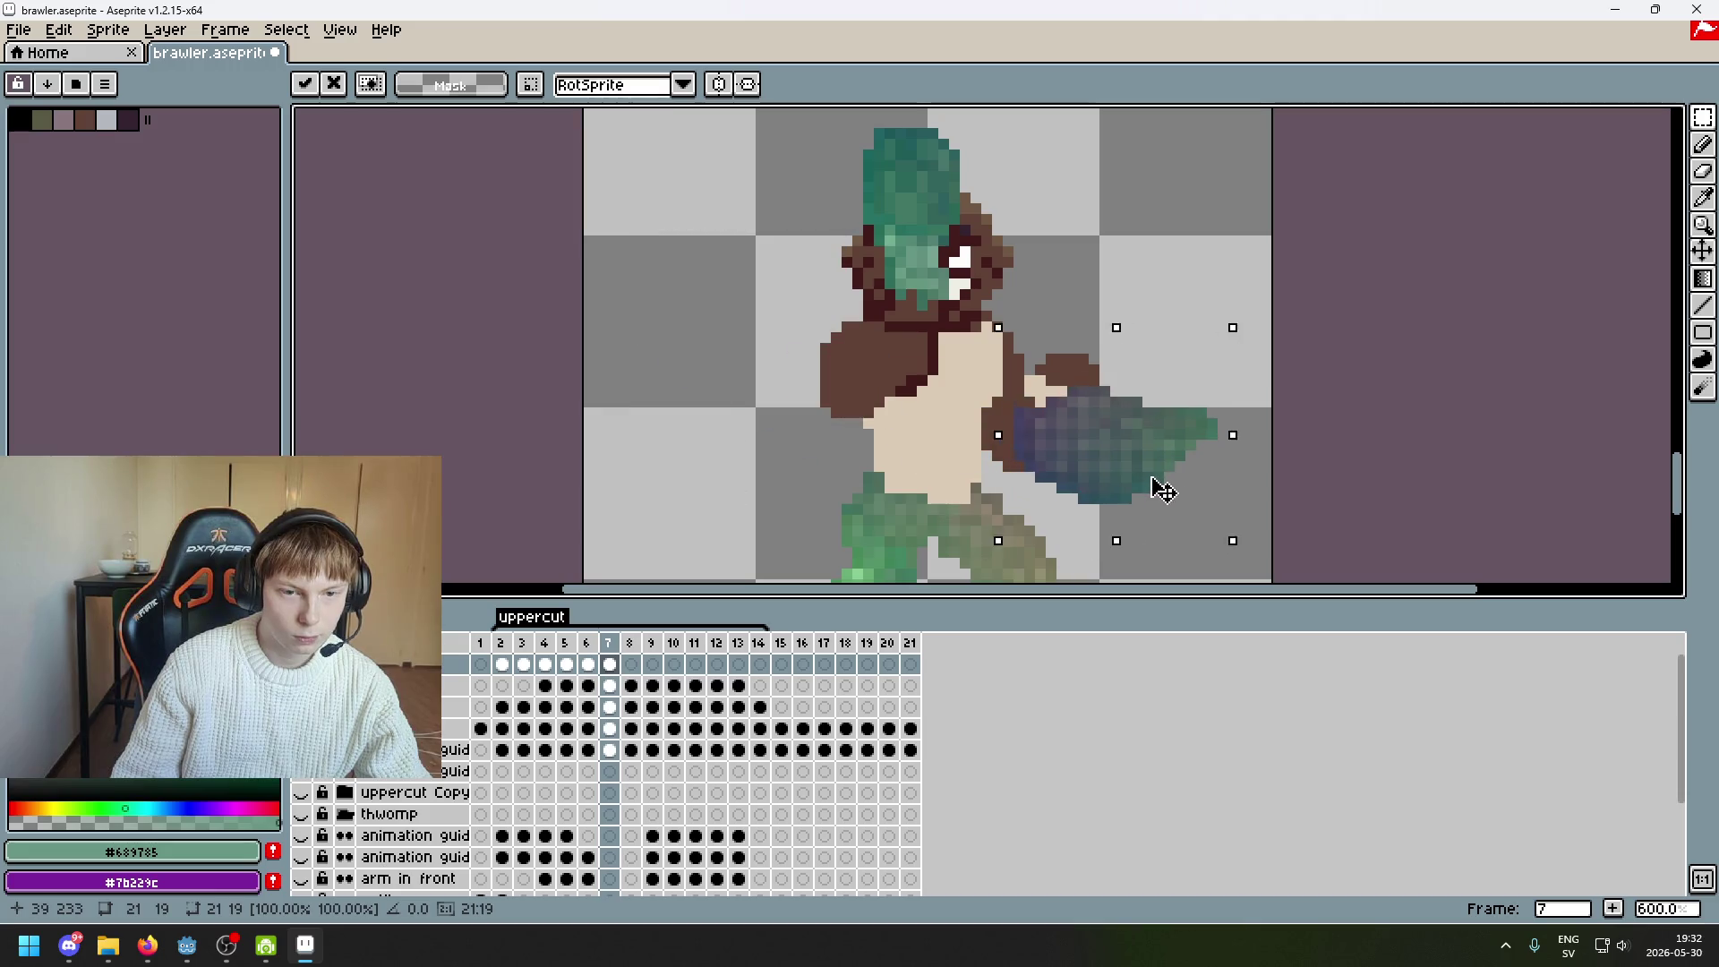
{"action": "left_click", "coordinate": [814, 394]}
Go back to frame 6 and pan the view over the sprite
{"action": "key", "text": "comma"}
{"action": "scroll", "coordinate": [846, 370], "scroll_direction": "up", "scroll_amount": 3}
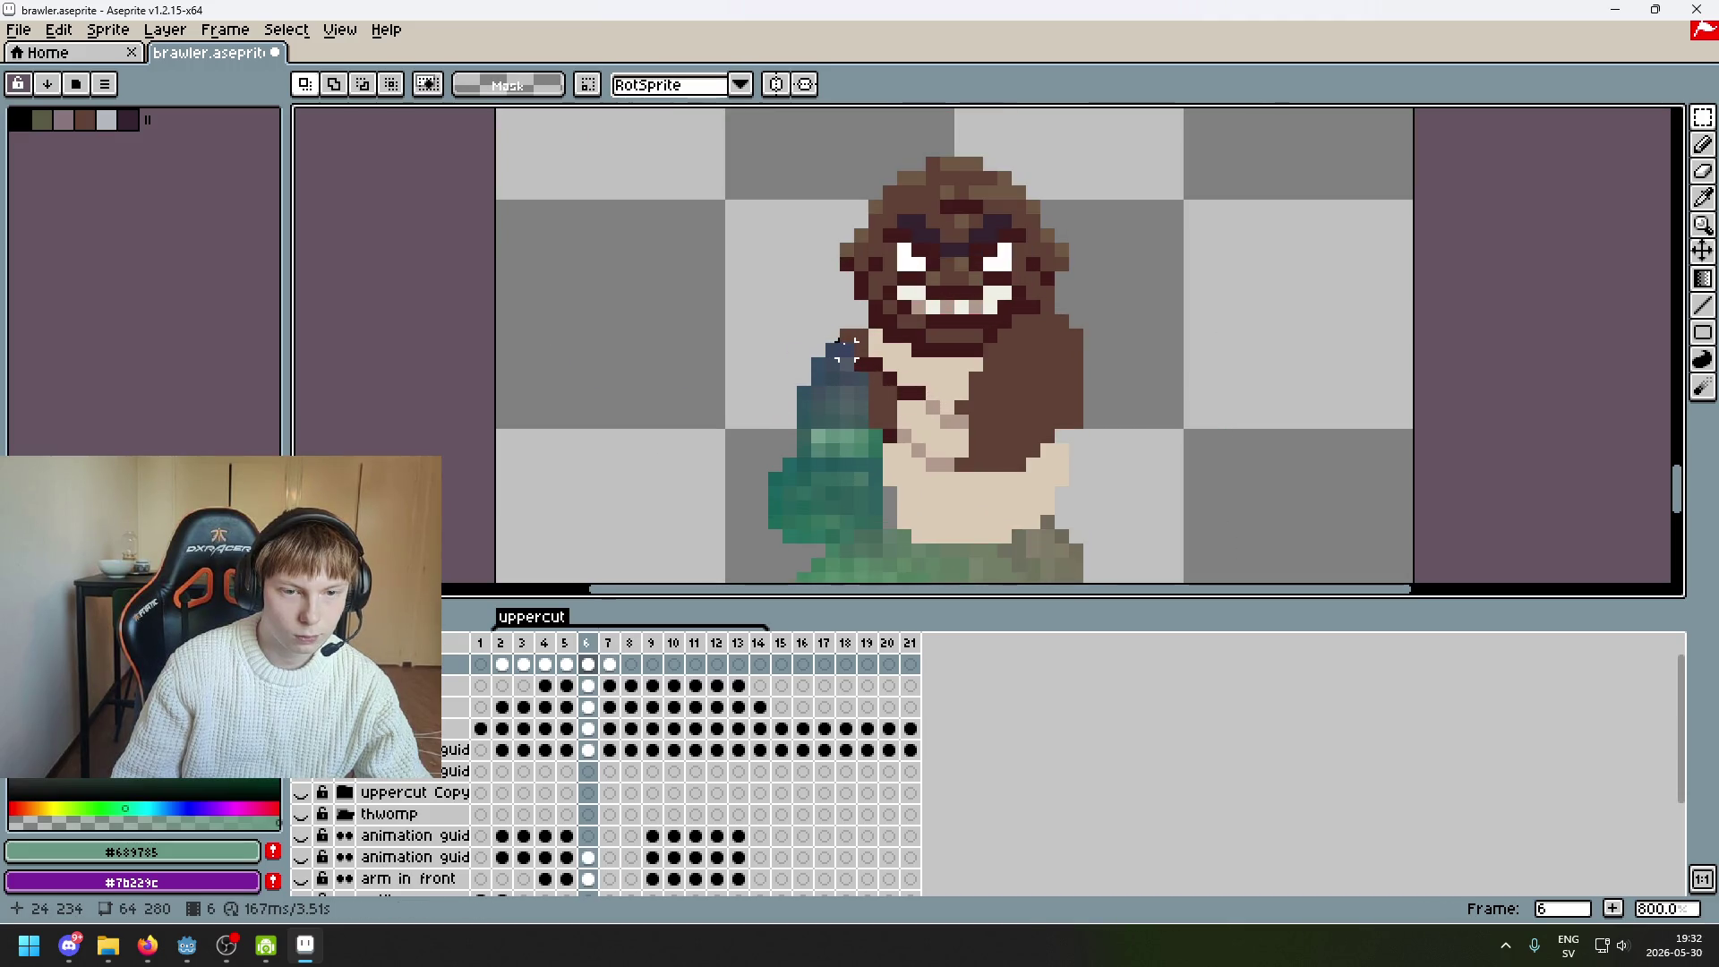
{"action": "scroll", "coordinate": [846, 353], "scroll_direction": "down", "scroll_amount": 3}
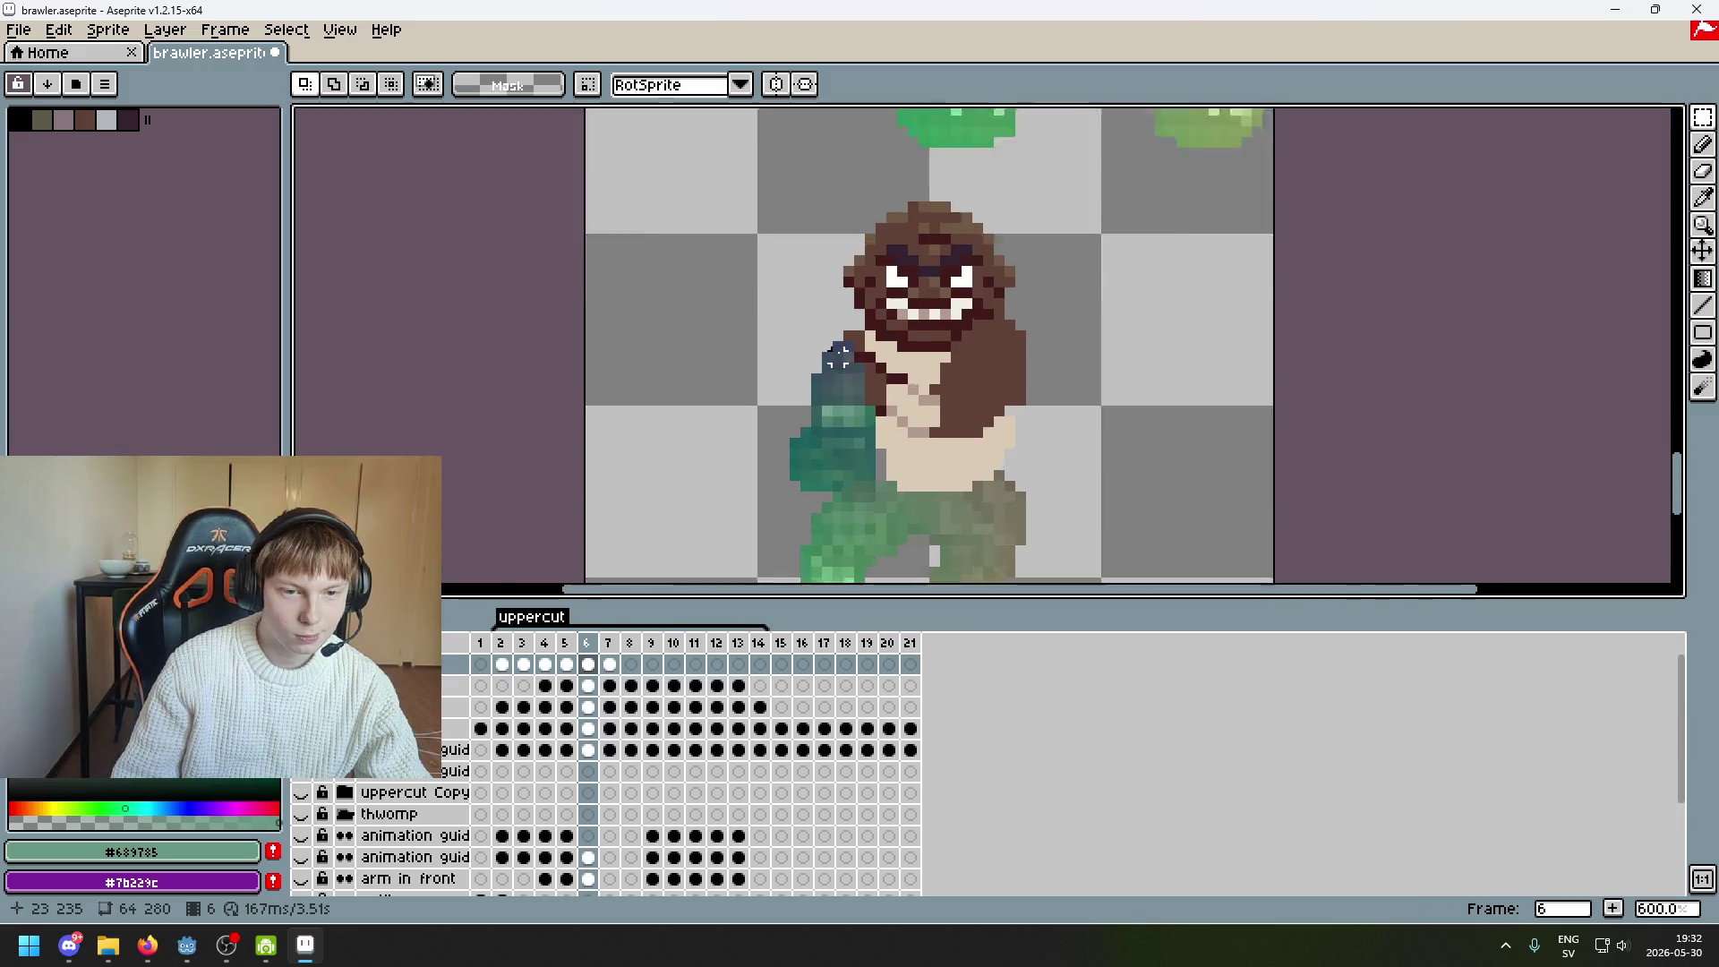
{"action": "scroll", "coordinate": [837, 329], "scroll_direction": "up", "scroll_amount": 1}
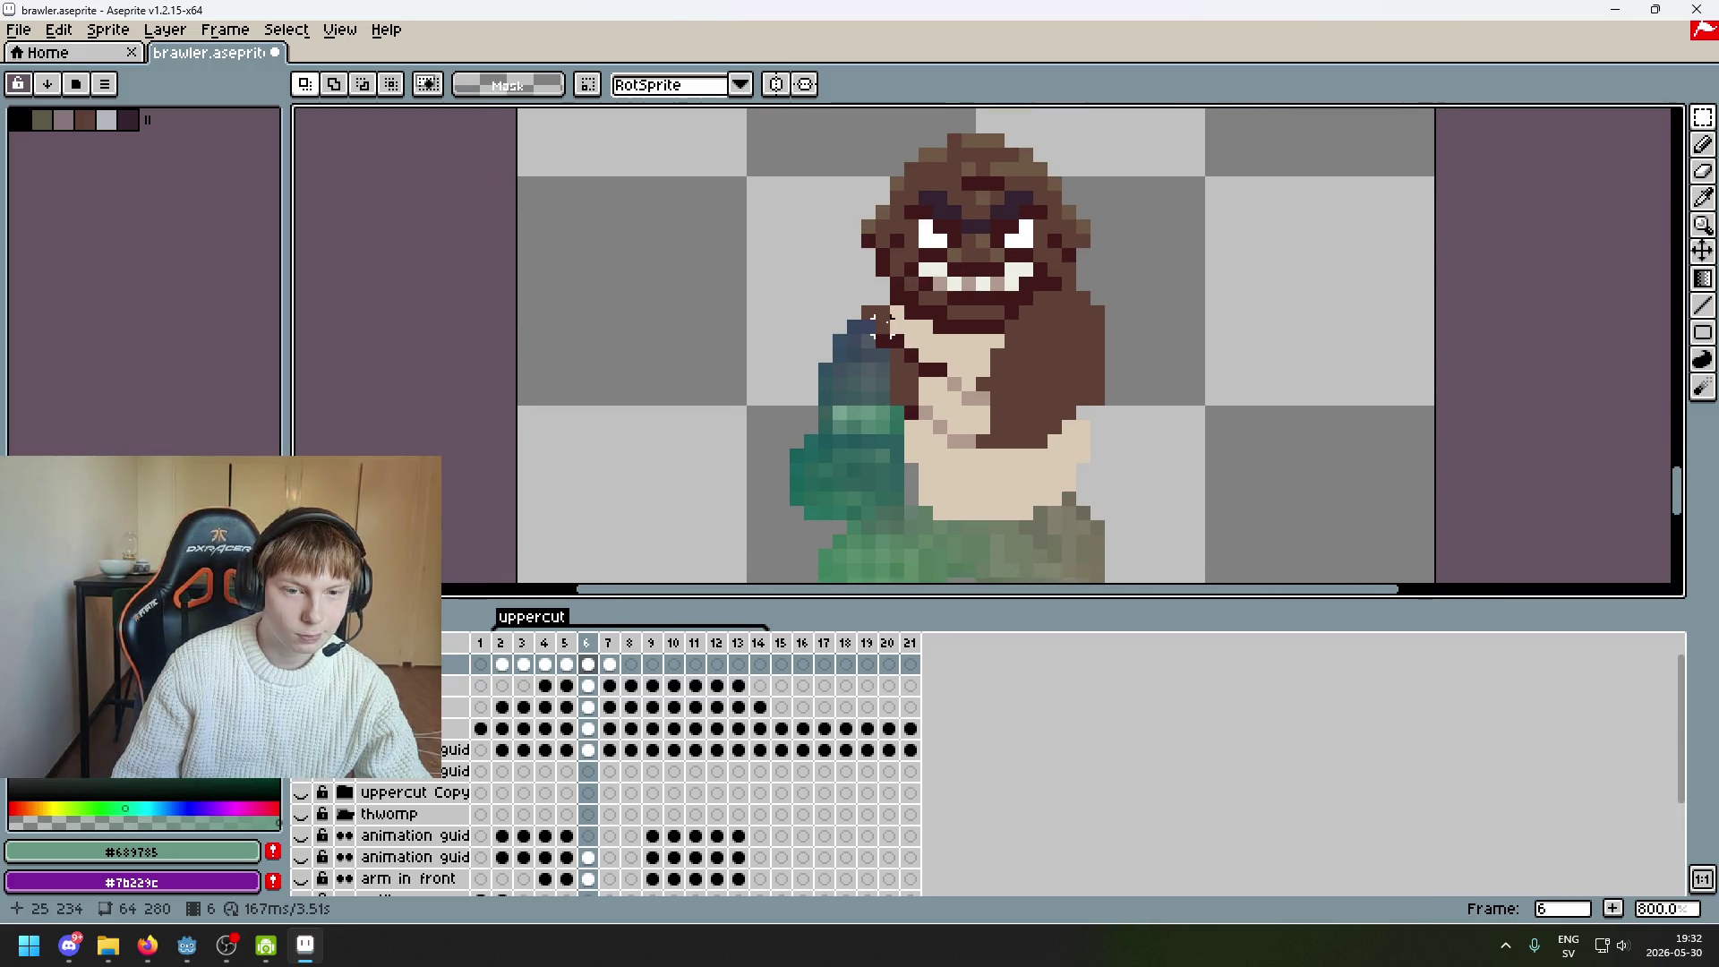
{"action": "scroll", "coordinate": [846, 331], "scroll_direction": "down", "scroll_amount": 1}
{"action": "mouse_move", "coordinate": [873, 311]}
{"action": "left_mouse_down"}
{"action": "mouse_move", "coordinate": [991, 311]}
{"action": "mouse_move", "coordinate": [866, 281]}
{"action": "left_mouse_up"}
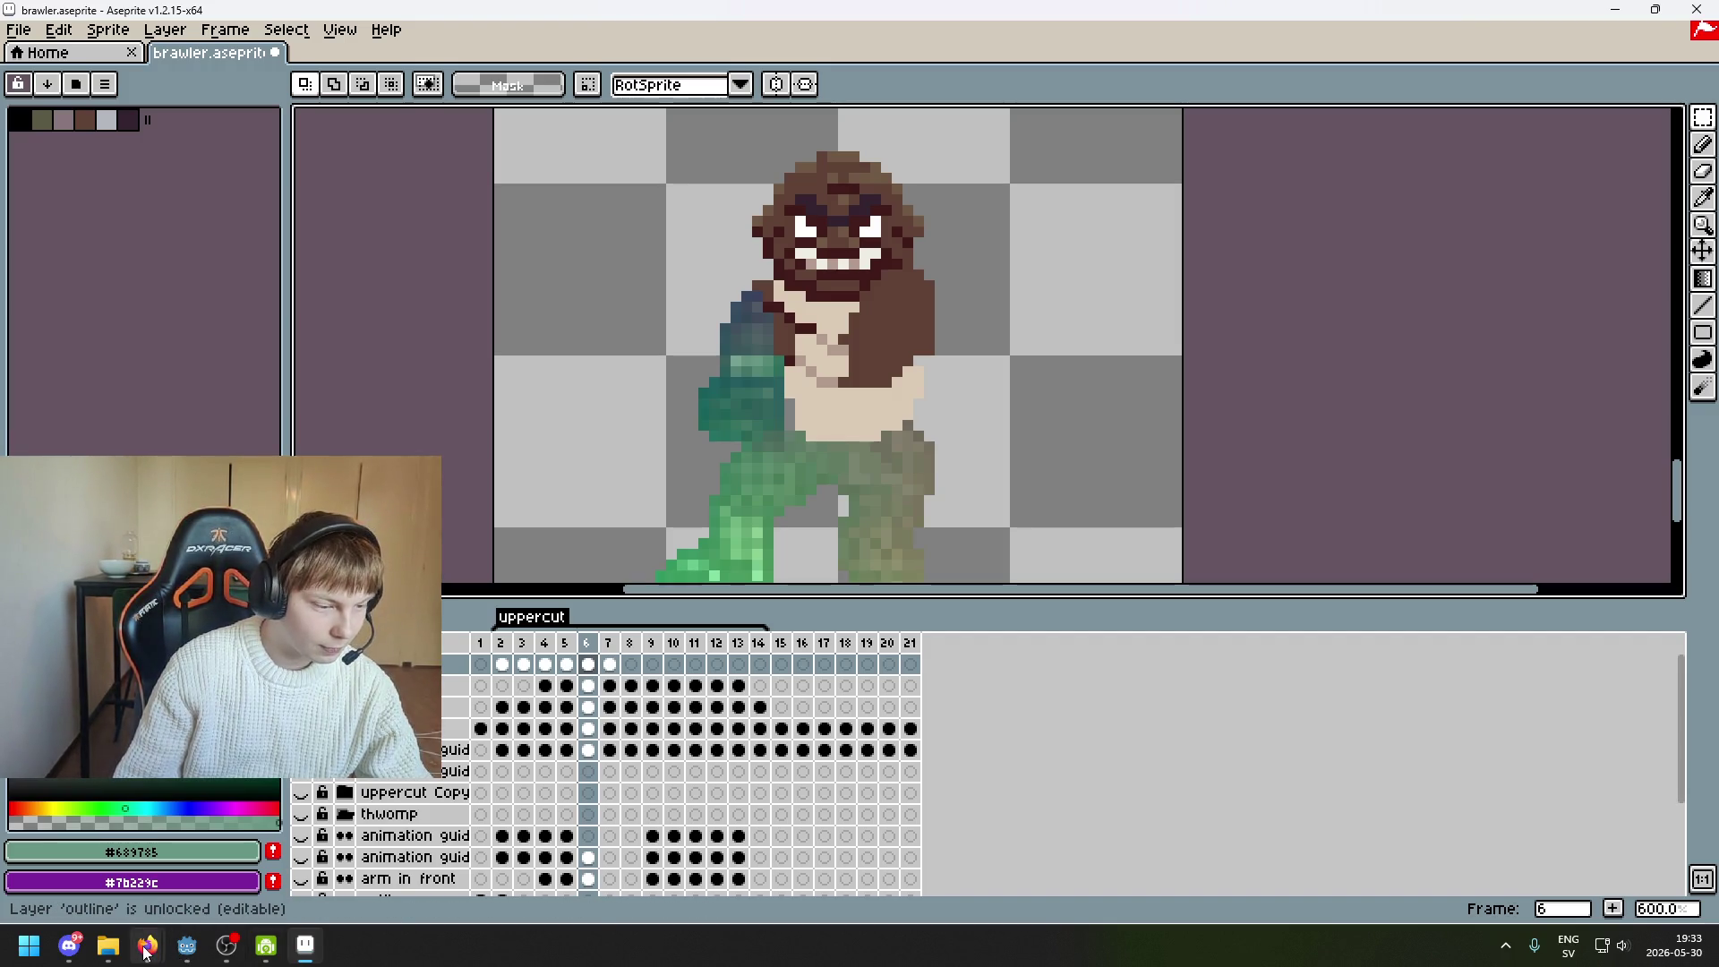
{"action": "mouse_move", "coordinate": [146, 951]}
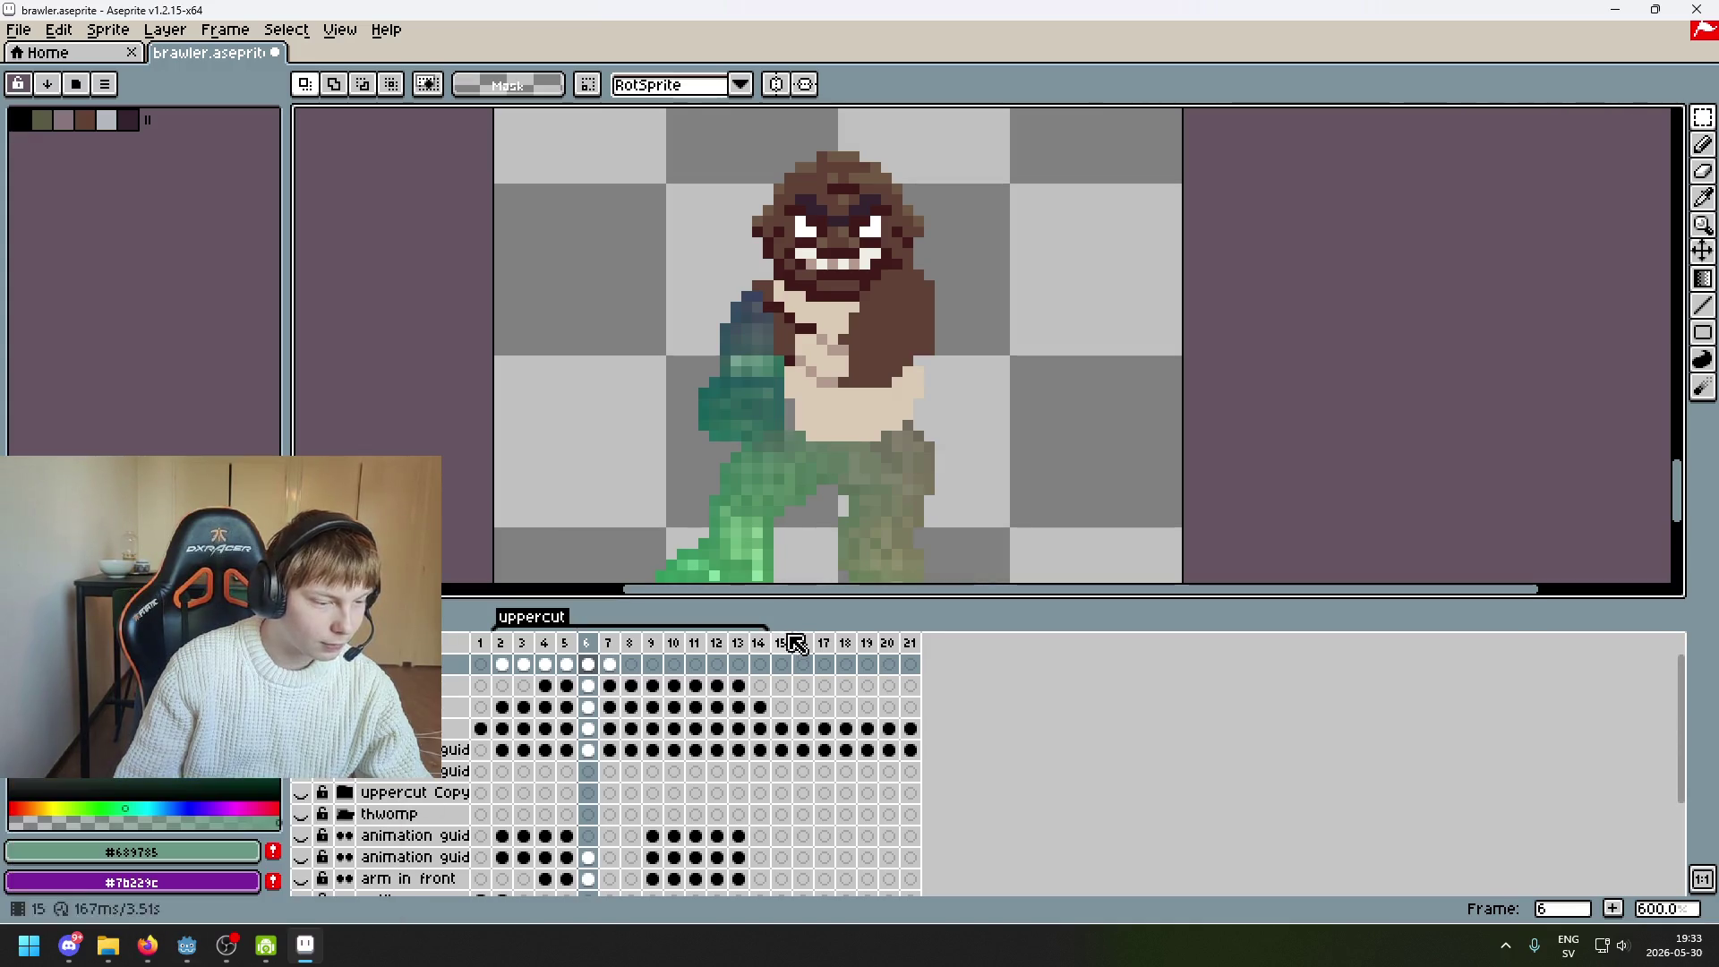
{"action": "left_click_drag", "start_coordinate": [886, 501], "coordinate": [898, 363]}
Flip between frames 6 and 7 to compare the smear placement
{"action": "scroll", "coordinate": [898, 363], "scroll_direction": "down", "scroll_amount": 2}
{"action": "key", "text": "Right"}
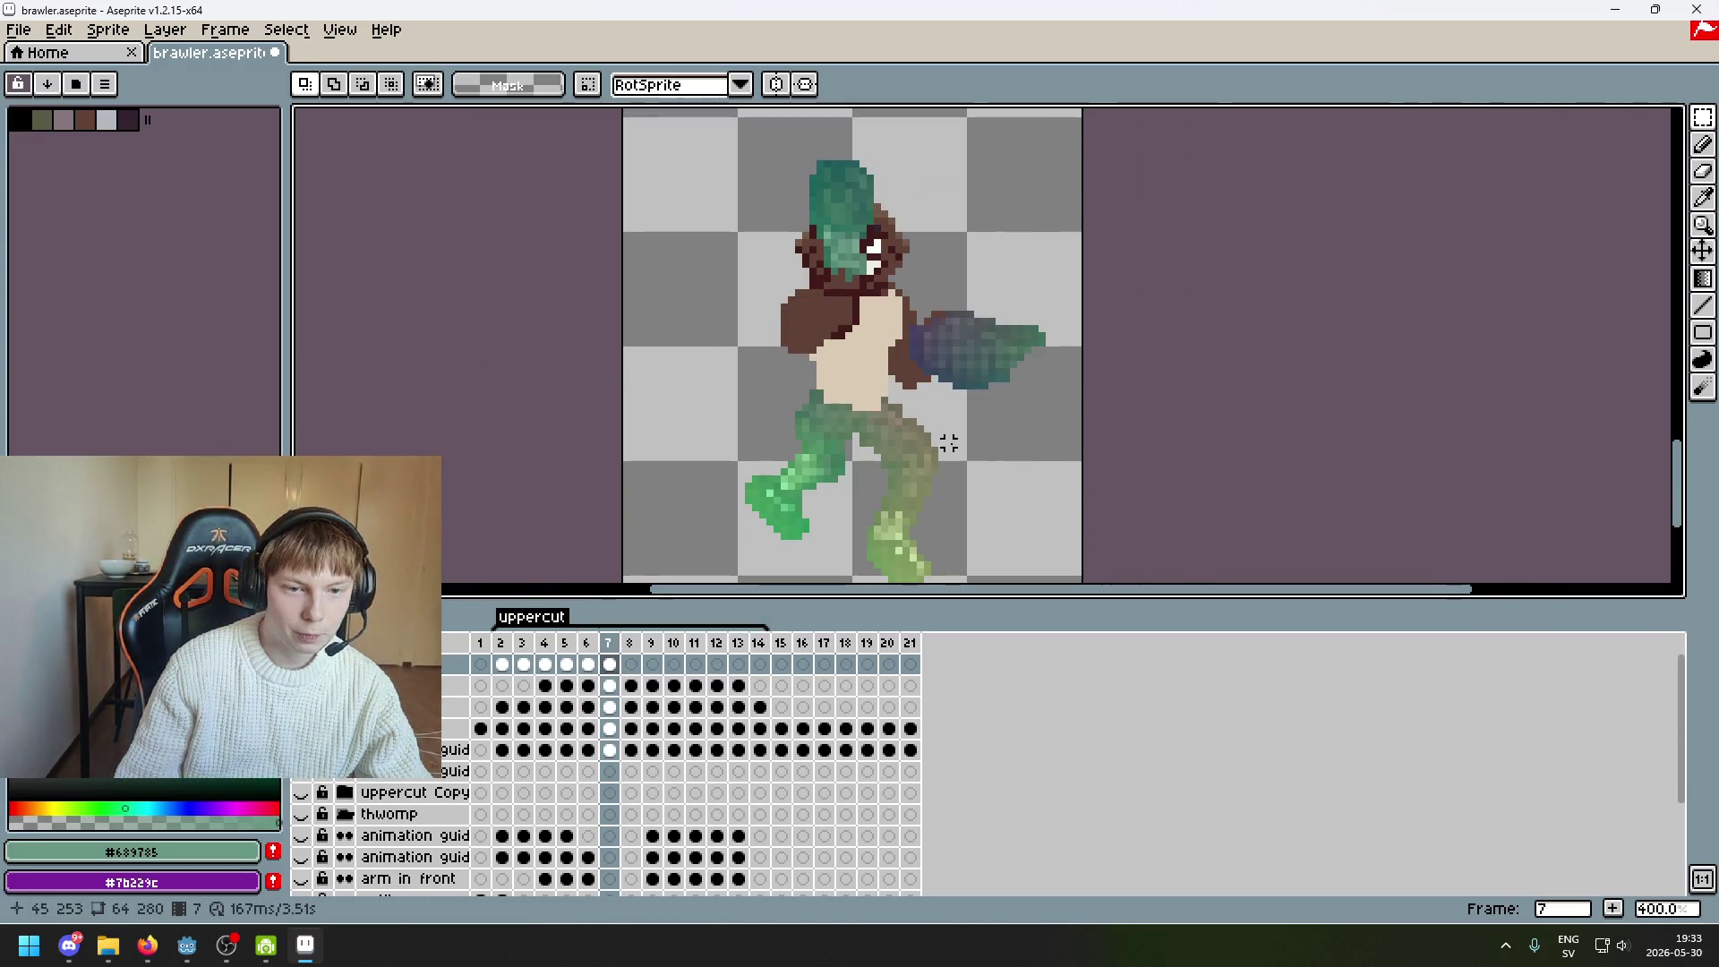
{"action": "key", "text": "Left"}
{"action": "key", "text": "Right"}
Move frame 7's smear fist from the right of the body left onto the chest and commit
{"action": "left_click_drag", "start_coordinate": [1078, 431], "coordinate": [881, 287]}
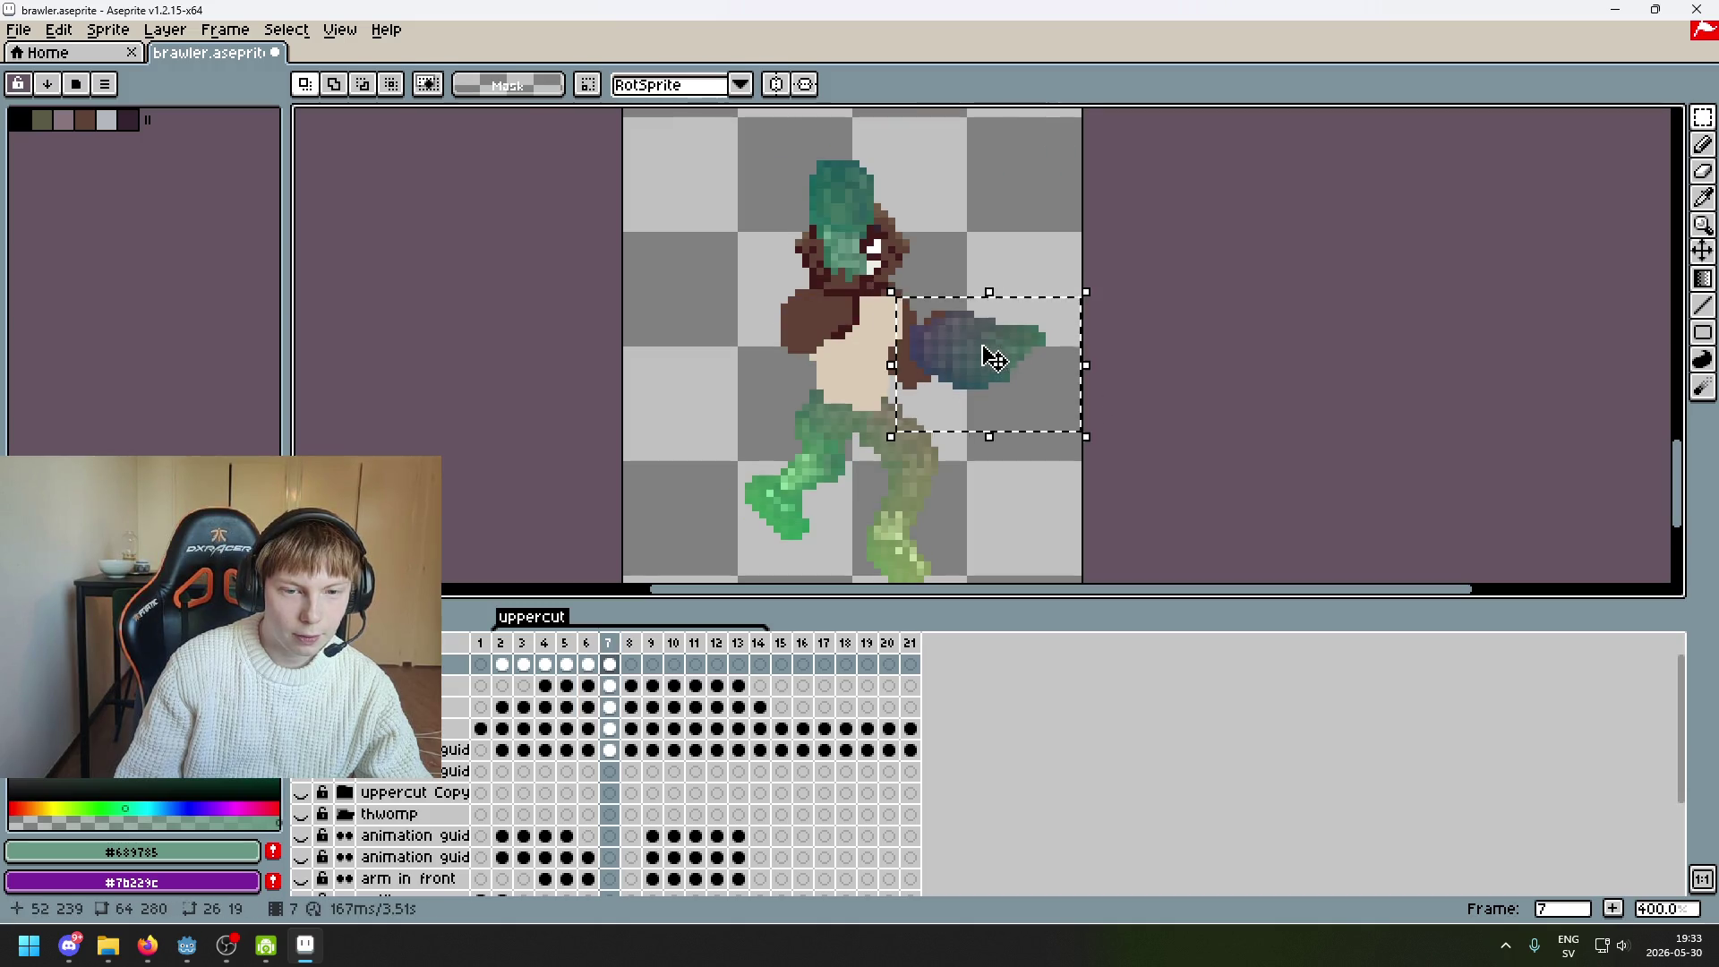
{"action": "mouse_move", "coordinate": [986, 353]}
{"action": "left_mouse_down"}
{"action": "mouse_move", "coordinate": [841, 353]}
{"action": "mouse_move", "coordinate": [862, 333]}
{"action": "mouse_move", "coordinate": [875, 345]}
{"action": "mouse_move", "coordinate": [836, 323]}
{"action": "mouse_move", "coordinate": [851, 308]}
{"action": "mouse_move", "coordinate": [896, 337]}
{"action": "mouse_move", "coordinate": [846, 313]}
{"action": "mouse_move", "coordinate": [817, 322]}
{"action": "mouse_move", "coordinate": [841, 318]}
{"action": "mouse_move", "coordinate": [832, 329]}
{"action": "left_mouse_up"}
{"action": "scroll", "coordinate": [869, 338], "scroll_direction": "up", "scroll_amount": 1}
{"action": "left_click", "coordinate": [1024, 373]}
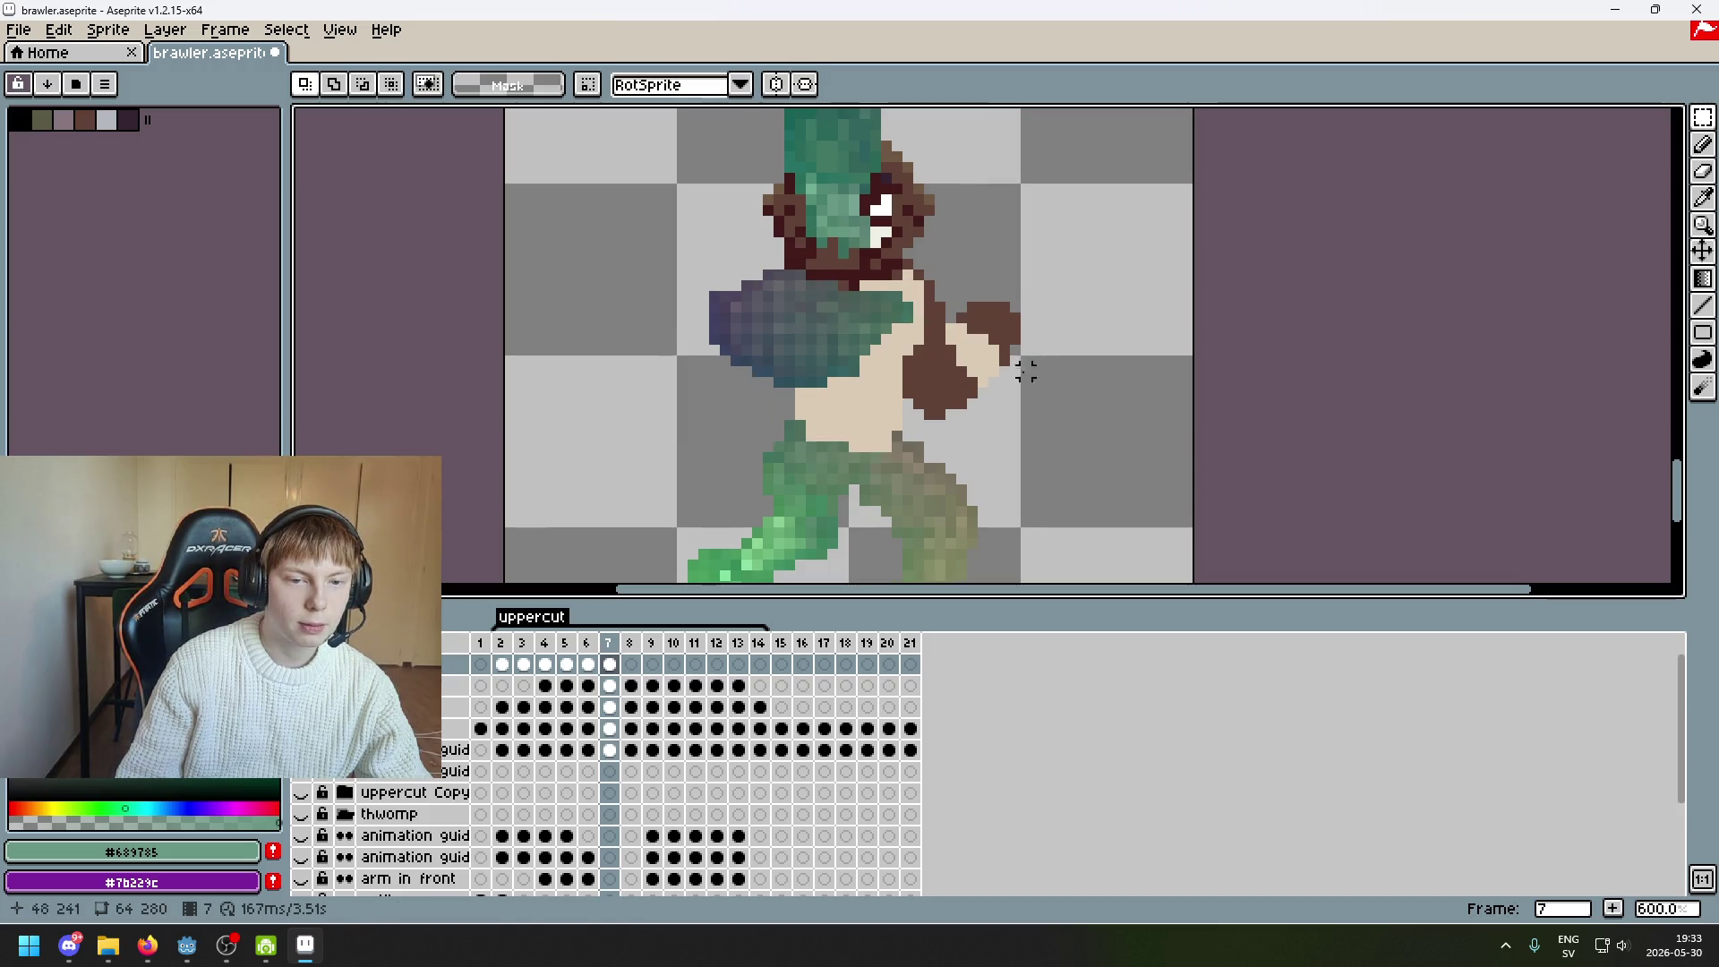
{"action": "scroll", "coordinate": [734, 395], "scroll_direction": "down", "scroll_amount": 2}
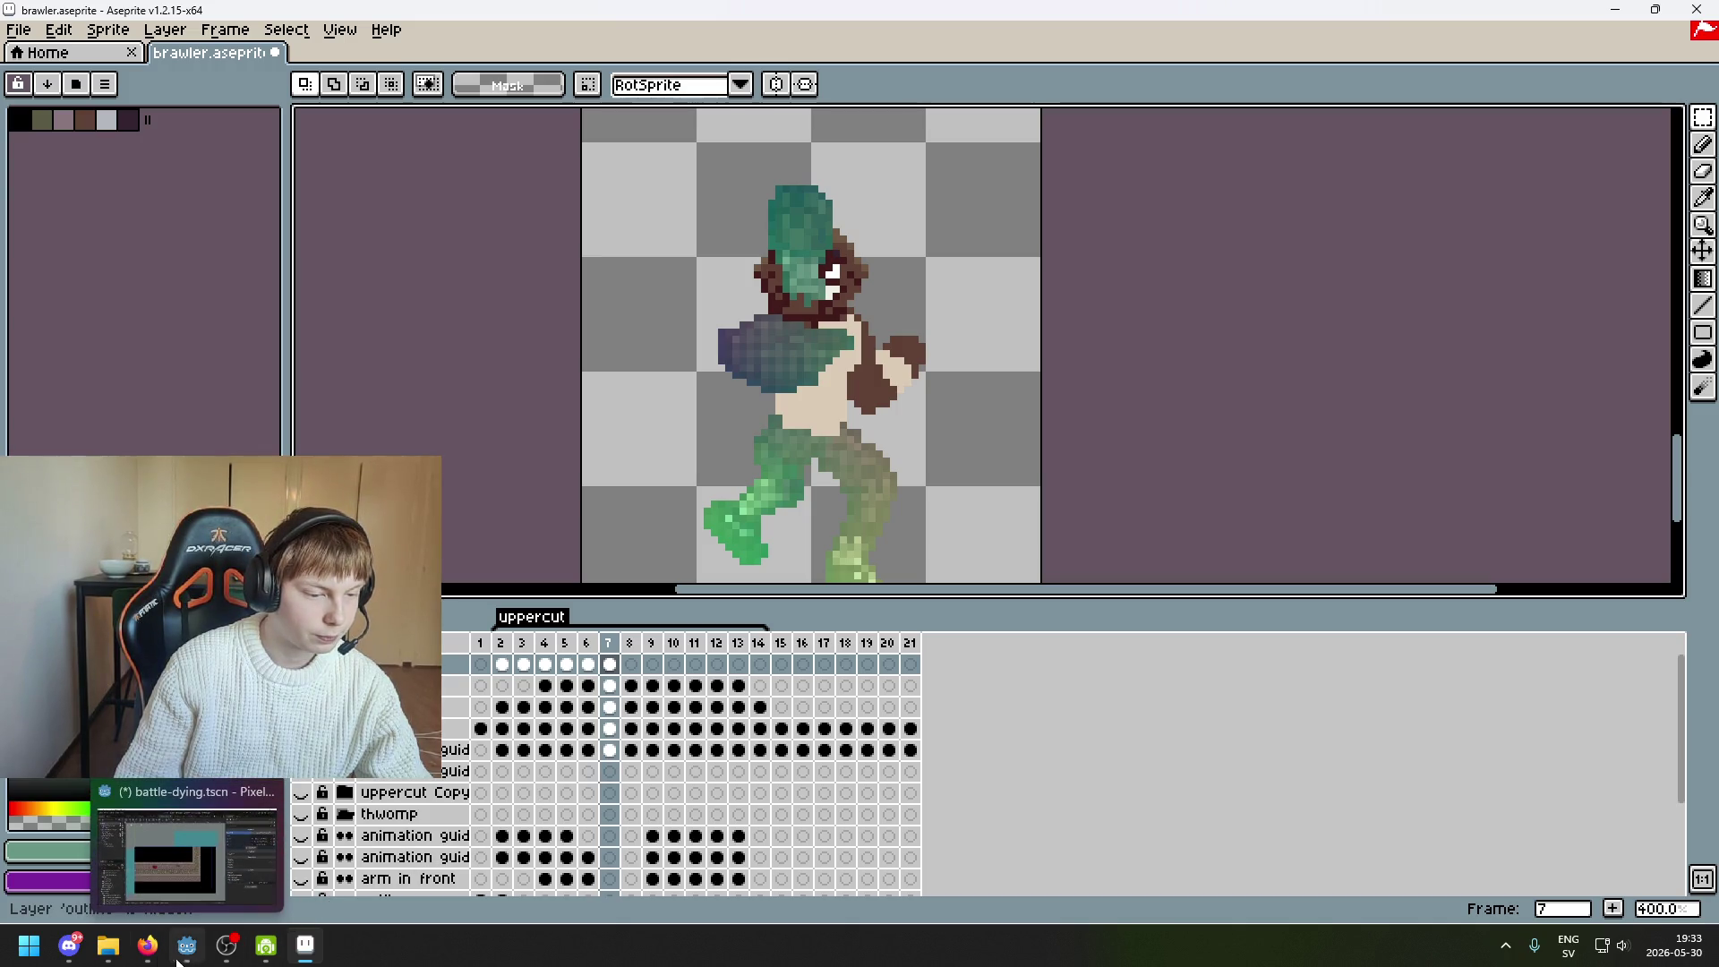
{"action": "mouse_move", "coordinate": [146, 944]}
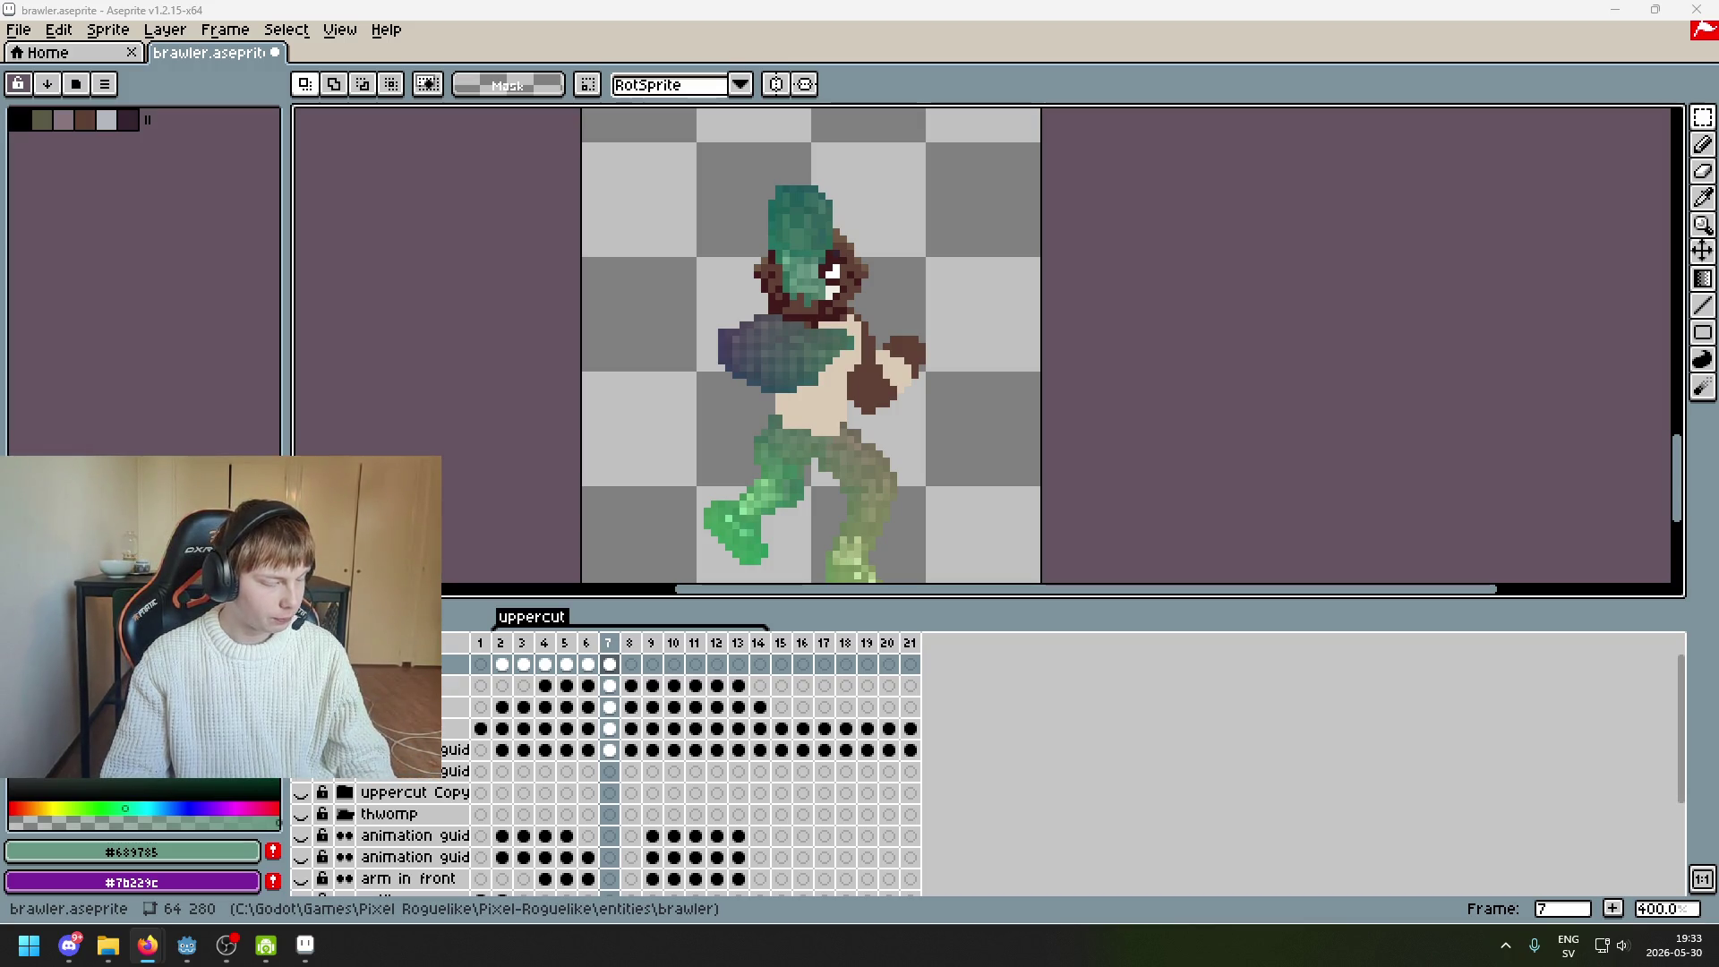
Select frame 7's whole arm area and shift it right and down
{"action": "scroll", "coordinate": [832, 364], "scroll_direction": "up", "scroll_amount": 1}
{"action": "mouse_move", "coordinate": [775, 477]}
{"action": "left_mouse_down"}
{"action": "mouse_move", "coordinate": [666, 322]}
{"action": "mouse_move", "coordinate": [667, 279]}
{"action": "left_mouse_up"}
{"action": "left_click_drag", "start_coordinate": [952, 480], "coordinate": [568, 288]}
{"action": "mouse_move", "coordinate": [768, 376]}
{"action": "left_mouse_down"}
{"action": "mouse_move", "coordinate": [767, 422]}
{"action": "mouse_move", "coordinate": [832, 410]}
{"action": "left_mouse_up"}
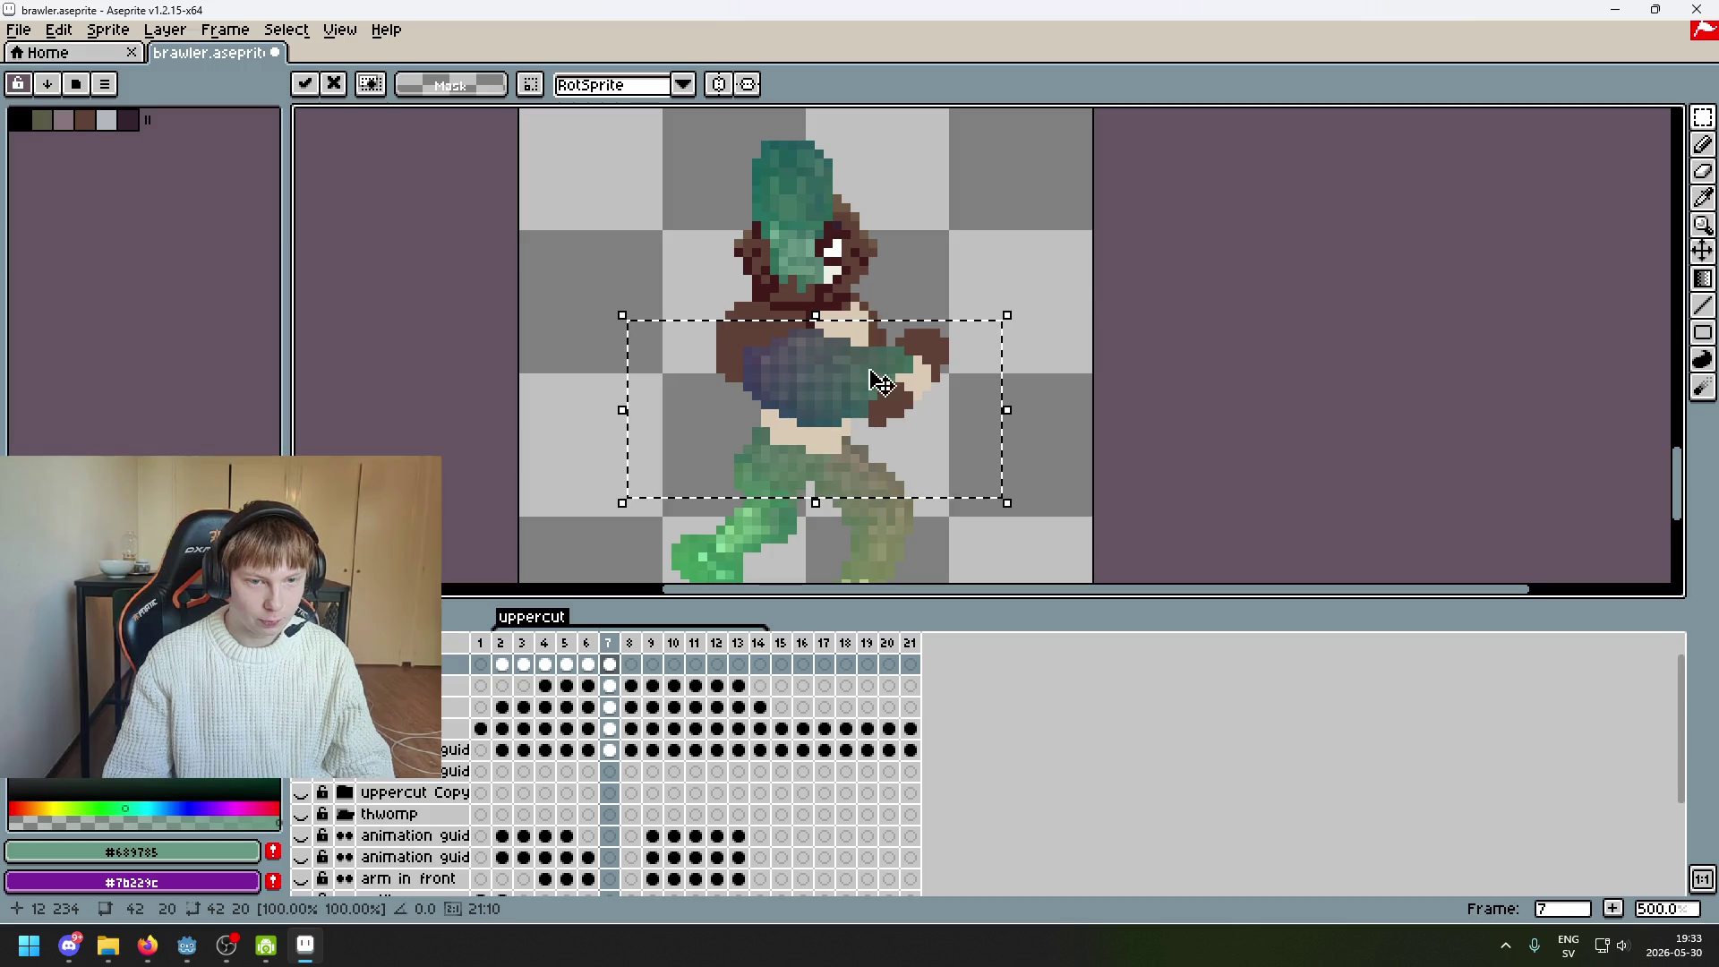
{"action": "key", "text": "Return"}
Nudge a small arm piece into place, undoing a bad move with Ctrl+Z
{"action": "scroll", "coordinate": [795, 358], "scroll_direction": "up", "scroll_amount": 2}
{"action": "mouse_move", "coordinate": [671, 315]}
{"action": "left_mouse_down"}
{"action": "mouse_move", "coordinate": [777, 476]}
{"action": "mouse_move", "coordinate": [679, 395]}
{"action": "mouse_move", "coordinate": [660, 399]}
{"action": "mouse_move", "coordinate": [702, 427]}
{"action": "left_mouse_up"}
{"action": "key", "text": "Return"}
{"action": "key", "text": "ctrl+d"}
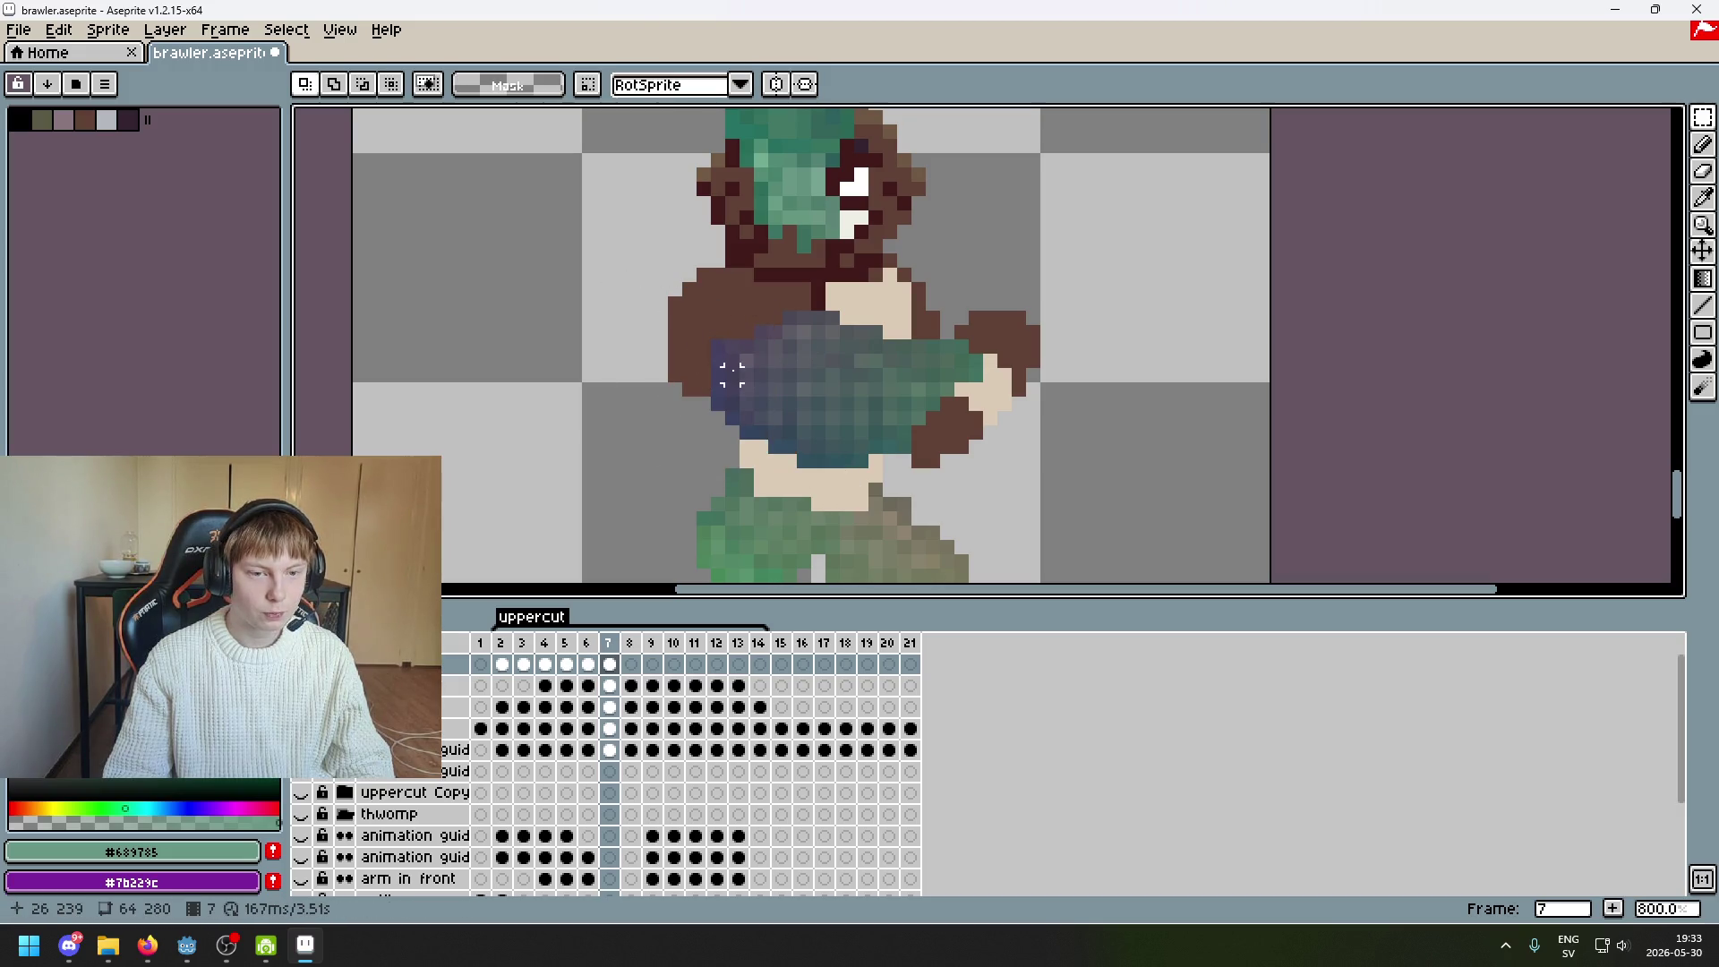
{"action": "mouse_move", "coordinate": [731, 375]}
{"action": "left_mouse_down"}
{"action": "mouse_move", "coordinate": [828, 309]}
{"action": "mouse_move", "coordinate": [739, 317]}
{"action": "left_mouse_up"}
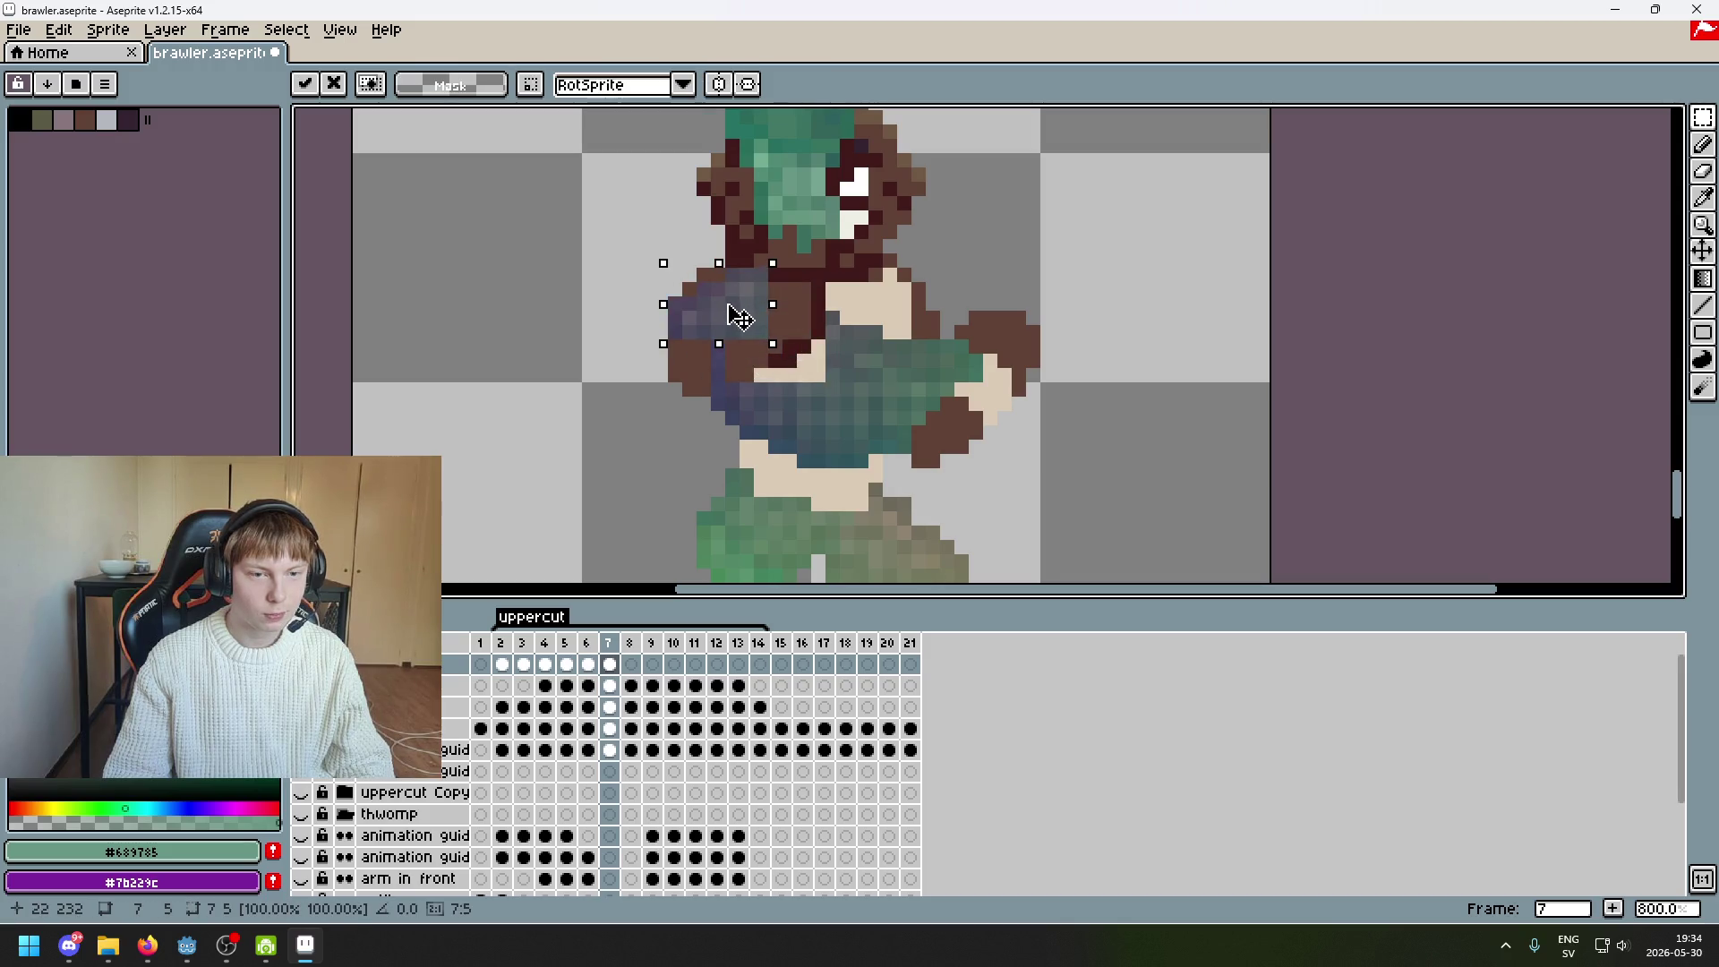
{"action": "key", "text": "ctrl+z"}
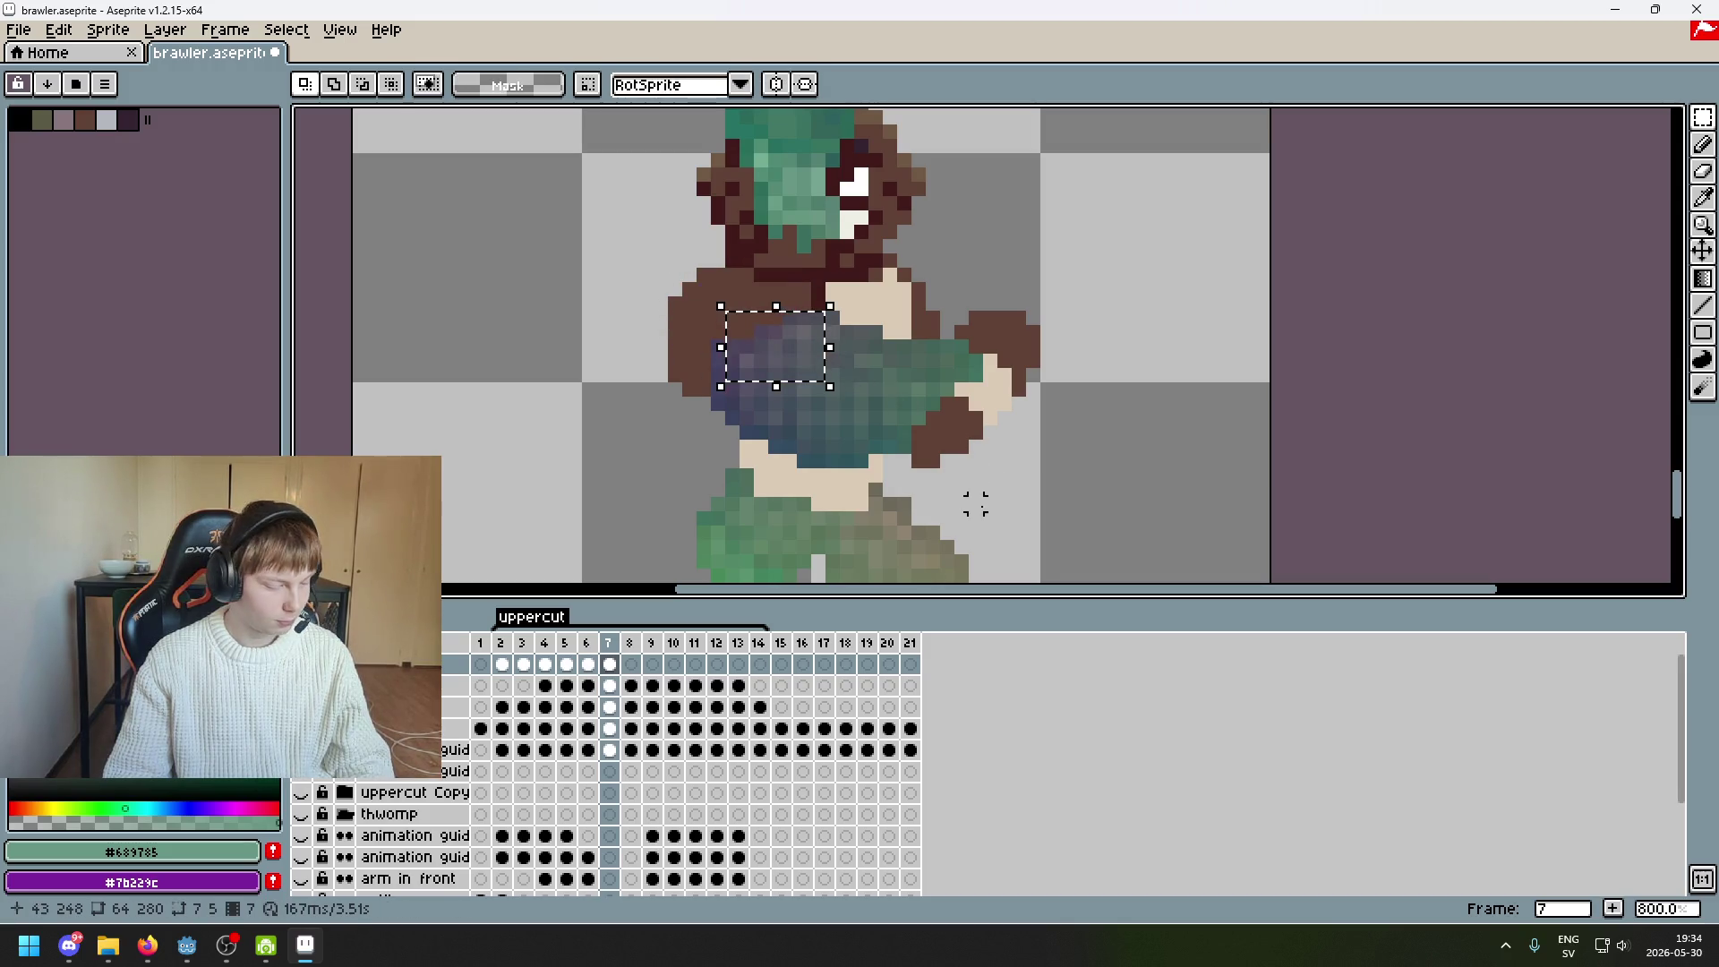
{"action": "key", "text": "ctrl+d"}
Reposition the remaining arm pieces, including the right arm, and commit them
{"action": "mouse_move", "coordinate": [637, 307]}
{"action": "left_mouse_down"}
{"action": "mouse_move", "coordinate": [851, 468]}
{"action": "mouse_move", "coordinate": [818, 493]}
{"action": "mouse_move", "coordinate": [835, 519]}
{"action": "mouse_move", "coordinate": [739, 414]}
{"action": "mouse_move", "coordinate": [734, 428]}
{"action": "left_mouse_up"}
{"action": "mouse_move", "coordinate": [795, 532]}
{"action": "left_mouse_down"}
{"action": "mouse_move", "coordinate": [1044, 326]}
{"action": "mouse_move", "coordinate": [1055, 288]}
{"action": "left_mouse_up"}
{"action": "mouse_move", "coordinate": [946, 410]}
{"action": "left_mouse_down"}
{"action": "mouse_move", "coordinate": [894, 357]}
{"action": "mouse_move", "coordinate": [959, 405]}
{"action": "left_mouse_up"}
{"action": "left_click_drag", "start_coordinate": [575, 261], "coordinate": [1089, 474]}
{"action": "left_click", "coordinate": [1089, 484]}
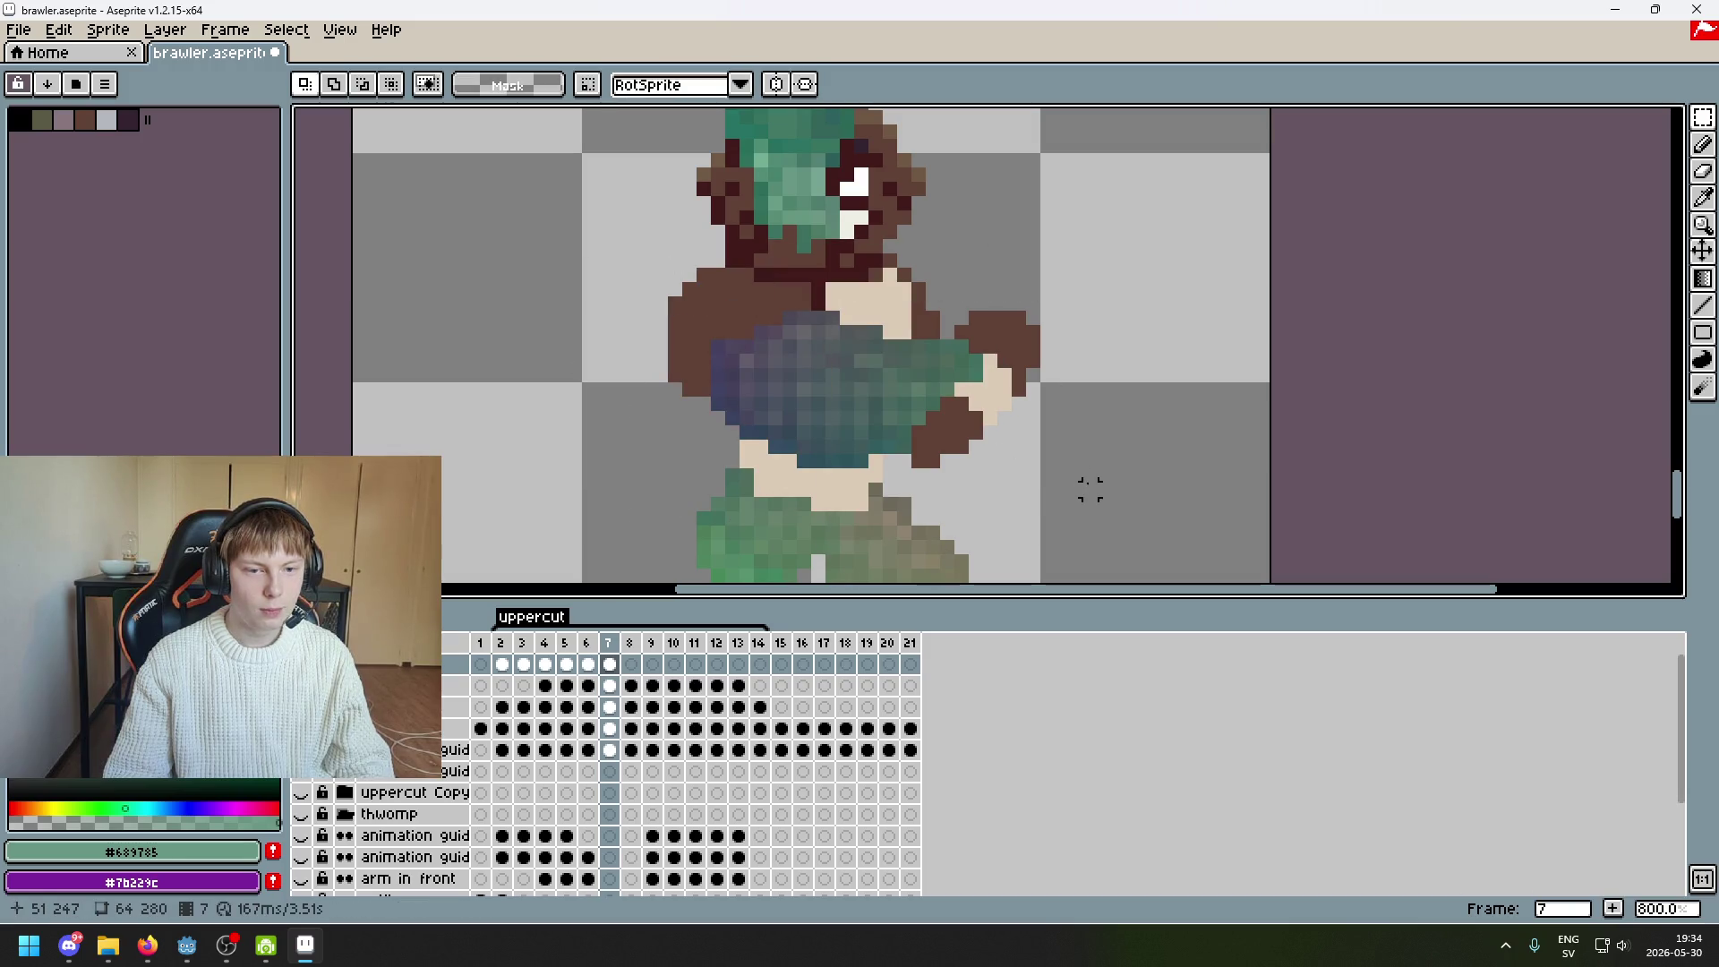
Carry the smear fist from the chest out to the right and commit it
{"action": "mouse_move", "coordinate": [1031, 531]}
{"action": "left_mouse_down"}
{"action": "mouse_move", "coordinate": [605, 333]}
{"action": "mouse_move", "coordinate": [605, 263]}
{"action": "left_mouse_up"}
{"action": "mouse_move", "coordinate": [823, 359]}
{"action": "left_mouse_down"}
{"action": "mouse_move", "coordinate": [1166, 376]}
{"action": "mouse_move", "coordinate": [1138, 316]}
{"action": "left_mouse_up"}
{"action": "left_click", "coordinate": [860, 330]}
{"action": "scroll", "coordinate": [842, 358], "scroll_direction": "down", "scroll_amount": 3}
Step back through the frames to frame 2 and forward to frame 7 to preview the motion
{"action": "key", "text": "Left"}
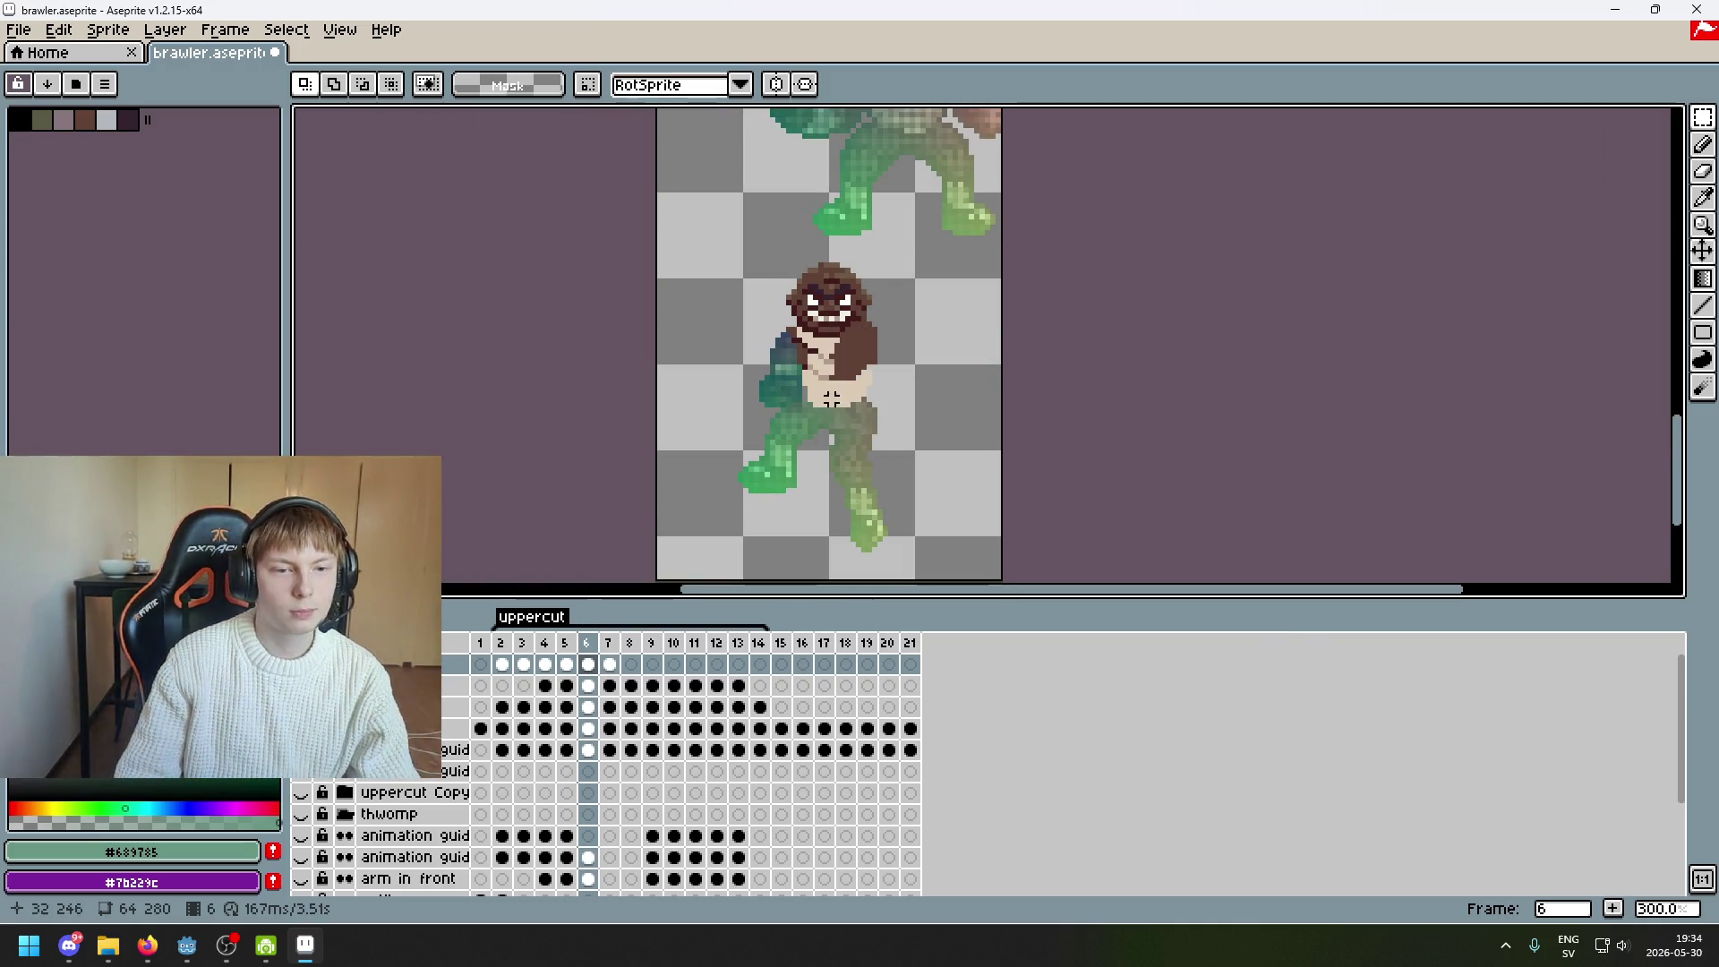
{"action": "key", "text": "Left"}
{"action": "key", "text": "Left"}
{"action": "key", "text": "Left"}
{"action": "key", "text": "Left"}
{"action": "key", "text": "Right"}
{"action": "key", "text": "Right"}
{"action": "key", "text": "Right"}
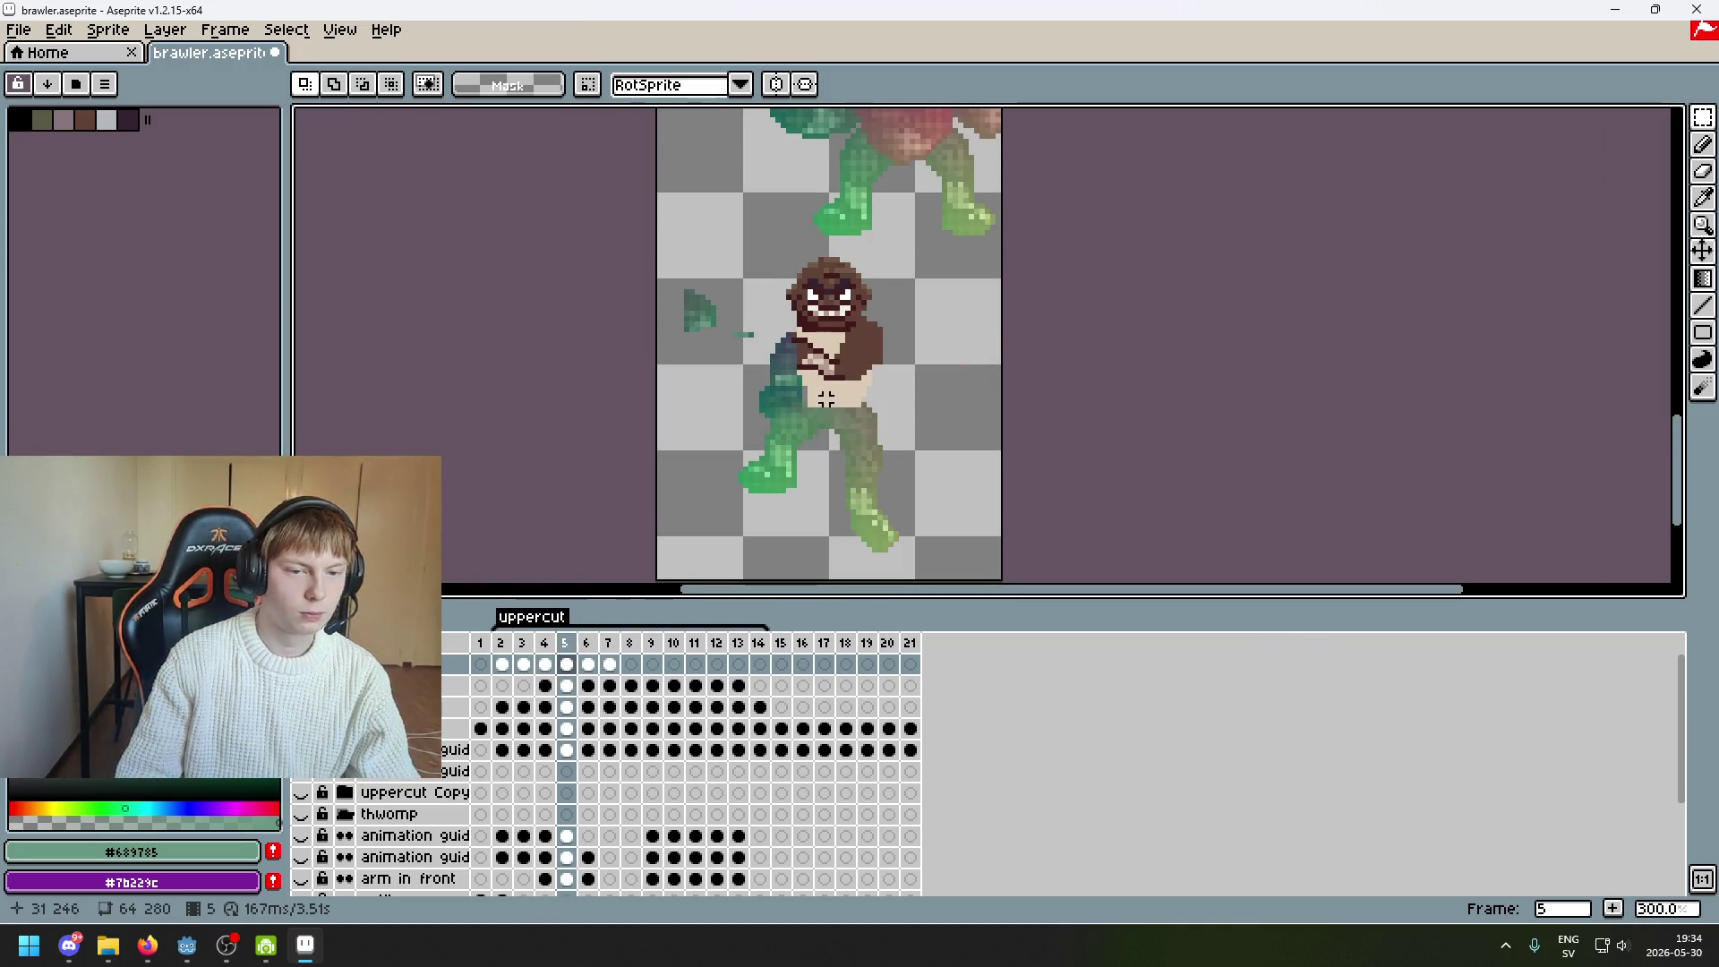
{"action": "key", "text": "Left"}
{"action": "key", "text": "Left"}
{"action": "key", "text": "Left"}
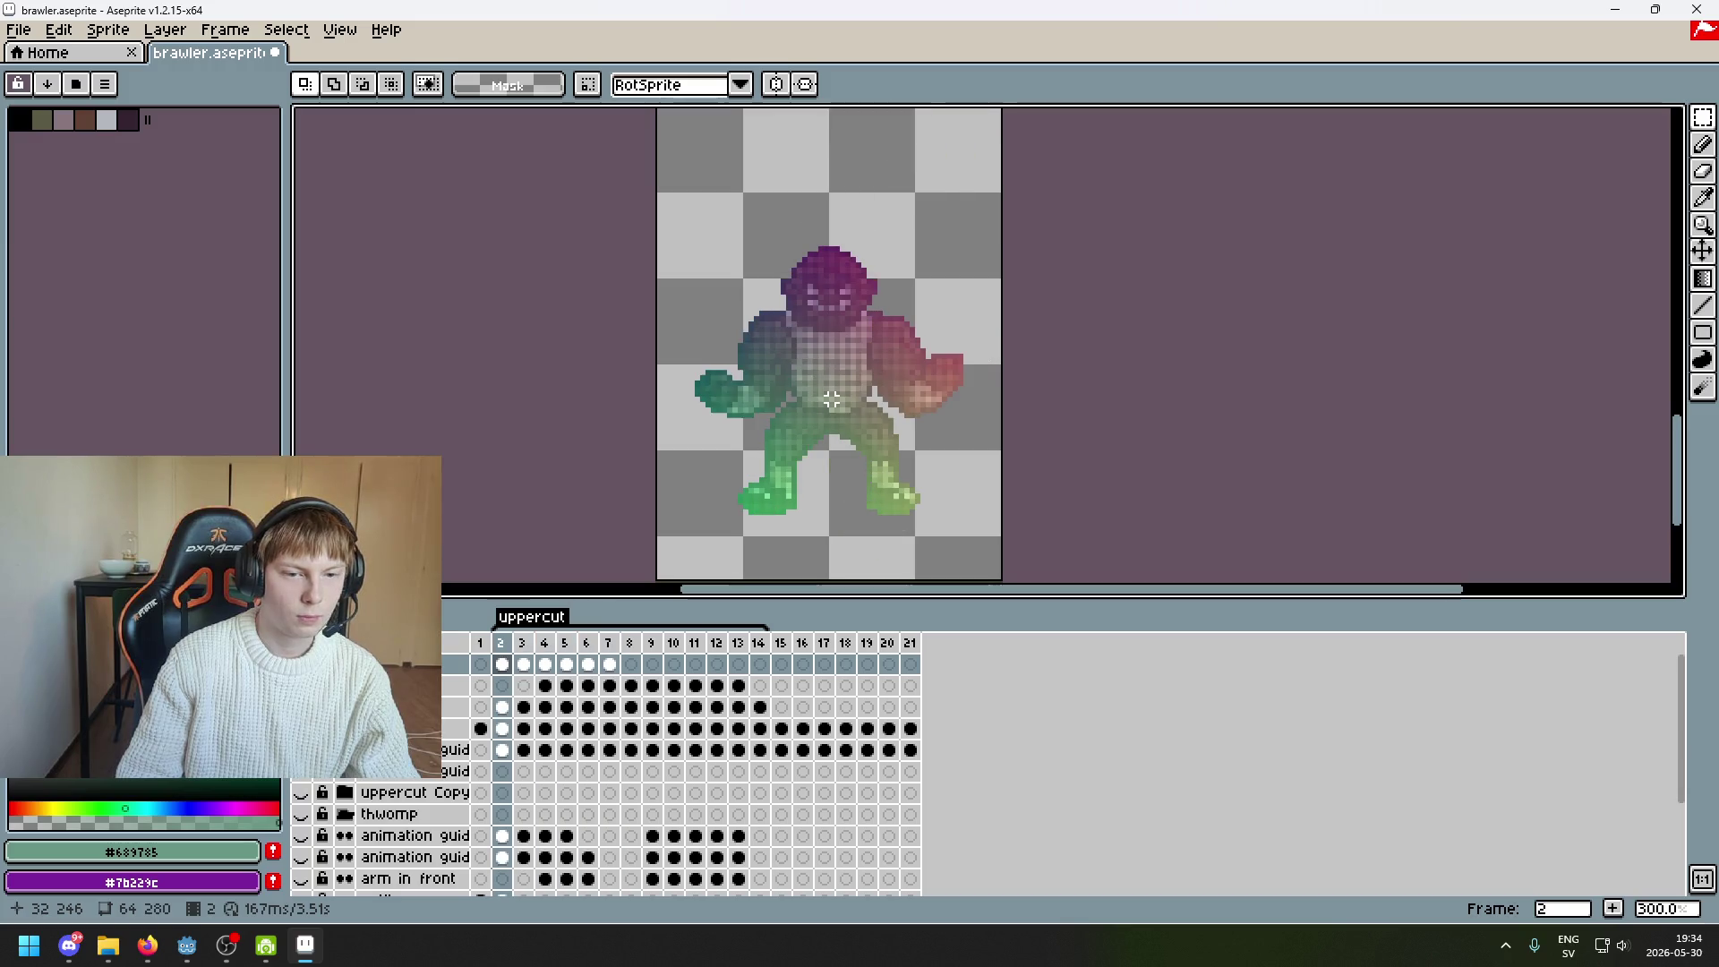
{"action": "key", "text": "Right"}
{"action": "key", "text": "Right"}
{"action": "key", "text": "Right"}
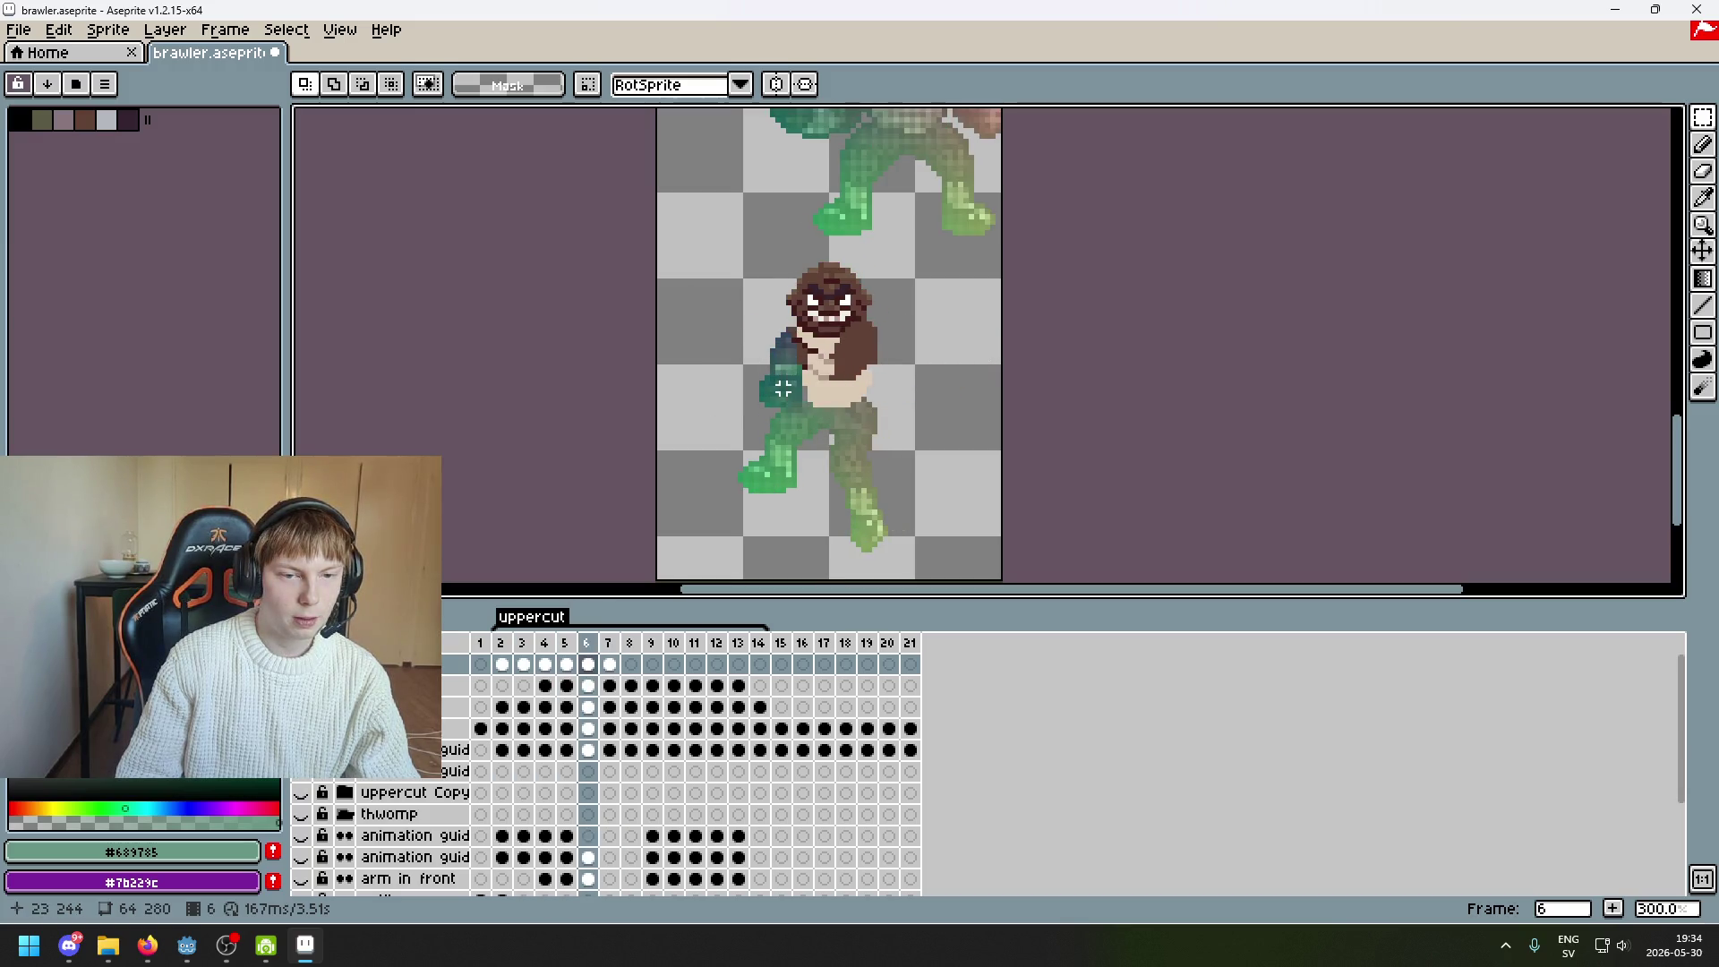
Move frame 7's smear fist left onto the torso and commit it
{"action": "scroll", "coordinate": [782, 388], "scroll_direction": "up", "scroll_amount": 1}
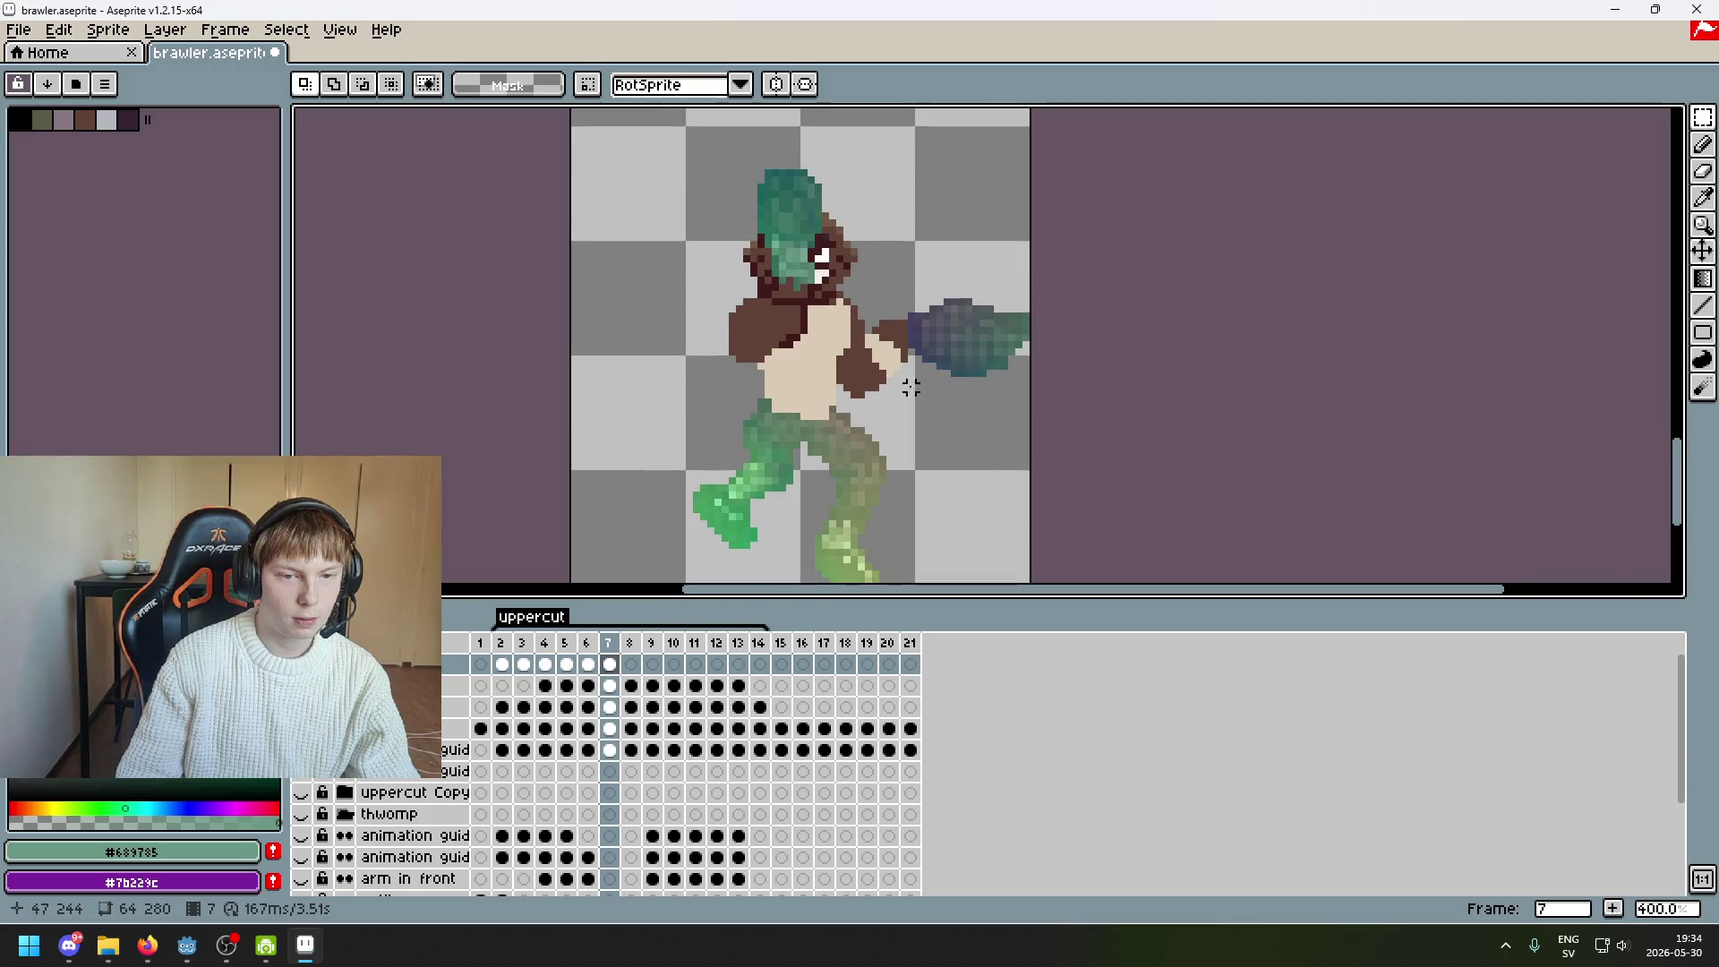
{"action": "scroll", "coordinate": [845, 383], "scroll_direction": "right", "scroll_amount": 3}
{"action": "left_click_drag", "start_coordinate": [716, 230], "coordinate": [812, 395]}
{"action": "left_click", "coordinate": [812, 293]}
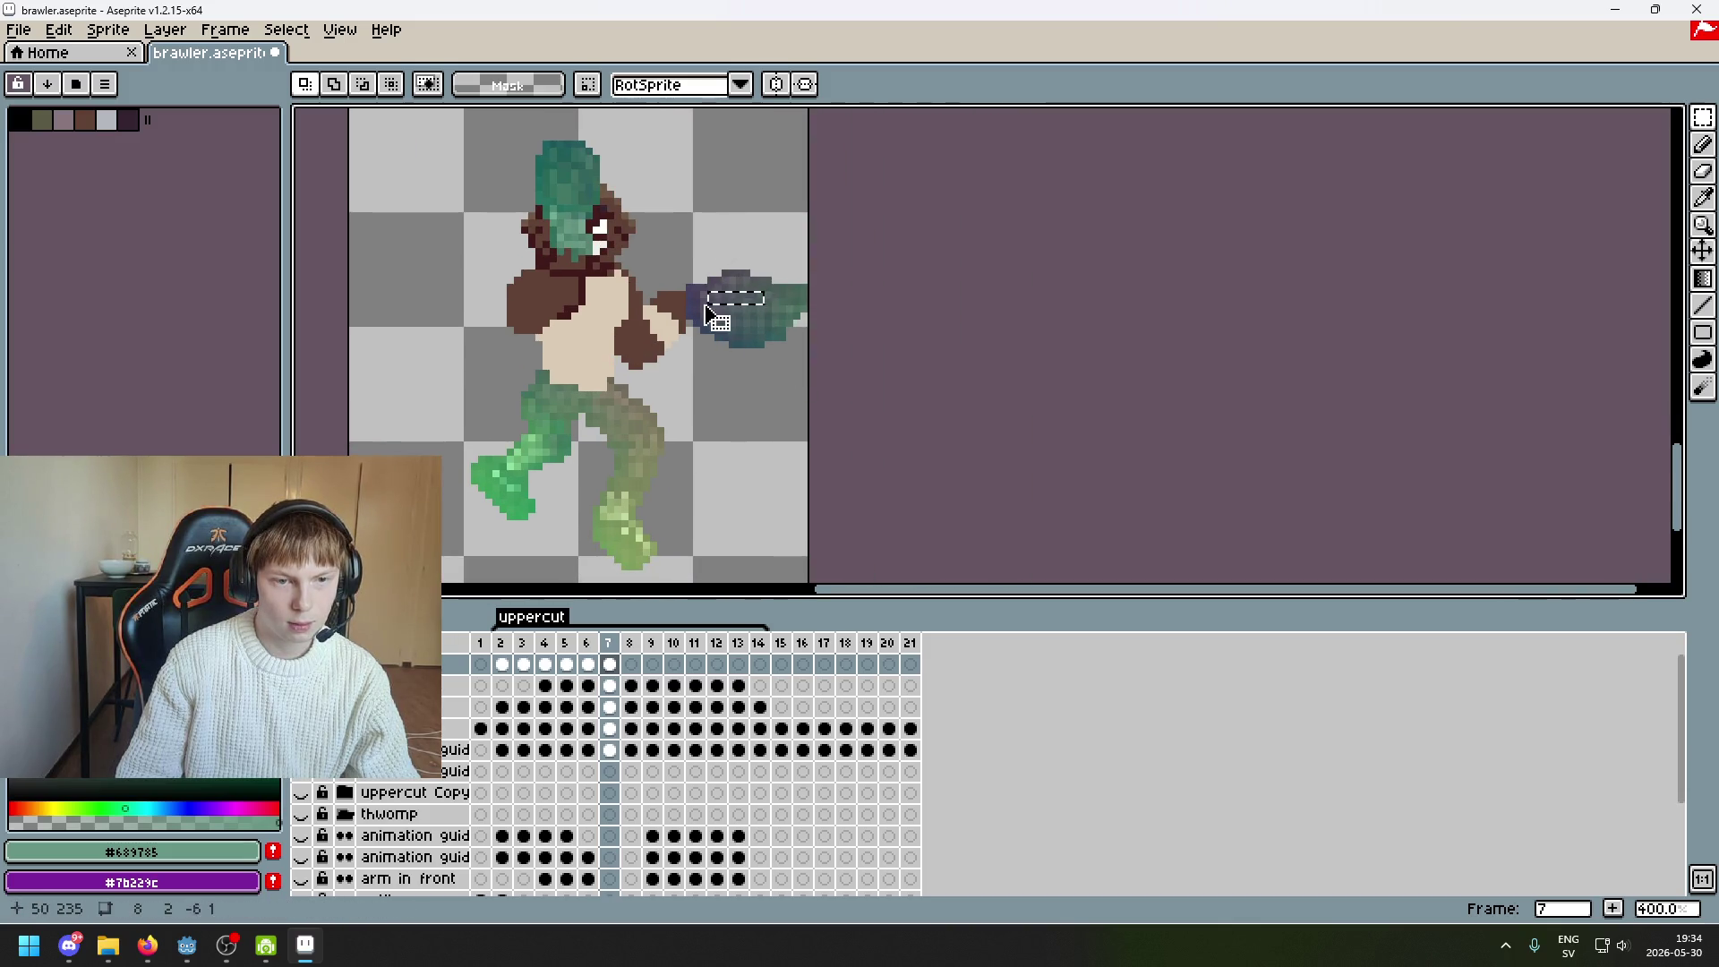
{"action": "key", "text": "ctrl+z"}
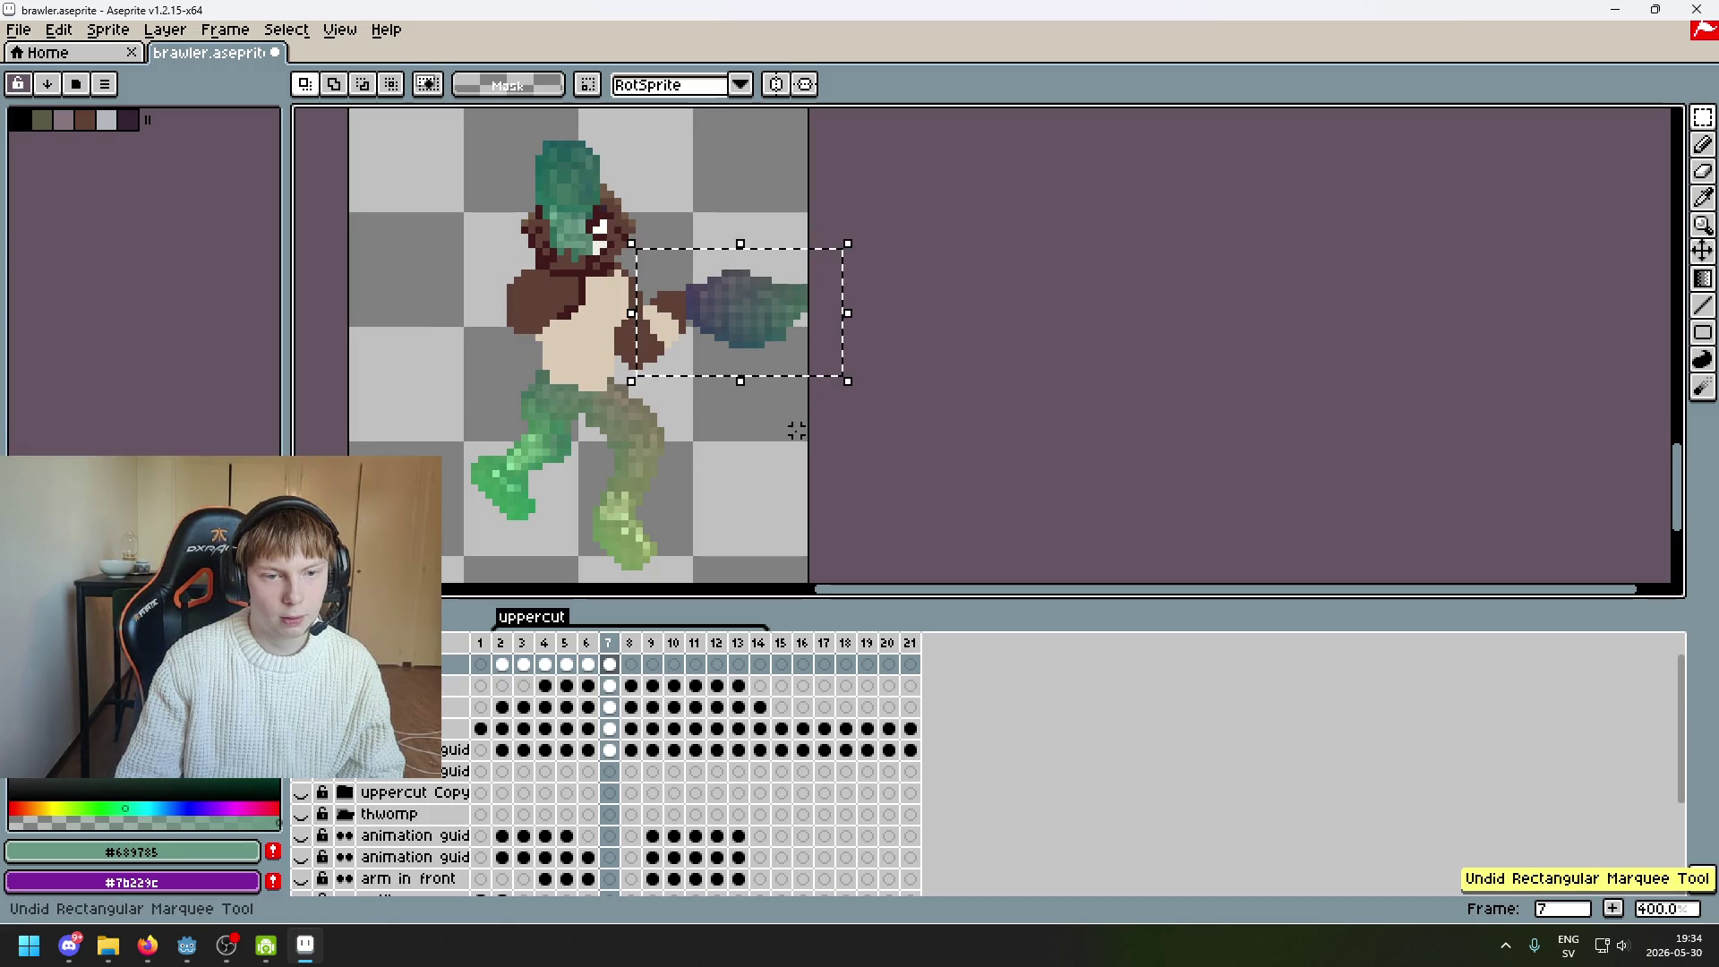
{"action": "mouse_move", "coordinate": [842, 336]}
{"action": "left_mouse_down"}
{"action": "mouse_move", "coordinate": [683, 351]}
{"action": "mouse_move", "coordinate": [685, 400]}
{"action": "left_mouse_up"}
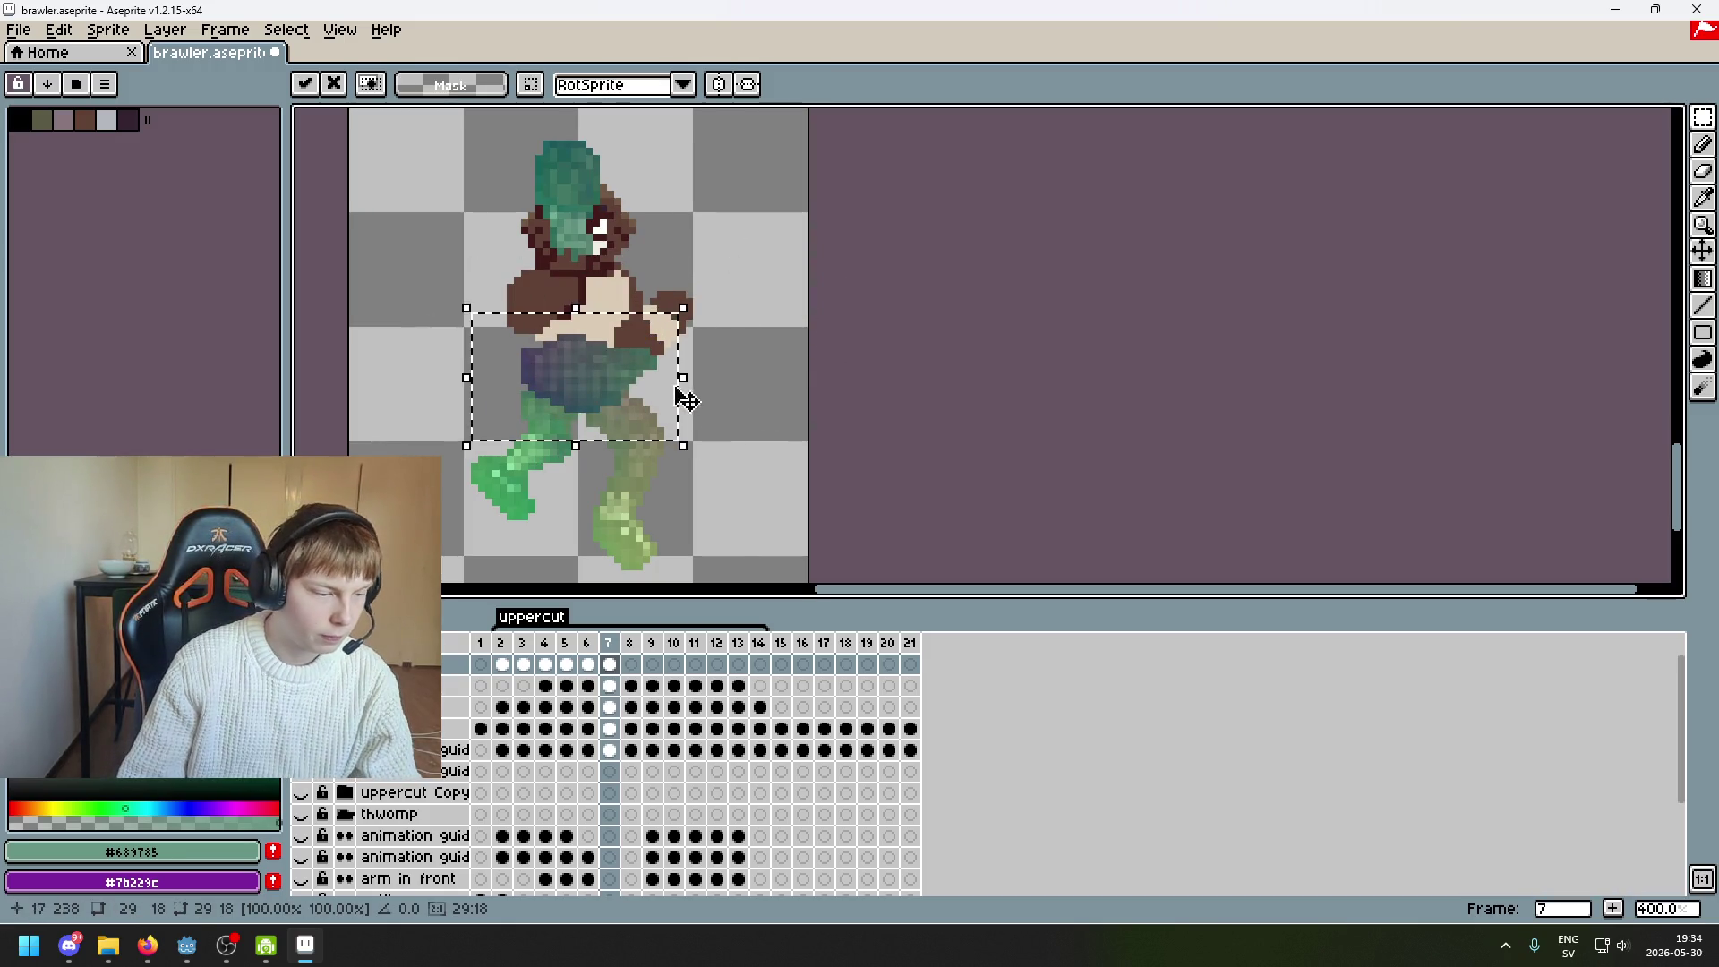
{"action": "left_click", "coordinate": [775, 391]}
Undo the last arm placement, then move the arm up and left and apply it
{"action": "scroll", "coordinate": [775, 392], "scroll_direction": "left", "scroll_amount": 2}
{"action": "left_click_drag", "start_coordinate": [809, 458], "coordinate": [698, 412]}
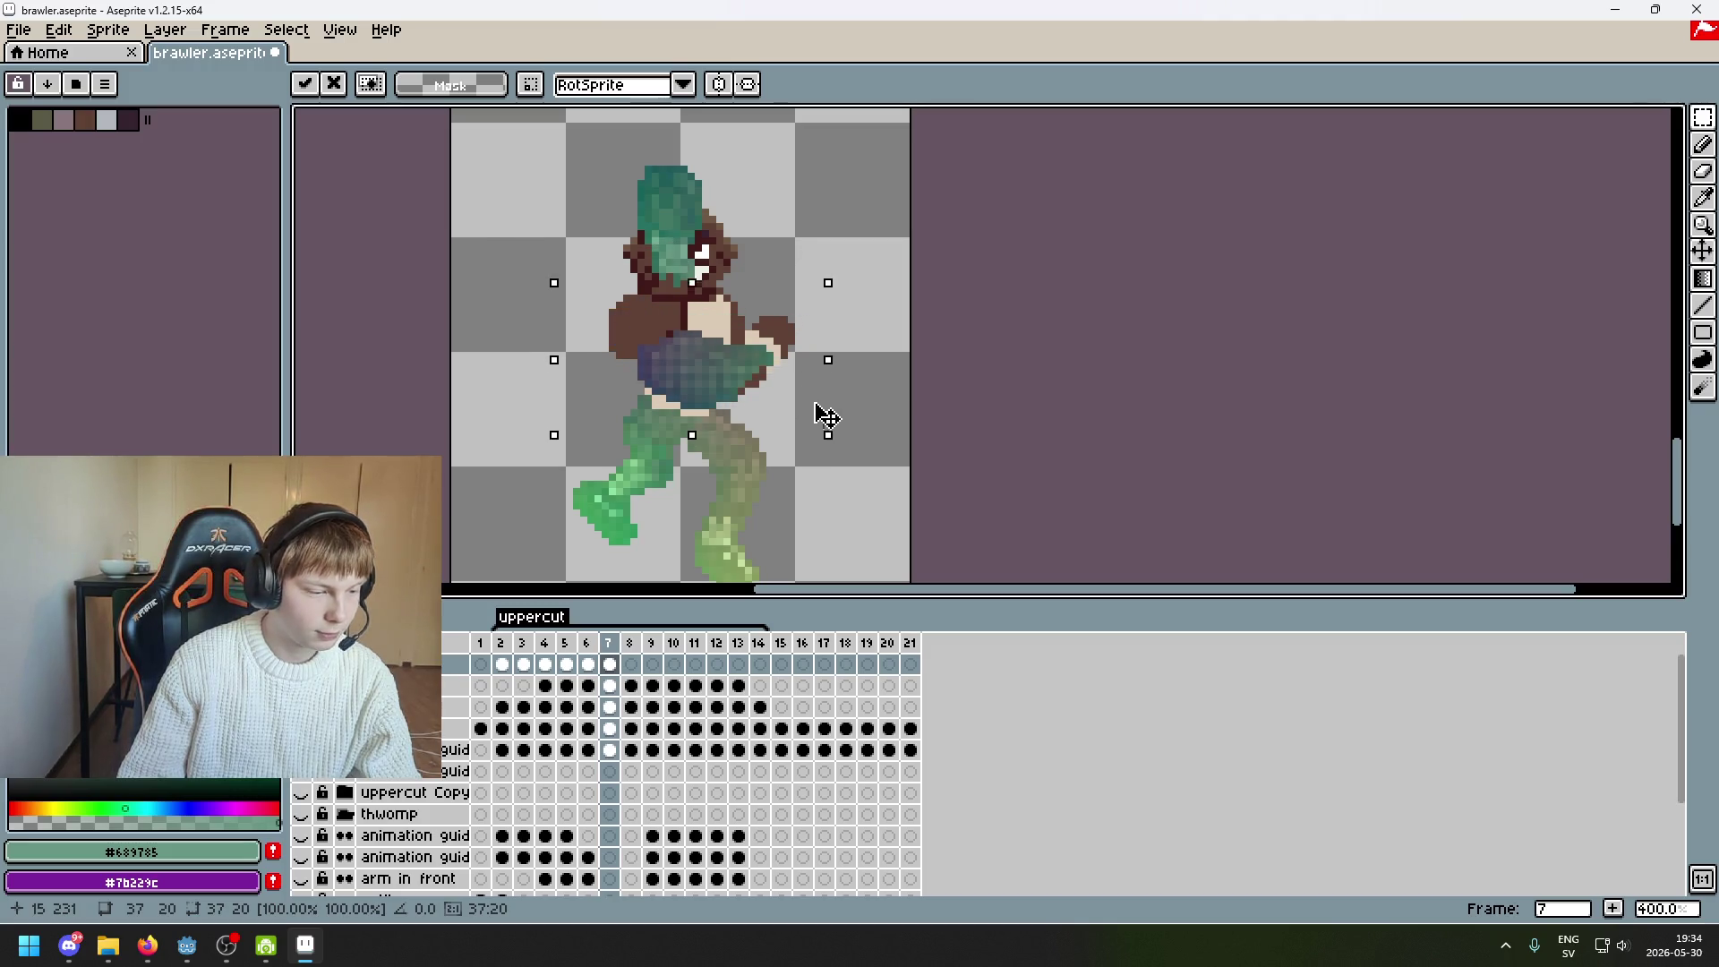
{"action": "key", "text": "ctrl+z"}
{"action": "key", "text": "ctrl+z"}
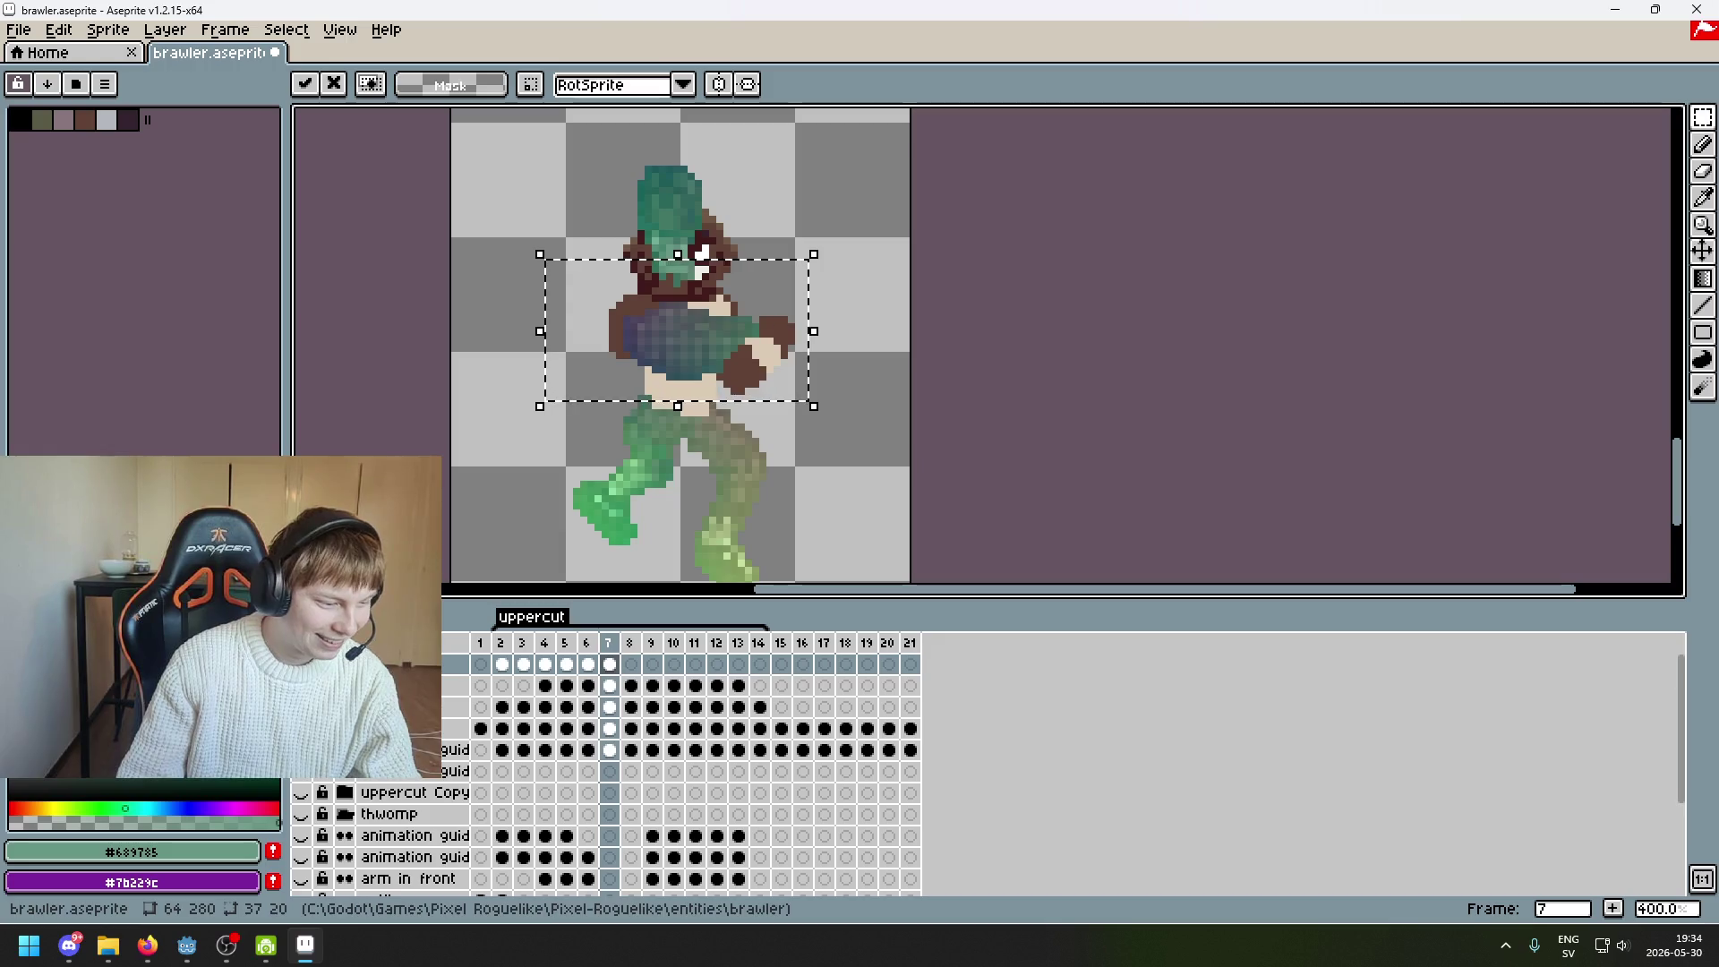
{"action": "left_click_drag", "start_coordinate": [721, 373], "coordinate": [685, 358]}
{"action": "key", "text": "Return"}
{"action": "scroll", "coordinate": [763, 322], "scroll_direction": "up", "scroll_amount": 2}
Marquee-select a larger area around the arm, nudge it left and commit
{"action": "key", "text": "m"}
{"action": "left_click_drag", "start_coordinate": [751, 447], "coordinate": [624, 278]}
{"action": "left_click", "coordinate": [471, 269]}
{"action": "left_click_drag", "start_coordinate": [436, 274], "coordinate": [757, 479]}
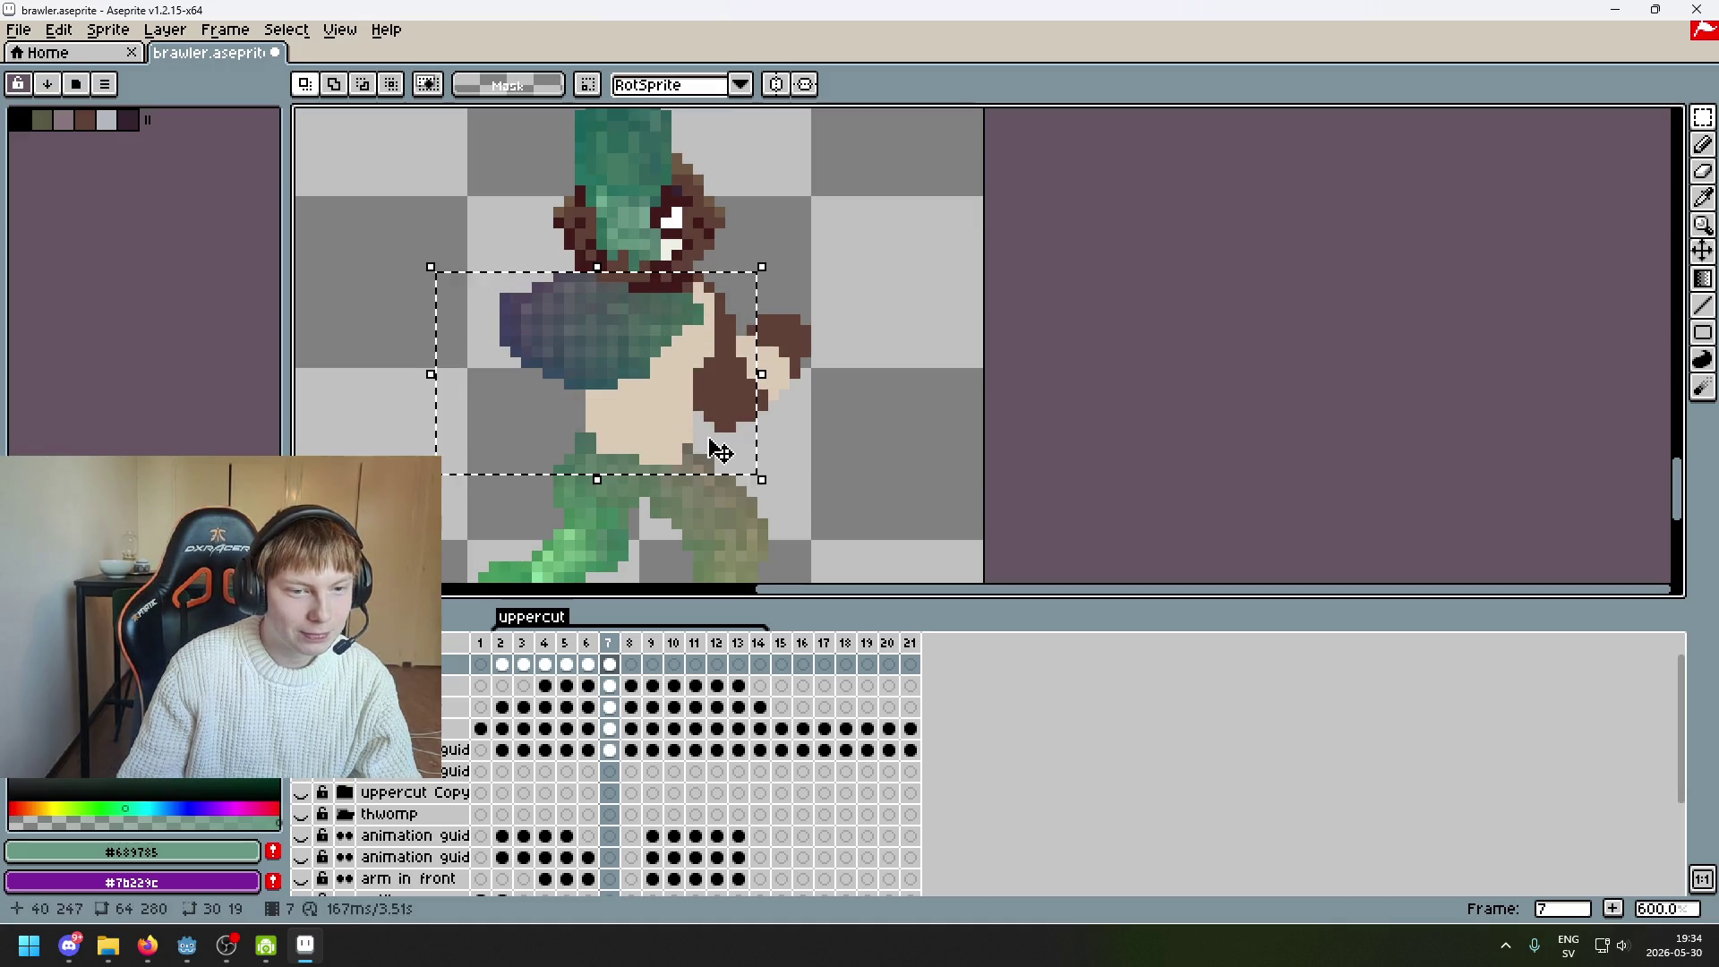
{"action": "mouse_move", "coordinate": [667, 440]}
{"action": "left_mouse_down"}
{"action": "mouse_move", "coordinate": [695, 461]}
{"action": "mouse_move", "coordinate": [541, 395]}
{"action": "mouse_move", "coordinate": [522, 414]}
{"action": "mouse_move", "coordinate": [707, 428]}
{"action": "mouse_move", "coordinate": [543, 432]}
{"action": "left_mouse_up"}
{"action": "left_click", "coordinate": [709, 426]}
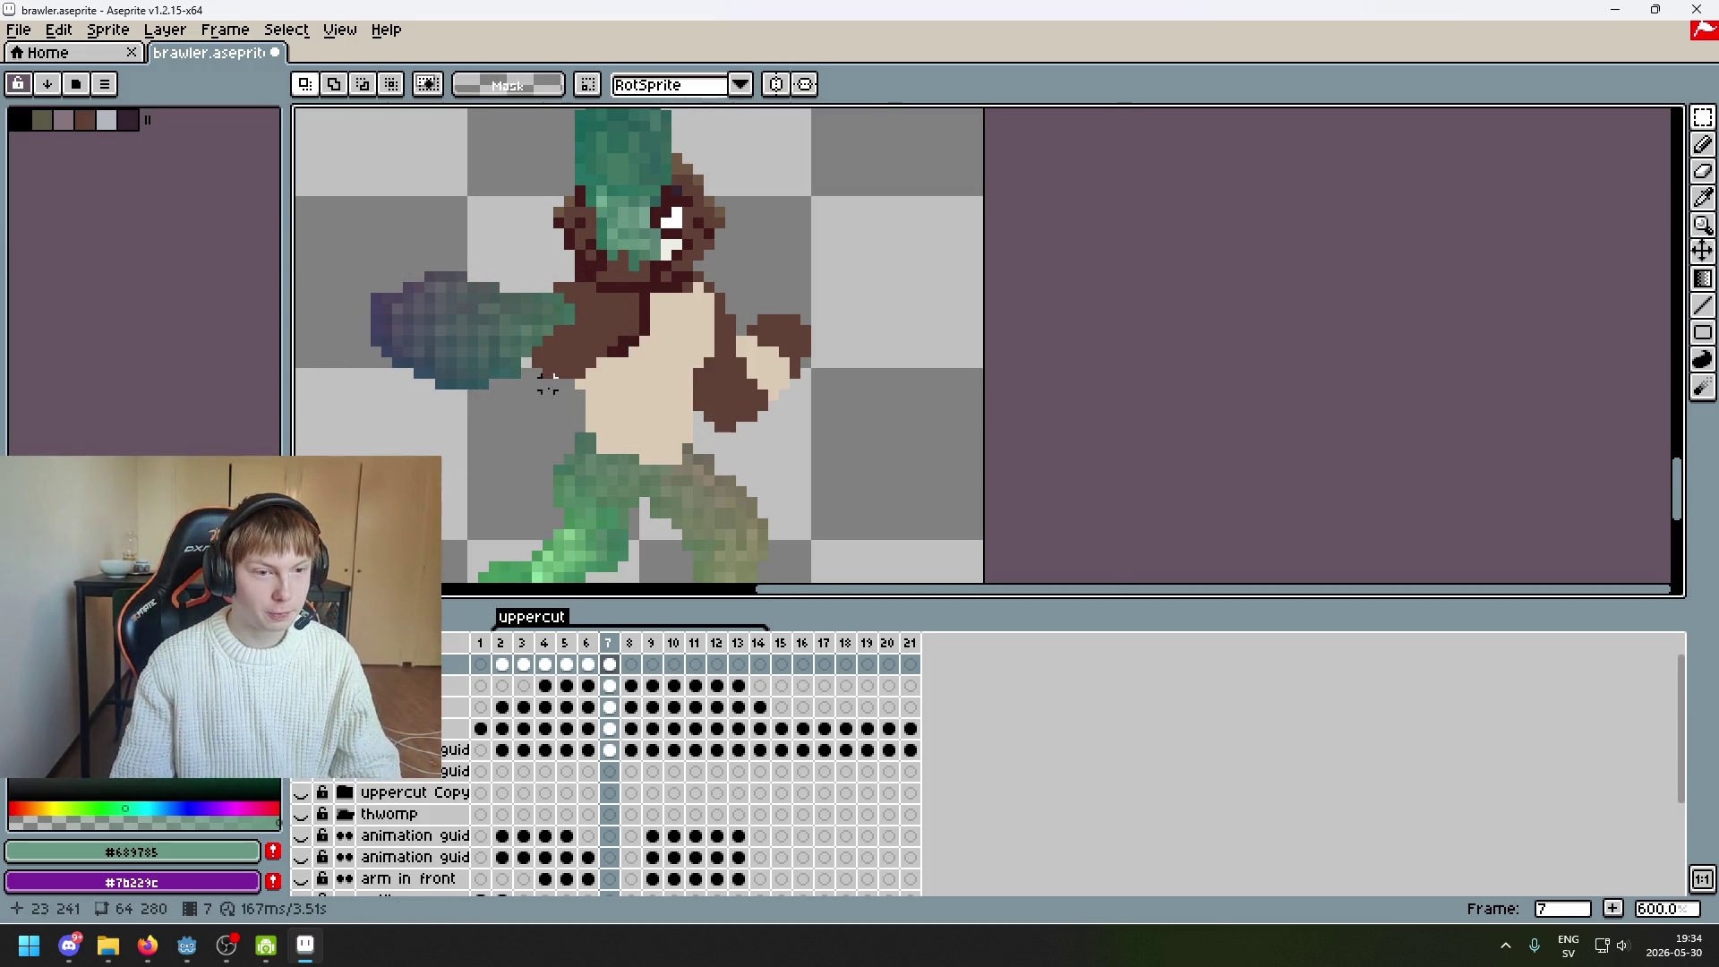
Zoom in on the arm and reposition the upper arm, shoulder and forearm pieces
{"action": "scroll", "coordinate": [856, 348], "scroll_direction": "up", "scroll_amount": 1}
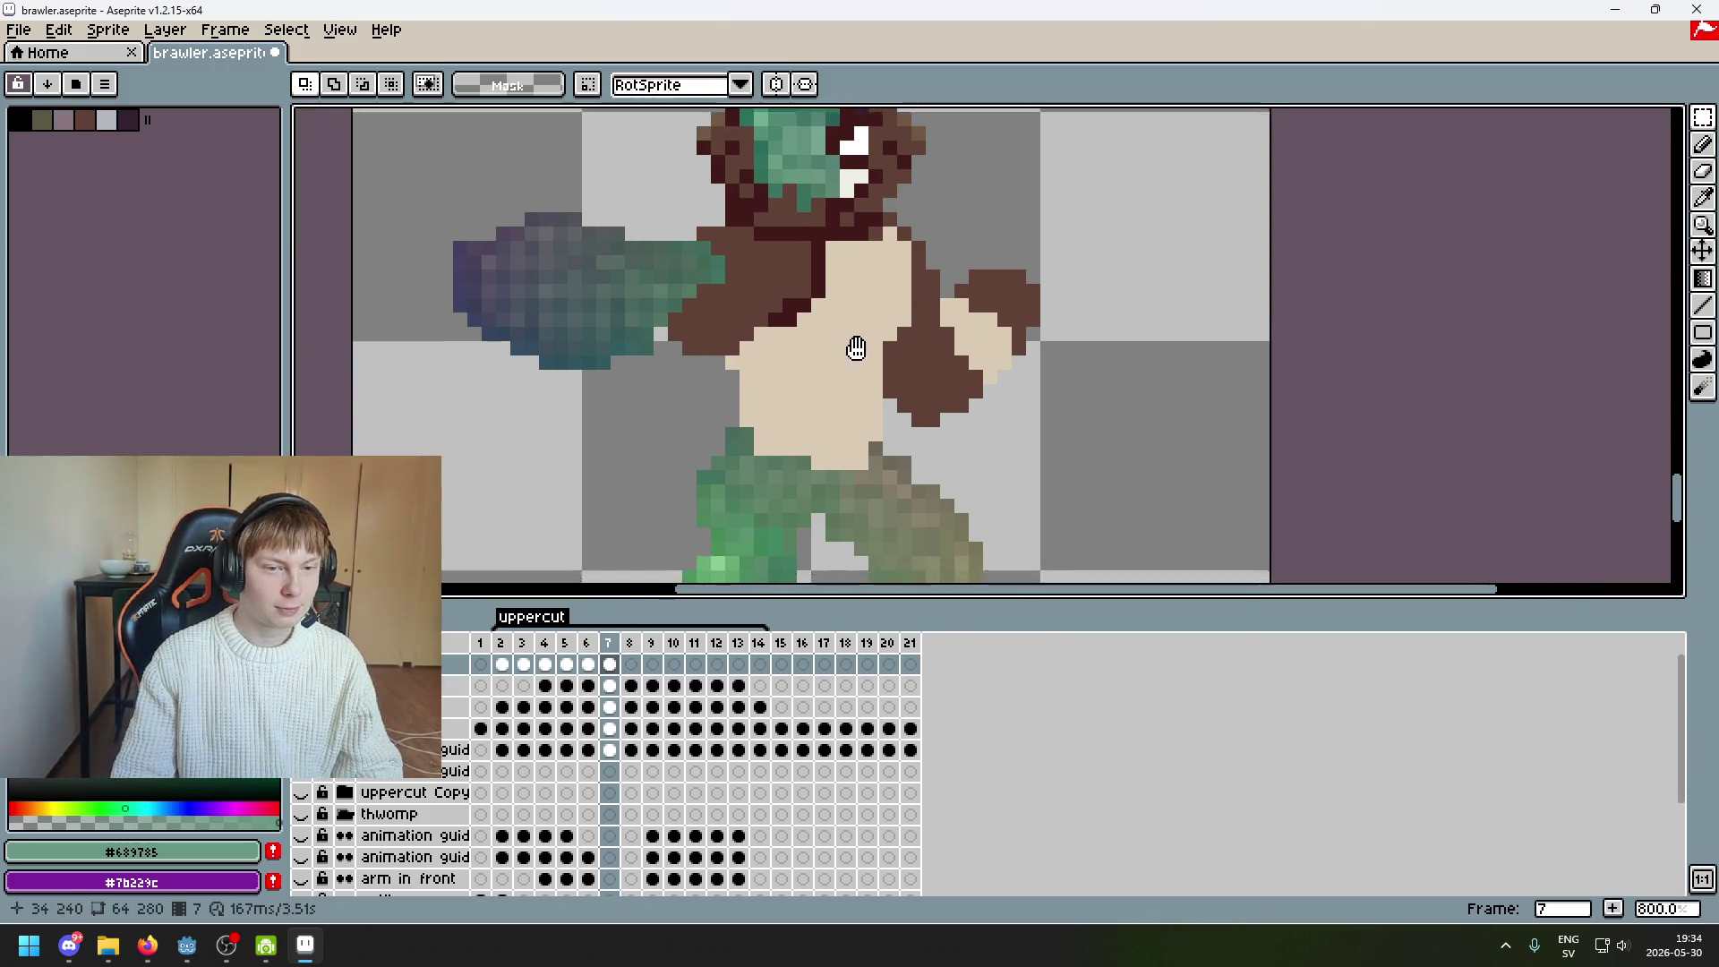
{"action": "left_click_drag", "start_coordinate": [856, 348], "coordinate": [915, 347]}
{"action": "left_click_drag", "start_coordinate": [673, 394], "coordinate": [800, 208]}
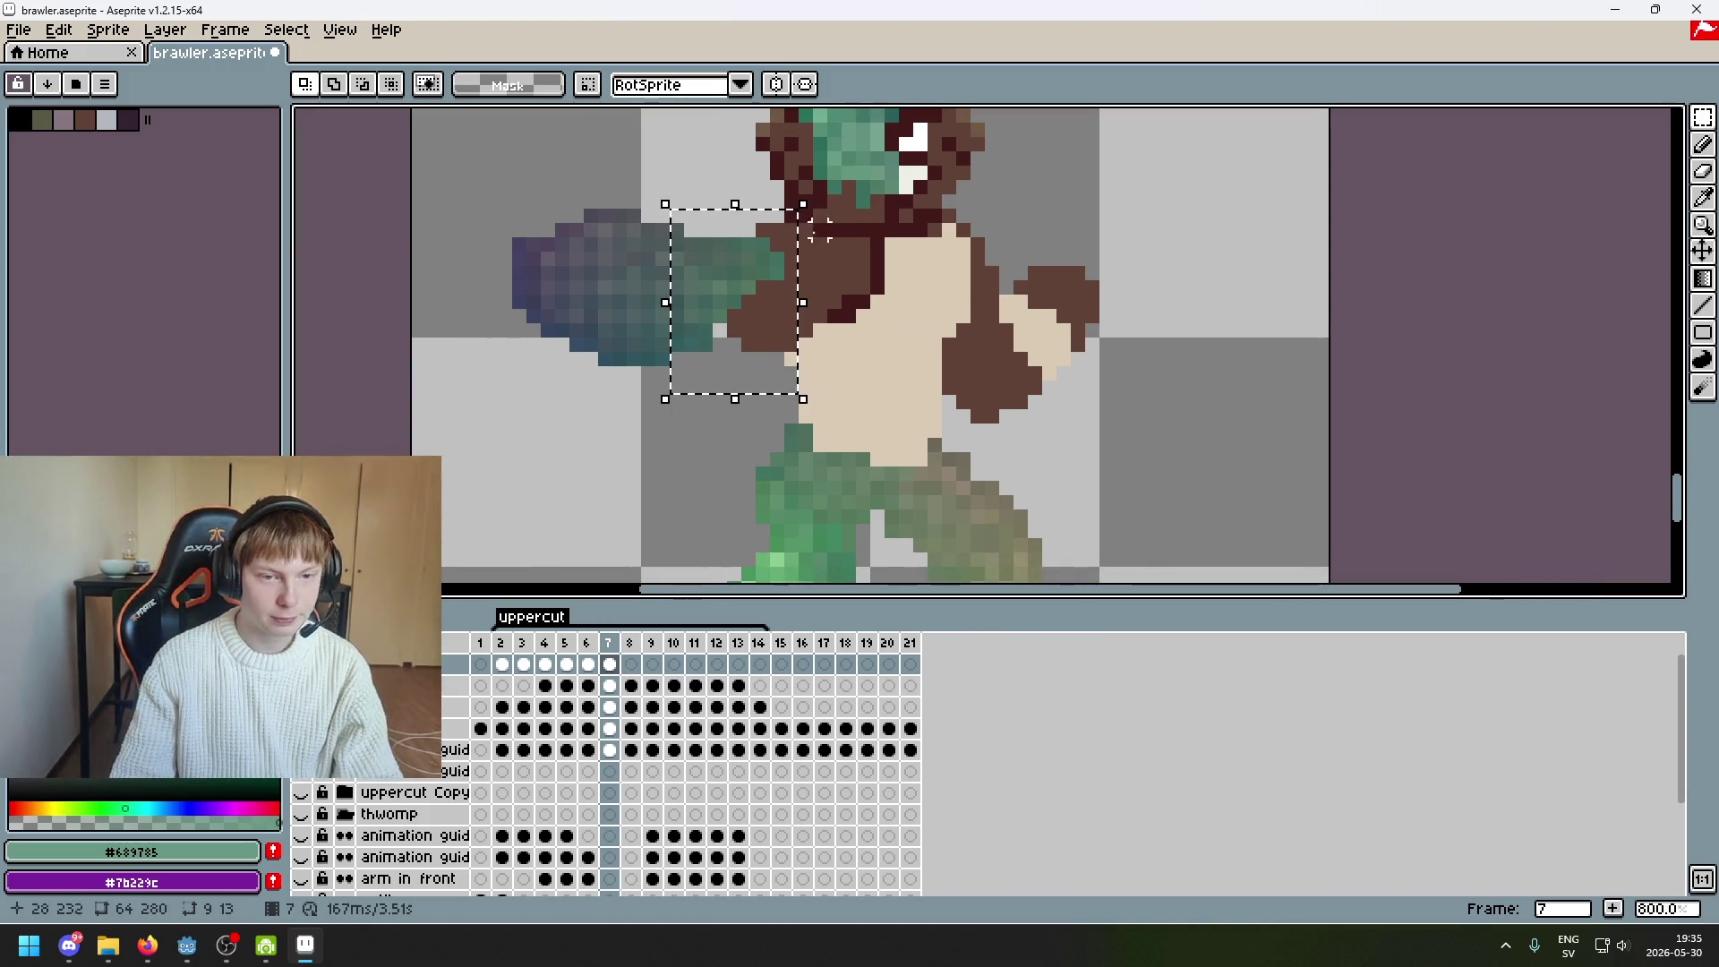
{"action": "key", "text": "ctrl+d"}
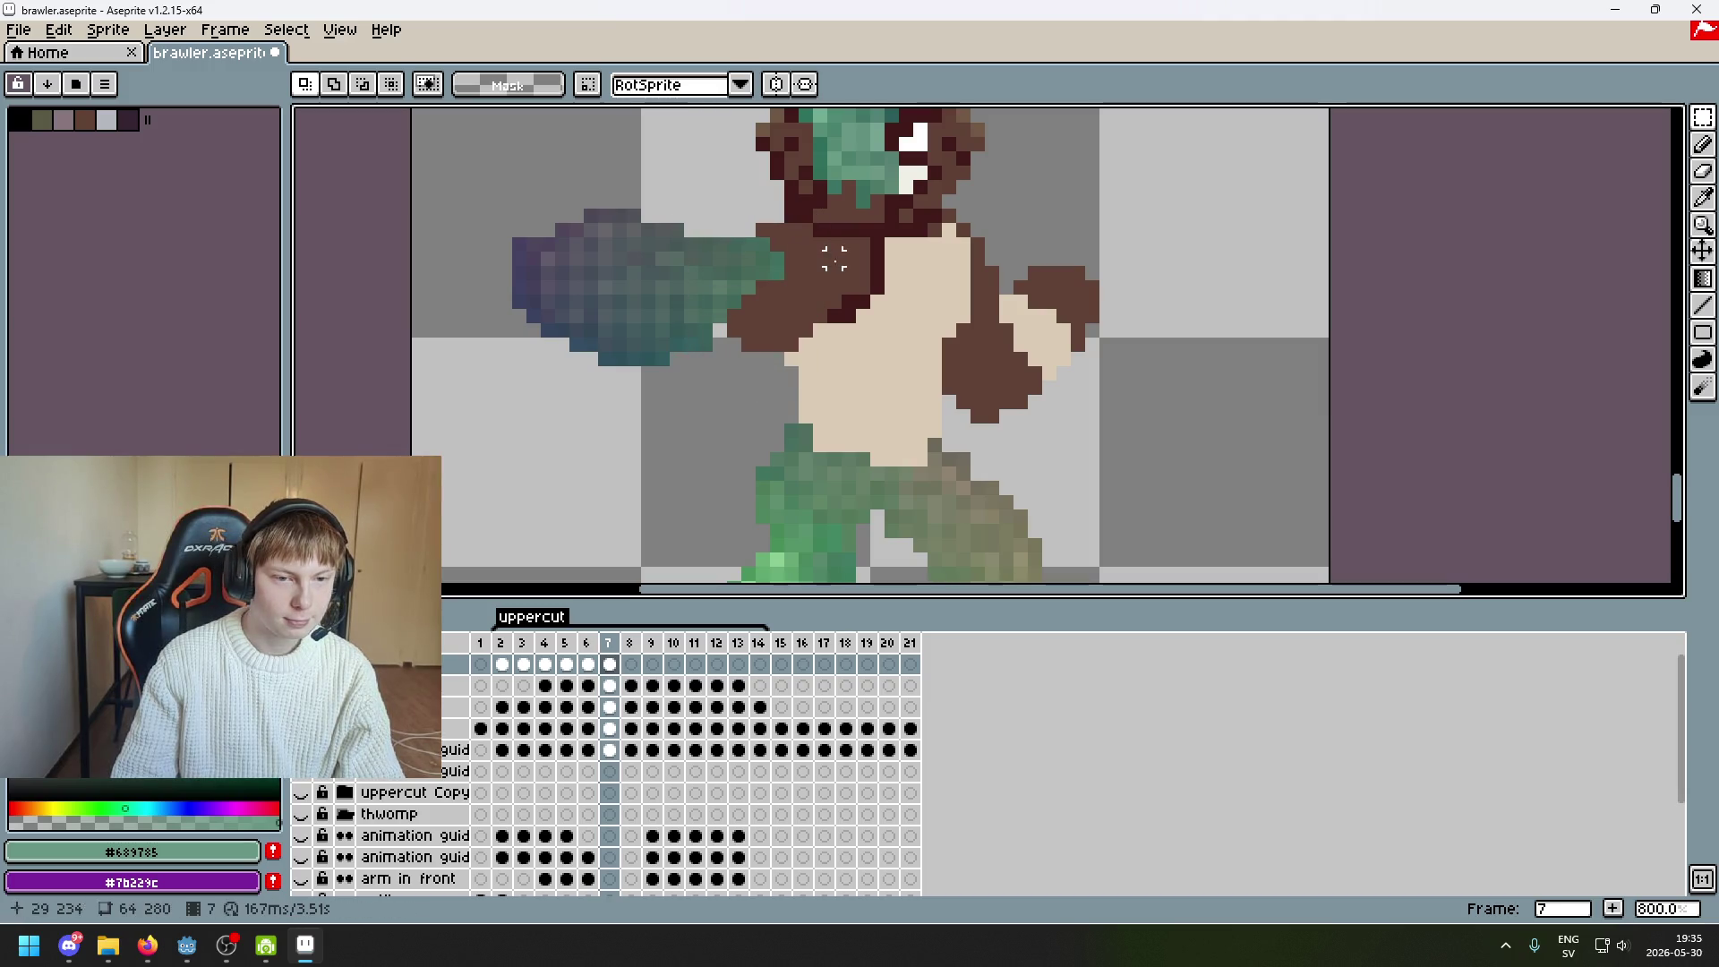
{"action": "left_click_drag", "start_coordinate": [704, 373], "coordinate": [817, 204]}
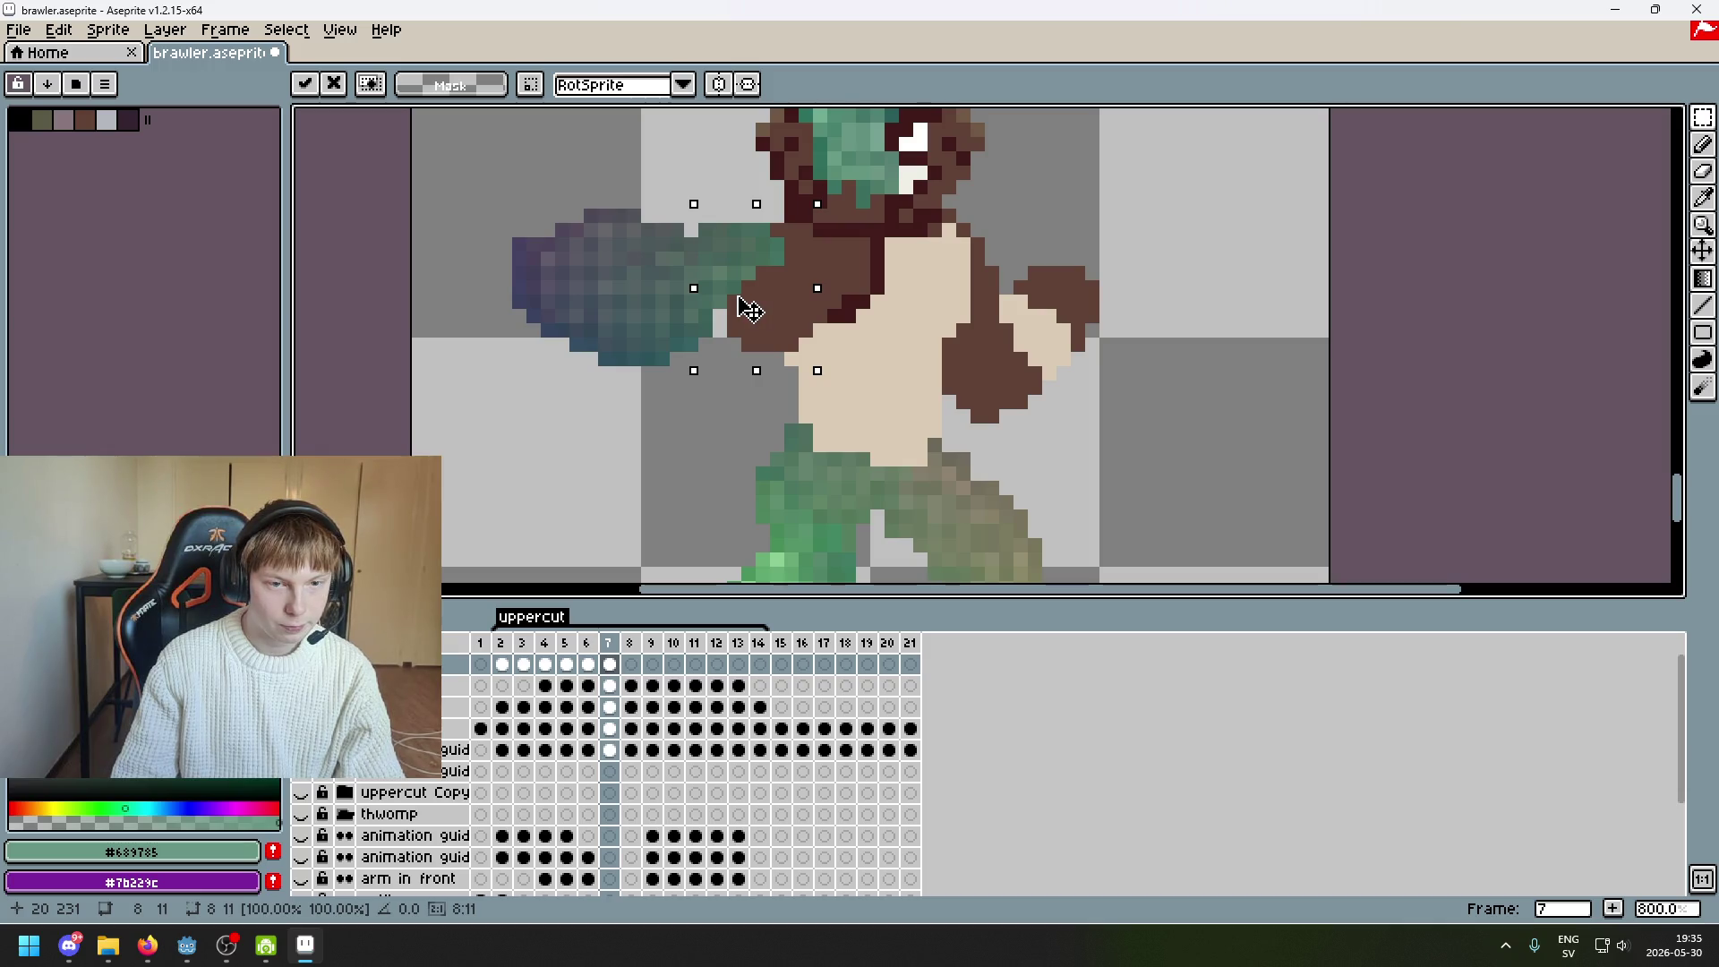
{"action": "key", "text": "ctrl+d"}
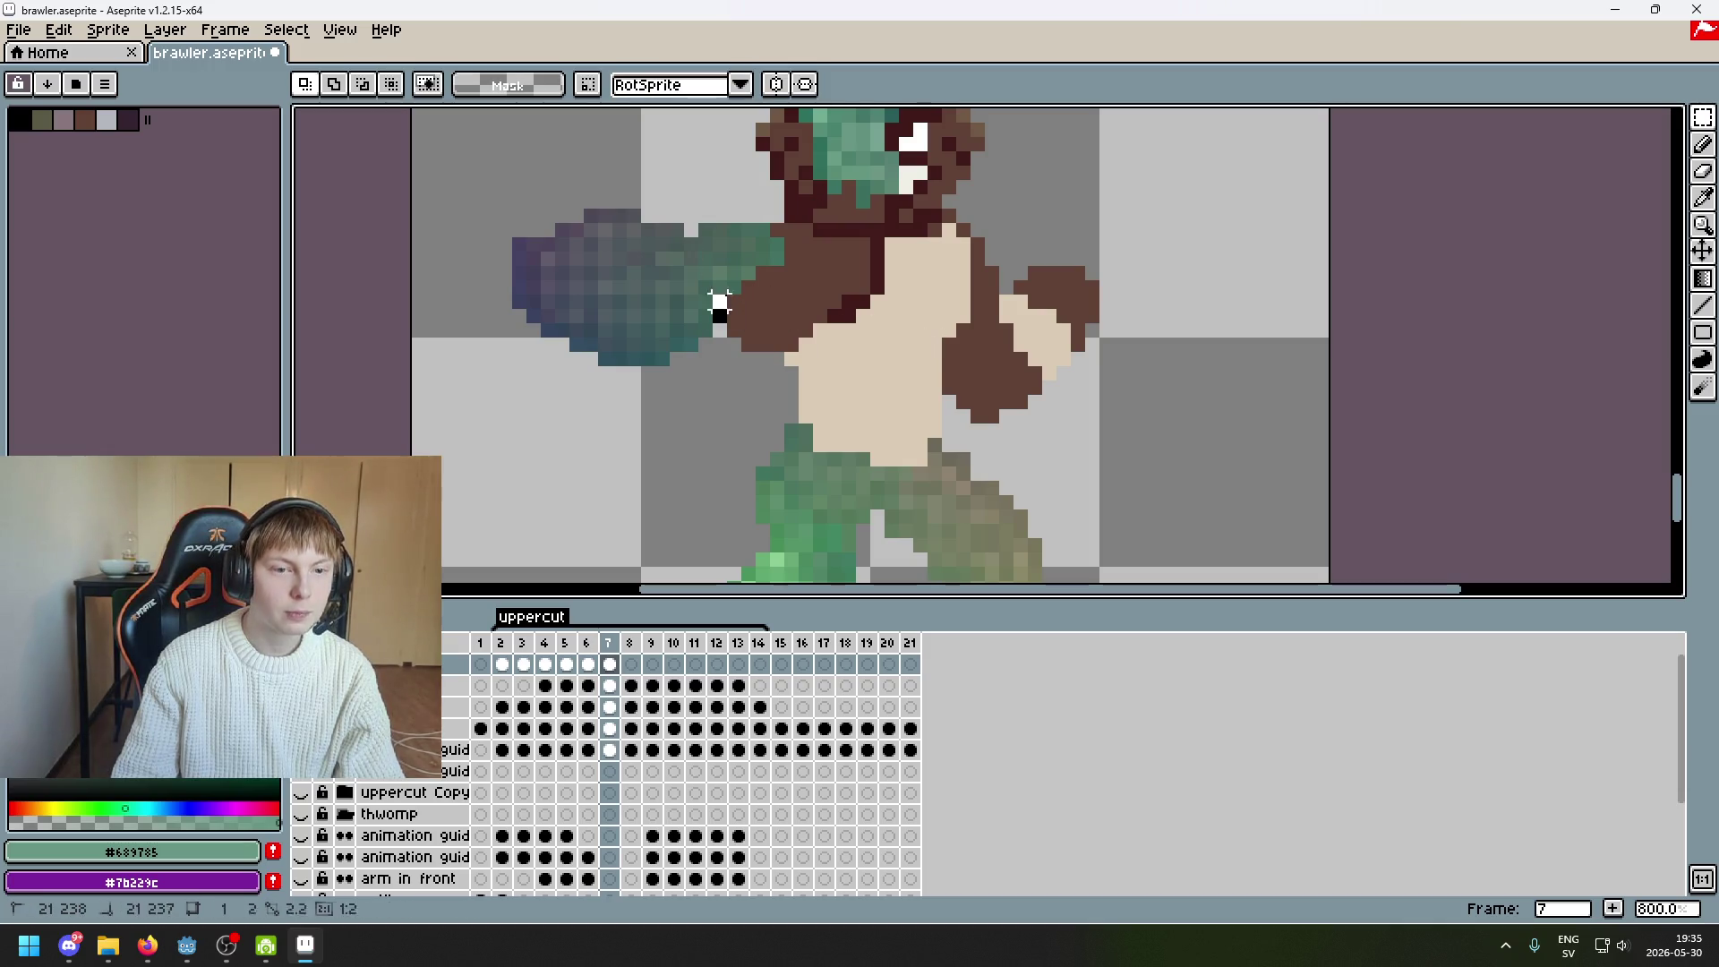
{"action": "left_click_drag", "start_coordinate": [709, 342], "coordinate": [788, 218]}
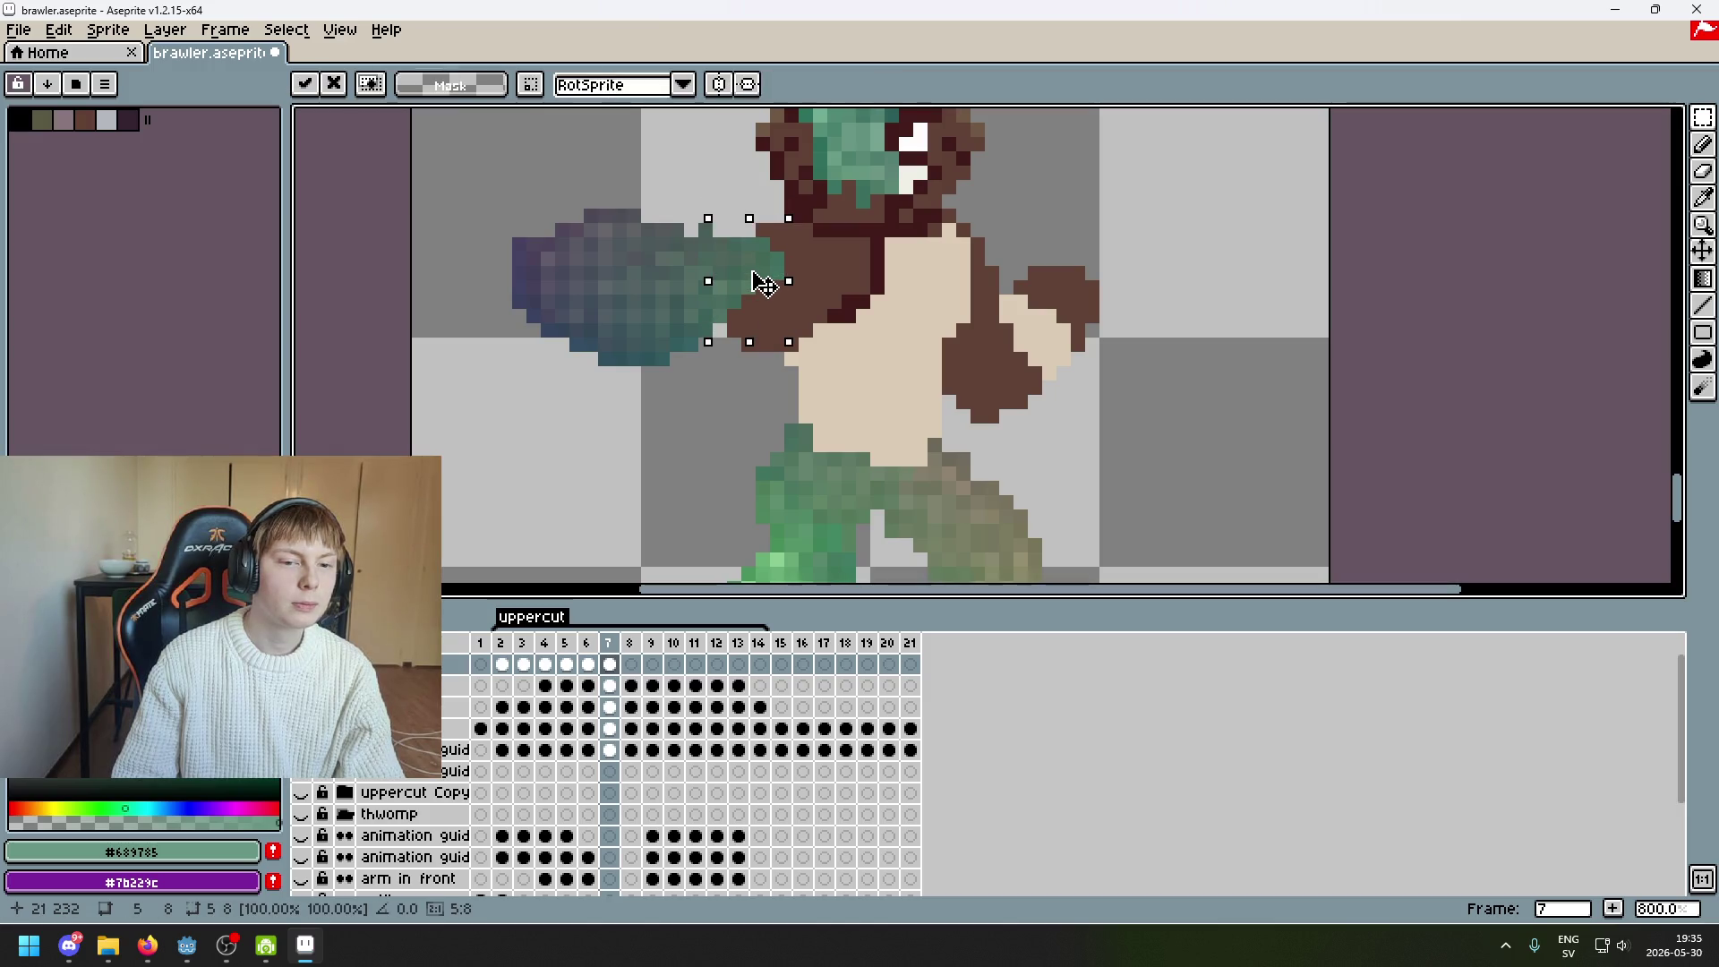
{"action": "key", "text": "ctrl+d"}
Reselect the fist with a tighter area, try it on the torso, then place it back up-left
{"action": "left_click_drag", "start_coordinate": [784, 409], "coordinate": [484, 210]}
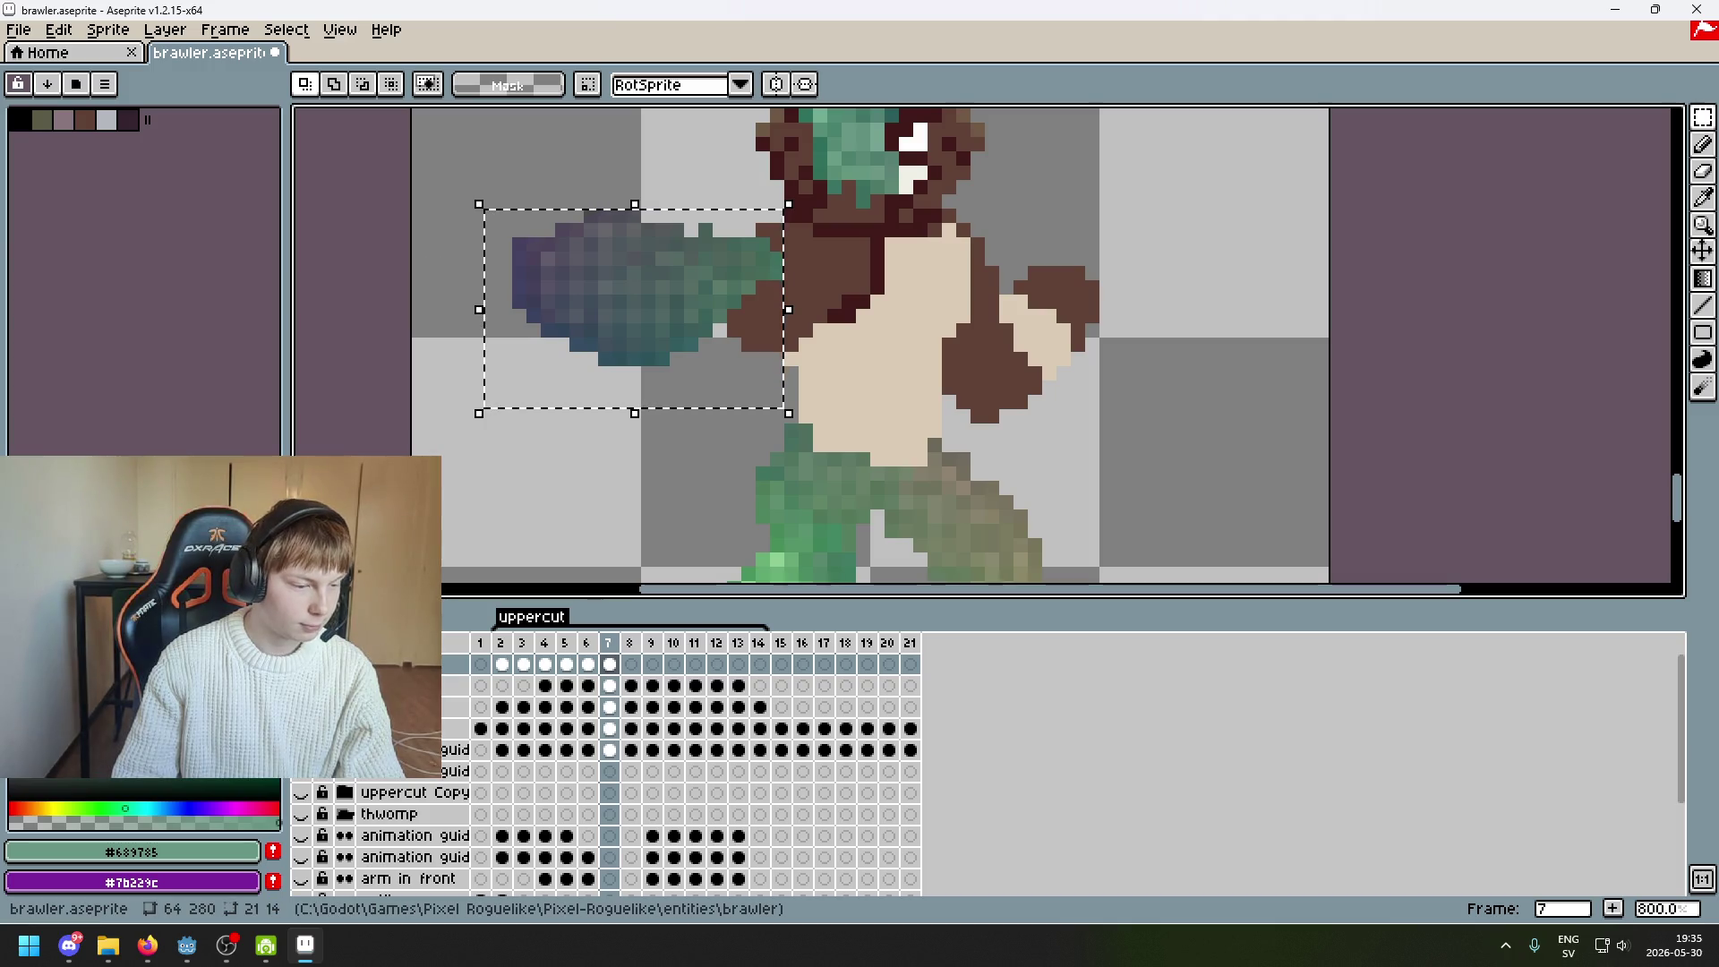
{"action": "mouse_move", "coordinate": [760, 428]}
{"action": "left_mouse_down"}
{"action": "mouse_move", "coordinate": [508, 190]}
{"action": "mouse_move", "coordinate": [506, 238]}
{"action": "mouse_move", "coordinate": [808, 448]}
{"action": "left_mouse_up"}
{"action": "mouse_move", "coordinate": [747, 387]}
{"action": "left_mouse_down"}
{"action": "mouse_move", "coordinate": [942, 424]}
{"action": "mouse_move", "coordinate": [924, 372]}
{"action": "mouse_move", "coordinate": [664, 338]}
{"action": "mouse_move", "coordinate": [675, 345]}
{"action": "left_mouse_up"}
{"action": "left_click", "coordinate": [892, 359]}
Select the smeared fist, move it so its teal tip meets the left shoulder, and commit
{"action": "scroll", "coordinate": [653, 410], "scroll_direction": "up", "scroll_amount": 1}
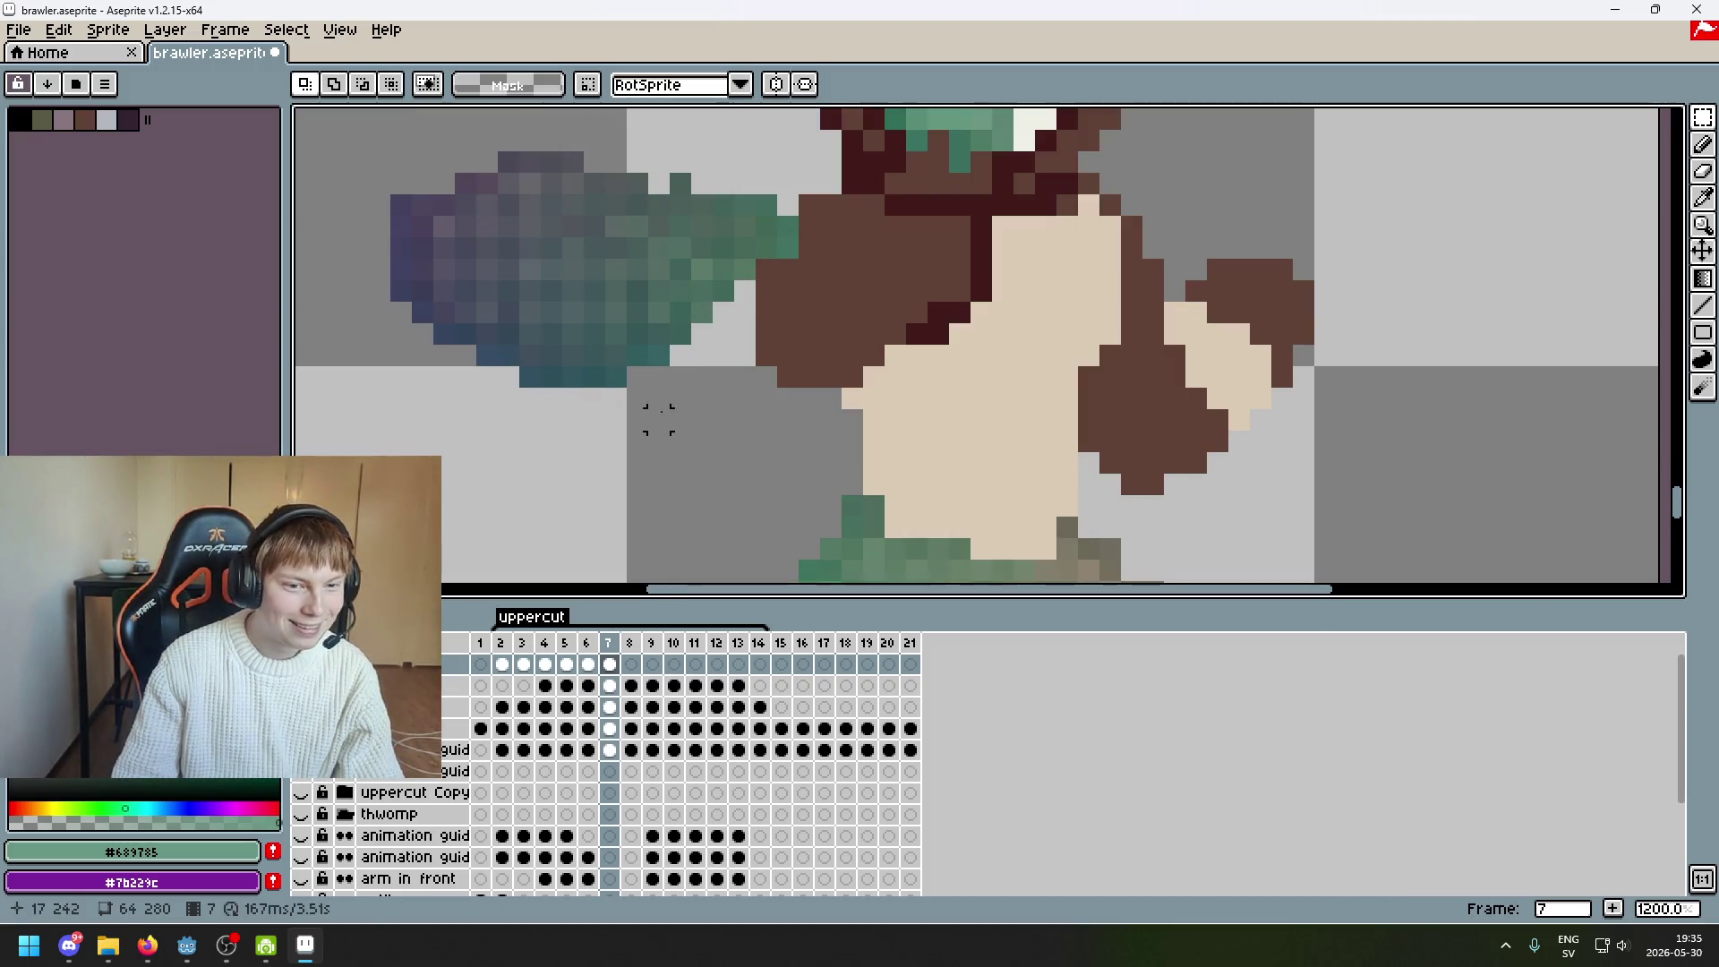
{"action": "scroll", "coordinate": [636, 416], "scroll_direction": "down", "scroll_amount": 2}
{"action": "scroll", "coordinate": [634, 416], "scroll_direction": "up", "scroll_amount": 1}
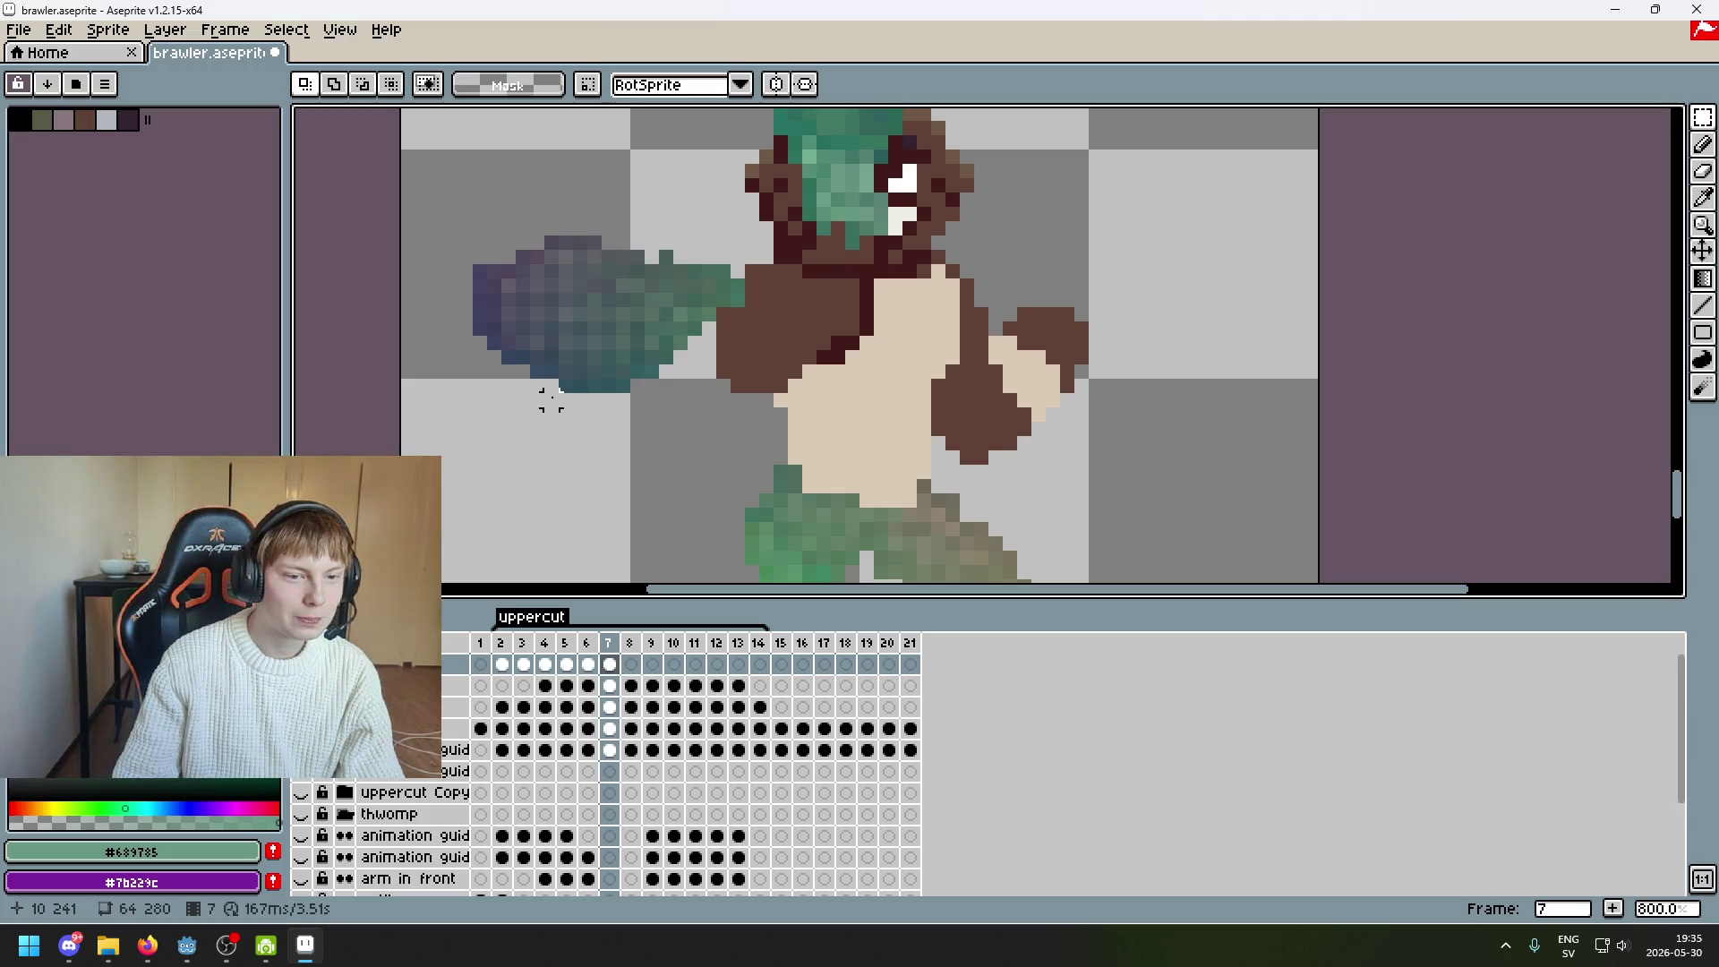
{"action": "left_click_drag", "start_coordinate": [551, 413], "coordinate": [763, 216]}
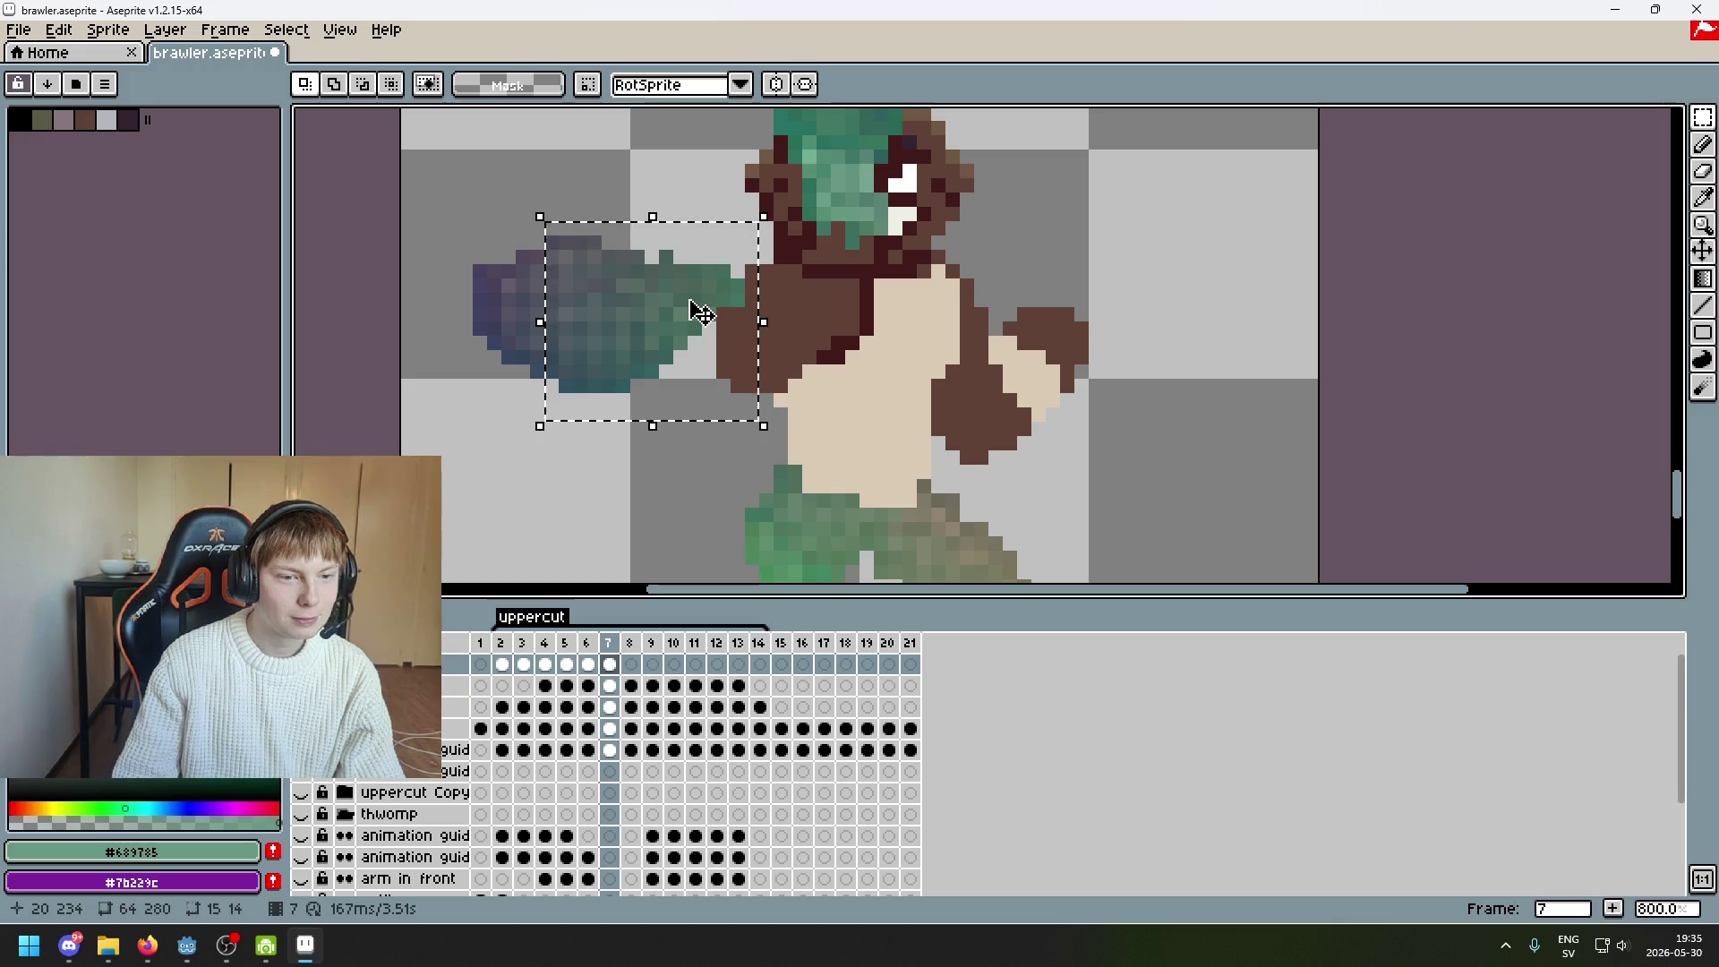
{"action": "left_click", "coordinate": [698, 311]}
{"action": "left_click", "coordinate": [792, 369]}
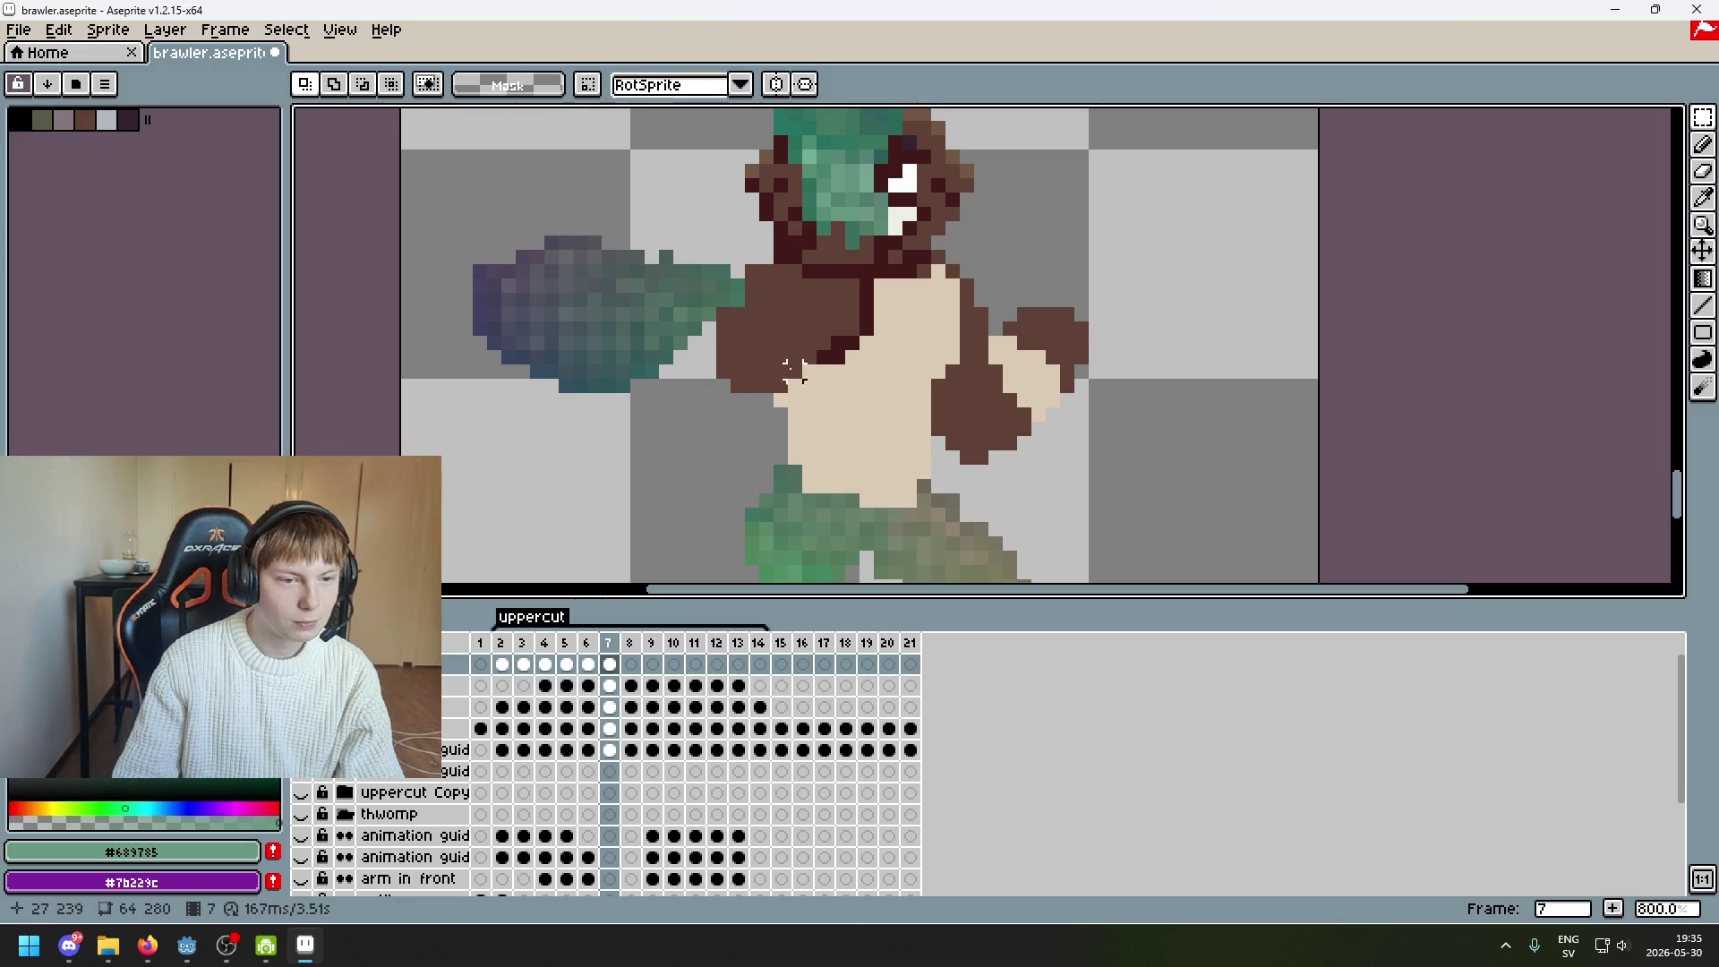
Reselect frame 7's smear fist, shift it right toward the body, and drop it
{"action": "mouse_move", "coordinate": [523, 414]}
{"action": "left_mouse_down"}
{"action": "mouse_move", "coordinate": [730, 231]}
{"action": "mouse_move", "coordinate": [733, 206]}
{"action": "left_mouse_up"}
{"action": "left_click", "coordinate": [683, 315]}
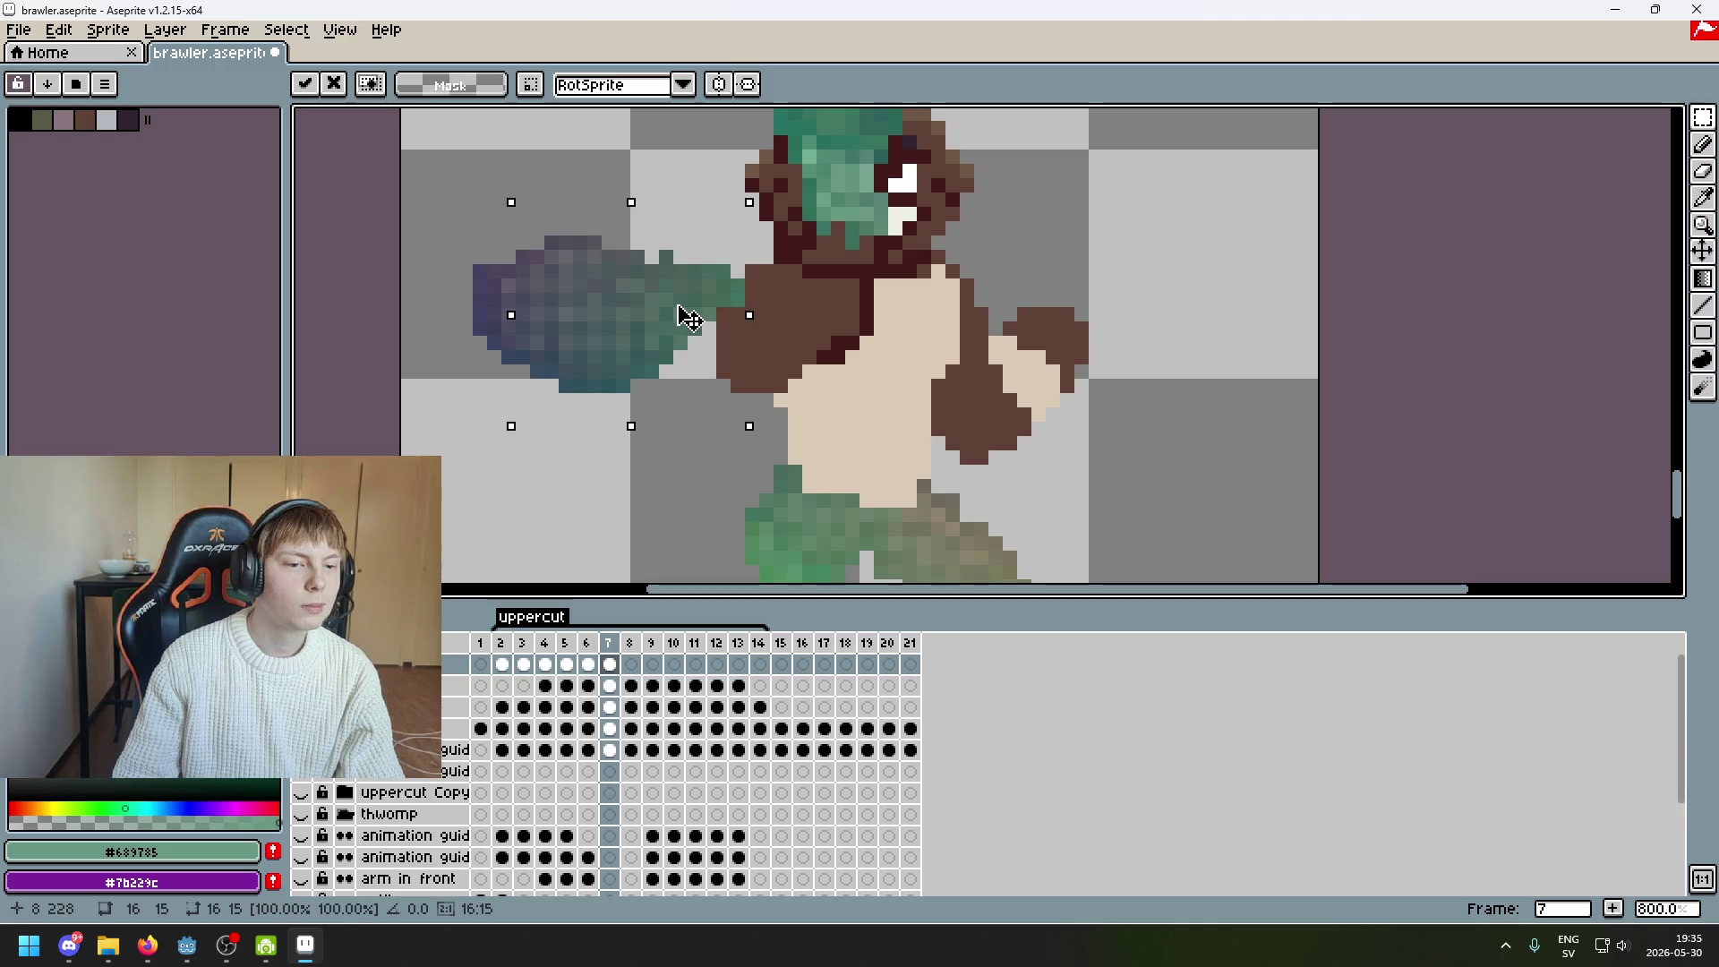
{"action": "left_click", "coordinate": [838, 385]}
{"action": "left_click_drag", "start_coordinate": [434, 204], "coordinate": [752, 494]}
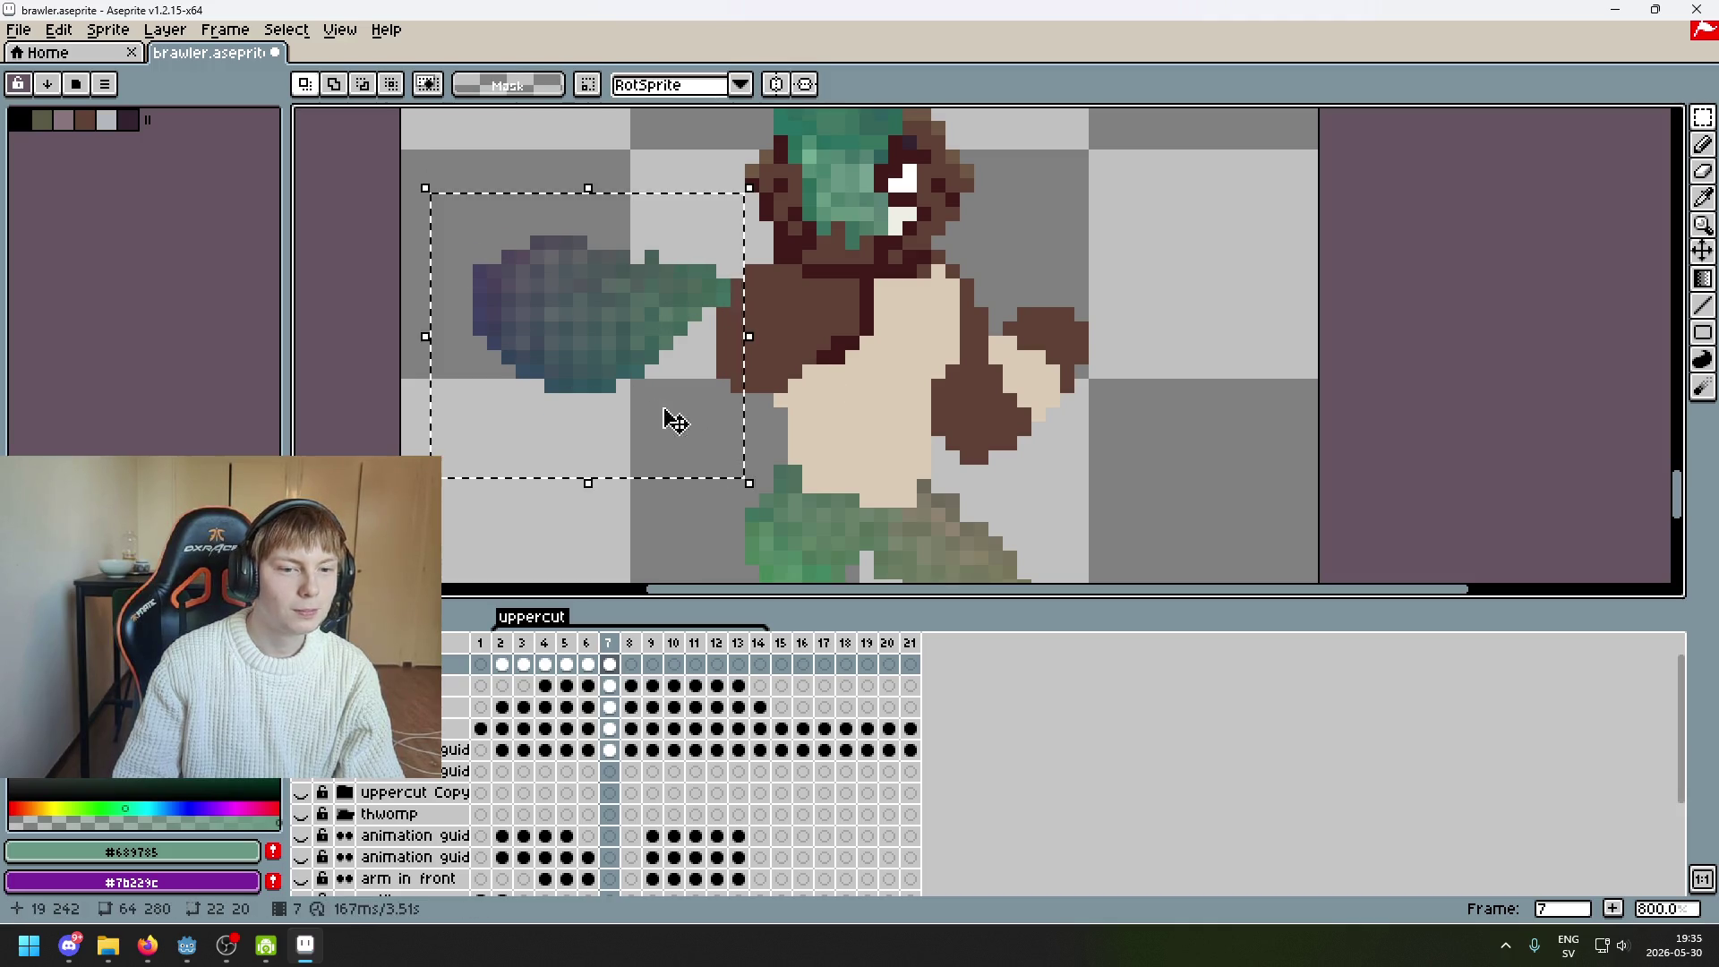
{"action": "mouse_move", "coordinate": [672, 415]}
{"action": "left_mouse_down"}
{"action": "mouse_move", "coordinate": [894, 415]}
{"action": "mouse_move", "coordinate": [866, 421]}
{"action": "mouse_move", "coordinate": [875, 452]}
{"action": "mouse_move", "coordinate": [875, 415]}
{"action": "mouse_move", "coordinate": [690, 376]}
{"action": "mouse_move", "coordinate": [912, 428]}
{"action": "mouse_move", "coordinate": [672, 380]}
{"action": "left_mouse_up"}
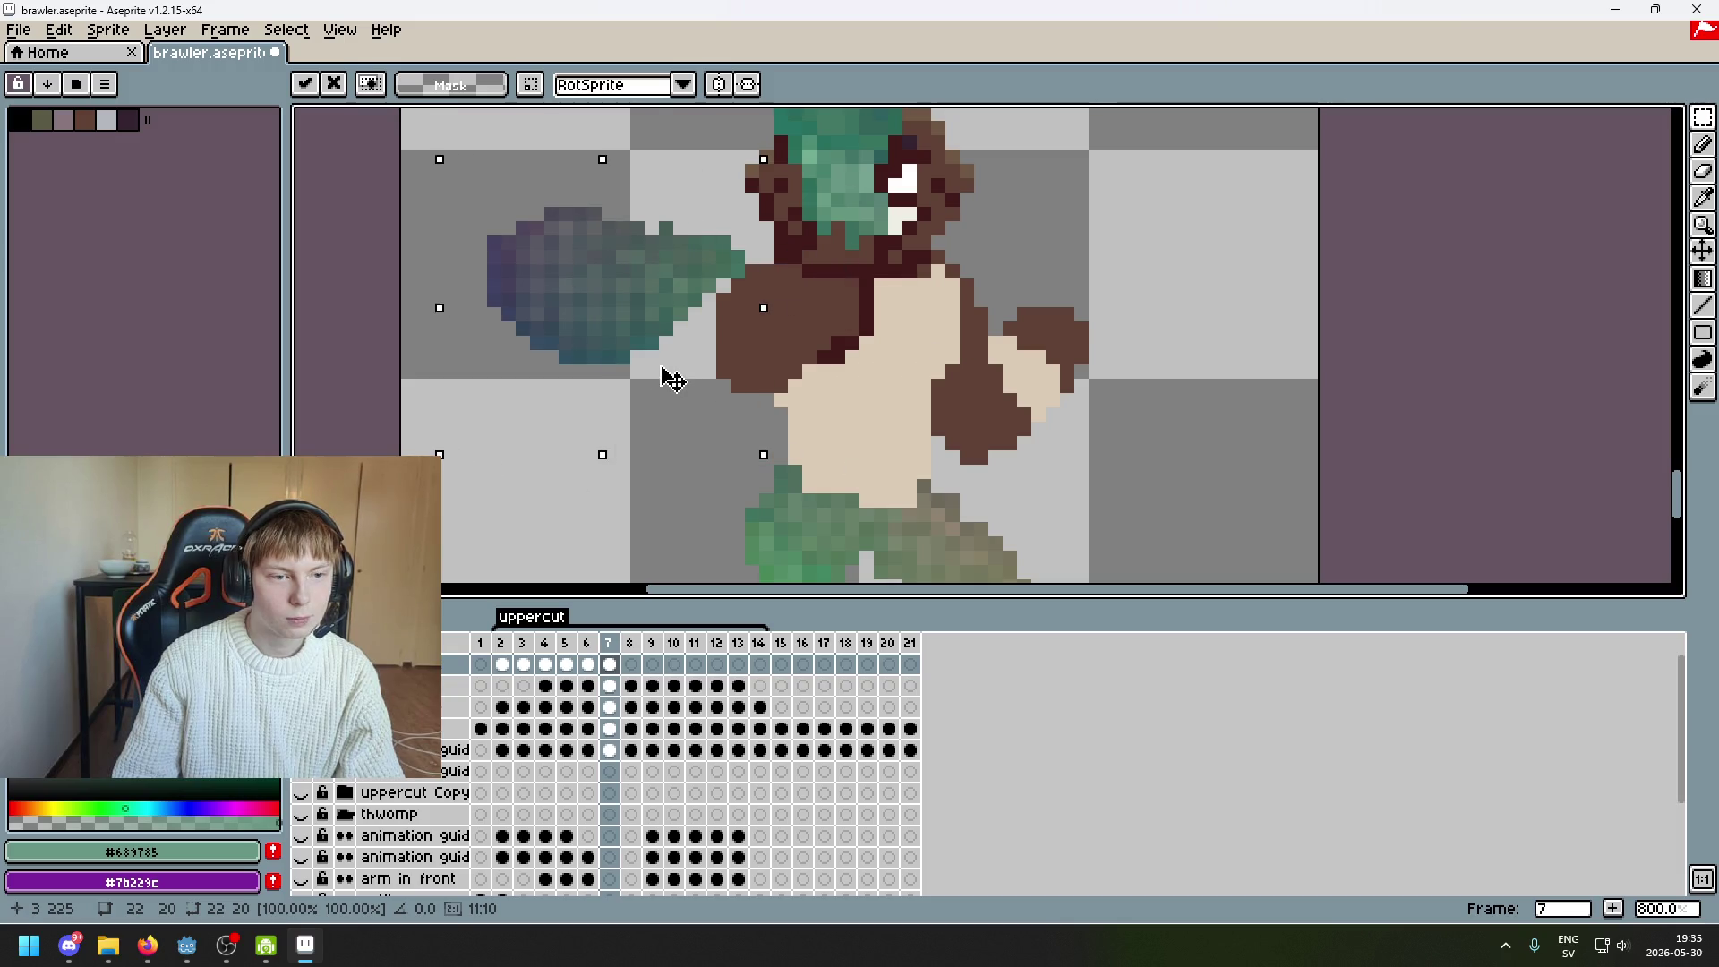
{"action": "key", "text": "ctrl+d"}
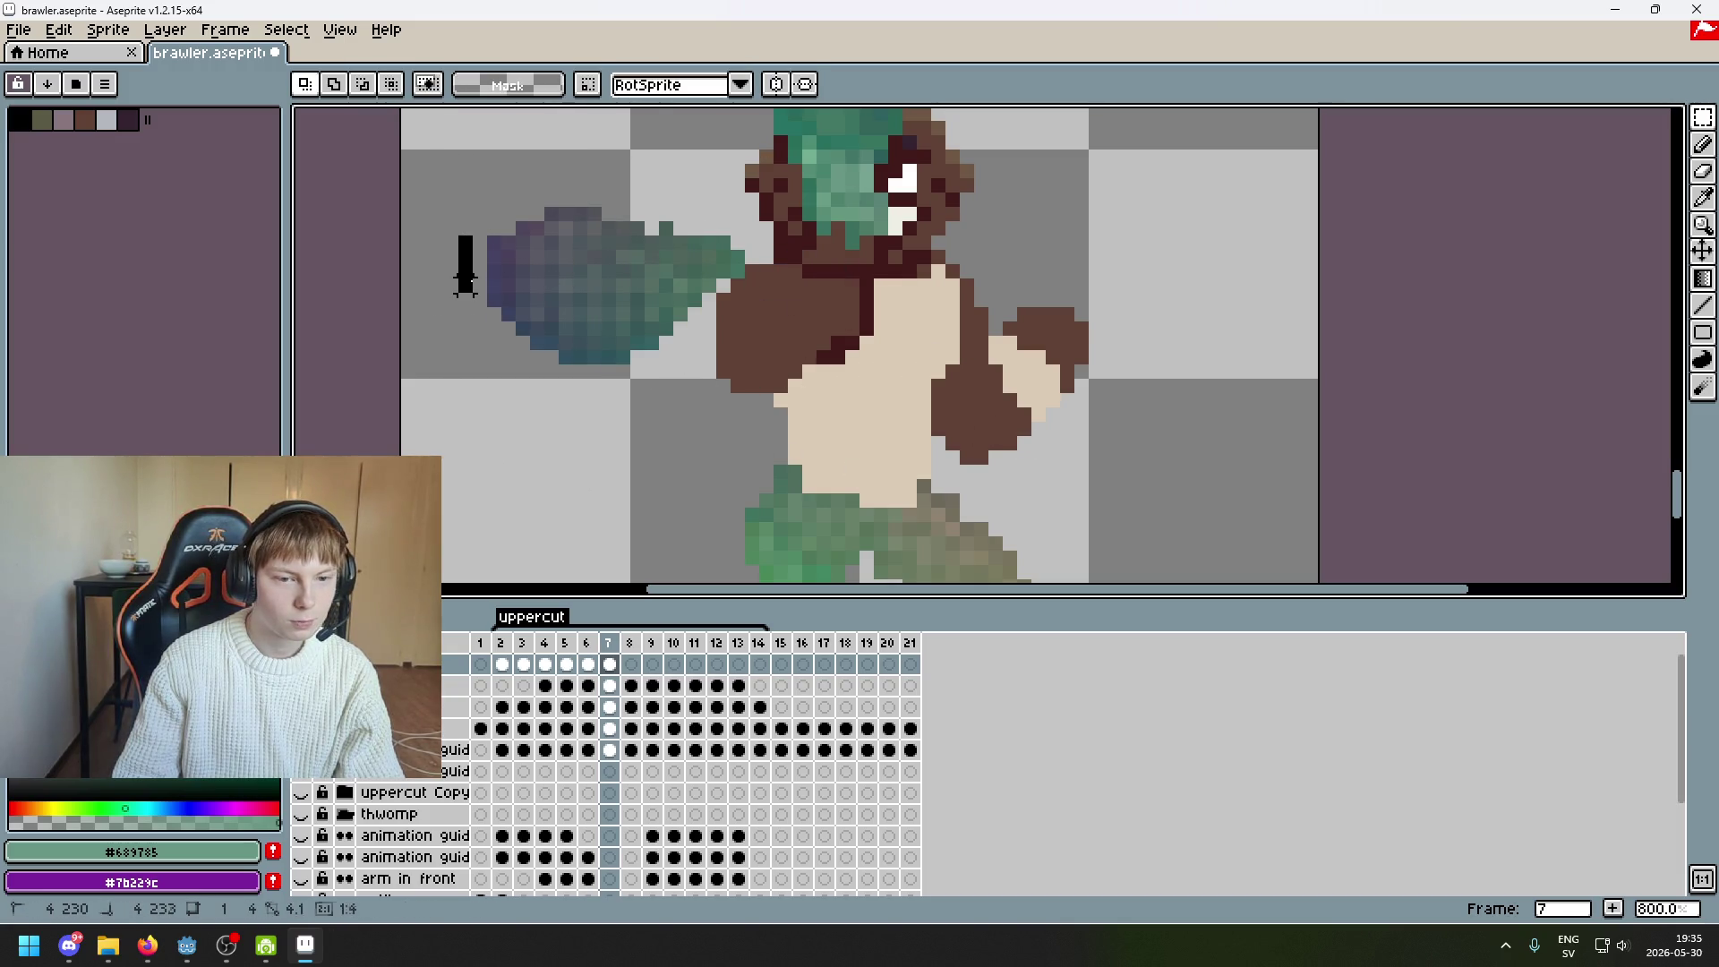
Select the whole fist and forearm and settle it over the chest
{"action": "left_click_drag", "start_coordinate": [506, 331], "coordinate": [506, 331]}
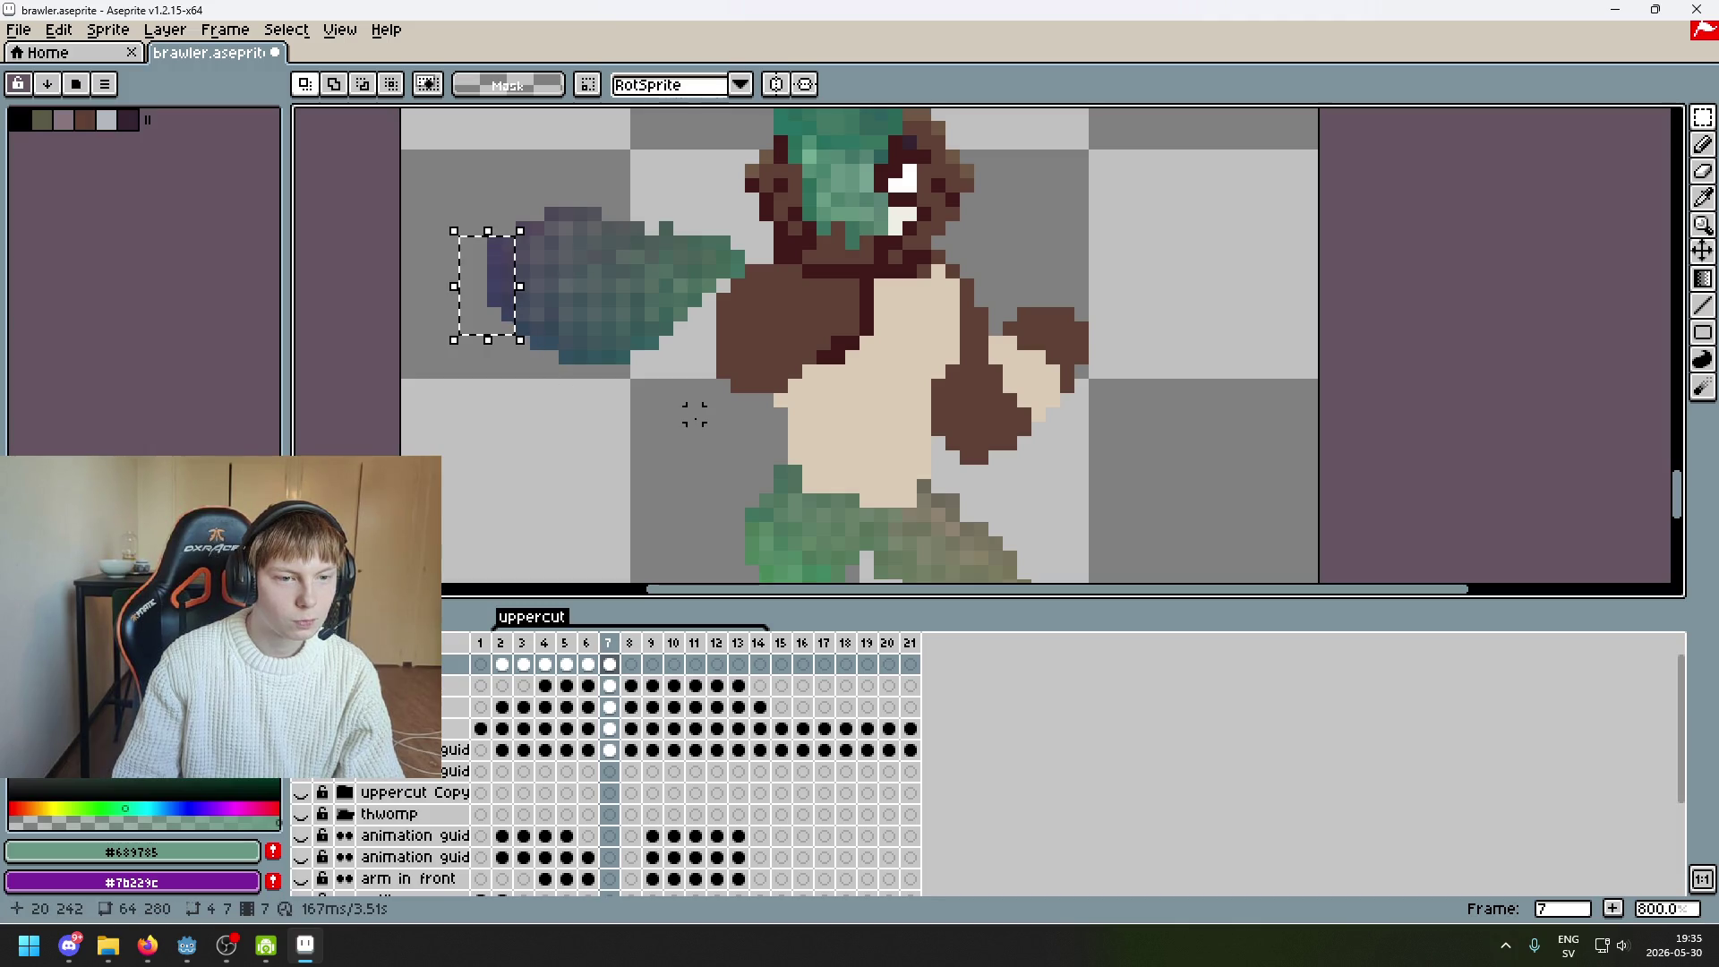
{"action": "mouse_move", "coordinate": [406, 171]}
{"action": "left_mouse_down"}
{"action": "mouse_move", "coordinate": [724, 429]}
{"action": "mouse_move", "coordinate": [717, 415]}
{"action": "mouse_move", "coordinate": [883, 434]}
{"action": "mouse_move", "coordinate": [854, 432]}
{"action": "left_mouse_up"}
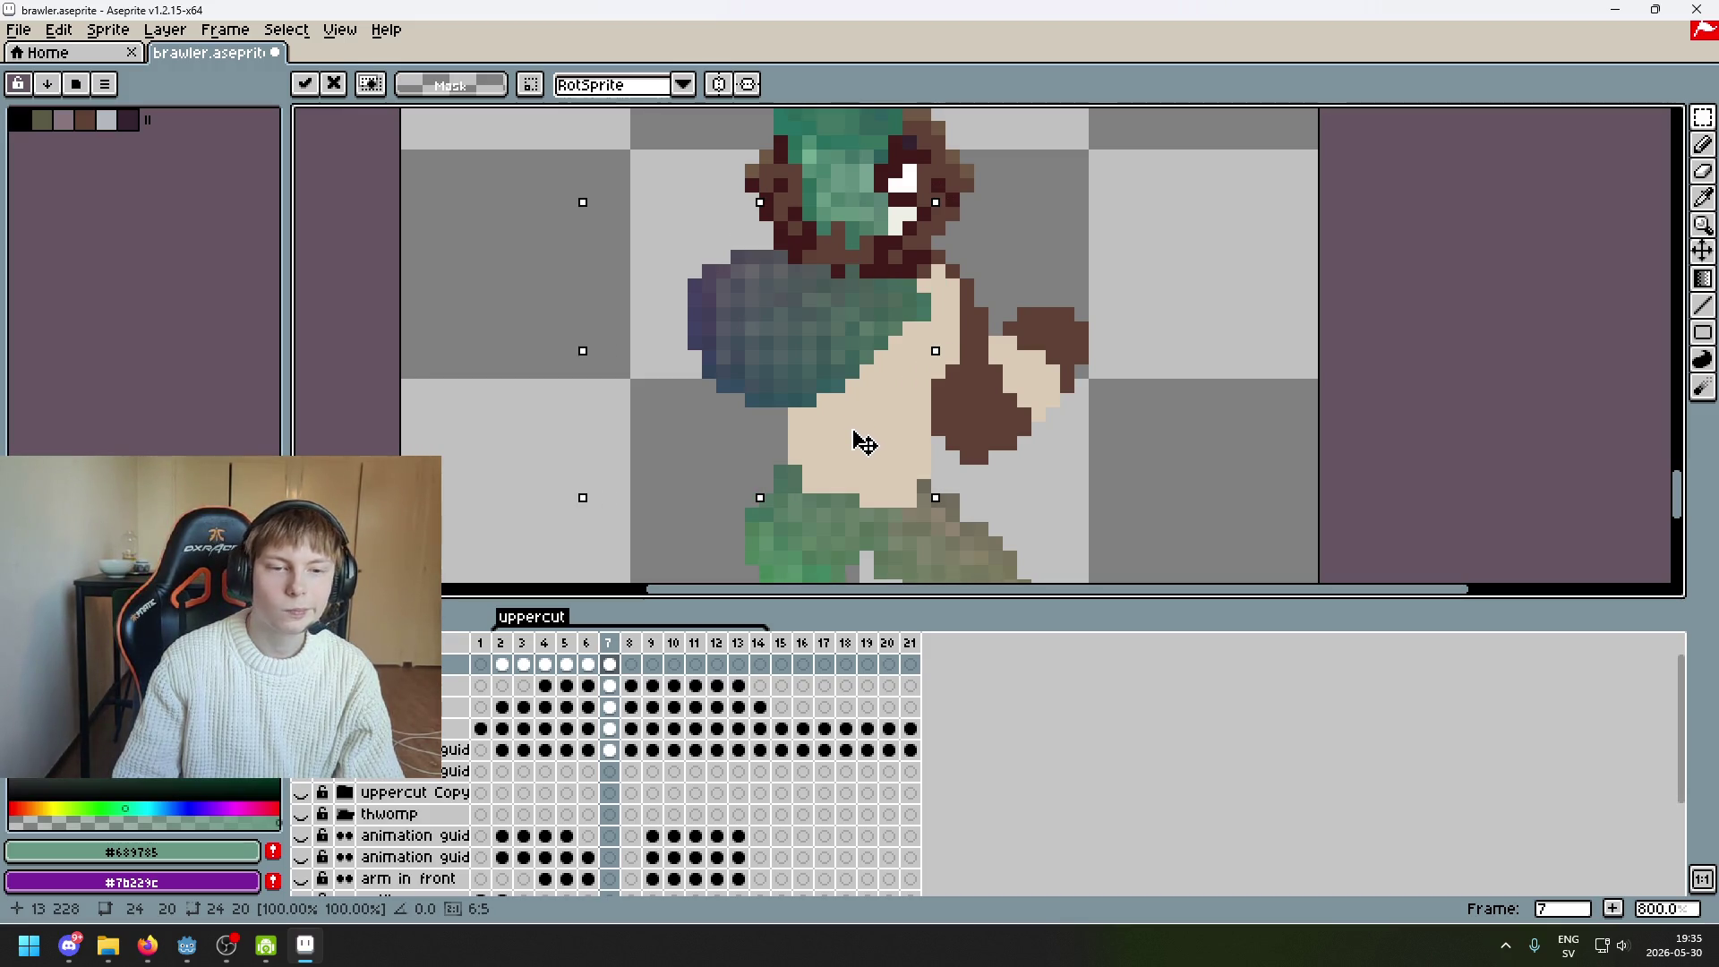
{"action": "mouse_move", "coordinate": [855, 443]}
{"action": "left_mouse_down"}
{"action": "mouse_move", "coordinate": [677, 415]}
{"action": "mouse_move", "coordinate": [877, 432]}
{"action": "mouse_move", "coordinate": [653, 453]}
{"action": "mouse_move", "coordinate": [873, 438]}
{"action": "mouse_move", "coordinate": [755, 415]}
{"action": "mouse_move", "coordinate": [670, 438]}
{"action": "left_mouse_up"}
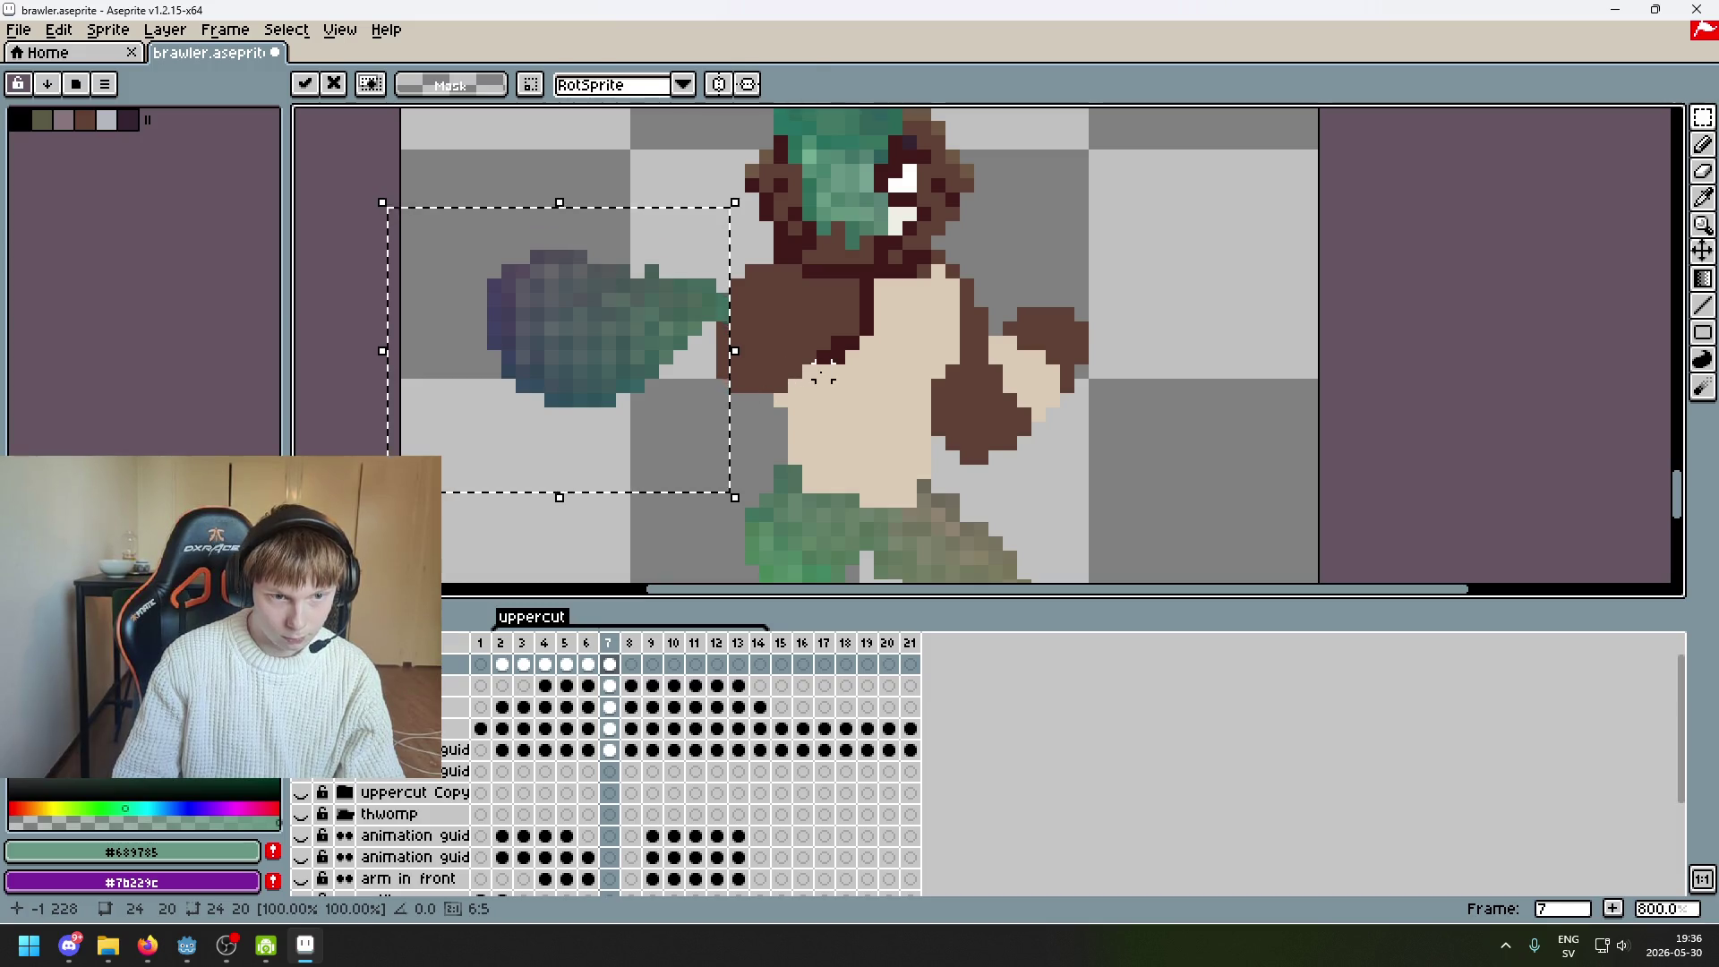
{"action": "left_click", "coordinate": [822, 372]}
Nudge the forearm piece beside the shoulder two pixels right, commit, then view frame 6
{"action": "mouse_move", "coordinate": [750, 354]}
{"action": "left_mouse_down"}
{"action": "mouse_move", "coordinate": [682, 295]}
{"action": "mouse_move", "coordinate": [668, 244]}
{"action": "left_mouse_up"}
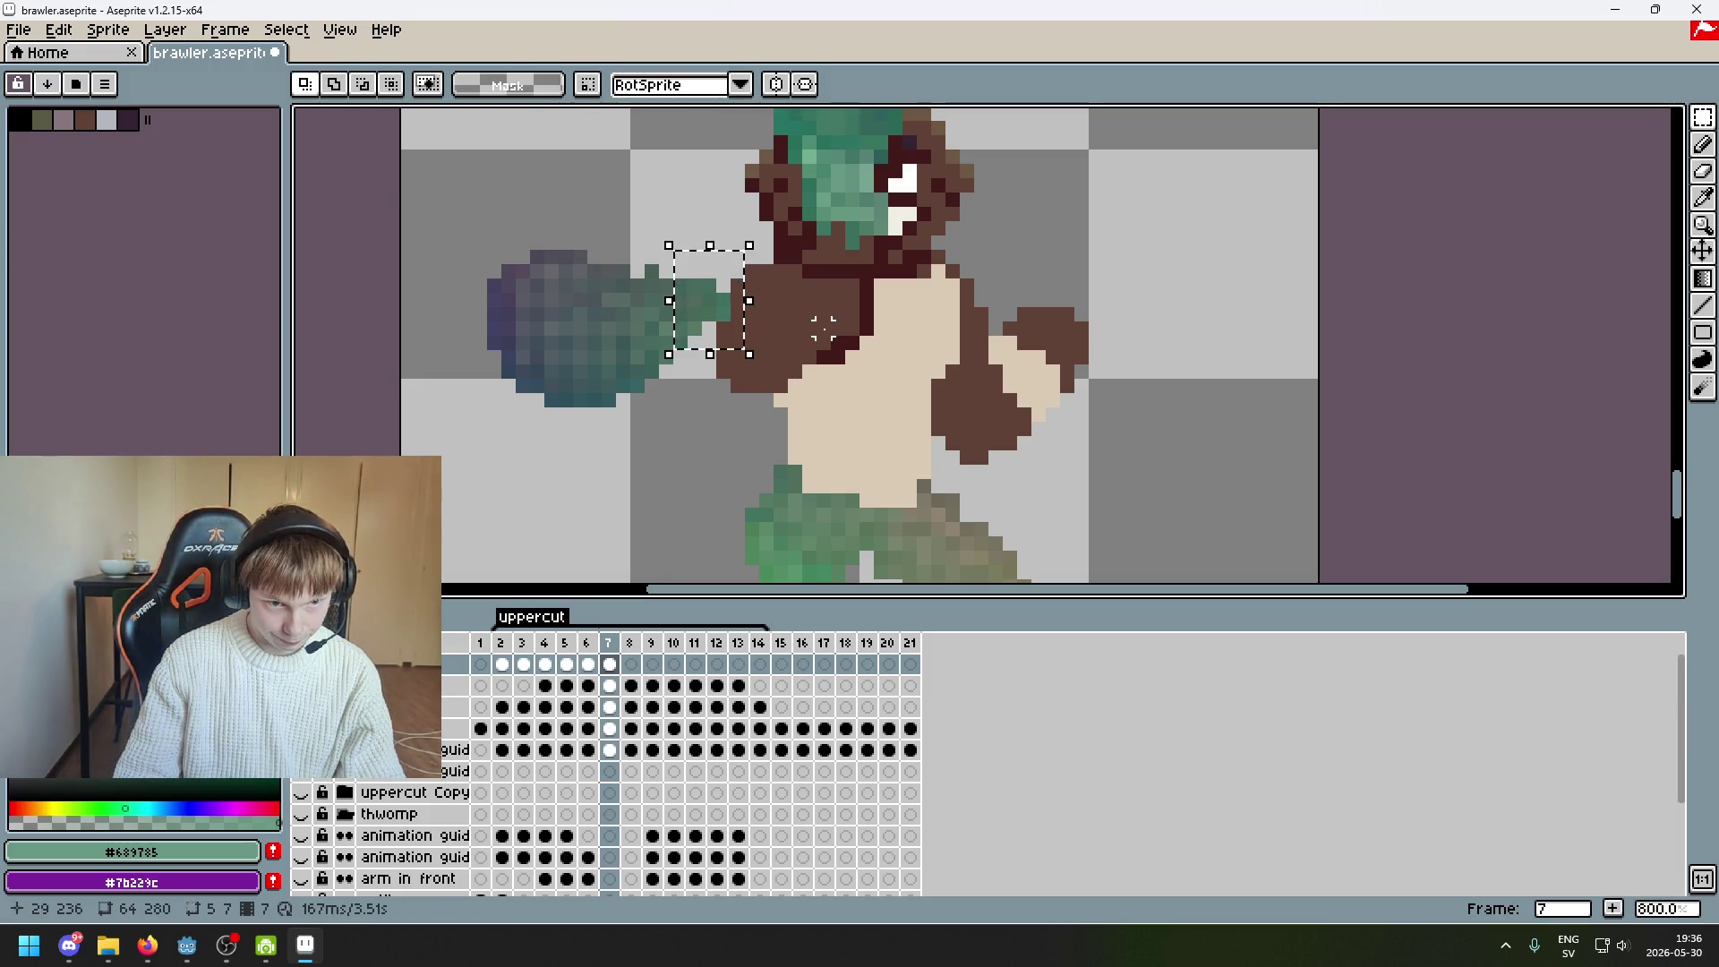
{"action": "mouse_move", "coordinate": [765, 401]}
{"action": "left_mouse_down"}
{"action": "mouse_move", "coordinate": [694, 258]}
{"action": "mouse_move", "coordinate": [668, 245]}
{"action": "left_mouse_up"}
{"action": "key", "text": "Right"}
{"action": "key", "text": "Right"}
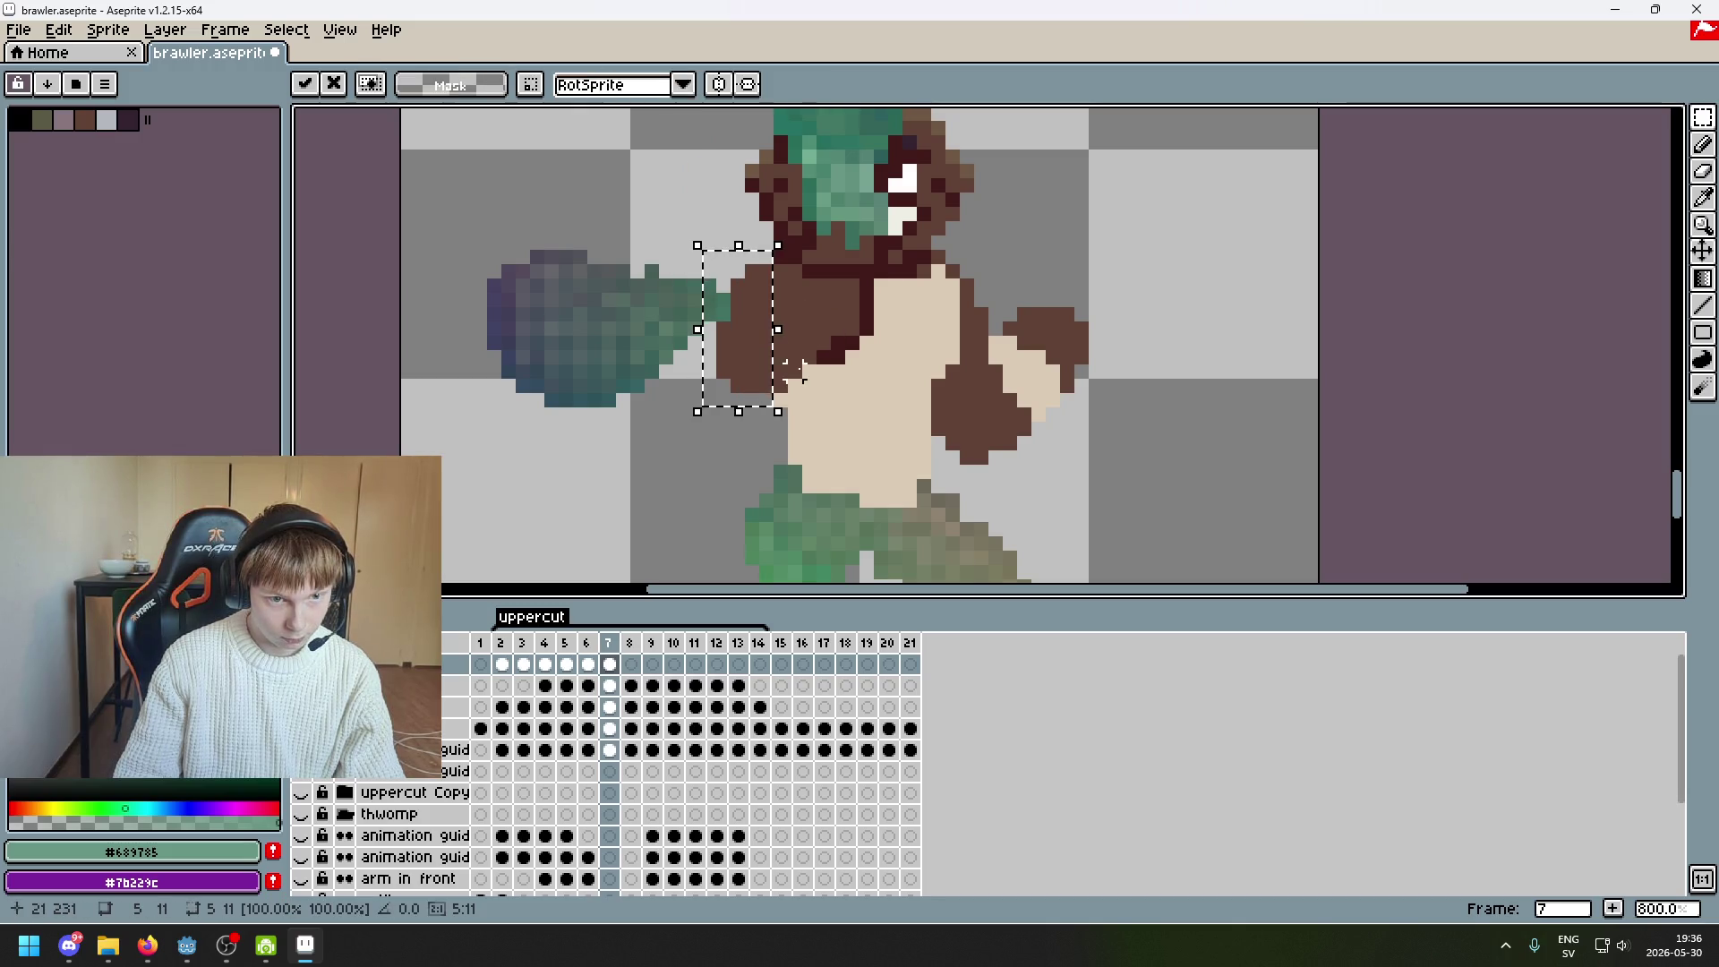
{"action": "left_click_drag", "start_coordinate": [759, 419], "coordinate": [681, 260]}
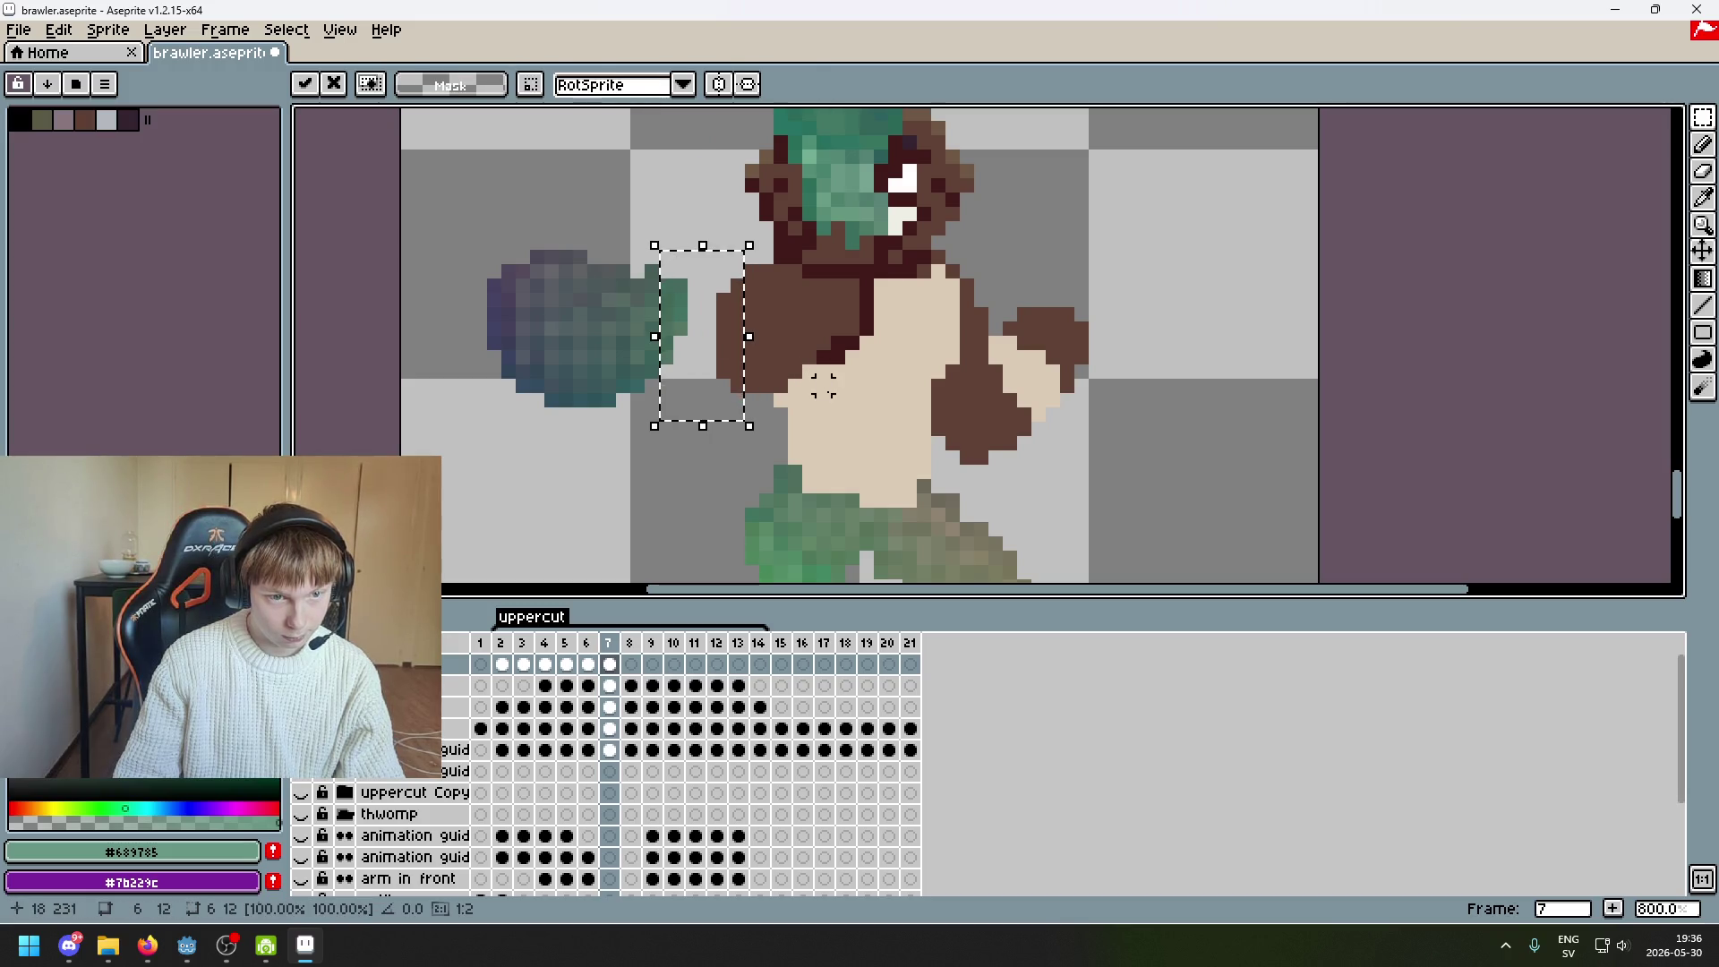
{"action": "mouse_move", "coordinate": [483, 204]}
{"action": "left_mouse_down"}
{"action": "mouse_move", "coordinate": [721, 497]}
{"action": "mouse_move", "coordinate": [756, 460]}
{"action": "mouse_move", "coordinate": [890, 430]}
{"action": "mouse_move", "coordinate": [868, 444]}
{"action": "mouse_move", "coordinate": [880, 428]}
{"action": "mouse_move", "coordinate": [864, 439]}
{"action": "mouse_move", "coordinate": [852, 414]}
{"action": "mouse_move", "coordinate": [851, 433]}
{"action": "left_mouse_up"}
{"action": "left_click", "coordinate": [1066, 427]}
{"action": "scroll", "coordinate": [1066, 427], "scroll_direction": "down", "scroll_amount": 4}
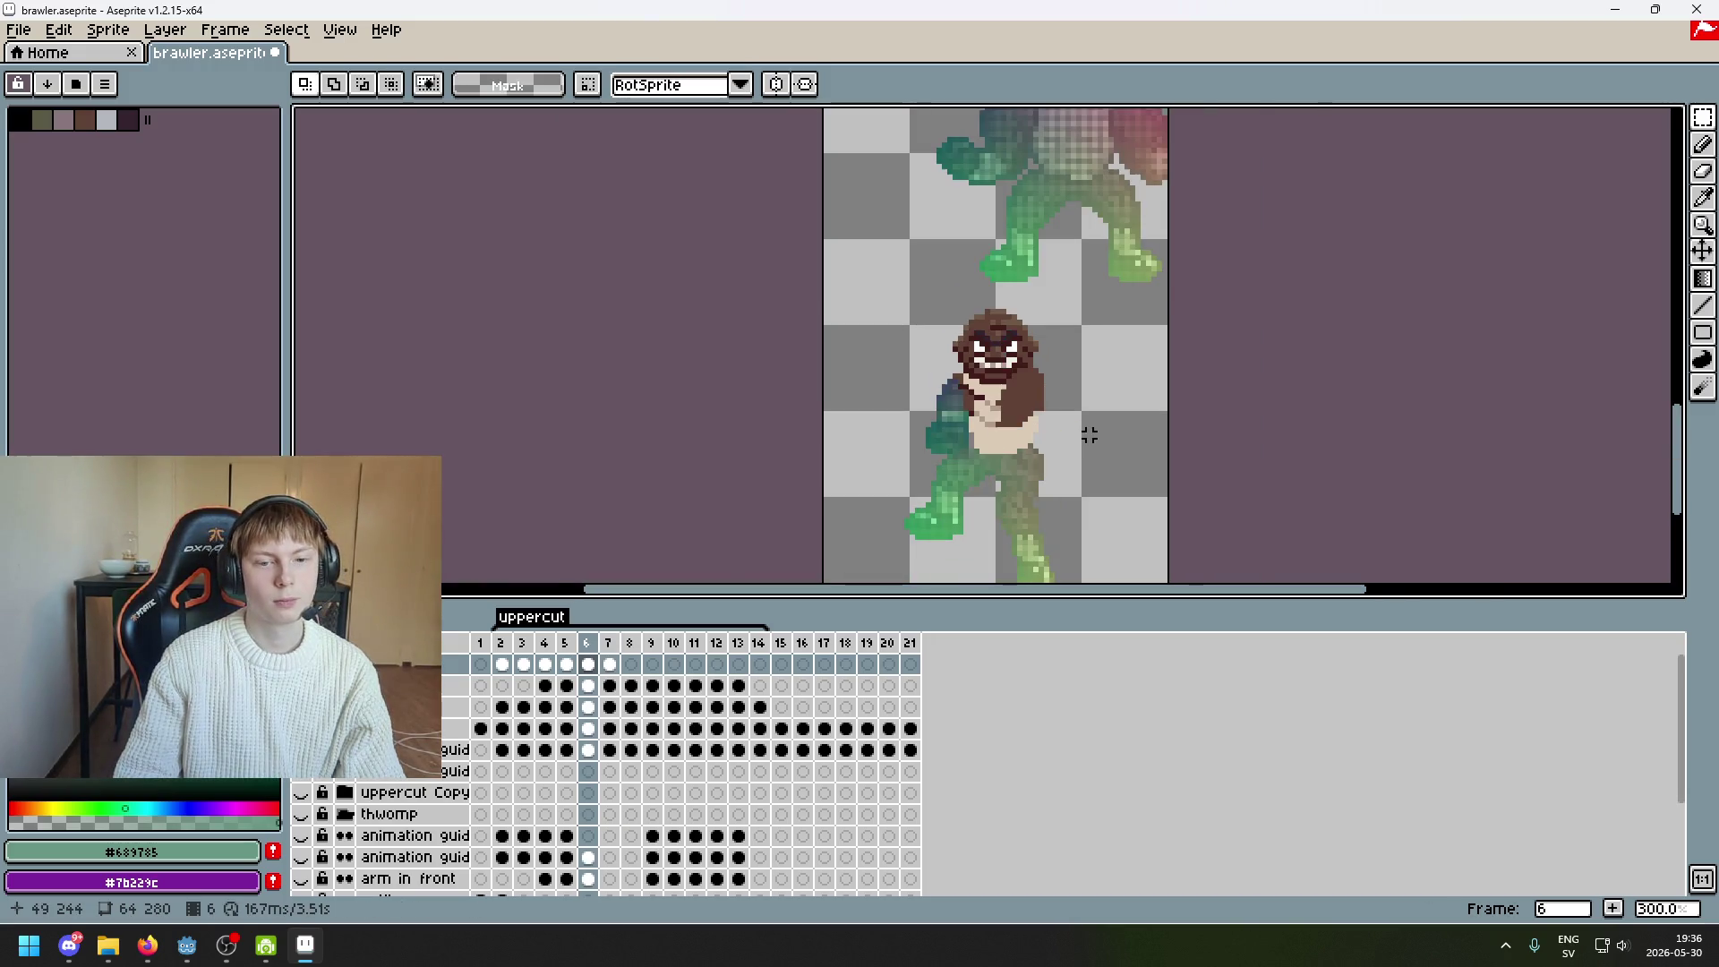
{"action": "key", "text": "Left"}
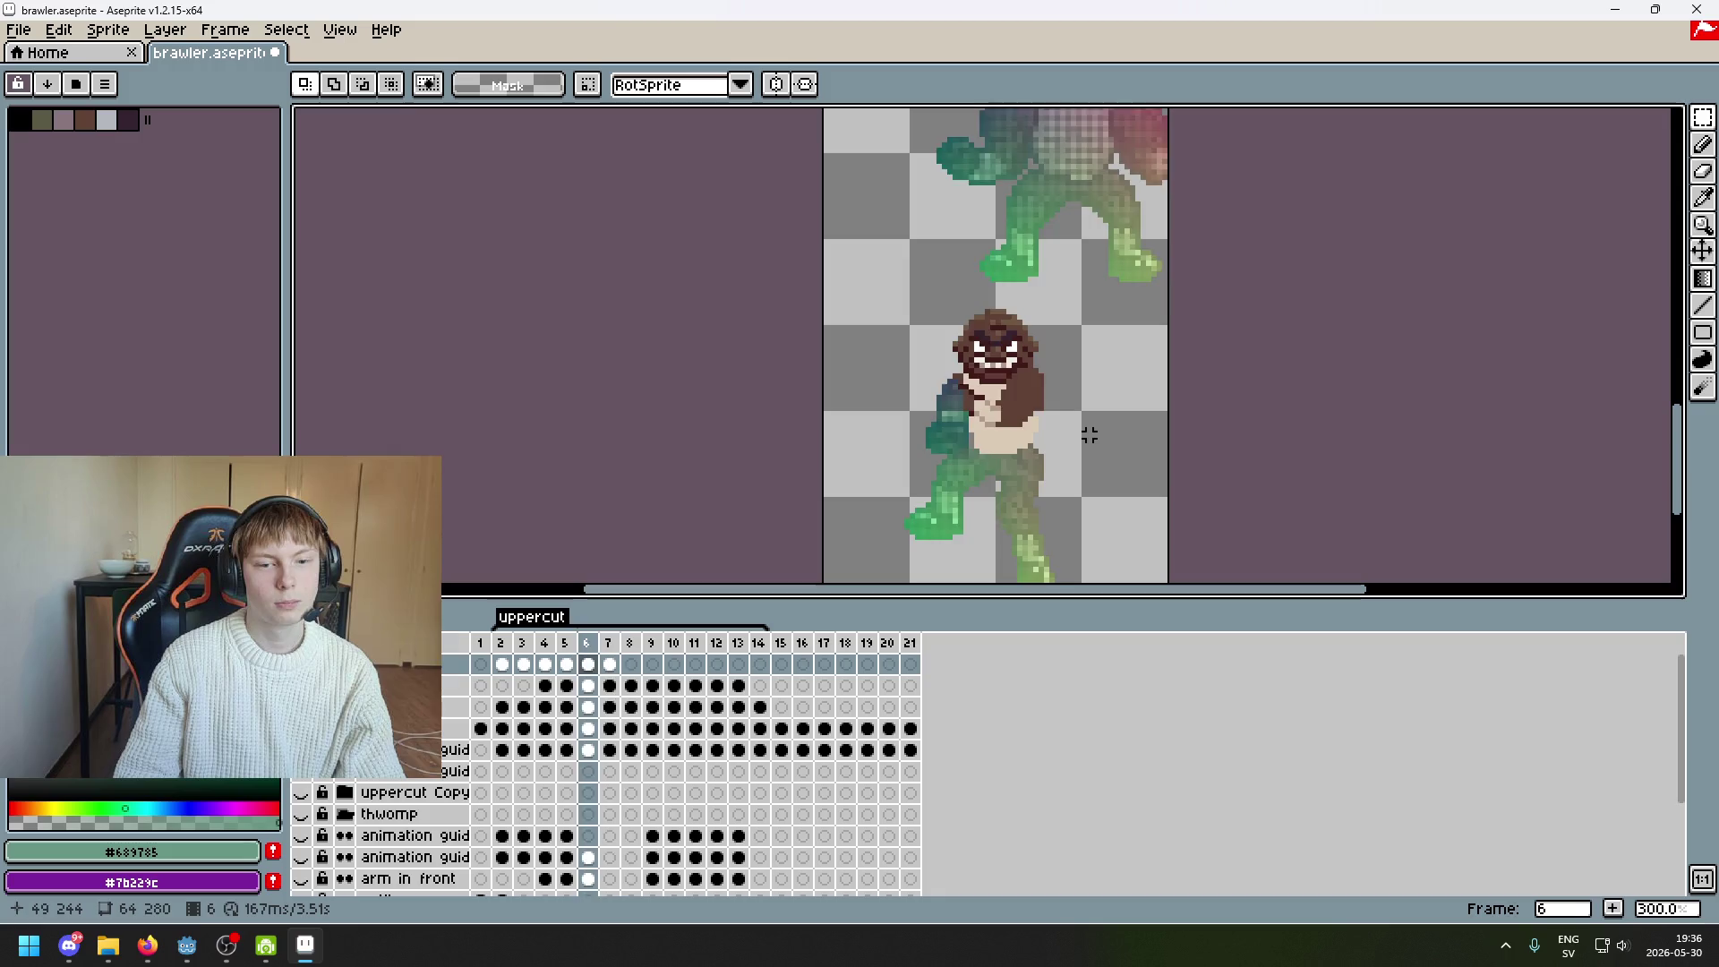
Back on frame 7, eyedrop the arm's greens and repaint pixels at the fist edge and neck
{"action": "key", "text": "Right"}
{"action": "scroll", "coordinate": [1089, 435], "scroll_direction": "up", "scroll_amount": 5}
{"action": "mouse_move", "coordinate": [1094, 416]}
{"action": "left_mouse_down"}
{"action": "mouse_move", "coordinate": [1012, 360]}
{"action": "mouse_move", "coordinate": [1001, 434]}
{"action": "mouse_move", "coordinate": [1001, 389]}
{"action": "left_mouse_up"}
{"action": "key", "text": "i"}
{"action": "left_click", "coordinate": [972, 387]}
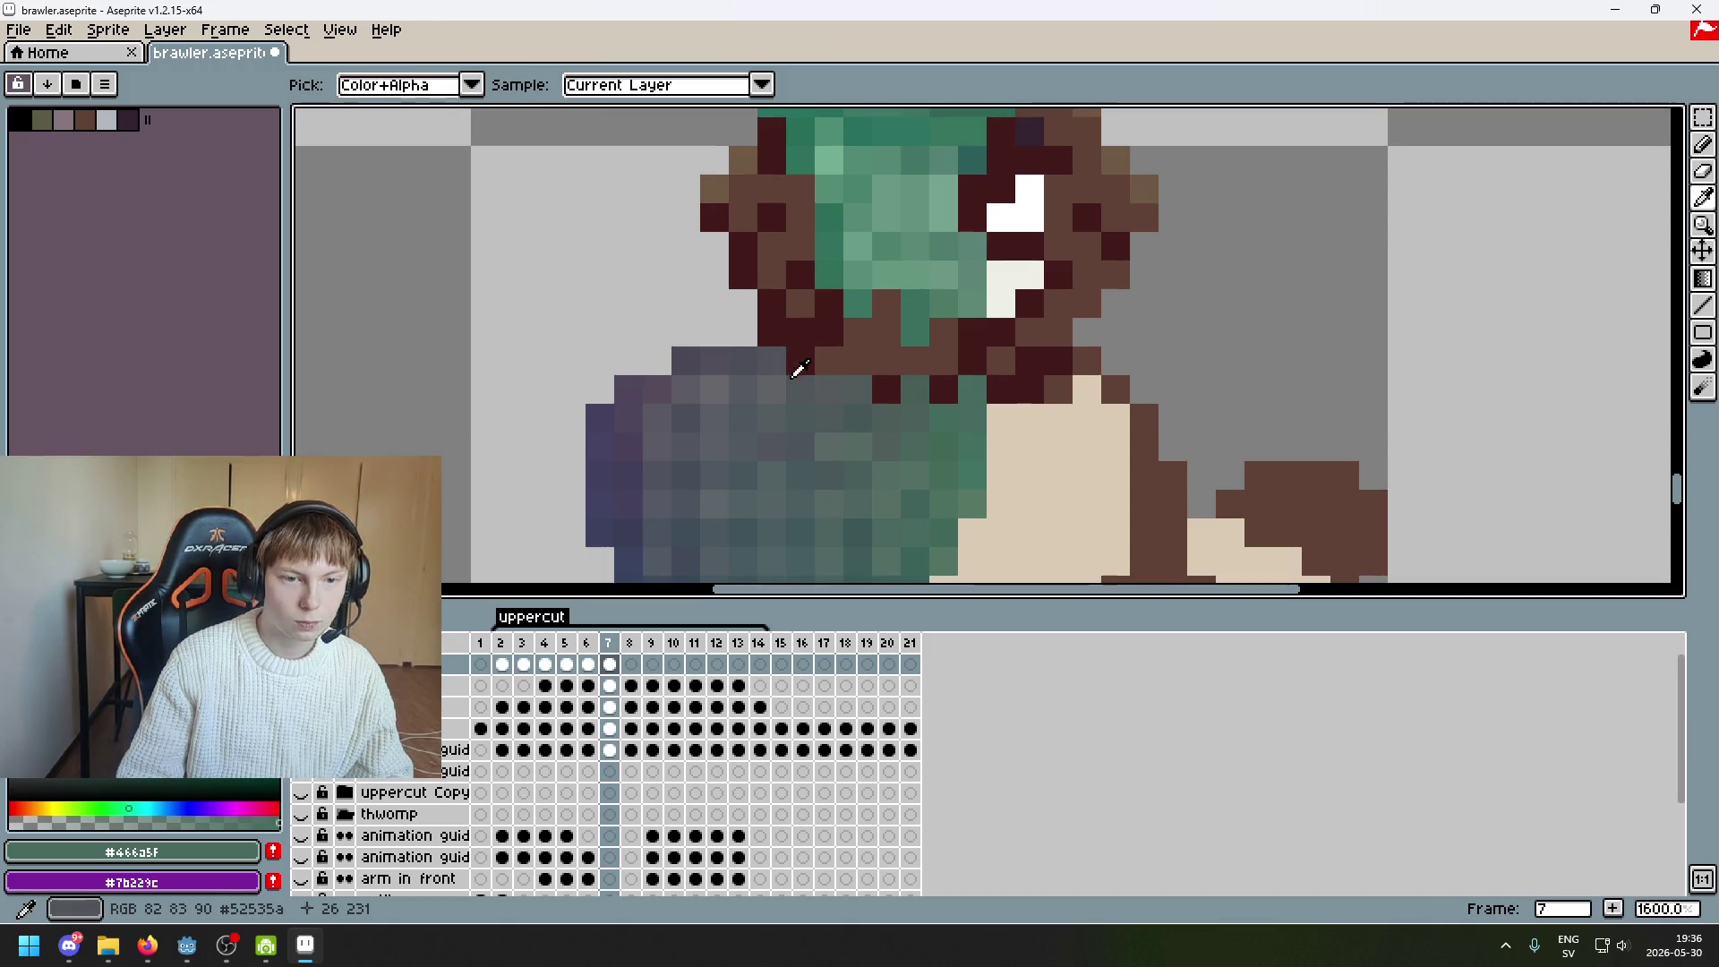
{"action": "left_click", "coordinate": [809, 380]}
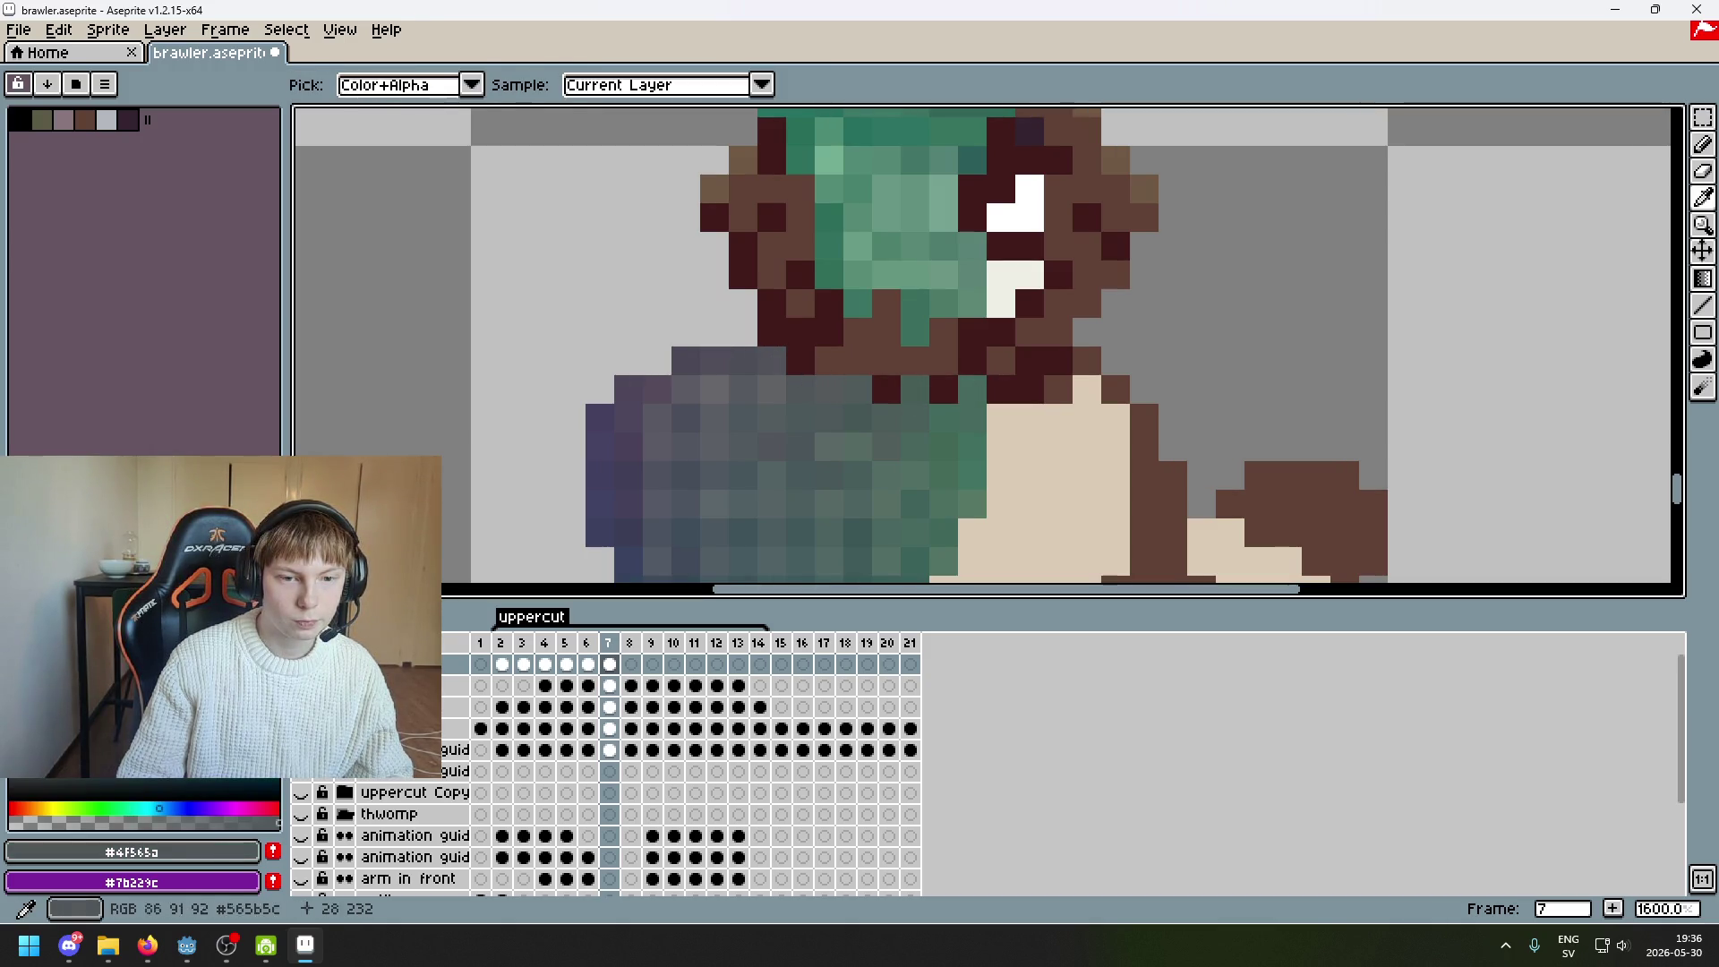
{"action": "key", "text": "b"}
{"action": "left_click", "coordinate": [825, 361]}
{"action": "left_click", "coordinate": [828, 273], "text": "alt"}
{"action": "left_click", "coordinate": [833, 308]}
Repaint the brown and dark red pixels beside the face with the fist's grey and the arm's green
{"action": "left_click", "coordinate": [828, 361], "text": "alt"}
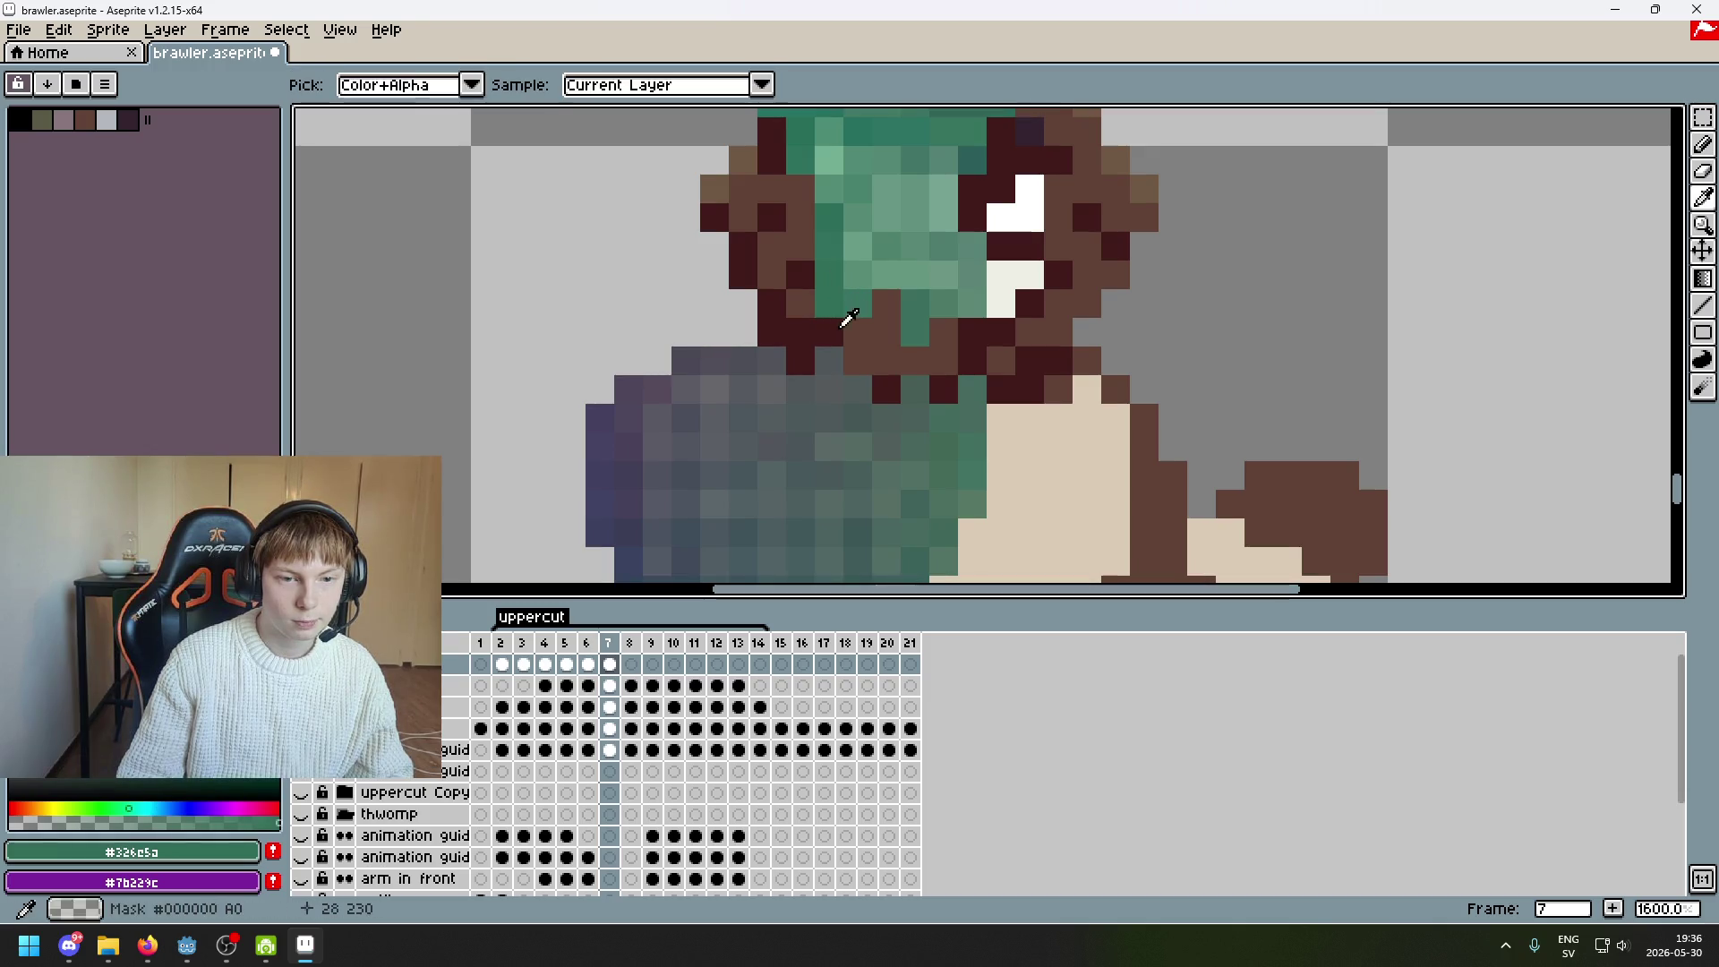
{"action": "left_click", "coordinate": [828, 333]}
{"action": "left_click", "coordinate": [972, 389], "text": "alt"}
{"action": "left_click", "coordinate": [972, 363]}
{"action": "left_click", "coordinate": [972, 305], "text": "alt"}
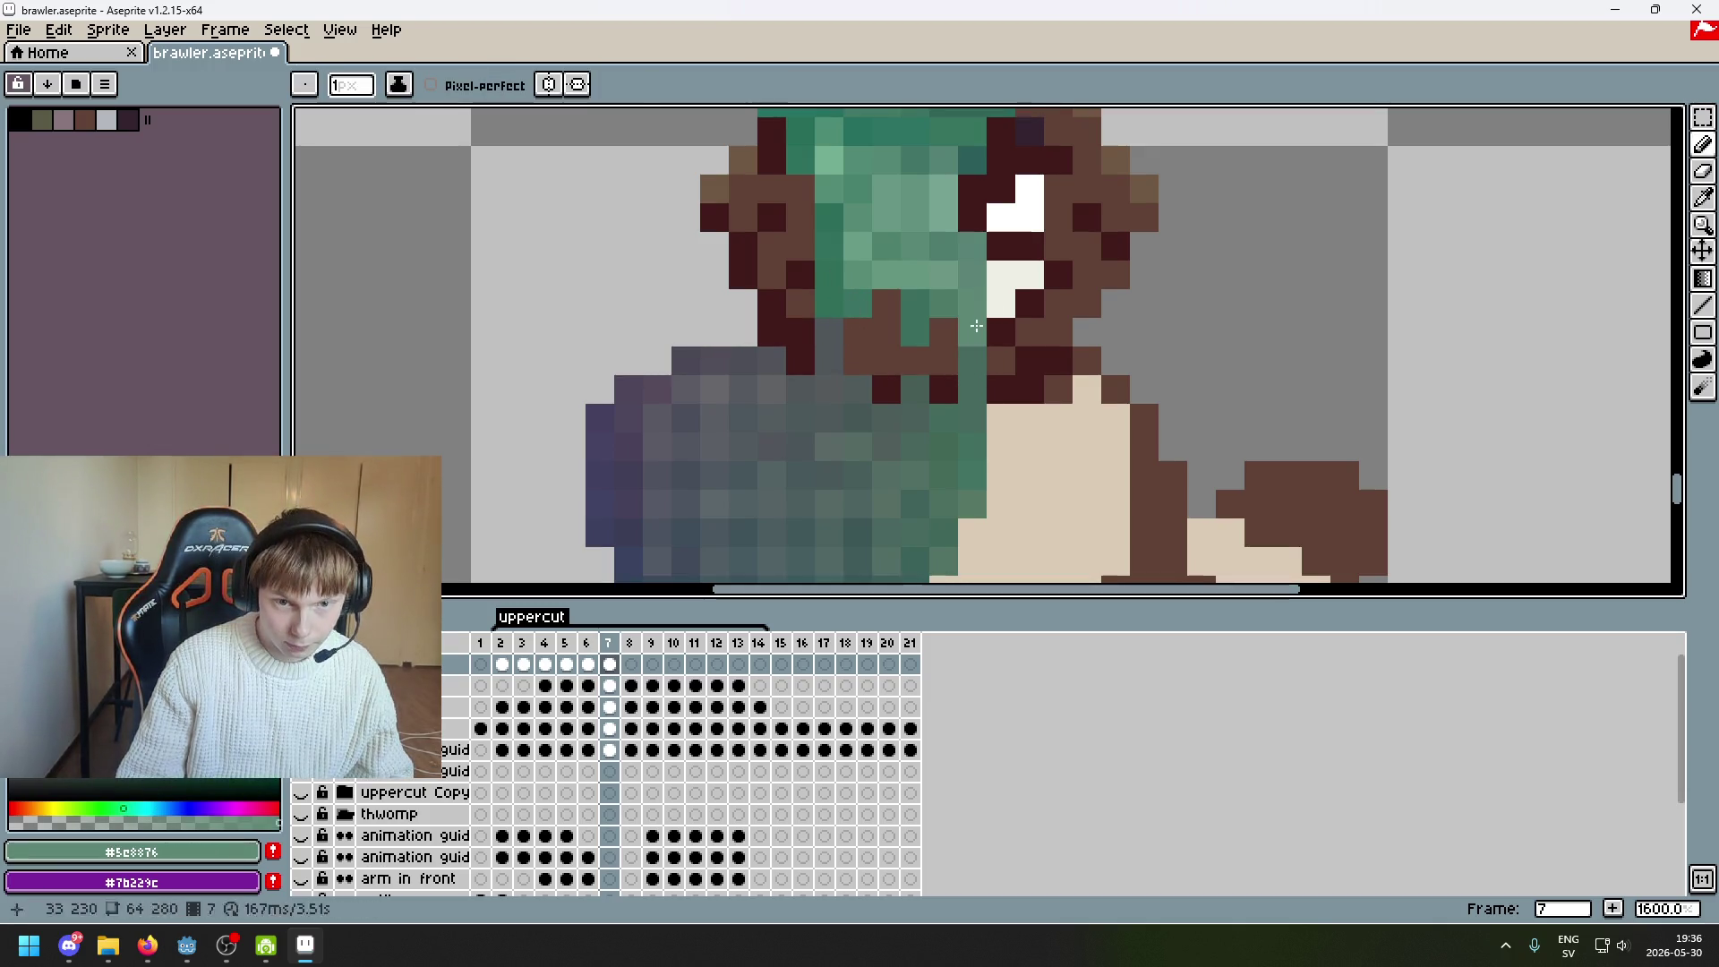
{"action": "left_click", "coordinate": [973, 333]}
{"action": "left_click", "coordinate": [857, 387], "text": "alt"}
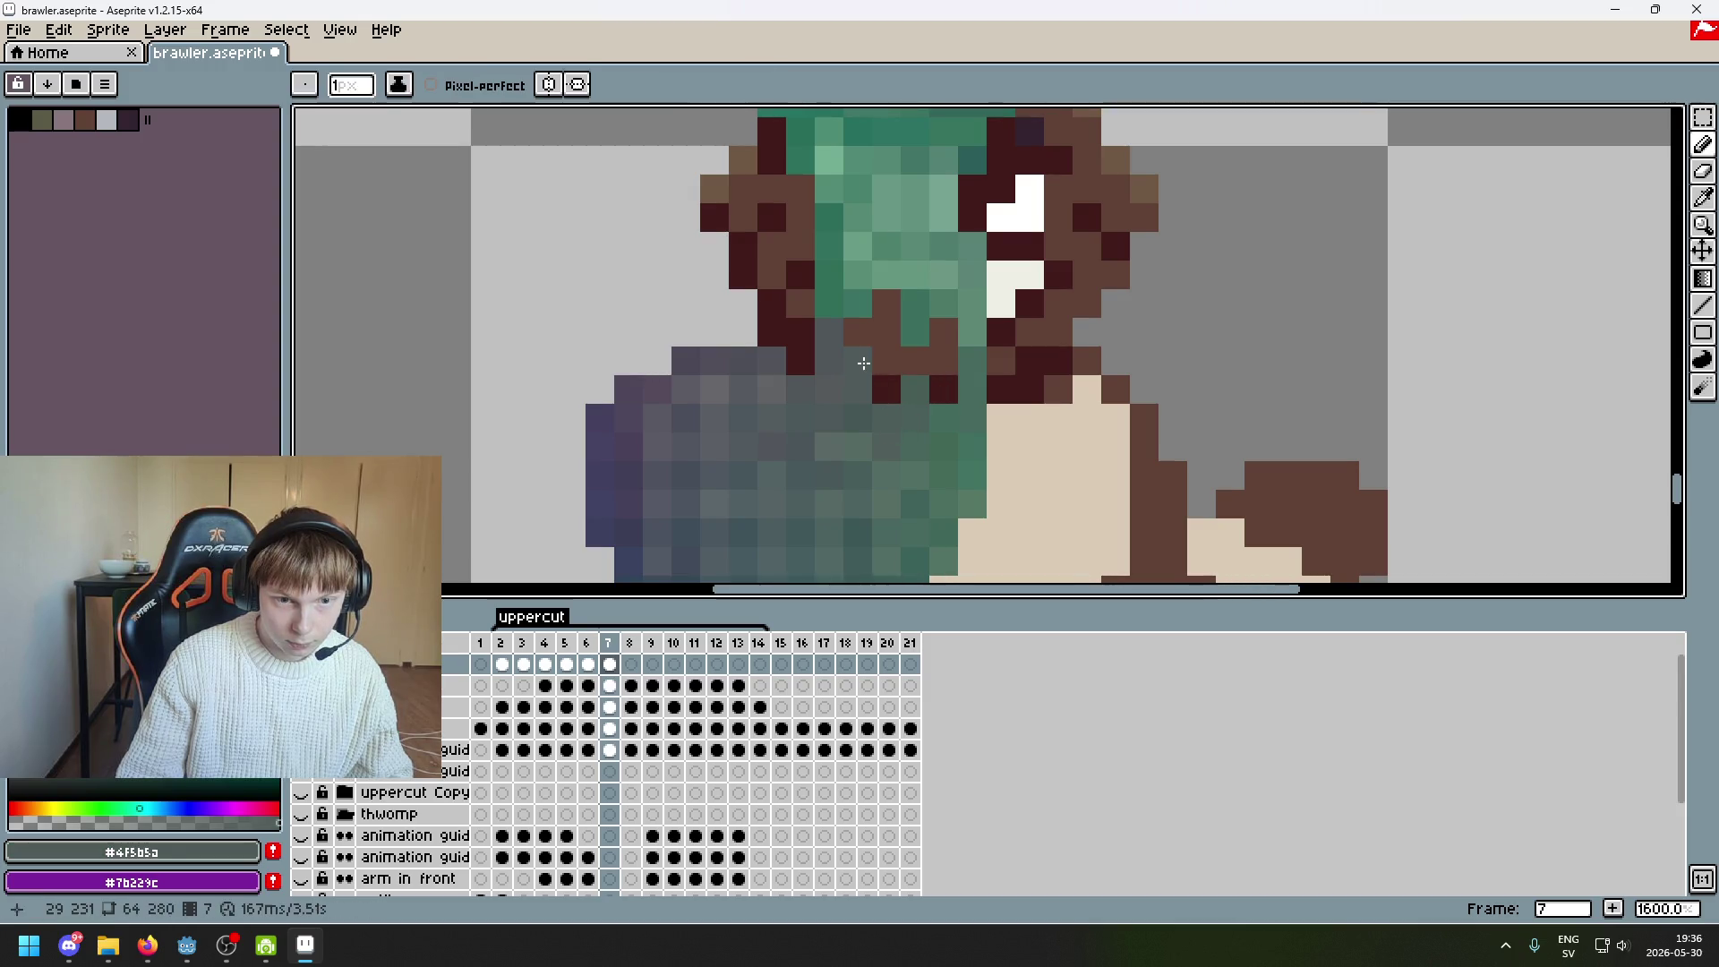
{"action": "left_click", "coordinate": [859, 333]}
Sample several green shades from the smear and undo a bad pixel stroke
{"action": "left_click", "coordinate": [885, 304], "text": "alt"}
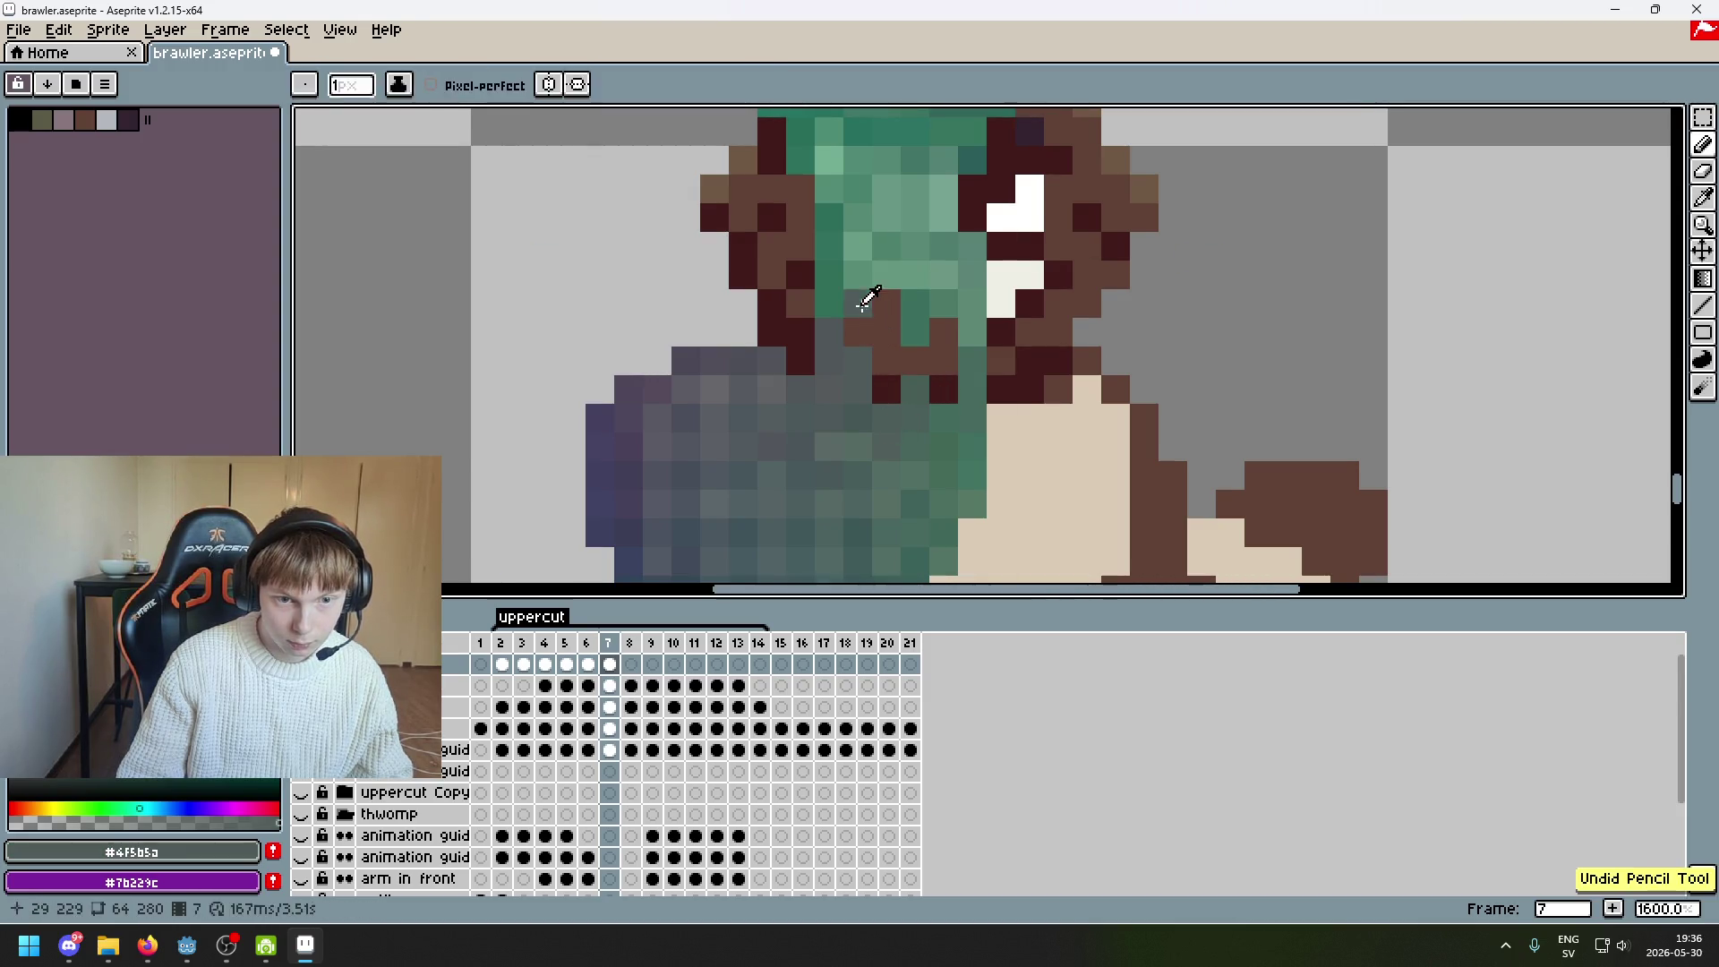
{"action": "left_click", "coordinate": [857, 333]}
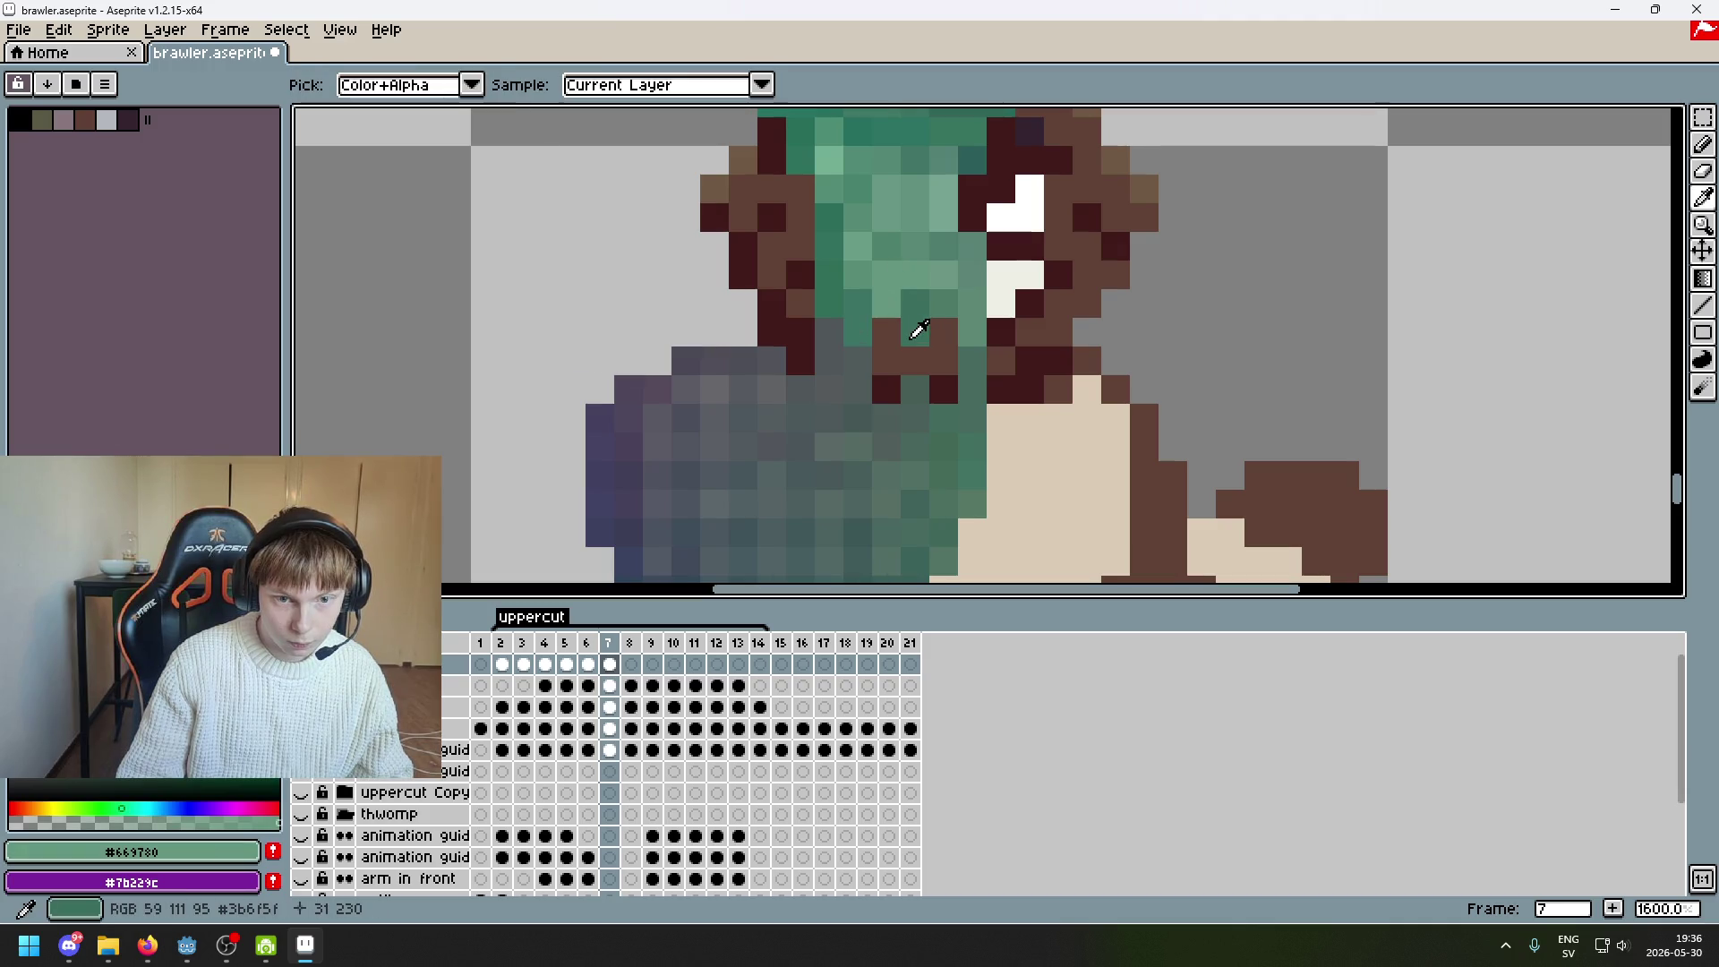
{"action": "left_click", "coordinate": [910, 339], "text": "alt"}
{"action": "left_click", "coordinate": [905, 292], "text": "alt"}
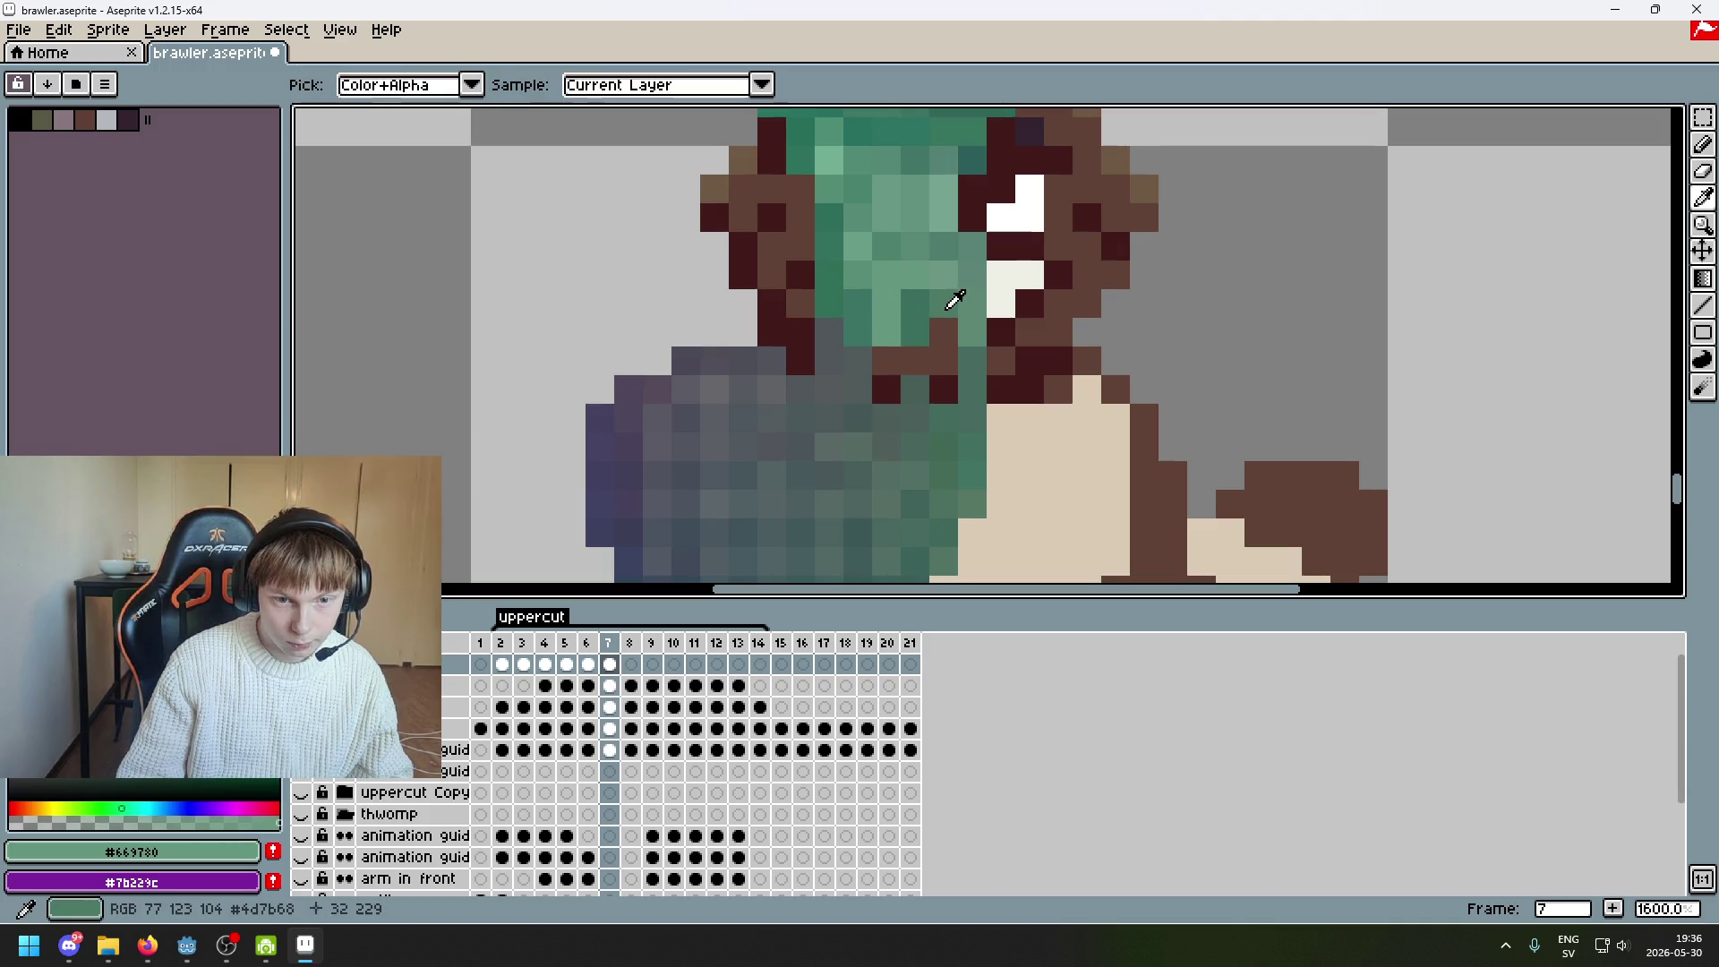
{"action": "left_click", "coordinate": [951, 299], "text": "alt"}
{"action": "key", "text": "ctrl+z"}
Repaint the remaining brown pixels below the face in the smear's grey-green
{"action": "left_click", "coordinate": [887, 333]}
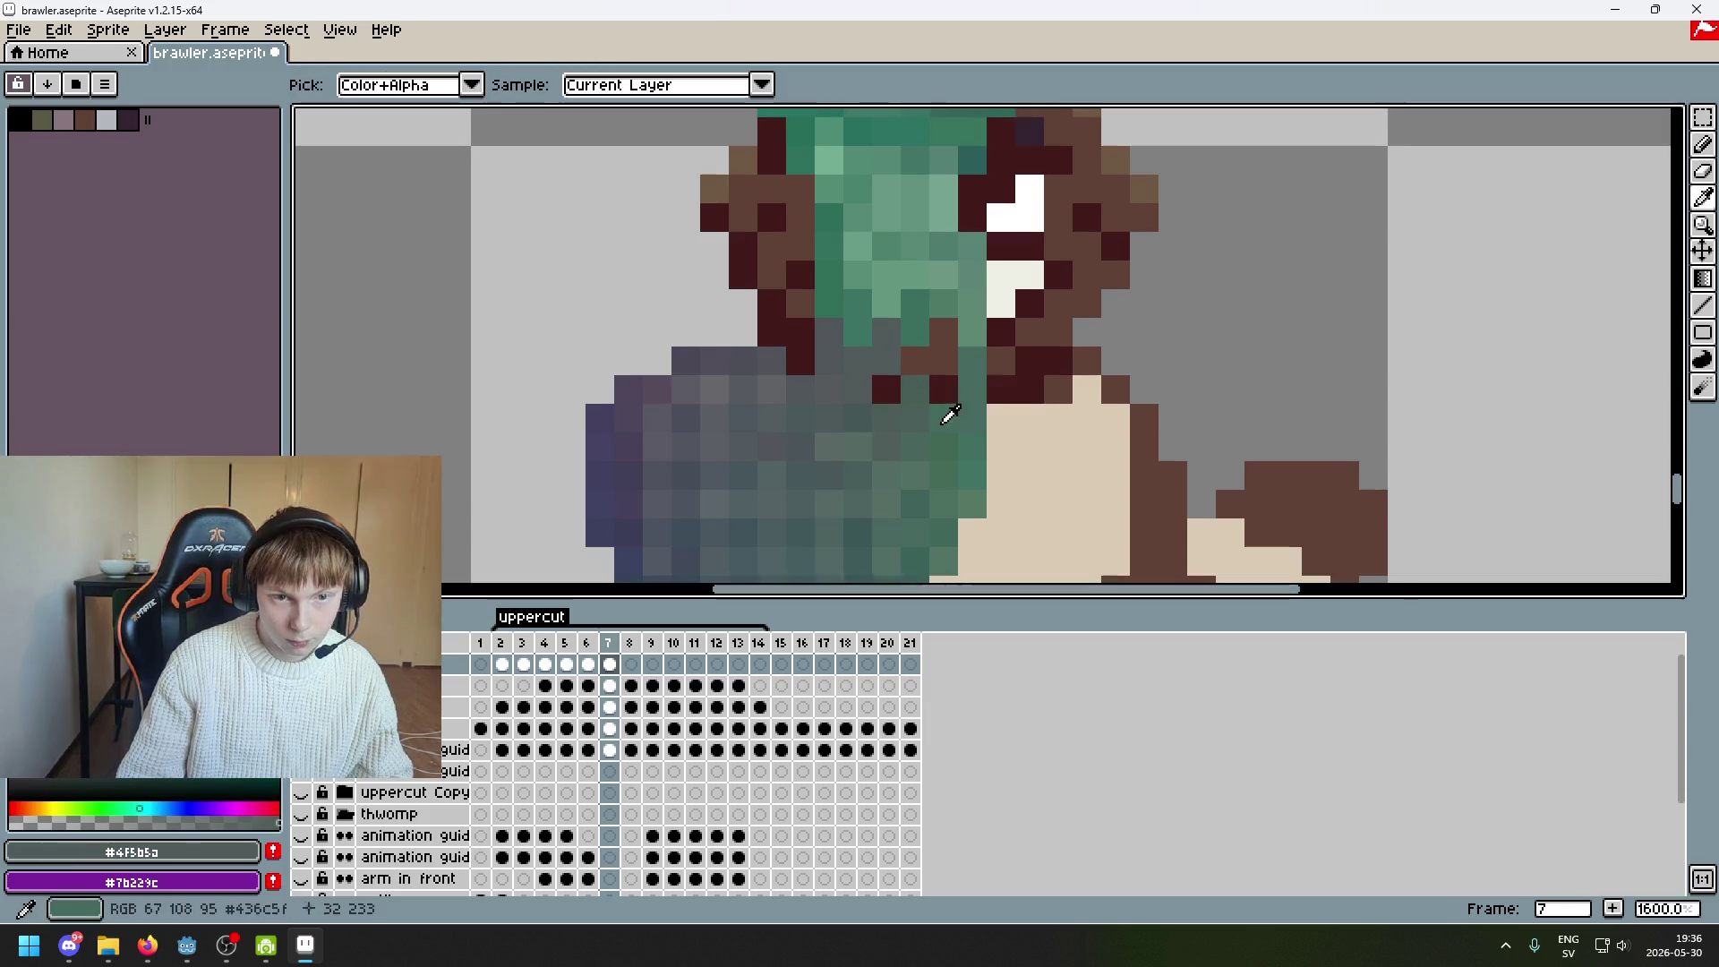
{"action": "left_click", "coordinate": [944, 391]}
{"action": "left_click", "coordinate": [933, 374], "text": "alt"}
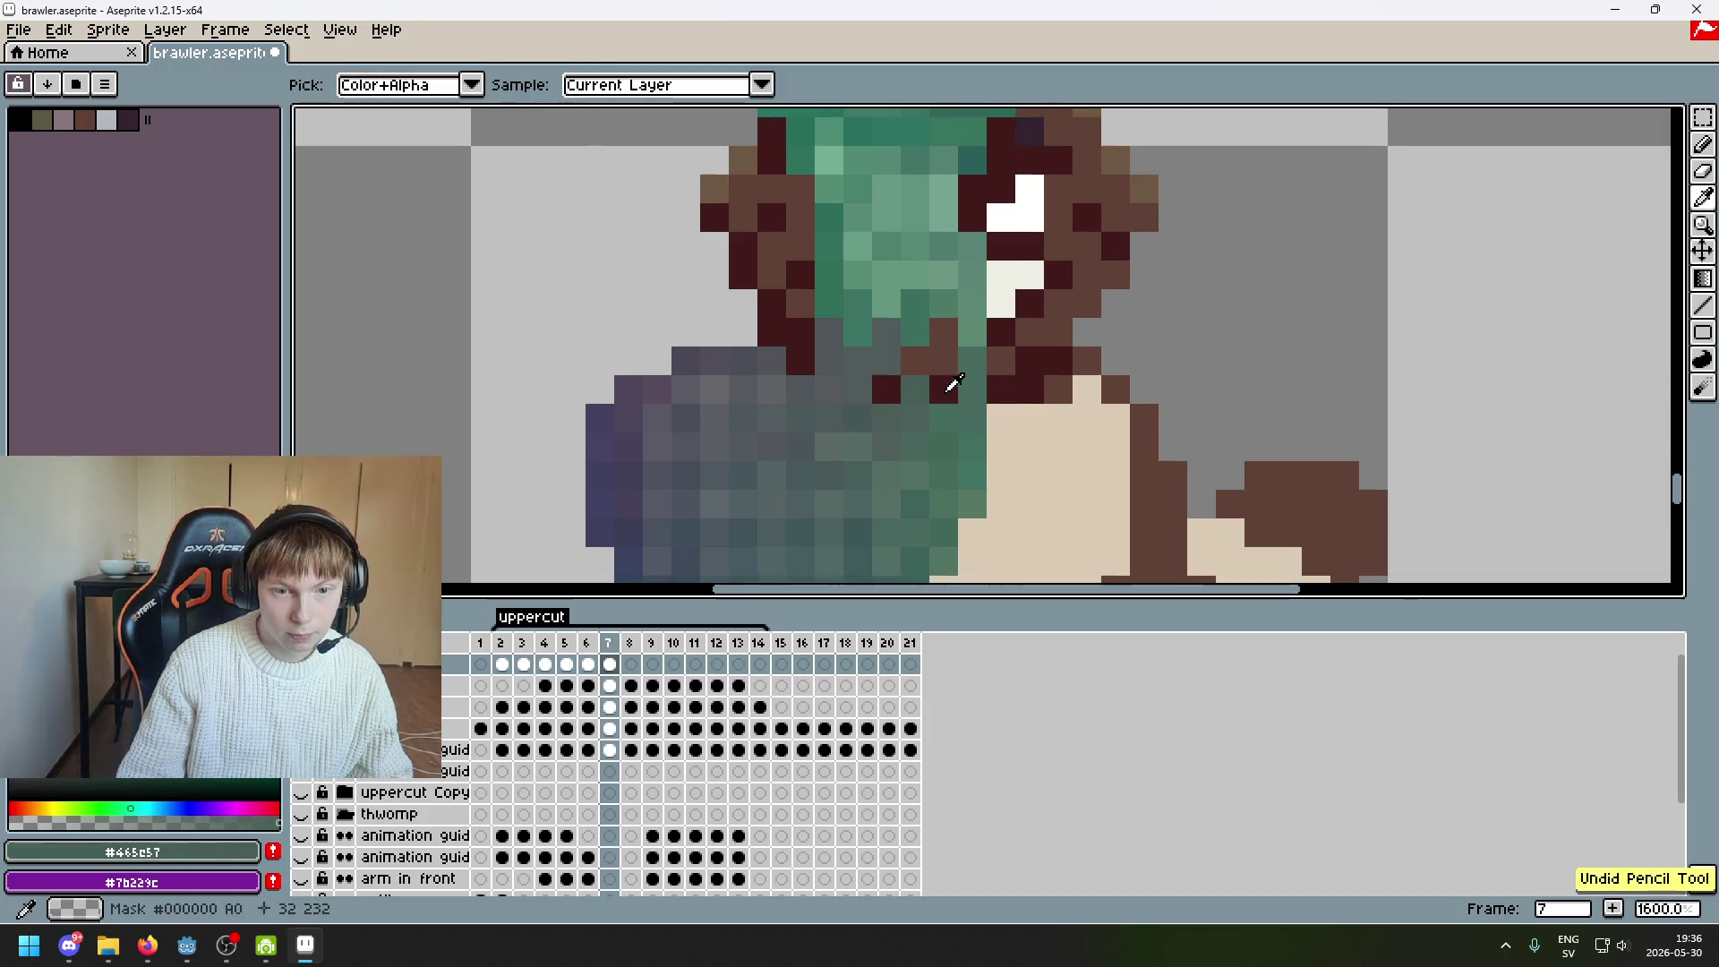
{"action": "left_click", "coordinate": [949, 394], "text": "alt"}
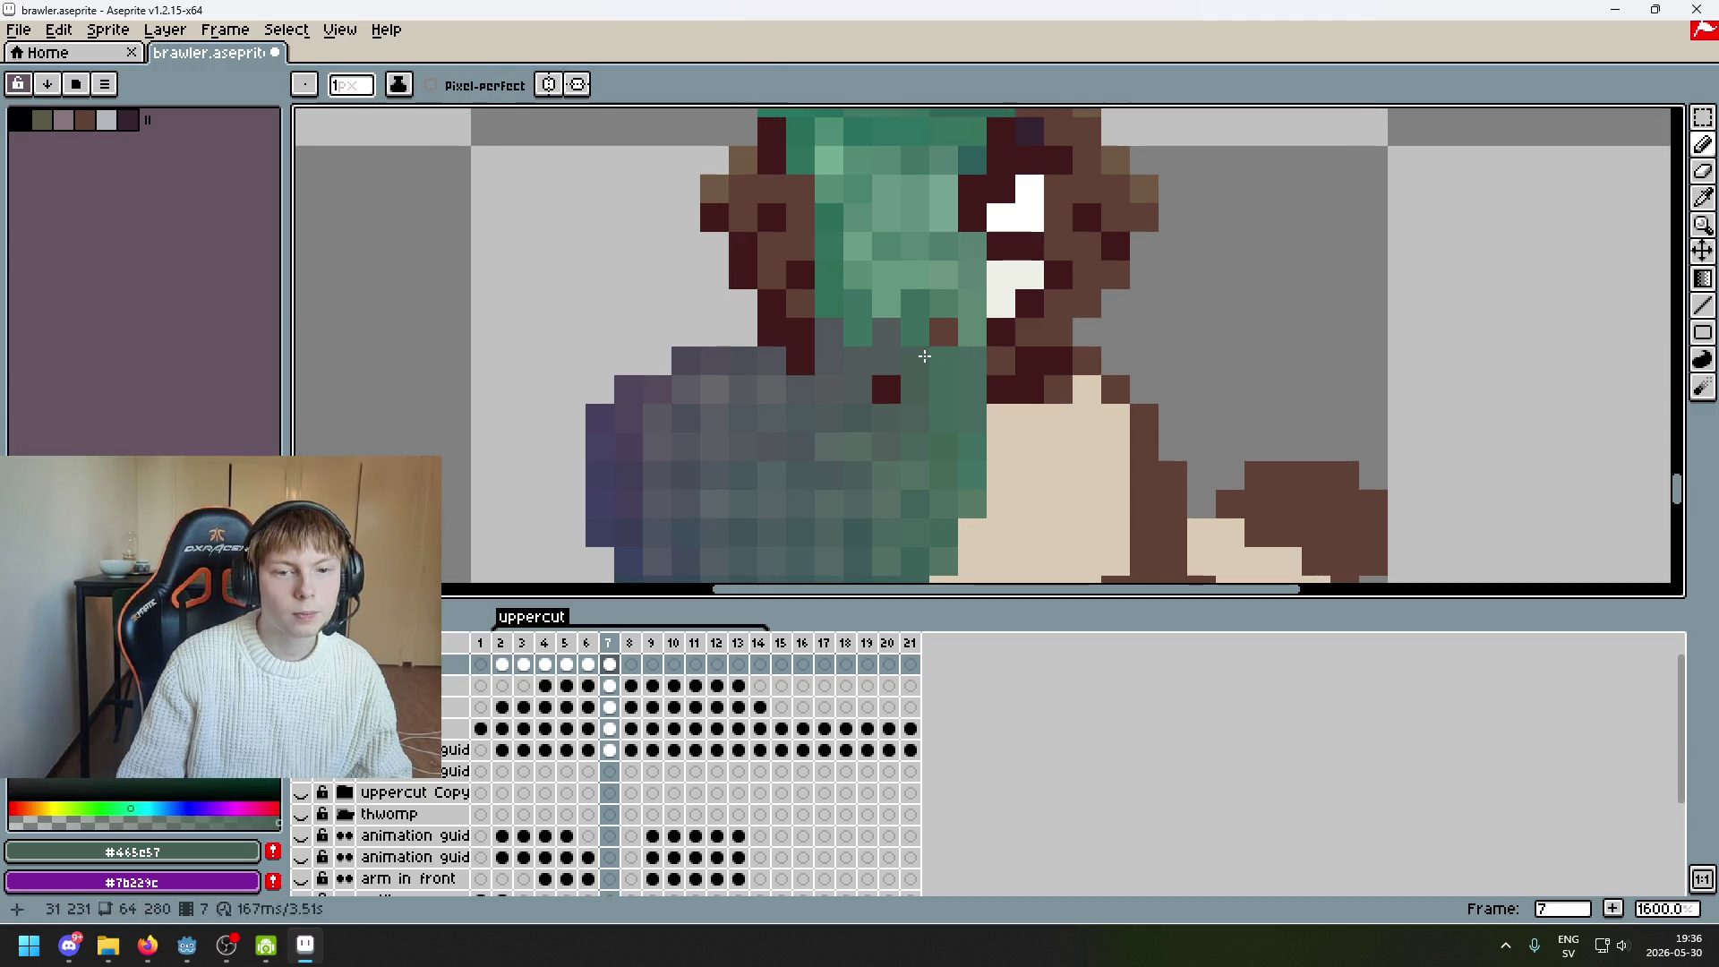
{"action": "left_click", "coordinate": [955, 336]}
{"action": "left_click", "coordinate": [886, 390], "text": "alt"}
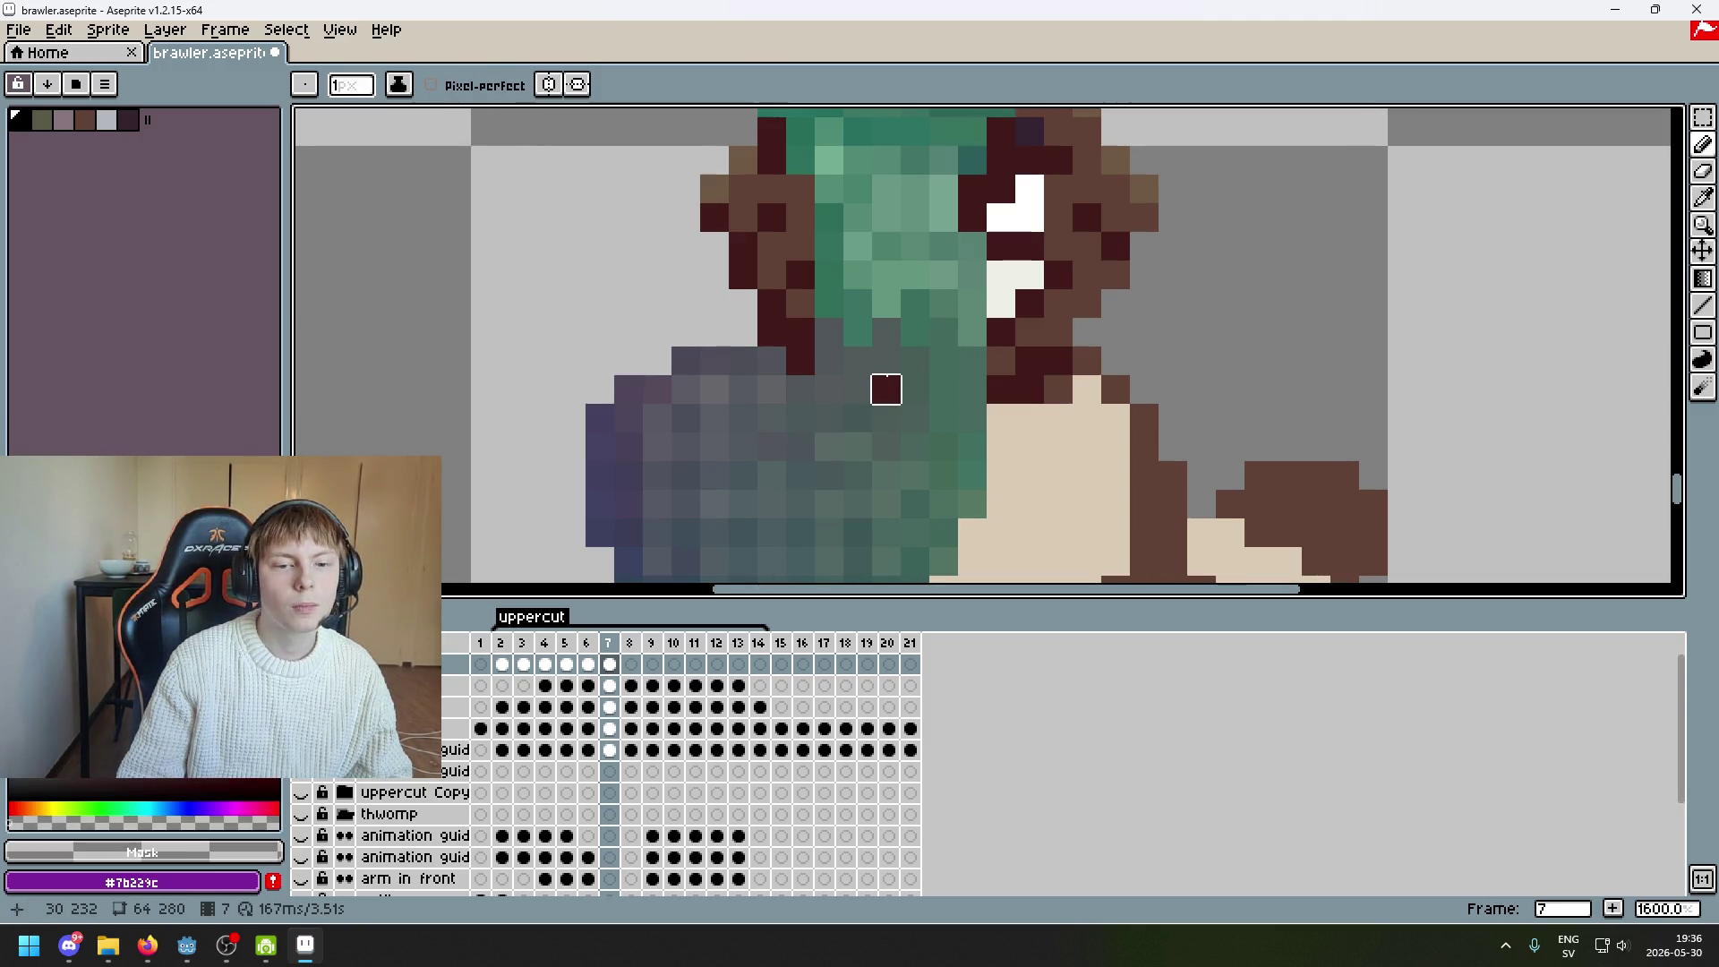
{"action": "left_click", "coordinate": [886, 389], "text": "alt"}
{"action": "scroll", "coordinate": [892, 388], "scroll_direction": "down", "scroll_amount": 5}
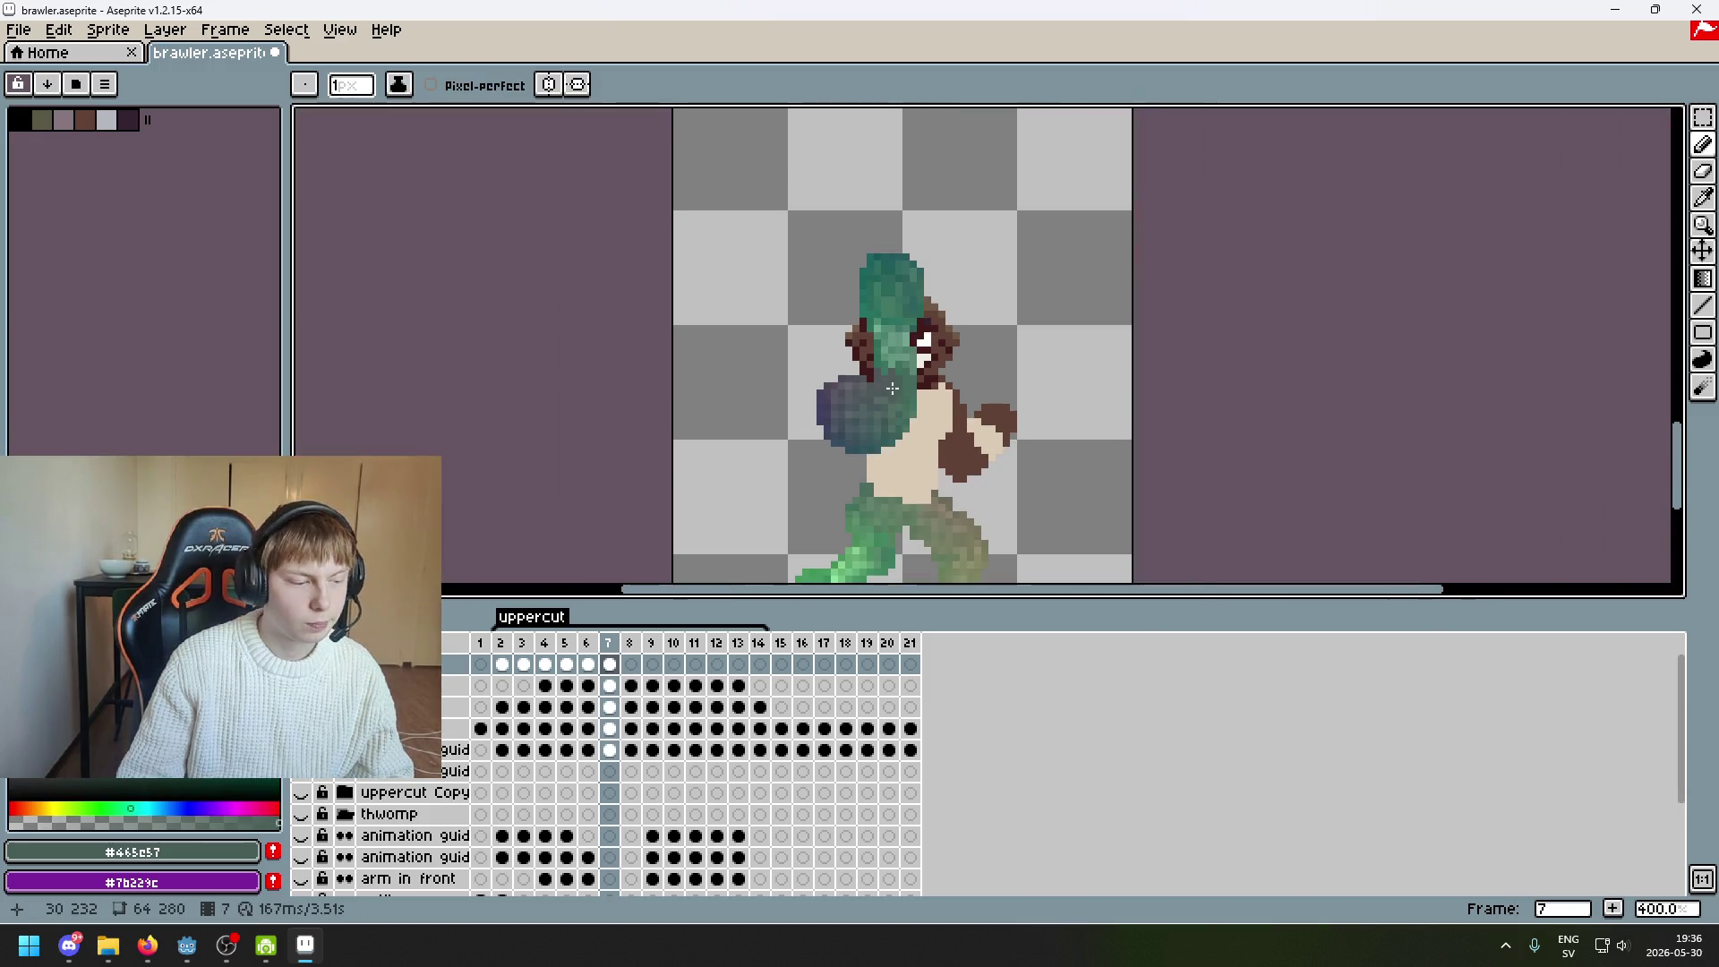
{"action": "scroll", "coordinate": [909, 405], "scroll_direction": "down", "scroll_amount": 2}
{"action": "scroll", "coordinate": [984, 405], "scroll_direction": "up", "scroll_amount": 1}
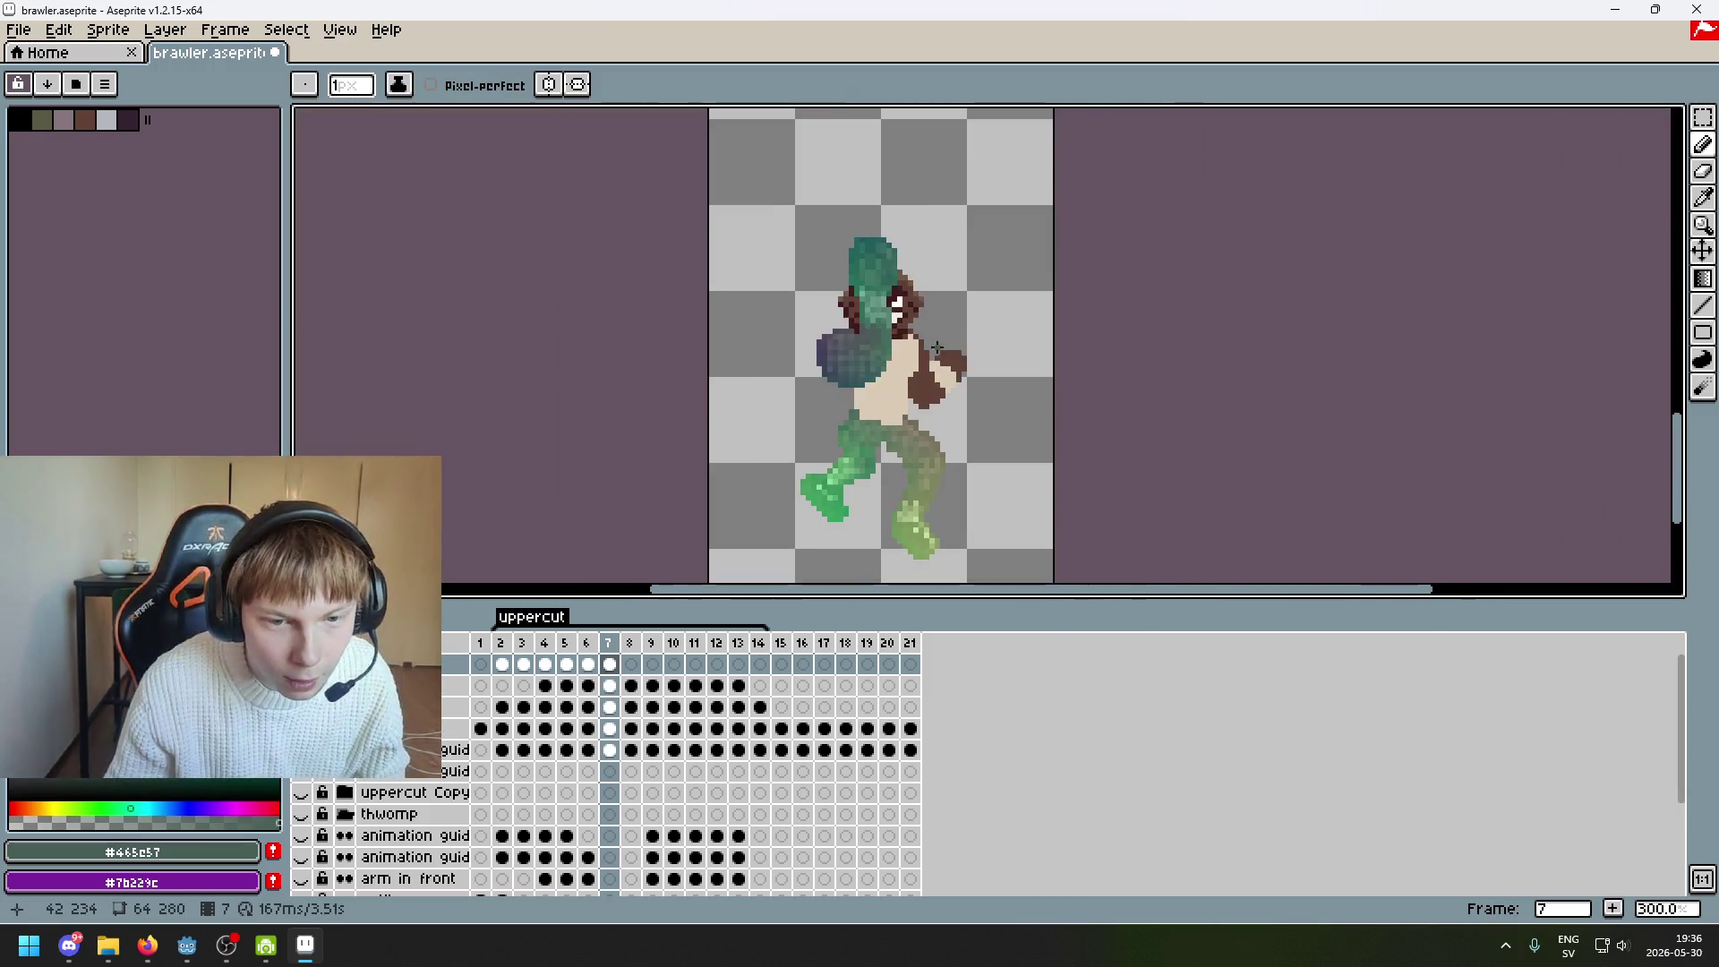
{"action": "key", "text": "Left"}
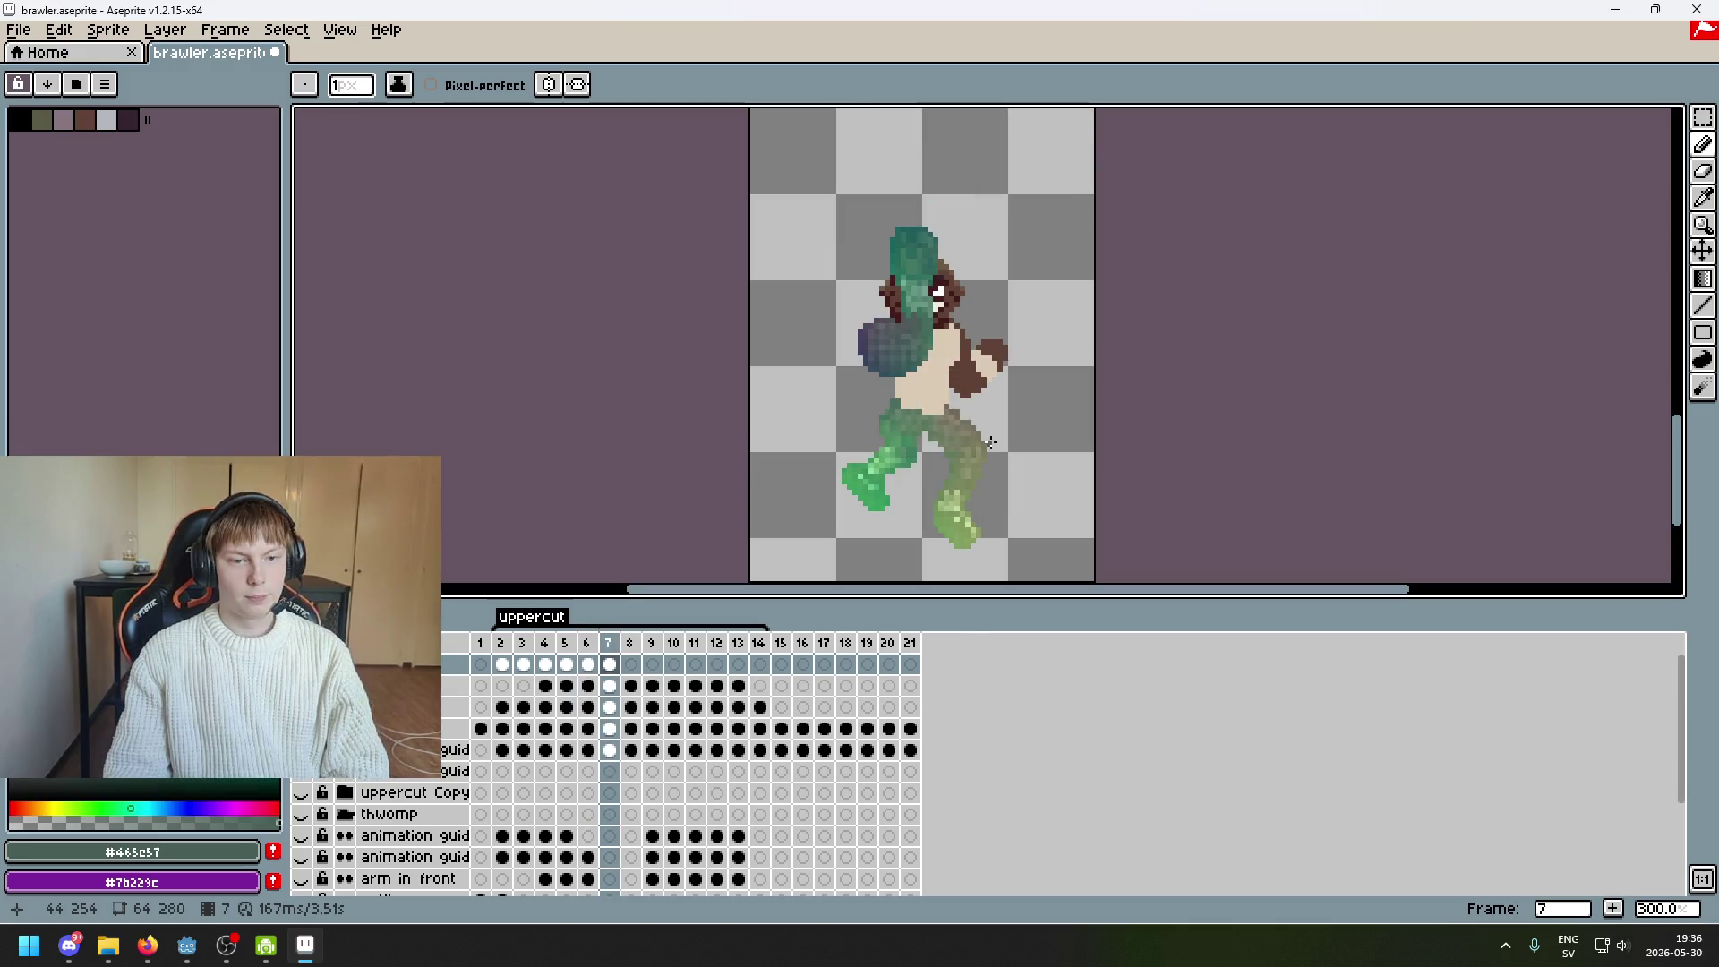
{"action": "scroll", "coordinate": [985, 488], "scroll_direction": "up", "scroll_amount": 1}
{"action": "key", "text": "Right"}
{"action": "key", "text": "Right"}
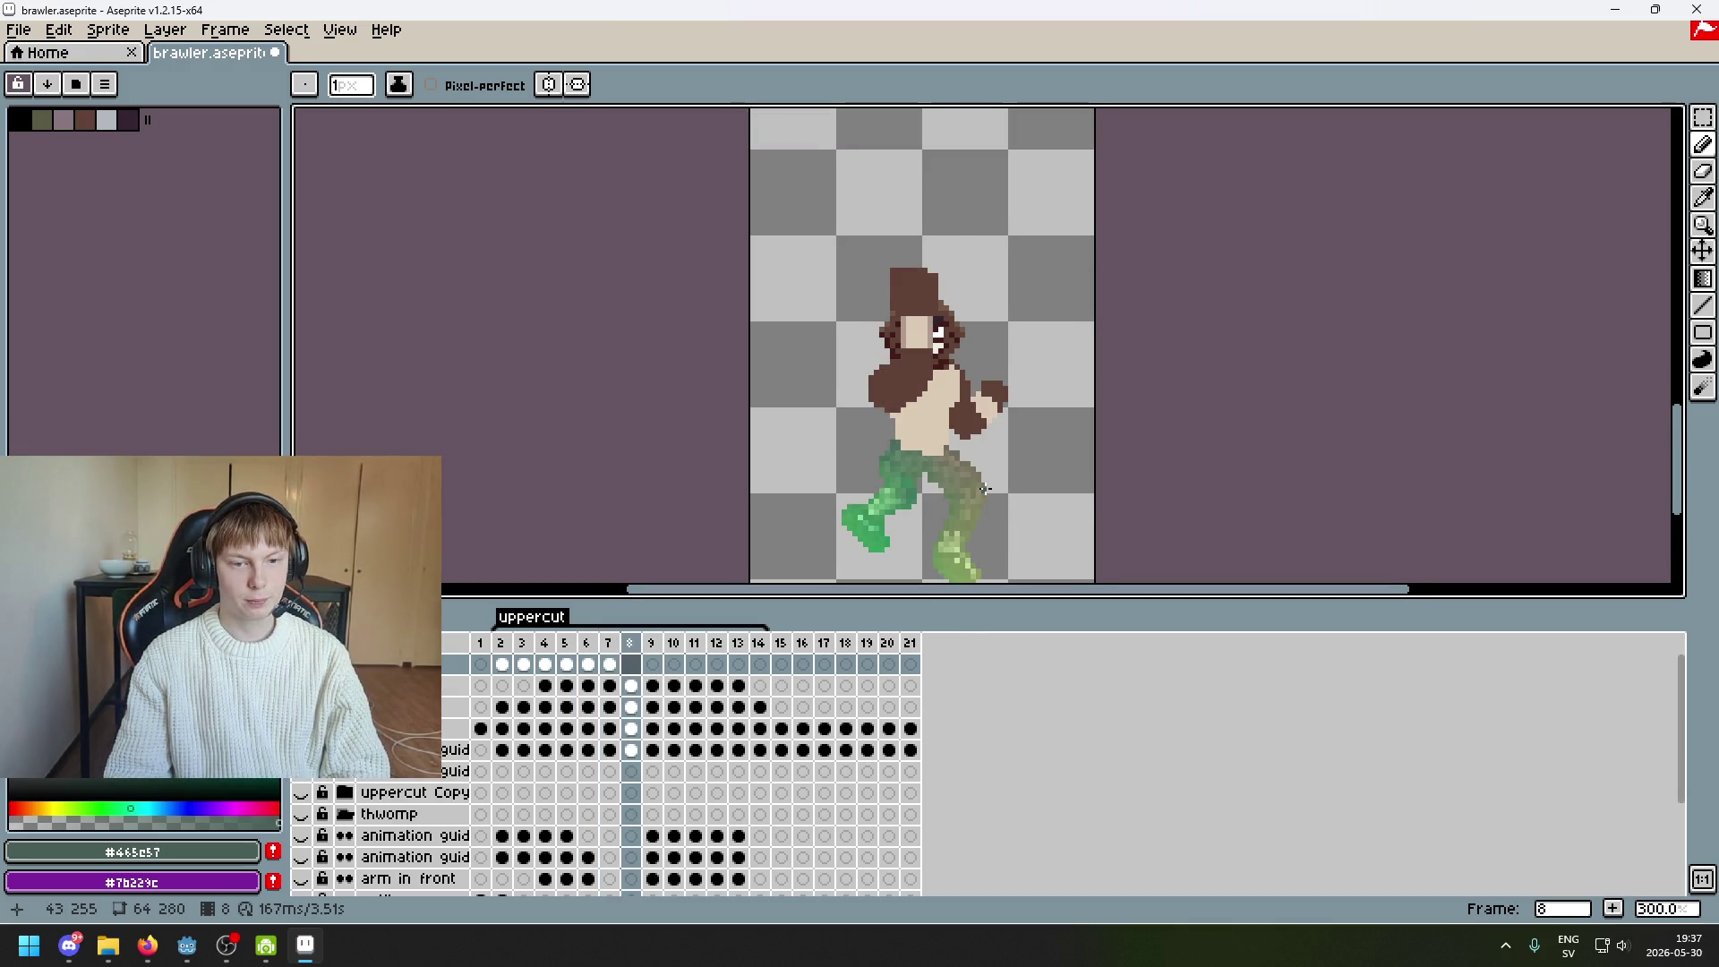
{"action": "key", "text": "Left"}
{"action": "key", "text": "Right"}
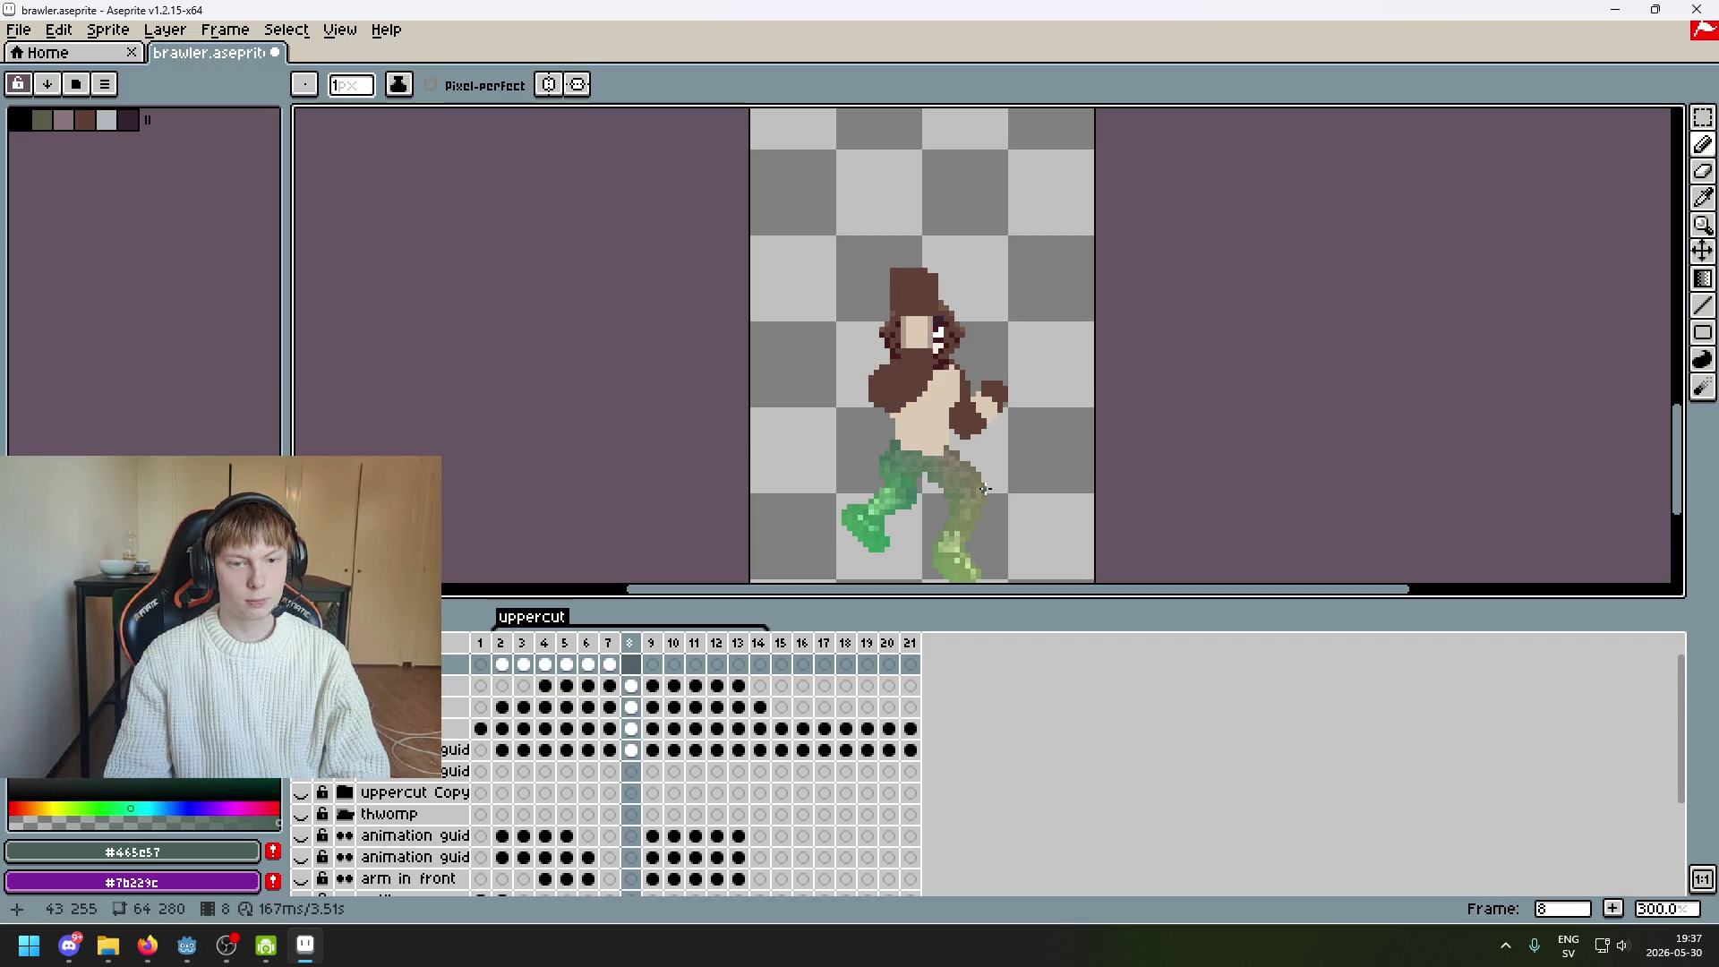
{"action": "key", "text": "Left"}
{"action": "key", "text": "Left"}
{"action": "key", "text": "Right"}
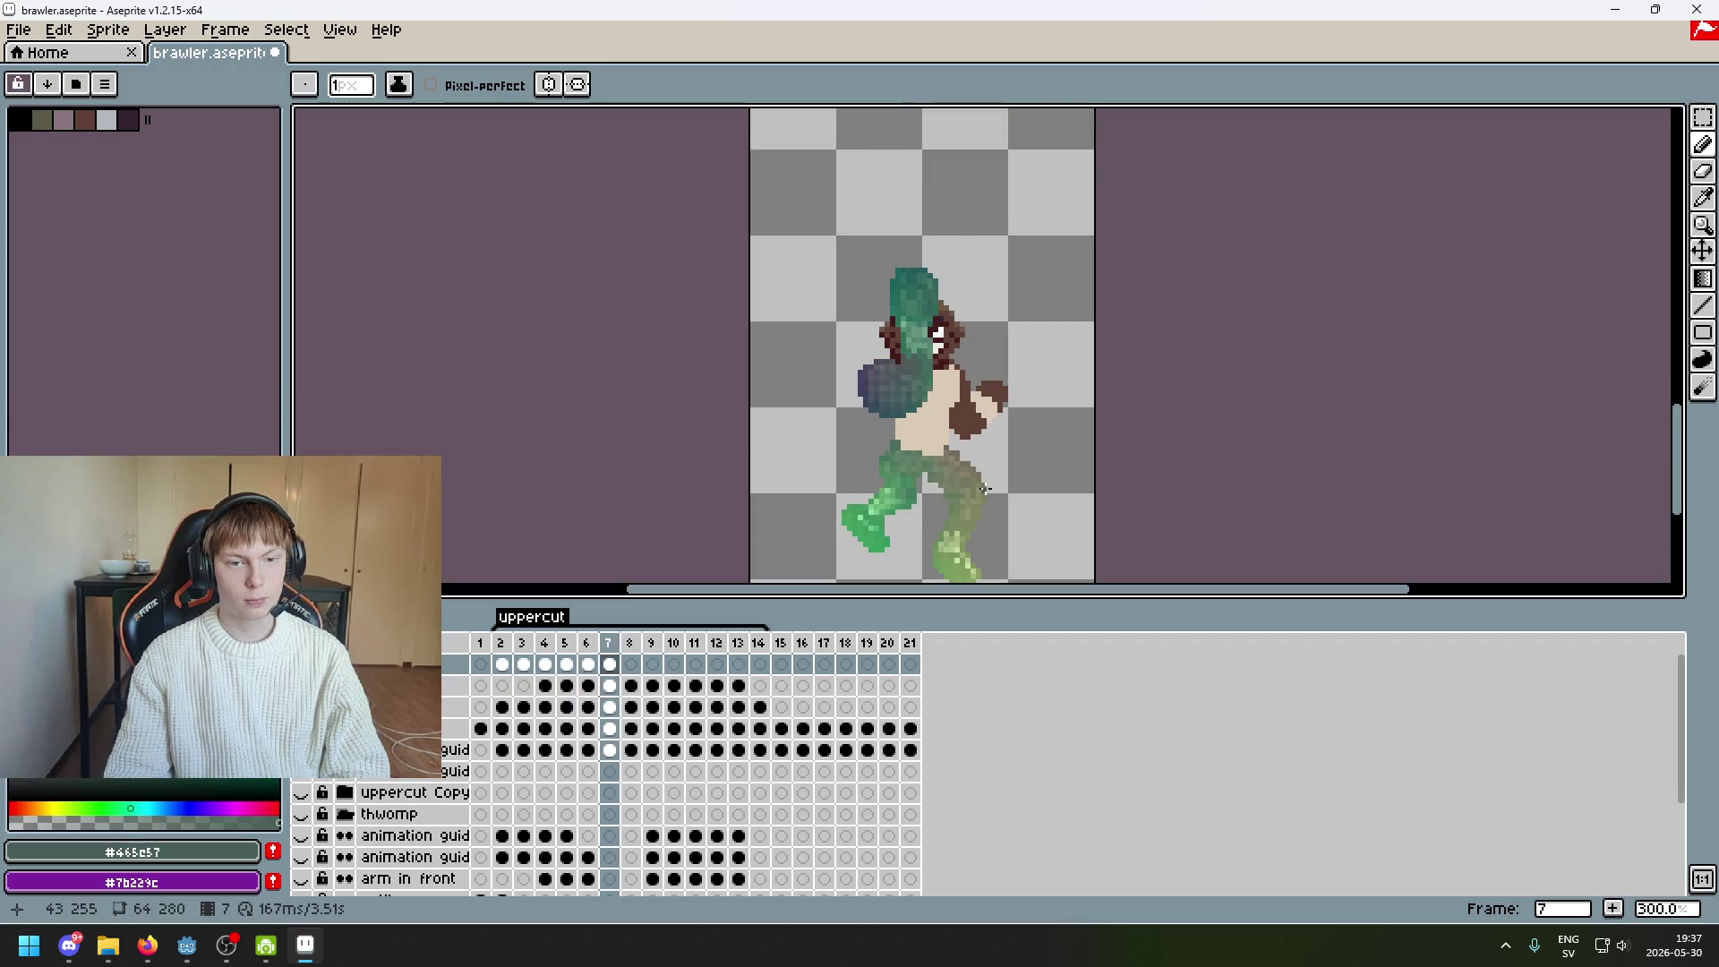
{"action": "key", "text": "Right"}
{"action": "key", "text": "Left"}
{"action": "key", "text": "Left"}
{"action": "key", "text": "Right"}
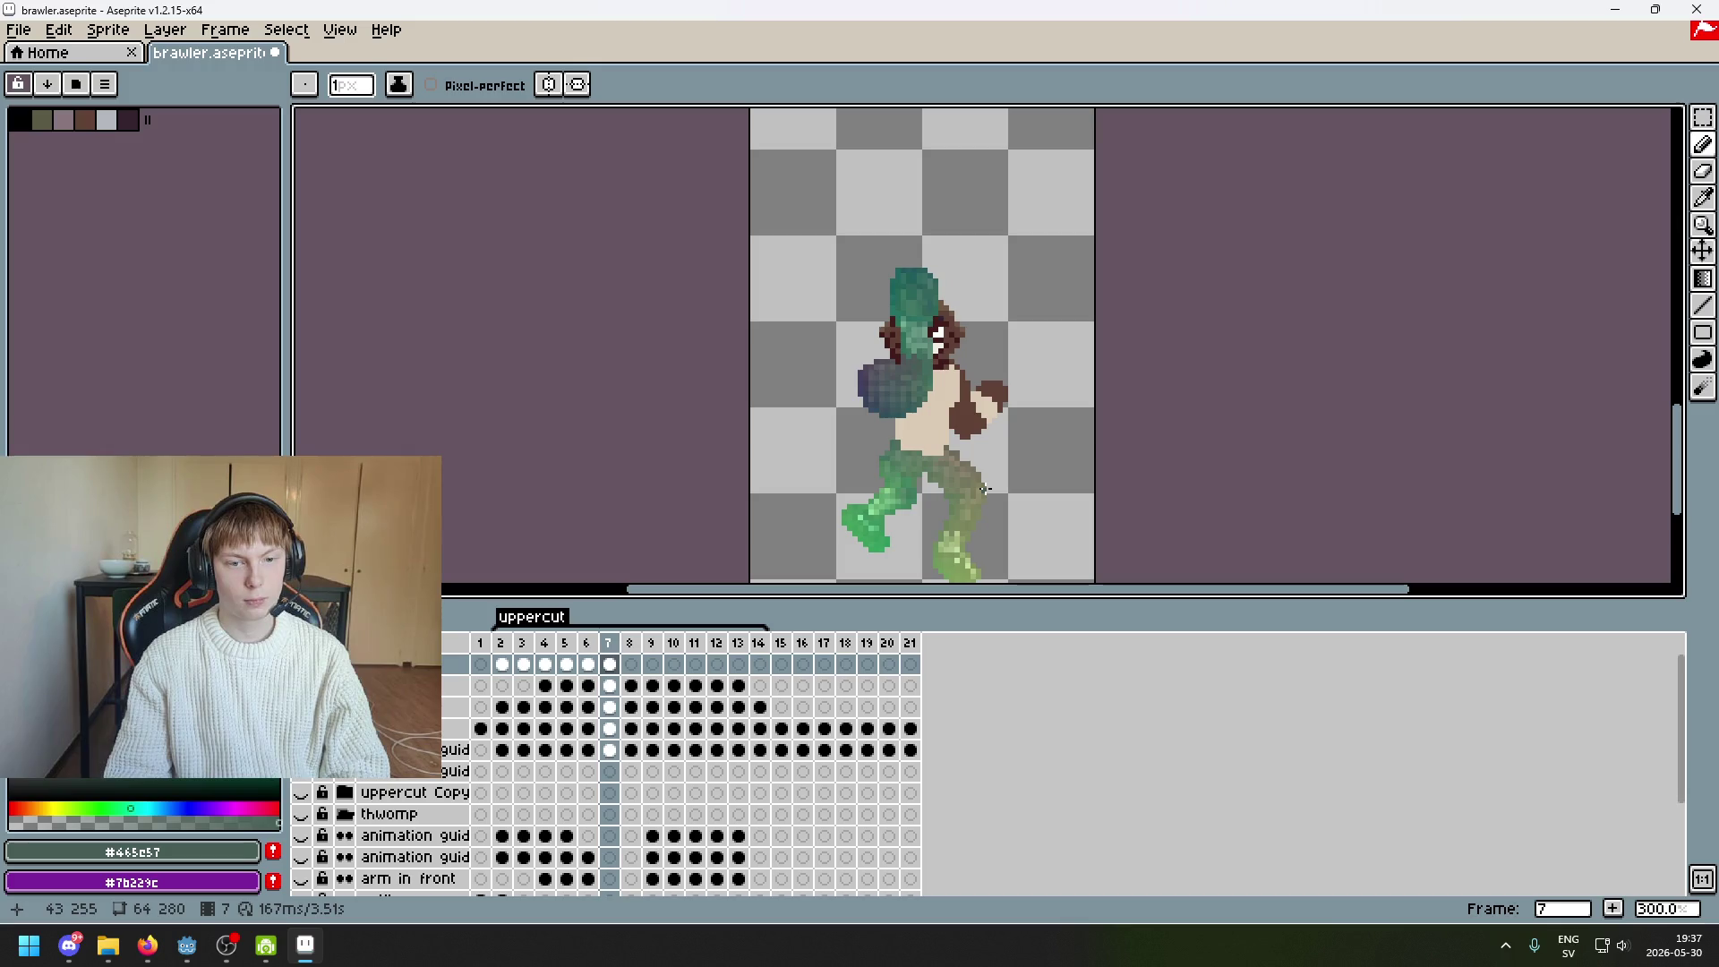
{"action": "key", "text": "Right"}
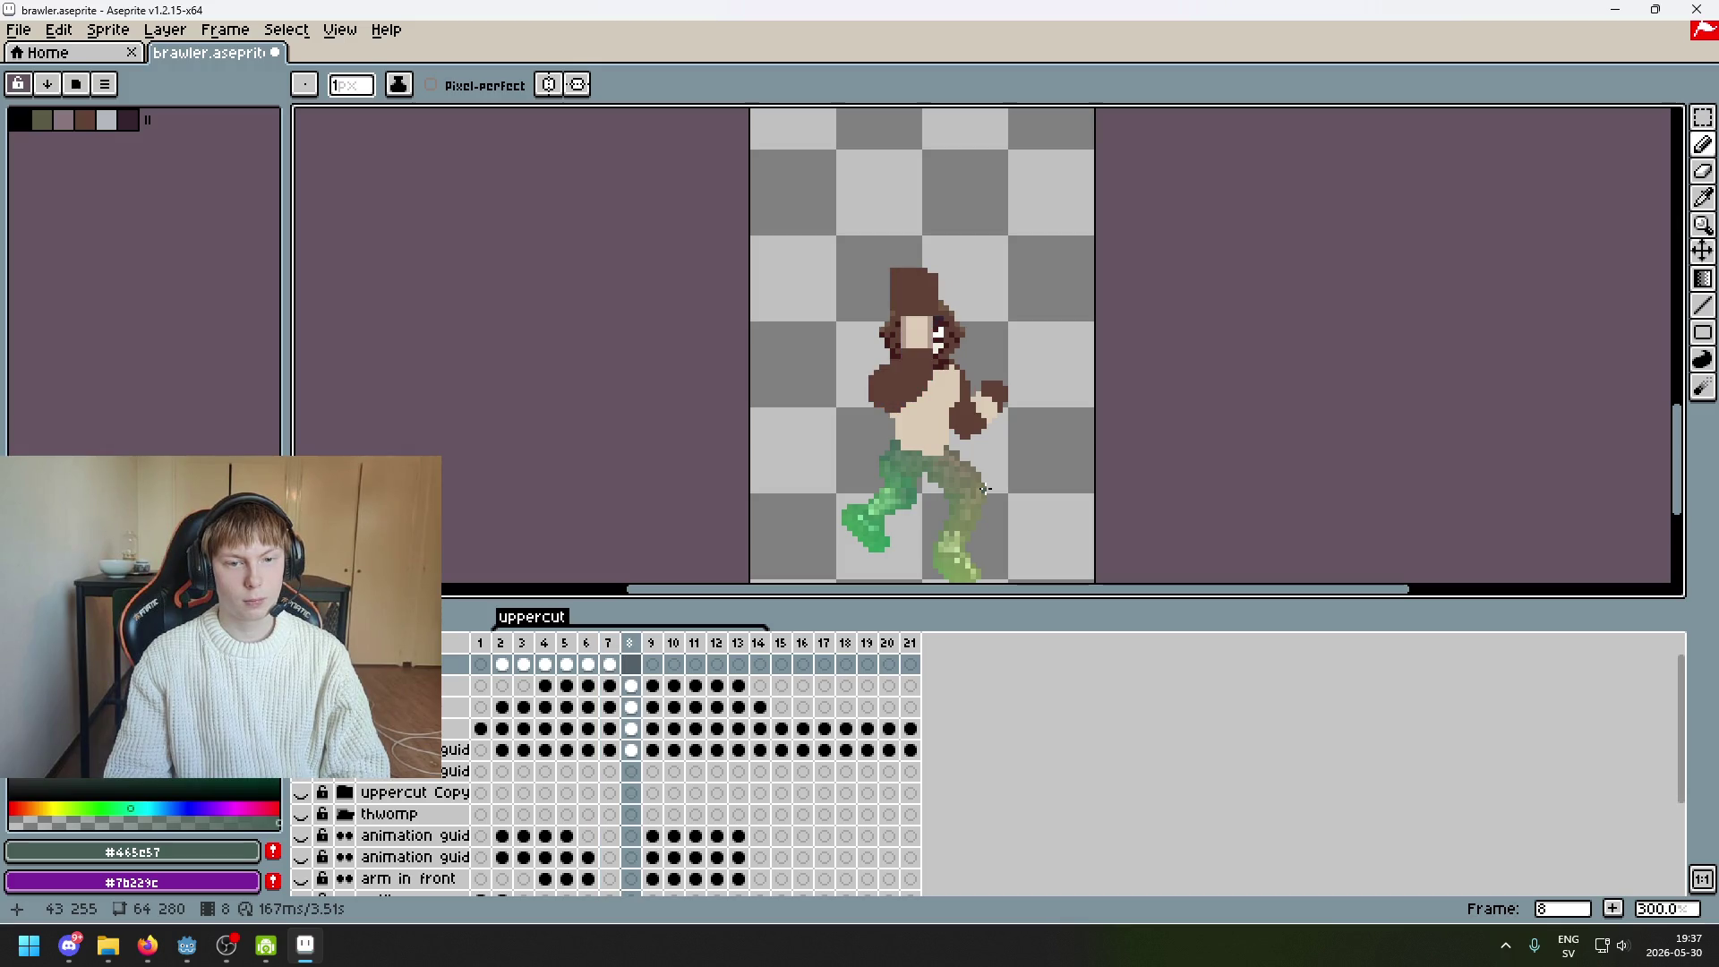
{"action": "key", "text": "Left"}
{"action": "key", "text": "Right"}
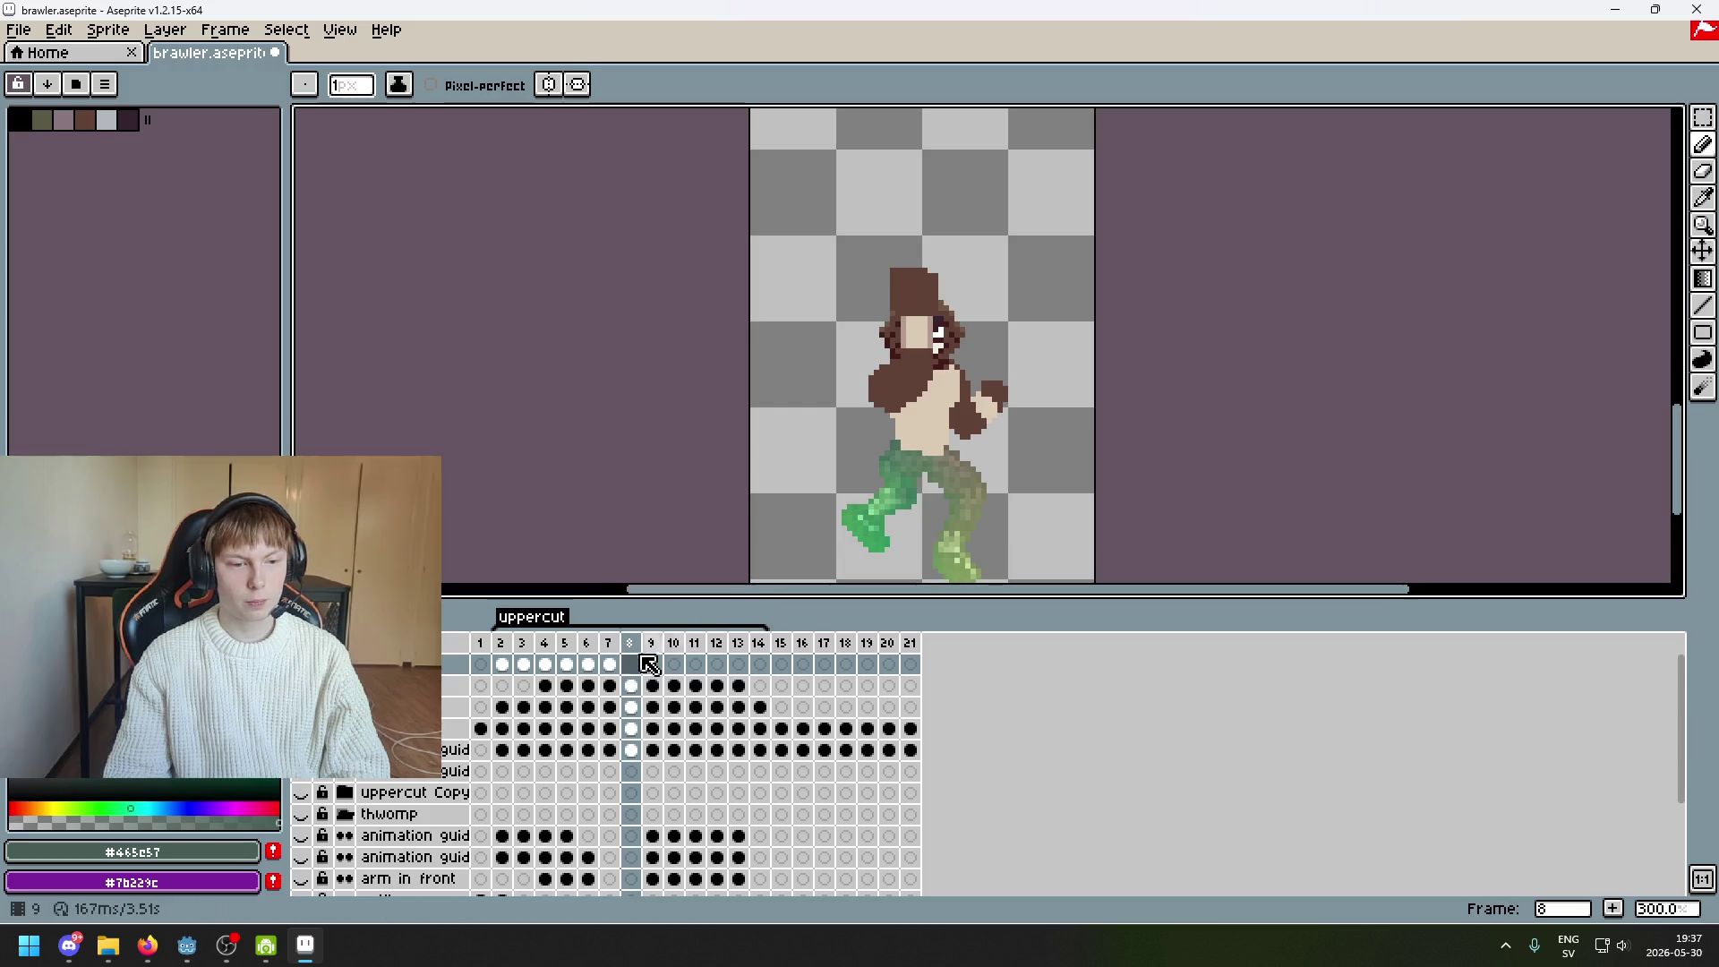
{"action": "key", "text": "Left"}
{"action": "key", "text": "Left"}
{"action": "key", "text": "Right"}
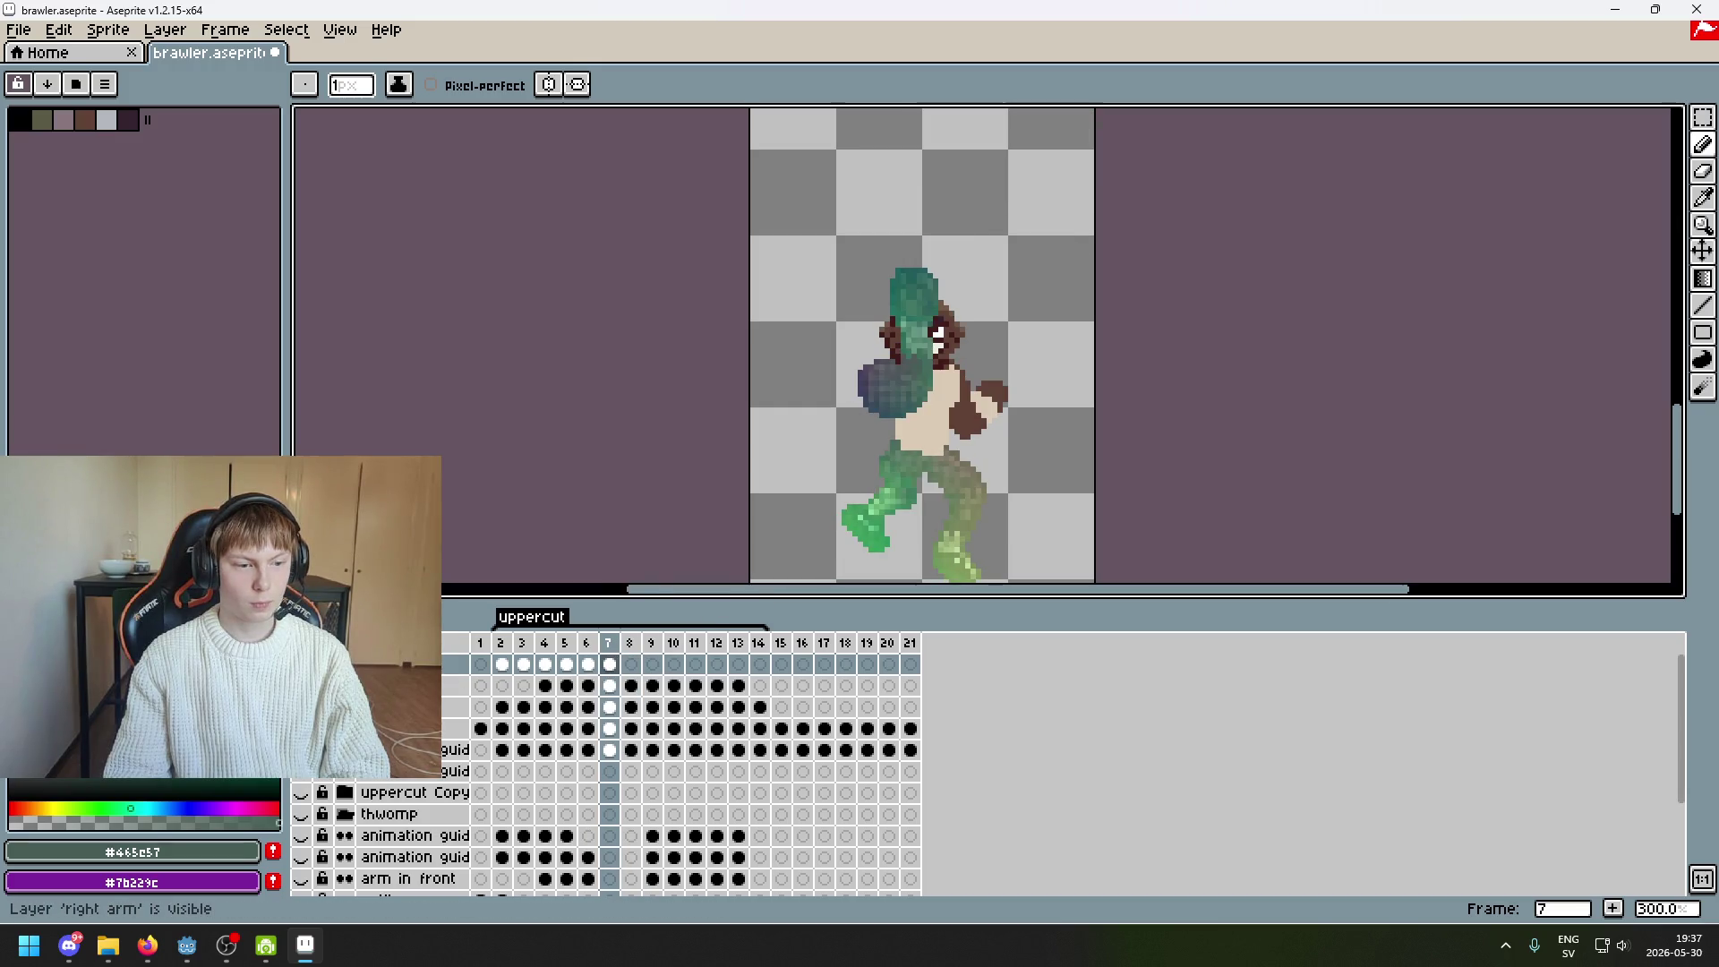
{"action": "left_click", "coordinate": [301, 663]}
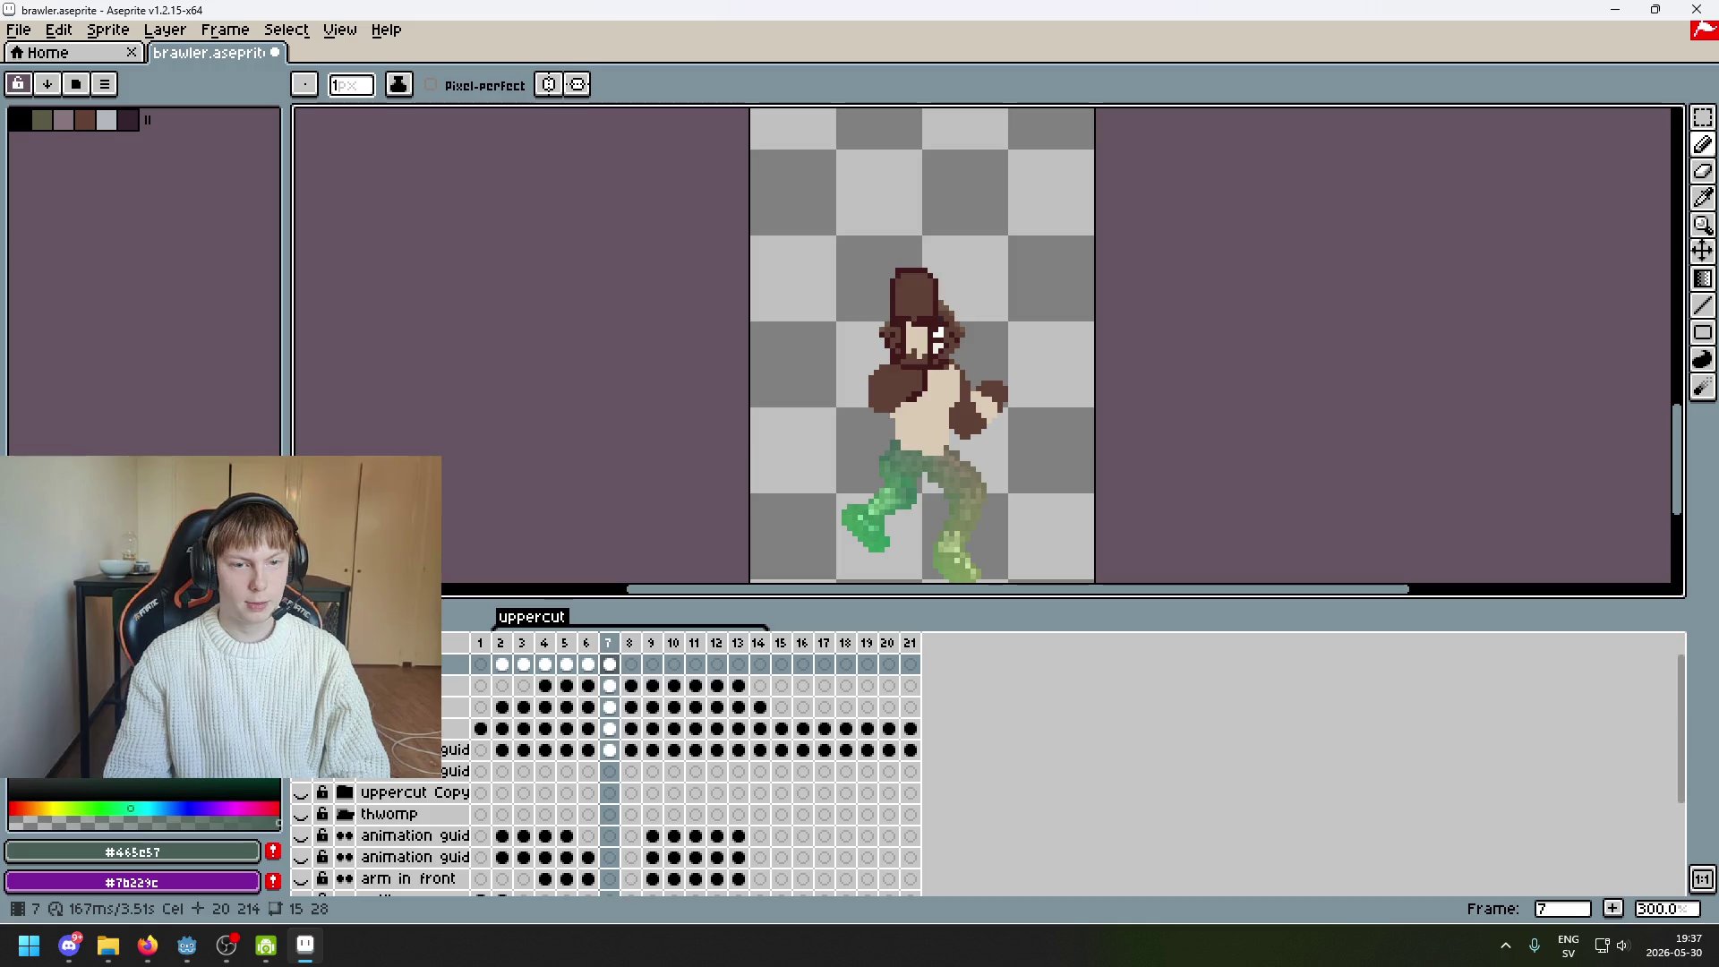
{"action": "key", "text": "Right"}
{"action": "key", "text": "Left"}
{"action": "key", "text": "Left"}
{"action": "key", "text": "Right"}
{"action": "key", "text": "Right"}
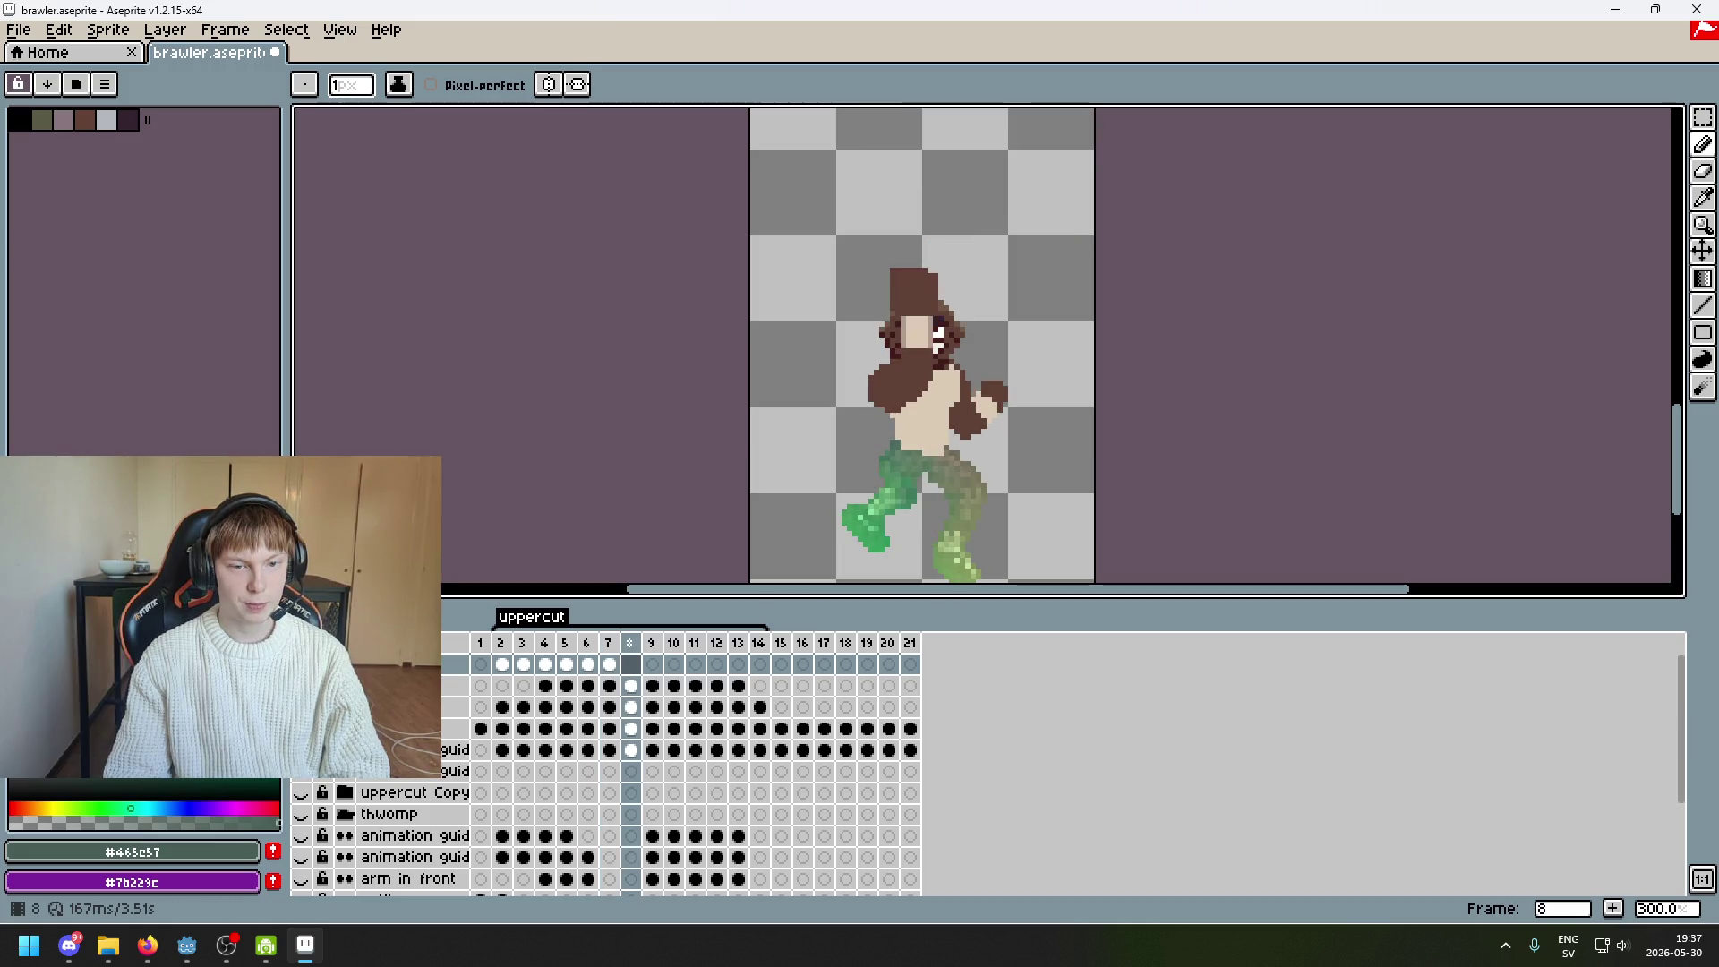
{"action": "key", "text": "Left"}
{"action": "key", "text": "Left"}
{"action": "key", "text": "Right"}
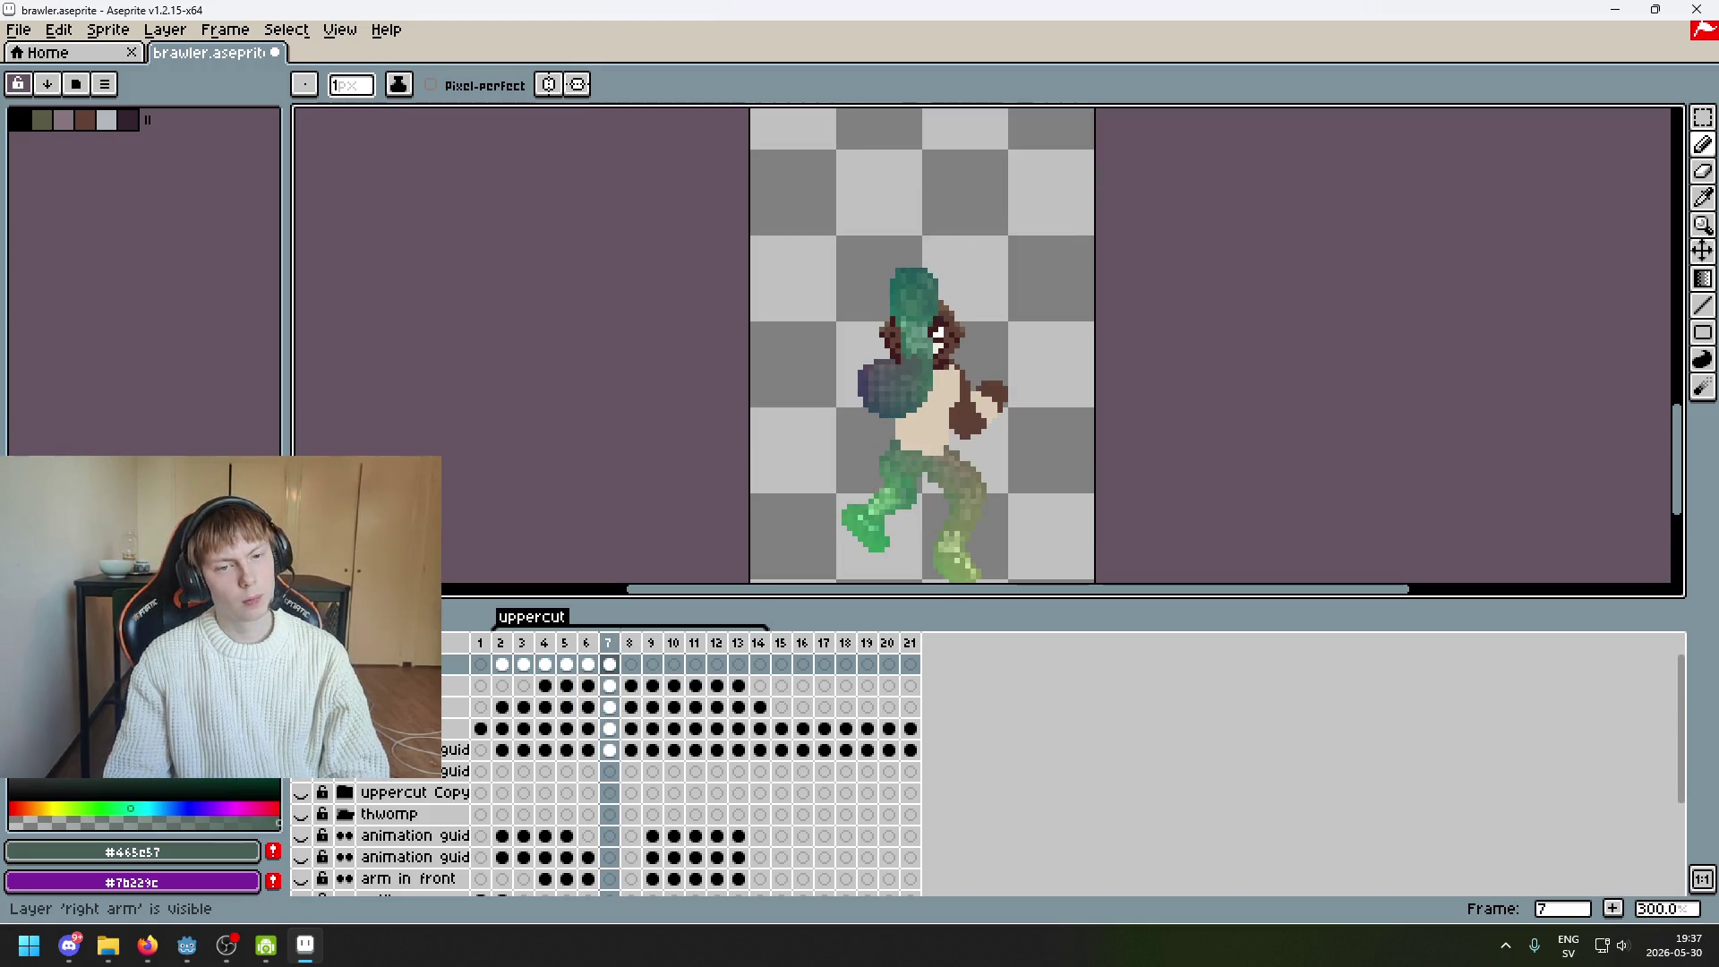
{"action": "key", "text": "Right"}
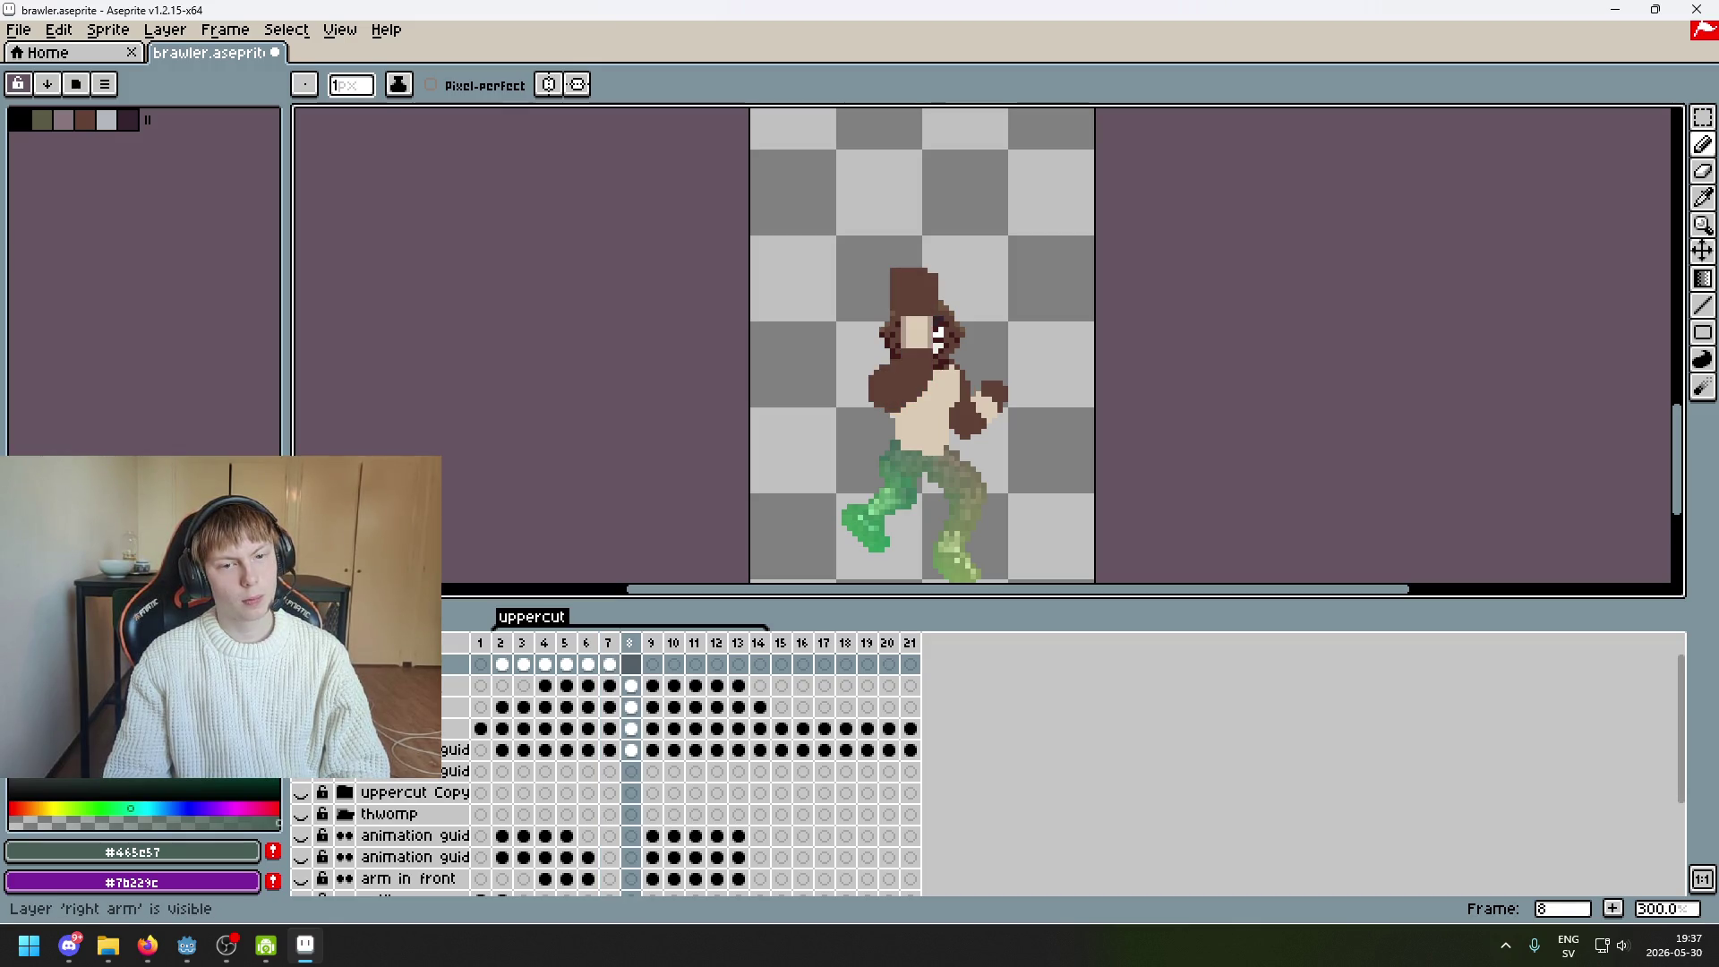
{"action": "key", "text": "Left"}
{"action": "key", "text": "Left"}
{"action": "key", "text": "Left"}
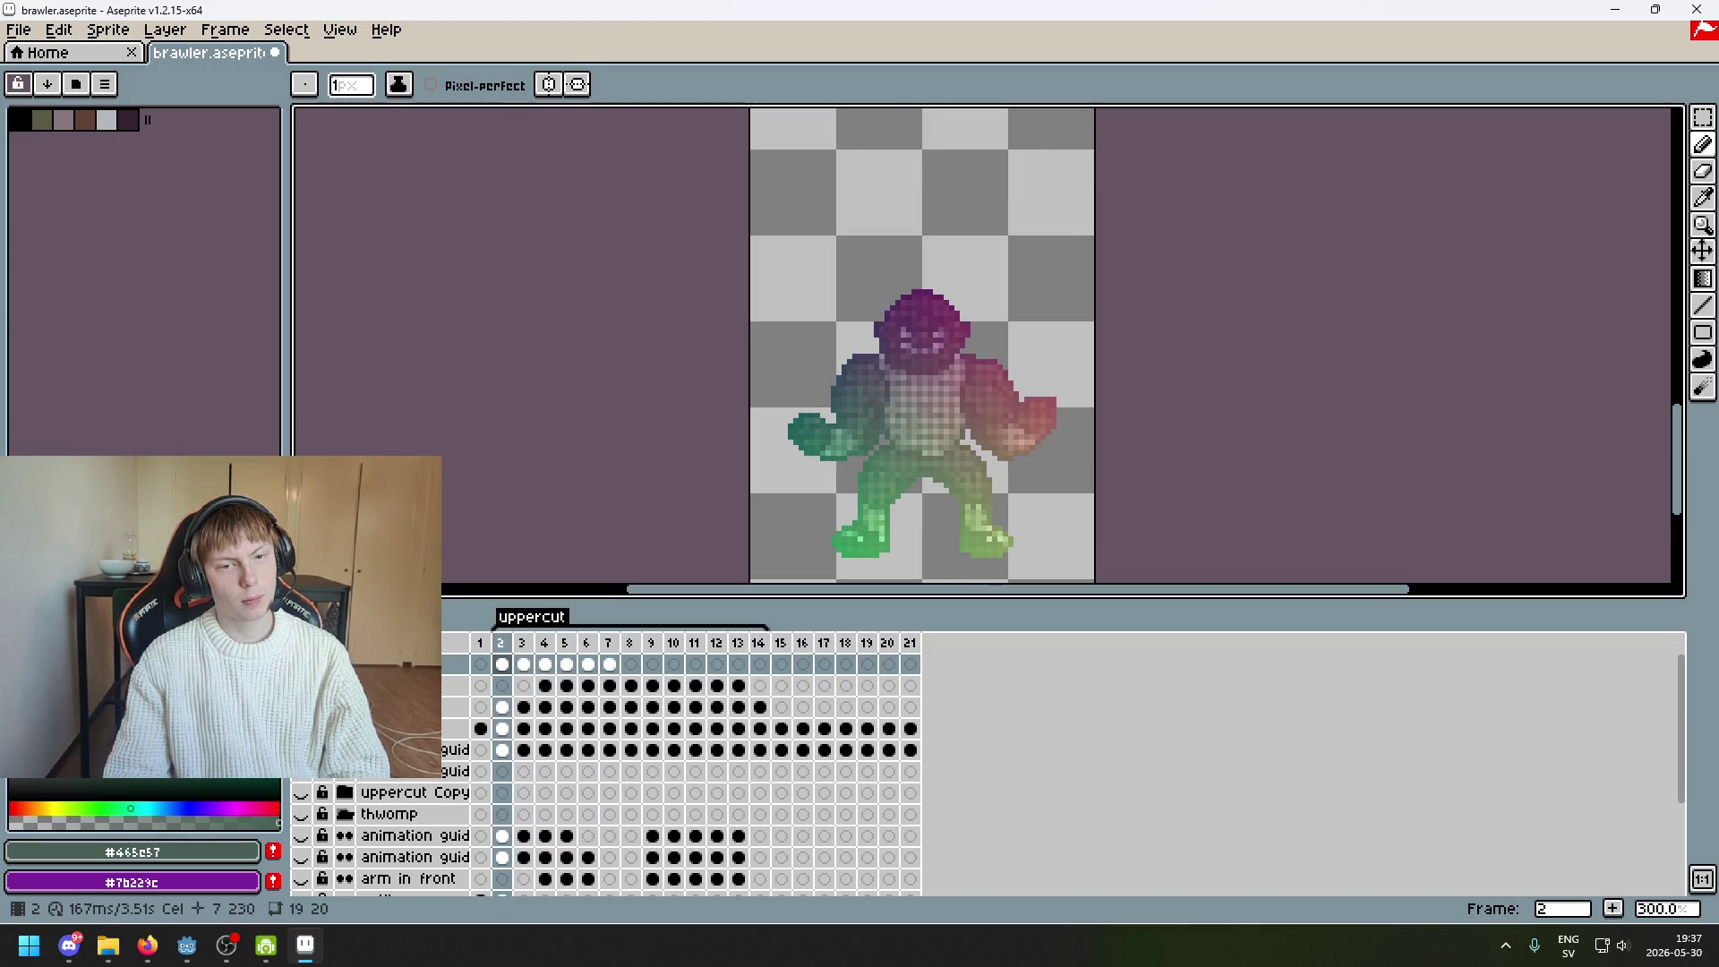
{"action": "key", "text": "Right"}
{"action": "key", "text": "Right"}
{"action": "key", "text": "Left"}
{"action": "key", "text": "Left"}
{"action": "key", "text": "Left"}
{"action": "key", "text": "Right"}
{"action": "key", "text": "Right"}
{"action": "key", "text": "Right"}
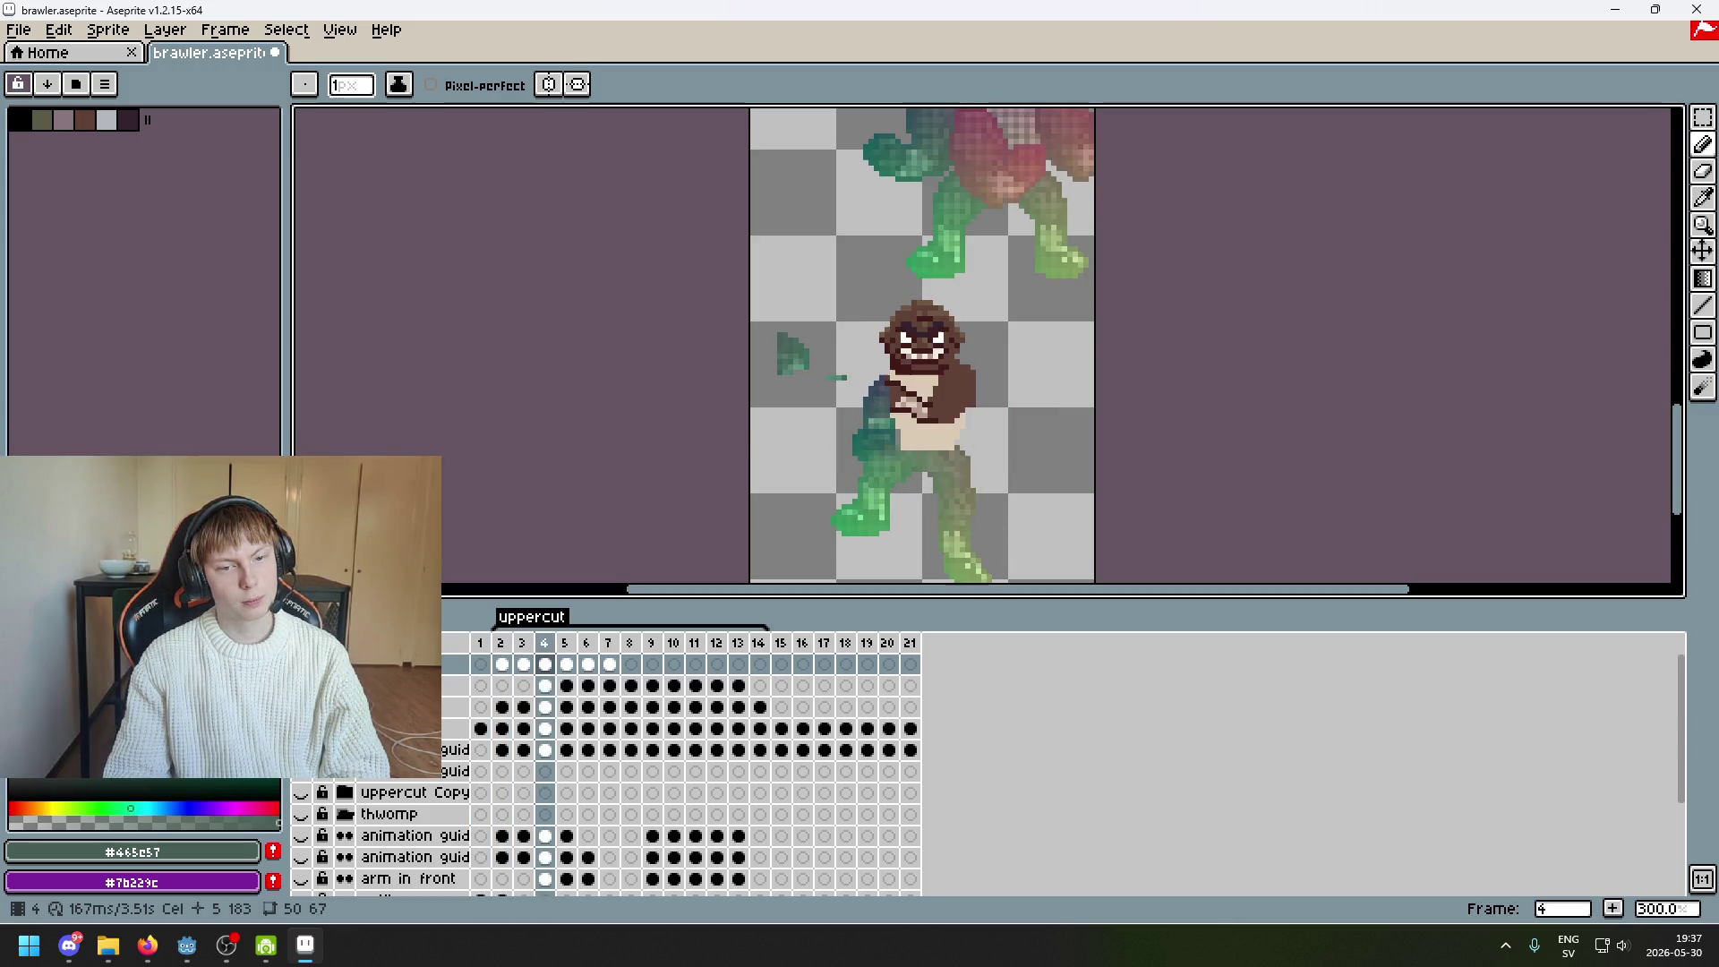
{"action": "key", "text": "Right"}
{"action": "key", "text": "Right"}
{"action": "key", "text": "Right"}
{"action": "key", "text": "Left"}
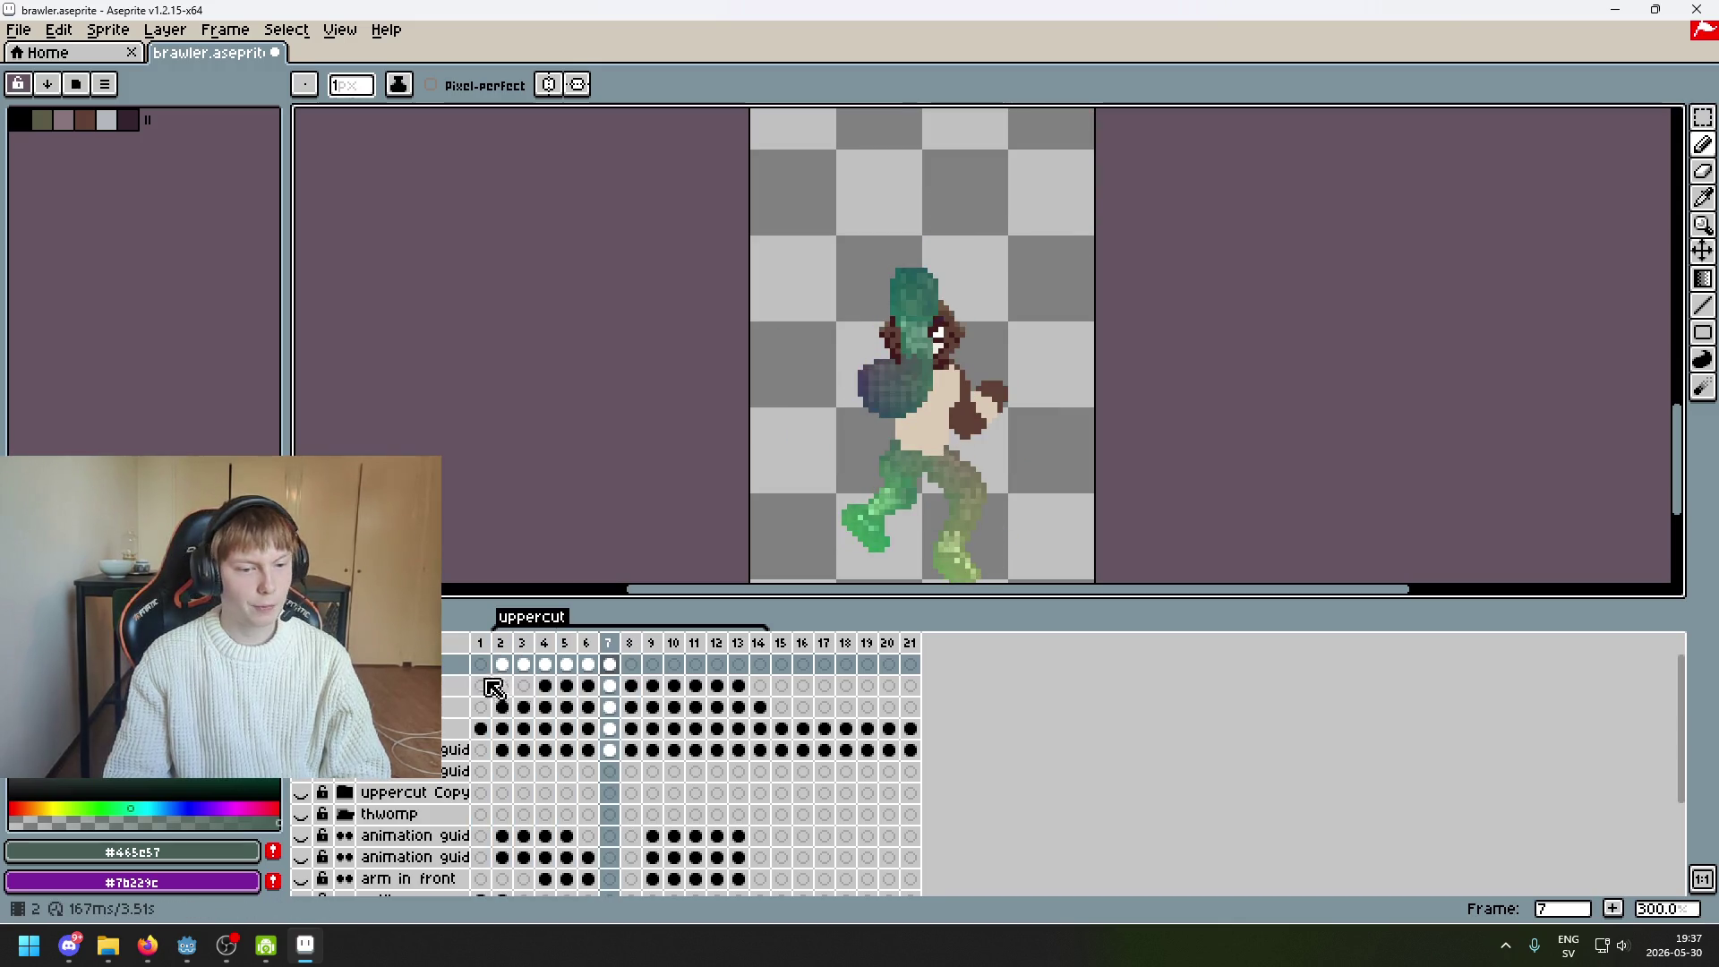
{"action": "scroll", "coordinate": [877, 542], "scroll_direction": "right", "scroll_amount": 2}
Try pasting the copied green blob onto frame 8, then undo it
{"action": "key", "text": "Right"}
{"action": "key", "text": "ctrl+v"}
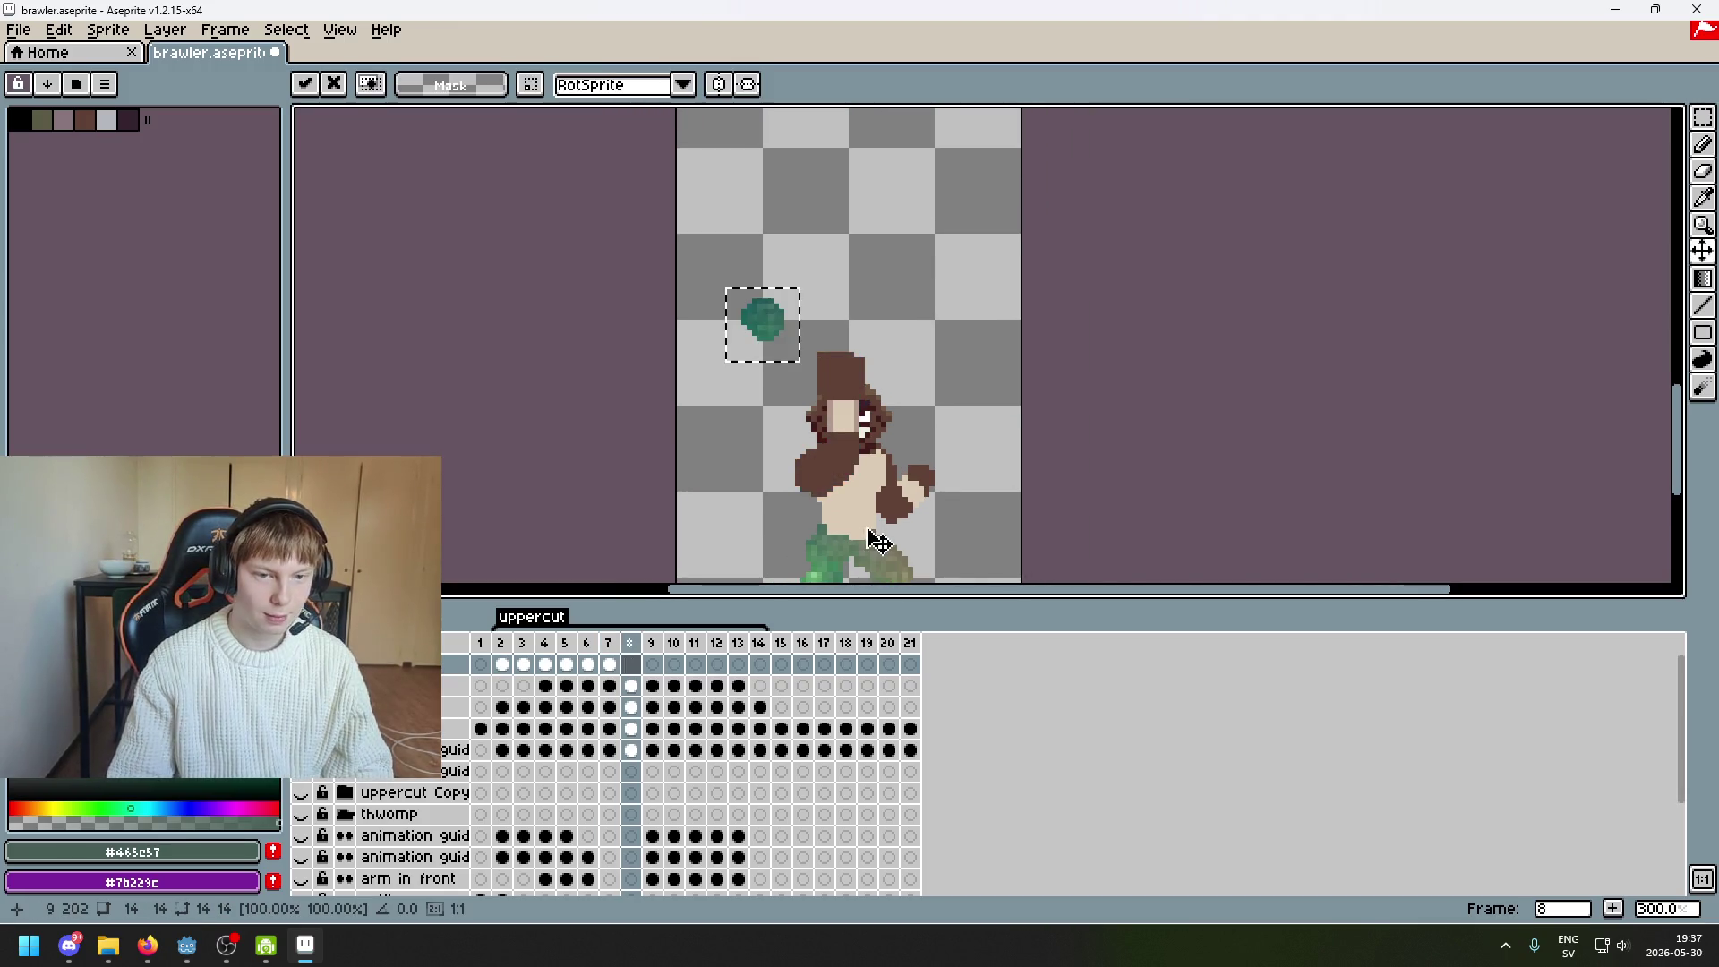
{"action": "key", "text": "ctrl+z"}
{"action": "key", "text": "Left"}
Copy the whole character from frame 7 and paste it onto frame 8
{"action": "left_click_drag", "start_coordinate": [757, 301], "coordinate": [1027, 586]}
{"action": "key", "text": "ctrl+c"}
{"action": "key", "text": "Right"}
{"action": "key", "text": "ctrl+v"}
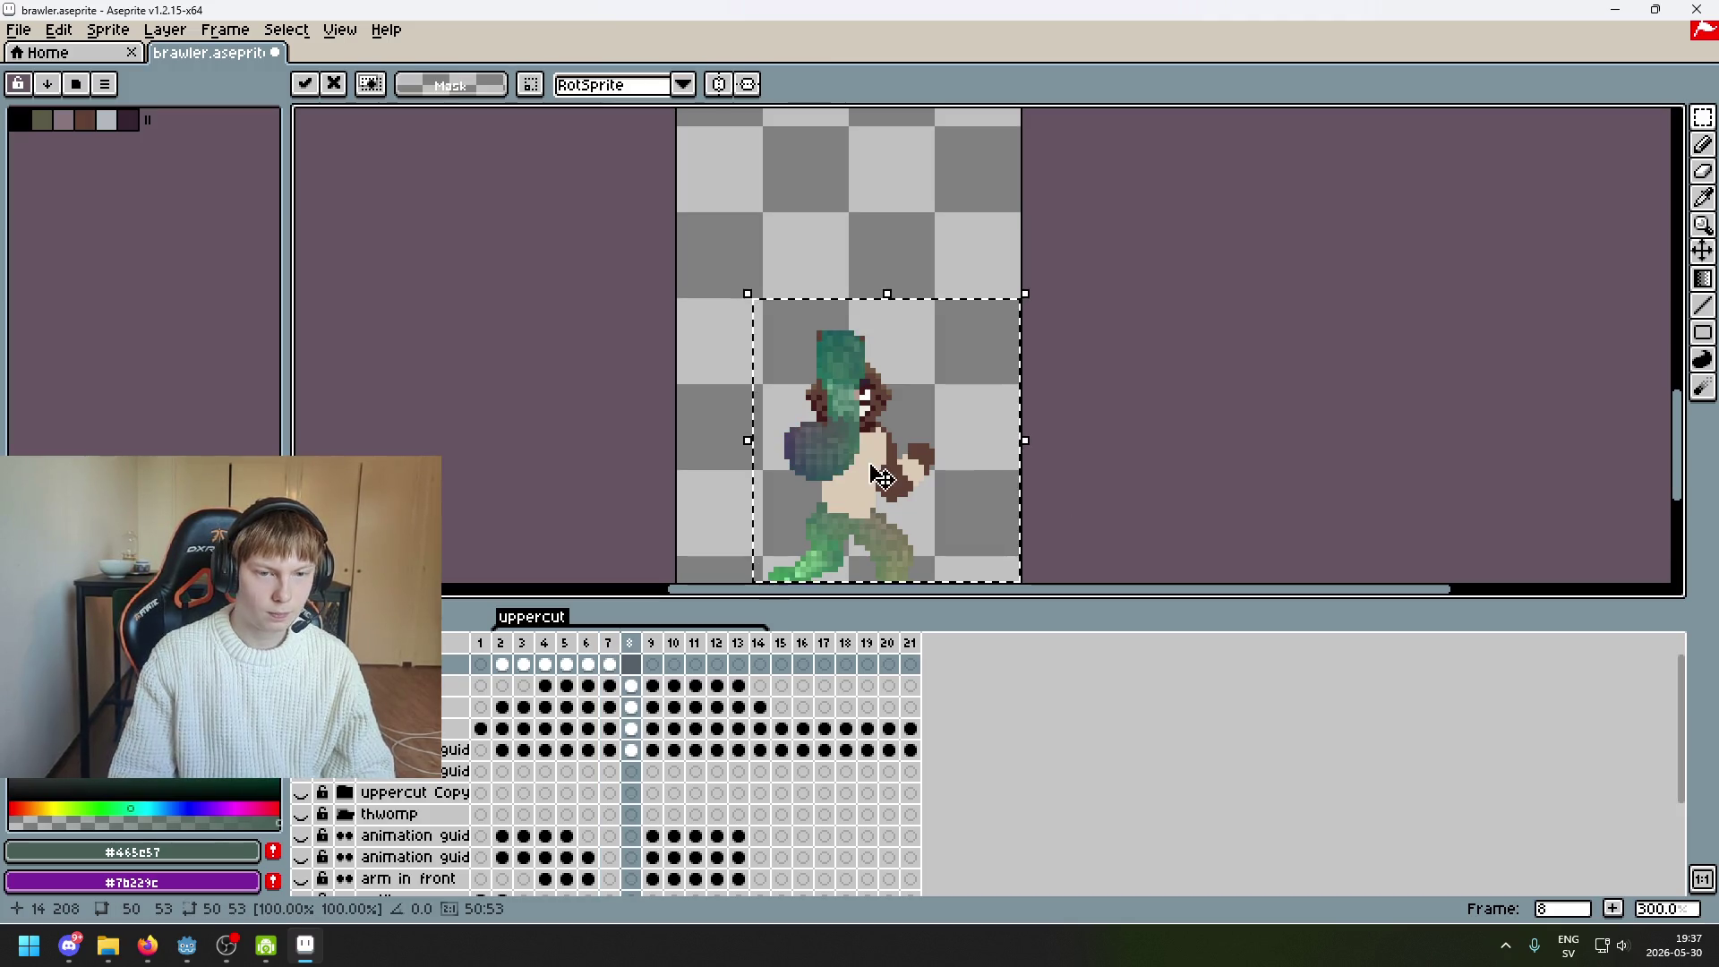
{"action": "scroll", "coordinate": [841, 448], "scroll_direction": "up", "scroll_amount": 2}
{"action": "key", "text": "Left"}
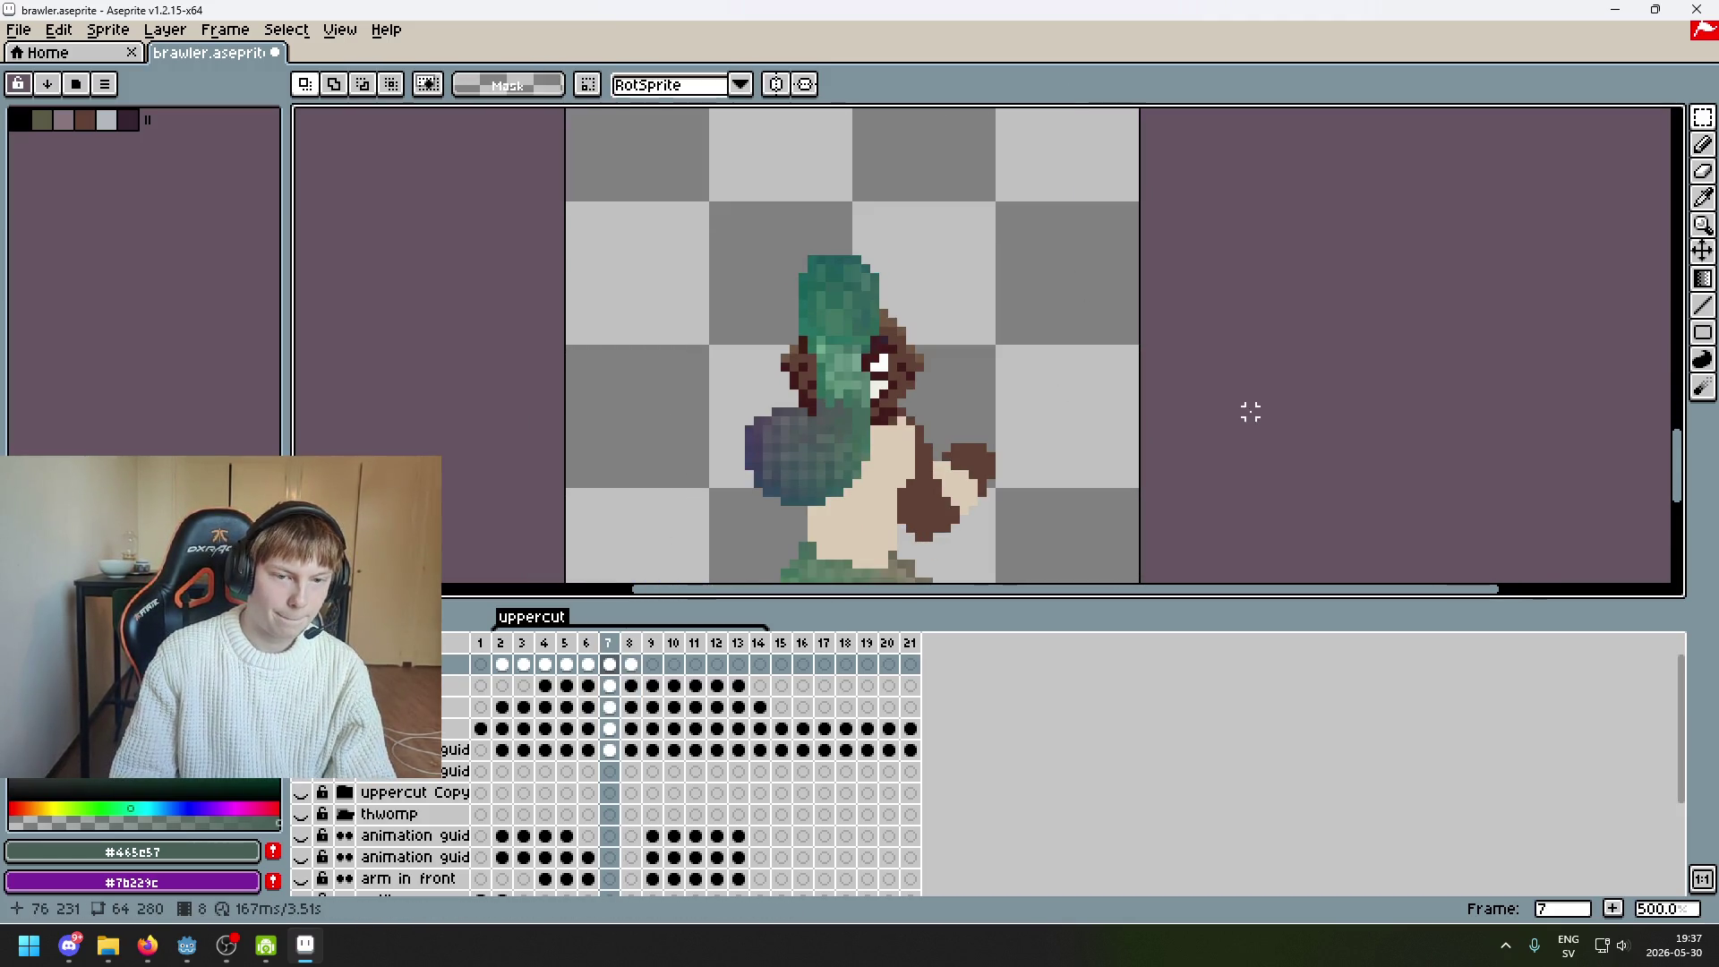
Compare frames 6 and 7 and select the green column beside the eye
{"action": "key", "text": "Left"}
{"action": "key", "text": "Right"}
{"action": "scroll", "coordinate": [882, 385], "scroll_direction": "up", "scroll_amount": 1}
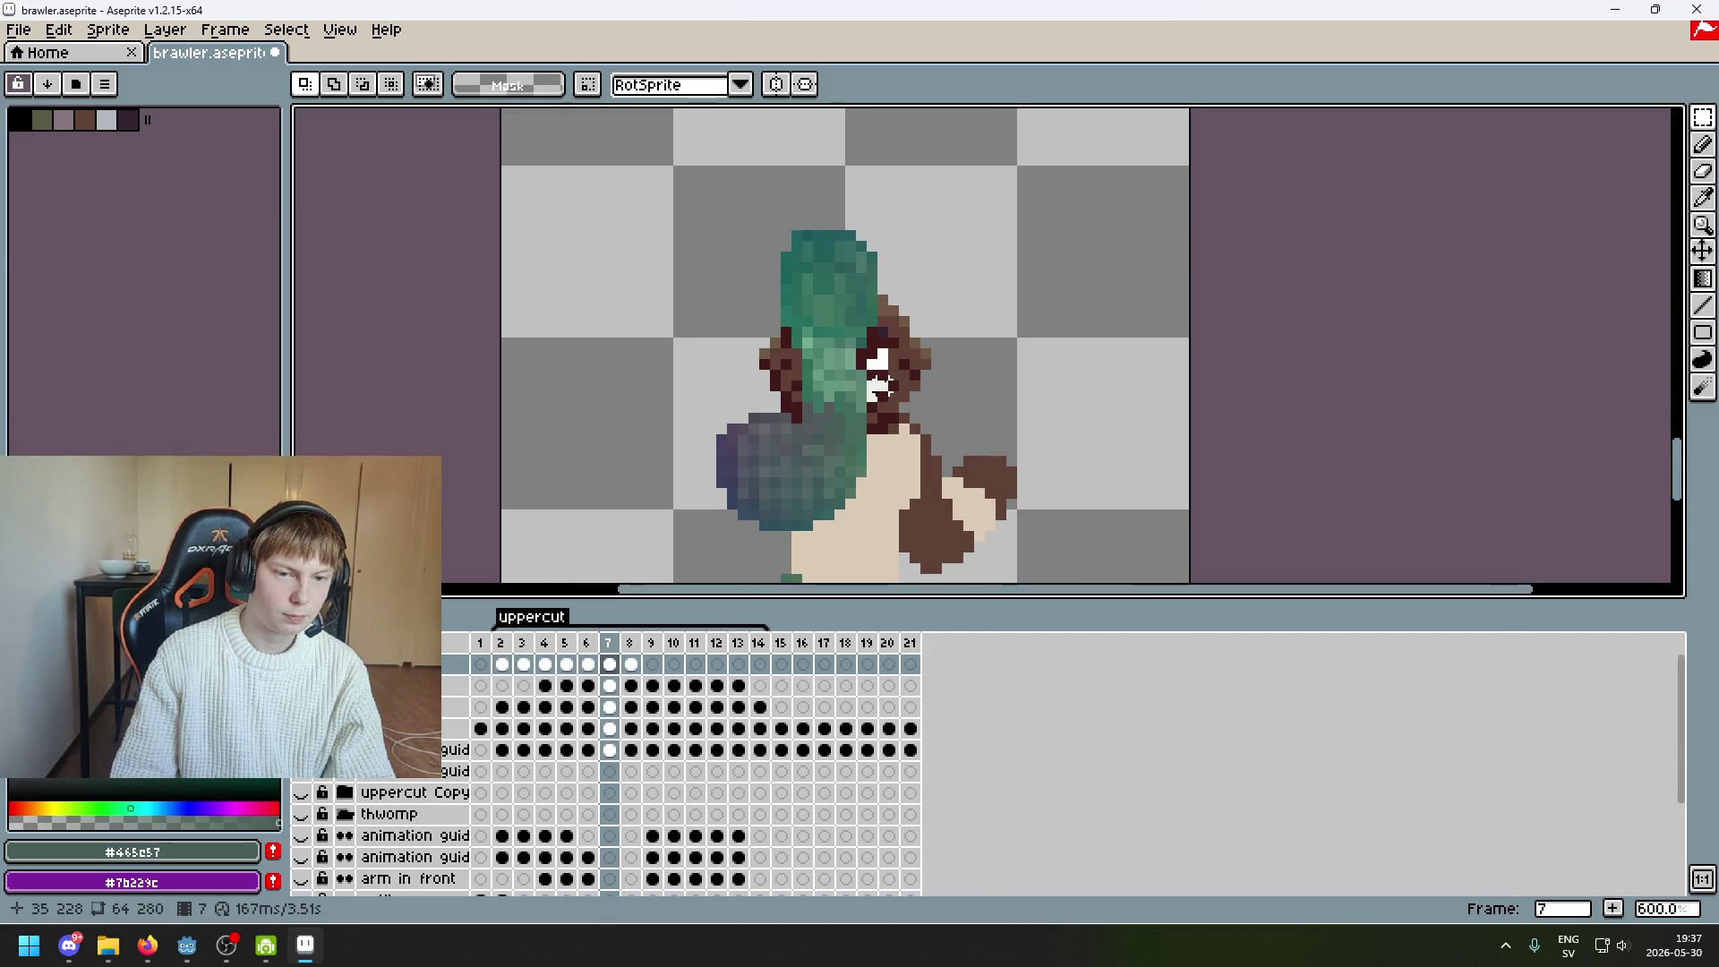
{"action": "scroll", "coordinate": [881, 385], "scroll_direction": "up", "scroll_amount": 3}
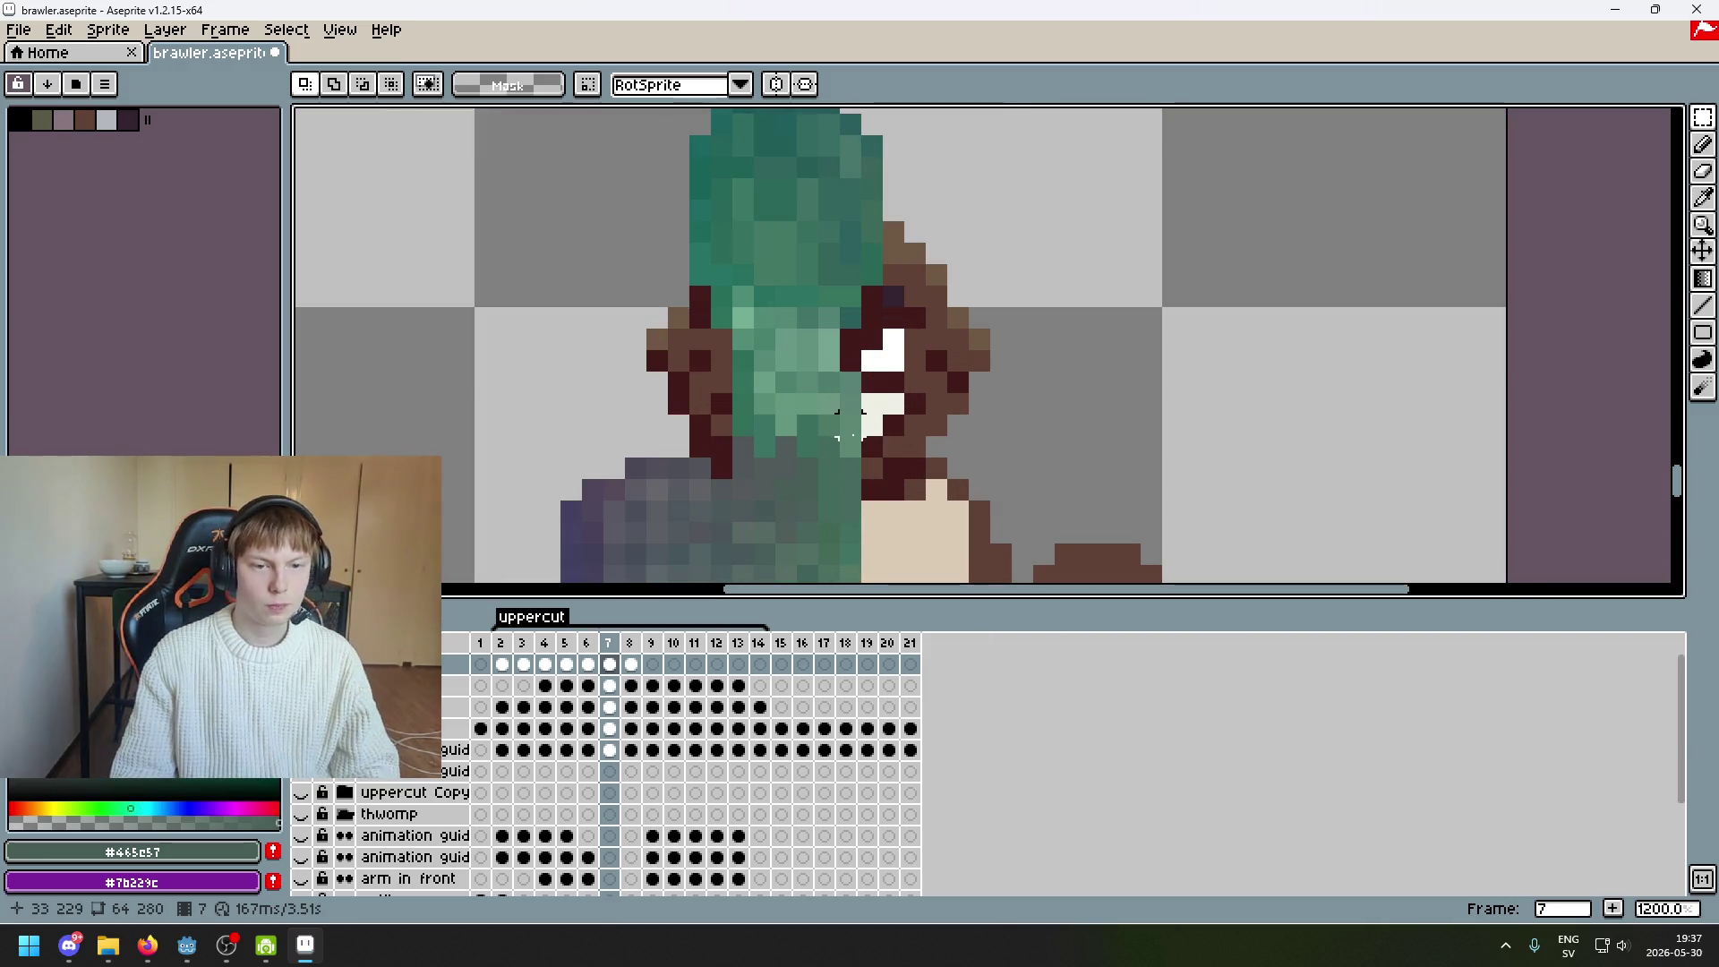
{"action": "left_click_drag", "start_coordinate": [841, 372], "coordinate": [855, 434]}
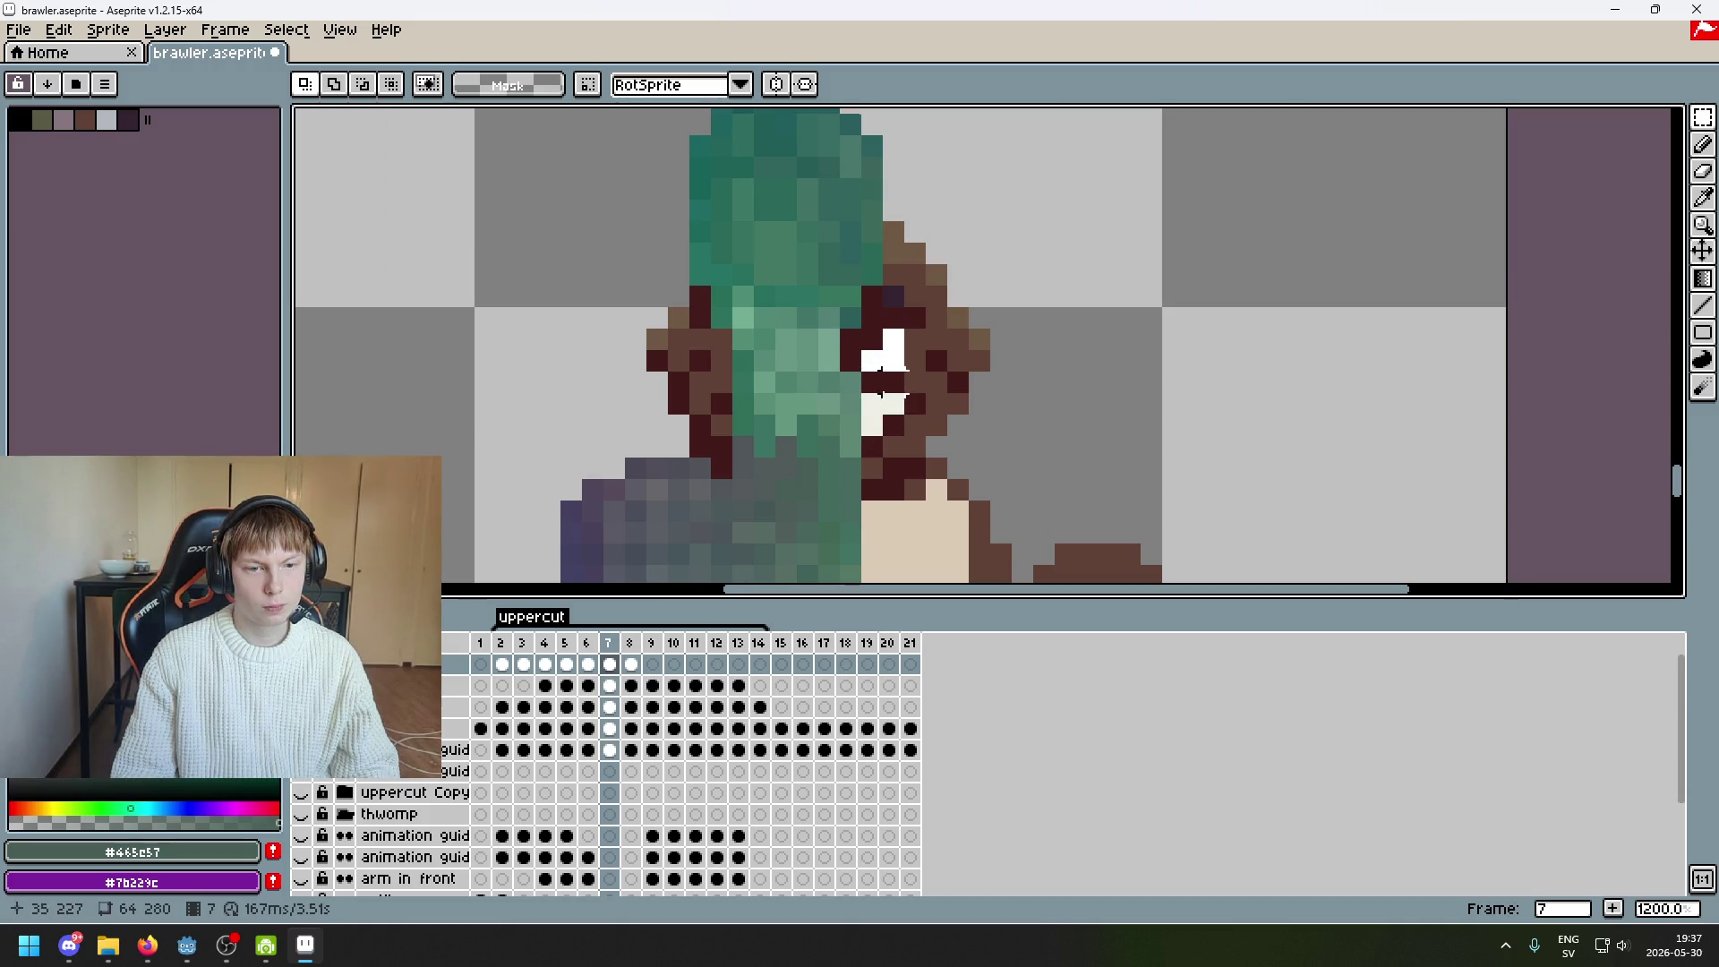
{"action": "scroll", "coordinate": [882, 371], "scroll_direction": "down", "scroll_amount": 5}
Flick between frames 6, 7 and 8 to check the motion, ending on frame 7
{"action": "key", "text": "Escape"}
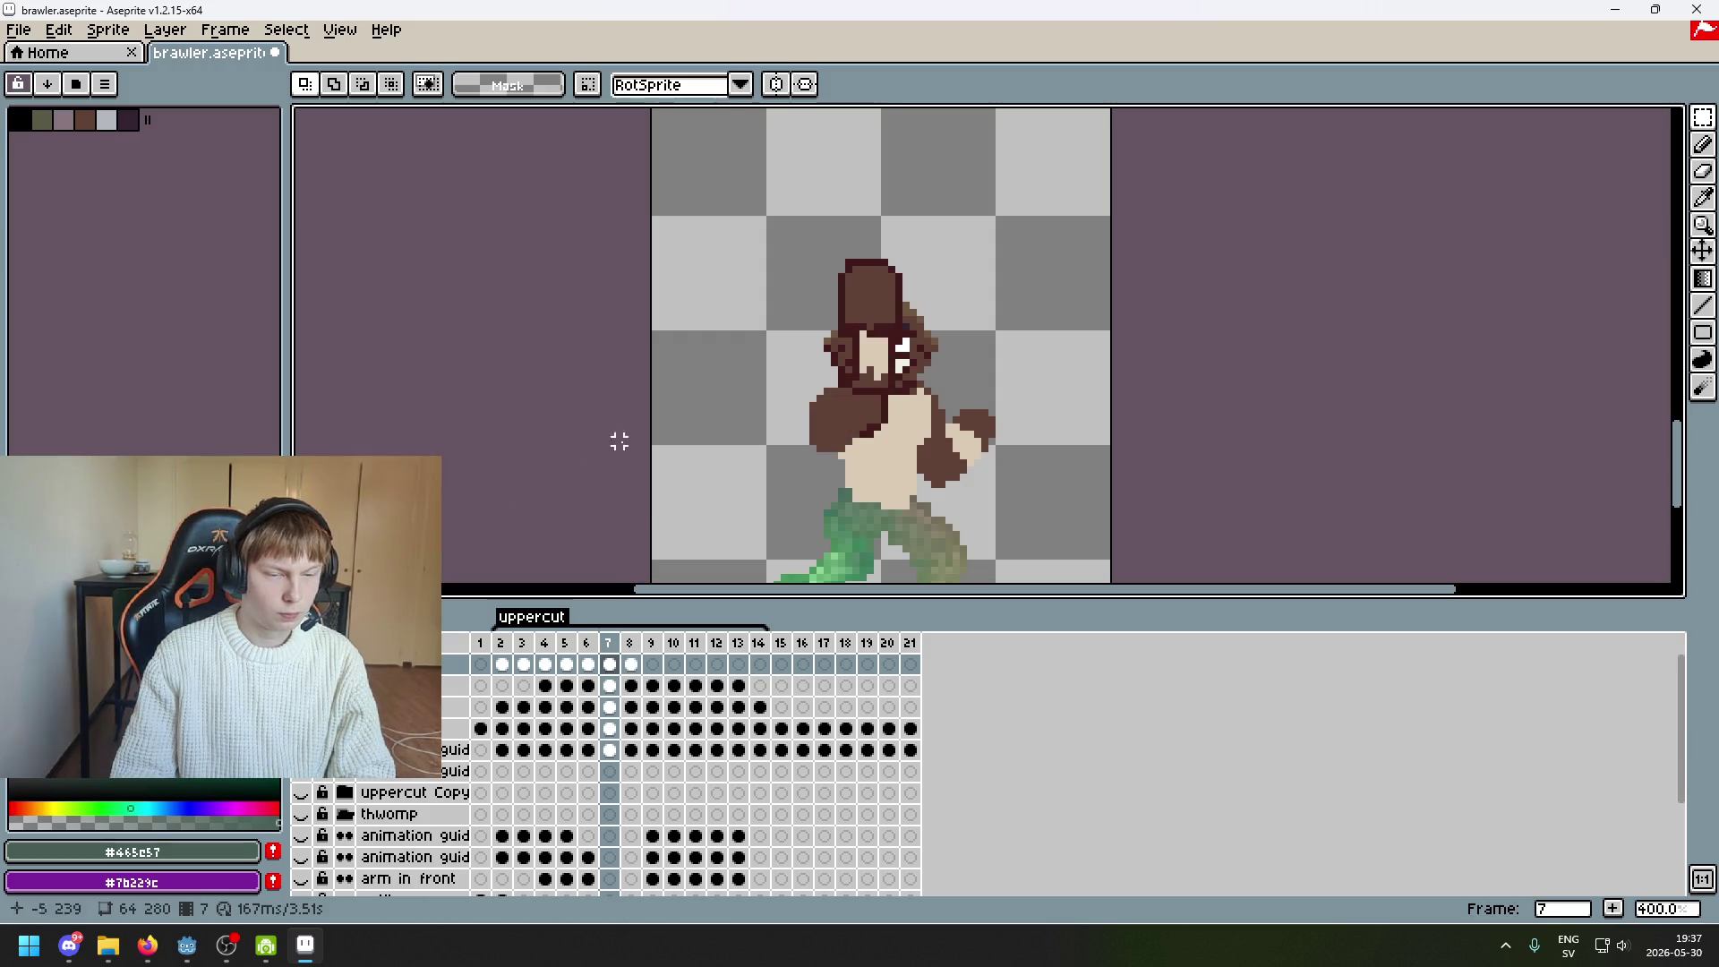
{"action": "key", "text": "Left"}
{"action": "key", "text": "Right"}
{"action": "key", "text": "Right"}
{"action": "key", "text": "Left"}
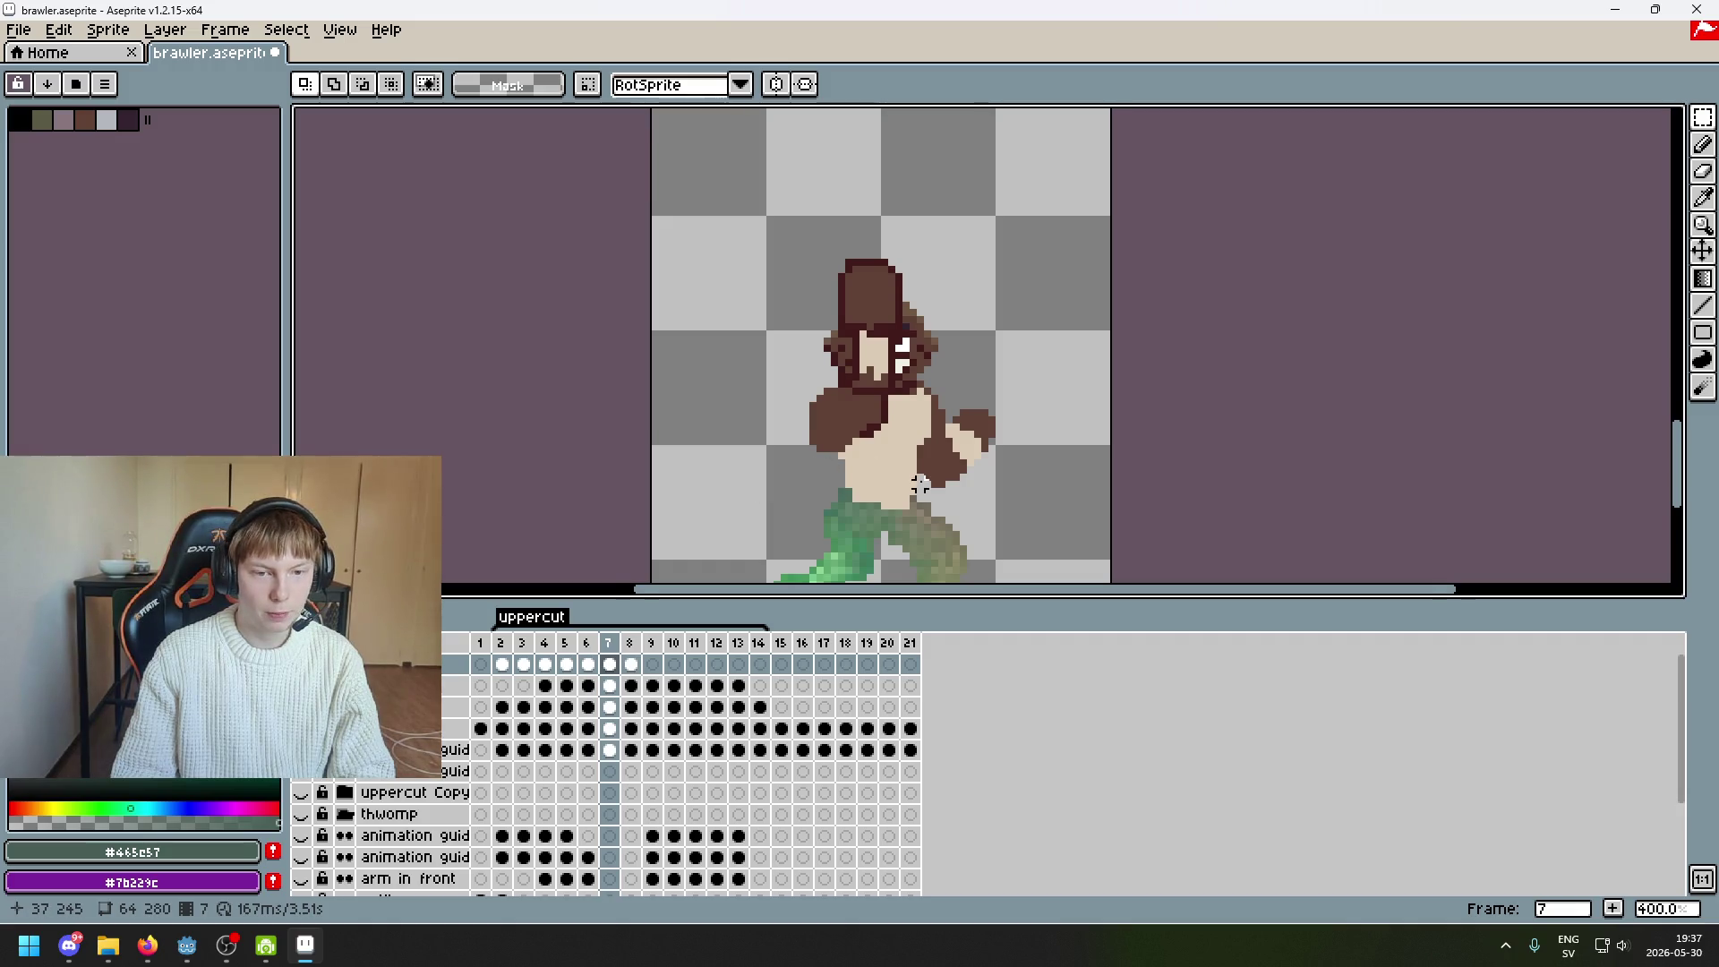
{"action": "left_click_drag", "start_coordinate": [919, 485], "coordinate": [942, 433]}
{"action": "key", "text": "Left"}
{"action": "key", "text": "Right"}
{"action": "key", "text": "Right"}
{"action": "key", "text": "Left"}
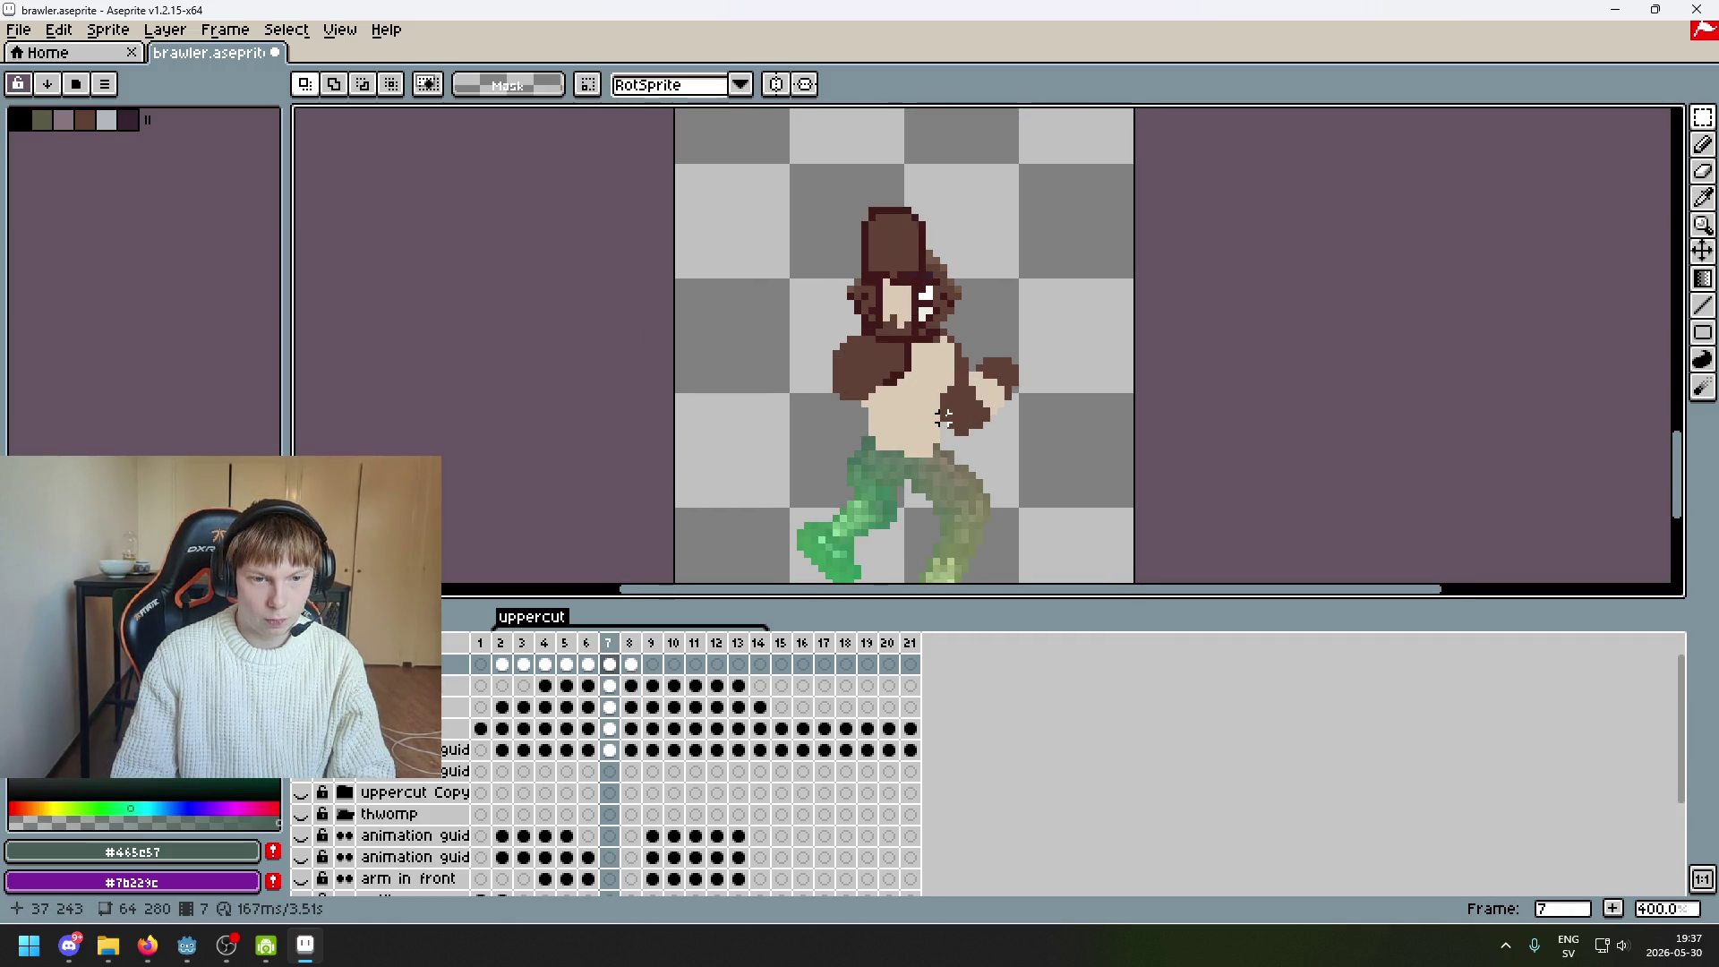
{"action": "key", "text": "Left"}
{"action": "key", "text": "Right"}
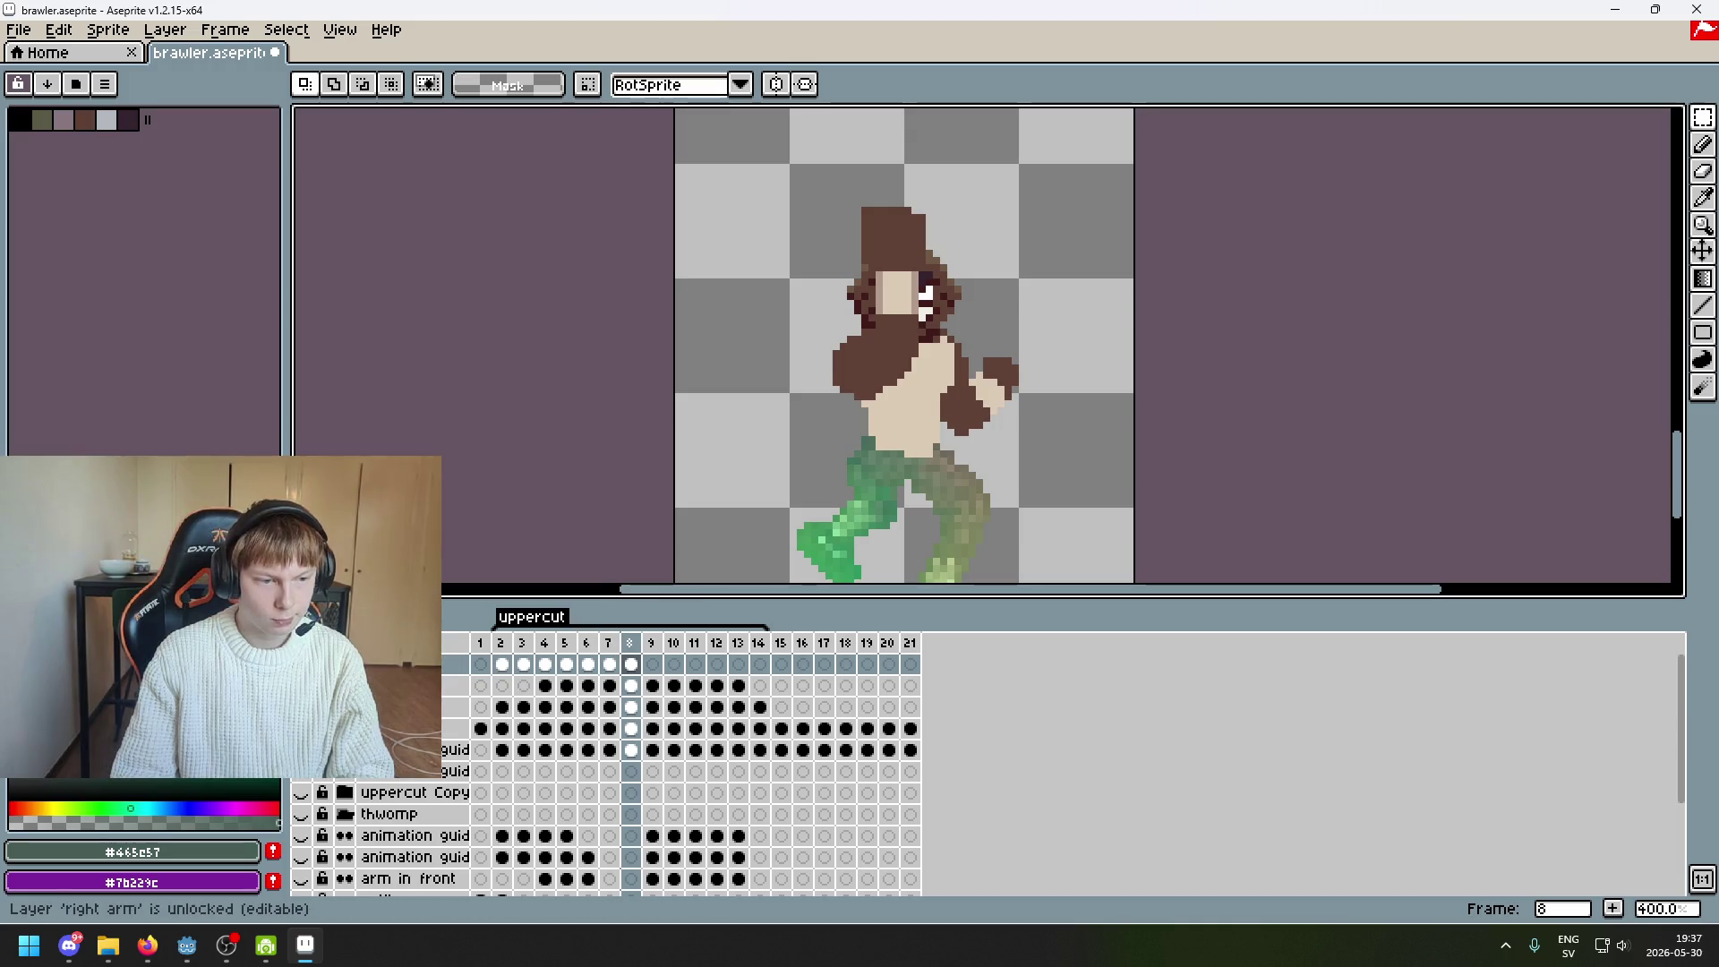
{"action": "key", "text": "Left"}
{"action": "key", "text": "Left"}
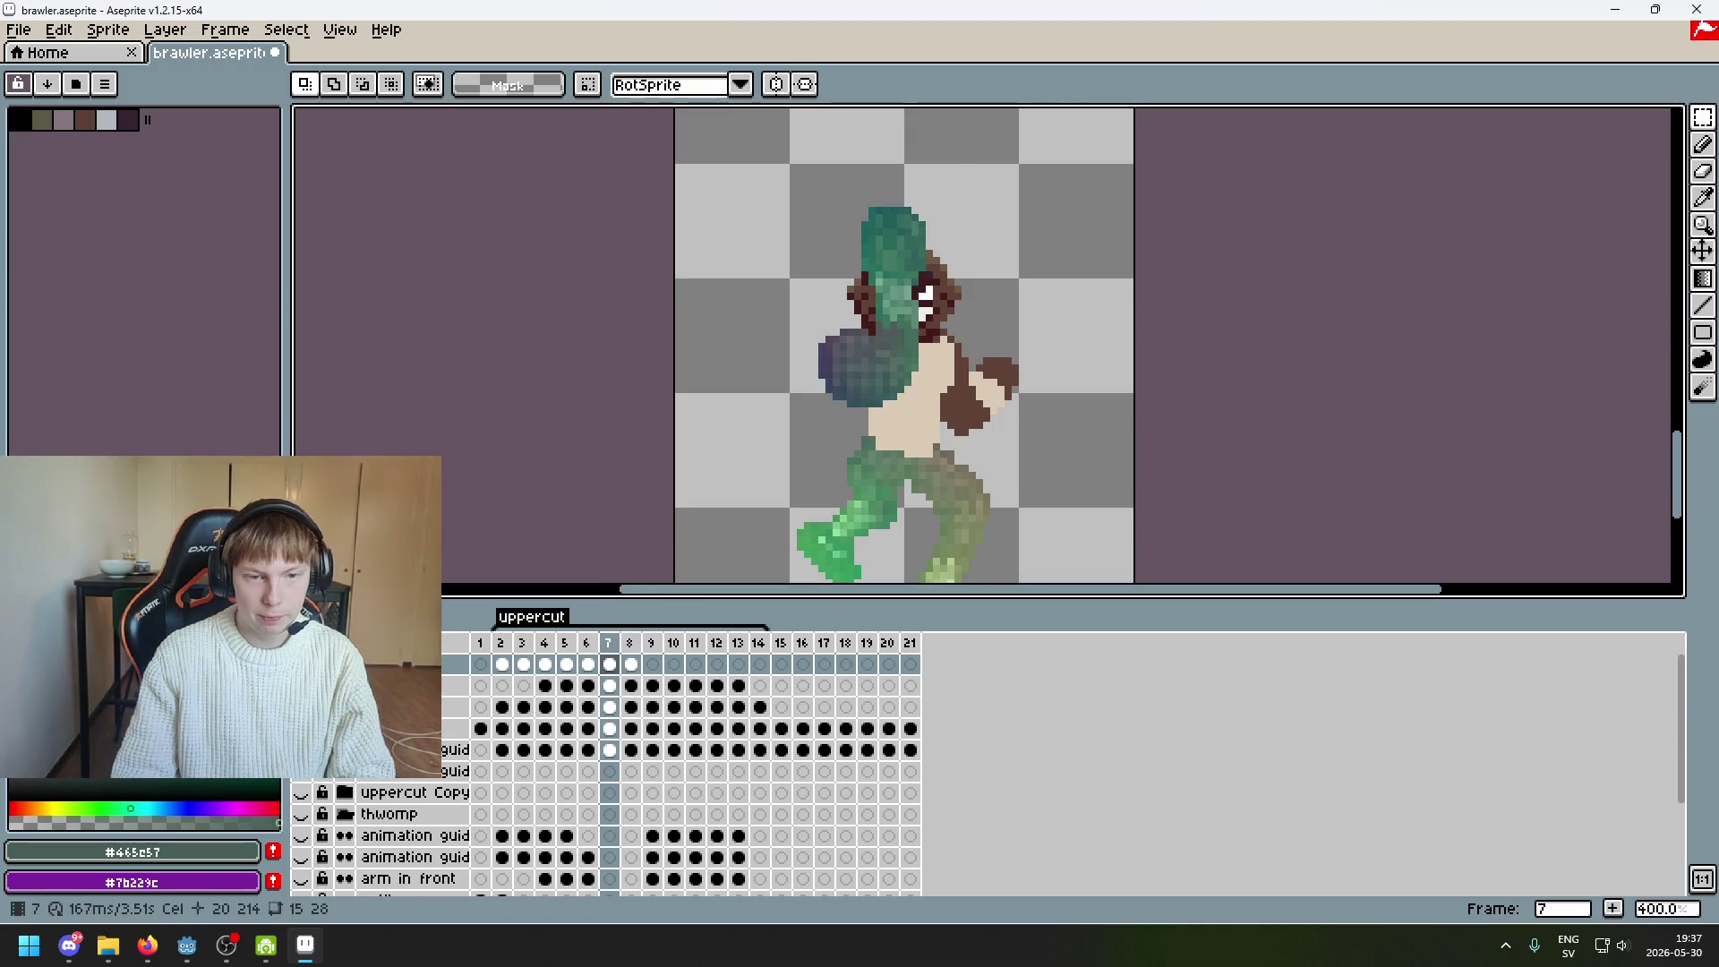
{"action": "key", "text": "Right"}
Lasso the stray pixels at the fist's lower edge and shift them up one pixel
{"action": "scroll", "coordinate": [744, 329], "scroll_direction": "up", "scroll_amount": 6}
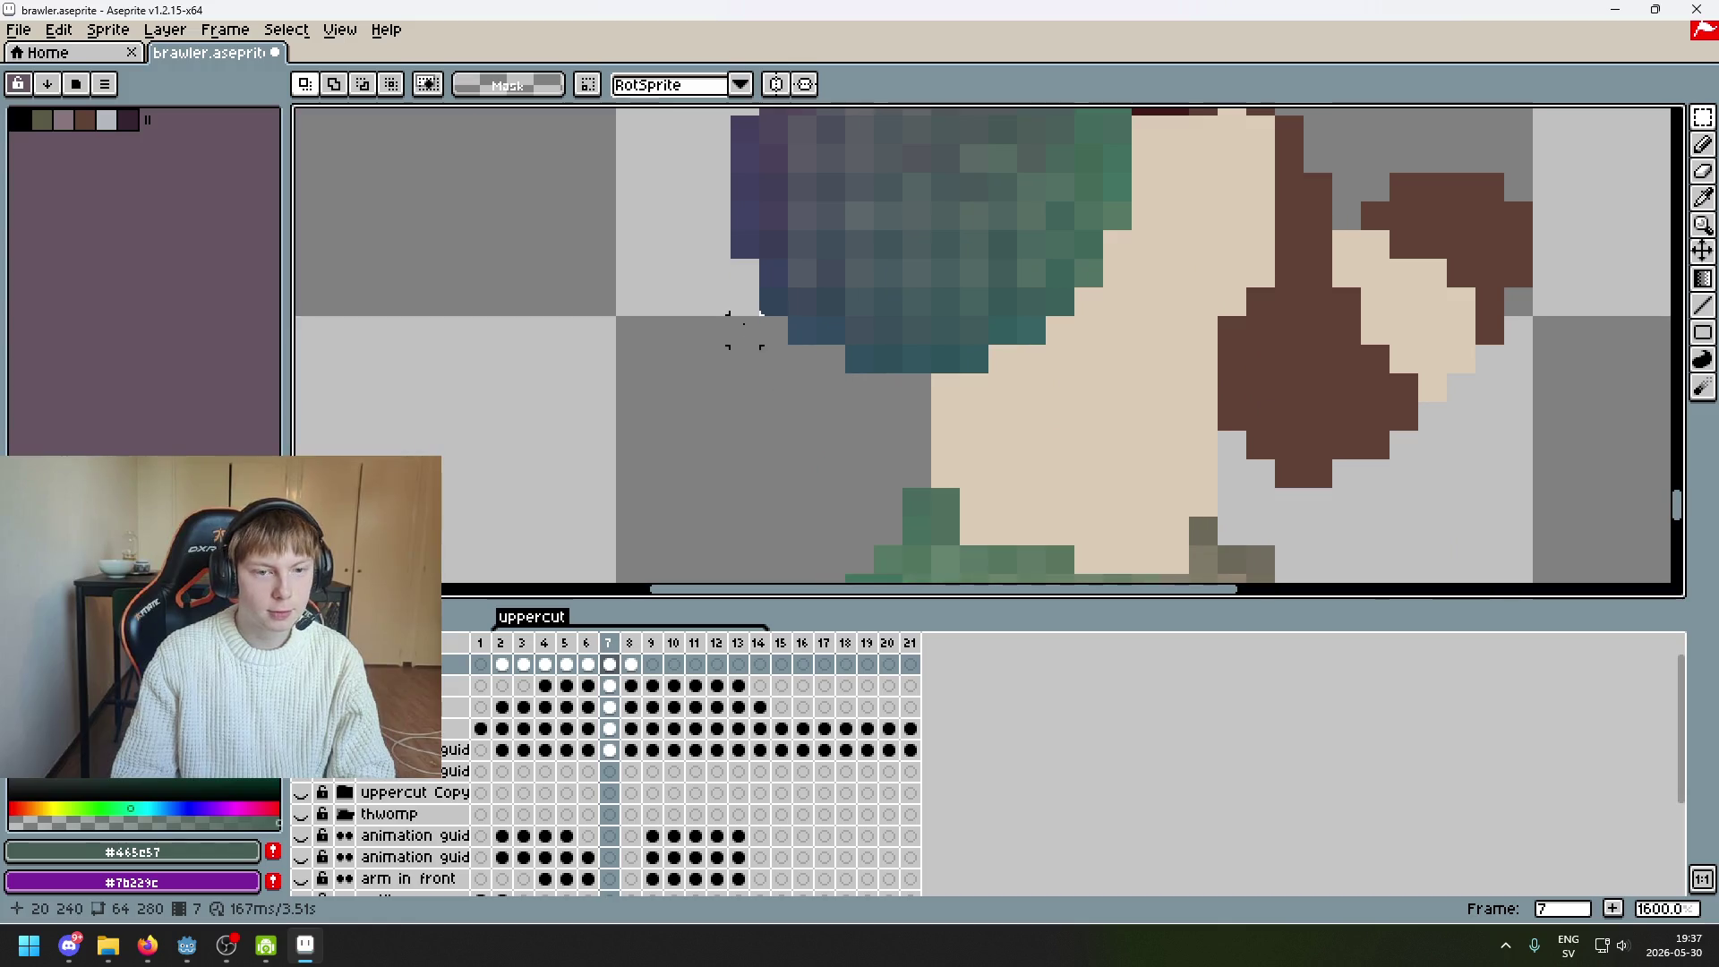
{"action": "left_click_drag", "start_coordinate": [1702, 117], "coordinate": [1622, 118]}
{"action": "left_click_drag", "start_coordinate": [817, 318], "coordinate": [882, 368]}
{"action": "left_click", "coordinate": [875, 368]}
{"action": "left_click", "coordinate": [743, 301]}
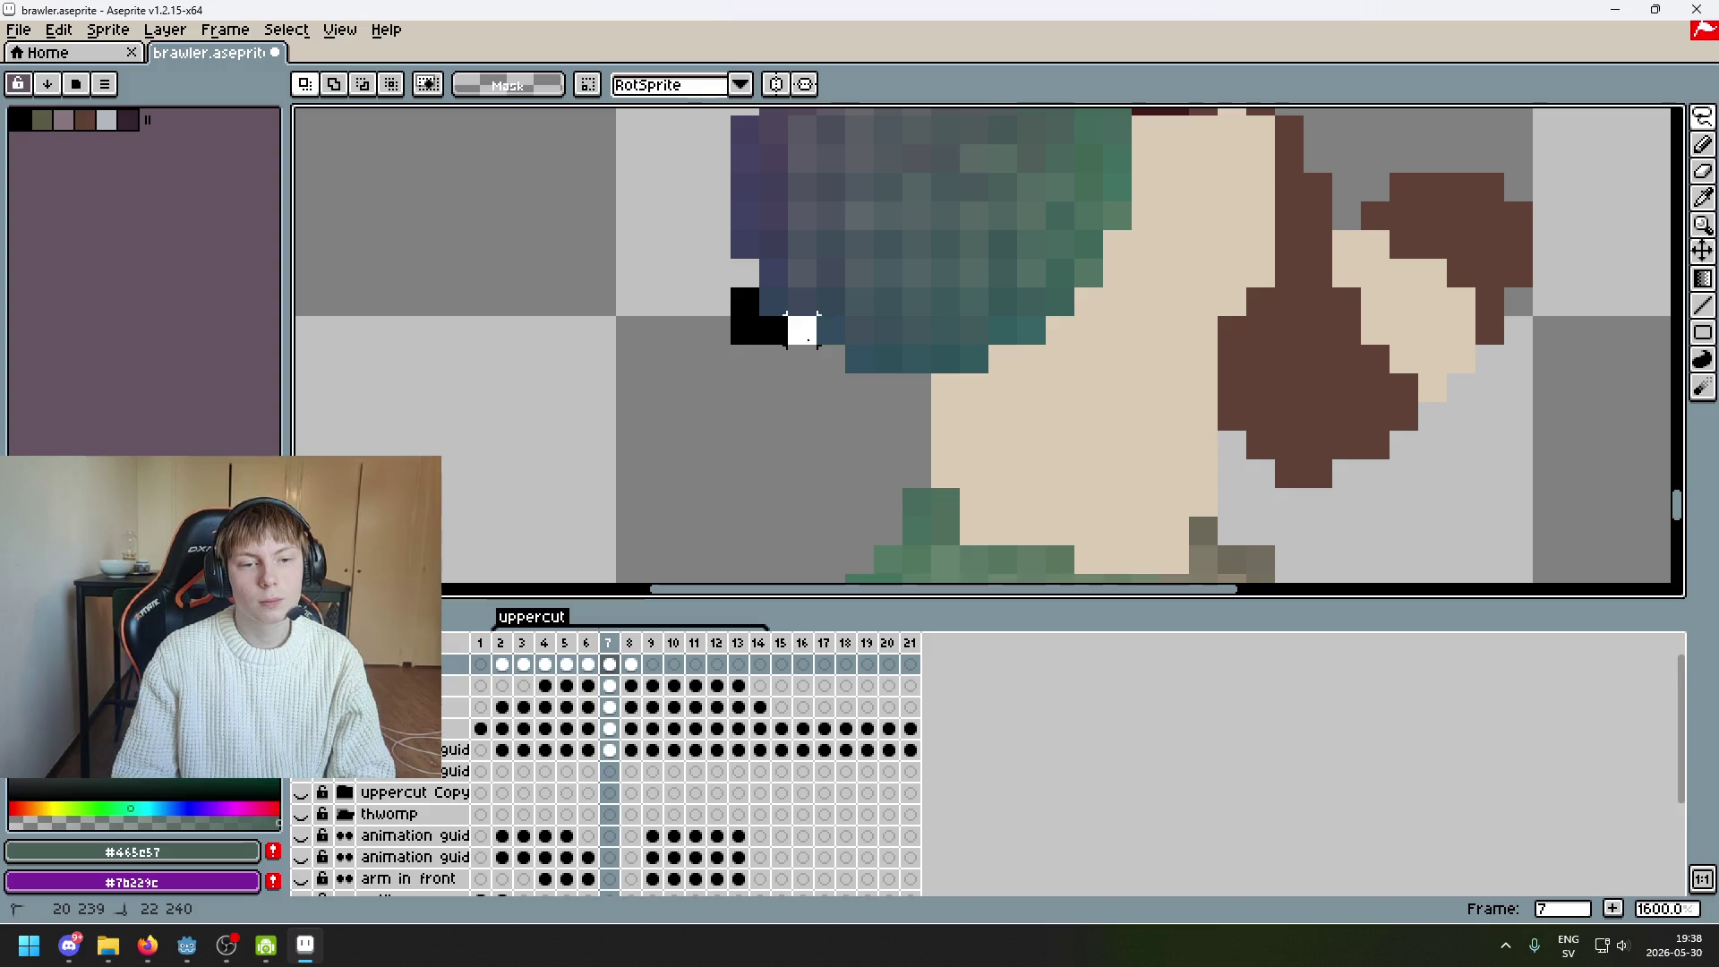
{"action": "mouse_move", "coordinate": [860, 361]}
{"action": "left_mouse_down"}
{"action": "mouse_move", "coordinate": [846, 367]}
{"action": "mouse_move", "coordinate": [829, 324]}
{"action": "left_mouse_up"}
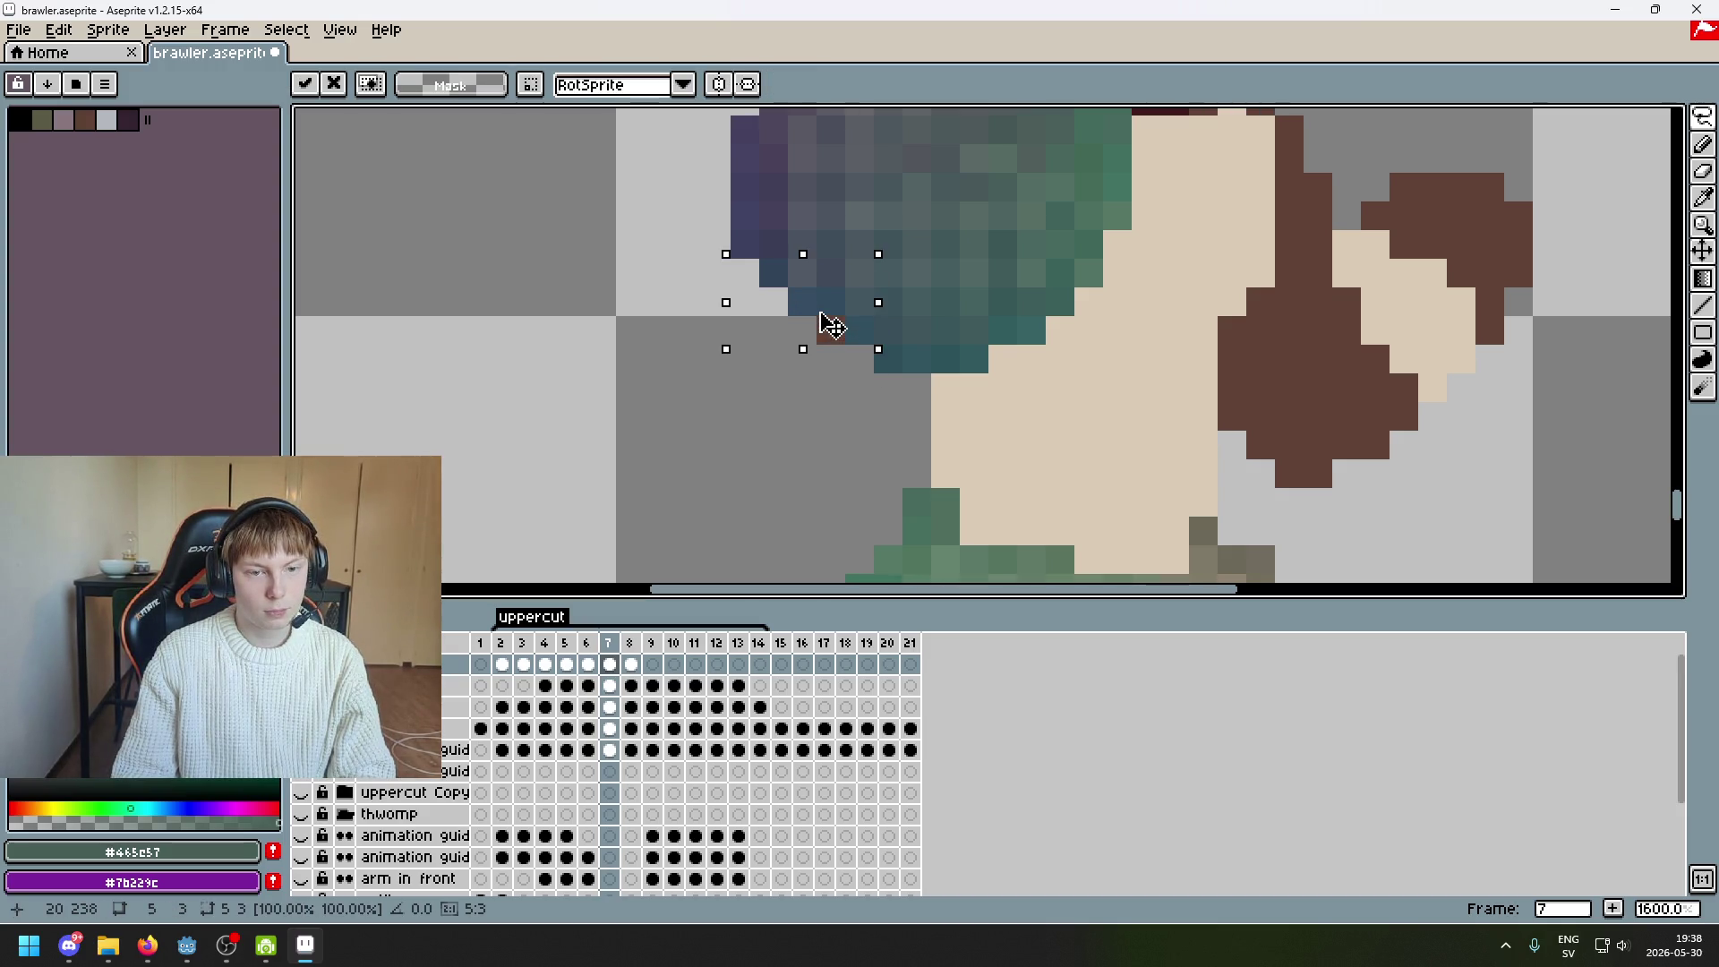
{"action": "left_click", "coordinate": [888, 358]}
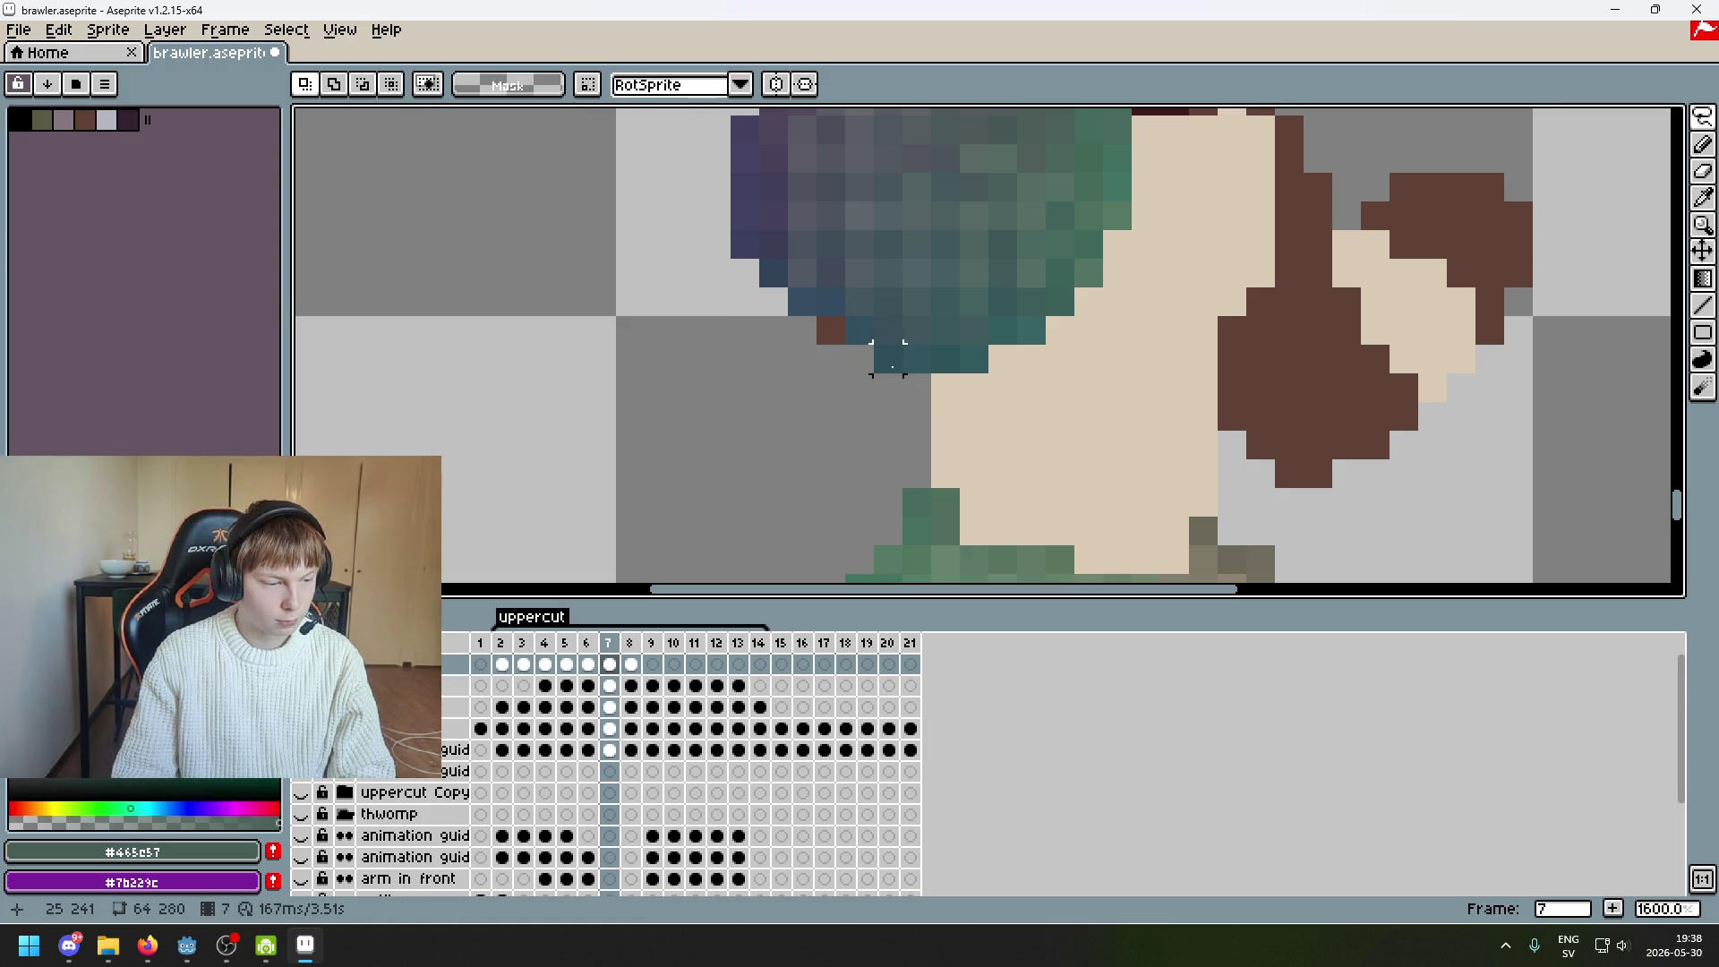
Move more lower-edge pixels, compare against frame 8, and undo the last selection
{"action": "mouse_move", "coordinate": [888, 358]}
{"action": "left_mouse_down"}
{"action": "mouse_move", "coordinate": [863, 352]}
{"action": "mouse_move", "coordinate": [894, 399]}
{"action": "left_mouse_up"}
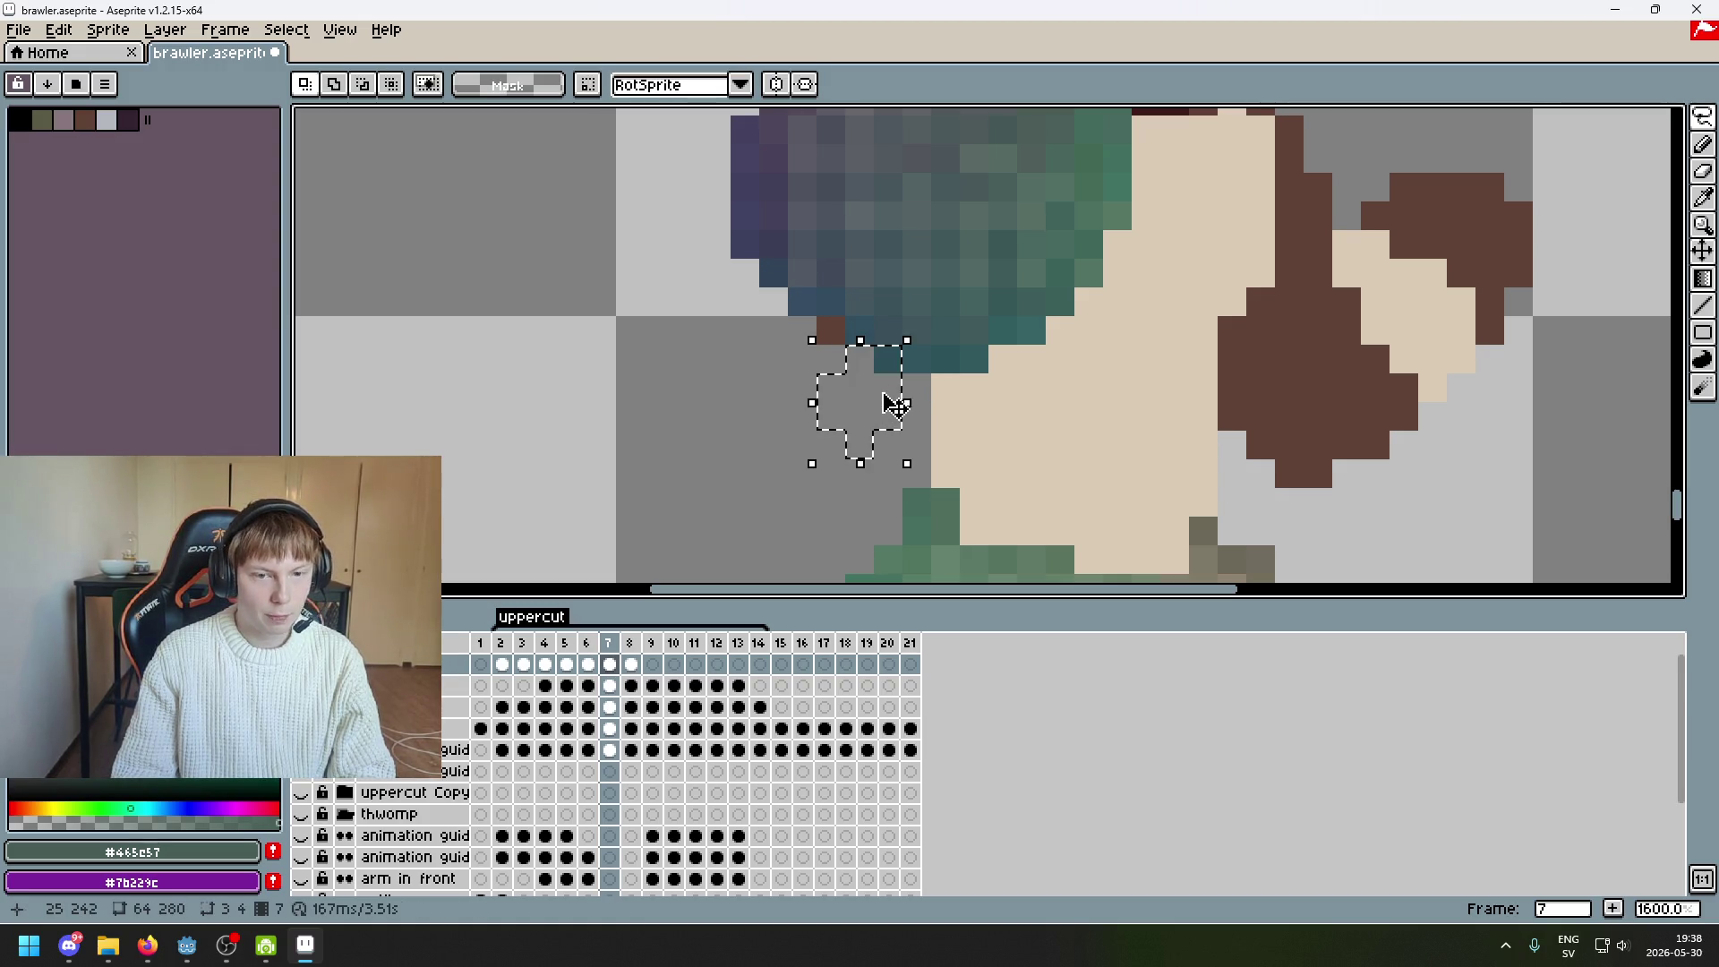
{"action": "left_click", "coordinate": [892, 371]}
{"action": "left_click", "coordinate": [945, 388]}
{"action": "scroll", "coordinate": [946, 389], "scroll_direction": "down", "scroll_amount": 4}
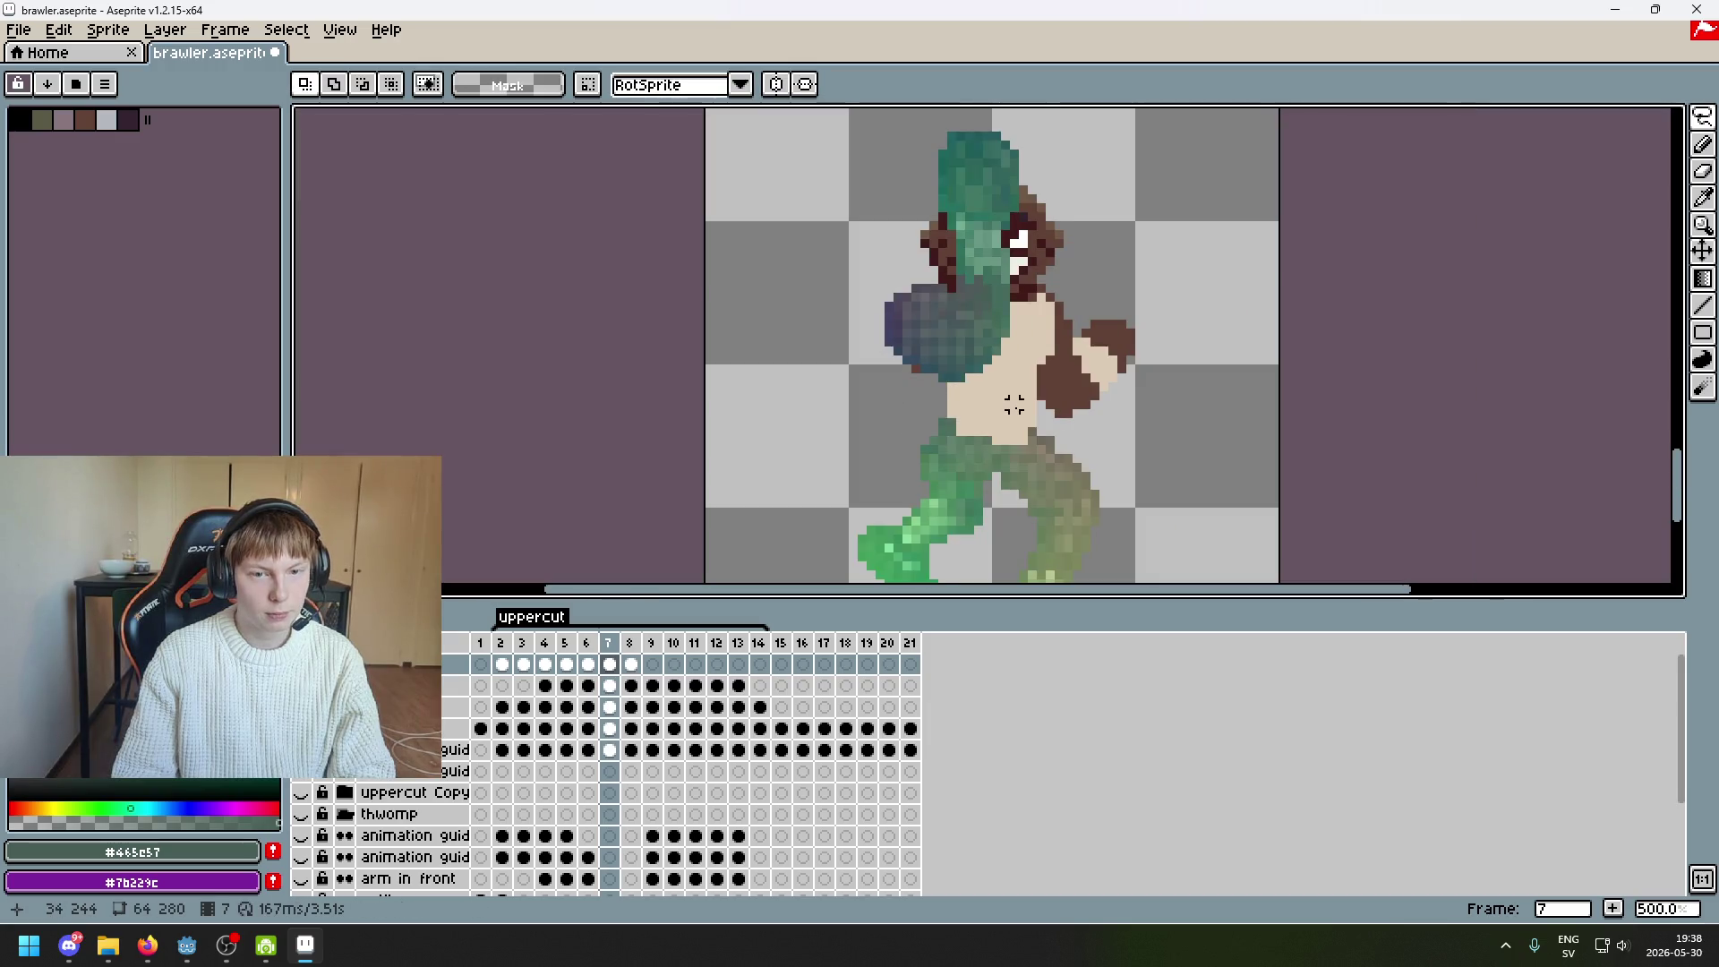
{"action": "key", "text": "Left"}
{"action": "key", "text": "Right"}
{"action": "key", "text": "Right"}
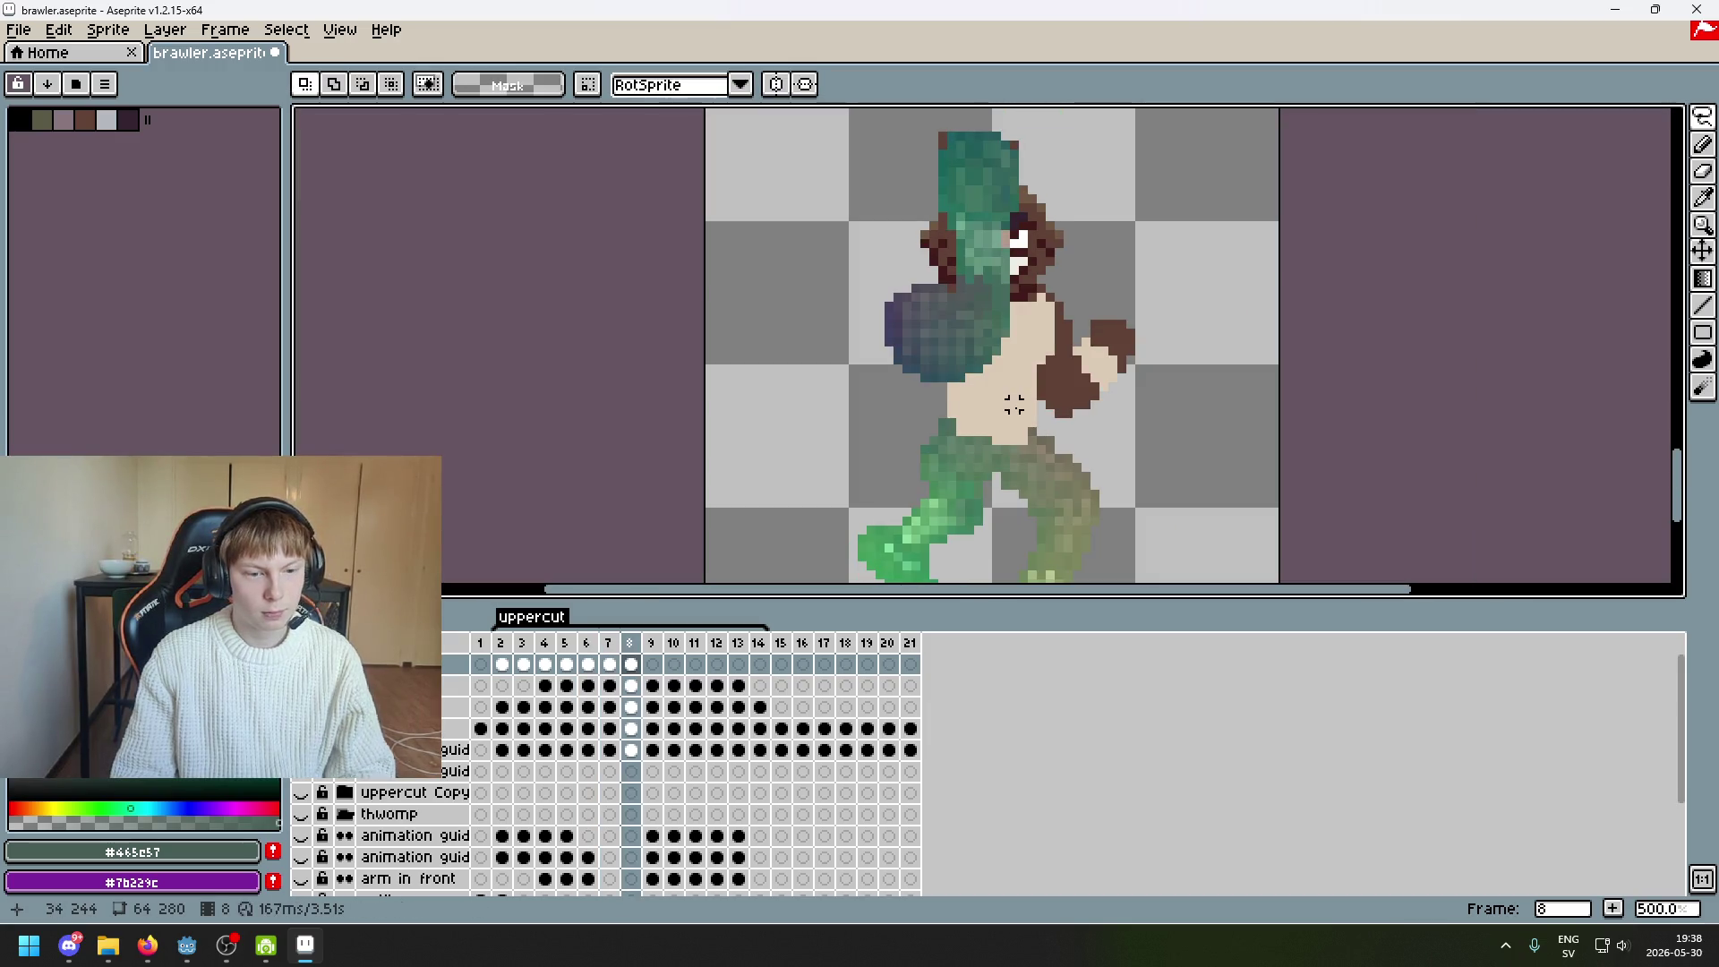
{"action": "key", "text": "Left"}
{"action": "key", "text": "ctrl+z"}
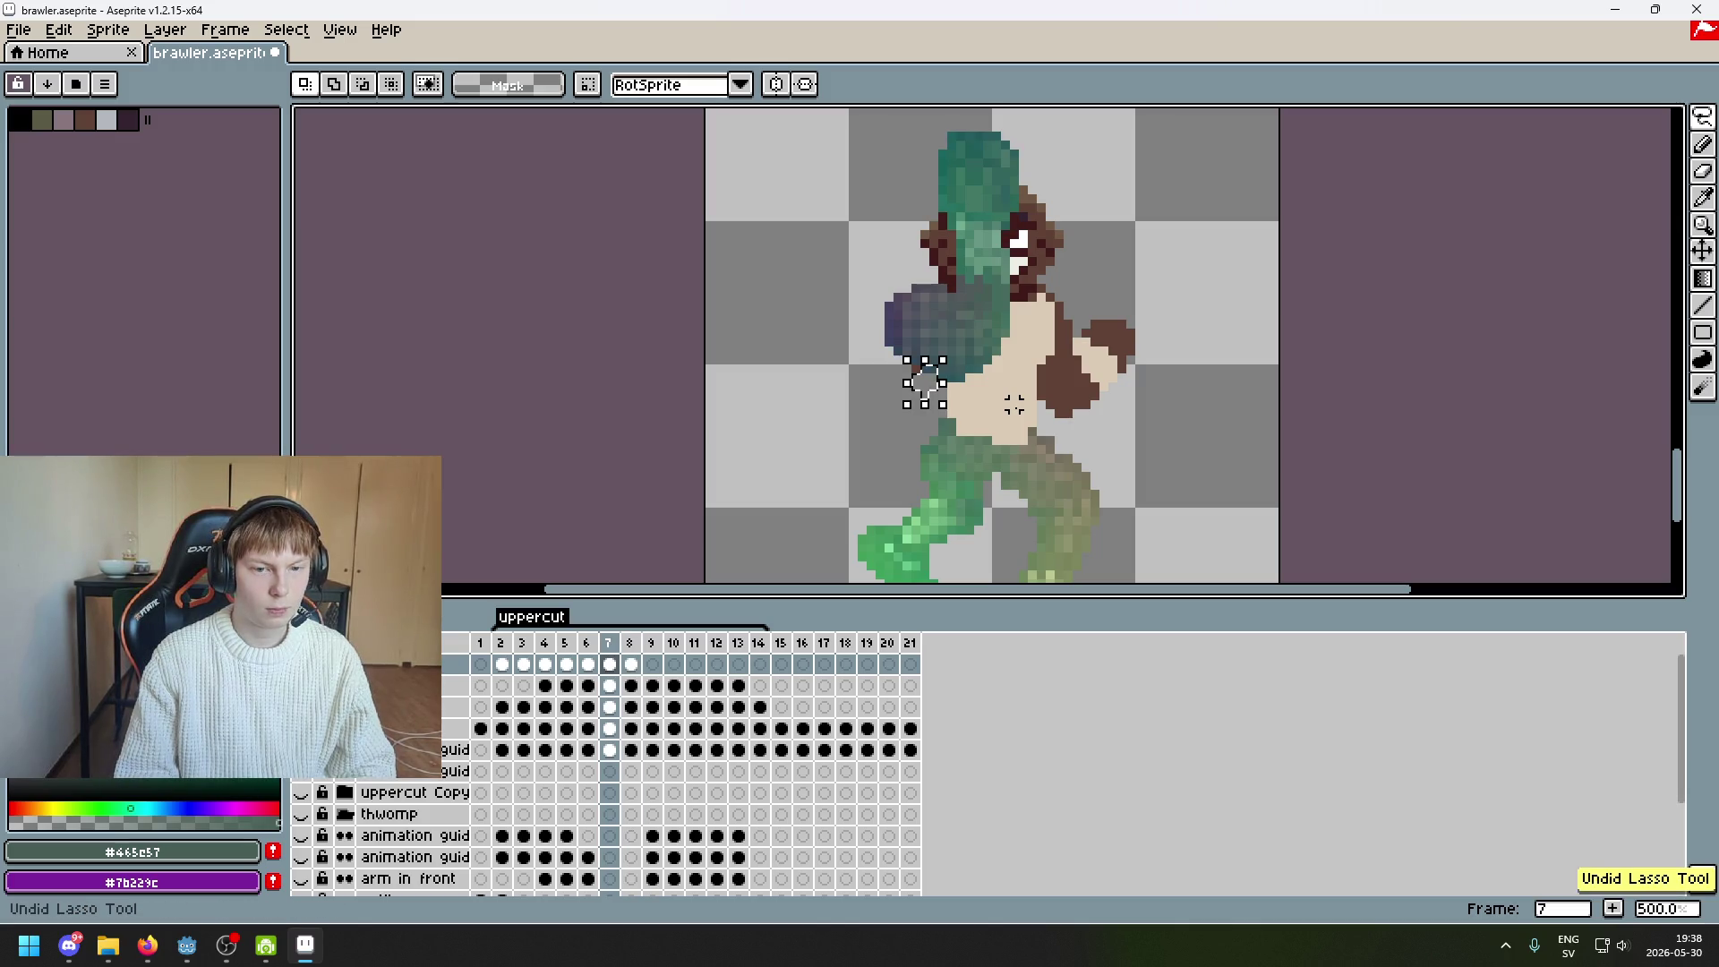
Select frame 7's smear arm and fist and paste it onto frame 8
{"action": "key", "text": "ctrl+d"}
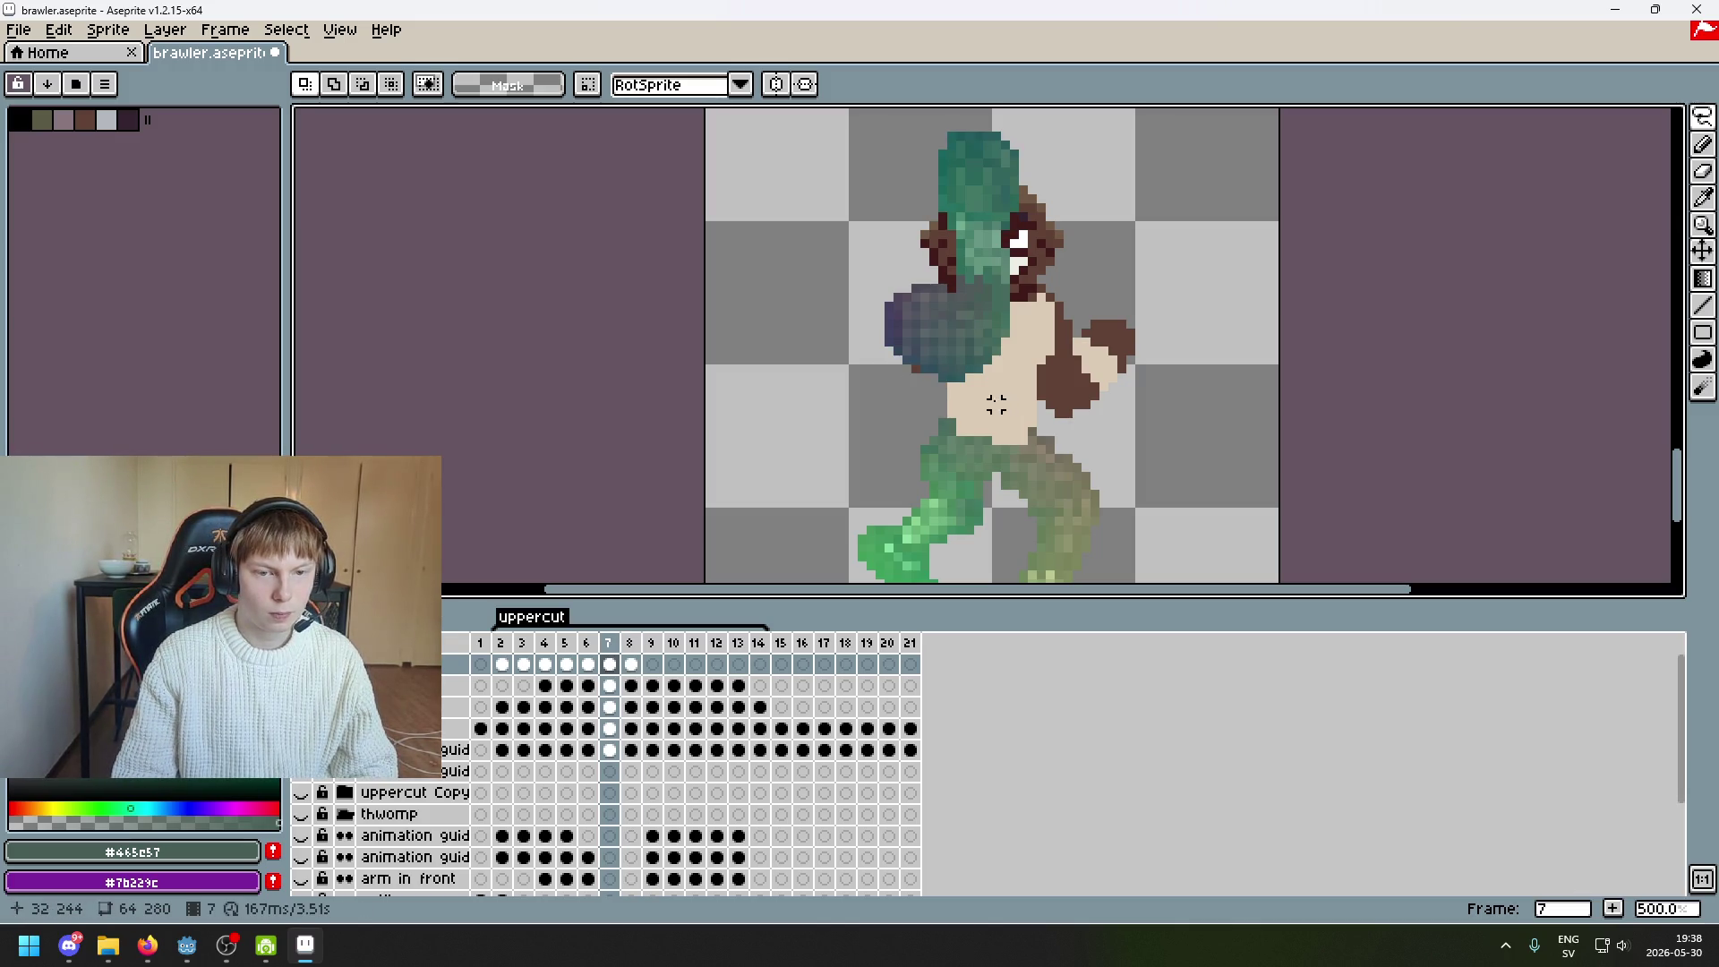
{"action": "left_click_drag", "start_coordinate": [963, 394], "coordinate": [781, 215]}
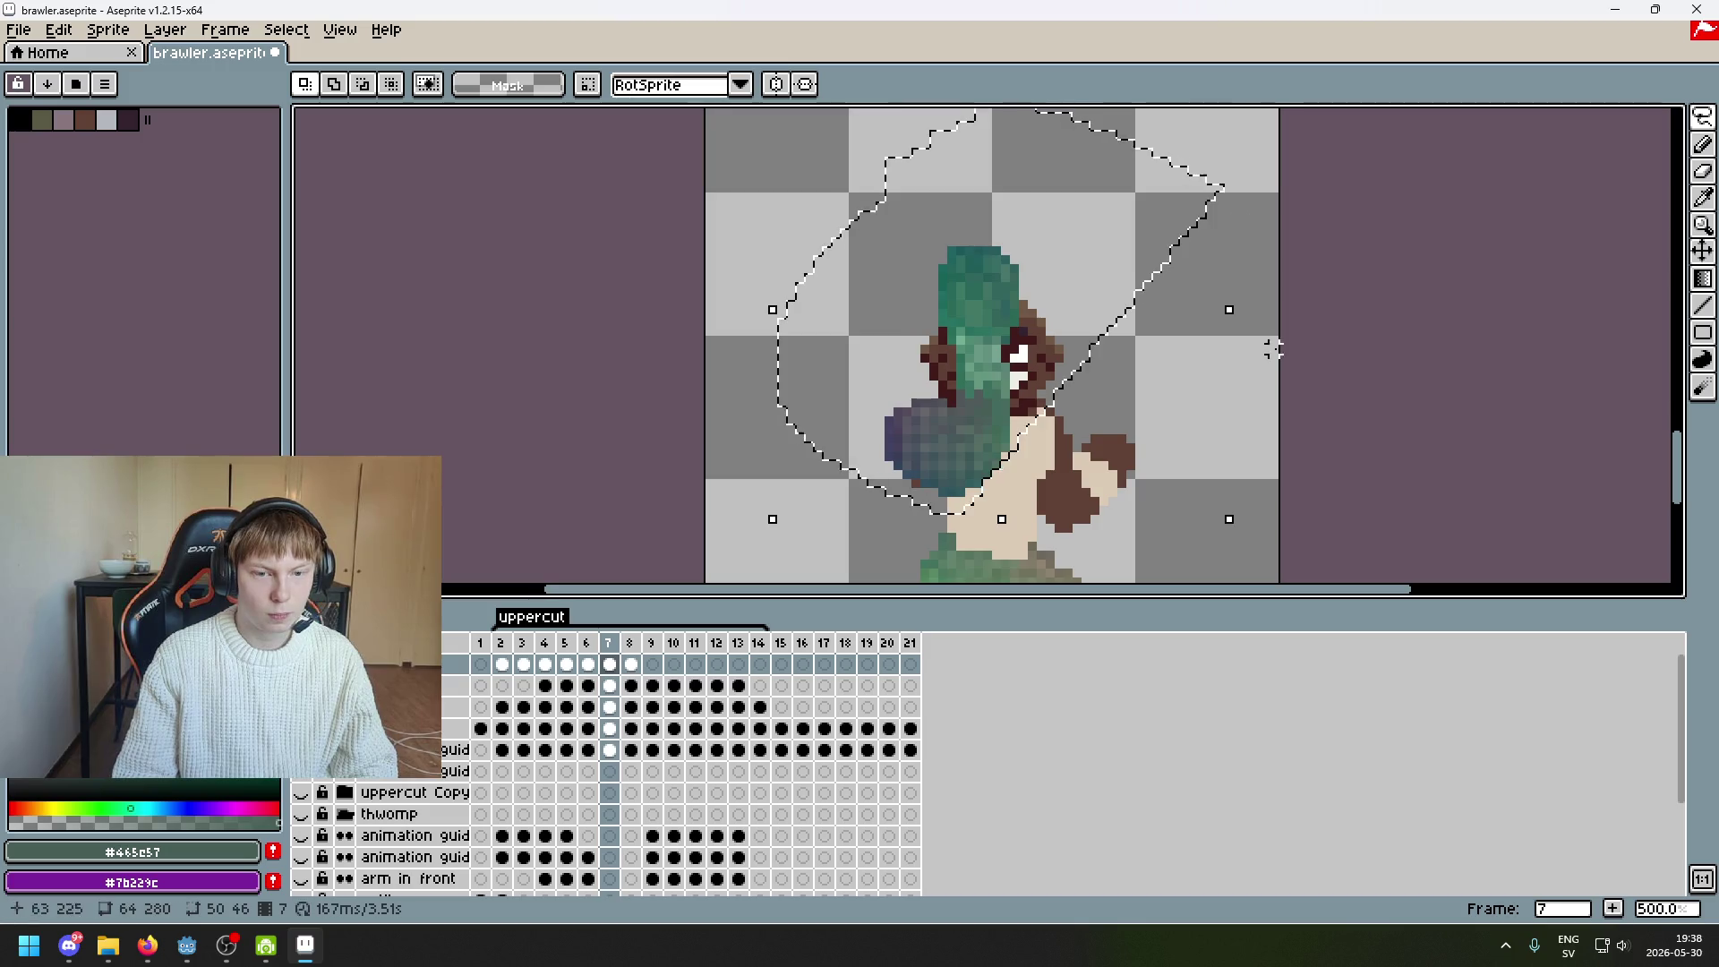
{"action": "left_click", "coordinate": [632, 663]}
{"action": "left_click", "coordinate": [653, 664]}
{"action": "key", "text": "ctrl+v"}
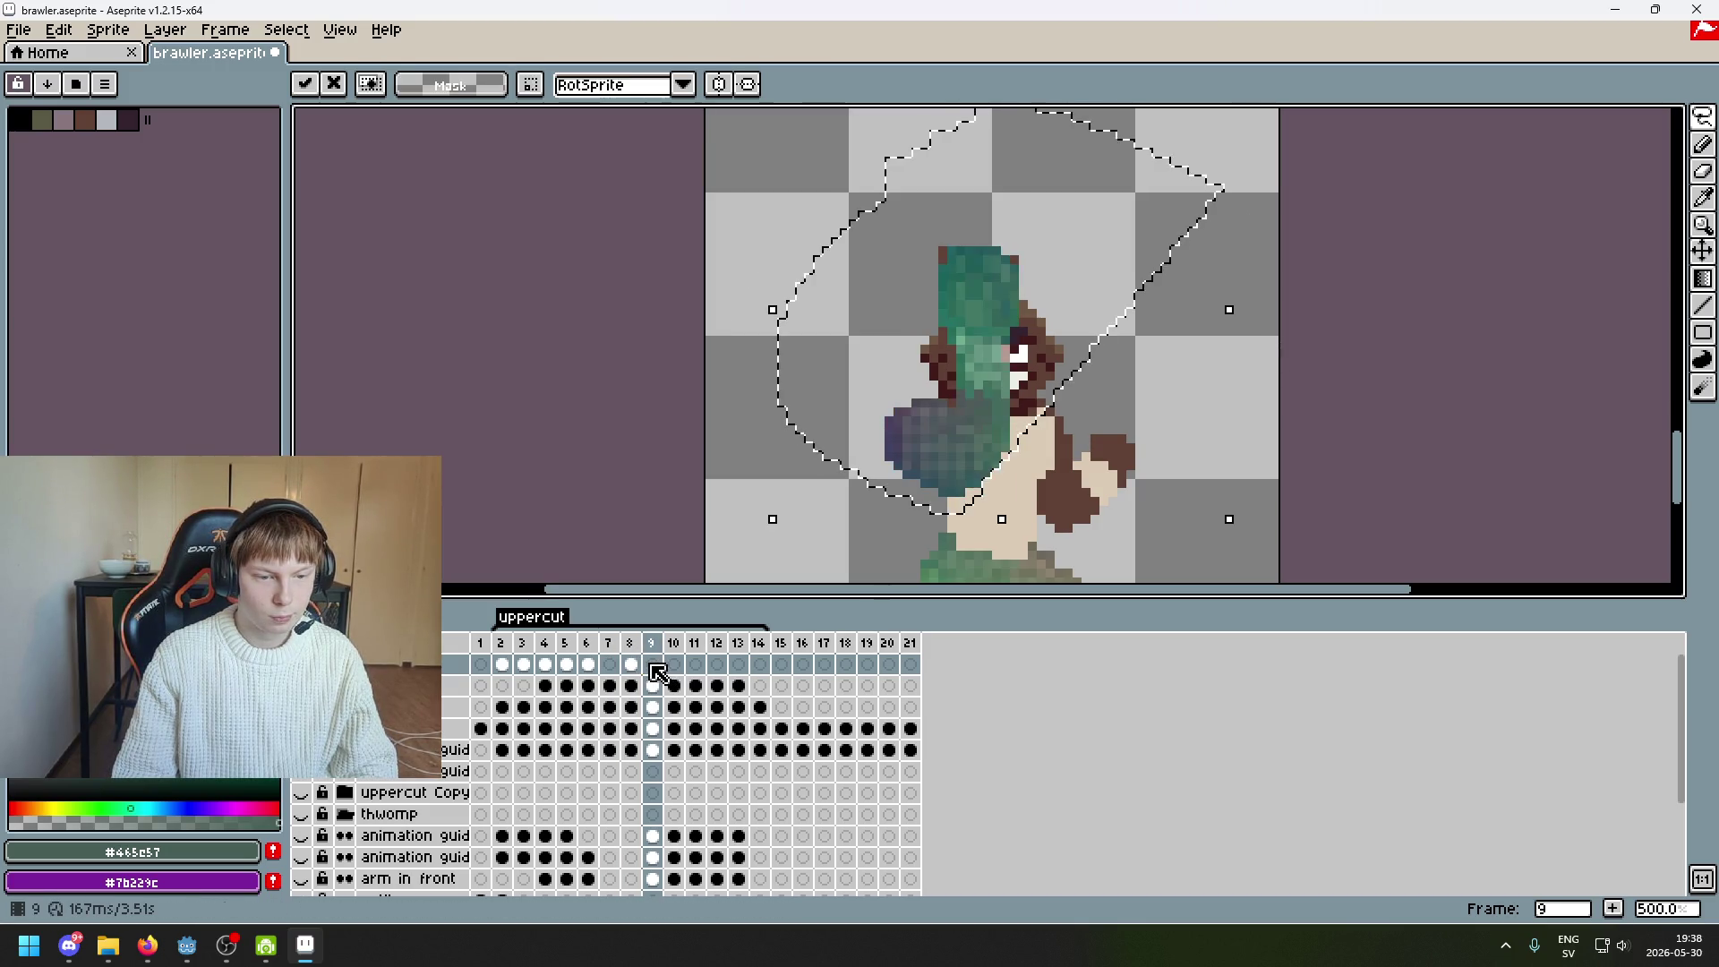
{"action": "key", "text": "ctrl+z"}
{"action": "key", "text": "ctrl+v"}
{"action": "left_click", "coordinate": [631, 663]}
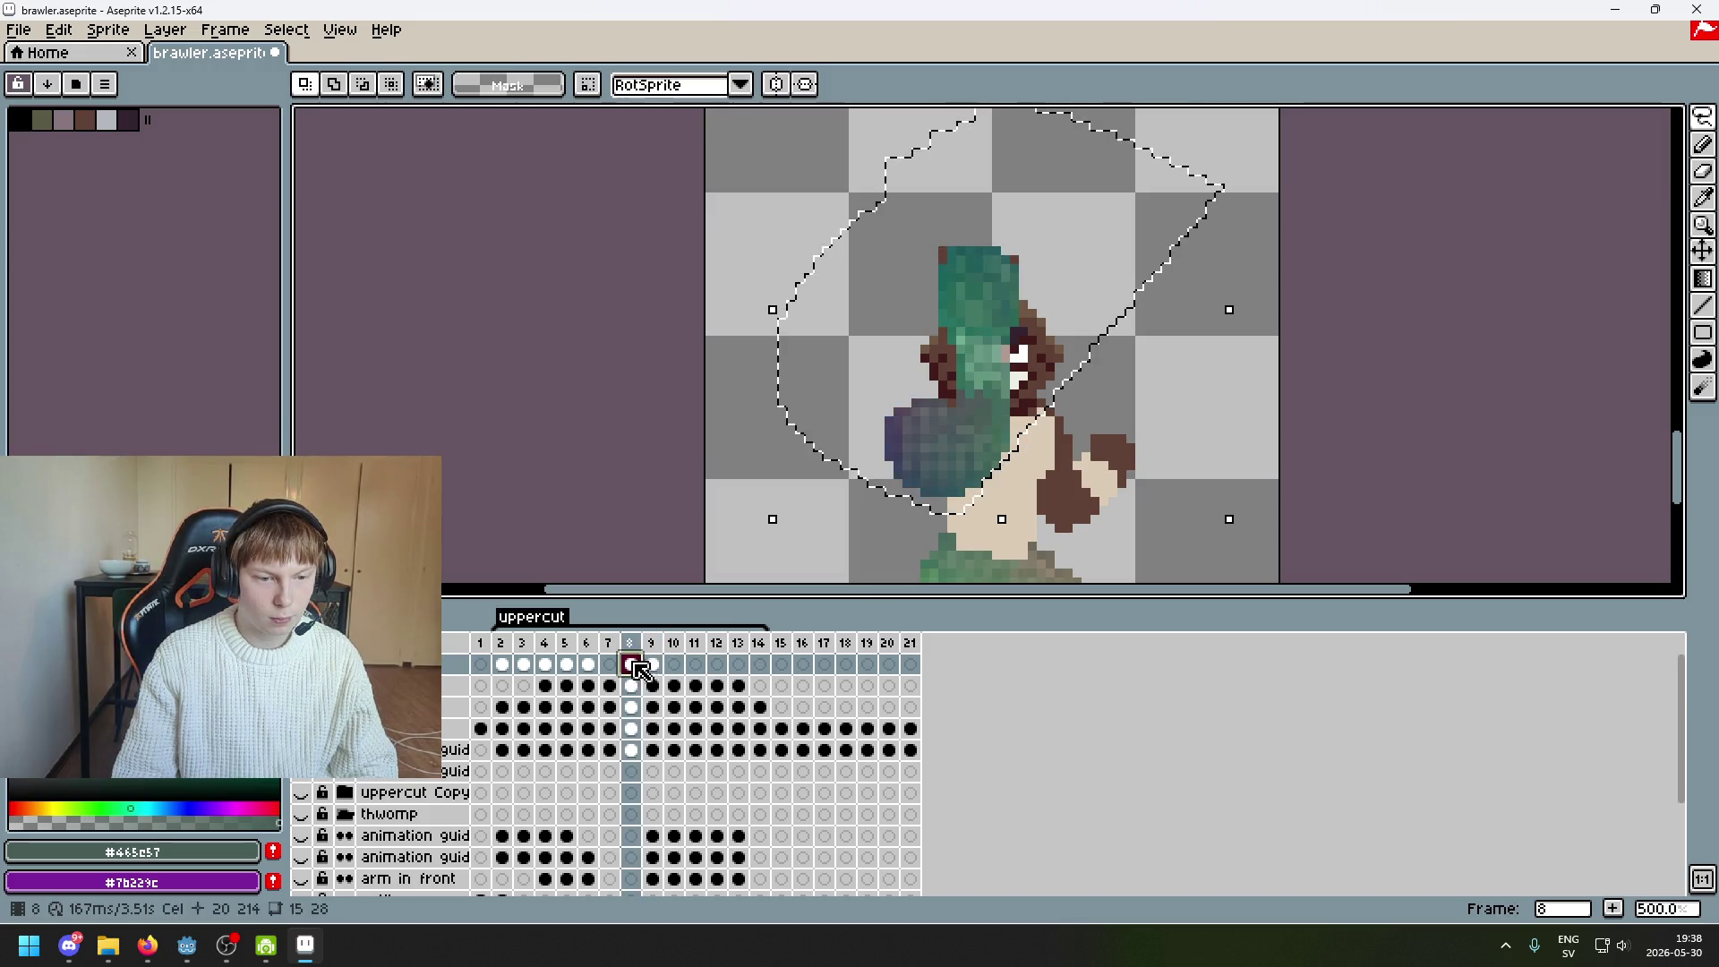
{"action": "key", "text": "Return"}
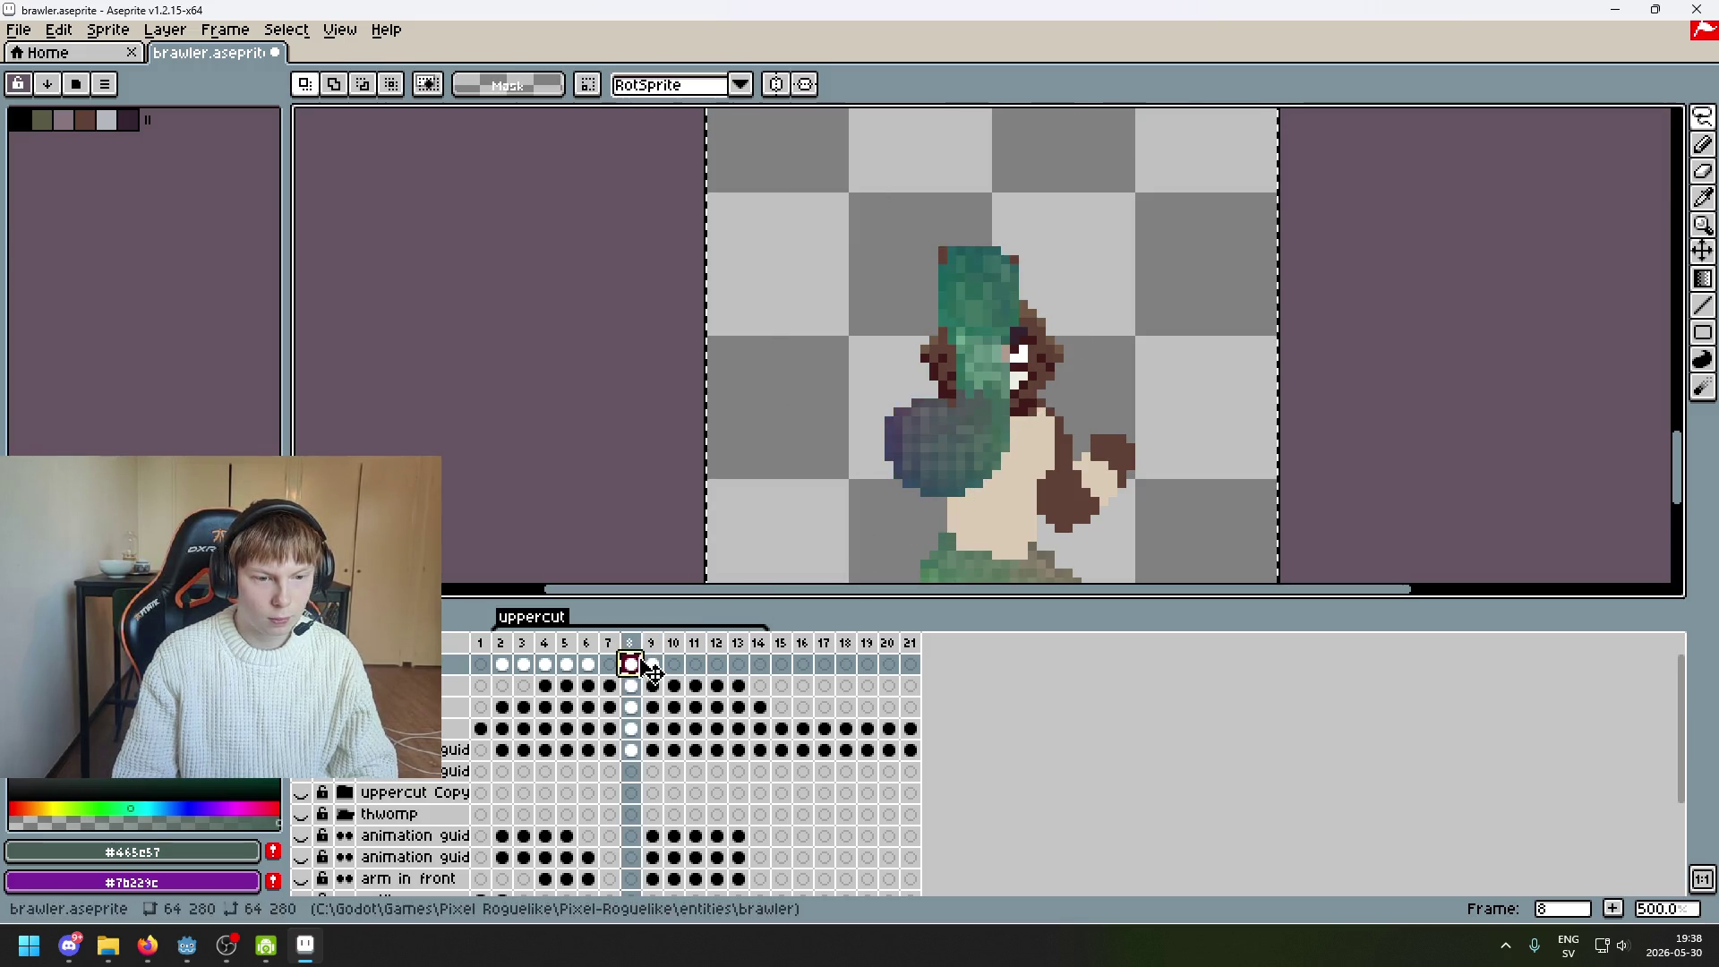
{"action": "left_click", "coordinate": [609, 663]}
{"action": "key", "text": "ctrl+v"}
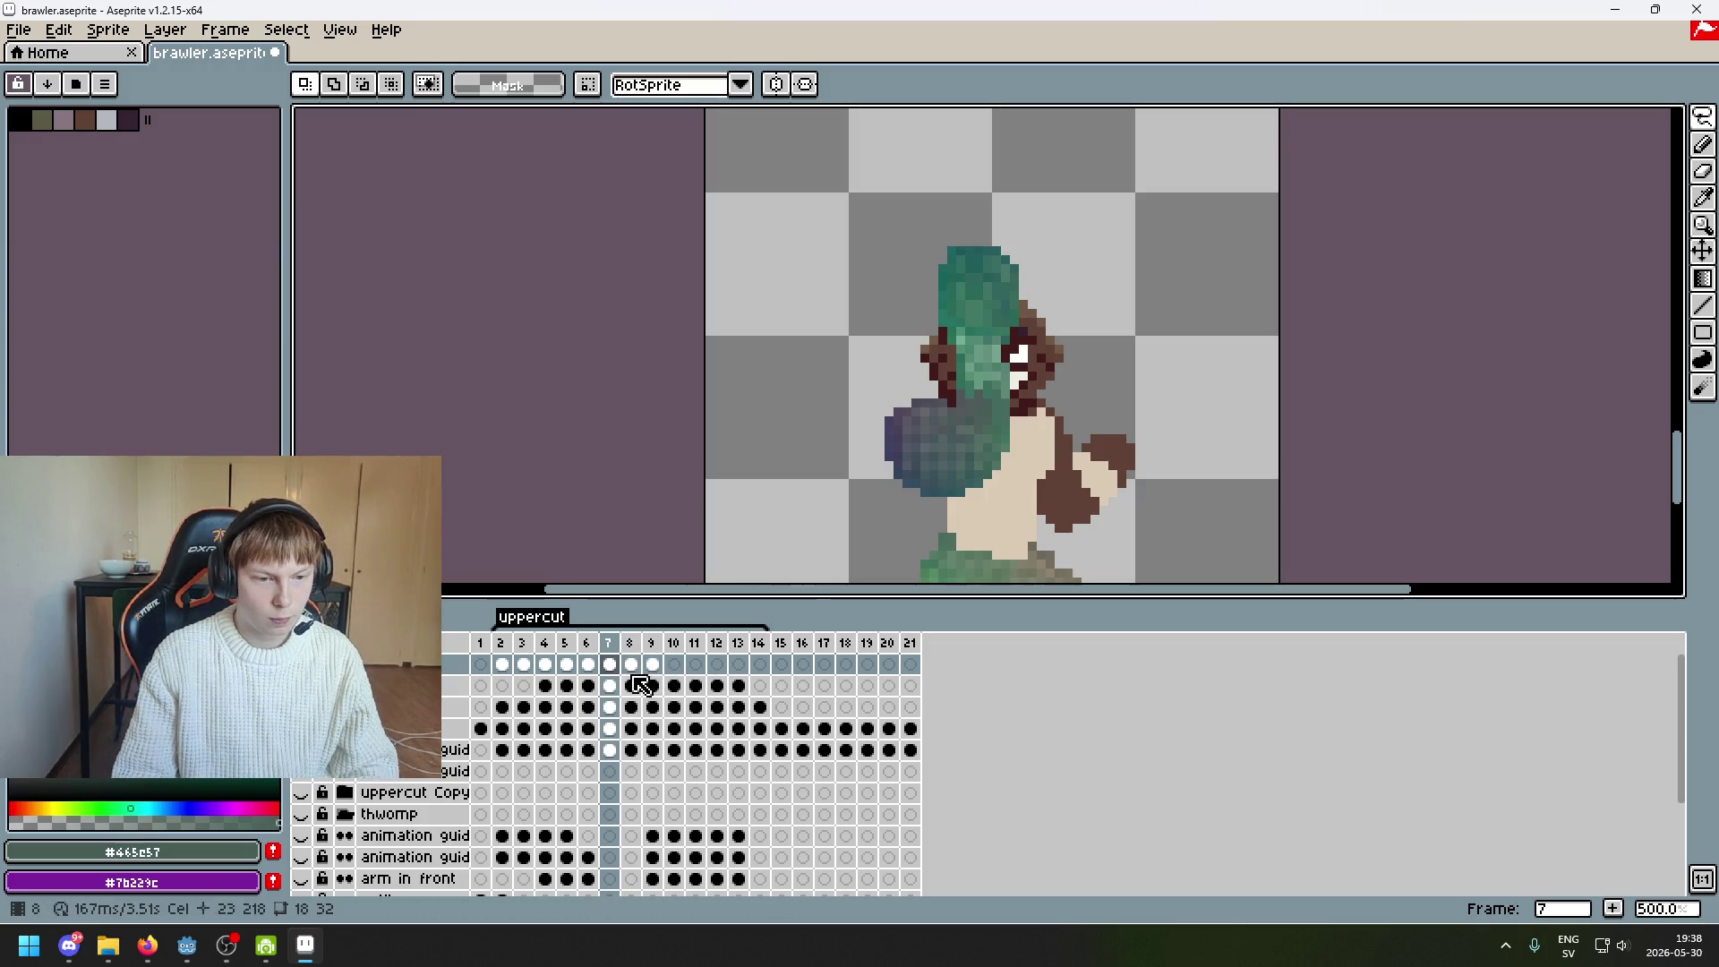
Copy all of frame 9's contents, clear frame 8 and paste the copy in
{"action": "left_click", "coordinate": [653, 664]}
{"action": "key", "text": "ctrl+a"}
{"action": "key", "text": "ctrl+c"}
{"action": "left_click", "coordinate": [631, 663]}
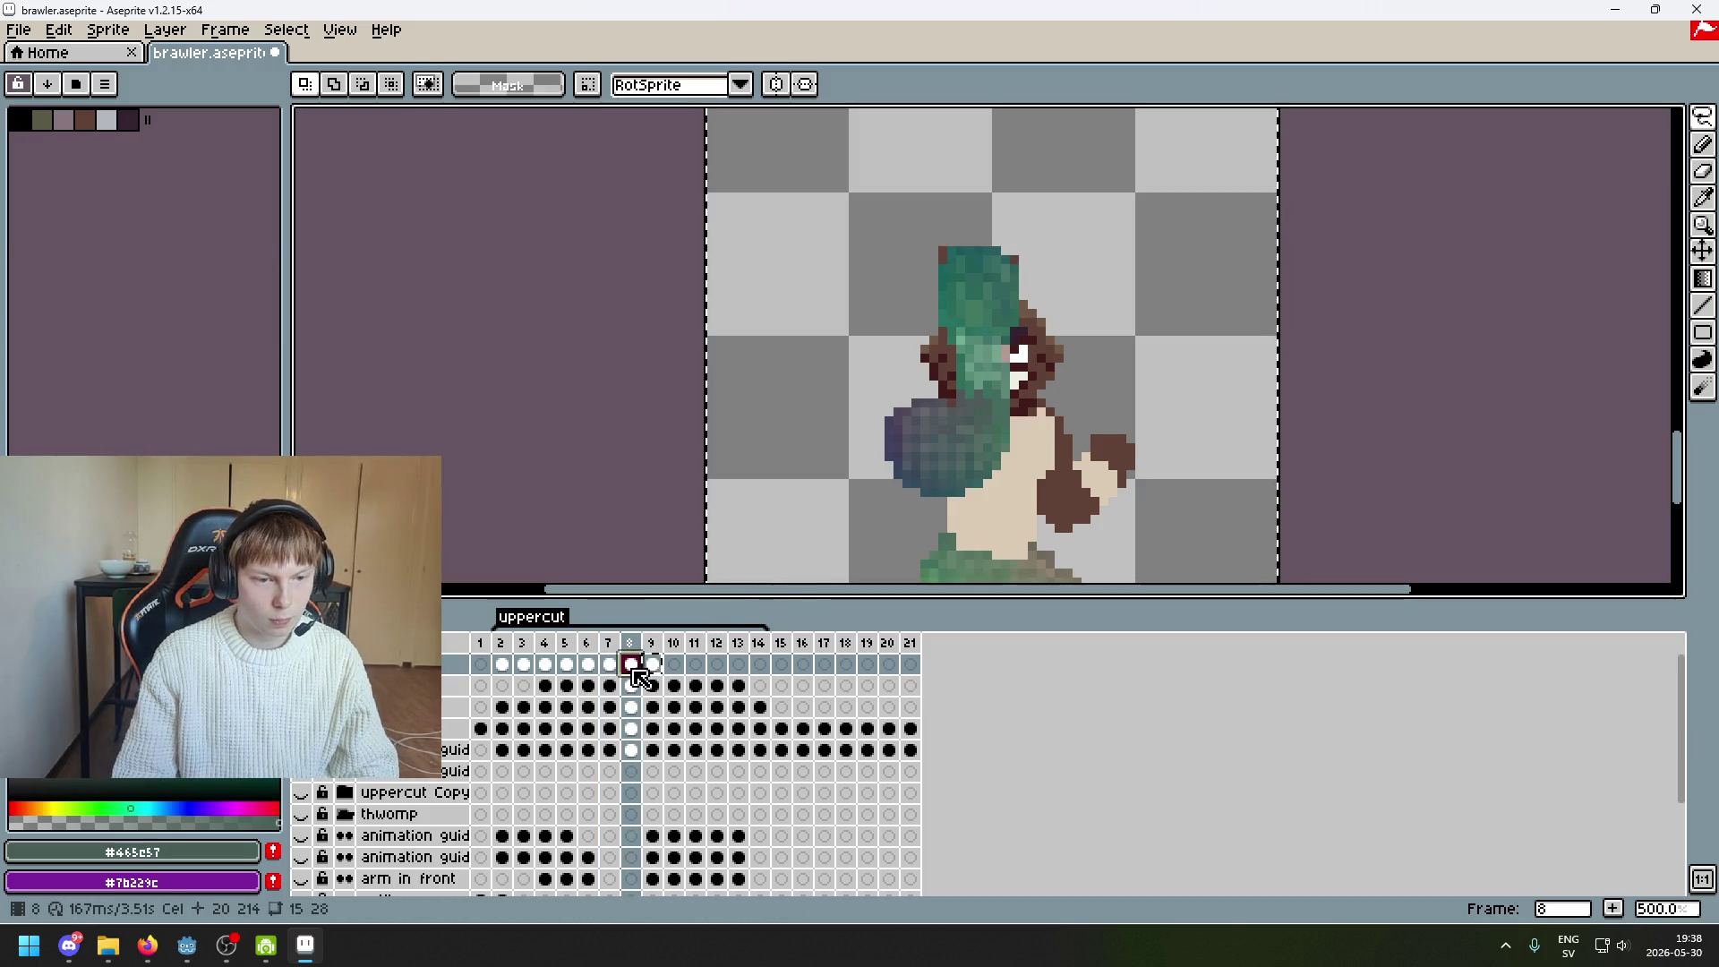
{"action": "key", "text": "Delete"}
{"action": "key", "text": "ctrl+v"}
{"action": "key", "text": "Return"}
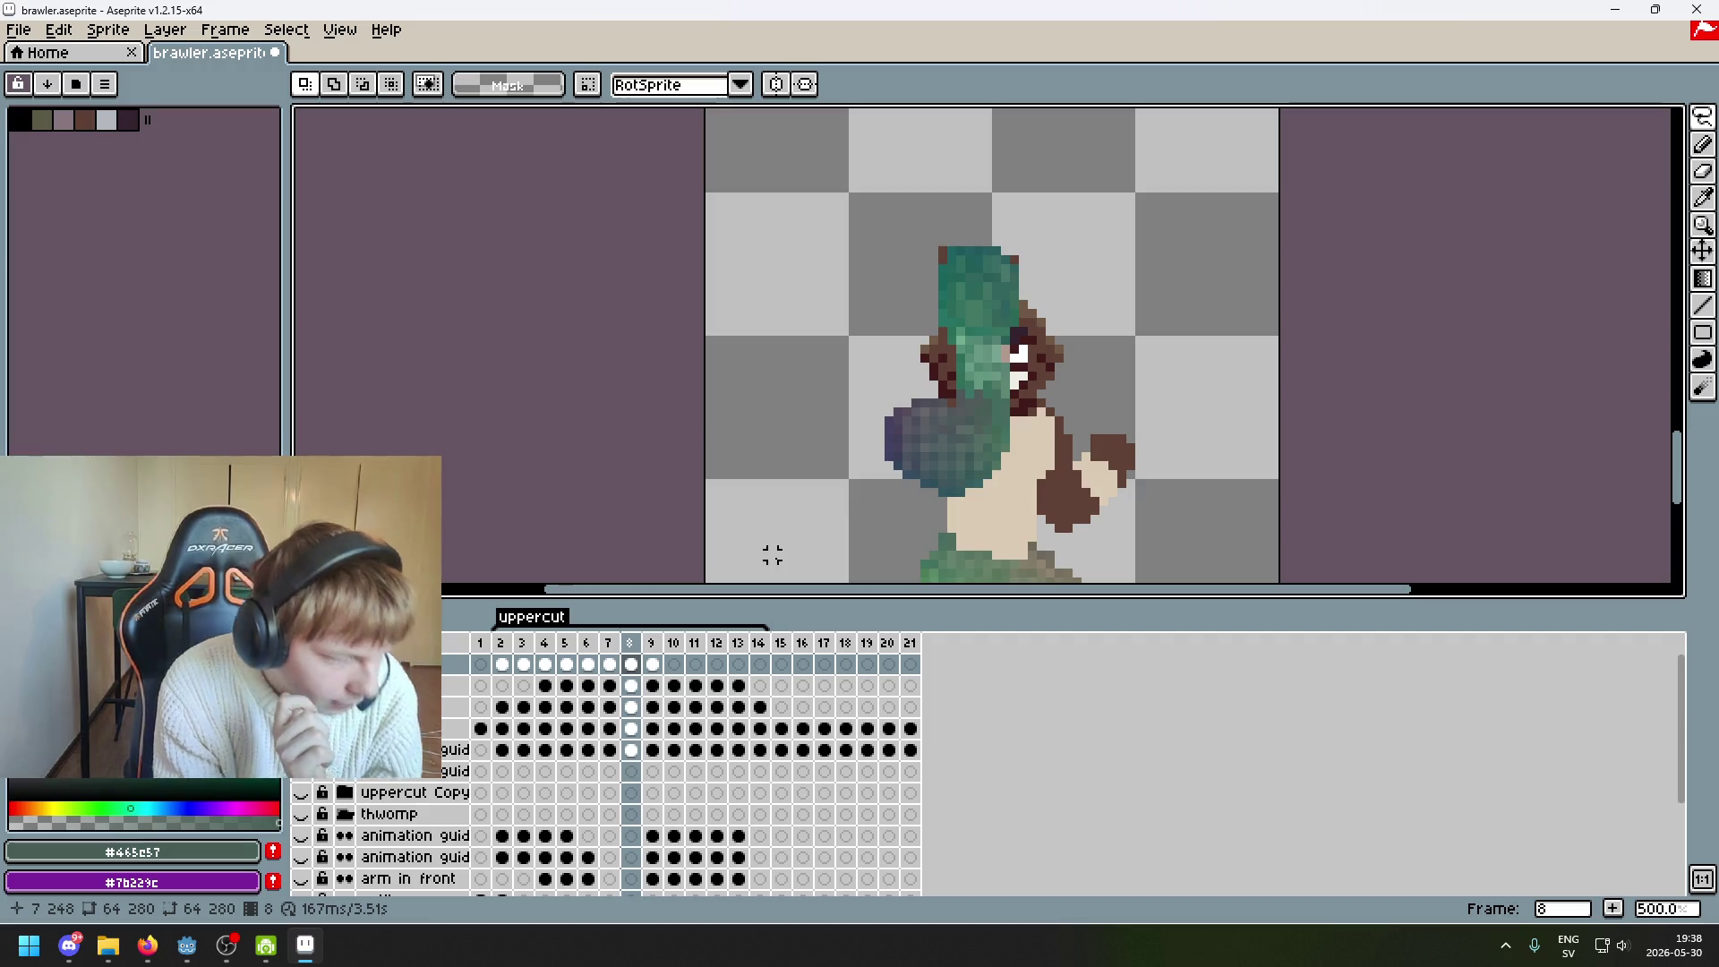
{"action": "left_click_drag", "start_coordinate": [1067, 286], "coordinate": [1021, 242]}
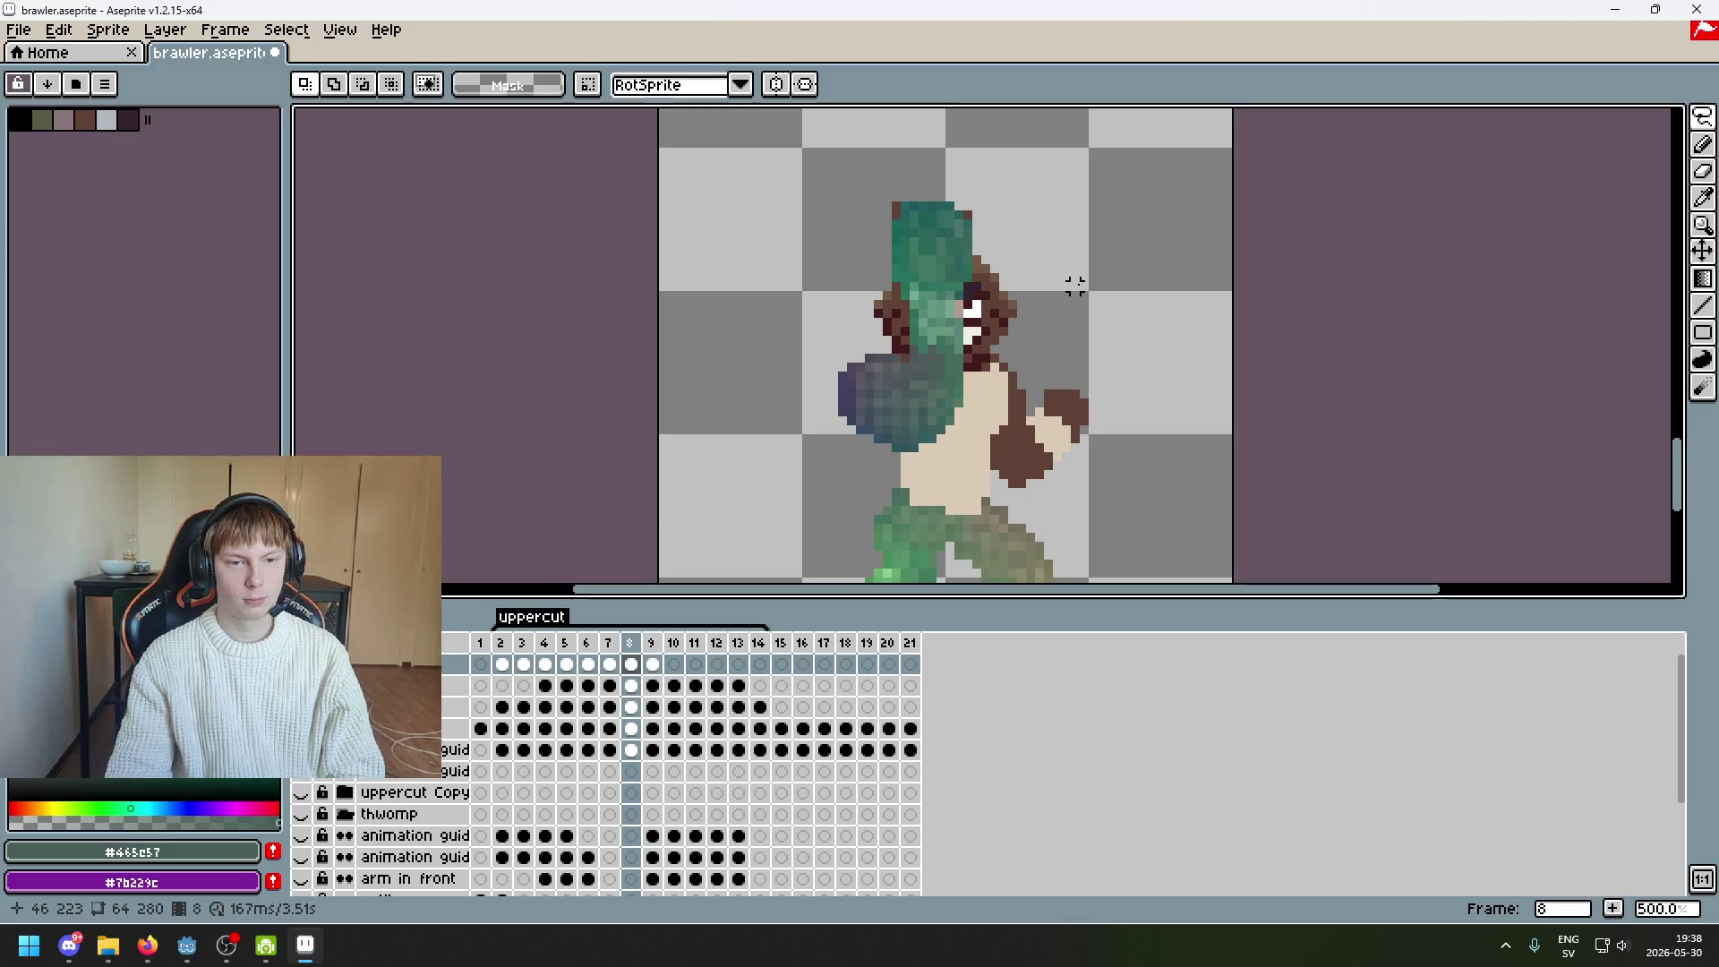
Flick between frames 6, 7 and 8 with onion skinning turned on
{"action": "key", "text": "comma"}
{"action": "key", "text": "period"}
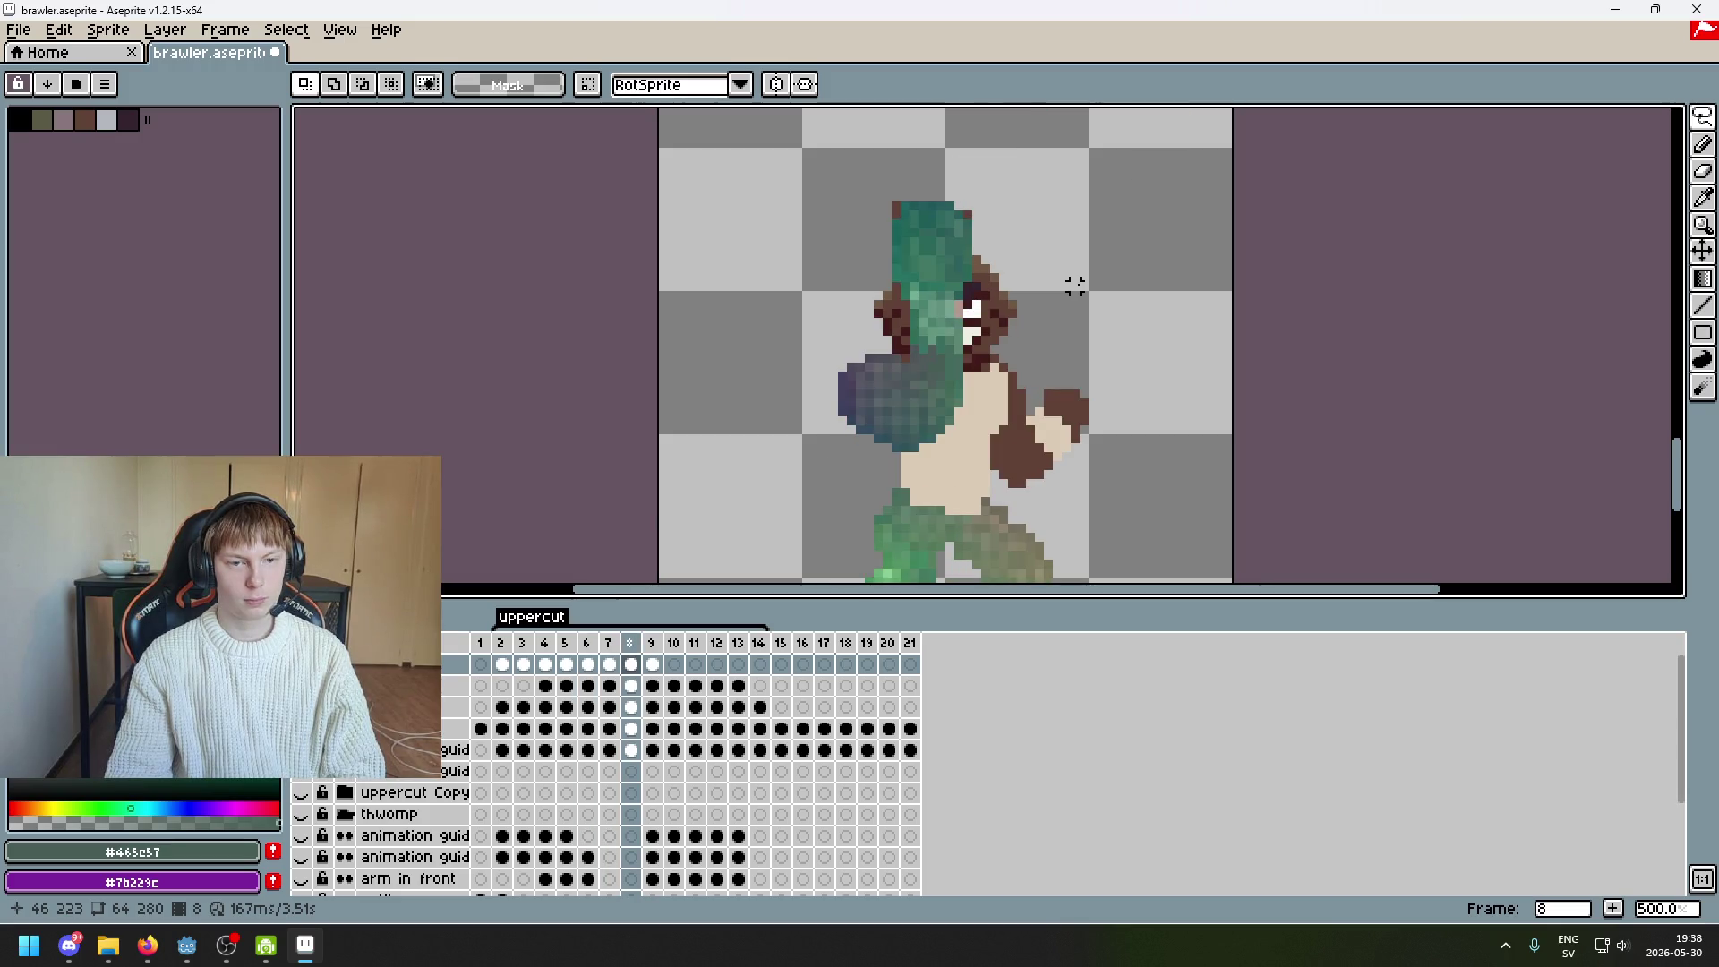
{"action": "key", "text": "comma"}
{"action": "key", "text": "period"}
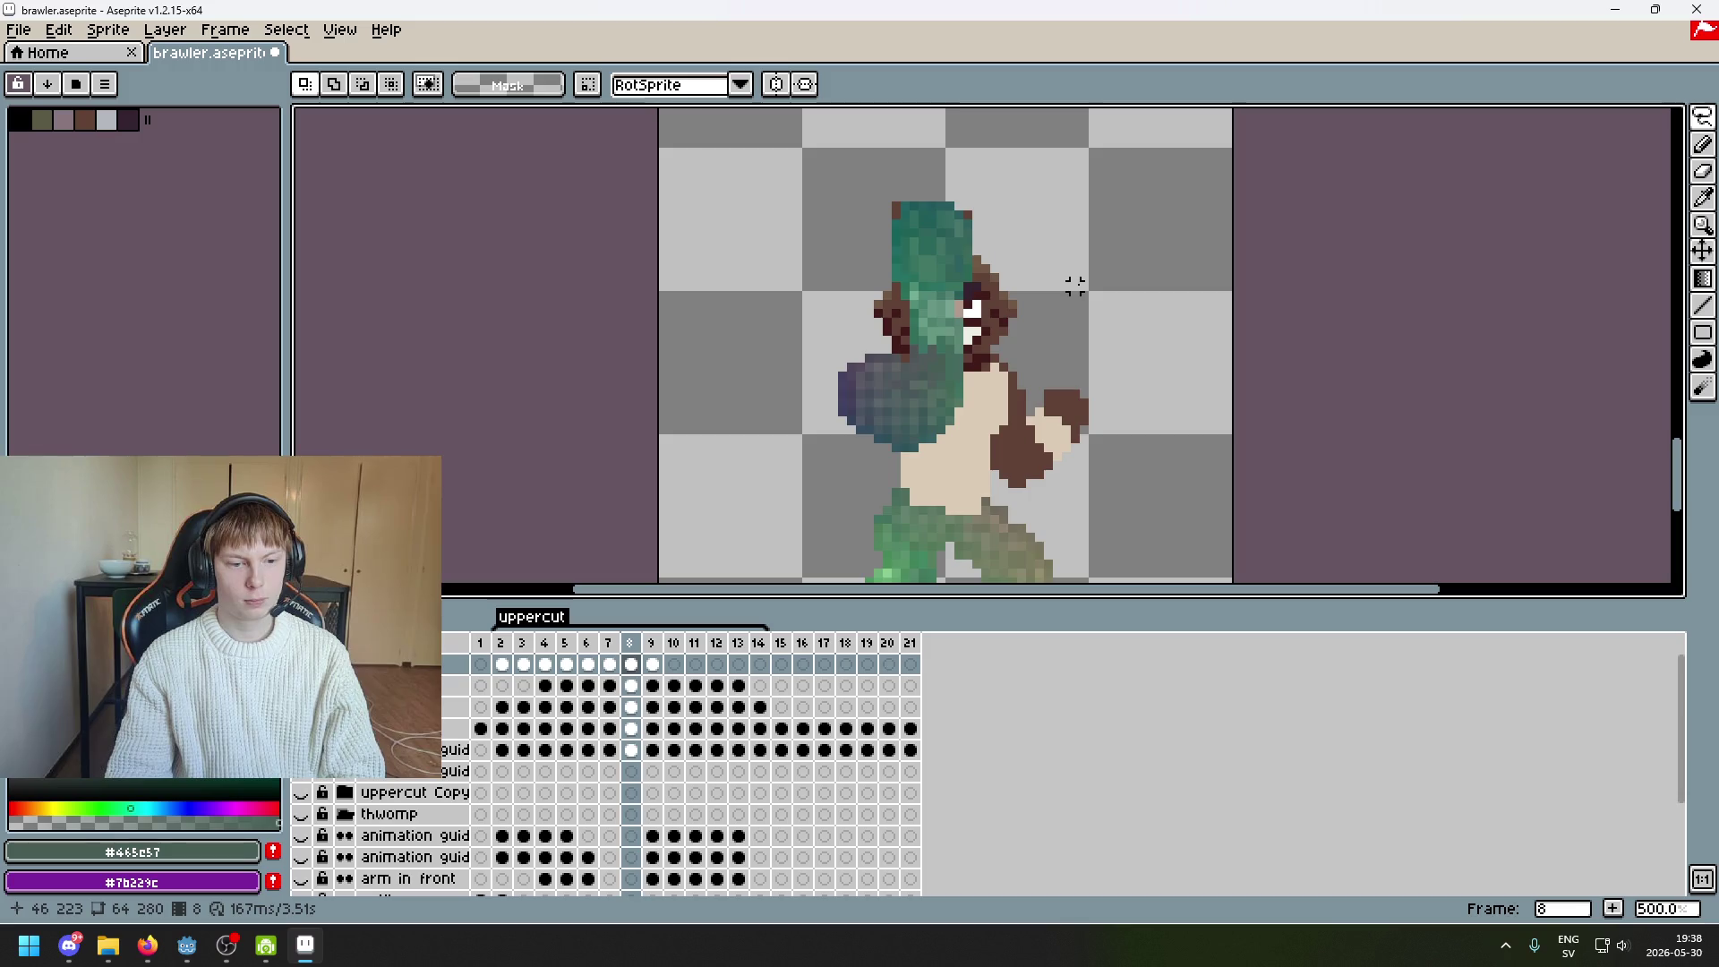
{"action": "left_click", "coordinate": [367, 643]}
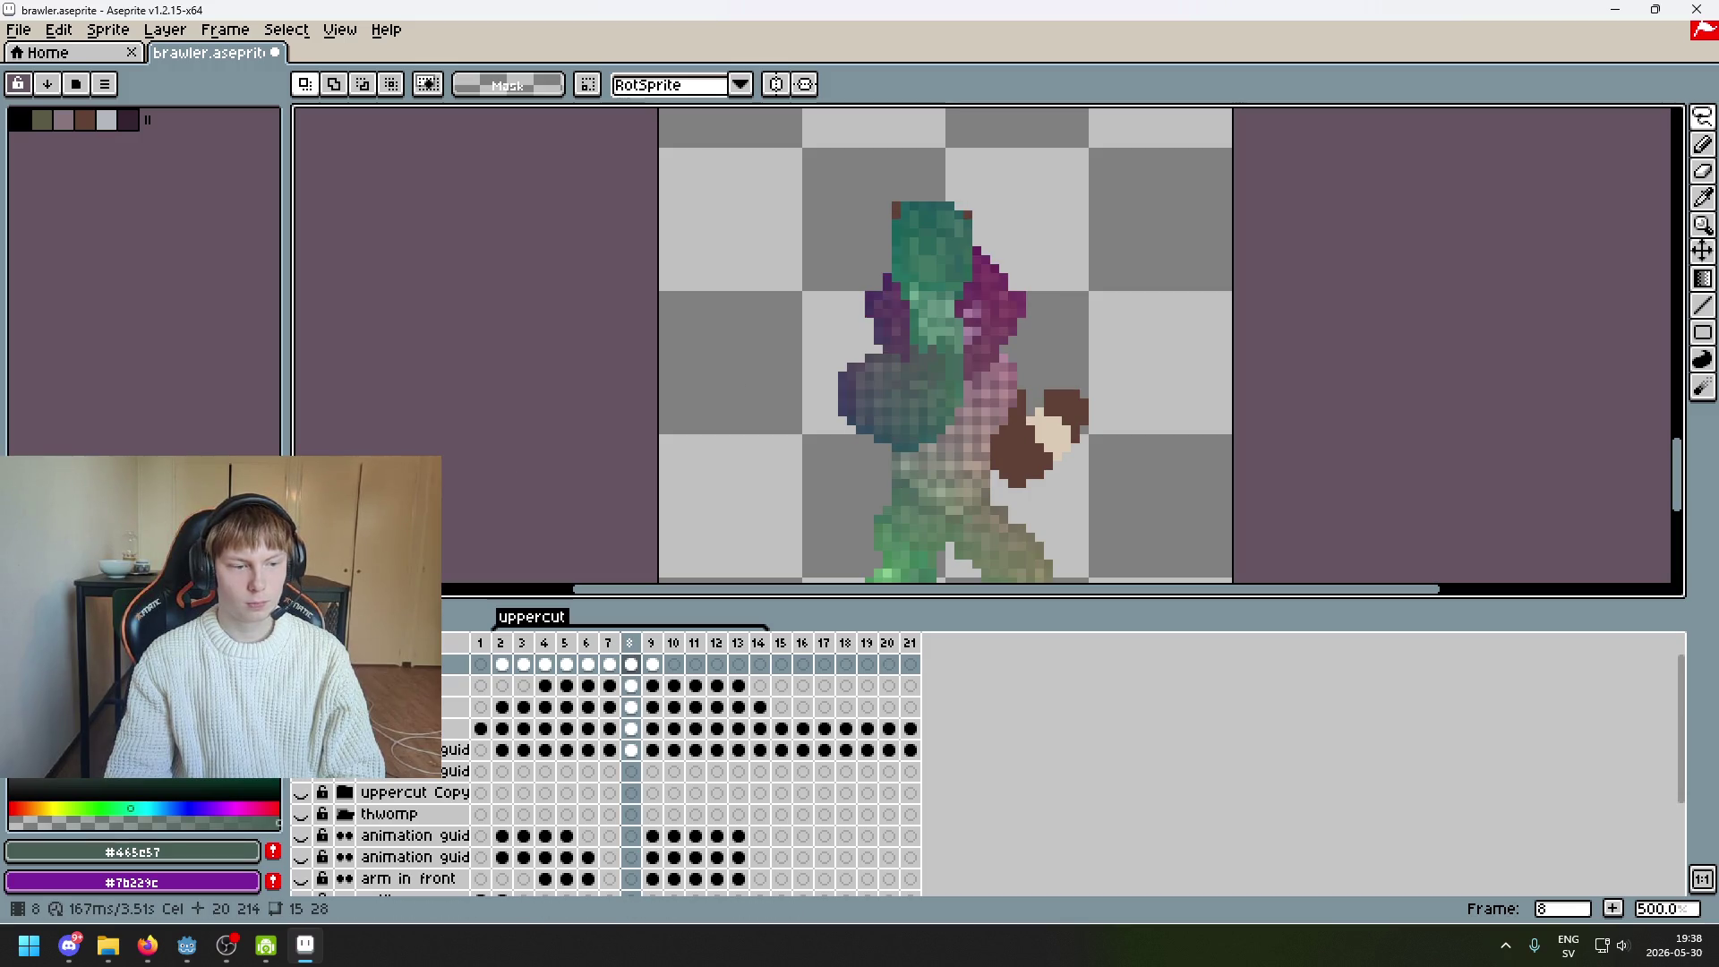
{"action": "key", "text": "comma"}
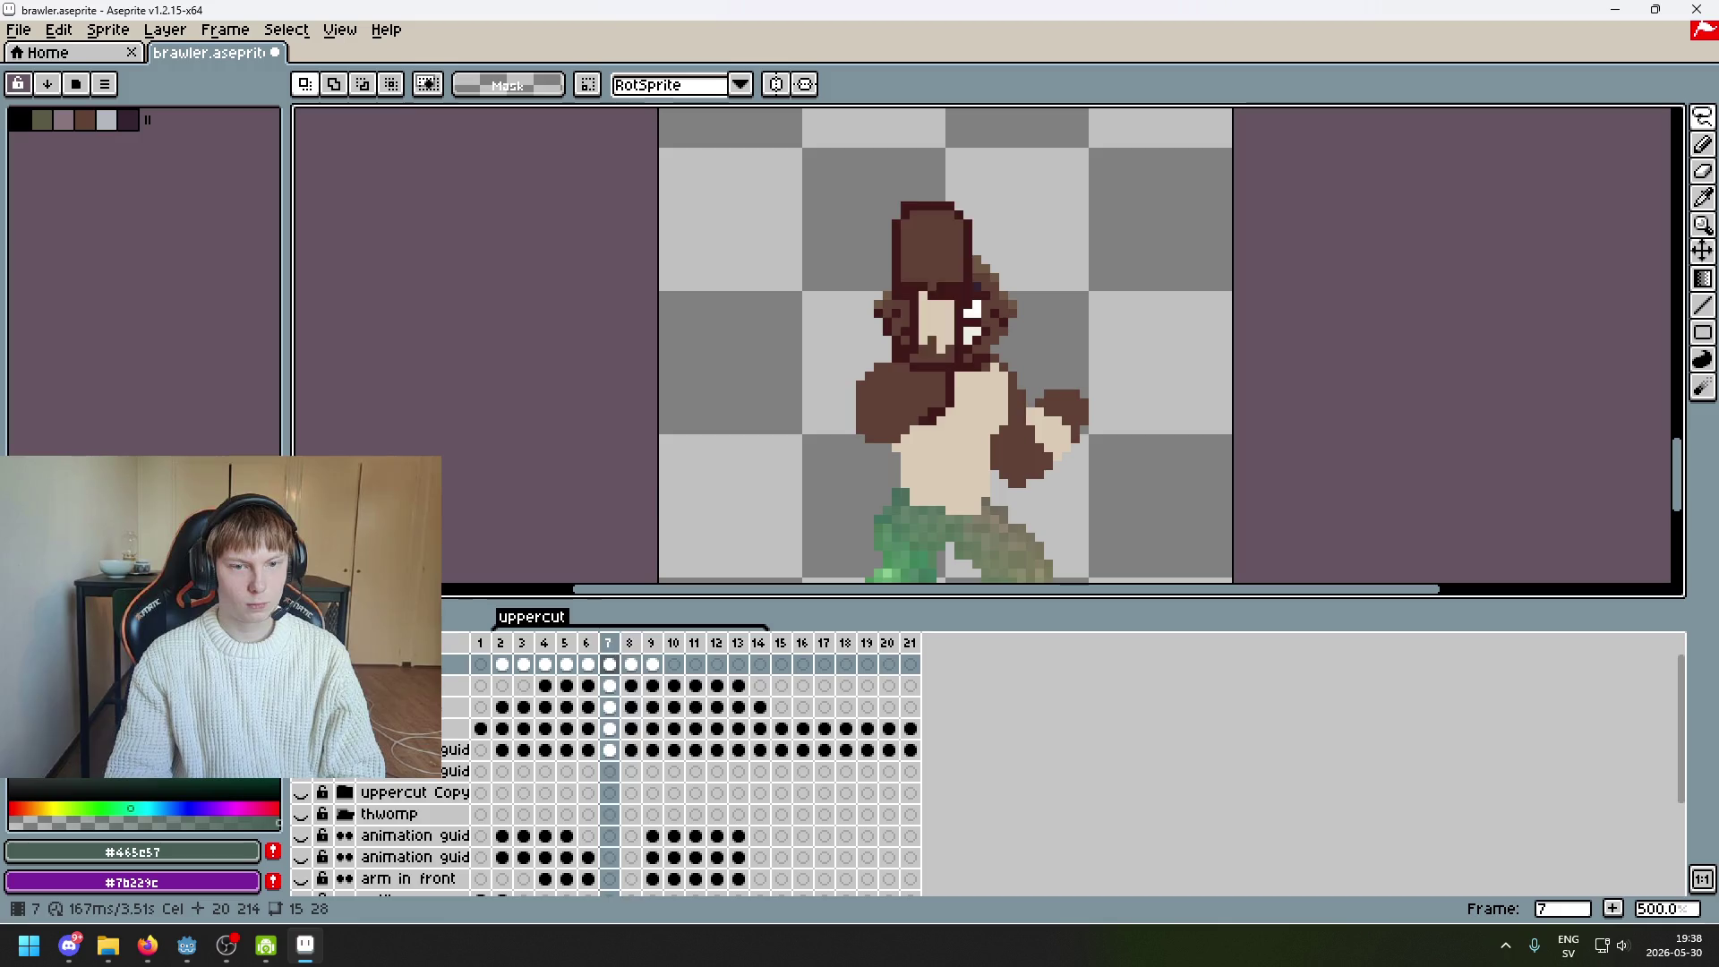
{"action": "key", "text": "comma"}
{"action": "key", "text": "period"}
{"action": "key", "text": "period"}
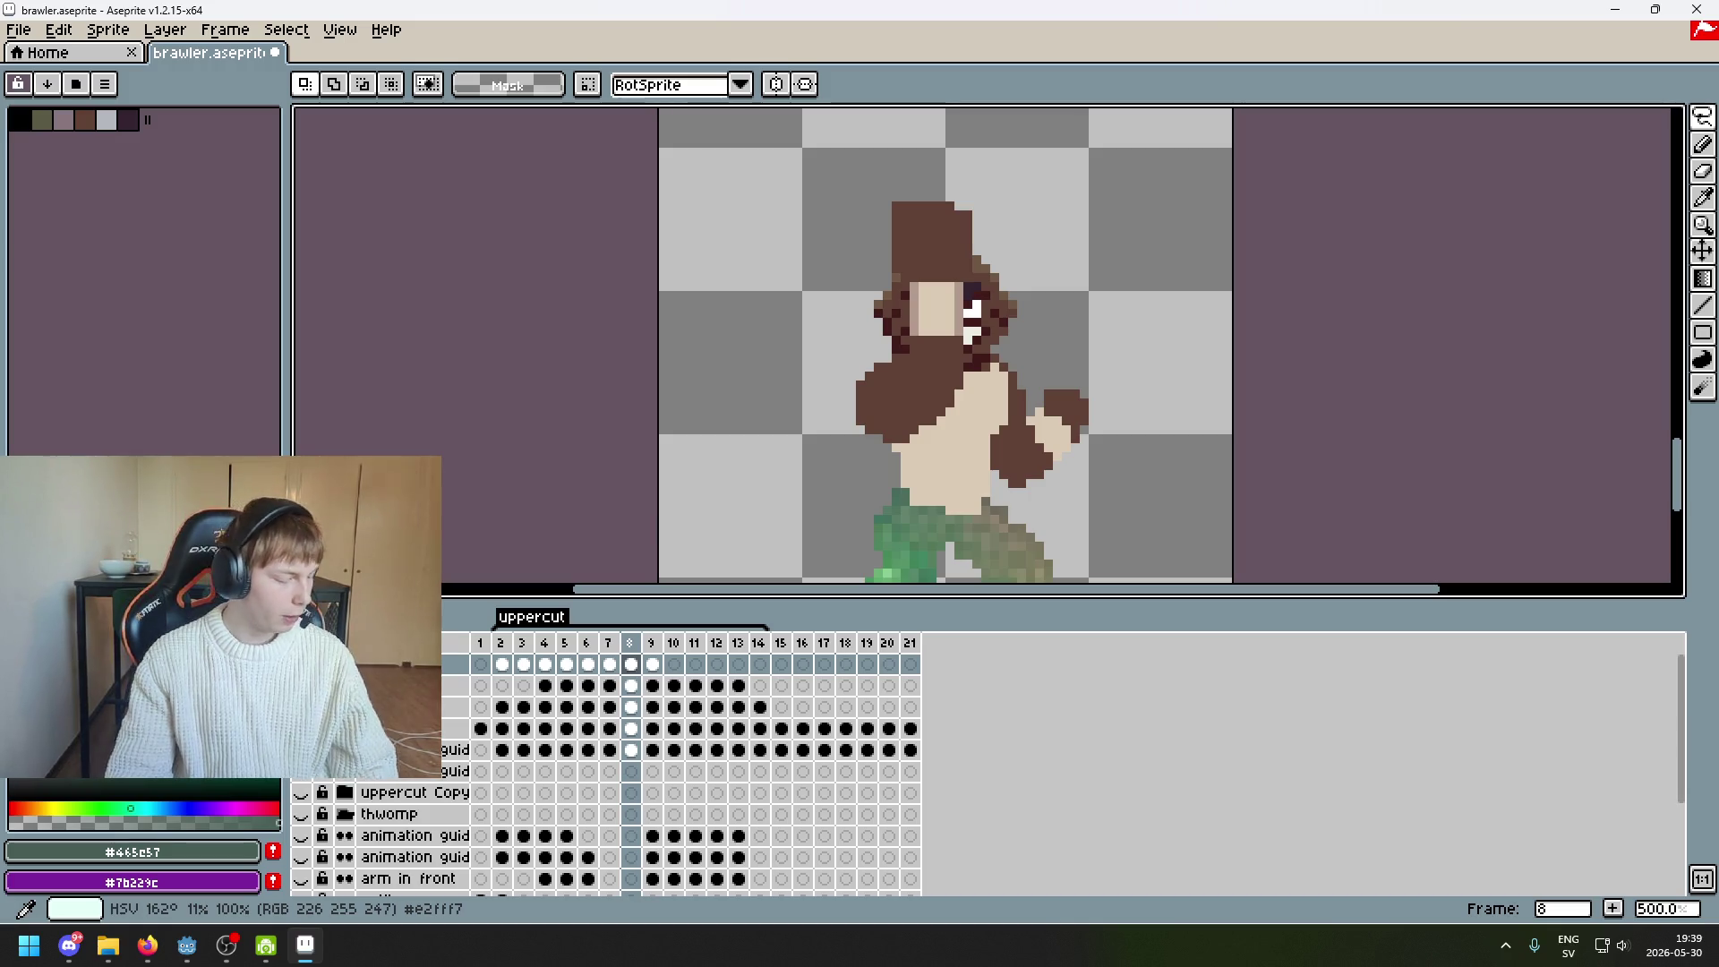
Show the smear arm layer again and compare the frame 7, 8 and 9 poses
{"action": "left_click_drag", "start_coordinate": [793, 434], "coordinate": [695, 410]}
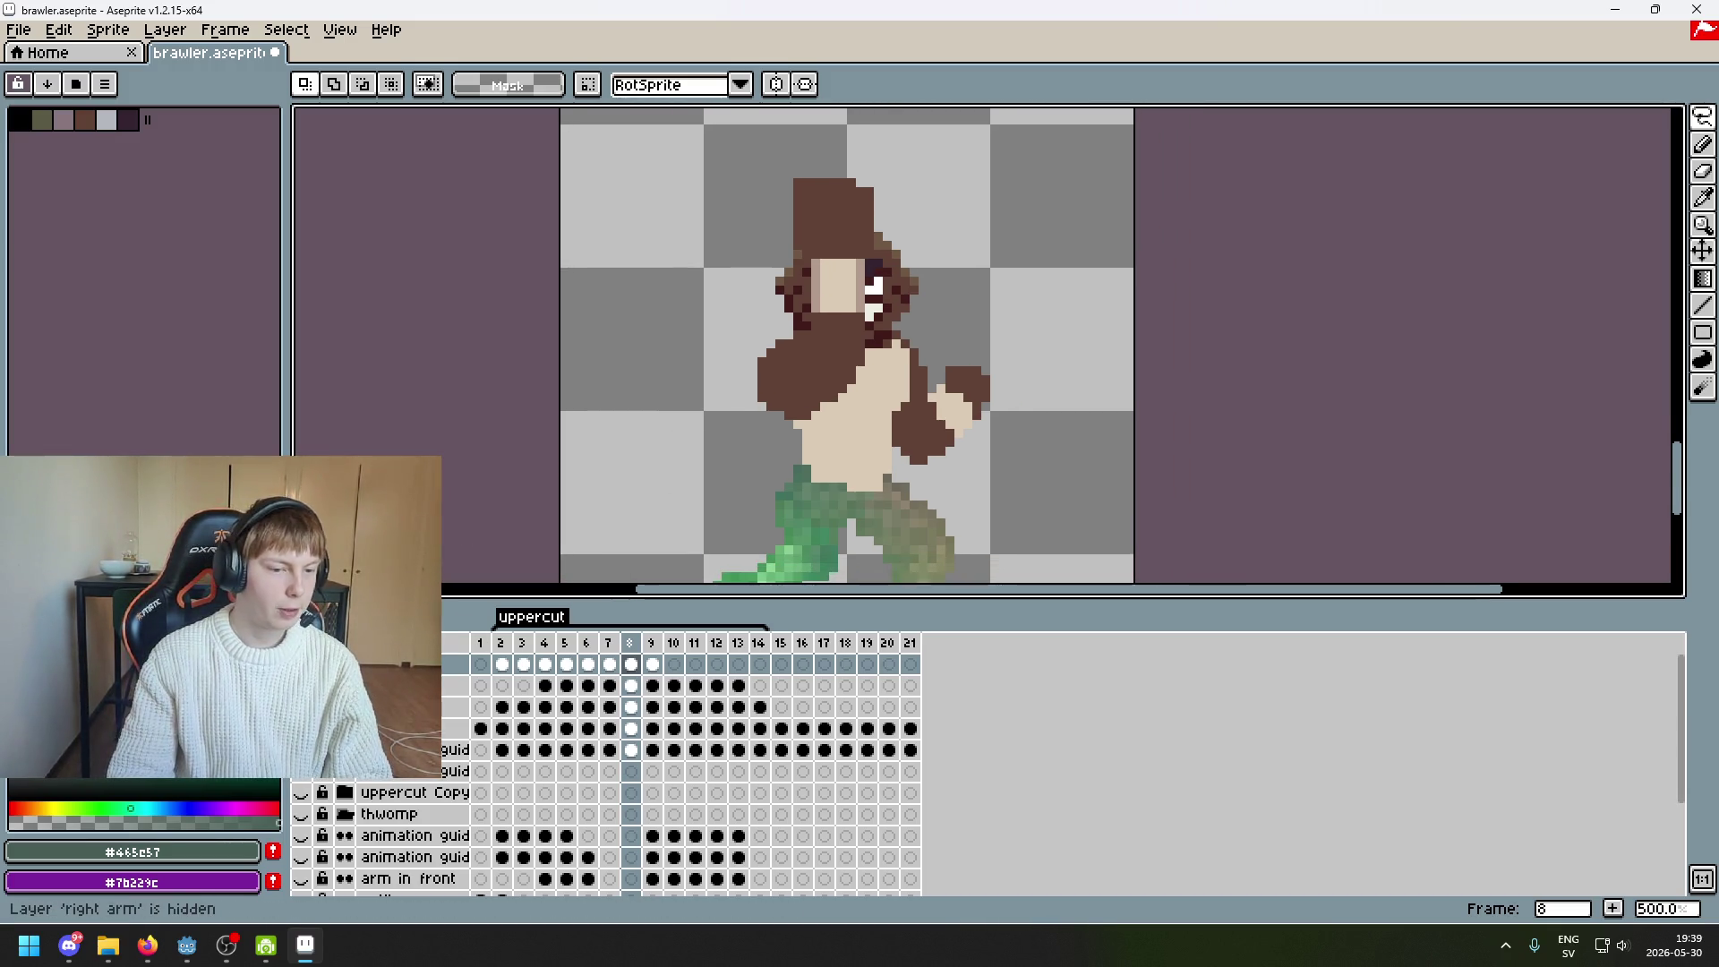
{"action": "key", "text": "F3"}
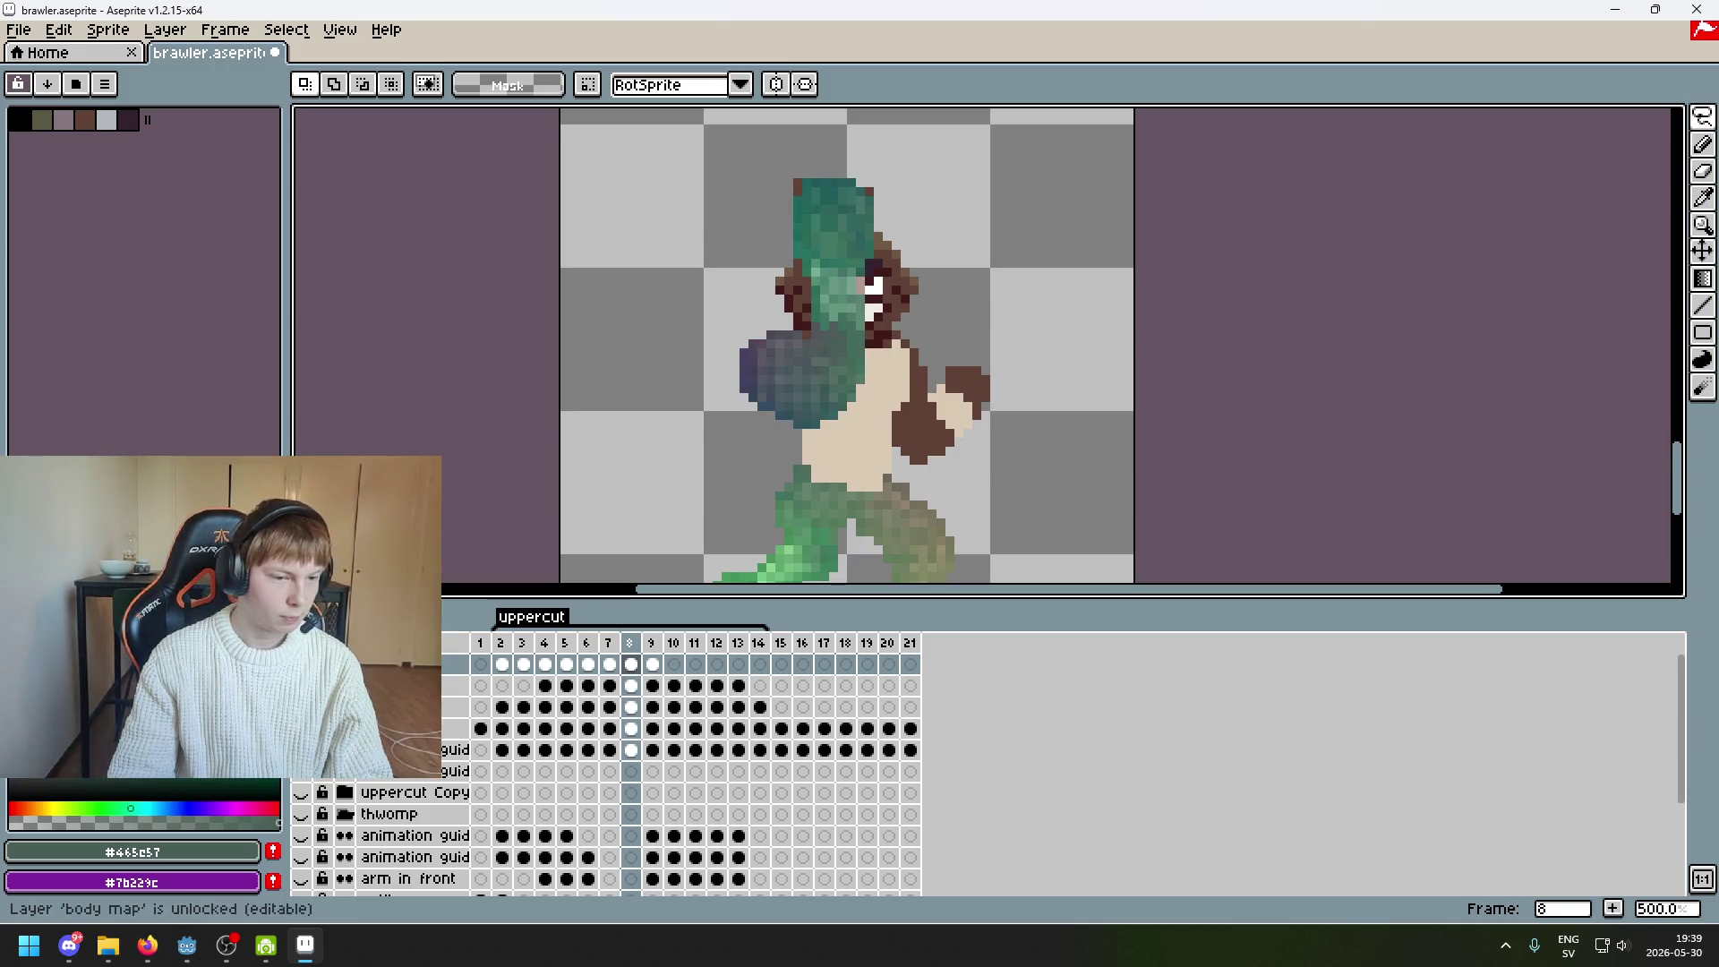
{"action": "key", "text": "Right"}
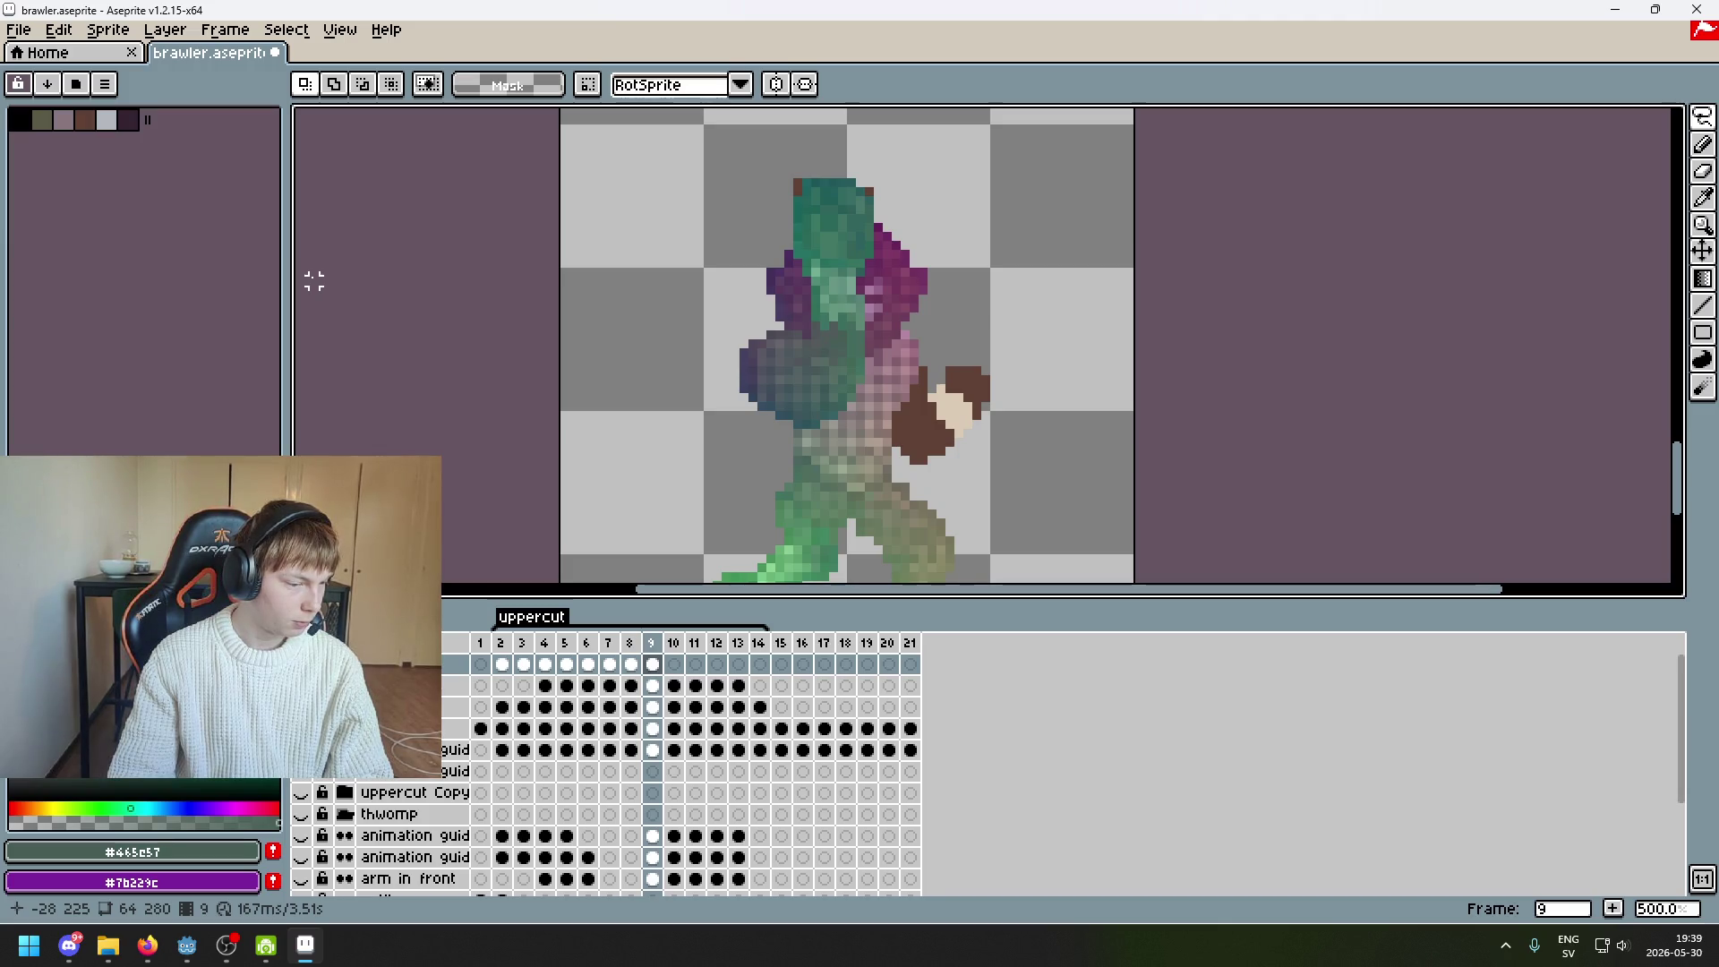
{"action": "left_click_drag", "start_coordinate": [636, 353], "coordinate": [582, 405]}
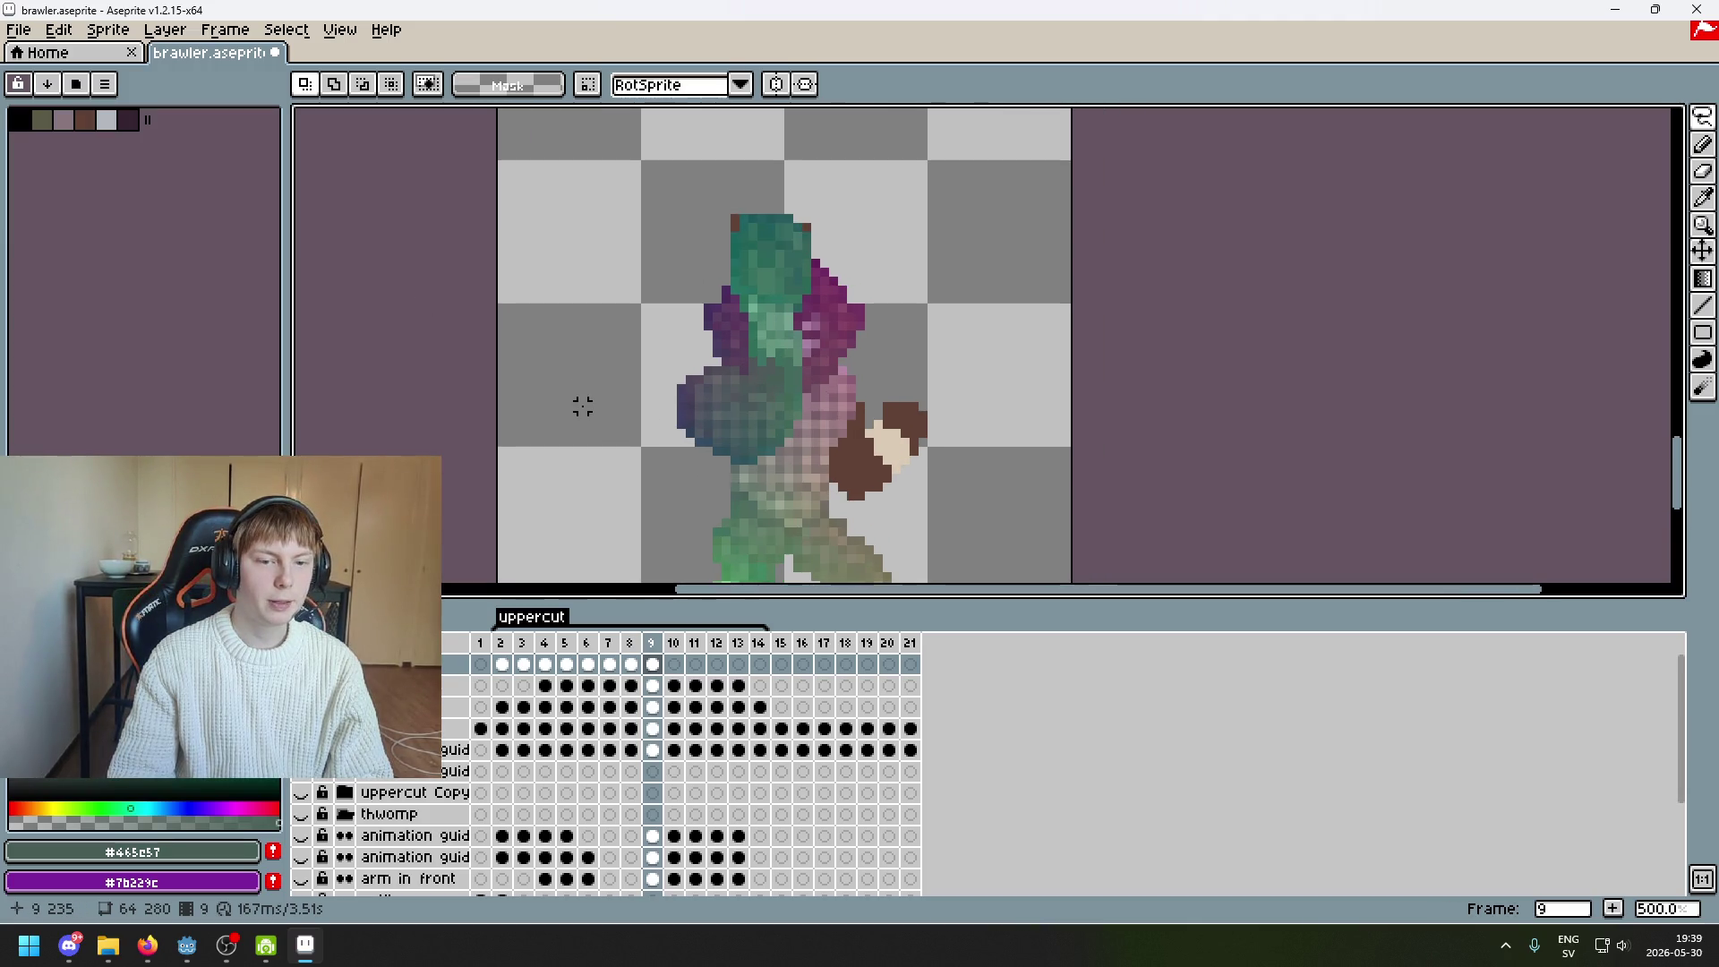
{"action": "key", "text": "Left"}
{"action": "key", "text": "Left"}
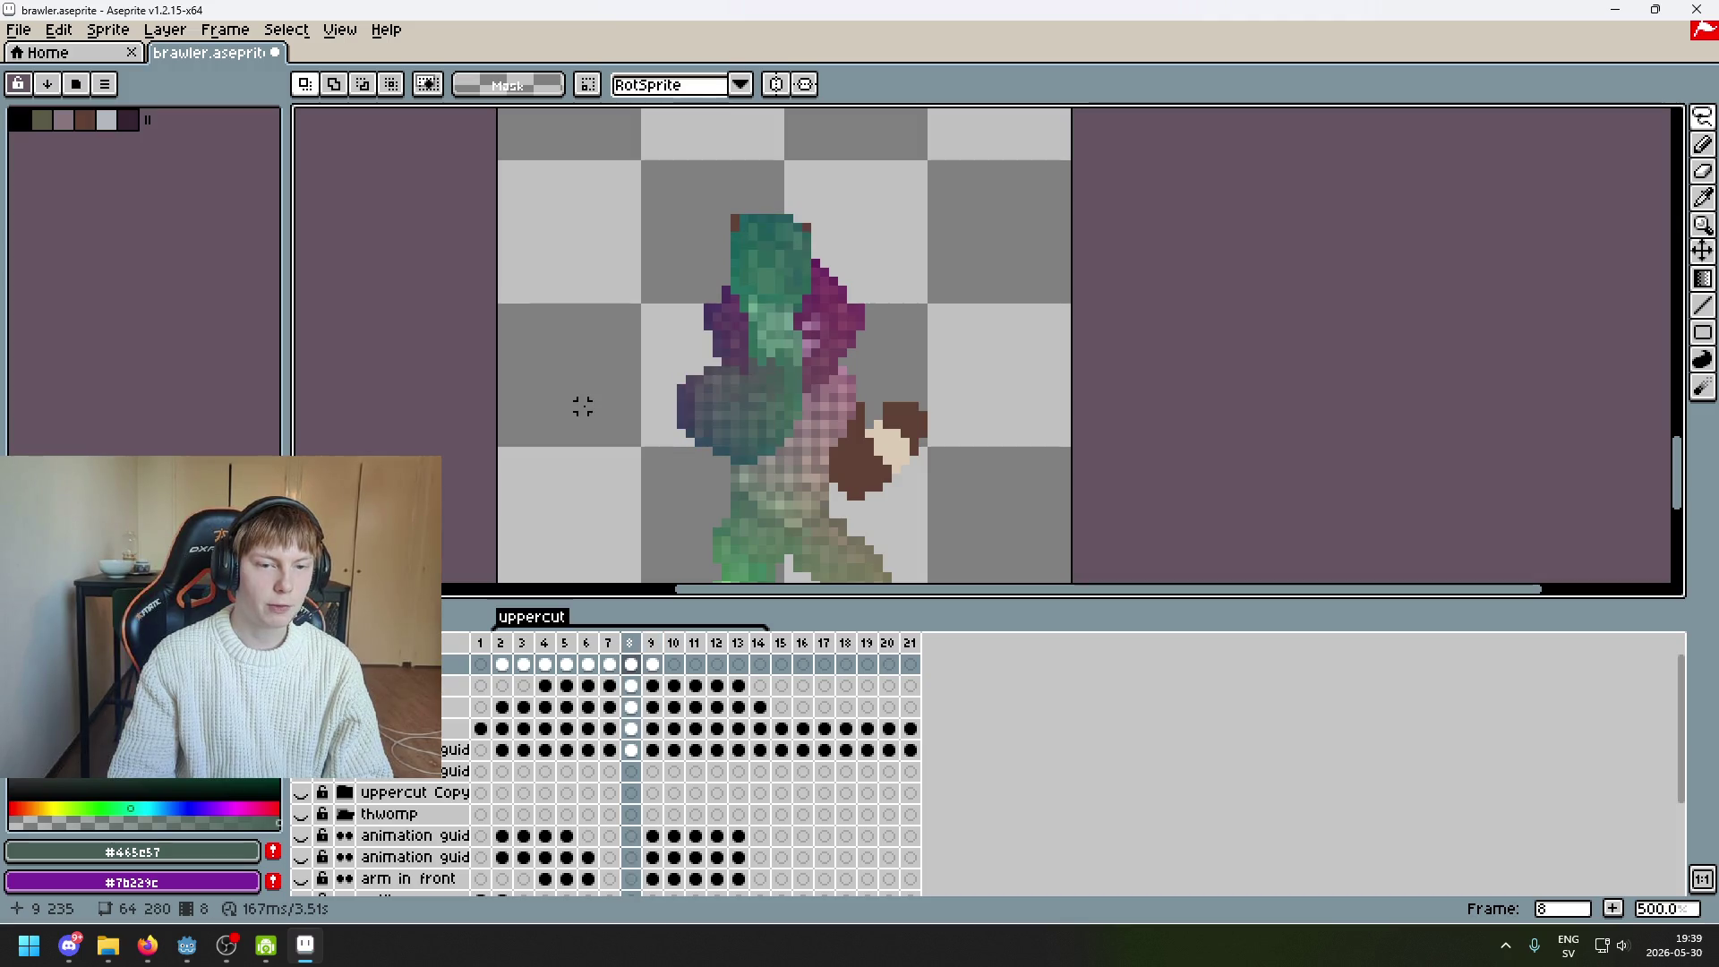
{"action": "key", "text": "Right"}
{"action": "key", "text": "Right"}
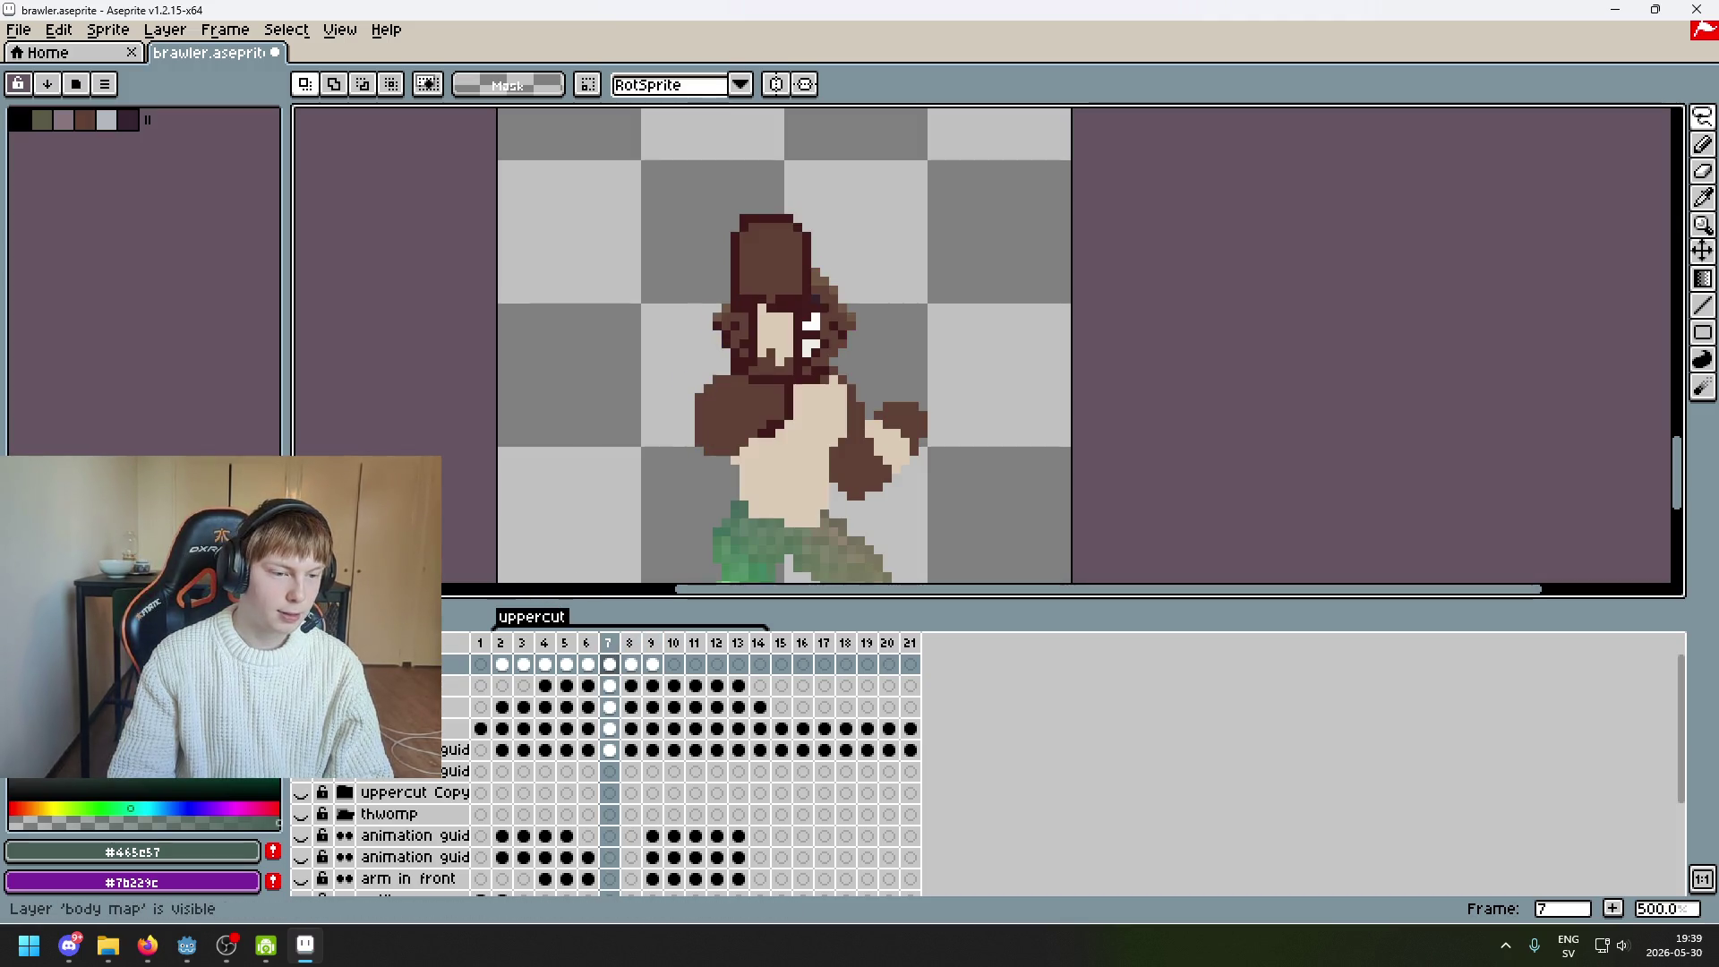
{"action": "key", "text": "Left"}
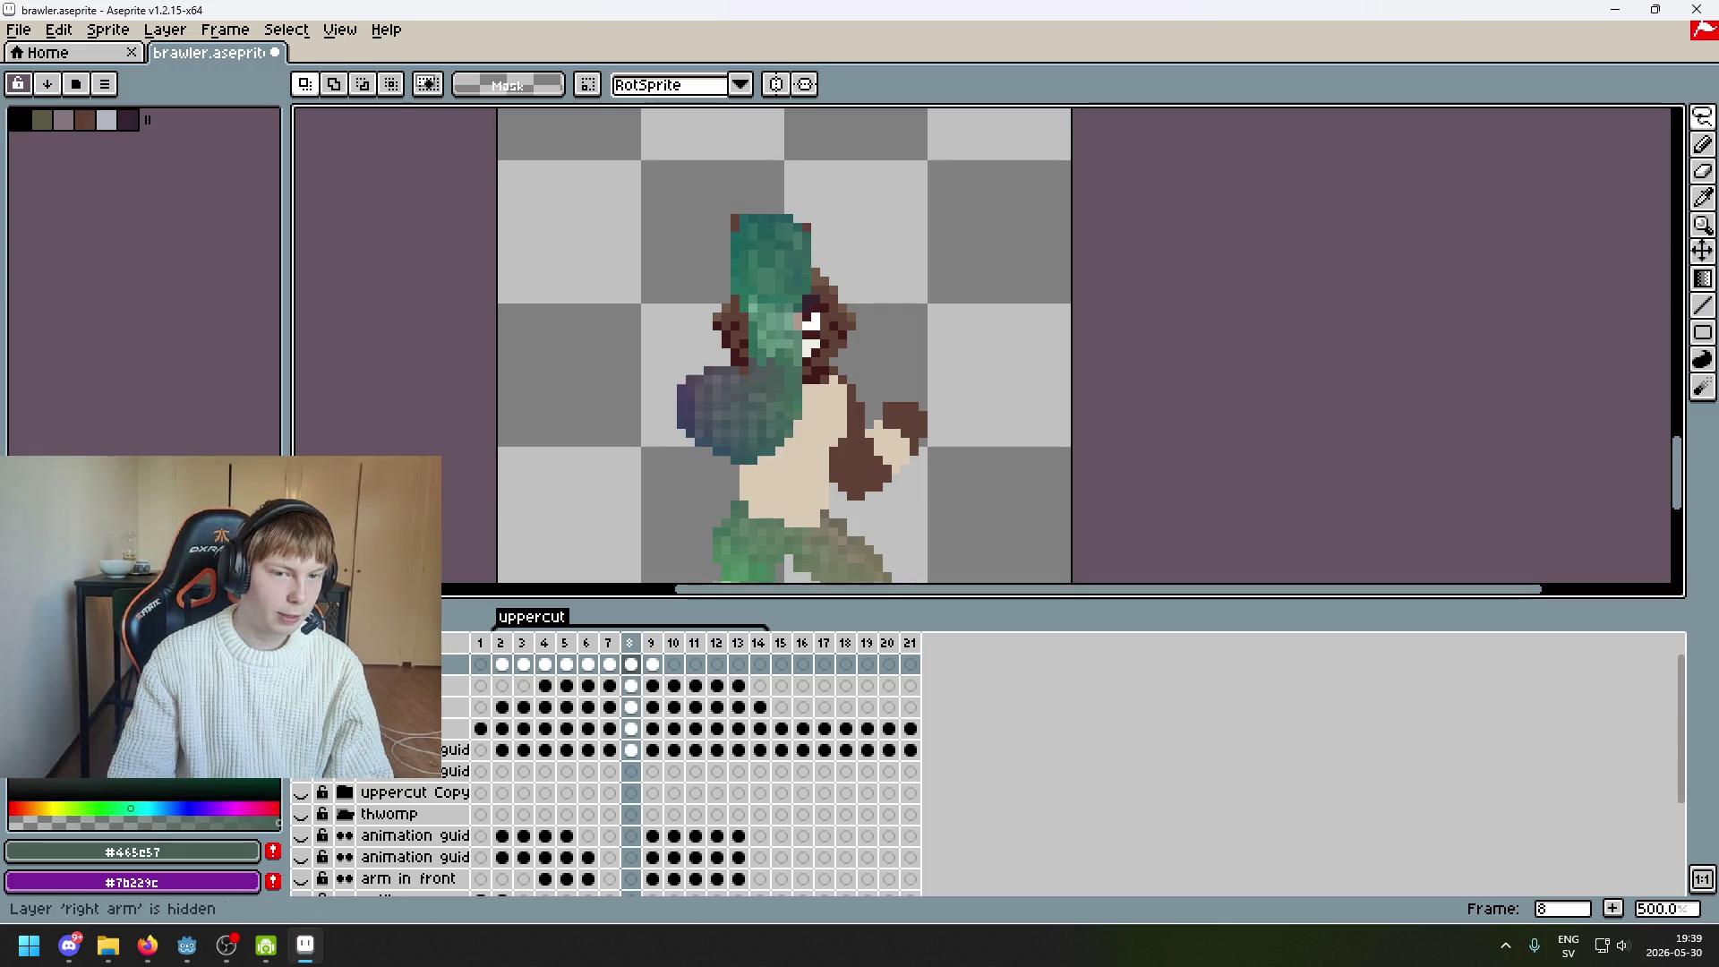
{"action": "key", "text": "Left"}
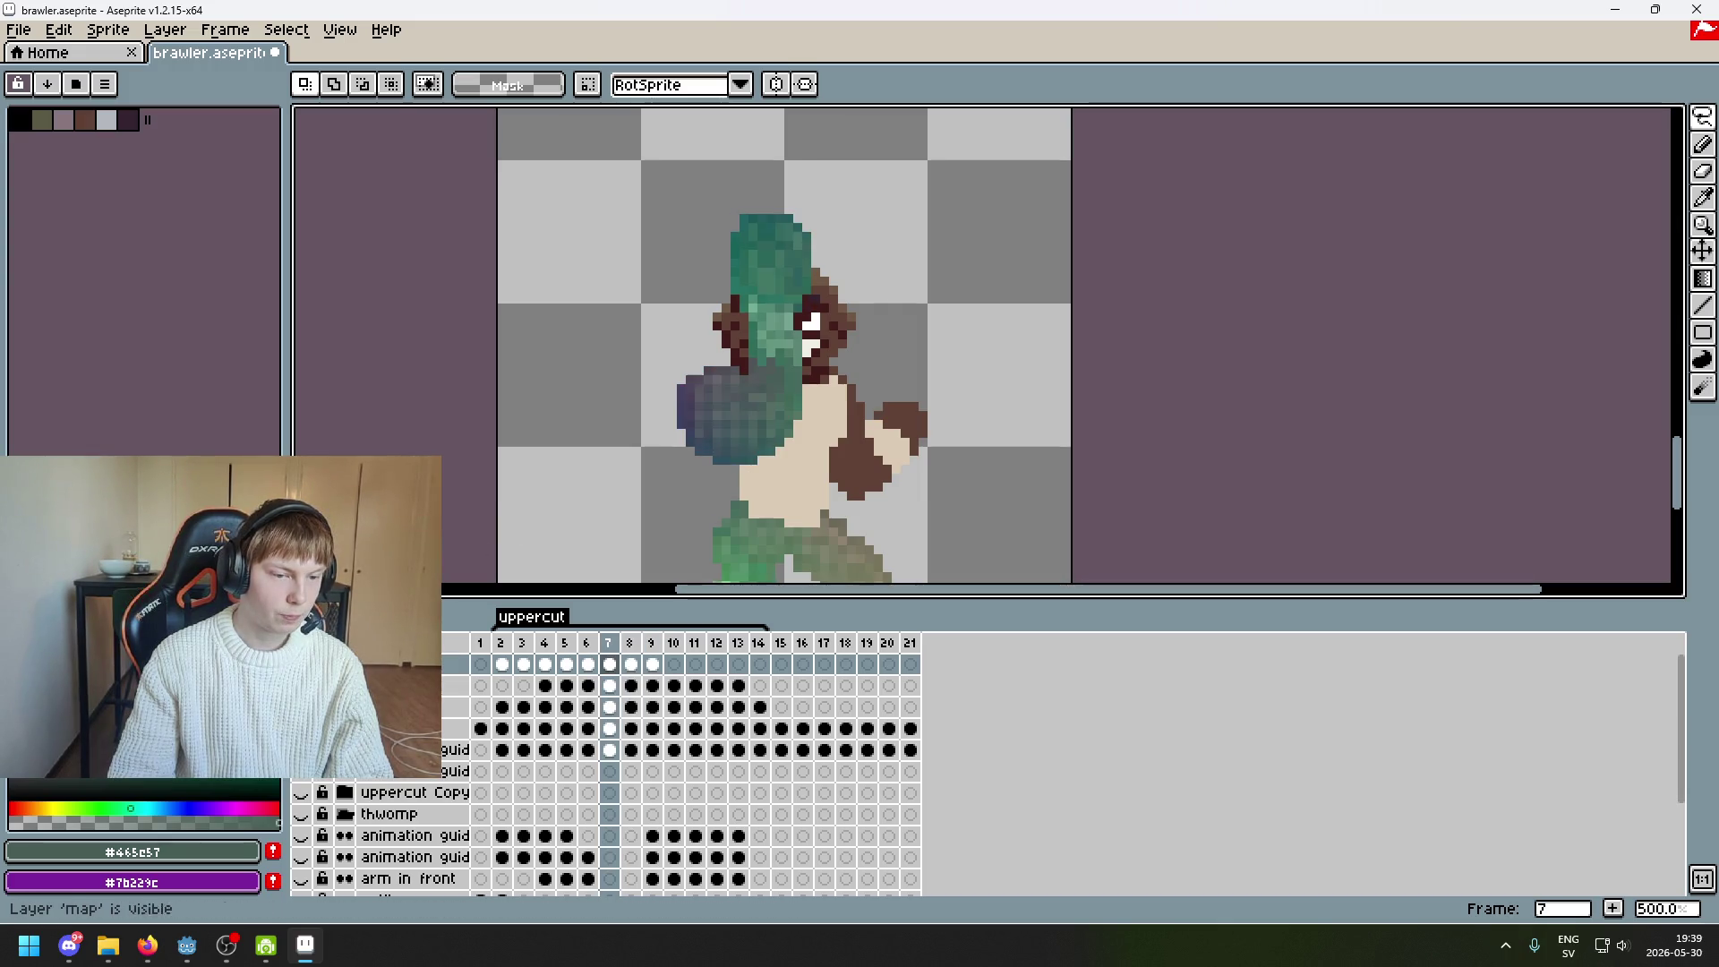
{"action": "key", "text": "Right"}
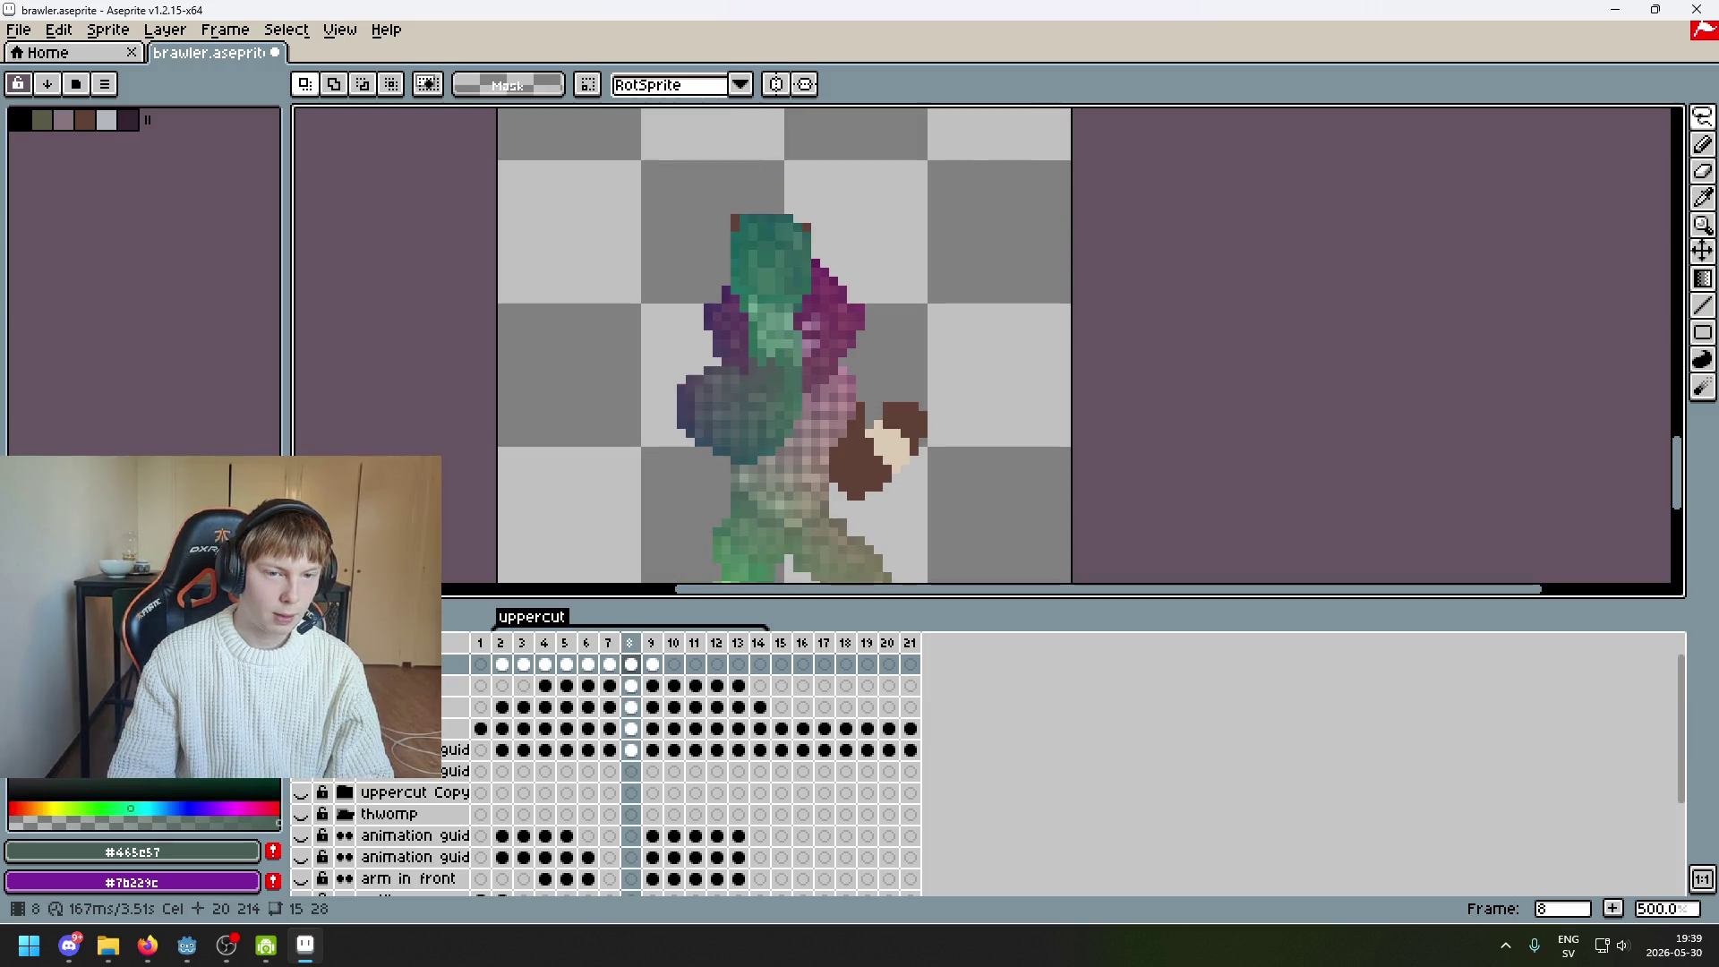
Hide and re-show the body map layer, then step back to earlier frames
{"action": "left_click", "coordinate": [301, 663]}
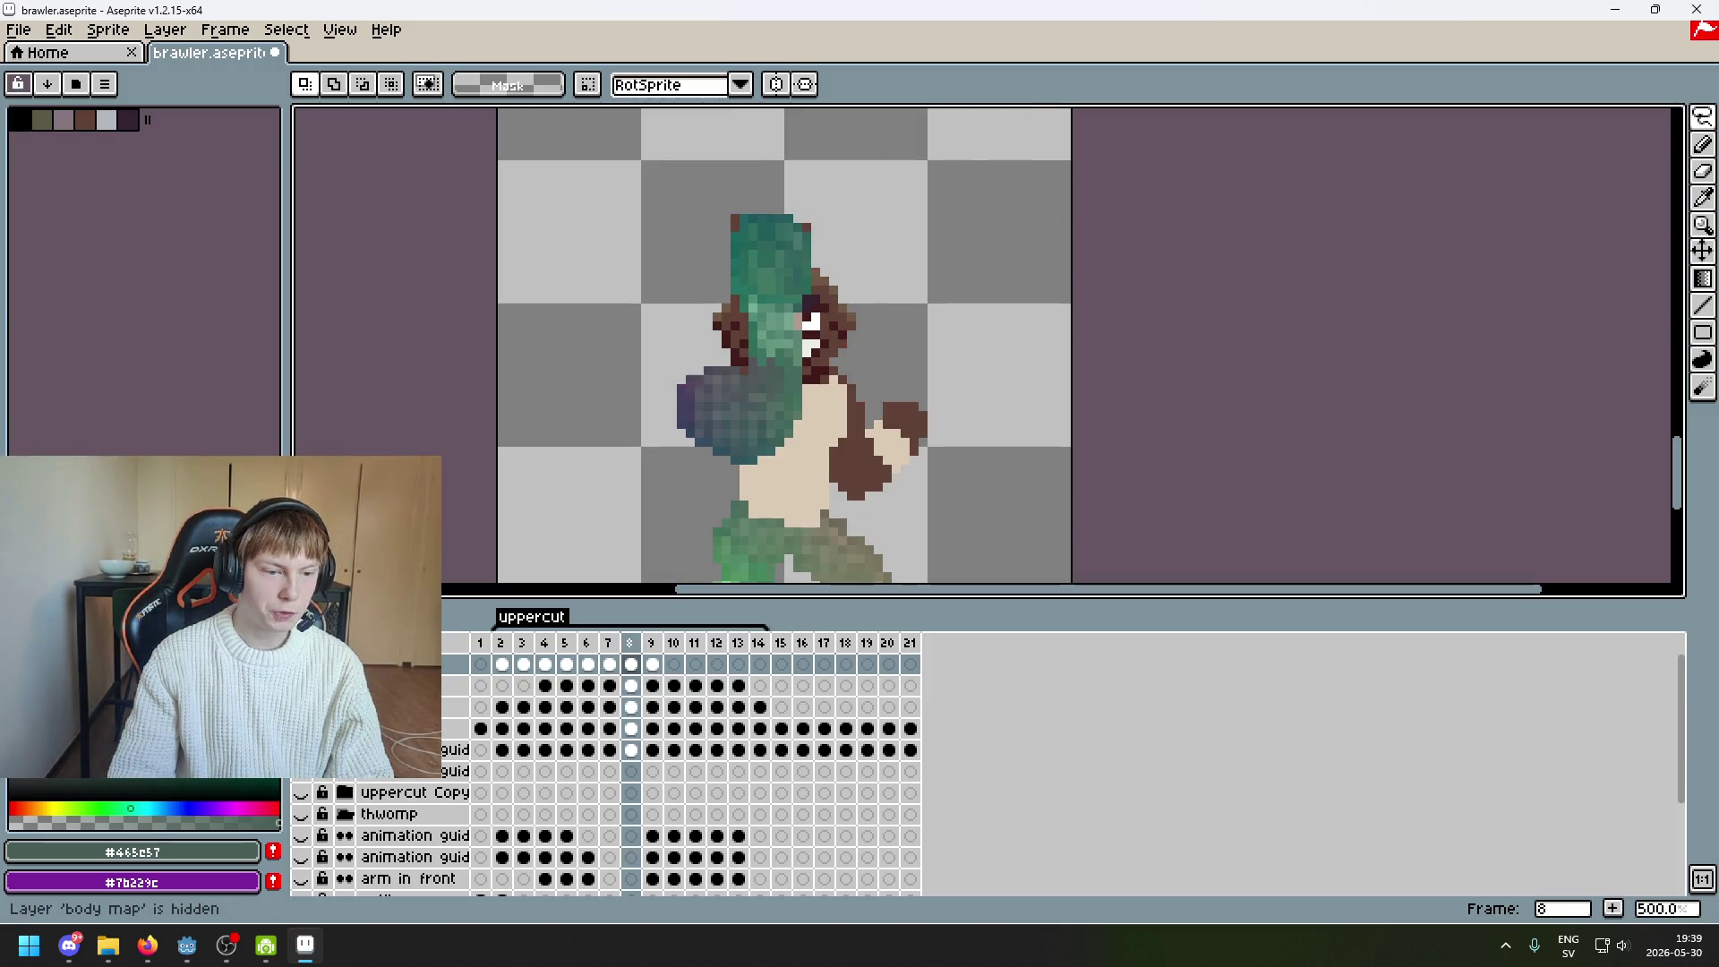
{"action": "left_click", "coordinate": [301, 664]}
{"action": "key", "text": "Left"}
{"action": "mouse_move", "coordinate": [905, 385]}
{"action": "left_mouse_down"}
{"action": "mouse_move", "coordinate": [1020, 357]}
{"action": "mouse_move", "coordinate": [972, 457]}
{"action": "mouse_move", "coordinate": [944, 449]}
{"action": "left_mouse_up"}
Return to uppercut frame 2 and zoom in on the green fist
{"action": "key", "text": "Left"}
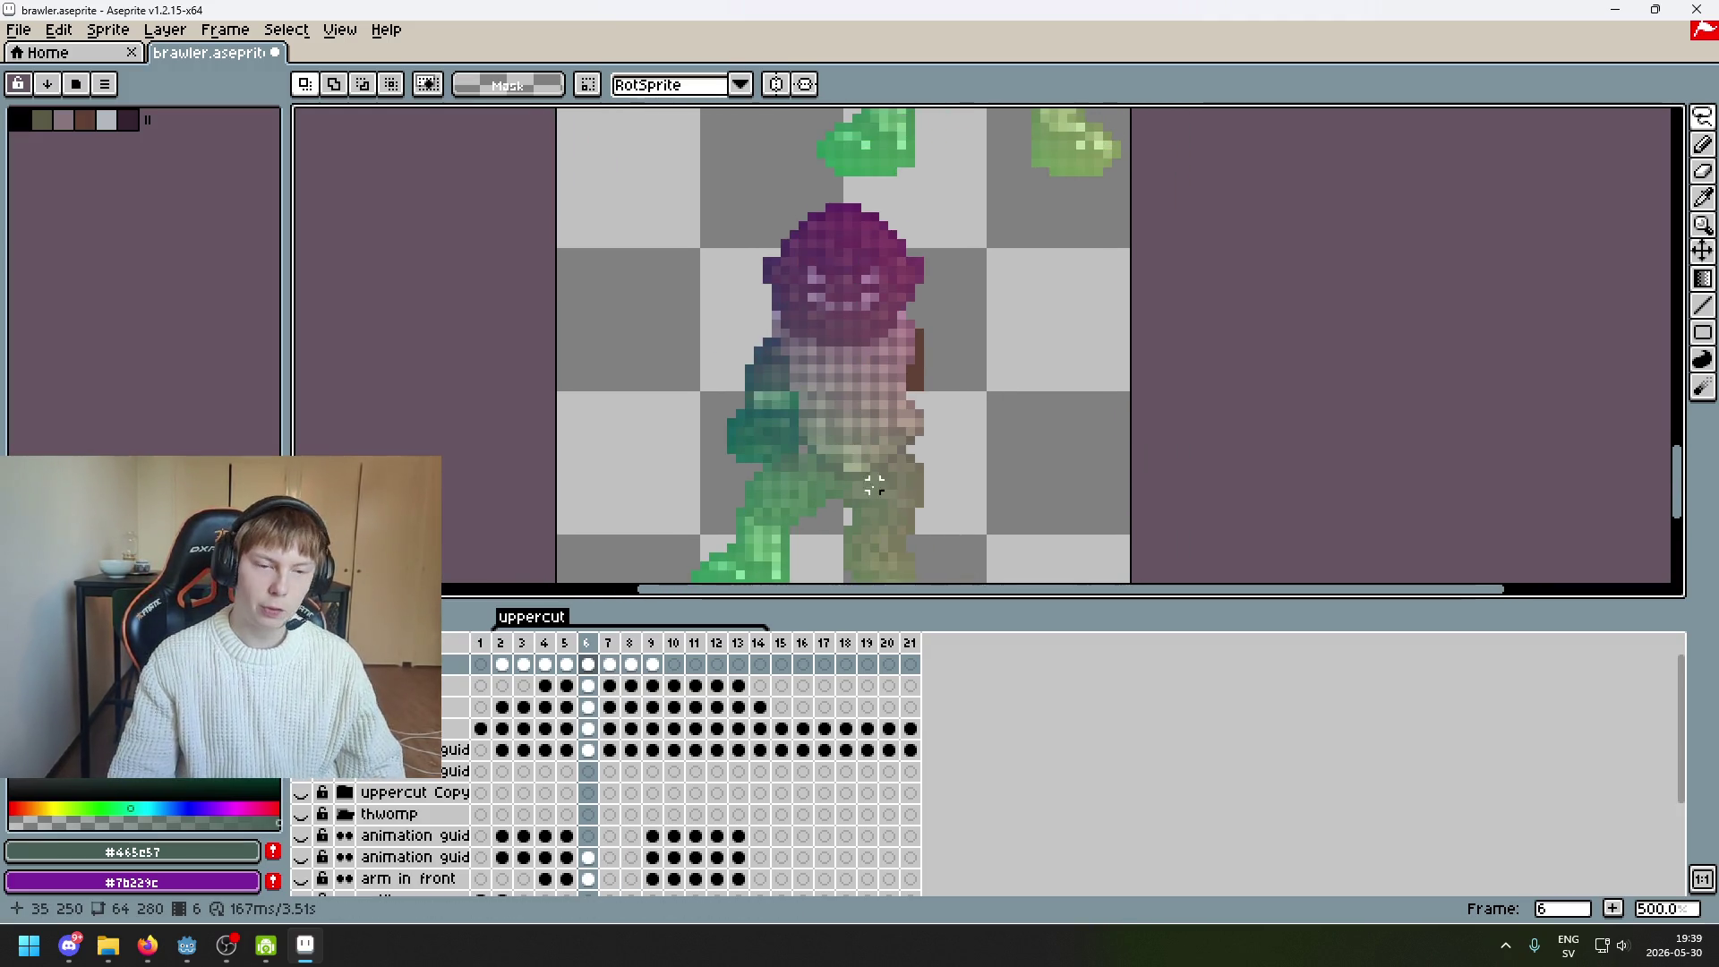
{"action": "mouse_move", "coordinate": [848, 422]}
{"action": "left_mouse_down"}
{"action": "mouse_move", "coordinate": [878, 310]}
{"action": "mouse_move", "coordinate": [889, 385]}
{"action": "left_mouse_up"}
{"action": "key", "text": "Left"}
{"action": "key", "text": "Left"}
{"action": "key", "text": "Left"}
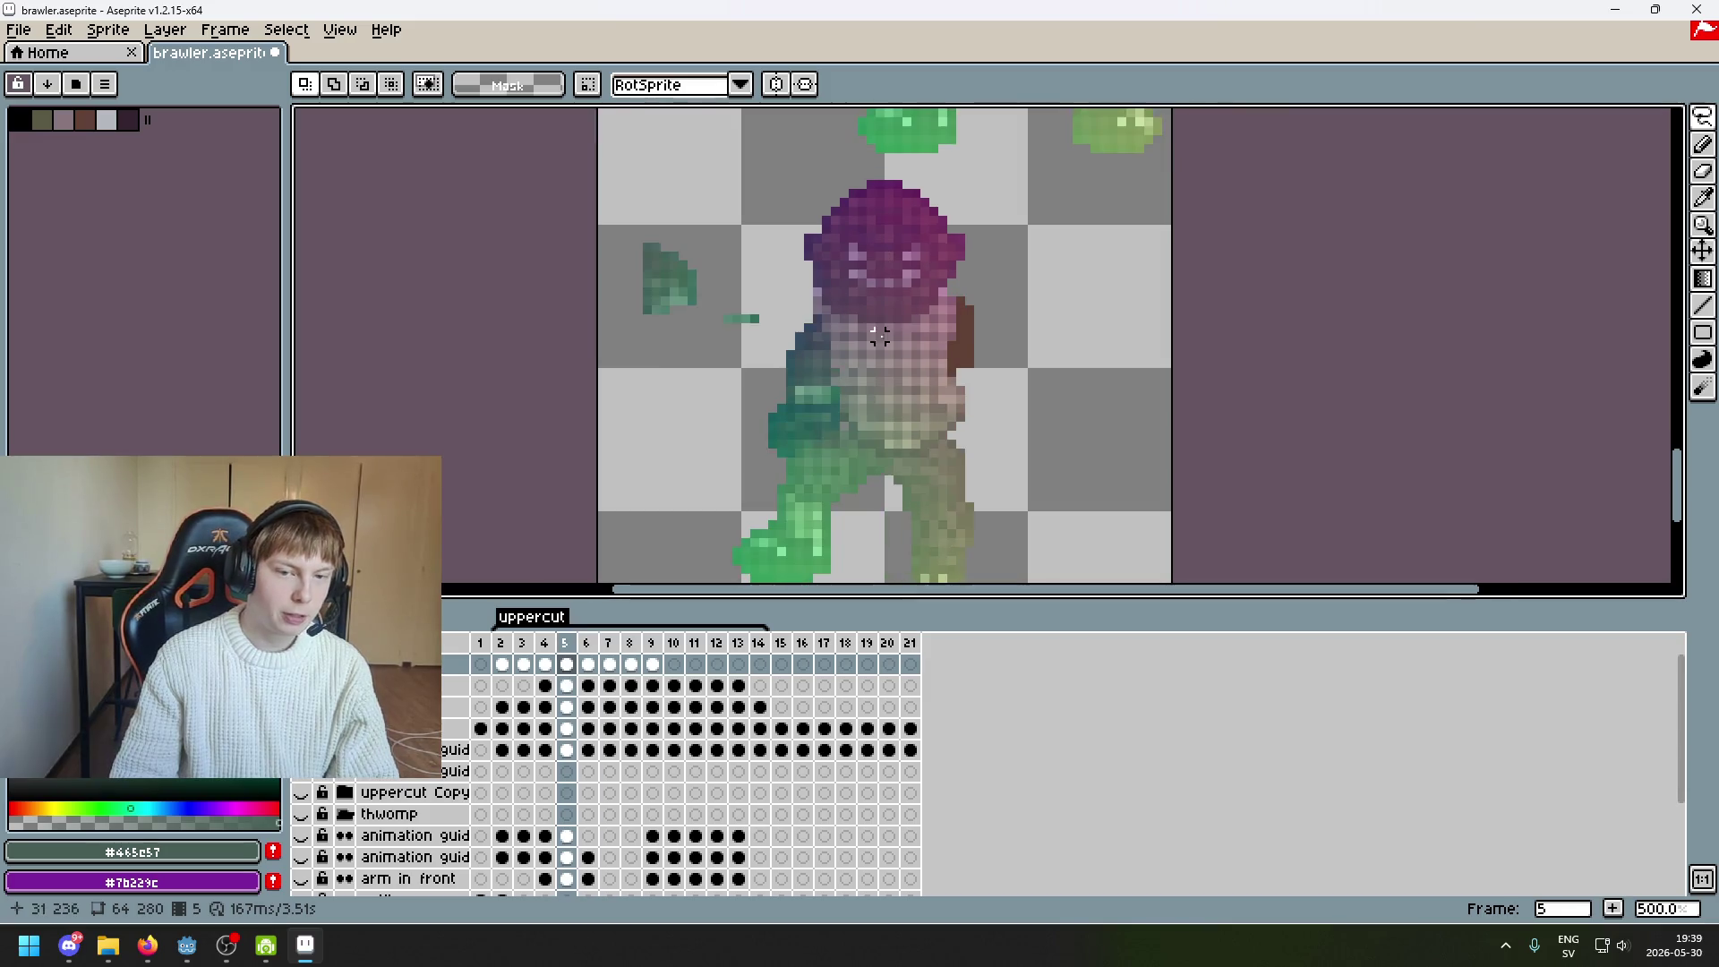
{"action": "key", "text": "Left"}
{"action": "key", "text": "Right"}
{"action": "scroll", "coordinate": [906, 400], "scroll_direction": "down", "scroll_amount": 1}
{"action": "left_click_drag", "start_coordinate": [906, 400], "coordinate": [877, 313]}
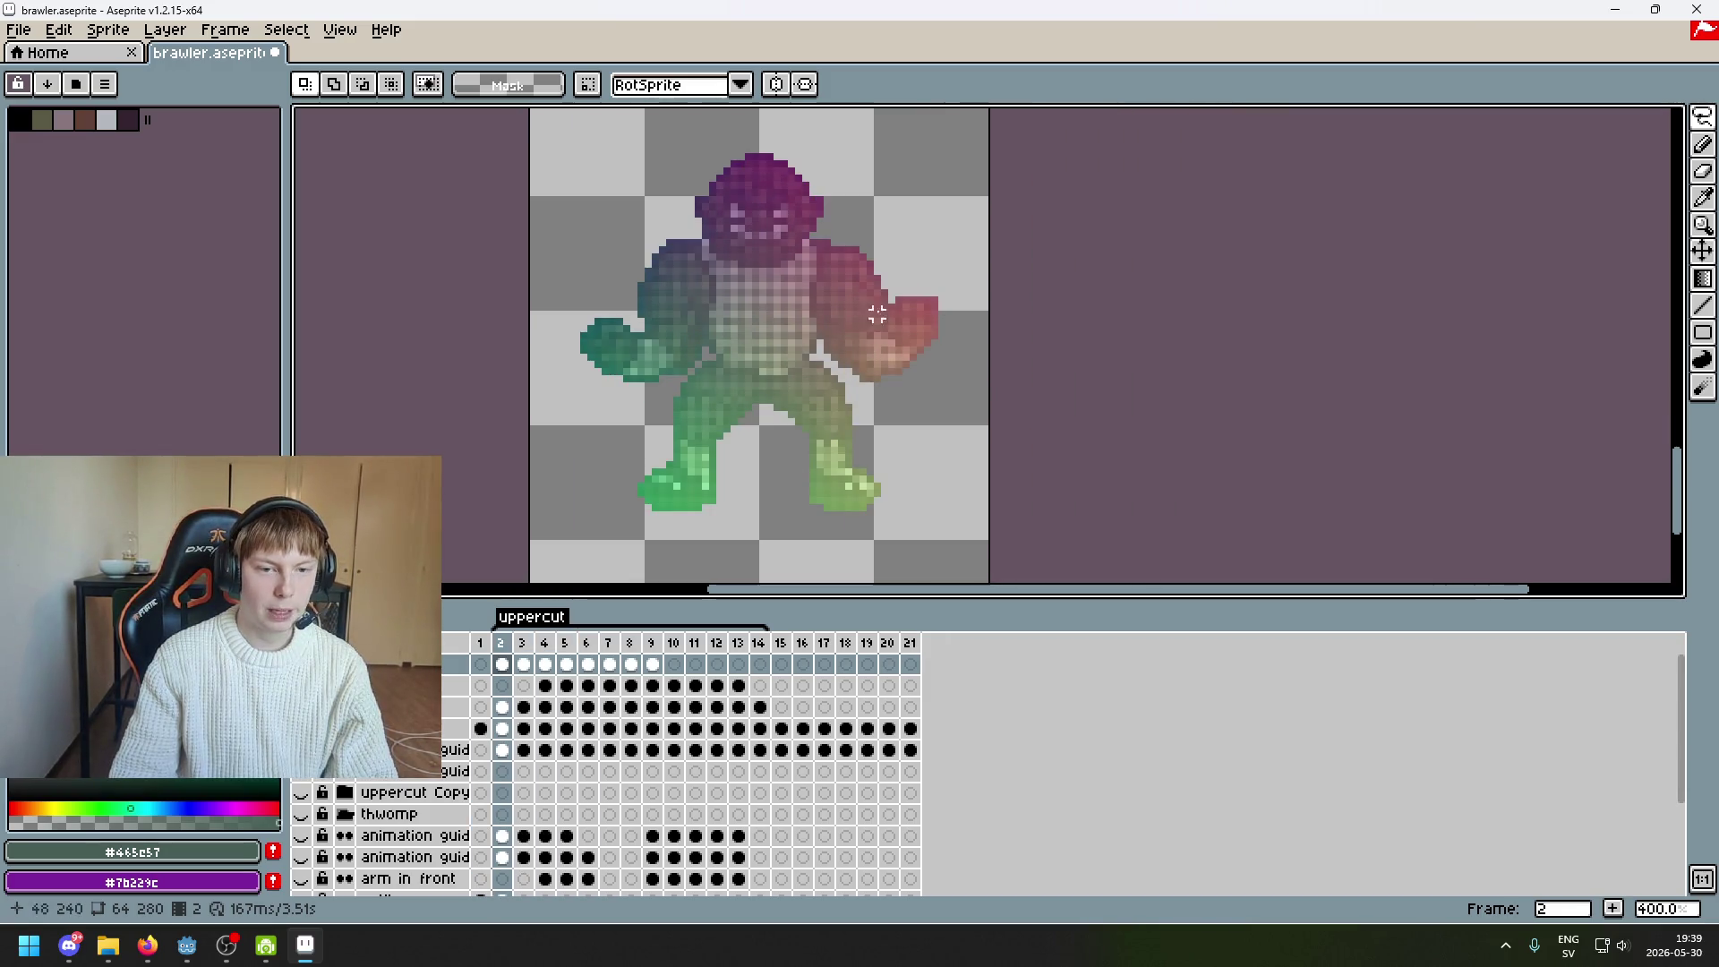
{"action": "scroll", "coordinate": [681, 313], "scroll_direction": "up", "scroll_amount": 1}
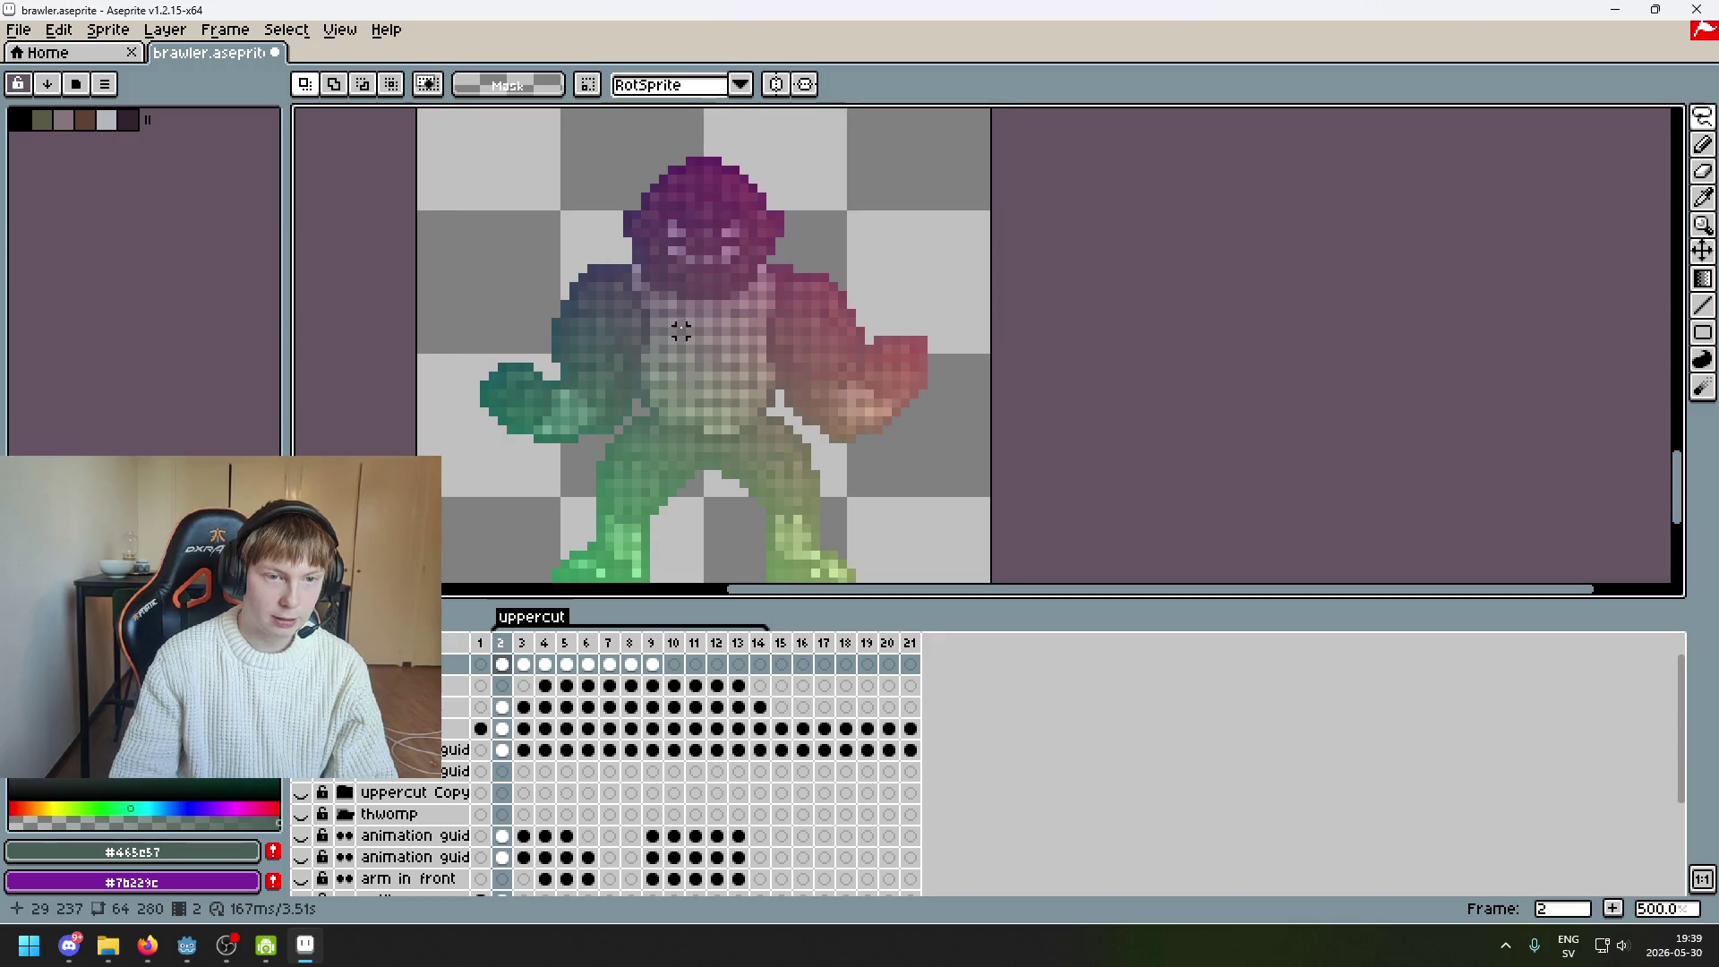
{"action": "scroll", "coordinate": [680, 331], "scroll_direction": "down", "scroll_amount": 1}
{"action": "left_click_drag", "start_coordinate": [718, 414], "coordinate": [812, 414]}
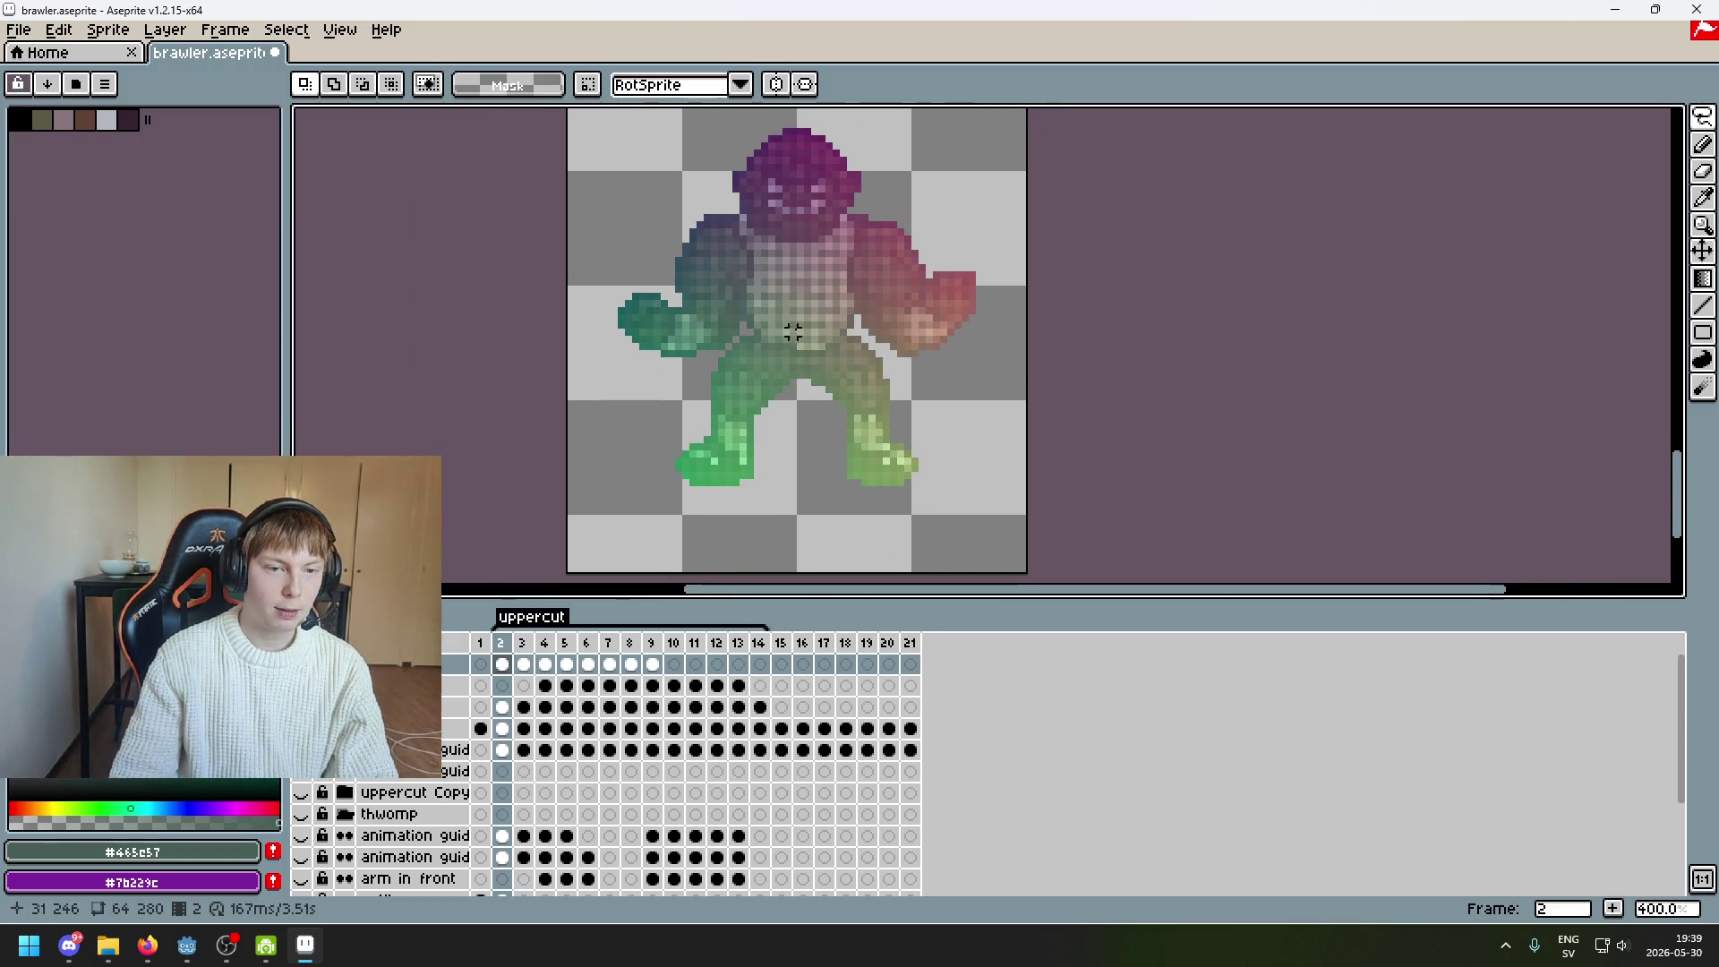
{"action": "scroll", "coordinate": [792, 331], "scroll_direction": "up", "scroll_amount": 1}
{"action": "scroll", "coordinate": [793, 332], "scroll_direction": "up", "scroll_amount": 1}
Switch the selection shape to Rectangular Marquee and compare frame 2 with frame 1
{"action": "left_click", "coordinate": [1703, 122]}
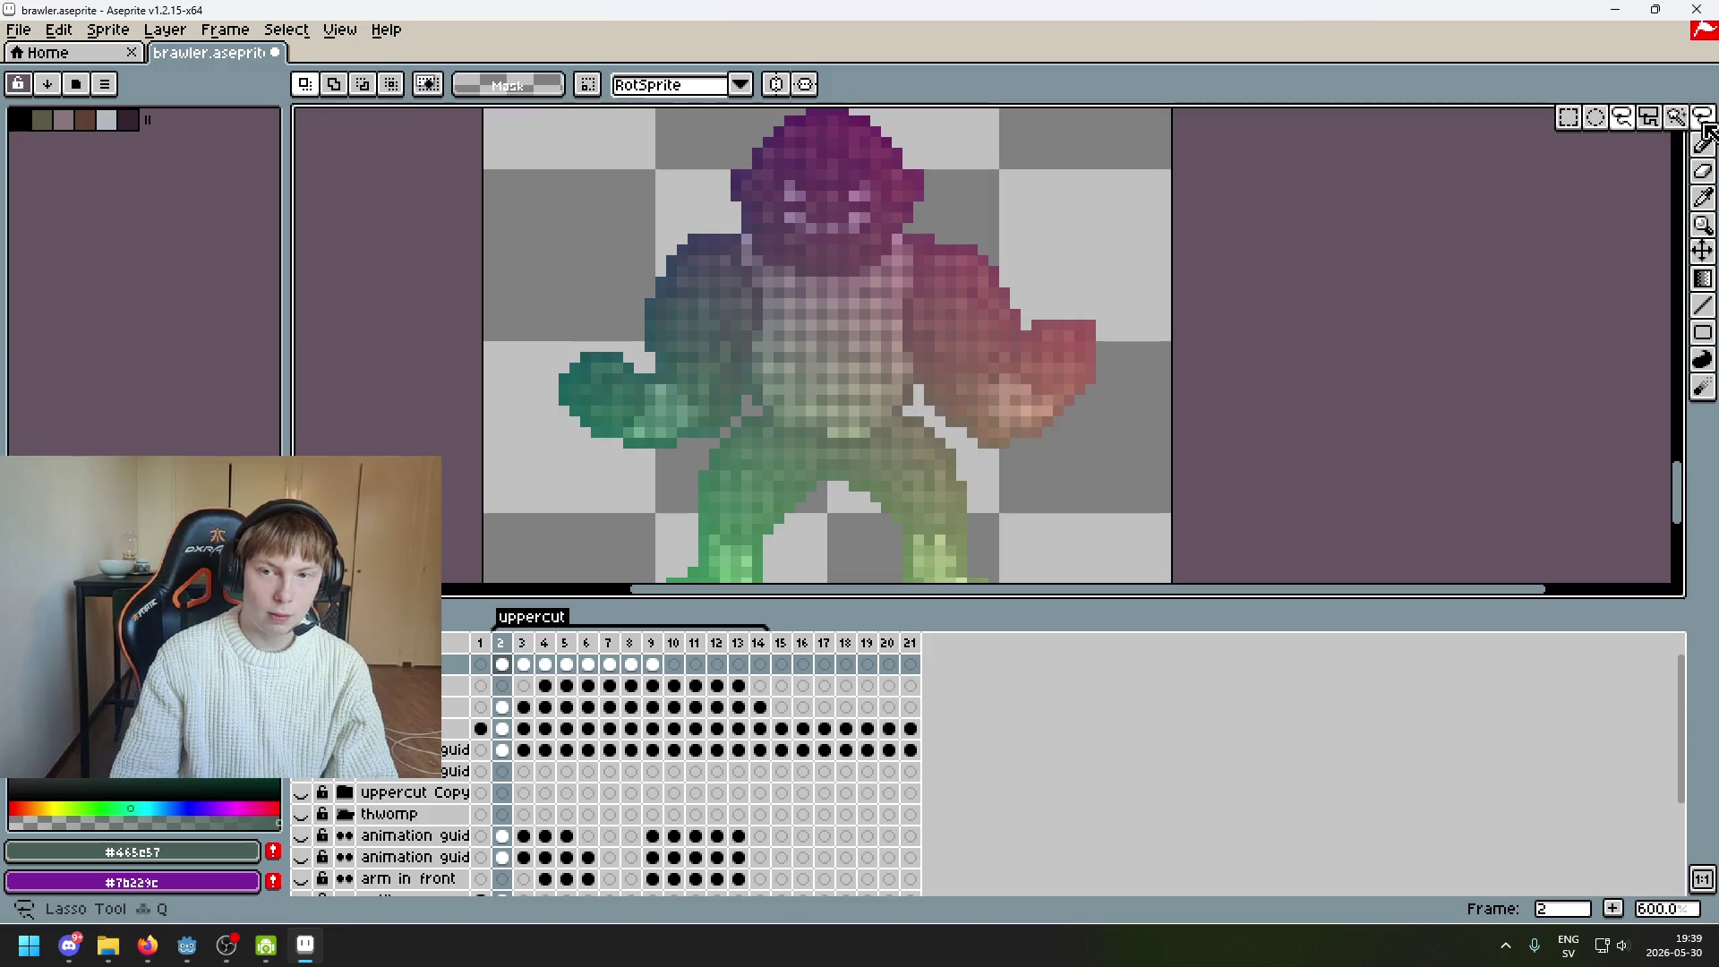
{"action": "left_click", "coordinate": [1567, 117]}
{"action": "scroll", "coordinate": [804, 346], "scroll_direction": "down", "scroll_amount": 1}
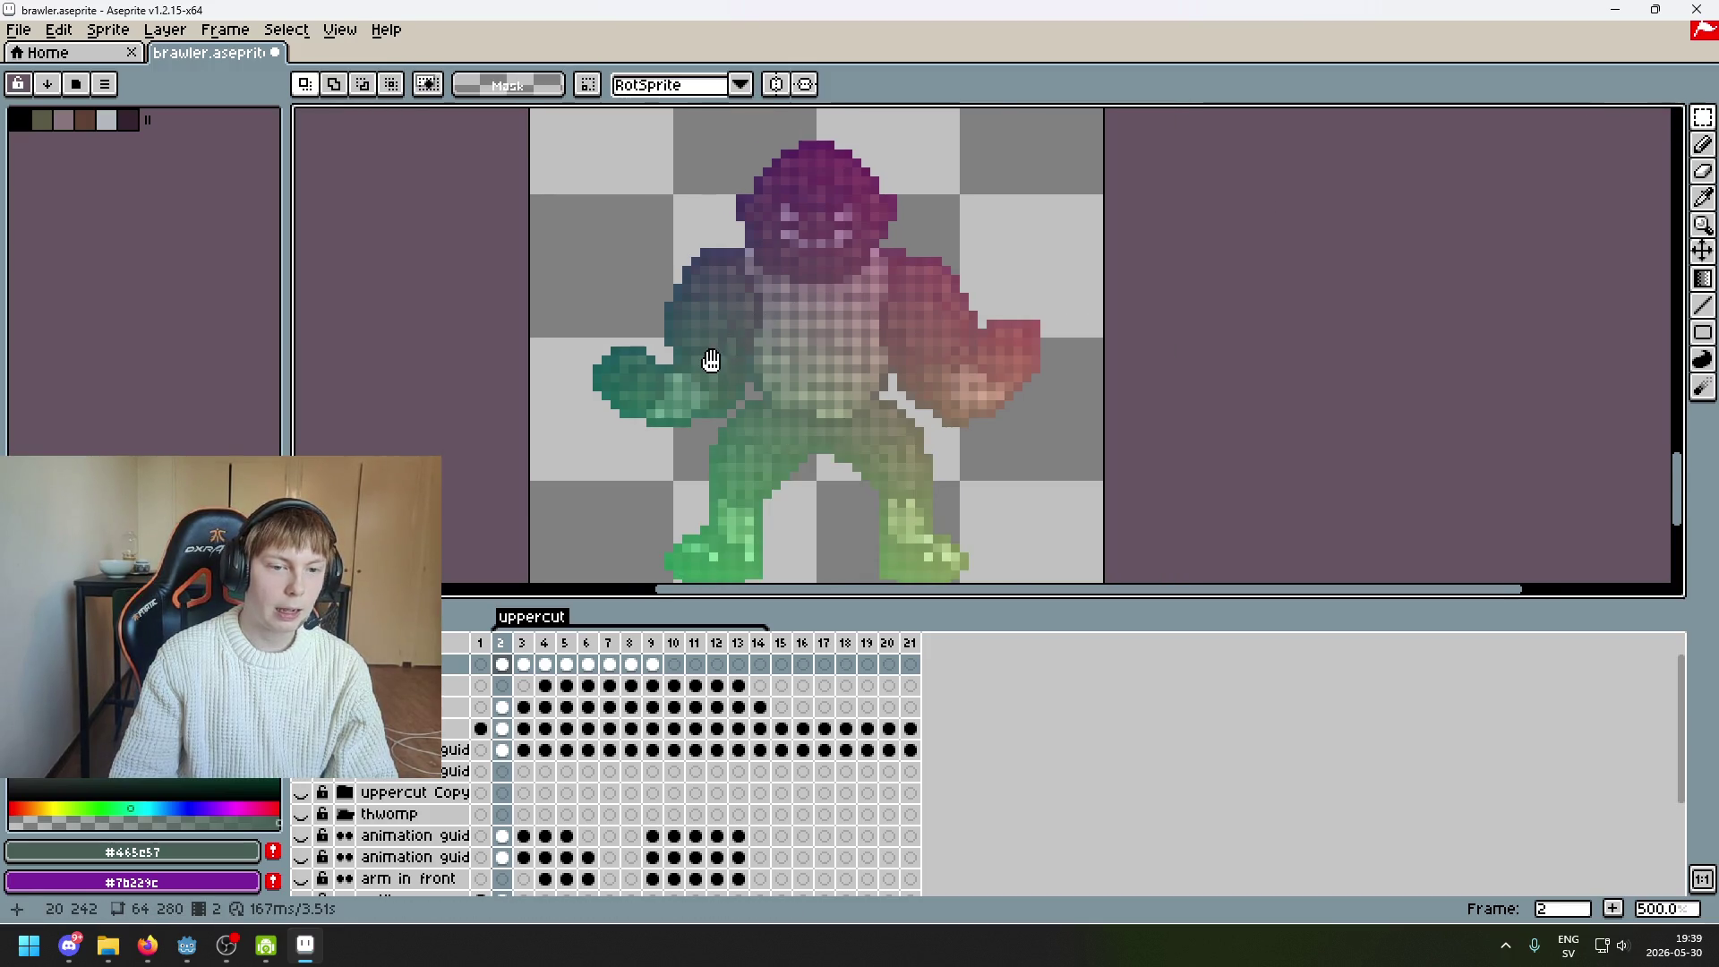
{"action": "scroll", "coordinate": [710, 364], "scroll_direction": "up", "scroll_amount": 1}
{"action": "key", "text": "Left"}
{"action": "key", "text": "Right"}
{"action": "scroll", "coordinate": [604, 374], "scroll_direction": "up", "scroll_amount": 3}
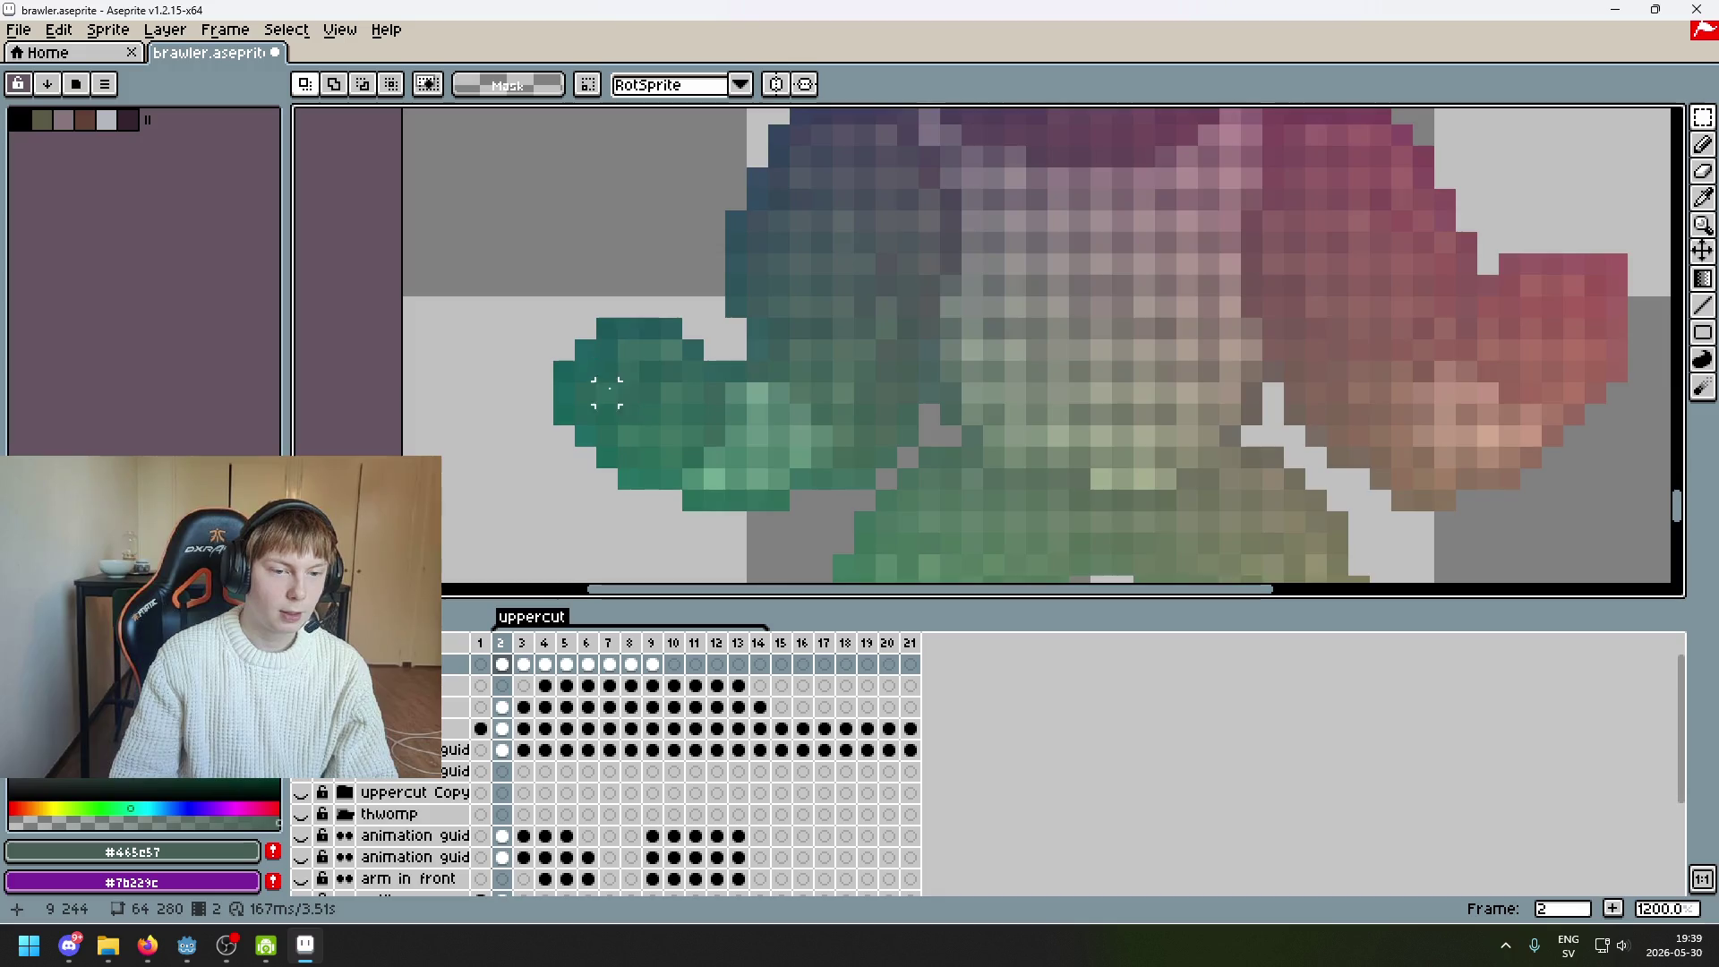
{"action": "scroll", "coordinate": [627, 374], "scroll_direction": "up", "scroll_amount": 3}
{"action": "scroll", "coordinate": [695, 376], "scroll_direction": "down", "scroll_amount": 1}
Flip between frames 2 and 3 to compare the fist pixels, ending on frame 3
{"action": "key", "text": "Right"}
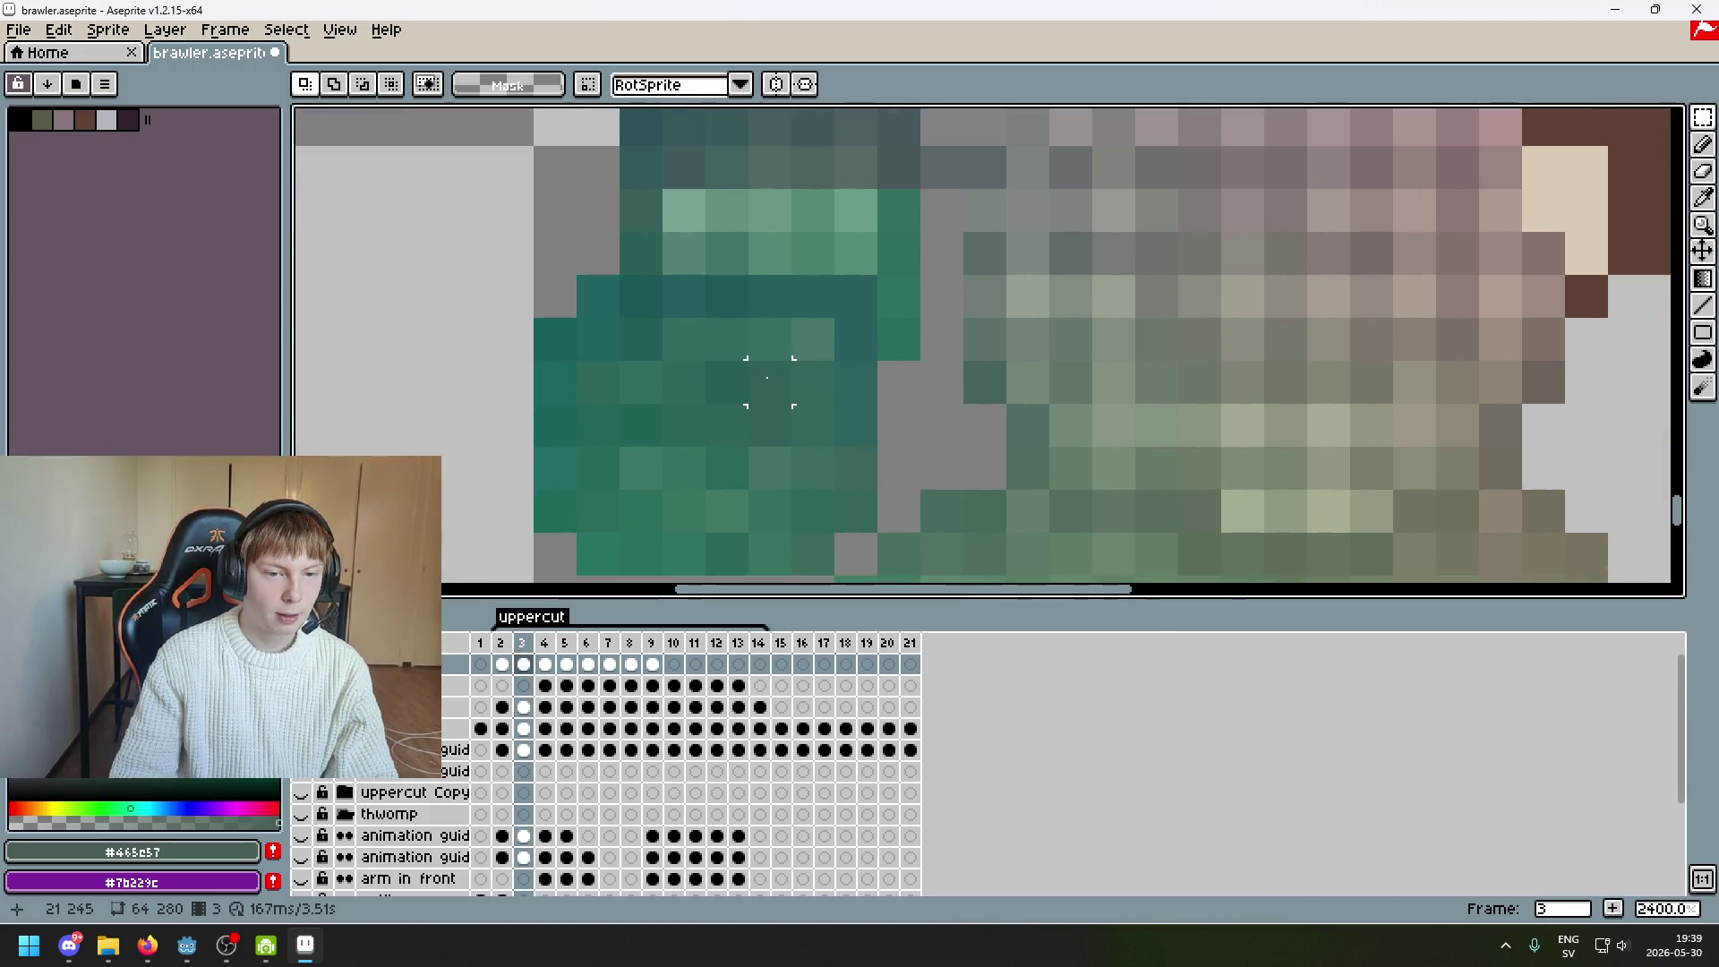
{"action": "scroll", "coordinate": [768, 385], "scroll_direction": "down", "scroll_amount": 1}
{"action": "key", "text": "Left"}
{"action": "scroll", "coordinate": [734, 367], "scroll_direction": "up", "scroll_amount": 1}
{"action": "scroll", "coordinate": [761, 394], "scroll_direction": "up", "scroll_amount": 2}
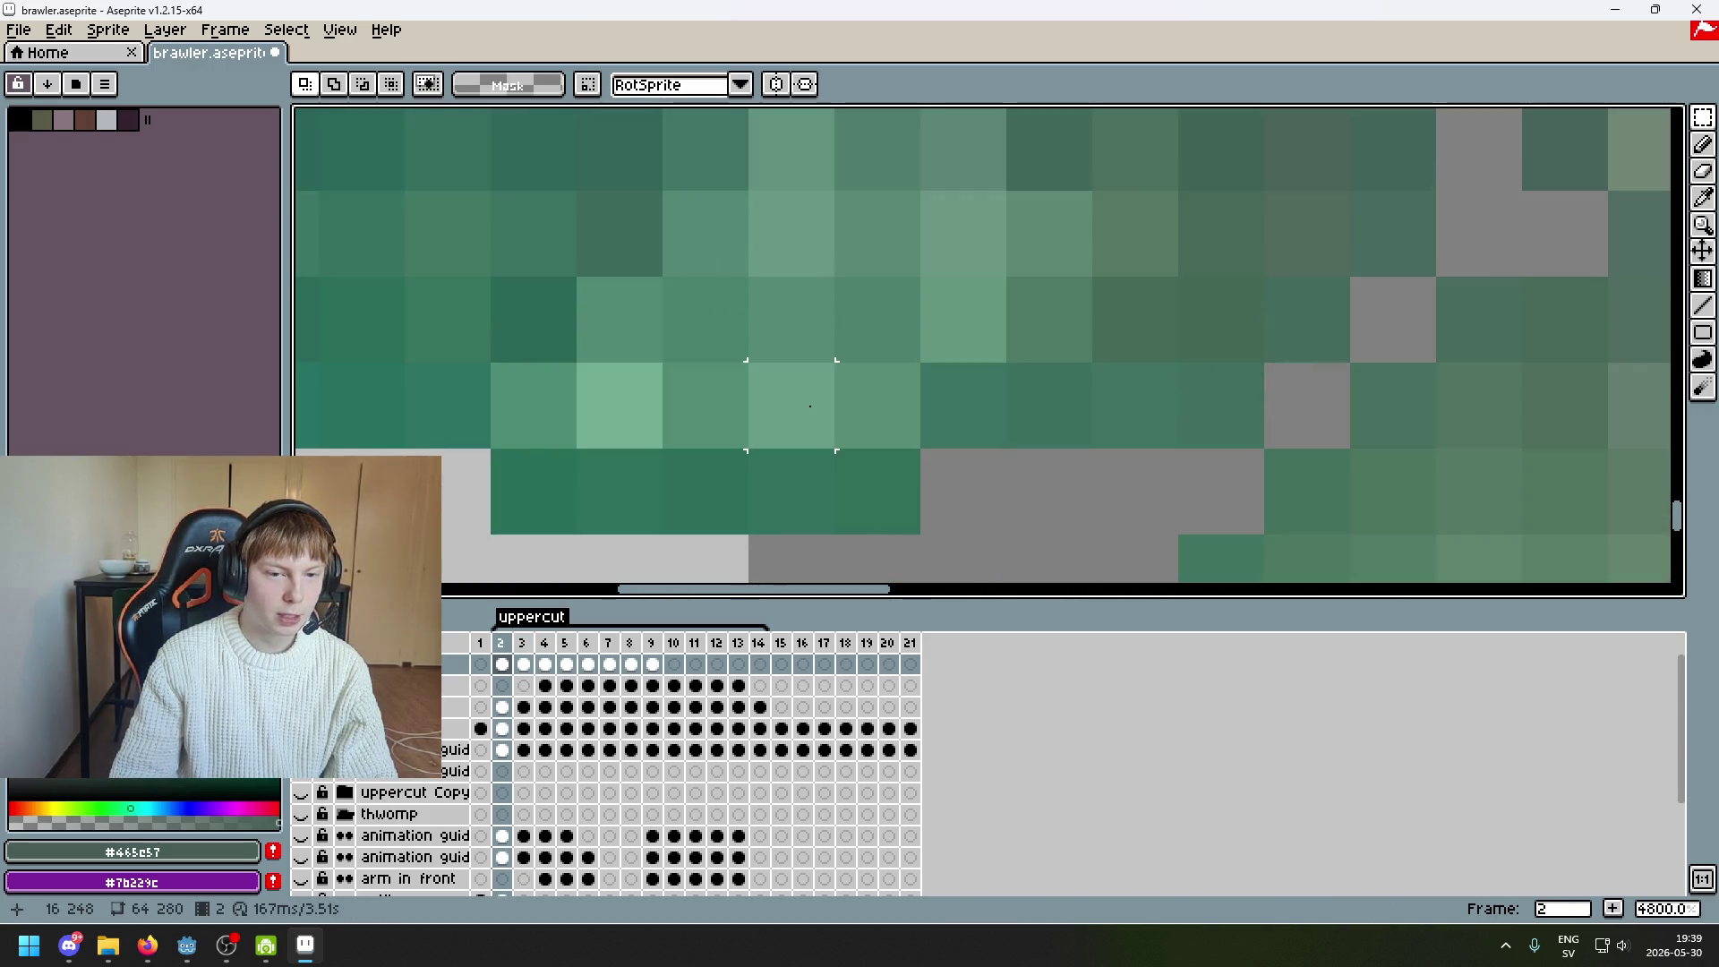
{"action": "scroll", "coordinate": [809, 405], "scroll_direction": "down", "scroll_amount": 2}
{"action": "key", "text": "Right"}
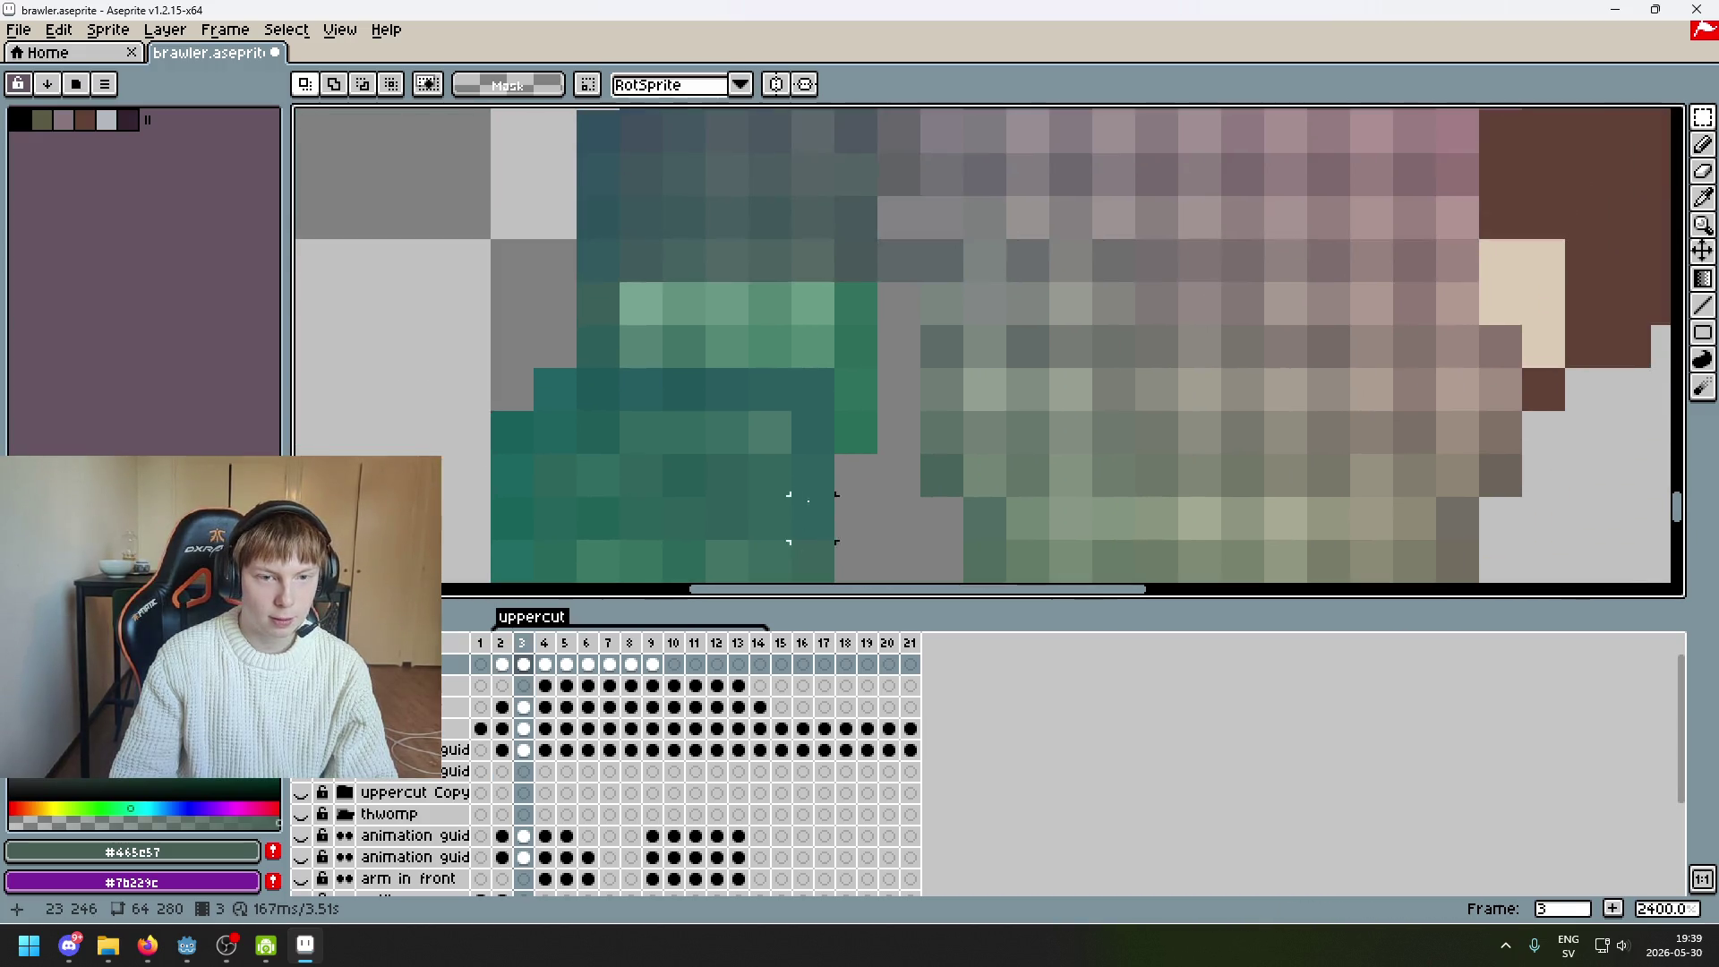
{"action": "scroll", "coordinate": [832, 380], "scroll_direction": "down", "scroll_amount": 2}
{"action": "scroll", "coordinate": [857, 415], "scroll_direction": "down", "scroll_amount": 2}
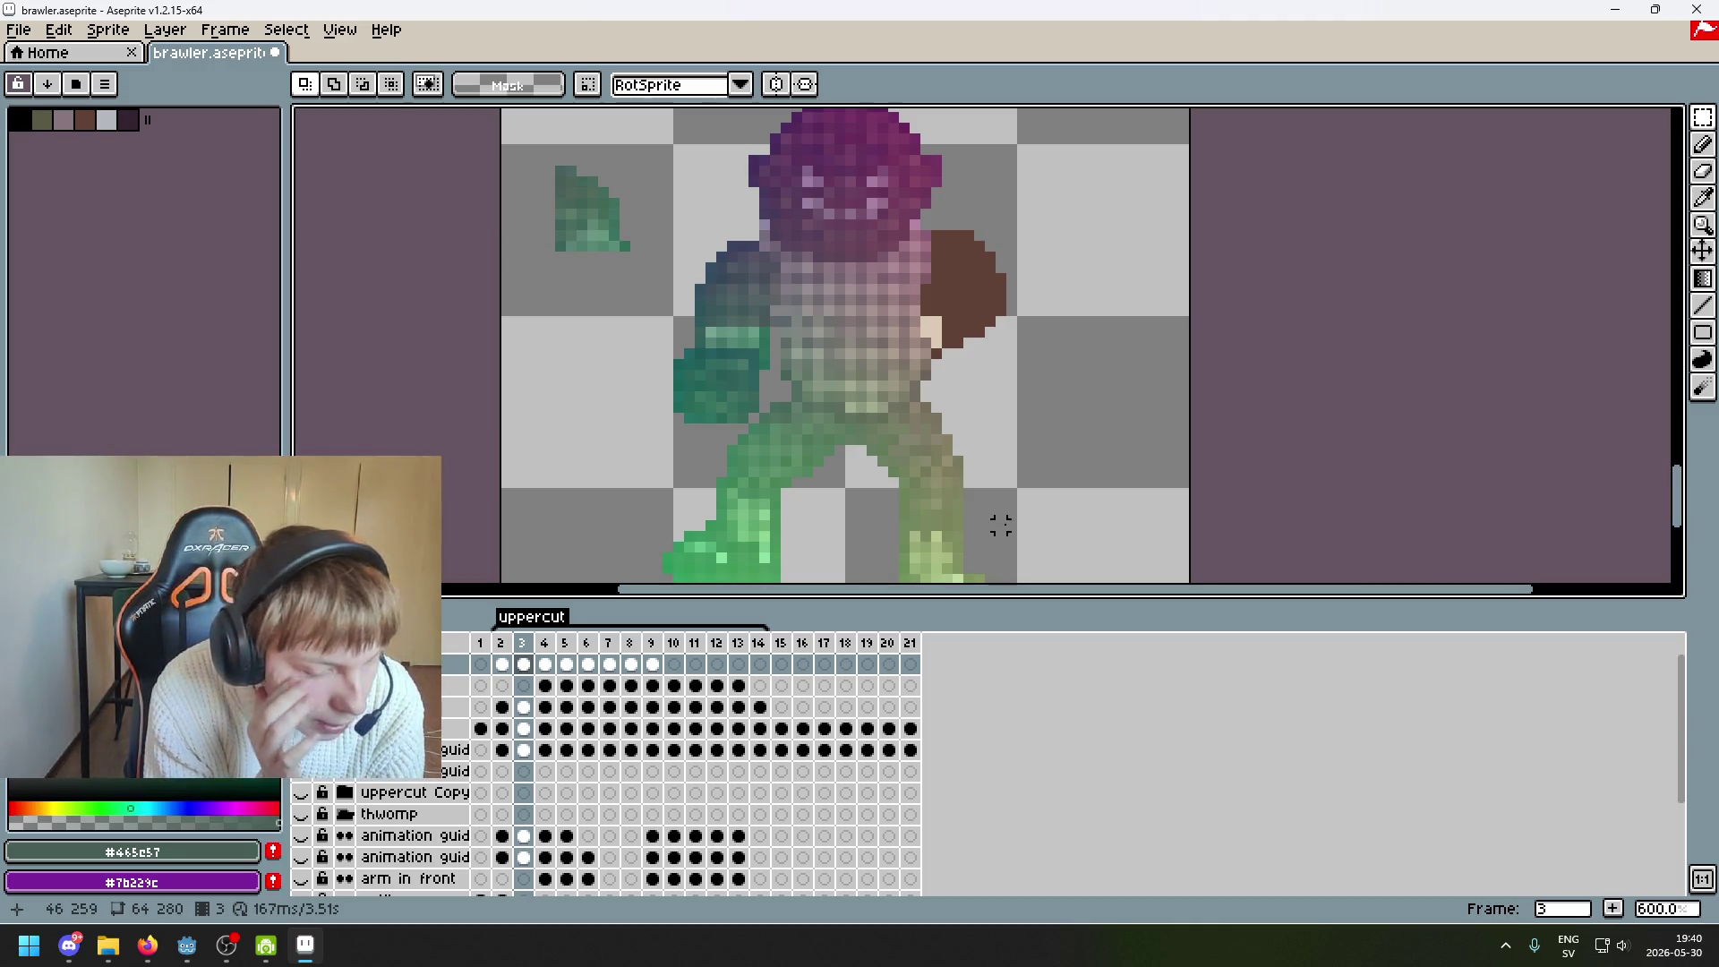
In Godot, show the Script workspace (Ctrl+F3), then save and run the game with Play
{"action": "left_click", "coordinate": [186, 945]}
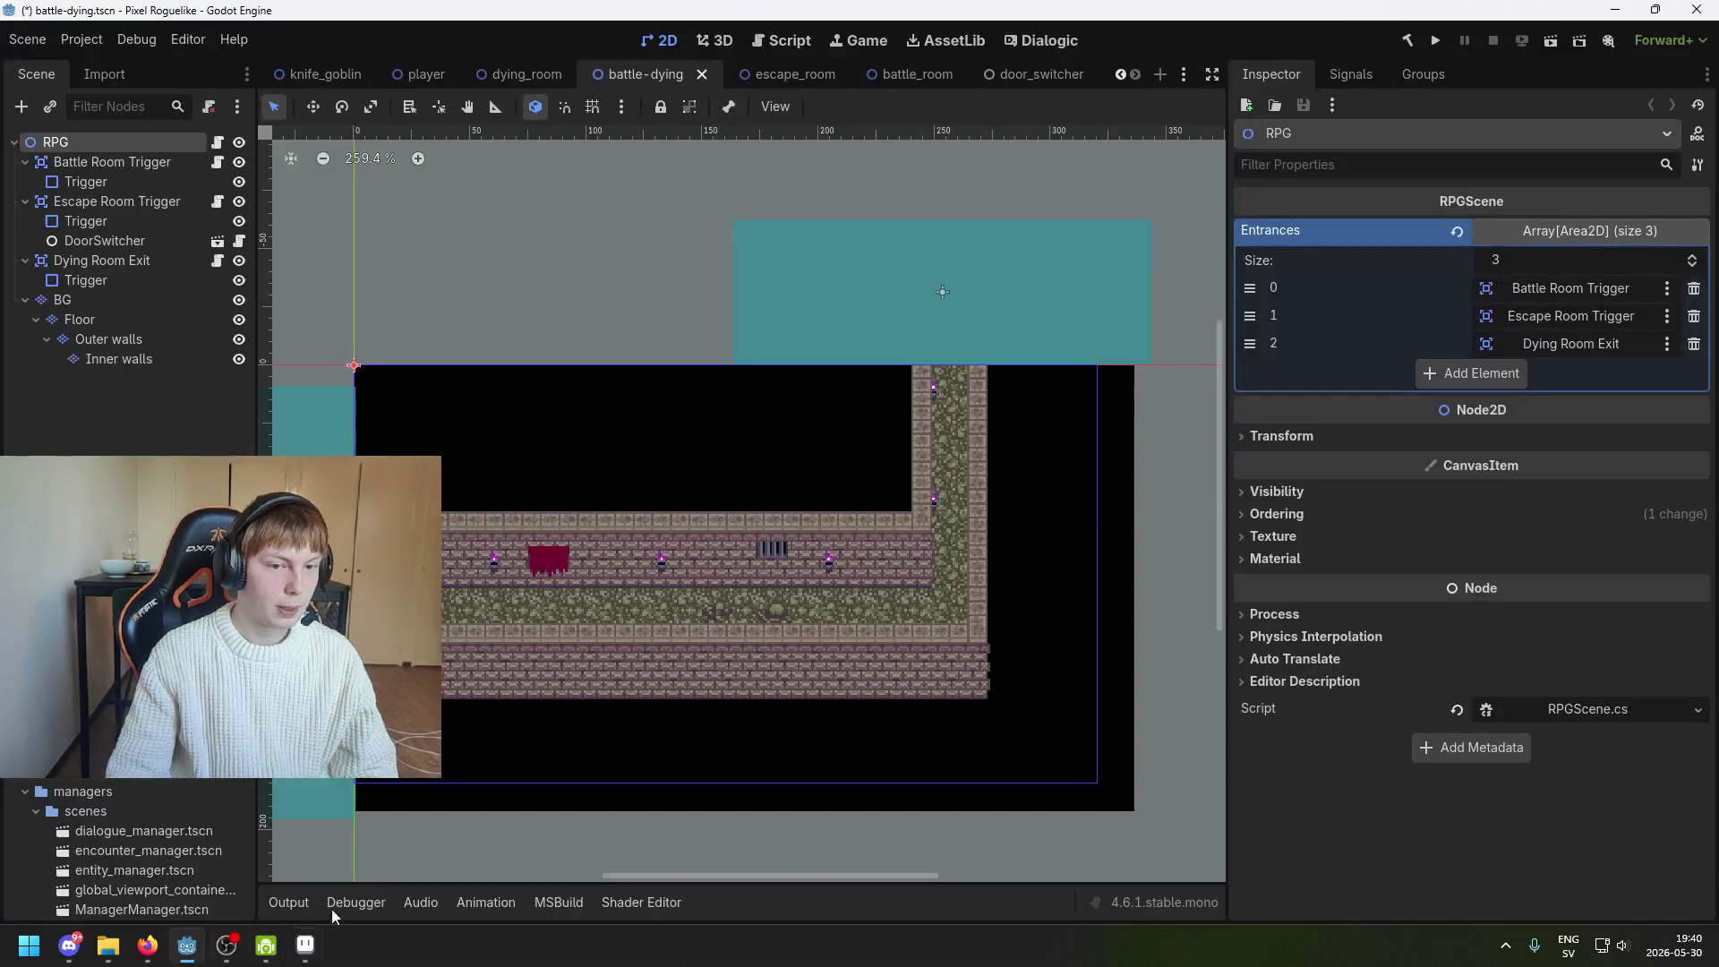
{"action": "scroll", "coordinate": [126, 850], "scroll_direction": "down", "scroll_amount": 5}
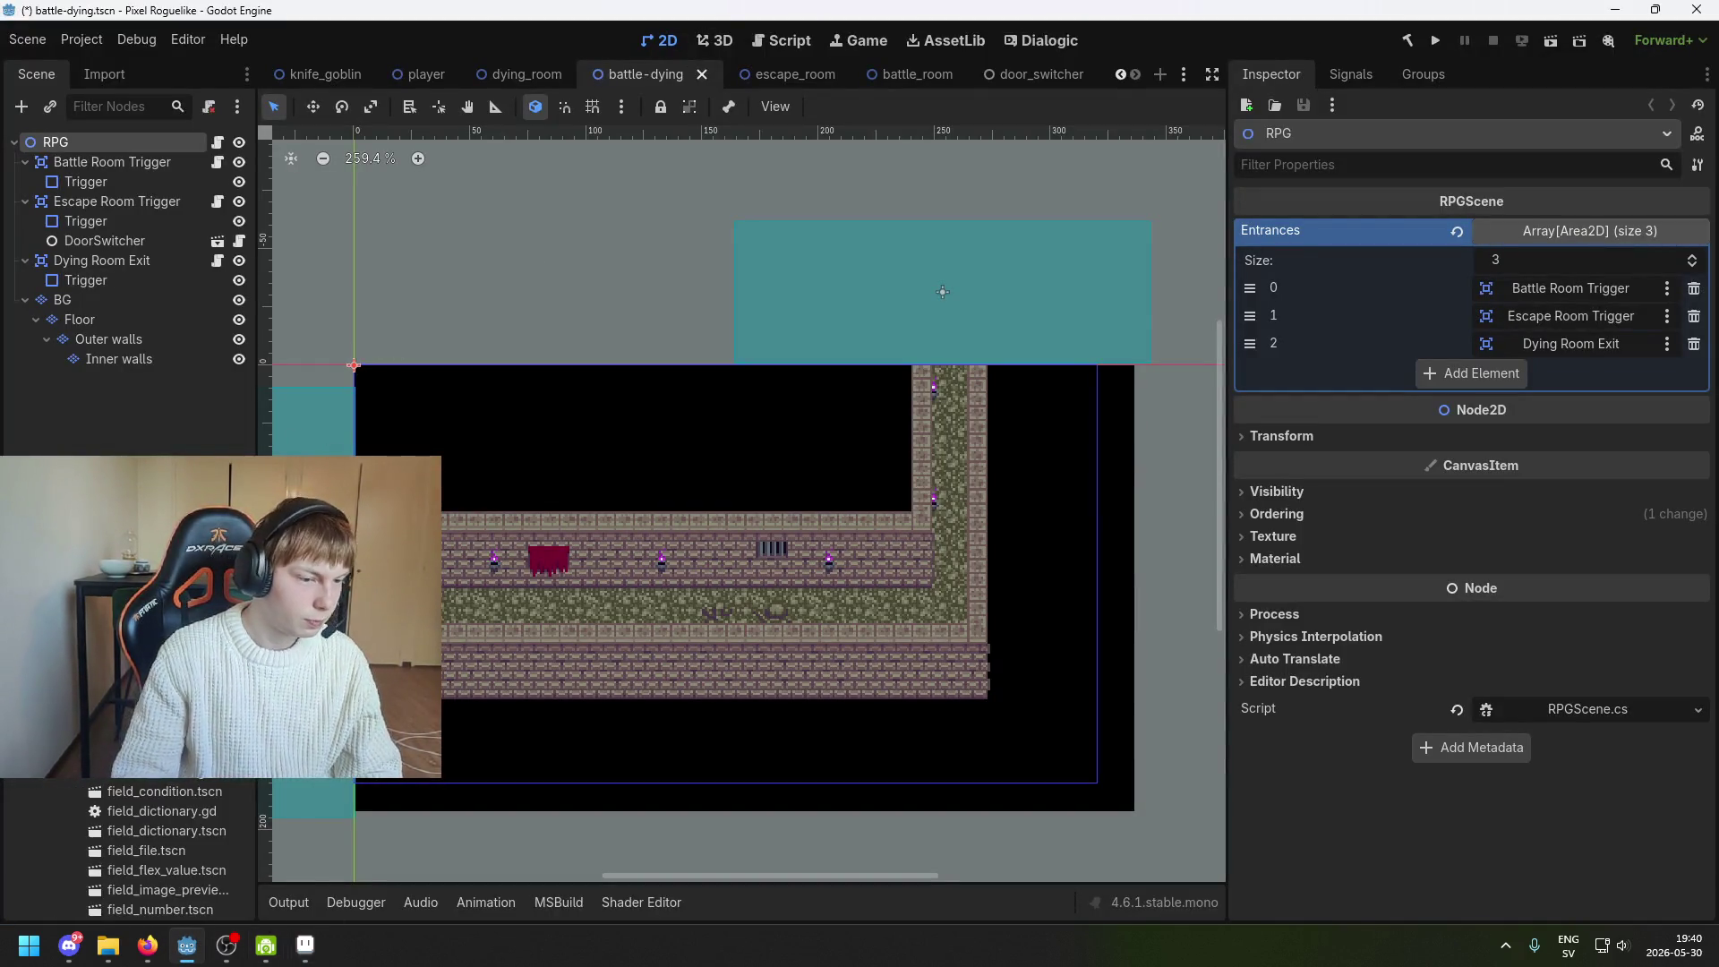
{"action": "scroll", "coordinate": [126, 850], "scroll_direction": "down", "scroll_amount": 1}
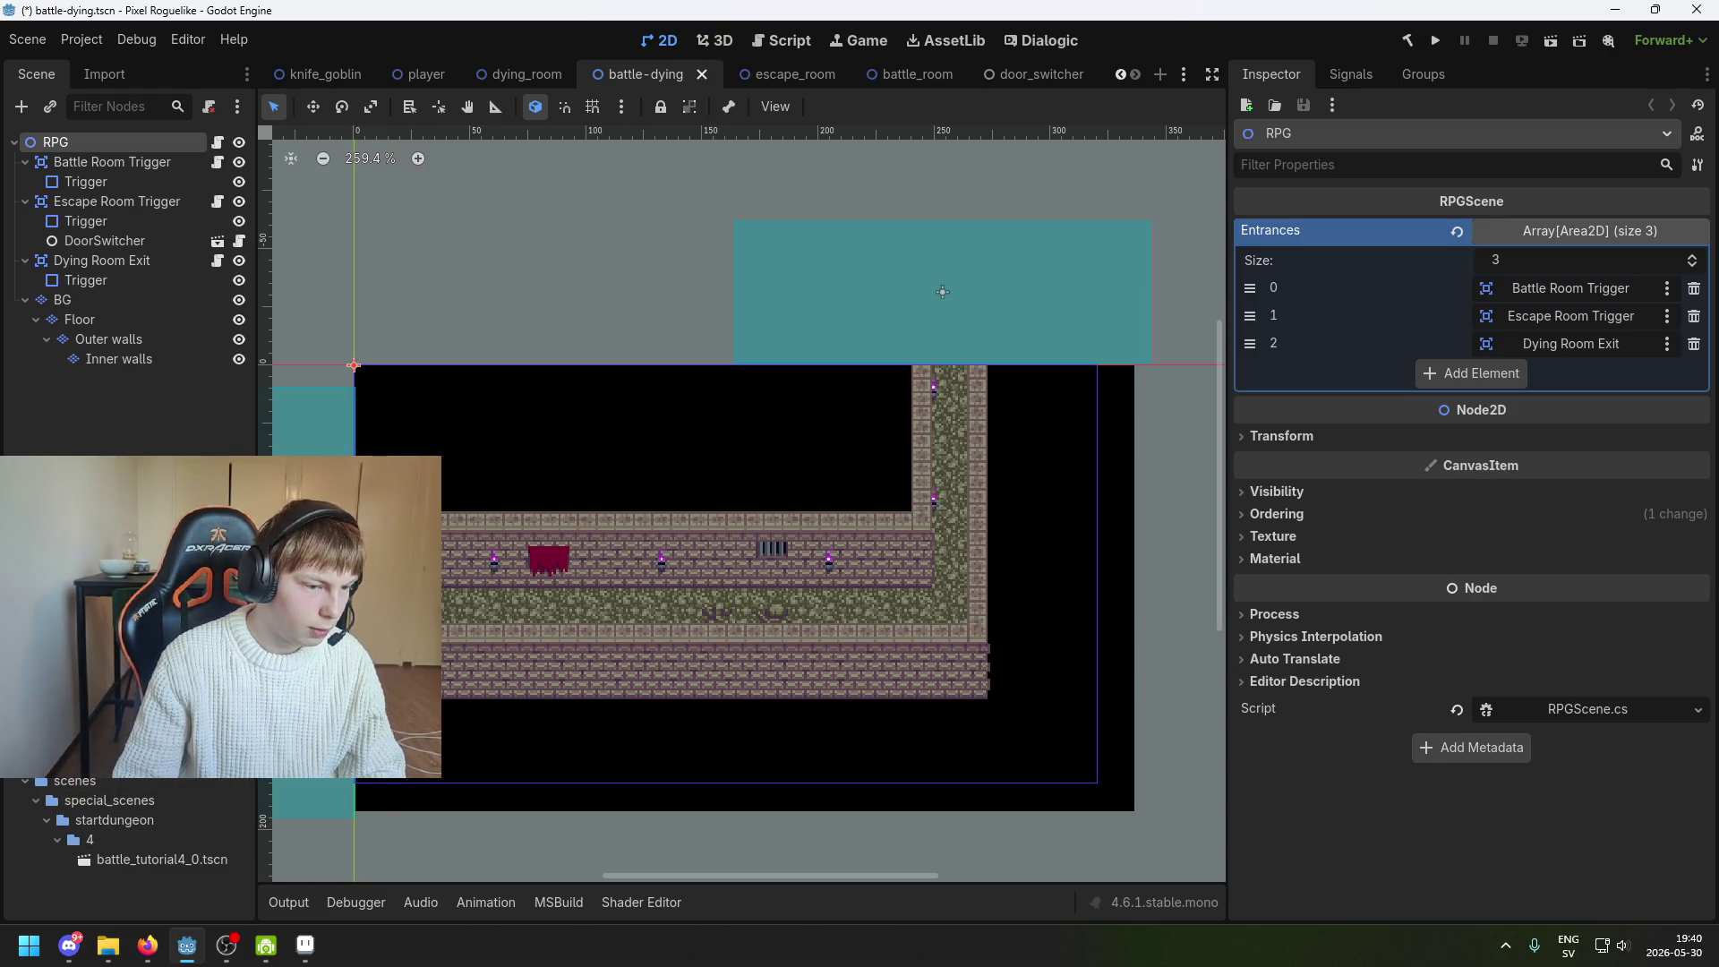
{"action": "key", "text": "ctrl+F3"}
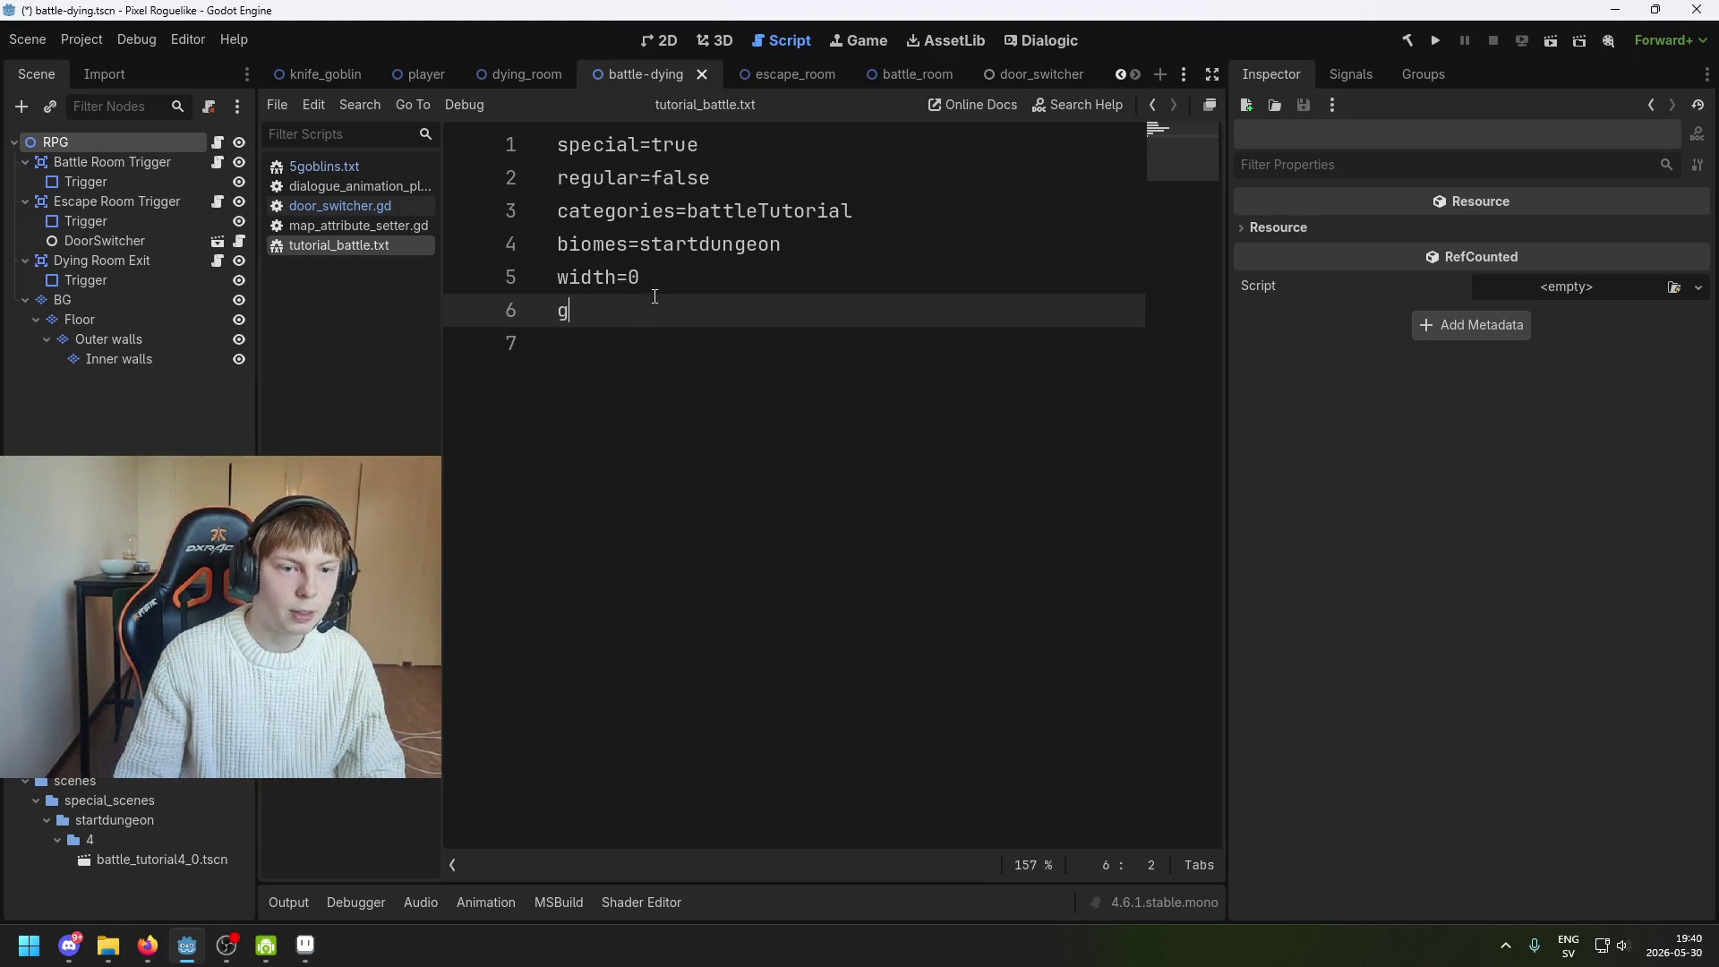
{"action": "left_click", "coordinate": [1435, 41]}
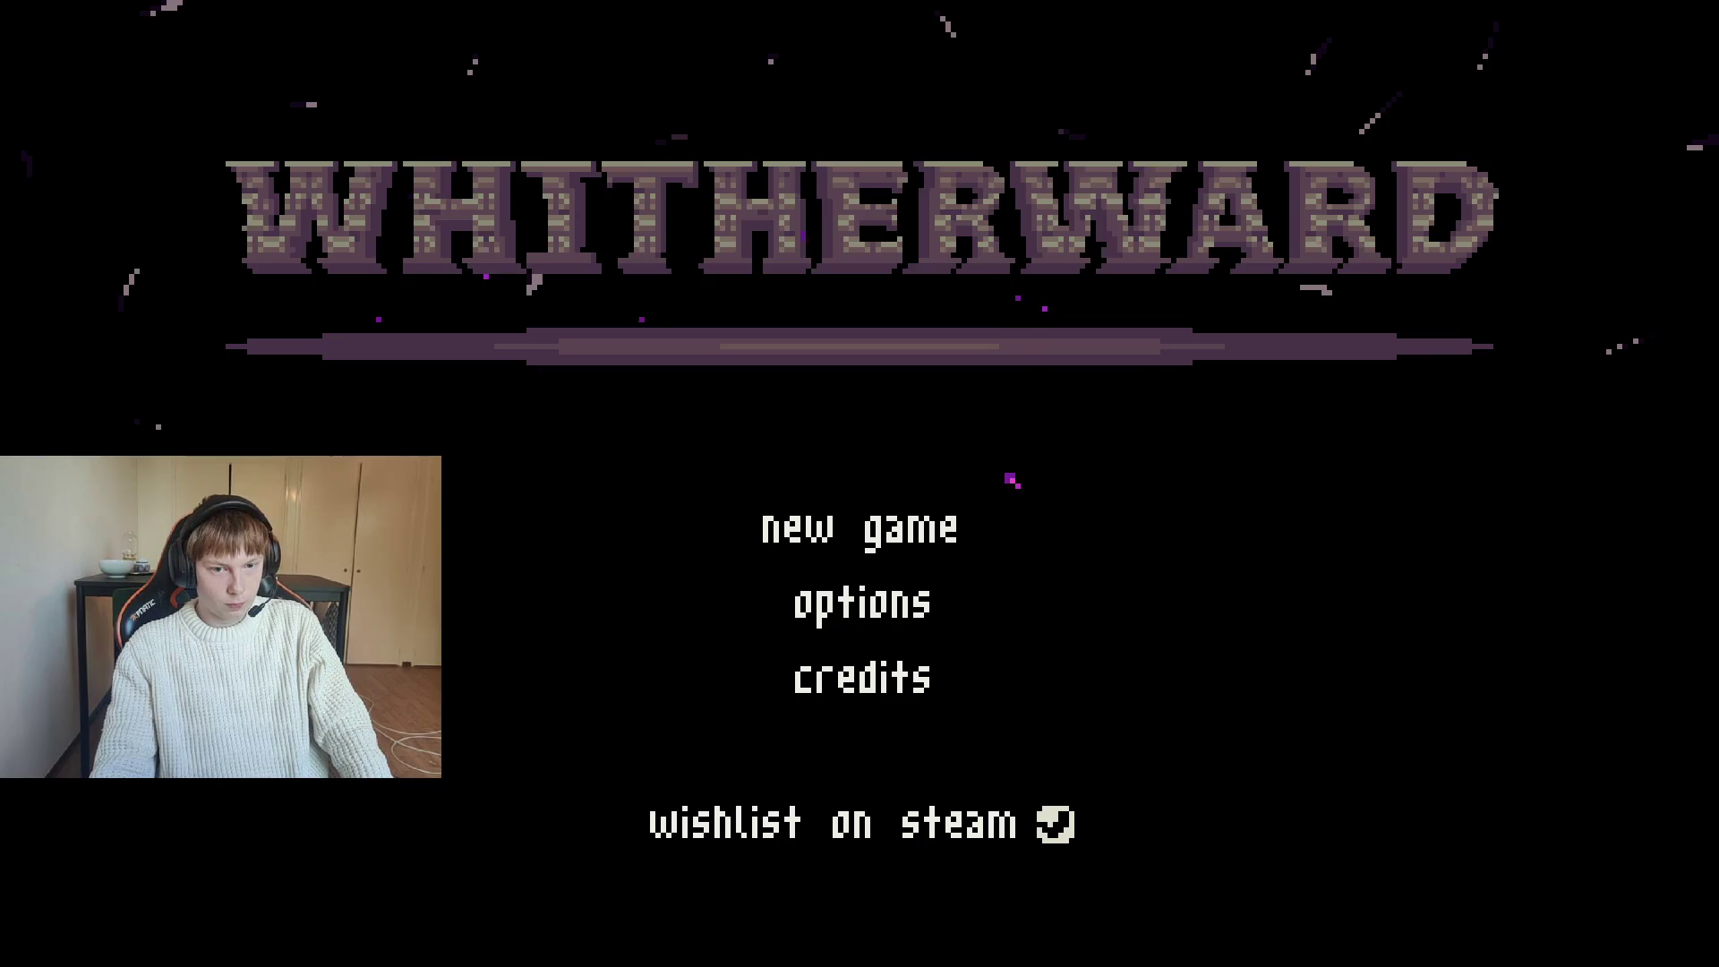
Start the game from the title screen and slash across the knife-wielding goblin
{"action": "key", "text": "Return"}
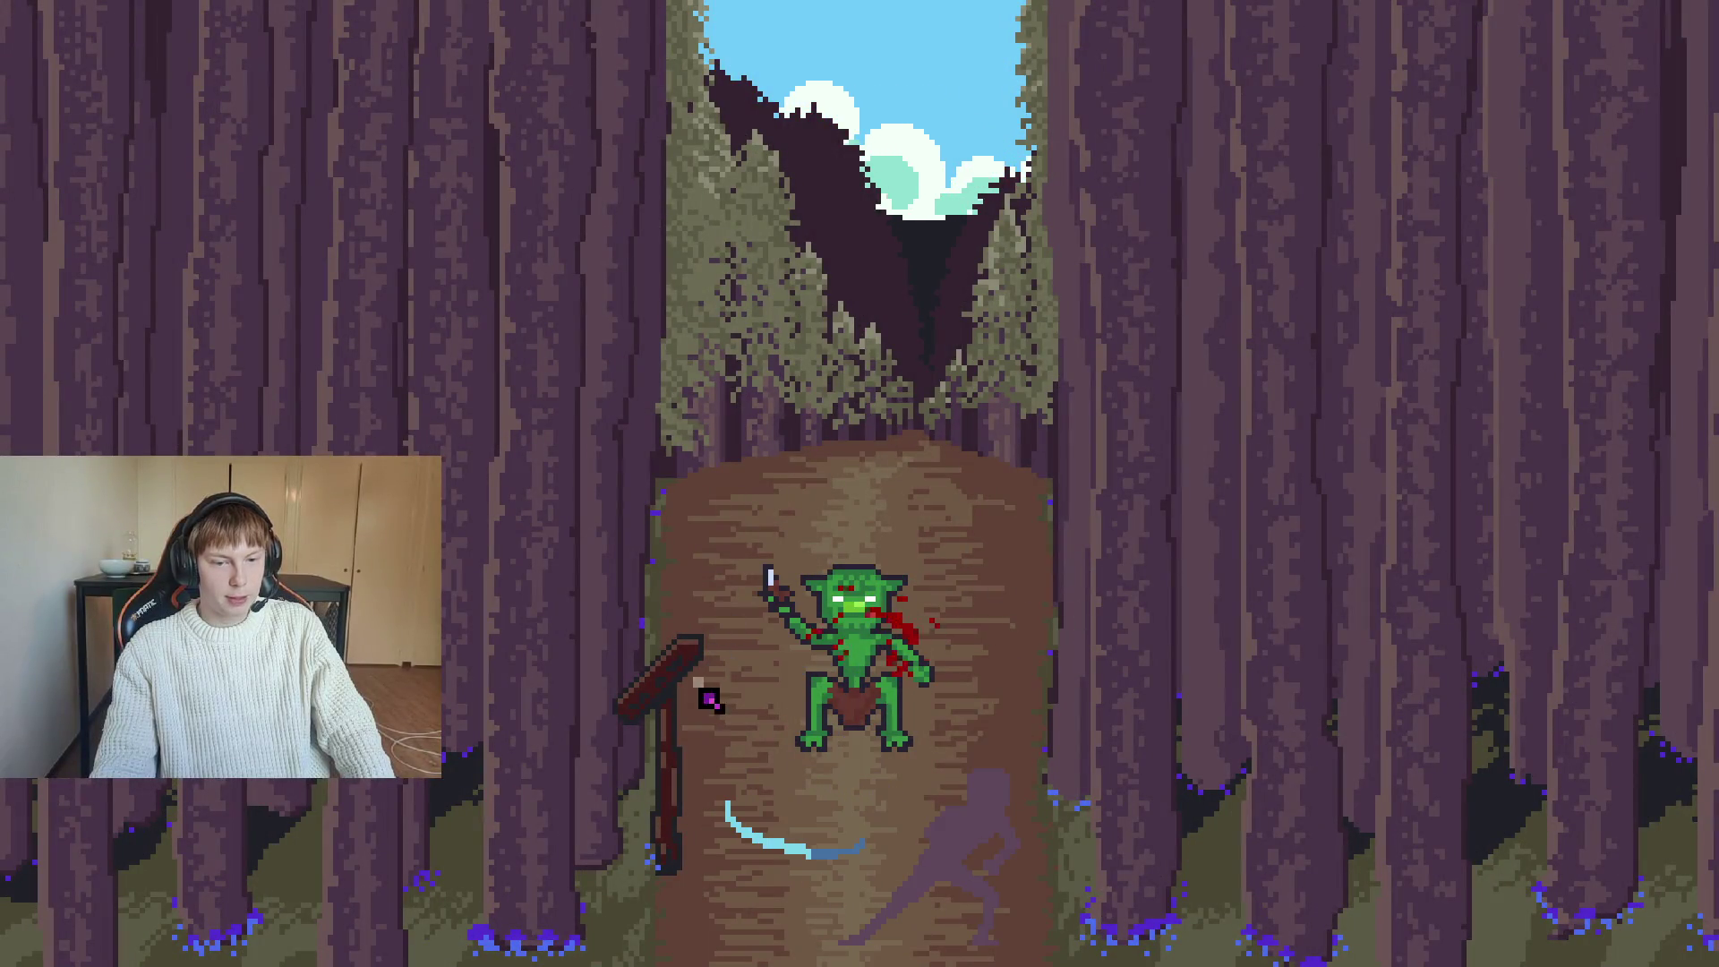
{"action": "mouse_move", "coordinate": [686, 591]}
{"action": "left_mouse_down"}
{"action": "mouse_move", "coordinate": [925, 414]}
{"action": "mouse_move", "coordinate": [905, 352]}
{"action": "mouse_move", "coordinate": [948, 492]}
{"action": "mouse_move", "coordinate": [624, 727]}
{"action": "left_mouse_up"}
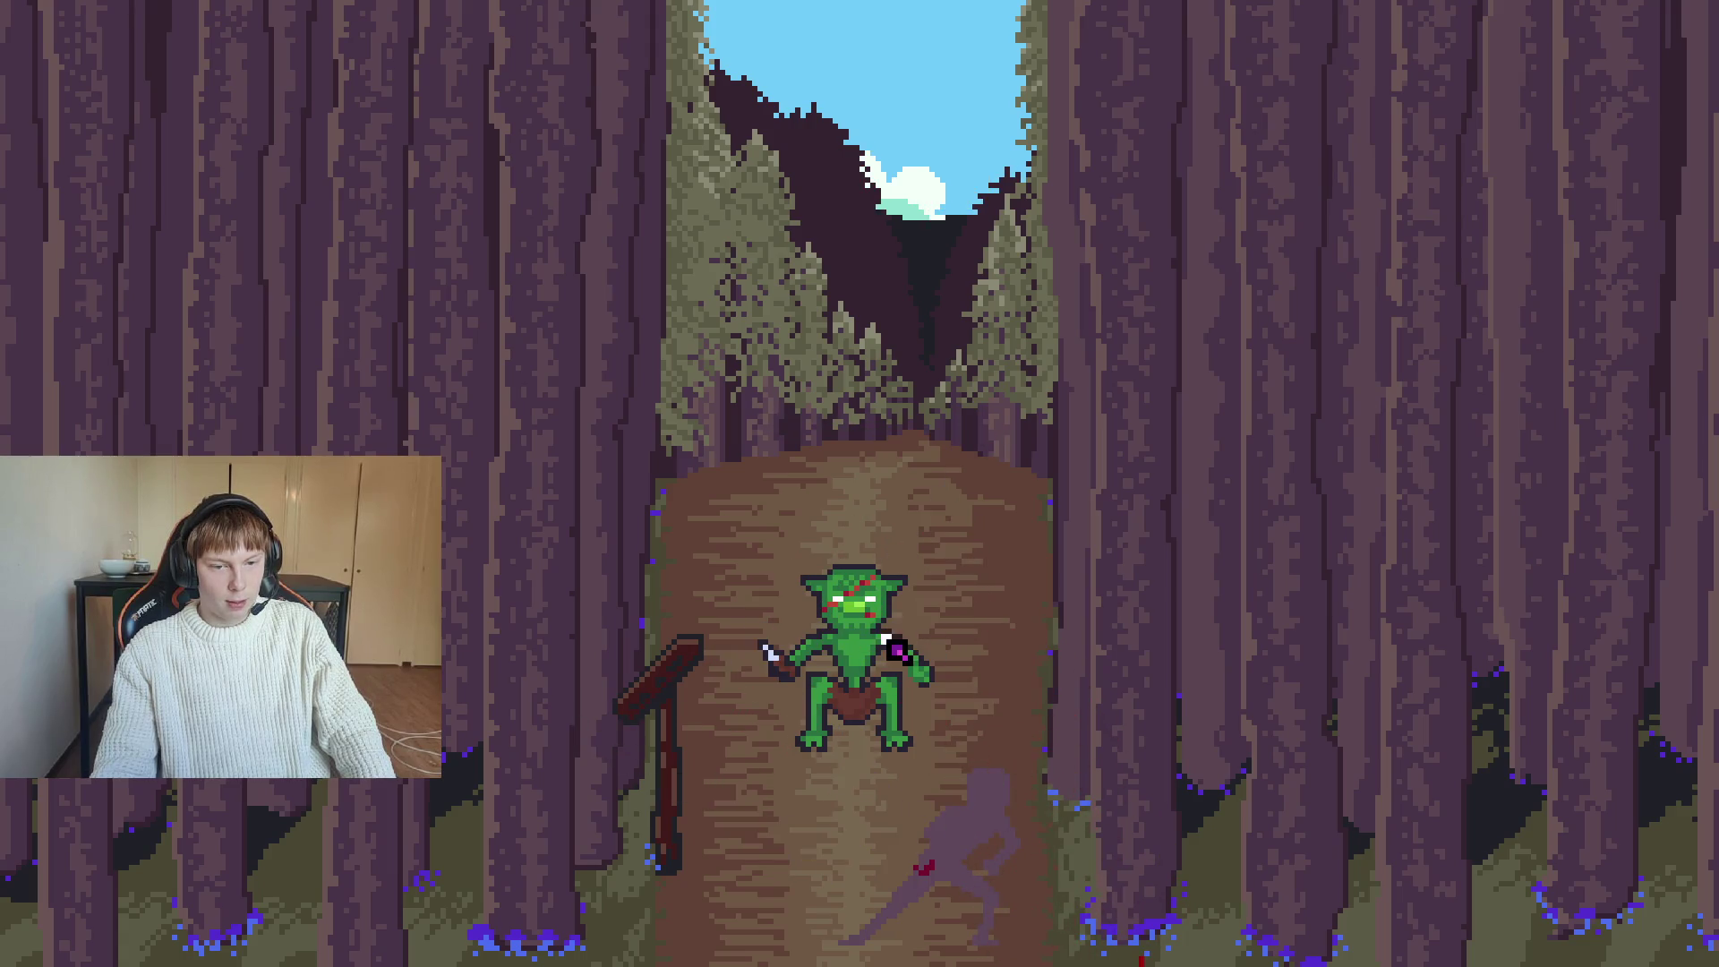
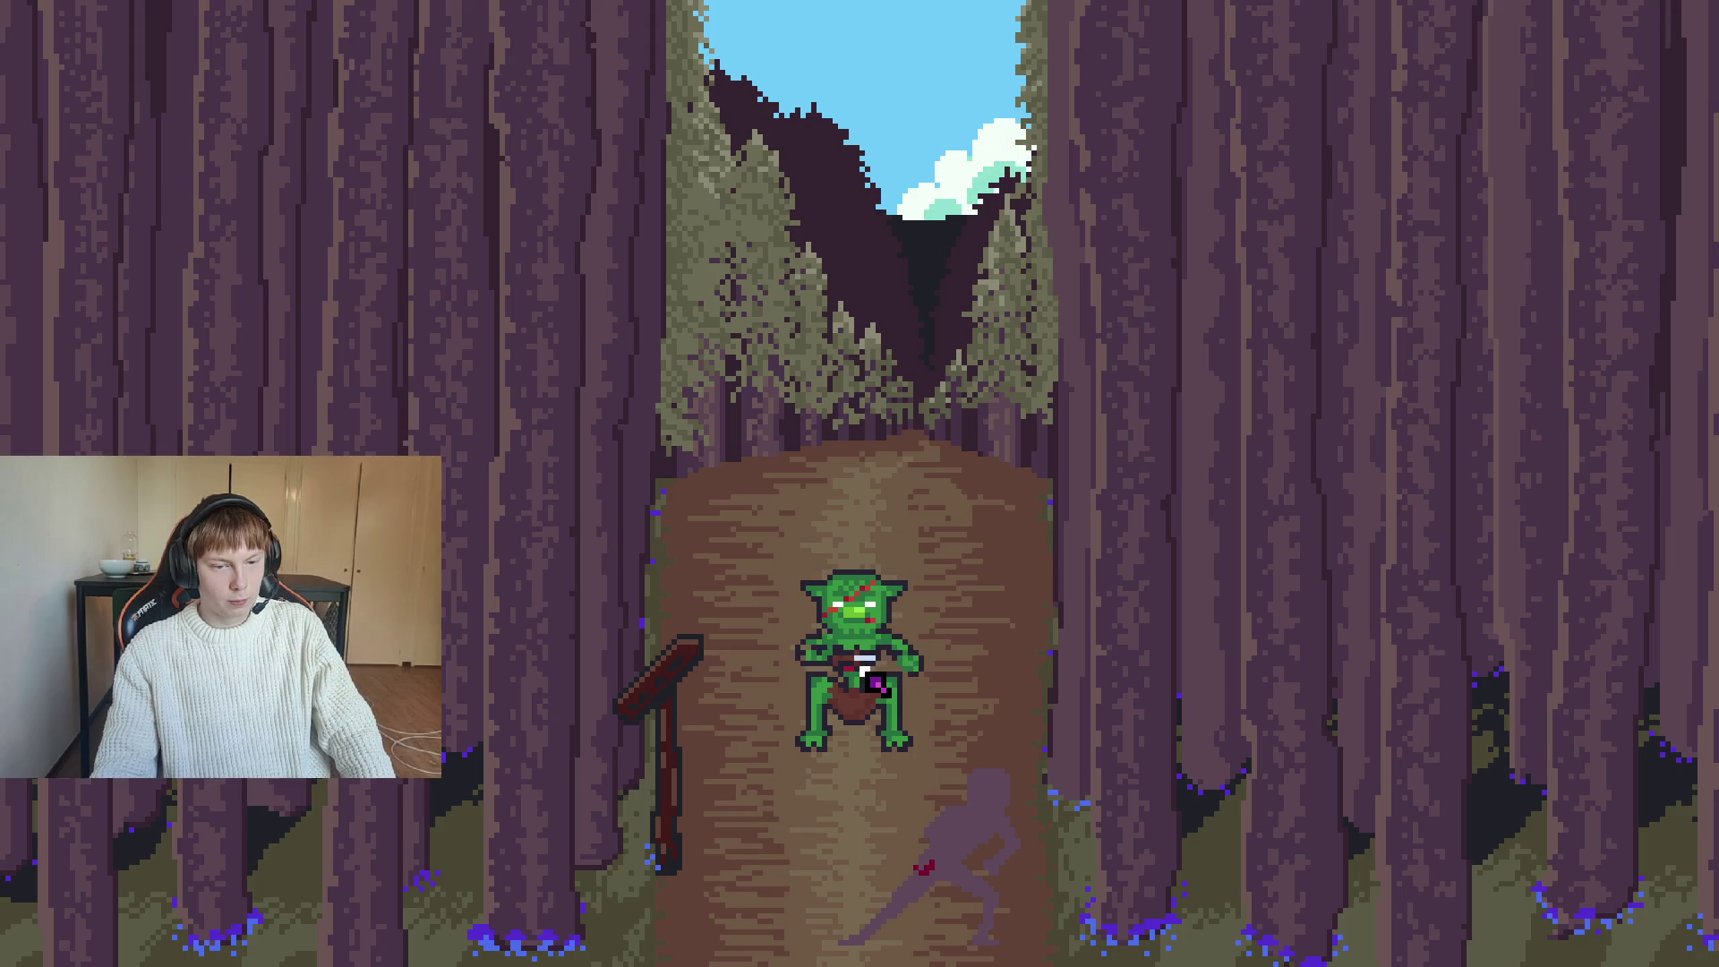
Hit the goblin twice to test the attack, then quit the running game
{"action": "left_click", "coordinate": [847, 666]}
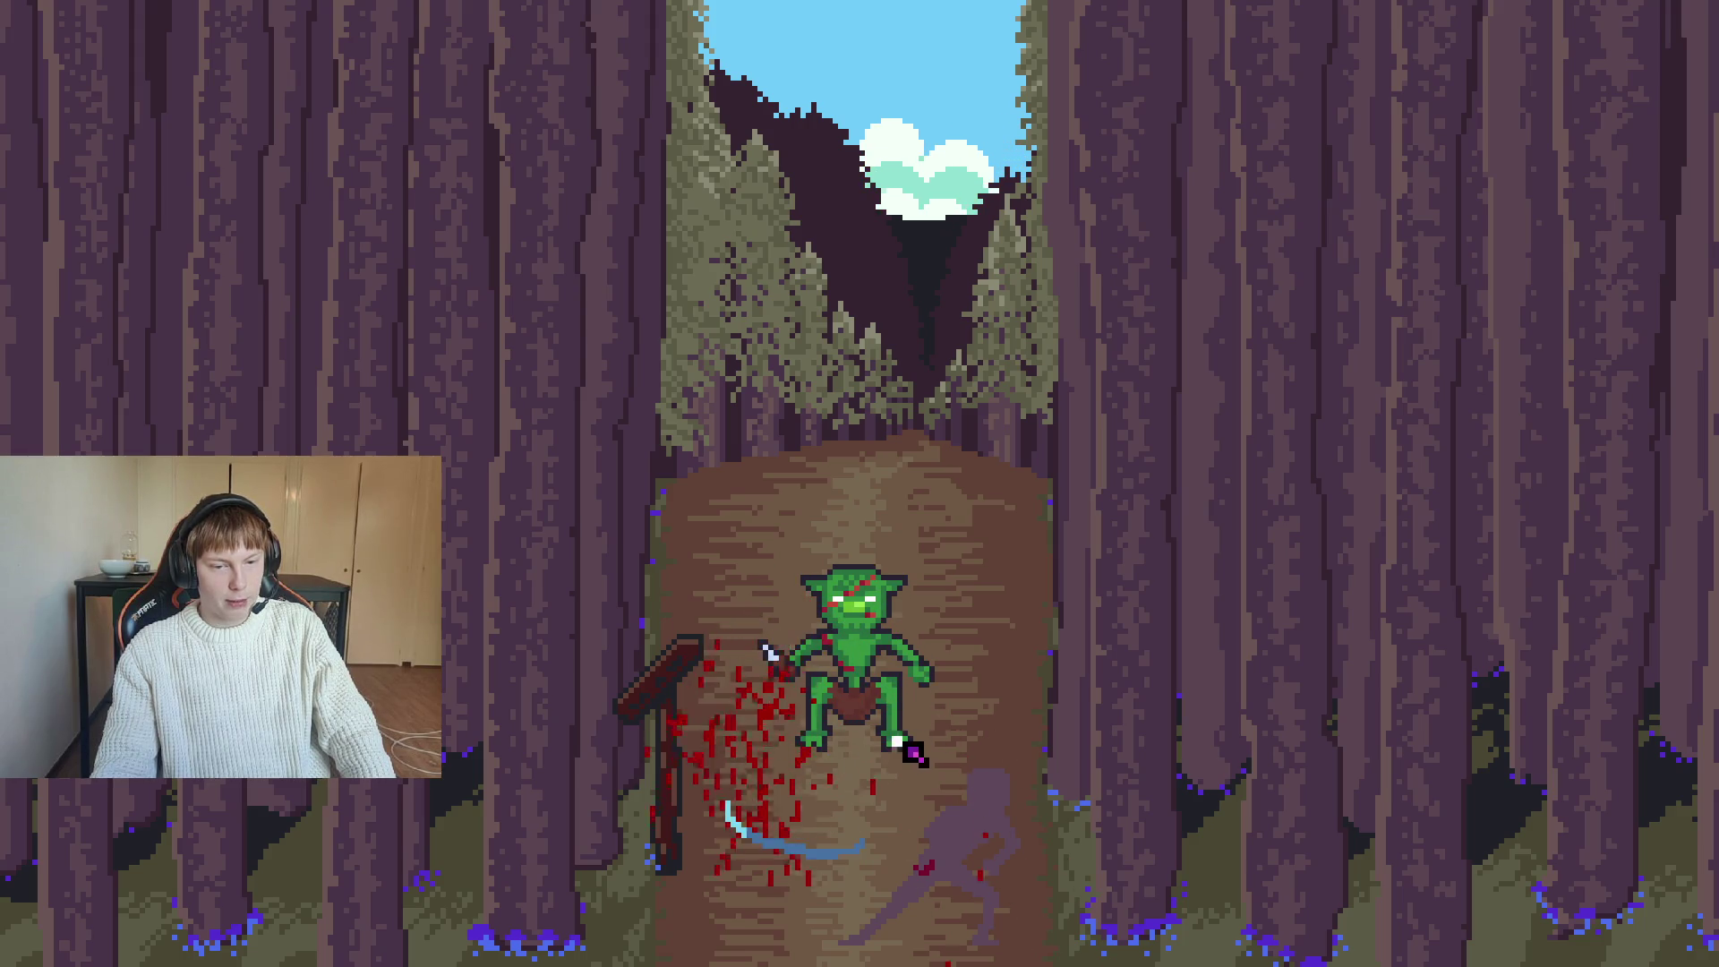
{"action": "left_click", "coordinate": [929, 694]}
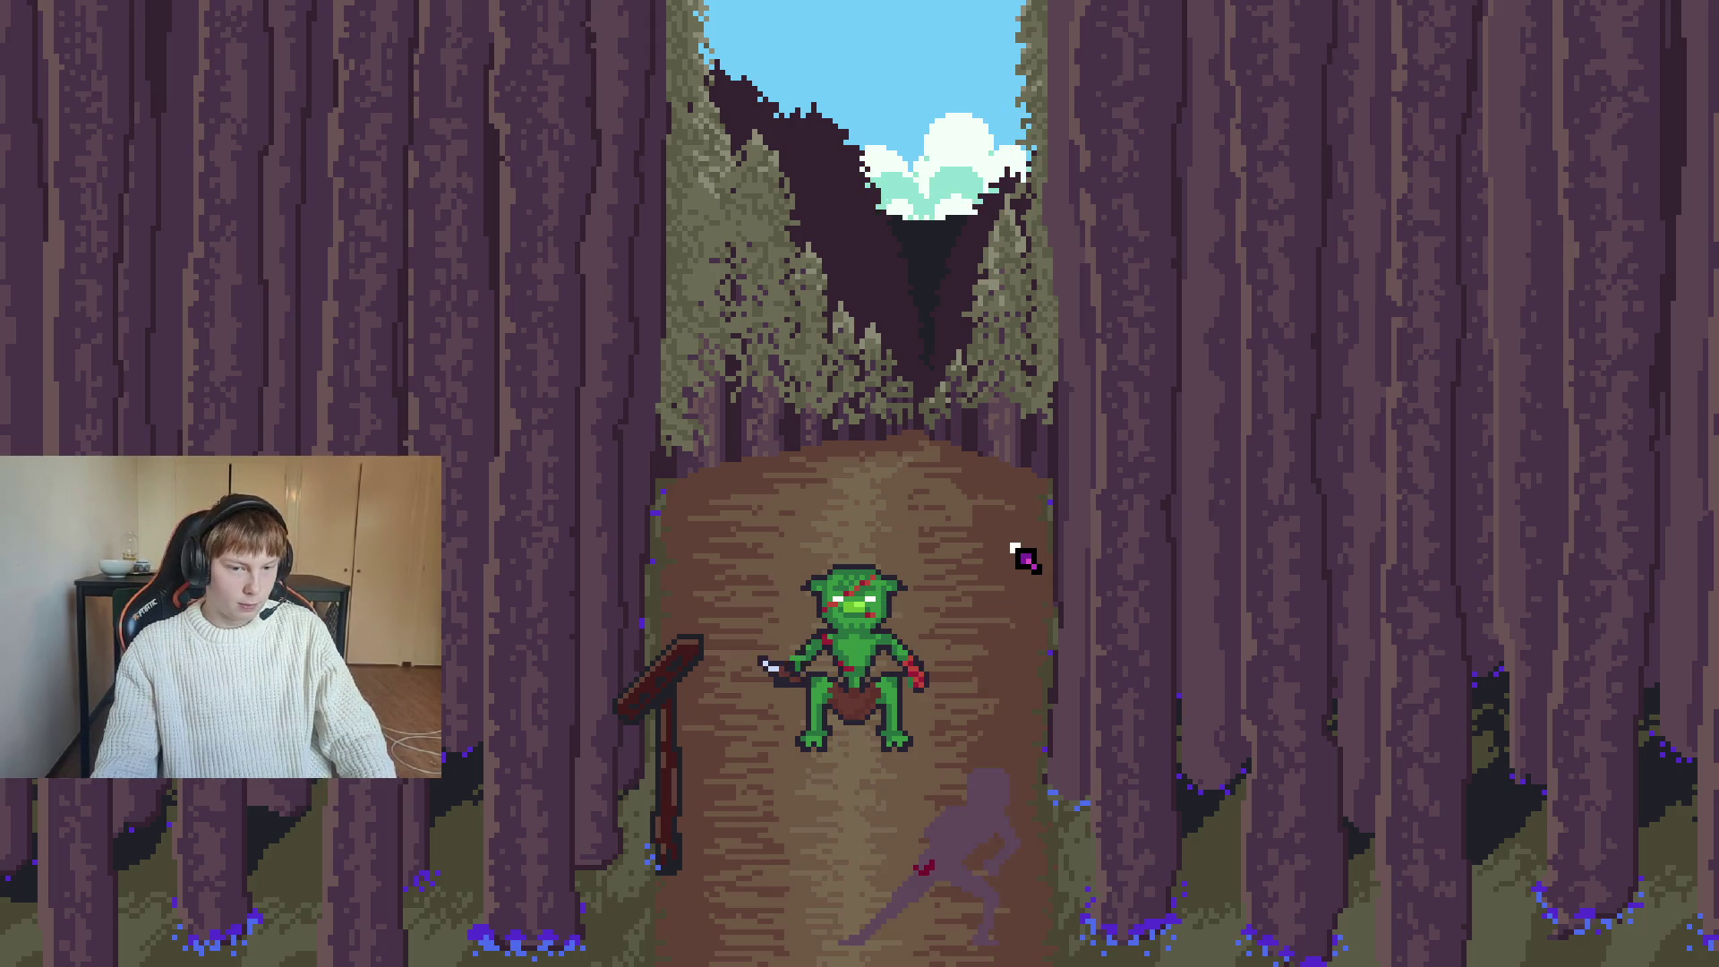
{"action": "key", "text": "alt+F4"}
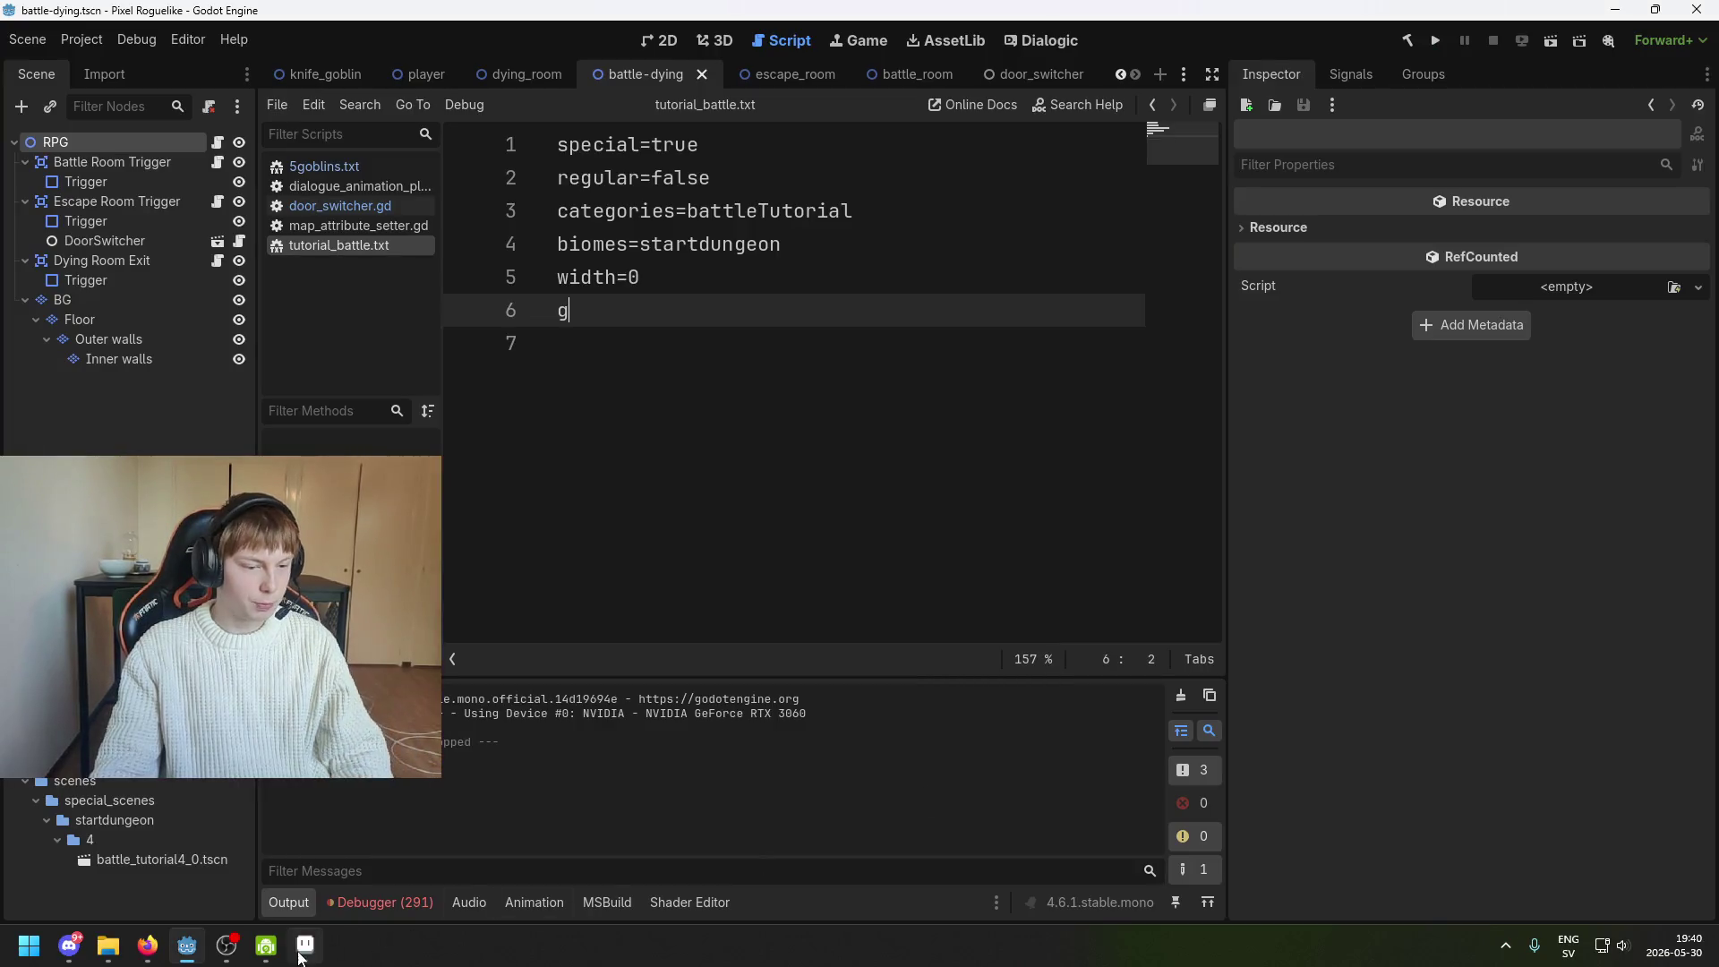
Bring the brawler sprite back up in Aseprite and zoom in on it
{"action": "left_click", "coordinate": [305, 946]}
{"action": "scroll", "coordinate": [782, 417], "scroll_direction": "up", "scroll_amount": 3}
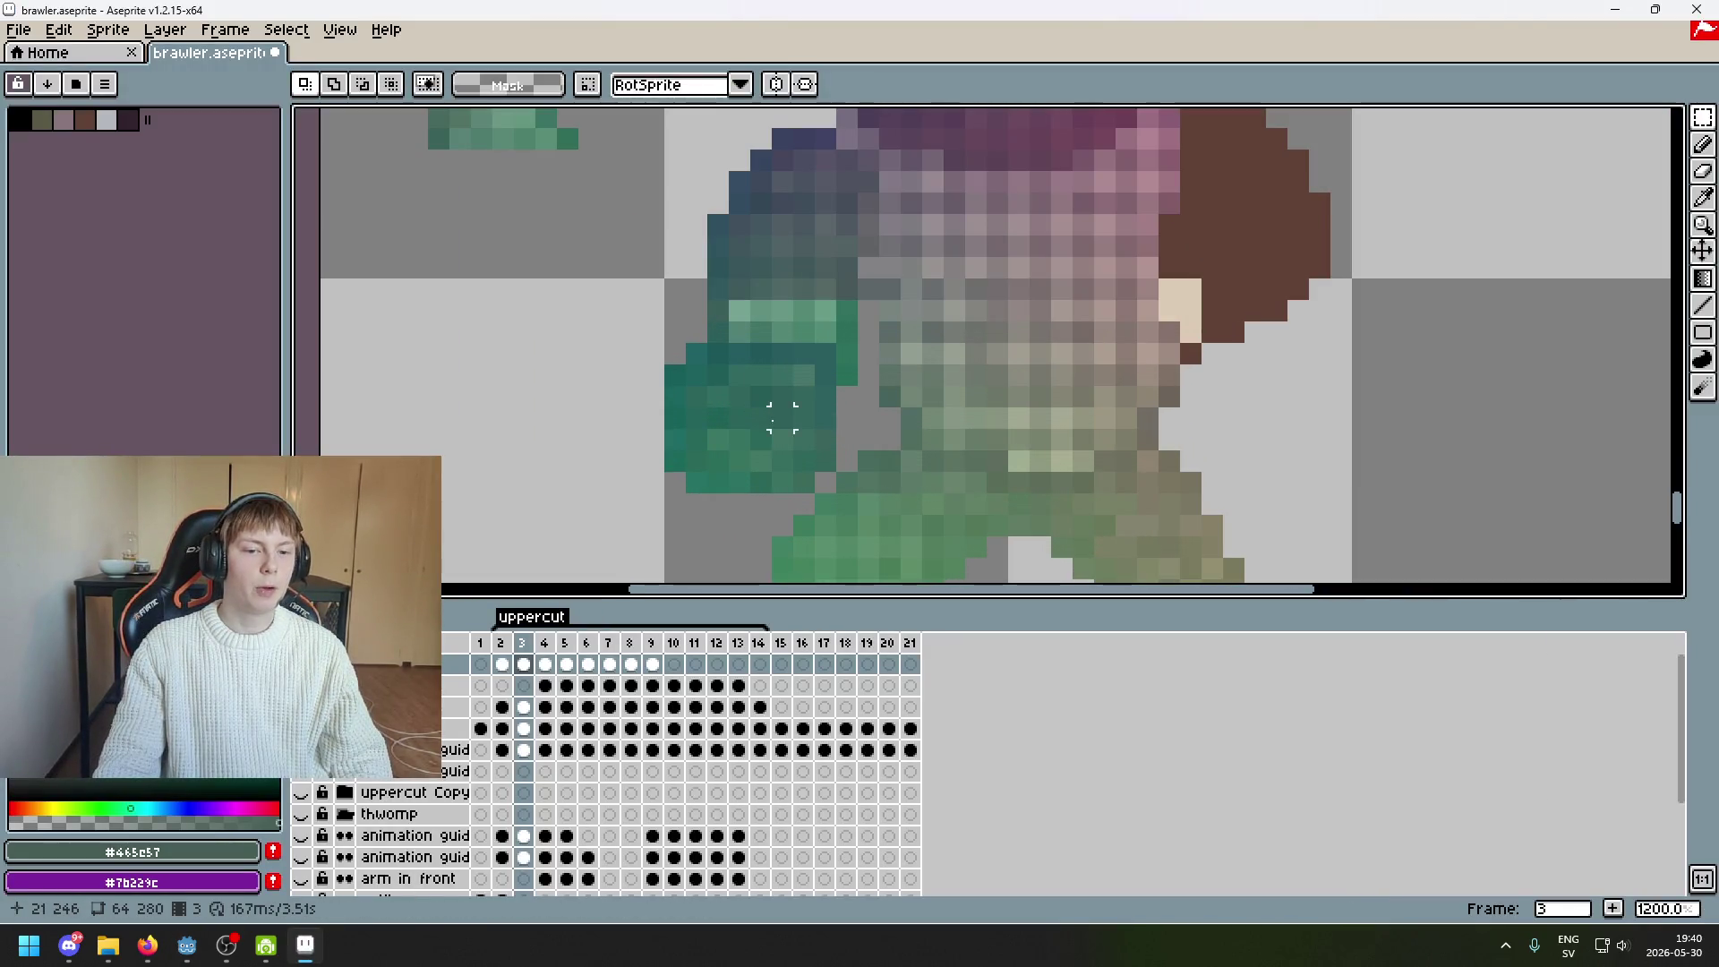
{"action": "scroll", "coordinate": [781, 438], "scroll_direction": "down", "scroll_amount": 4}
{"action": "scroll", "coordinate": [816, 416], "scroll_direction": "up", "scroll_amount": 1}
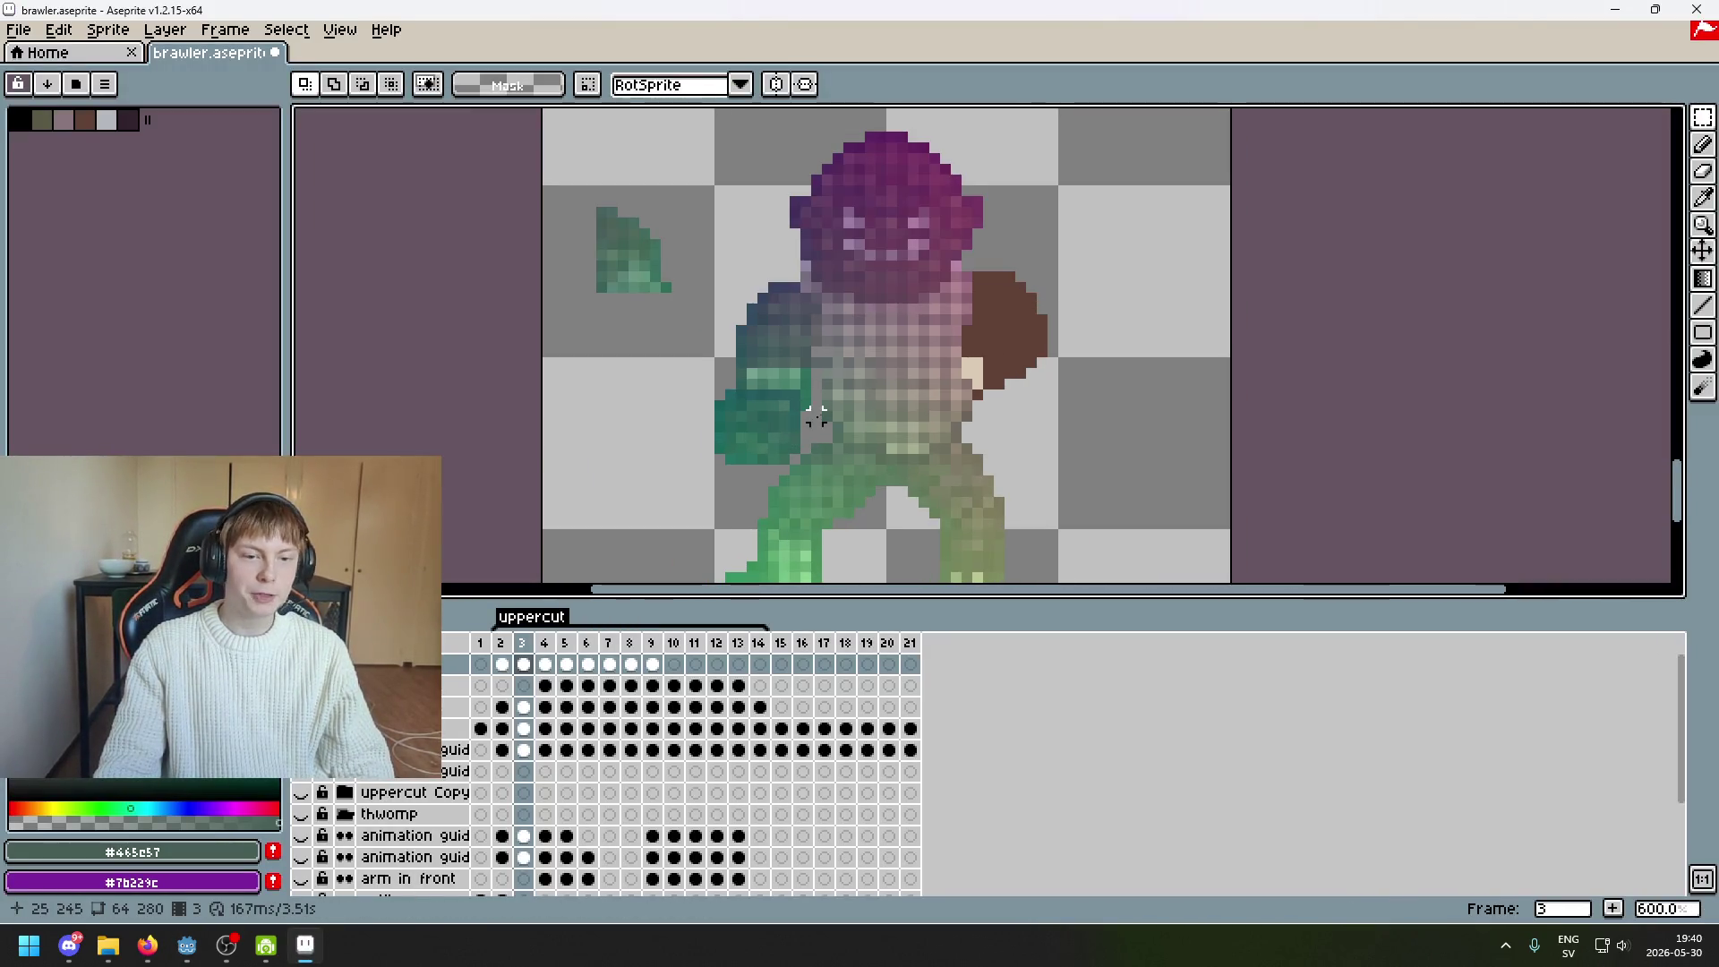
{"action": "scroll", "coordinate": [860, 408], "scroll_direction": "down", "scroll_amount": 1}
{"action": "scroll", "coordinate": [895, 405], "scroll_direction": "up", "scroll_amount": 1}
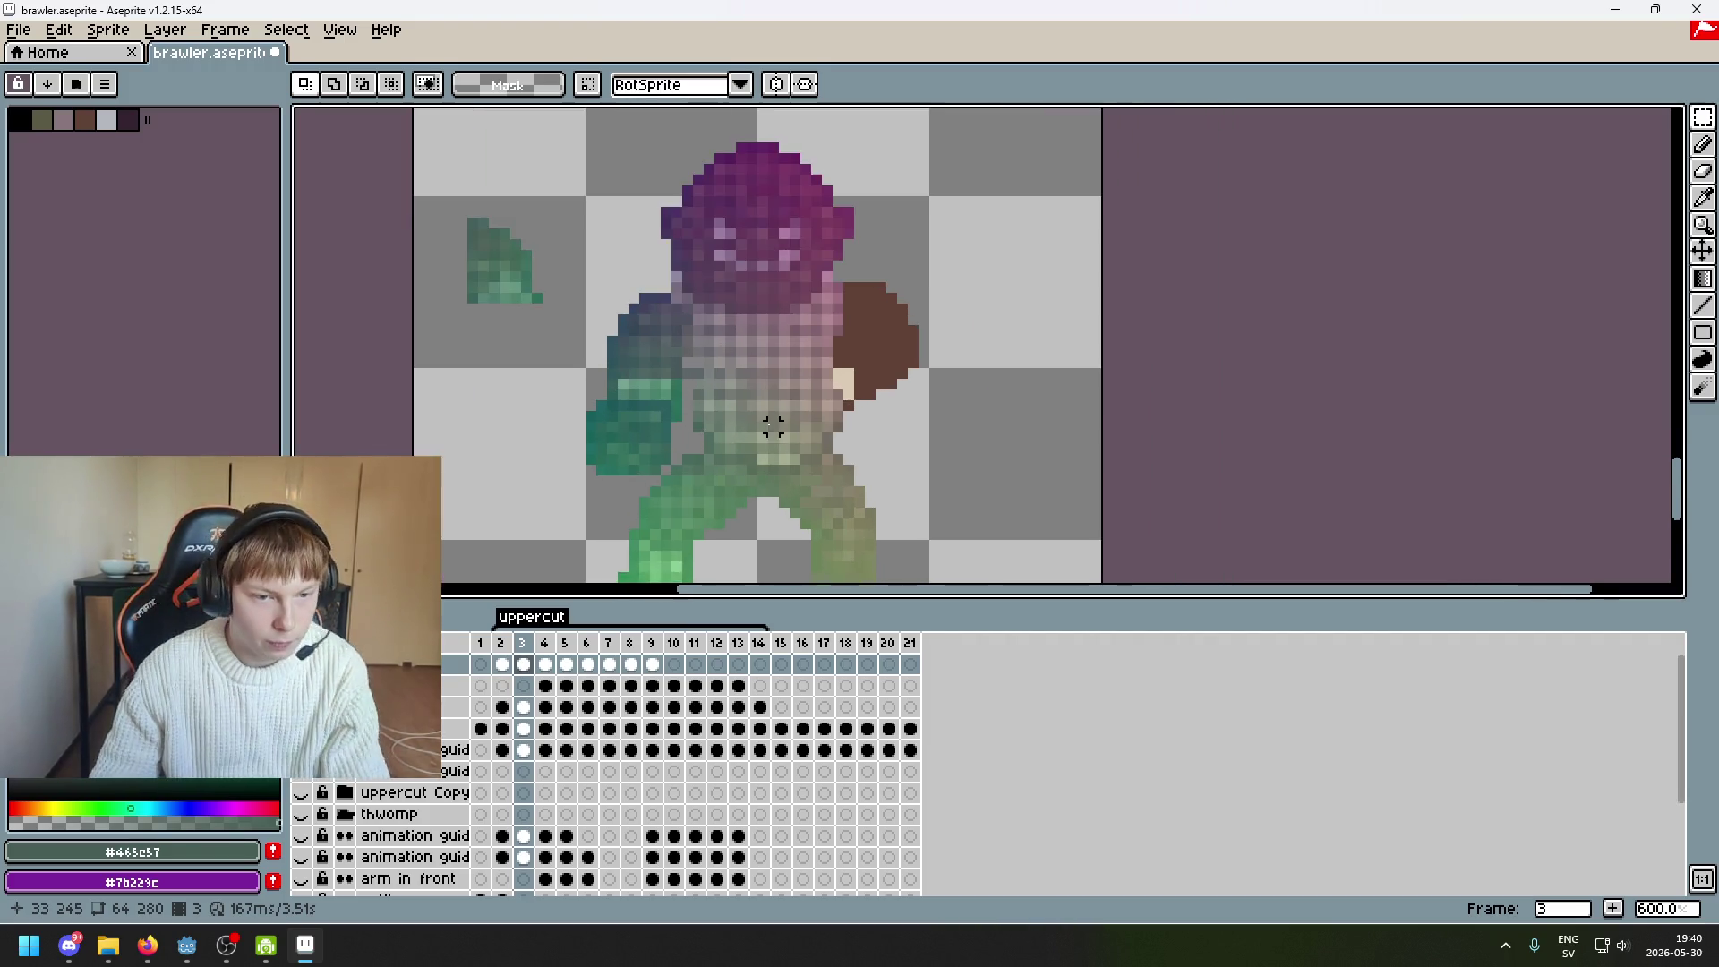
Step back and forth through uppercut frames 3 to 6 to check the punch
{"action": "key", "text": "Right"}
{"action": "key", "text": "Left"}
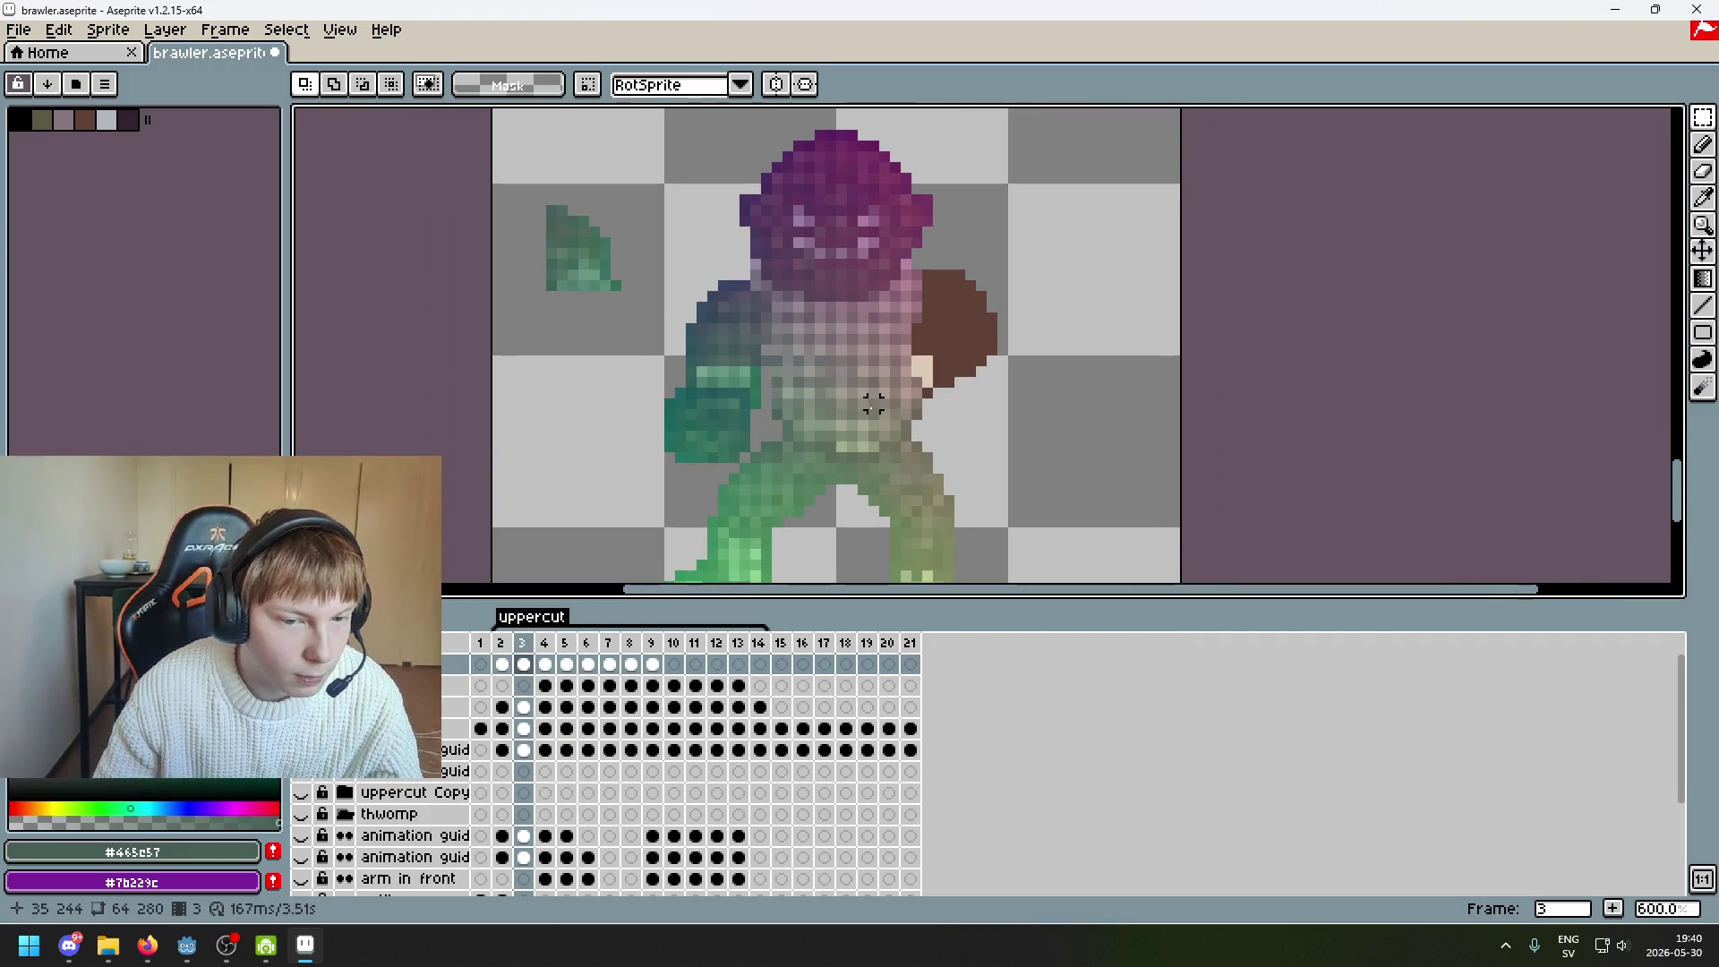
{"action": "key", "text": "Right"}
{"action": "scroll", "coordinate": [776, 427], "scroll_direction": "up", "scroll_amount": 1}
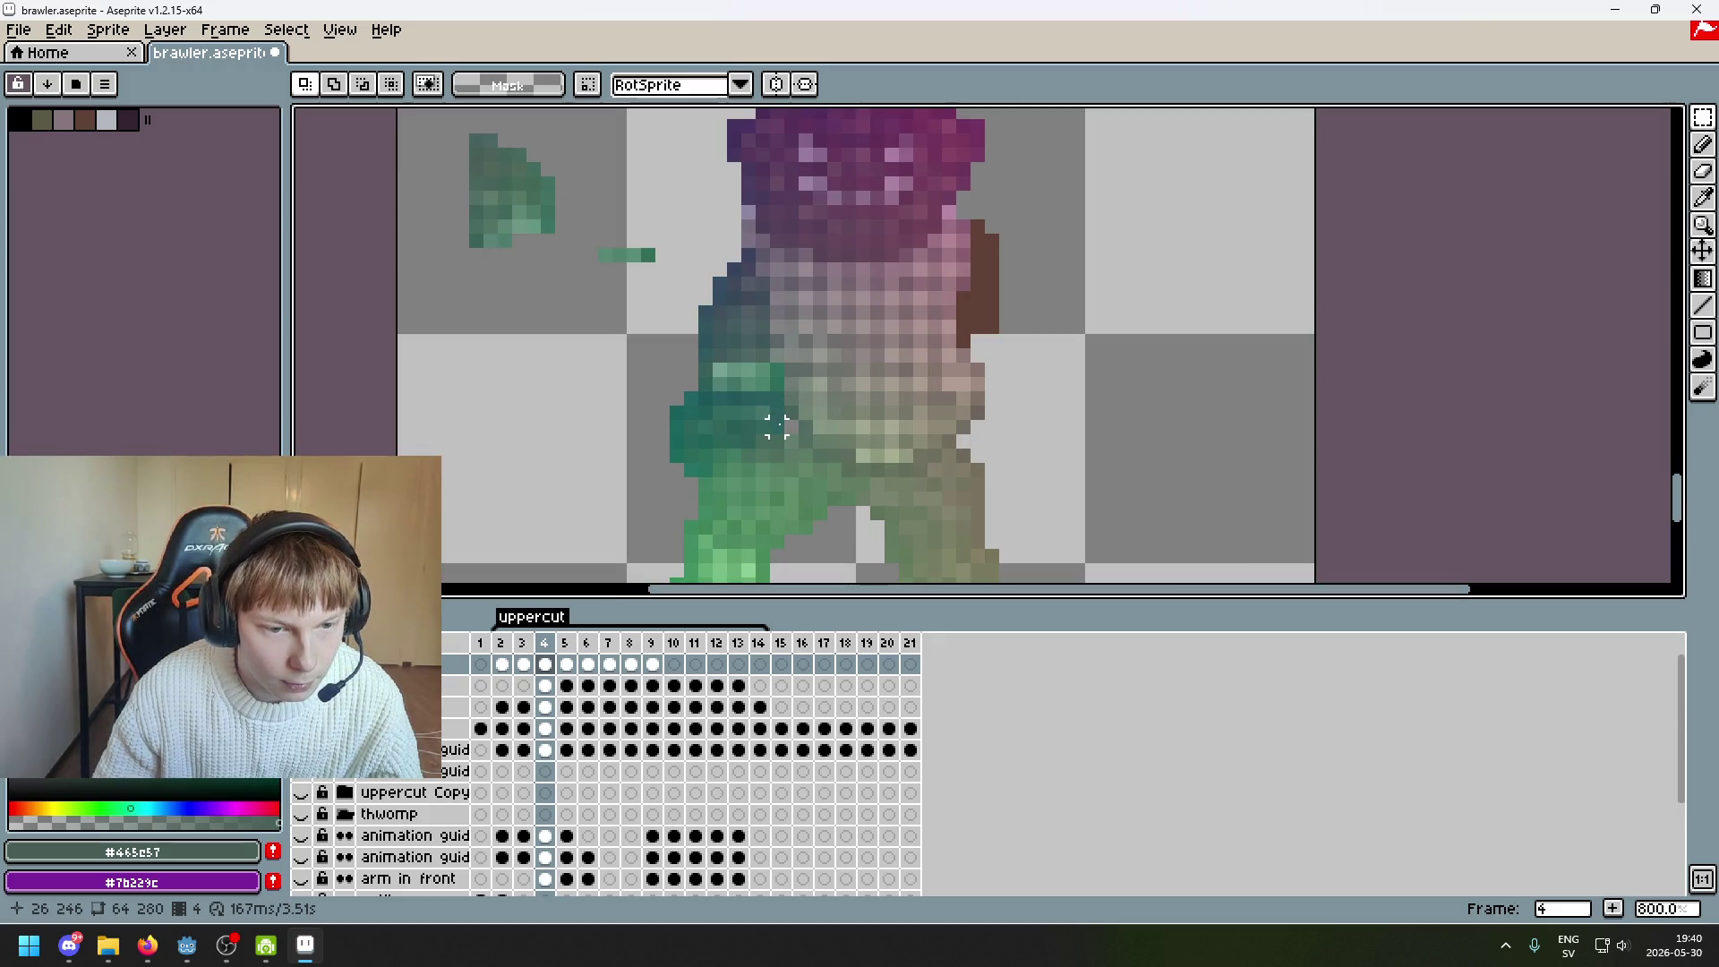
{"action": "key", "text": "Right"}
{"action": "key", "text": "Right"}
{"action": "scroll", "coordinate": [765, 428], "scroll_direction": "down", "scroll_amount": 2}
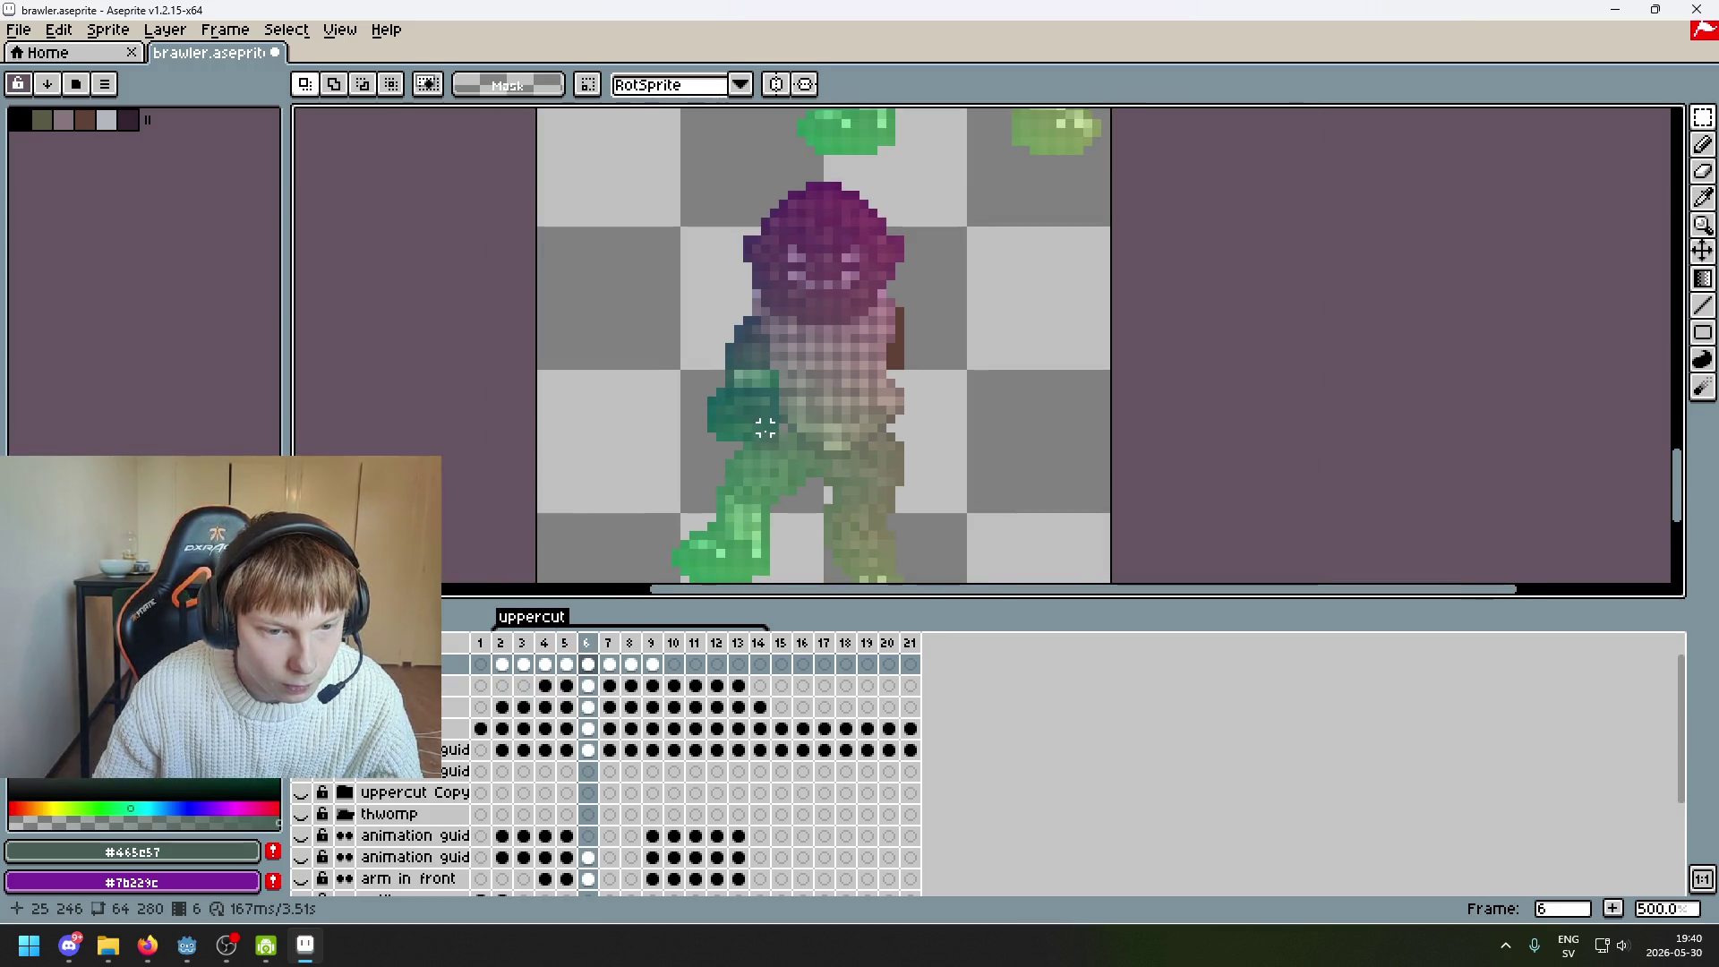
{"action": "key", "text": "Left"}
{"action": "key", "text": "Left"}
{"action": "key", "text": "Left"}
{"action": "key", "text": "Right"}
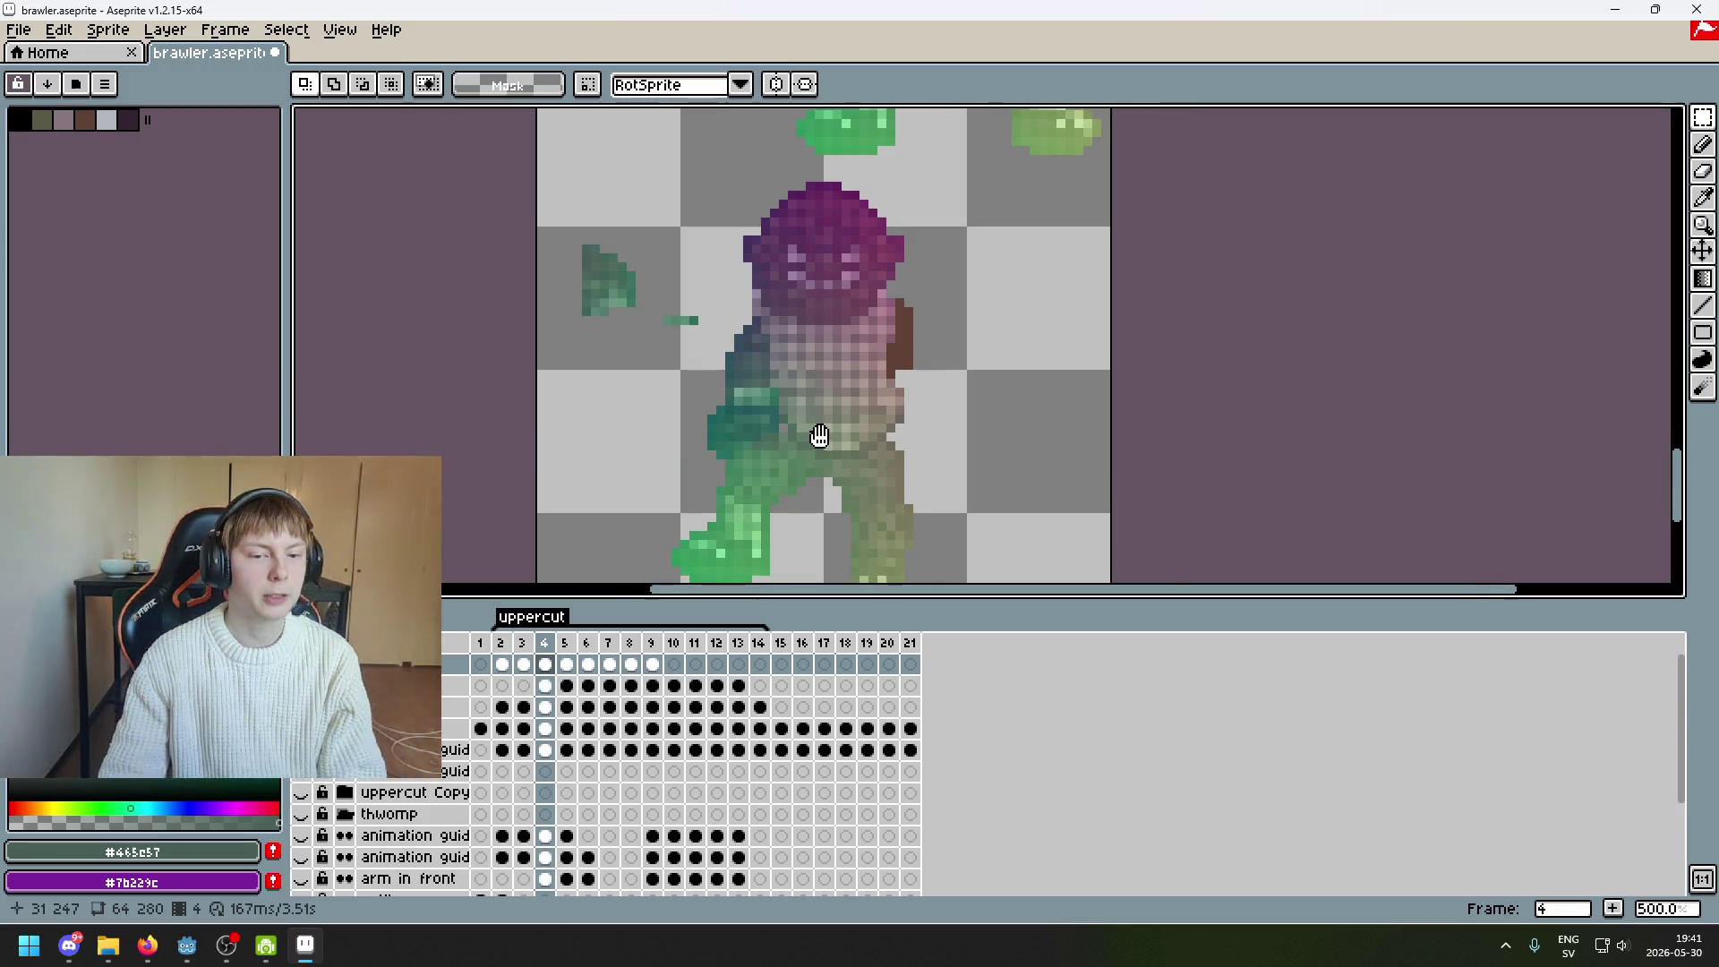
{"action": "left_click_drag", "start_coordinate": [819, 436], "coordinate": [896, 436]}
{"action": "key", "text": "Right"}
{"action": "key", "text": "Right"}
{"action": "key", "text": "Right"}
{"action": "key", "text": "Left"}
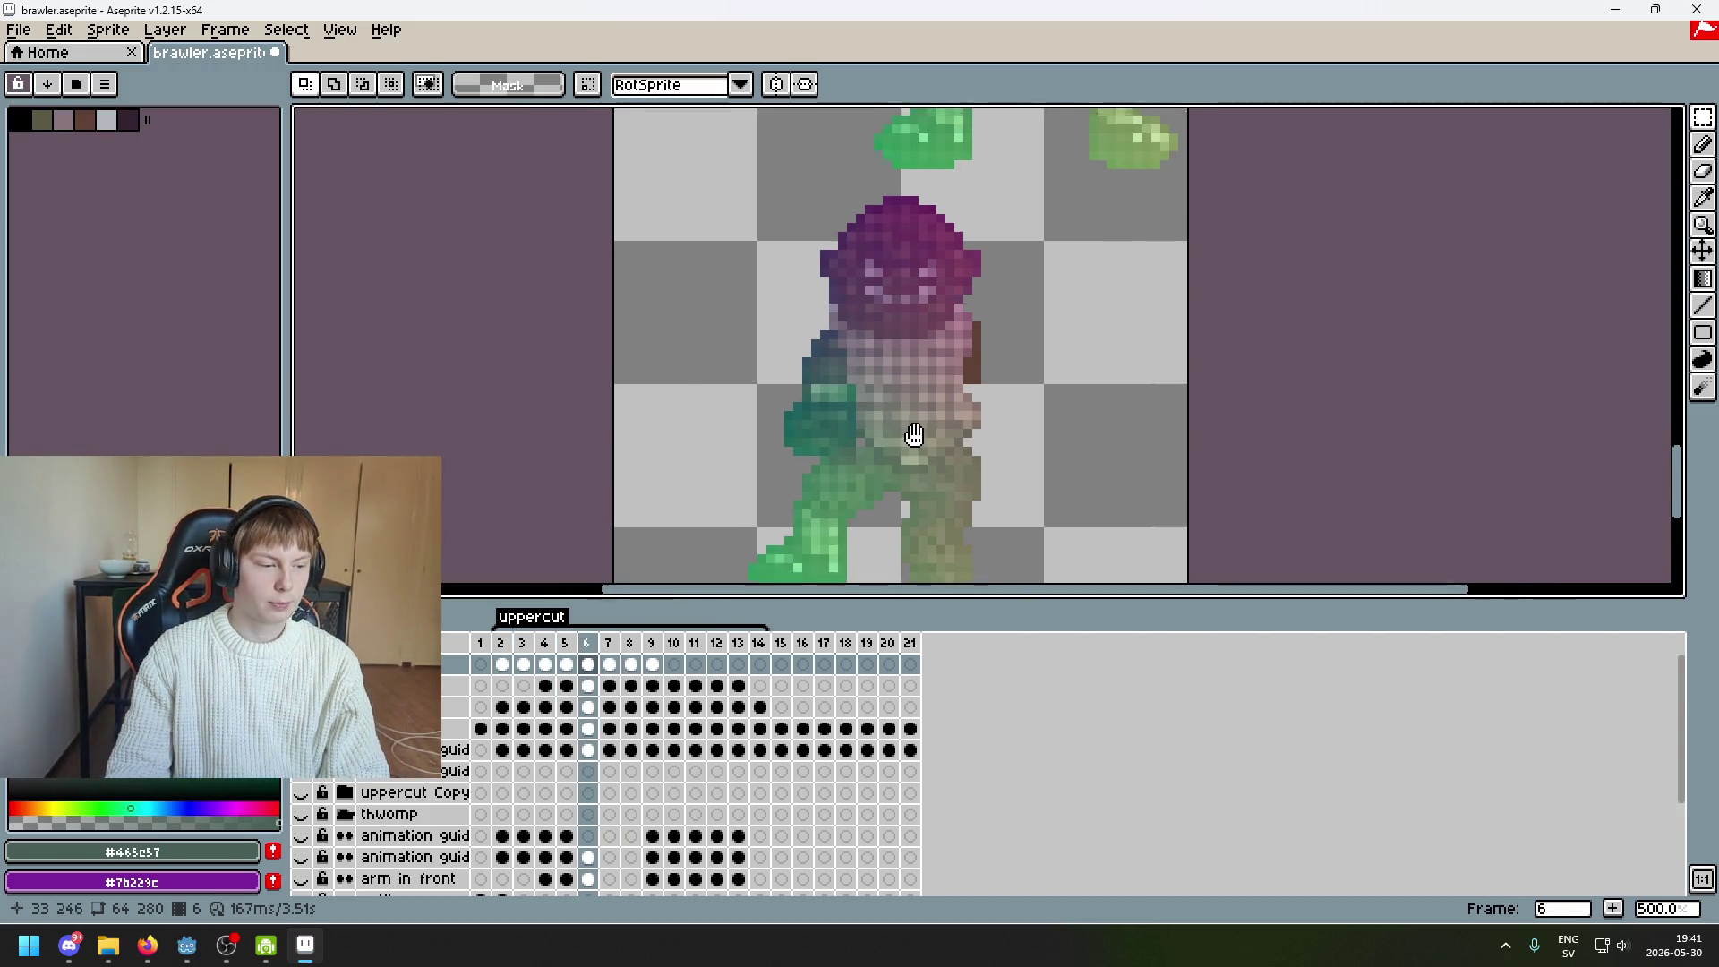
Compare uppercut frames 3 through 6, recentring the brawler in view
{"action": "scroll", "coordinate": [914, 435], "scroll_direction": "down", "scroll_amount": 1}
{"action": "scroll", "coordinate": [914, 435], "scroll_direction": "right", "scroll_amount": 2}
{"action": "key", "text": "Left"}
{"action": "key", "text": "Left"}
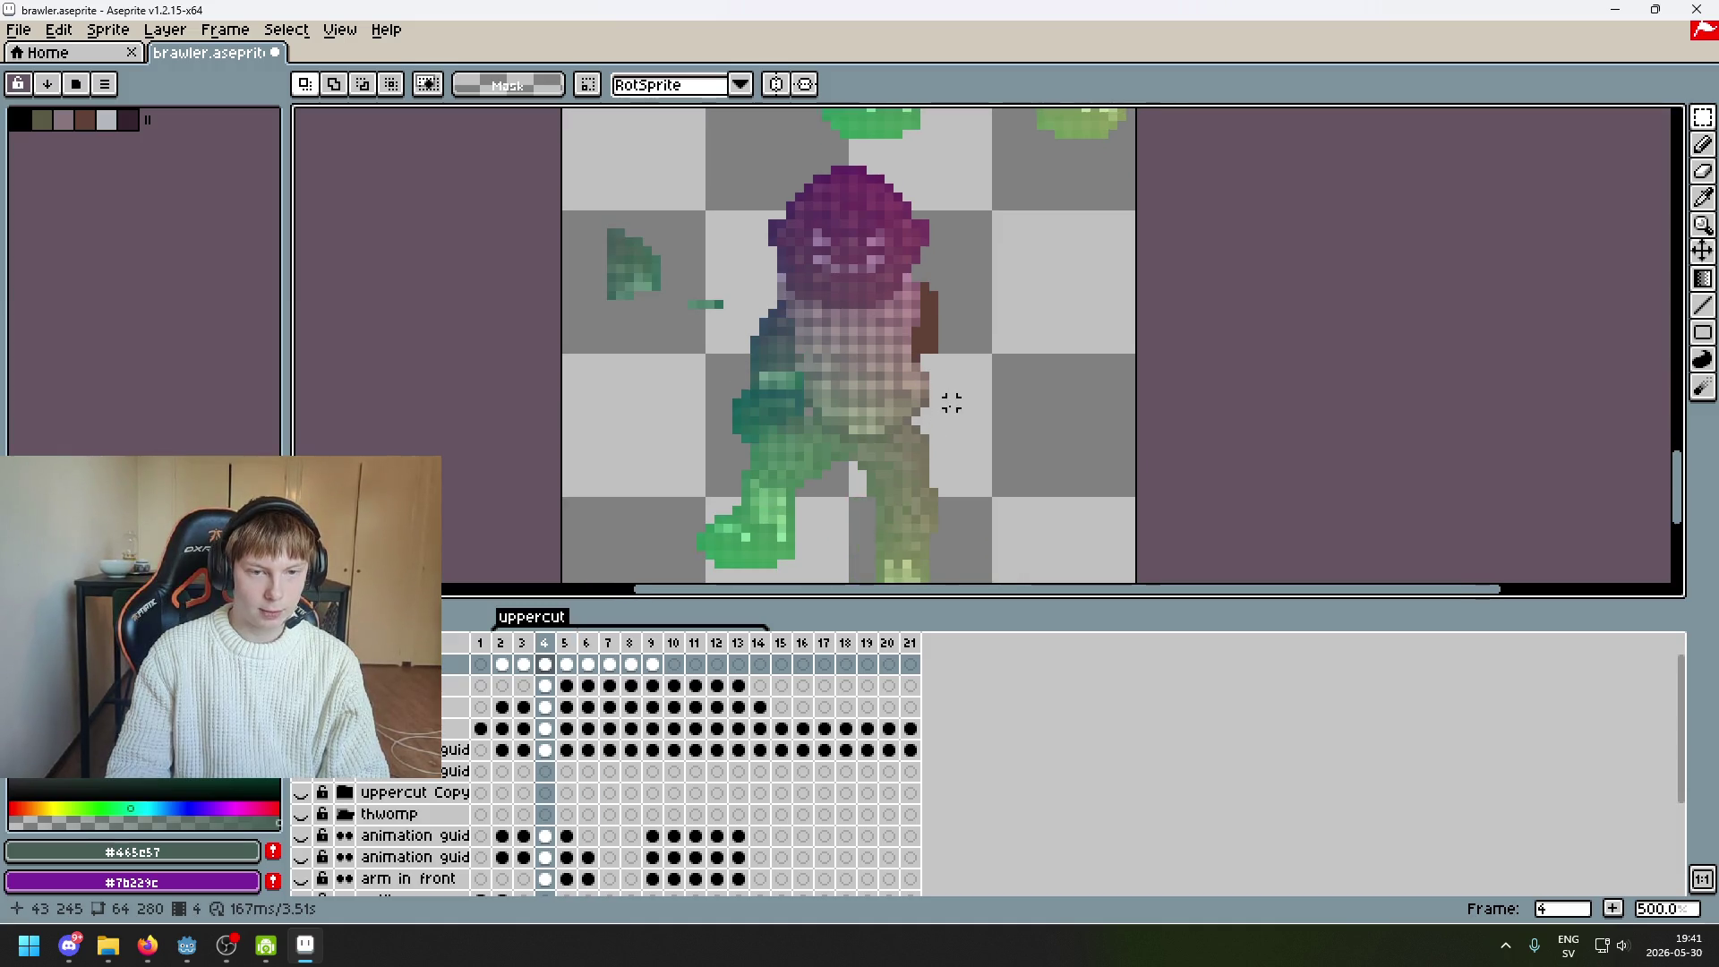
{"action": "key", "text": "Left"}
{"action": "key", "text": "Right"}
{"action": "key", "text": "Right"}
{"action": "scroll", "coordinate": [951, 403], "scroll_direction": "down", "scroll_amount": 1}
{"action": "mouse_move", "coordinate": [975, 484]}
{"action": "left_mouse_down"}
{"action": "mouse_move", "coordinate": [1015, 496]}
{"action": "mouse_move", "coordinate": [1009, 423]}
{"action": "left_mouse_up"}
{"action": "key", "text": "Right"}
{"action": "key", "text": "Right"}
{"action": "key", "text": "Left"}
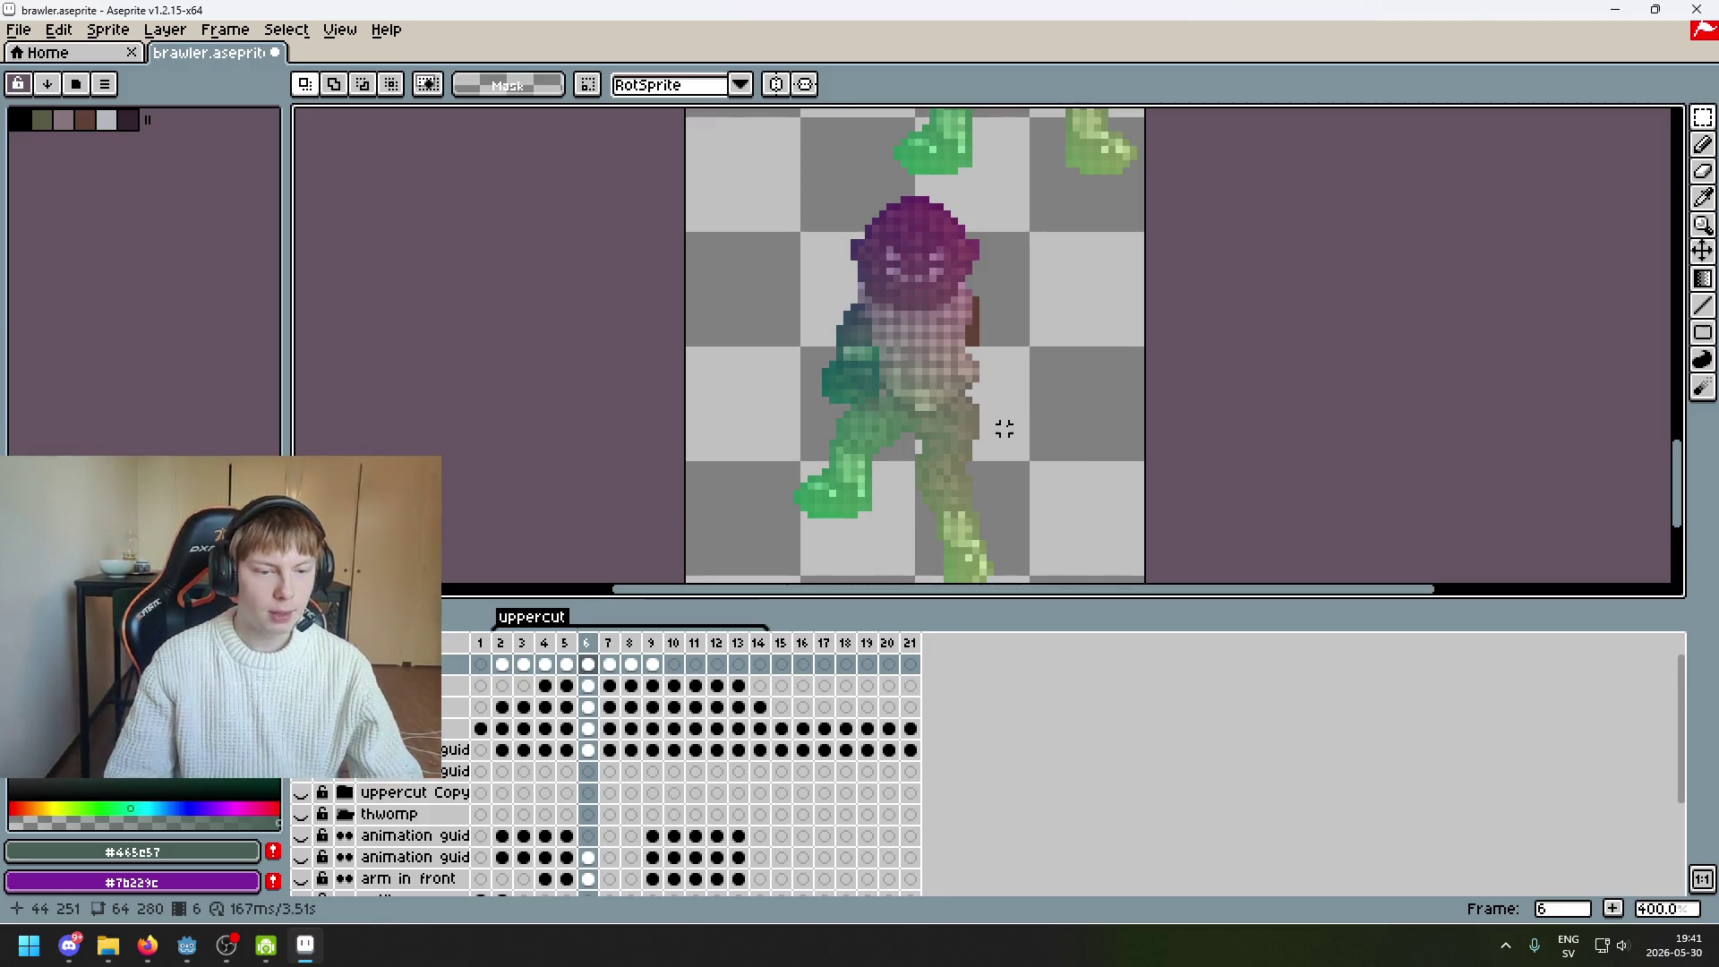
Compare the uppercut poses on frames 6, 7 and 8
{"action": "key", "text": "Right"}
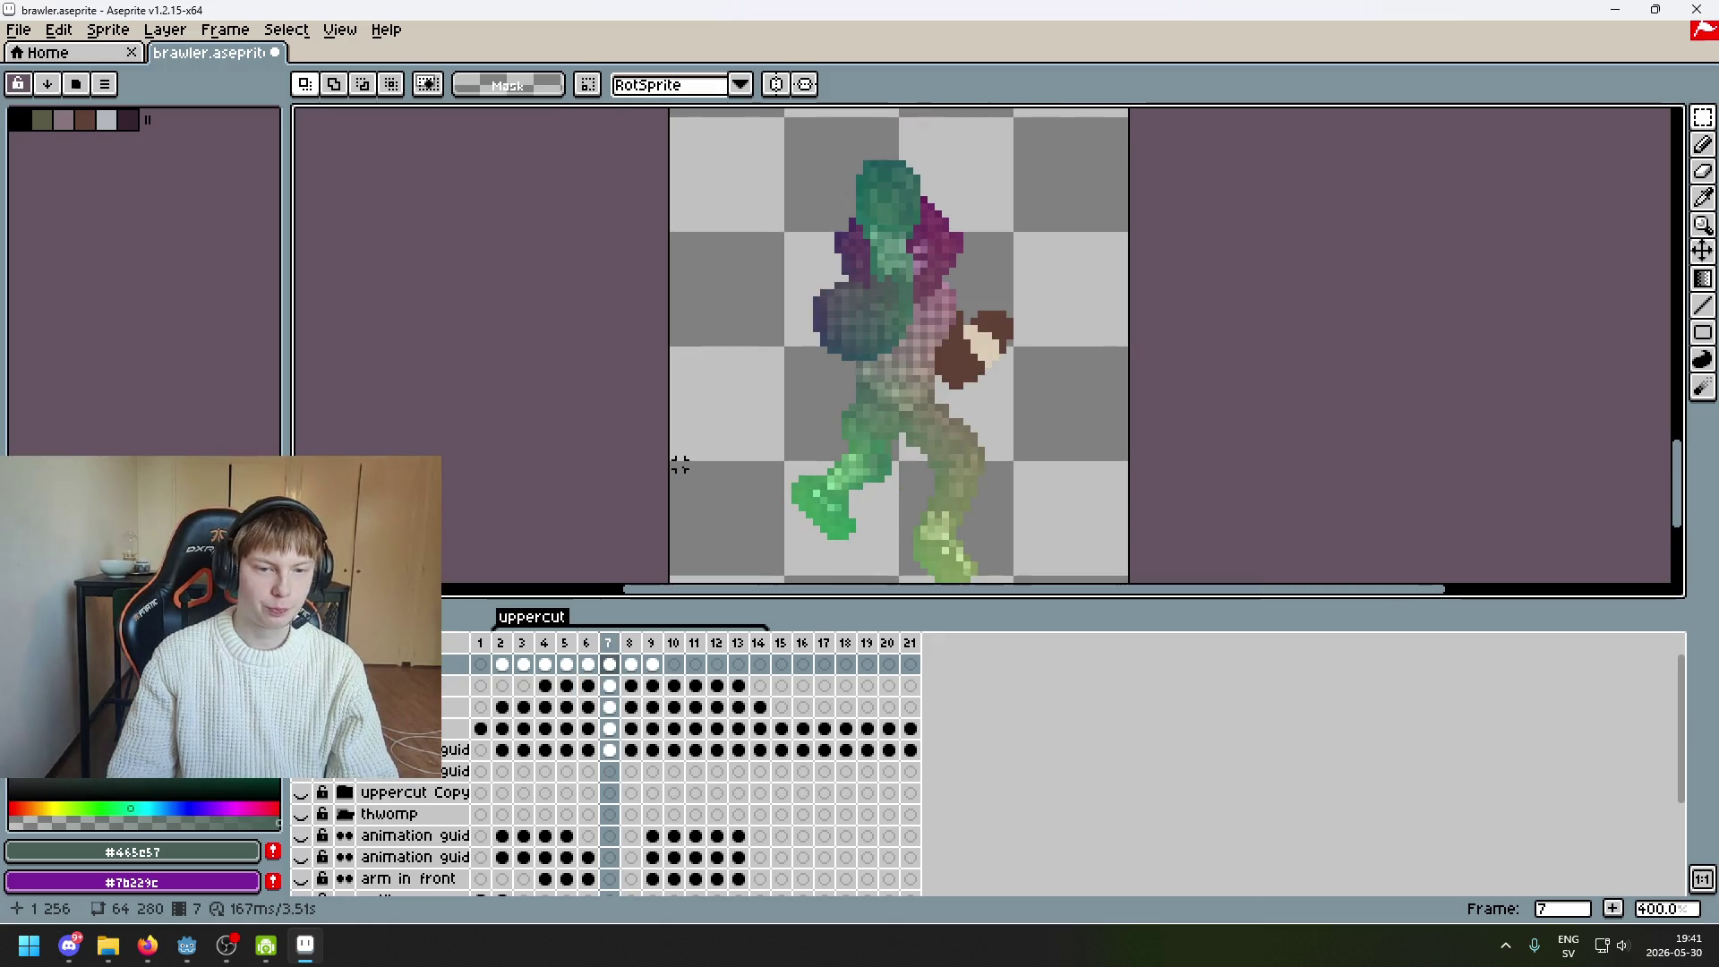
{"action": "key", "text": "Left"}
{"action": "key", "text": "Left"}
{"action": "key", "text": "Left"}
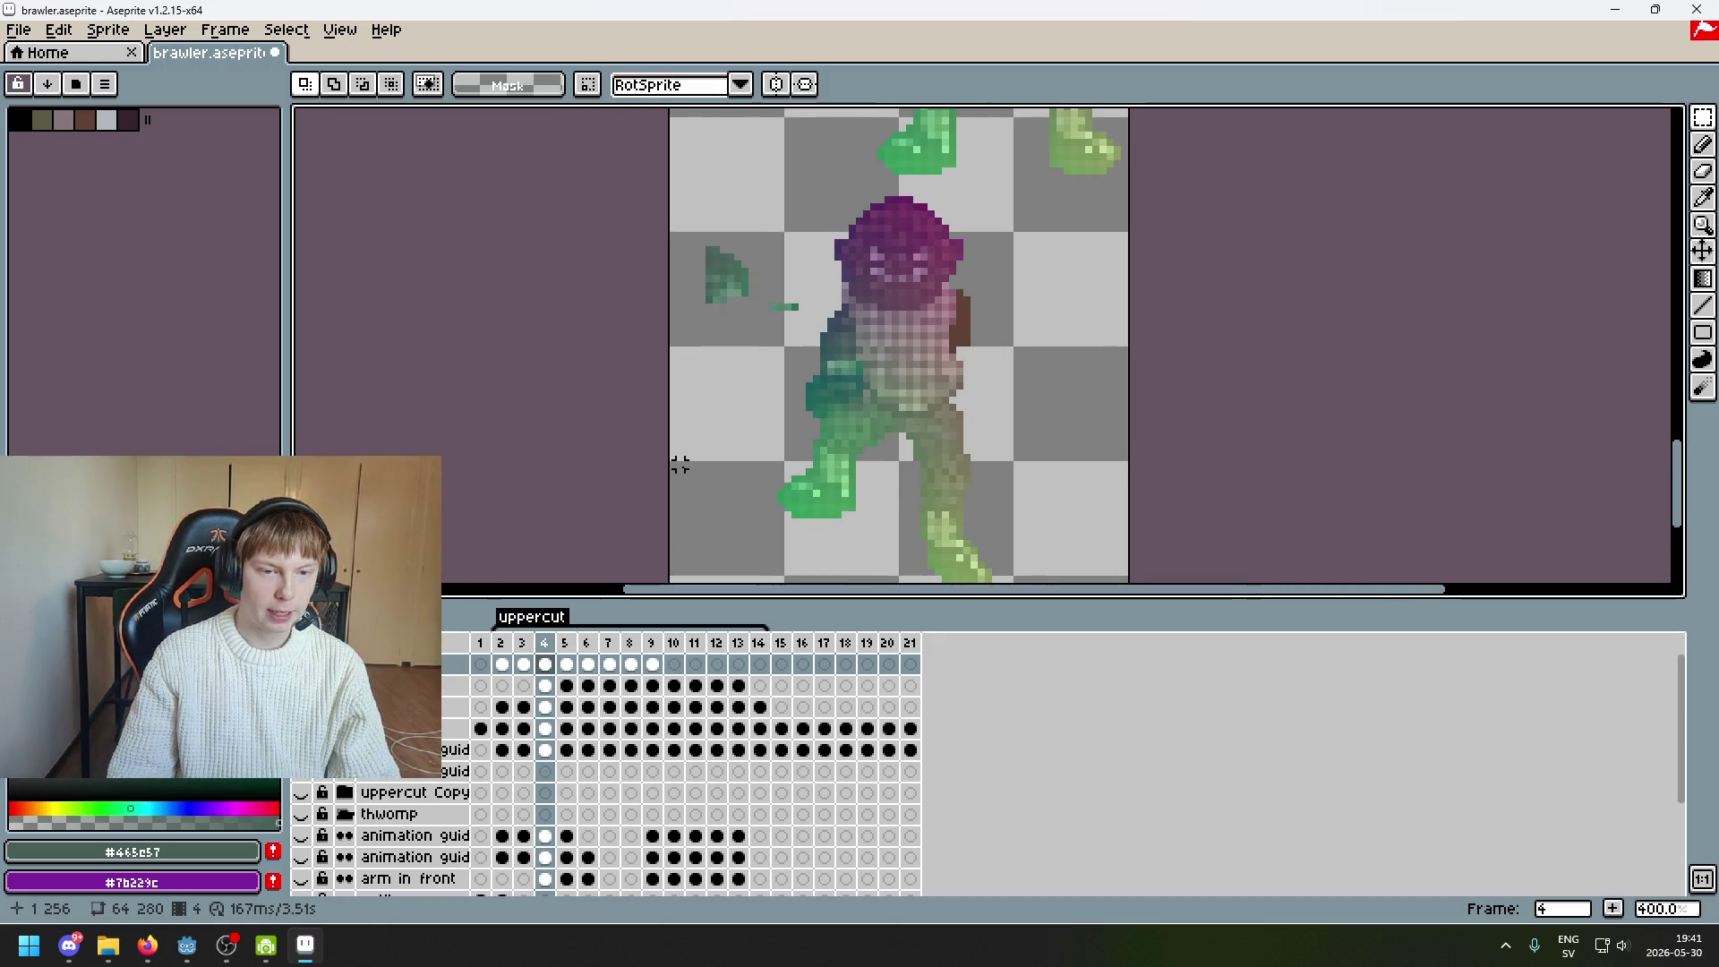
{"action": "key", "text": "Right"}
{"action": "key", "text": "Right"}
{"action": "left_click_drag", "start_coordinate": [679, 465], "coordinate": [637, 477]}
{"action": "key", "text": "Right"}
{"action": "key", "text": "Right"}
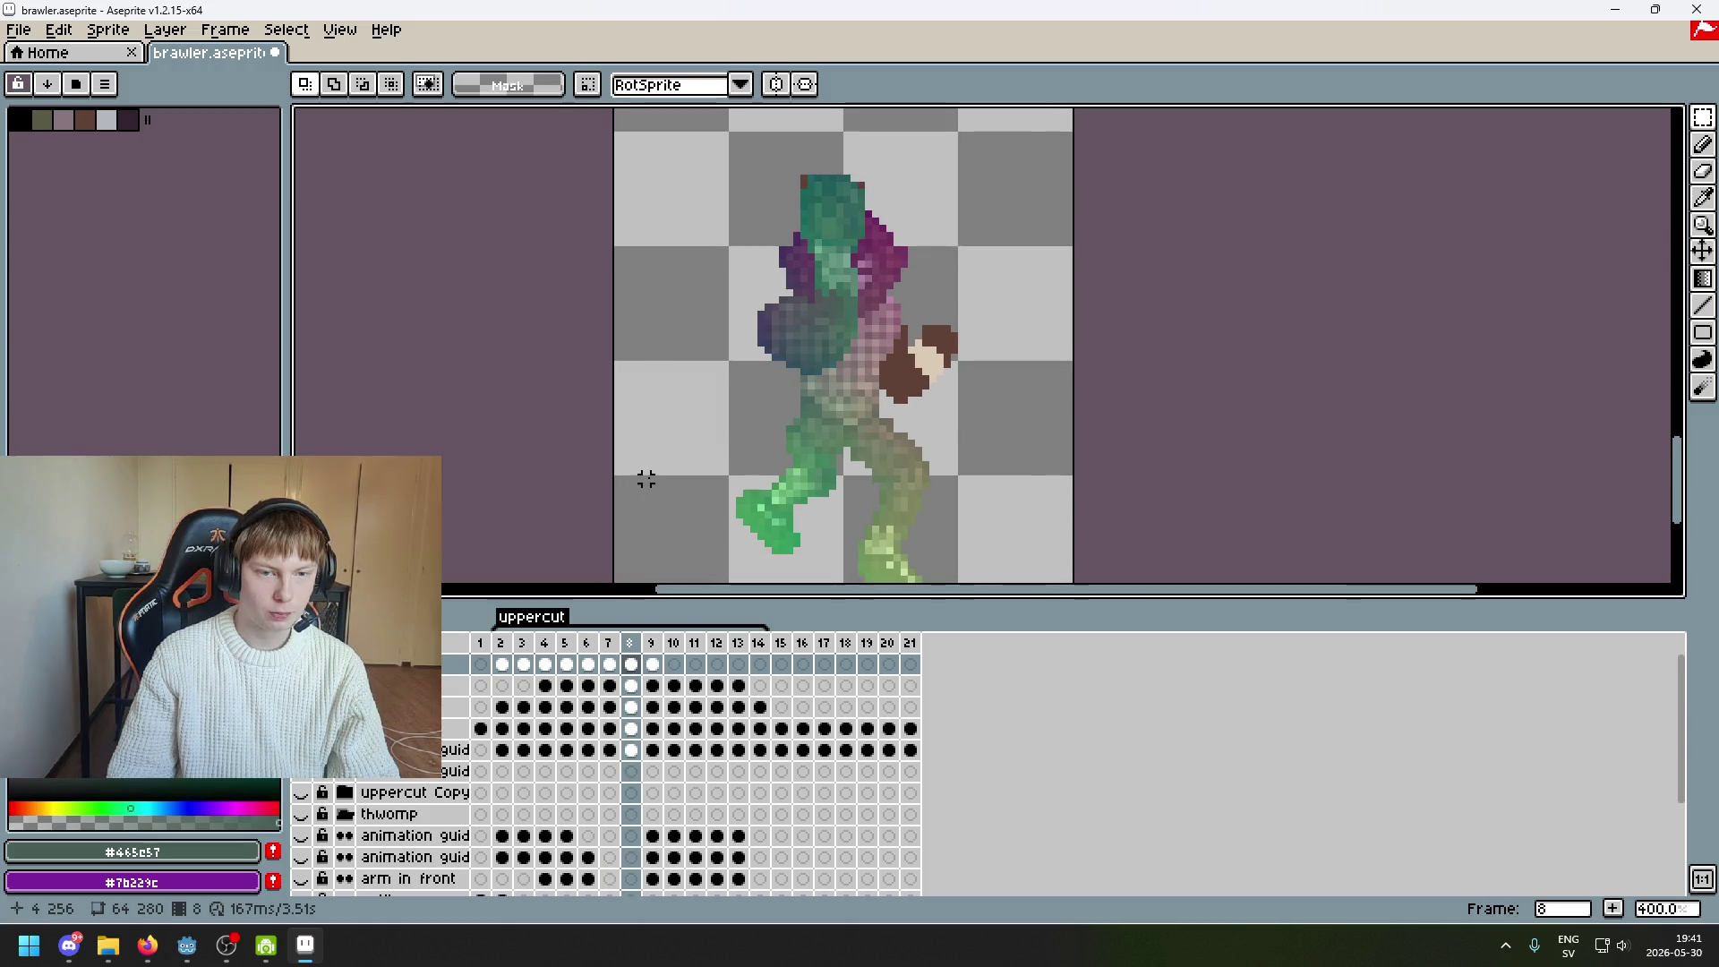
{"action": "key", "text": "Left"}
{"action": "key", "text": "Right"}
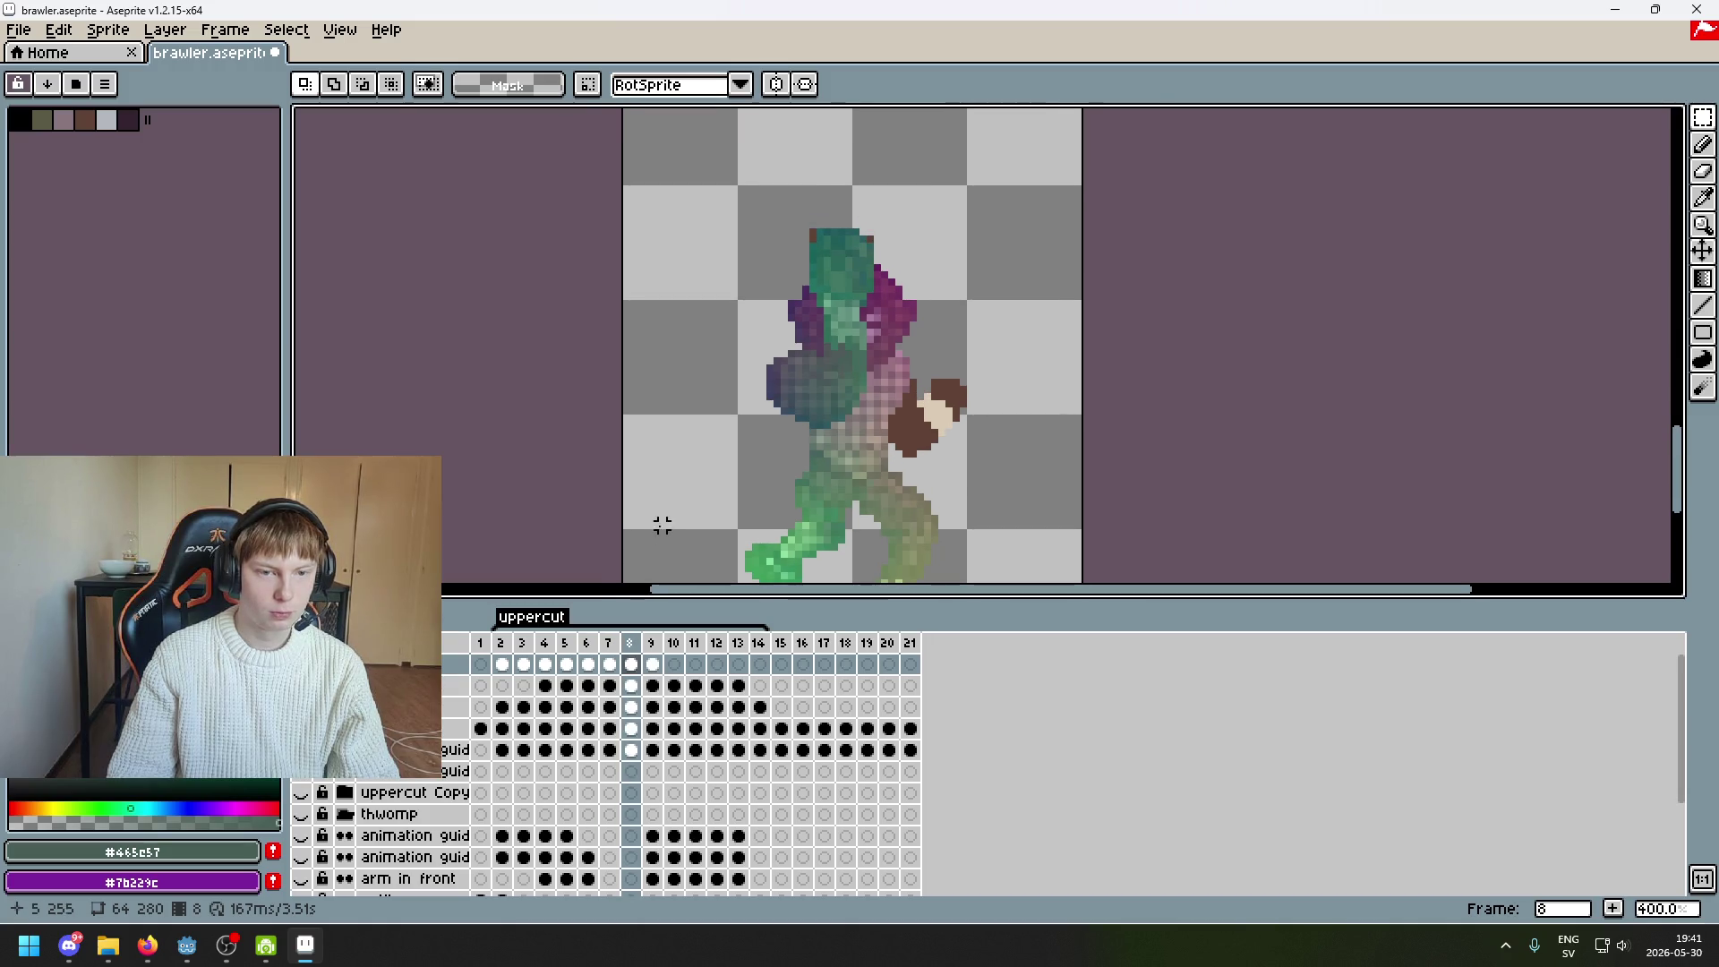
{"action": "scroll", "coordinate": [782, 153], "scroll_direction": "up", "scroll_amount": 5}
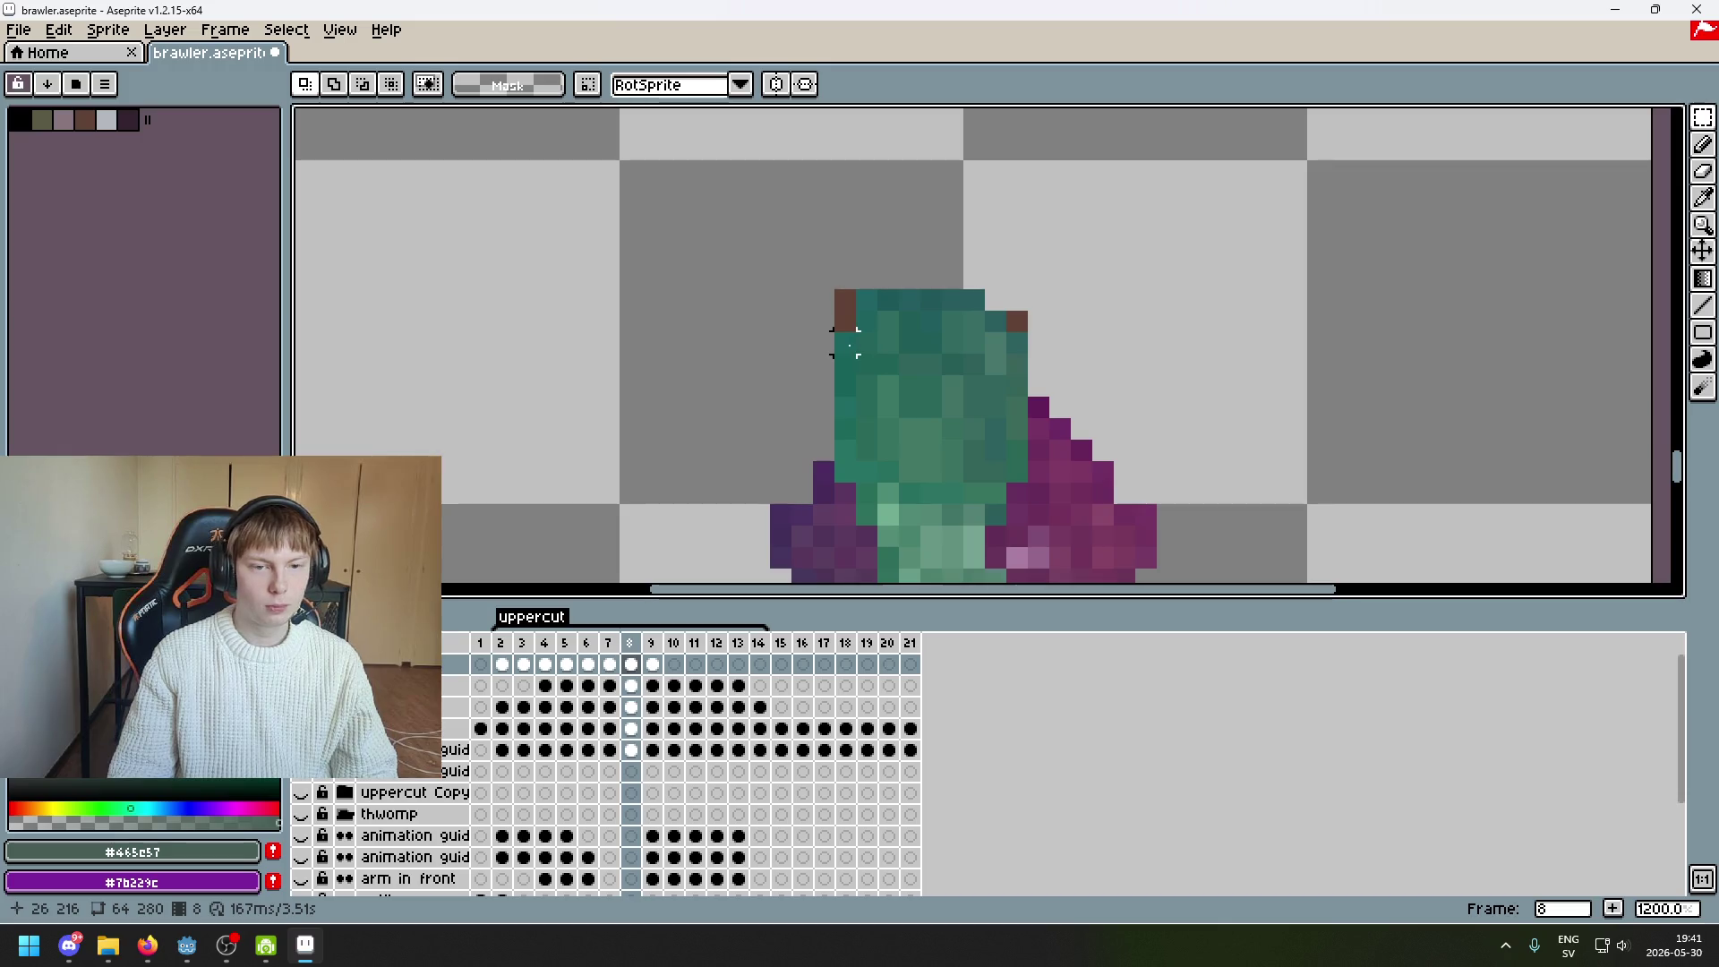
Recolour the brown pixels on the brawler's head with sampled teal shades
{"action": "left_click", "coordinate": [988, 319], "text": "alt"}
{"action": "key", "text": "b"}
{"action": "left_click", "coordinate": [1018, 322]}
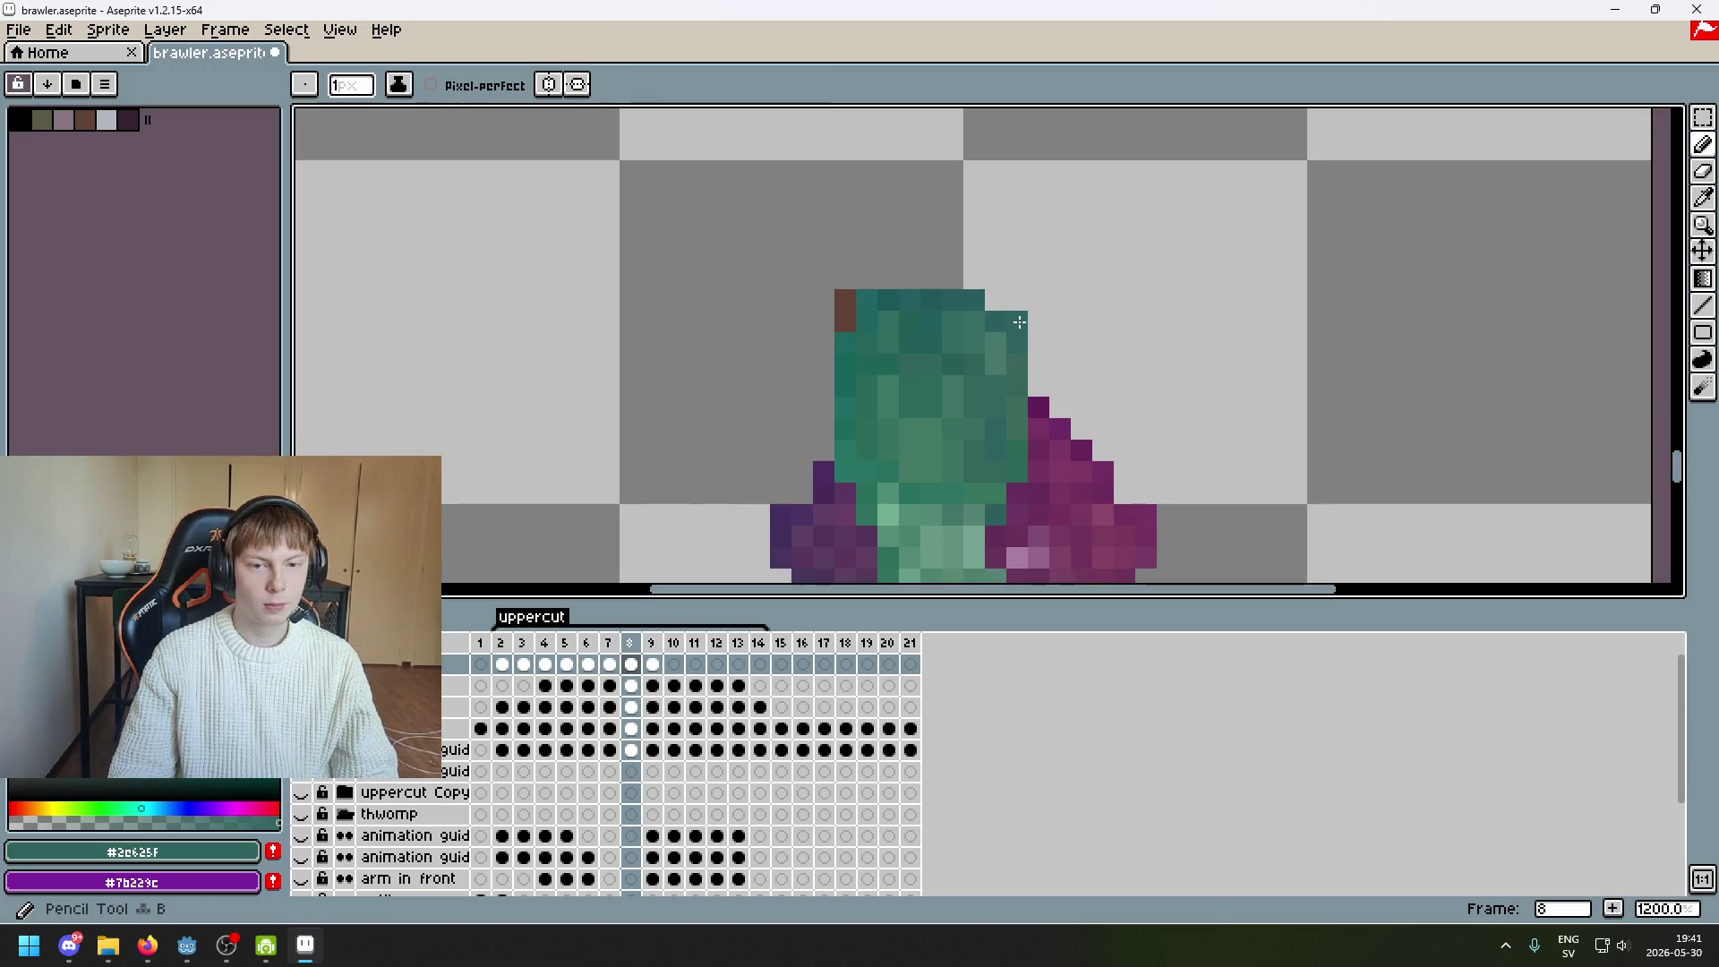
{"action": "left_click", "coordinate": [1050, 373]}
{"action": "scroll", "coordinate": [911, 334], "scroll_direction": "up", "scroll_amount": 3}
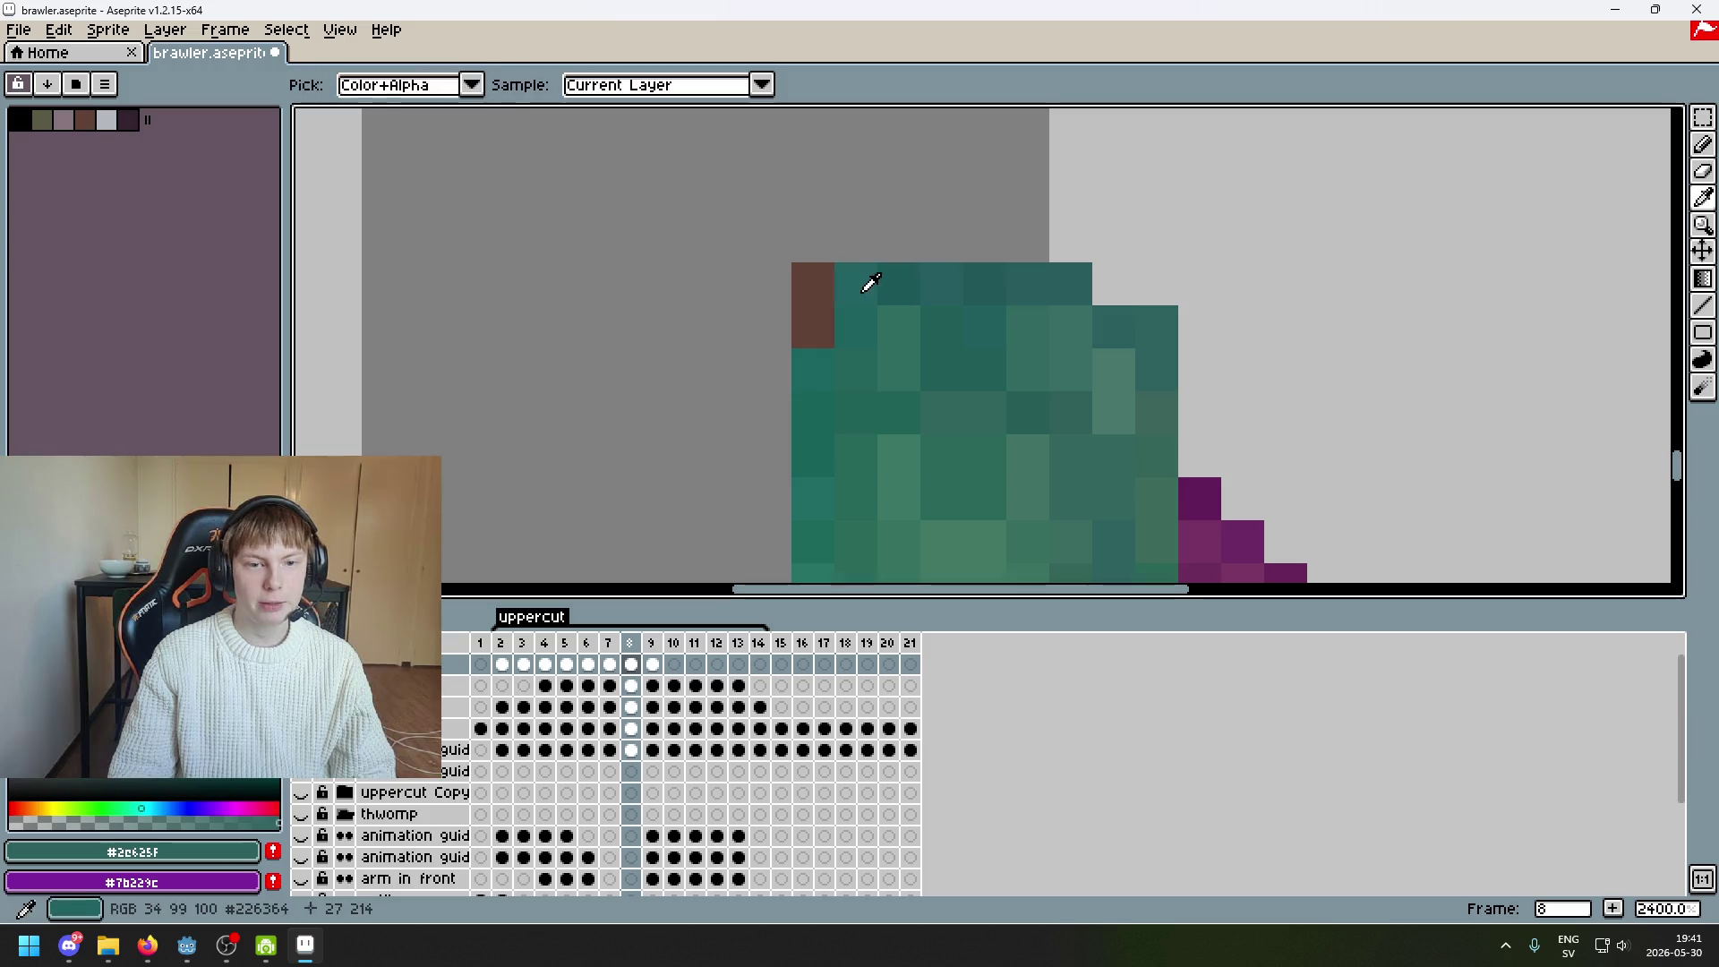
{"action": "left_click", "coordinate": [869, 280], "text": "alt"}
{"action": "left_click", "coordinate": [813, 284]}
{"action": "key", "text": "ctrl+z"}
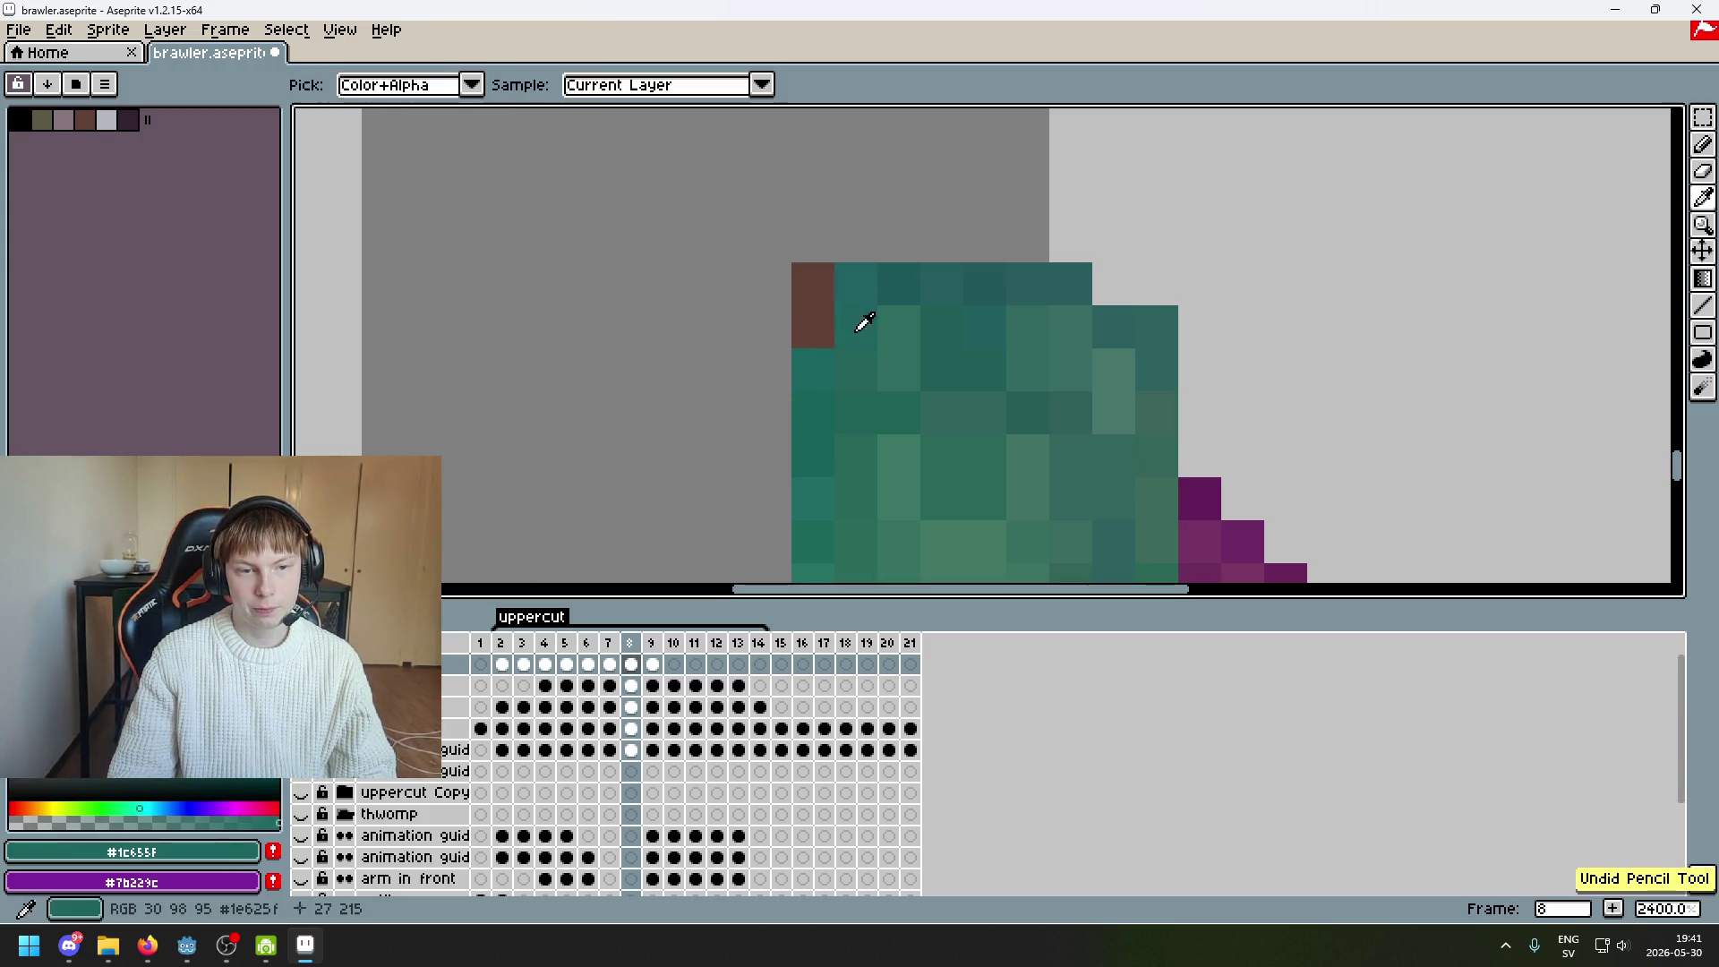
{"action": "left_click", "coordinate": [812, 326]}
{"action": "left_click", "coordinate": [812, 326], "text": "alt"}
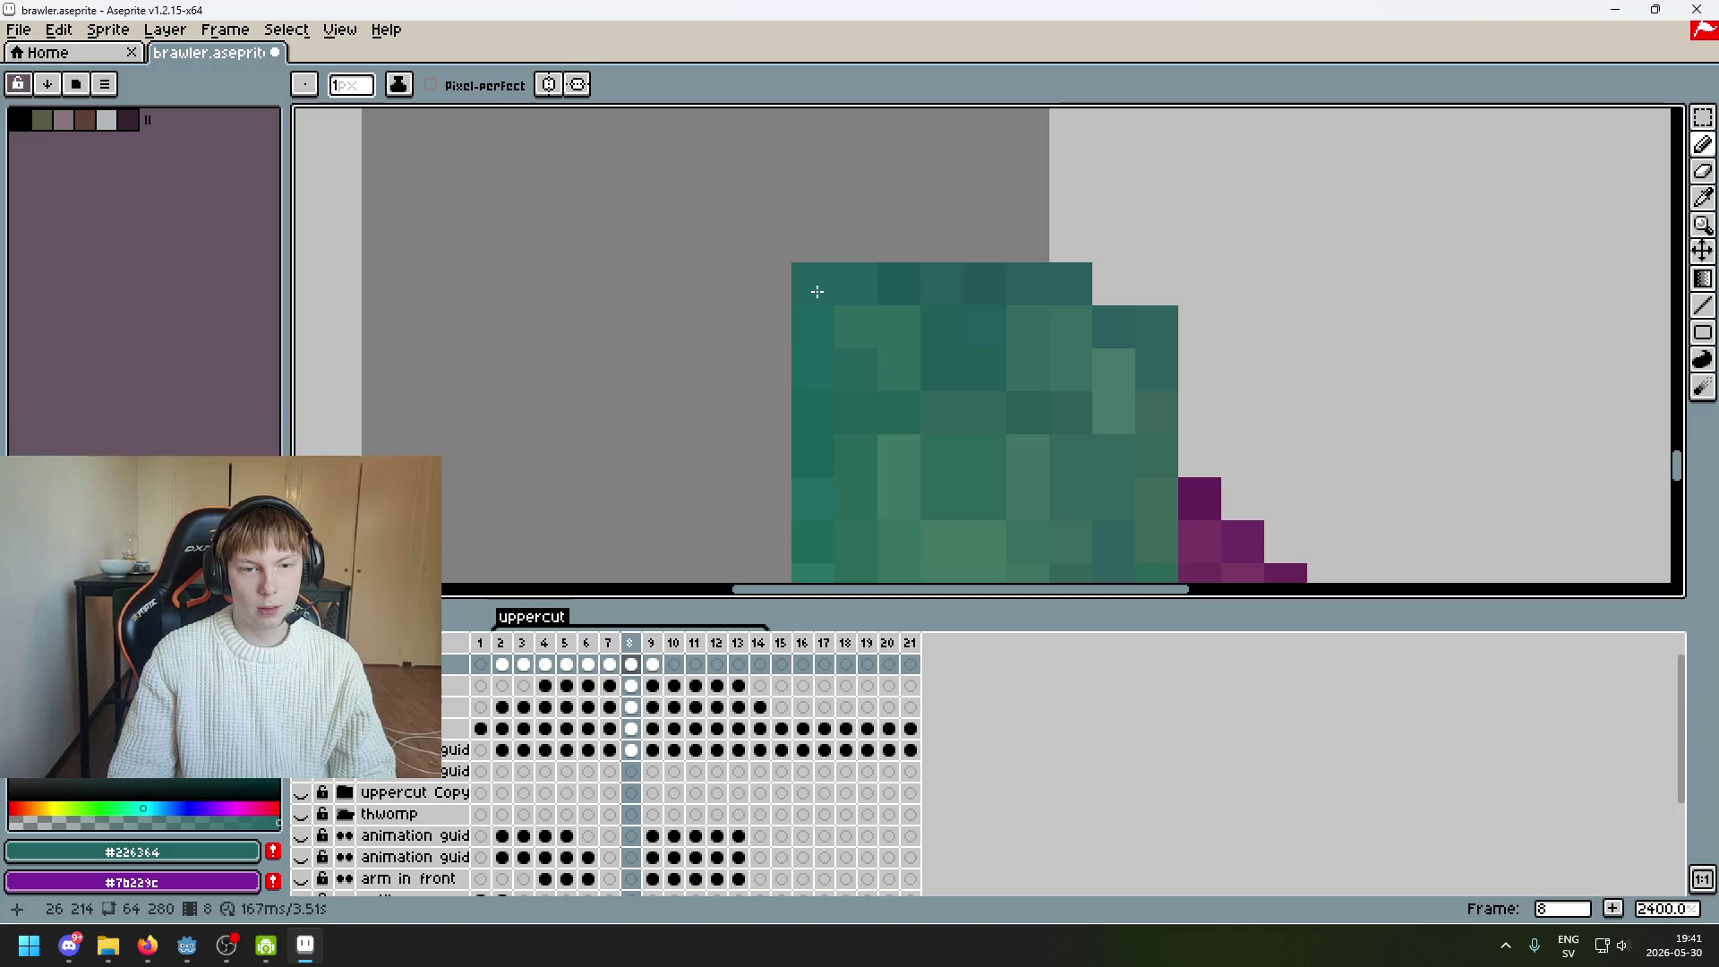
{"action": "scroll", "coordinate": [962, 346], "scroll_direction": "down", "scroll_amount": 6}
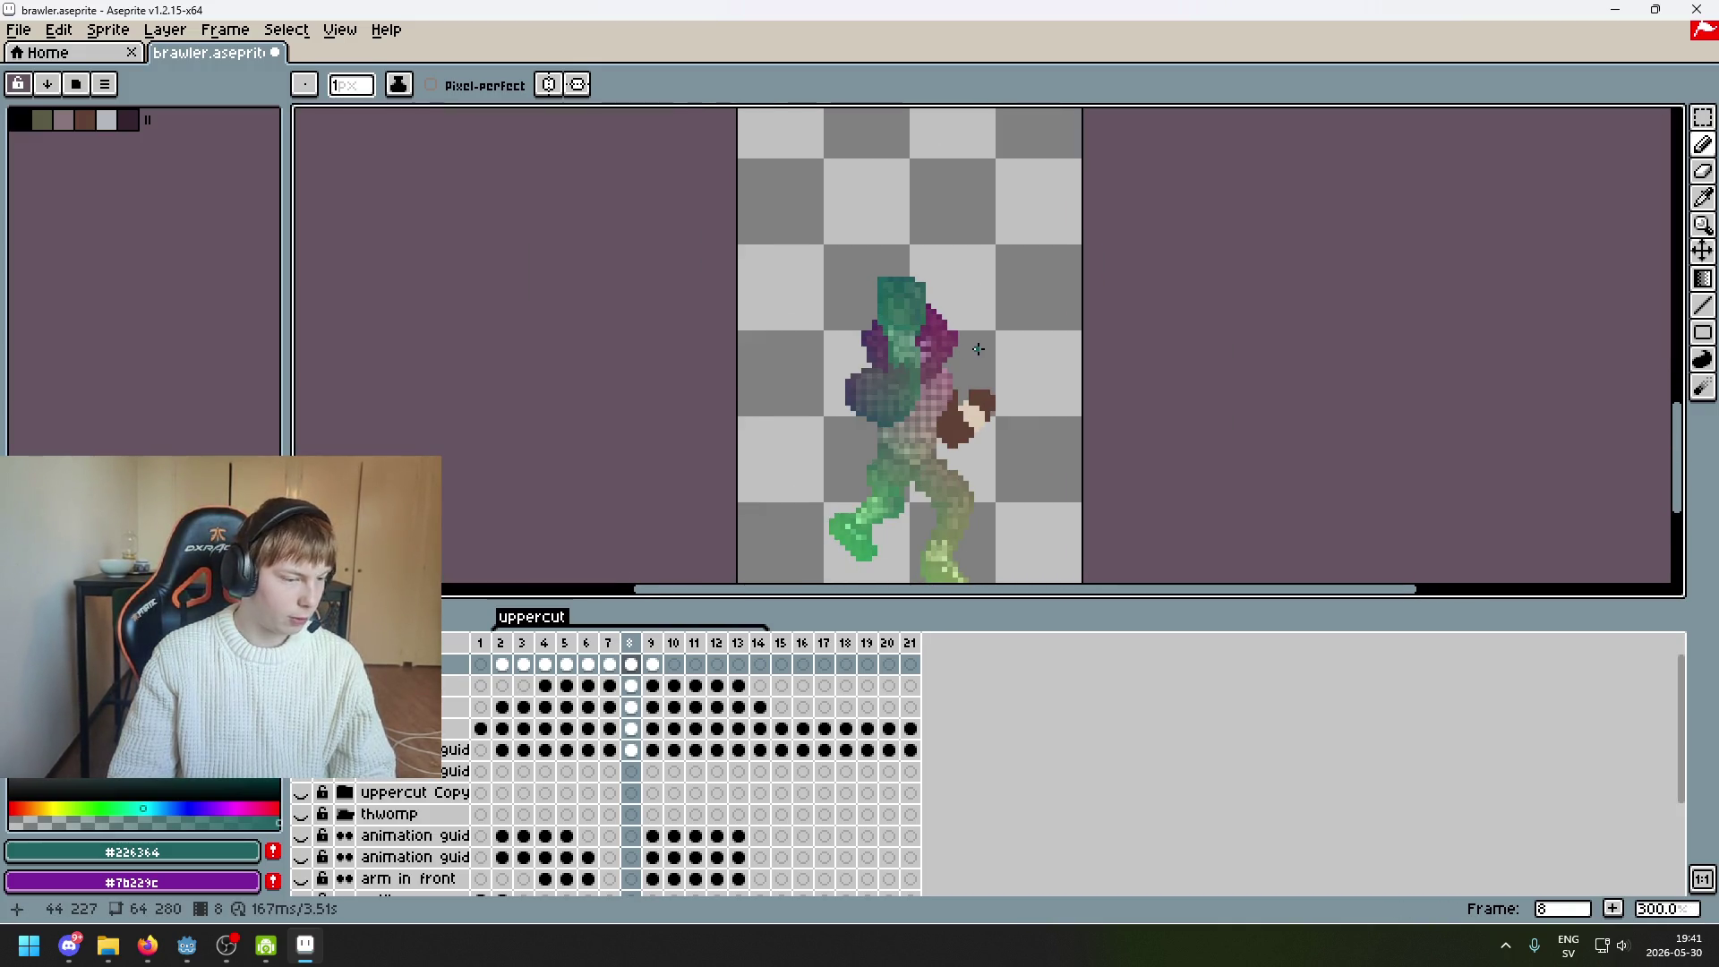
{"action": "scroll", "coordinate": [1009, 359], "scroll_direction": "right", "scroll_amount": 1}
Save the sprite, then review the frames around 7 and 8
{"action": "key", "text": "ctrl+s"}
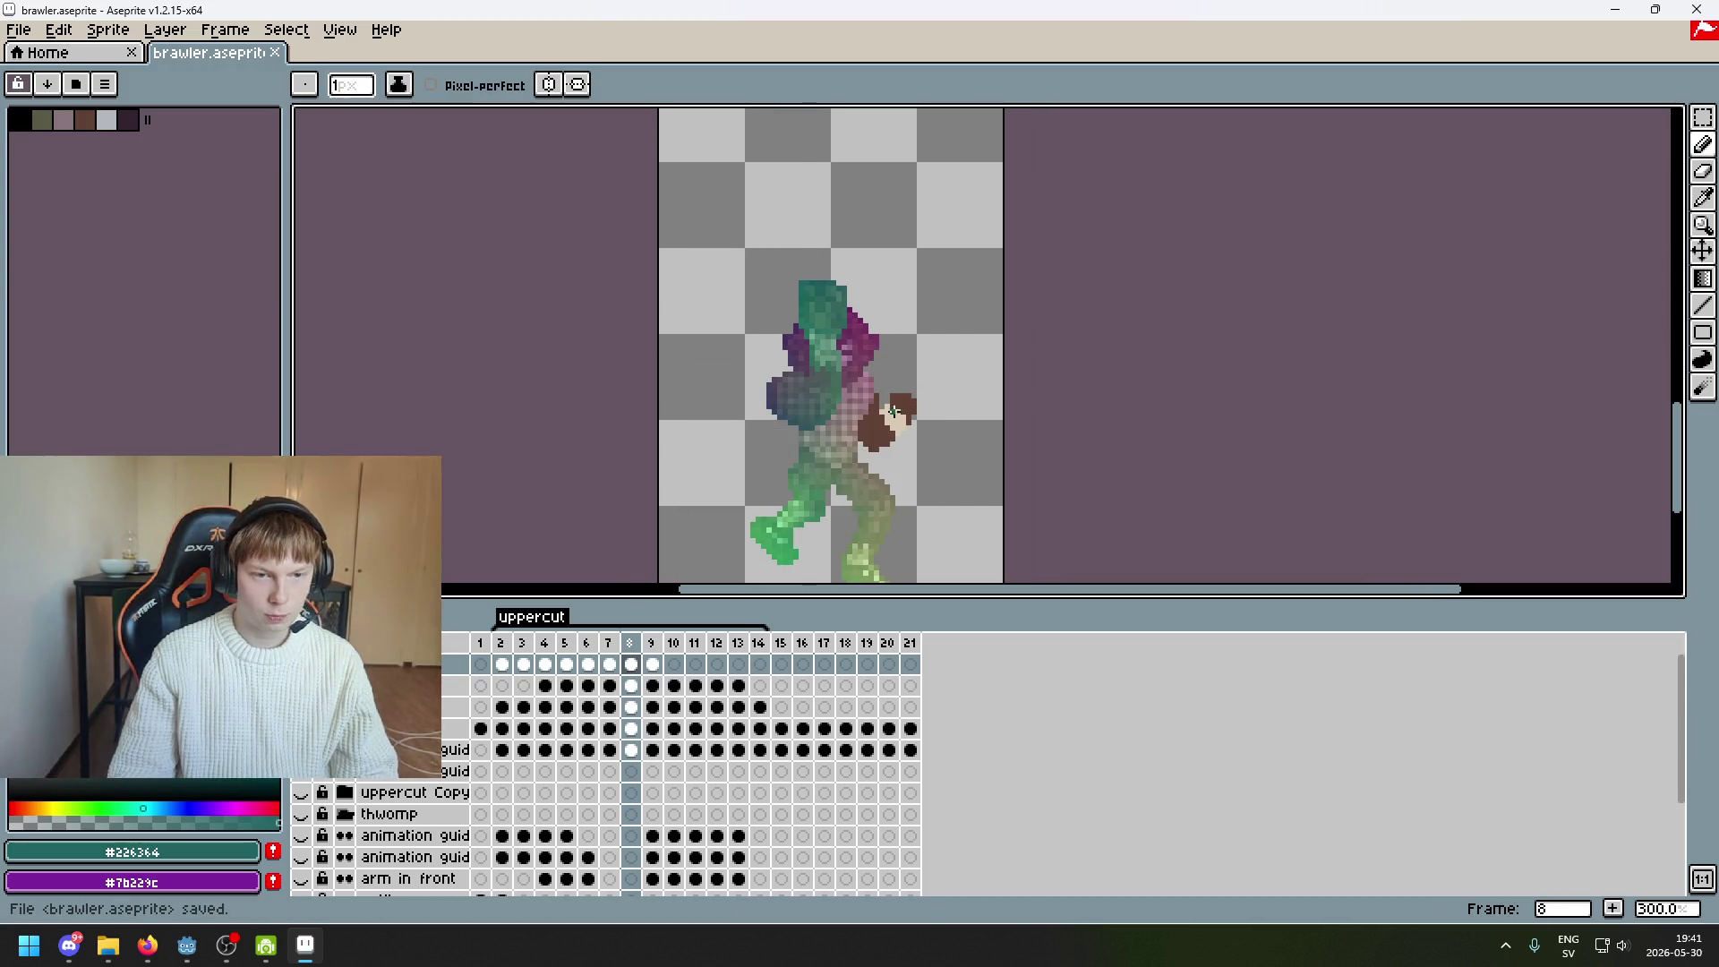
{"action": "key", "text": "Left"}
{"action": "key", "text": "Left"}
{"action": "key", "text": "Right"}
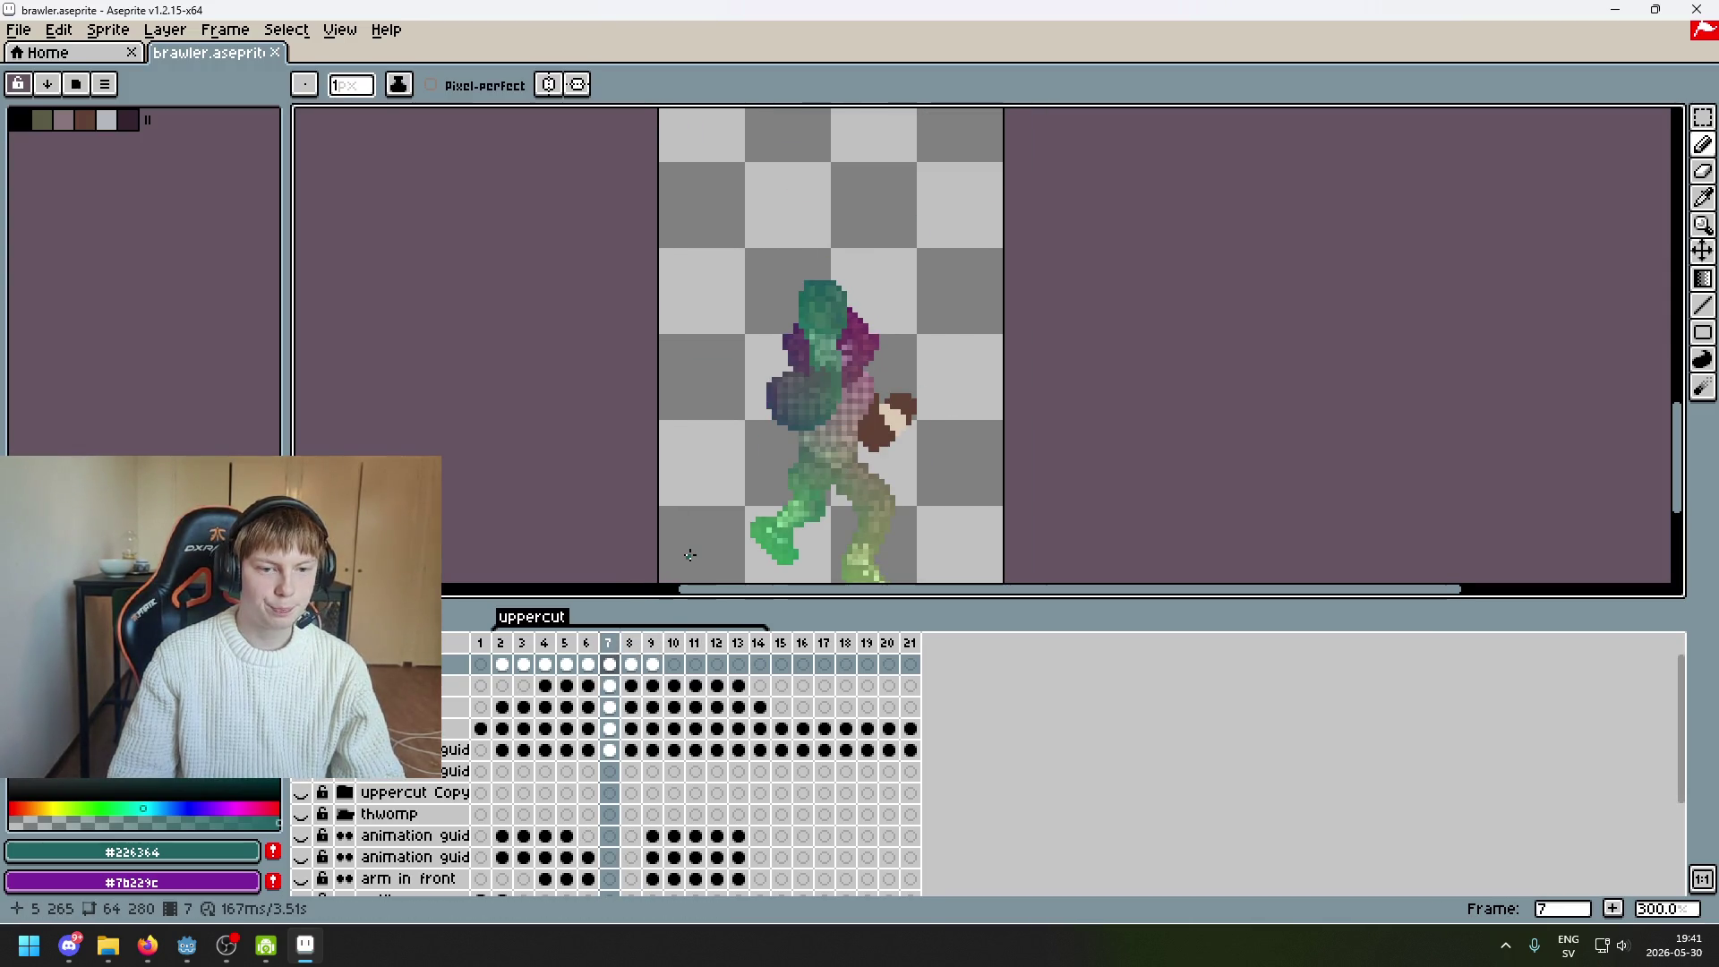
{"action": "key", "text": "Right"}
{"action": "left_click_drag", "start_coordinate": [709, 516], "coordinate": [666, 502]}
{"action": "key", "text": "Left"}
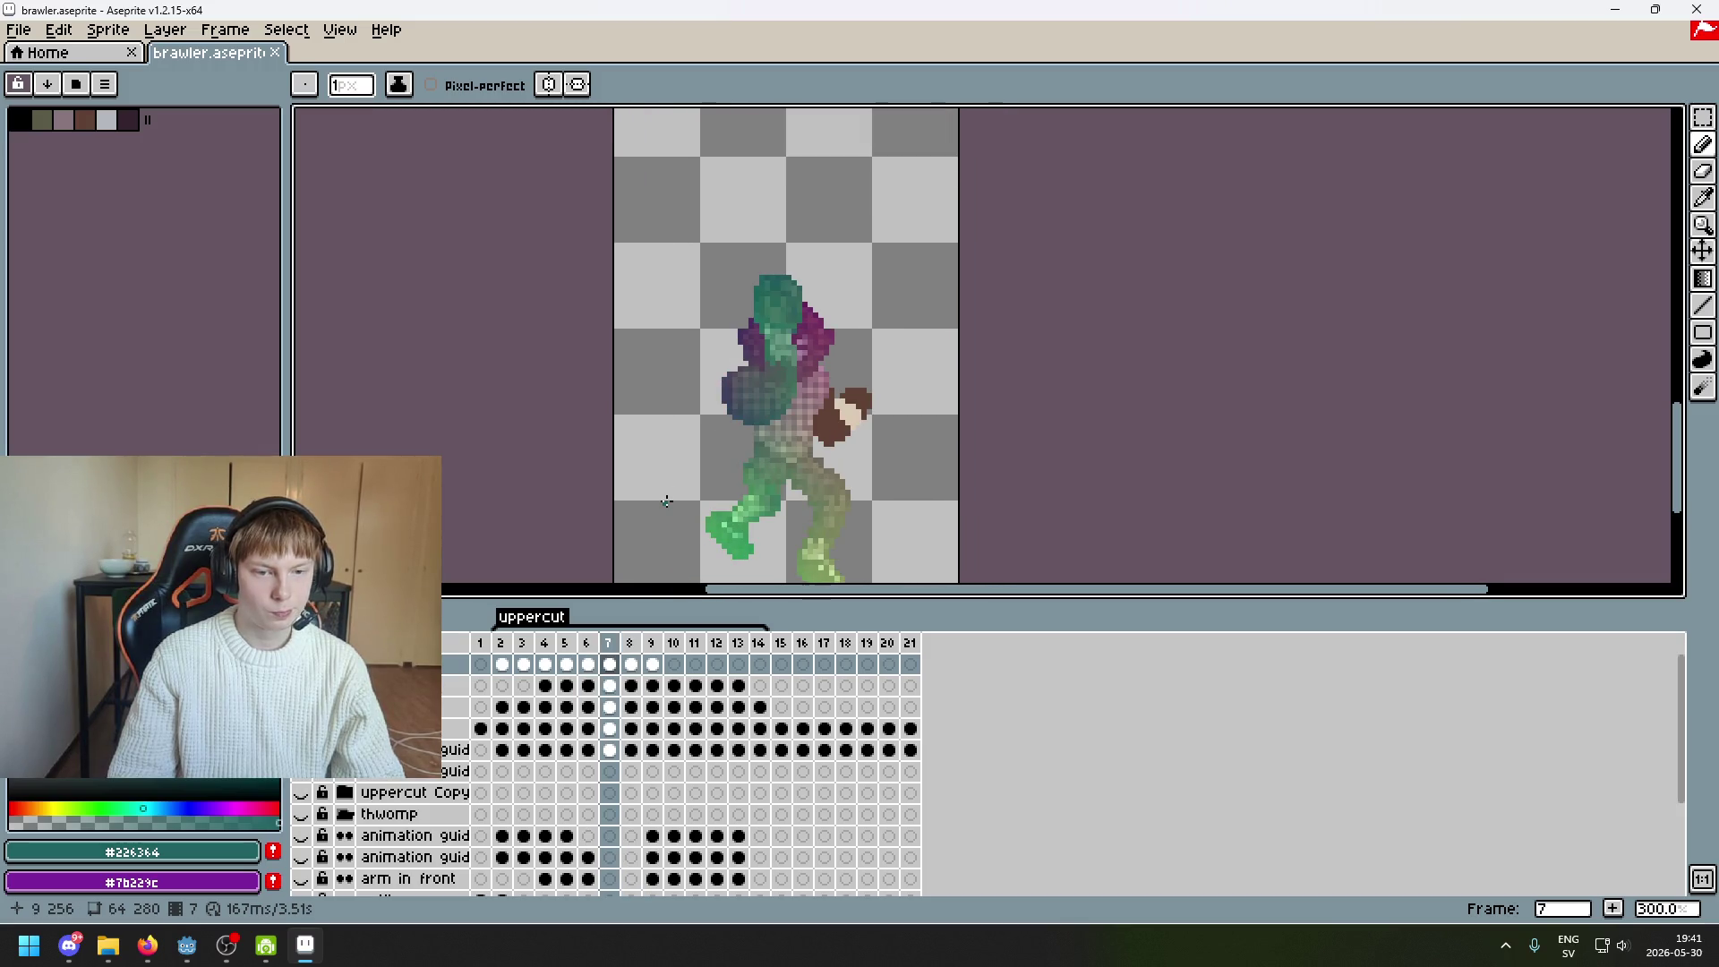
{"action": "key", "text": "Right"}
{"action": "key", "text": "Left"}
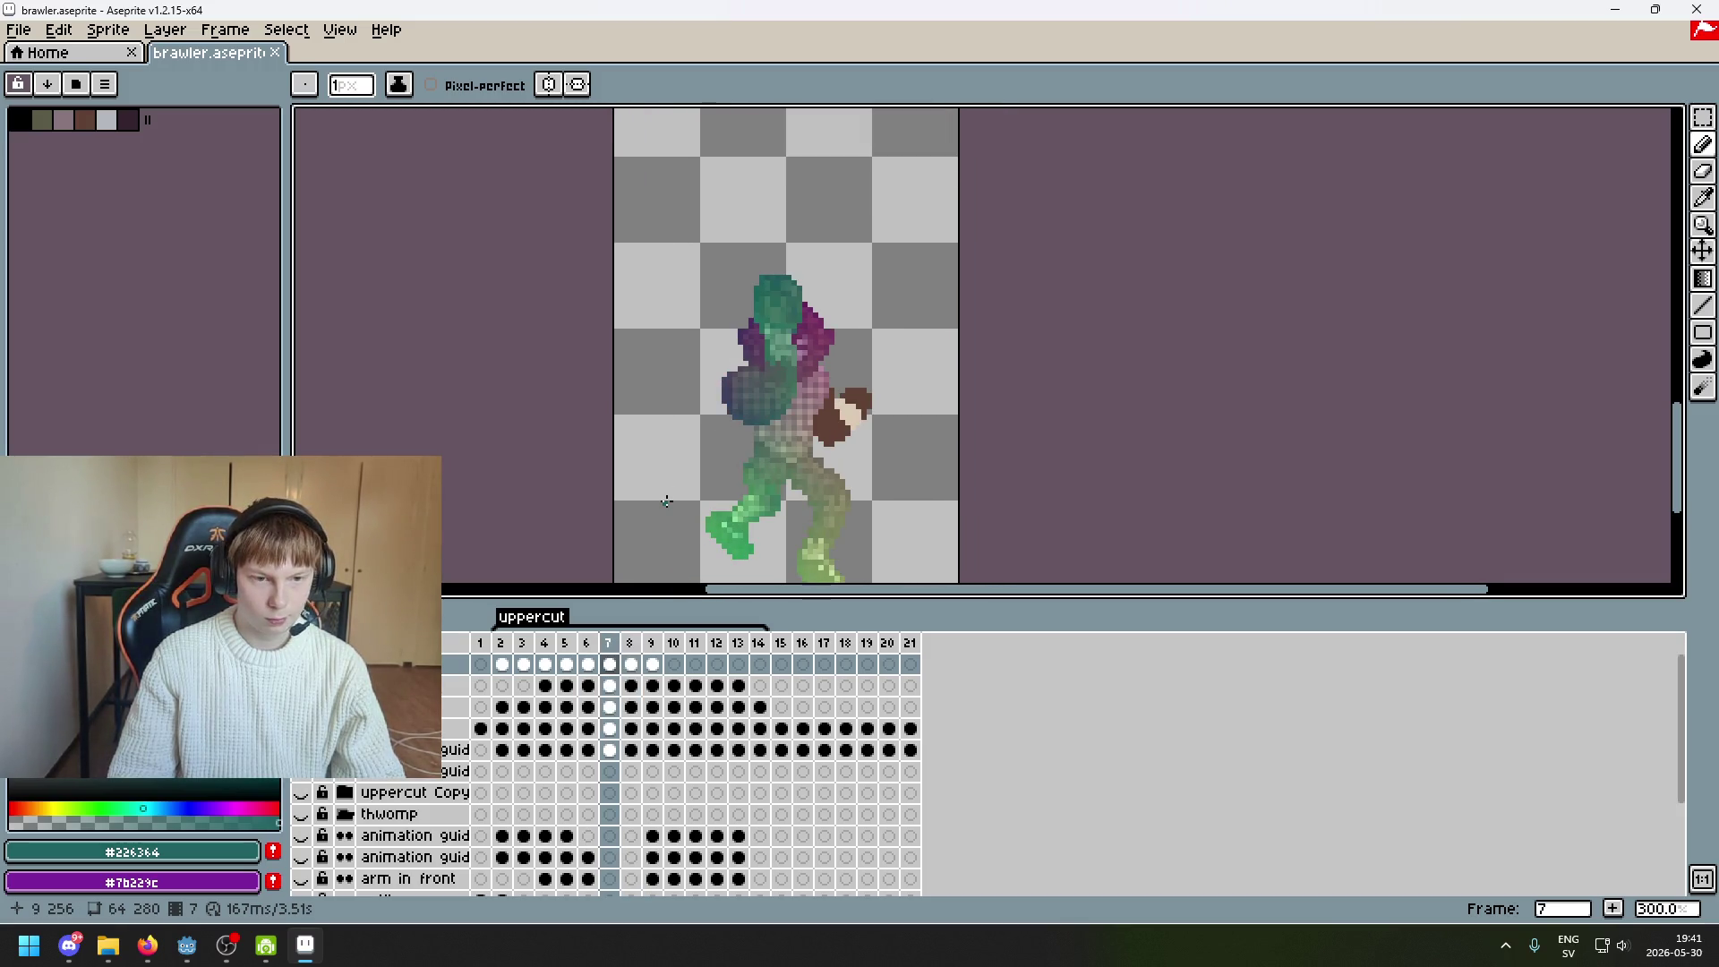
{"action": "key", "text": "Right"}
{"action": "key", "text": "Right"}
{"action": "key", "text": "Right"}
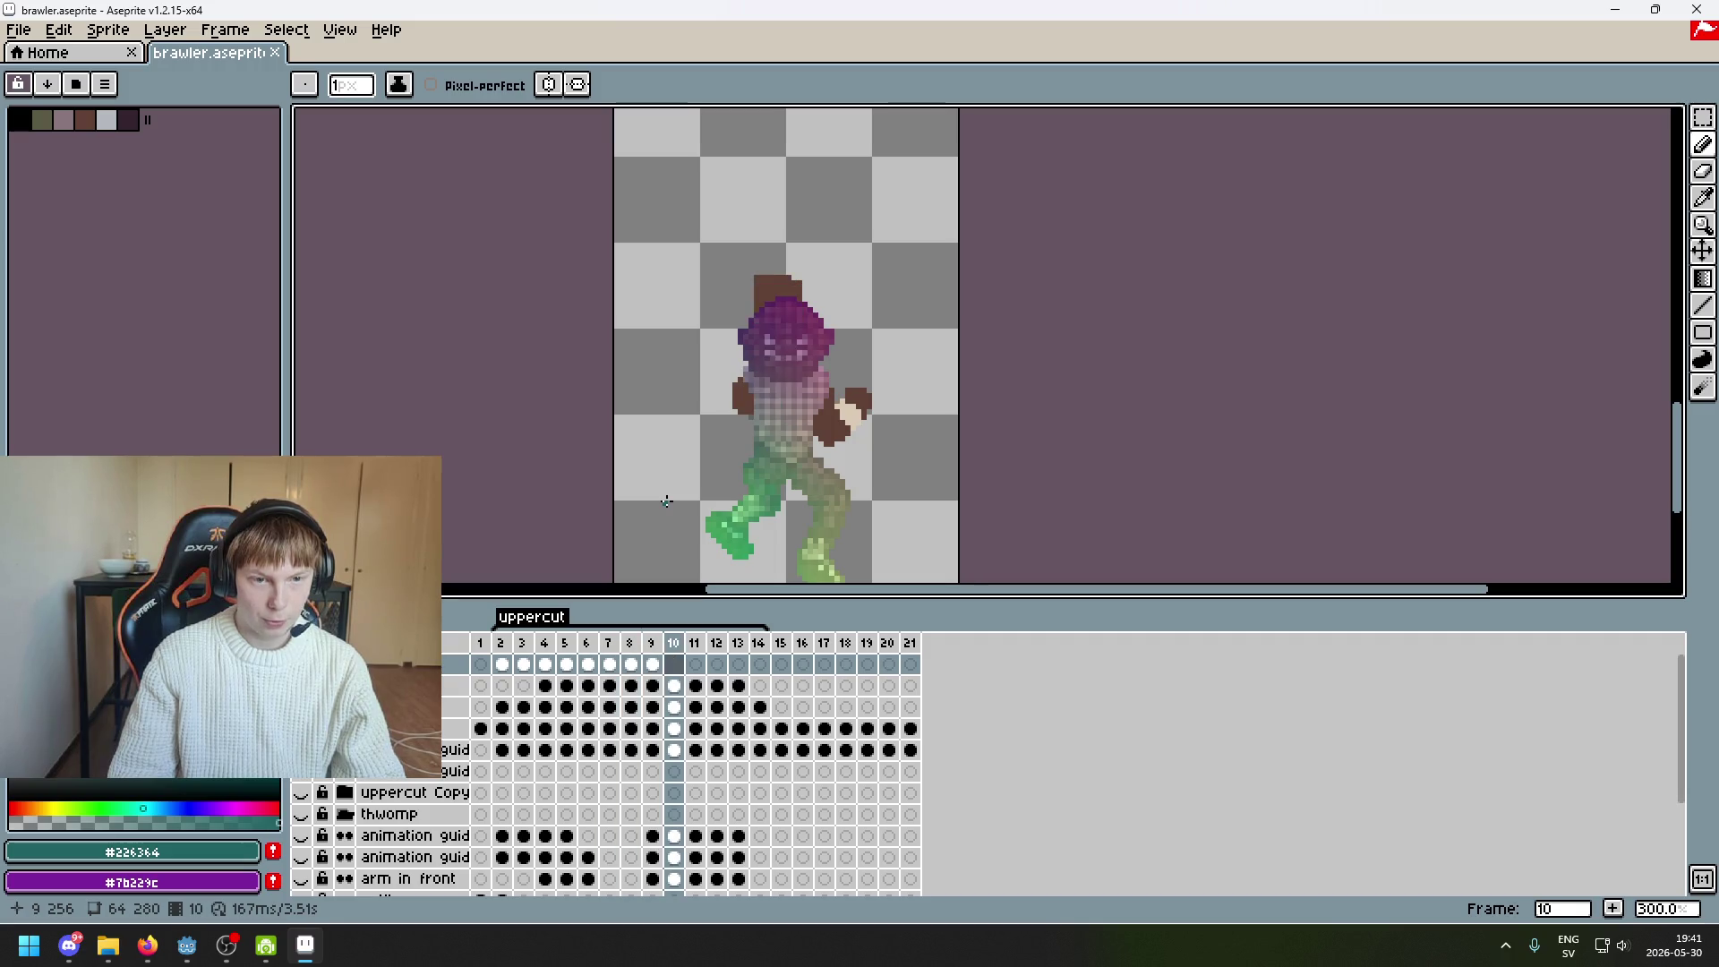
{"action": "key", "text": "Left"}
{"action": "key", "text": "Left"}
{"action": "key", "text": "Right"}
{"action": "key", "text": "Left"}
{"action": "key", "text": "Left"}
{"action": "key", "text": "Right"}
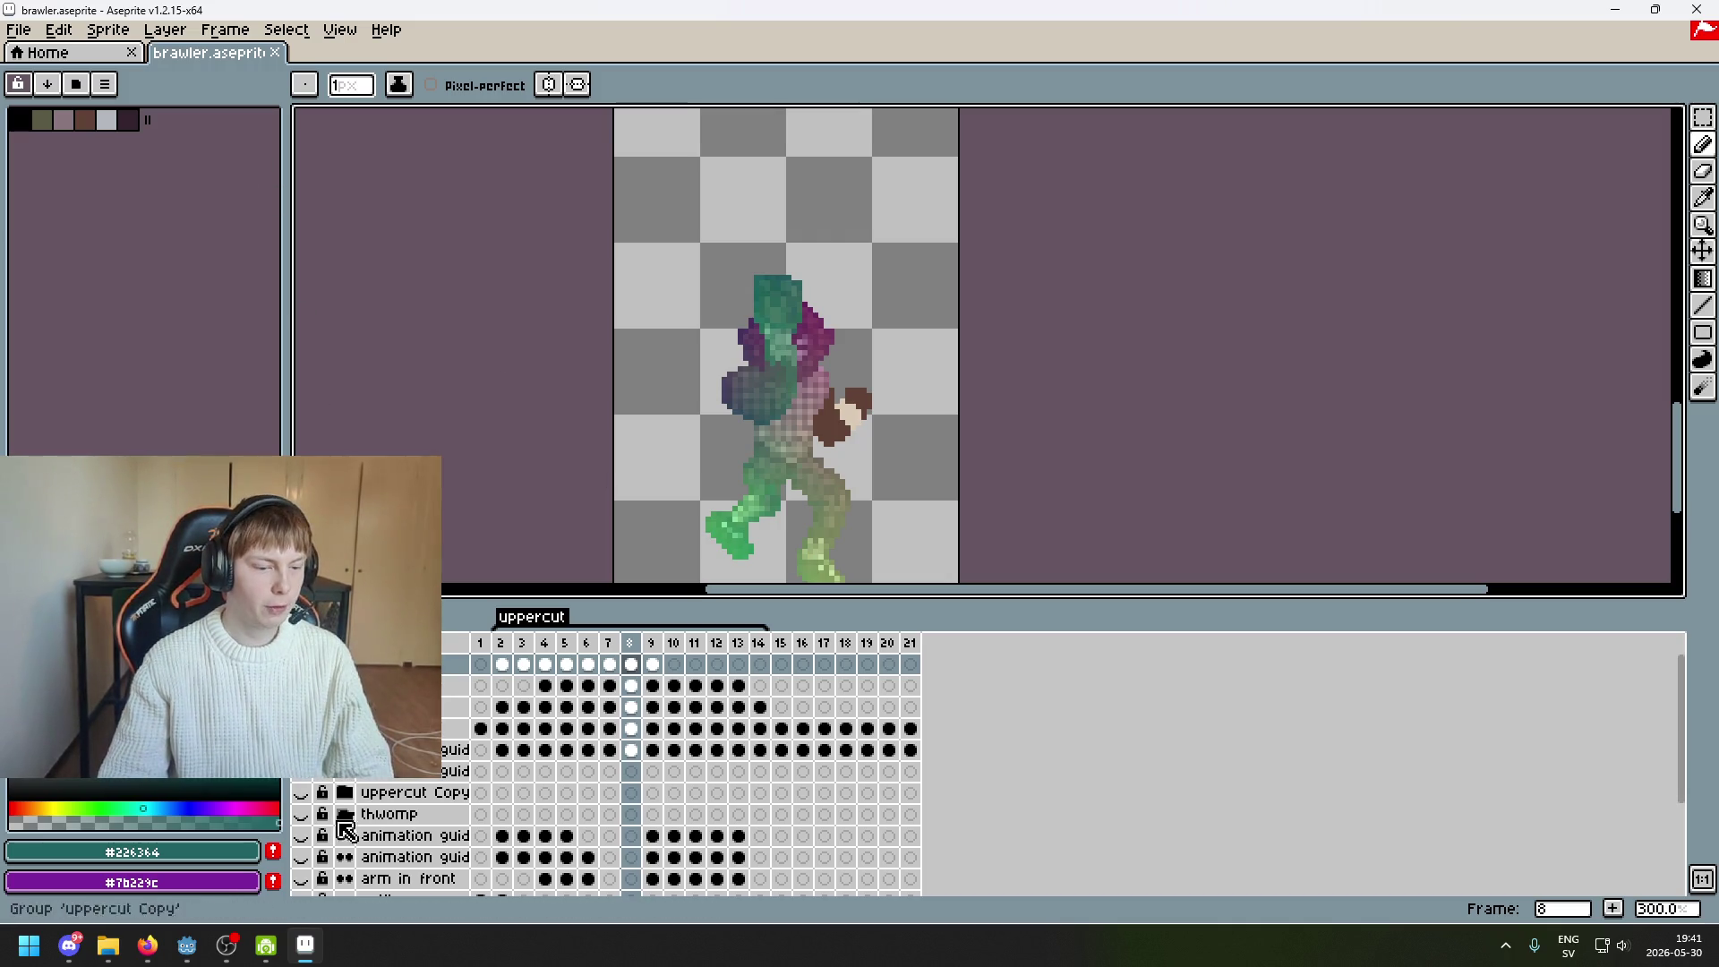
Check the Godot editor, then return to Aseprite and save brawler.aseprite again
{"action": "left_click", "coordinate": [188, 947]}
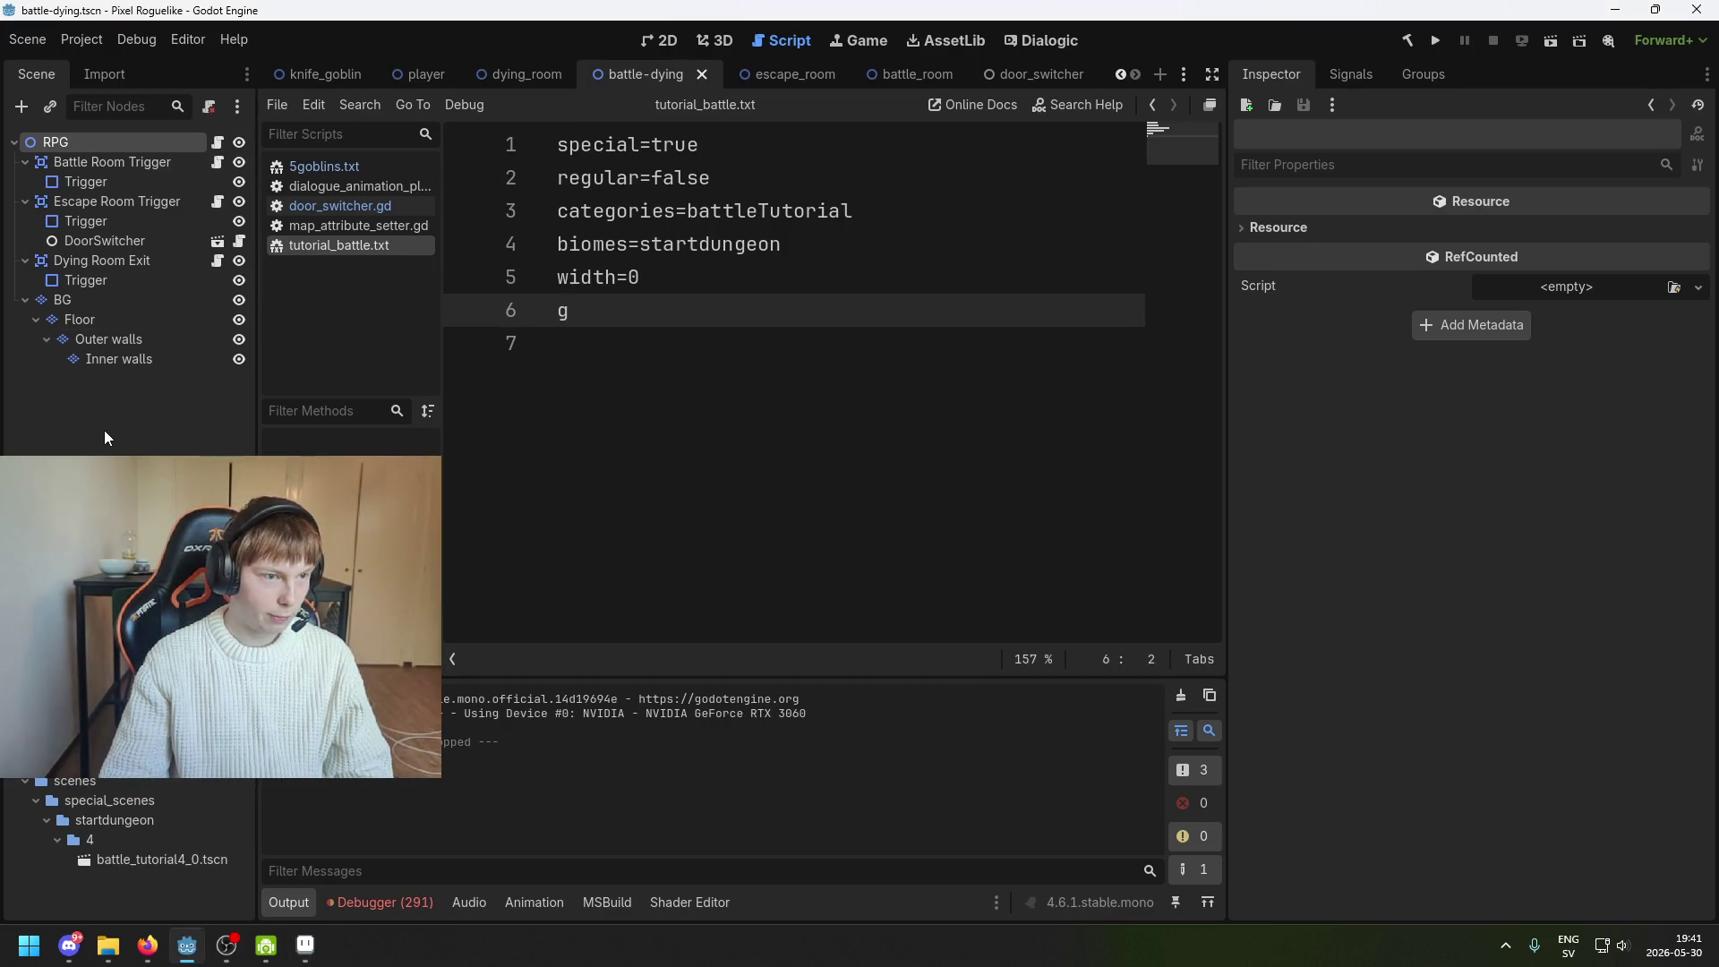
{"action": "left_click", "coordinate": [305, 944]}
{"action": "key", "text": "ctrl+s"}
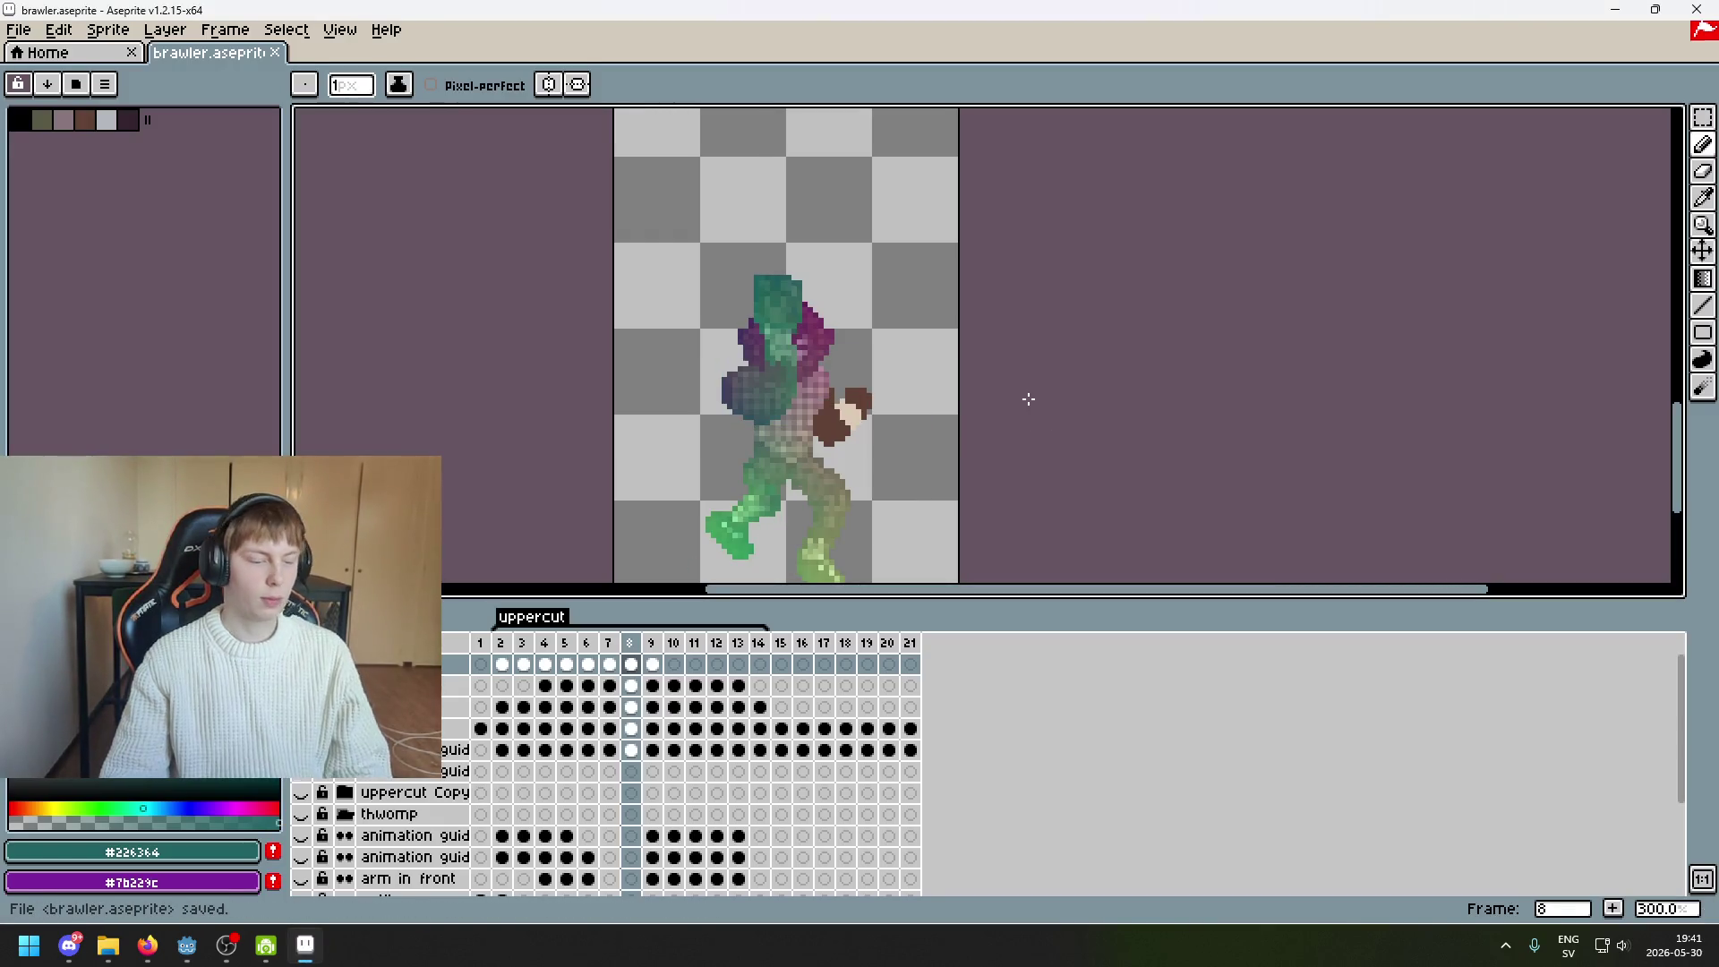
{"action": "scroll", "coordinate": [976, 384], "scroll_direction": "right", "scroll_amount": 2}
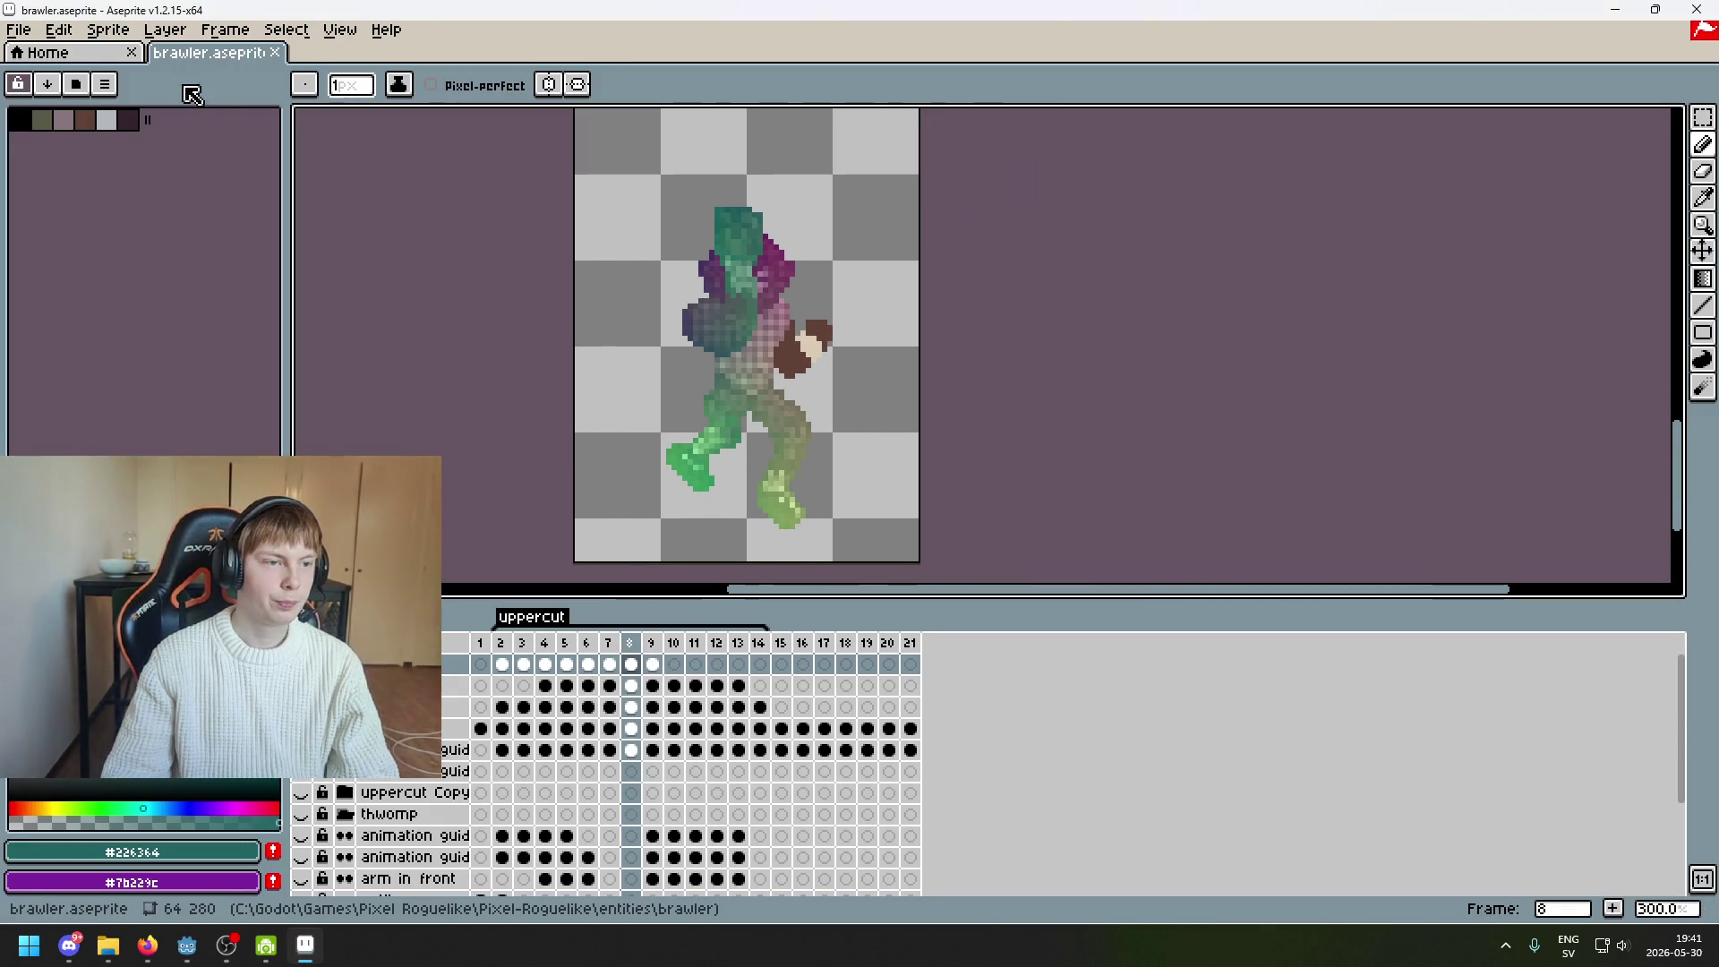
{"action": "left_click", "coordinate": [18, 31]}
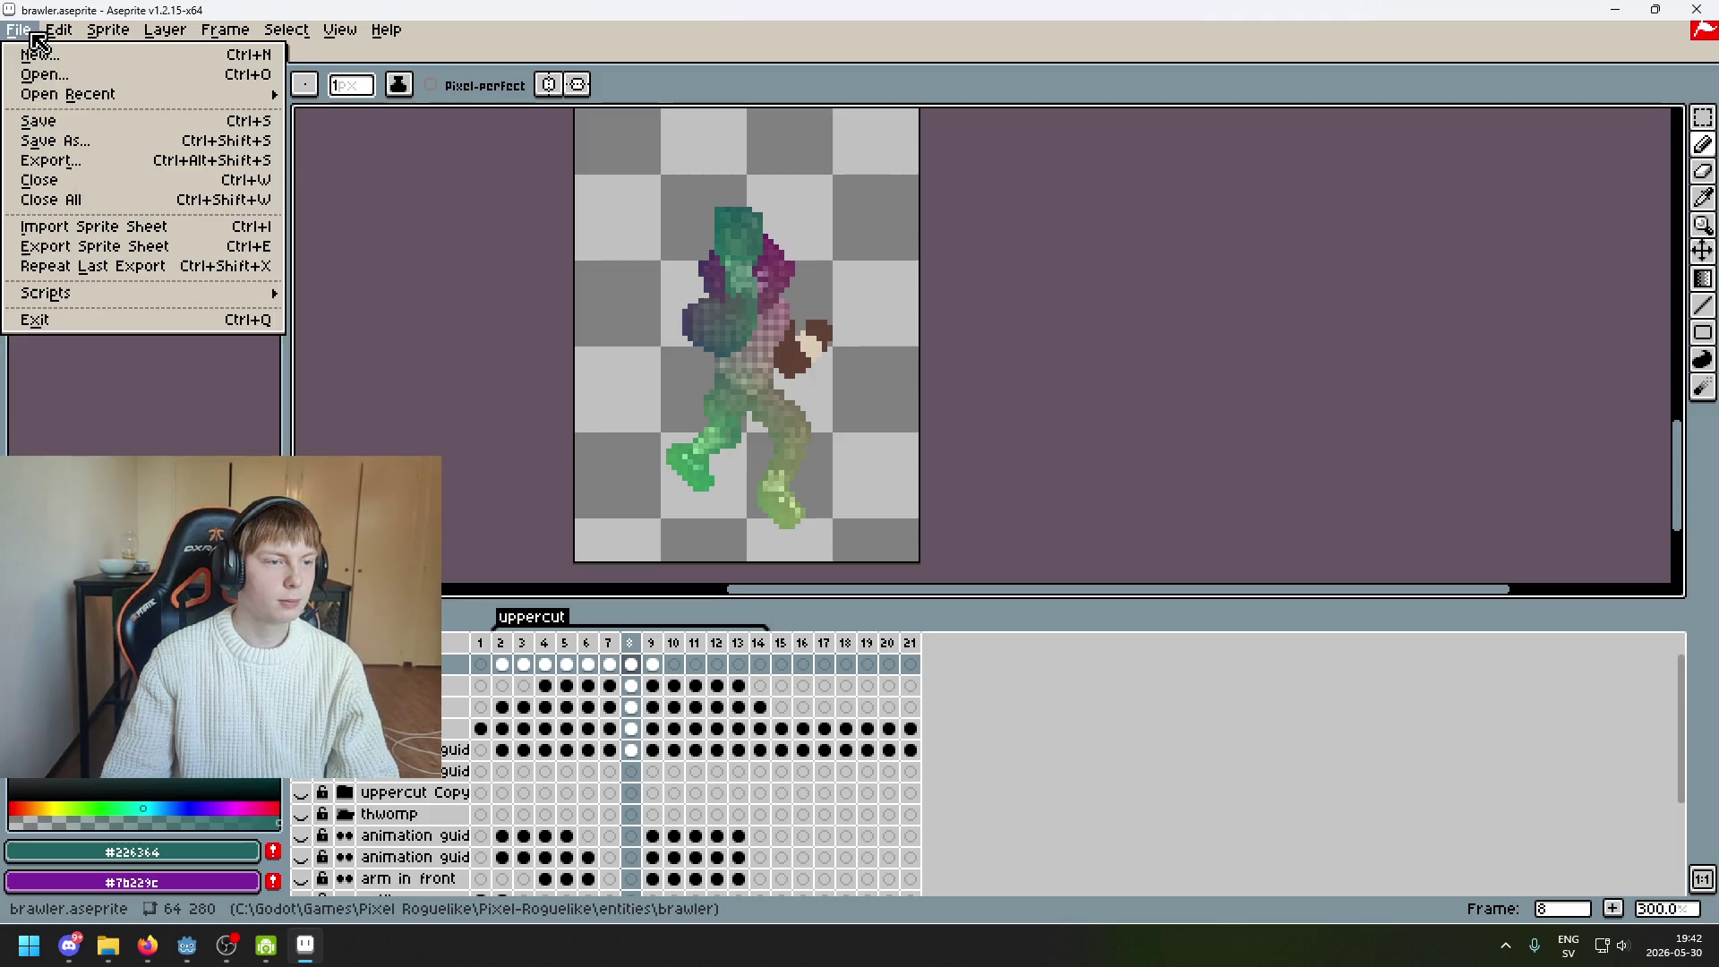
Open pirate_lady.aseprite from the pirate_lady folder and show its hidden map and blunderbuss layers
{"action": "left_click", "coordinate": [44, 75]}
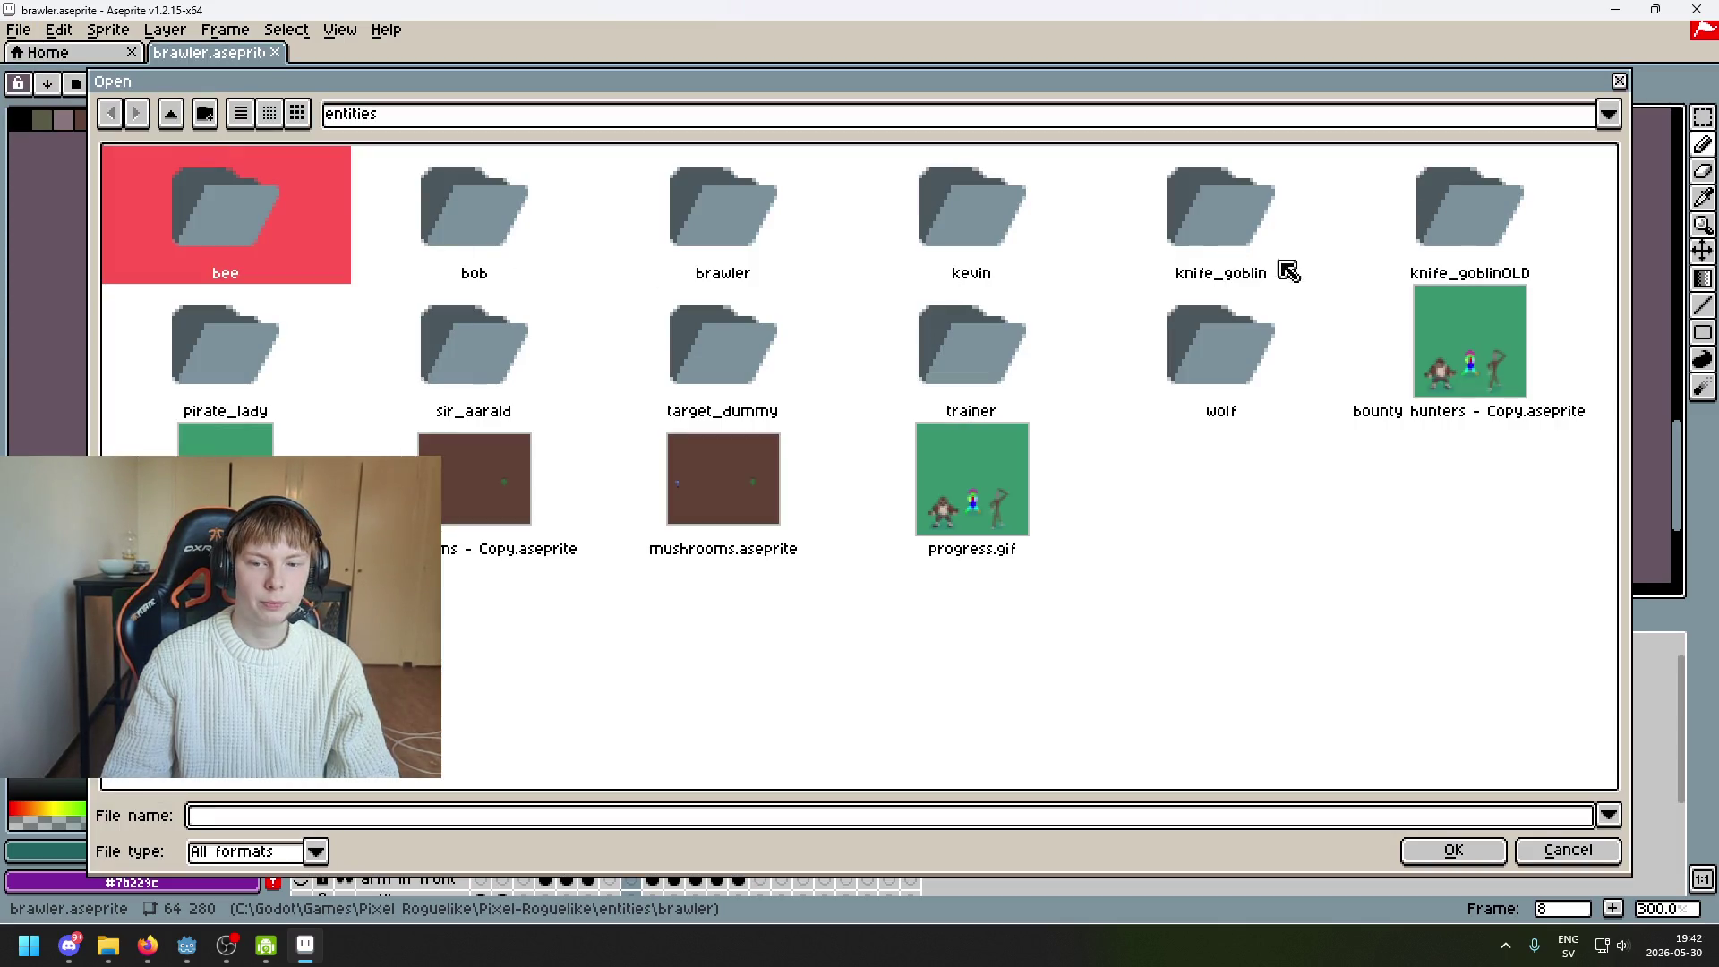
{"action": "double_click", "coordinate": [217, 362]}
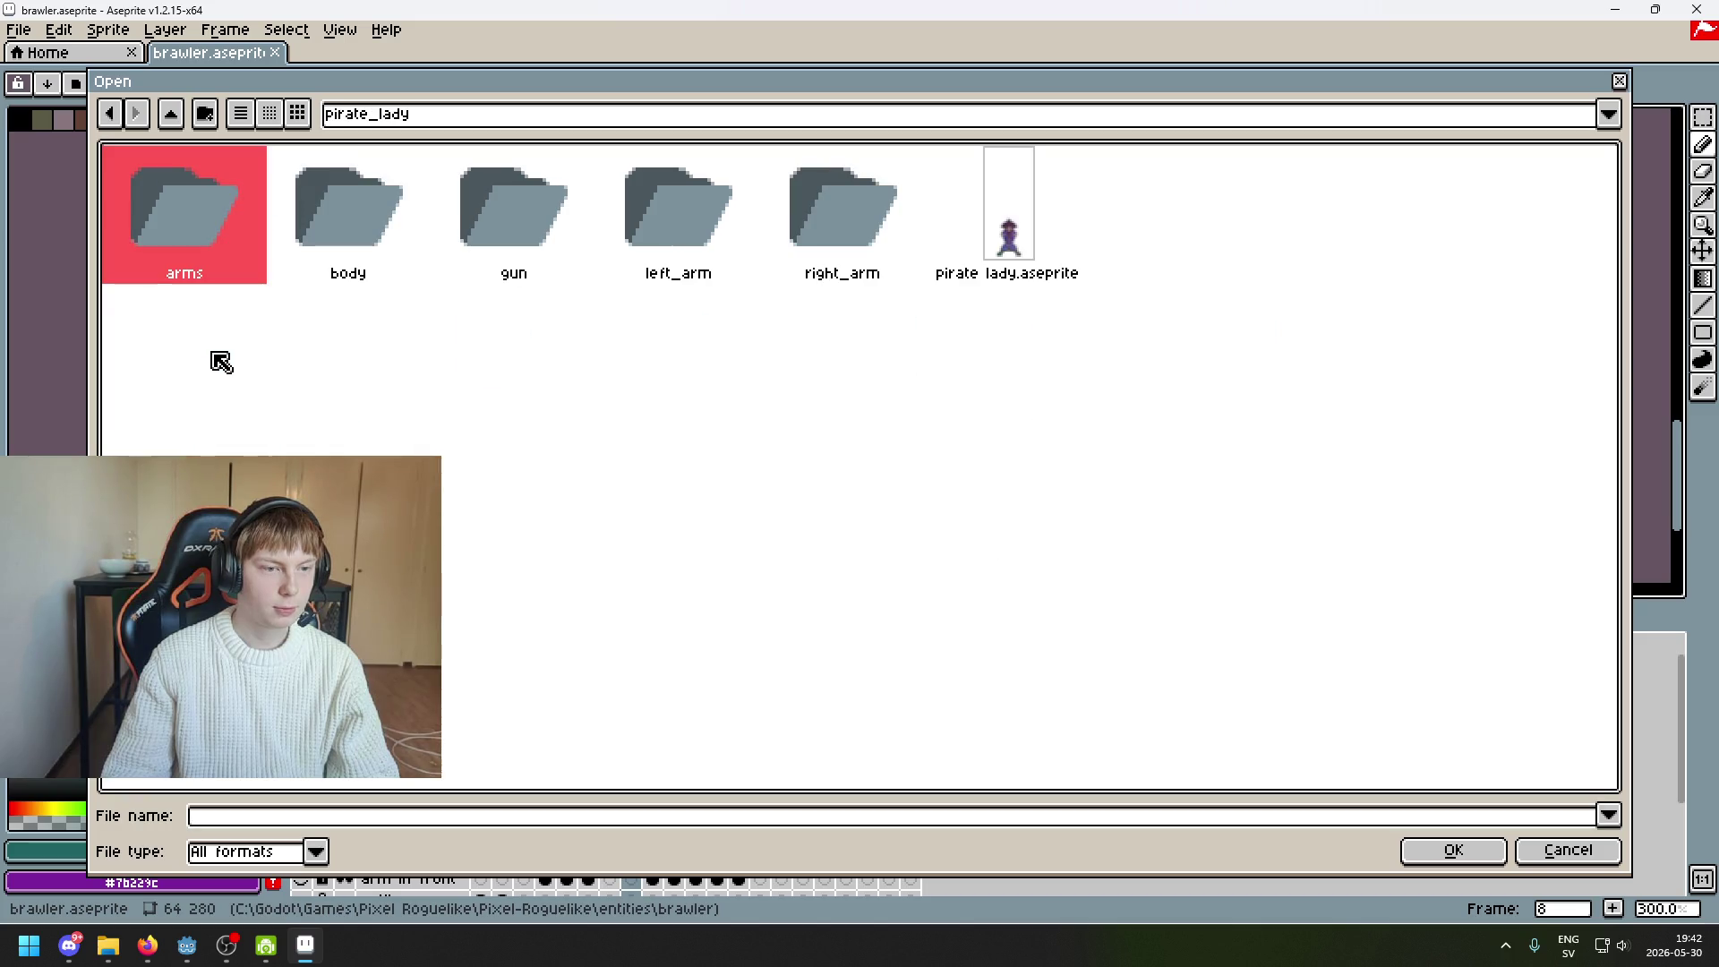
{"action": "double_click", "coordinate": [1021, 240]}
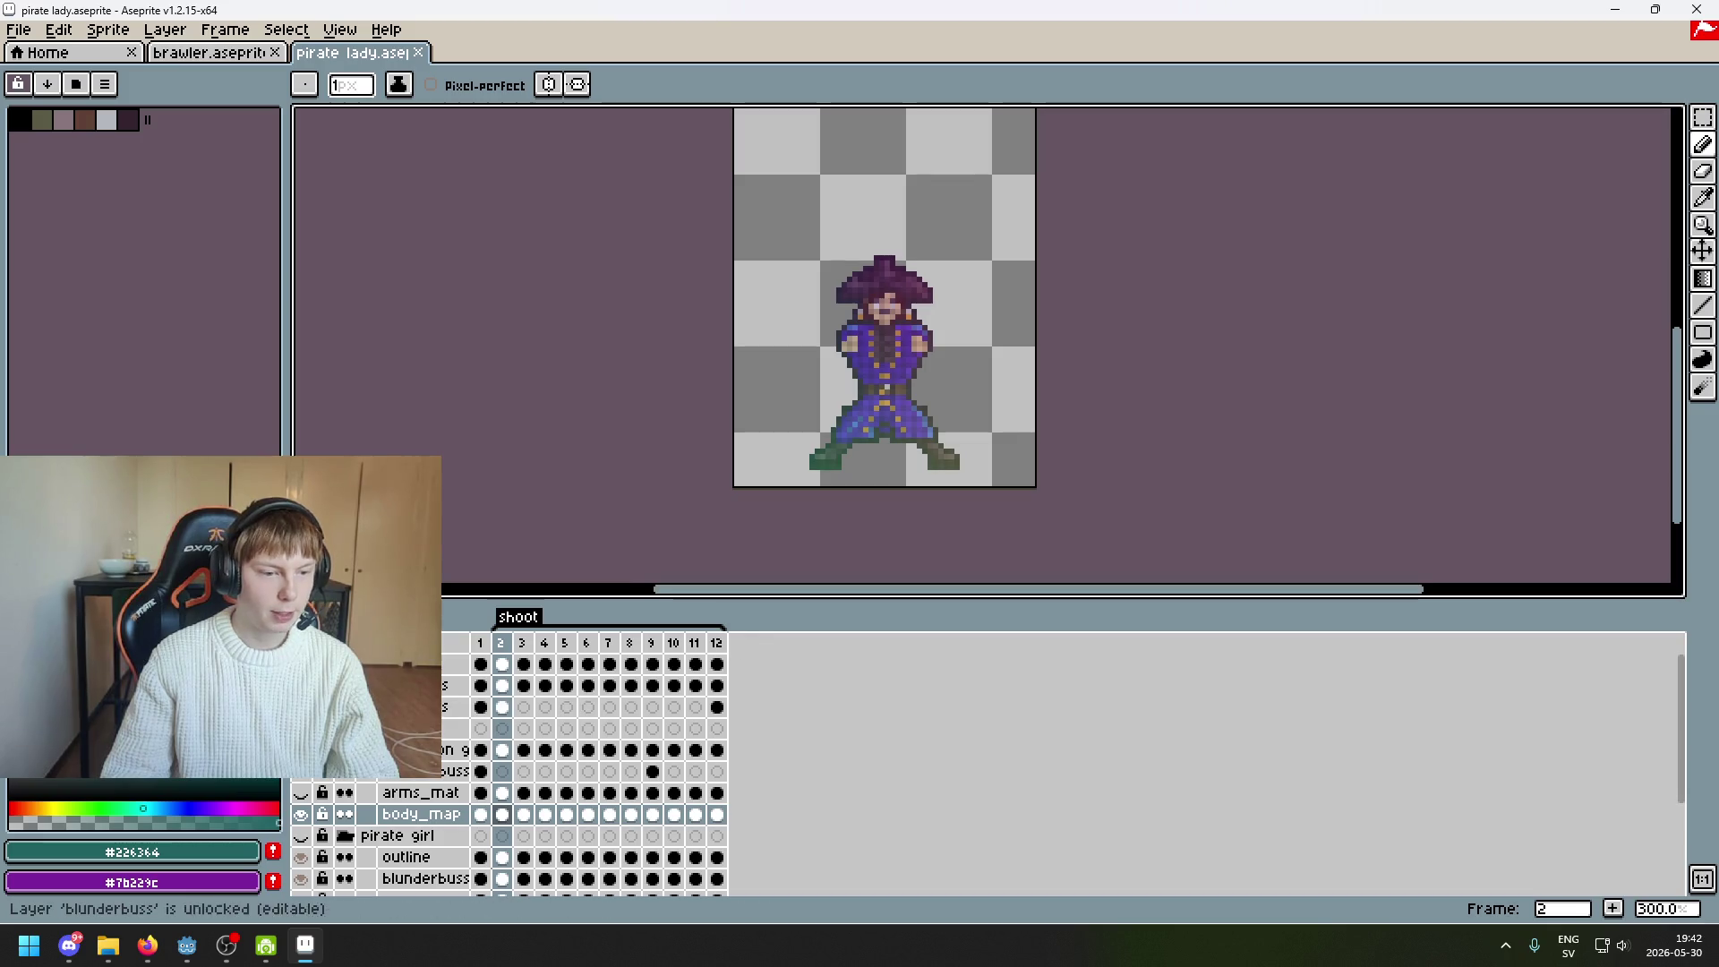
{"action": "left_click", "coordinate": [301, 792]}
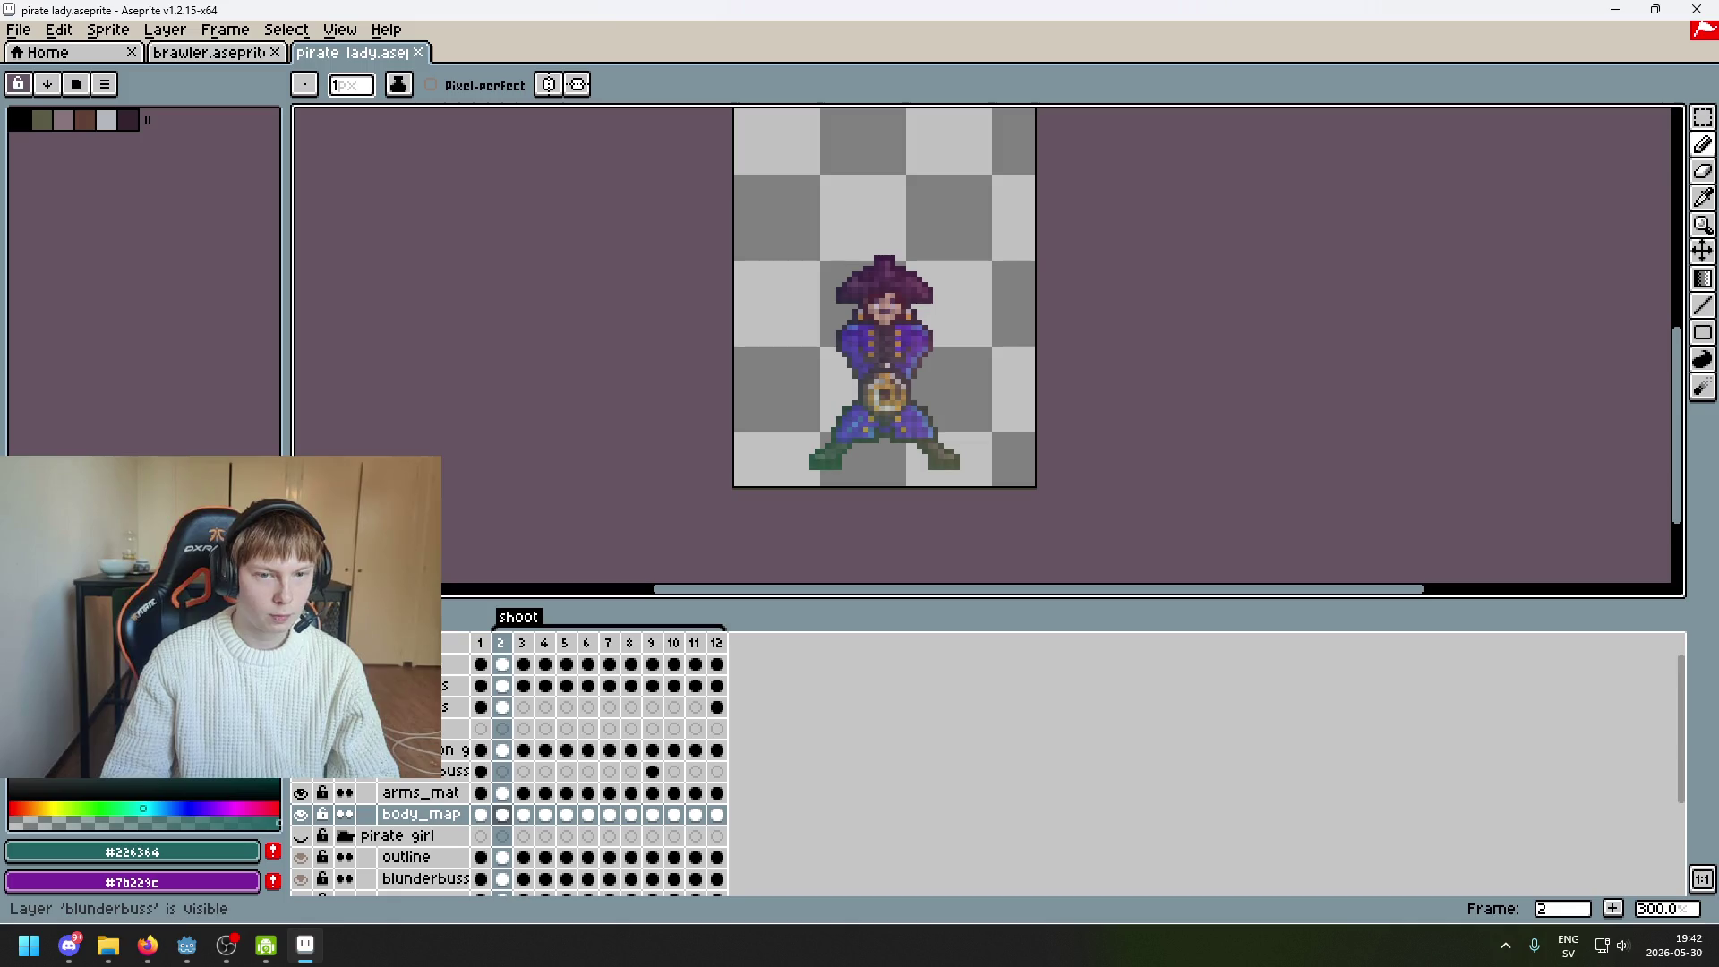
{"action": "left_click_drag", "start_coordinate": [855, 507], "coordinate": [697, 532]}
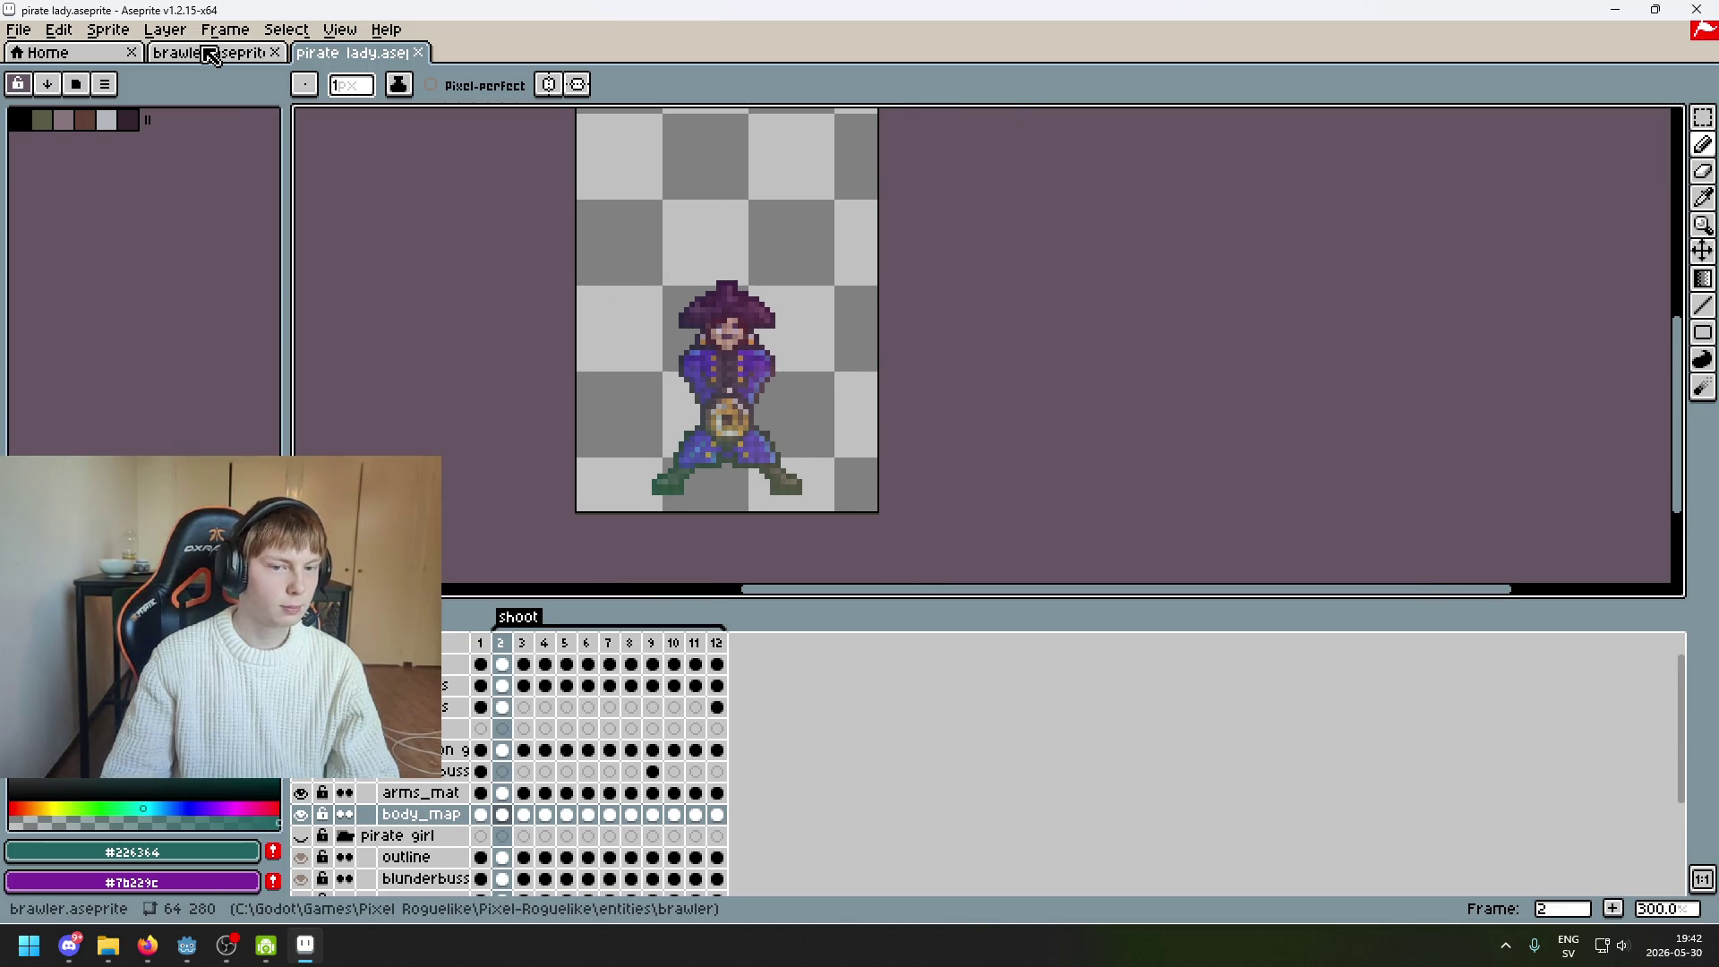
Return to the brawler.aseprite tab and zoom in to 400% on the sprite
{"action": "left_click", "coordinate": [213, 53]}
{"action": "left_click_drag", "start_coordinate": [649, 221], "coordinate": [756, 191]}
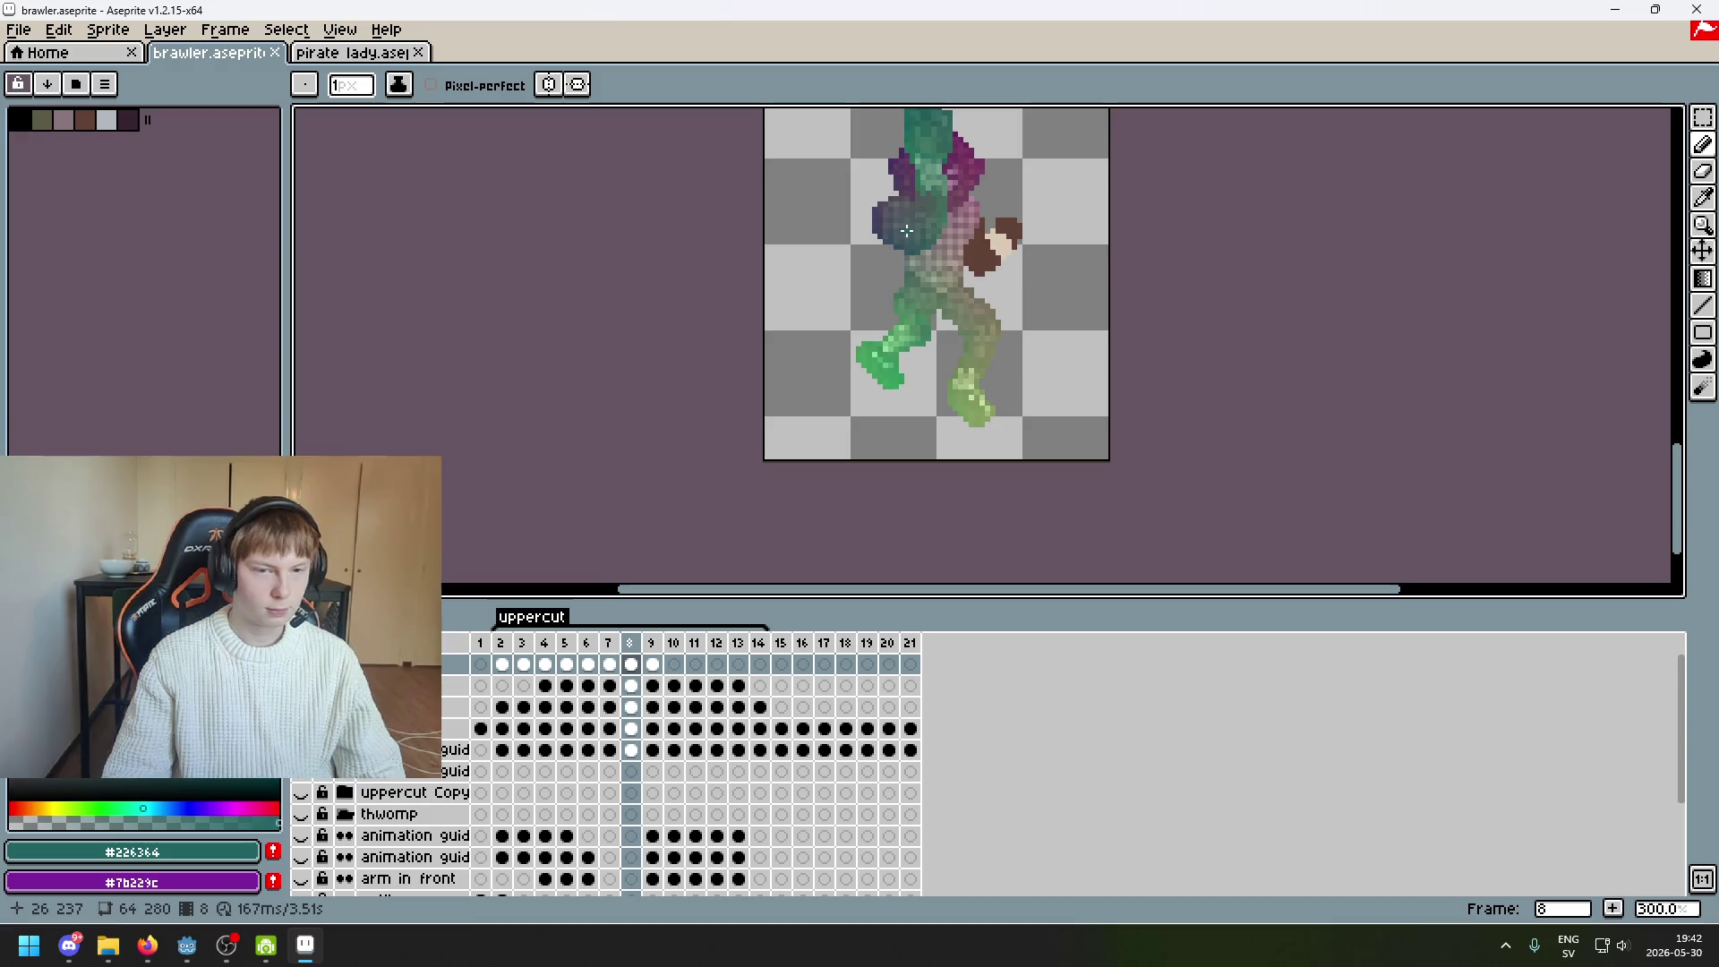
{"action": "scroll", "coordinate": [756, 192], "scroll_direction": "up", "scroll_amount": 1}
{"action": "key", "text": "Left"}
{"action": "key", "text": "Left"}
{"action": "key", "text": "Right"}
{"action": "key", "text": "Right"}
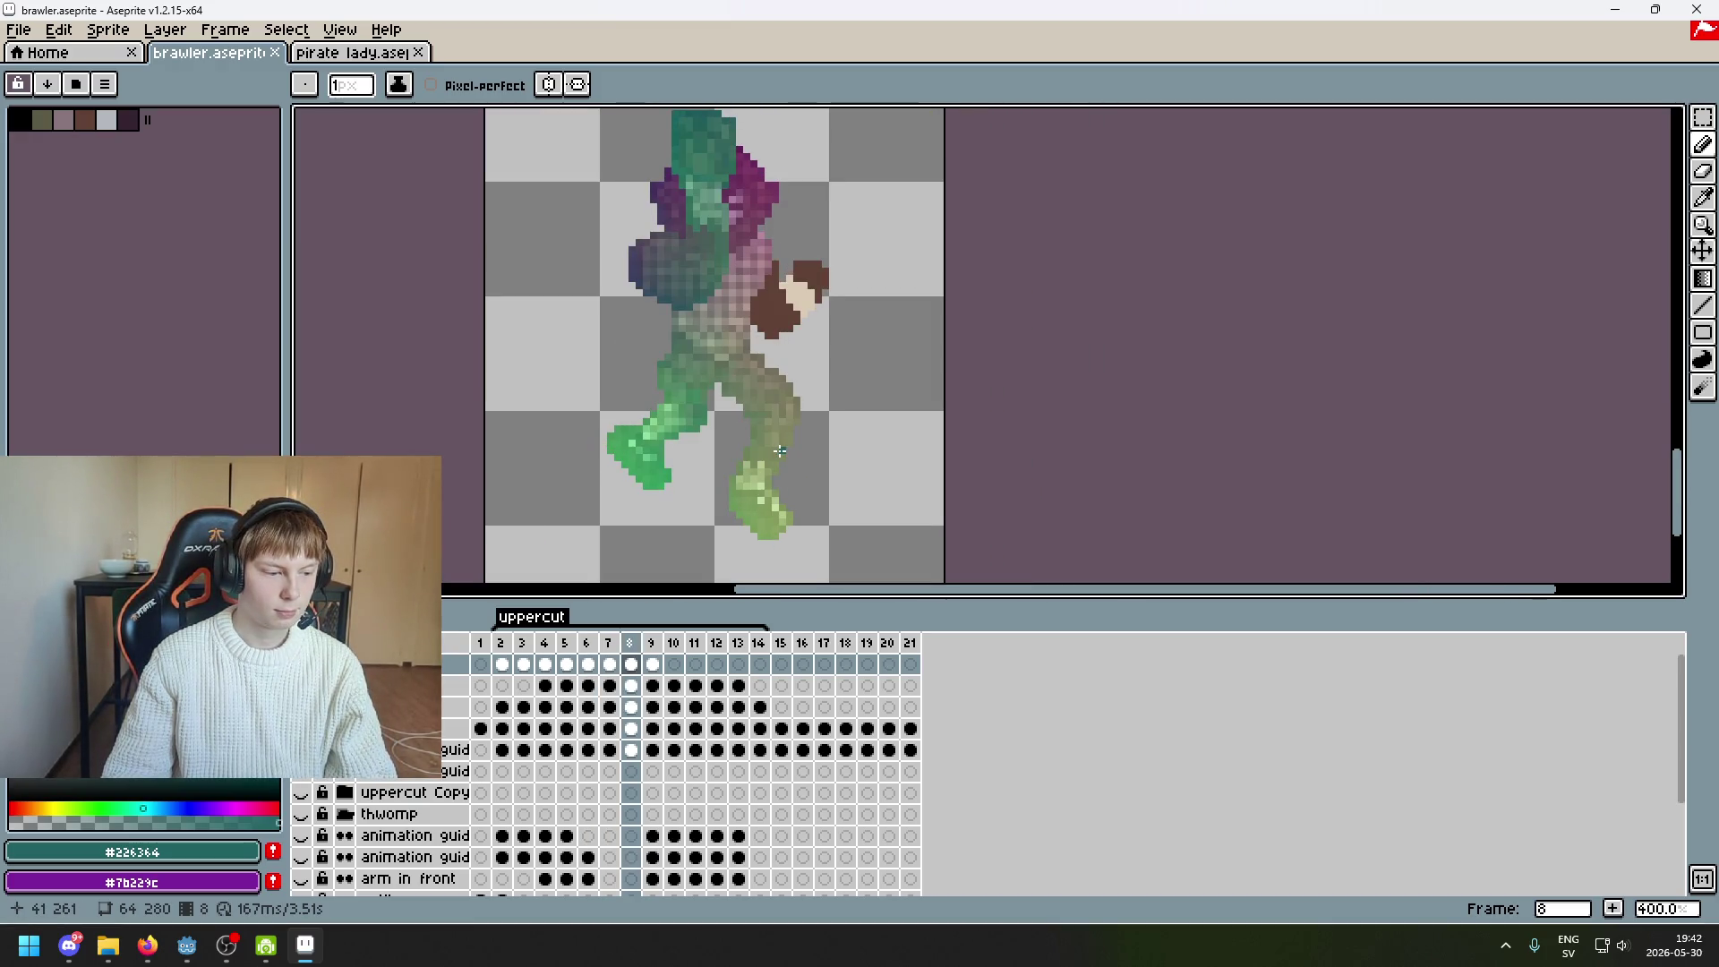
{"action": "mouse_move", "coordinate": [864, 338]}
{"action": "left_mouse_down"}
{"action": "mouse_move", "coordinate": [1050, 378]}
{"action": "mouse_move", "coordinate": [972, 339]}
{"action": "mouse_move", "coordinate": [957, 366]}
{"action": "mouse_move", "coordinate": [1016, 430]}
{"action": "left_mouse_up"}
Compare frame 8 with its neighbours, then bring up the Firefox reference image
{"action": "key", "text": "Right"}
{"action": "key", "text": "Right"}
{"action": "key", "text": "Left"}
{"action": "key", "text": "Left"}
{"action": "key", "text": "Left"}
{"action": "key", "text": "Right"}
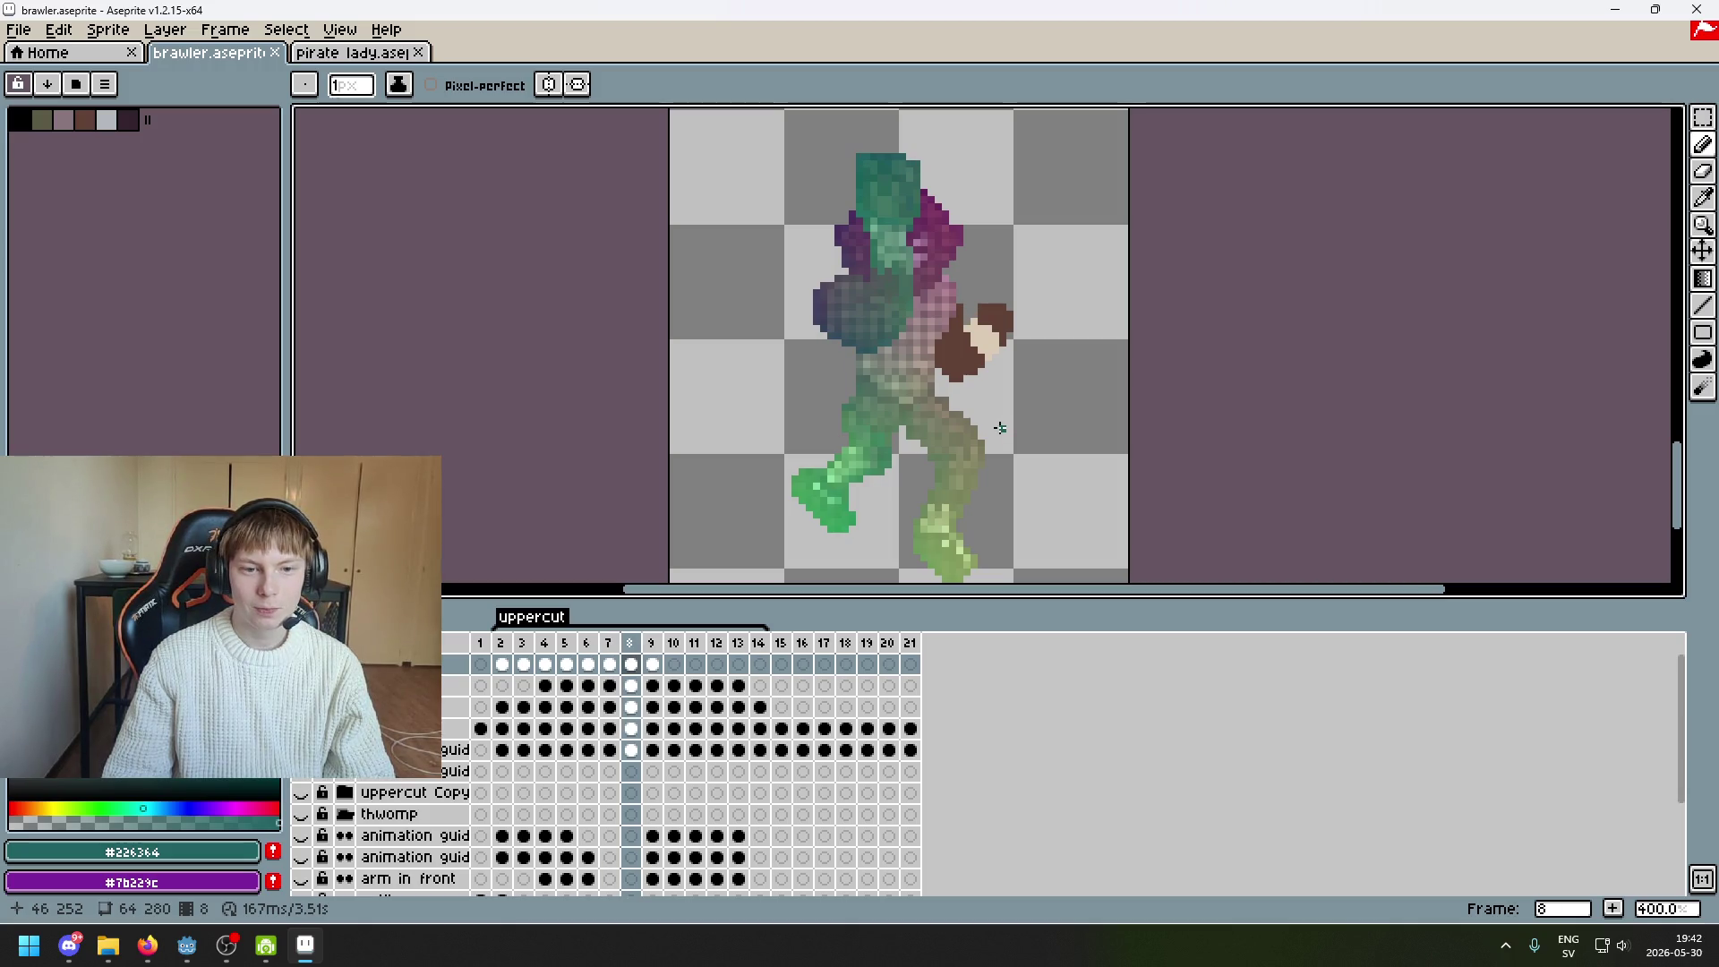
{"action": "key", "text": "Left"}
{"action": "key", "text": "Right"}
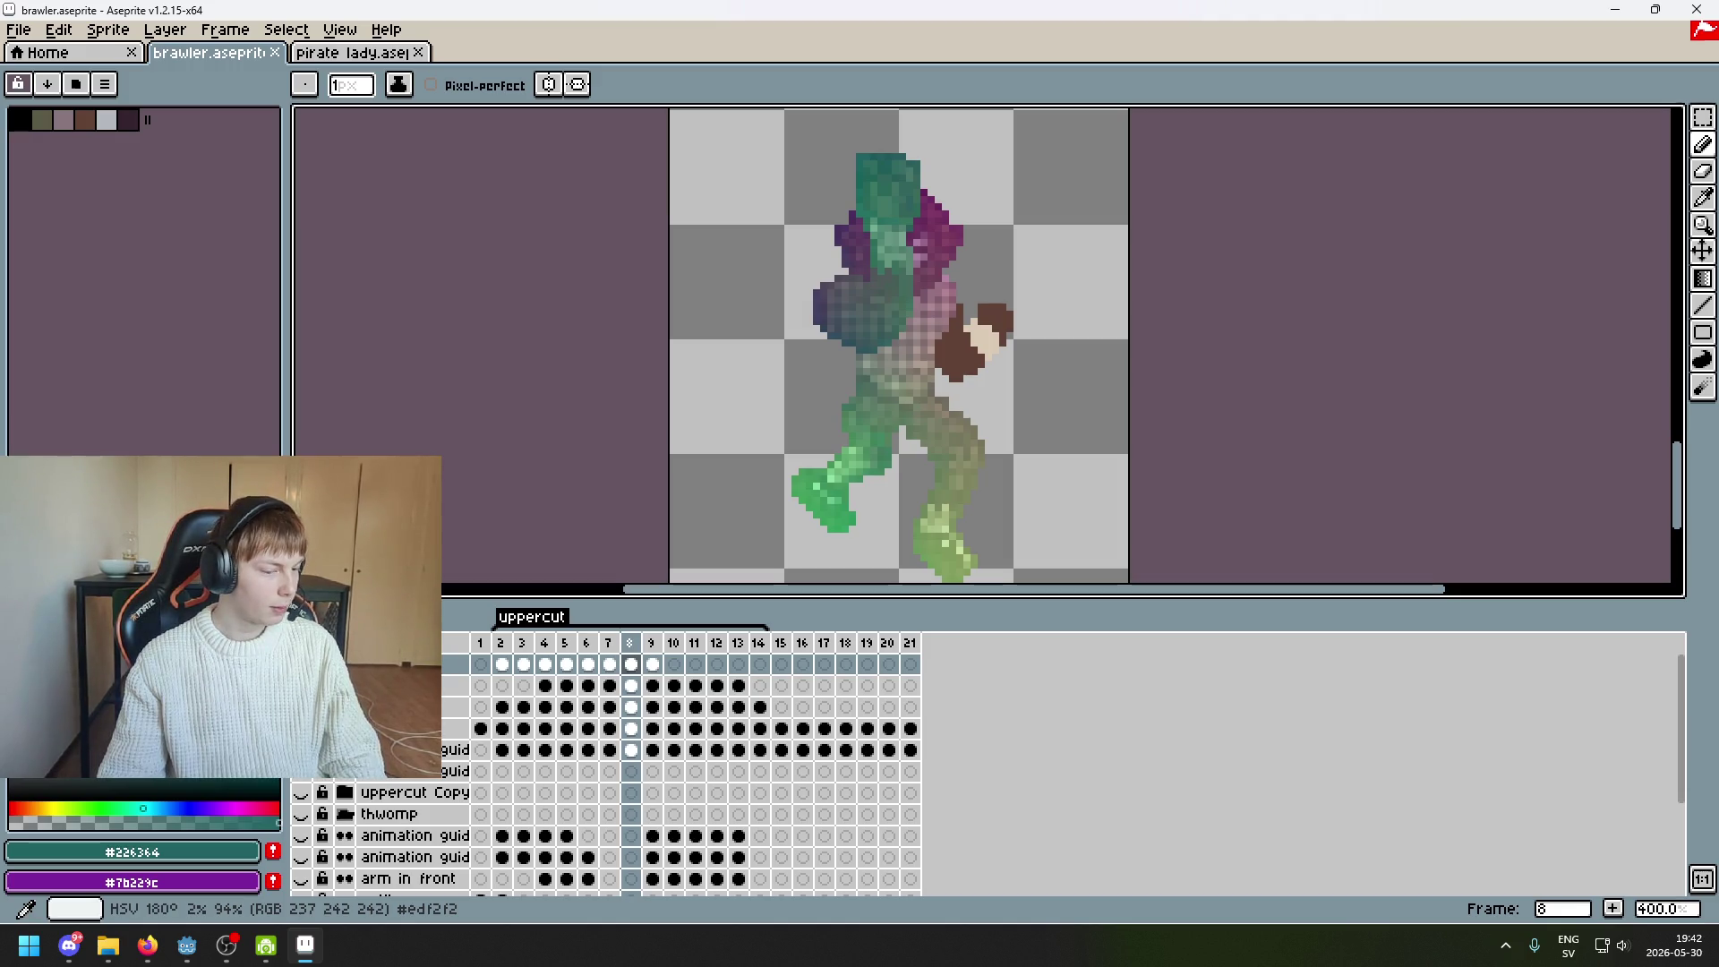
{"action": "left_click", "coordinate": [148, 945]}
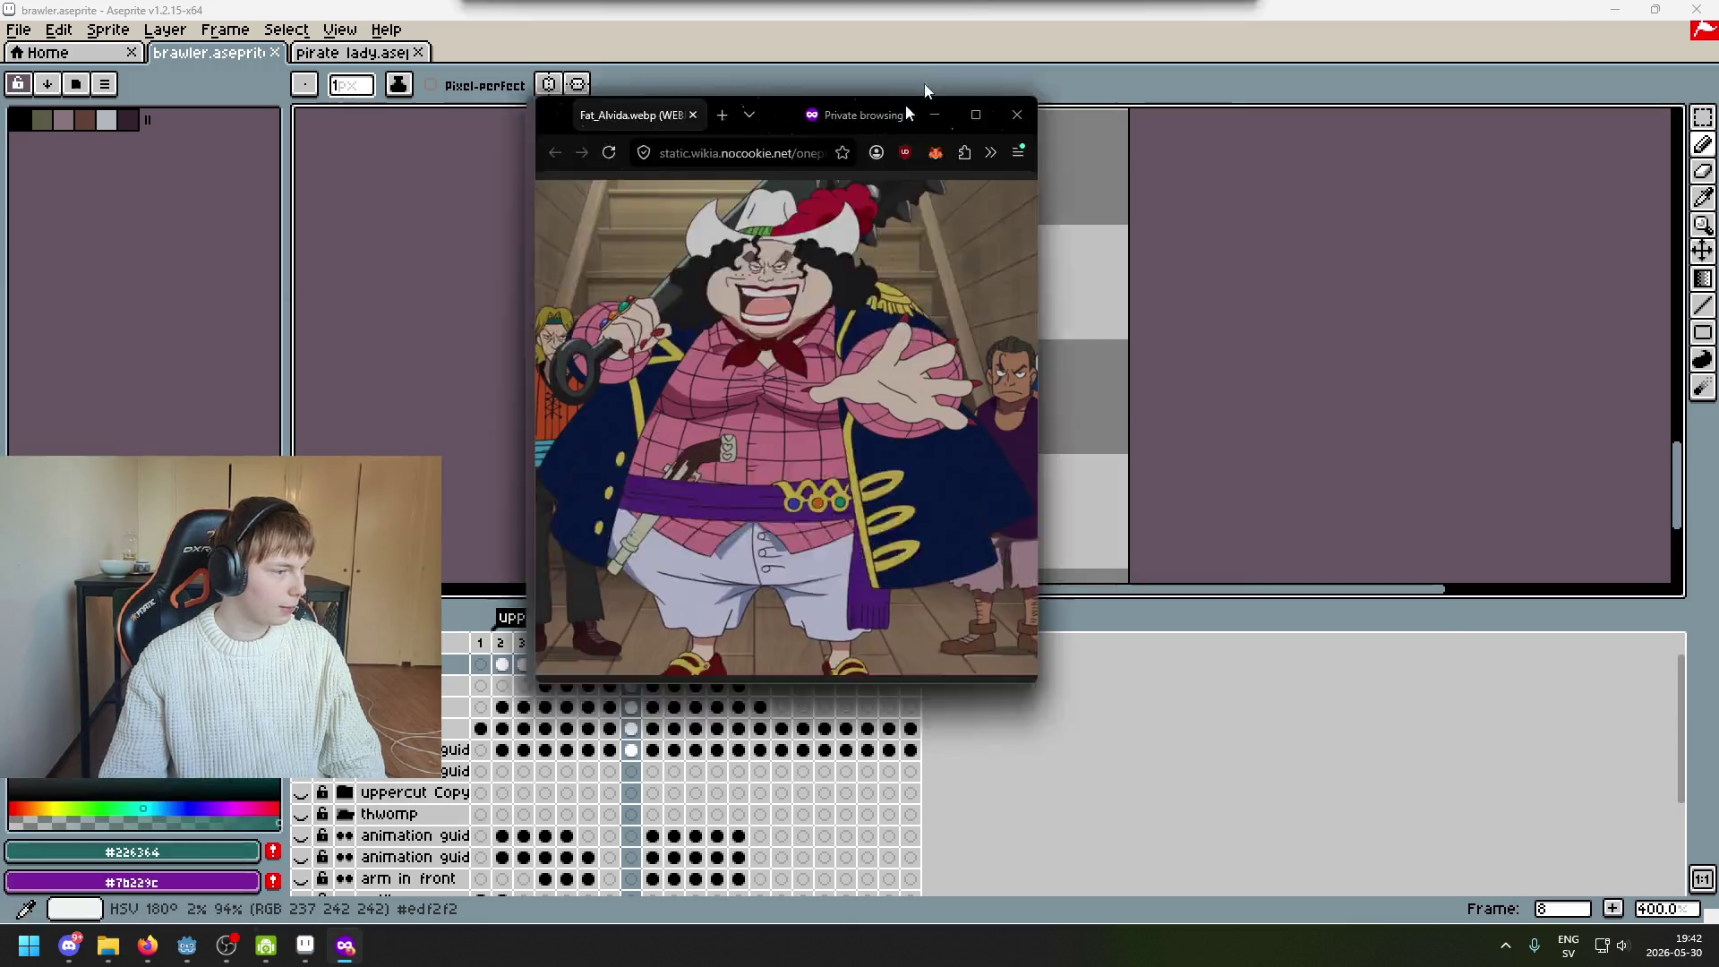
View the Fat_Alvida reference image maximized, then close the Firefox window
{"action": "double_click", "coordinate": [905, 104]}
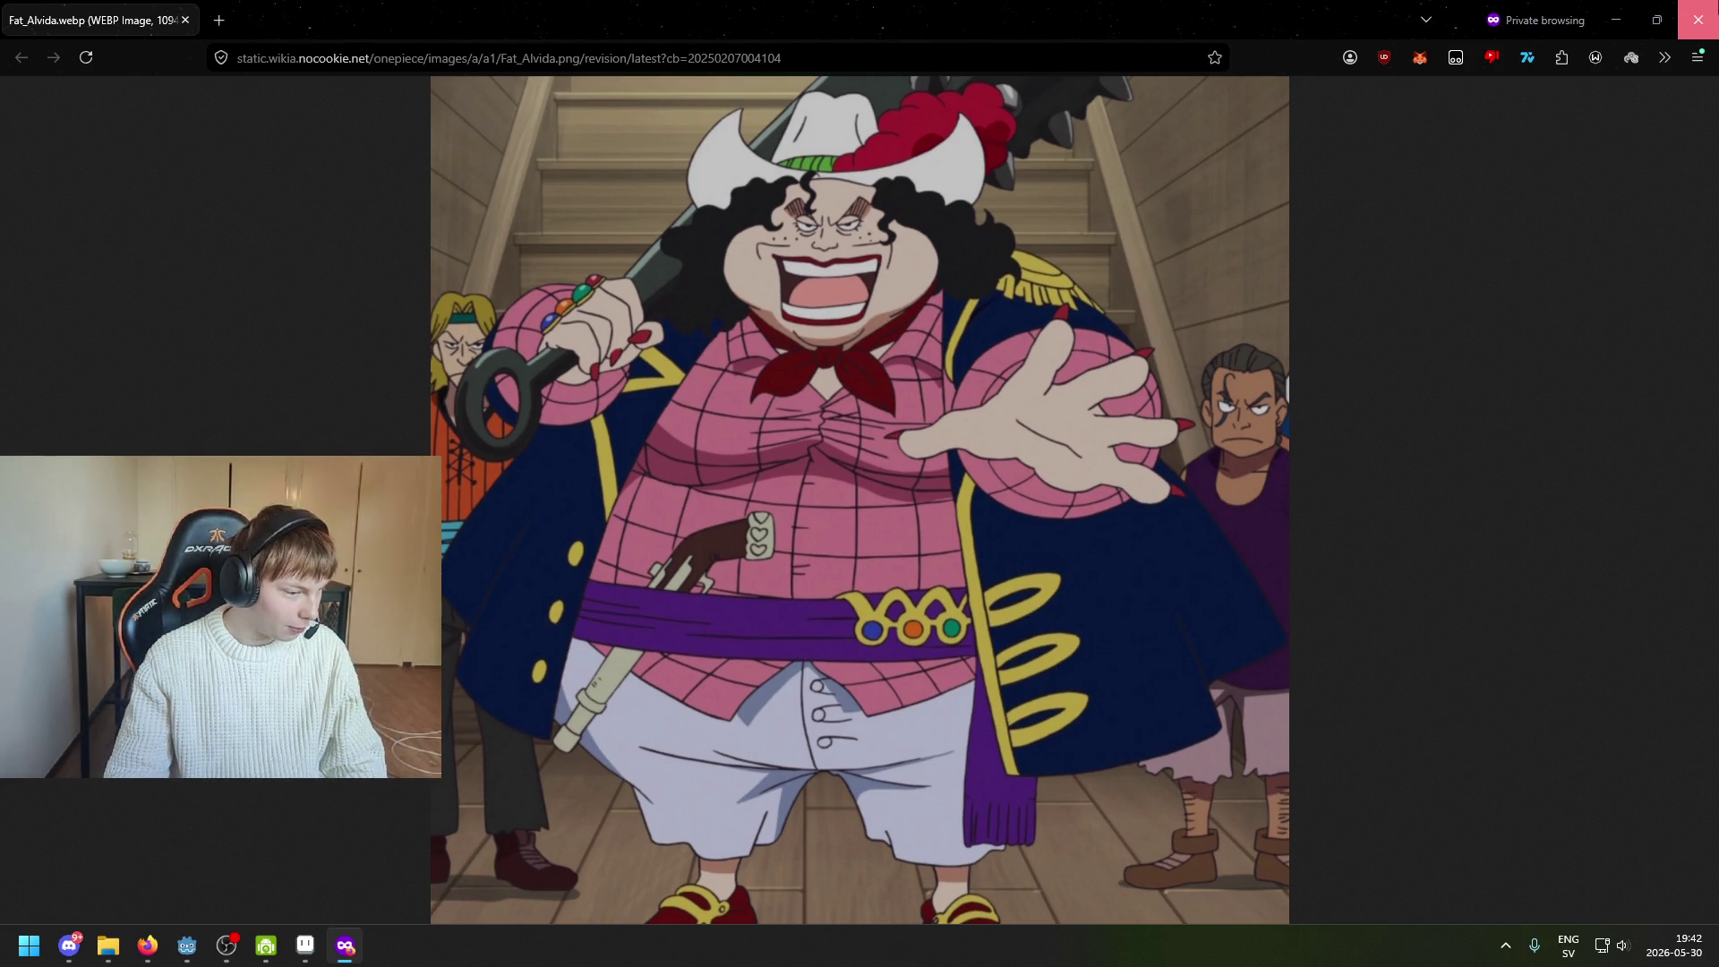
{"action": "left_click", "coordinate": [1679, 34]}
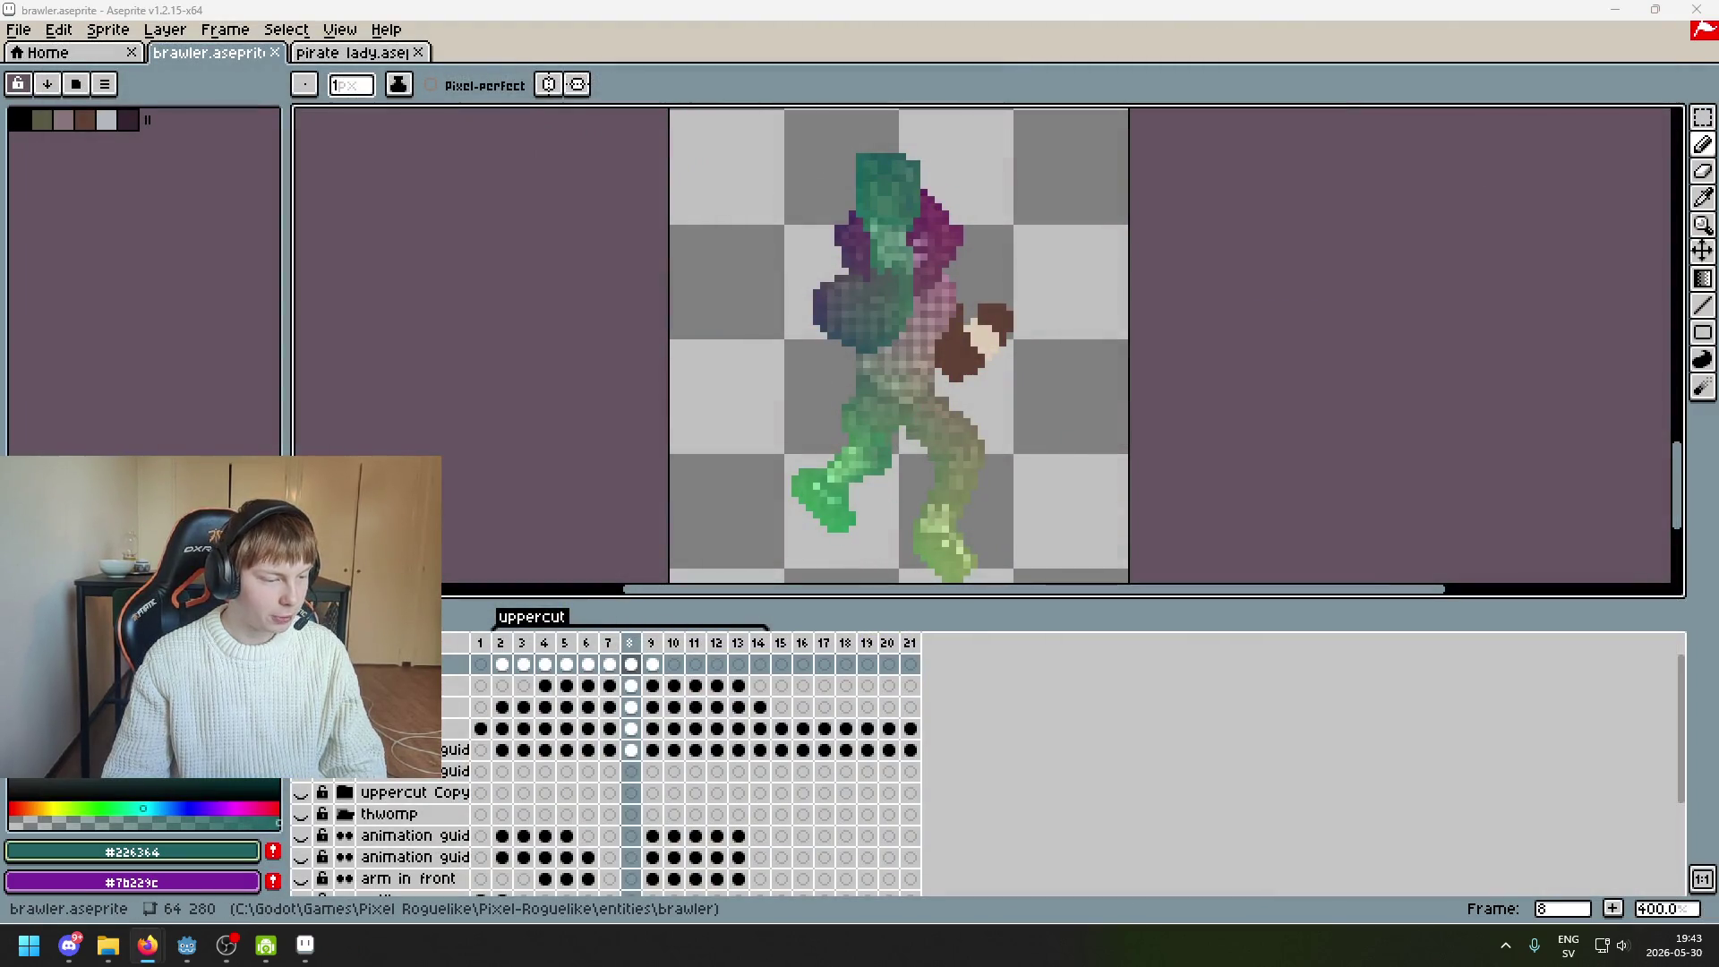
Recentre the brawler and flip through the frames from 8 up to 12
{"action": "left_click_drag", "start_coordinate": [705, 400], "coordinate": [627, 407]}
{"action": "key", "text": "Left"}
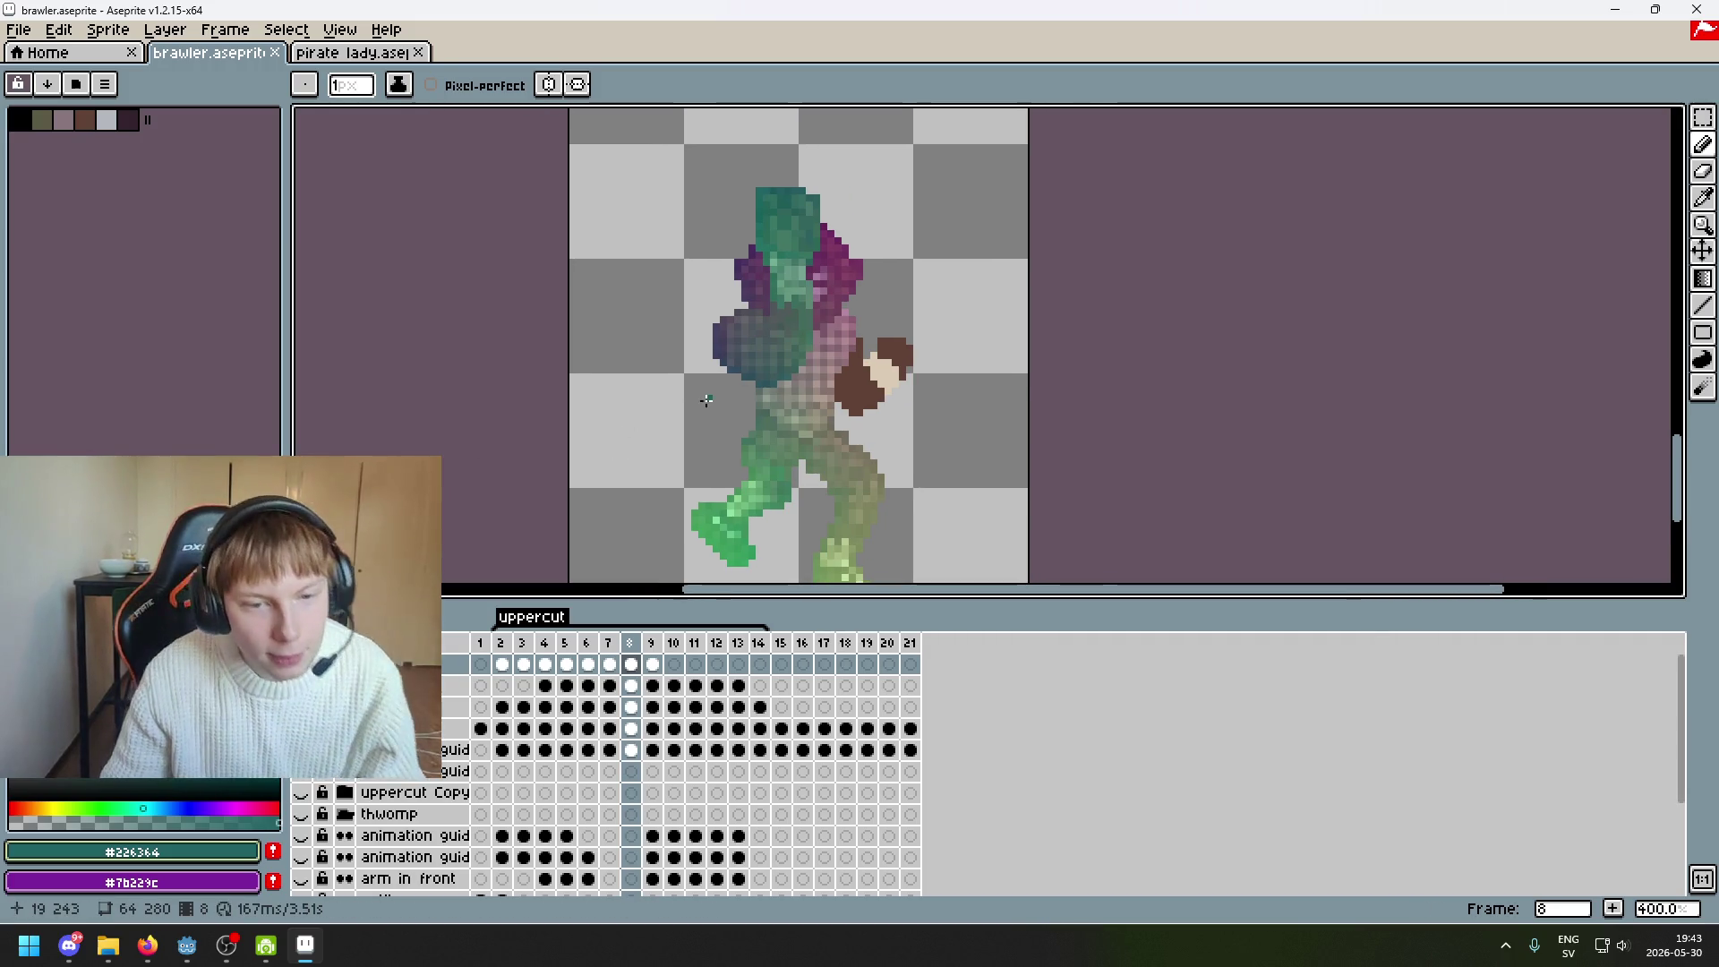
{"action": "key", "text": "Right"}
{"action": "key", "text": "Right"}
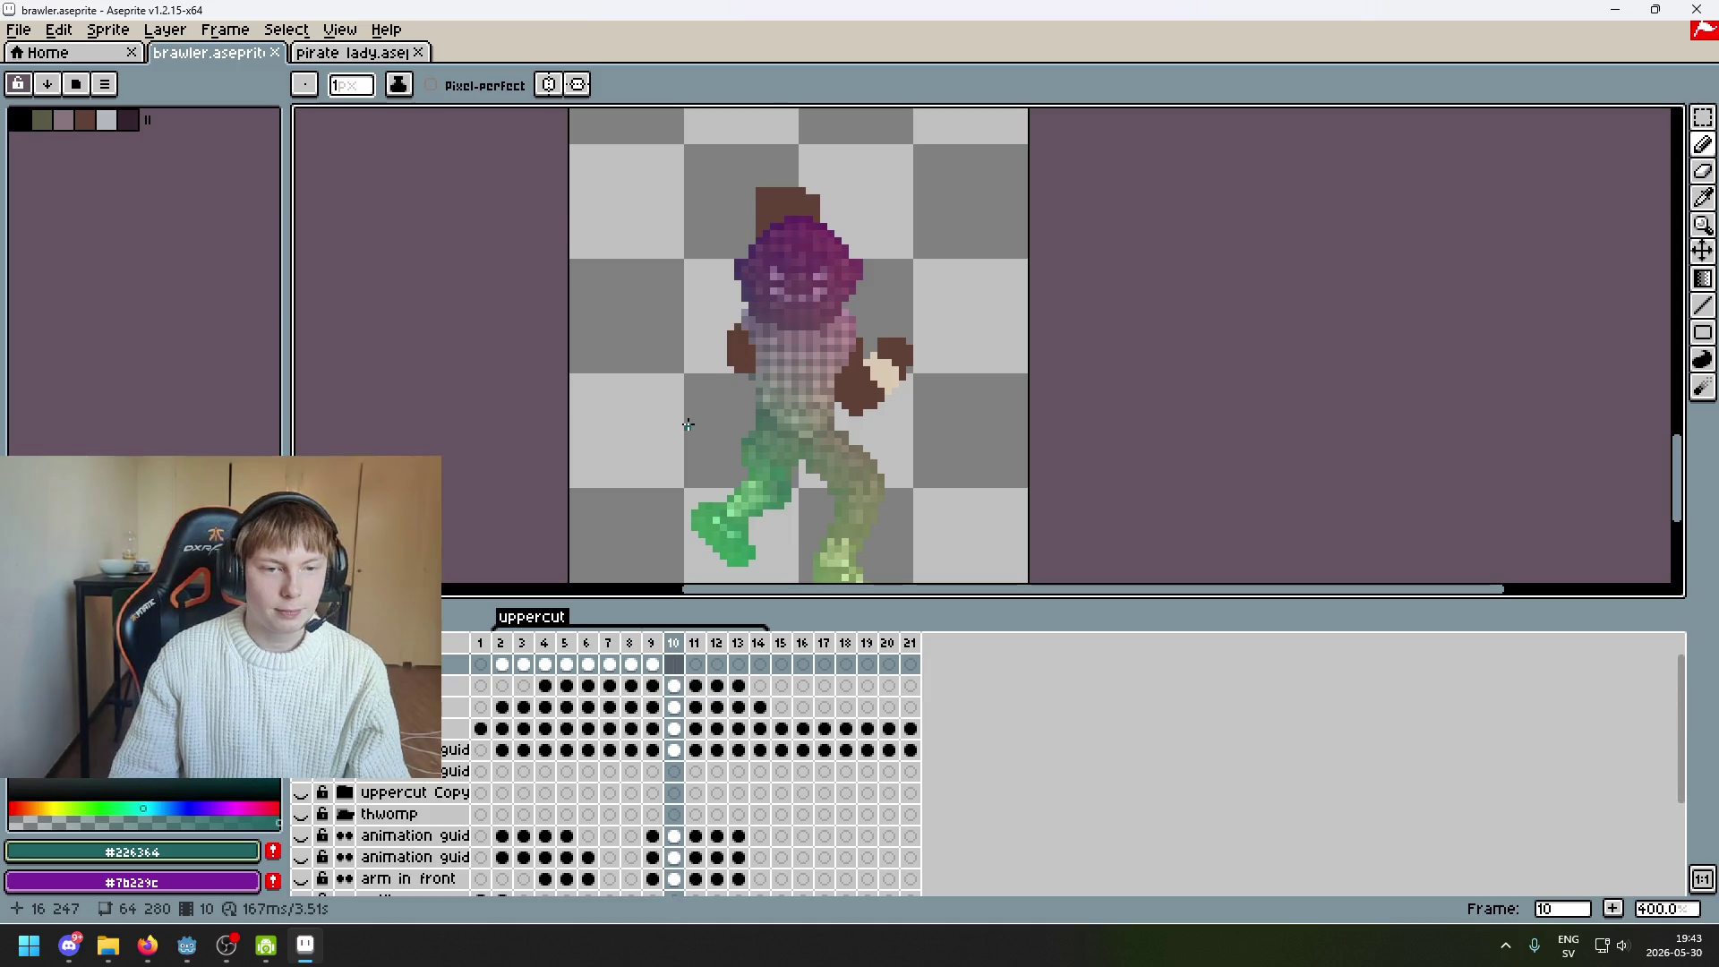
{"action": "key", "text": "Left"}
{"action": "key", "text": "Left"}
{"action": "key", "text": "Left"}
{"action": "key", "text": "Right"}
{"action": "key", "text": "Right"}
{"action": "key", "text": "Right"}
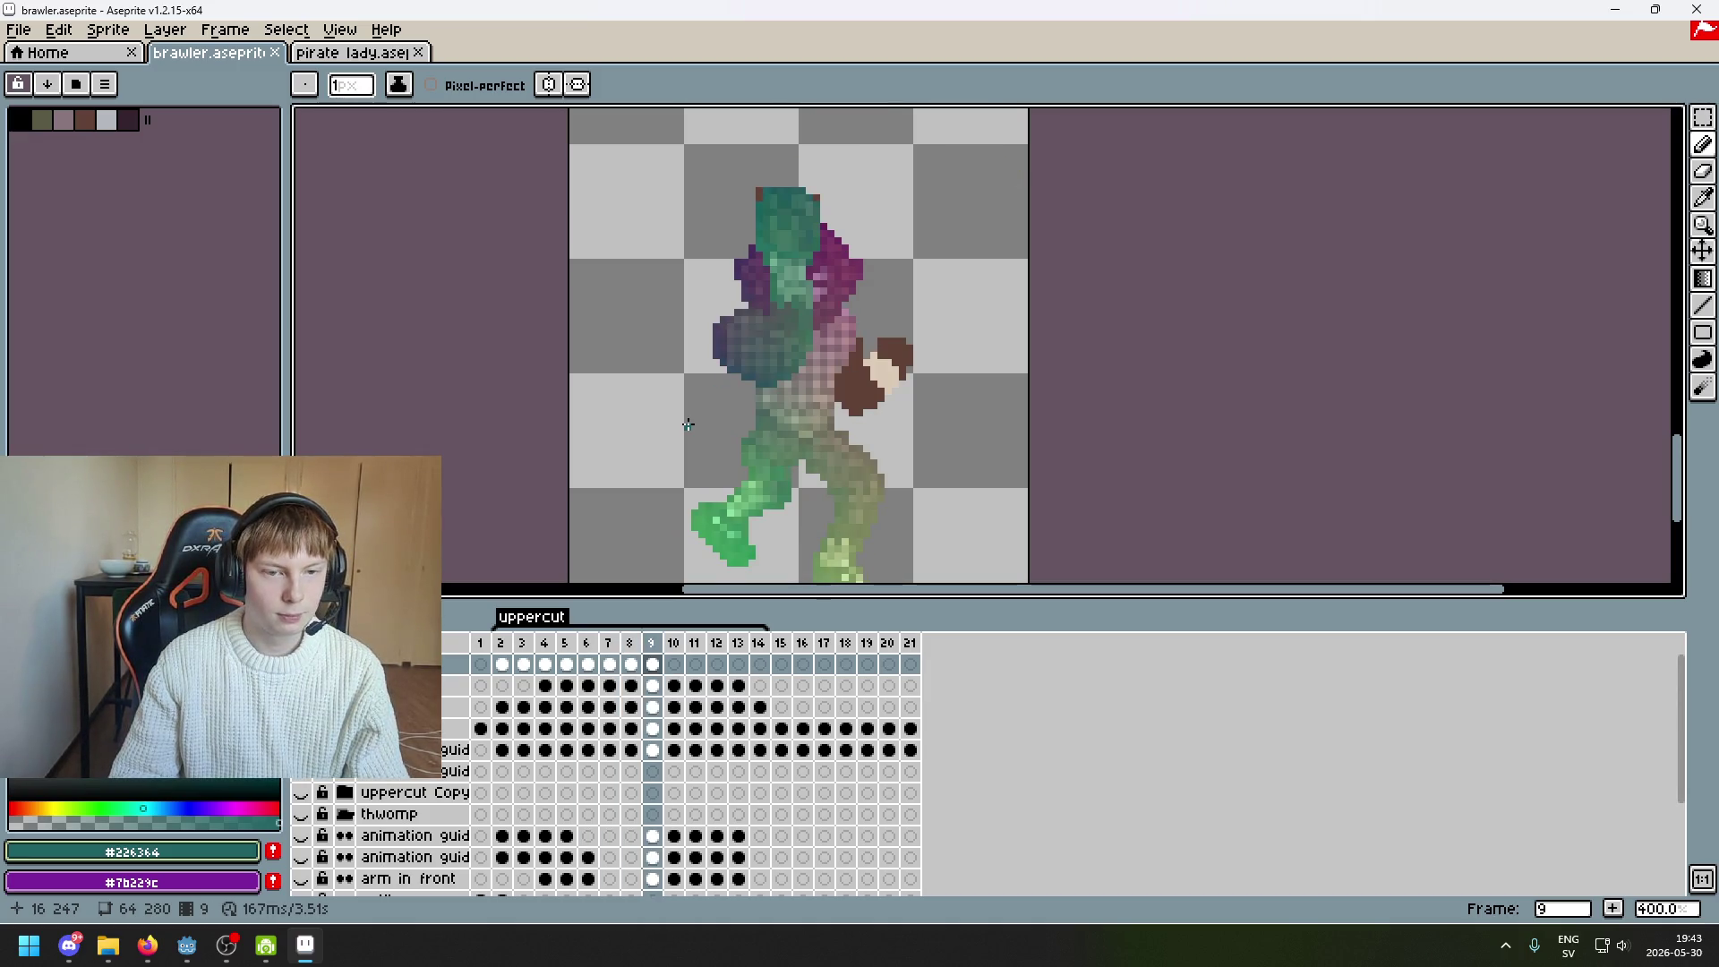
{"action": "key", "text": "Right"}
{"action": "key", "text": "Right"}
{"action": "key", "text": "Right"}
{"action": "key", "text": "Right"}
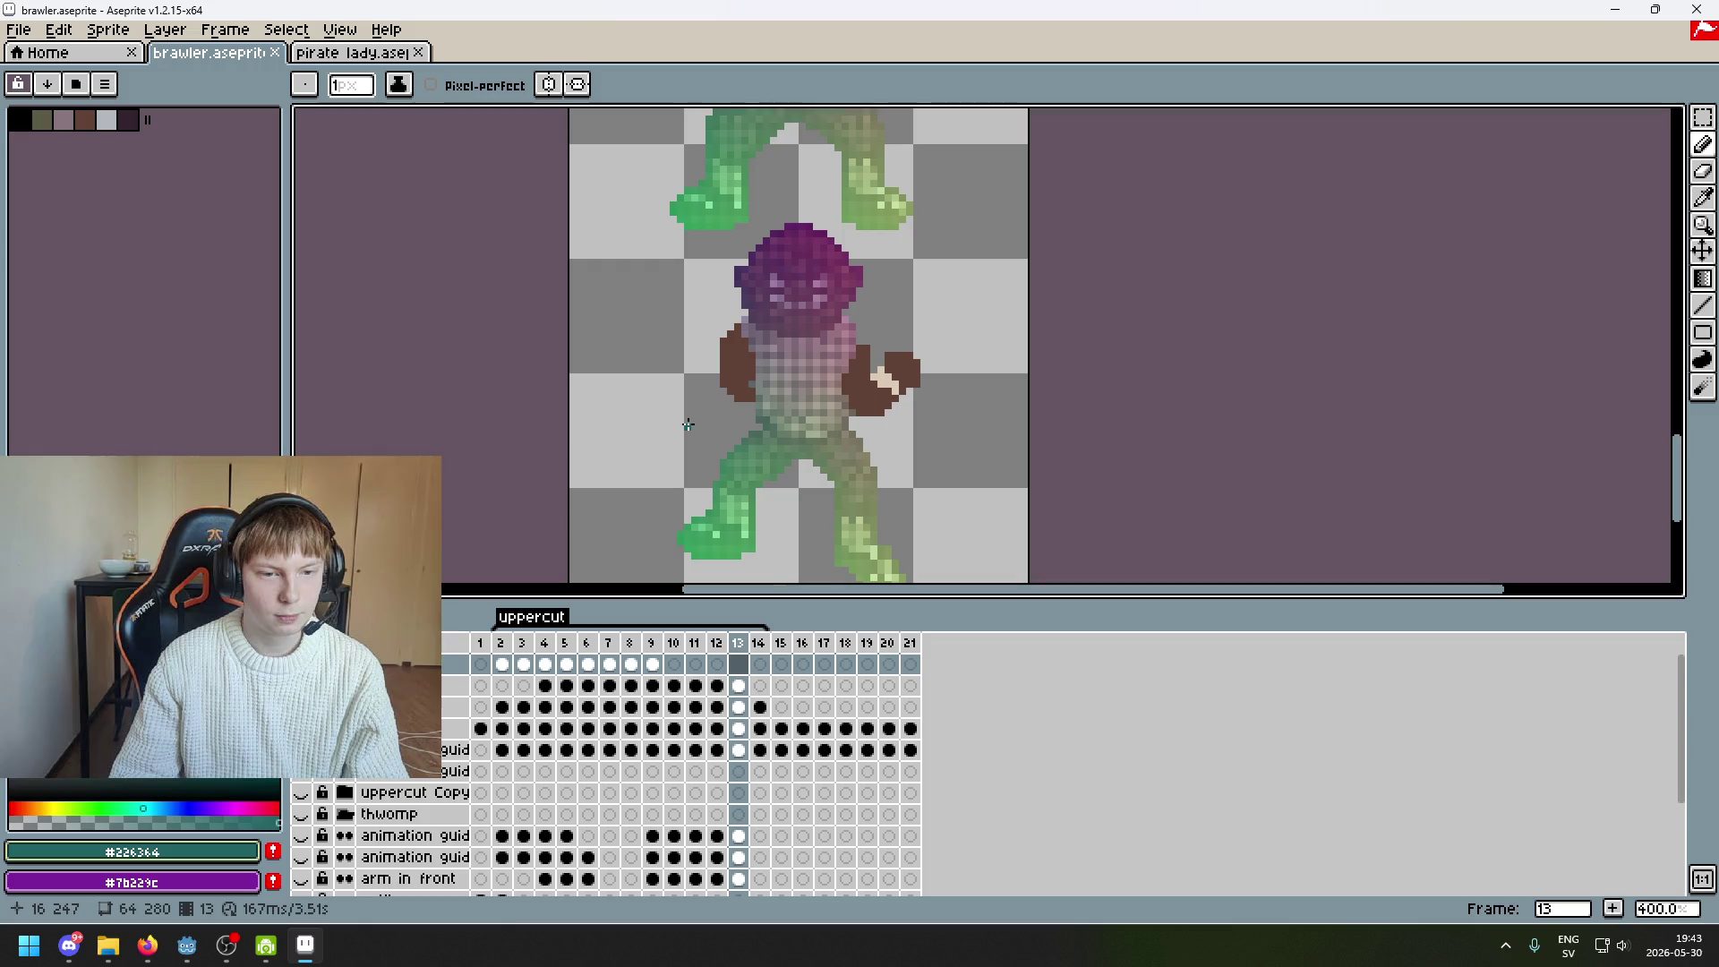
{"action": "key", "text": "Left"}
Hide the body map overlay and compare frames 12 and 13
{"action": "left_click", "coordinate": [301, 706]}
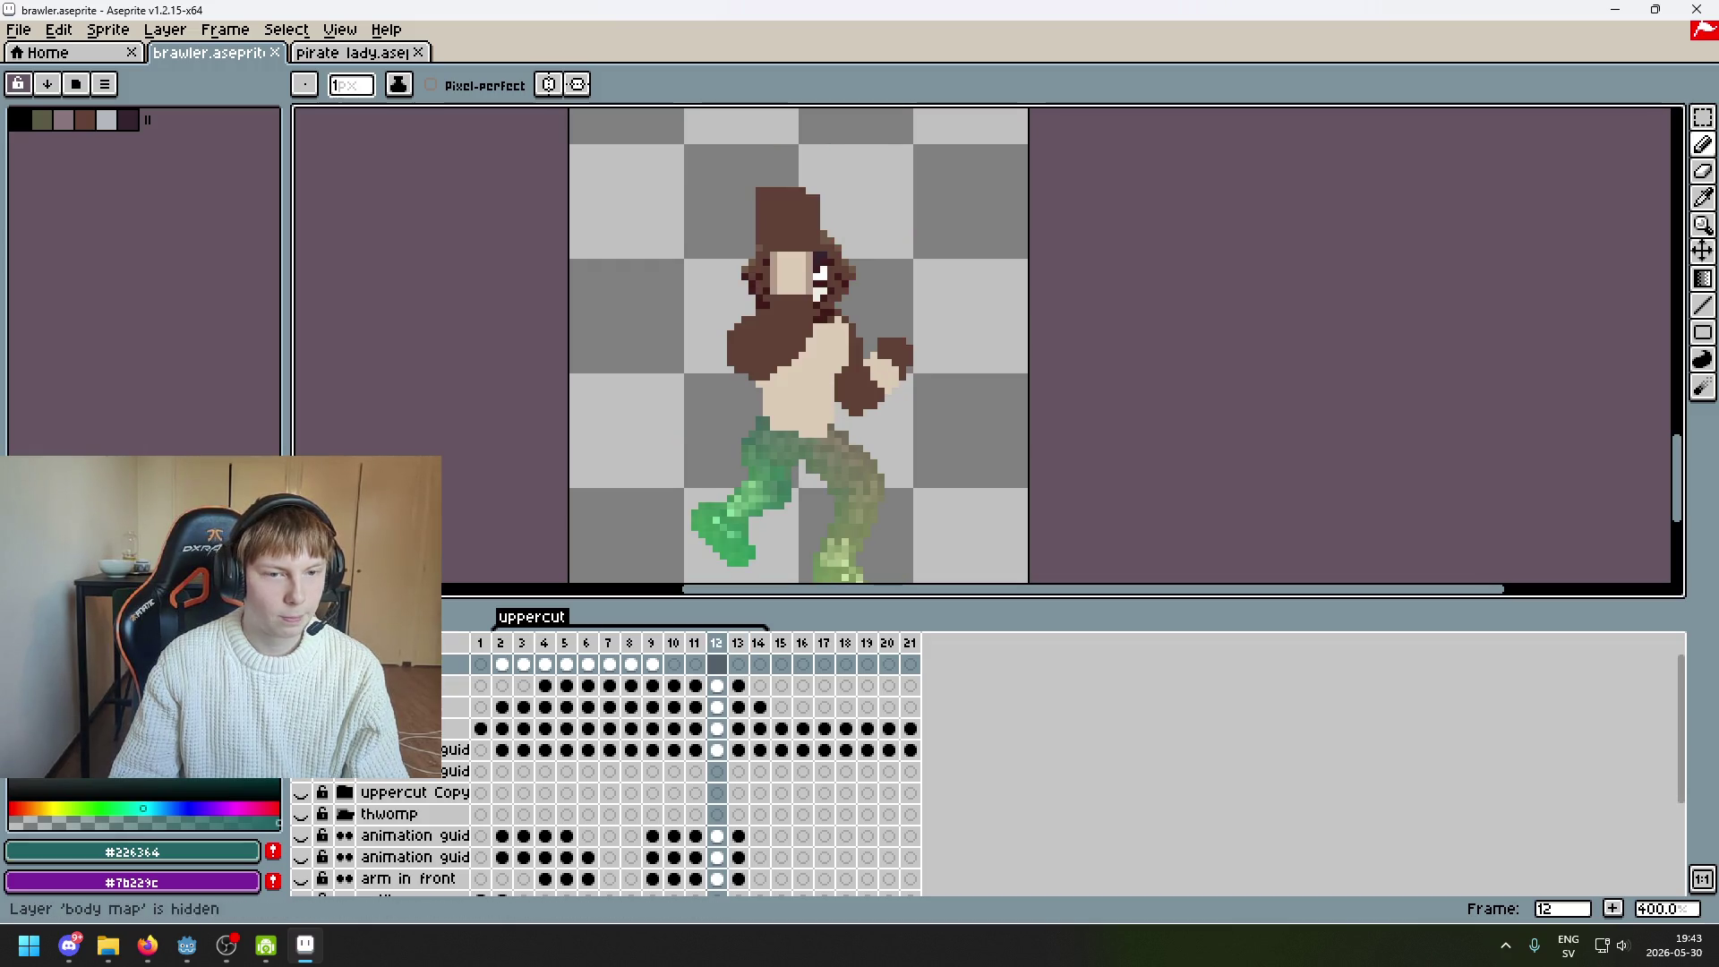
{"action": "left_click", "coordinate": [301, 707]}
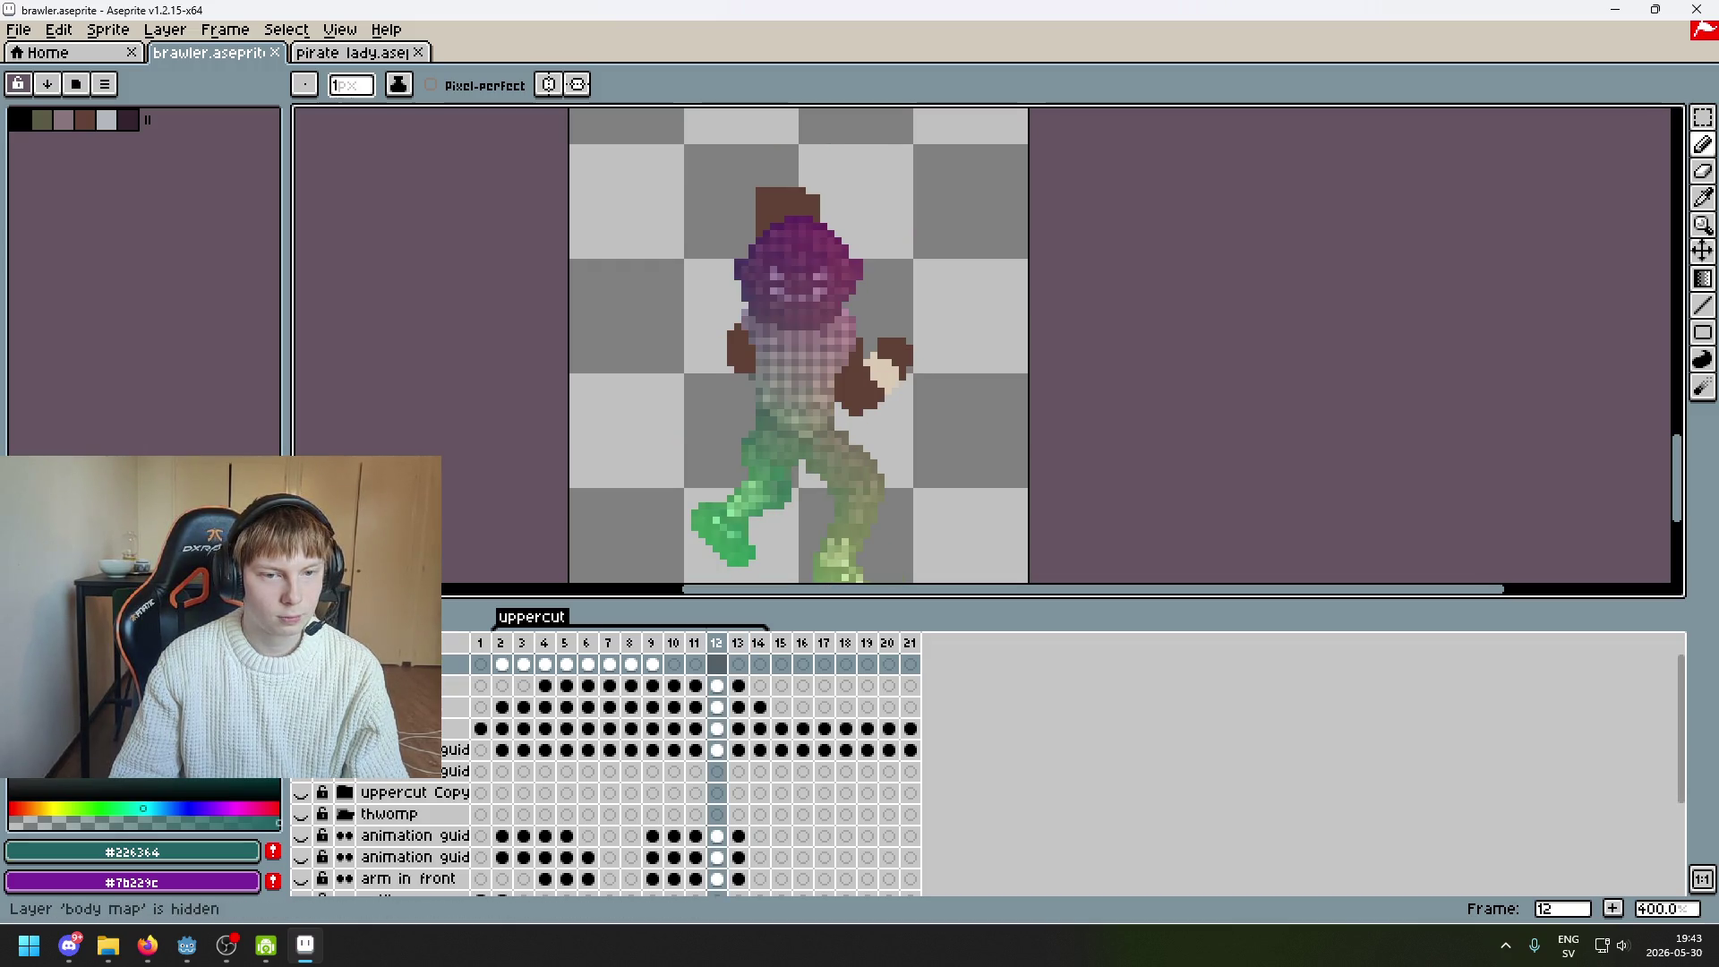
{"action": "left_click", "coordinate": [301, 706]}
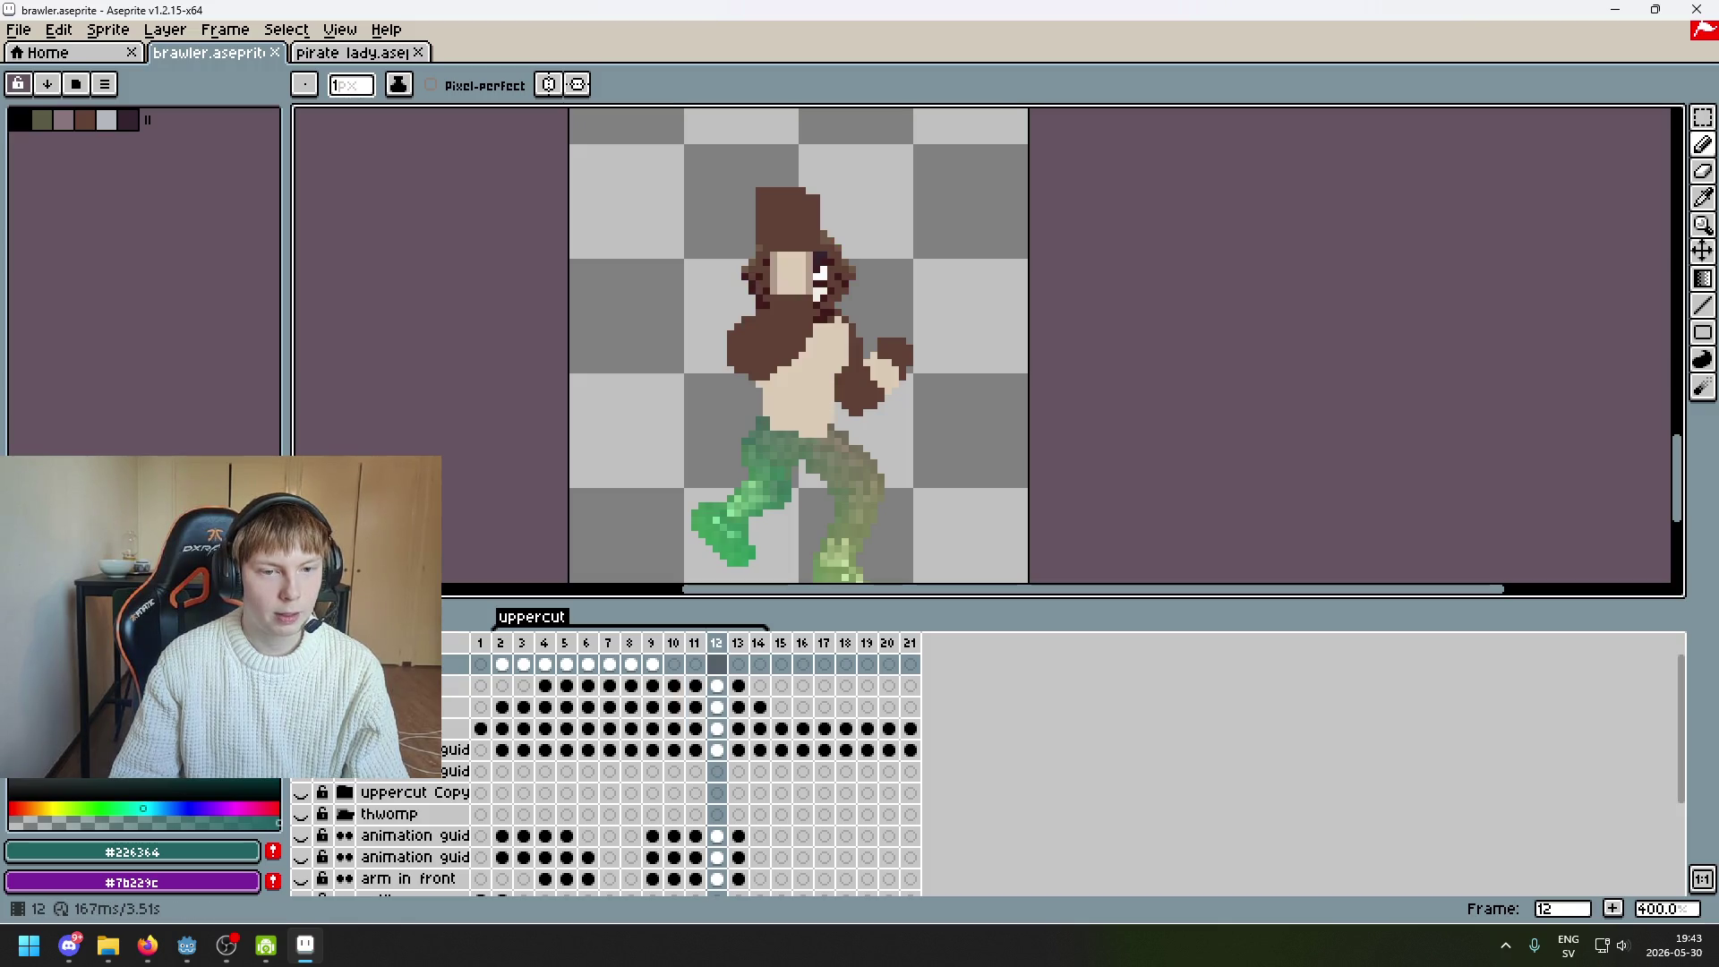
{"action": "key", "text": "Right"}
{"action": "key", "text": "Left"}
{"action": "key", "text": "Right"}
{"action": "key", "text": "Left"}
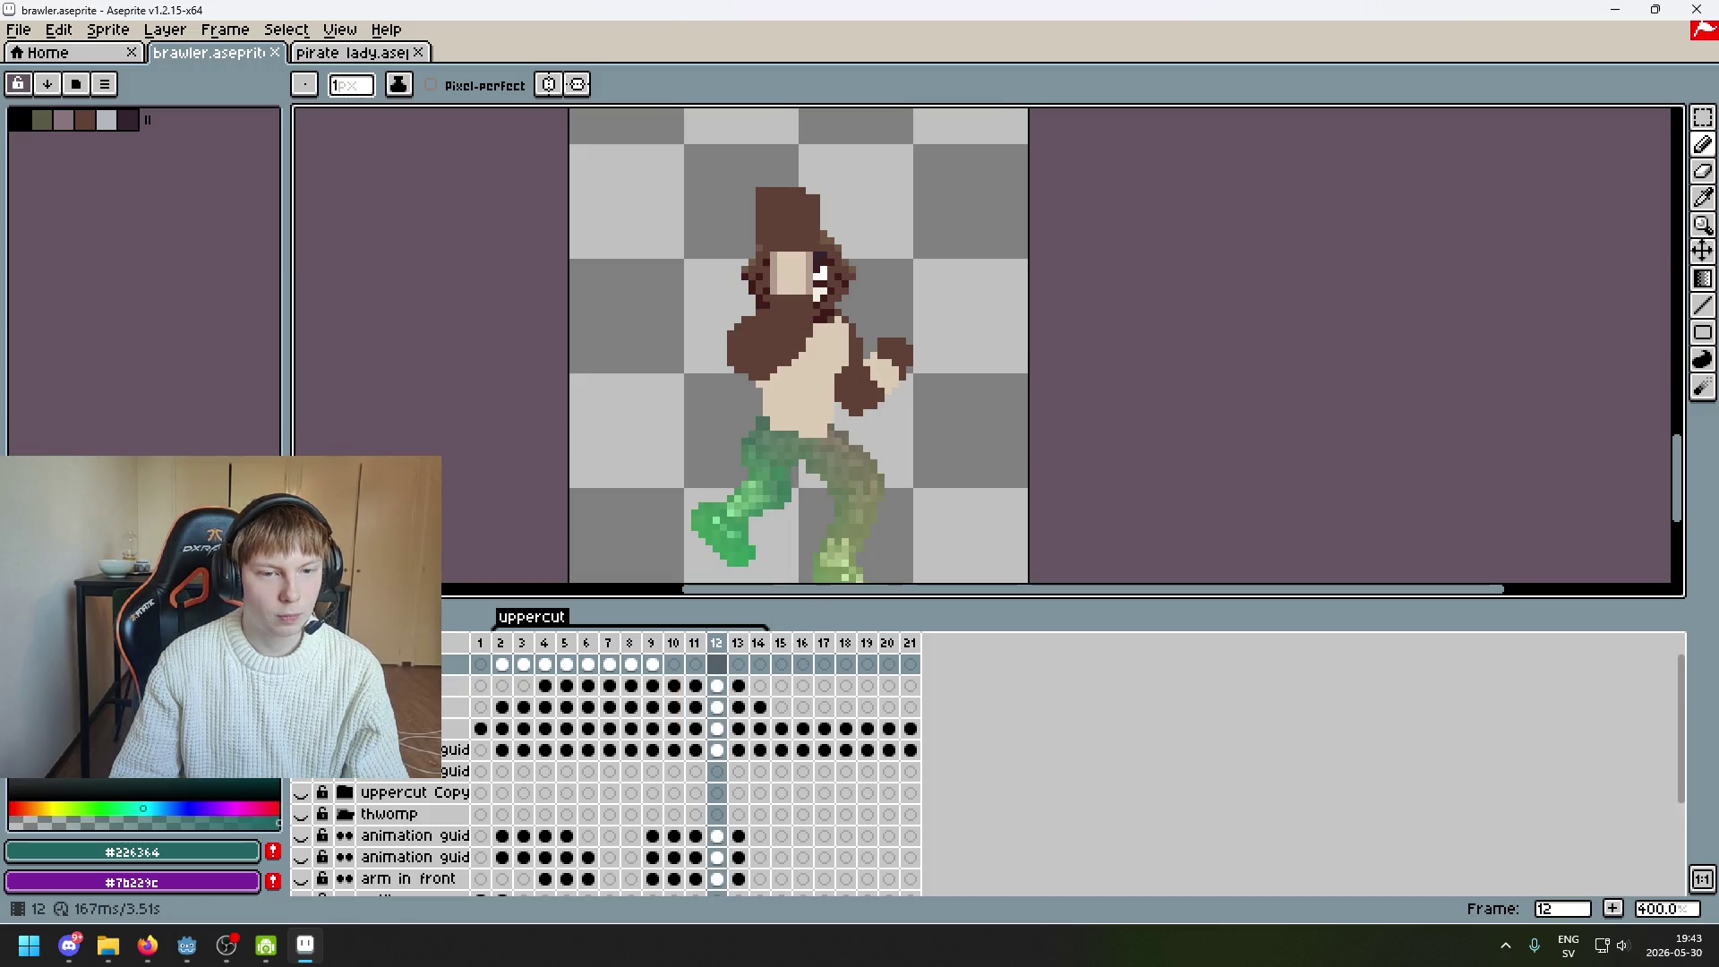
{"action": "key", "text": "Right"}
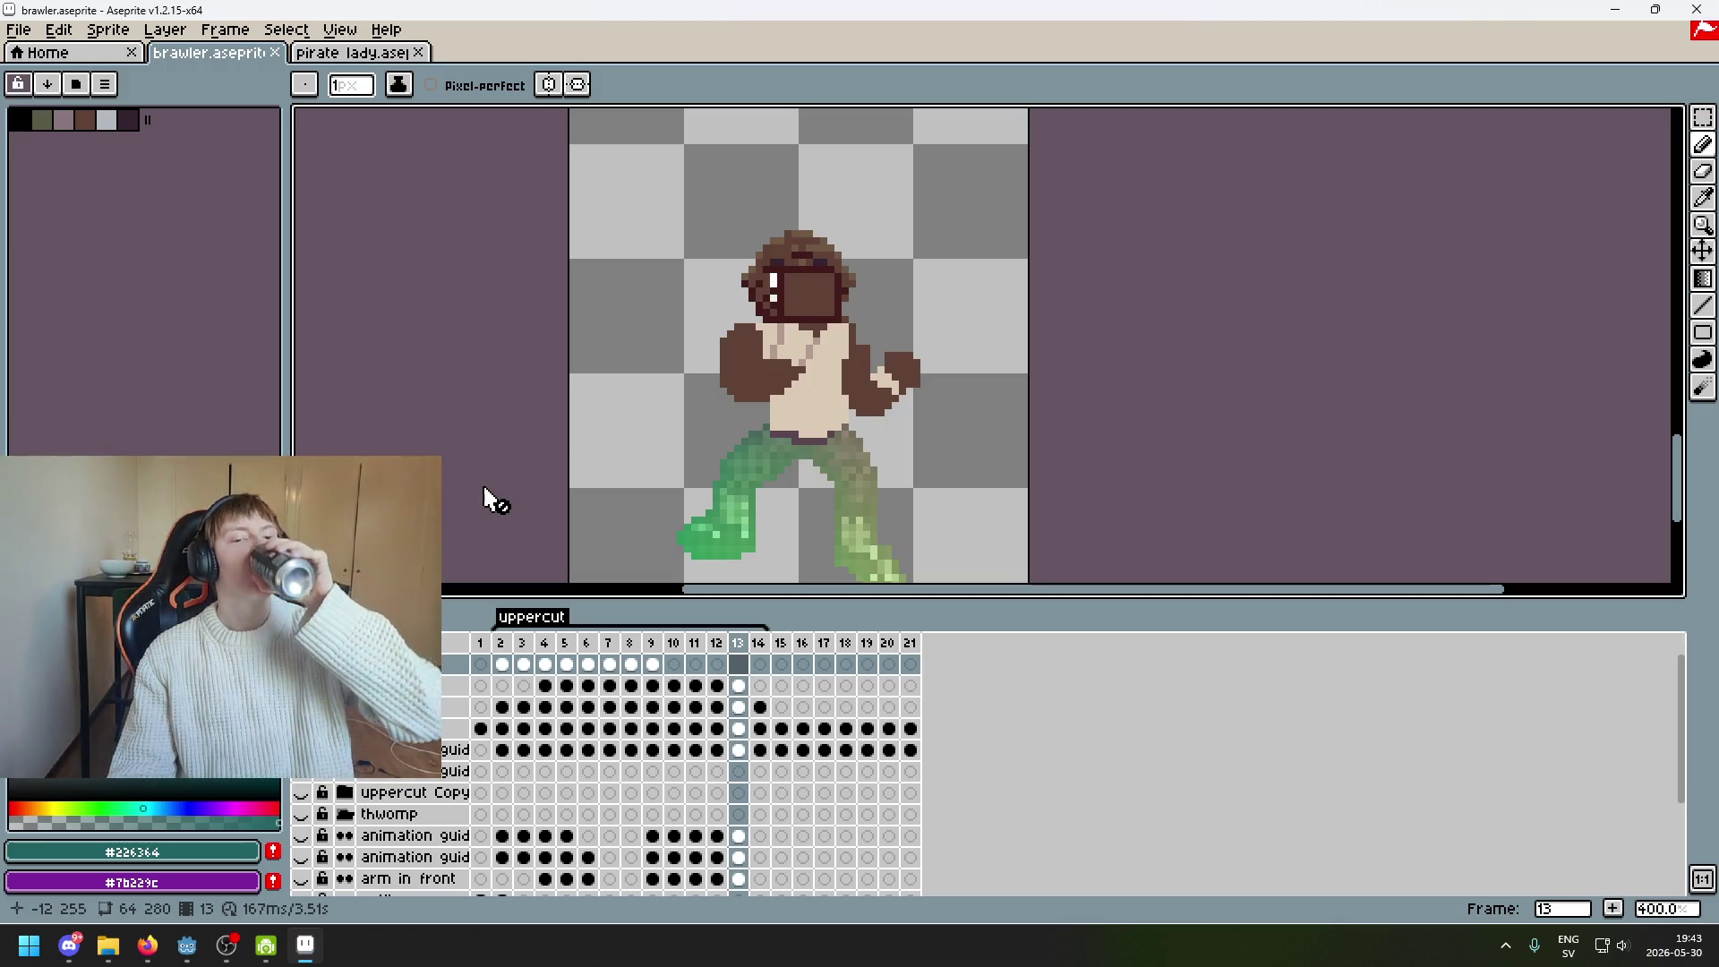
On frame 8, turn on onion skin and marquee-select the raised fist
{"action": "left_click", "coordinate": [631, 646]}
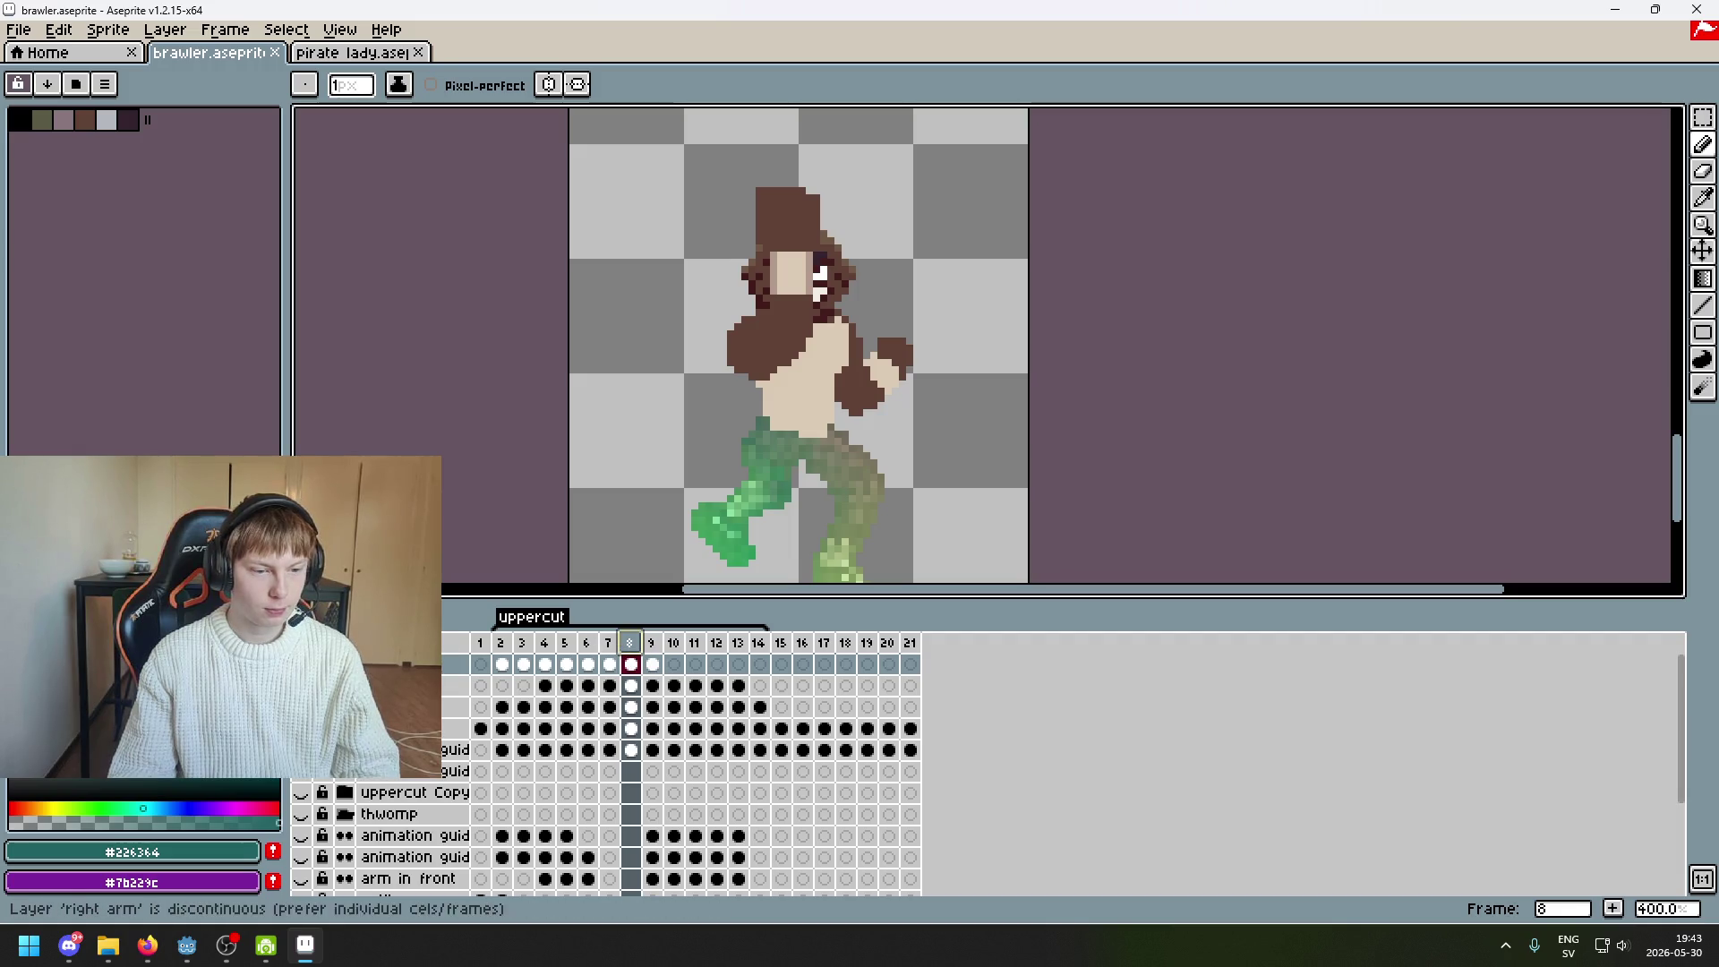
{"action": "key", "text": "F3"}
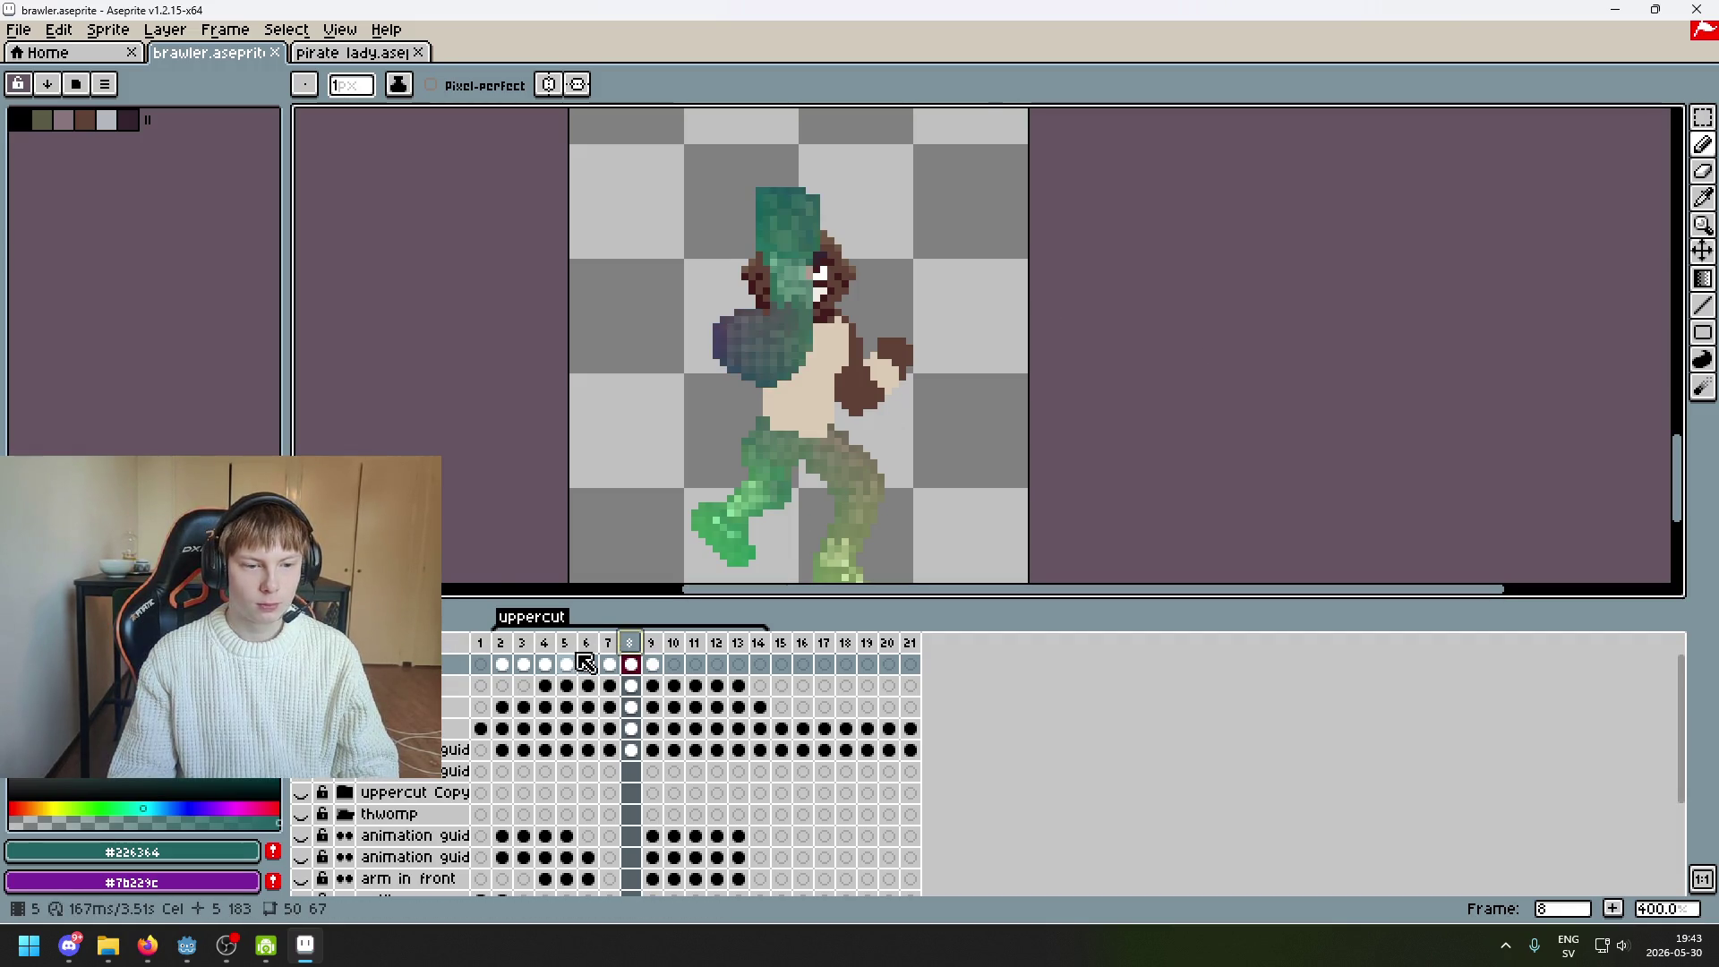
{"action": "left_click", "coordinate": [586, 642]}
{"action": "left_click", "coordinate": [631, 643]}
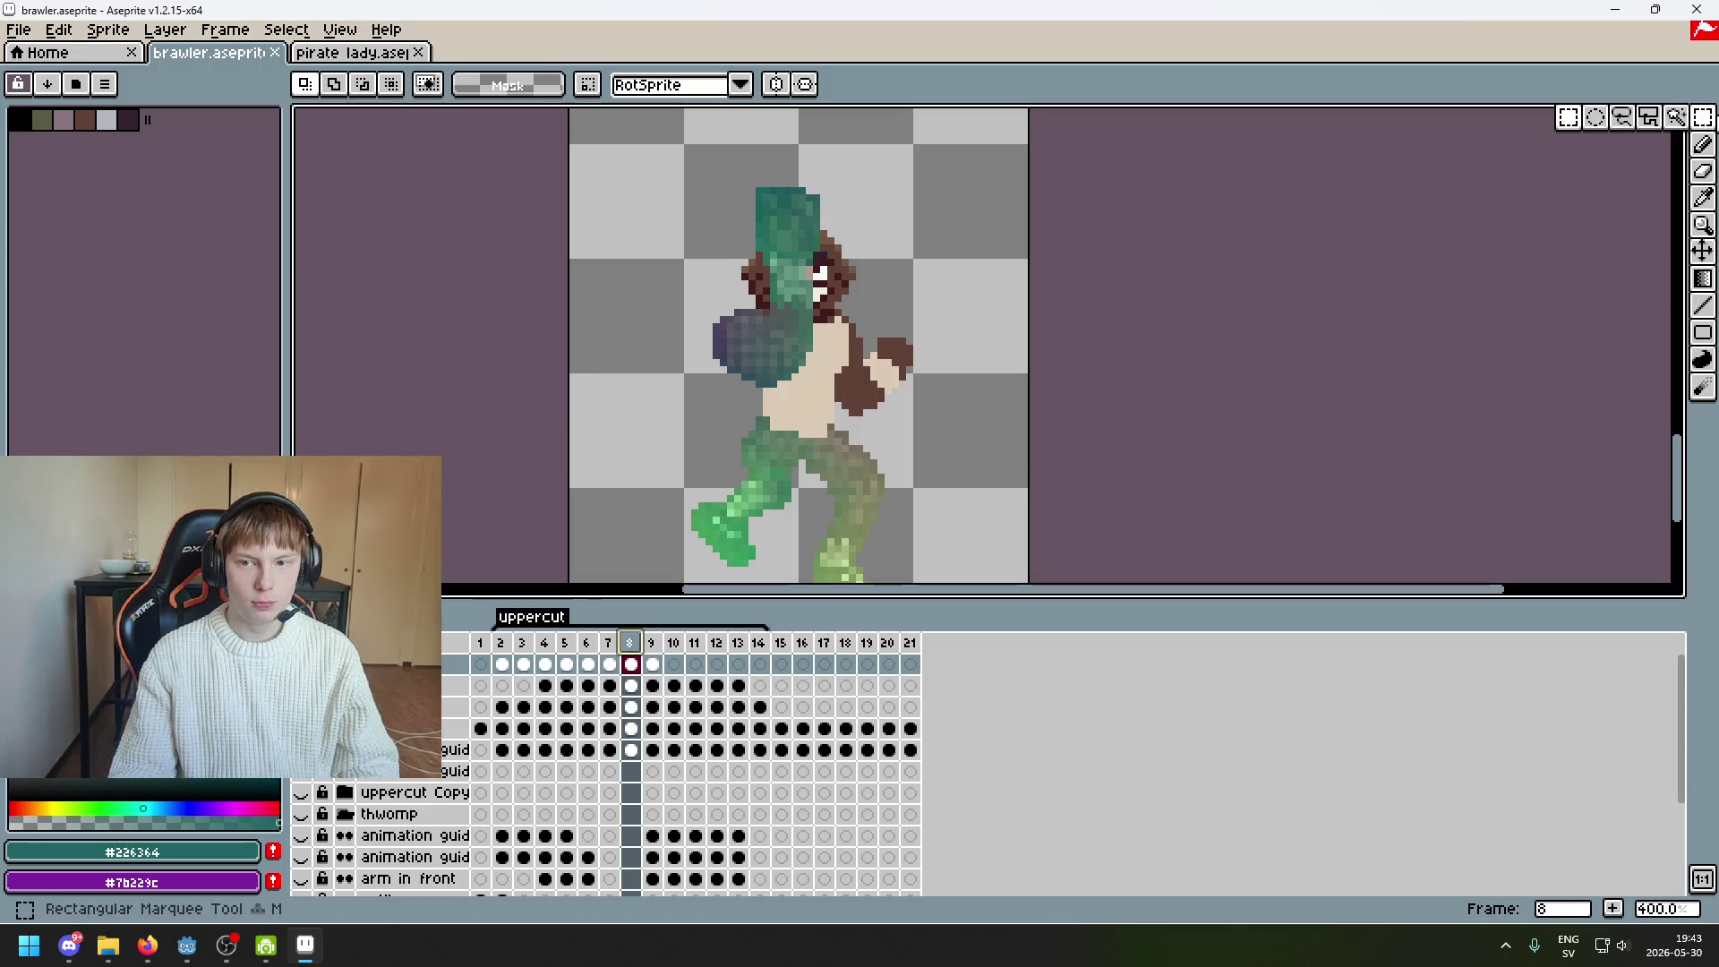
{"action": "key", "text": "m"}
{"action": "left_click_drag", "start_coordinate": [537, 141], "coordinate": [1055, 426]}
Move from frame 8 over to frame 13 with the fist still selected
{"action": "left_click", "coordinate": [1146, 412]}
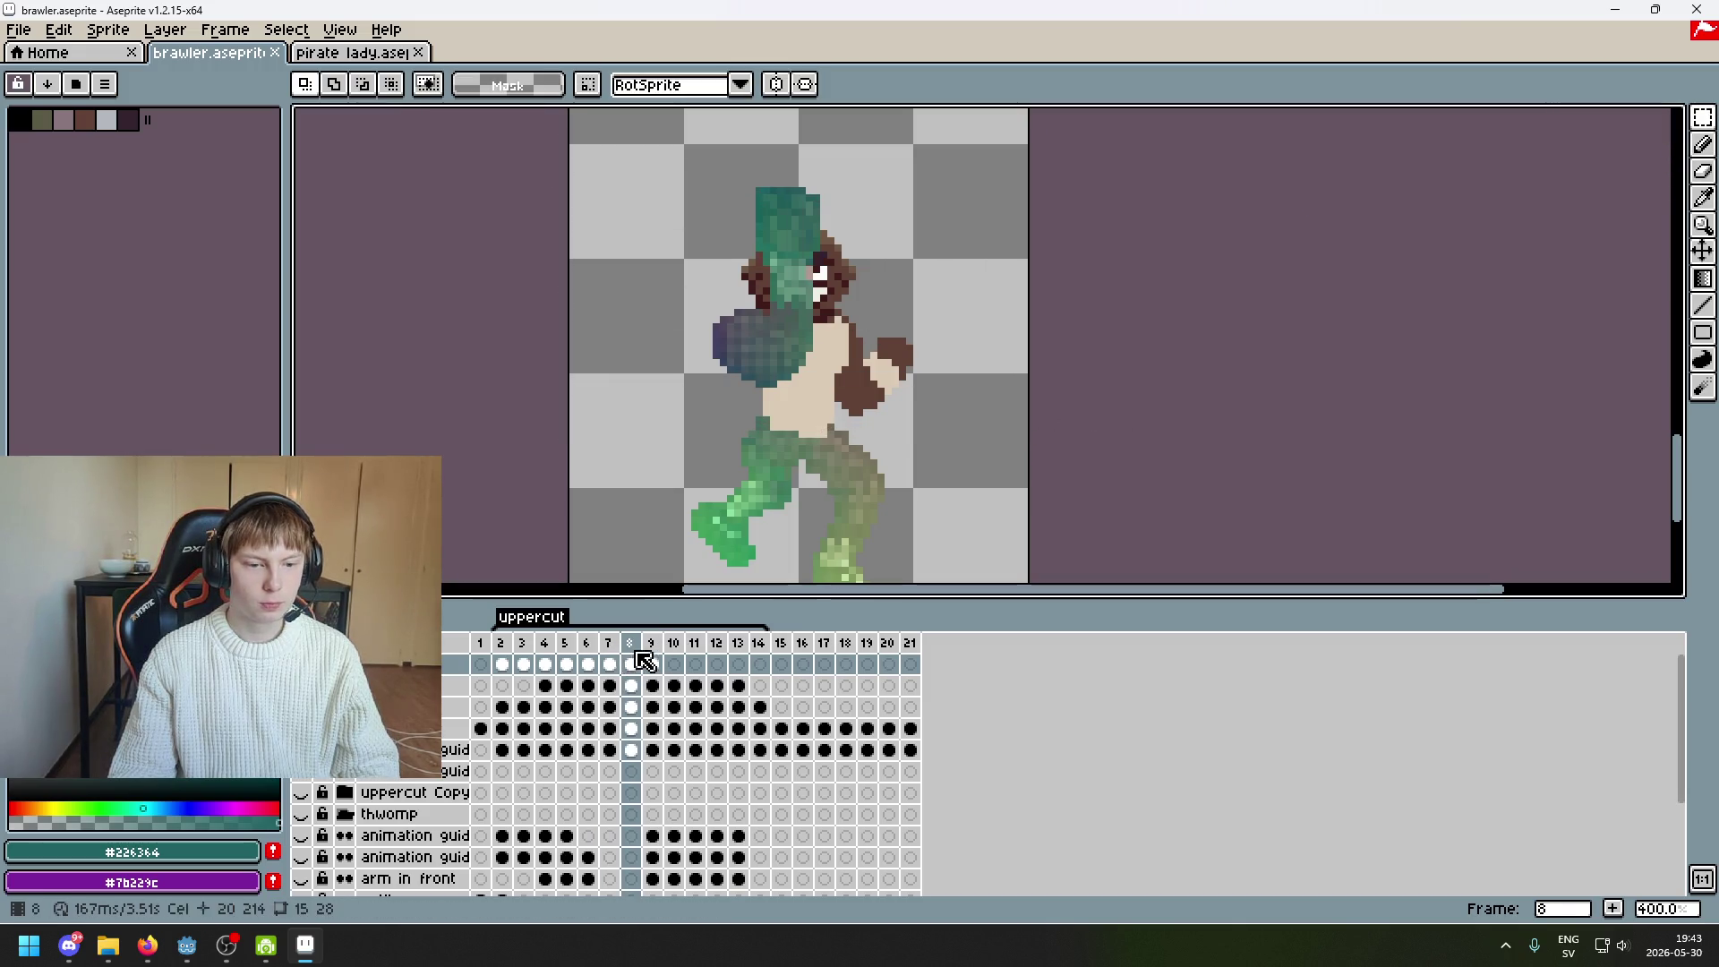
{"action": "left_click", "coordinate": [673, 642]}
{"action": "left_click", "coordinate": [716, 643]}
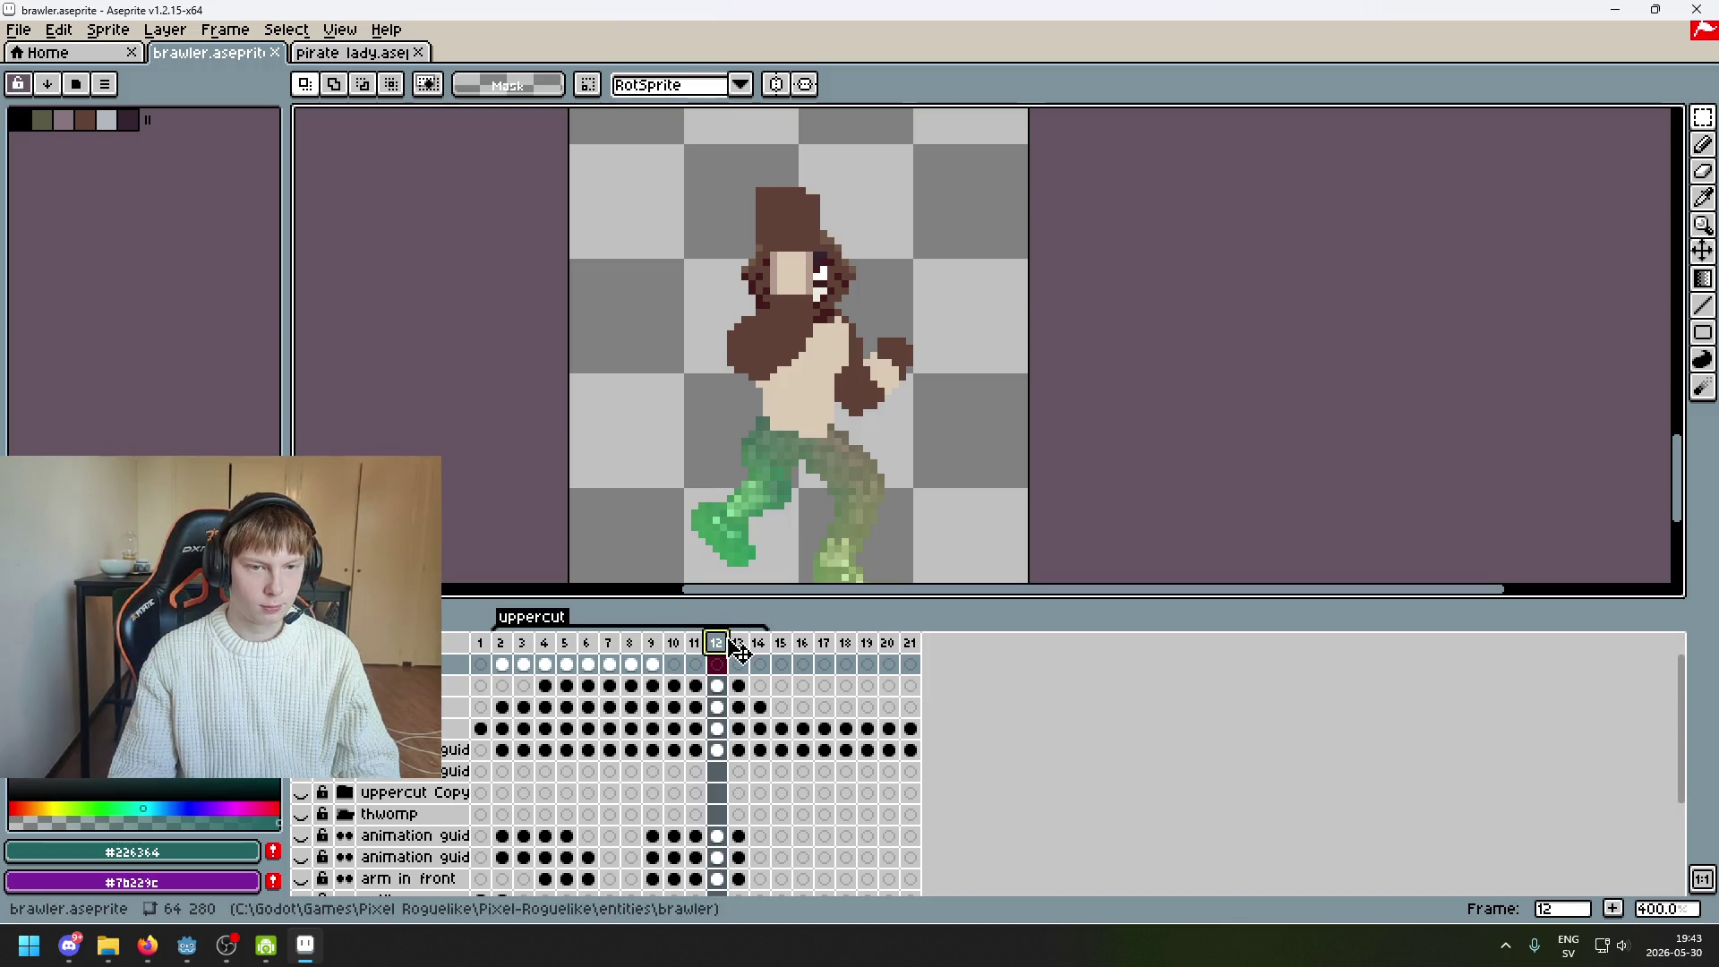
{"action": "left_click", "coordinate": [736, 643]}
Paste the fist above the head on frame 13, undo it, and compare with the previous frame
{"action": "scroll", "coordinate": [921, 469], "scroll_direction": "down", "scroll_amount": 2}
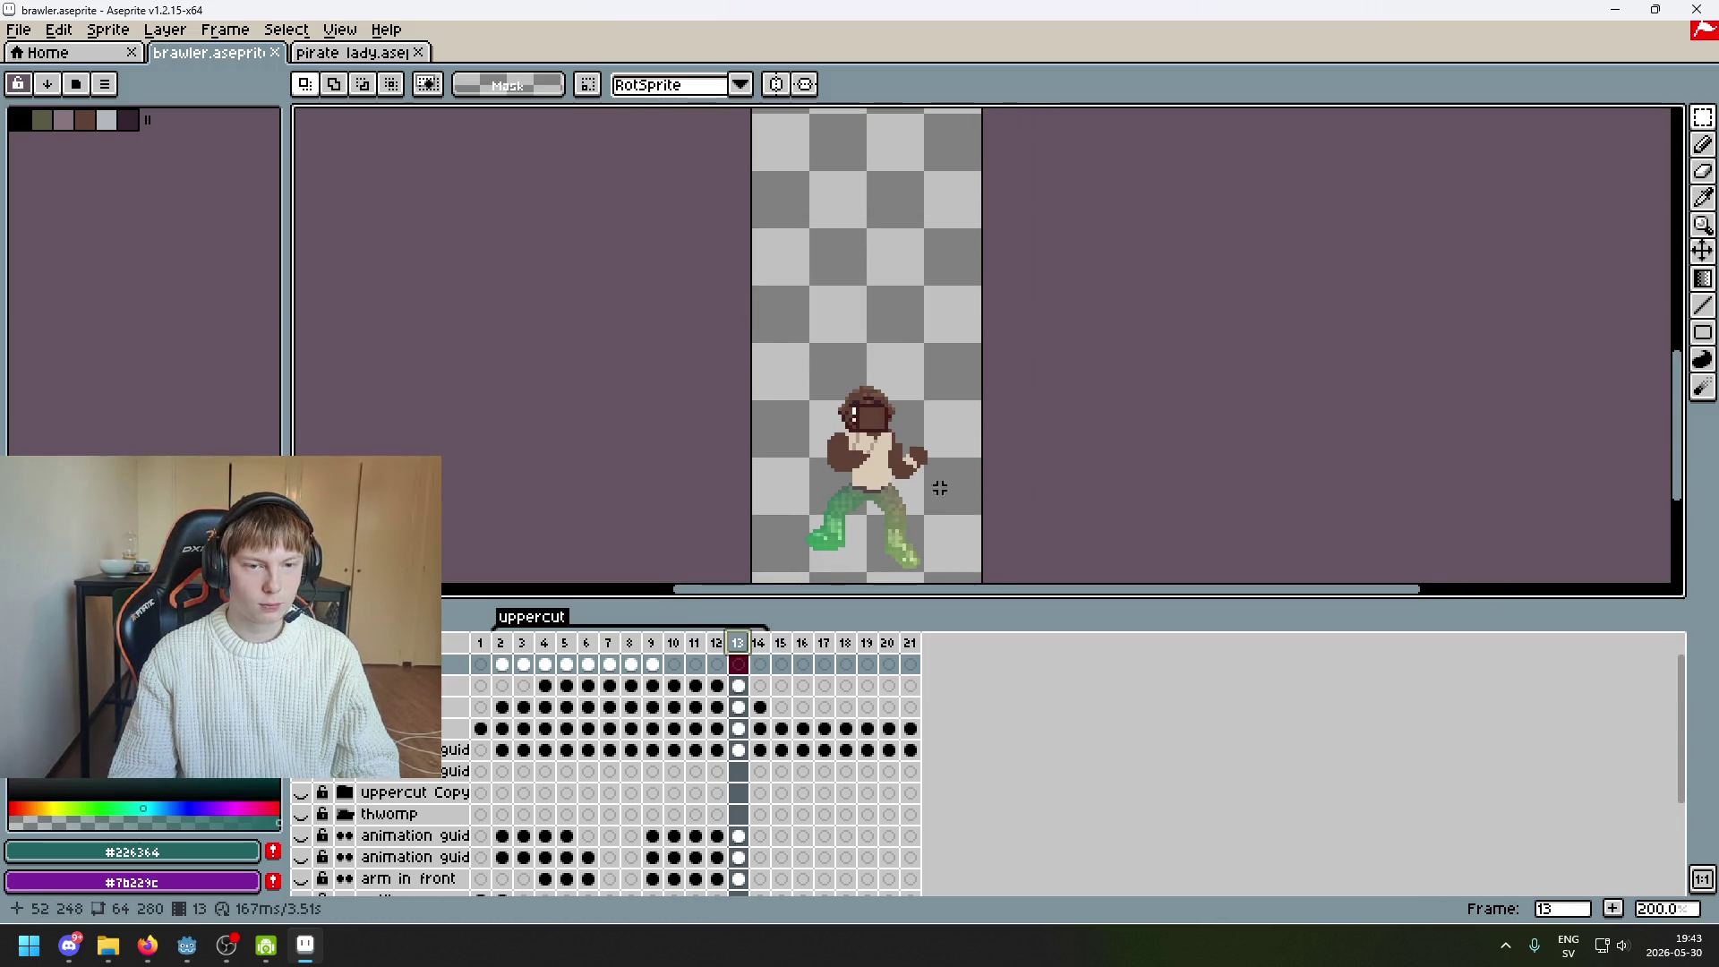
{"action": "scroll", "coordinate": [936, 483], "scroll_direction": "up", "scroll_amount": 1}
{"action": "key", "text": "ctrl+v"}
{"action": "mouse_move", "coordinate": [948, 356]}
{"action": "left_mouse_down"}
{"action": "mouse_move", "coordinate": [997, 191]}
{"action": "mouse_move", "coordinate": [997, 215]}
{"action": "left_mouse_up"}
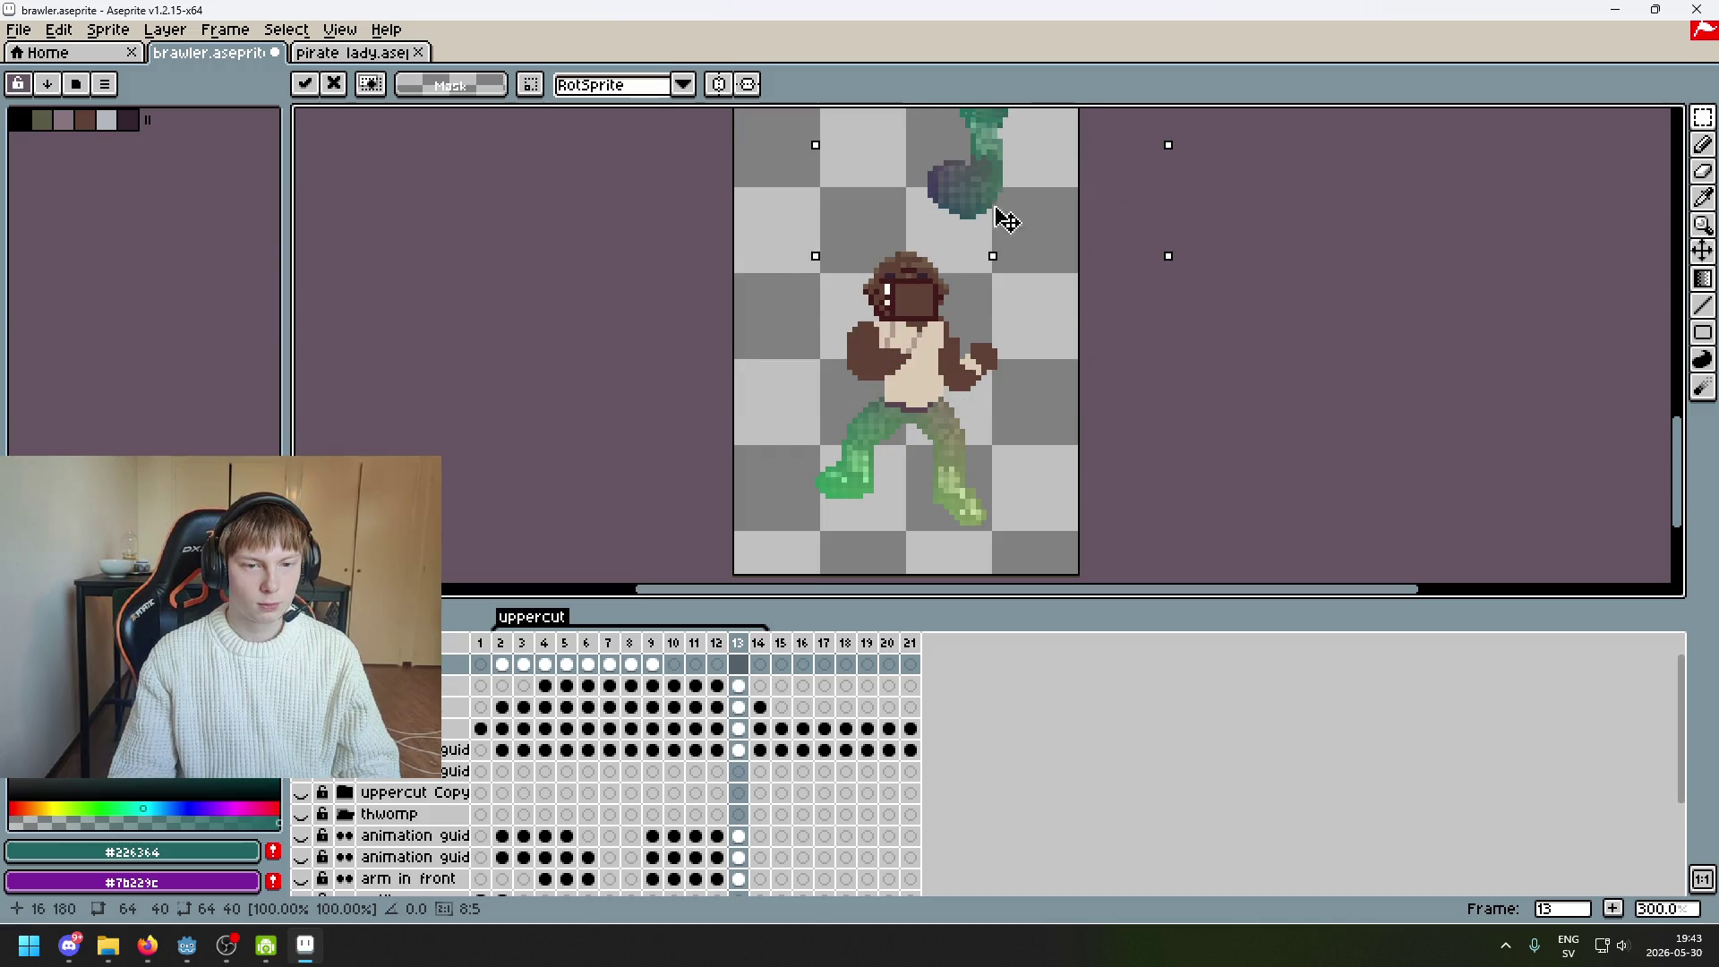
{"action": "key", "text": "ctrl+z"}
{"action": "mouse_move", "coordinate": [729, 644]}
{"action": "left_mouse_down"}
{"action": "mouse_move", "coordinate": [660, 645]}
{"action": "mouse_move", "coordinate": [743, 647]}
{"action": "left_mouse_up"}
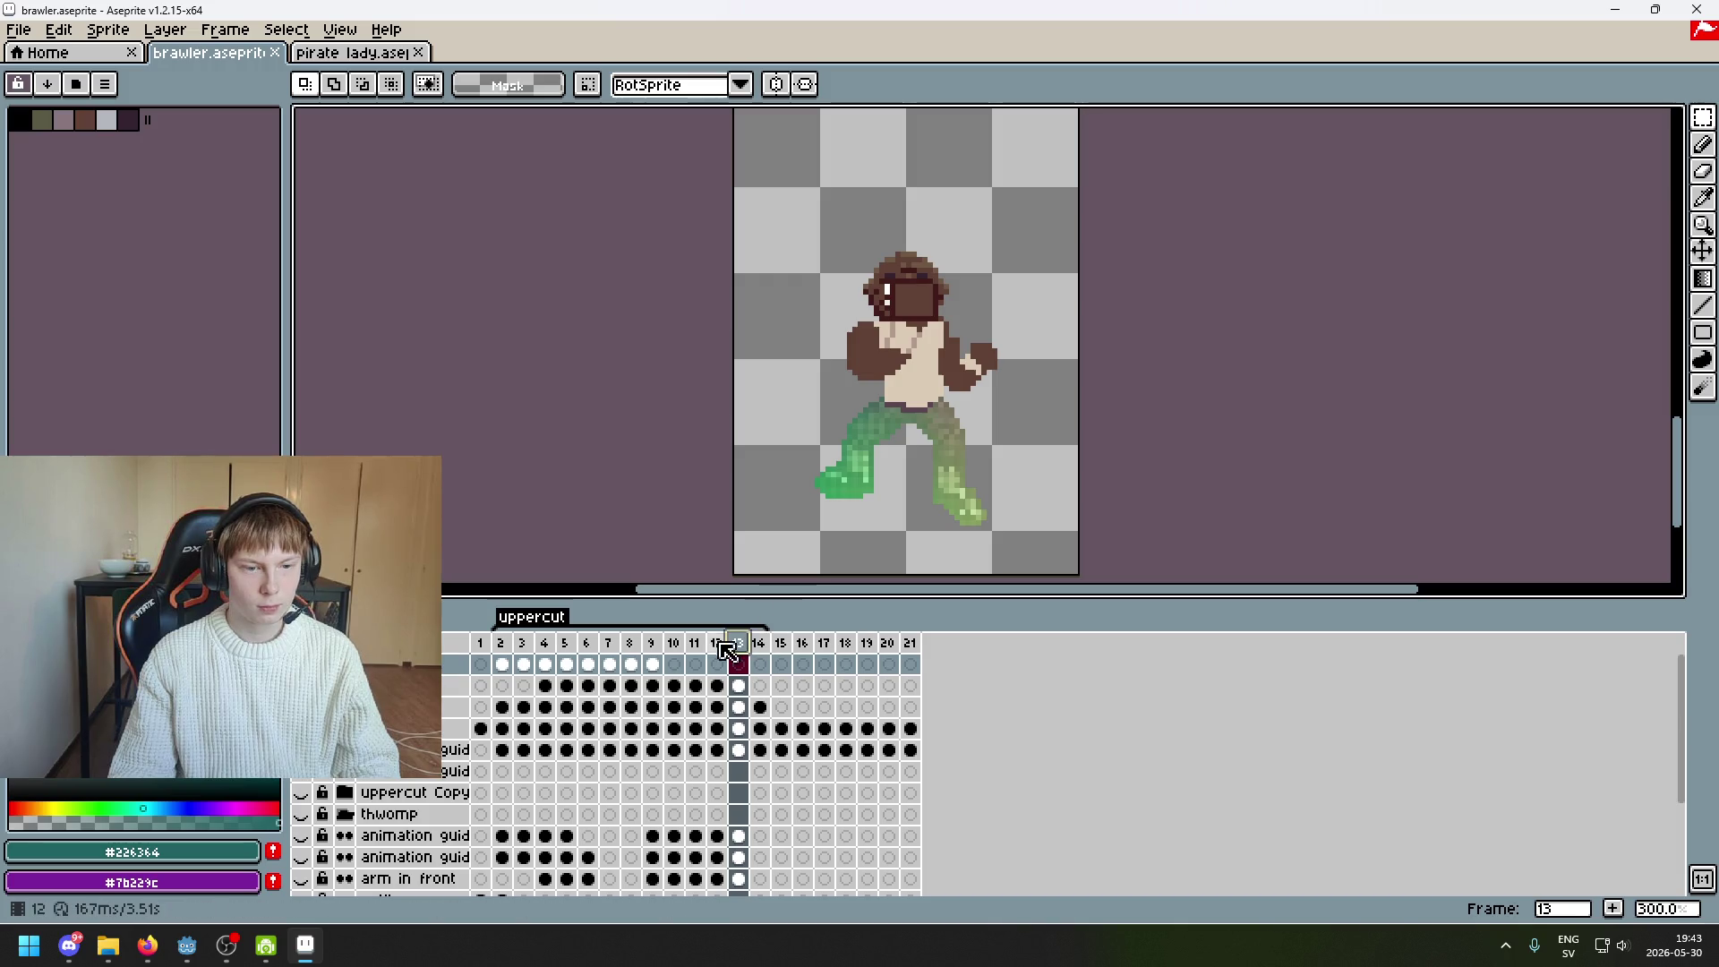
{"action": "left_click", "coordinate": [716, 644]}
{"action": "left_click", "coordinate": [742, 648]}
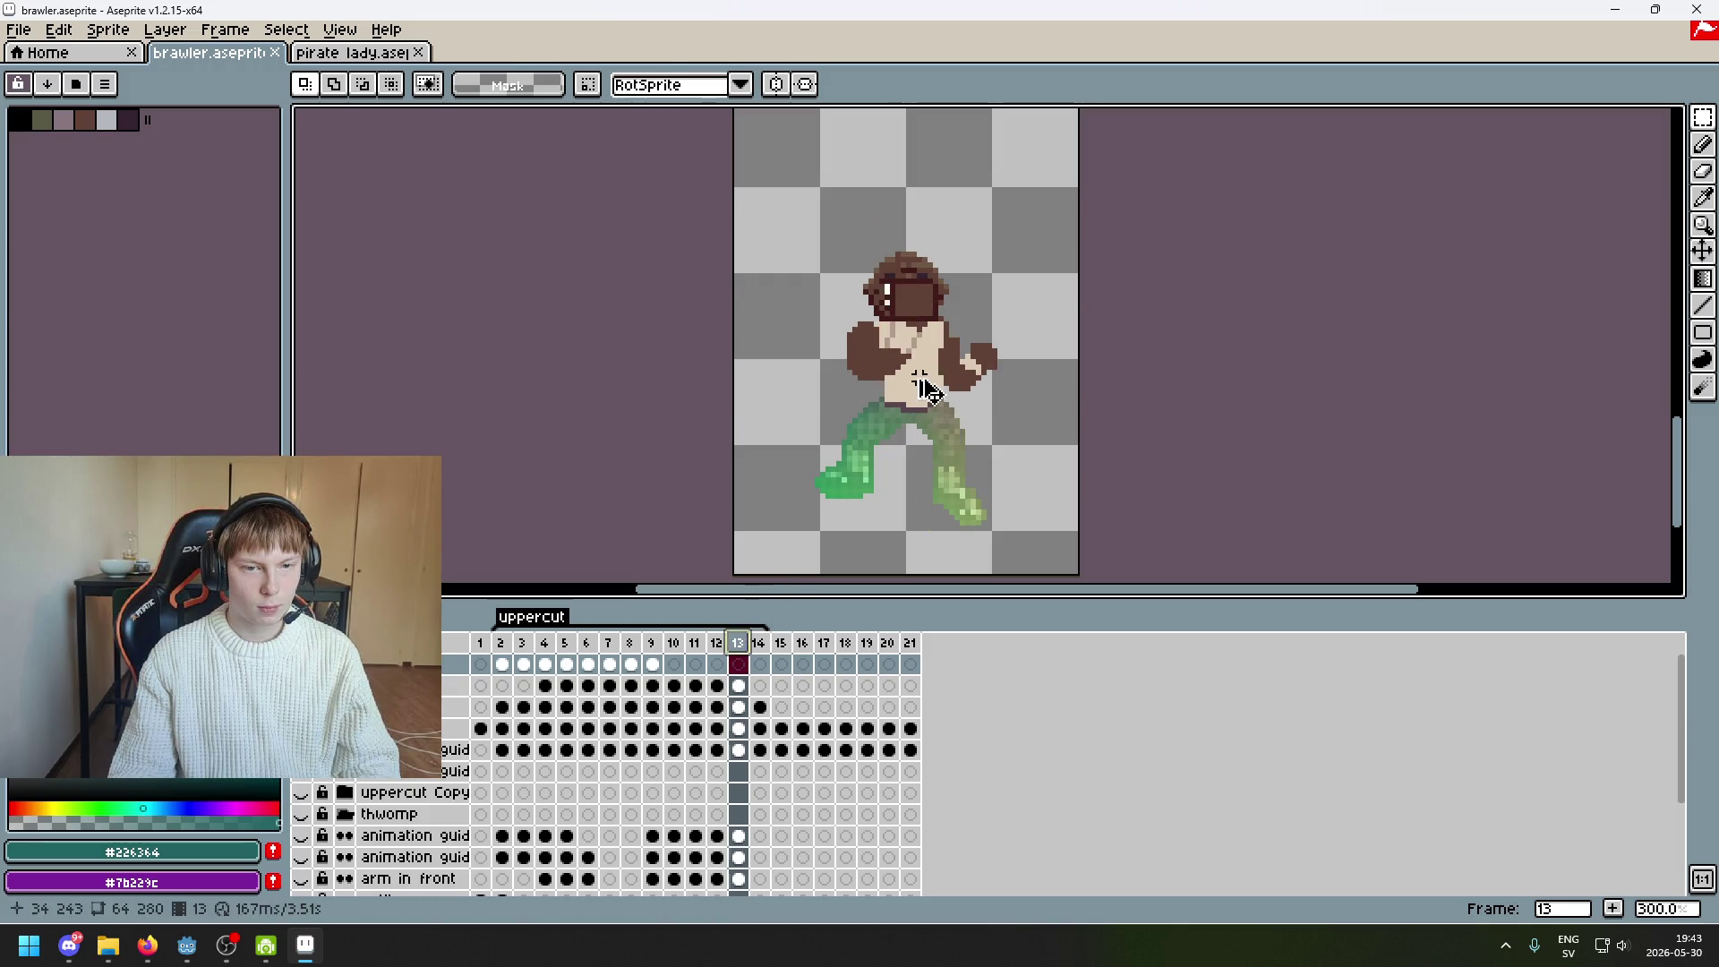
Paste the copied teal arm on frame 13 and place it above the brawler's head
{"action": "key", "text": "ctrl+v"}
{"action": "mouse_move", "coordinate": [926, 376]}
{"action": "left_mouse_down"}
{"action": "mouse_move", "coordinate": [986, 218]}
{"action": "mouse_move", "coordinate": [952, 367]}
{"action": "mouse_move", "coordinate": [889, 249]}
{"action": "left_mouse_up"}
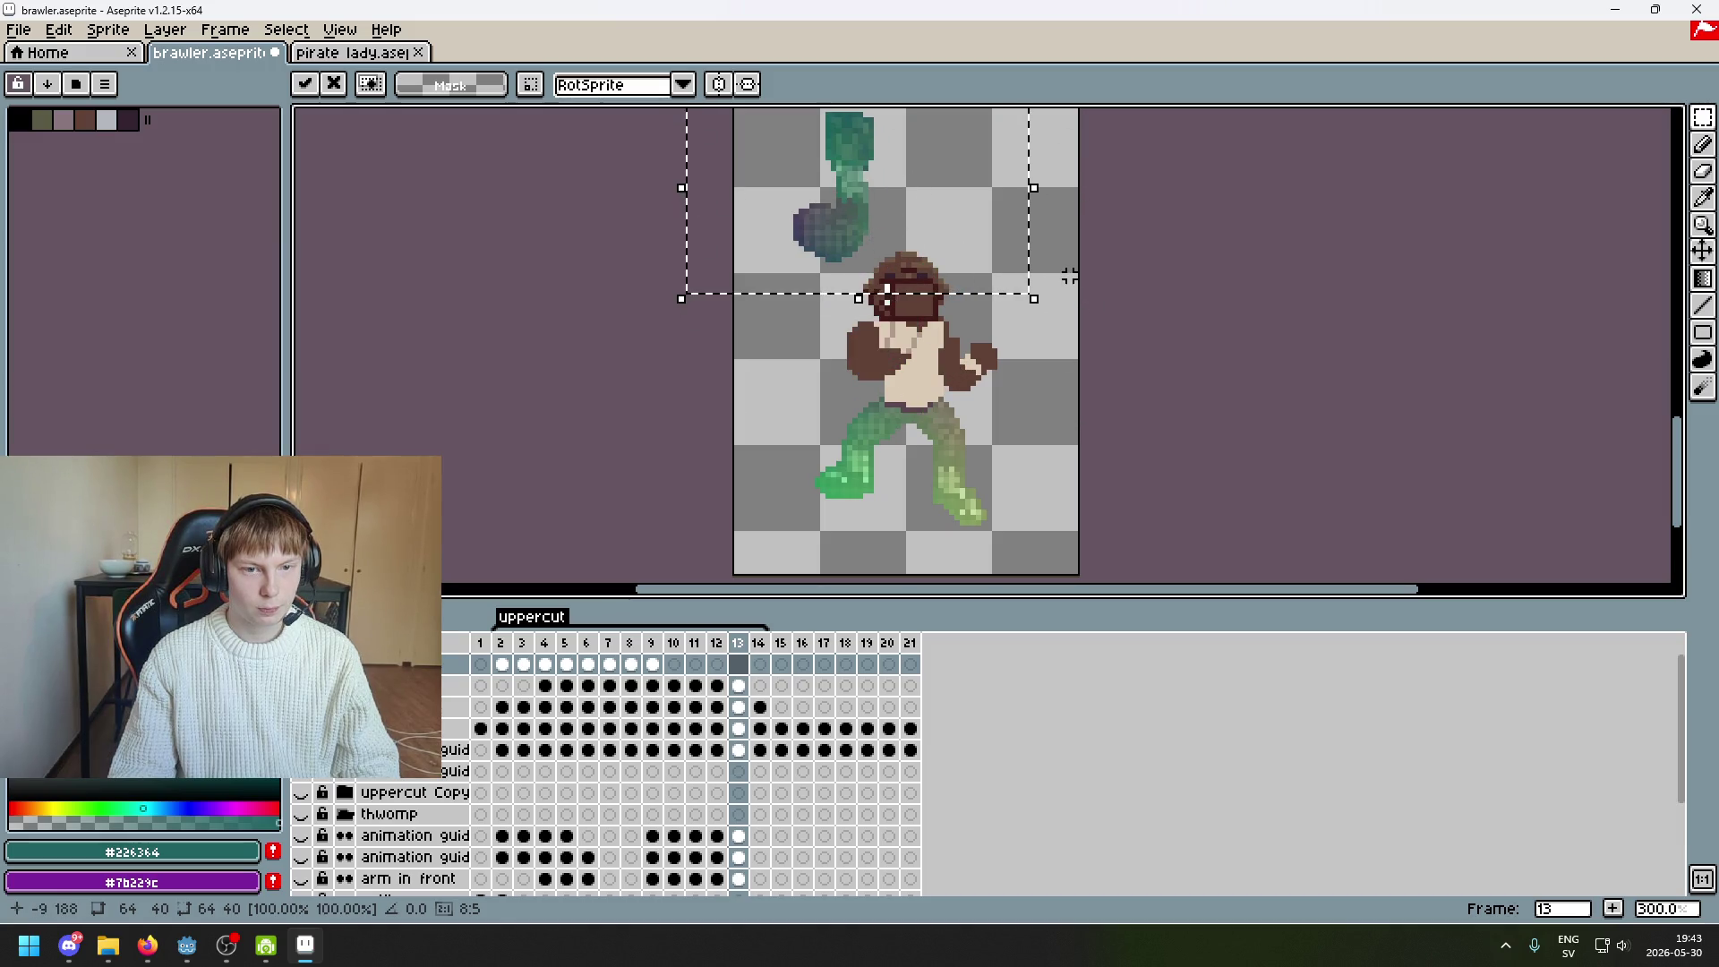
{"action": "key", "text": "Return"}
{"action": "scroll", "coordinate": [890, 188], "scroll_direction": "up", "scroll_amount": 2}
Enclose the teal arm in a freehand lasso selection
{"action": "left_click", "coordinate": [1702, 117]}
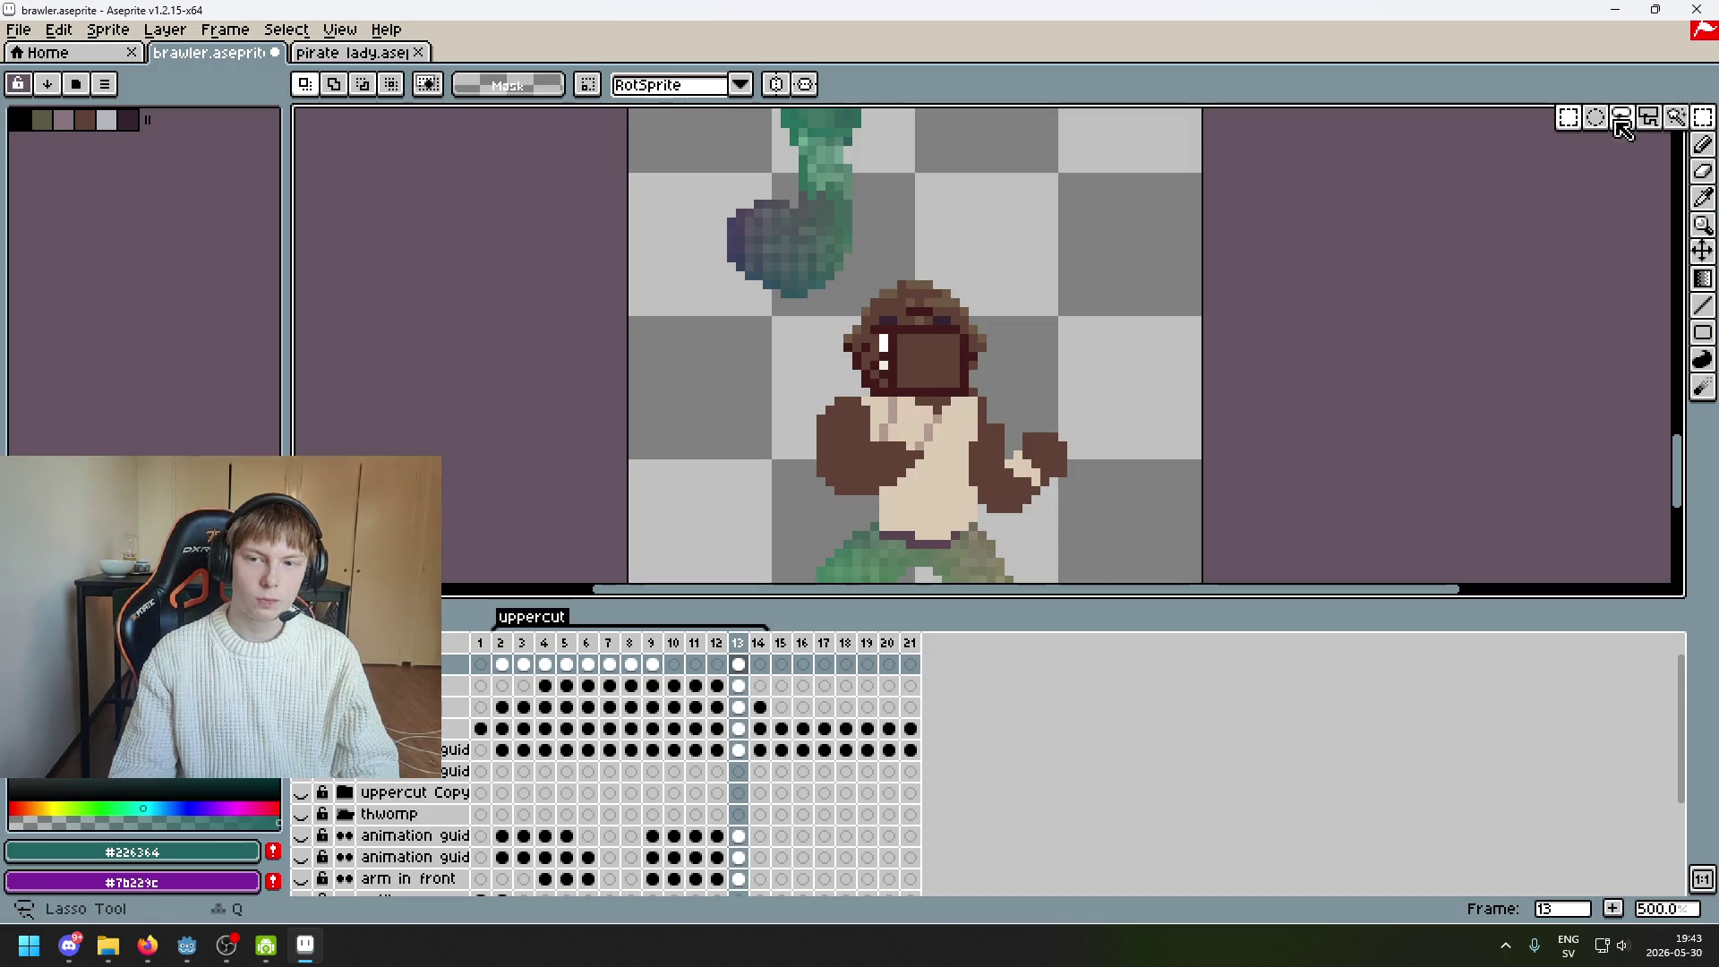
{"action": "left_click", "coordinate": [1623, 130]}
{"action": "scroll", "coordinate": [852, 324], "scroll_direction": "up", "scroll_amount": 1}
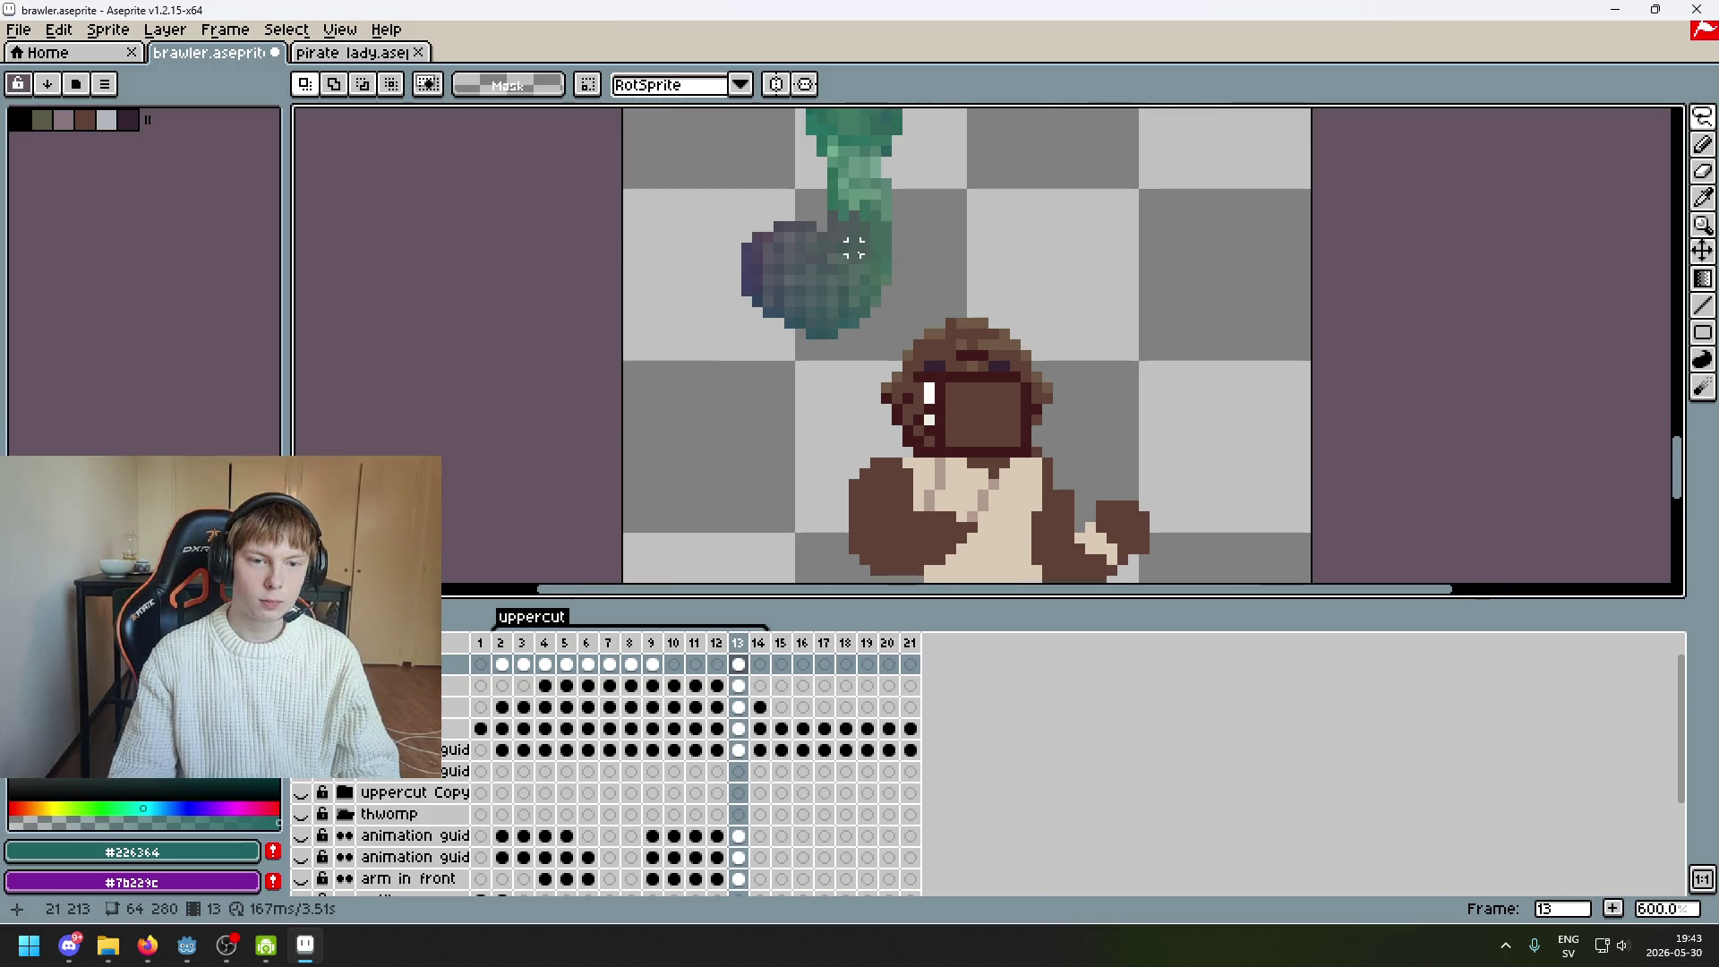
{"action": "mouse_move", "coordinate": [833, 243]}
{"action": "left_mouse_down"}
{"action": "mouse_move", "coordinate": [825, 230]}
{"action": "mouse_move", "coordinate": [1056, 192]}
{"action": "mouse_move", "coordinate": [967, 422]}
{"action": "mouse_move", "coordinate": [842, 416]}
{"action": "left_mouse_up"}
{"action": "scroll", "coordinate": [1324, 257], "scroll_direction": "down", "scroll_amount": 3}
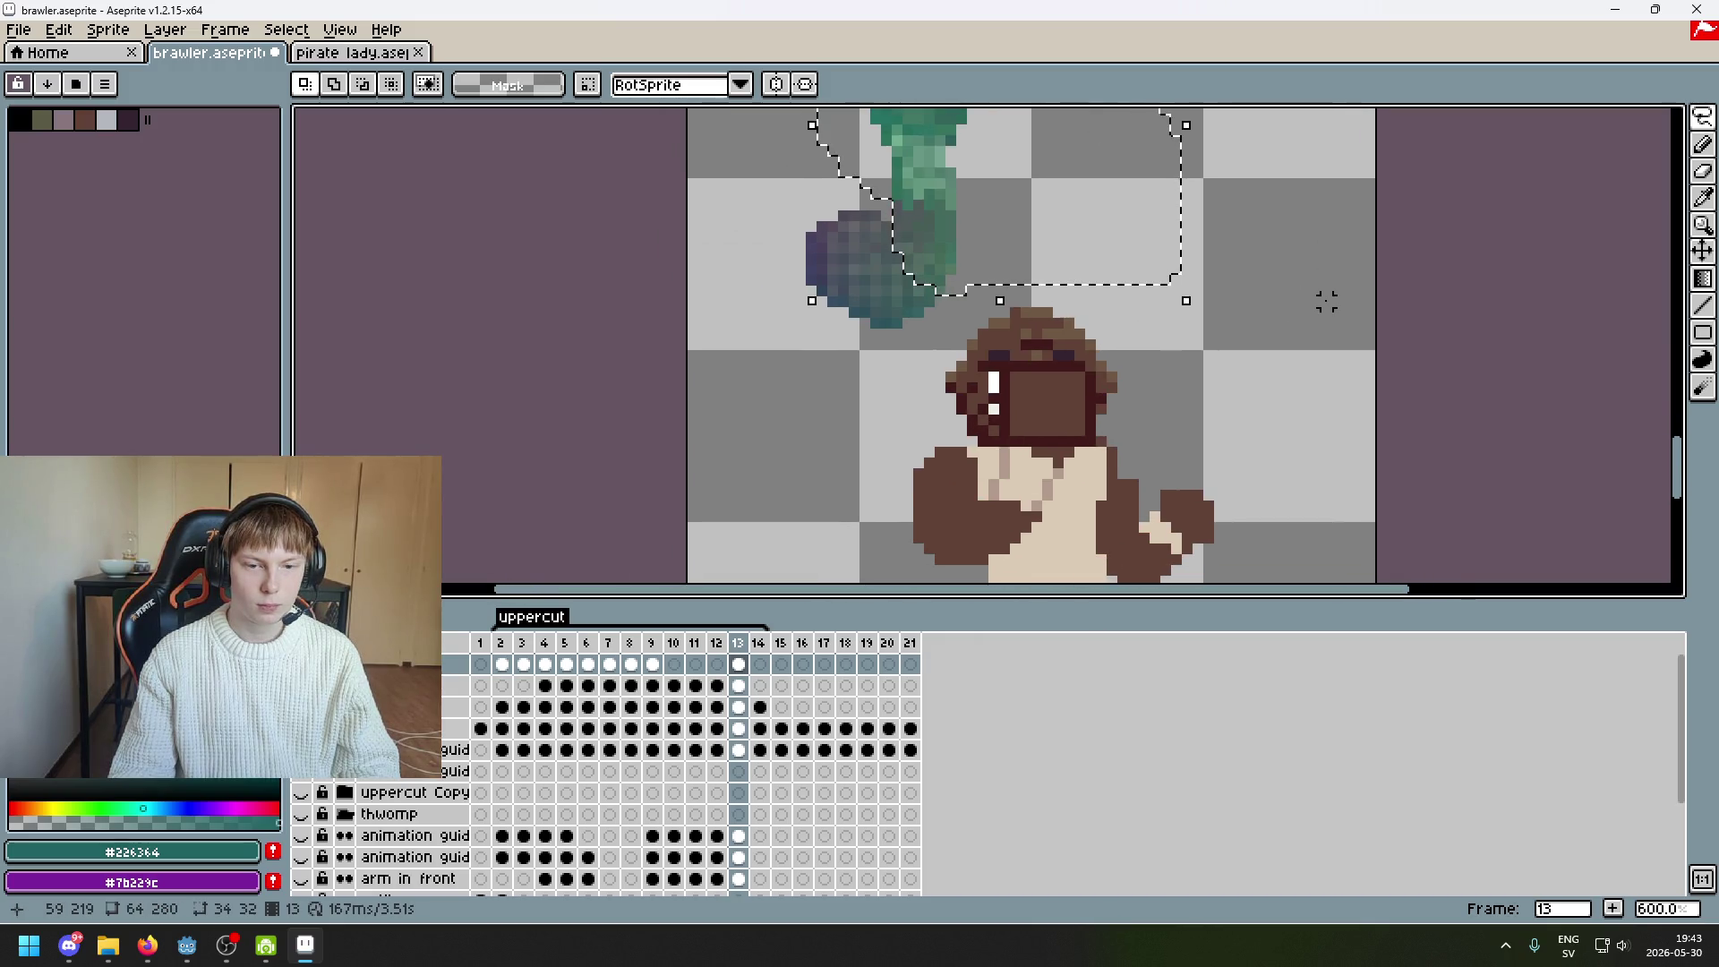
{"action": "left_click_drag", "start_coordinate": [929, 300], "coordinate": [918, 267]}
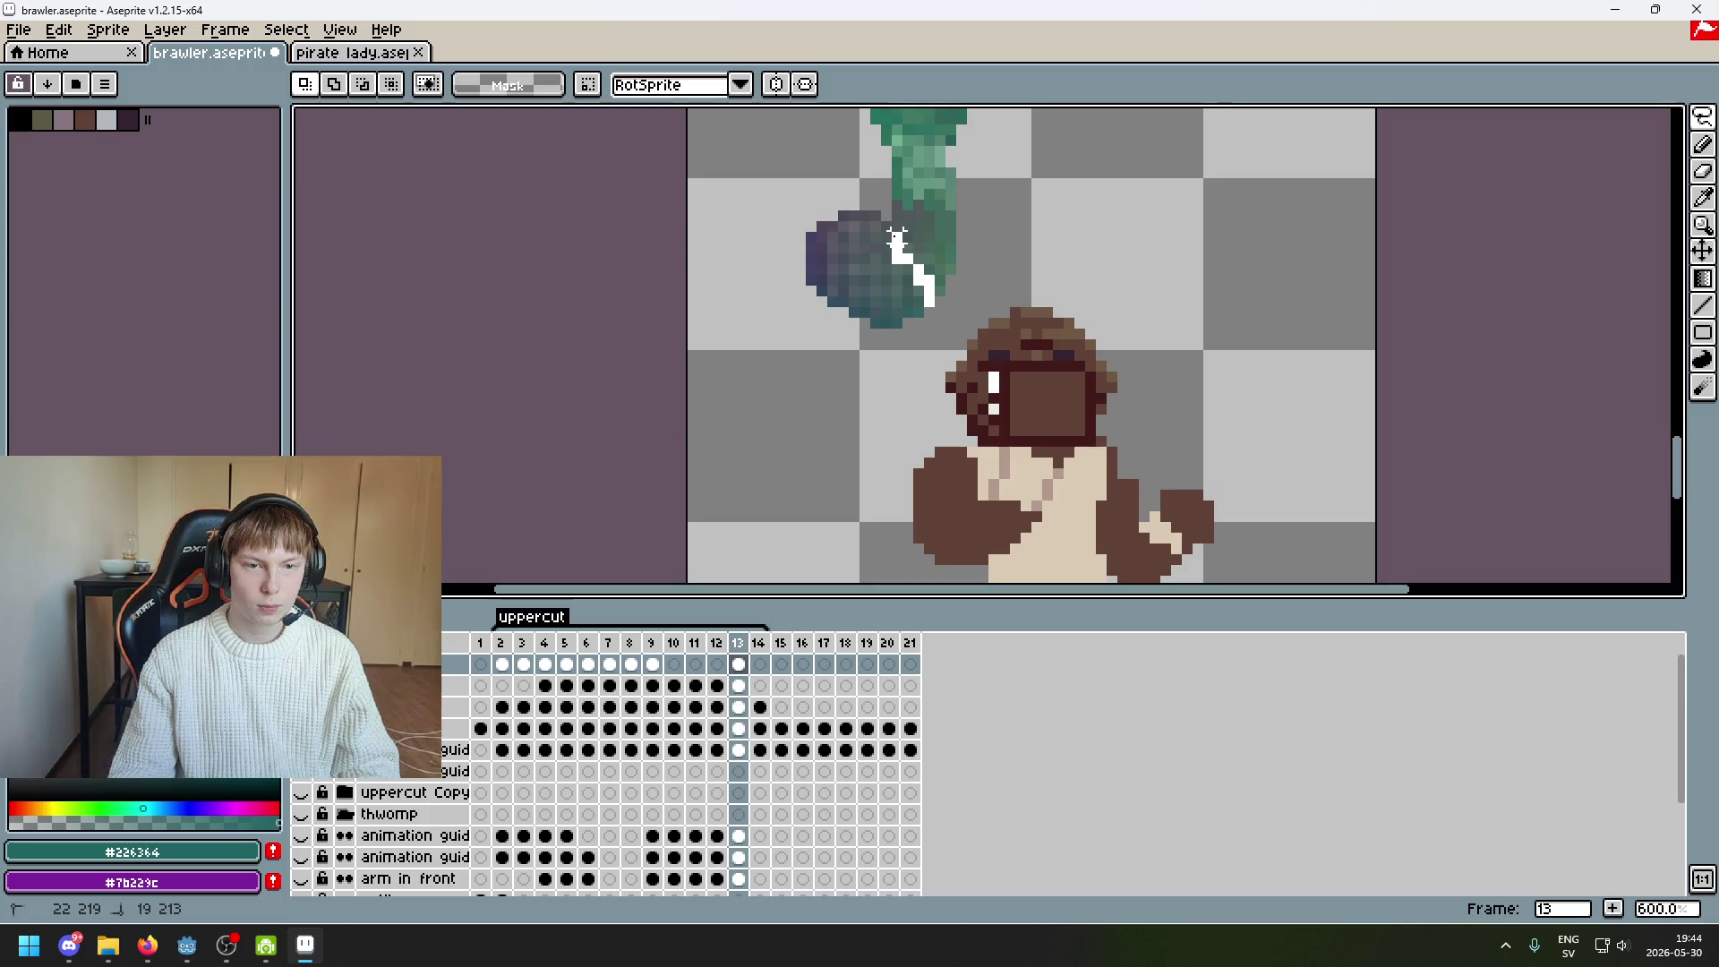
{"action": "mouse_move", "coordinate": [864, 183]}
{"action": "left_mouse_down"}
{"action": "mouse_move", "coordinate": [1113, 211]}
{"action": "mouse_move", "coordinate": [1006, 491]}
{"action": "mouse_move", "coordinate": [935, 470]}
{"action": "left_mouse_up"}
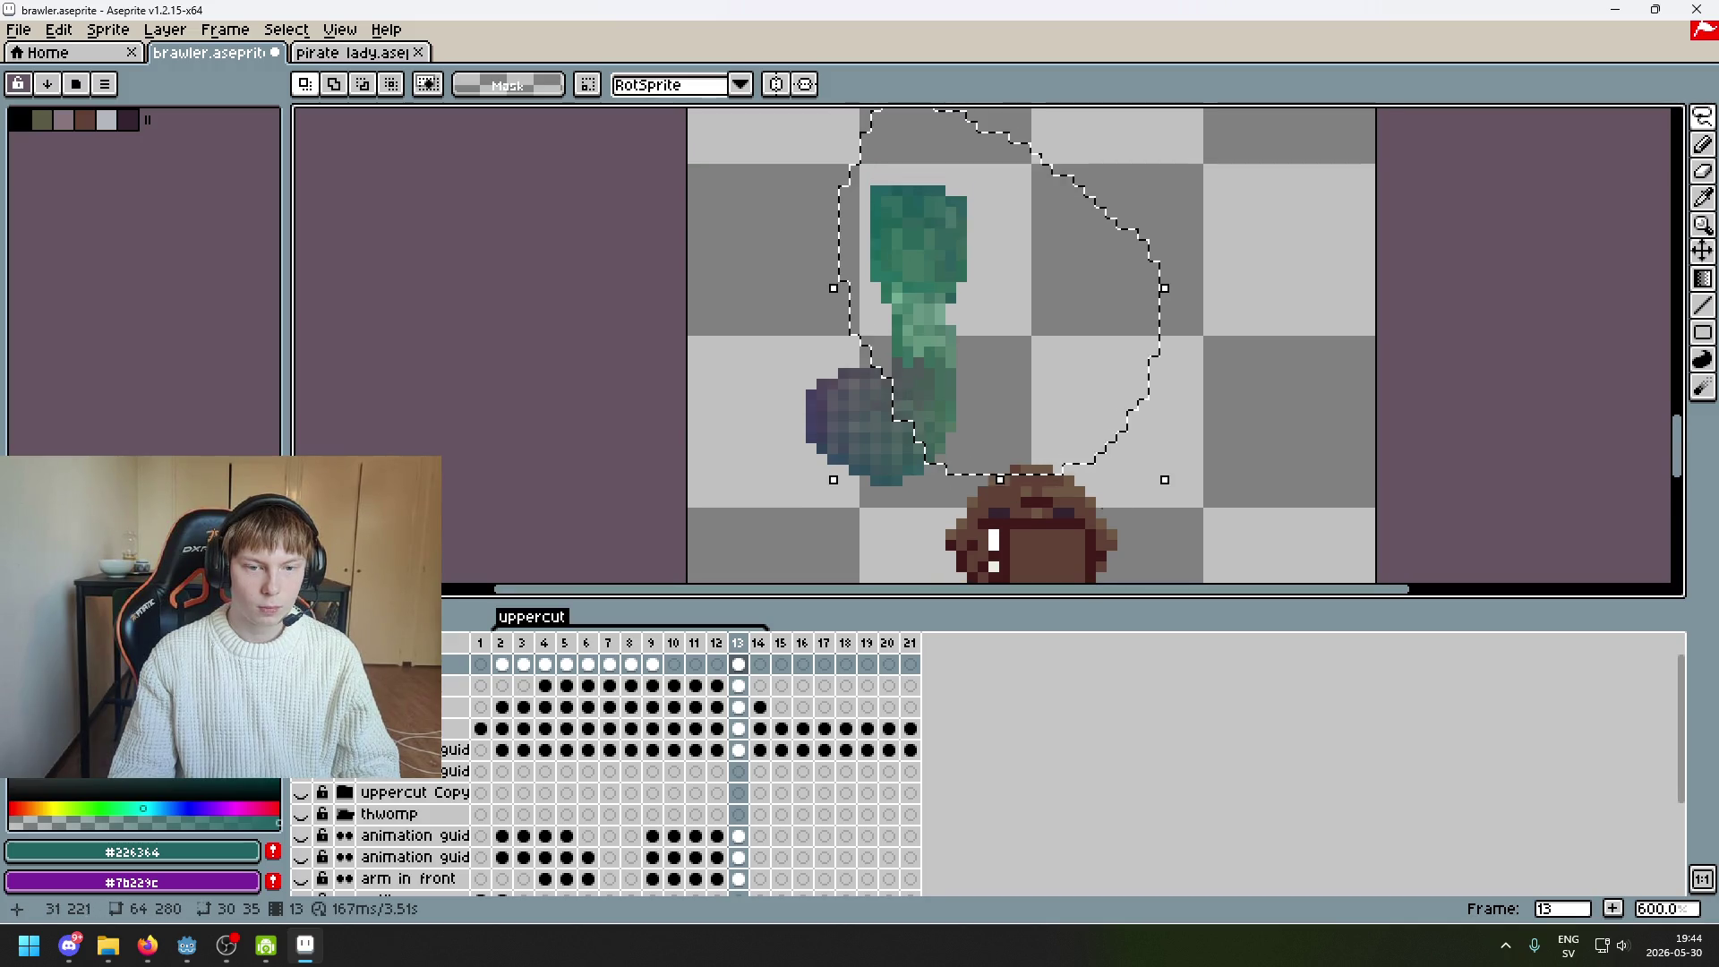
{"action": "scroll", "coordinate": [1132, 339], "scroll_direction": "down", "scroll_amount": 2}
Try shifting the lassoed arm slightly, then clear the selection
{"action": "left_click", "coordinate": [1129, 333]}
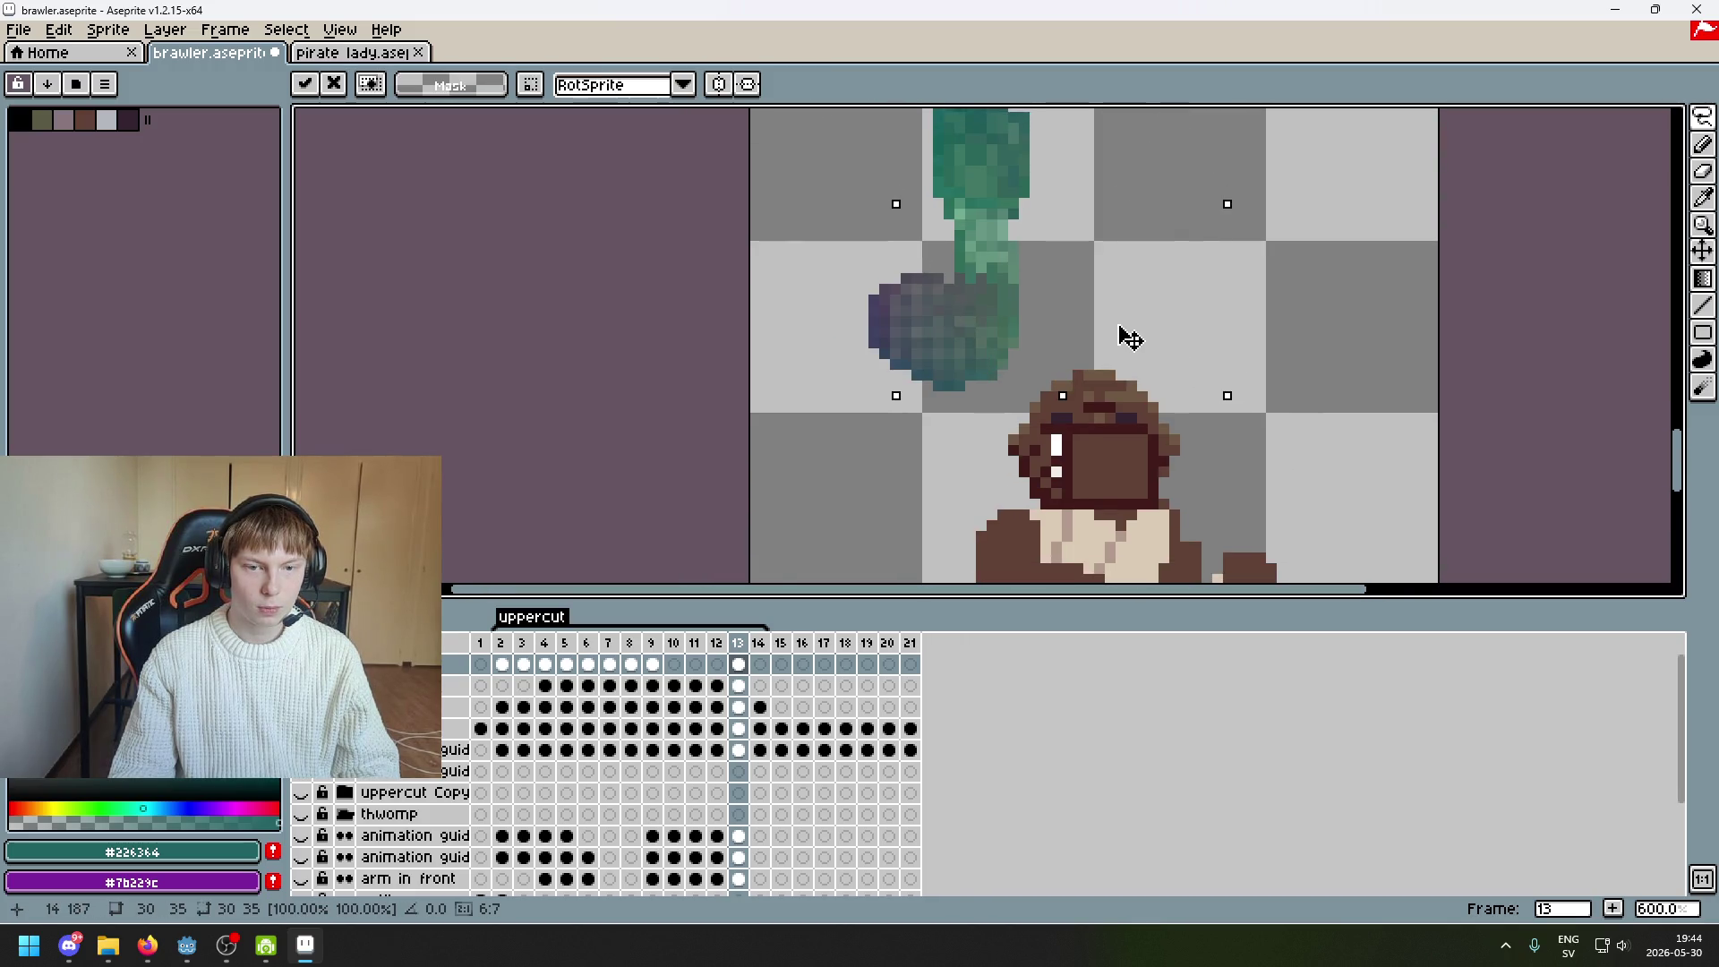
{"action": "scroll", "coordinate": [1289, 430], "scroll_direction": "down", "scroll_amount": 1}
{"action": "left_click_drag", "start_coordinate": [1274, 411], "coordinate": [1200, 380]}
{"action": "key", "text": "Return"}
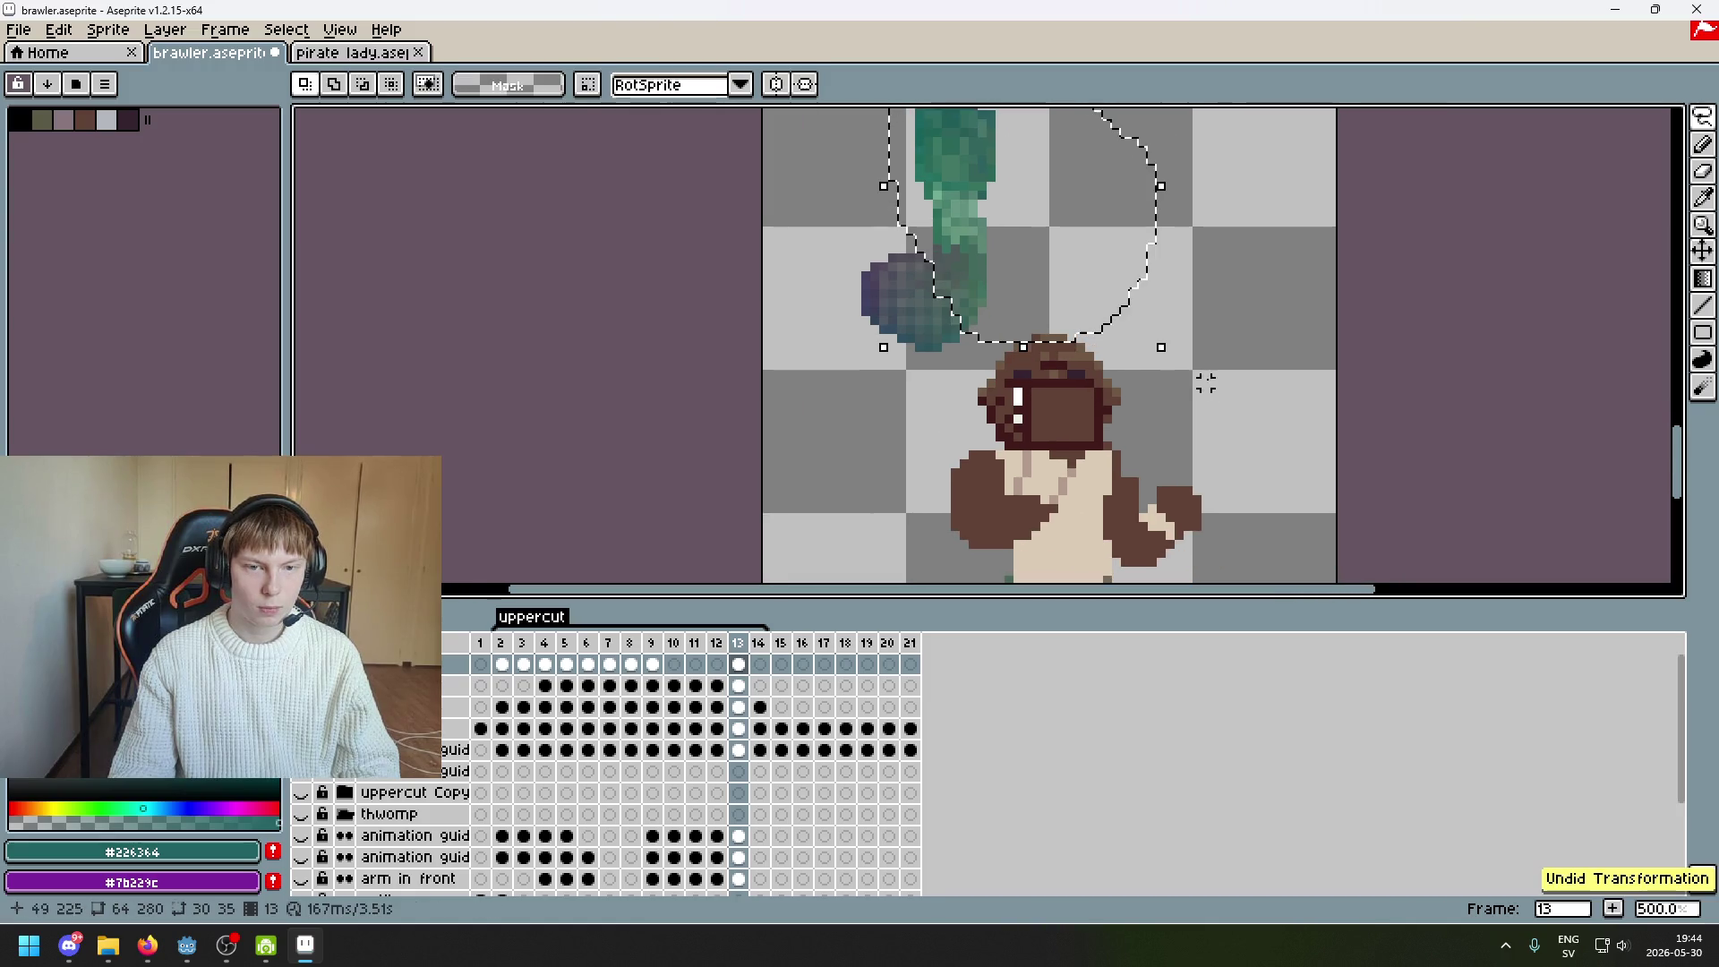
{"action": "key", "text": "ctrl+d"}
{"action": "scroll", "coordinate": [1009, 245], "scroll_direction": "up", "scroll_amount": 1}
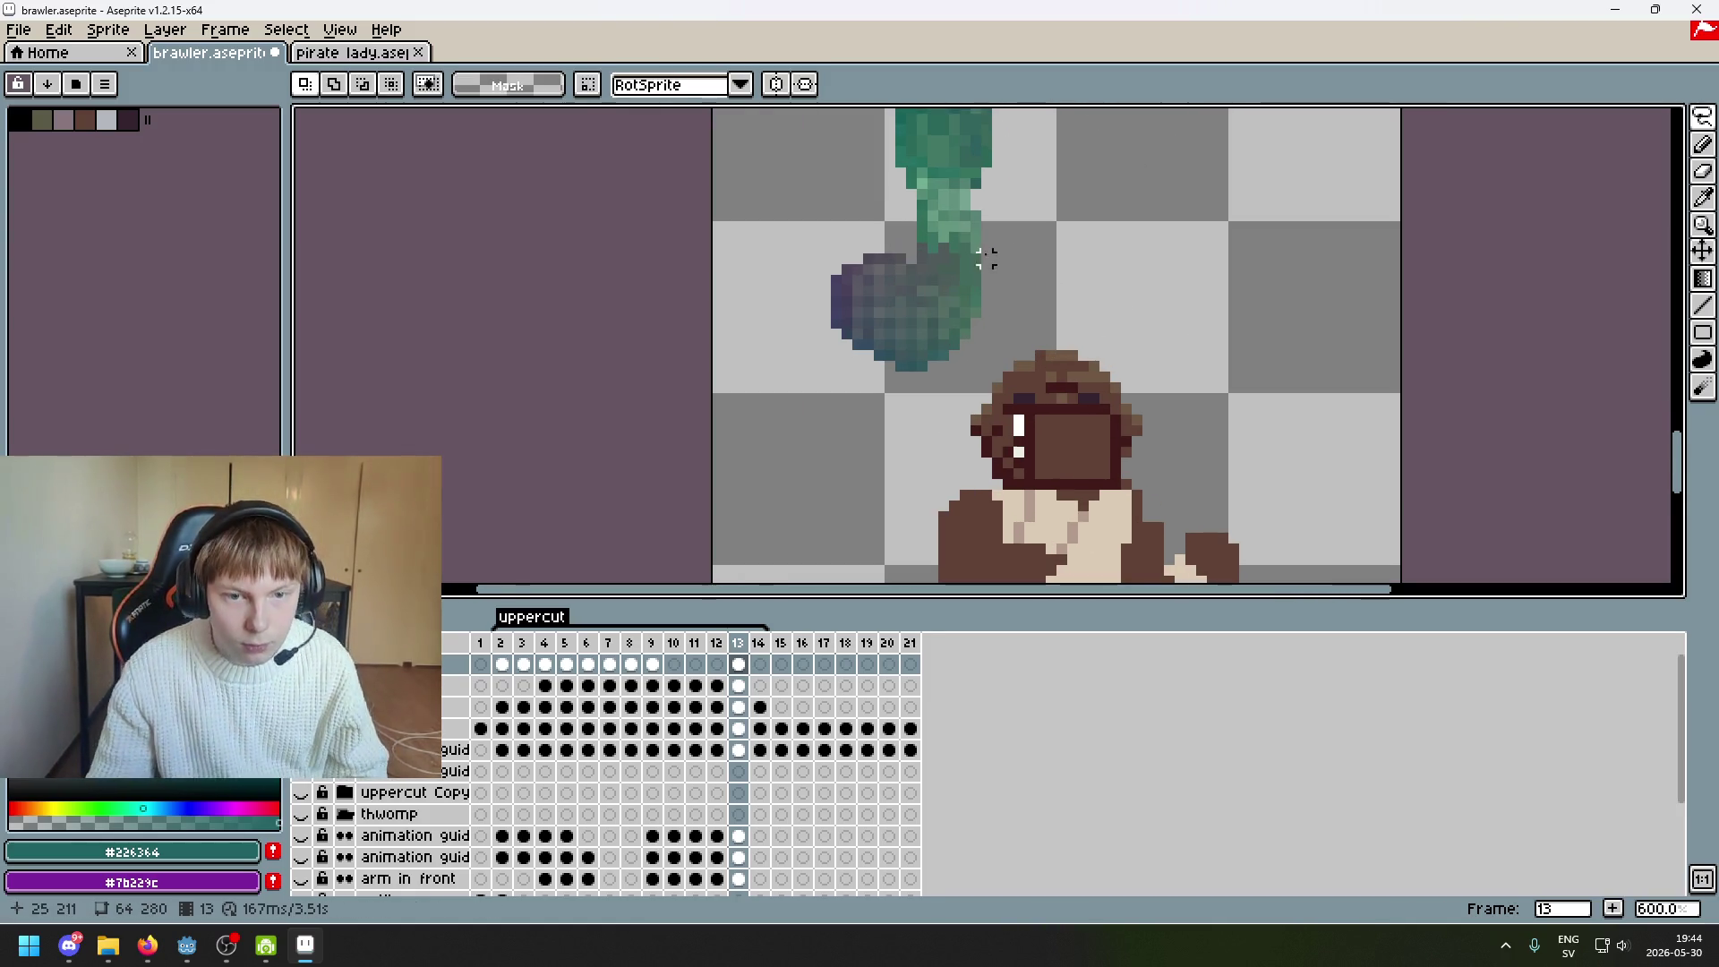
Move the raised arm down a little and drop it in place above the head
{"action": "mouse_move", "coordinate": [975, 248]}
{"action": "left_mouse_down"}
{"action": "mouse_move", "coordinate": [904, 231]}
{"action": "mouse_move", "coordinate": [1017, 108]}
{"action": "mouse_move", "coordinate": [993, 421]}
{"action": "mouse_move", "coordinate": [975, 413]}
{"action": "left_mouse_up"}
{"action": "left_click_drag", "start_coordinate": [1355, 433], "coordinate": [1326, 274]}
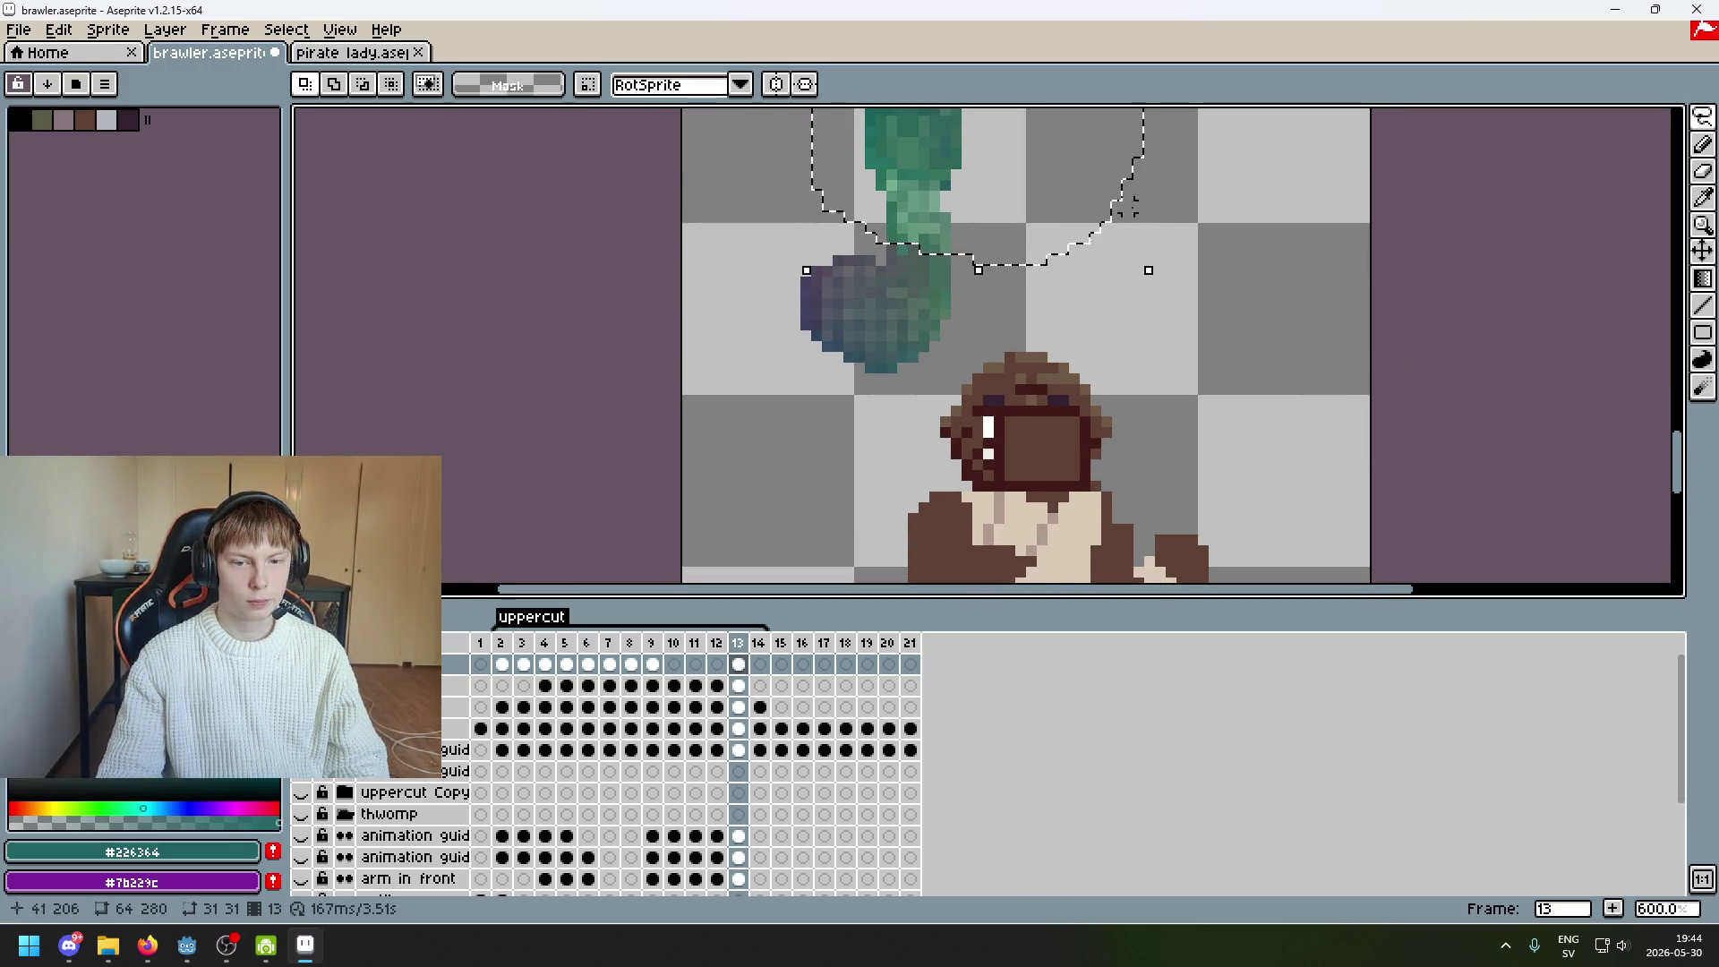
{"action": "left_click_drag", "start_coordinate": [1093, 178], "coordinate": [1094, 197]}
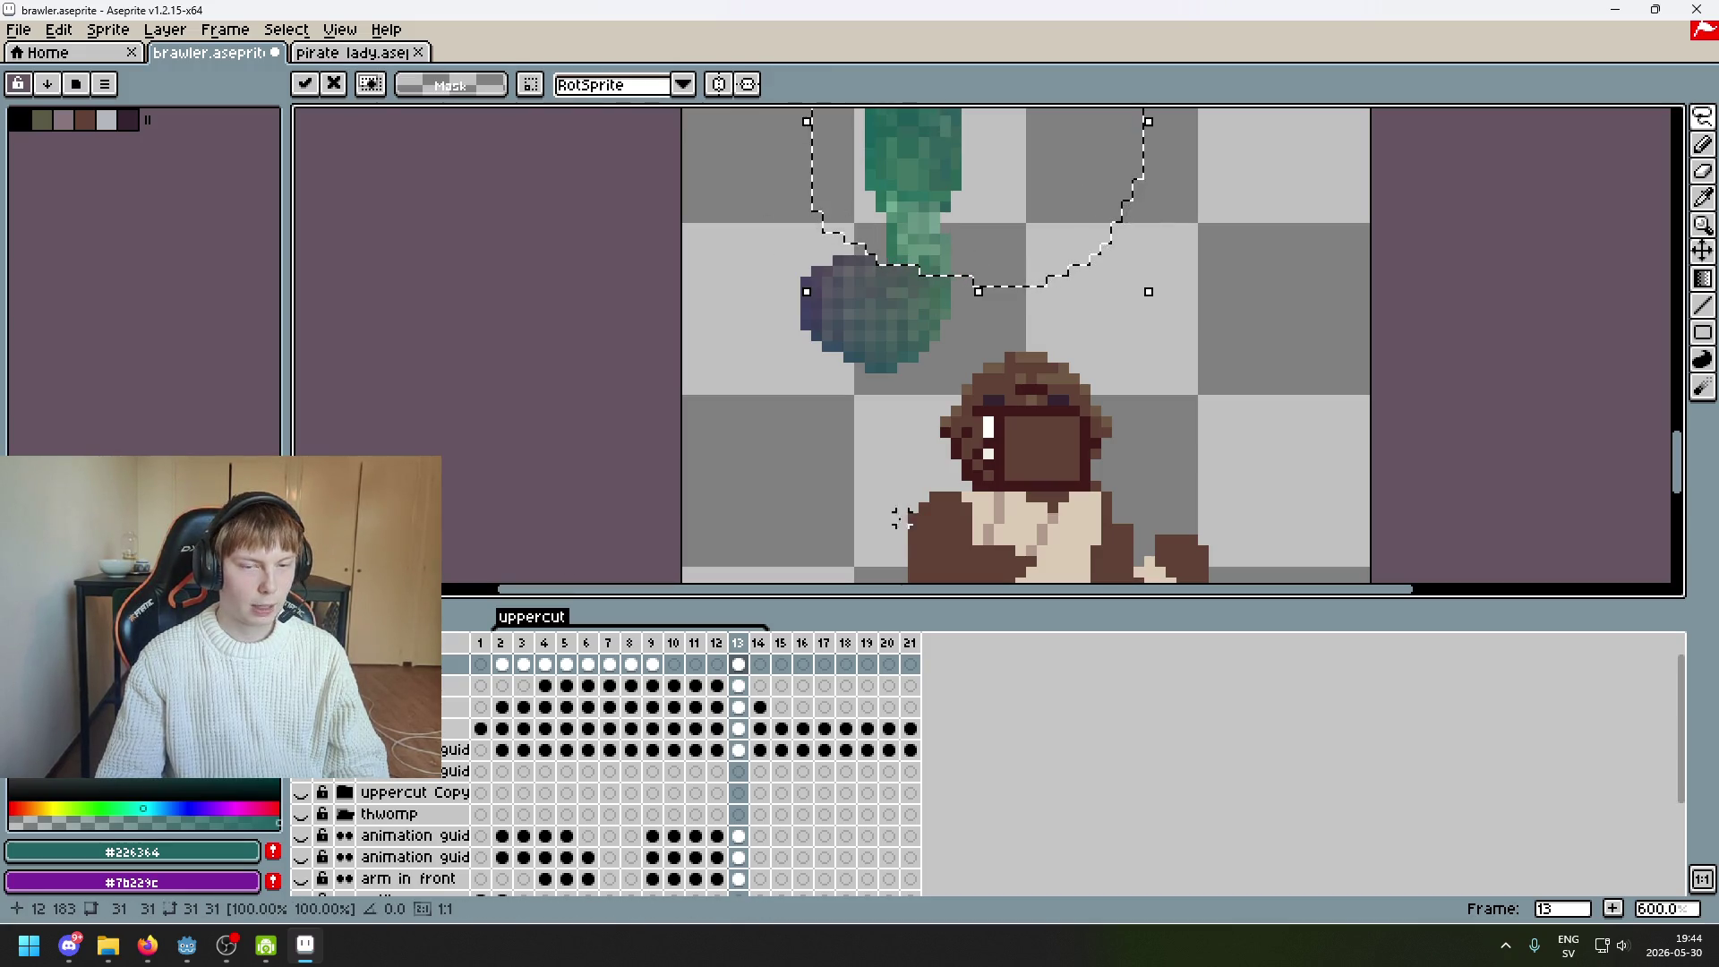
{"action": "scroll", "coordinate": [1150, 348], "scroll_direction": "down", "scroll_amount": 2}
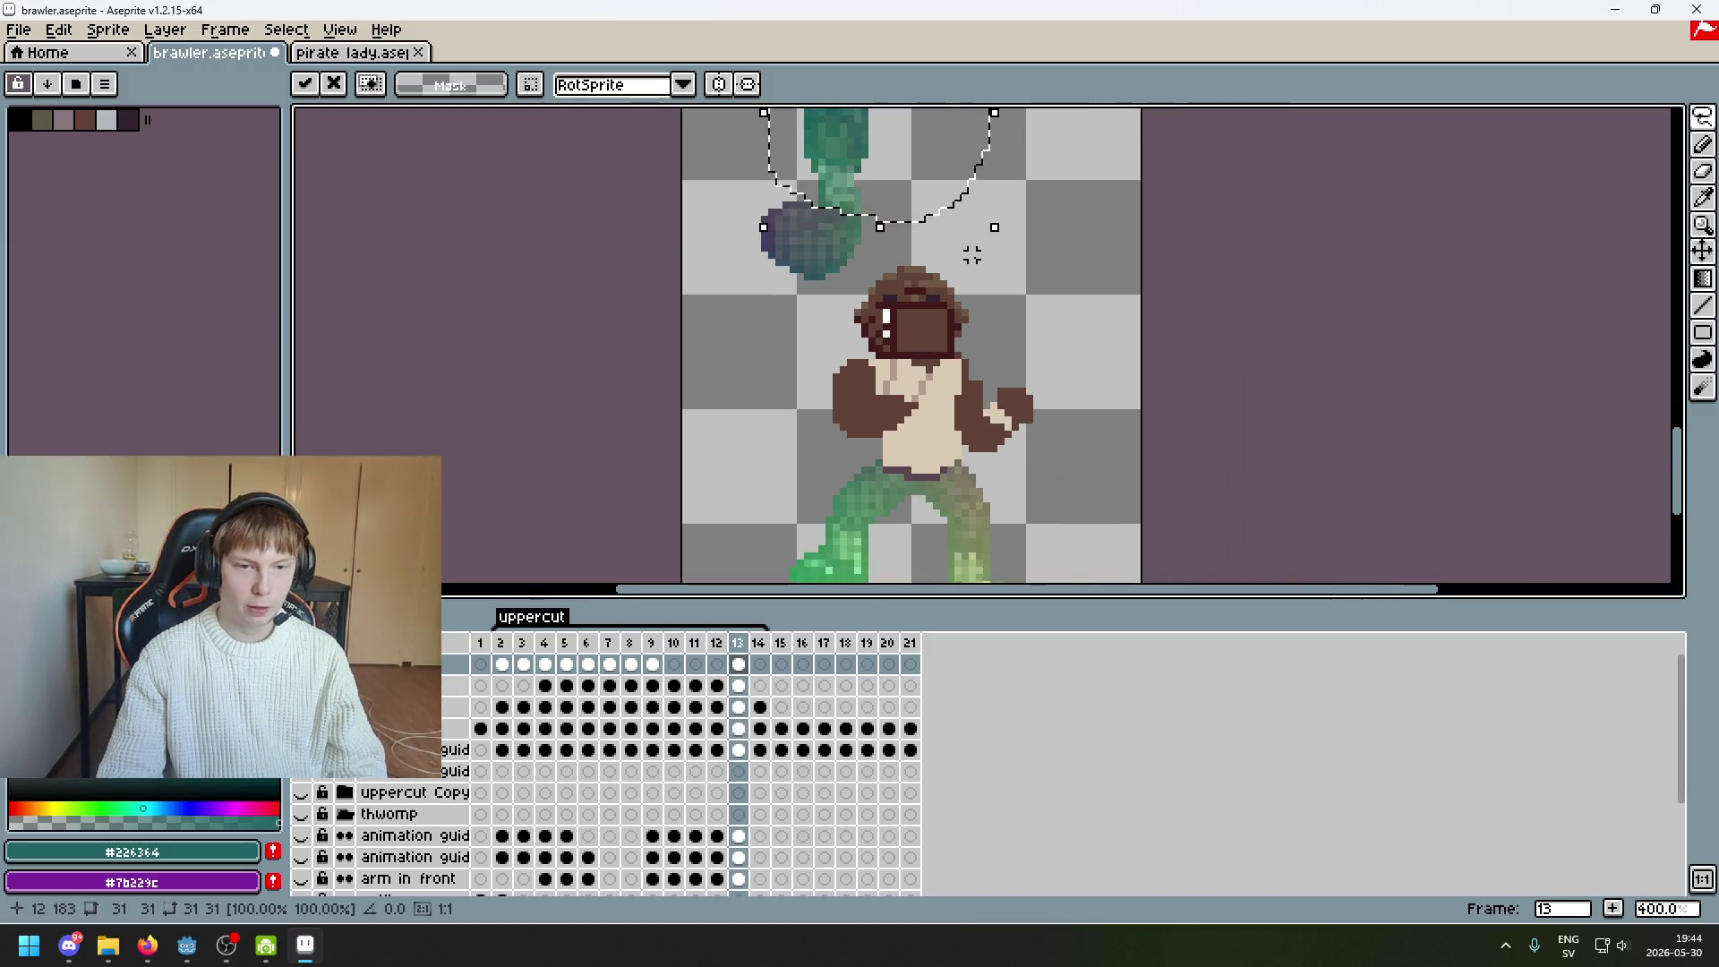
{"action": "left_click", "coordinate": [972, 270]}
{"action": "scroll", "coordinate": [867, 307], "scroll_direction": "up", "scroll_amount": 1}
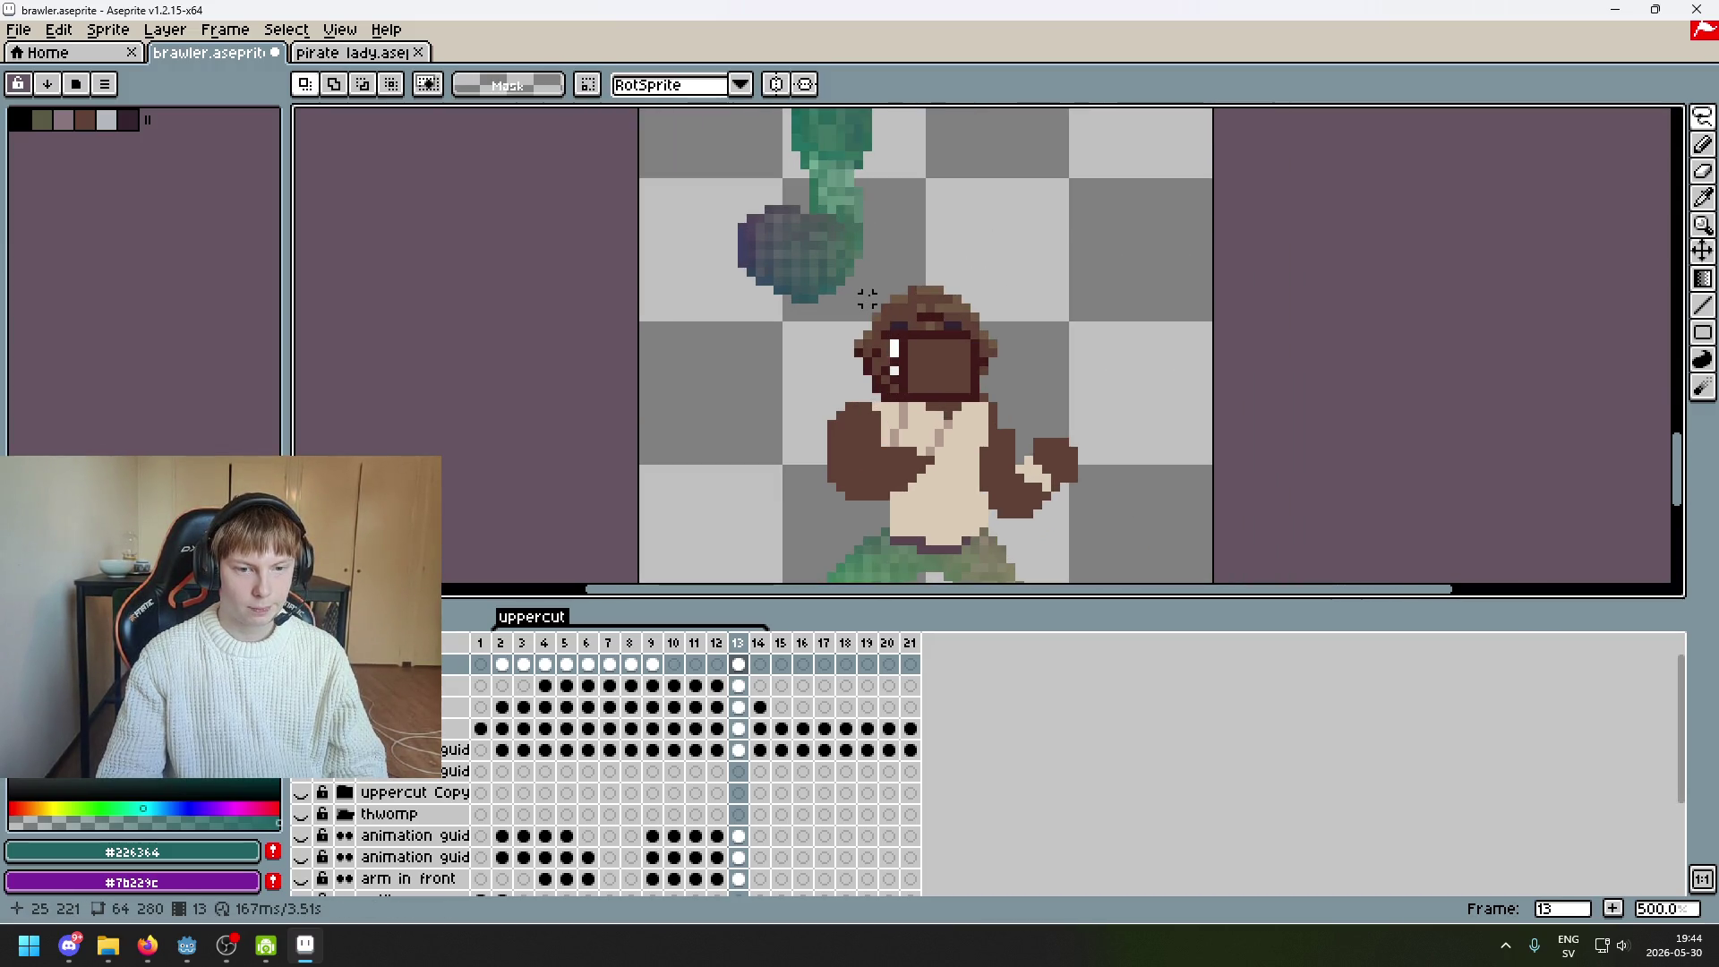
Box-select the upper part of the raised arm, shift it slightly left, and deselect
{"action": "mouse_move", "coordinate": [1702, 117]}
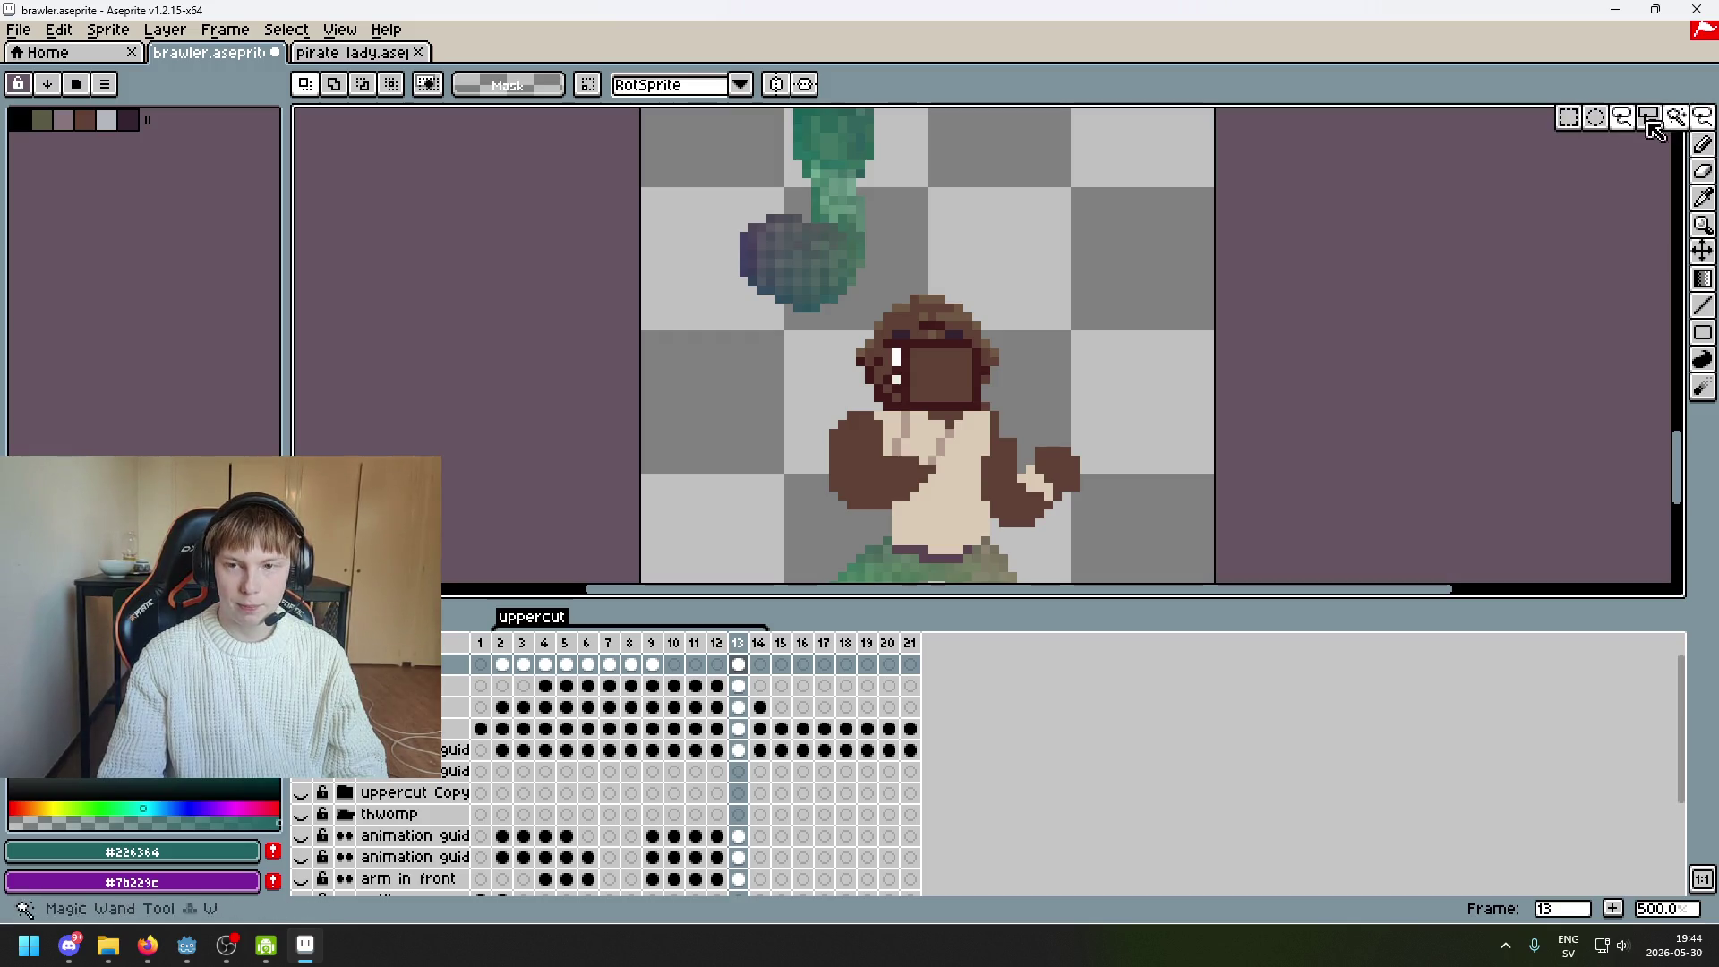
{"action": "left_click", "coordinate": [1582, 131]}
{"action": "scroll", "coordinate": [940, 292], "scroll_direction": "up", "scroll_amount": 3}
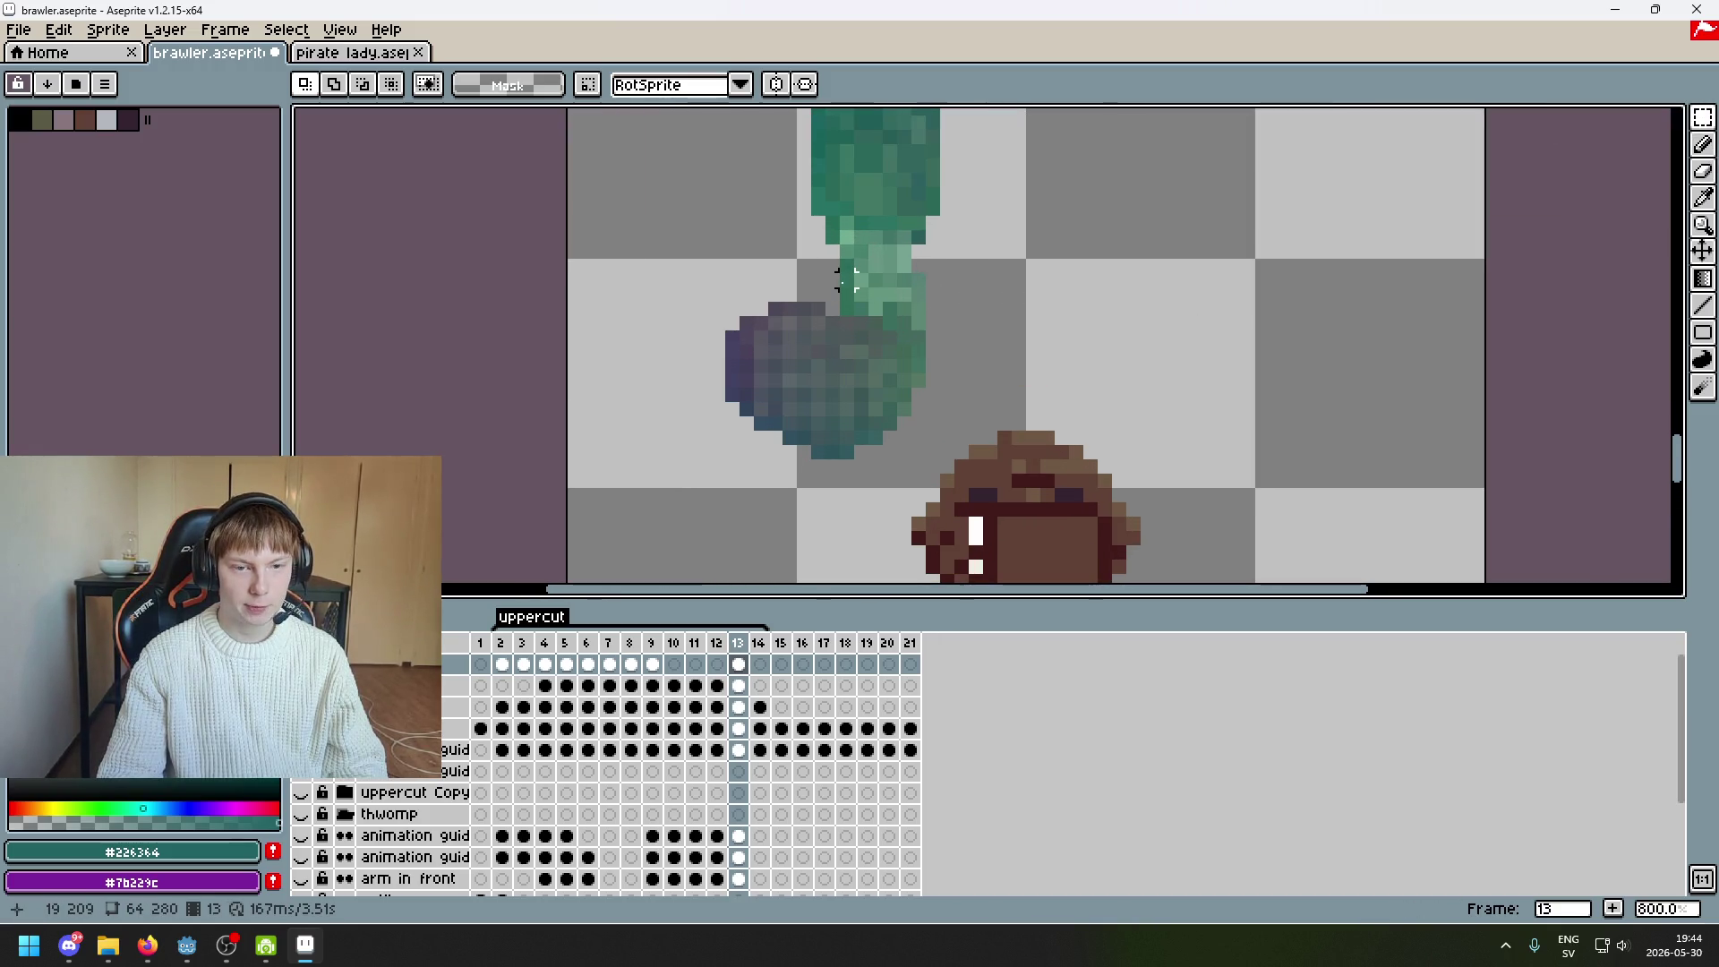
{"action": "left_click_drag", "start_coordinate": [817, 290], "coordinate": [1042, 109]}
{"action": "scroll", "coordinate": [1147, 359], "scroll_direction": "down", "scroll_amount": 1}
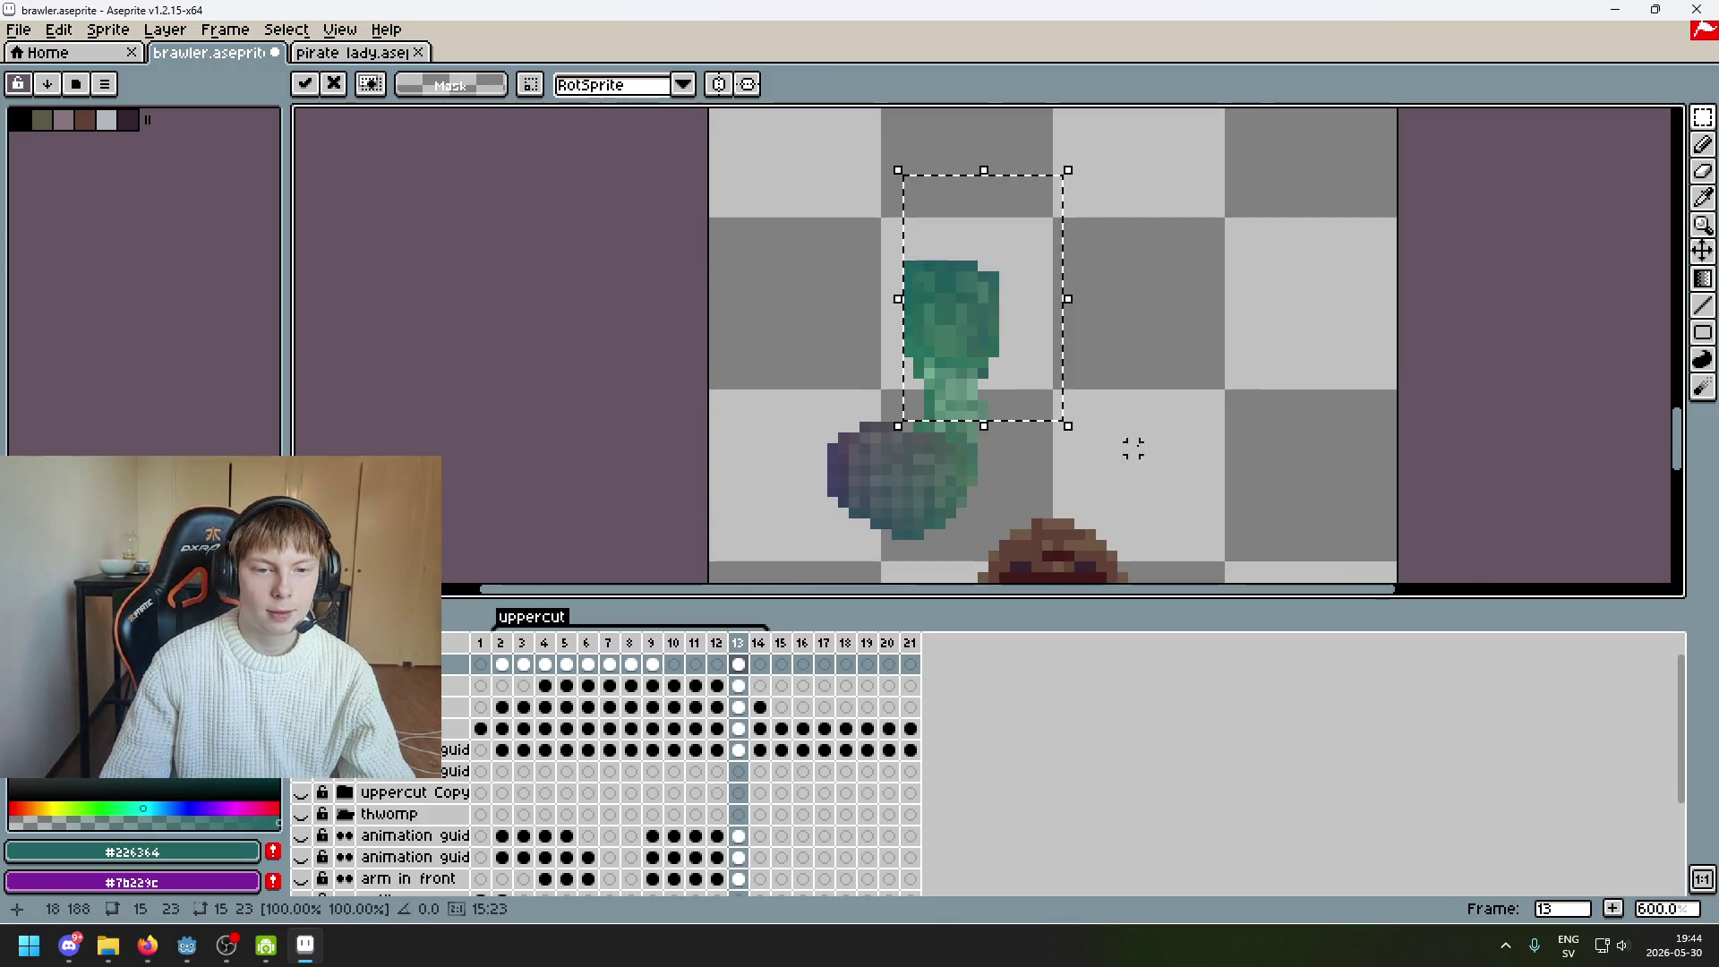
{"action": "mouse_move", "coordinate": [1079, 303]}
{"action": "left_mouse_down"}
{"action": "mouse_move", "coordinate": [1055, 245]}
{"action": "mouse_move", "coordinate": [1032, 238]}
{"action": "left_mouse_up"}
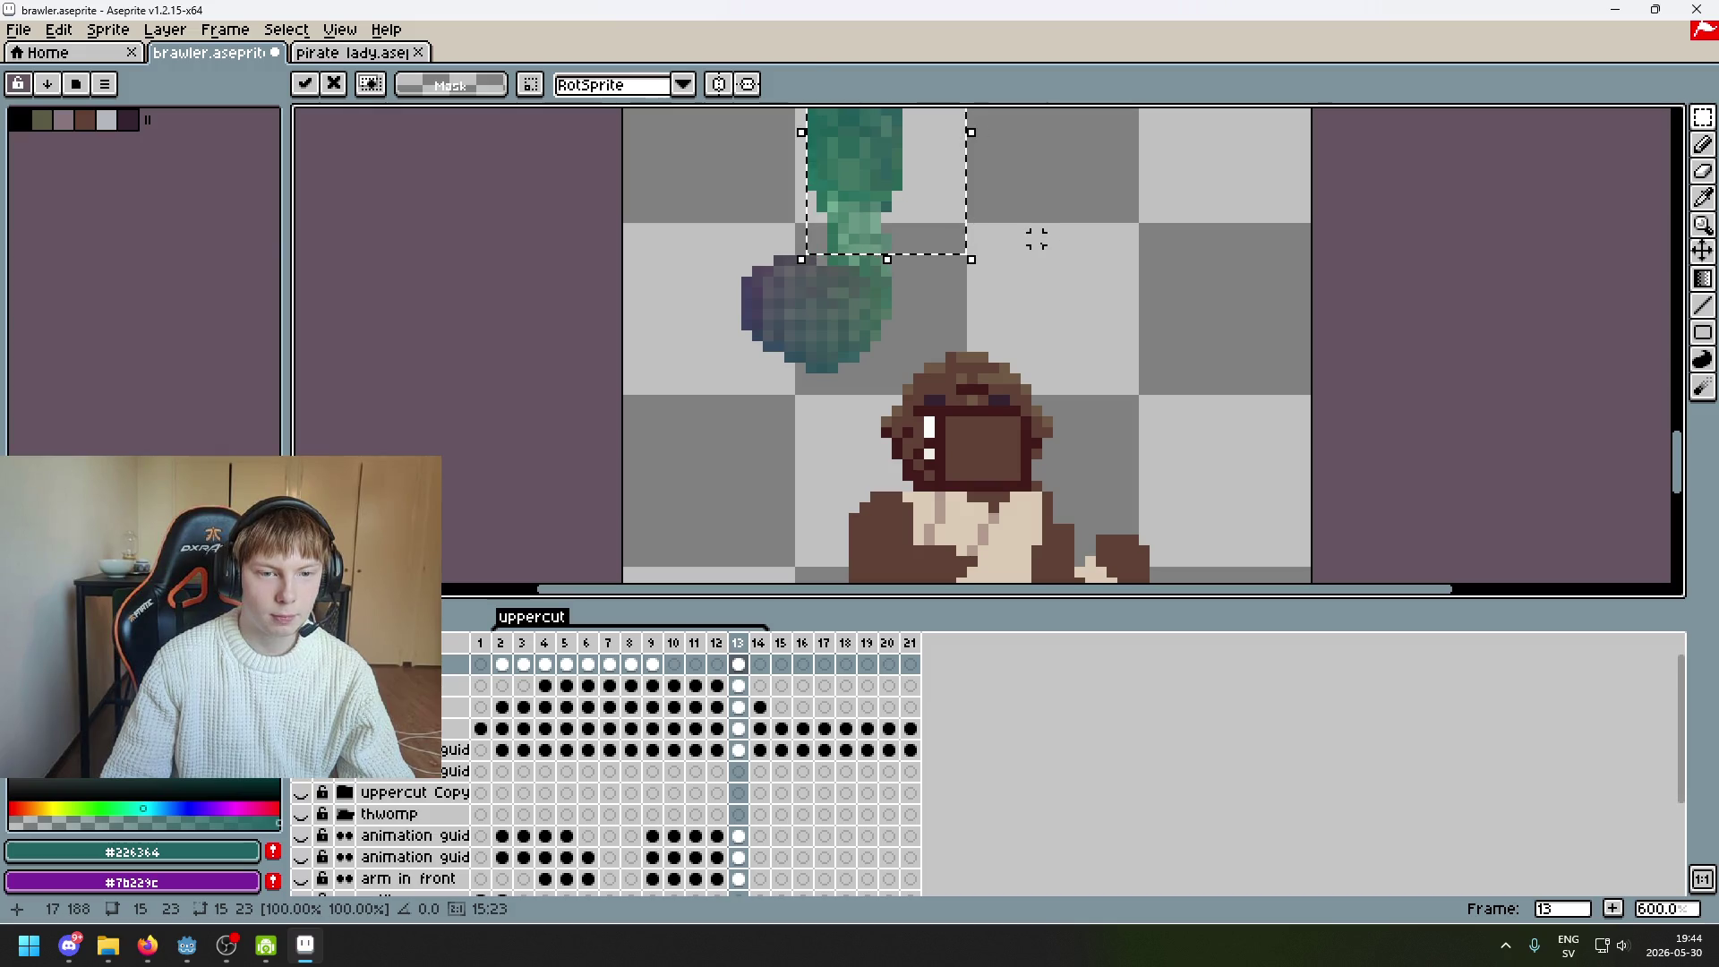
{"action": "left_click", "coordinate": [1032, 238]}
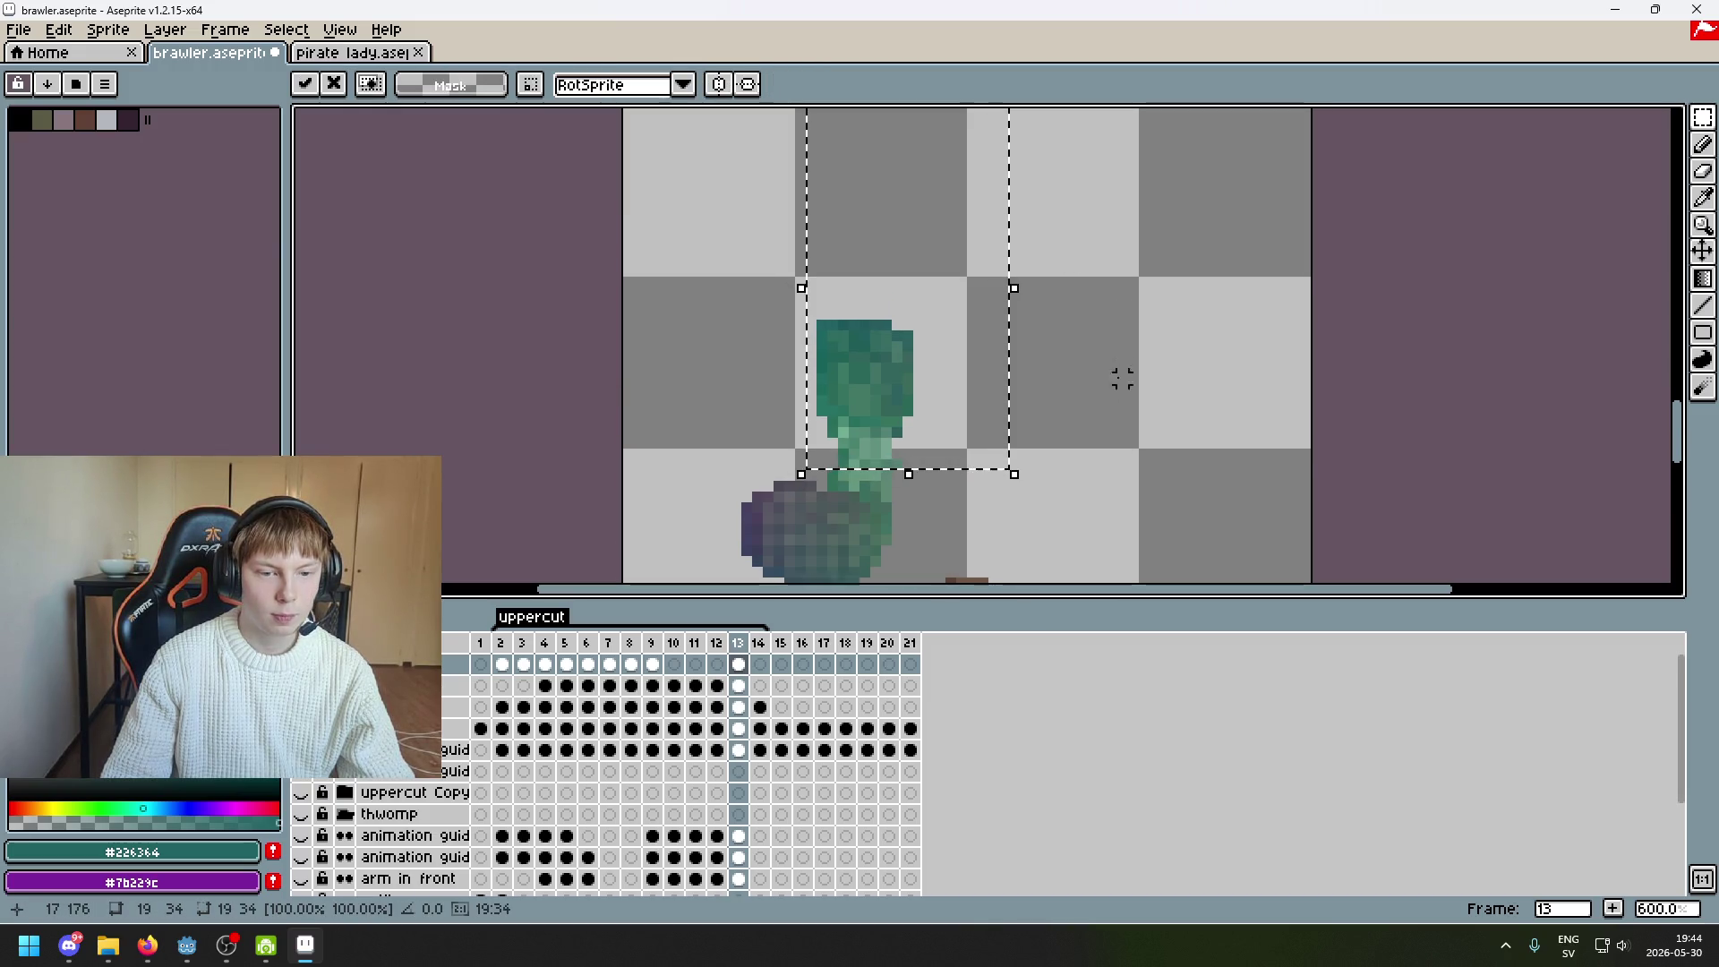
{"action": "key", "text": "ctrl+d"}
Bring the body into view and sample a green from the arm with the eyedropper
{"action": "scroll", "coordinate": [921, 346], "scroll_direction": "up", "scroll_amount": 2}
{"action": "scroll", "coordinate": [821, 257], "scroll_direction": "up", "scroll_amount": 3}
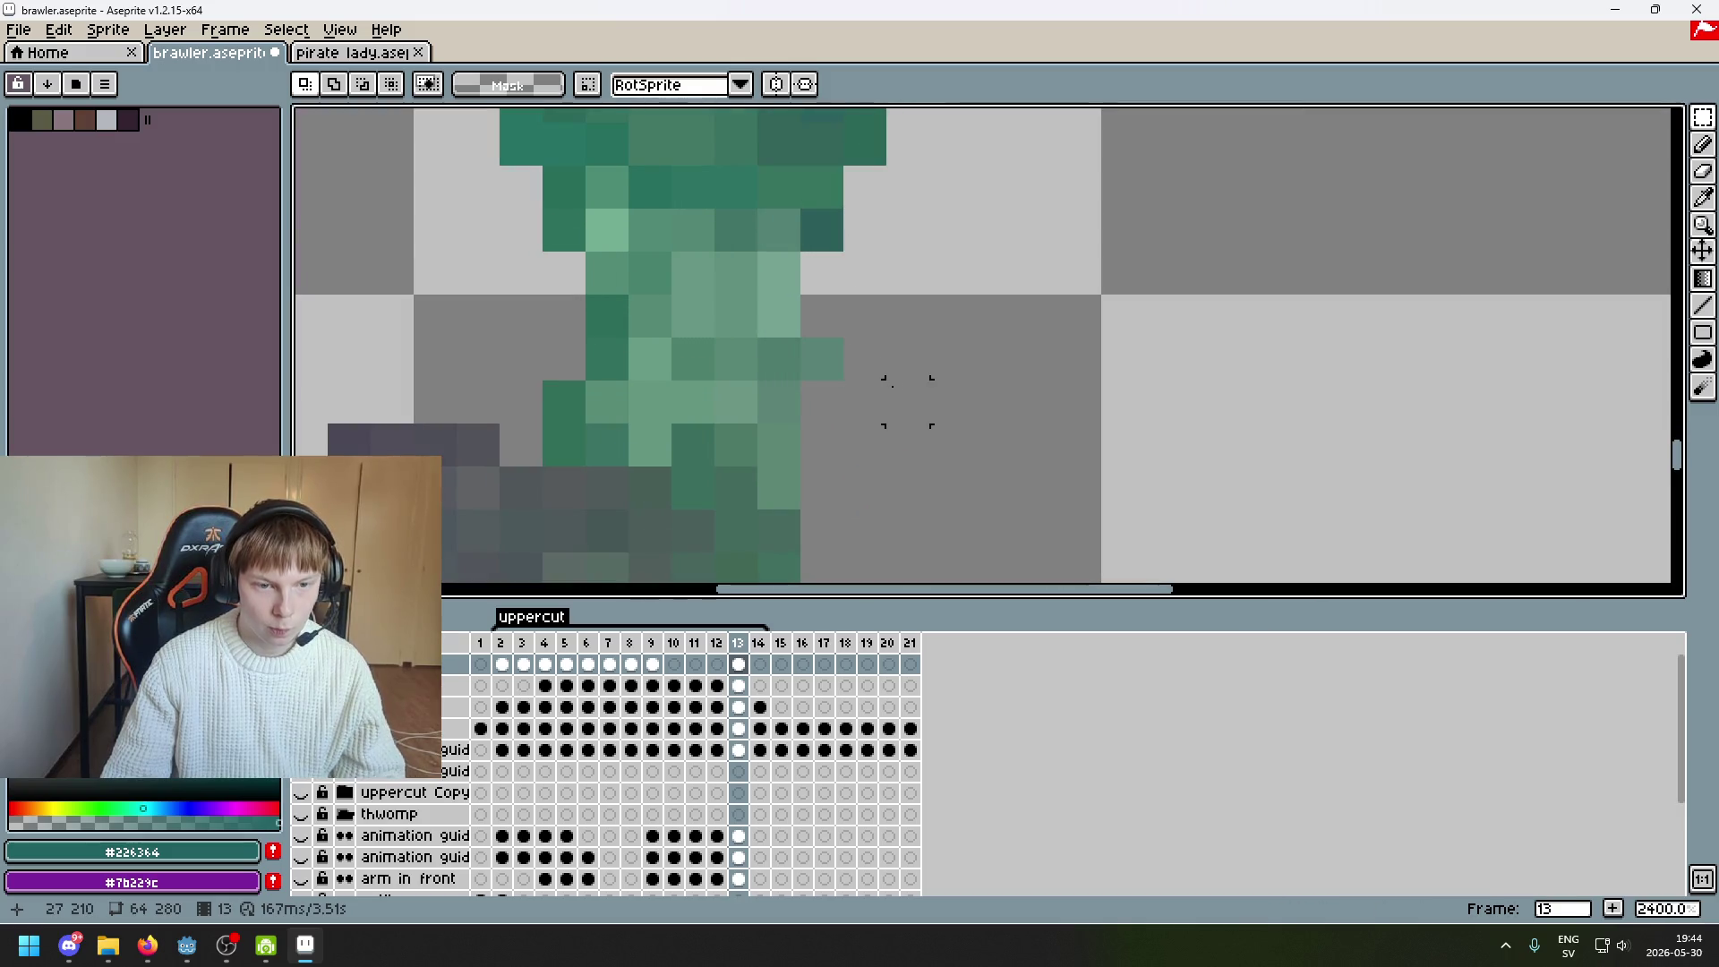
{"action": "scroll", "coordinate": [986, 372], "scroll_direction": "down", "scroll_amount": 4}
{"action": "mouse_move", "coordinate": [986, 372]}
{"action": "left_mouse_down"}
{"action": "mouse_move", "coordinate": [986, 198]}
{"action": "mouse_move", "coordinate": [979, 337]}
{"action": "left_mouse_up"}
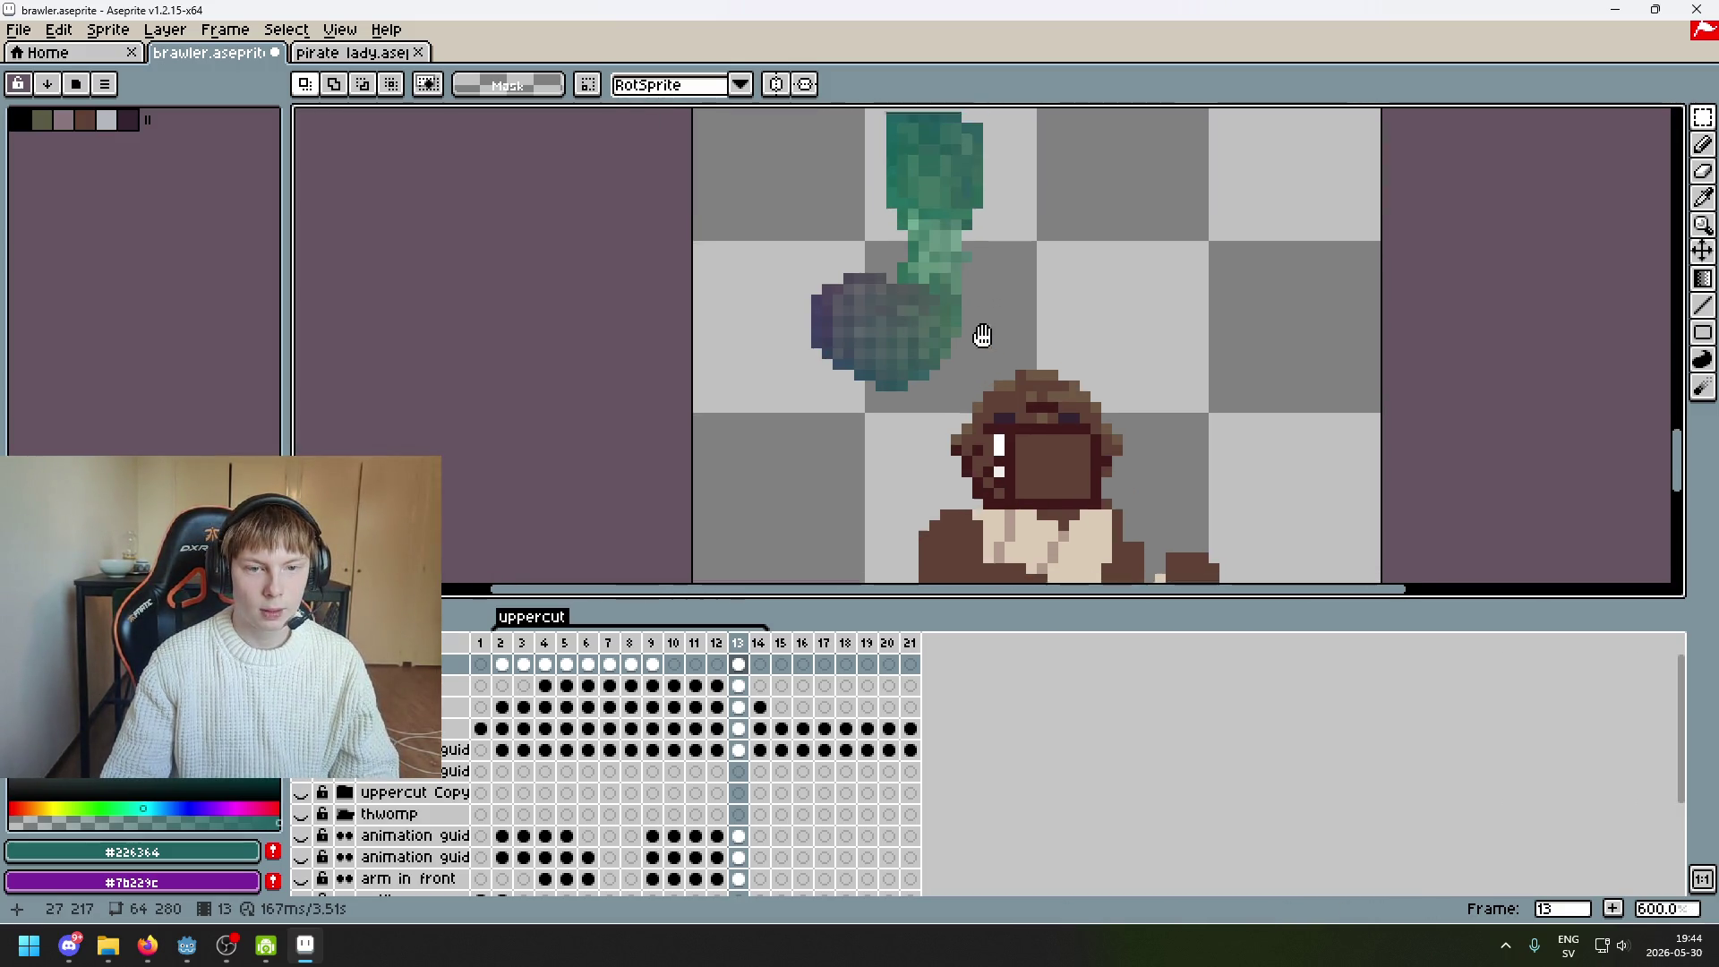
{"action": "scroll", "coordinate": [953, 288], "scroll_direction": "up", "scroll_amount": 4}
{"action": "key", "text": "e"}
{"action": "left_click", "coordinate": [971, 283], "text": "alt"}
Undo a stray pencil pixel and sample the arm's lighter green and dark teal shades
{"action": "key", "text": "b"}
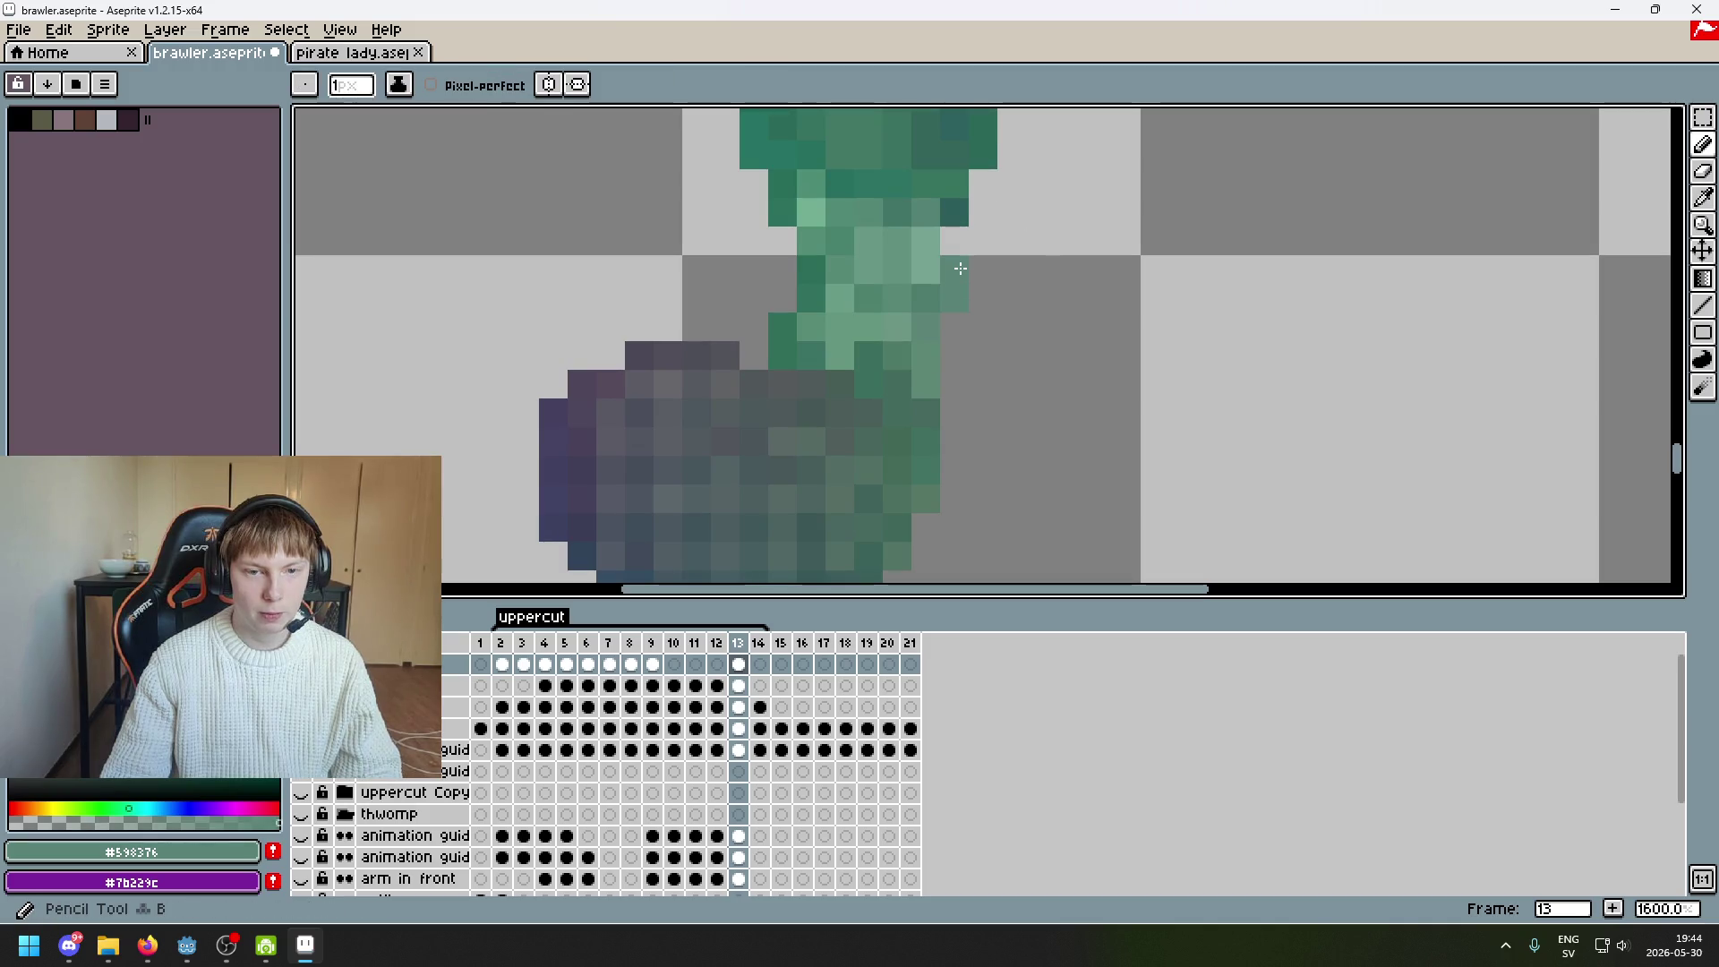
{"action": "left_click", "coordinate": [954, 211], "text": "alt"}
{"action": "scroll", "coordinate": [958, 215], "scroll_direction": "down", "scroll_amount": 5}
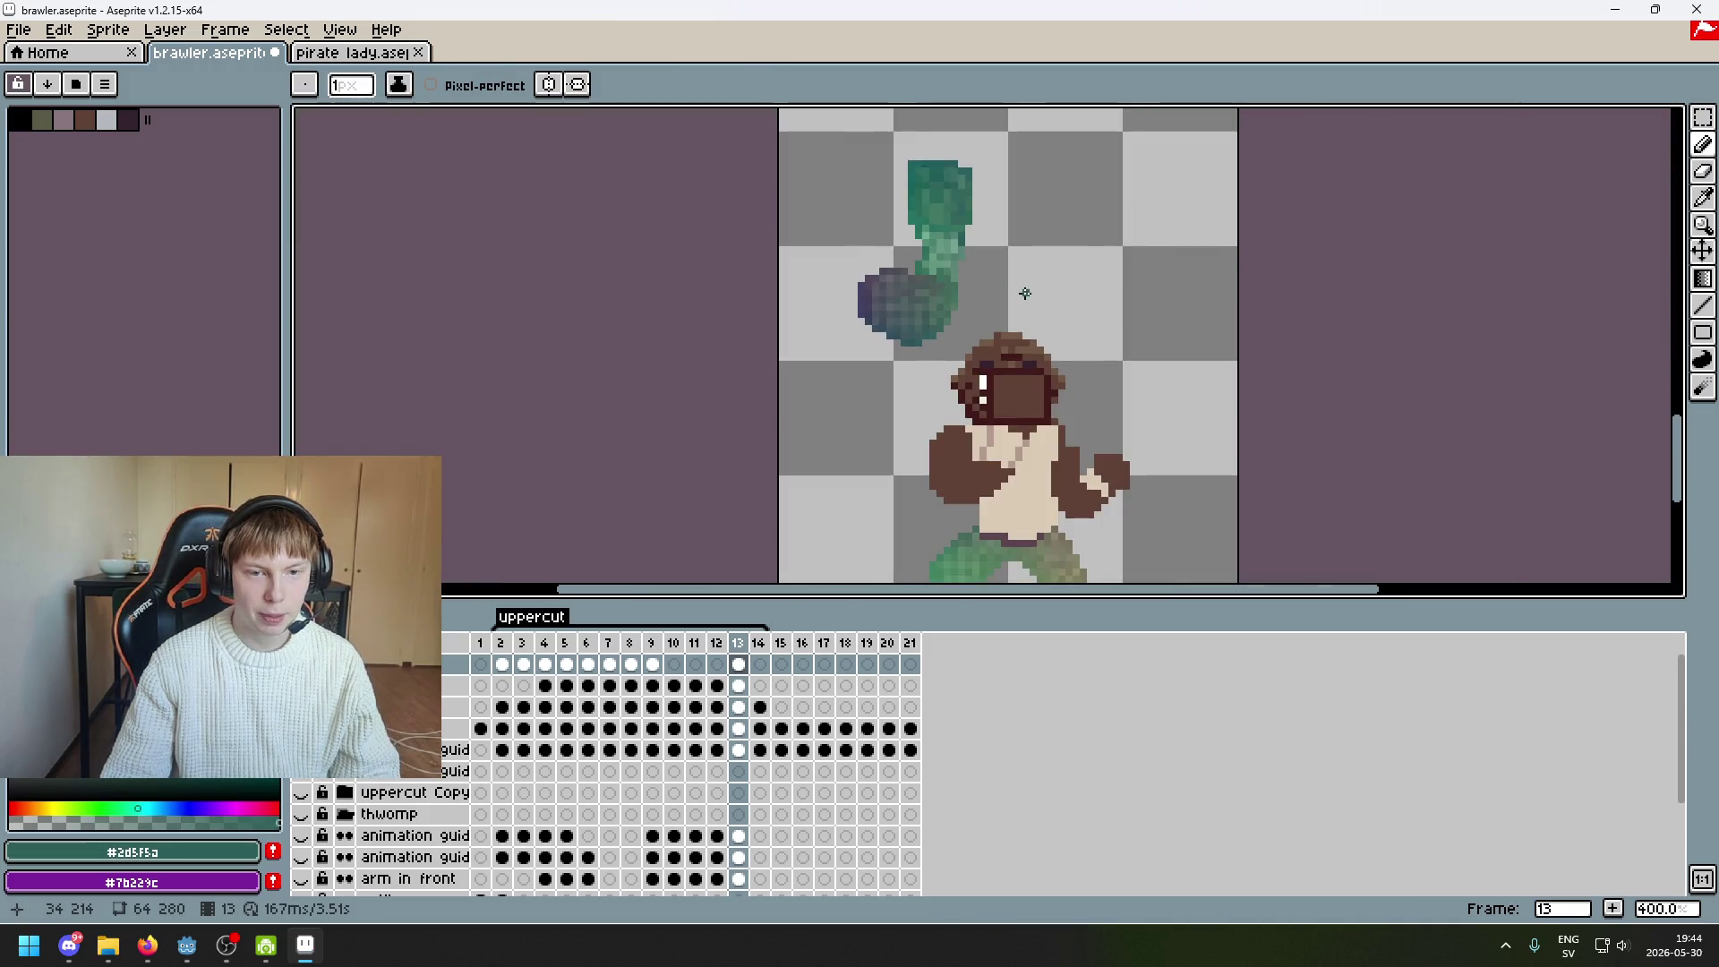
{"action": "key", "text": "ctrl+z"}
{"action": "scroll", "coordinate": [1004, 256], "scroll_direction": "up", "scroll_amount": 3}
{"action": "left_click", "coordinate": [935, 286], "text": "alt"}
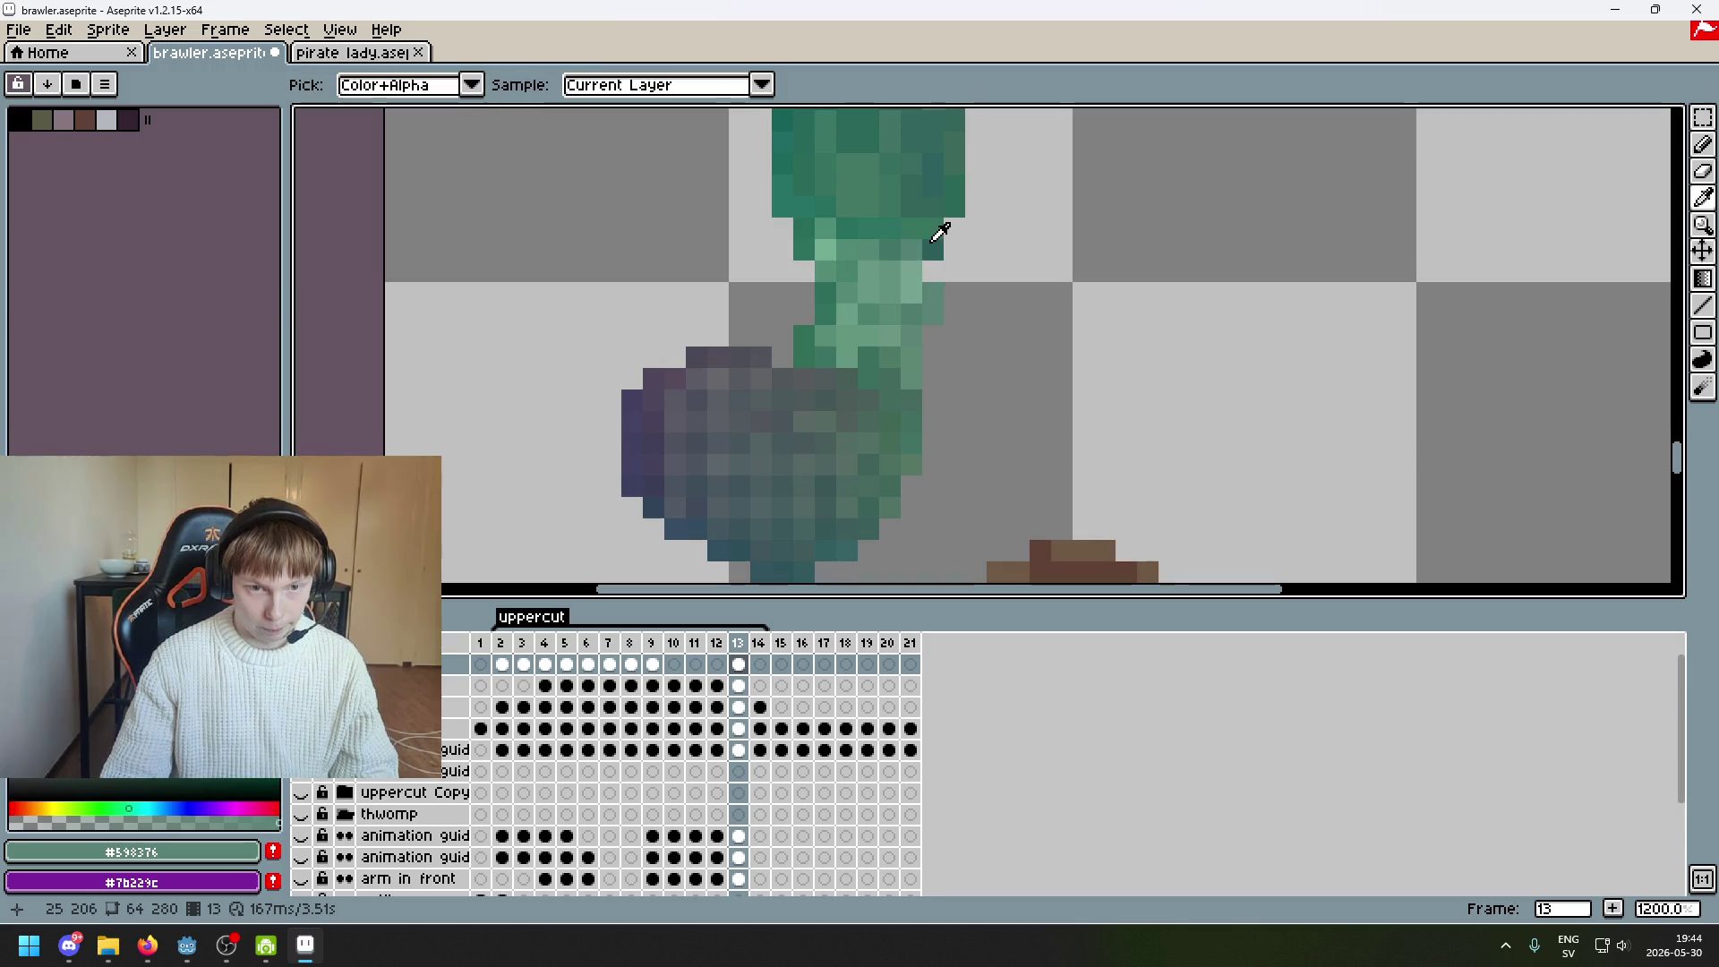
{"action": "left_click", "coordinate": [931, 255], "text": "alt"}
{"action": "scroll", "coordinate": [944, 269], "scroll_direction": "down", "scroll_amount": 5}
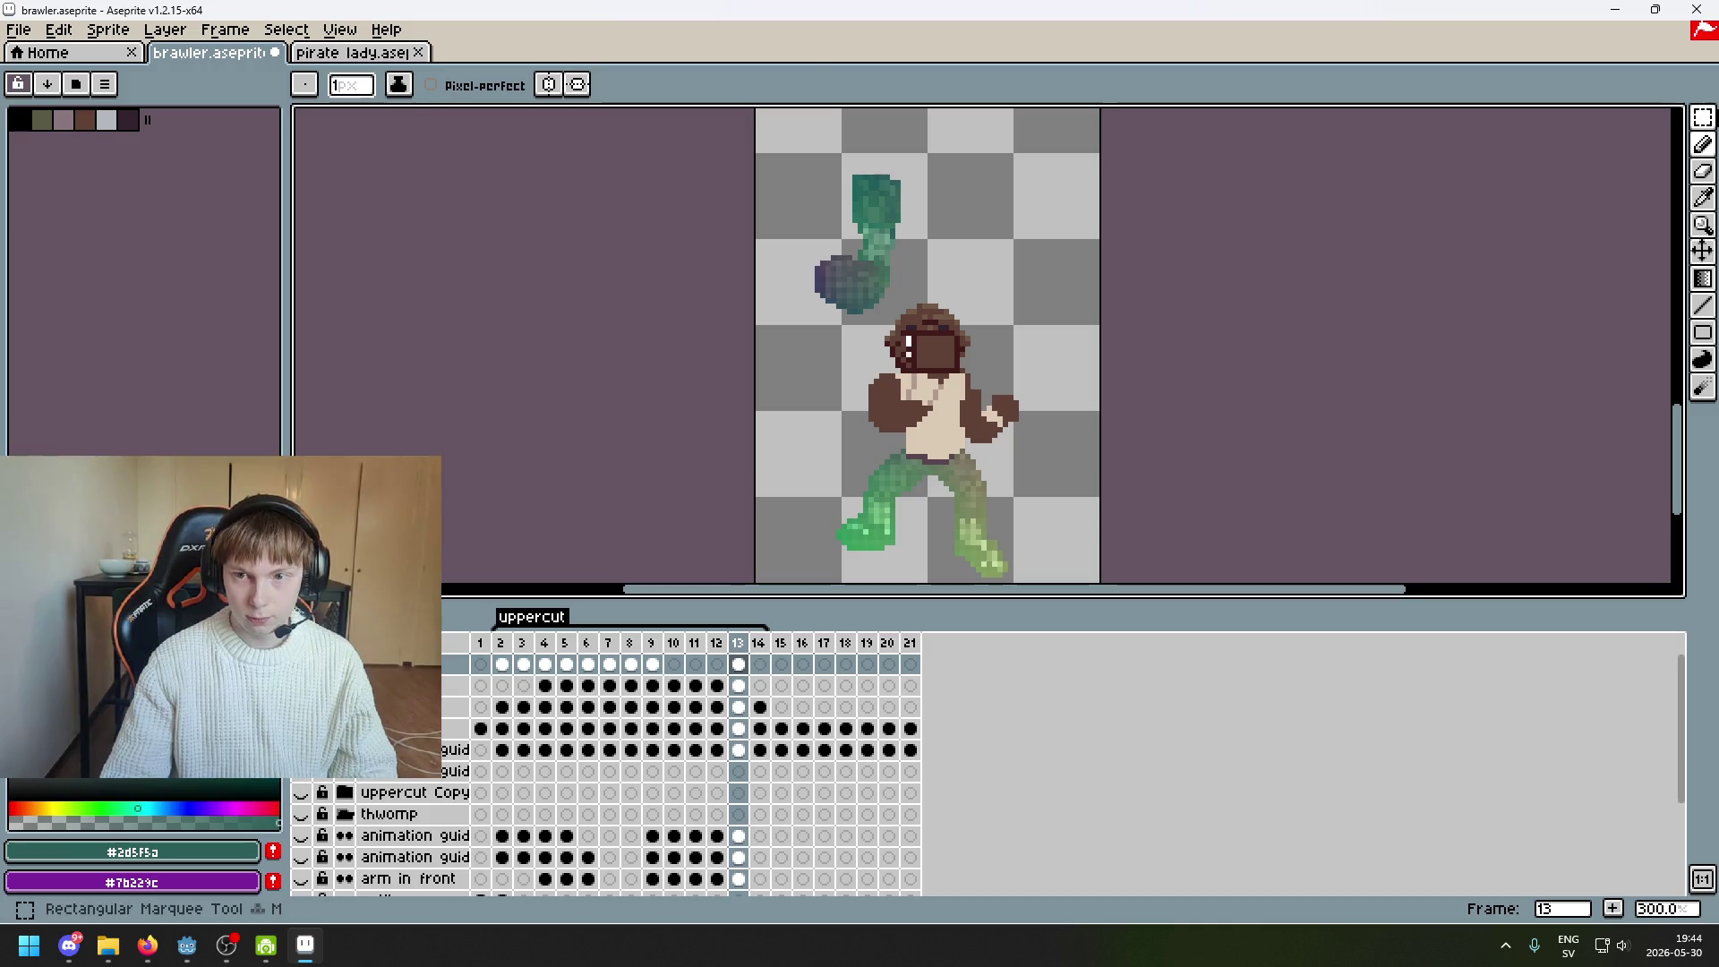
Box-select the raised arm above the head and shift it toward the body
{"action": "key", "text": "m"}
{"action": "left_click_drag", "start_coordinate": [756, 129], "coordinate": [990, 412]}
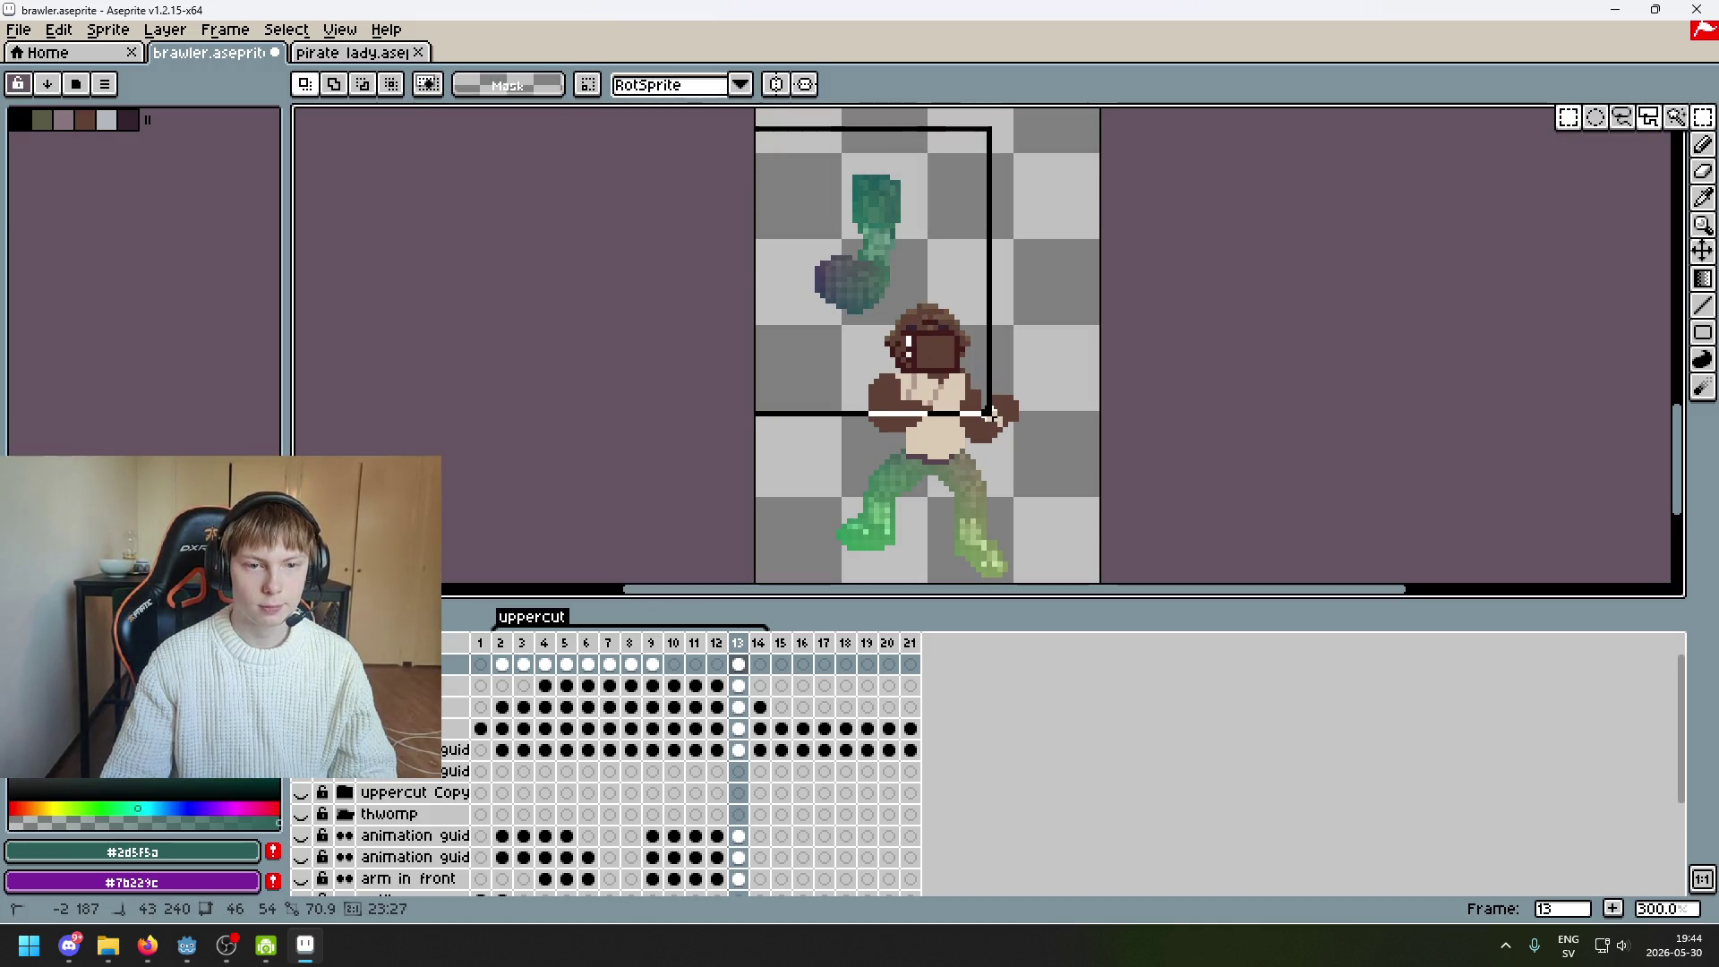
{"action": "mouse_move", "coordinate": [953, 342]}
{"action": "left_mouse_down"}
{"action": "mouse_move", "coordinate": [1008, 433]}
{"action": "mouse_move", "coordinate": [1006, 462]}
{"action": "mouse_move", "coordinate": [922, 314]}
{"action": "left_mouse_up"}
{"action": "left_click", "coordinate": [1080, 209]}
{"action": "scroll", "coordinate": [863, 170], "scroll_direction": "up", "scroll_amount": 2}
Select the arm's top green block and nudge it down one pixel
{"action": "left_click_drag", "start_coordinate": [740, 114], "coordinate": [954, 239]}
{"action": "key", "text": "u"}
{"action": "mouse_move", "coordinate": [747, 130]}
{"action": "left_mouse_down"}
{"action": "mouse_move", "coordinate": [849, 156]}
{"action": "mouse_move", "coordinate": [946, 220]}
{"action": "mouse_move", "coordinate": [955, 245]}
{"action": "left_mouse_up"}
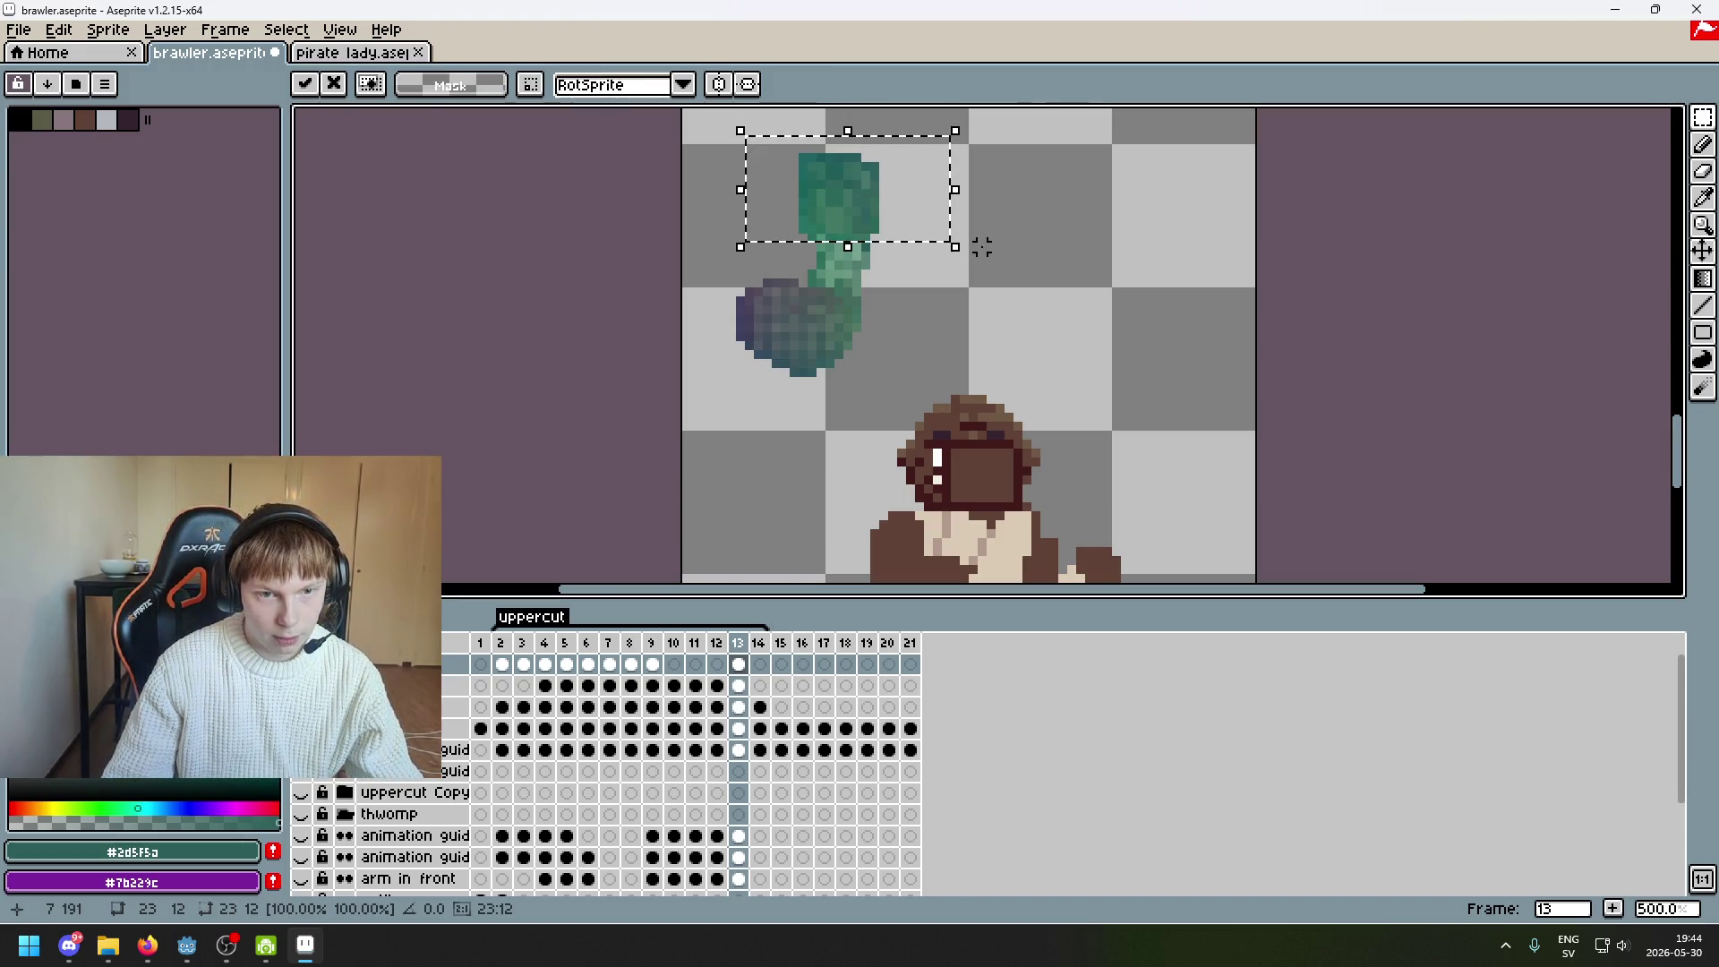
{"action": "key", "text": "Down"}
{"action": "key", "text": "Return"}
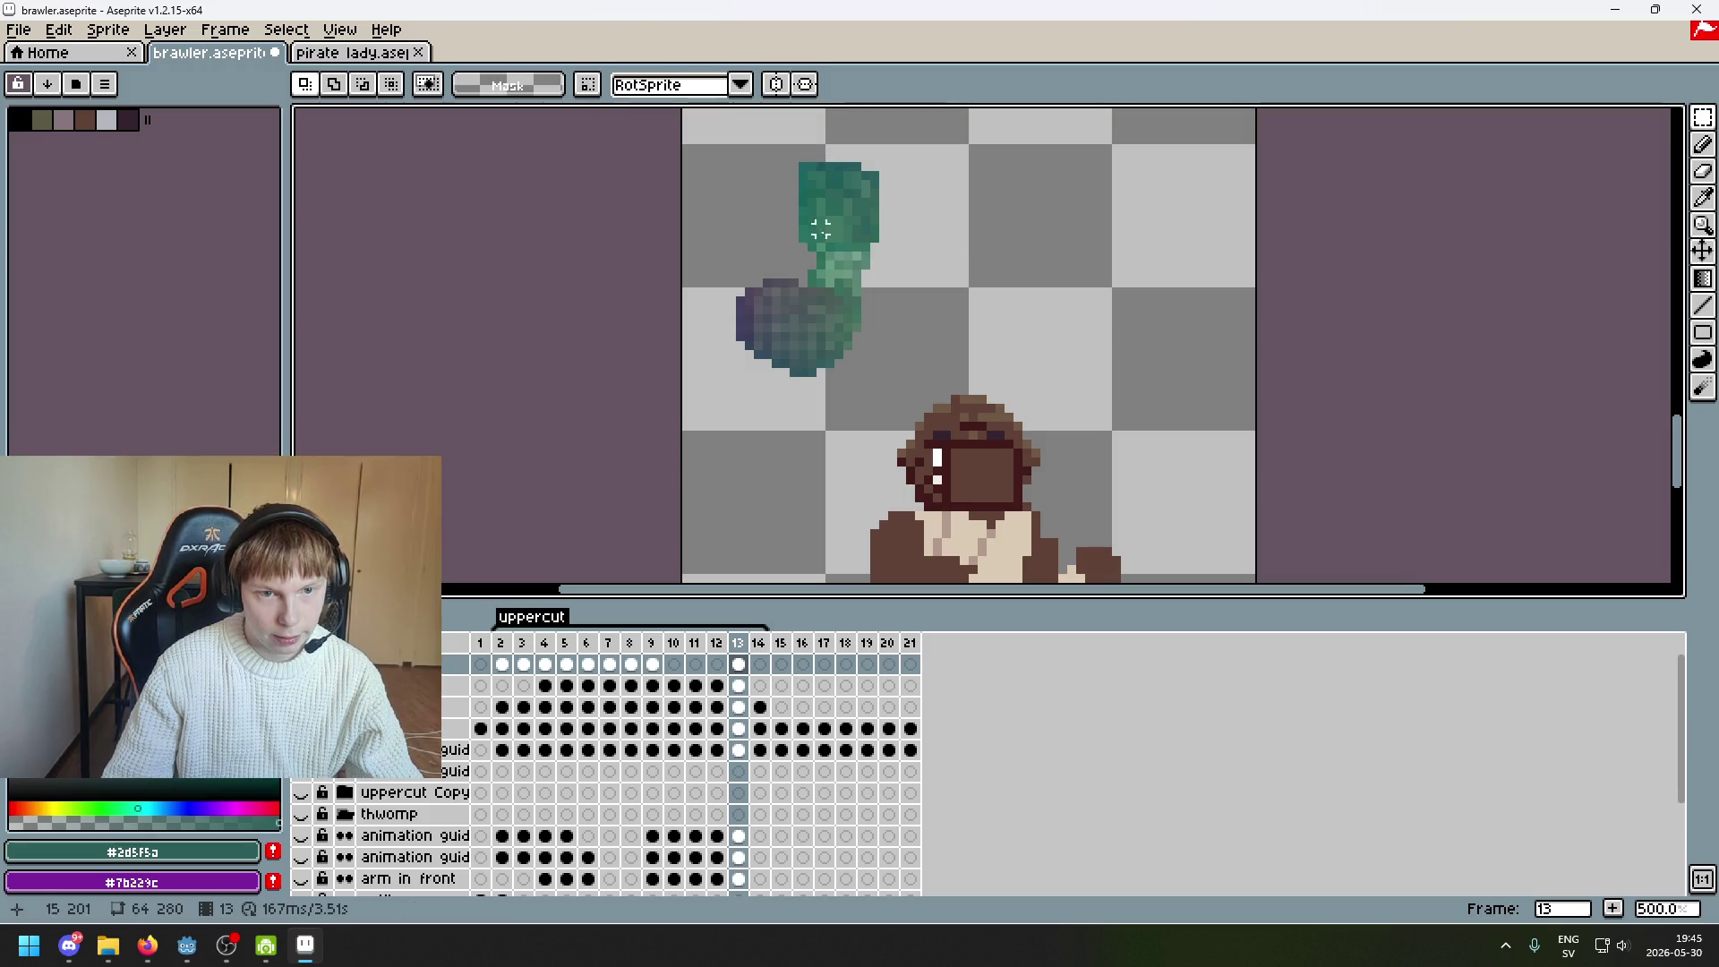
{"action": "scroll", "coordinate": [962, 345], "scroll_direction": "down", "scroll_amount": 1}
Try rectangle selections around the fist and raised arm, then clear them
{"action": "left_click_drag", "start_coordinate": [741, 165], "coordinate": [913, 381]}
{"action": "left_click_drag", "start_coordinate": [869, 314], "coordinate": [893, 204]}
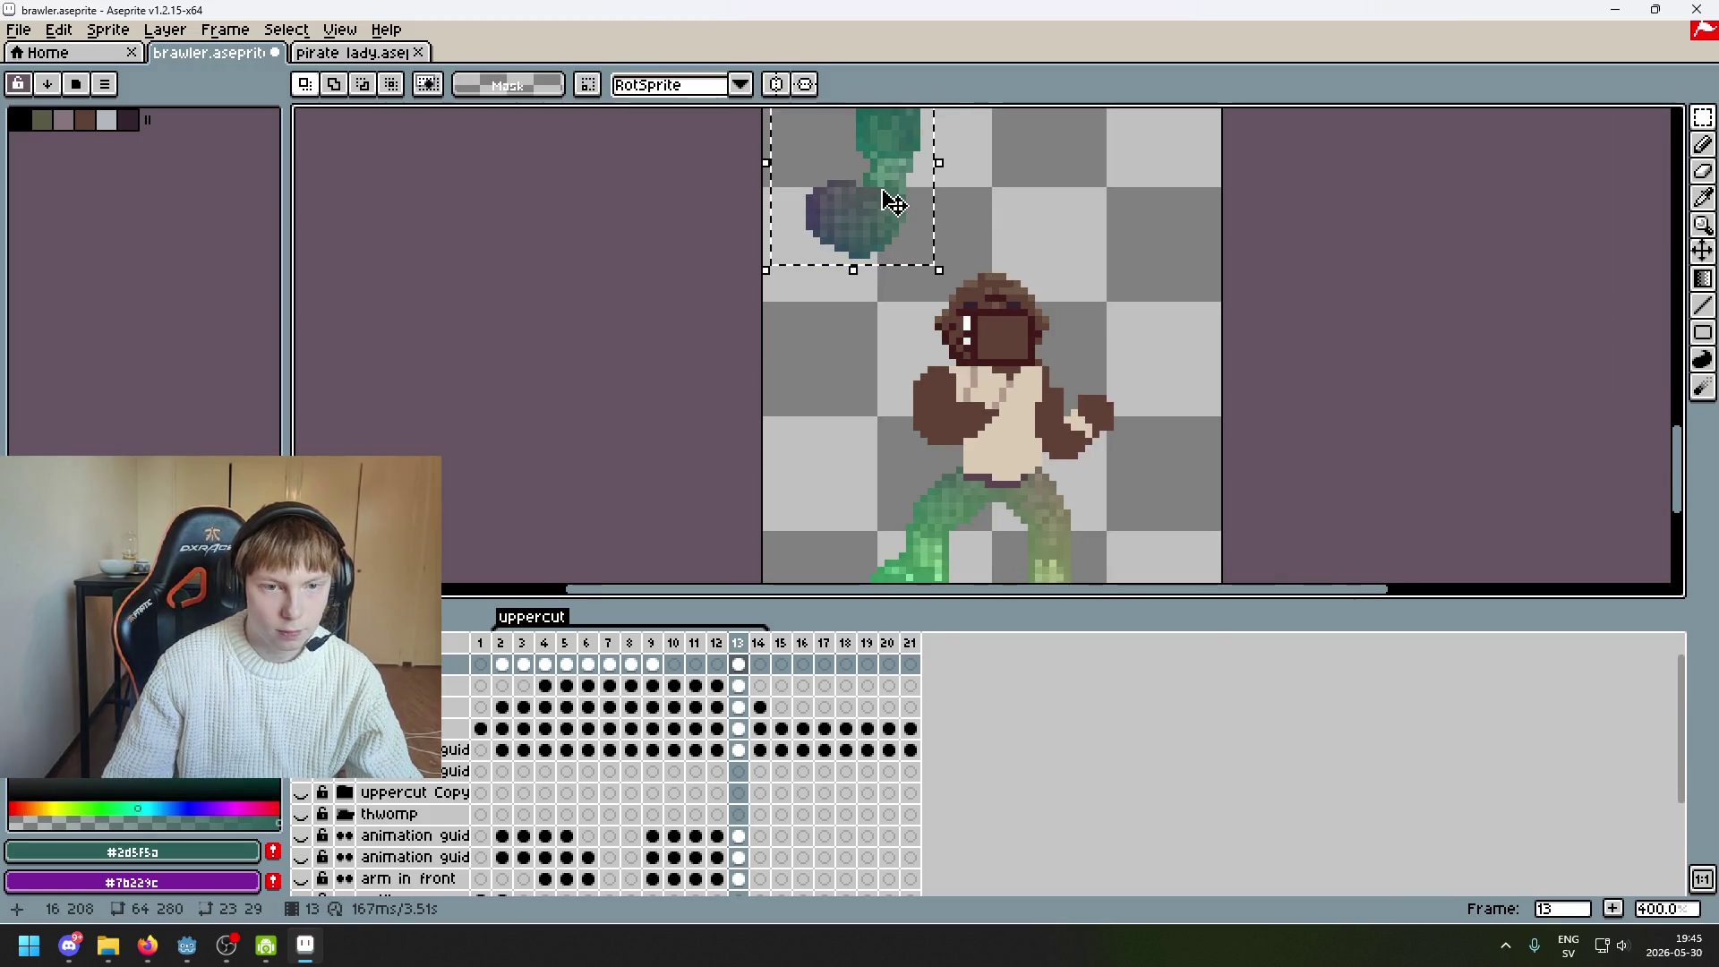
{"action": "left_click", "coordinate": [1005, 172]}
{"action": "left_click_drag", "start_coordinate": [1005, 173], "coordinate": [898, 359]}
{"action": "scroll", "coordinate": [897, 360], "scroll_direction": "up", "scroll_amount": 3}
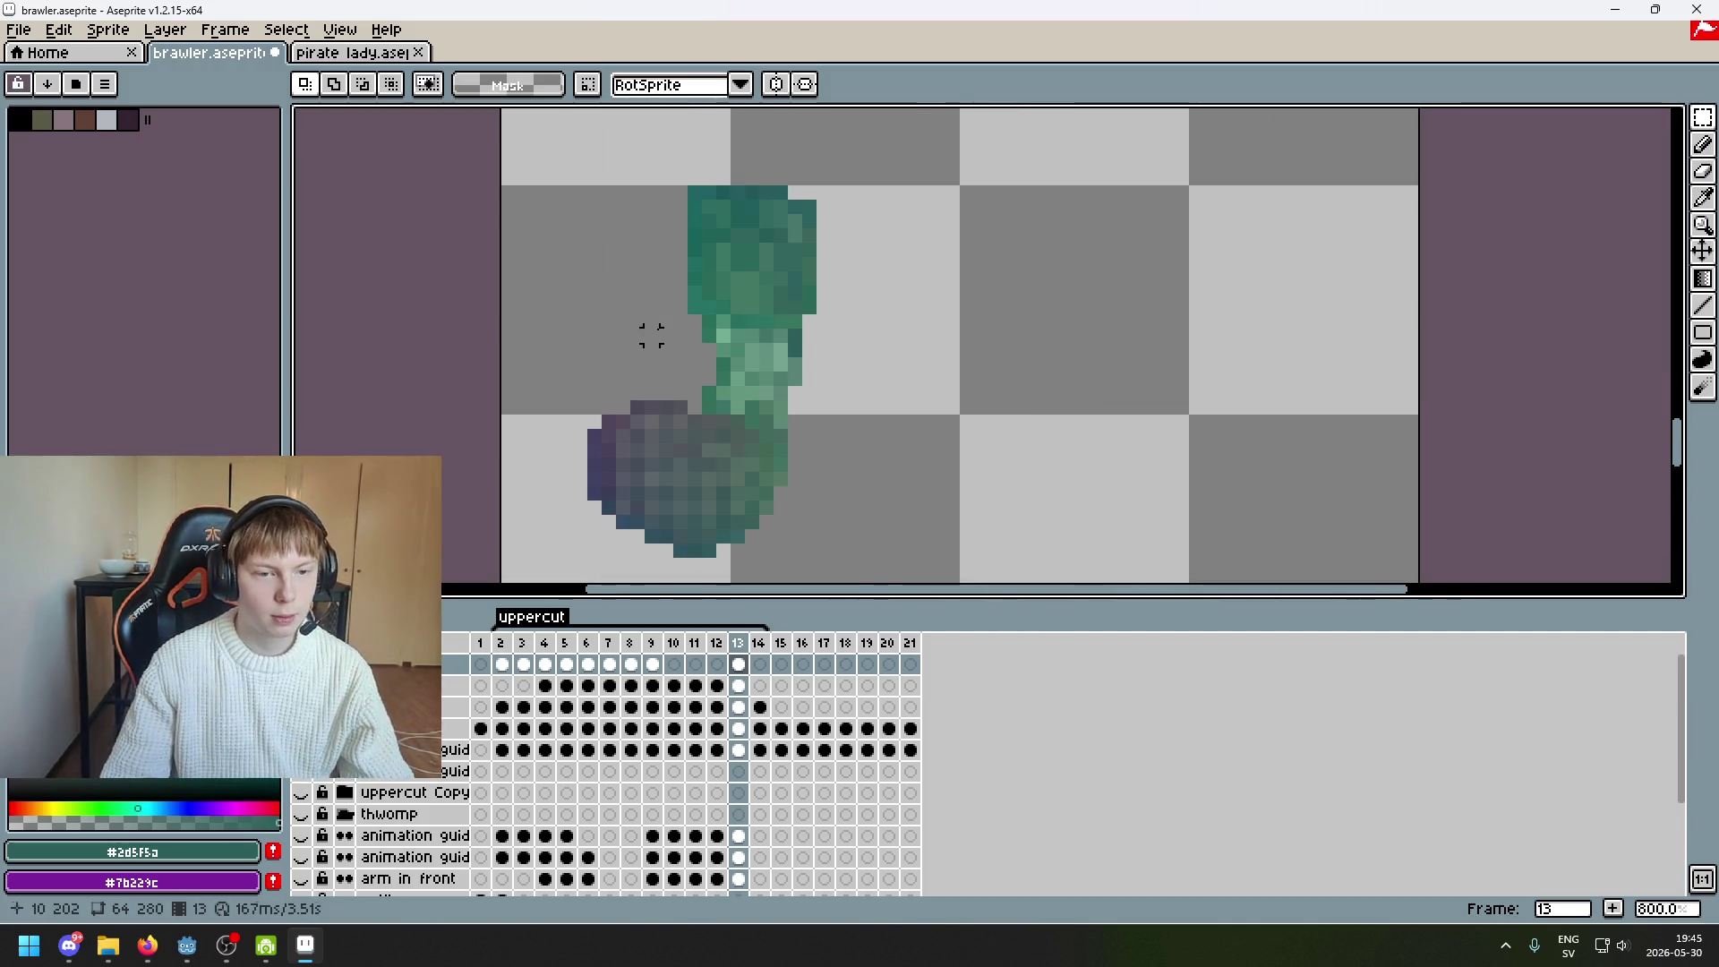
{"action": "left_click_drag", "start_coordinate": [653, 334], "coordinate": [894, 161]}
{"action": "left_click", "coordinate": [1166, 271]}
Lasso the green fist, then discard the oversized and tighter loops
{"action": "left_click", "coordinate": [1703, 117]}
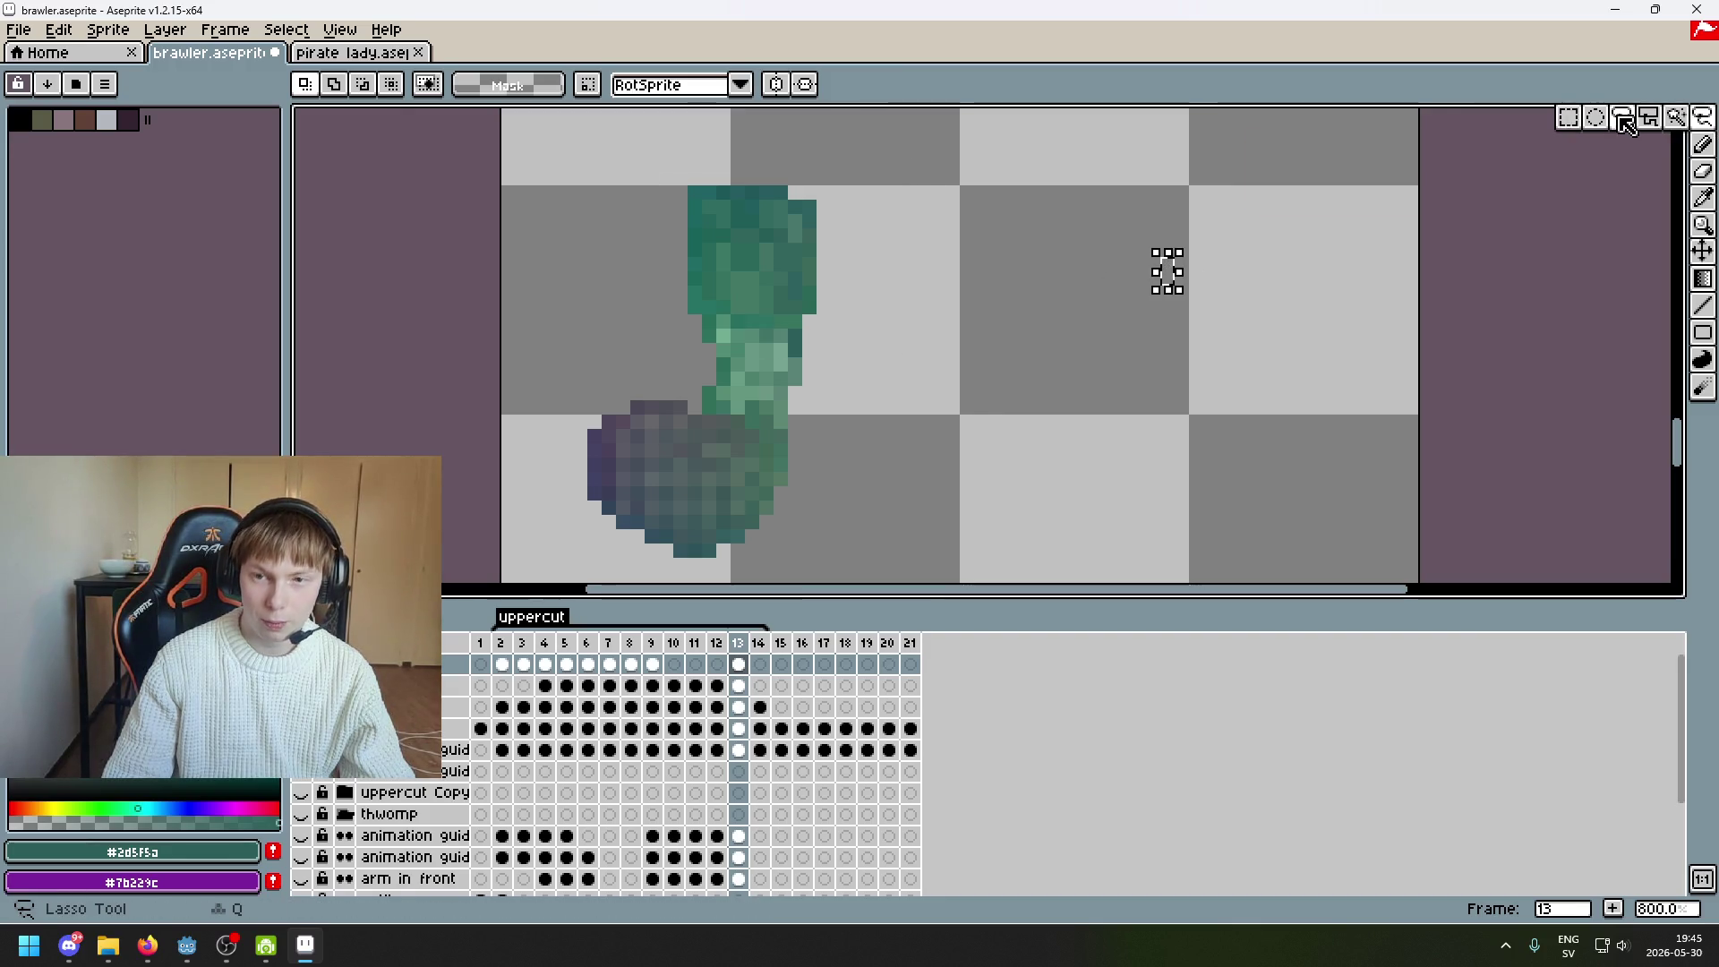
{"action": "left_click_drag", "start_coordinate": [565, 266], "coordinate": [852, 407]}
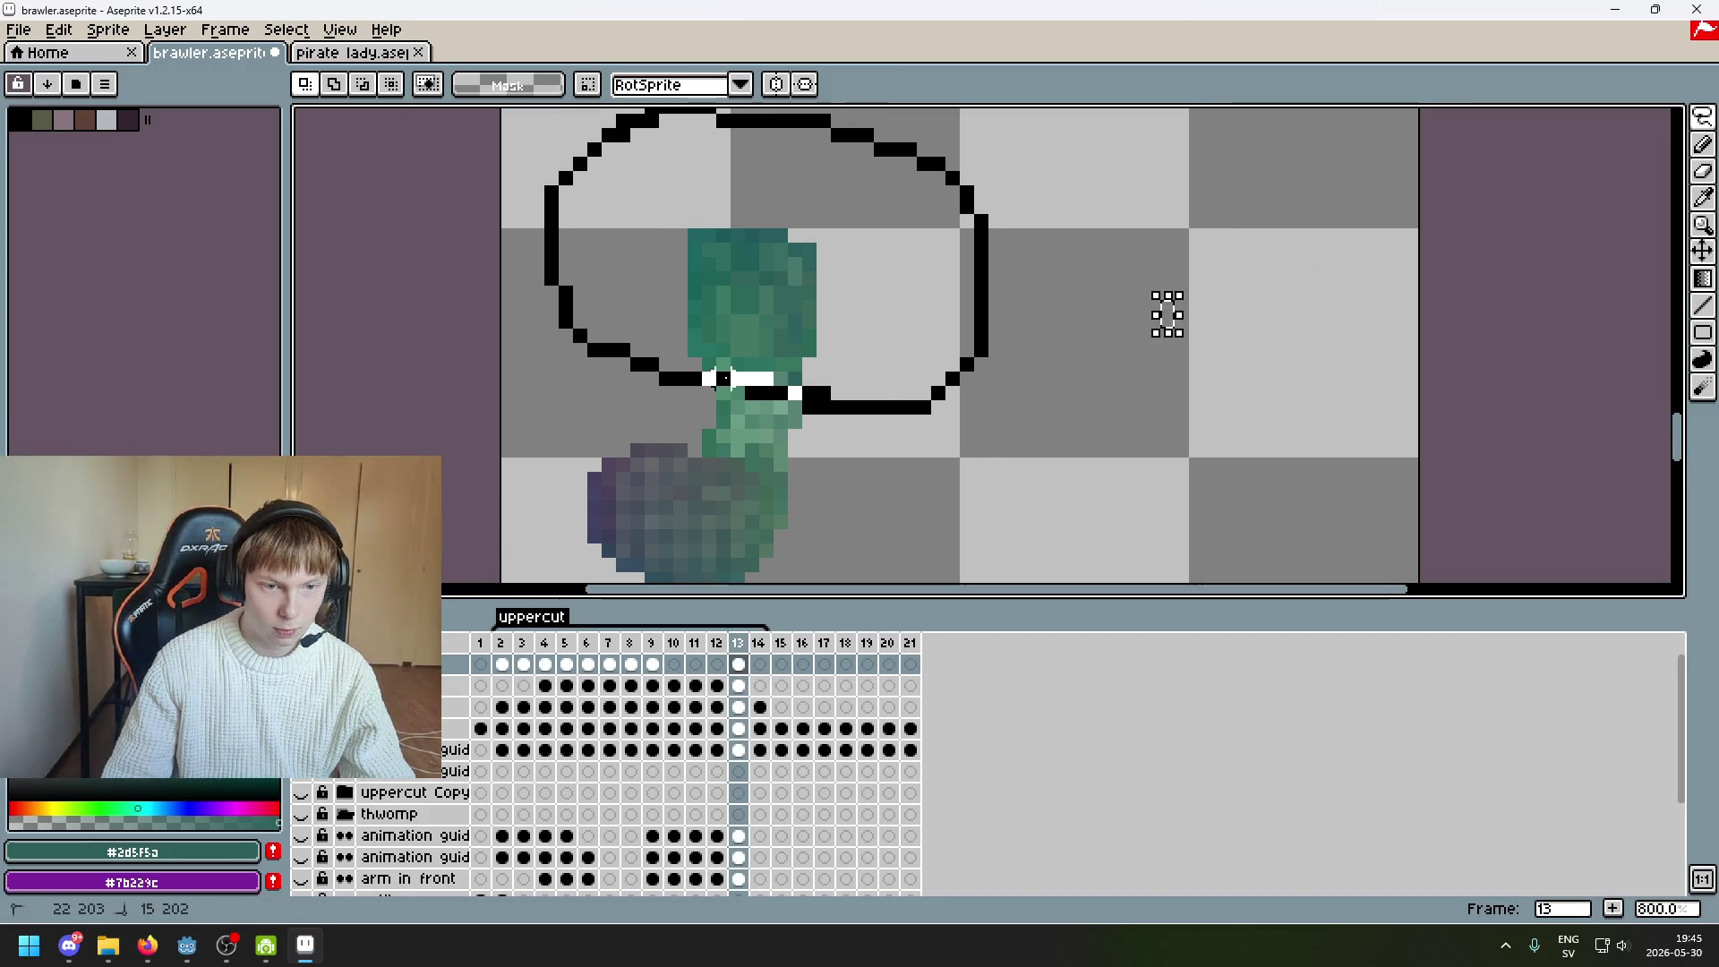
{"action": "left_click_drag", "start_coordinate": [725, 377], "coordinate": [727, 385]}
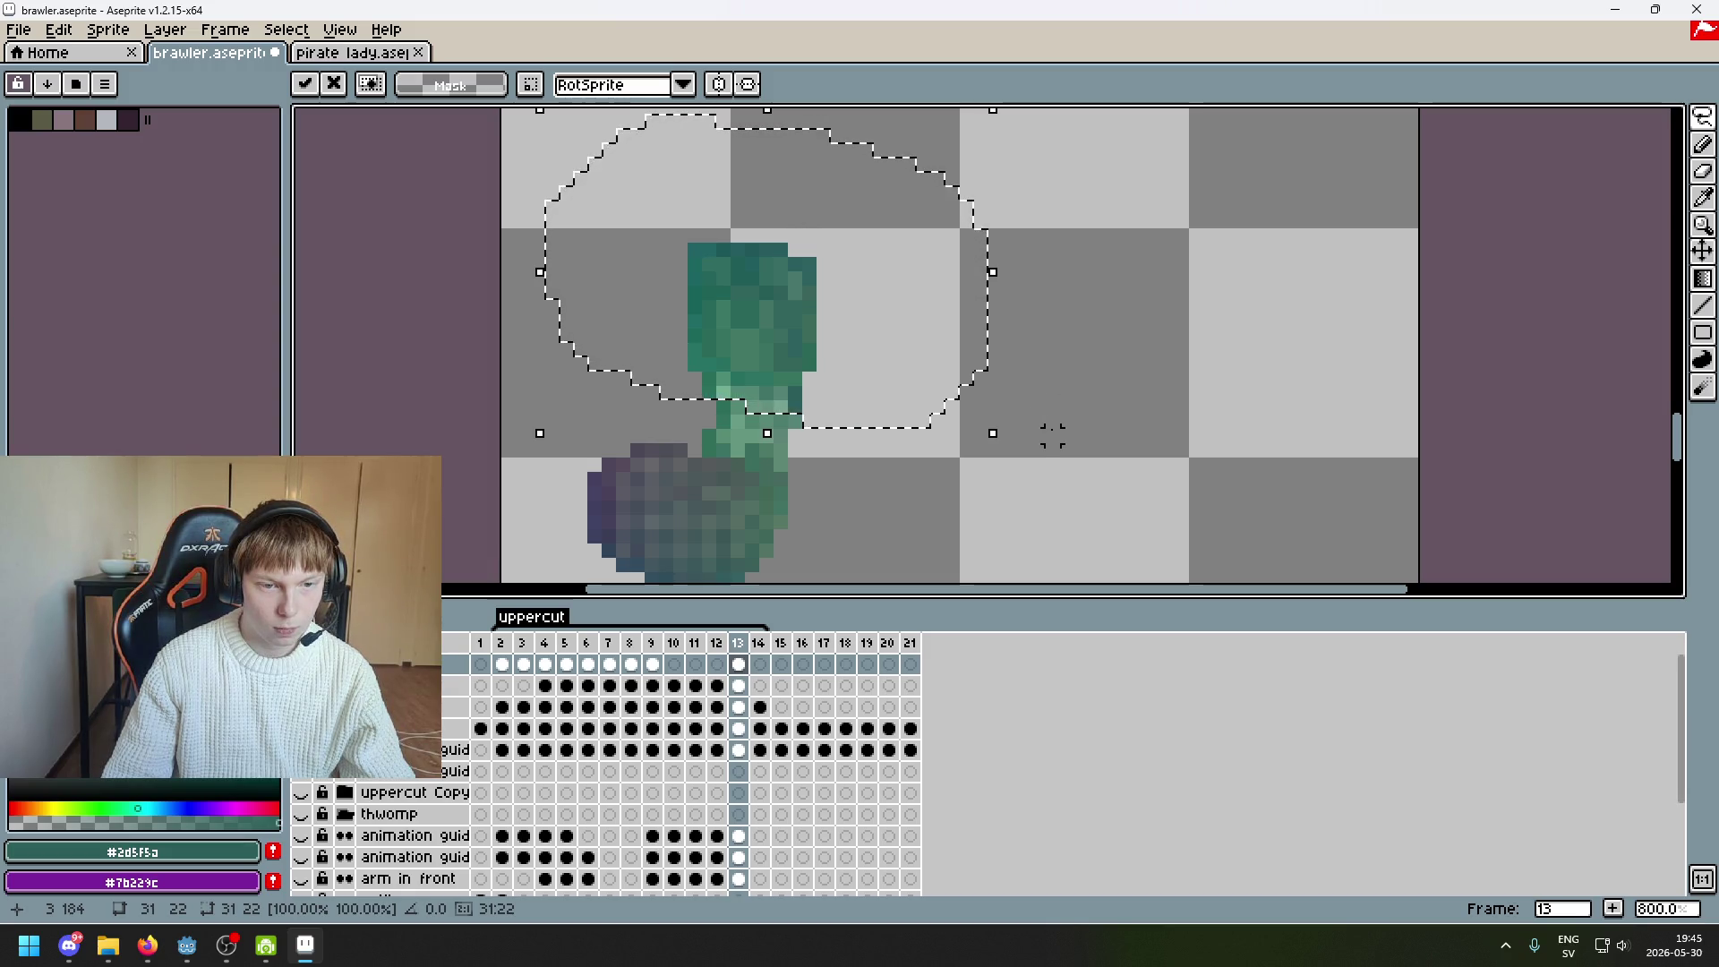
{"action": "key", "text": "ctrl+d"}
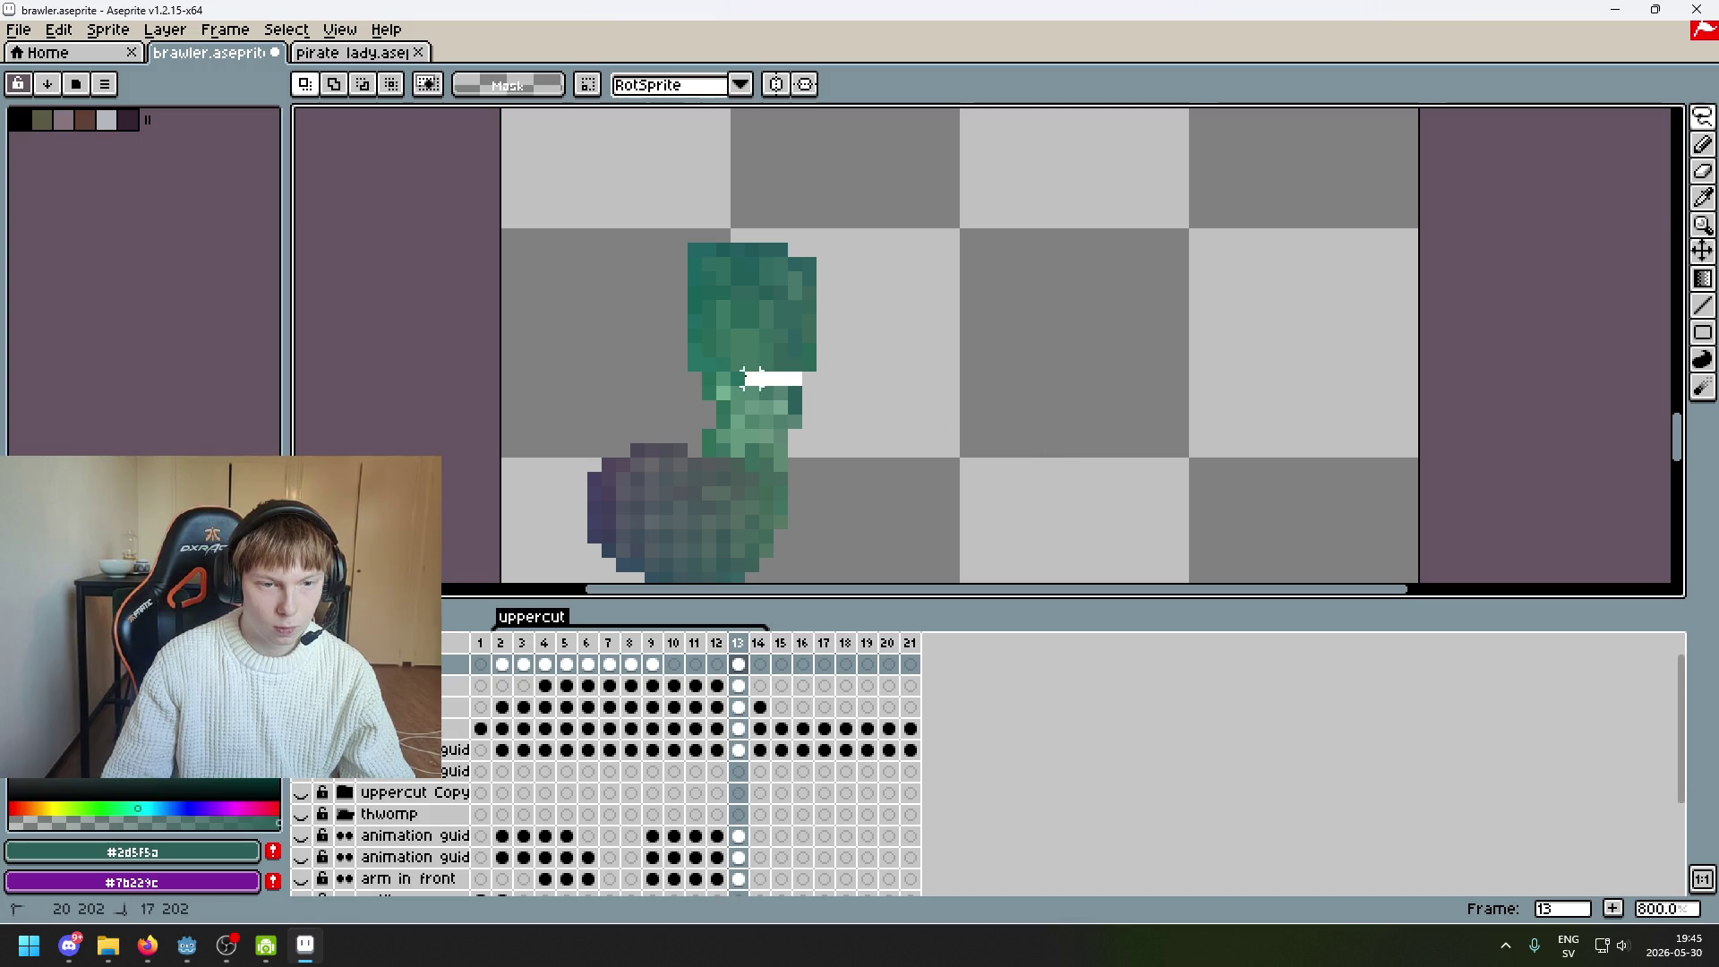
{"action": "left_click_drag", "start_coordinate": [664, 266], "coordinate": [846, 383]}
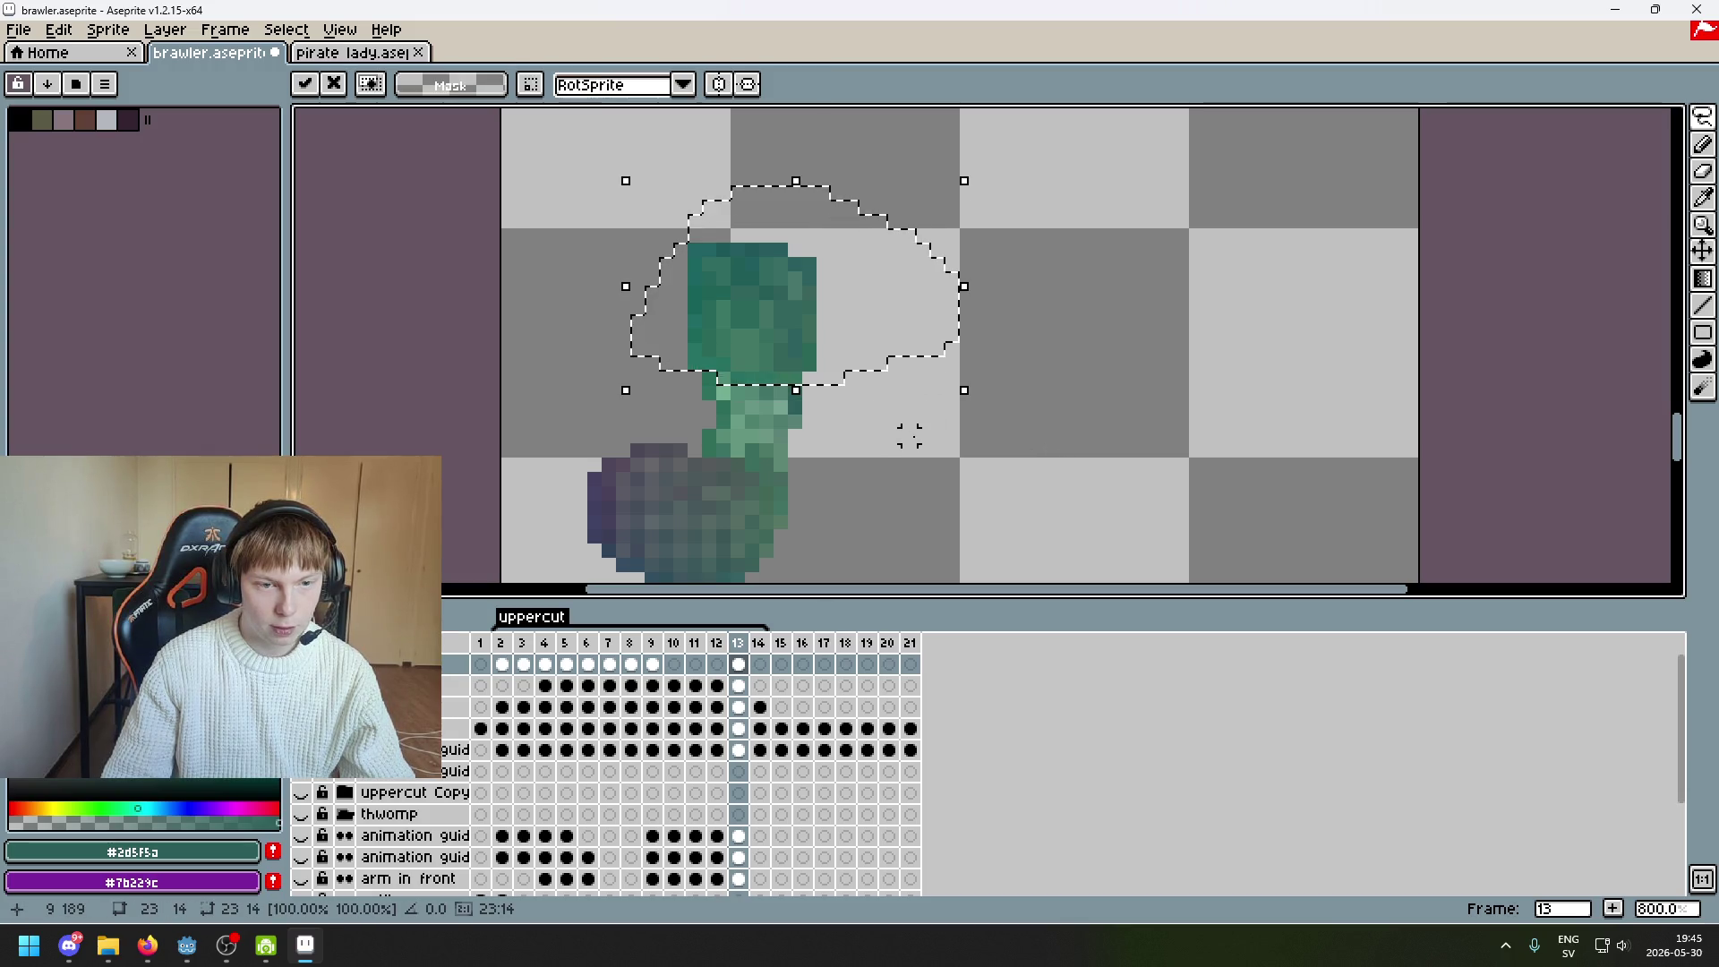
{"action": "key", "text": "ctrl+d"}
{"action": "scroll", "coordinate": [1177, 287], "scroll_direction": "down", "scroll_amount": 2}
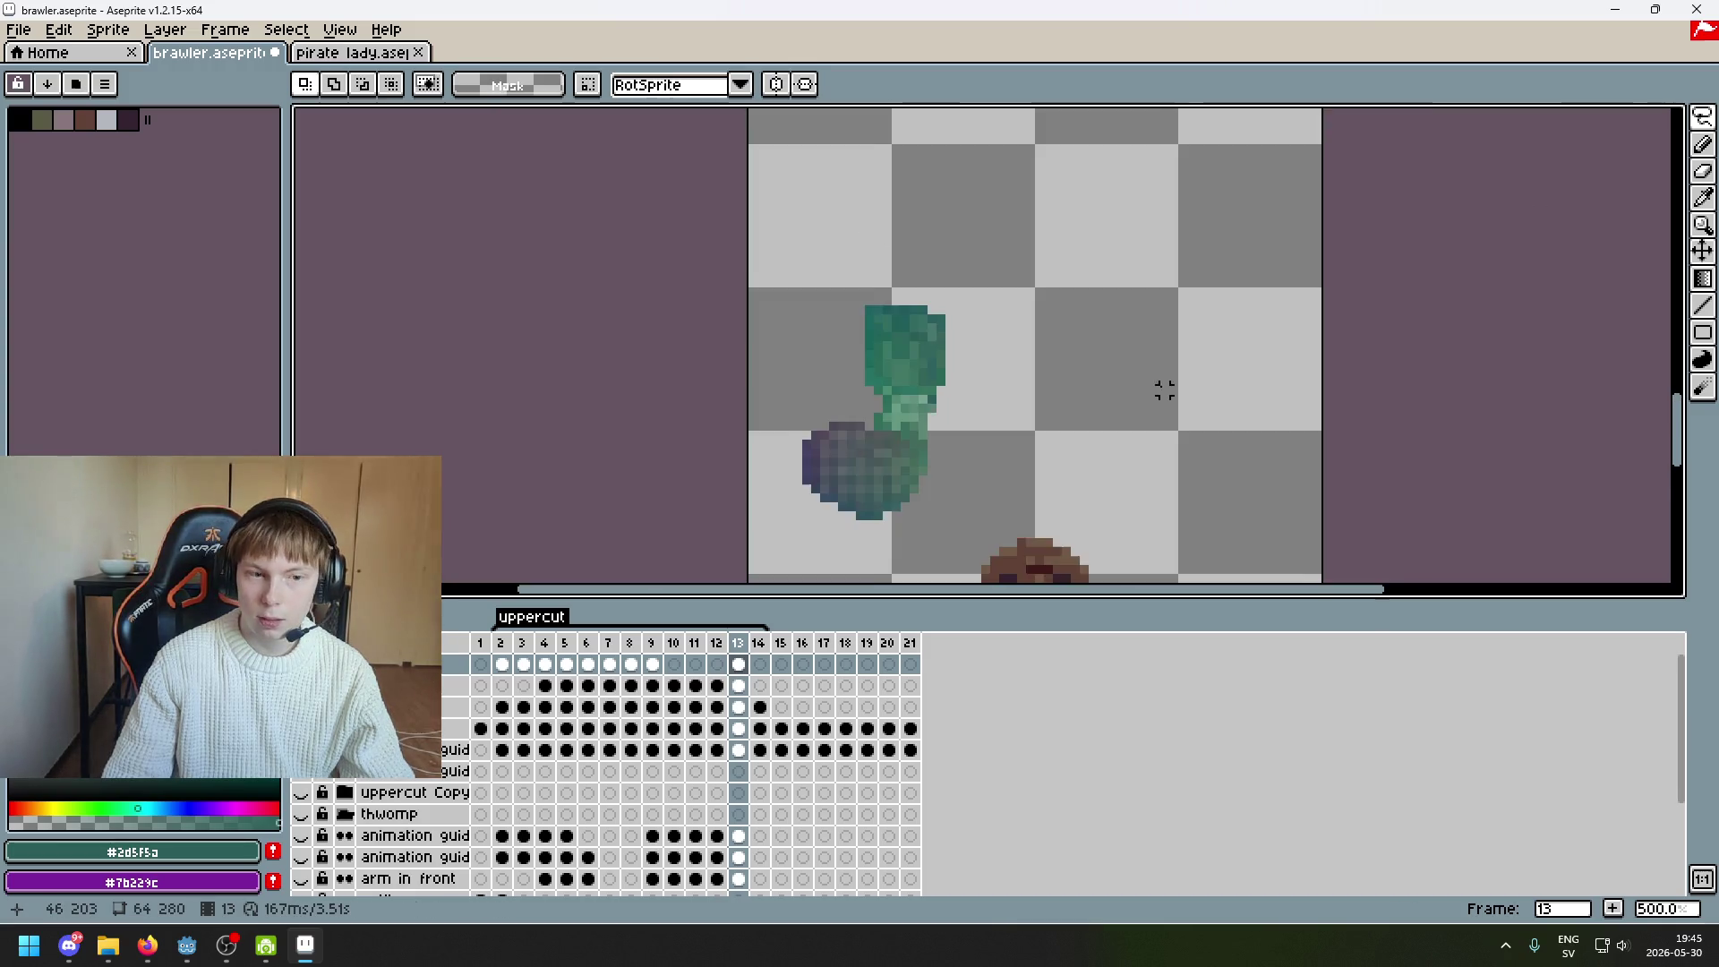
Lasso the green fist with the purple arm and move them toward the head
{"action": "mouse_move", "coordinate": [806, 286]}
{"action": "left_mouse_down"}
{"action": "mouse_move", "coordinate": [1074, 146]}
{"action": "mouse_move", "coordinate": [863, 421]}
{"action": "left_mouse_up"}
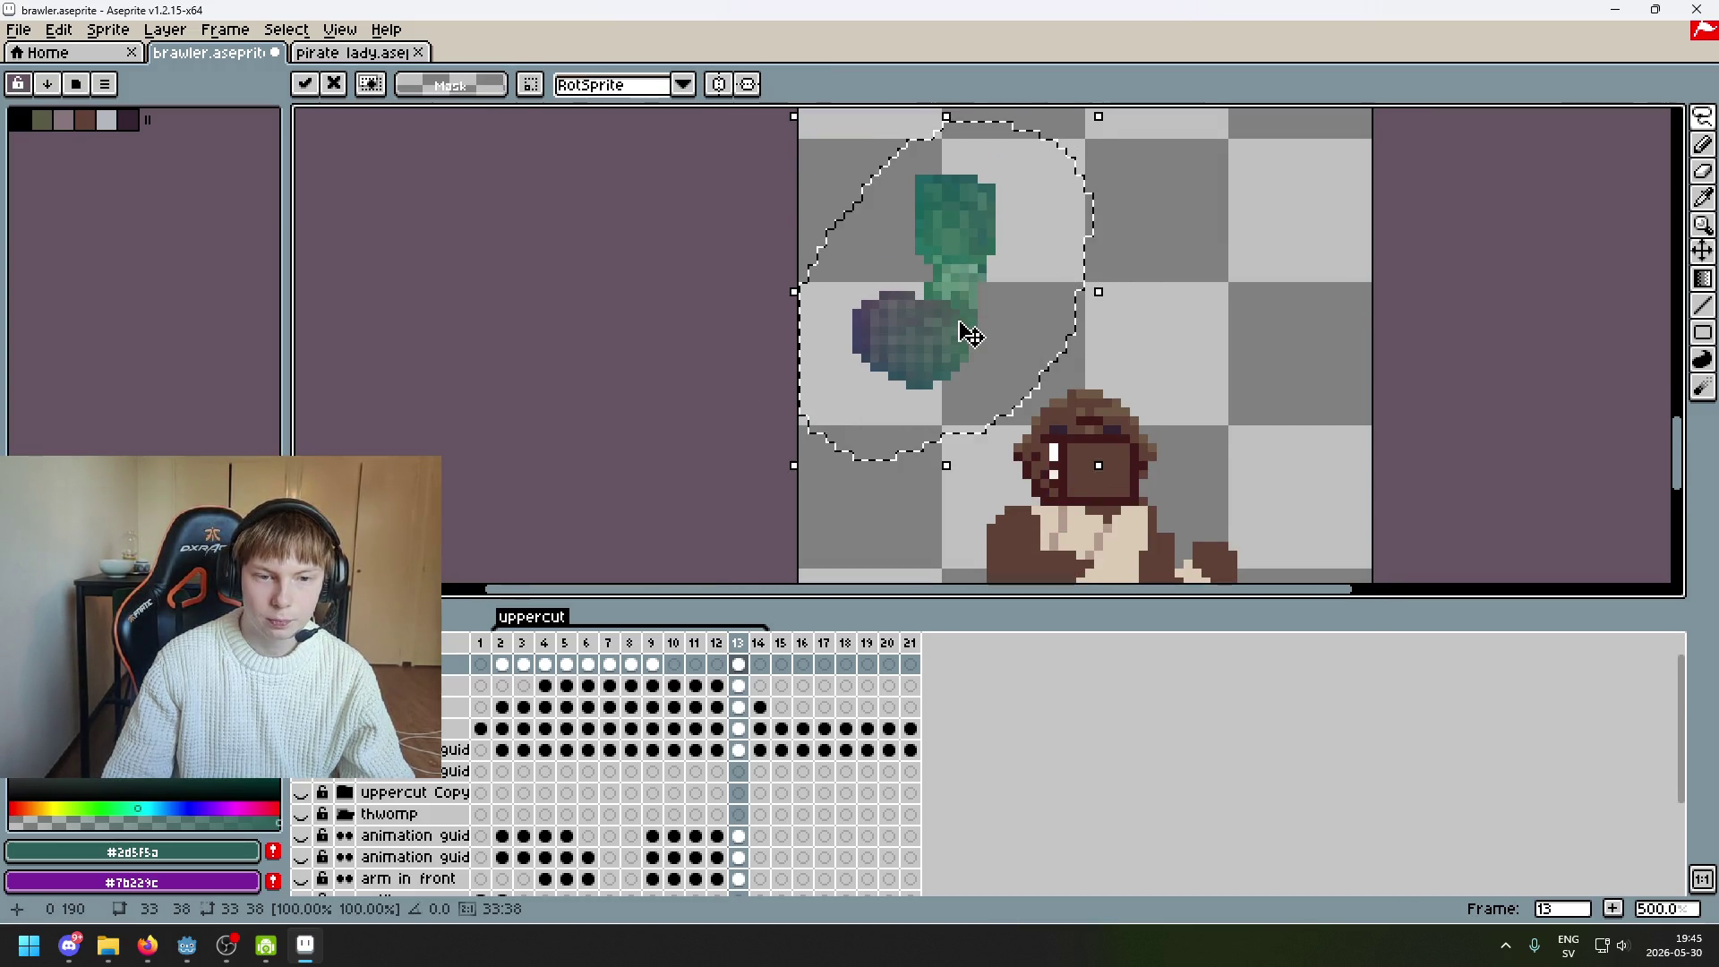
{"action": "scroll", "coordinate": [1126, 428], "scroll_direction": "right", "scroll_amount": 3}
{"action": "mouse_move", "coordinate": [732, 208]}
{"action": "left_mouse_down"}
{"action": "mouse_move", "coordinate": [741, 346]}
{"action": "mouse_move", "coordinate": [866, 383]}
{"action": "mouse_move", "coordinate": [878, 433]}
{"action": "mouse_move", "coordinate": [751, 266]}
{"action": "left_mouse_up"}
{"action": "key", "text": "Return"}
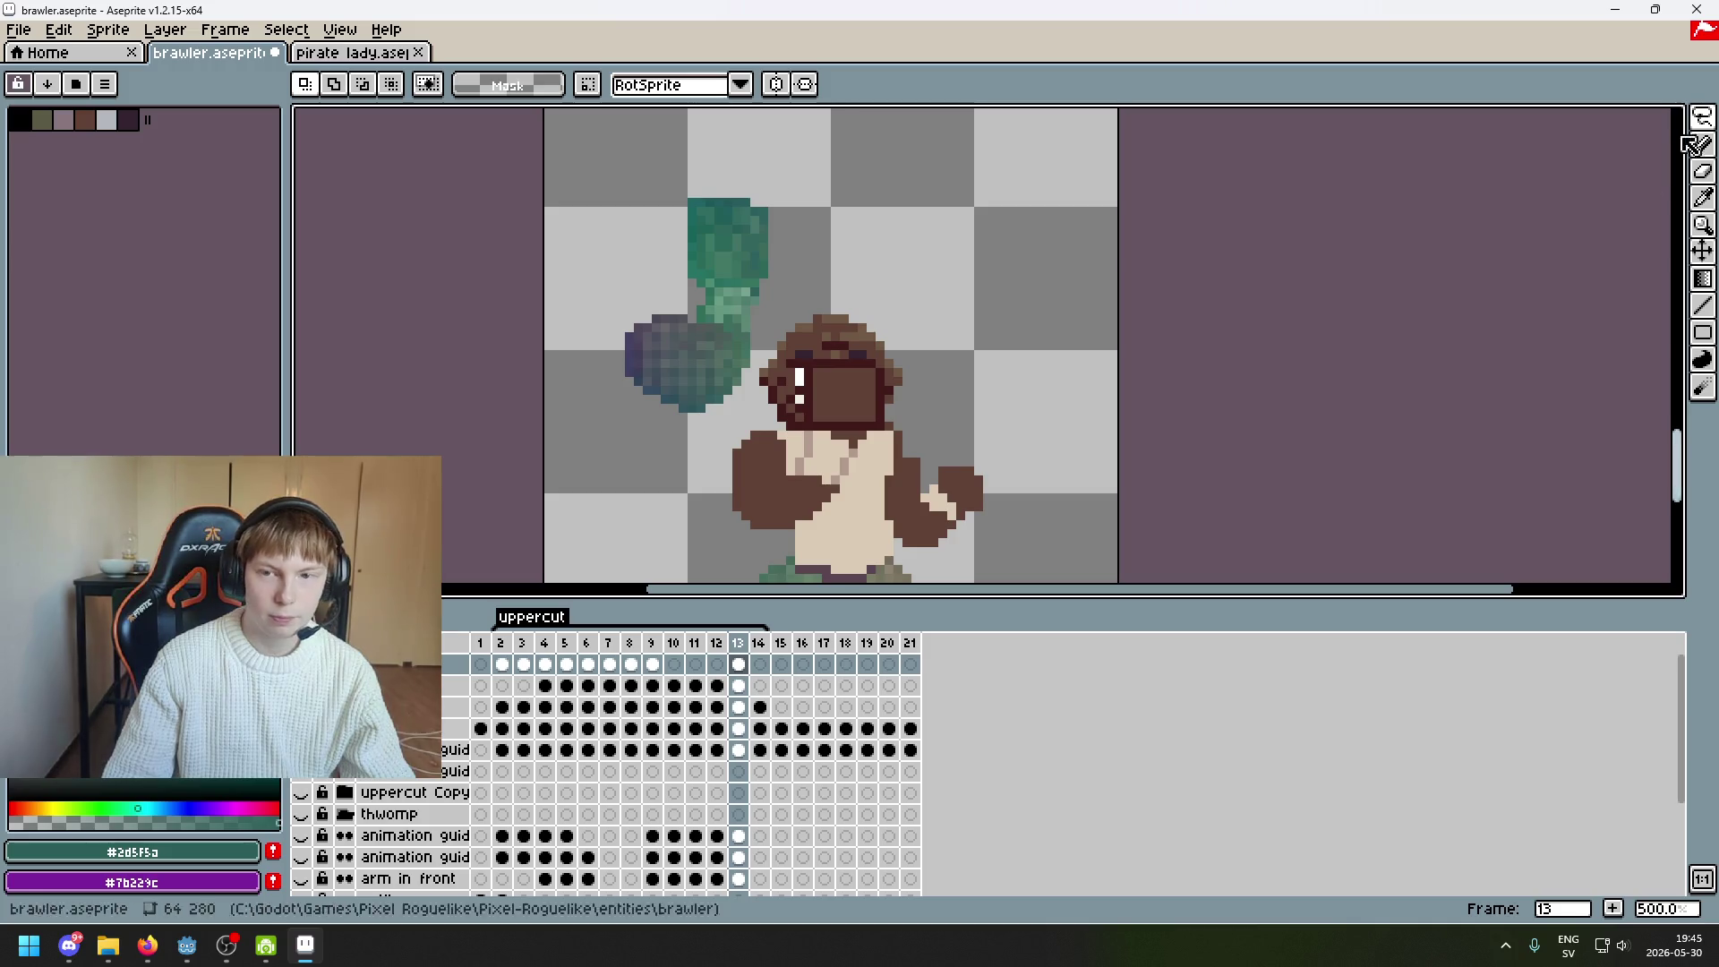
Box-select the green fist and nudge it two pixels right
{"action": "key", "text": "m"}
{"action": "scroll", "coordinate": [732, 228], "scroll_direction": "up", "scroll_amount": 2}
{"action": "left_click_drag", "start_coordinate": [601, 301], "coordinate": [866, 124]}
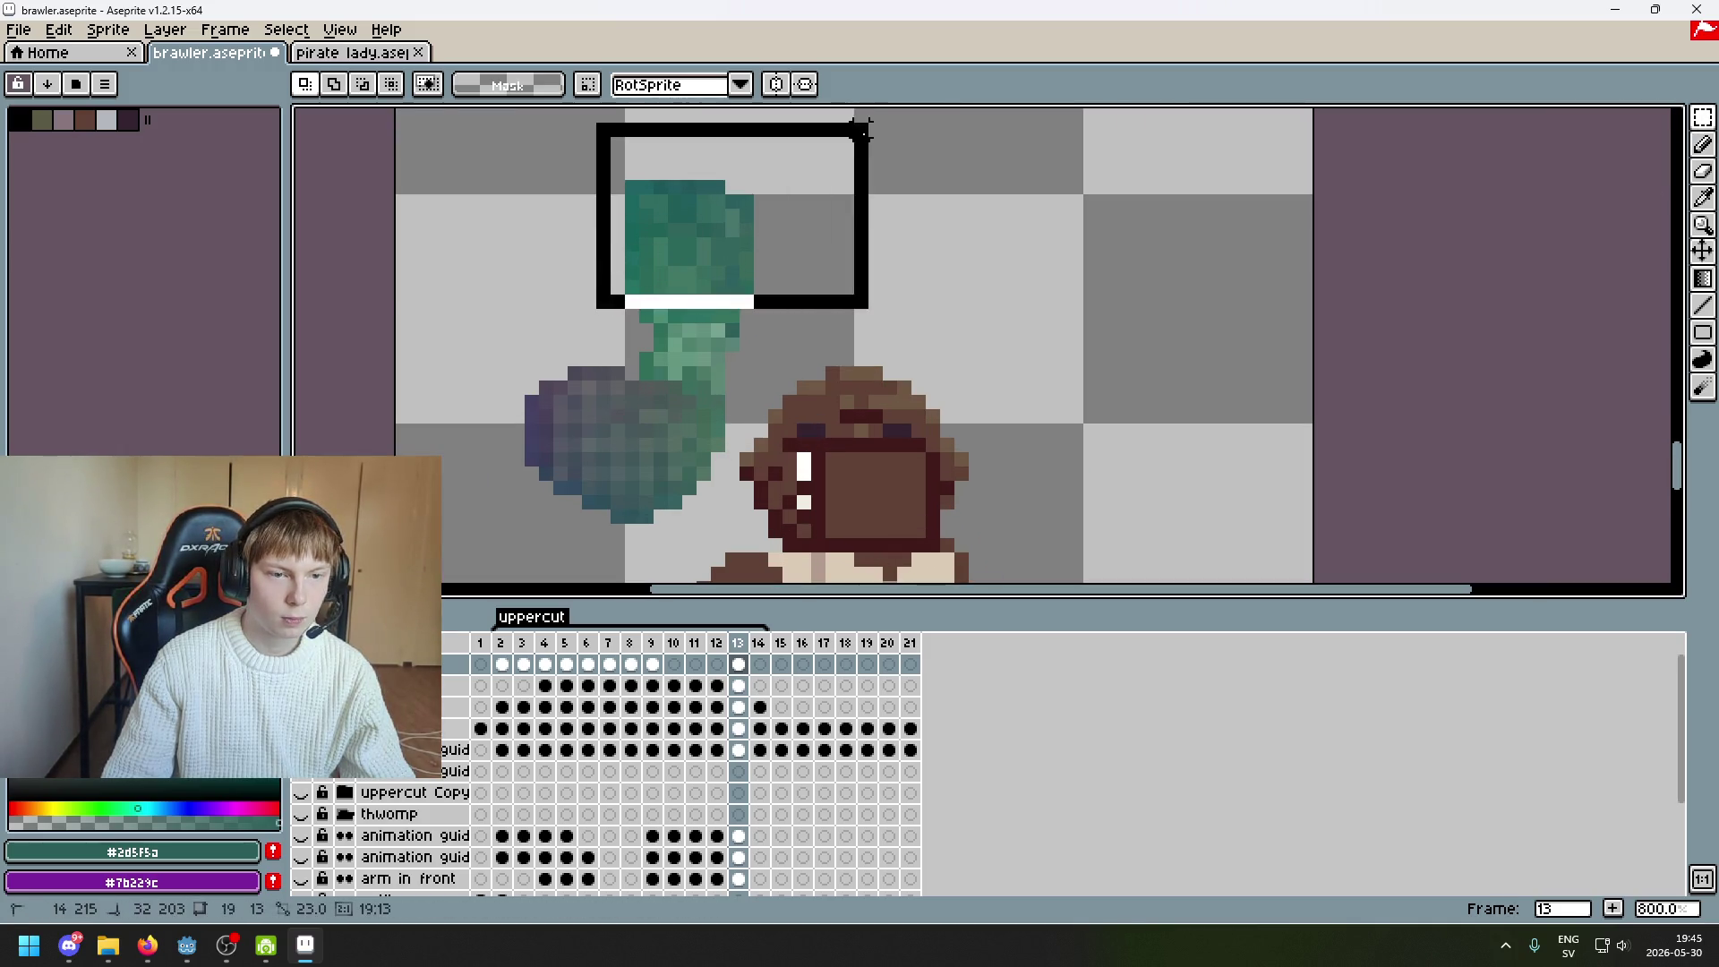
{"action": "key", "text": "Right"}
{"action": "key", "text": "Right"}
{"action": "left_click", "coordinate": [1003, 230]}
{"action": "scroll", "coordinate": [945, 369], "scroll_direction": "down", "scroll_amount": 3}
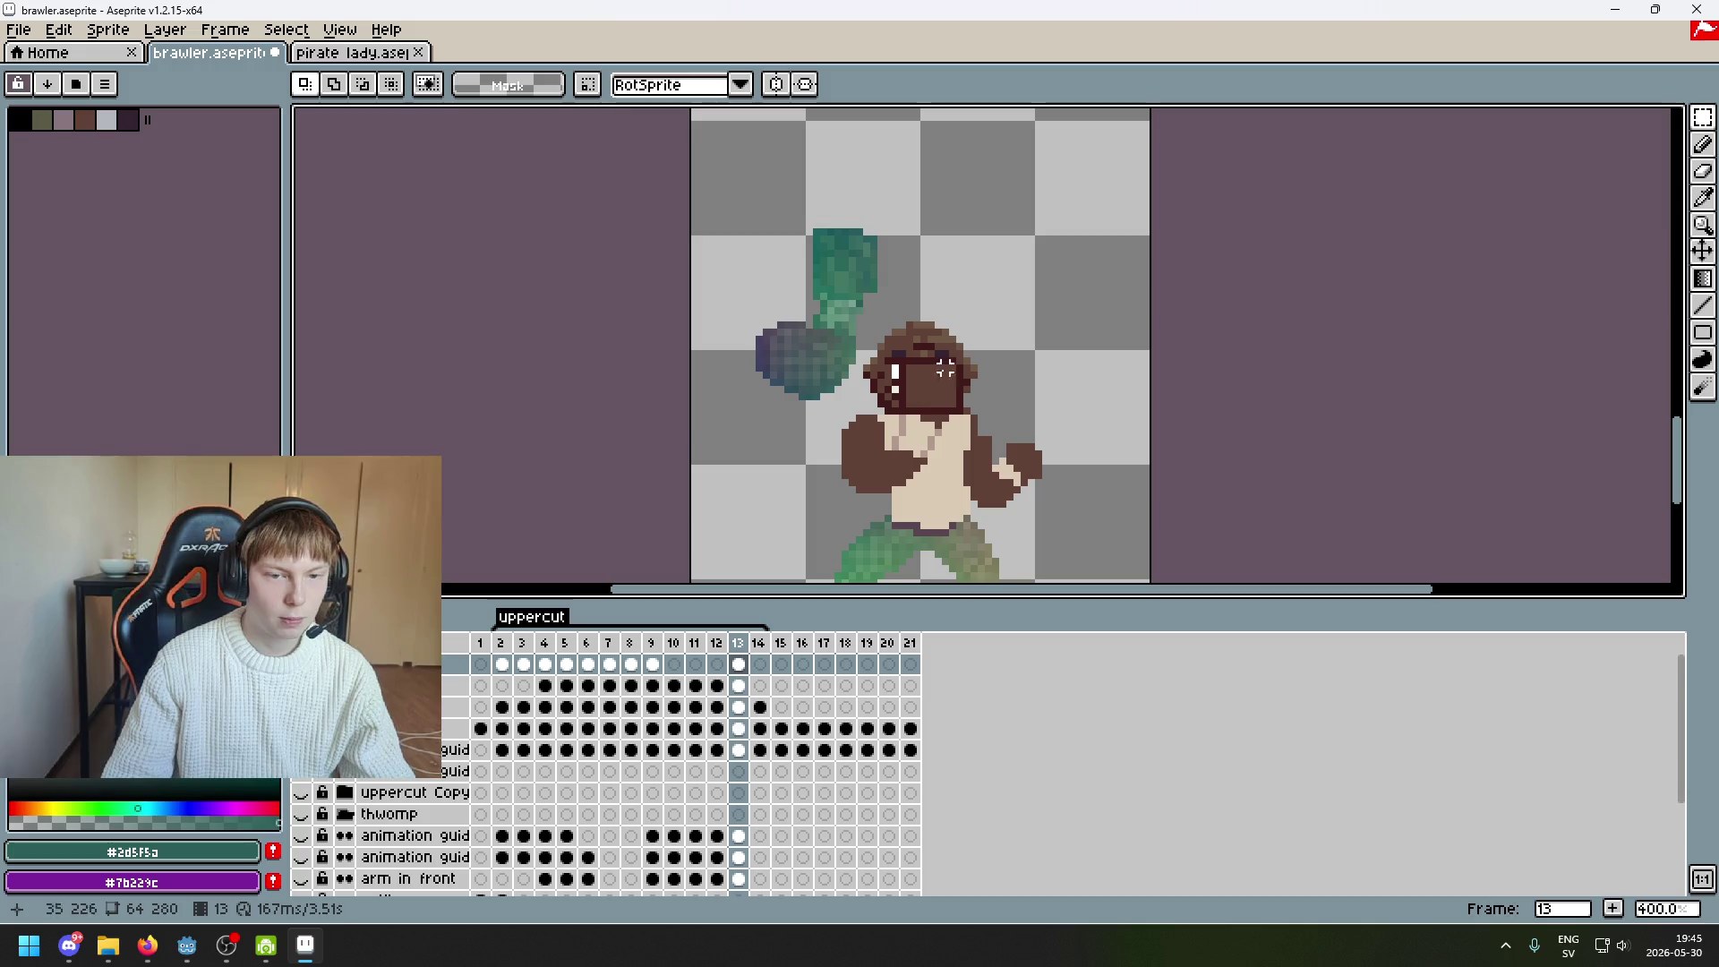
Drag the green fist down onto the brawler's face and commit it
{"action": "left_click_drag", "start_coordinate": [715, 174], "coordinate": [909, 480]}
{"action": "mouse_move", "coordinate": [853, 293]}
{"action": "left_mouse_down"}
{"action": "mouse_move", "coordinate": [969, 403]}
{"action": "mouse_move", "coordinate": [937, 415]}
{"action": "mouse_move", "coordinate": [927, 387]}
{"action": "mouse_move", "coordinate": [957, 466]}
{"action": "mouse_move", "coordinate": [927, 410]}
{"action": "left_mouse_up"}
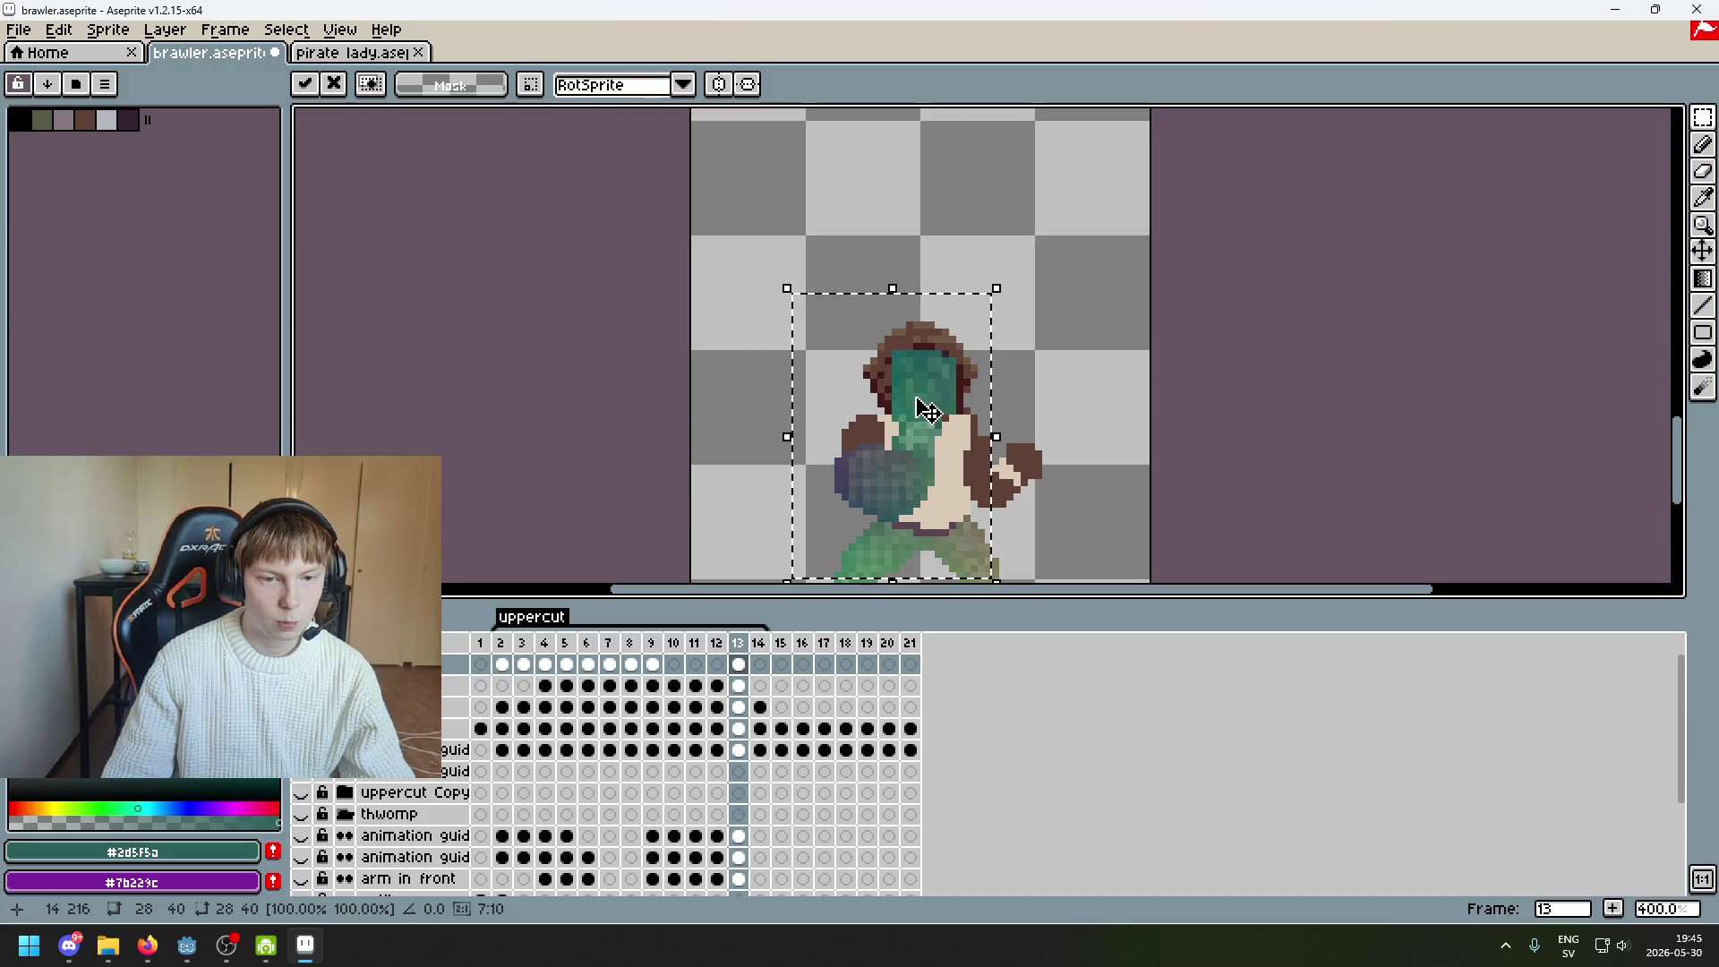
{"action": "left_click", "coordinate": [1024, 466]}
{"action": "scroll", "coordinate": [1070, 341], "scroll_direction": "up", "scroll_amount": 2}
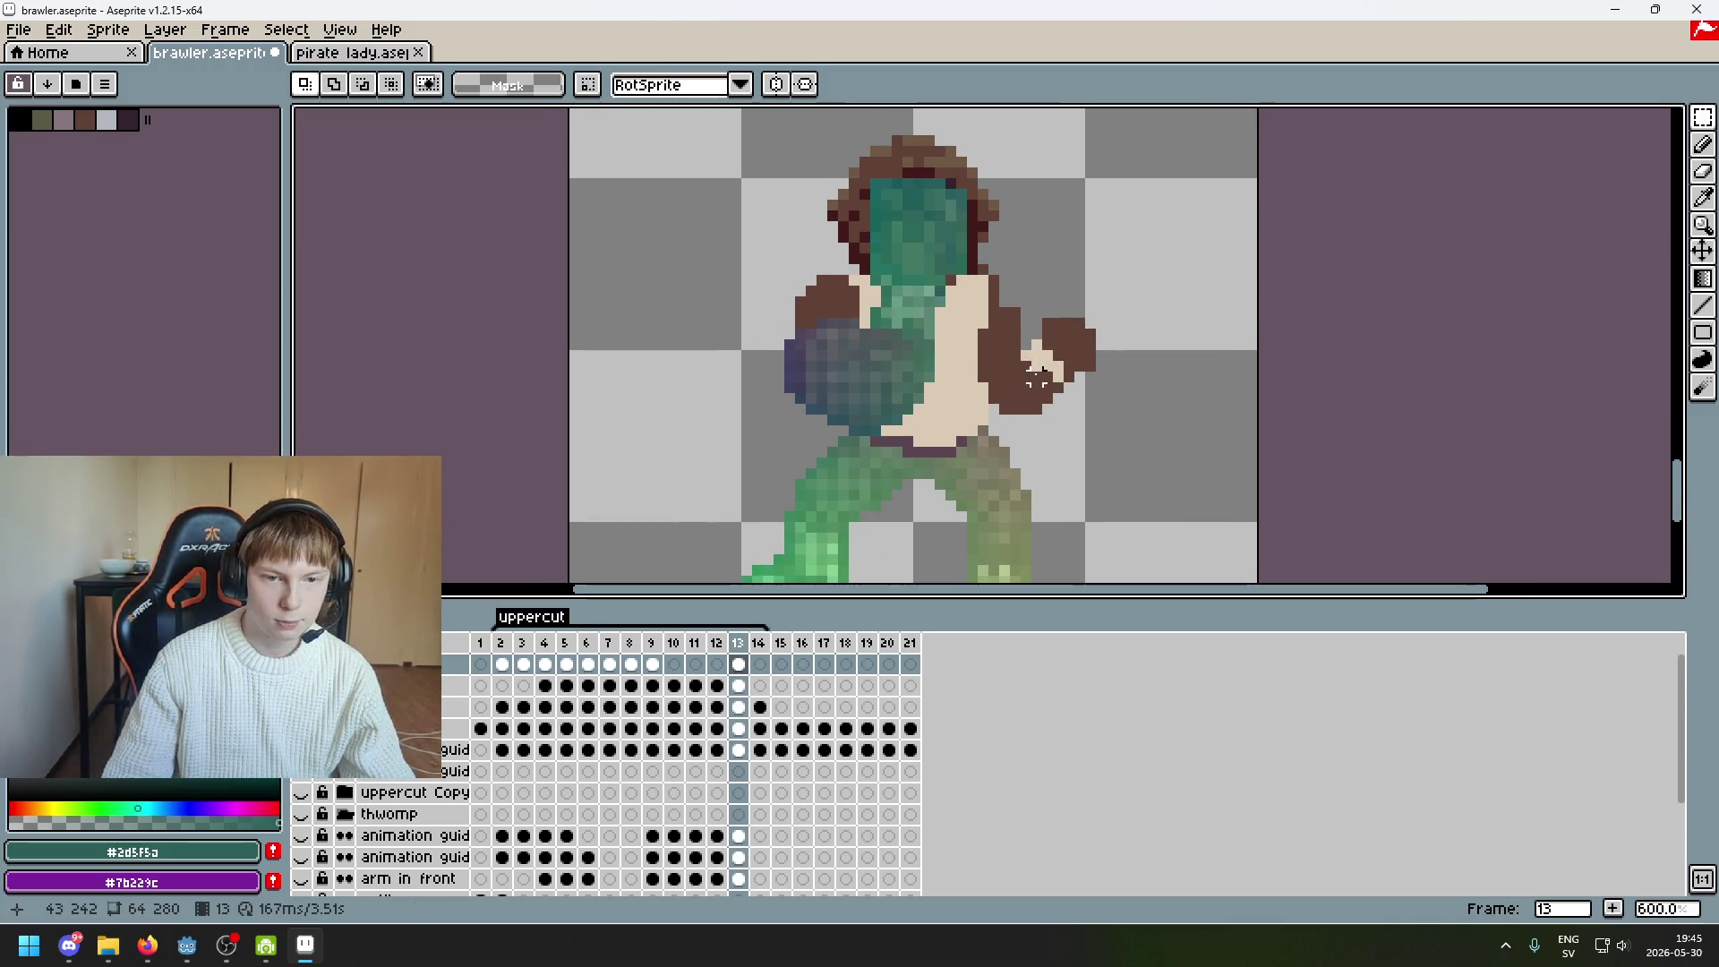
{"action": "key", "text": "Left"}
{"action": "key", "text": "Right"}
{"action": "key", "text": "Left"}
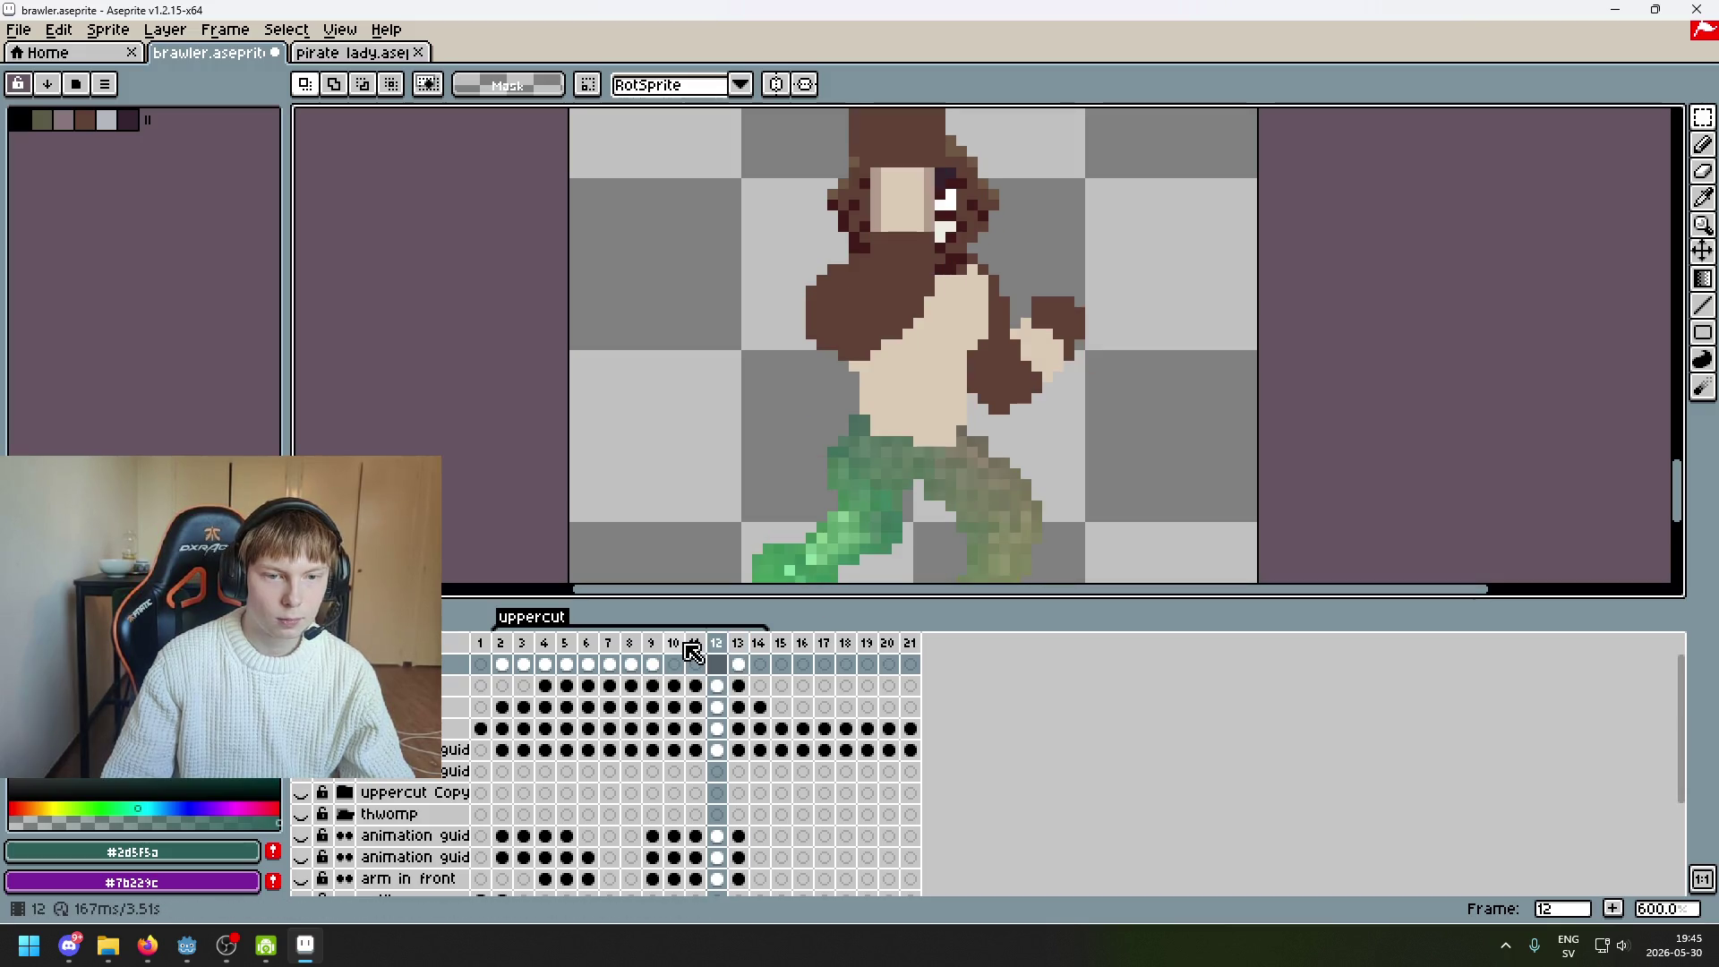
{"action": "key", "text": "Left"}
{"action": "key", "text": "Left"}
{"action": "key", "text": "Left"}
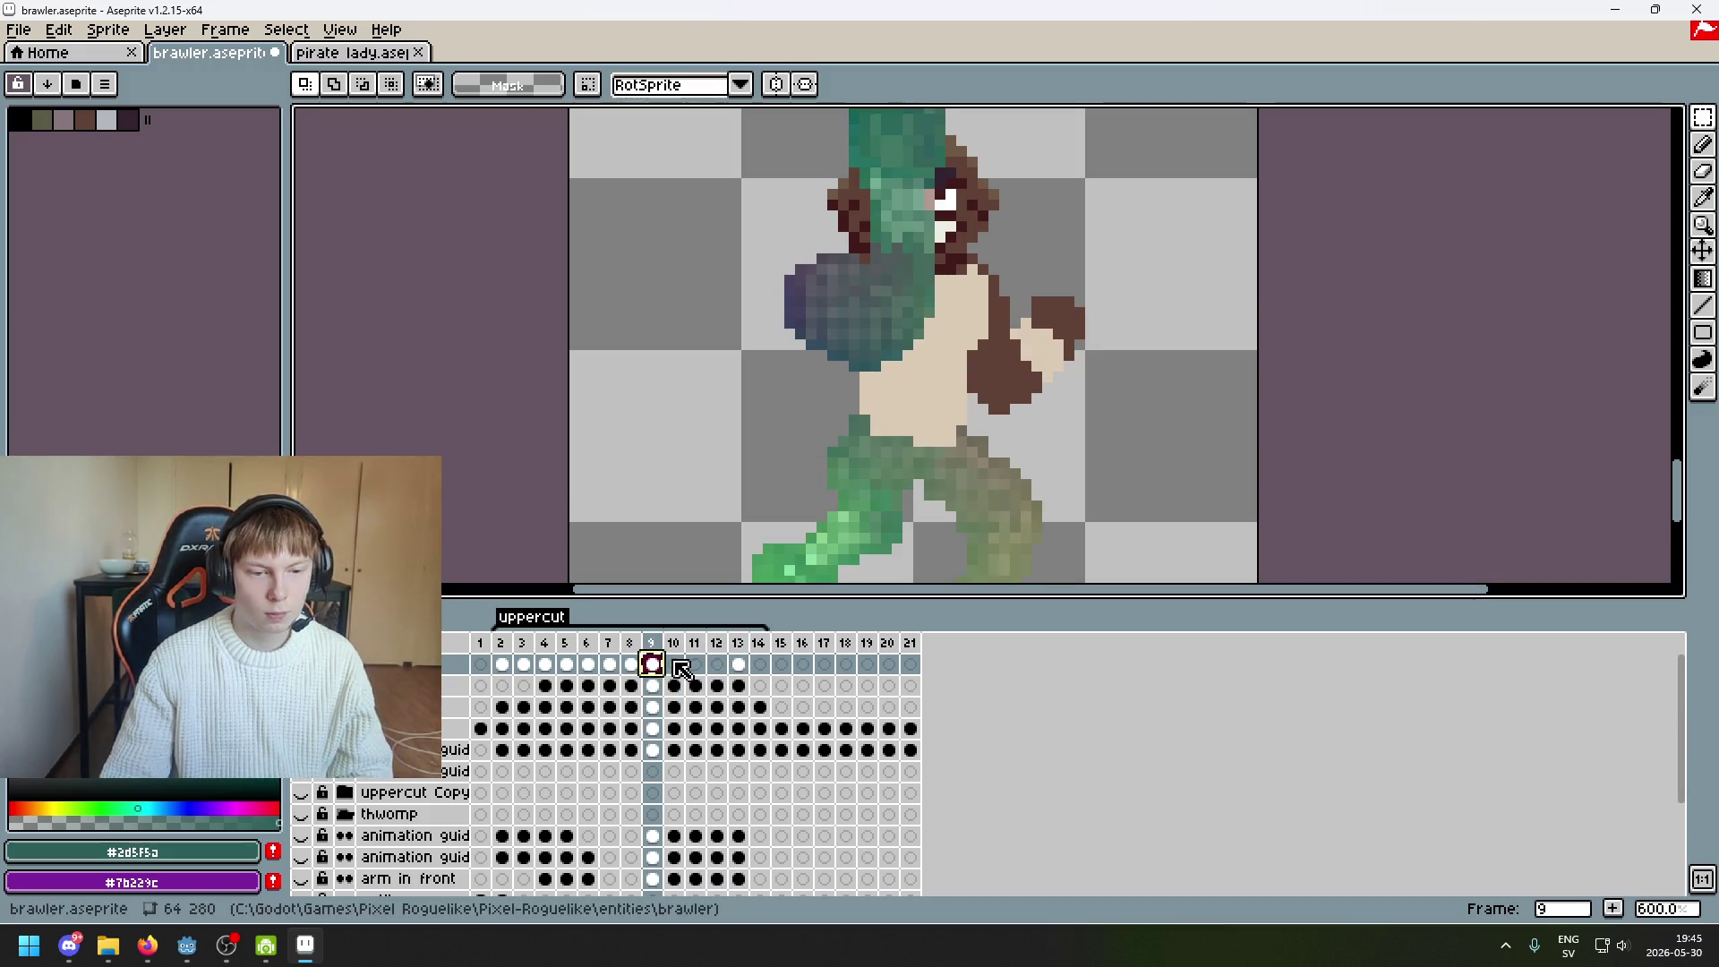
{"action": "left_click", "coordinate": [674, 664]}
{"action": "left_click", "coordinate": [696, 665]}
{"action": "left_click", "coordinate": [718, 664]}
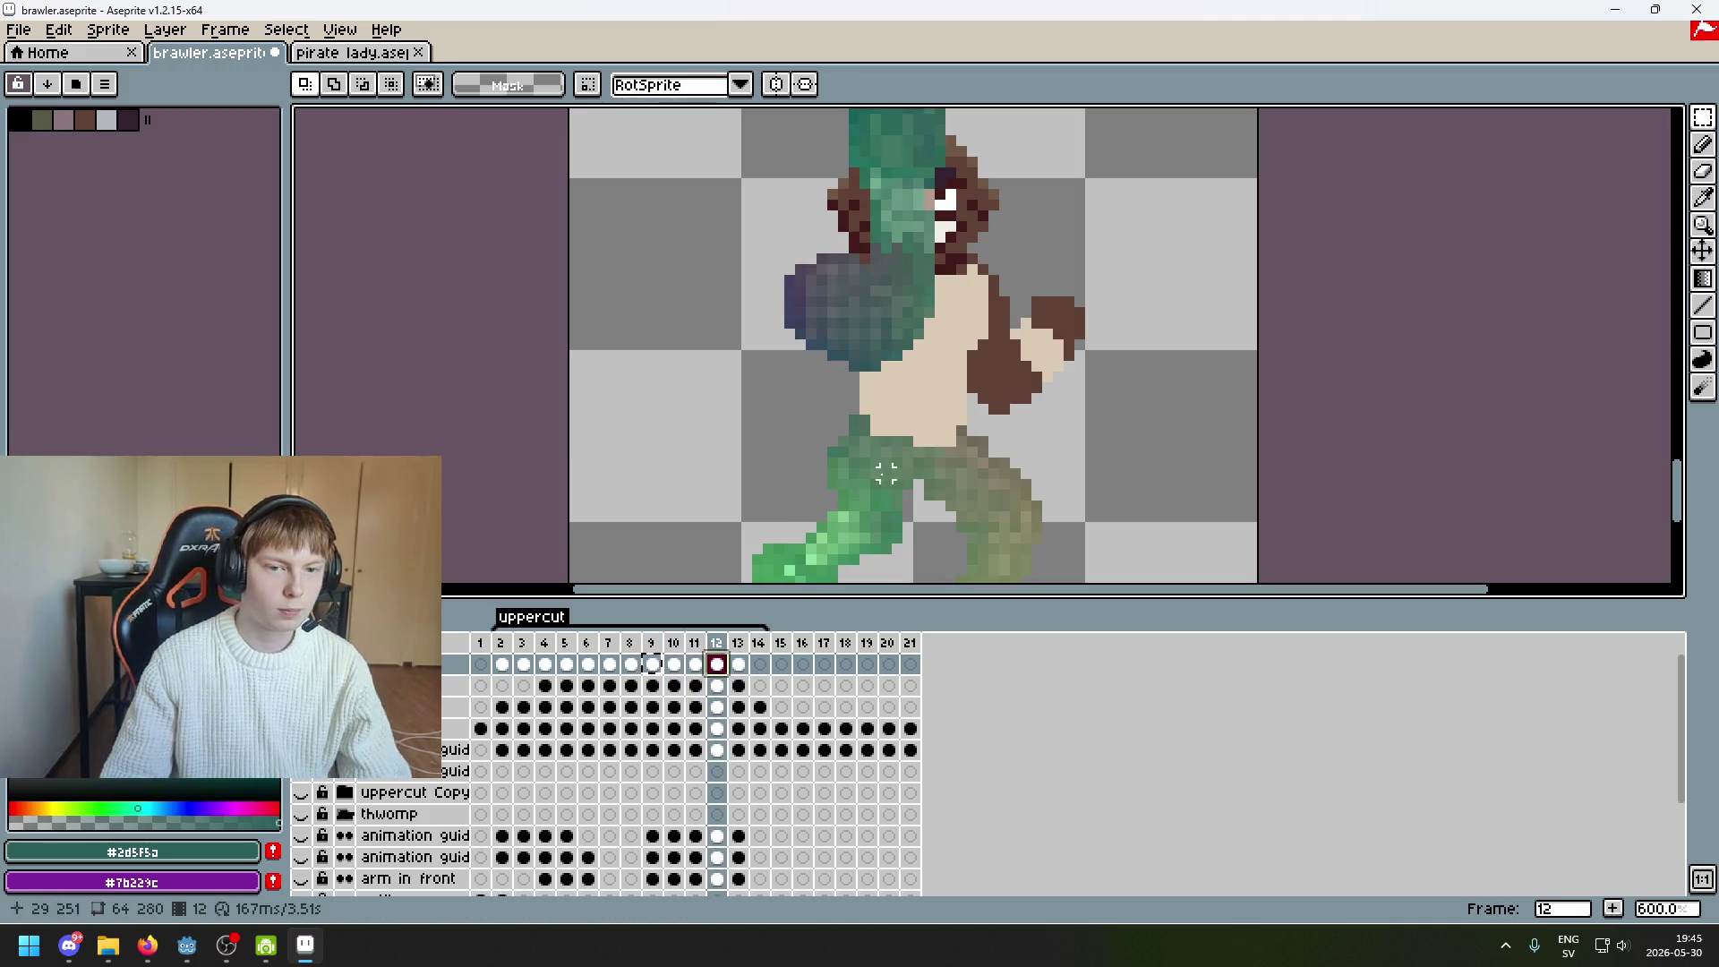
{"action": "left_click", "coordinate": [739, 664]}
{"action": "key", "text": "Left"}
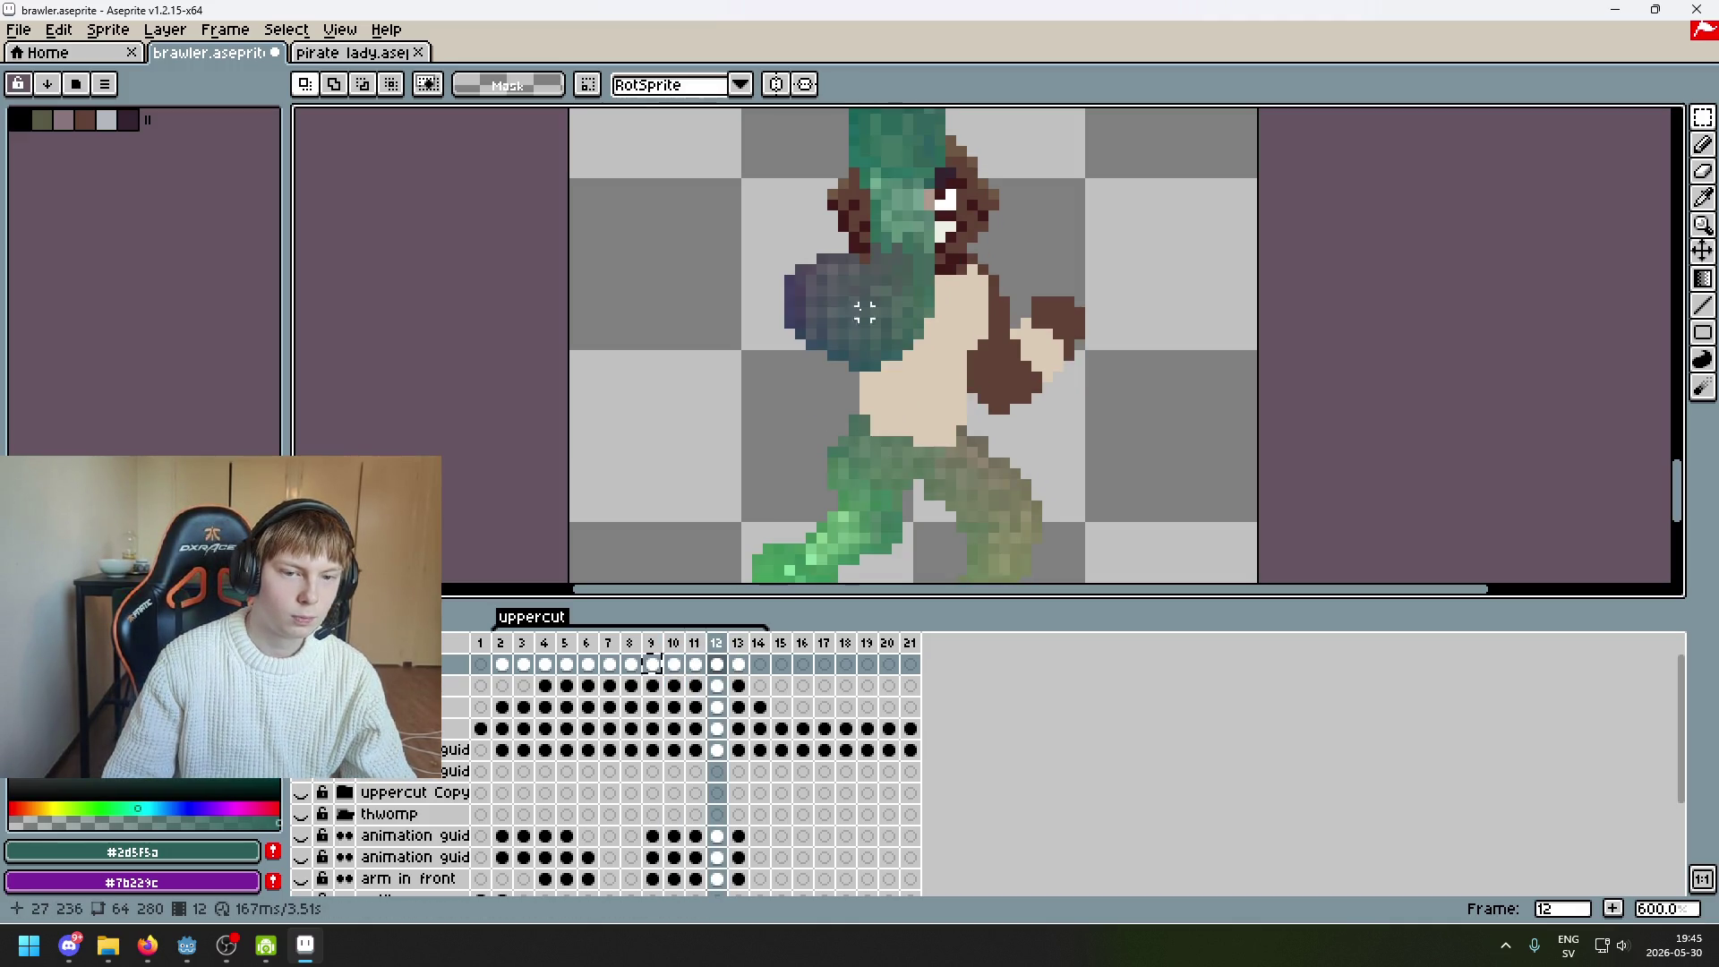
{"action": "mouse_move", "coordinate": [1708, 123]}
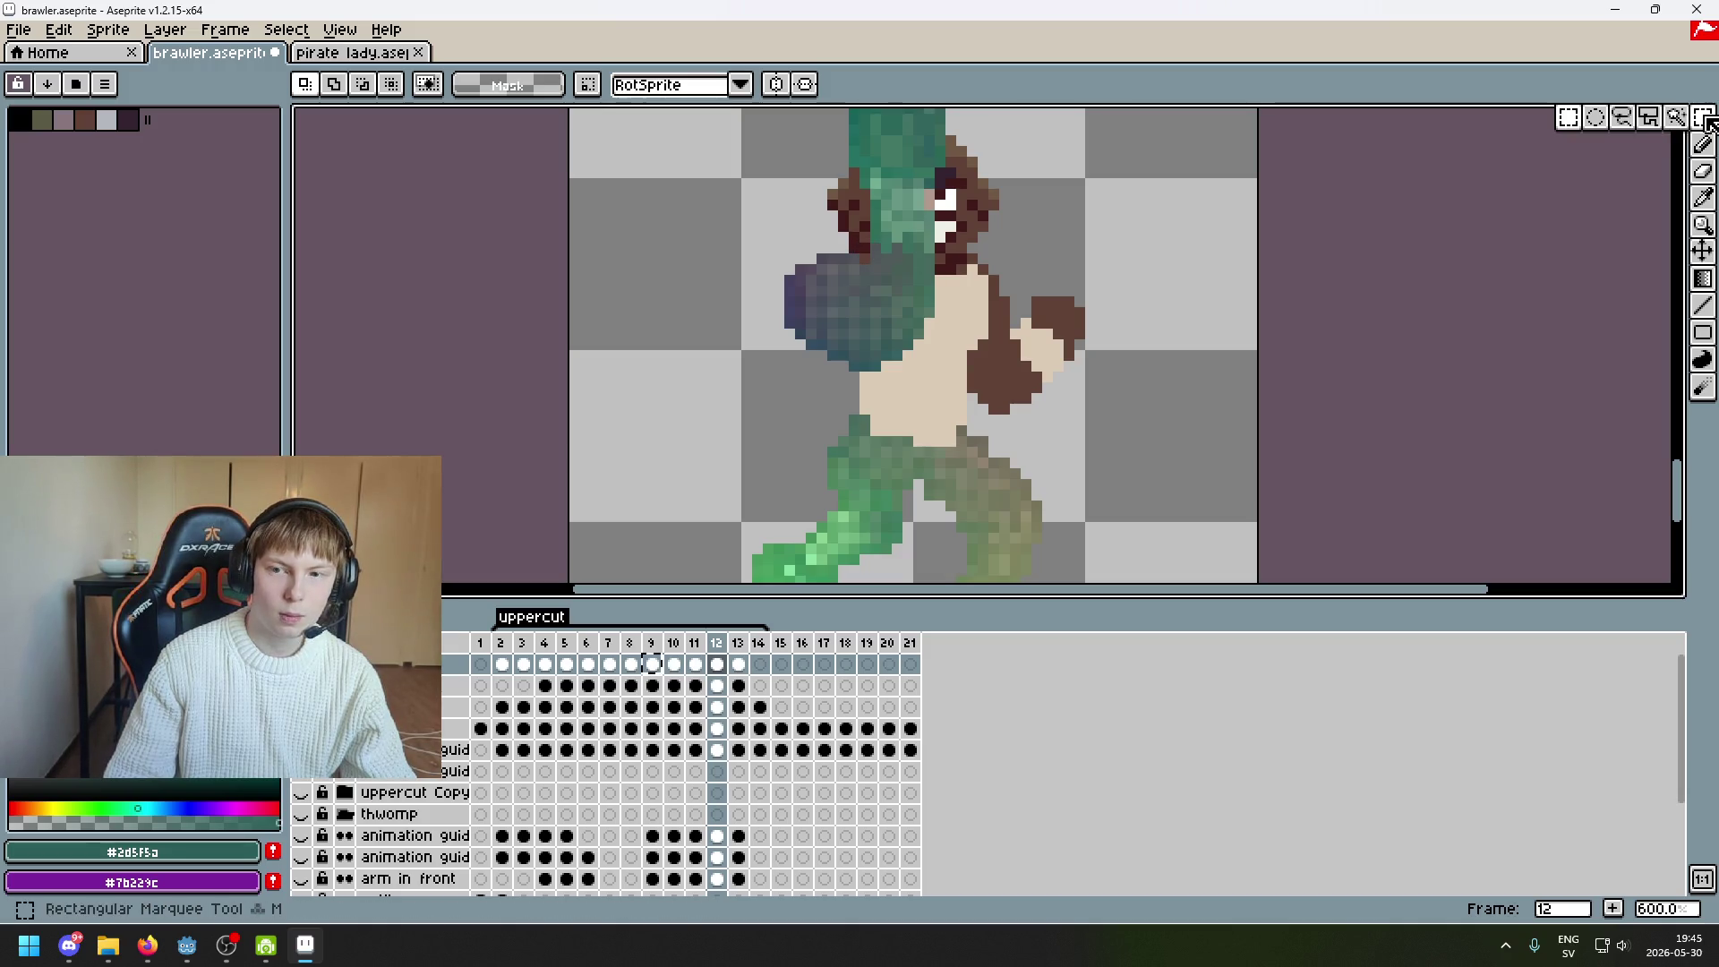
{"action": "left_click", "coordinate": [1630, 123]}
{"action": "scroll", "coordinate": [881, 285], "scroll_direction": "up", "scroll_amount": 3}
{"action": "mouse_move", "coordinate": [827, 289]}
{"action": "left_mouse_down"}
{"action": "mouse_move", "coordinate": [806, 175]}
{"action": "mouse_move", "coordinate": [653, 450]}
{"action": "left_mouse_up"}
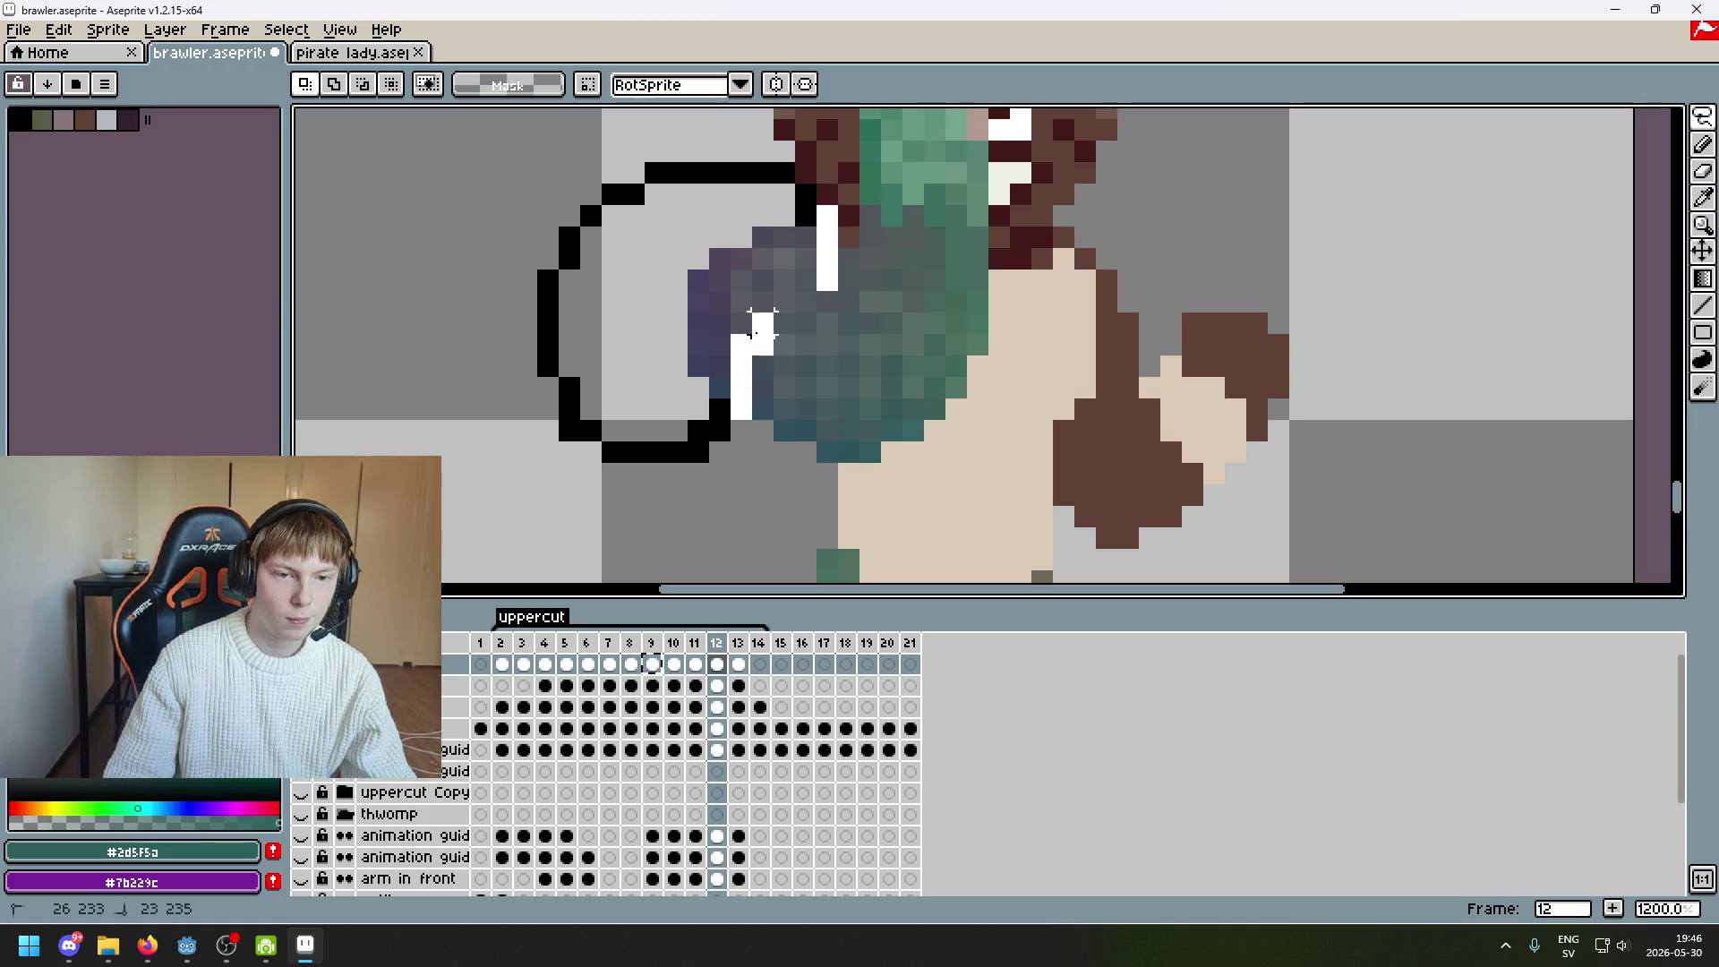
{"action": "left_click_drag", "start_coordinate": [785, 307], "coordinate": [822, 291]}
{"action": "scroll", "coordinate": [871, 391], "scroll_direction": "down", "scroll_amount": 4}
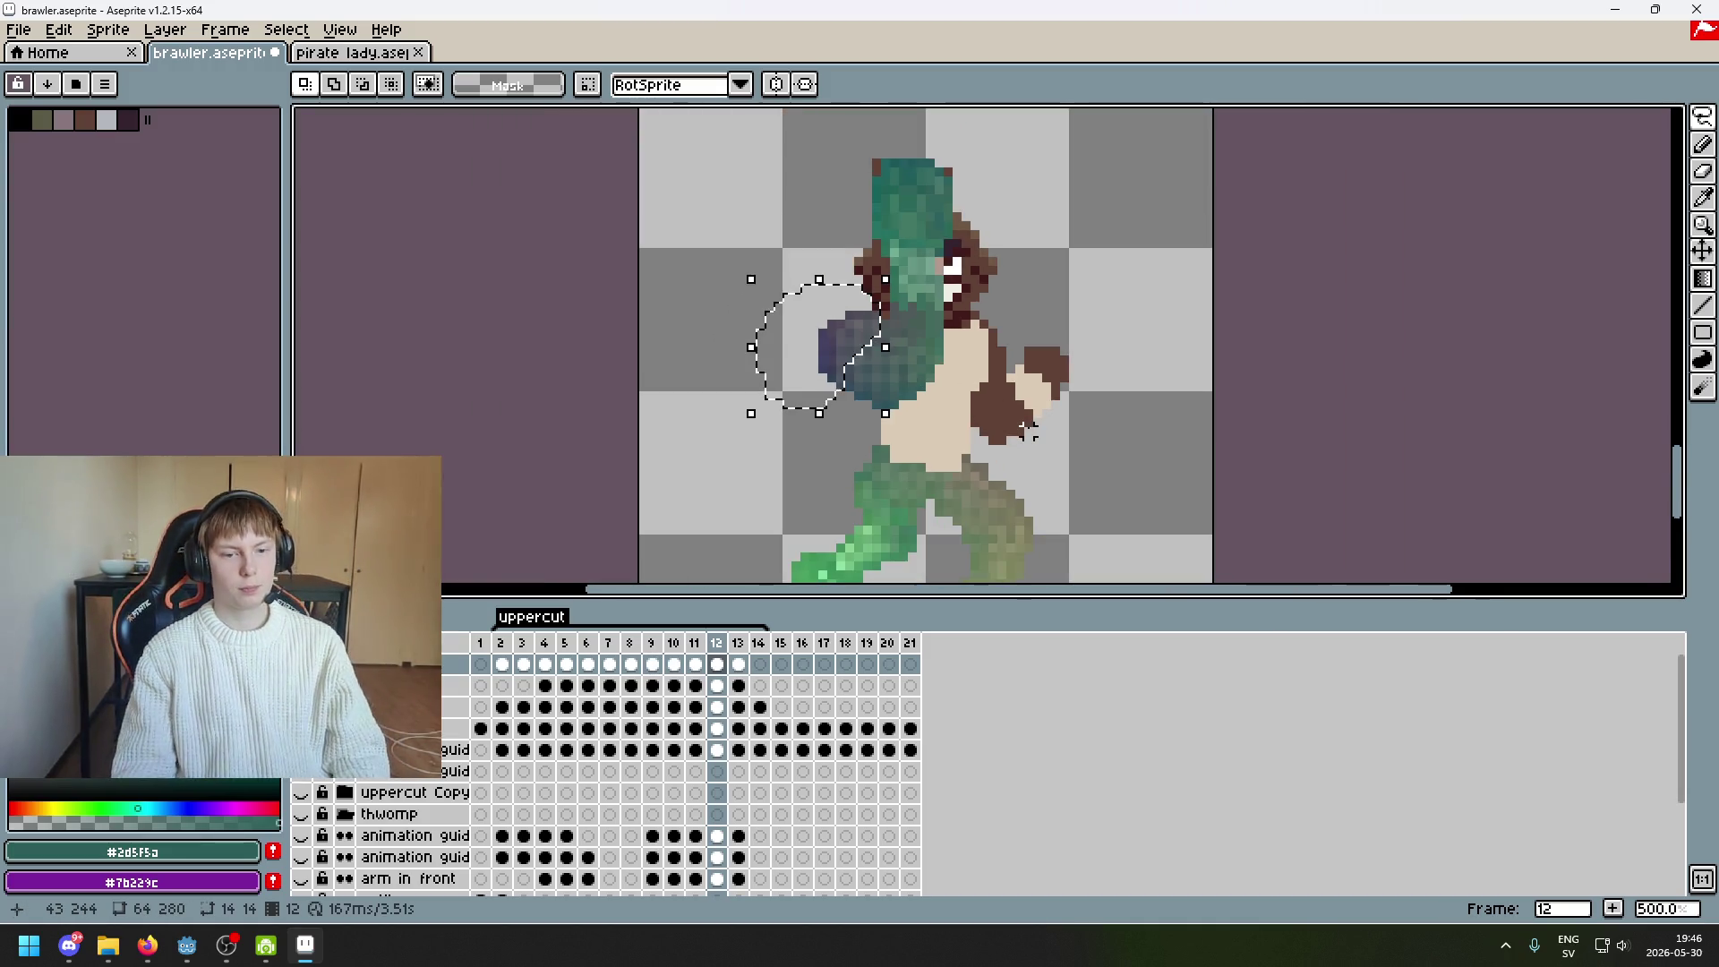
{"action": "left_click", "coordinate": [738, 665]}
{"action": "scroll", "coordinate": [817, 364], "scroll_direction": "up", "scroll_amount": 1}
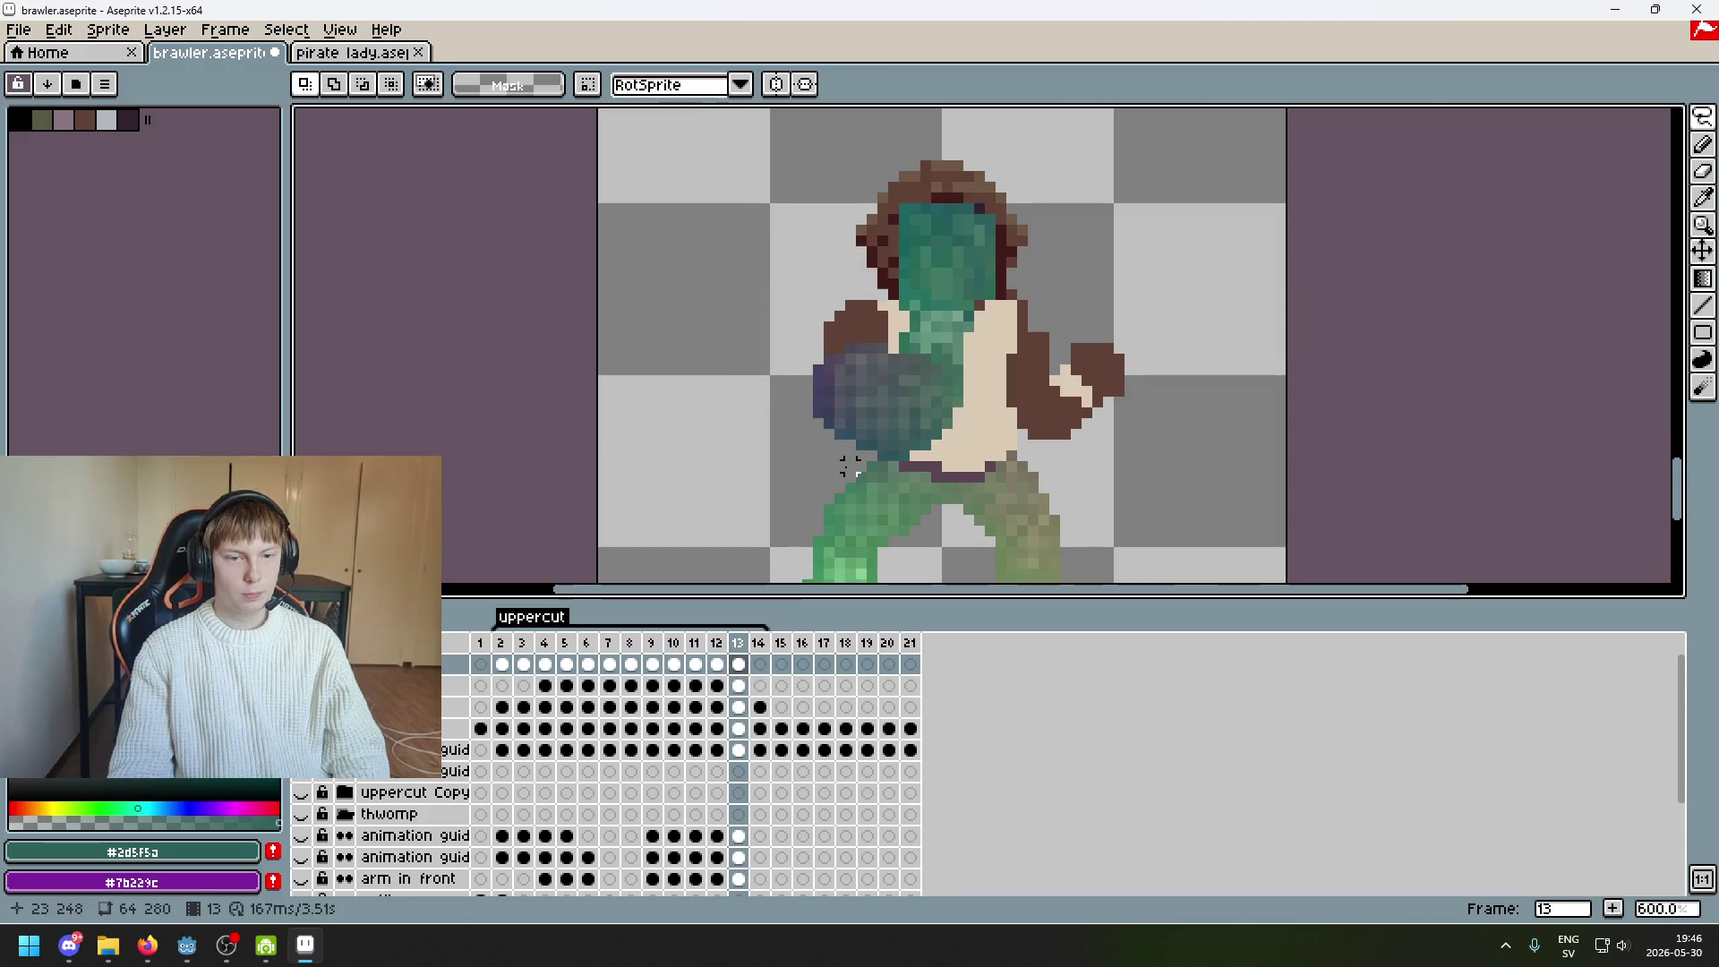
Select the purple arm piece and raise it three pixels
{"action": "scroll", "coordinate": [884, 363], "scroll_direction": "up", "scroll_amount": 3}
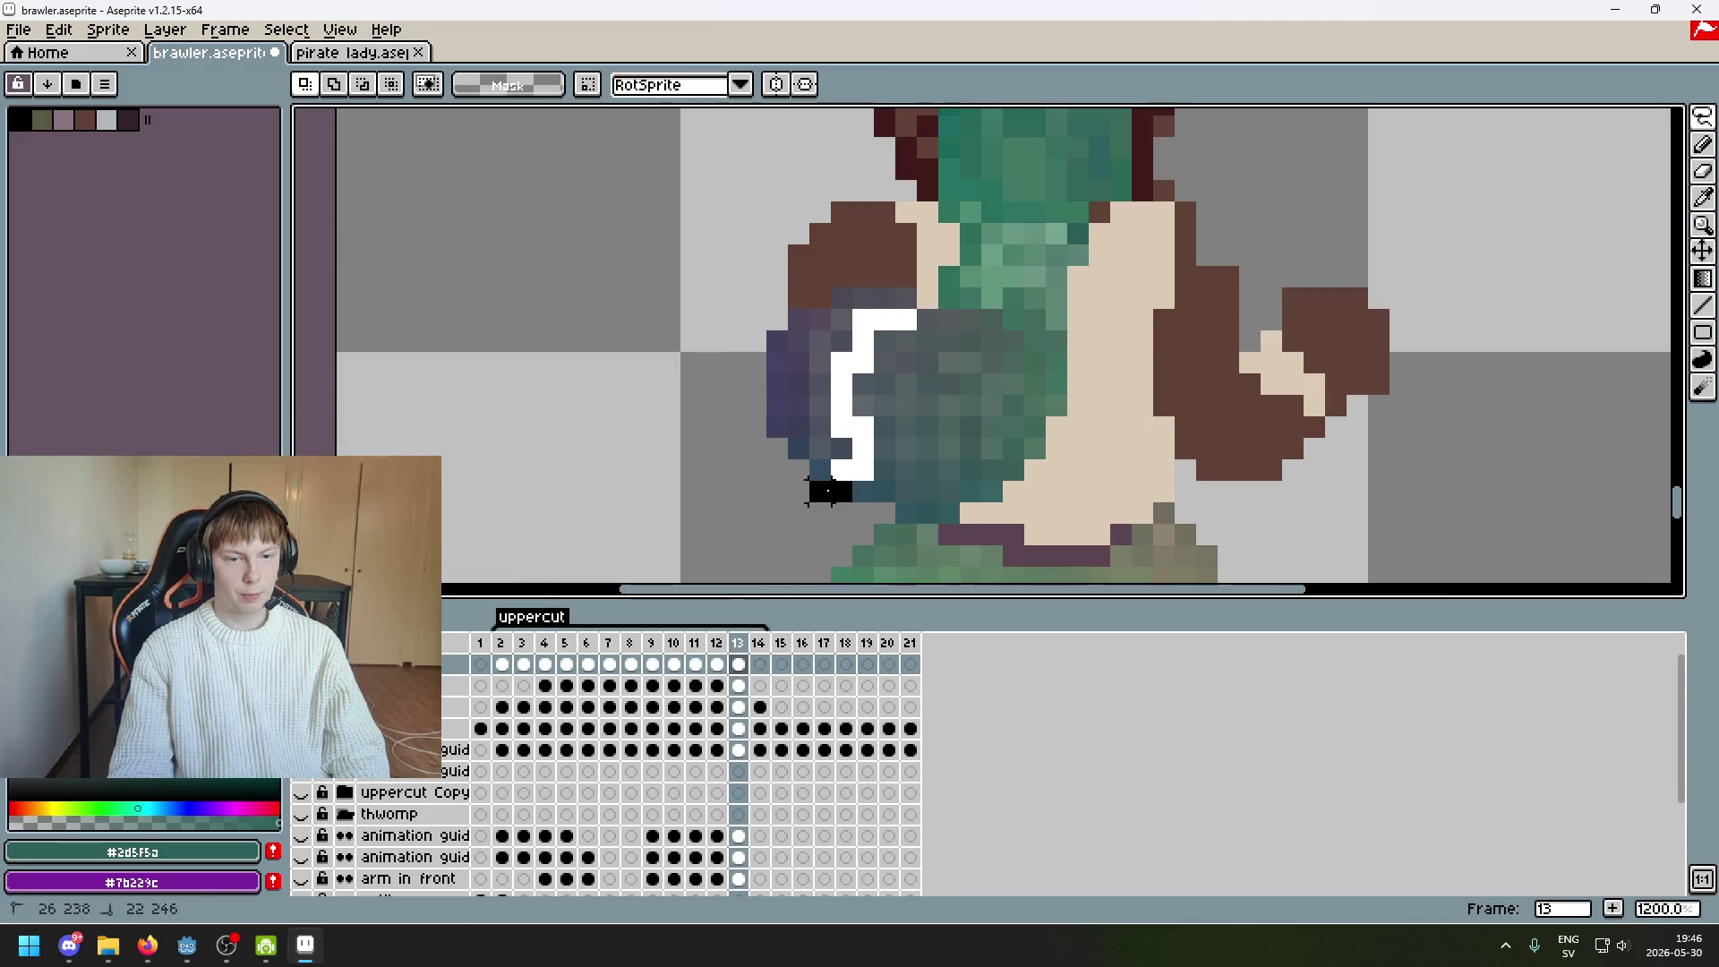
{"action": "mouse_move", "coordinate": [828, 490]}
{"action": "left_mouse_down"}
{"action": "mouse_move", "coordinate": [921, 372]}
{"action": "mouse_move", "coordinate": [841, 447]}
{"action": "left_mouse_up"}
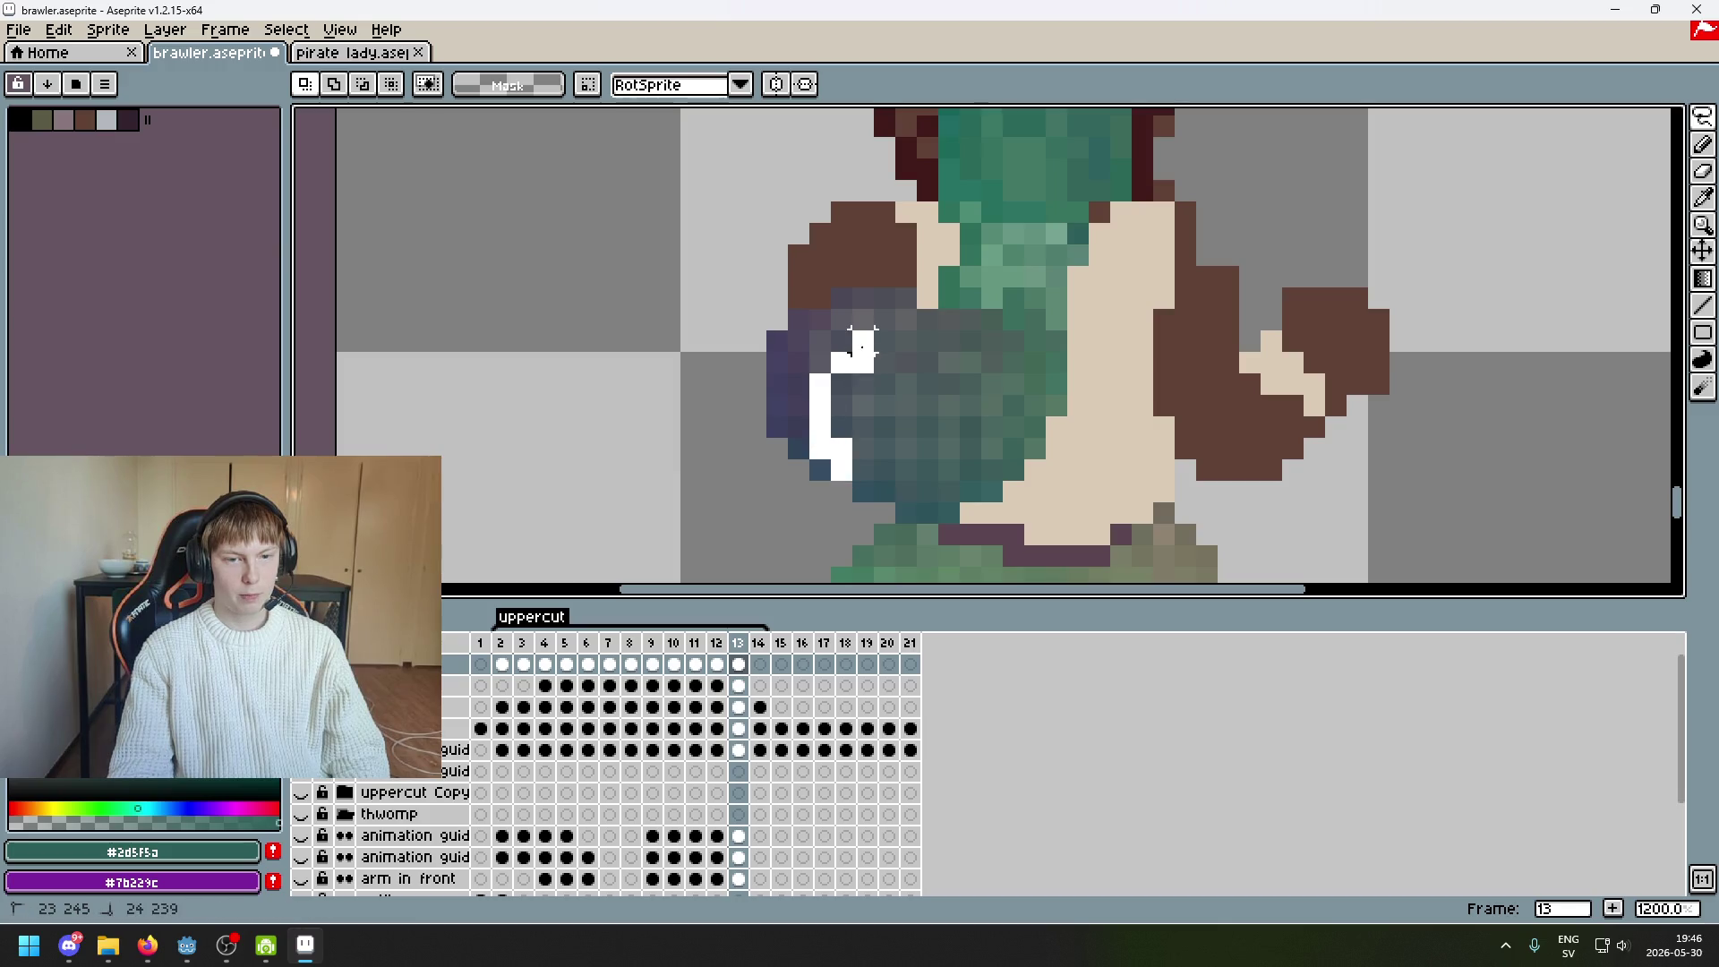
{"action": "left_click_drag", "start_coordinate": [884, 276], "coordinate": [883, 277]}
{"action": "left_click", "coordinate": [842, 512]}
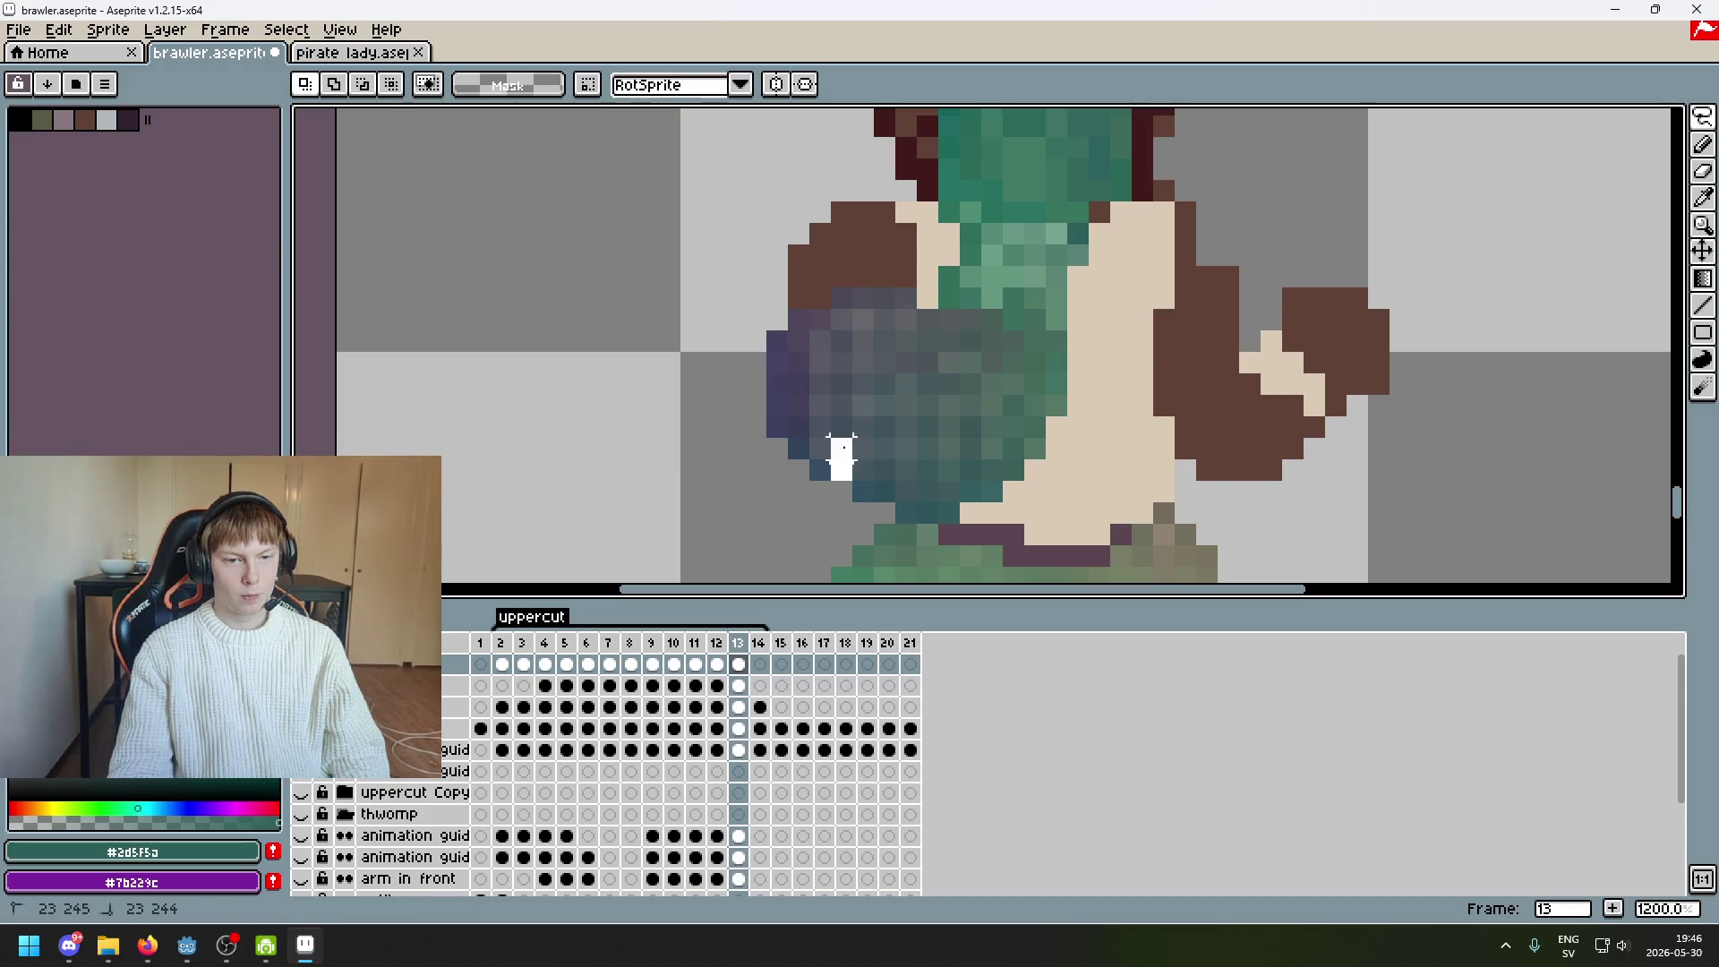
{"action": "left_click_drag", "start_coordinate": [904, 269], "coordinate": [917, 260]}
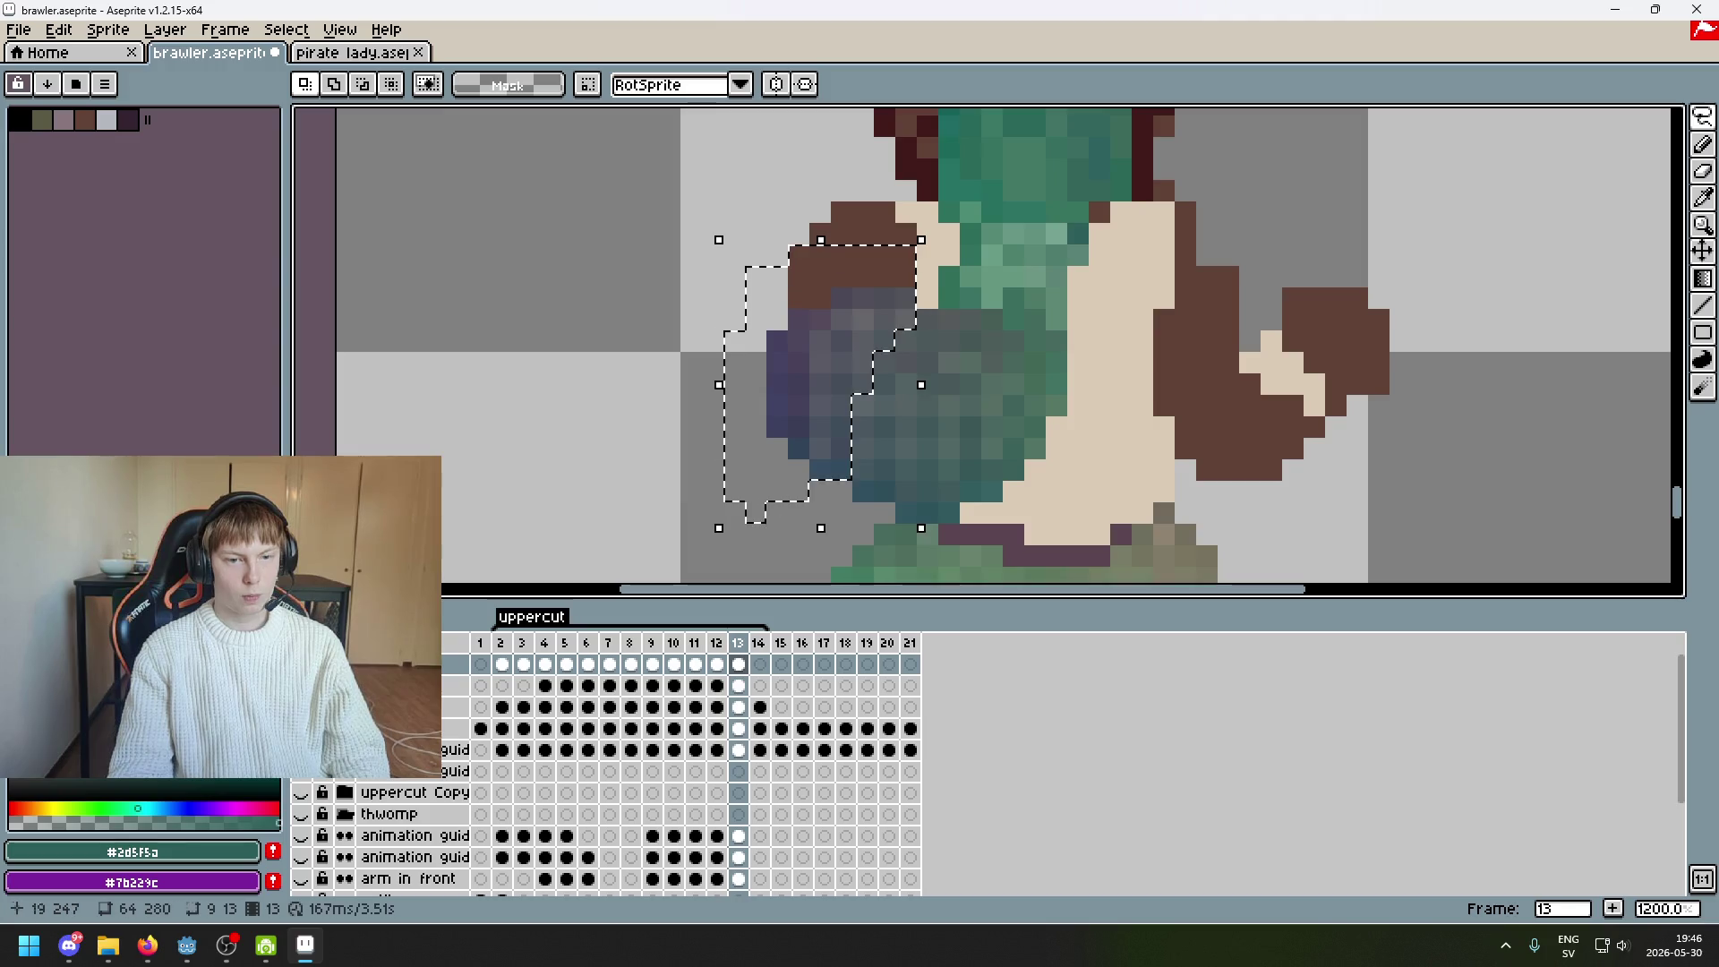
{"action": "key", "text": "Up"}
{"action": "key", "text": "Up"}
{"action": "key", "text": "Up"}
{"action": "key", "text": "Up"}
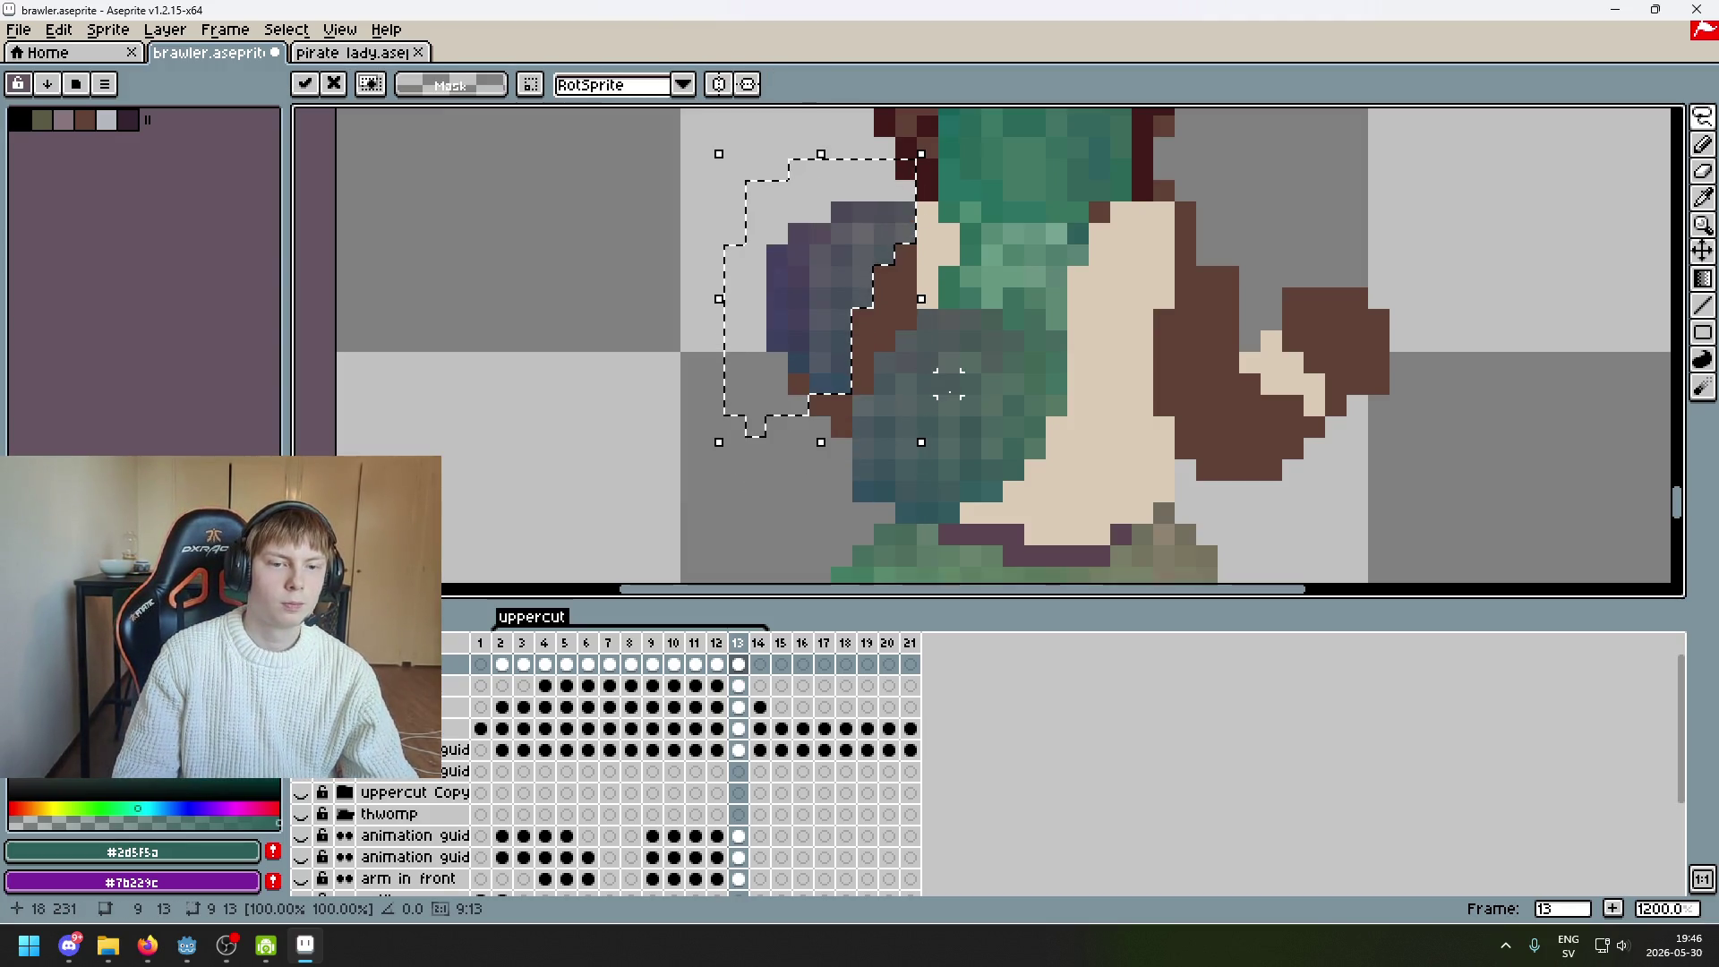
{"action": "key", "text": "ctrl+d"}
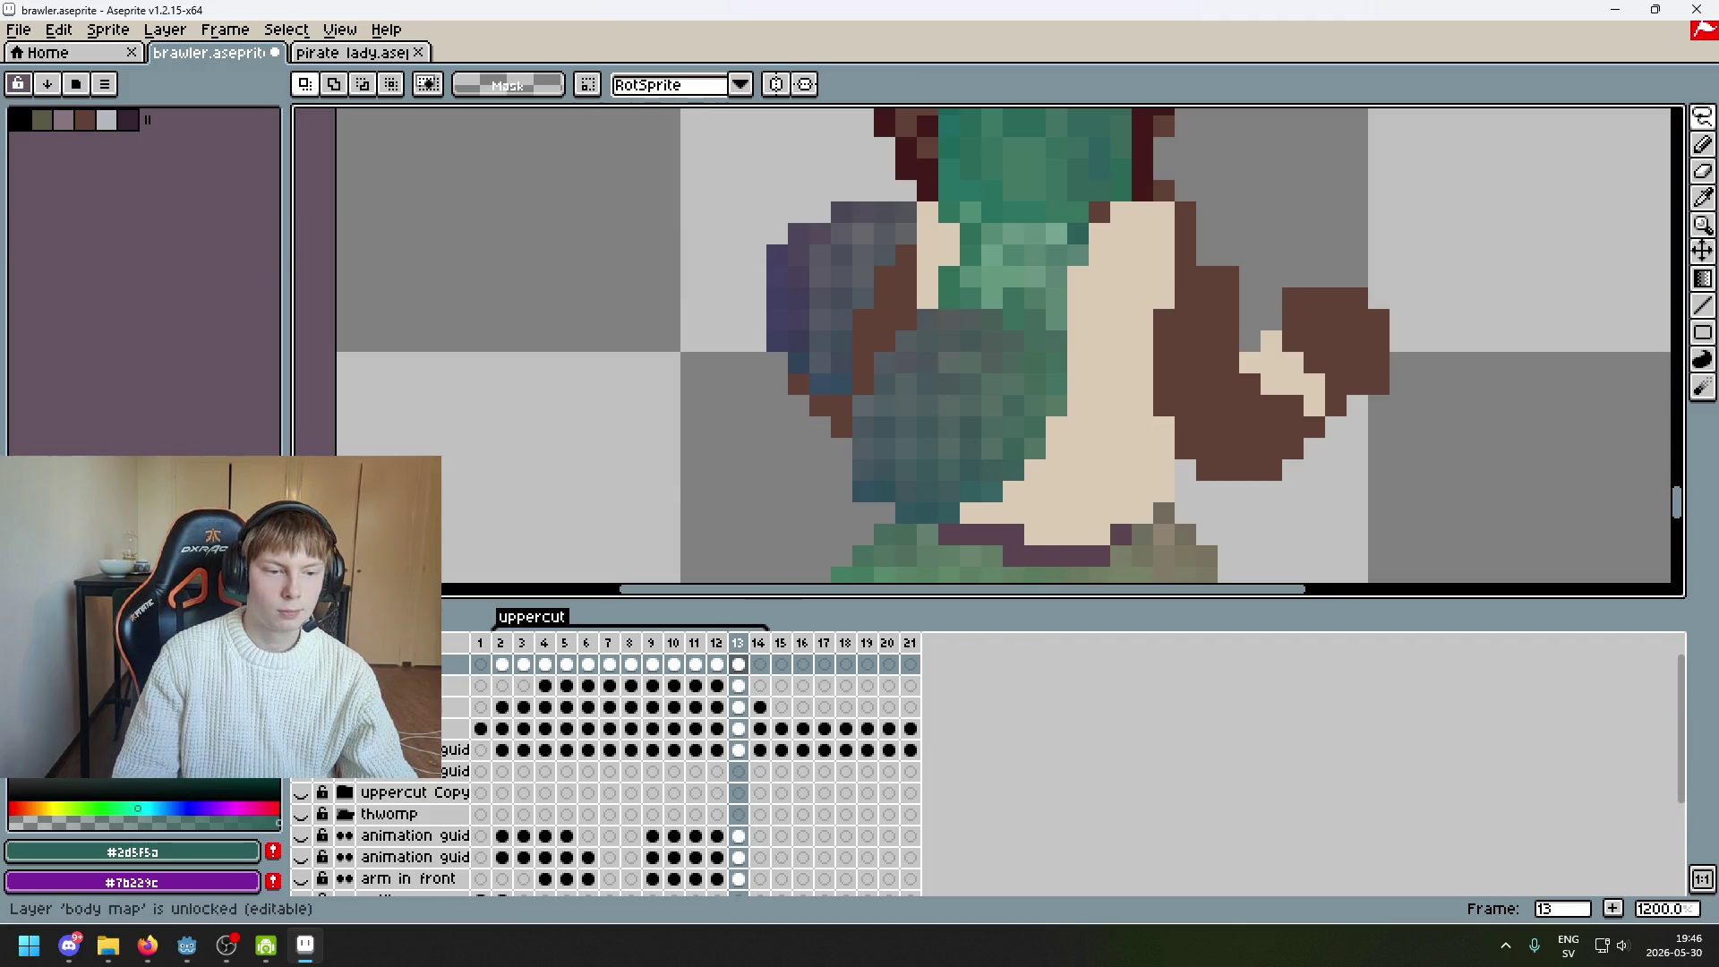
Check the right arm layer, then nudge a 1x3 pixel strip beside the arm up one pixel
{"action": "left_click", "coordinate": [301, 685]}
{"action": "left_click", "coordinate": [301, 685]}
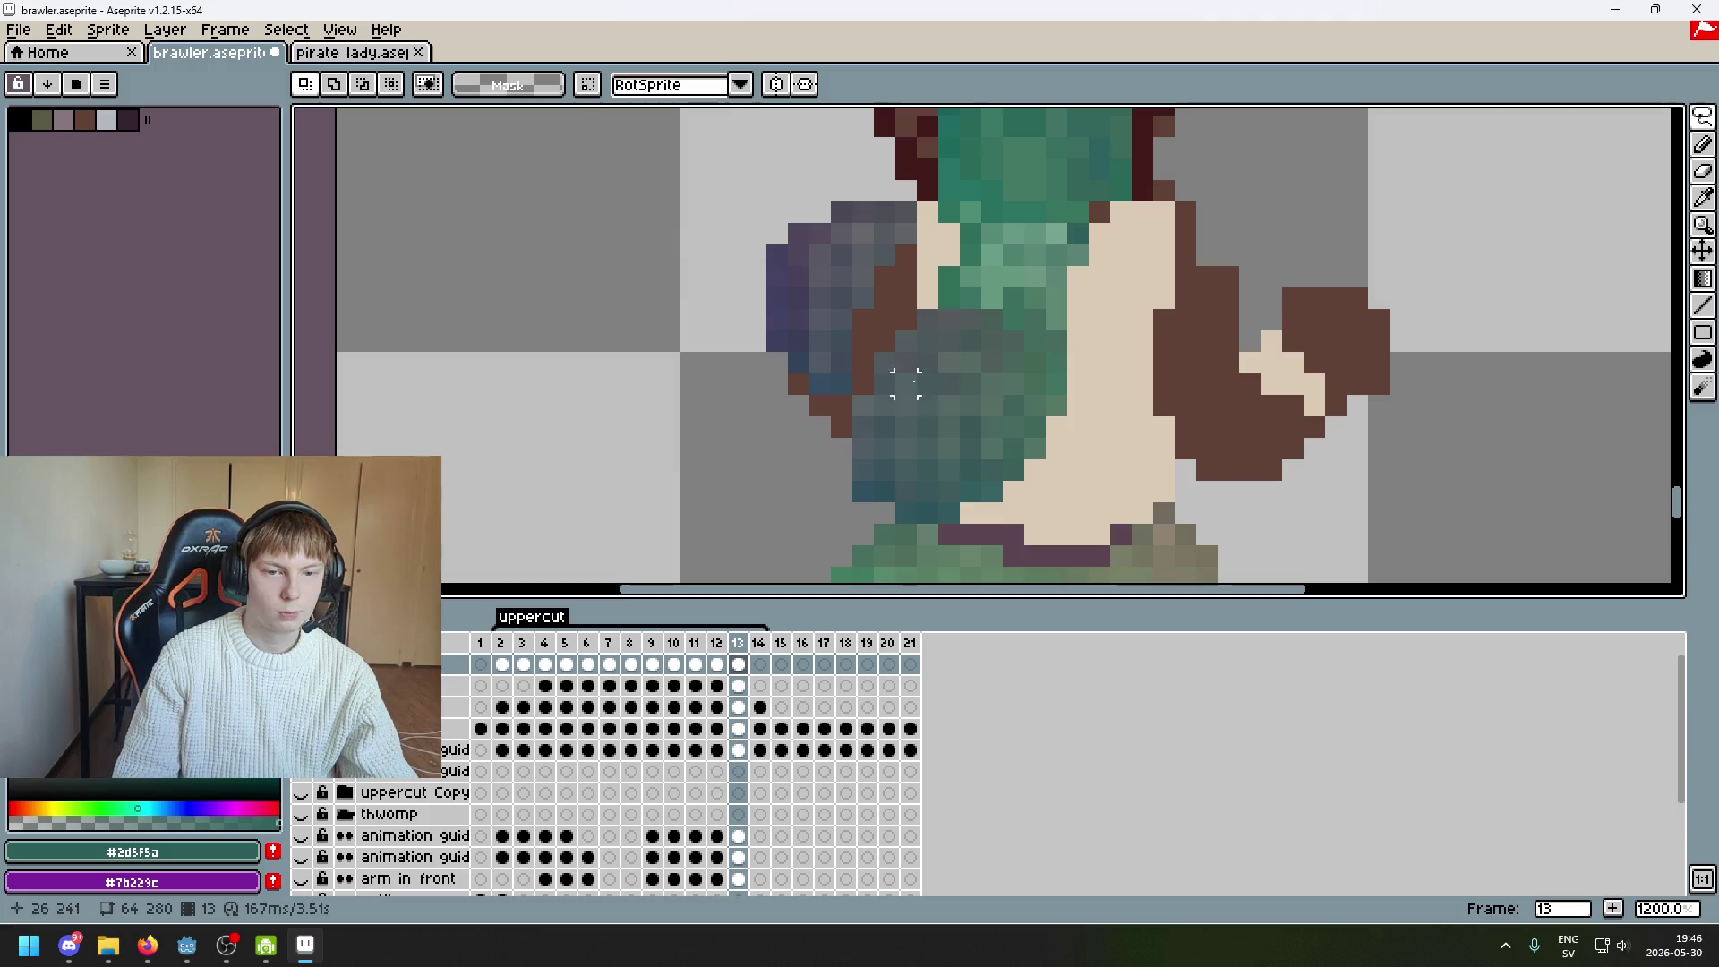
{"action": "left_click_drag", "start_coordinate": [927, 354], "coordinate": [927, 356]}
{"action": "key", "text": "Up"}
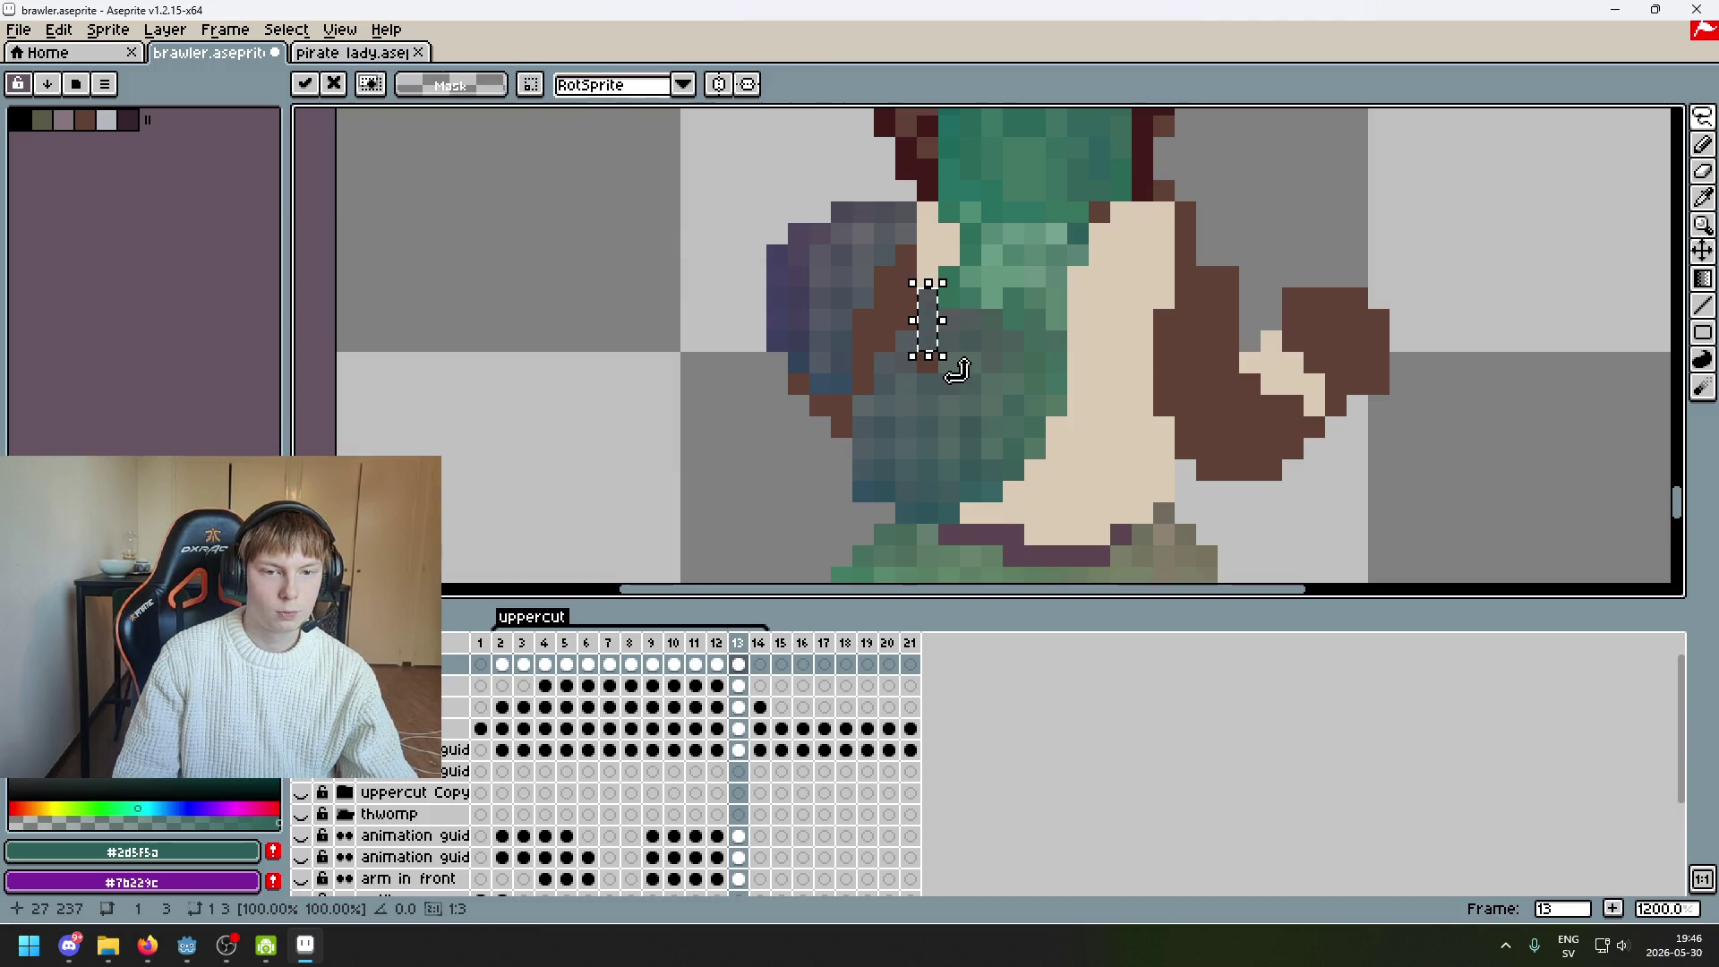
{"action": "key", "text": "ctrl+d"}
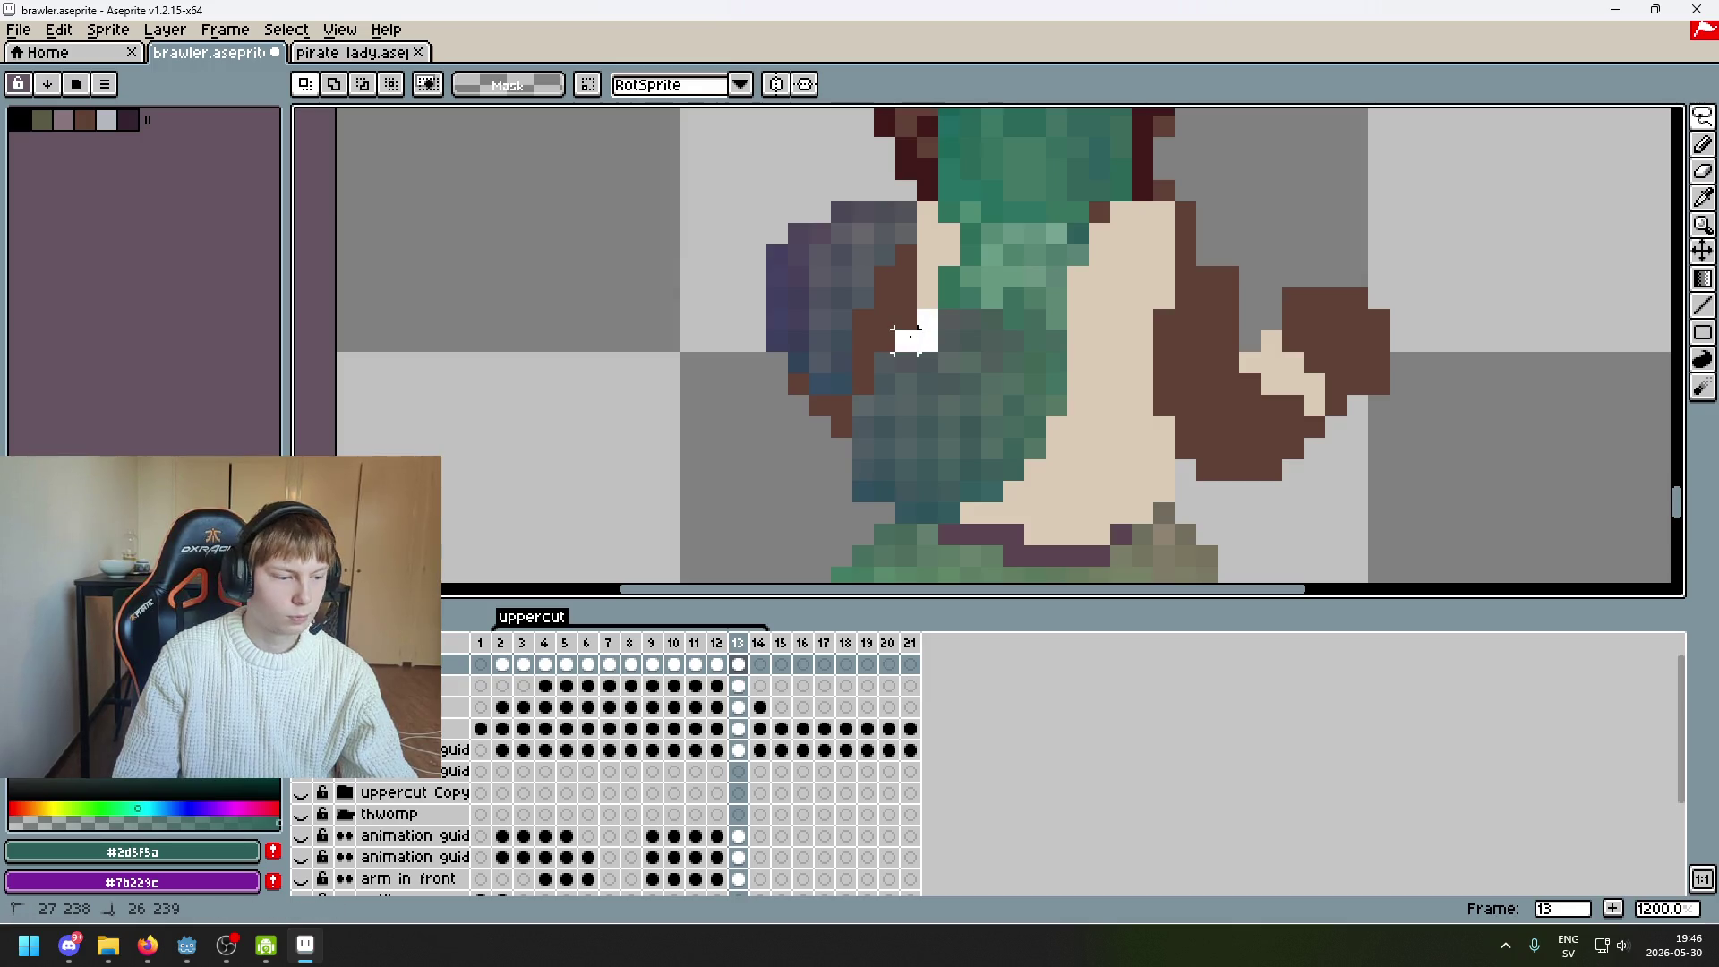
Move a small patch near the arm up two pixels and the arm strip up one pixel
{"action": "left_click_drag", "start_coordinate": [907, 336], "coordinate": [908, 332]}
{"action": "key", "text": "Up"}
{"action": "key", "text": "Up"}
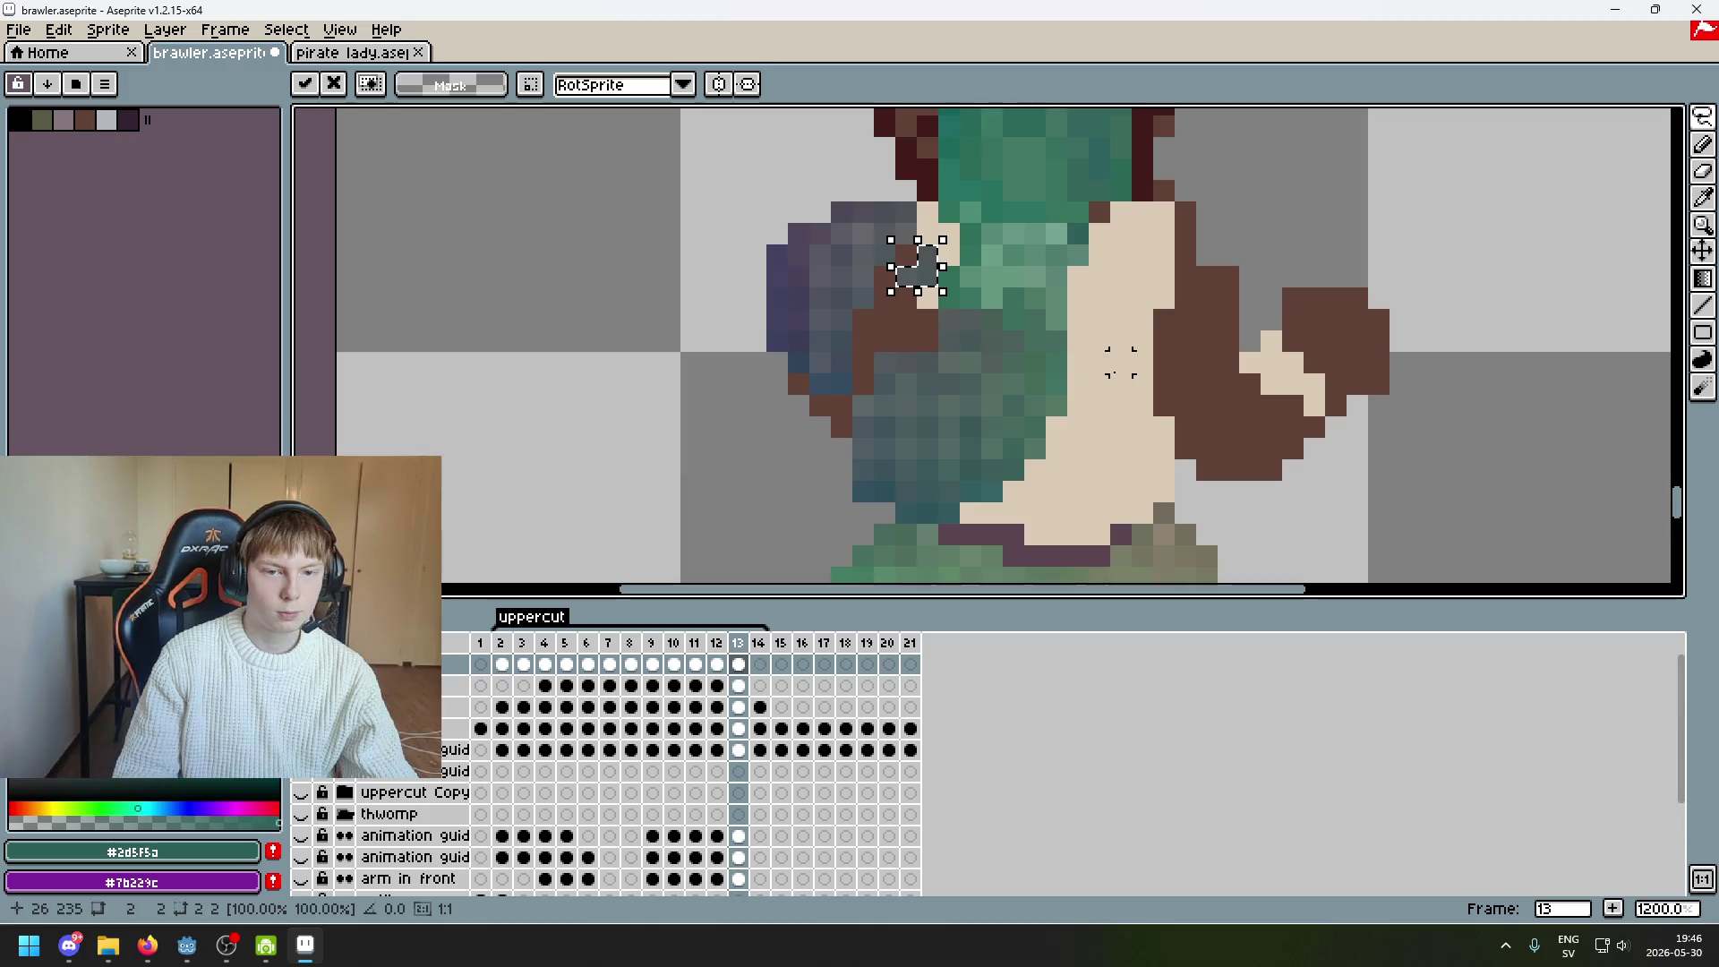
{"action": "key", "text": "ctrl+d"}
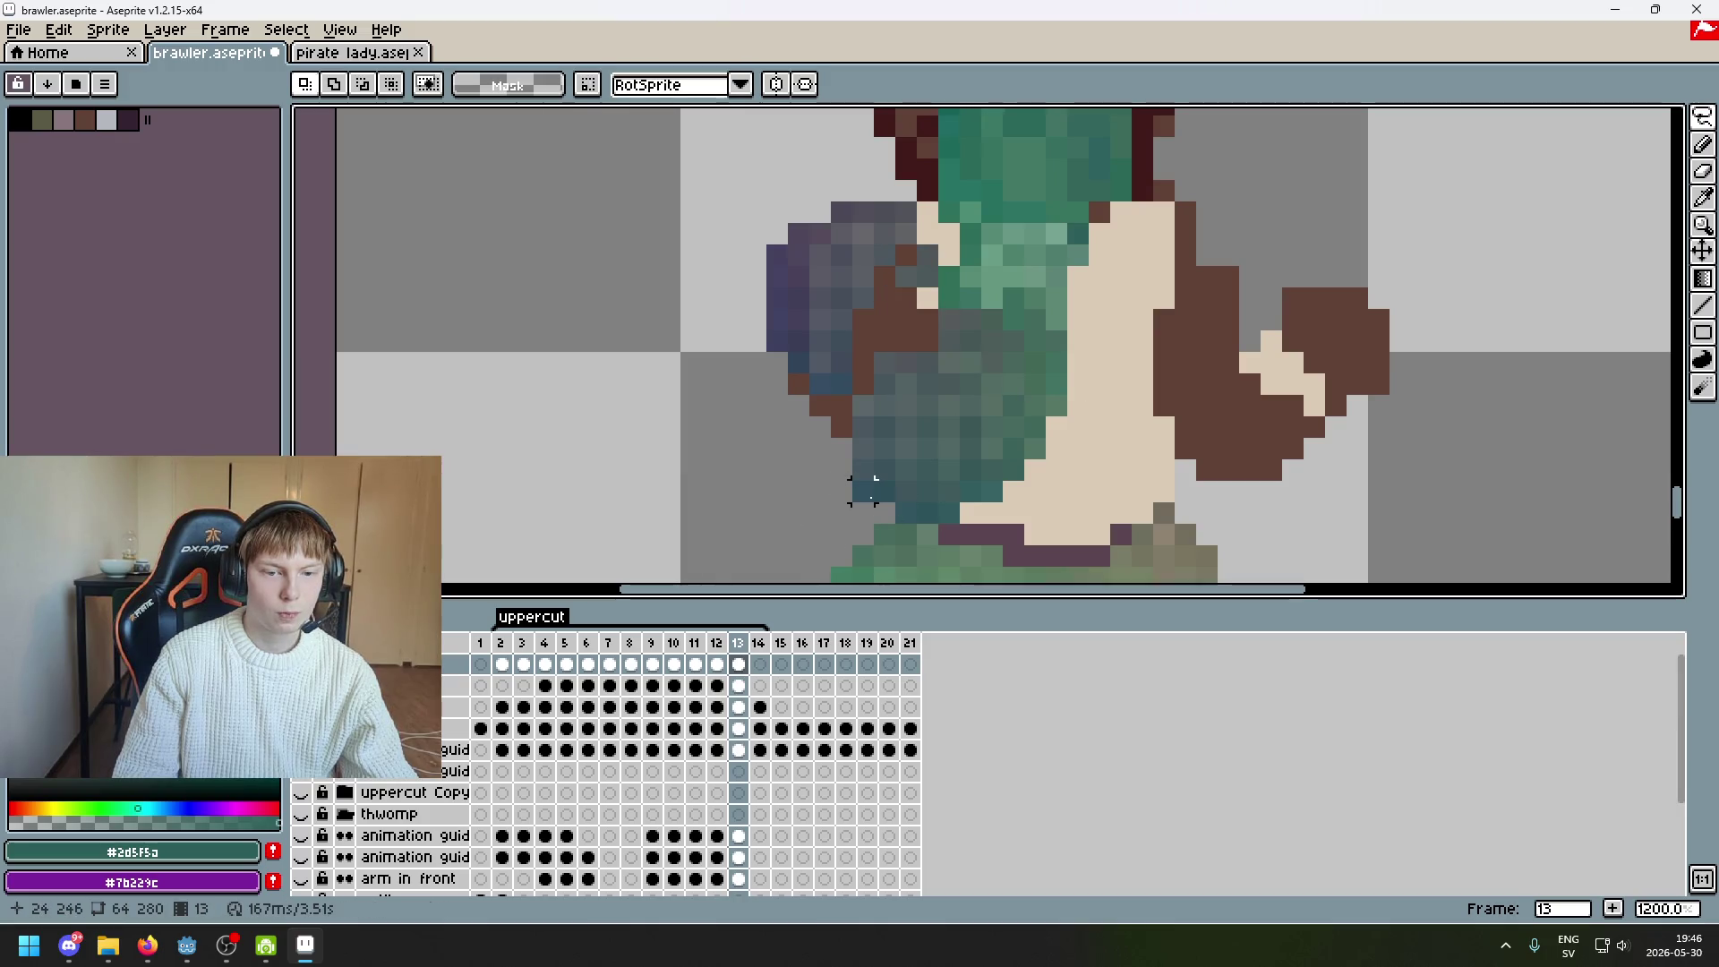
{"action": "left_click", "coordinate": [884, 368]}
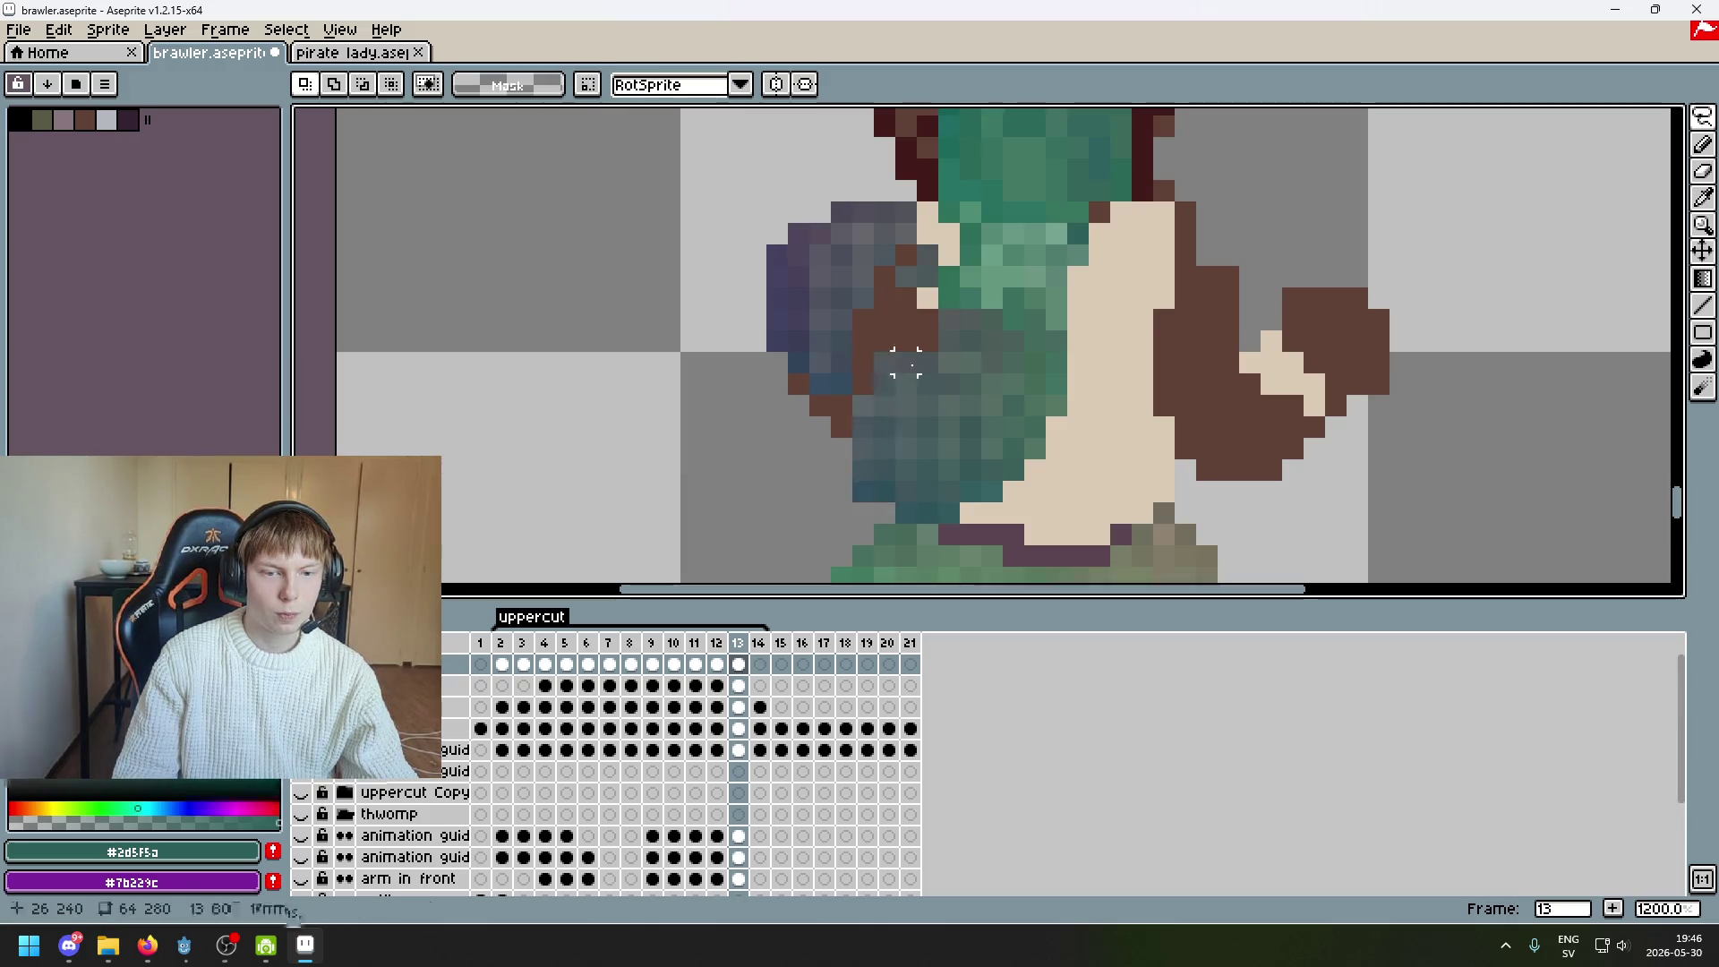
{"action": "key", "text": "Up"}
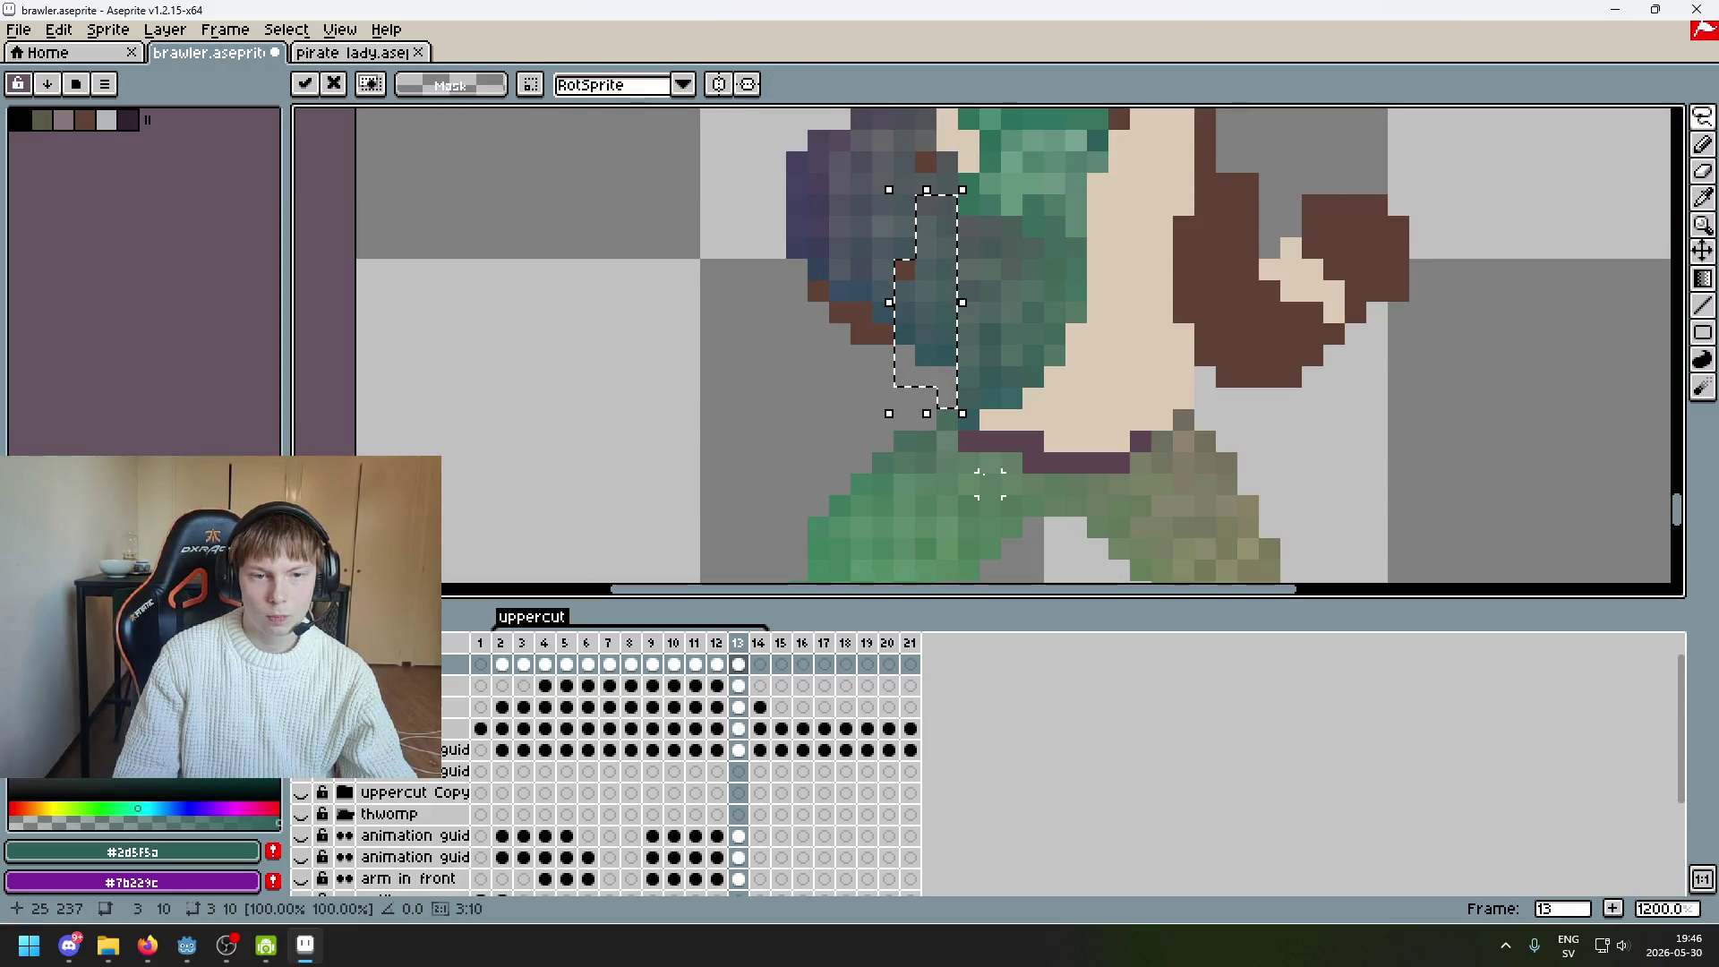
{"action": "key", "text": "ctrl+d"}
{"action": "scroll", "coordinate": [1001, 432], "scroll_direction": "down", "scroll_amount": 3}
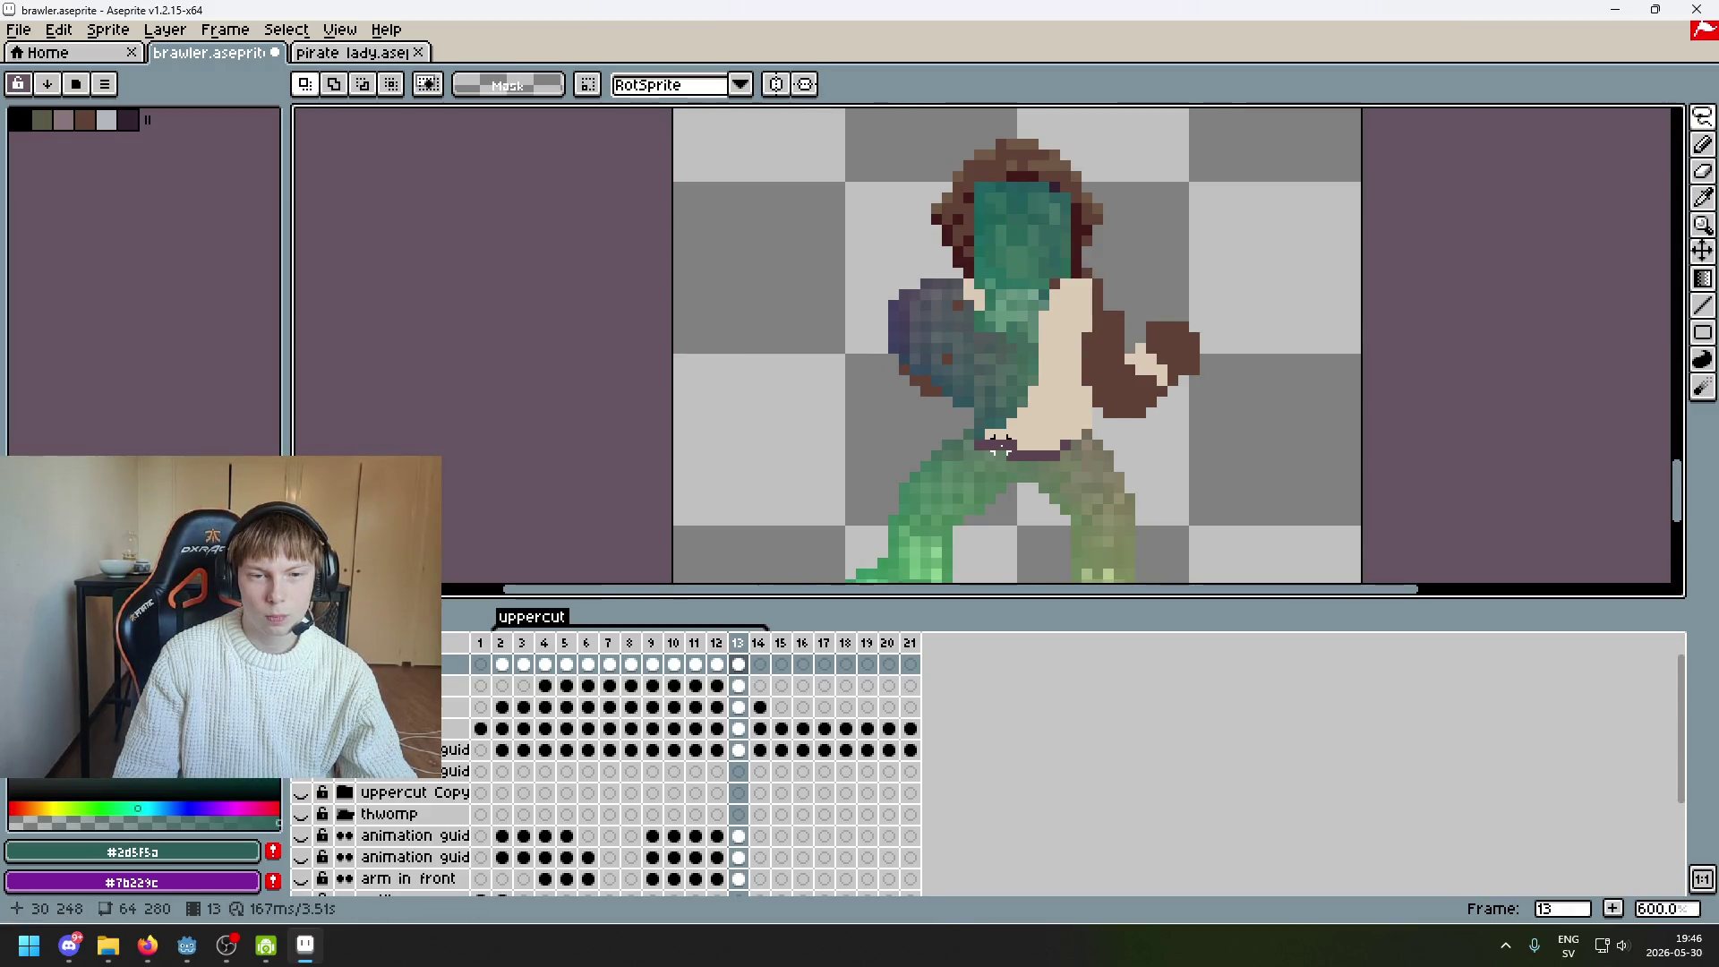
Reselect the arm area, nudge it up one pixel, and check the right arm layer beneath
{"action": "scroll", "coordinate": [1001, 445], "scroll_direction": "up", "scroll_amount": 3}
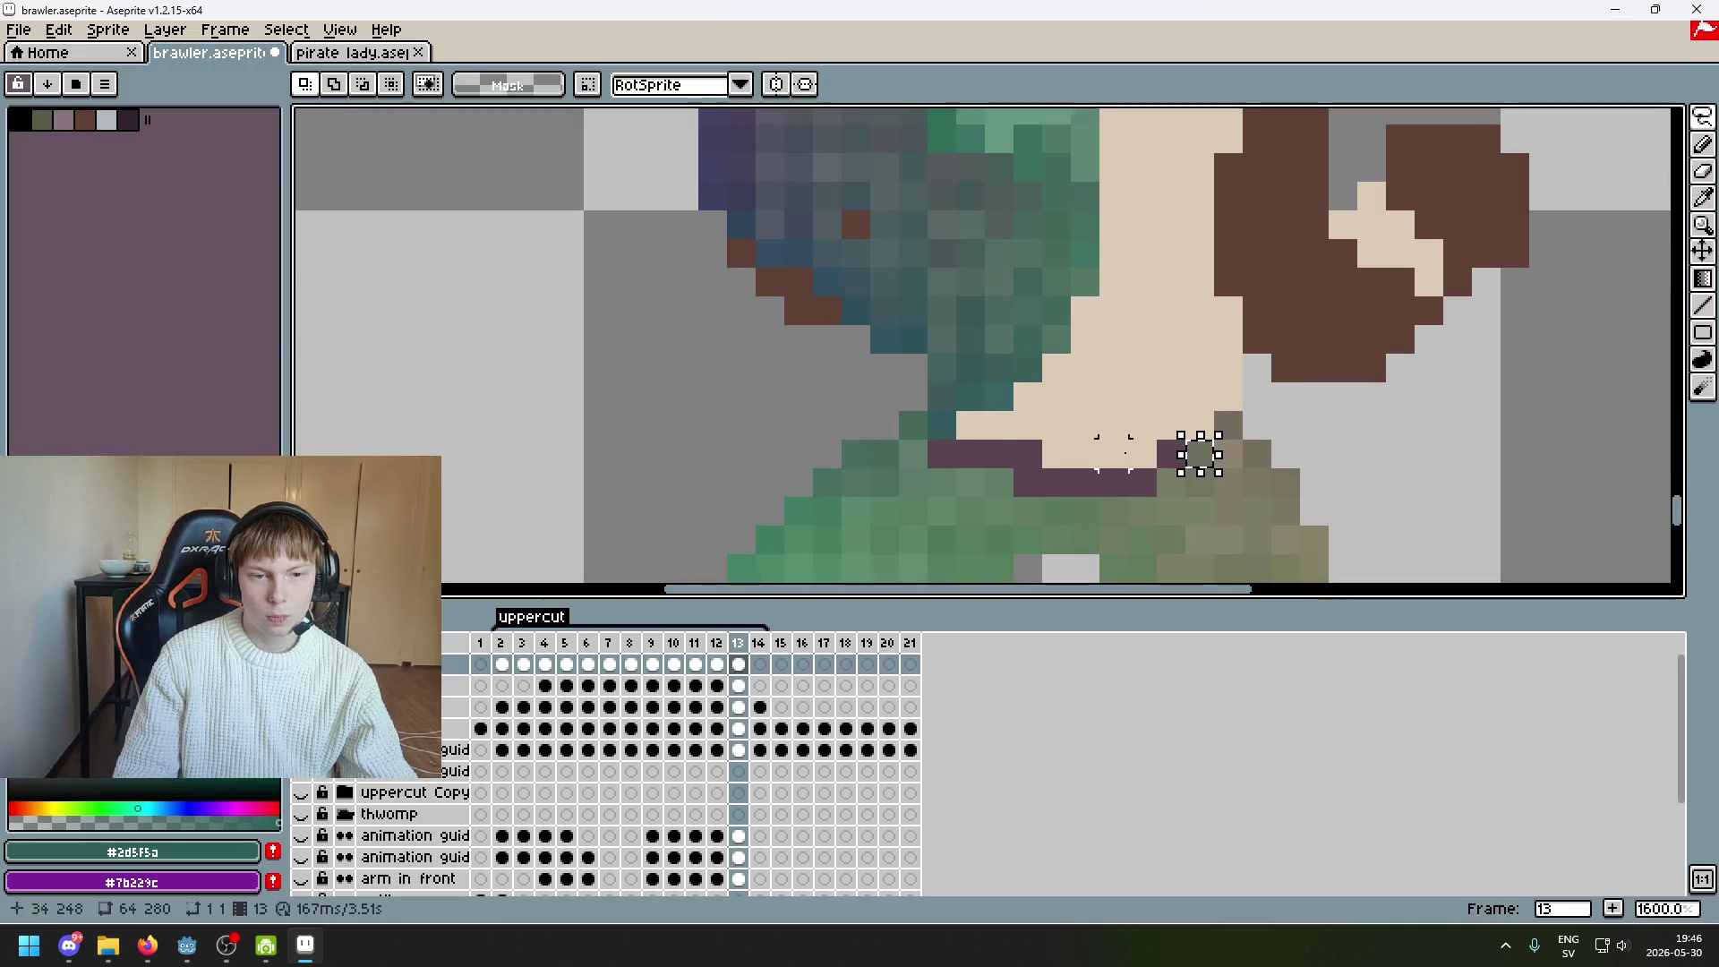
{"action": "key", "text": "ctrl+shift+d"}
{"action": "key", "text": "Up"}
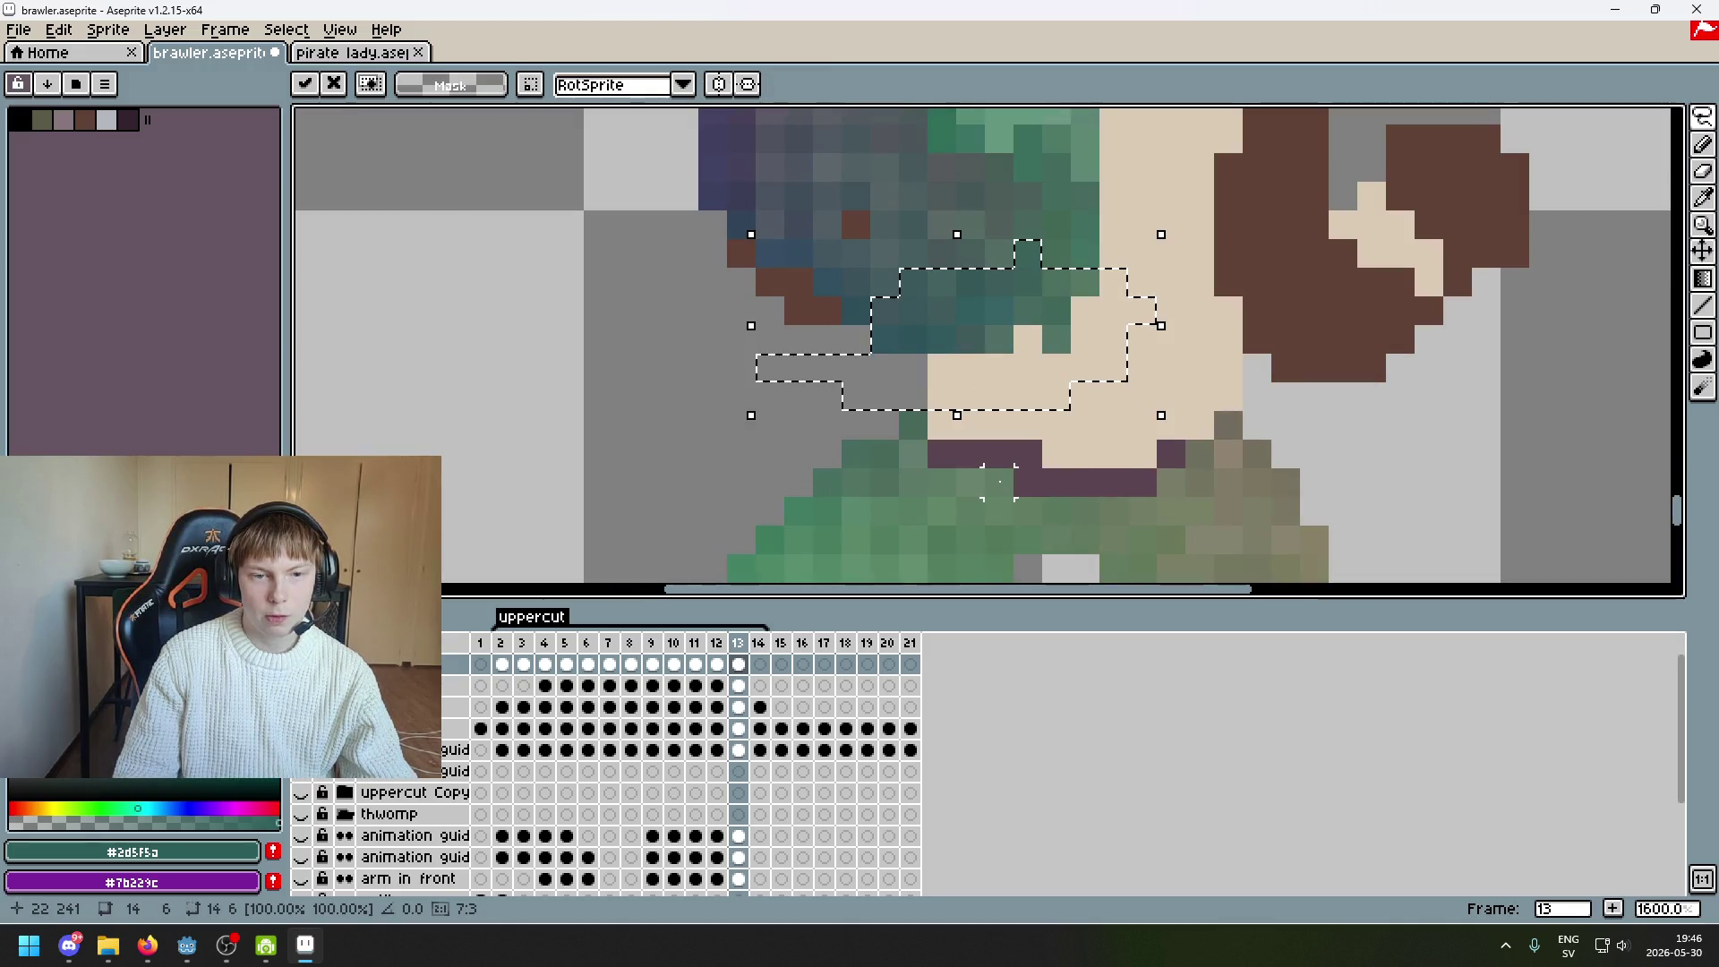
{"action": "key", "text": "ctrl+d"}
{"action": "left_click", "coordinate": [301, 663]}
{"action": "left_click", "coordinate": [301, 663]}
{"action": "scroll", "coordinate": [1090, 451], "scroll_direction": "down", "scroll_amount": 3}
{"action": "scroll", "coordinate": [1090, 451], "scroll_direction": "up", "scroll_amount": 3}
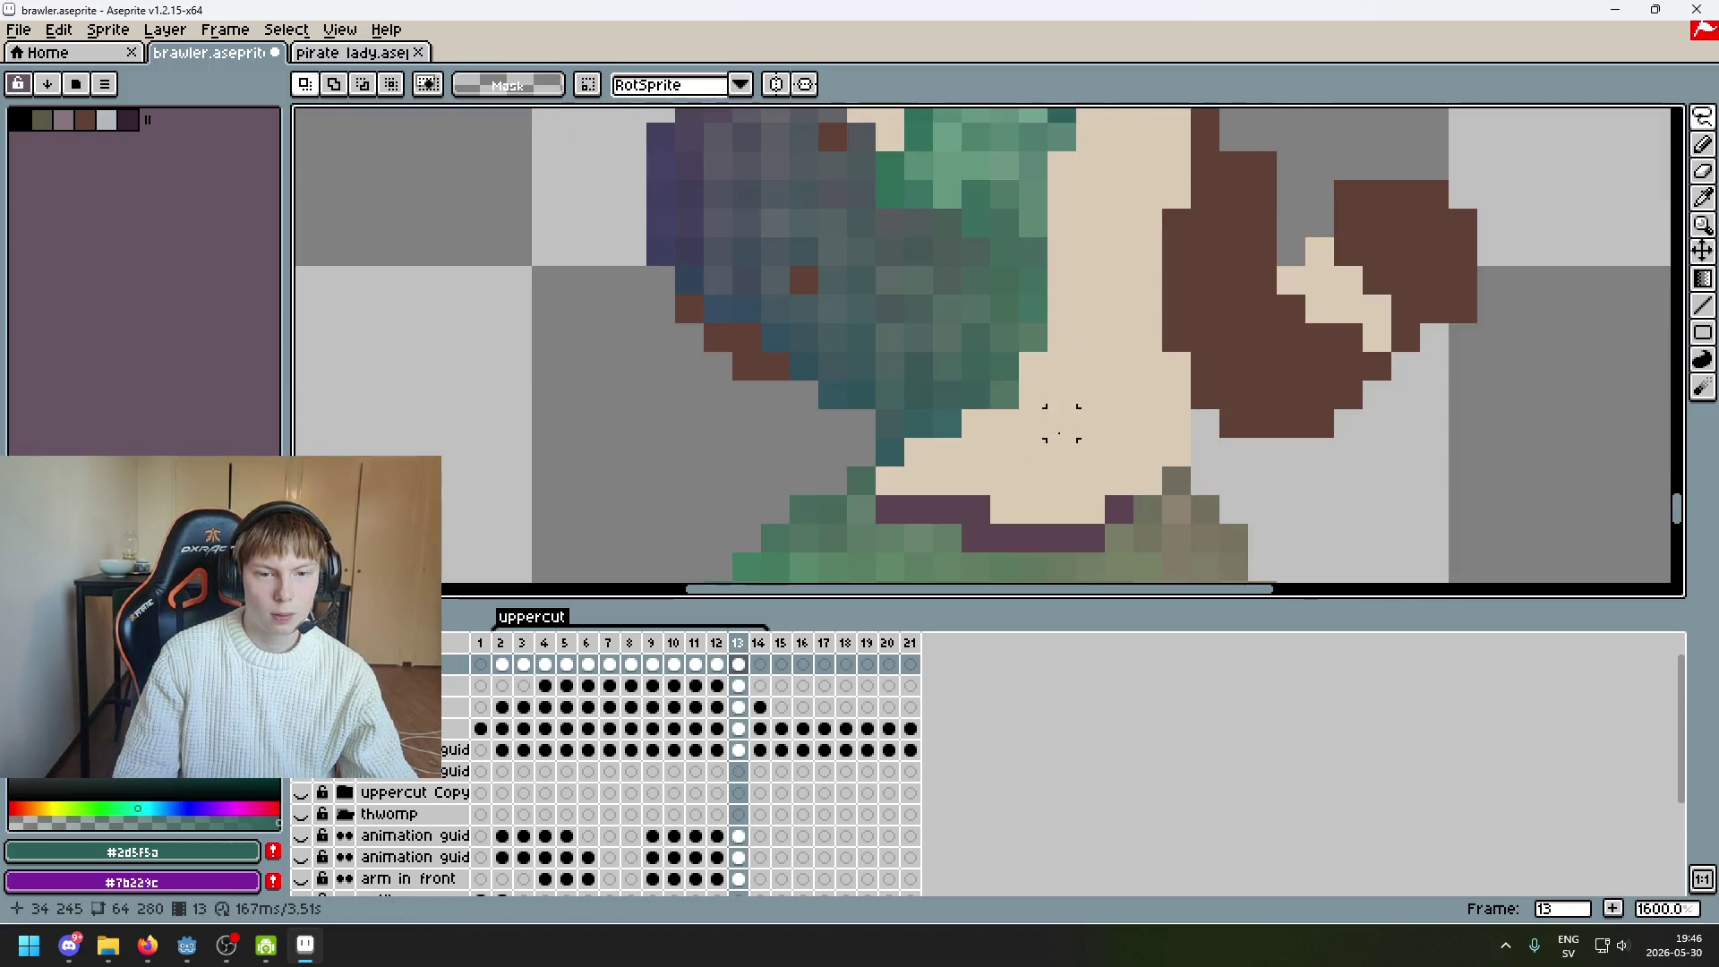
Outline the teal arm area over the chest and raise it one pixel
{"action": "key", "text": "ctrl+shift+d"}
{"action": "key", "text": "Up"}
{"action": "key", "text": "Down"}
{"action": "key", "text": "ctrl+d"}
{"action": "mouse_move", "coordinate": [917, 394]}
{"action": "left_mouse_down"}
{"action": "mouse_move", "coordinate": [825, 524]}
{"action": "mouse_move", "coordinate": [805, 501]}
{"action": "left_mouse_up"}
{"action": "key", "text": "Up"}
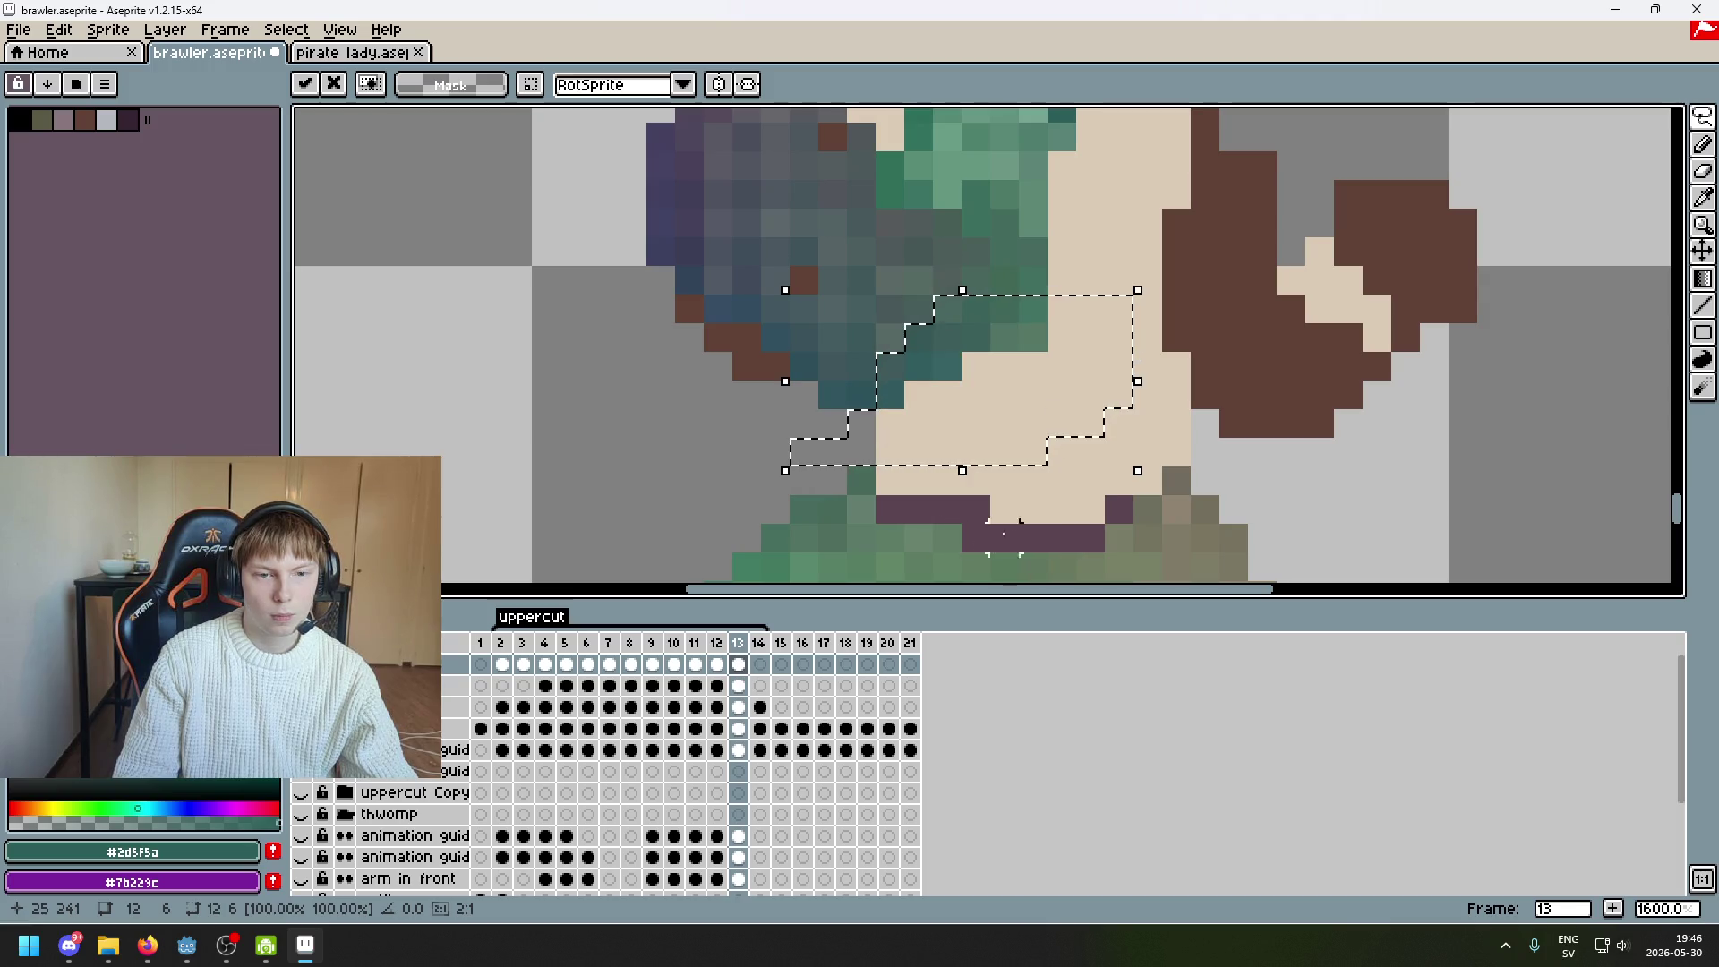
{"action": "key", "text": "ctrl+d"}
Select the white pixel and its left neighbour and nudge the pair into place
{"action": "scroll", "coordinate": [1059, 328], "scroll_direction": "up", "scroll_amount": 1}
{"action": "left_click_drag", "start_coordinate": [1013, 334], "coordinate": [976, 336]}
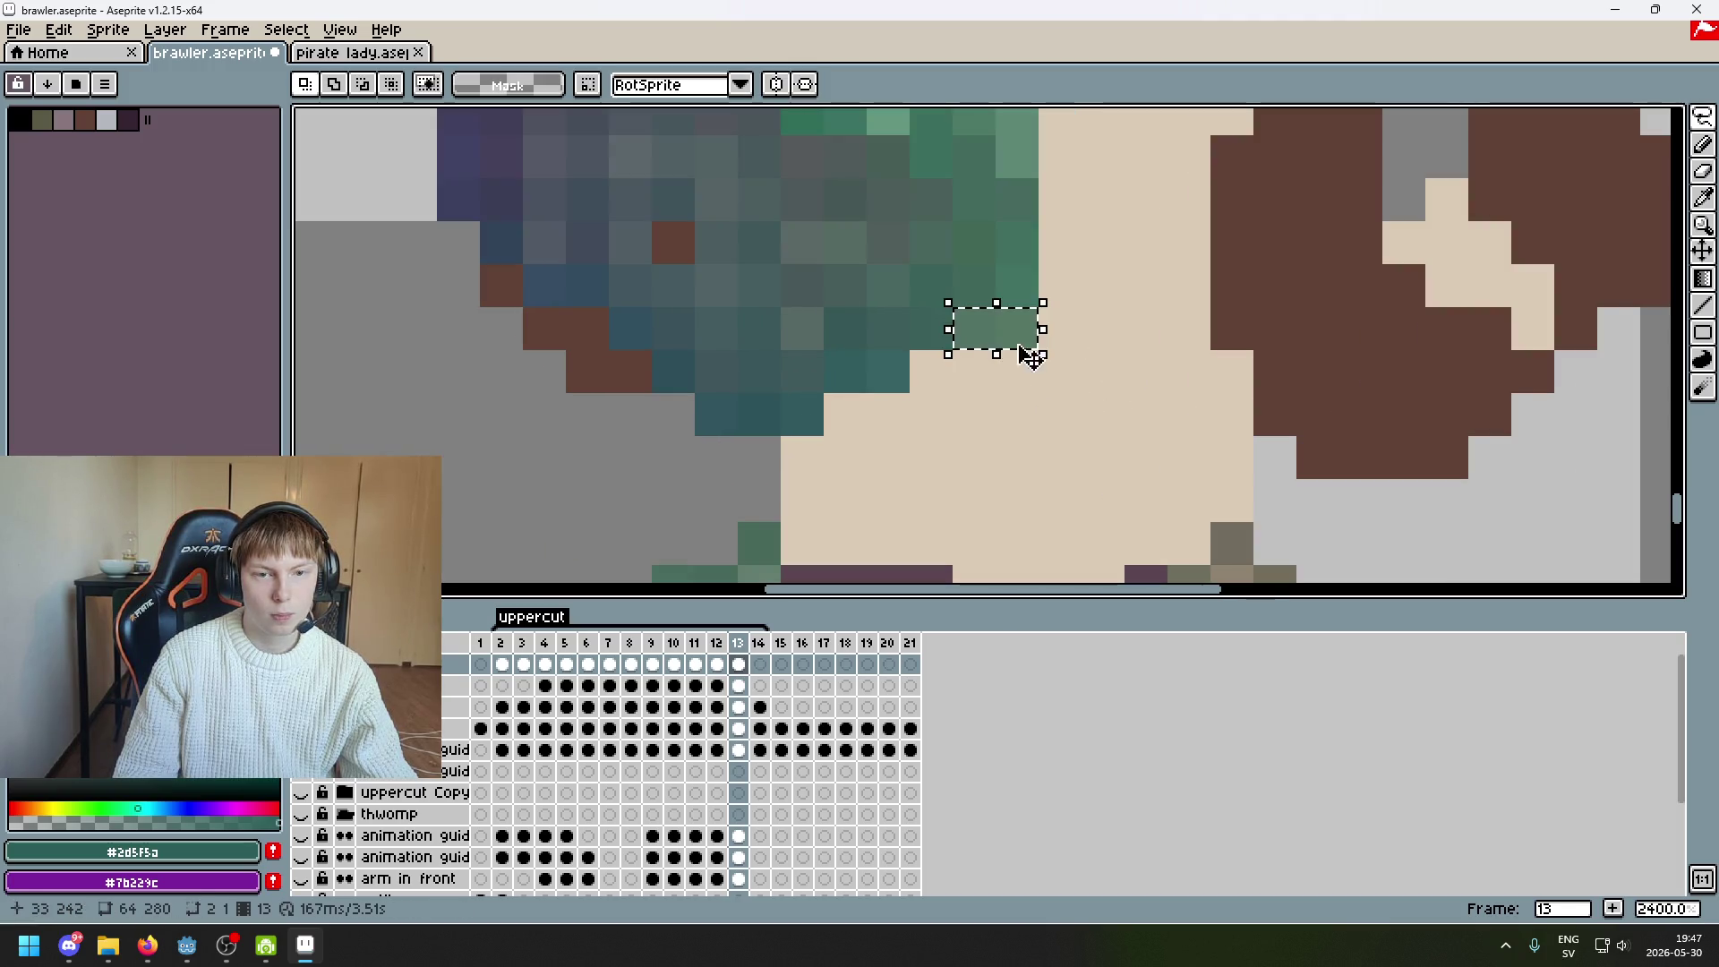
{"action": "key", "text": "Up"}
{"action": "key", "text": "Up"}
{"action": "key", "text": "Down"}
{"action": "key", "text": "Return"}
{"action": "scroll", "coordinate": [1040, 328], "scroll_direction": "down", "scroll_amount": 6}
Flip between frames 12 and 13 to compare the poses
{"action": "key", "text": "Left"}
{"action": "key", "text": "Right"}
{"action": "key", "text": "Left"}
{"action": "scroll", "coordinate": [1099, 383], "scroll_direction": "down", "scroll_amount": 2}
{"action": "key", "text": "Right"}
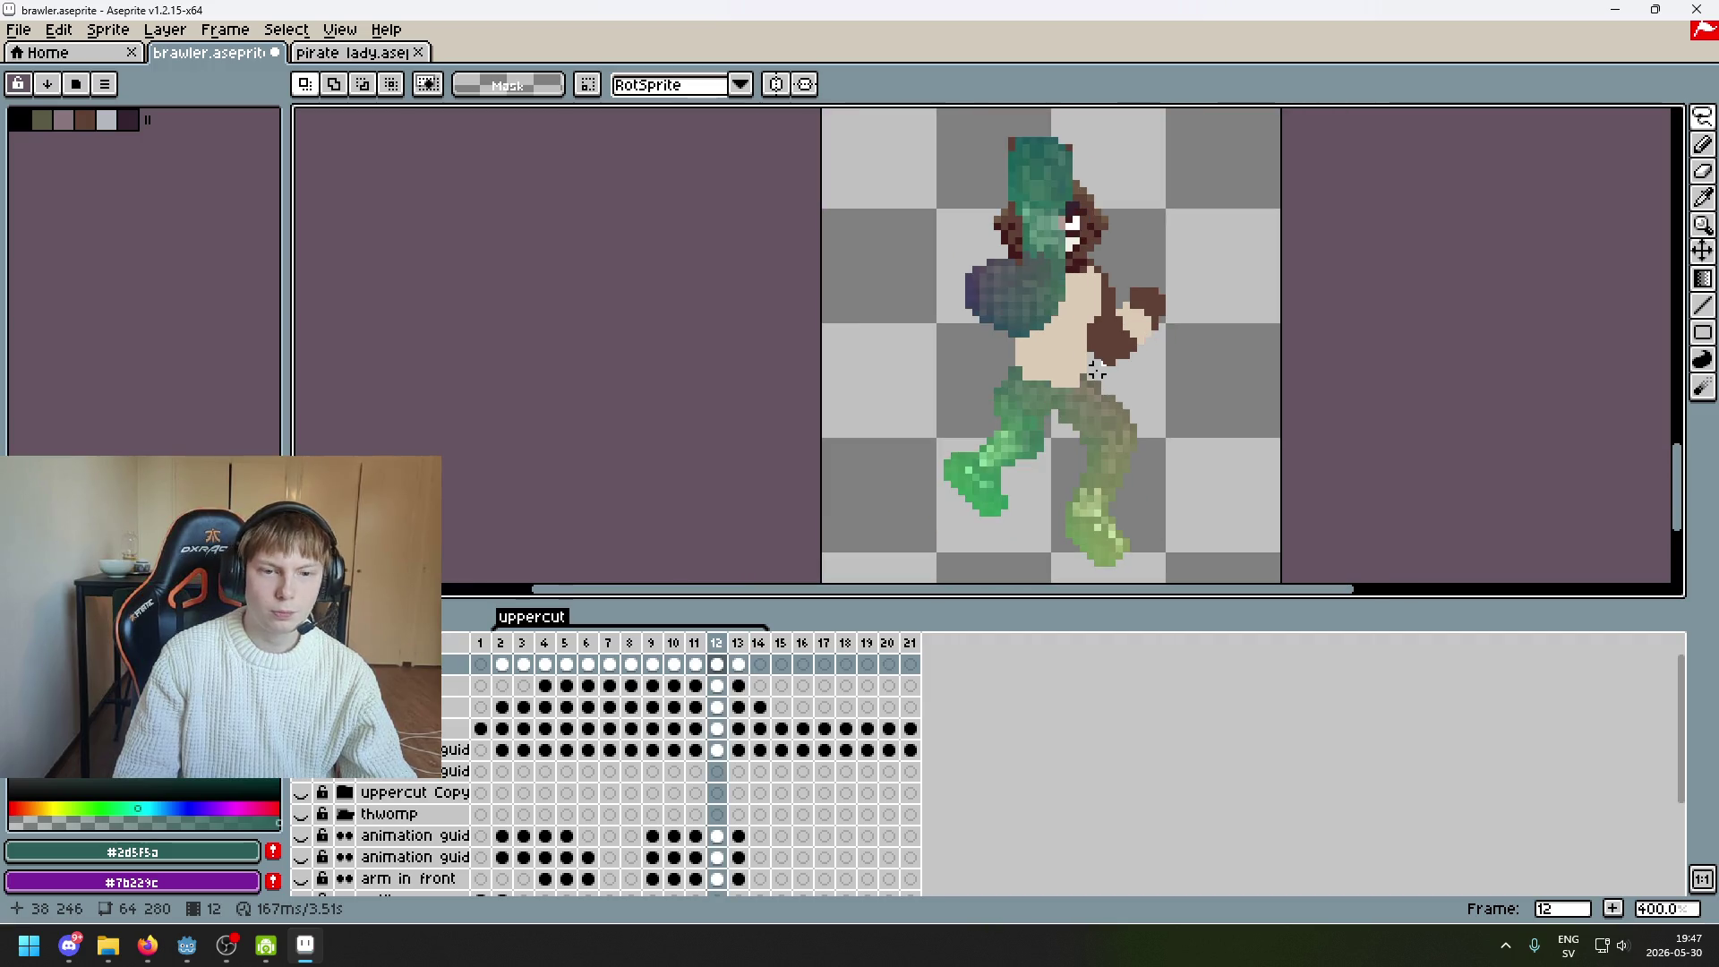
Select a small block of fist pixels, try nudging it, and undo the moves
{"action": "scroll", "coordinate": [1019, 348], "scroll_direction": "up", "scroll_amount": 6}
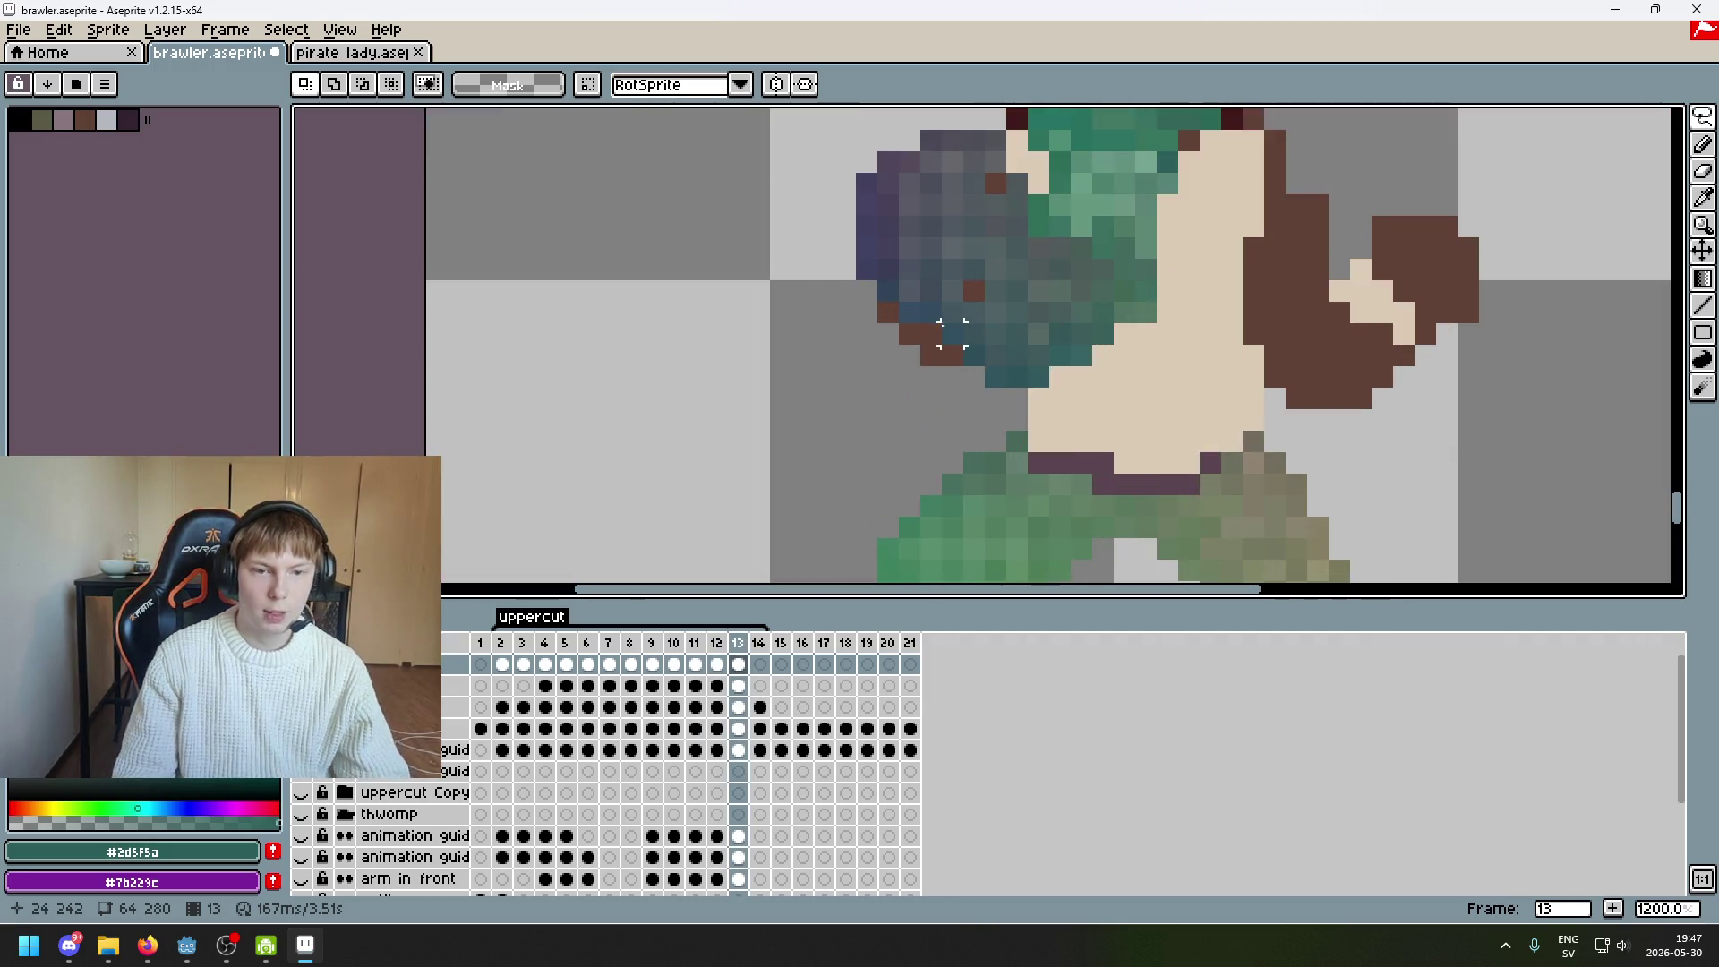
{"action": "scroll", "coordinate": [931, 302], "scroll_direction": "up", "scroll_amount": 2}
{"action": "scroll", "coordinate": [971, 338], "scroll_direction": "up", "scroll_amount": 1}
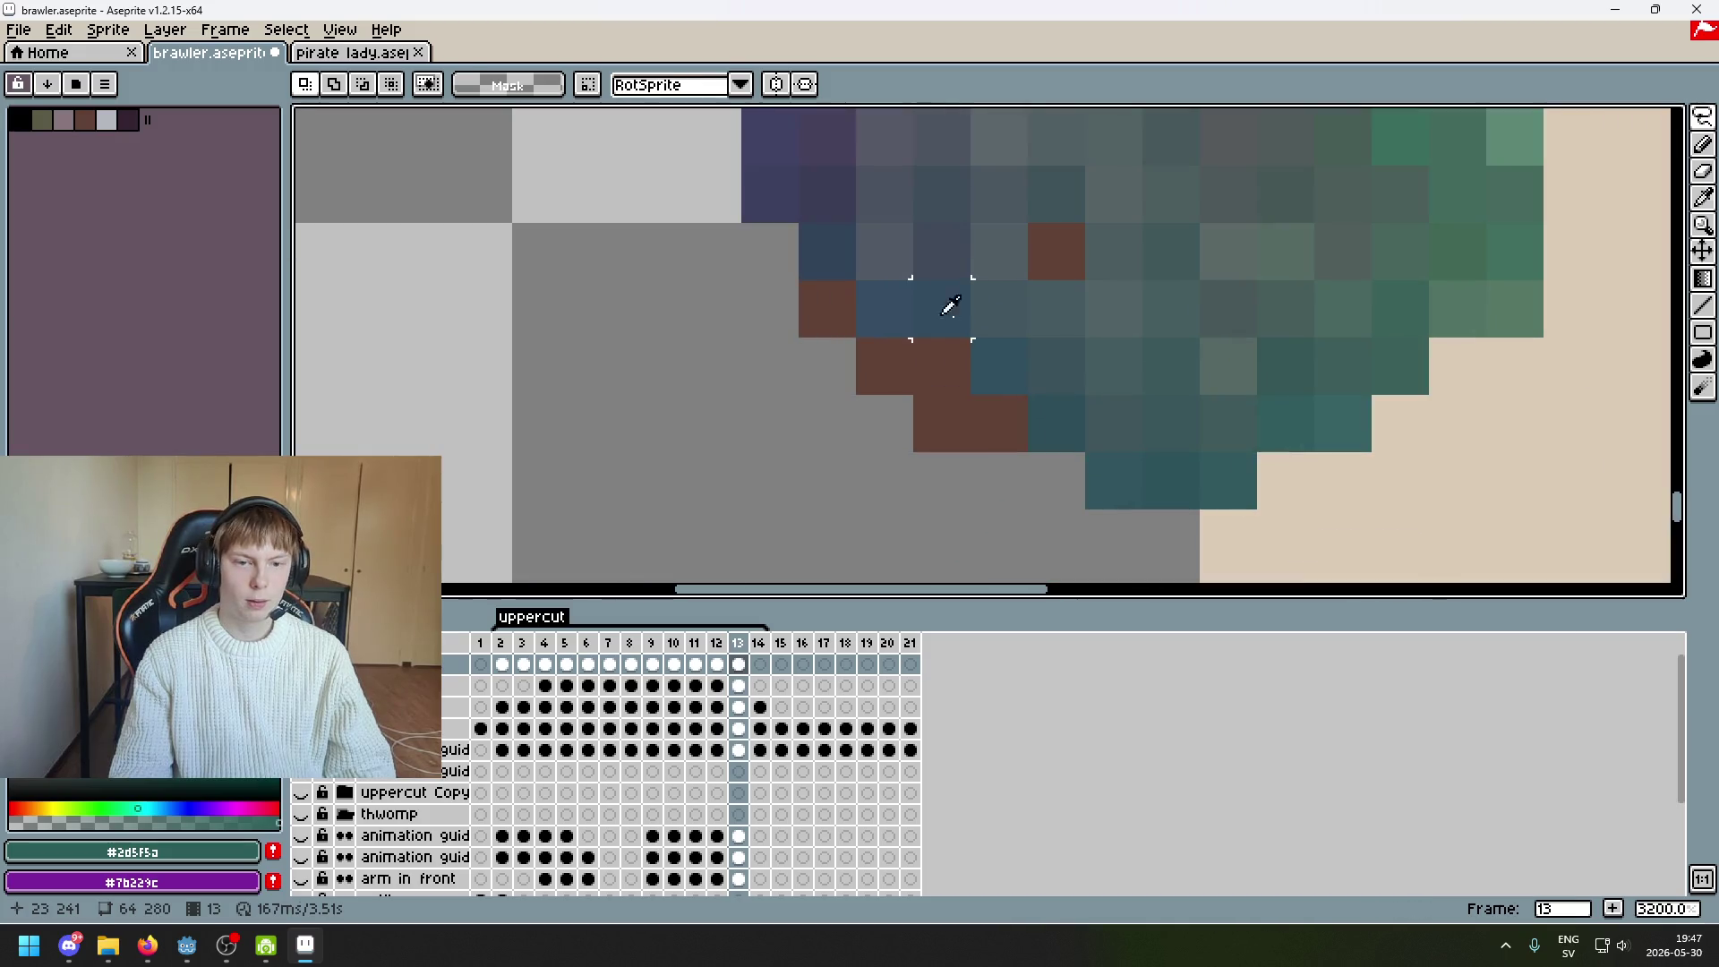
{"action": "left_click_drag", "start_coordinate": [997, 417], "coordinate": [1006, 423]}
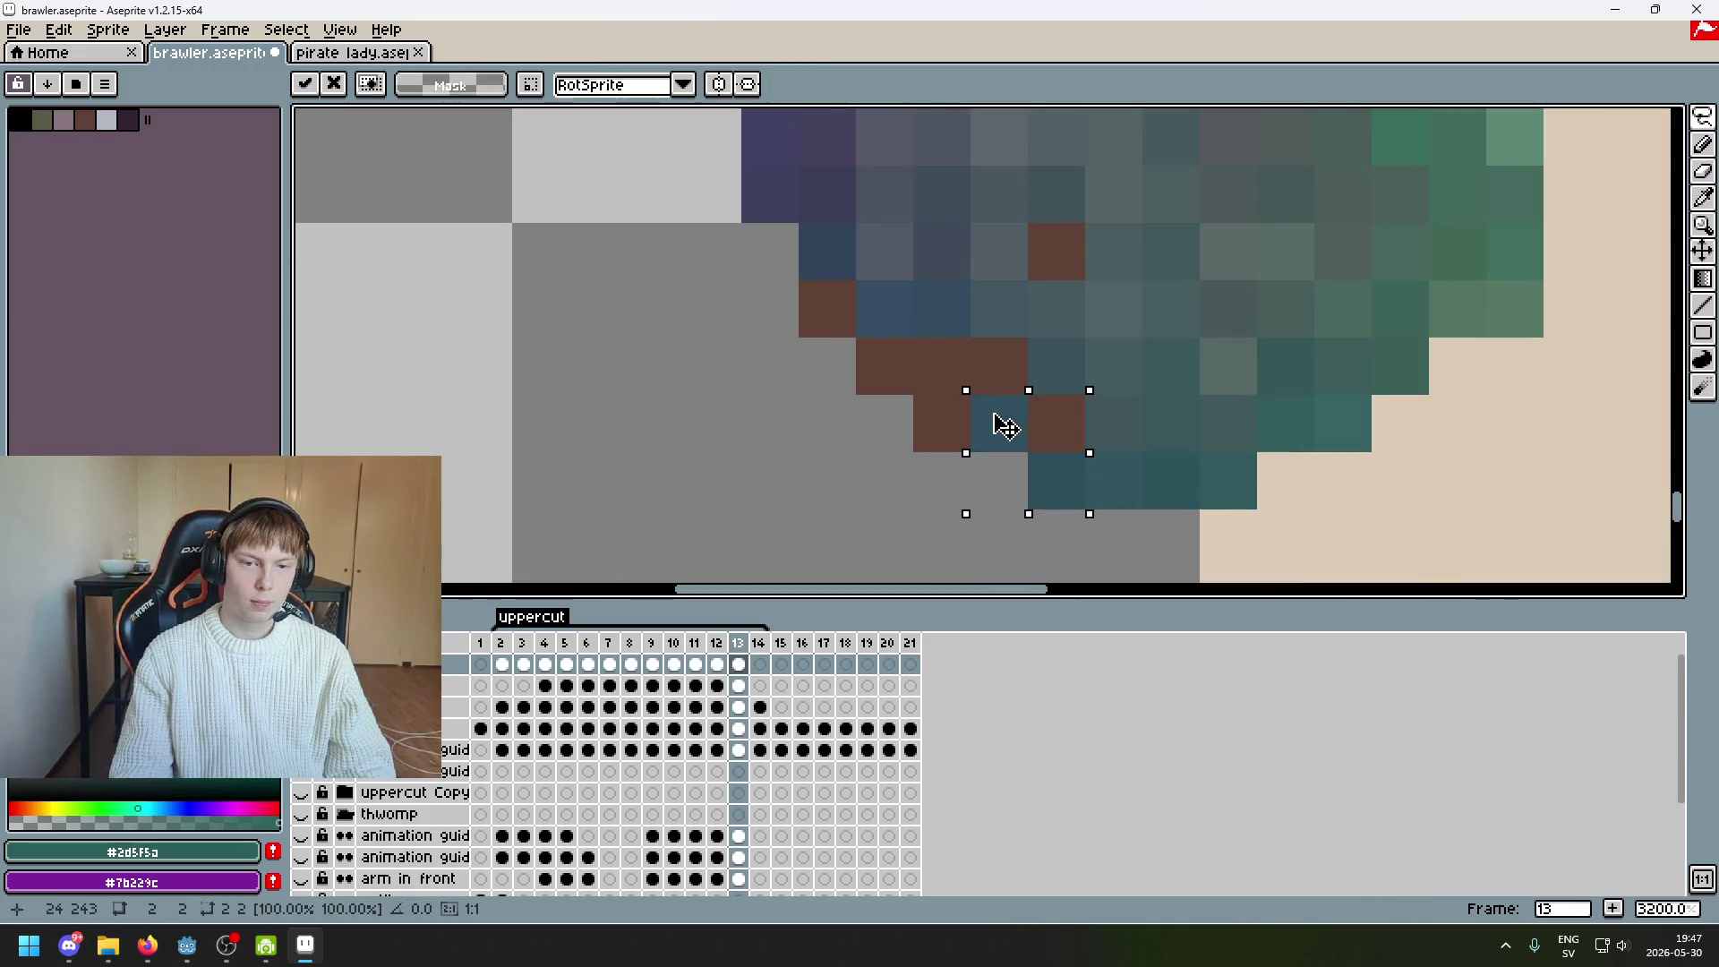
{"action": "key", "text": "ctrl+z"}
{"action": "key", "text": "ctrl+z"}
{"action": "key", "text": "ctrl+z"}
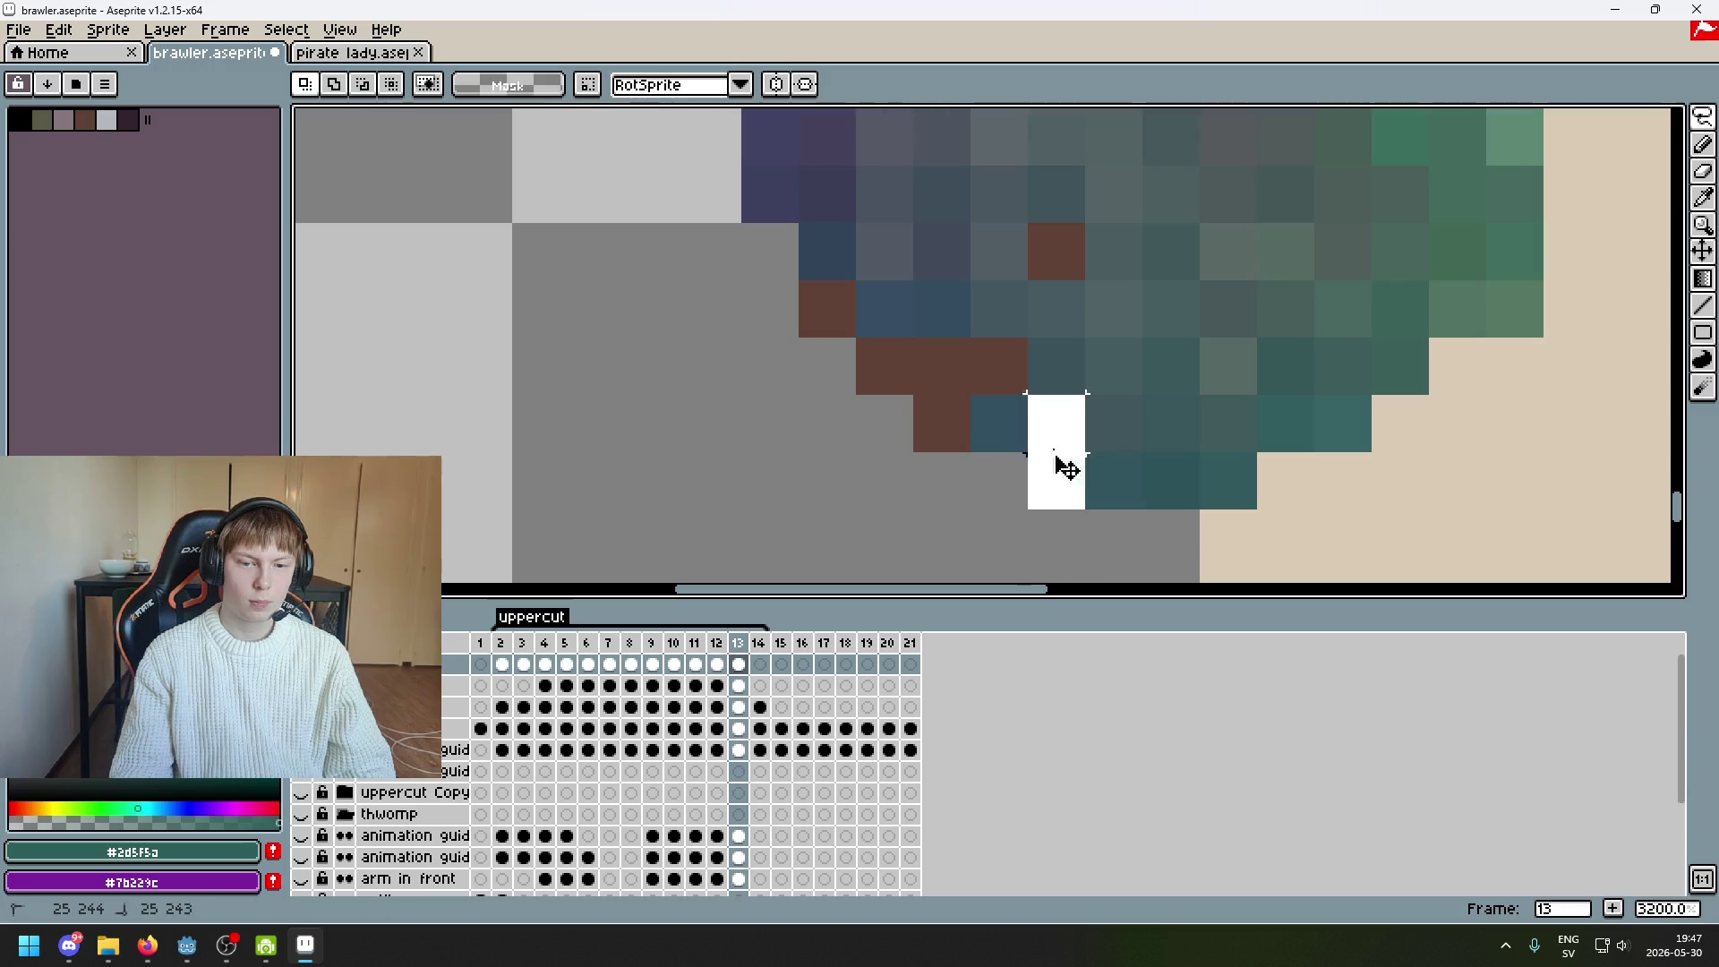
{"action": "key", "text": "ctrl+z"}
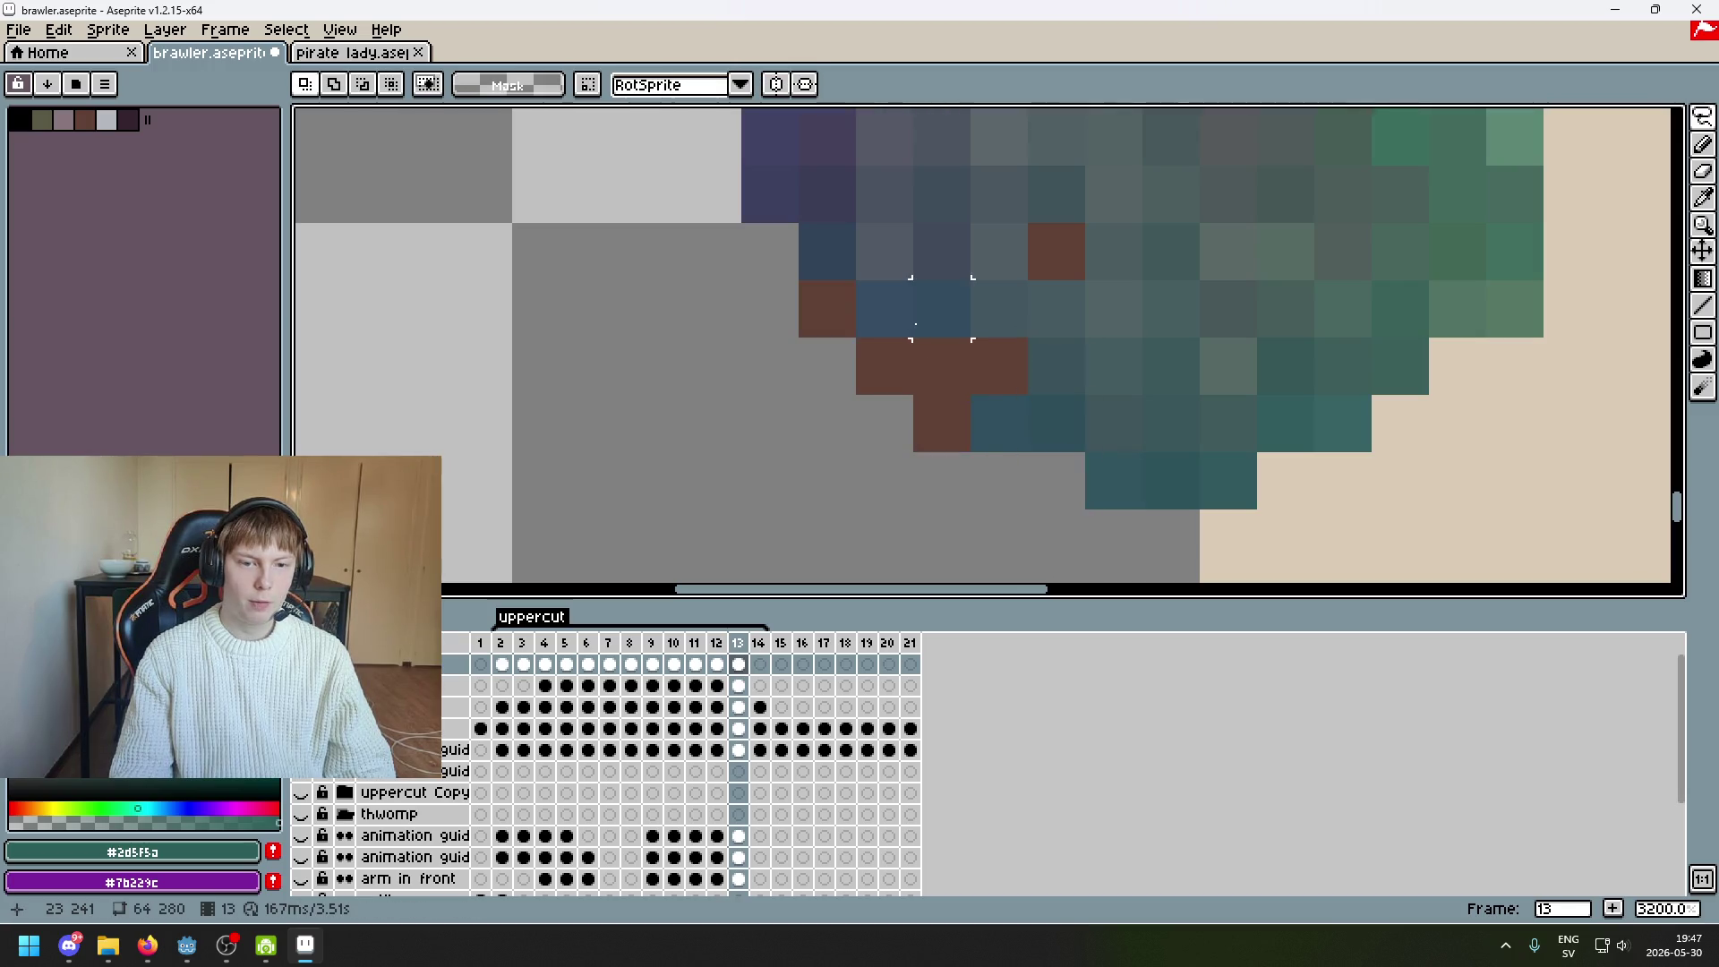
{"action": "key", "text": "ctrl+z"}
{"action": "key", "text": "ctrl+z"}
{"action": "key", "text": "ctrl+z"}
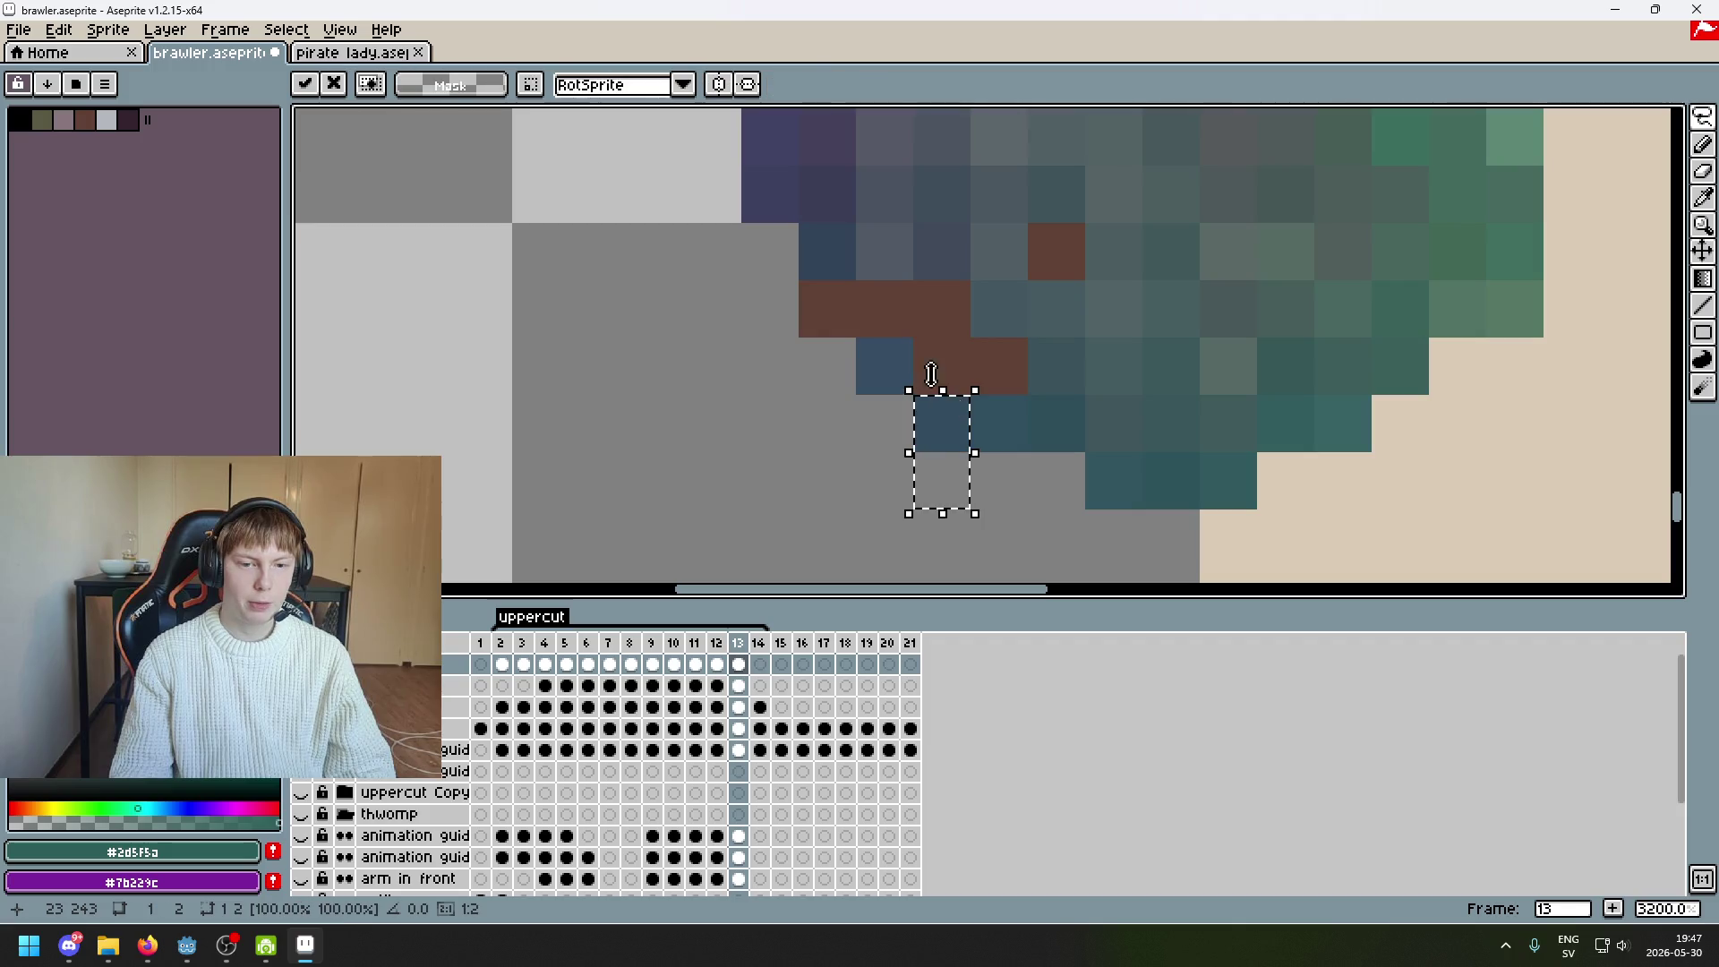
{"action": "key", "text": "Return"}
Sample grey from the fist and repaint brown edge pixels with grey and dark purple
{"action": "scroll", "coordinate": [877, 300], "scroll_direction": "down", "scroll_amount": 1}
{"action": "scroll", "coordinate": [895, 287], "scroll_direction": "up", "scroll_amount": 1}
{"action": "key", "text": "i"}
{"action": "left_click", "coordinate": [913, 275]}
{"action": "left_click", "coordinate": [856, 247]}
{"action": "key", "text": "b"}
{"action": "left_click", "coordinate": [857, 301]}
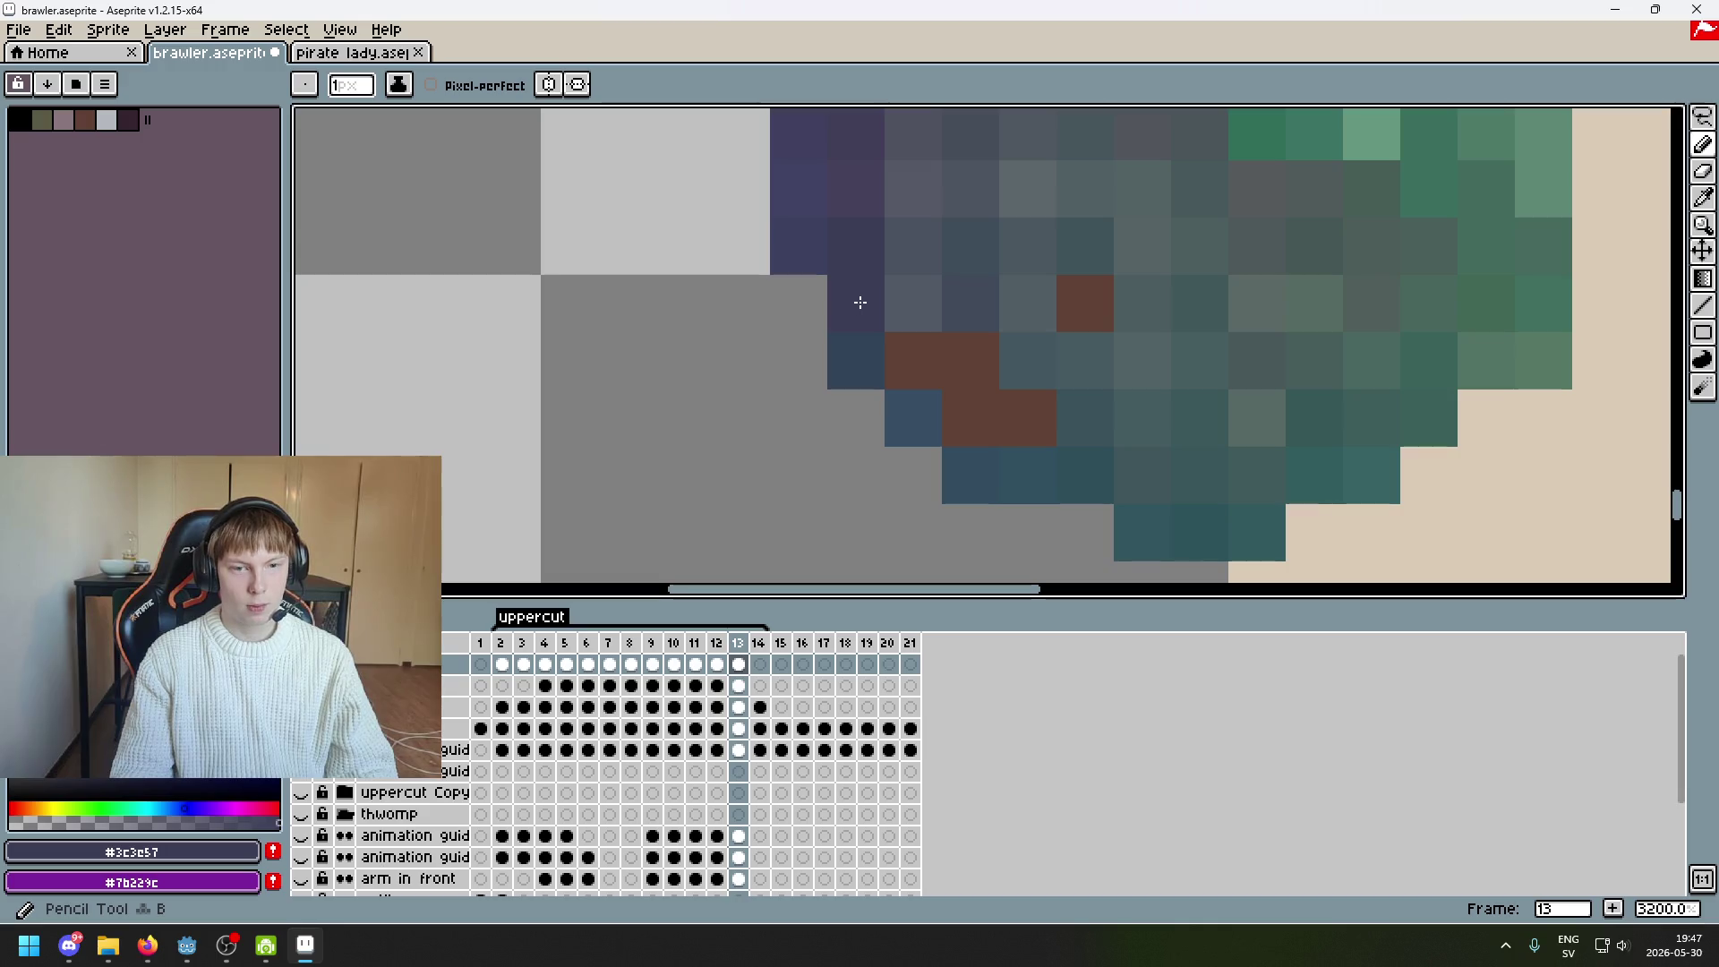
{"action": "left_click", "coordinate": [917, 306], "text": "alt"}
Repaint the remaining brown fist pixels with sampled greyish-teal shades
{"action": "left_click", "coordinate": [913, 360]}
{"action": "left_click", "coordinate": [974, 280], "text": "alt"}
{"action": "left_click", "coordinate": [970, 360]}
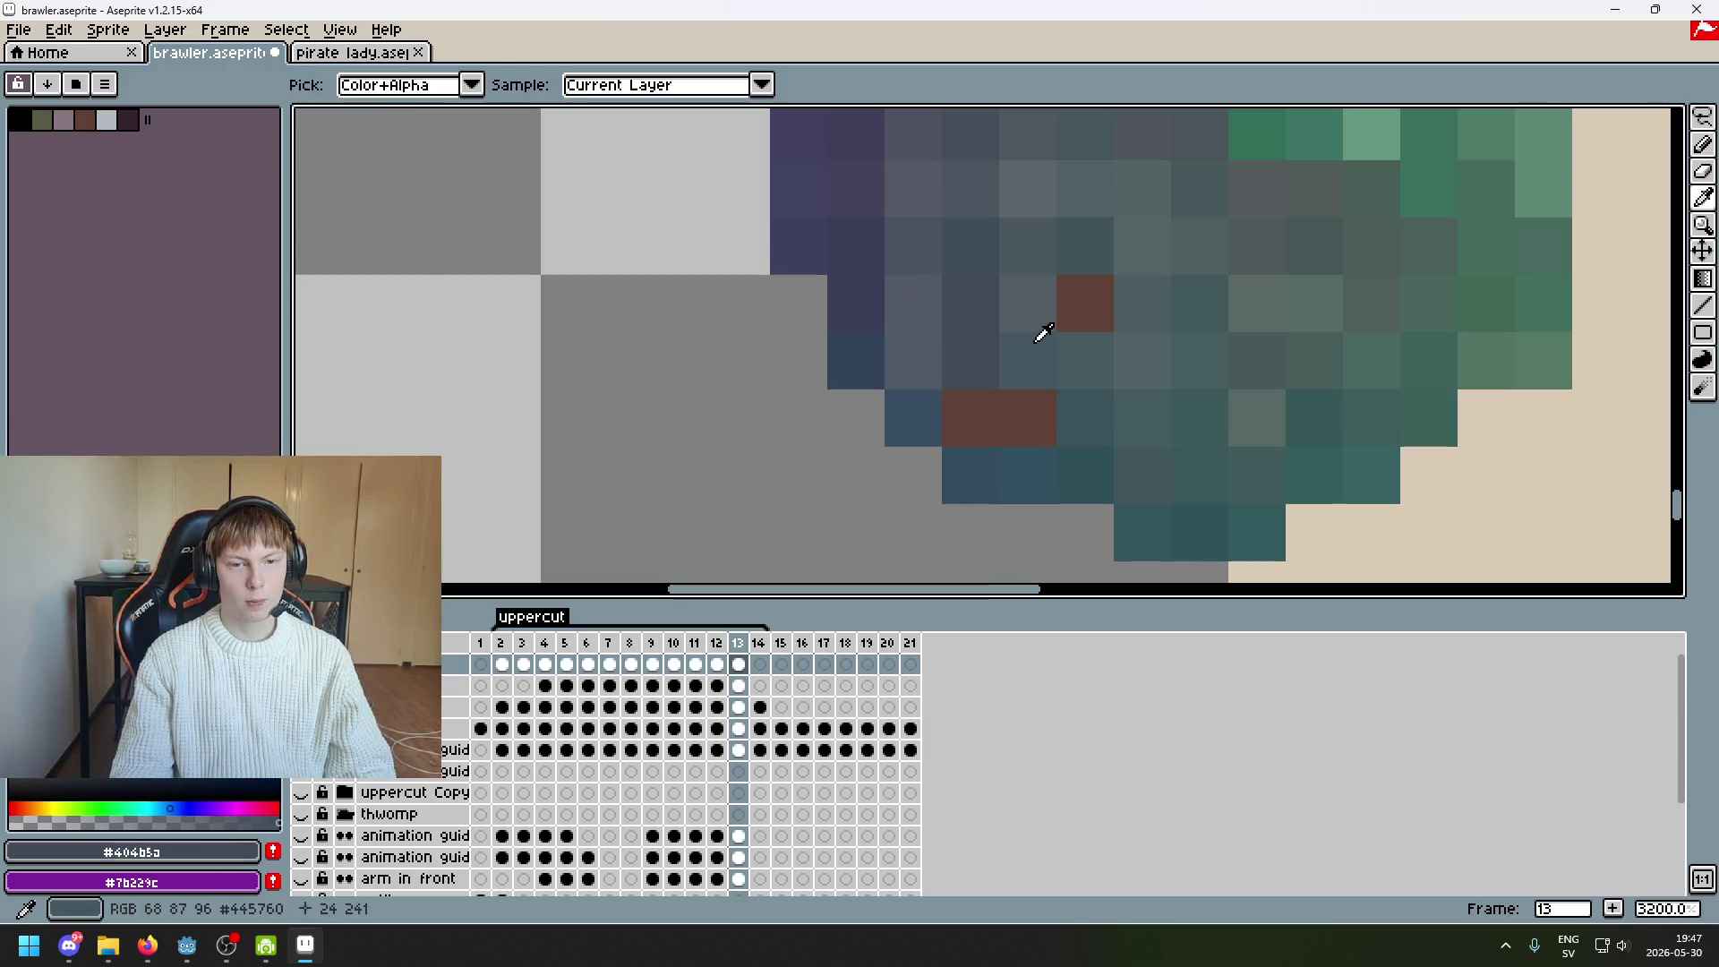
{"action": "left_click", "coordinate": [1036, 334], "text": "alt"}
{"action": "left_click", "coordinate": [970, 418]}
{"action": "left_click", "coordinate": [1030, 411]}
{"action": "left_click", "coordinate": [1051, 393], "text": "alt"}
{"action": "left_click", "coordinate": [1085, 302]}
Sample another grey shade and compare frame 13 against frame 12
{"action": "scroll", "coordinate": [1108, 299], "scroll_direction": "down", "scroll_amount": 3}
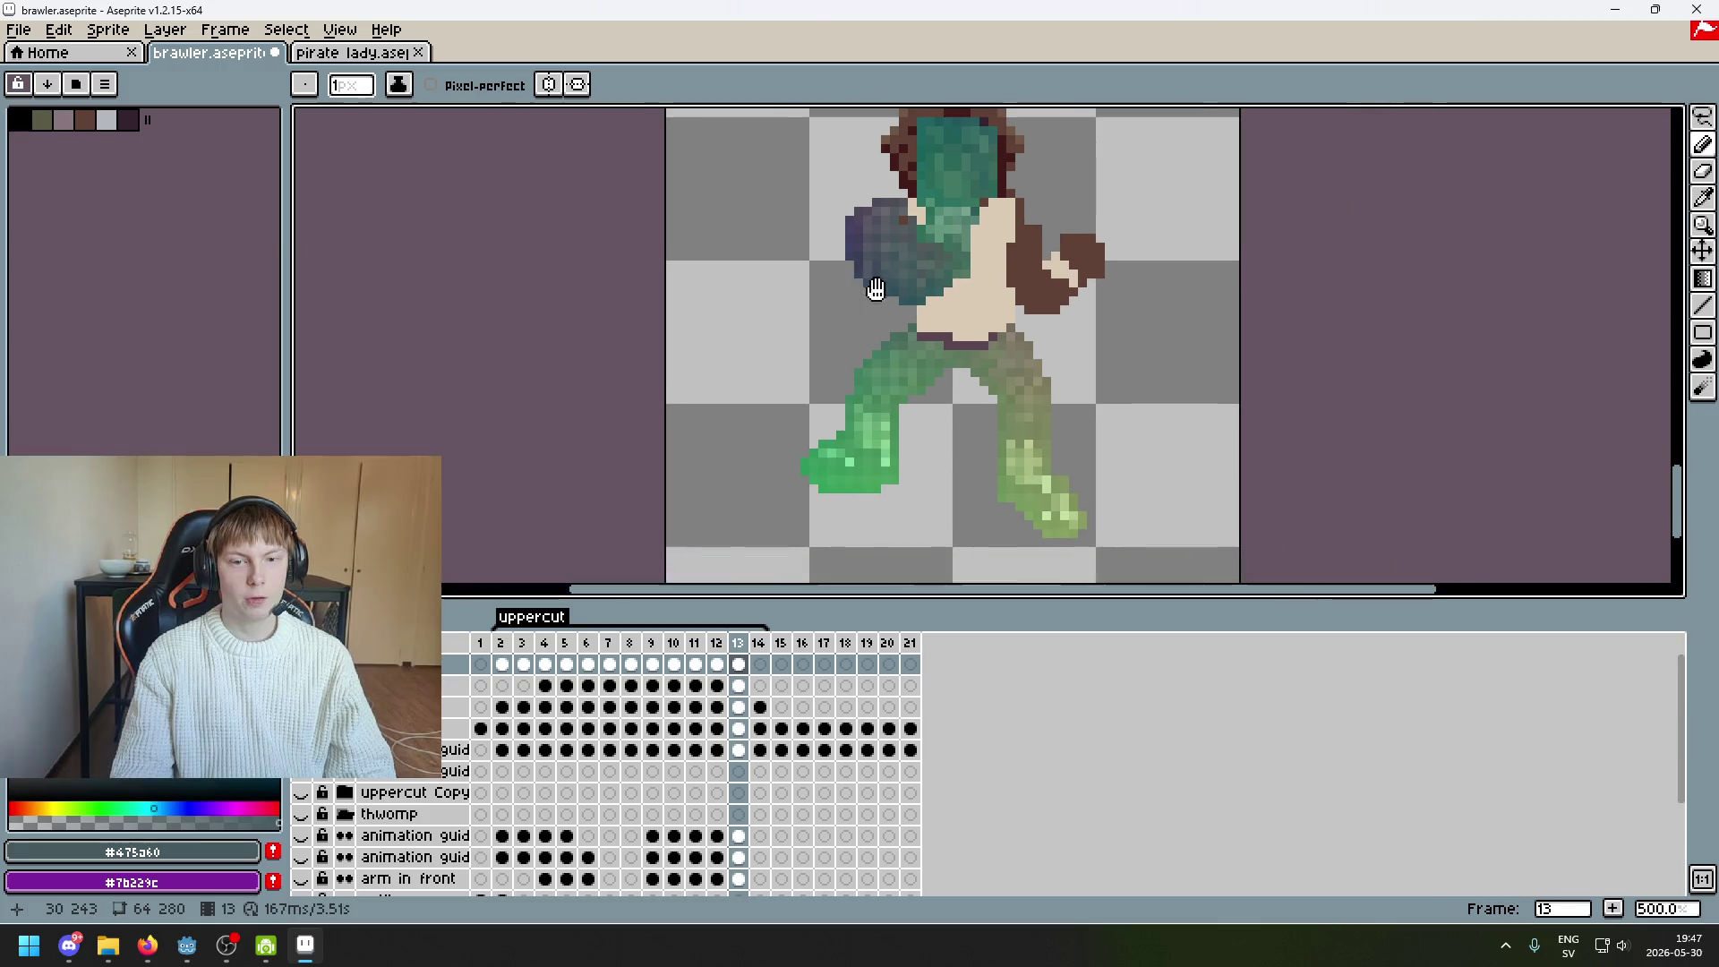
{"action": "scroll", "coordinate": [905, 288], "scroll_direction": "up", "scroll_amount": 2}
{"action": "left_click", "coordinate": [852, 229], "text": "alt"}
{"action": "scroll", "coordinate": [846, 214], "scroll_direction": "down", "scroll_amount": 5}
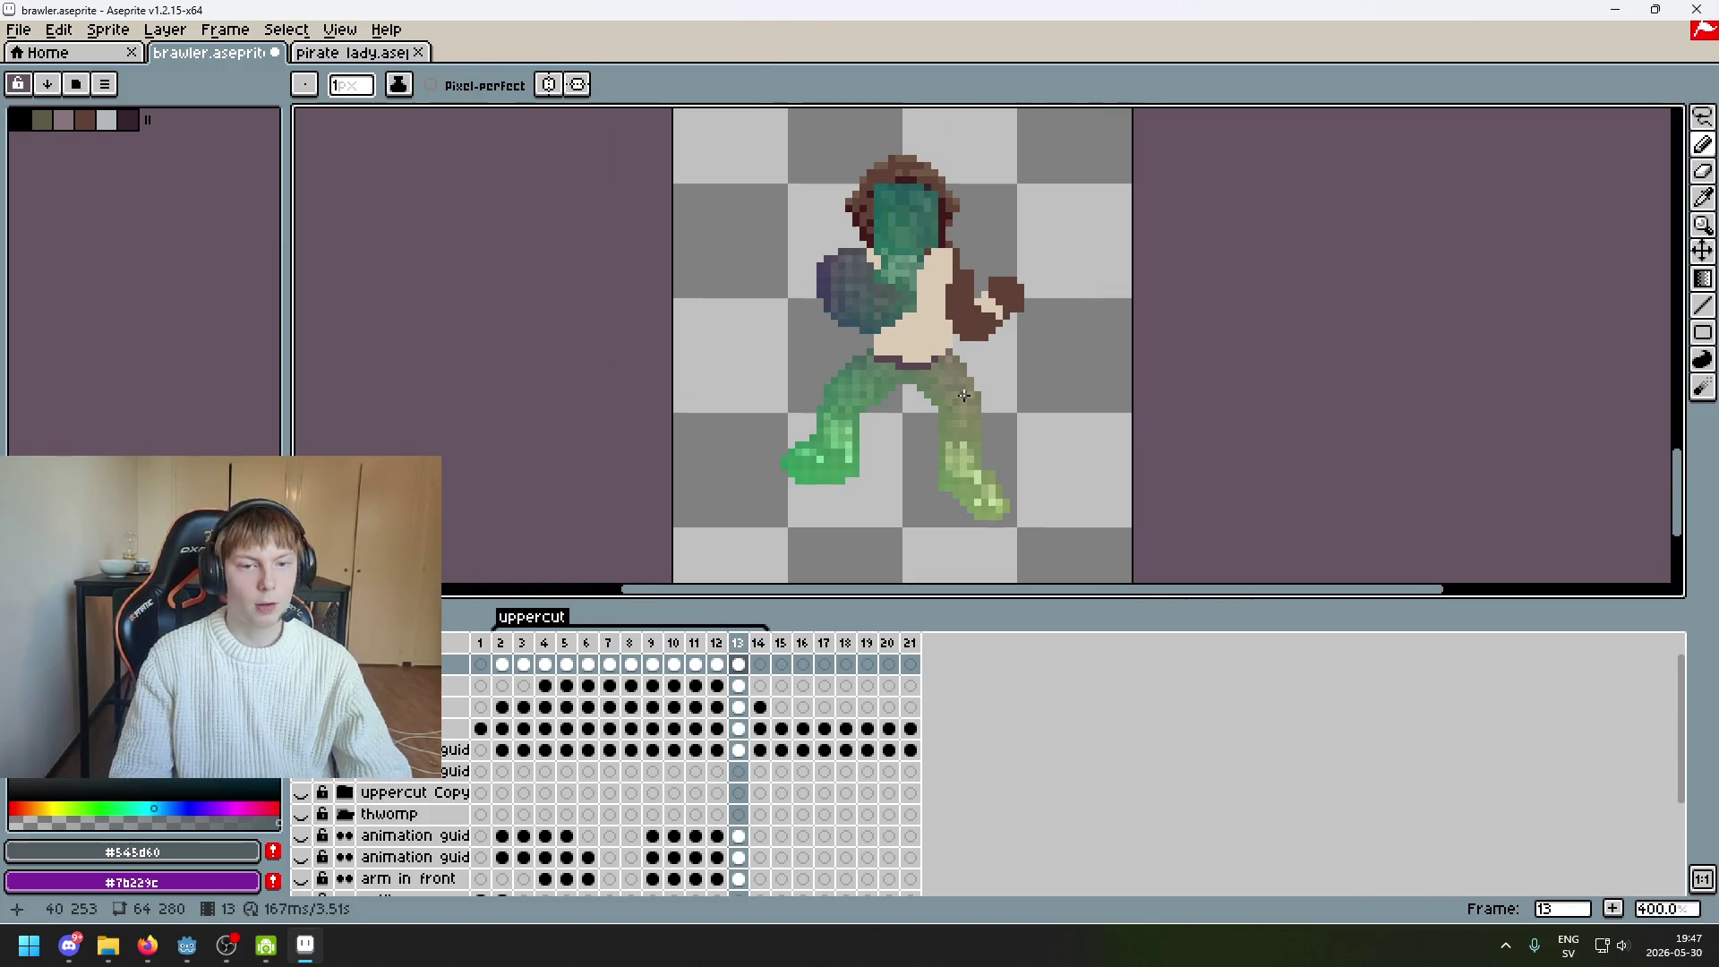
{"action": "key", "text": "comma"}
{"action": "key", "text": "period"}
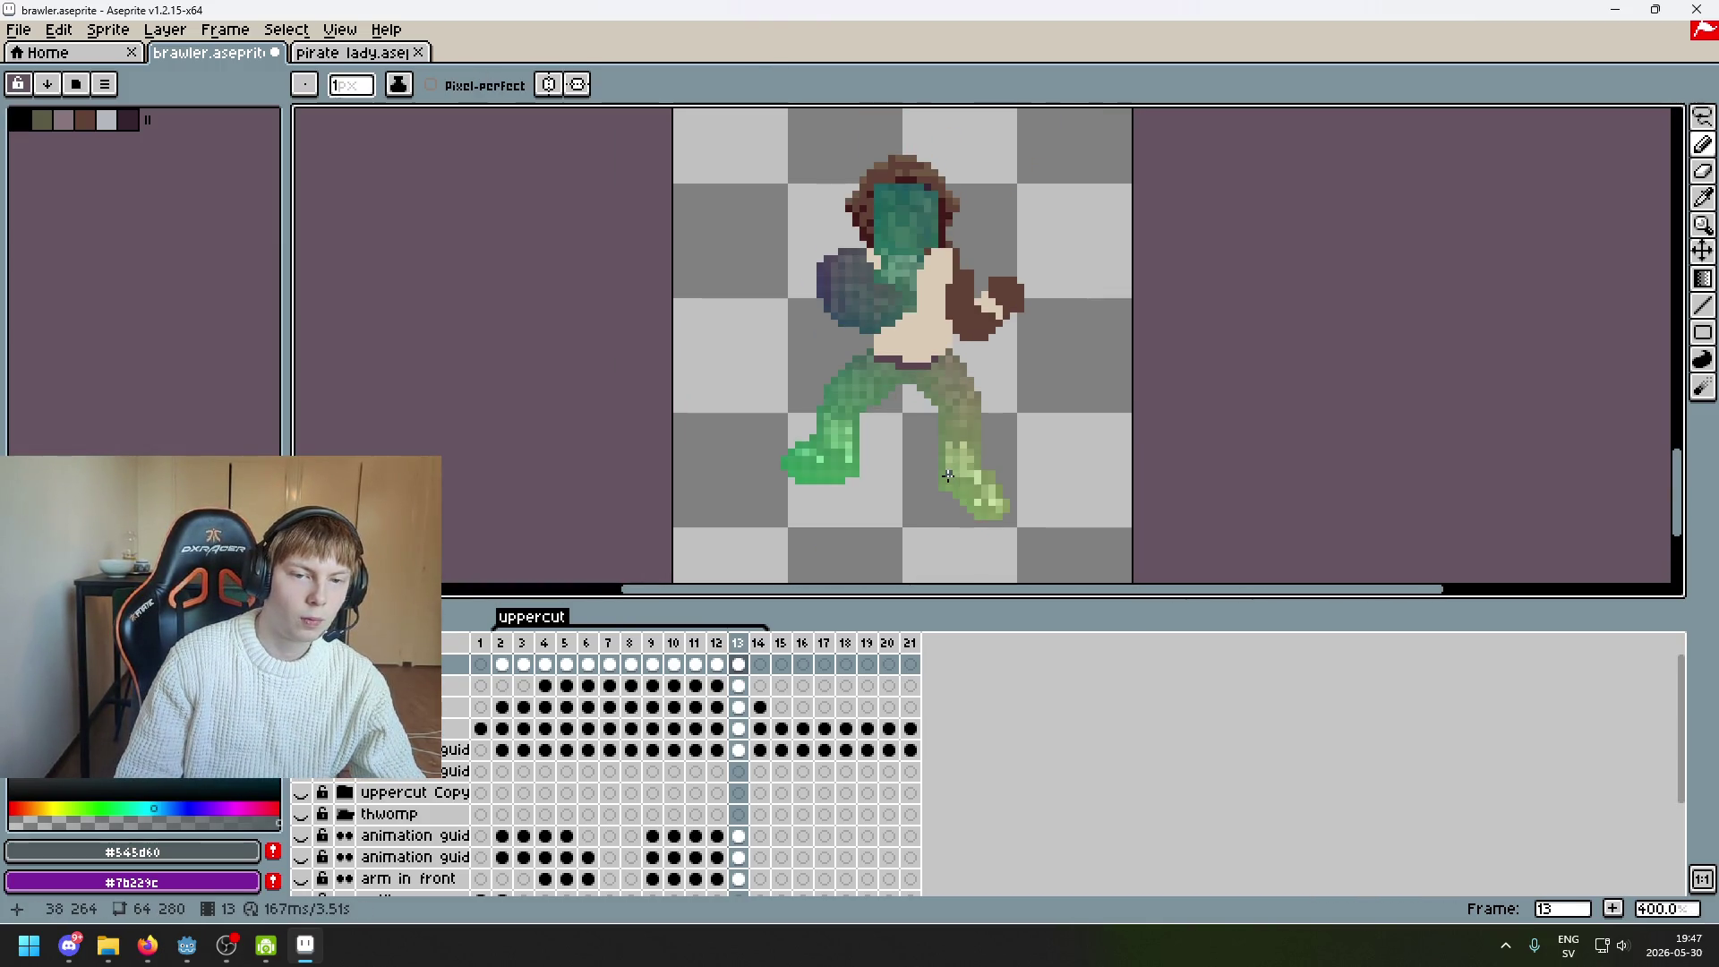
{"action": "scroll", "coordinate": [926, 428], "scroll_direction": "up", "scroll_amount": 2}
{"action": "key", "text": "comma"}
{"action": "key", "text": "period"}
{"action": "scroll", "coordinate": [878, 325], "scroll_direction": "up", "scroll_amount": 5}
Undo a torso eraser stroke, shrink the eraser to one pixel, and preview frames 12–14
{"action": "key", "text": "e"}
{"action": "left_click", "coordinate": [878, 325]}
{"action": "key", "text": "ctrl+z"}
{"action": "key", "text": "minus"}
{"action": "key", "text": "minus"}
{"action": "key", "text": "minus"}
{"action": "scroll", "coordinate": [895, 340], "scroll_direction": "down", "scroll_amount": 7}
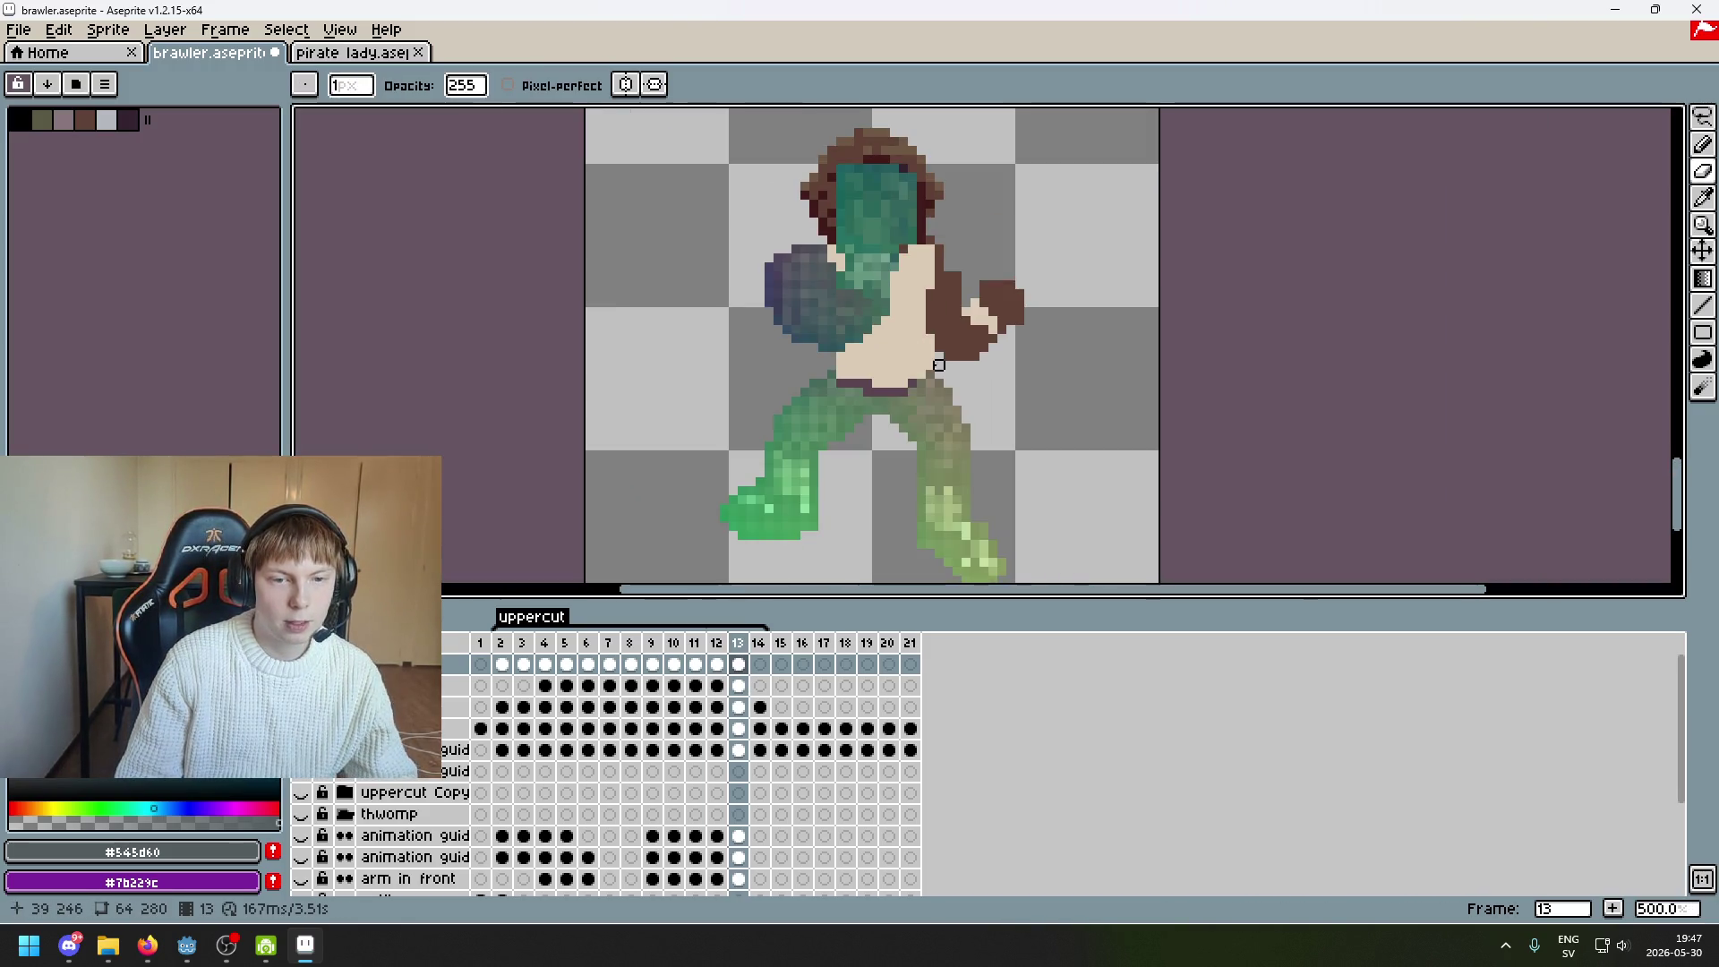
{"action": "key", "text": "comma"}
{"action": "key", "text": "period"}
{"action": "key", "text": "period"}
{"action": "key", "text": "comma"}
{"action": "key", "text": "comma"}
{"action": "key", "text": "period"}
Flip between frames 12, 13 and 14 to compare the uppercut poses
{"action": "key", "text": "comma"}
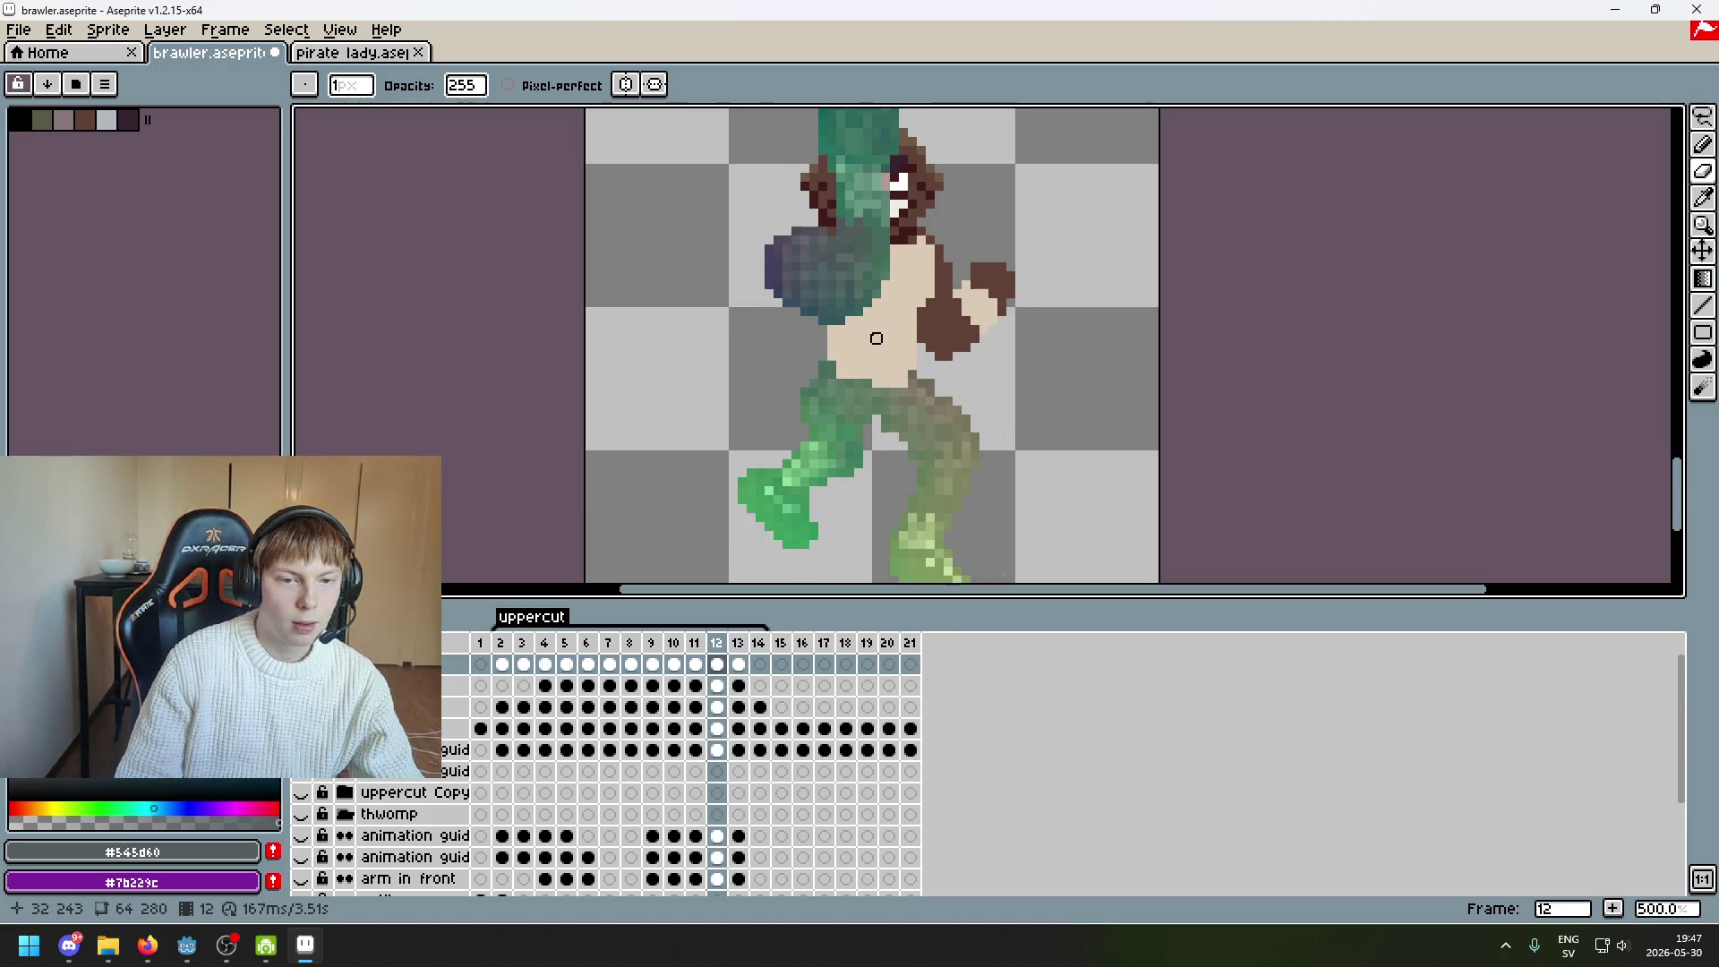
{"action": "key", "text": "period"}
{"action": "key", "text": "comma"}
{"action": "key", "text": "period"}
{"action": "key", "text": "comma"}
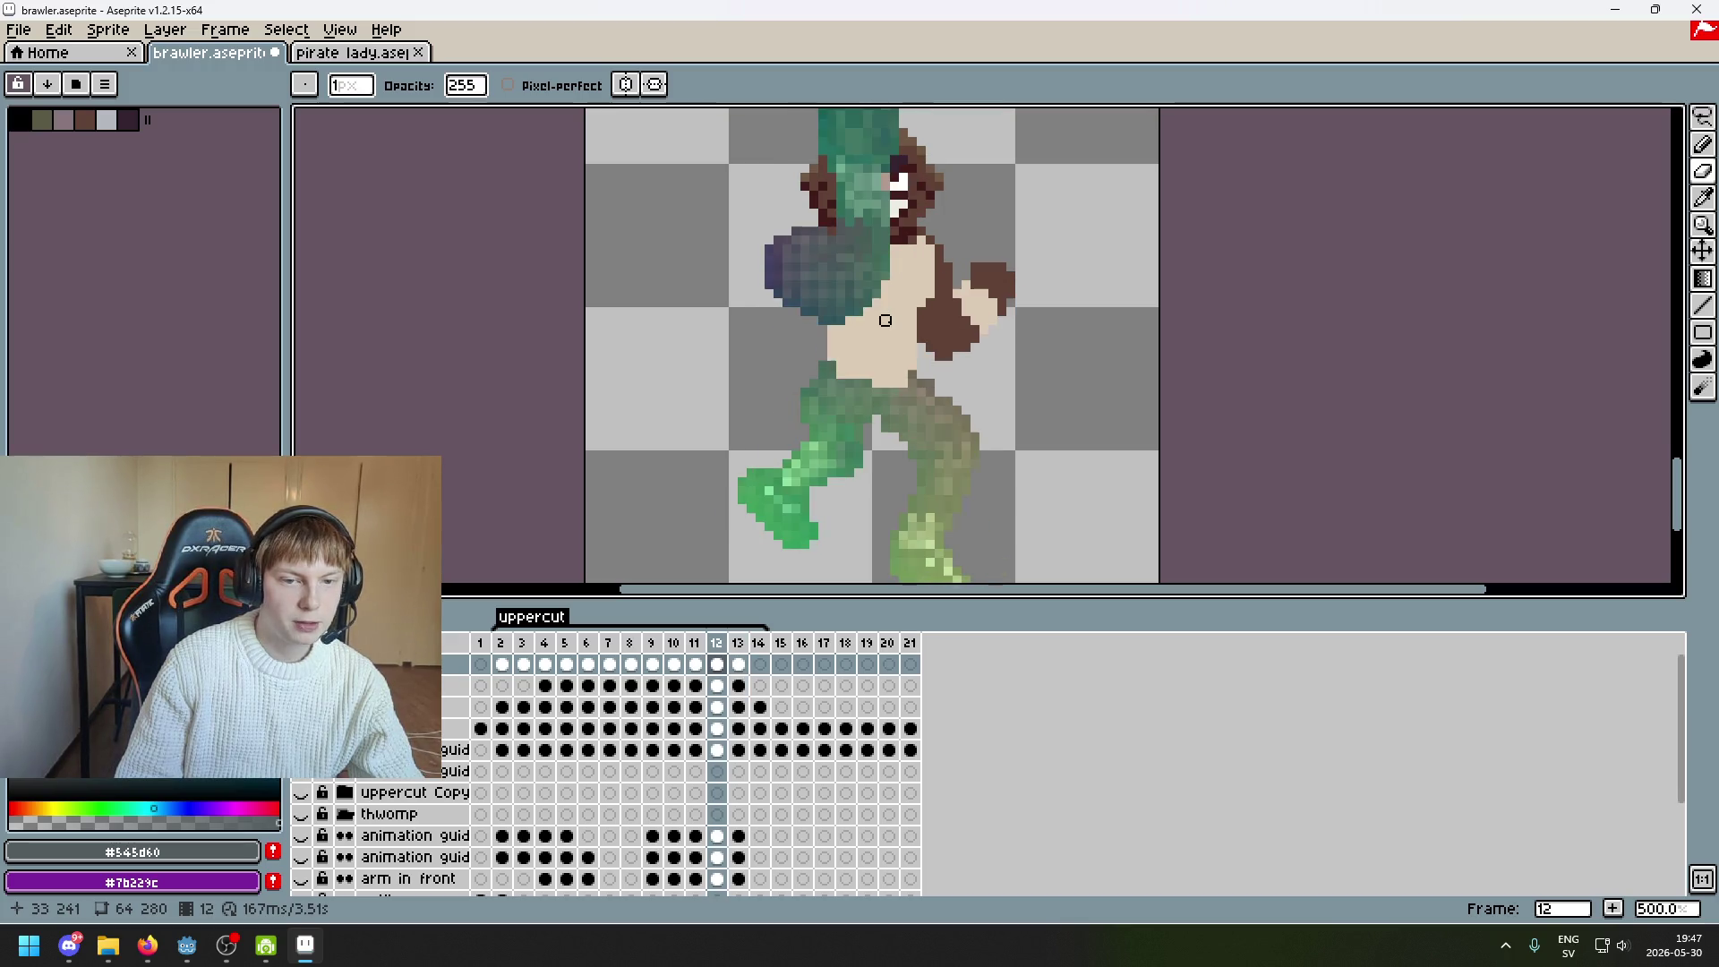
{"action": "key", "text": "period"}
{"action": "key", "text": "period"}
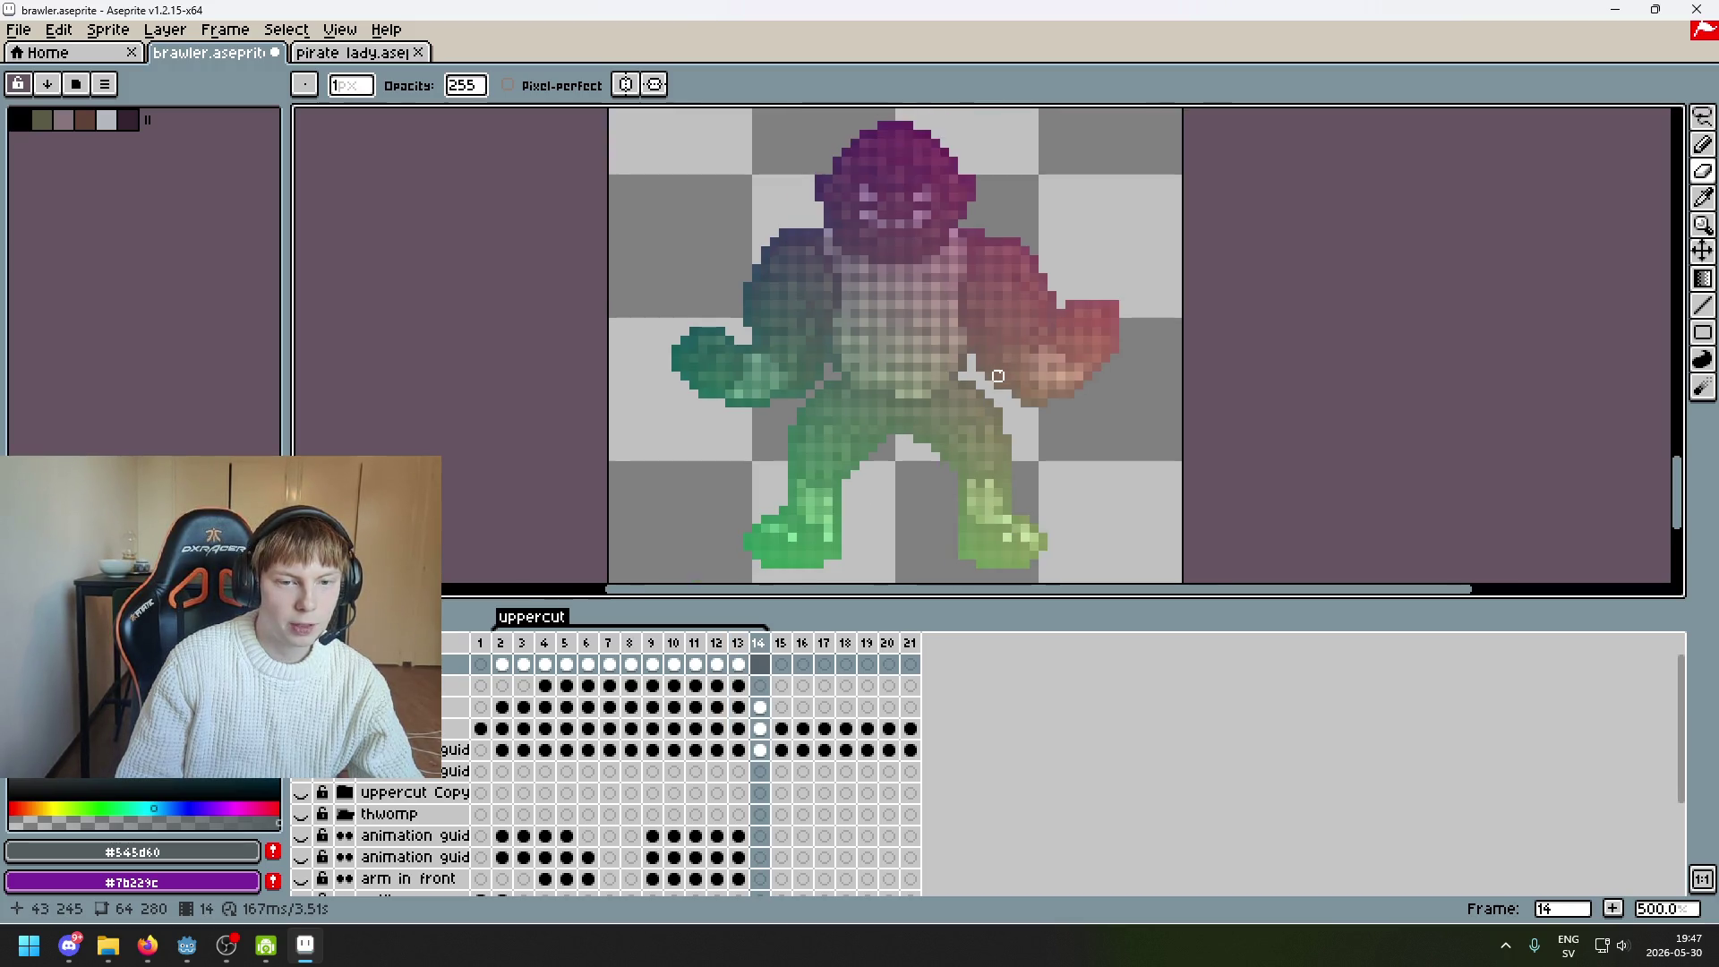
{"action": "key", "text": "comma"}
{"action": "key", "text": "comma"}
{"action": "key", "text": "period"}
{"action": "key", "text": "period"}
{"action": "key", "text": "period"}
{"action": "key", "text": "period"}
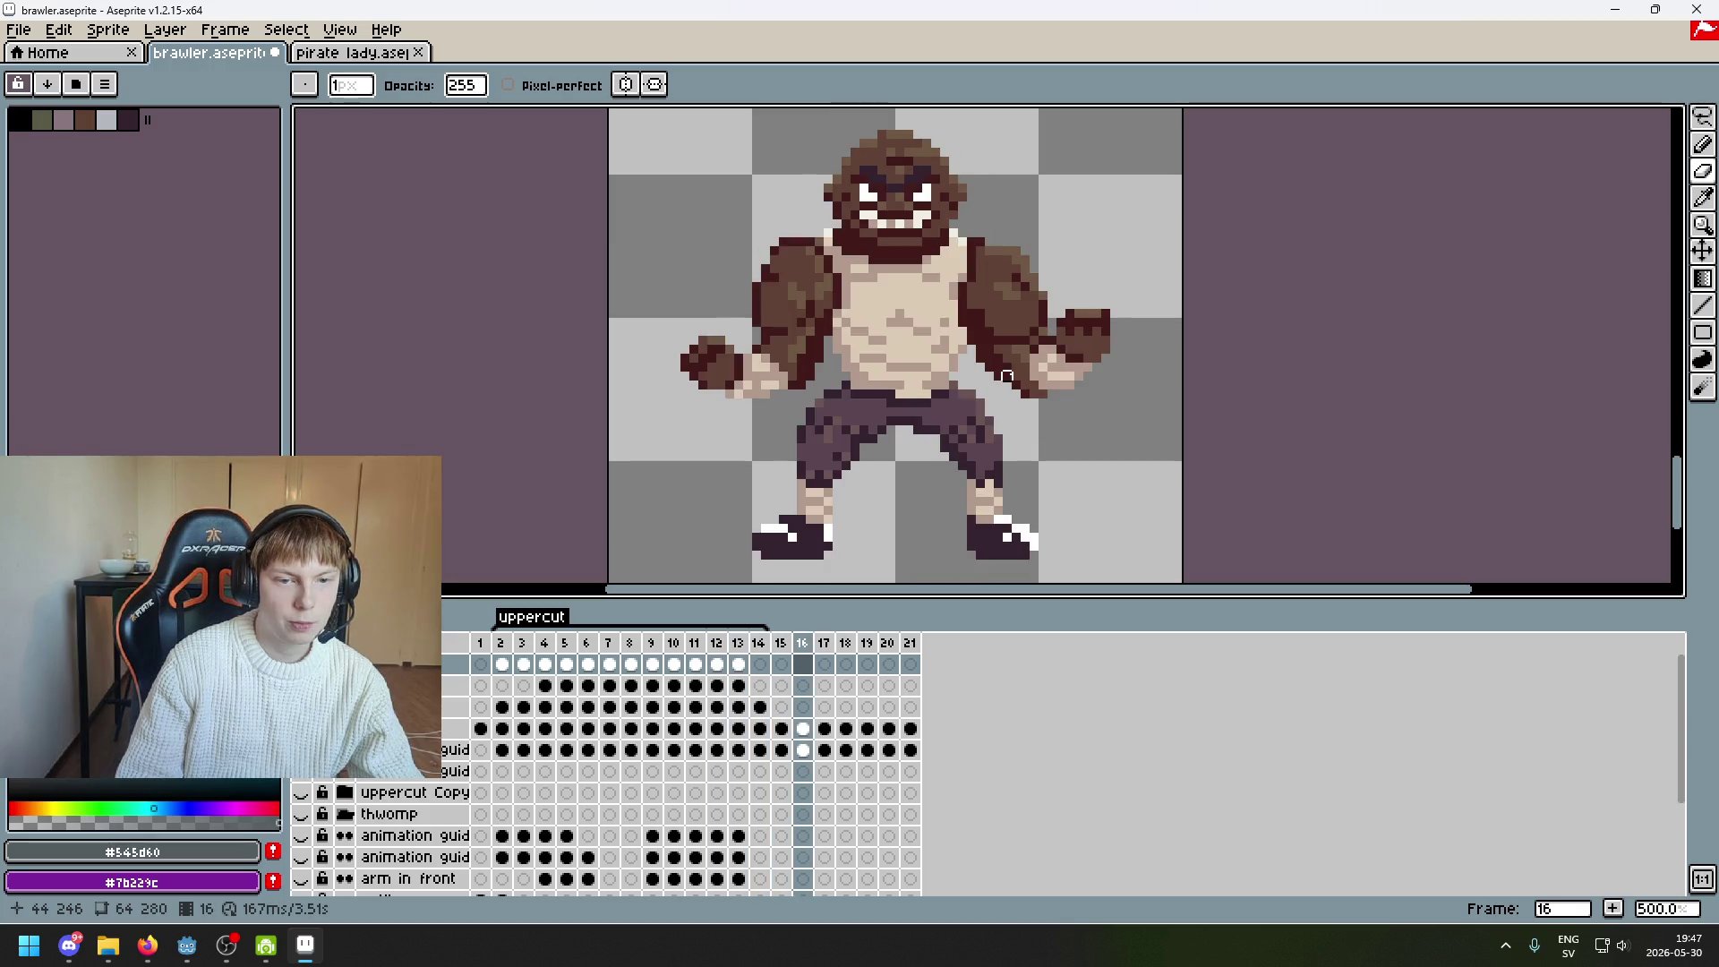
Step through the earlier frames 4 to 7 to review the motion
{"action": "key", "text": "comma"}
{"action": "key", "text": "comma"}
{"action": "key", "text": "comma"}
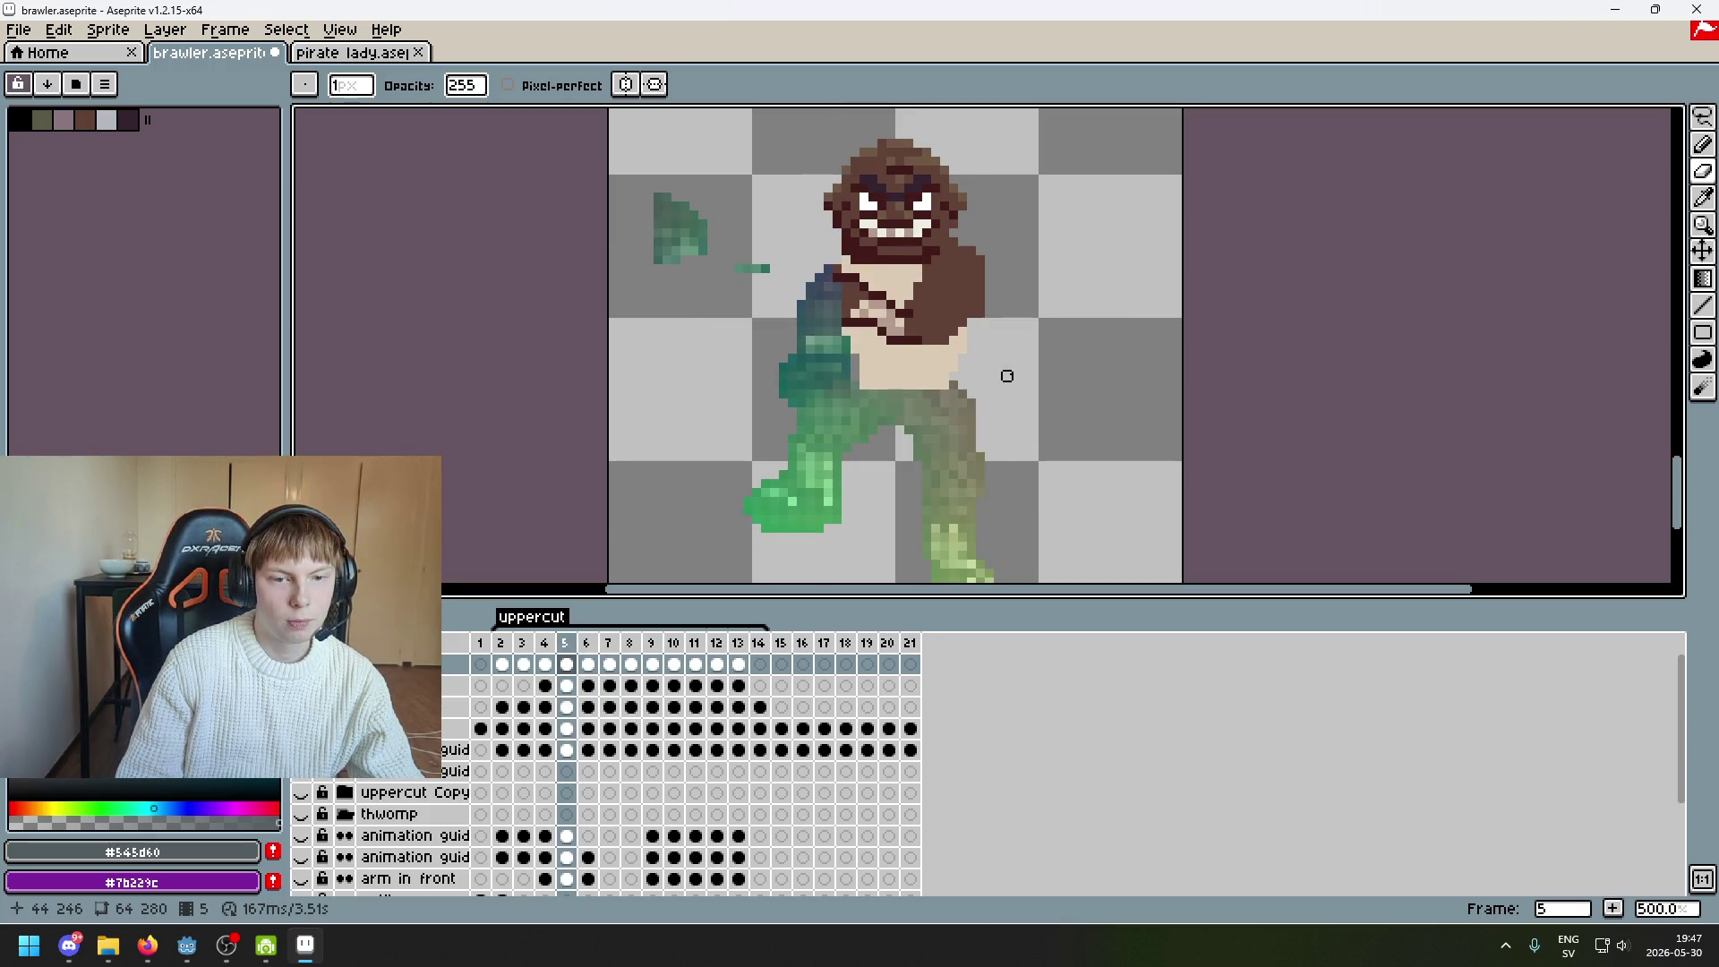
{"action": "key", "text": "comma"}
{"action": "key", "text": "comma"}
{"action": "key", "text": "comma"}
{"action": "key", "text": "period"}
{"action": "key", "text": "period"}
{"action": "key", "text": "period"}
{"action": "key", "text": "period"}
{"action": "key", "text": "period"}
{"action": "key", "text": "comma"}
{"action": "key", "text": "comma"}
{"action": "key", "text": "comma"}
{"action": "key", "text": "period"}
{"action": "key", "text": "period"}
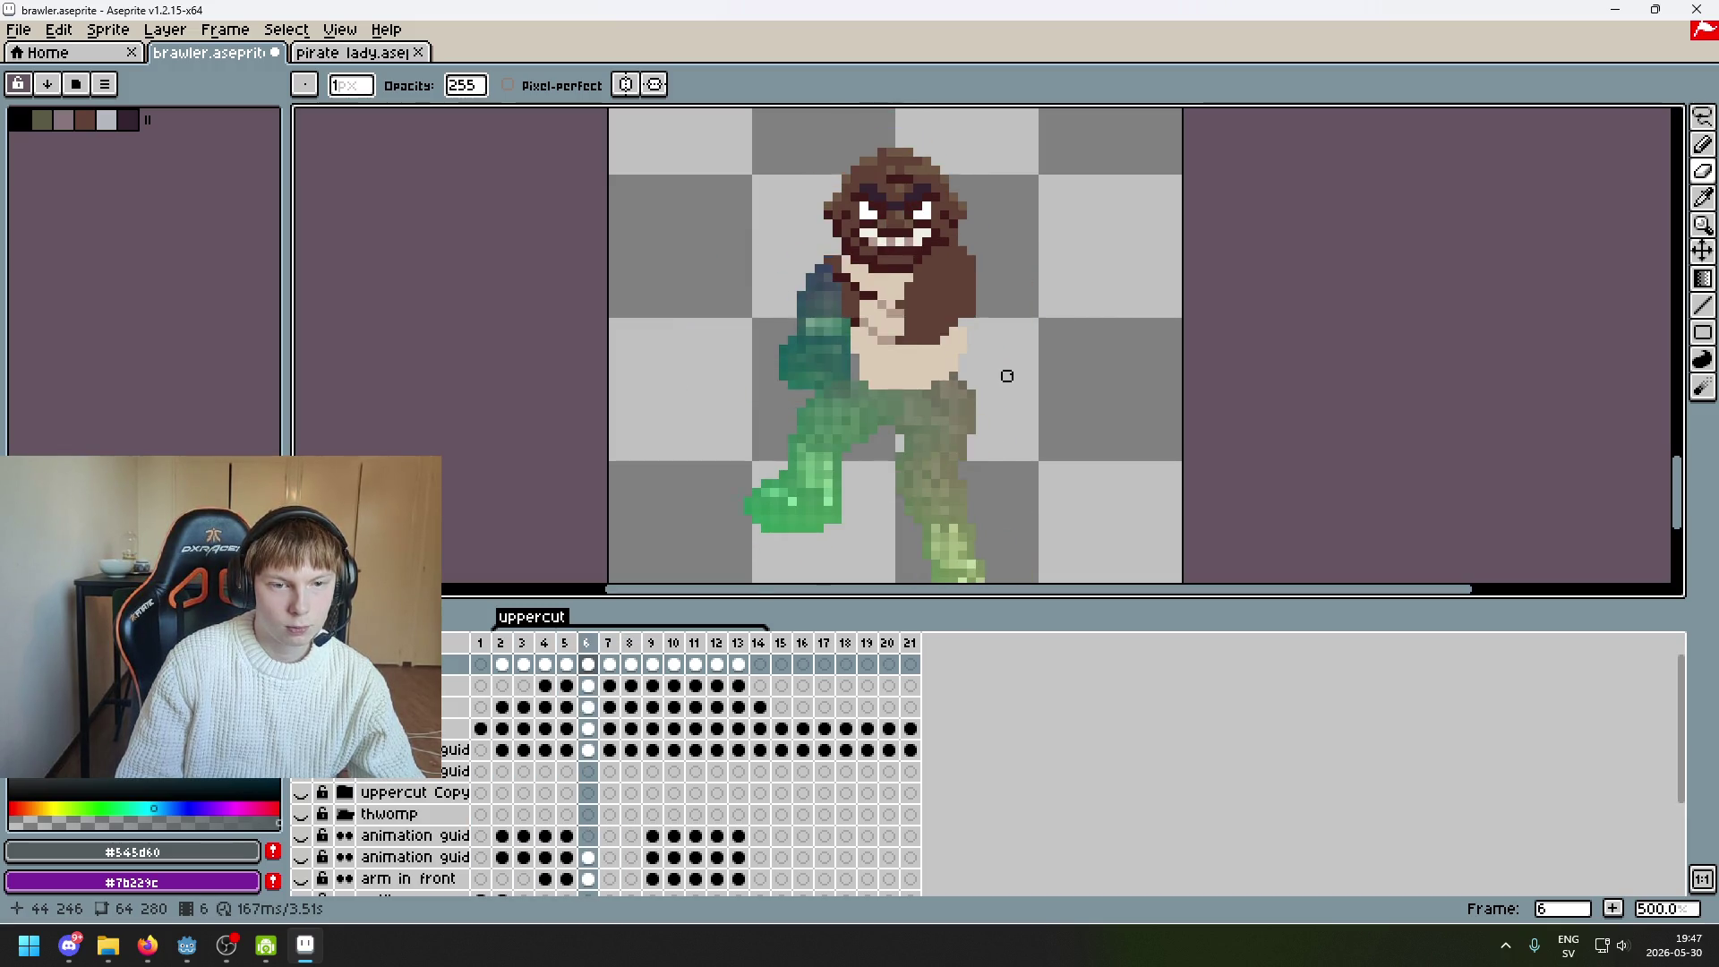
{"action": "key", "text": "period"}
{"action": "key", "text": "period"}
{"action": "key", "text": "period"}
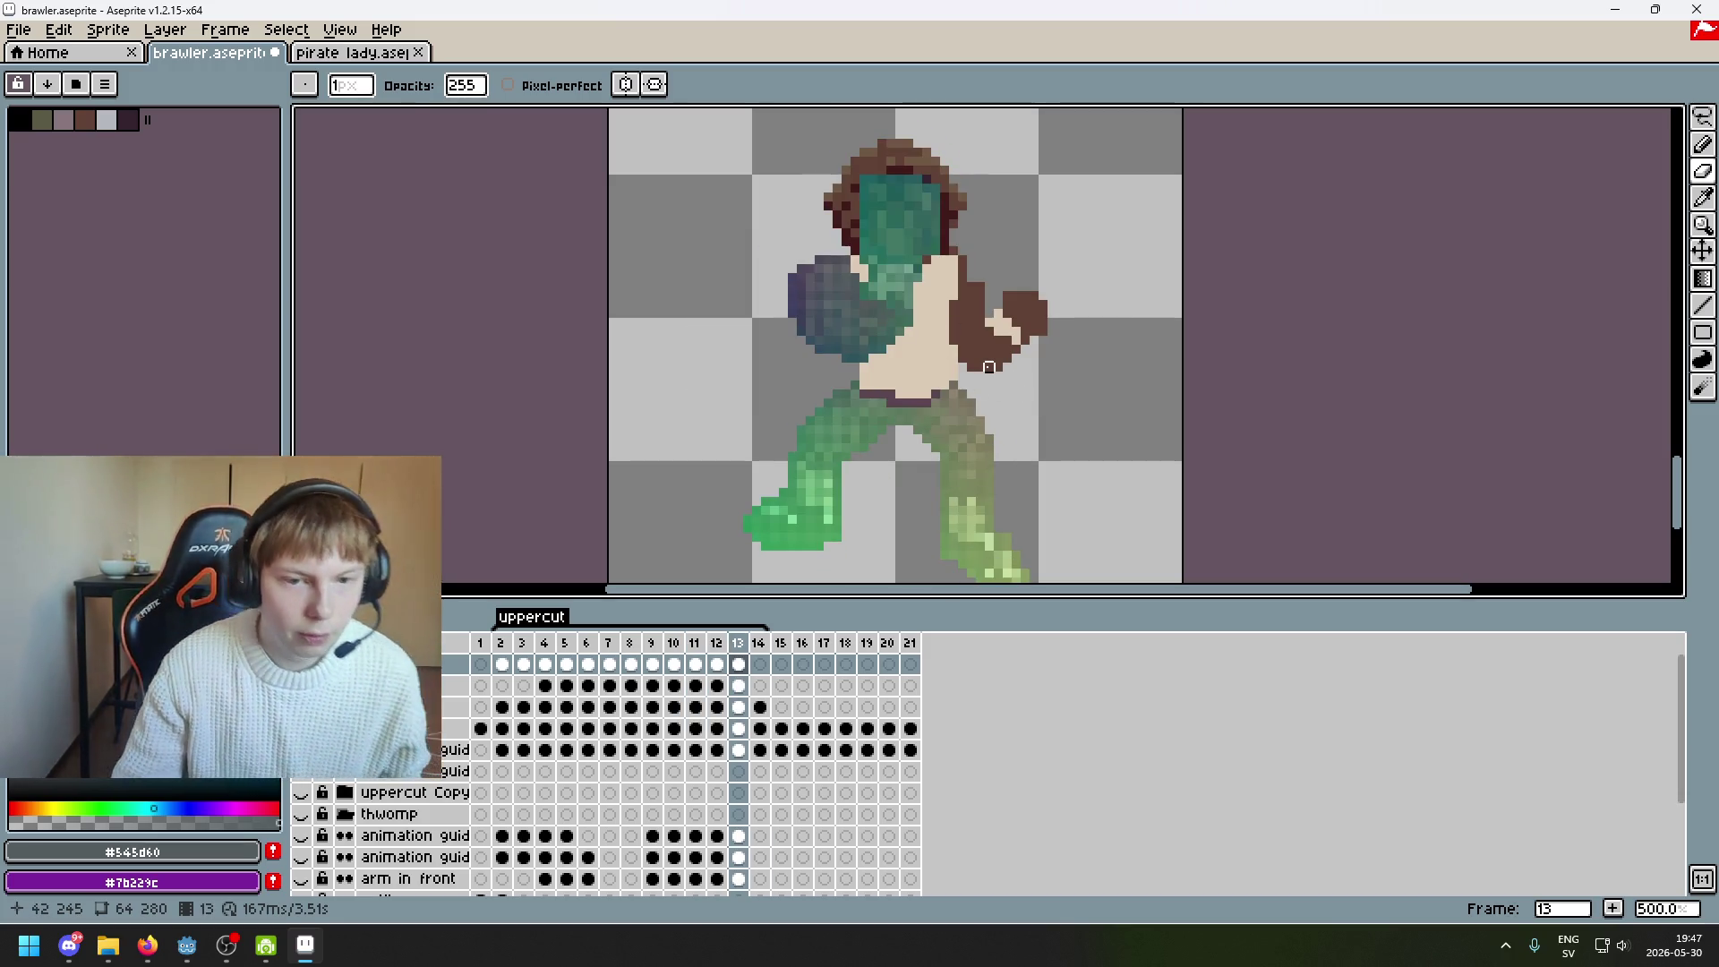
{"action": "key", "text": "comma"}
{"action": "key", "text": "comma"}
{"action": "key", "text": "comma"}
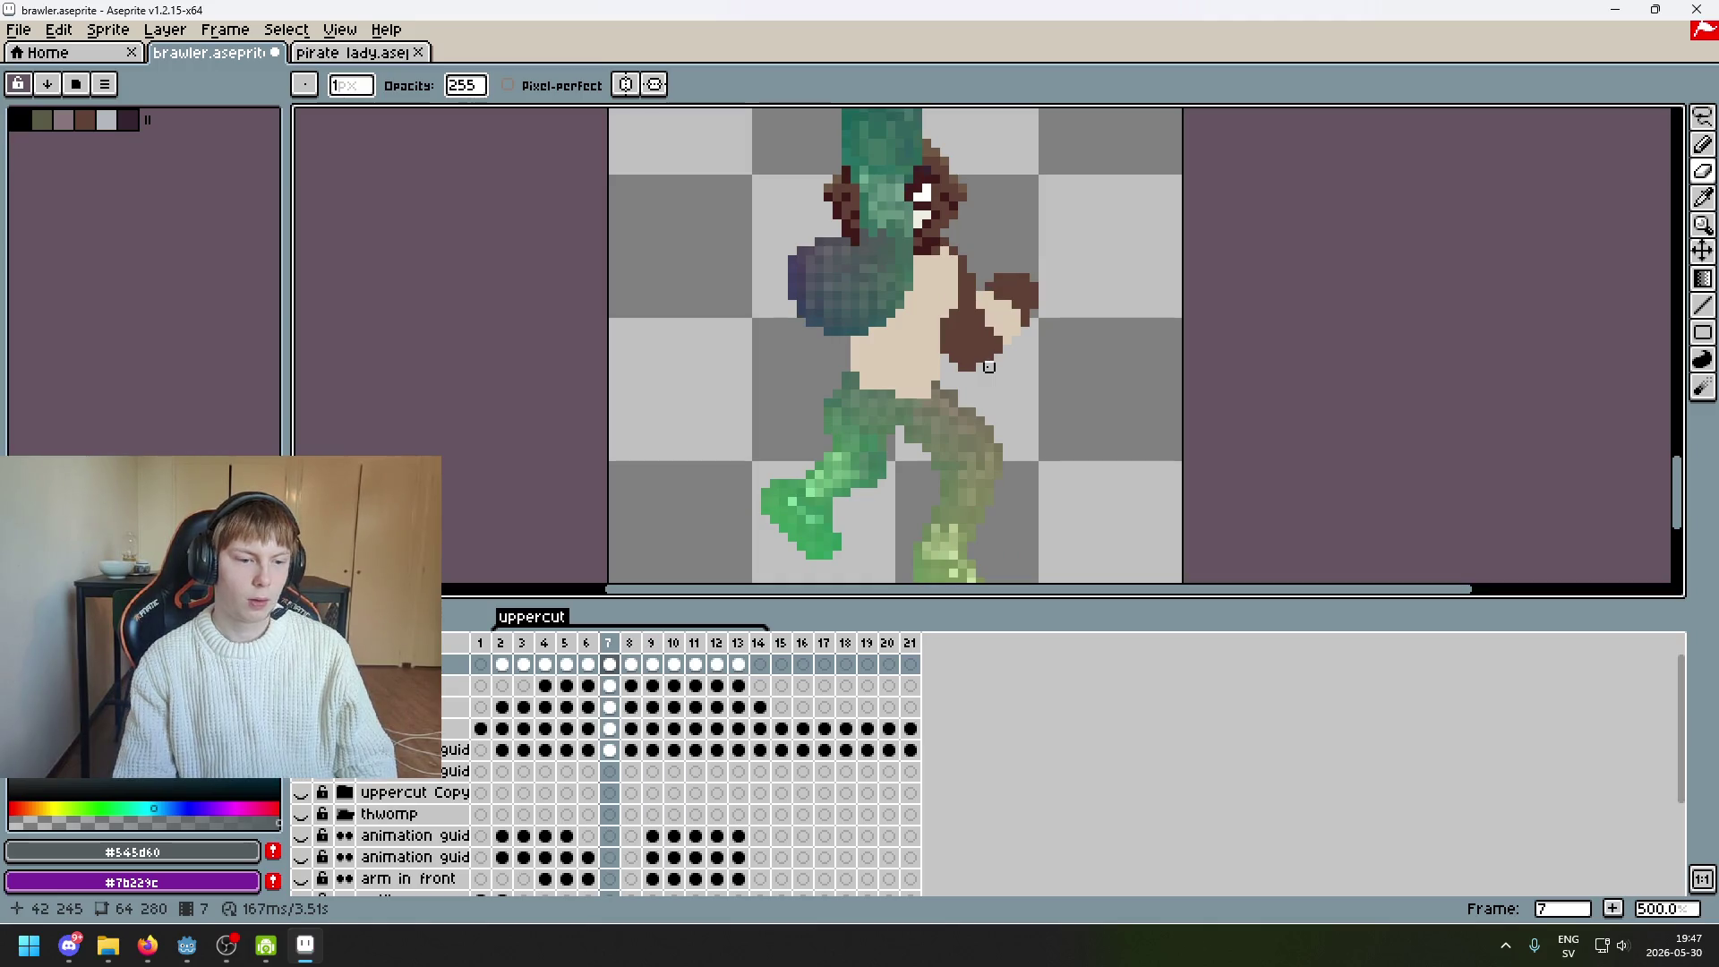
Hide the body map layer and save the brawler file
{"action": "left_click", "coordinate": [301, 663]}
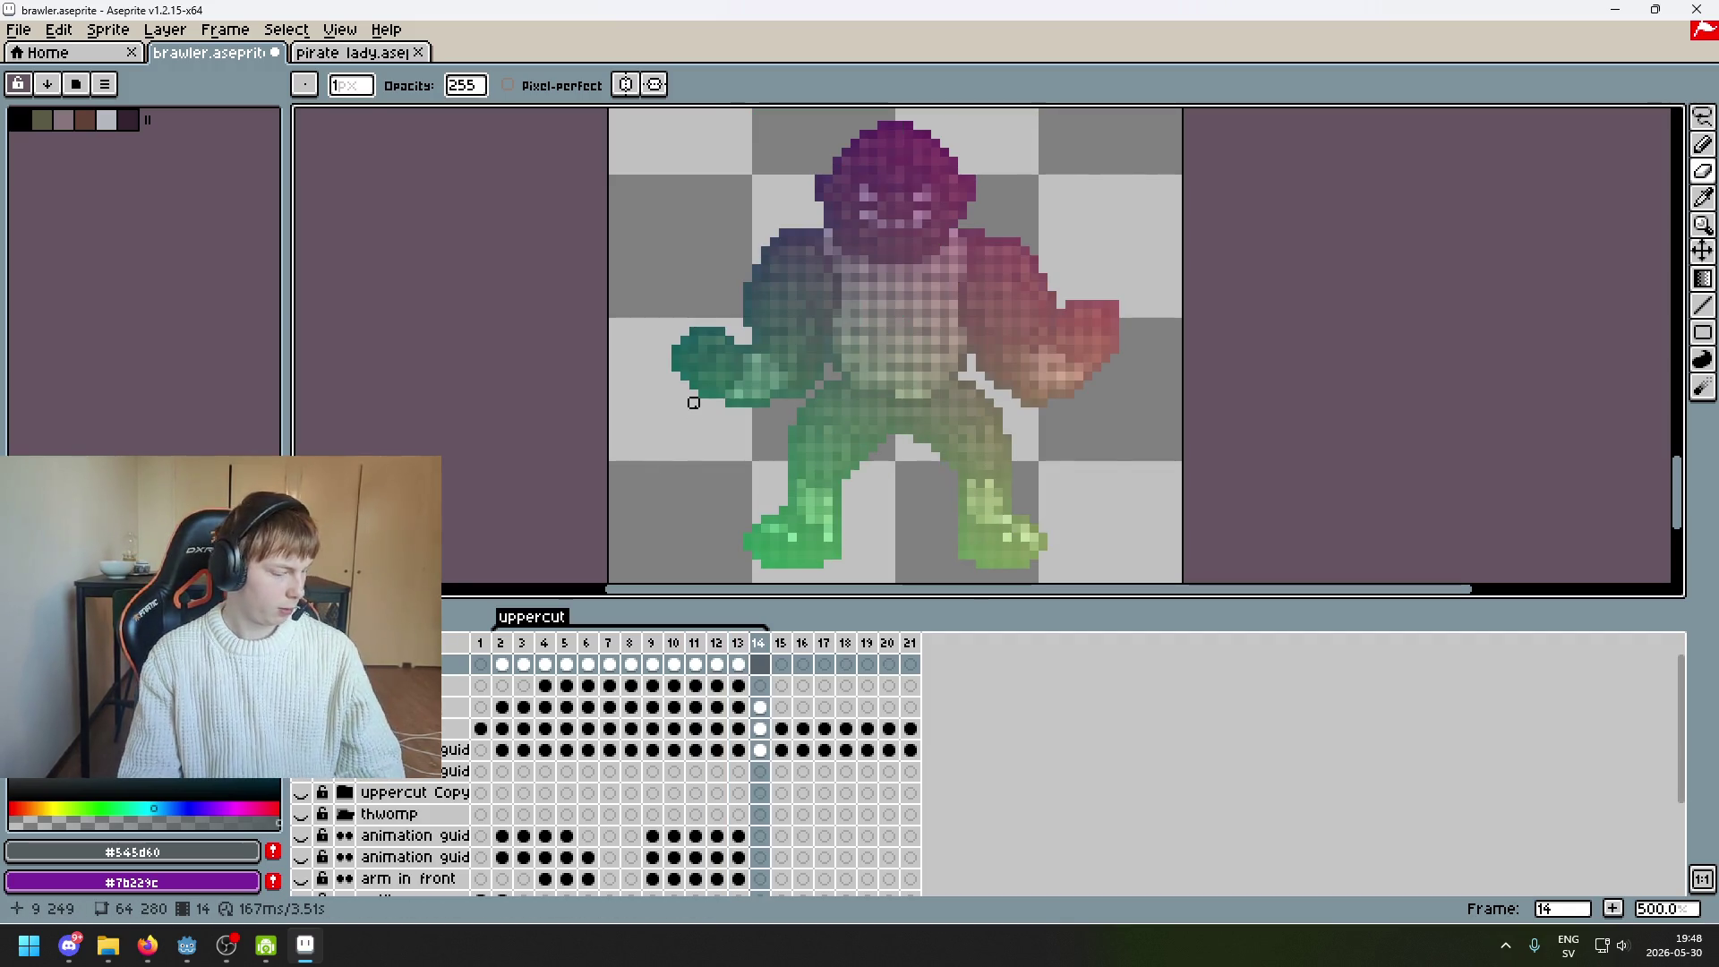
{"action": "scroll", "coordinate": [771, 408], "scroll_direction": "down", "scroll_amount": 1}
{"action": "key", "text": "ctrl+s"}
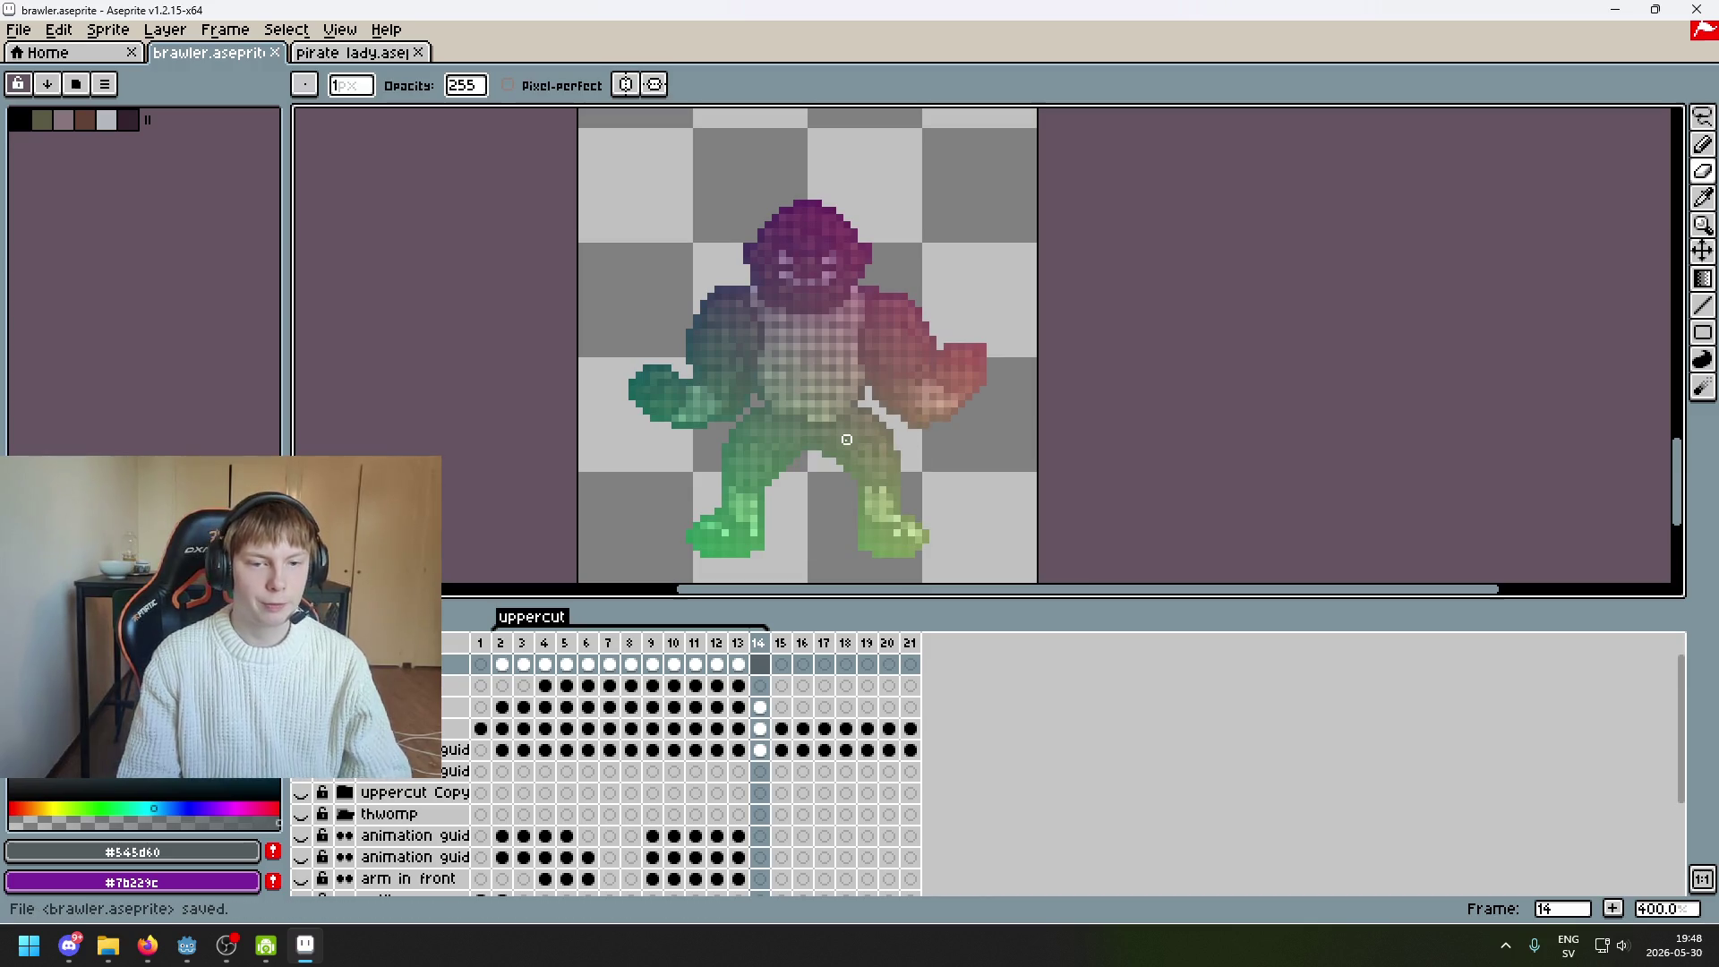
Compare frames 13 and 14, go back to frame 2, and select the Lasso tool
{"action": "key", "text": "Left"}
{"action": "key", "text": "Right"}
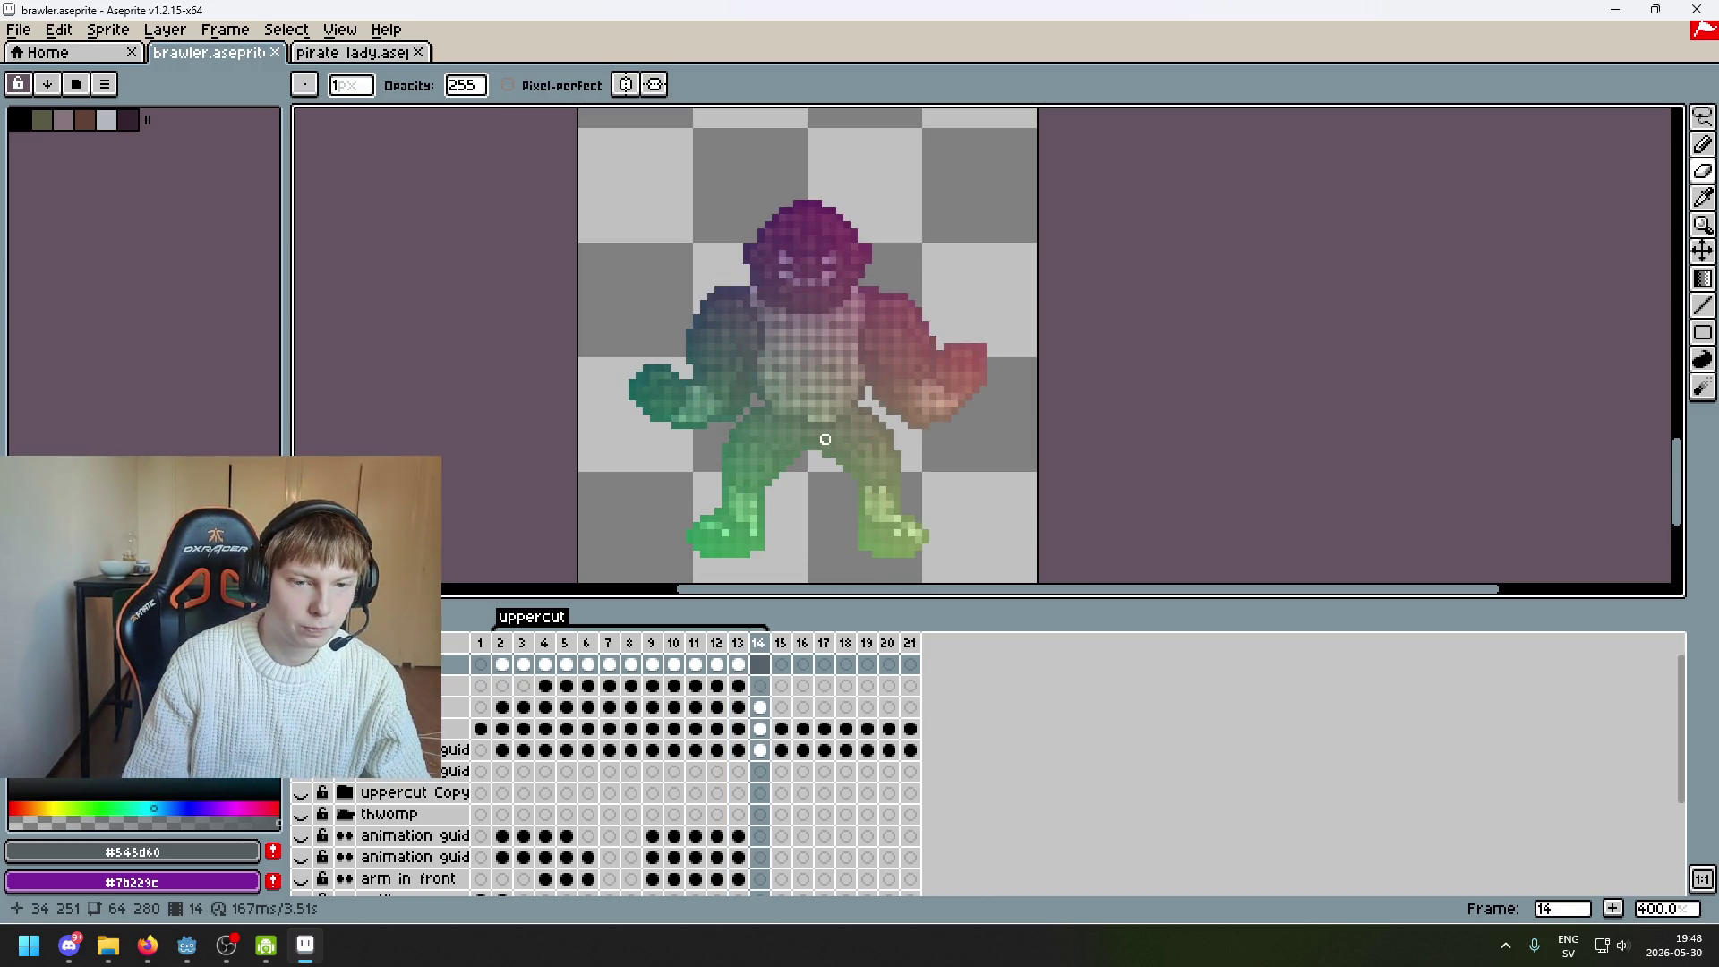
{"action": "key", "text": "Left"}
{"action": "key", "text": "Right"}
{"action": "key", "text": "Left"}
{"action": "key", "text": "Right"}
{"action": "key", "text": "Left"}
{"action": "key", "text": "Right"}
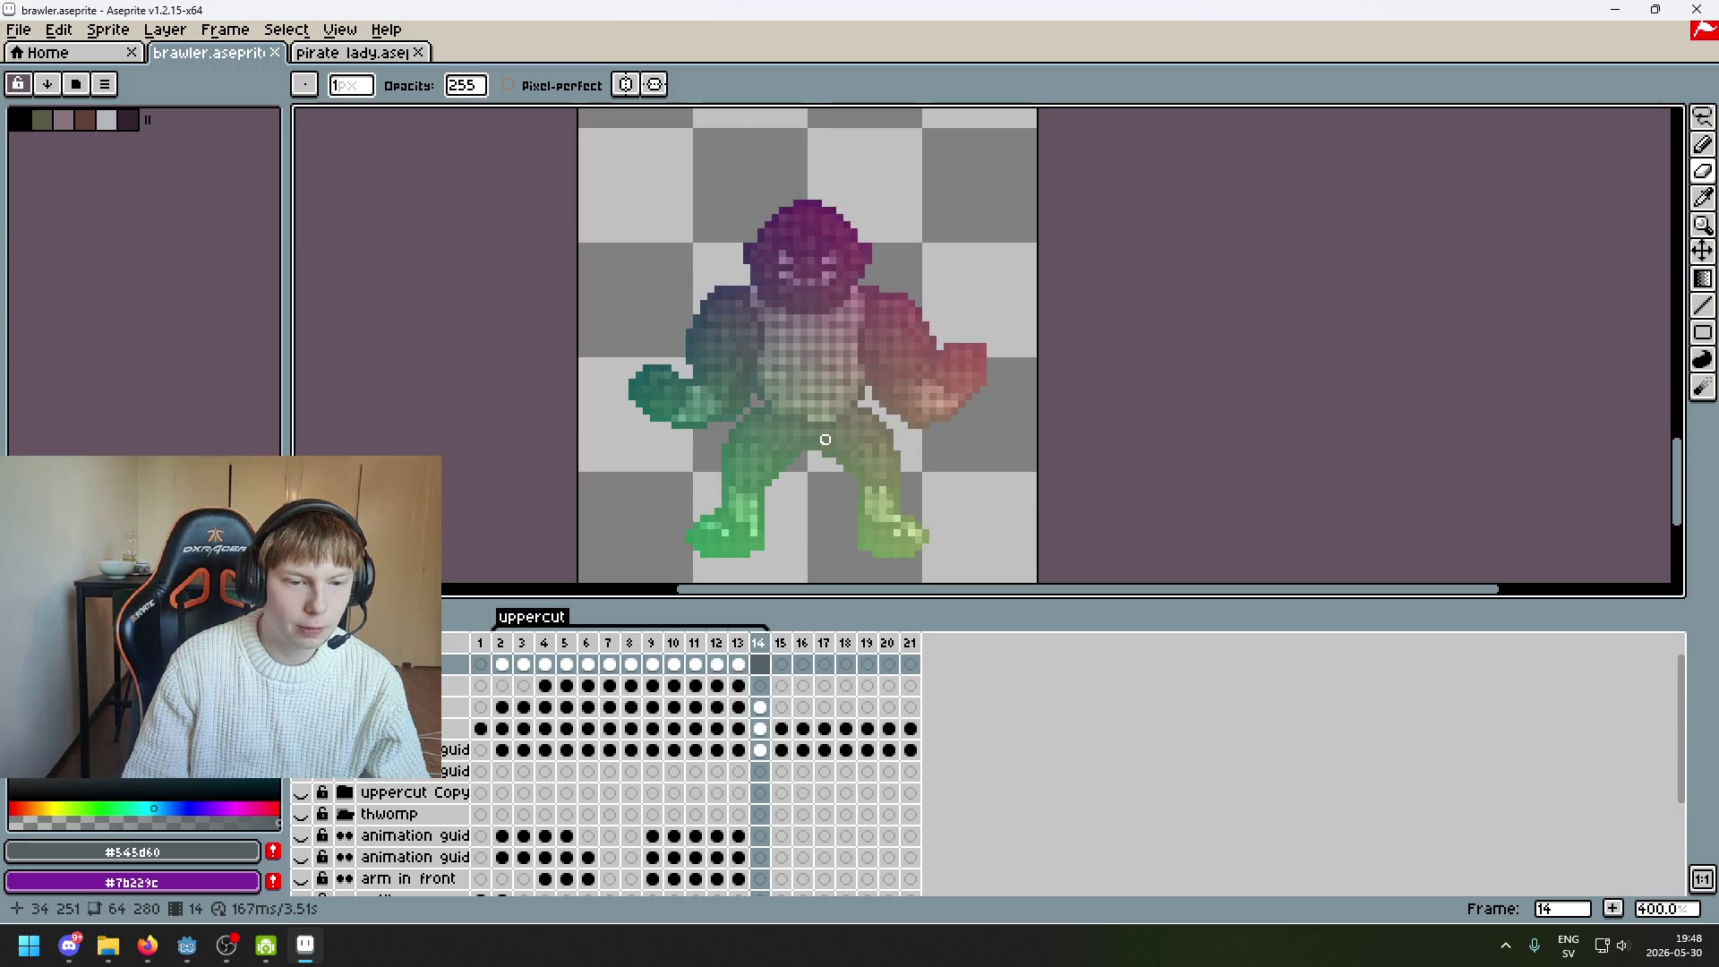
{"action": "key", "text": "Left"}
{"action": "key", "text": "Left"}
{"action": "key", "text": "Left"}
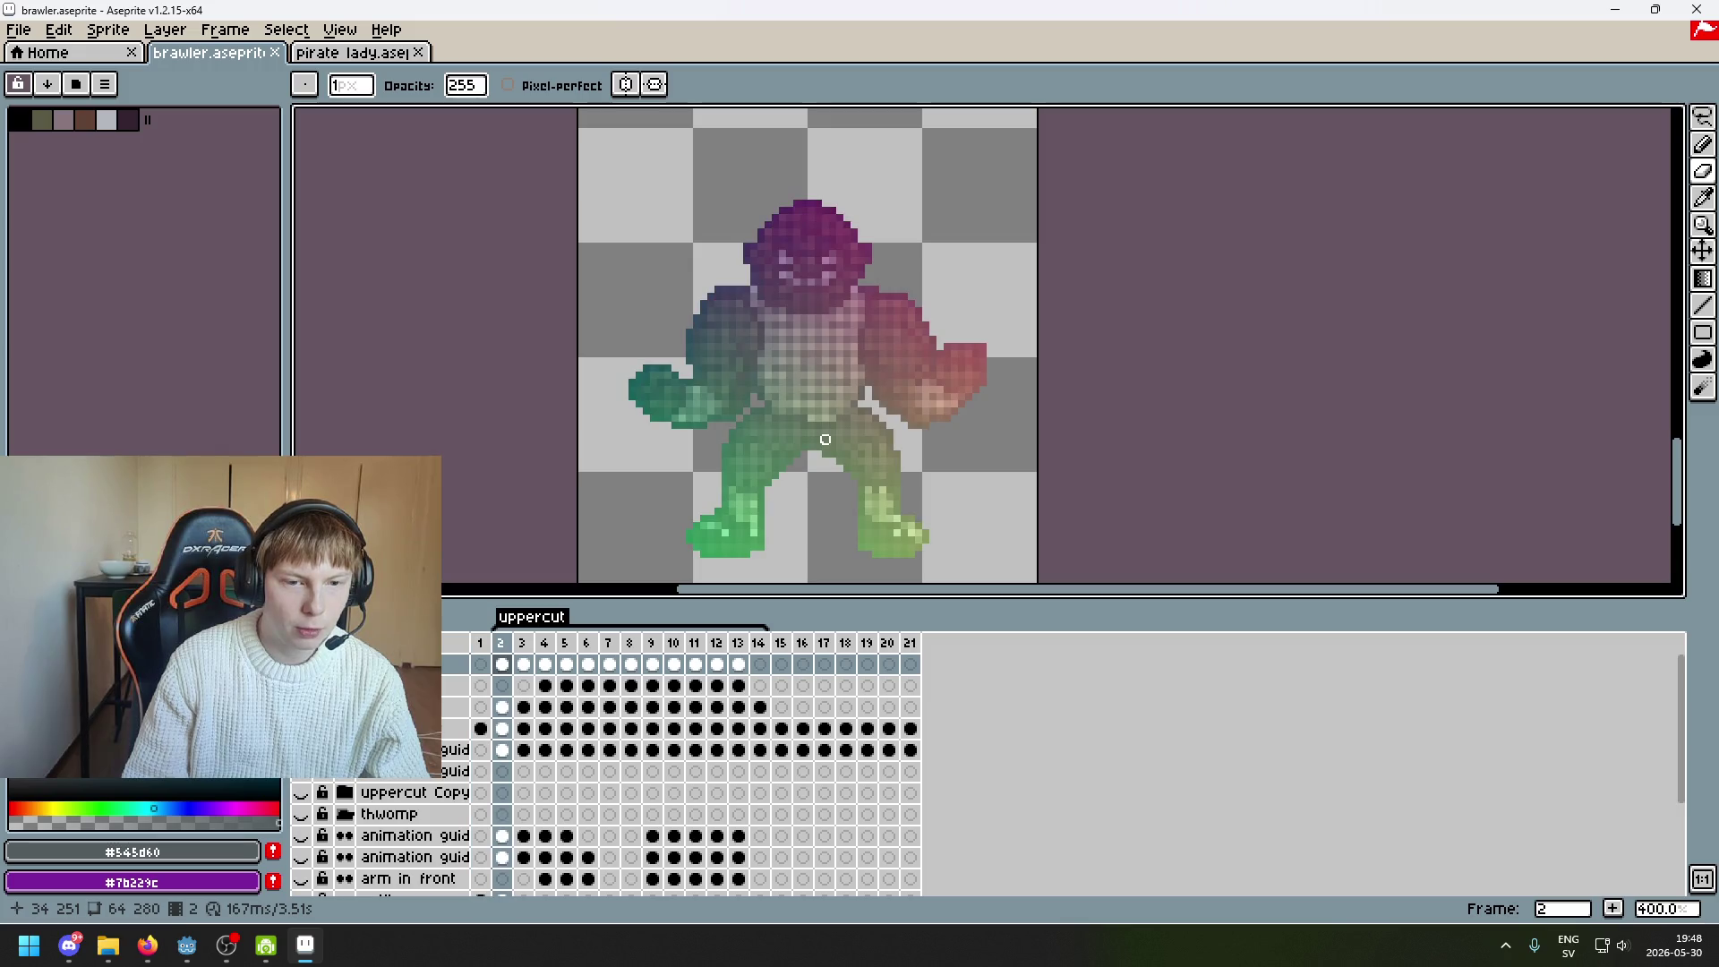
{"action": "key", "text": "q"}
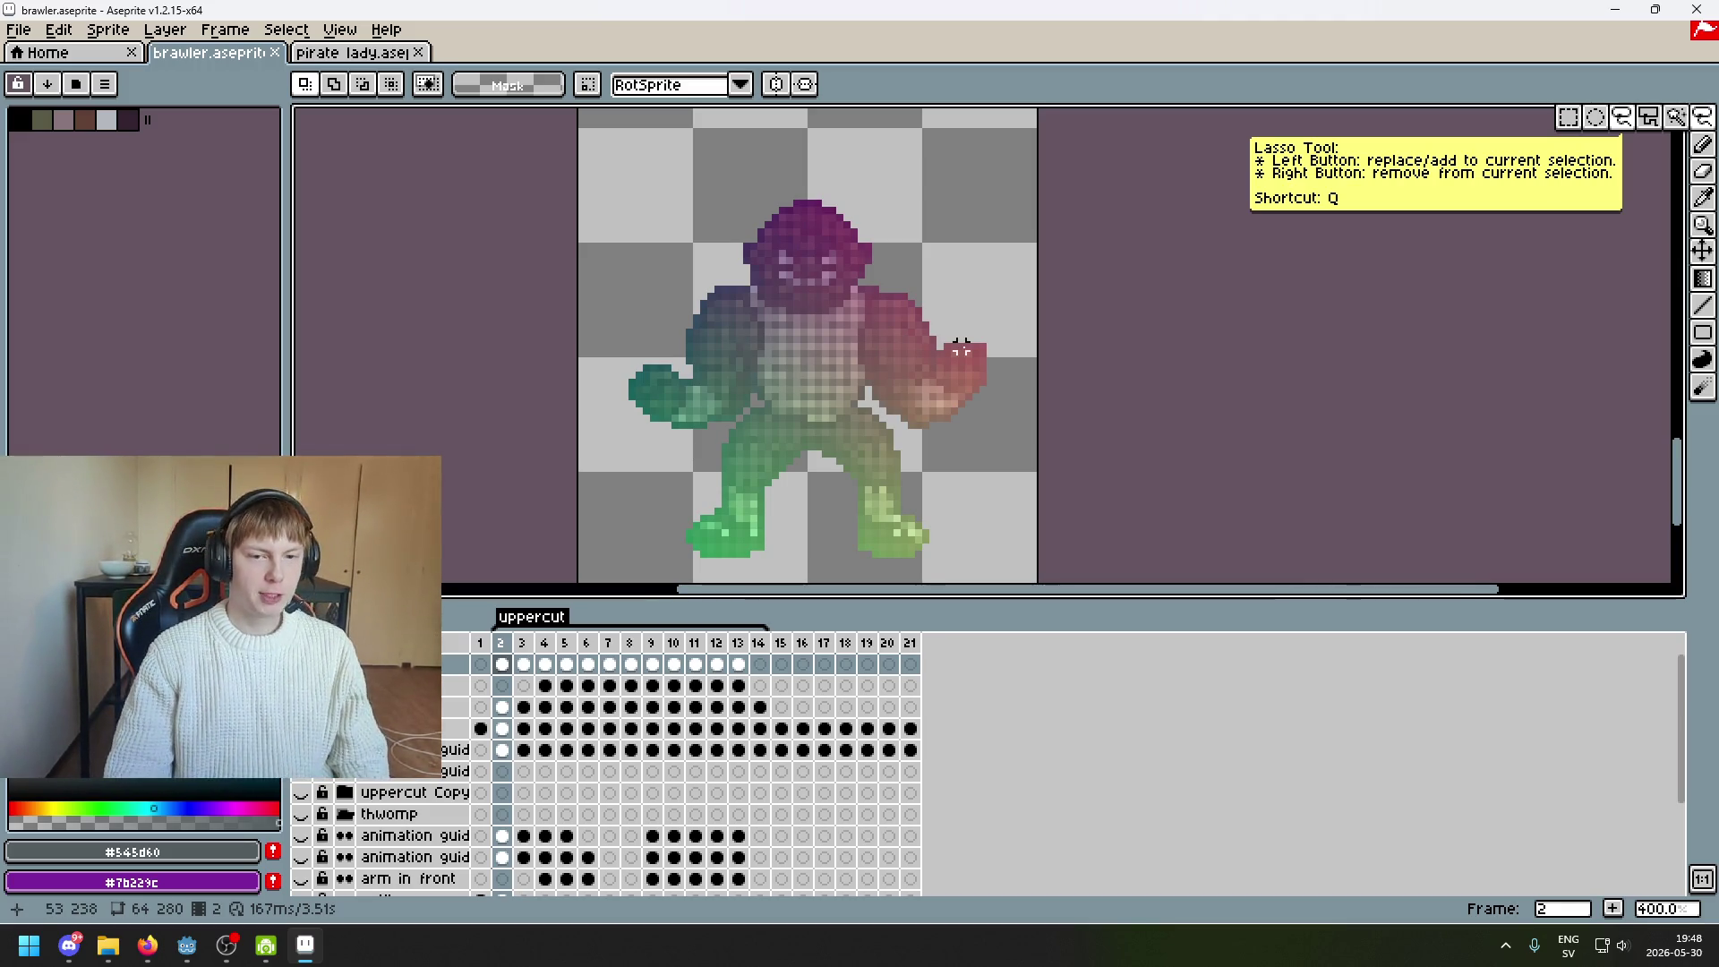
Toggle the body map layer's visibility and add a new empty layer
{"action": "left_click_drag", "start_coordinate": [961, 349], "coordinate": [816, 283]}
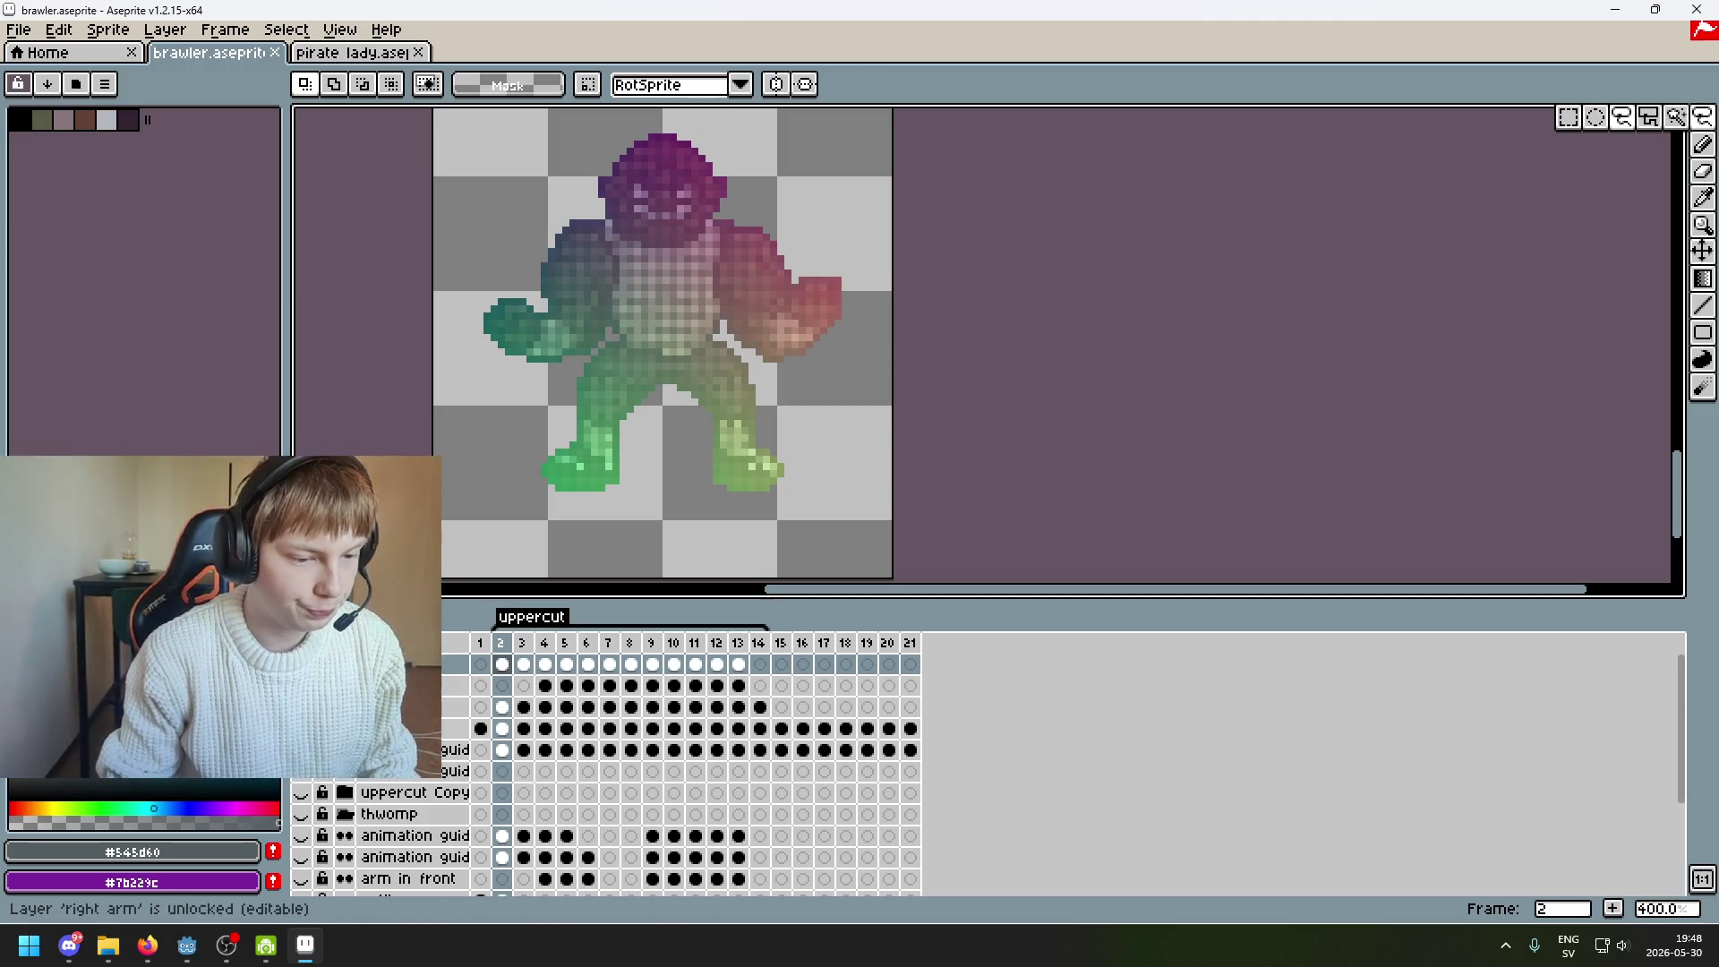
{"action": "left_click", "coordinate": [301, 707]}
{"action": "left_click", "coordinate": [301, 707]}
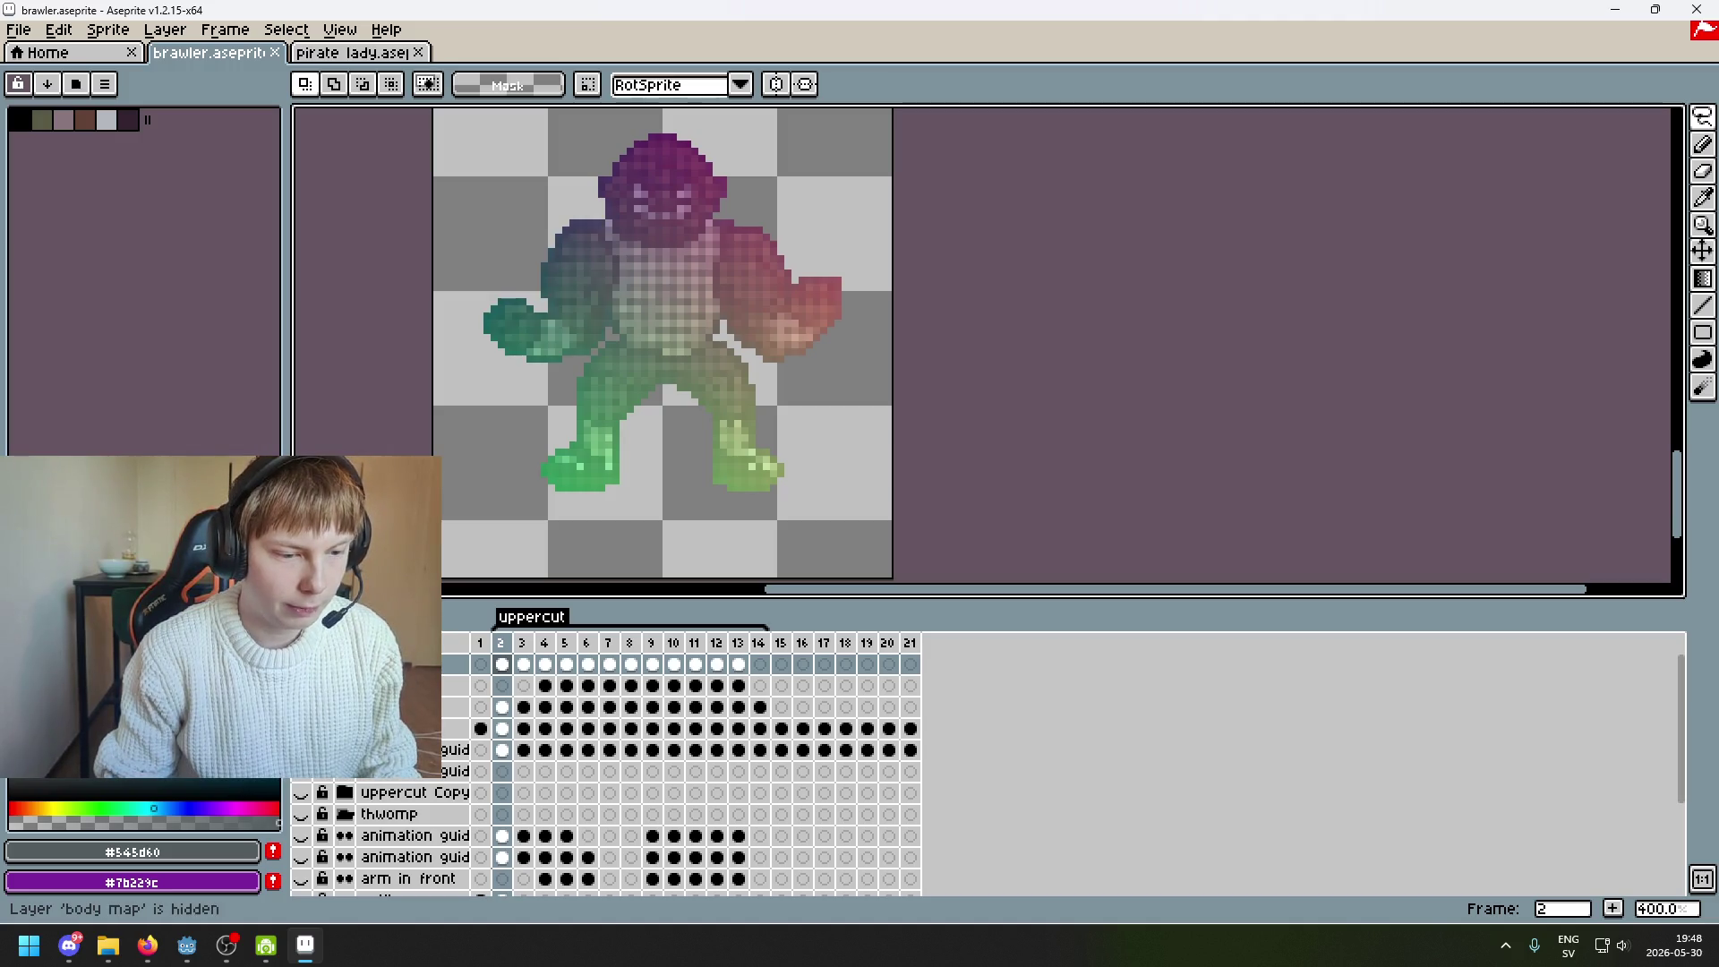
{"action": "right_click", "coordinate": [403, 663]}
{"action": "left_click", "coordinate": [403, 686]}
{"action": "right_click", "coordinate": [403, 686]}
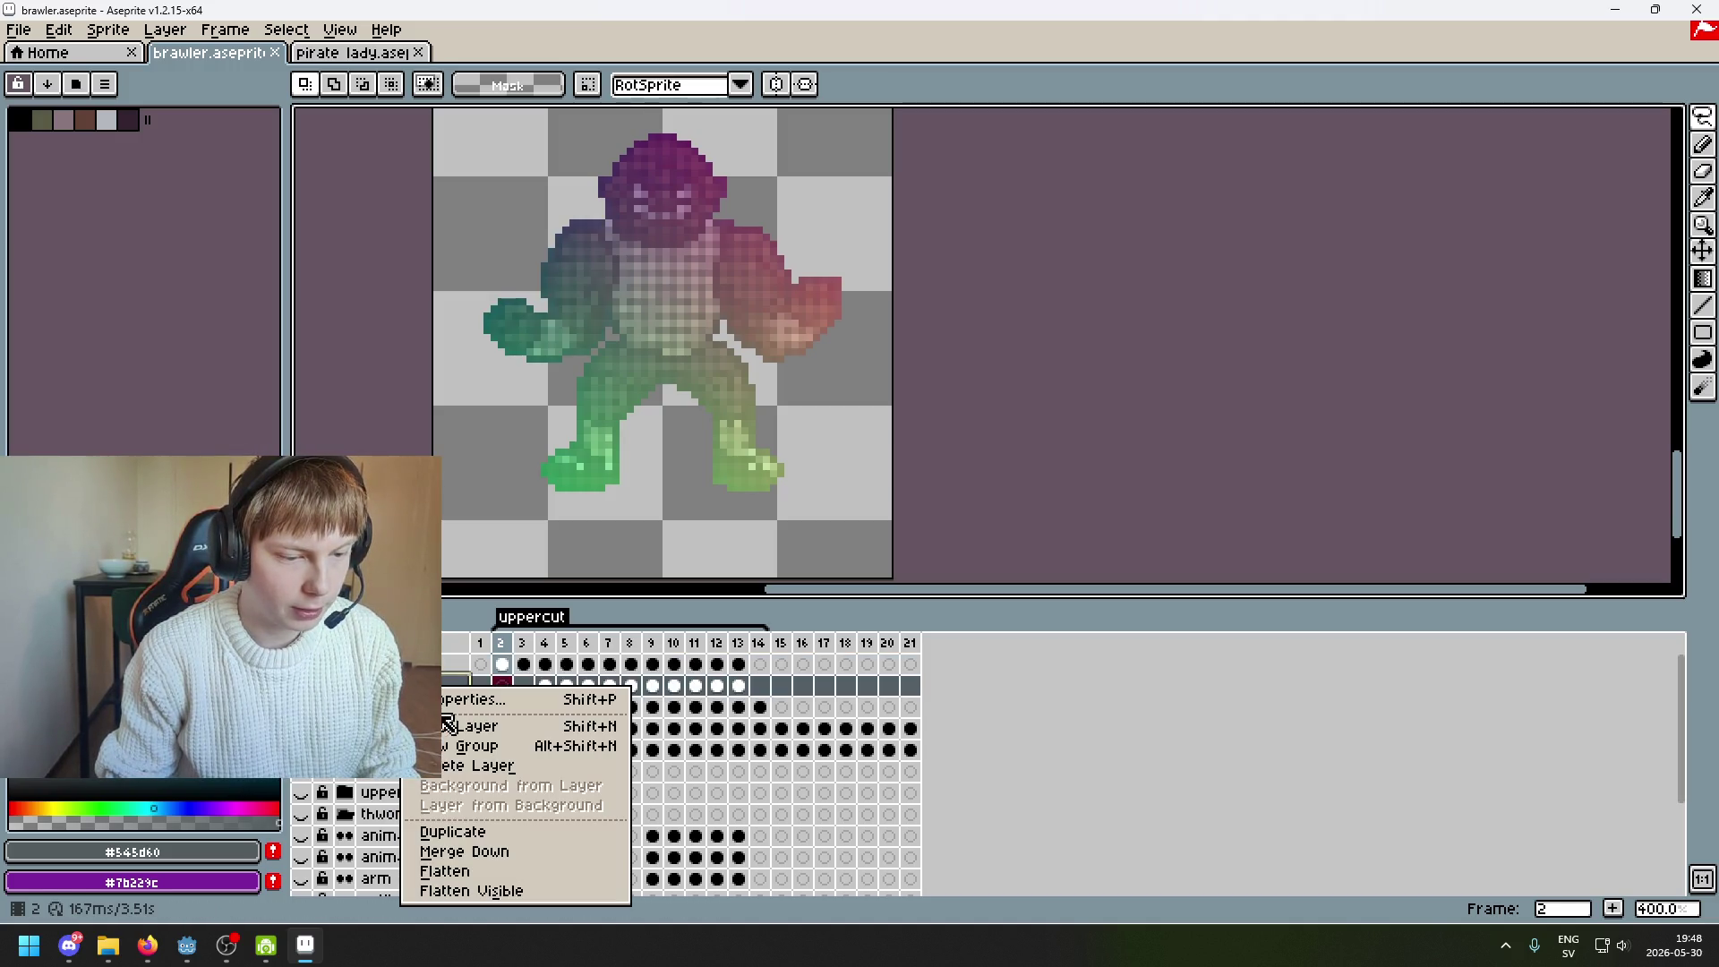
{"action": "left_click", "coordinate": [458, 726]}
Rename the new layer to 'left arm' in Layer Properties
{"action": "scroll", "coordinate": [705, 442], "scroll_direction": "up", "scroll_amount": 1}
{"action": "double_click", "coordinate": [403, 686]}
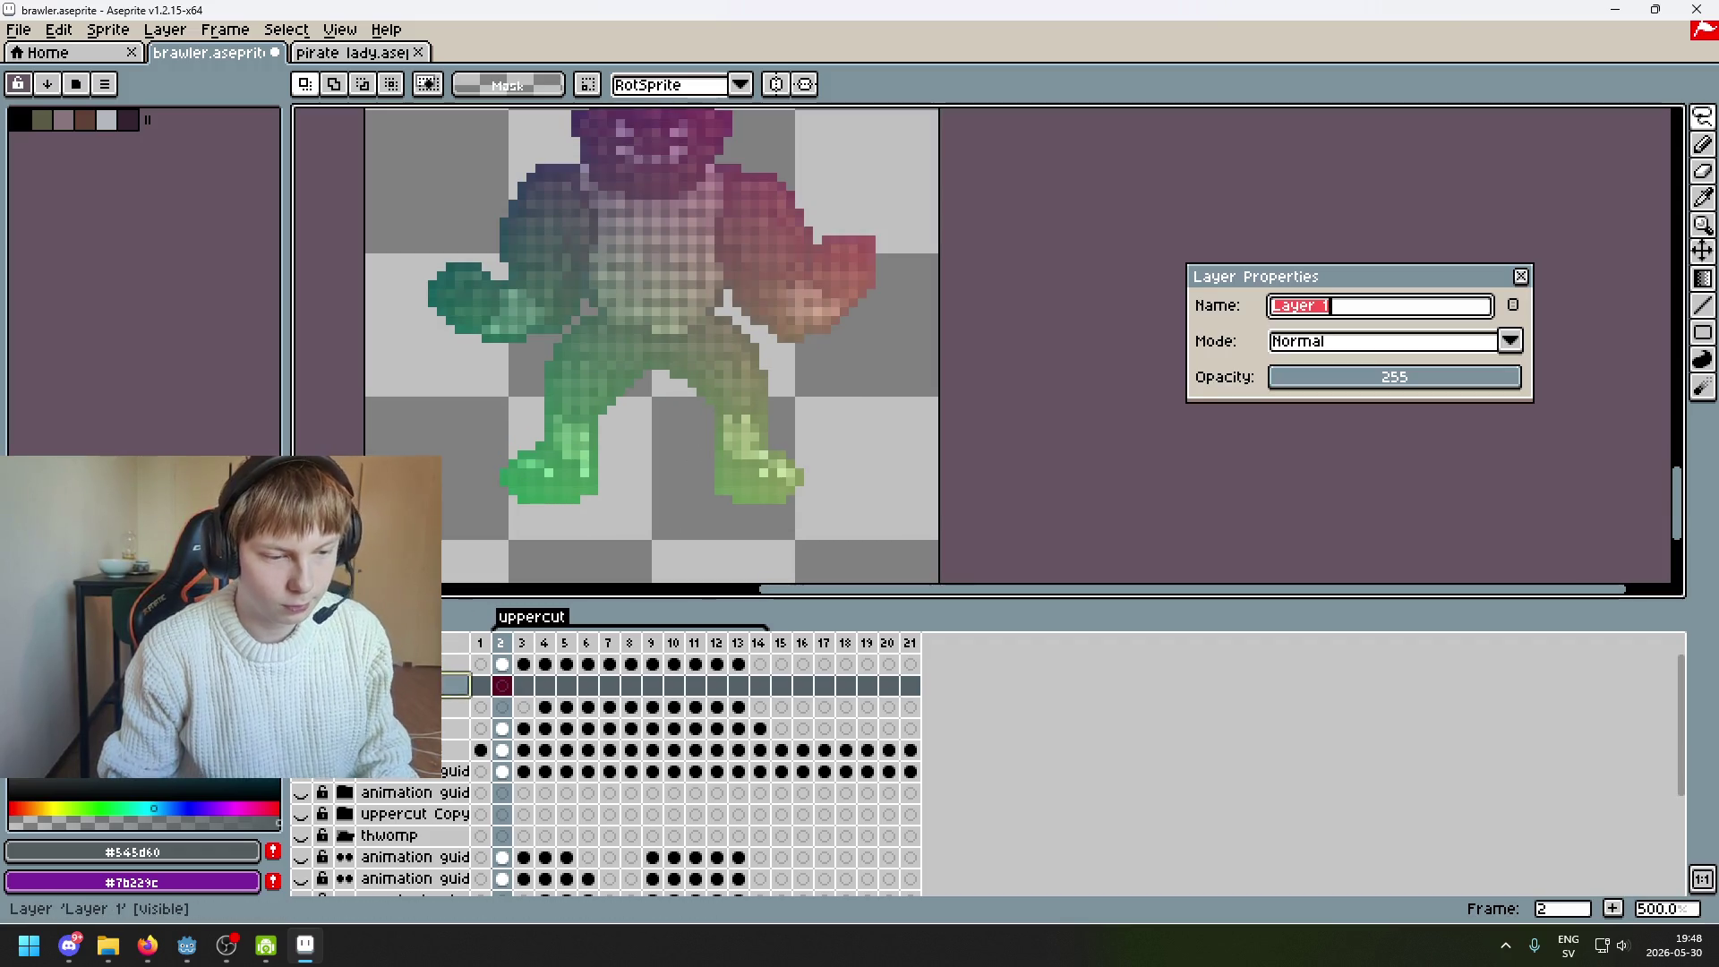
{"action": "type", "text": "Gef"}
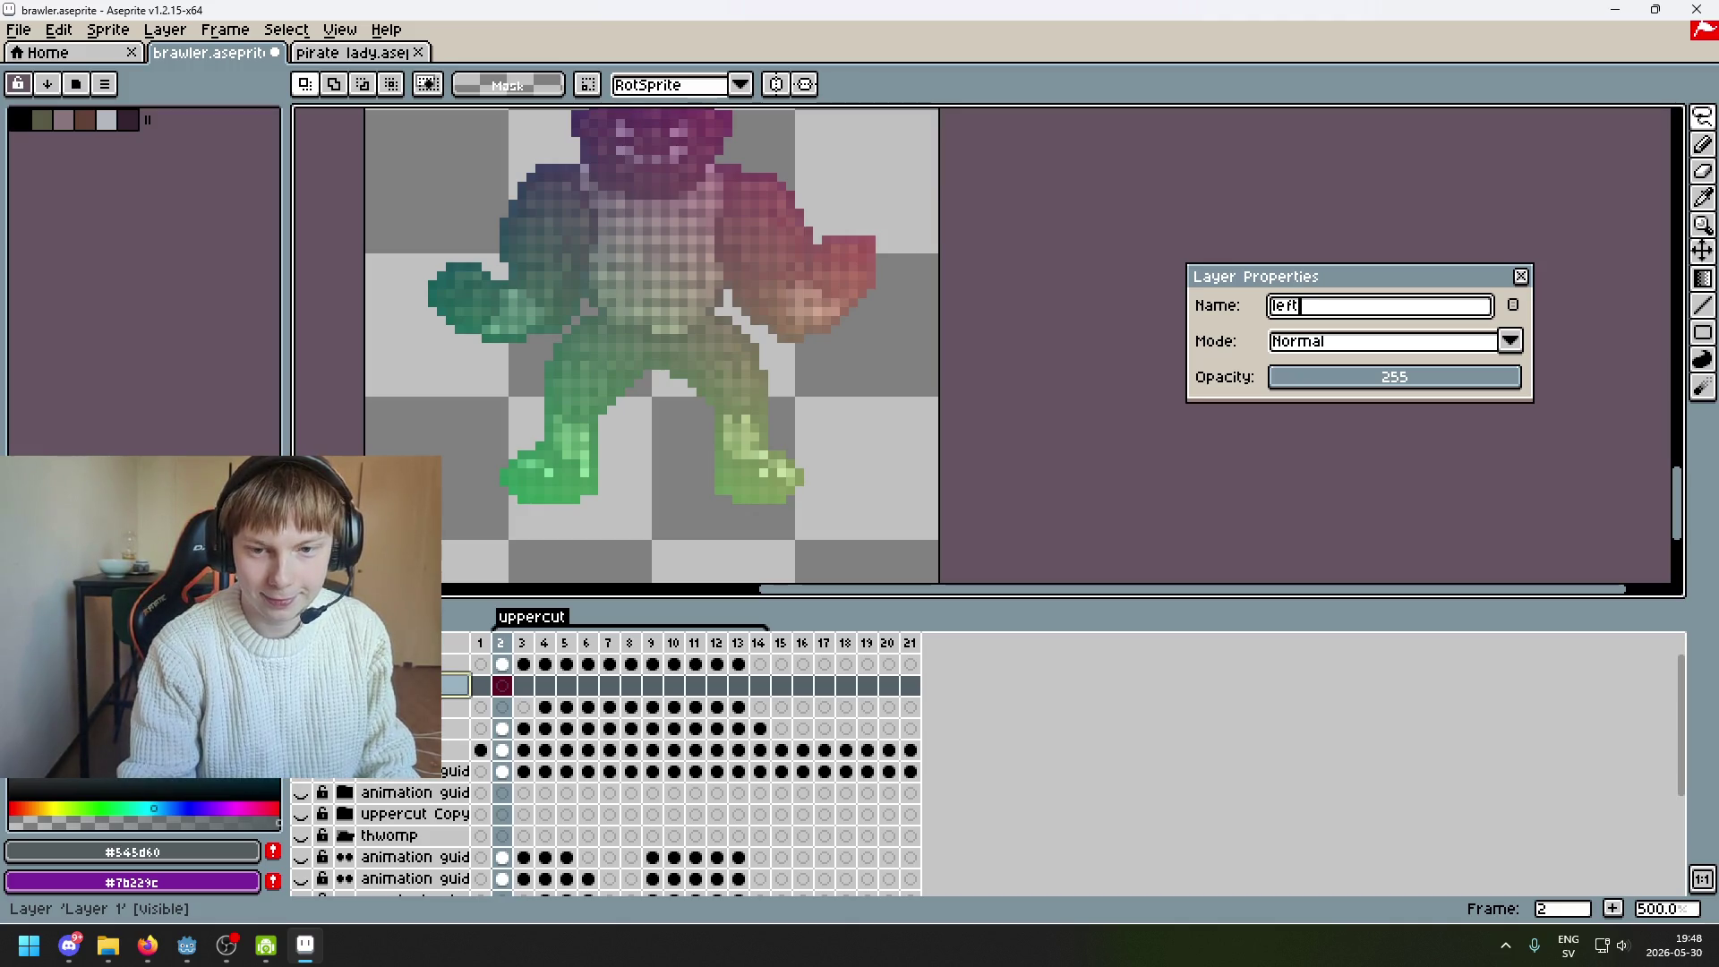
{"action": "key", "text": "Return"}
{"action": "double_click", "coordinate": [403, 685]}
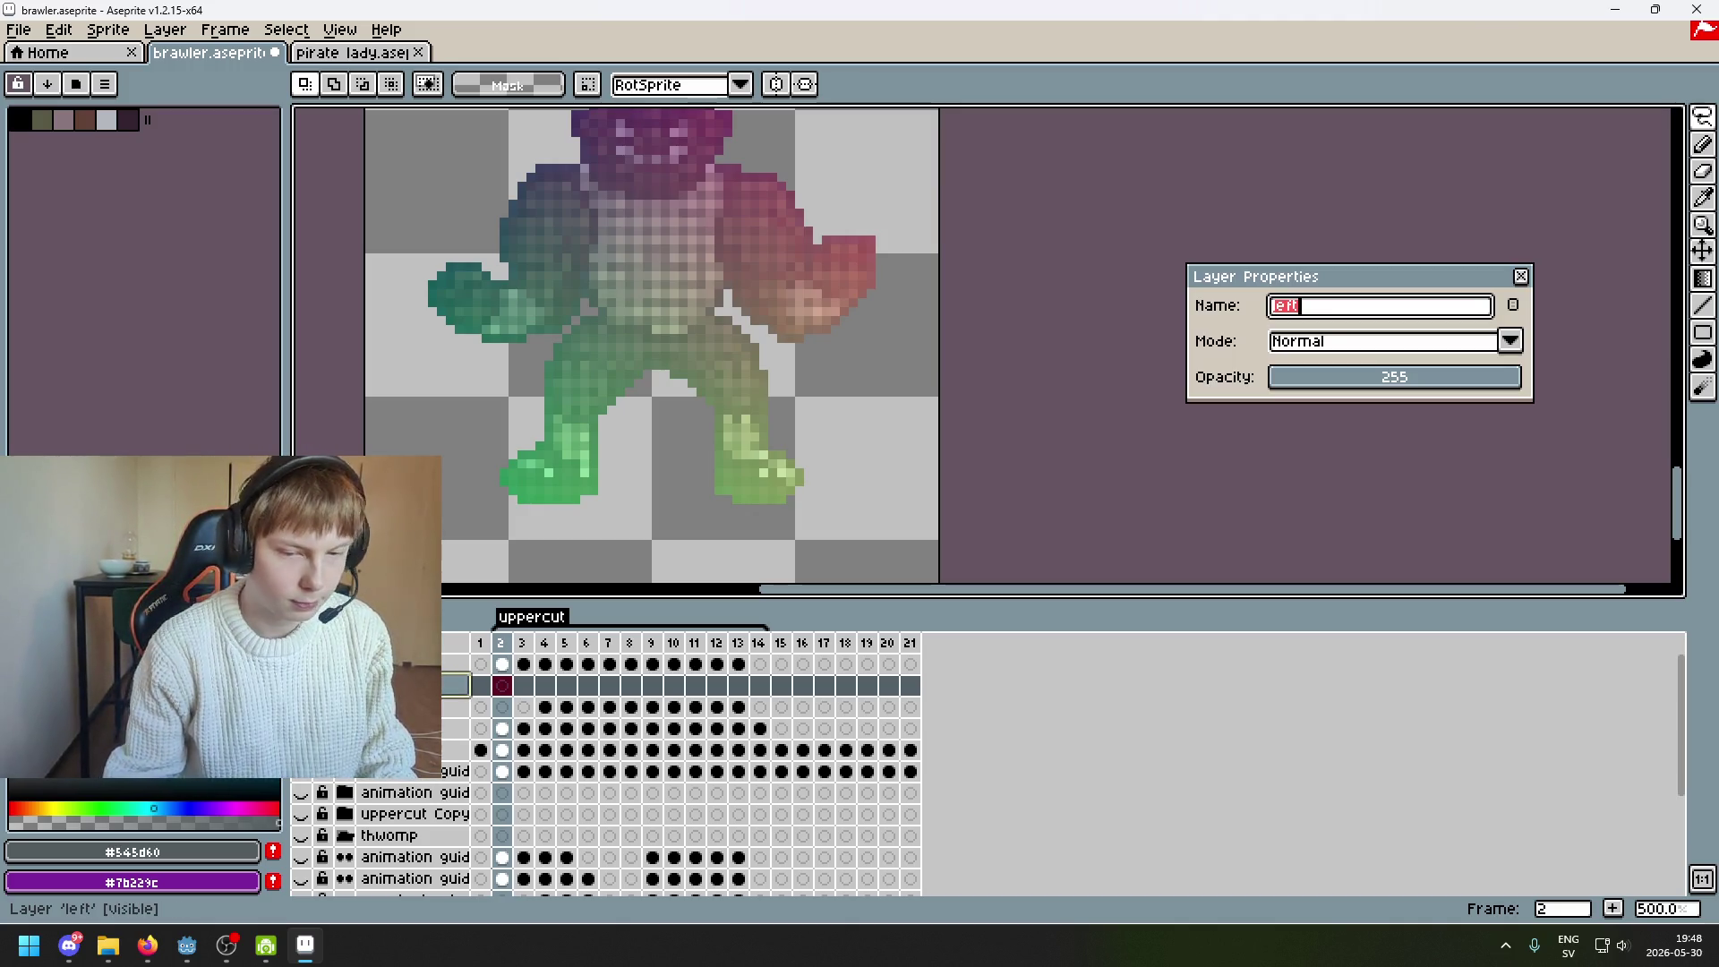
{"action": "type", "text": "arm"}
{"action": "key", "text": "Return"}
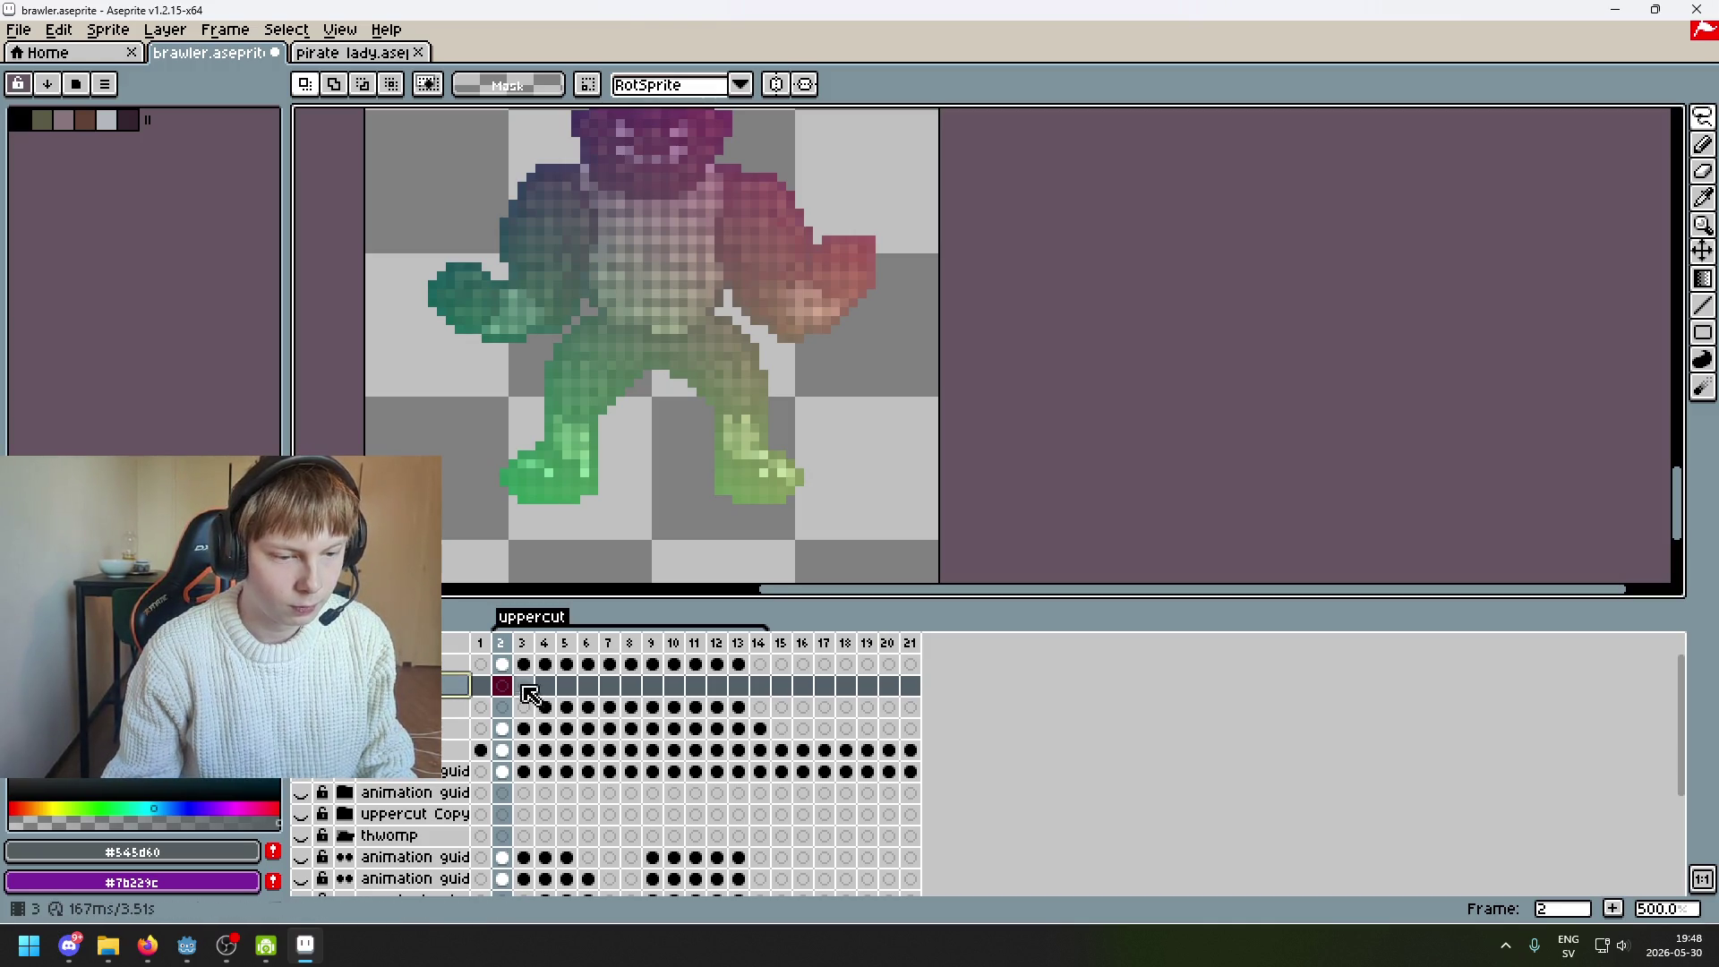
Hide the right arm layer and select the body layer's frame 2 cel
{"action": "left_click", "coordinate": [301, 685]}
{"action": "left_click", "coordinate": [301, 685]}
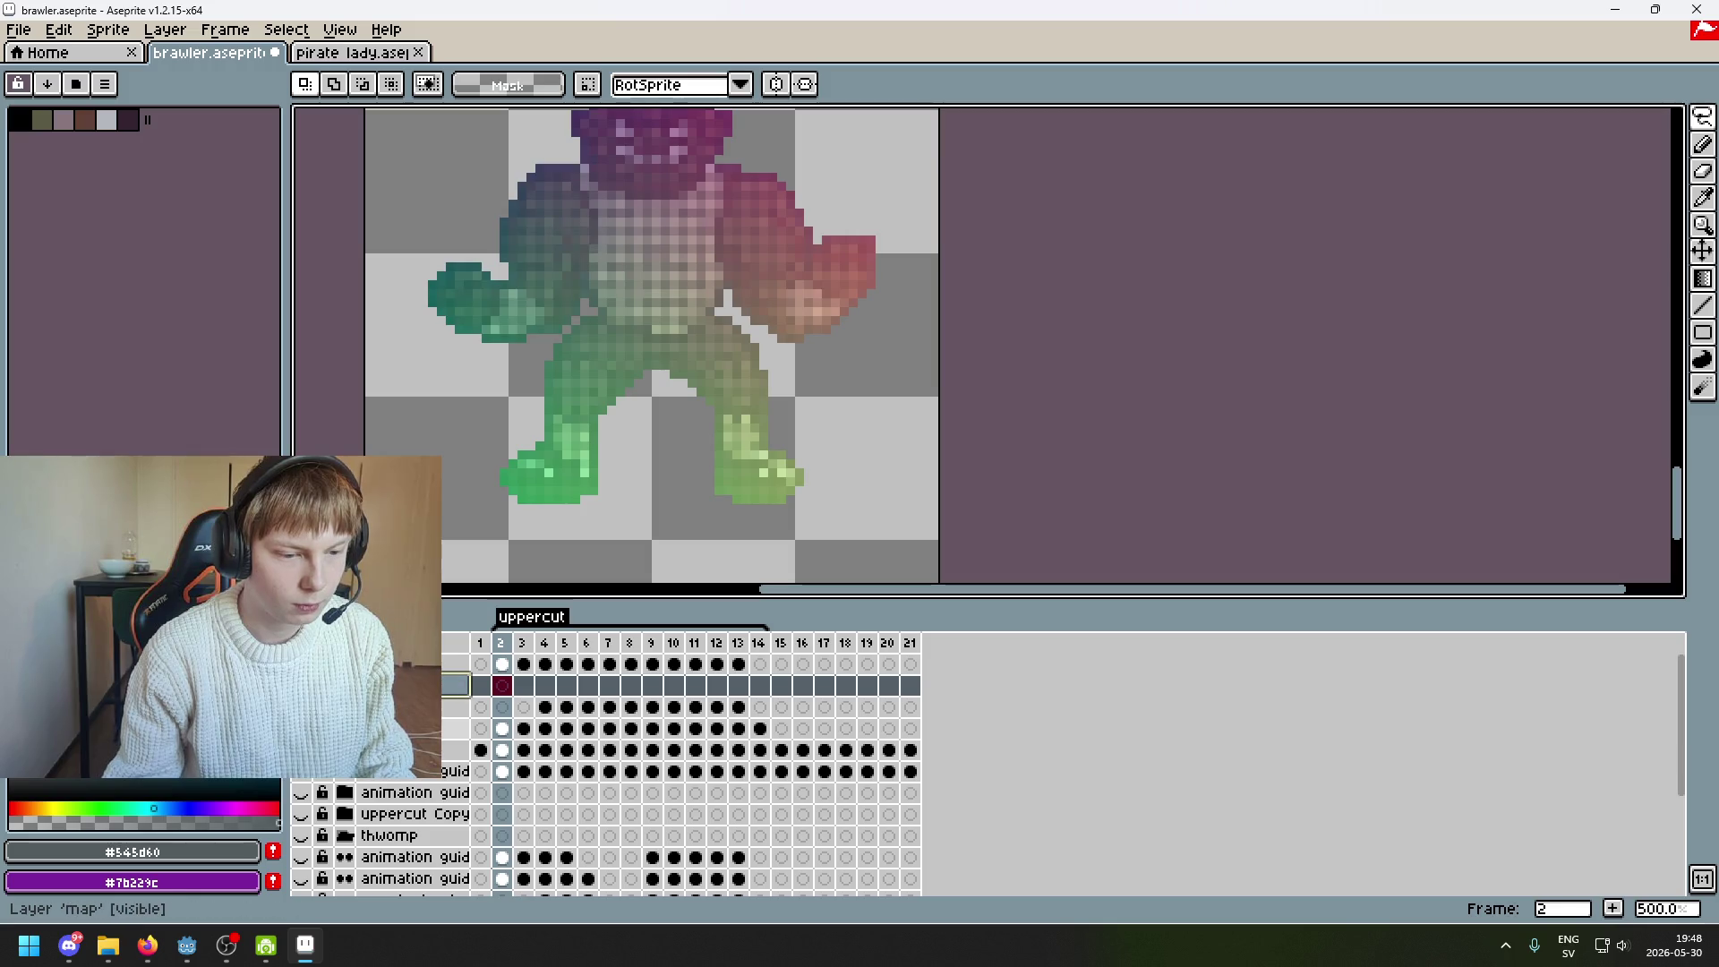
{"action": "left_click", "coordinate": [502, 728]}
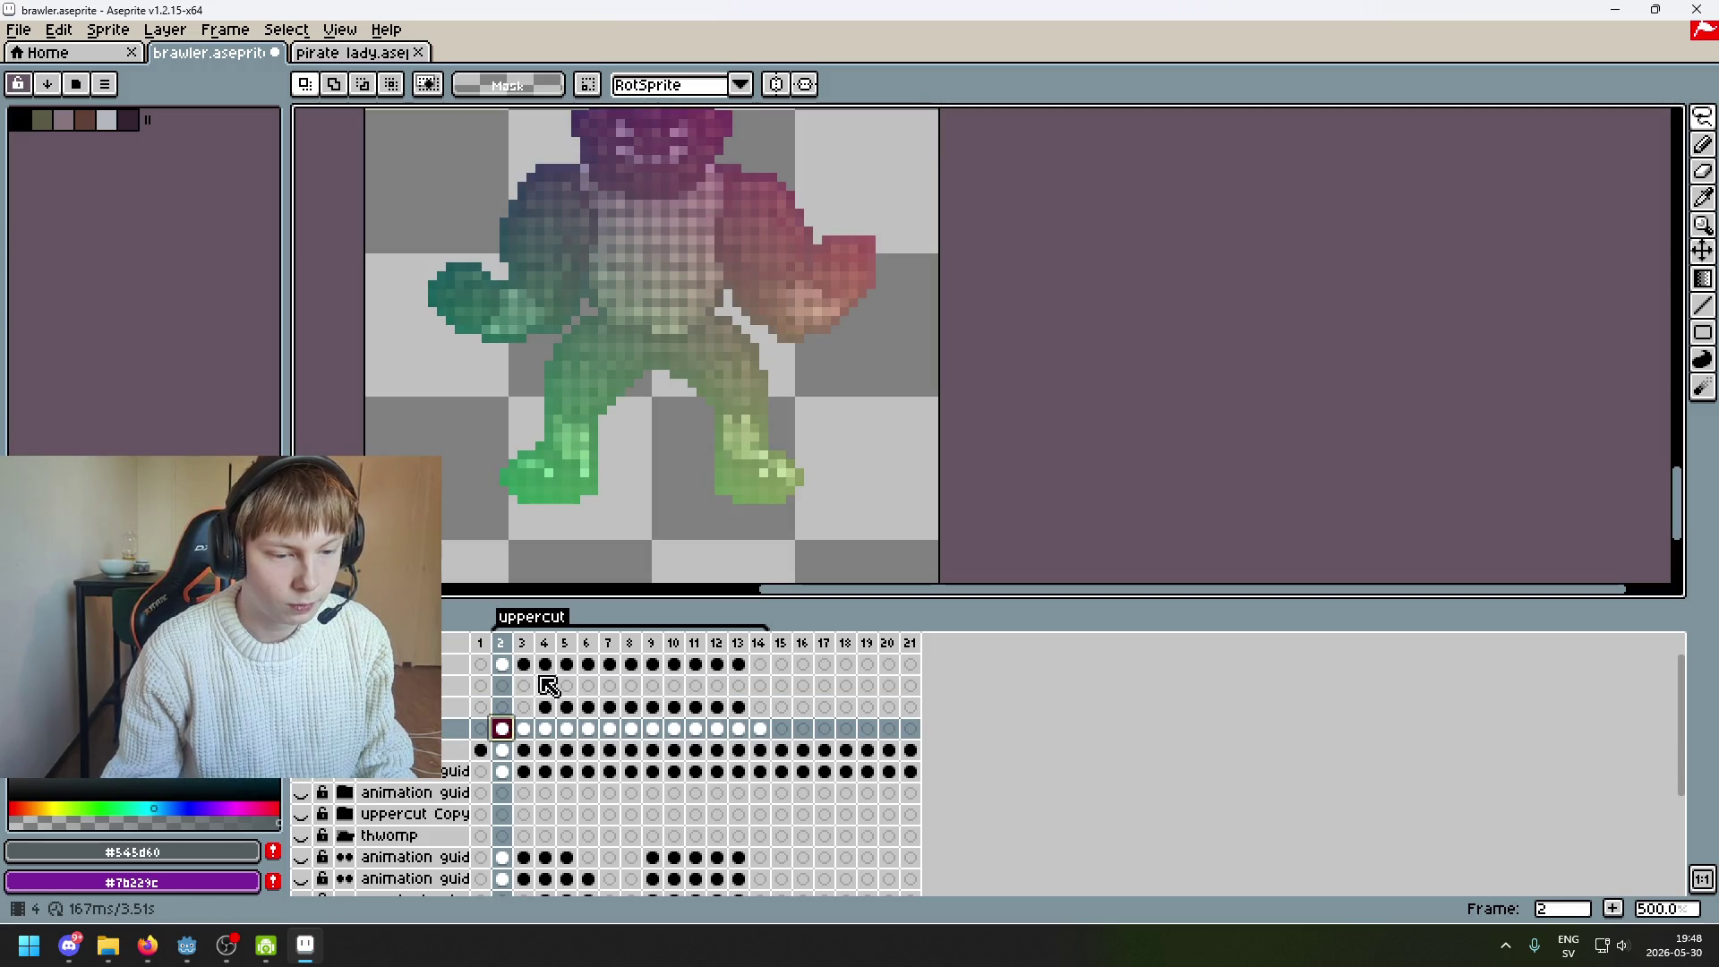
{"action": "scroll", "coordinate": [860, 378], "scroll_direction": "up", "scroll_amount": 4}
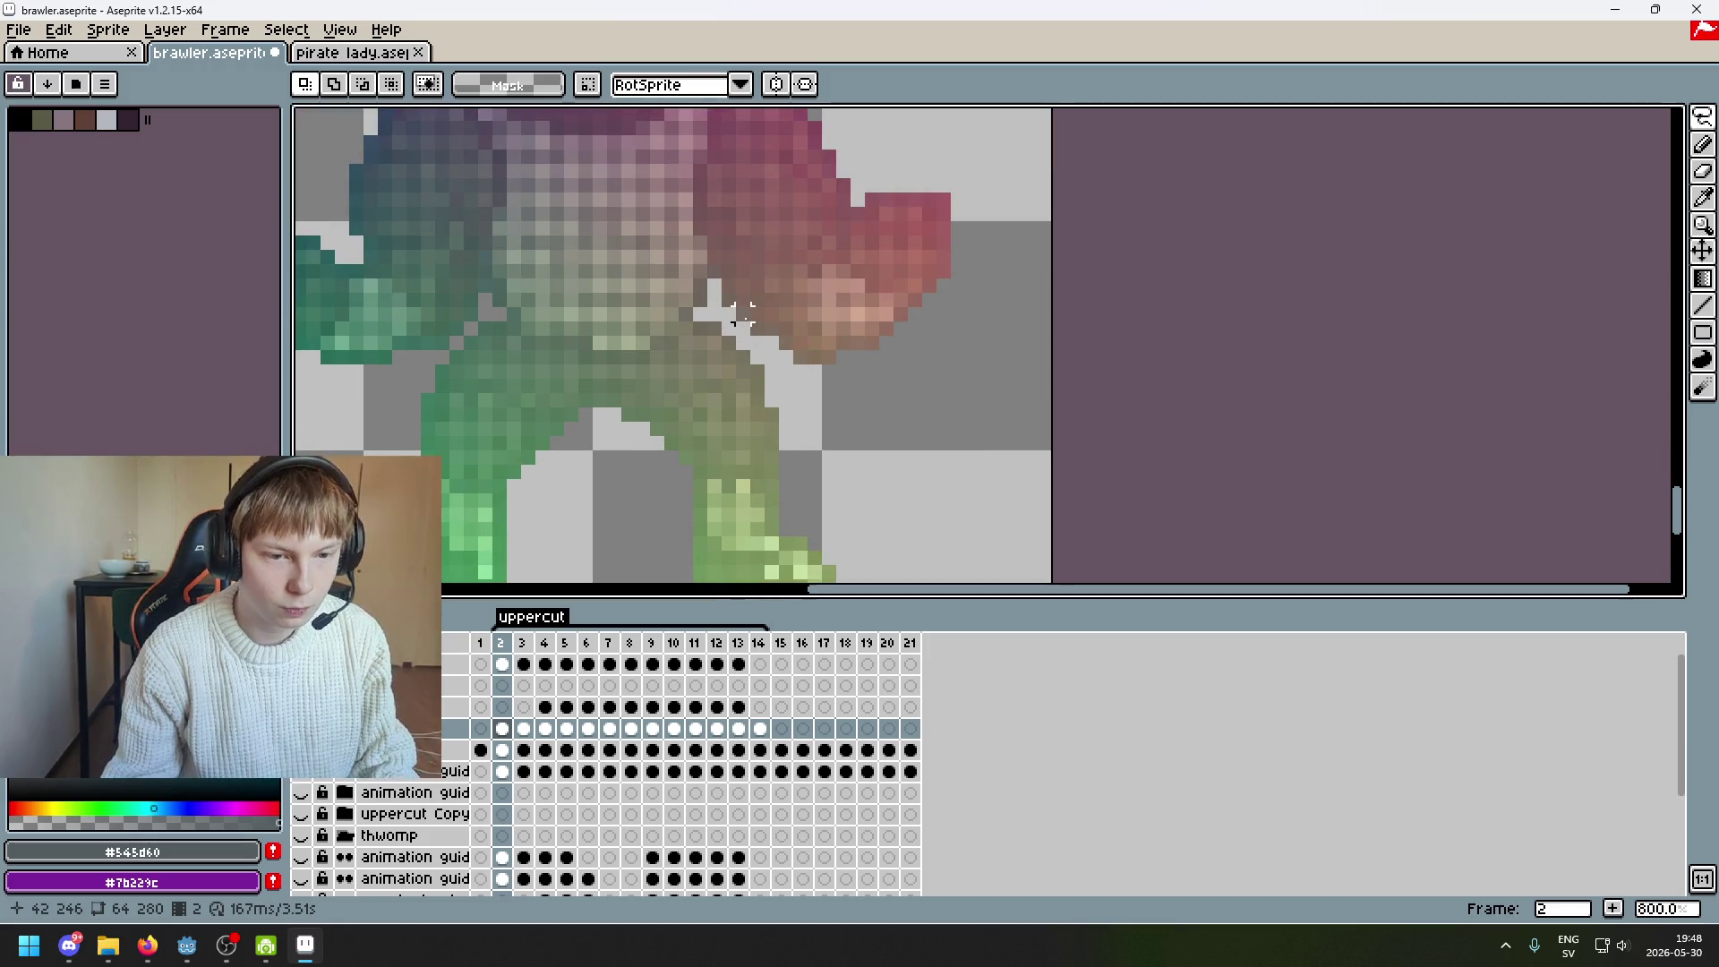
Lasso the red raised arm and fist in frame 2 and delete them from the body
{"action": "scroll", "coordinate": [778, 350], "scroll_direction": "up", "scroll_amount": 1}
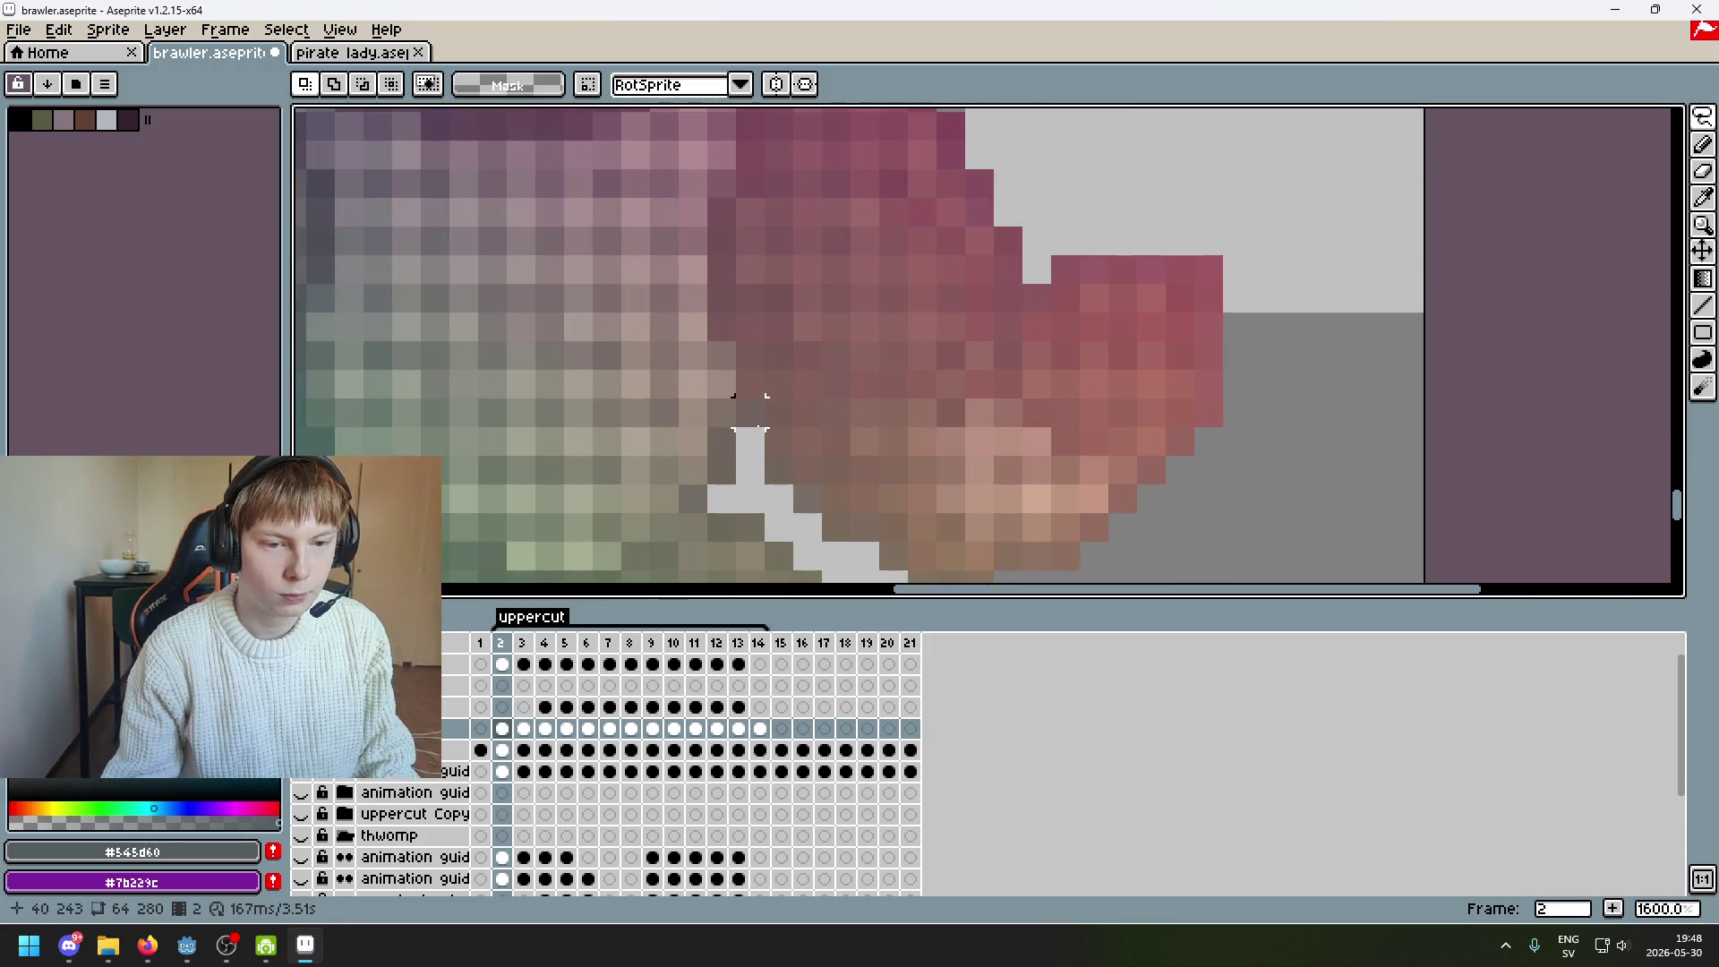
{"action": "left_click", "coordinate": [751, 411]}
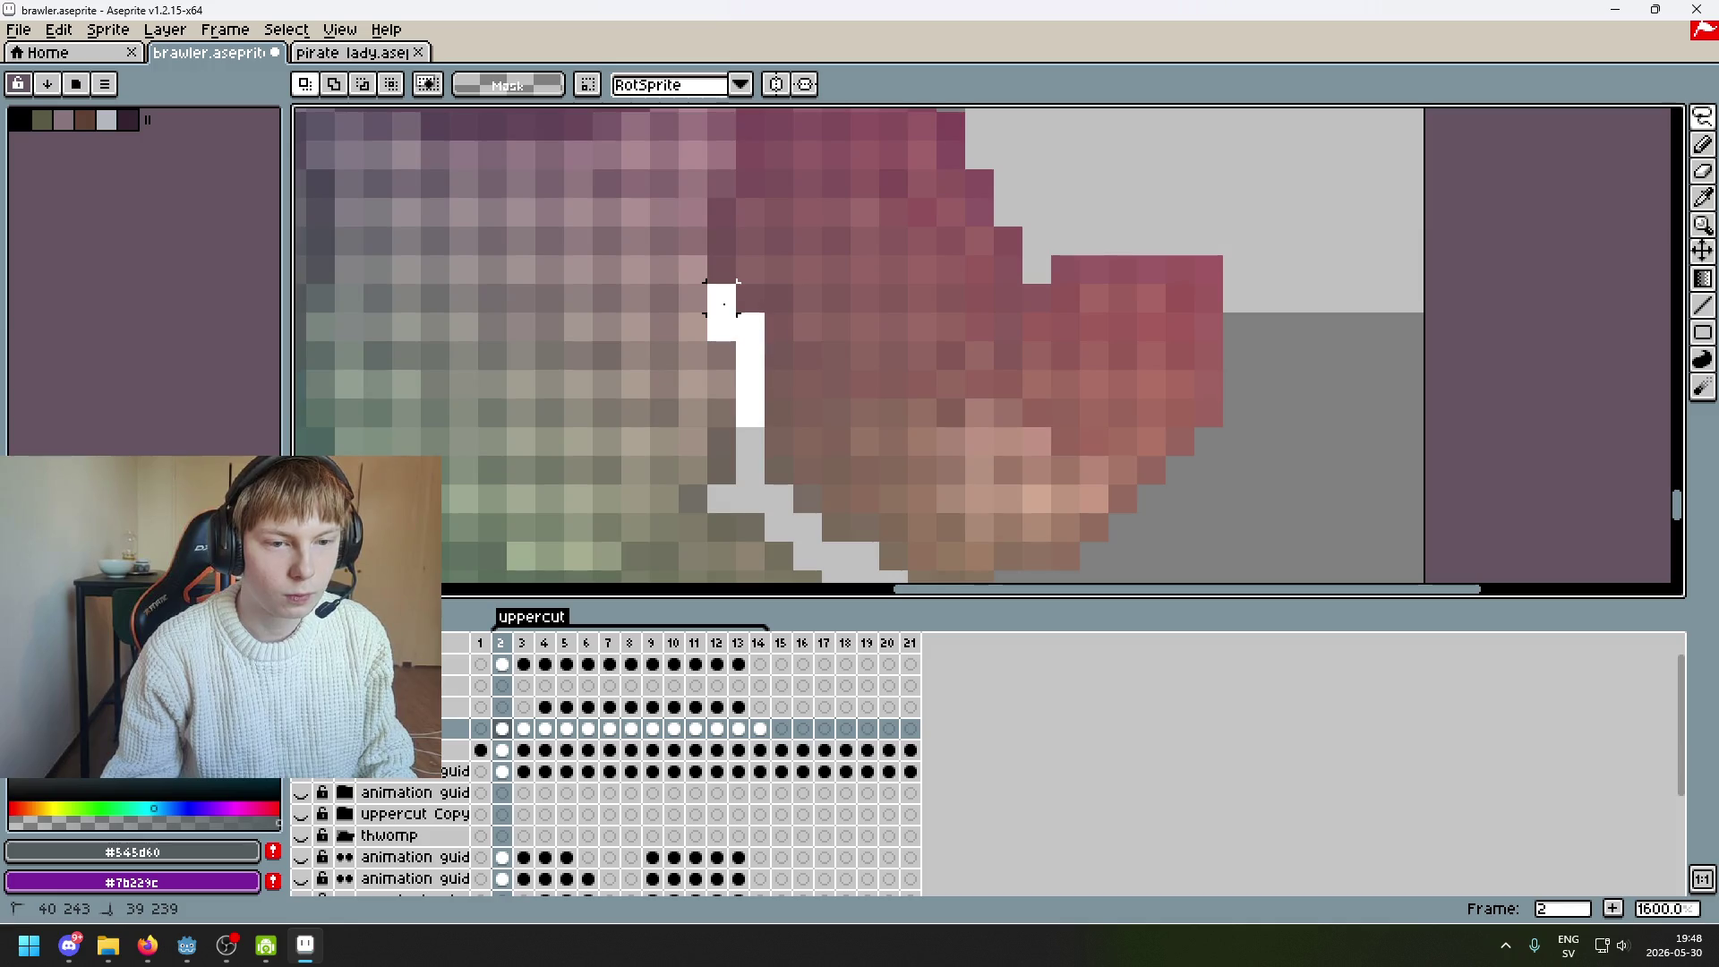
{"action": "left_click_drag", "start_coordinate": [765, 130], "coordinate": [750, 115]}
{"action": "mouse_move", "coordinate": [751, 231]}
{"action": "left_mouse_down"}
{"action": "mouse_move", "coordinate": [714, 148]}
{"action": "mouse_move", "coordinate": [875, 143]}
{"action": "mouse_move", "coordinate": [878, 179]}
{"action": "left_mouse_up"}
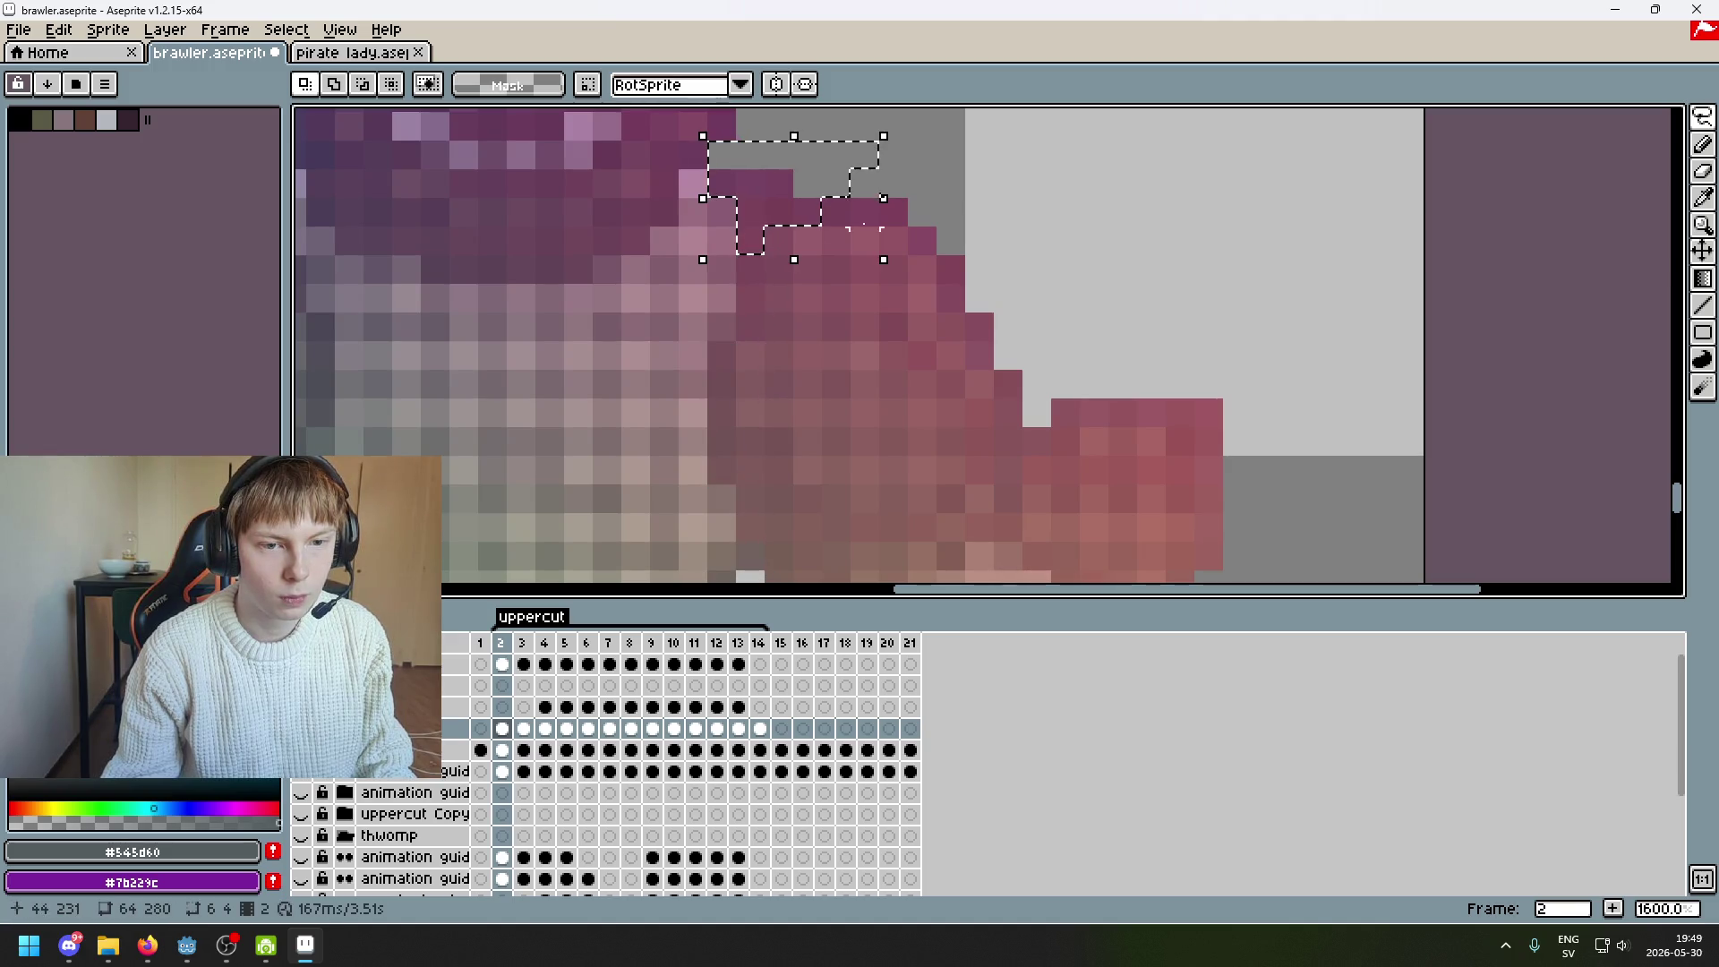
{"action": "mouse_move", "coordinate": [778, 271]}
{"action": "left_mouse_down"}
{"action": "mouse_move", "coordinate": [750, 273]}
{"action": "mouse_move", "coordinate": [750, 358]}
{"action": "mouse_move", "coordinate": [719, 462]}
{"action": "mouse_move", "coordinate": [763, 573]}
{"action": "mouse_move", "coordinate": [778, 269]}
{"action": "left_mouse_up"}
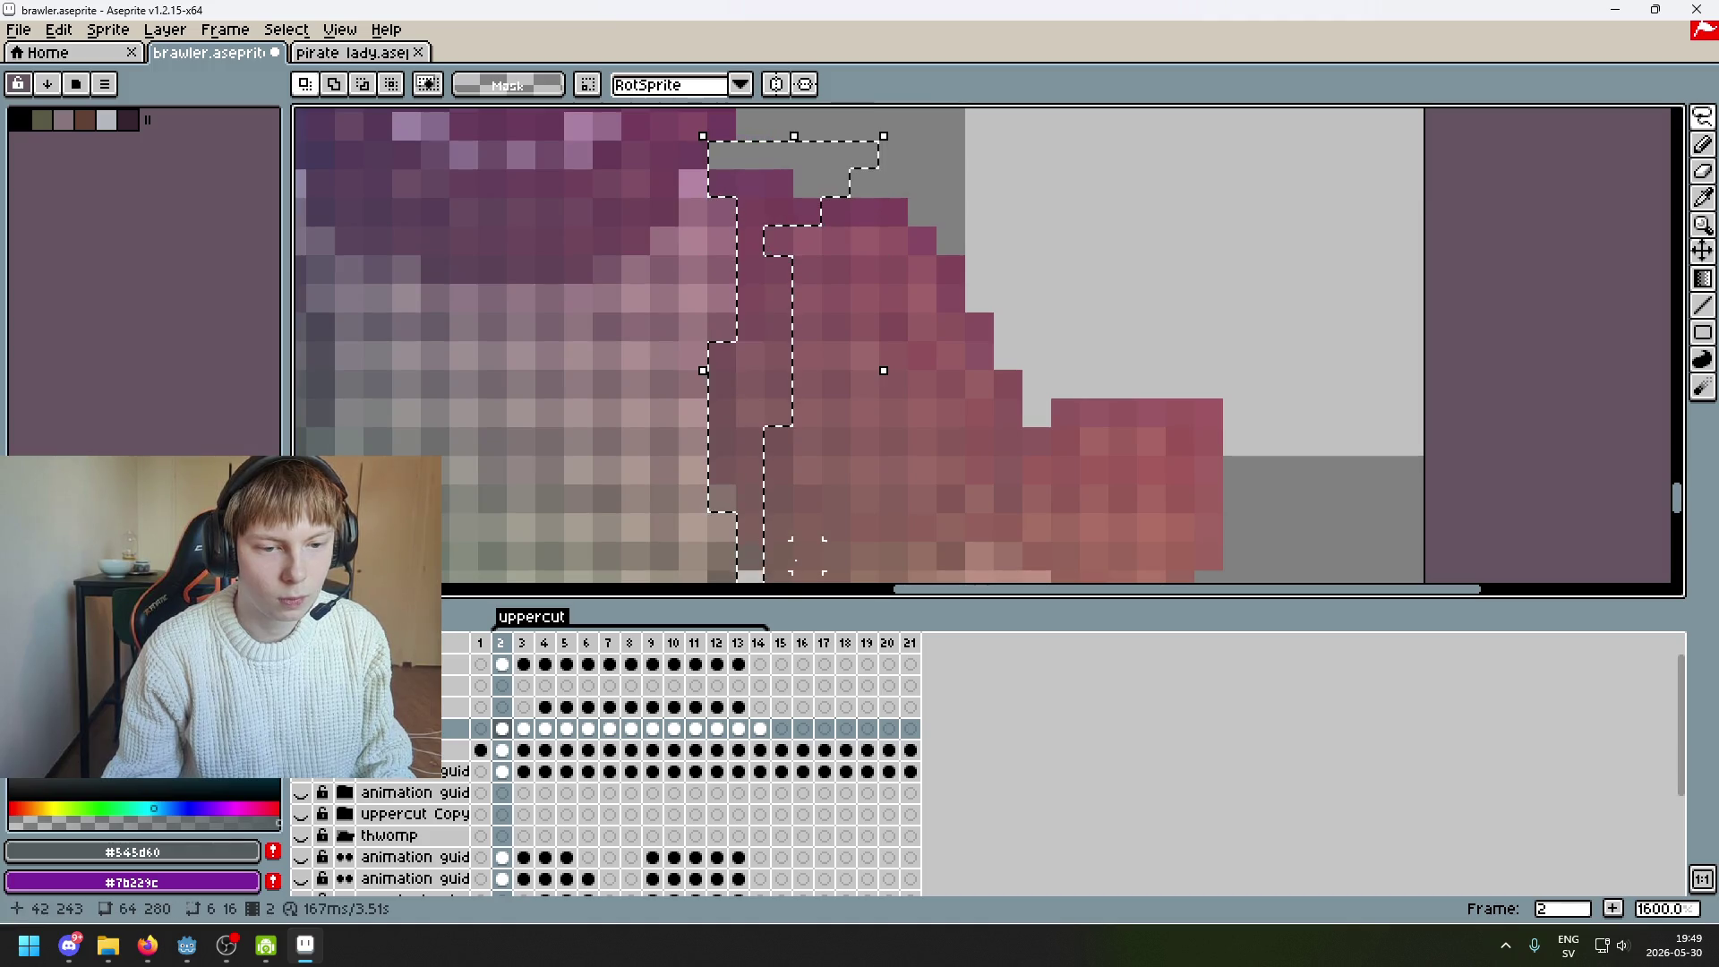
{"action": "scroll", "coordinate": [788, 358], "scroll_direction": "down", "scroll_amount": 4}
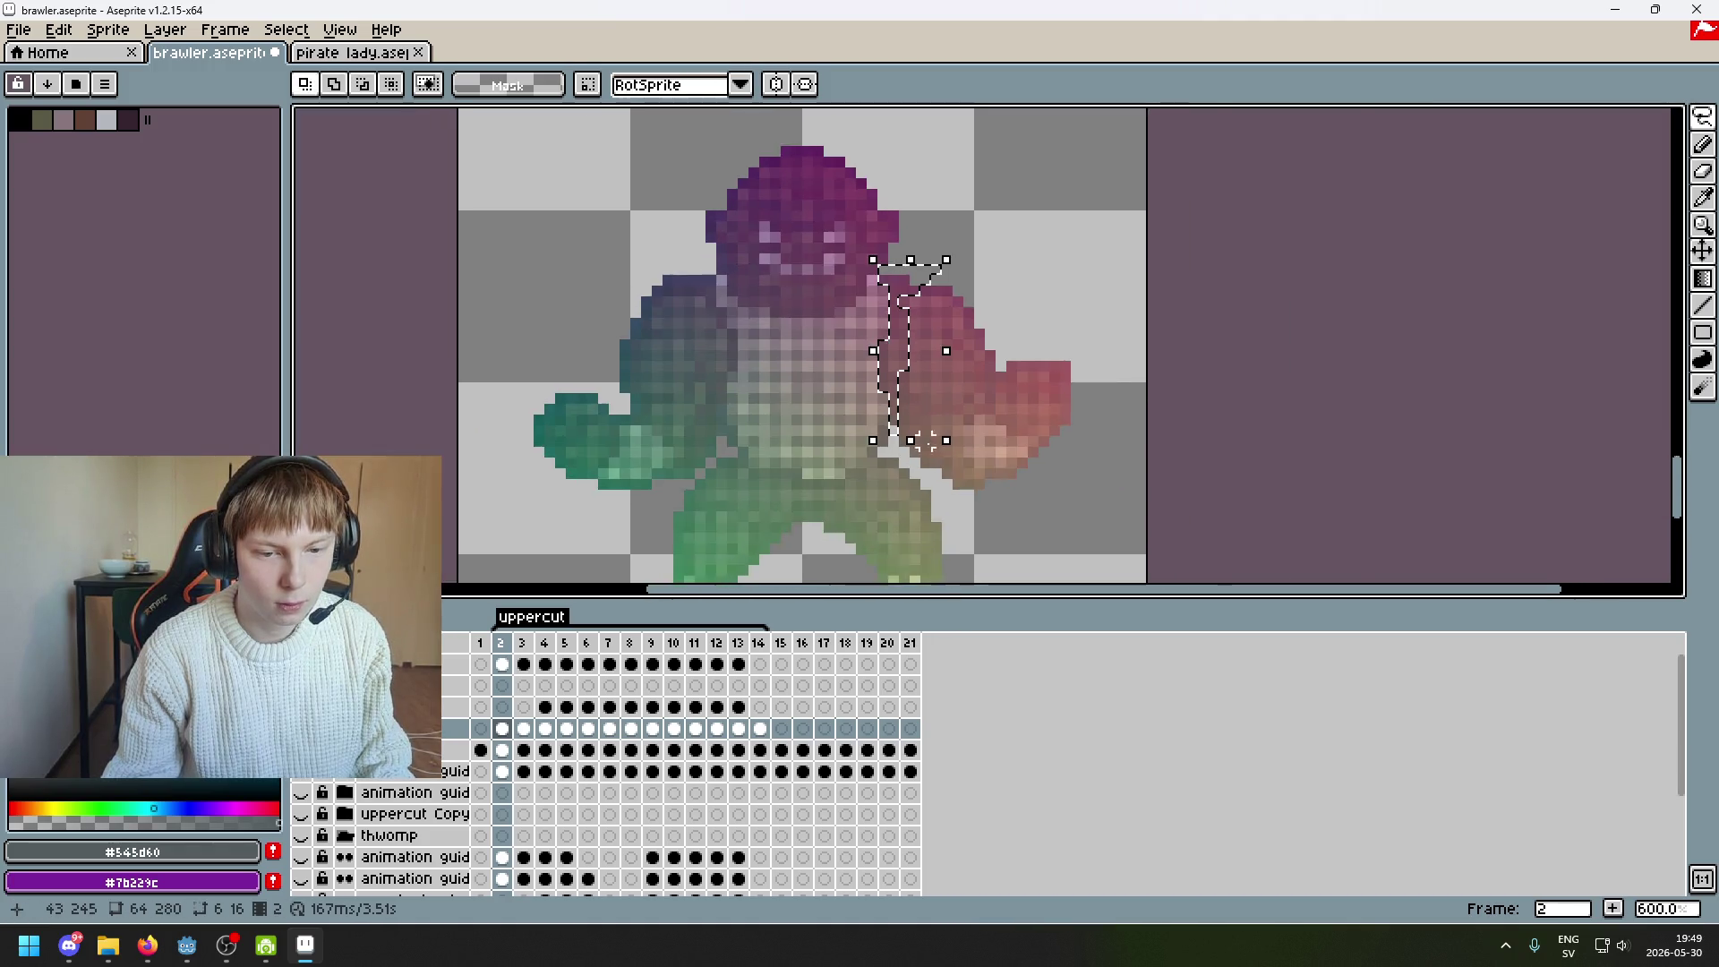
{"action": "scroll", "coordinate": [882, 445], "scroll_direction": "up", "scroll_amount": 3}
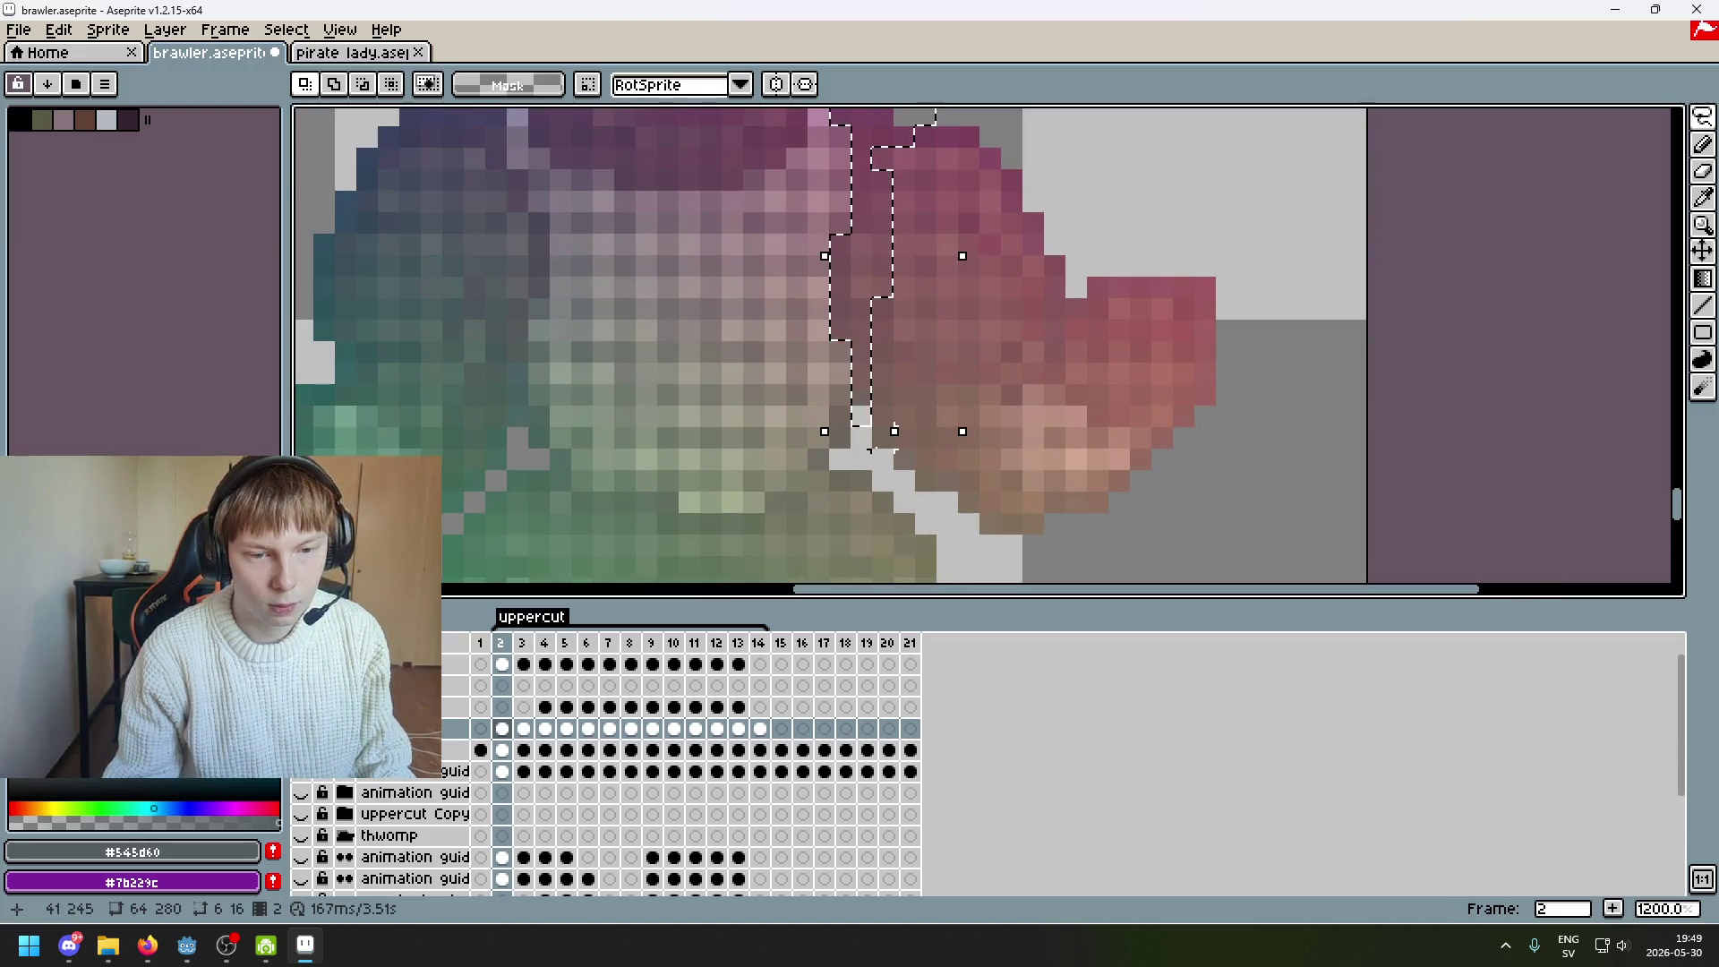
{"action": "mouse_move", "coordinate": [1000, 566]}
{"action": "left_mouse_down"}
{"action": "mouse_move", "coordinate": [1113, 533]}
{"action": "mouse_move", "coordinate": [1151, 112]}
{"action": "left_mouse_up"}
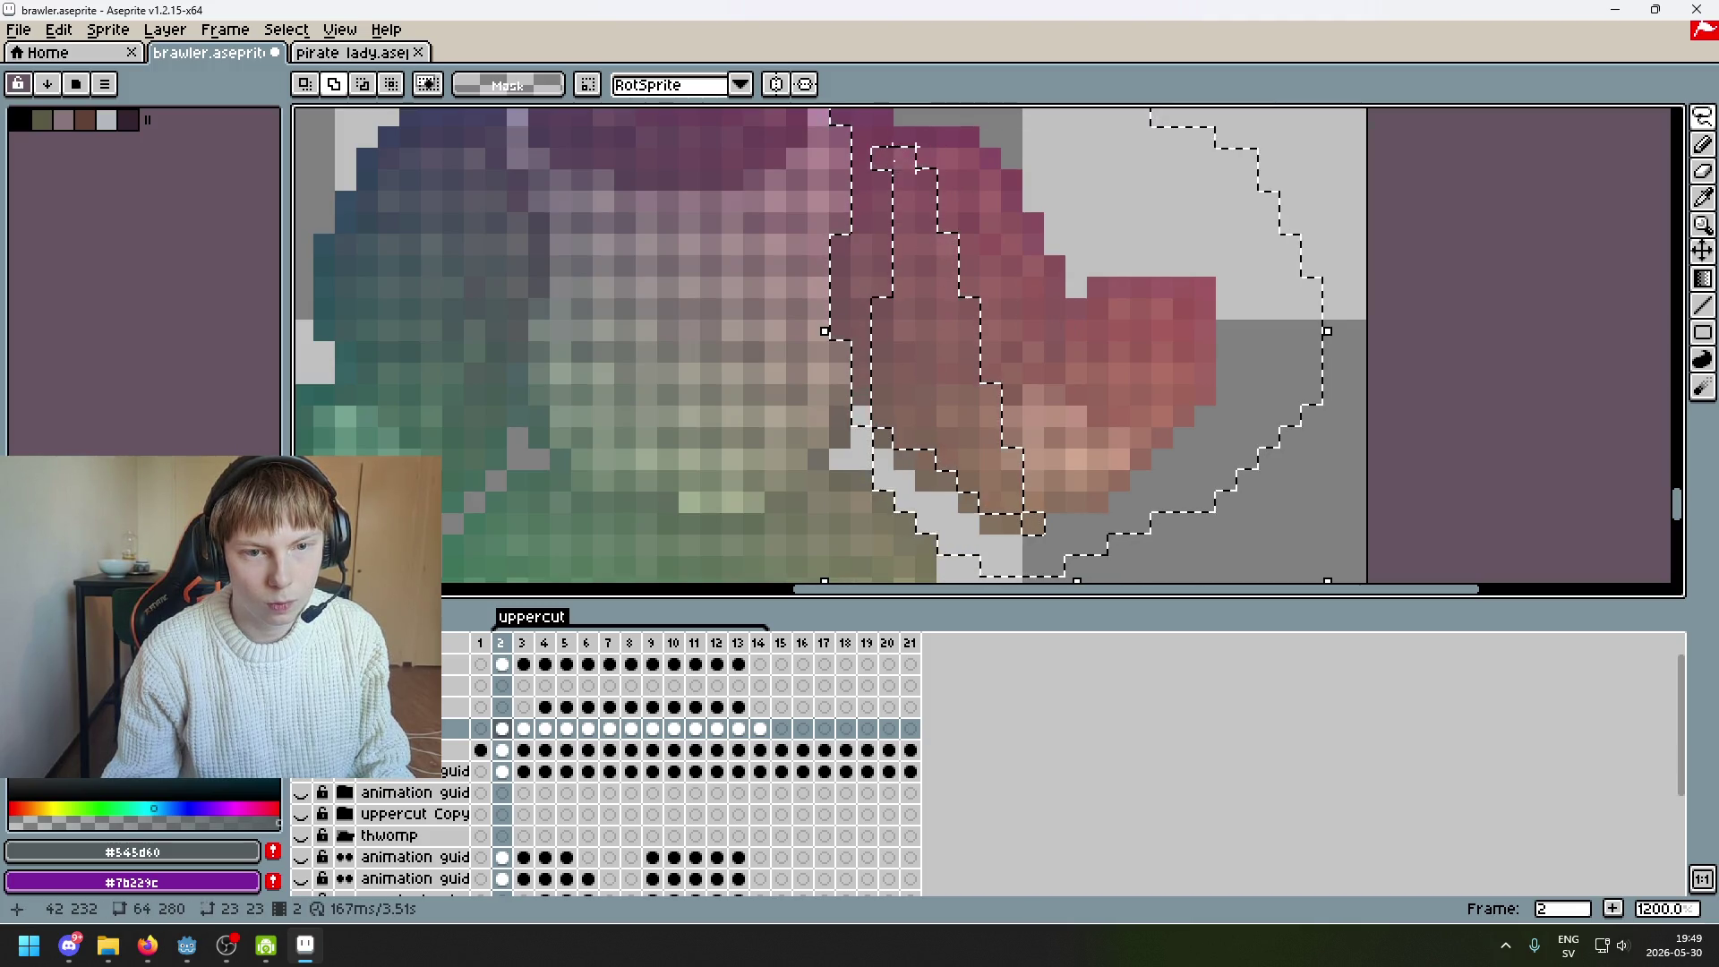
{"action": "mouse_move", "coordinate": [882, 157]}
{"action": "left_mouse_down"}
{"action": "mouse_move", "coordinate": [913, 190]}
{"action": "mouse_move", "coordinate": [911, 309]}
{"action": "mouse_move", "coordinate": [882, 394]}
{"action": "mouse_move", "coordinate": [904, 429]}
{"action": "mouse_move", "coordinate": [1012, 493]}
{"action": "mouse_move", "coordinate": [954, 231]}
{"action": "left_mouse_up"}
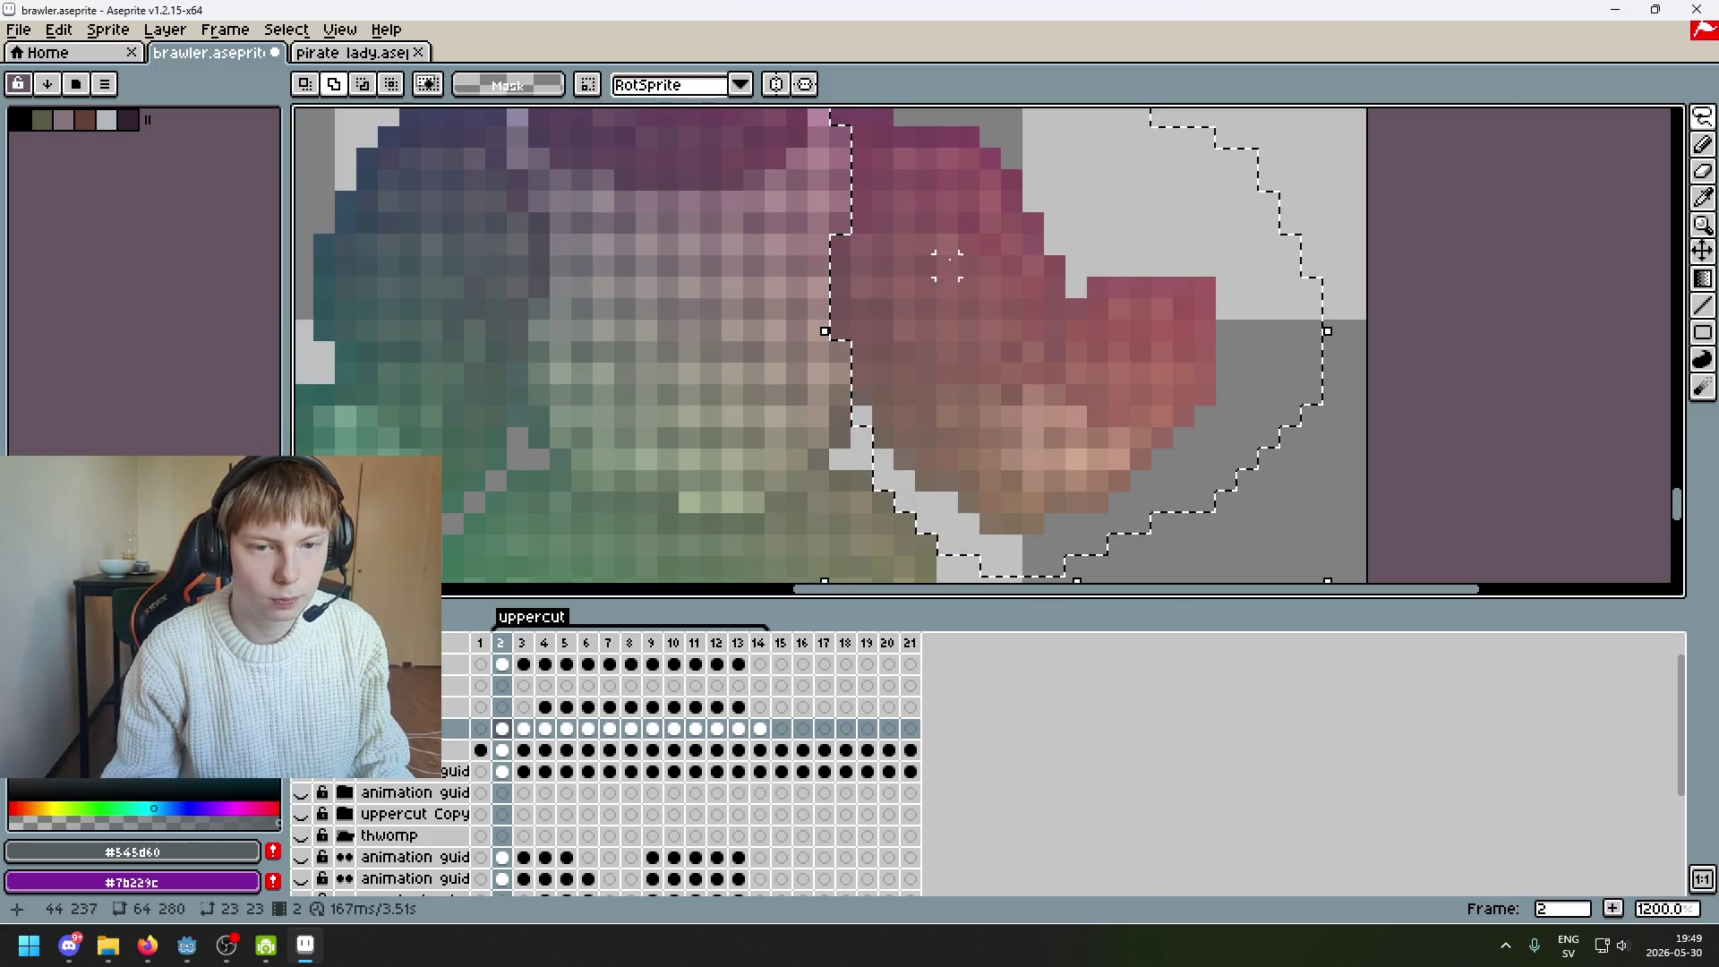
{"action": "scroll", "coordinate": [1083, 476], "scroll_direction": "down", "scroll_amount": 4}
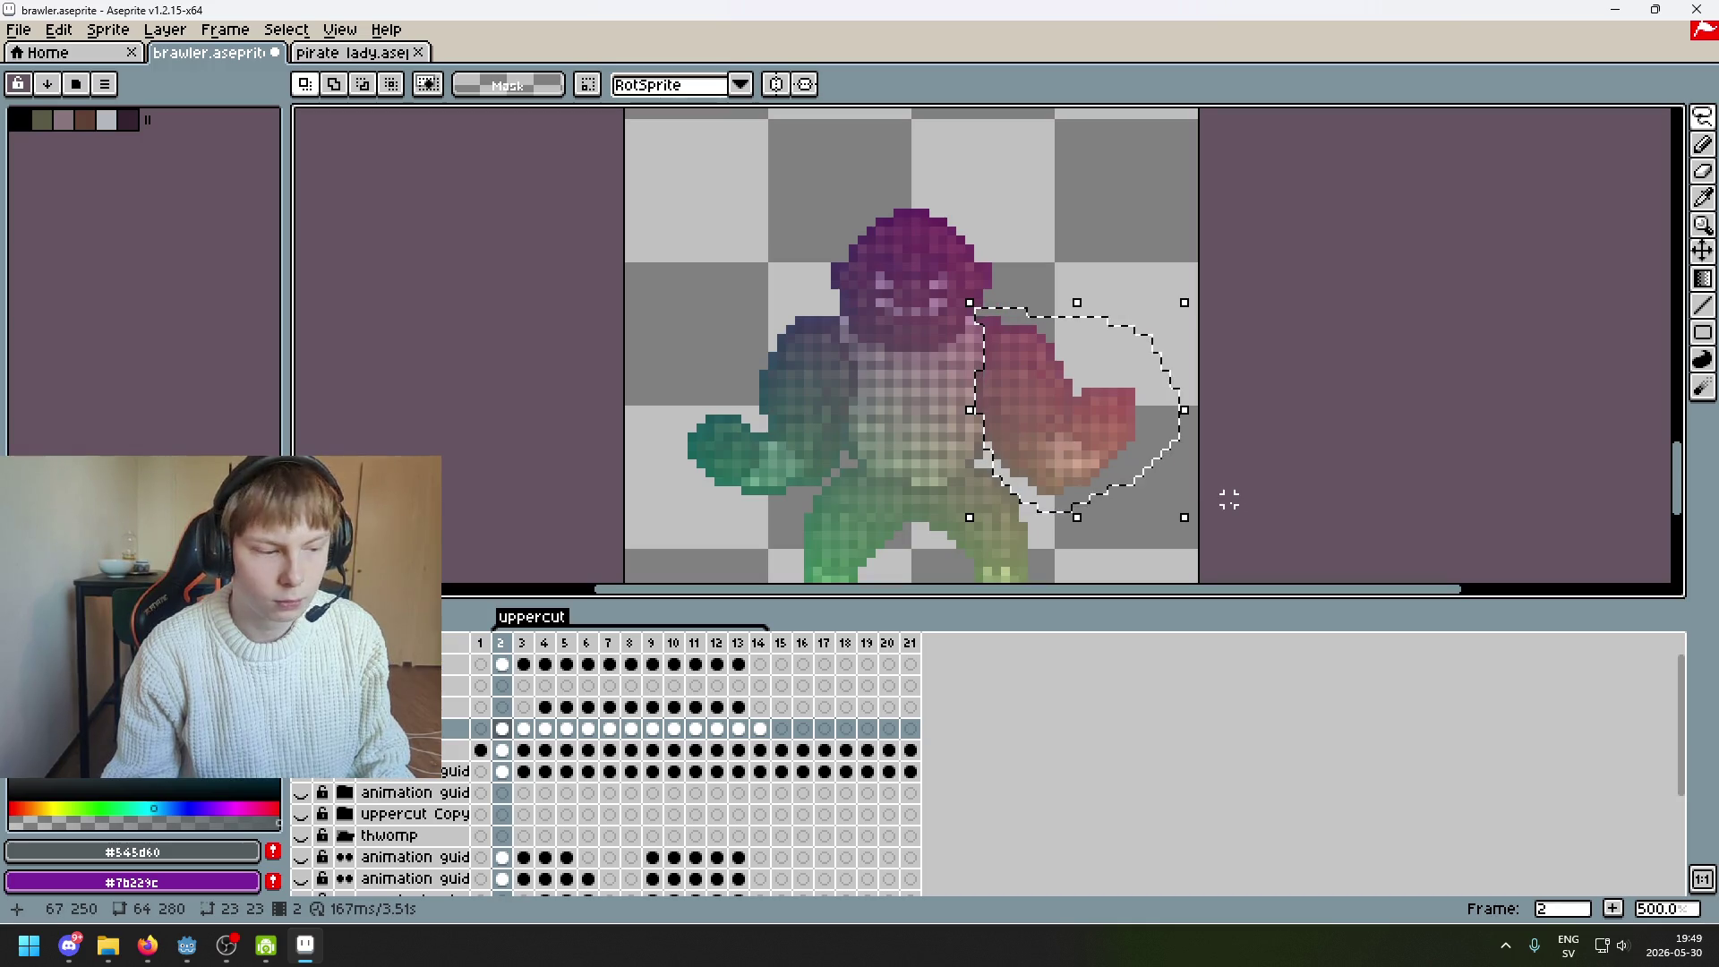
{"action": "key", "text": "Delete"}
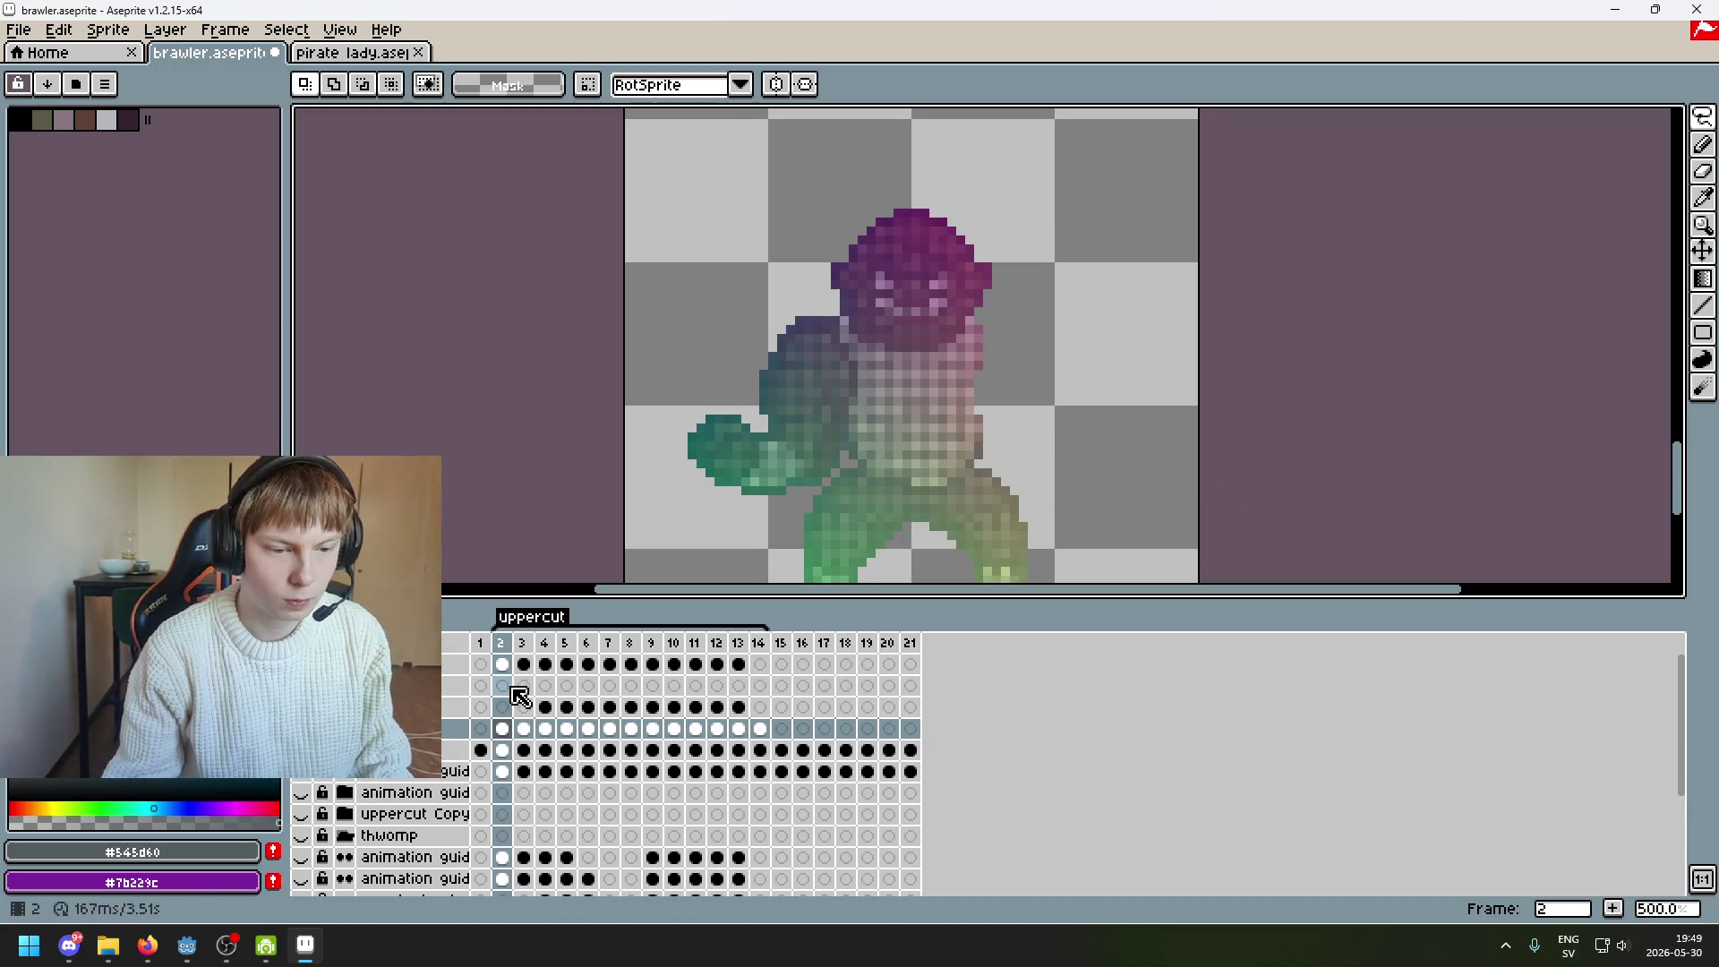
Paste the red arm onto the new layer's frame 2 cel and restore the cleared arm on frame 3
{"action": "left_click", "coordinate": [502, 685]}
{"action": "key", "text": "ctrl+v"}
{"action": "left_click", "coordinate": [1220, 474]}
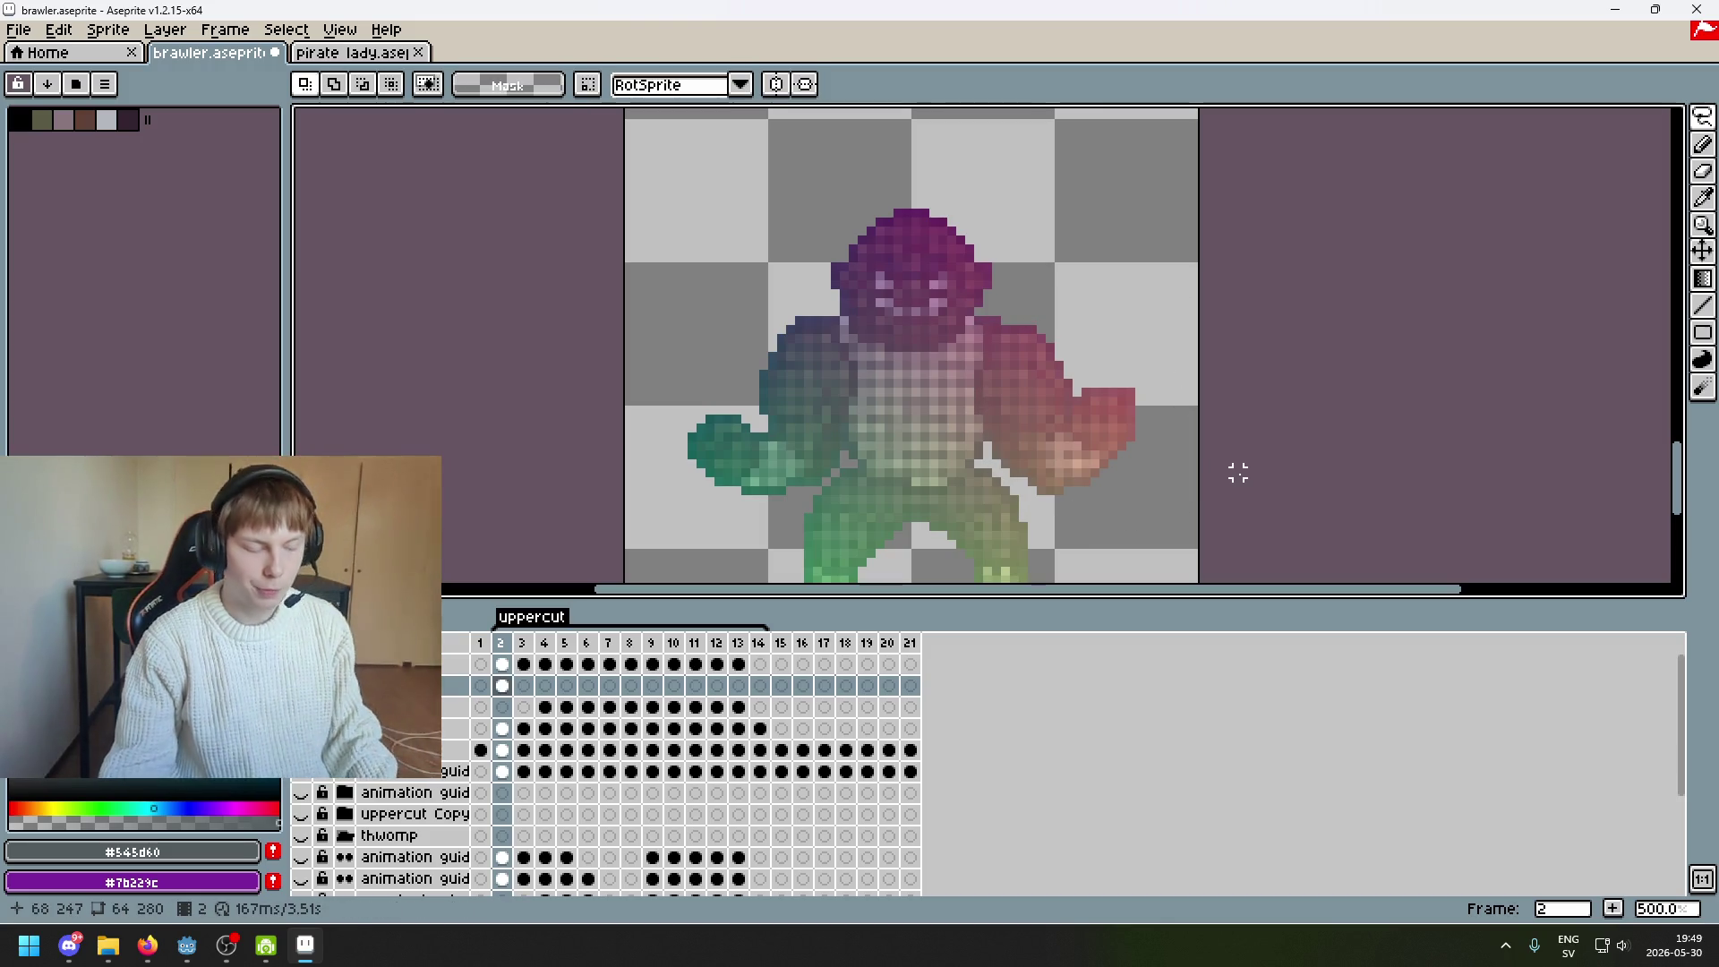
{"action": "key", "text": "period"}
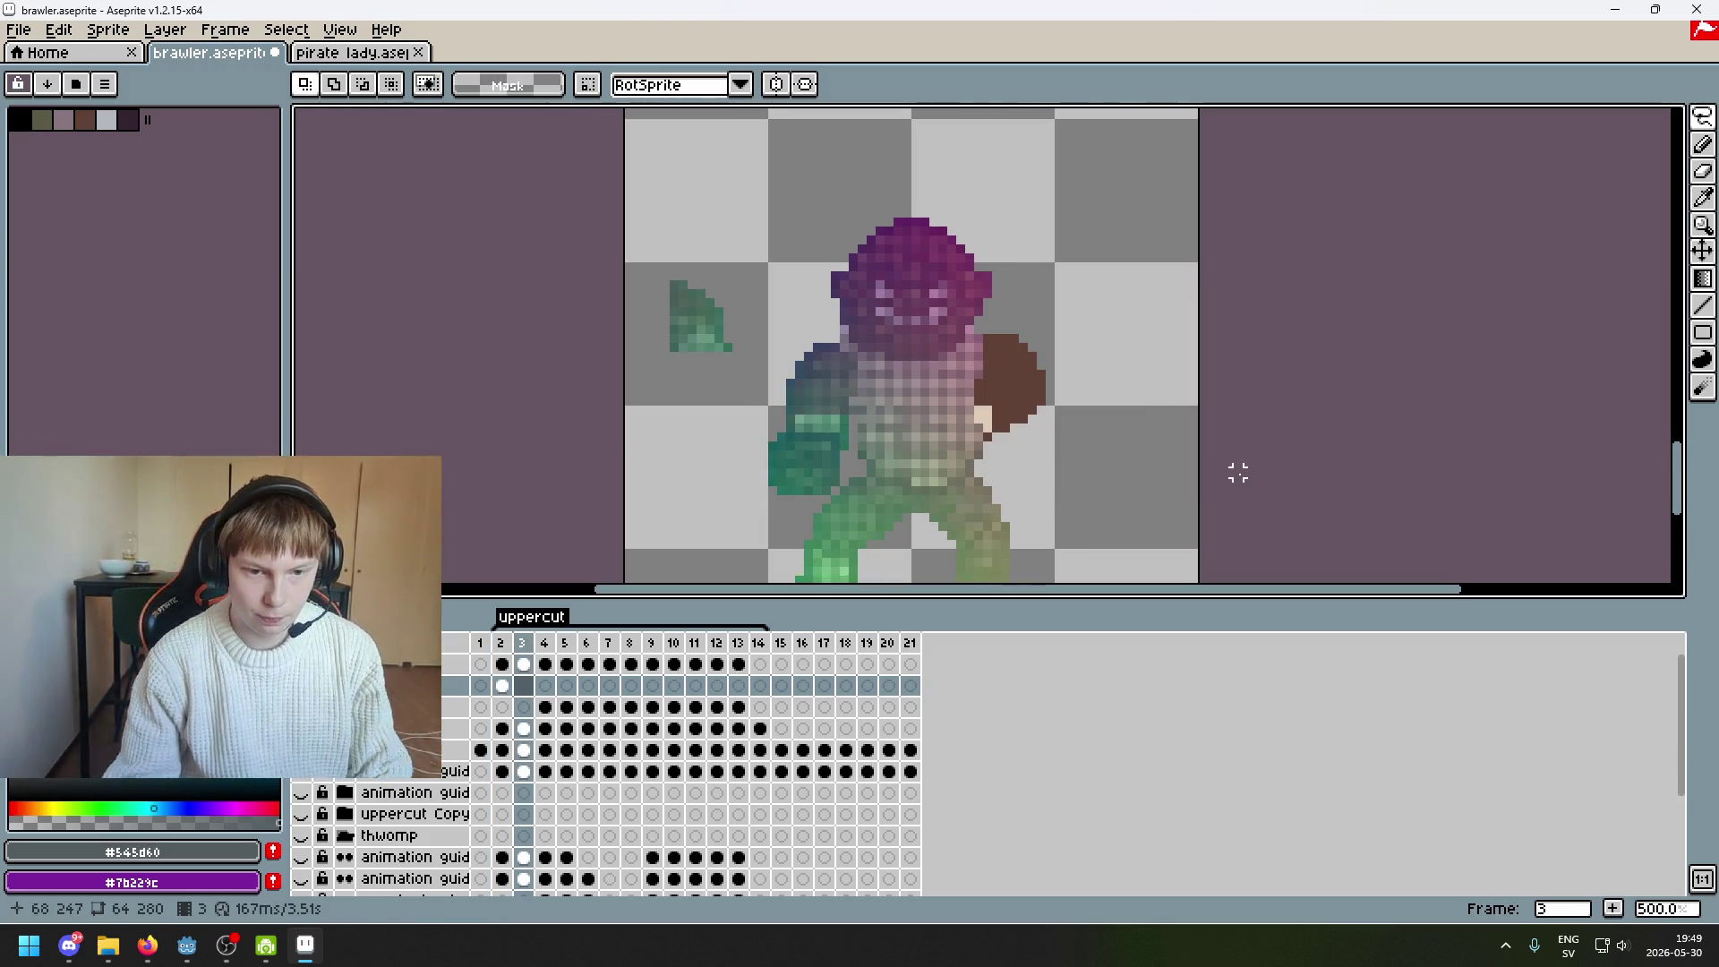
{"action": "mouse_move", "coordinate": [1048, 374]}
{"action": "left_mouse_down"}
{"action": "mouse_move", "coordinate": [970, 242]}
{"action": "mouse_move", "coordinate": [805, 302]}
{"action": "left_mouse_up"}
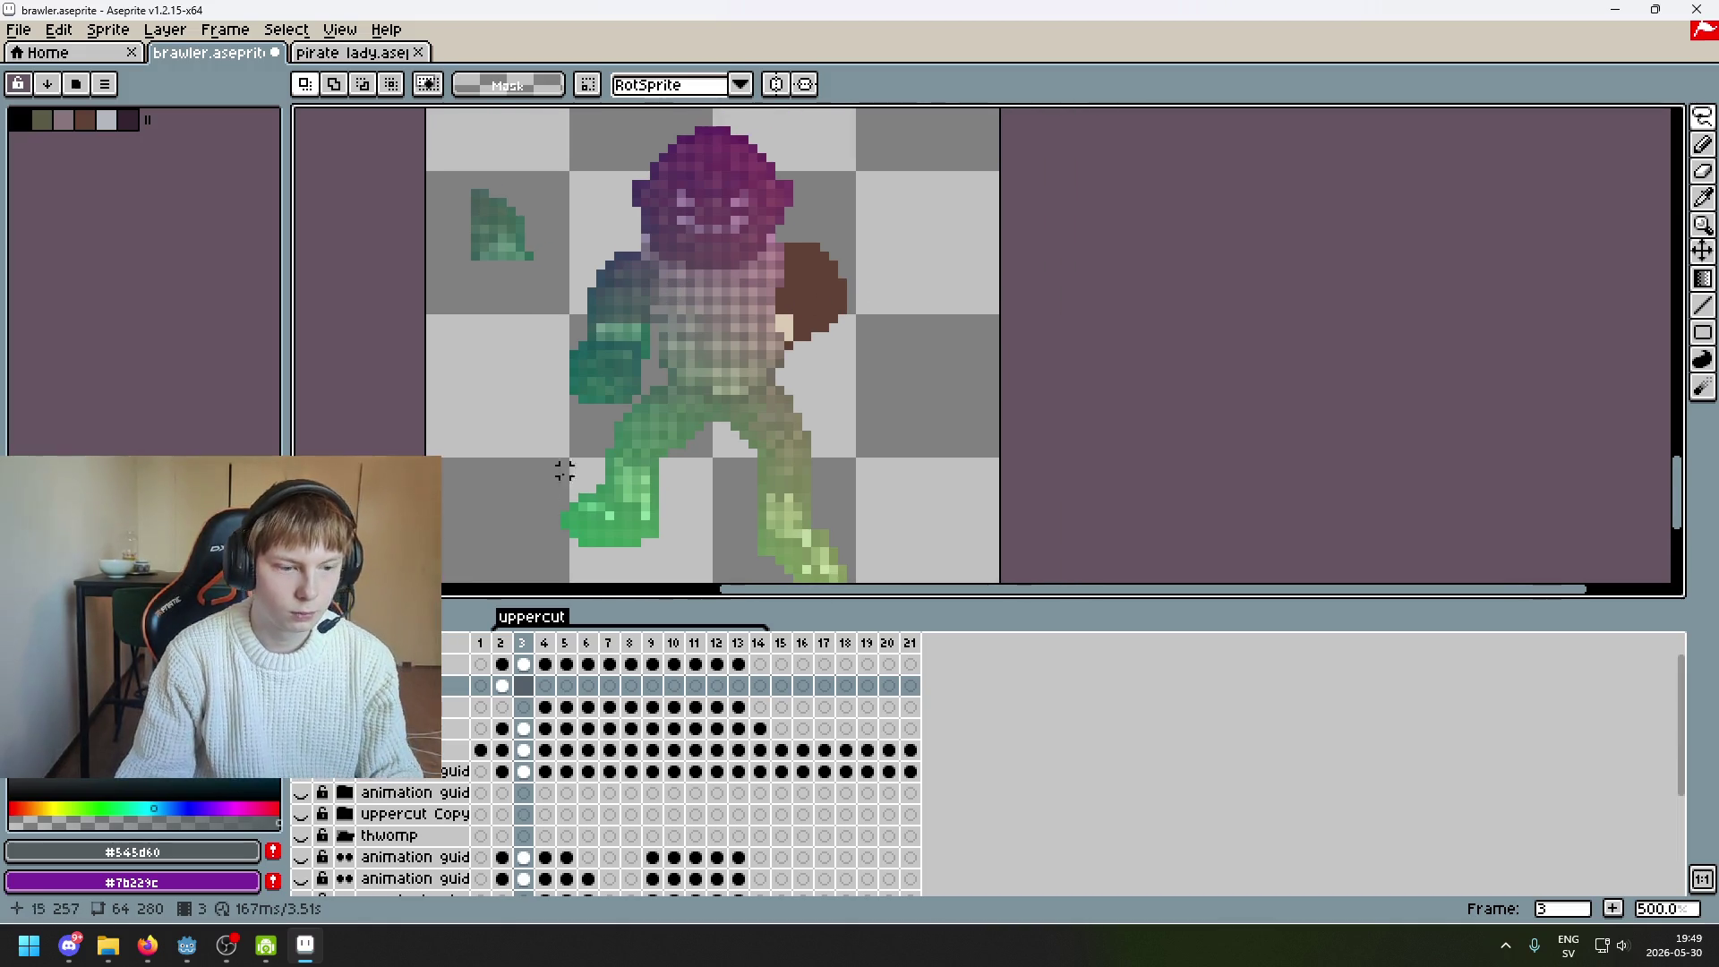
{"action": "left_click", "coordinate": [502, 663]}
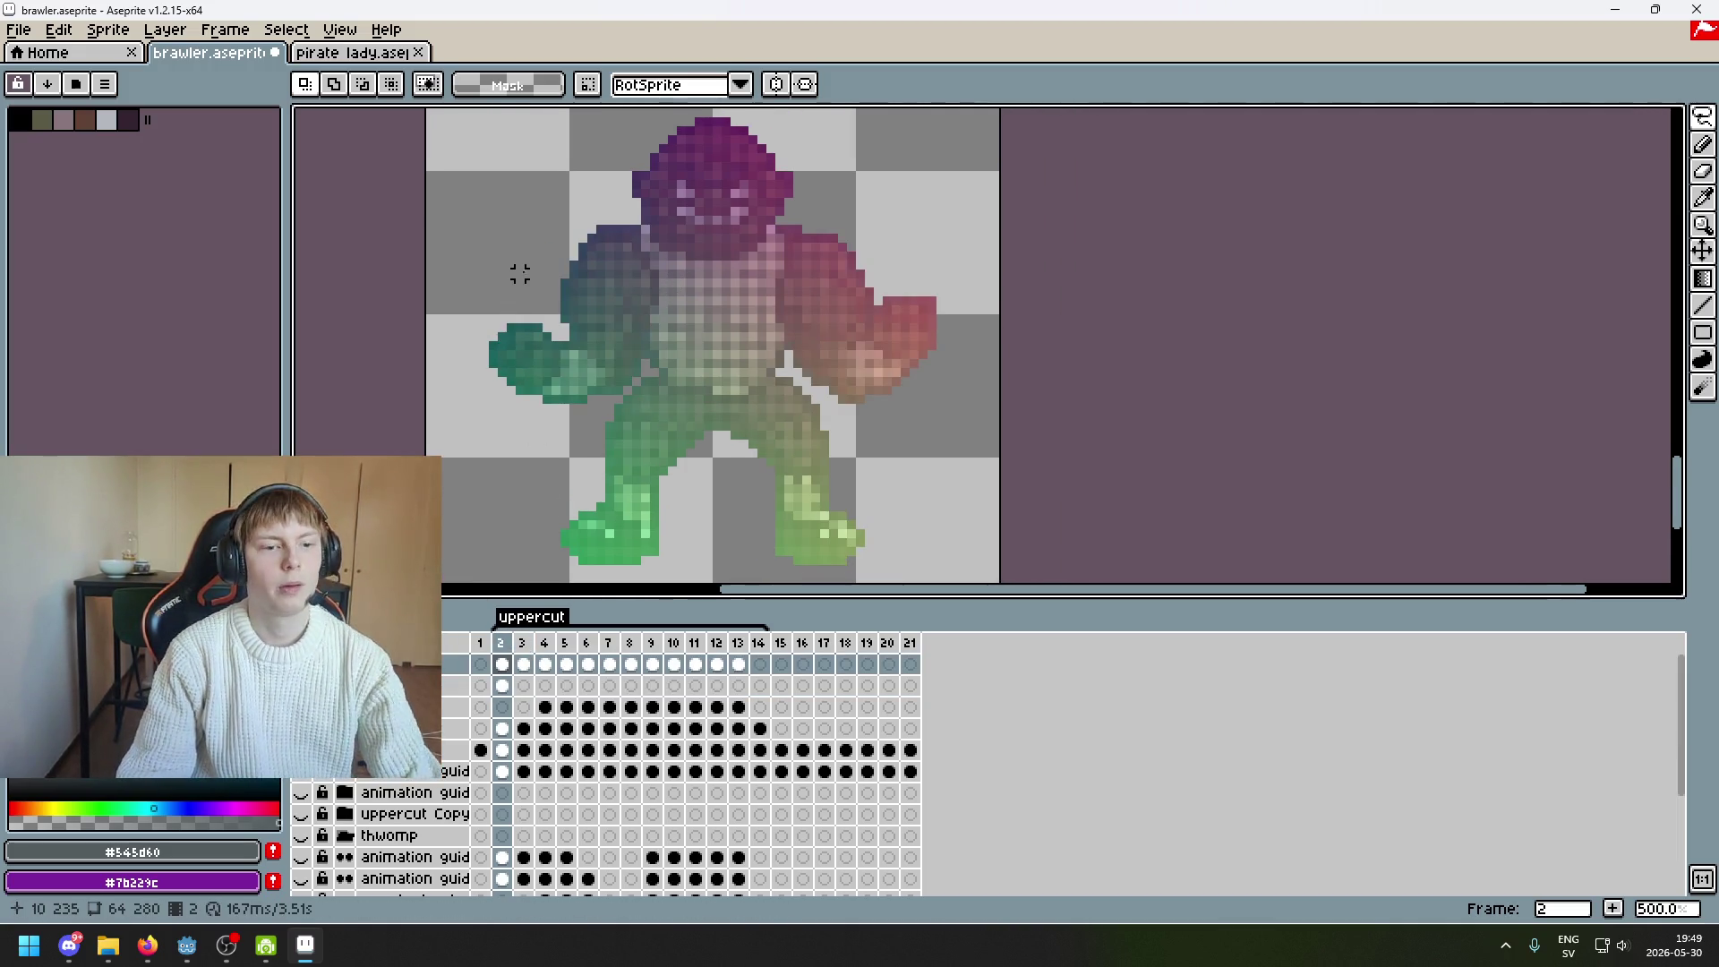
{"action": "key", "text": "period"}
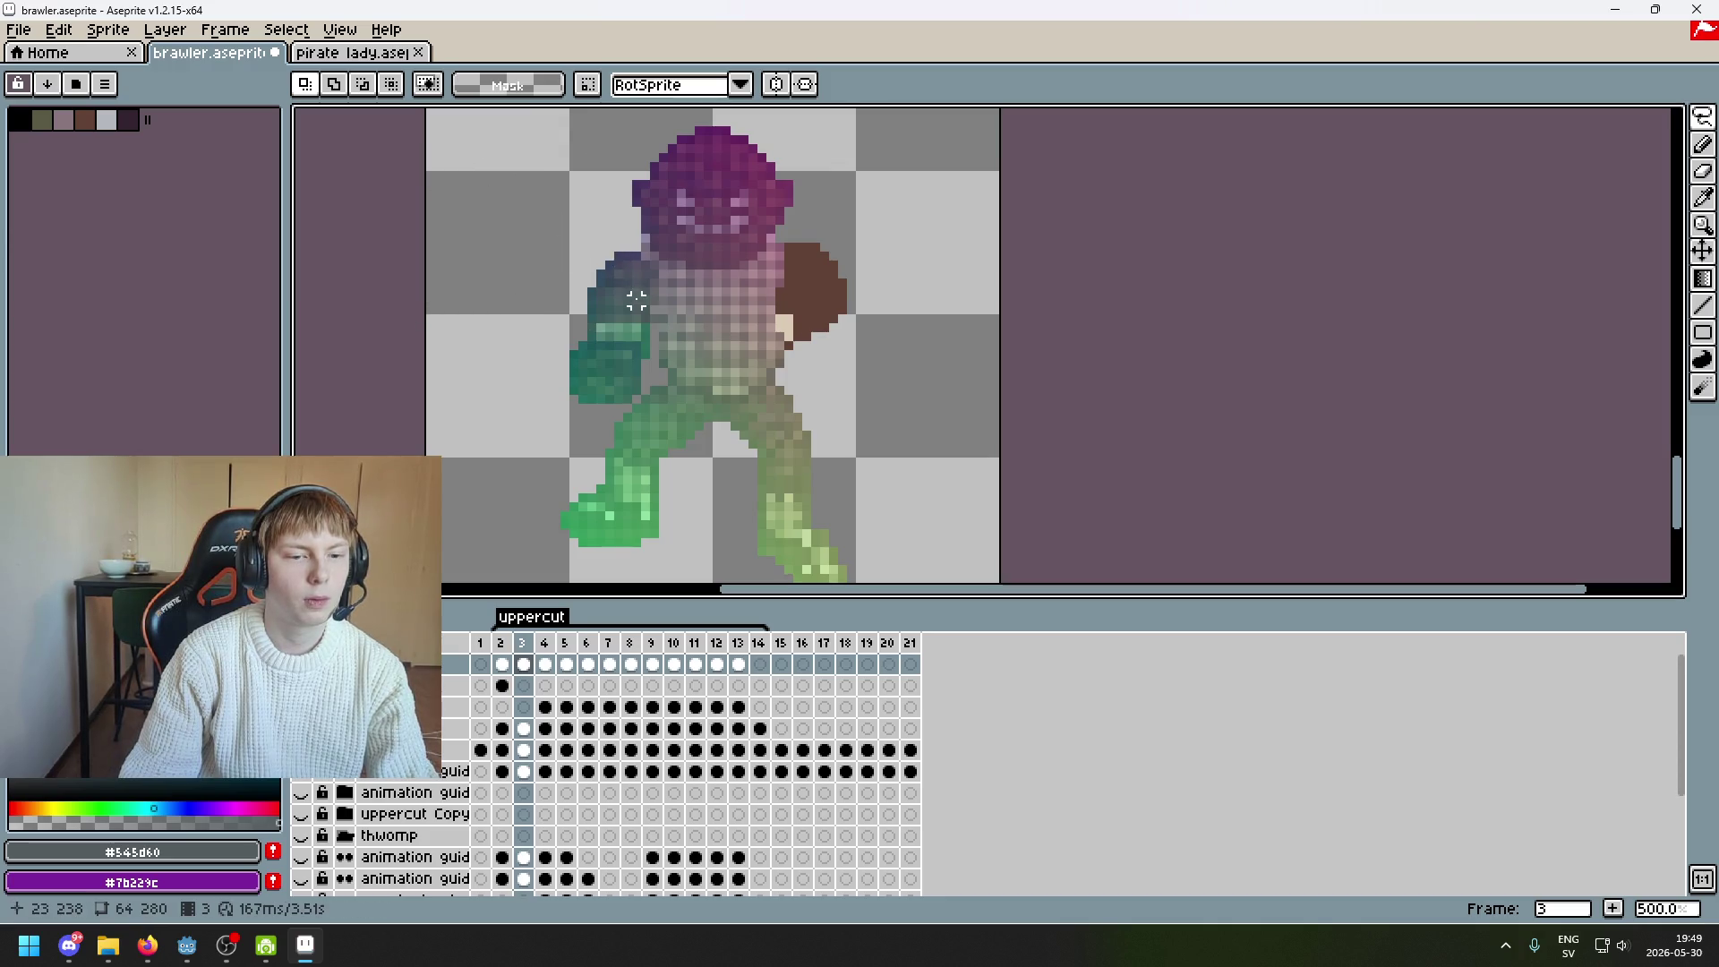
{"action": "key", "text": "ctrl+z"}
Step forward through the uppercut frames up to frame 14 and flip around it
{"action": "scroll", "coordinate": [664, 268], "scroll_direction": "down", "scroll_amount": 2}
{"action": "key", "text": "ctrl+d"}
{"action": "key", "text": "period"}
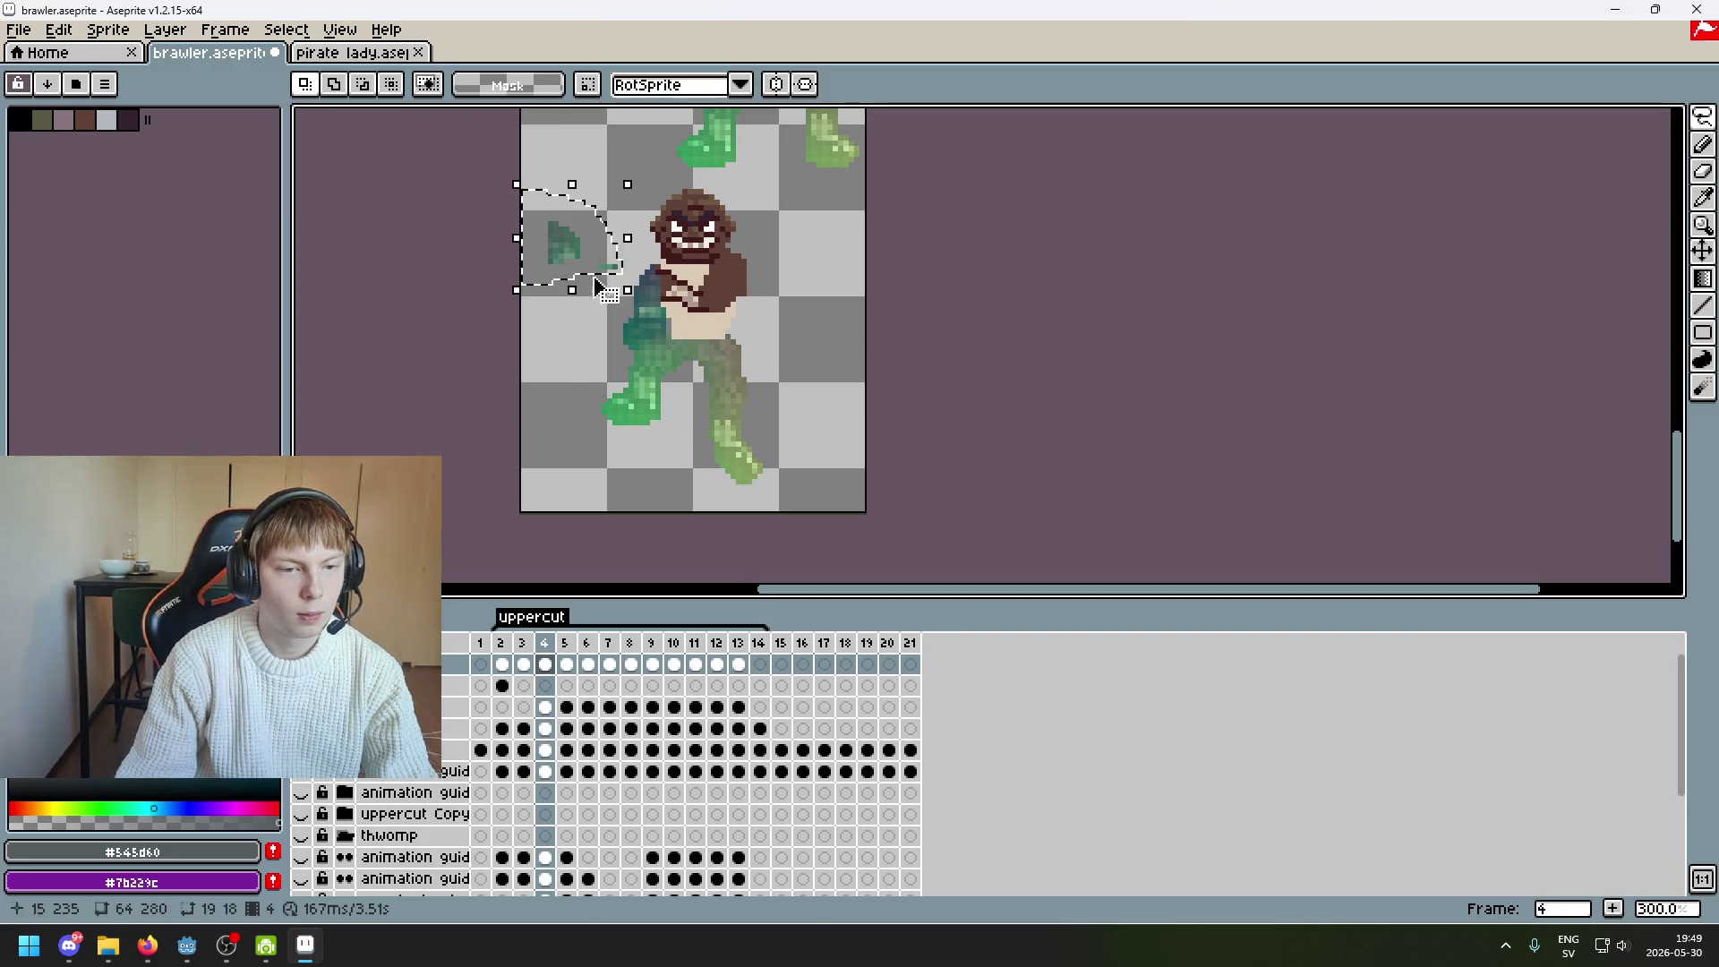
{"action": "key", "text": "period"}
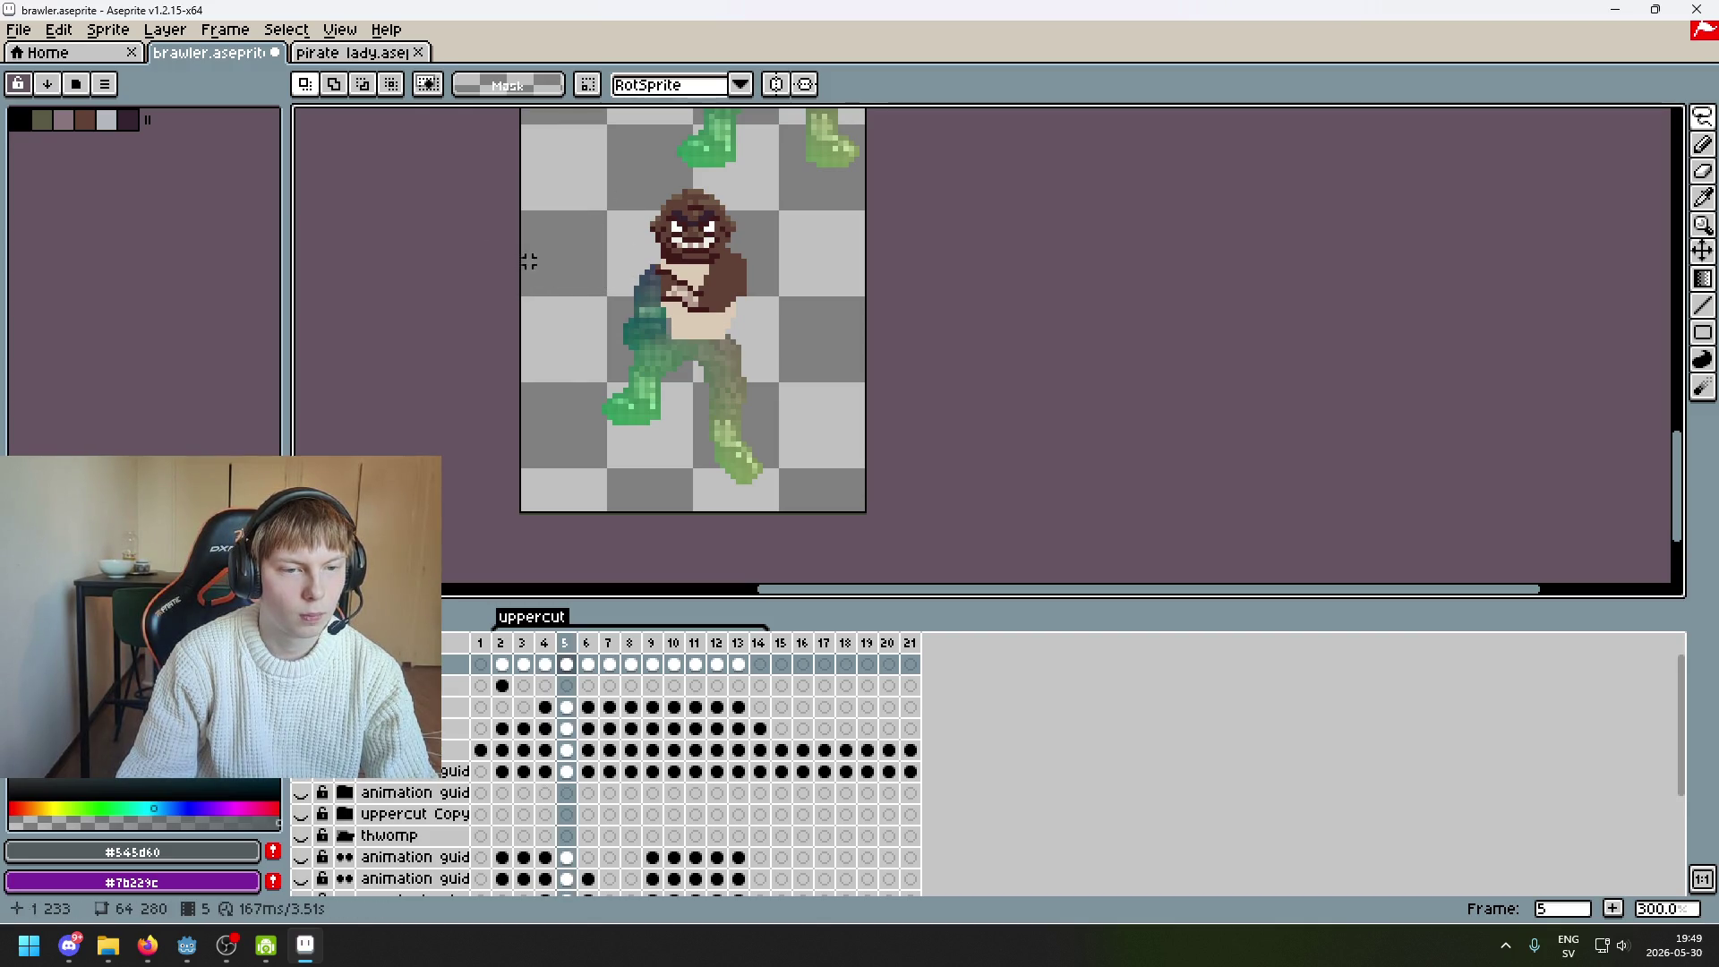
{"action": "key", "text": "period"}
{"action": "key", "text": "period"}
{"action": "key", "text": "period"}
{"action": "key", "text": "period"}
{"action": "key", "text": "period"}
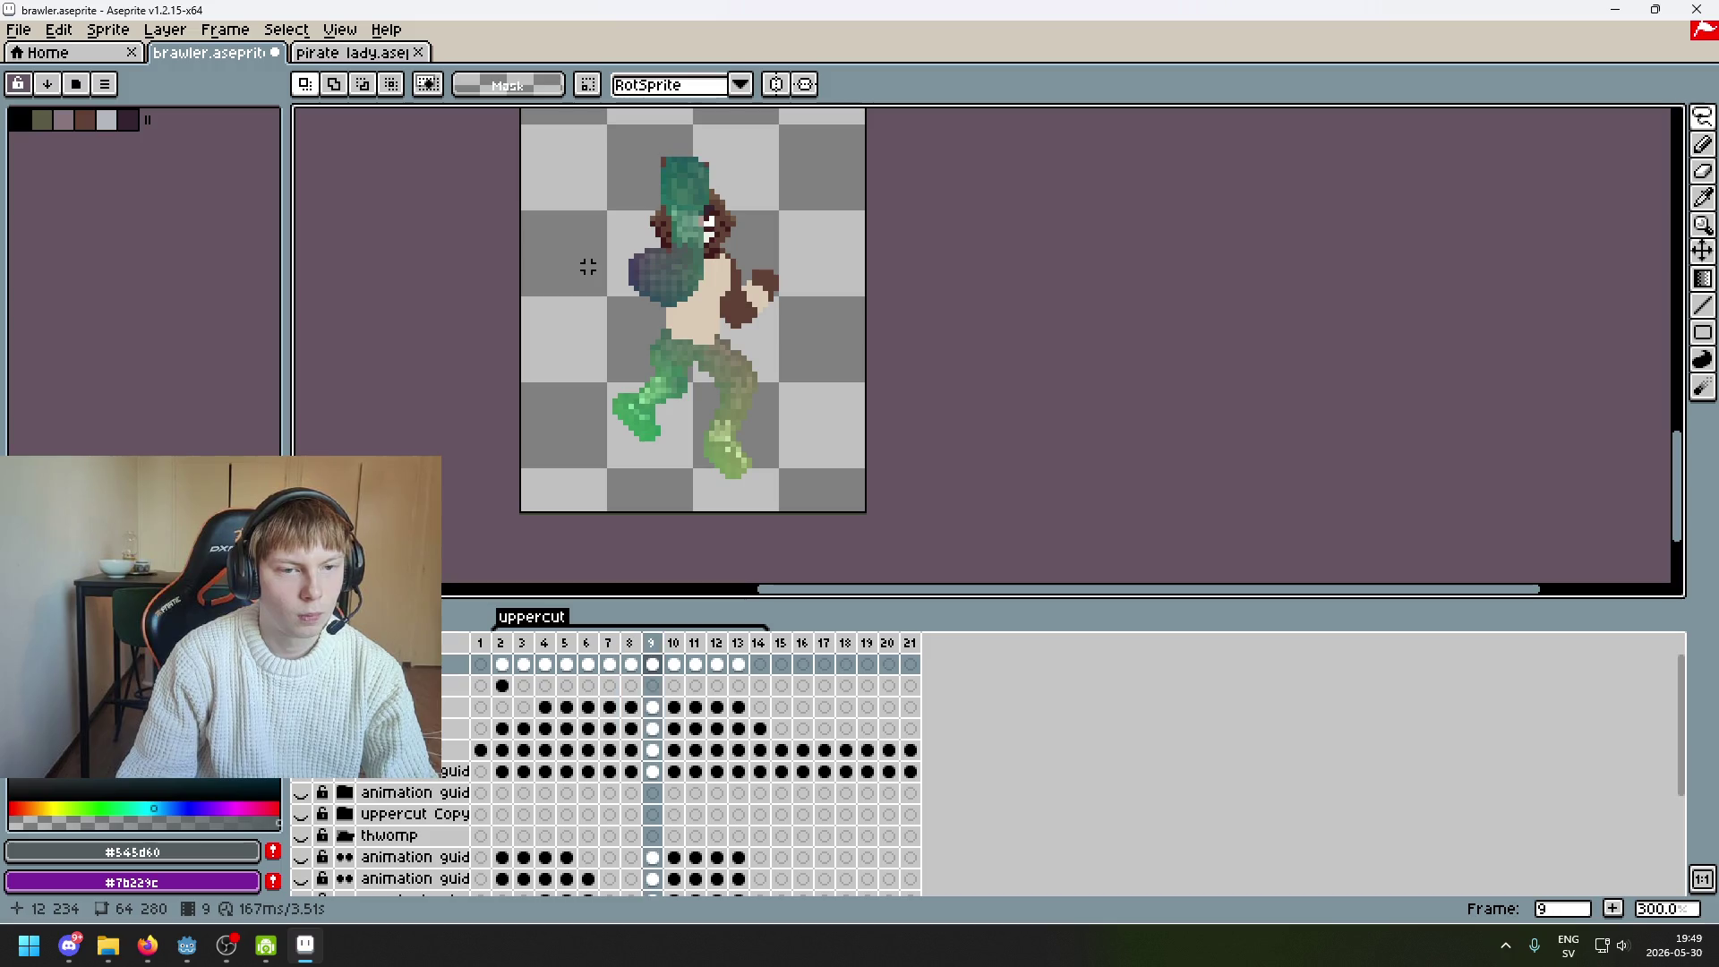
{"action": "key", "text": "period"}
{"action": "scroll", "coordinate": [737, 332], "scroll_direction": "down", "scroll_amount": 1}
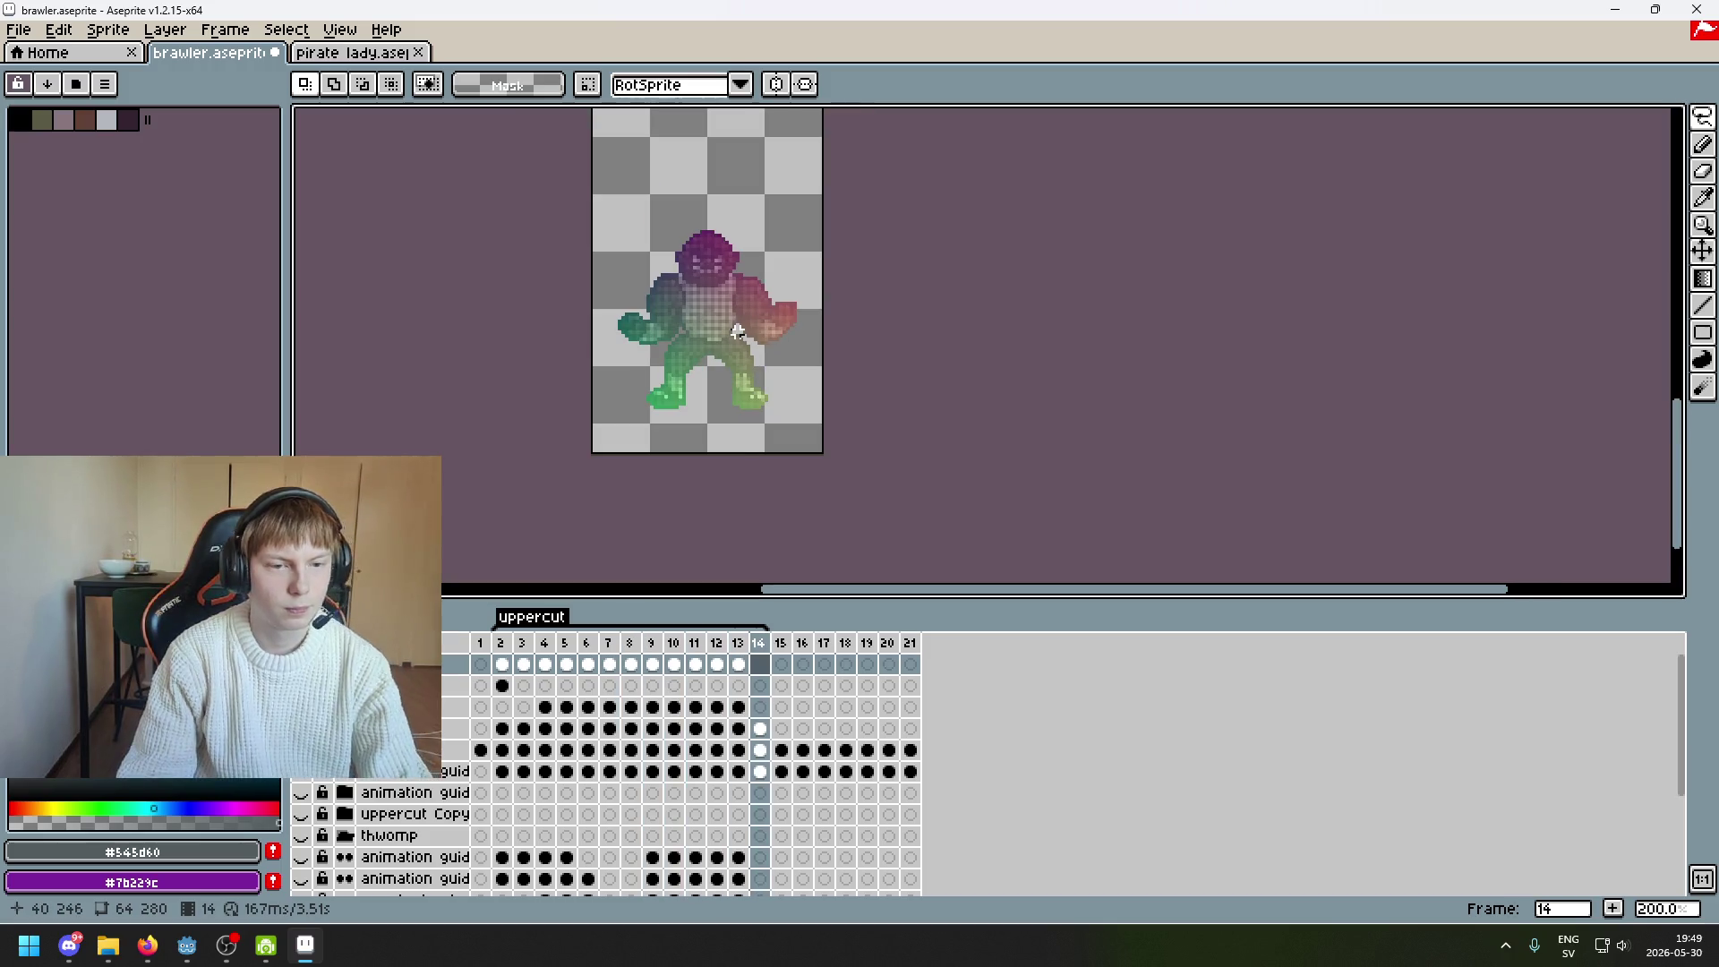
{"action": "key", "text": "period"}
{"action": "key", "text": "comma"}
{"action": "key", "text": "comma"}
{"action": "key", "text": "period"}
Play the uppercut animation, stop on frame 3, and toggle the colour map layer's visibility
{"action": "key", "text": "Return"}
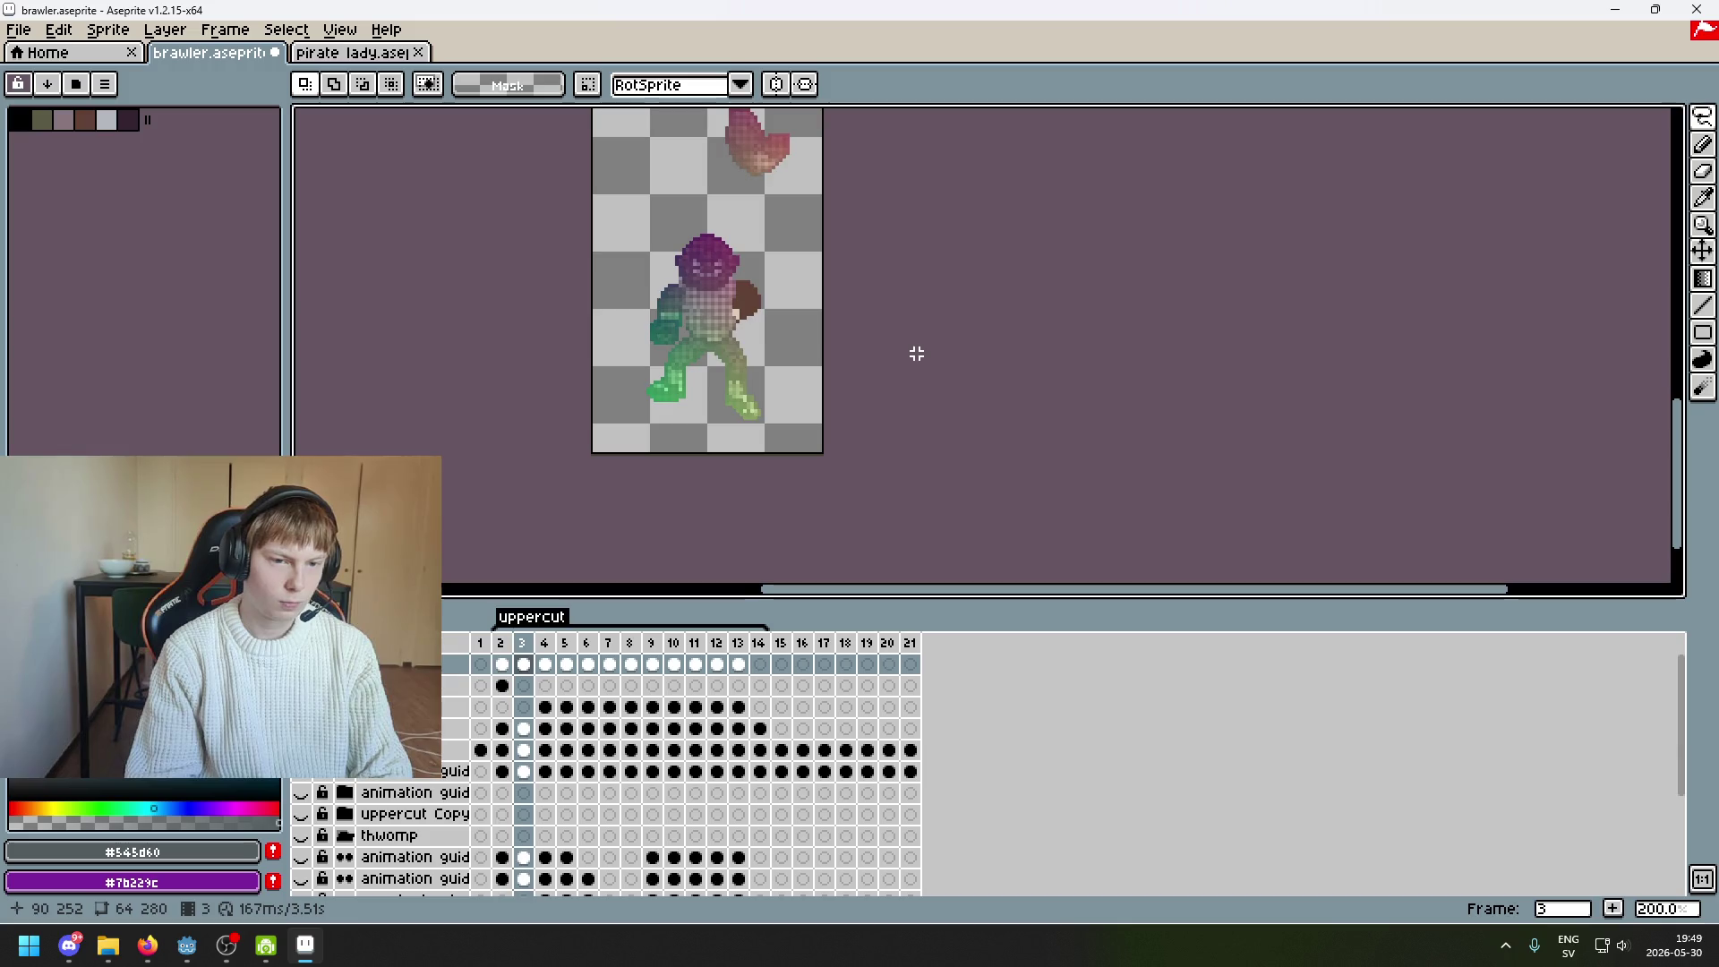
{"action": "key", "text": "period"}
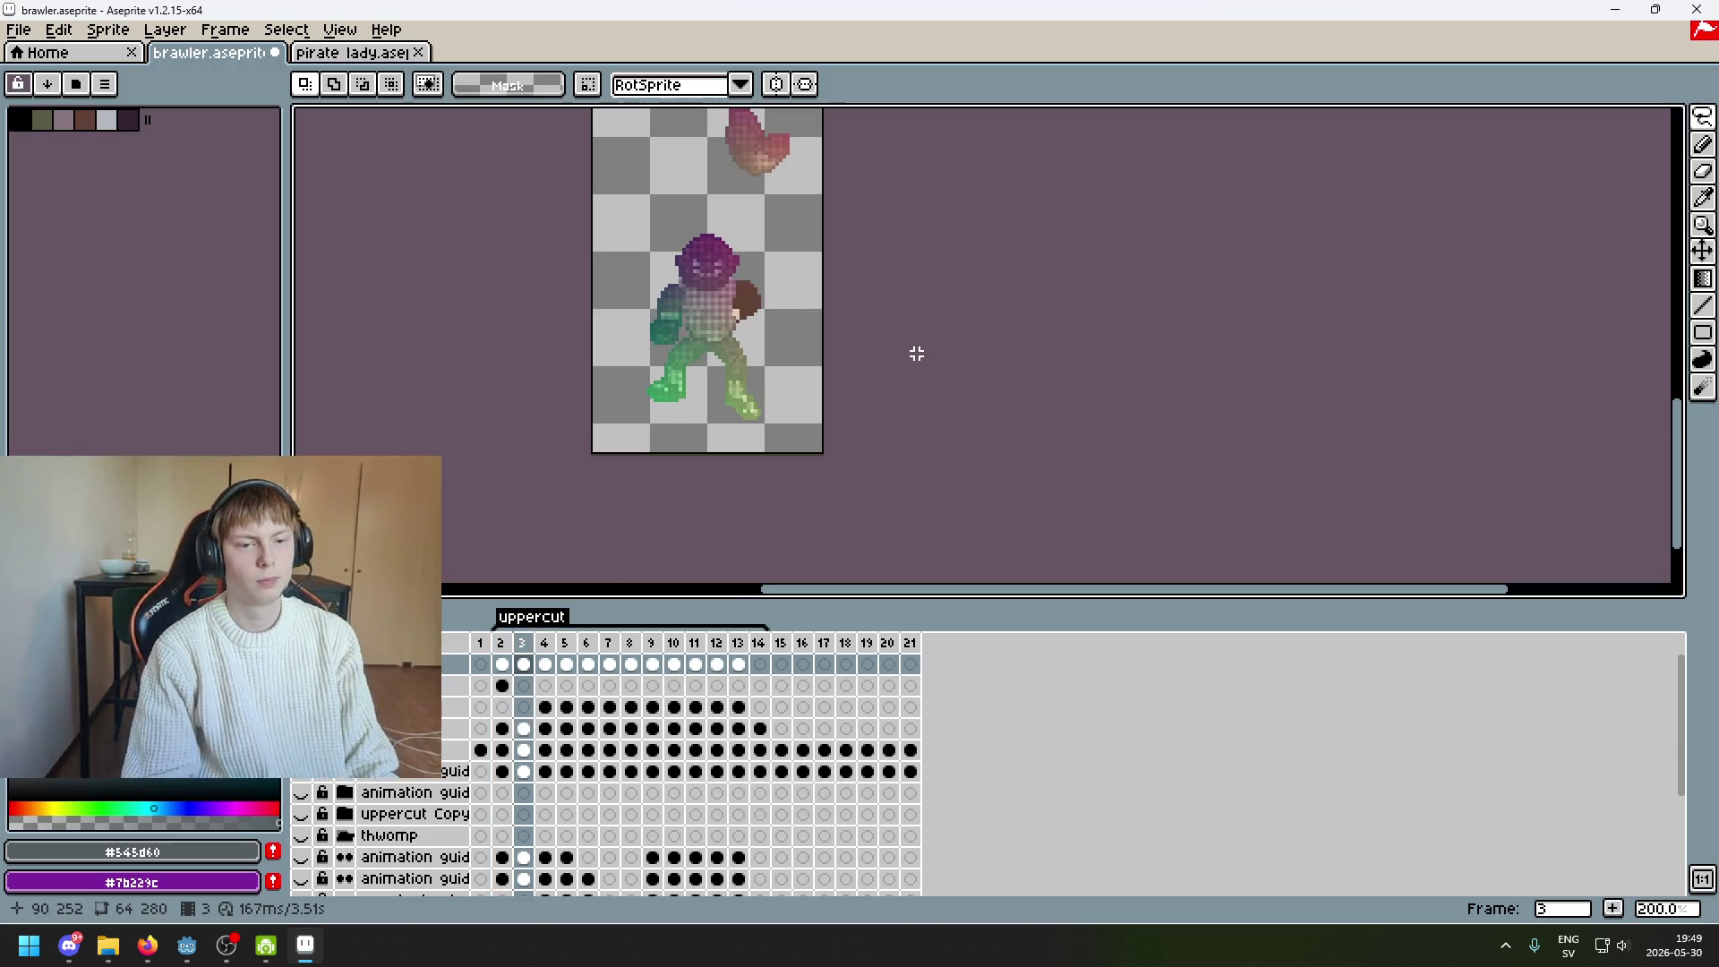
{"action": "scroll", "coordinate": [914, 510], "scroll_direction": "up", "scroll_amount": 2}
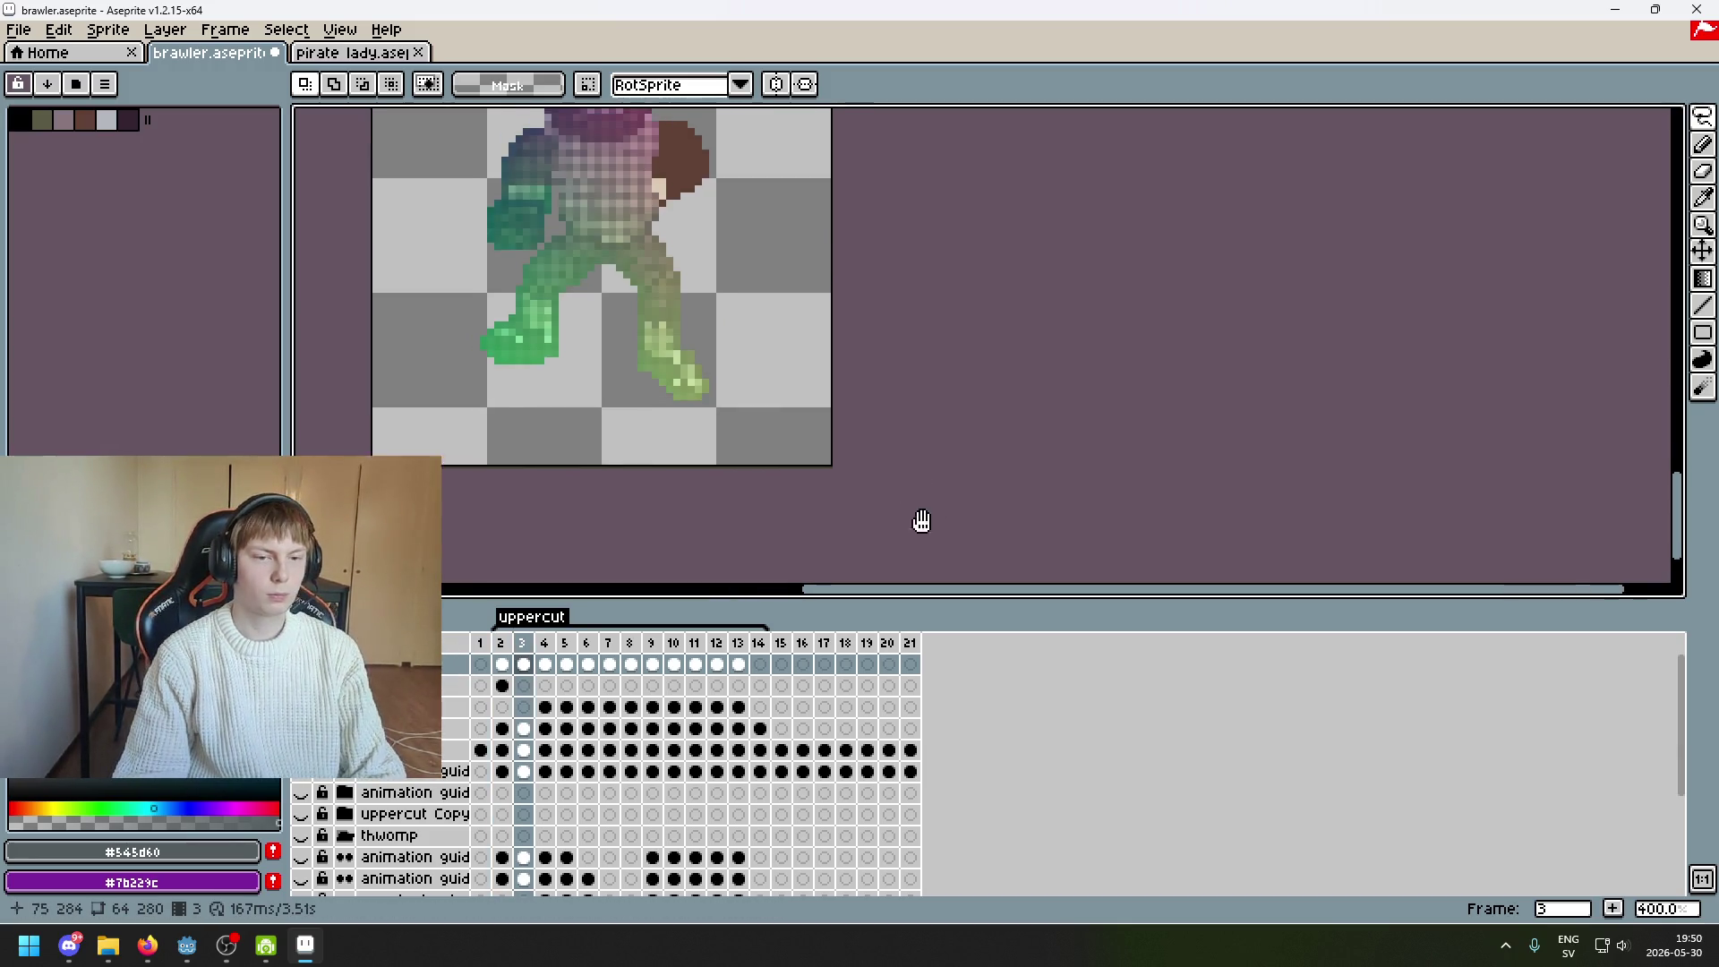
{"action": "left_click", "coordinate": [455, 685]}
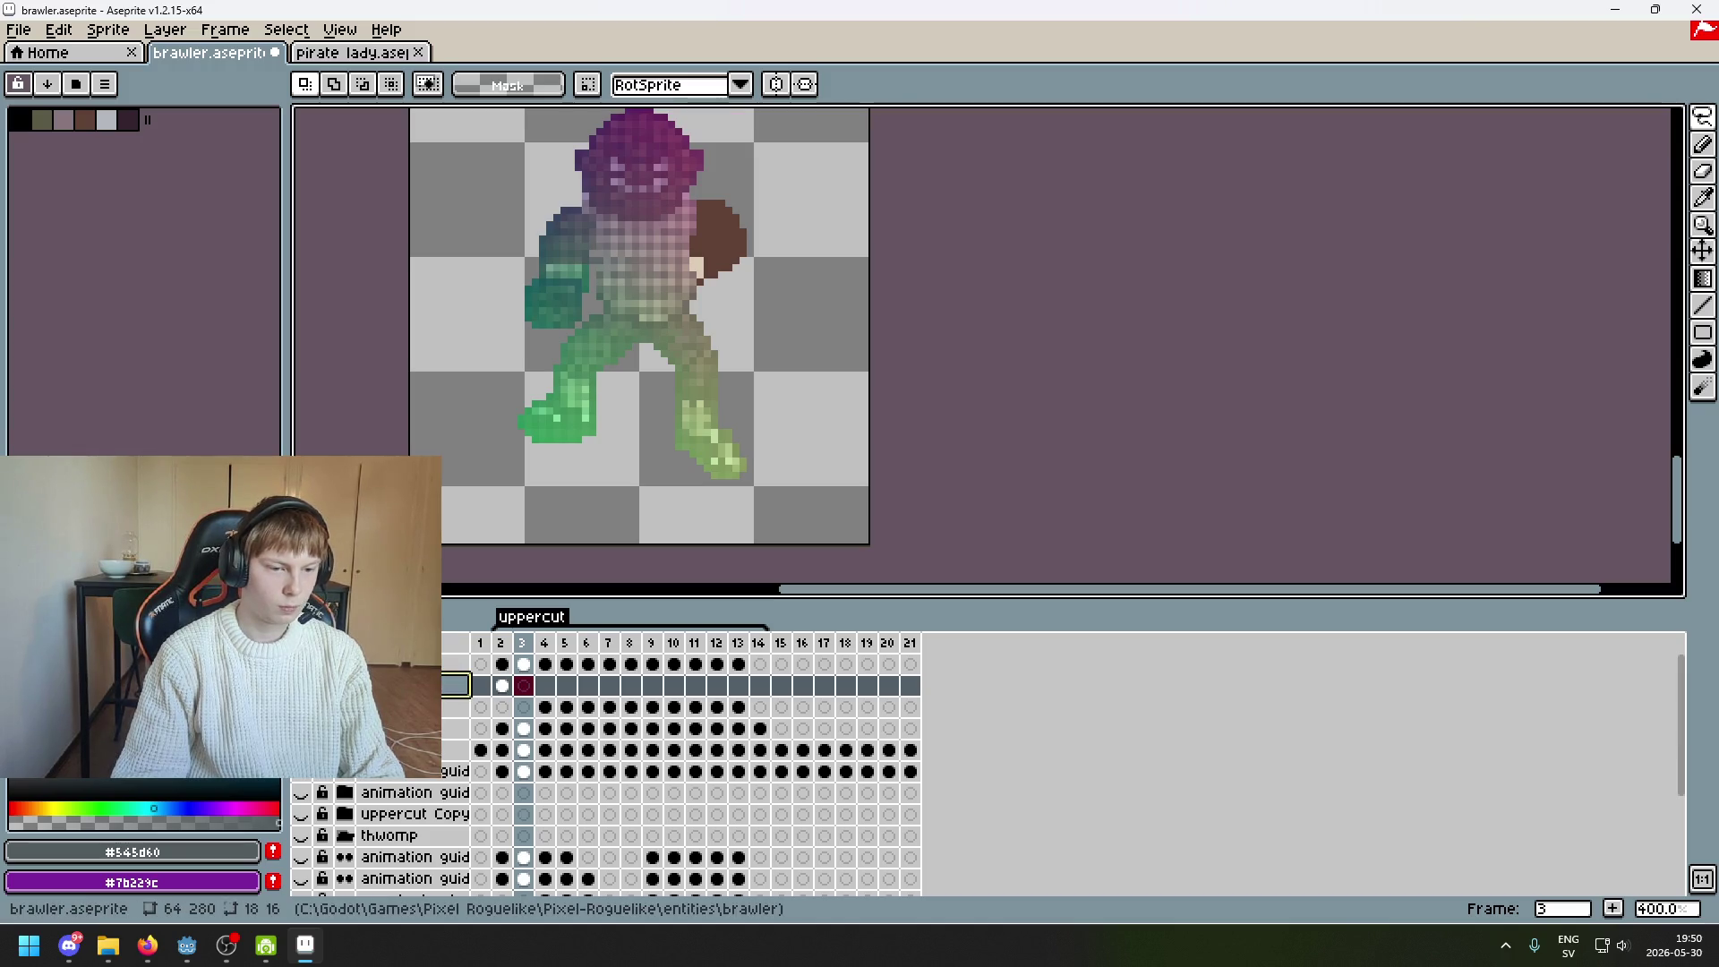
{"action": "left_click", "coordinate": [300, 685]}
{"action": "left_click", "coordinate": [301, 685]}
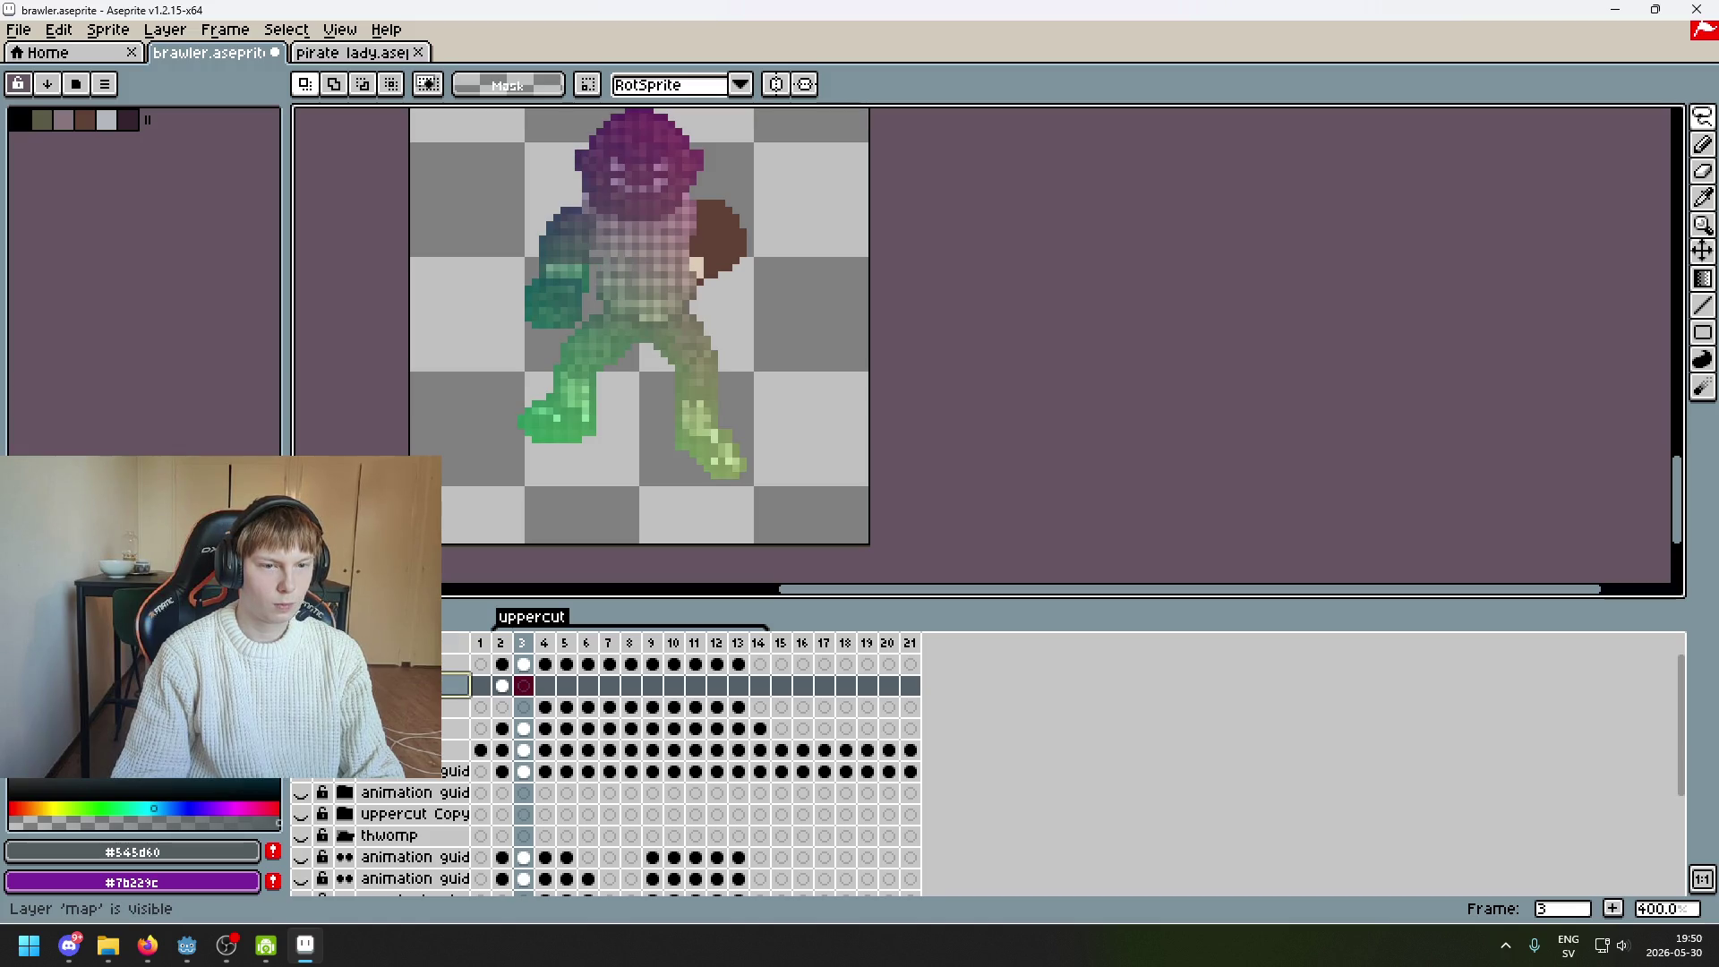
{"action": "left_click", "coordinate": [301, 685]}
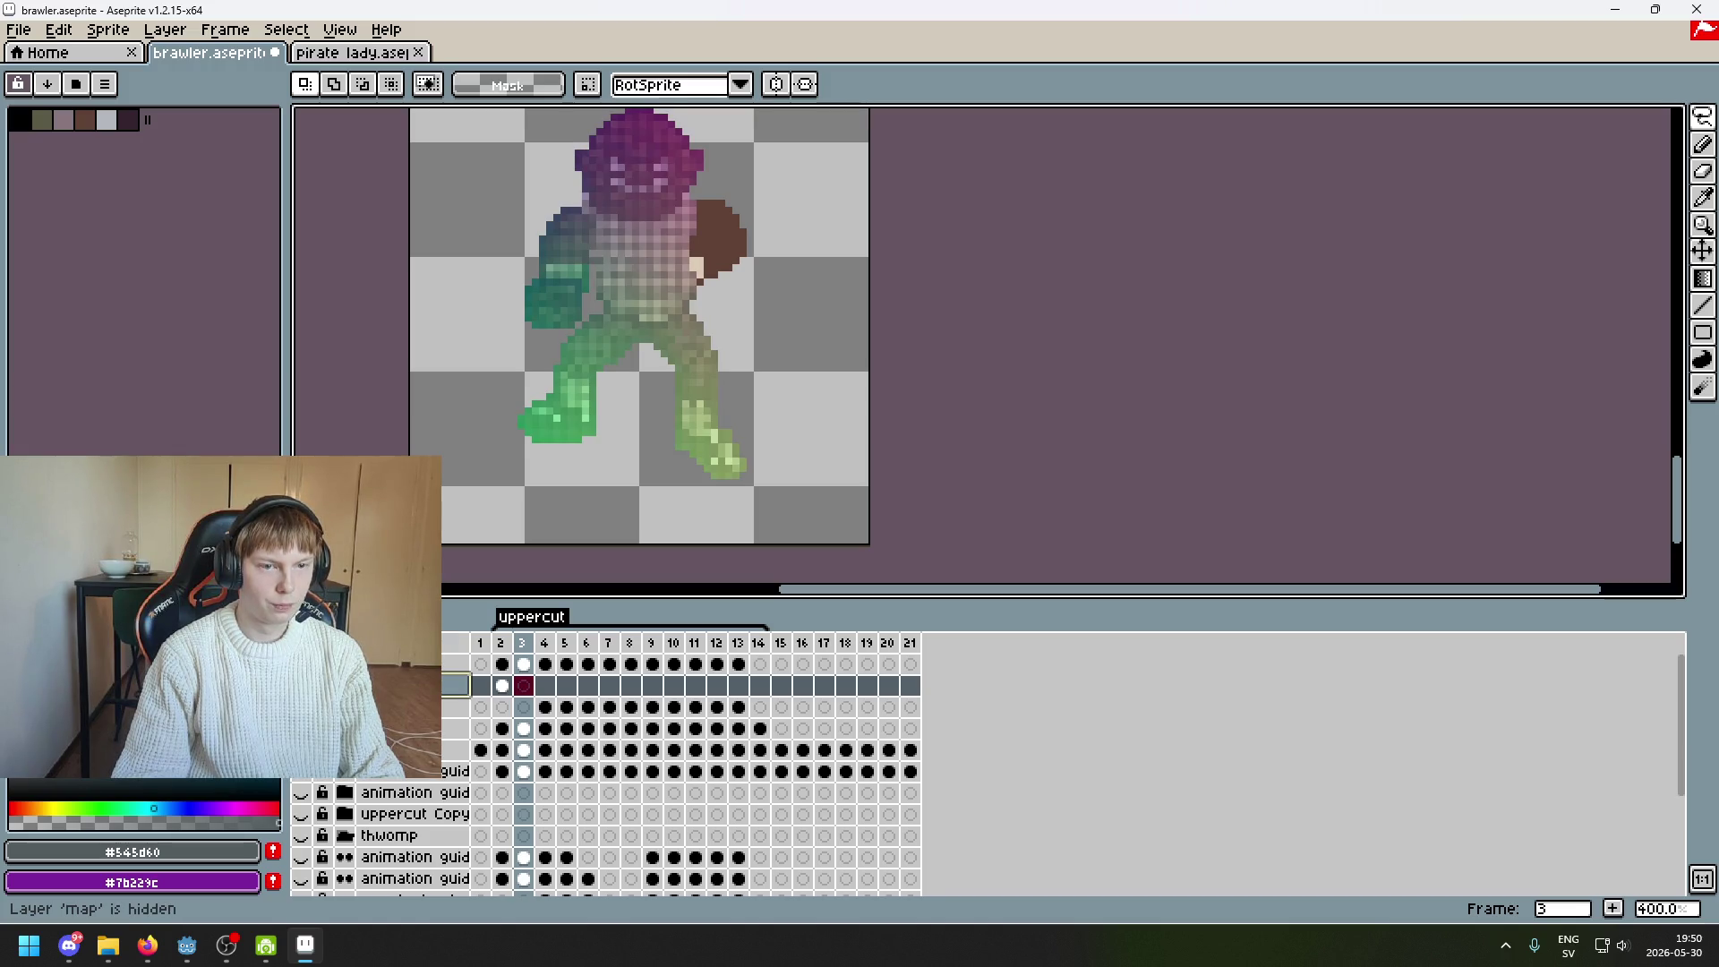
Compare the sprite across frames 2 to 5 on the upper layers' cels
{"action": "left_click", "coordinate": [537, 730]}
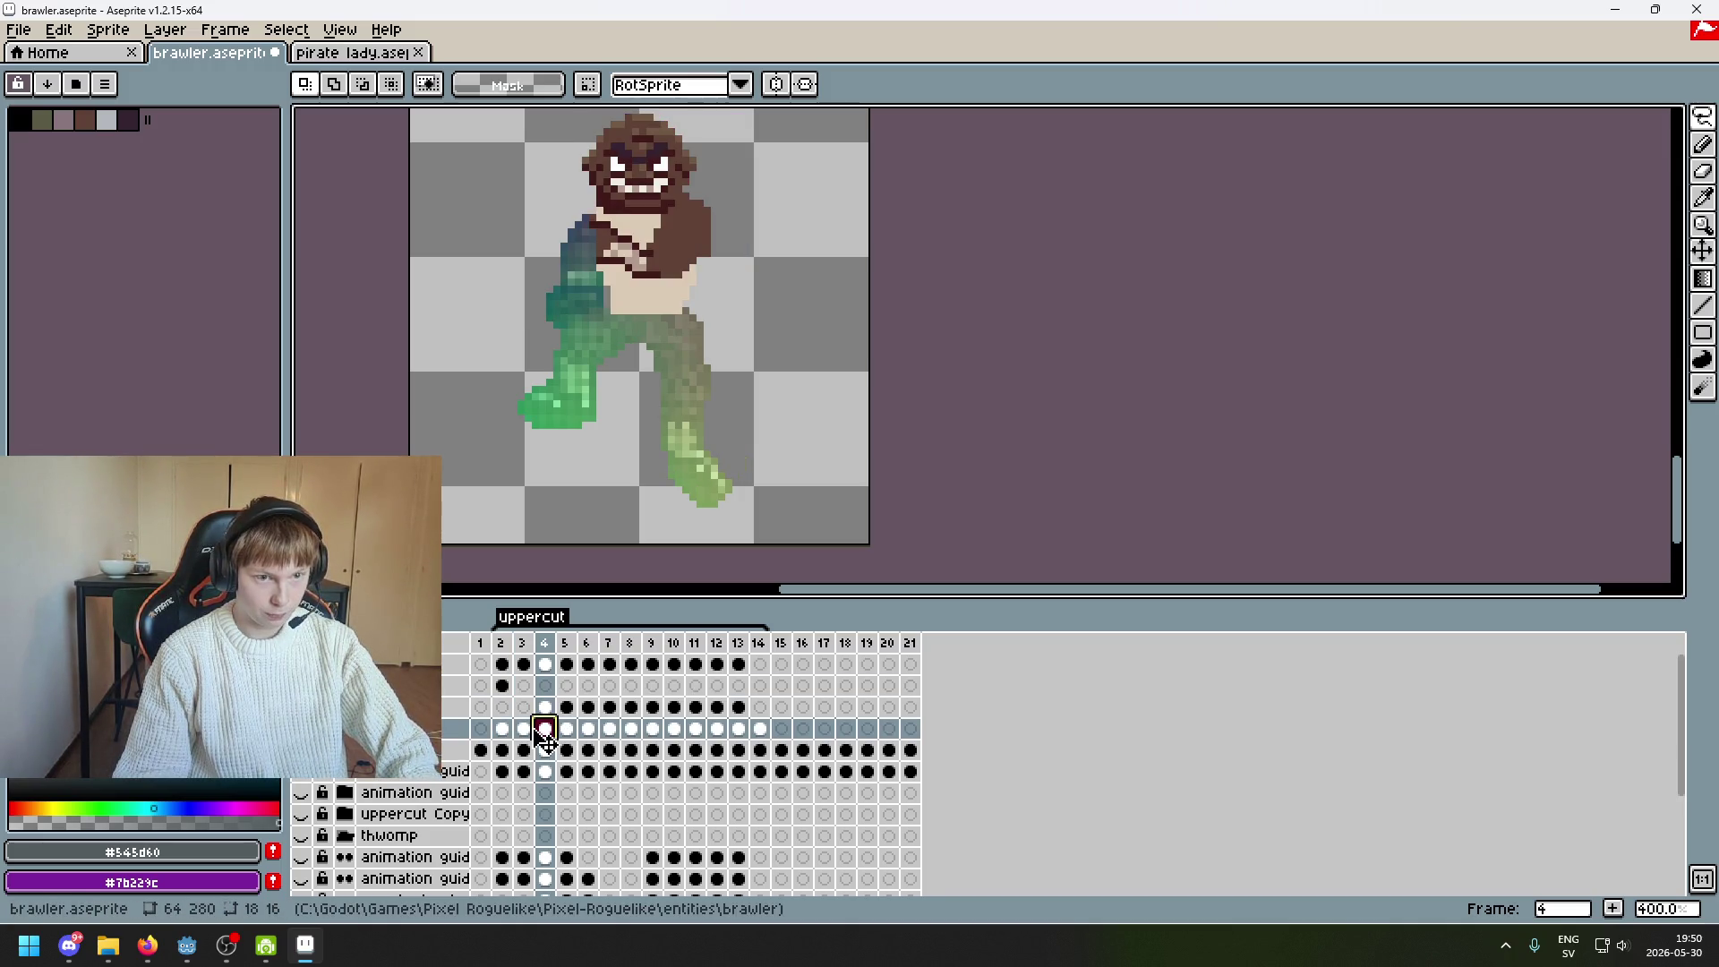
{"action": "left_click", "coordinate": [528, 729]}
{"action": "scroll", "coordinate": [675, 491], "scroll_direction": "up", "scroll_amount": 2}
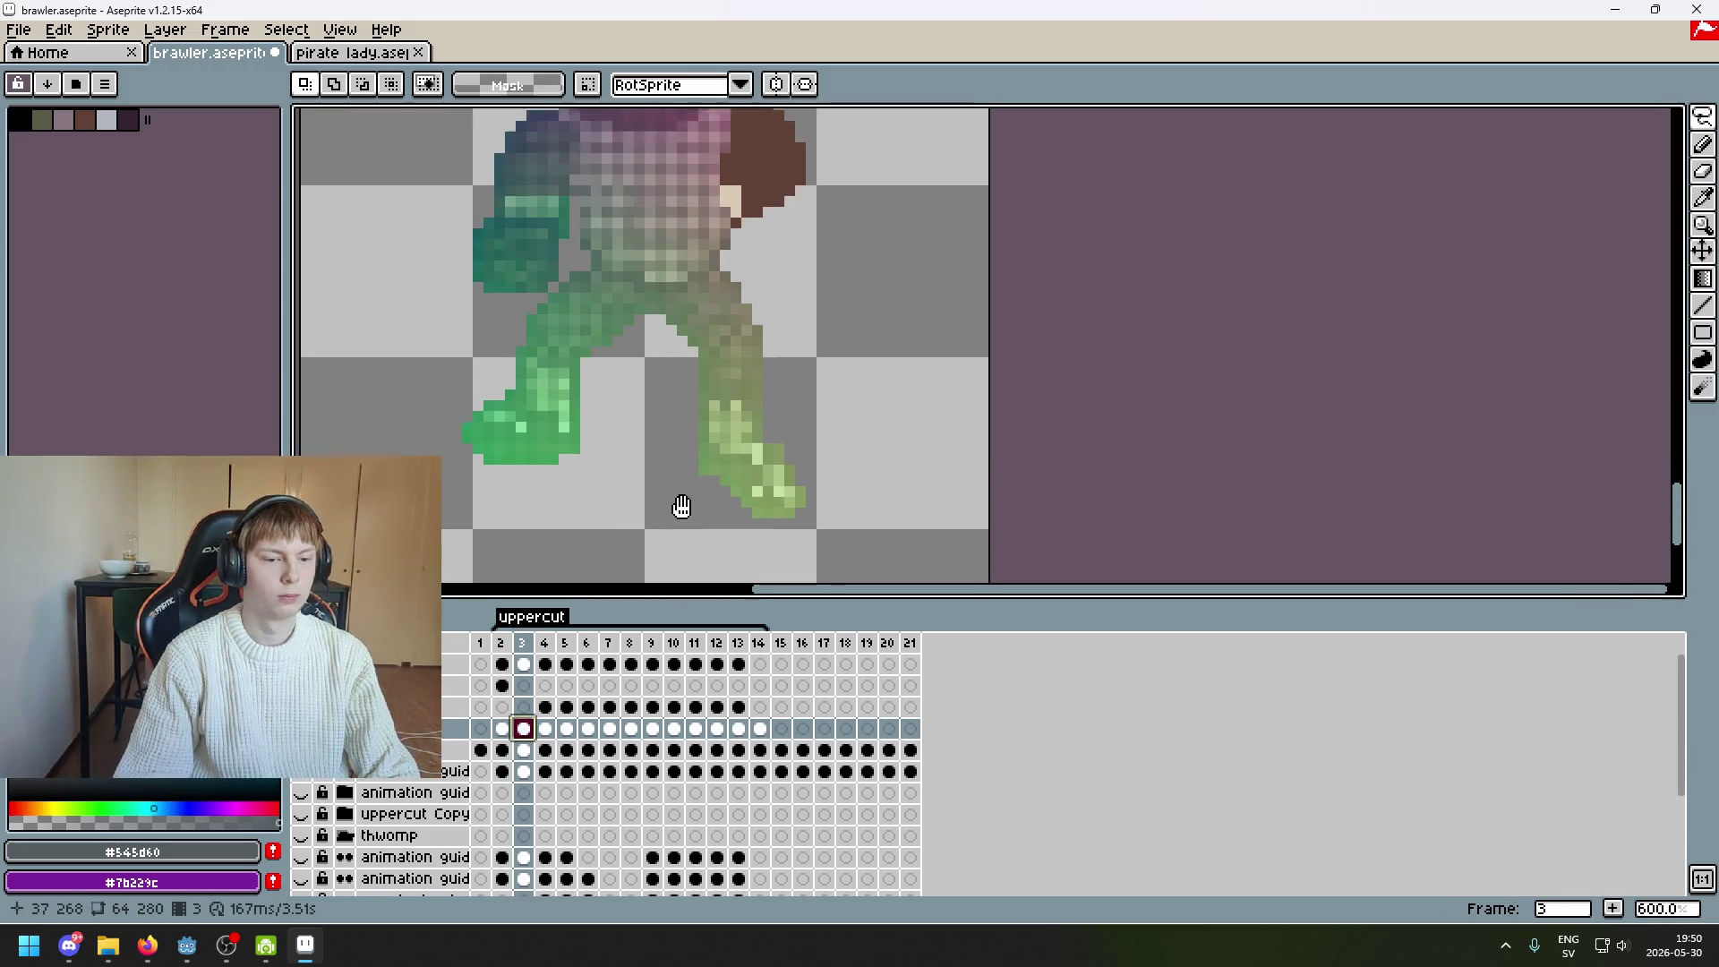
{"action": "left_click", "coordinate": [502, 727]}
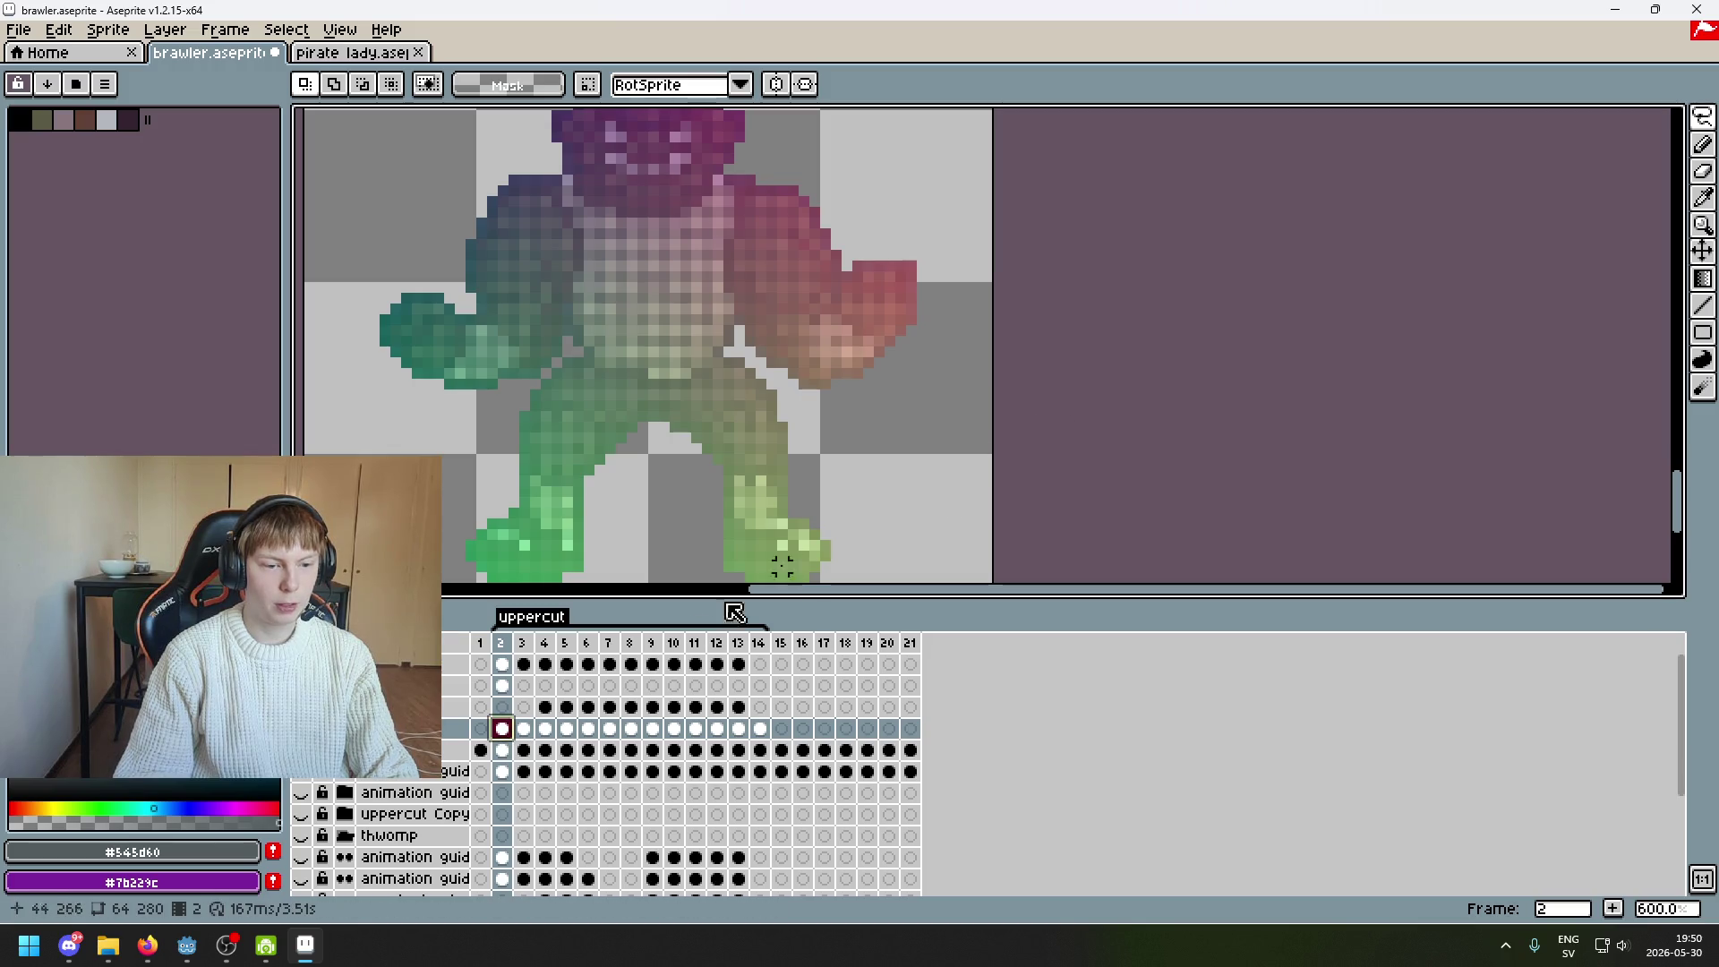
{"action": "left_click_drag", "start_coordinate": [669, 481], "coordinate": [663, 562]}
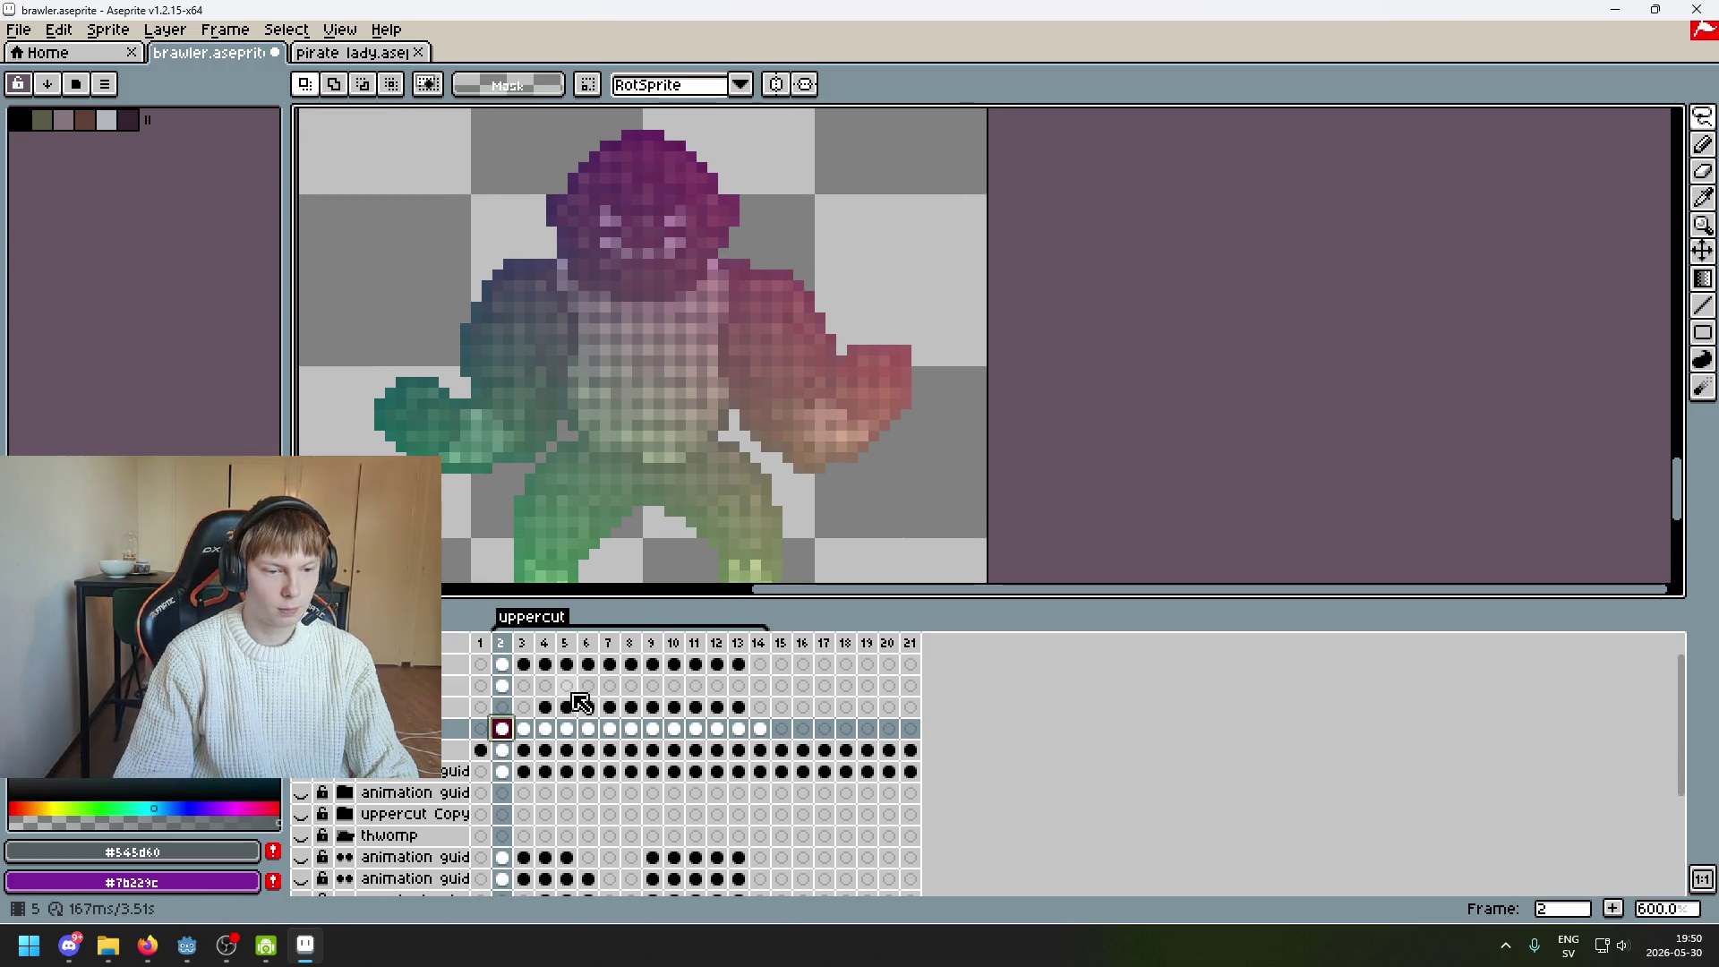
{"action": "scroll", "coordinate": [593, 427], "scroll_direction": "up", "scroll_amount": 1}
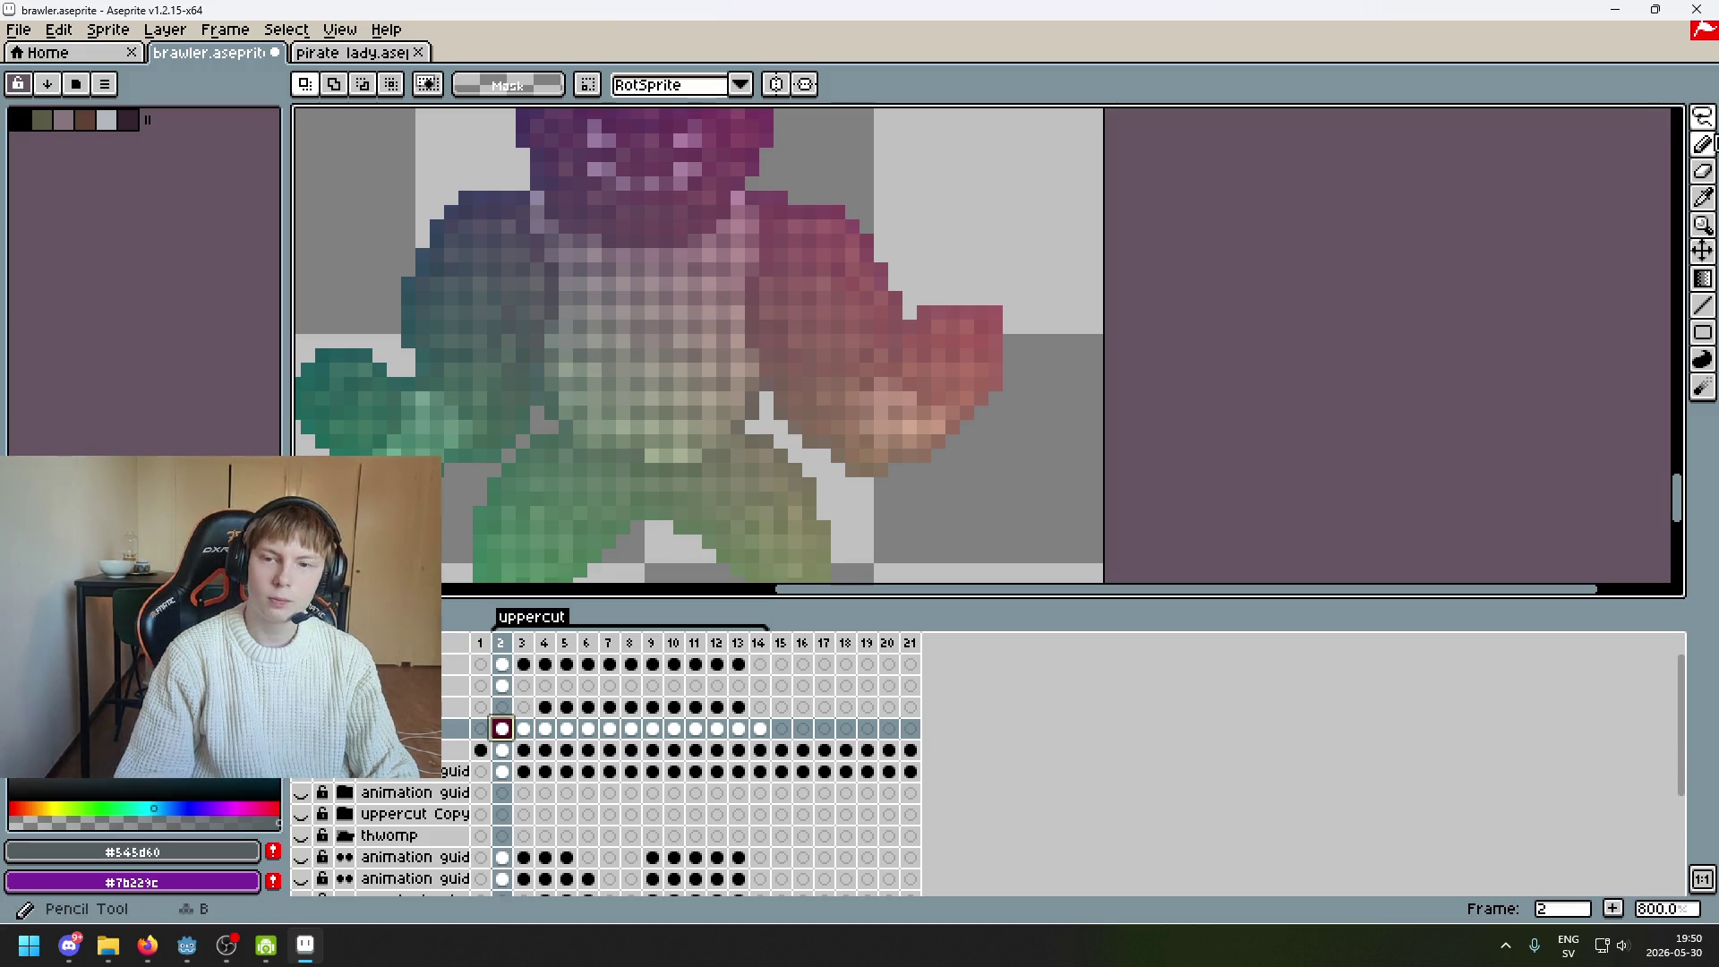
{"action": "mouse_move", "coordinate": [1701, 117]}
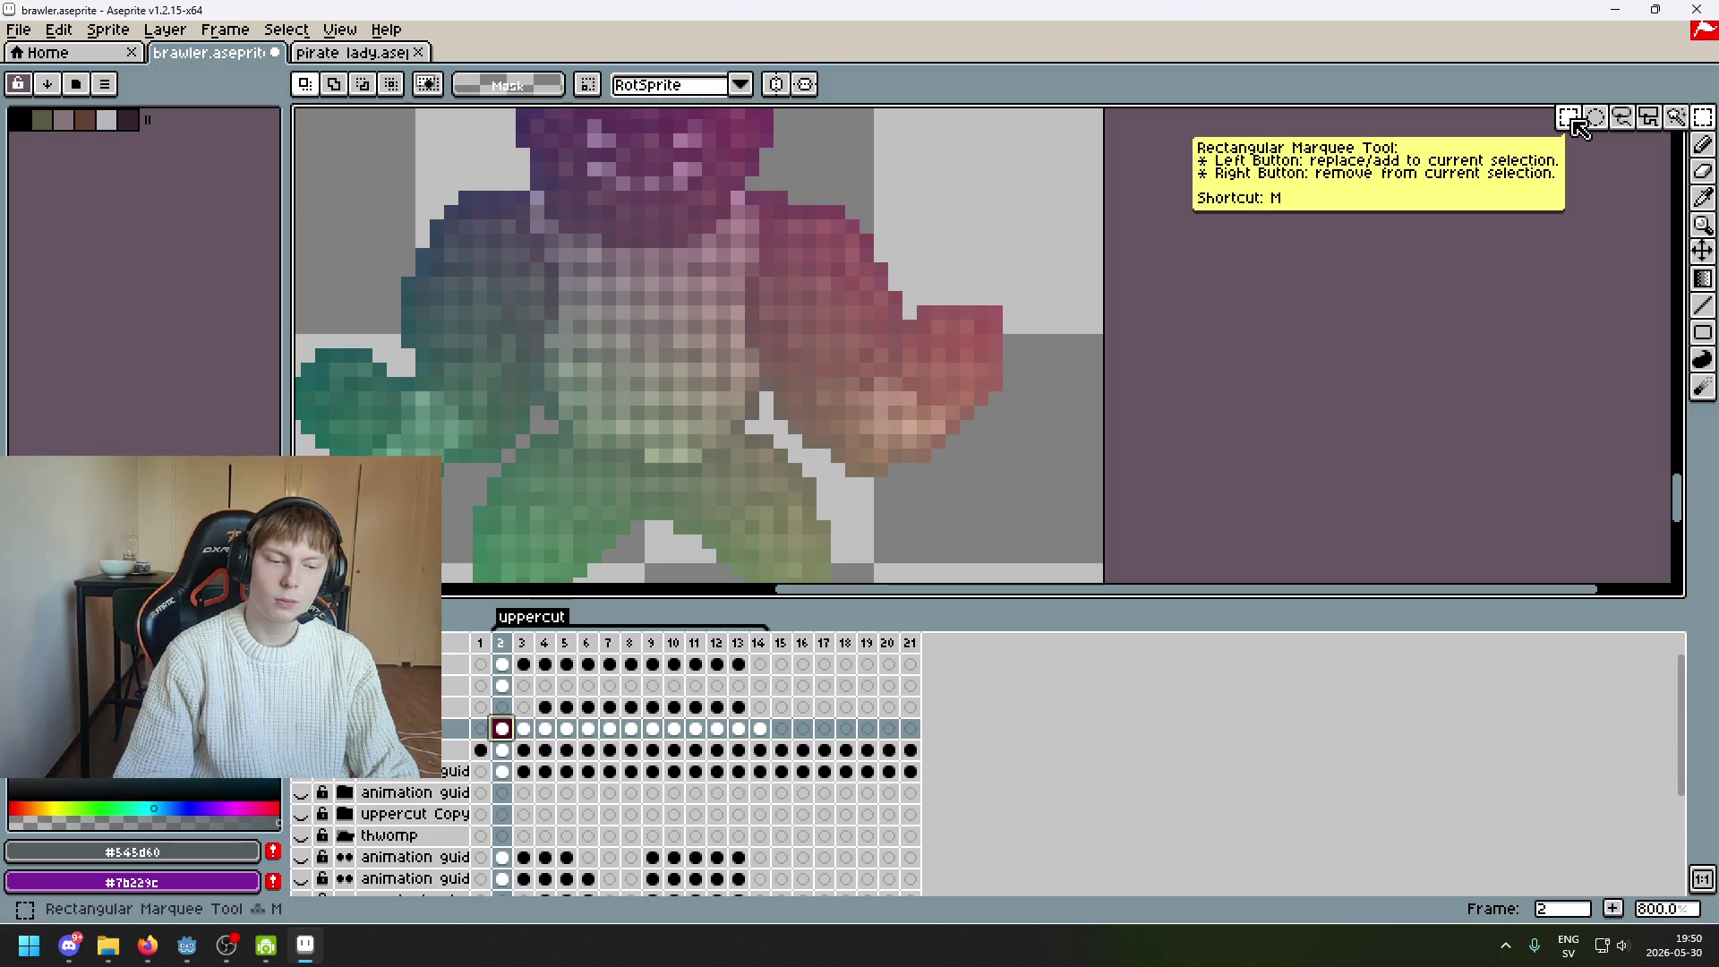
{"action": "left_click", "coordinate": [523, 728]}
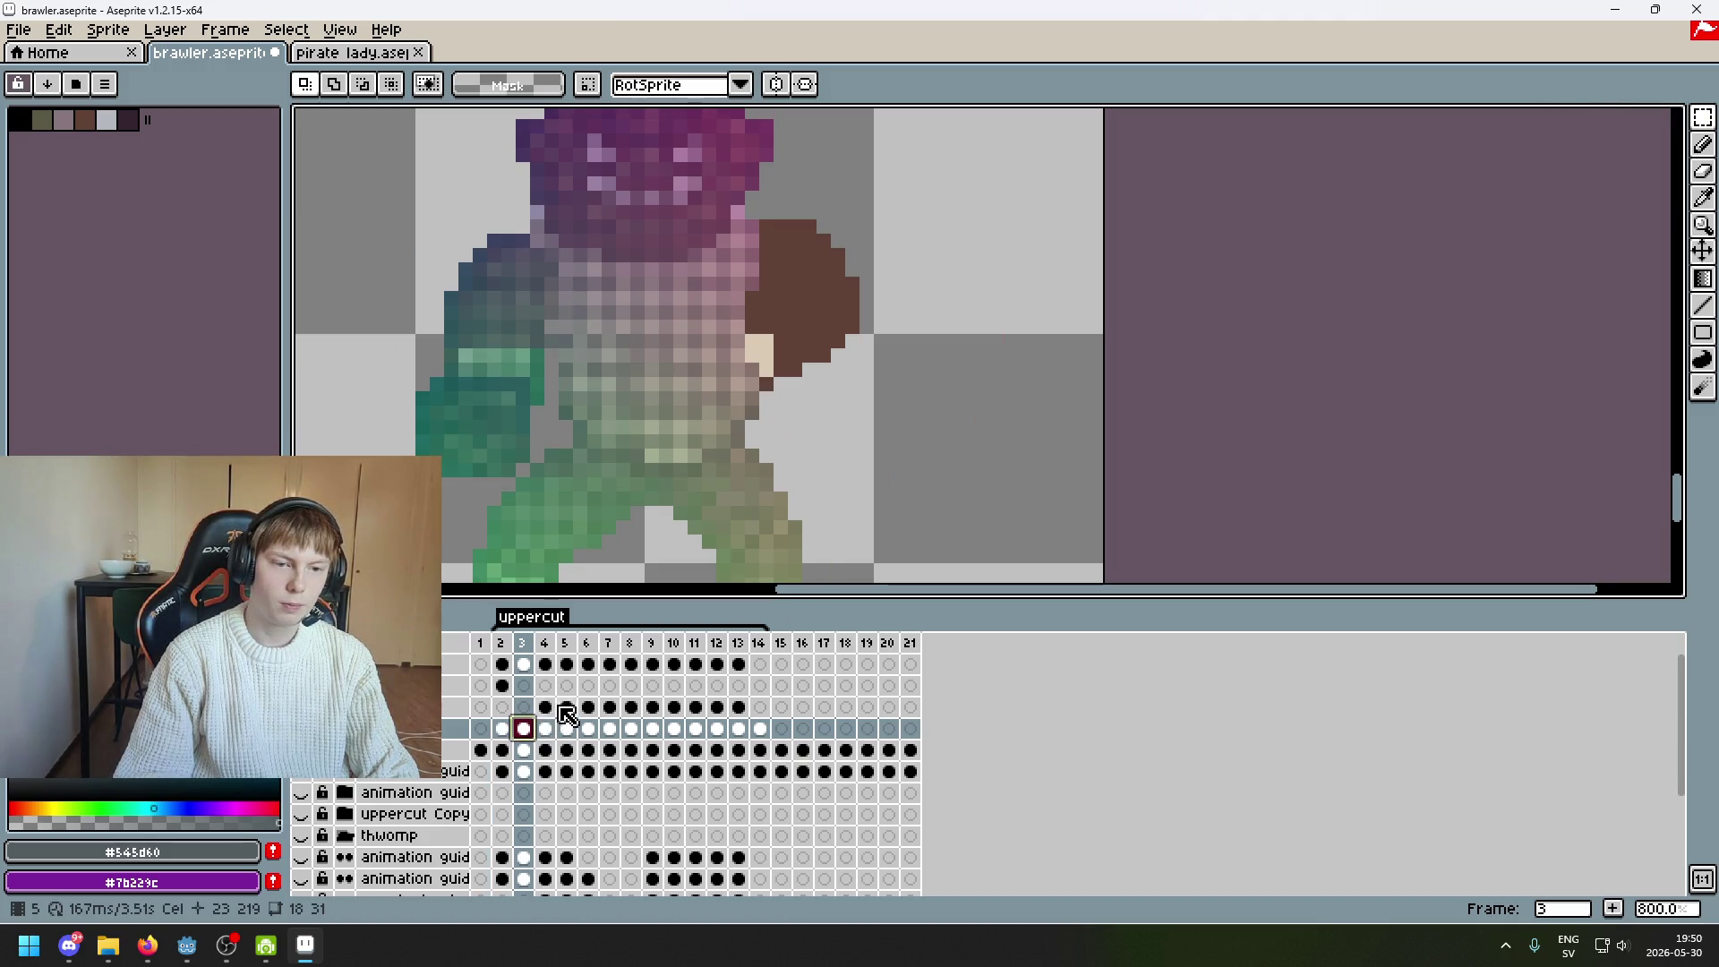
{"action": "left_click", "coordinate": [566, 707]}
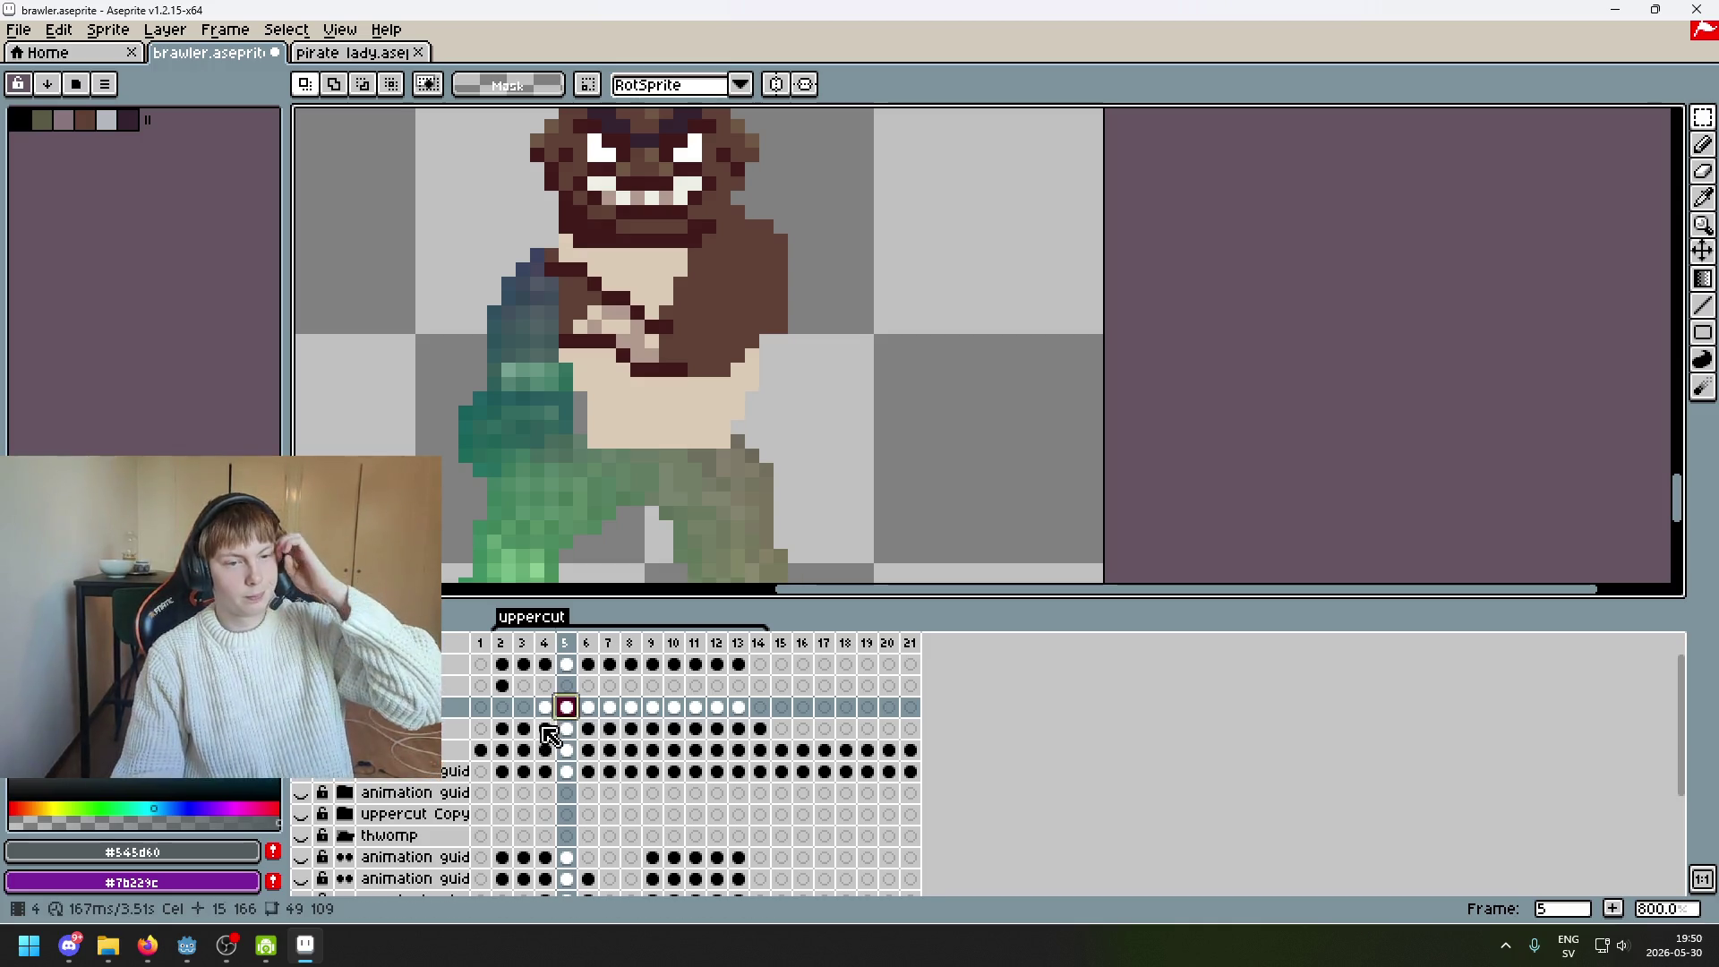
{"action": "left_click", "coordinate": [545, 728]}
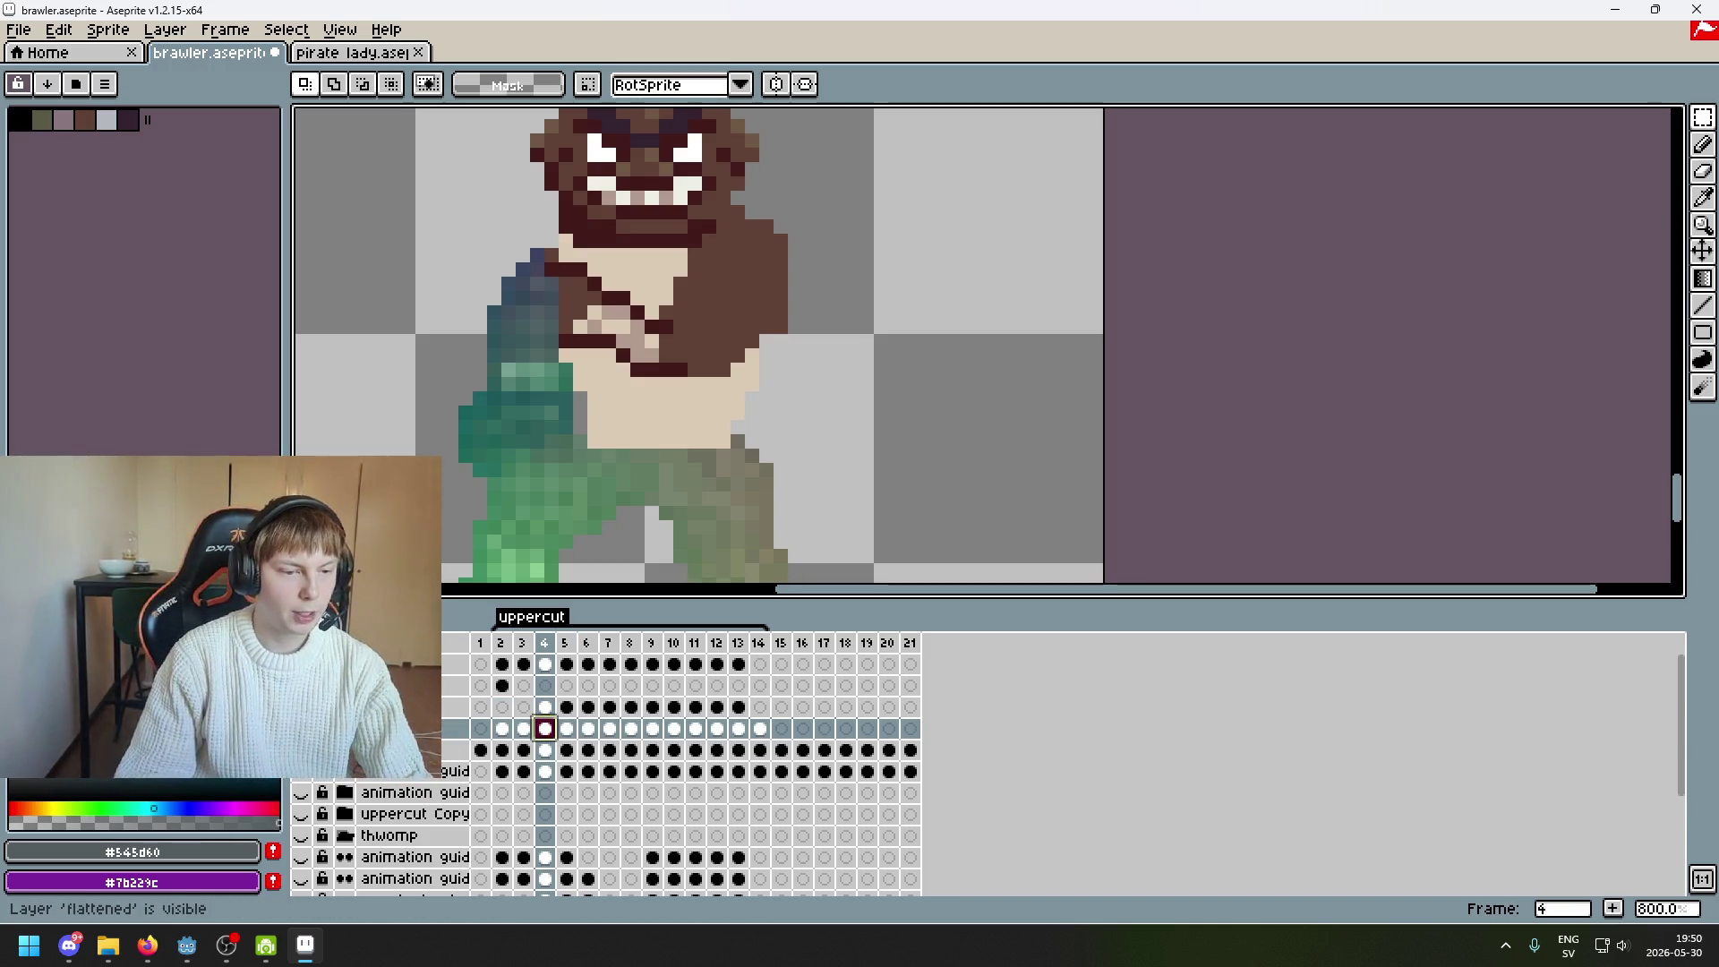
{"action": "left_click", "coordinate": [523, 728]}
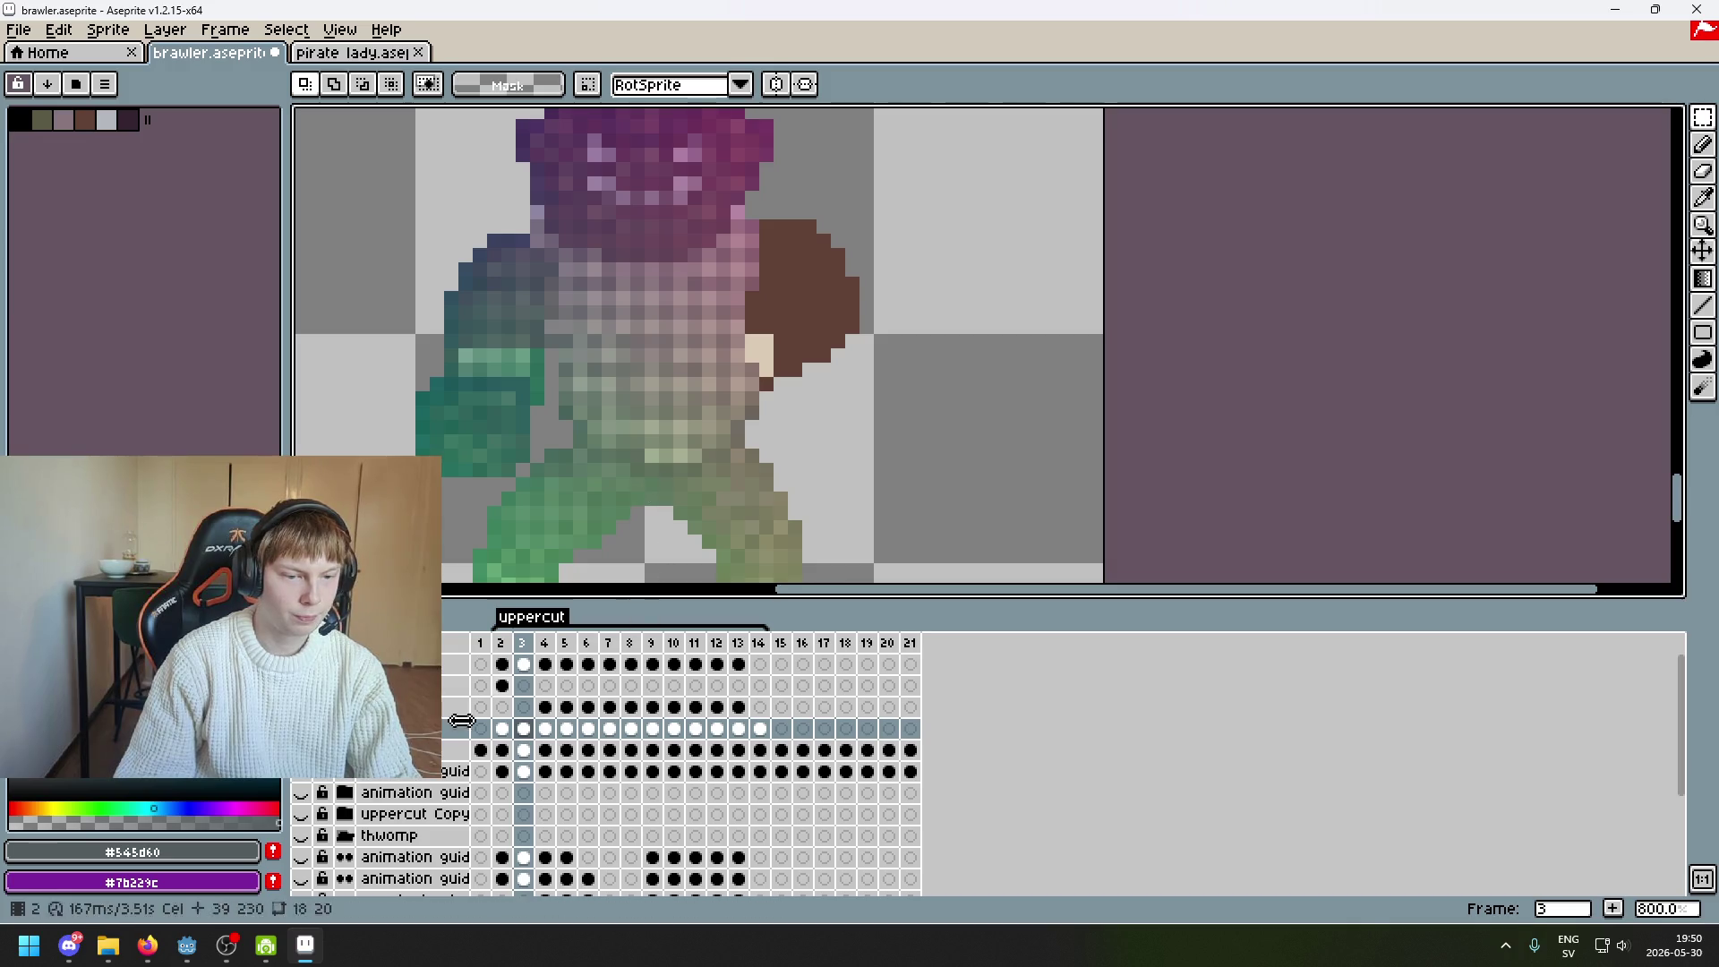
Make the body map layer active and hide the colour map on frame 3 after comparing with frame 2
{"action": "left_click", "coordinate": [490, 708]}
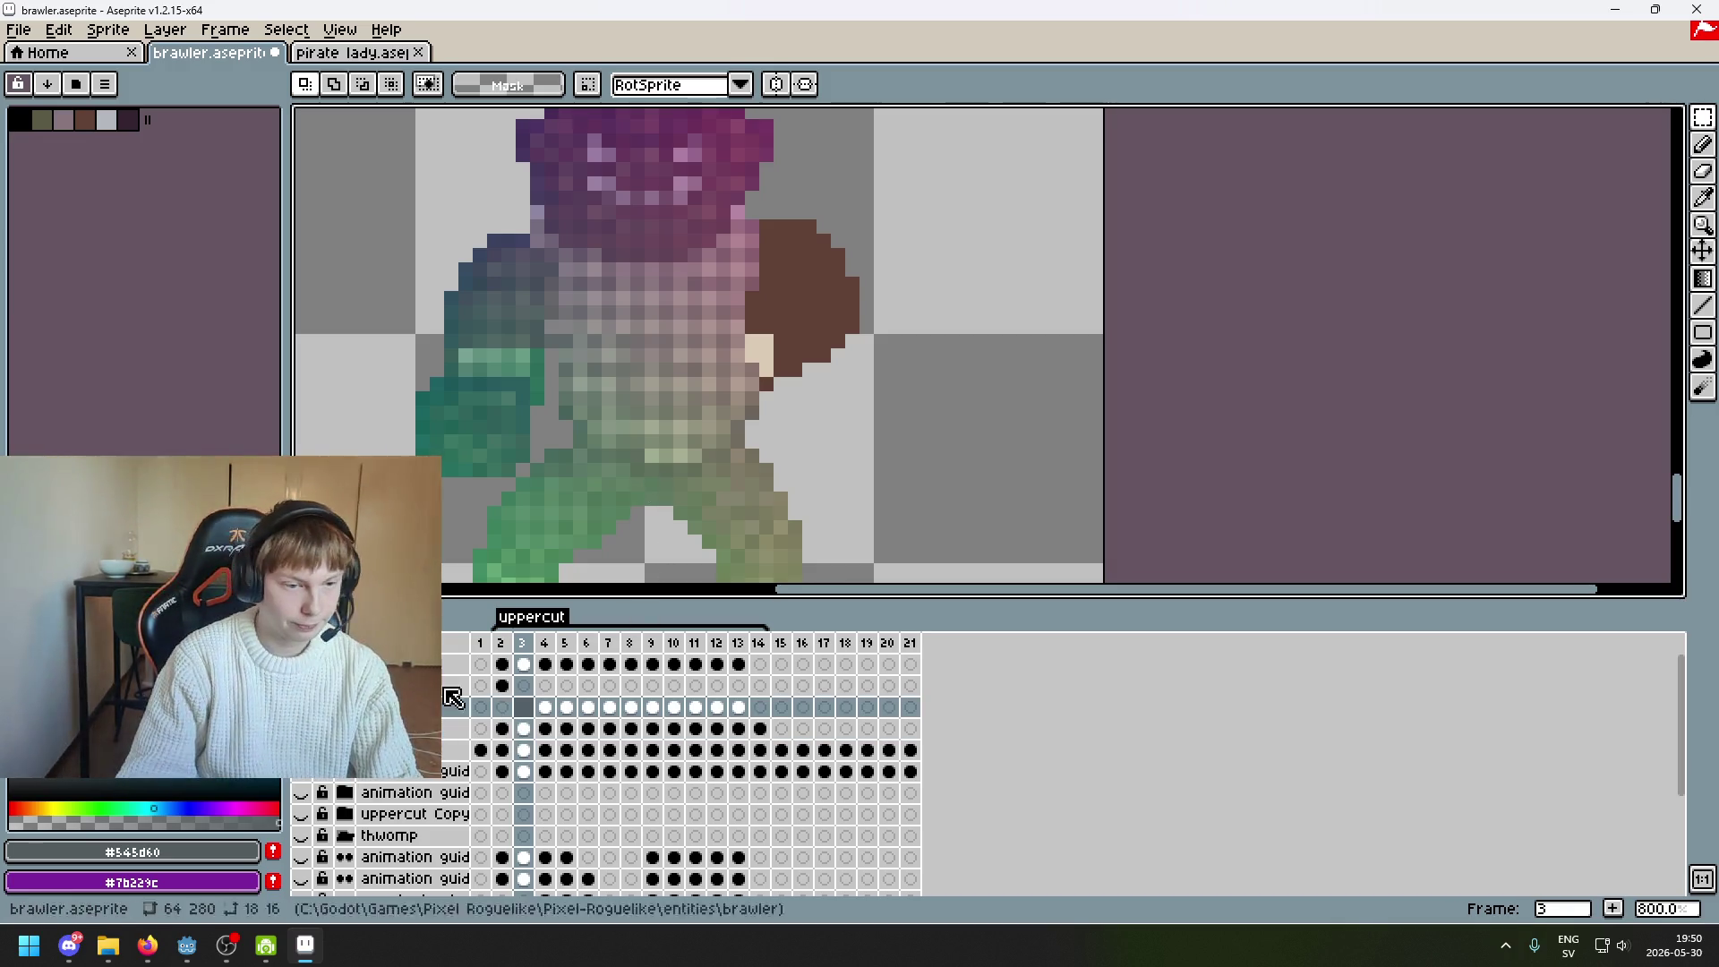
{"action": "key", "text": "Left"}
{"action": "key", "text": "Right"}
{"action": "left_click", "coordinate": [301, 728]}
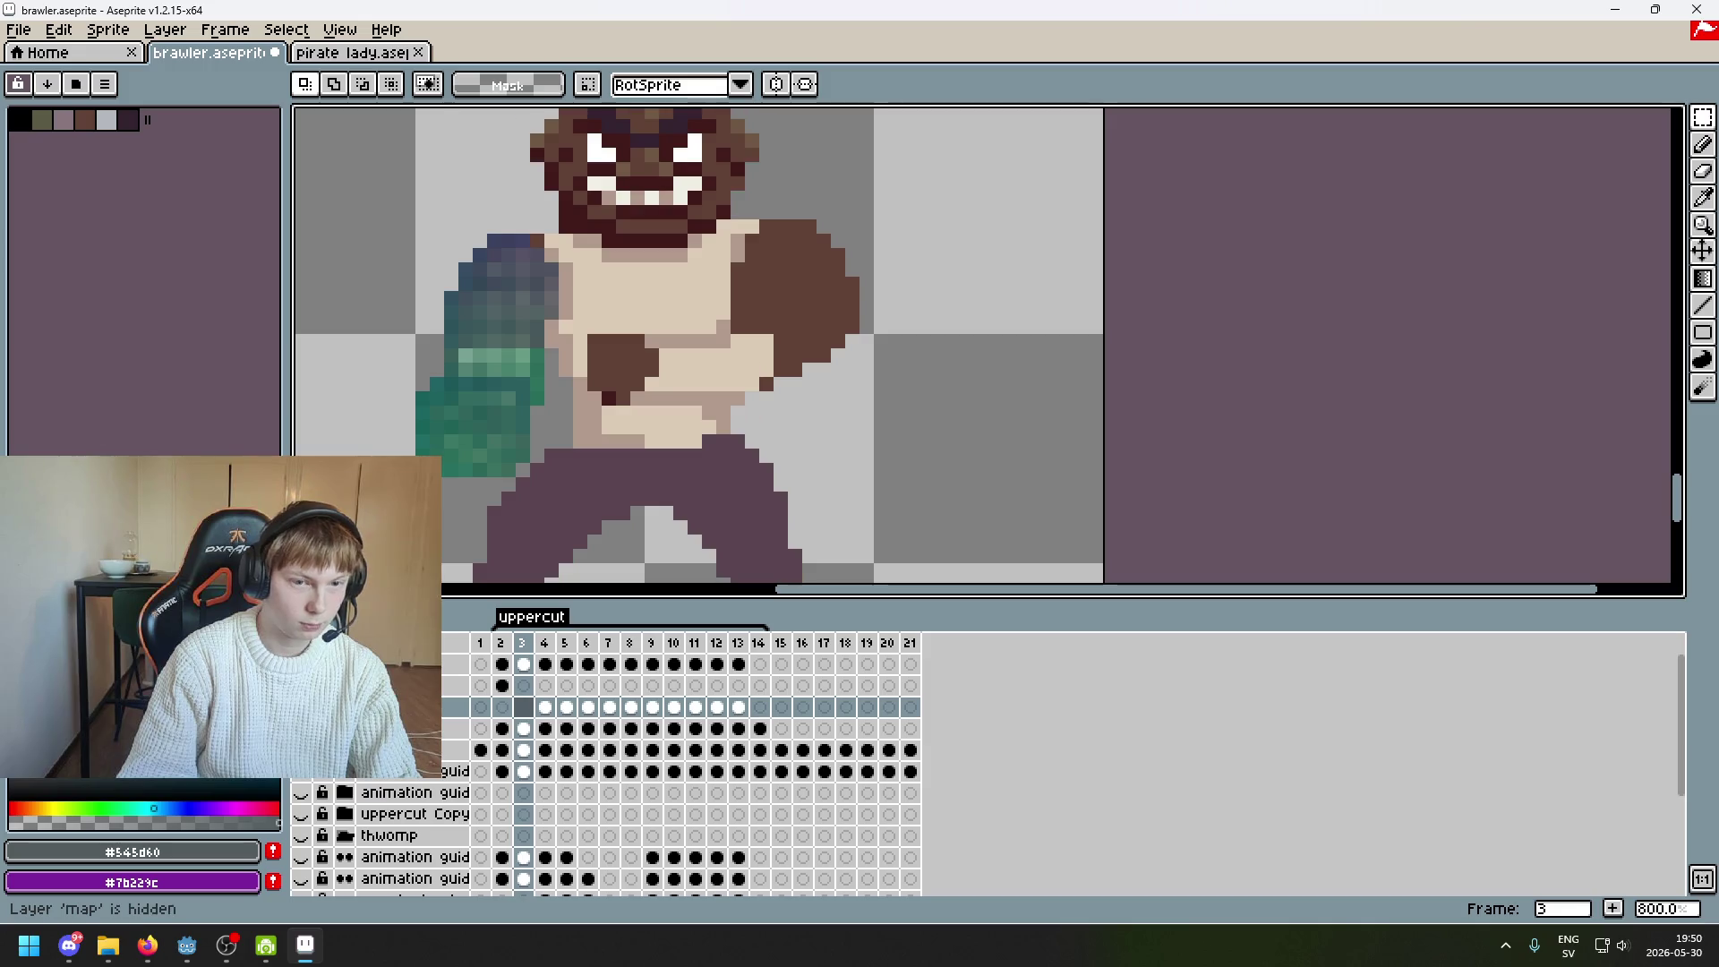
{"action": "left_click", "coordinate": [300, 728]}
{"action": "left_click", "coordinate": [301, 728]}
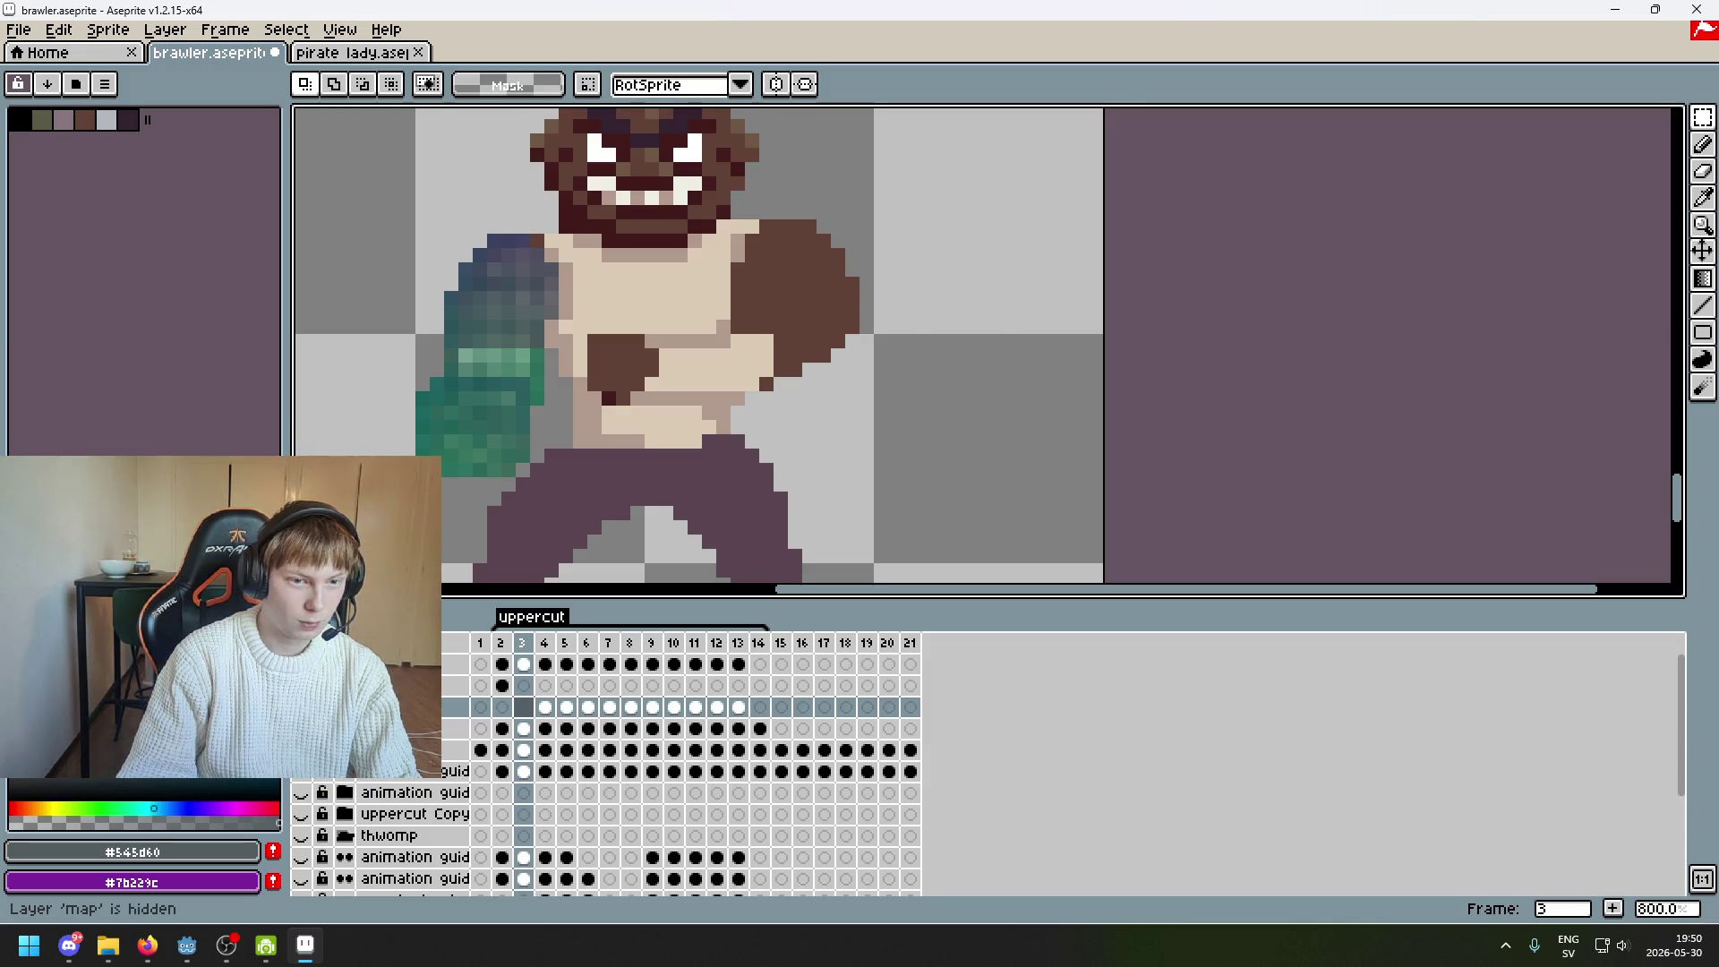
{"action": "scroll", "coordinate": [513, 541], "scroll_direction": "down", "scroll_amount": 3}
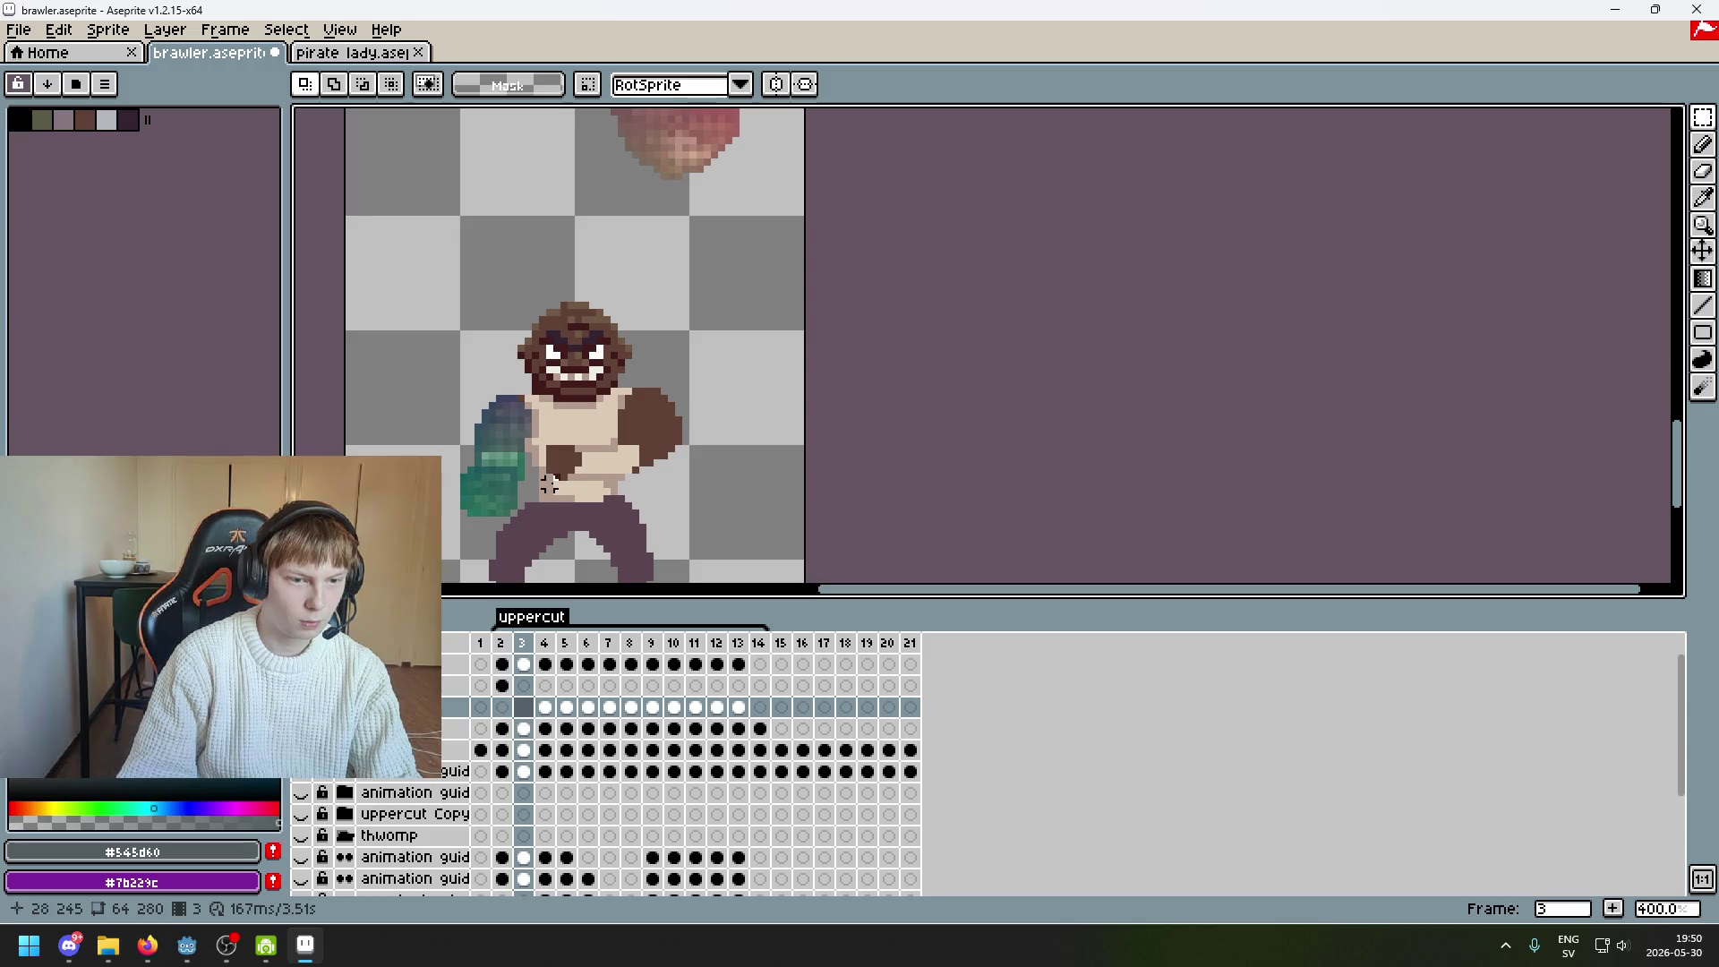
{"action": "left_click_drag", "start_coordinate": [557, 484], "coordinate": [659, 454]}
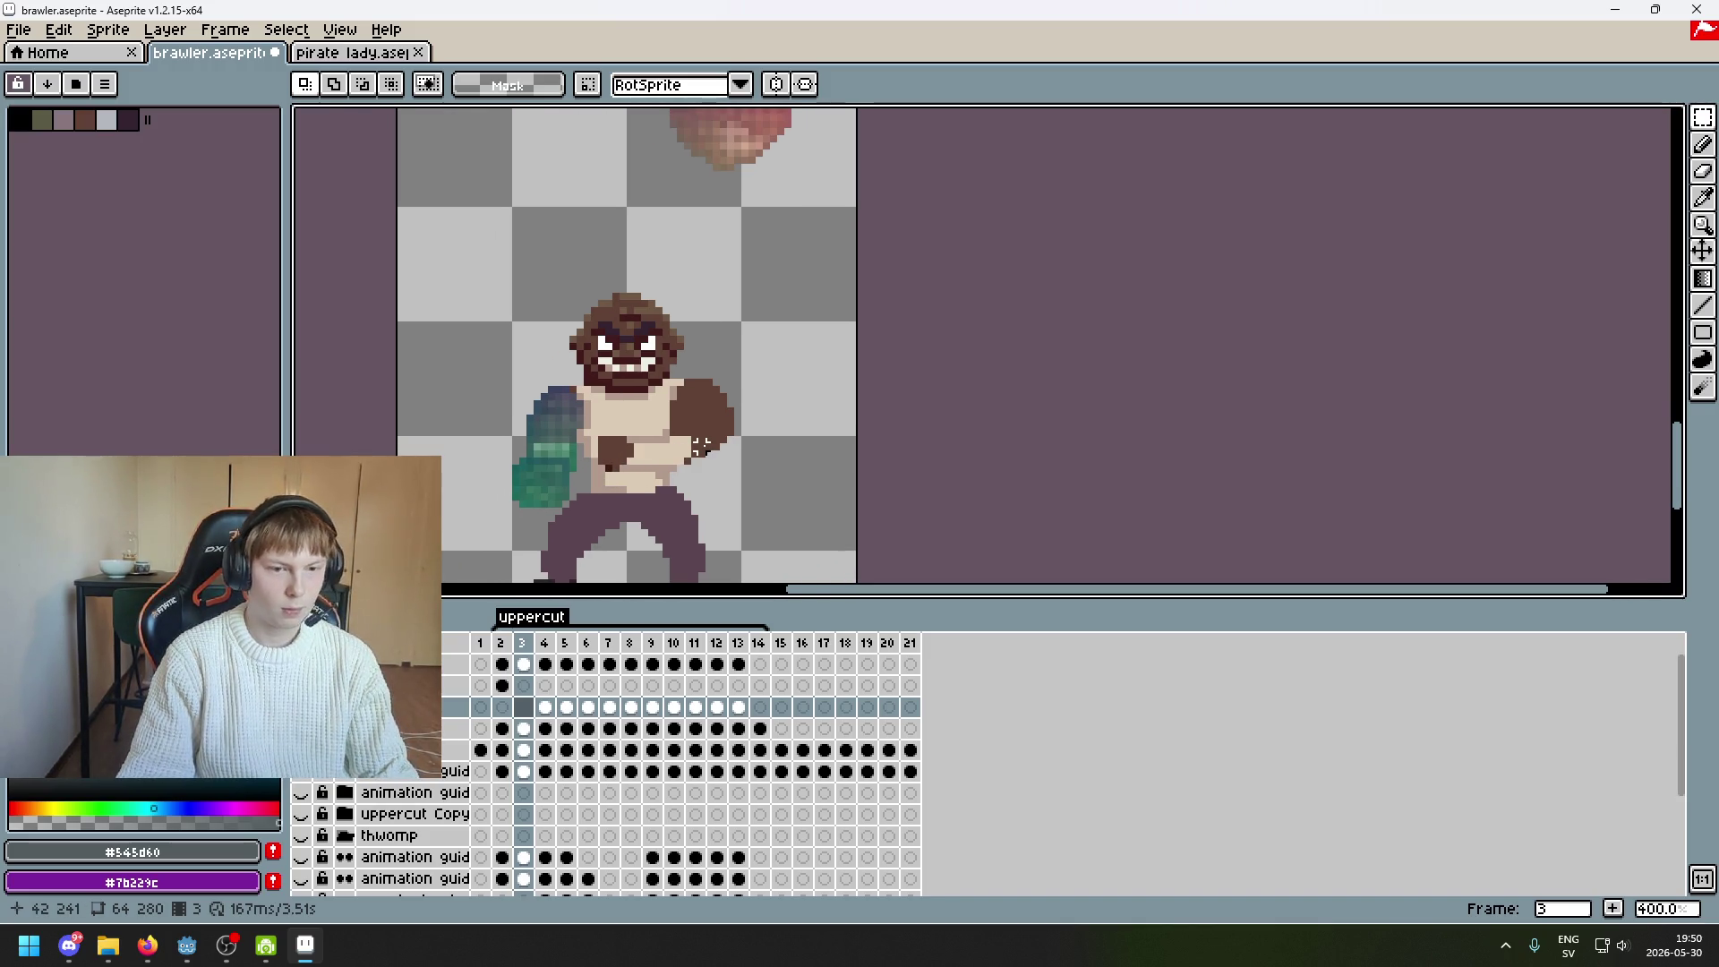
{"action": "scroll", "coordinate": [717, 433], "scroll_direction": "down", "scroll_amount": 1}
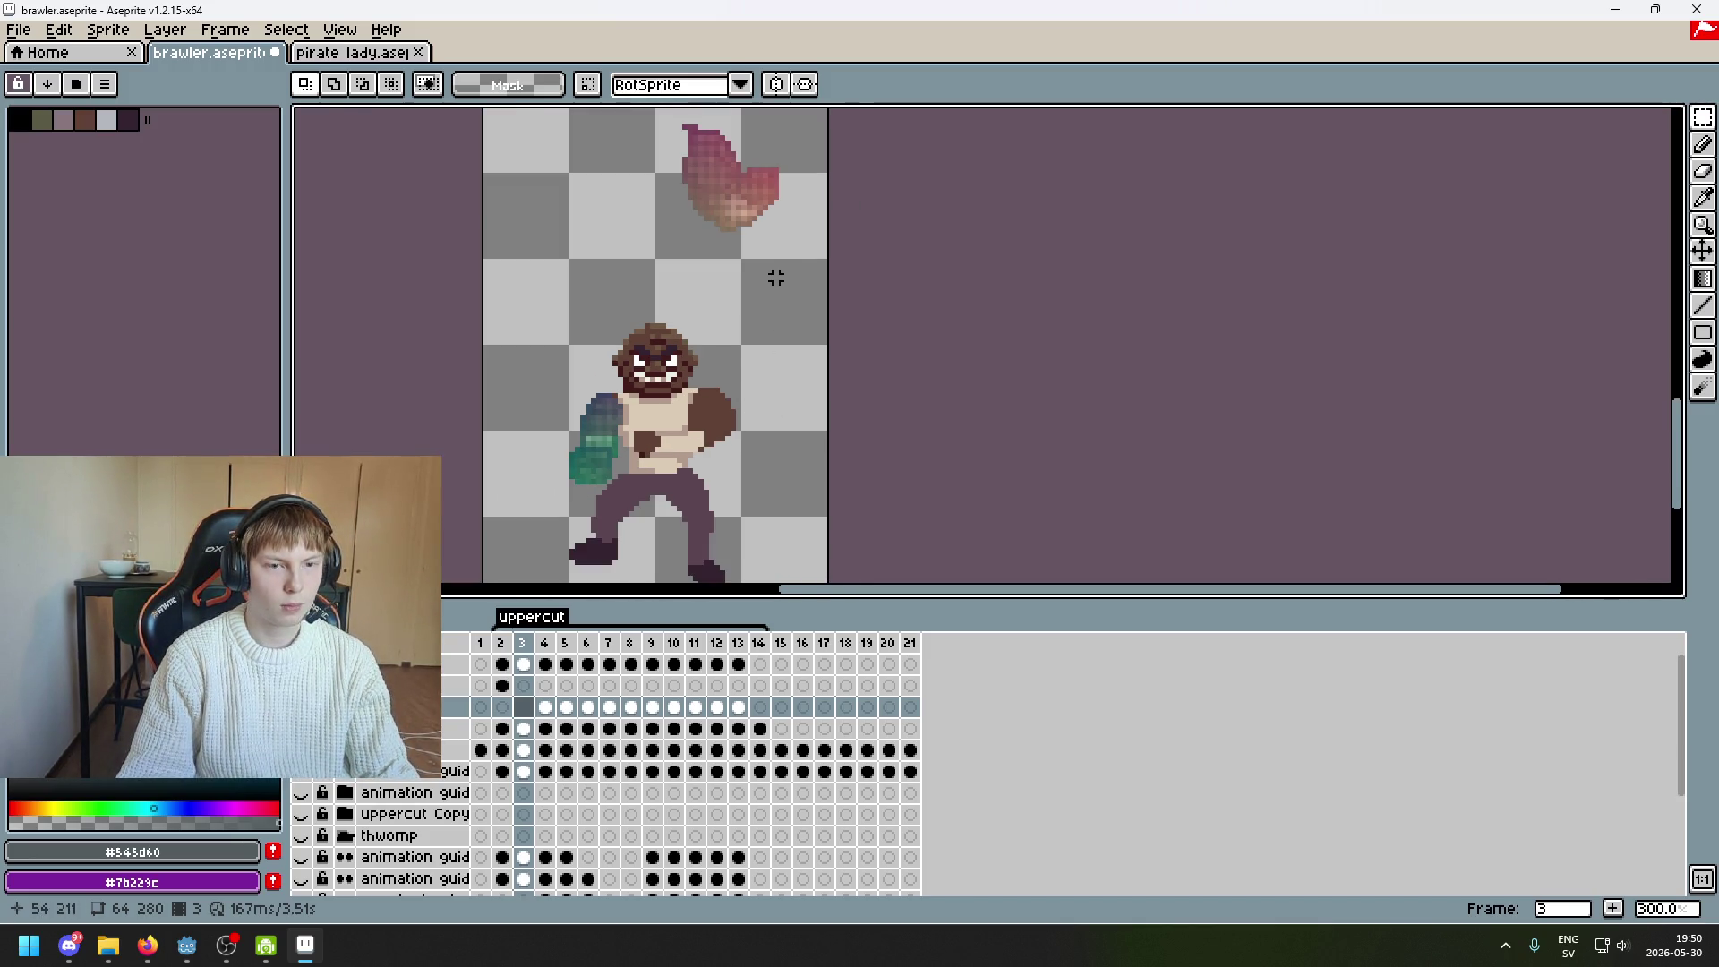
{"action": "left_click", "coordinate": [501, 685]}
On frame 3, cut the red fist and paste it into the left arm layer, moved up and right
{"action": "left_click_drag", "start_coordinate": [614, 503], "coordinate": [599, 401]}
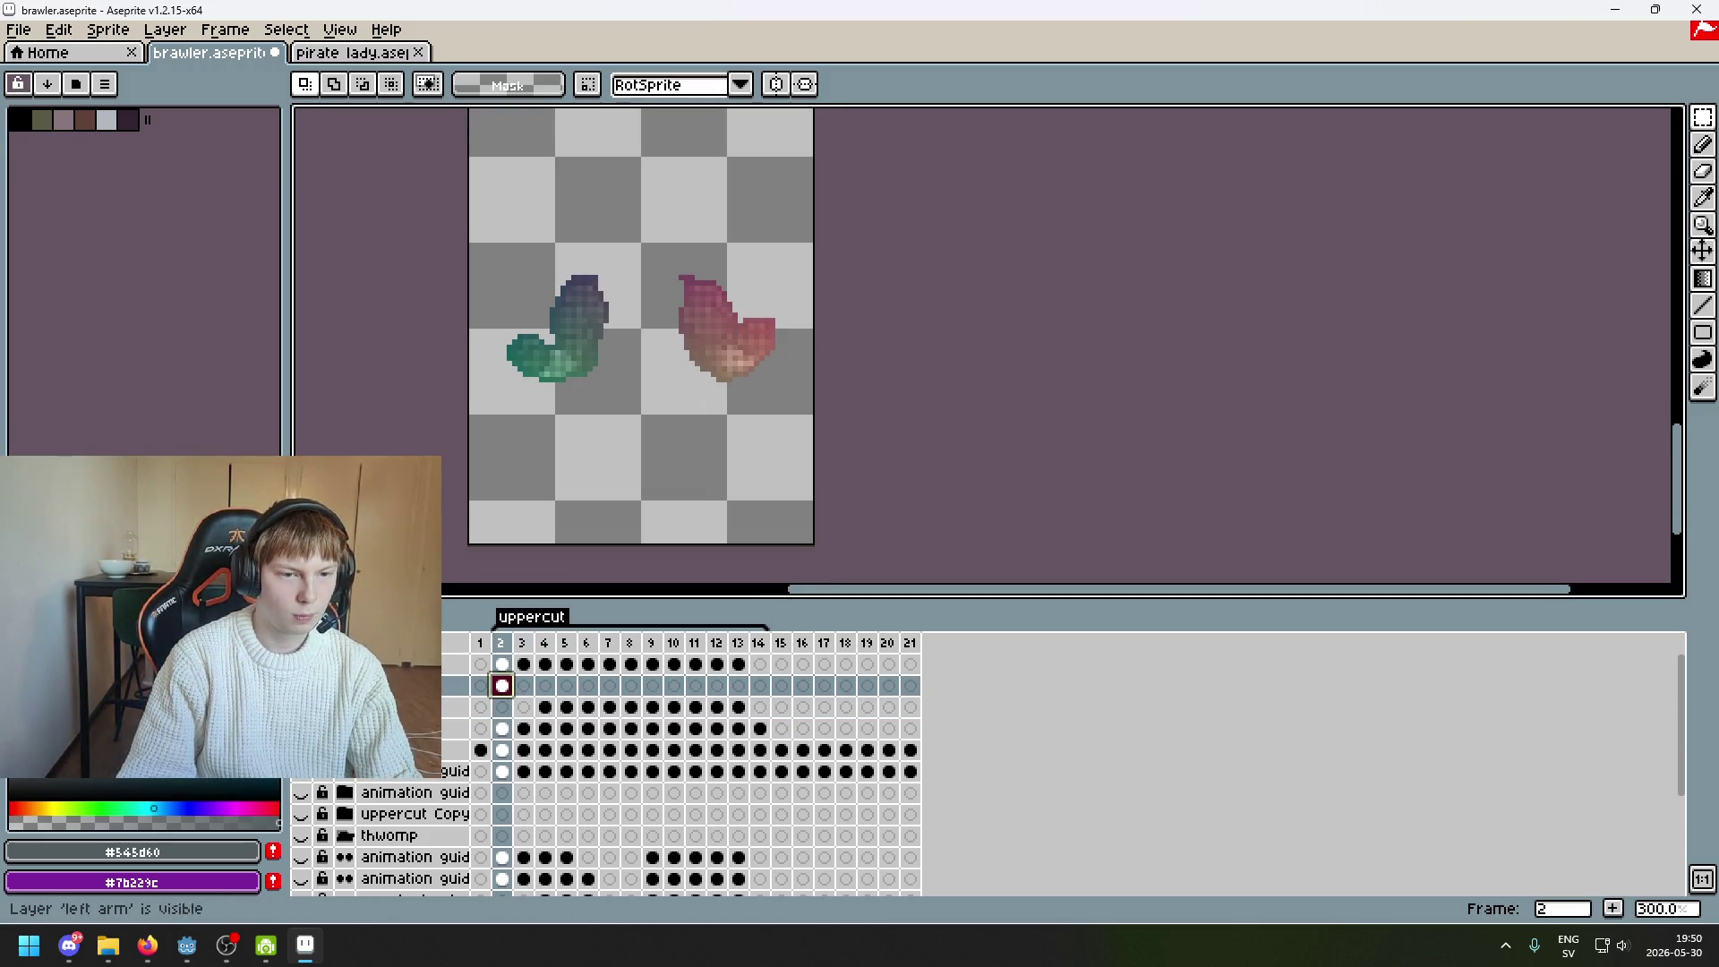
{"action": "mouse_move", "coordinate": [667, 248]}
{"action": "left_mouse_down"}
{"action": "mouse_move", "coordinate": [829, 414]}
{"action": "mouse_move", "coordinate": [874, 415]}
{"action": "left_mouse_up"}
{"action": "left_click", "coordinate": [875, 416]}
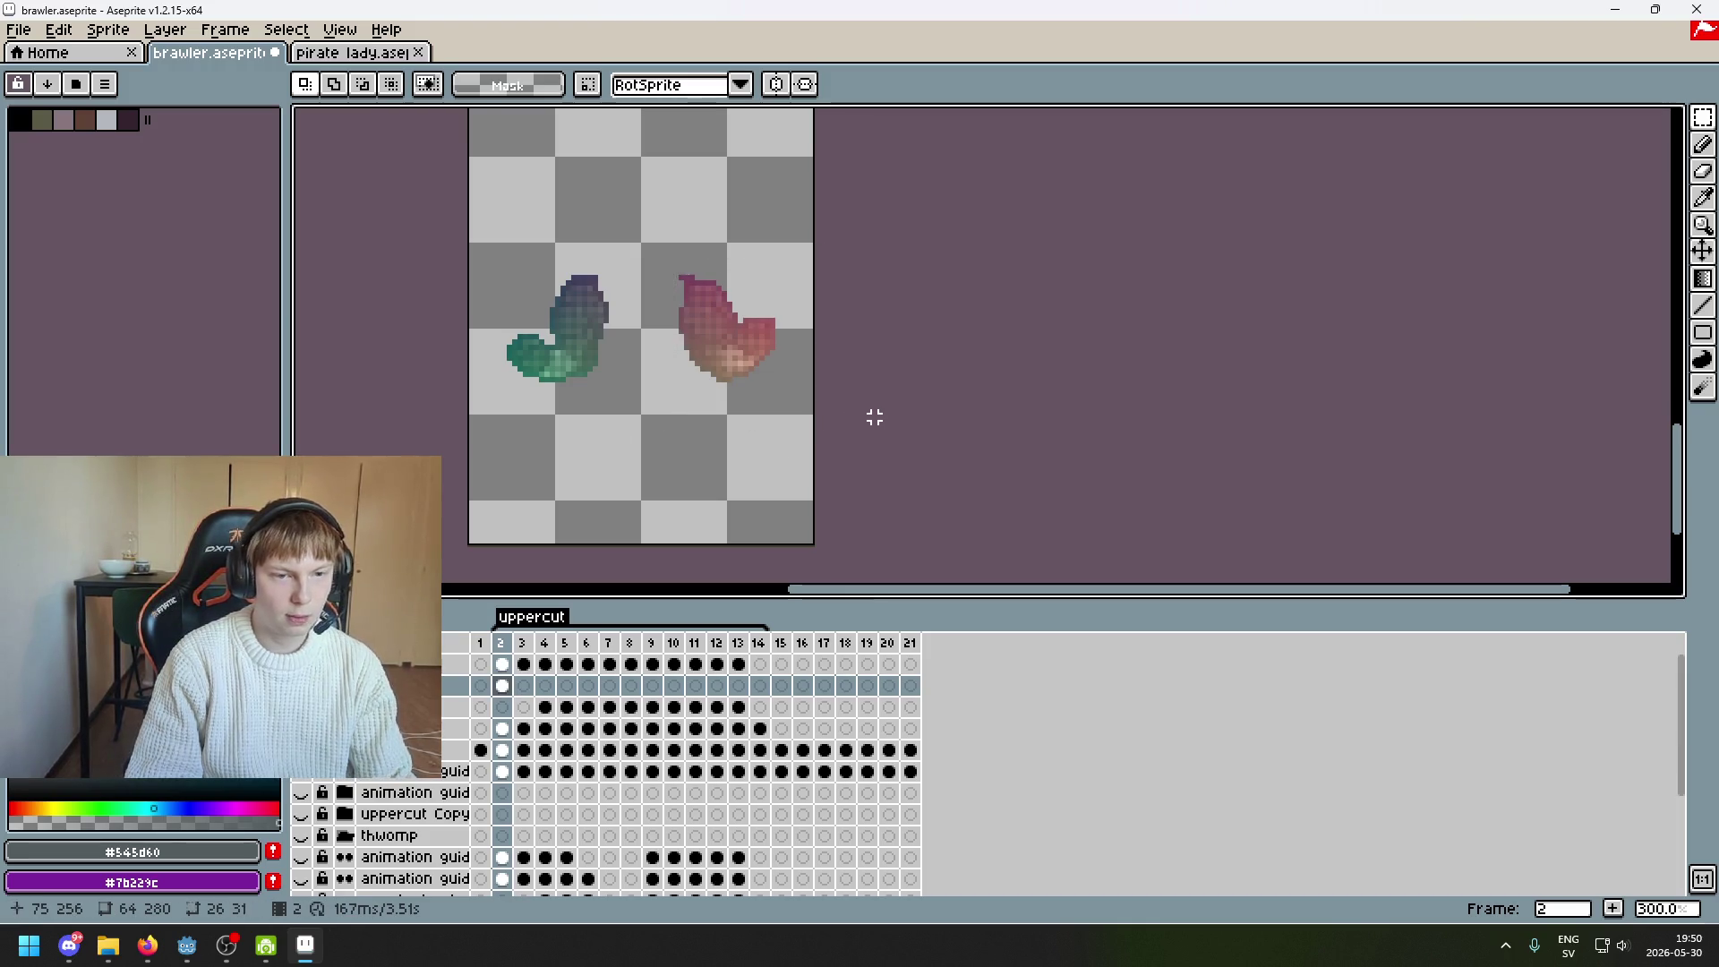
{"action": "key", "text": "Right"}
{"action": "left_click_drag", "start_coordinate": [832, 321], "coordinate": [835, 449]}
{"action": "left_click_drag", "start_coordinate": [624, 137], "coordinate": [818, 261]}
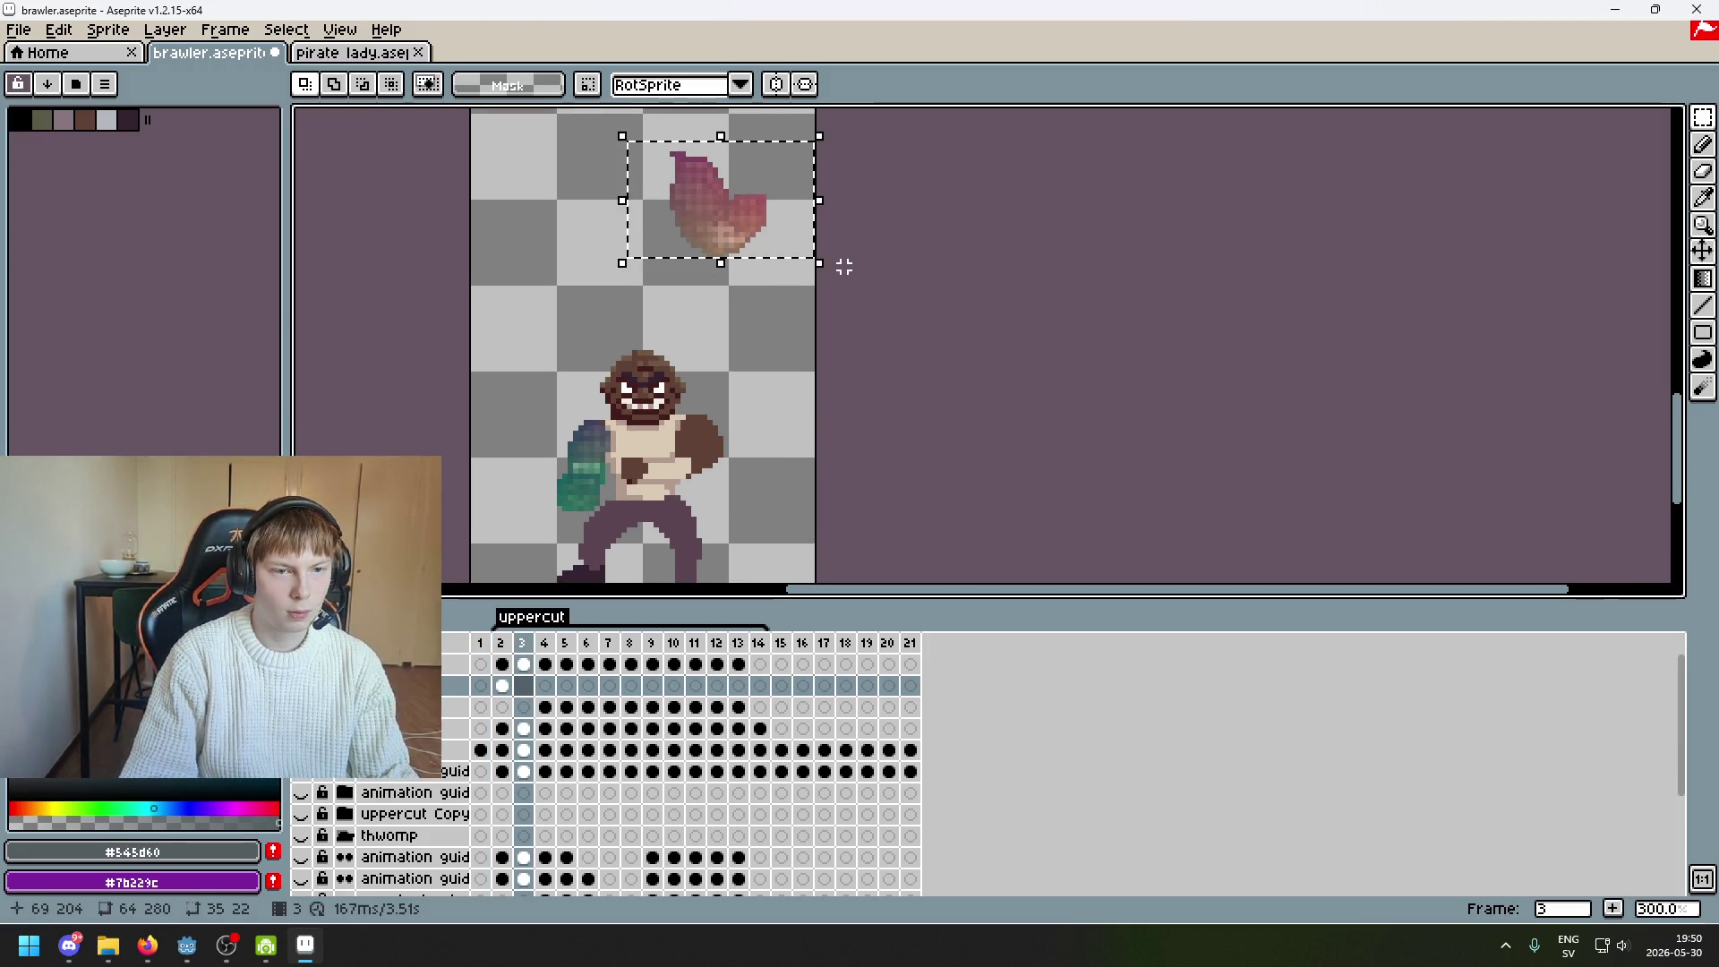
{"action": "left_click", "coordinate": [523, 663]}
{"action": "key", "text": "ctrl+x"}
{"action": "key", "text": "Down"}
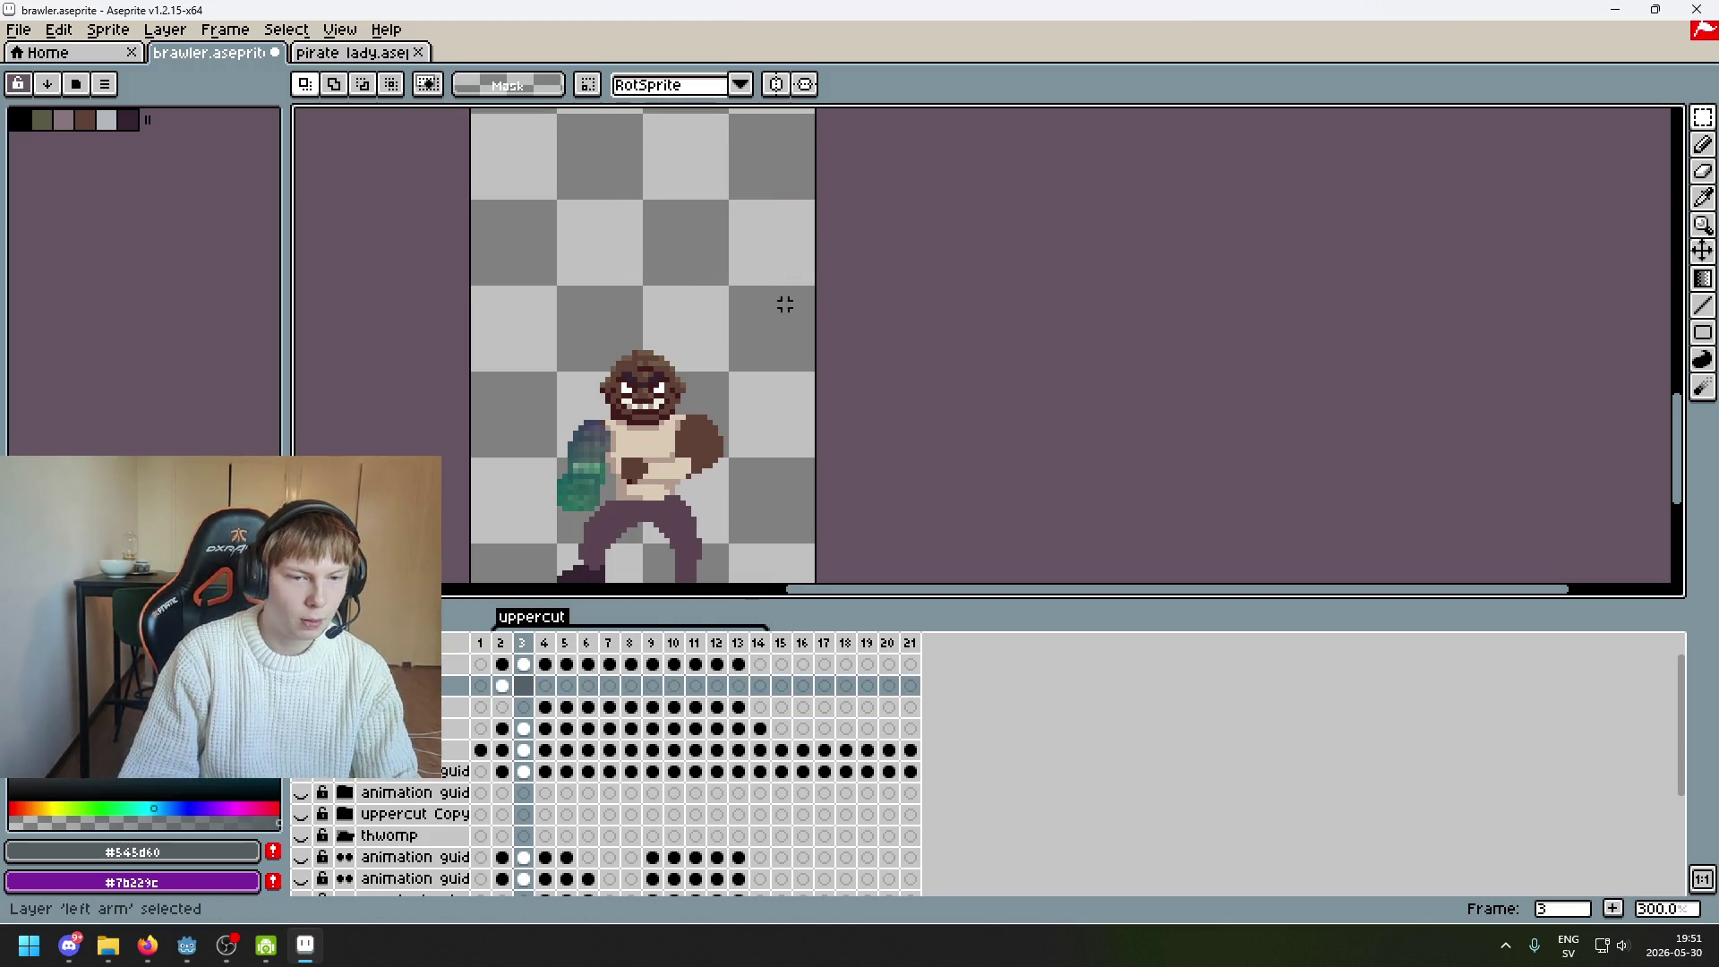
{"action": "key", "text": "ctrl+v"}
{"action": "left_click_drag", "start_coordinate": [767, 506], "coordinate": [787, 326]}
{"action": "left_click", "coordinate": [800, 417]}
Lasso the fist's lower part, drop the selection, and return to frame 2
{"action": "scroll", "coordinate": [804, 345], "scroll_direction": "up", "scroll_amount": 2}
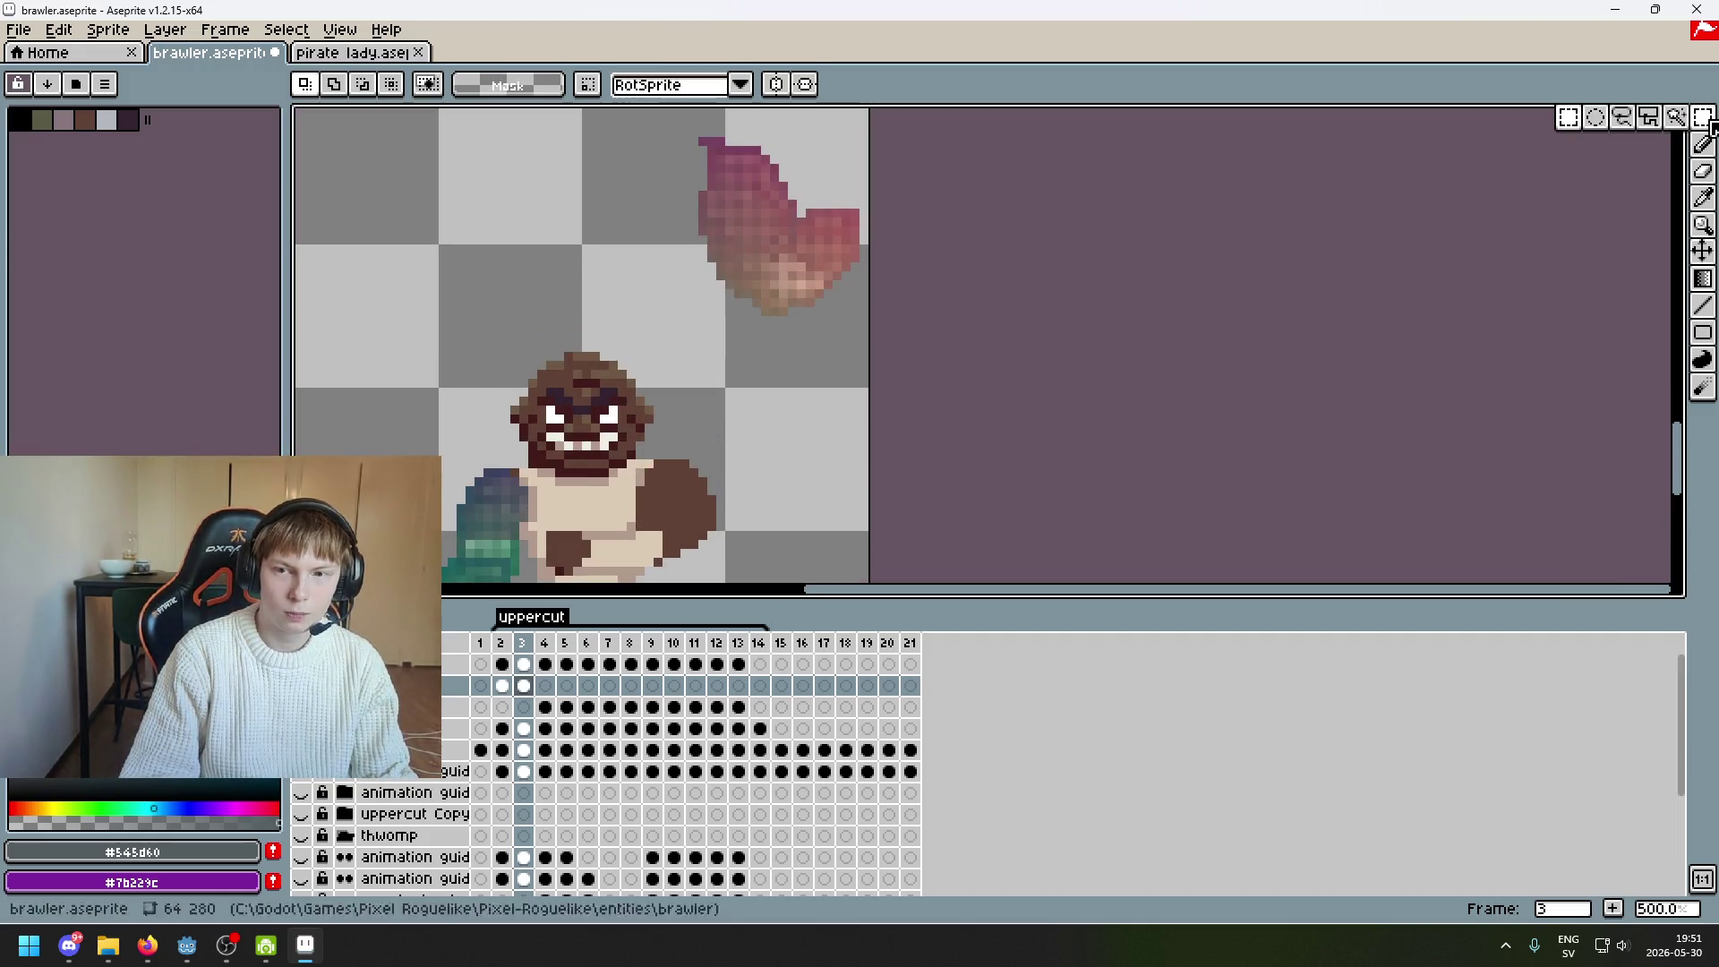
{"action": "scroll", "coordinate": [928, 165], "scroll_direction": "up", "scroll_amount": 2}
{"action": "mouse_move", "coordinate": [960, 240]}
{"action": "left_mouse_down"}
{"action": "mouse_move", "coordinate": [917, 240]}
{"action": "mouse_move", "coordinate": [859, 322]}
{"action": "mouse_move", "coordinate": [861, 269]}
{"action": "left_mouse_up"}
{"action": "left_click_drag", "start_coordinate": [975, 426], "coordinate": [819, 428]}
{"action": "left_click_drag", "start_coordinate": [832, 353], "coordinate": [832, 347]}
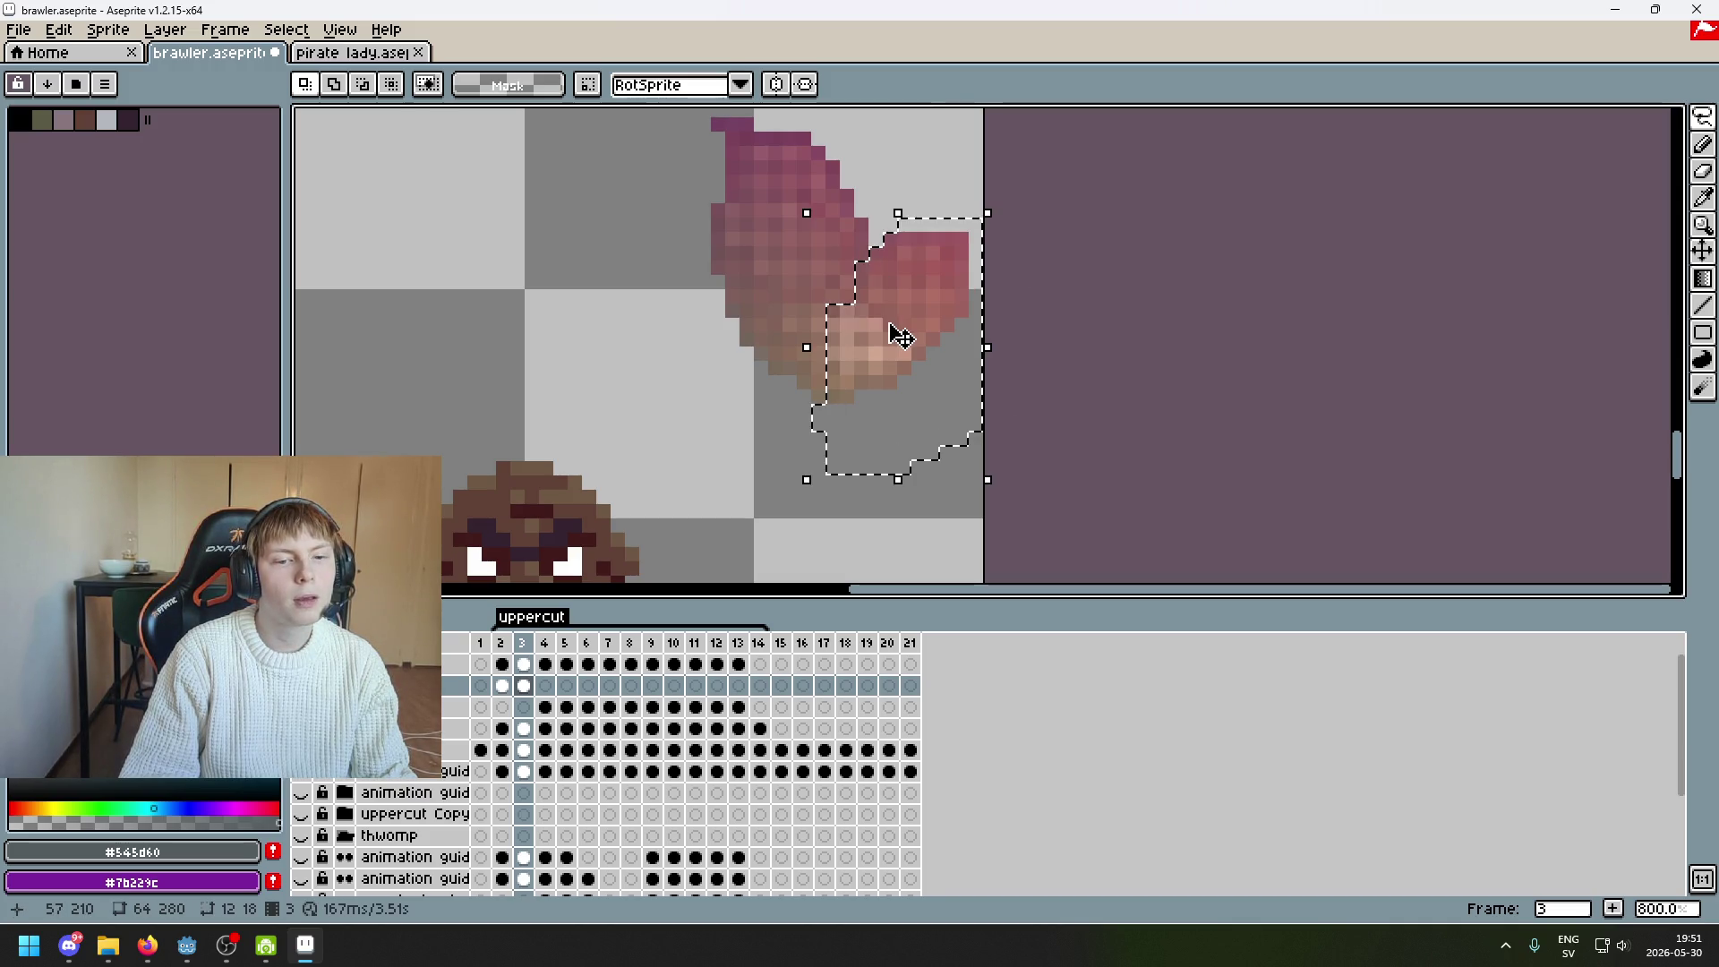
{"action": "left_click", "coordinate": [732, 395]}
{"action": "scroll", "coordinate": [869, 329], "scroll_direction": "up", "scroll_amount": 2}
{"action": "scroll", "coordinate": [896, 299], "scroll_direction": "down", "scroll_amount": 8}
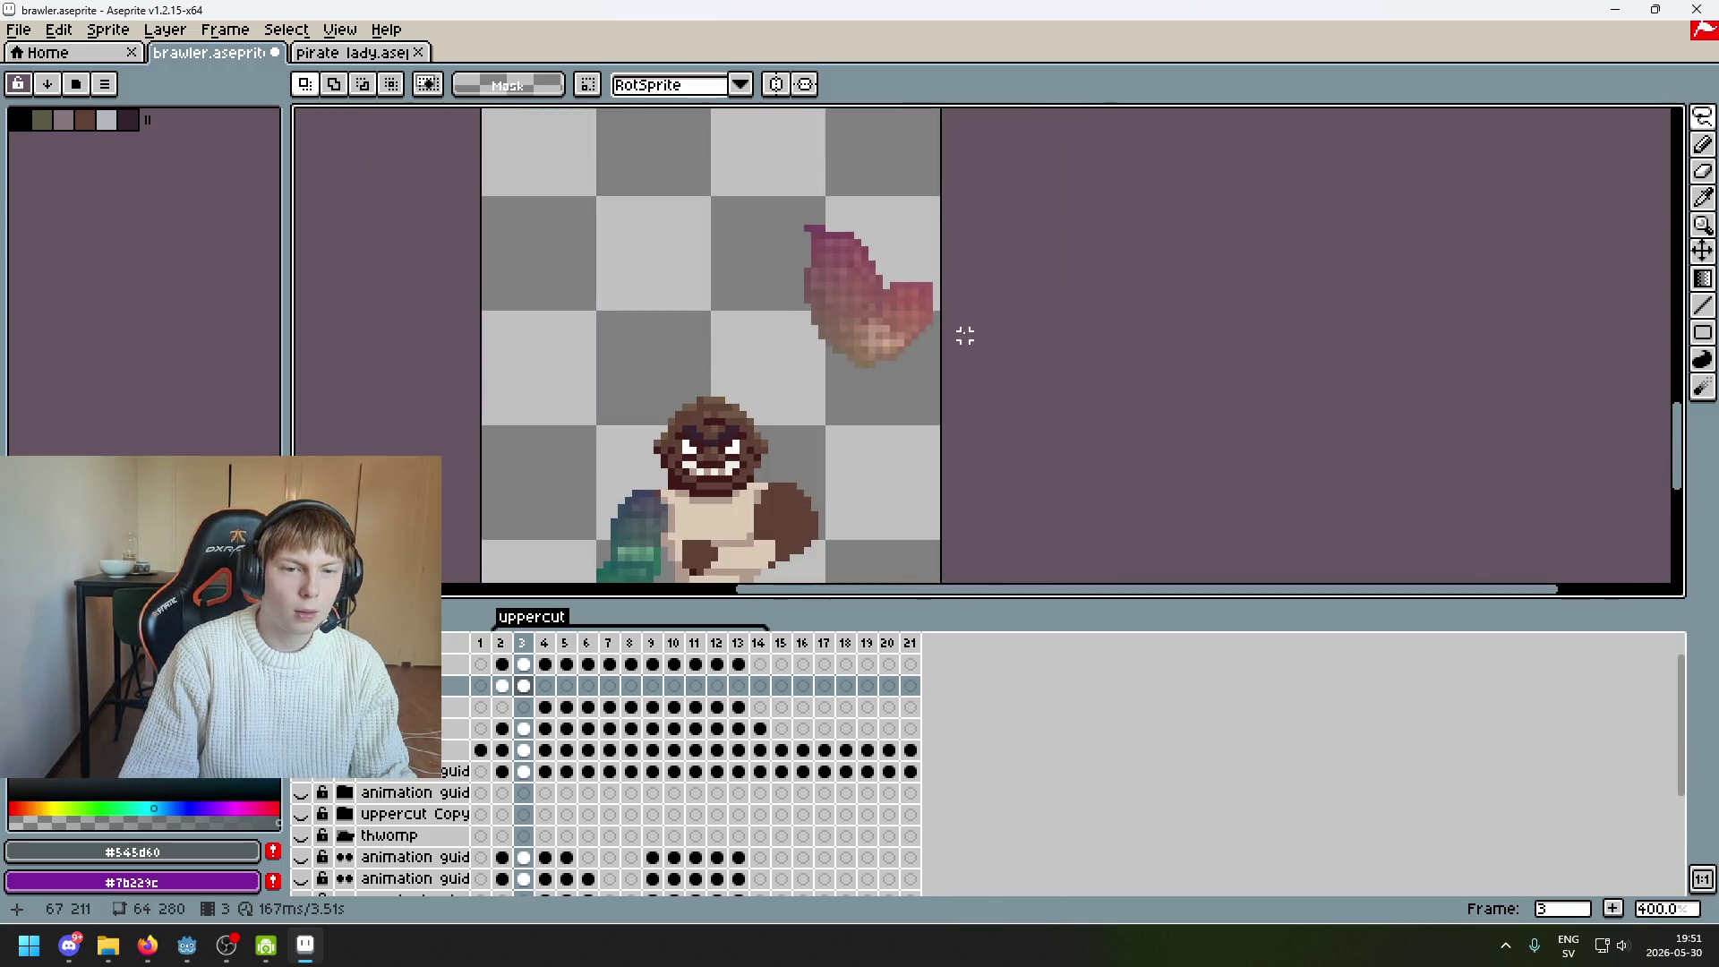
{"action": "scroll", "coordinate": [990, 326], "scroll_direction": "up", "scroll_amount": 1}
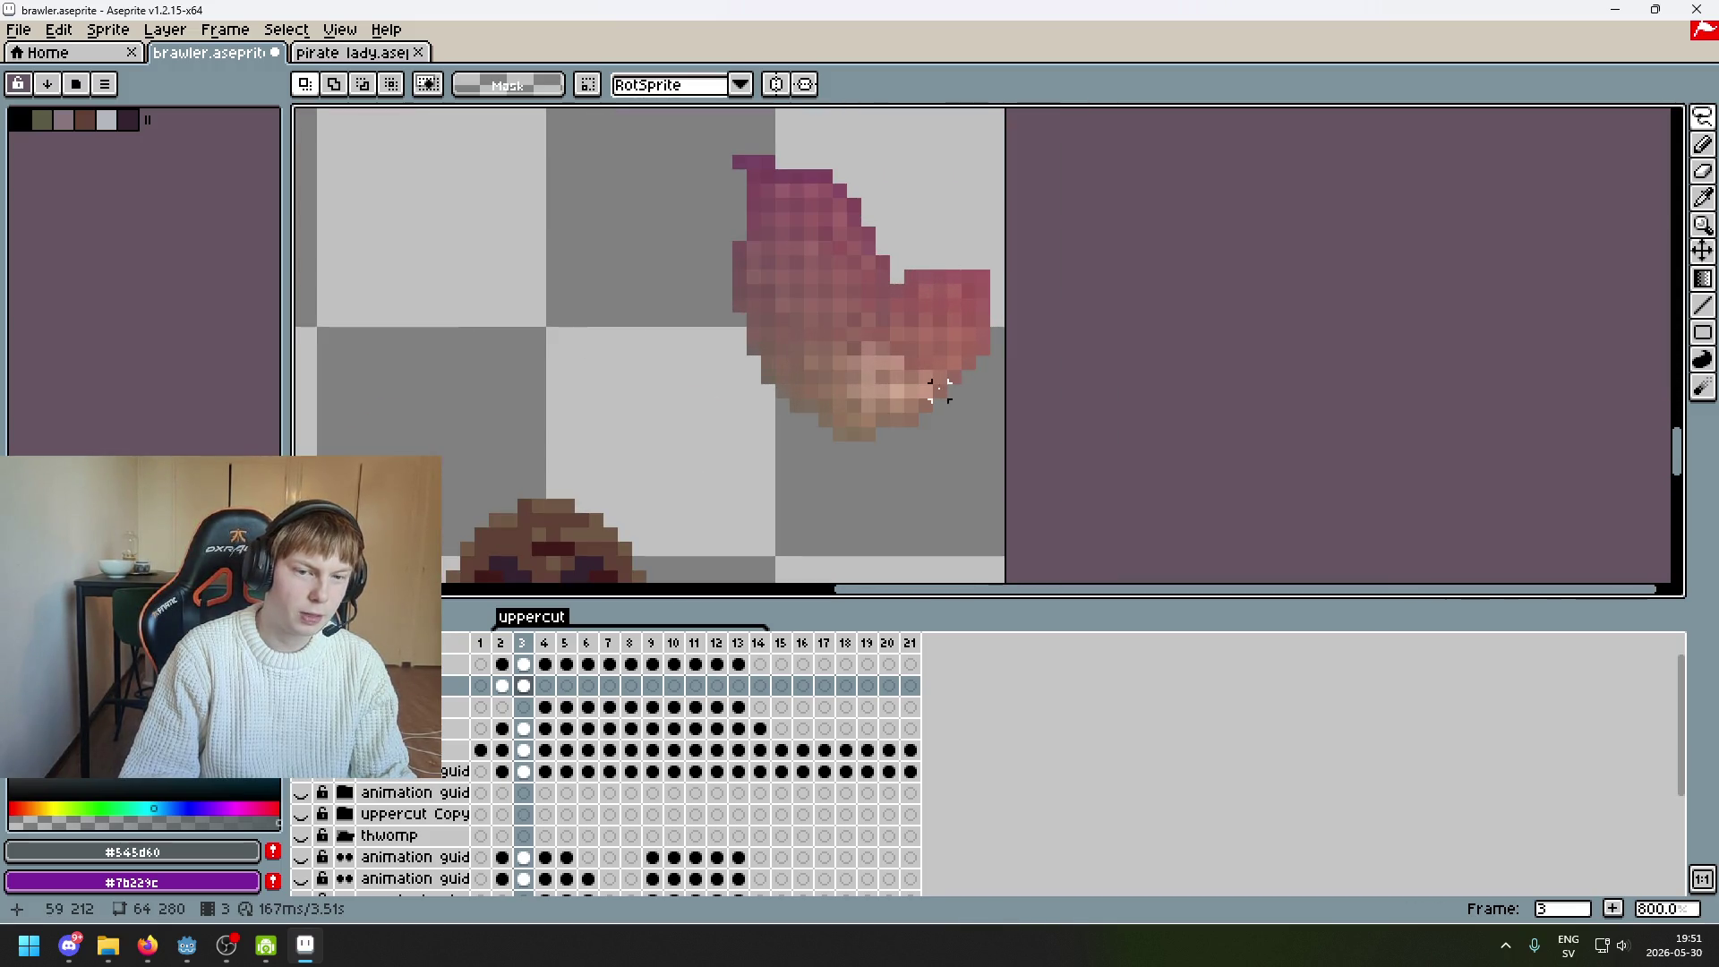
{"action": "scroll", "coordinate": [940, 391], "scroll_direction": "up", "scroll_amount": 3}
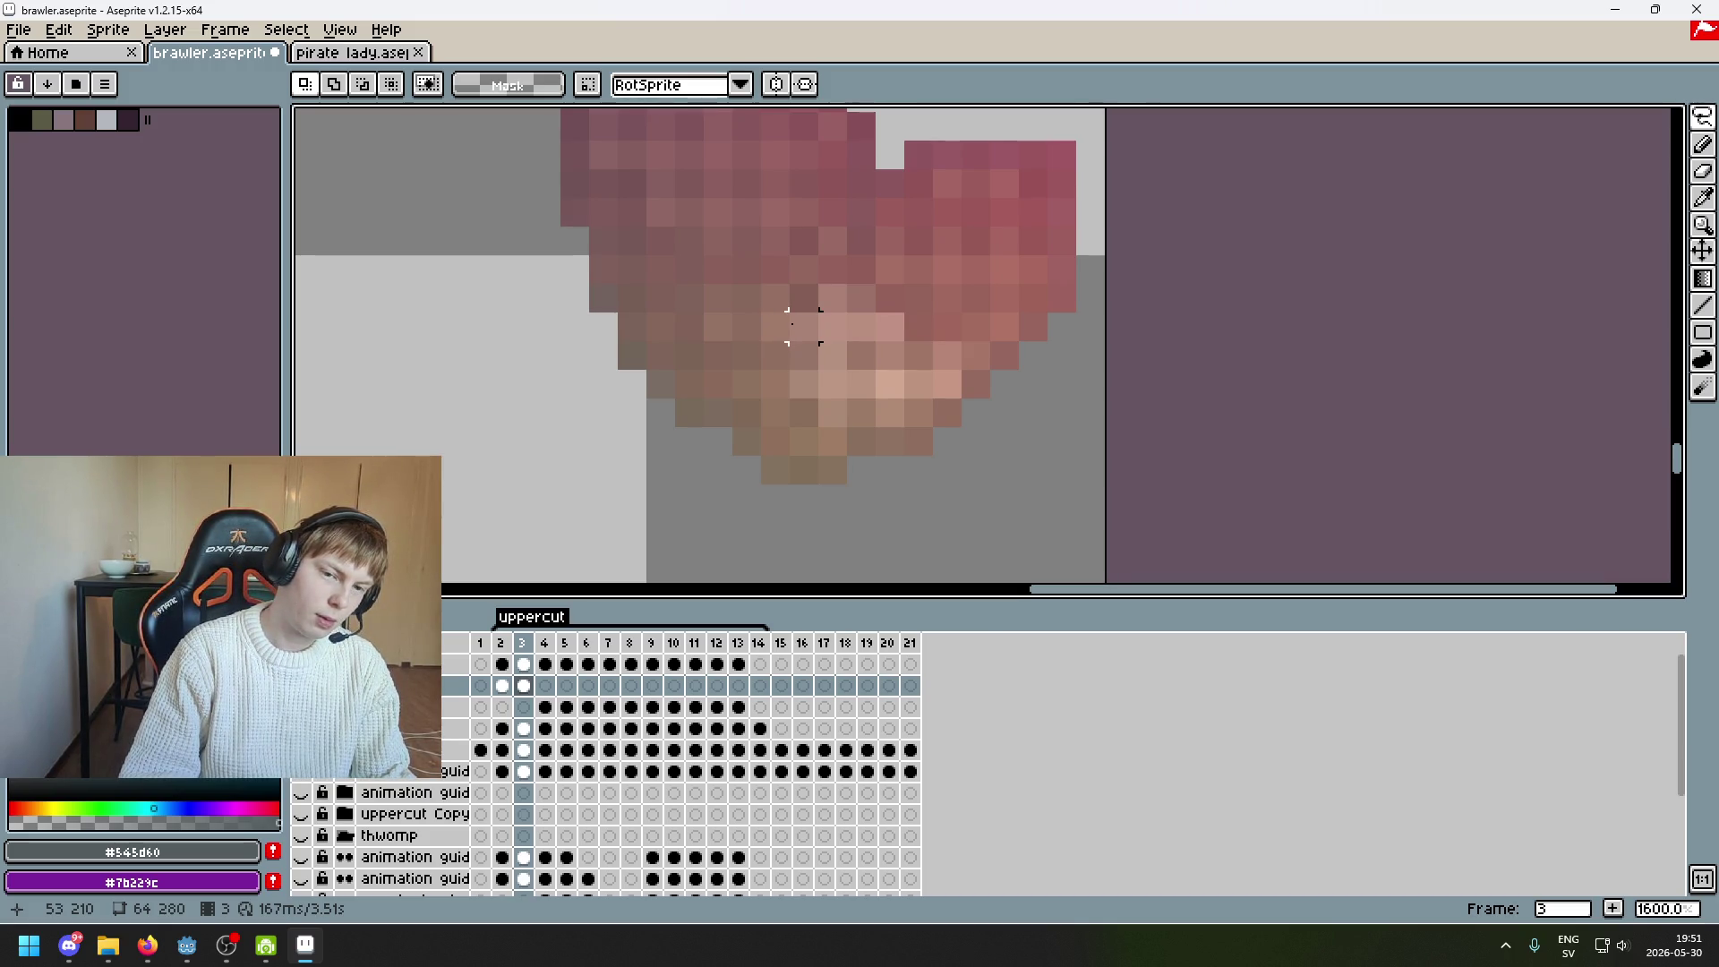
{"action": "scroll", "coordinate": [803, 326], "scroll_direction": "down", "scroll_amount": 5}
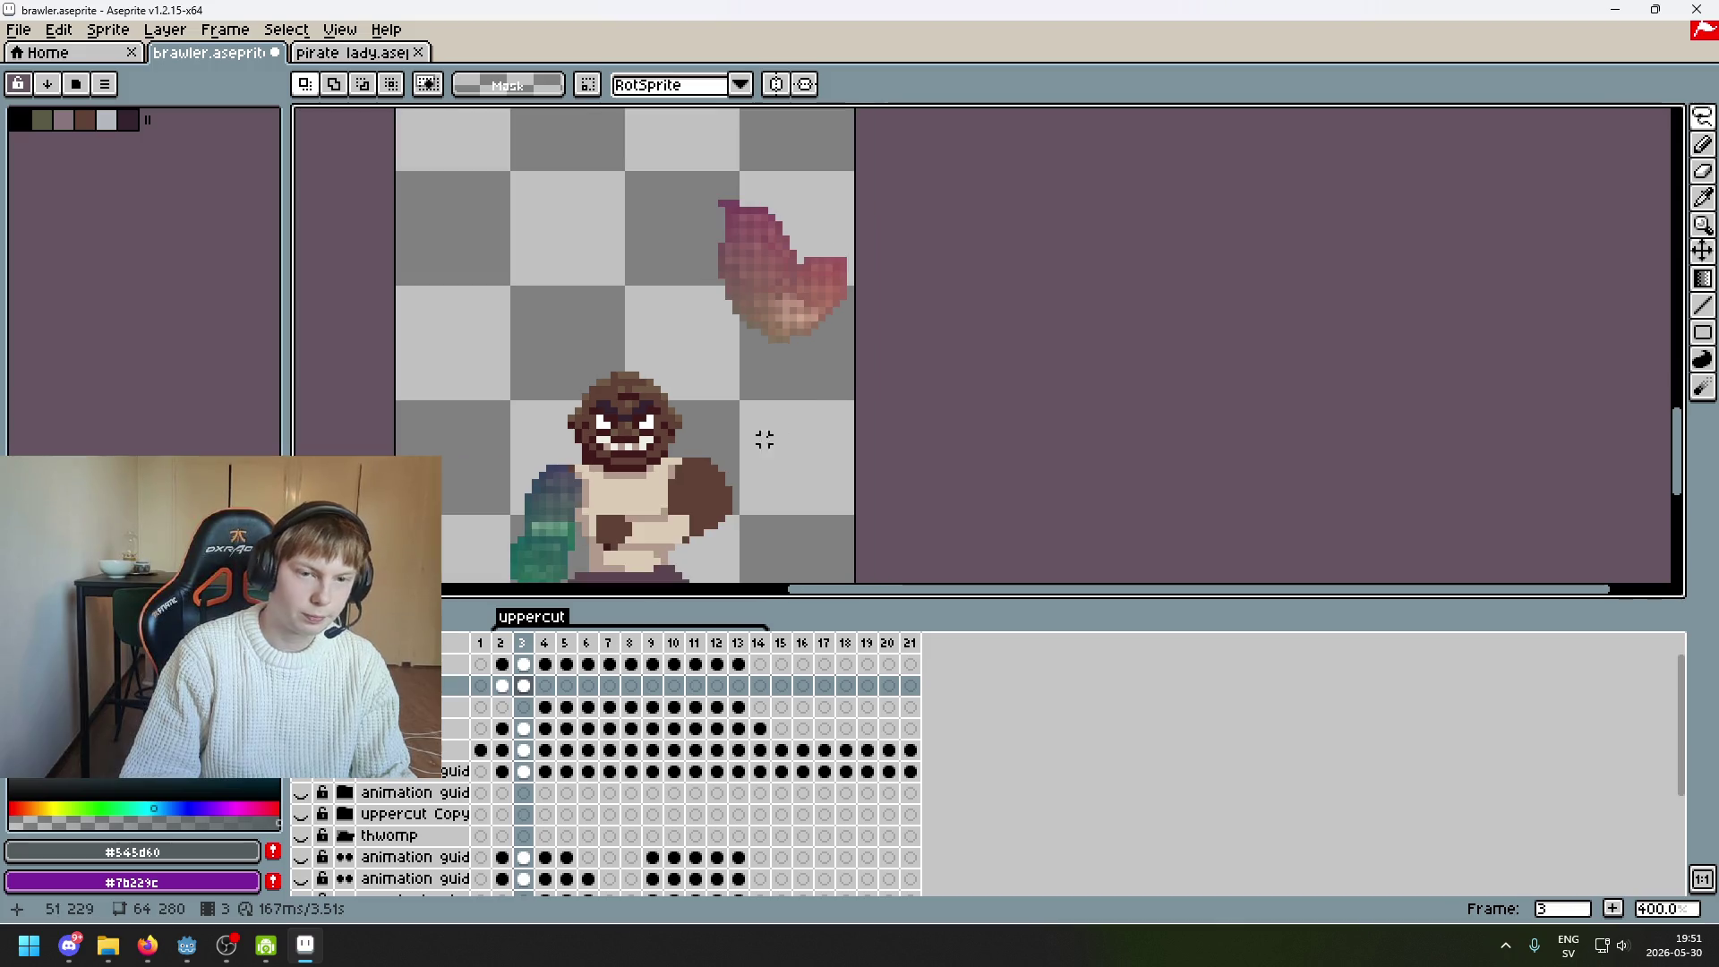
{"action": "left_click", "coordinate": [502, 643]}
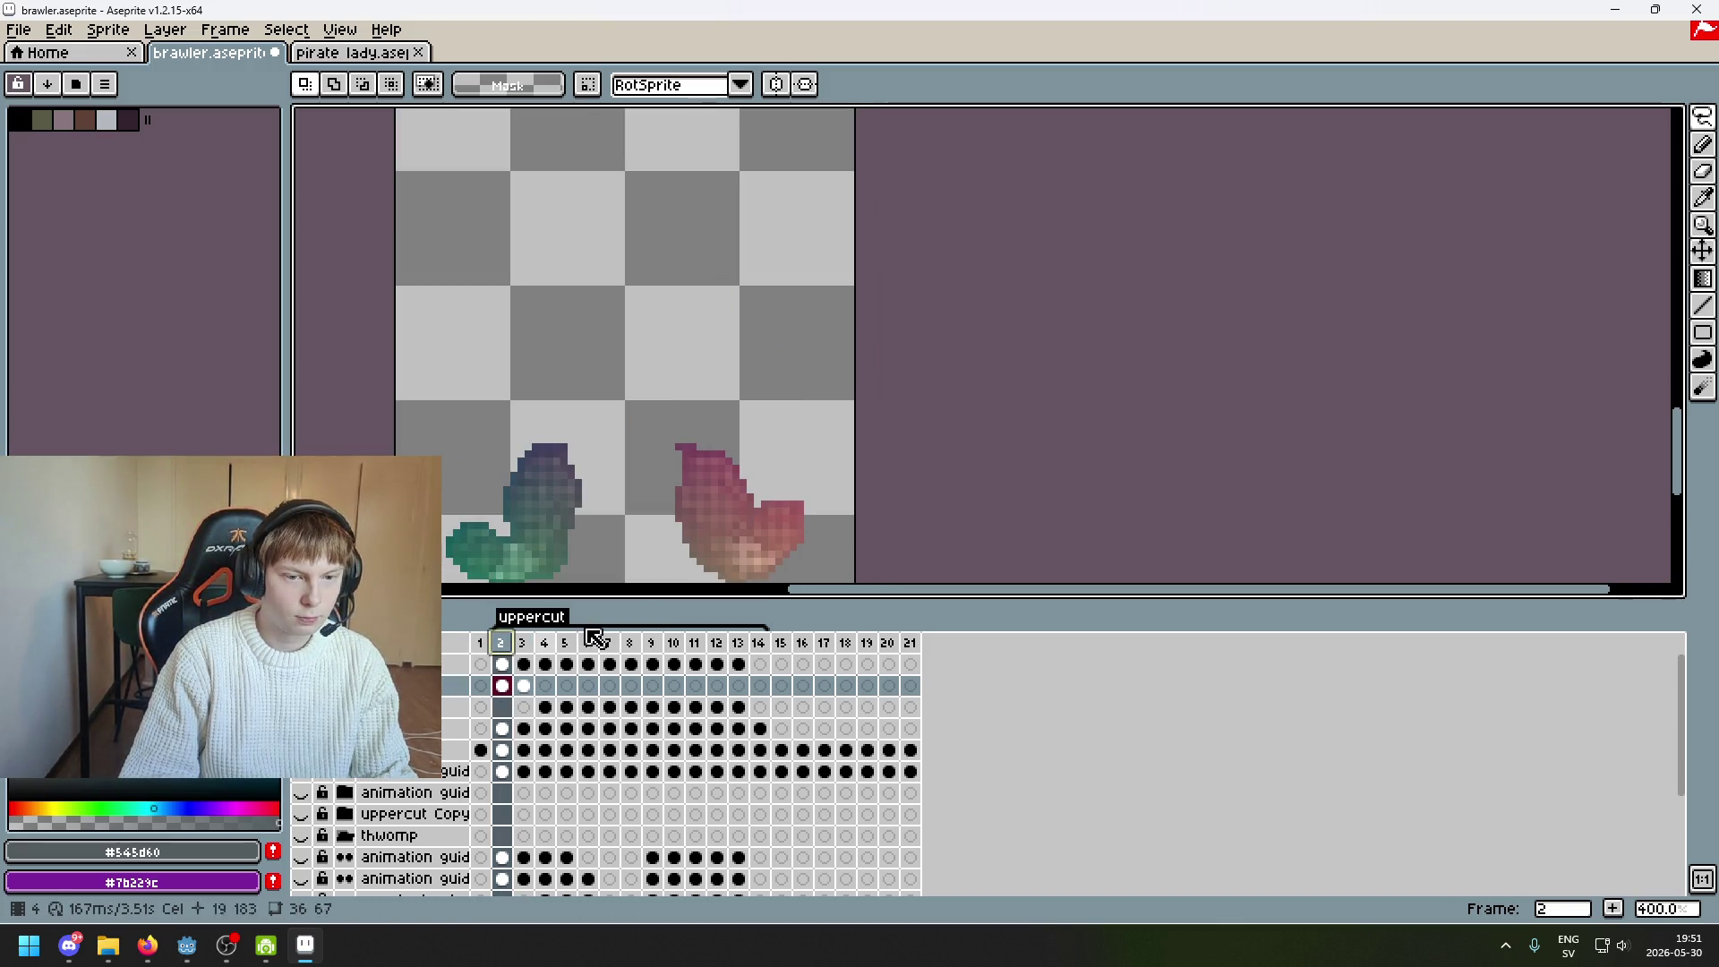
Show then hide the gradient body on frame 2, undo a layer reorder, and go to frame 1
{"action": "left_click", "coordinate": [301, 772]}
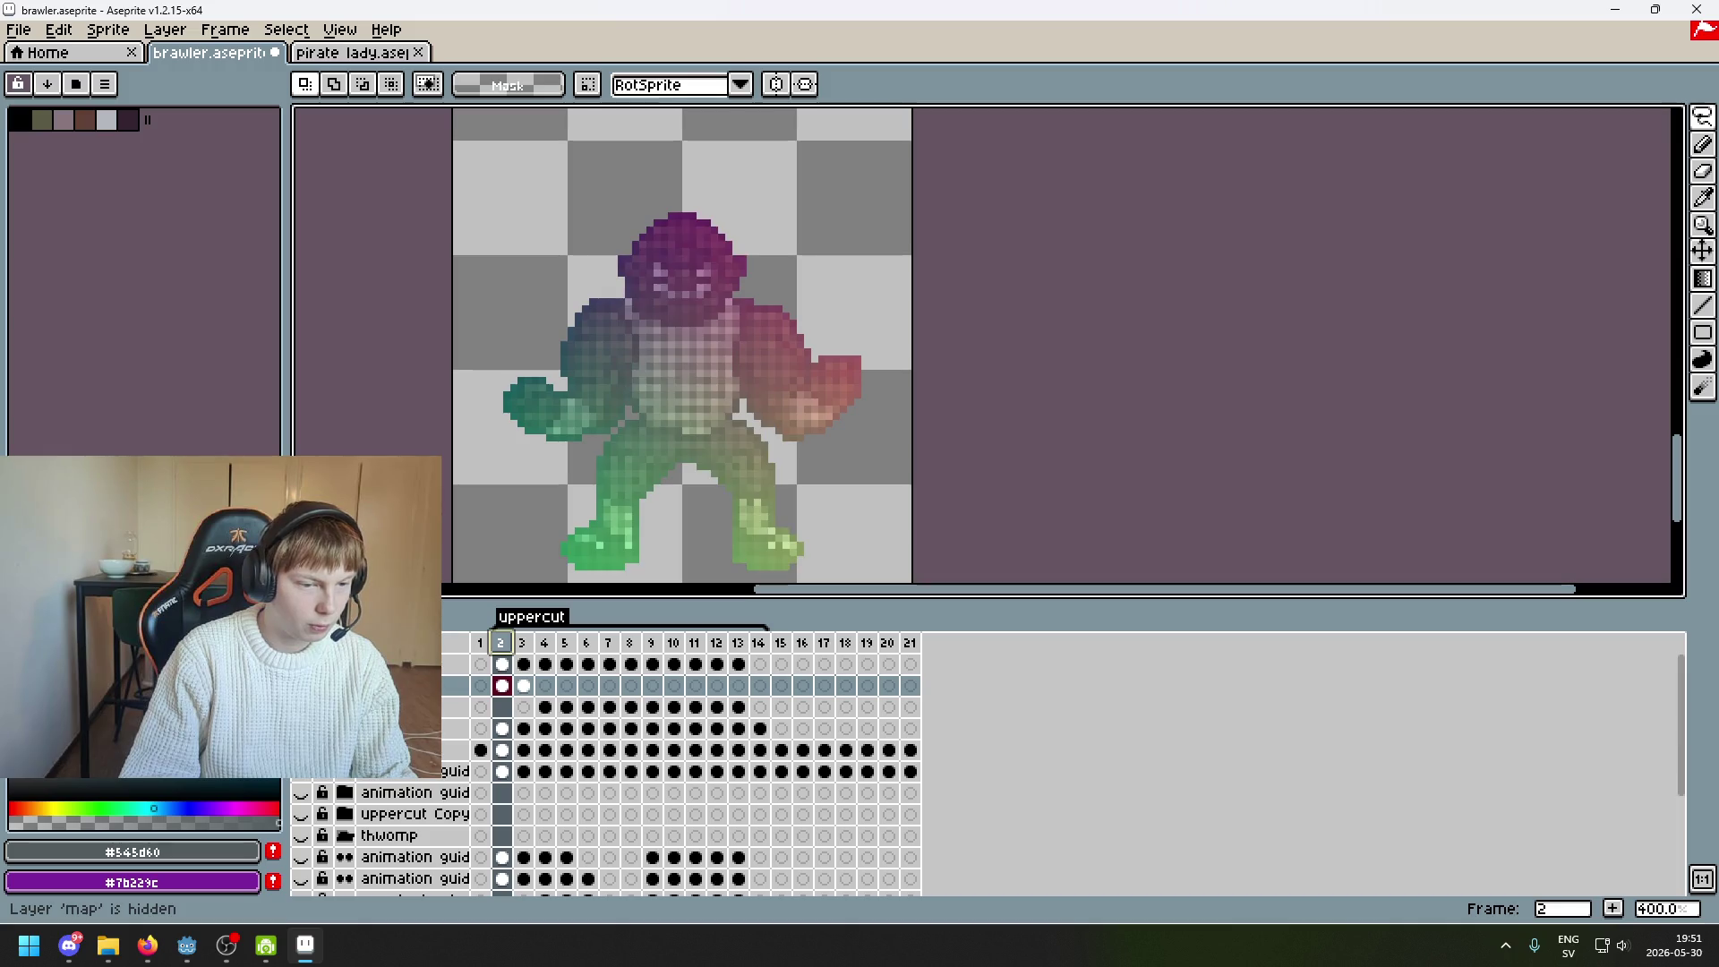
{"action": "left_click", "coordinate": [301, 751]}
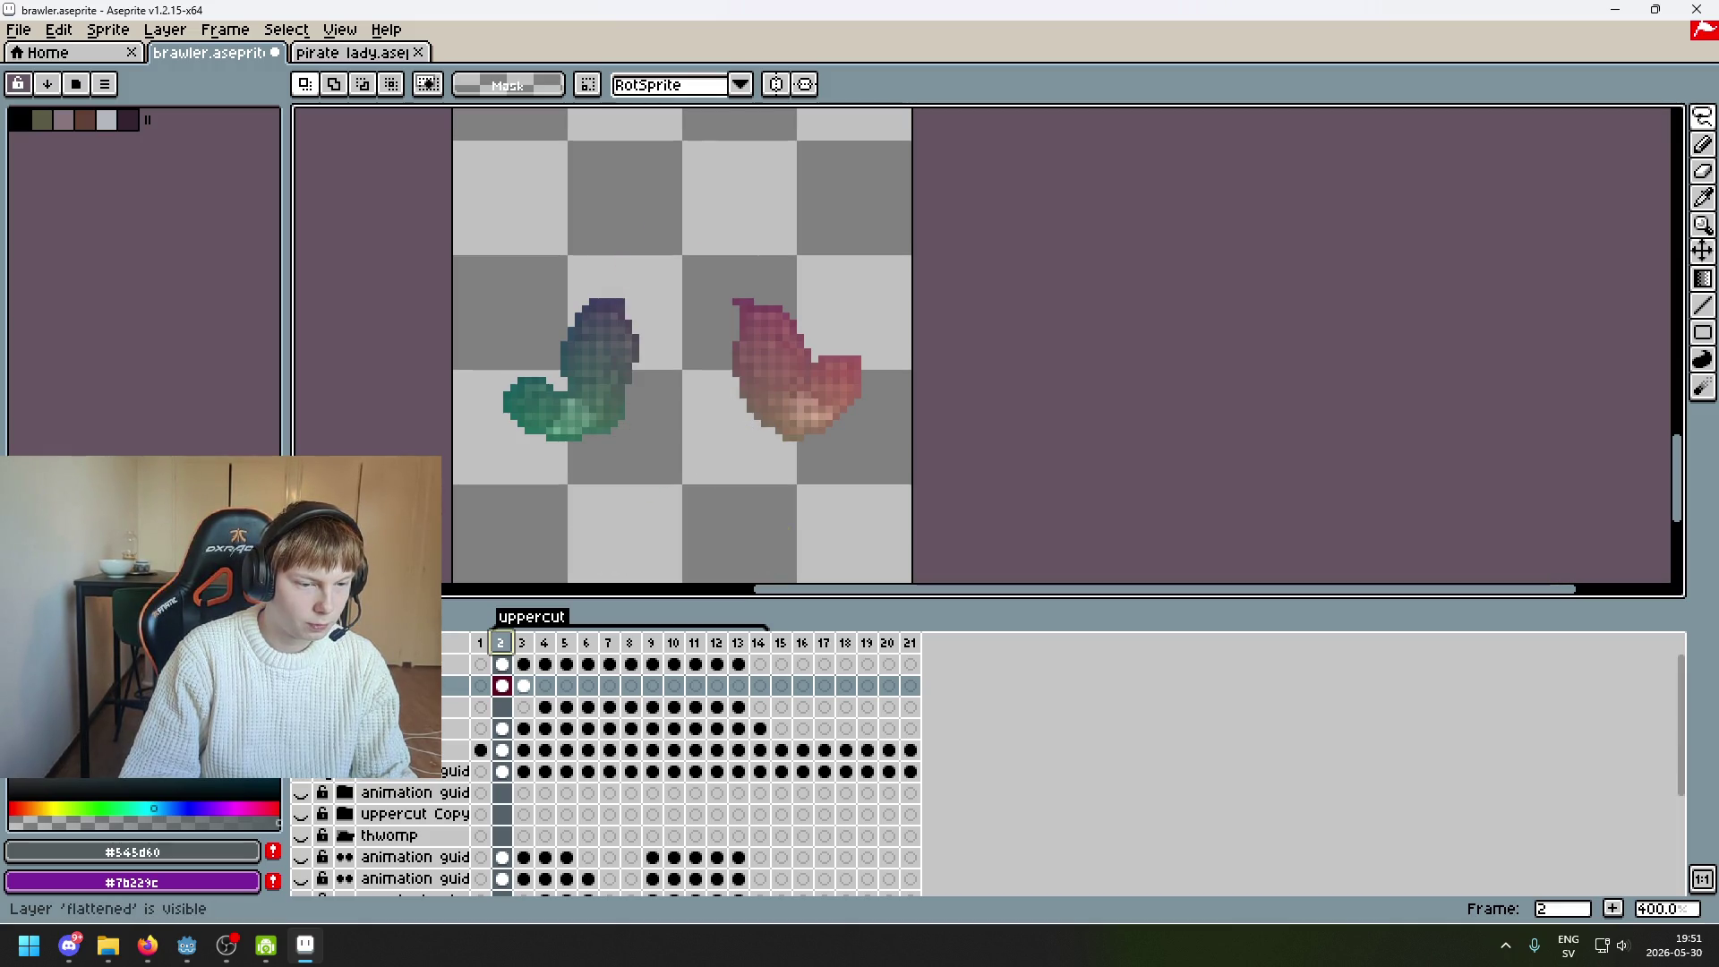
{"action": "left_click_drag", "start_coordinate": [448, 750], "coordinate": [448, 667]}
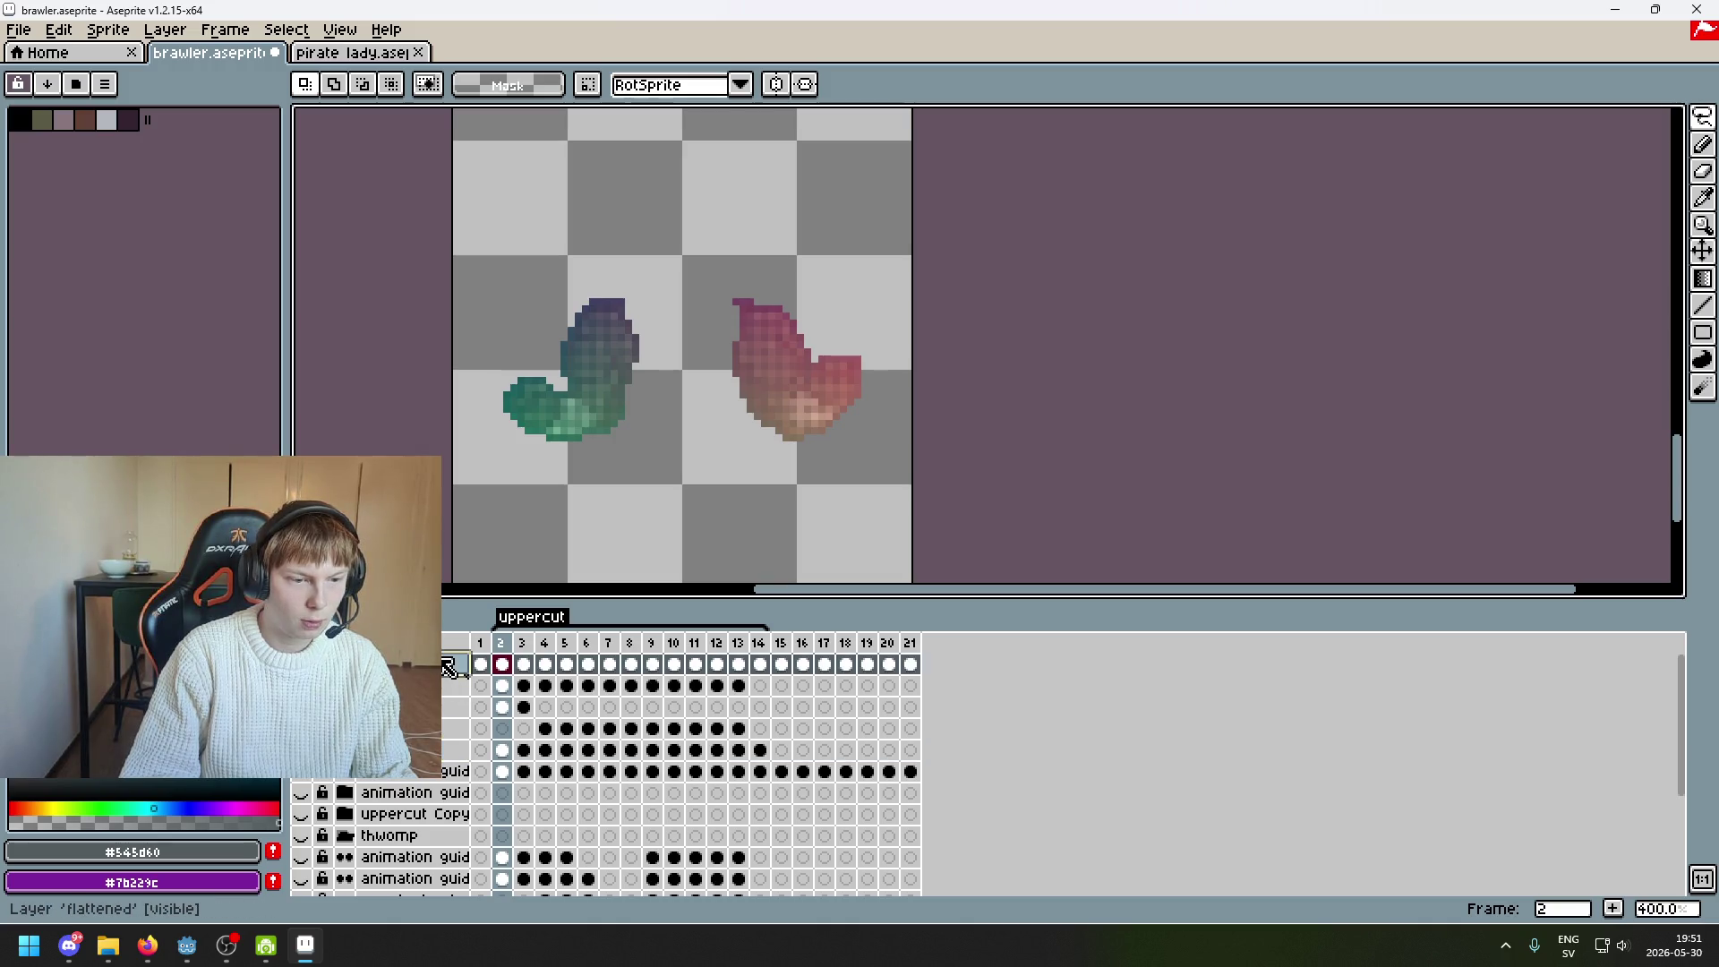
{"action": "key", "text": "ctrl+z"}
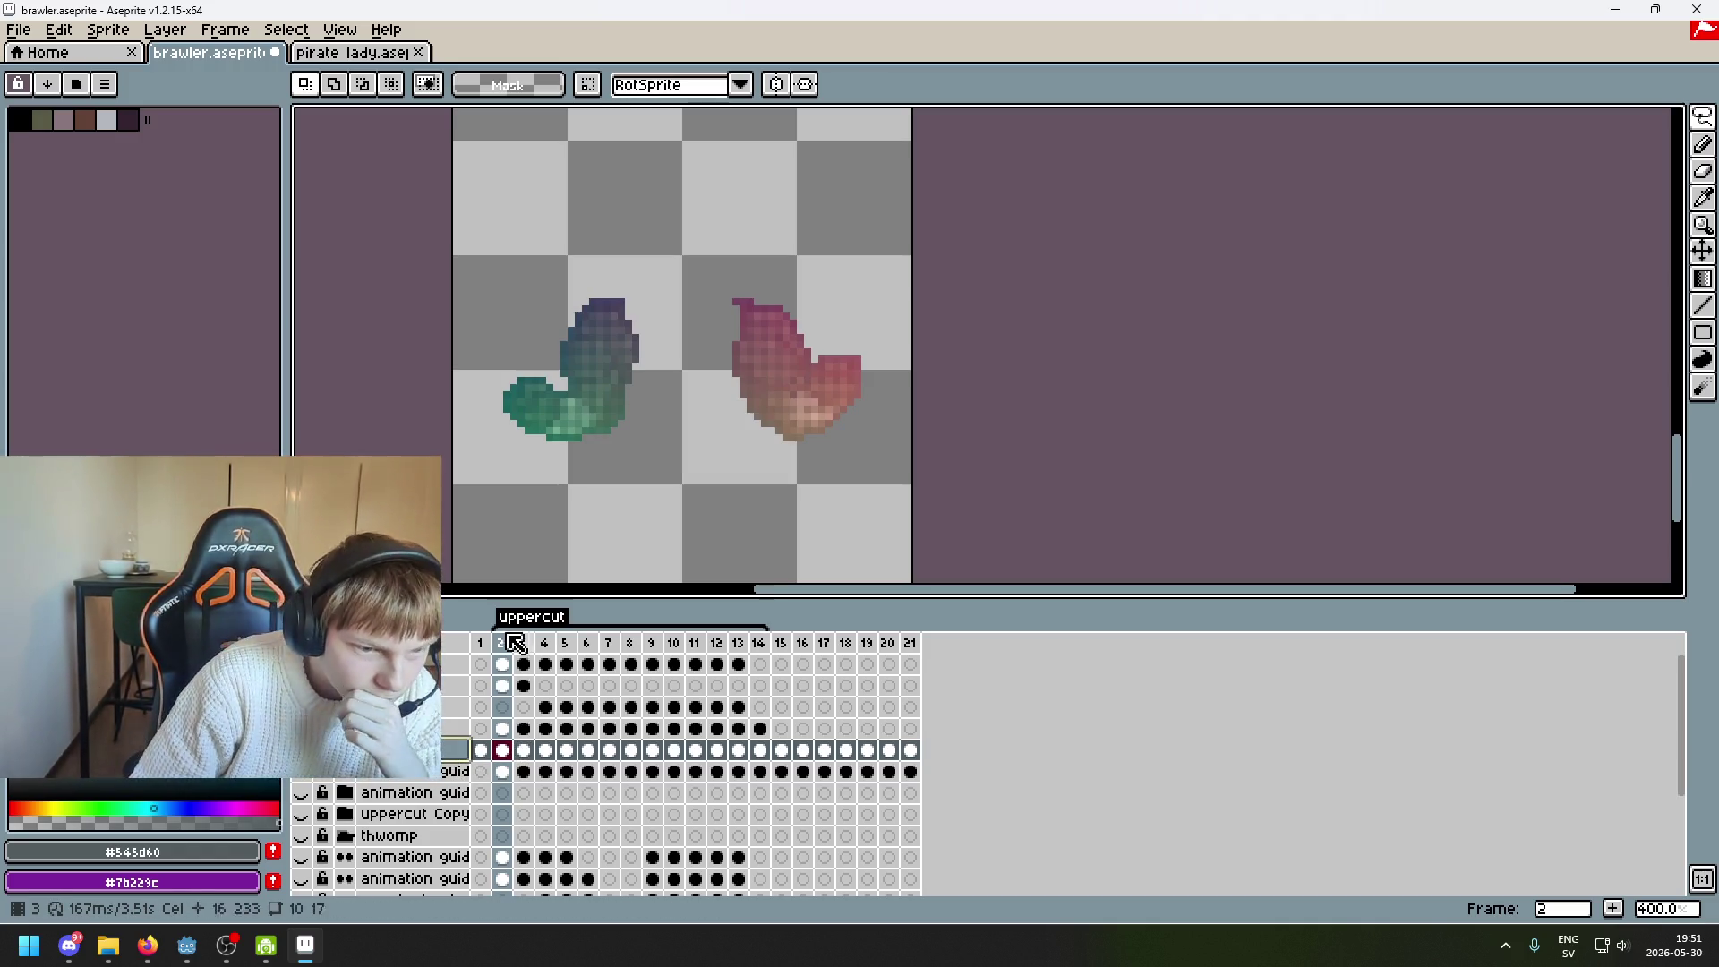
{"action": "left_click", "coordinate": [480, 642]}
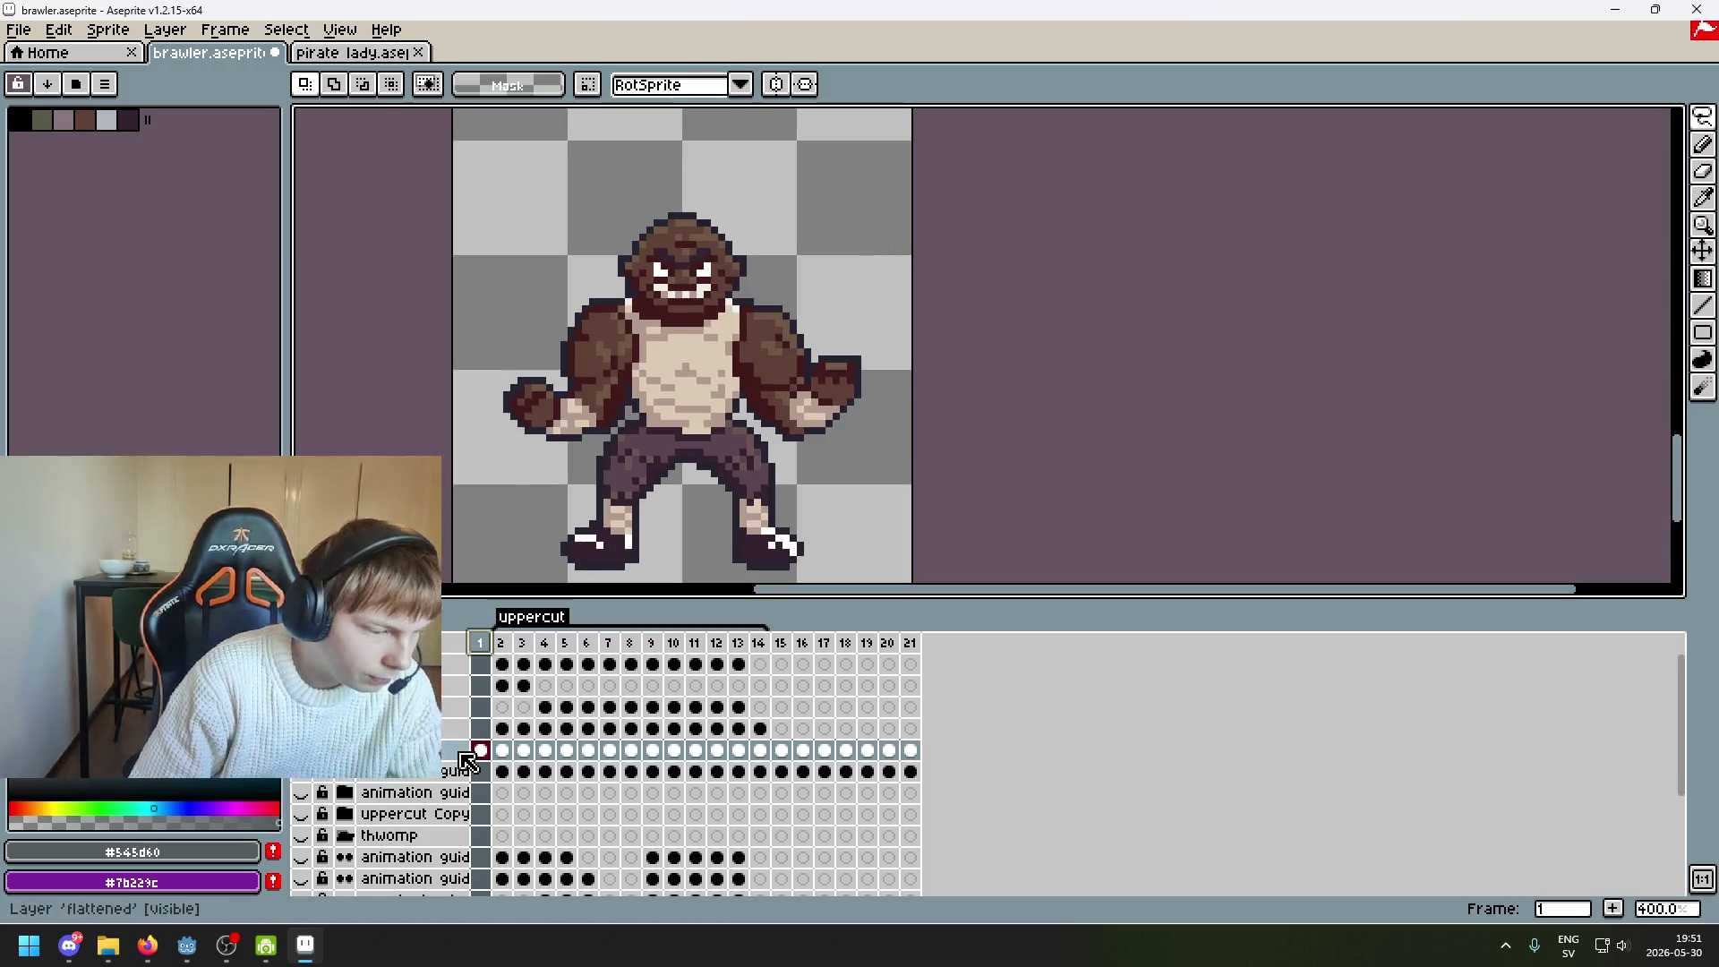
Toggle the flattened brawler layer on frame 1 and hide the brawler body layer
{"action": "scroll", "coordinate": [837, 432], "scroll_direction": "up", "scroll_amount": 3}
{"action": "scroll", "coordinate": [837, 431], "scroll_direction": "up", "scroll_amount": 1}
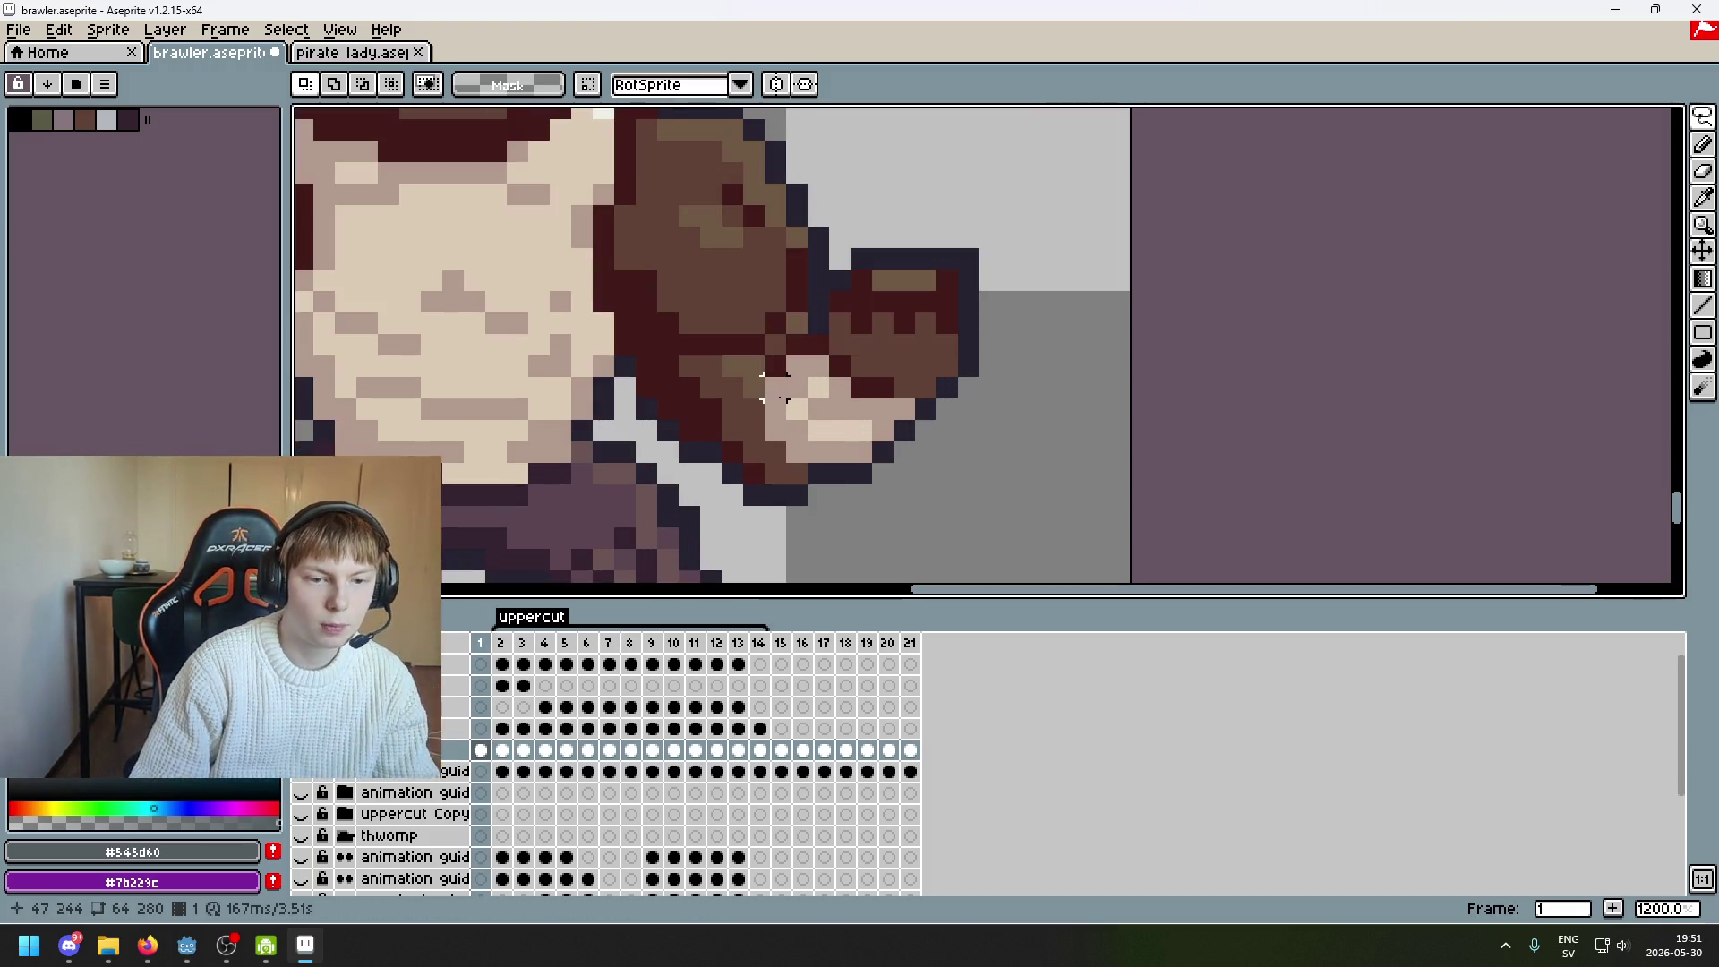
{"action": "scroll", "coordinate": [796, 452], "scroll_direction": "down", "scroll_amount": 3}
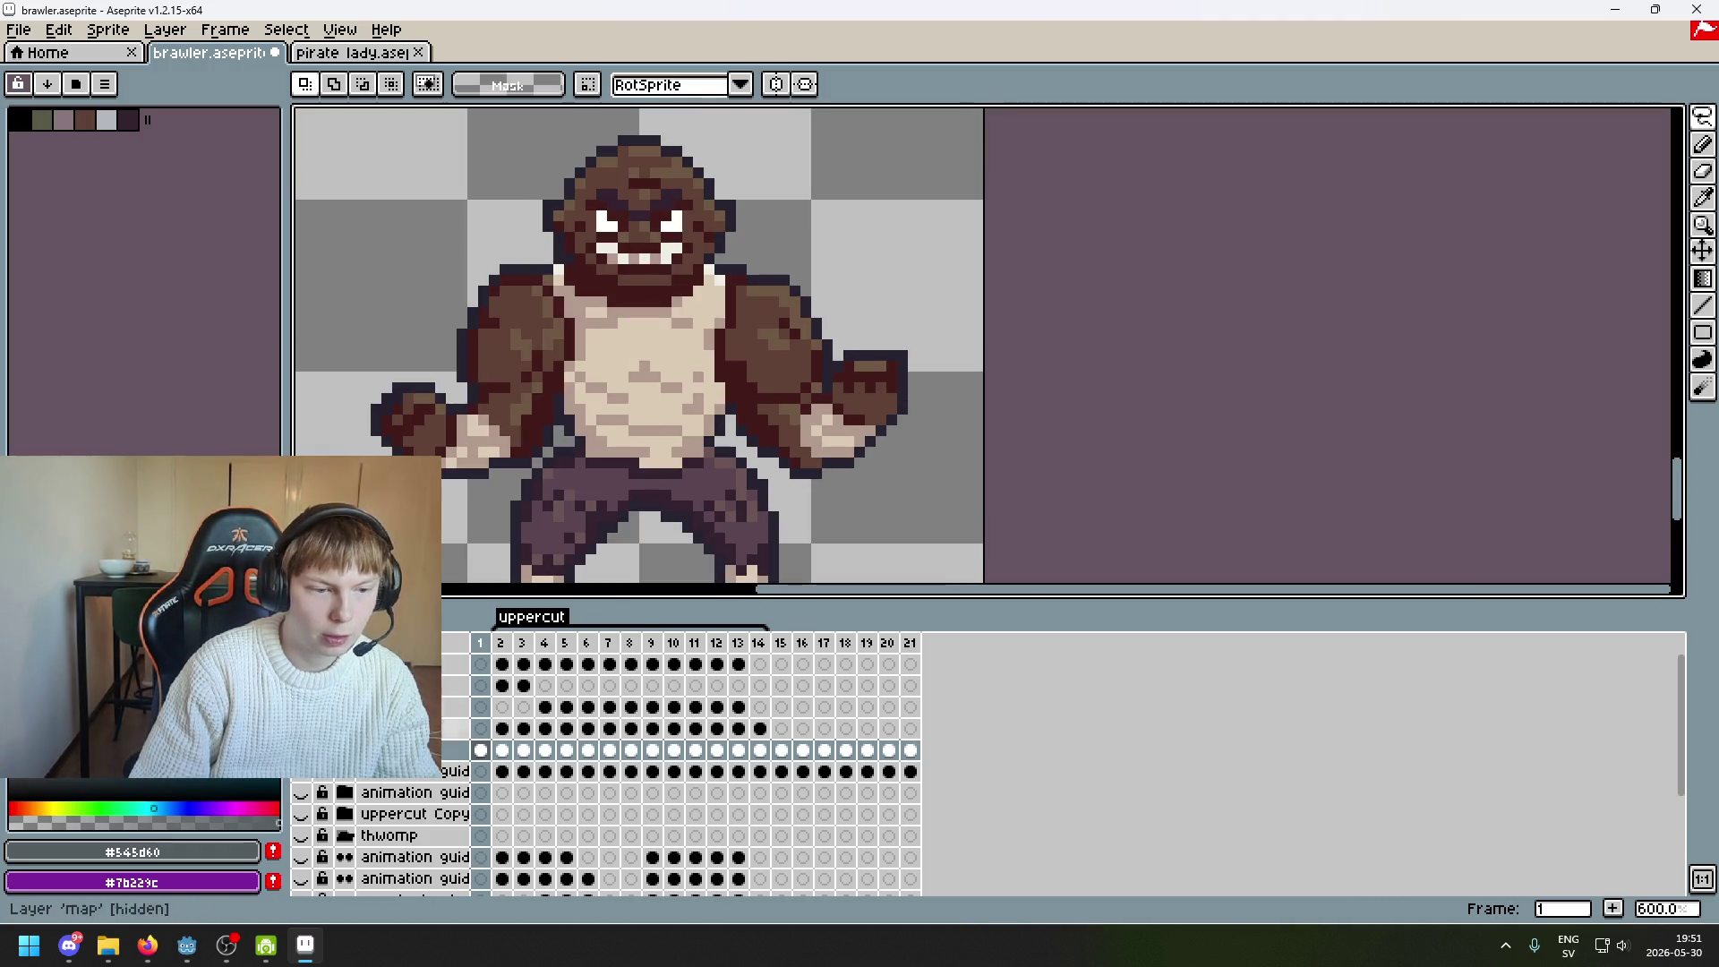
{"action": "left_click", "coordinate": [301, 750]}
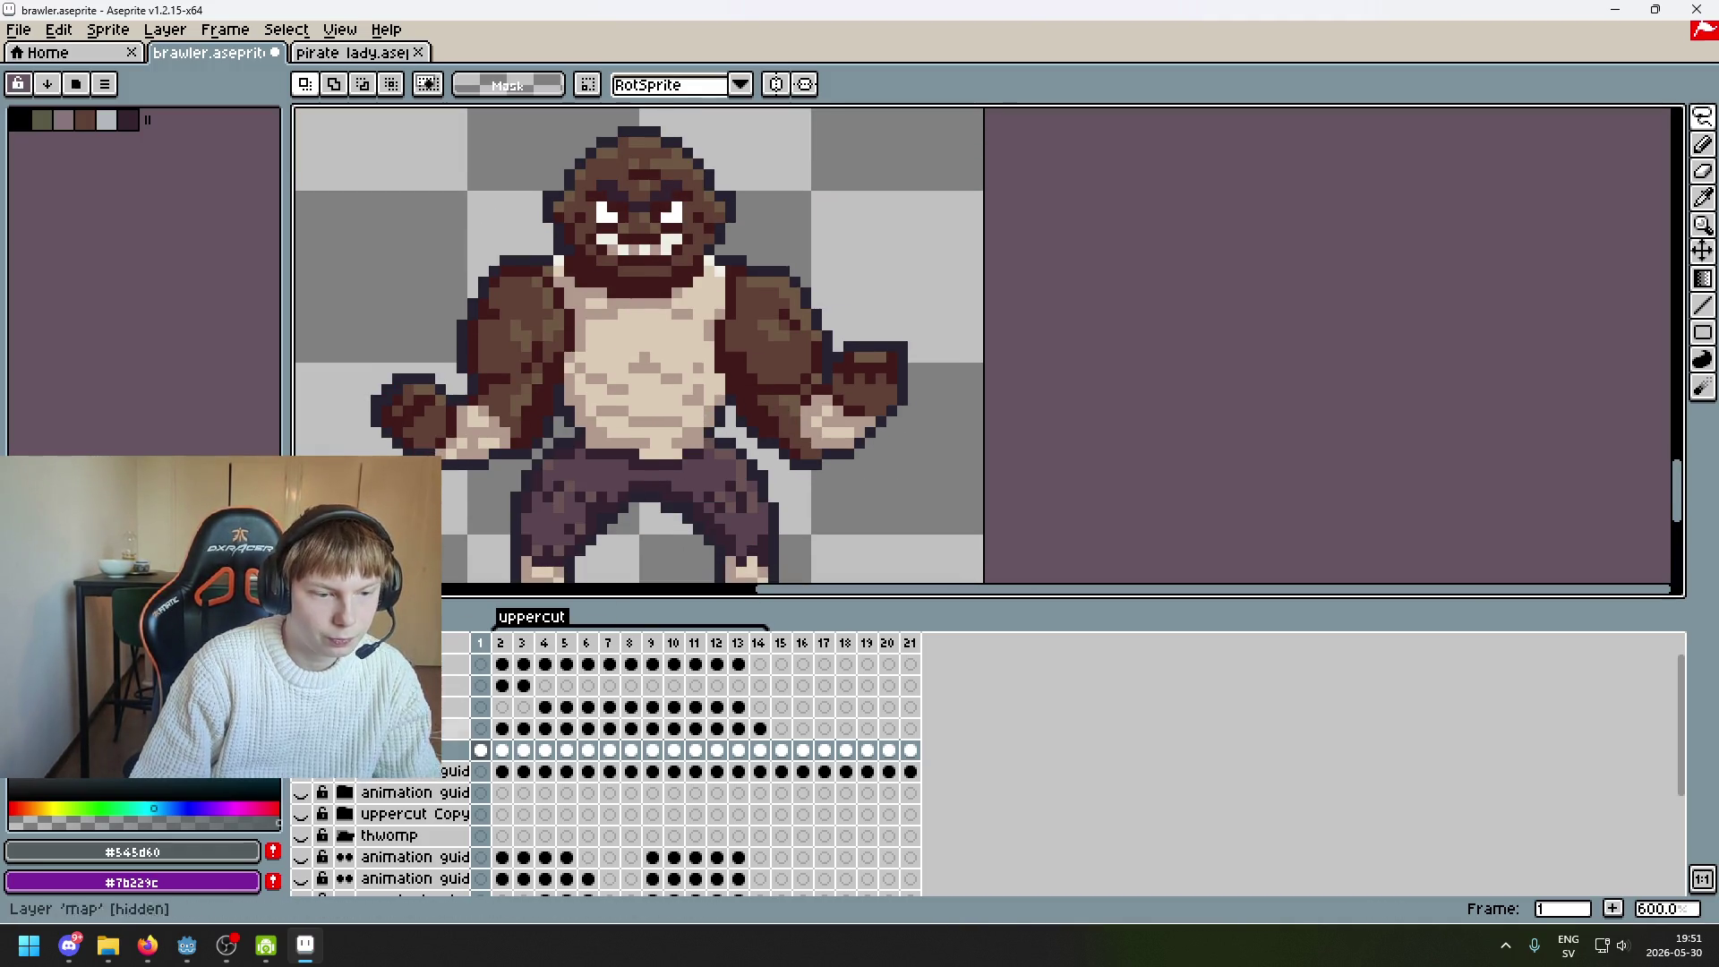
{"action": "left_click", "coordinate": [301, 749]}
{"action": "left_click", "coordinate": [301, 749]}
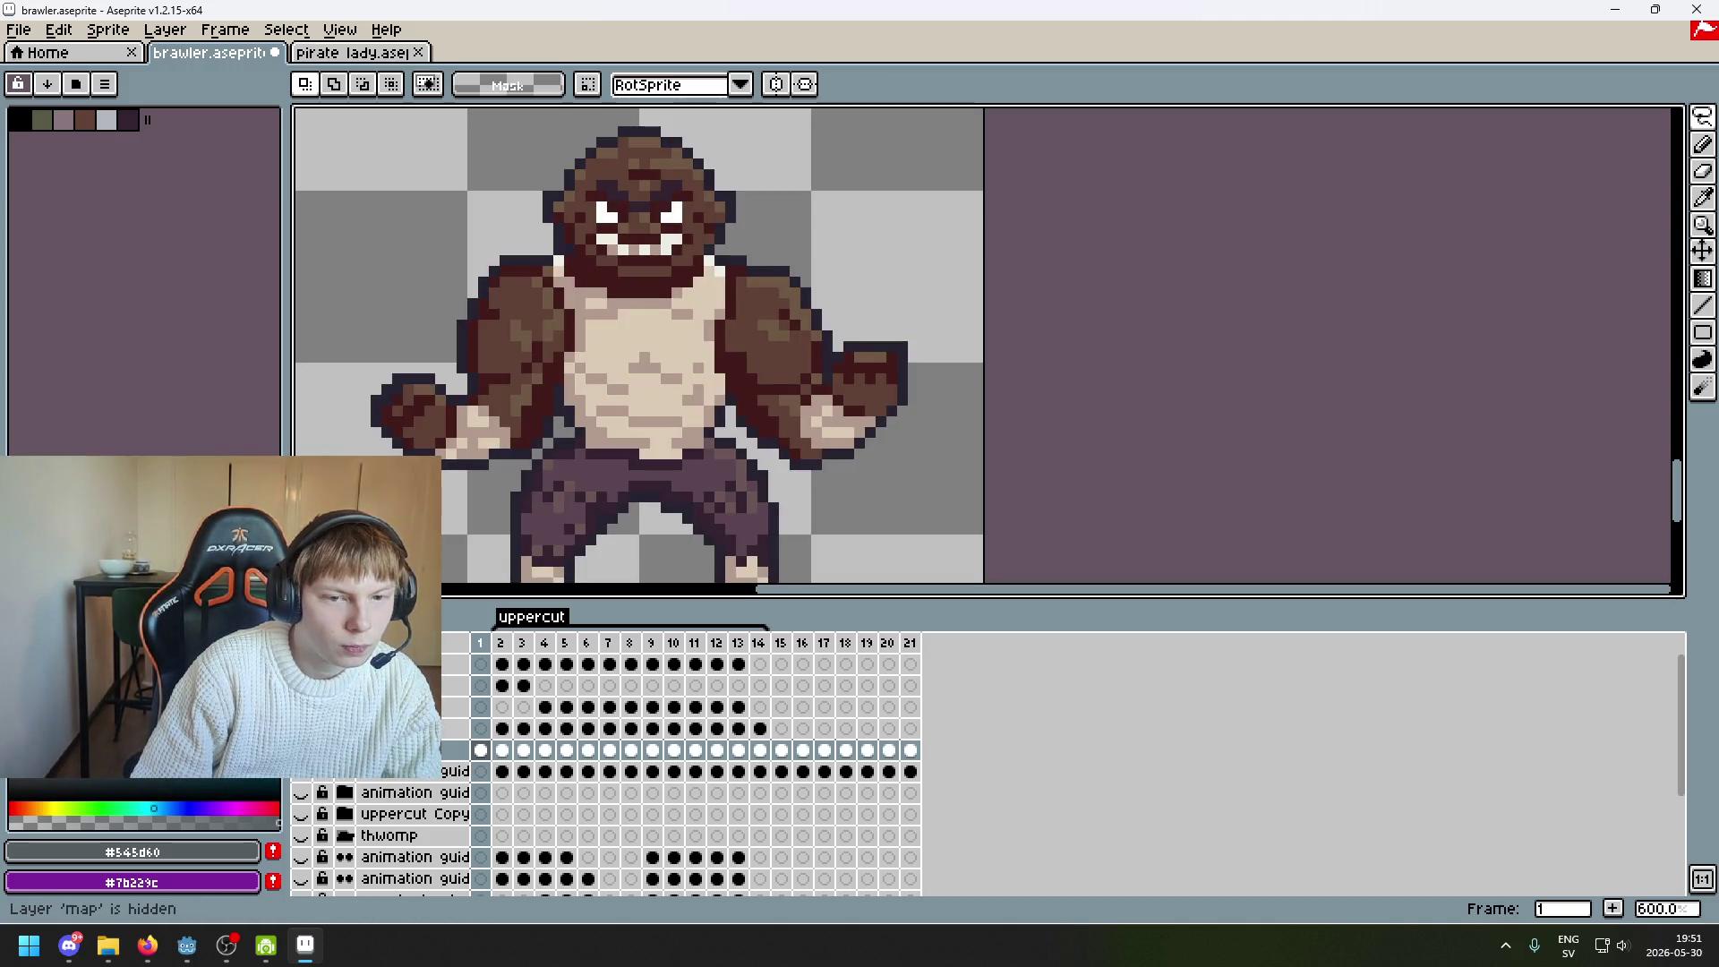
{"action": "left_click", "coordinate": [301, 728]}
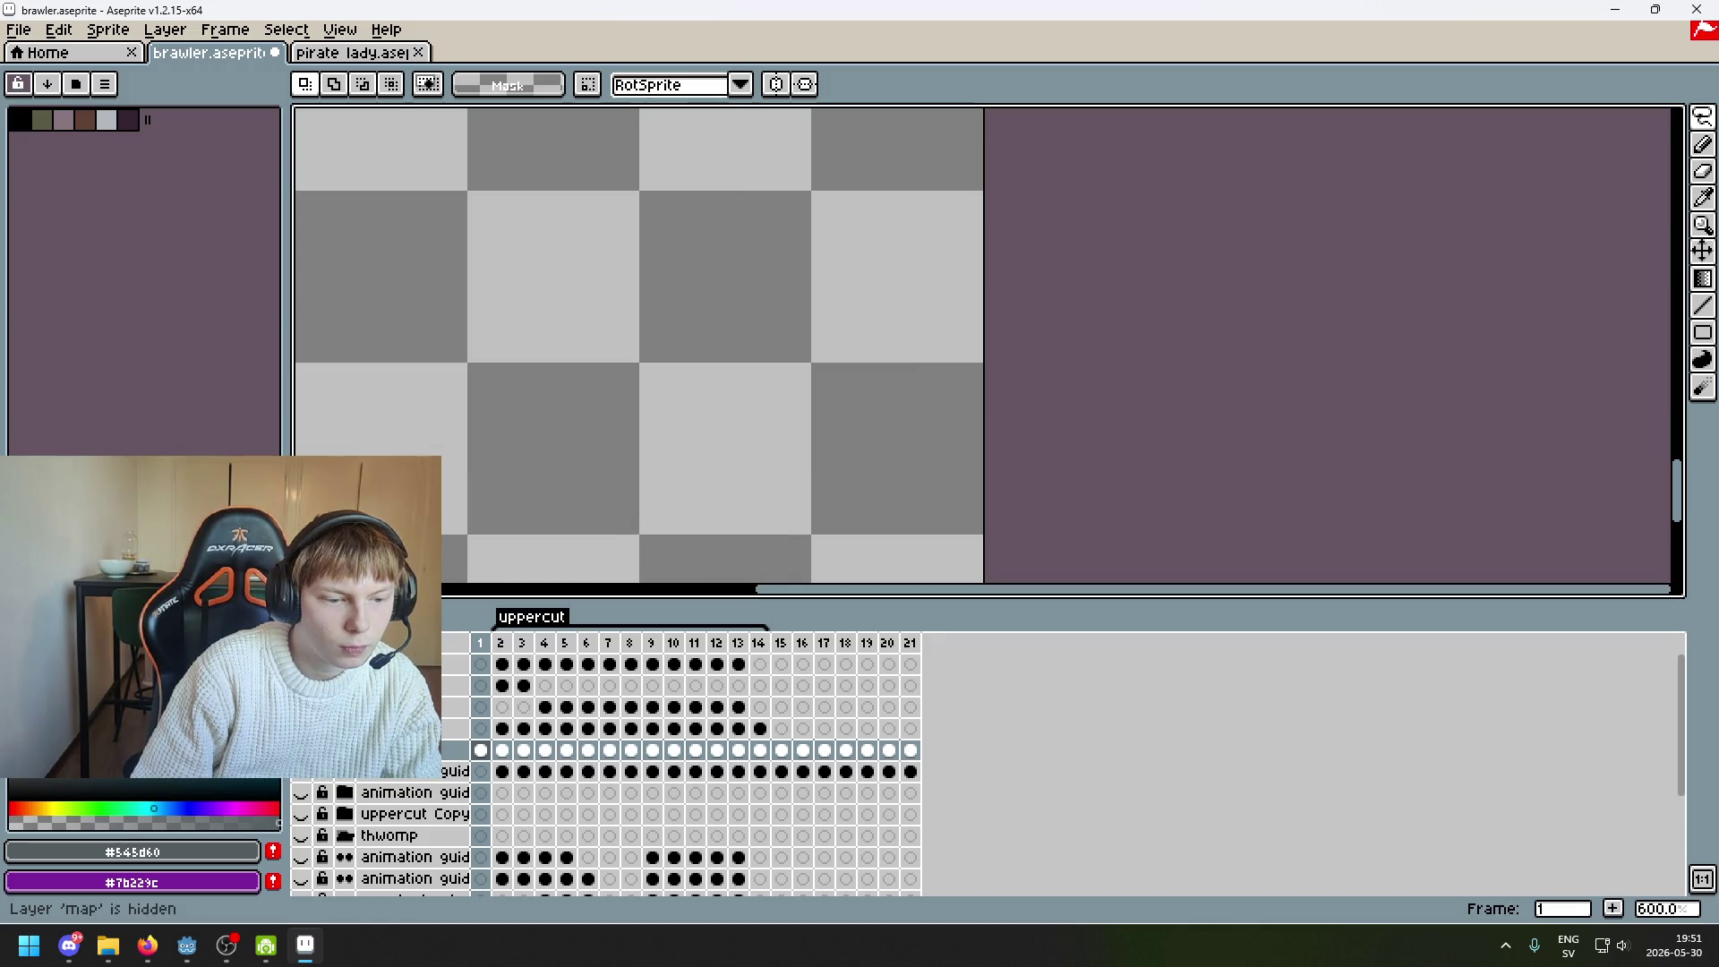
Go to frame 3 on the fist layer and lasso a thin strip of the pink fist
{"action": "left_click", "coordinate": [506, 643]}
{"action": "scroll", "coordinate": [825, 410], "scroll_direction": "up", "scroll_amount": 4}
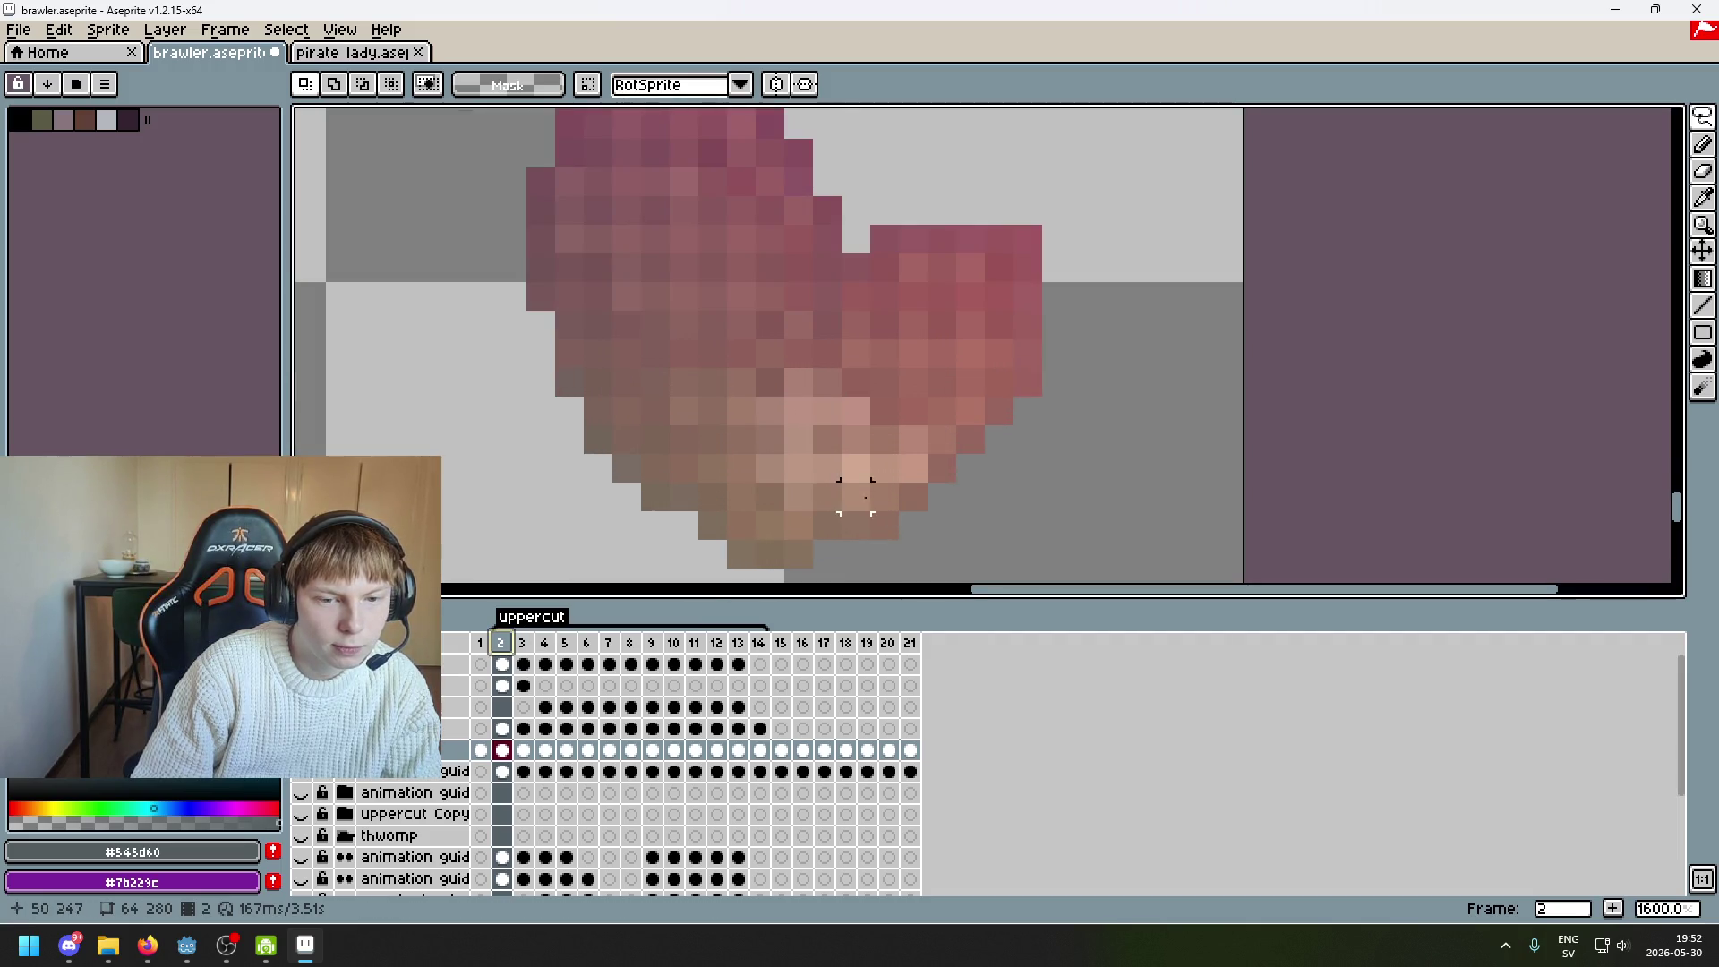
{"action": "scroll", "coordinate": [856, 499], "scroll_direction": "down", "scroll_amount": 3}
{"action": "scroll", "coordinate": [921, 429], "scroll_direction": "up", "scroll_amount": 3}
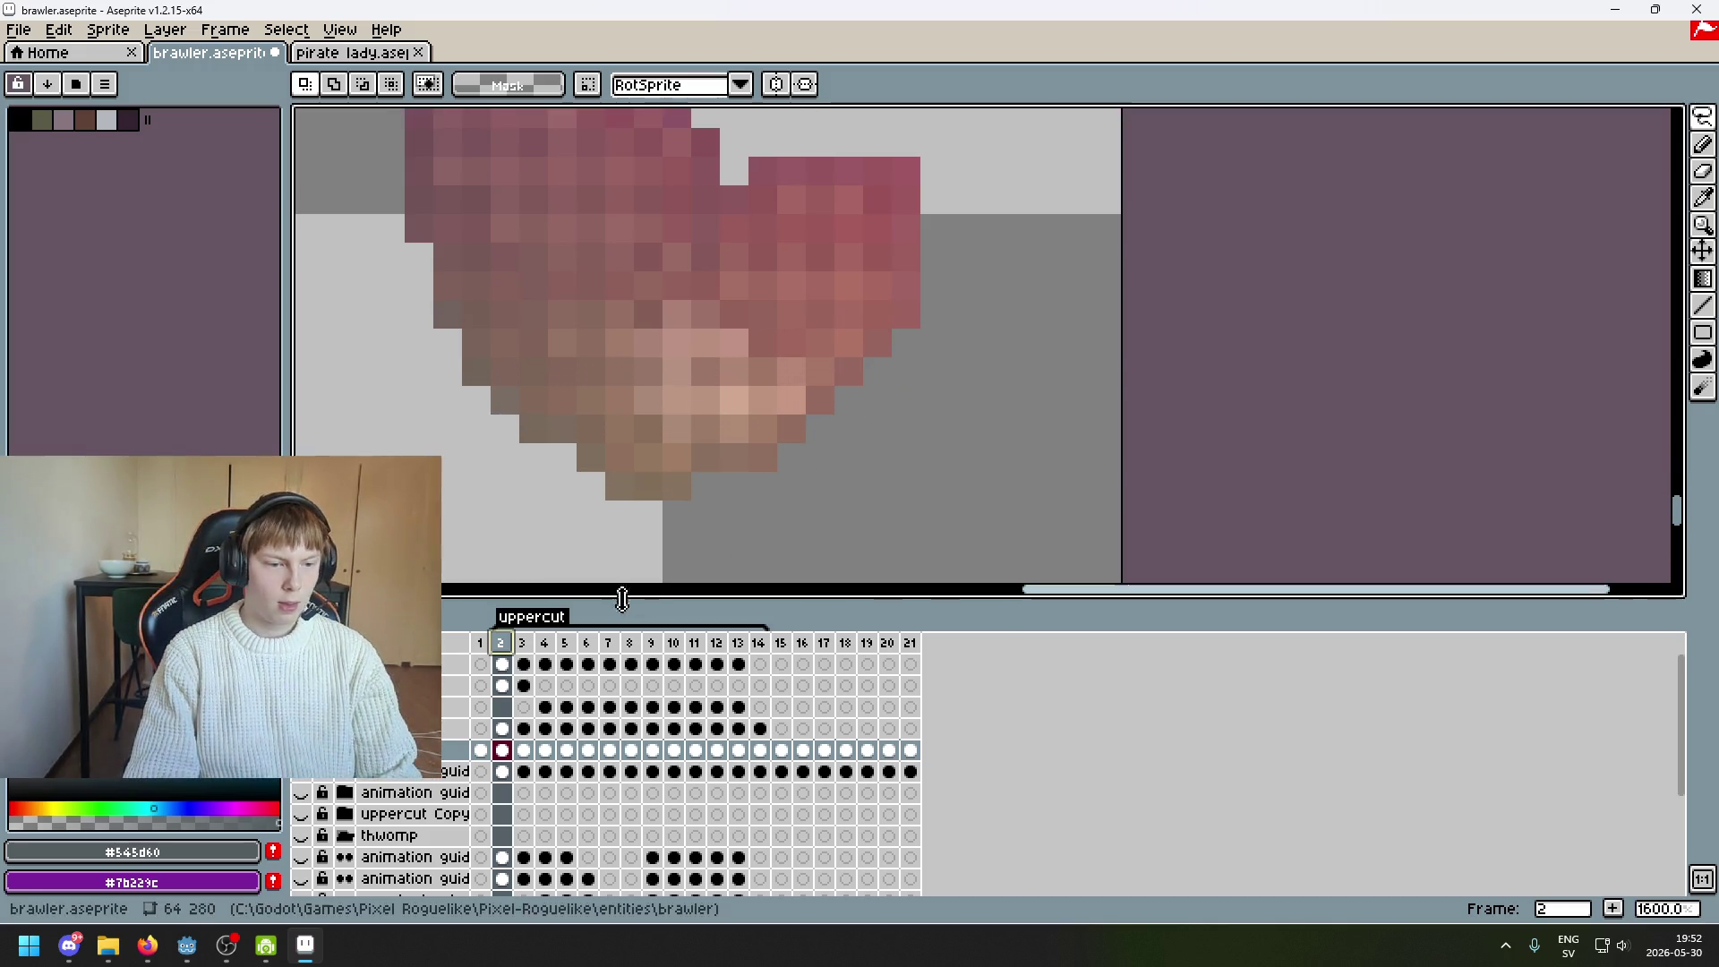
{"action": "left_click", "coordinate": [523, 685]}
{"action": "scroll", "coordinate": [645, 425], "scroll_direction": "down", "scroll_amount": 1}
{"action": "scroll", "coordinate": [645, 426], "scroll_direction": "down", "scroll_amount": 4}
{"action": "scroll", "coordinate": [736, 453], "scroll_direction": "up", "scroll_amount": 7}
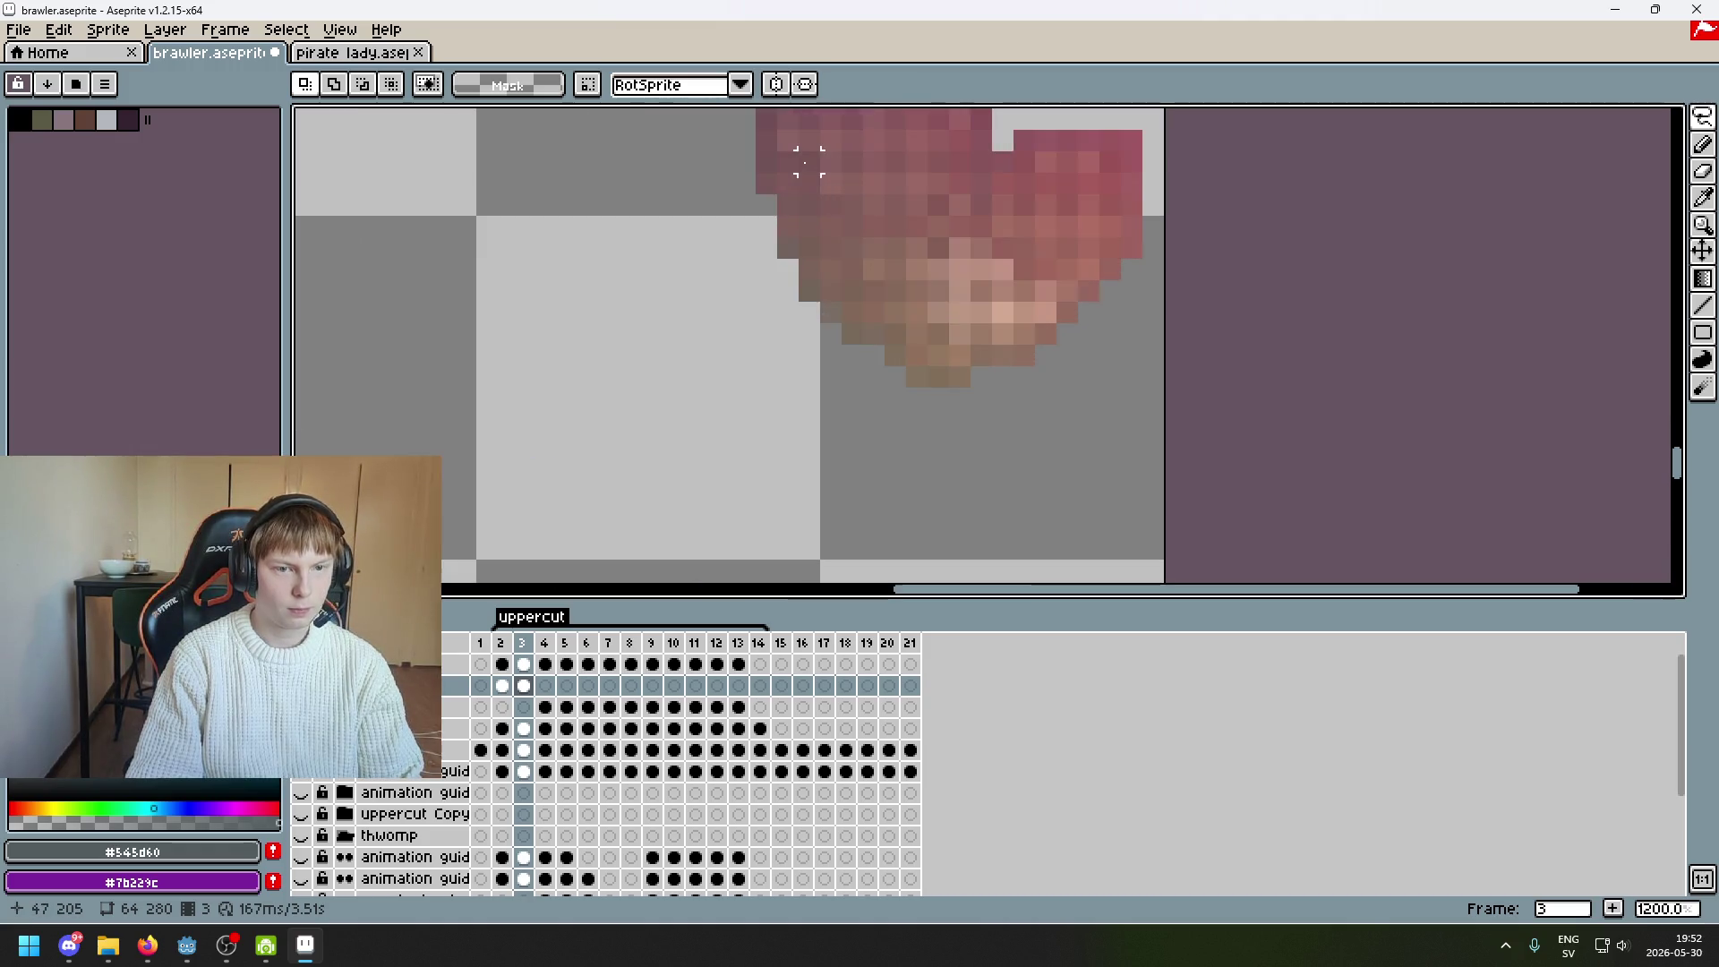
{"action": "left_click_drag", "start_coordinate": [806, 441], "coordinate": [815, 358]}
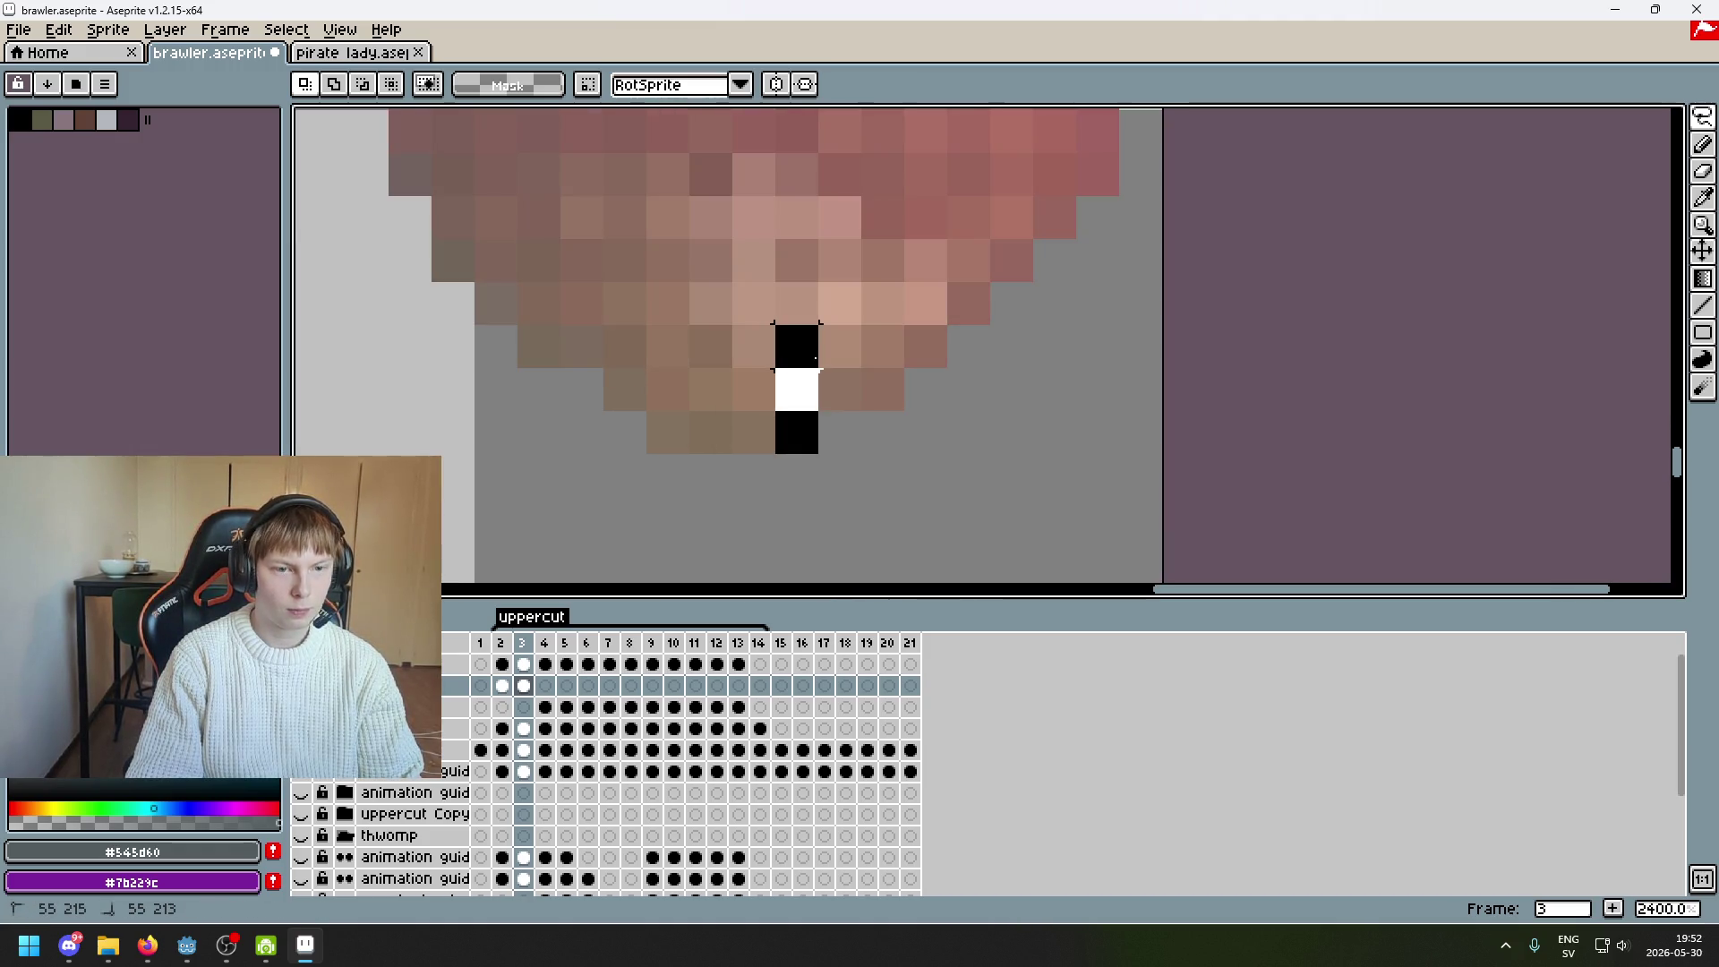
{"action": "mouse_move", "coordinate": [739, 303]}
{"action": "left_mouse_down"}
{"action": "mouse_move", "coordinate": [707, 212]}
{"action": "mouse_move", "coordinate": [802, 161]}
{"action": "left_mouse_up"}
Extend the lasso selection over more of the fist, including its lower right
{"action": "scroll", "coordinate": [895, 351], "scroll_direction": "down", "scroll_amount": 3}
{"action": "scroll", "coordinate": [869, 319], "scroll_direction": "up", "scroll_amount": 1}
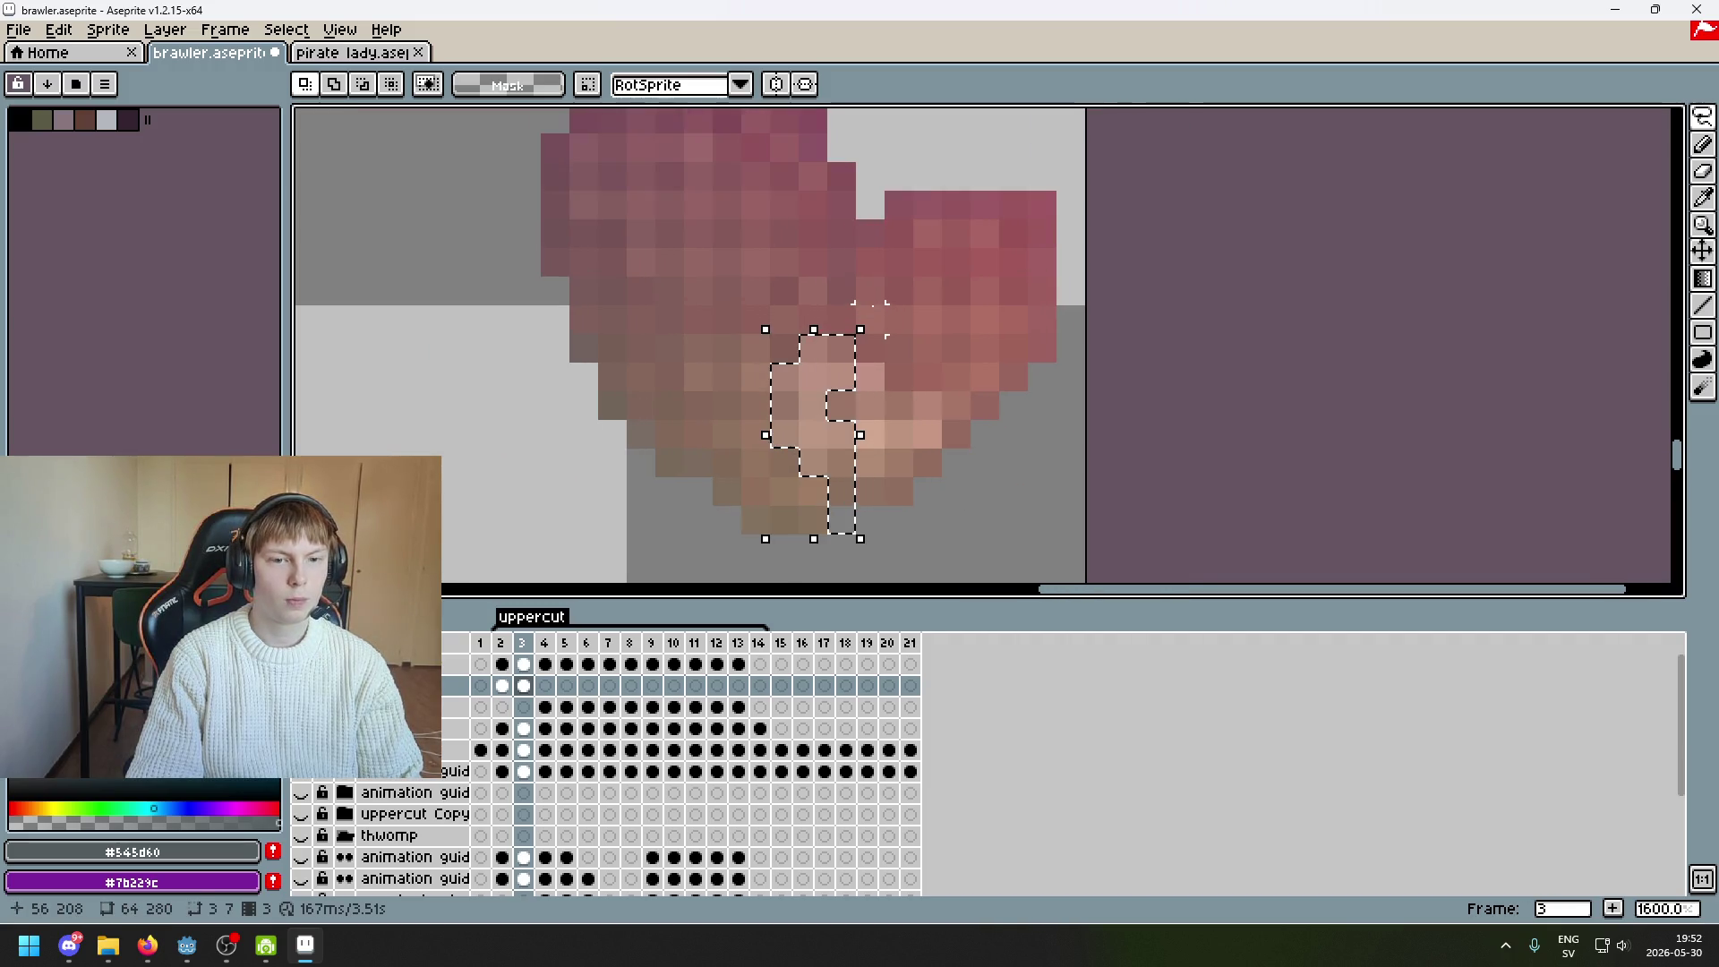
{"action": "left_click", "coordinate": [842, 319], "text": "shift"}
{"action": "mouse_move", "coordinate": [860, 263]}
{"action": "left_mouse_down"}
{"action": "mouse_move", "coordinate": [1083, 170]}
{"action": "mouse_move", "coordinate": [1057, 215]}
{"action": "left_mouse_up"}
{"action": "scroll", "coordinate": [997, 407], "scroll_direction": "down", "scroll_amount": 3}
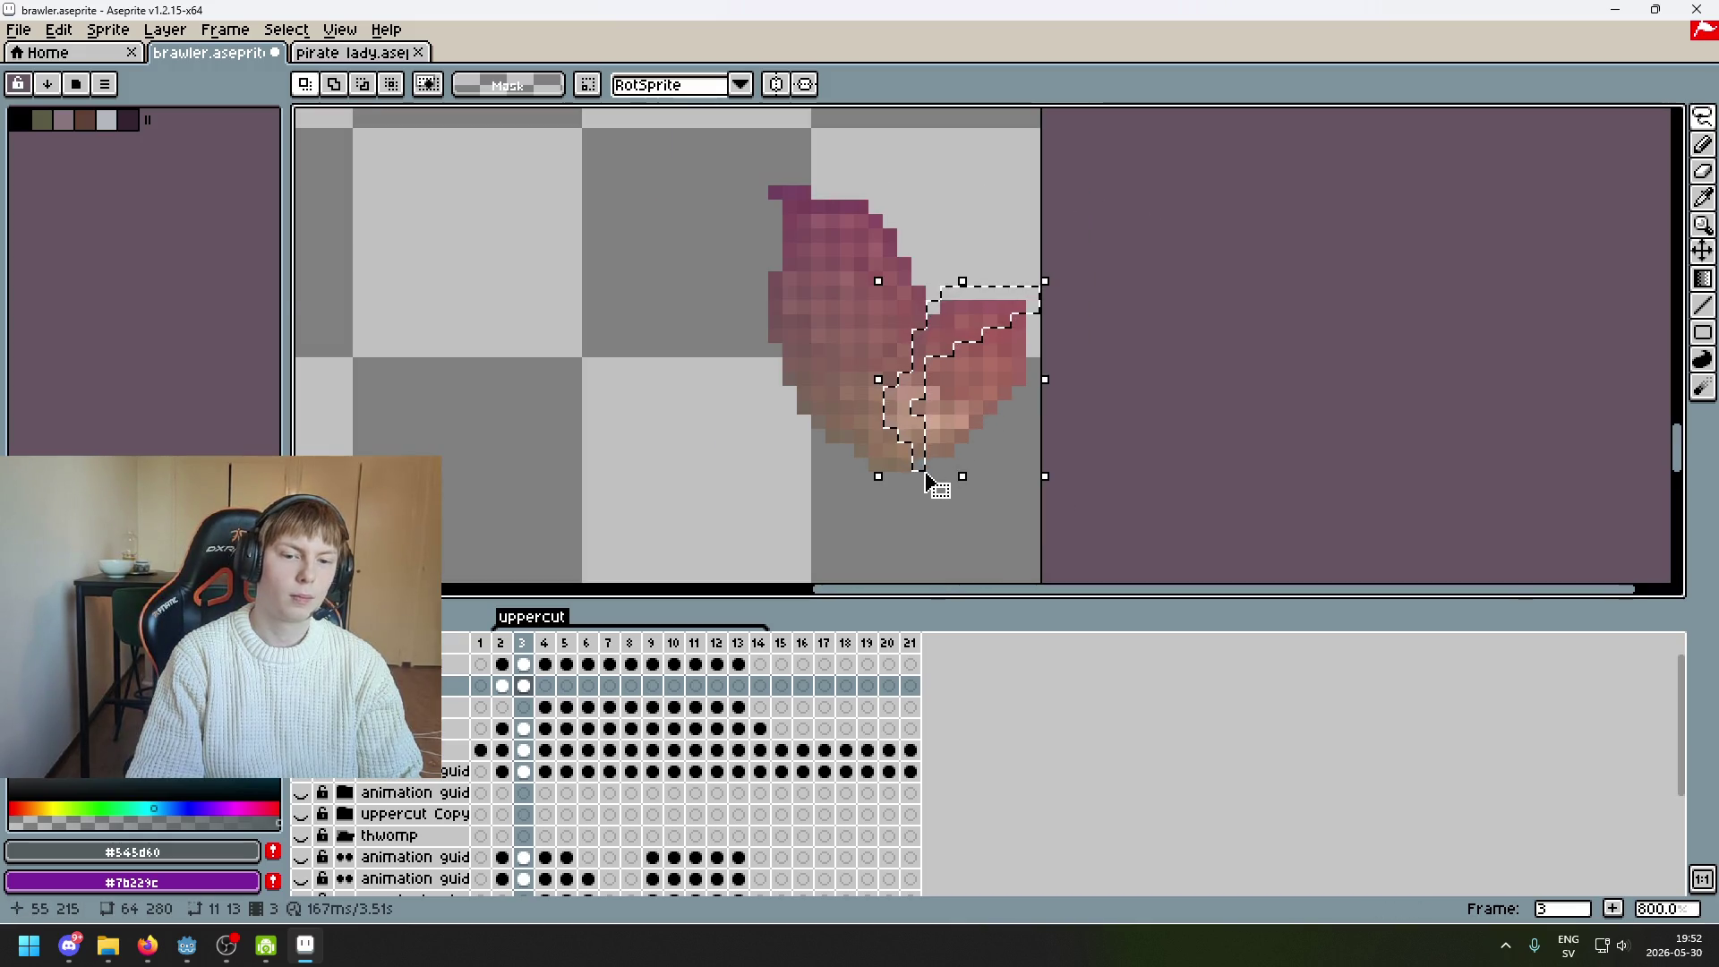
{"action": "scroll", "coordinate": [919, 392], "scroll_direction": "up", "scroll_amount": 2}
{"action": "mouse_move", "coordinate": [915, 375]}
{"action": "left_mouse_down"}
{"action": "mouse_move", "coordinate": [1051, 399]}
{"action": "mouse_move", "coordinate": [1043, 460]}
{"action": "left_mouse_up"}
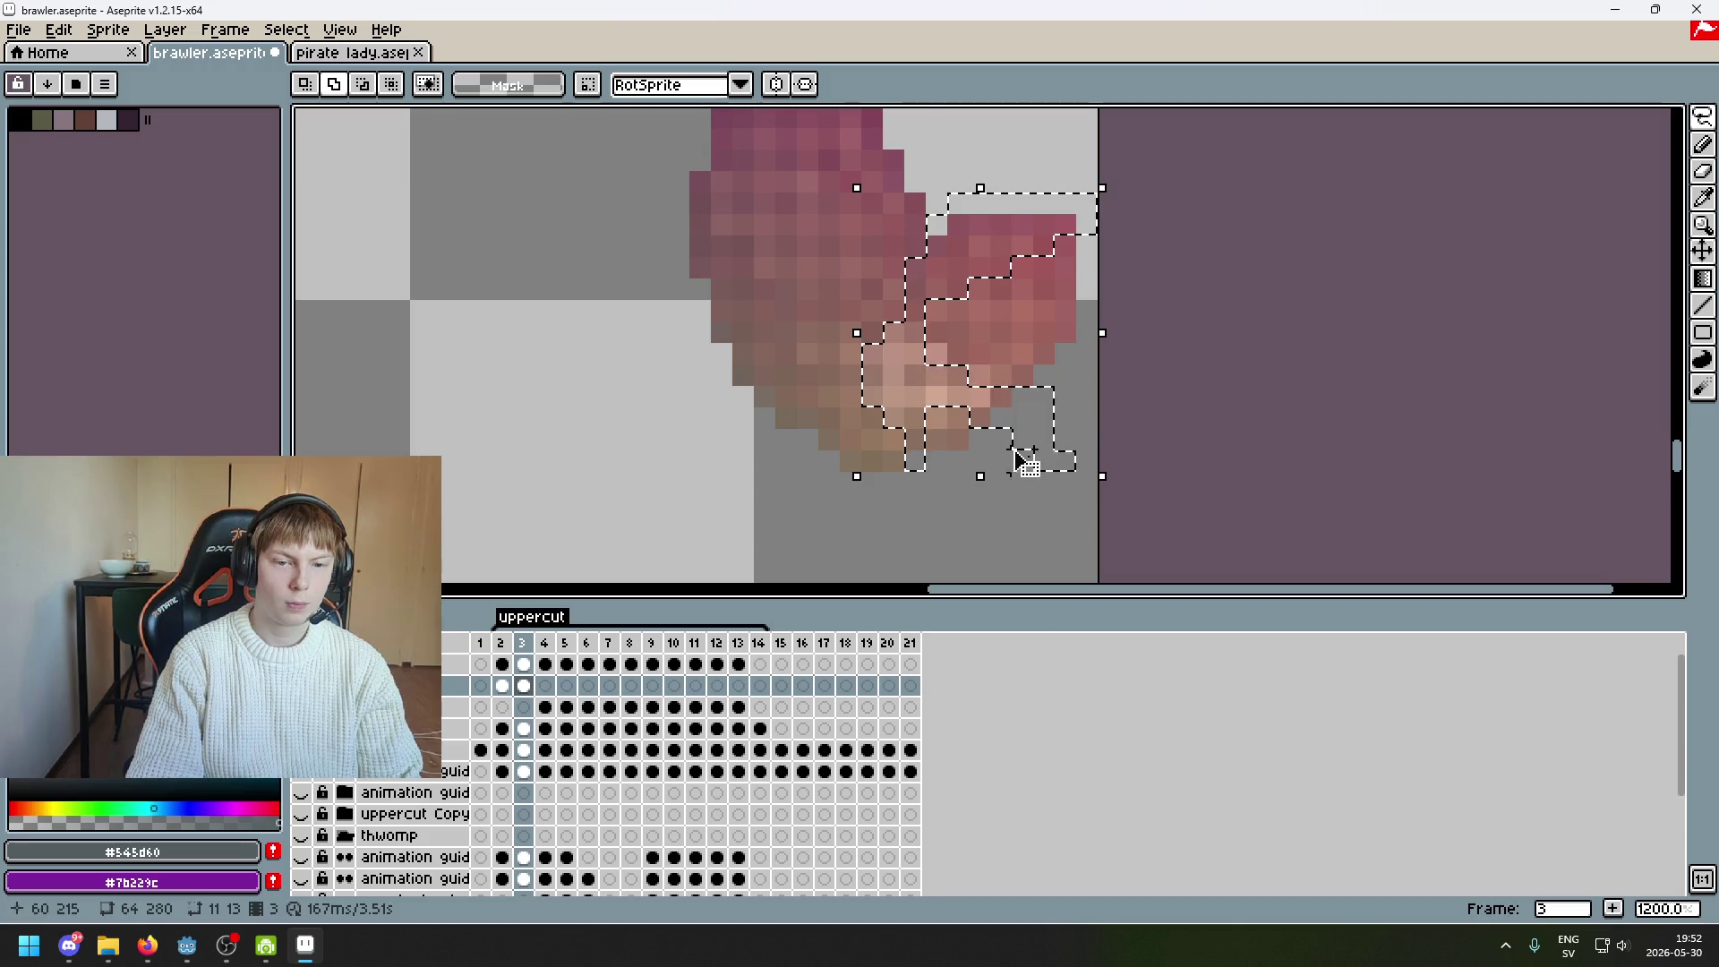
Move the selected fist down away from the arm and commit it, after undoing a first move
{"action": "mouse_move", "coordinate": [999, 362]}
{"action": "left_mouse_down"}
{"action": "mouse_move", "coordinate": [949, 344]}
{"action": "mouse_move", "coordinate": [1002, 470]}
{"action": "mouse_move", "coordinate": [1003, 580]}
{"action": "left_mouse_up"}
{"action": "scroll", "coordinate": [1007, 498], "scroll_direction": "down", "scroll_amount": 5}
{"action": "scroll", "coordinate": [1007, 498], "scroll_direction": "up", "scroll_amount": 1}
{"action": "key", "text": "ctrl+z"}
{"action": "scroll", "coordinate": [1003, 463], "scroll_direction": "up", "scroll_amount": 1}
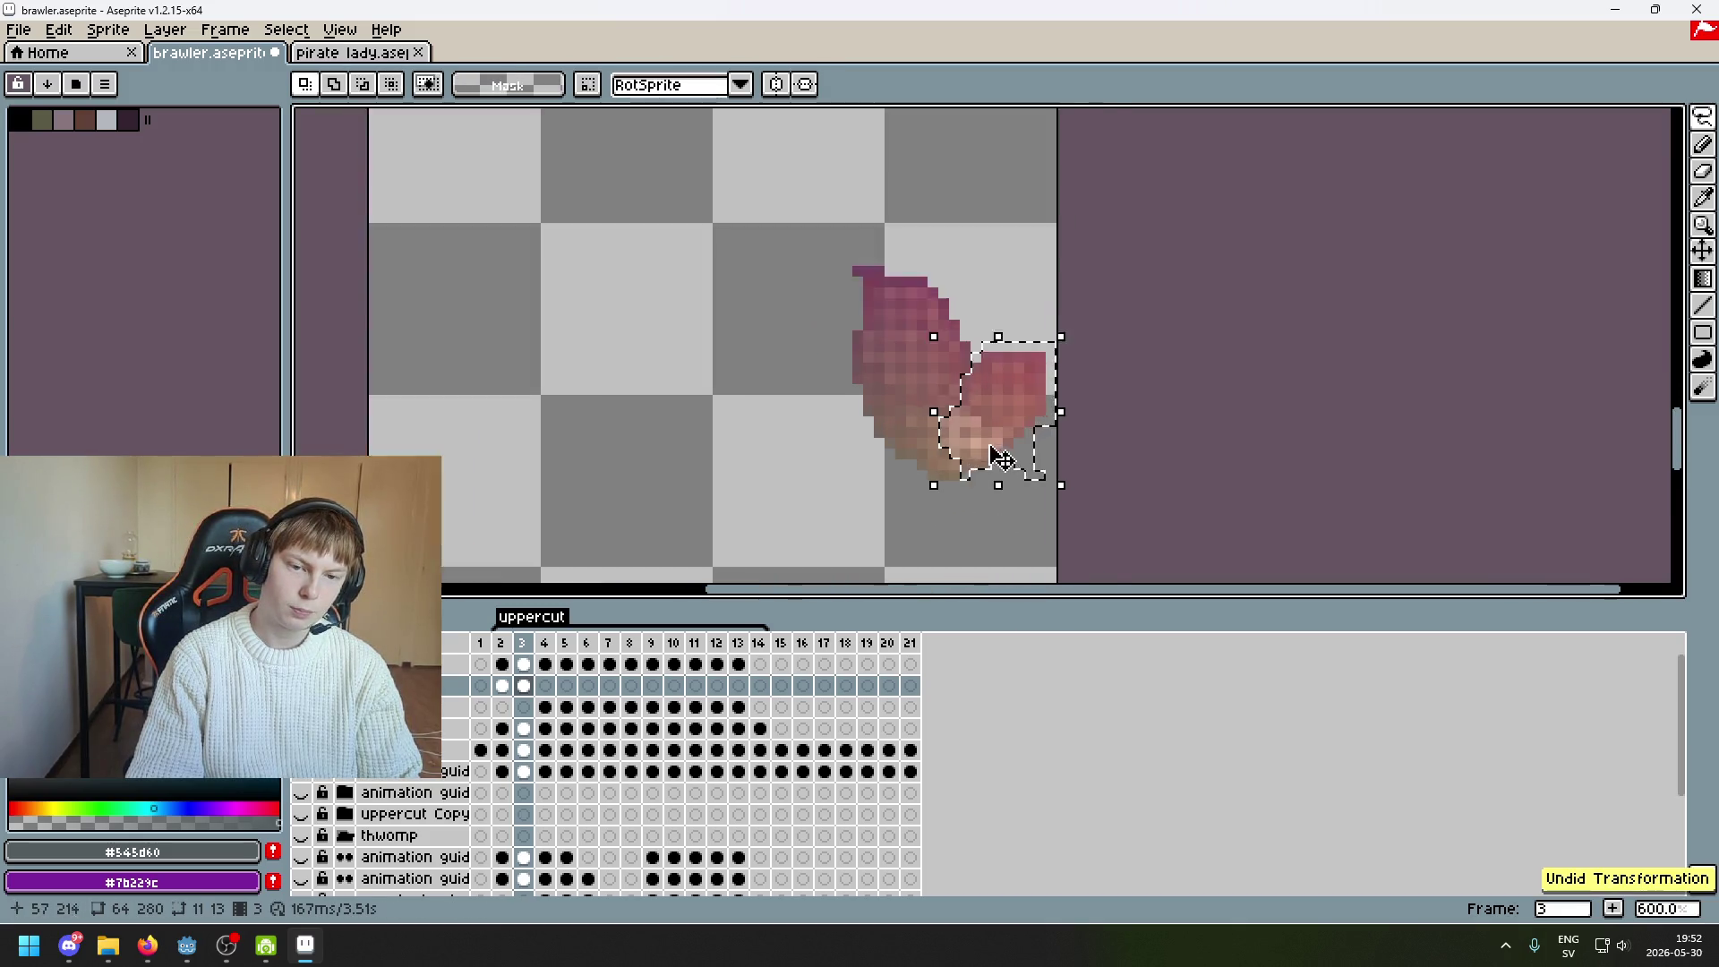
{"action": "scroll", "coordinate": [1002, 463], "scroll_direction": "up", "scroll_amount": 3}
{"action": "scroll", "coordinate": [1003, 293], "scroll_direction": "down", "scroll_amount": 5}
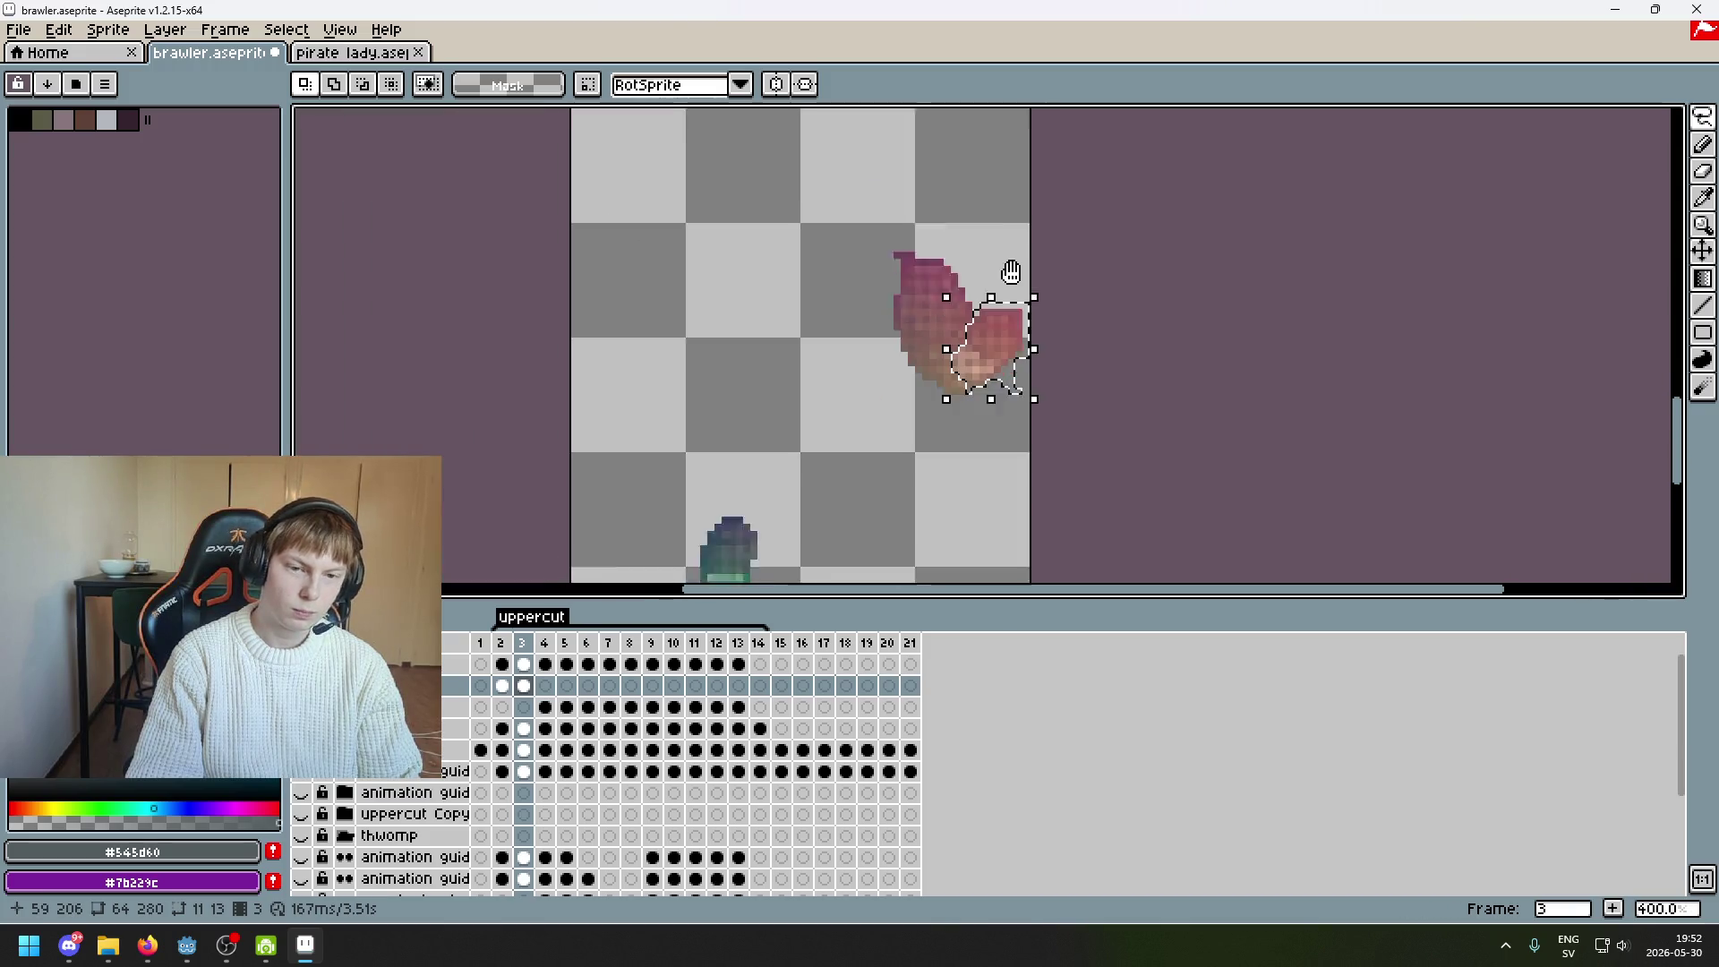
{"action": "left_click_drag", "start_coordinate": [1030, 254], "coordinate": [1008, 433]}
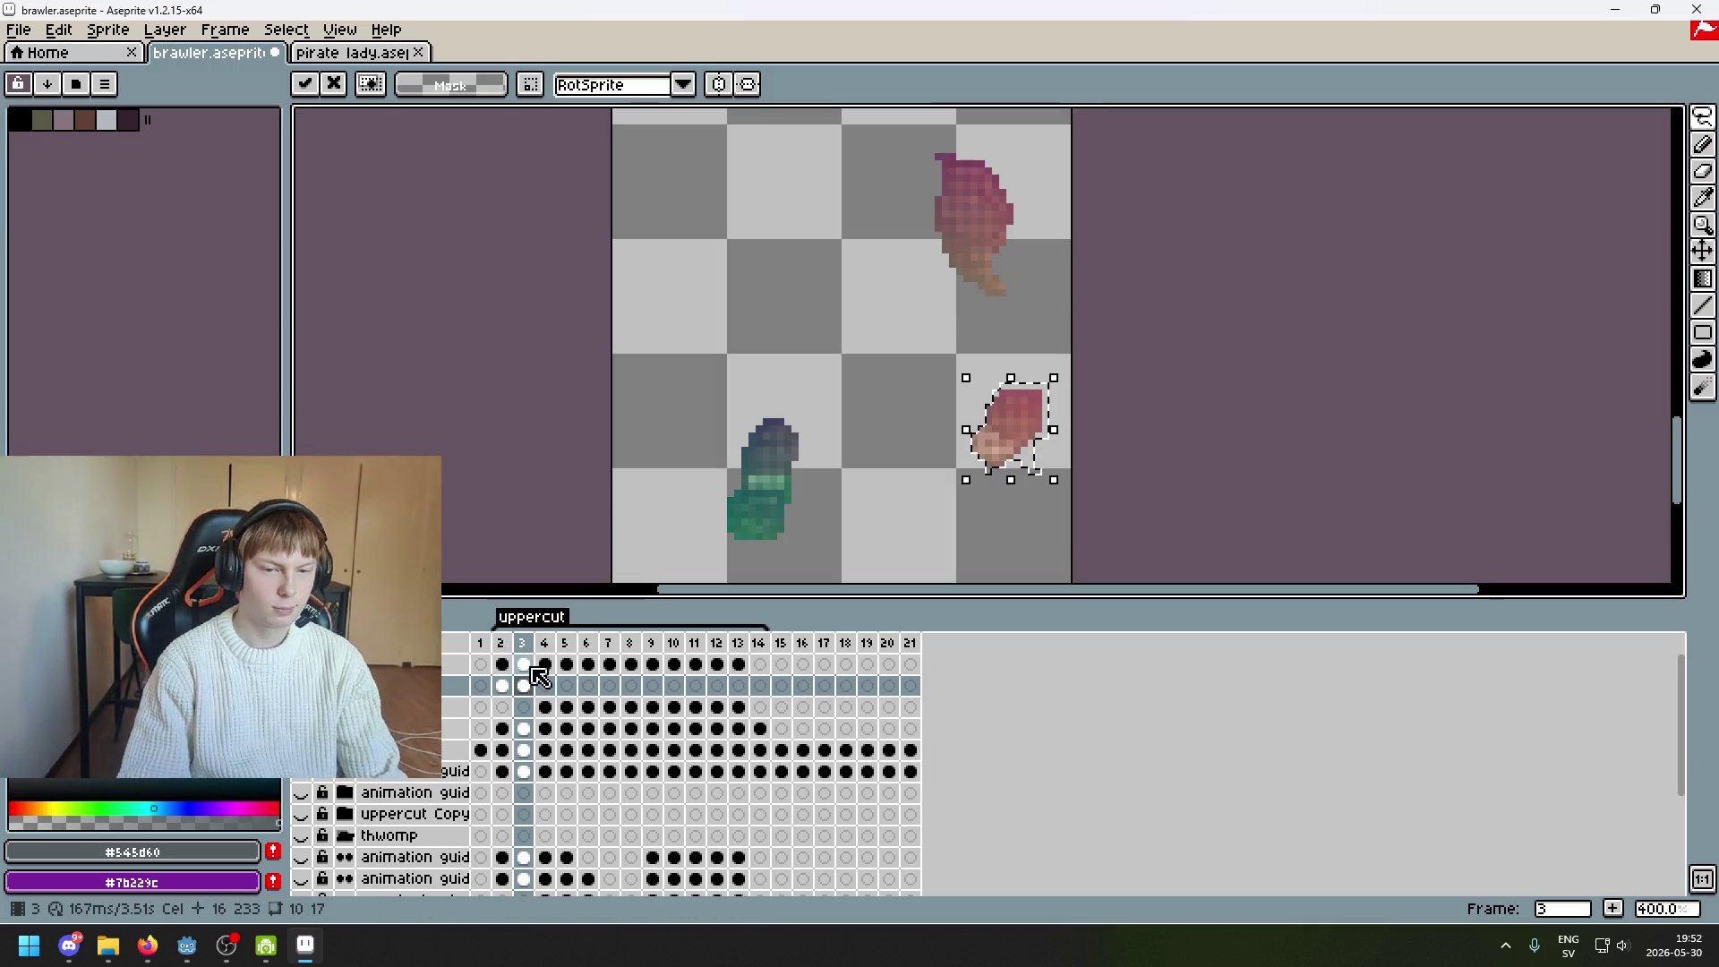
{"action": "left_click", "coordinate": [803, 400]}
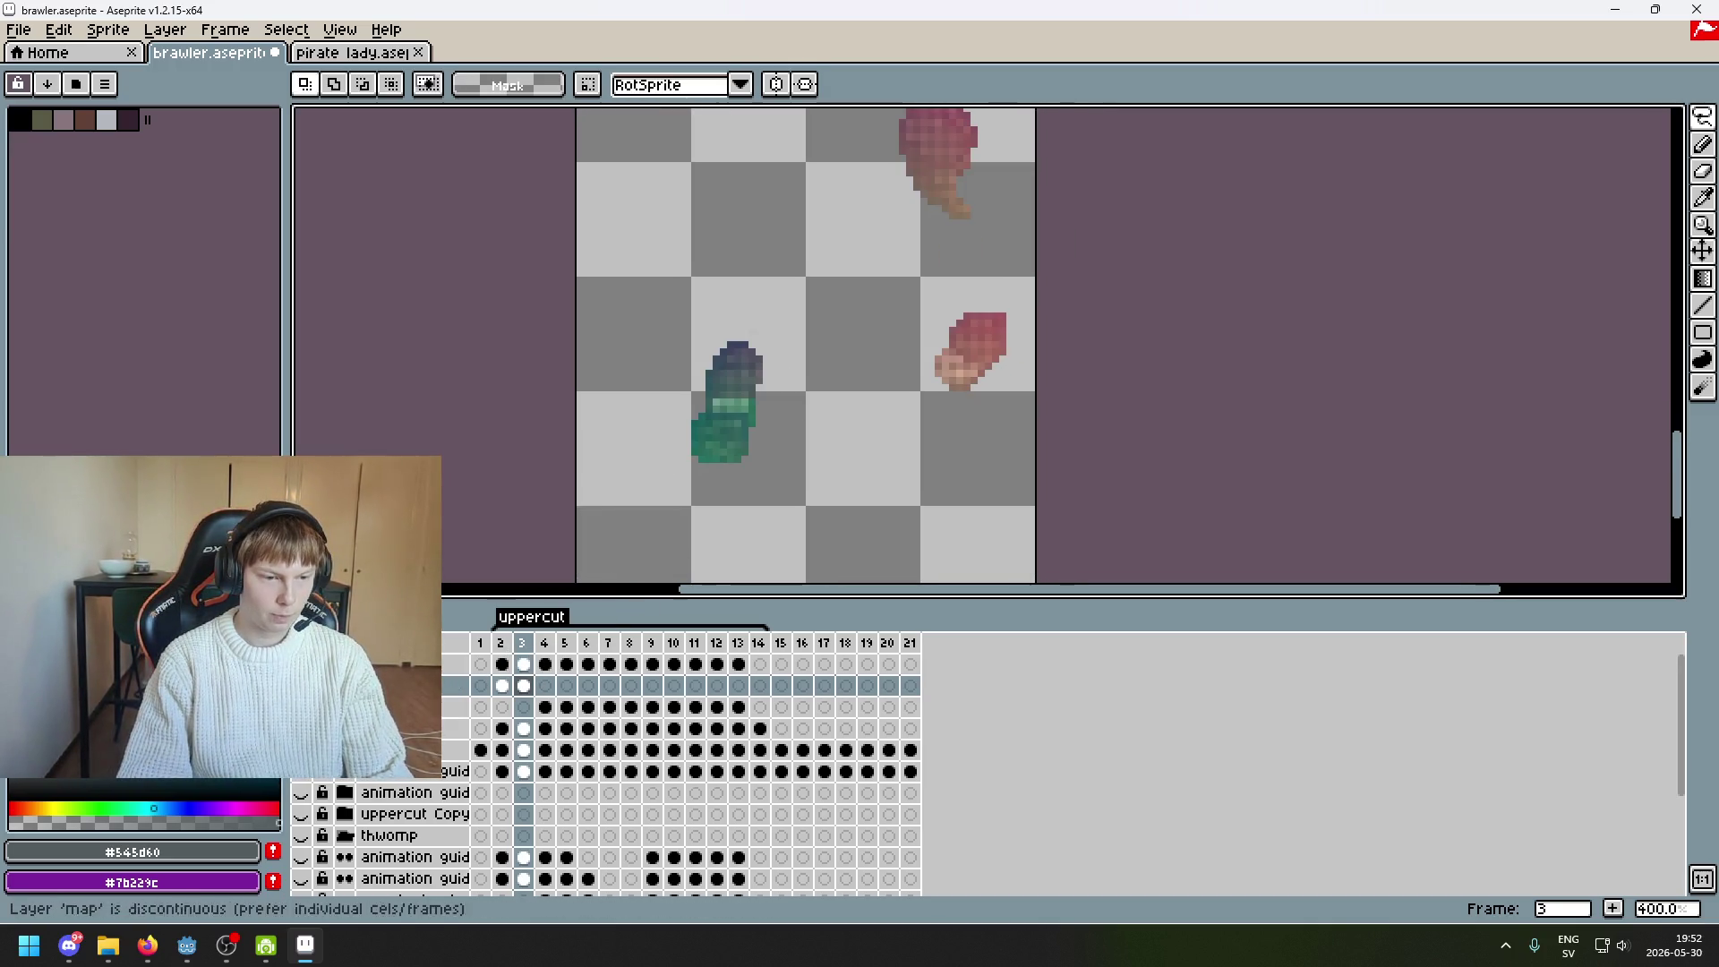
Show the flattened brawler layer again and bring the pink fist into view
{"action": "scroll", "coordinate": [525, 483], "scroll_direction": "down", "scroll_amount": 3}
{"action": "scroll", "coordinate": [555, 510], "scroll_direction": "up", "scroll_amount": 1}
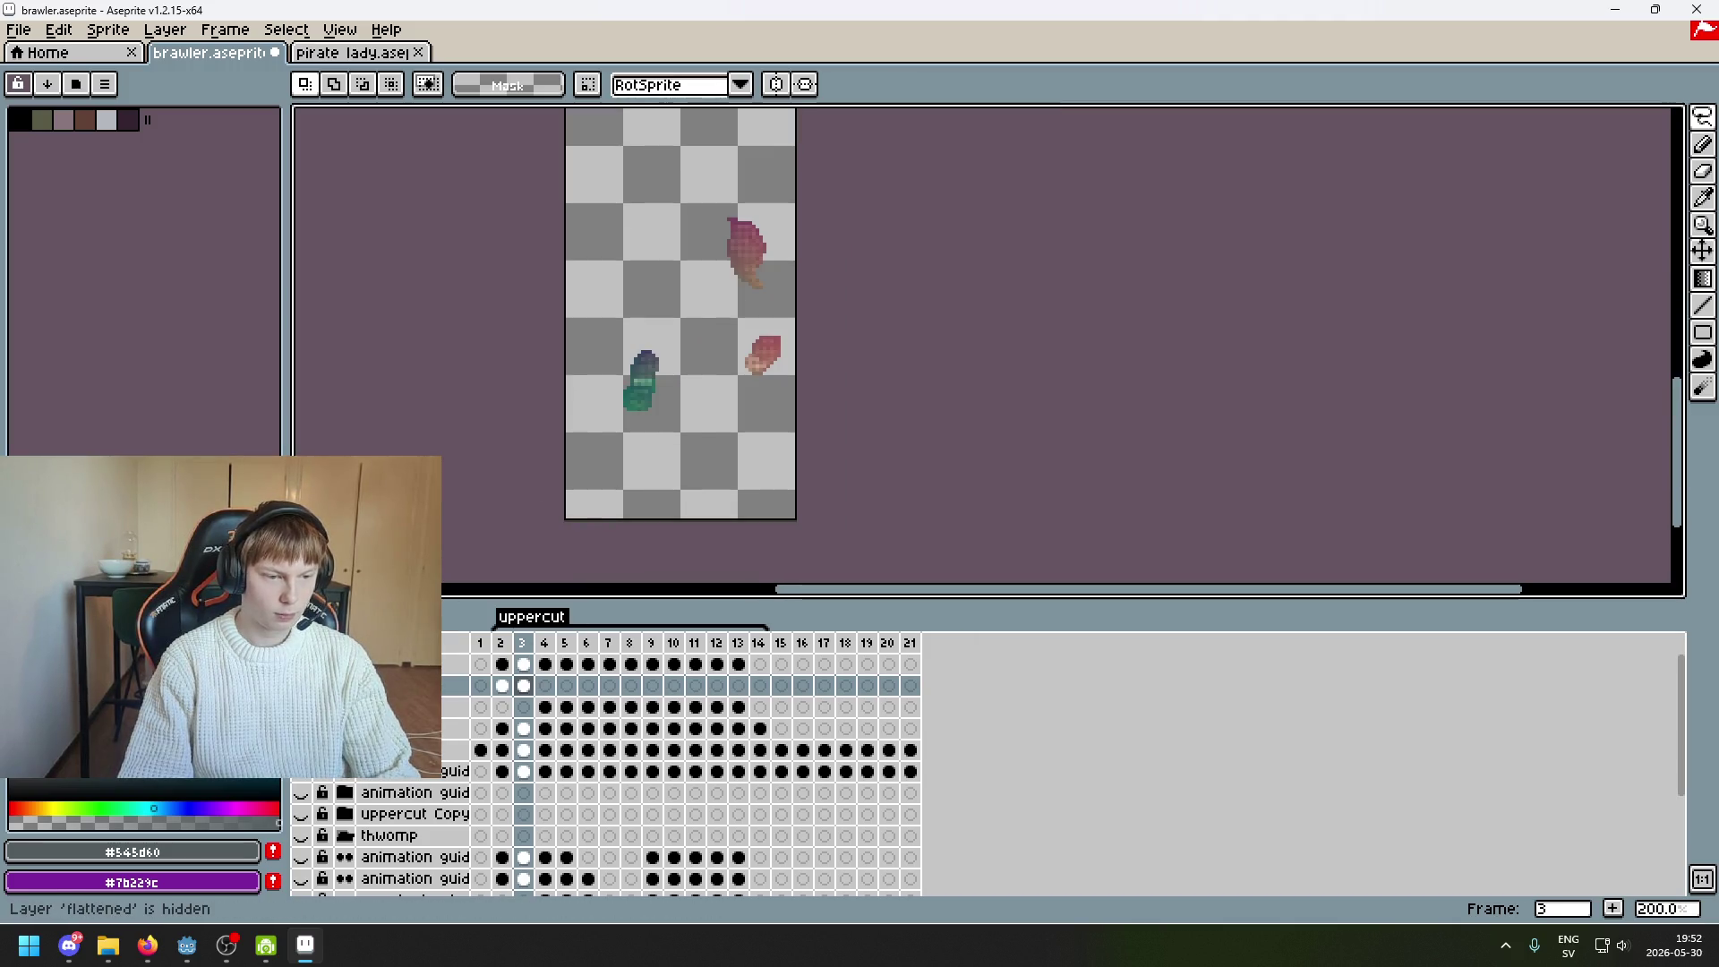
{"action": "left_click", "coordinate": [301, 664]}
{"action": "scroll", "coordinate": [743, 339], "scroll_direction": "up", "scroll_amount": 2}
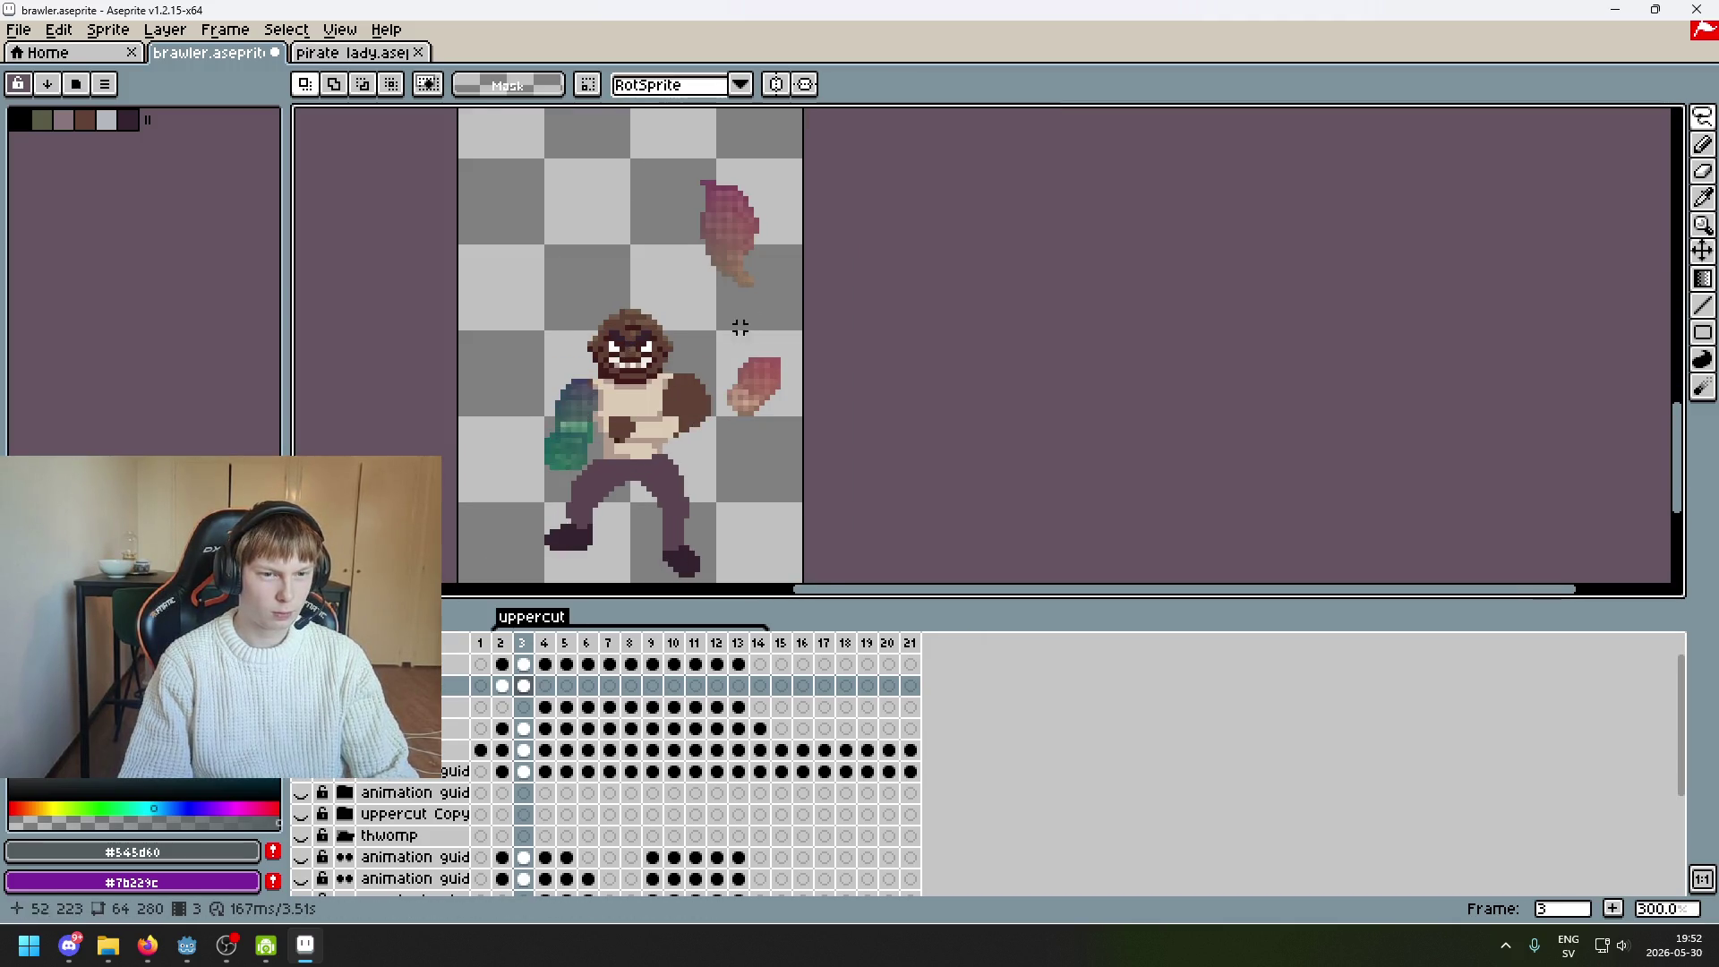
{"action": "left_click_drag", "start_coordinate": [743, 339], "coordinate": [750, 391]}
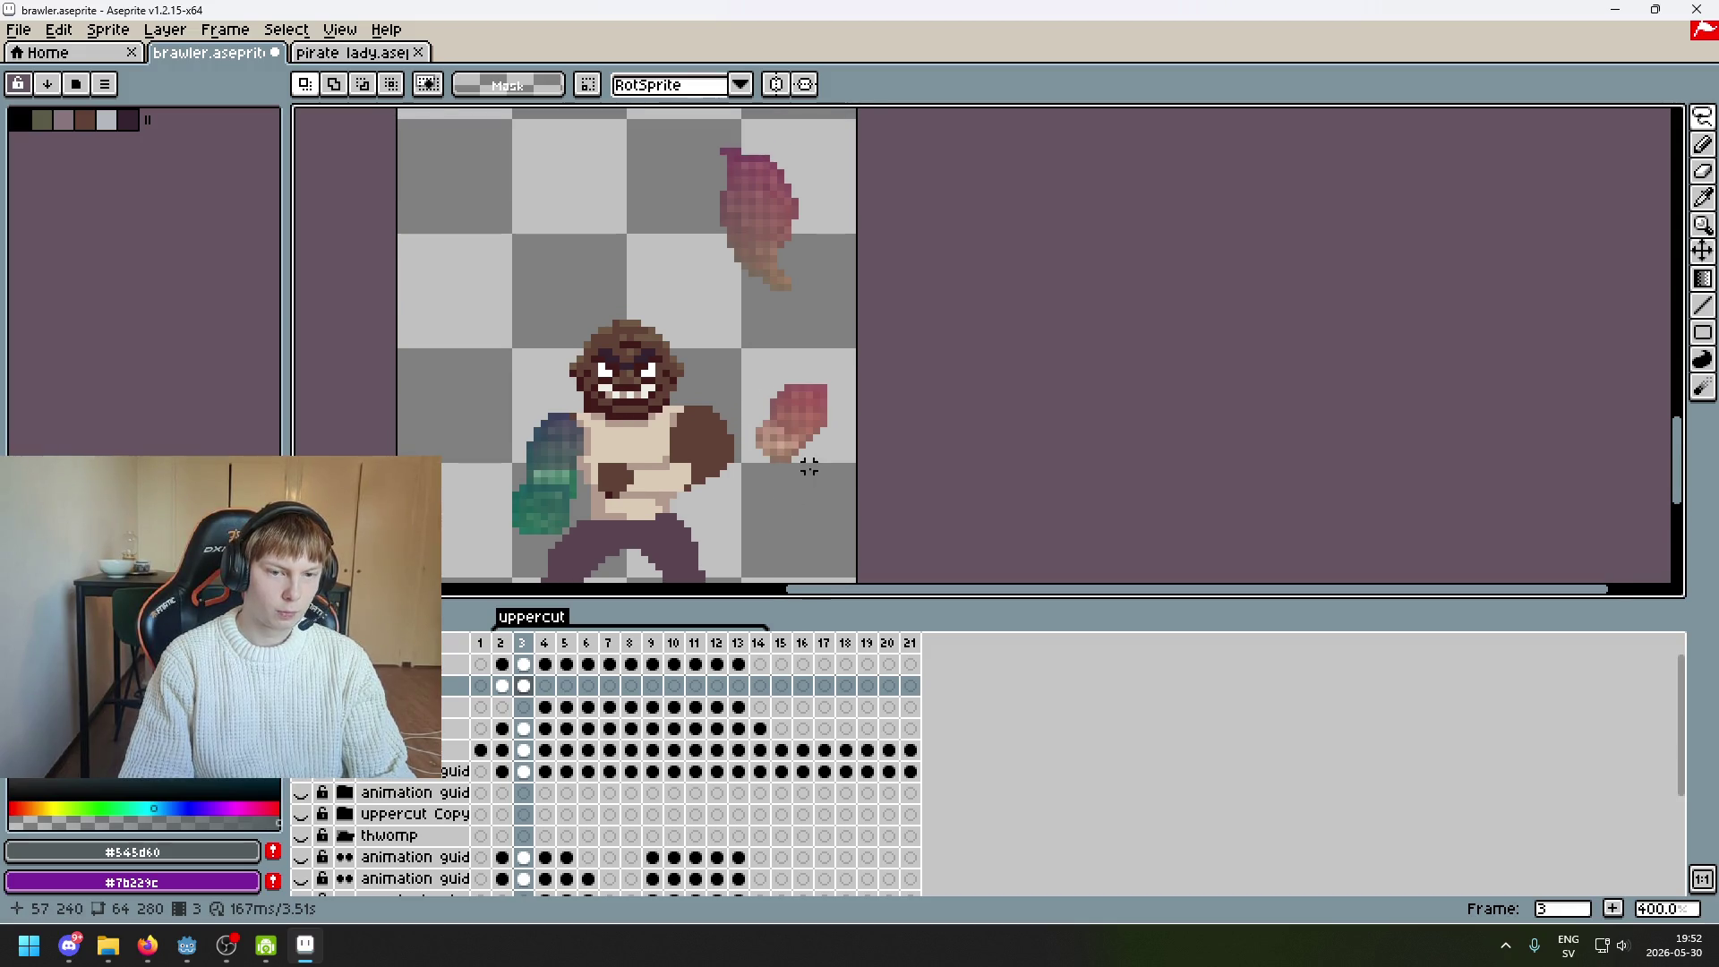
{"action": "scroll", "coordinate": [808, 474], "scroll_direction": "up", "scroll_amount": 1}
{"action": "left_click_drag", "start_coordinate": [808, 474], "coordinate": [843, 417]}
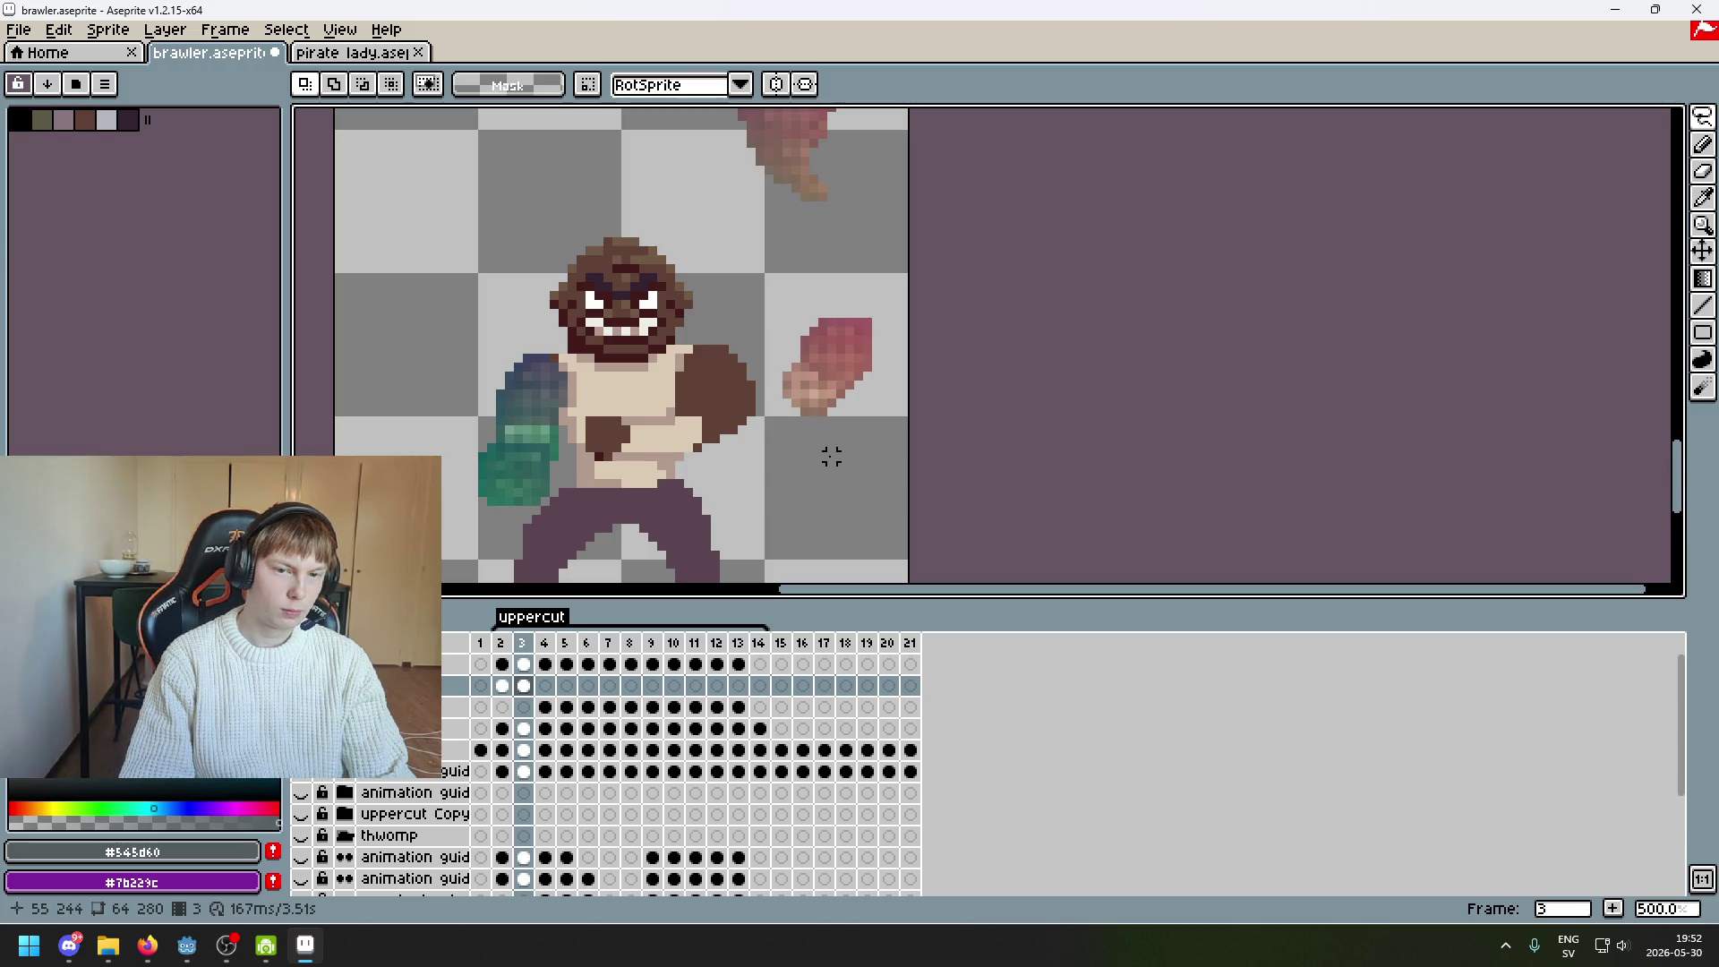
Select, rotate and place the pink fist over the body, then undo both changes
{"action": "mouse_move", "coordinate": [875, 438]}
{"action": "left_mouse_down"}
{"action": "mouse_move", "coordinate": [760, 307]}
{"action": "mouse_move", "coordinate": [873, 475]}
{"action": "left_mouse_up"}
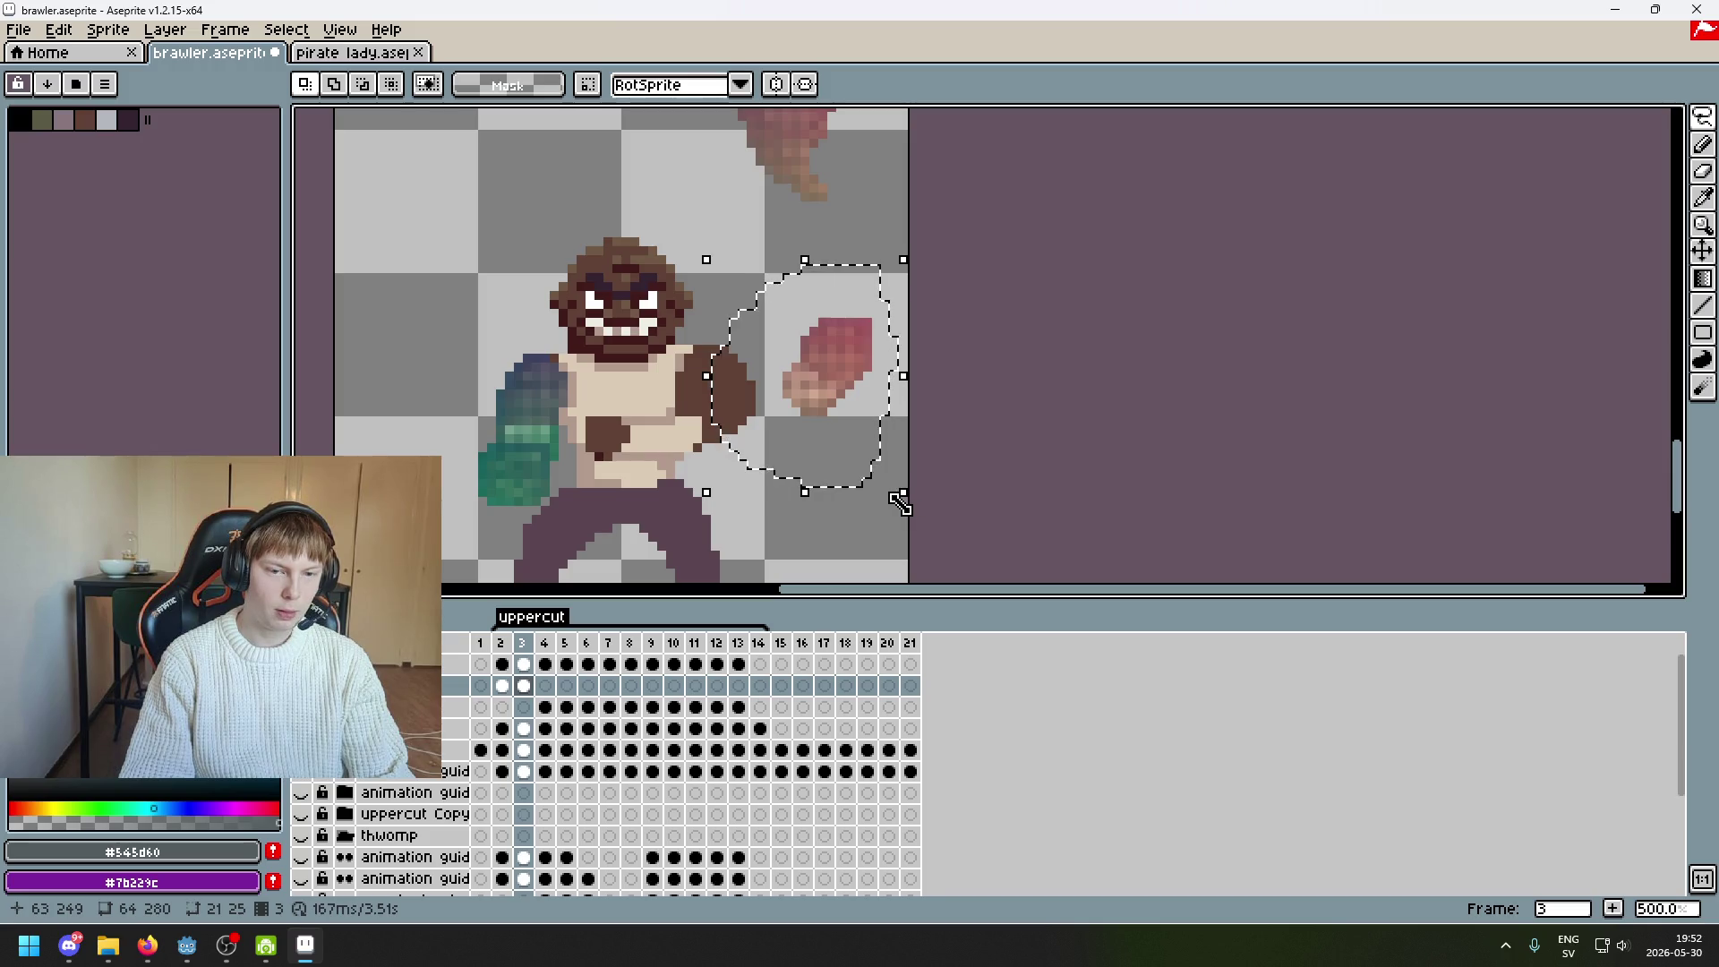
{"action": "mouse_move", "coordinate": [909, 256]}
{"action": "left_mouse_down"}
{"action": "mouse_move", "coordinate": [714, 223]}
{"action": "mouse_move", "coordinate": [472, 320]}
{"action": "mouse_move", "coordinate": [372, 426]}
{"action": "mouse_move", "coordinate": [385, 546]}
{"action": "left_mouse_up"}
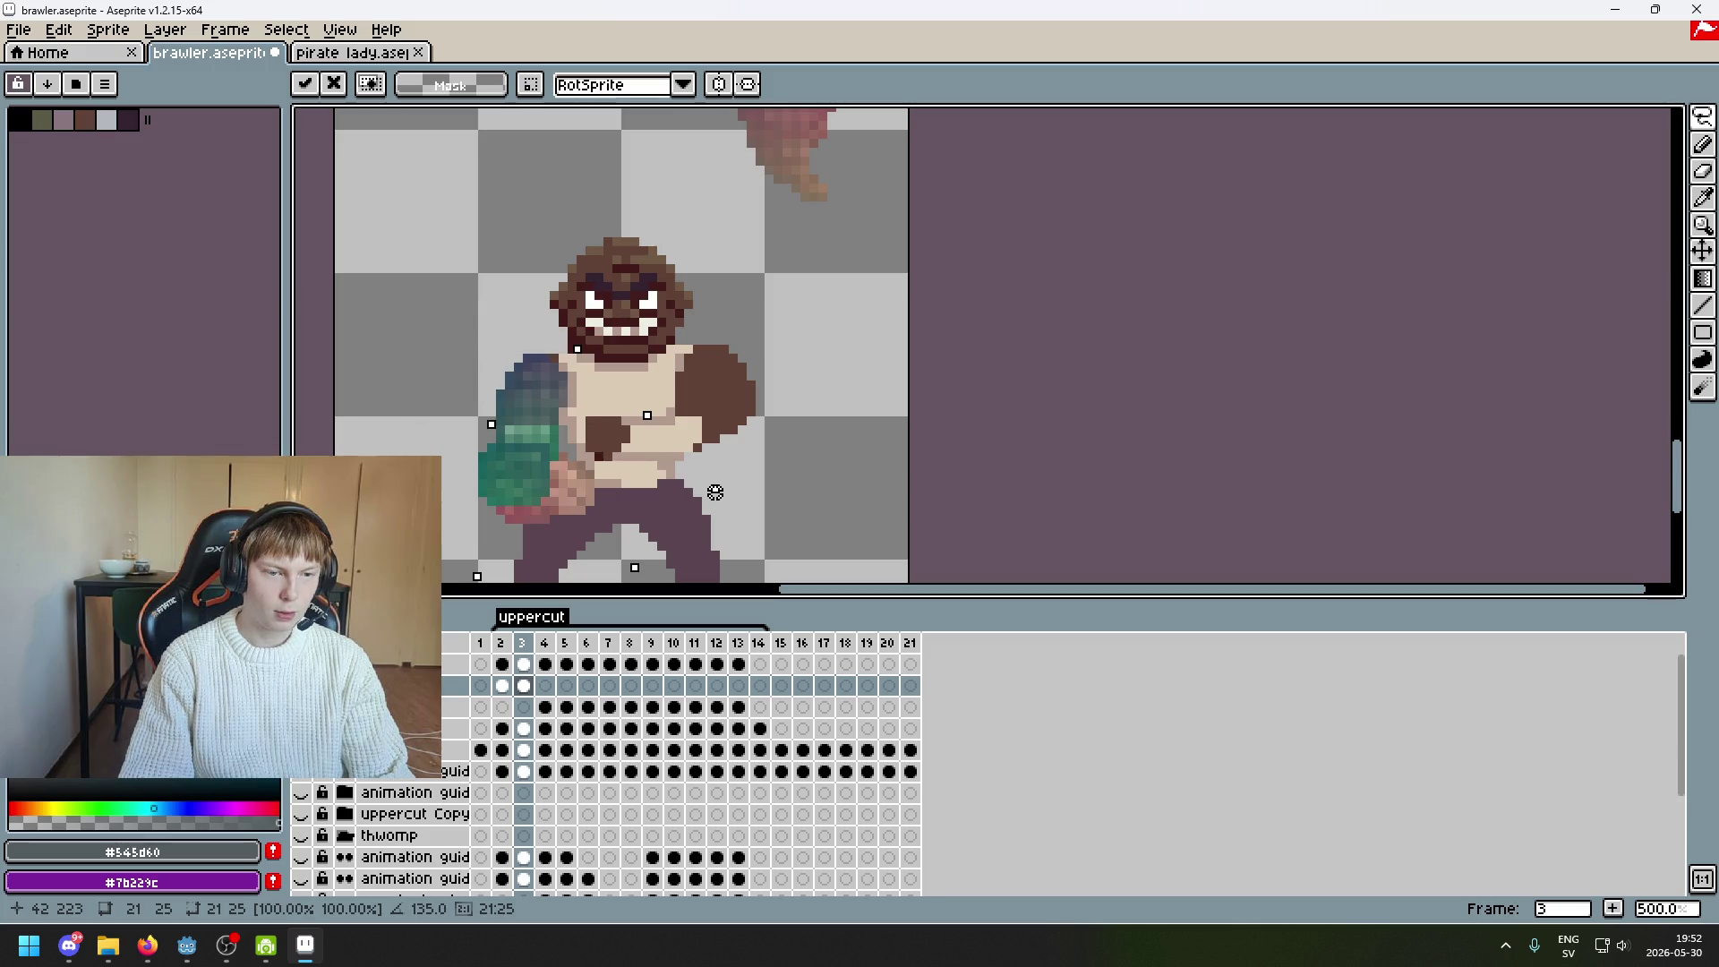
{"action": "mouse_move", "coordinate": [580, 528]}
{"action": "left_mouse_down"}
{"action": "mouse_move", "coordinate": [749, 465]}
{"action": "mouse_move", "coordinate": [777, 482]}
{"action": "mouse_move", "coordinate": [698, 491]}
{"action": "left_mouse_up"}
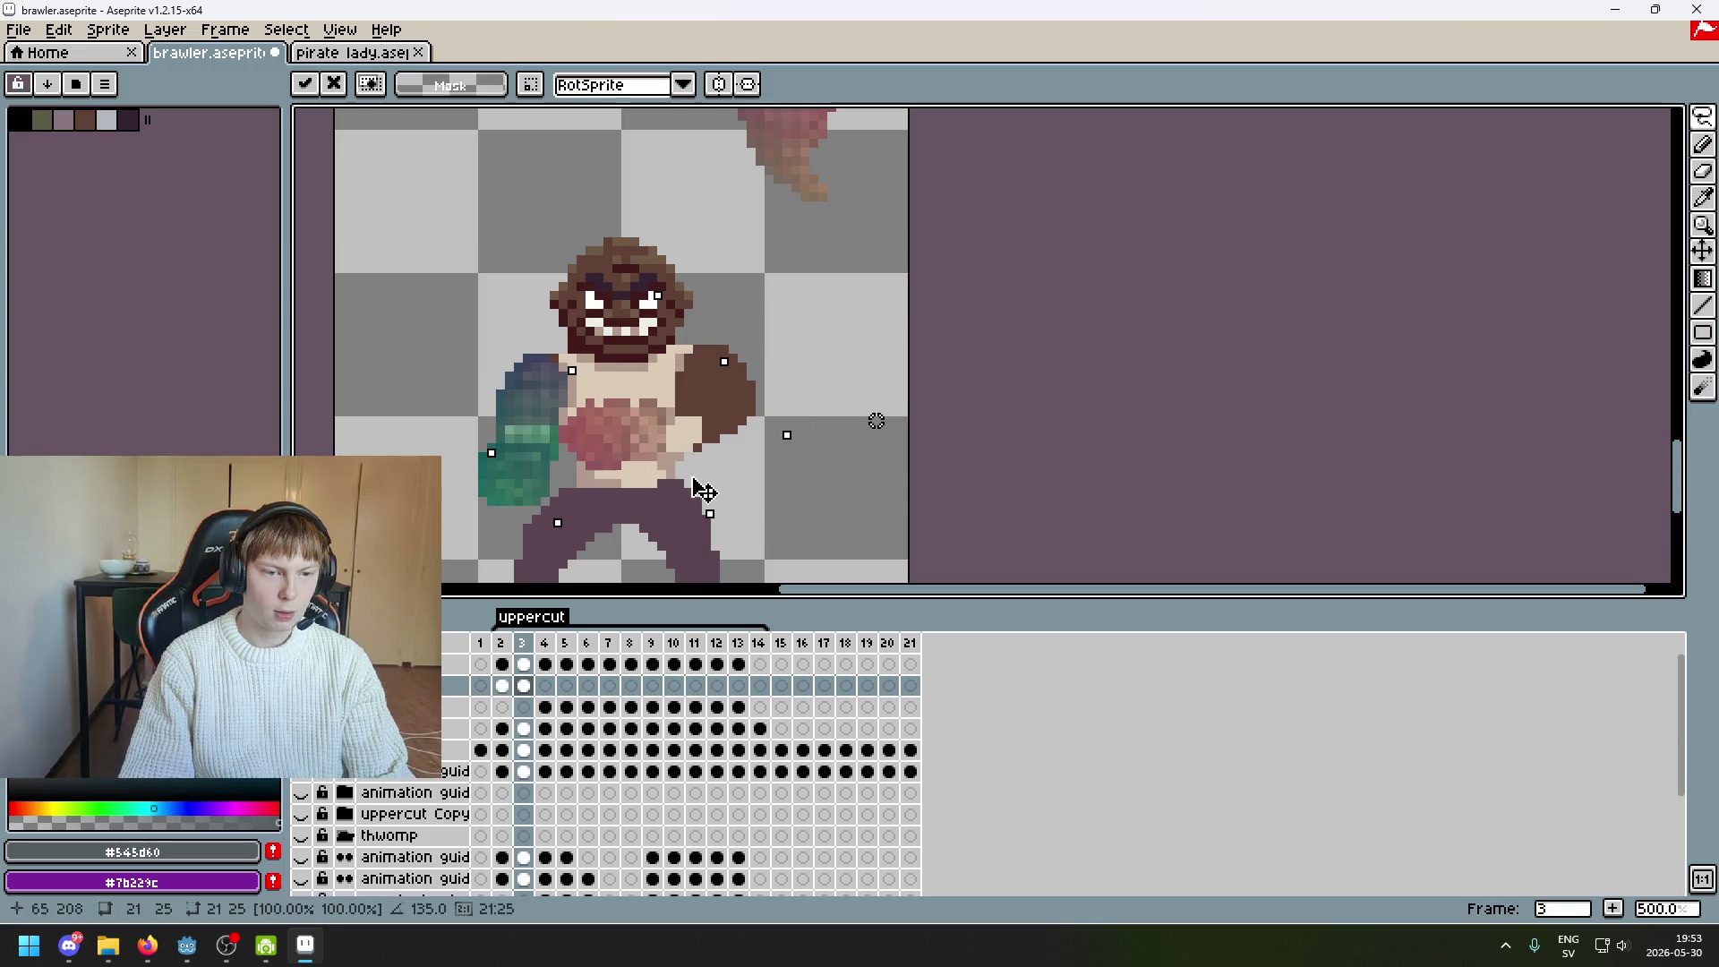
{"action": "key", "text": "ctrl+z"}
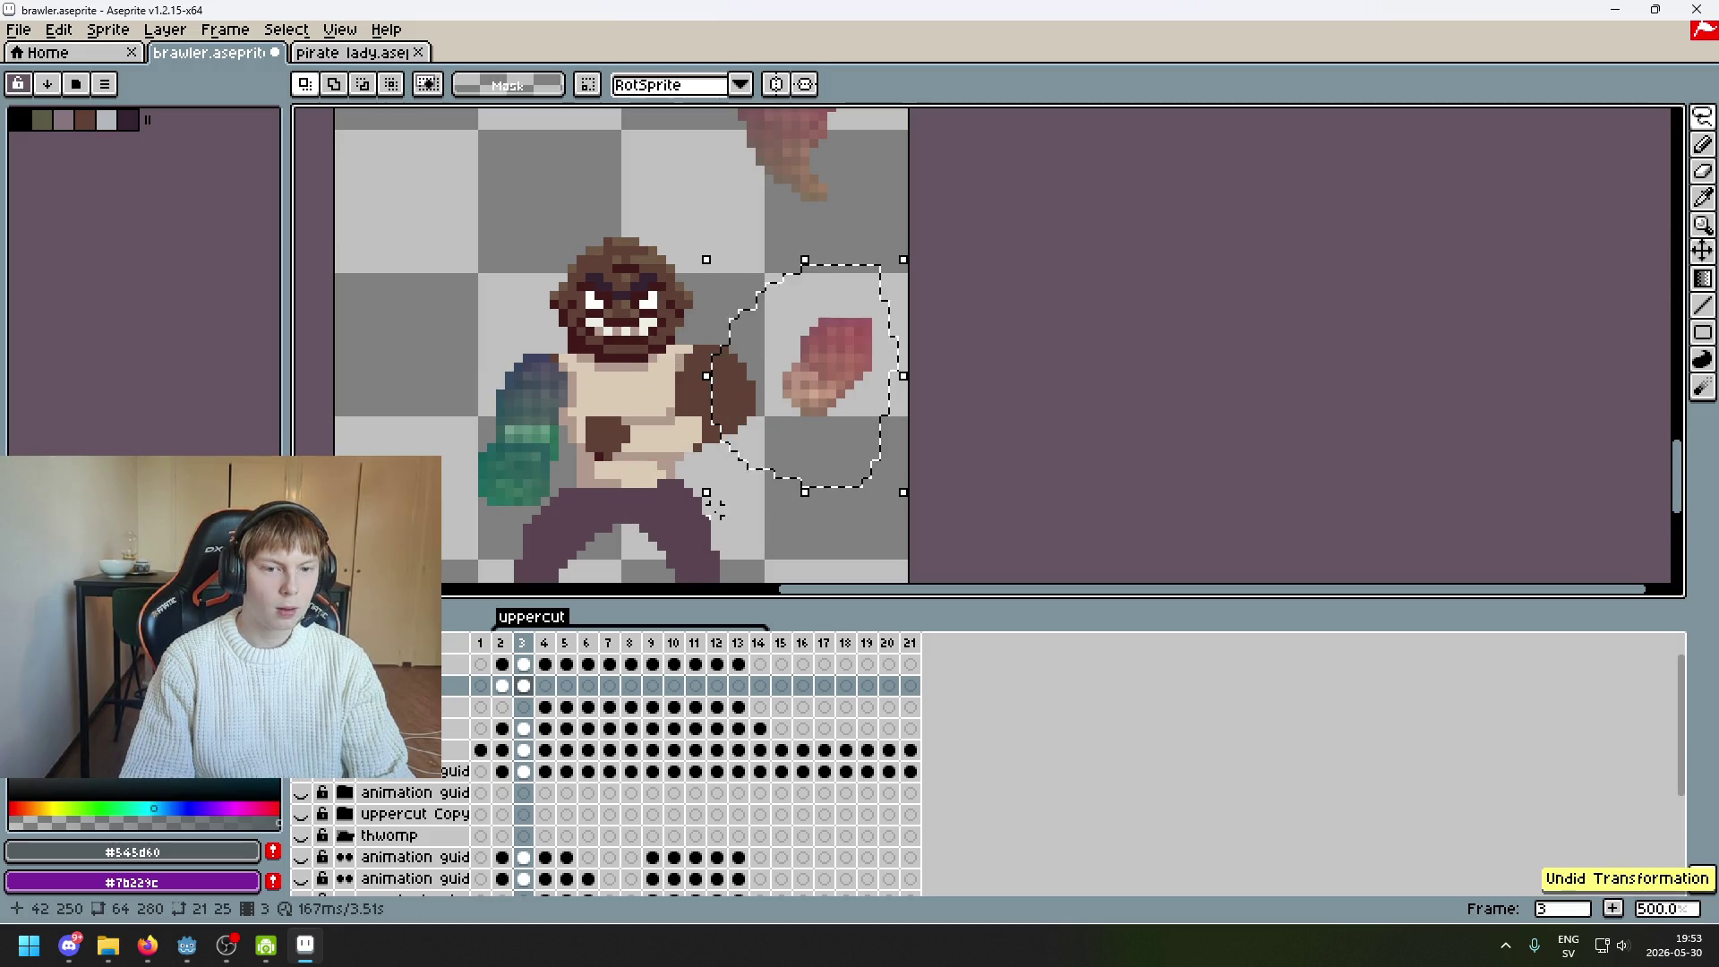
{"action": "key", "text": "ctrl+d"}
Zoom in and marquee the right edge of the pink fist
{"action": "scroll", "coordinate": [875, 394], "scroll_direction": "up", "scroll_amount": 1}
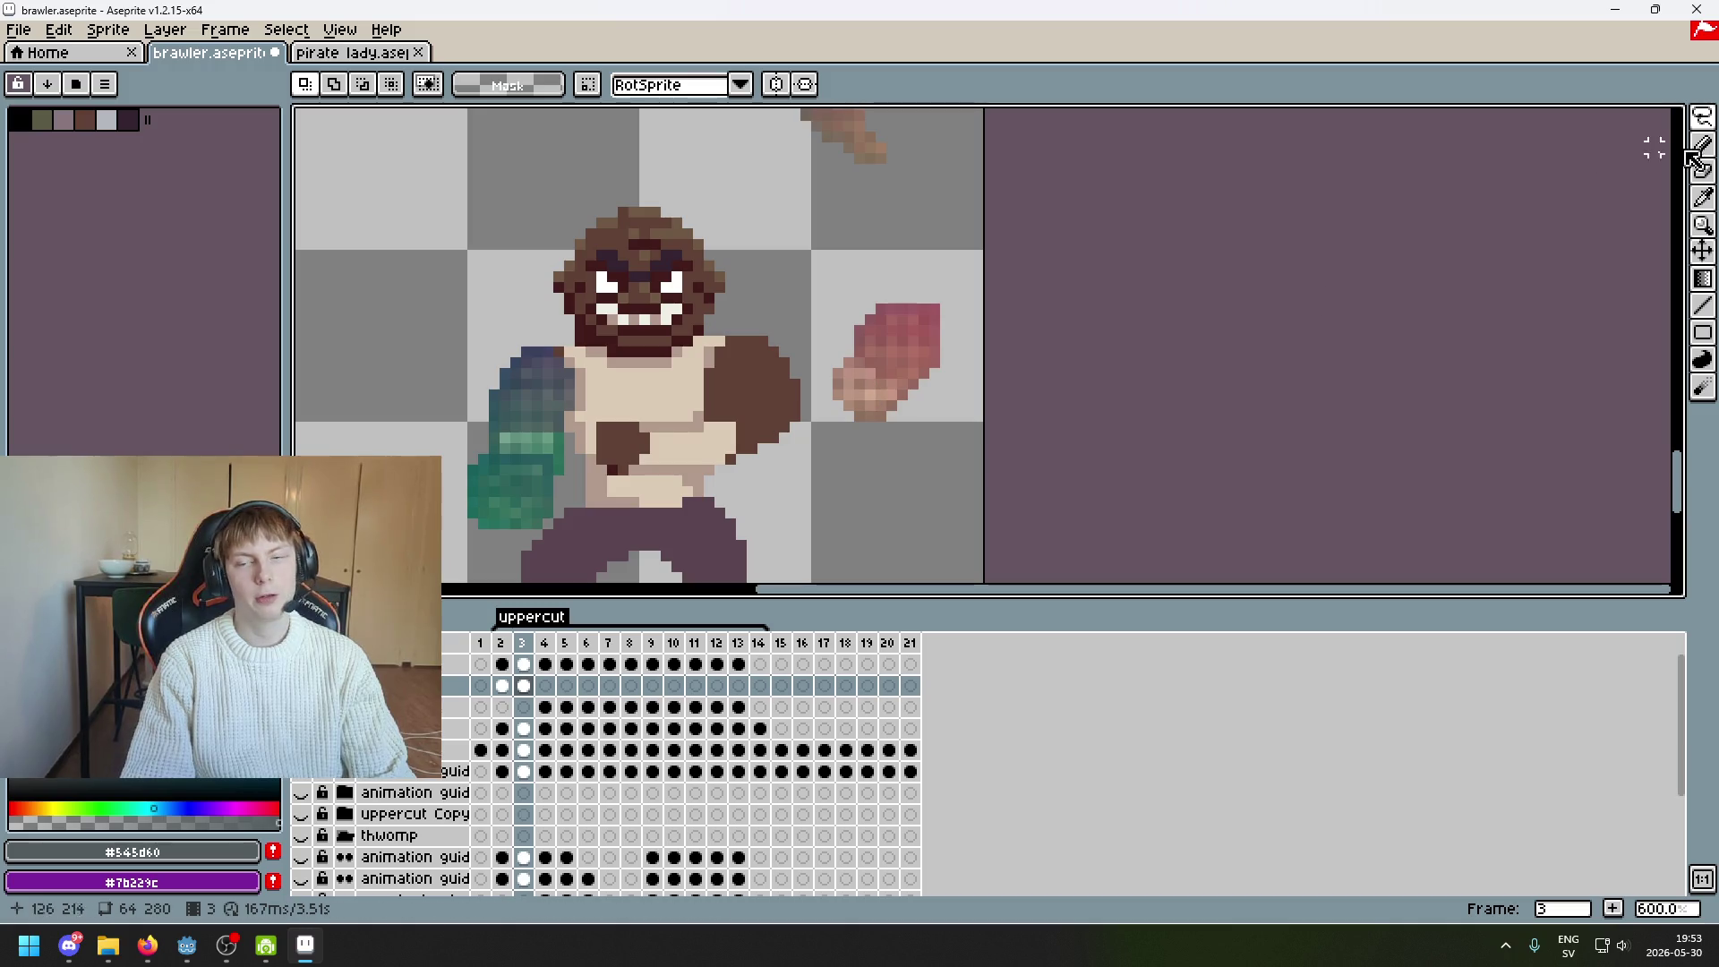
{"action": "mouse_move", "coordinate": [1701, 117]}
{"action": "scroll", "coordinate": [976, 331], "scroll_direction": "up", "scroll_amount": 3}
{"action": "mouse_move", "coordinate": [1016, 170]}
{"action": "left_mouse_down"}
{"action": "mouse_move", "coordinate": [998, 325]}
{"action": "mouse_move", "coordinate": [957, 337]}
{"action": "left_mouse_up"}
{"action": "scroll", "coordinate": [1025, 294], "scroll_direction": "down", "scroll_amount": 4}
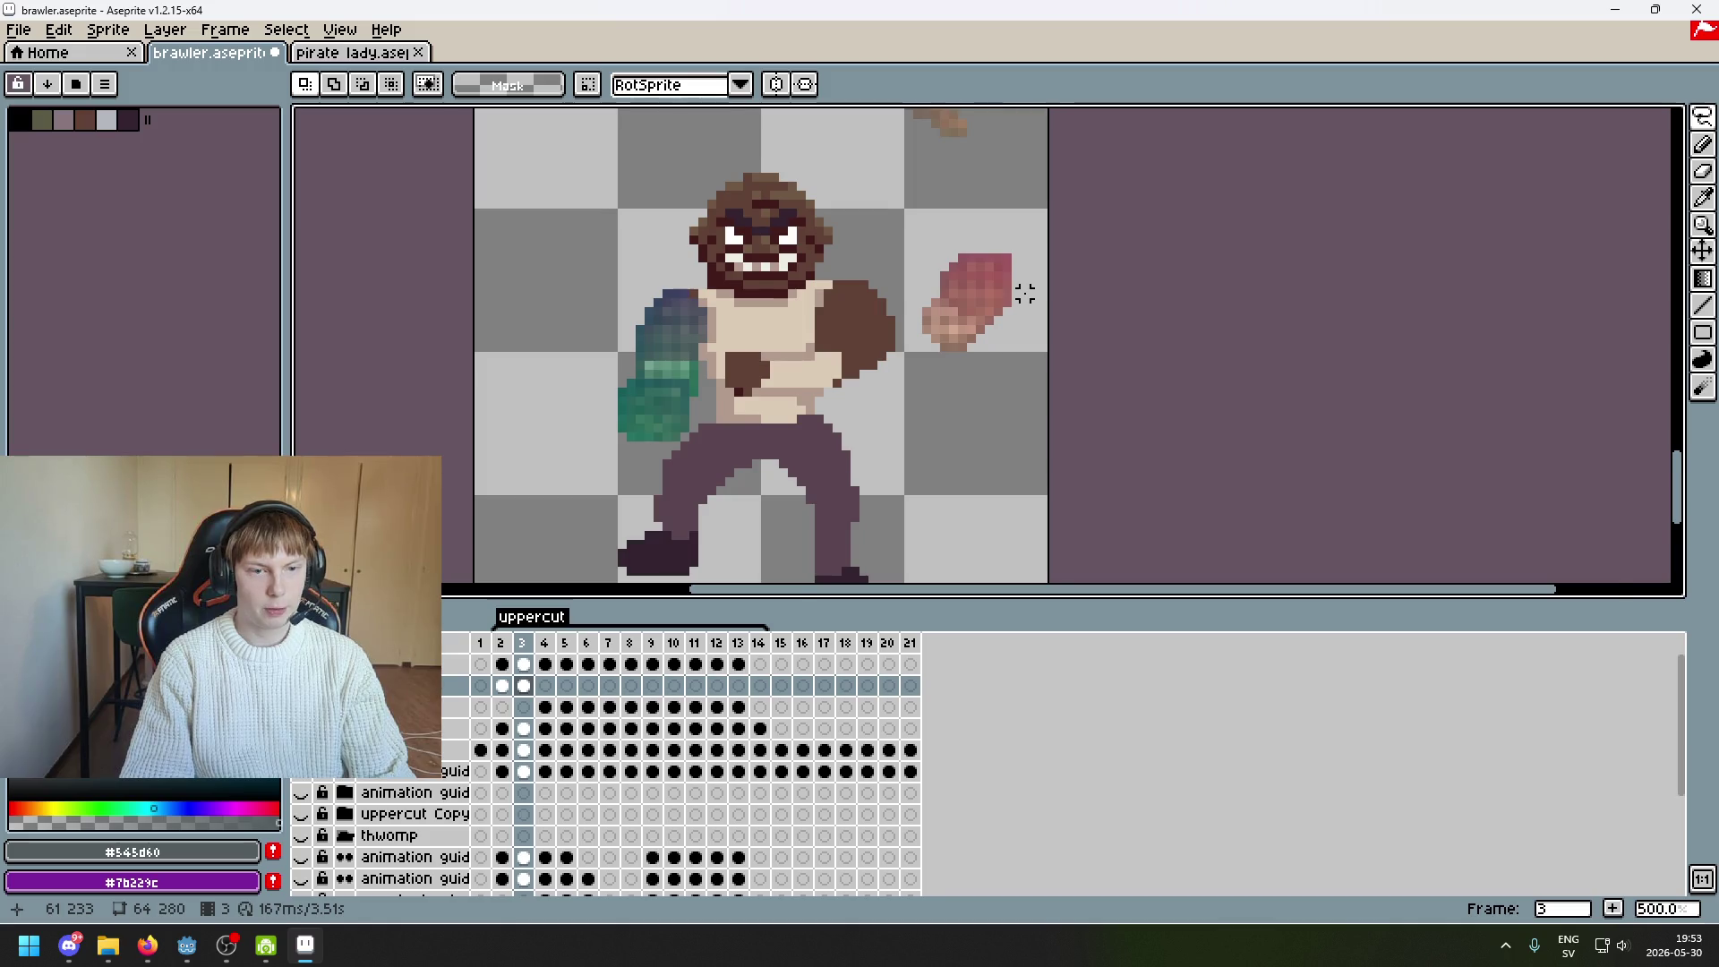
{"action": "scroll", "coordinate": [1025, 293], "scroll_direction": "up", "scroll_amount": 2}
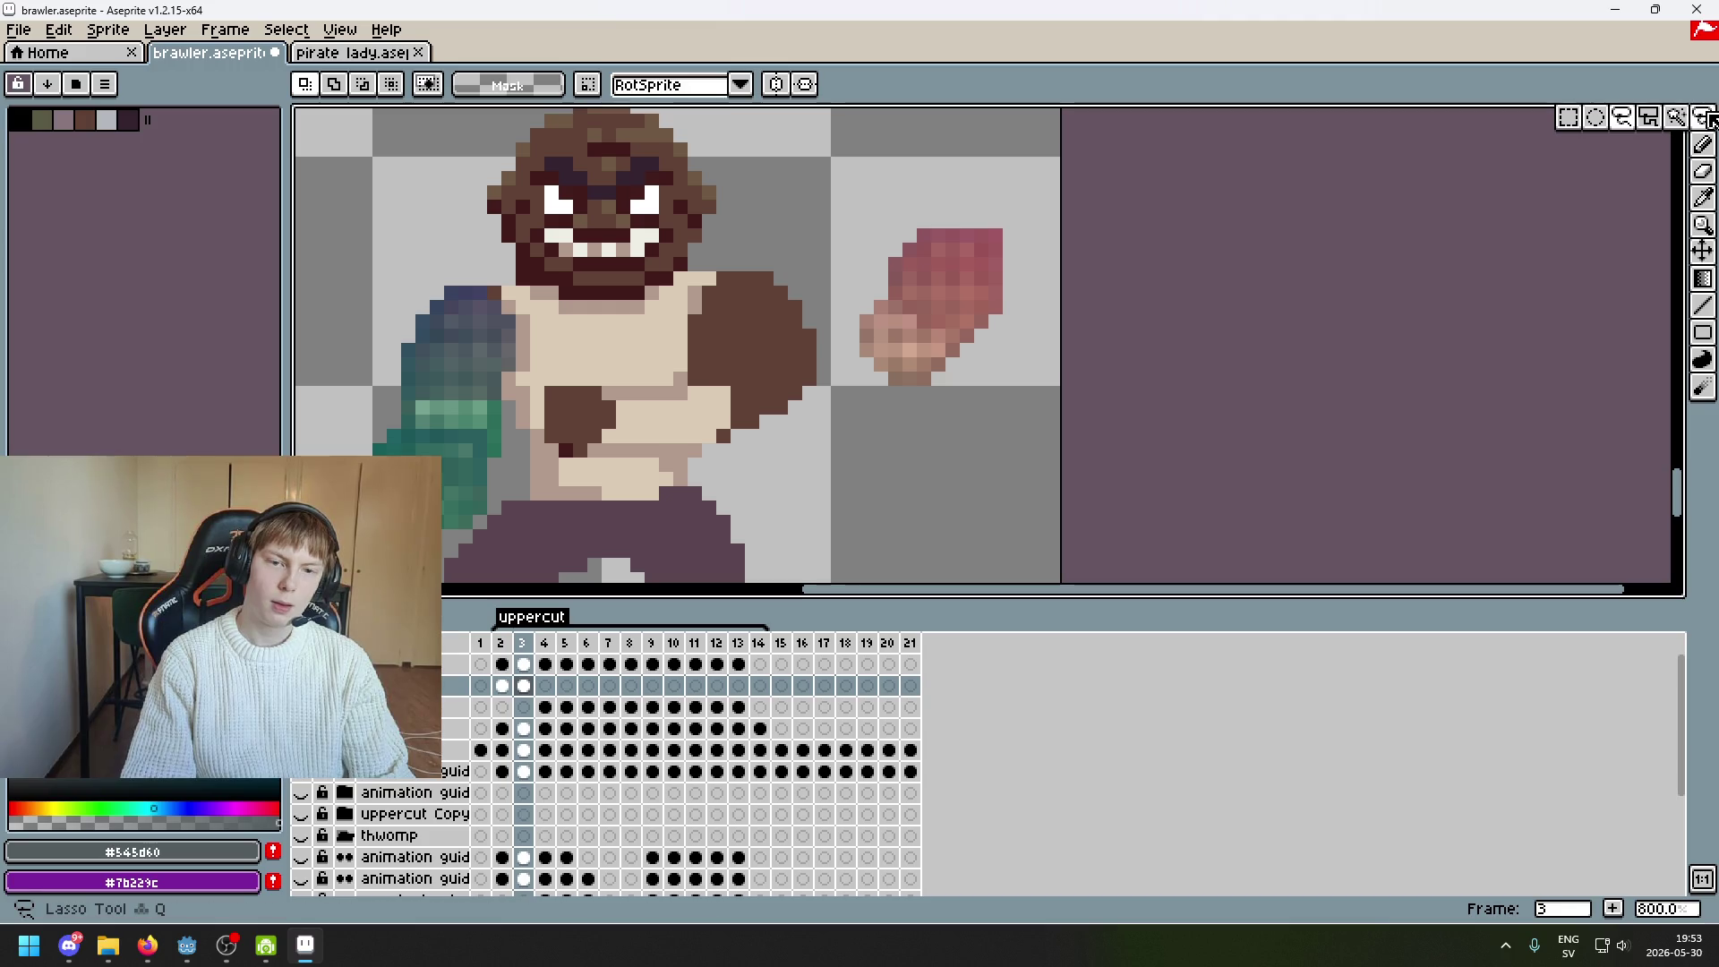
With a rectangular selection, rotate the pink fist 90° and place it on the torso
{"action": "left_click", "coordinate": [1702, 118]}
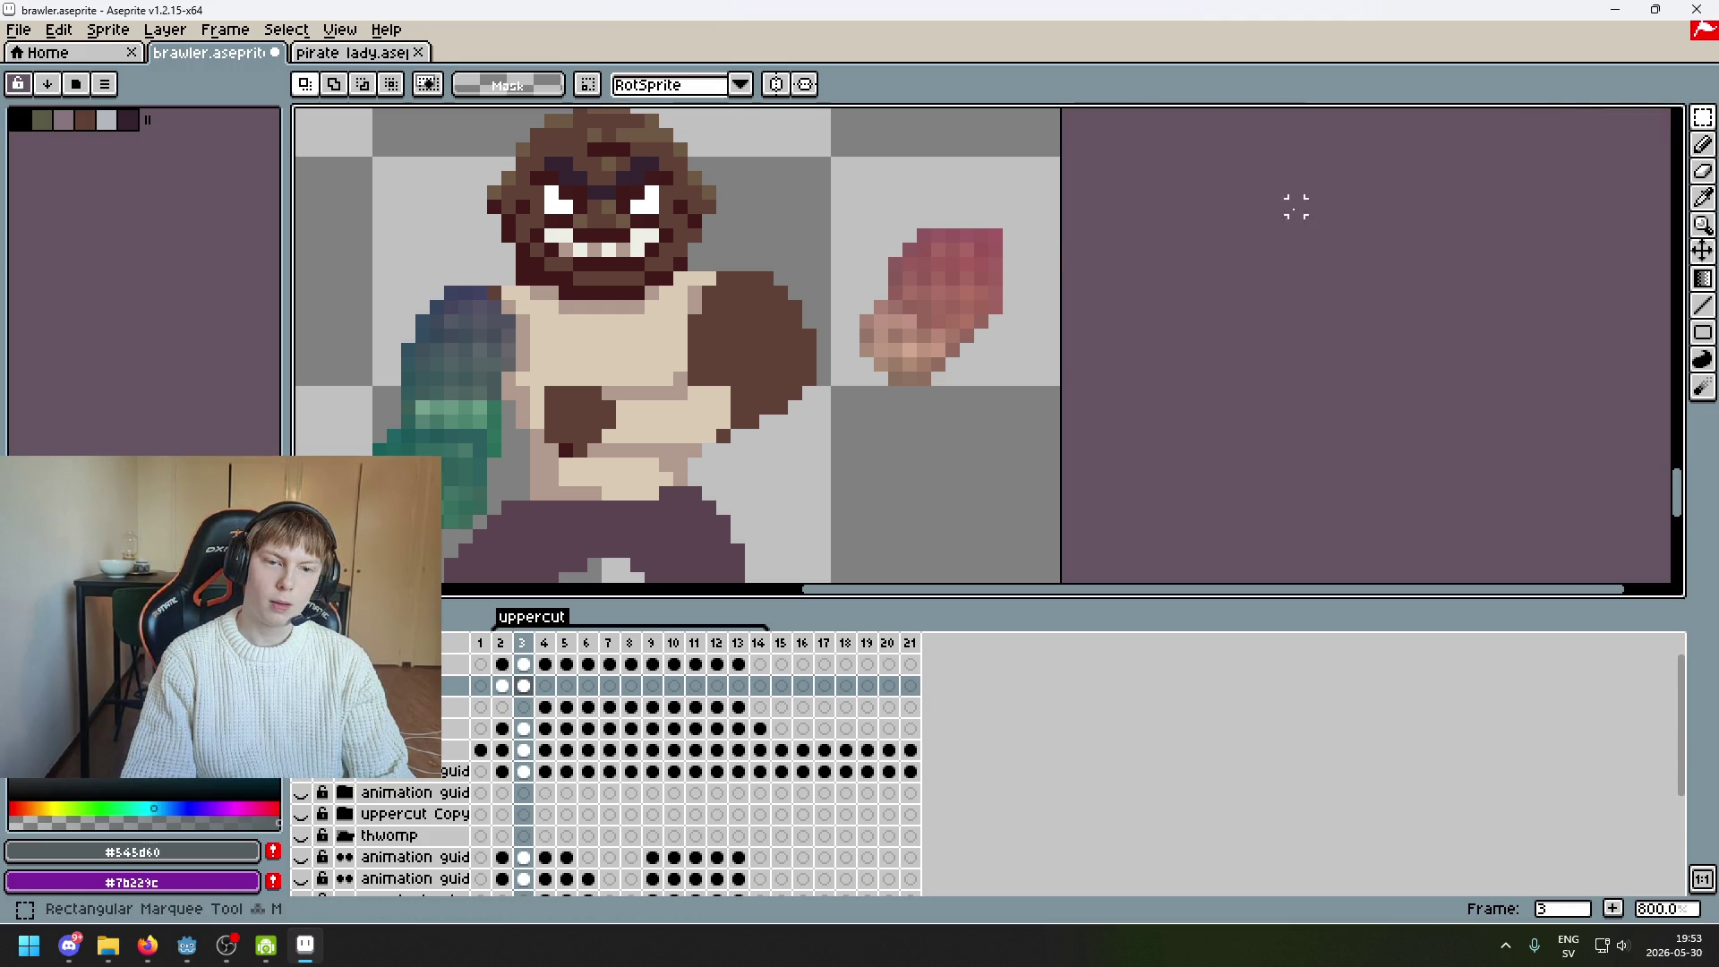
{"action": "left_click_drag", "start_coordinate": [888, 313], "coordinate": [1045, 185]}
{"action": "left_click_drag", "start_coordinate": [998, 287], "coordinate": [768, 273]}
{"action": "left_click", "coordinate": [838, 315]}
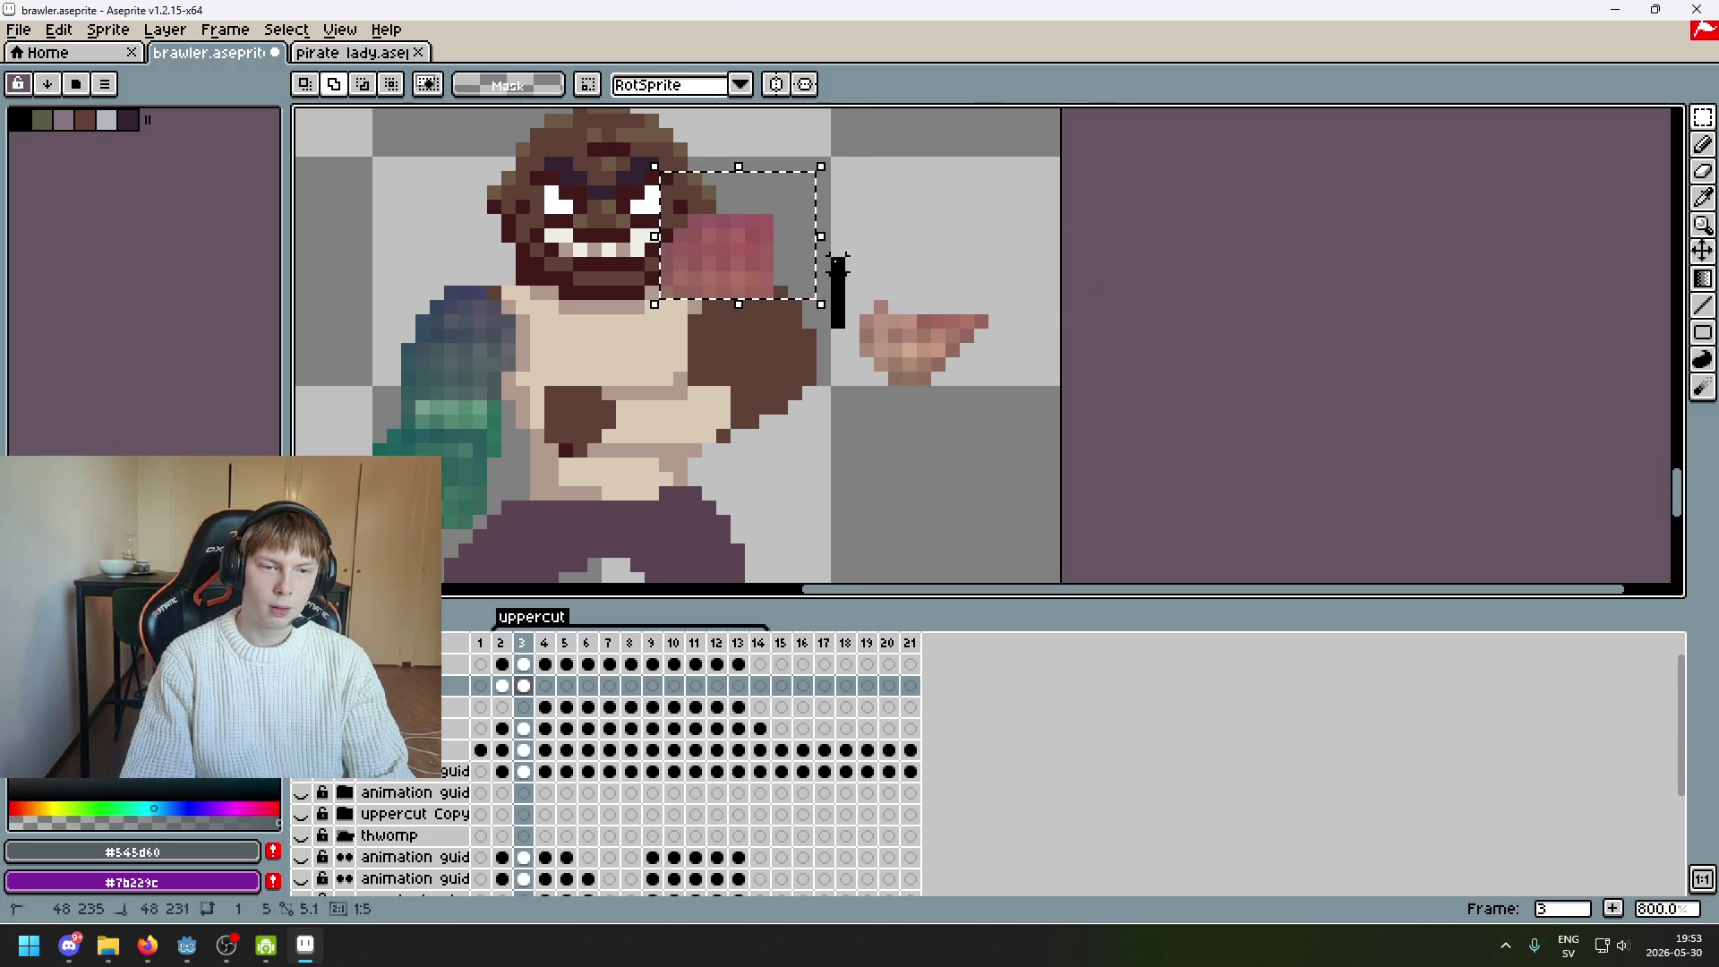
{"action": "key", "text": "ctrl+z"}
{"action": "mouse_move", "coordinate": [835, 315]}
{"action": "left_mouse_down"}
{"action": "mouse_move", "coordinate": [594, 119]}
{"action": "mouse_move", "coordinate": [499, 130]}
{"action": "mouse_move", "coordinate": [617, 159]}
{"action": "left_mouse_up"}
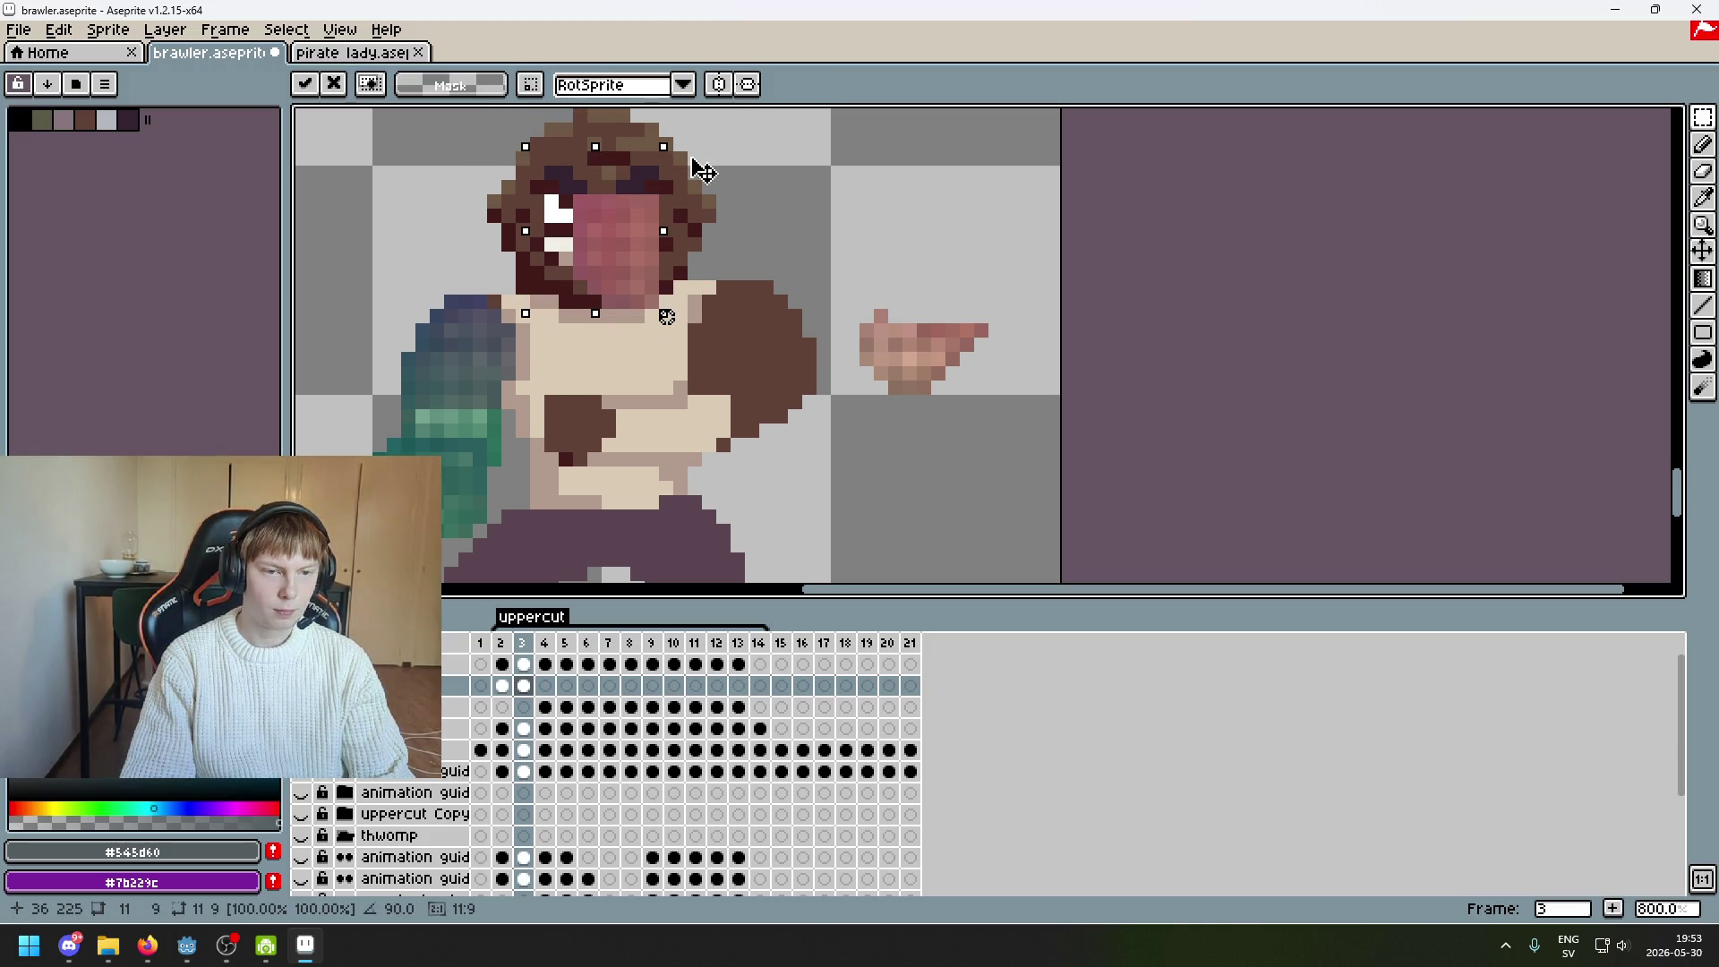
{"action": "key", "text": "ctrl+z"}
{"action": "mouse_move", "coordinate": [845, 338]}
{"action": "left_mouse_down"}
{"action": "mouse_move", "coordinate": [748, 177]}
{"action": "mouse_move", "coordinate": [708, 215]}
{"action": "mouse_move", "coordinate": [573, 491]}
{"action": "mouse_move", "coordinate": [578, 476]}
{"action": "left_mouse_up"}
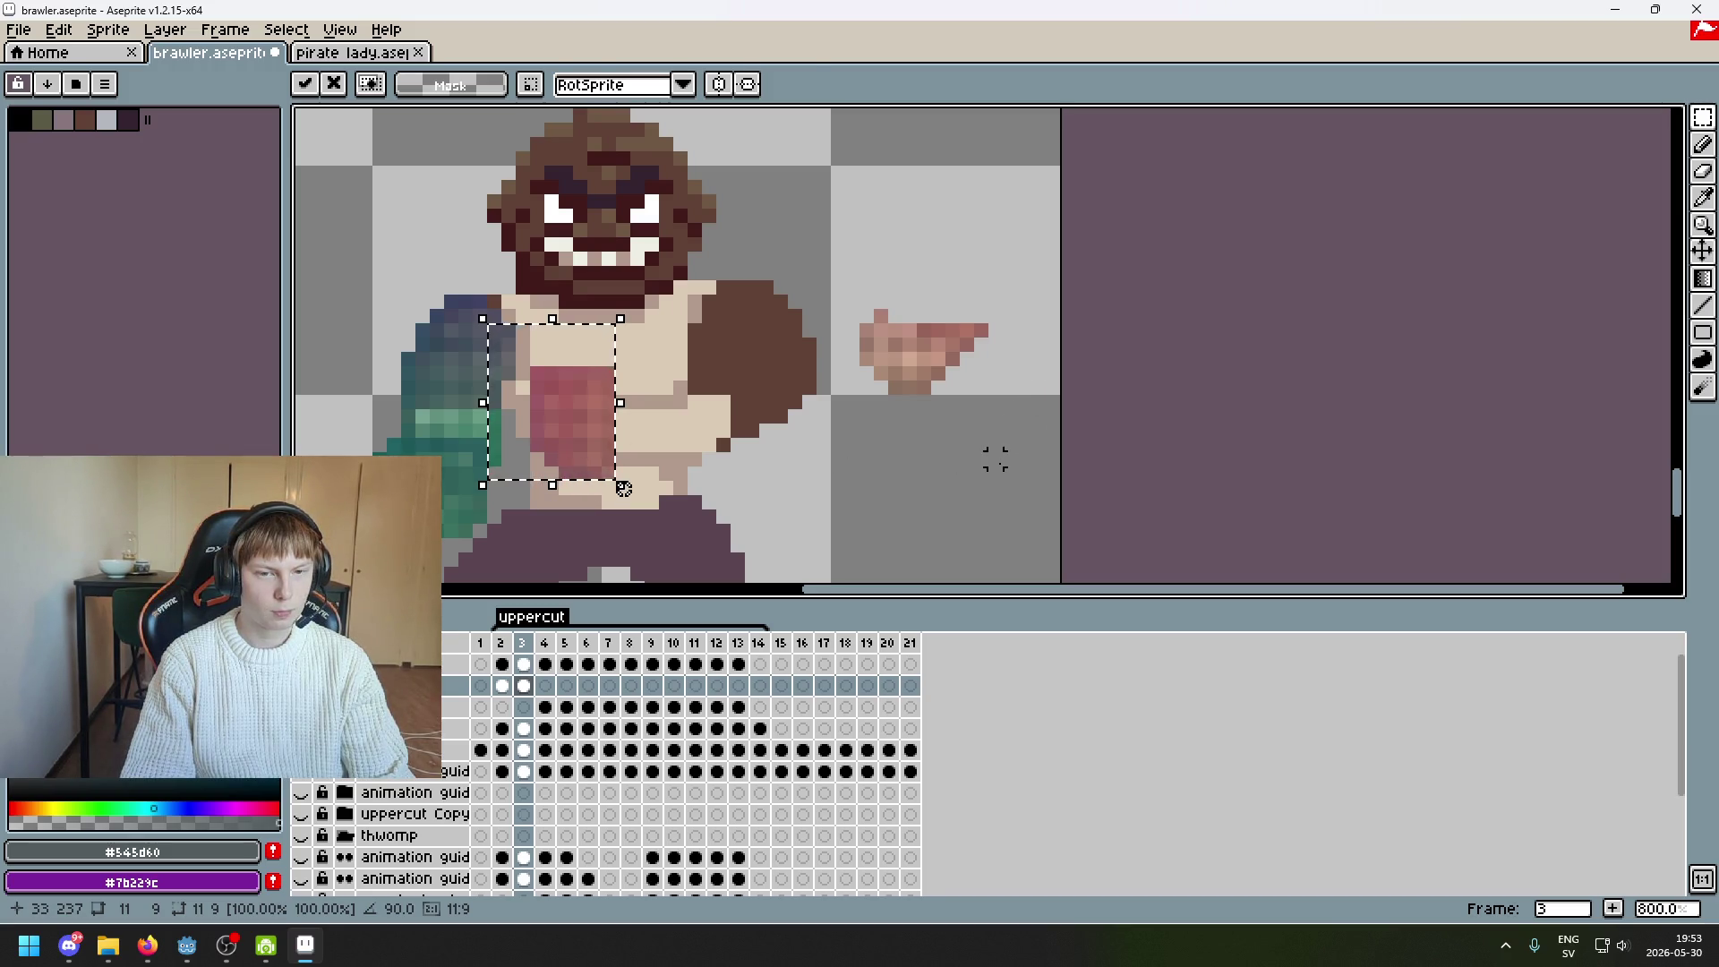
{"action": "left_click_drag", "start_coordinate": [862, 238], "coordinate": [1074, 468]}
Move the second fist down and right beside the brawler's brown arm
{"action": "mouse_move", "coordinate": [798, 247]}
{"action": "left_mouse_down"}
{"action": "mouse_move", "coordinate": [998, 423]}
{"action": "mouse_move", "coordinate": [1110, 488]}
{"action": "mouse_move", "coordinate": [875, 188]}
{"action": "mouse_move", "coordinate": [779, 168]}
{"action": "left_mouse_up"}
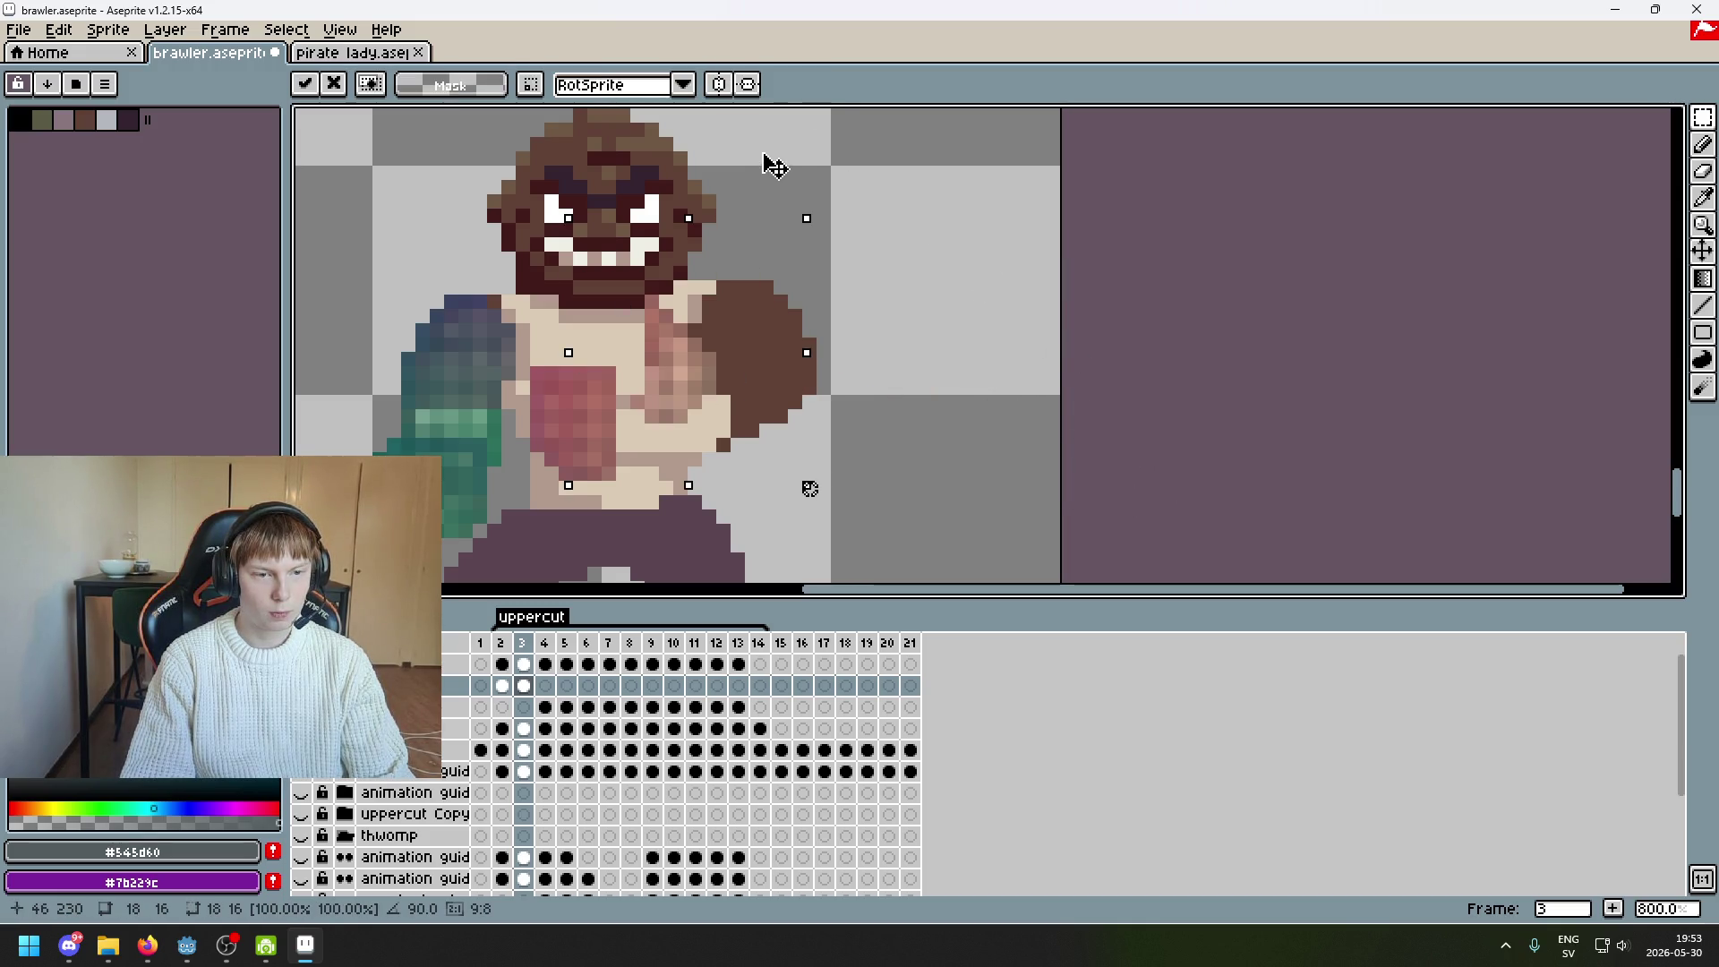
{"action": "mouse_move", "coordinate": [731, 382]}
{"action": "left_mouse_down"}
{"action": "mouse_move", "coordinate": [740, 460]}
{"action": "mouse_move", "coordinate": [717, 460]}
{"action": "mouse_move", "coordinate": [794, 465]}
{"action": "mouse_move", "coordinate": [714, 390]}
{"action": "mouse_move", "coordinate": [712, 362]}
{"action": "left_mouse_up"}
{"action": "left_click", "coordinate": [937, 468]}
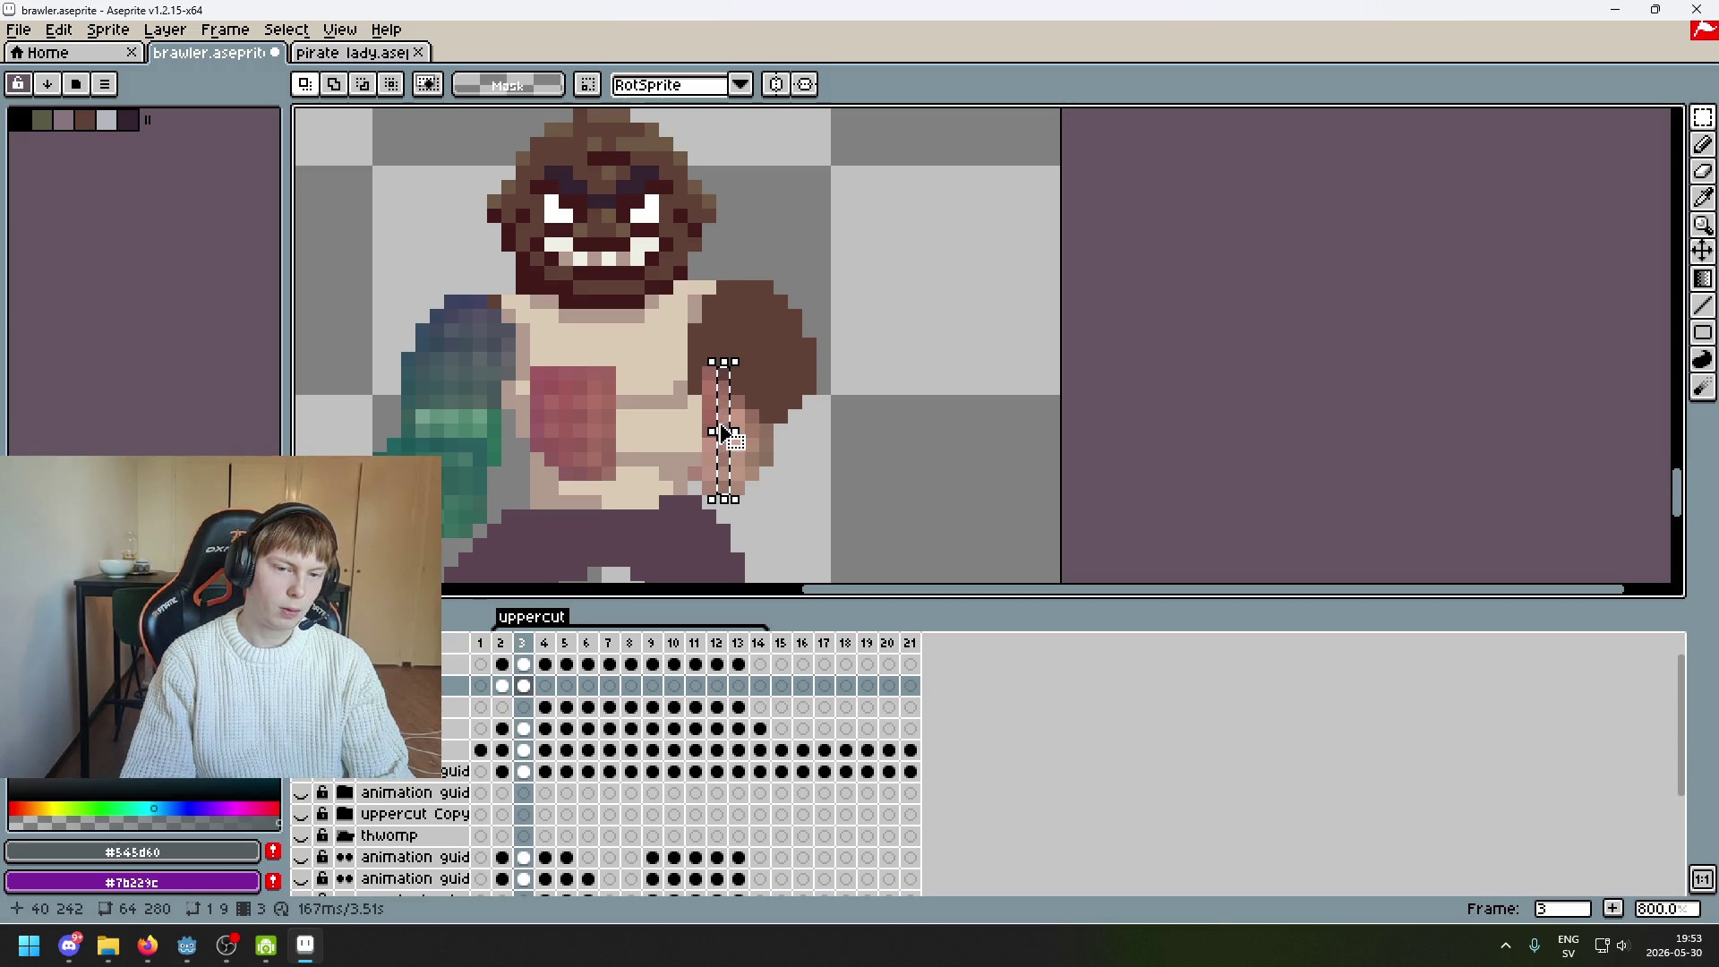
Undo the last selection move, then lift the fist pixels and raise a thin pixel column two pixels
{"action": "key", "text": "ctrl+z"}
{"action": "left_click_drag", "start_coordinate": [732, 437], "coordinate": [739, 430]}
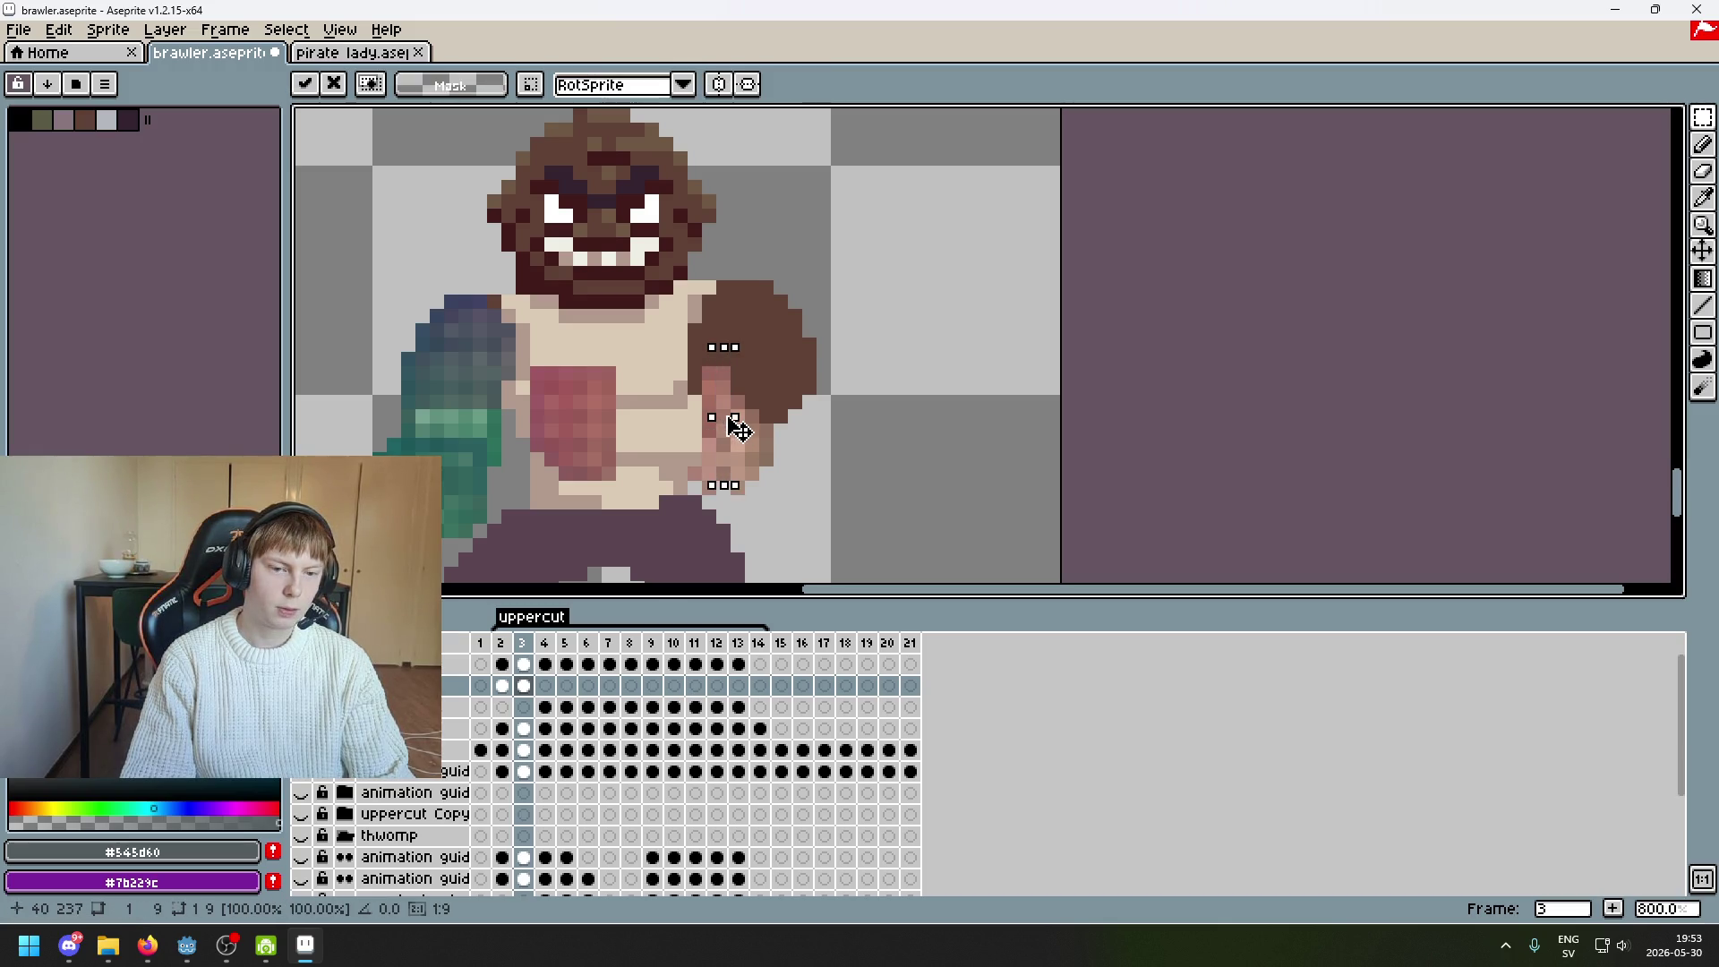
{"action": "mouse_move", "coordinate": [757, 492]}
{"action": "left_mouse_down"}
{"action": "mouse_move", "coordinate": [747, 401]}
{"action": "mouse_move", "coordinate": [750, 416]}
{"action": "left_mouse_up"}
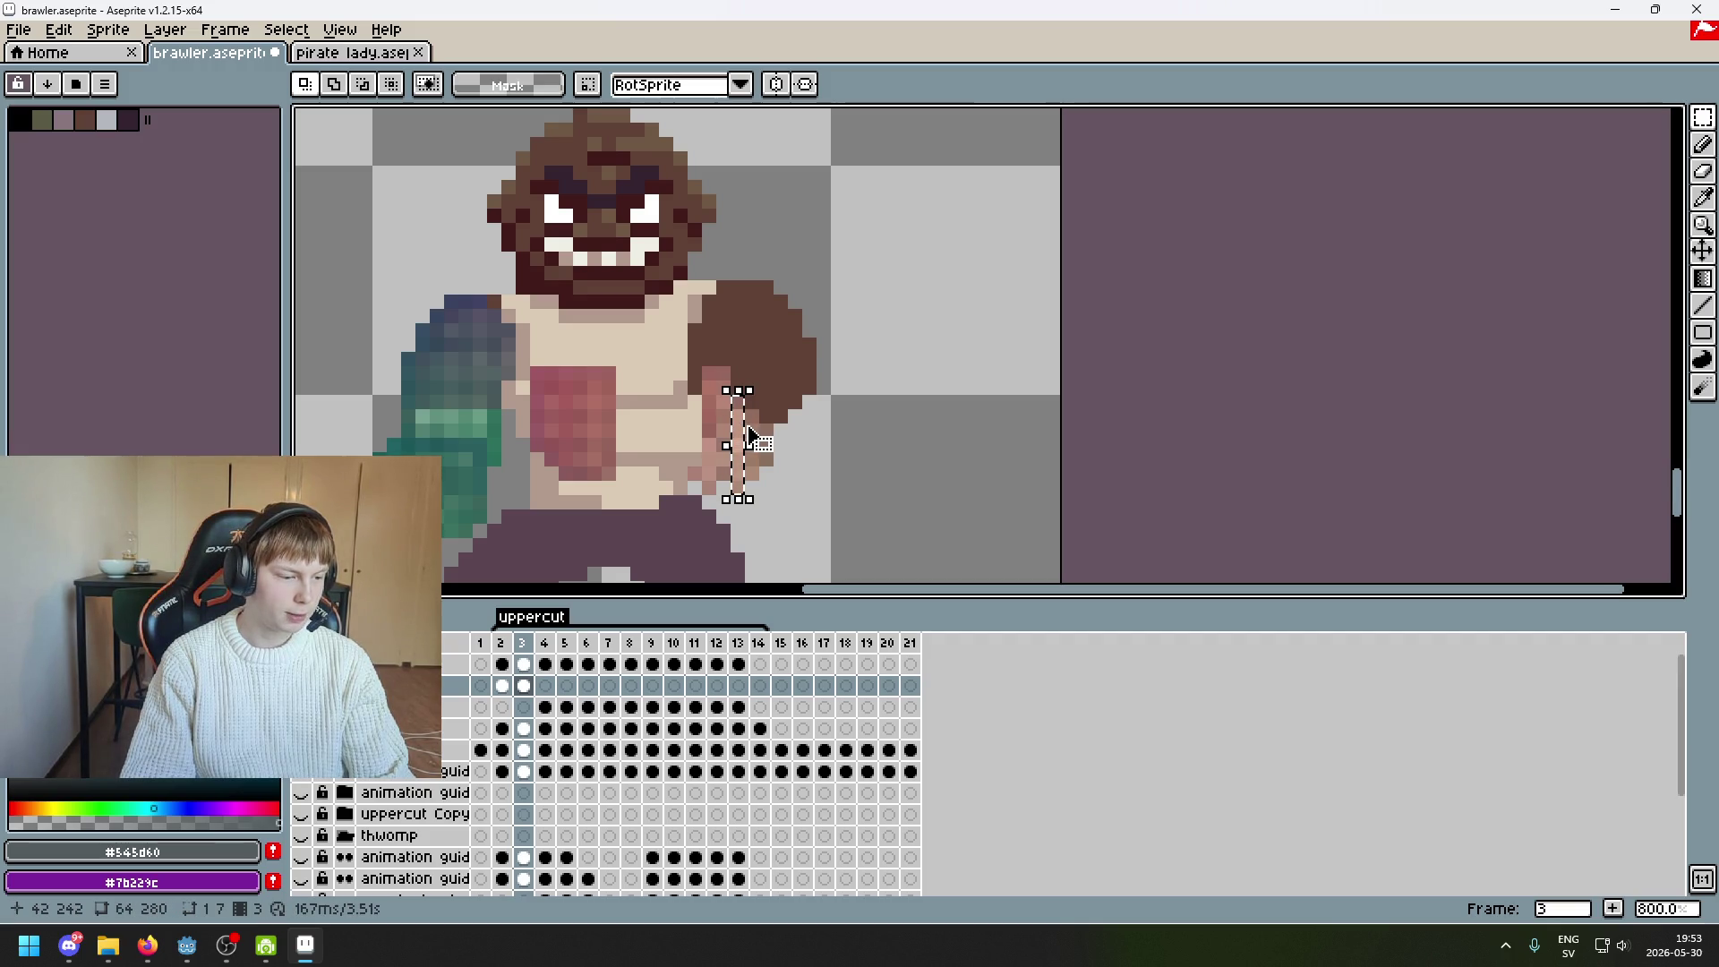
{"action": "scroll", "coordinate": [749, 434], "scroll_direction": "up", "scroll_amount": 1}
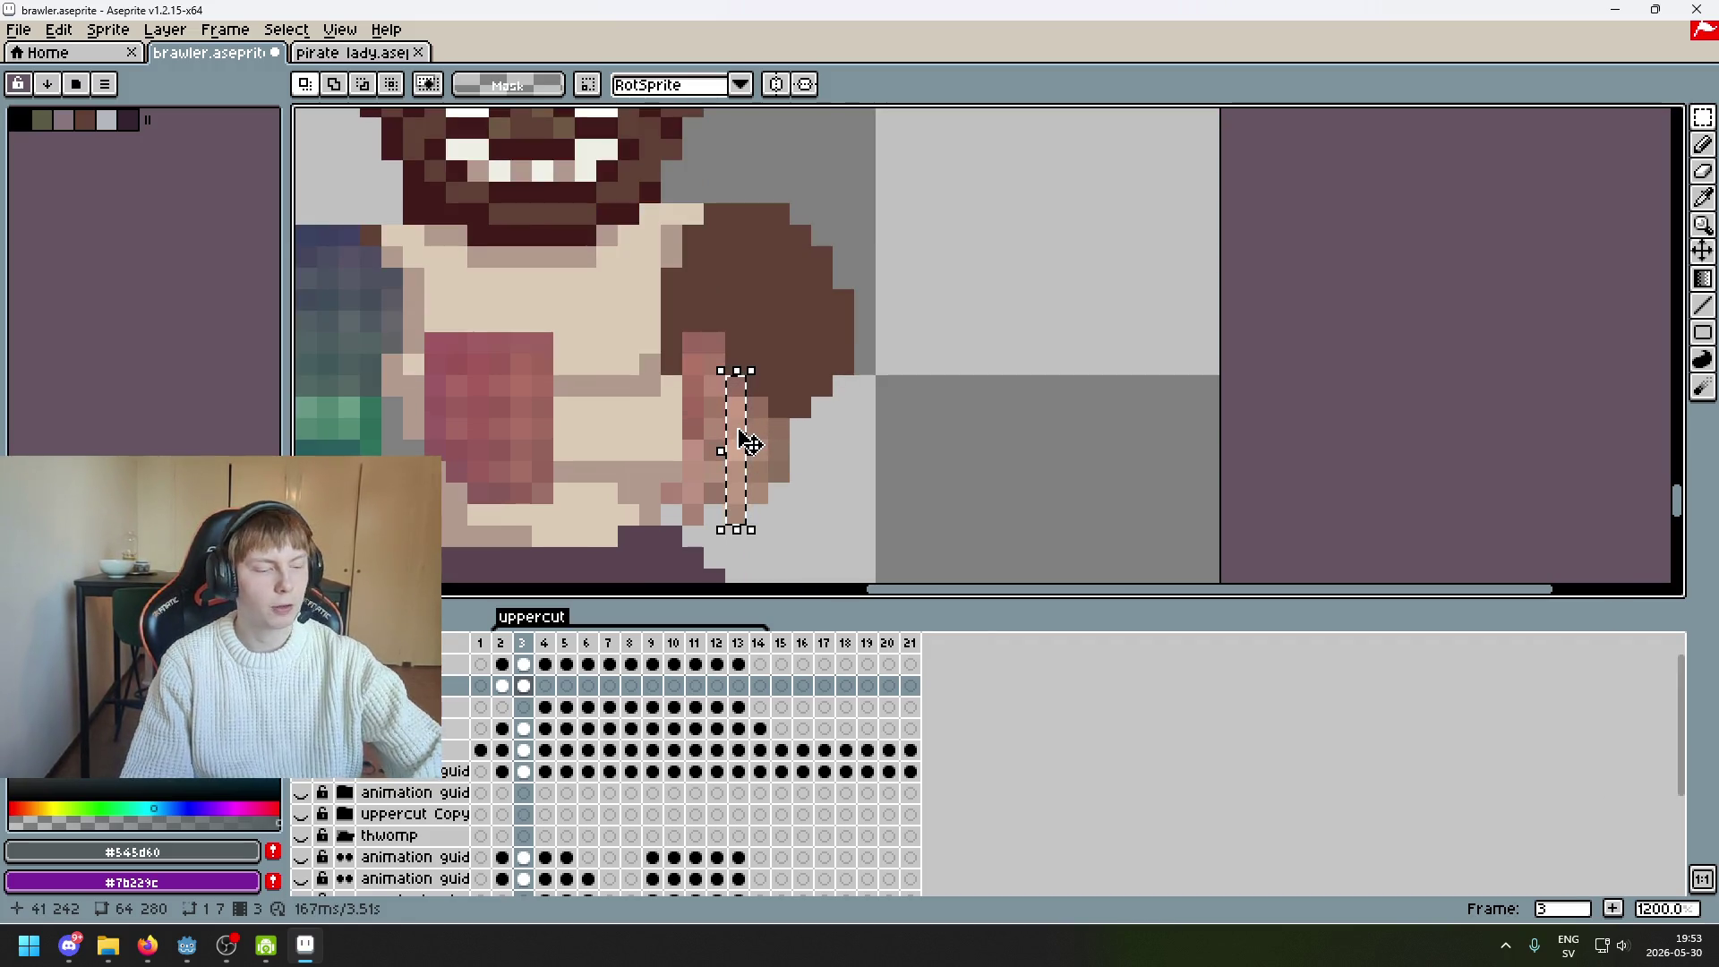
{"action": "left_click_drag", "start_coordinate": [751, 445], "coordinate": [752, 402]}
{"action": "left_click", "coordinate": [750, 483]}
Lift a one-pixel column three pixels, shift it right and shorten it
{"action": "left_click_drag", "start_coordinate": [758, 511], "coordinate": [772, 385]}
{"action": "mouse_move", "coordinate": [791, 455]}
{"action": "left_mouse_down"}
{"action": "mouse_move", "coordinate": [778, 472]}
{"action": "mouse_move", "coordinate": [787, 379]}
{"action": "left_mouse_up"}
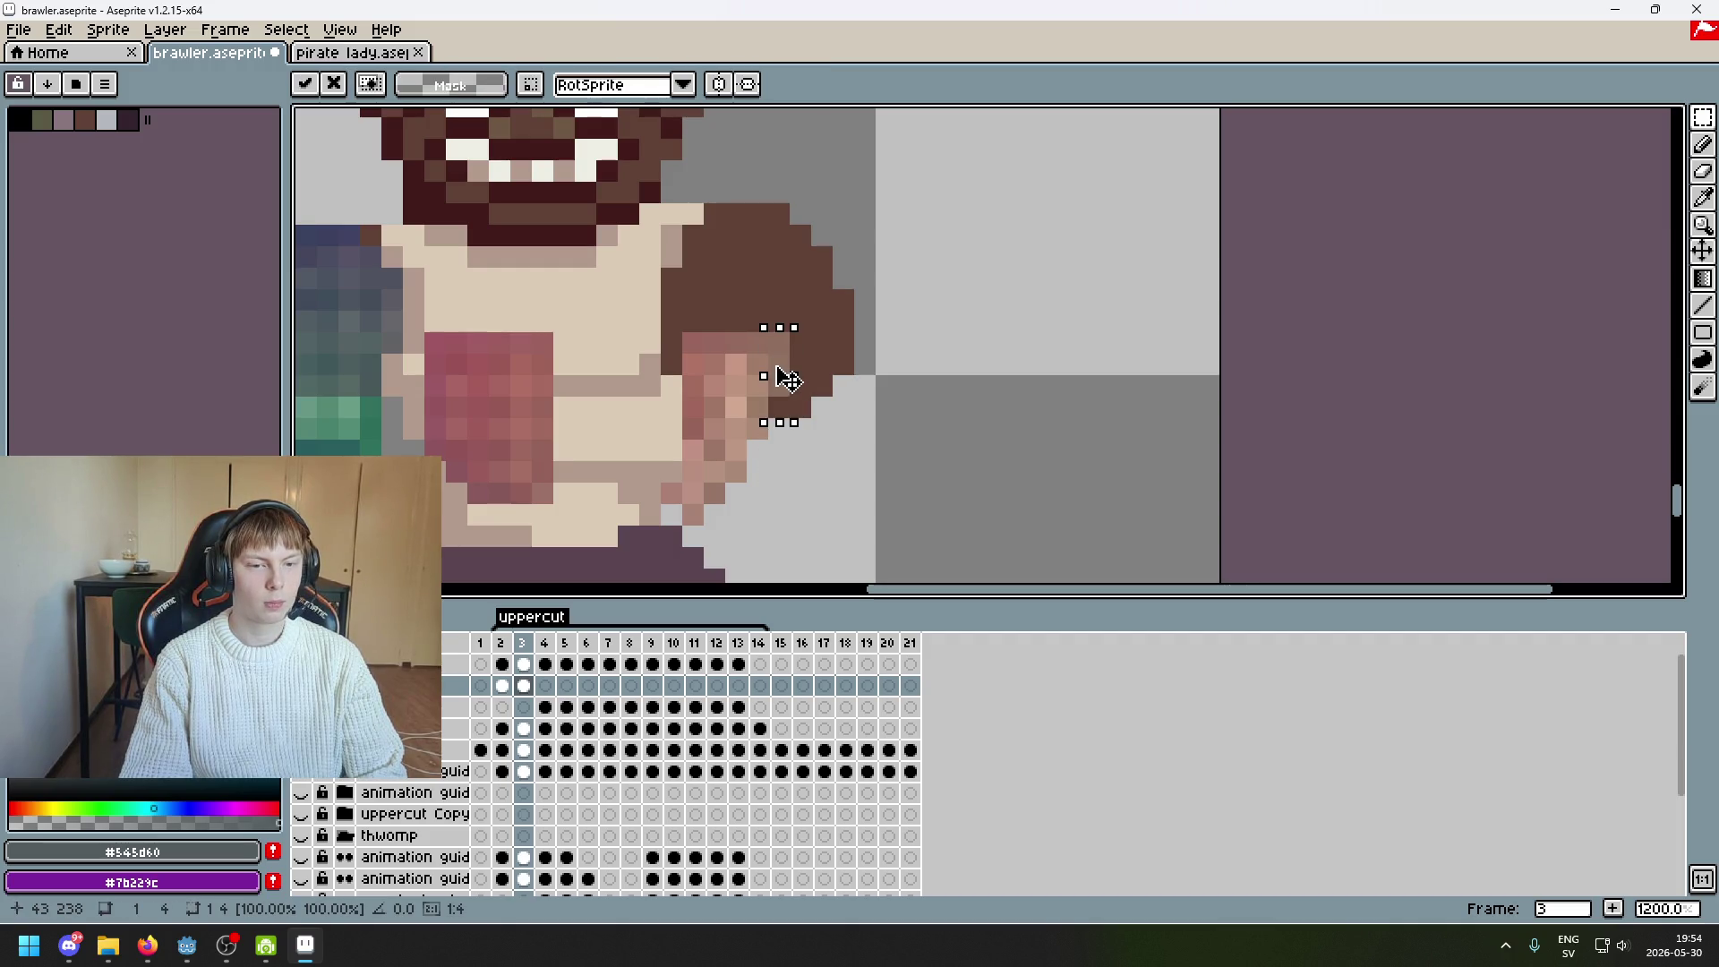
{"action": "key", "text": "Return"}
{"action": "scroll", "coordinate": [791, 495], "scroll_direction": "down", "scroll_amount": 5}
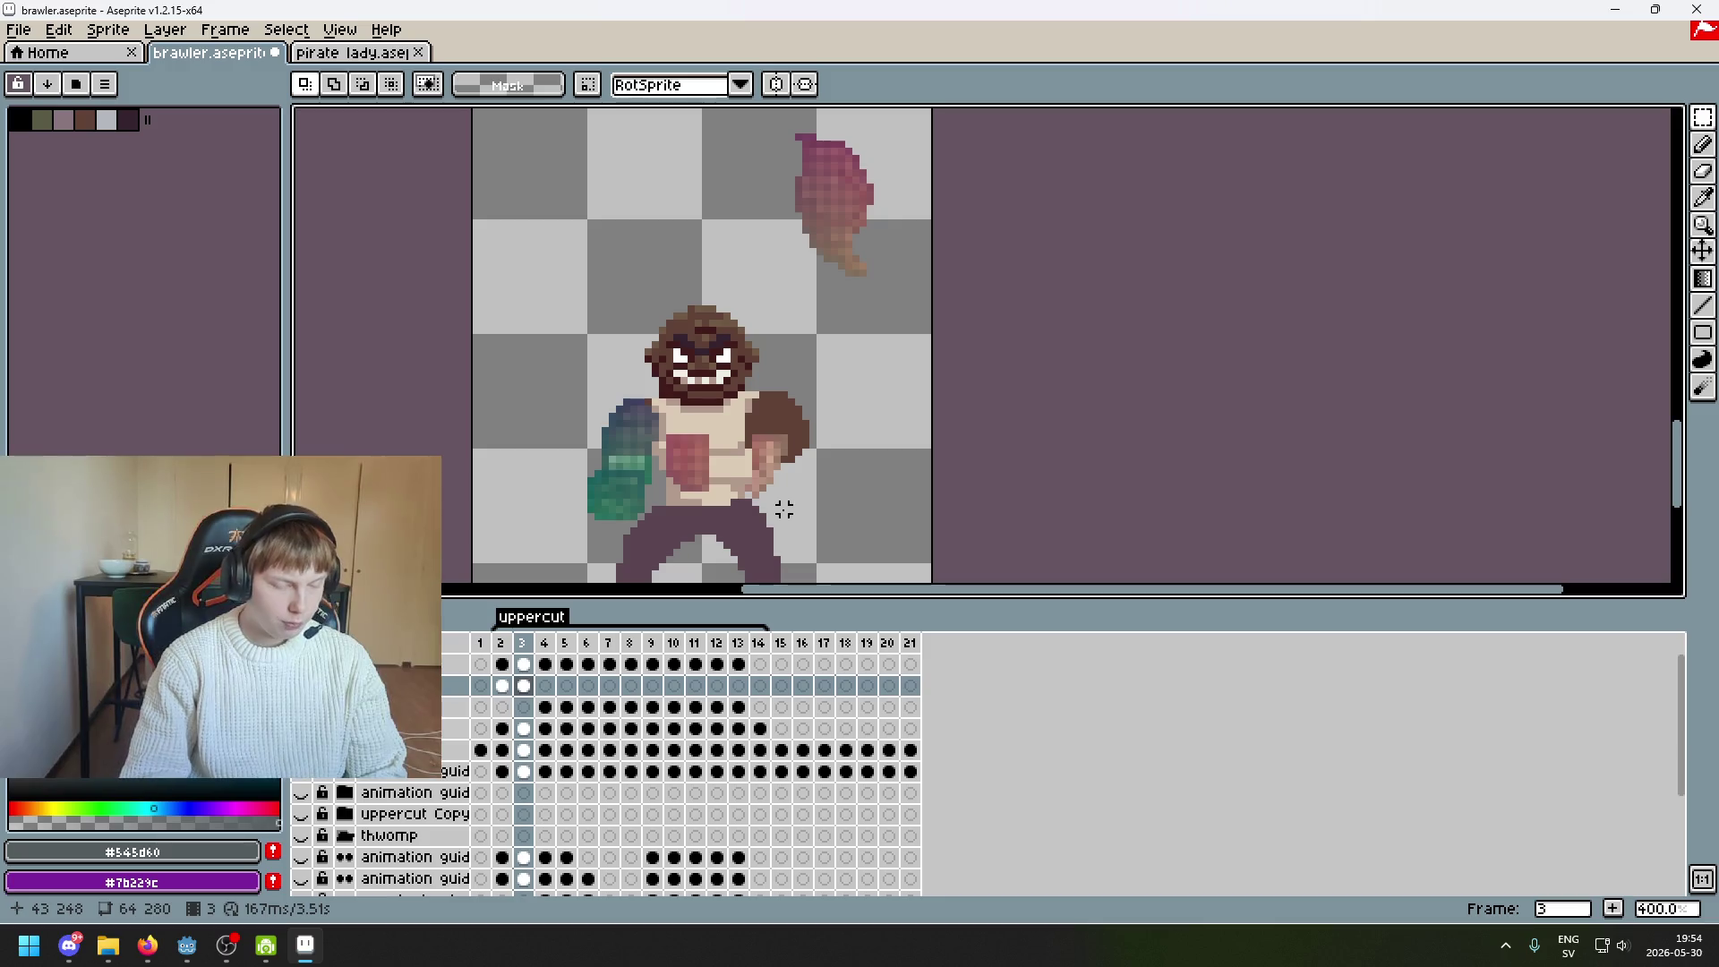
Shift the fist area beside the arm left and move a small 4×2 patch right
{"action": "scroll", "coordinate": [784, 508], "scroll_direction": "up", "scroll_amount": 3}
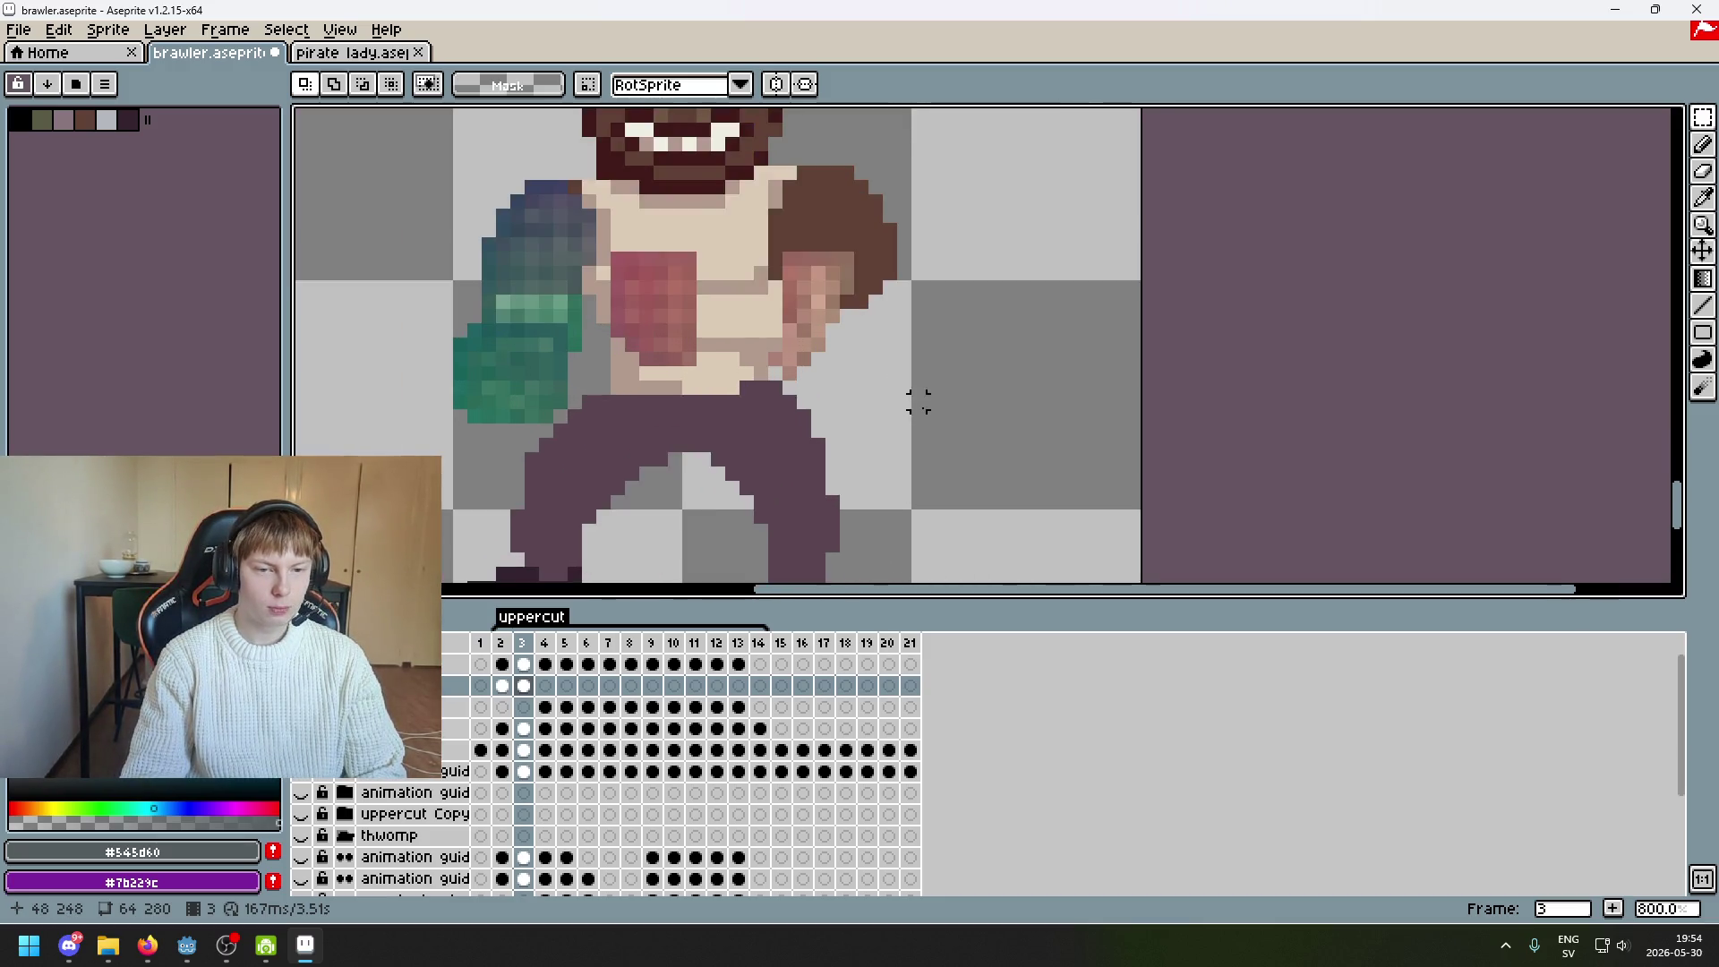
{"action": "mouse_move", "coordinate": [982, 557]}
{"action": "left_mouse_down"}
{"action": "mouse_move", "coordinate": [890, 372]}
{"action": "mouse_move", "coordinate": [758, 304]}
{"action": "left_mouse_up"}
{"action": "left_click_drag", "start_coordinate": [956, 445], "coordinate": [913, 439]}
{"action": "key", "text": "Return"}
{"action": "scroll", "coordinate": [732, 436], "scroll_direction": "up", "scroll_amount": 5}
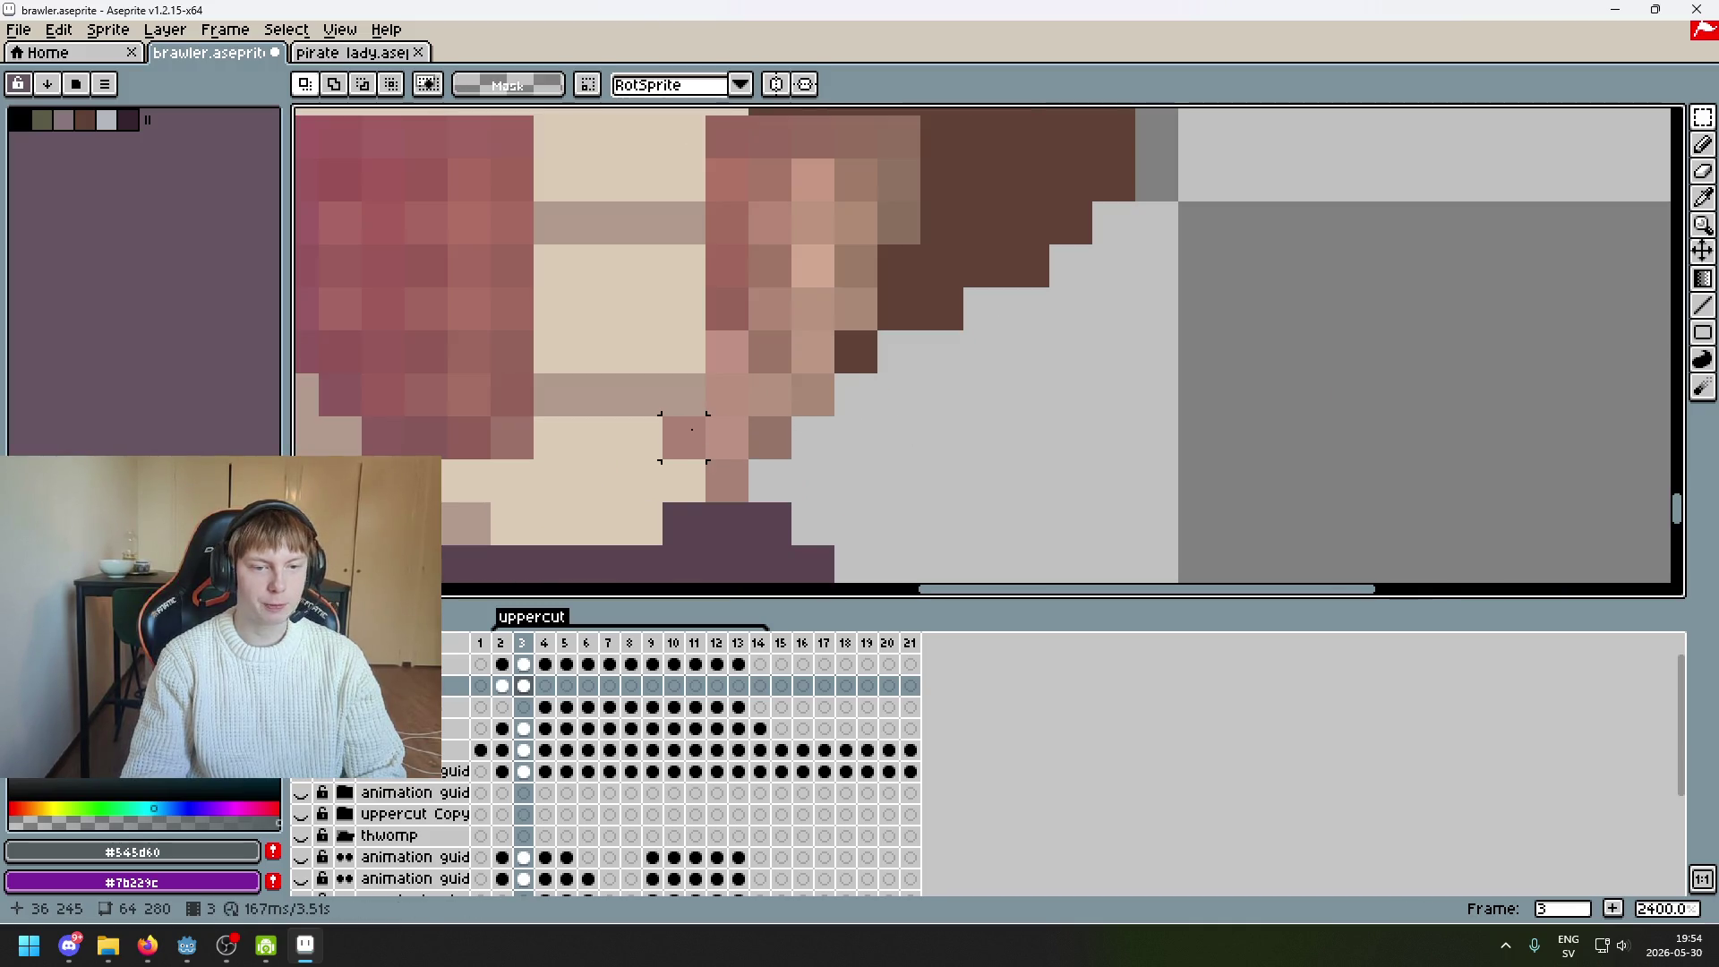
{"action": "scroll", "coordinate": [898, 542], "scroll_direction": "down", "scroll_amount": 3}
{"action": "scroll", "coordinate": [841, 530], "scroll_direction": "up", "scroll_amount": 1}
{"action": "left_click_drag", "start_coordinate": [754, 470], "coordinate": [877, 509]}
{"action": "key", "text": "Return"}
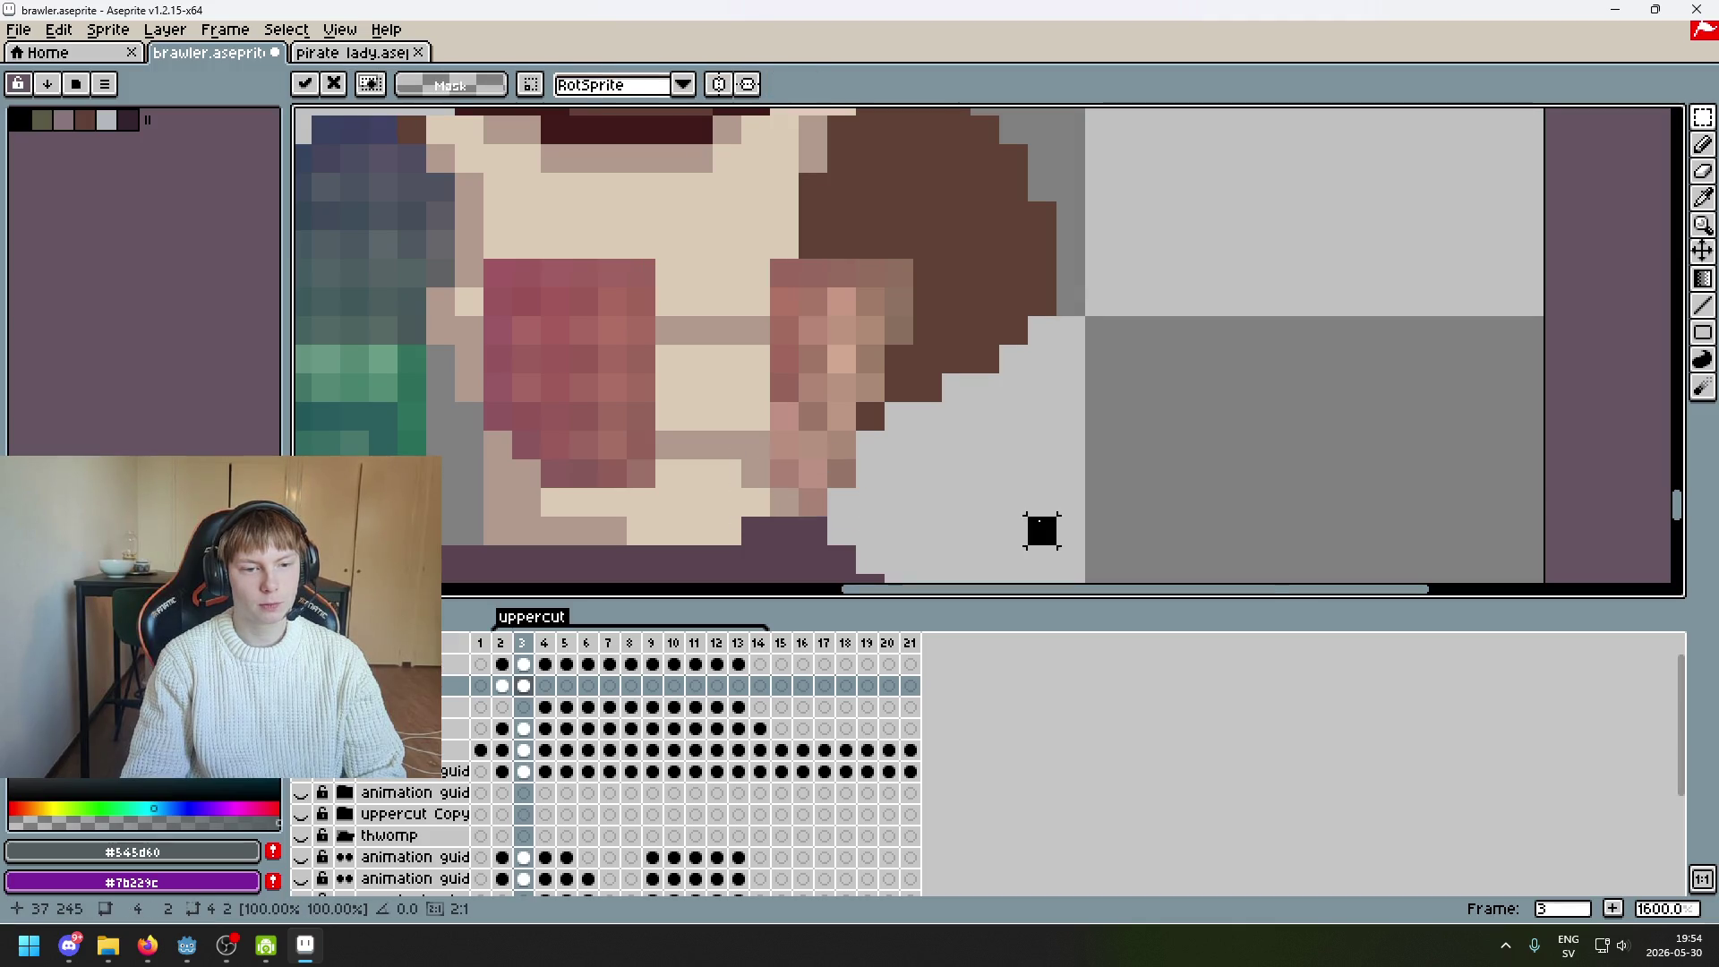
{"action": "scroll", "coordinate": [1036, 526], "scroll_direction": "left", "scroll_amount": 2}
Slide the second fist left over the chest and lower it one pixel
{"action": "mouse_move", "coordinate": [1119, 501]}
{"action": "left_mouse_down"}
{"action": "mouse_move", "coordinate": [853, 200]}
{"action": "mouse_move", "coordinate": [819, 196]}
{"action": "left_mouse_up"}
{"action": "left_click_drag", "start_coordinate": [949, 336], "coordinate": [846, 336]}
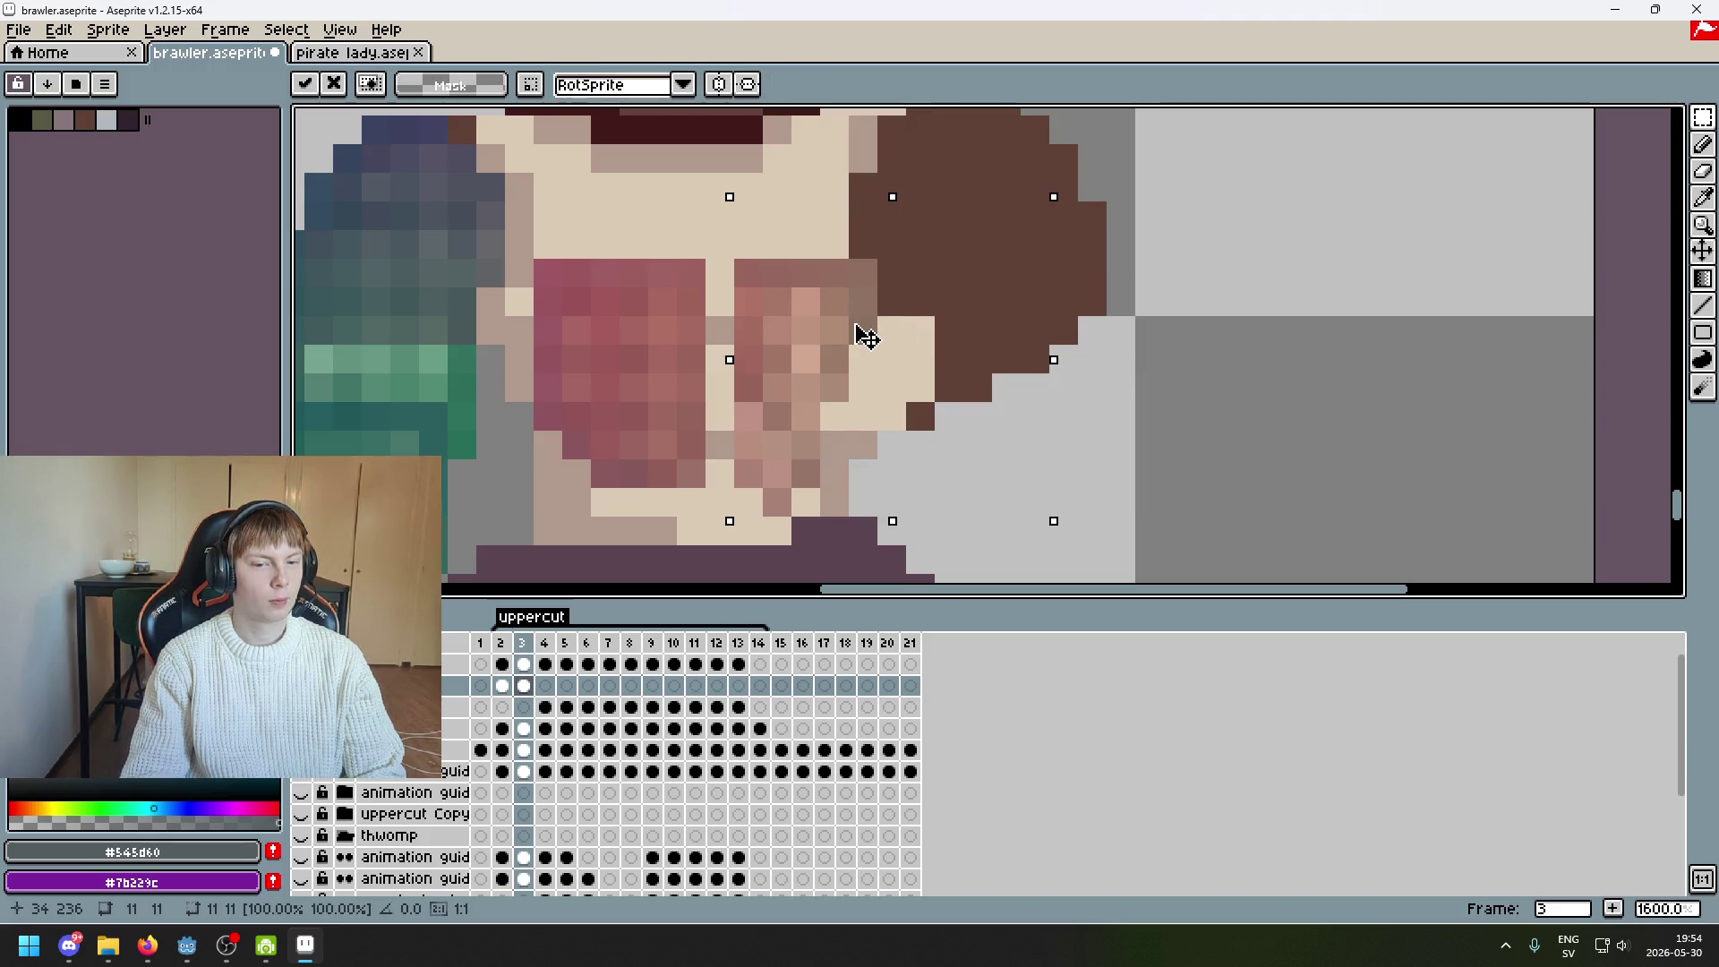
{"action": "left_click_drag", "start_coordinate": [851, 348], "coordinate": [851, 371]}
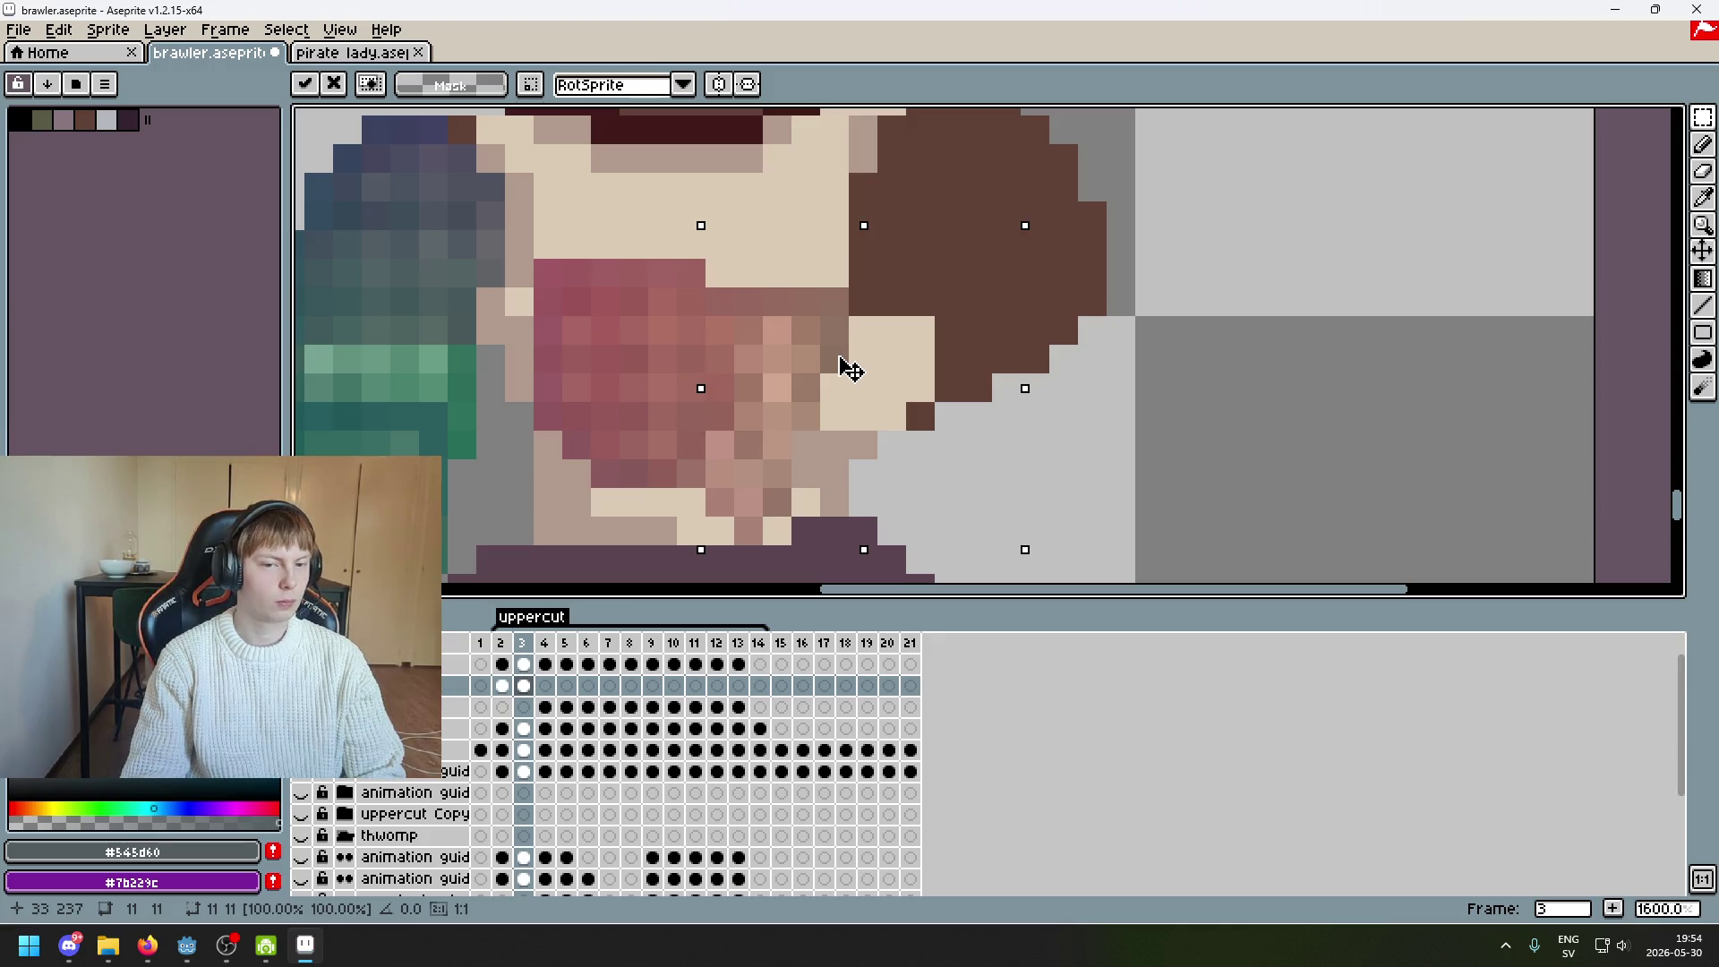
{"action": "mouse_move", "coordinate": [850, 363]}
{"action": "left_mouse_down"}
{"action": "mouse_move", "coordinate": [836, 346]}
{"action": "mouse_move", "coordinate": [967, 499]}
{"action": "mouse_move", "coordinate": [841, 367]}
{"action": "left_mouse_up"}
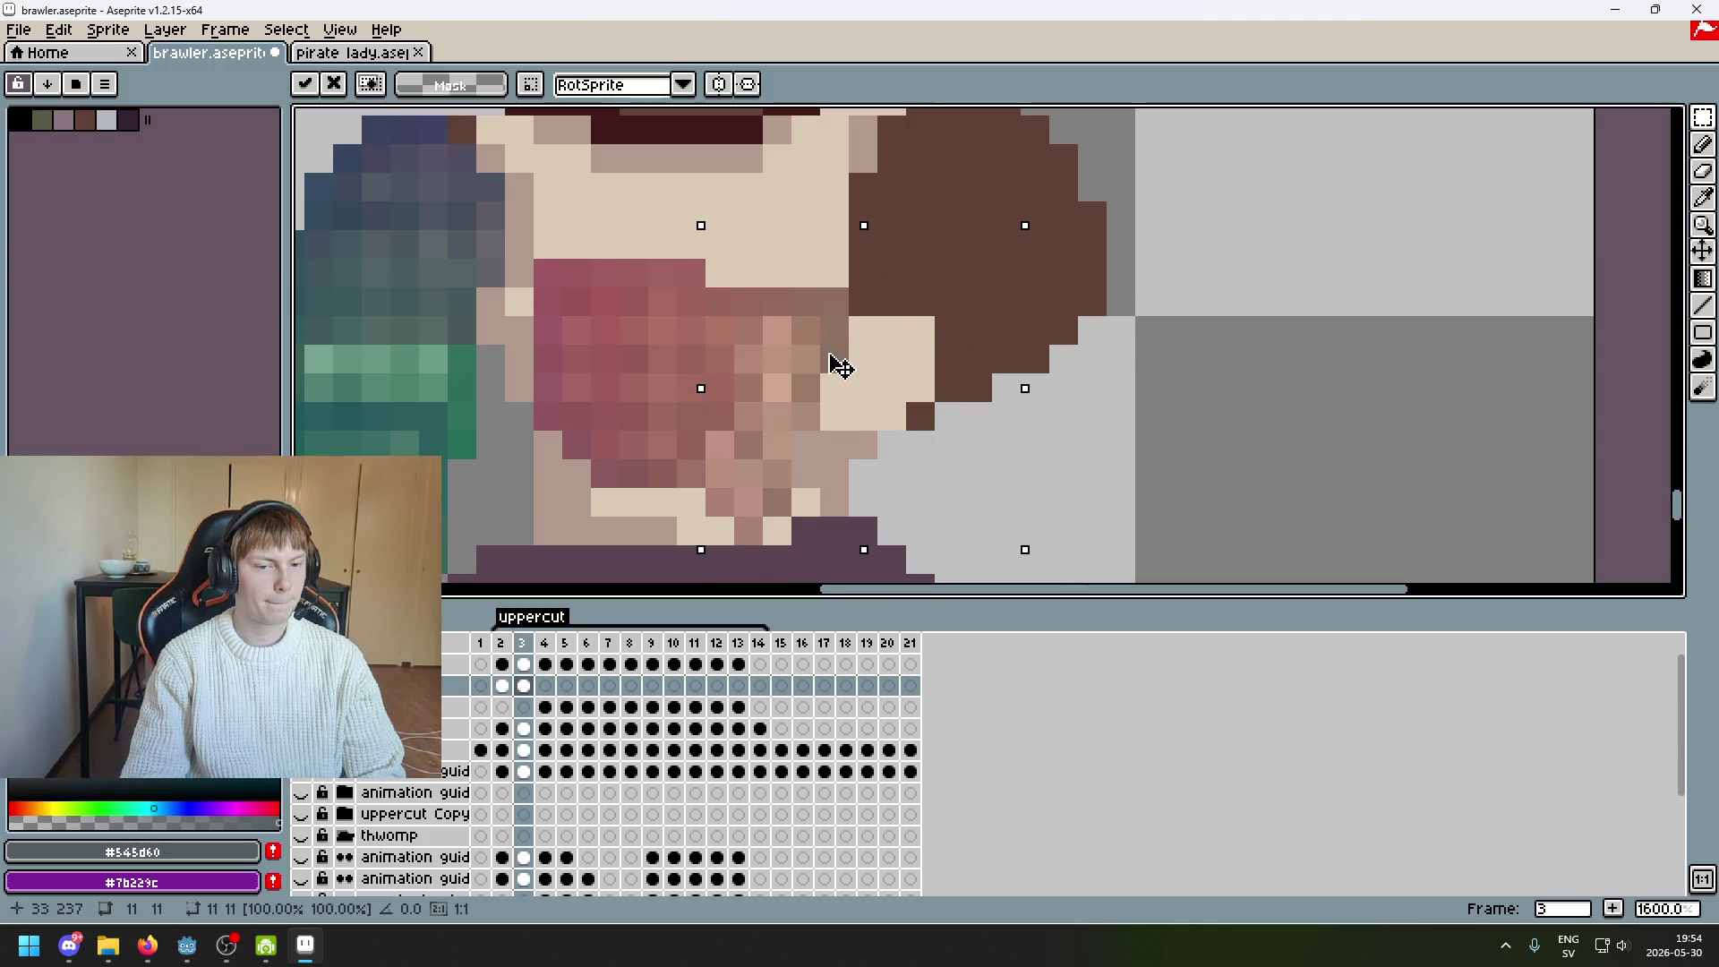
{"action": "scroll", "coordinate": [1108, 414], "scroll_direction": "down", "scroll_amount": 5}
{"action": "left_click", "coordinate": [1157, 431]}
{"action": "scroll", "coordinate": [1093, 456], "scroll_direction": "up", "scroll_amount": 5}
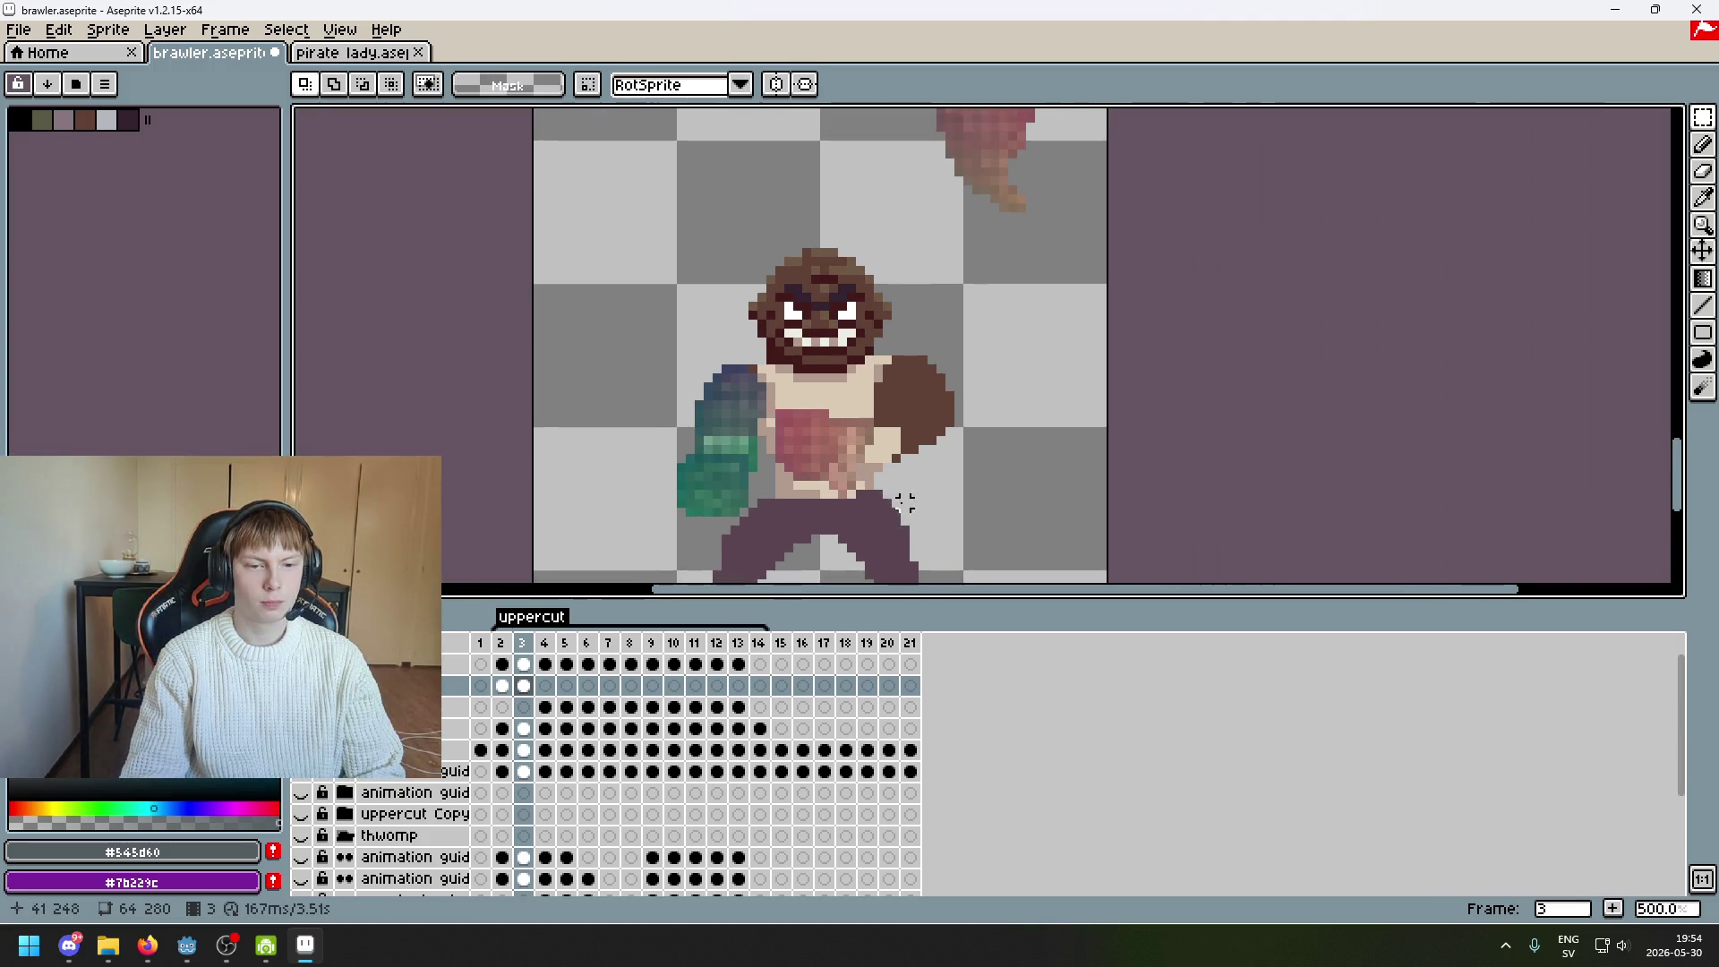
Nudge a 7×3 and a 4×4 patch of fist pixels, and raise a 2×1 patch one pixel
{"action": "scroll", "coordinate": [880, 487], "scroll_direction": "down", "scroll_amount": 5}
{"action": "scroll", "coordinate": [880, 487], "scroll_direction": "up", "scroll_amount": 6}
{"action": "left_click_drag", "start_coordinate": [602, 504], "coordinate": [908, 368]}
{"action": "left_click", "coordinate": [837, 462]}
{"action": "left_click", "coordinate": [944, 453]}
{"action": "mouse_move", "coordinate": [823, 548]}
{"action": "left_mouse_down"}
{"action": "mouse_move", "coordinate": [690, 373]}
{"action": "mouse_move", "coordinate": [641, 367]}
{"action": "left_mouse_up"}
{"action": "left_click", "coordinate": [953, 430]}
{"action": "mouse_move", "coordinate": [734, 456]}
{"action": "left_mouse_down"}
{"action": "mouse_move", "coordinate": [644, 416]}
{"action": "mouse_move", "coordinate": [690, 394]}
{"action": "left_mouse_up"}
Compare frame 2 with frame 3 and bring the whole sprite into view
{"action": "scroll", "coordinate": [904, 448], "scroll_direction": "down", "scroll_amount": 3}
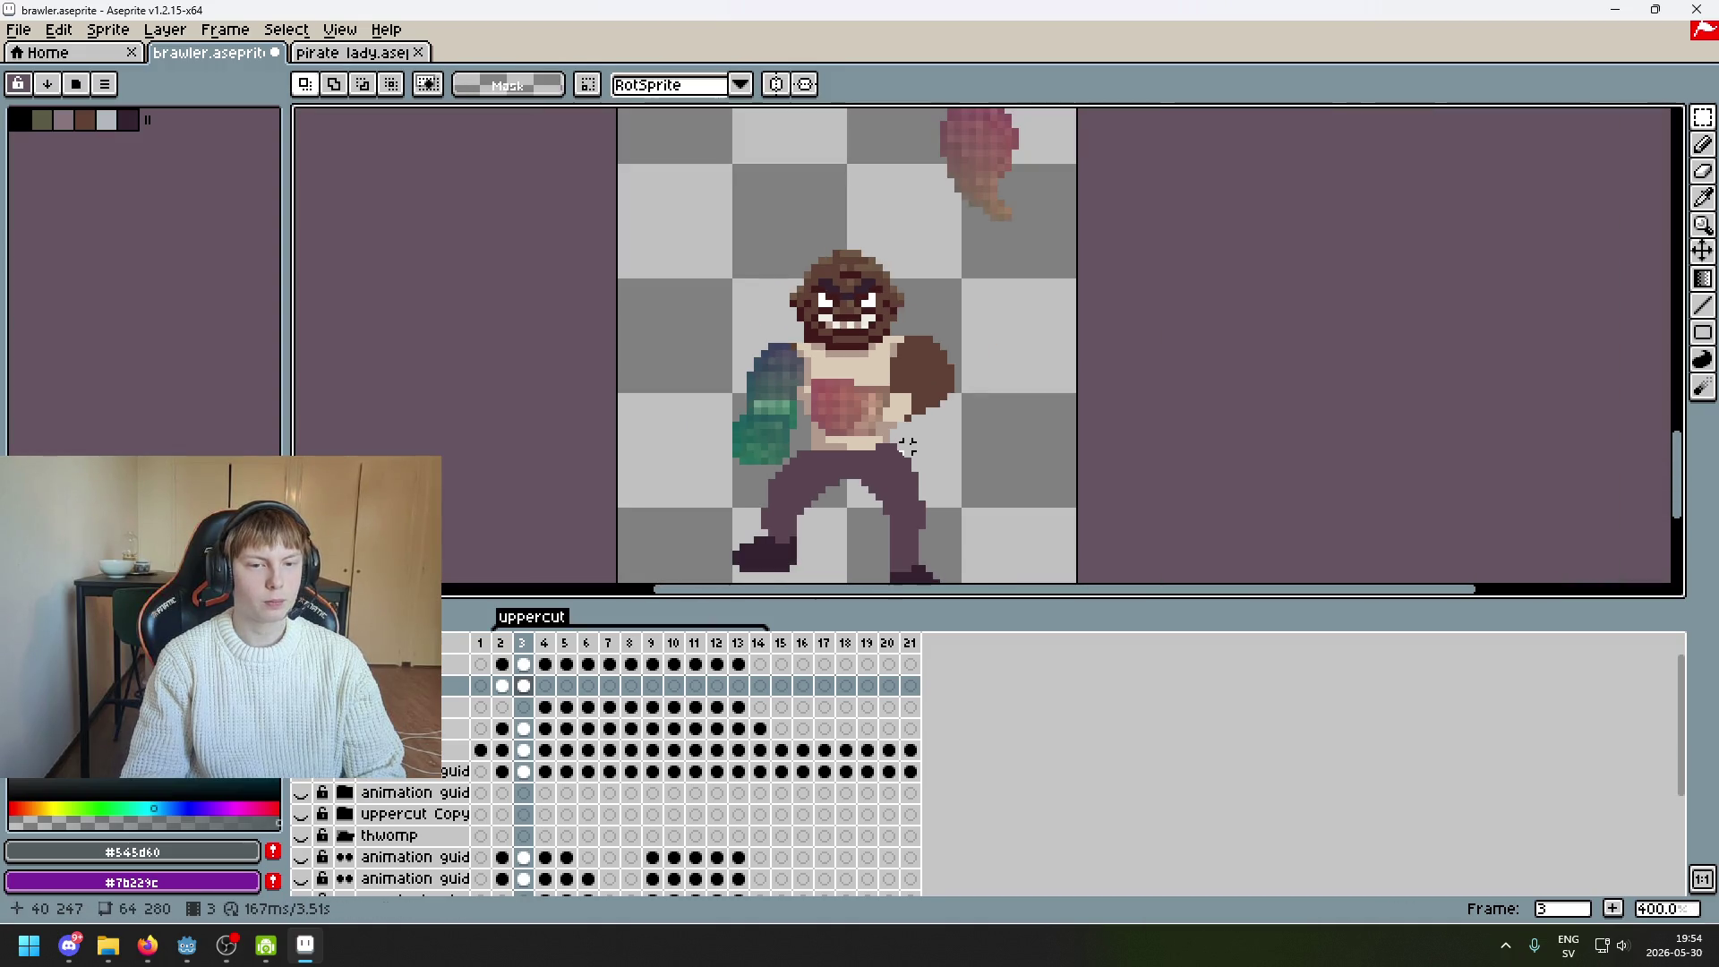
{"action": "key", "text": "Left"}
{"action": "key", "text": "Right"}
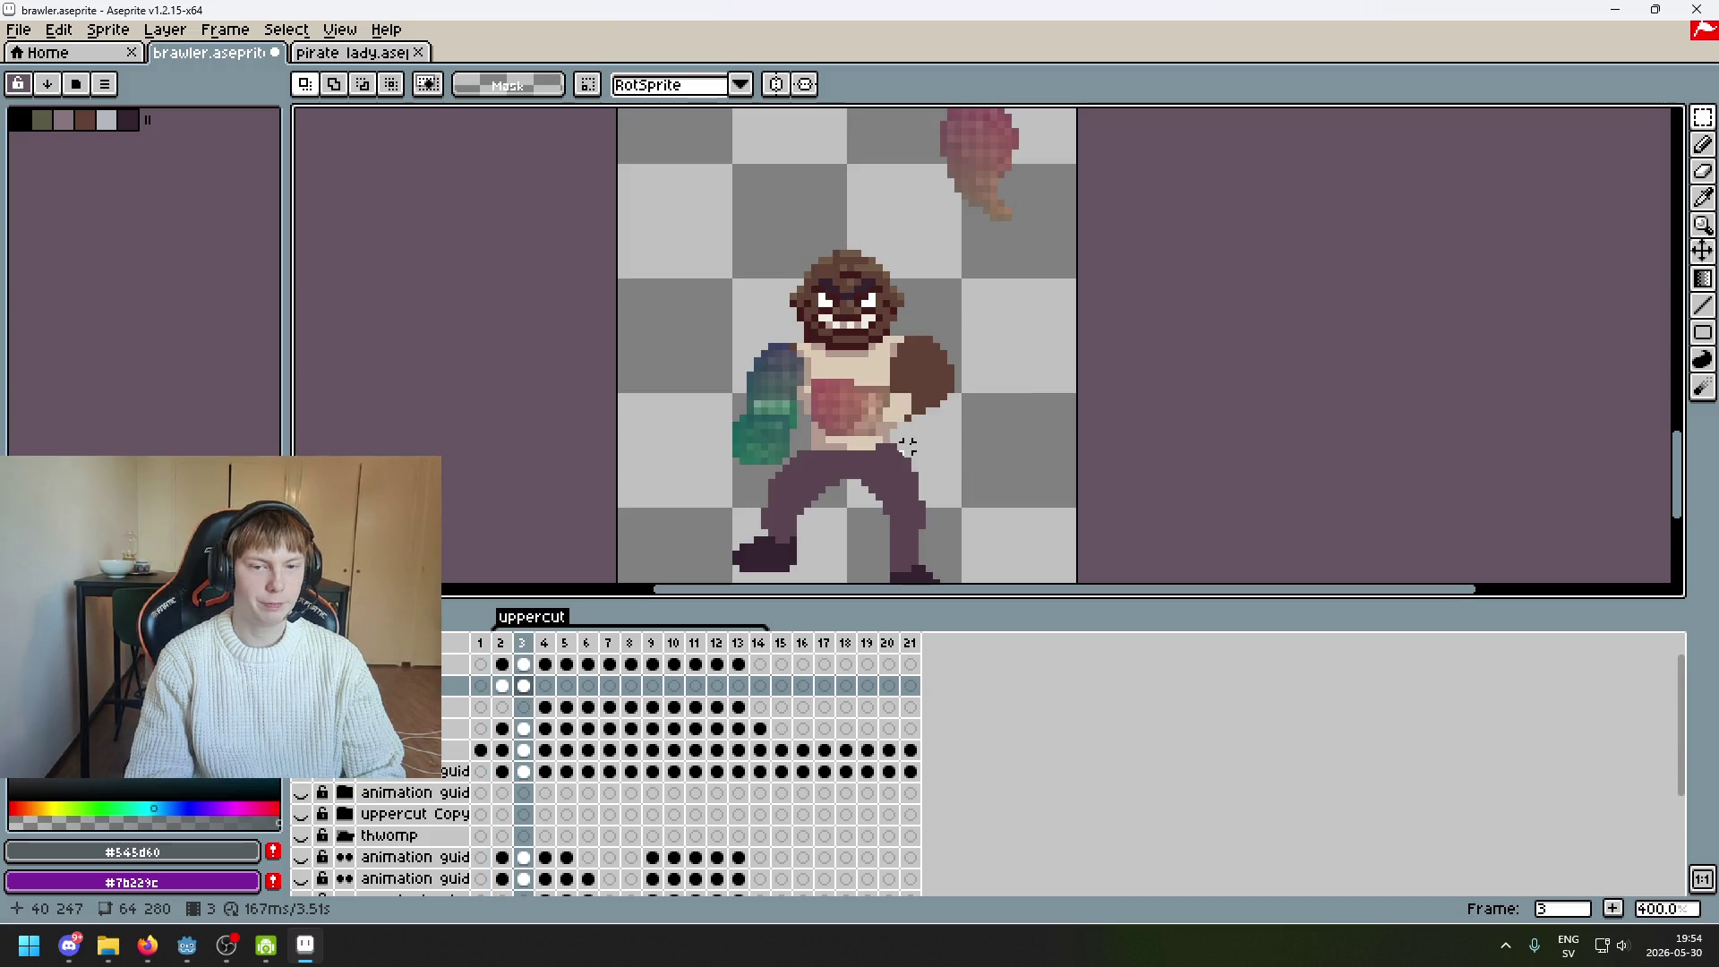
{"action": "left_click_drag", "start_coordinate": [1026, 318], "coordinate": [955, 382]}
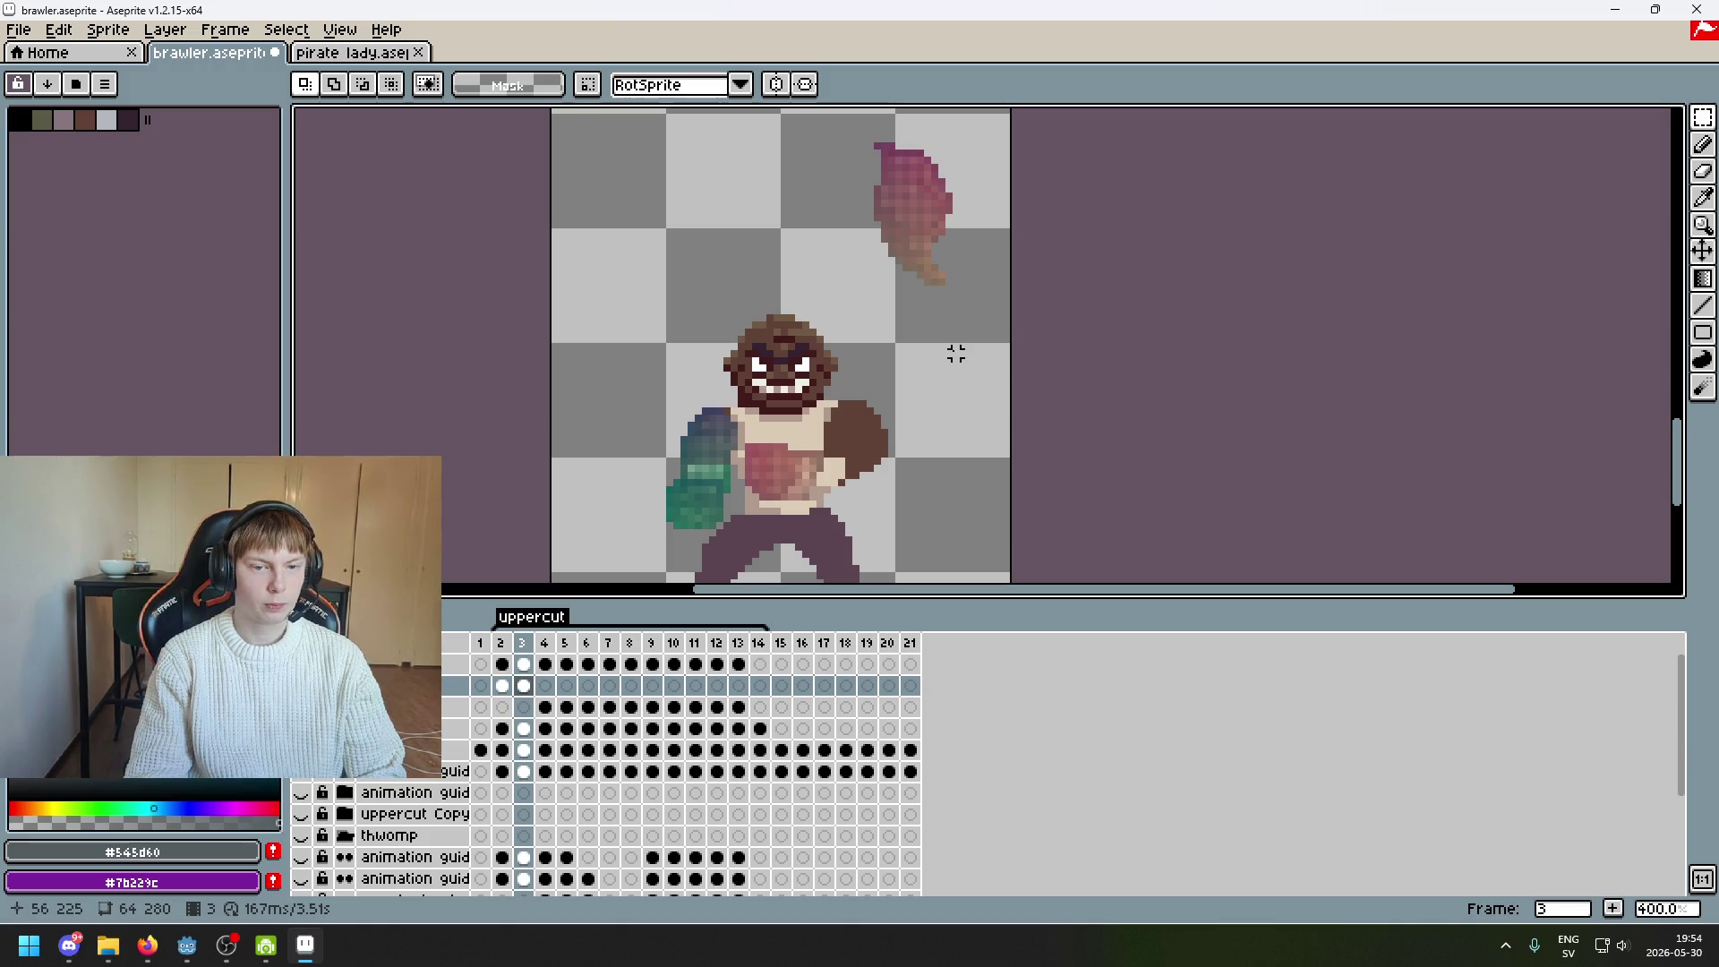
Try moving the raised top-right fist down beside the head, then undo it and deselect
{"action": "left_click_drag", "start_coordinate": [848, 125], "coordinate": [1007, 231]}
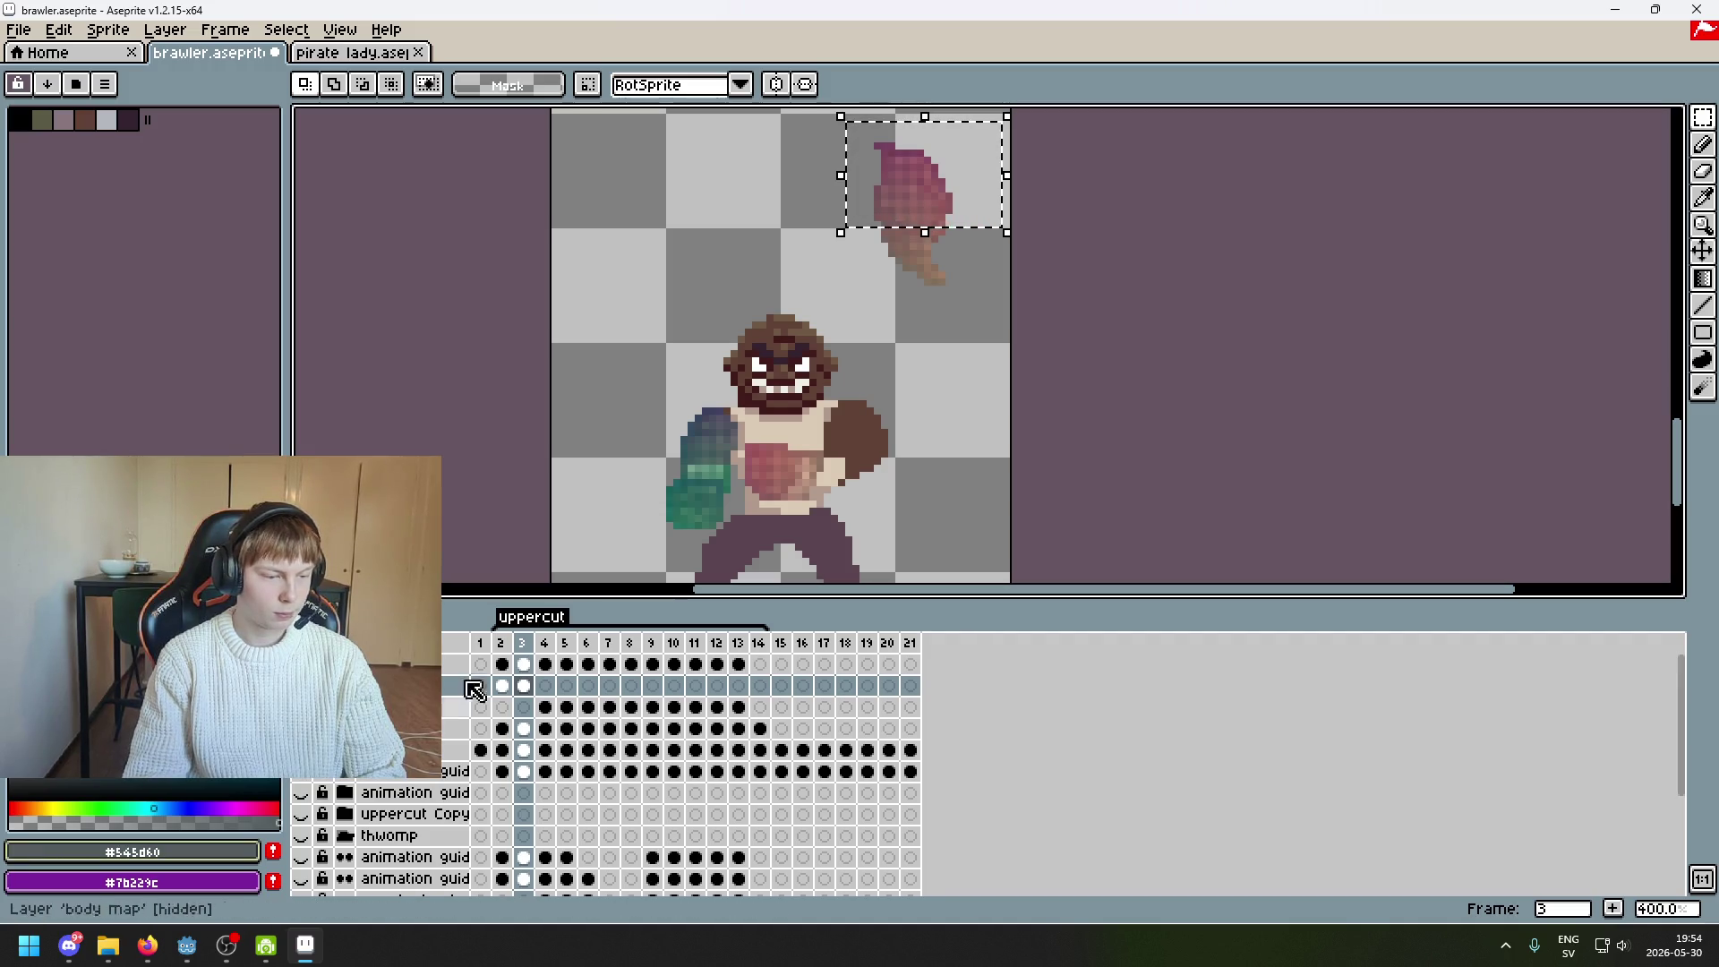
{"action": "left_click_drag", "start_coordinate": [938, 182], "coordinate": [926, 406]}
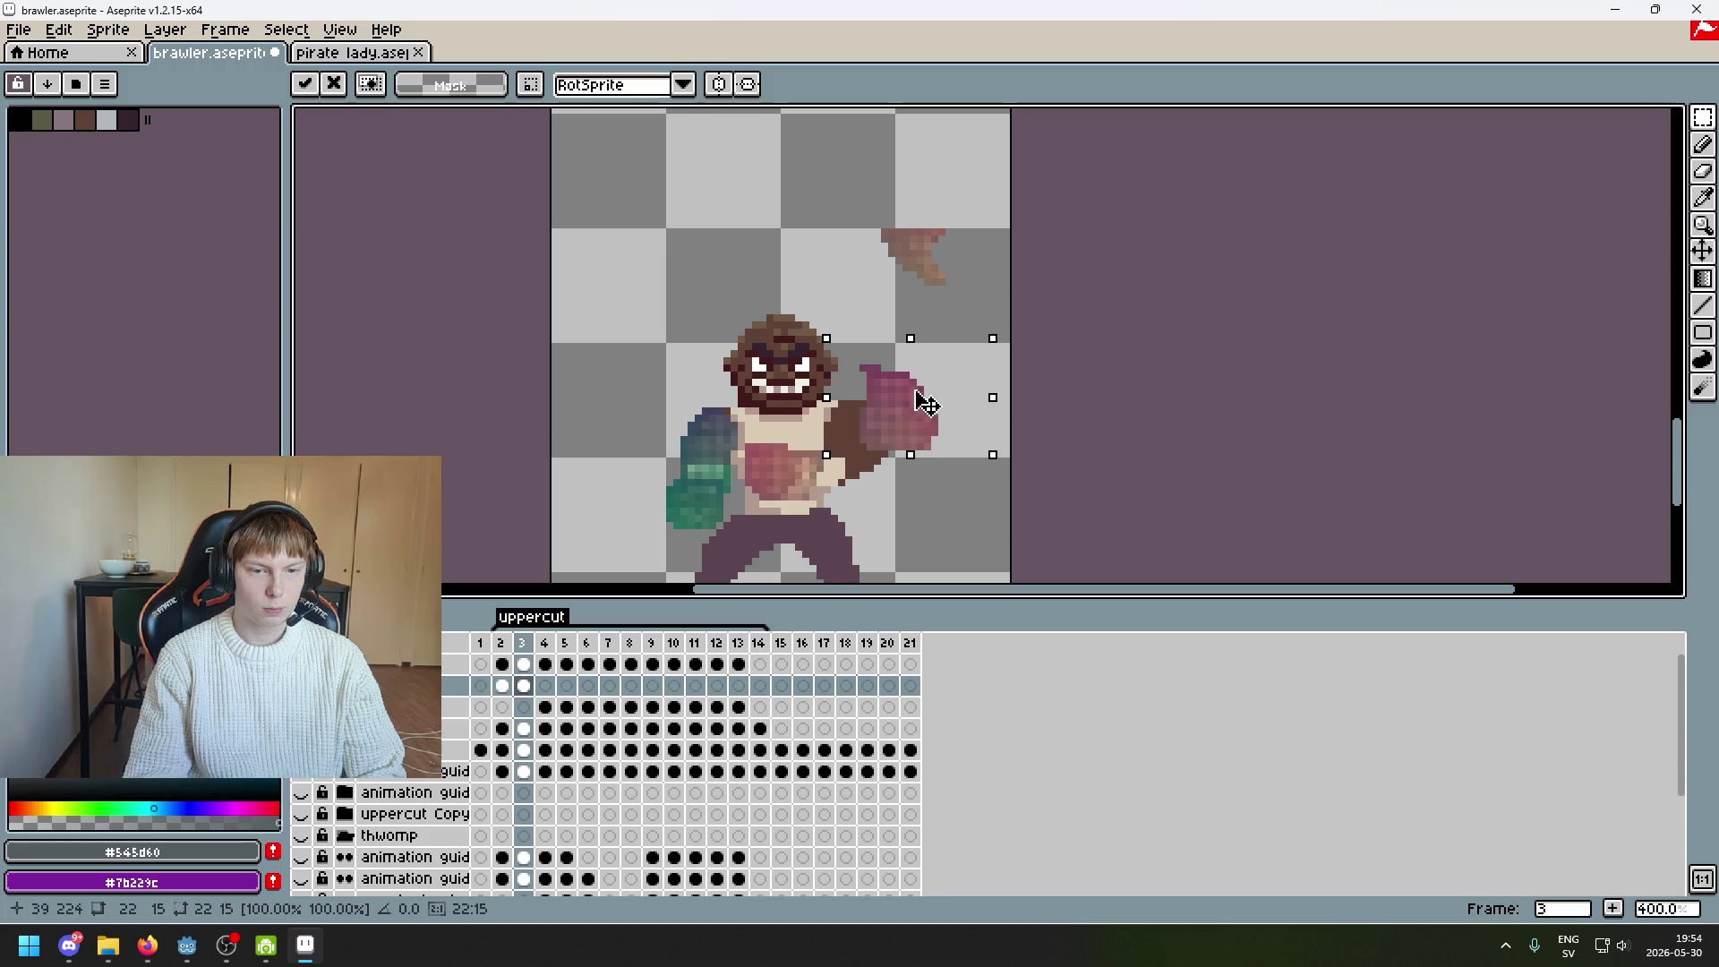
{"action": "key", "text": "ctrl+z"}
{"action": "key", "text": "ctrl+d"}
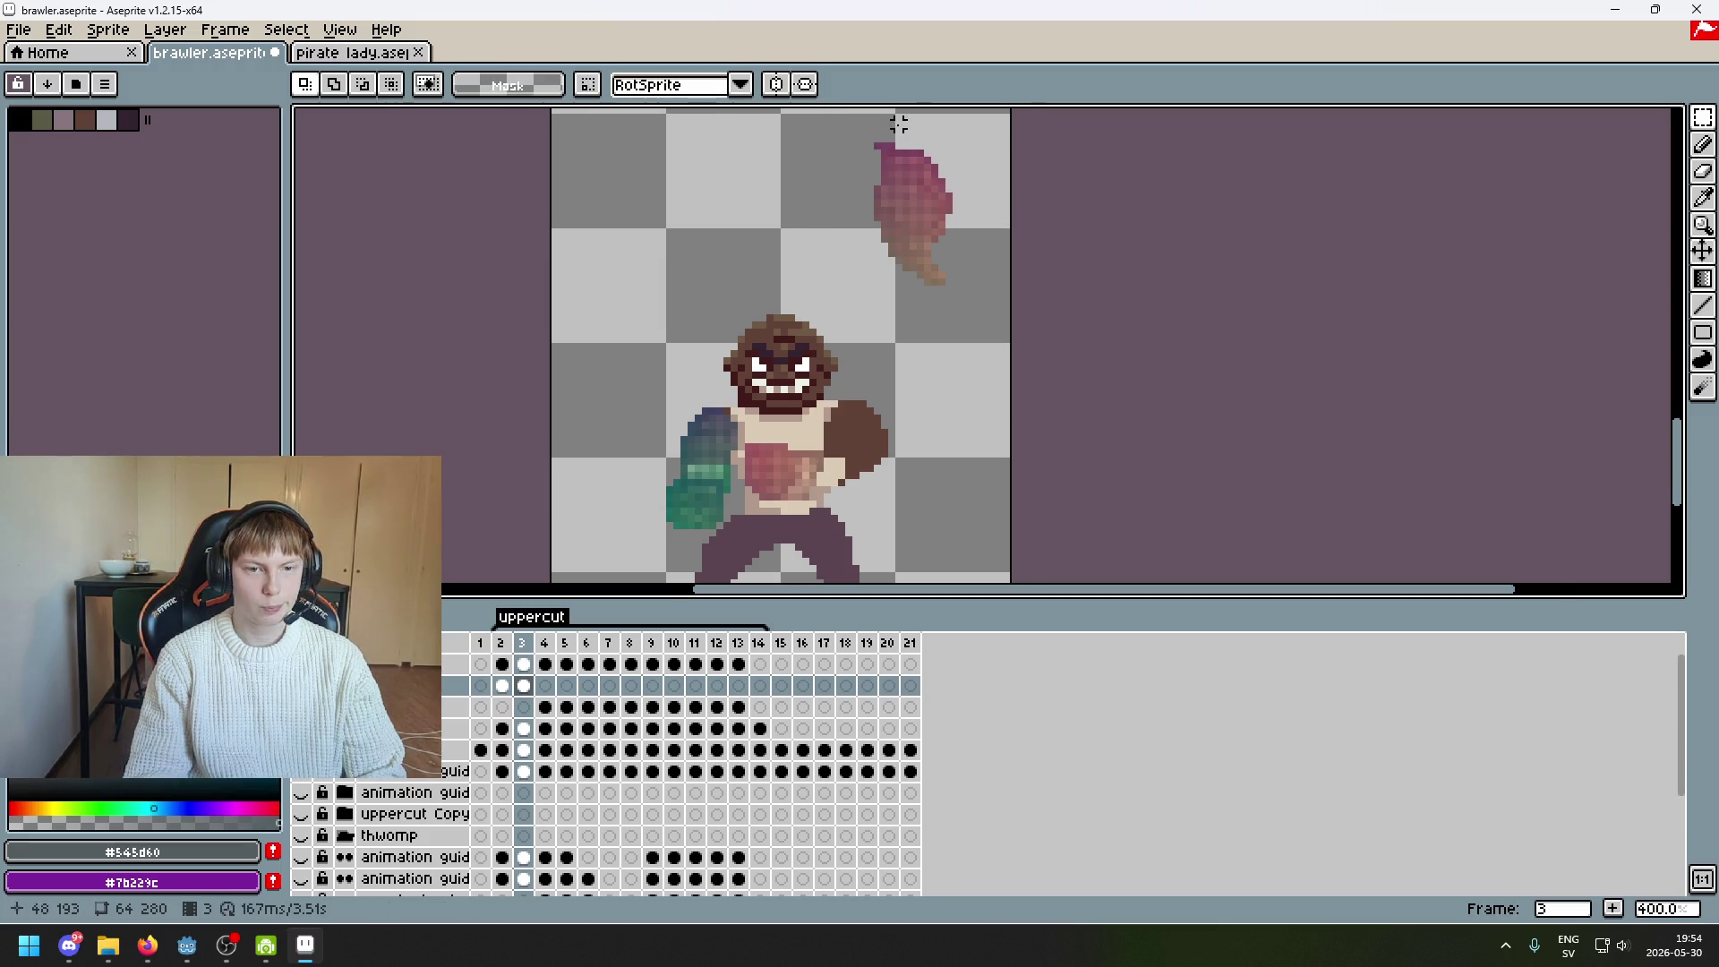
{"action": "scroll", "coordinate": [900, 126], "scroll_direction": "up", "scroll_amount": 1}
{"action": "left_click_drag", "start_coordinate": [869, 150], "coordinate": [825, 178]}
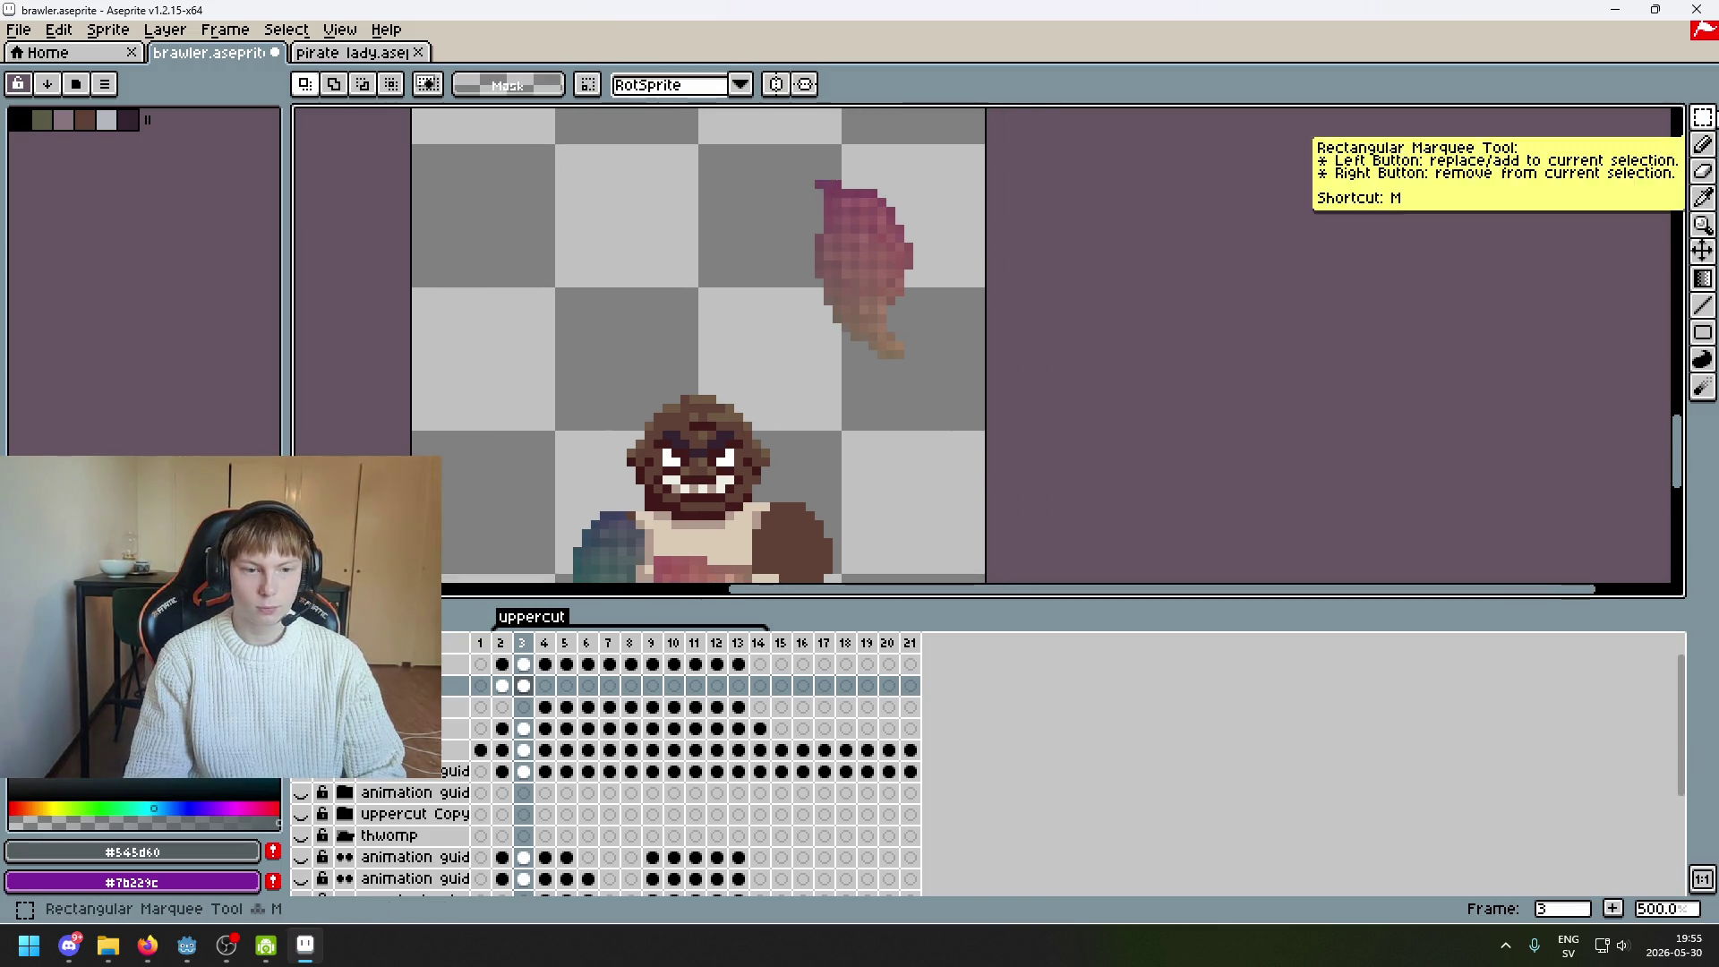
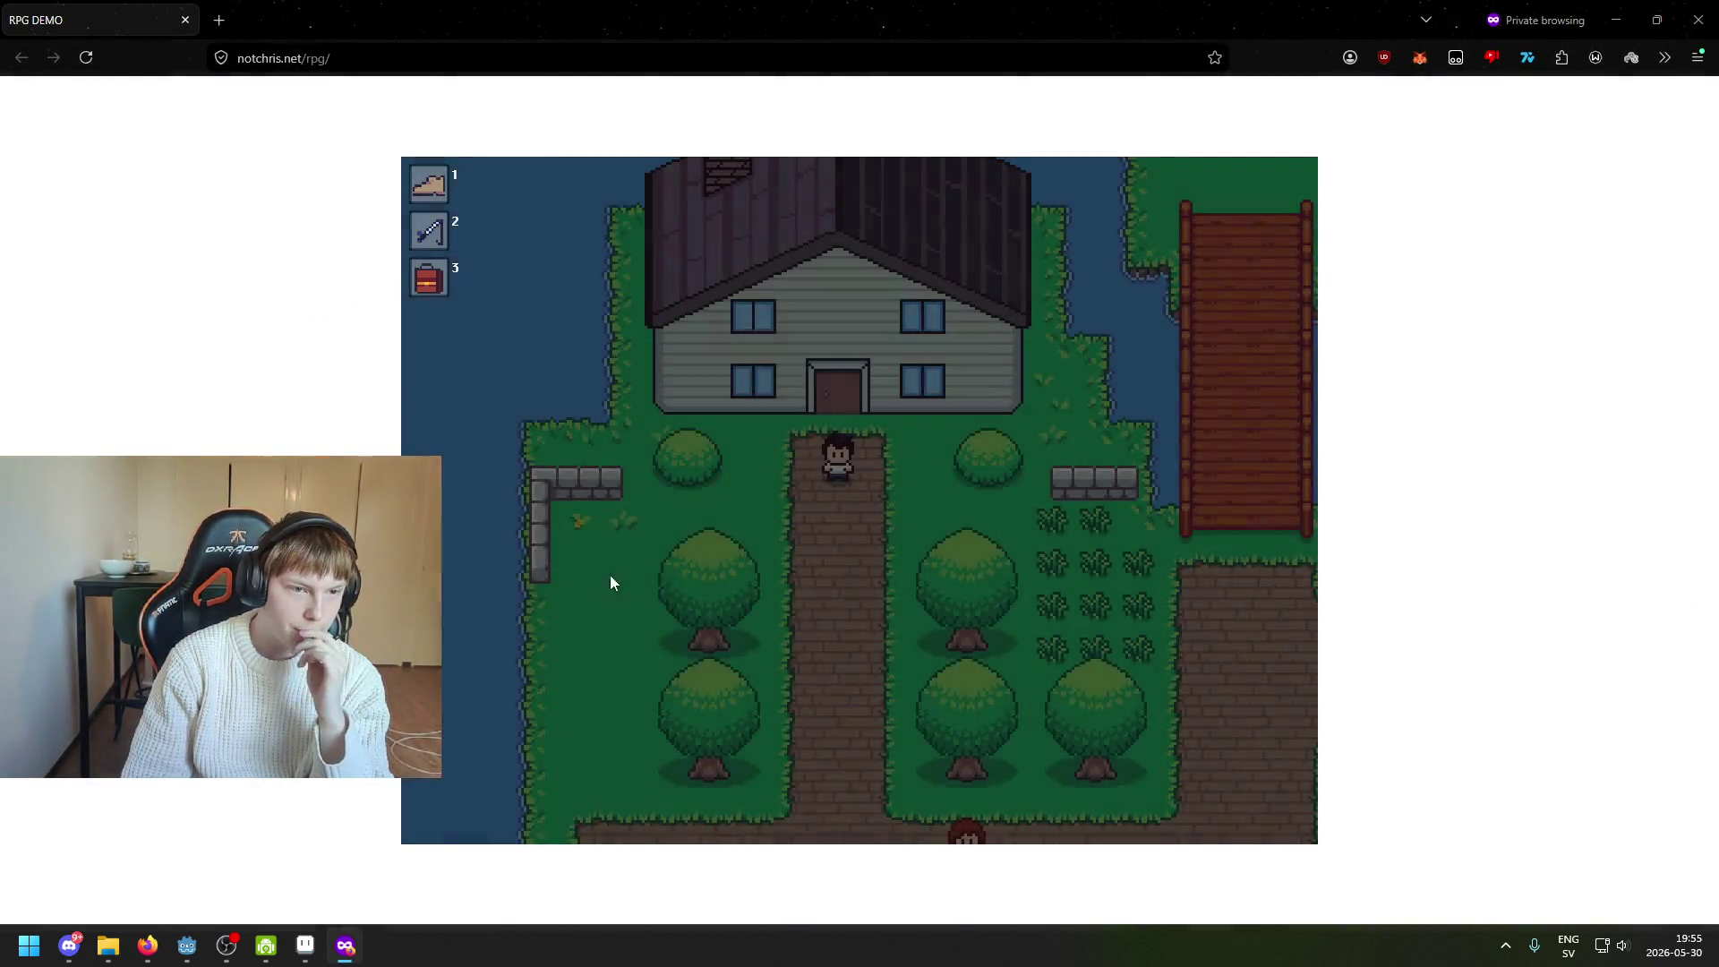
Walk the hero left past the stone wall to the water's edge and open the inventory
{"action": "key", "text": "a"}
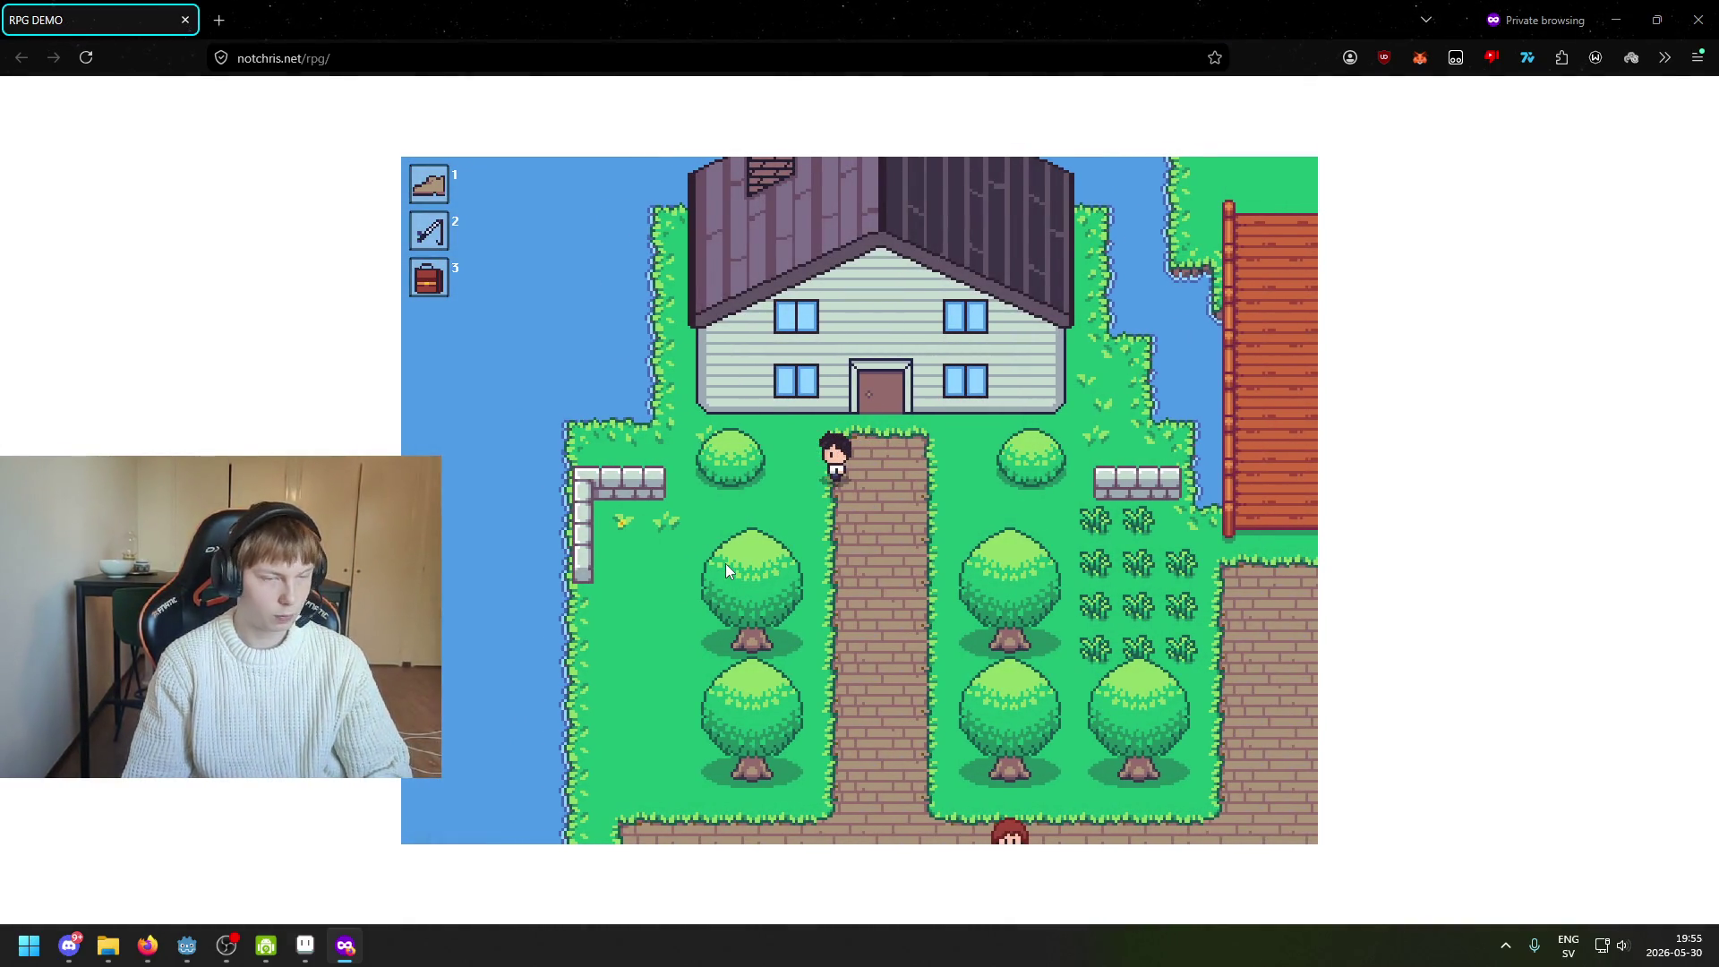
{"action": "key", "text": "a"}
{"action": "key", "text": "s"}
{"action": "key", "text": "w"}
{"action": "key", "text": "a"}
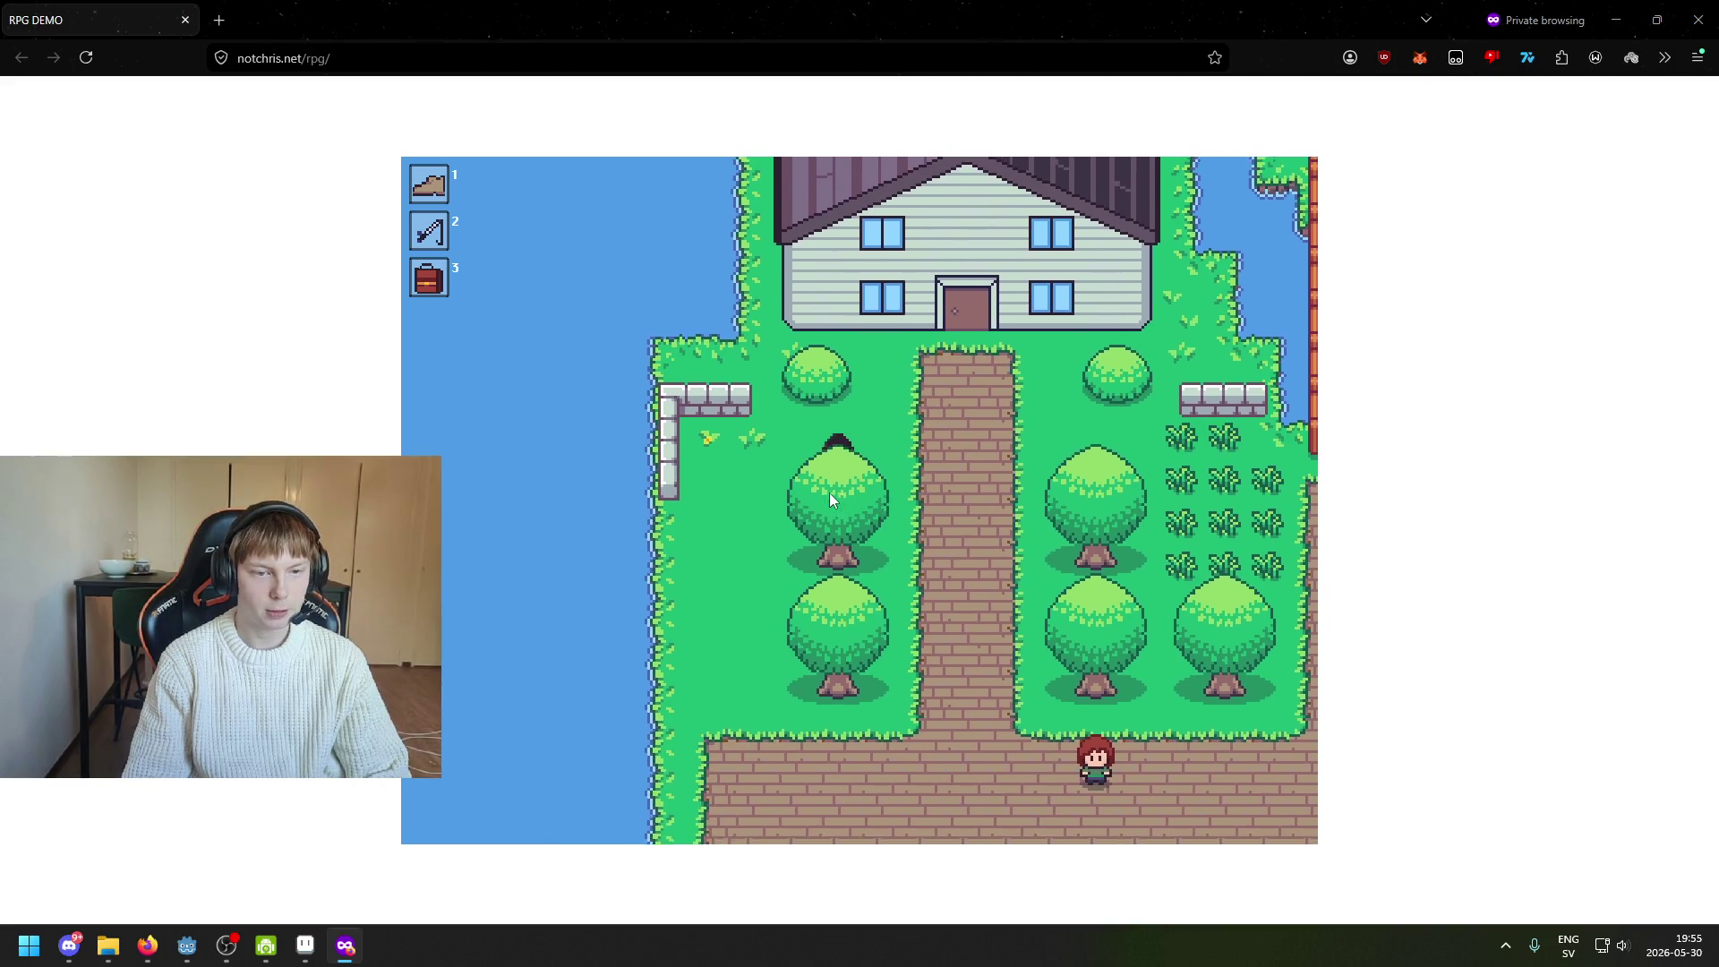
{"action": "key", "text": "s"}
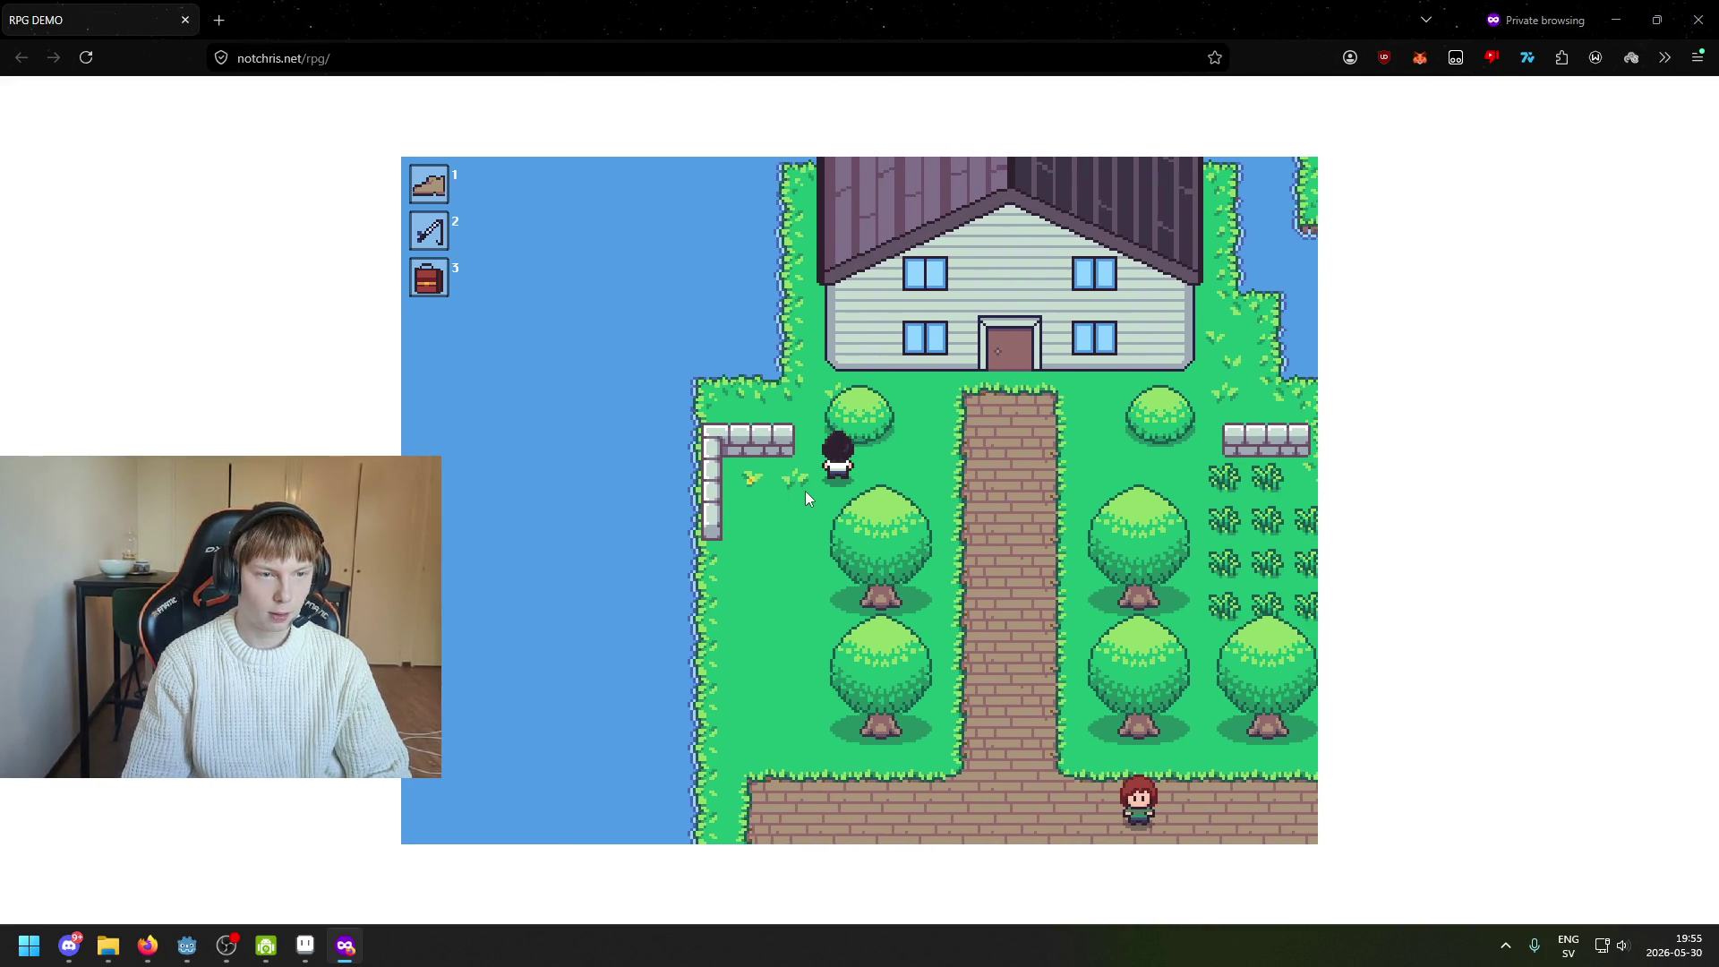
{"action": "key", "text": "a"}
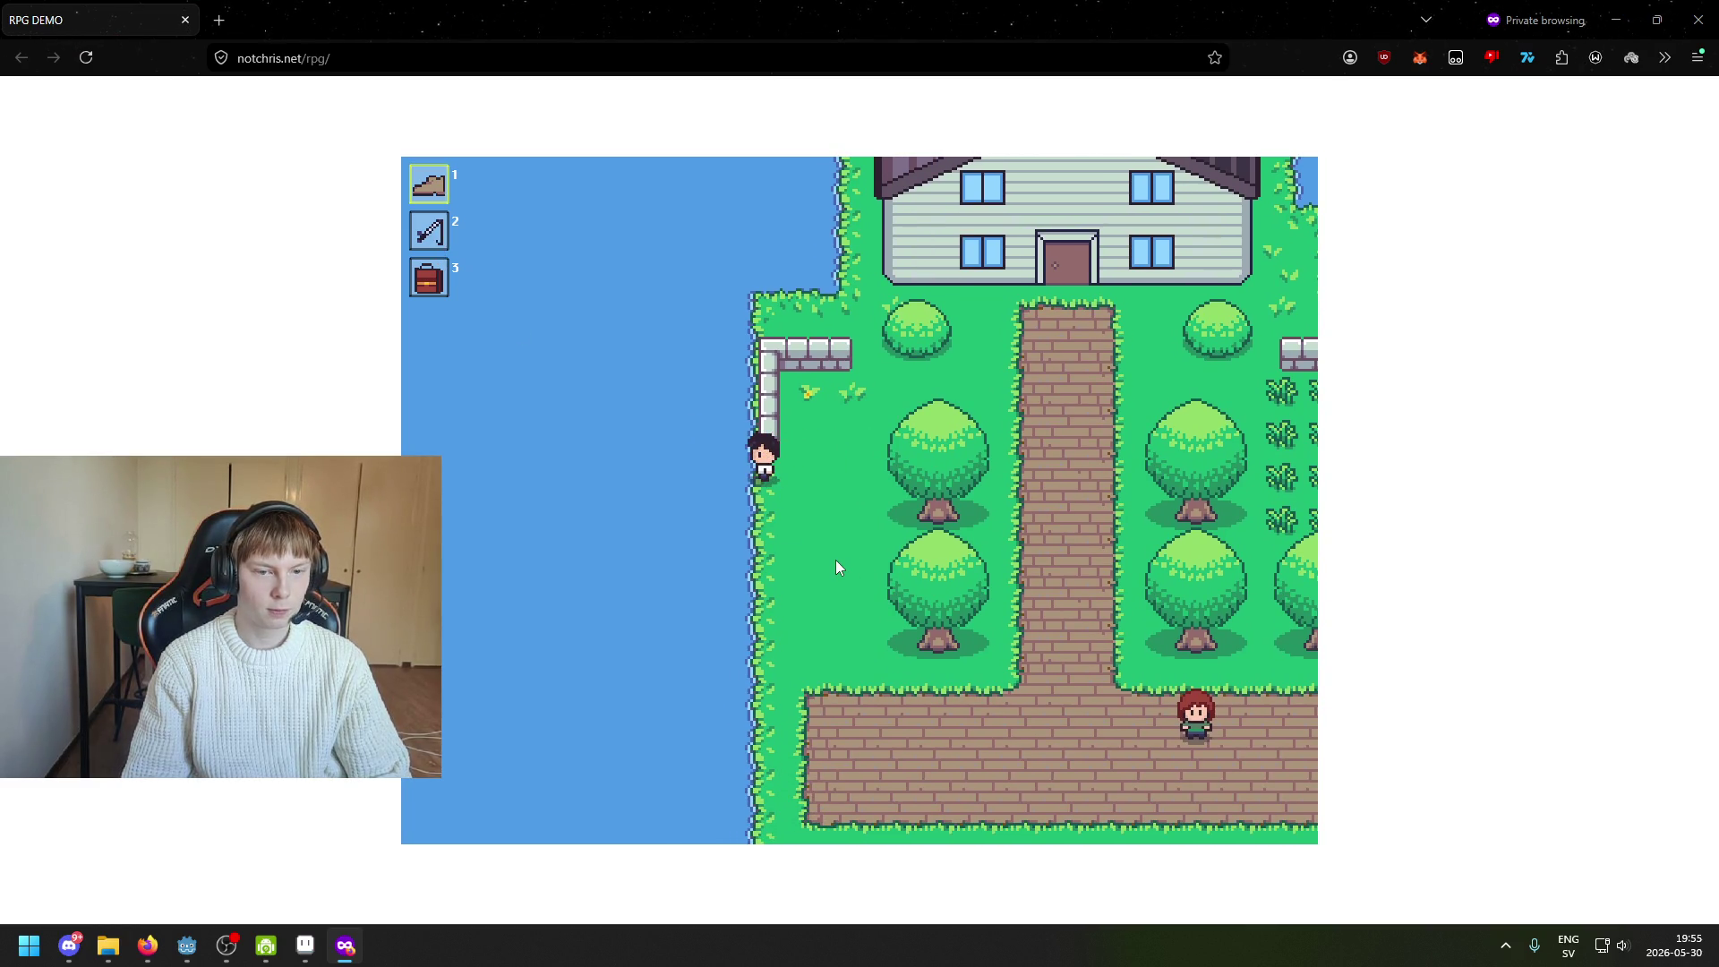
{"action": "key", "text": "3"}
{"action": "key", "text": "3"}
{"action": "key", "text": "3"}
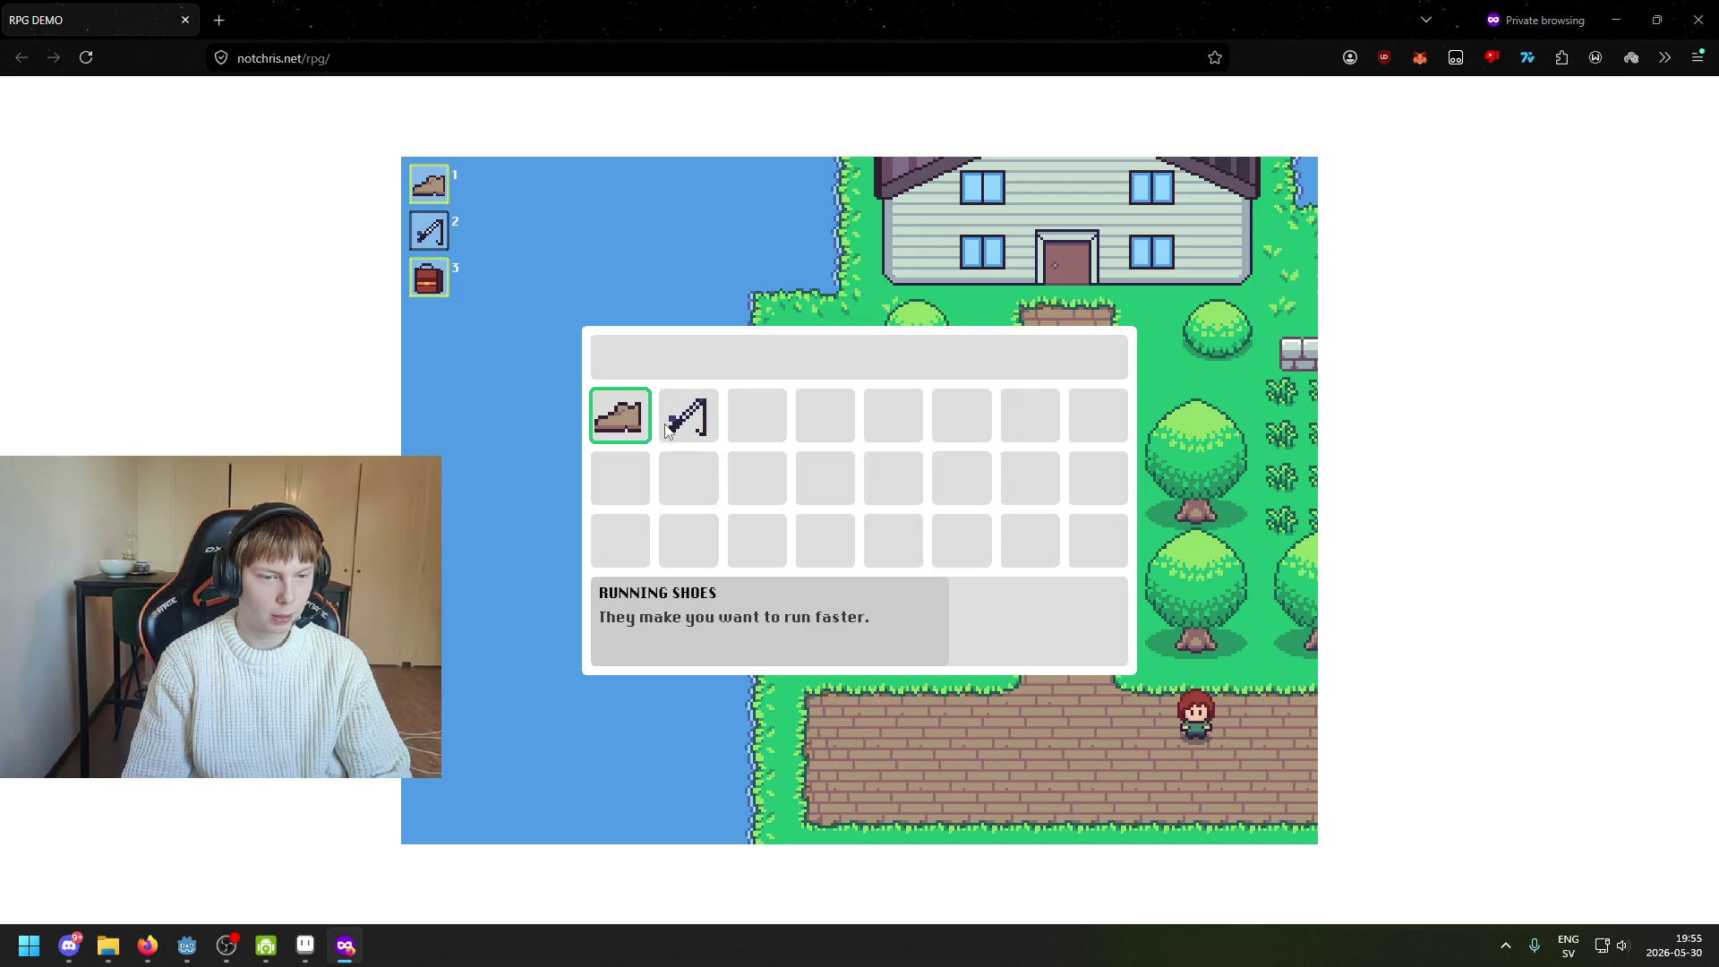
Read the Fishing Rod's description and browse its USE/CANCEL options, then close the inventory
{"action": "left_click", "coordinate": [691, 432]}
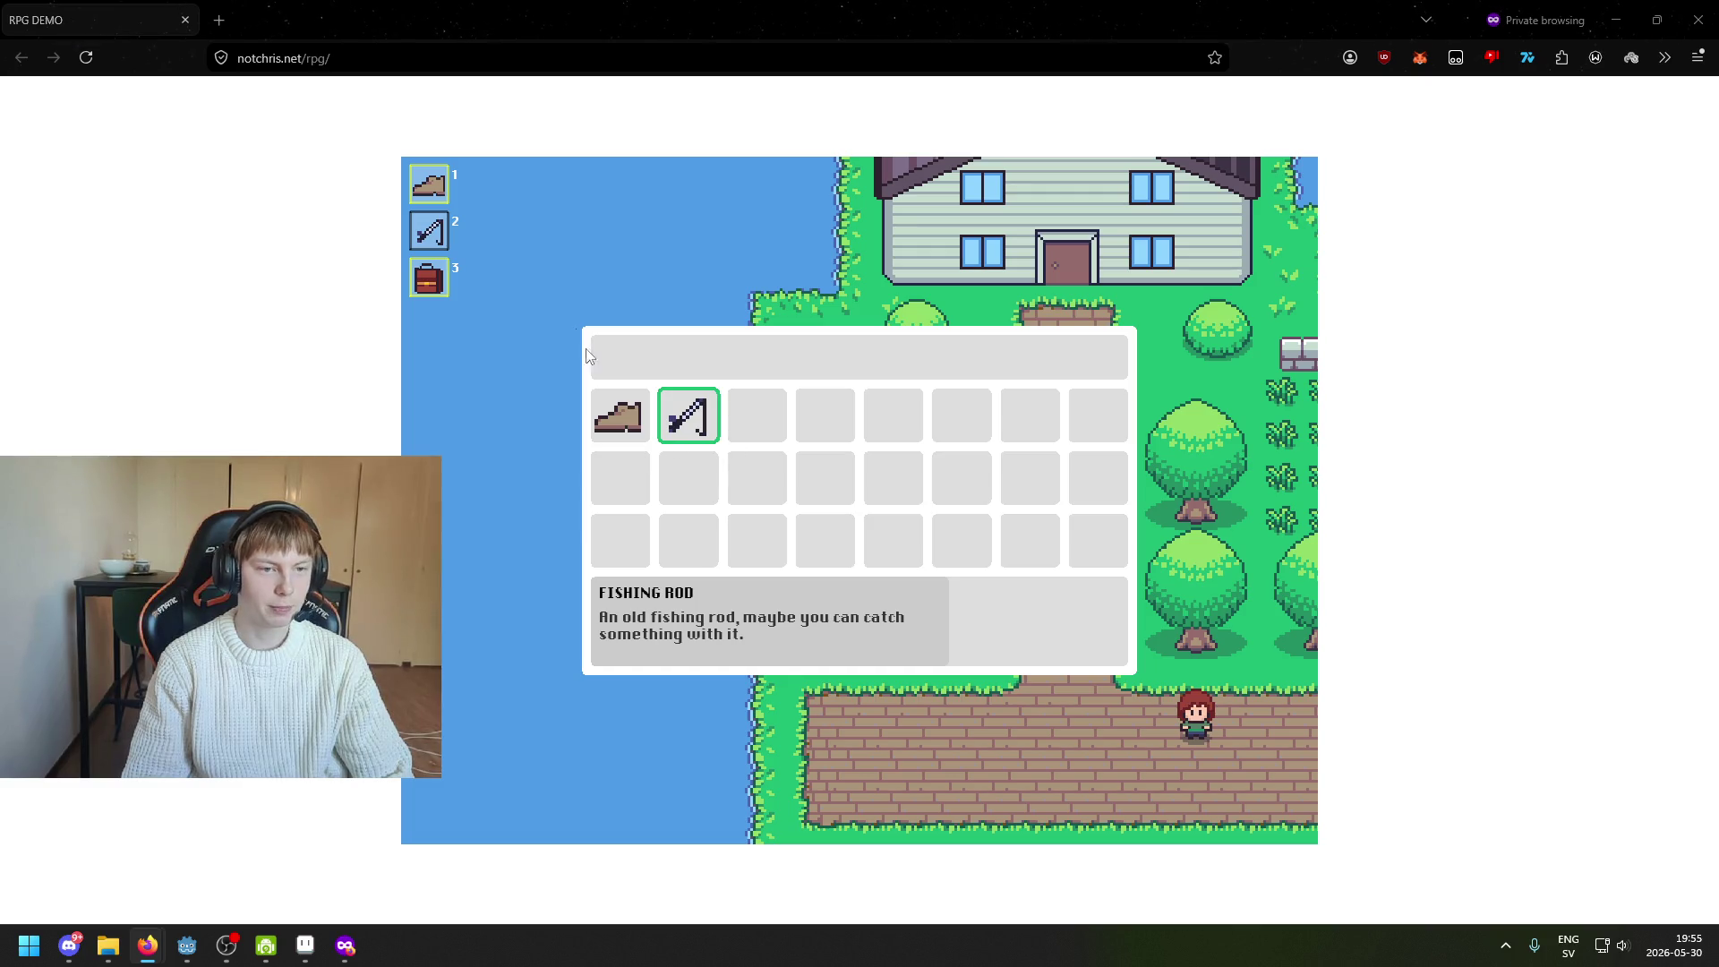
{"action": "key", "text": "Return"}
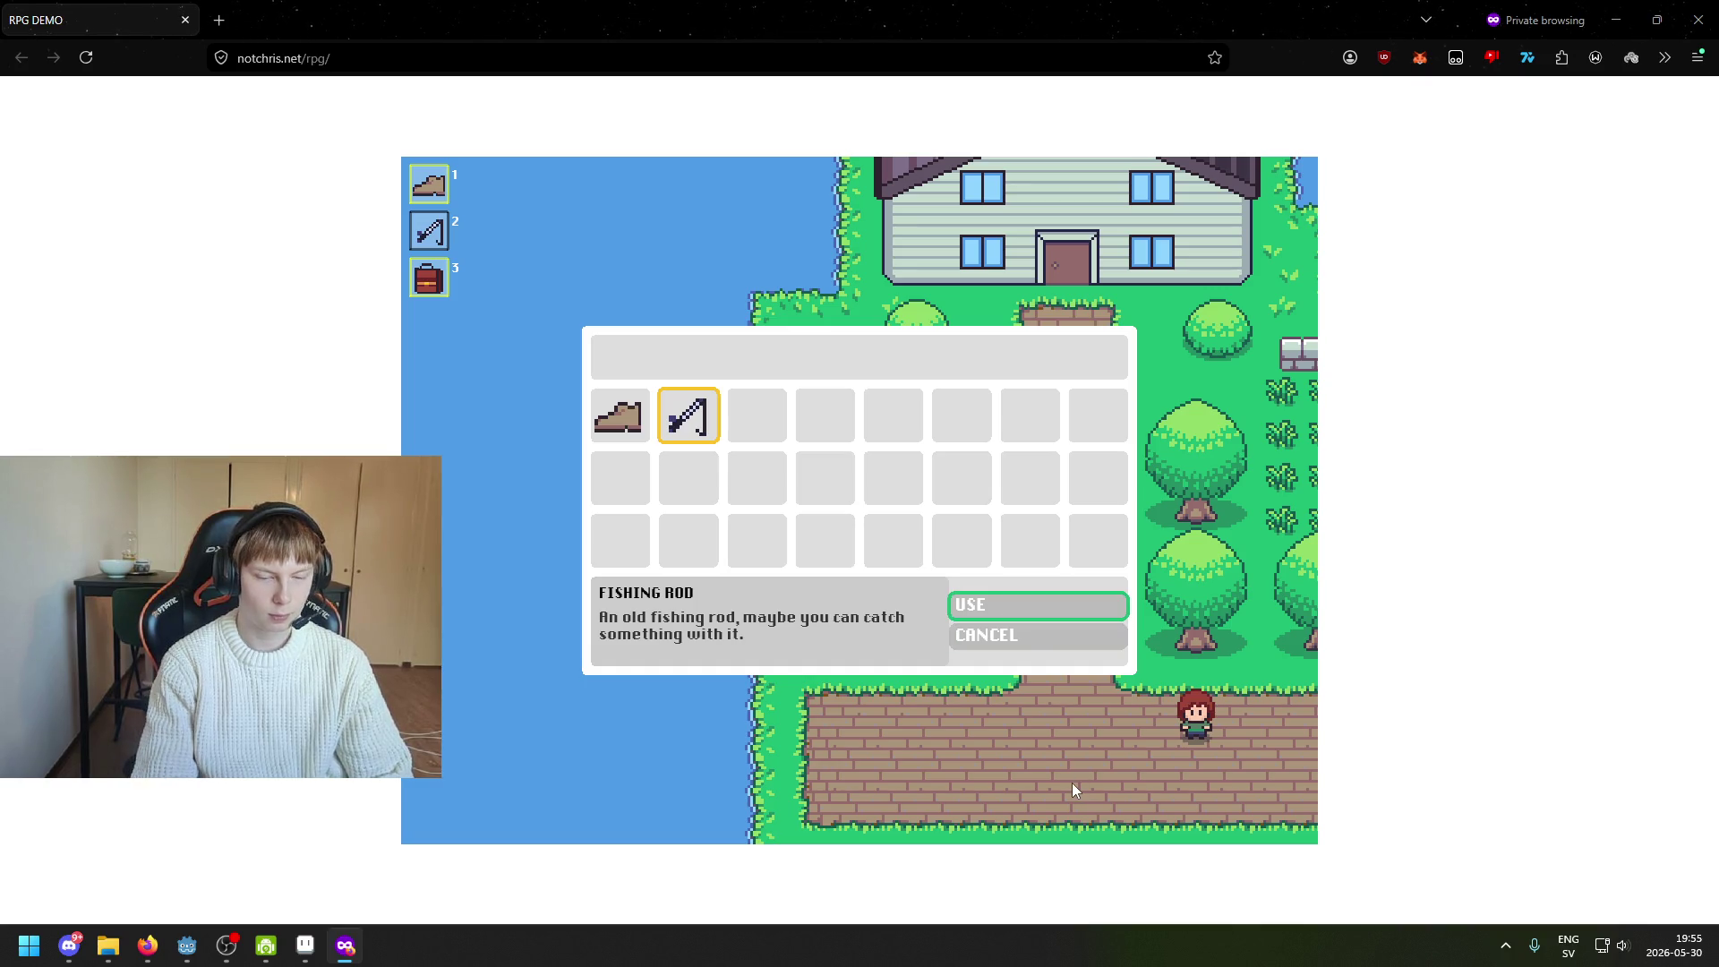
{"action": "key", "text": "Down"}
{"action": "key", "text": "Up"}
{"action": "key", "text": "Down"}
{"action": "key", "text": "Up"}
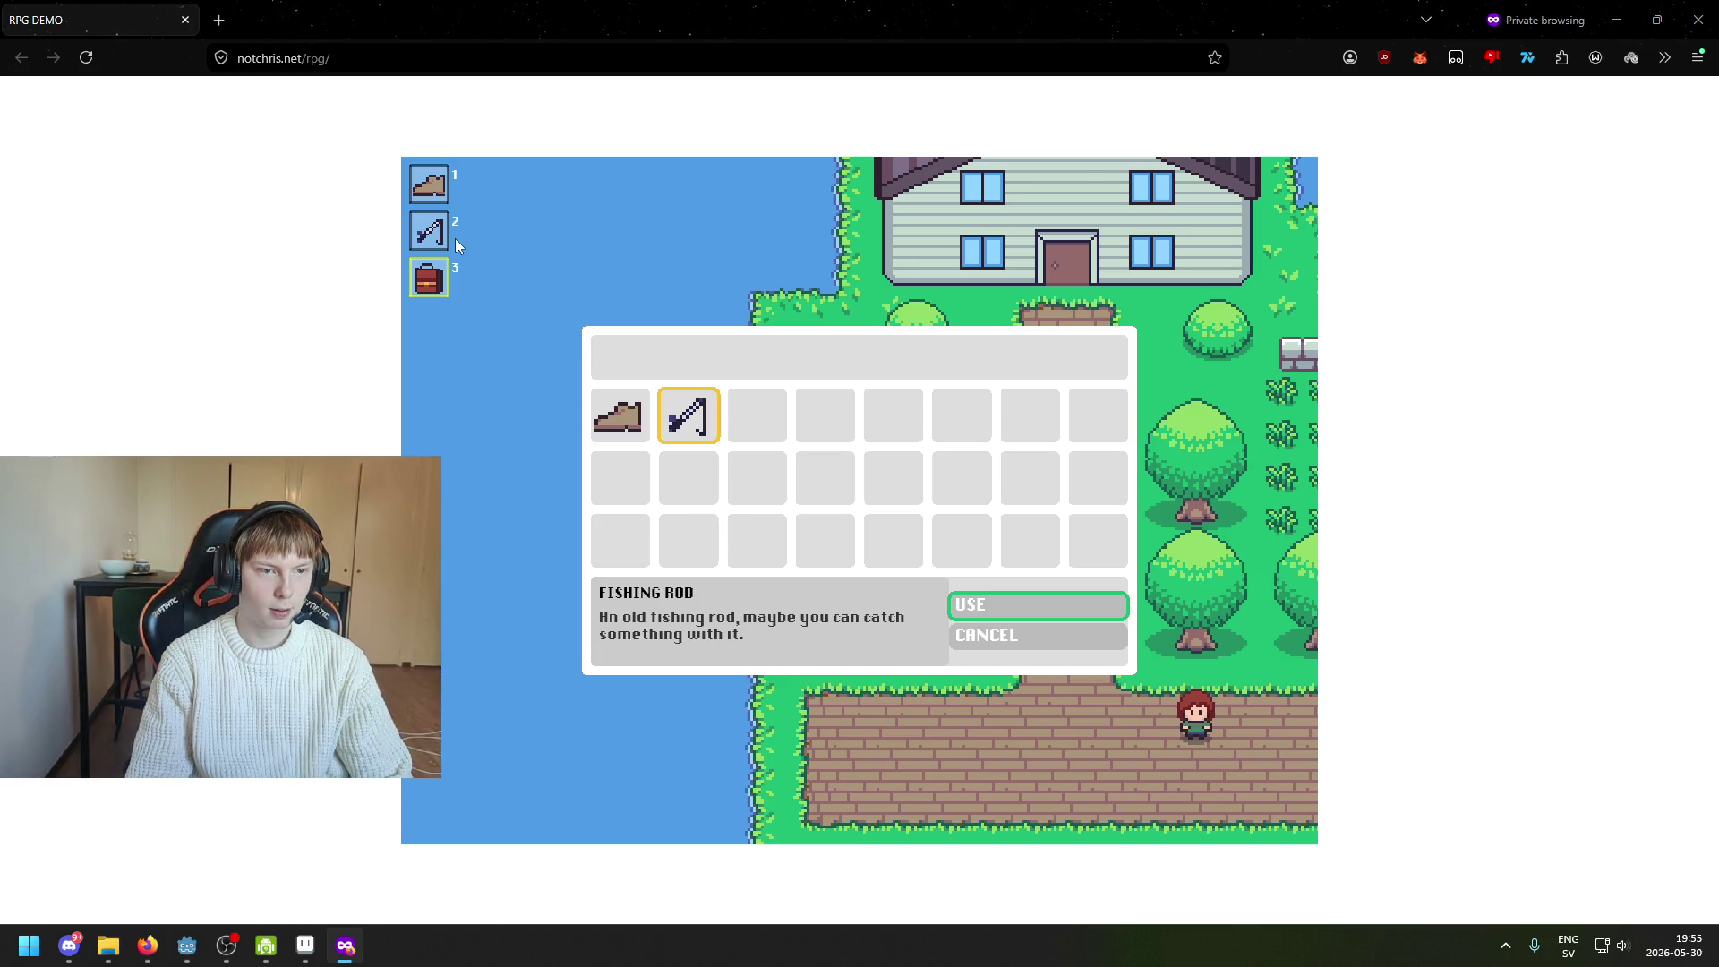
{"action": "left_click", "coordinate": [491, 329]}
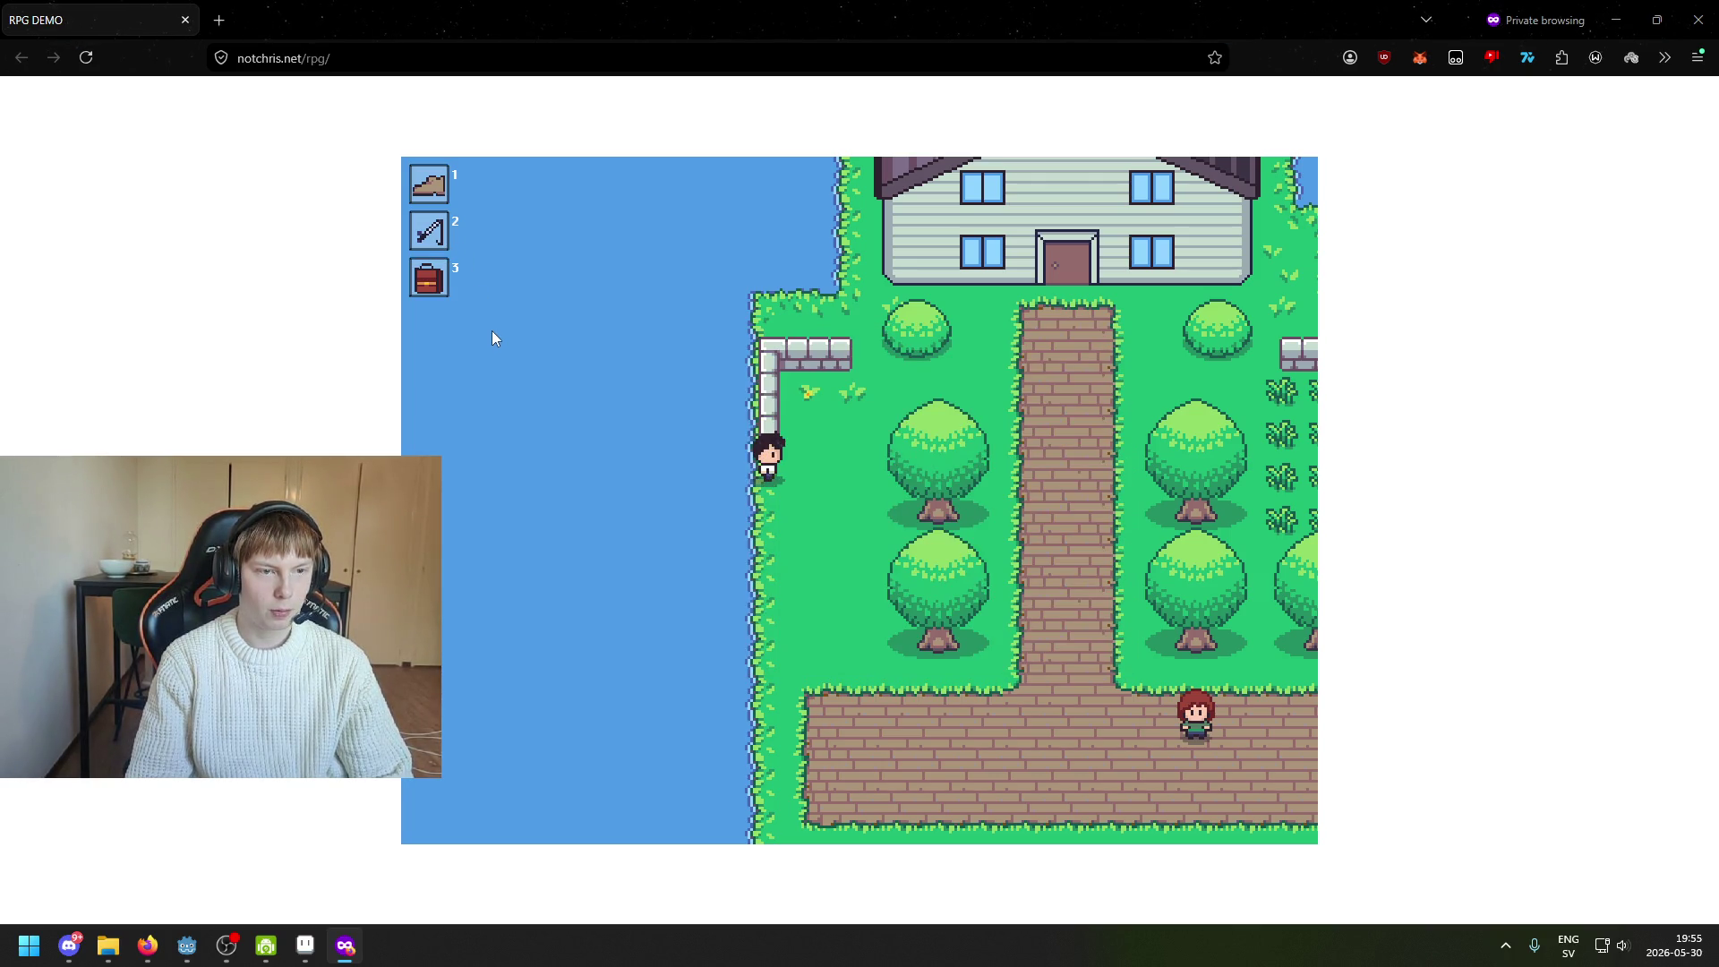
Walk the hero further down the lawn and reopen the inventory
{"action": "key", "text": "Down"}
{"action": "key", "text": "Right"}
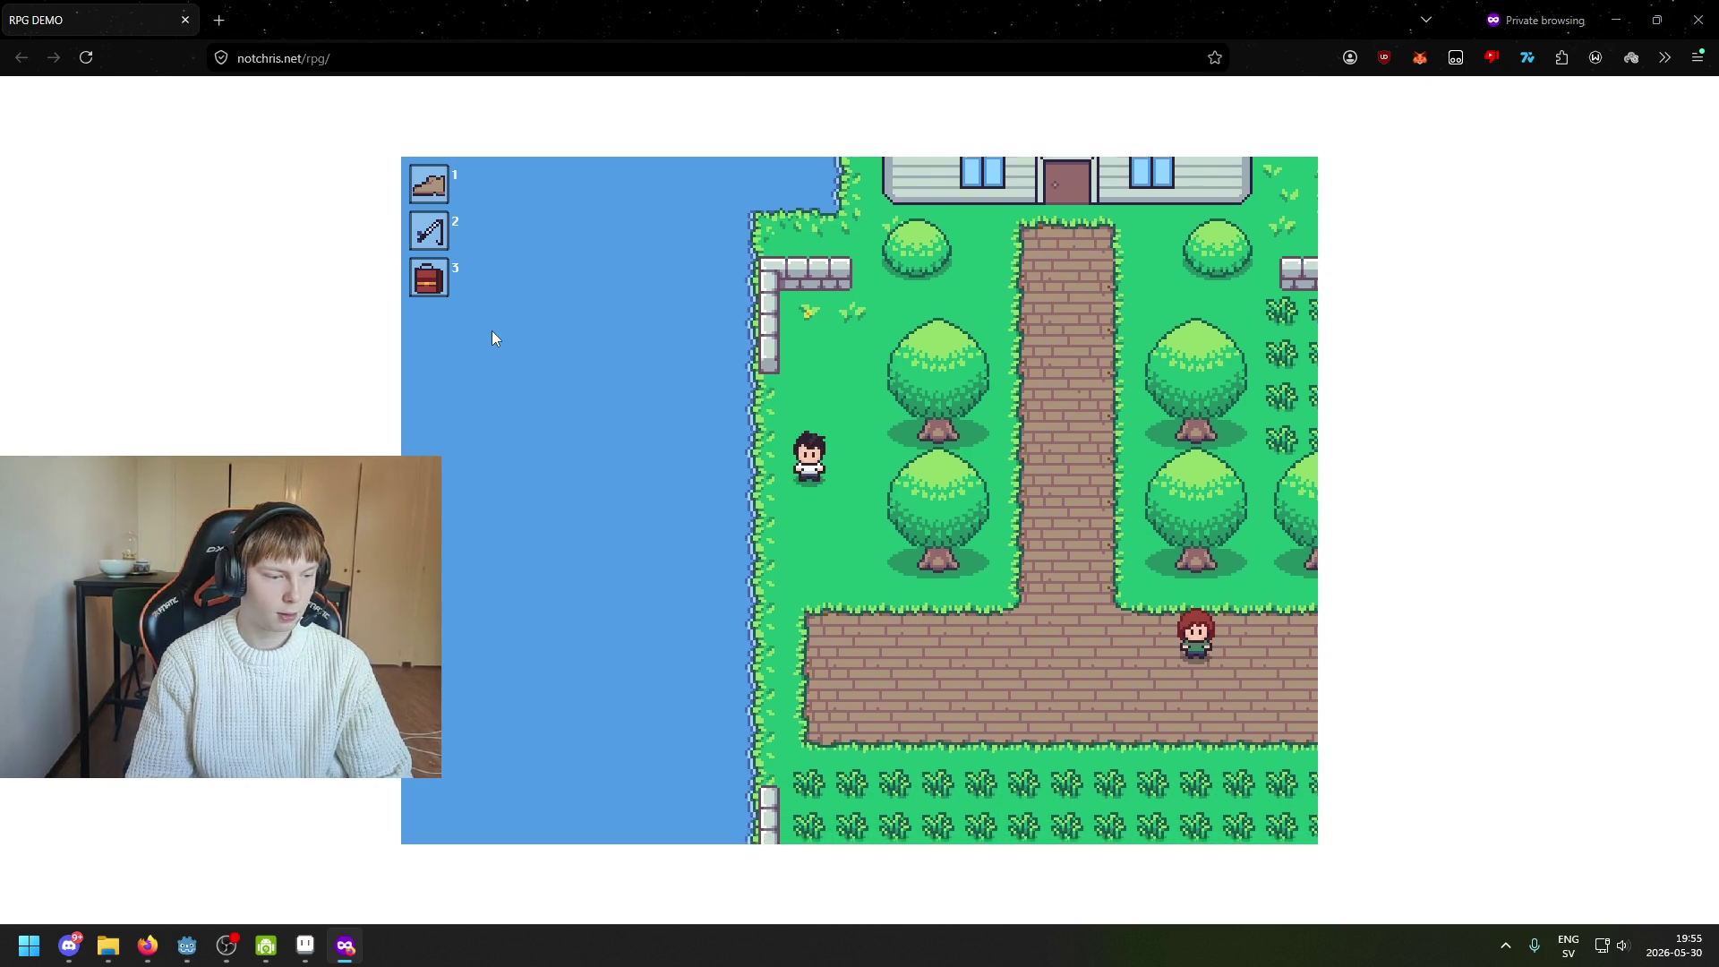
{"action": "key", "text": "Down"}
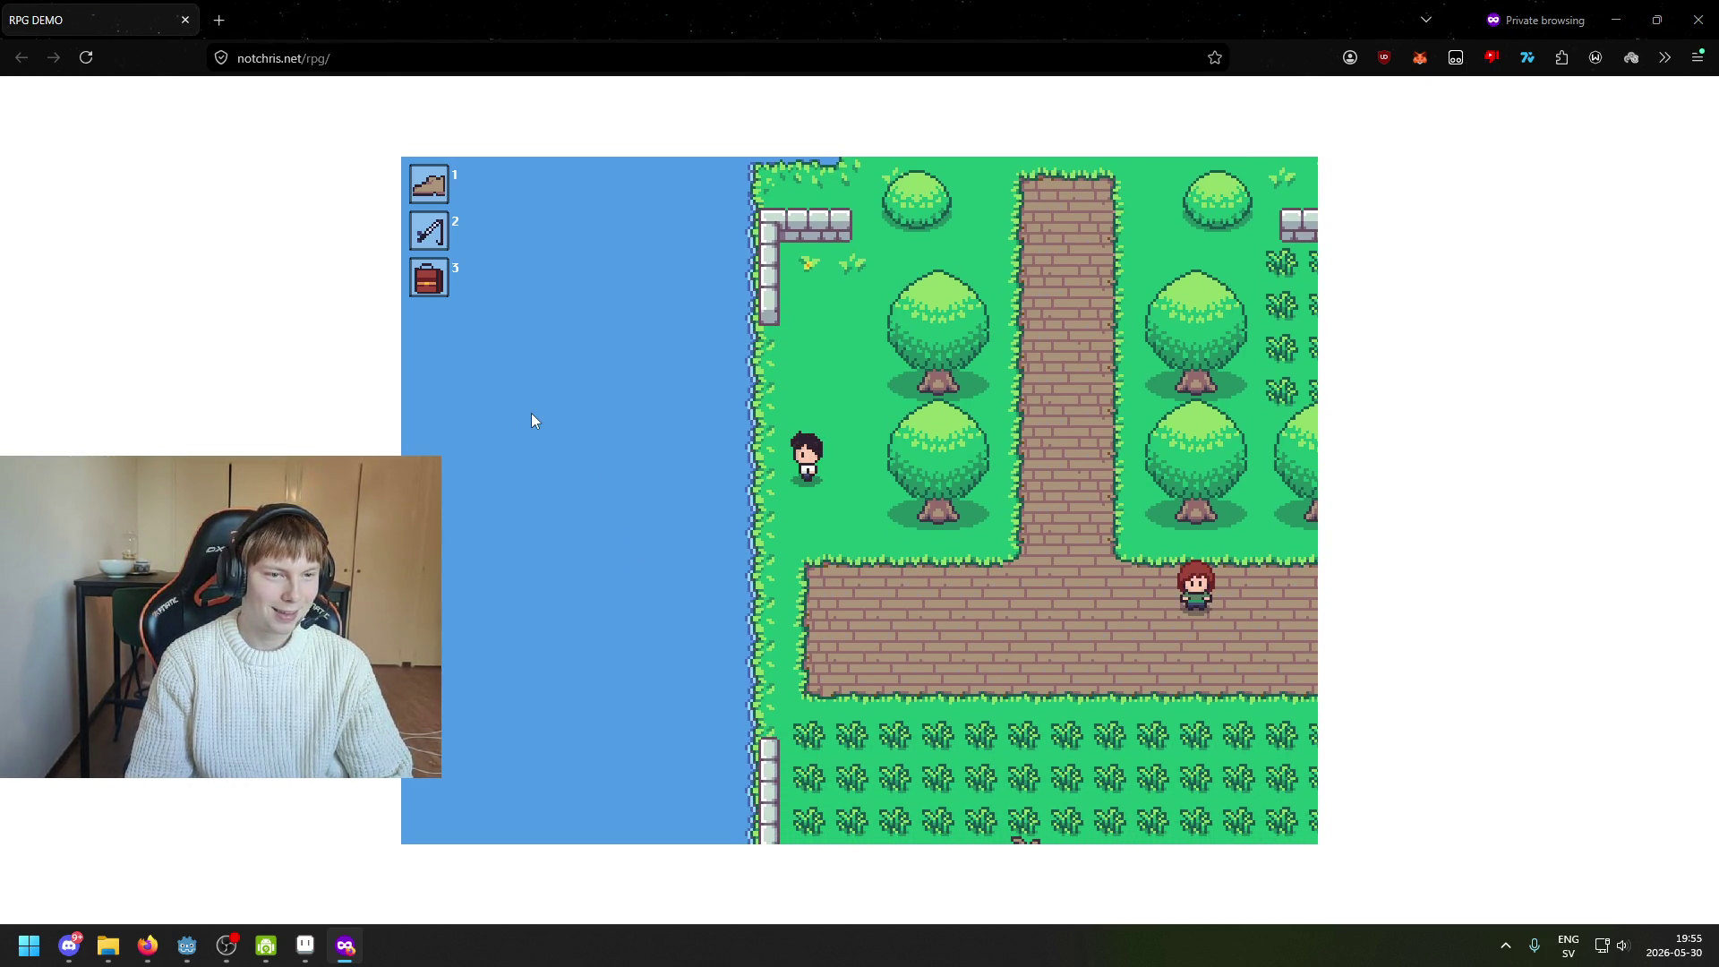
{"action": "key", "text": "3"}
Bring up the Fishing Rod's options twice, cancelling each time
{"action": "left_click", "coordinate": [704, 438]}
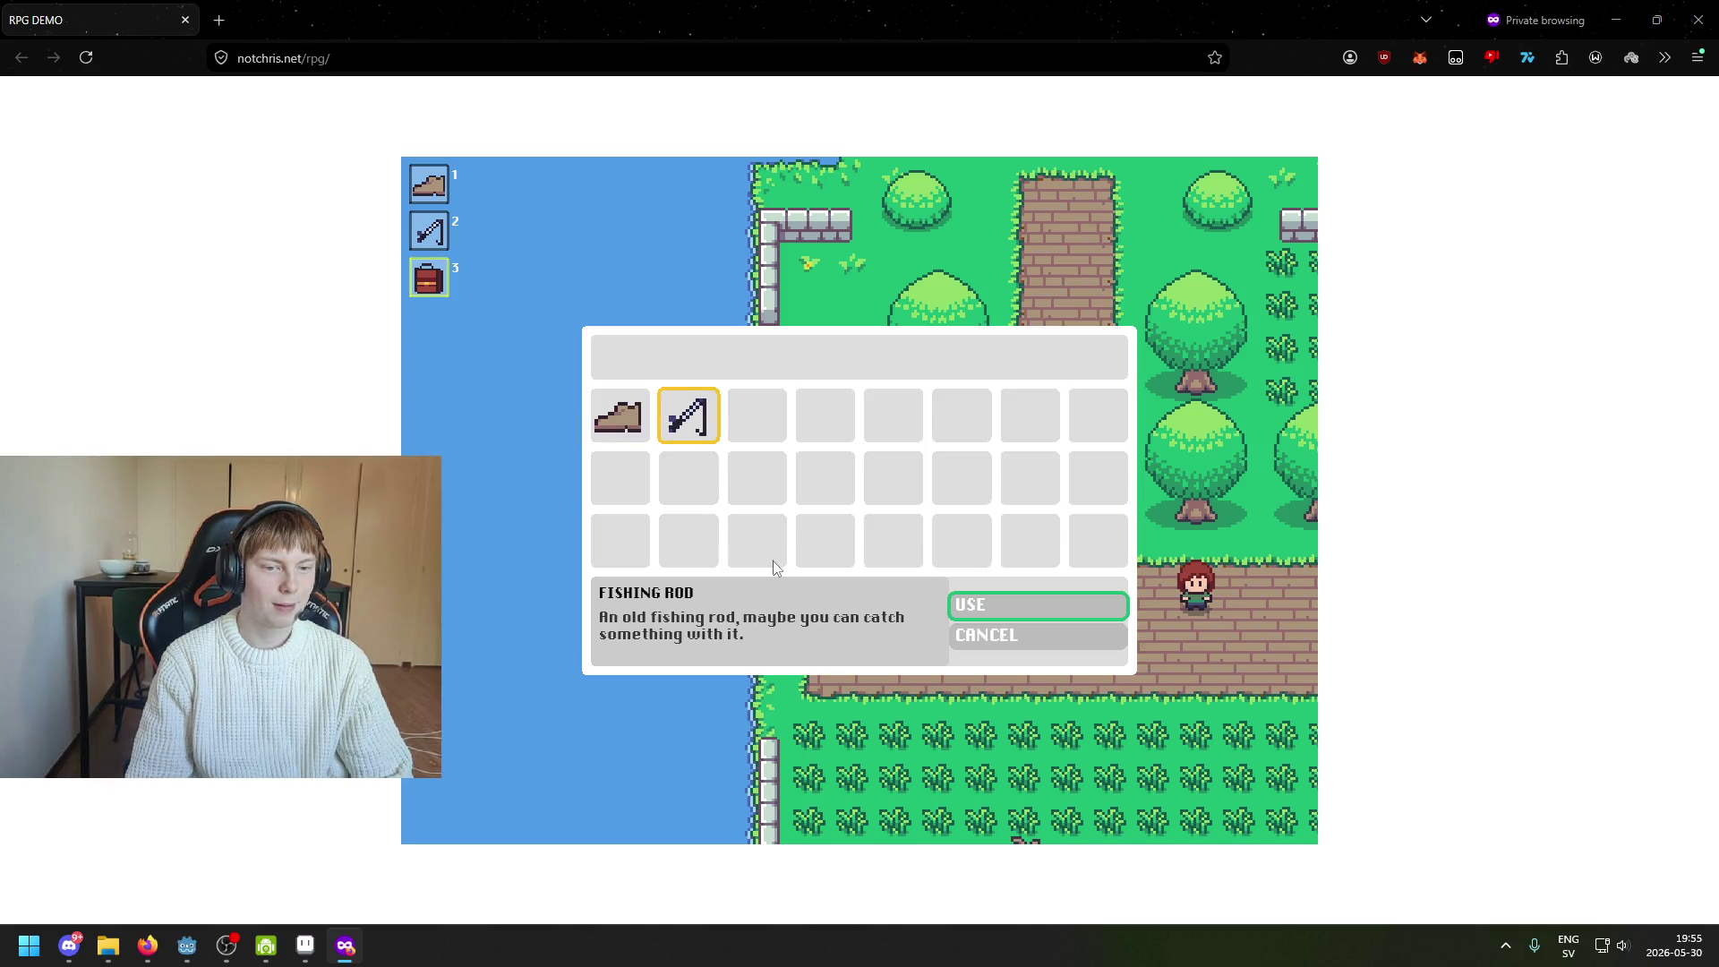
{"action": "key", "text": "Down"}
{"action": "key", "text": "Up"}
{"action": "key", "text": "Down"}
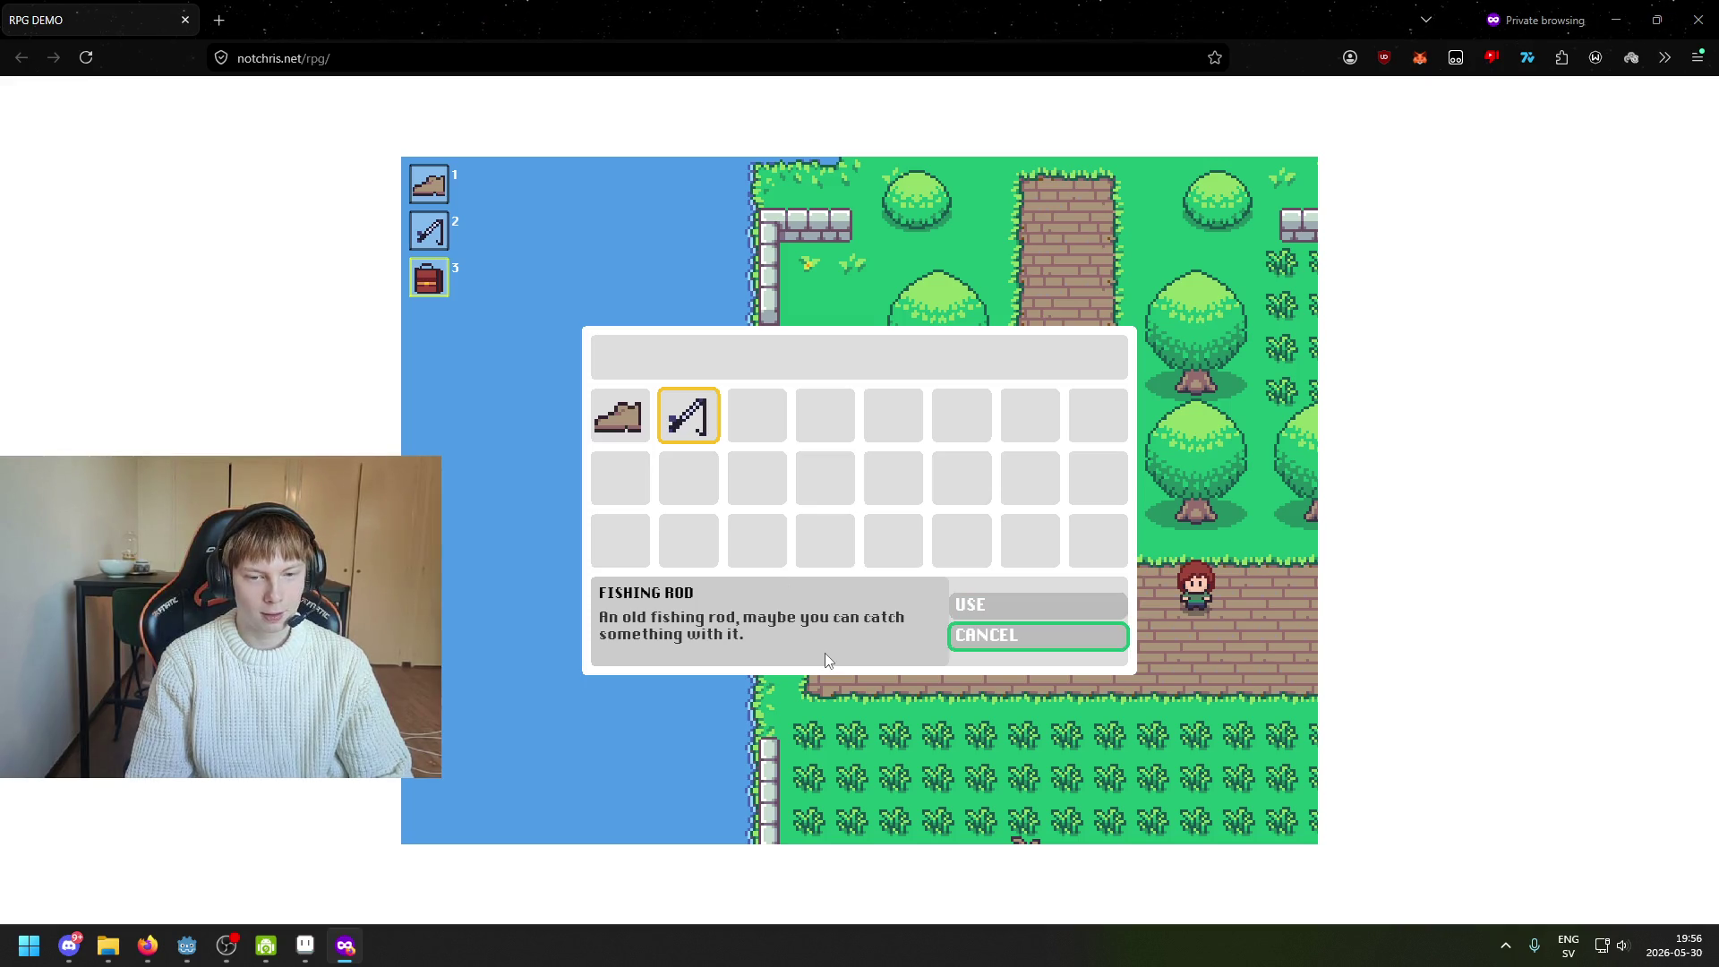
{"action": "key", "text": "Return"}
{"action": "key", "text": "Down"}
{"action": "key", "text": "Up"}
{"action": "key", "text": "Return"}
{"action": "key", "text": "Down"}
{"action": "key", "text": "Return"}
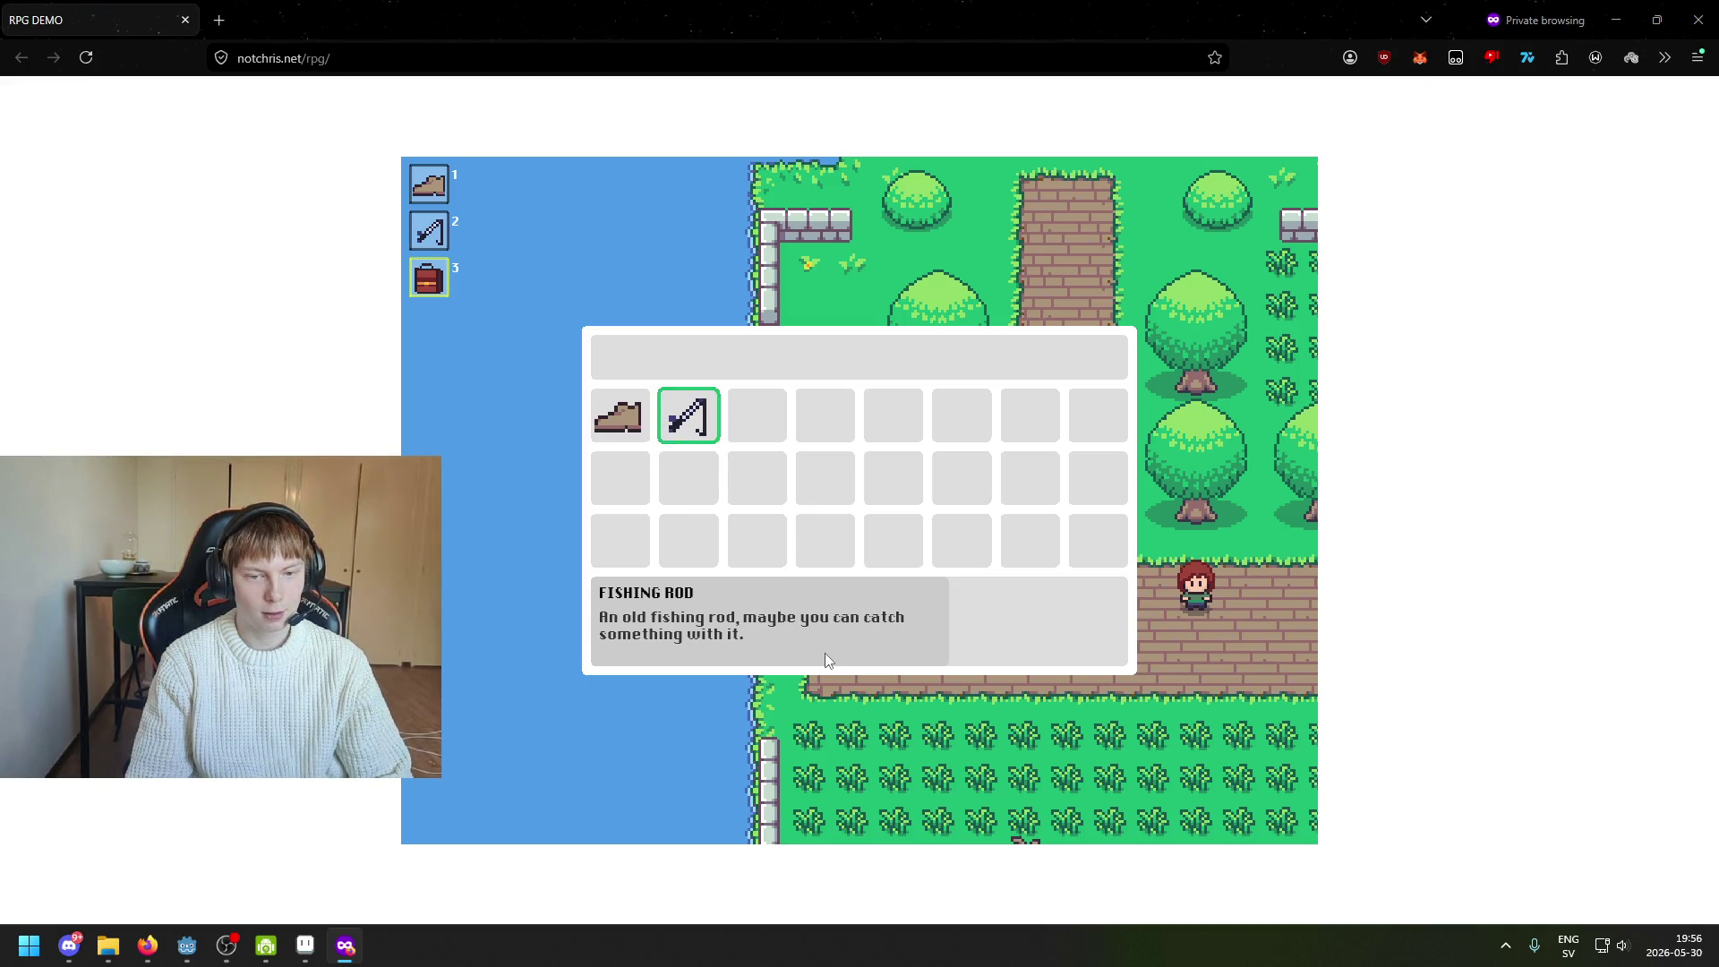
Check the Running Shoes' options, cancel, then close the inventory and step right and down
{"action": "key", "text": "Left"}
{"action": "key", "text": "Return"}
{"action": "key", "text": "Down"}
{"action": "key", "text": "Up"}
{"action": "key", "text": "Down"}
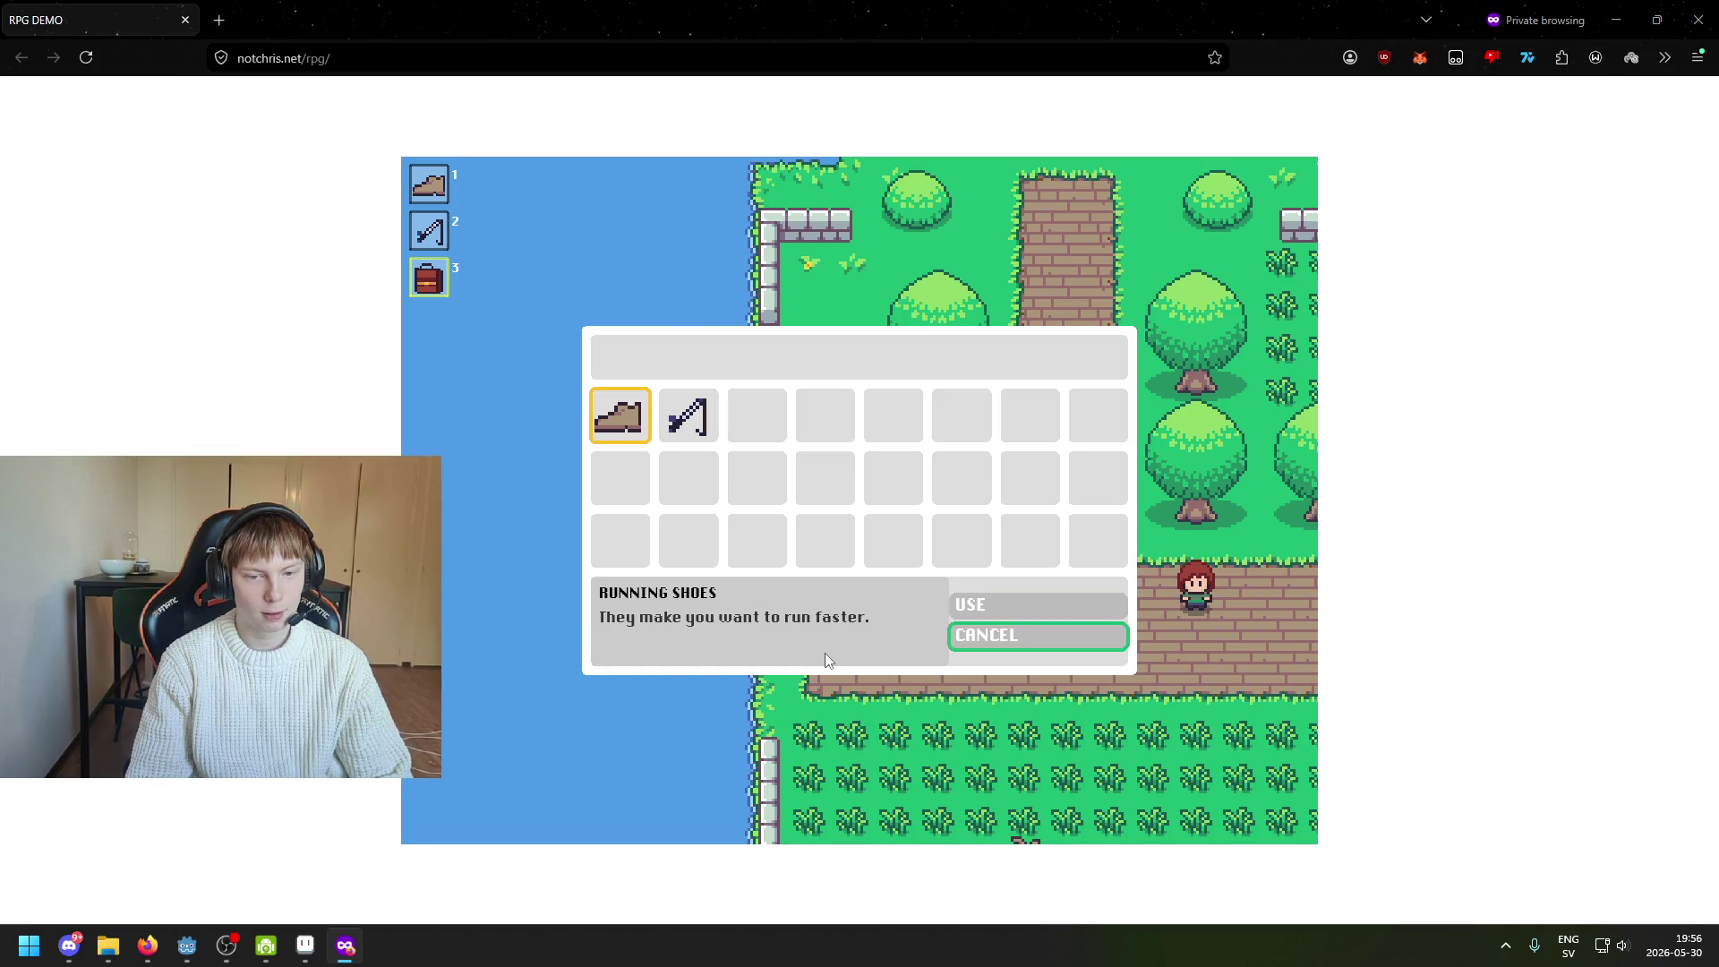
{"action": "key", "text": "Return"}
{"action": "key", "text": "Right"}
{"action": "key", "text": "Left"}
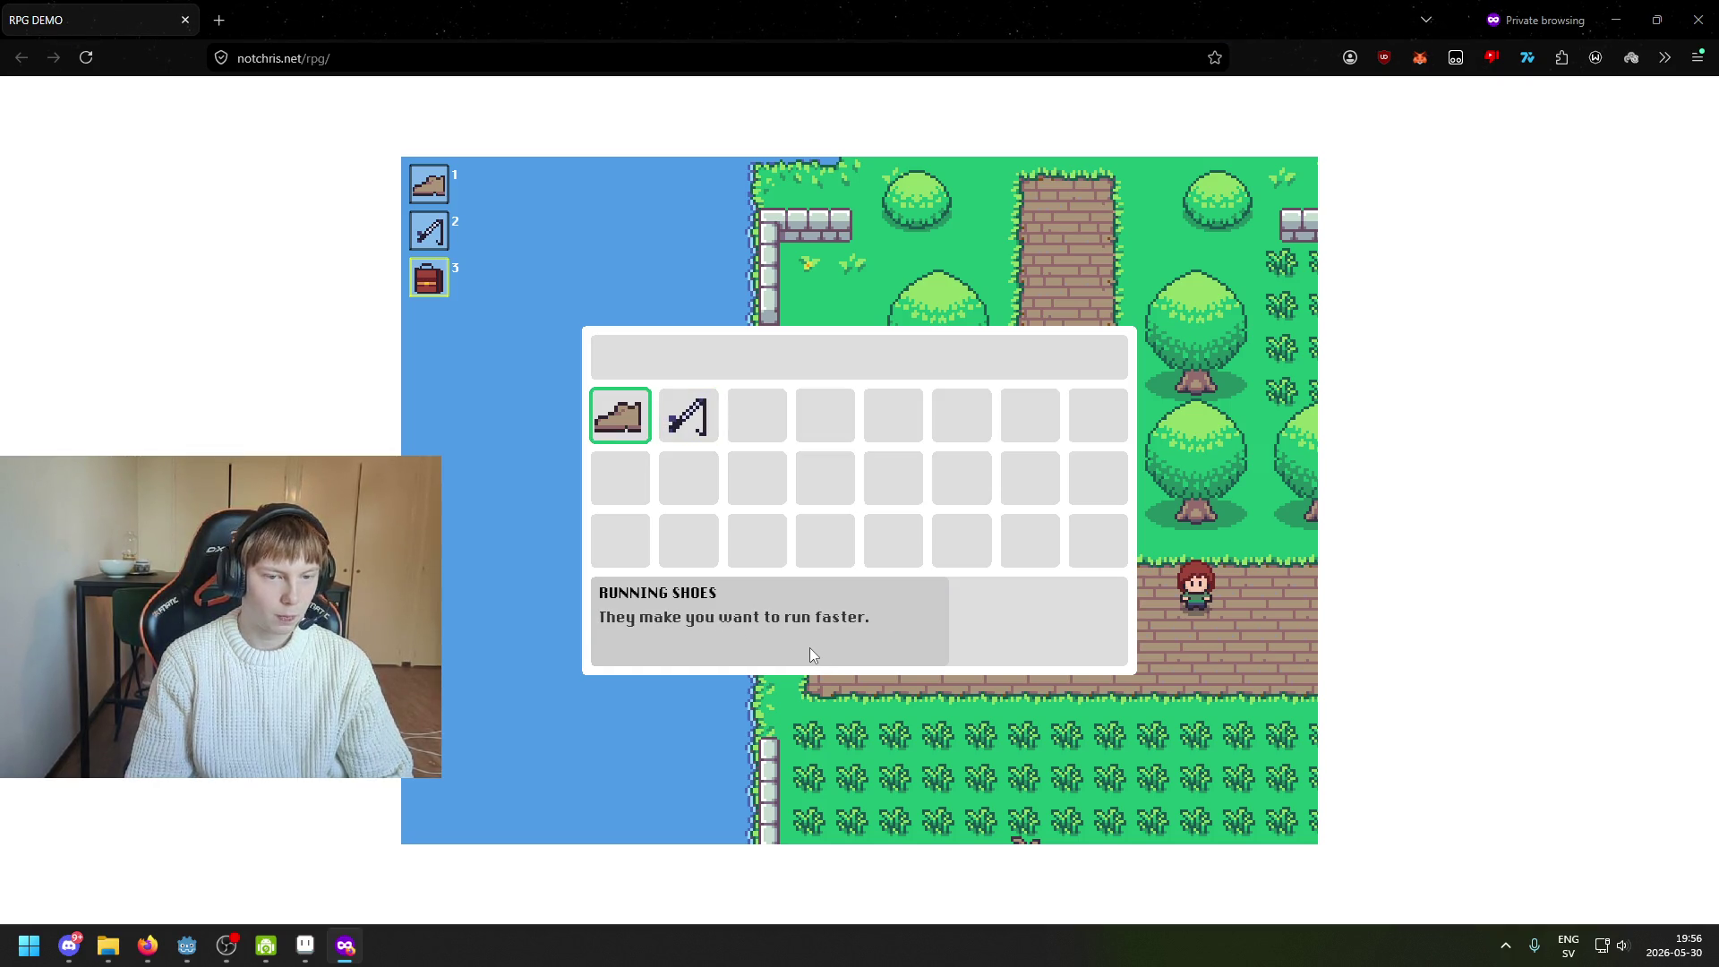
{"action": "key", "text": "Escape"}
{"action": "key", "text": "Right"}
{"action": "key", "text": "Down"}
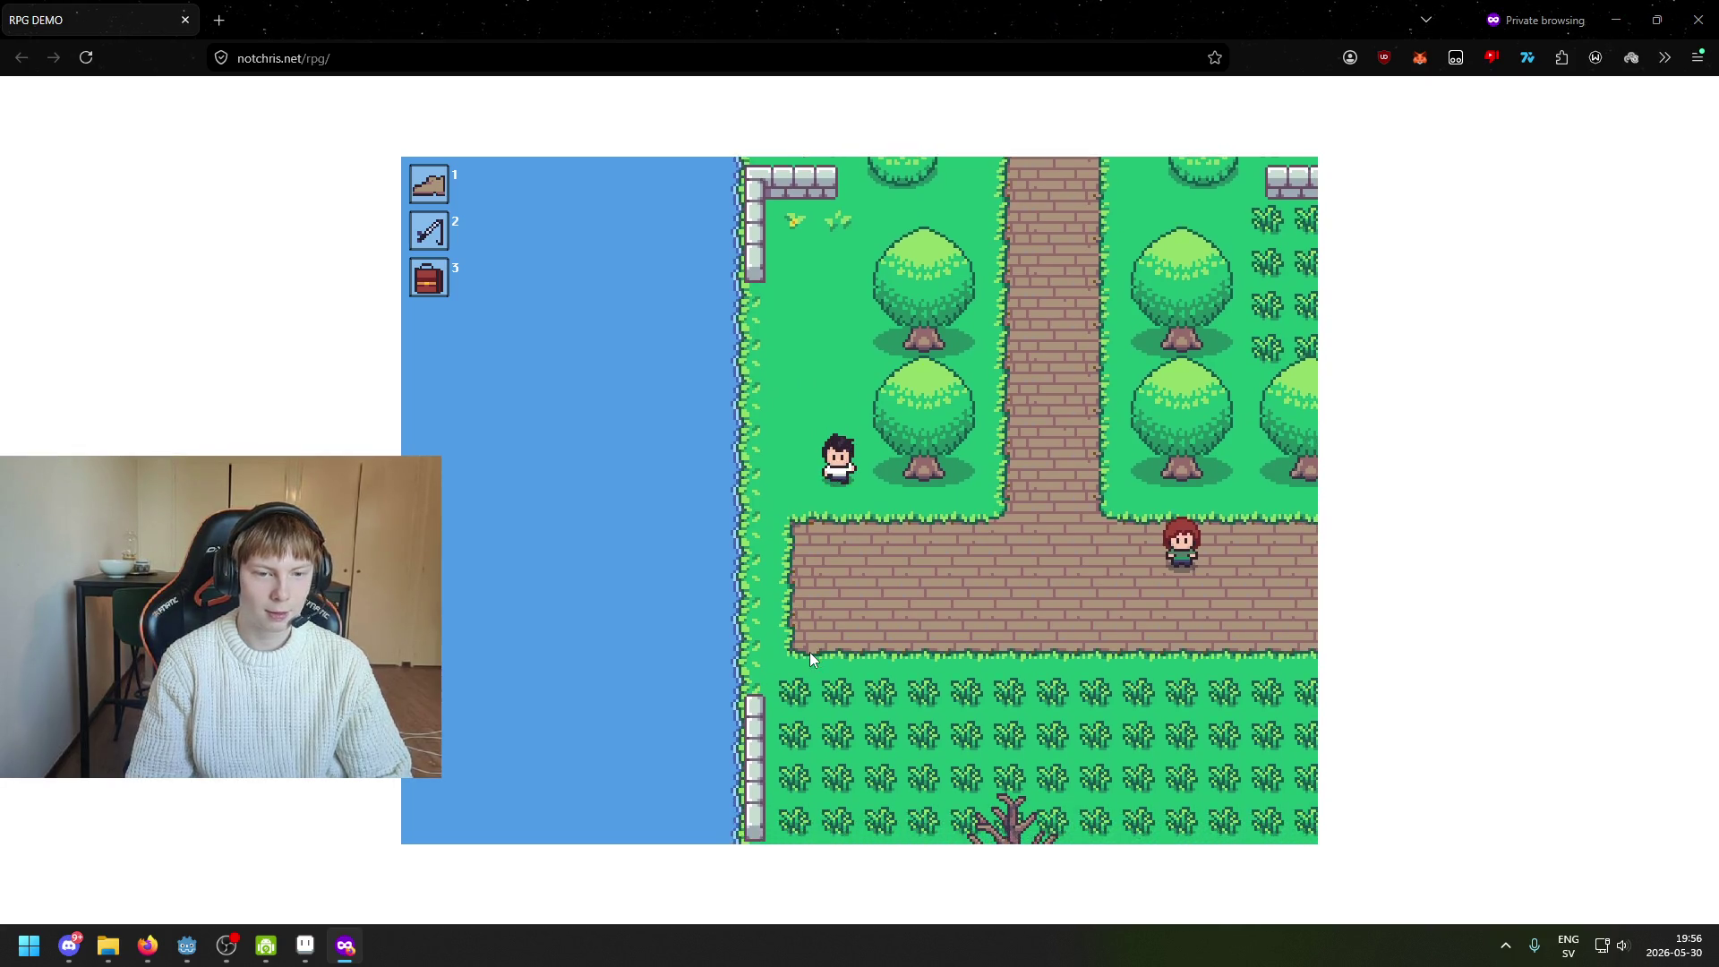
Walk the hero right along the brick path past the red-haired villager
{"action": "key", "text": "Right"}
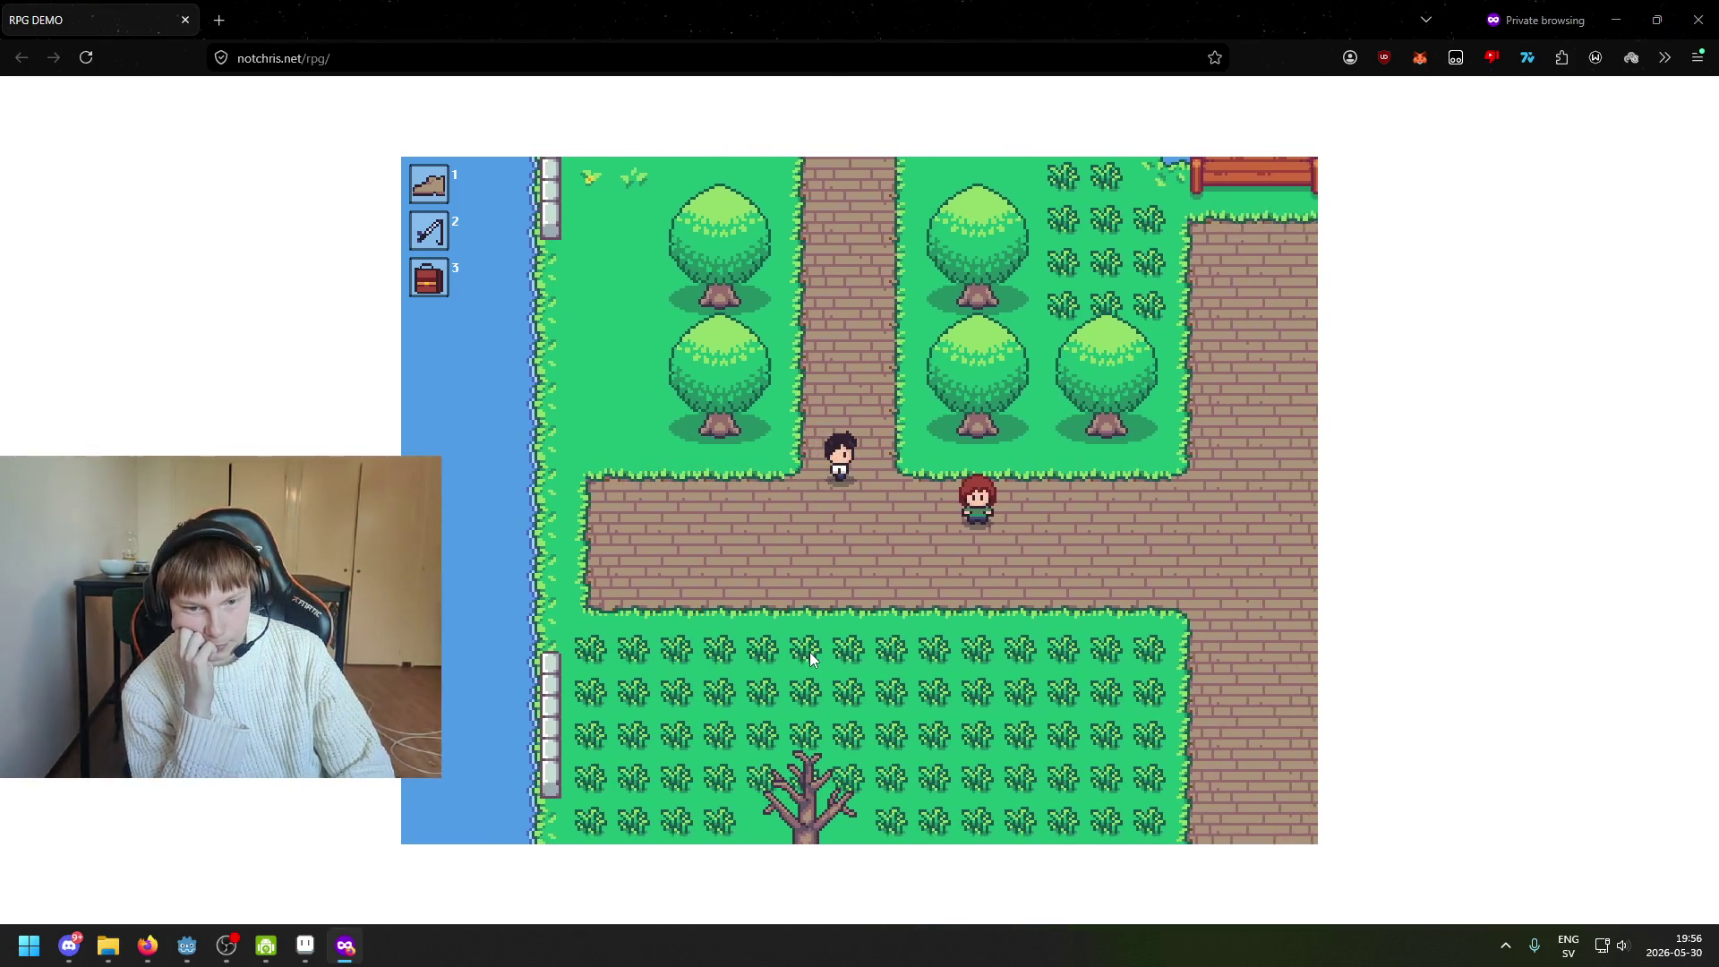
{"action": "key", "text": "Down"}
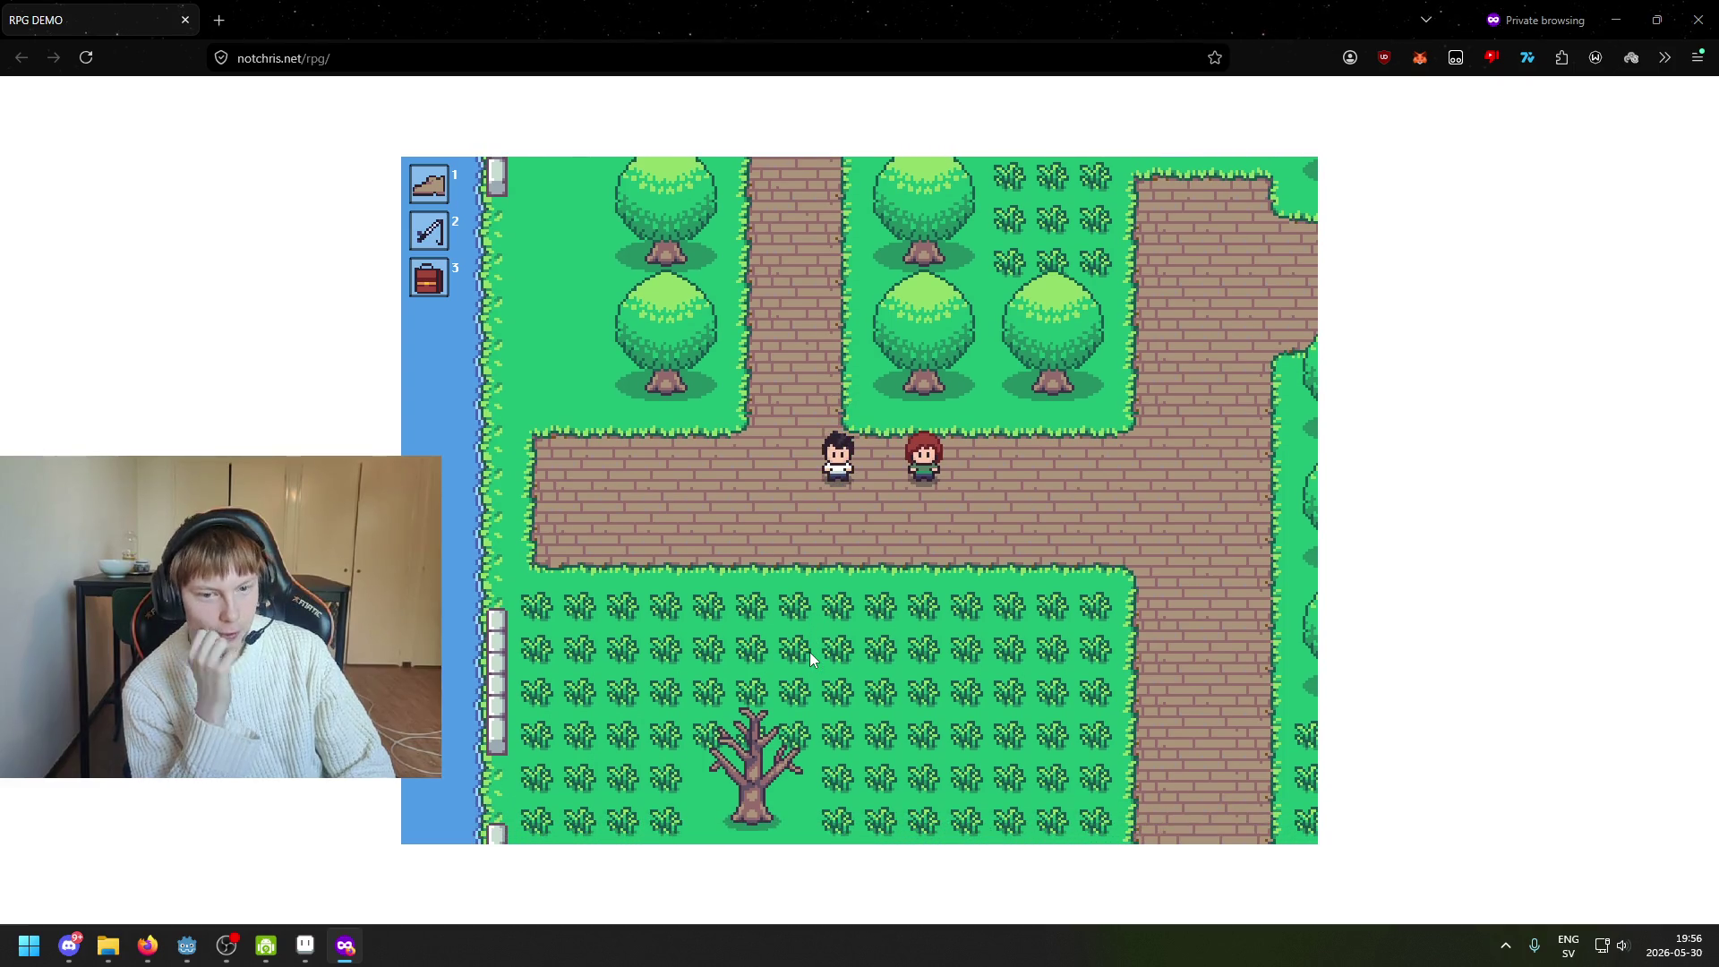
{"action": "key", "text": "Right"}
{"action": "key", "text": "Right"}
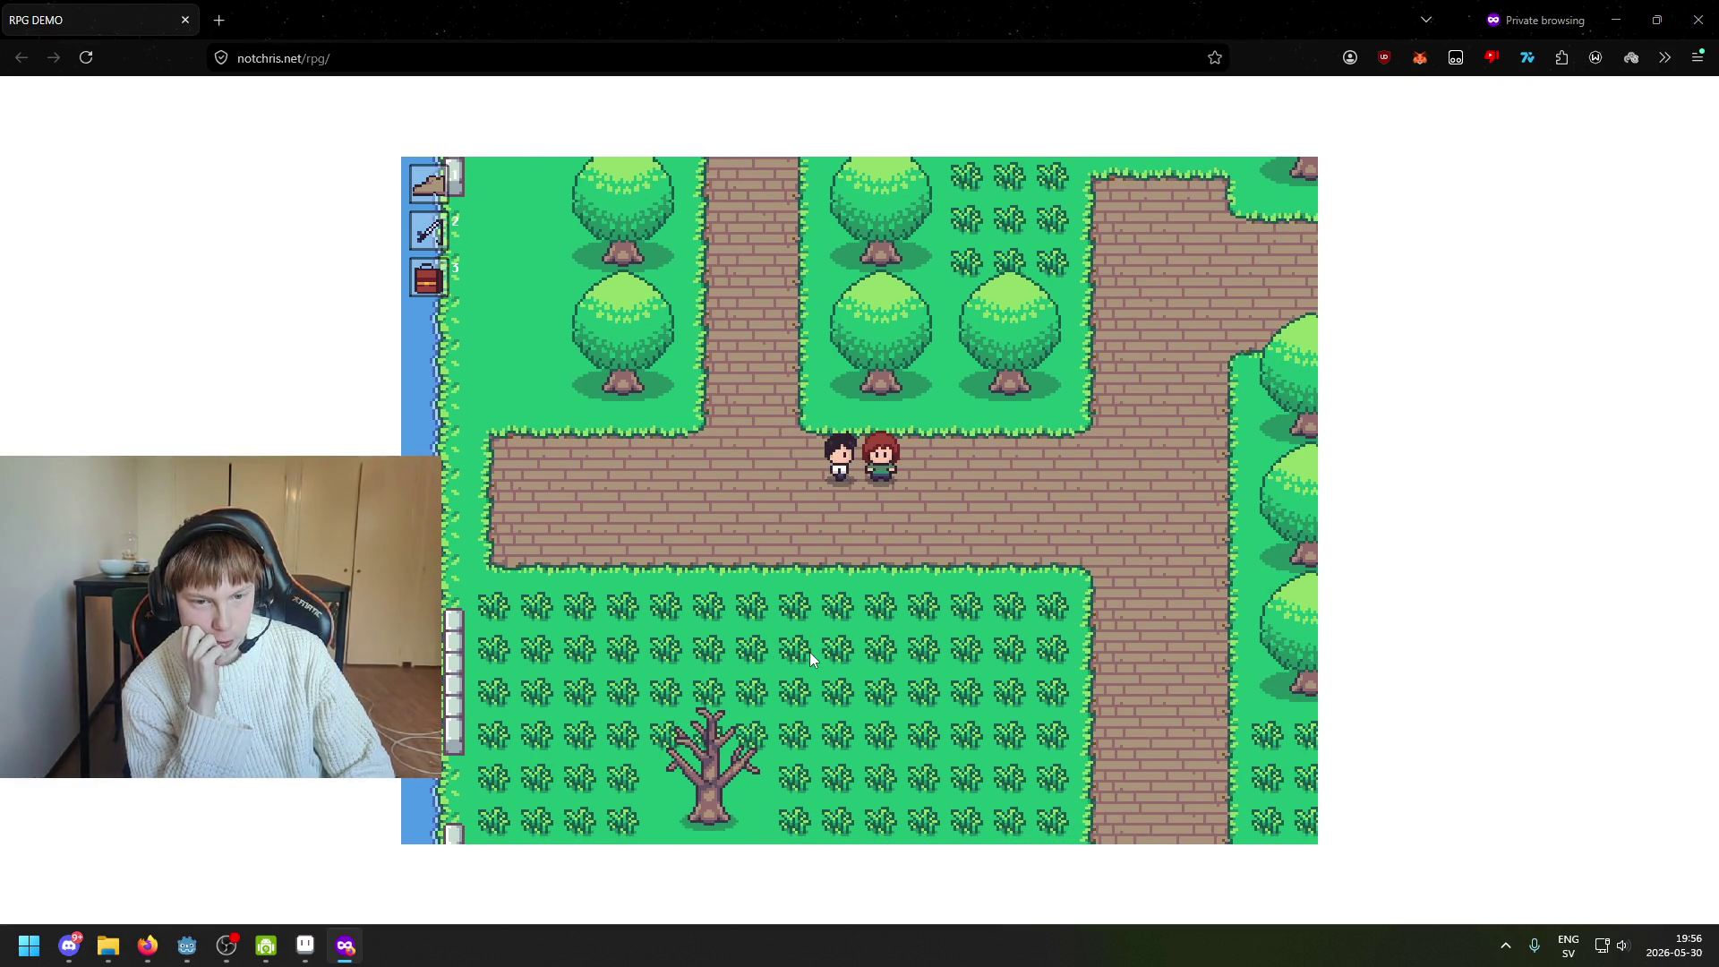
{"action": "key", "text": "Down"}
{"action": "key", "text": "Right"}
{"action": "key", "text": "Up"}
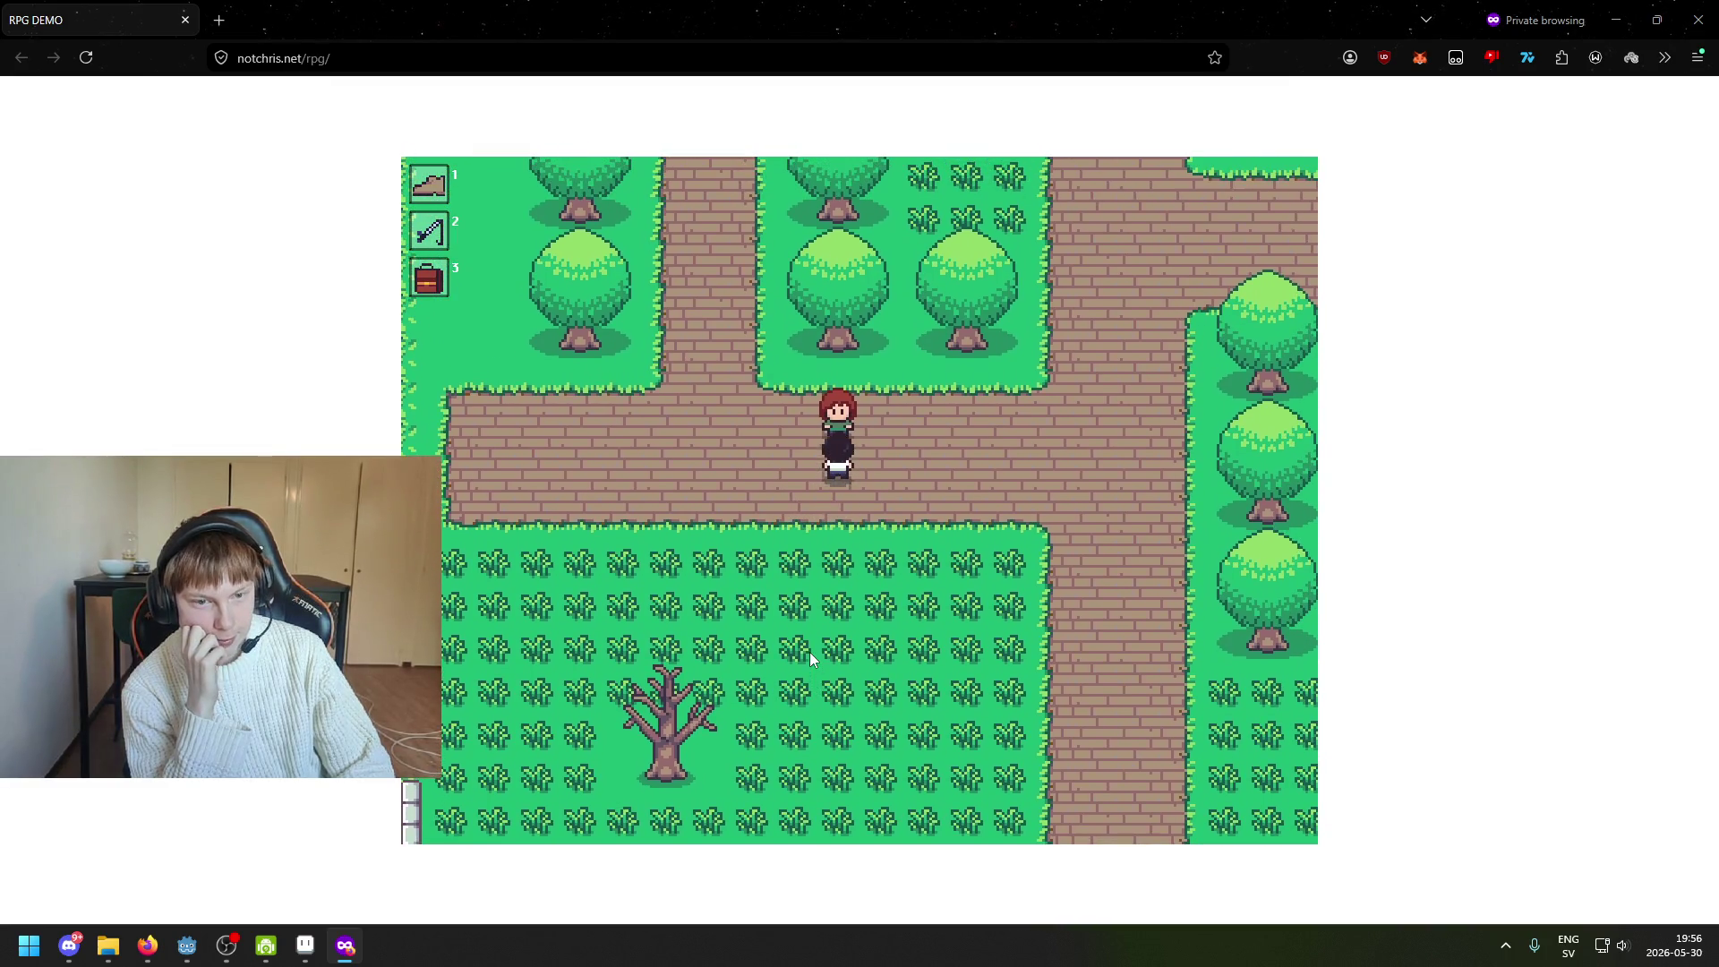
{"action": "key", "text": "Right"}
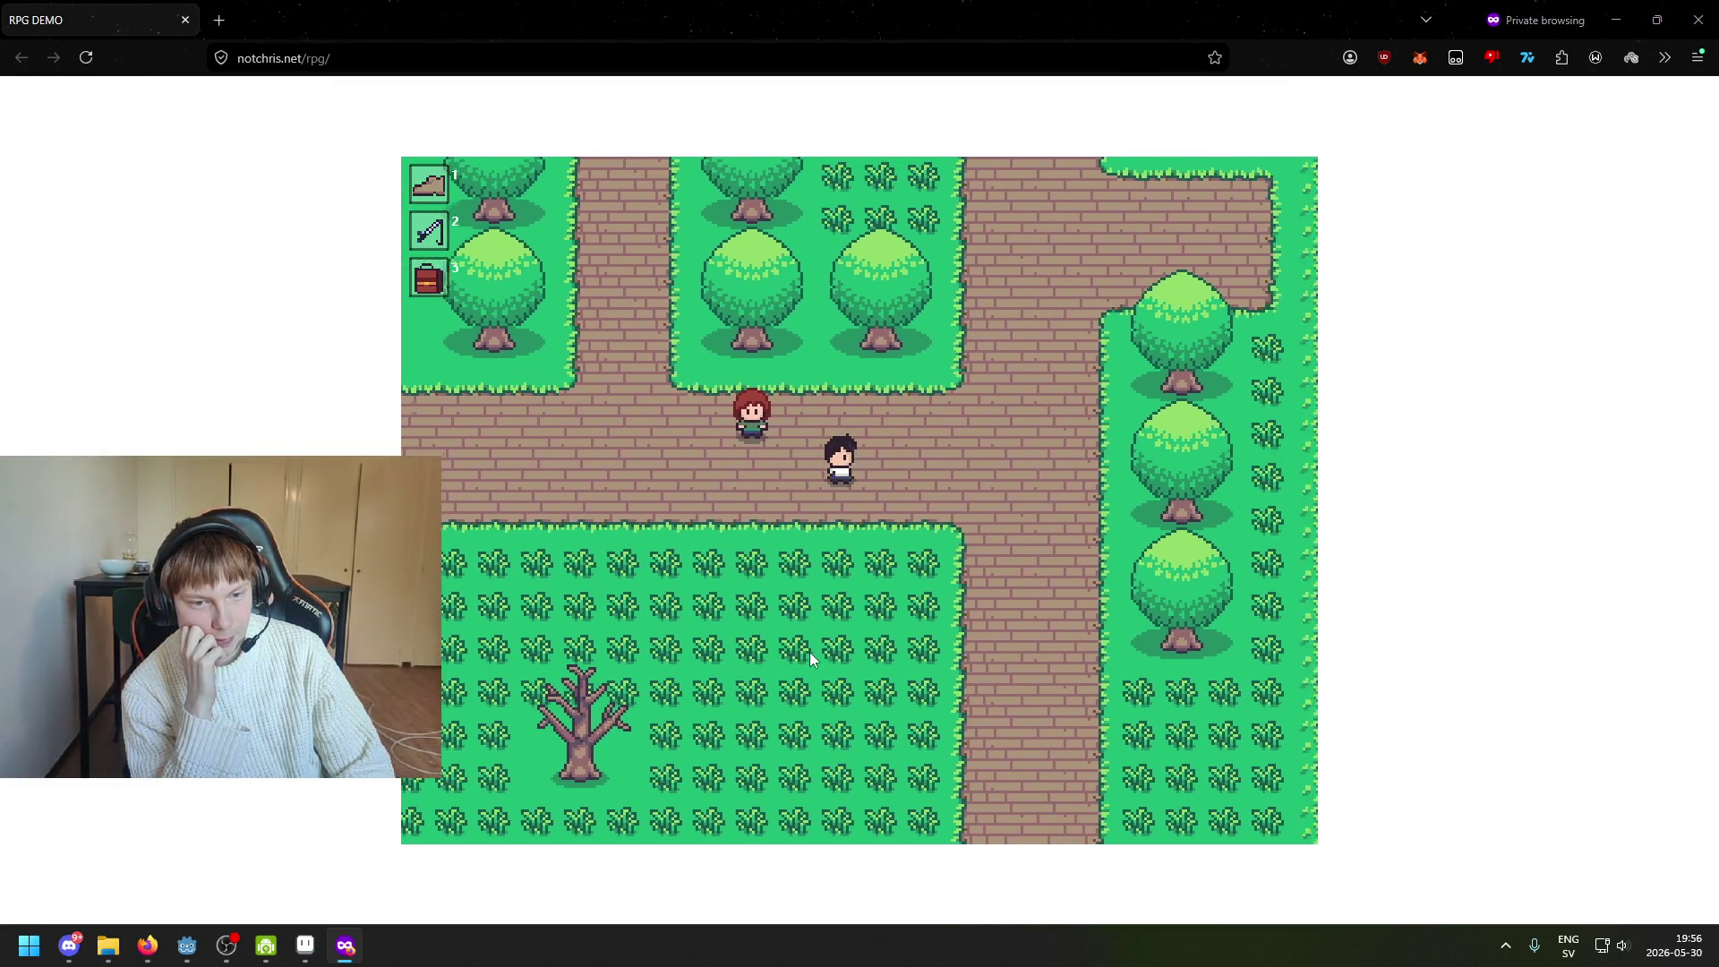
{"action": "key", "text": "Right"}
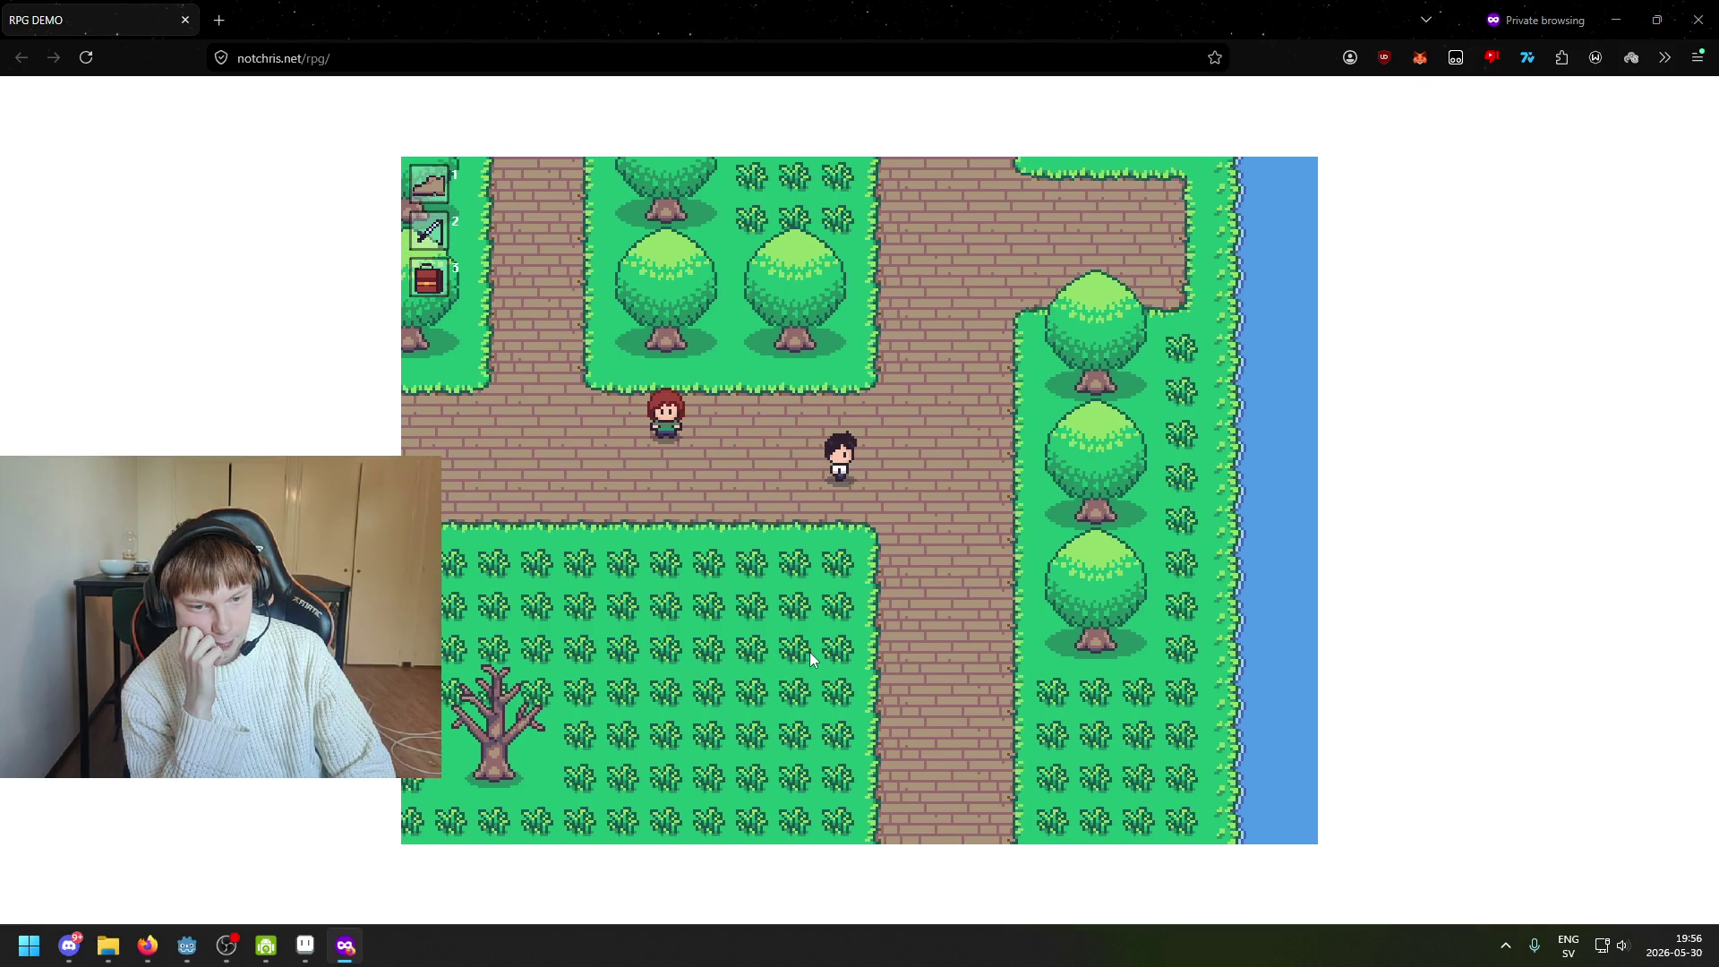
Walk down the long path between the houses, then left past the green-roofed house
{"action": "key", "text": "Down"}
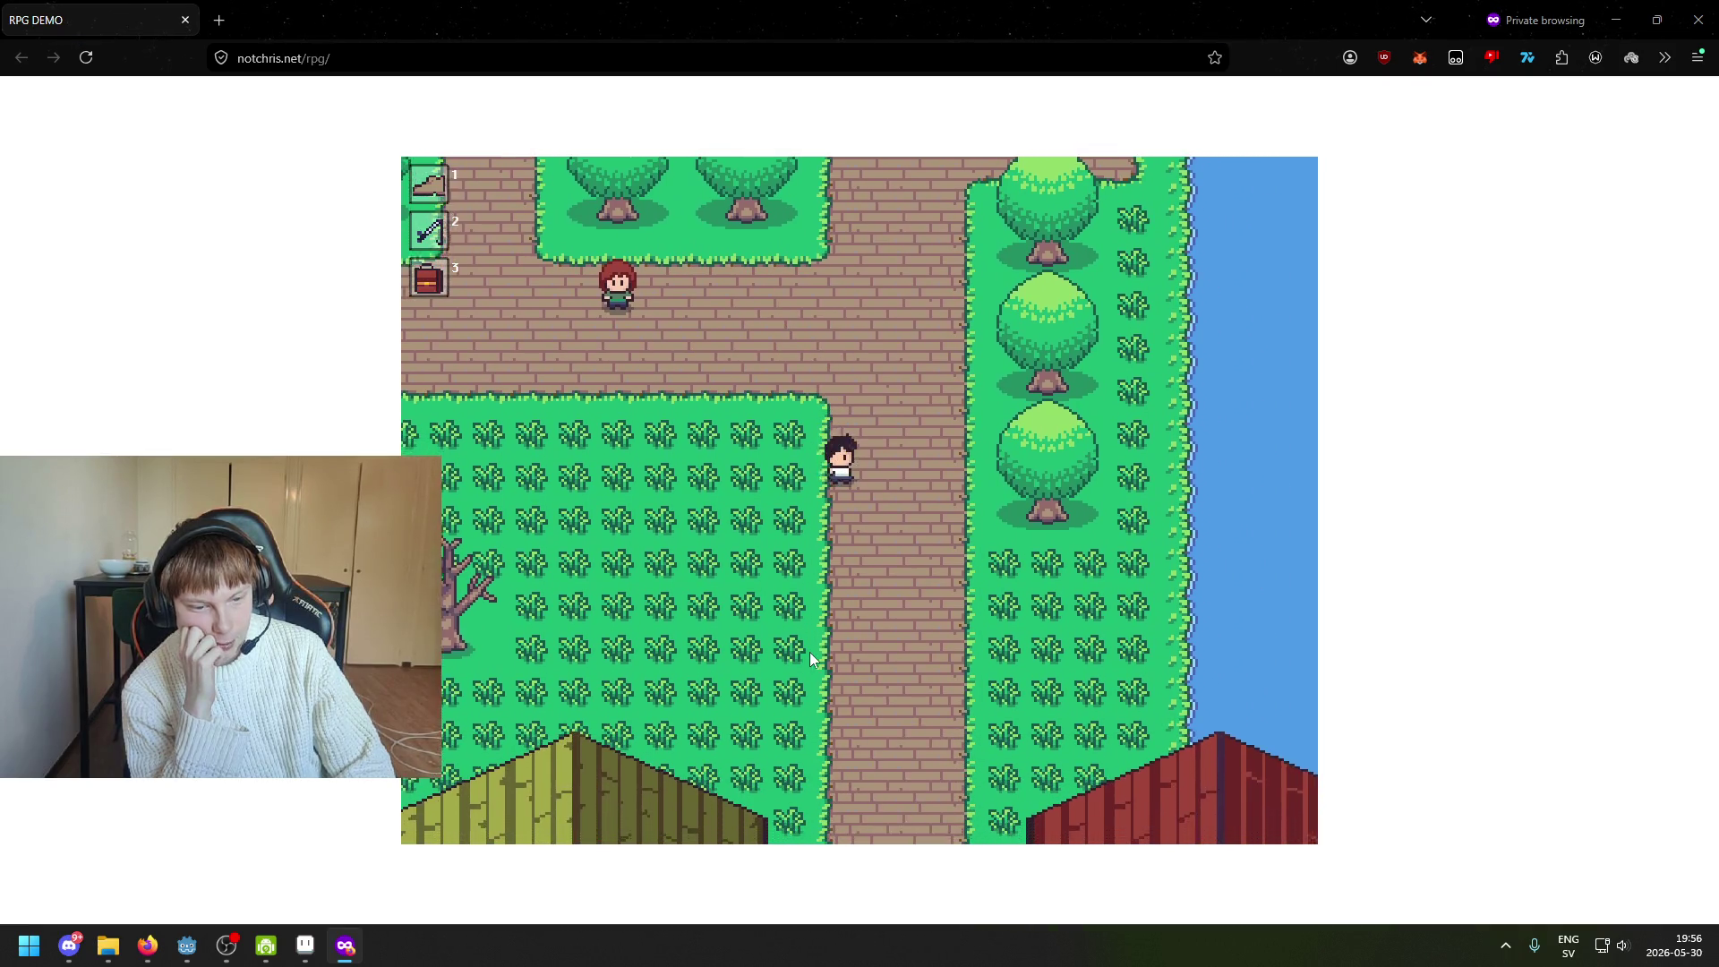
{"action": "key", "text": "Down"}
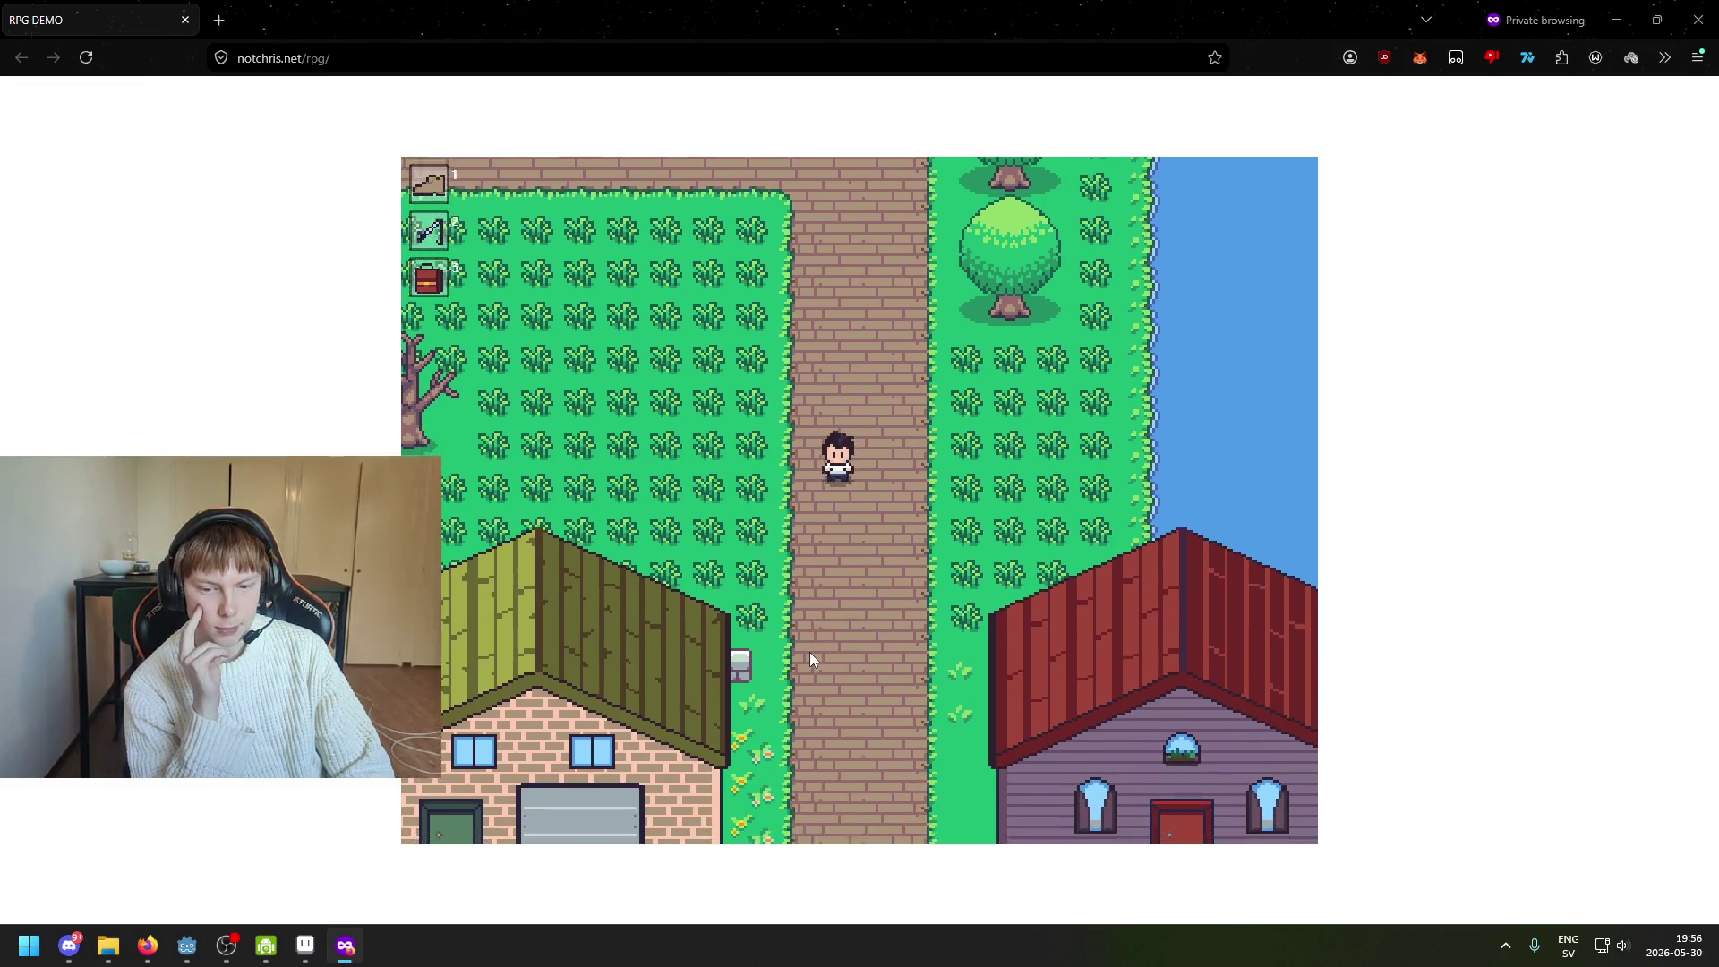
{"action": "key", "text": "Down"}
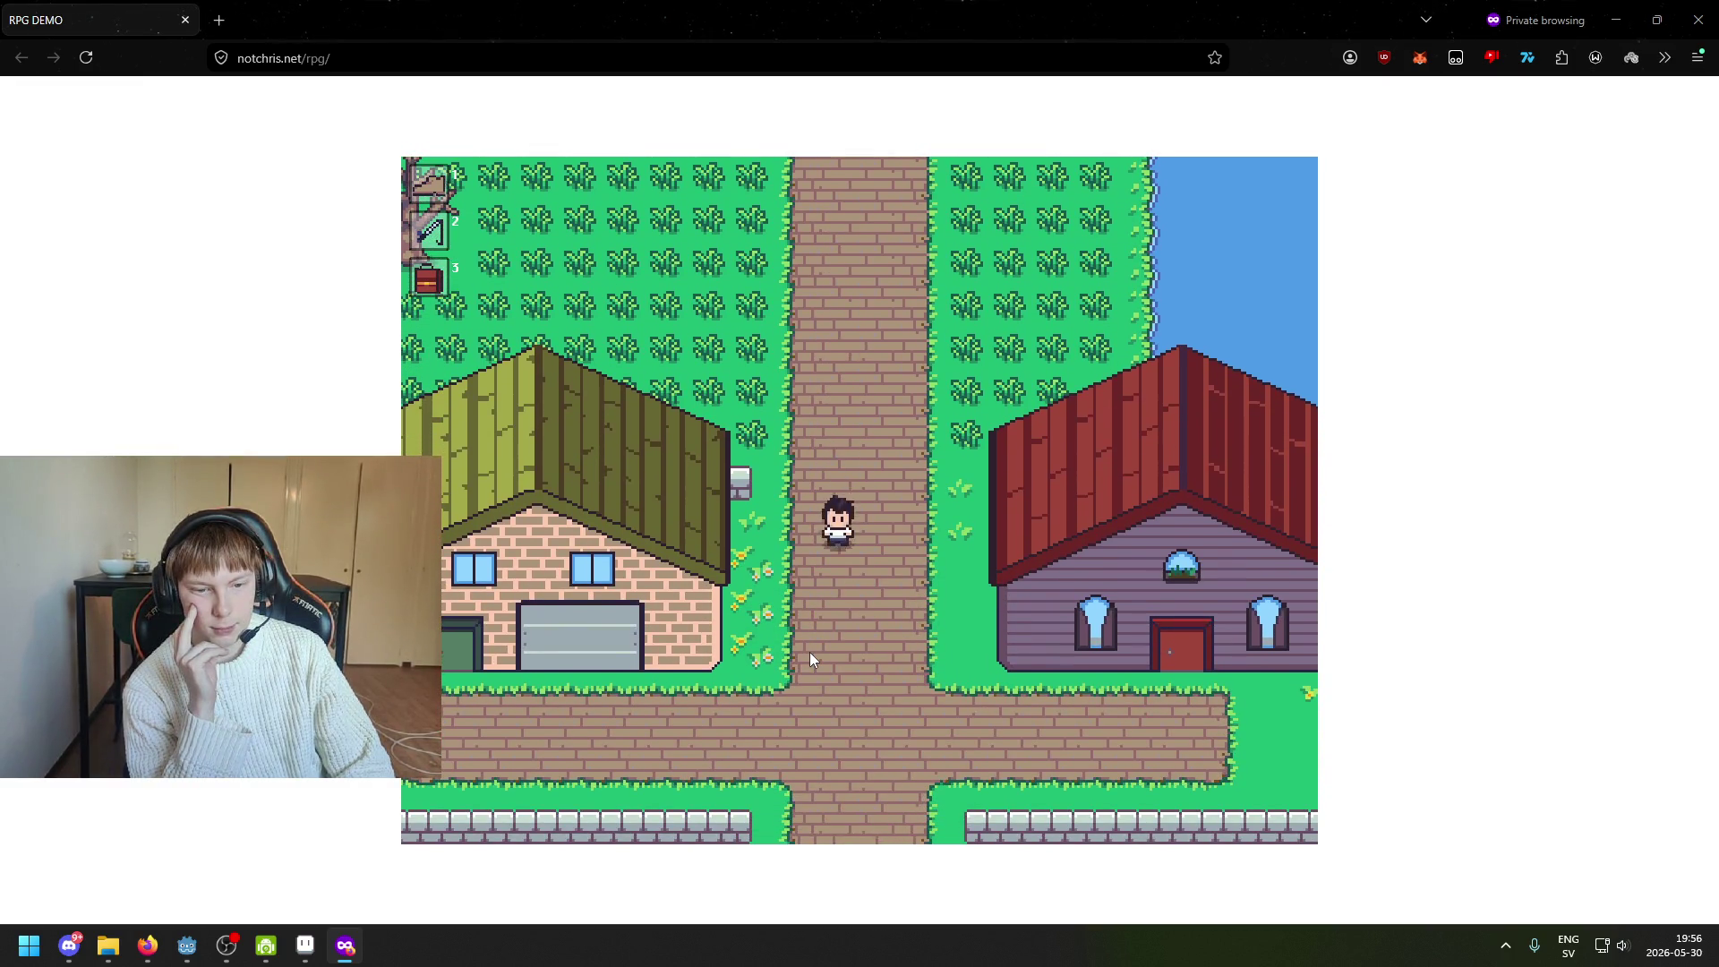
{"action": "key", "text": "Left"}
{"action": "key", "text": "Left"}
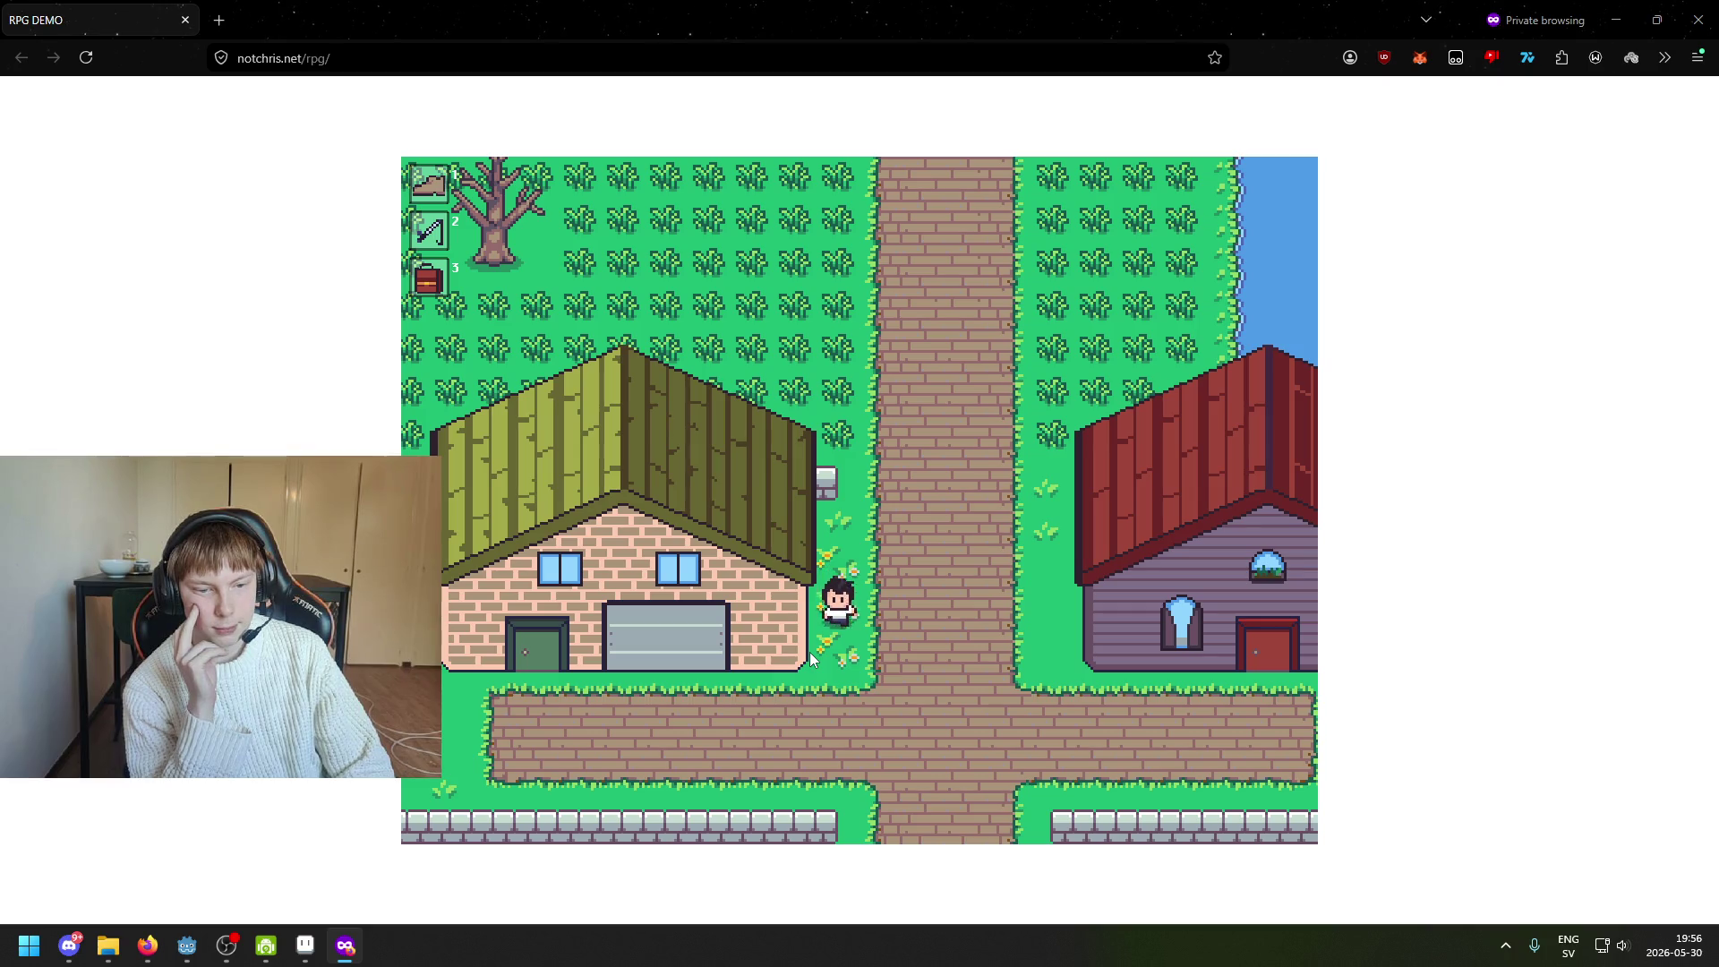
{"action": "key", "text": "Left"}
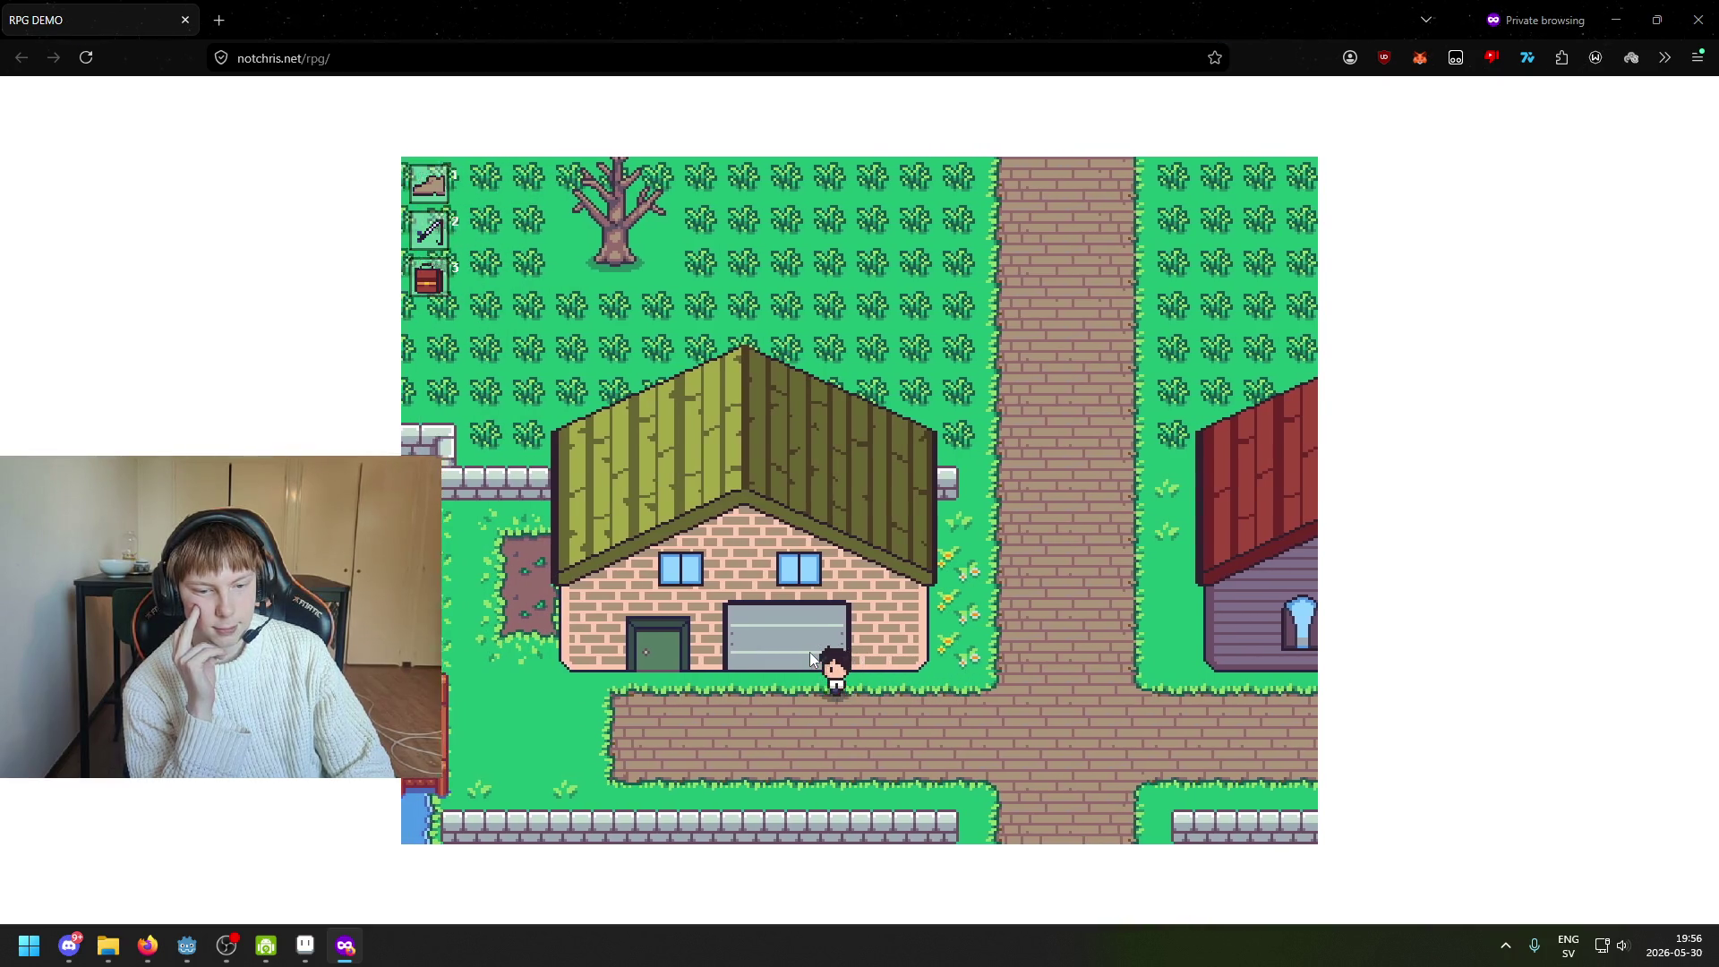
{"action": "key", "text": "Left"}
{"action": "key", "text": "Left"}
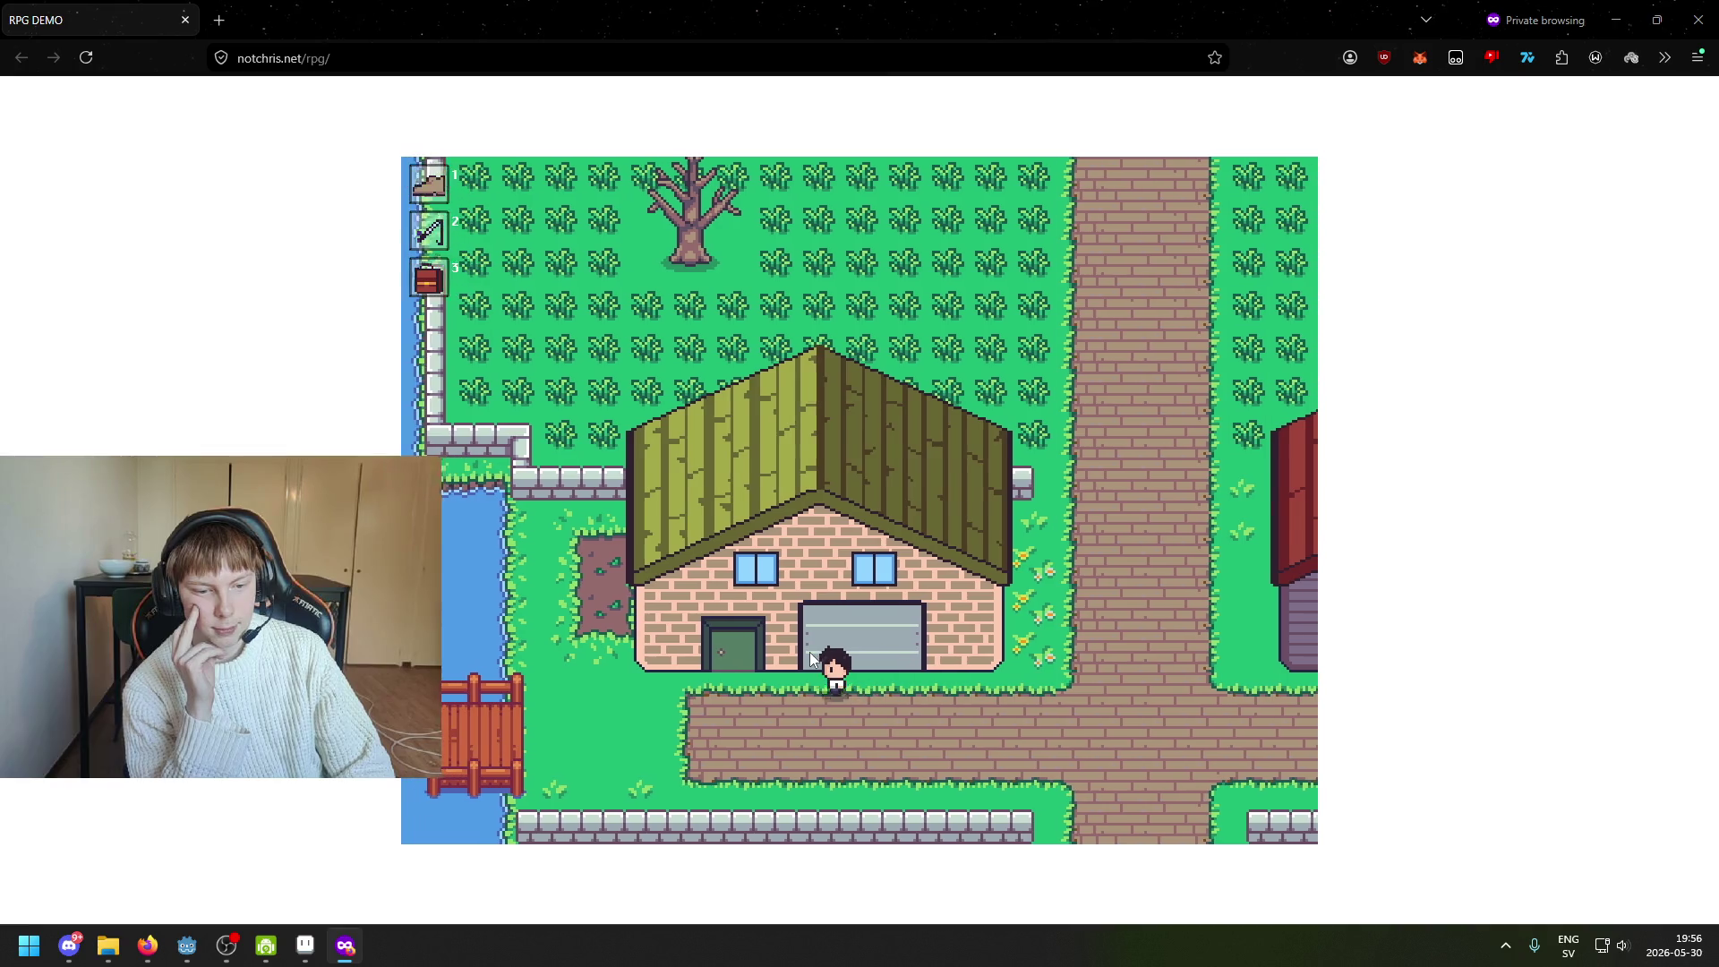
{"action": "key", "text": "Left"}
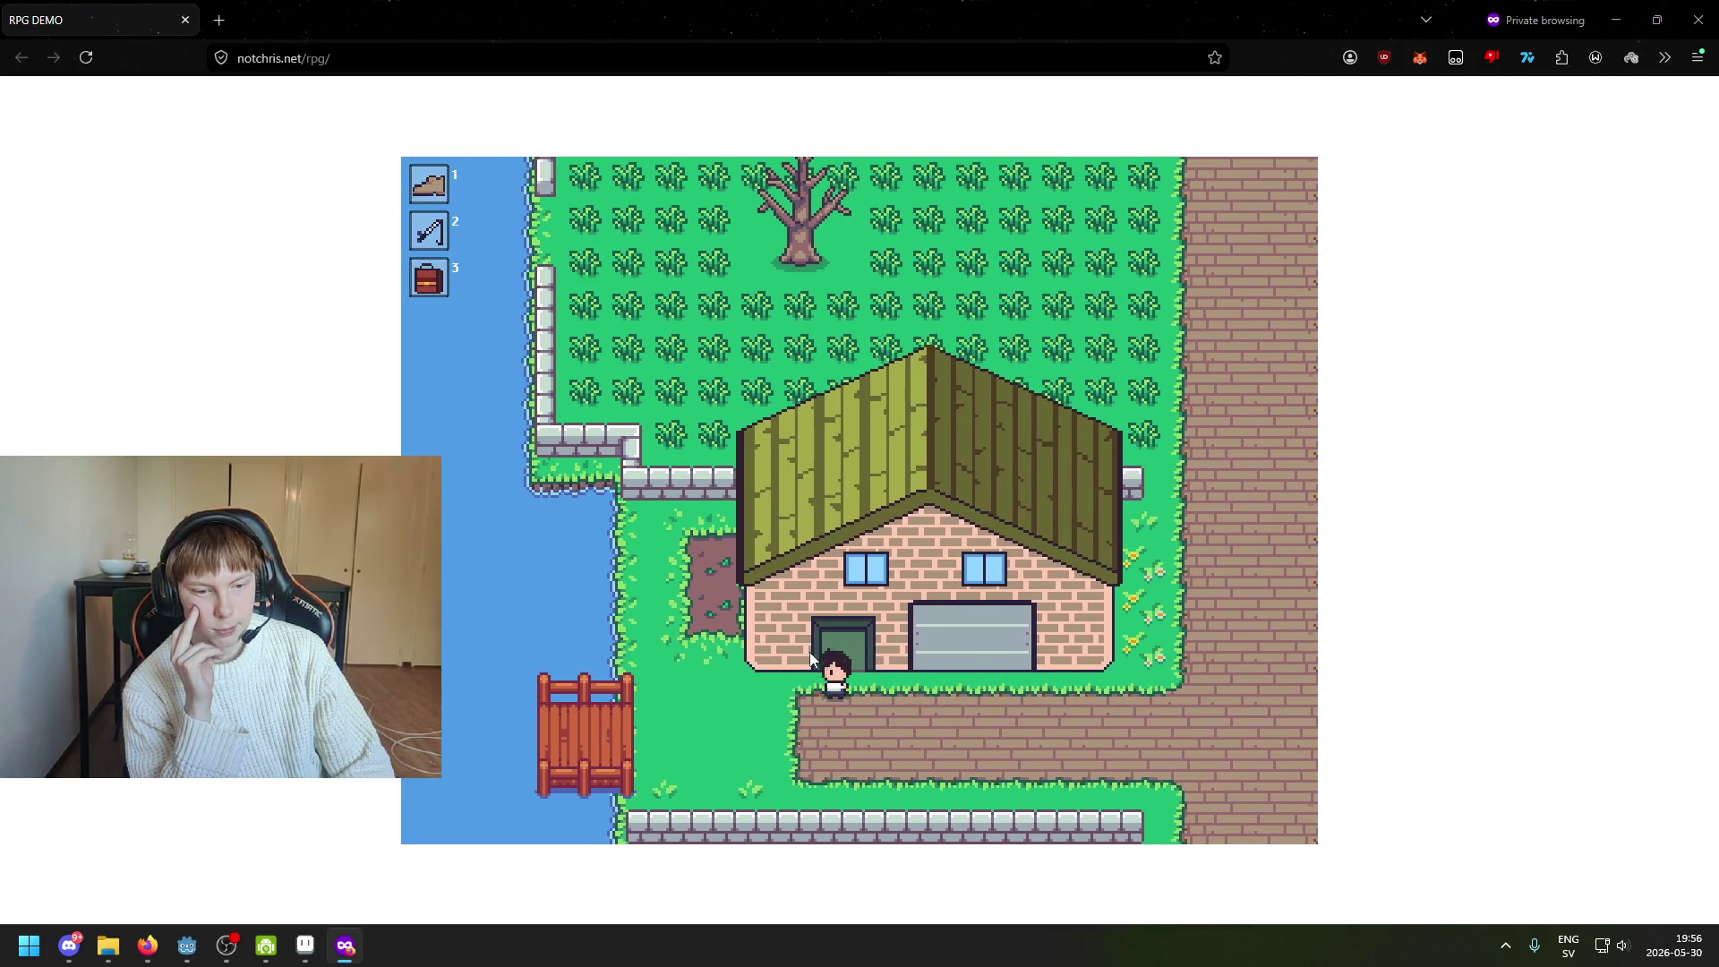
{"action": "key", "text": "Left"}
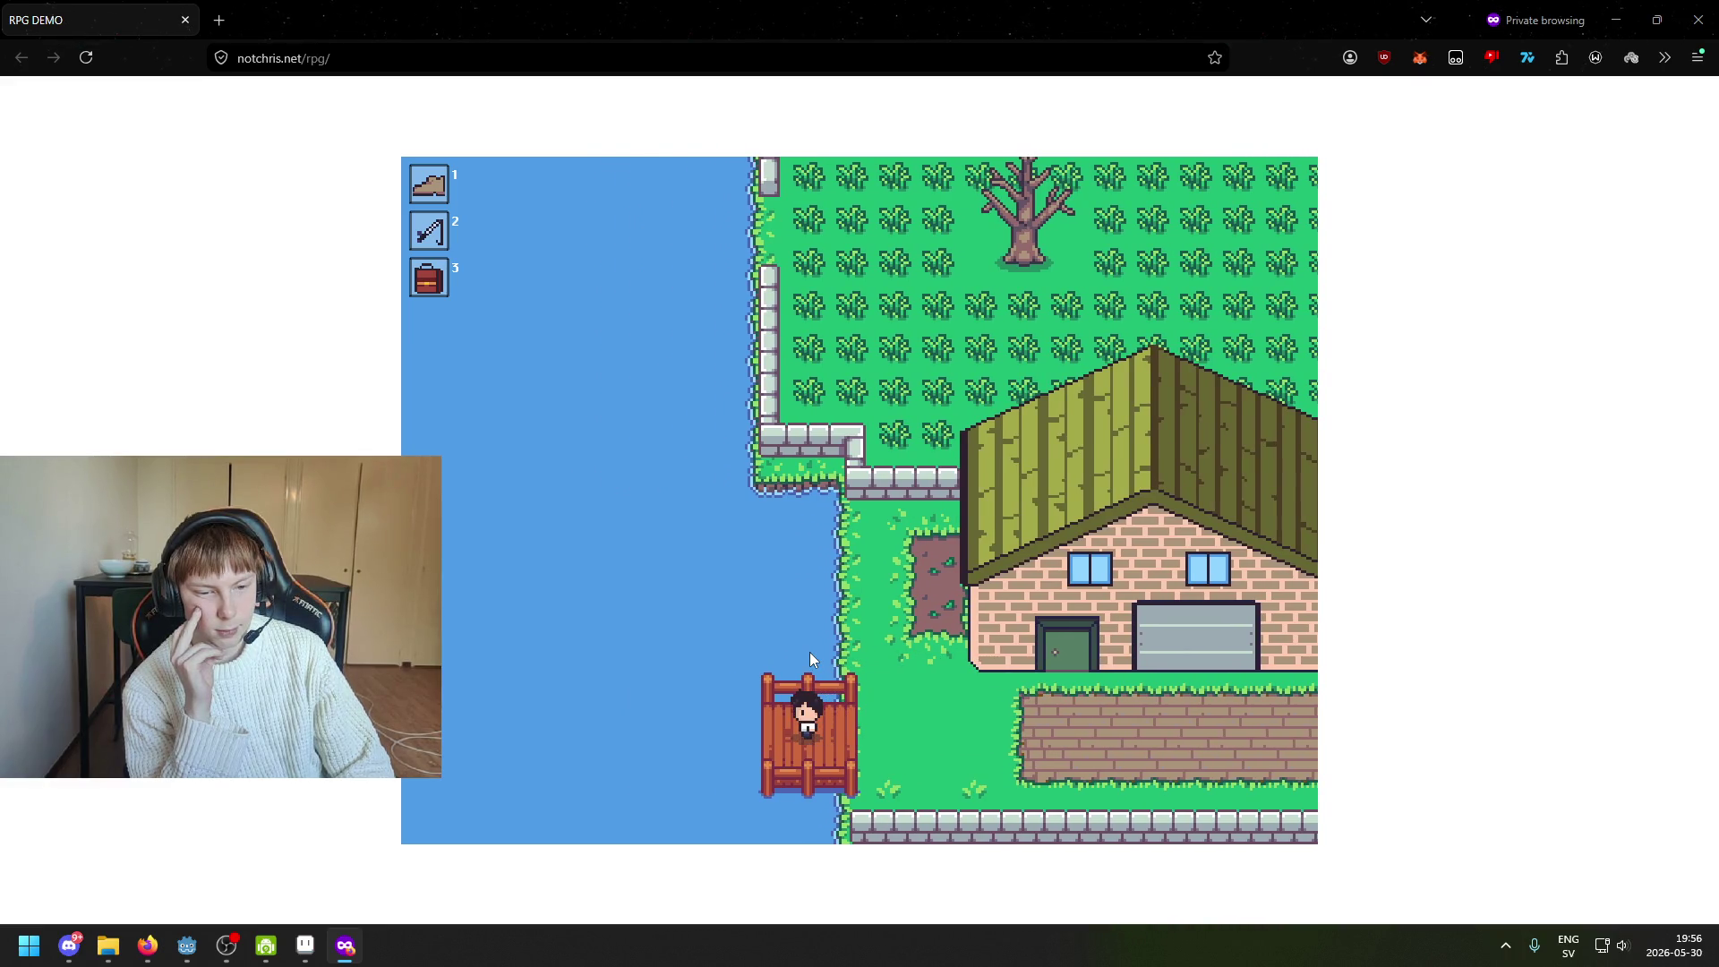
Walk the player off the dock and right along the path to the red-roofed house
{"action": "key", "text": "Right"}
{"action": "key", "text": "Right"}
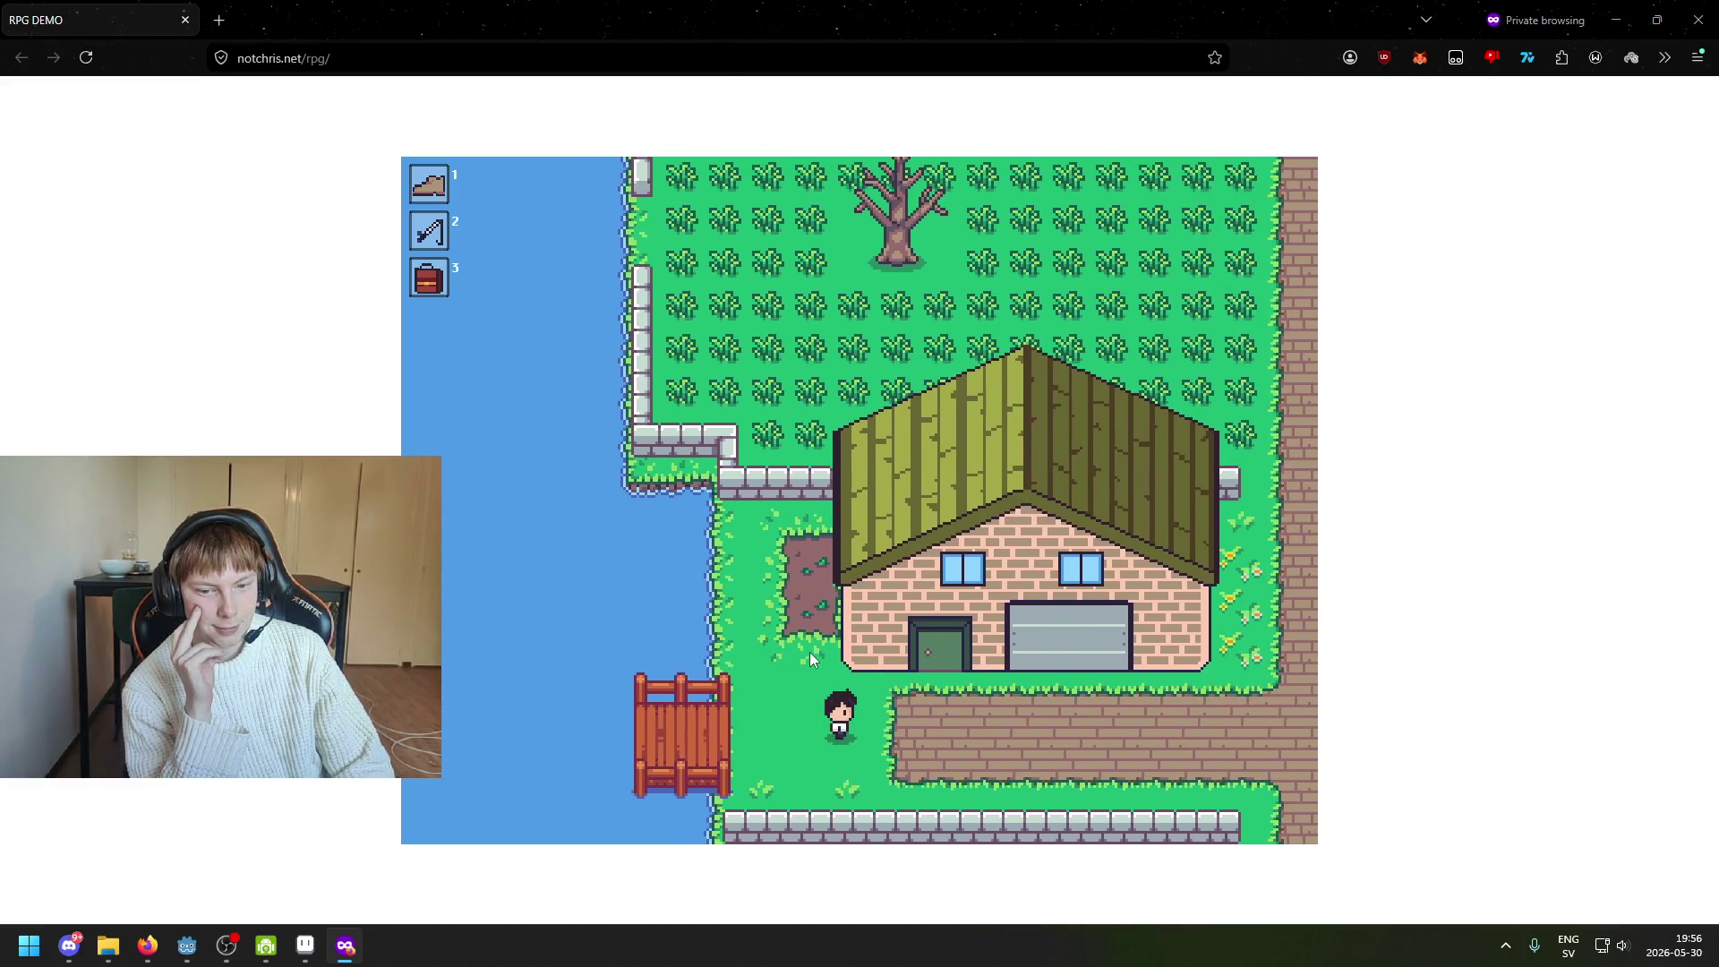
{"action": "key", "text": "Up"}
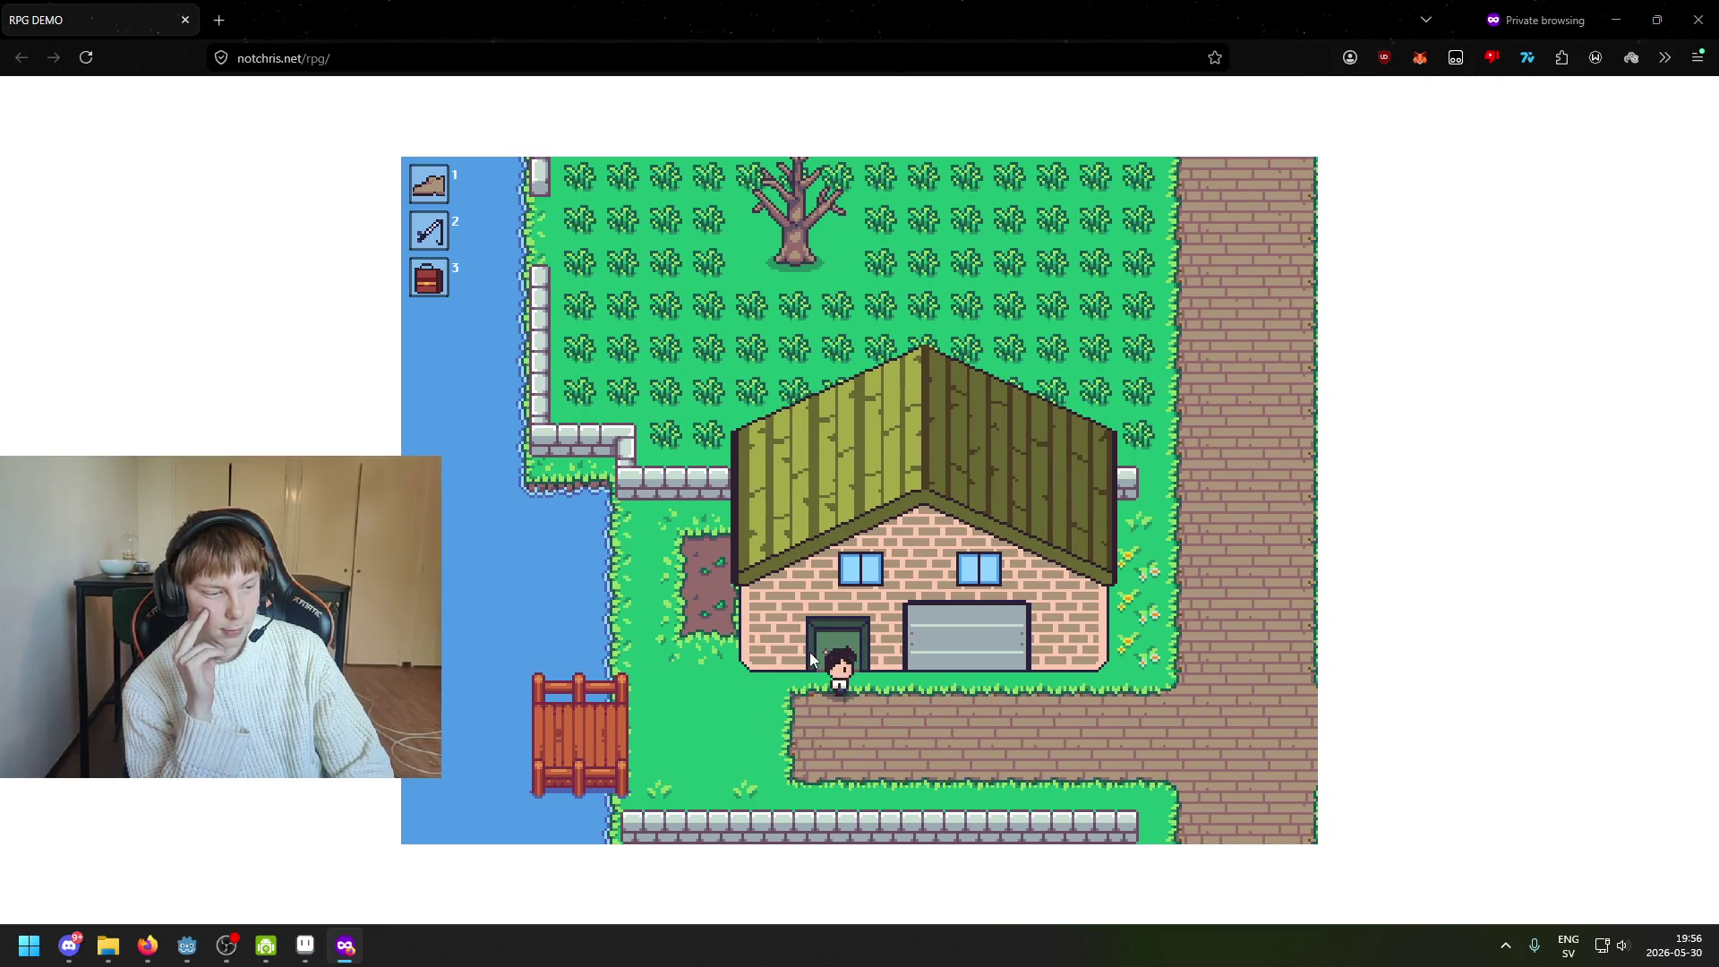
{"action": "key", "text": "Right"}
{"action": "key", "text": "Right"}
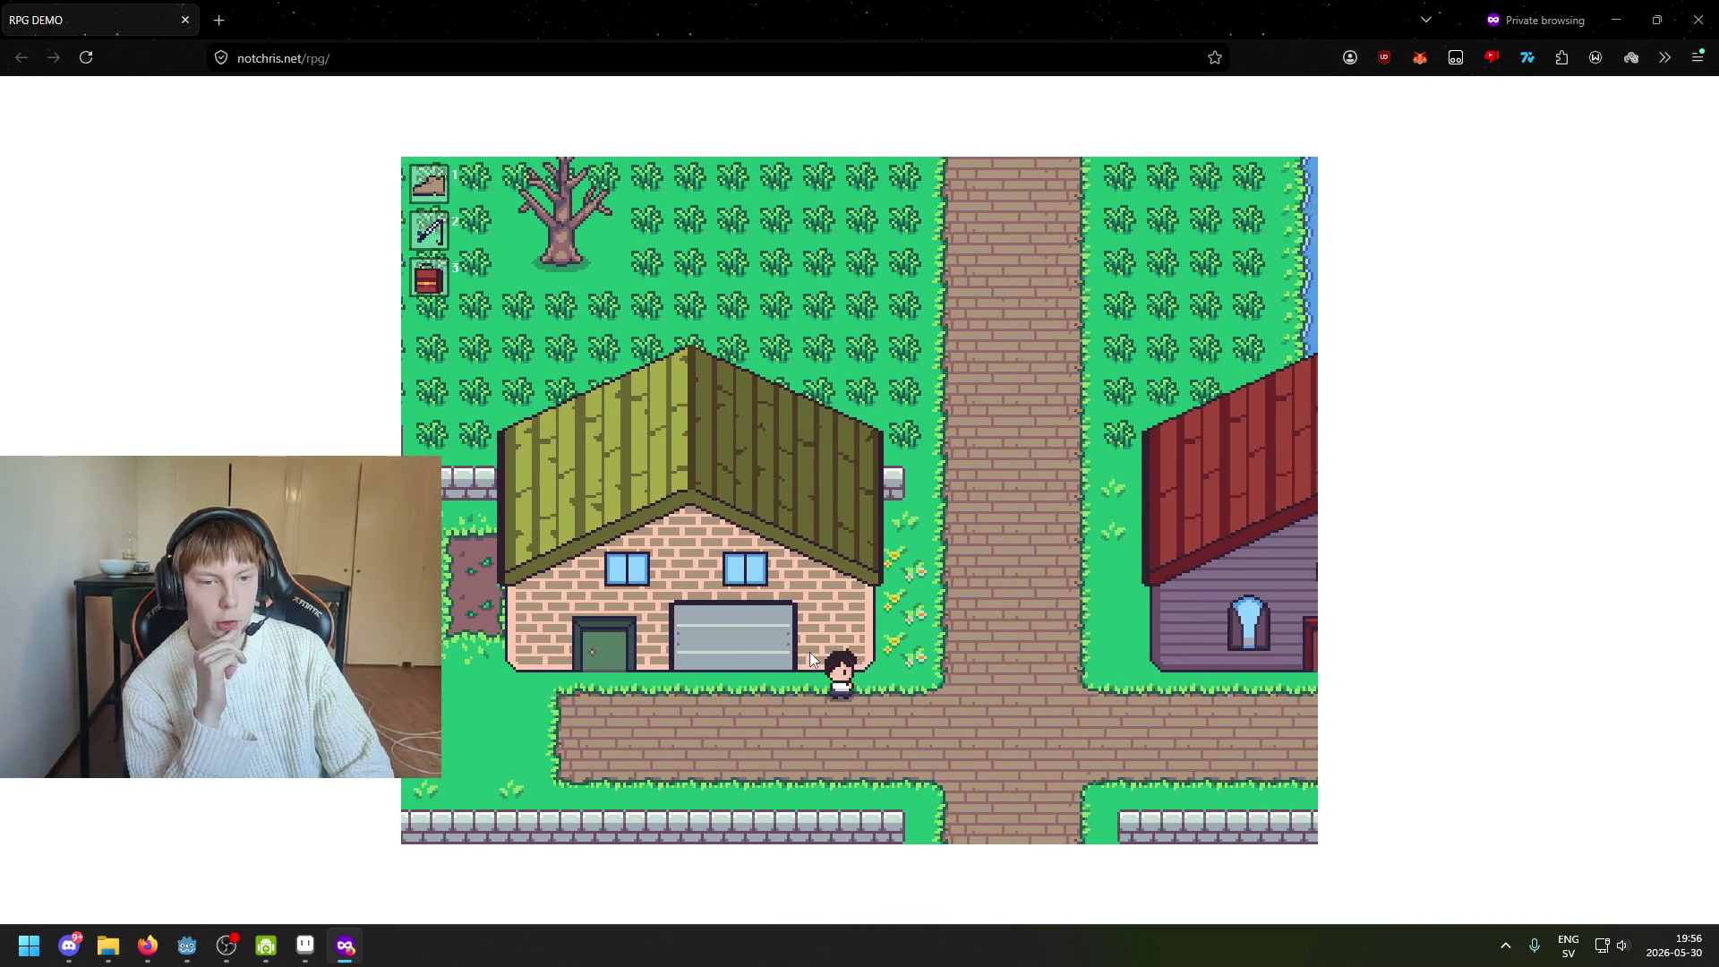
{"action": "key", "text": "Right"}
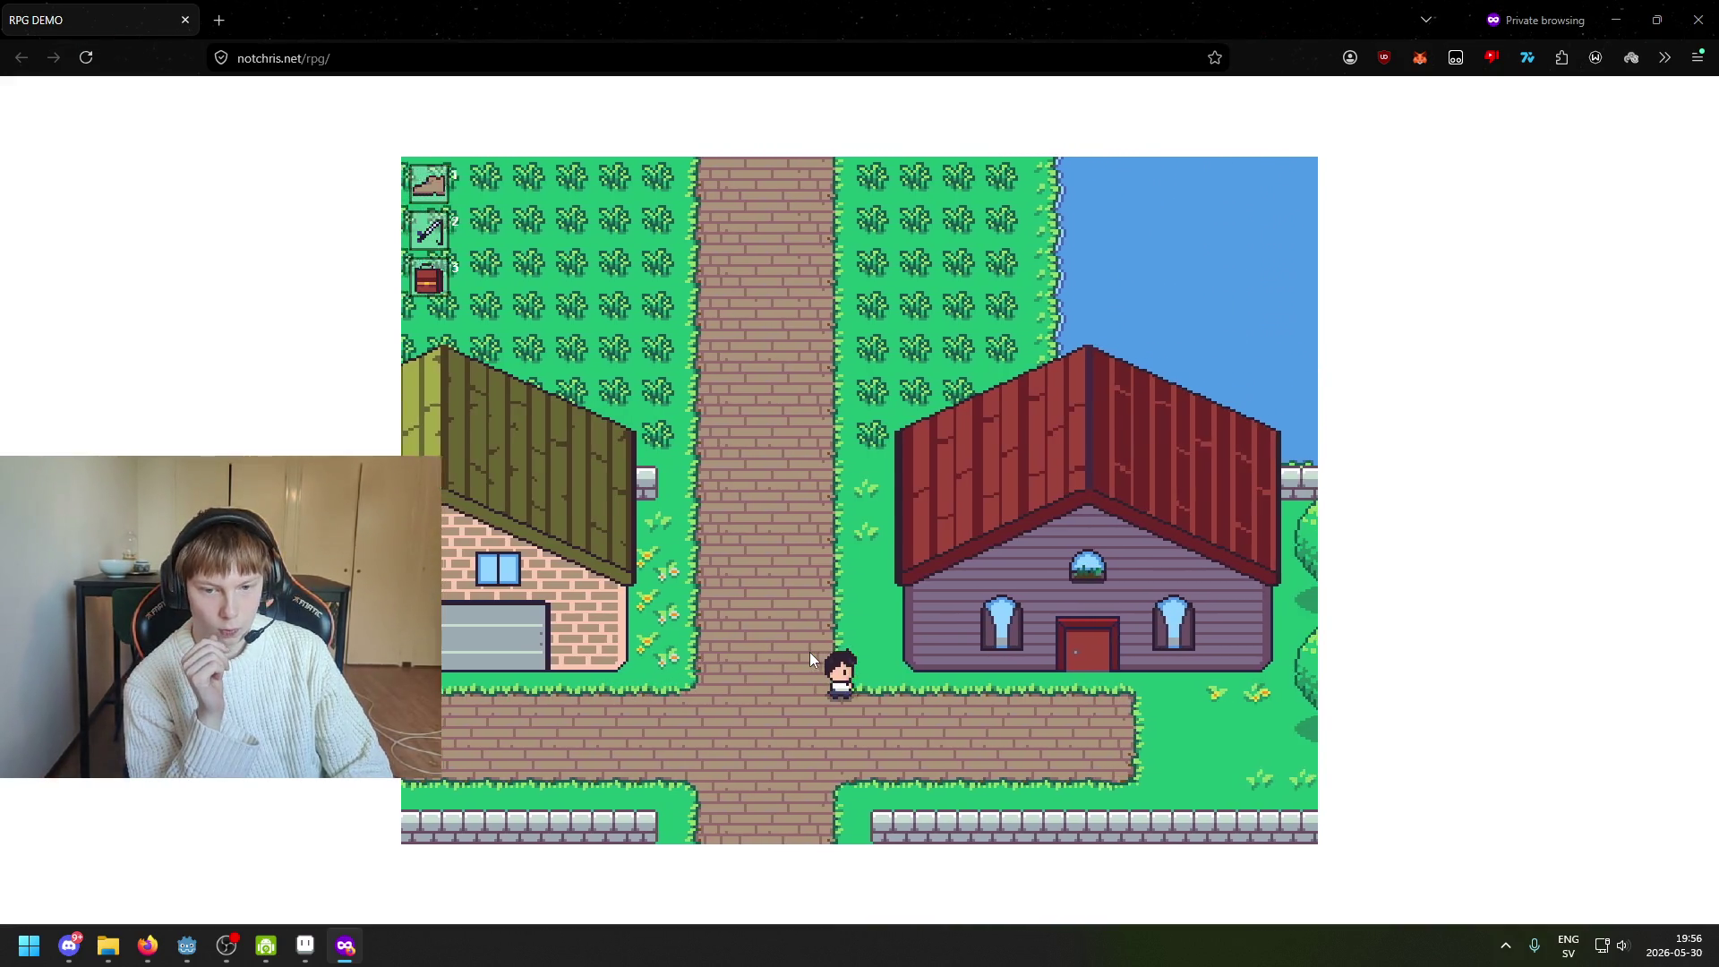
{"action": "key", "text": "Right"}
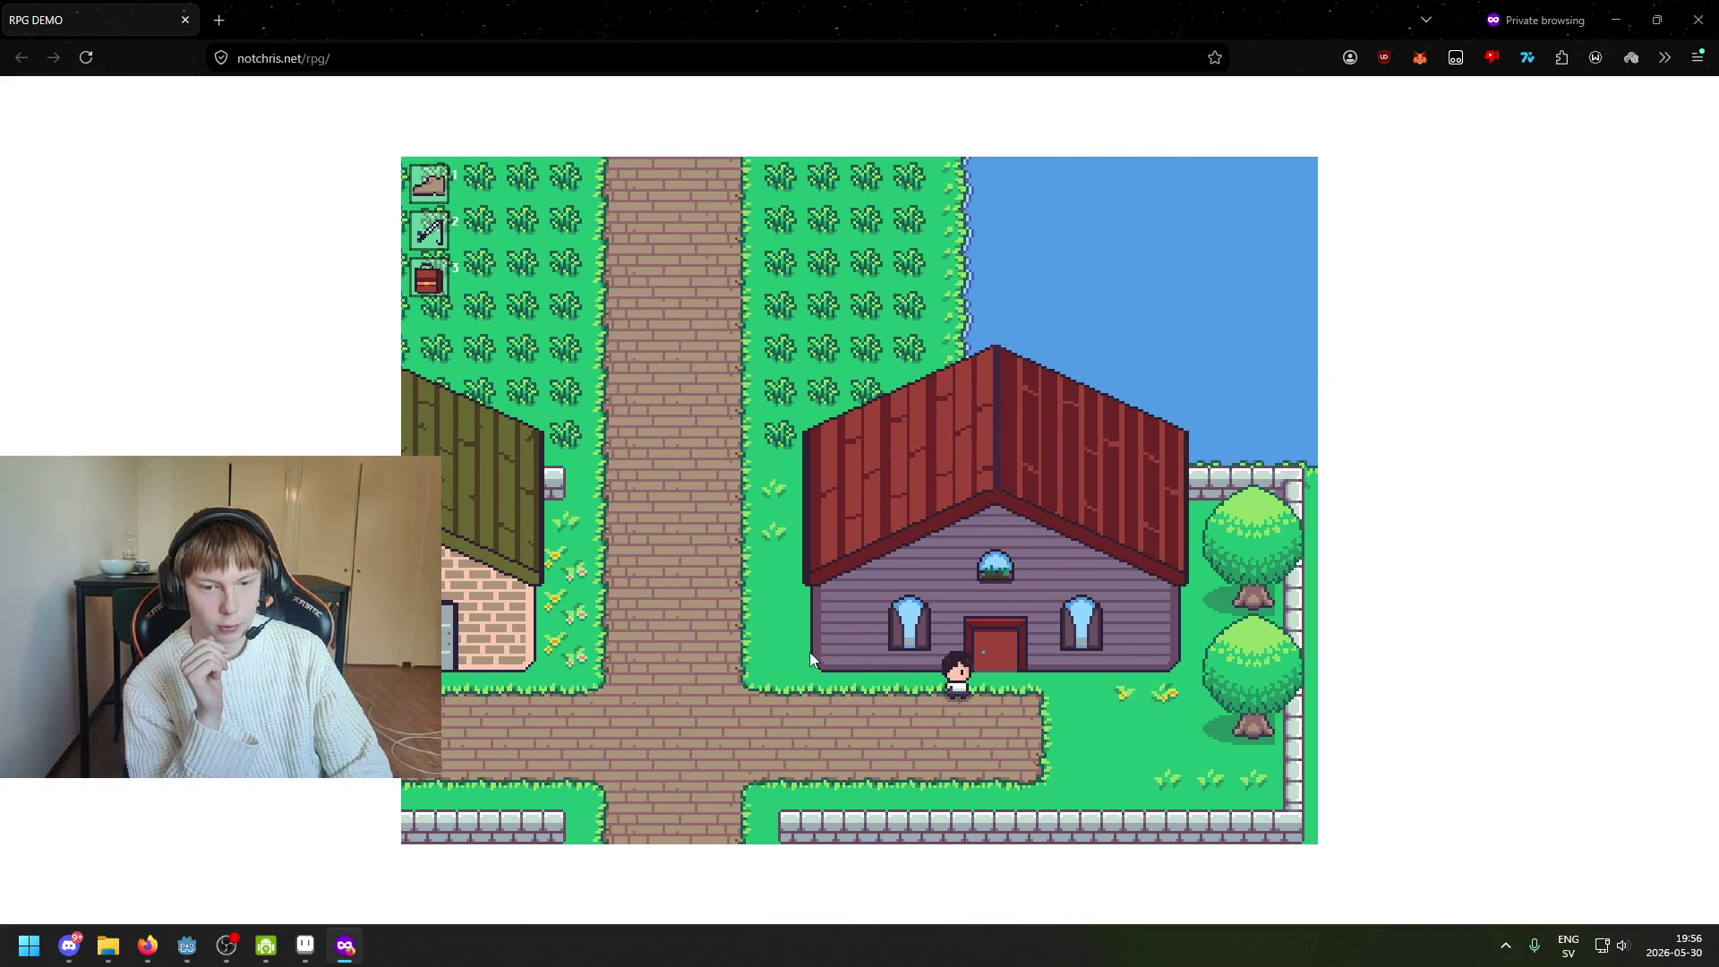
Walk back left toward the bottom fence, then north up the brick path onto the bridge
{"action": "key", "text": "Left"}
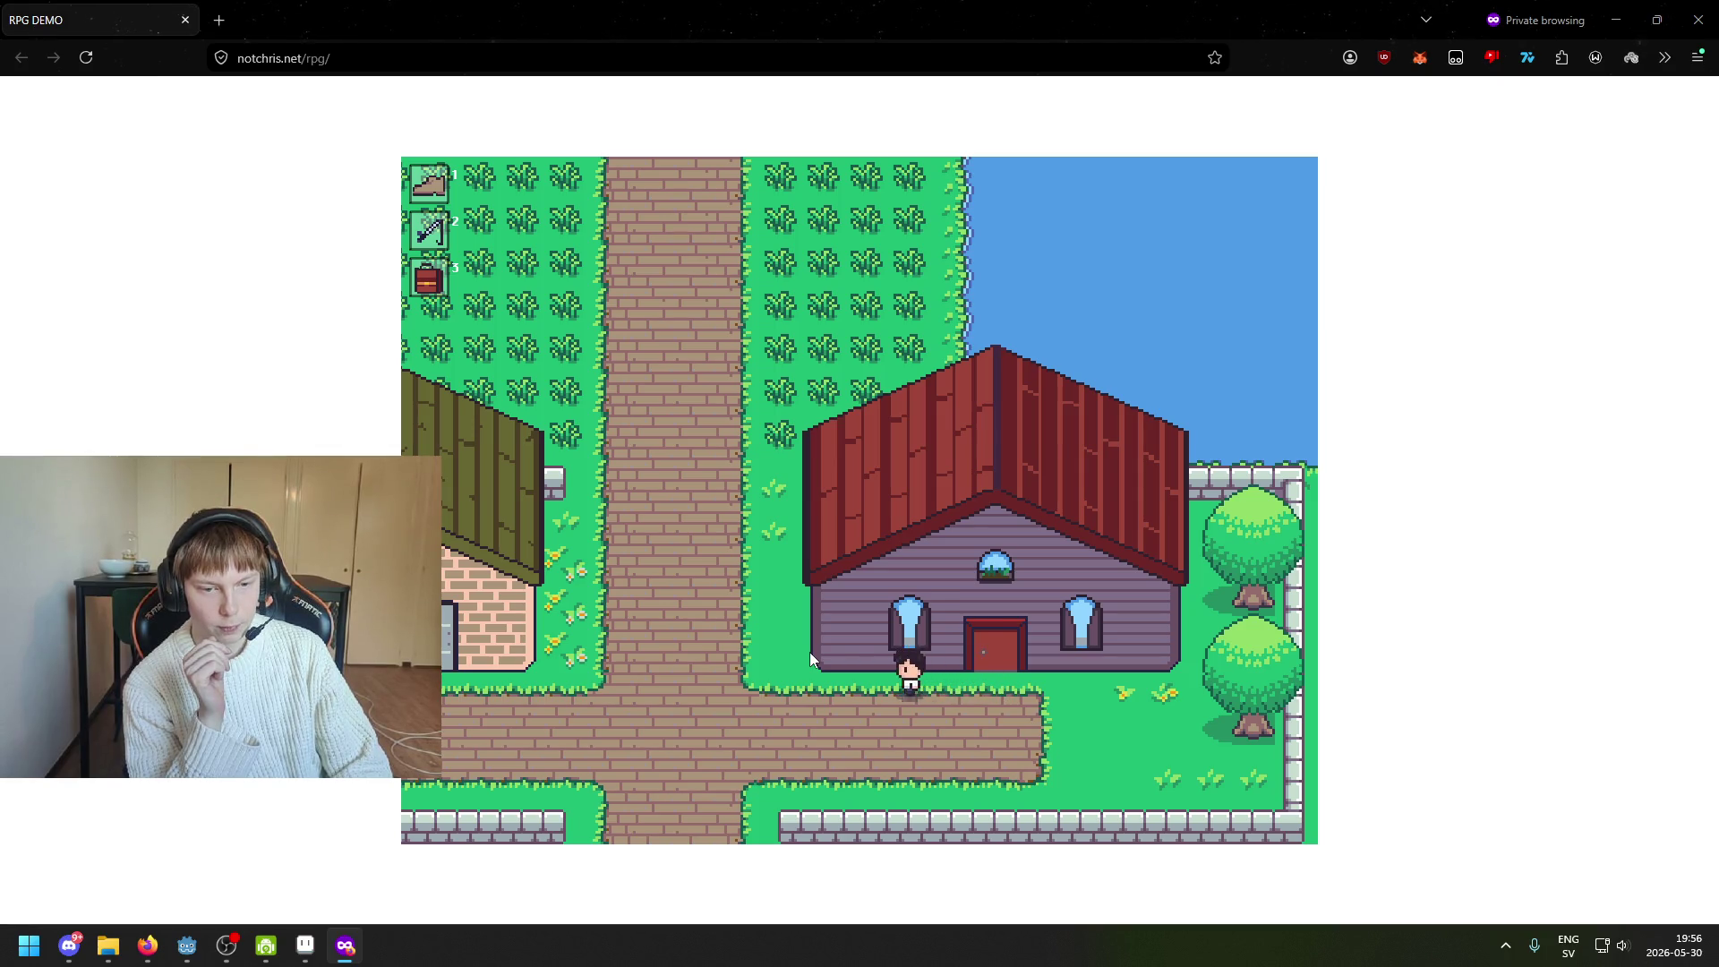
{"action": "key", "text": "Left"}
{"action": "key", "text": "Down"}
{"action": "key", "text": "Left"}
{"action": "key", "text": "Up"}
{"action": "key", "text": "Up"}
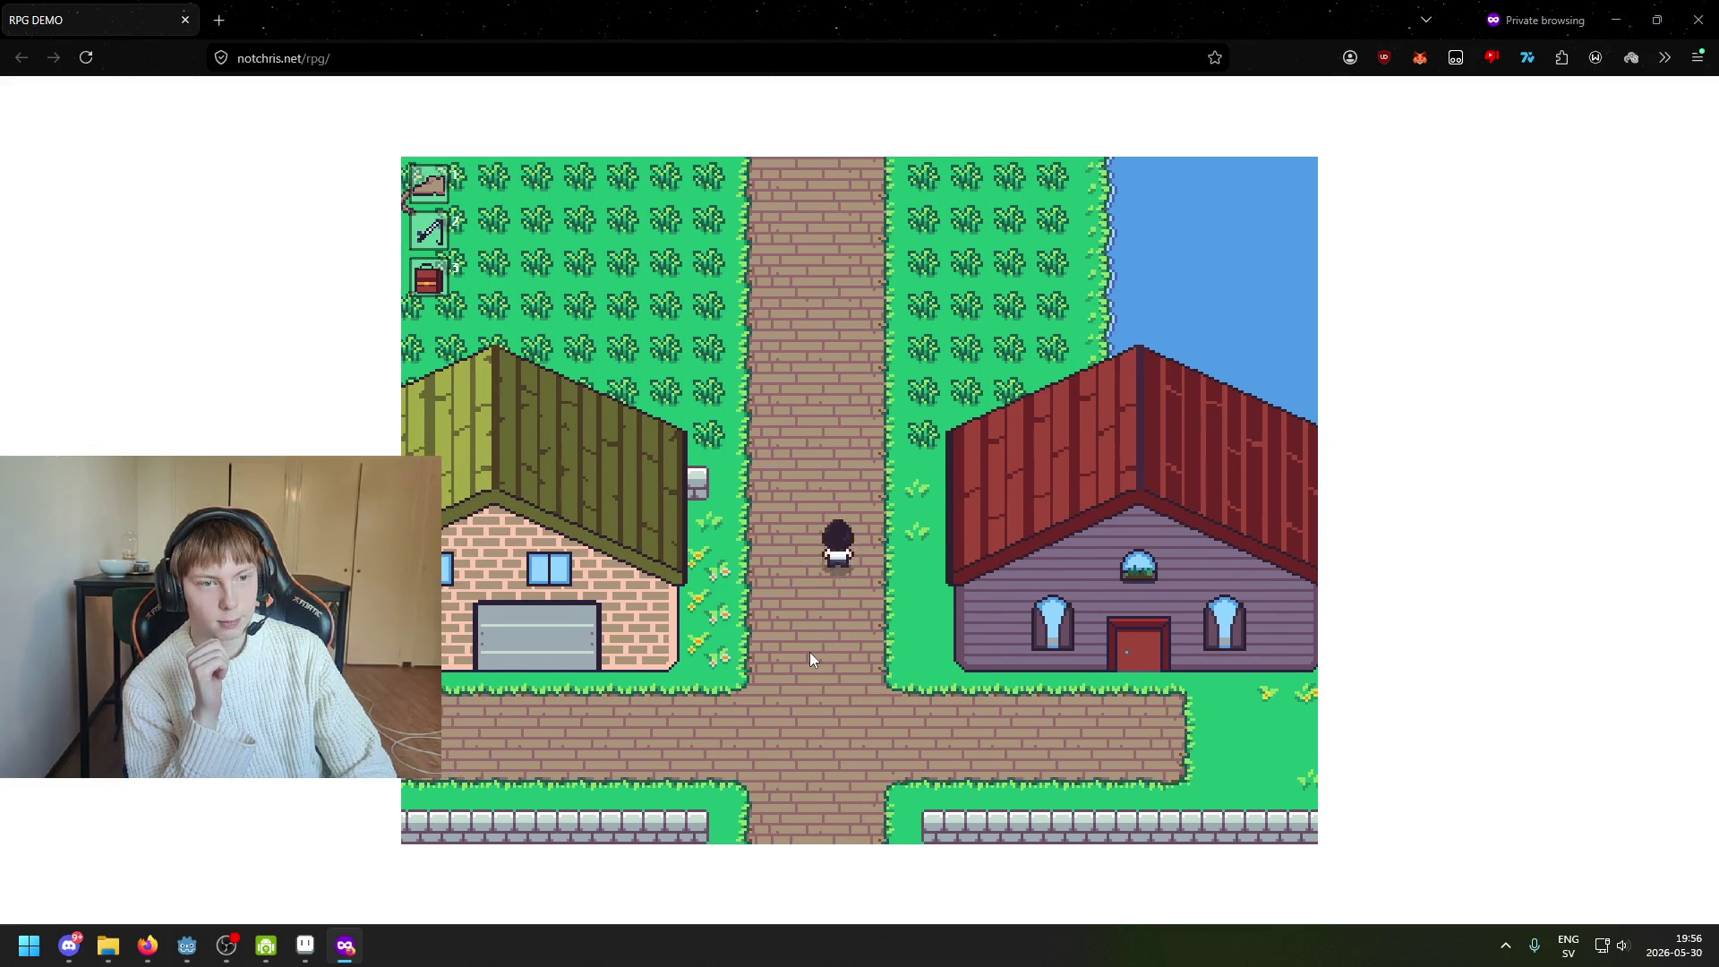
{"action": "key", "text": "Up"}
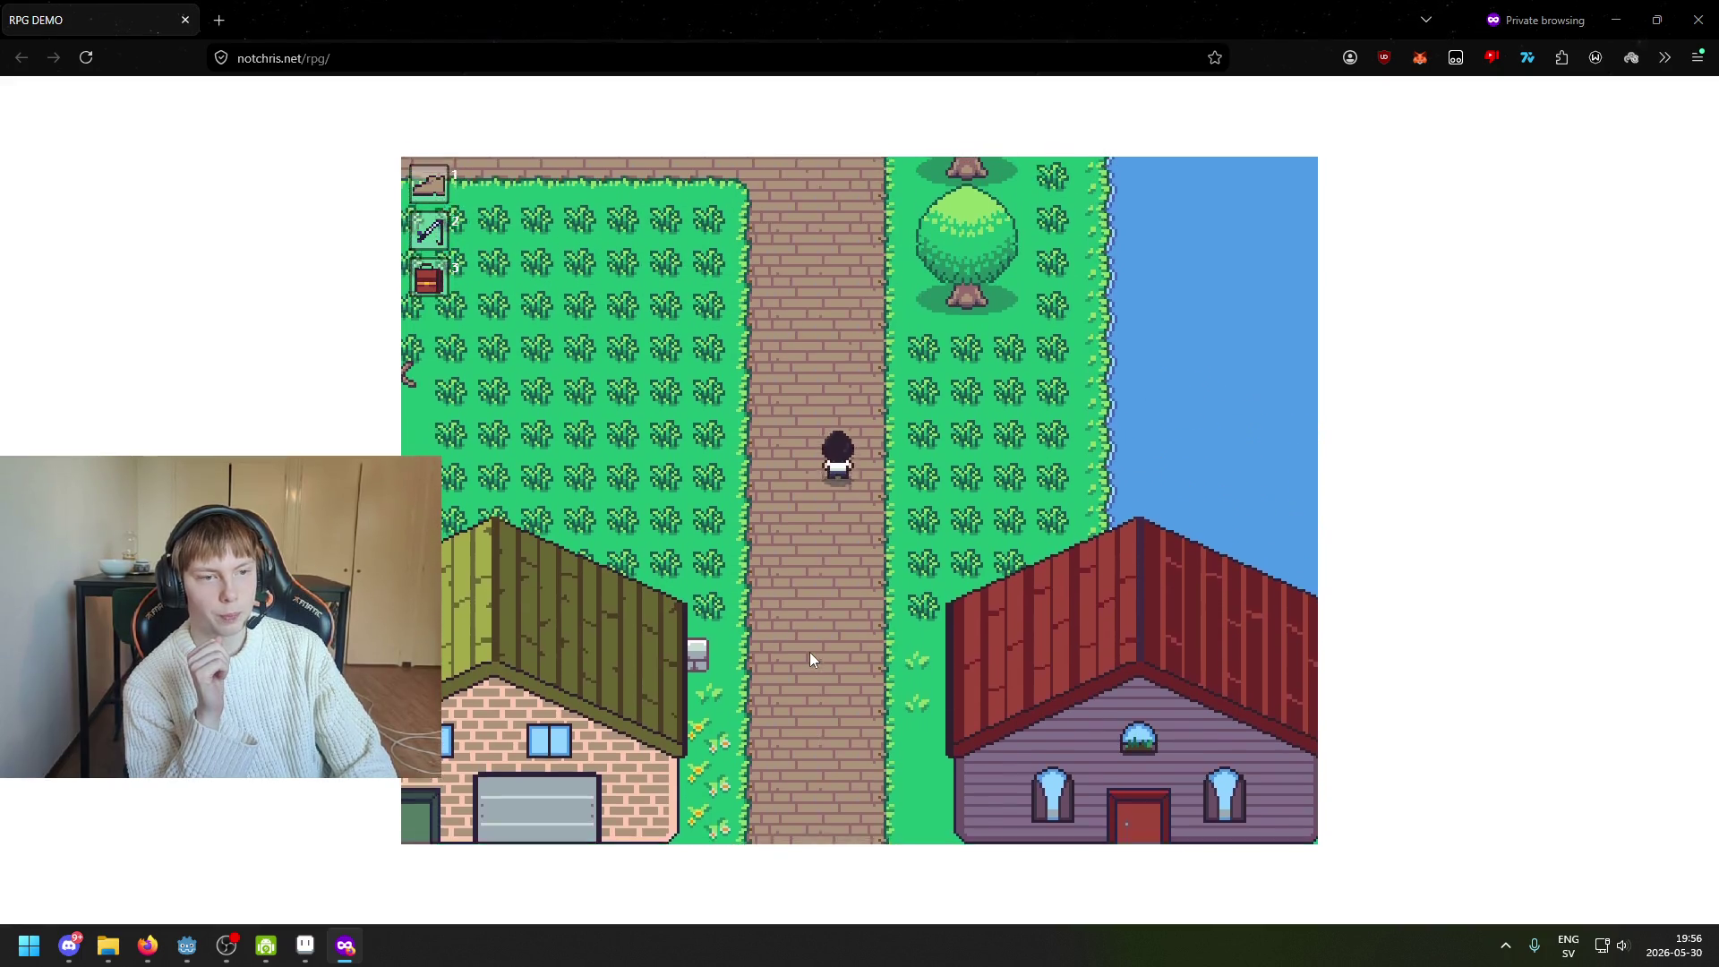
{"action": "key", "text": "Up"}
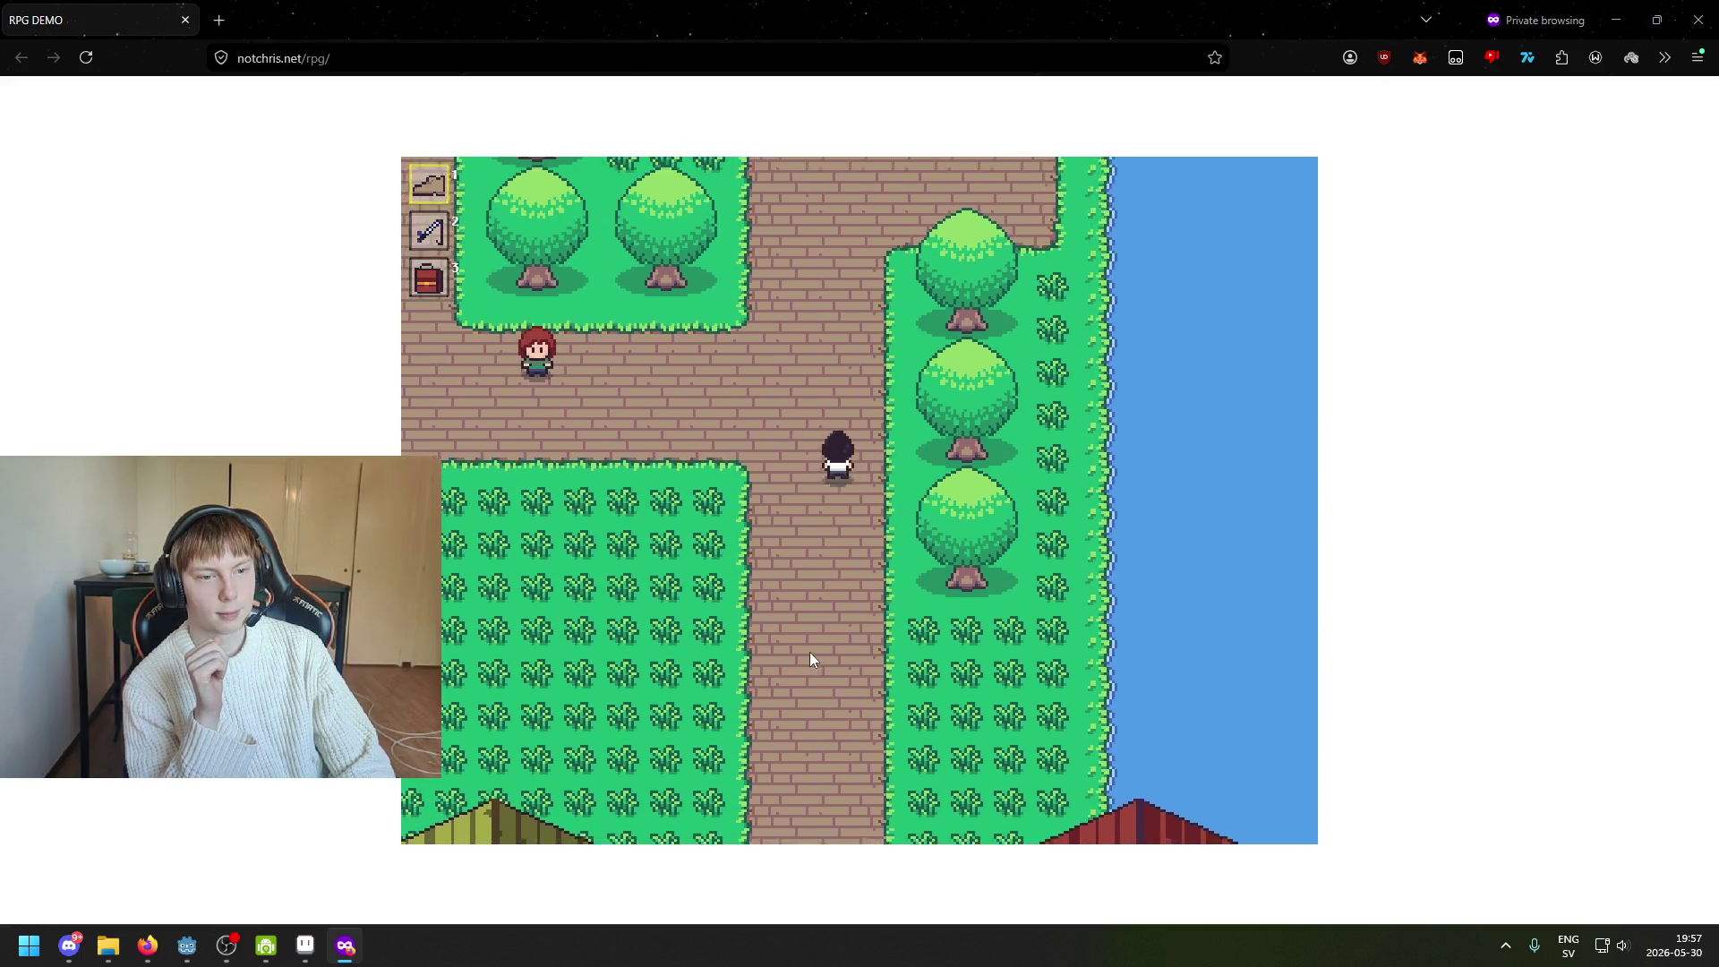
{"action": "key", "text": "Up"}
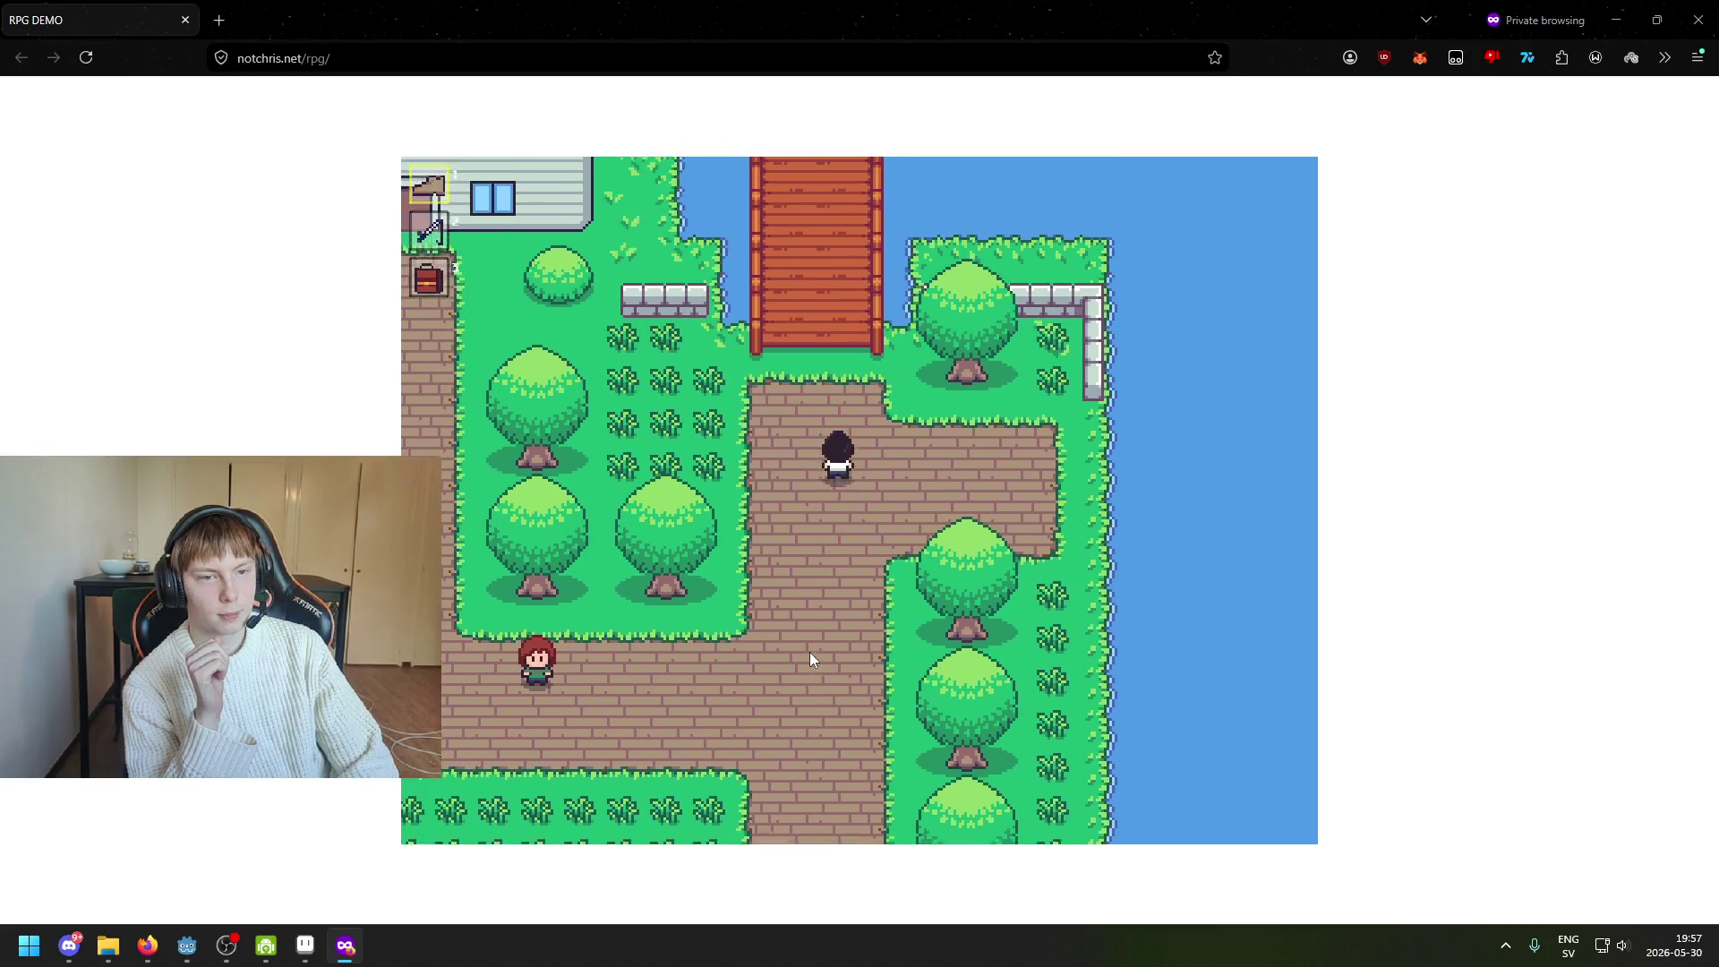
{"action": "key", "text": "Up"}
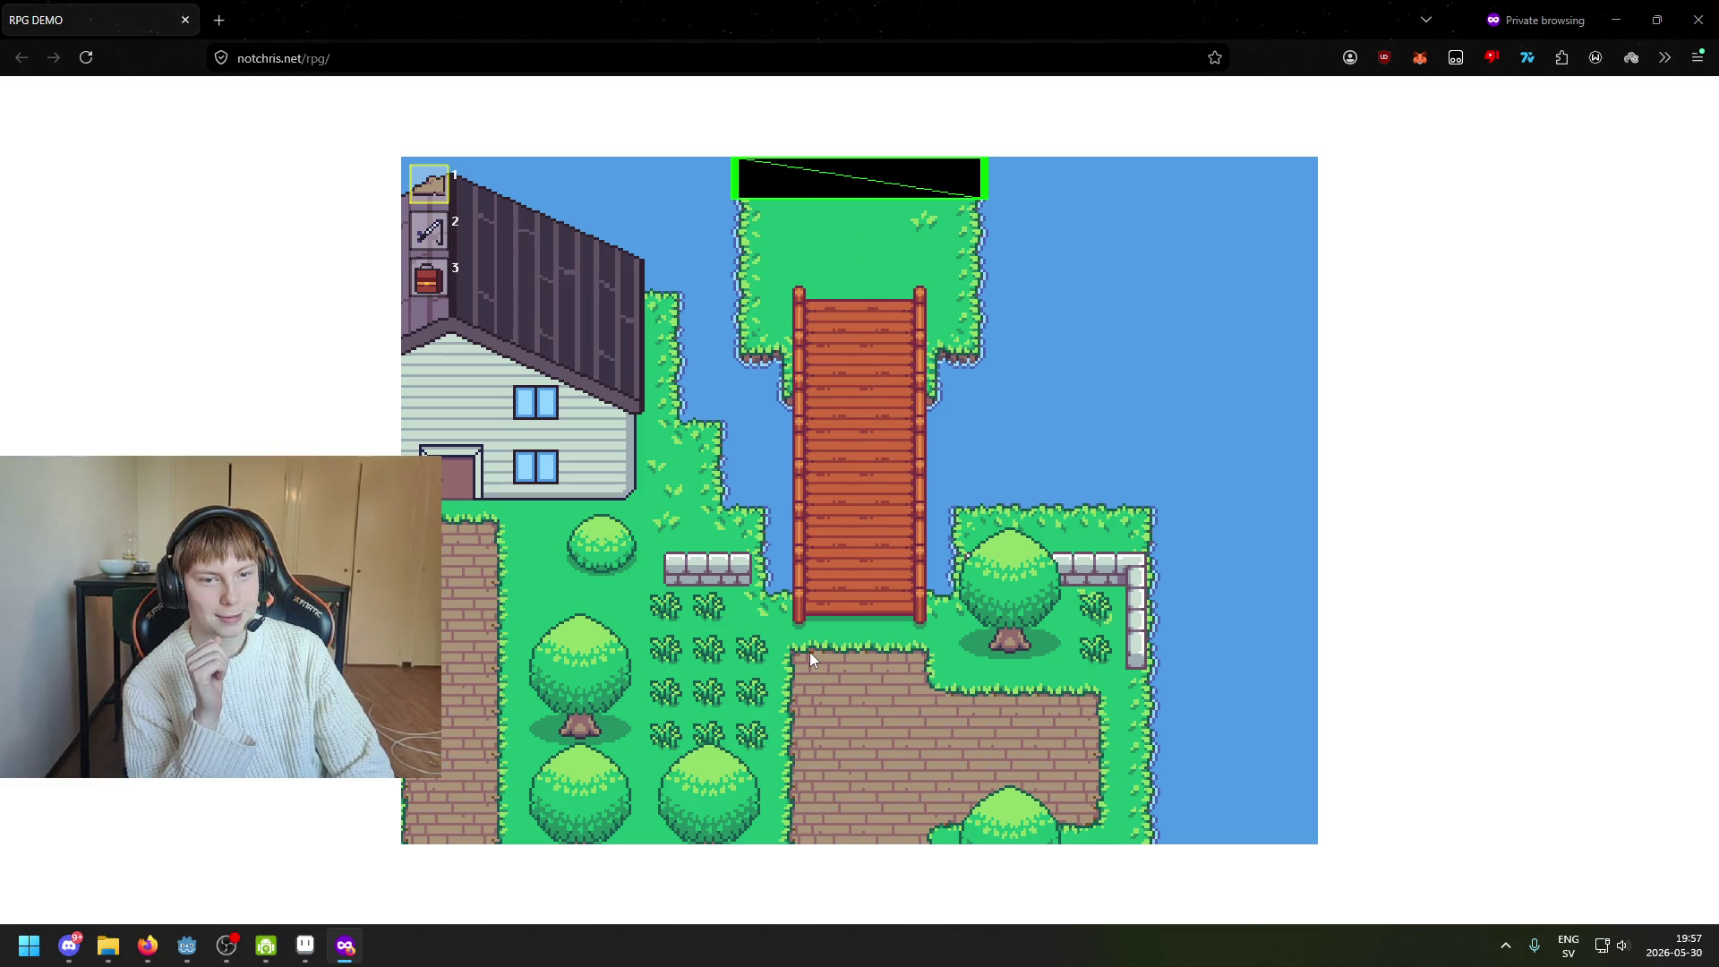
Wander around the bridge island, then walk back down across the bridge
{"action": "key", "text": "Right"}
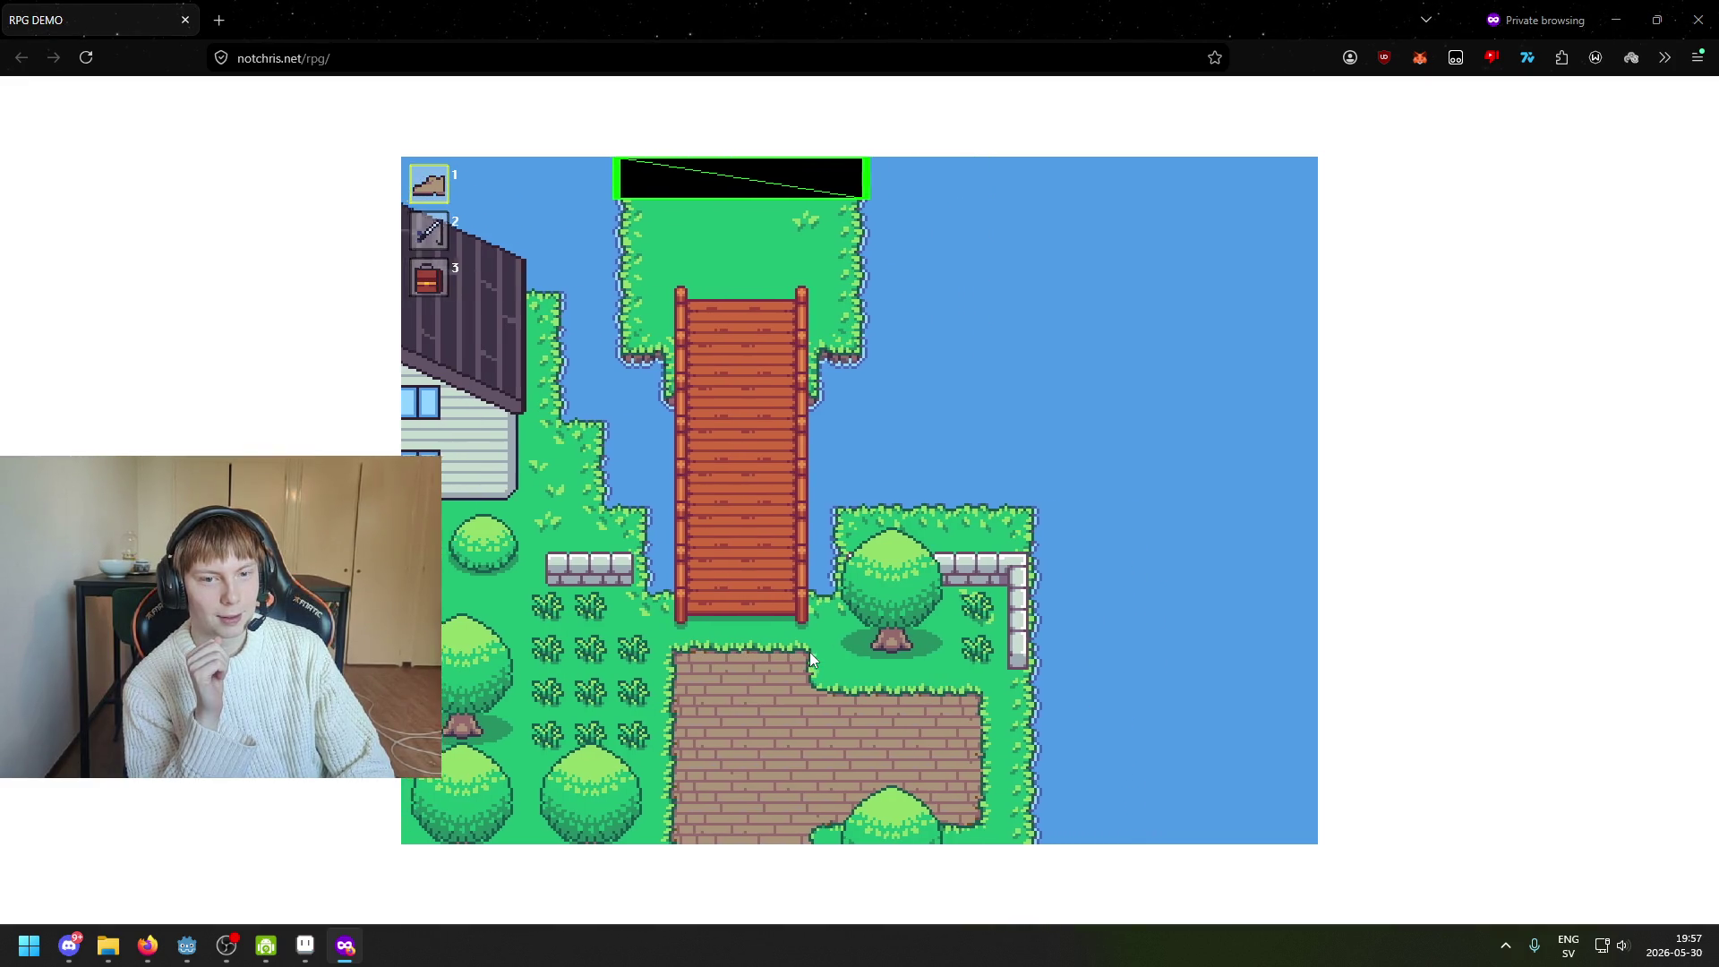
{"action": "key", "text": "Left"}
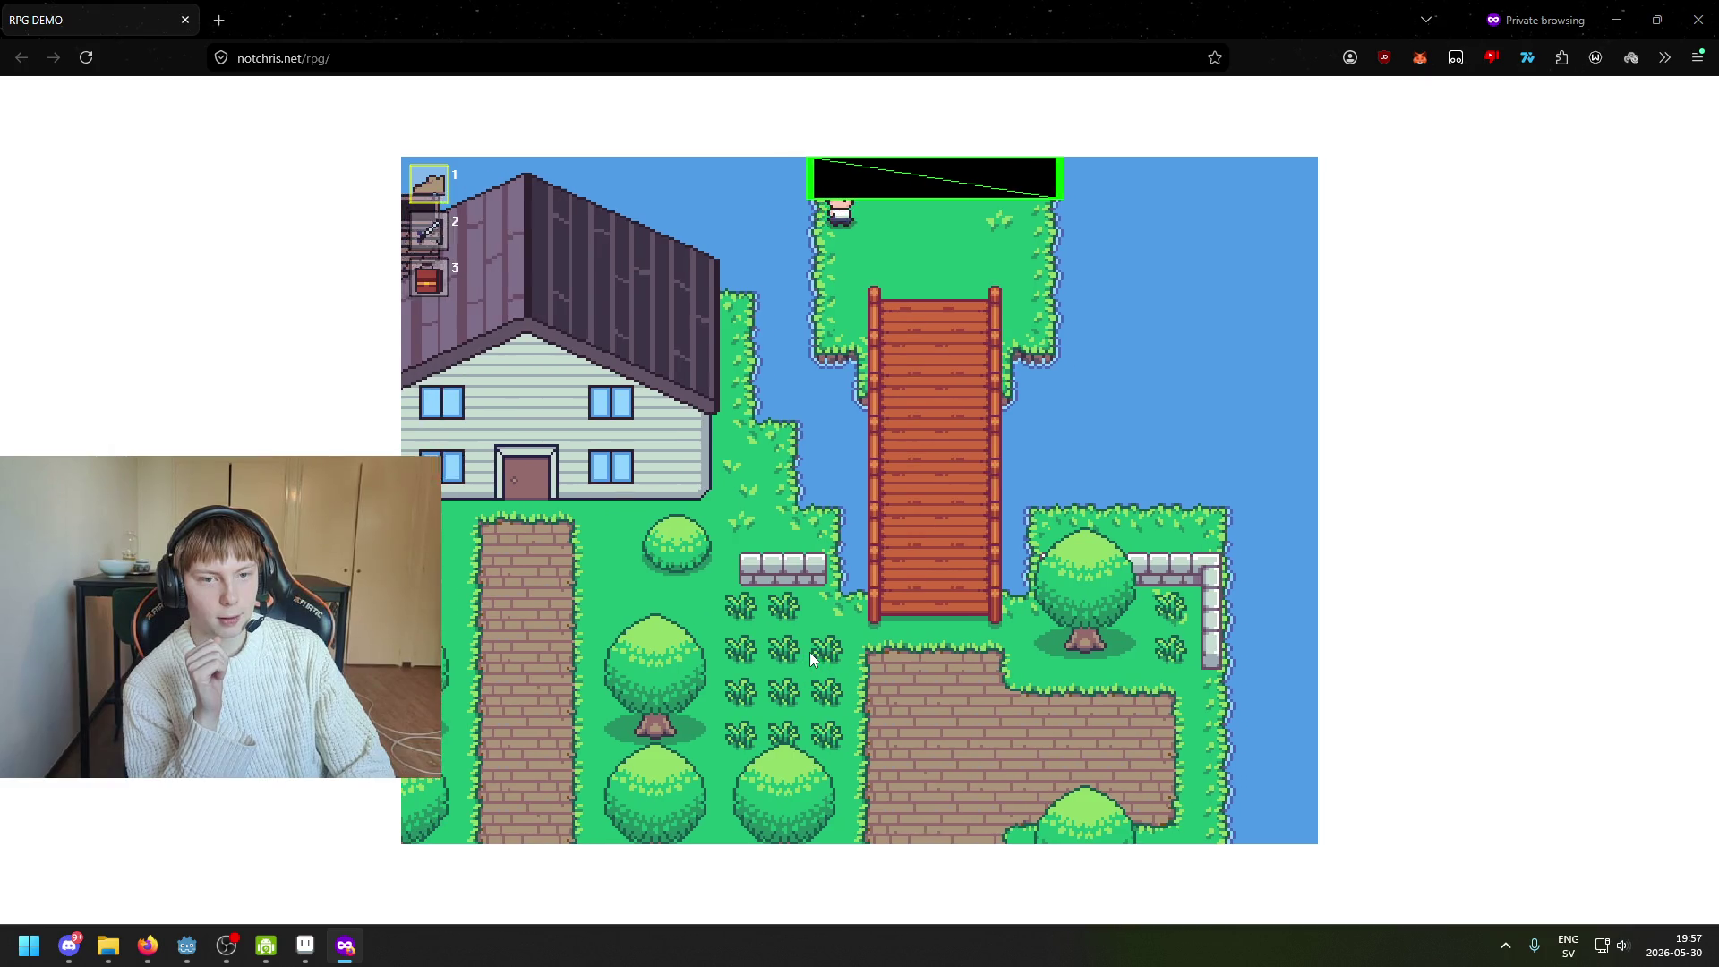
{"action": "key", "text": "Right"}
{"action": "key", "text": "Down"}
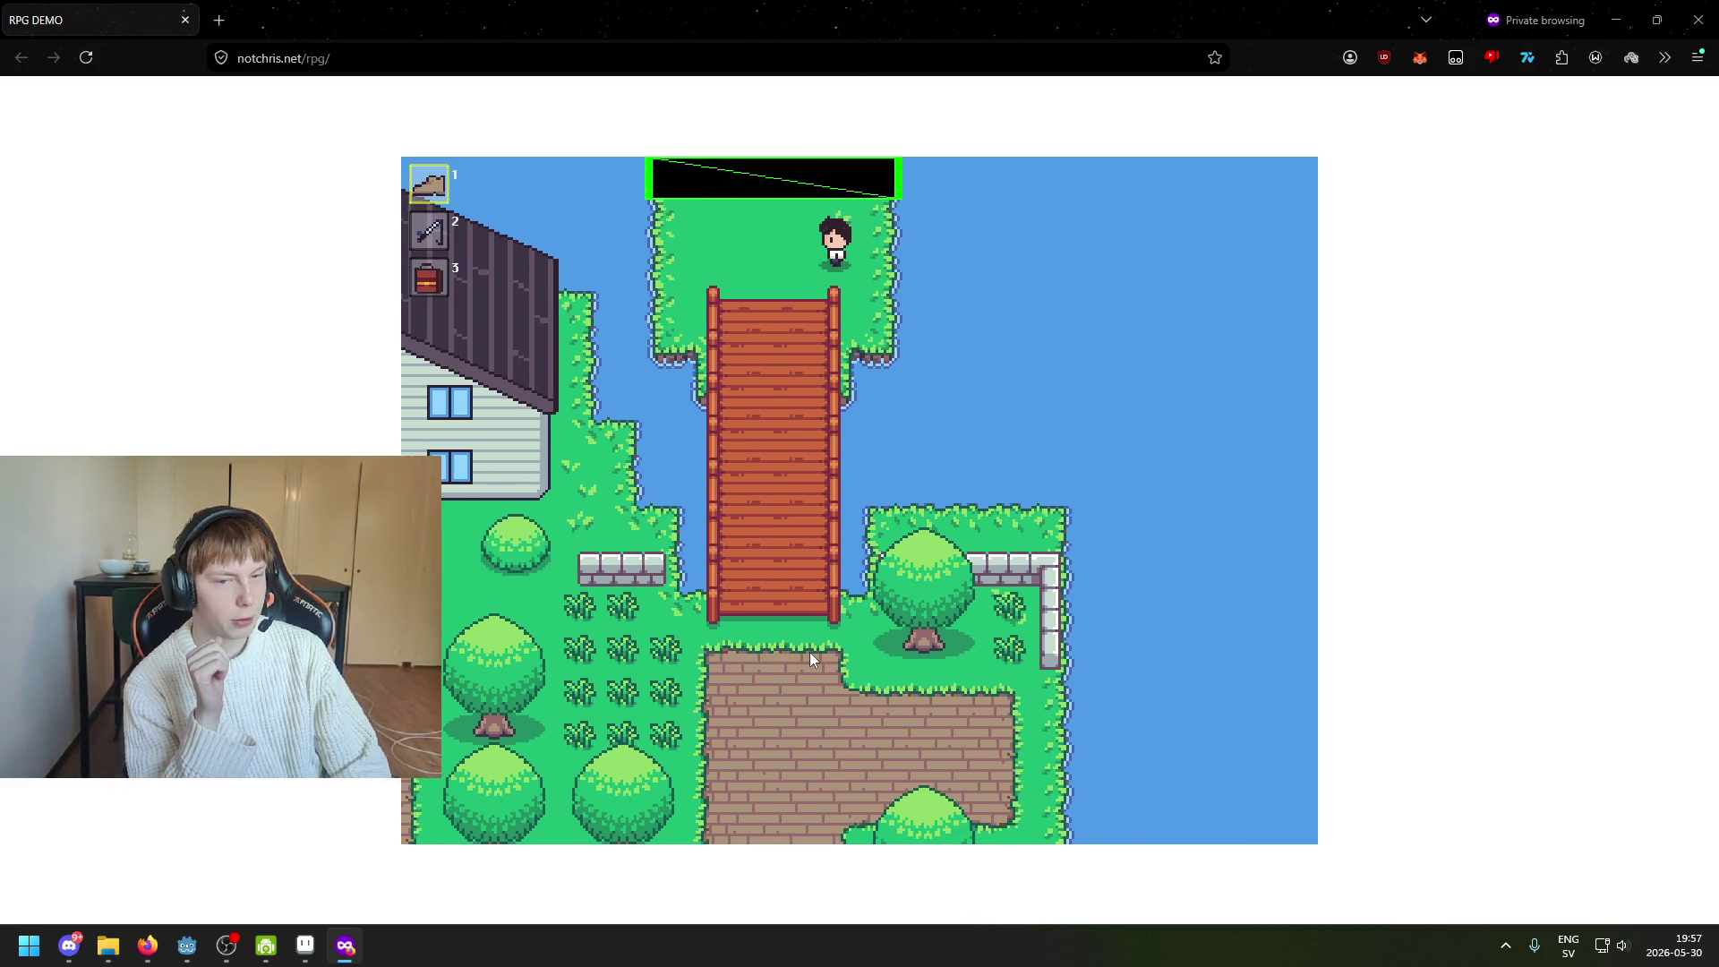
{"action": "key", "text": "Left"}
{"action": "key", "text": "Down"}
{"action": "key", "text": "Down"}
{"action": "key", "text": "Down"}
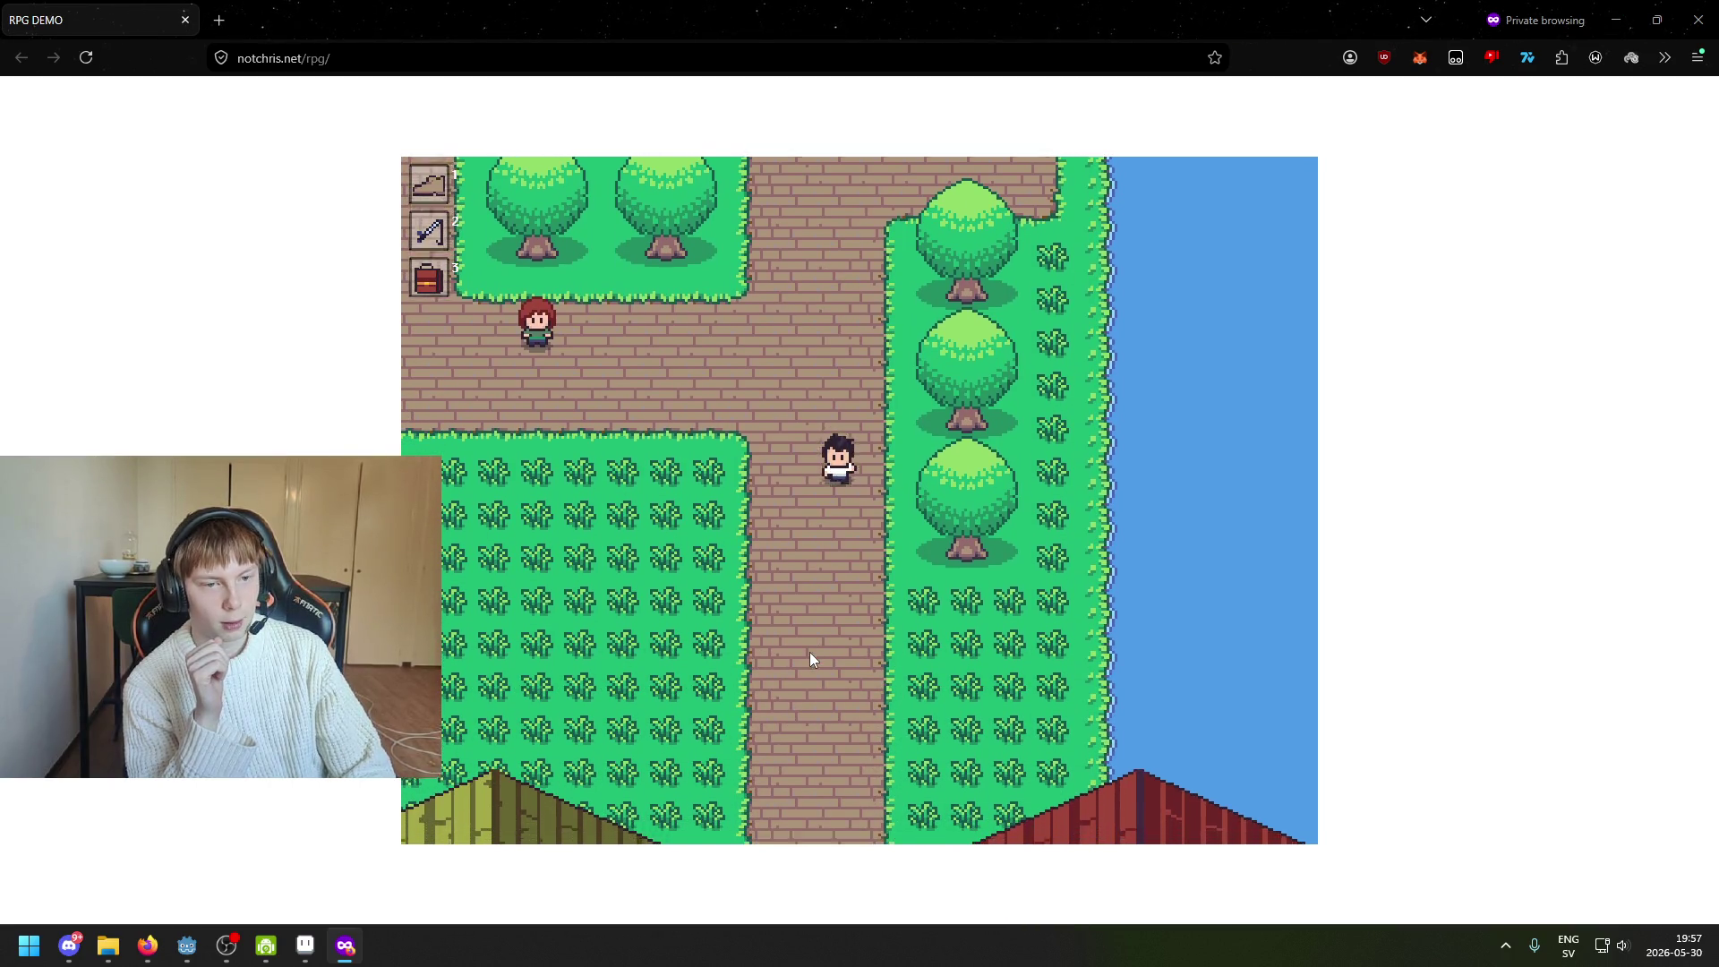
Walk left along the horizontal path and up the tree-lined path toward the large house
{"action": "key", "text": "Down"}
{"action": "key", "text": "Left"}
{"action": "key", "text": "Up"}
{"action": "key", "text": "Left"}
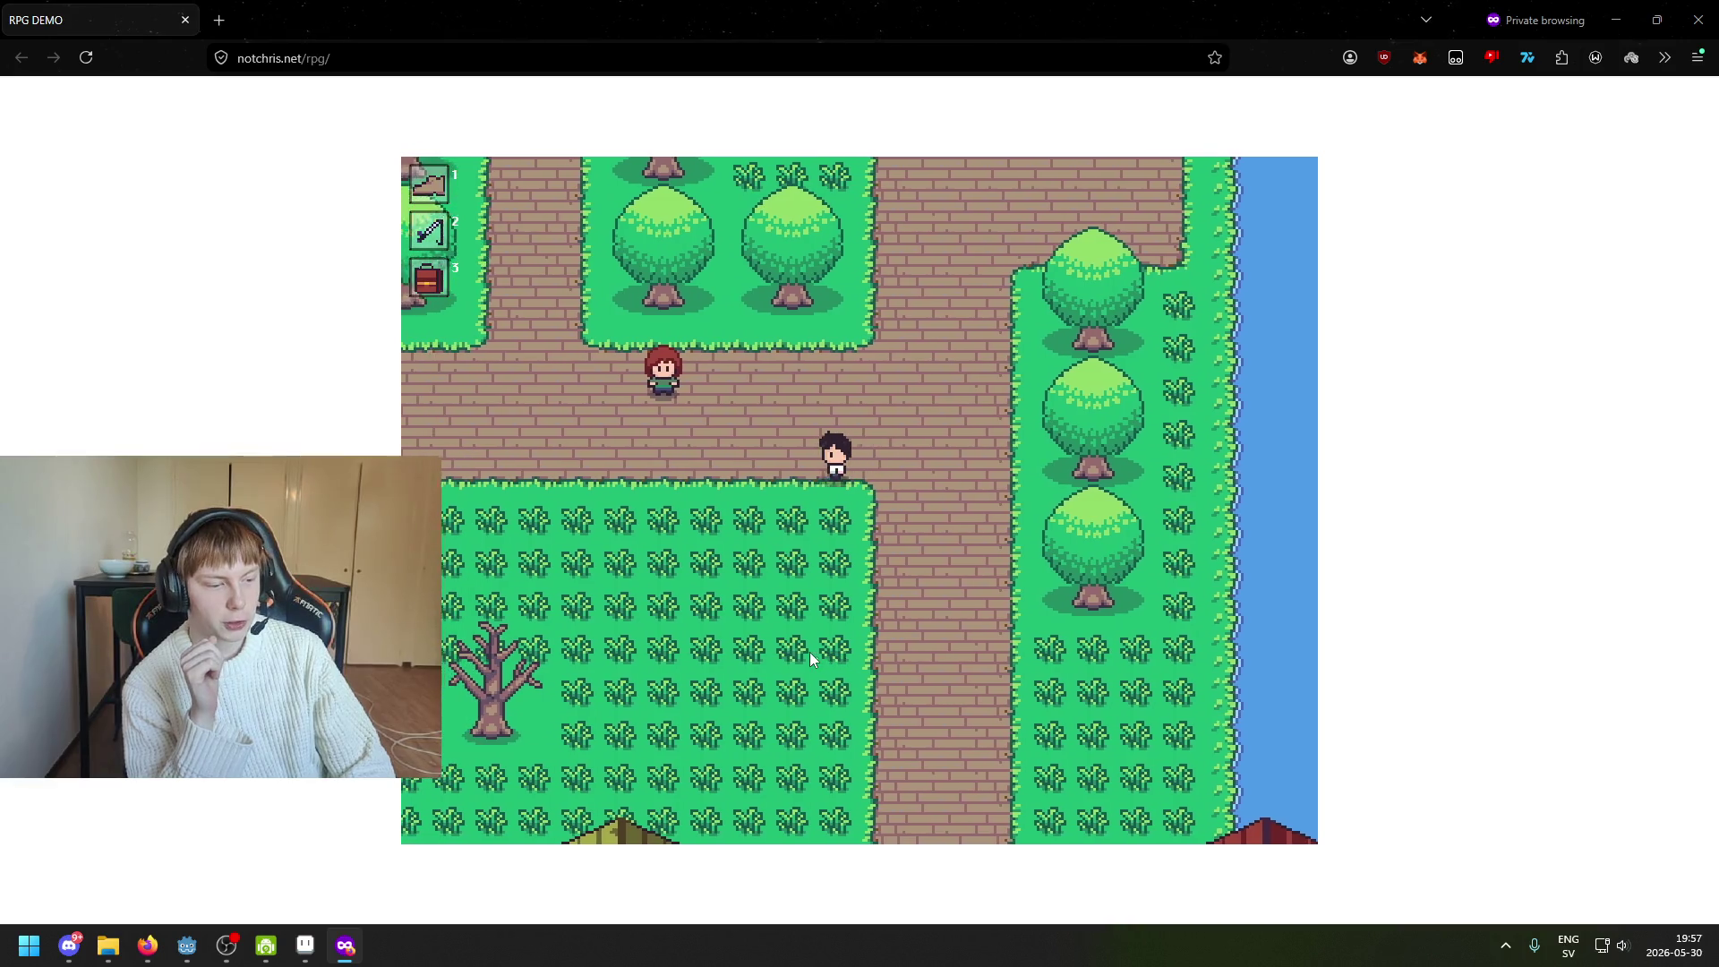
{"action": "key", "text": "1"}
{"action": "key", "text": "Left"}
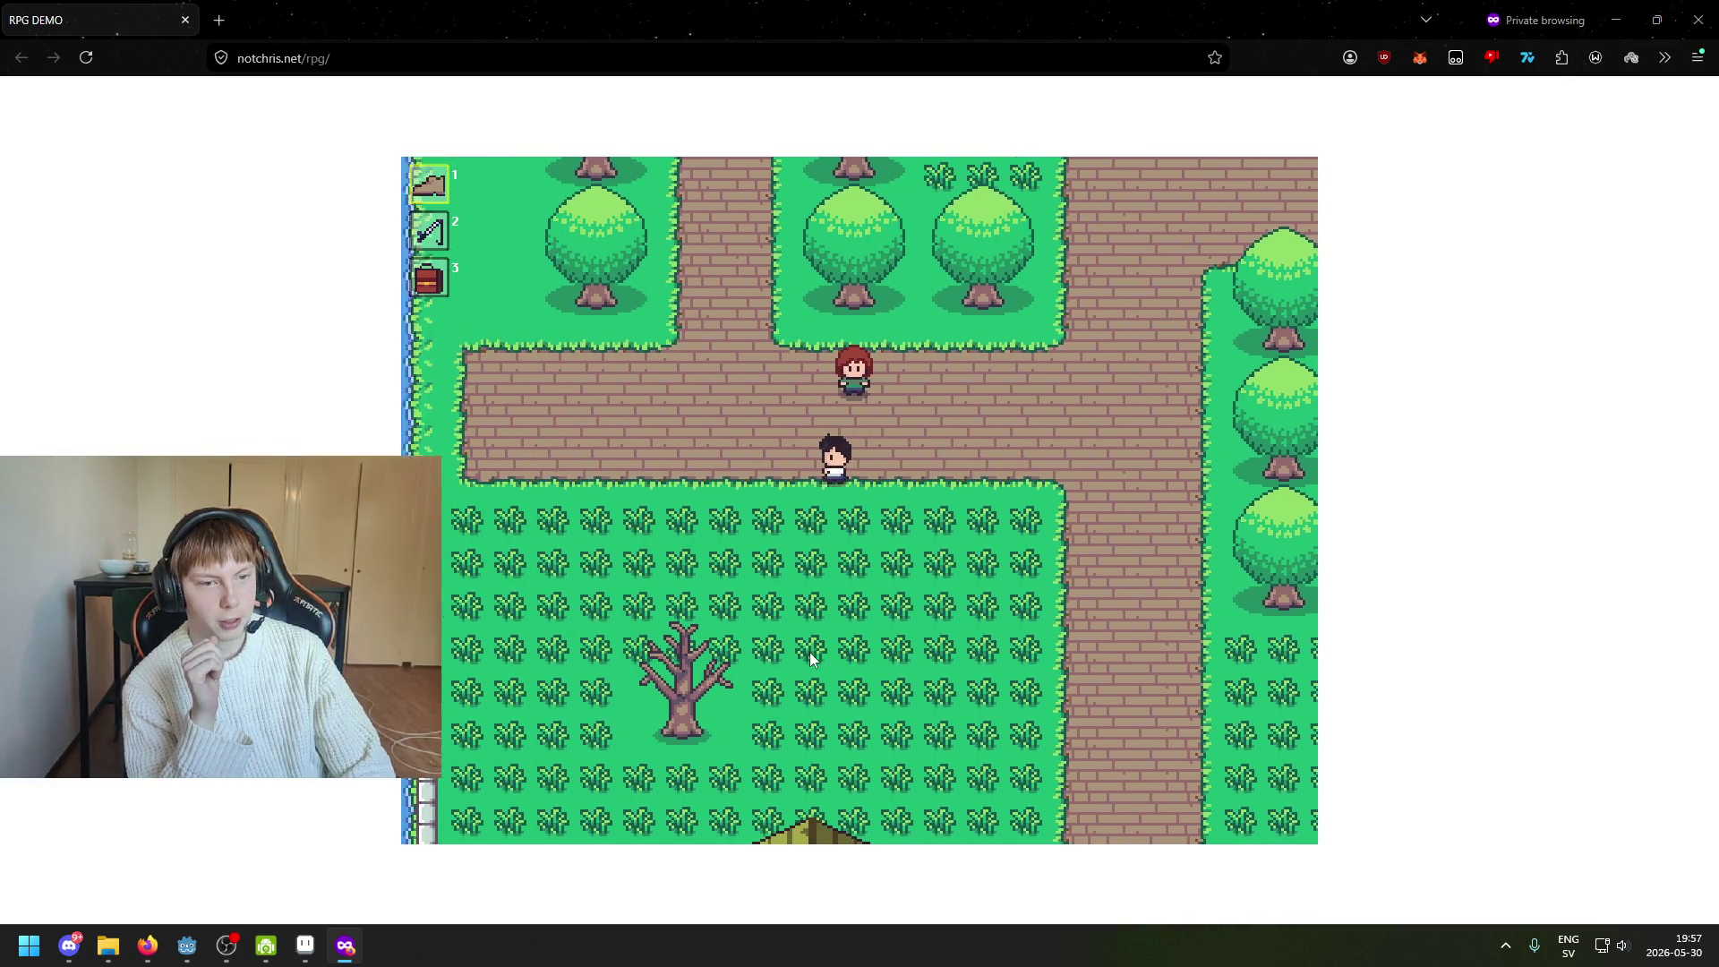
{"action": "key", "text": "Up"}
{"action": "key", "text": "Up"}
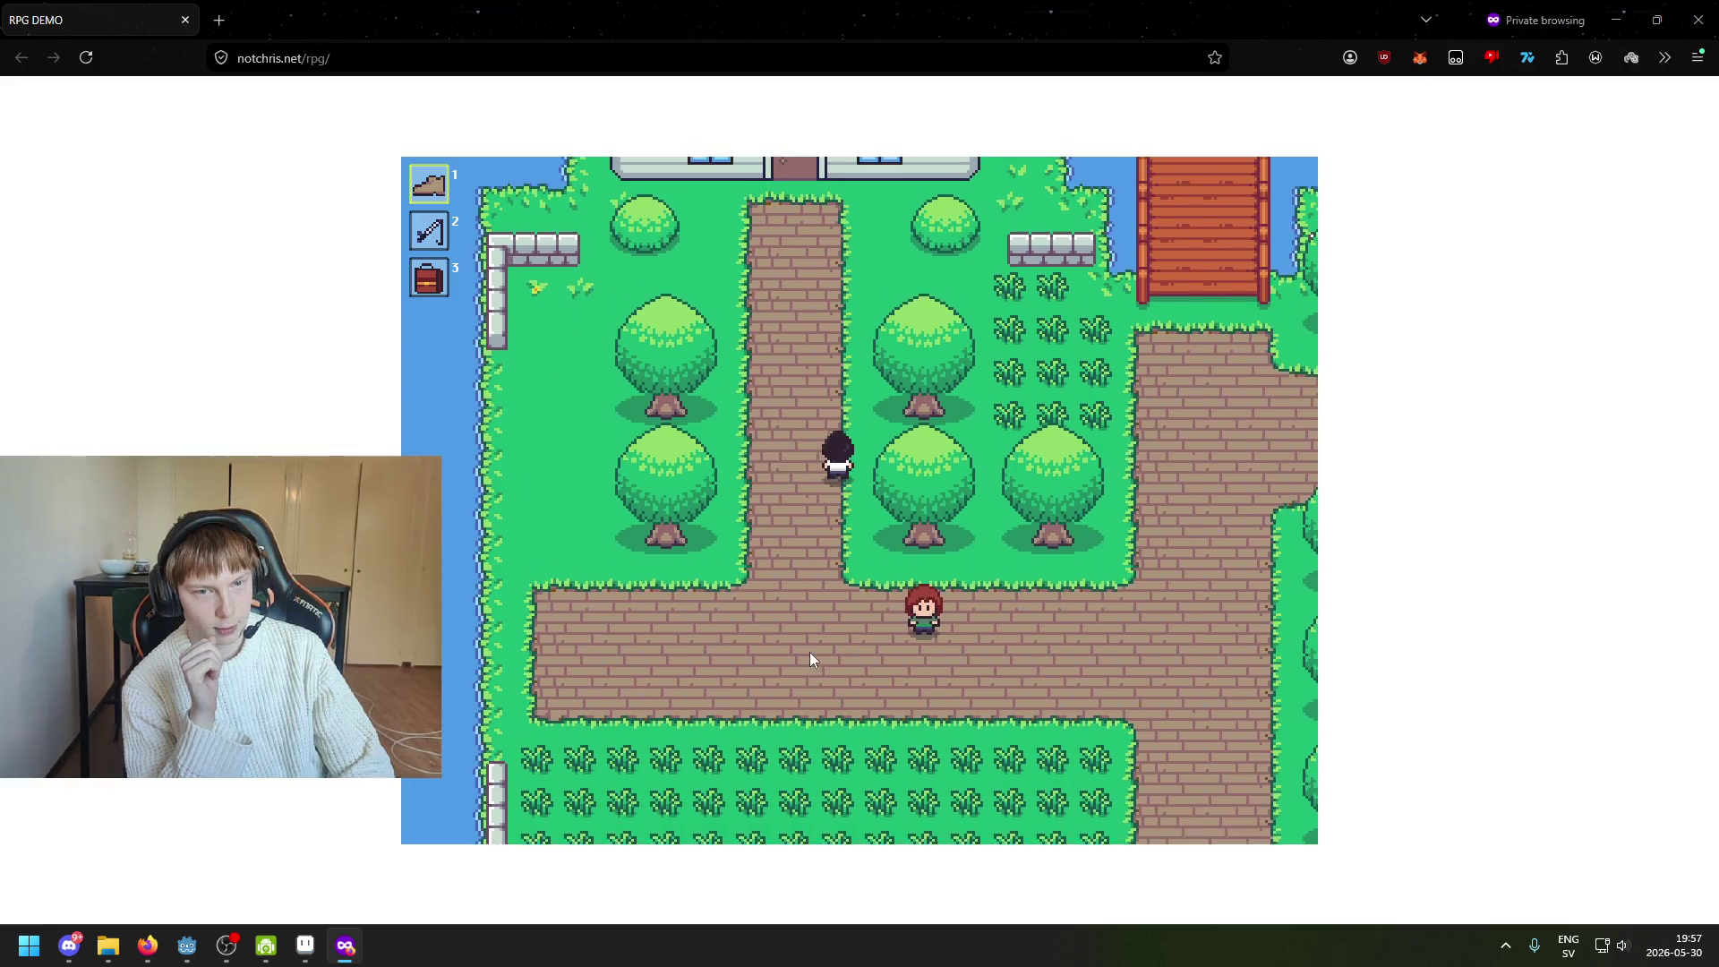
{"action": "key", "text": "Up"}
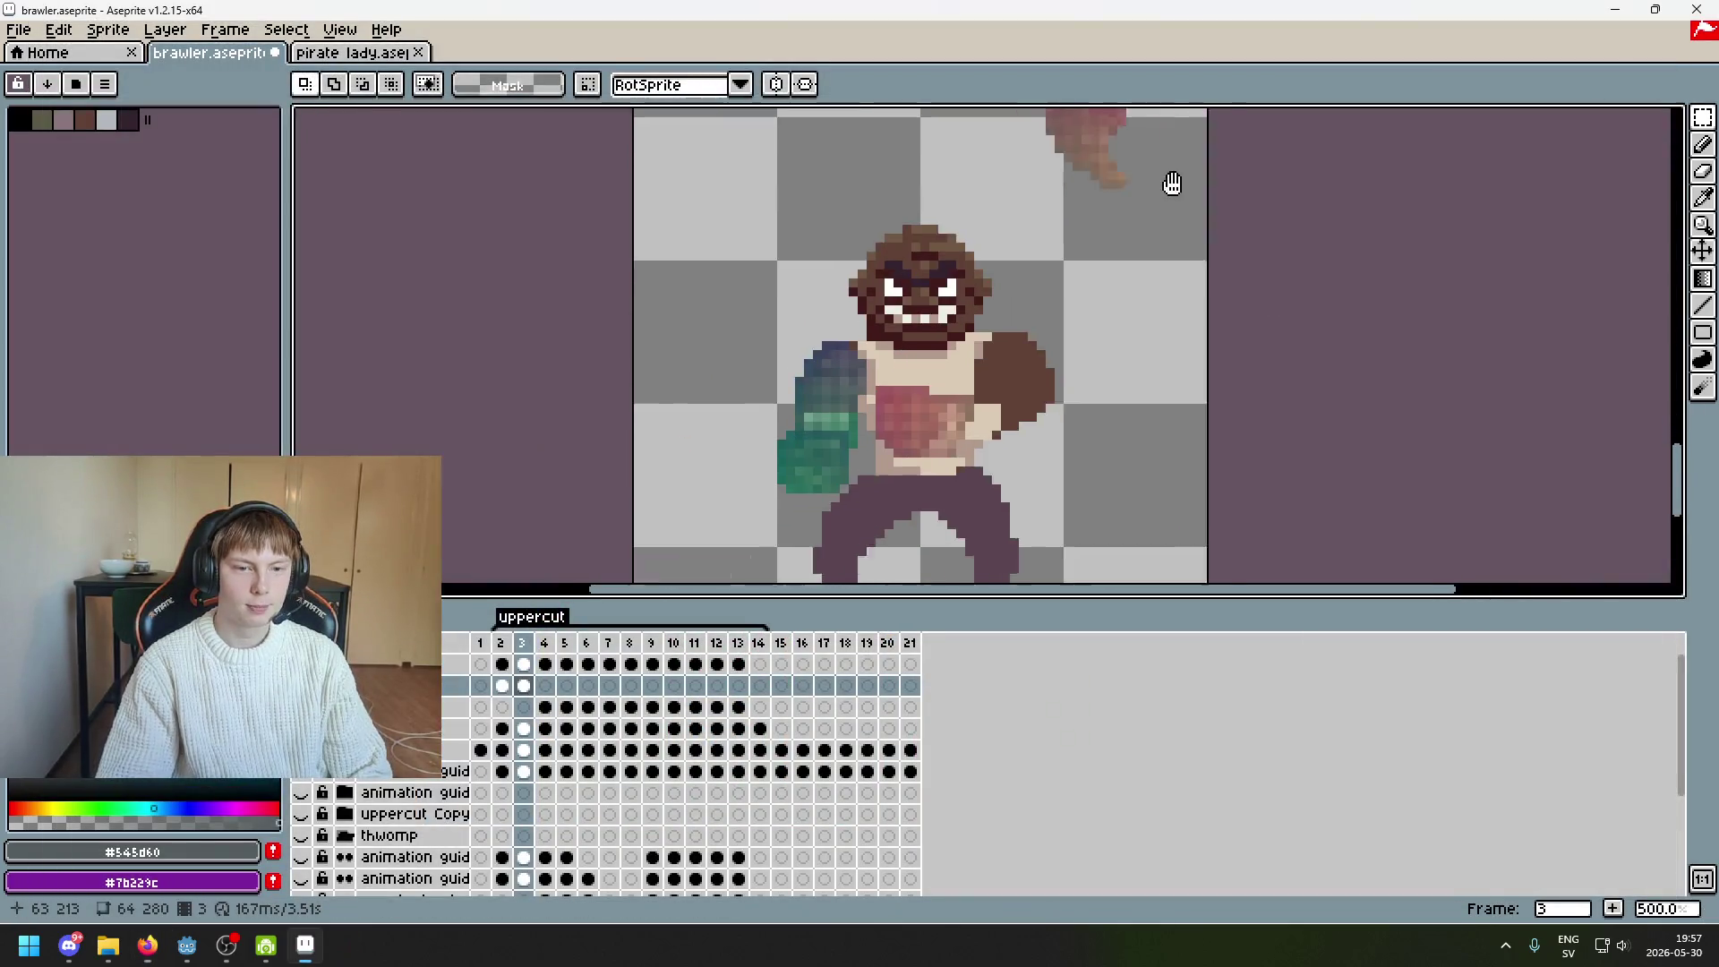
Marquee-select the top of the pink fist, move it about 12 px left, and commit
{"action": "left_click_drag", "start_coordinate": [1172, 184], "coordinate": [1093, 367]}
{"action": "mouse_move", "coordinate": [1699, 119]}
{"action": "mouse_move", "coordinate": [925, 161]}
{"action": "left_mouse_down"}
{"action": "mouse_move", "coordinate": [1090, 198]}
{"action": "mouse_move", "coordinate": [1161, 281]}
{"action": "mouse_move", "coordinate": [1085, 301]}
{"action": "mouse_move", "coordinate": [1095, 507]}
{"action": "mouse_move", "coordinate": [1239, 347]}
{"action": "left_mouse_up"}
{"action": "scroll", "coordinate": [1248, 377], "scroll_direction": "up", "scroll_amount": 1}
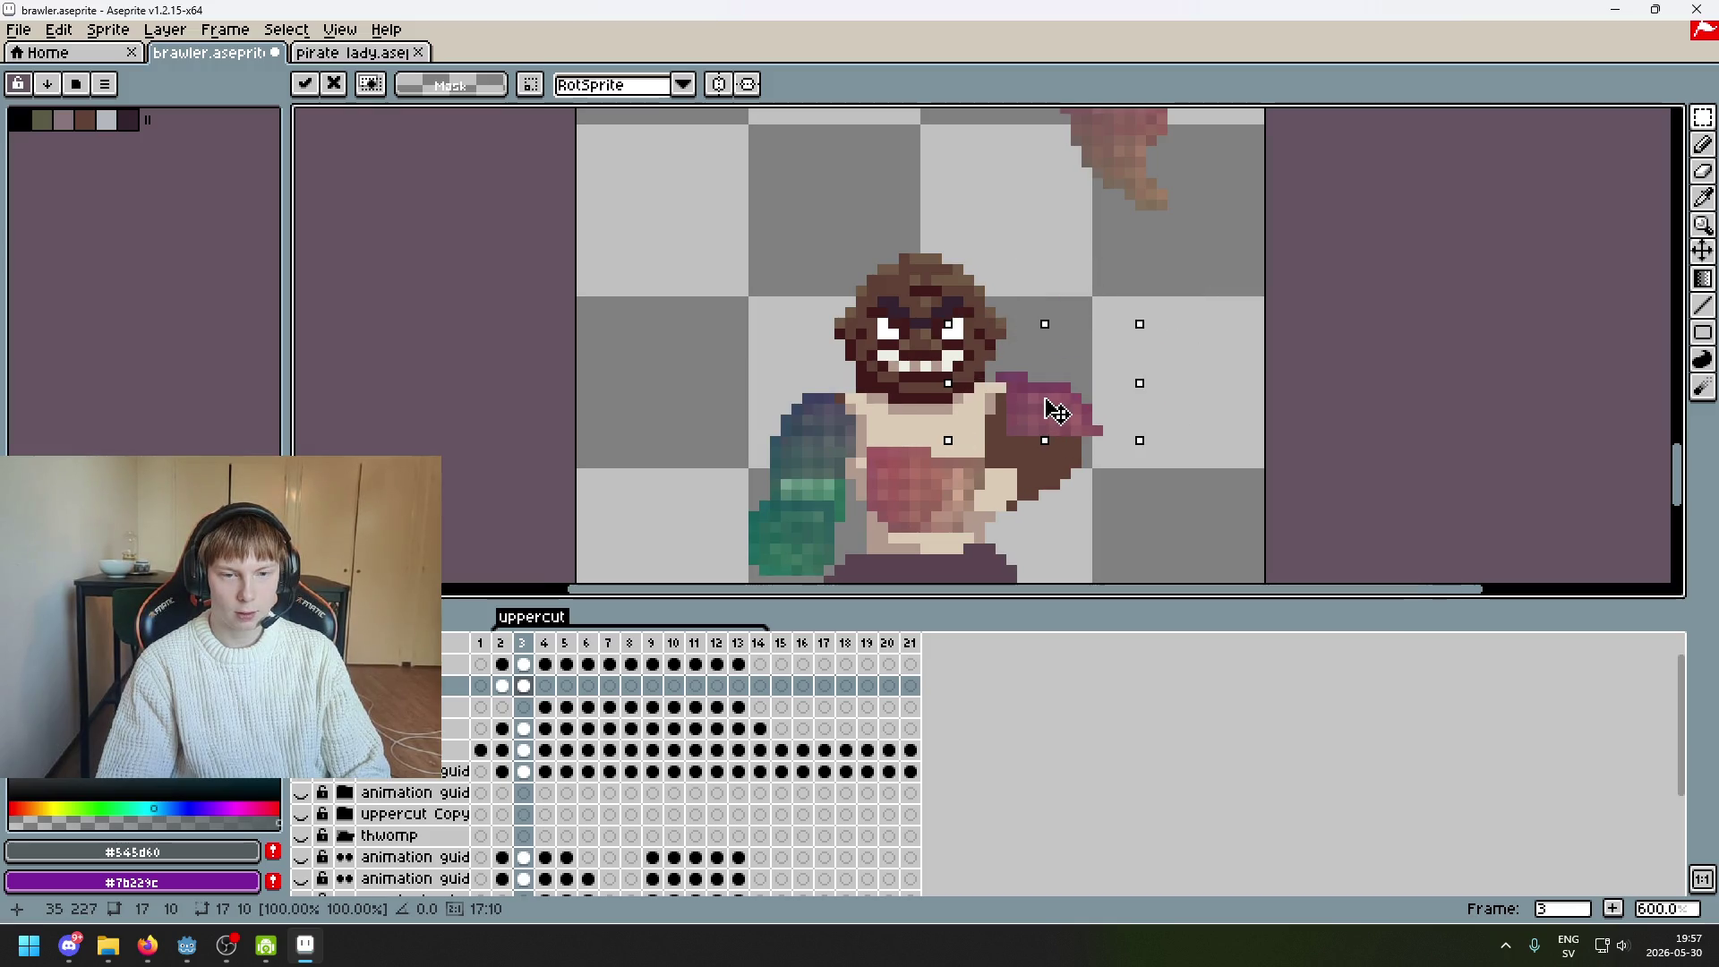
{"action": "mouse_move", "coordinate": [1059, 385]}
{"action": "left_mouse_down"}
{"action": "mouse_move", "coordinate": [1036, 395]}
{"action": "mouse_move", "coordinate": [1152, 407]}
{"action": "mouse_move", "coordinate": [1070, 414]}
{"action": "left_mouse_up"}
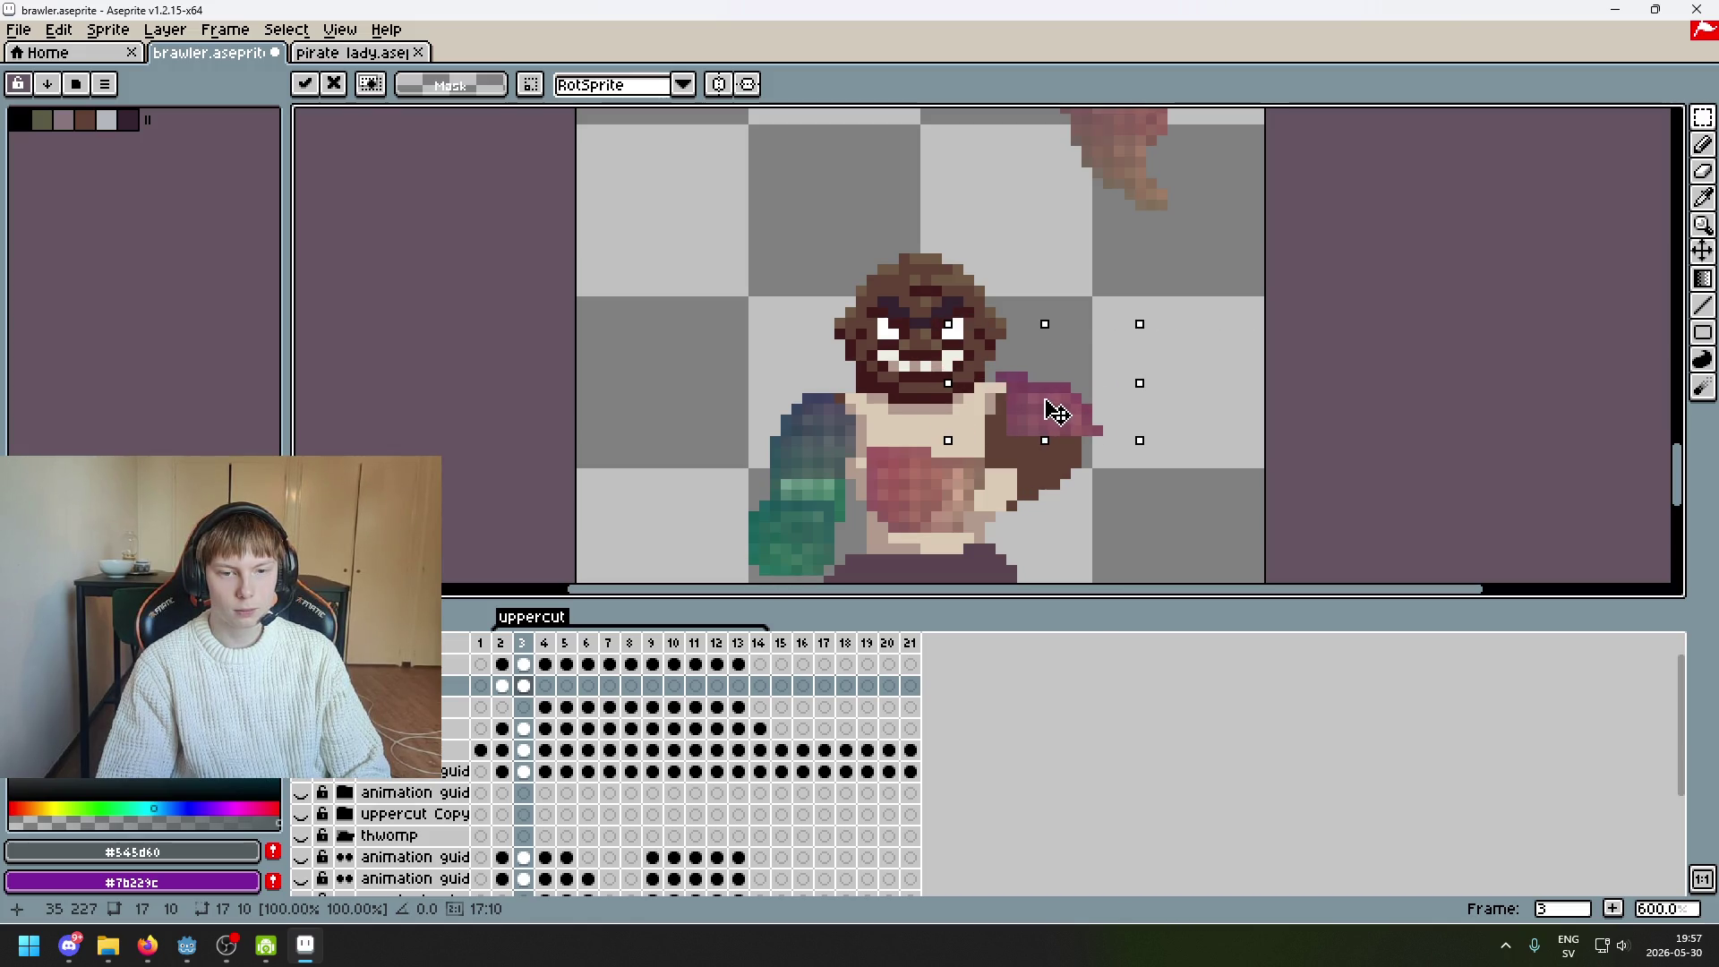
{"action": "key", "text": "ctrl+d"}
Select the upper pink swoosh and try moving it beside the head, undoing the attempt
{"action": "scroll", "coordinate": [1271, 425], "scroll_direction": "down", "scroll_amount": 2}
{"action": "scroll", "coordinate": [1164, 422], "scroll_direction": "up", "scroll_amount": 2}
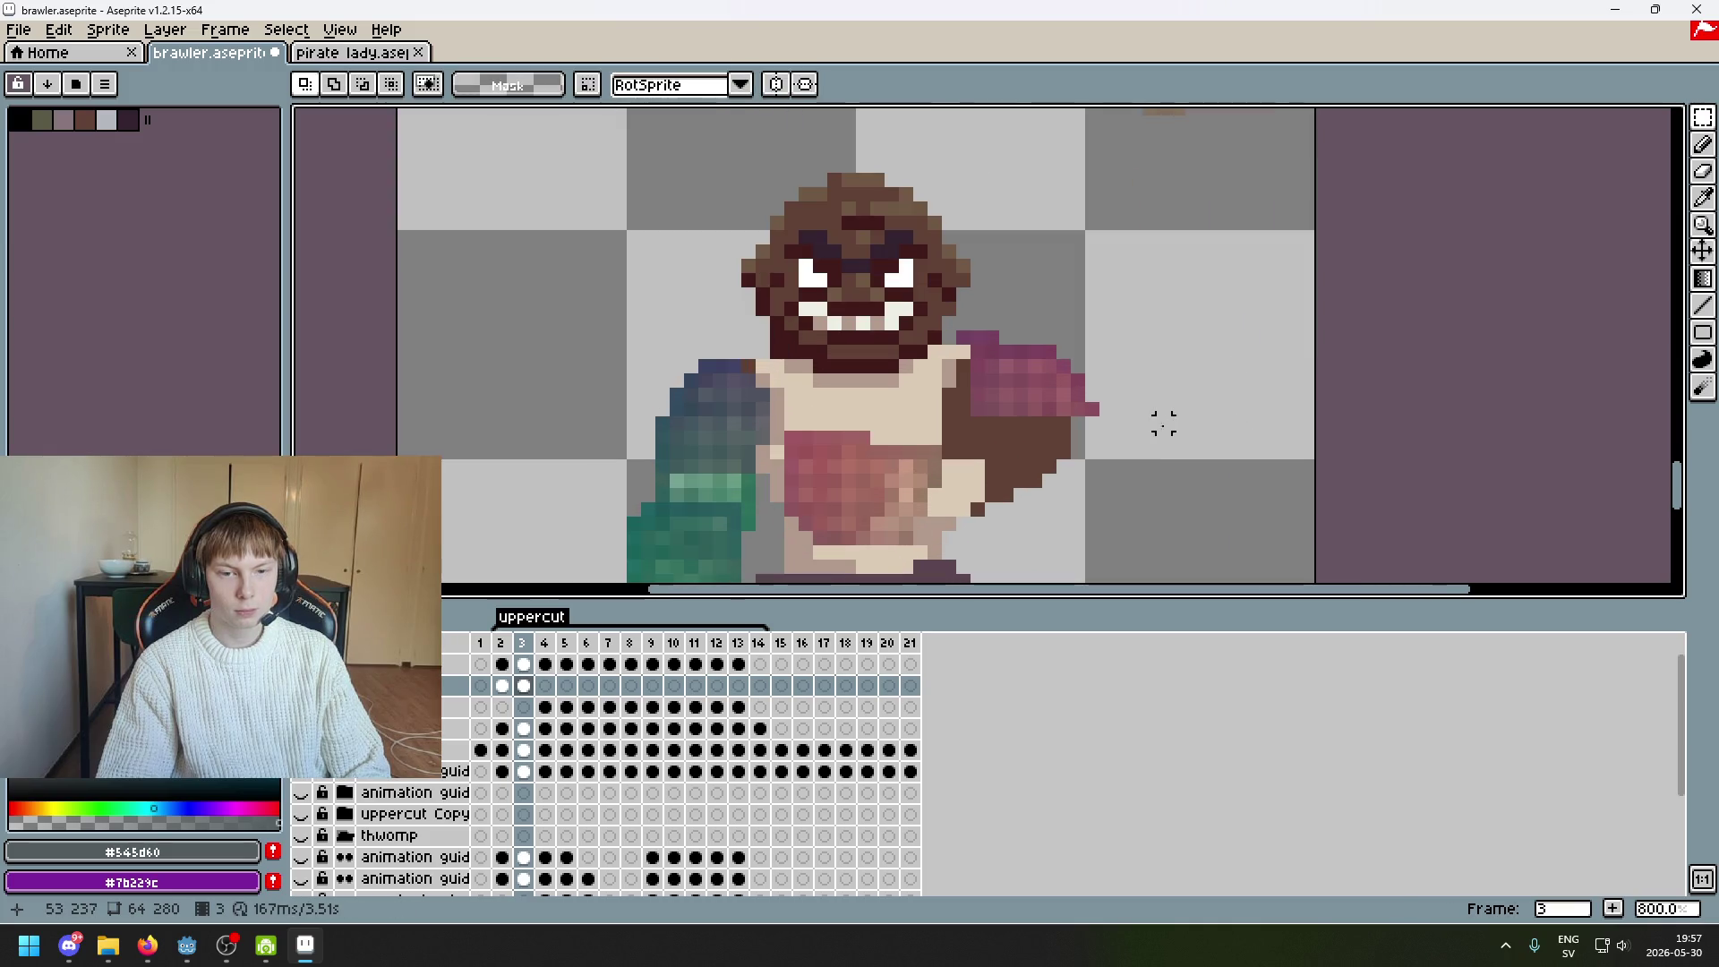
{"action": "scroll", "coordinate": [1164, 376], "scroll_direction": "down", "scroll_amount": 1}
{"action": "left_click_drag", "start_coordinate": [1164, 407], "coordinate": [1151, 546]}
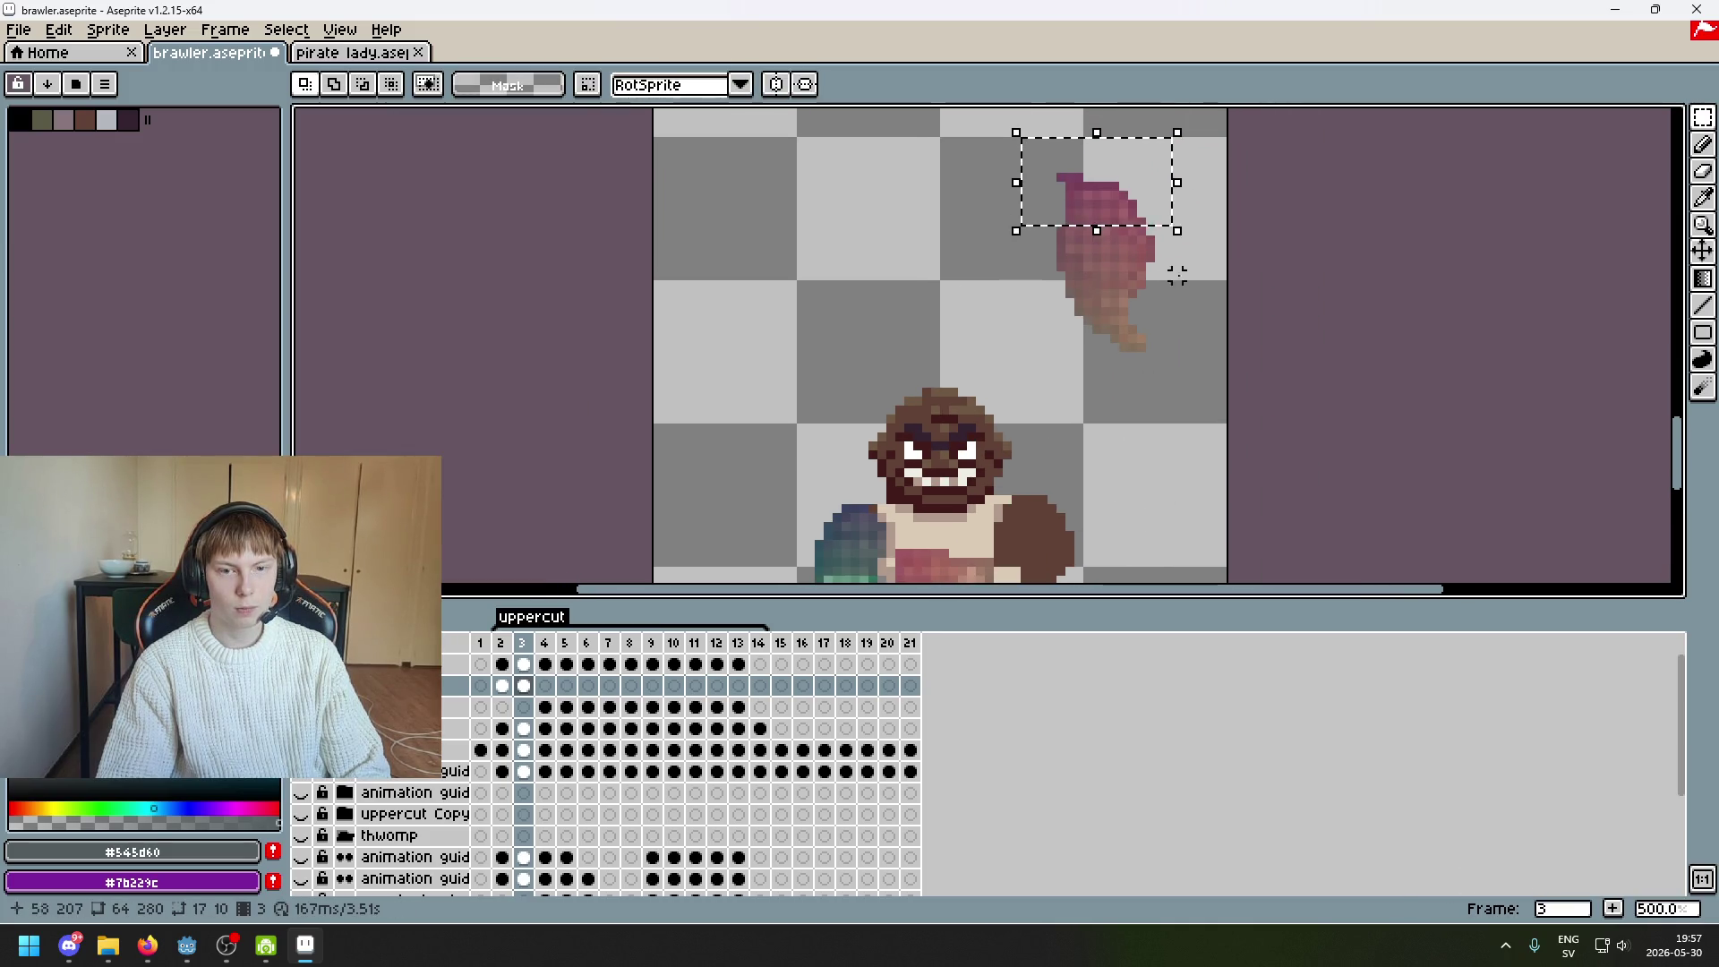
{"action": "scroll", "coordinate": [1195, 284], "scroll_direction": "down", "scroll_amount": 1}
{"action": "key", "text": "ctrl+d"}
{"action": "left_click_drag", "start_coordinate": [1131, 251], "coordinate": [967, 153]}
{"action": "left_click_drag", "start_coordinate": [1071, 222], "coordinate": [1047, 470]}
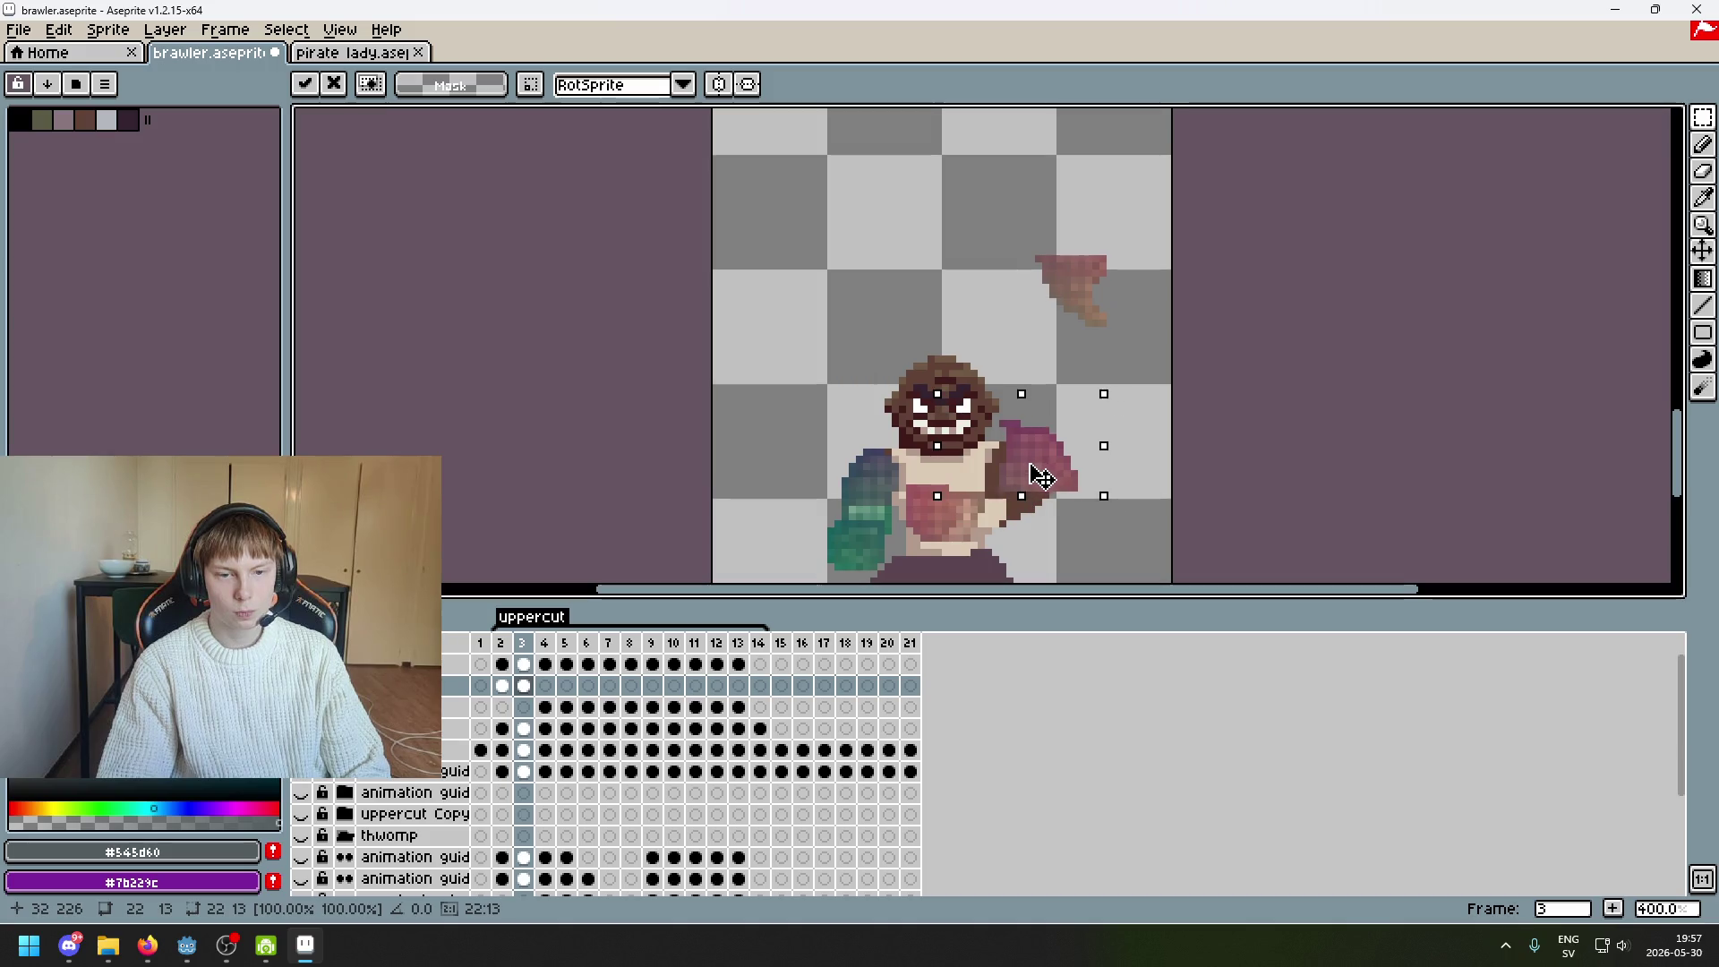
{"action": "key", "text": "ctrl+z"}
Move the swoosh top down onto the fist, redoing the placement after undoing it
{"action": "mouse_move", "coordinate": [1001, 144]}
{"action": "left_mouse_down"}
{"action": "mouse_move", "coordinate": [1146, 244]}
{"action": "mouse_move", "coordinate": [1066, 456]}
{"action": "mouse_move", "coordinate": [1036, 457]}
{"action": "left_mouse_up"}
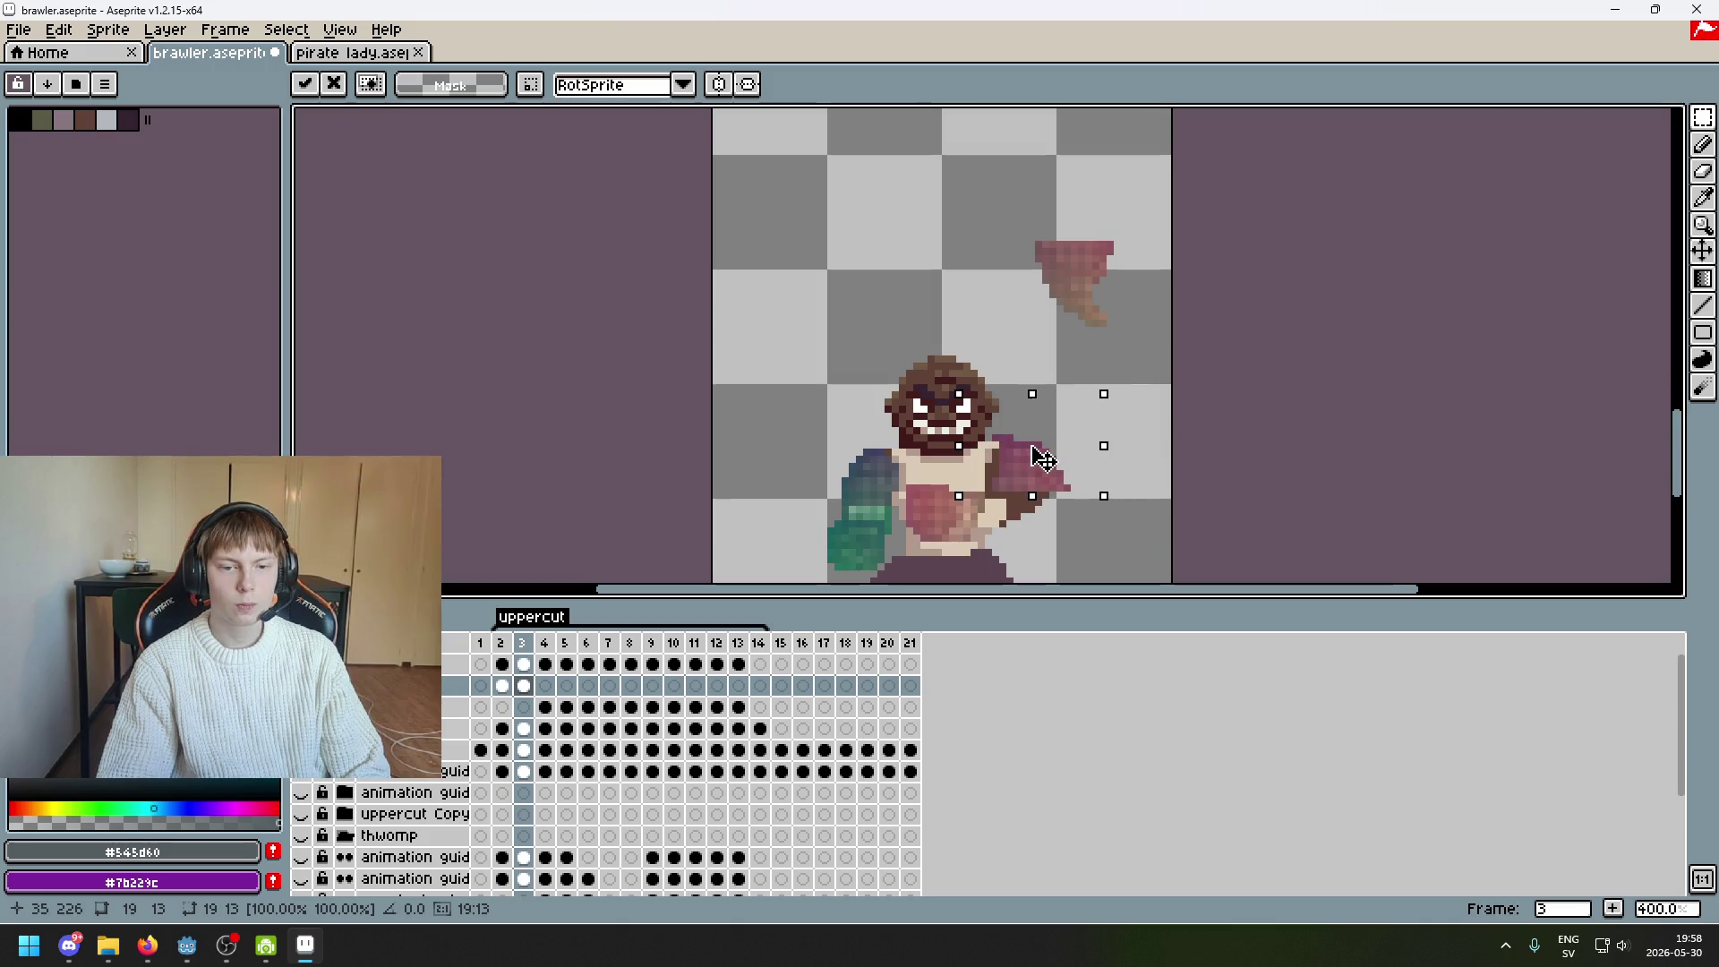
{"action": "left_click", "coordinate": [1152, 459]}
{"action": "key", "text": "ctrl+z"}
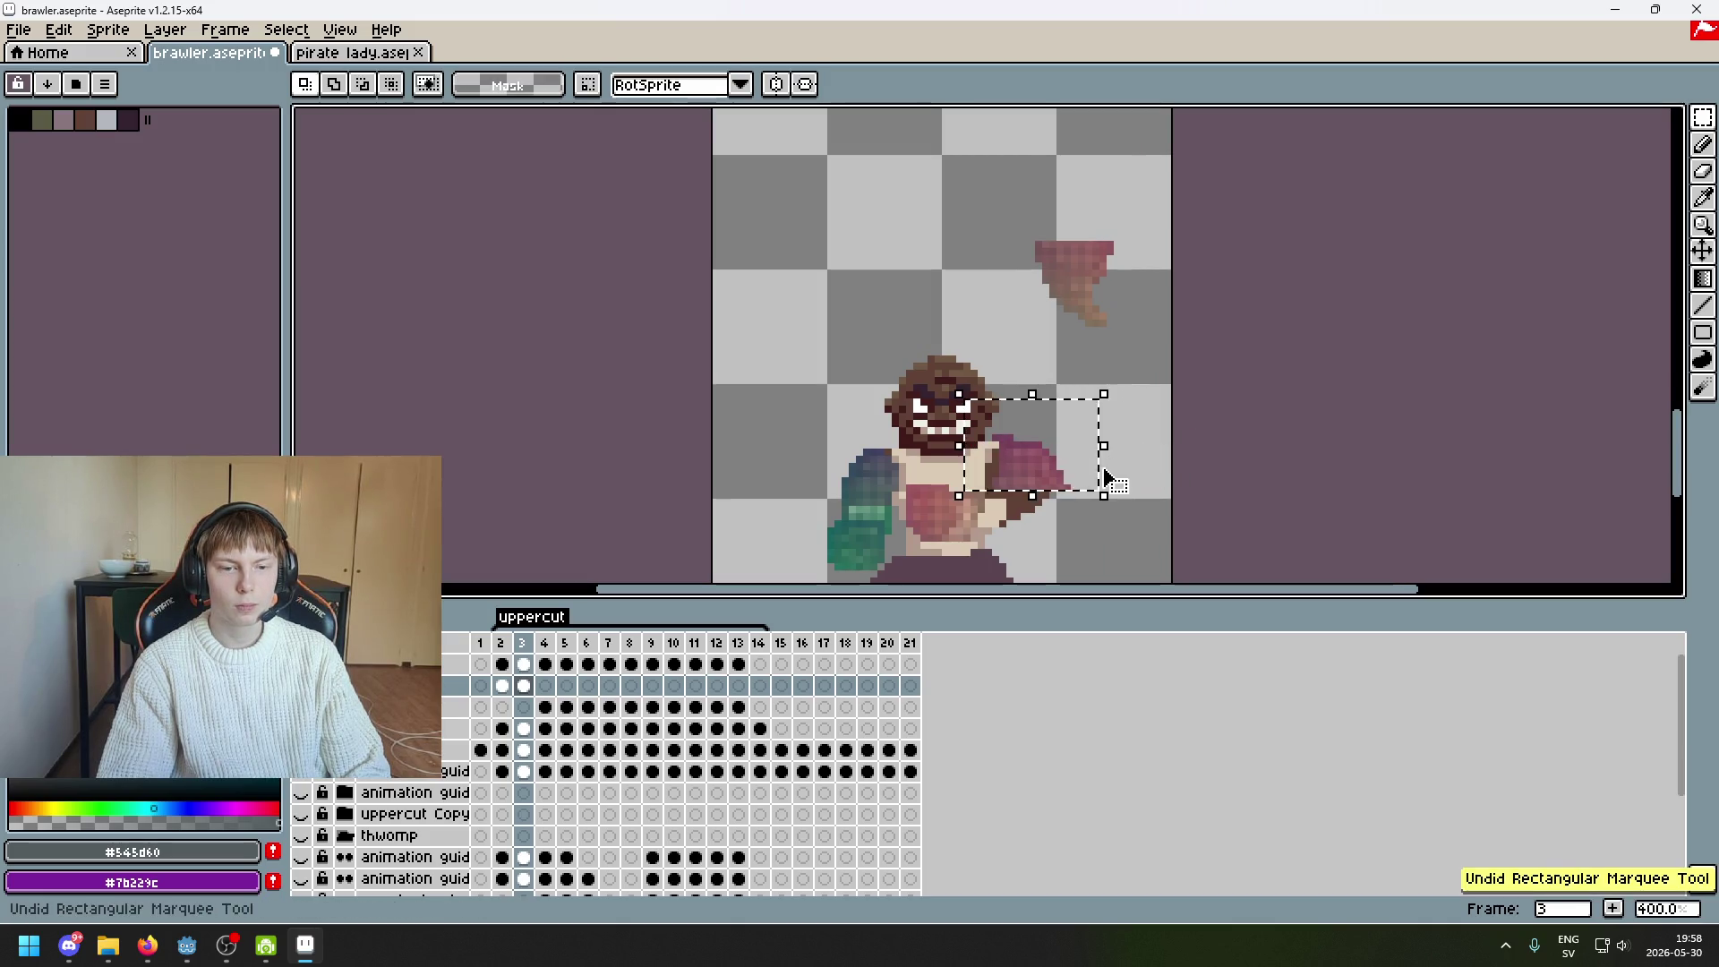
{"action": "key", "text": "ctrl+z"}
{"action": "mouse_move", "coordinate": [1124, 192]}
{"action": "left_mouse_down"}
{"action": "mouse_move", "coordinate": [1086, 449]}
{"action": "mouse_move", "coordinate": [1044, 460]}
{"action": "left_mouse_up"}
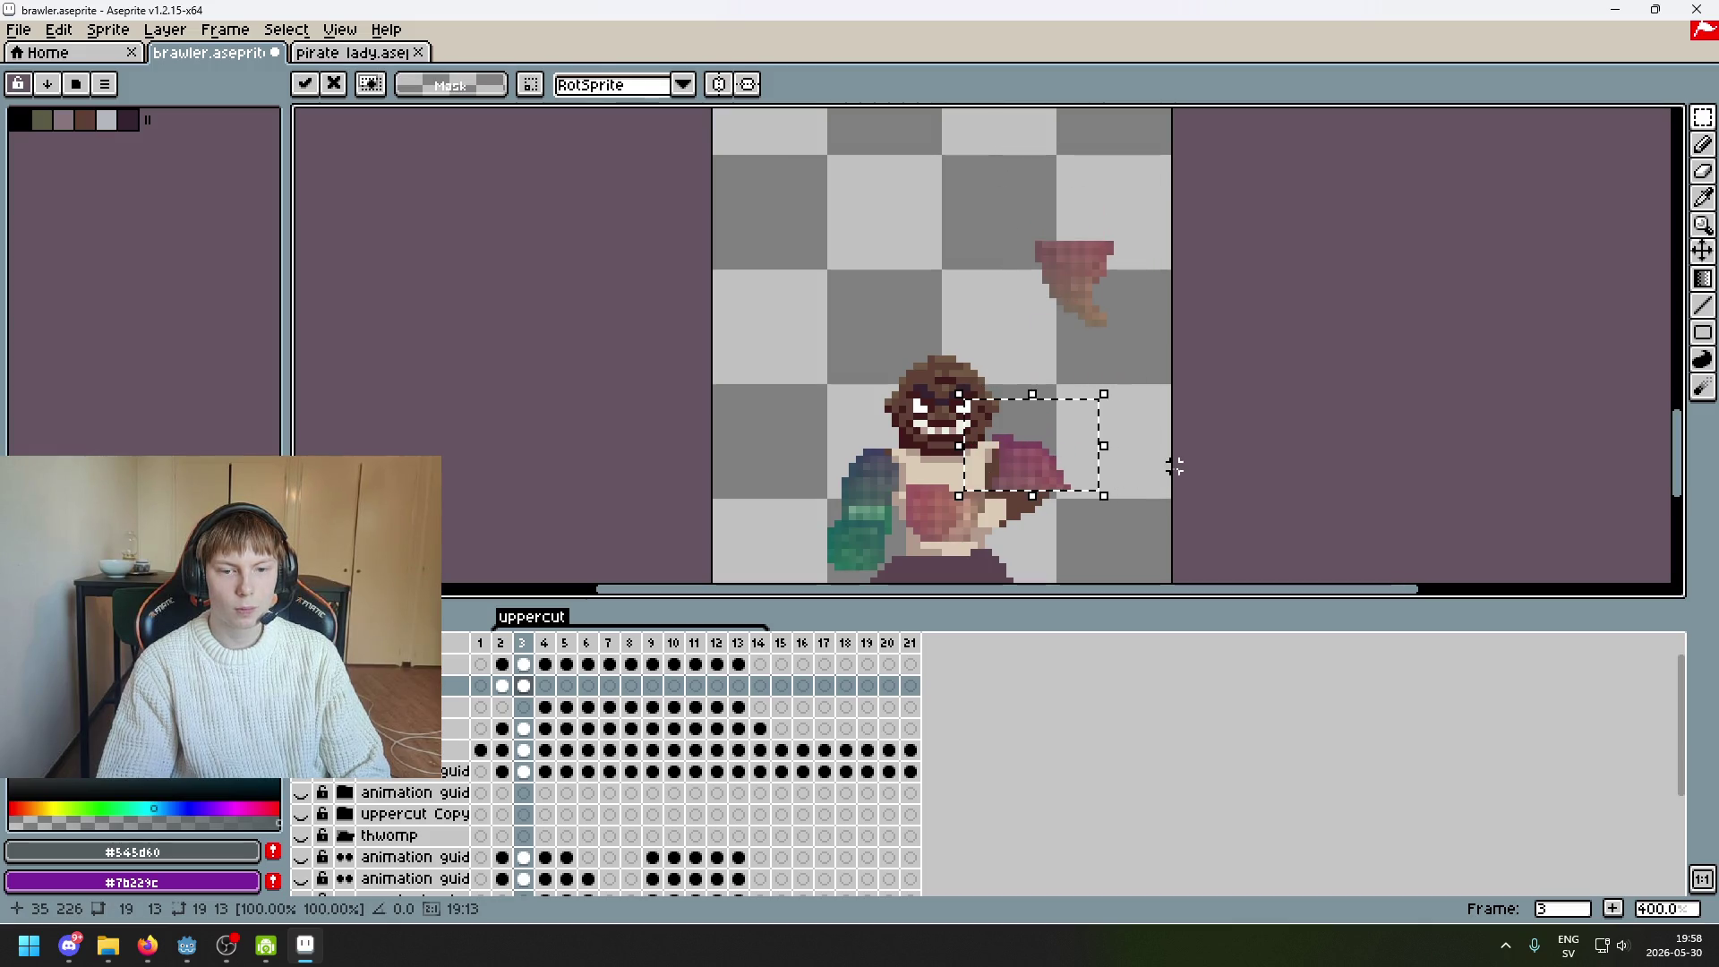
{"action": "left_click", "coordinate": [1174, 465]}
{"action": "scroll", "coordinate": [1057, 407], "scroll_direction": "up", "scroll_amount": 3}
{"action": "left_click", "coordinate": [1016, 349]}
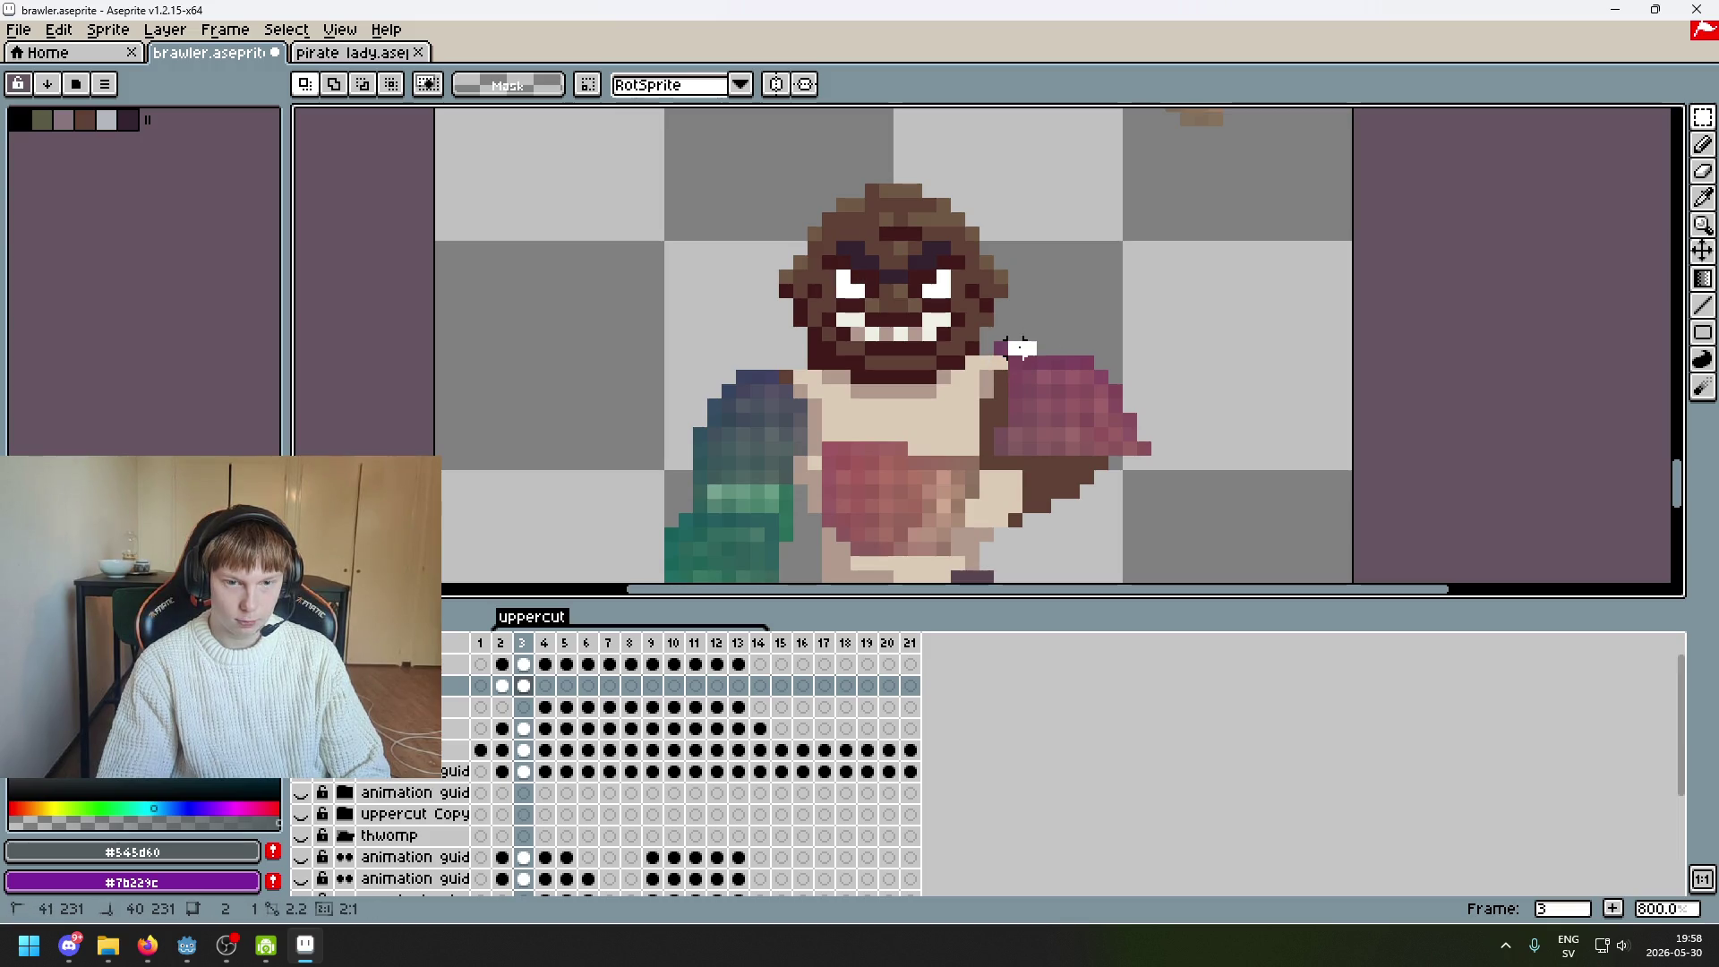
Marquee-select the pixels right of the fist and shift them one pixel left
{"action": "left_click", "coordinate": [1016, 350]}
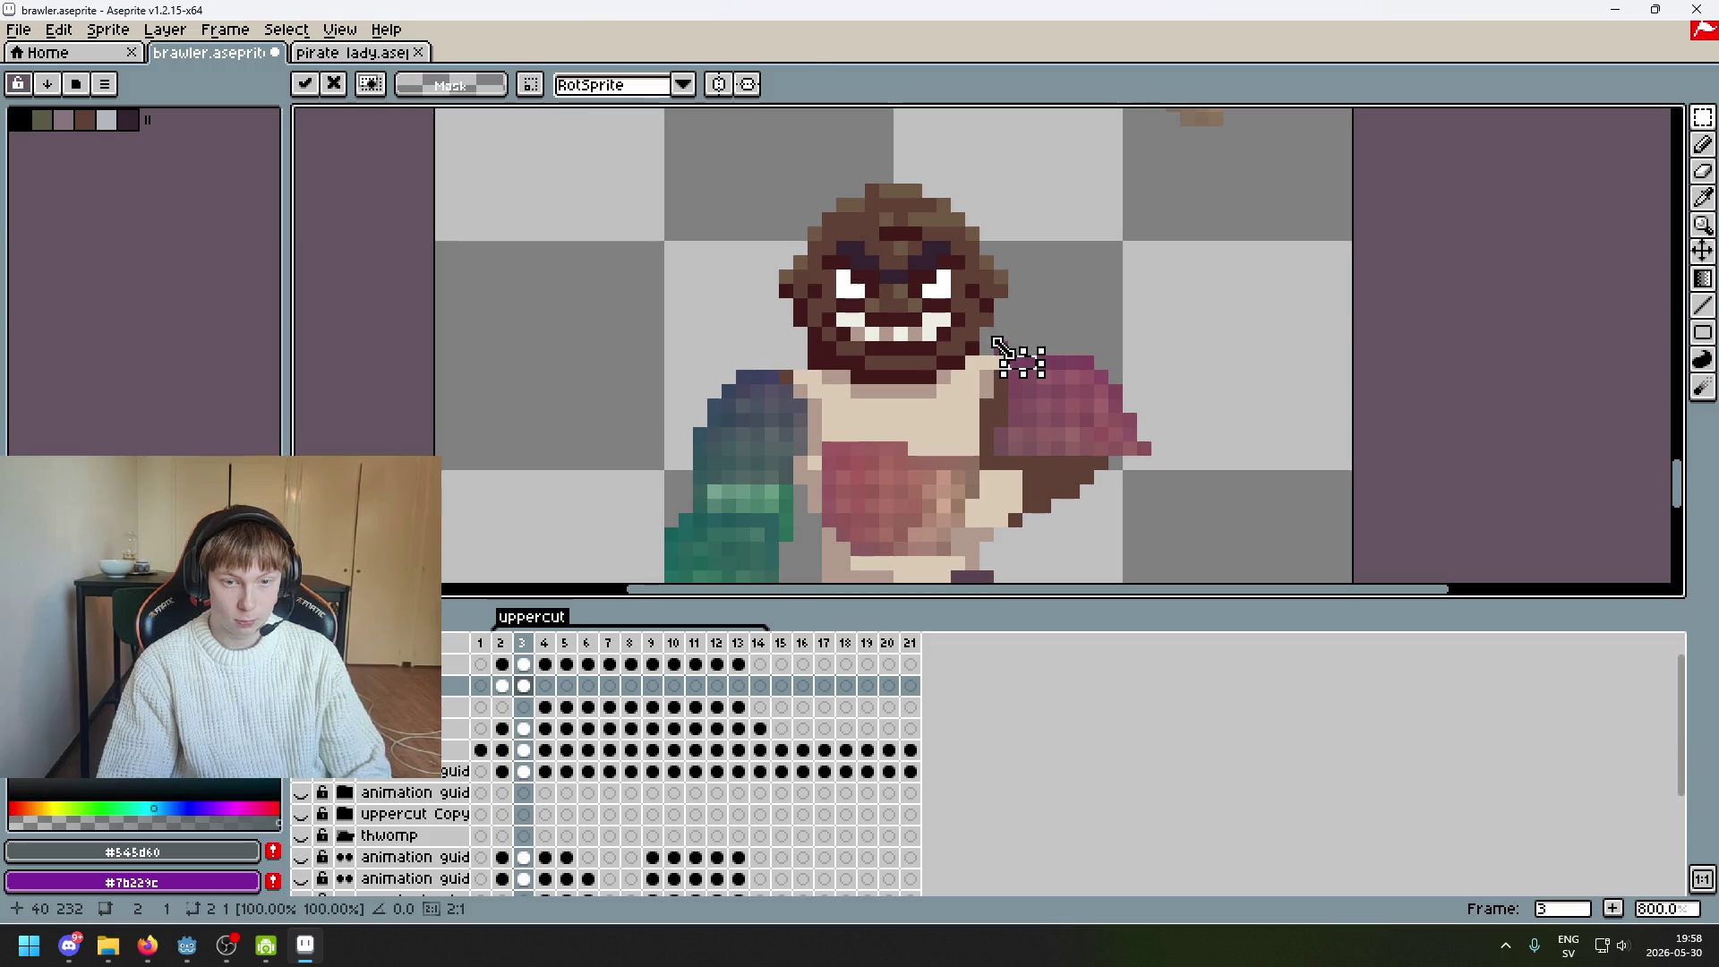
{"action": "key", "text": "e"}
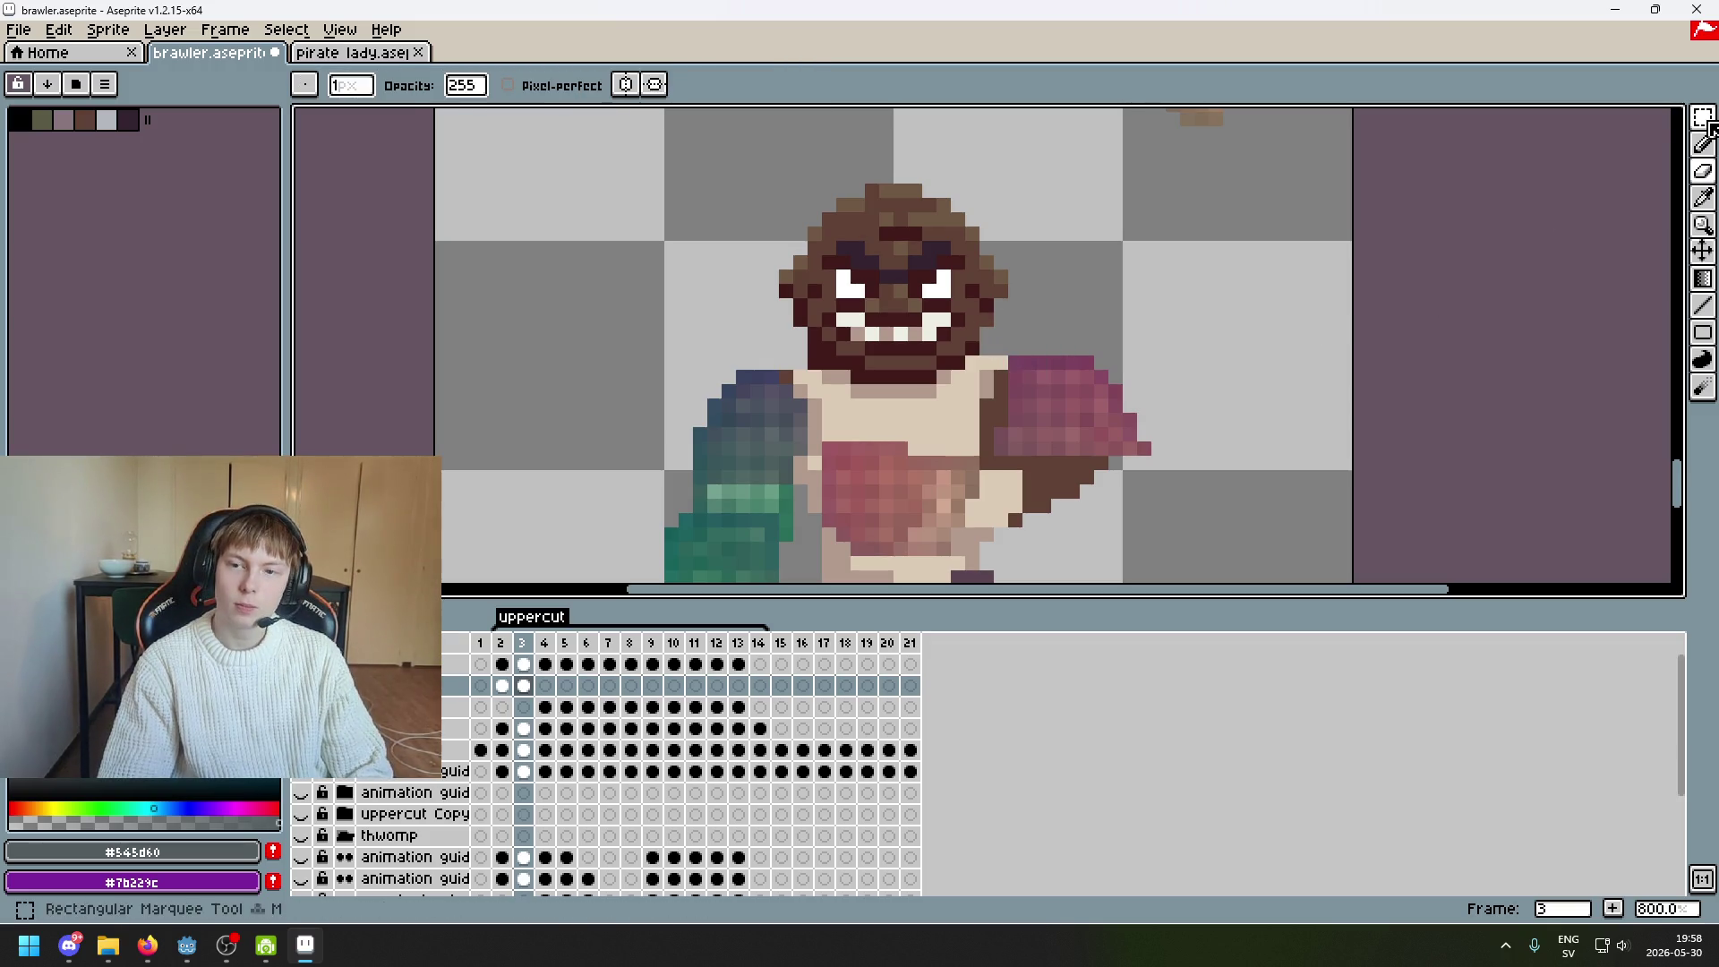
{"action": "key", "text": "m"}
{"action": "left_click_drag", "start_coordinate": [1225, 487], "coordinate": [1105, 338]}
{"action": "left_click_drag", "start_coordinate": [1175, 457], "coordinate": [1160, 458]}
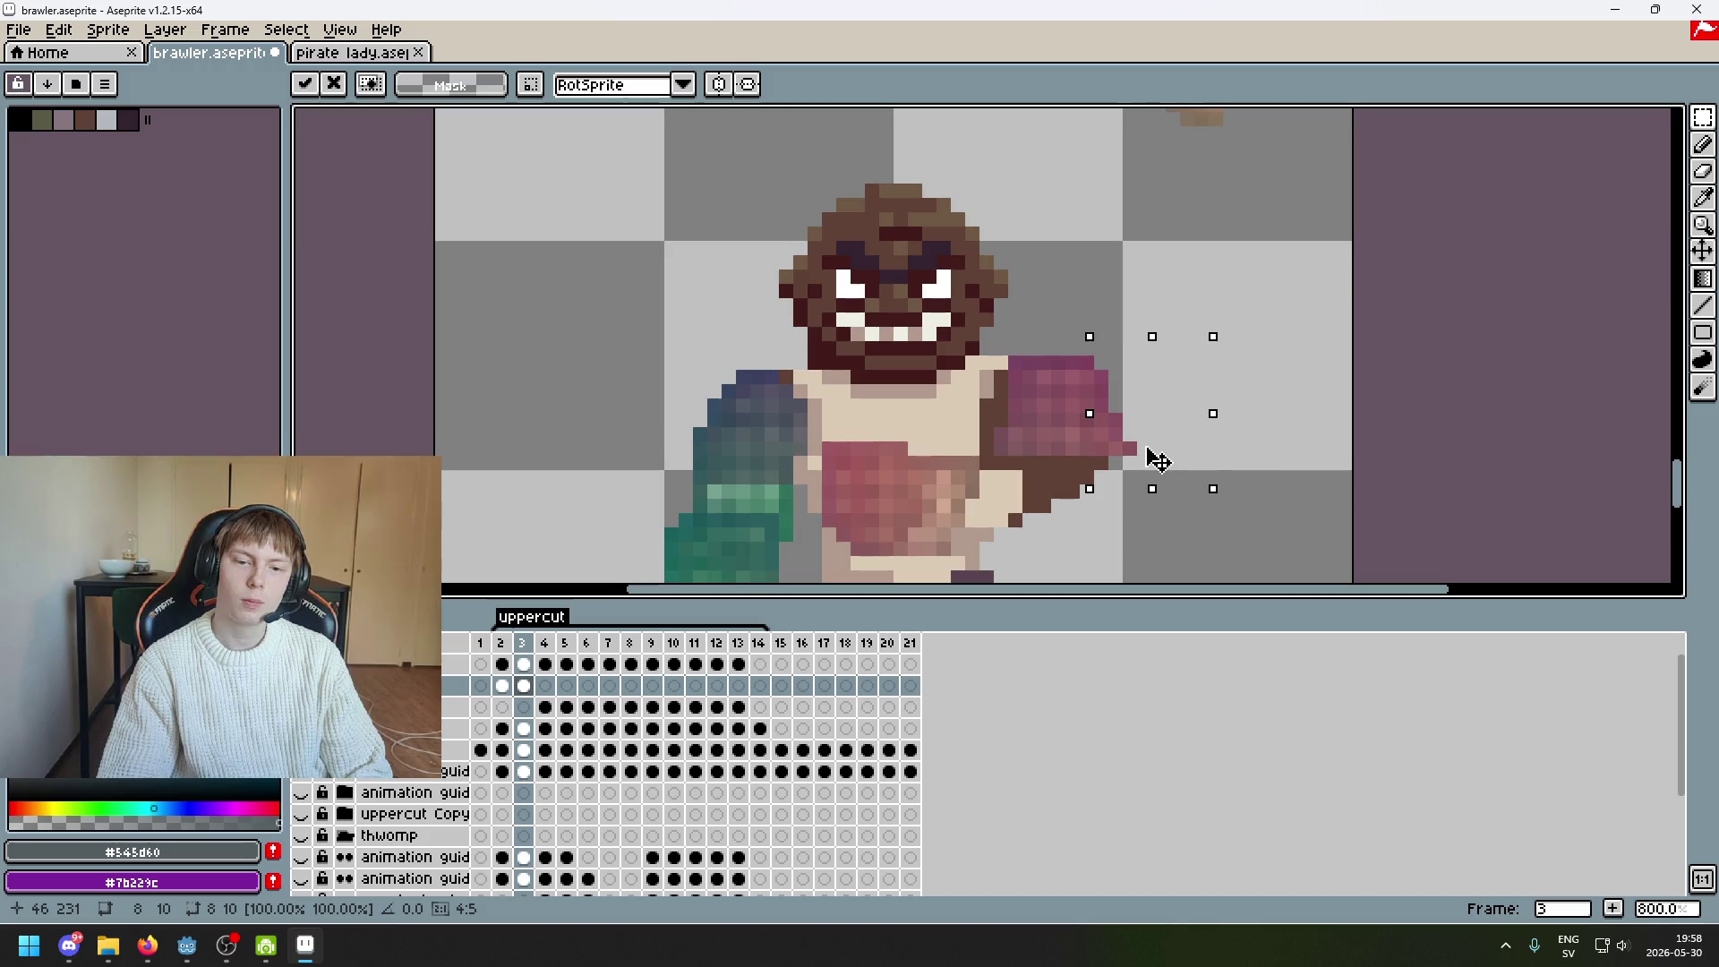
{"action": "left_click", "coordinate": [1280, 446]}
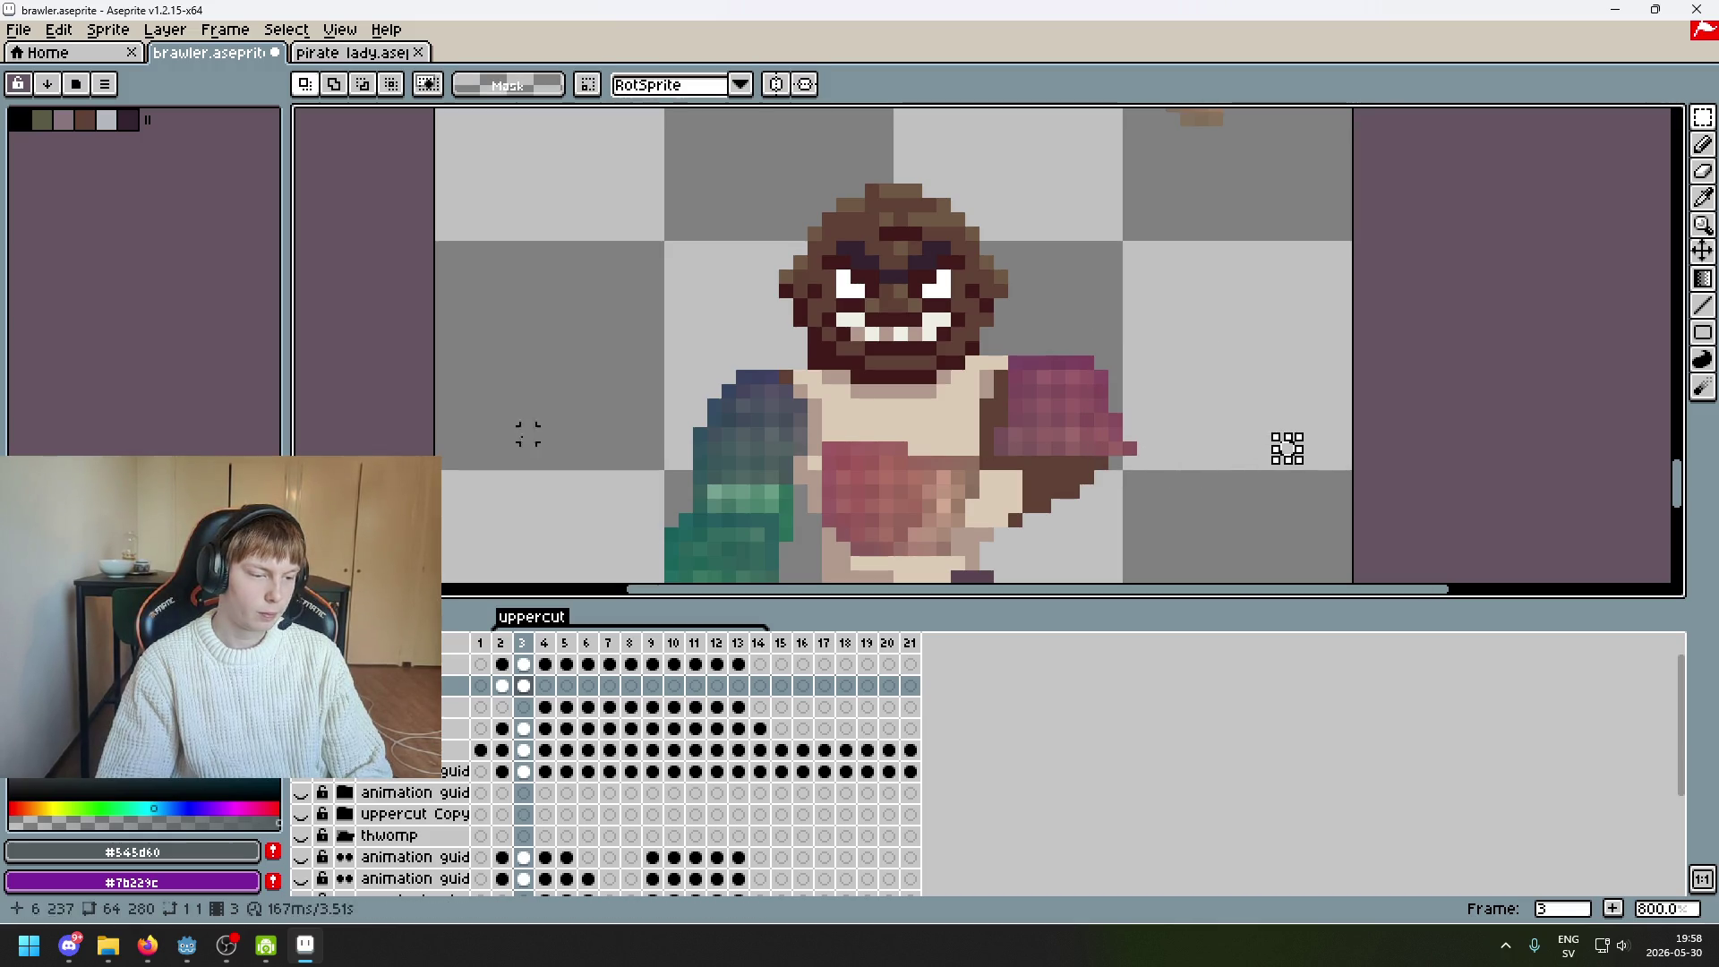
Lasso-select the fist outline, commit the change, then zoom out to view the whole sprite
{"action": "left_click_drag", "start_coordinate": [1099, 365], "coordinate": [1108, 387]}
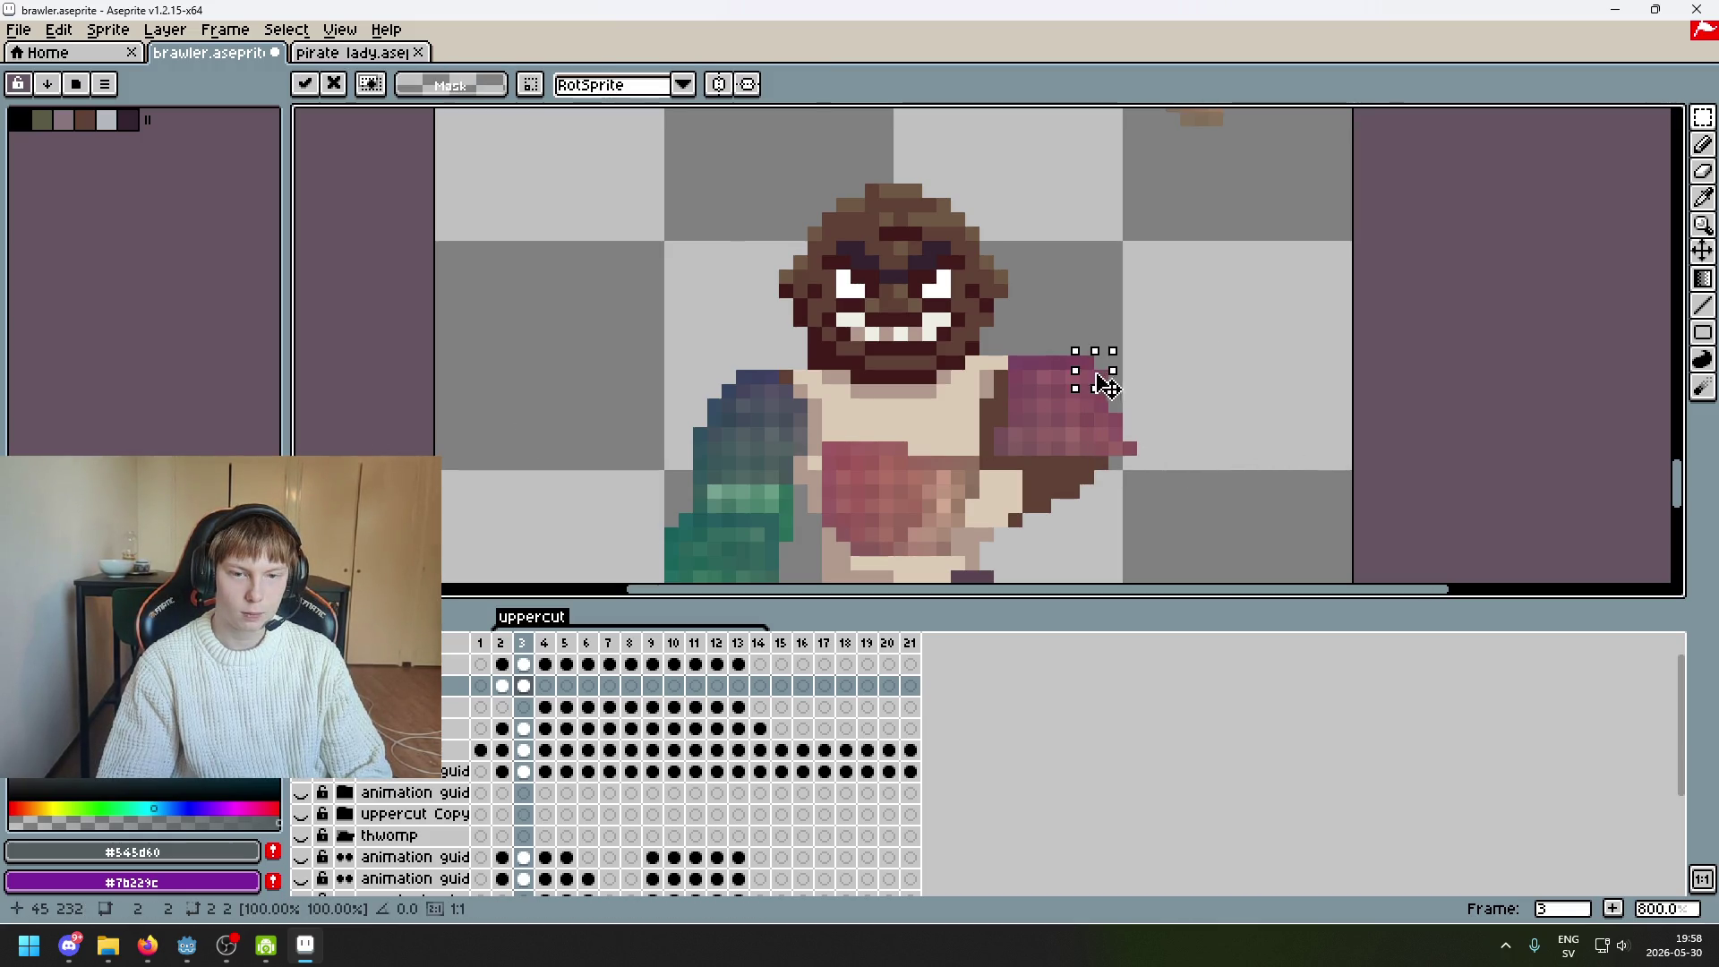
{"action": "key", "text": "ctrl+d"}
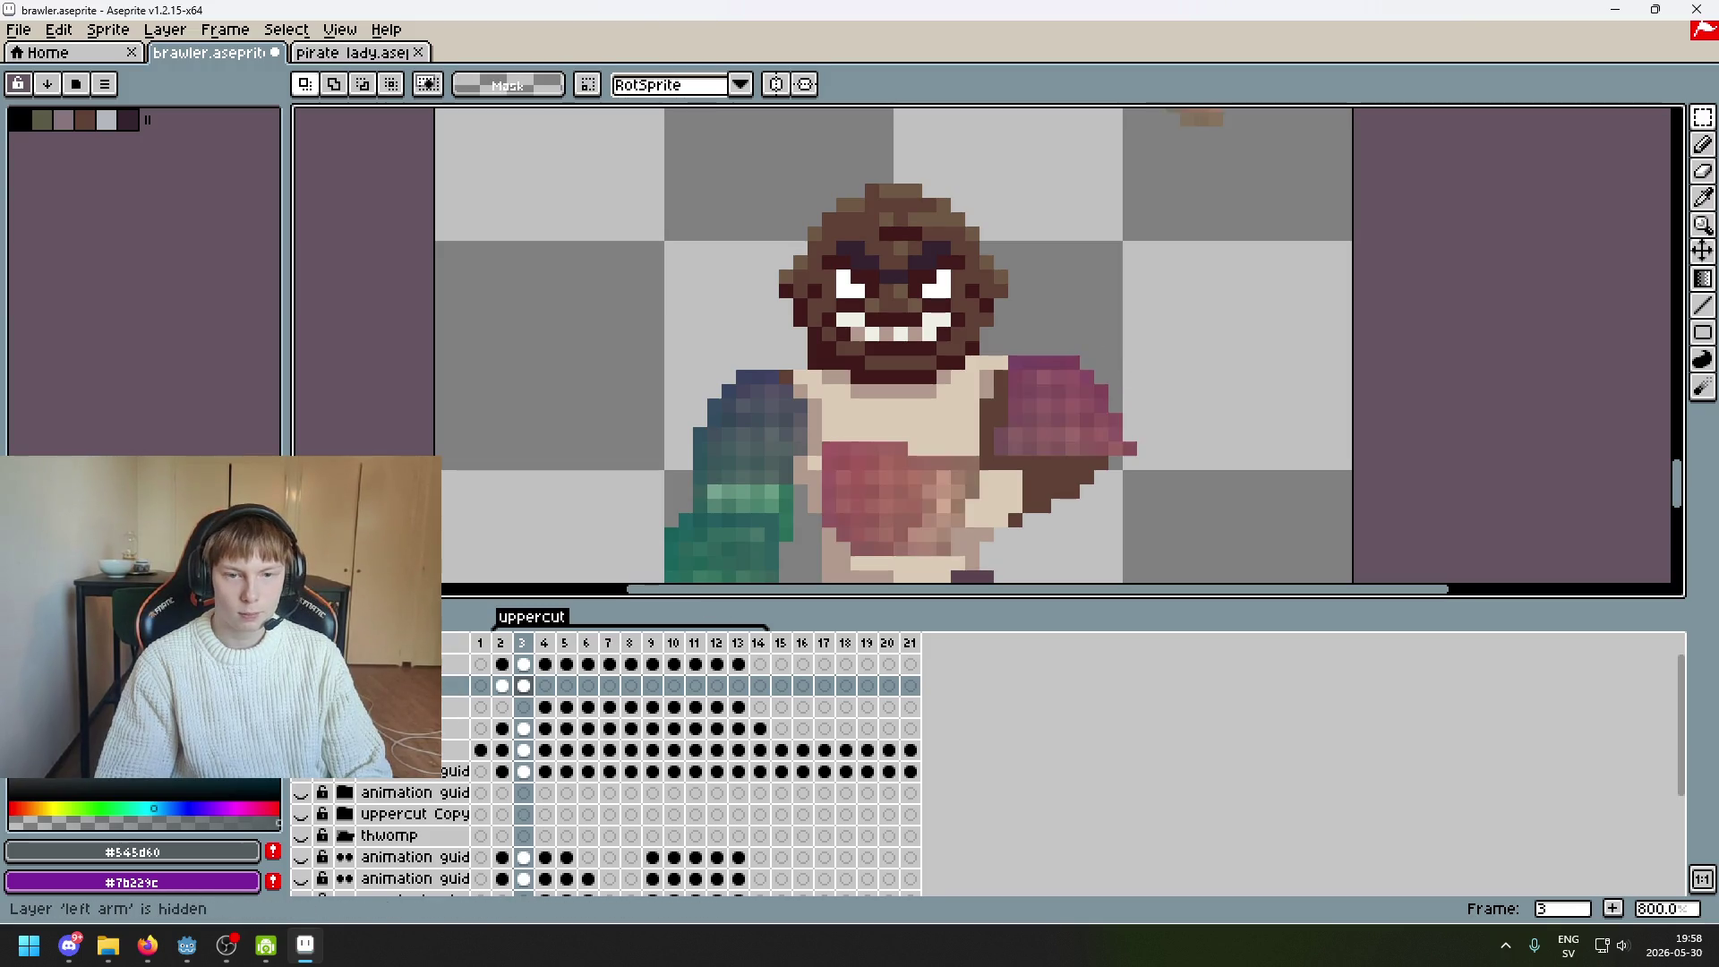
{"action": "mouse_move", "coordinate": [1143, 448]}
{"action": "left_mouse_down"}
{"action": "mouse_move", "coordinate": [1124, 468]}
{"action": "mouse_move", "coordinate": [1197, 475]}
{"action": "mouse_move", "coordinate": [1057, 319]}
{"action": "left_mouse_up"}
{"action": "key", "text": "ctrl+d"}
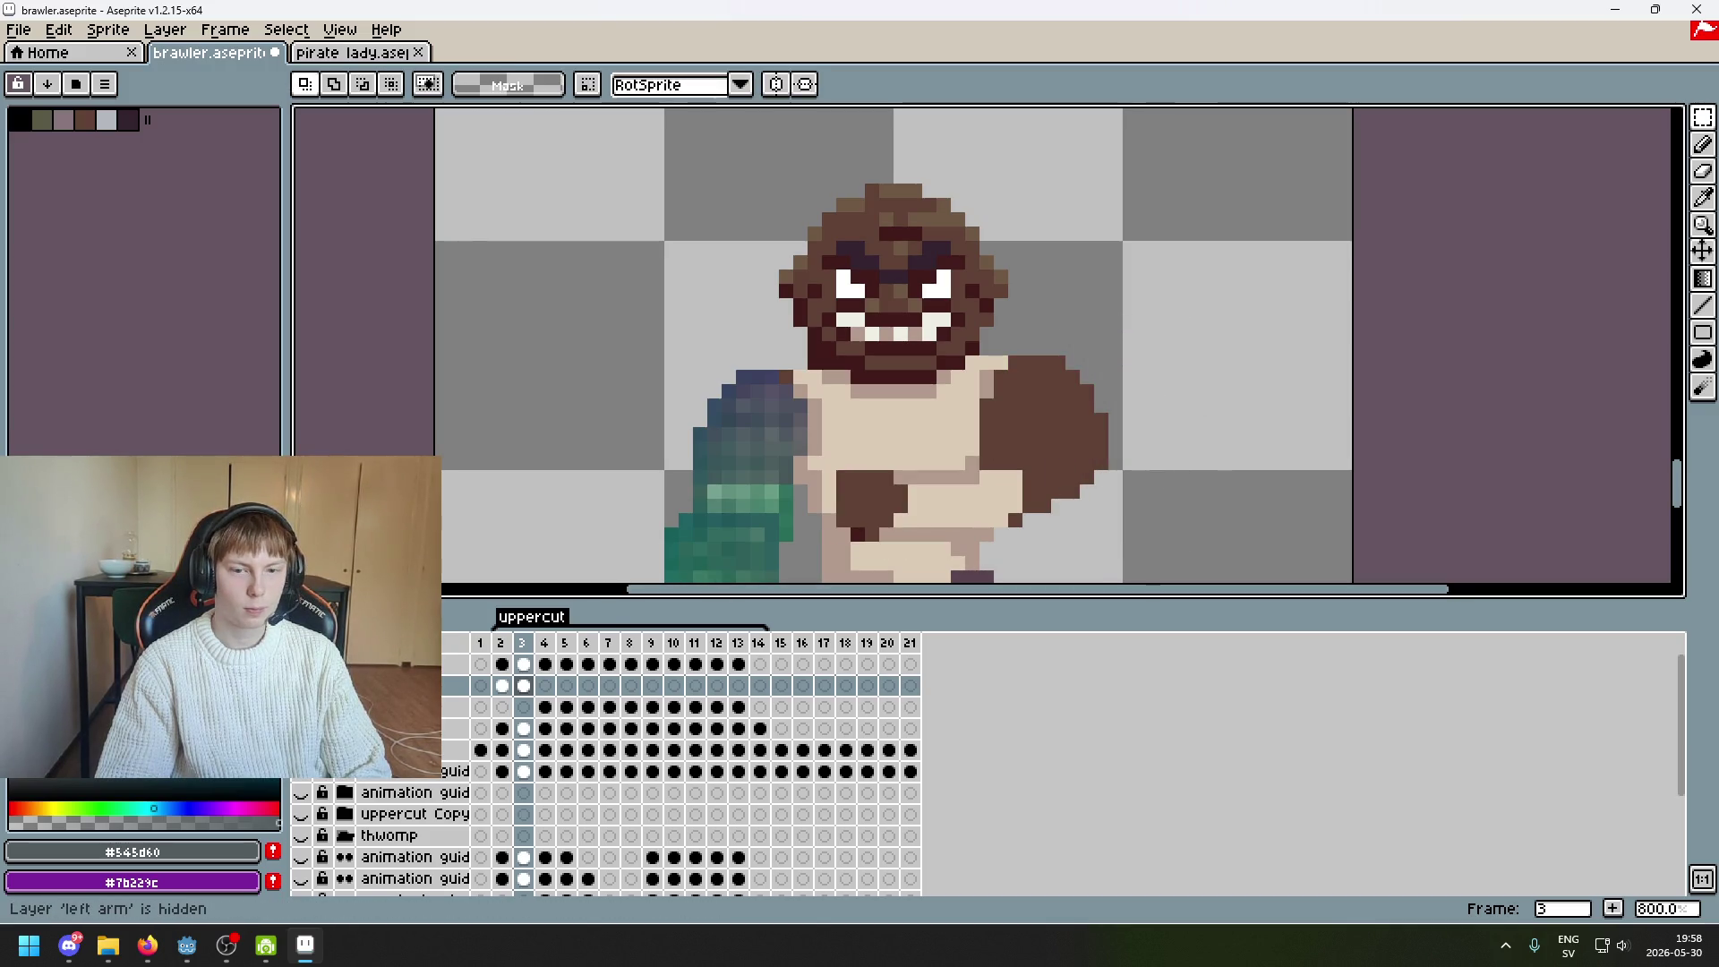
{"action": "mouse_move", "coordinate": [1712, 117]}
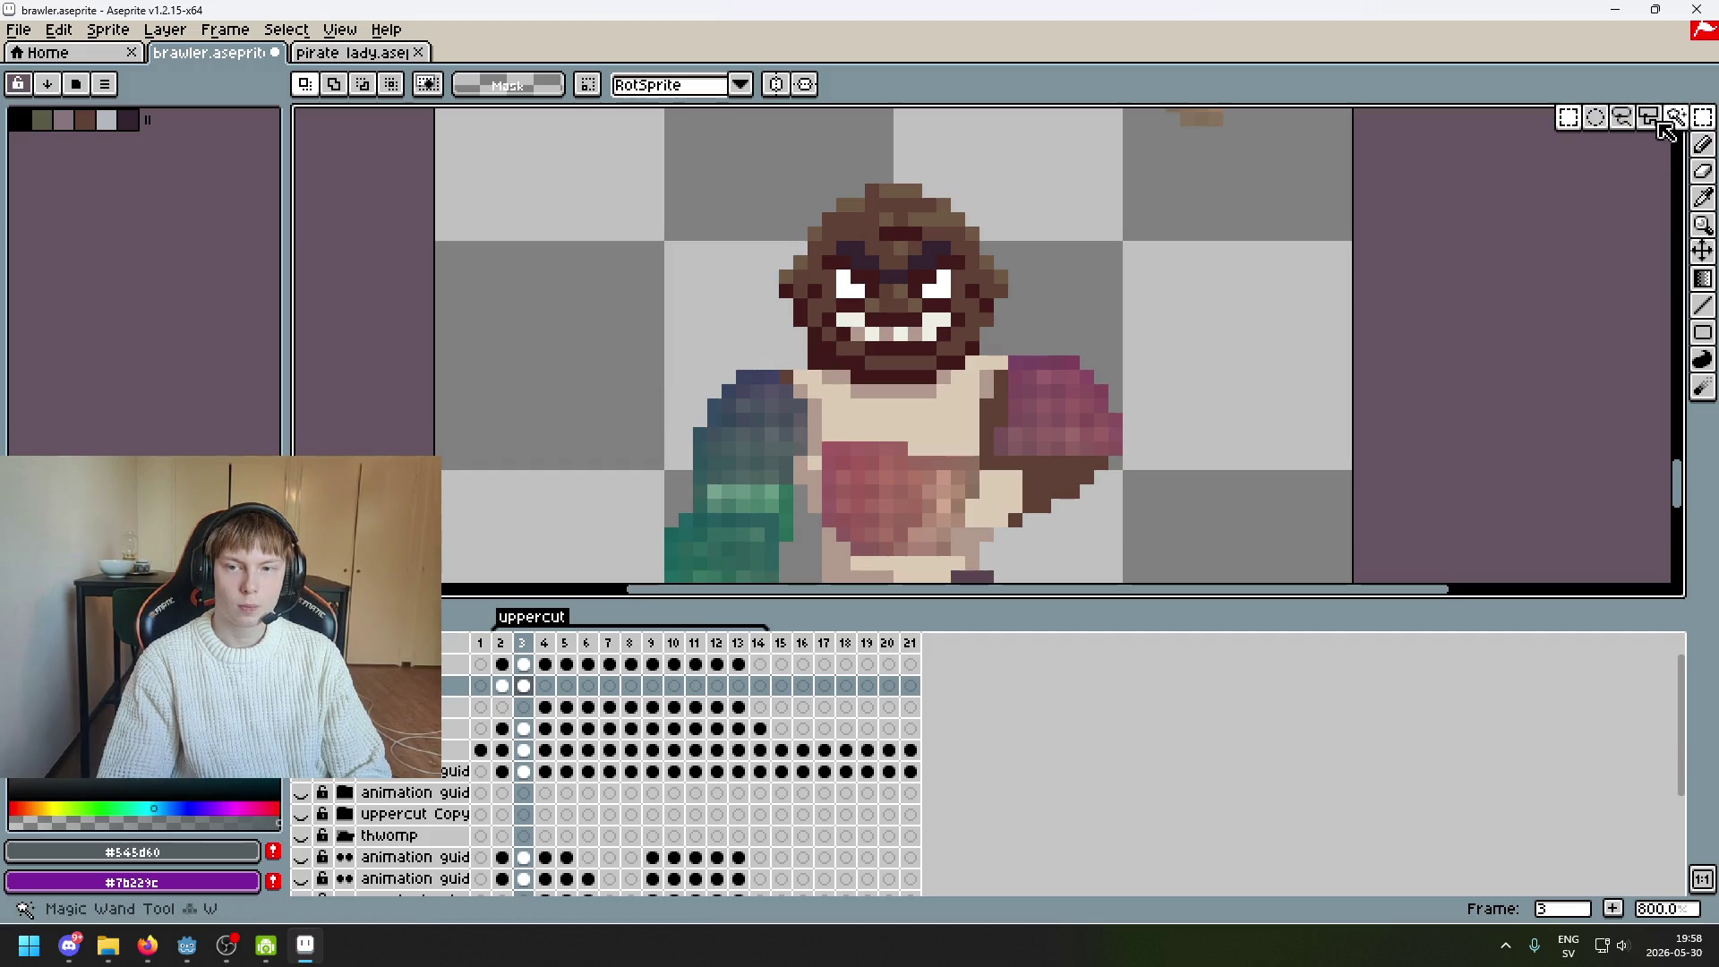
{"action": "left_click", "coordinate": [1621, 118]}
{"action": "left_click_drag", "start_coordinate": [1142, 474], "coordinate": [1101, 421]}
{"action": "left_click_drag", "start_coordinate": [1132, 320], "coordinate": [1143, 480]}
{"action": "left_click", "coordinate": [1143, 480]}
{"action": "left_click", "coordinate": [1272, 481]}
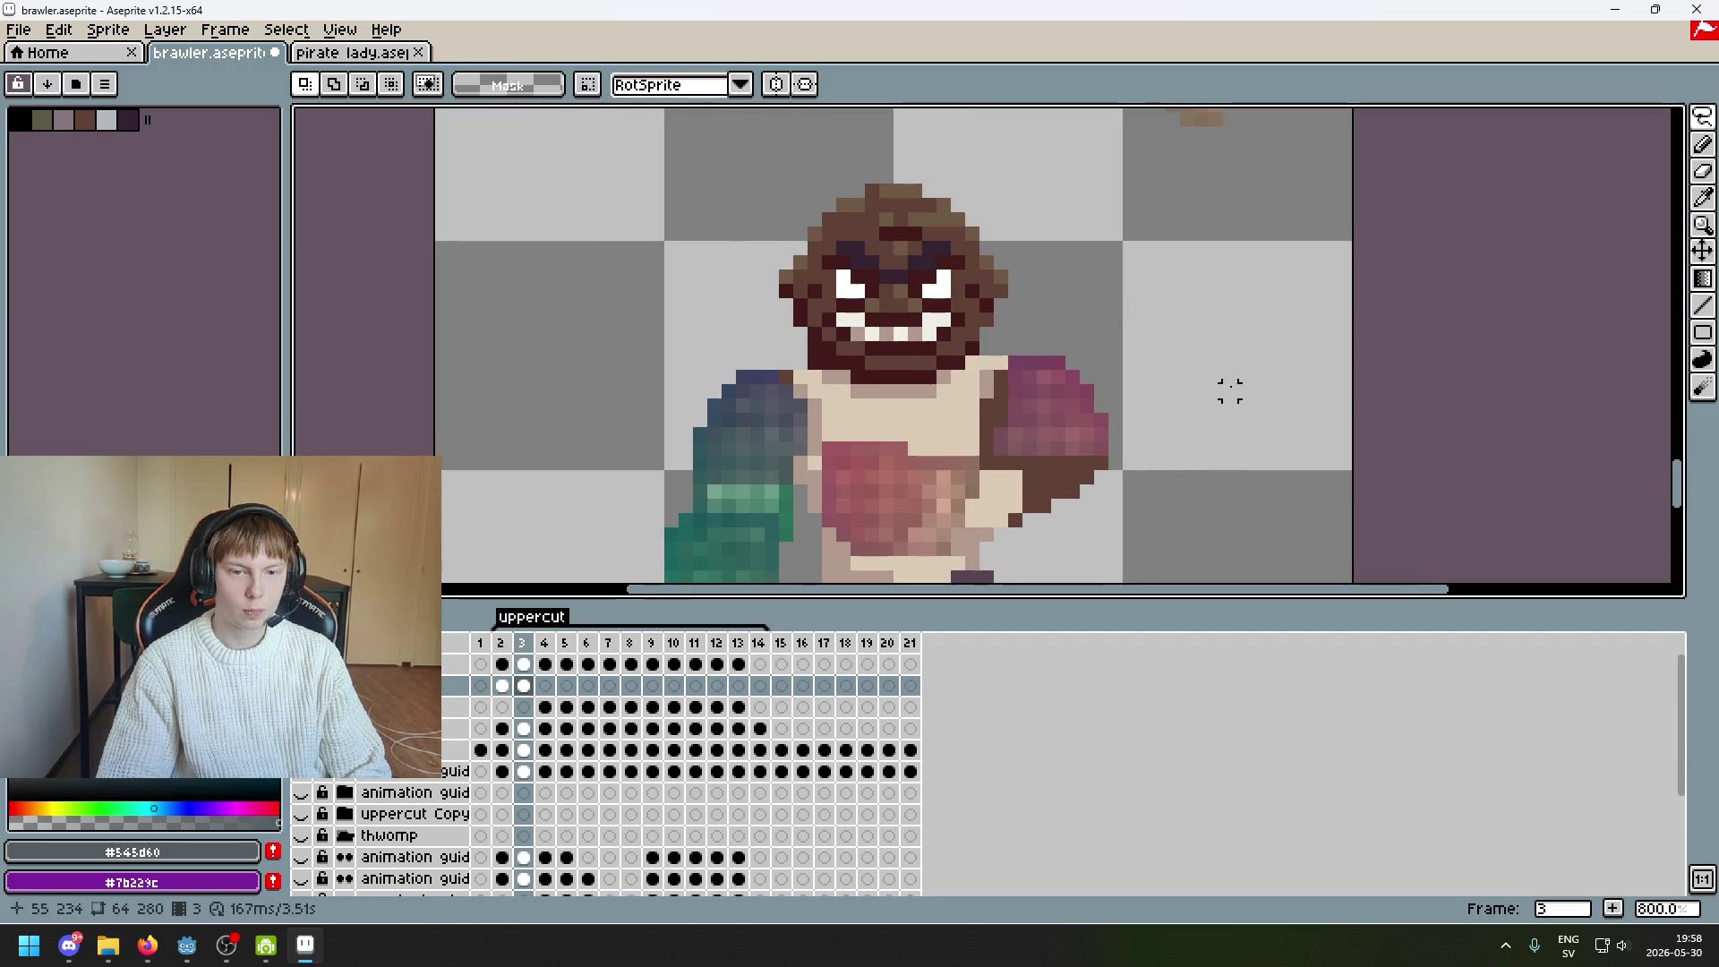
{"action": "scroll", "coordinate": [1230, 391], "scroll_direction": "down", "scroll_amount": 2}
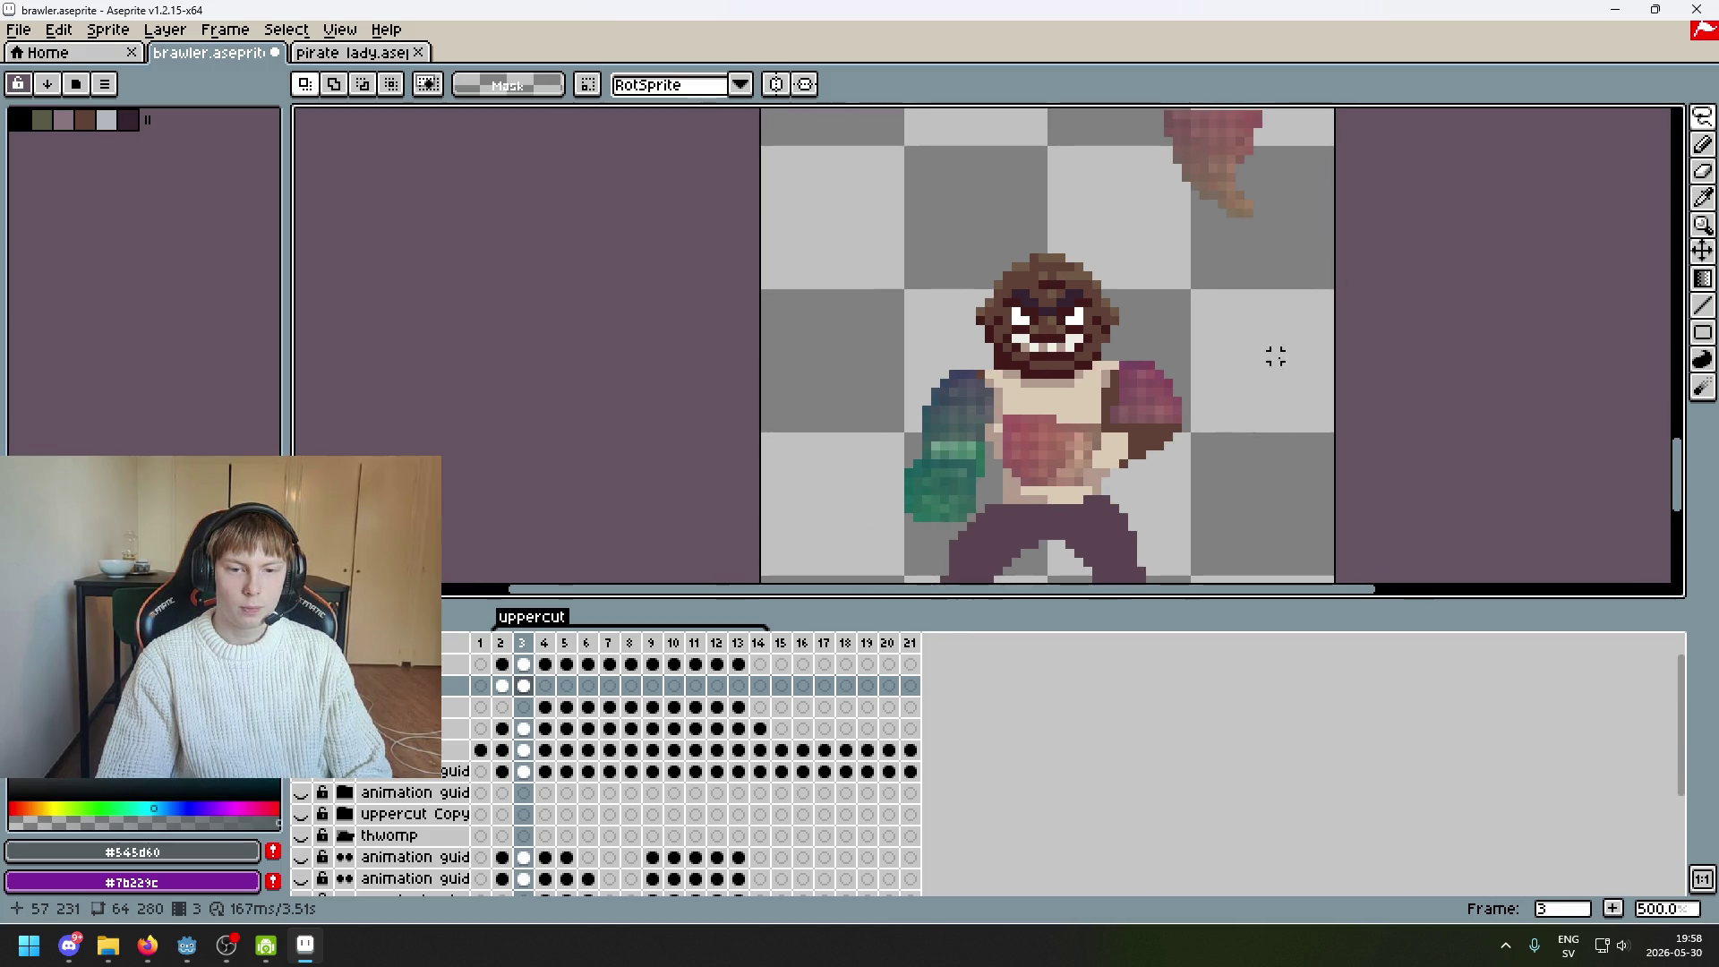
{"action": "left_click_drag", "start_coordinate": [1275, 356], "coordinate": [1250, 394]}
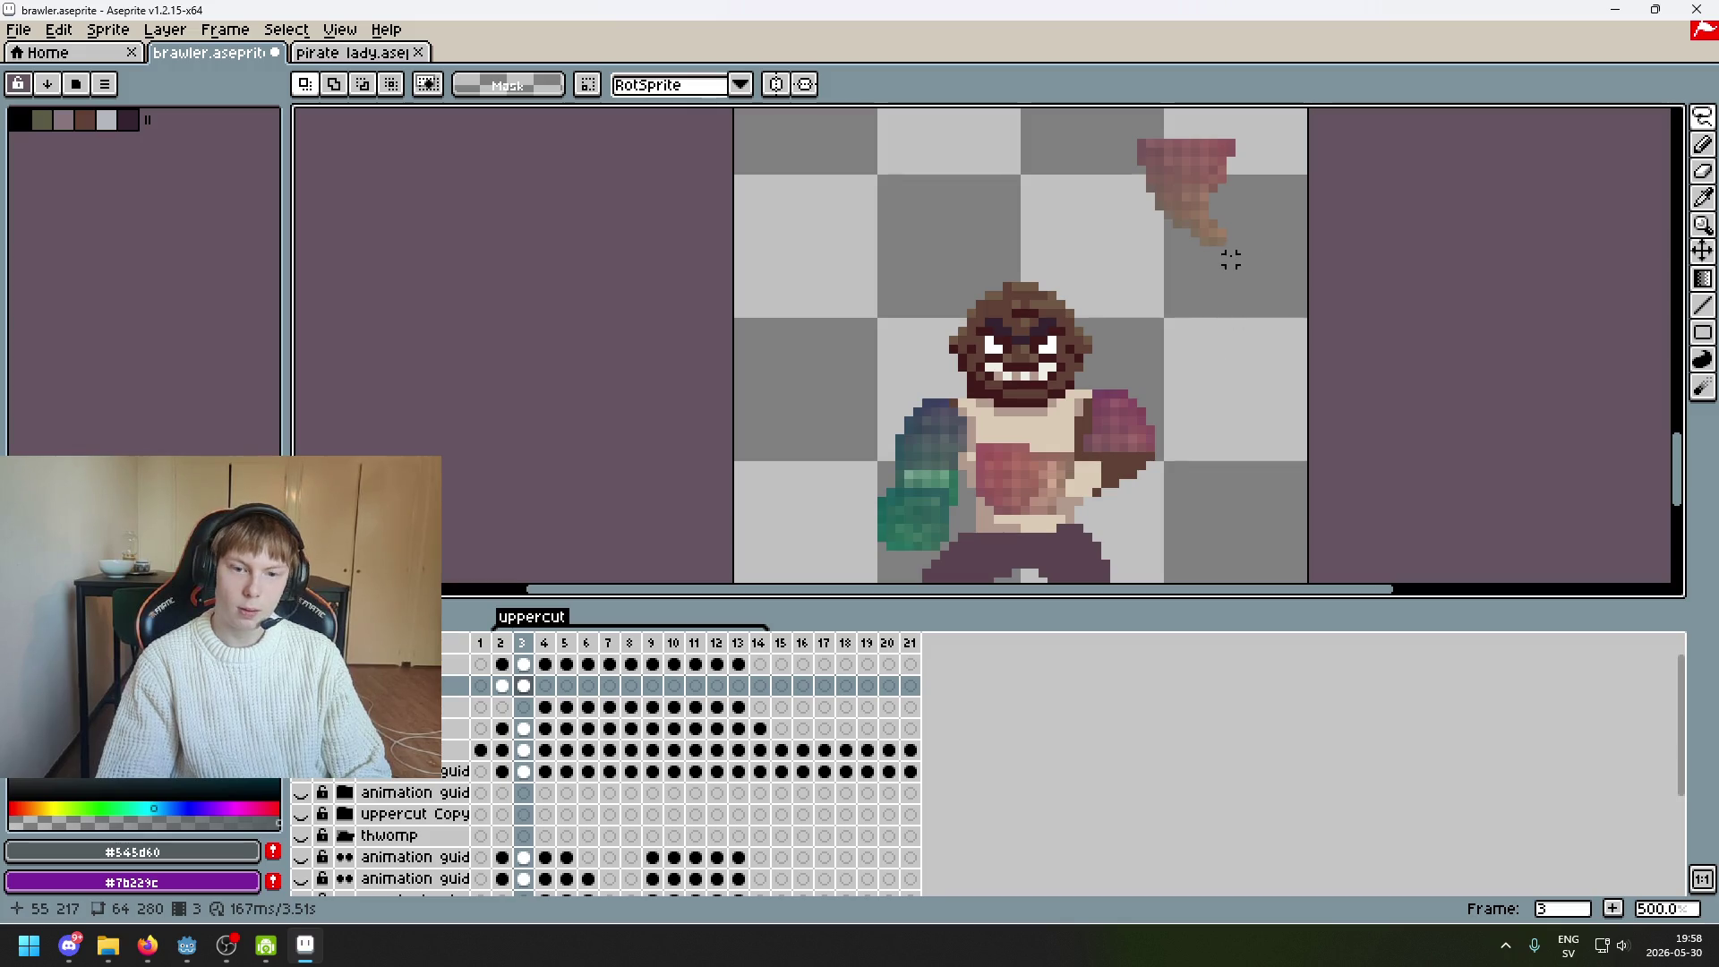
Marquee-select the swoosh tip pixels, shift them left and commit the move
{"action": "left_click", "coordinate": [1702, 118]}
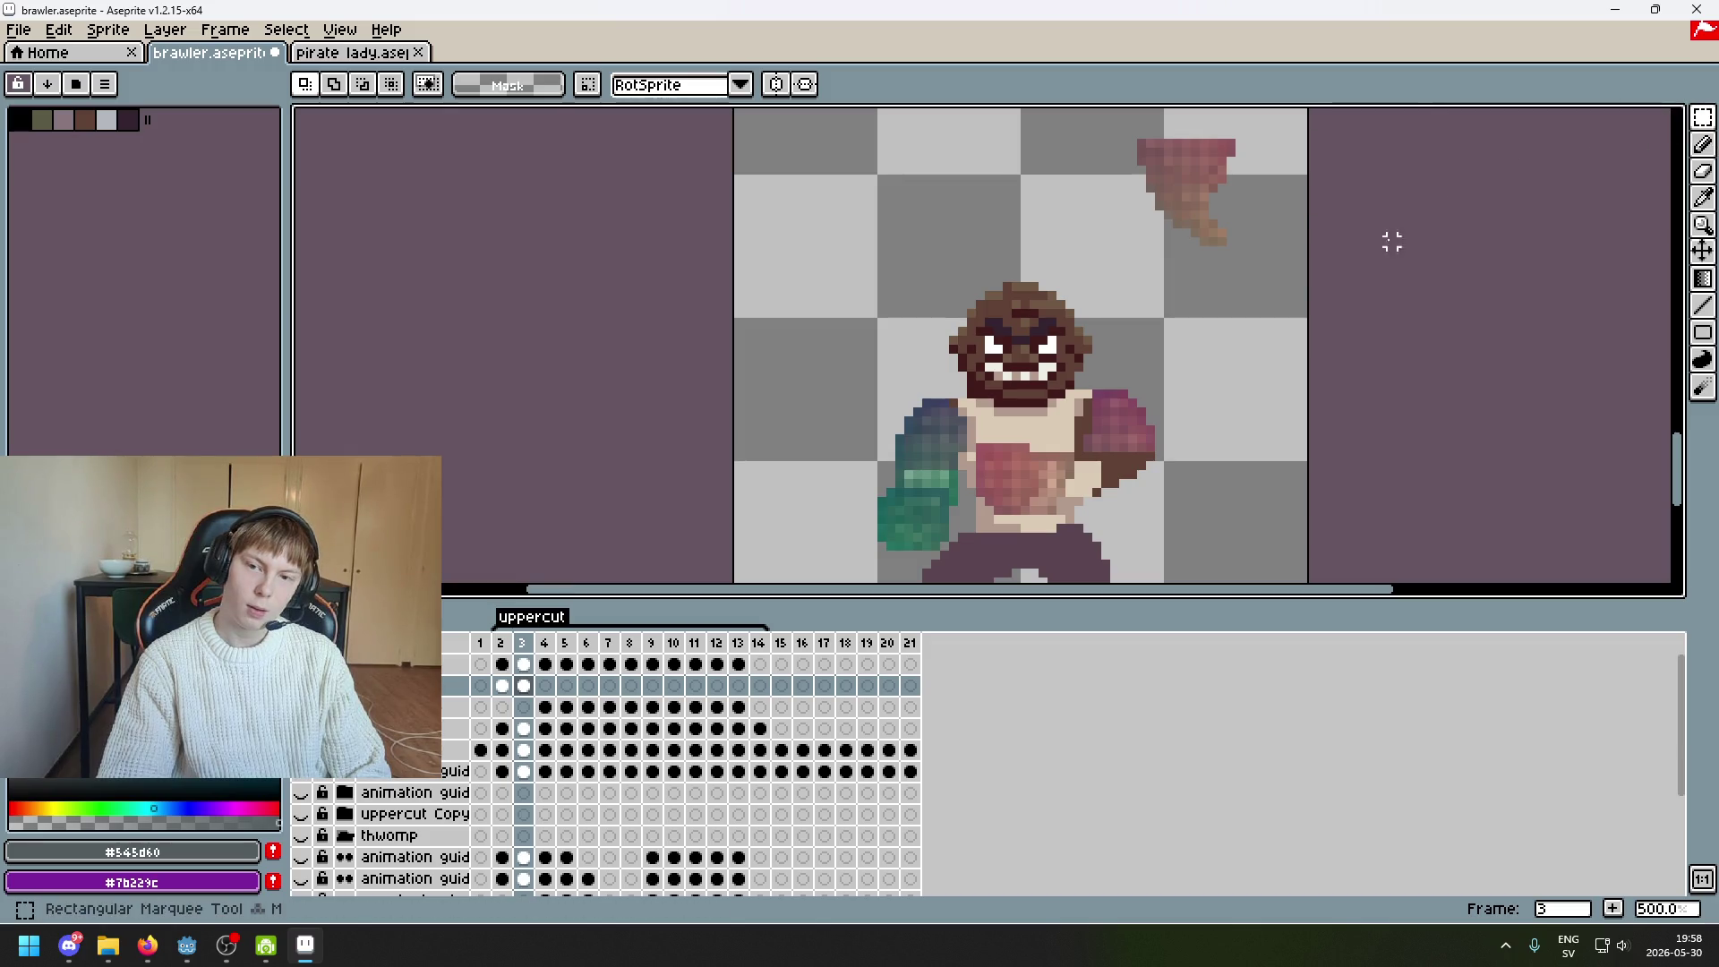
{"action": "left_click_drag", "start_coordinate": [1276, 268], "coordinate": [1133, 224]}
{"action": "left_click_drag", "start_coordinate": [1294, 277], "coordinate": [1087, 216]}
{"action": "left_click_drag", "start_coordinate": [1201, 254], "coordinate": [1165, 254]}
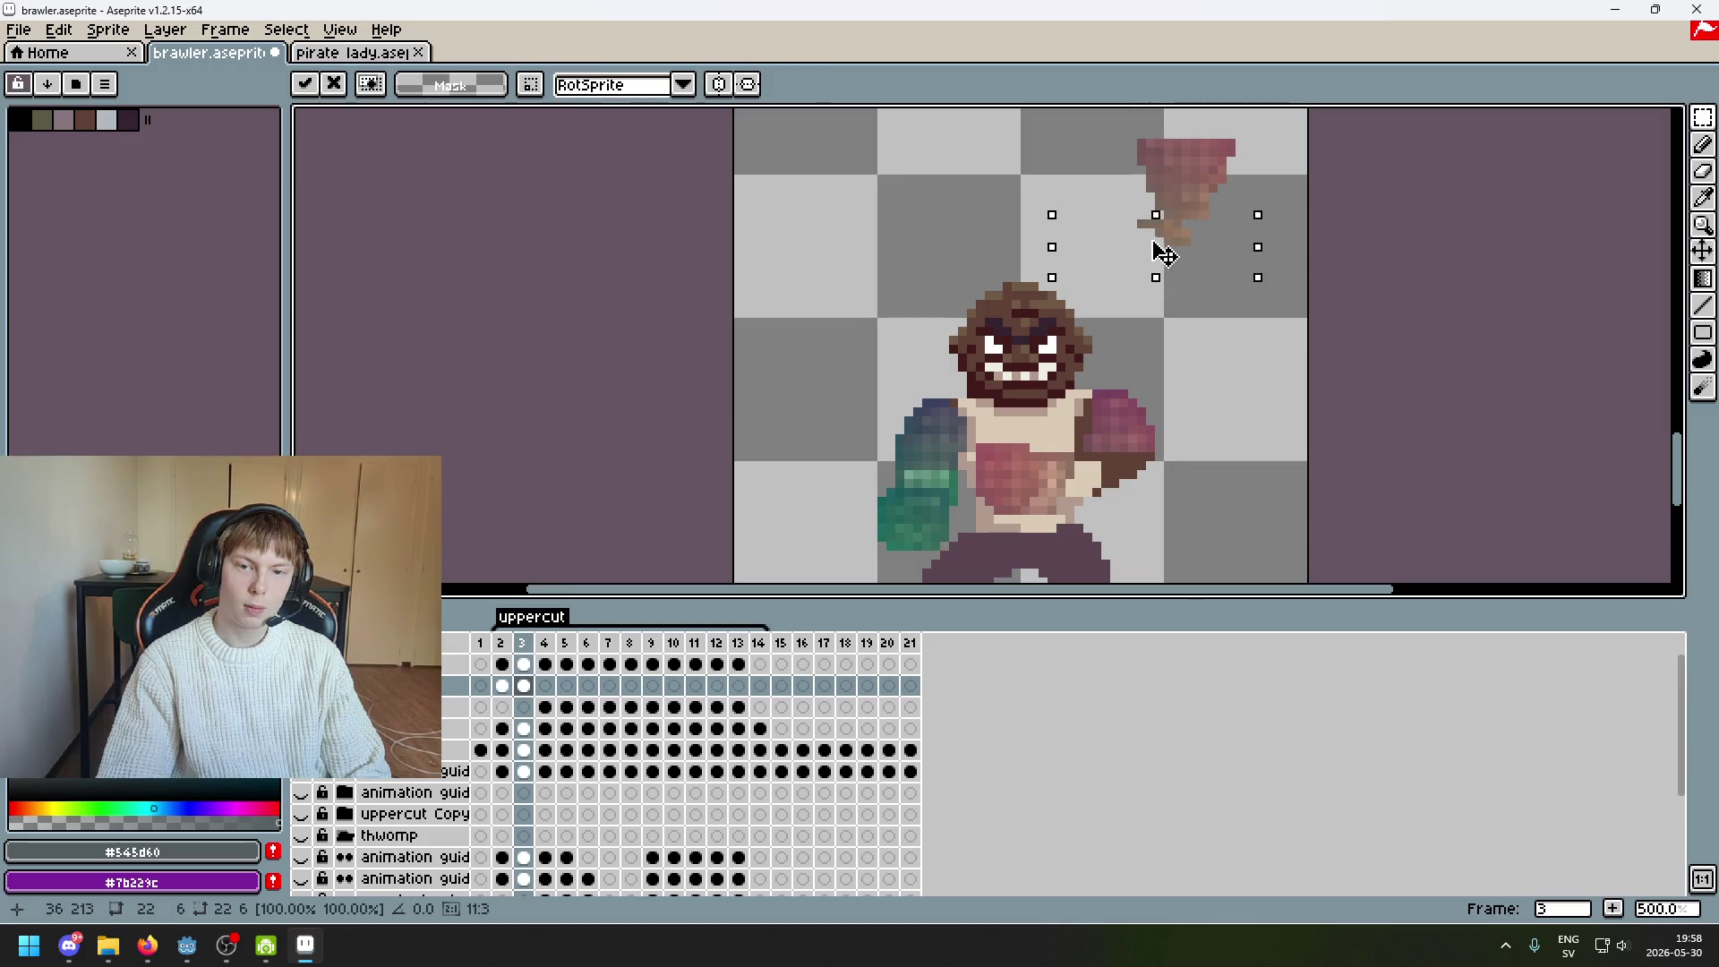
{"action": "scroll", "coordinate": [1213, 241], "scroll_direction": "up", "scroll_amount": 2}
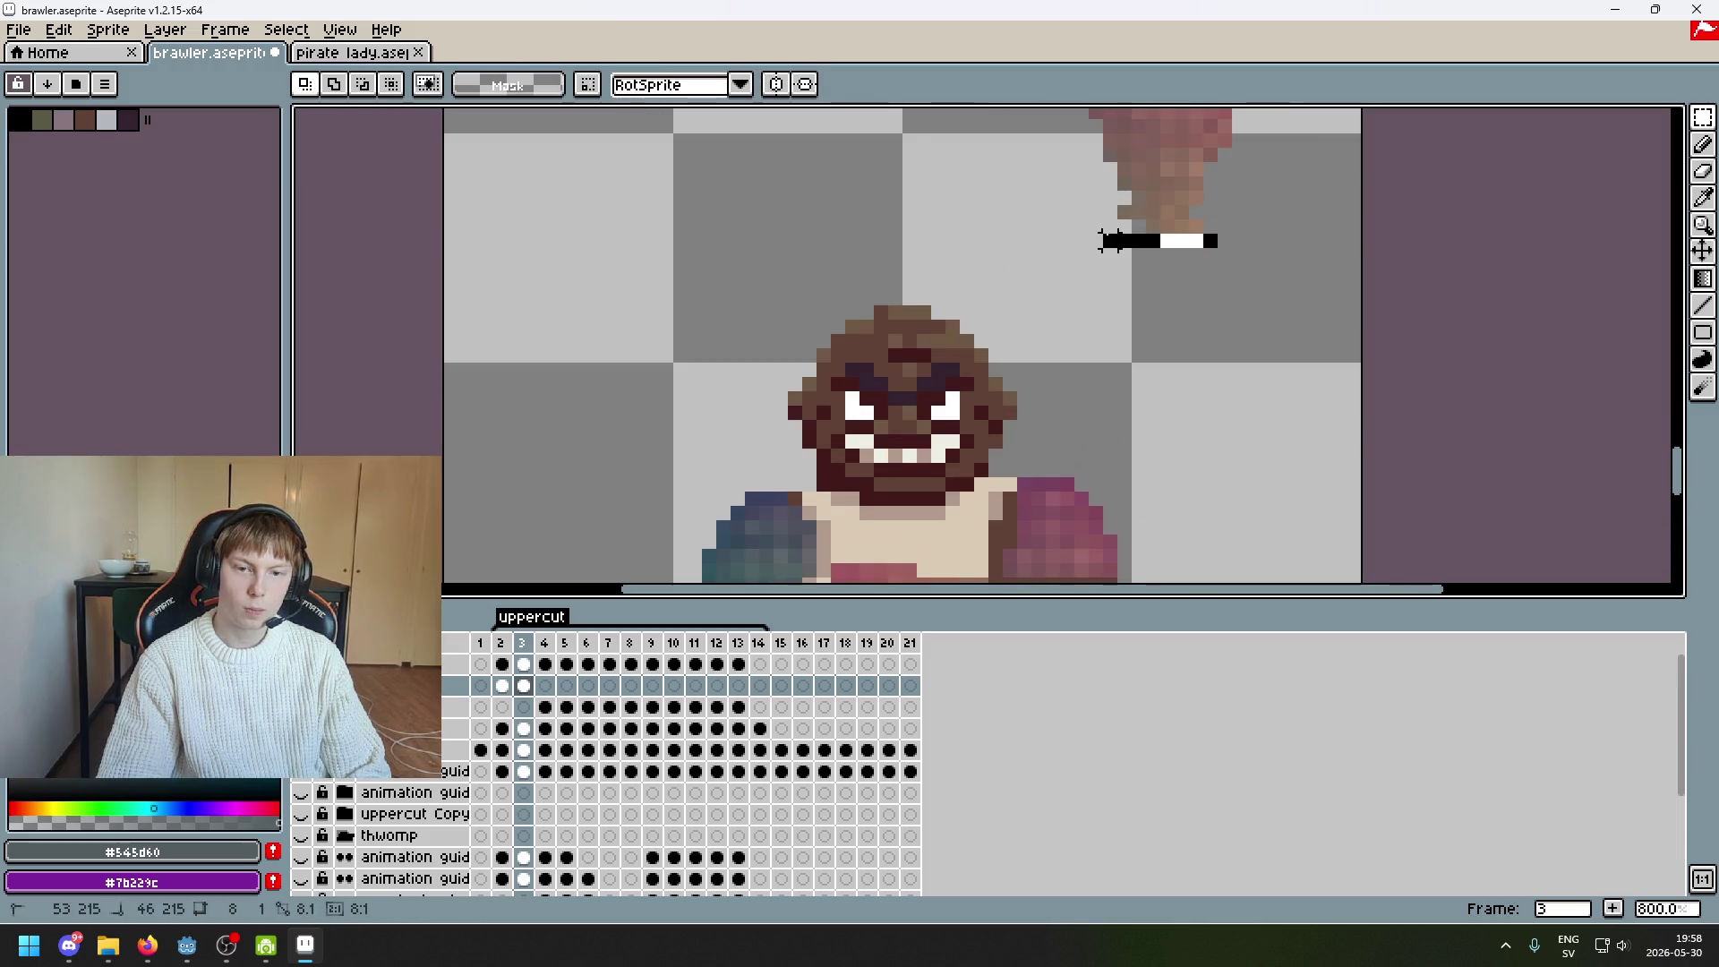
{"action": "left_click", "coordinate": [1247, 238]}
Select another thin row of the swoosh tip, shift it left and commit
{"action": "mouse_move", "coordinate": [1099, 229]}
{"action": "left_mouse_down"}
{"action": "mouse_move", "coordinate": [1220, 238]}
{"action": "mouse_move", "coordinate": [1208, 253]}
{"action": "left_mouse_up"}
{"action": "left_click", "coordinate": [1236, 265]}
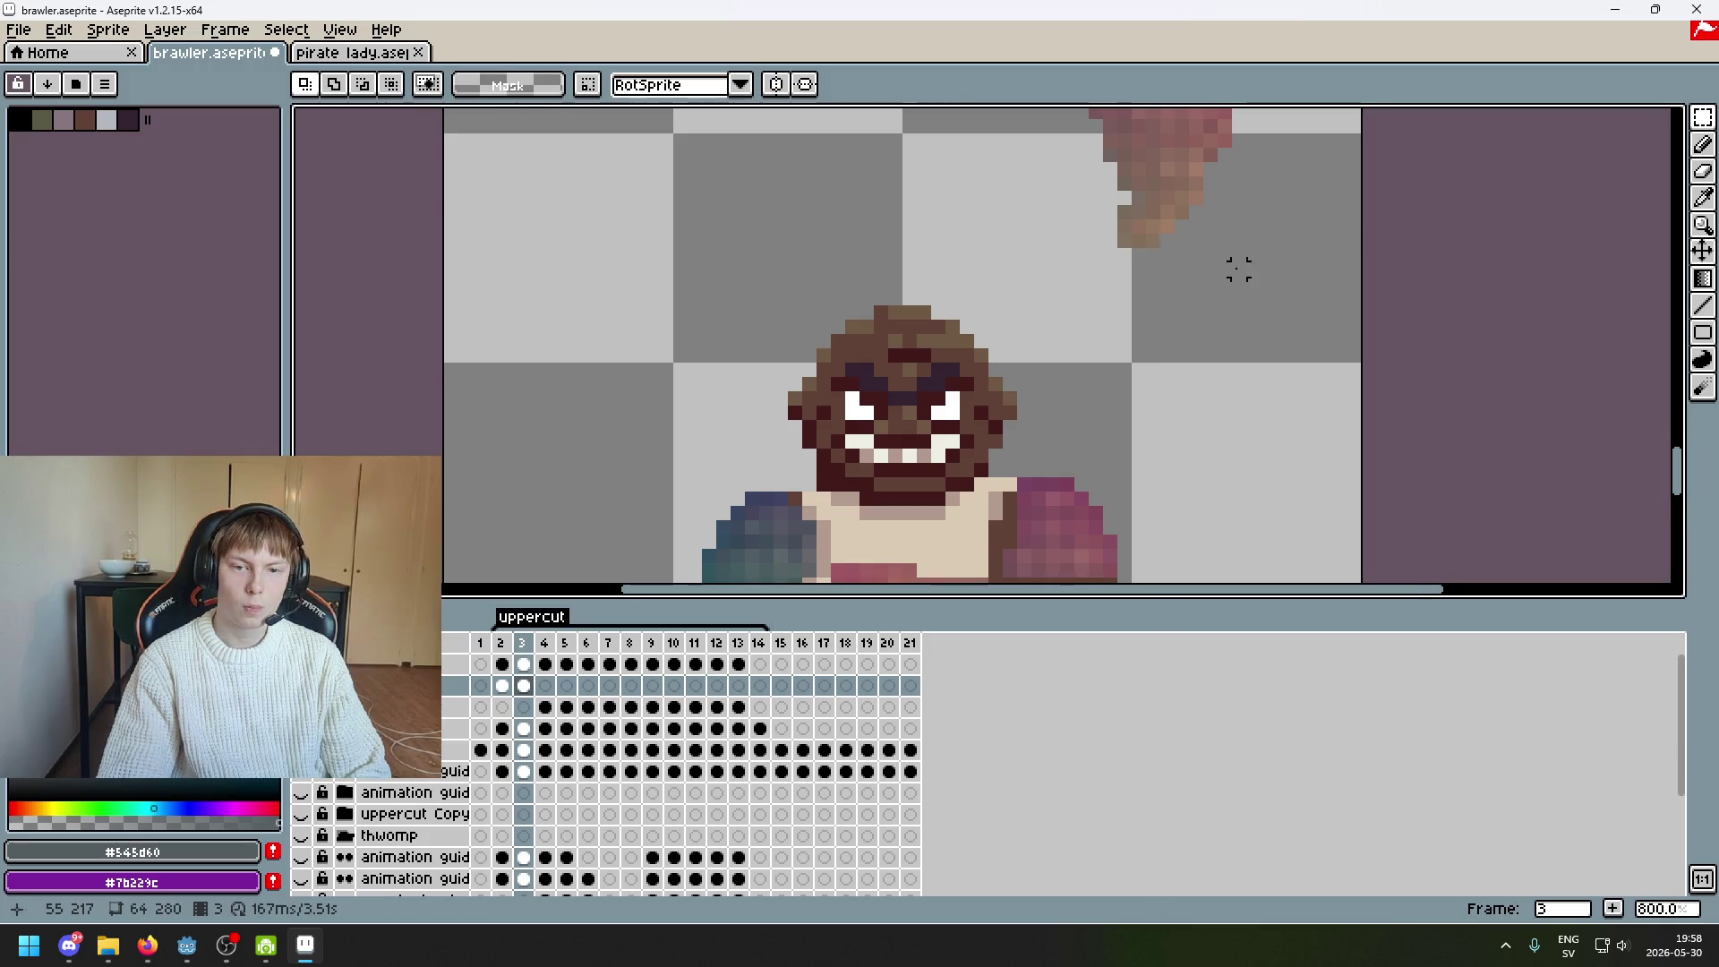
{"action": "scroll", "coordinate": [1241, 278], "scroll_direction": "down", "scroll_amount": 3}
{"action": "scroll", "coordinate": [1226, 251], "scroll_direction": "up", "scroll_amount": 3}
{"action": "left_click_drag", "start_coordinate": [1222, 194], "coordinate": [1127, 217]}
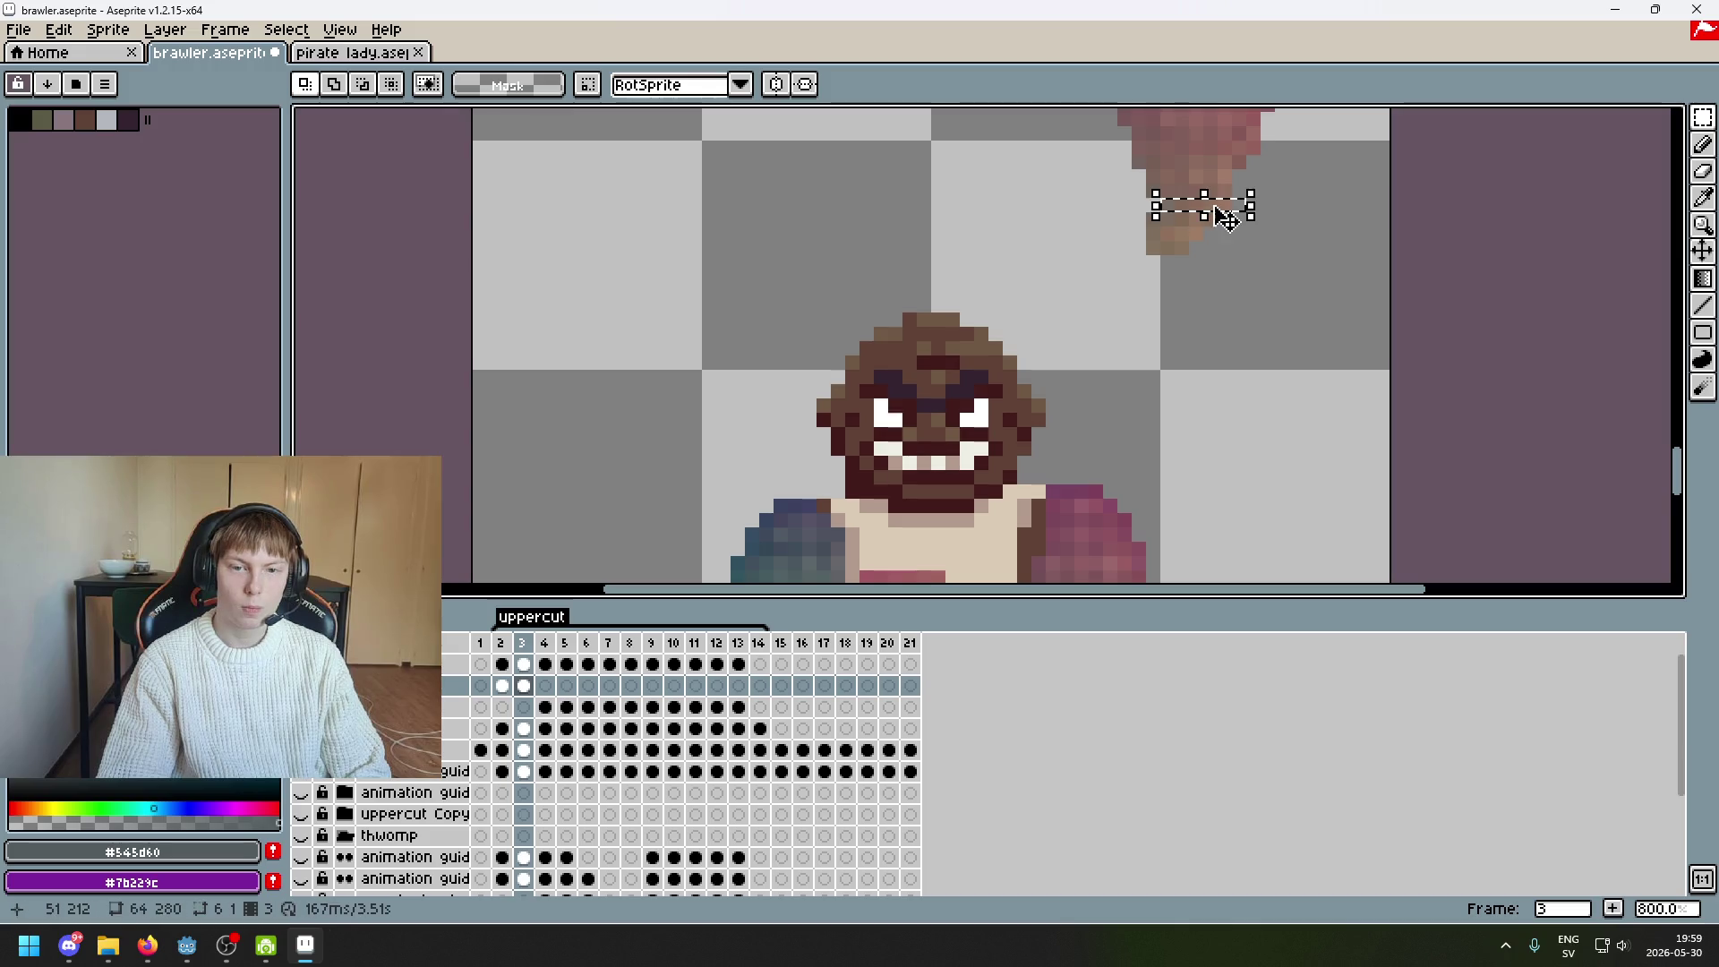
{"action": "left_click", "coordinate": [1253, 262]}
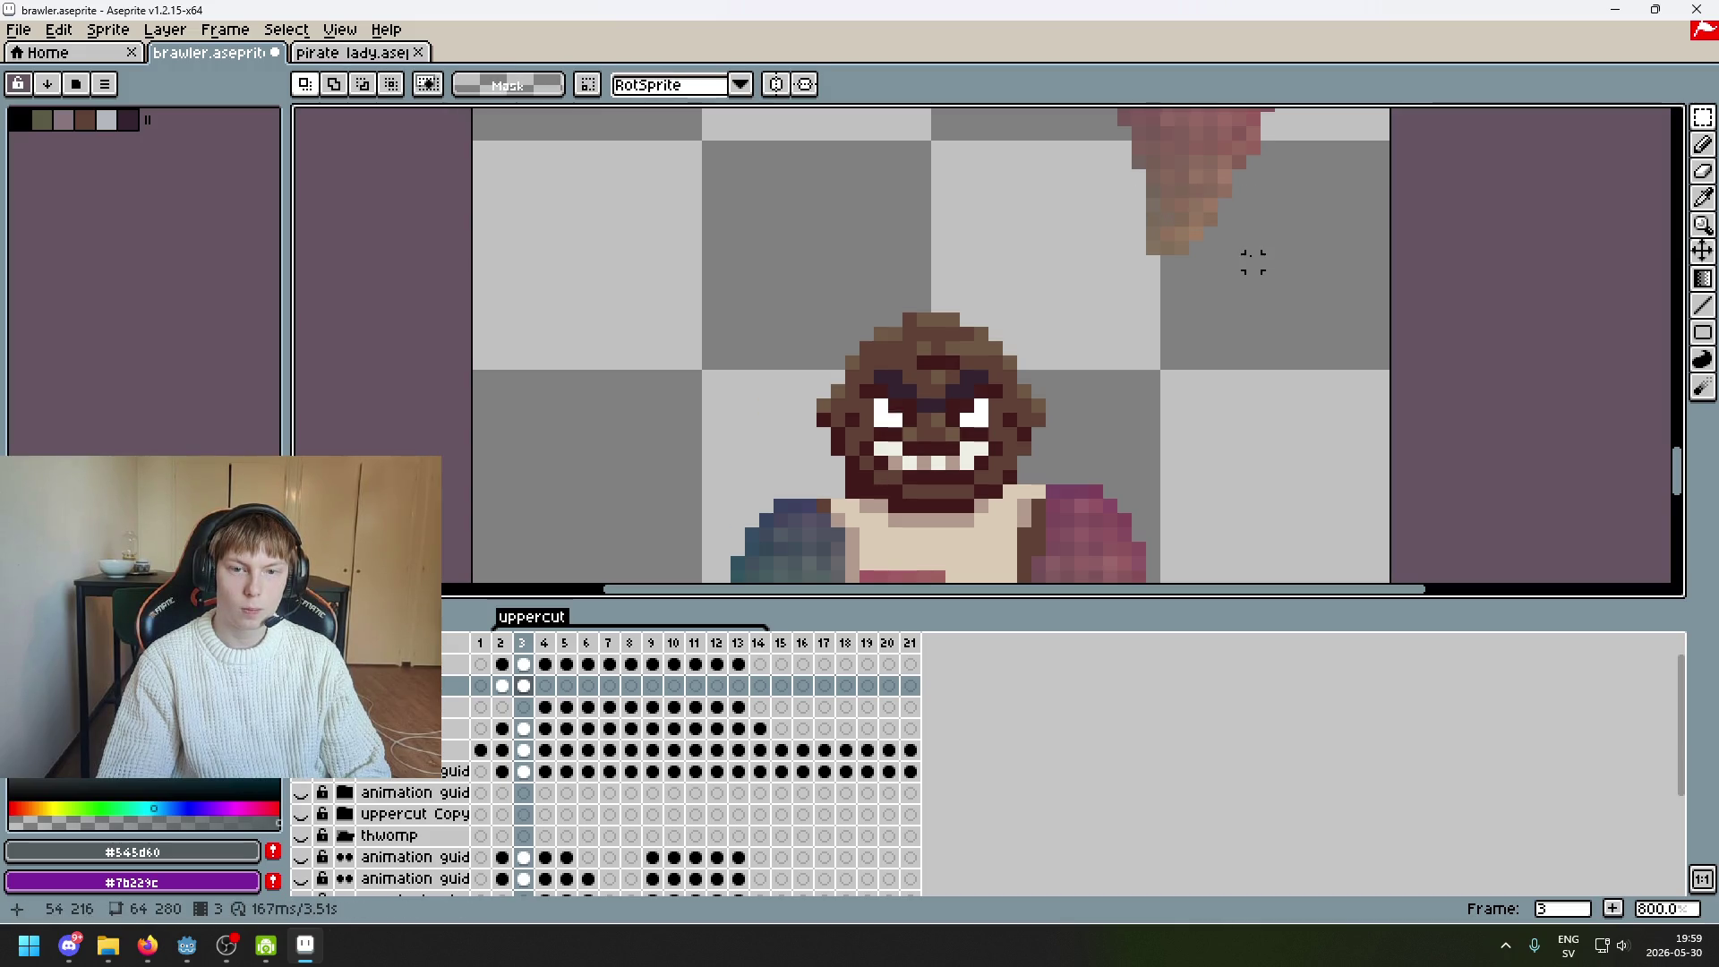
Move a short row near the swoosh tip left, commit it, then drag a selected pixel down
{"action": "left_click_drag", "start_coordinate": [1206, 195], "coordinate": [1129, 214]}
{"action": "left_click", "coordinate": [1164, 206]}
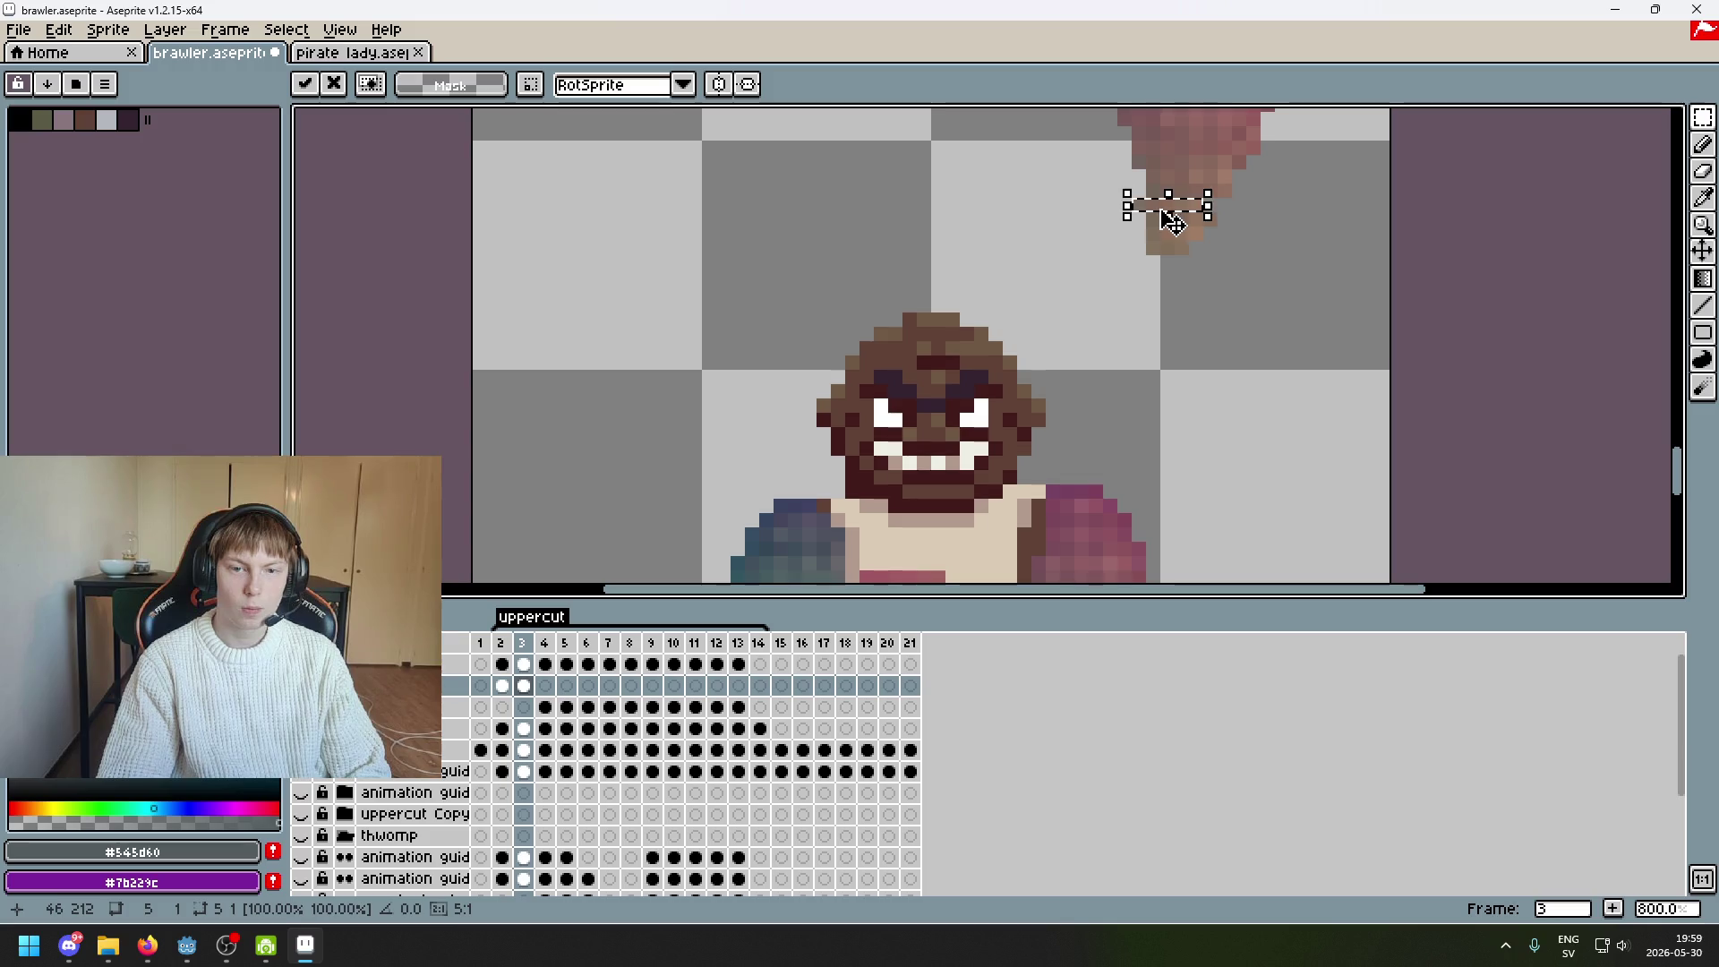
{"action": "scroll", "coordinate": [1223, 247], "scroll_direction": "up", "scroll_amount": 2}
{"action": "left_click", "coordinate": [1170, 173]}
{"action": "scroll", "coordinate": [1216, 394], "scroll_direction": "down", "scroll_amount": 2}
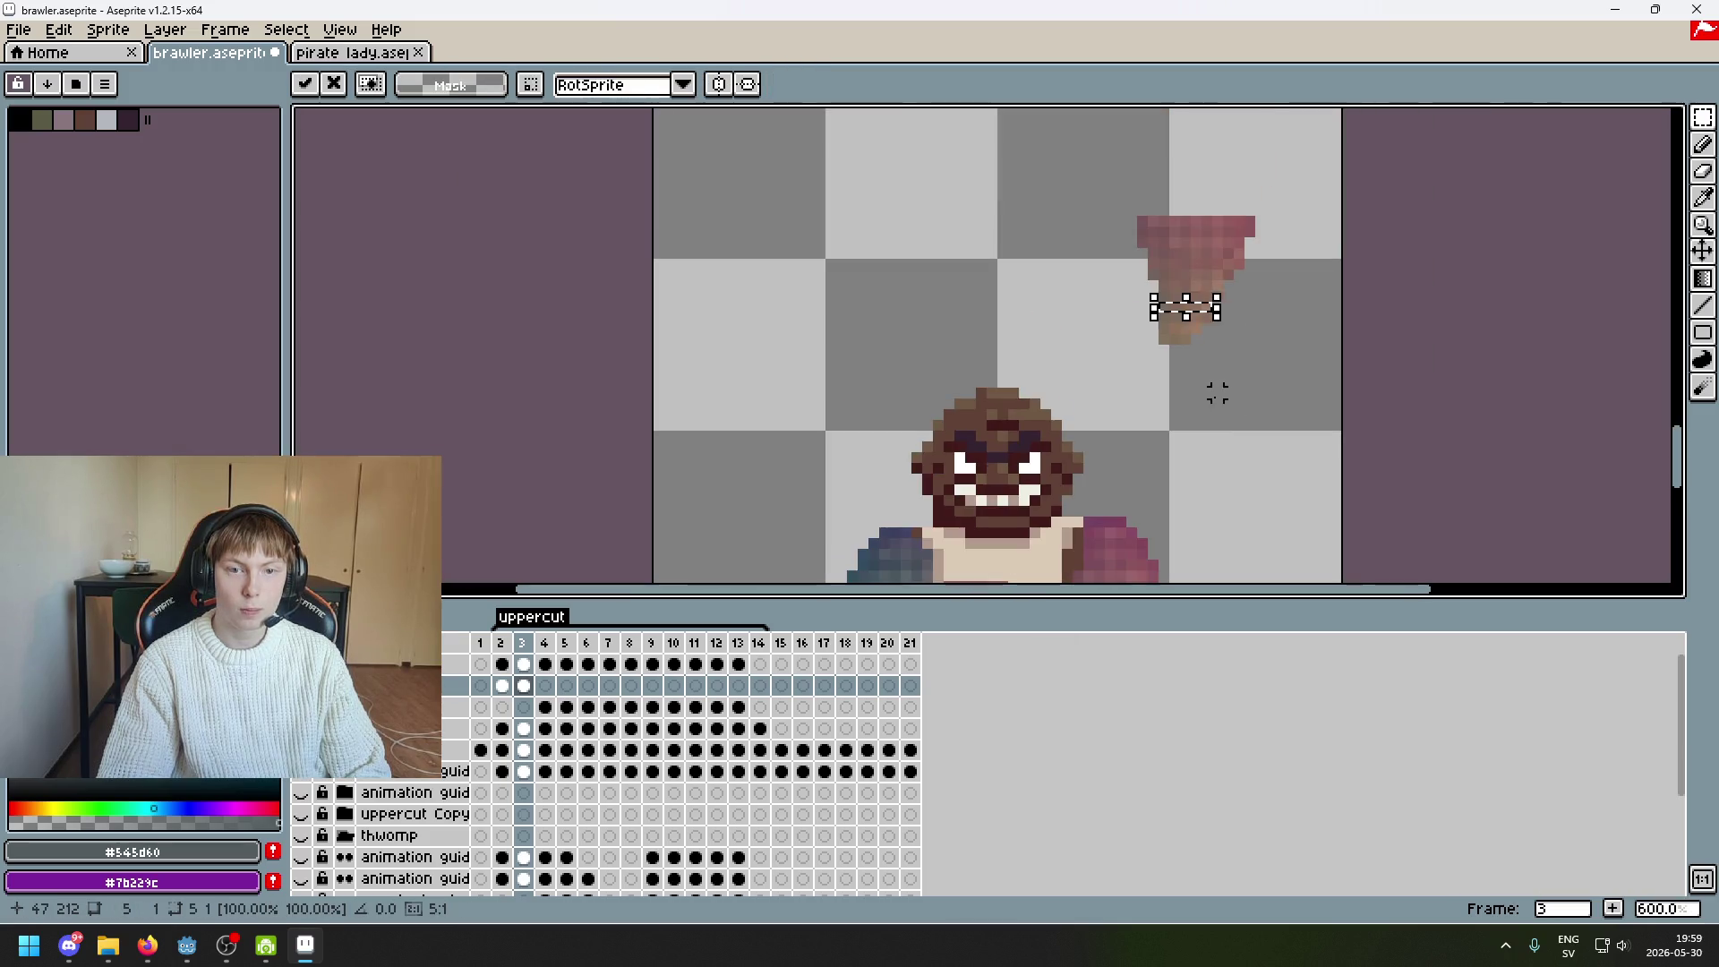
{"action": "scroll", "coordinate": [1229, 421], "scroll_direction": "down", "scroll_amount": 1}
{"action": "scroll", "coordinate": [1239, 230], "scroll_direction": "up", "scroll_amount": 3}
{"action": "scroll", "coordinate": [1164, 224], "scroll_direction": "down", "scroll_amount": 3}
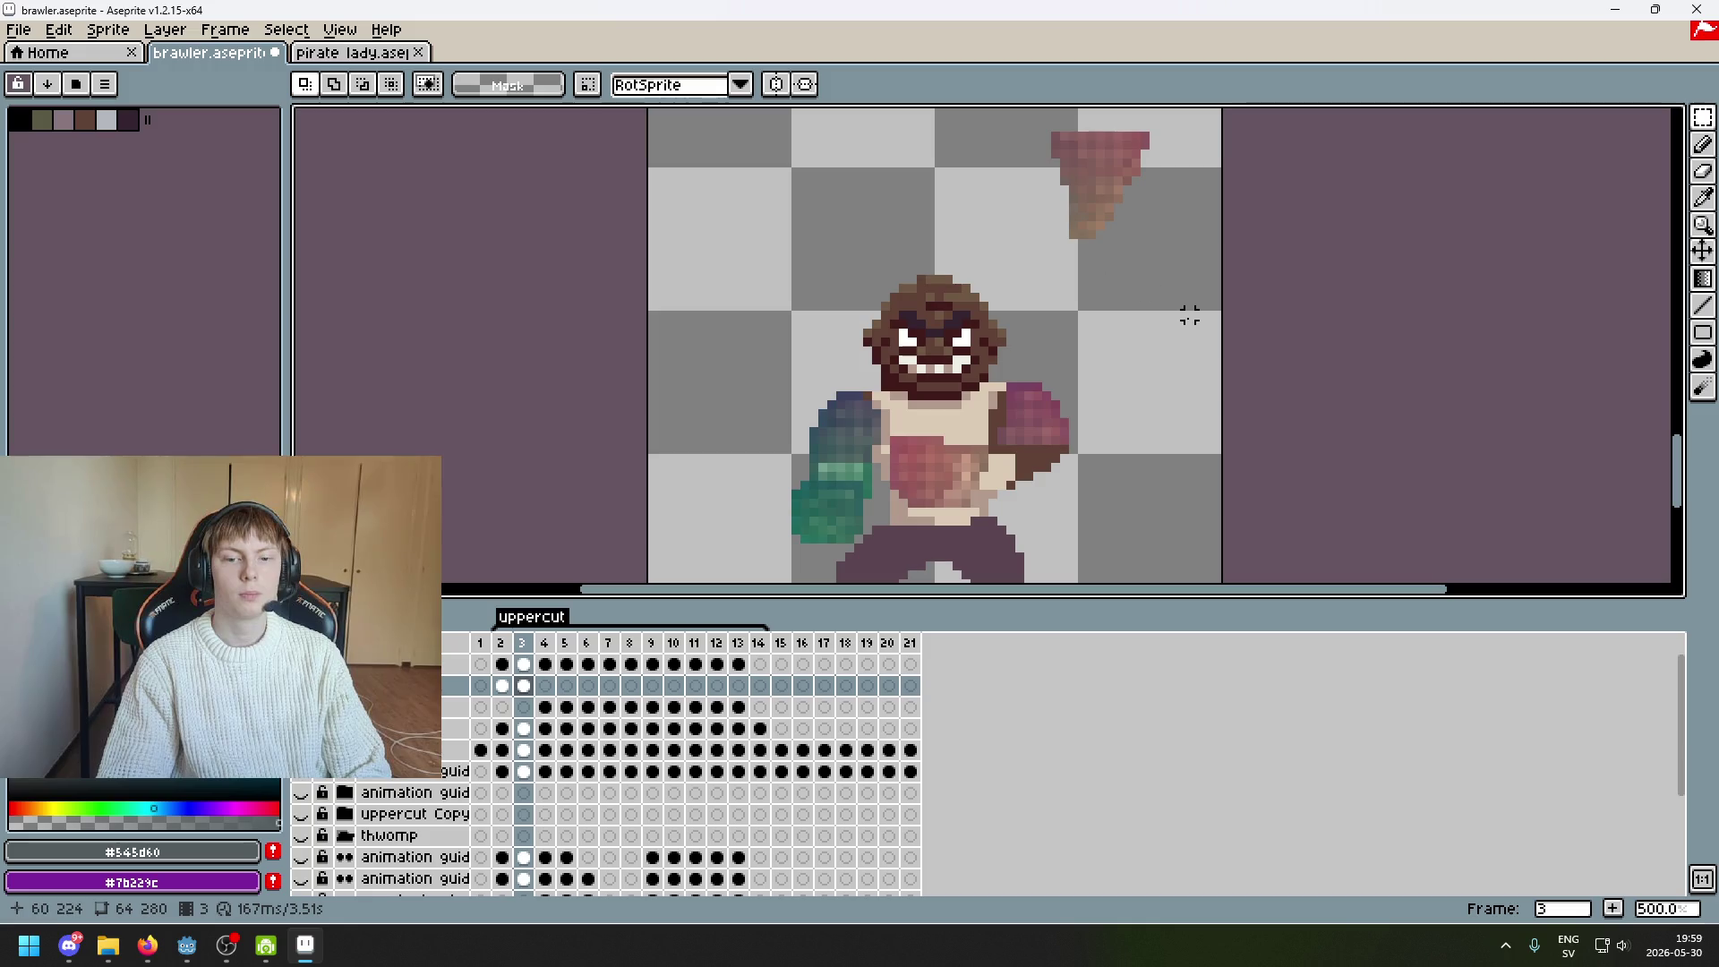
{"action": "scroll", "coordinate": [1110, 250], "scroll_direction": "up", "scroll_amount": 2}
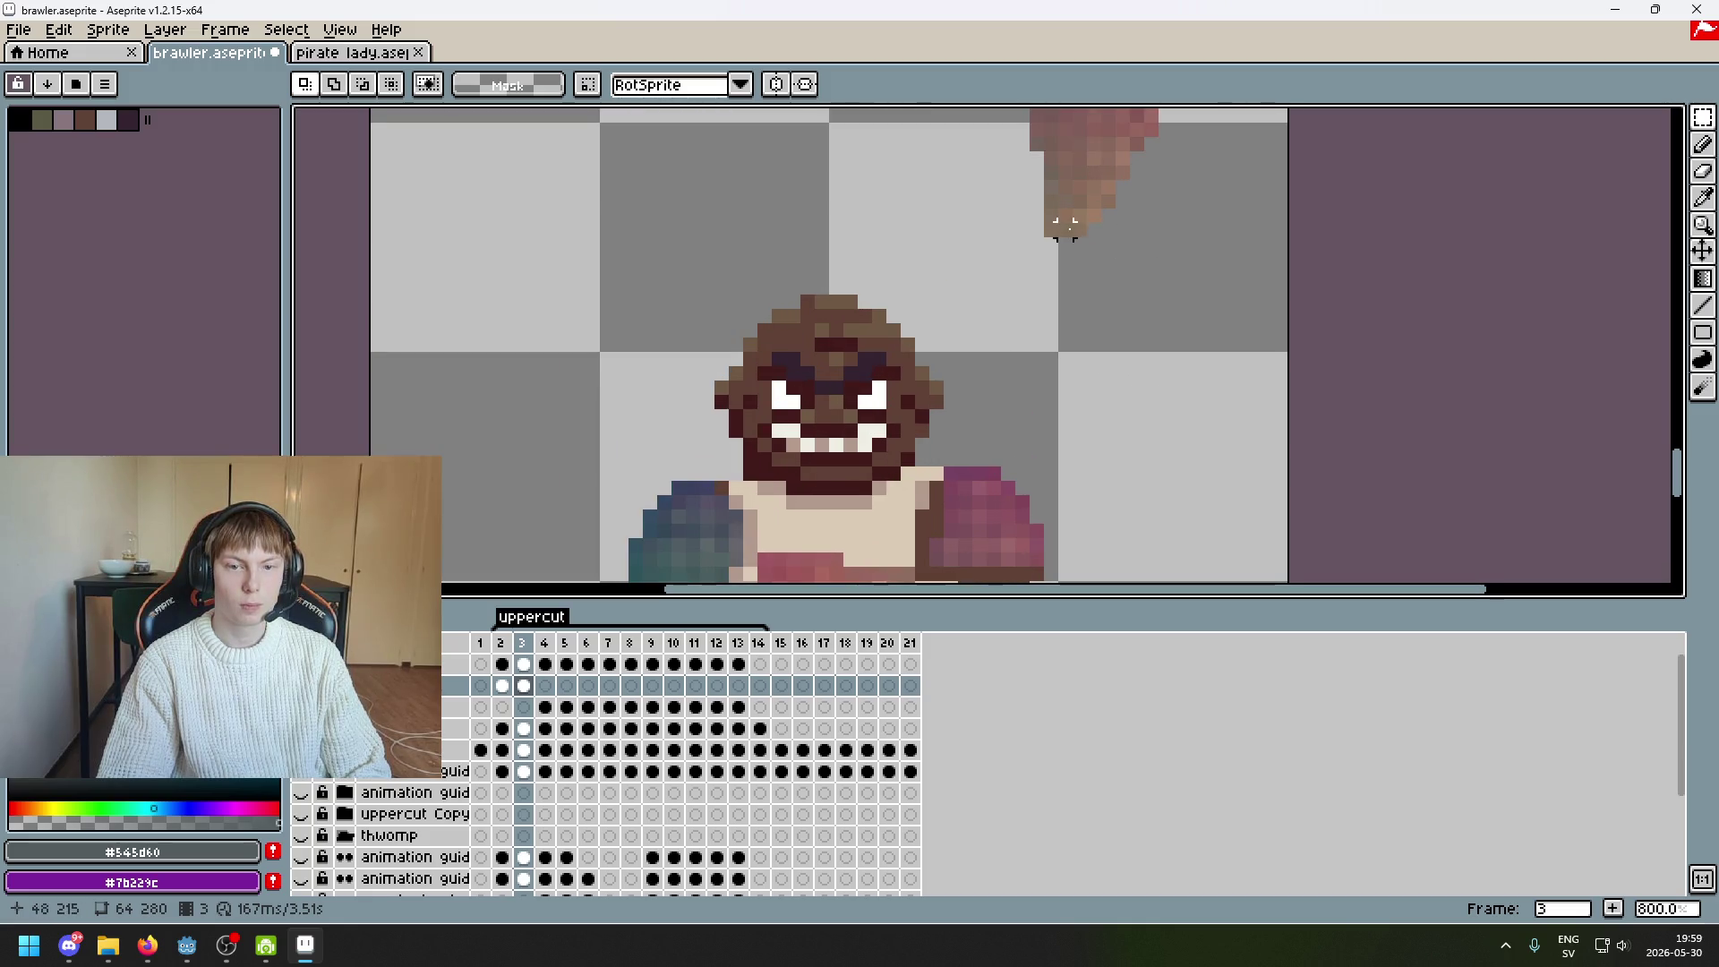
{"action": "mouse_move", "coordinate": [1113, 211]}
{"action": "left_mouse_down"}
{"action": "mouse_move", "coordinate": [1089, 564]}
{"action": "mouse_move", "coordinate": [1162, 378]}
{"action": "mouse_move", "coordinate": [1027, 464]}
{"action": "left_mouse_up"}
Undo the last pixel move, clear the selection and pan across the sprite
{"action": "scroll", "coordinate": [1162, 385], "scroll_direction": "up", "scroll_amount": 3}
{"action": "key", "text": "ctrl+z"}
{"action": "scroll", "coordinate": [1187, 389], "scroll_direction": "down", "scroll_amount": 5}
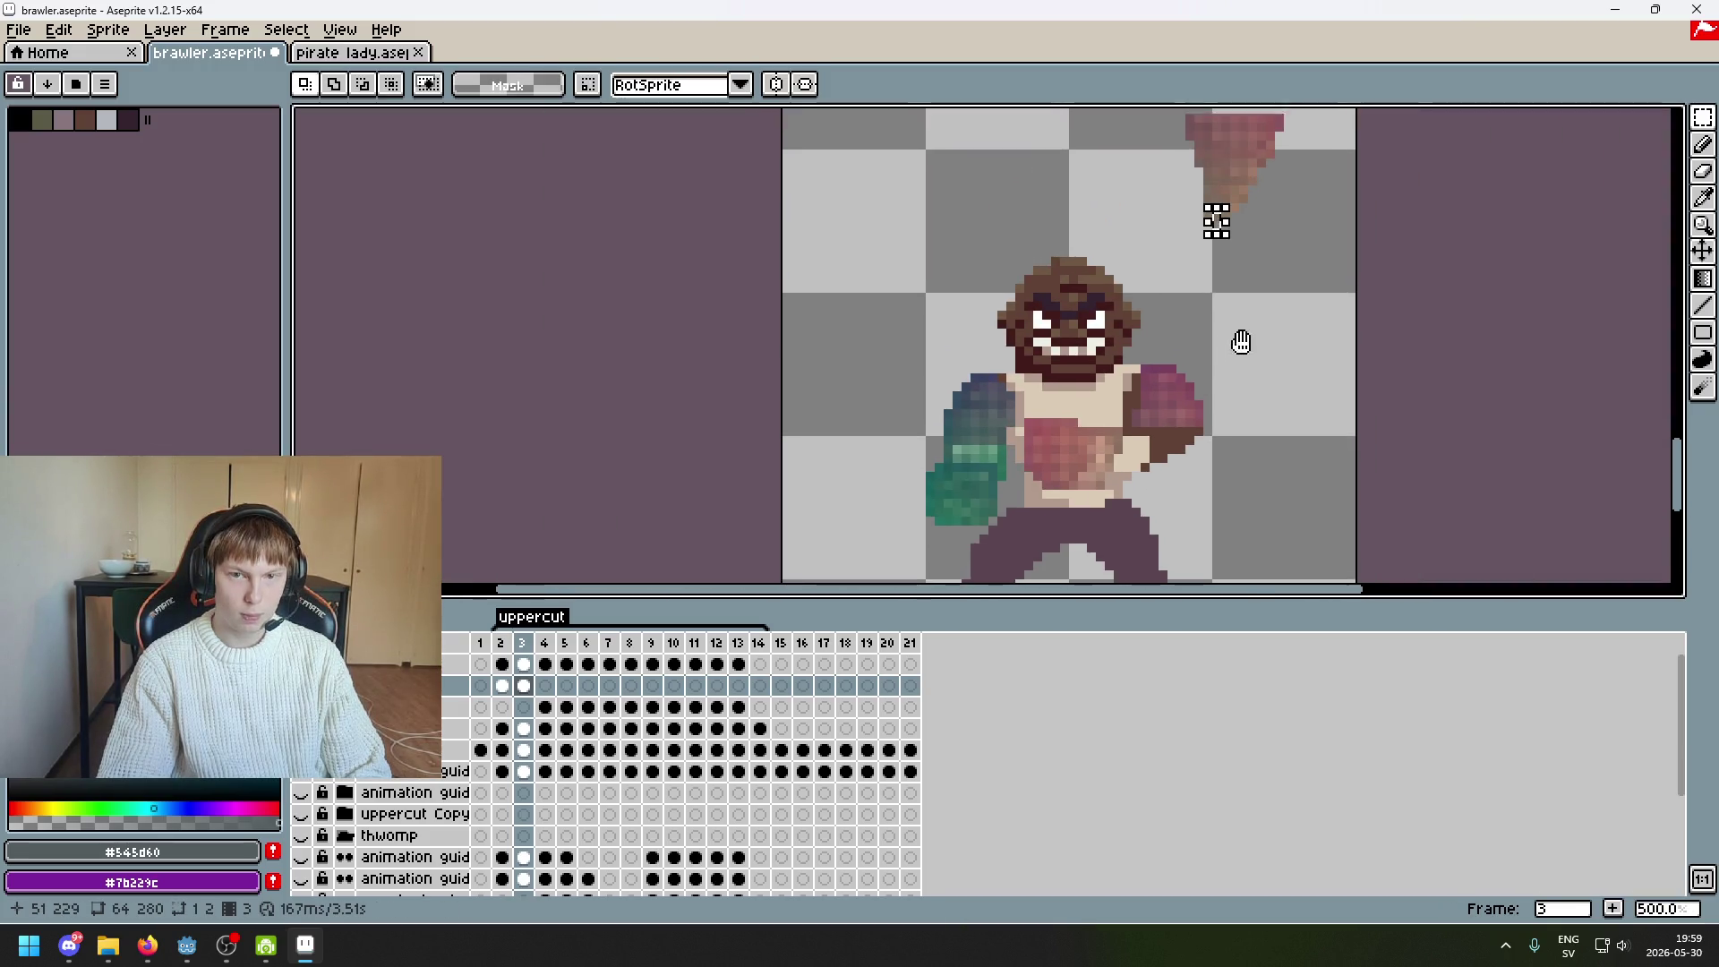
{"action": "scroll", "coordinate": [1136, 455], "scroll_direction": "up", "scroll_amount": 1}
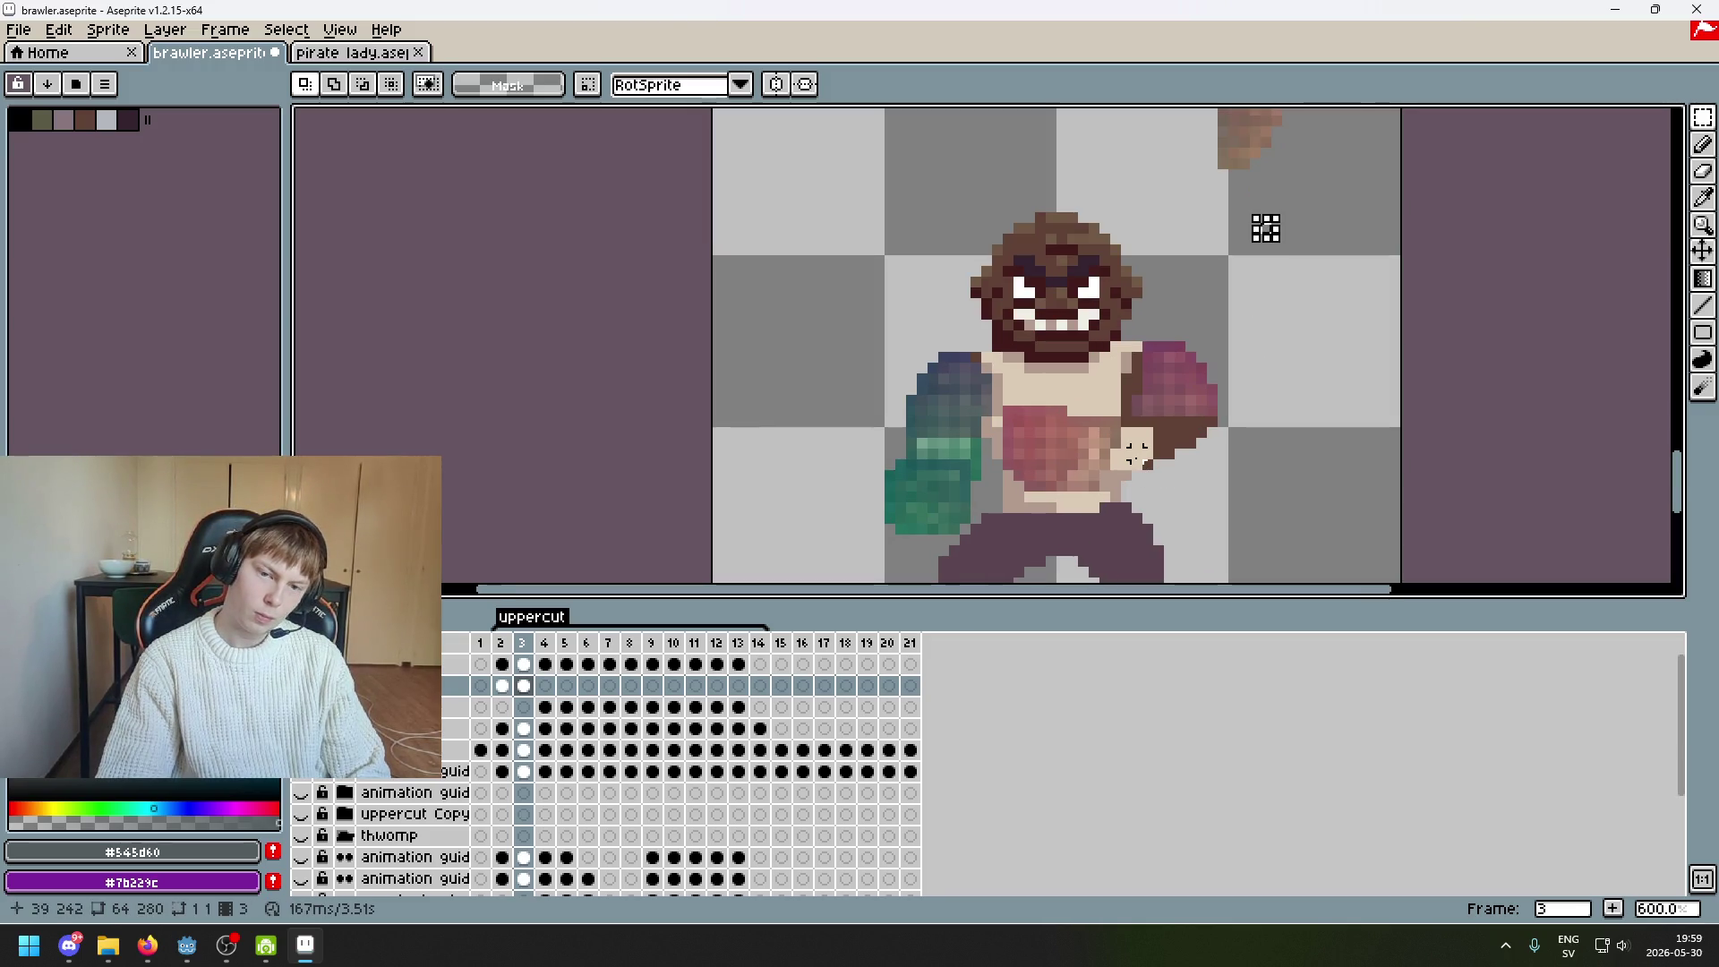
{"action": "key", "text": "ctrl+d"}
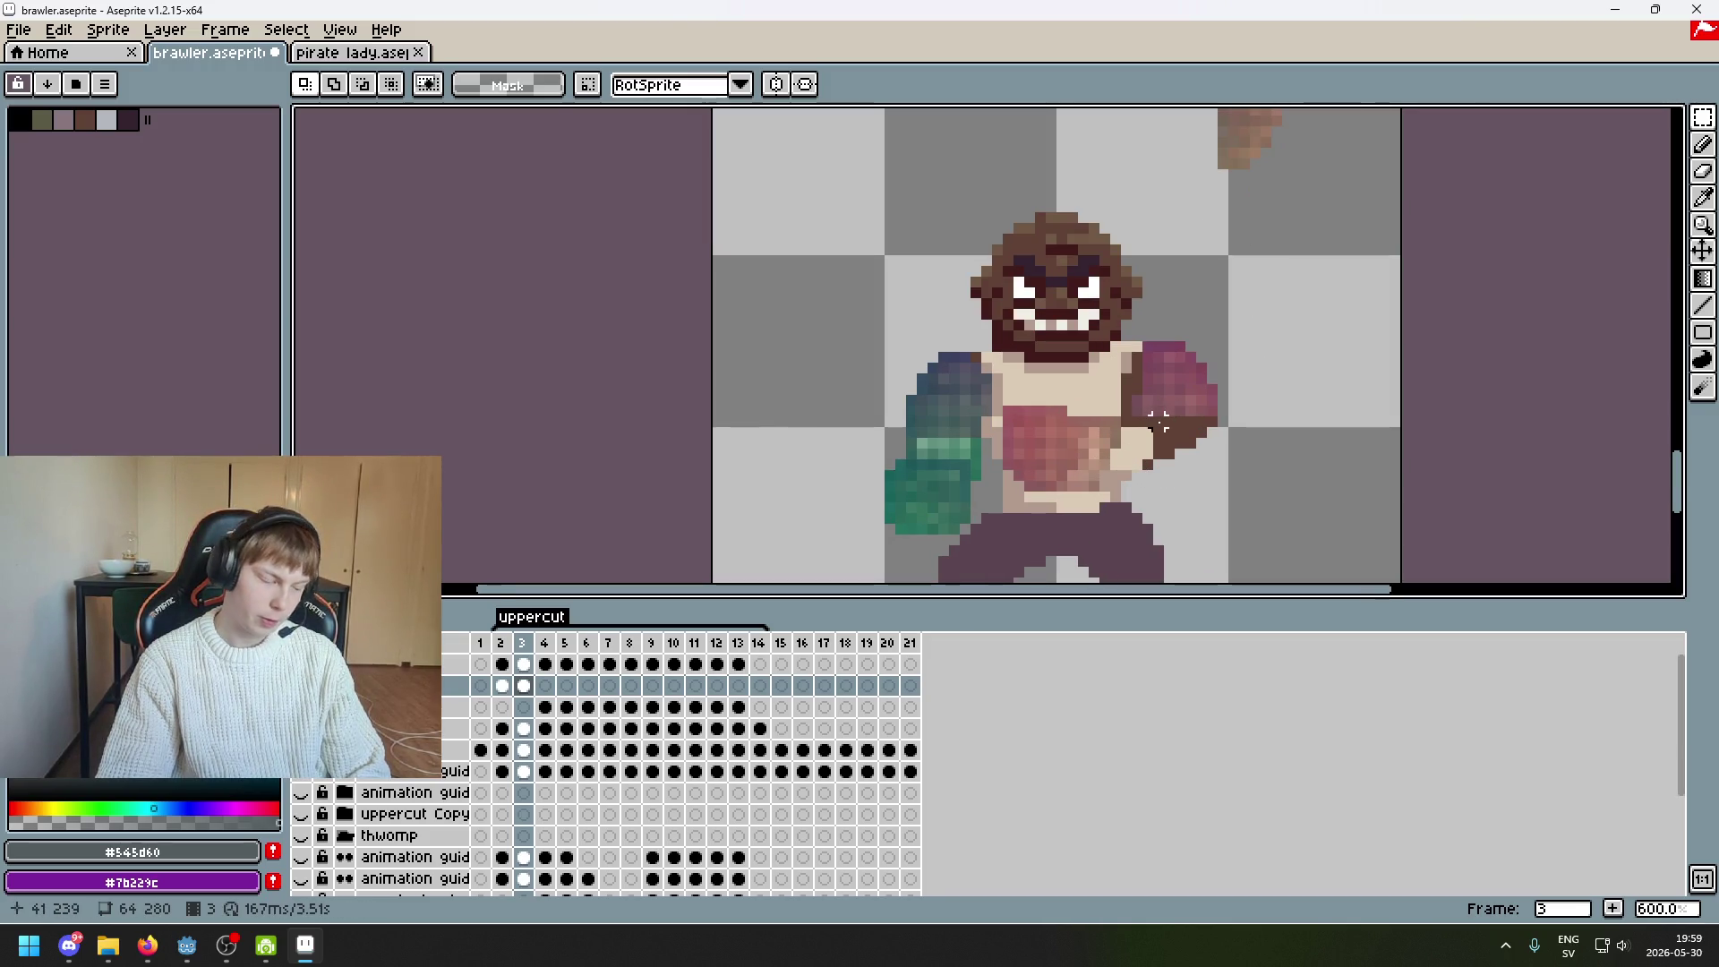
{"action": "scroll", "coordinate": [1158, 422], "scroll_direction": "up", "scroll_amount": 3}
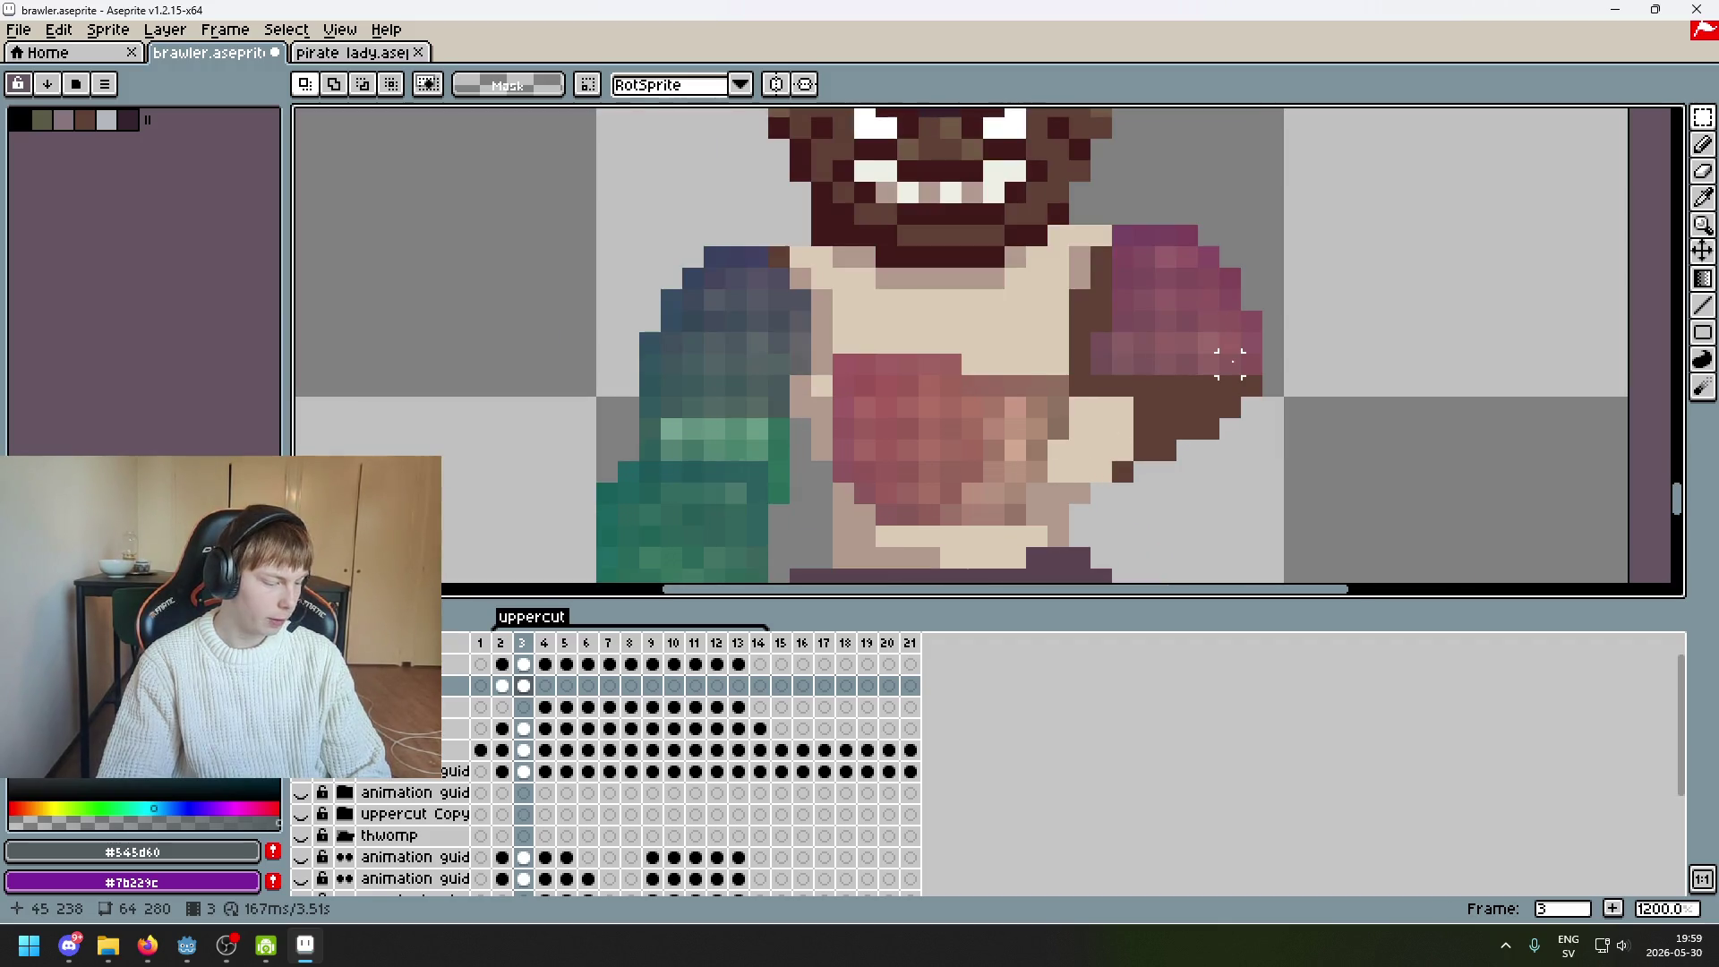
{"action": "scroll", "coordinate": [1229, 363], "scroll_direction": "down", "scroll_amount": 3}
{"action": "mouse_move", "coordinate": [1200, 277]}
{"action": "left_mouse_down"}
{"action": "mouse_move", "coordinate": [1143, 364]}
{"action": "mouse_move", "coordinate": [1131, 470]}
{"action": "left_mouse_up"}
{"action": "mouse_move", "coordinate": [1143, 267]}
{"action": "left_mouse_down"}
{"action": "mouse_move", "coordinate": [1143, 284]}
{"action": "mouse_move", "coordinate": [1066, 295]}
{"action": "mouse_move", "coordinate": [1020, 259]}
{"action": "mouse_move", "coordinate": [970, 337]}
{"action": "mouse_move", "coordinate": [901, 302]}
{"action": "left_mouse_up"}
Select the swoosh cone and move it down beside the fist, committing the new position
{"action": "mouse_move", "coordinate": [993, 296]}
{"action": "left_mouse_down"}
{"action": "mouse_move", "coordinate": [846, 196]}
{"action": "mouse_move", "coordinate": [850, 239]}
{"action": "left_mouse_up"}
{"action": "mouse_move", "coordinate": [1086, 299]}
{"action": "left_mouse_down"}
{"action": "mouse_move", "coordinate": [1151, 257]}
{"action": "mouse_move", "coordinate": [1044, 343]}
{"action": "left_mouse_up"}
{"action": "left_click", "coordinate": [1152, 257]}
{"action": "left_click_drag", "start_coordinate": [860, 176], "coordinate": [1155, 365]}
{"action": "left_click_drag", "start_coordinate": [1025, 276], "coordinate": [1151, 568]}
{"action": "scroll", "coordinate": [1075, 564], "scroll_direction": "down", "scroll_amount": 3}
{"action": "left_click_drag", "start_coordinate": [1211, 389], "coordinate": [1178, 442]}
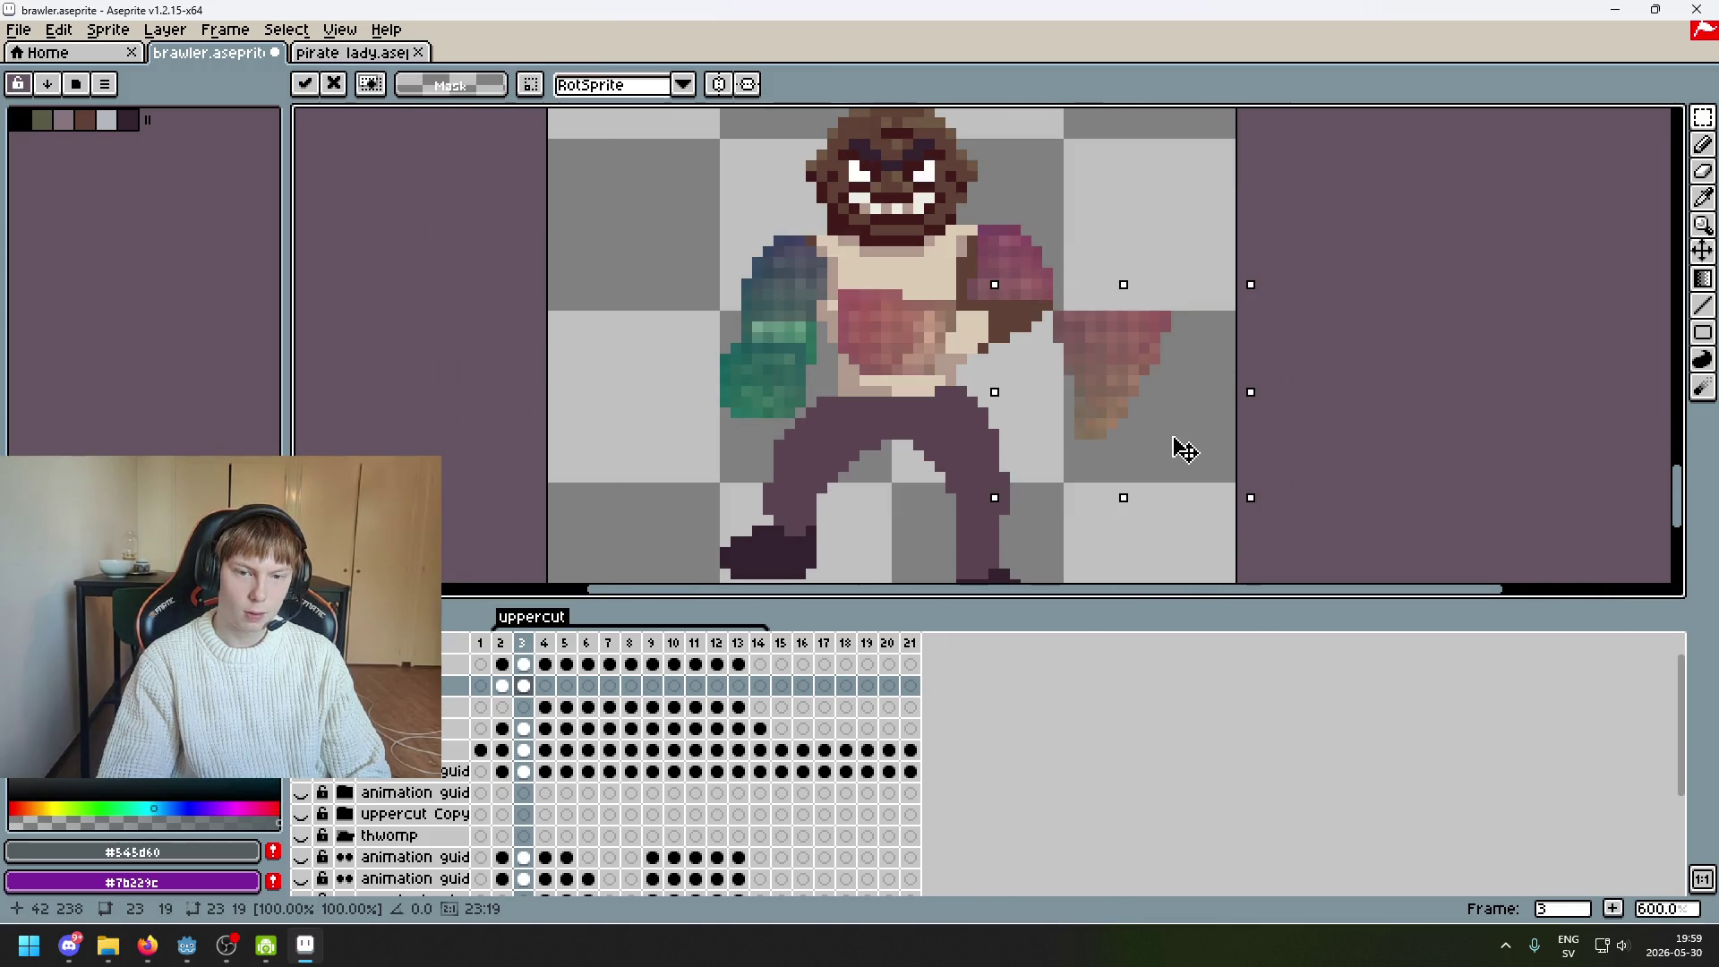
{"action": "key", "text": "Return"}
Shift a thin pink strip at the cone's top up and to the left
{"action": "scroll", "coordinate": [1199, 317], "scroll_direction": "up", "scroll_amount": 3}
{"action": "mouse_move", "coordinate": [913, 302]}
{"action": "left_mouse_down"}
{"action": "mouse_move", "coordinate": [1131, 307]}
{"action": "mouse_move", "coordinate": [1190, 328]}
{"action": "mouse_move", "coordinate": [875, 306]}
{"action": "left_mouse_up"}
{"action": "key", "text": "Return"}
{"action": "key", "text": "Return"}
{"action": "mouse_move", "coordinate": [1126, 327]}
{"action": "left_mouse_down"}
{"action": "mouse_move", "coordinate": [942, 334]}
{"action": "mouse_move", "coordinate": [1025, 336]}
{"action": "left_mouse_up"}
{"action": "left_click_drag", "start_coordinate": [1025, 336], "coordinate": [814, 330]}
{"action": "key", "text": "Return"}
Move a small pixel group left onto the forearm, then switch to the Lasso tool
{"action": "left_click_drag", "start_coordinate": [1023, 334], "coordinate": [772, 334]}
{"action": "key", "text": "ctrl+z"}
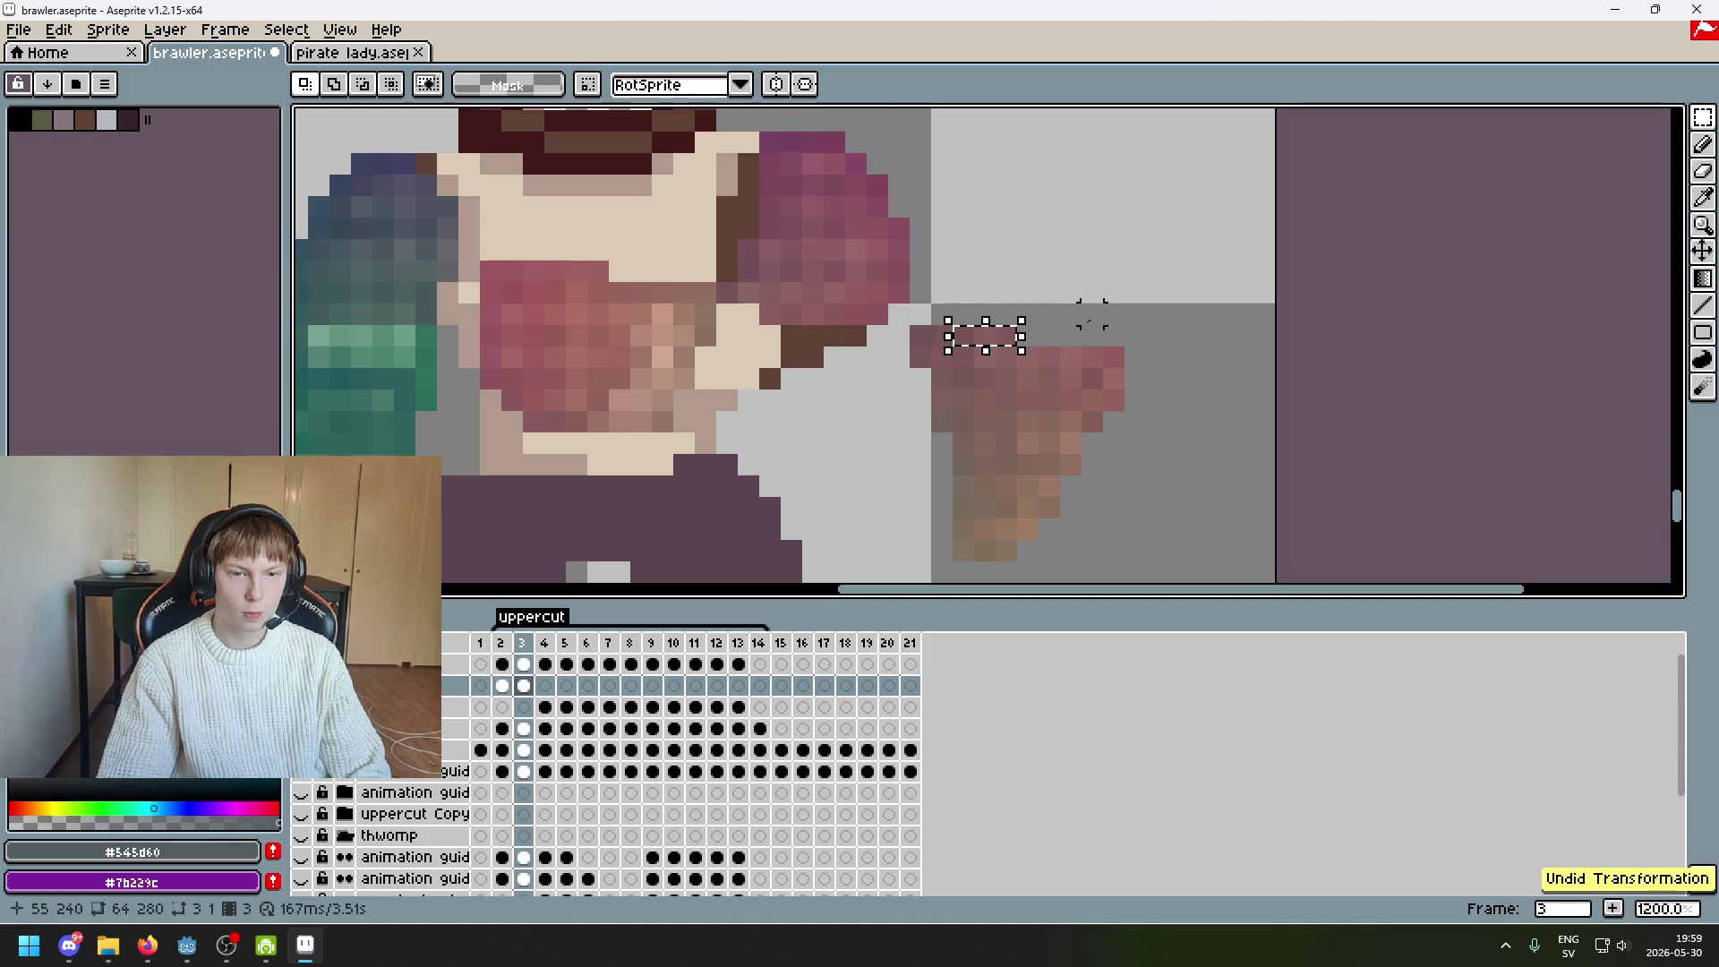
{"action": "mouse_move", "coordinate": [985, 337]}
{"action": "left_mouse_down"}
{"action": "mouse_move", "coordinate": [1001, 338]}
{"action": "mouse_move", "coordinate": [739, 331]}
{"action": "left_mouse_up"}
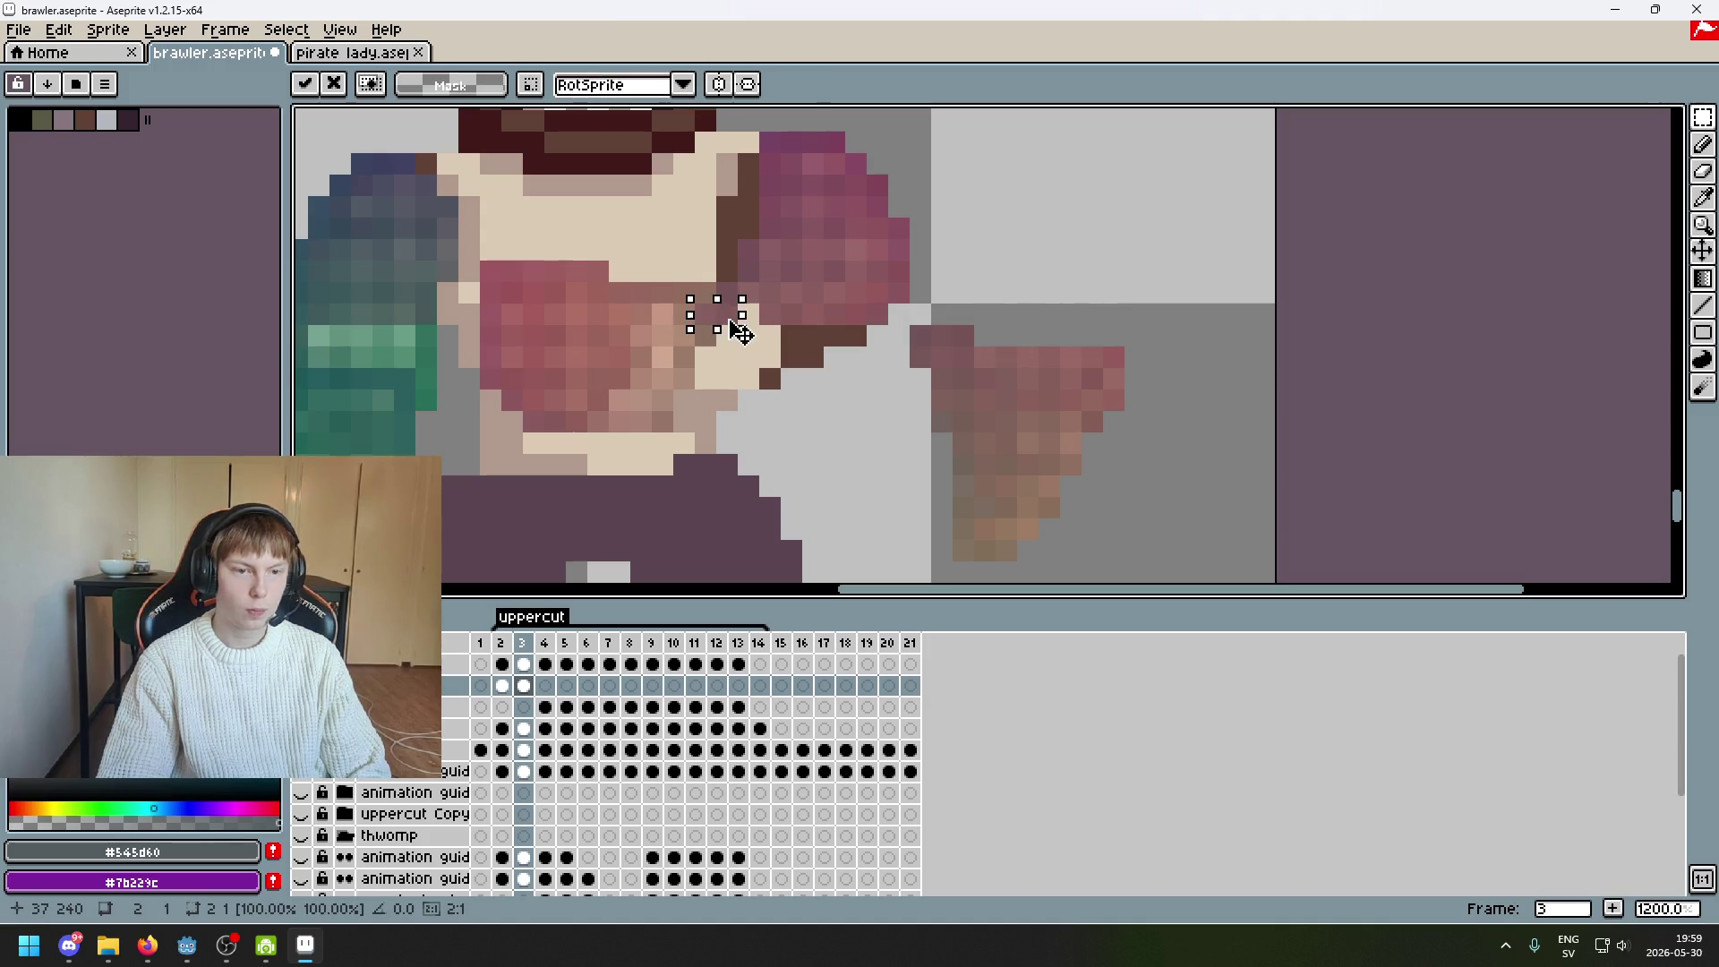
{"action": "key", "text": "ctrl+z"}
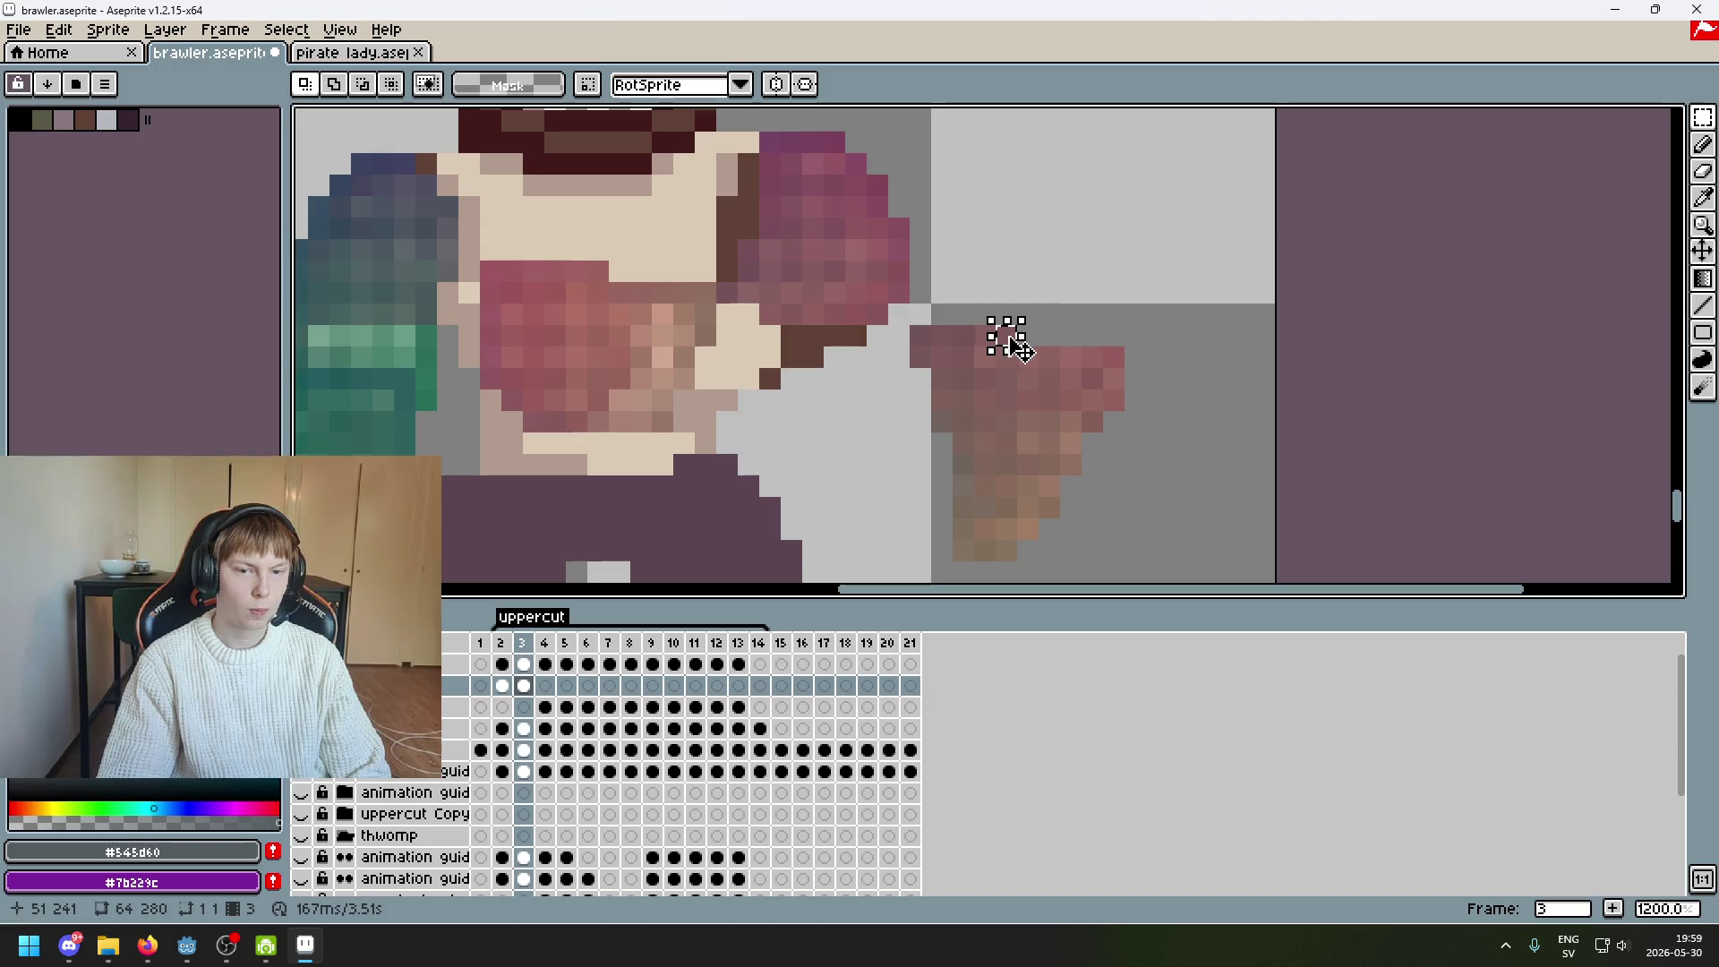
{"action": "left_click_drag", "start_coordinate": [1005, 337], "coordinate": [765, 320]}
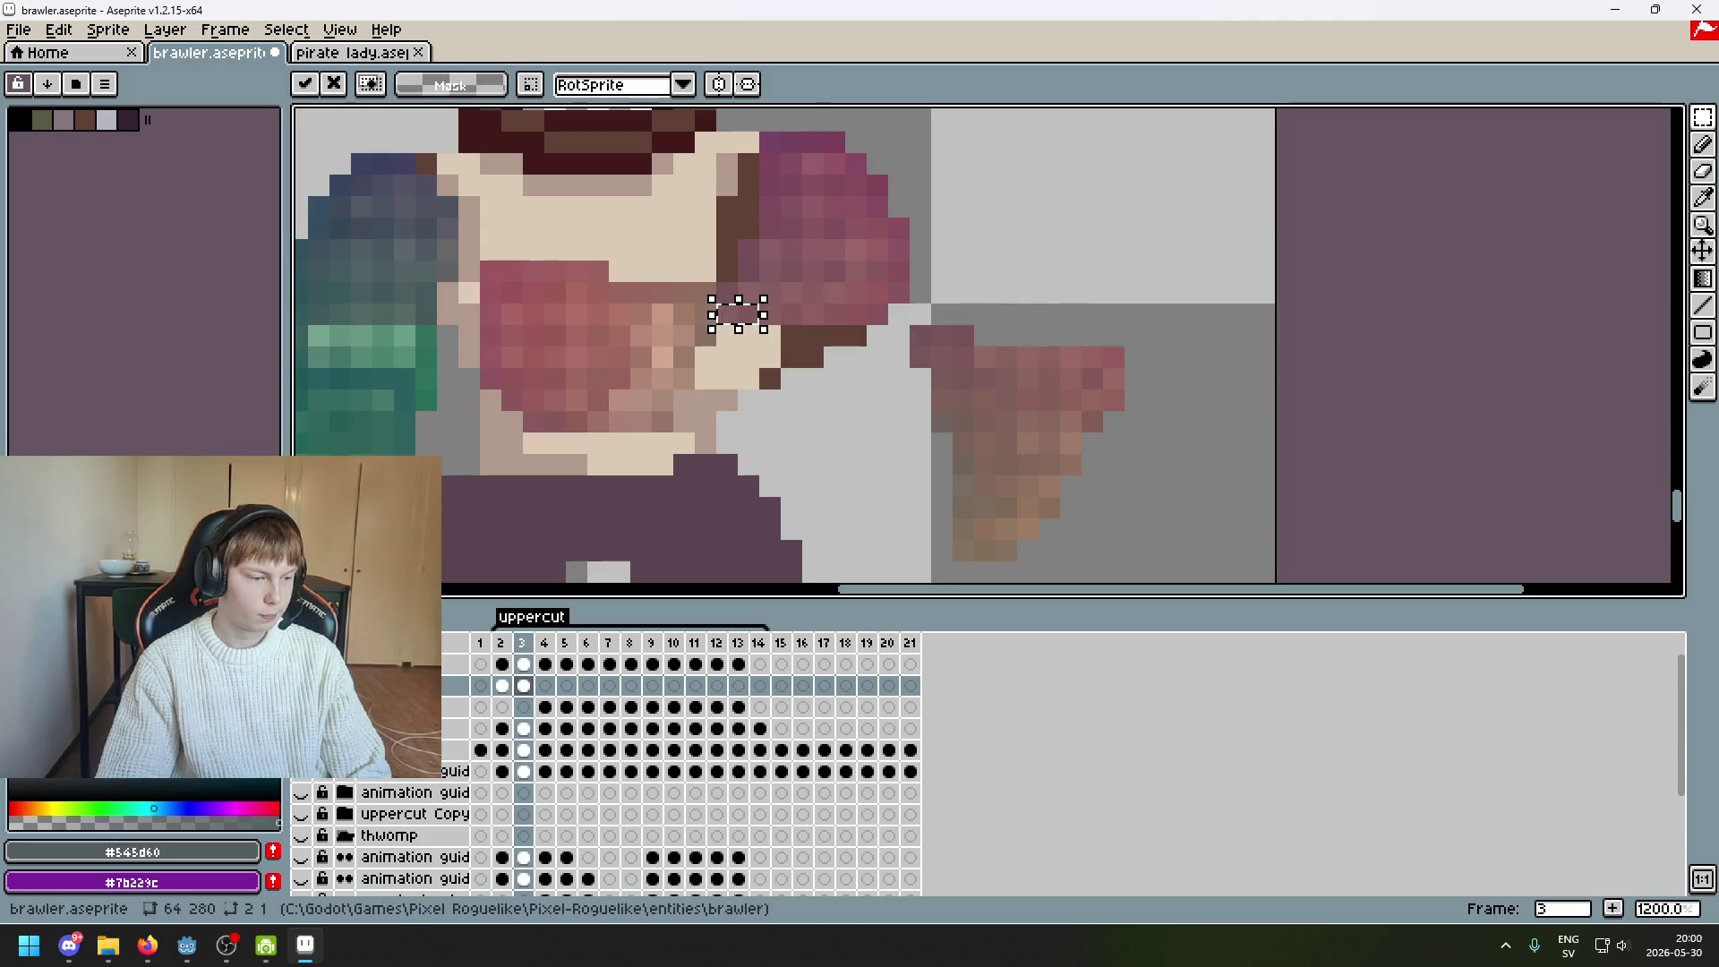
{"action": "left_click_drag", "start_coordinate": [1178, 378], "coordinate": [1264, 313]}
{"action": "left_click", "coordinate": [1113, 335]}
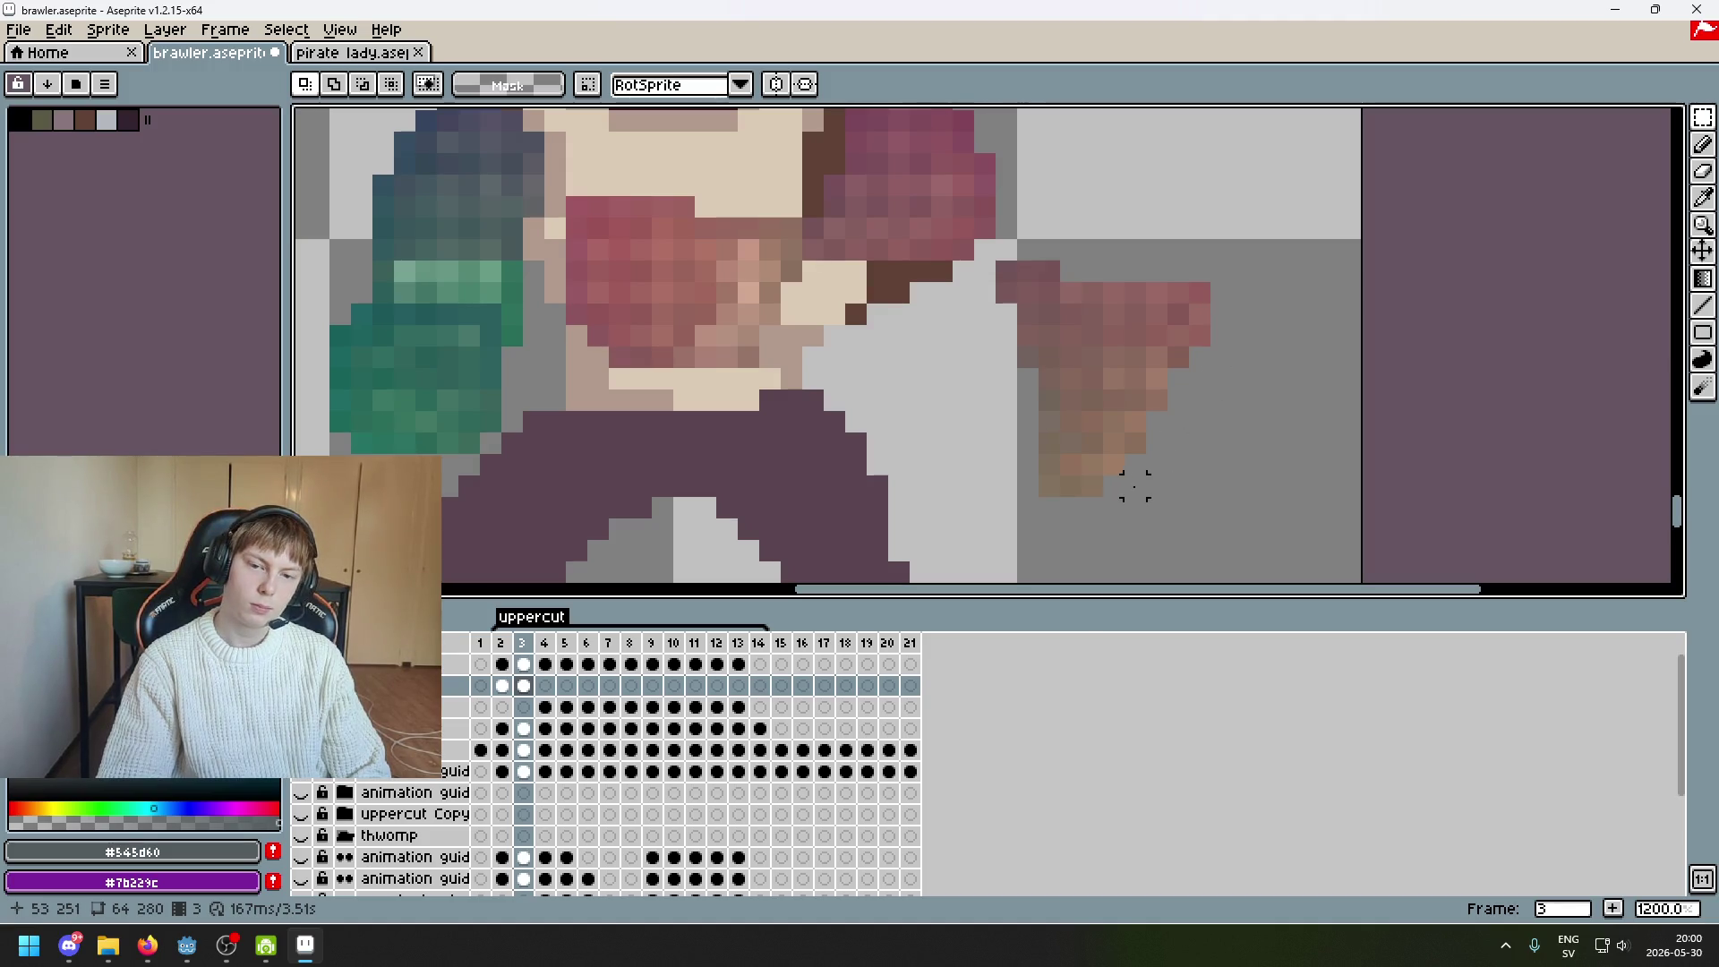
{"action": "left_click", "coordinate": [1702, 117]}
{"action": "left_click", "coordinate": [1620, 117]}
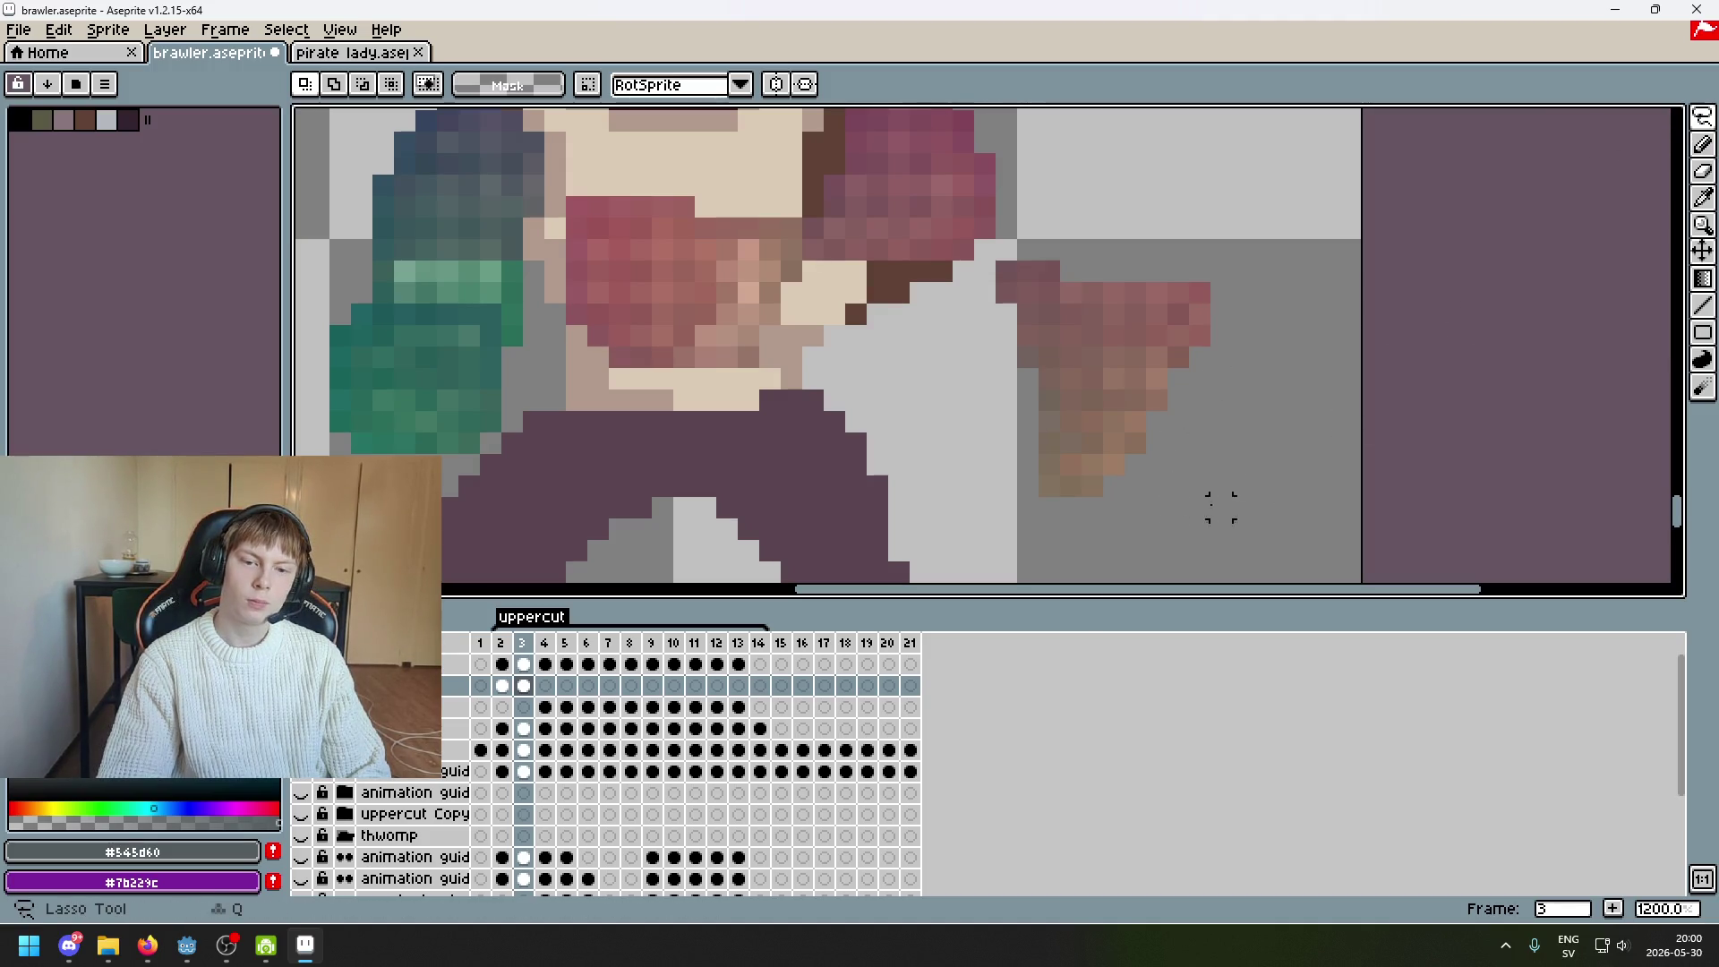
Lasso-select the fist's hand pixels and try moving them, undoing the trial moves
{"action": "mouse_move", "coordinate": [1070, 508]}
{"action": "left_mouse_down"}
{"action": "mouse_move", "coordinate": [1113, 463]}
{"action": "mouse_move", "coordinate": [1204, 452]}
{"action": "left_mouse_up"}
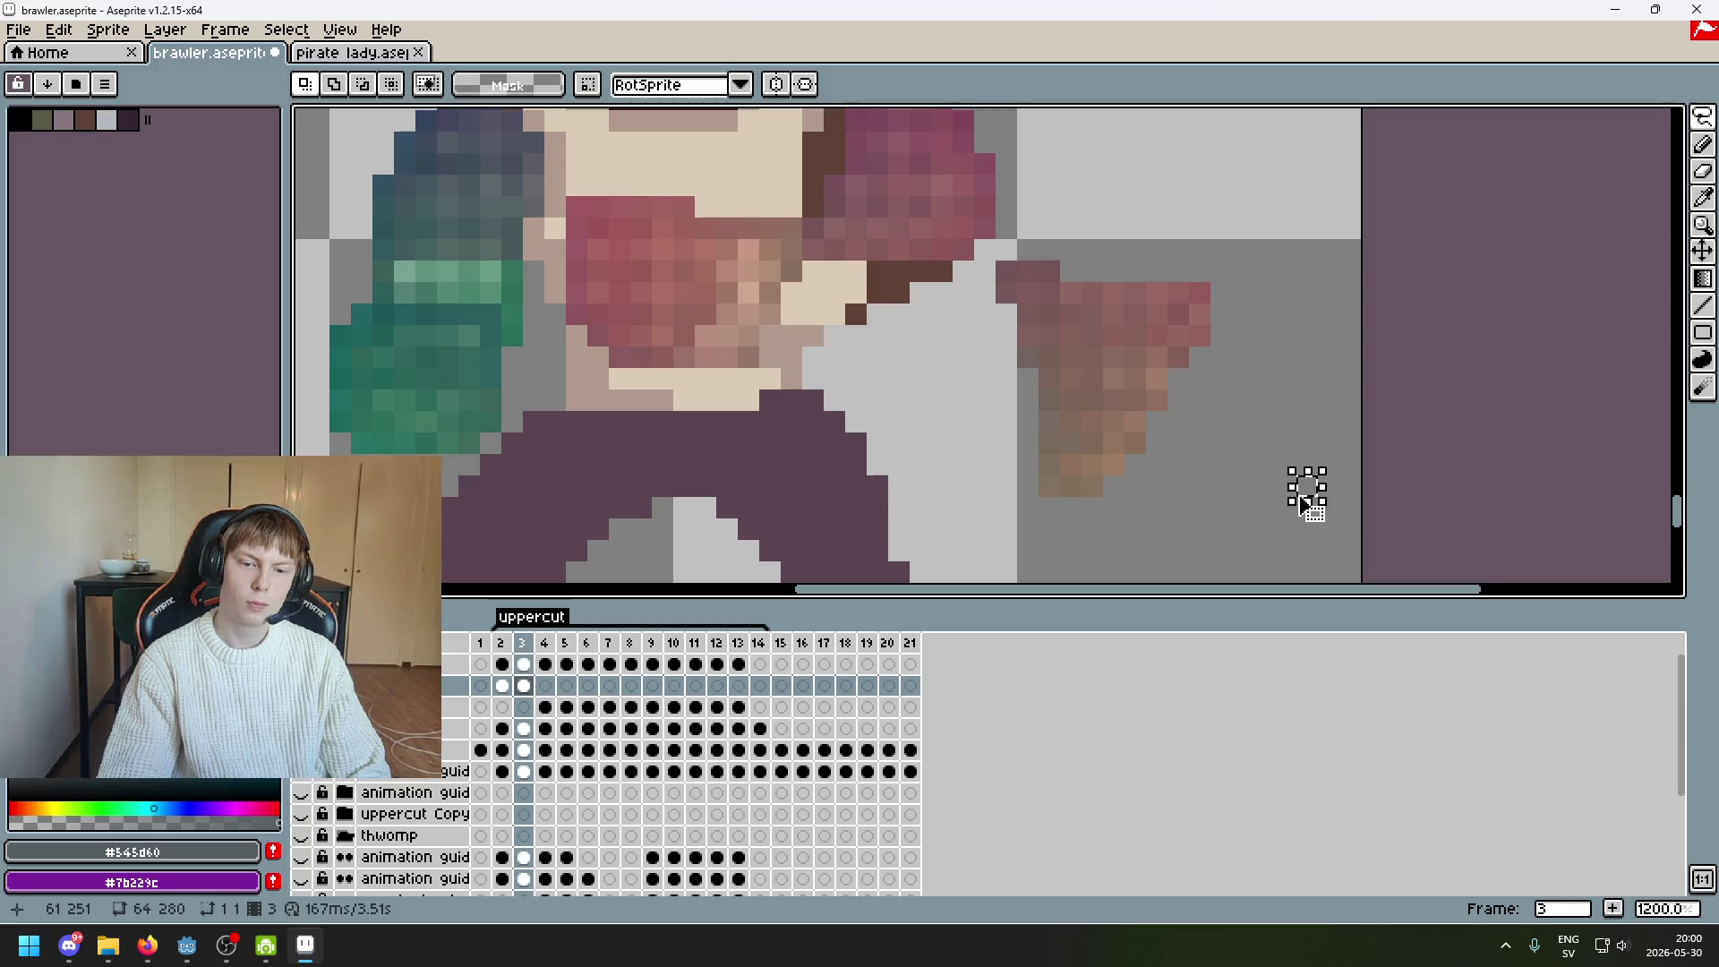
{"action": "scroll", "coordinate": [1281, 479], "scroll_direction": "down", "scroll_amount": 4}
{"action": "scroll", "coordinate": [1183, 431], "scroll_direction": "up", "scroll_amount": 4}
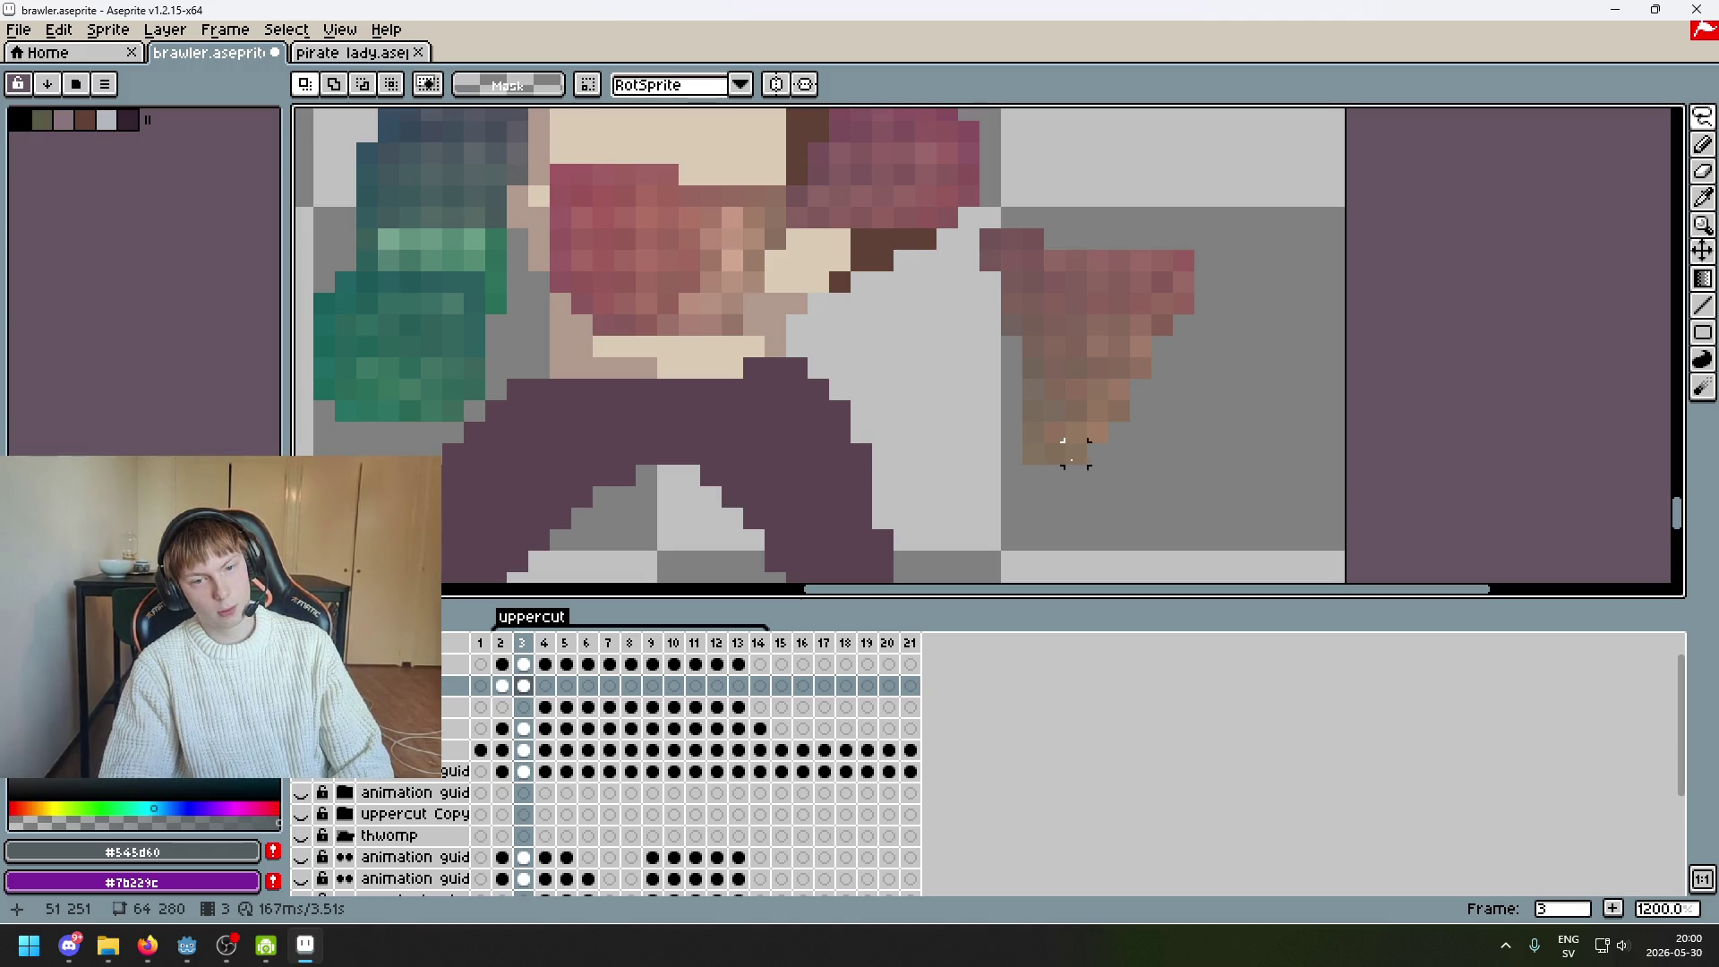
{"action": "mouse_move", "coordinate": [1028, 430]}
{"action": "left_mouse_down"}
{"action": "mouse_move", "coordinate": [1204, 430]}
{"action": "mouse_move", "coordinate": [971, 402]}
{"action": "mouse_move", "coordinate": [922, 497]}
{"action": "left_mouse_up"}
{"action": "left_click_drag", "start_coordinate": [1045, 494], "coordinate": [909, 368]}
{"action": "key", "text": "ctrl+z"}
{"action": "key", "text": "ctrl+z"}
{"action": "mouse_move", "coordinate": [1135, 433]}
{"action": "left_mouse_down"}
{"action": "mouse_move", "coordinate": [1149, 500]}
{"action": "mouse_move", "coordinate": [837, 341]}
{"action": "mouse_move", "coordinate": [818, 326]}
{"action": "mouse_move", "coordinate": [837, 304]}
{"action": "left_mouse_up"}
{"action": "key", "text": "ctrl+z"}
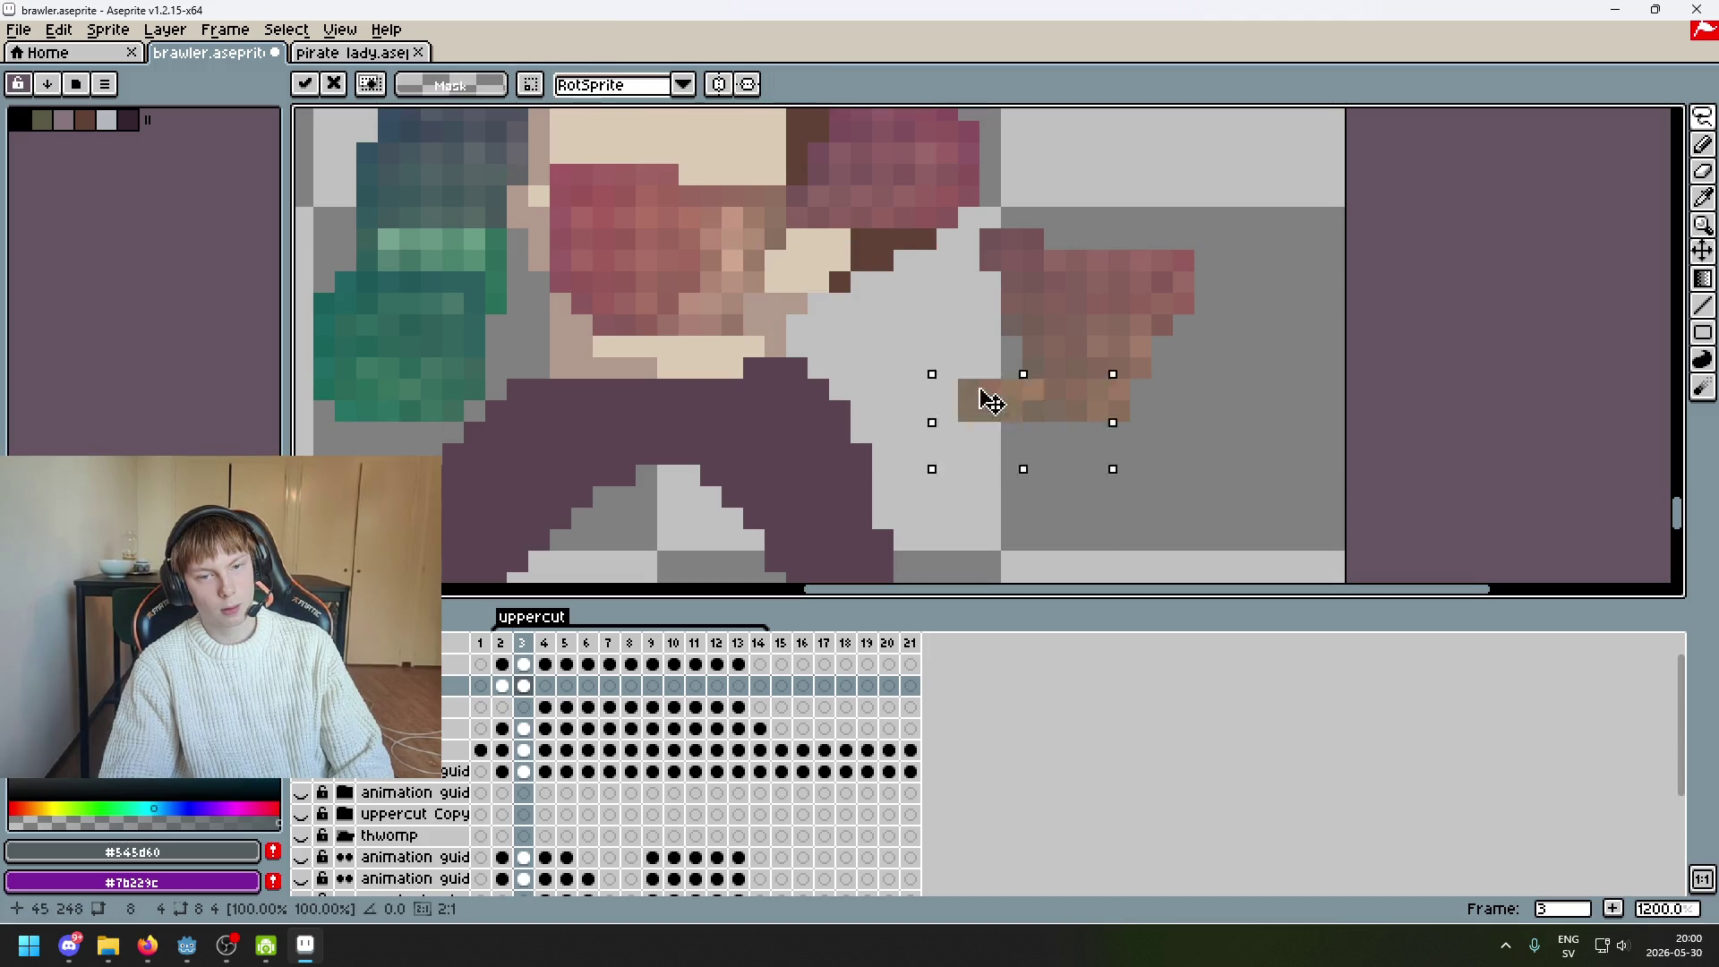
{"action": "left_click_drag", "start_coordinate": [1004, 410], "coordinate": [875, 318]}
{"action": "key", "text": "Return"}
{"action": "mouse_move", "coordinate": [1110, 419]}
{"action": "left_mouse_down"}
{"action": "mouse_move", "coordinate": [1153, 359]}
{"action": "mouse_move", "coordinate": [1006, 285]}
{"action": "mouse_move", "coordinate": [931, 299]}
{"action": "left_mouse_up"}
{"action": "key", "text": "Escape"}
Rotate a small patch of hand pixels, move it up to the wrist, and return to Rectangular Marquee
{"action": "mouse_move", "coordinate": [1081, 391]}
{"action": "left_mouse_down"}
{"action": "mouse_move", "coordinate": [1135, 423]}
{"action": "mouse_move", "coordinate": [934, 336]}
{"action": "left_mouse_up"}
{"action": "mouse_move", "coordinate": [978, 395]}
{"action": "left_mouse_down"}
{"action": "mouse_move", "coordinate": [948, 403]}
{"action": "mouse_move", "coordinate": [997, 403]}
{"action": "mouse_move", "coordinate": [1000, 432]}
{"action": "mouse_move", "coordinate": [963, 479]}
{"action": "left_mouse_up"}
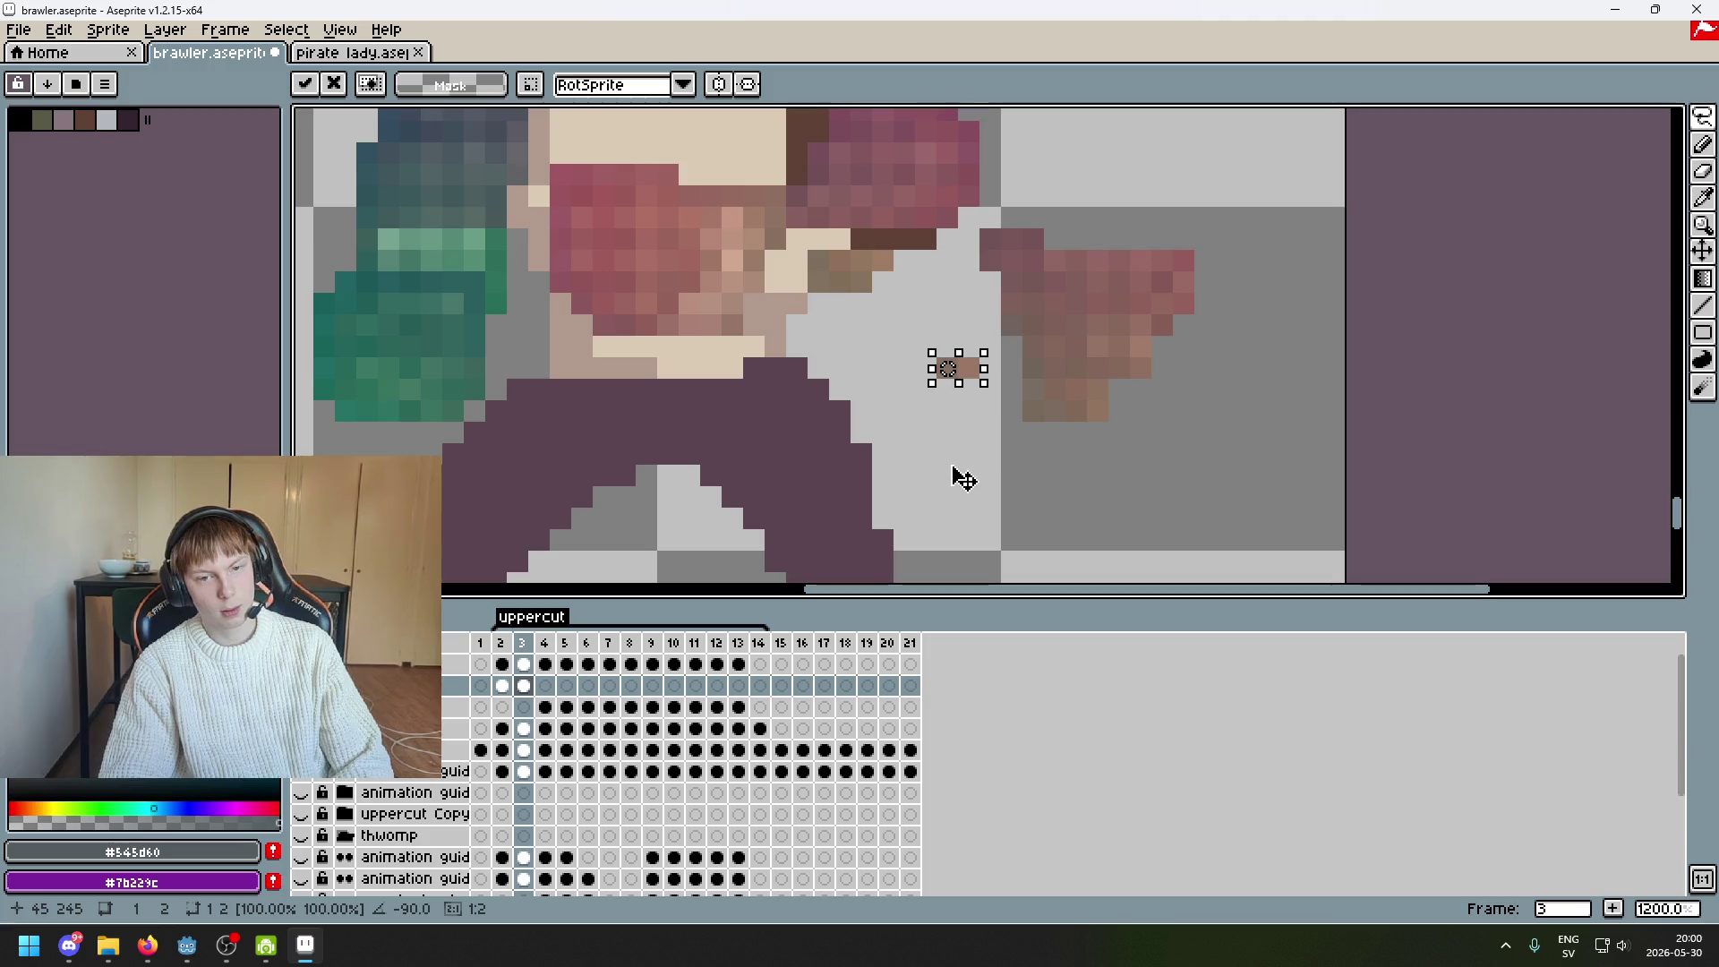
{"action": "left_click_drag", "start_coordinate": [962, 377], "coordinate": [934, 257]}
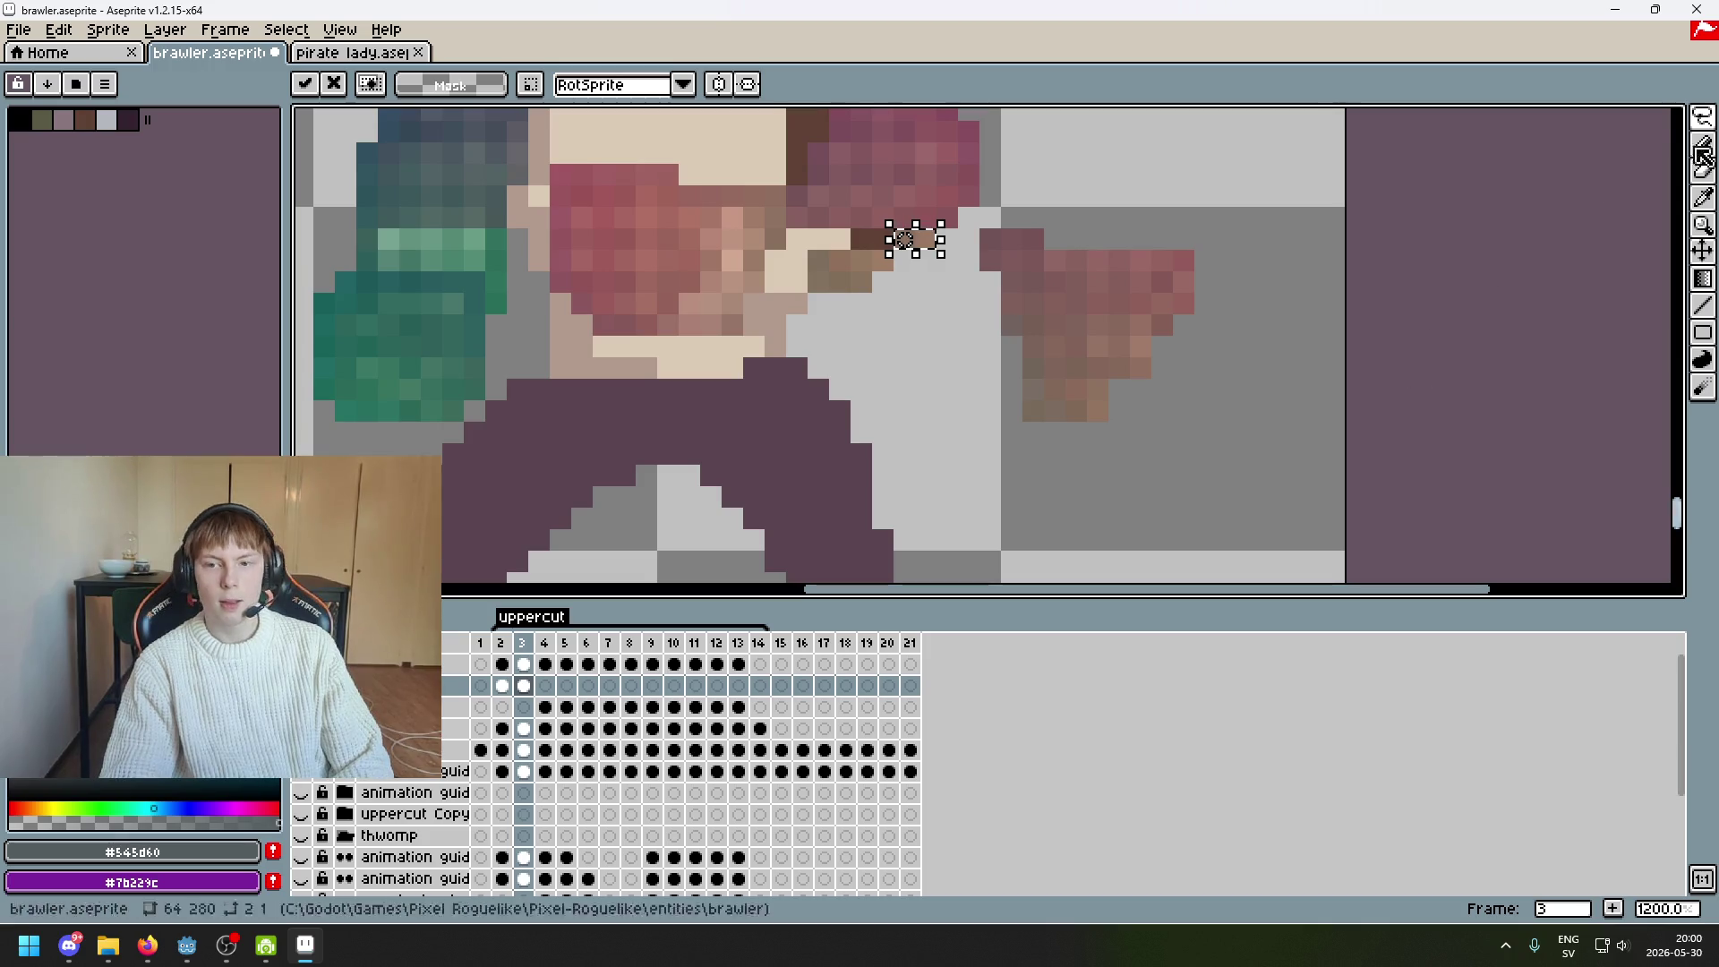
{"action": "left_click_drag", "start_coordinate": [1702, 117], "coordinate": [1565, 123]}
{"action": "left_click", "coordinate": [1011, 325]}
{"action": "scroll", "coordinate": [1012, 325], "scroll_direction": "up", "scroll_amount": 1}
Nudge a single pixel near the arm down and left and commit it
{"action": "mouse_move", "coordinate": [921, 326]}
{"action": "left_mouse_down"}
{"action": "mouse_move", "coordinate": [975, 384]}
{"action": "mouse_move", "coordinate": [1136, 422]}
{"action": "mouse_move", "coordinate": [1090, 448]}
{"action": "left_mouse_up"}
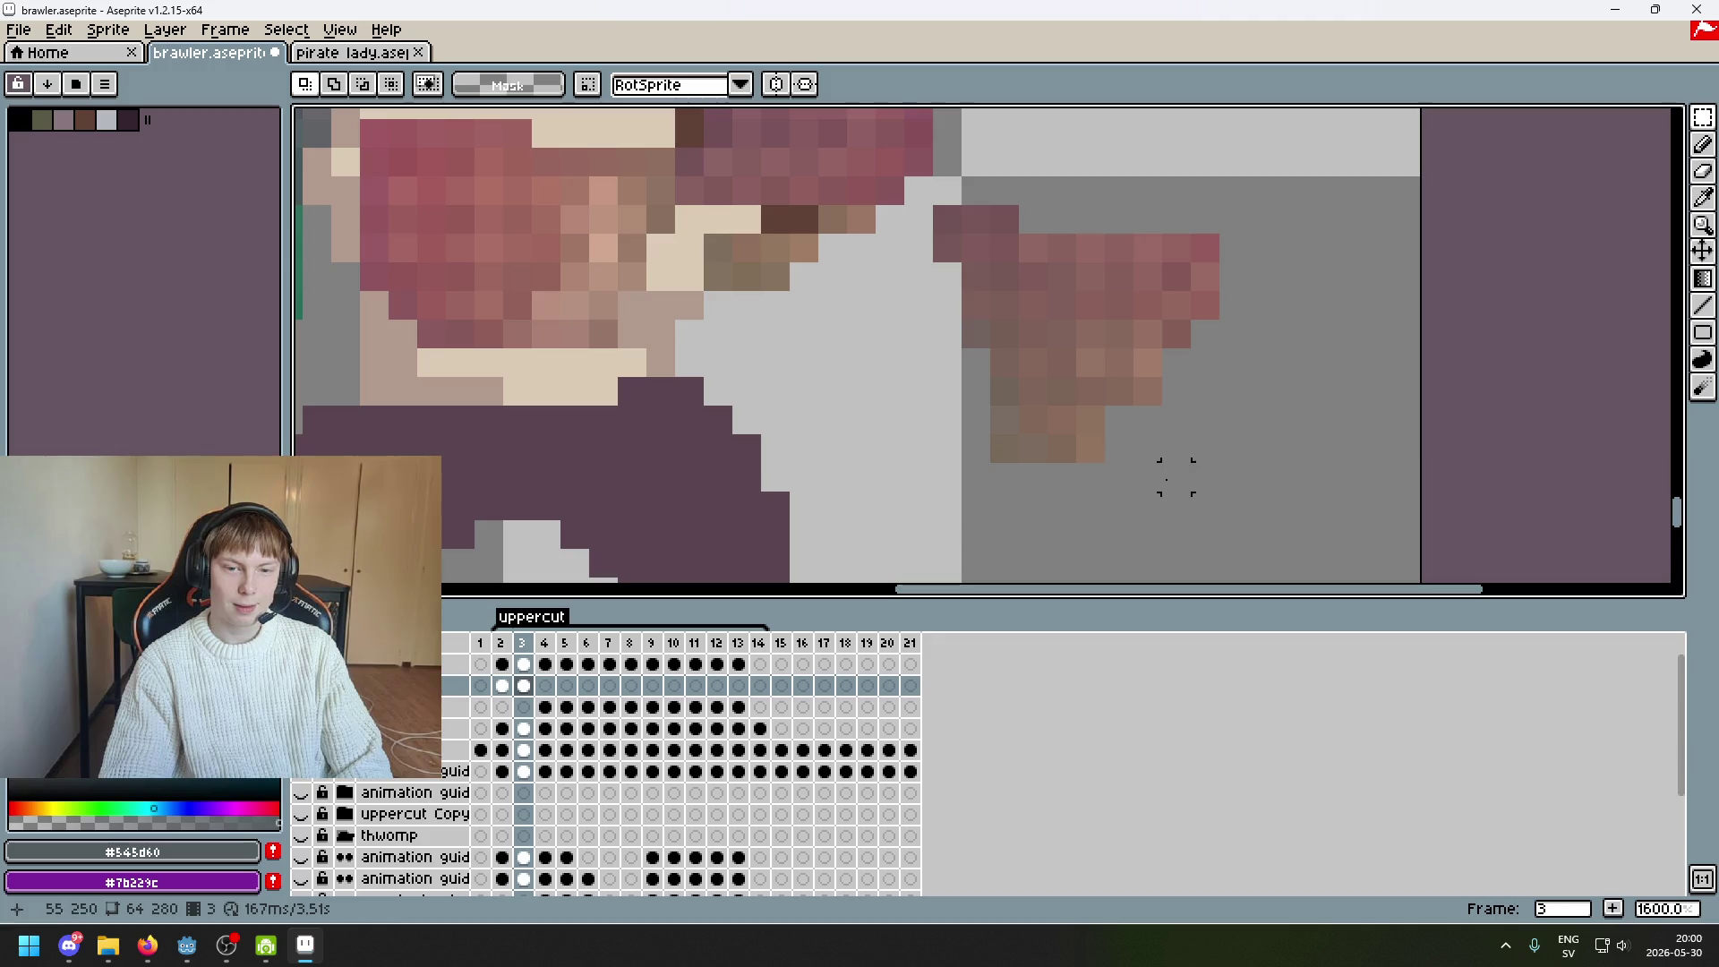
{"action": "scroll", "coordinate": [717, 305], "scroll_direction": "down", "scroll_amount": 4}
{"action": "scroll", "coordinate": [977, 421], "scroll_direction": "up", "scroll_amount": 4}
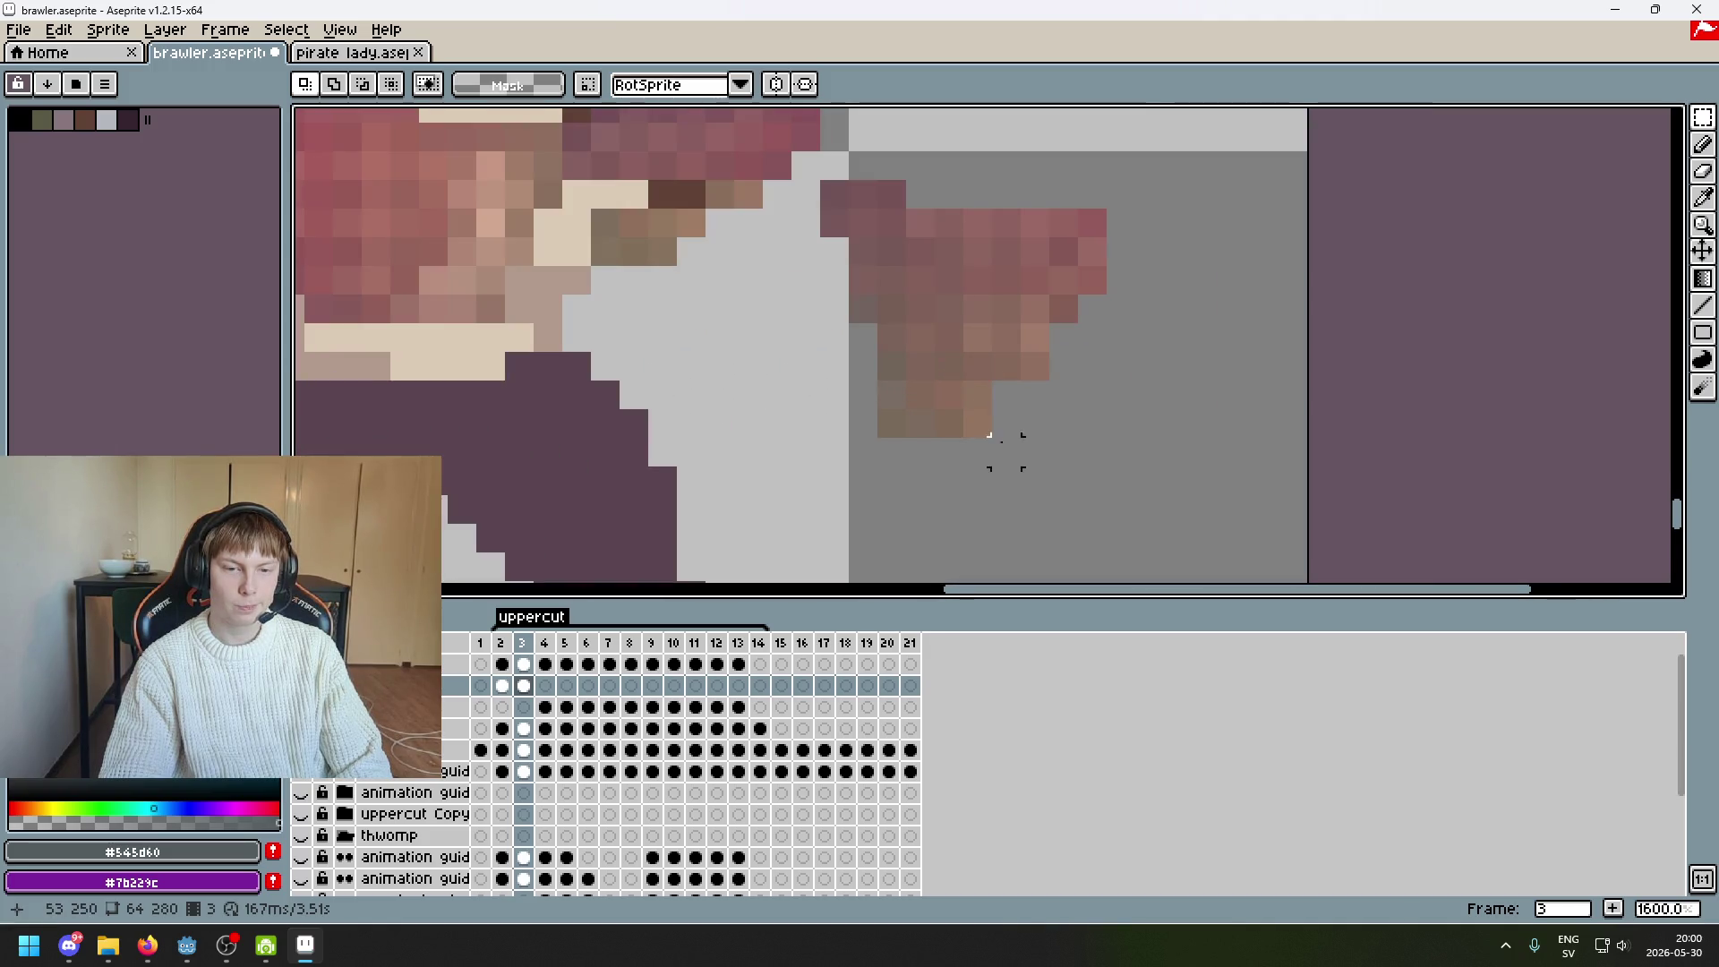
{"action": "scroll", "coordinate": [752, 281], "scroll_direction": "down", "scroll_amount": 1}
{"action": "scroll", "coordinate": [895, 288], "scroll_direction": "up", "scroll_amount": 1}
{"action": "mouse_move", "coordinate": [851, 273]}
{"action": "left_mouse_down"}
{"action": "mouse_move", "coordinate": [859, 288]}
{"action": "mouse_move", "coordinate": [828, 330]}
{"action": "left_mouse_up"}
{"action": "key", "text": "Return"}
{"action": "scroll", "coordinate": [1010, 367], "scroll_direction": "down", "scroll_amount": 5}
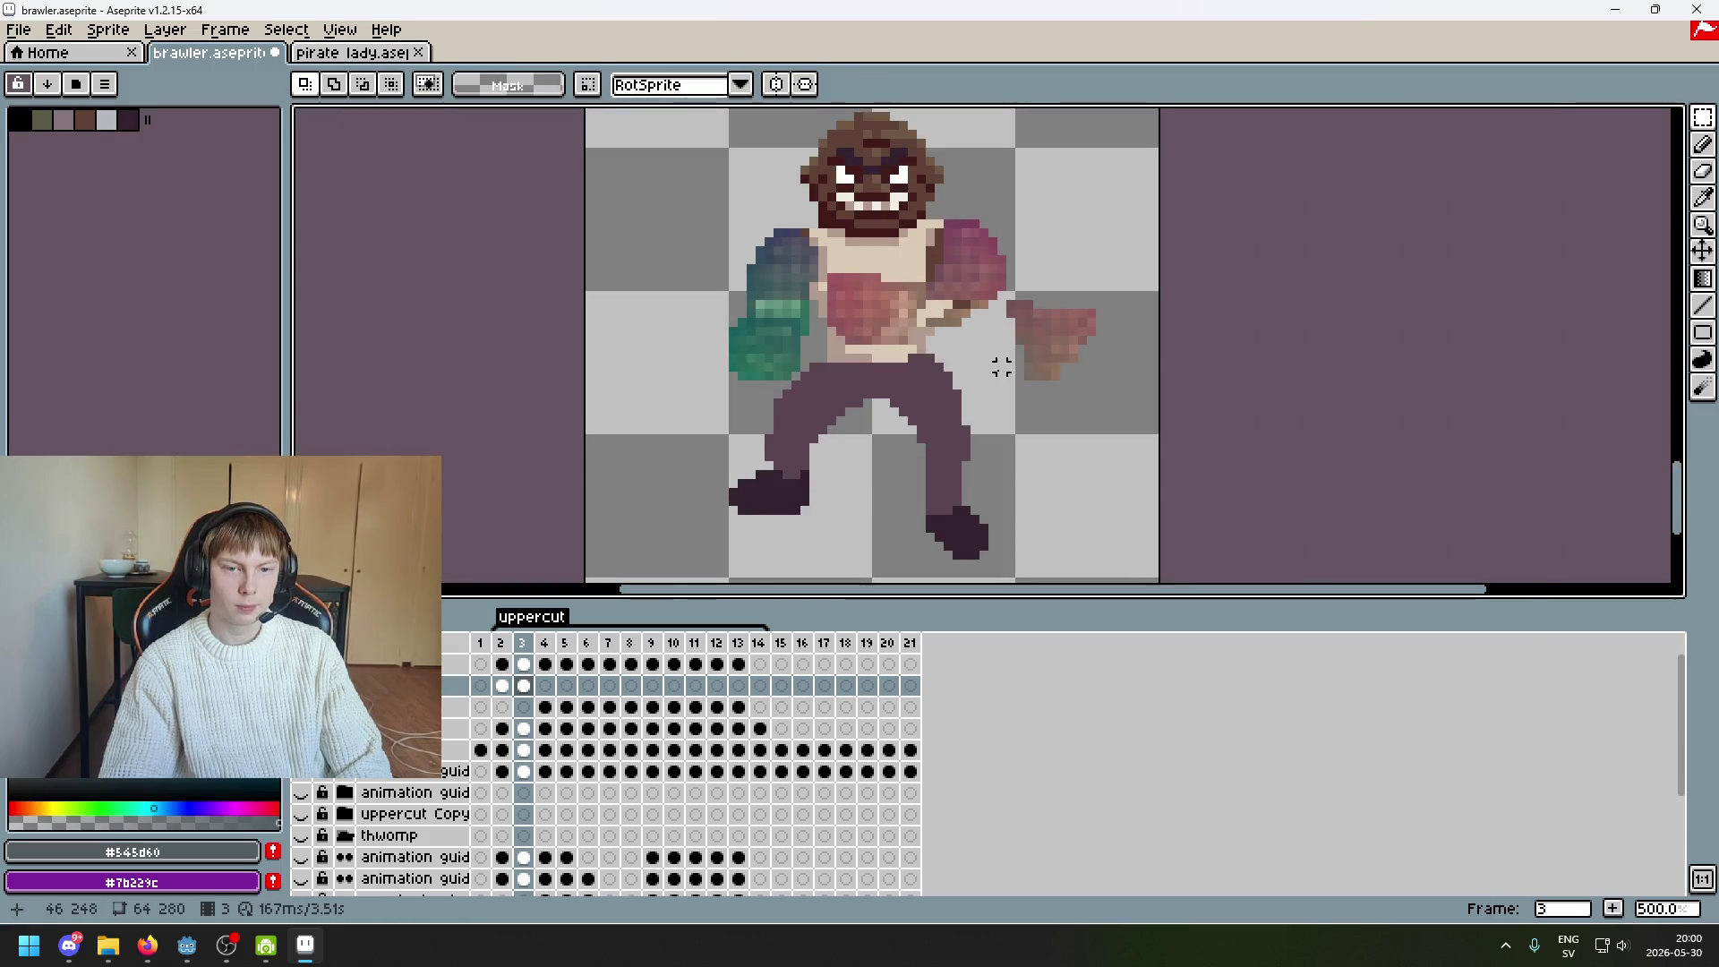
{"action": "scroll", "coordinate": [1001, 367], "scroll_direction": "up", "scroll_amount": 7}
Sample the hand's dark brown and darken a cream pixel near the hand with the Pencil
{"action": "left_click", "coordinate": [895, 219], "text": "alt"}
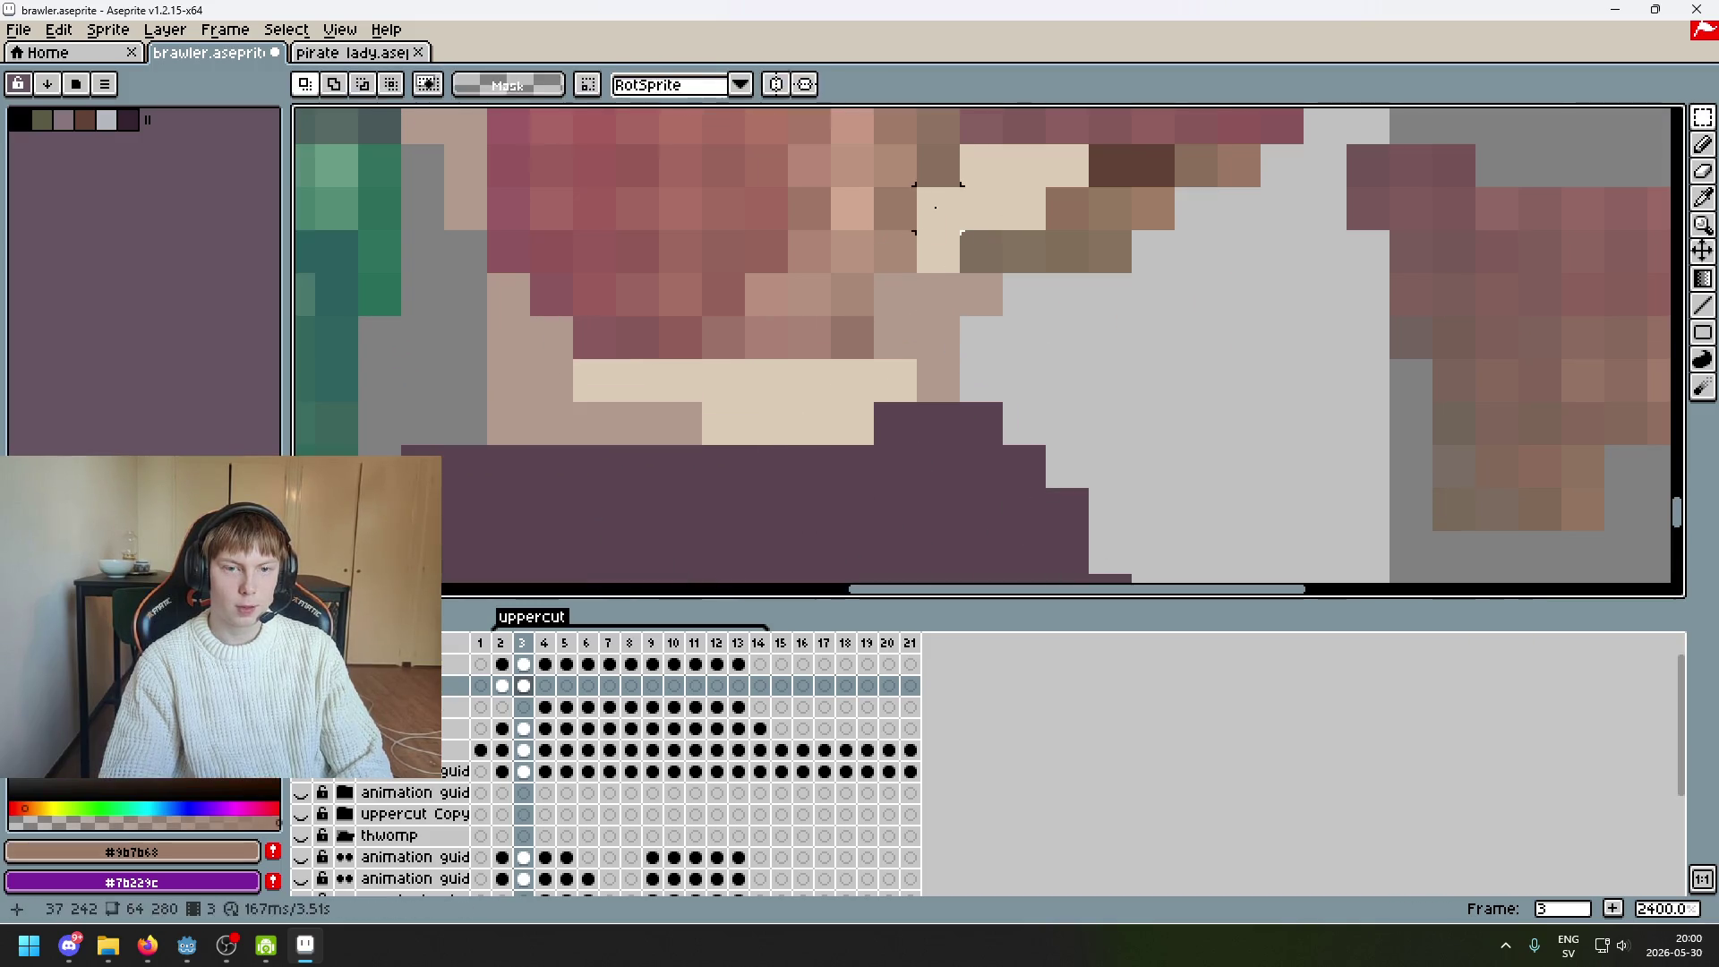
{"action": "key", "text": "b"}
{"action": "left_click_drag", "start_coordinate": [931, 179], "coordinate": [892, 330]}
{"action": "left_click", "coordinate": [946, 310], "text": "alt"}
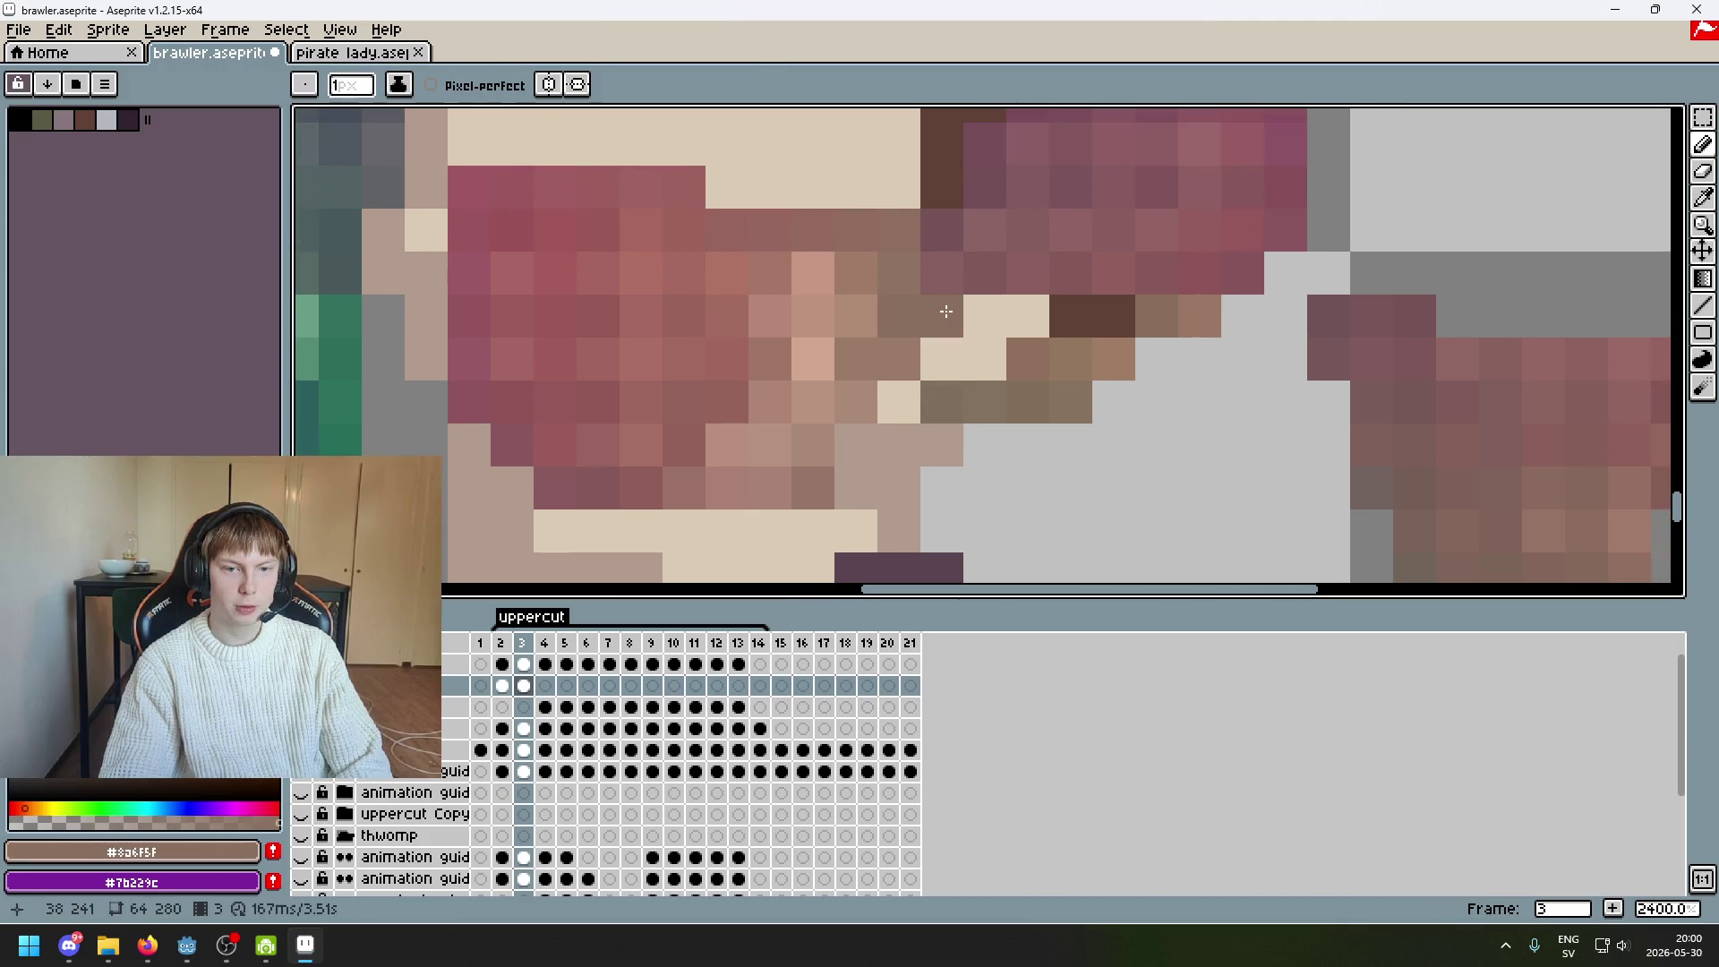
{"action": "left_click", "coordinate": [1027, 316]}
{"action": "scroll", "coordinate": [1028, 316], "scroll_direction": "down", "scroll_amount": 6}
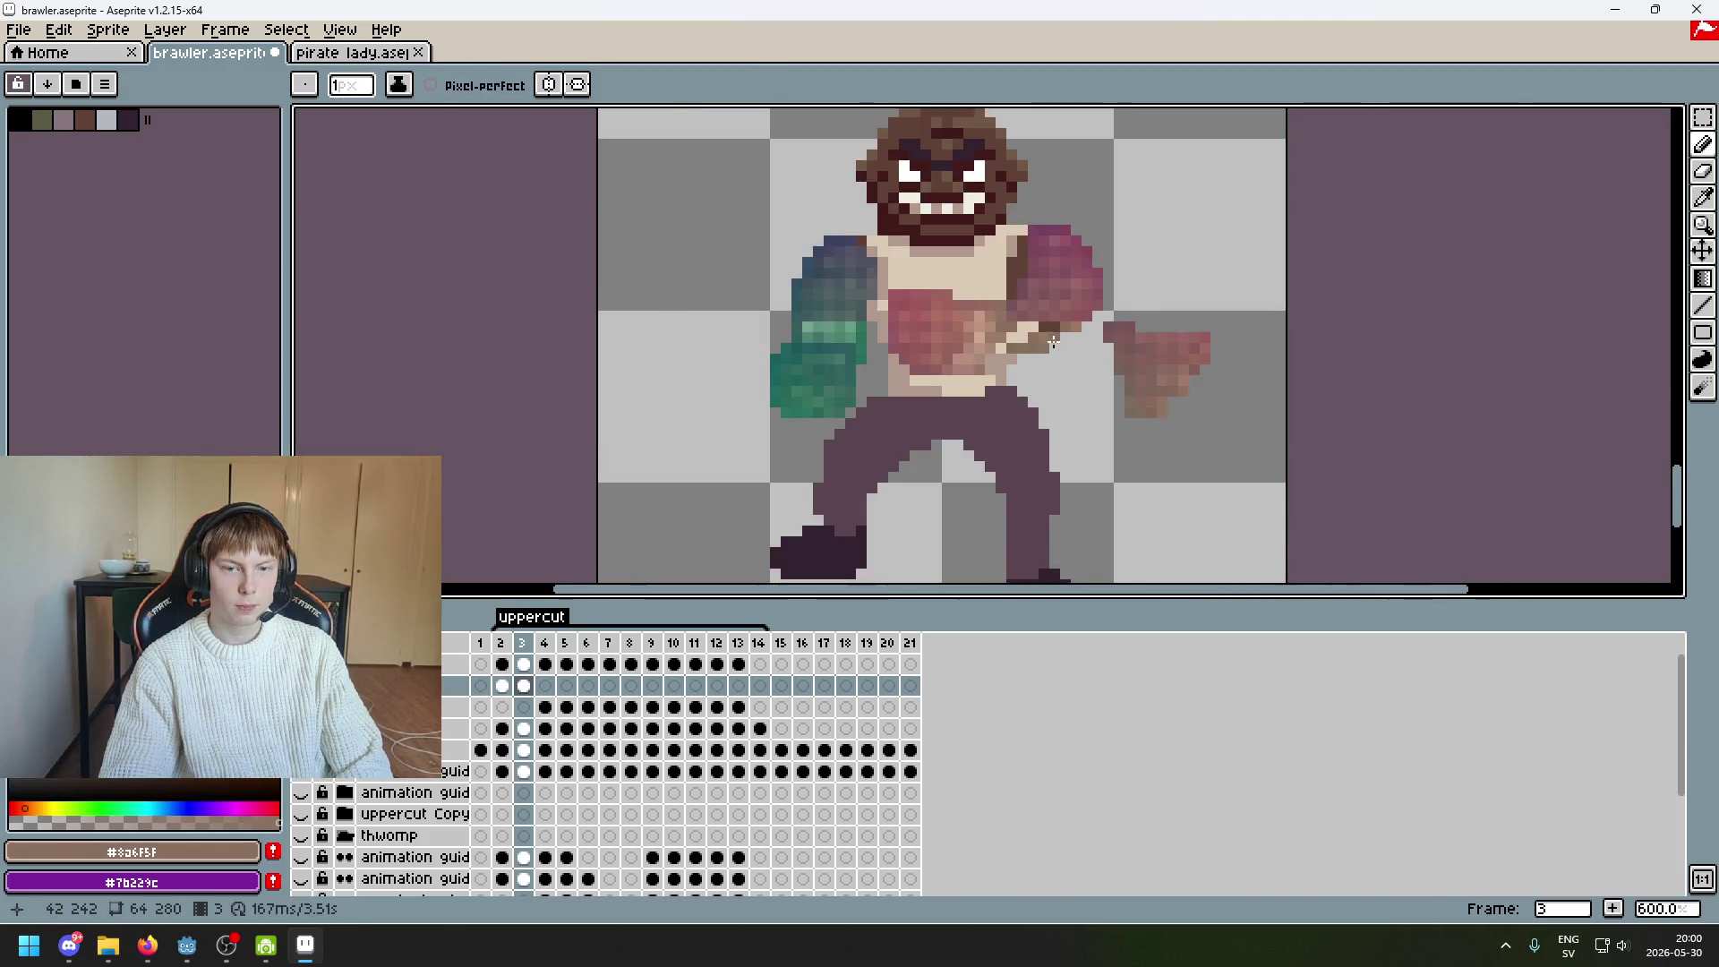
{"action": "scroll", "coordinate": [1055, 341], "scroll_direction": "up", "scroll_amount": 6}
Darken one pixel with the fist's pink and paint two cream pixels by the hand brown
{"action": "left_click", "coordinate": [985, 268], "text": "alt"}
{"action": "left_click", "coordinate": [921, 291]}
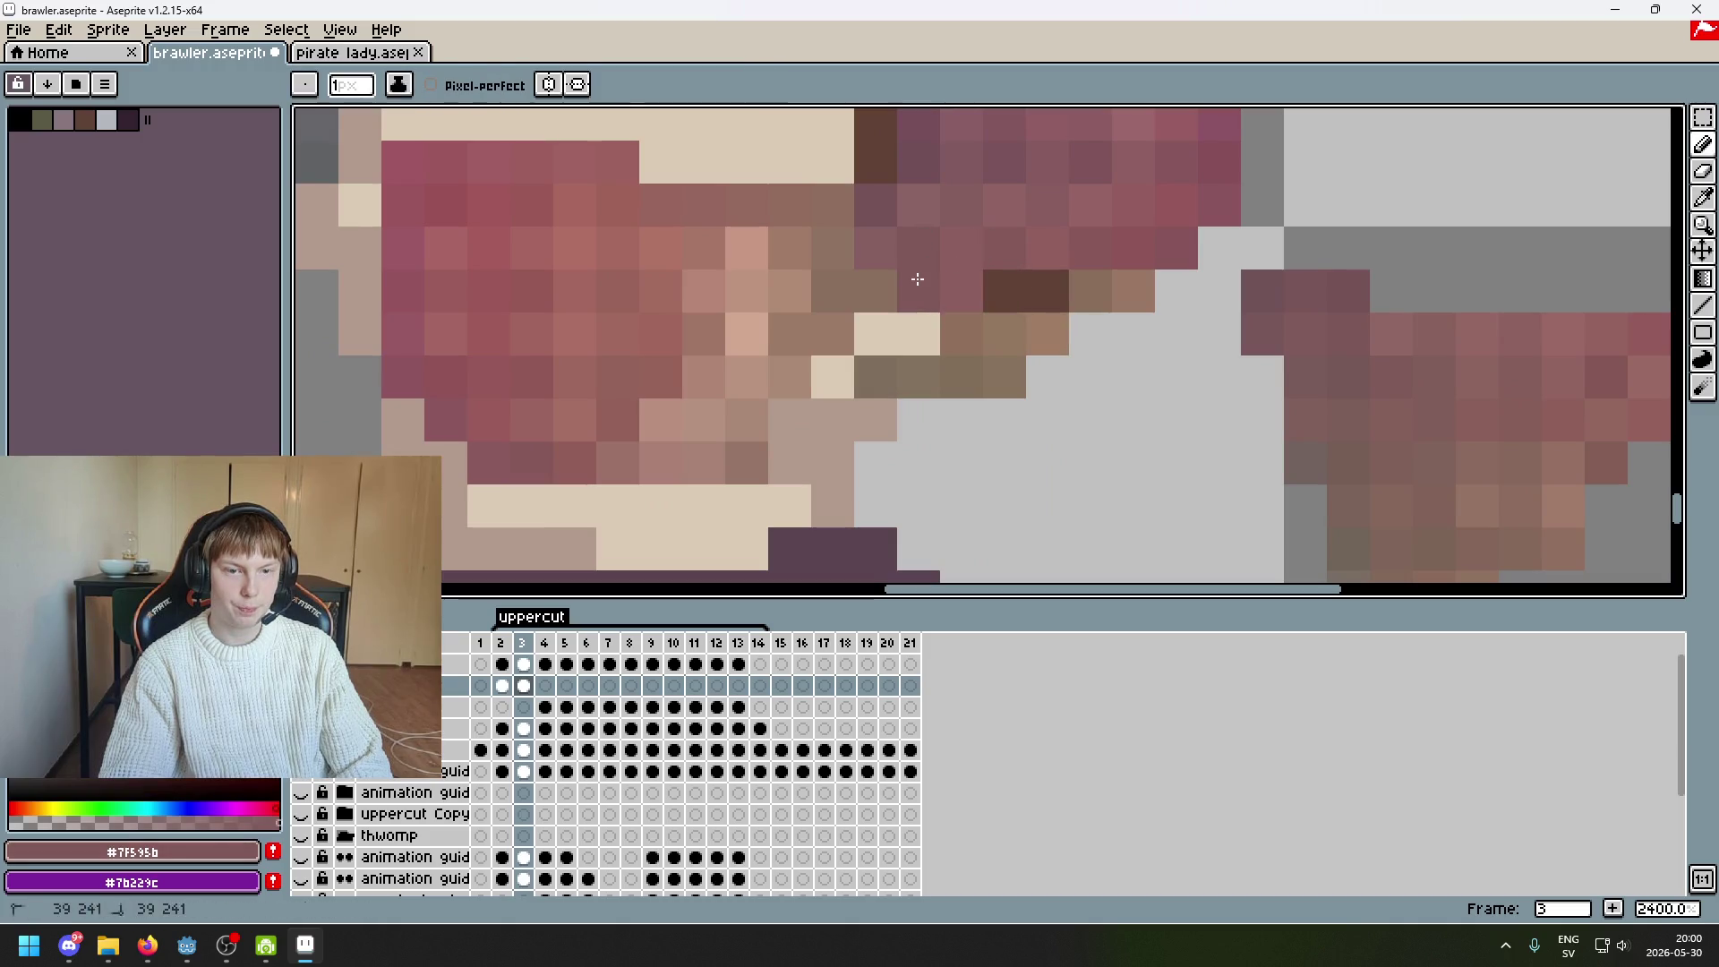
{"action": "left_click", "coordinate": [965, 334], "text": "alt"}
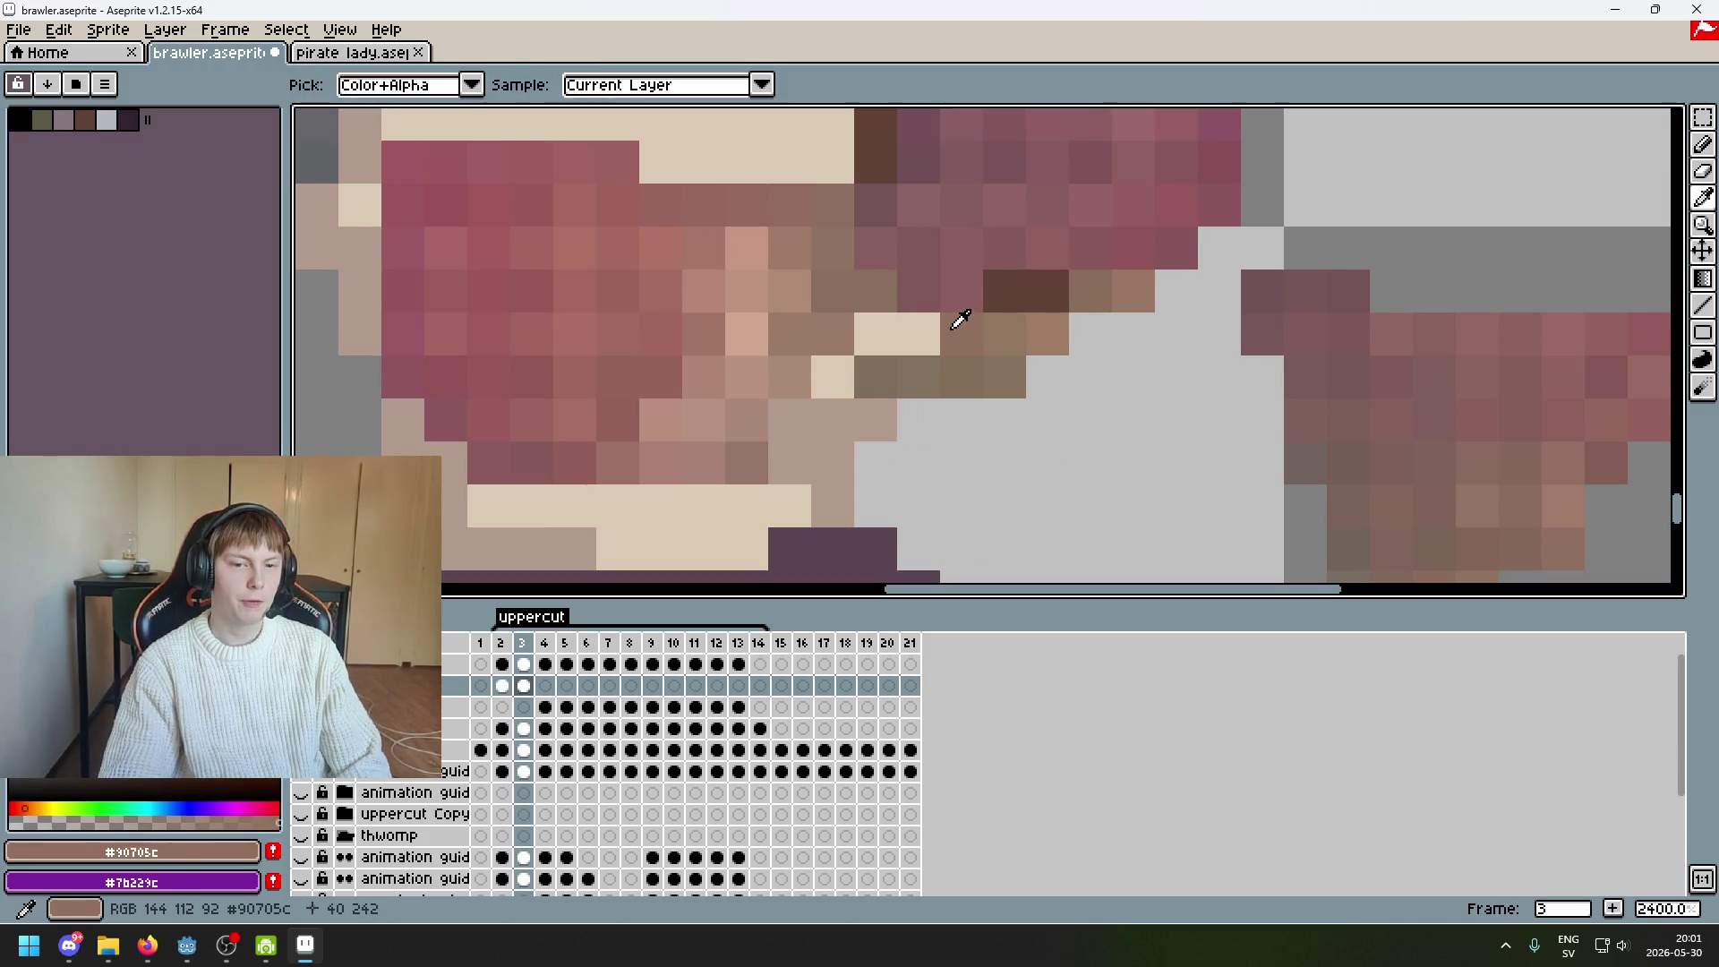
{"action": "left_click", "coordinate": [919, 333]}
{"action": "left_click", "coordinate": [928, 277], "text": "alt"}
{"action": "left_click", "coordinate": [875, 333]}
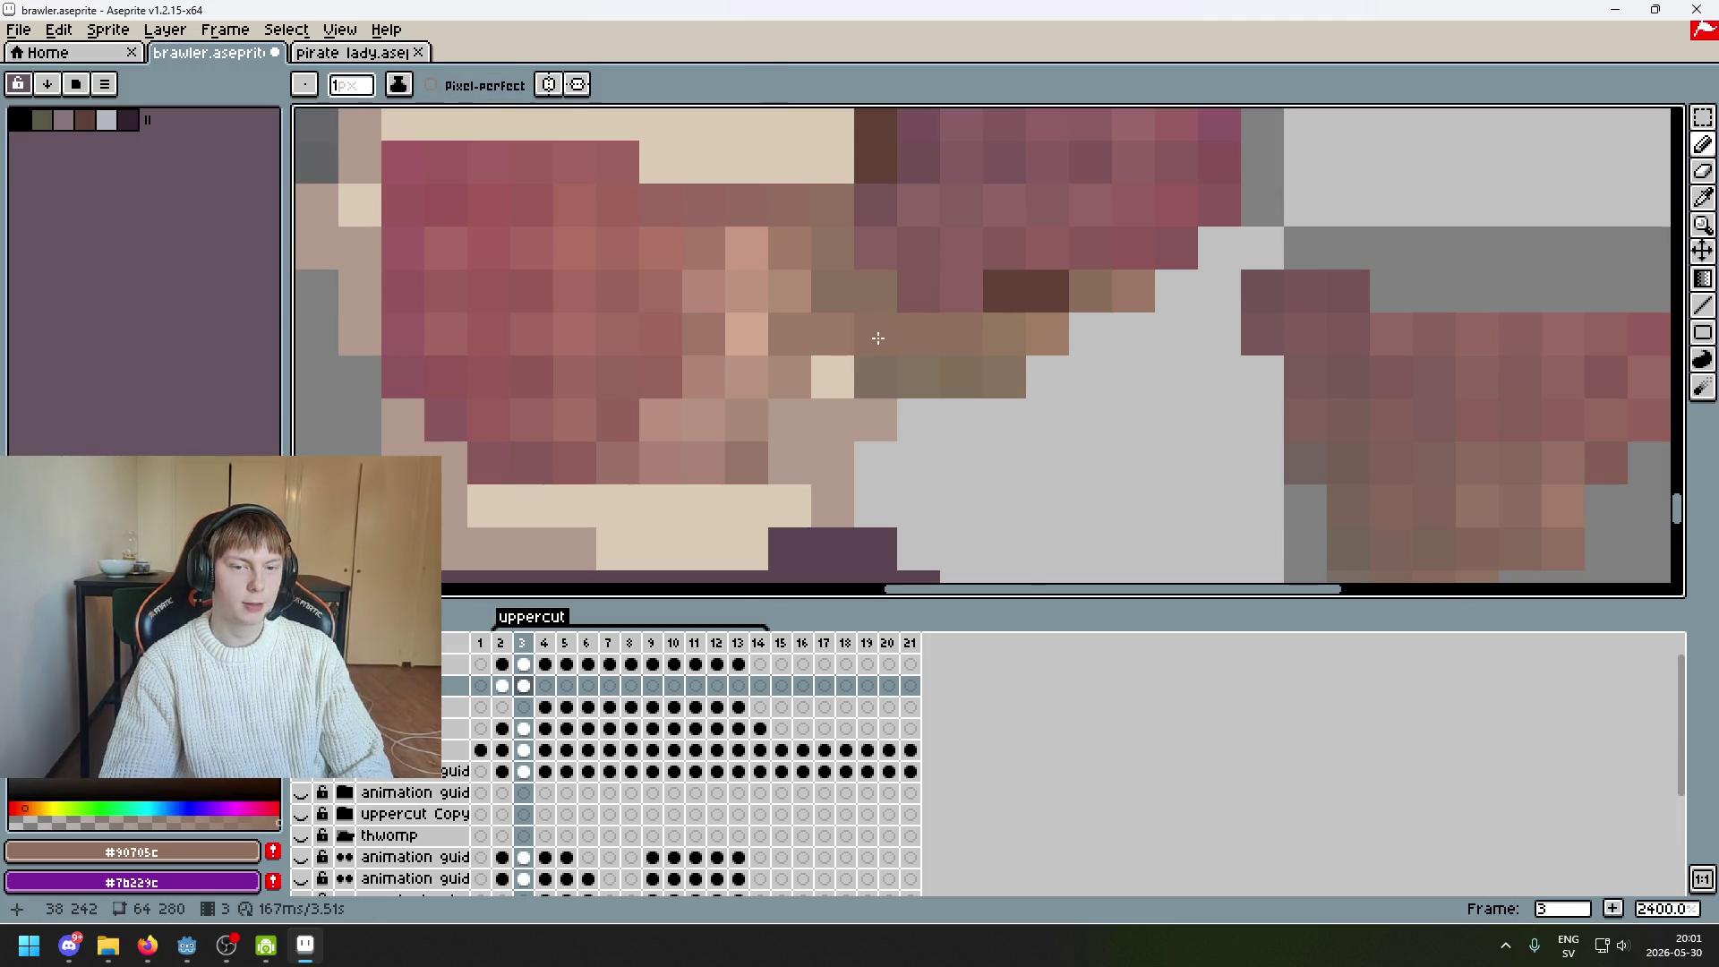
{"action": "scroll", "coordinate": [919, 366], "scroll_direction": "down", "scroll_amount": 4}
{"action": "scroll", "coordinate": [918, 366], "scroll_direction": "up", "scroll_amount": 5}
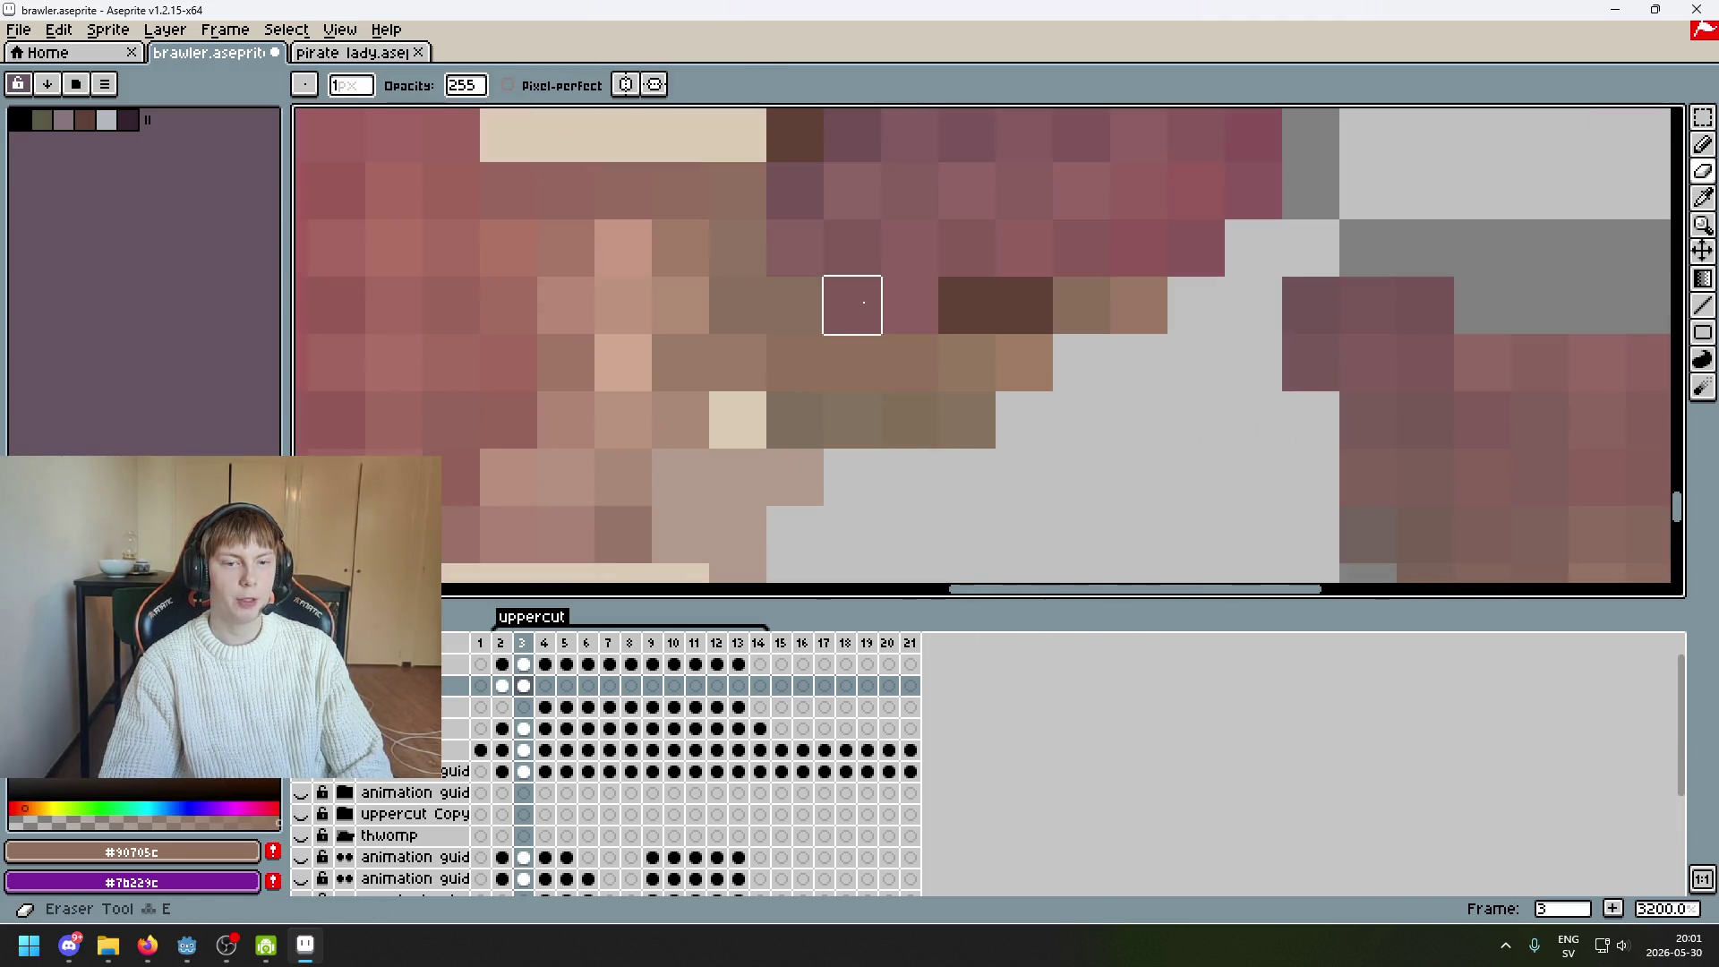
Recolour two dark-brown fist pixels pink, then toggle the left arm layer's visibility to check
{"action": "key", "text": "ctrl+z"}
{"action": "key", "text": "ctrl+z"}
{"action": "scroll", "coordinate": [847, 296], "scroll_direction": "up", "scroll_amount": 1}
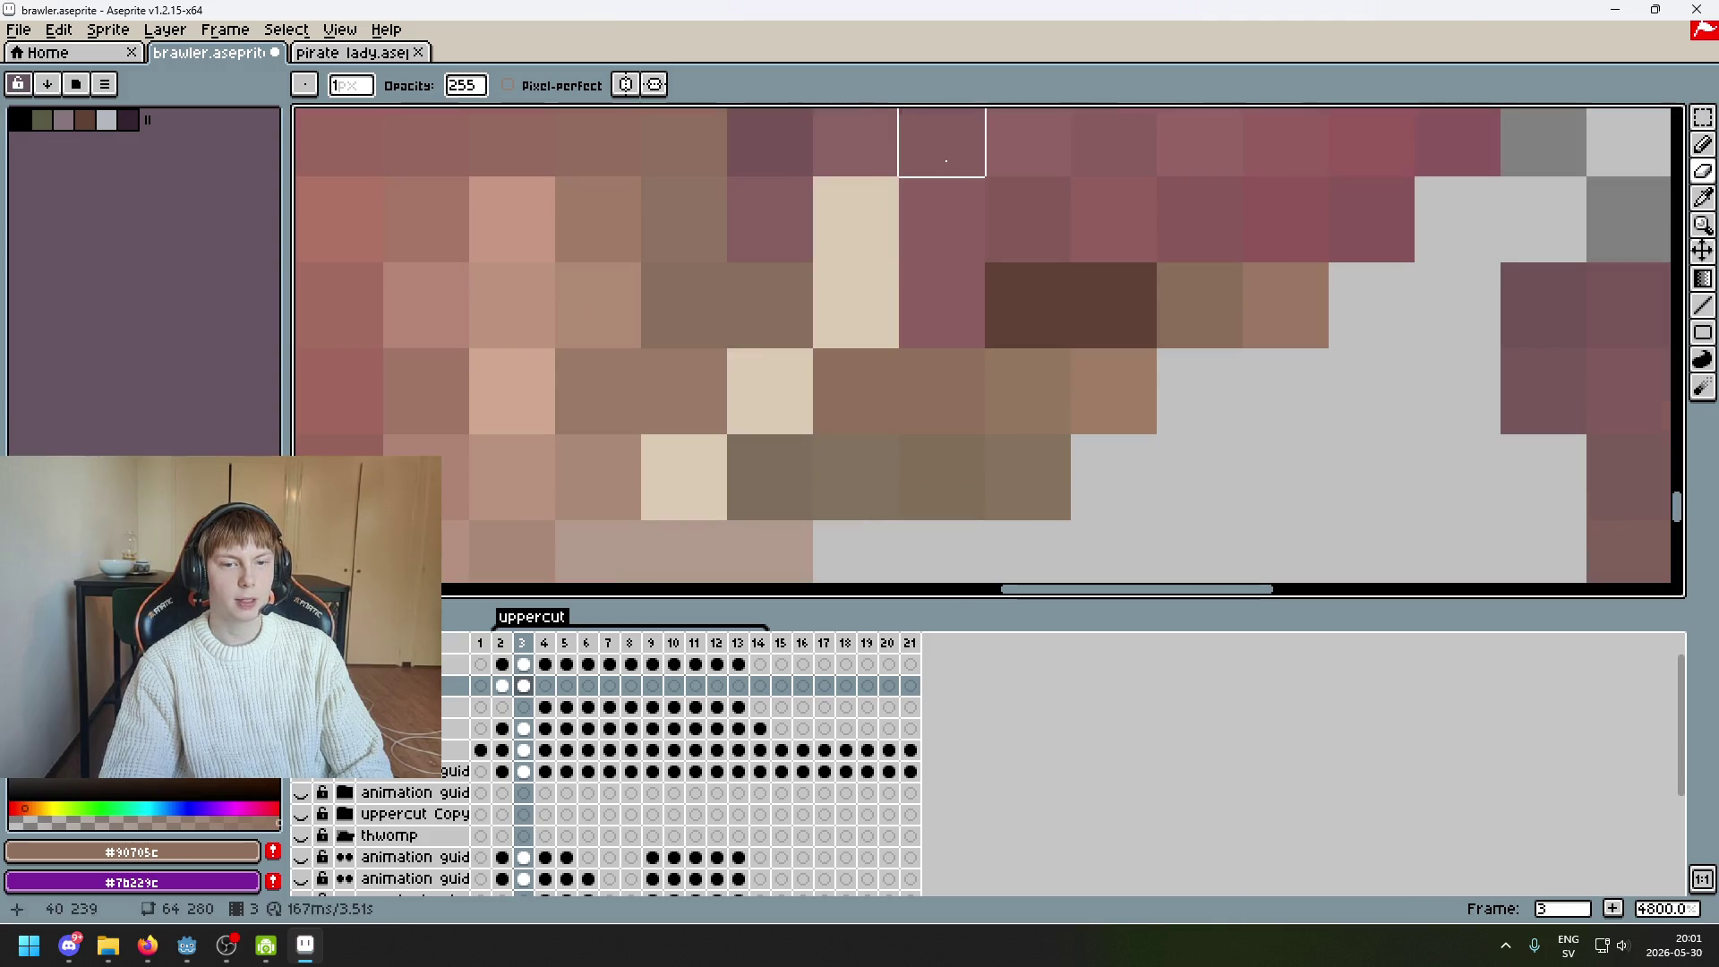
{"action": "scroll", "coordinate": [990, 338], "scroll_direction": "down", "scroll_amount": 5}
{"action": "key", "text": "ctrl+z"}
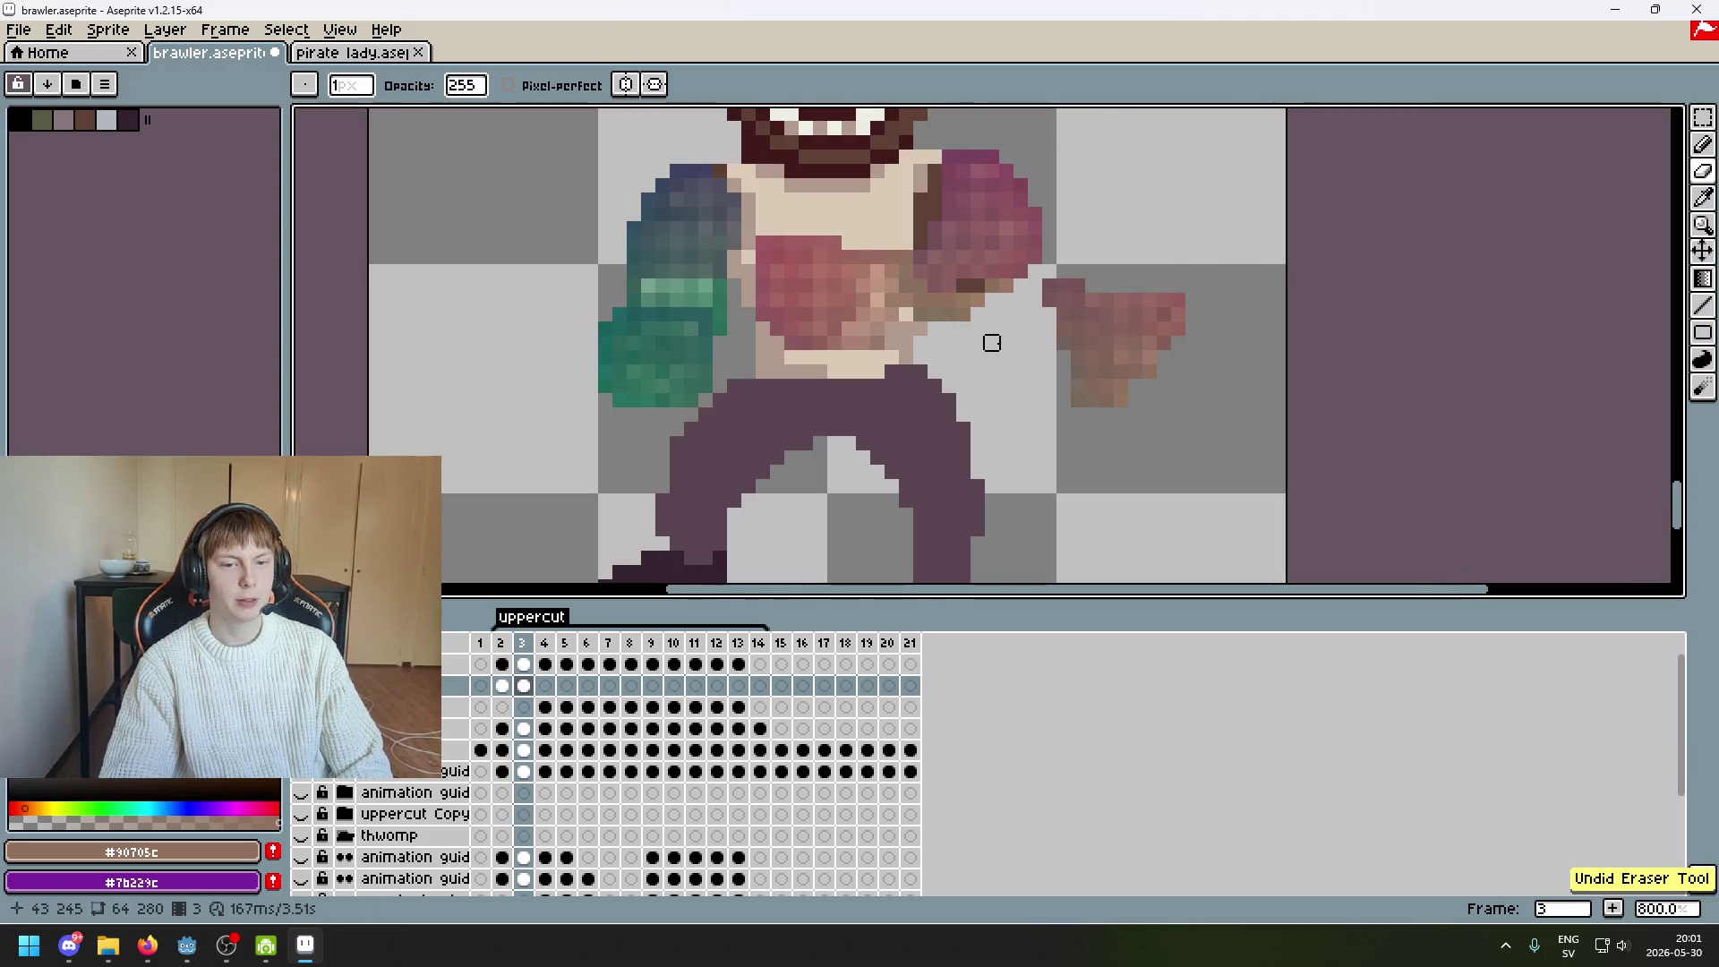
{"action": "scroll", "coordinate": [990, 342], "scroll_direction": "up", "scroll_amount": 3}
{"action": "left_click", "coordinate": [787, 230], "text": "alt"}
{"action": "left_click", "coordinate": [768, 192], "text": "alt"}
{"action": "left_click", "coordinate": [766, 217]}
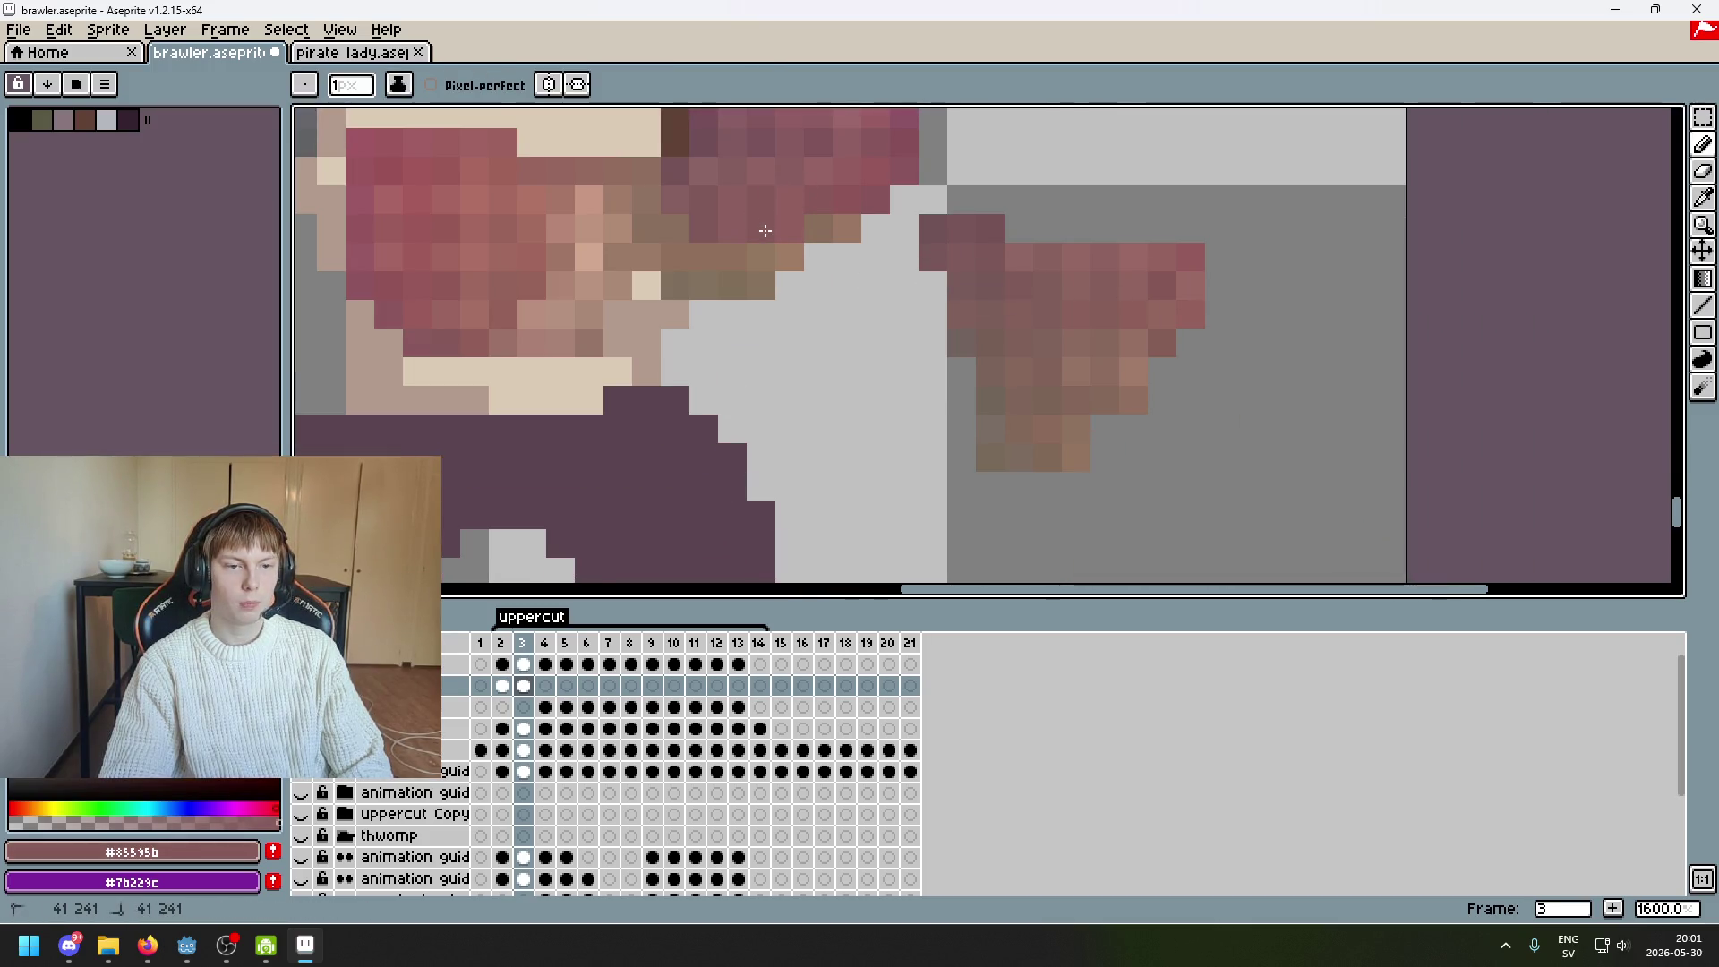
{"action": "scroll", "coordinate": [765, 231], "scroll_direction": "down", "scroll_amount": 2}
{"action": "scroll", "coordinate": [765, 231], "scroll_direction": "up", "scroll_amount": 2}
{"action": "left_click", "coordinate": [301, 684]}
{"action": "left_click", "coordinate": [301, 685]}
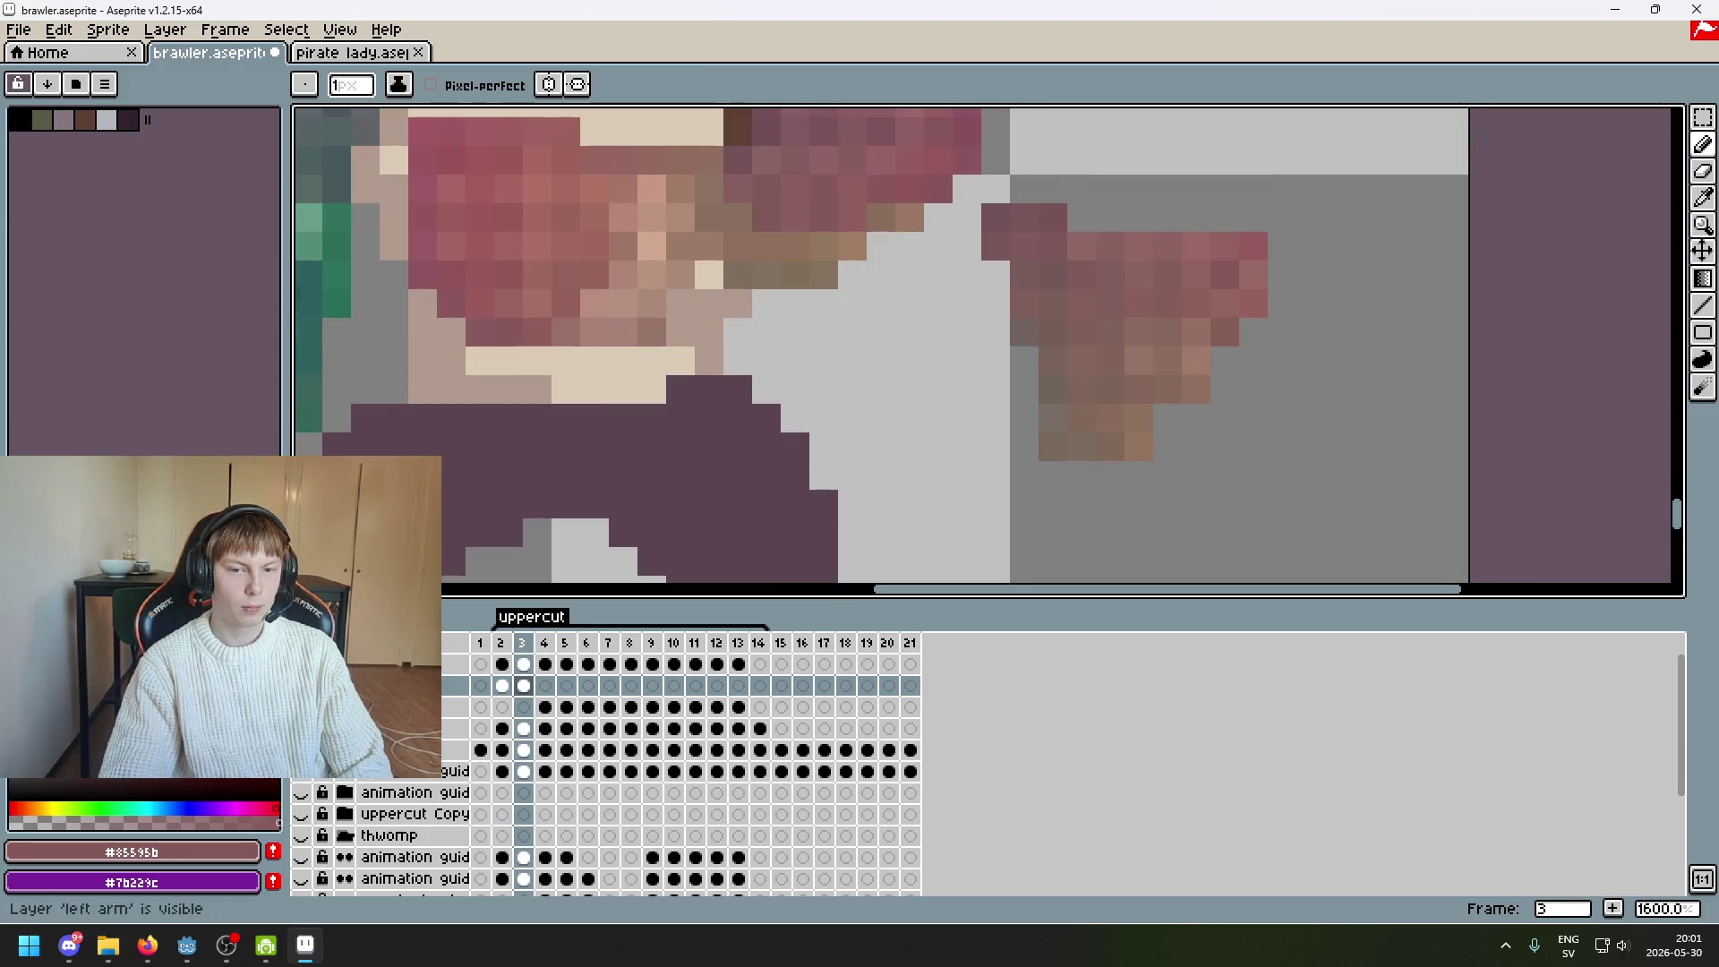
Try repainting two forearm pixels light brown, then undo those pencil strokes
{"action": "scroll", "coordinate": [1199, 439], "scroll_direction": "down", "scroll_amount": 2}
{"action": "scroll", "coordinate": [1200, 439], "scroll_direction": "up", "scroll_amount": 3}
{"action": "left_click", "coordinate": [886, 355], "text": "alt"}
{"action": "left_click_drag", "start_coordinate": [929, 355], "coordinate": [966, 358]}
{"action": "key", "text": "alt"}
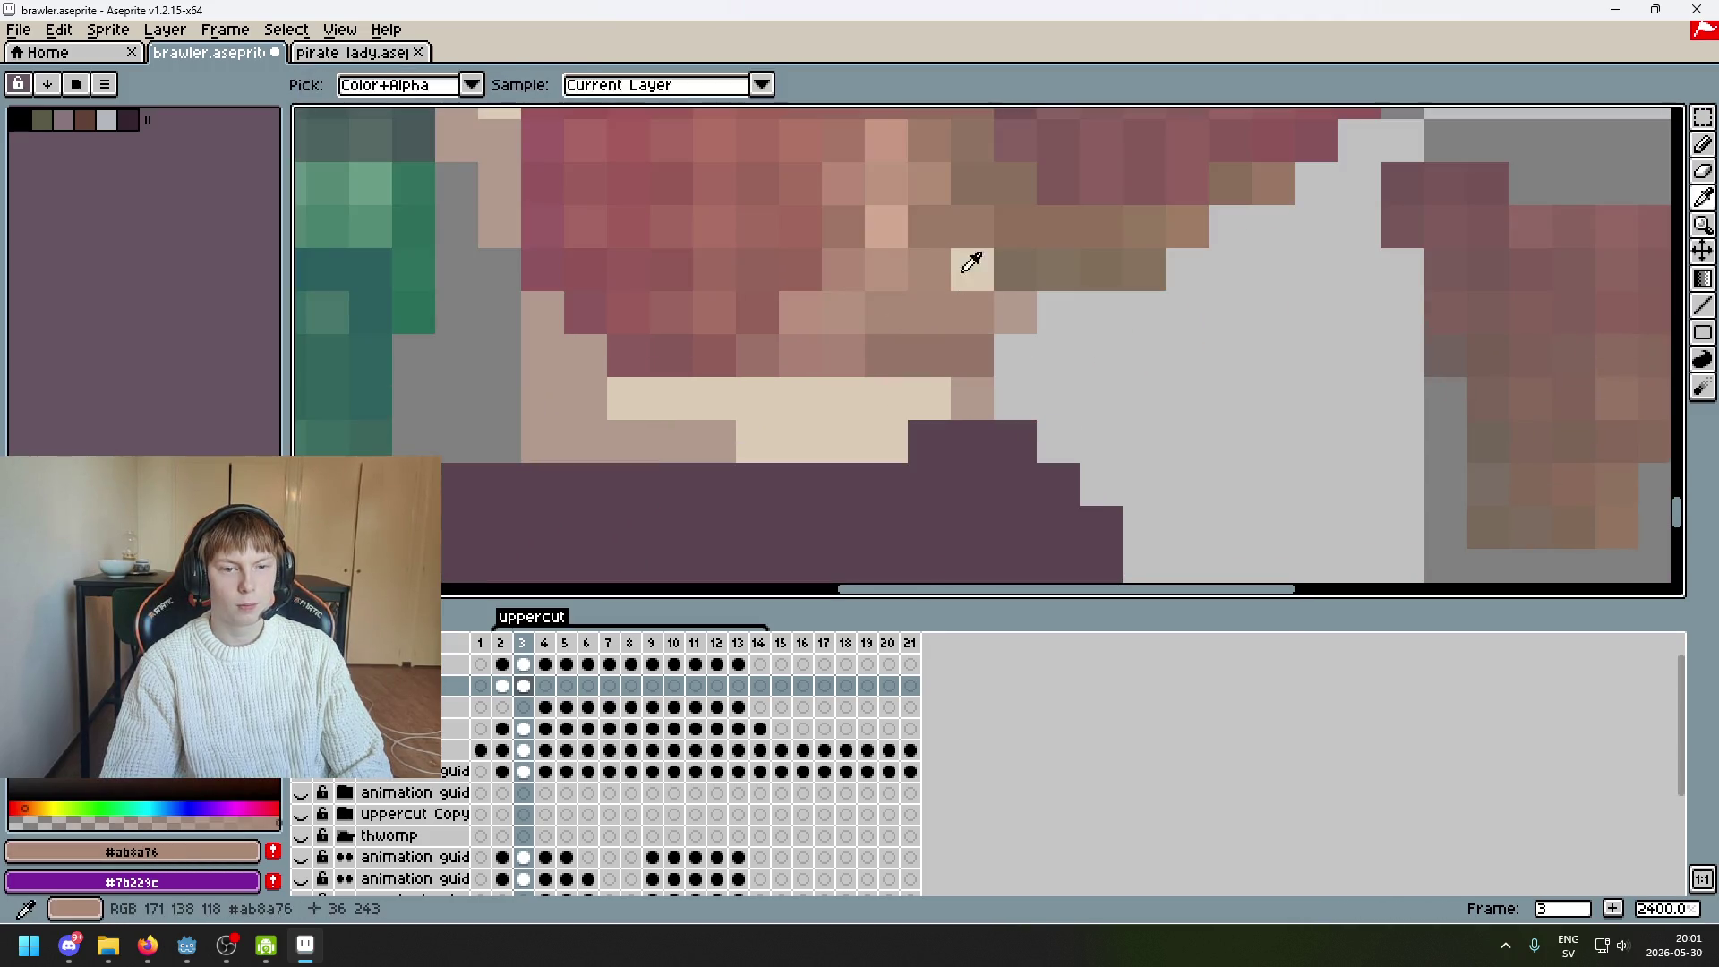
{"action": "key", "text": "ctrl+z"}
{"action": "scroll", "coordinate": [1017, 299], "scroll_direction": "down", "scroll_amount": 3}
{"action": "left_click", "coordinate": [1020, 288]}
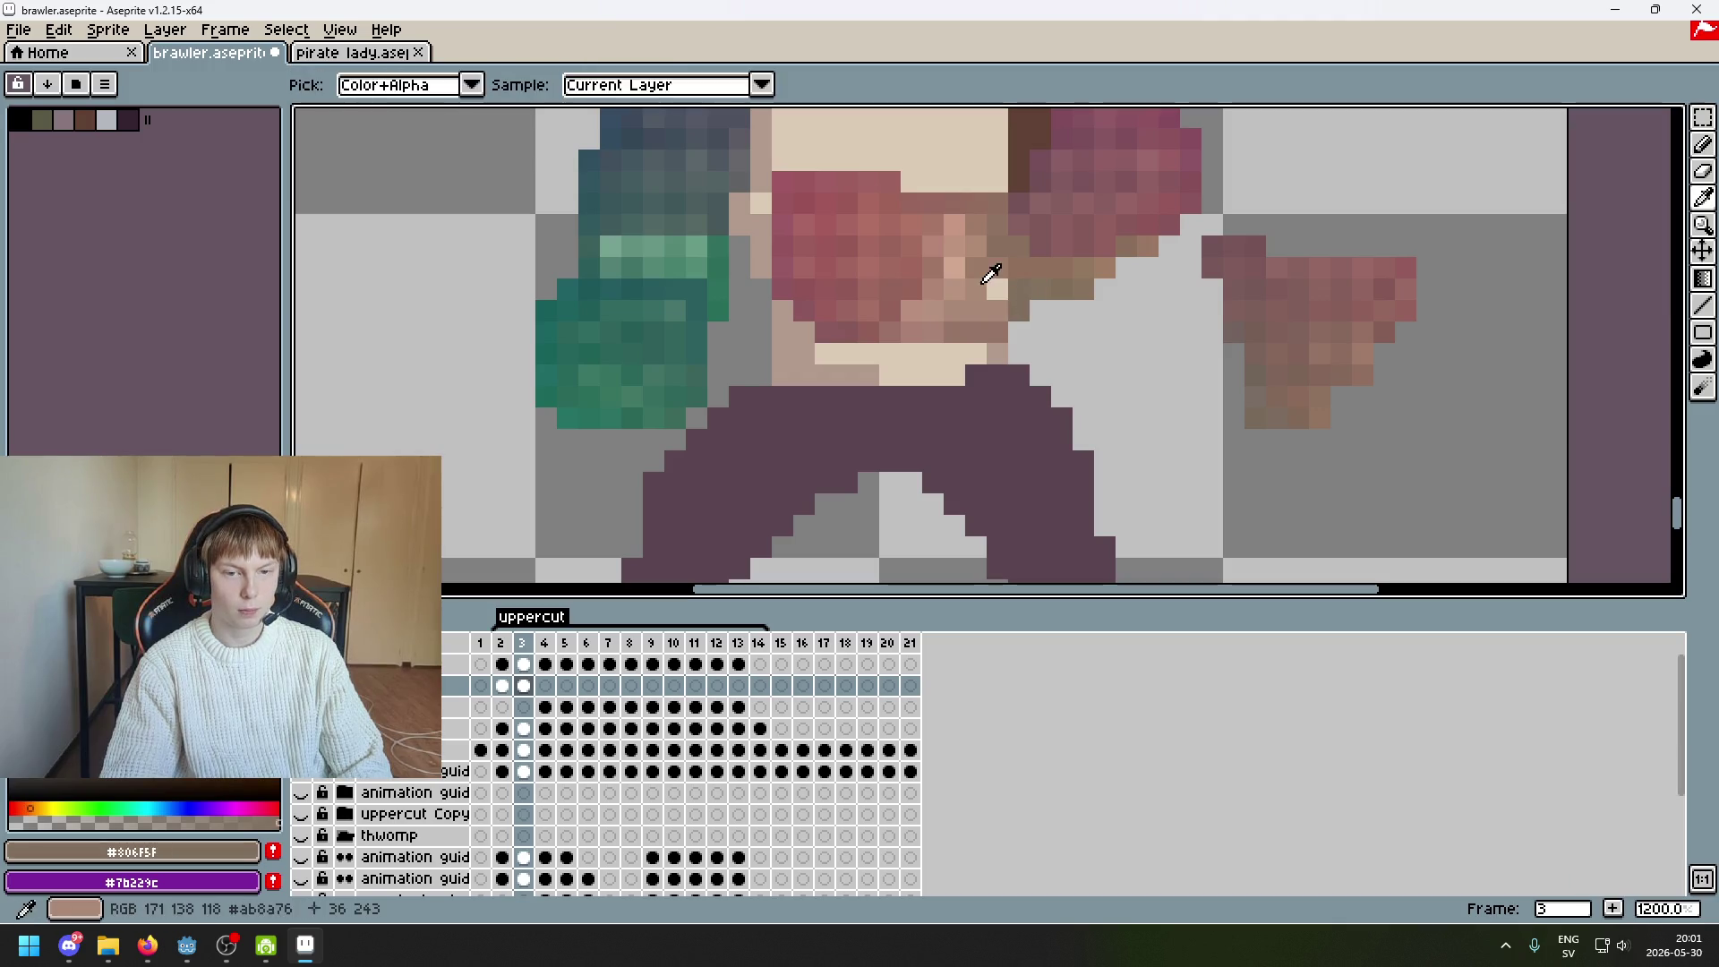
{"action": "key", "text": "b"}
{"action": "key", "text": "ctrl+z"}
{"action": "left_click", "coordinate": [975, 289], "text": "alt"}
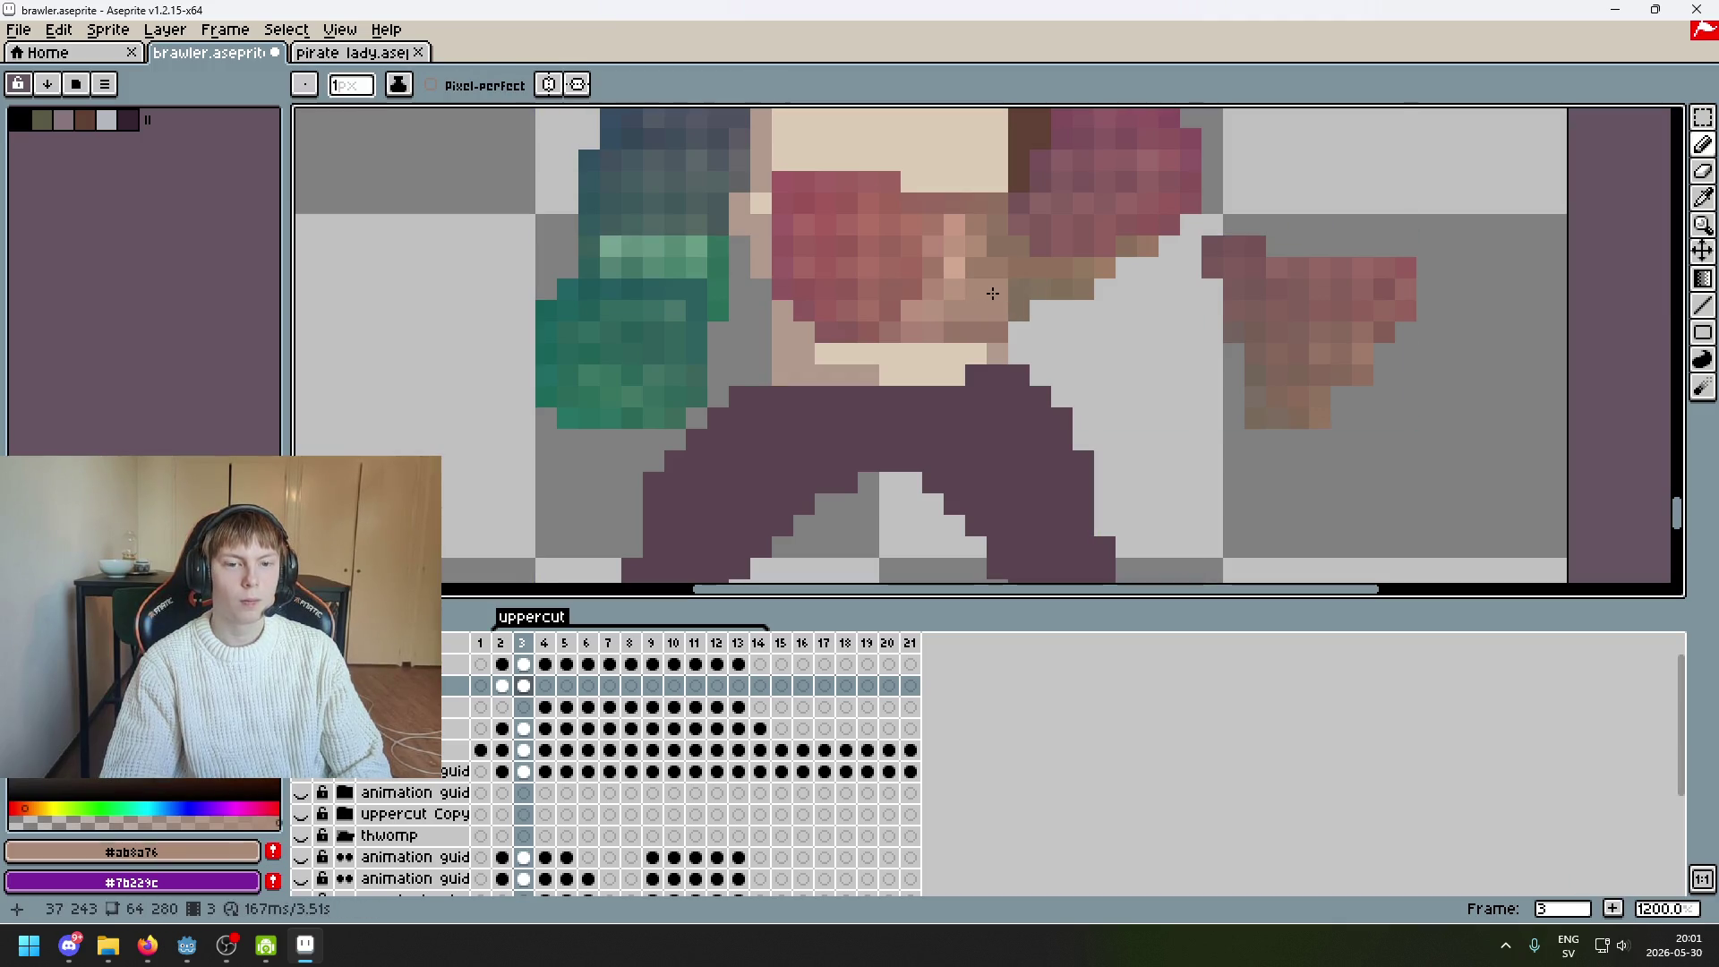
Marquee-select pixels near the shoulder and move them into place beside it
{"action": "mouse_move", "coordinate": [1115, 266]}
{"action": "left_mouse_down"}
{"action": "mouse_move", "coordinate": [1075, 400]}
{"action": "mouse_move", "coordinate": [918, 361]}
{"action": "left_mouse_up"}
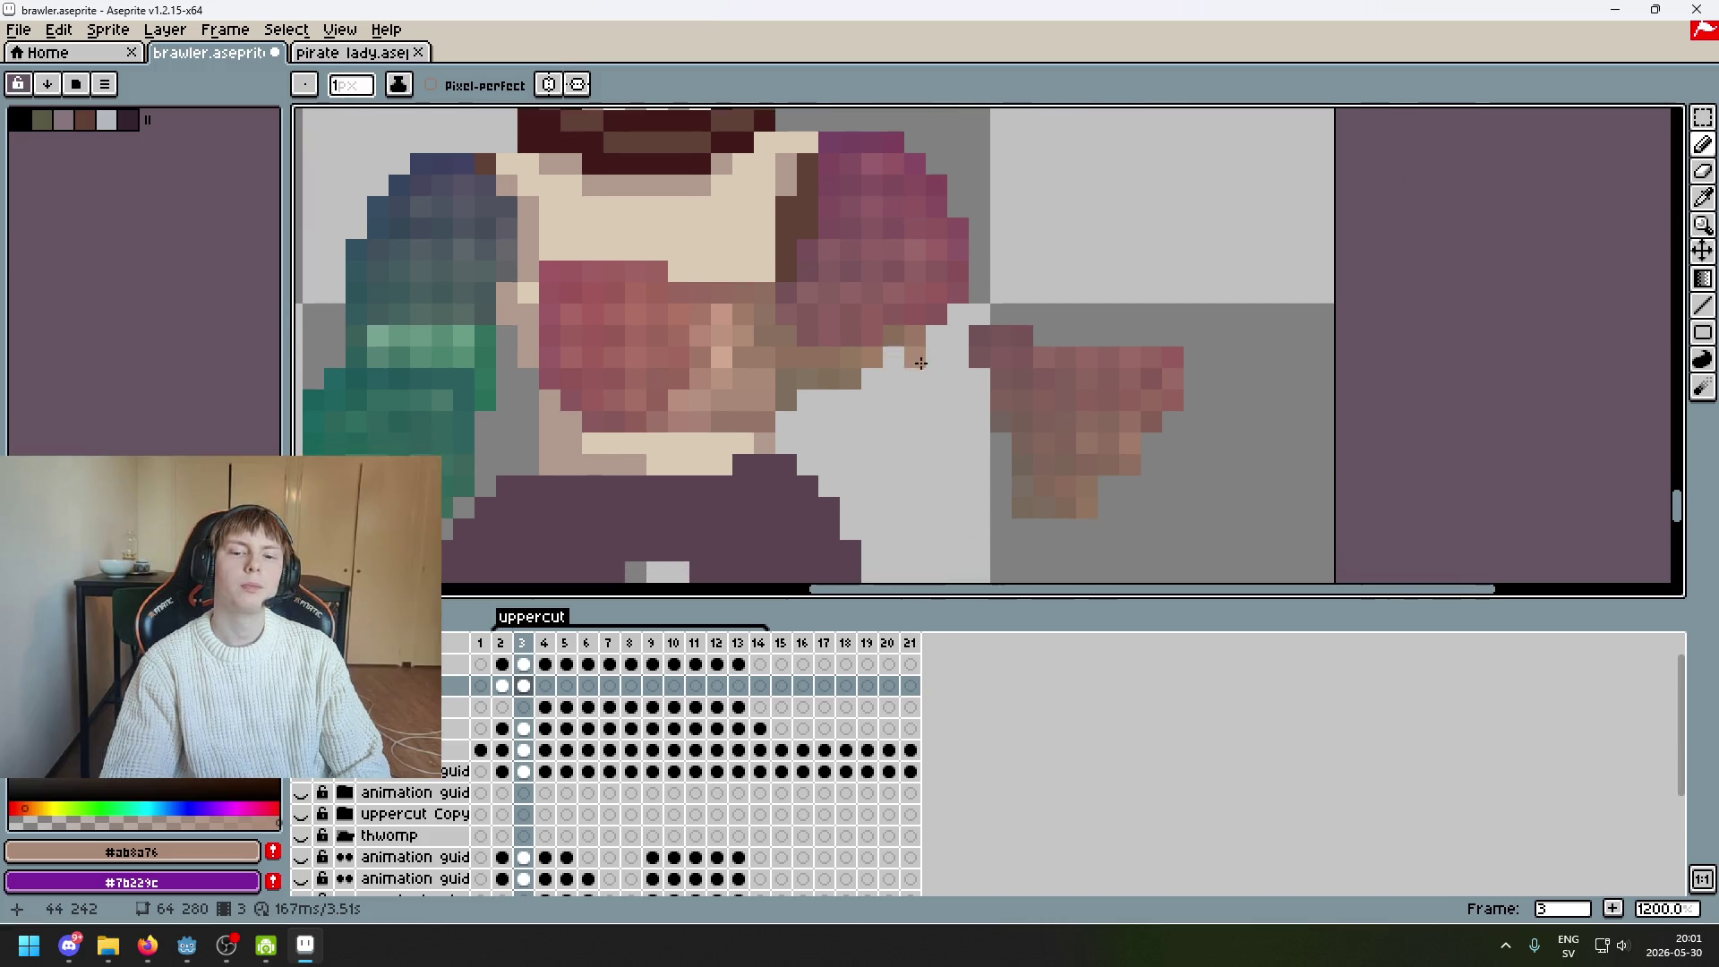
{"action": "scroll", "coordinate": [943, 357], "scroll_direction": "down", "scroll_amount": 5}
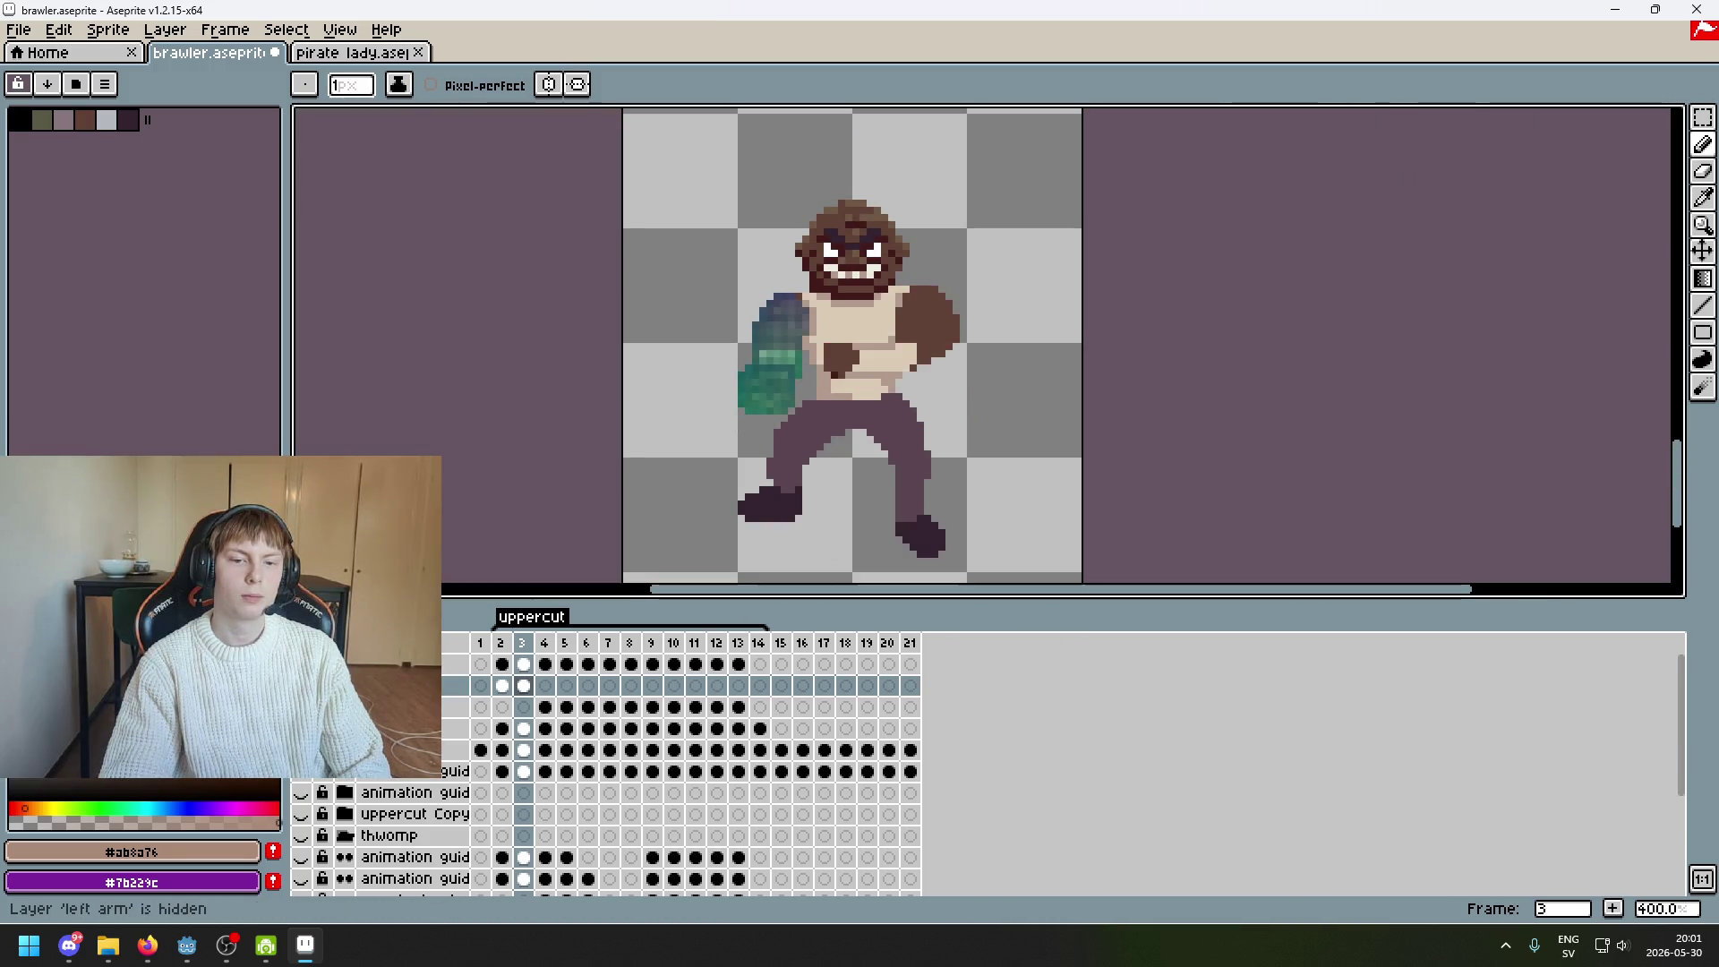
{"action": "scroll", "coordinate": [940, 362], "scroll_direction": "up", "scroll_amount": 5}
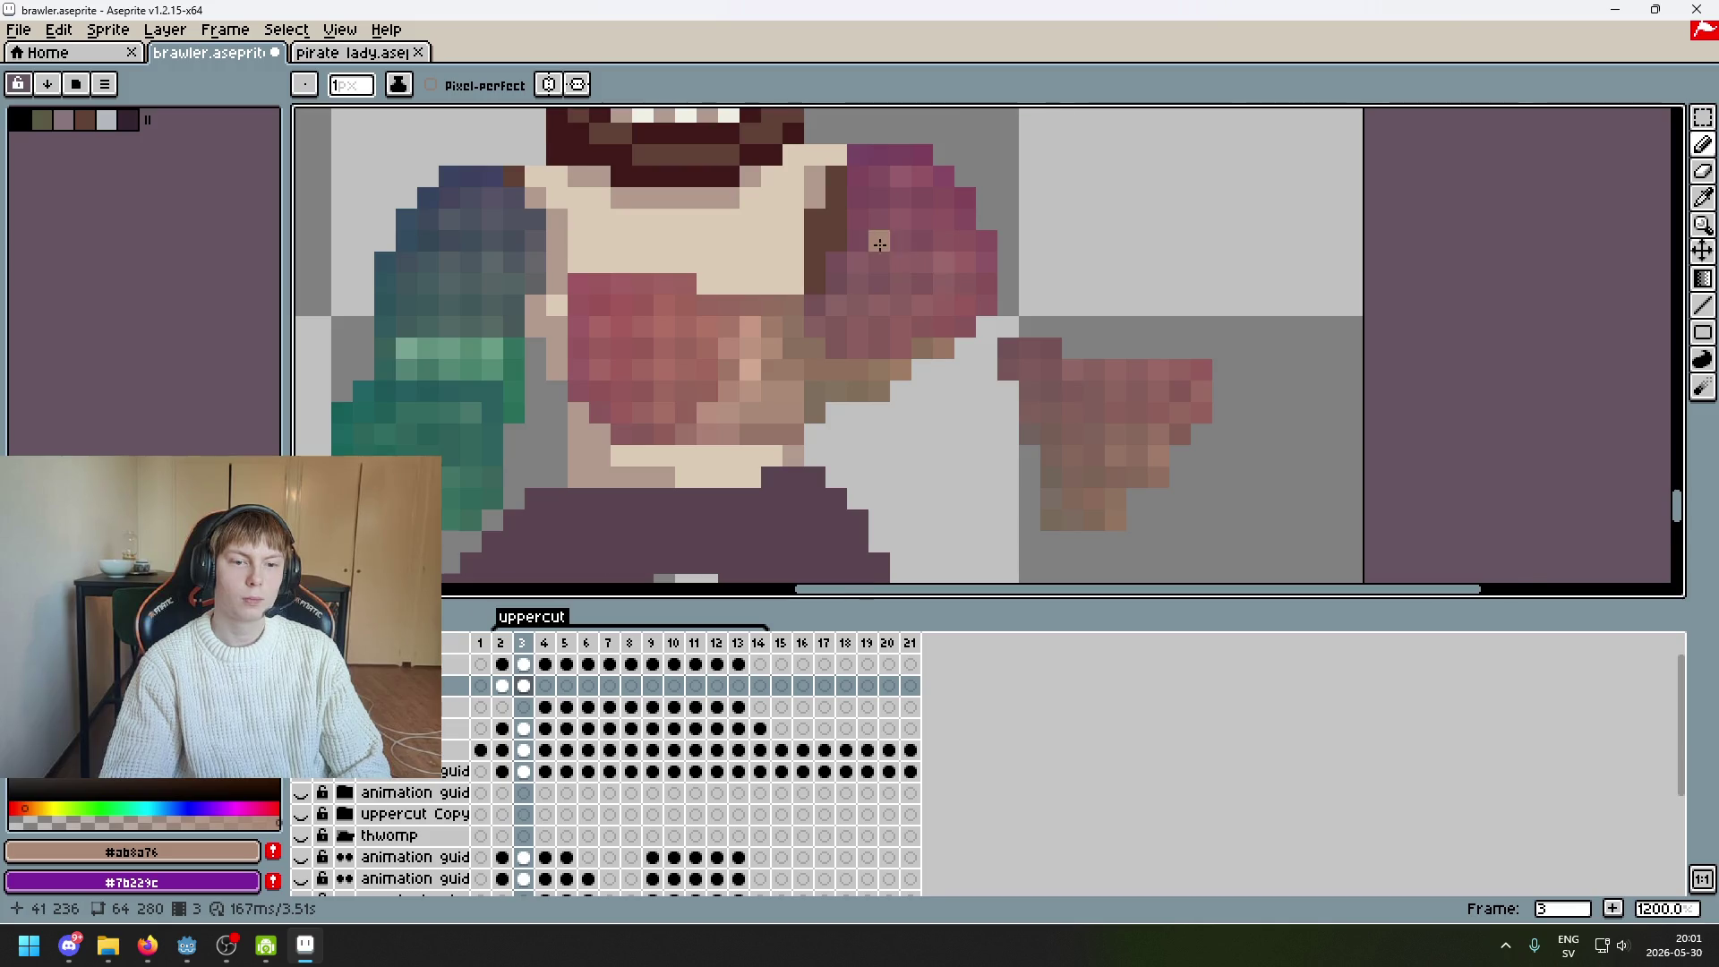
{"action": "scroll", "coordinate": [922, 269], "scroll_direction": "up", "scroll_amount": 3}
{"action": "scroll", "coordinate": [934, 248], "scroll_direction": "down", "scroll_amount": 3}
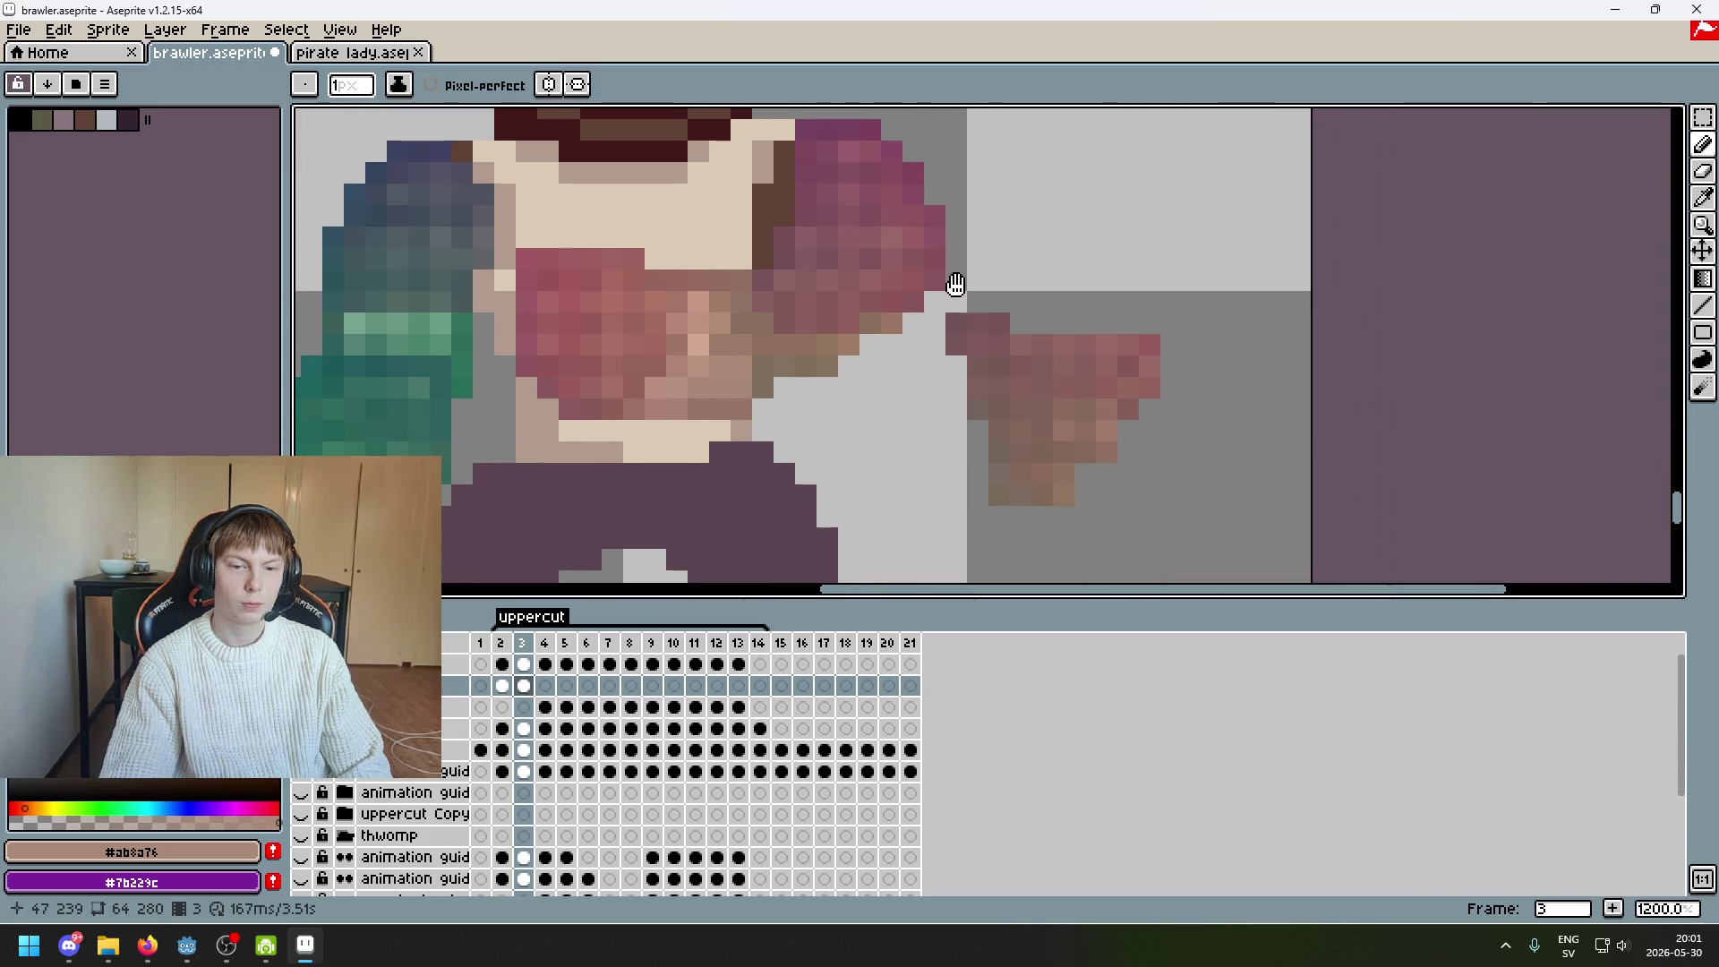
{"action": "left_click_drag", "start_coordinate": [965, 292], "coordinate": [1032, 330]}
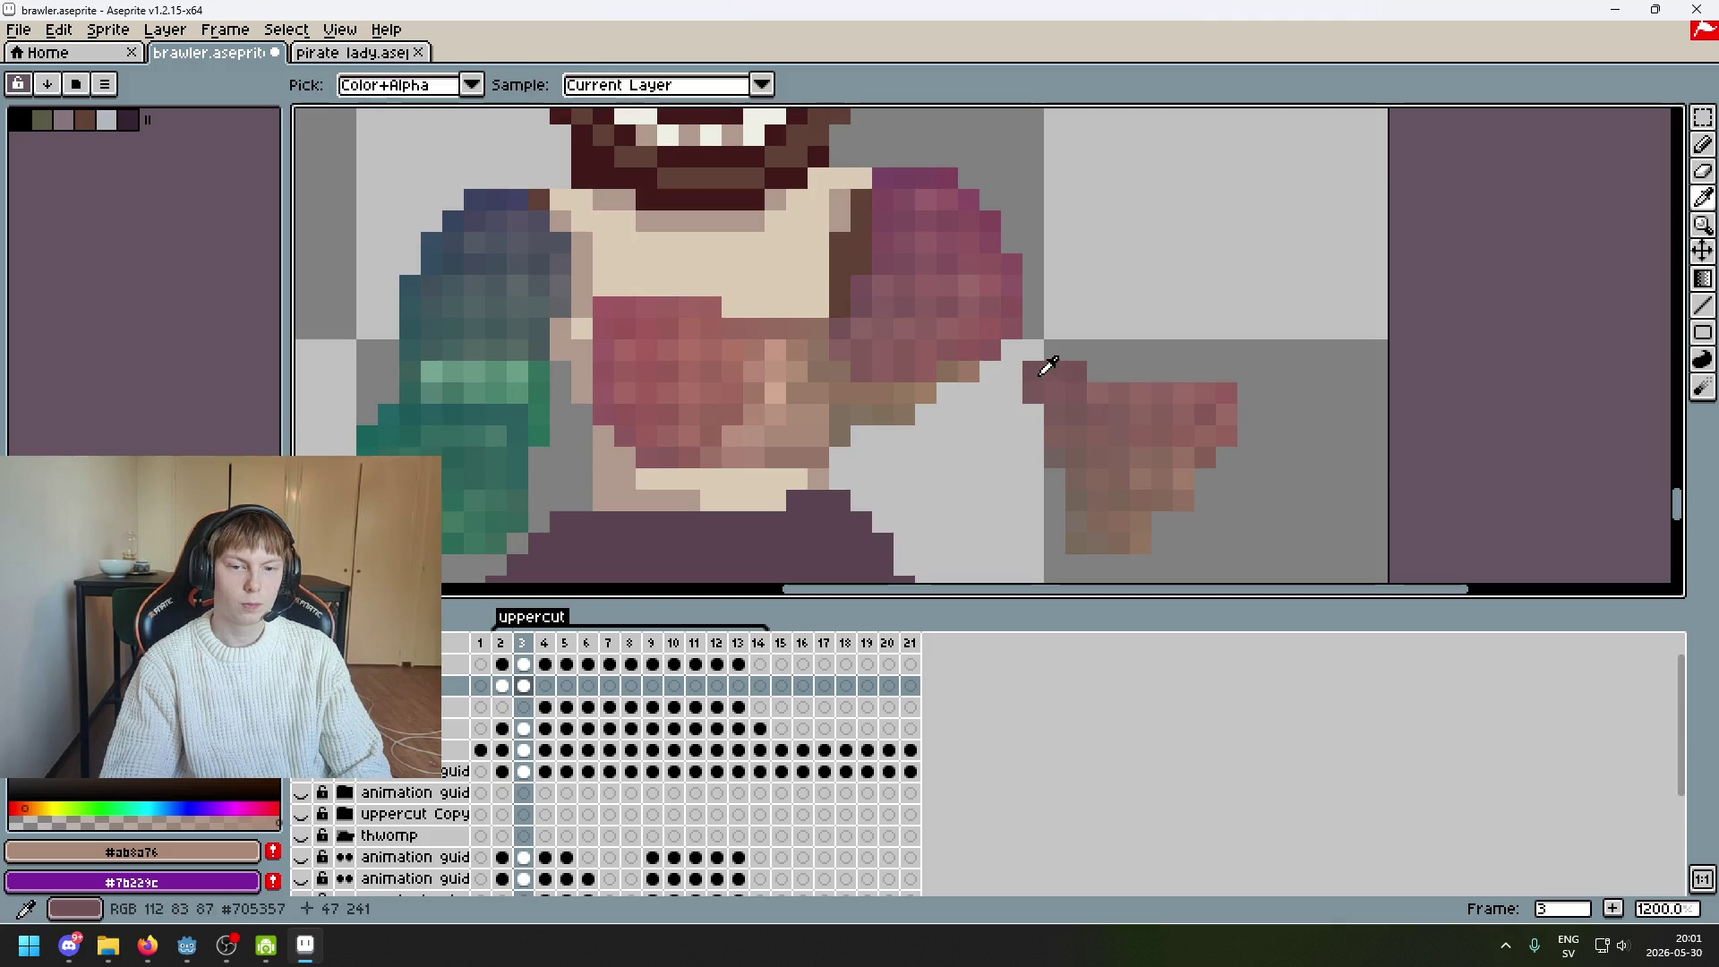
{"action": "key", "text": "m"}
{"action": "left_click_drag", "start_coordinate": [1029, 374], "coordinate": [841, 268]}
{"action": "key", "text": "ctrl+z"}
{"action": "left_click_drag", "start_coordinate": [1029, 376], "coordinate": [867, 252]}
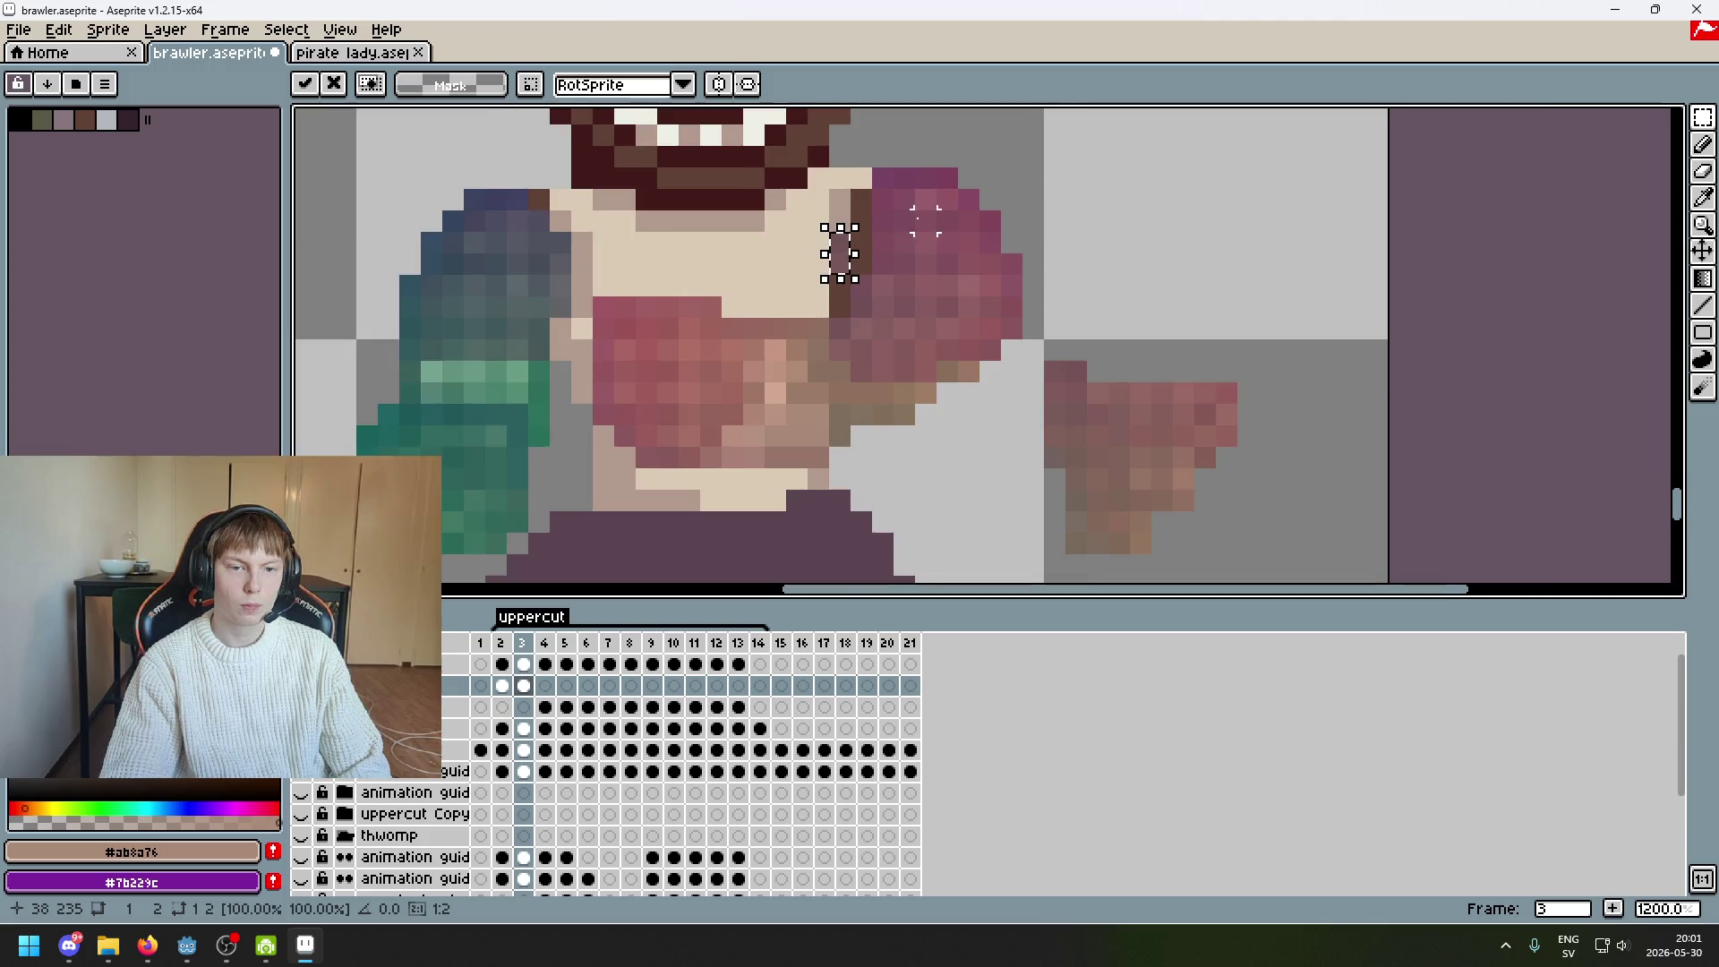
{"action": "scroll", "coordinate": [855, 259], "scroll_direction": "up", "scroll_amount": 3}
Sample the fist's pink and repaint four dark-brown edge pixels pink
{"action": "key", "text": "i"}
{"action": "left_click", "coordinate": [832, 312]}
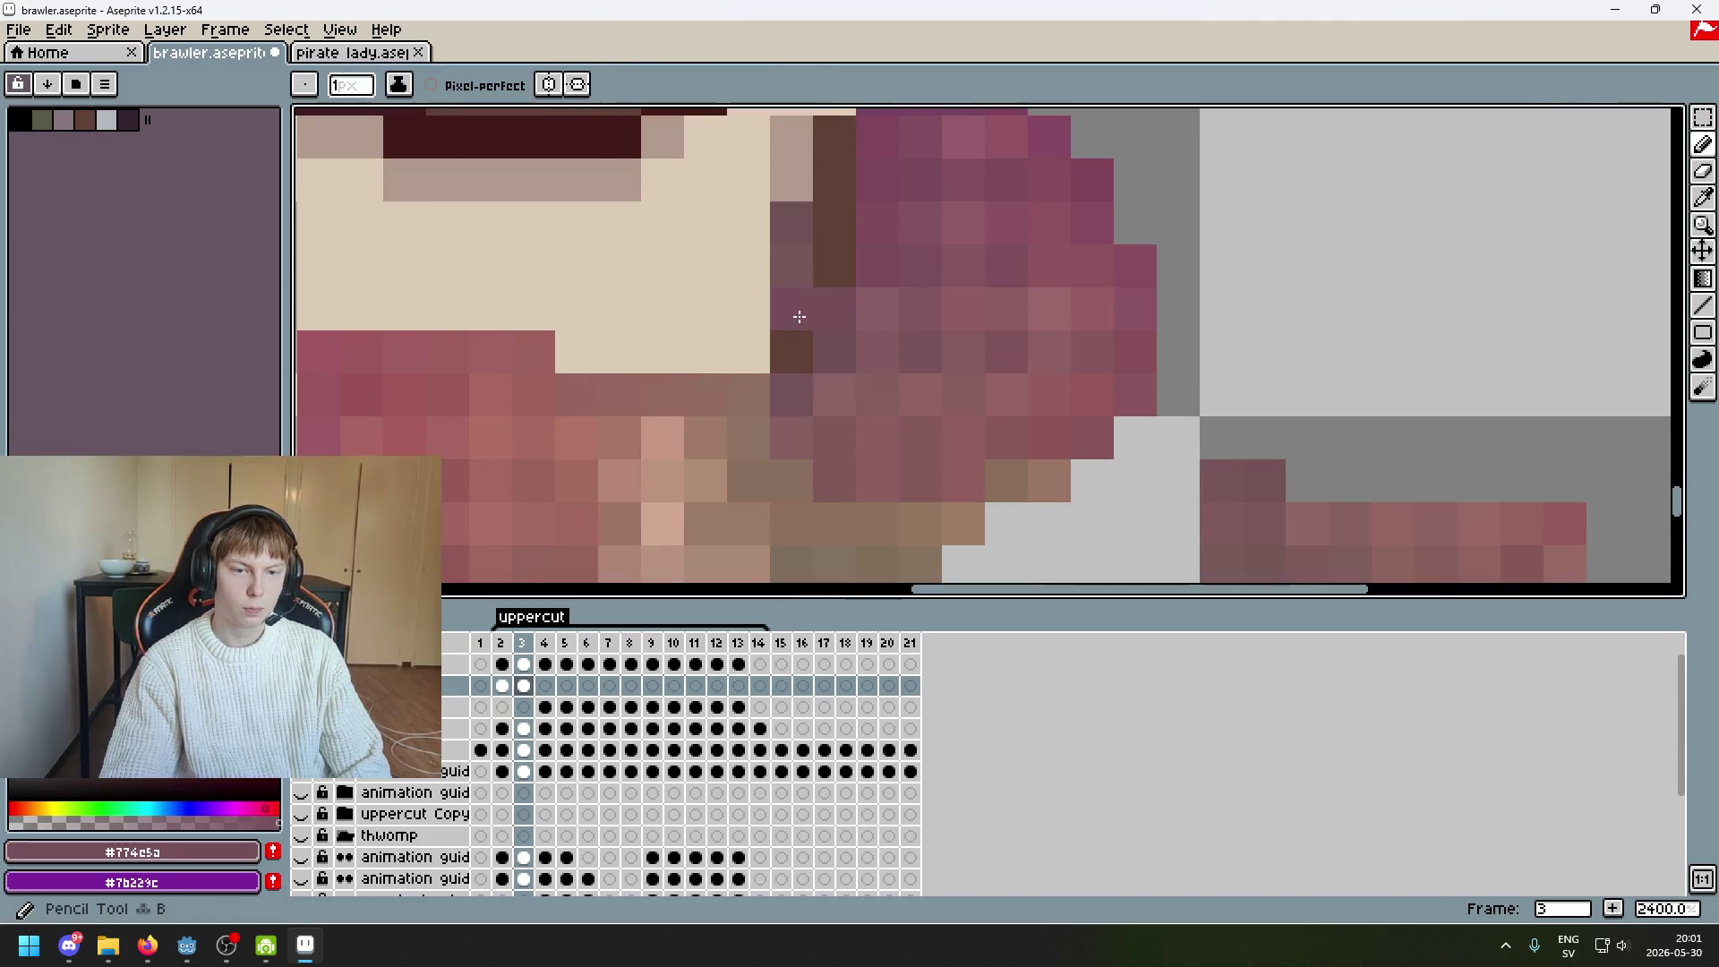
{"action": "left_click_drag", "start_coordinate": [802, 337], "coordinate": [829, 416]}
{"action": "left_click", "coordinate": [877, 333], "text": "alt"}
{"action": "left_click", "coordinate": [873, 301]}
{"action": "left_click", "coordinate": [873, 258]}
{"action": "left_click", "coordinate": [873, 214]}
{"action": "scroll", "coordinate": [959, 337], "scroll_direction": "down", "scroll_amount": 6}
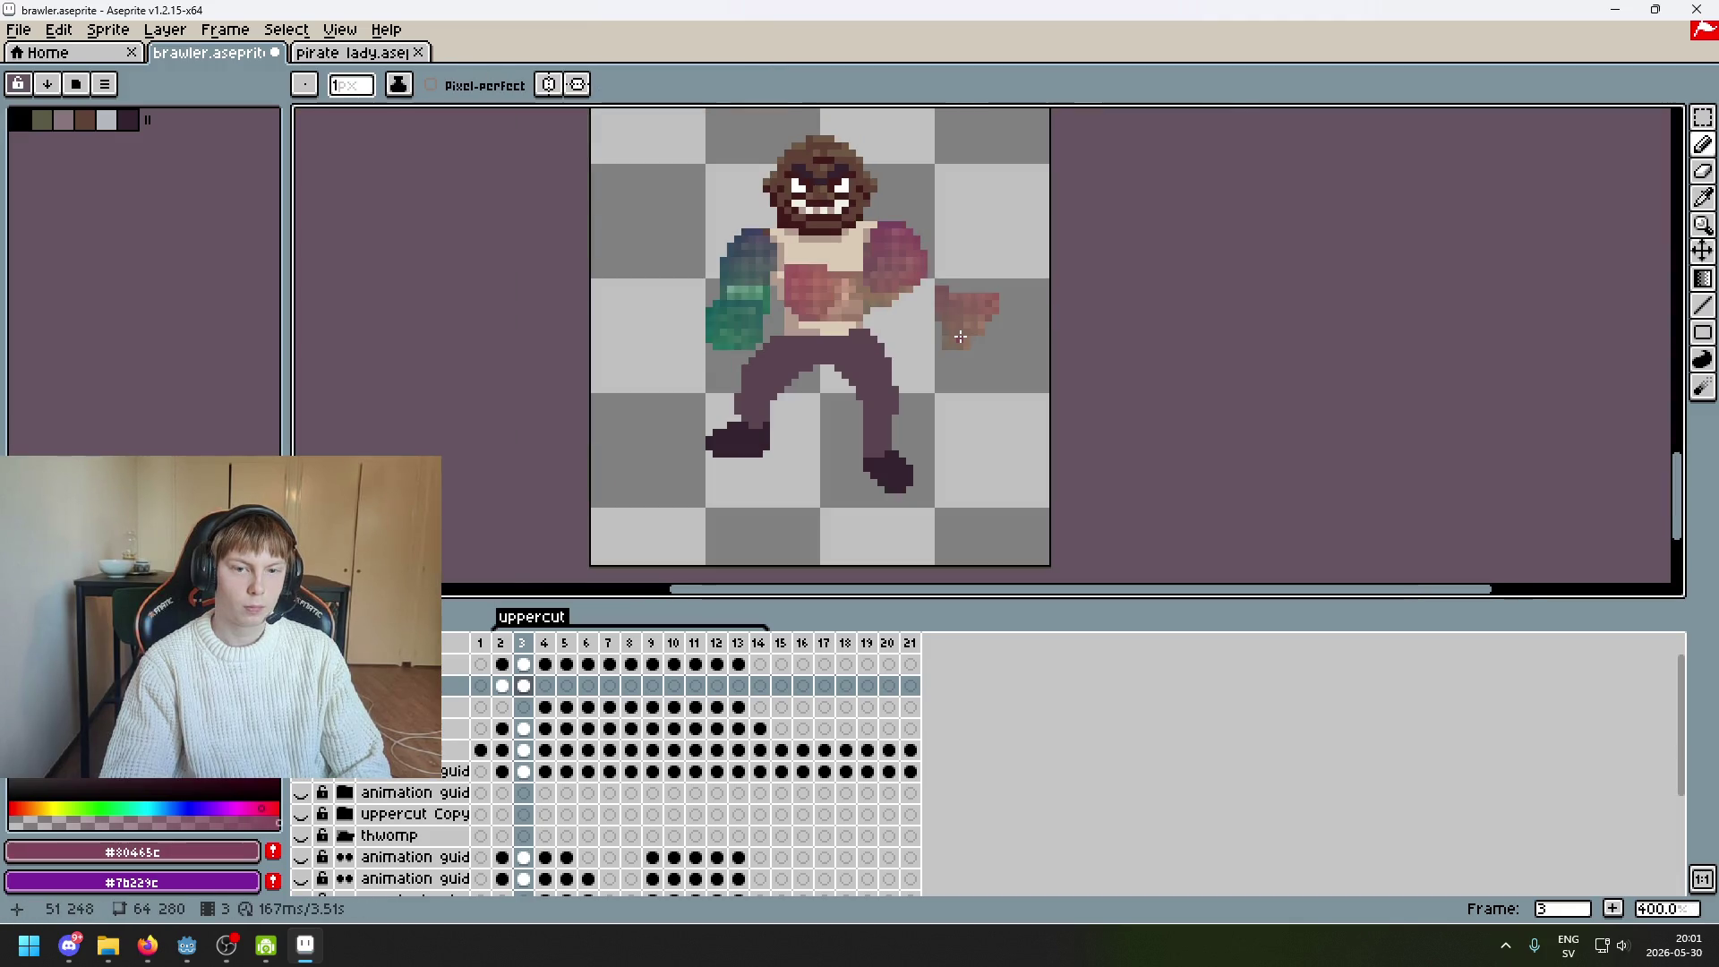
Erase the stray faded pink fist right of the brawler, then compare frames 3 and 4
{"action": "key", "text": "e"}
{"action": "left_click_drag", "start_coordinate": [967, 346], "coordinate": [960, 299]}
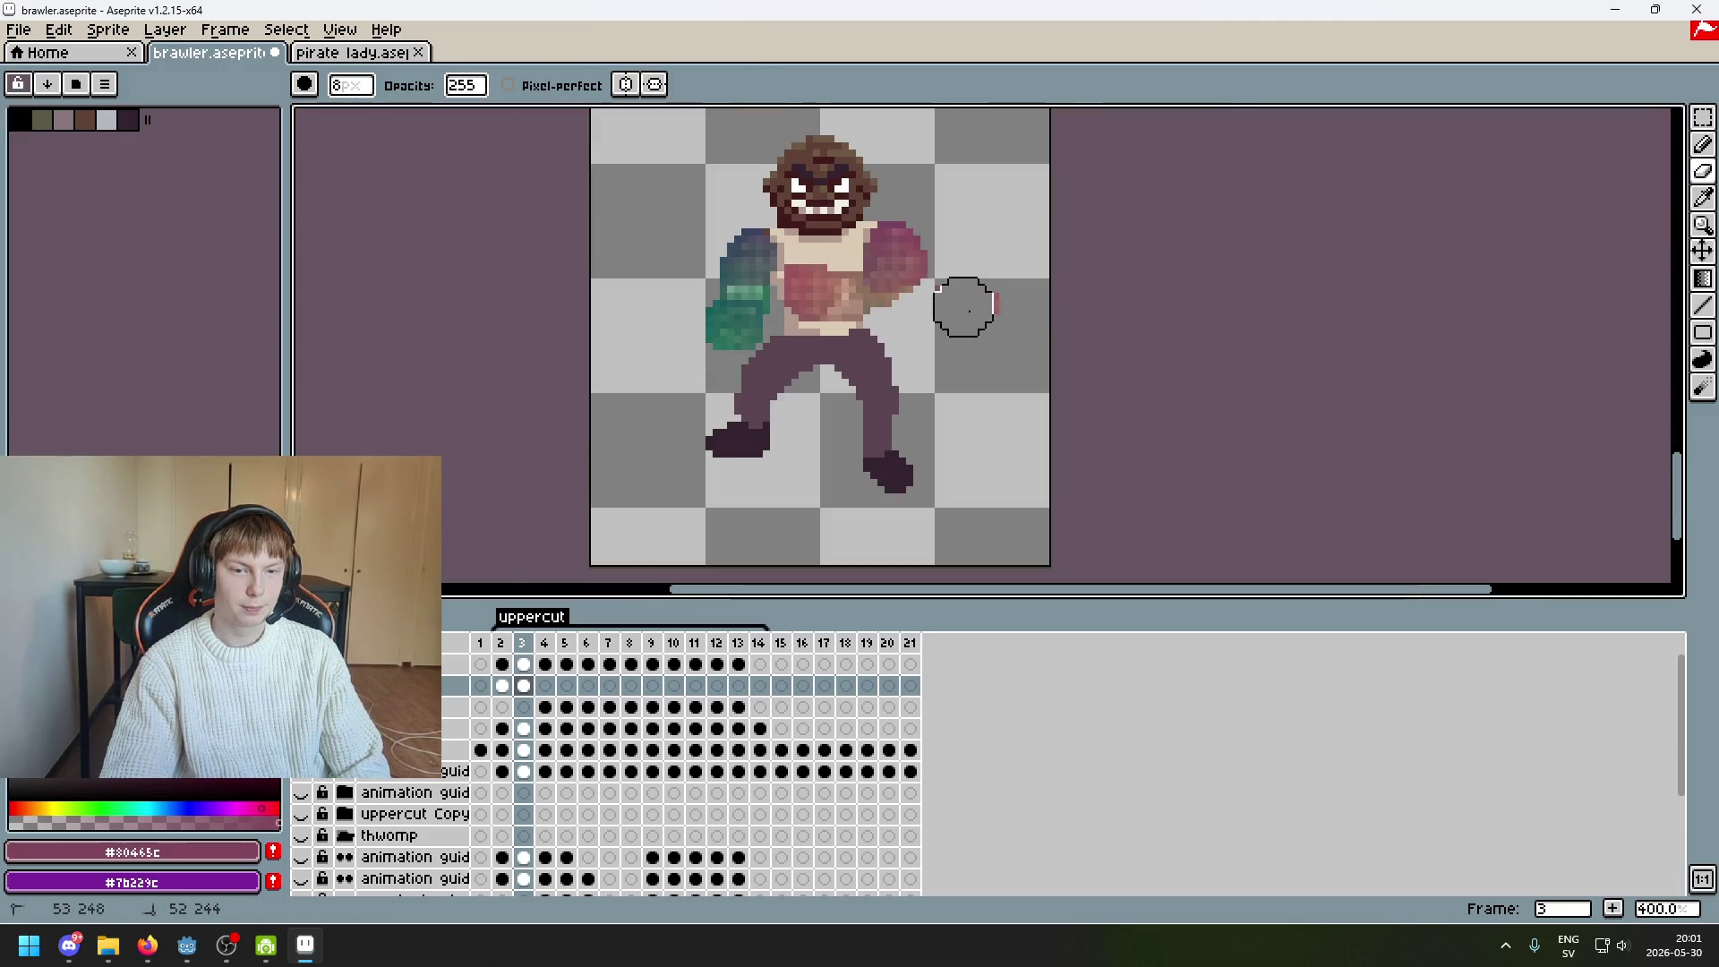
{"action": "key", "text": "m"}
{"action": "left_click_drag", "start_coordinate": [1122, 411], "coordinate": [1032, 441]}
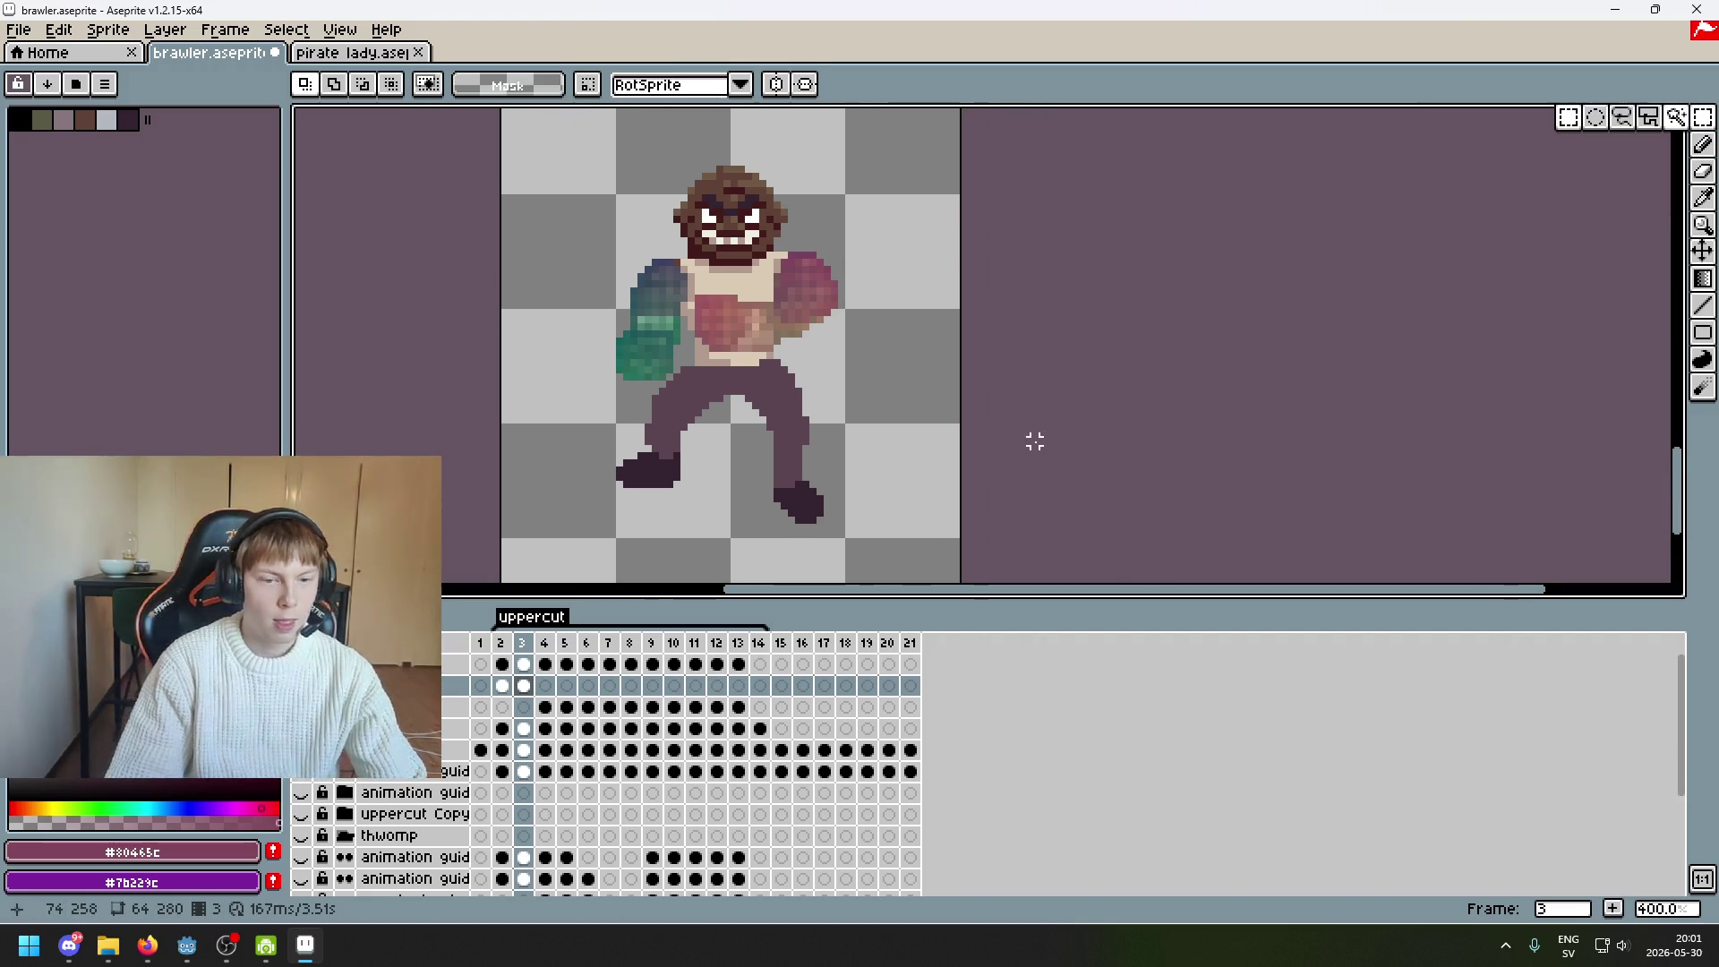
{"action": "key", "text": "Right"}
{"action": "key", "text": "Left"}
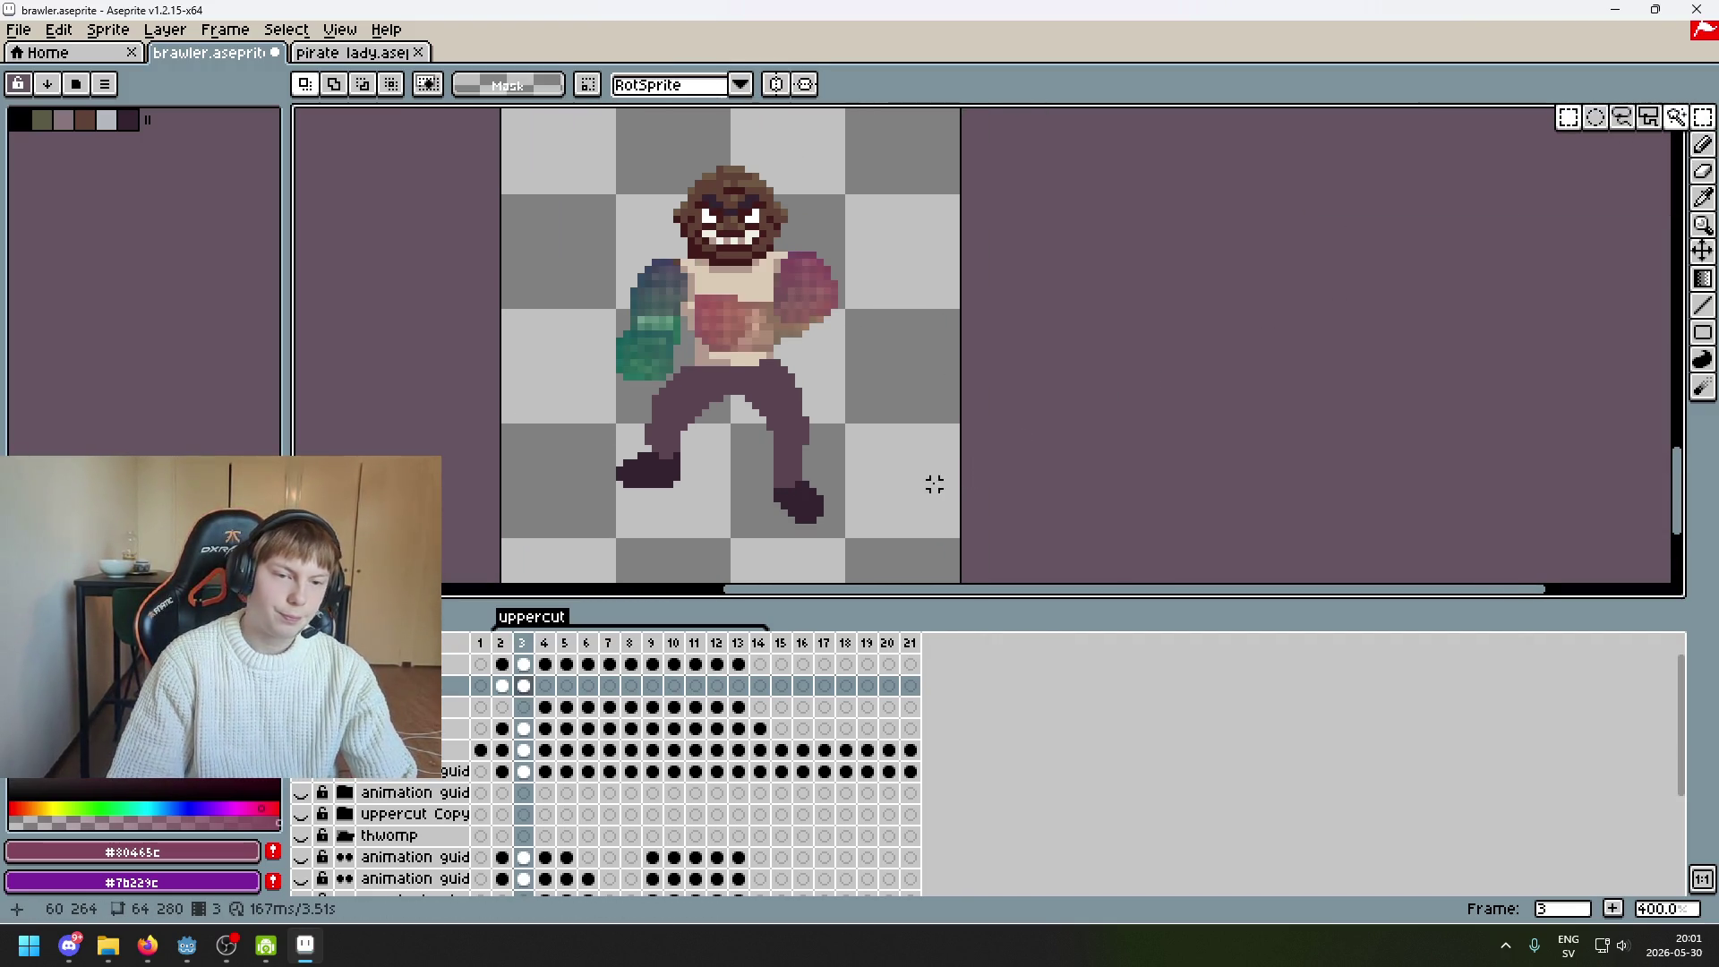
{"action": "key", "text": "Right"}
{"action": "key", "text": "Left"}
{"action": "key", "text": "Right"}
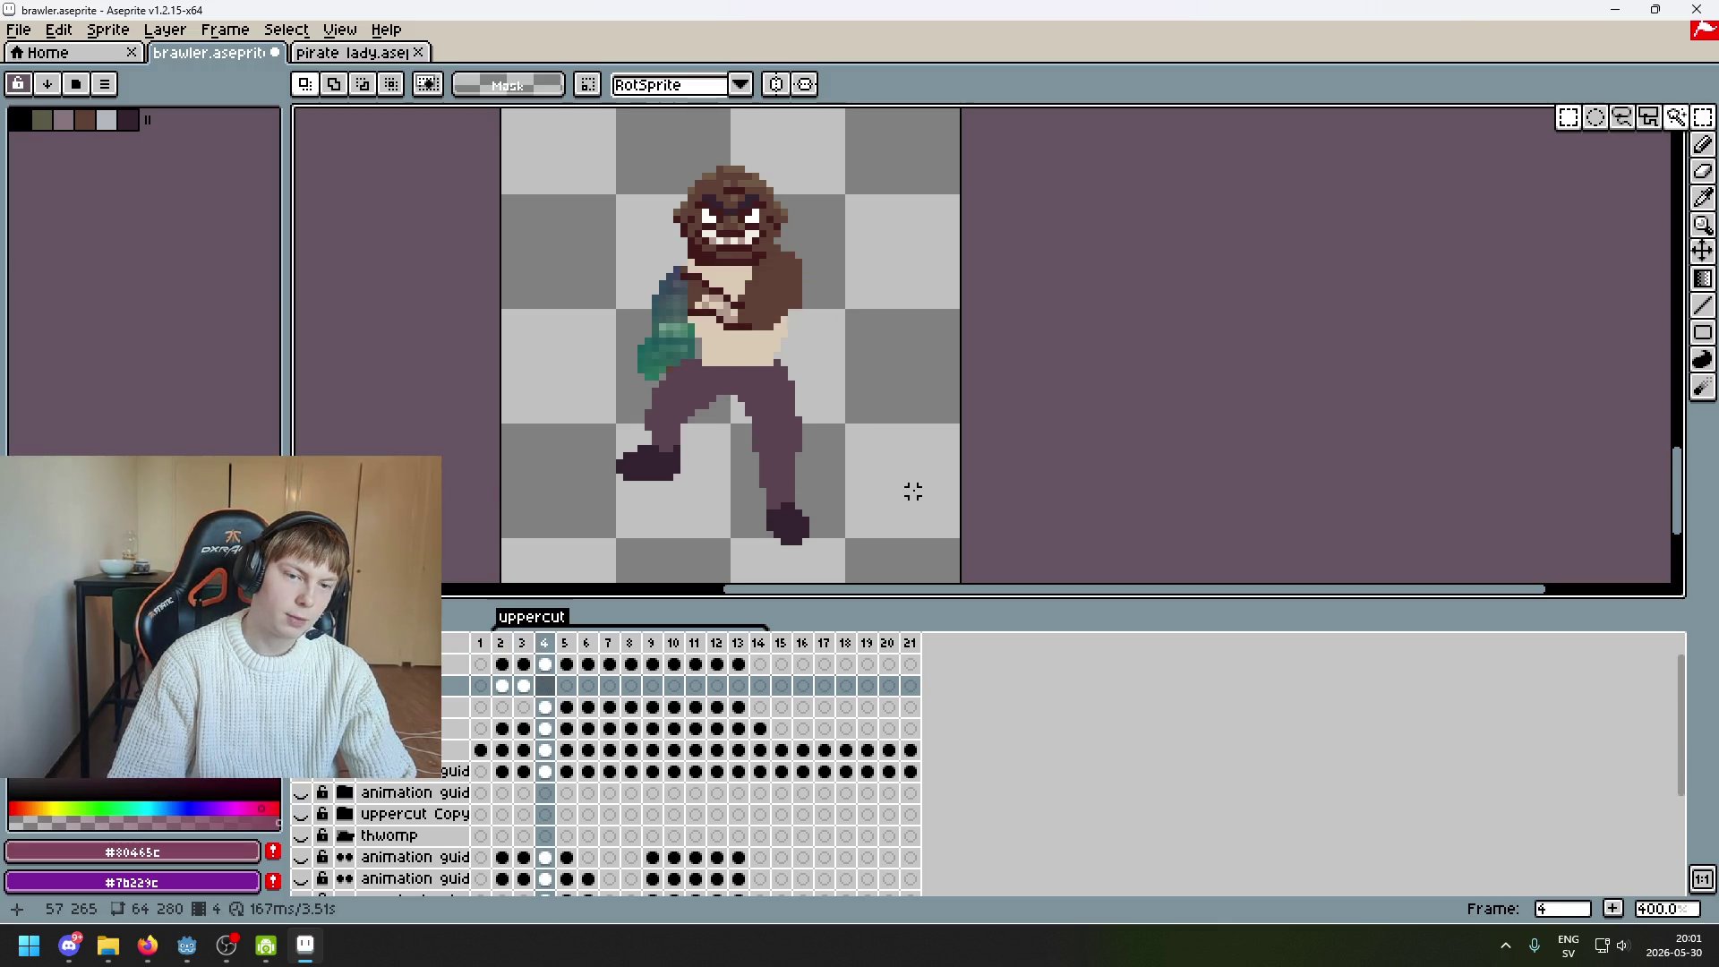
{"action": "key", "text": "Left"}
{"action": "scroll", "coordinate": [895, 392], "scroll_direction": "up", "scroll_amount": 1}
Copy the pink fists from frame 3 into frame 4, placed slightly up and left
{"action": "mouse_move", "coordinate": [903, 400]}
{"action": "left_mouse_down"}
{"action": "mouse_move", "coordinate": [668, 245]}
{"action": "mouse_move", "coordinate": [656, 215]}
{"action": "left_mouse_up"}
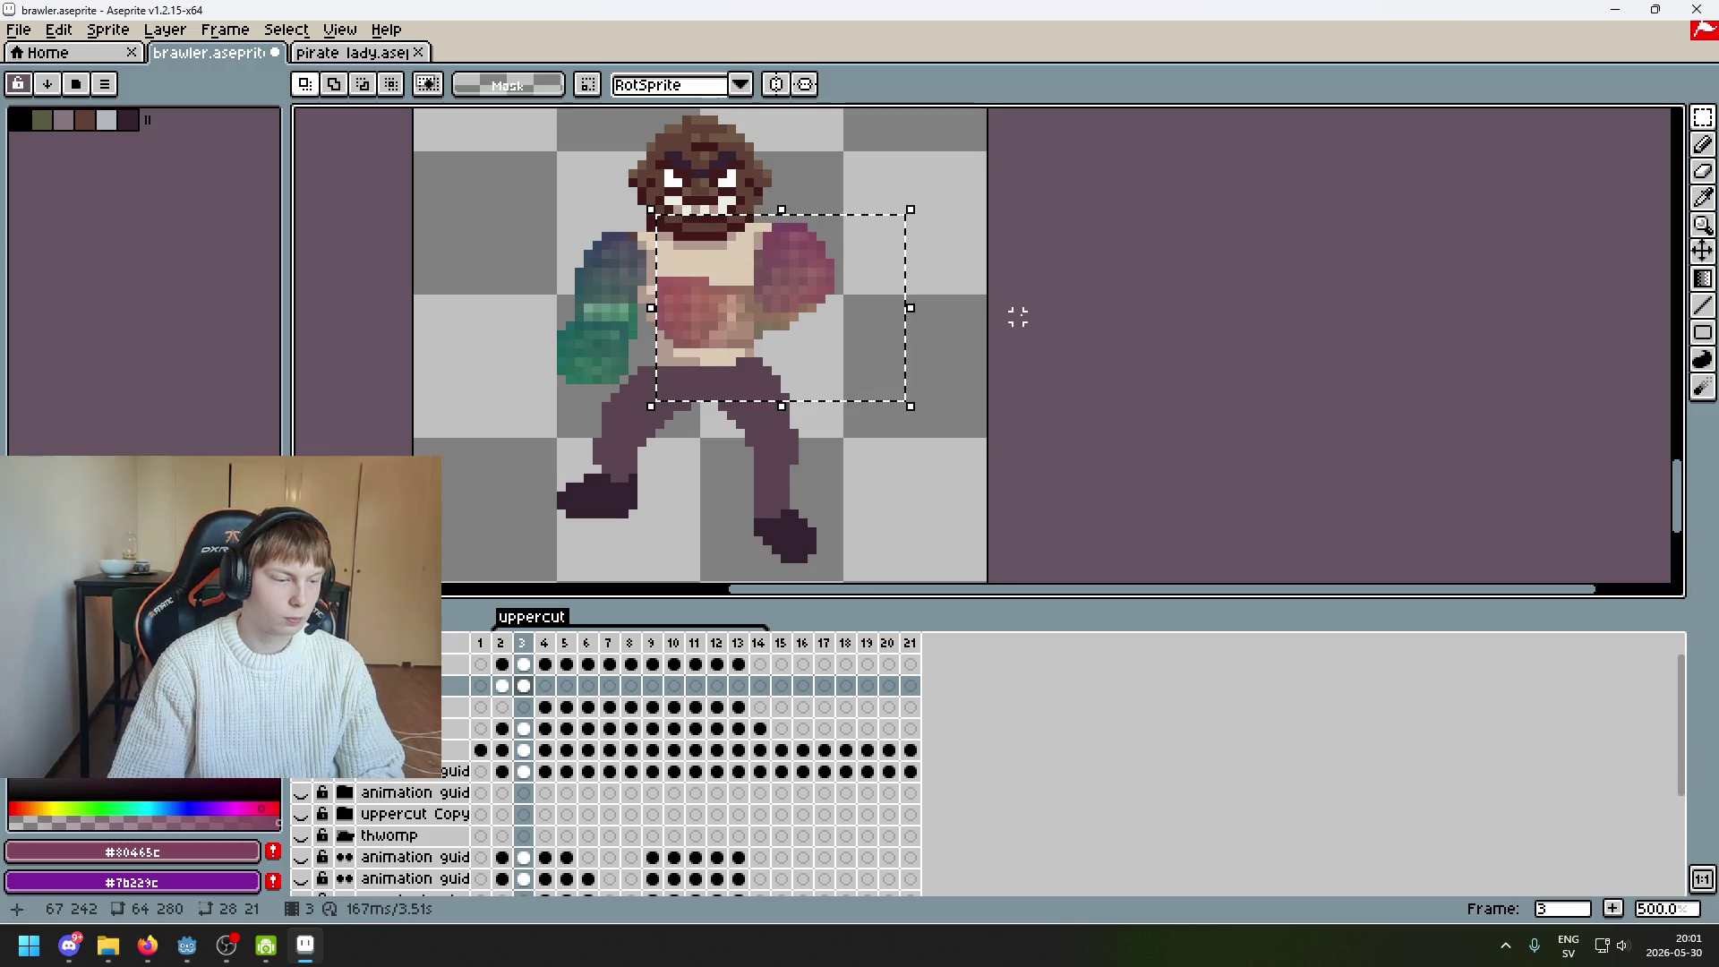
{"action": "key", "text": "ctrl+c"}
{"action": "key", "text": "Right"}
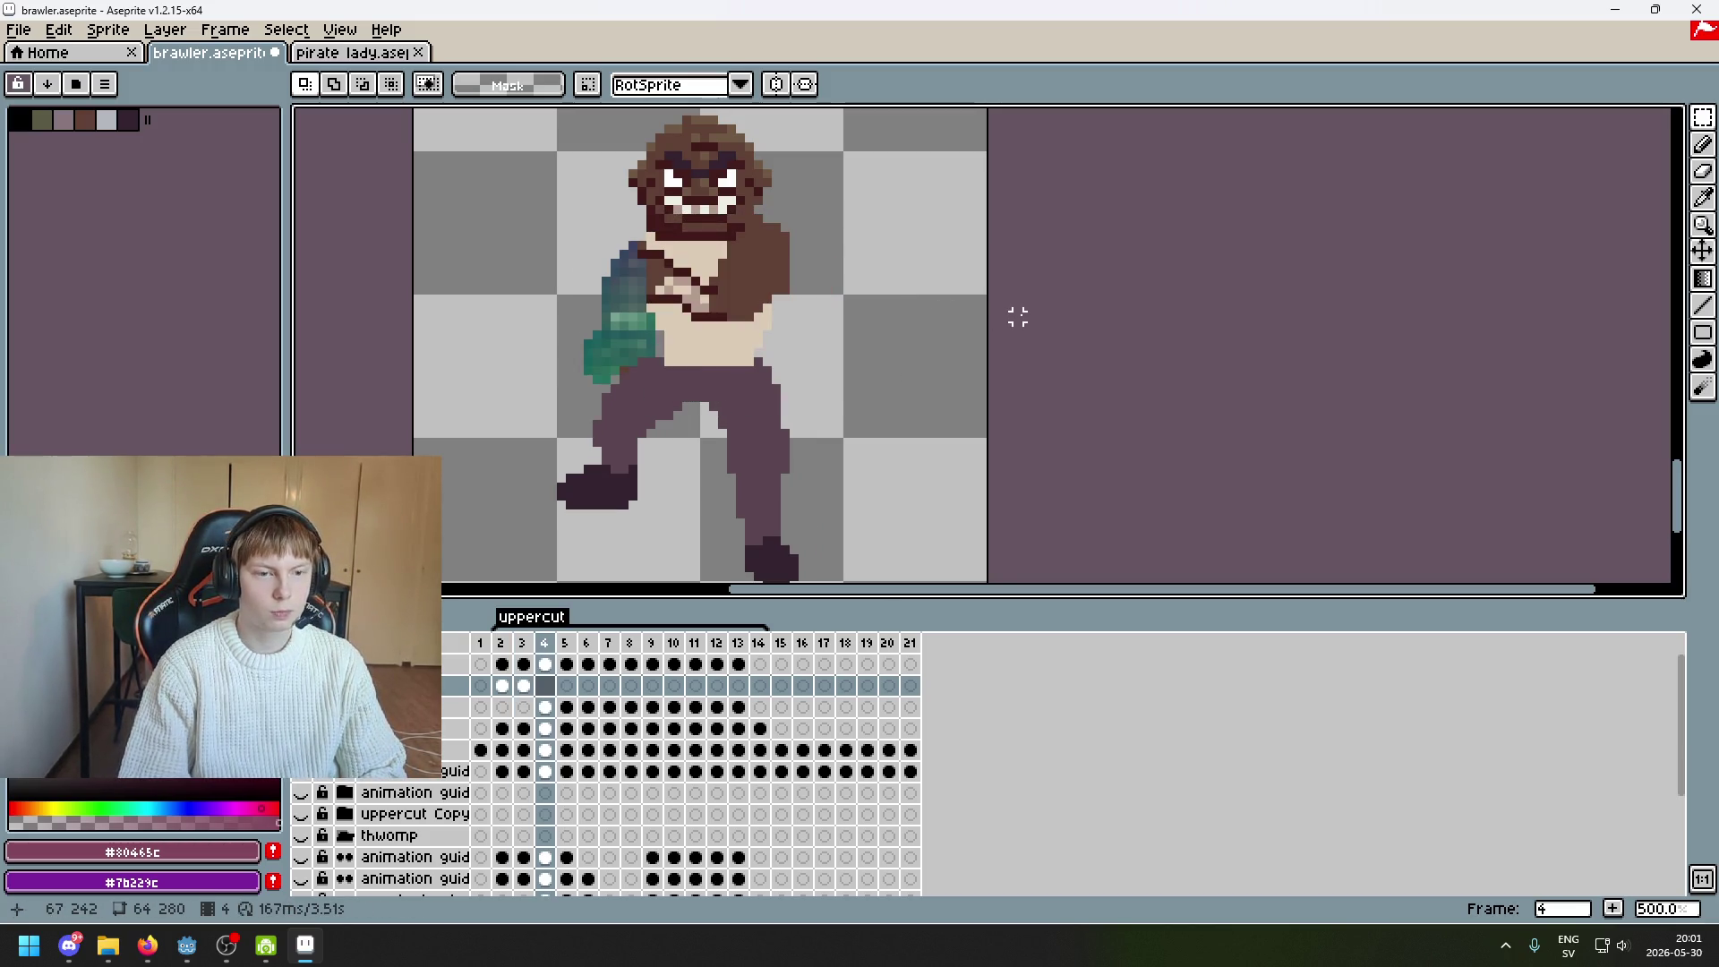
{"action": "key", "text": "ctrl+v"}
{"action": "mouse_move", "coordinate": [802, 346]}
{"action": "left_mouse_down"}
{"action": "mouse_move", "coordinate": [816, 433]}
{"action": "mouse_move", "coordinate": [739, 349]}
{"action": "mouse_move", "coordinate": [909, 399]}
{"action": "mouse_move", "coordinate": [750, 359]}
{"action": "left_mouse_up"}
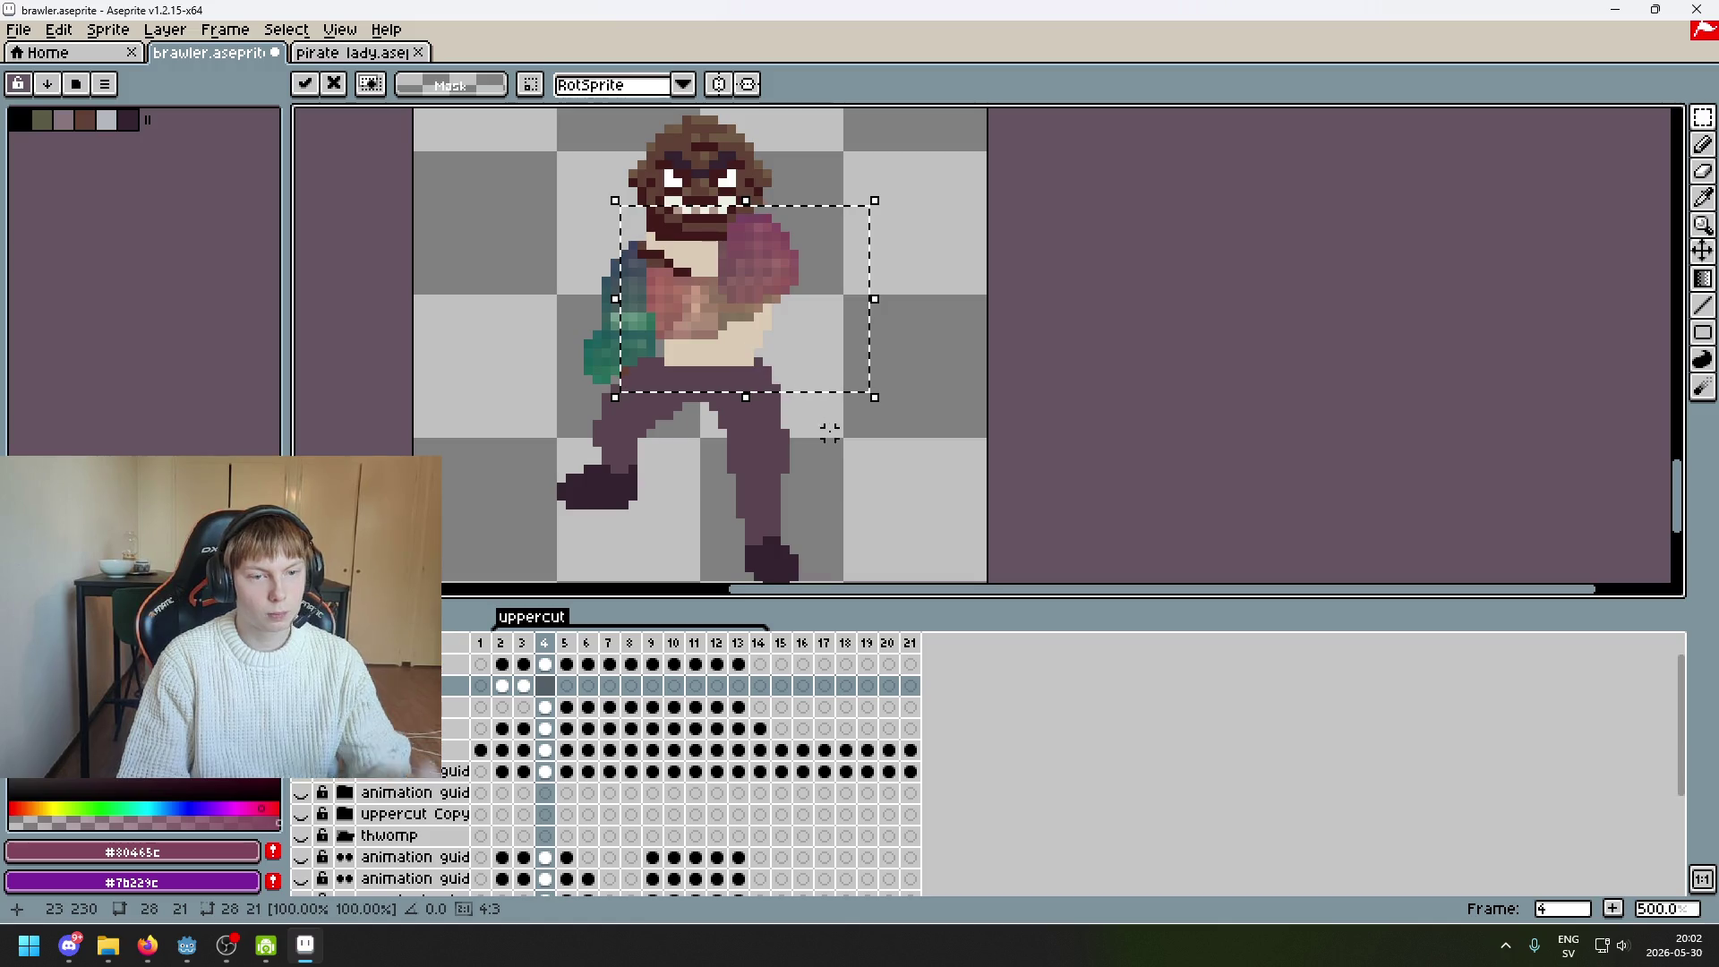
{"action": "left_click", "coordinate": [686, 459]}
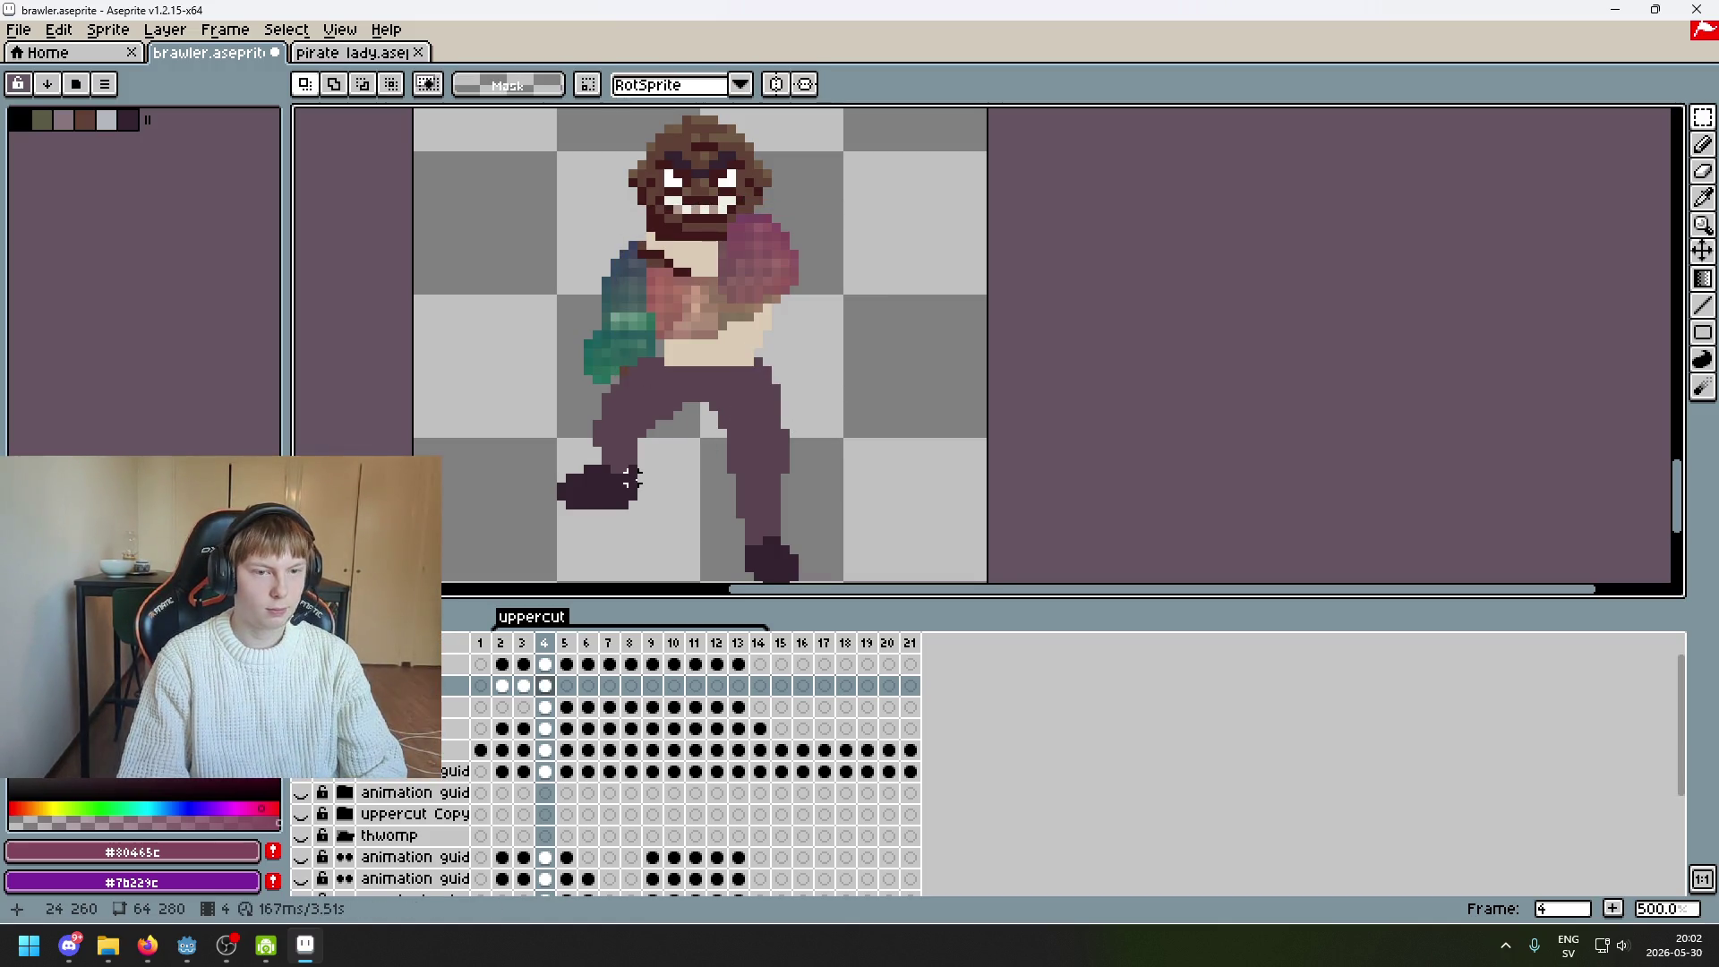
Raise the selected left arm pixels by two pixels on frame 4
{"action": "scroll", "coordinate": [672, 493], "scroll_direction": "up", "scroll_amount": 3}
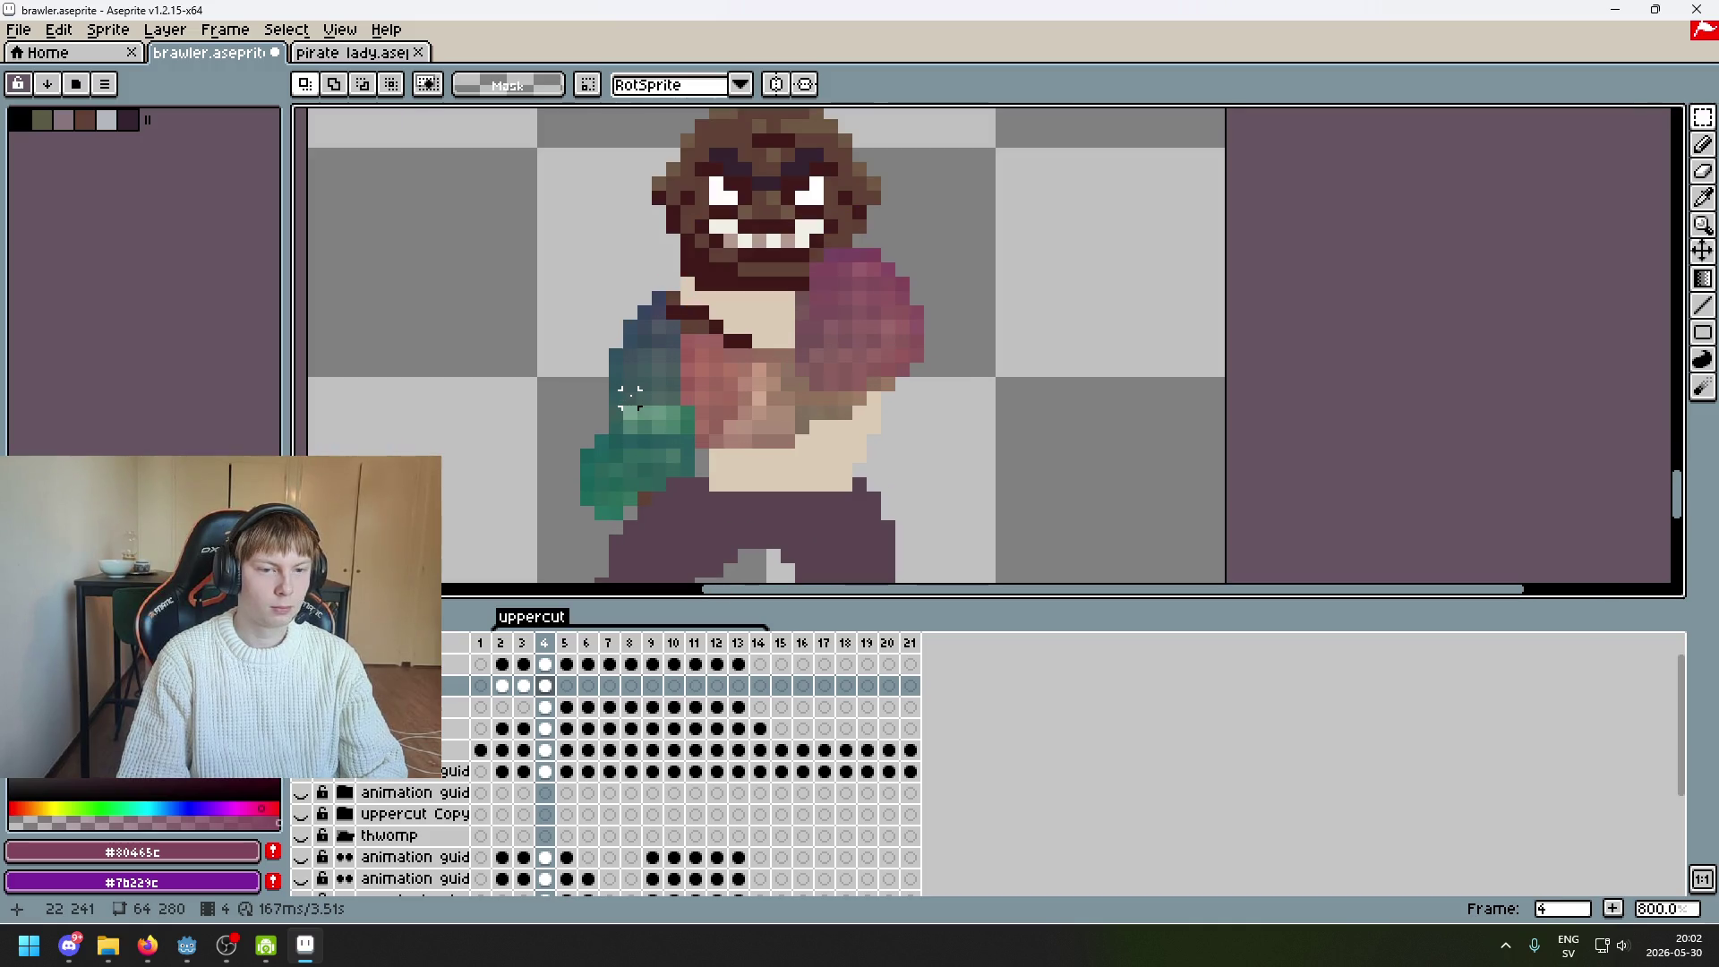
{"action": "left_click_drag", "start_coordinate": [458, 685], "coordinate": [467, 654]}
{"action": "left_click_drag", "start_coordinate": [582, 309], "coordinate": [785, 568]}
{"action": "left_click", "coordinate": [714, 457]}
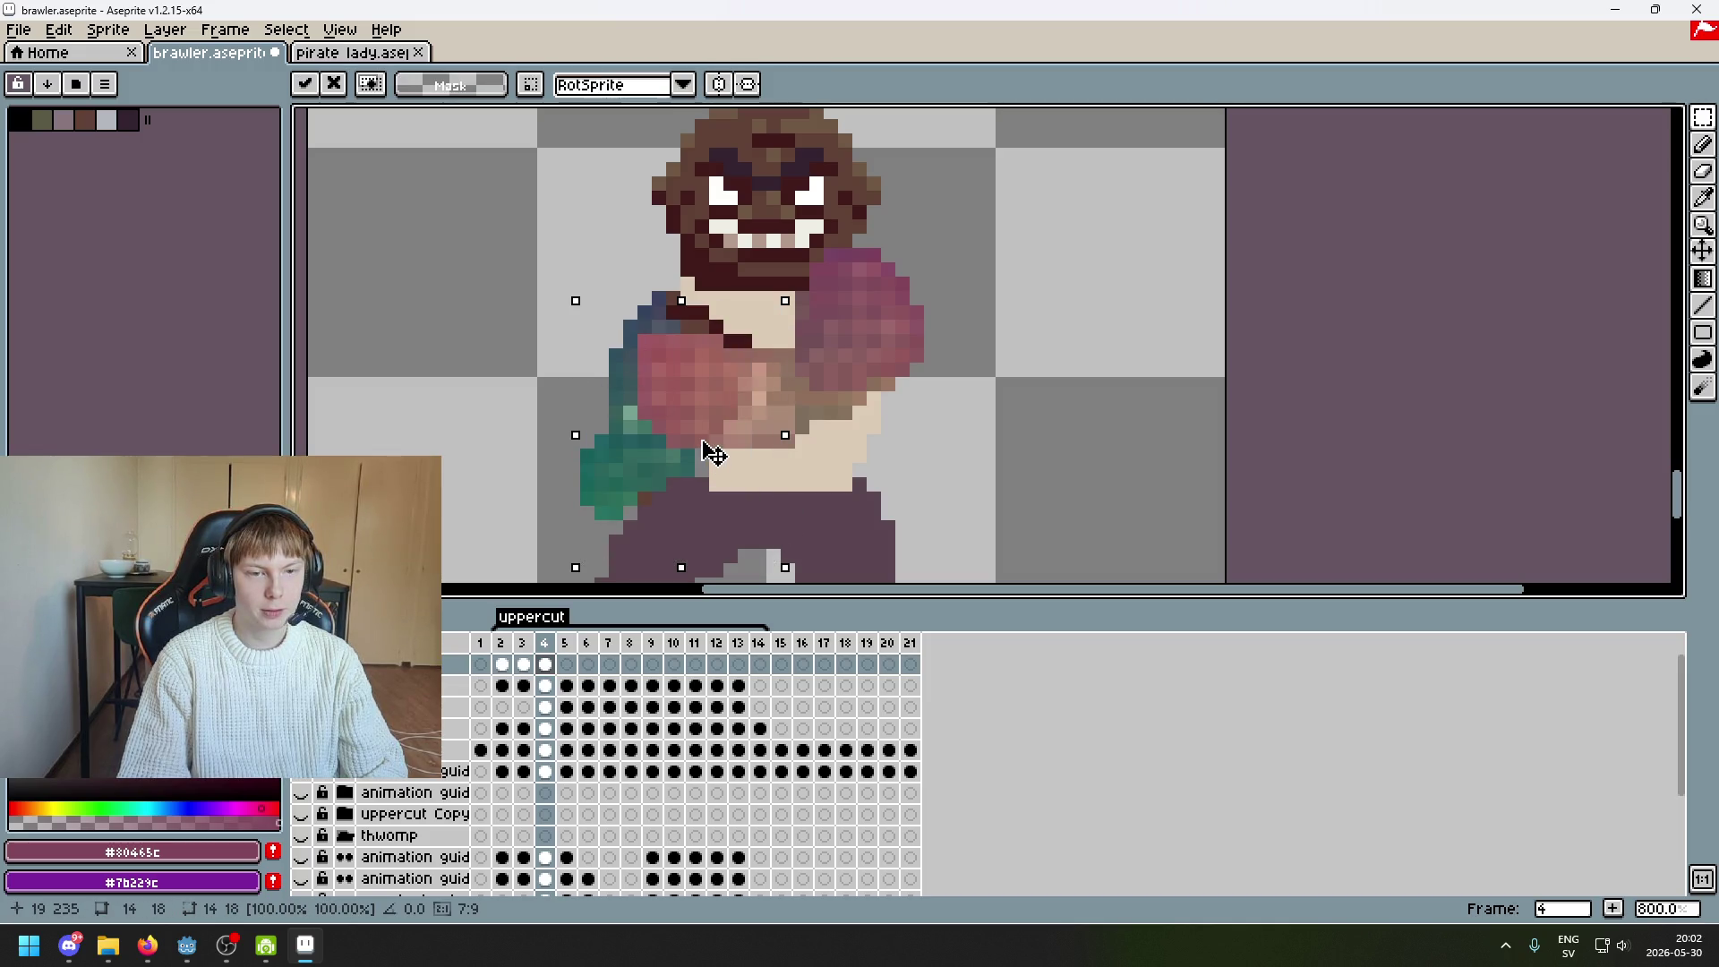
{"action": "left_click_drag", "start_coordinate": [713, 455], "coordinate": [713, 437]}
{"action": "left_click", "coordinate": [856, 502]}
Nudge further arm sections, a narrow strip and a one-pixel column, into place
{"action": "mouse_move", "coordinate": [614, 307]}
{"action": "left_mouse_down"}
{"action": "mouse_move", "coordinate": [631, 367]}
{"action": "mouse_move", "coordinate": [799, 540]}
{"action": "left_mouse_up"}
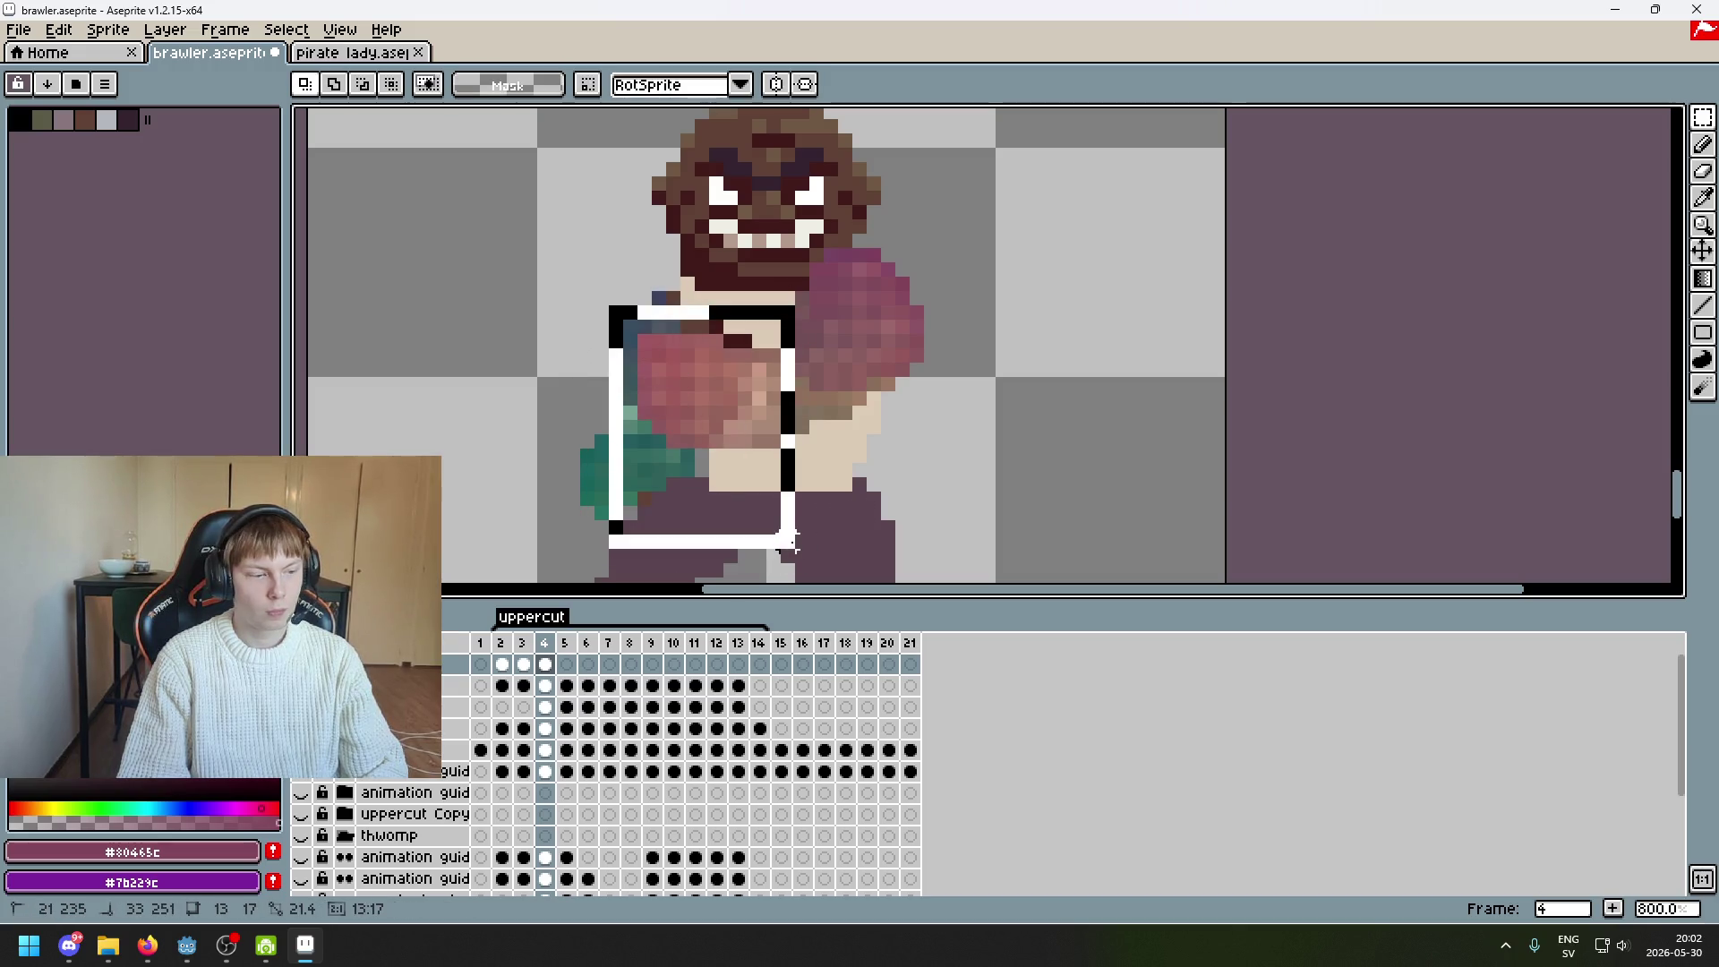
{"action": "left_click", "coordinate": [757, 469]}
{"action": "left_click", "coordinate": [898, 430]}
{"action": "left_click_drag", "start_coordinate": [604, 272], "coordinate": [728, 496]}
{"action": "left_click", "coordinate": [689, 436]}
{"action": "left_click", "coordinate": [801, 441]}
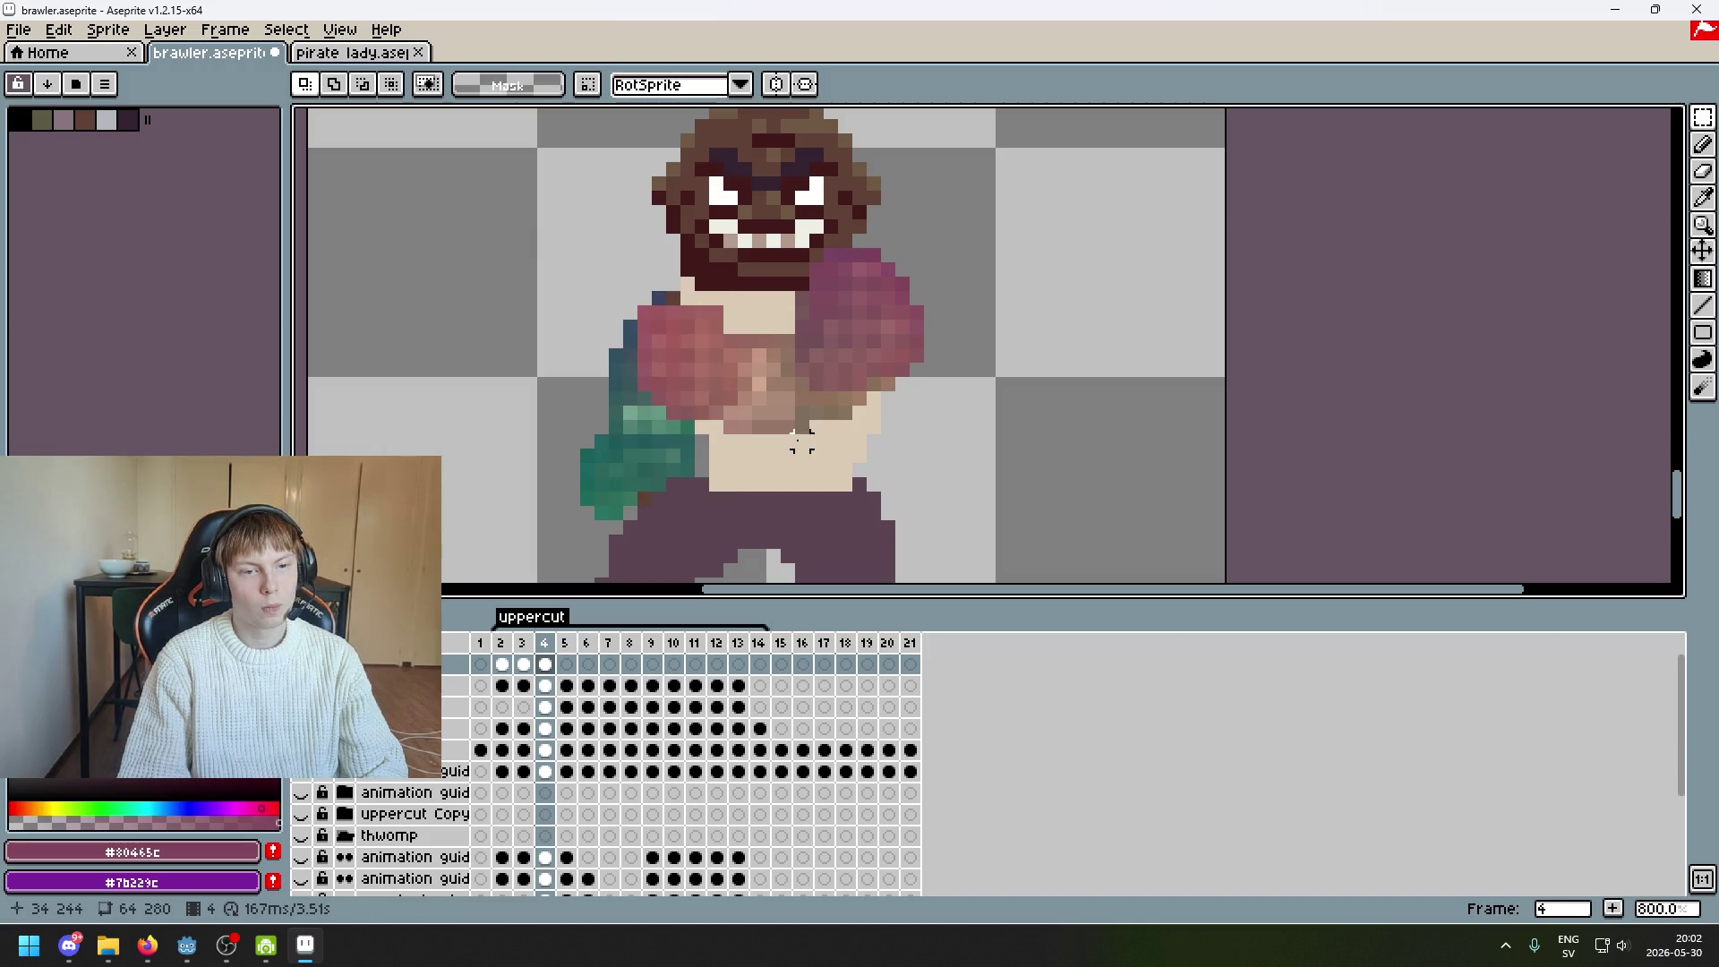
{"action": "left_click_drag", "start_coordinate": [732, 434], "coordinate": [729, 322]}
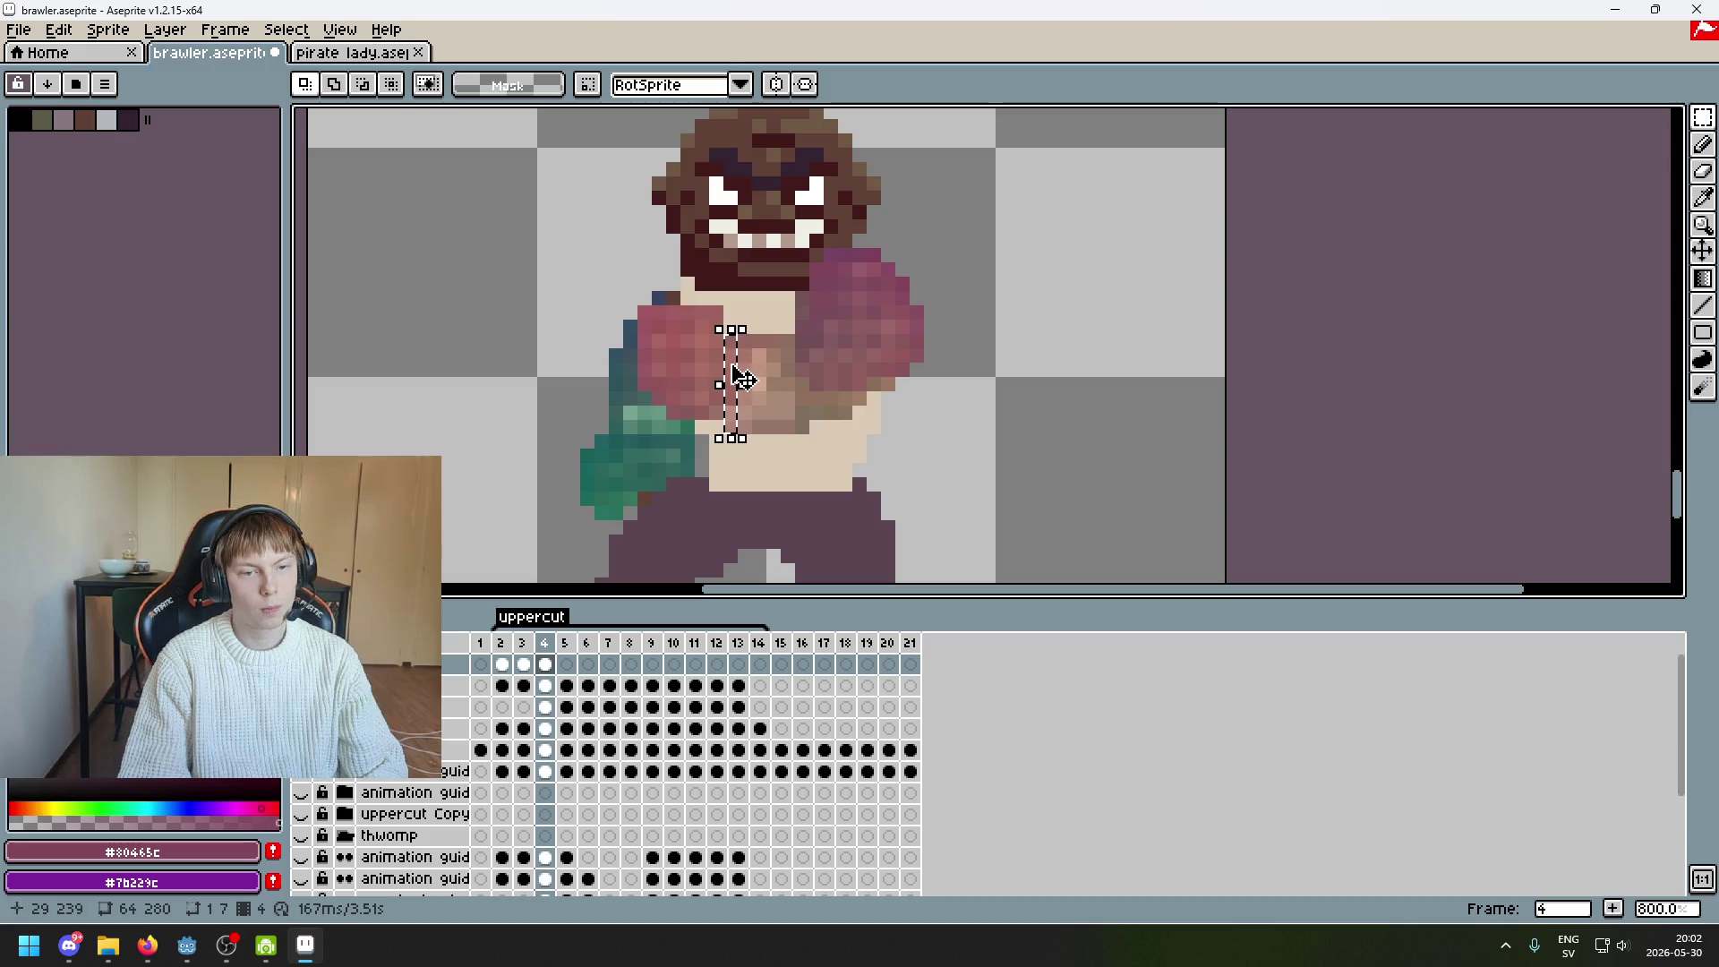
{"action": "left_click", "coordinate": [739, 370]}
{"action": "left_click", "coordinate": [802, 368]}
{"action": "scroll", "coordinate": [1010, 449], "scroll_direction": "down", "scroll_amount": 2}
Flip through frames 3 to 5 and copy the pink fists cel into frame 5
{"action": "key", "text": "comma"}
{"action": "key", "text": "period"}
{"action": "key", "text": "comma"}
{"action": "key", "text": "period"}
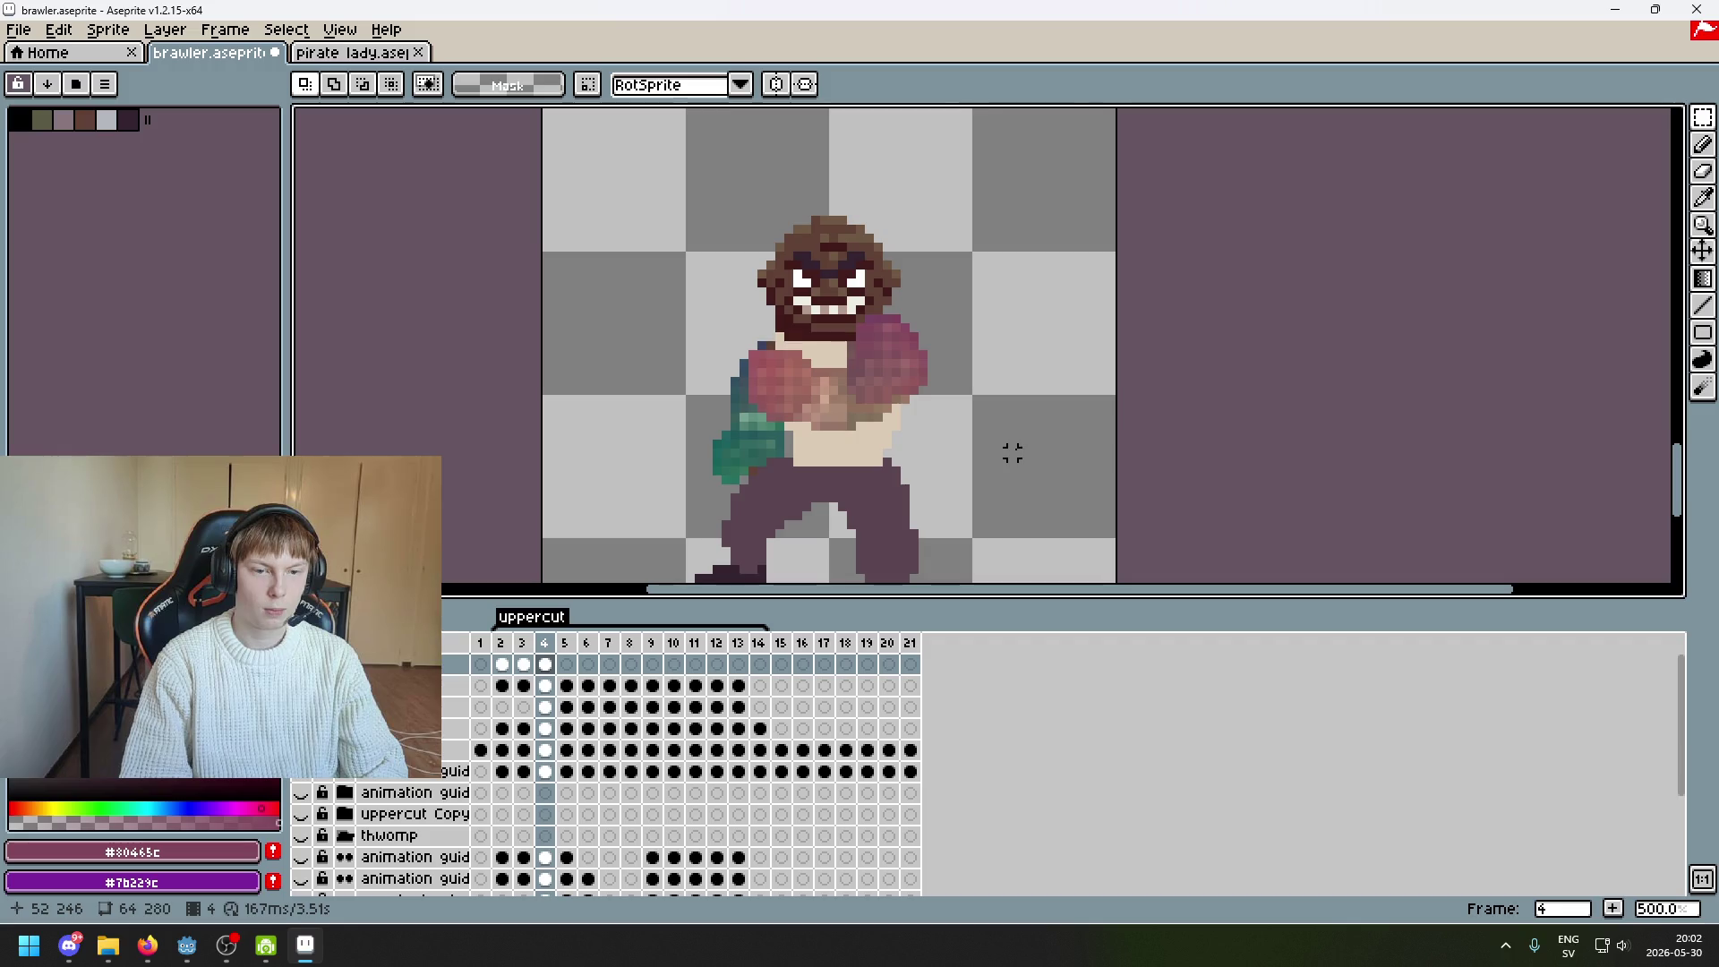
{"action": "key", "text": "period"}
{"action": "key", "text": "comma"}
{"action": "key", "text": "period"}
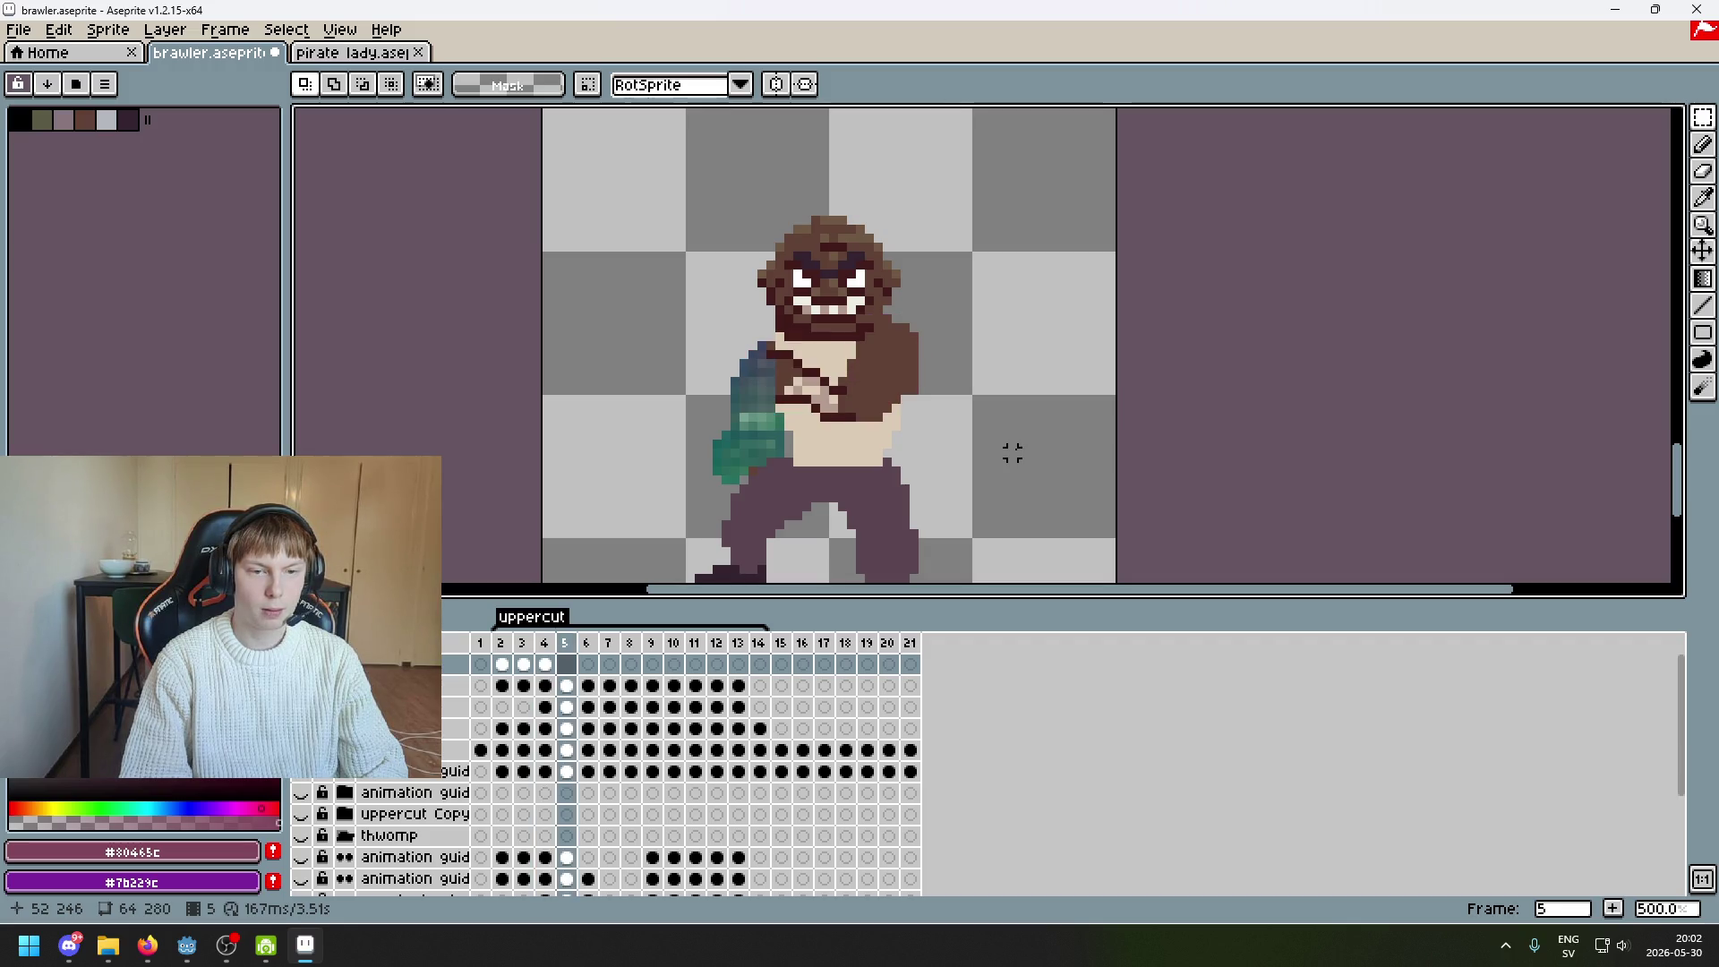
{"action": "left_click_drag", "start_coordinate": [545, 664], "coordinate": [566, 663]}
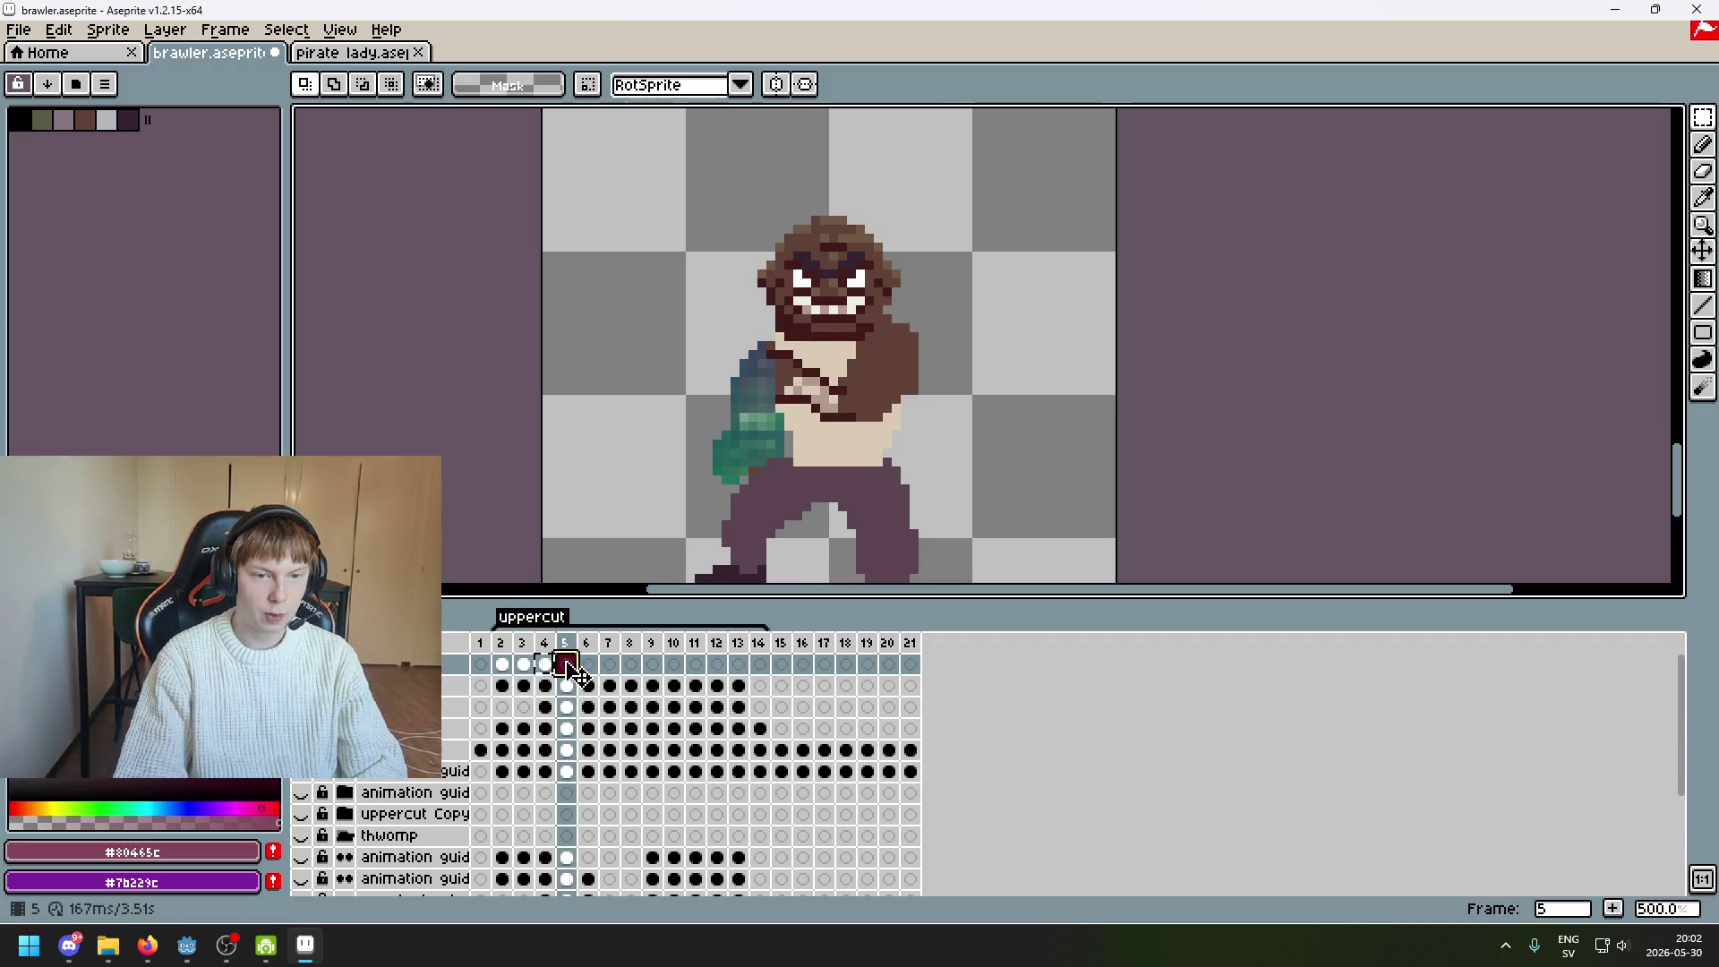
Flip back and forth between frames 4, 5 and 6 to compare the uppercut poses
{"action": "key", "text": "period"}
{"action": "key", "text": "comma"}
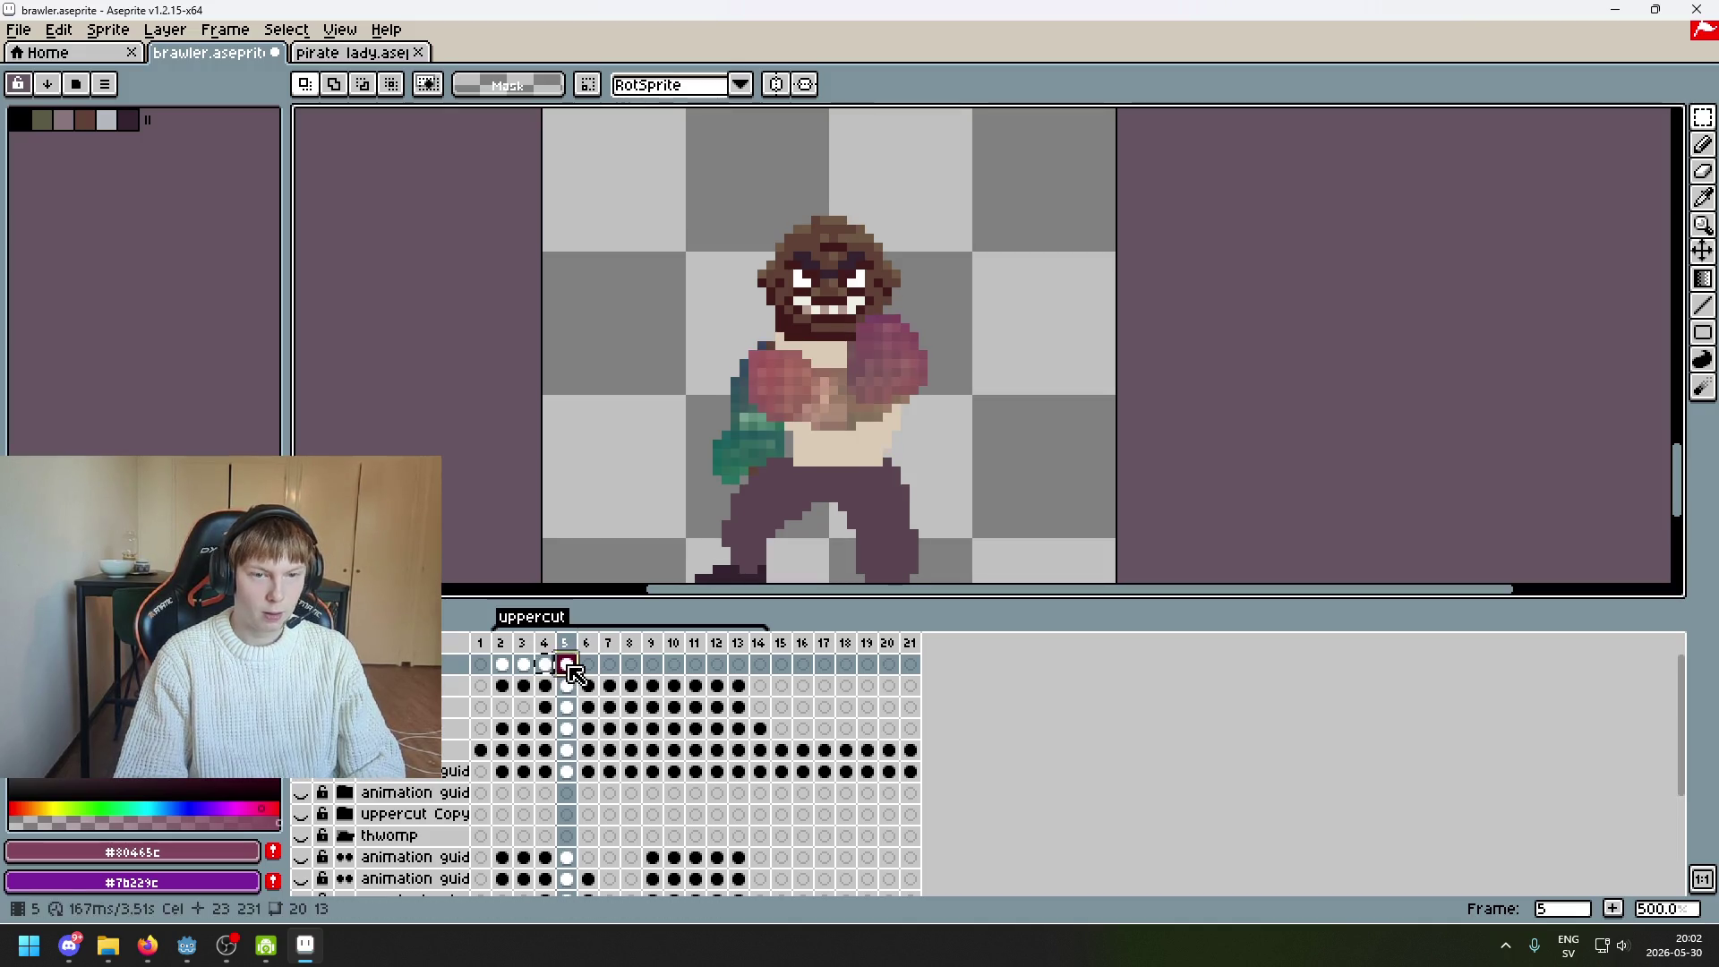
{"action": "left_click", "coordinate": [588, 665]}
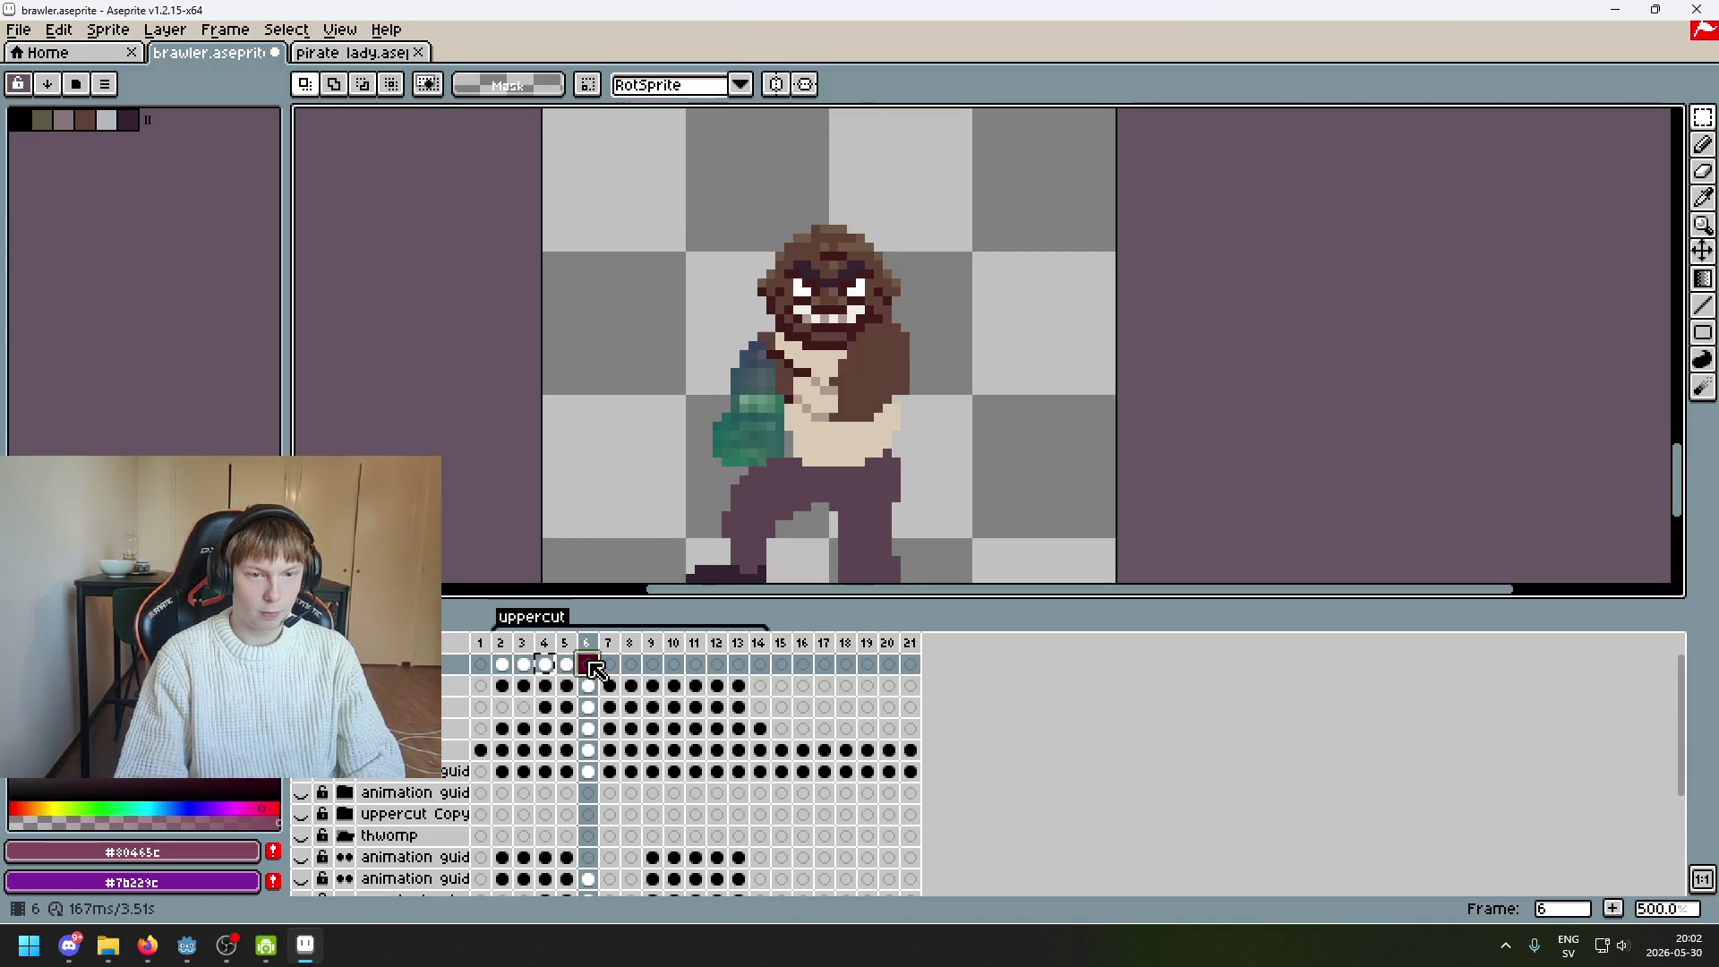
{"action": "key", "text": "comma"}
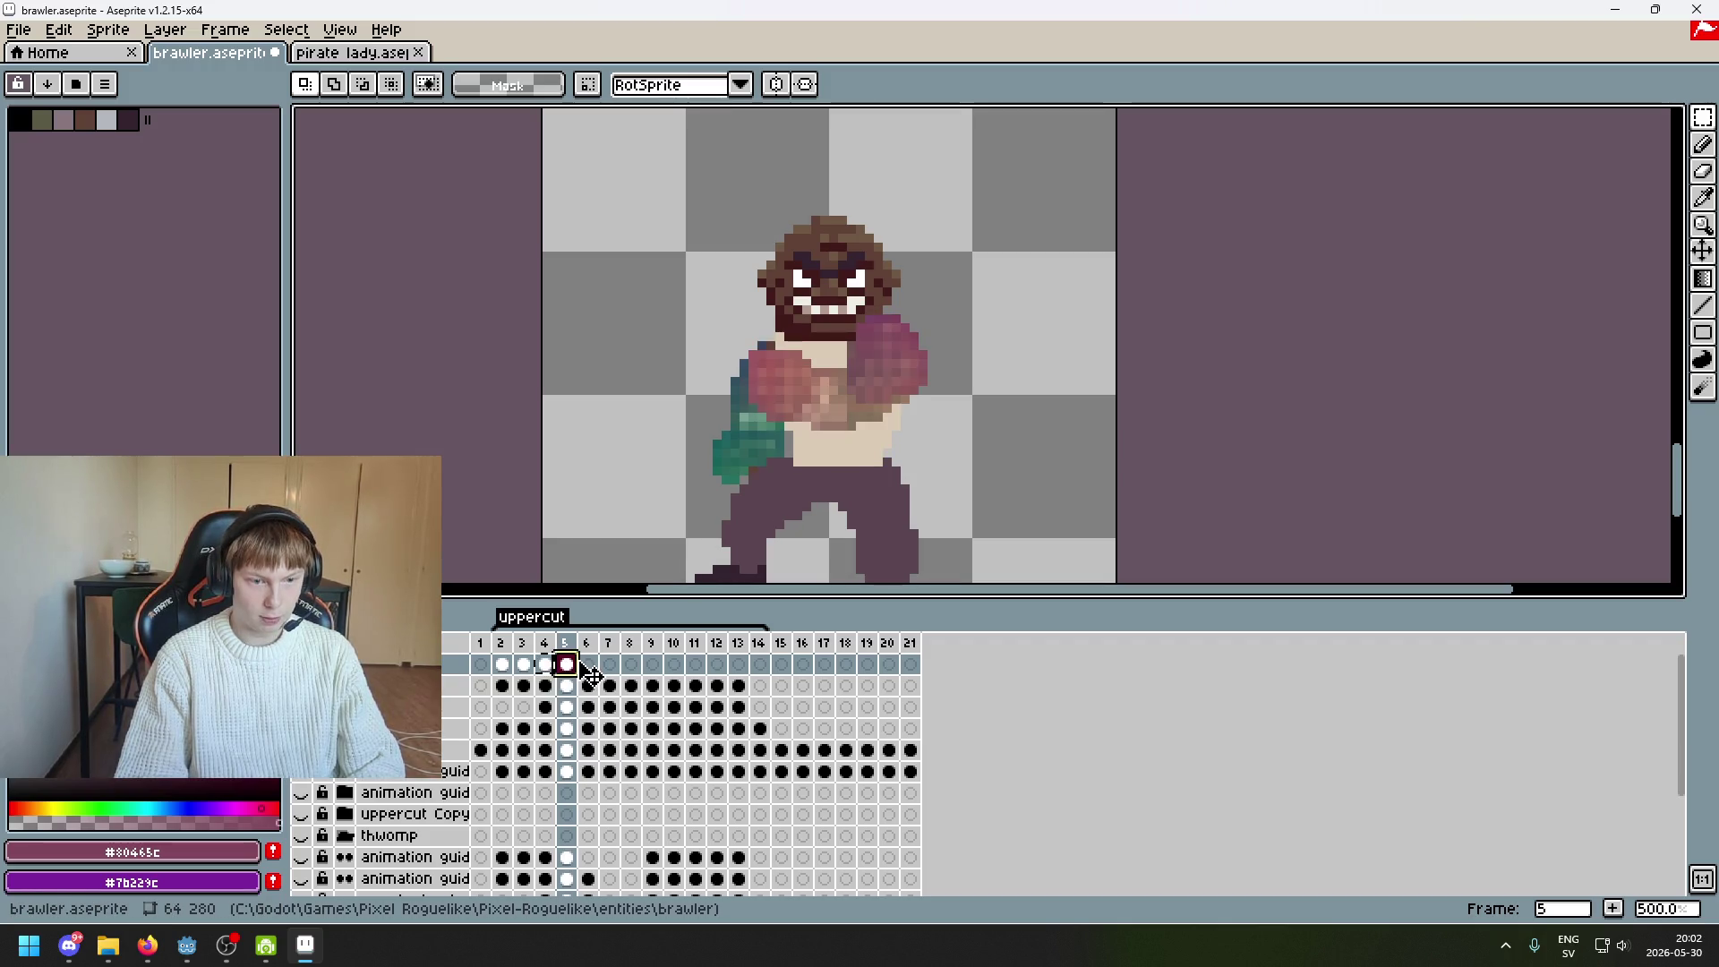
{"action": "key", "text": "period"}
{"action": "key", "text": "comma"}
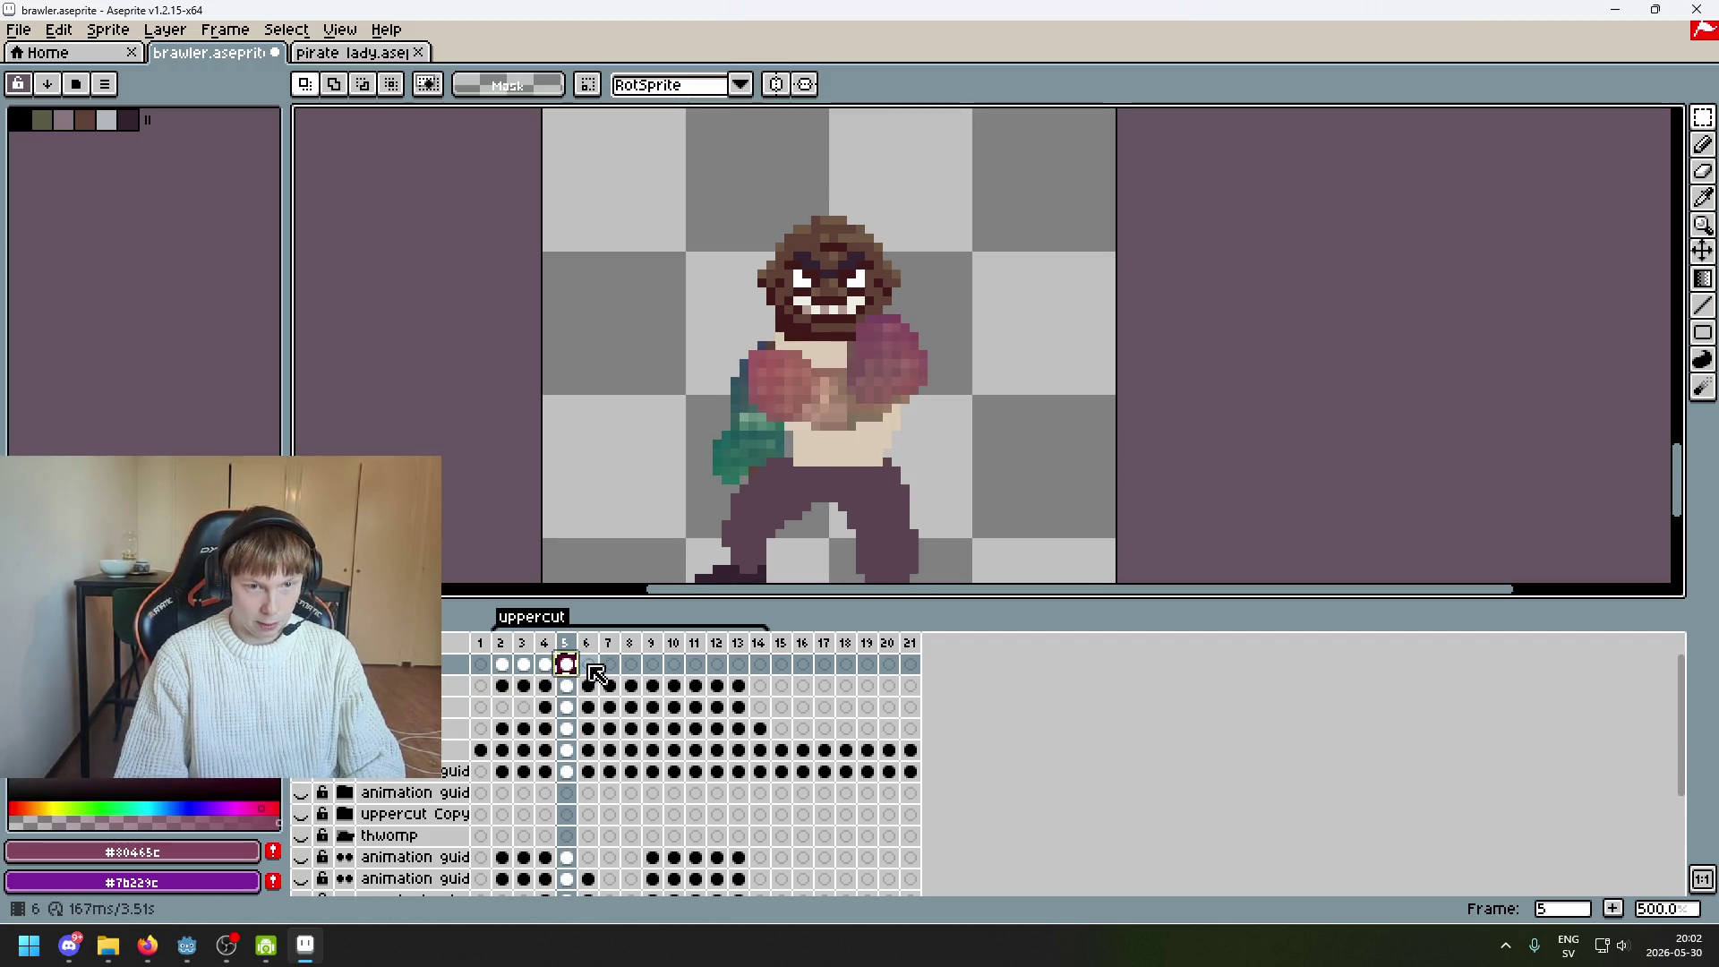
{"action": "left_click", "coordinate": [591, 667]}
{"action": "scroll", "coordinate": [663, 318], "scroll_direction": "up", "scroll_amount": 4}
{"action": "scroll", "coordinate": [941, 535], "scroll_direction": "down", "scroll_amount": 3}
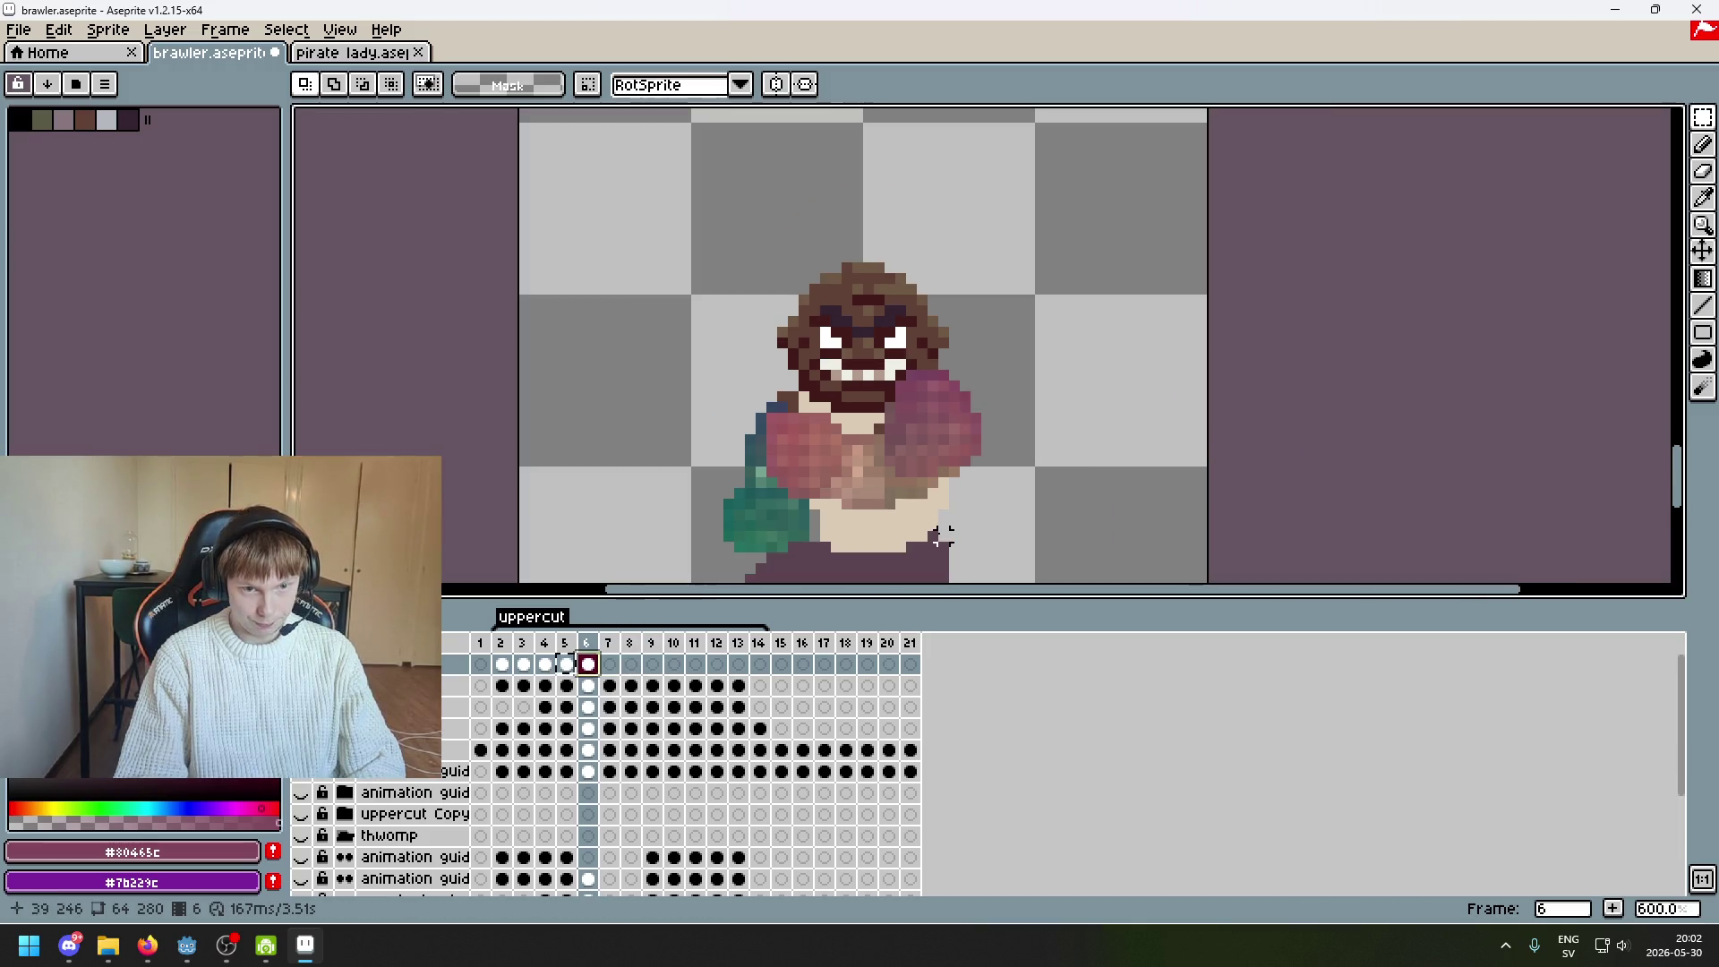
{"action": "key", "text": "comma"}
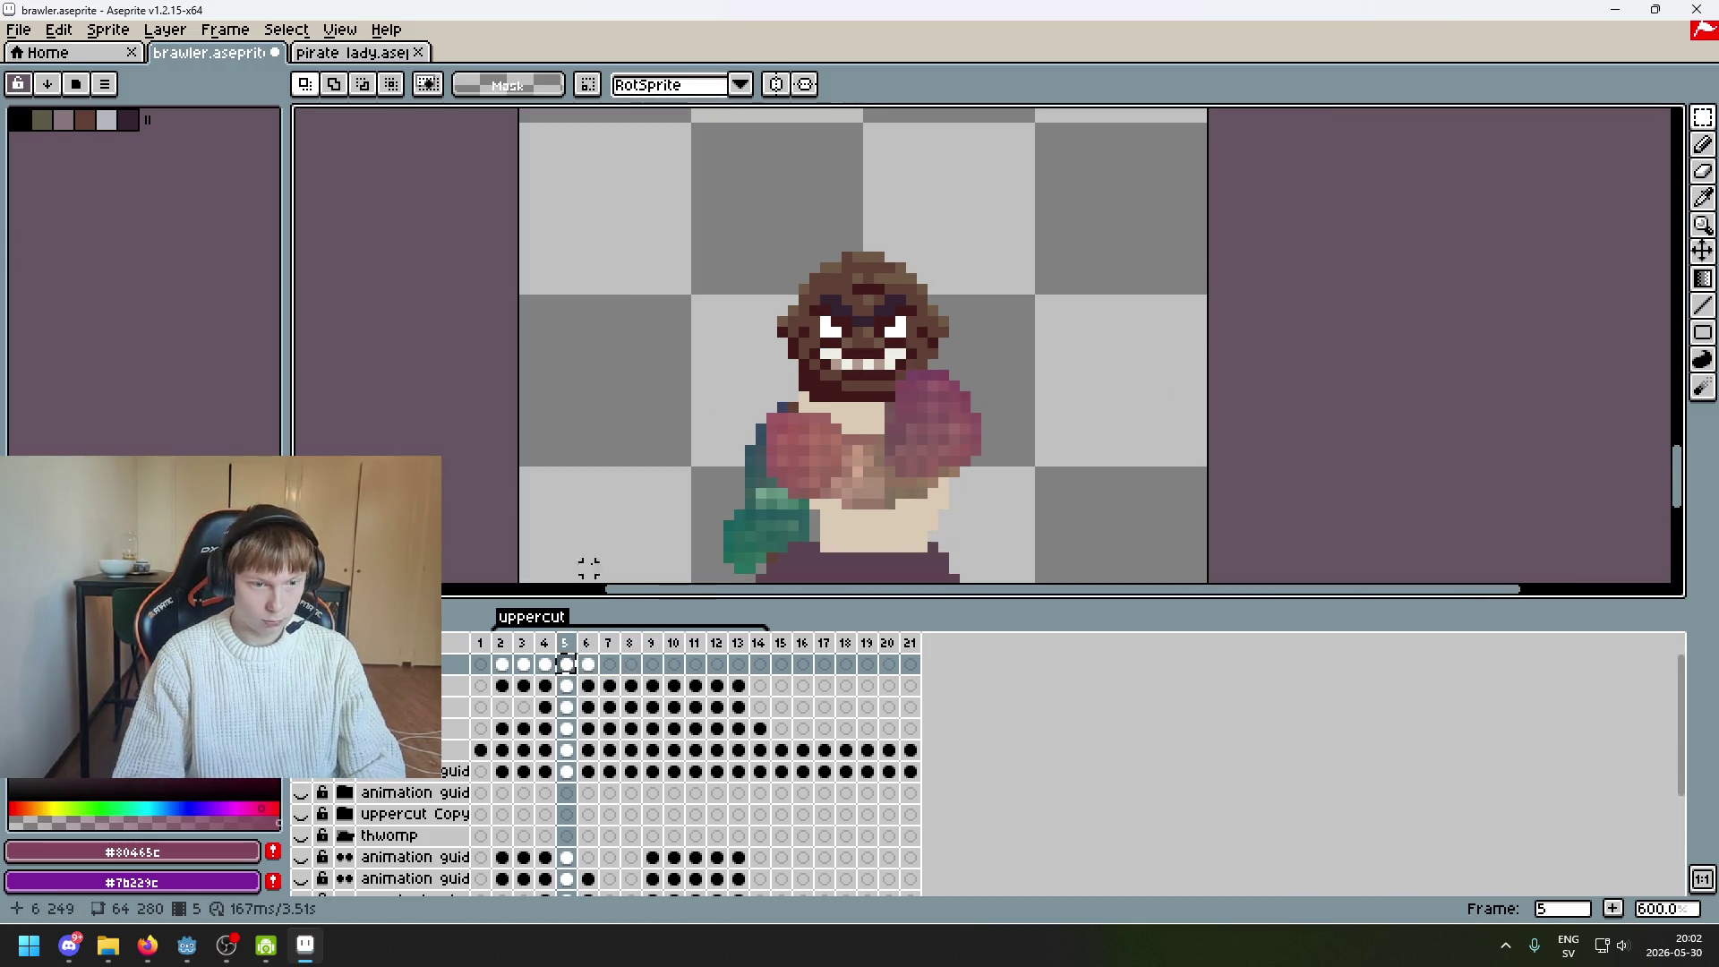
{"action": "key", "text": "comma"}
{"action": "key", "text": "period"}
{"action": "key", "text": "period"}
{"action": "key", "text": "comma"}
{"action": "key", "text": "period"}
{"action": "key", "text": "comma"}
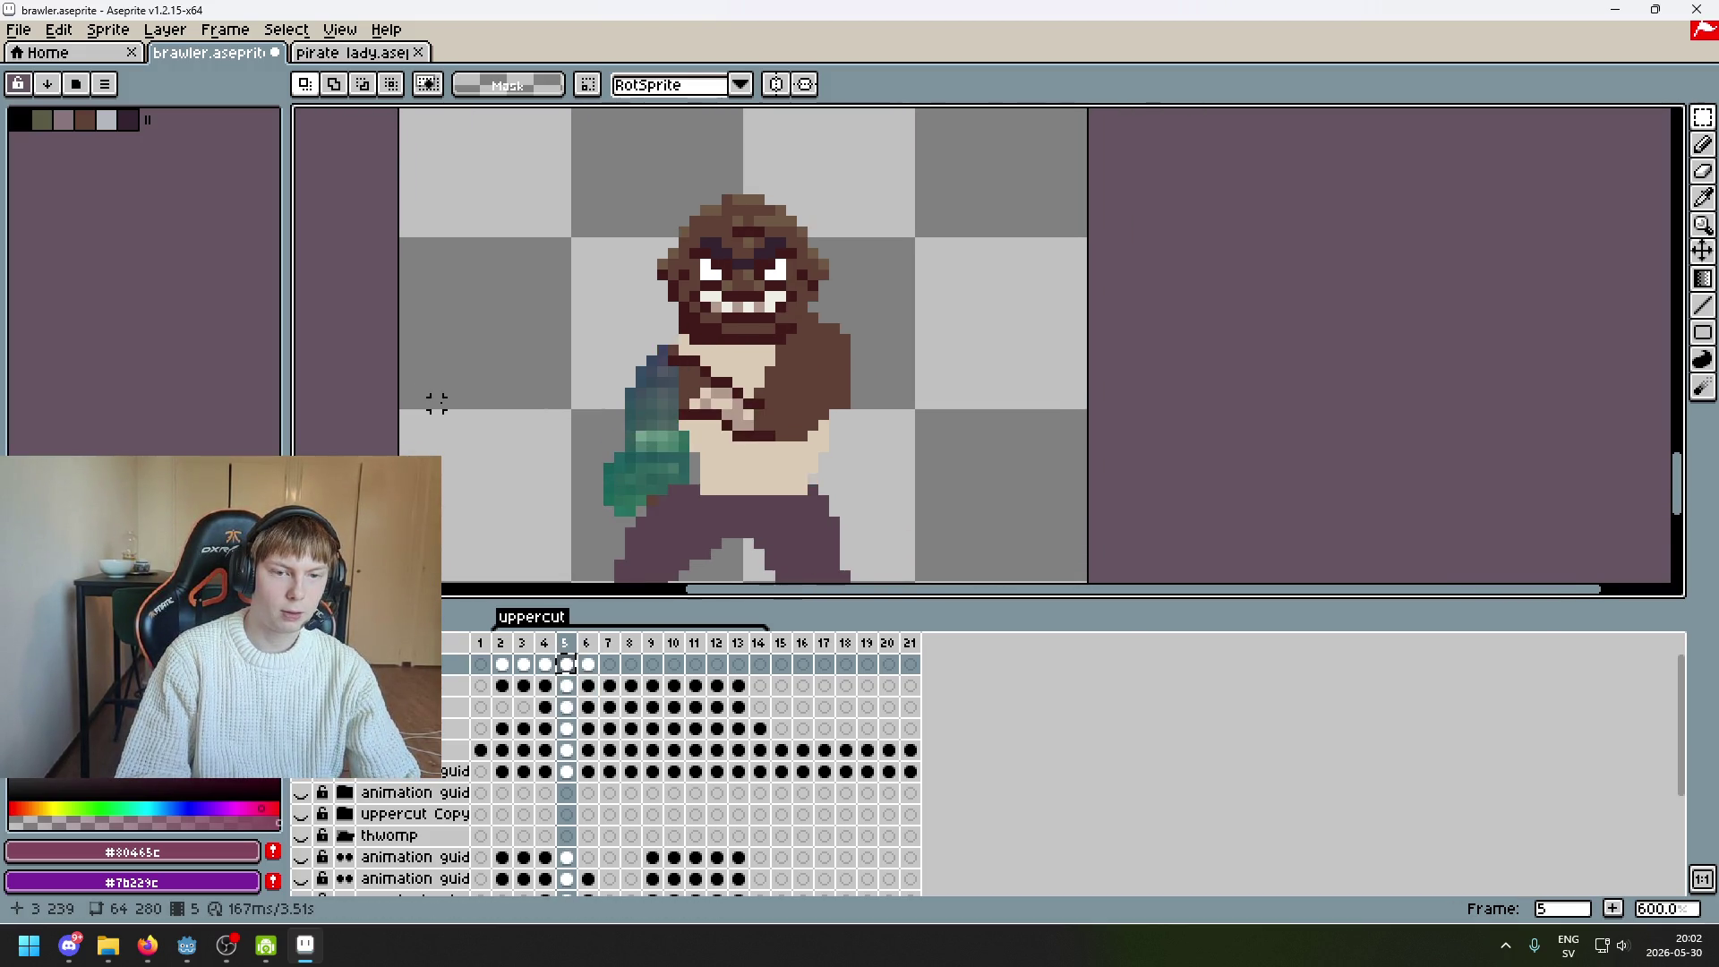
{"action": "scroll", "coordinate": [779, 458], "scroll_direction": "down", "scroll_amount": 3}
{"action": "key", "text": "period"}
{"action": "key", "text": "comma"}
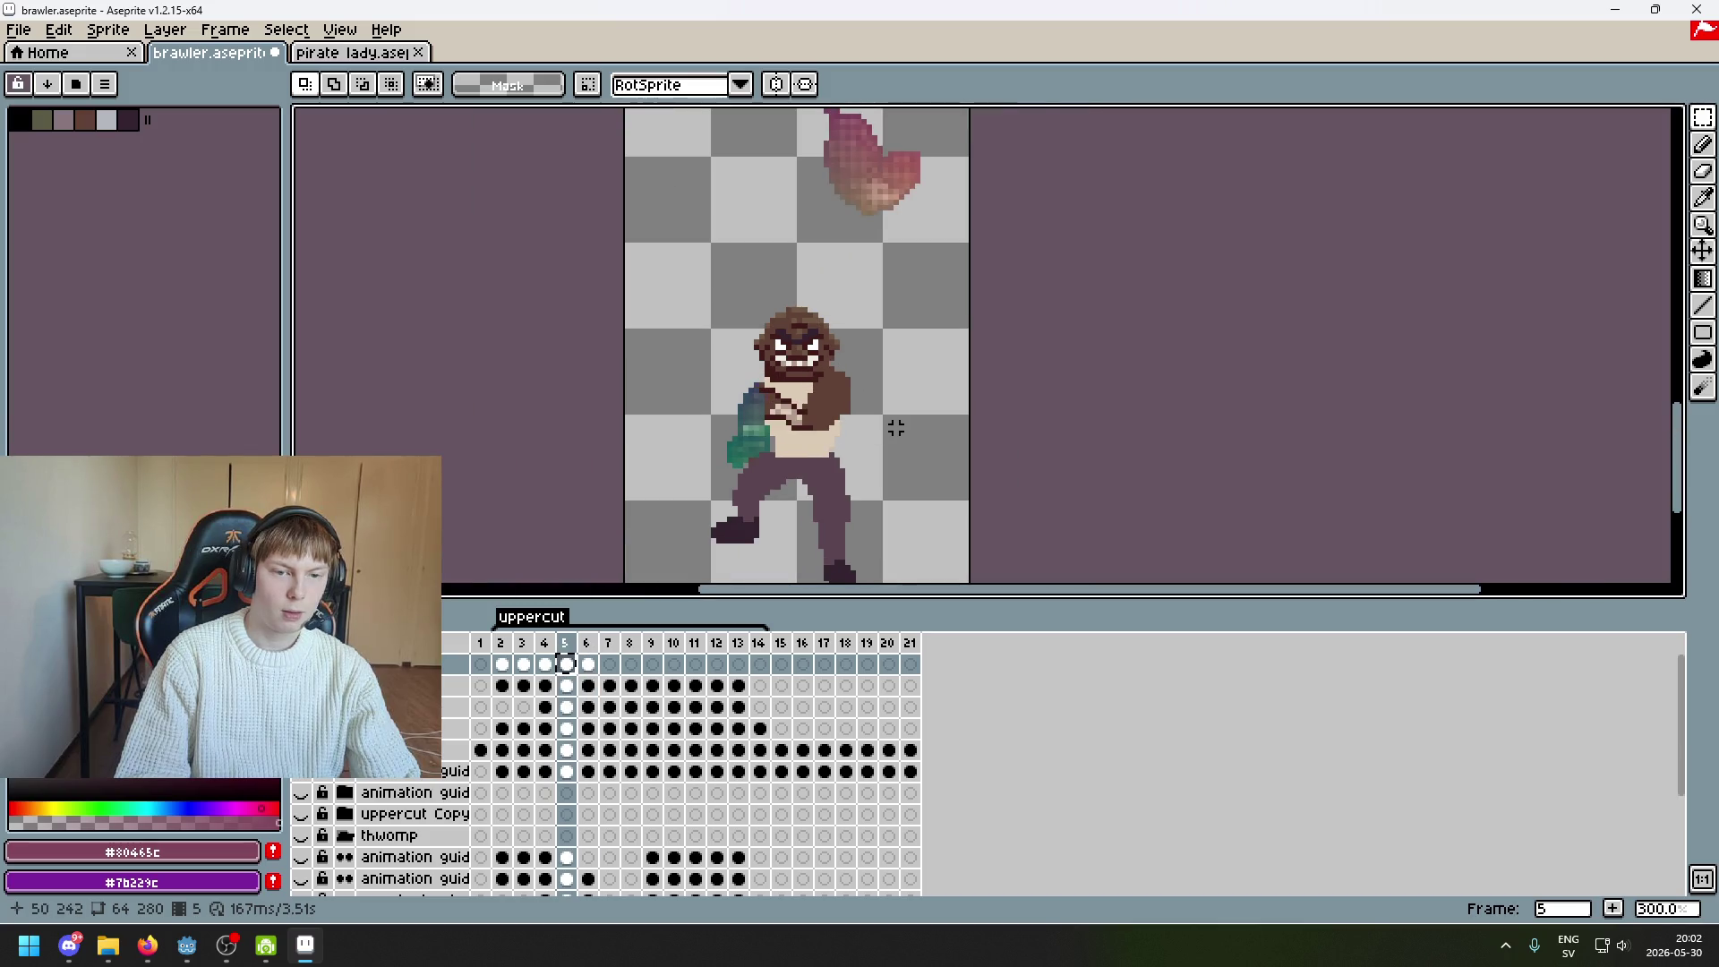
{"action": "scroll", "coordinate": [842, 397], "scroll_direction": "up", "scroll_amount": 2}
{"action": "scroll", "coordinate": [843, 398], "scroll_direction": "up", "scroll_amount": 2}
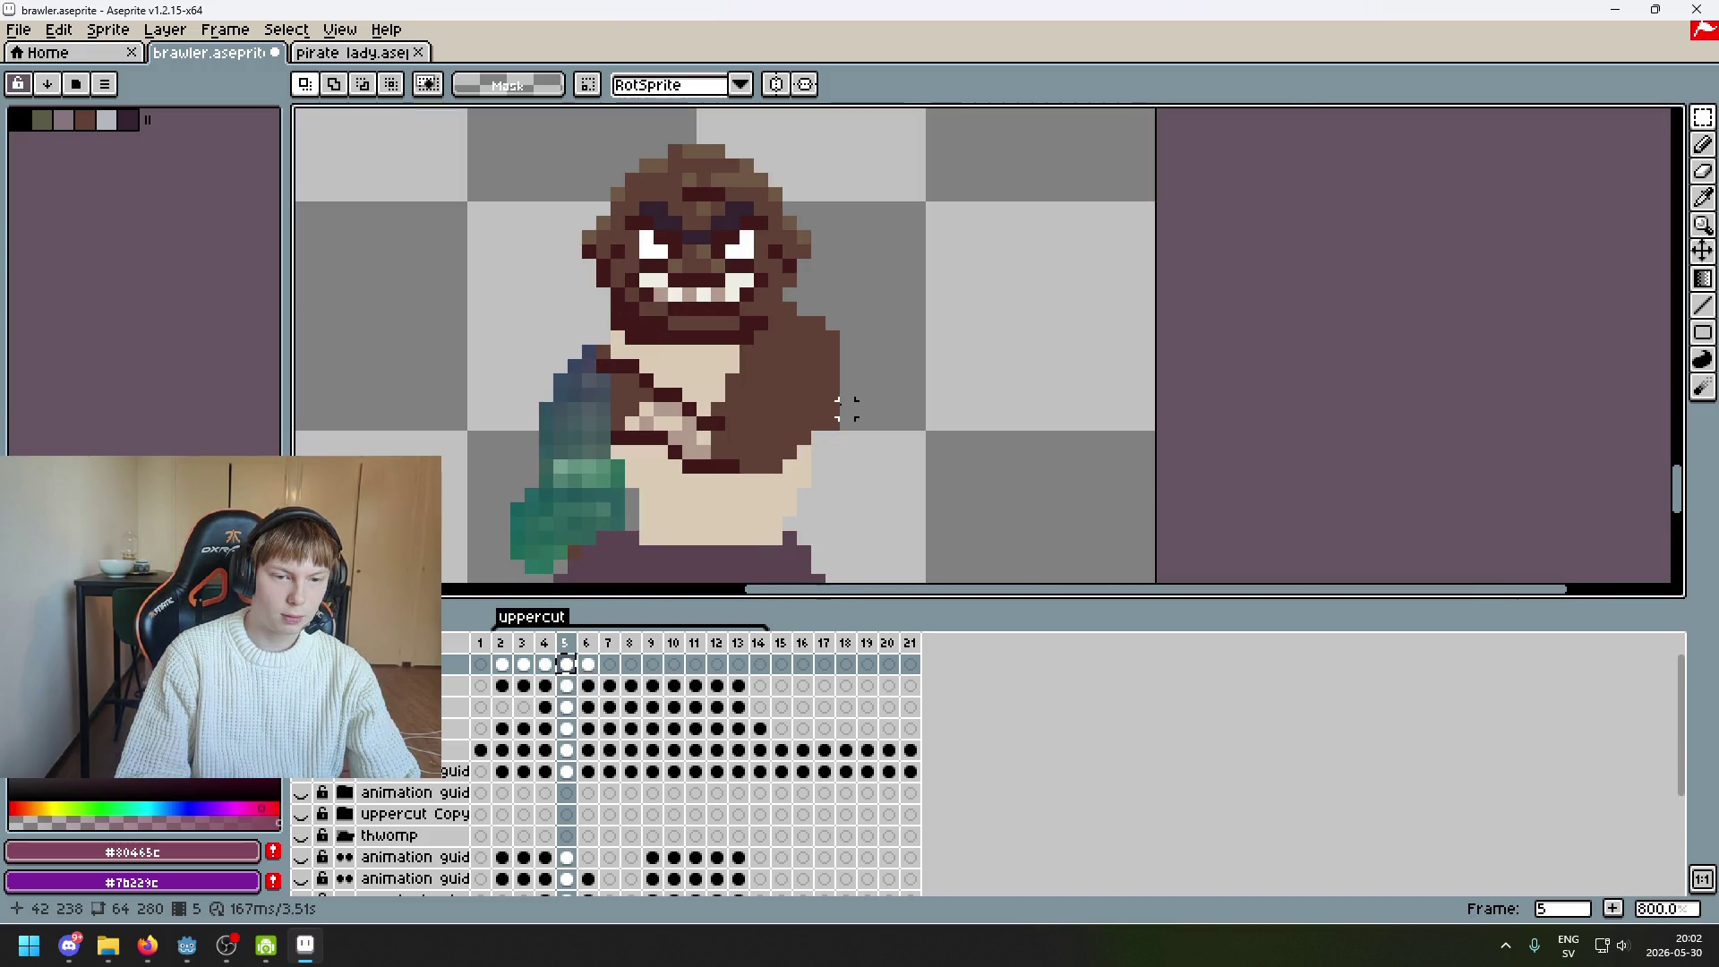
{"action": "key", "text": "period"}
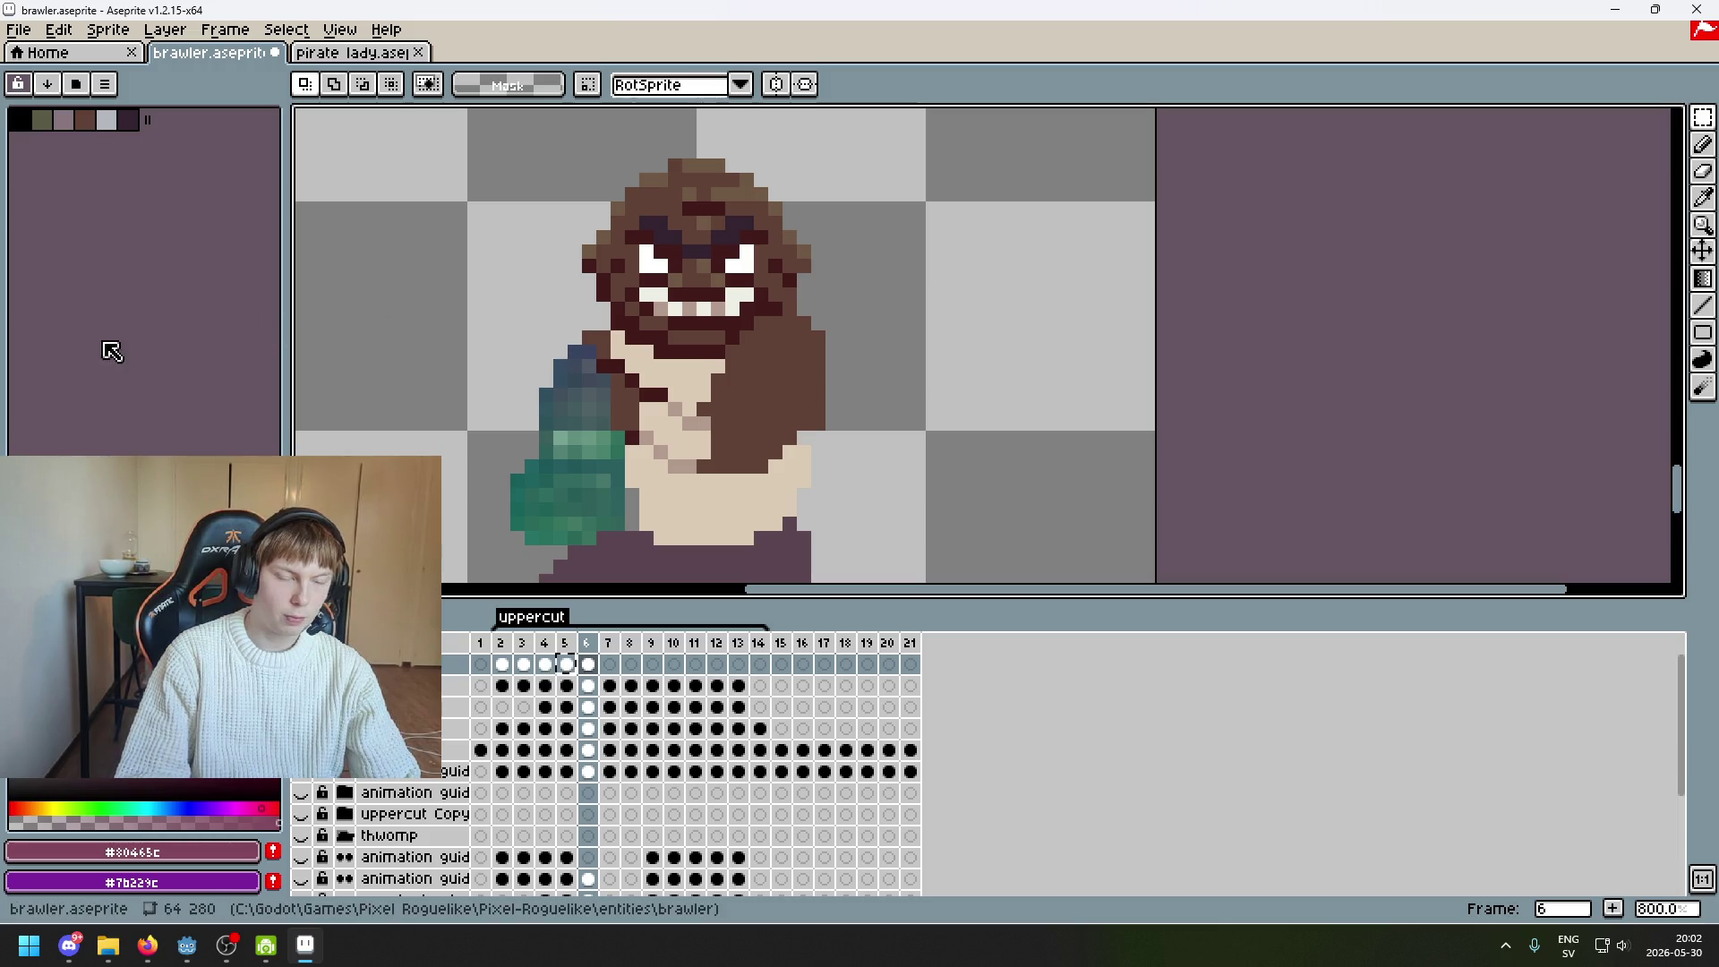
{"action": "key", "text": "comma"}
{"action": "key", "text": "period"}
{"action": "key", "text": "comma"}
{"action": "key", "text": "period"}
{"action": "key", "text": "comma"}
{"action": "key", "text": "period"}
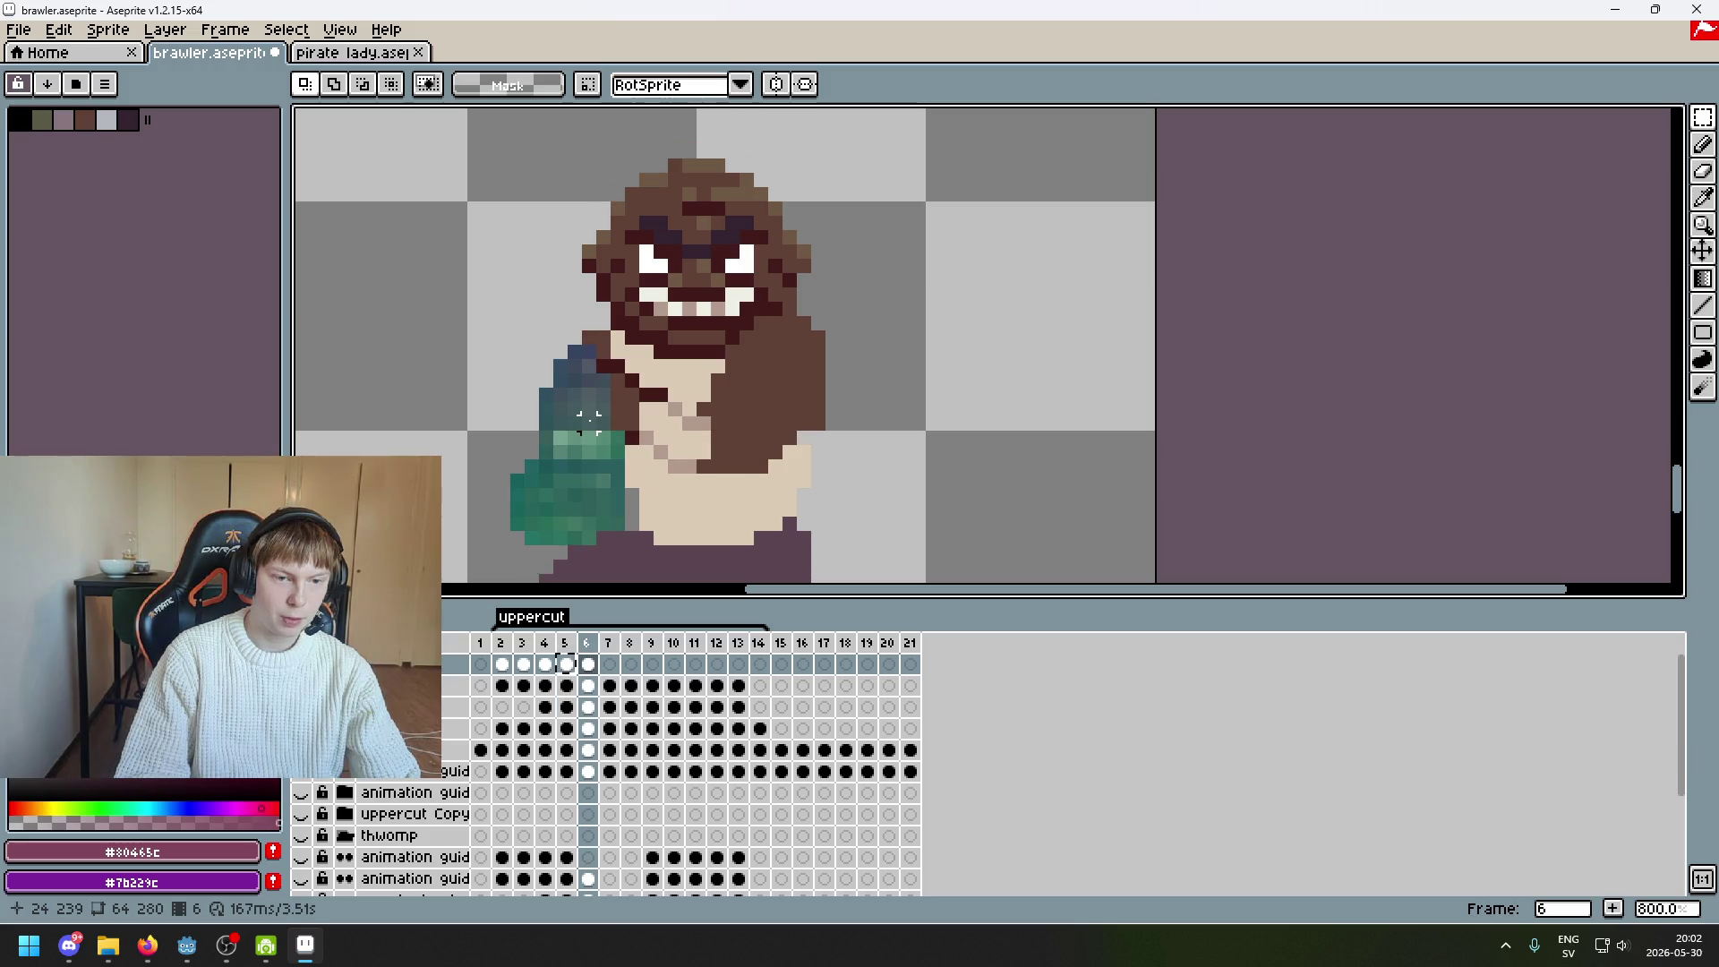
{"action": "key", "text": "comma"}
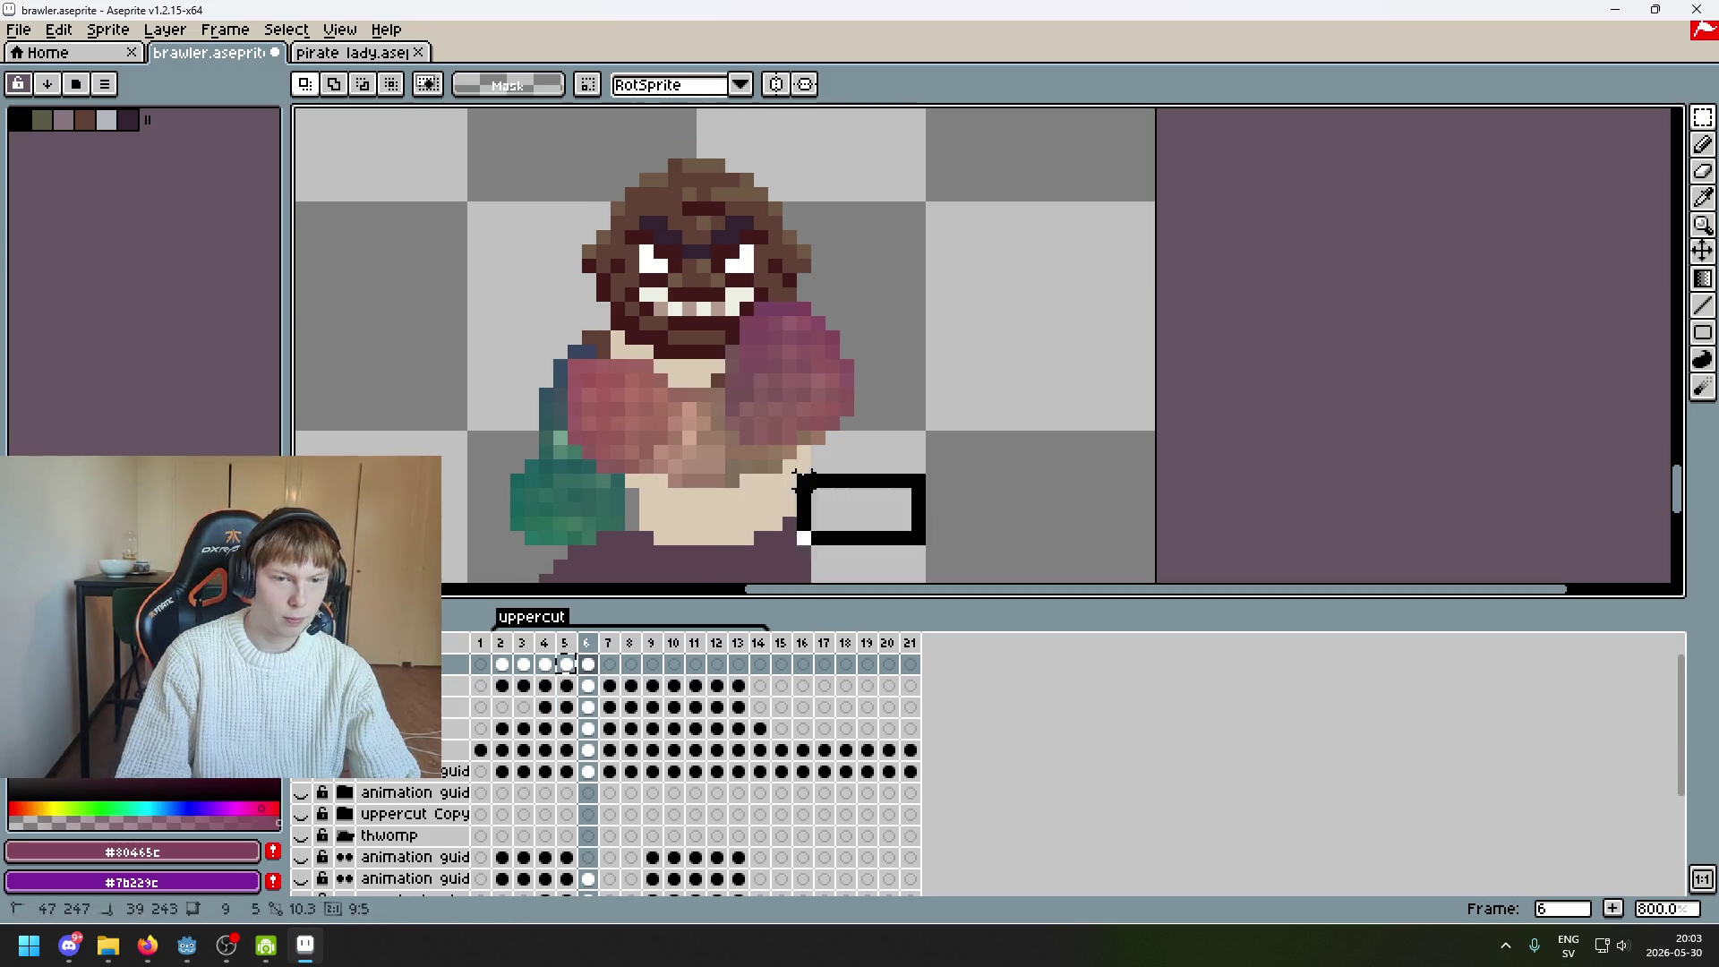
{"action": "scroll", "coordinate": [949, 393], "scroll_direction": "down", "scroll_amount": 5}
{"action": "key", "text": "comma"}
{"action": "key", "text": "comma"}
{"action": "key", "text": "period"}
{"action": "key", "text": "period"}
{"action": "key", "text": "period"}
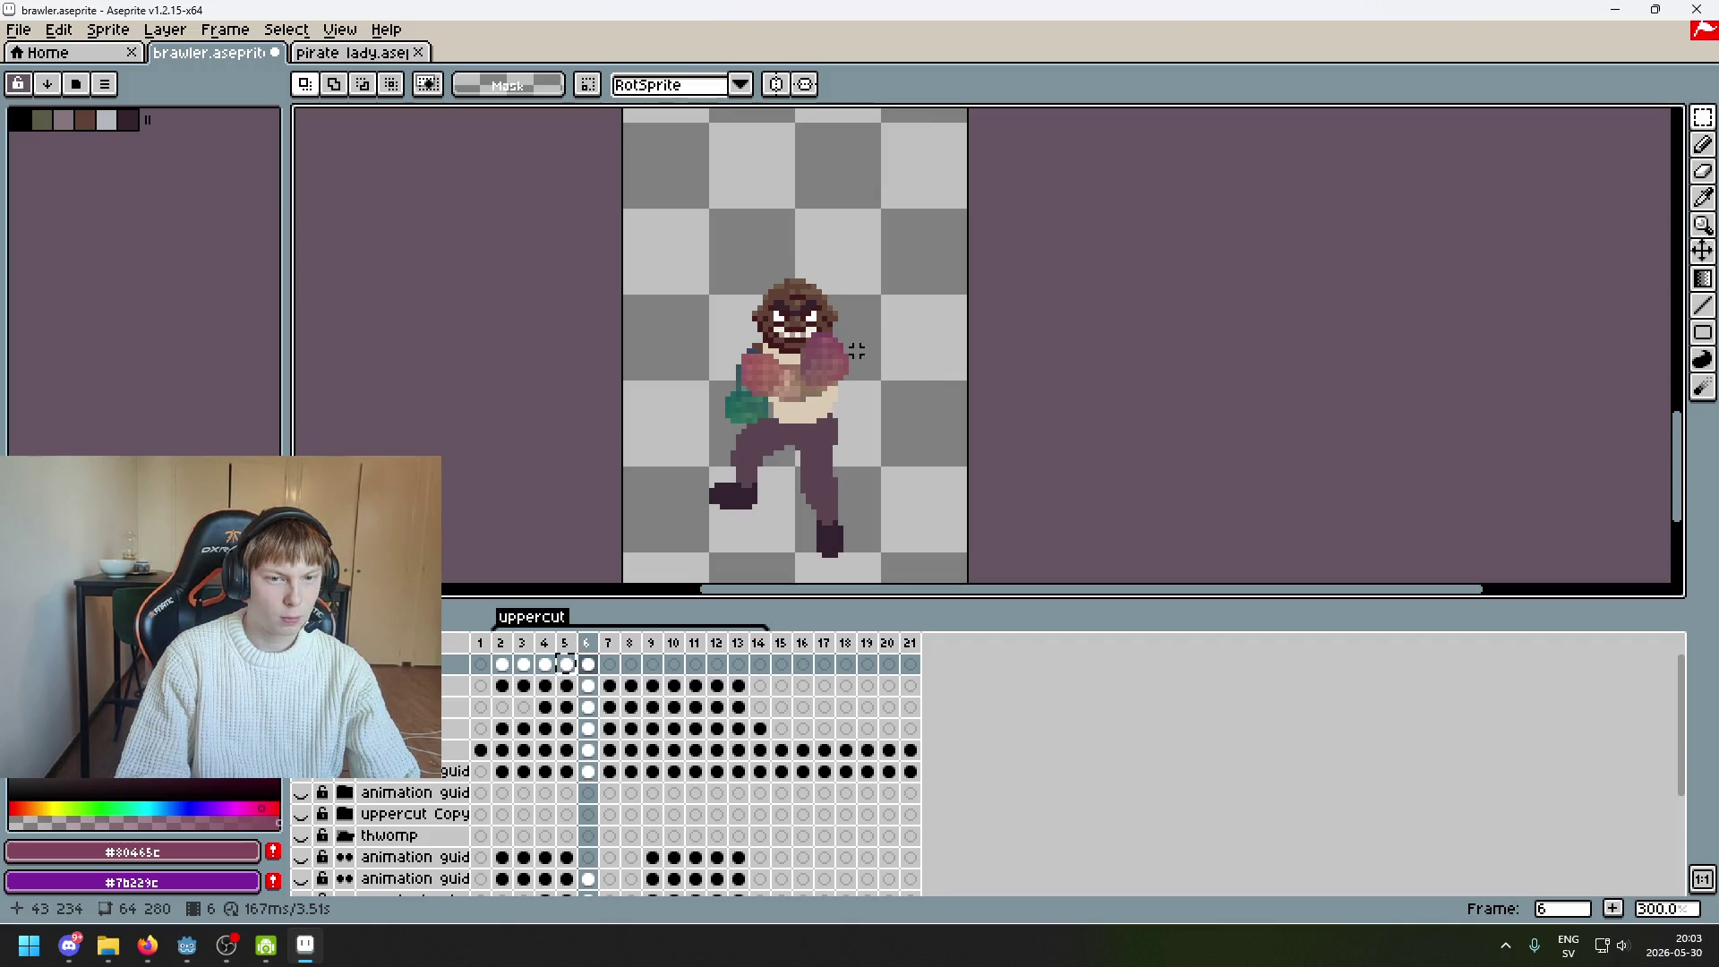
Compare frames 6 and 7 at different zoom levels, then go to frame 2
{"action": "key", "text": "period"}
{"action": "key", "text": "comma"}
{"action": "key", "text": "period"}
{"action": "key", "text": "comma"}
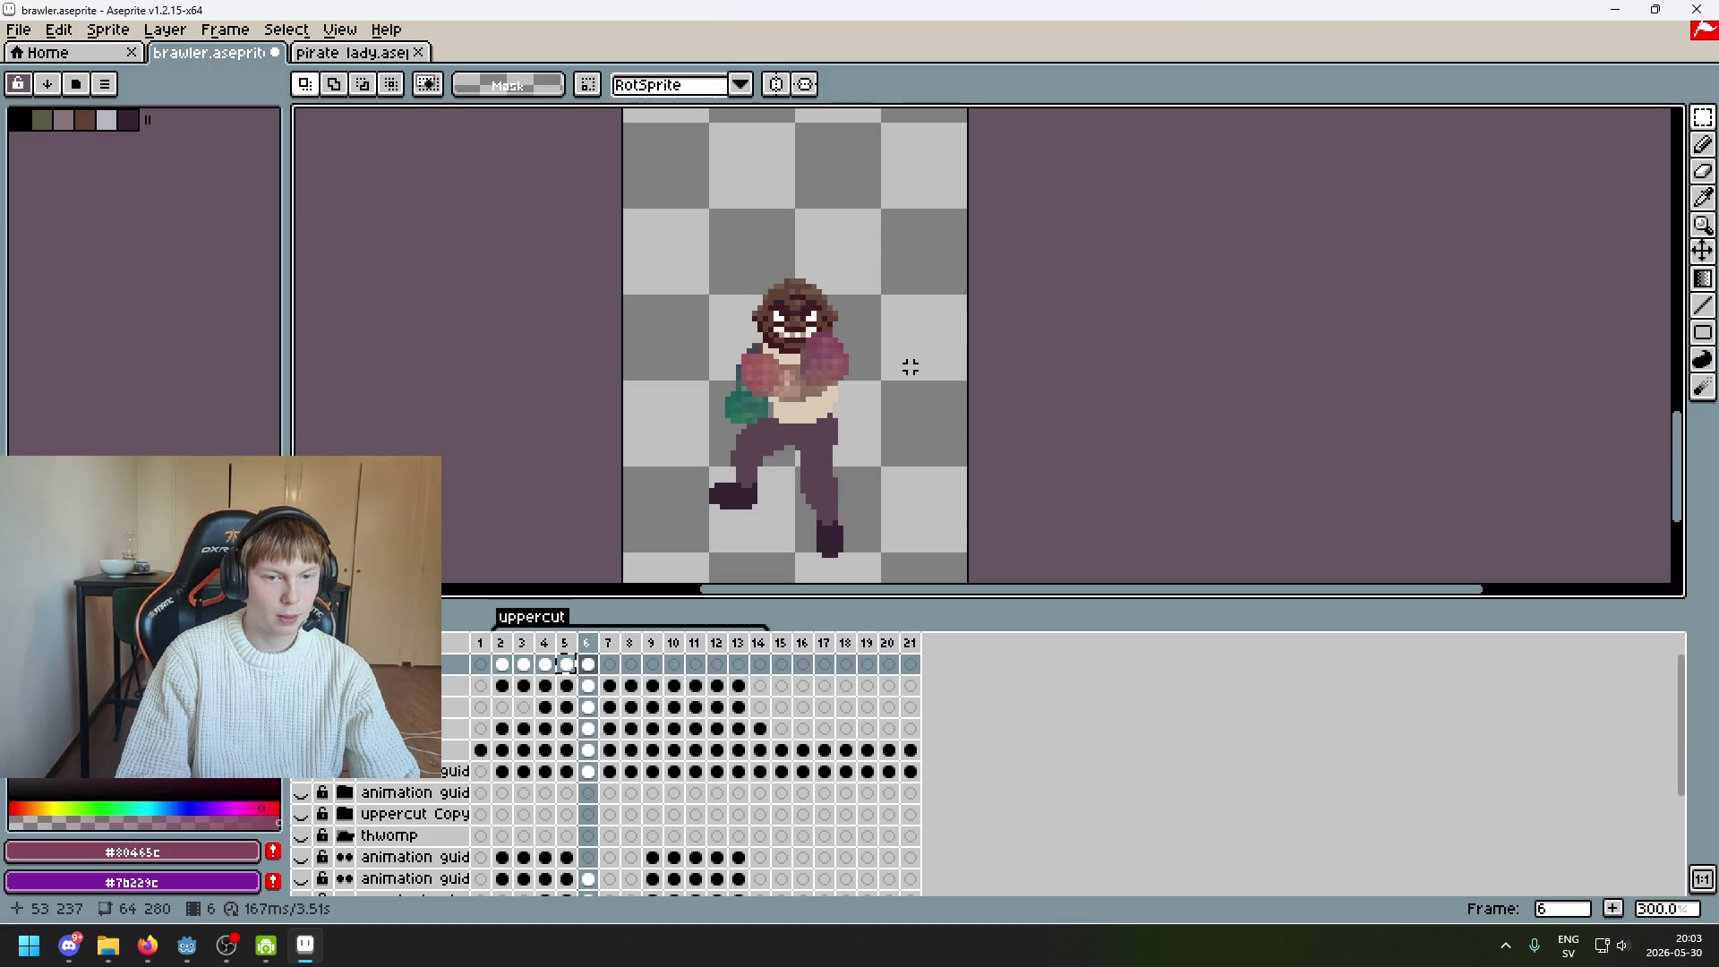
{"action": "key", "text": "period"}
{"action": "scroll", "coordinate": [910, 367], "scroll_direction": "up", "scroll_amount": 3}
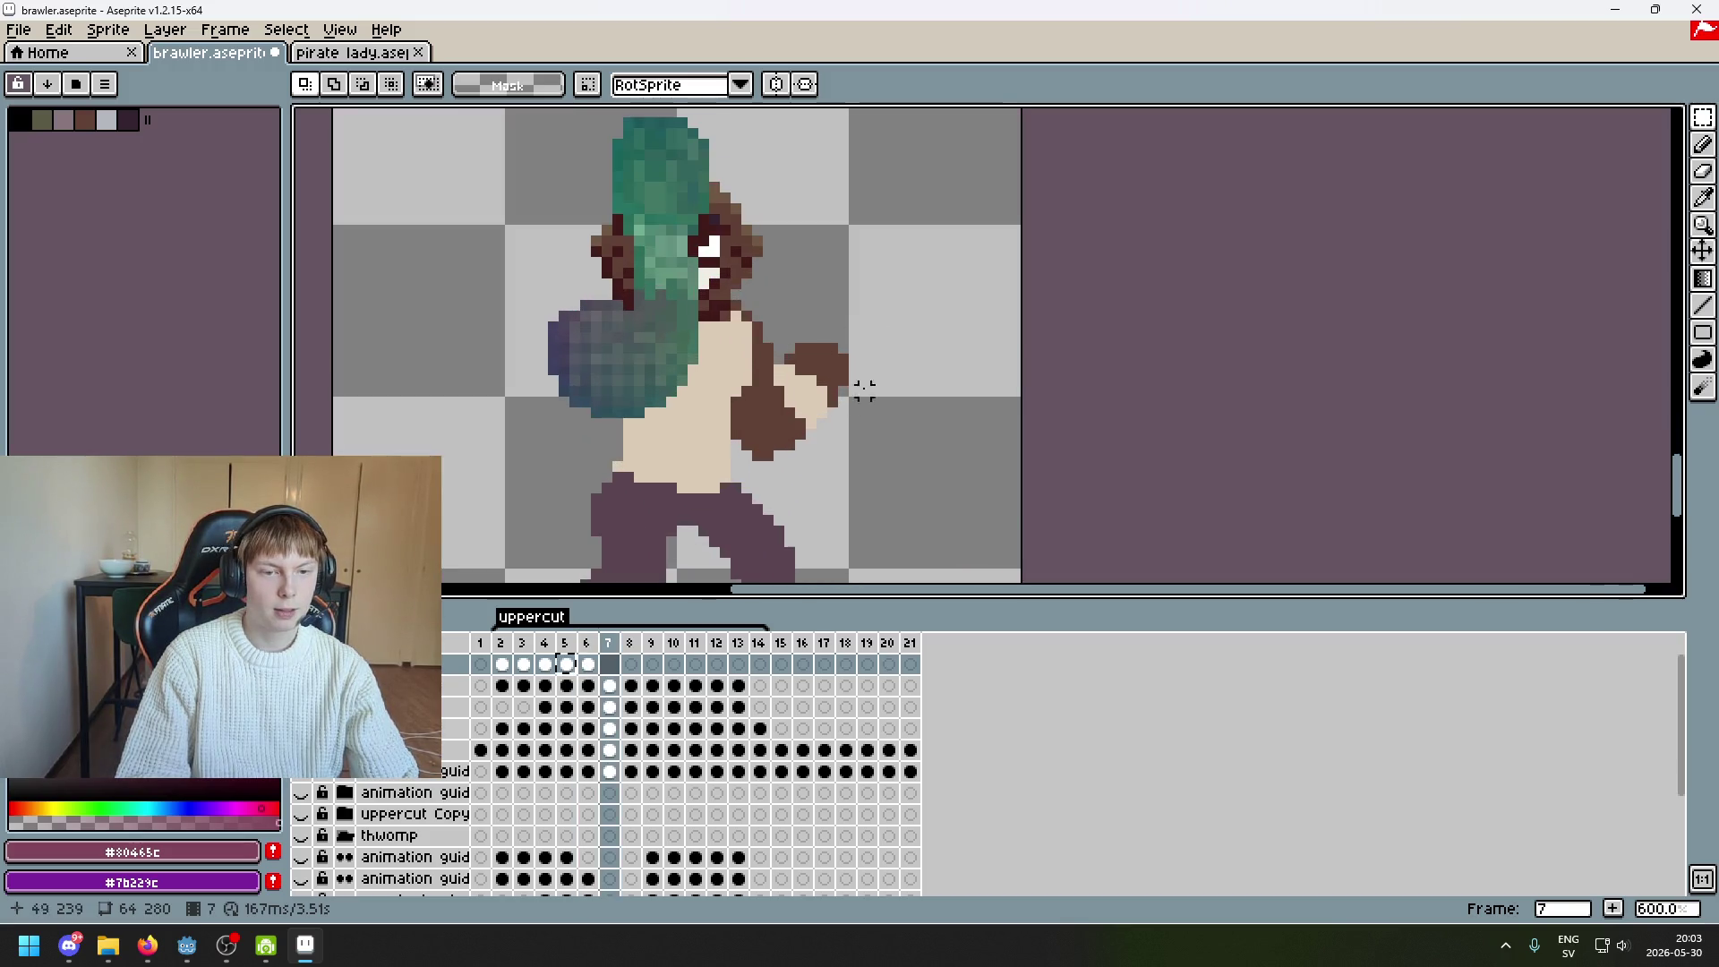
{"action": "scroll", "coordinate": [875, 369], "scroll_direction": "down", "scroll_amount": 3}
{"action": "key", "text": "comma"}
{"action": "key", "text": "period"}
{"action": "scroll", "coordinate": [823, 419], "scroll_direction": "up", "scroll_amount": 2}
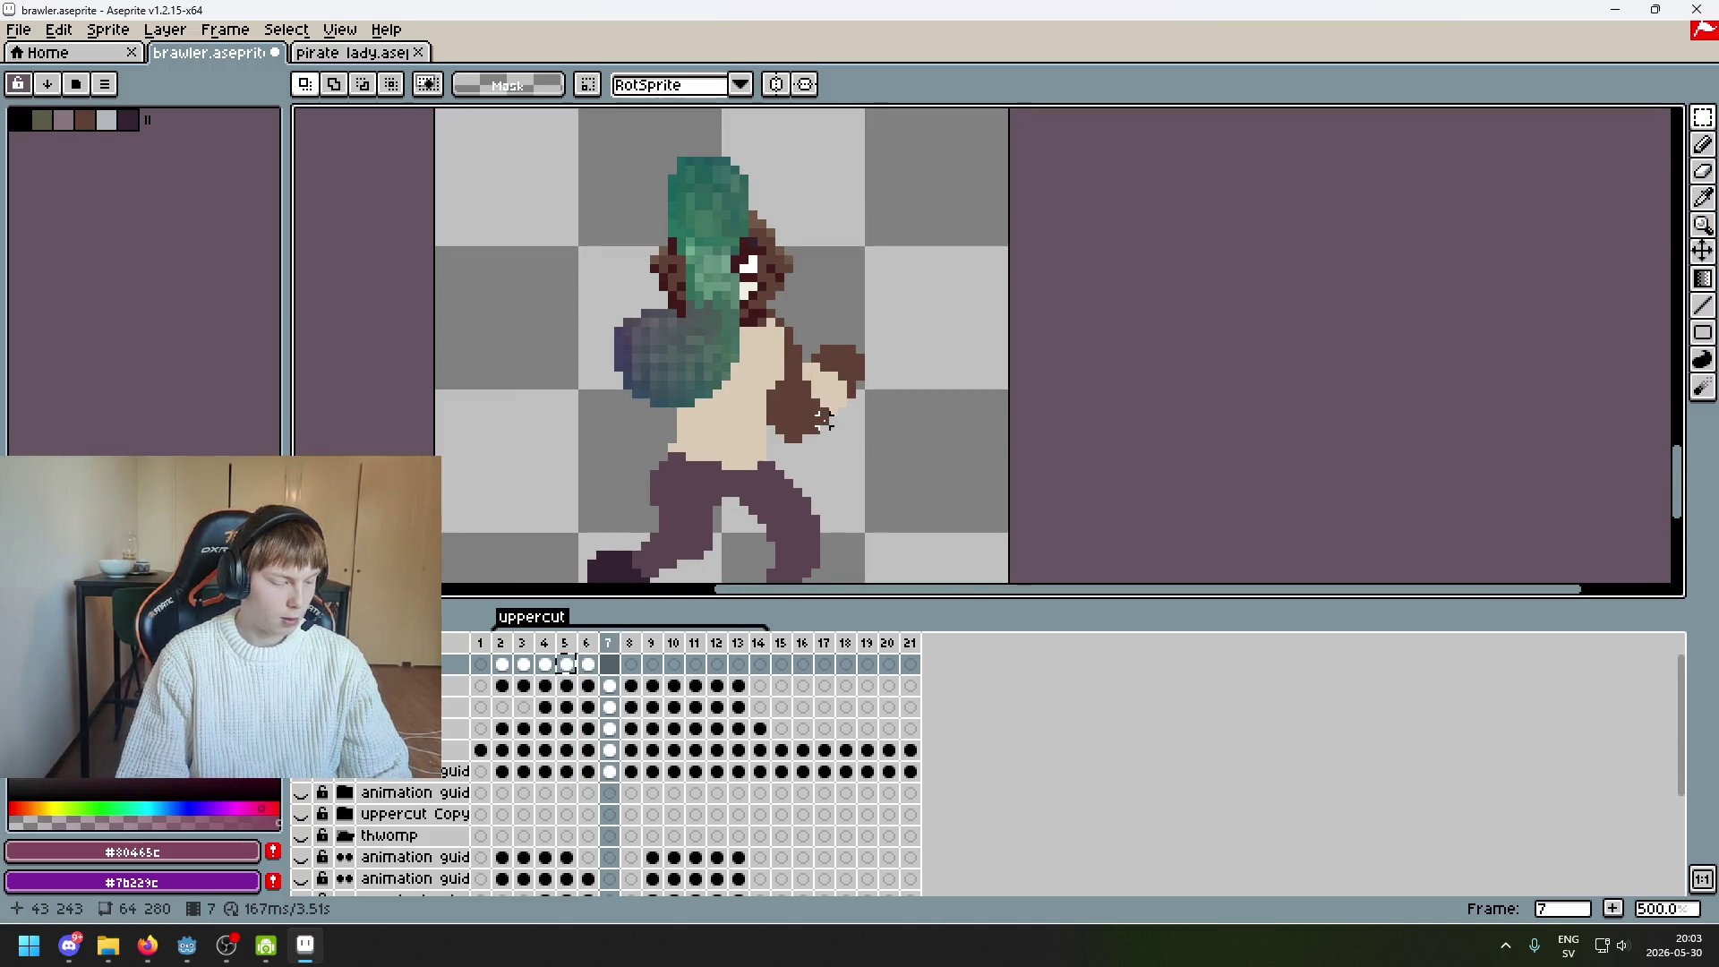
{"action": "scroll", "coordinate": [824, 419], "scroll_direction": "down", "scroll_amount": 3}
{"action": "key", "text": "comma"}
{"action": "key", "text": "comma"}
{"action": "key", "text": "comma"}
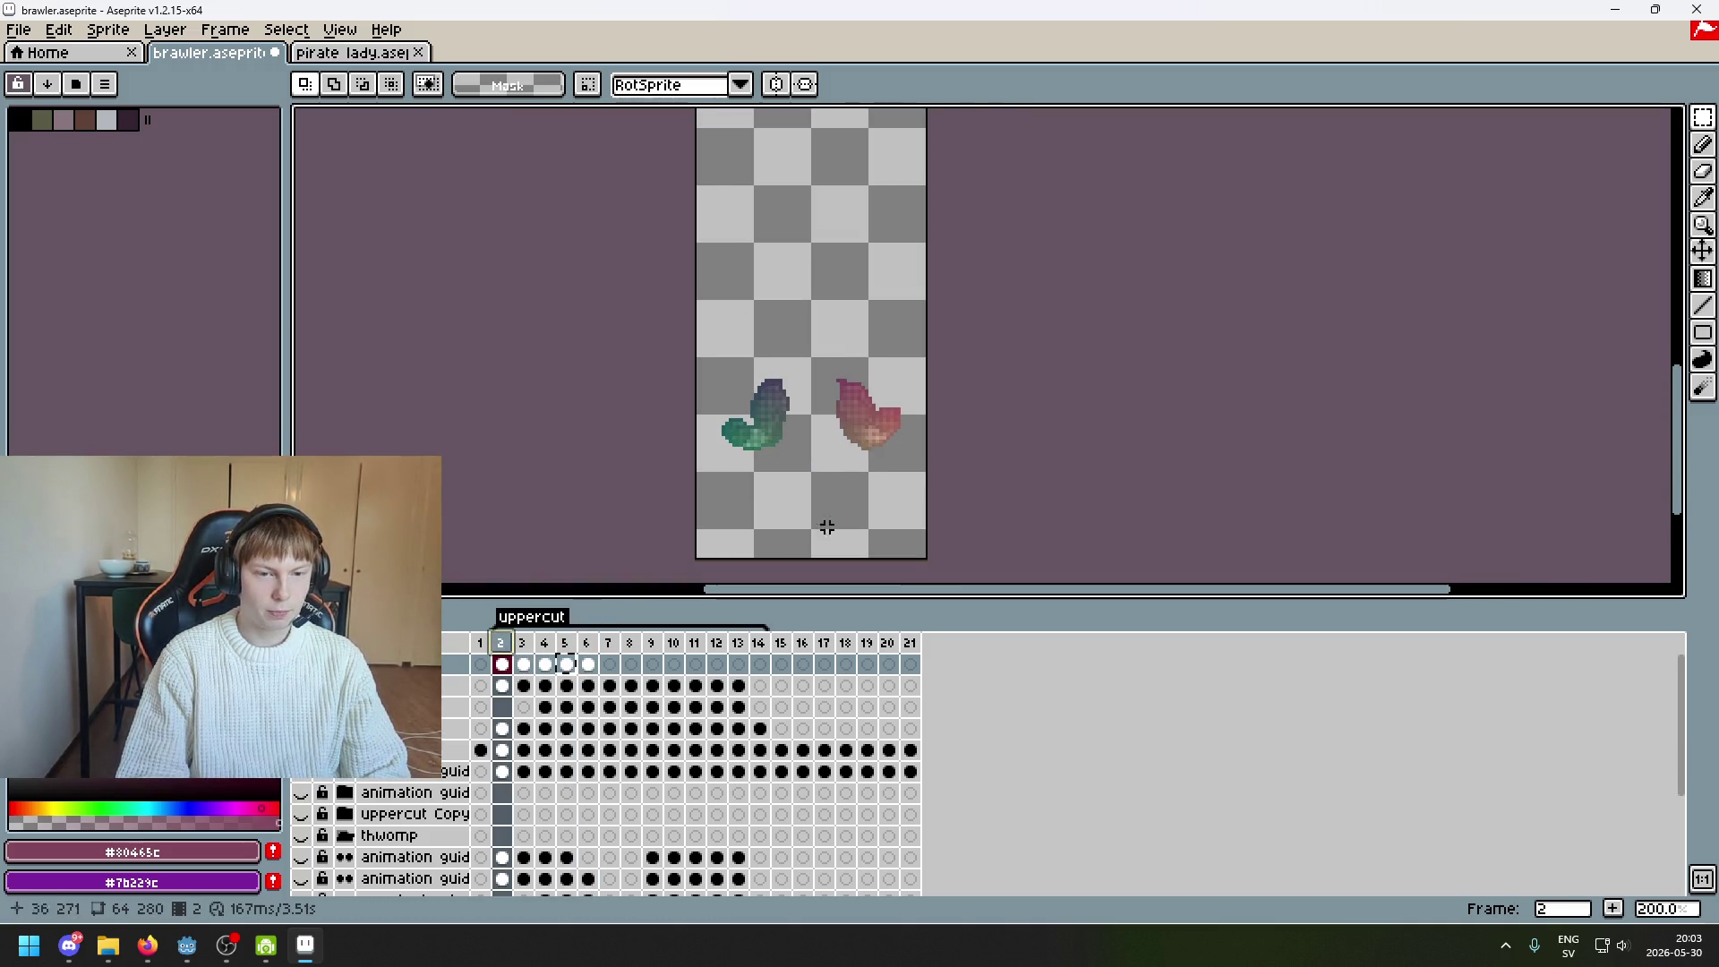
On frame 7, move the pink glove up beside the brawler's head
{"action": "scroll", "coordinate": [811, 535], "scroll_direction": "up", "scroll_amount": 2}
{"action": "left_click_drag", "start_coordinate": [795, 253], "coordinate": [1109, 479]}
{"action": "left_click", "coordinate": [1125, 475]}
{"action": "key", "text": "period"}
{"action": "key", "text": "period"}
{"action": "key", "text": "period"}
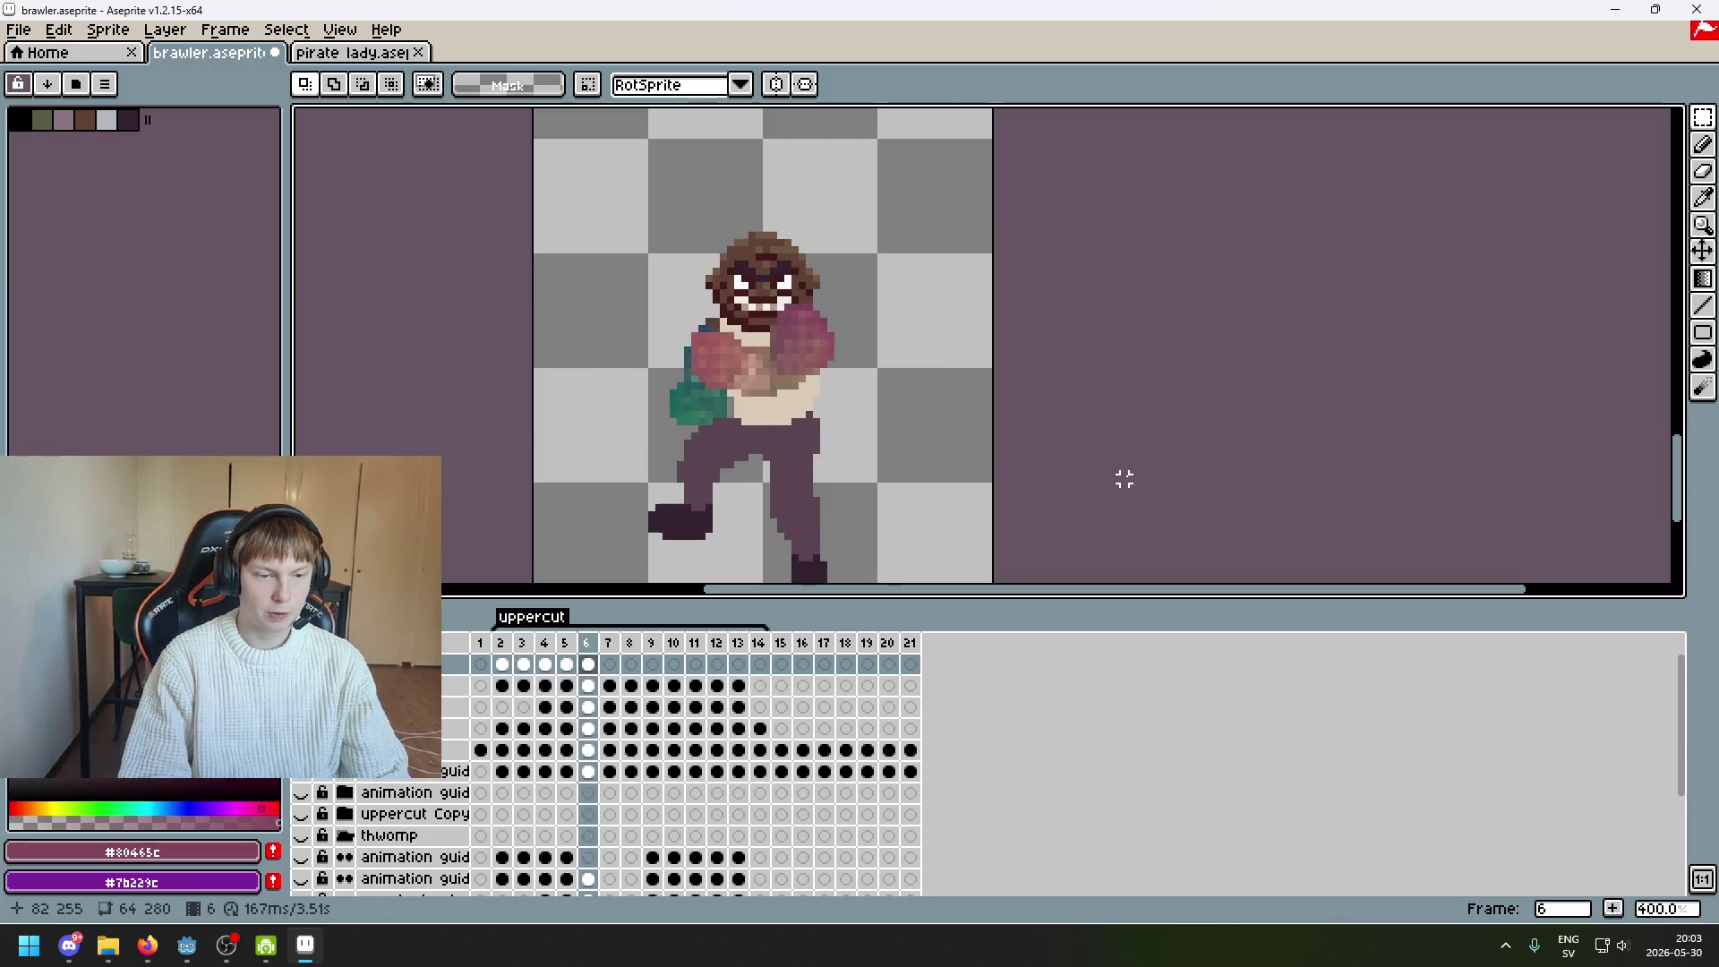
{"action": "key", "text": "period"}
{"action": "left_click_drag", "start_coordinate": [787, 242], "coordinate": [997, 573]}
{"action": "left_click_drag", "start_coordinate": [948, 480], "coordinate": [940, 299]}
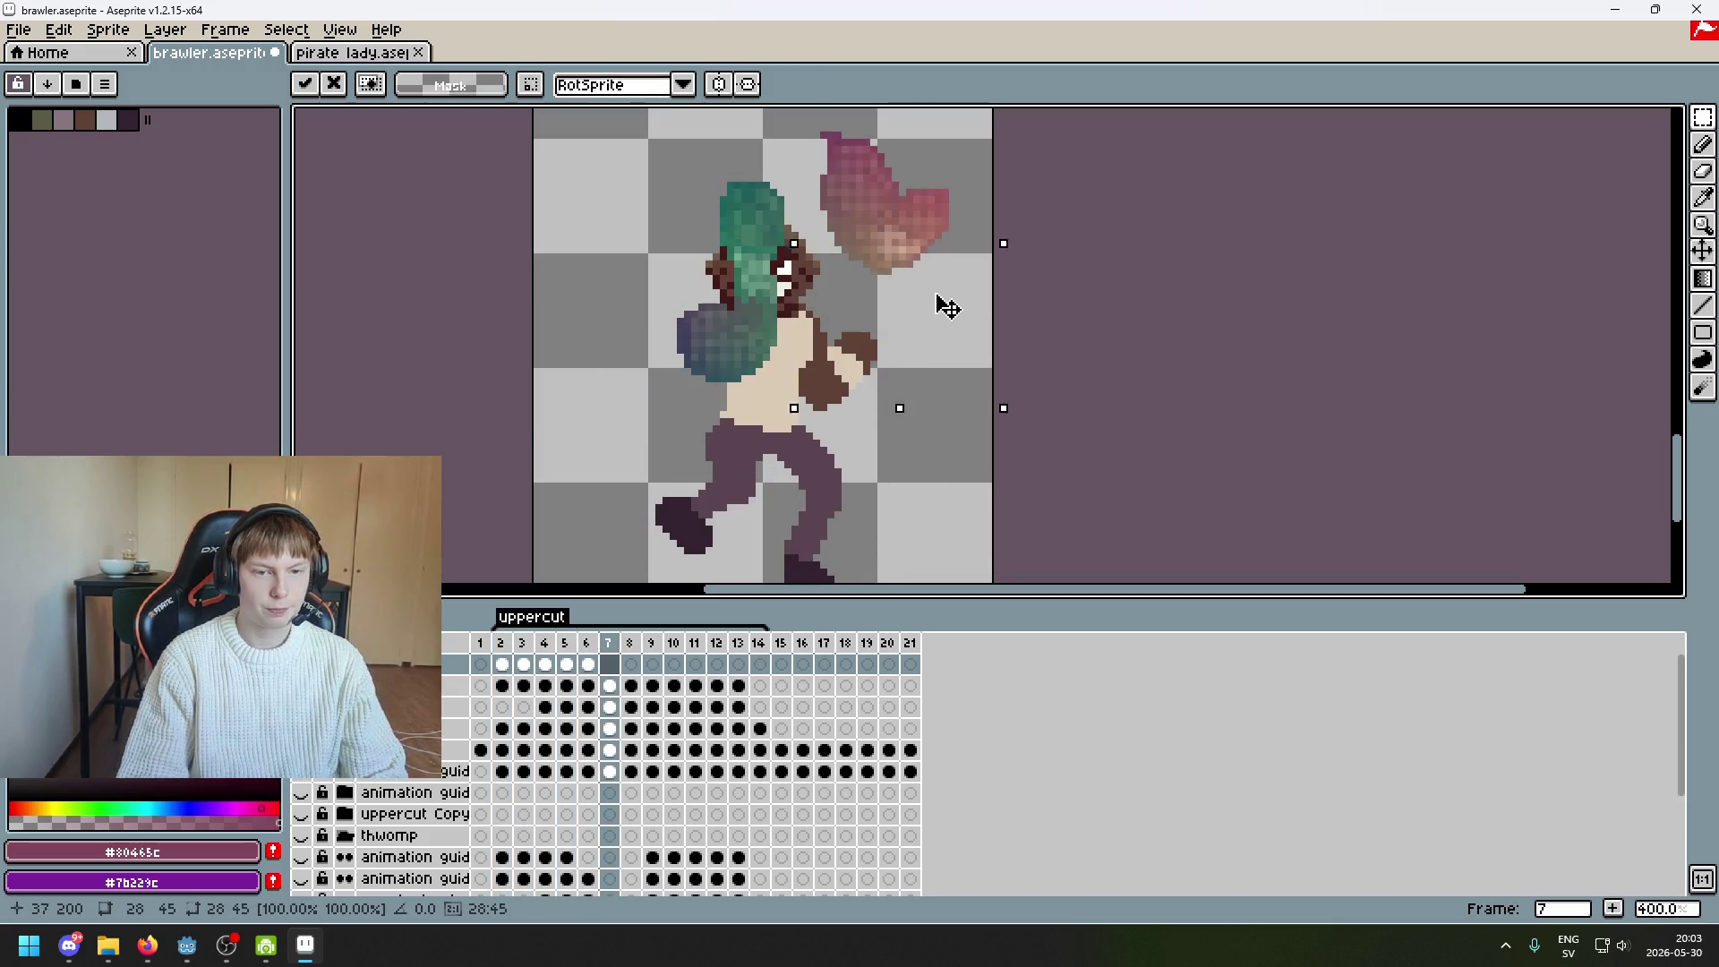
{"action": "left_click", "coordinate": [1031, 350]}
{"action": "scroll", "coordinate": [936, 287], "scroll_direction": "up", "scroll_amount": 1}
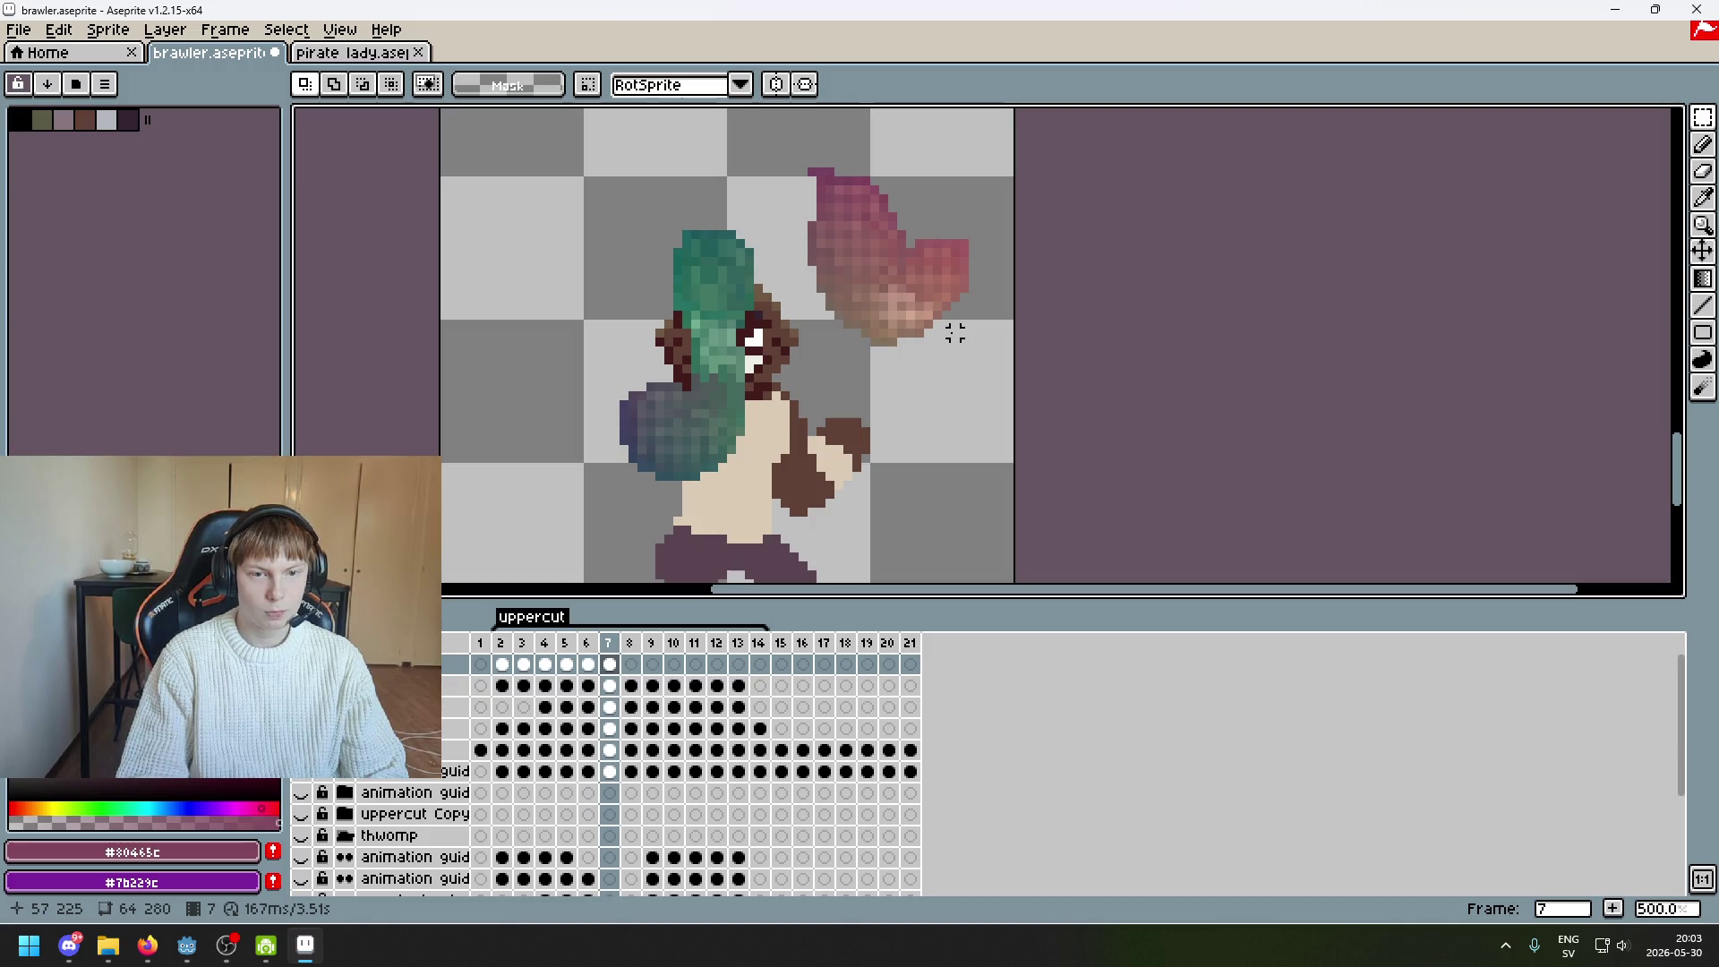
Lasso the right-hand part of the pink fist and shift it further right
{"action": "key", "text": "q"}
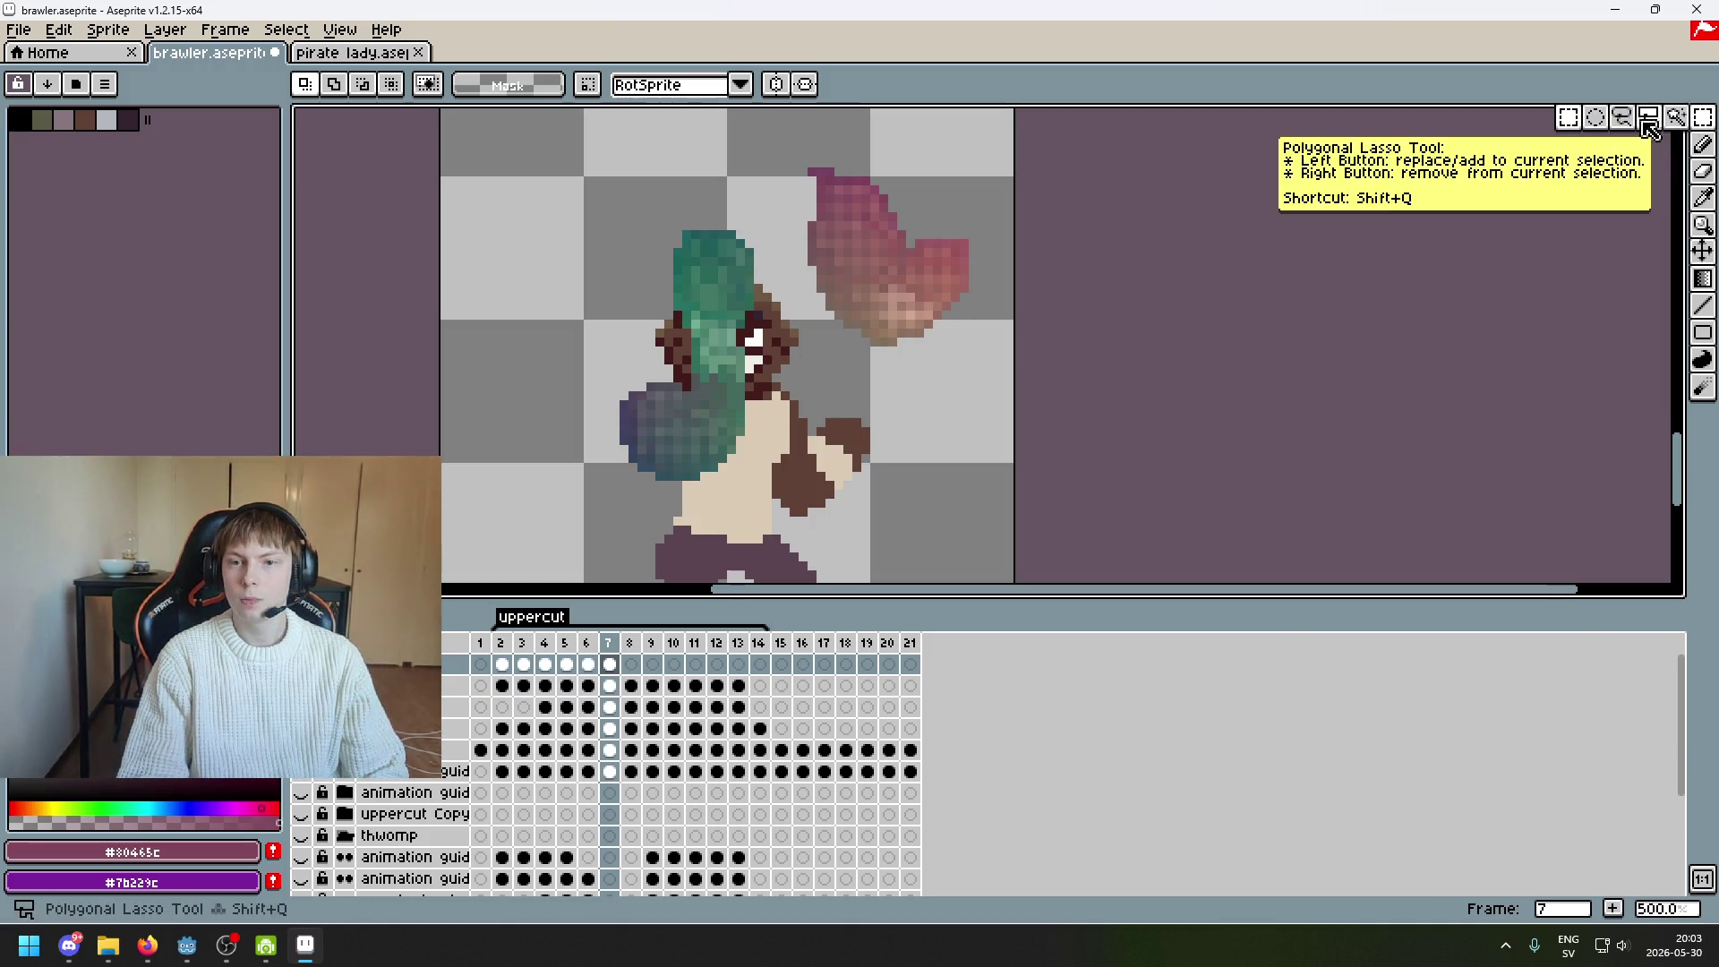
{"action": "scroll", "coordinate": [900, 288], "scroll_direction": "up", "scroll_amount": 1}
{"action": "scroll", "coordinate": [900, 288], "scroll_direction": "up", "scroll_amount": 3}
{"action": "left_click", "coordinate": [878, 357]}
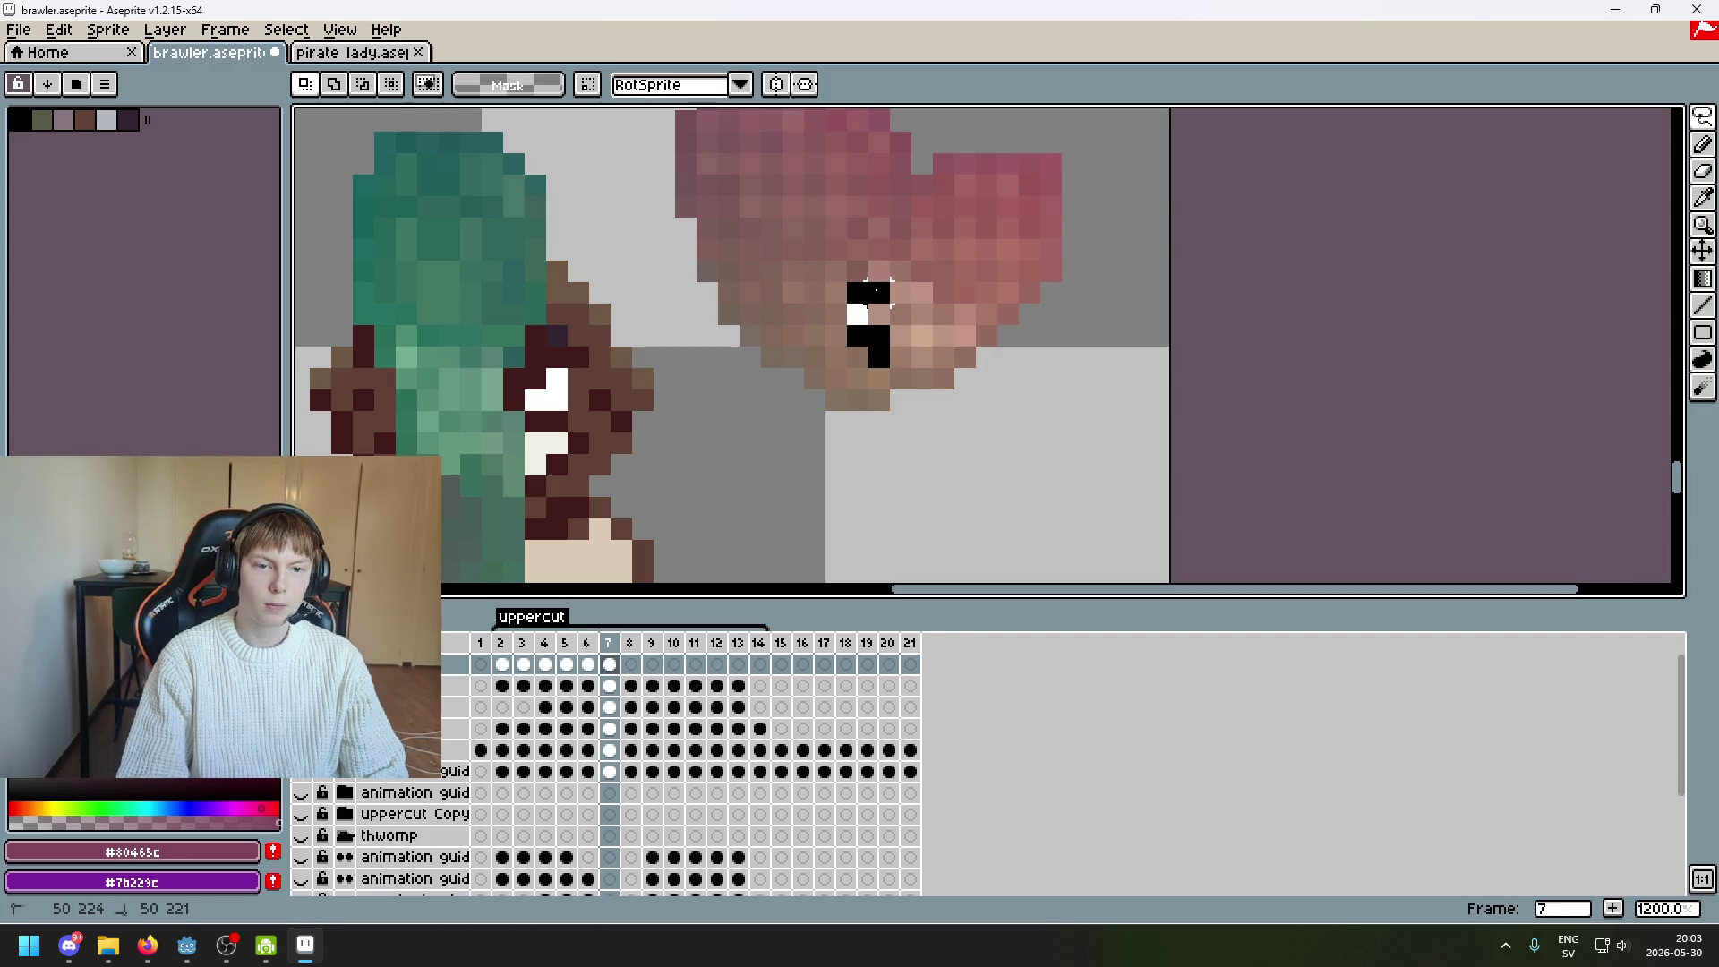
{"action": "mouse_move", "coordinate": [901, 249]}
{"action": "left_mouse_down"}
{"action": "mouse_move", "coordinate": [921, 206]}
{"action": "mouse_move", "coordinate": [1057, 115]}
{"action": "mouse_move", "coordinate": [985, 441]}
{"action": "left_mouse_up"}
{"action": "left_click_drag", "start_coordinate": [900, 376], "coordinate": [1044, 373]}
{"action": "key", "text": "ctrl+d"}
{"action": "scroll", "coordinate": [1022, 432], "scroll_direction": "down", "scroll_amount": 5}
{"action": "left_click_drag", "start_coordinate": [1022, 432], "coordinate": [1064, 396]}
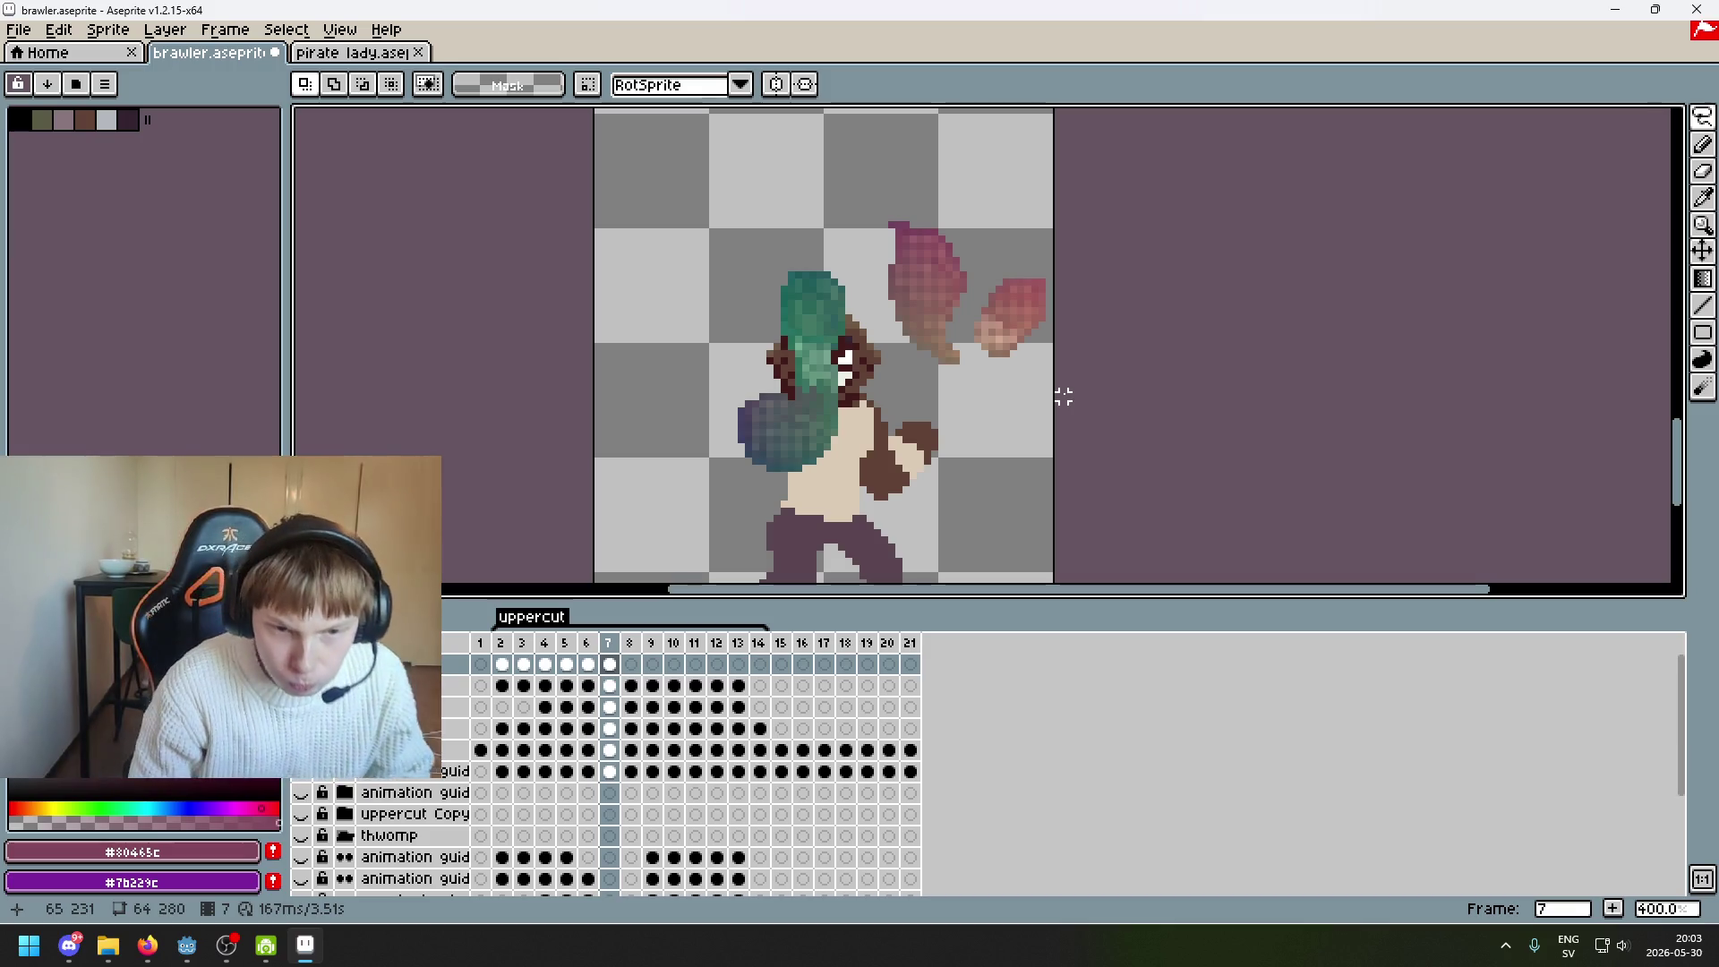
Toggle the interface, zoom to check the fist, then switch to the Hitbox Editor page in the browser
{"action": "key", "text": "Tab"}
{"action": "key", "text": "Tab"}
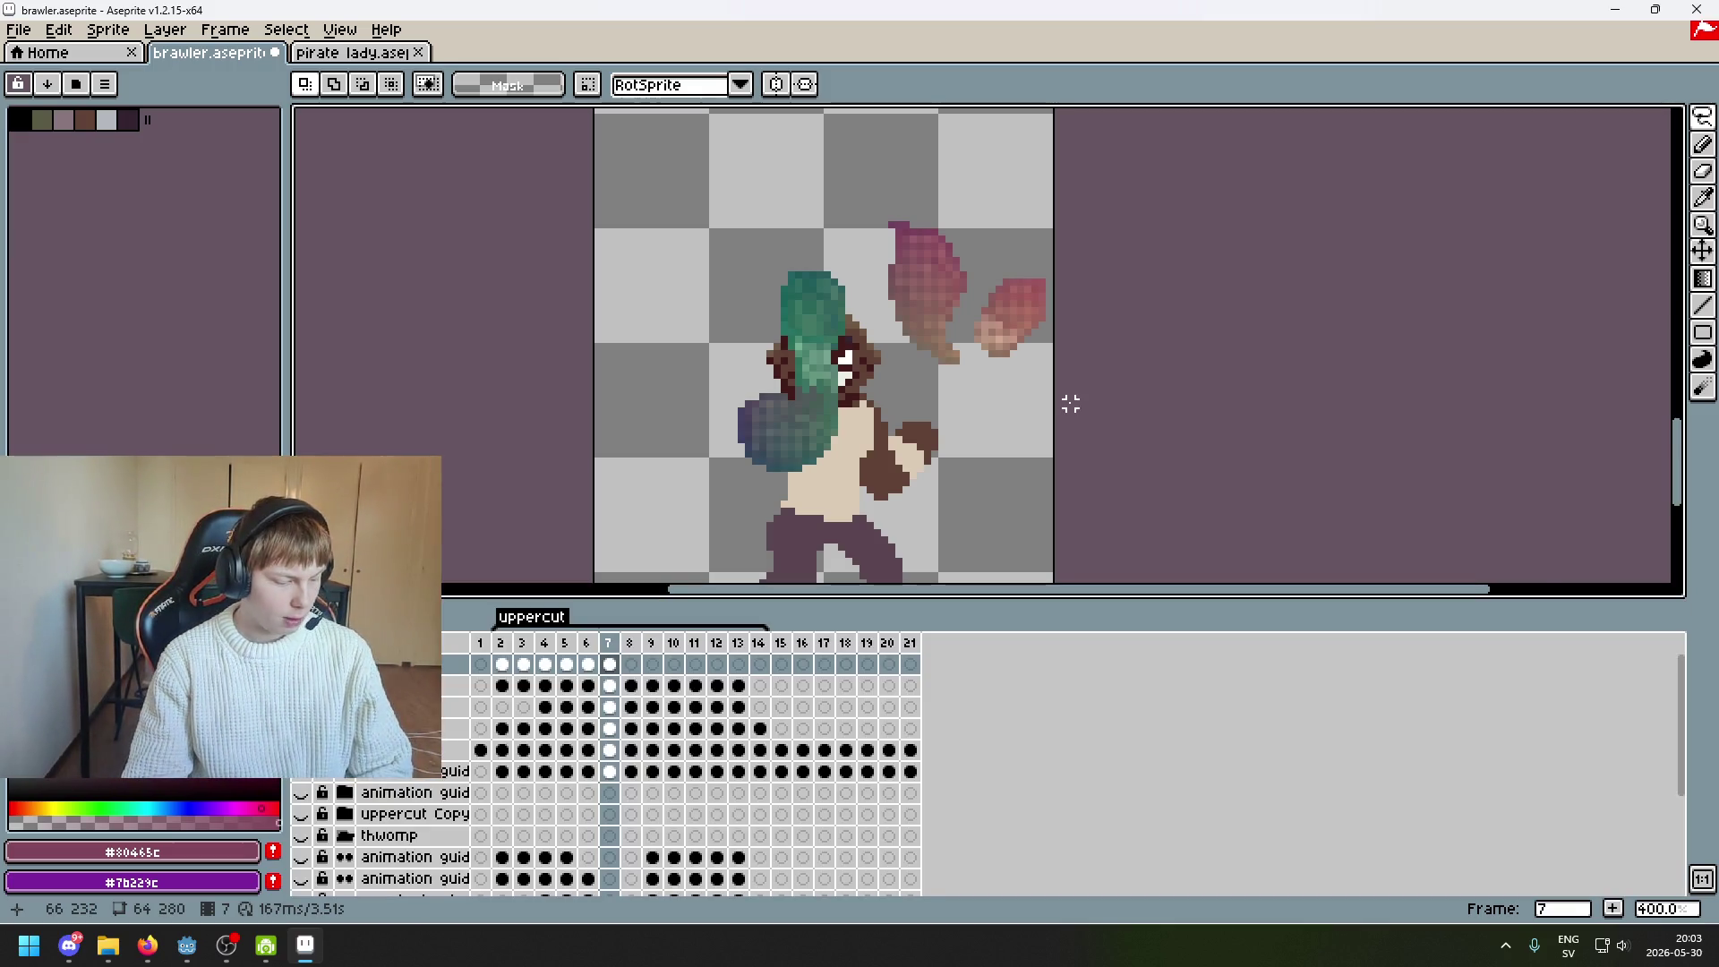
{"action": "scroll", "coordinate": [1033, 342], "scroll_direction": "up", "scroll_amount": 1}
{"action": "scroll", "coordinate": [990, 366], "scroll_direction": "up", "scroll_amount": 1}
{"action": "scroll", "coordinate": [935, 313], "scroll_direction": "up", "scroll_amount": 2}
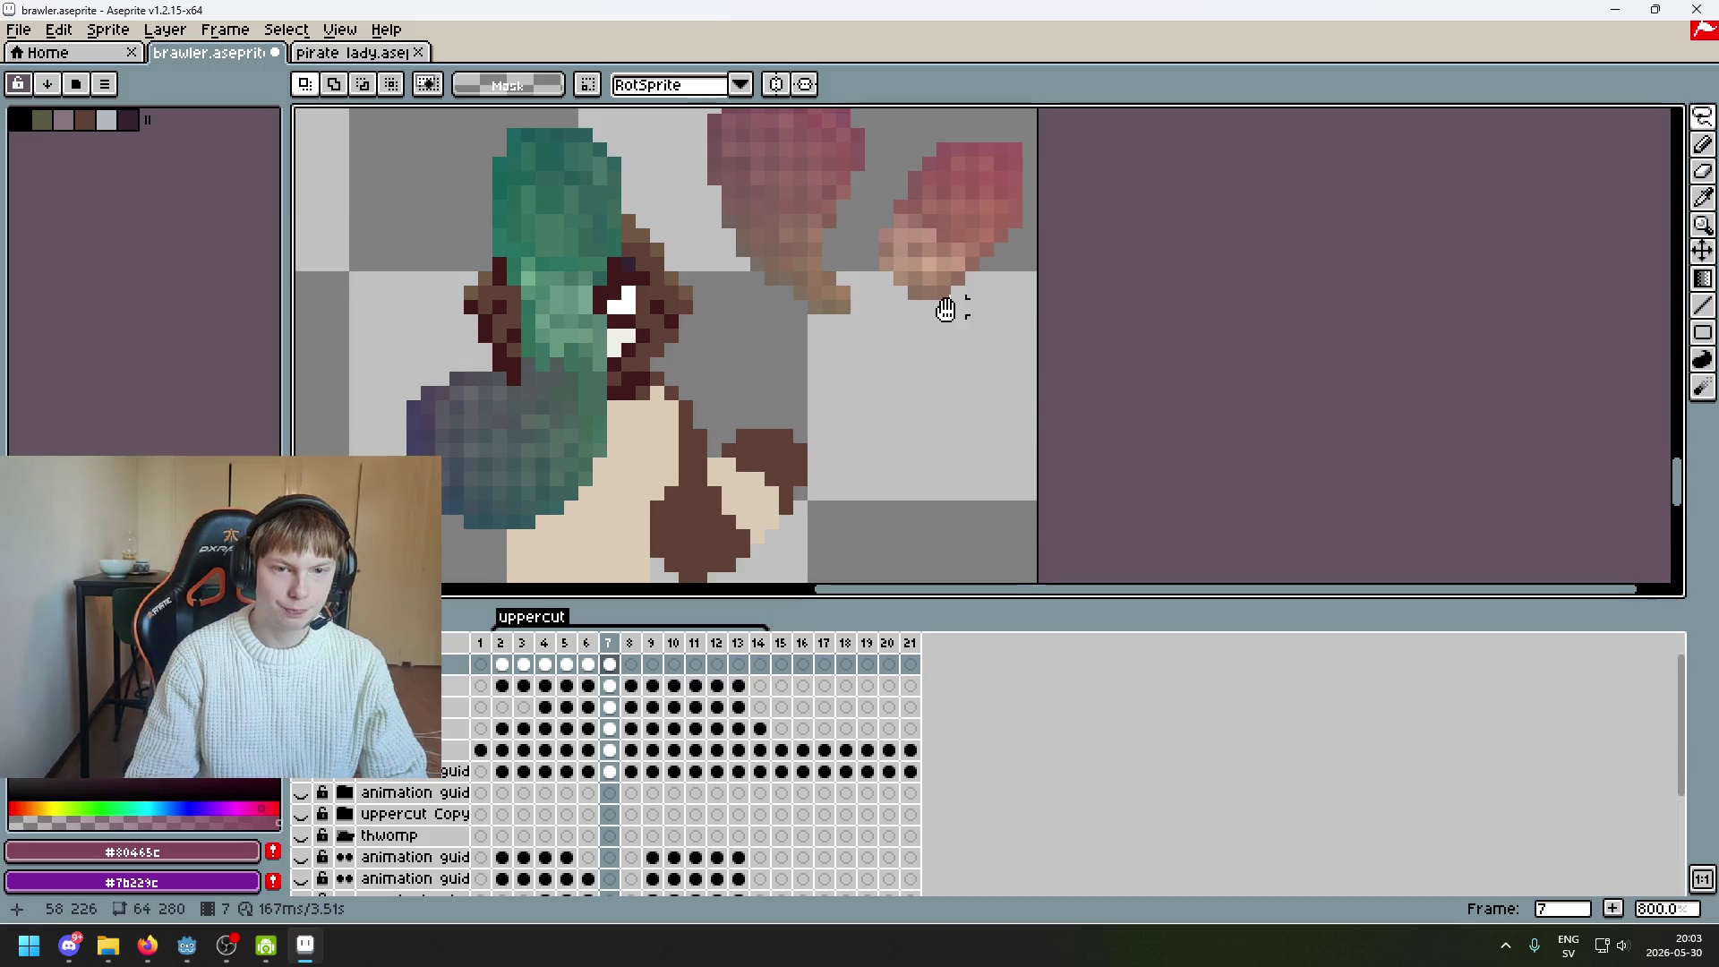
{"action": "scroll", "coordinate": [902, 238], "scroll_direction": "down", "scroll_amount": 3}
{"action": "scroll", "coordinate": [940, 275], "scroll_direction": "up", "scroll_amount": 2}
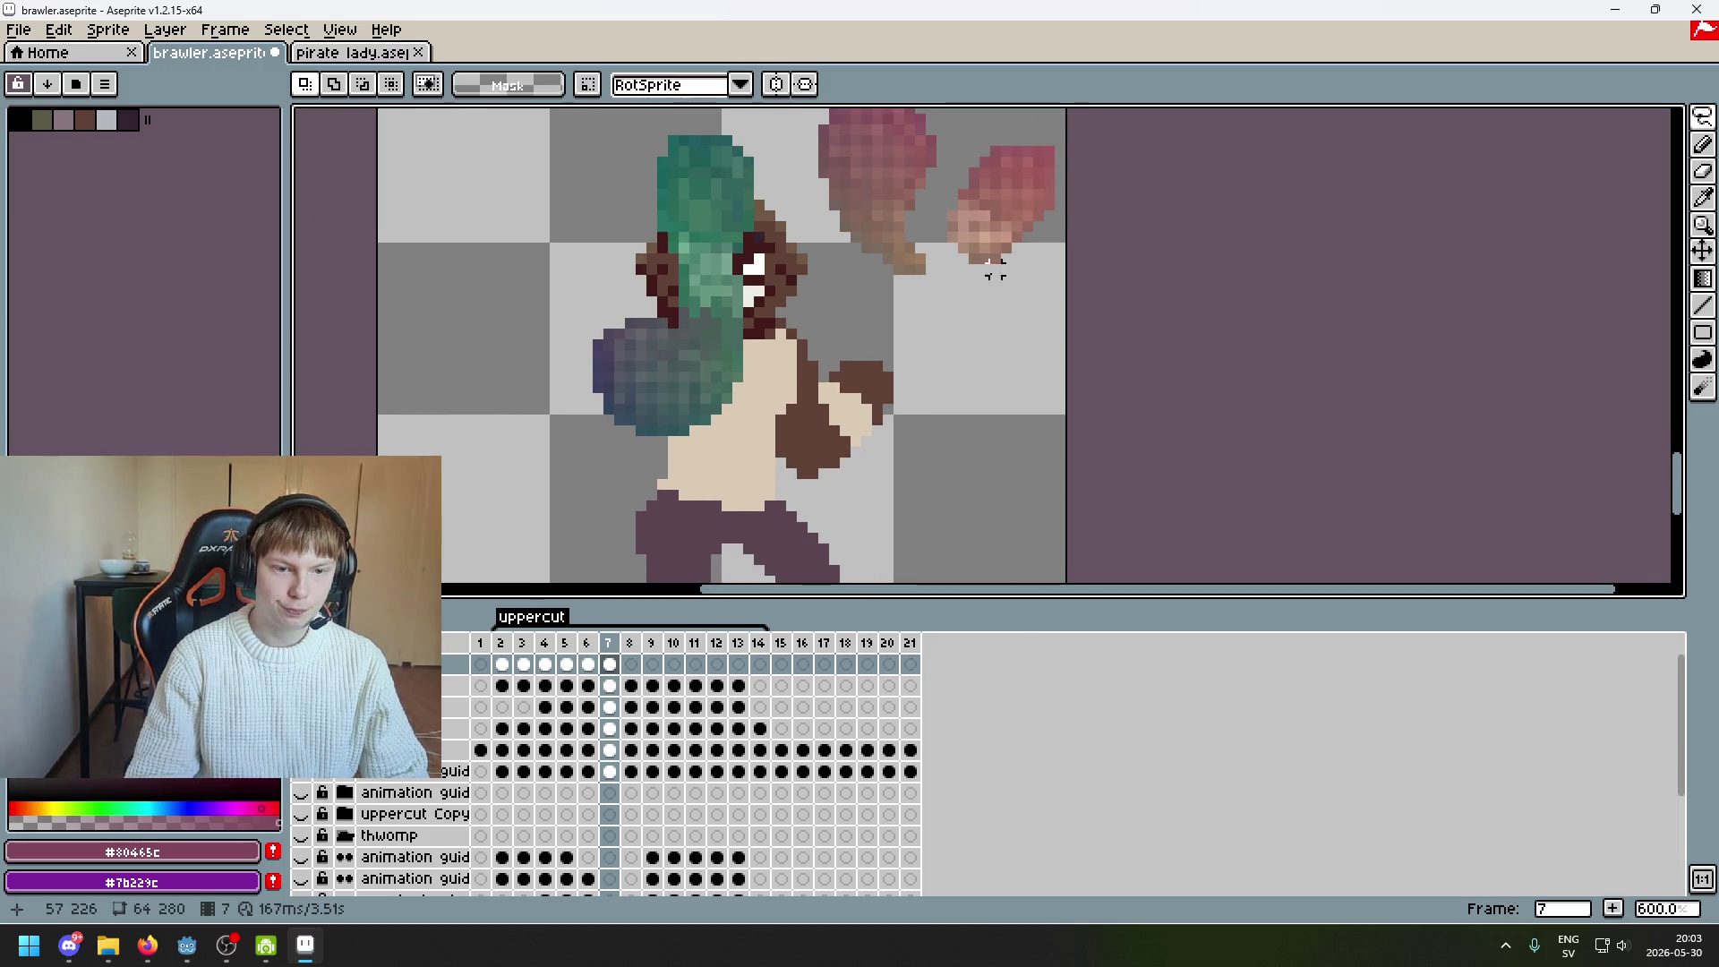
{"action": "key", "text": "alt"}
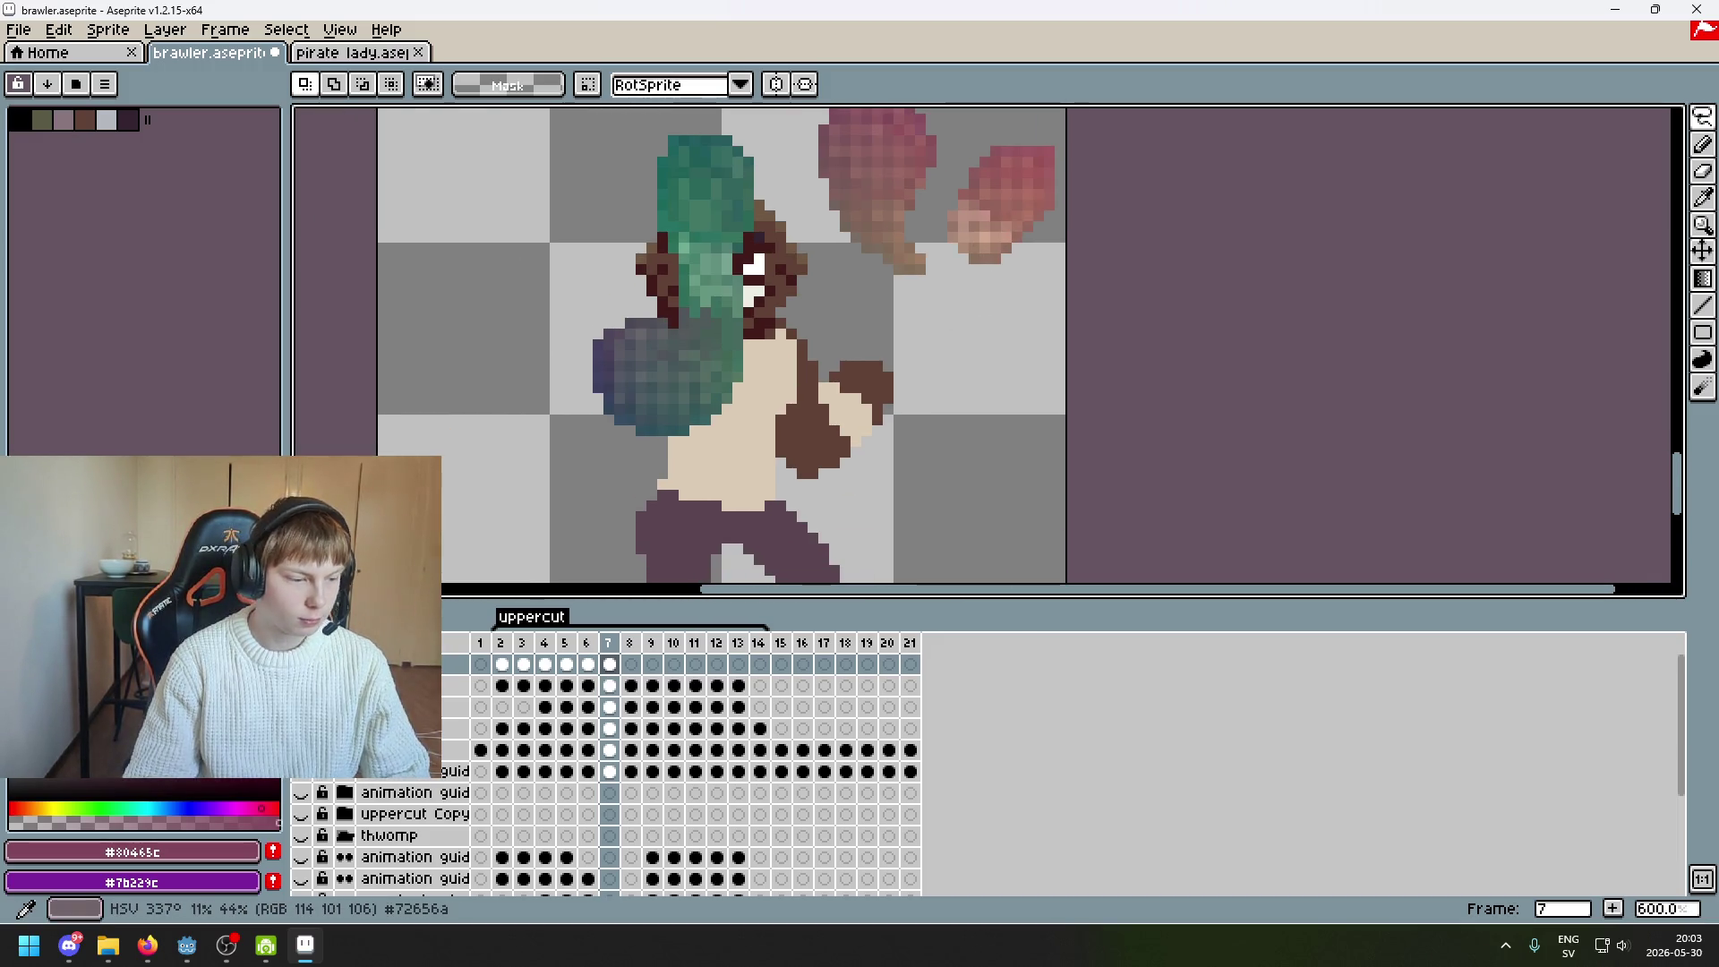
{"action": "key", "text": "alt+Tab"}
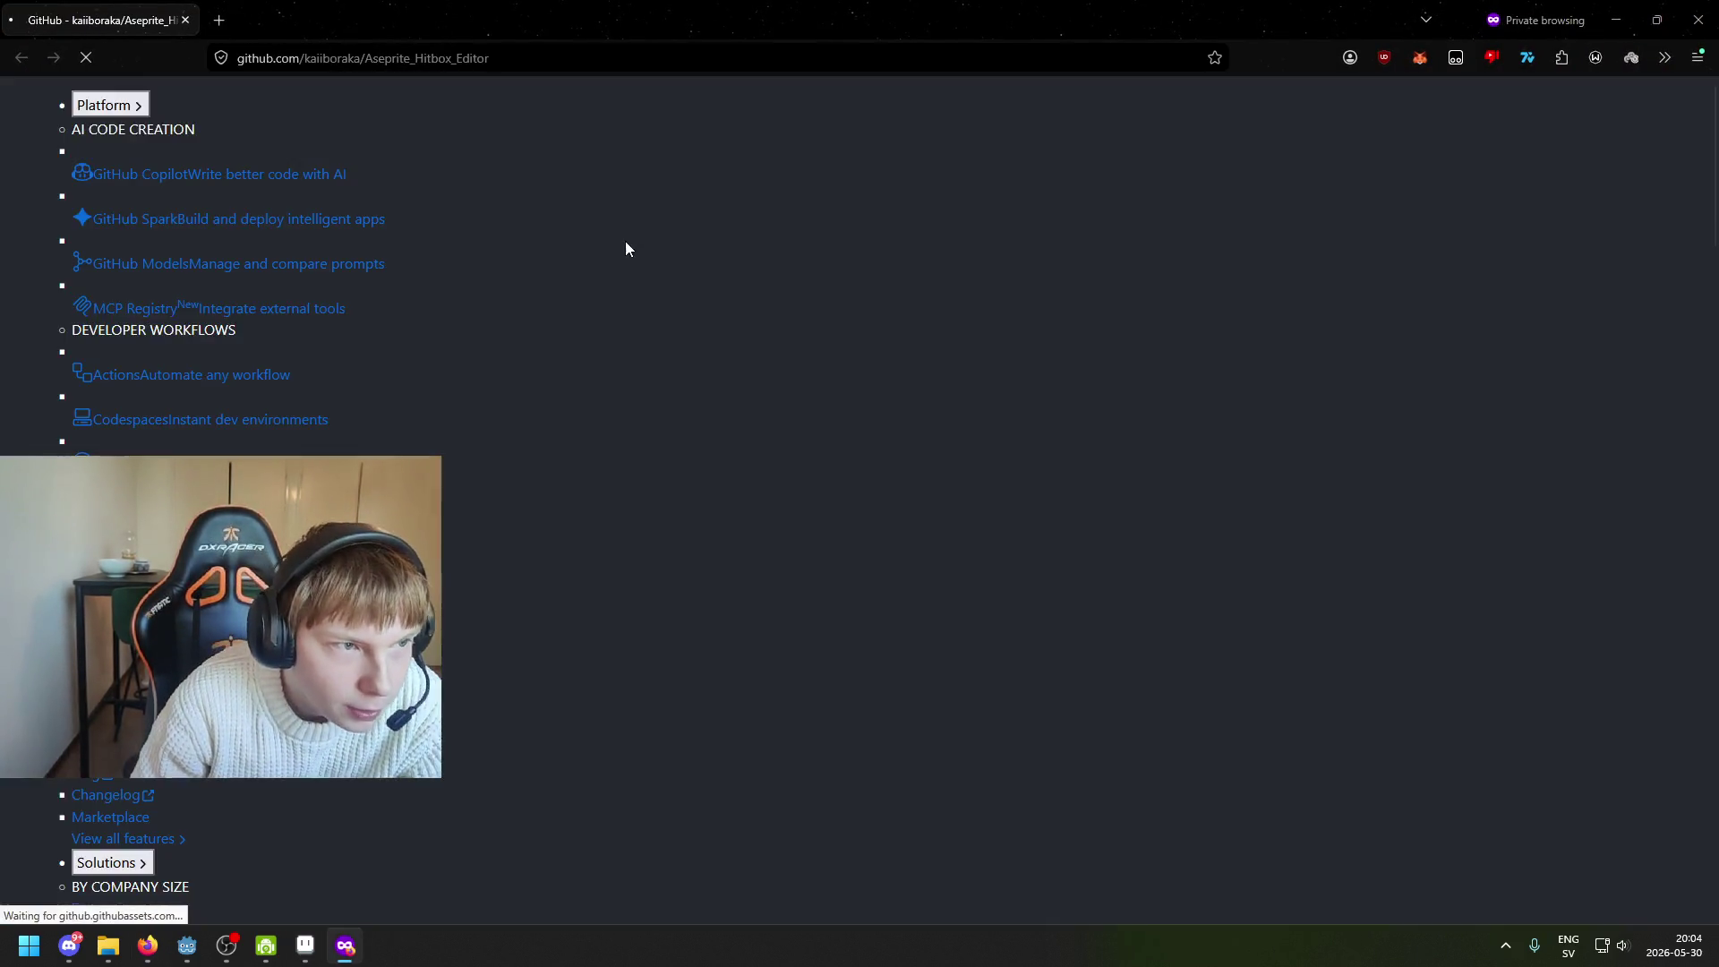
Scroll through the Aseprite_Hitbox_Editor README, then close Firefox to return to Aseprite's frame 7
{"action": "scroll", "coordinate": [573, 370], "scroll_direction": "down", "scroll_amount": 5}
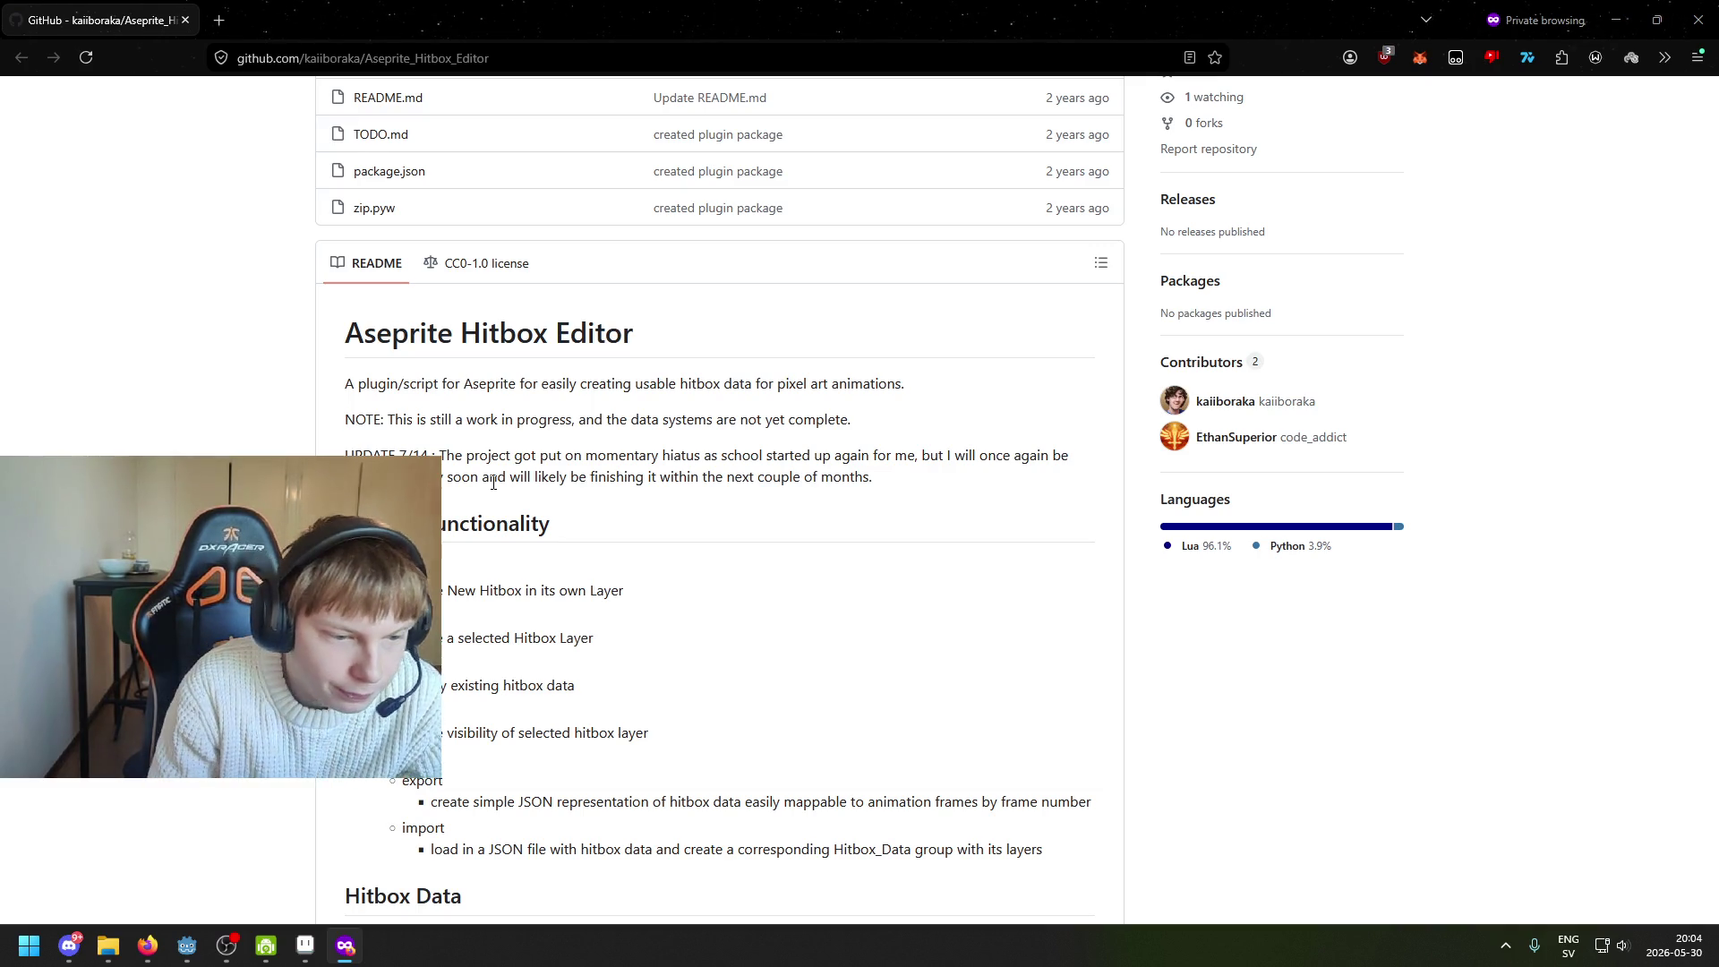
{"action": "scroll", "coordinate": [493, 482], "scroll_direction": "down", "scroll_amount": 3}
{"action": "scroll", "coordinate": [720, 501], "scroll_direction": "down", "scroll_amount": 4}
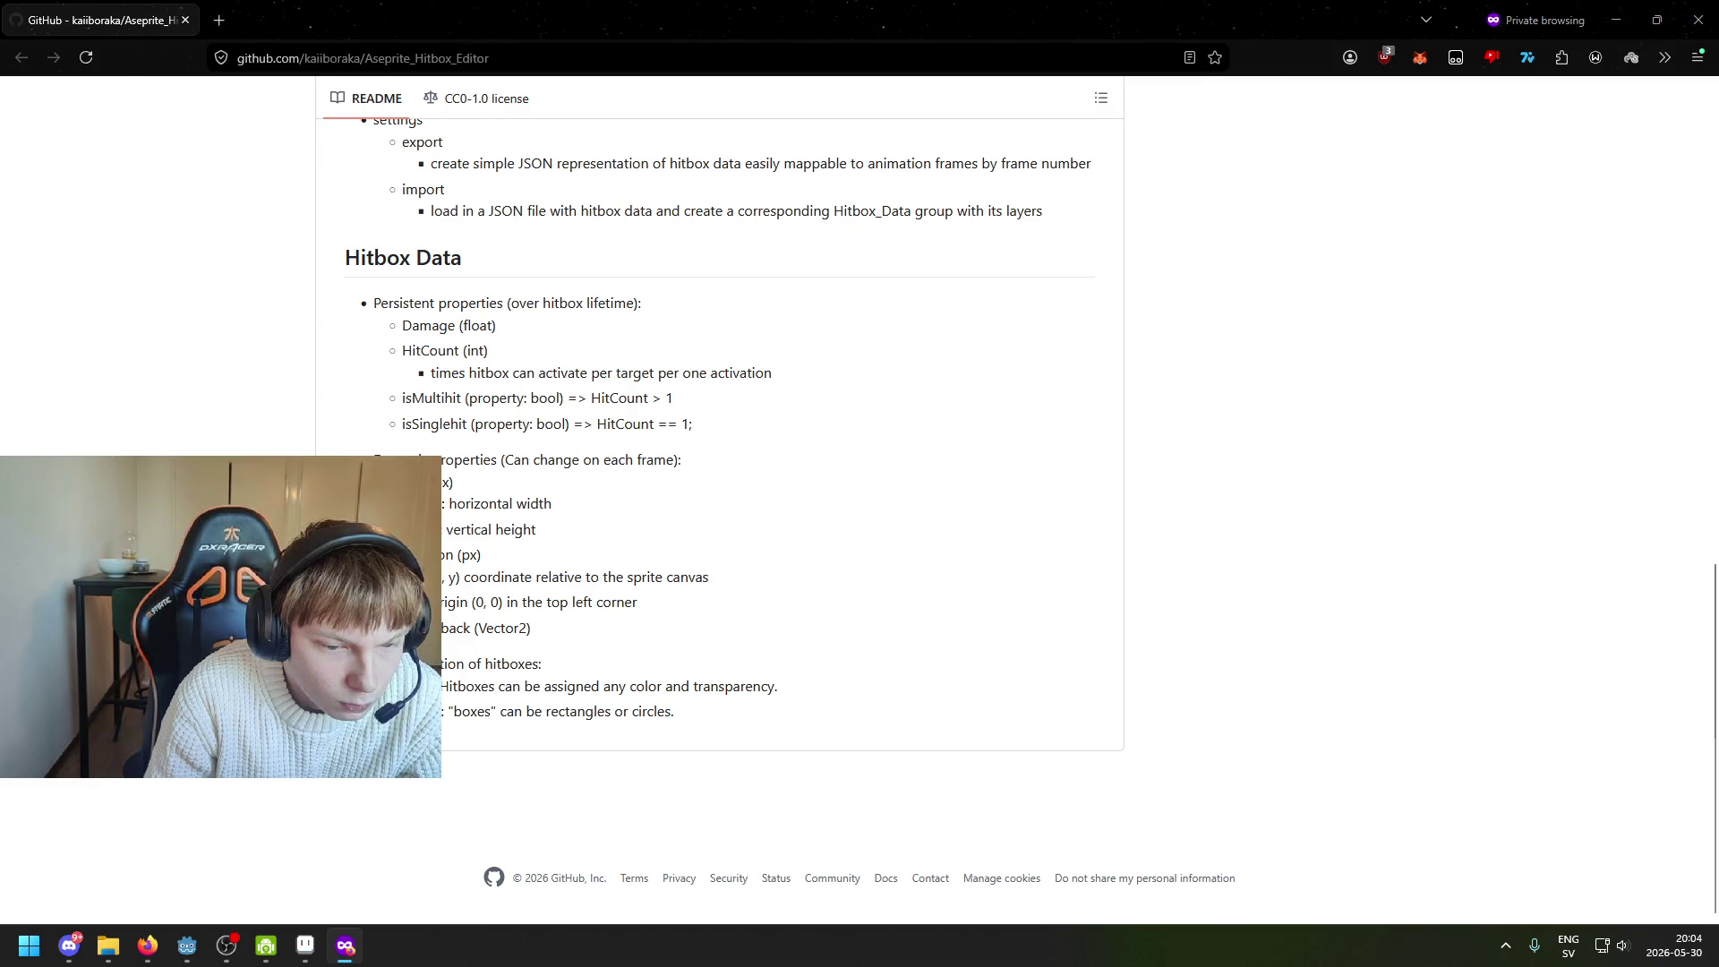
{"action": "scroll", "coordinate": [337, 428], "scroll_direction": "up", "scroll_amount": 20}
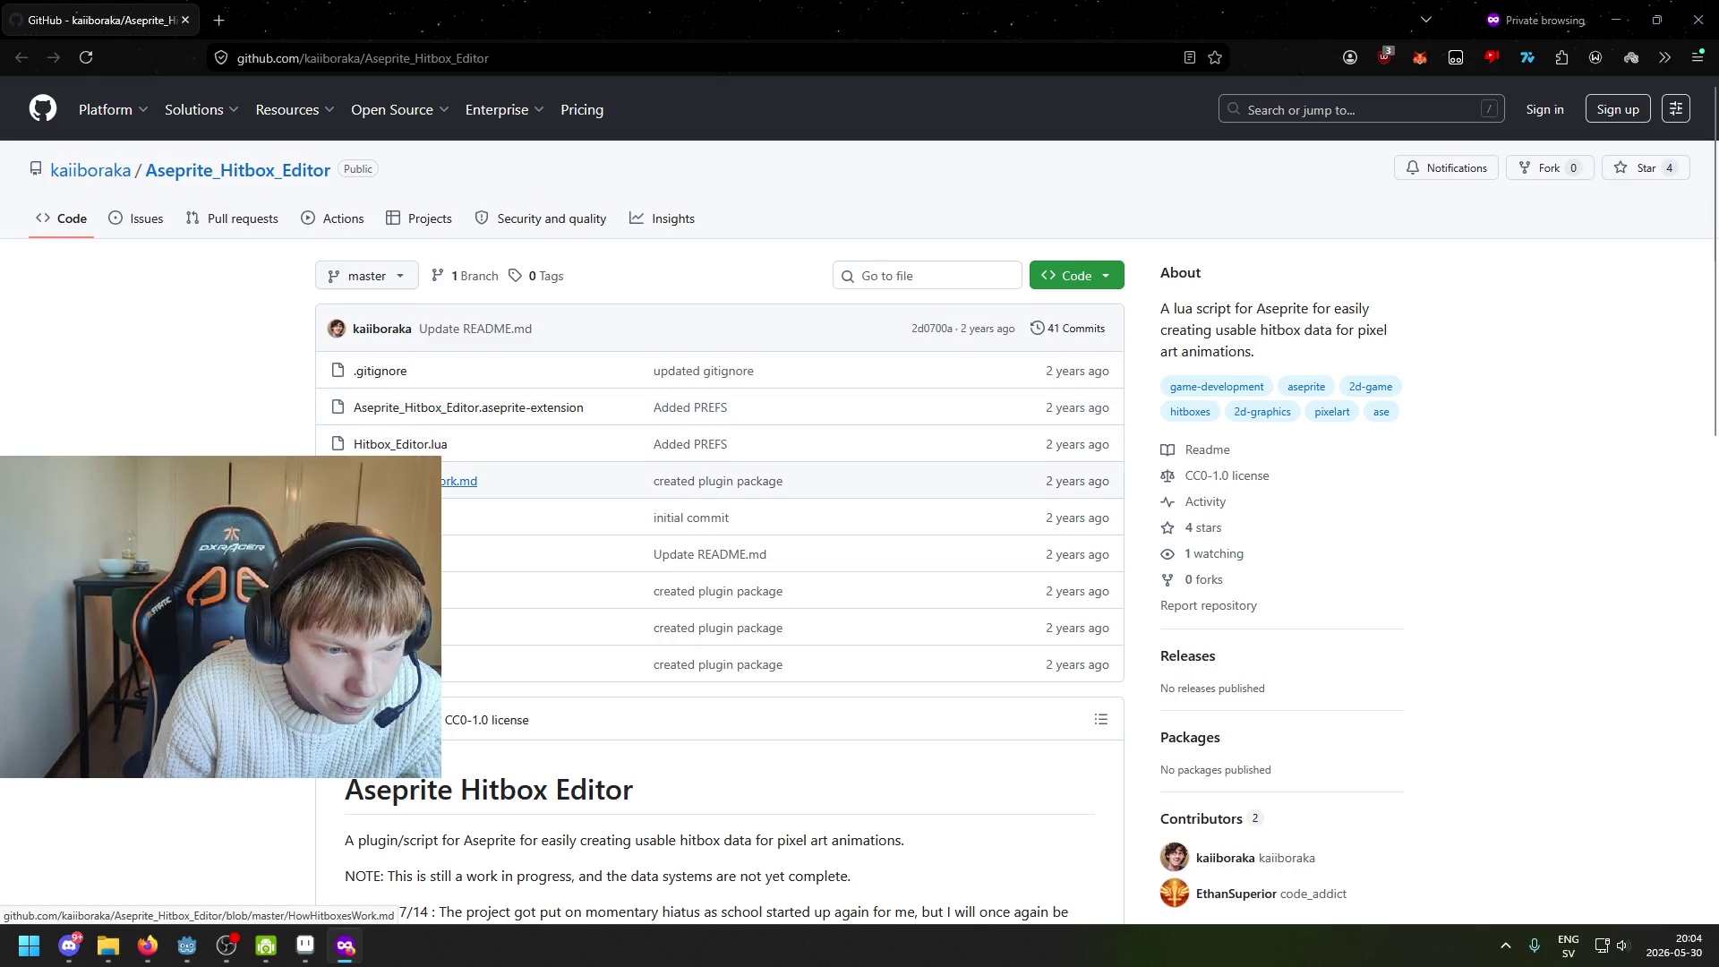
{"action": "scroll", "coordinate": [443, 522], "scroll_direction": "down", "scroll_amount": 2}
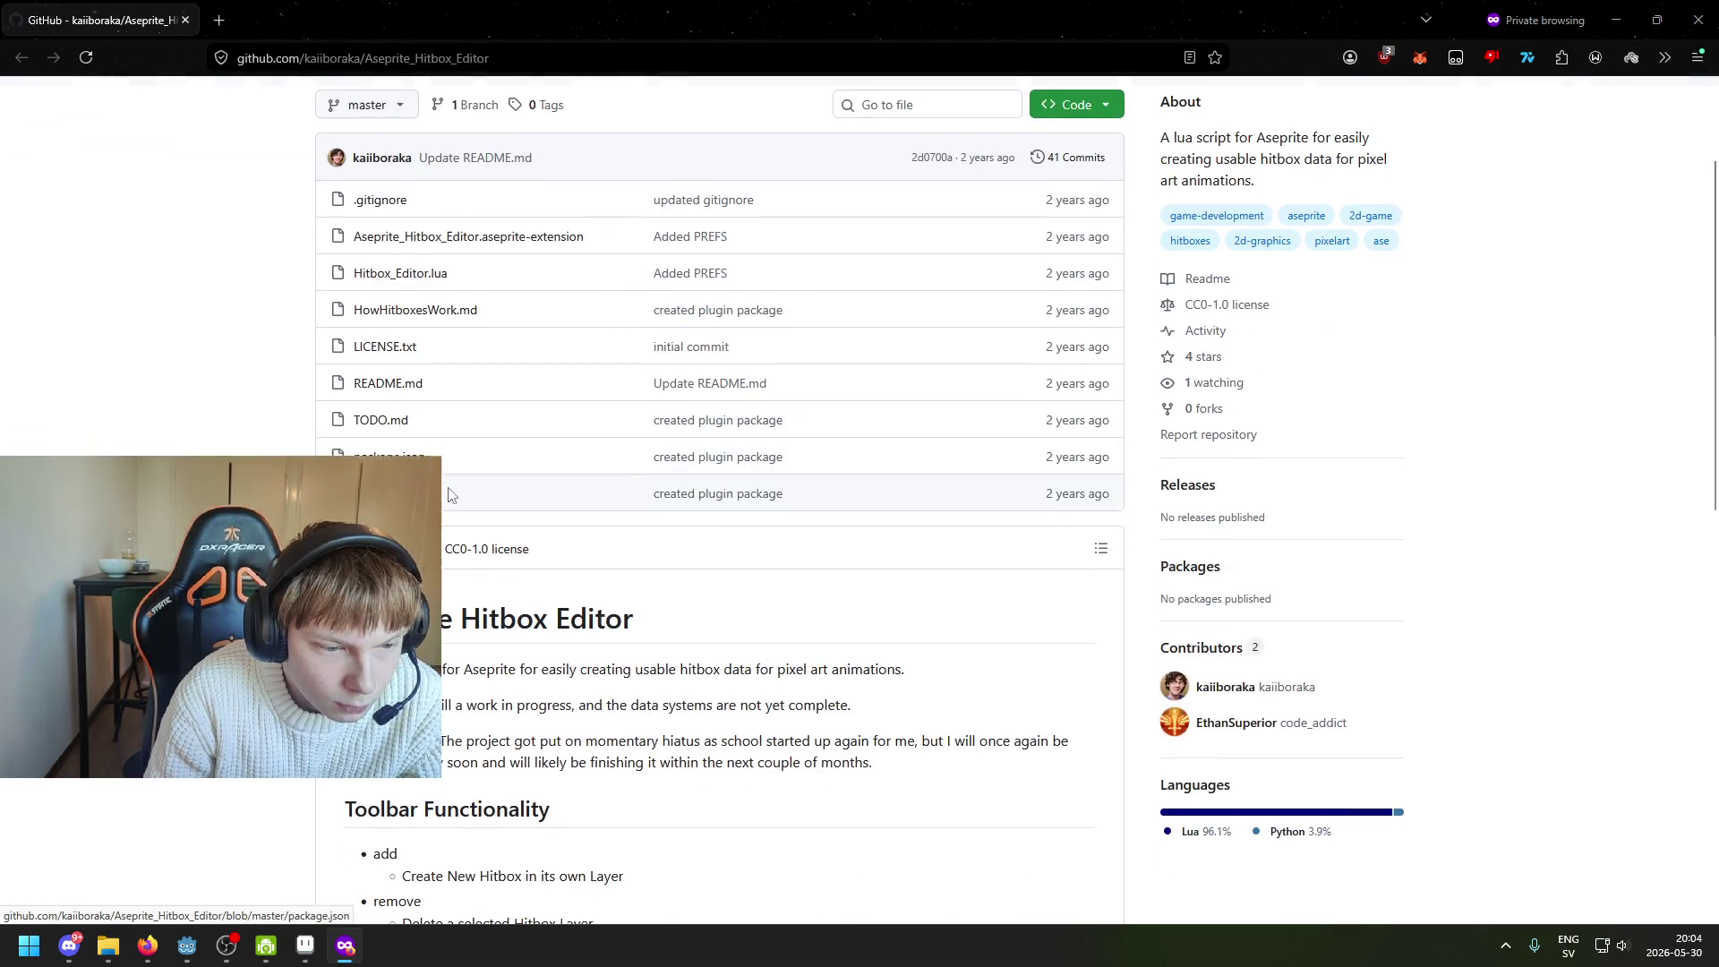
{"action": "left_click", "coordinate": [1698, 20]}
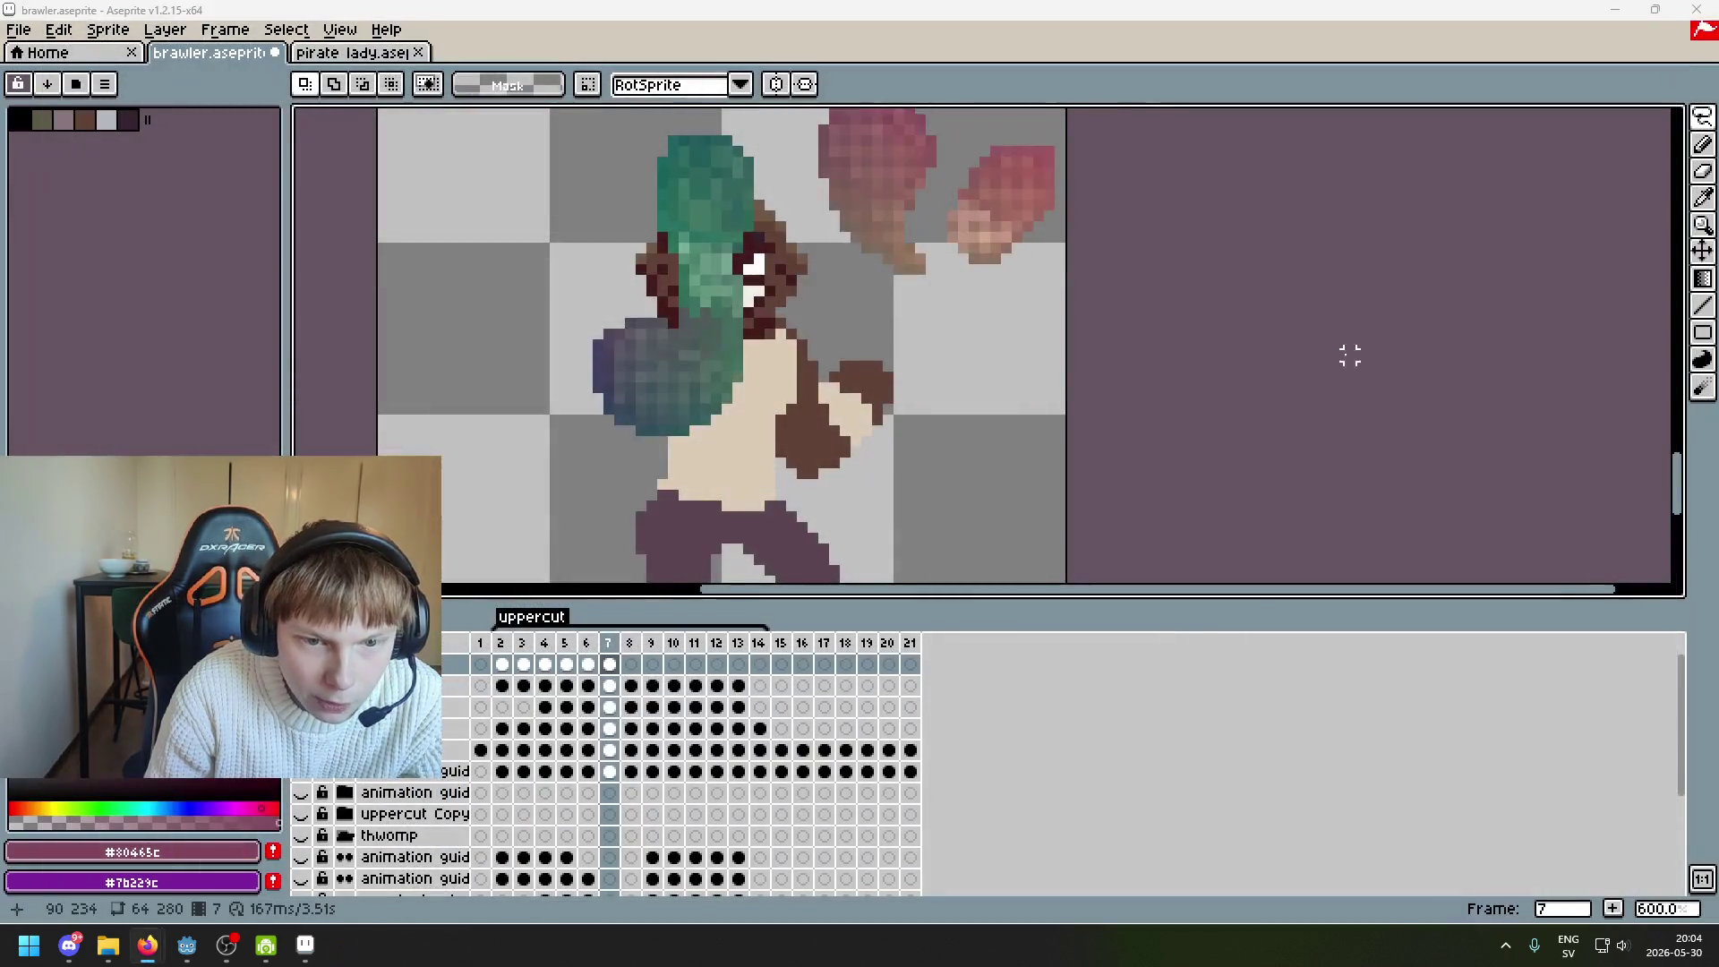
{"action": "scroll", "coordinate": [963, 372], "scroll_direction": "down", "scroll_amount": 2}
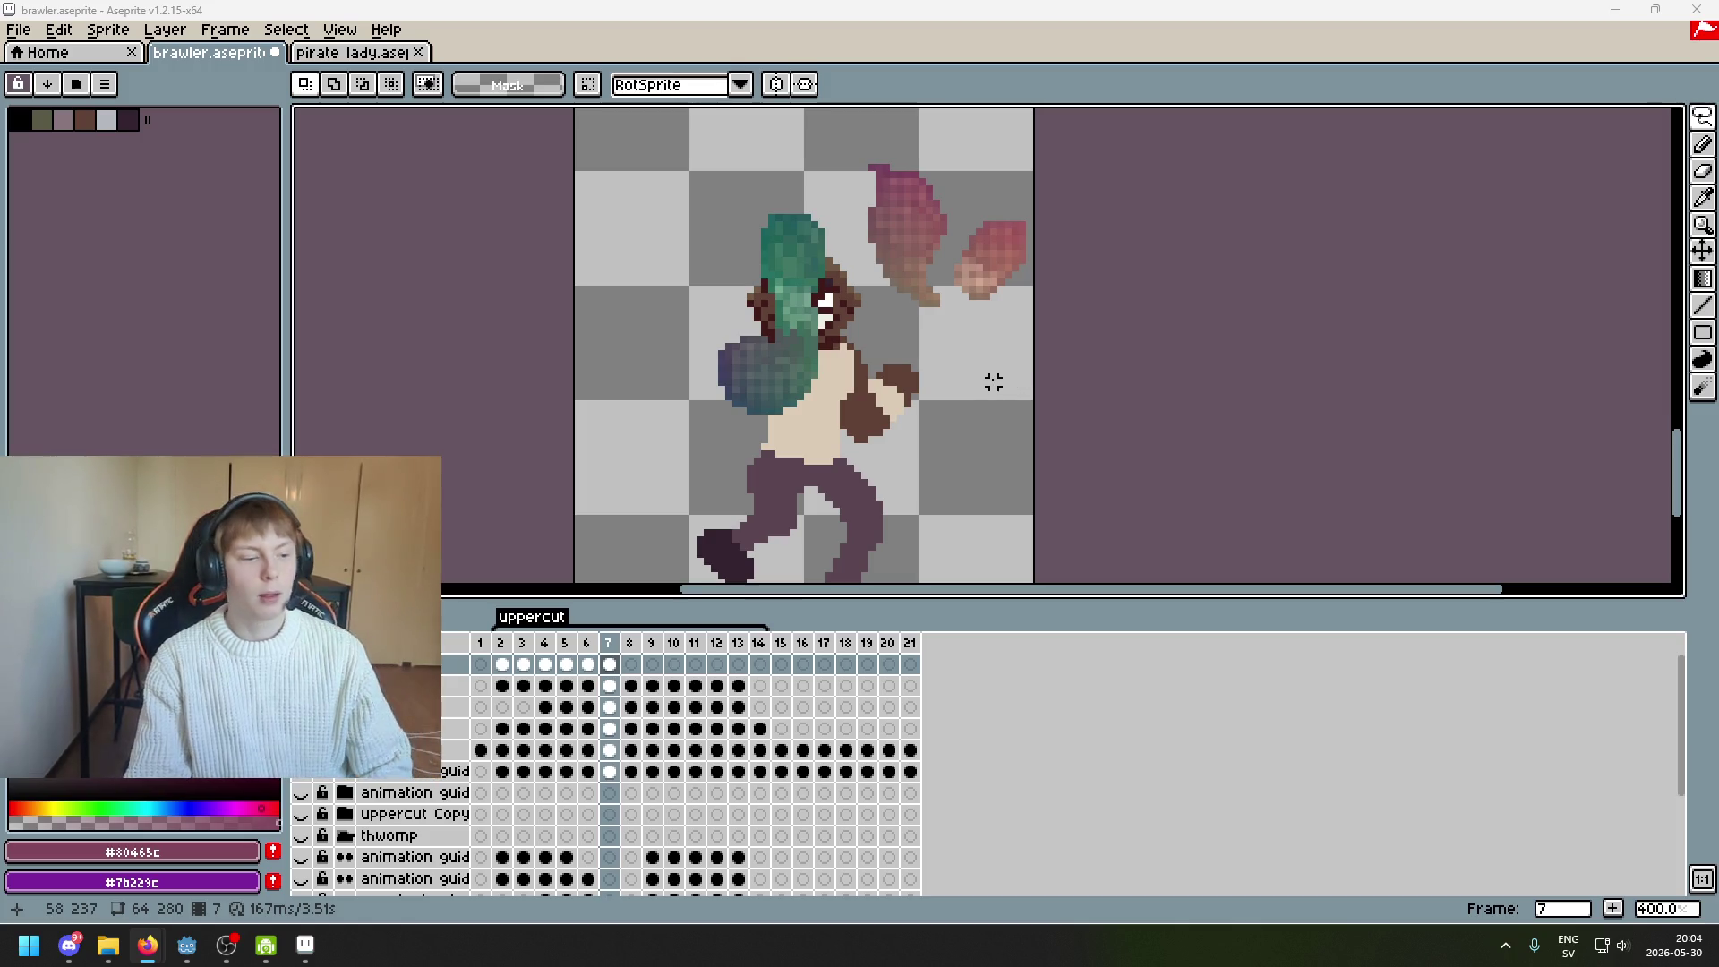
{"action": "scroll", "coordinate": [806, 269], "scroll_direction": "up", "scroll_amount": 1}
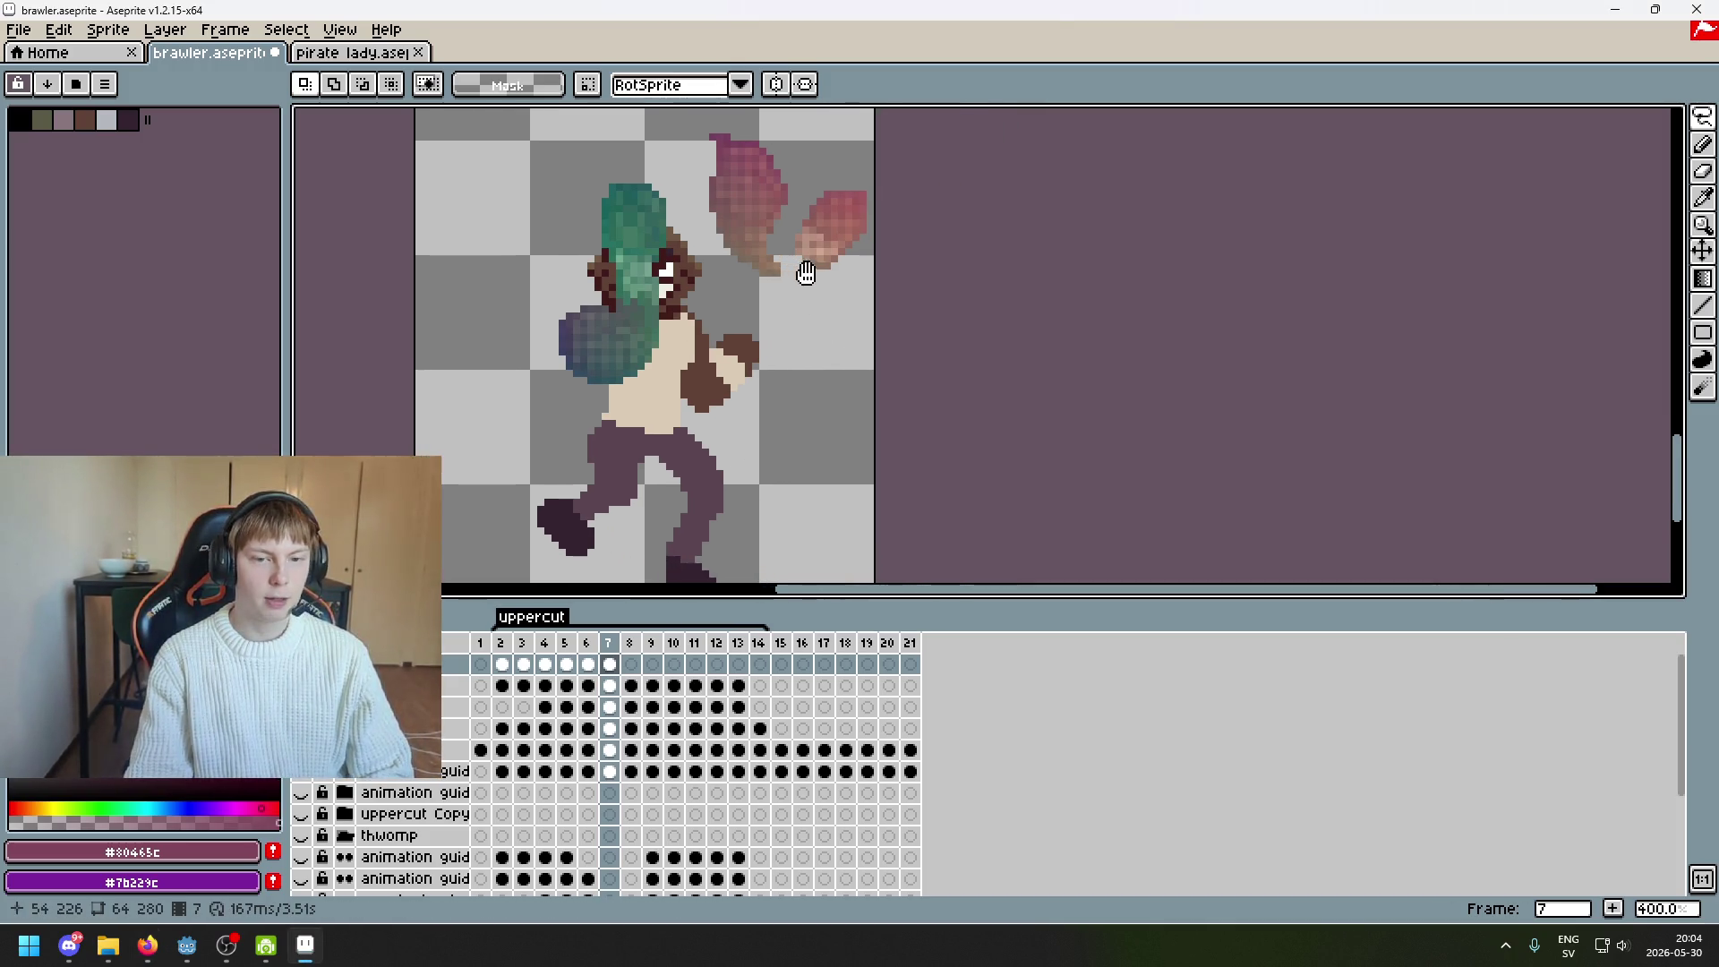
{"action": "left_click_drag", "start_coordinate": [1702, 117], "coordinate": [1573, 116]}
{"action": "scroll", "coordinate": [886, 258], "scroll_direction": "up", "scroll_amount": 1}
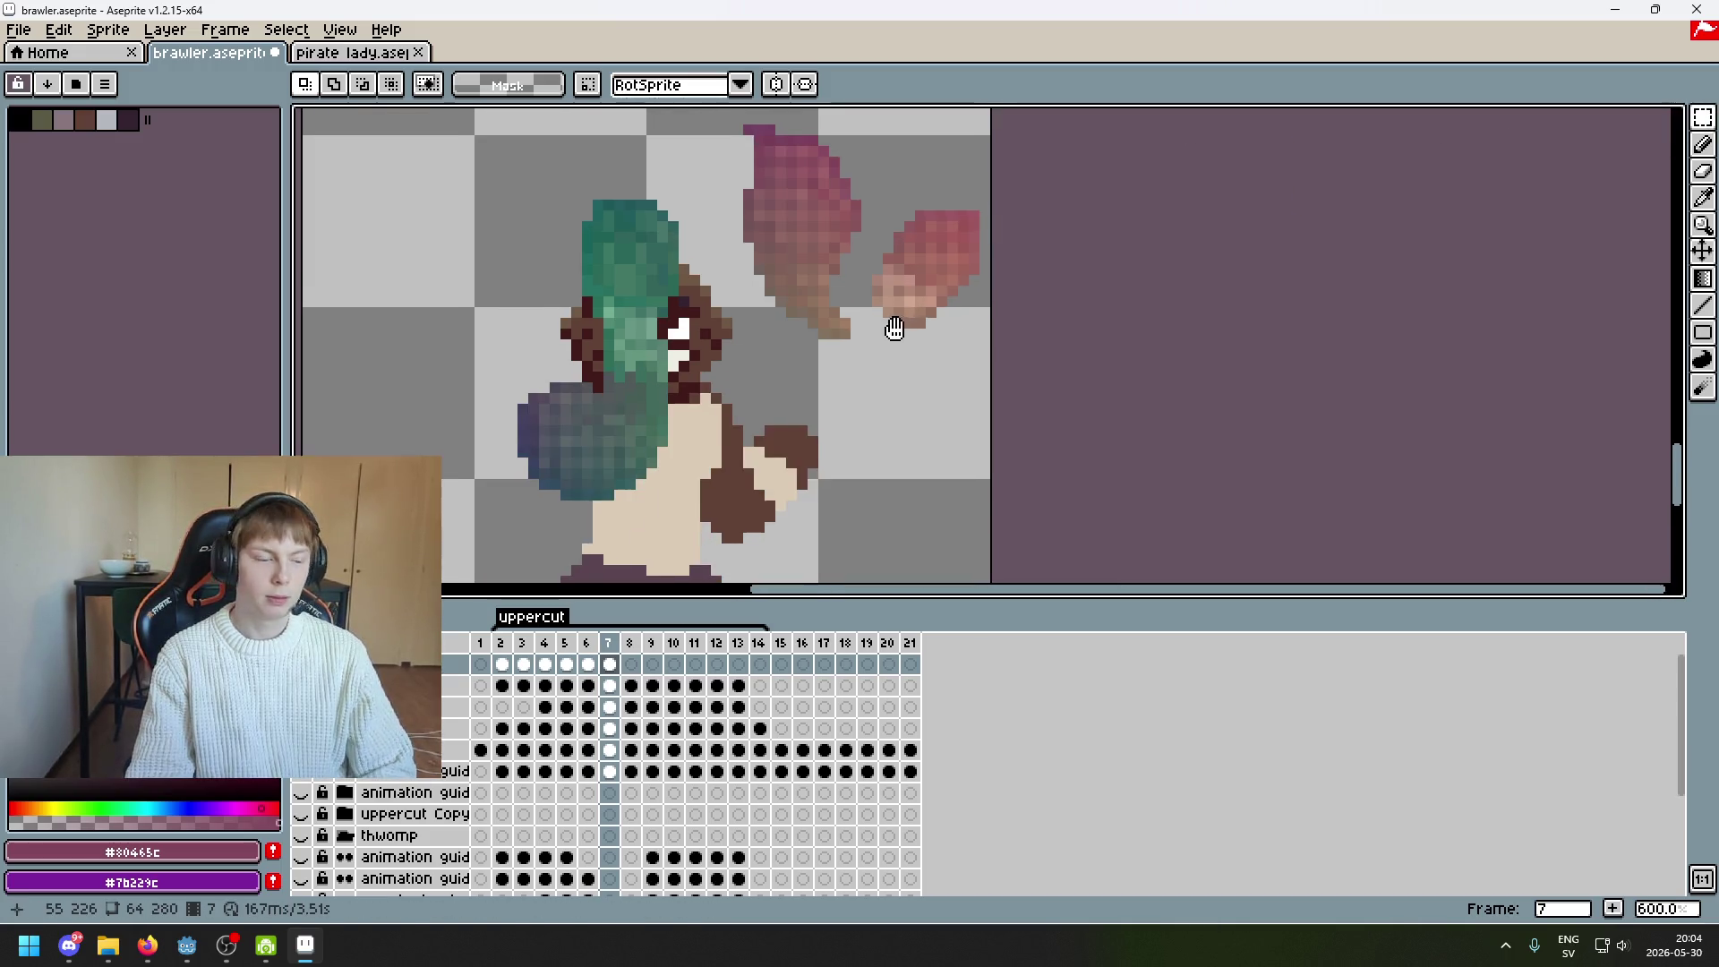
{"action": "left_click_drag", "start_coordinate": [807, 382], "coordinate": [808, 387]}
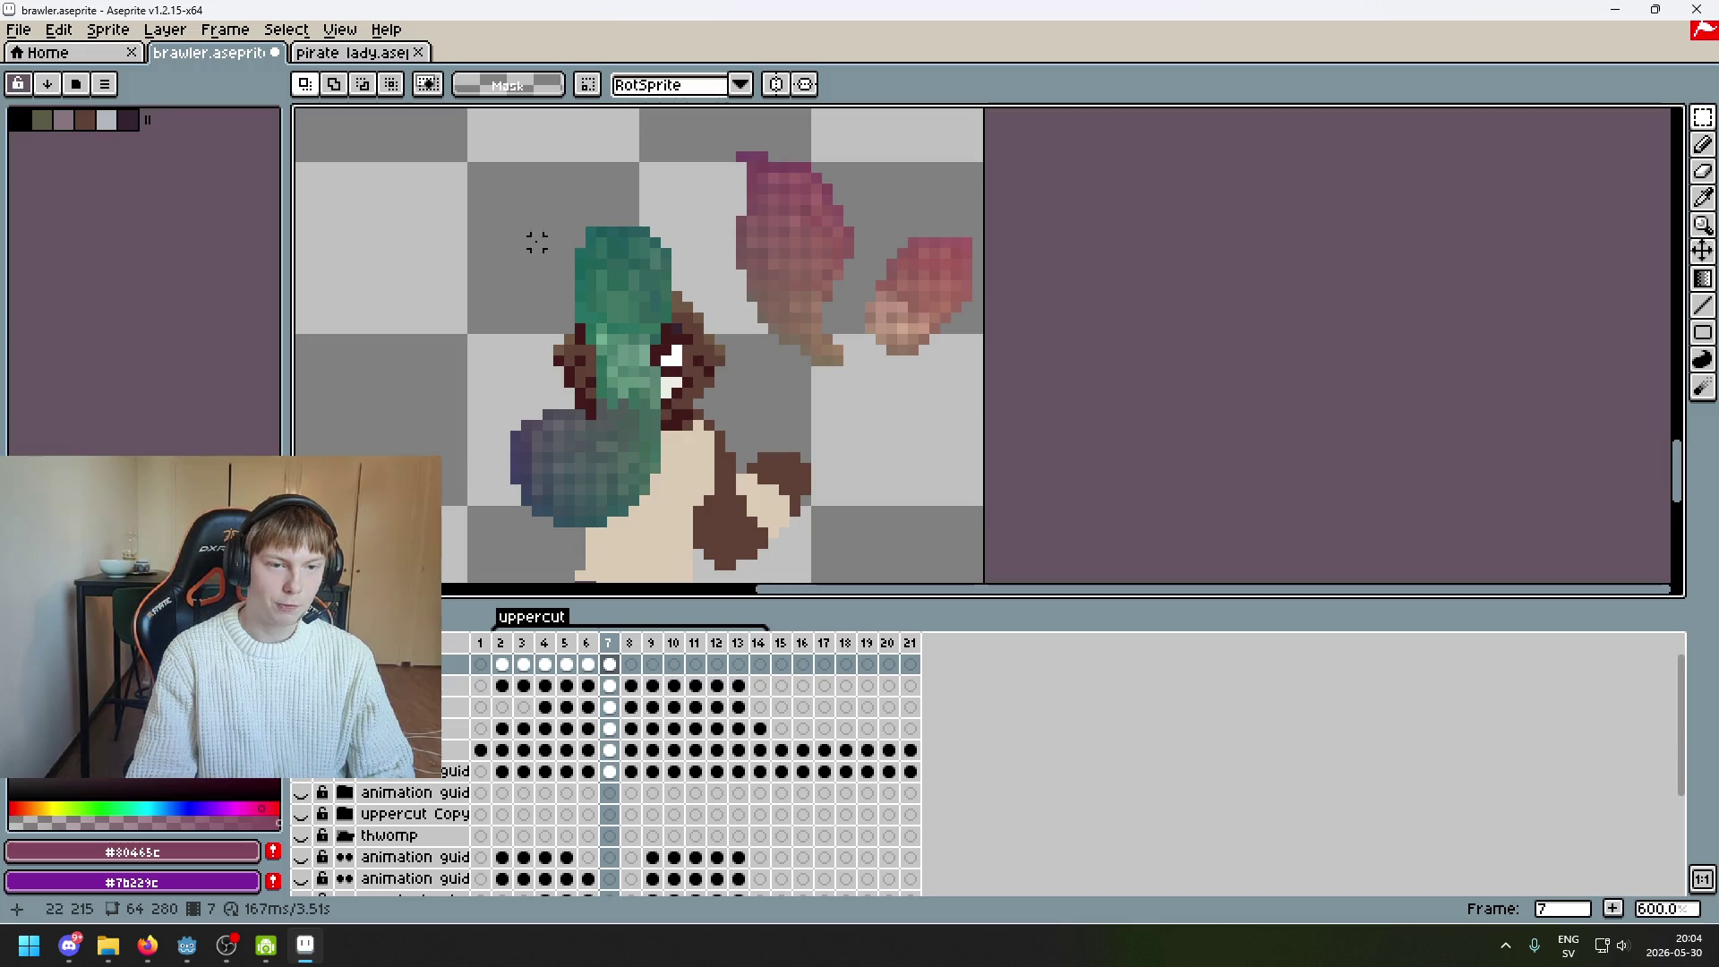
{"action": "scroll", "coordinate": [881, 333], "scroll_direction": "up", "scroll_amount": 1}
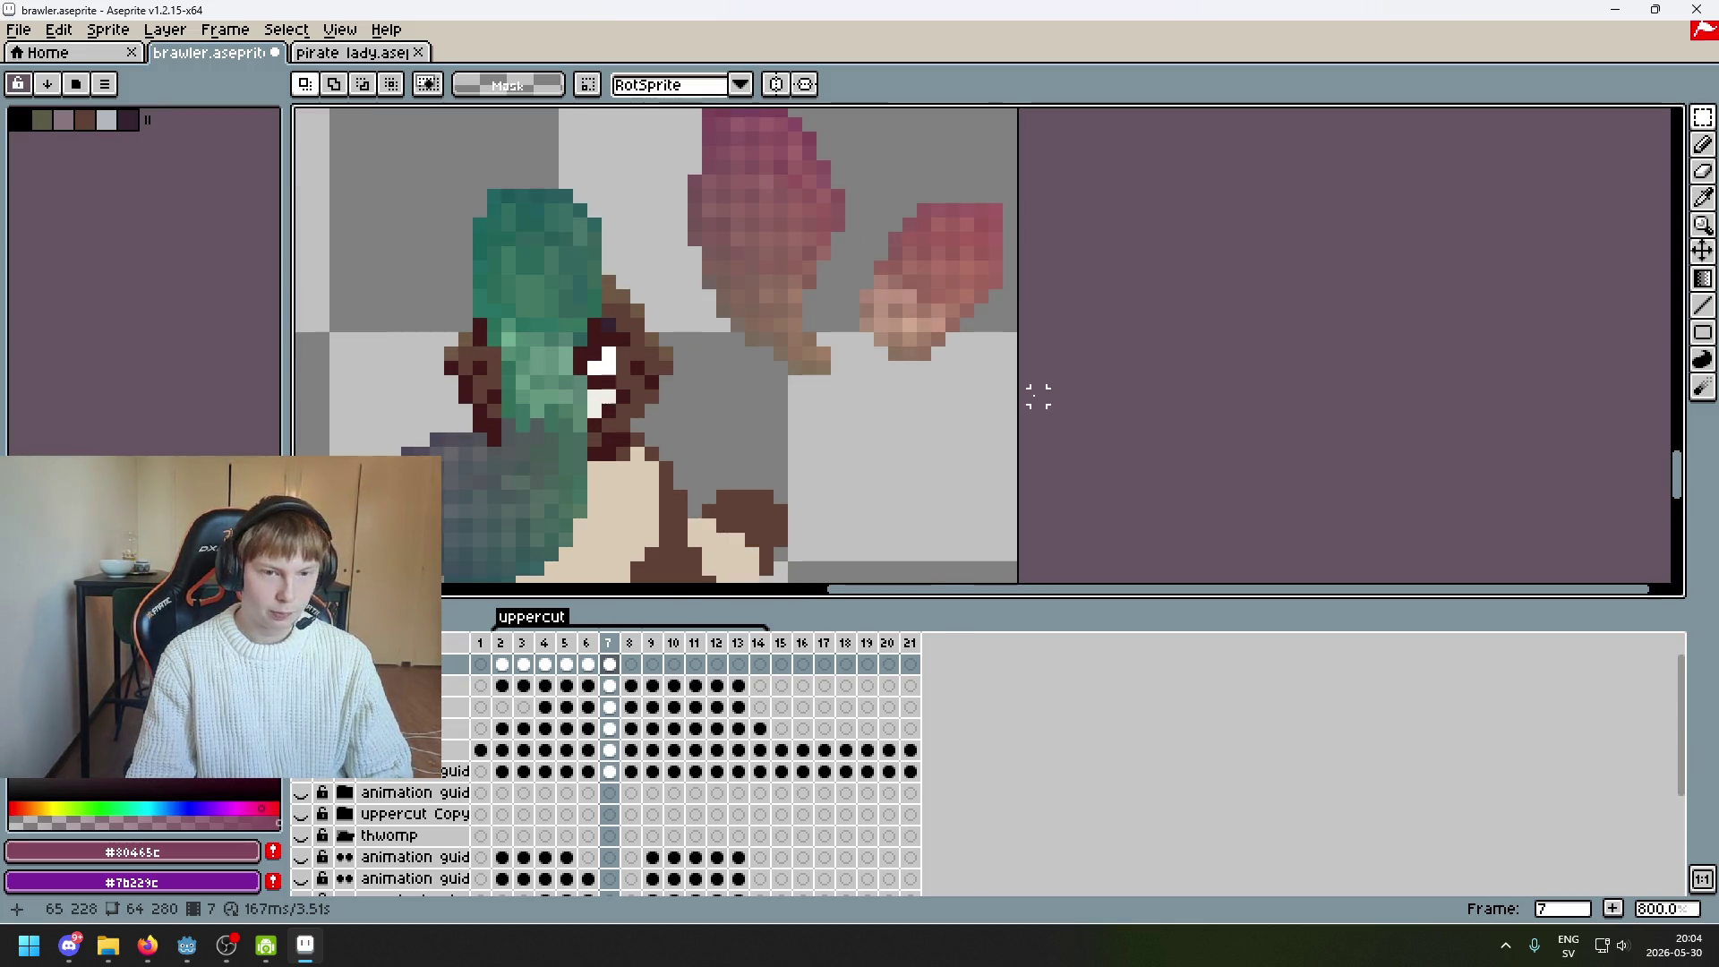
{"action": "left_click_drag", "start_coordinate": [1039, 411], "coordinate": [856, 185]}
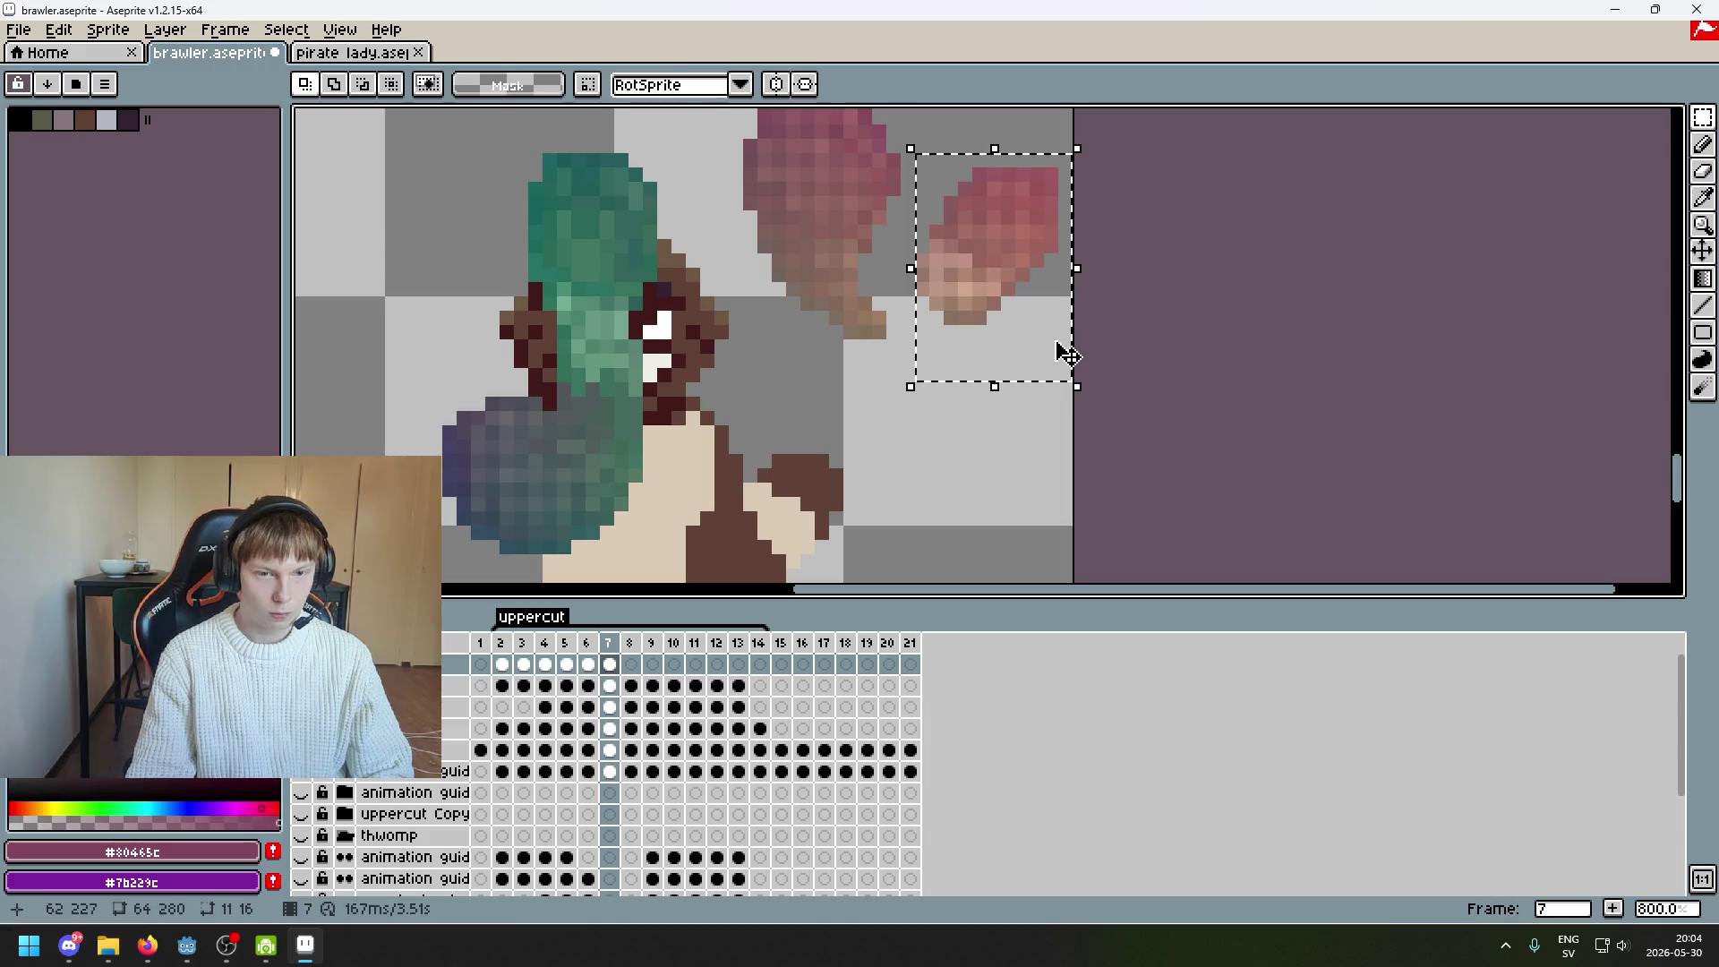
{"action": "left_click_drag", "start_coordinate": [1059, 349], "coordinate": [980, 539]}
{"action": "left_click_drag", "start_coordinate": [1119, 460], "coordinate": [1251, 353]}
{"action": "key", "text": "ctrl+d"}
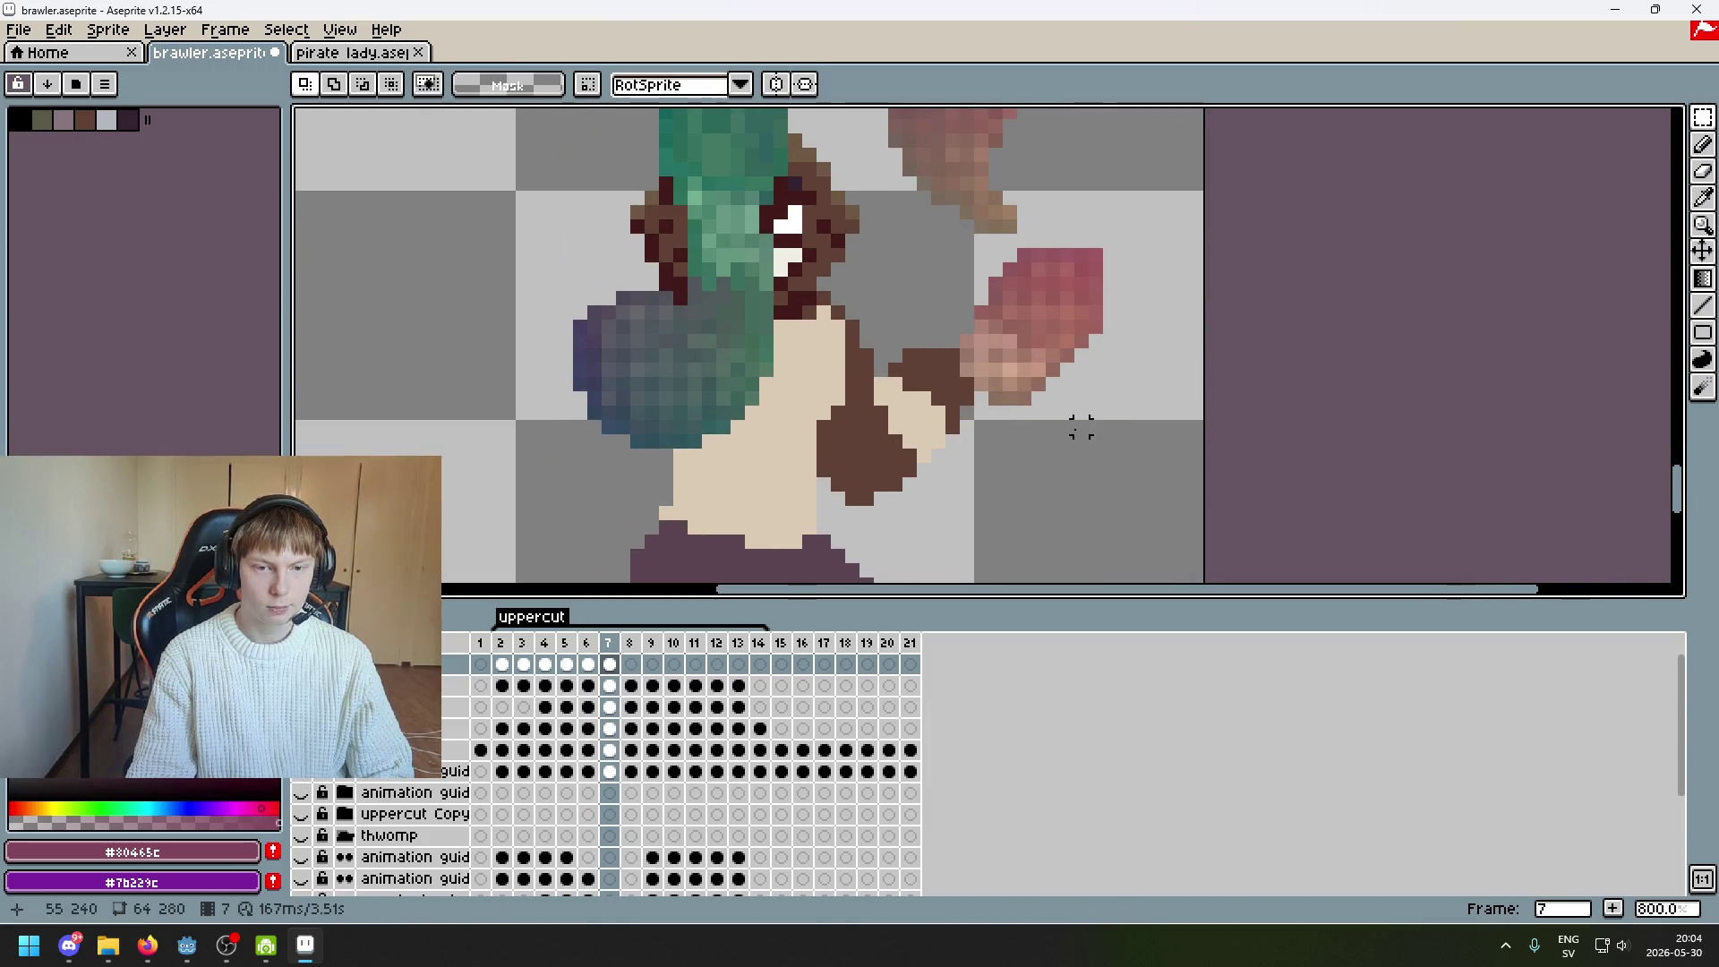
{"action": "scroll", "coordinate": [994, 397], "scroll_direction": "up", "scroll_amount": 2}
{"action": "left_click", "coordinate": [1703, 118]}
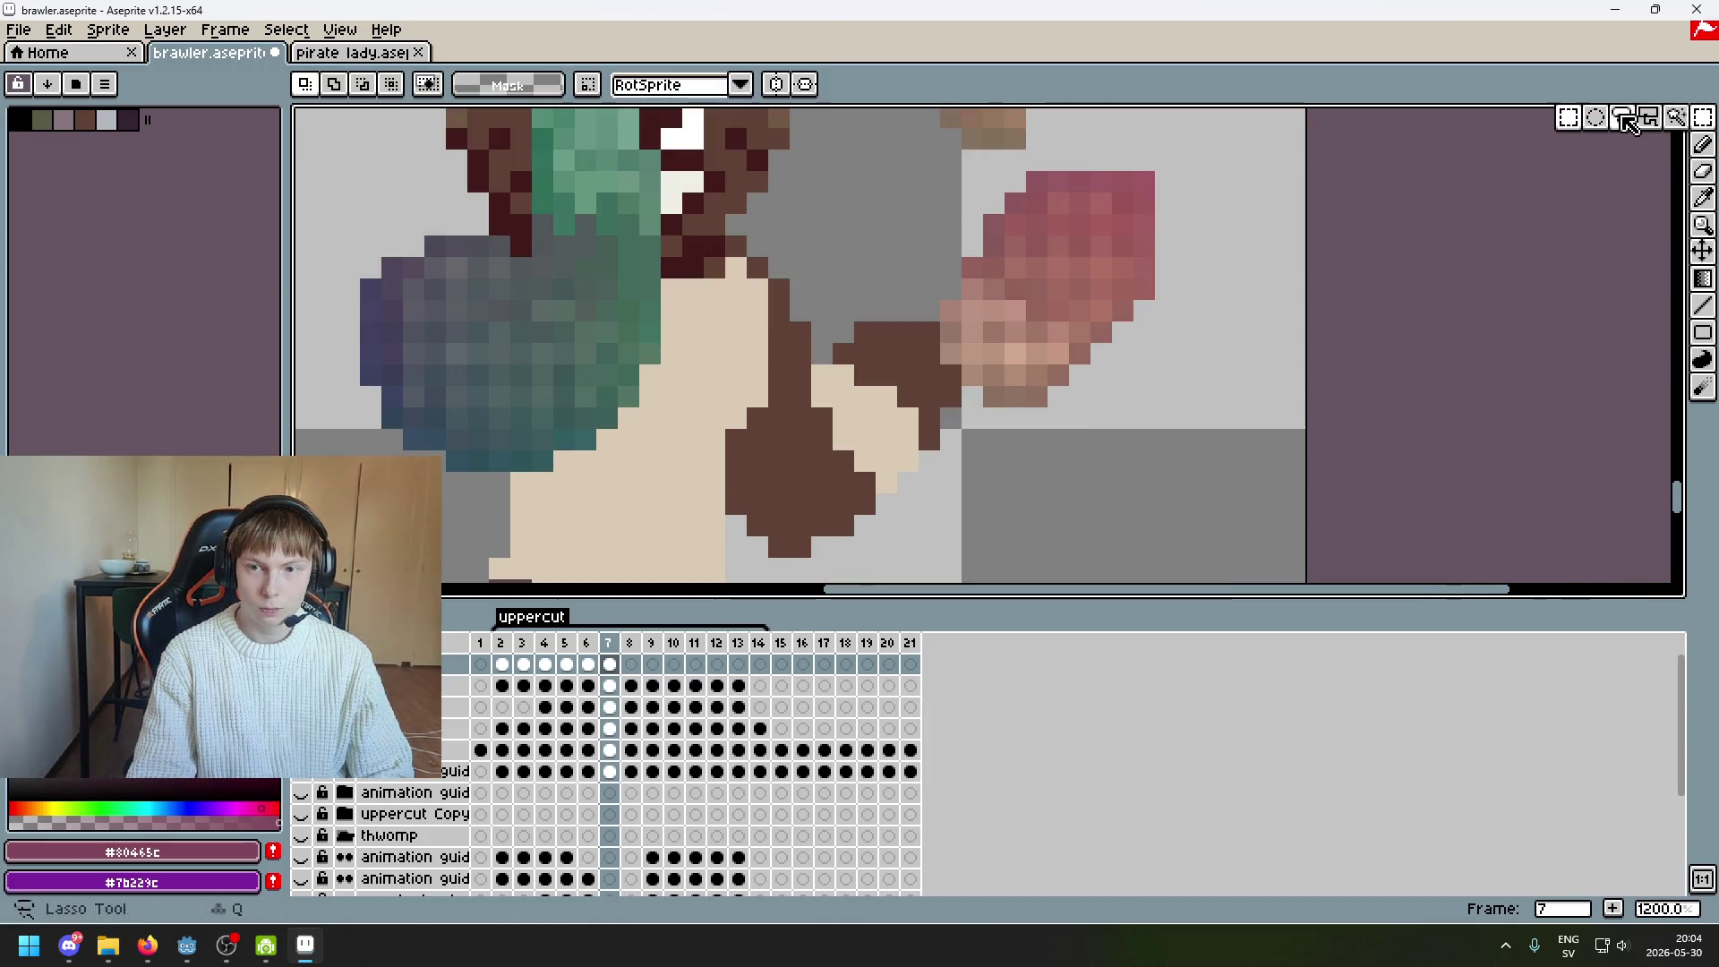
{"action": "mouse_move", "coordinate": [1003, 288]}
{"action": "left_mouse_down"}
{"action": "mouse_move", "coordinate": [896, 288]}
{"action": "mouse_move", "coordinate": [1088, 436]}
{"action": "mouse_move", "coordinate": [1080, 370]}
{"action": "mouse_move", "coordinate": [1020, 343]}
{"action": "mouse_move", "coordinate": [1001, 301]}
{"action": "left_mouse_up"}
{"action": "left_click_drag", "start_coordinate": [967, 430], "coordinate": [894, 453]}
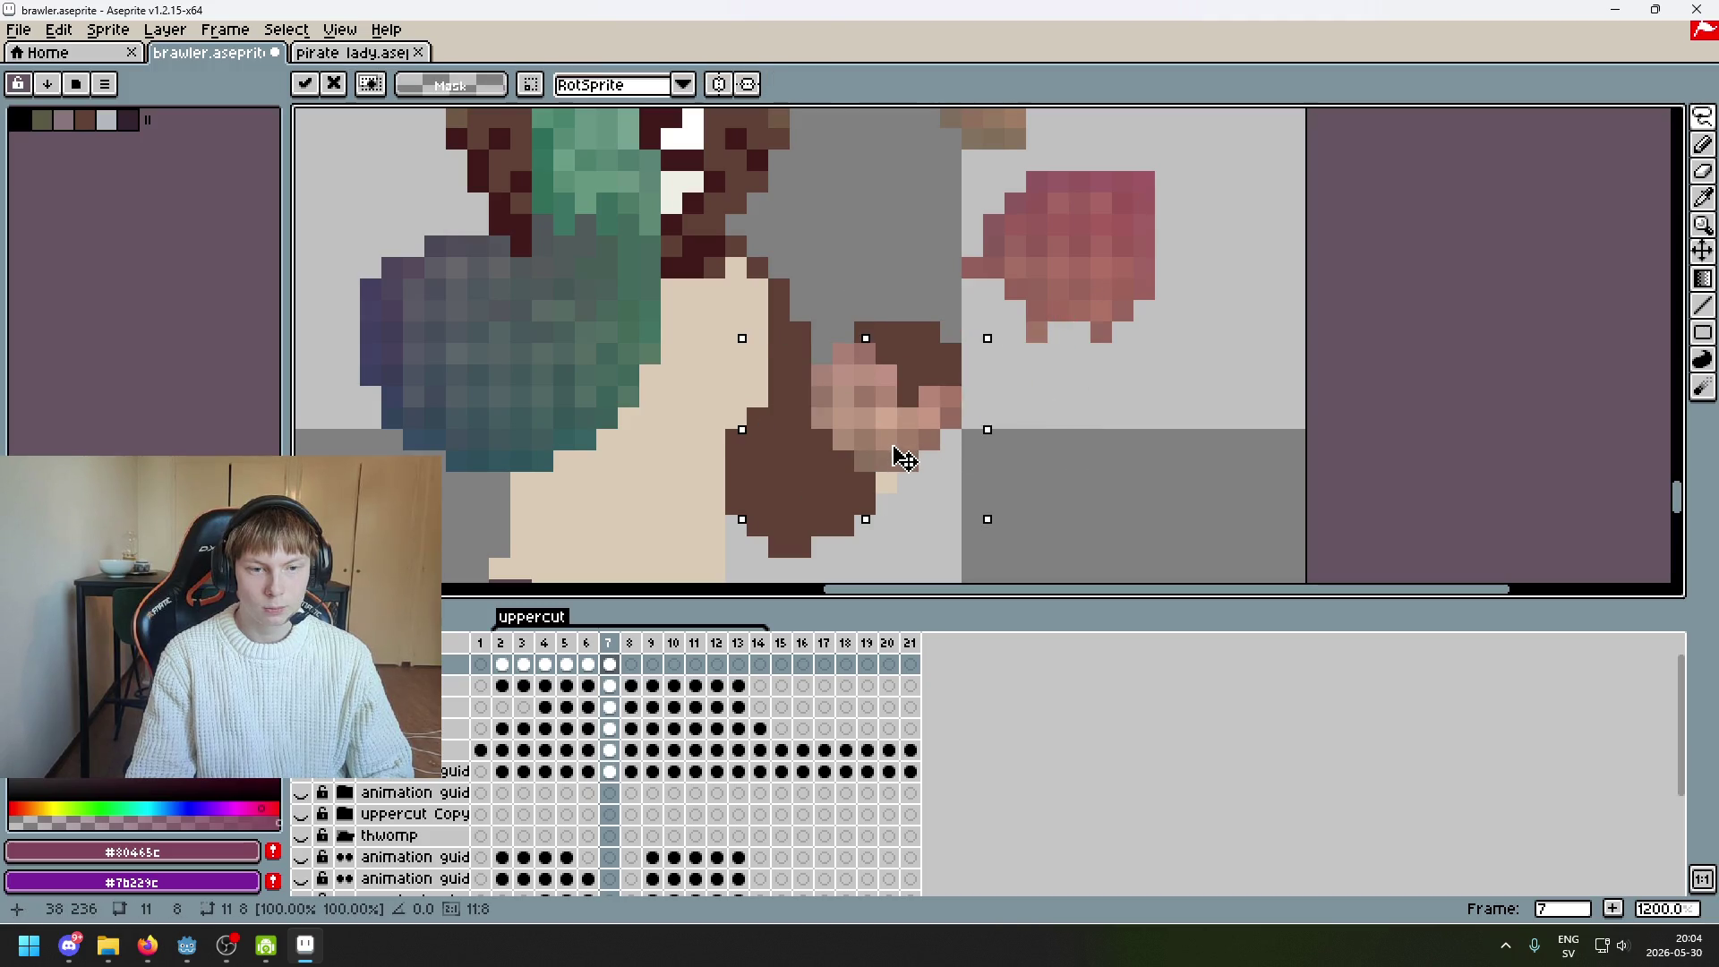
{"action": "key", "text": "ctrl+z"}
{"action": "key", "text": "ctrl+d"}
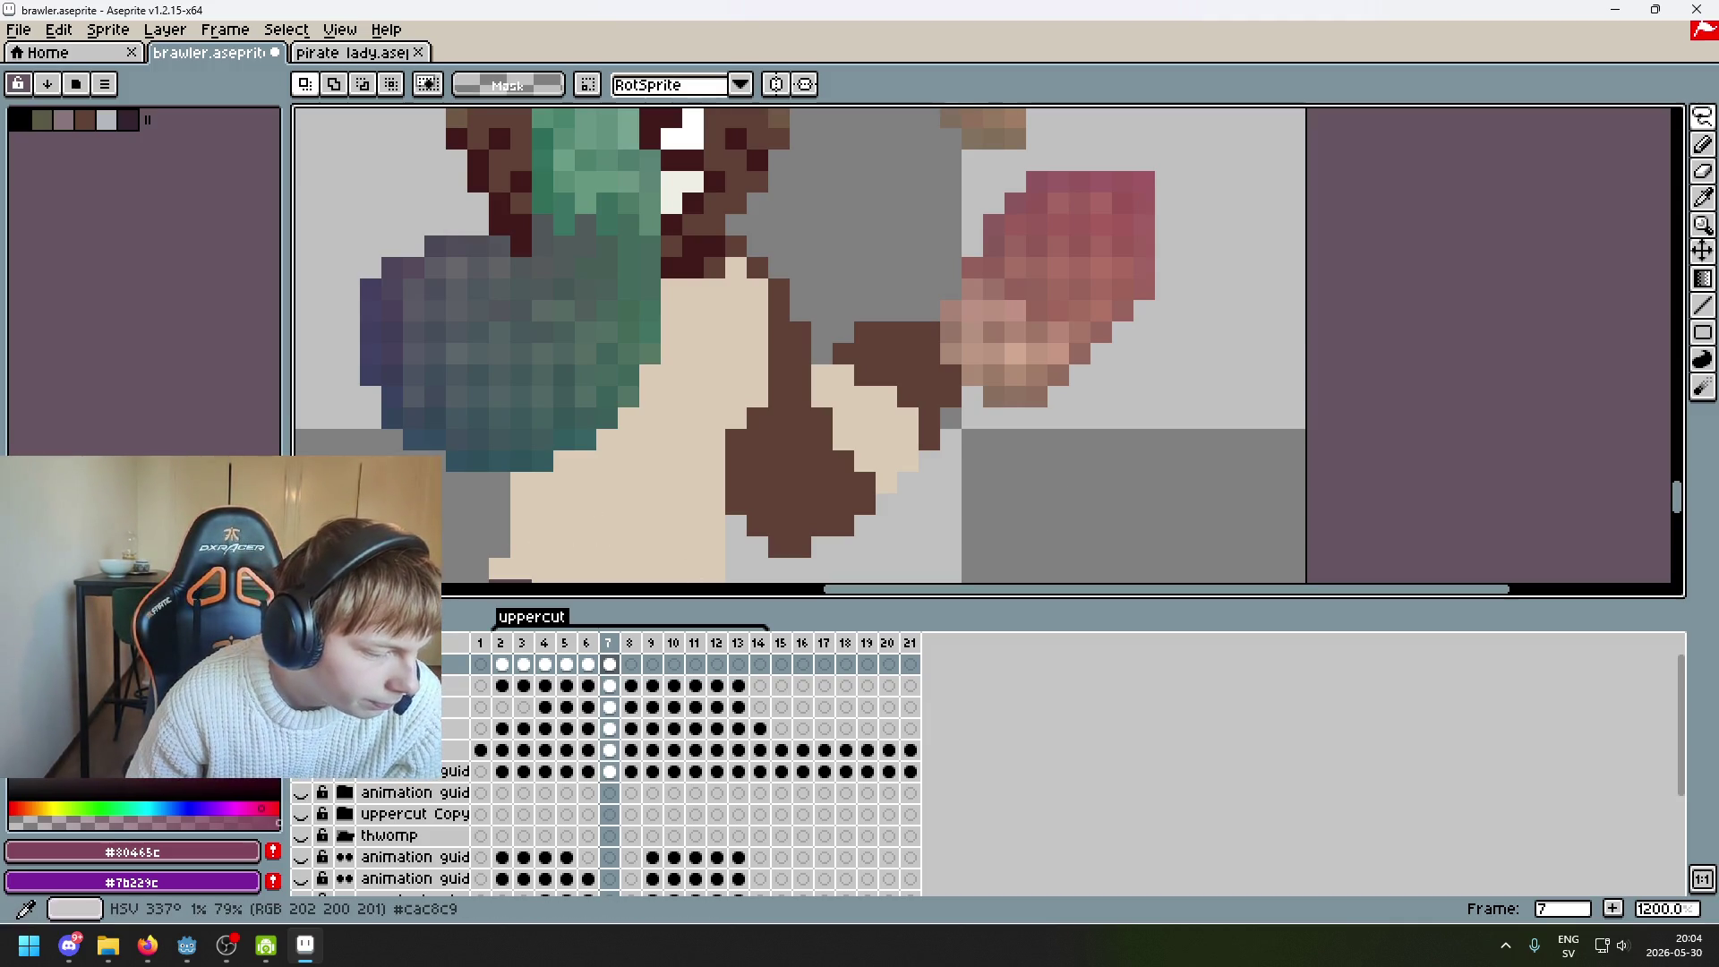
{"action": "key", "text": "alt+Tab"}
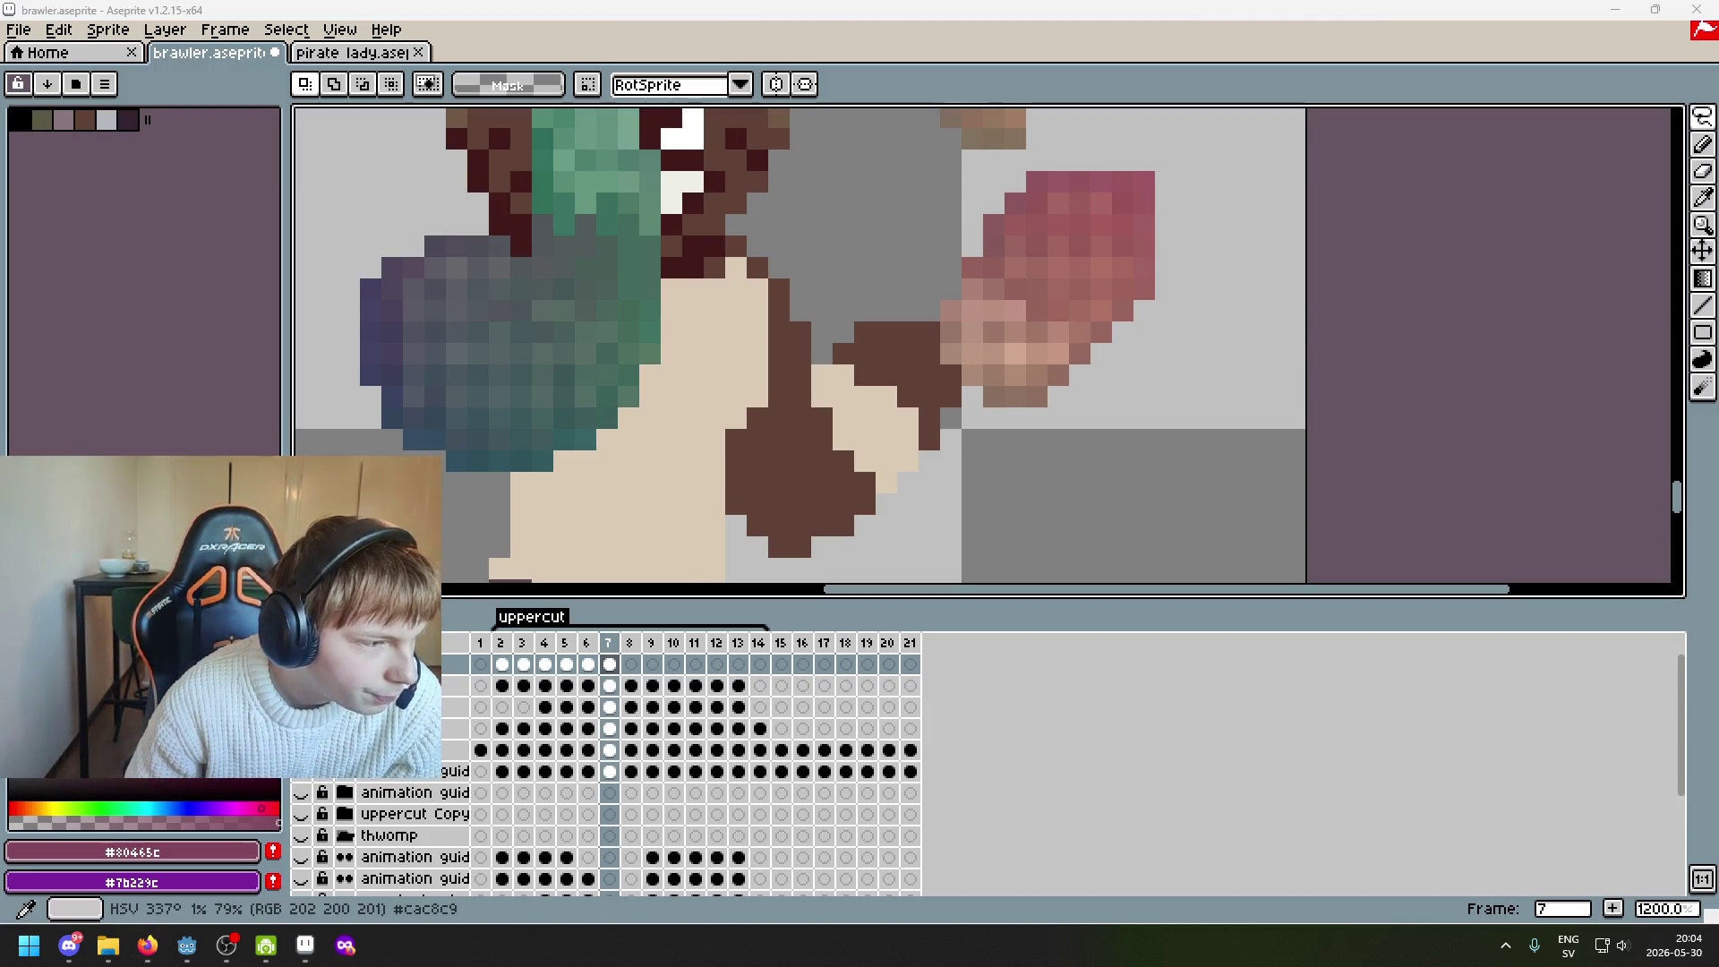
Load the CharacterForge repository page and scroll through its README
{"action": "key", "text": "ctrl+v"}
{"action": "key", "text": "Return"}
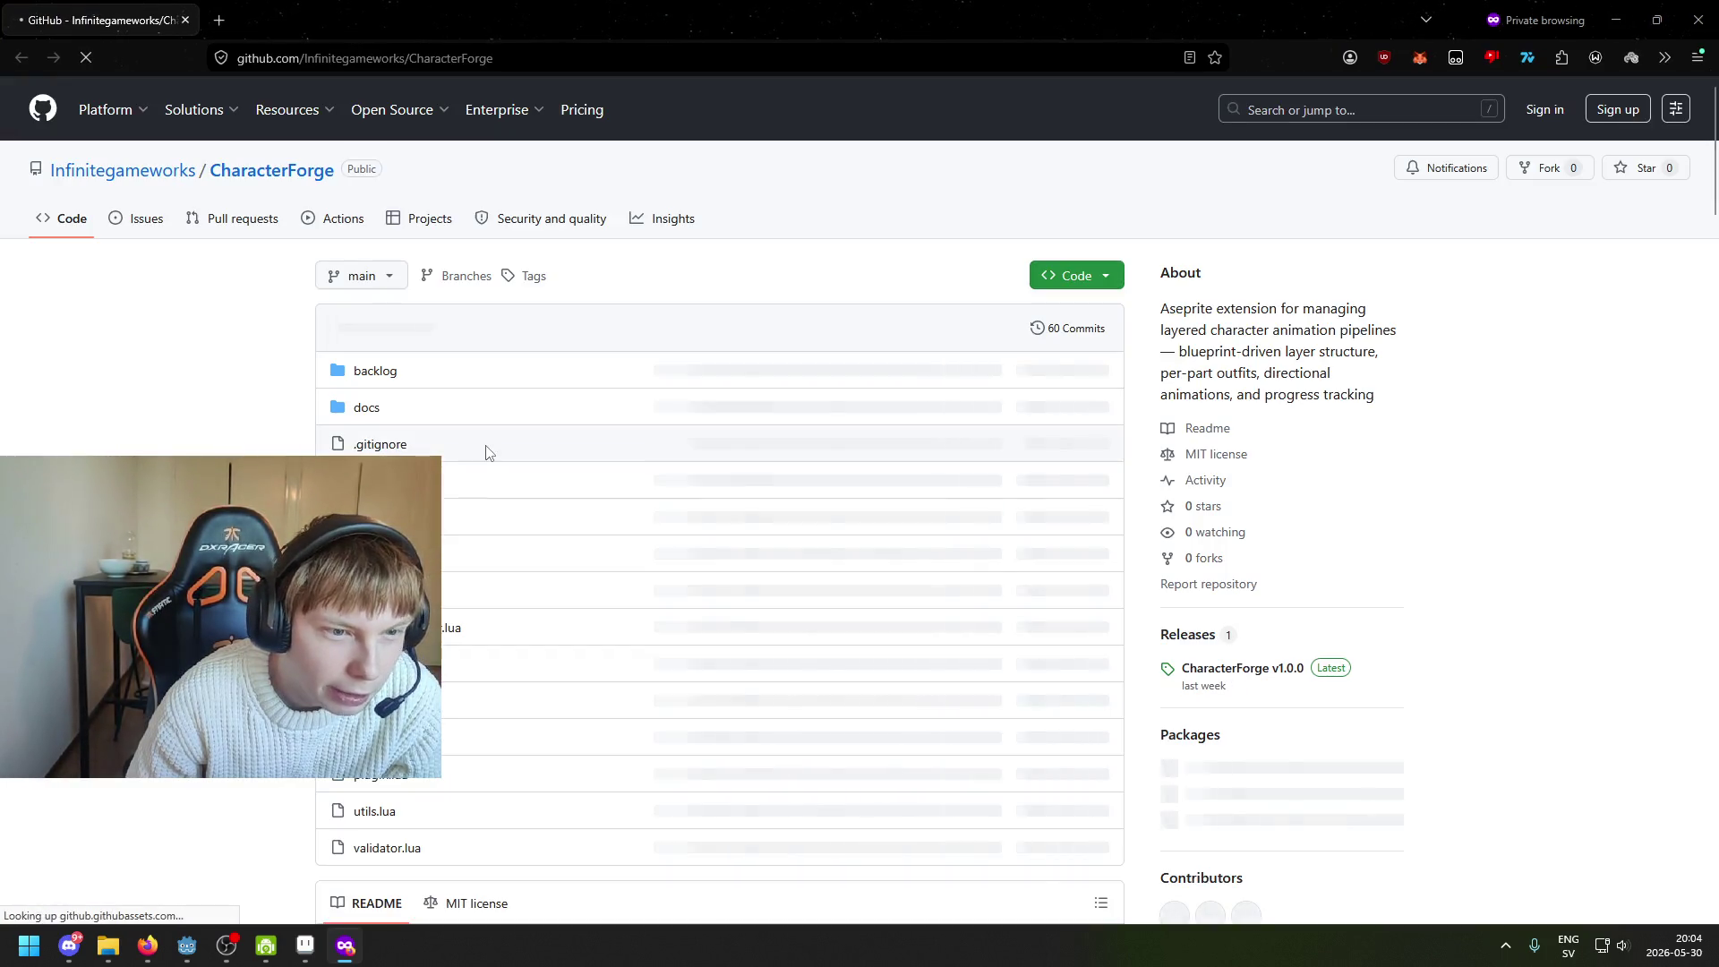
{"action": "scroll", "coordinate": [483, 452], "scroll_direction": "down", "scroll_amount": 5}
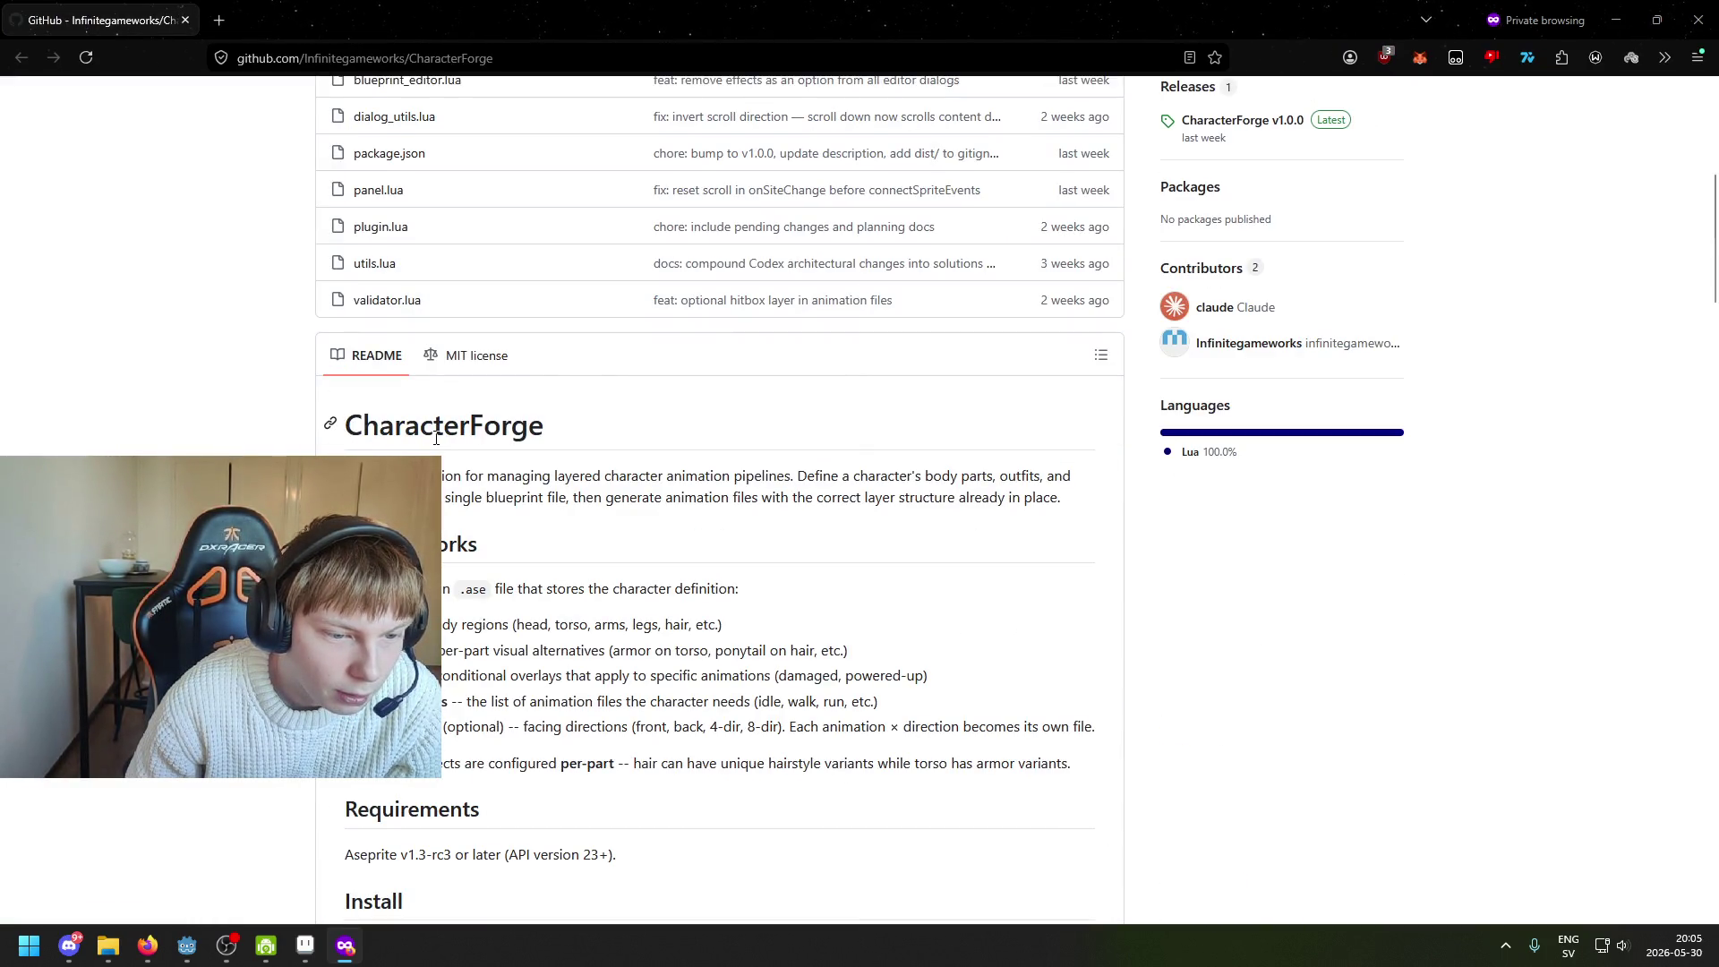
{"action": "scroll", "coordinate": [436, 437], "scroll_direction": "down", "scroll_amount": 7}
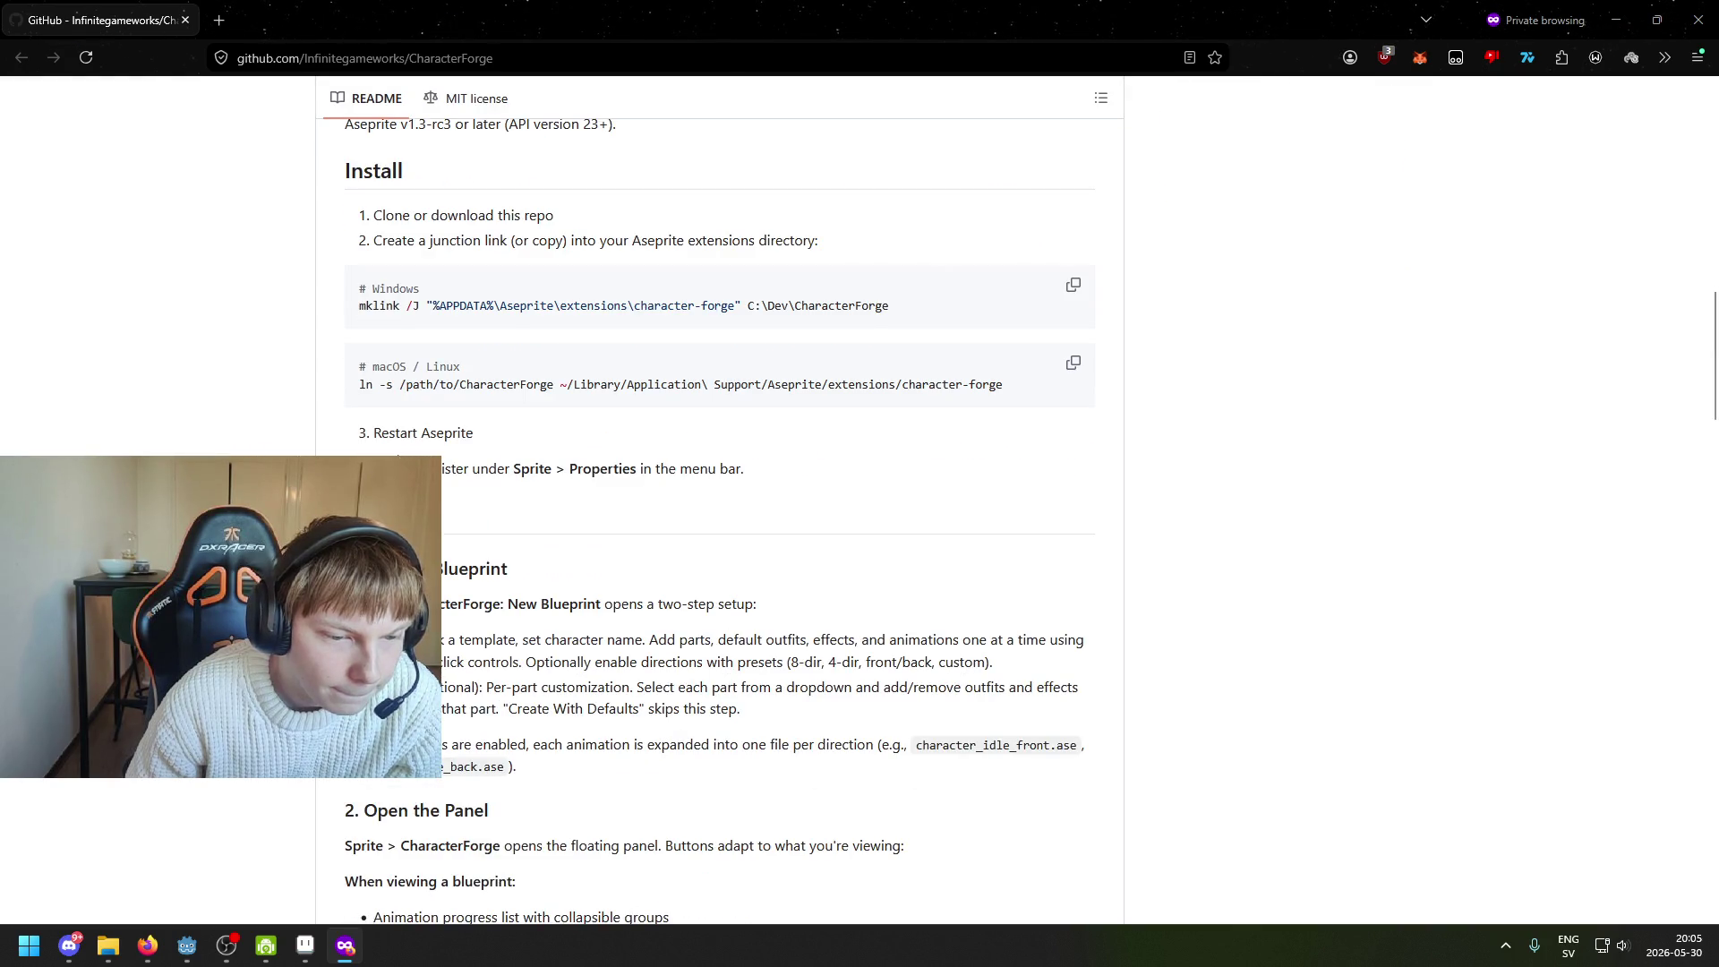
{"action": "scroll", "coordinate": [399, 456], "scroll_direction": "down", "scroll_amount": 2}
{"action": "scroll", "coordinate": [720, 521], "scroll_direction": "down", "scroll_amount": 2}
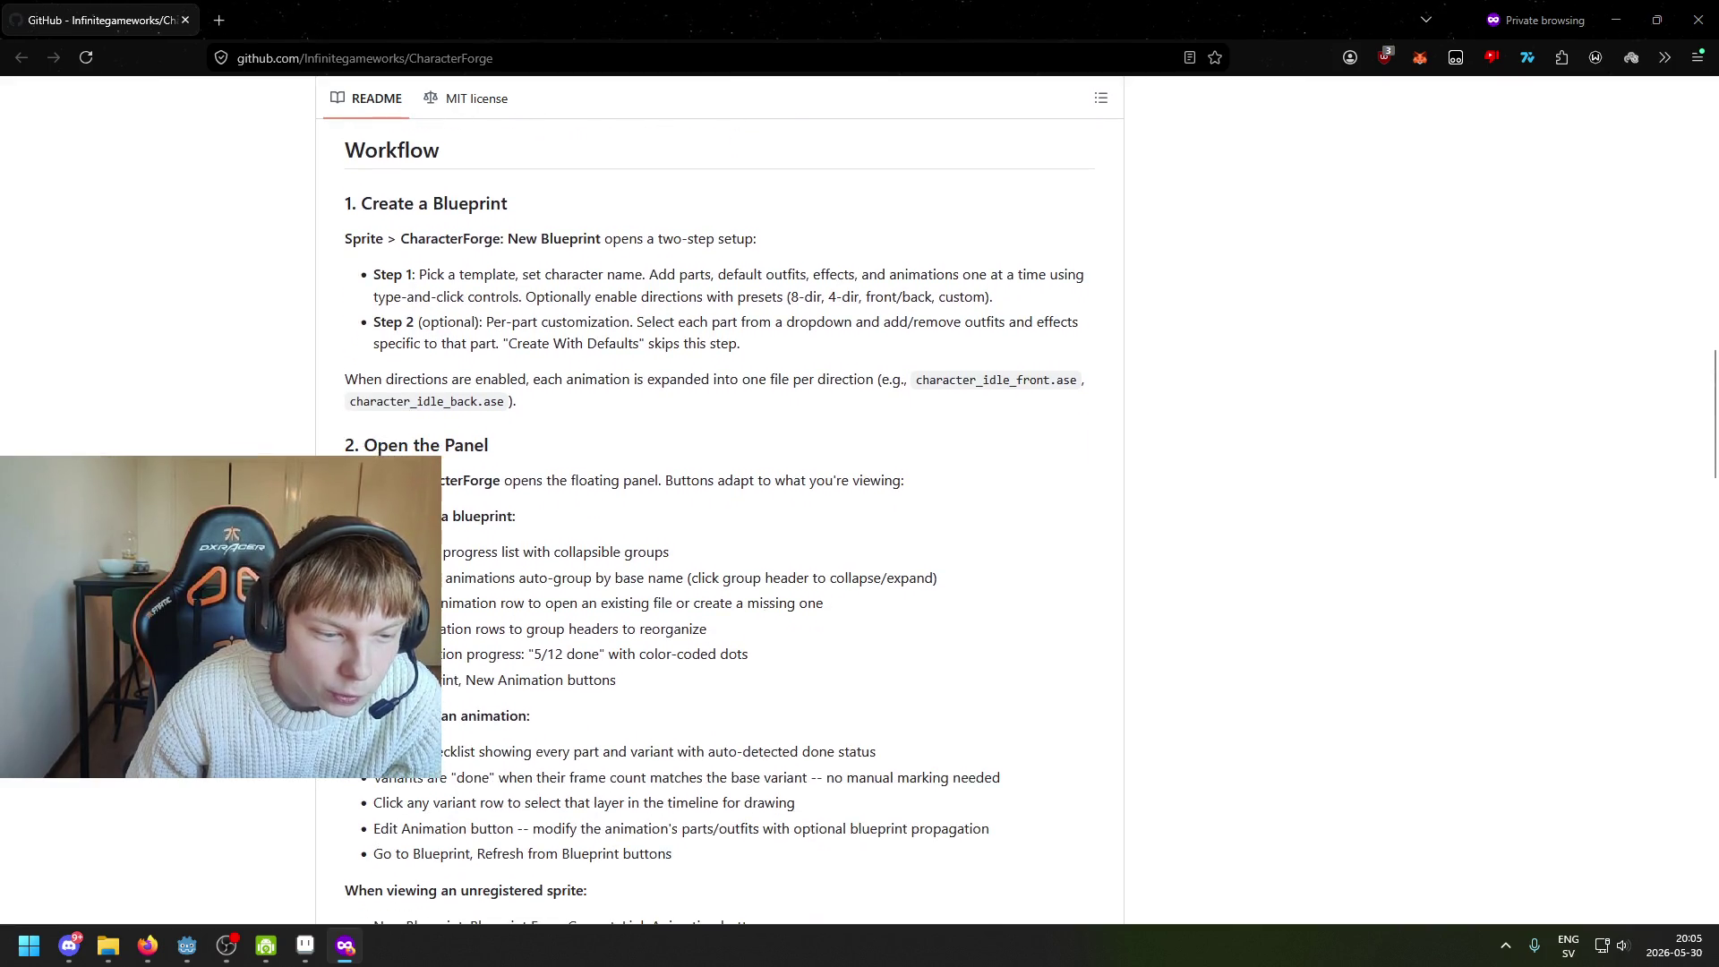
{"action": "scroll", "coordinate": [719, 521], "scroll_direction": "down", "scroll_amount": 5}
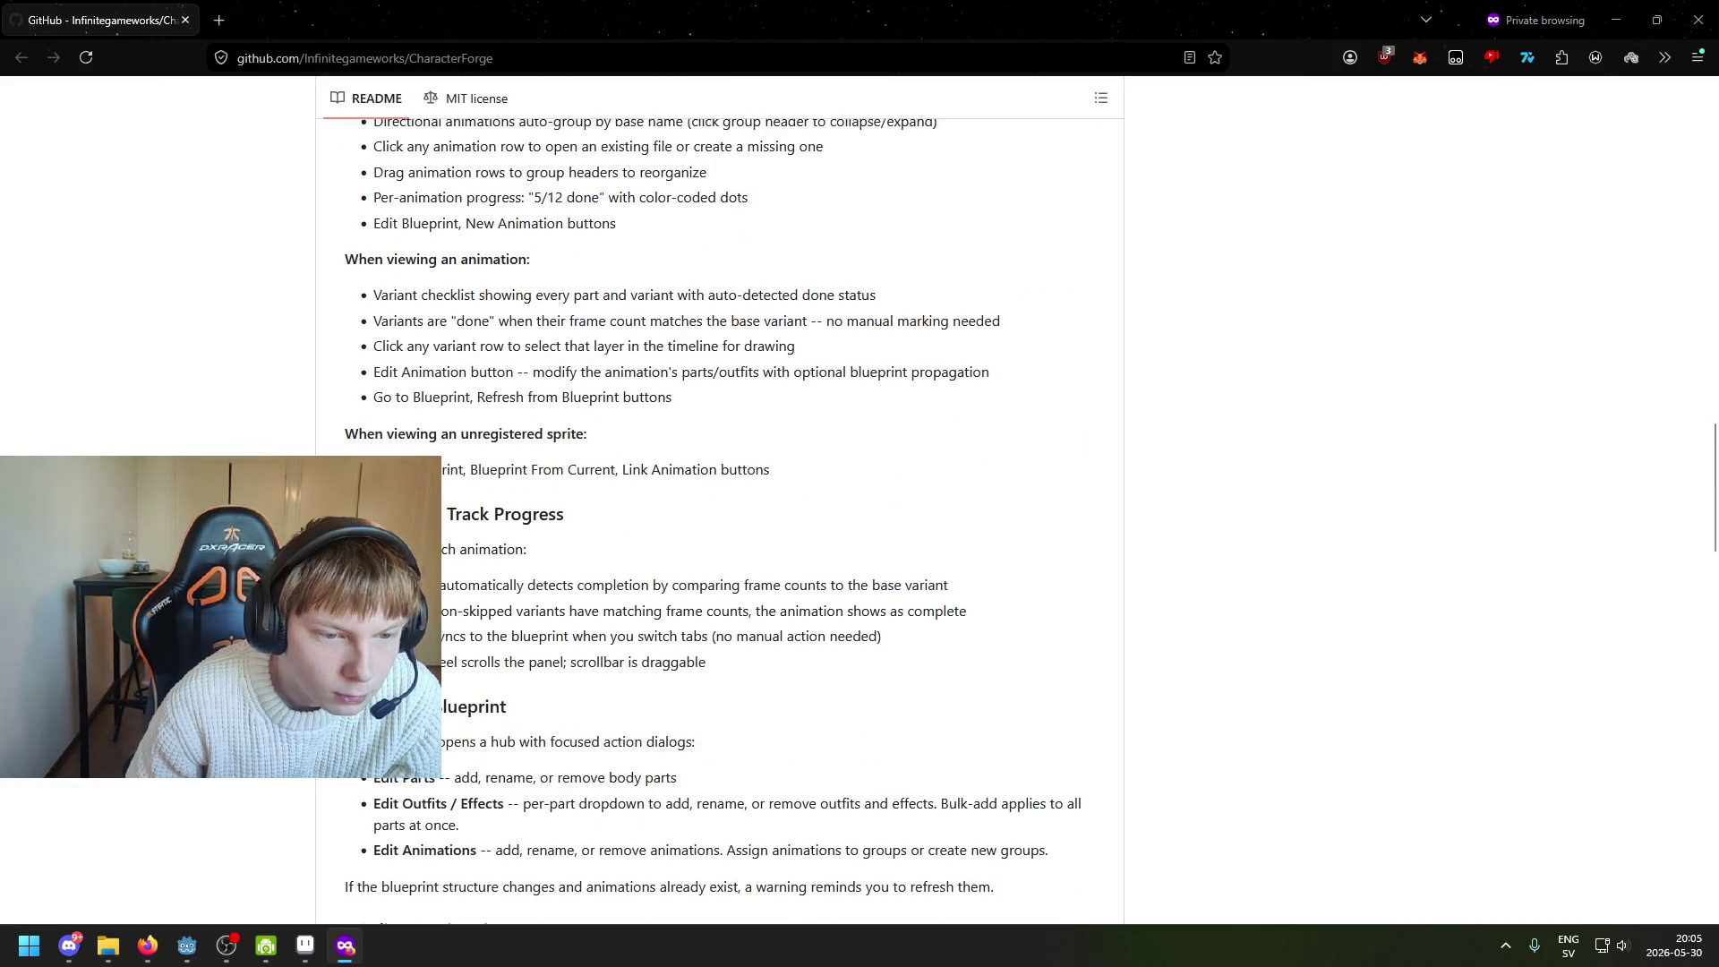
{"action": "scroll", "coordinate": [719, 521], "scroll_direction": "down", "scroll_amount": 12}
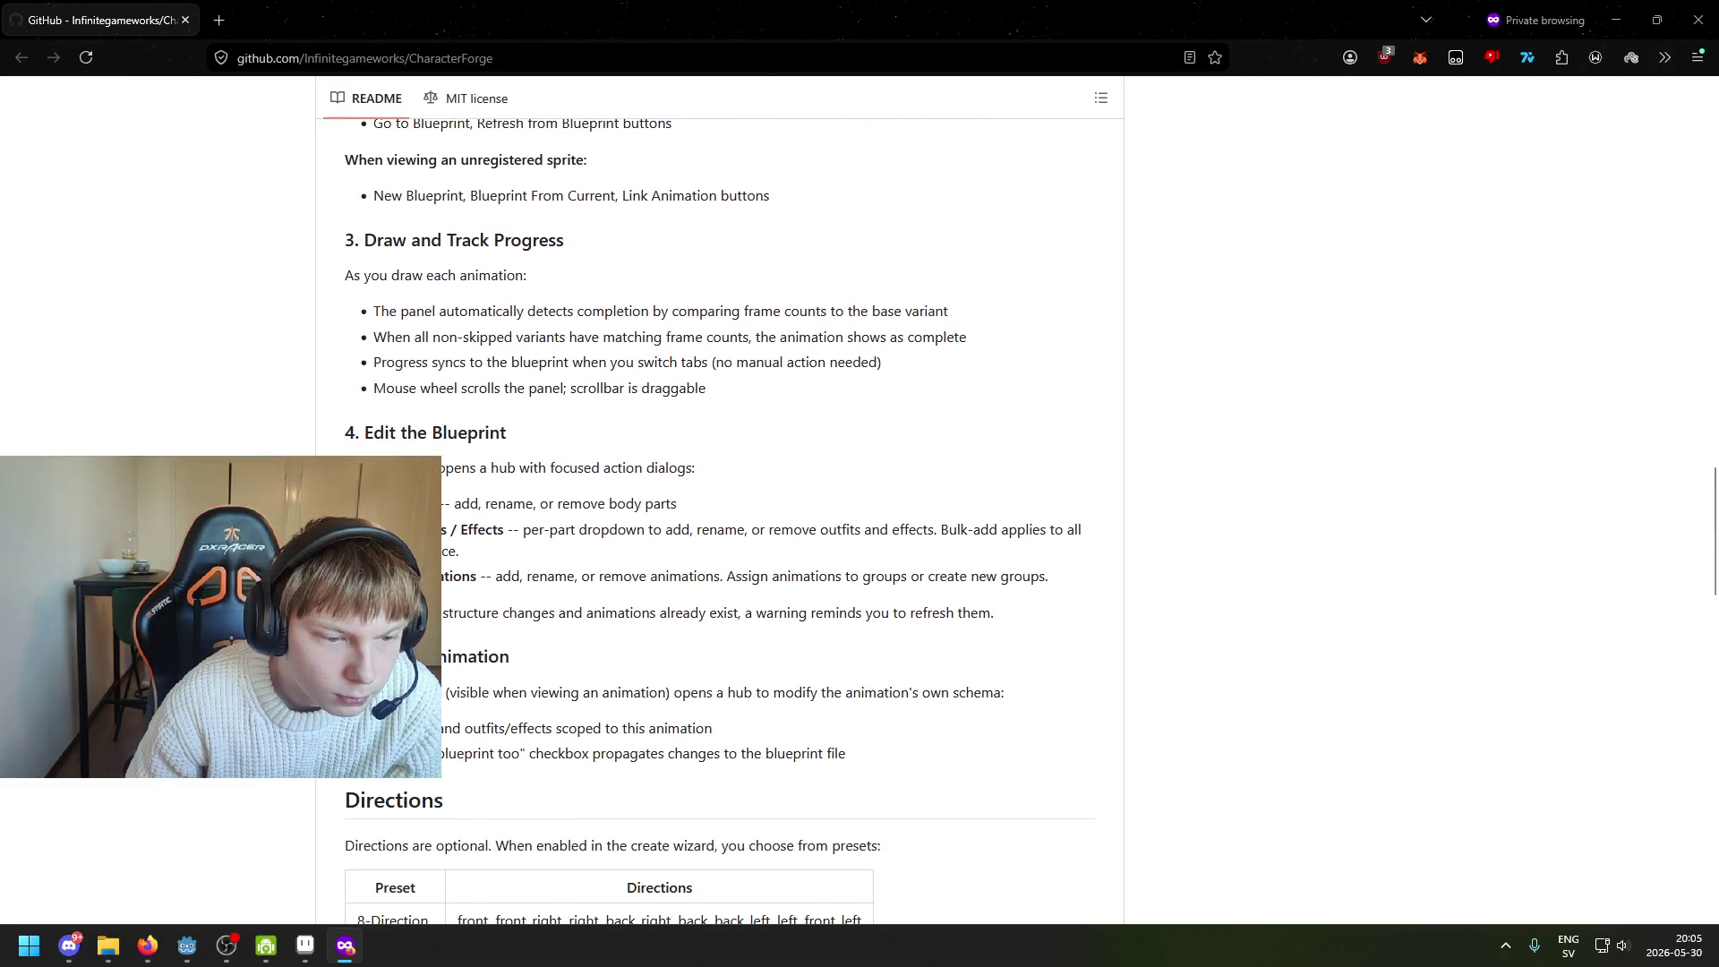
{"action": "scroll", "coordinate": [719, 521], "scroll_direction": "down", "scroll_amount": 5}
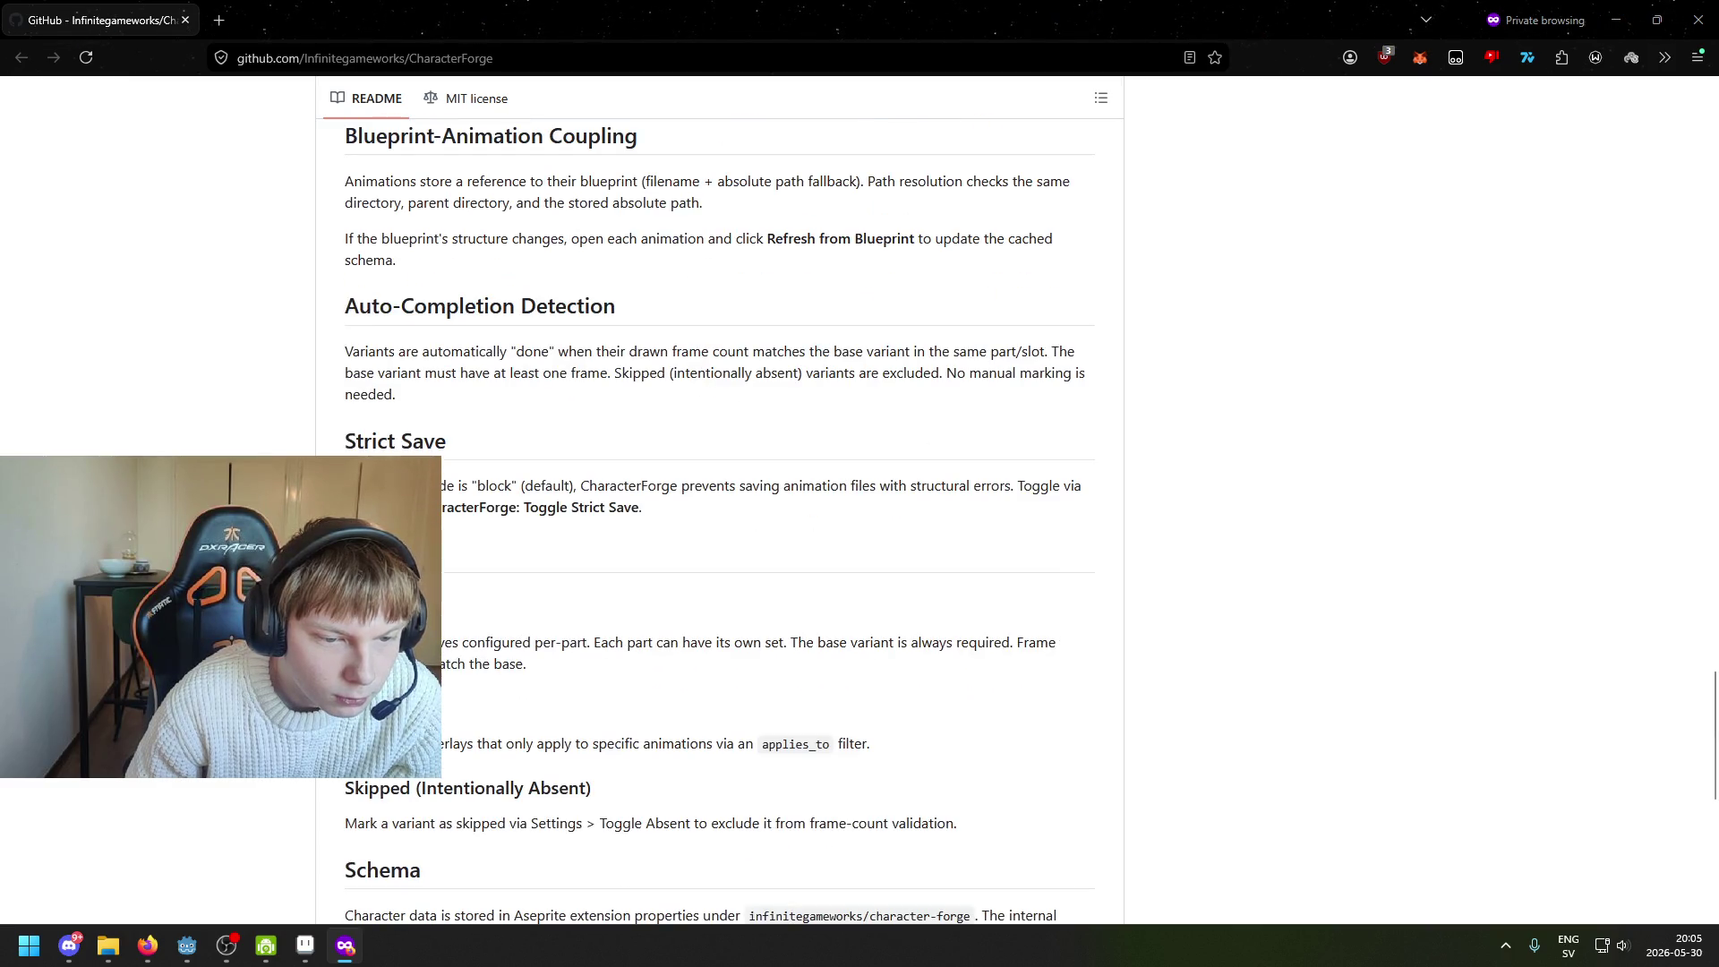
{"action": "scroll", "coordinate": [719, 521], "scroll_direction": "down", "scroll_amount": 6}
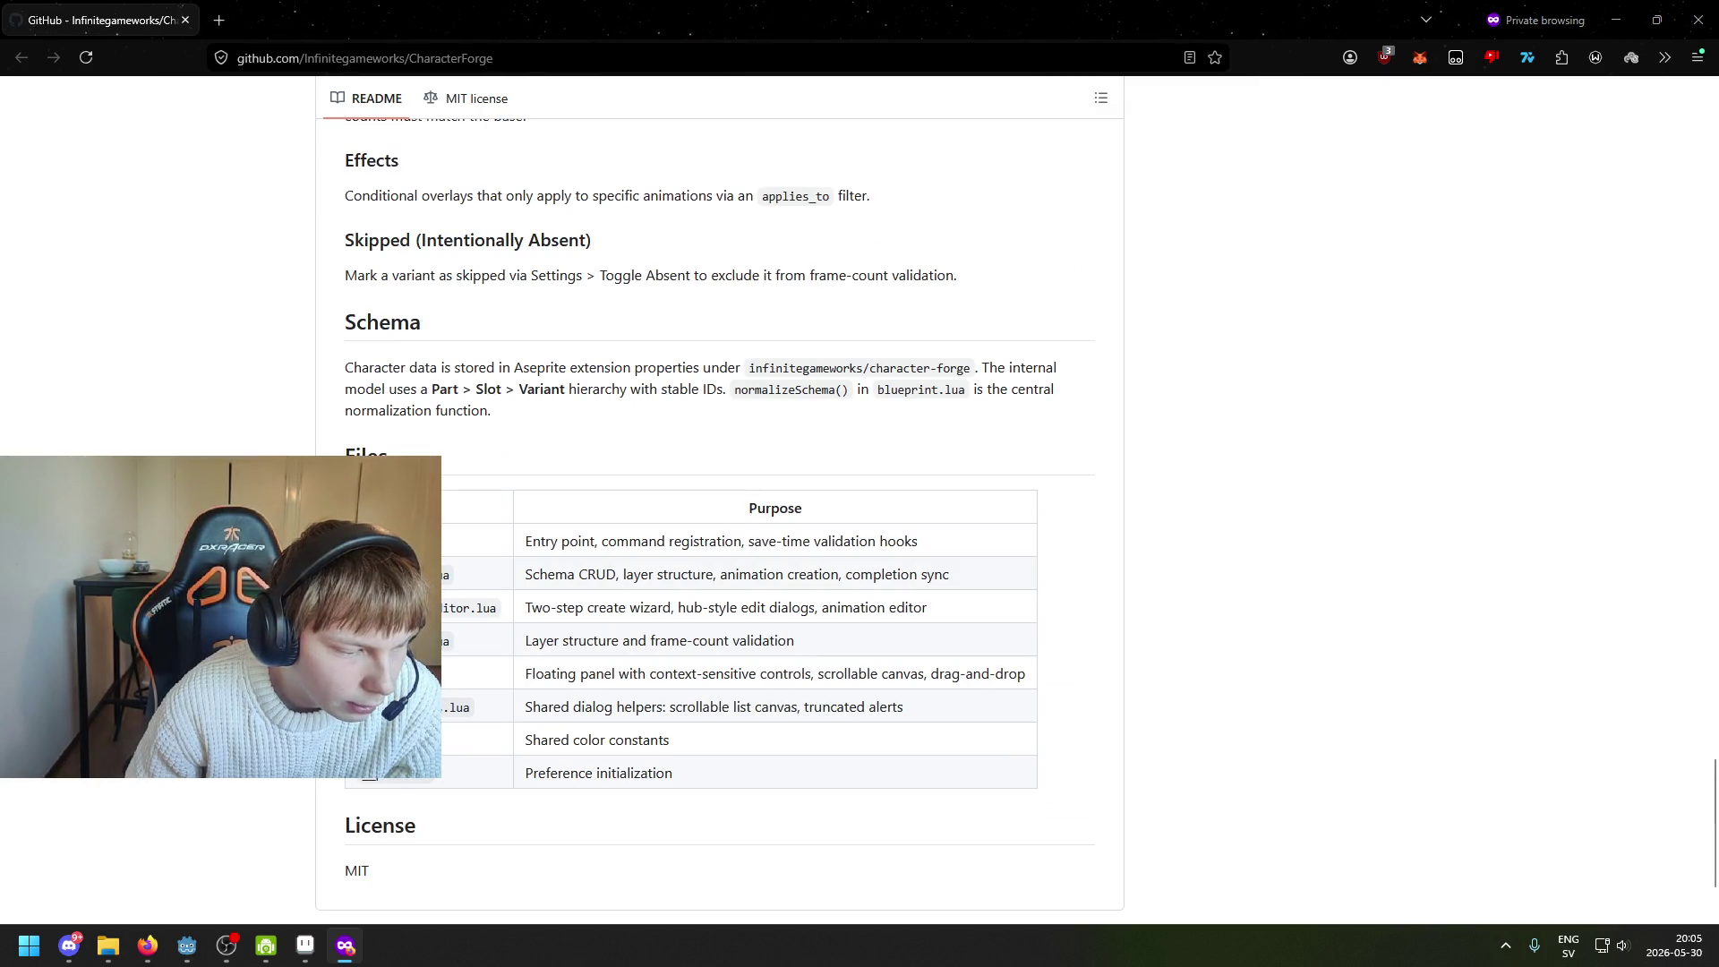
{"action": "scroll", "coordinate": [720, 521], "scroll_direction": "down", "scroll_amount": 2}
{"action": "scroll", "coordinate": [720, 521], "scroll_direction": "up", "scroll_amount": 20}
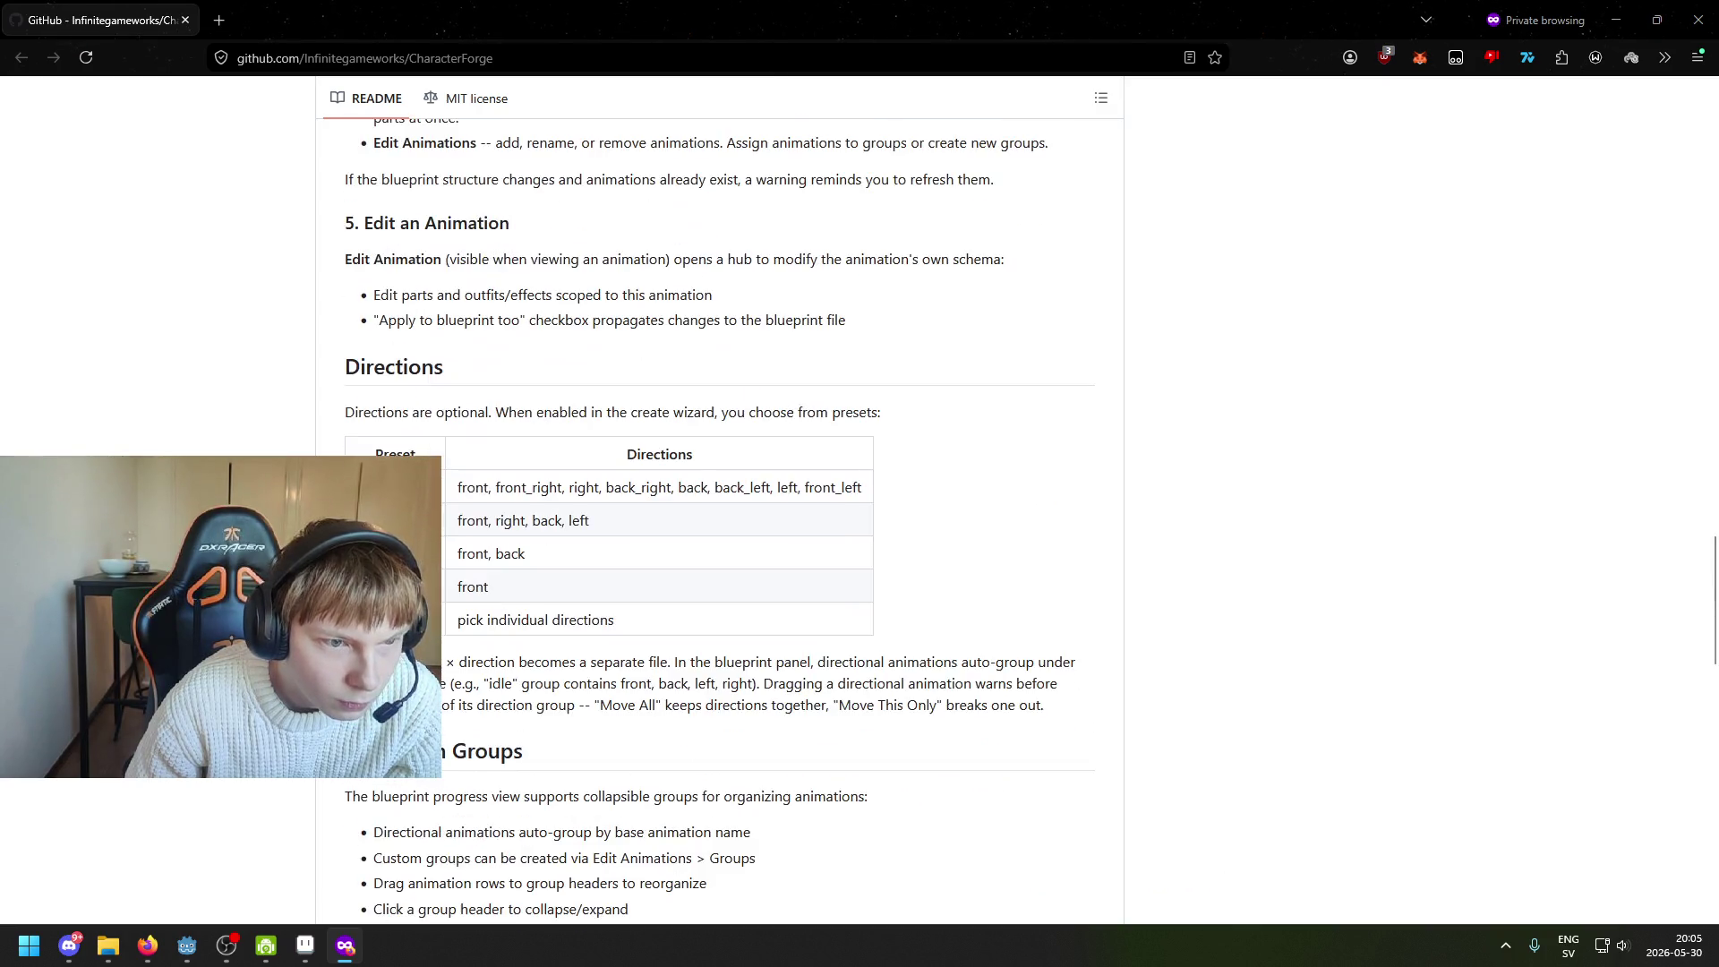
{"action": "scroll", "coordinate": [379, 368], "scroll_direction": "up", "scroll_amount": 20}
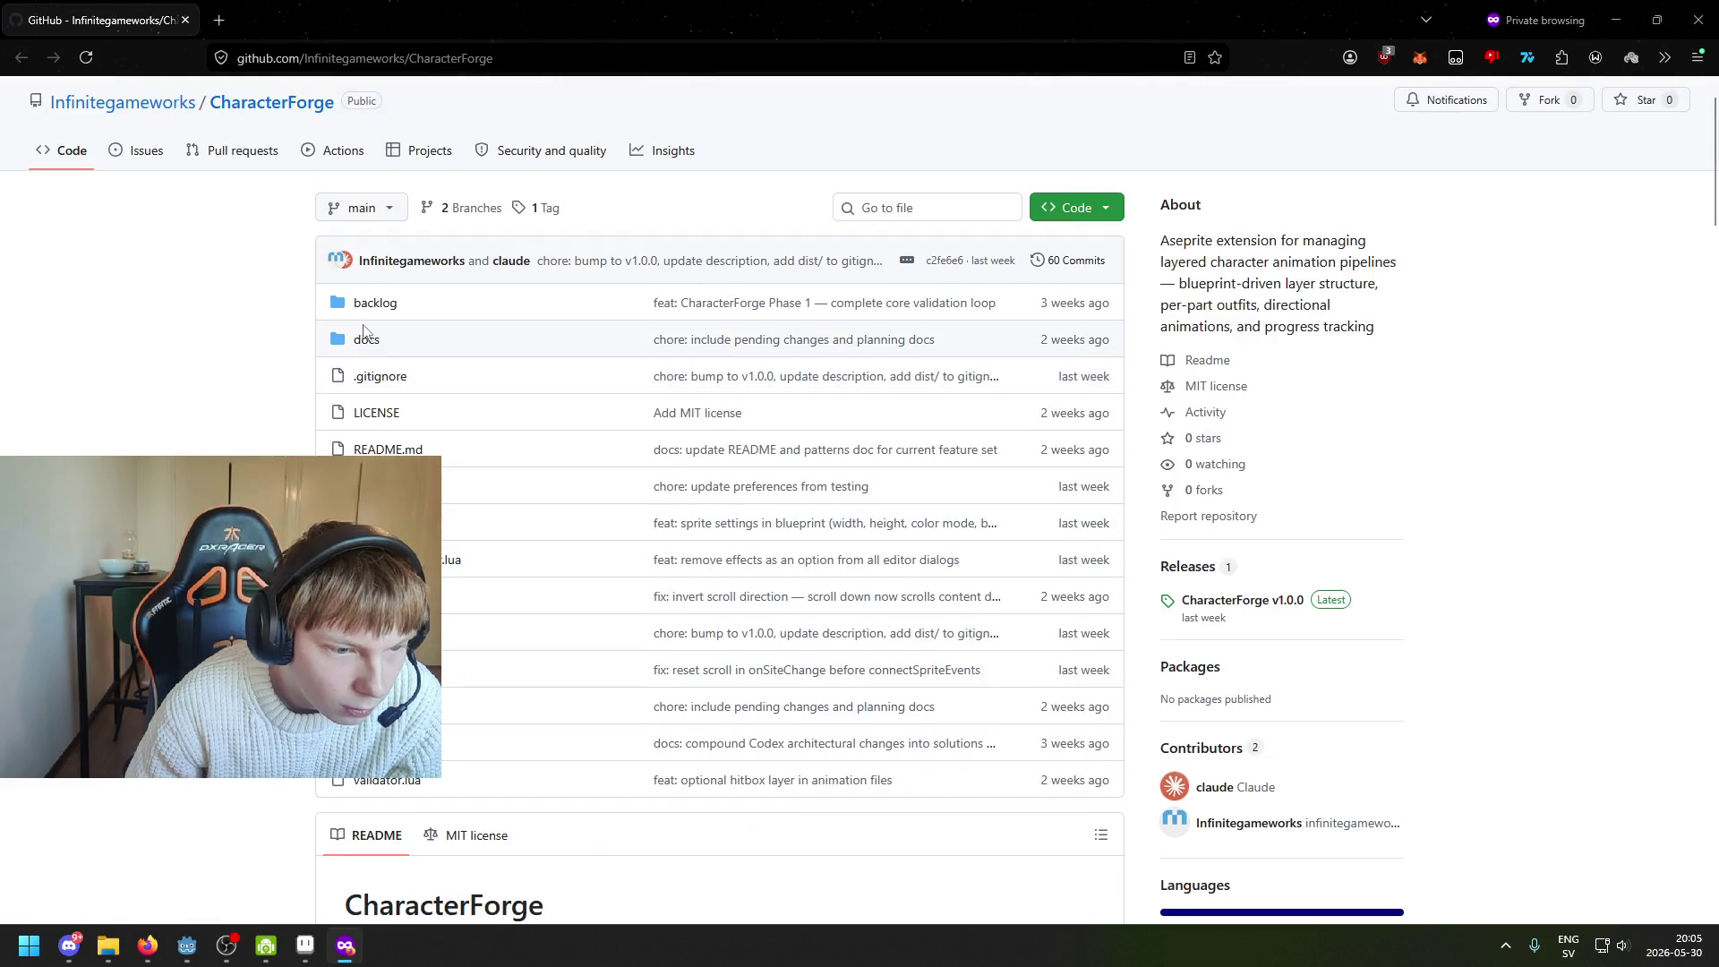
{"action": "scroll", "coordinate": [373, 313], "scroll_direction": "down", "scroll_amount": 8}
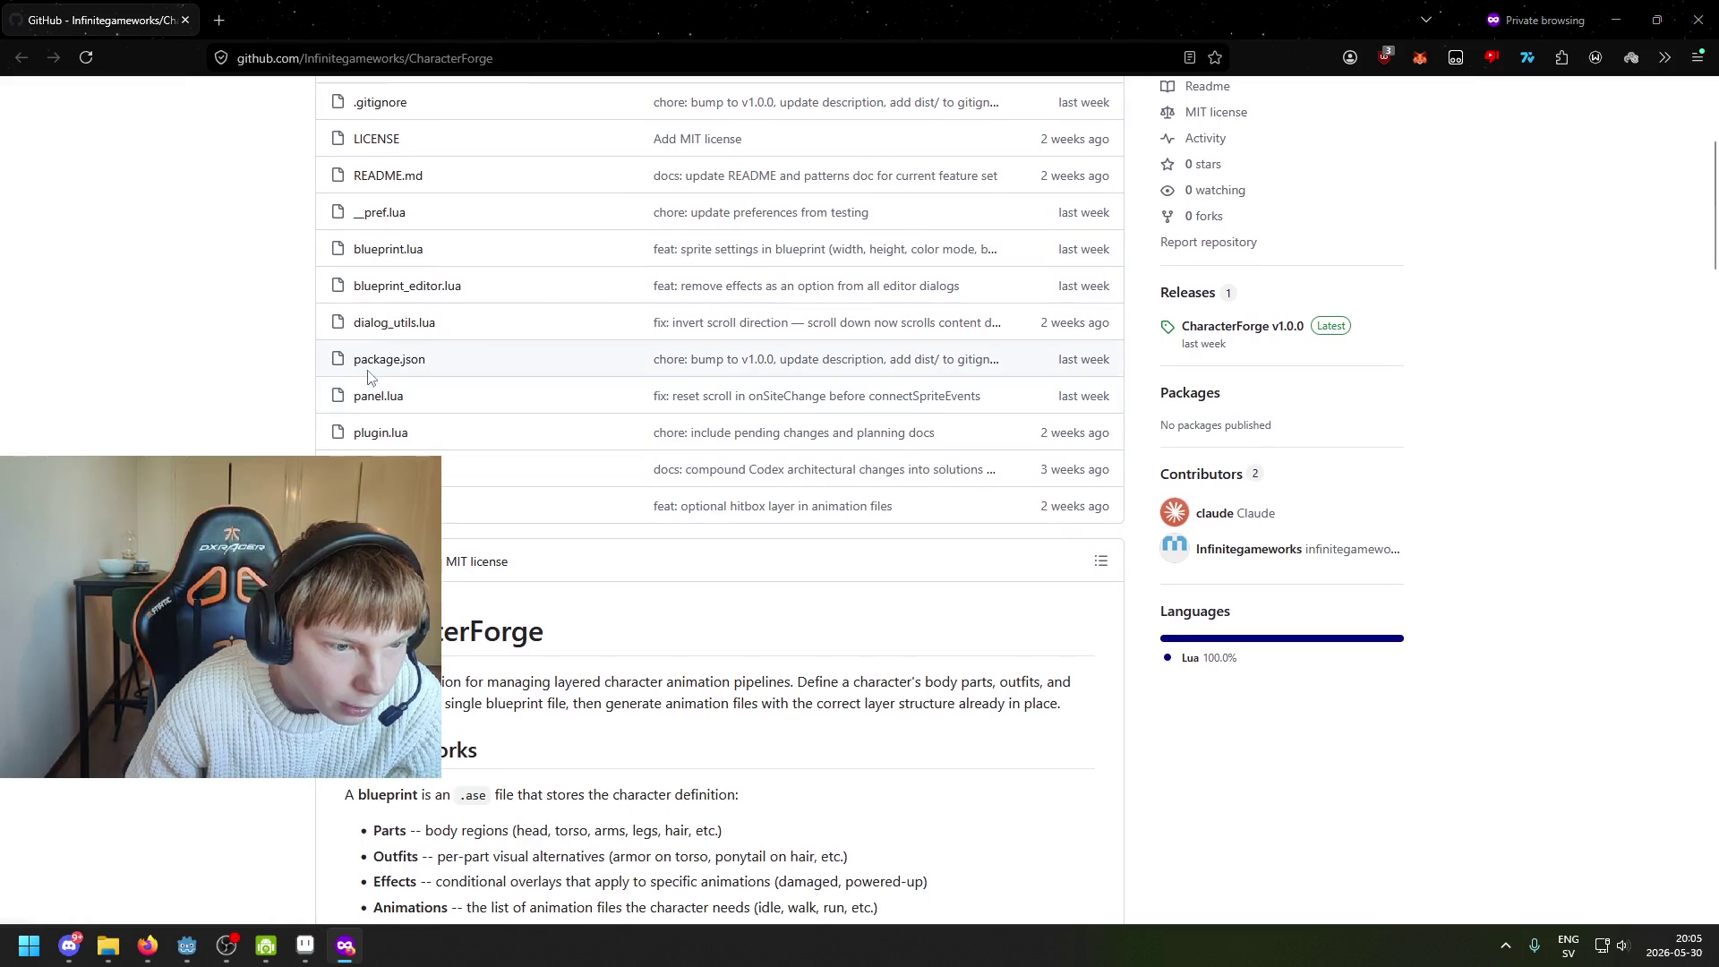
Read on past the README's Parts section, then close the browser to return to Aseprite
{"action": "left_click_drag", "start_coordinate": [503, 373], "coordinate": [626, 373]}
{"action": "left_click", "coordinate": [680, 362]}
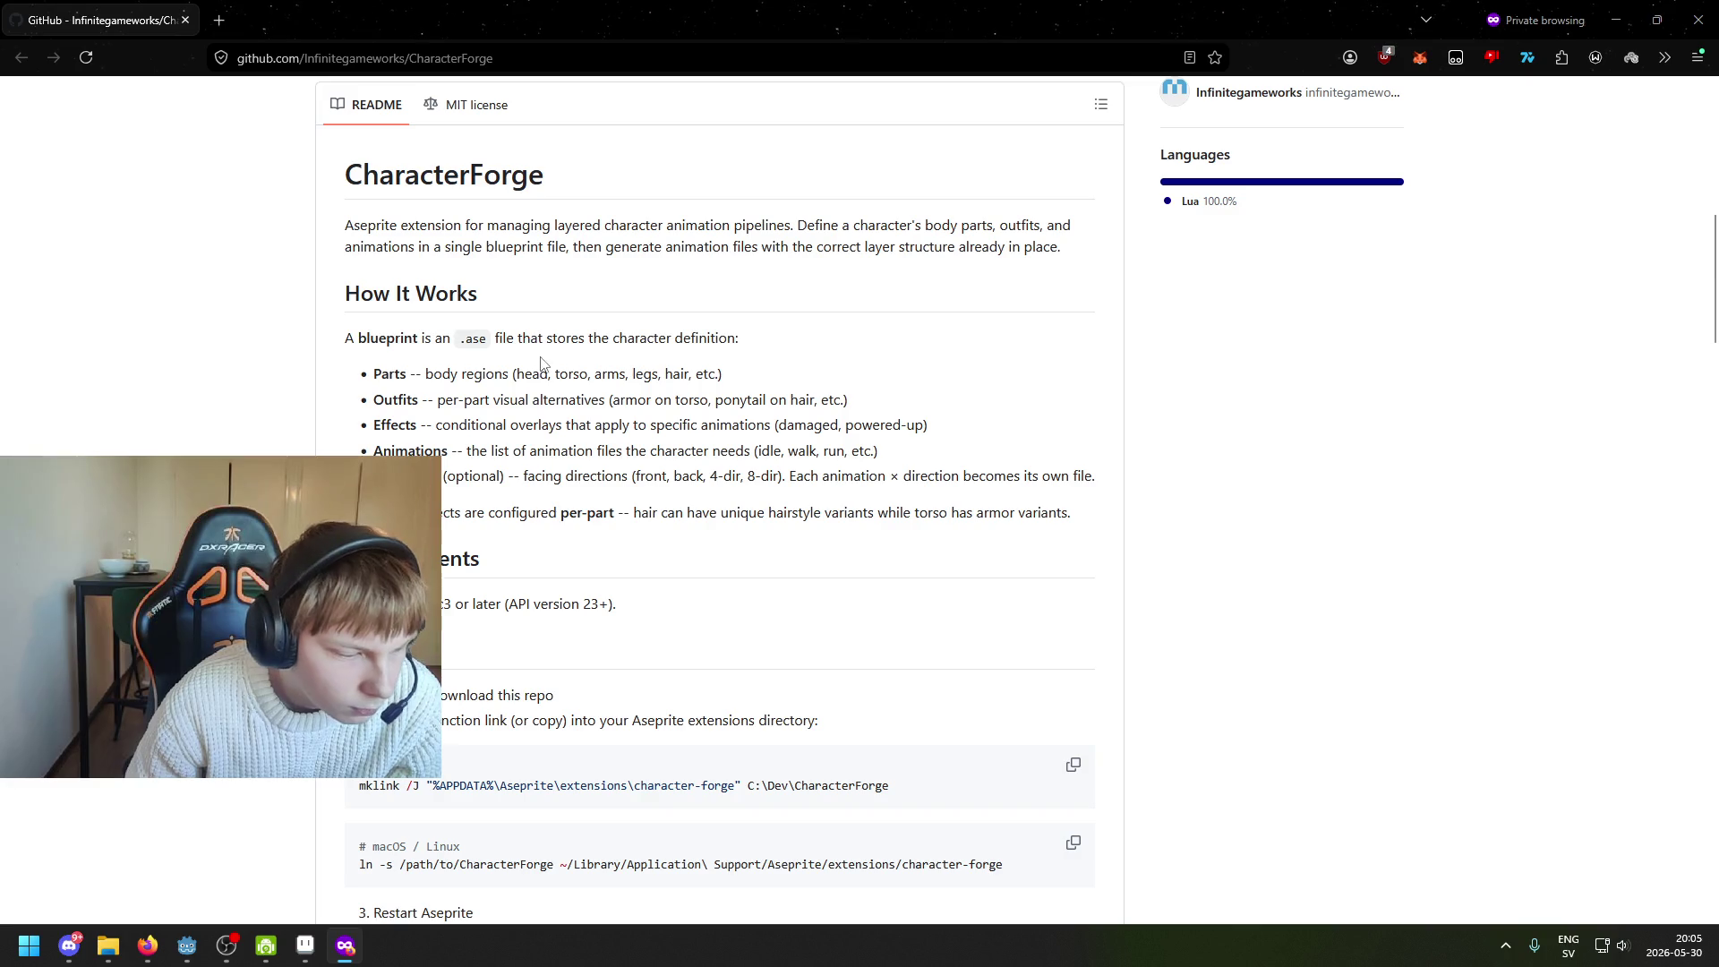
{"action": "scroll", "coordinate": [490, 457], "scroll_direction": "down", "scroll_amount": 3}
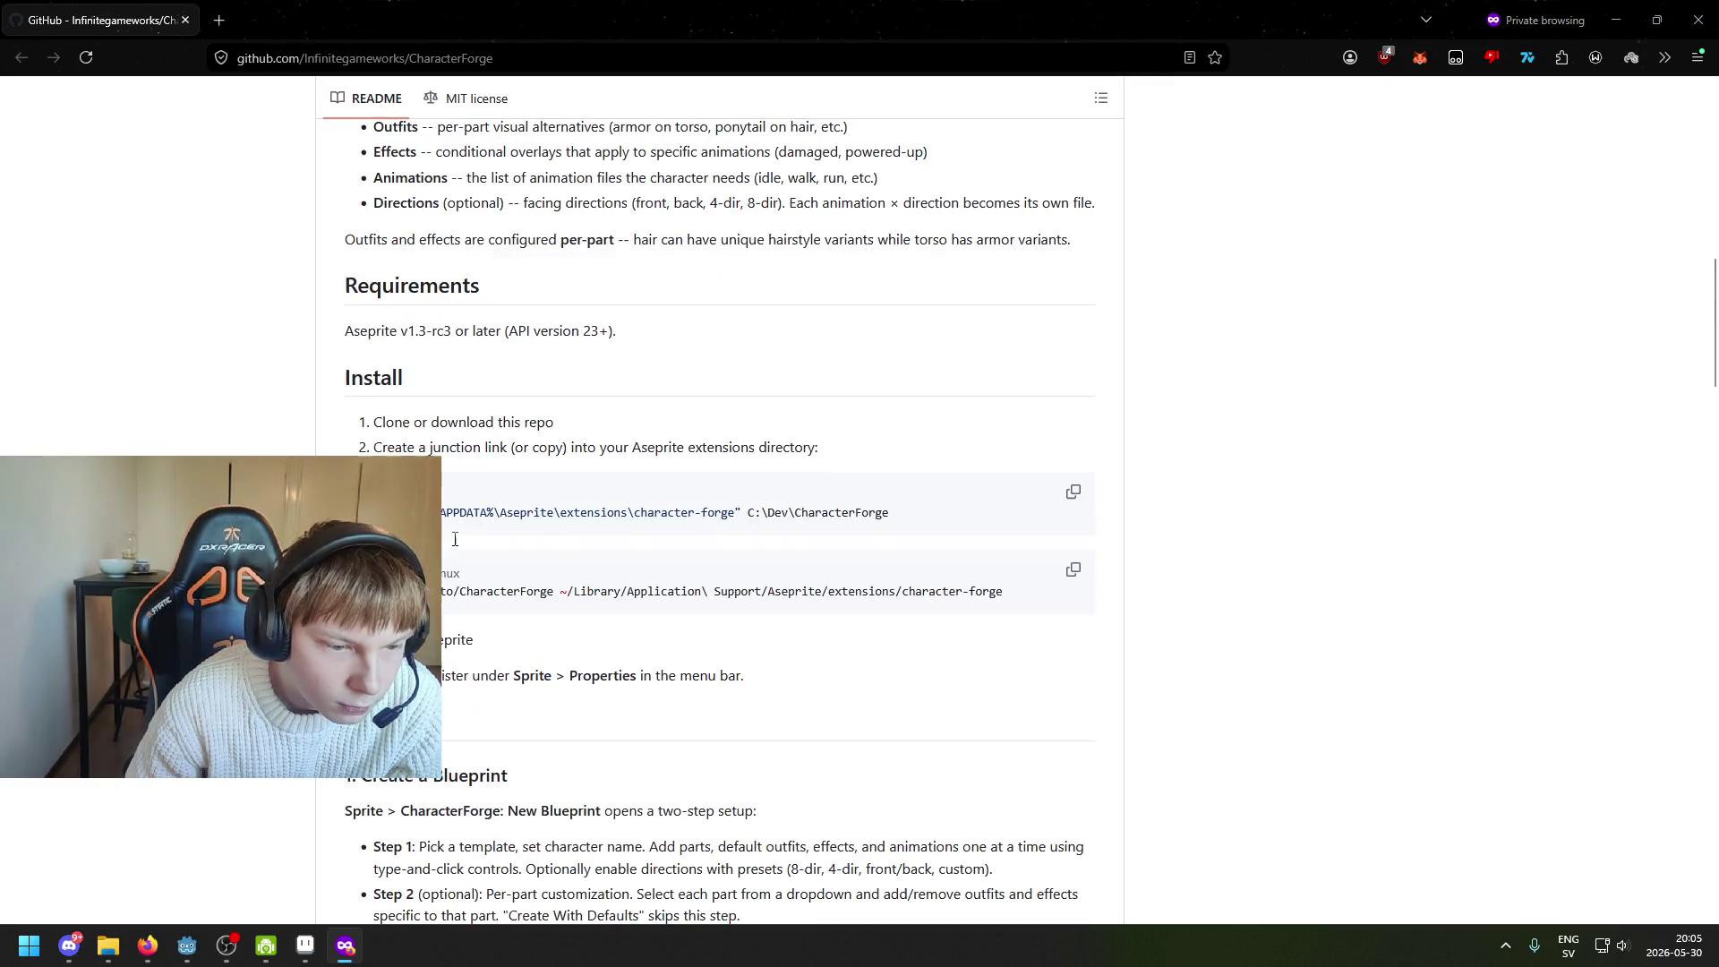
{"action": "scroll", "coordinate": [720, 519], "scroll_direction": "down", "scroll_amount": 3}
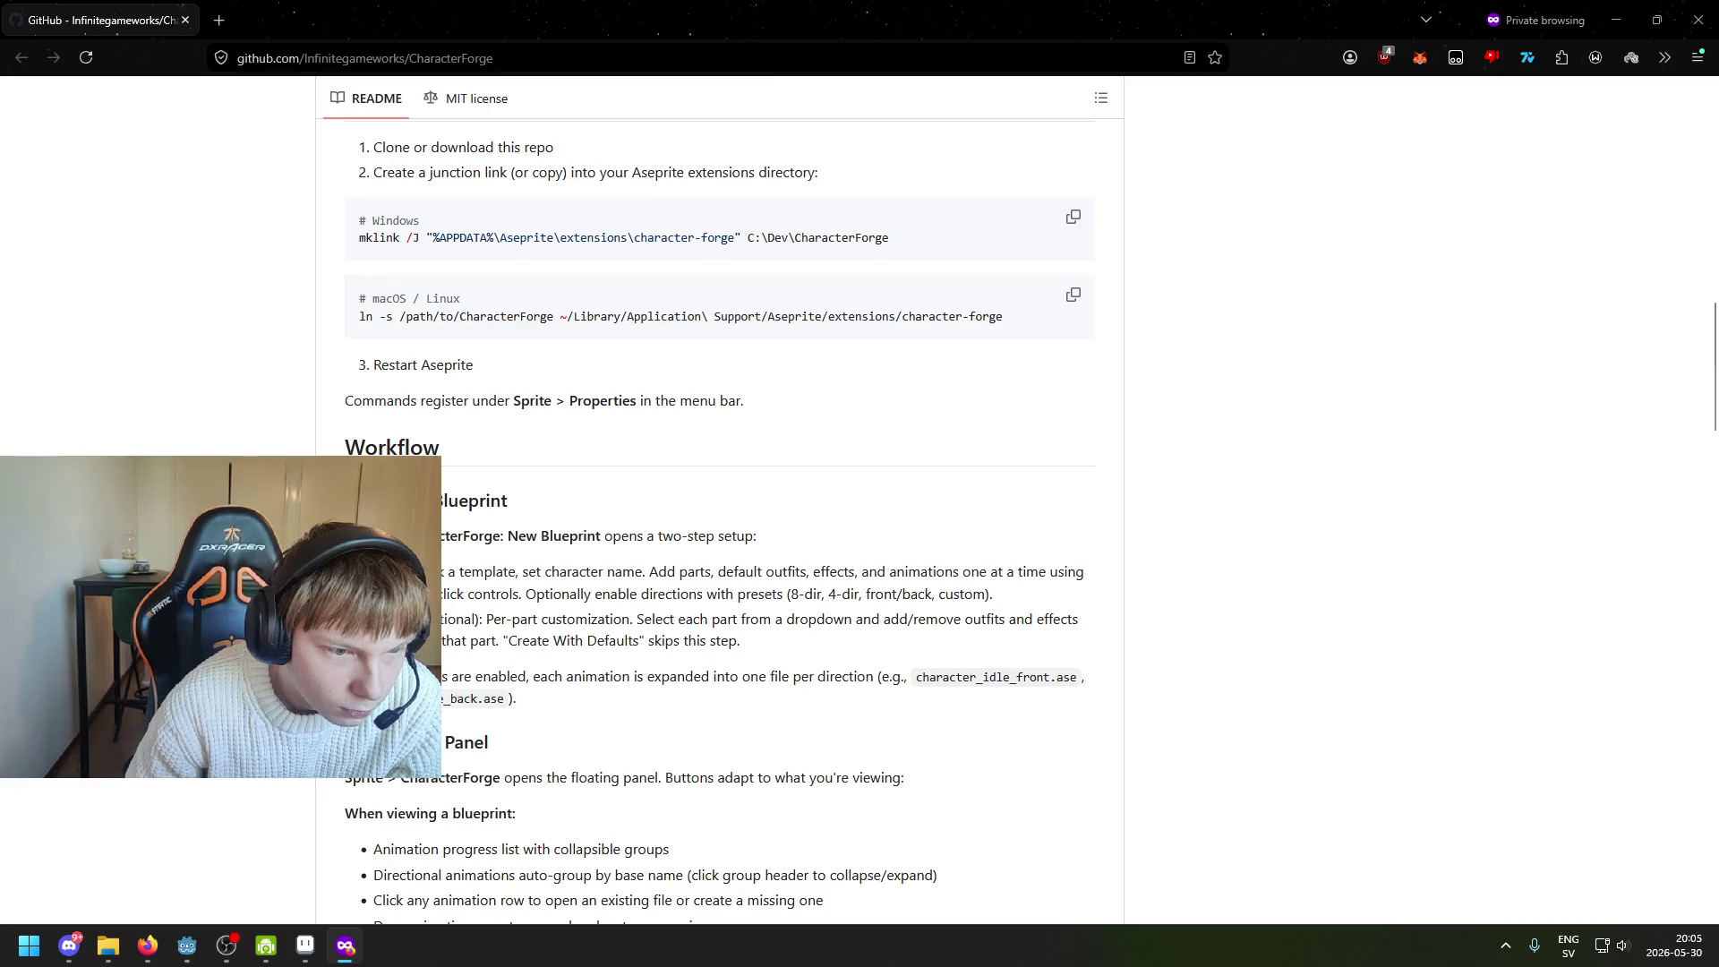
{"action": "scroll", "coordinate": [409, 353], "scroll_direction": "down", "scroll_amount": 2}
{"action": "mouse_move", "coordinate": [409, 352]}
{"action": "left_mouse_down"}
{"action": "mouse_move", "coordinate": [620, 354]}
{"action": "mouse_move", "coordinate": [475, 390]}
{"action": "mouse_move", "coordinate": [790, 376]}
{"action": "mouse_move", "coordinate": [971, 390]}
{"action": "mouse_move", "coordinate": [730, 412]}
{"action": "mouse_move", "coordinate": [994, 412]}
{"action": "left_mouse_up"}
{"action": "left_click", "coordinate": [599, 476]}
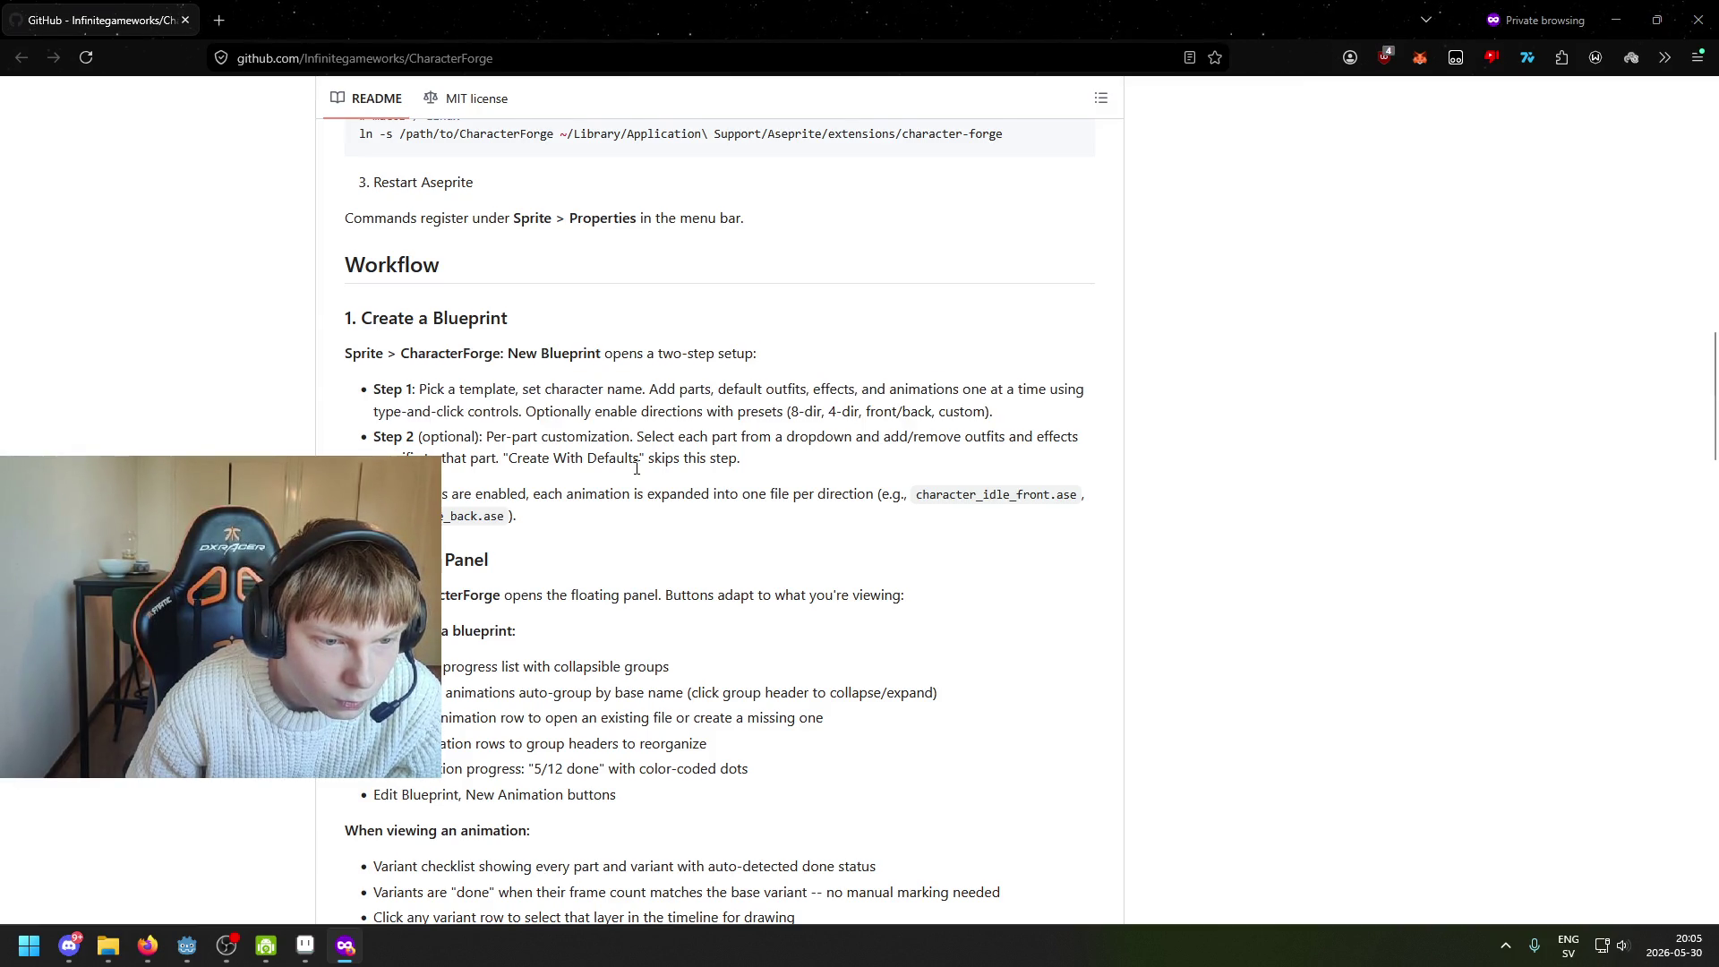
{"action": "scroll", "coordinate": [599, 476], "scroll_direction": "down", "scroll_amount": 2}
{"action": "scroll", "coordinate": [599, 476], "scroll_direction": "down", "scroll_amount": 11}
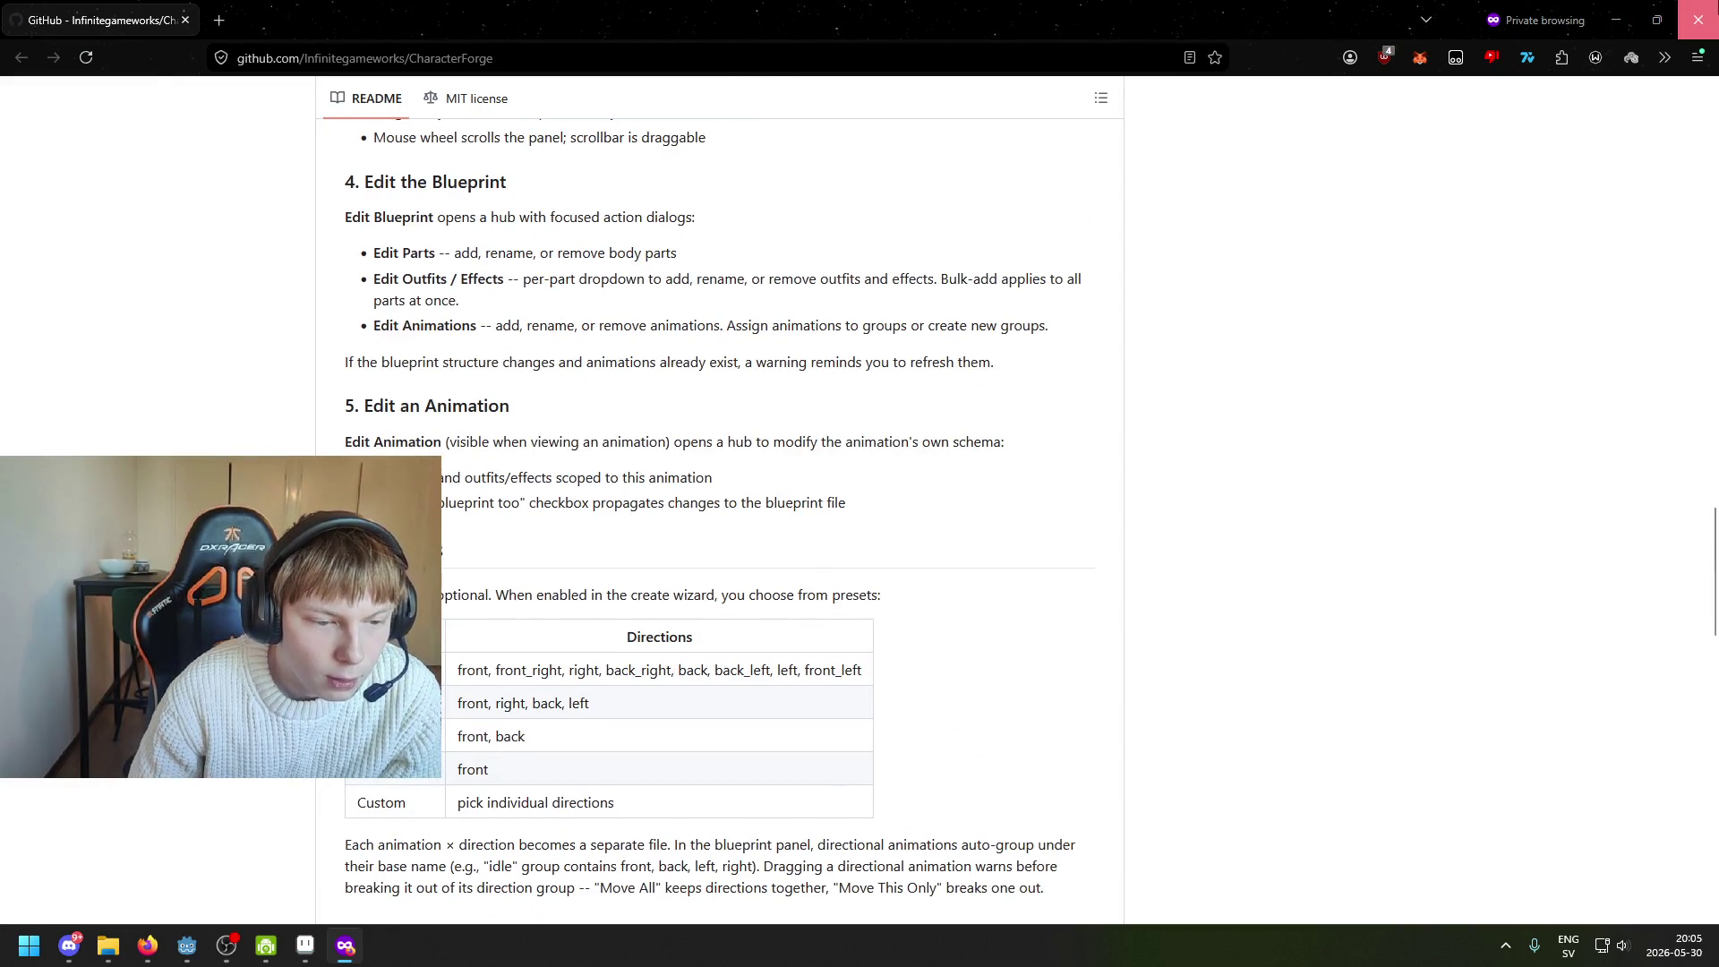
{"action": "left_click", "coordinate": [1698, 19]}
{"action": "scroll", "coordinate": [884, 423], "scroll_direction": "down", "scroll_amount": 1}
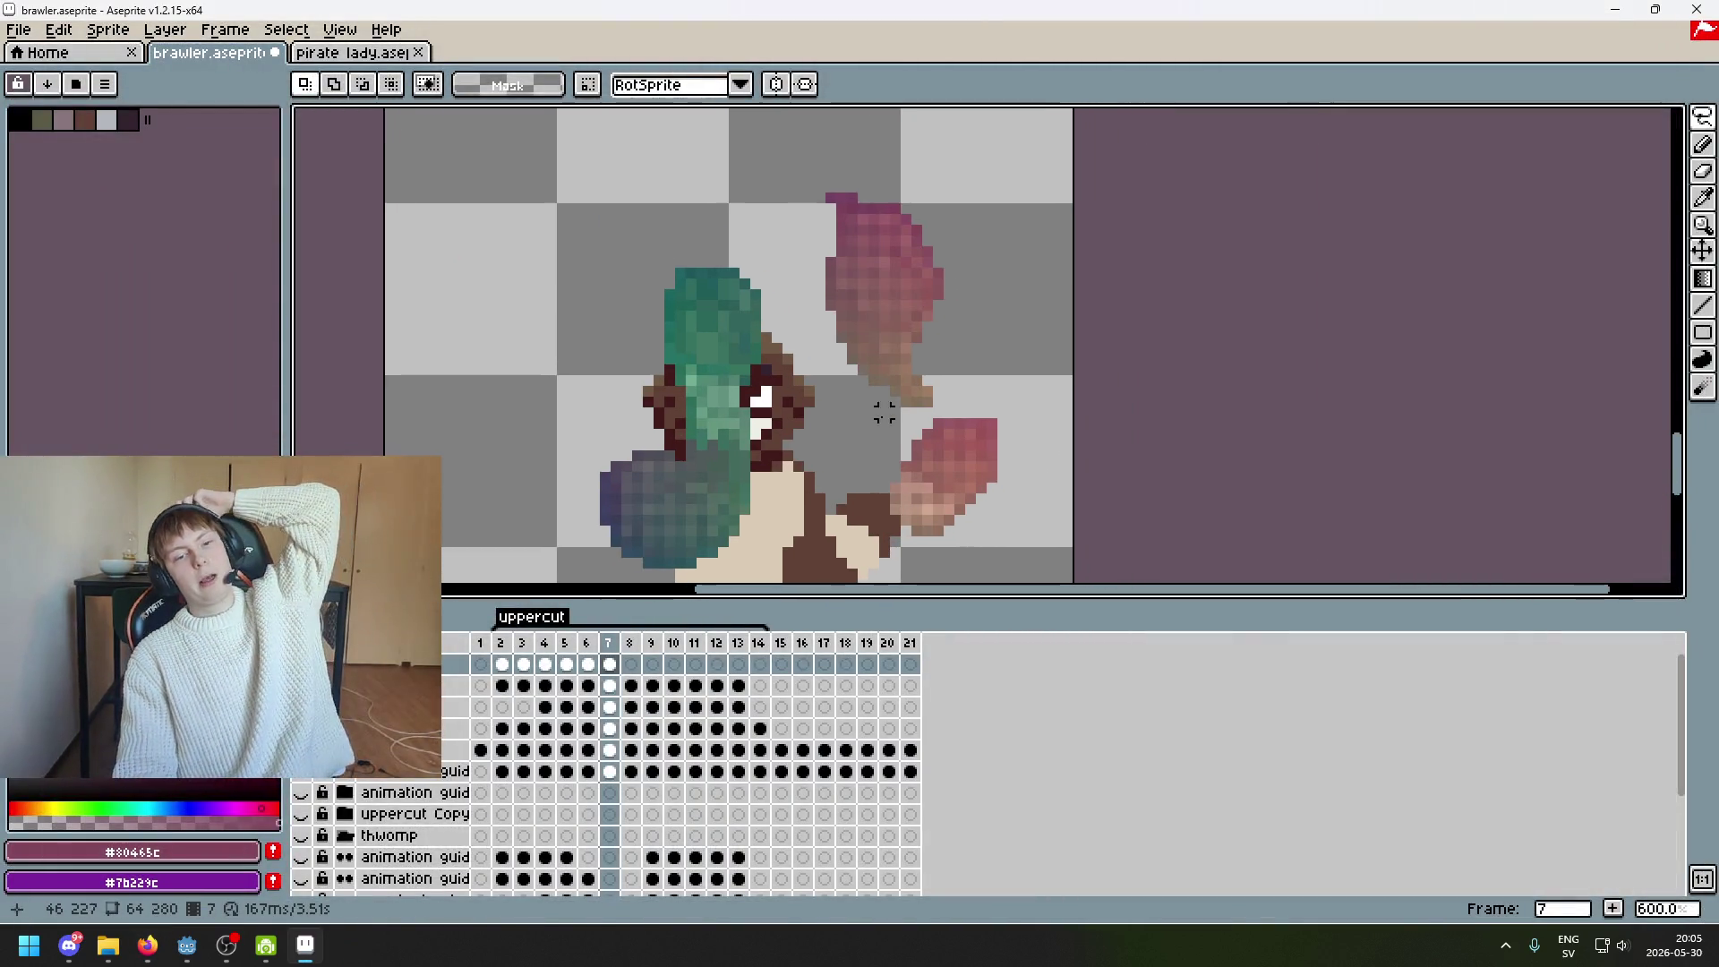
Zoom and pan the canvas to bring frame 7's fist and forearm into view
{"action": "scroll", "coordinate": [798, 369], "scroll_direction": "down", "scroll_amount": 3}
{"action": "scroll", "coordinate": [797, 369], "scroll_direction": "left", "scroll_amount": 3}
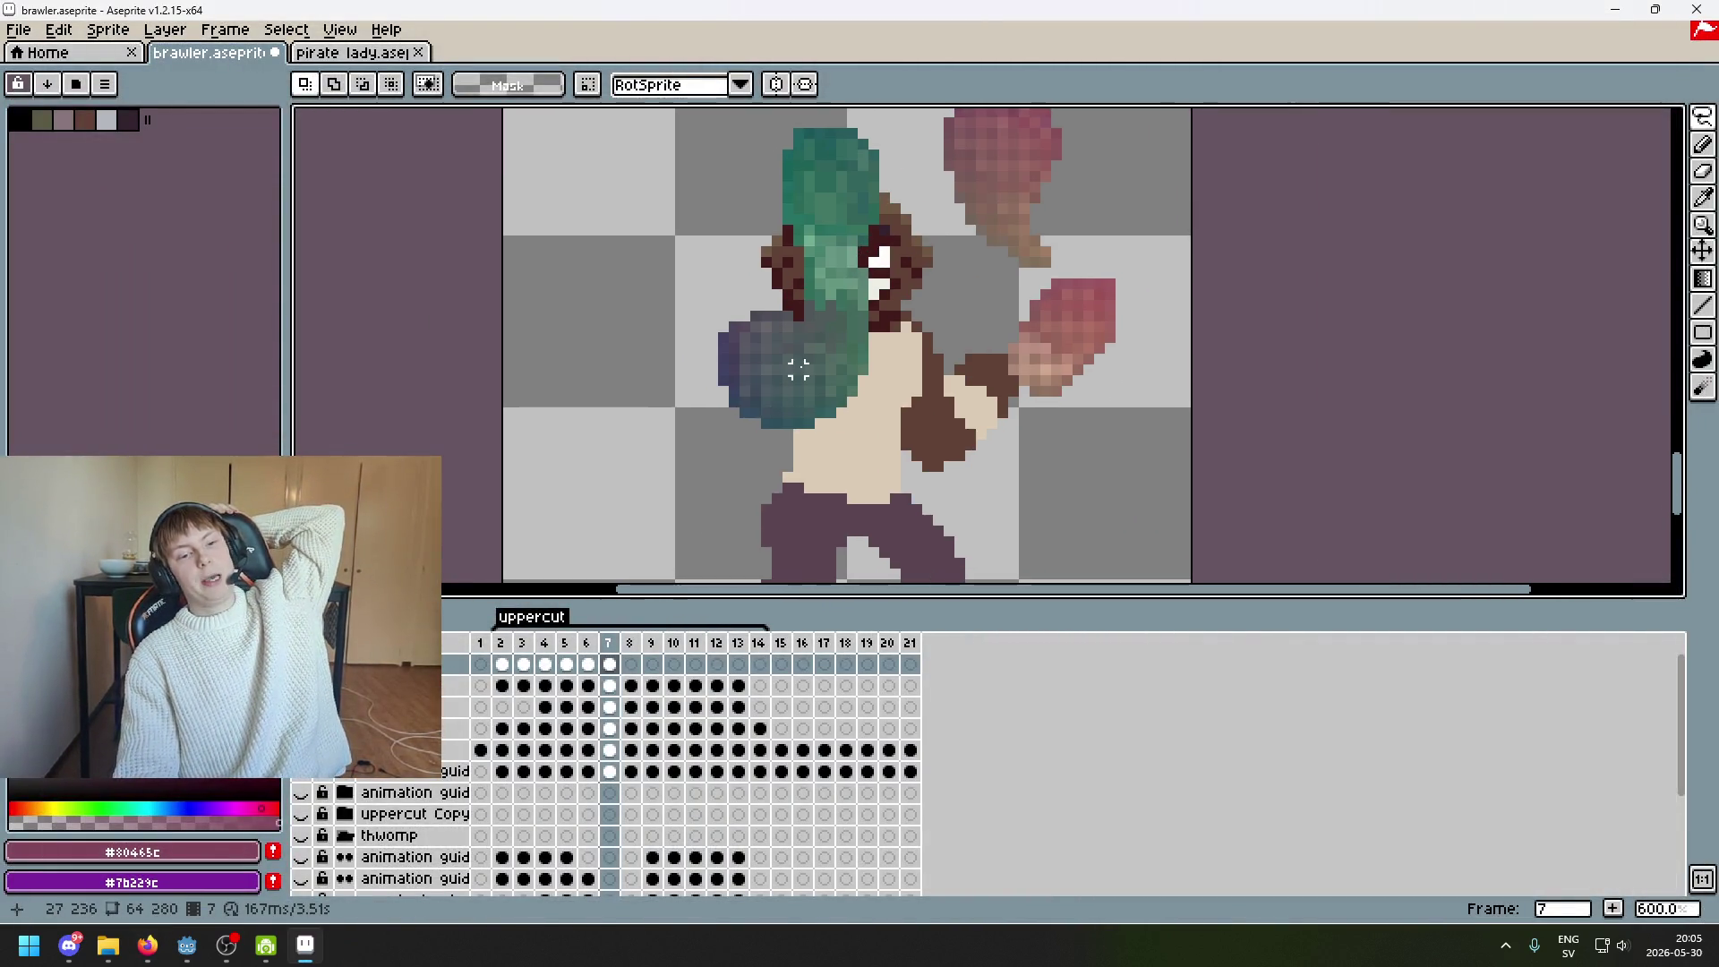
{"action": "scroll", "coordinate": [798, 369], "scroll_direction": "up", "scroll_amount": 1}
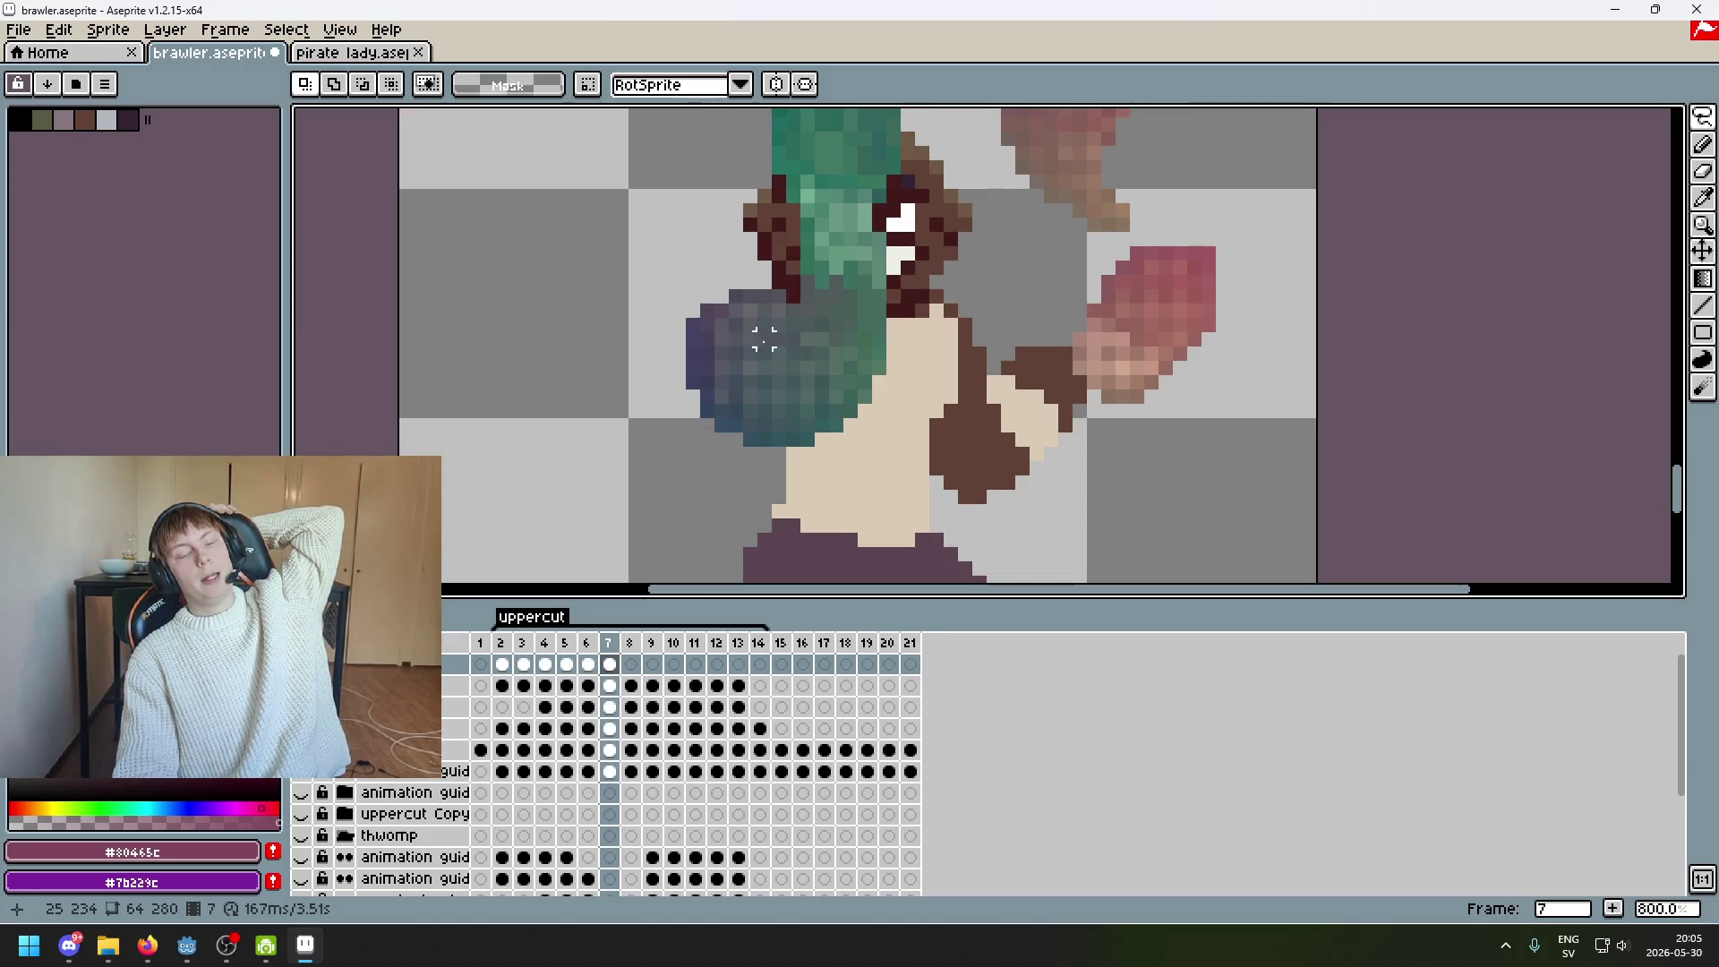
{"action": "left_click_drag", "start_coordinate": [892, 395], "coordinate": [823, 385]}
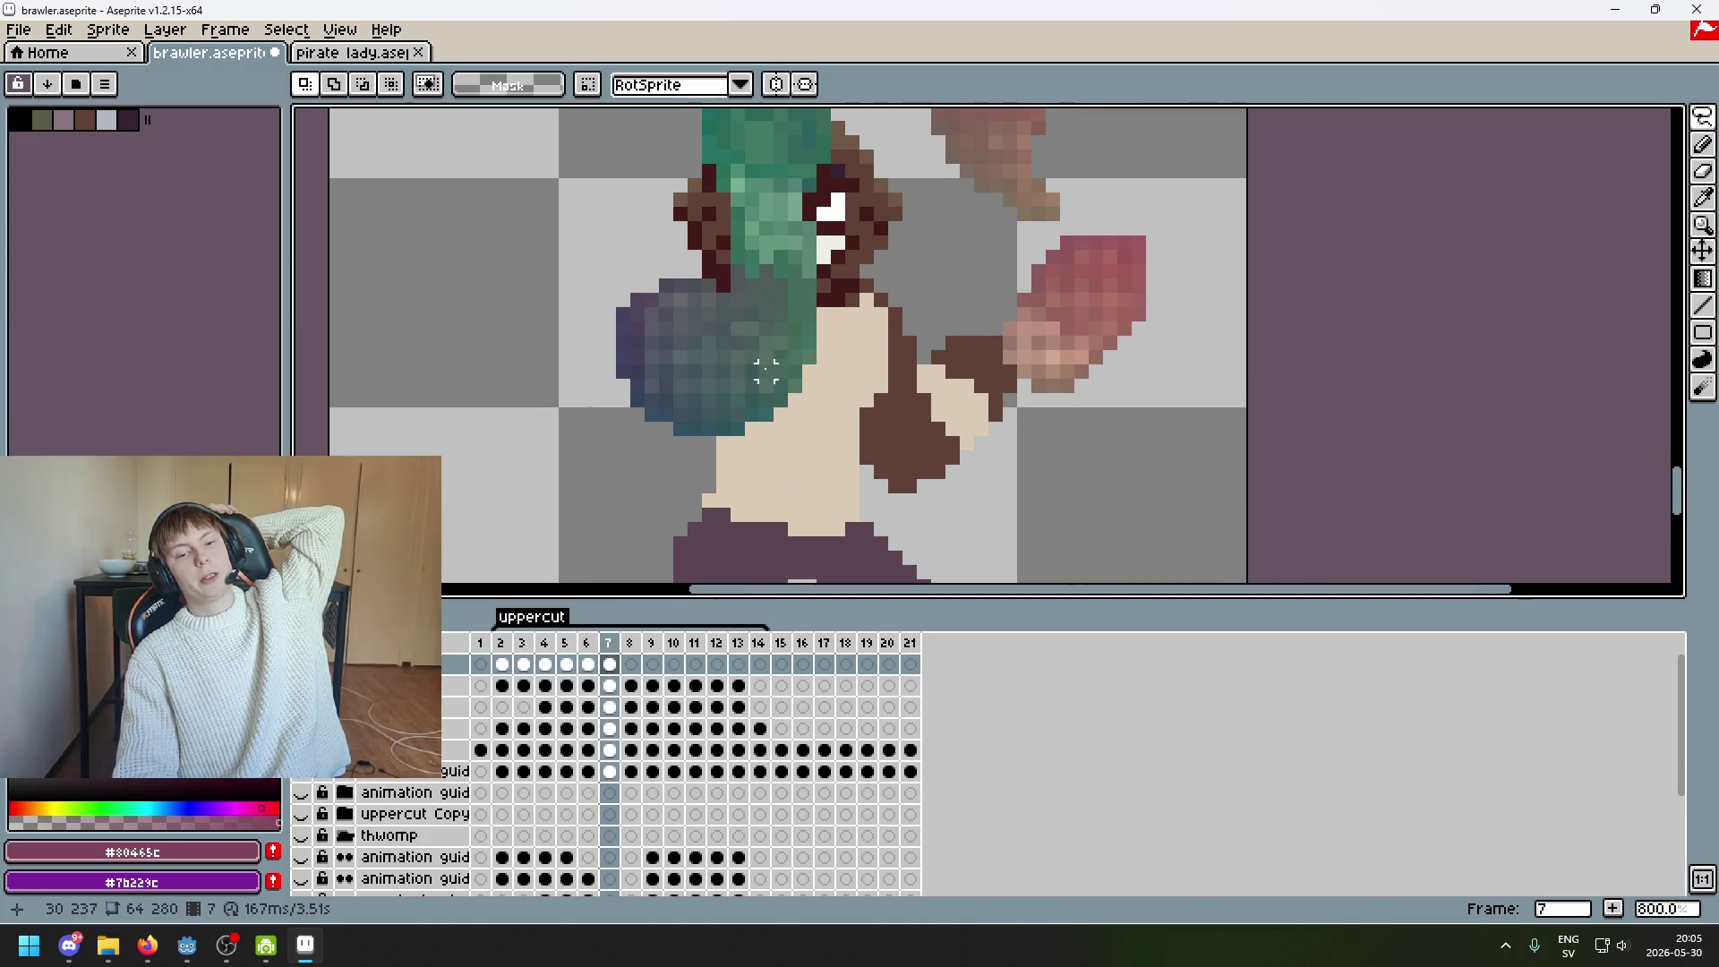
{"action": "scroll", "coordinate": [765, 369], "scroll_direction": "down", "scroll_amount": 1}
{"action": "scroll", "coordinate": [910, 287], "scroll_direction": "up", "scroll_amount": 1}
{"action": "scroll", "coordinate": [876, 324], "scroll_direction": "down", "scroll_amount": 1}
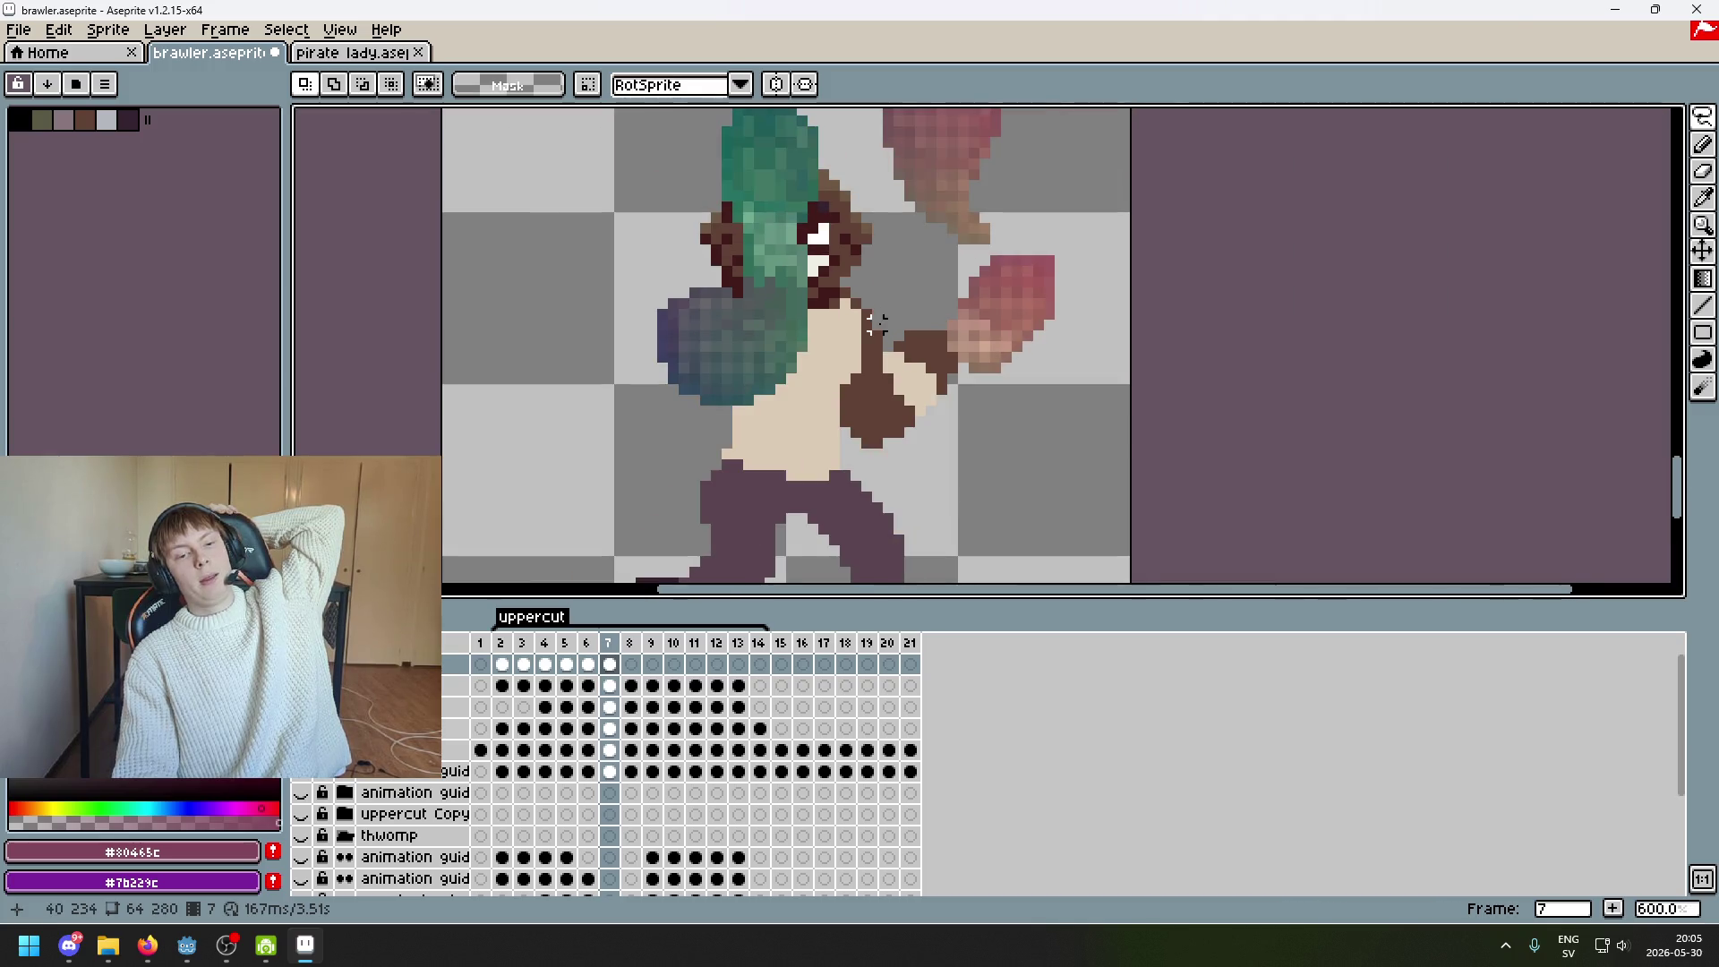
{"action": "scroll", "coordinate": [873, 338], "scroll_direction": "up", "scroll_amount": 1}
Try a lasso around the arm, then switch to the Rectangular Marquee selection tool
{"action": "mouse_move", "coordinate": [529, 267]}
{"action": "left_mouse_down"}
{"action": "mouse_move", "coordinate": [710, 422]}
{"action": "mouse_move", "coordinate": [787, 384]}
{"action": "left_mouse_up"}
{"action": "mouse_move", "coordinate": [1710, 121]}
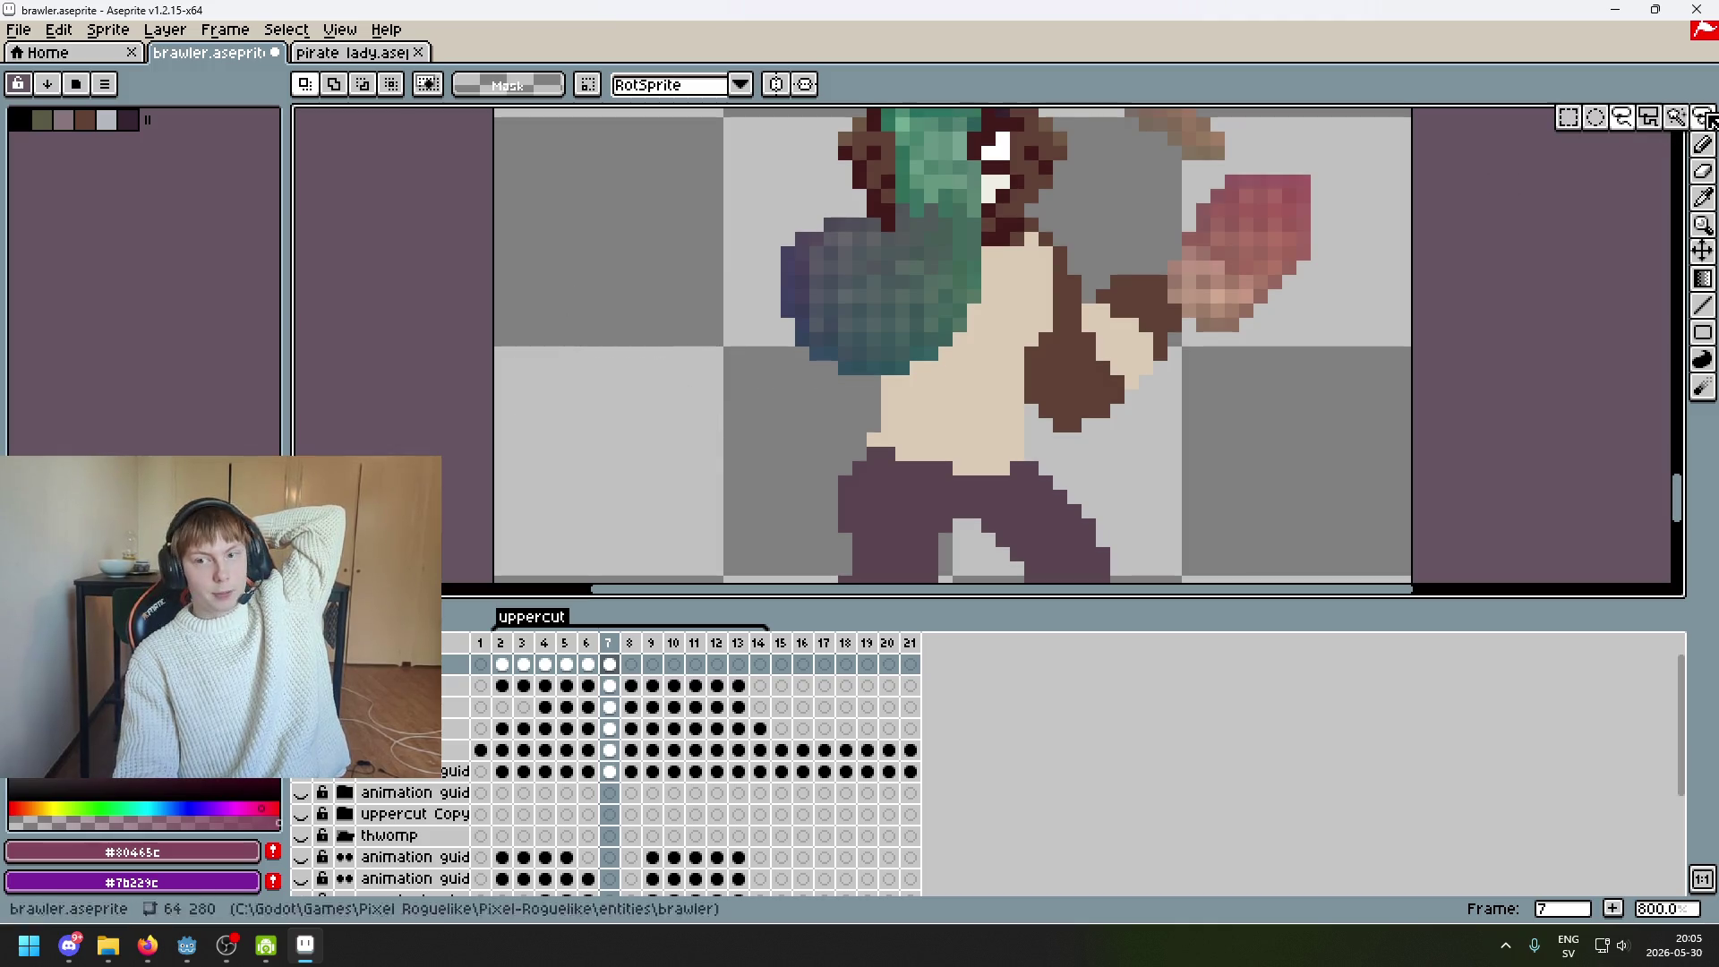
{"action": "left_click", "coordinate": [1567, 118]}
{"action": "scroll", "coordinate": [722, 313], "scroll_direction": "down", "scroll_amount": 2}
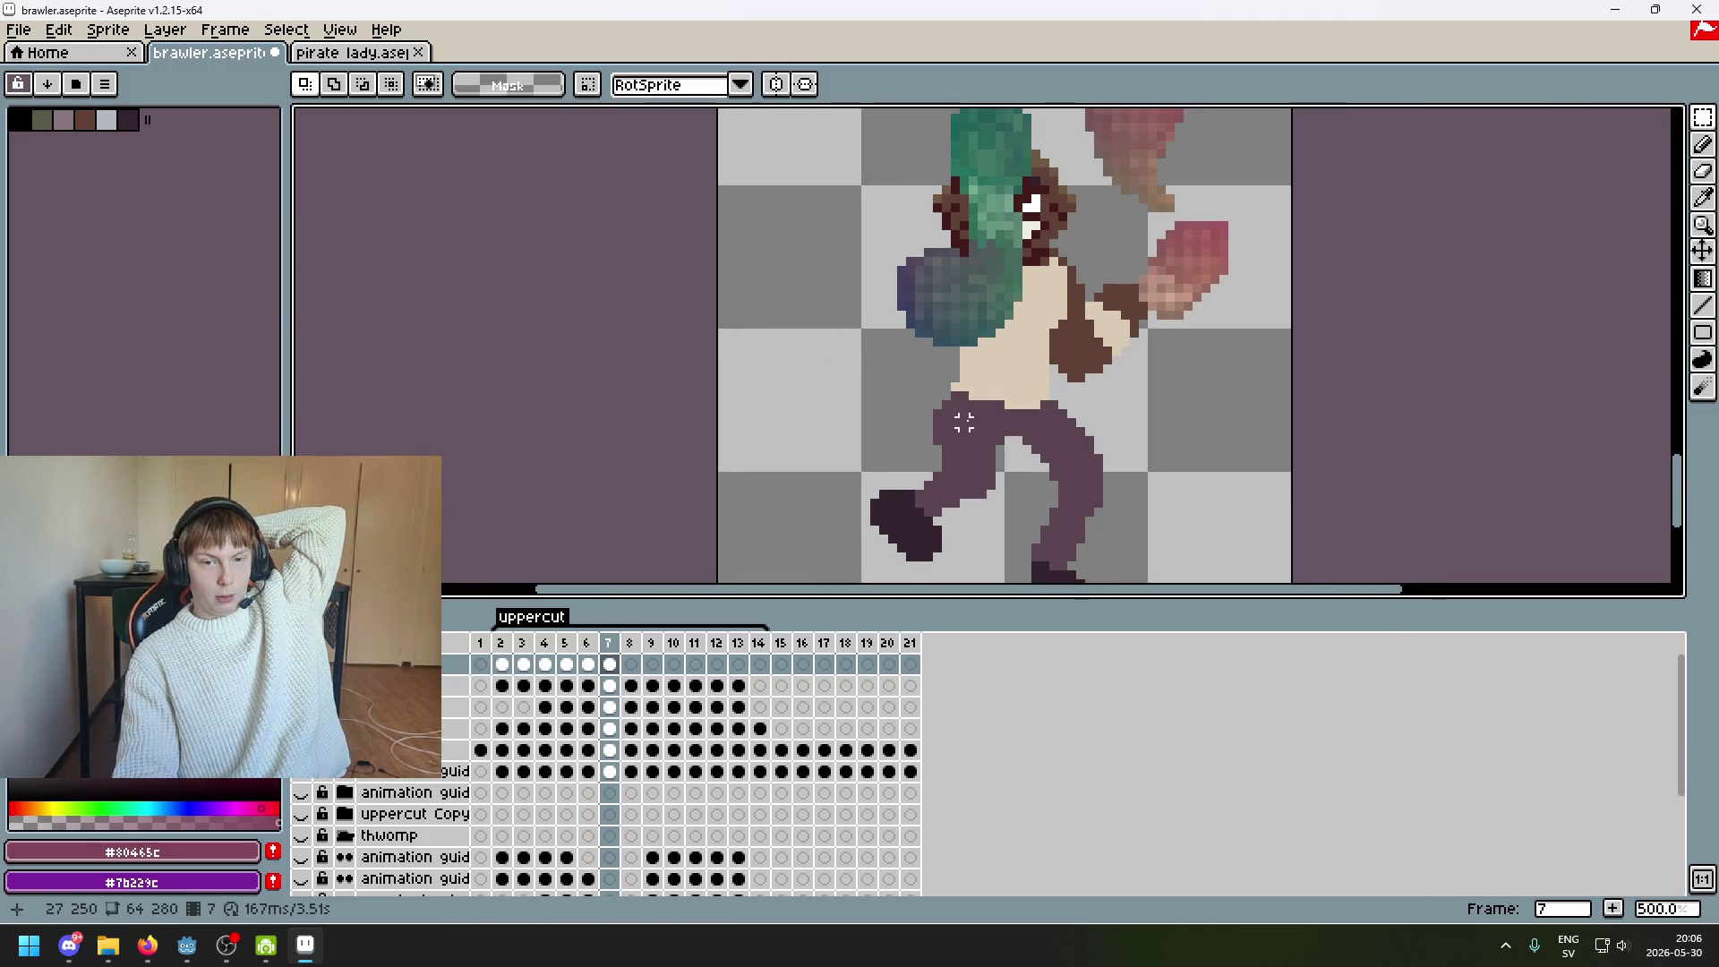
{"action": "scroll", "coordinate": [990, 467], "scroll_direction": "right", "scroll_amount": 2}
{"action": "scroll", "coordinate": [952, 481], "scroll_direction": "up", "scroll_amount": 1}
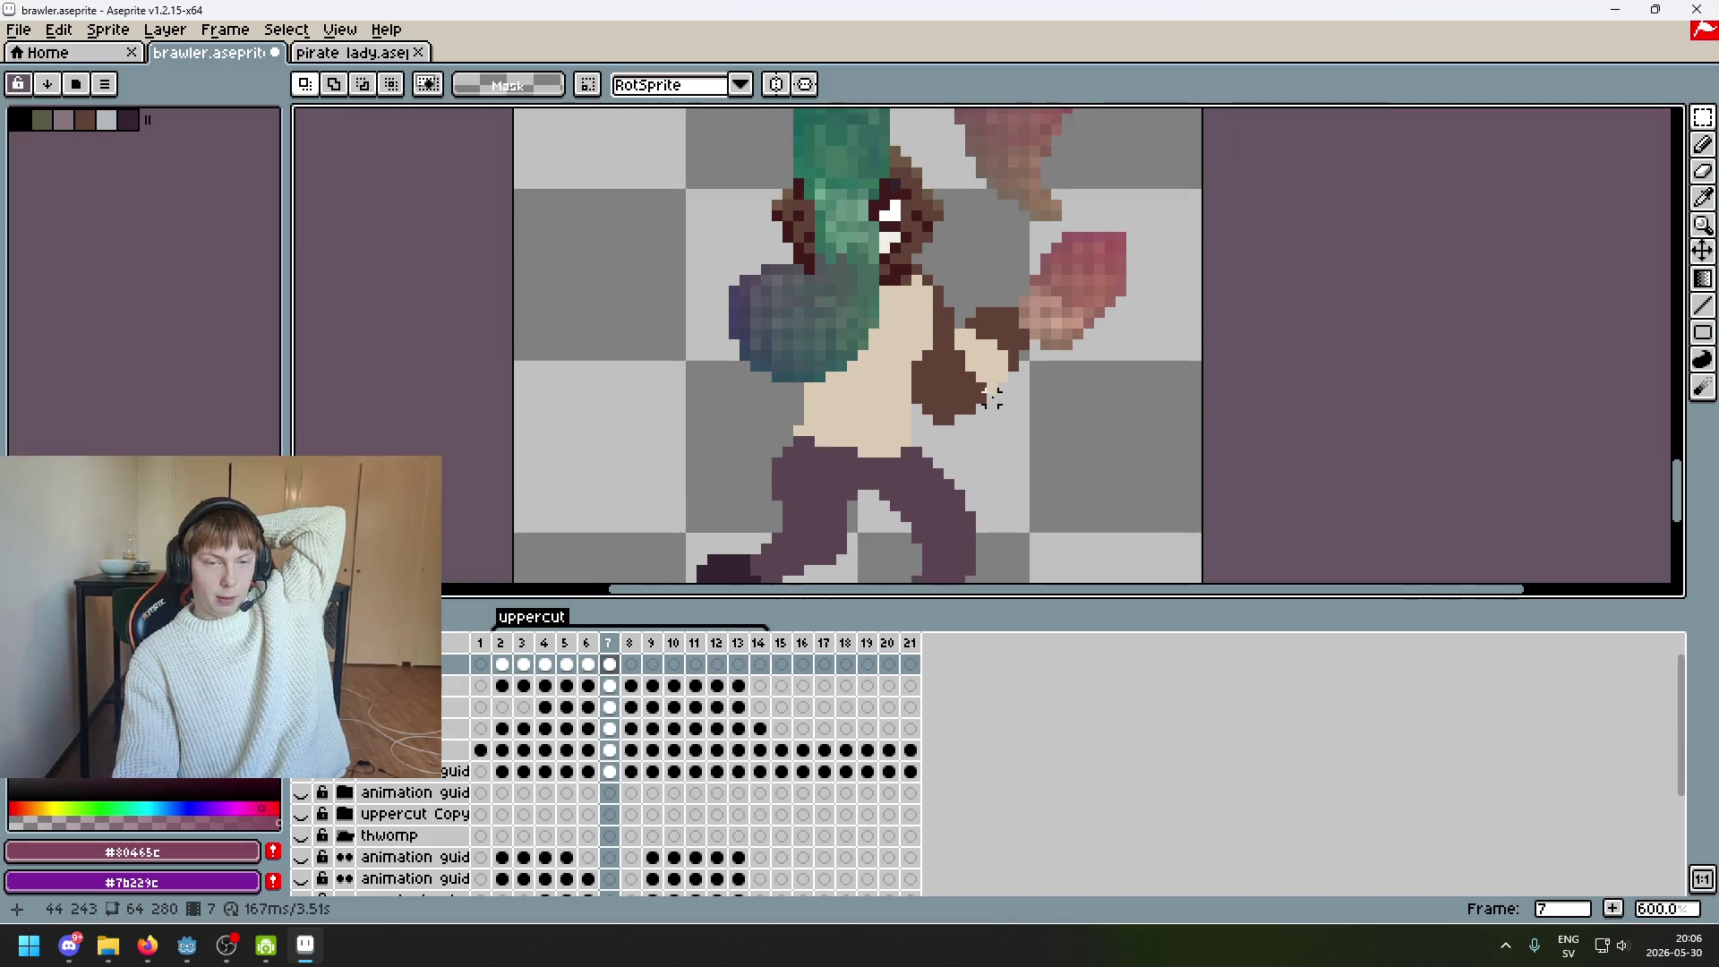
{"action": "scroll", "coordinate": [942, 457], "scroll_direction": "up", "scroll_amount": 4}
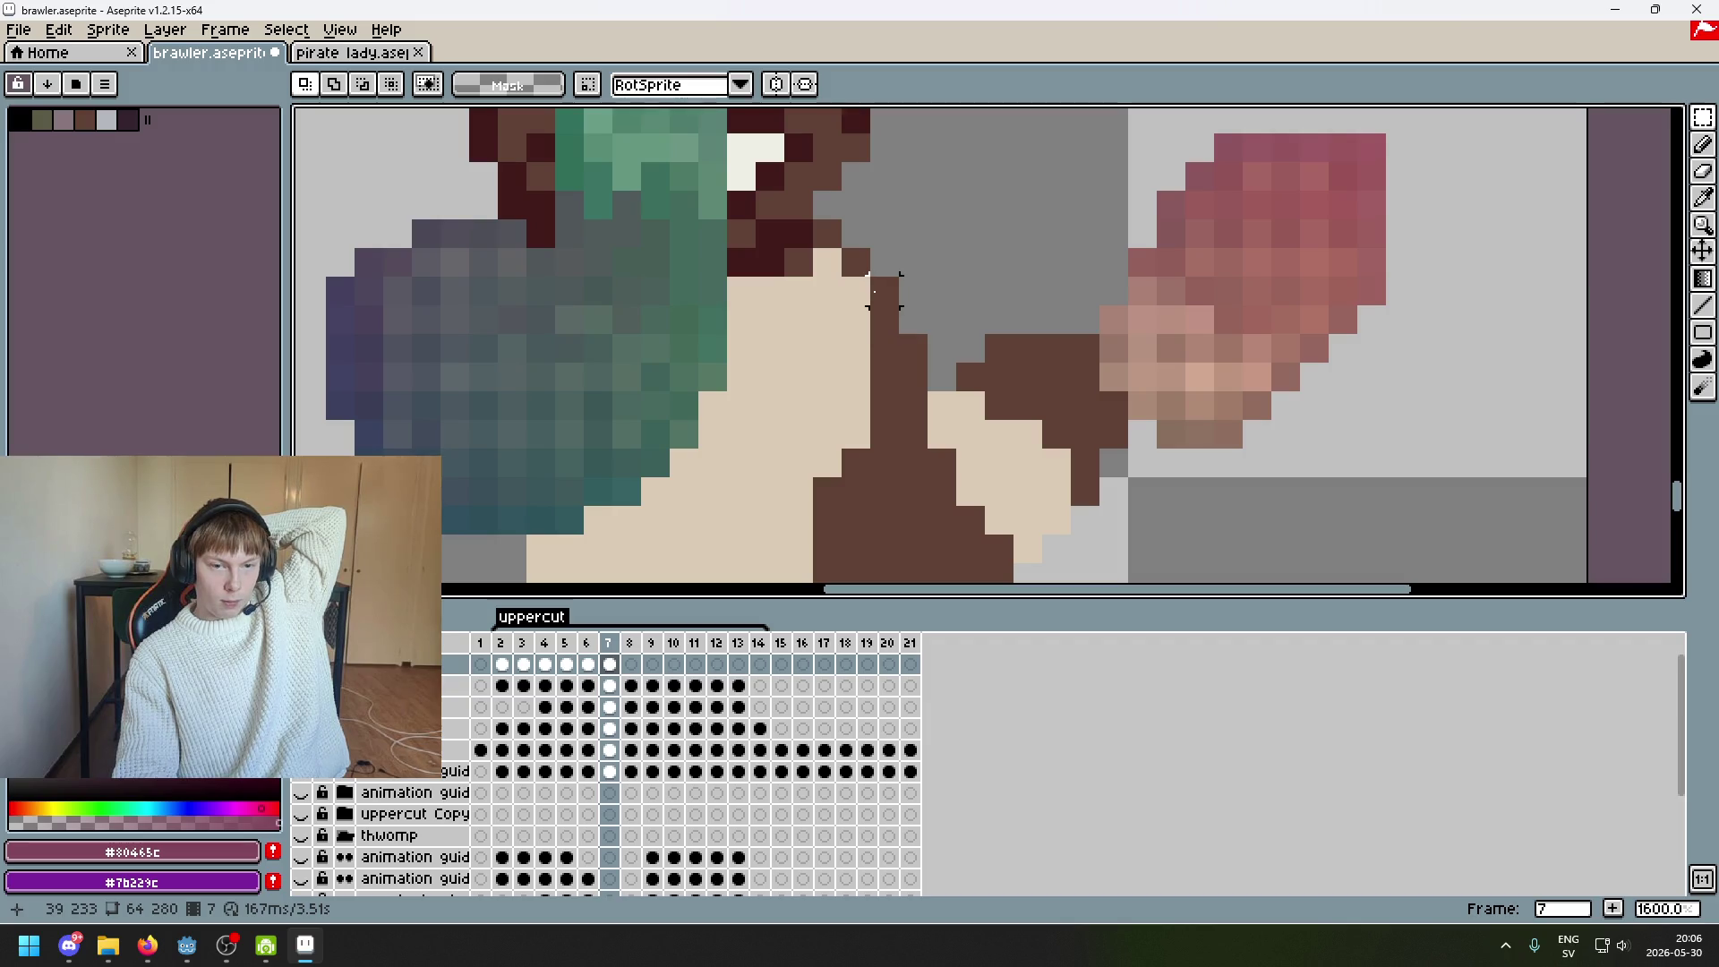
{"action": "scroll", "coordinate": [1068, 385], "scroll_direction": "down", "scroll_amount": 3}
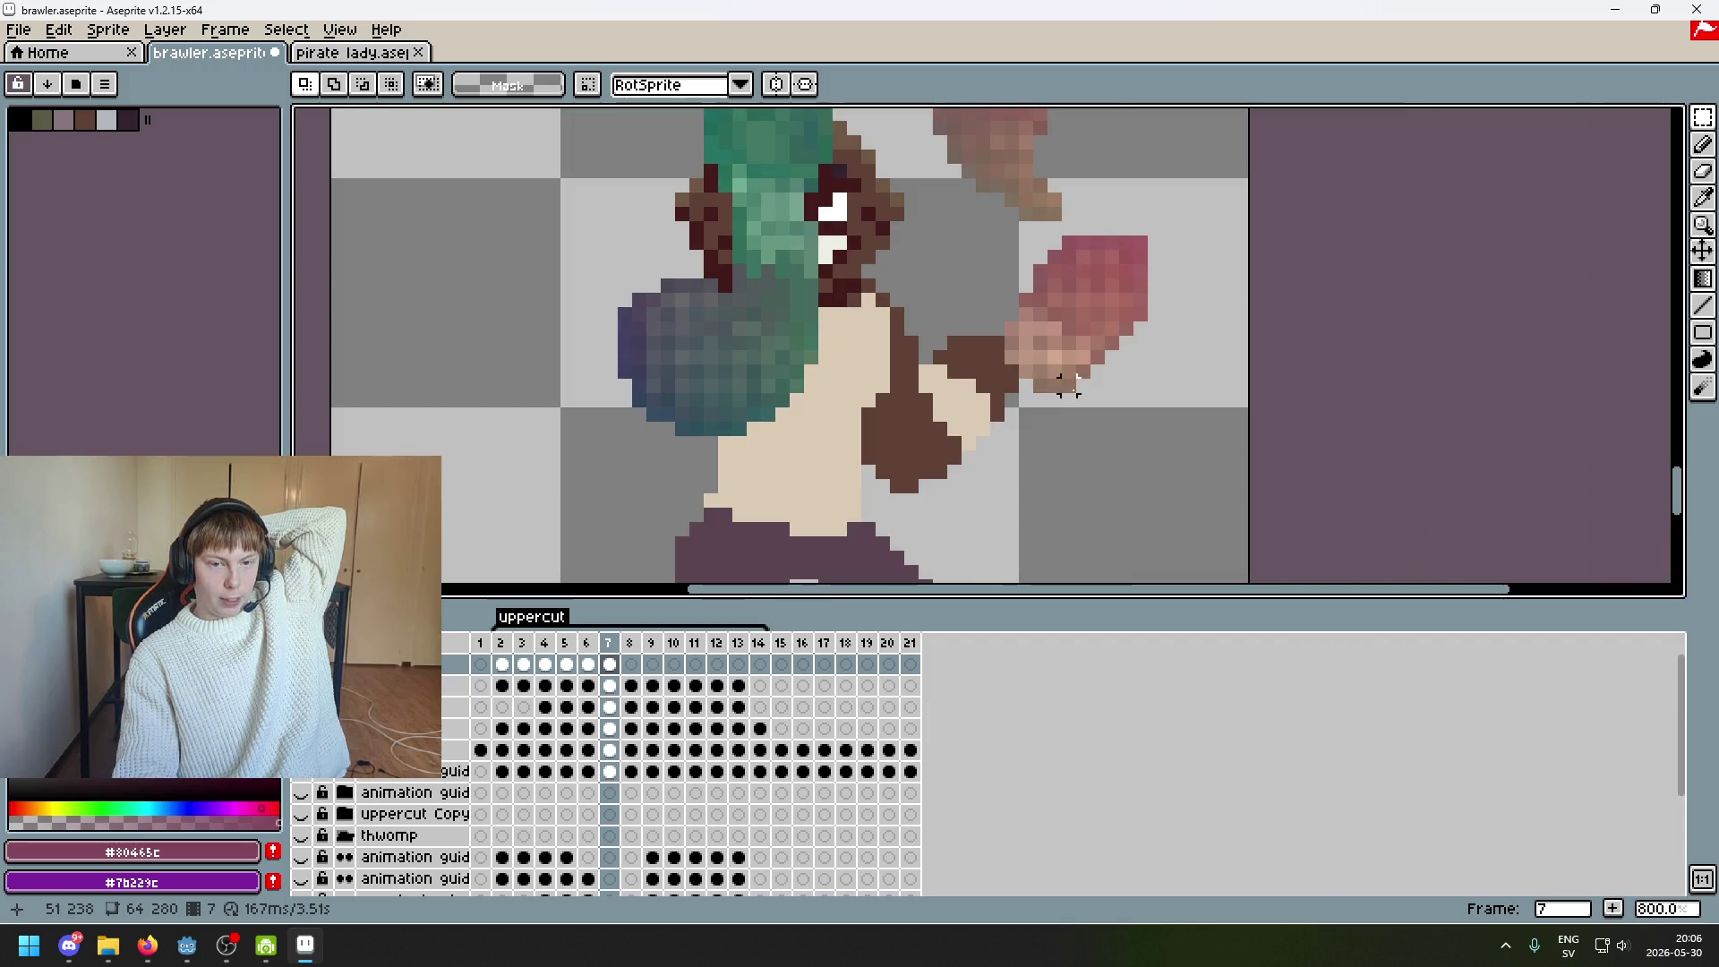
{"action": "scroll", "coordinate": [1082, 355], "scroll_direction": "up", "scroll_amount": 1}
{"action": "scroll", "coordinate": [1101, 448], "scroll_direction": "up", "scroll_amount": 1}
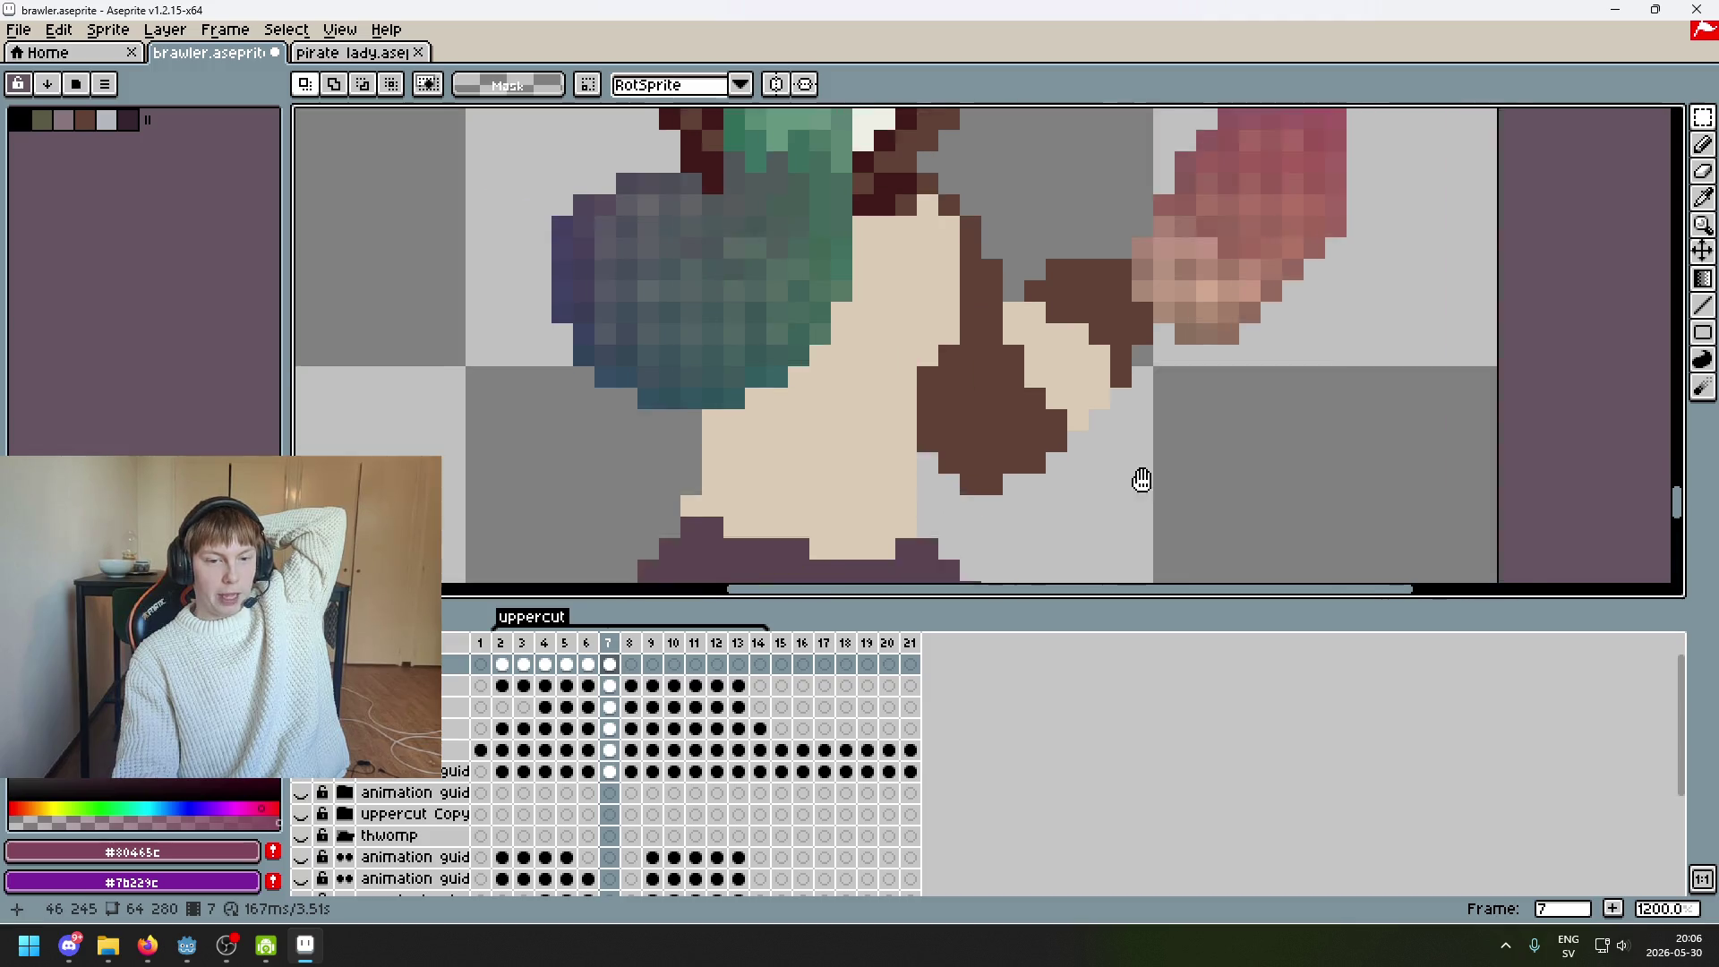
{"action": "scroll", "coordinate": [1080, 408], "scroll_direction": "down", "scroll_amount": 3}
{"action": "scroll", "coordinate": [984, 412], "scroll_direction": "up", "scroll_amount": 4}
{"action": "scroll", "coordinate": [978, 439], "scroll_direction": "down", "scroll_amount": 3}
{"action": "scroll", "coordinate": [979, 438], "scroll_direction": "up", "scroll_amount": 2}
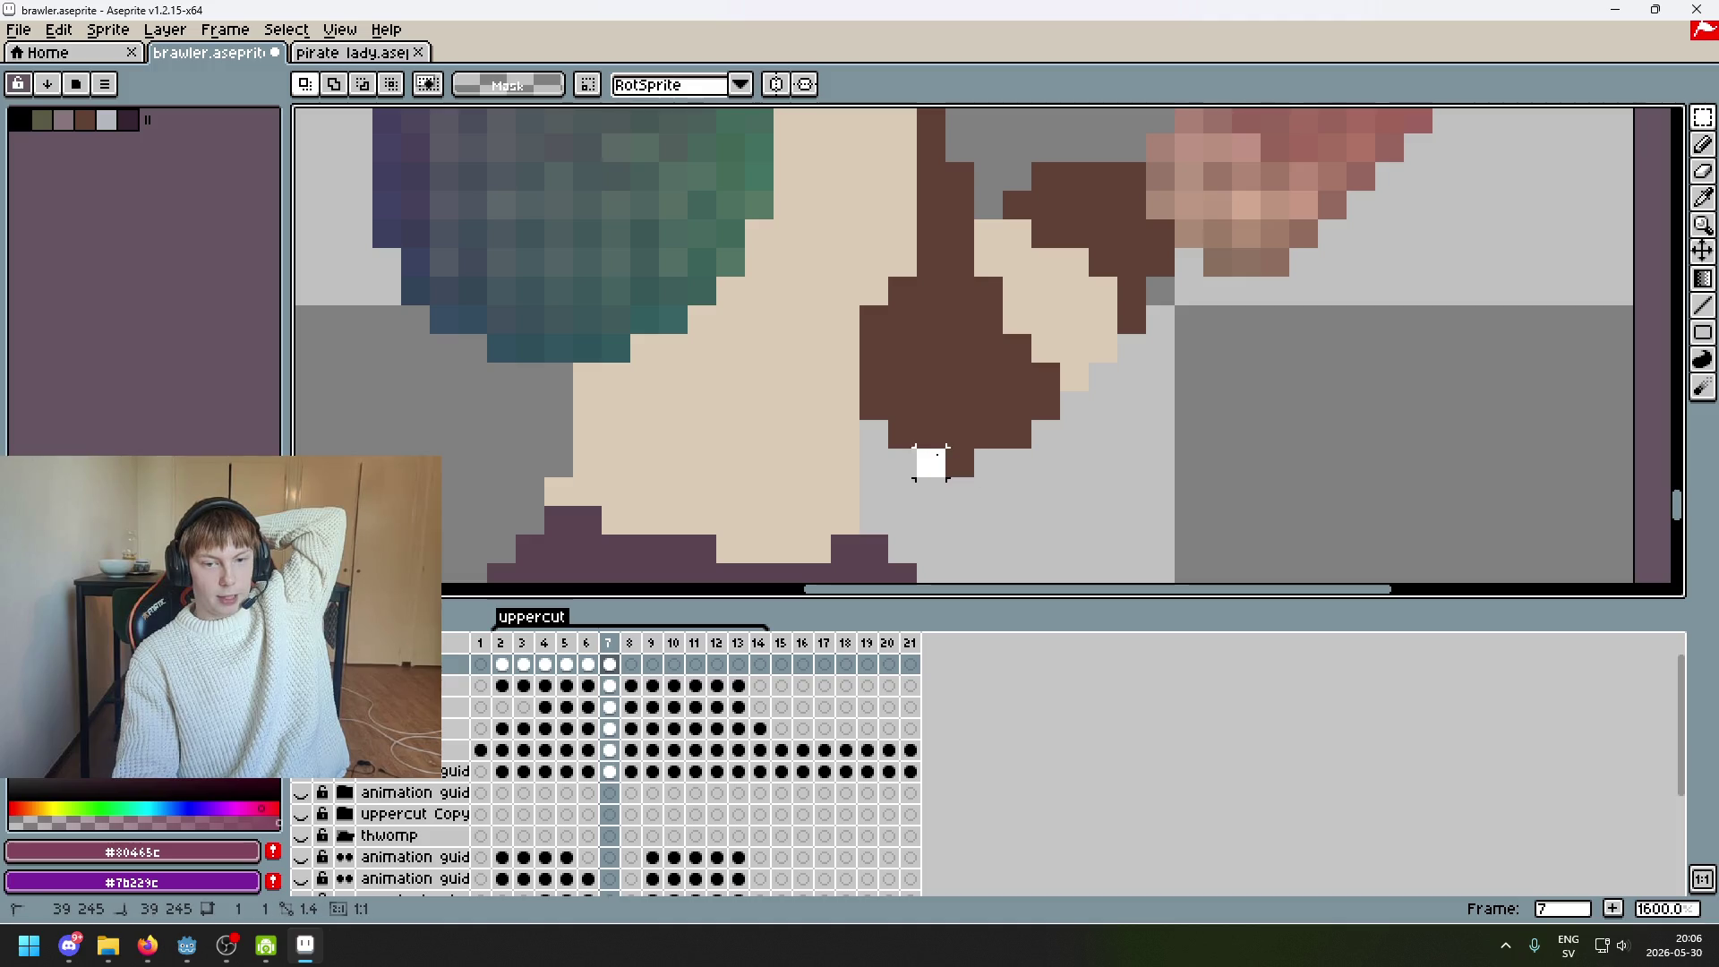
Marquee-select the small brown block below the fist a few times, then drop the selection
{"action": "scroll", "coordinate": [984, 456], "scroll_direction": "up", "scroll_amount": 1}
{"action": "scroll", "coordinate": [985, 460], "scroll_direction": "up", "scroll_amount": 1}
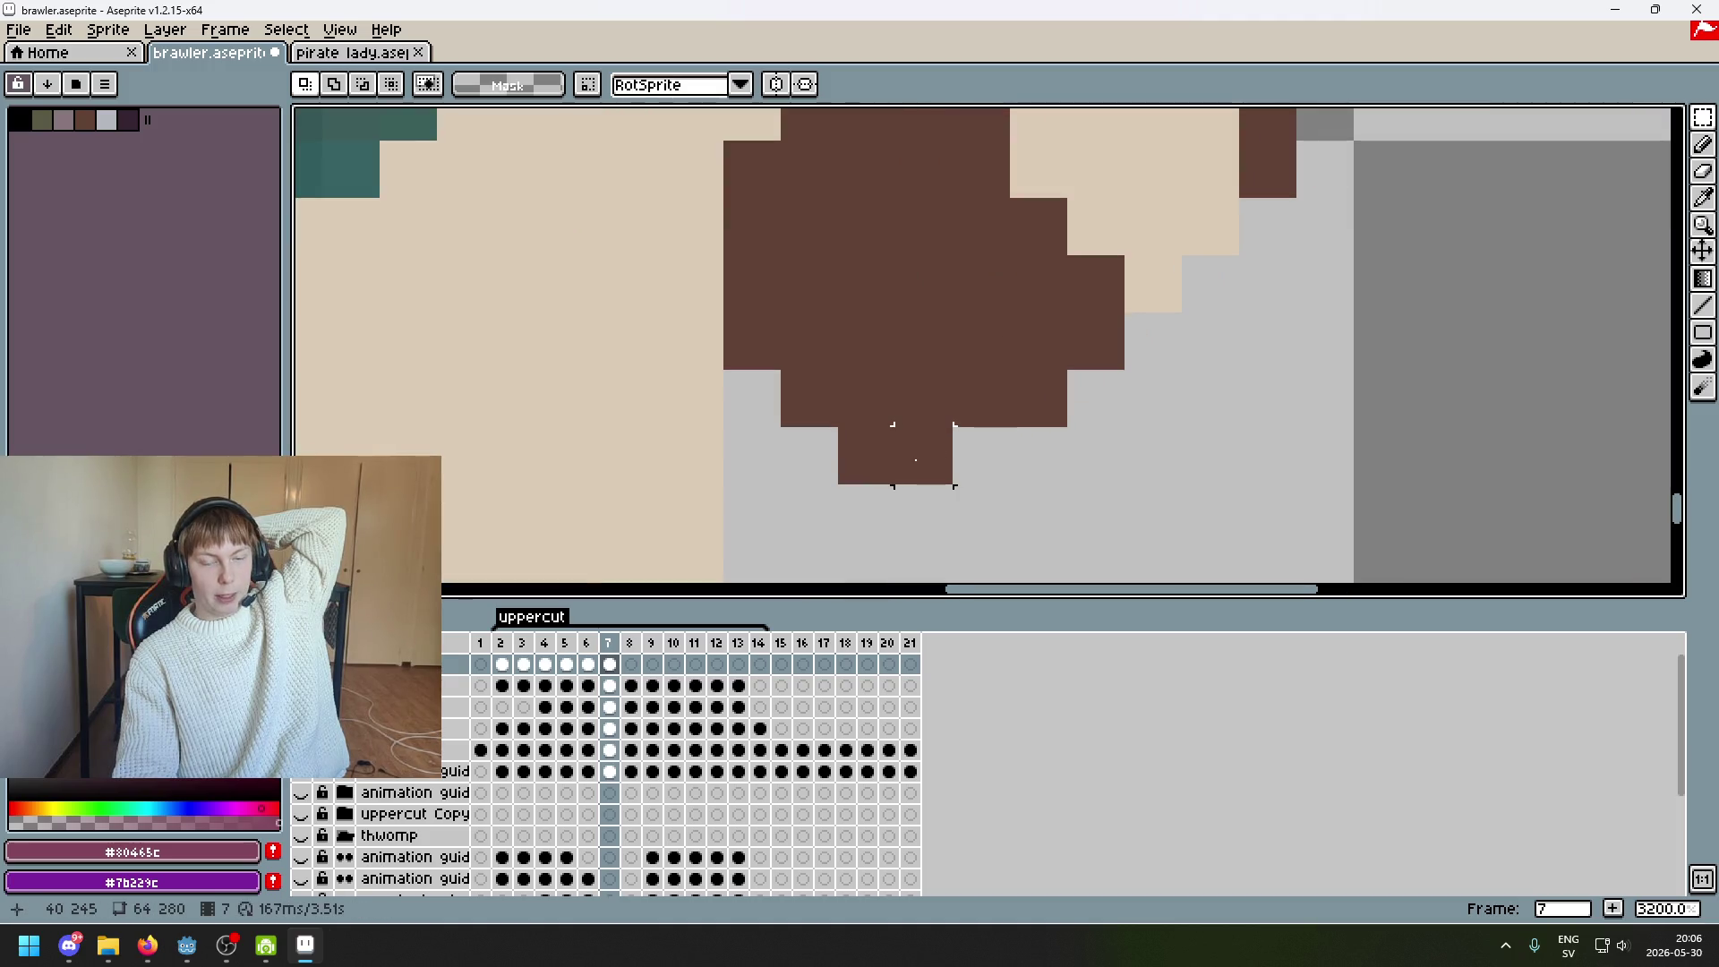
{"action": "scroll", "coordinate": [895, 451], "scroll_direction": "down", "scroll_amount": 1}
{"action": "scroll", "coordinate": [895, 430], "scroll_direction": "up", "scroll_amount": 1}
{"action": "left_click_drag", "start_coordinate": [859, 391], "coordinate": [953, 461]}
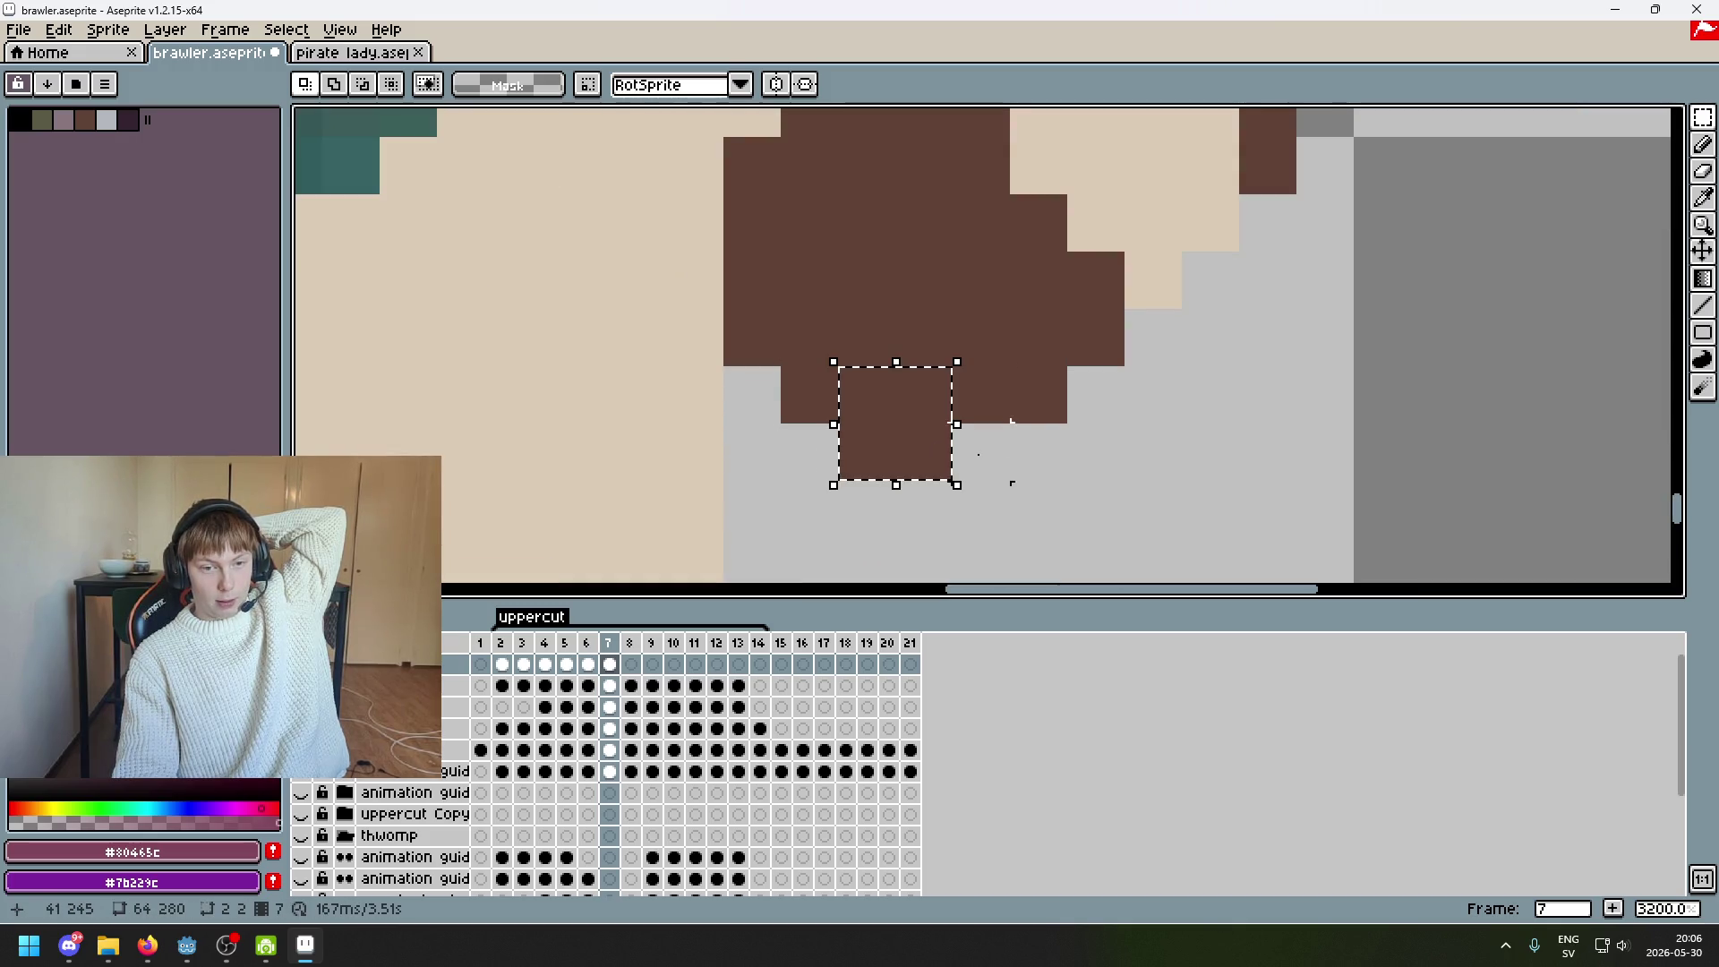
{"action": "left_click", "coordinate": [1009, 480]}
{"action": "left_click_drag", "start_coordinate": [860, 390], "coordinate": [953, 461]}
{"action": "left_click", "coordinate": [909, 415]}
{"action": "left_click_drag", "start_coordinate": [860, 390], "coordinate": [953, 461]}
{"action": "left_click", "coordinate": [909, 415]}
{"action": "left_click_drag", "start_coordinate": [859, 391], "coordinate": [931, 474]}
{"action": "left_click", "coordinate": [910, 415]}
{"action": "scroll", "coordinate": [932, 434], "scroll_direction": "up", "scroll_amount": 1}
{"action": "scroll", "coordinate": [936, 465], "scroll_direction": "down", "scroll_amount": 2}
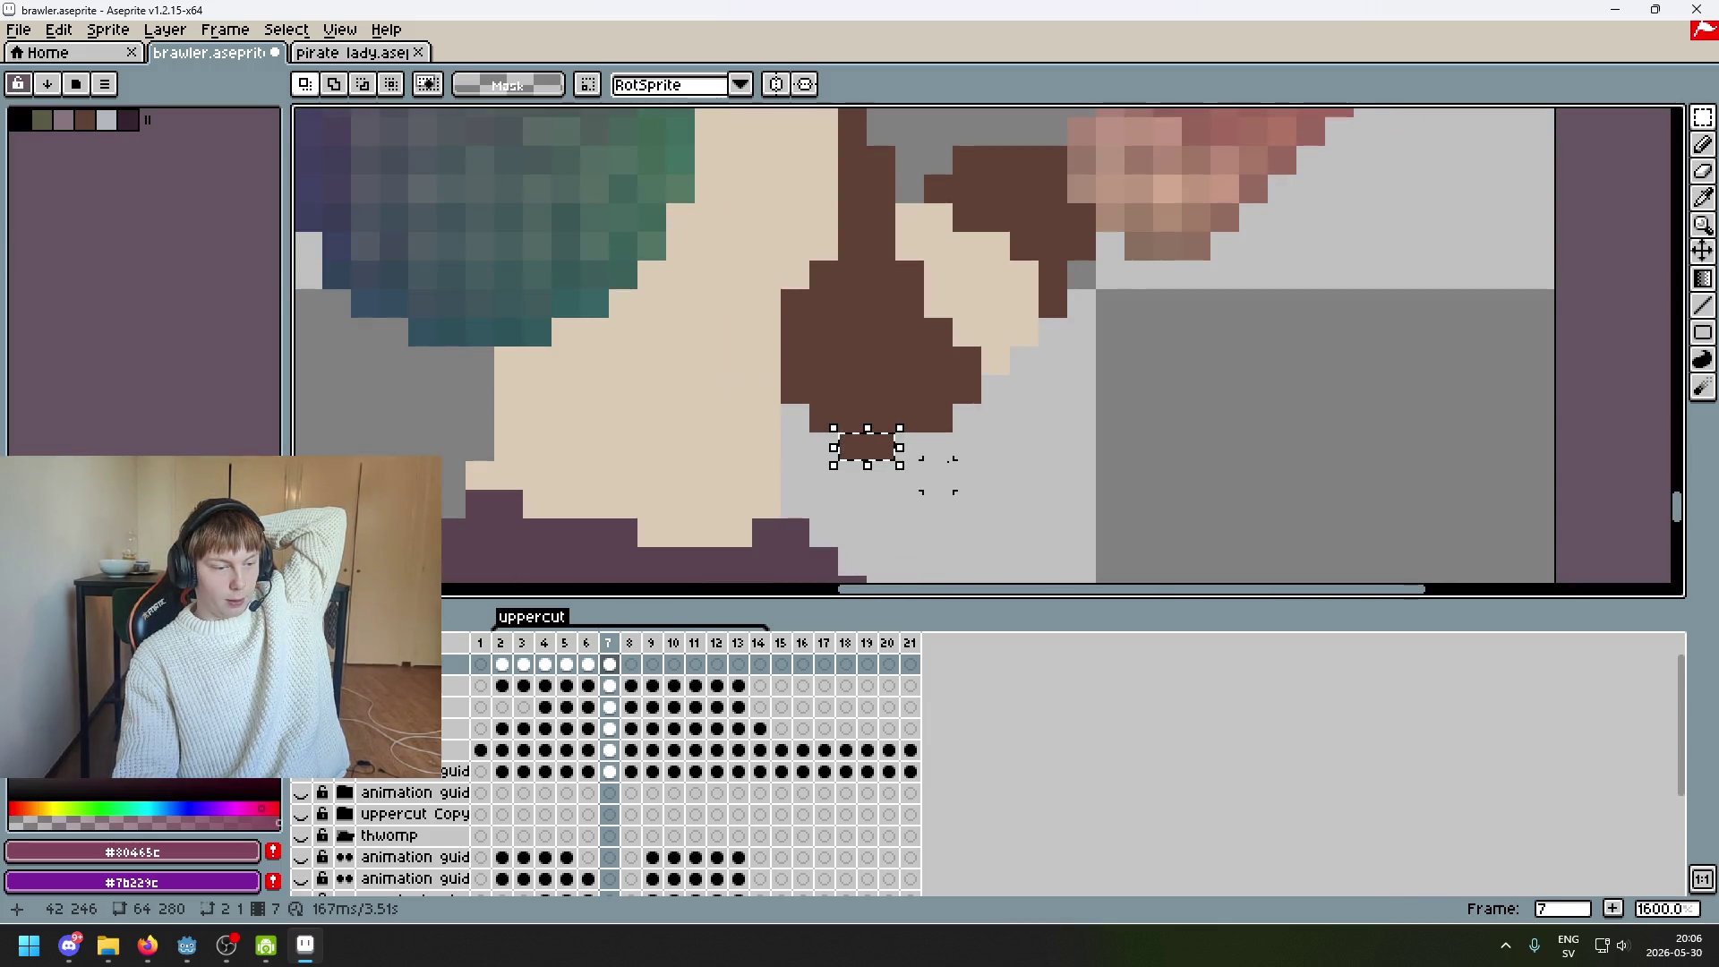
{"action": "left_click", "coordinate": [938, 476]}
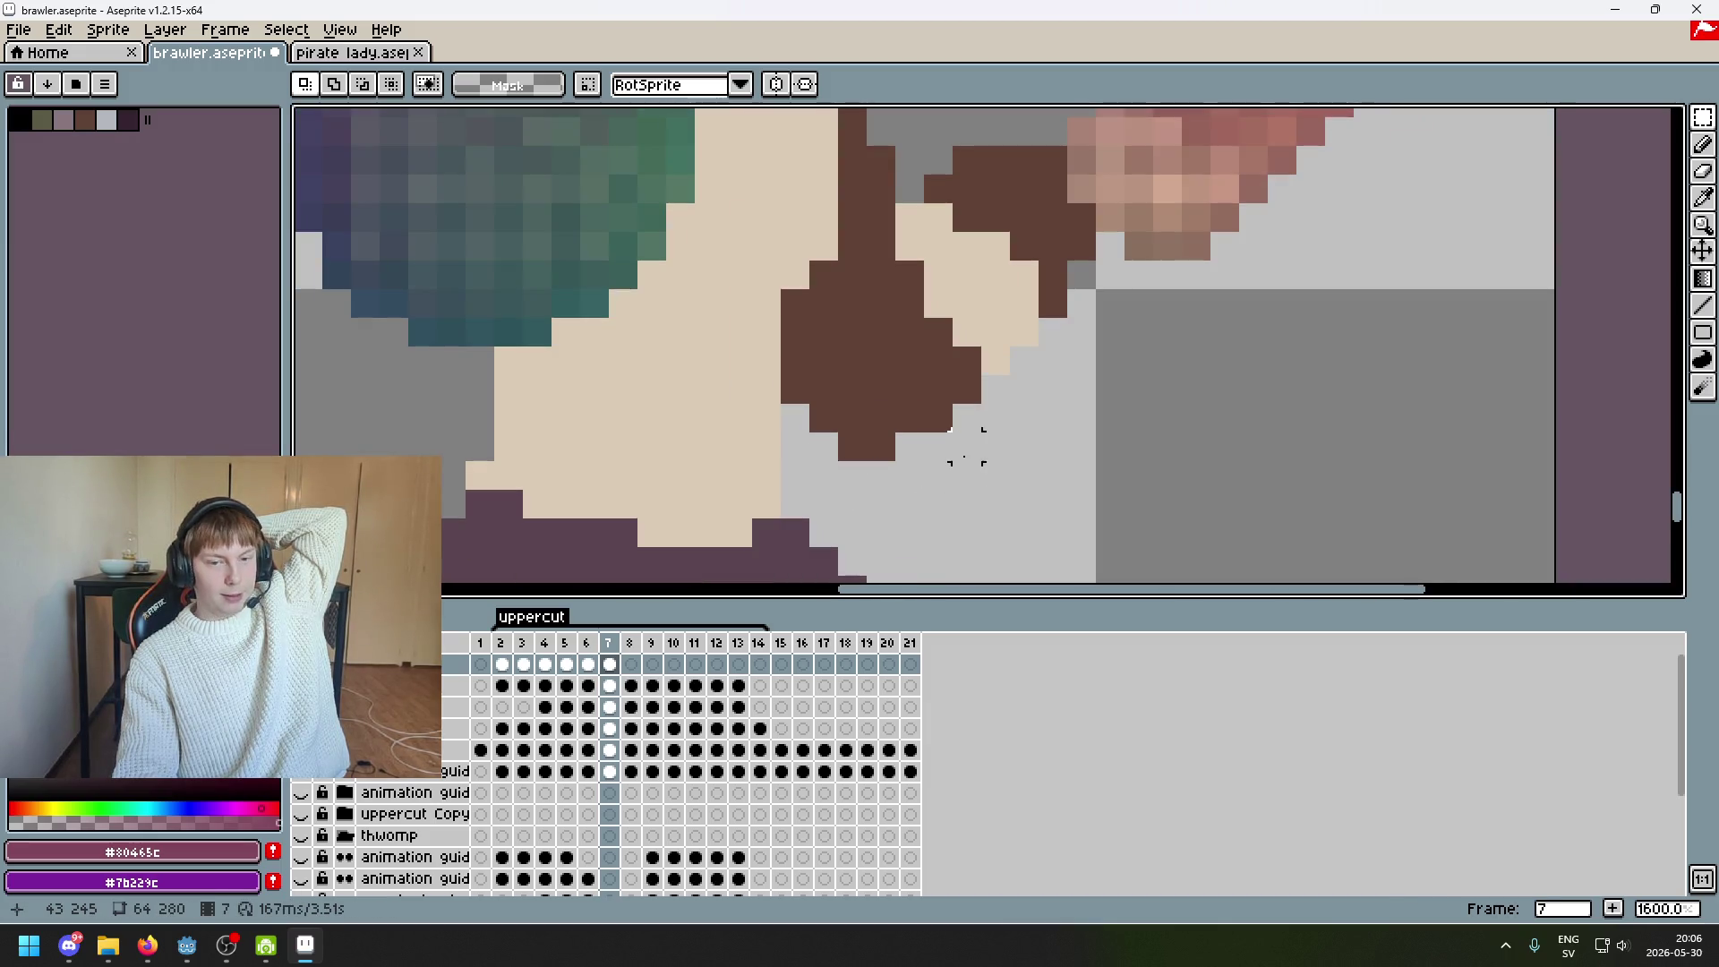
With the Lasso tool, outline the pinkish swoosh pixels beside the fist
{"action": "scroll", "coordinate": [966, 446], "scroll_direction": "down", "scroll_amount": 3}
{"action": "scroll", "coordinate": [983, 446], "scroll_direction": "up", "scroll_amount": 1}
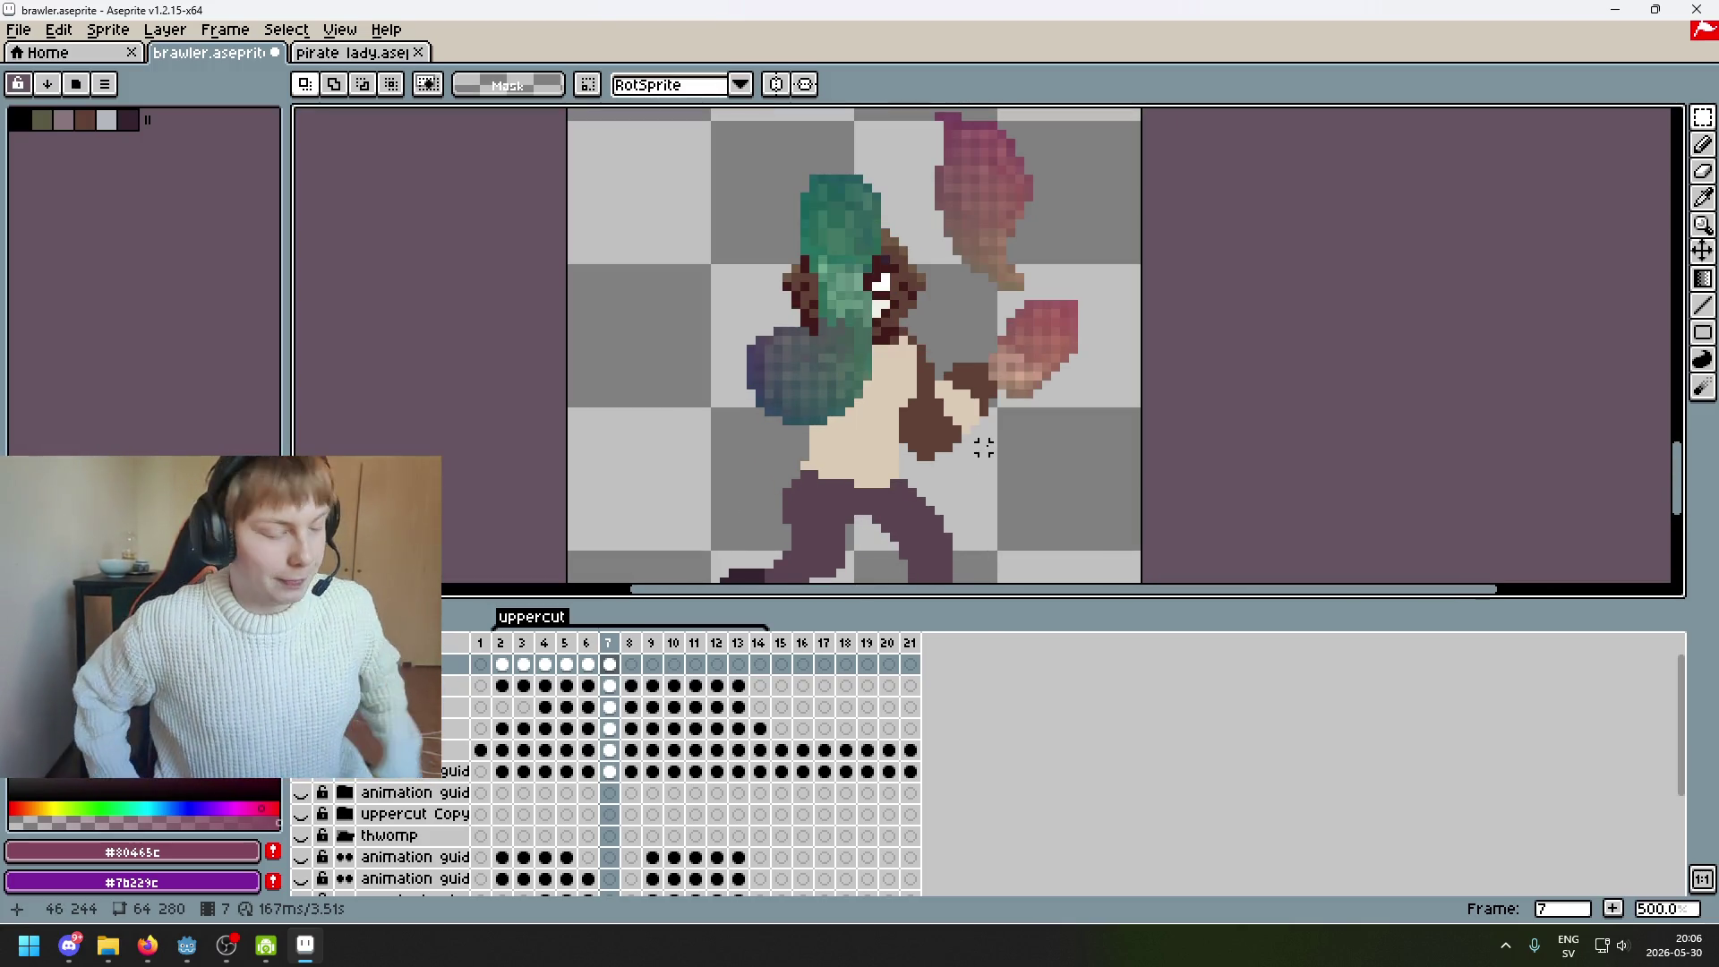
{"action": "scroll", "coordinate": [959, 403], "scroll_direction": "up", "scroll_amount": 2}
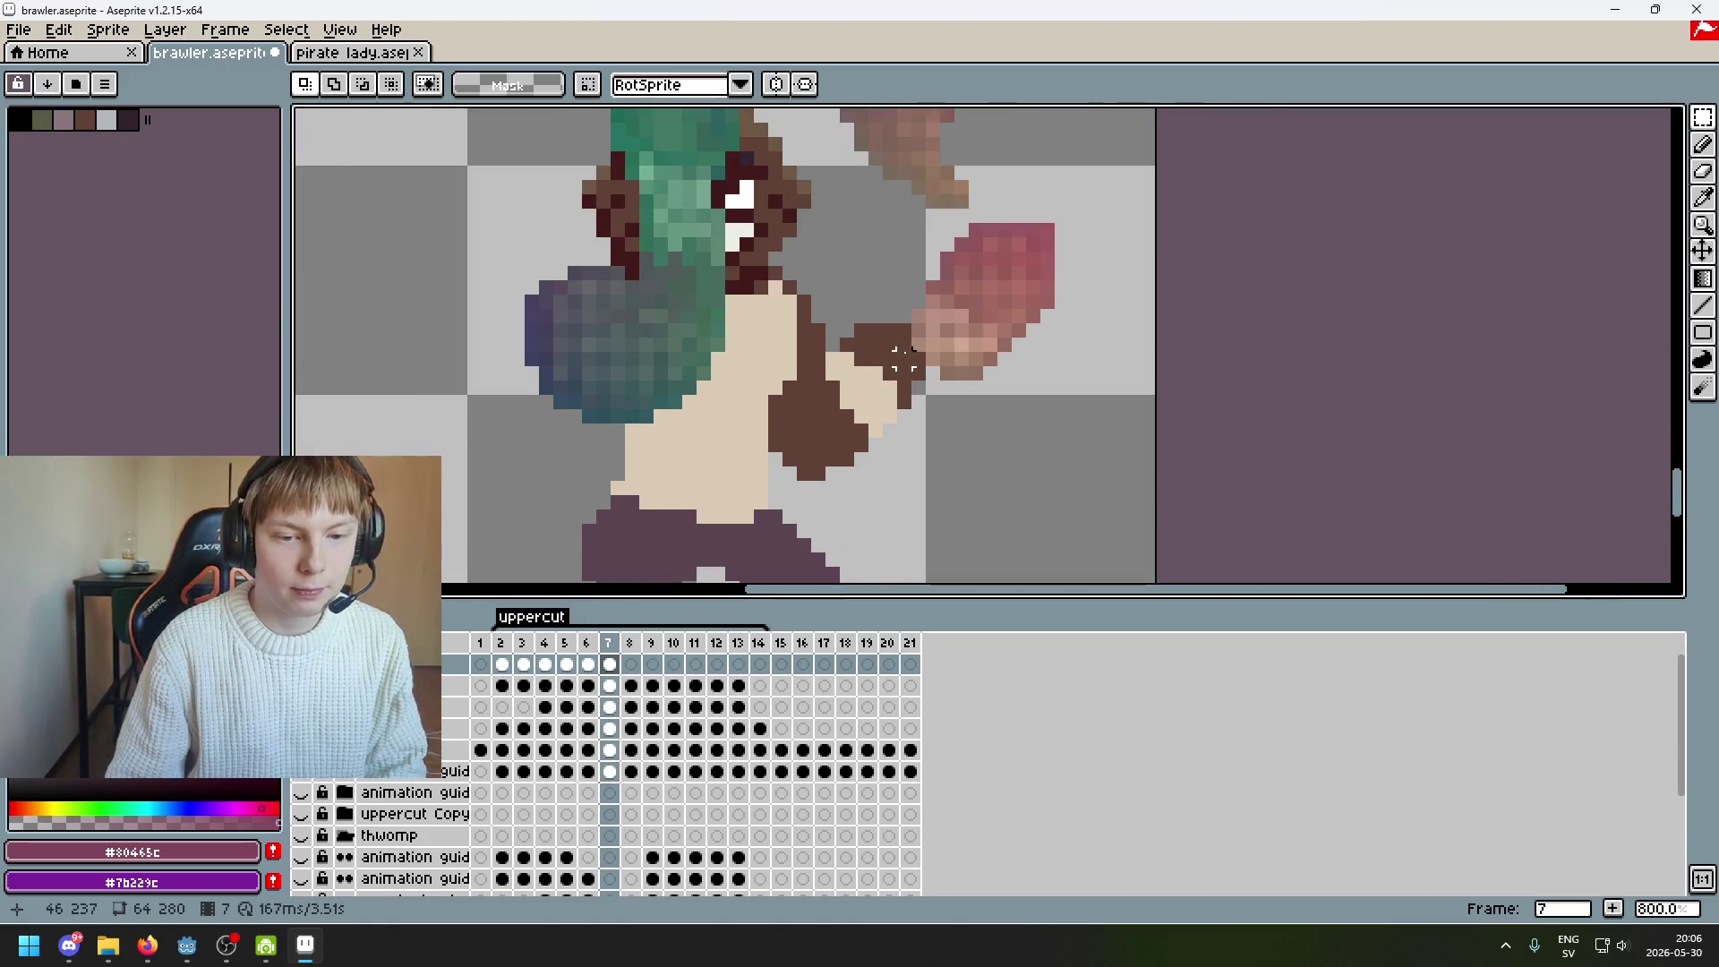
{"action": "scroll", "coordinate": [889, 358], "scroll_direction": "up", "scroll_amount": 1}
{"action": "mouse_move", "coordinate": [1702, 118]}
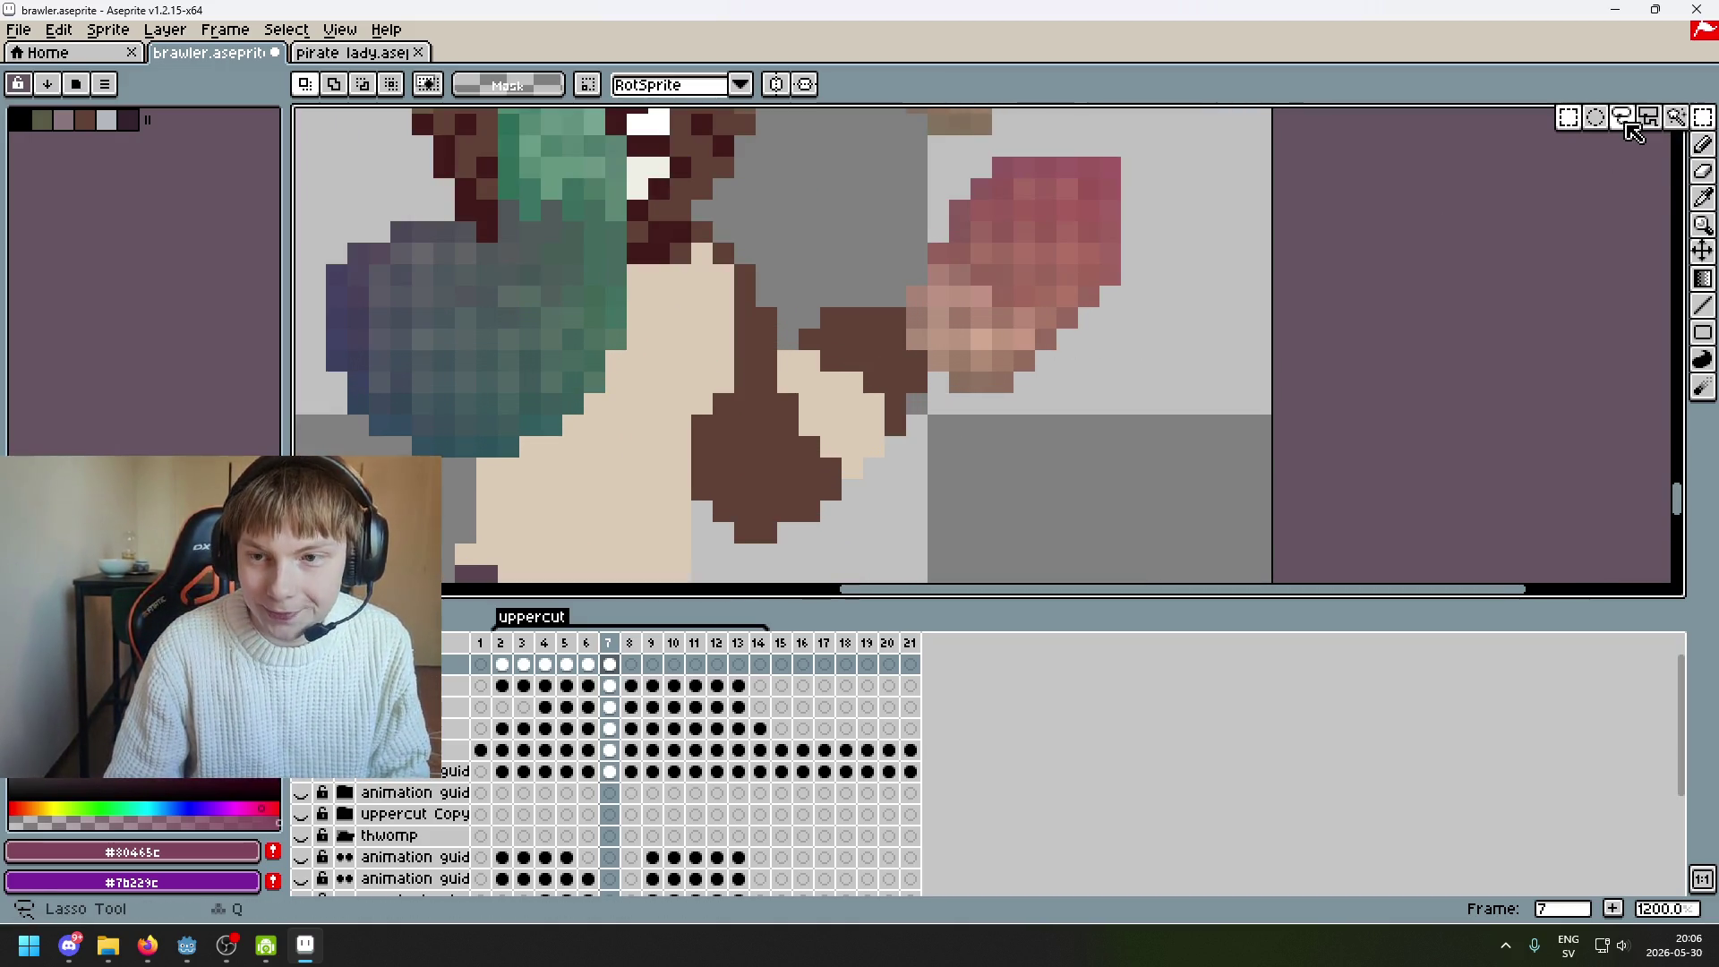
{"action": "left_click", "coordinate": [1625, 121]}
{"action": "scroll", "coordinate": [918, 340], "scroll_direction": "up", "scroll_amount": 1}
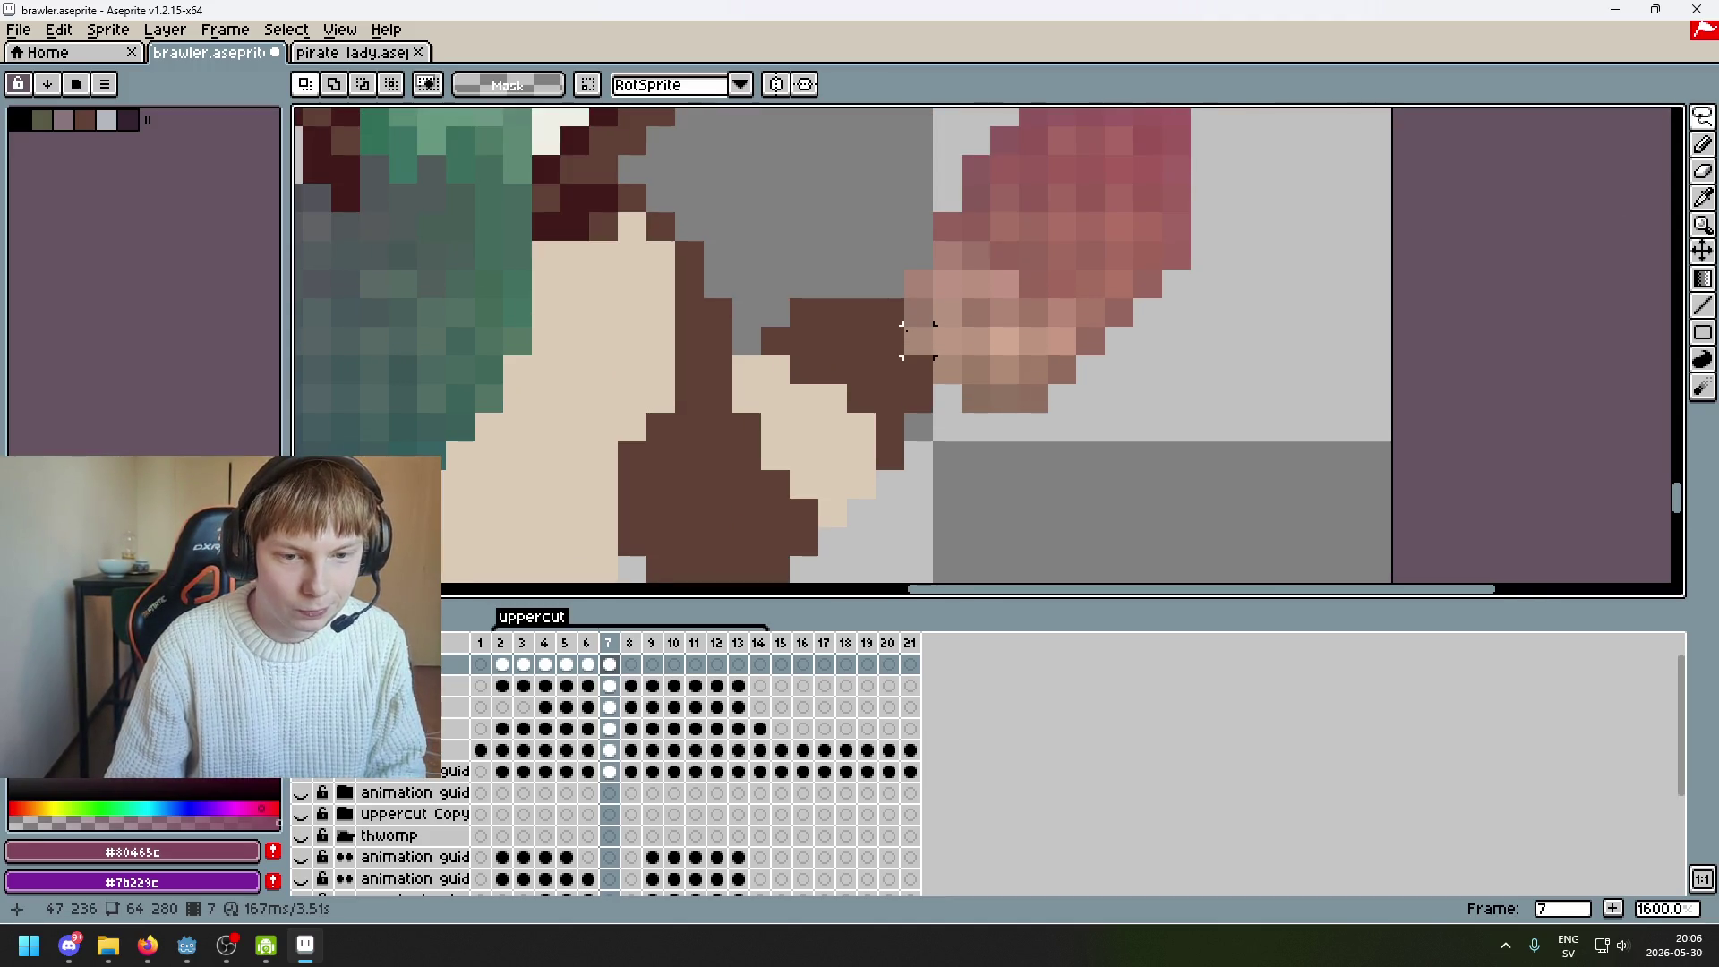
{"action": "left_click_drag", "start_coordinate": [918, 313], "coordinate": [978, 396]}
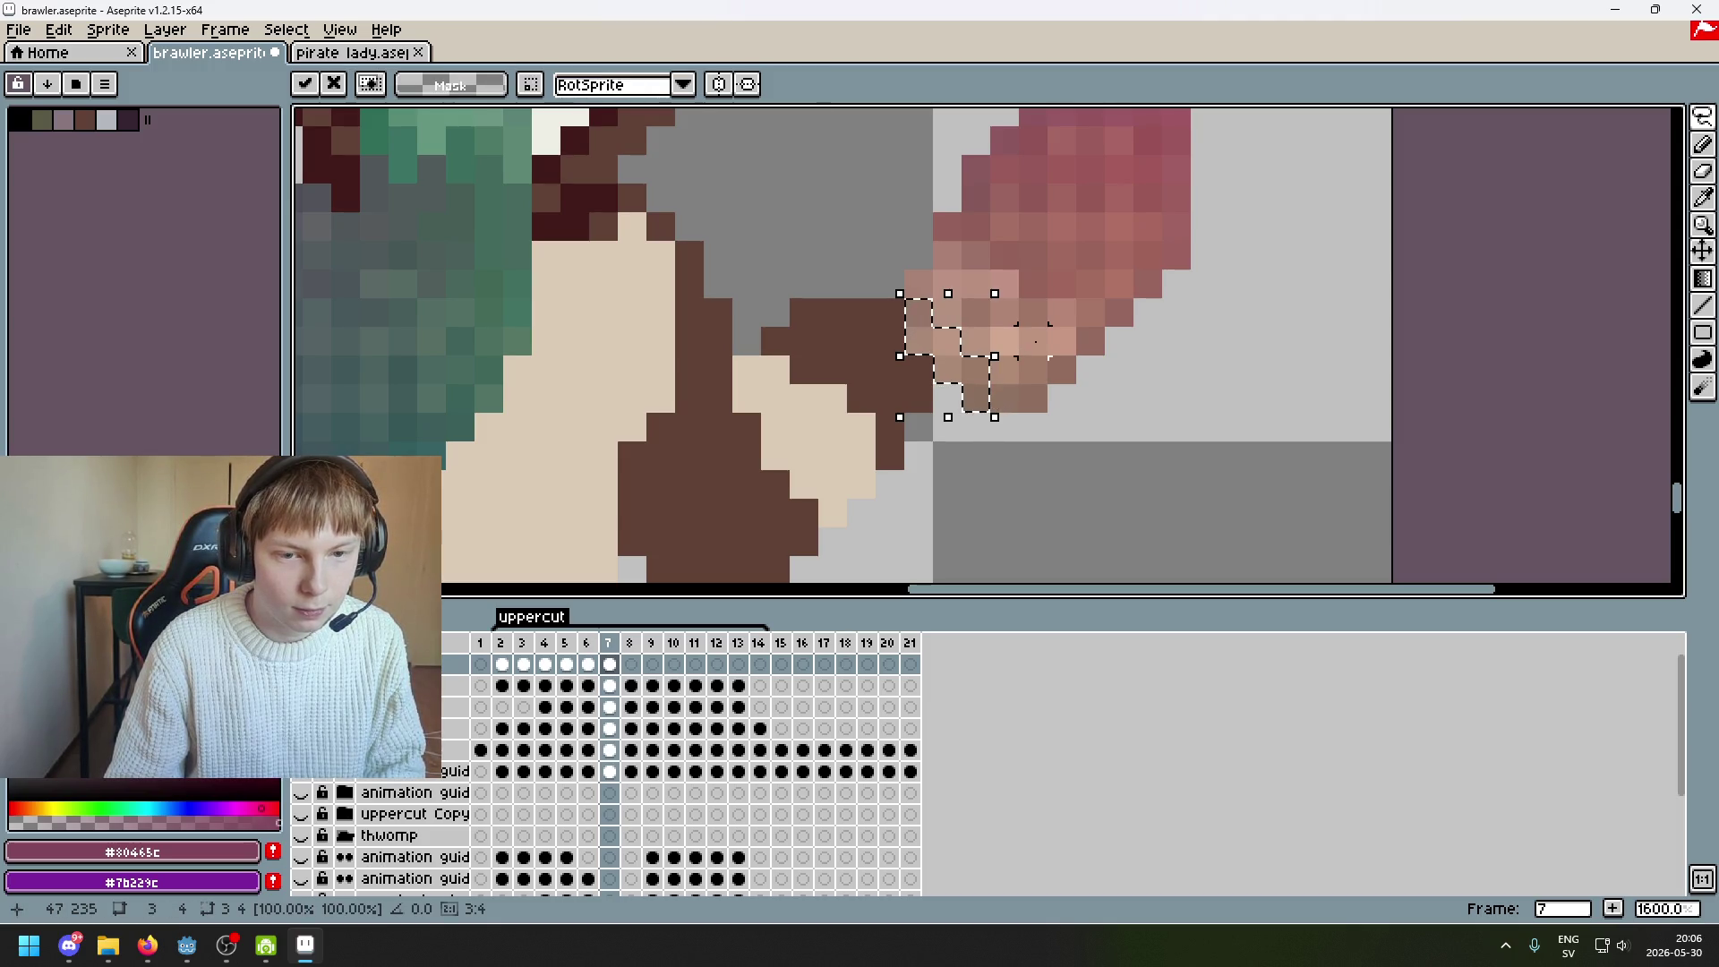
{"action": "left_click", "coordinate": [1034, 342]}
{"action": "left_click", "coordinate": [920, 283]}
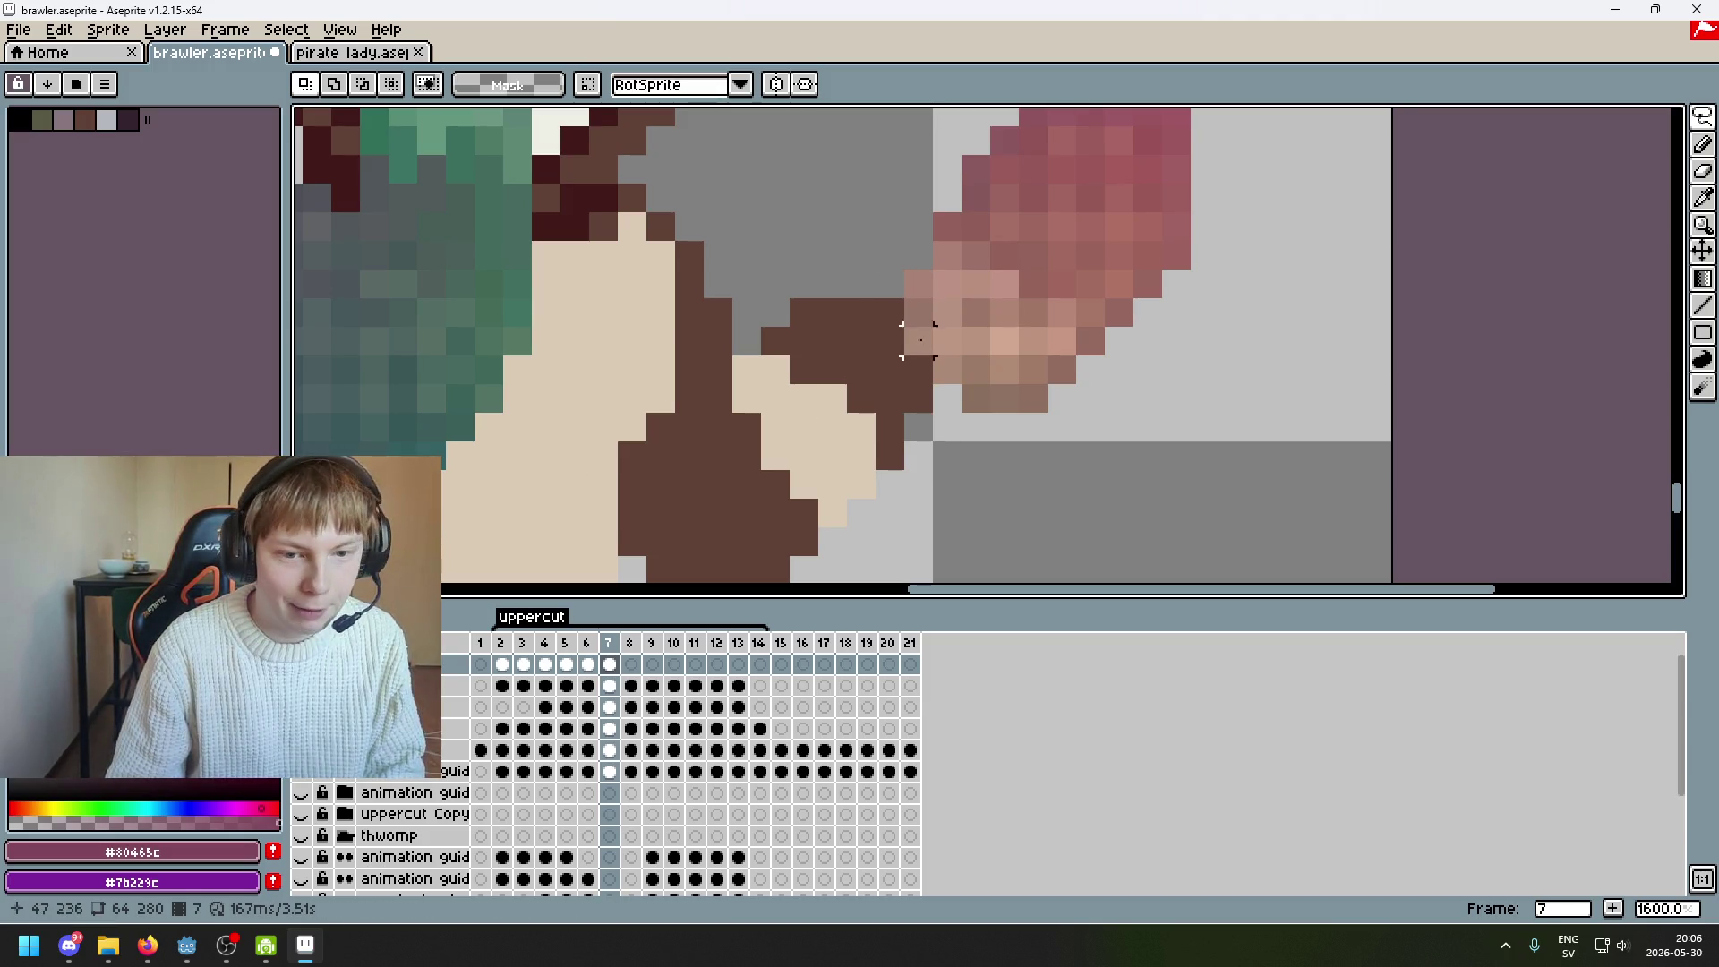
{"action": "mouse_move", "coordinate": [917, 313]}
{"action": "left_mouse_down"}
{"action": "mouse_move", "coordinate": [917, 277]}
{"action": "mouse_move", "coordinate": [922, 345]}
{"action": "mouse_move", "coordinate": [949, 376]}
{"action": "mouse_move", "coordinate": [982, 400]}
{"action": "mouse_move", "coordinate": [1017, 384]}
{"action": "left_mouse_up"}
Shift the selected swoosh pixels slightly right and commit them
{"action": "scroll", "coordinate": [1119, 358], "scroll_direction": "down", "scroll_amount": 2}
{"action": "scroll", "coordinate": [1147, 362], "scroll_direction": "right", "scroll_amount": 1}
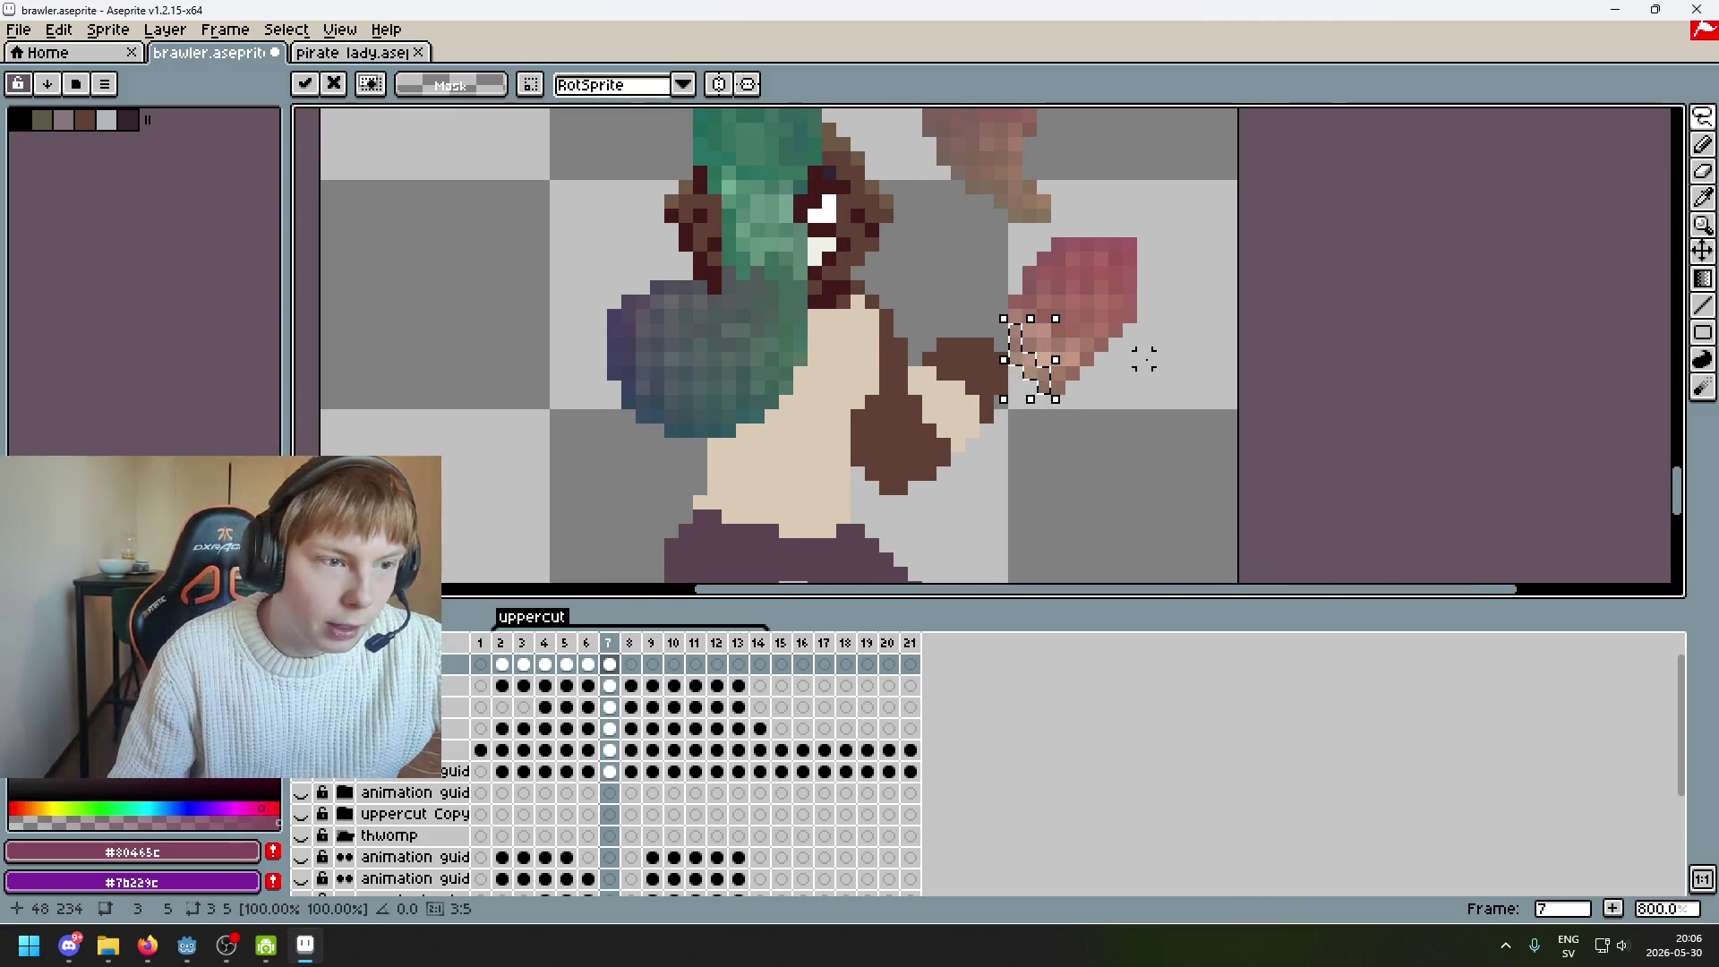
{"action": "left_click_drag", "start_coordinate": [1144, 358], "coordinate": [1021, 388]}
{"action": "left_click", "coordinate": [1029, 391]}
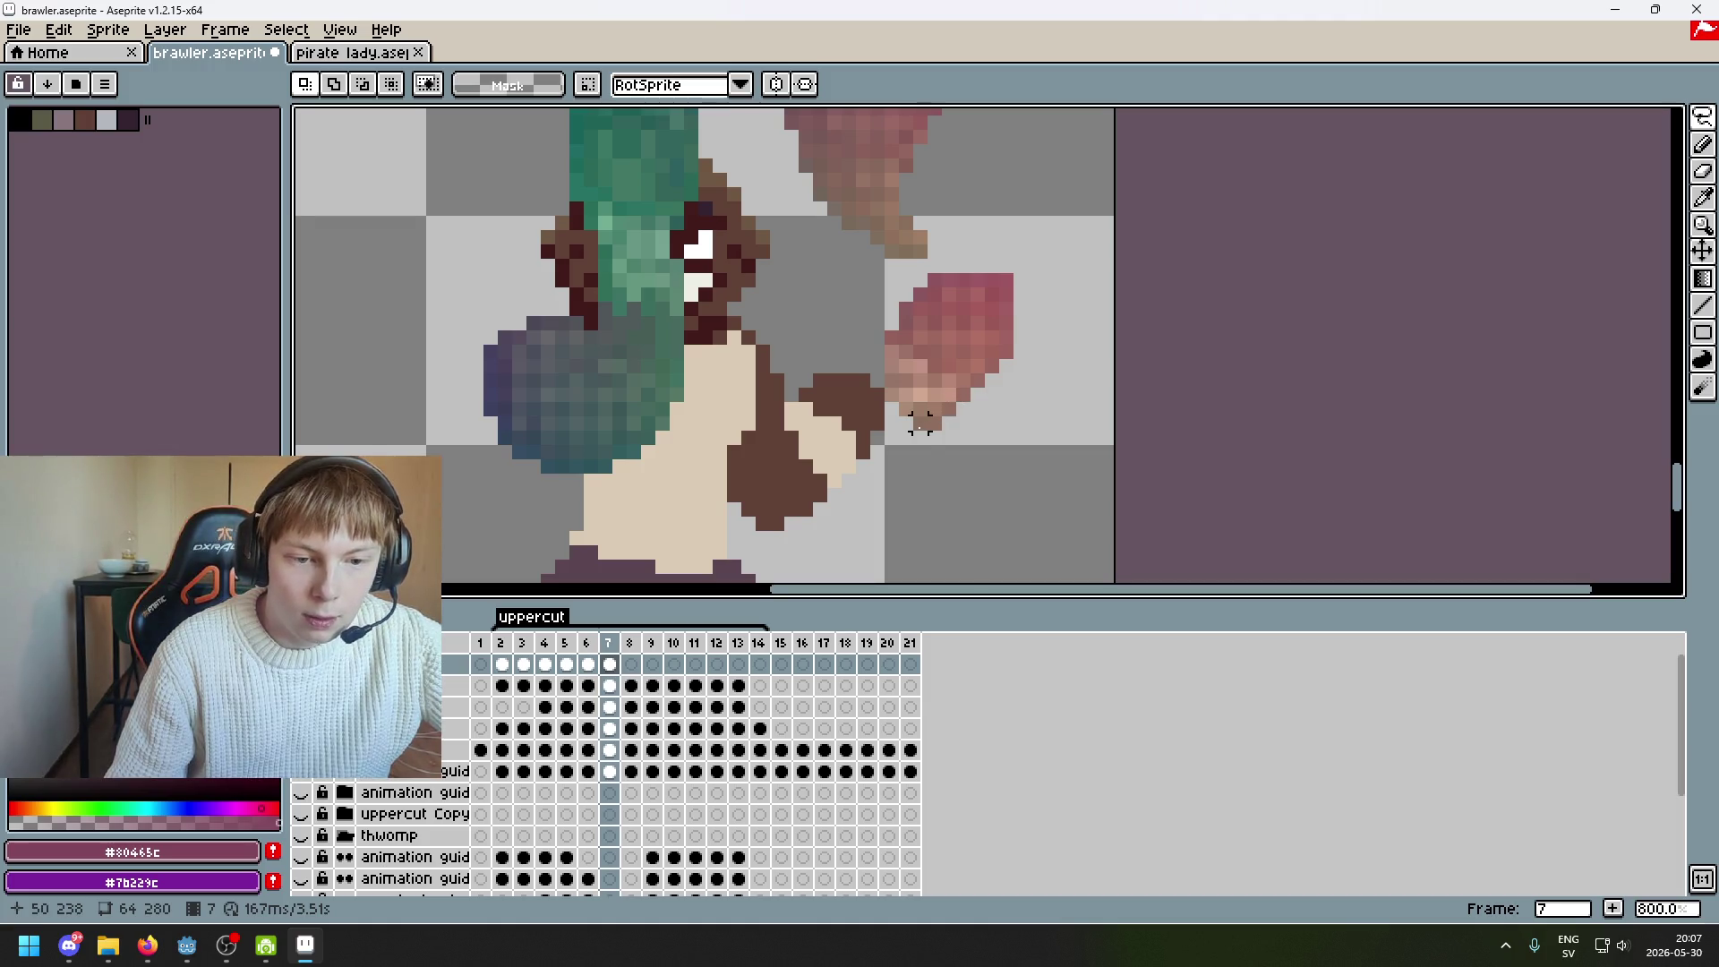
{"action": "scroll", "coordinate": [920, 437], "scroll_direction": "up", "scroll_amount": 2}
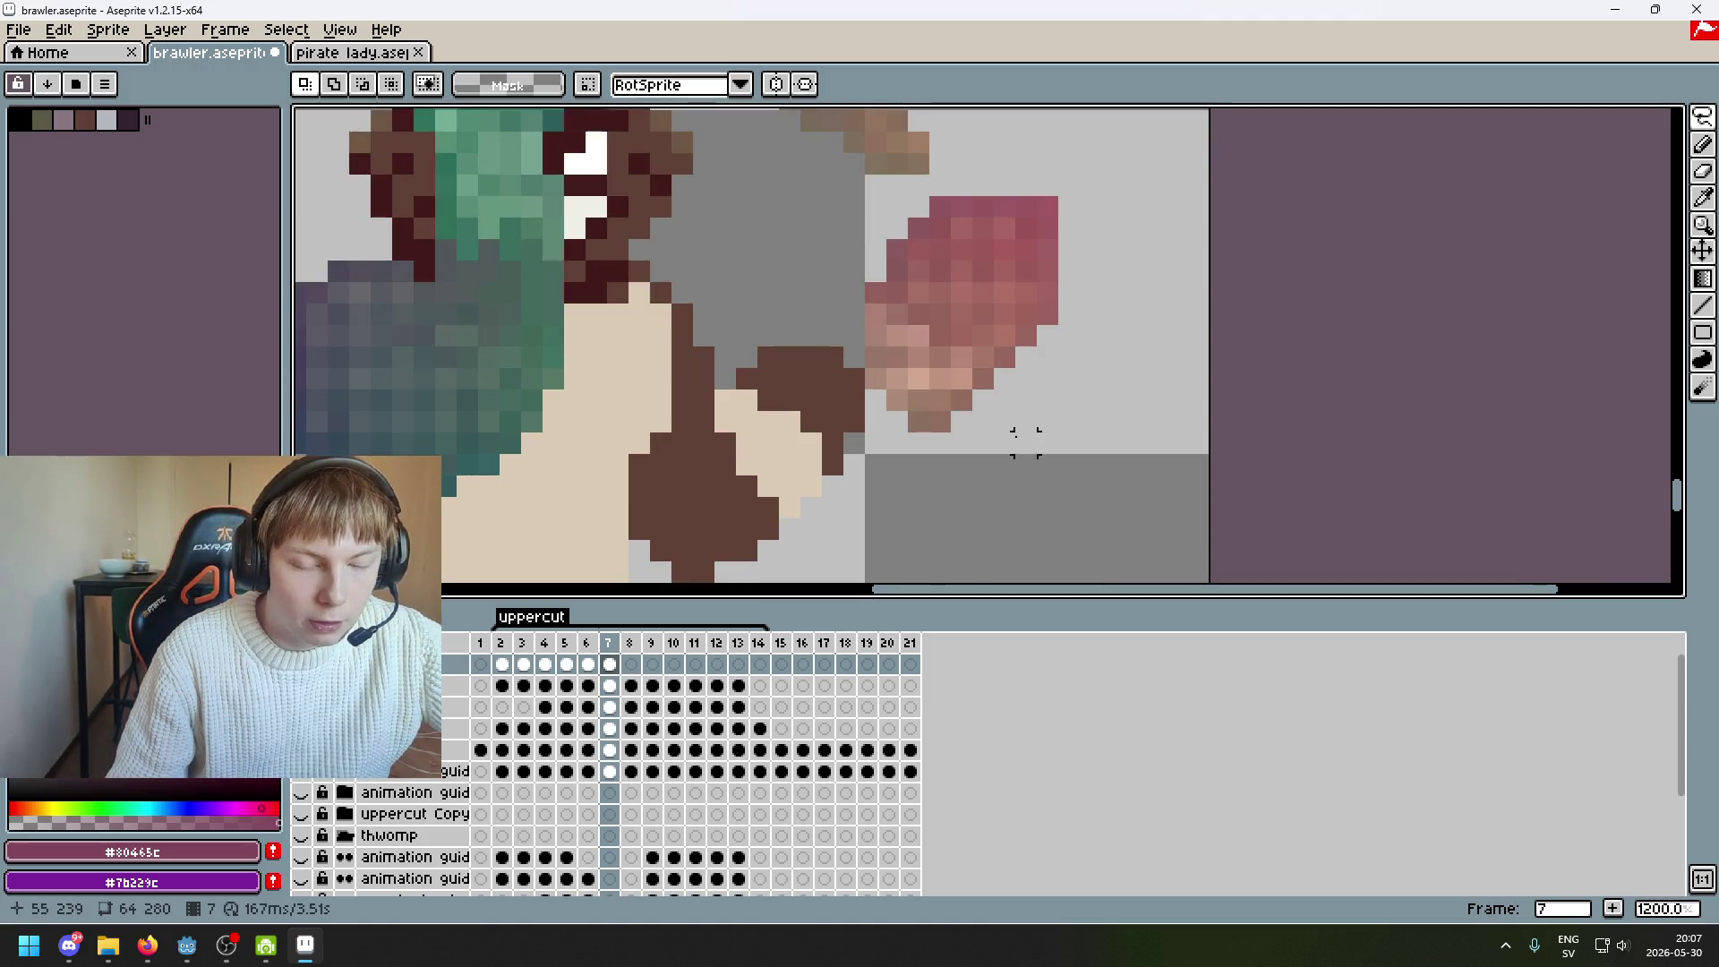
{"action": "scroll", "coordinate": [1024, 433], "scroll_direction": "down", "scroll_amount": 3}
{"action": "scroll", "coordinate": [1051, 407], "scroll_direction": "up", "scroll_amount": 1}
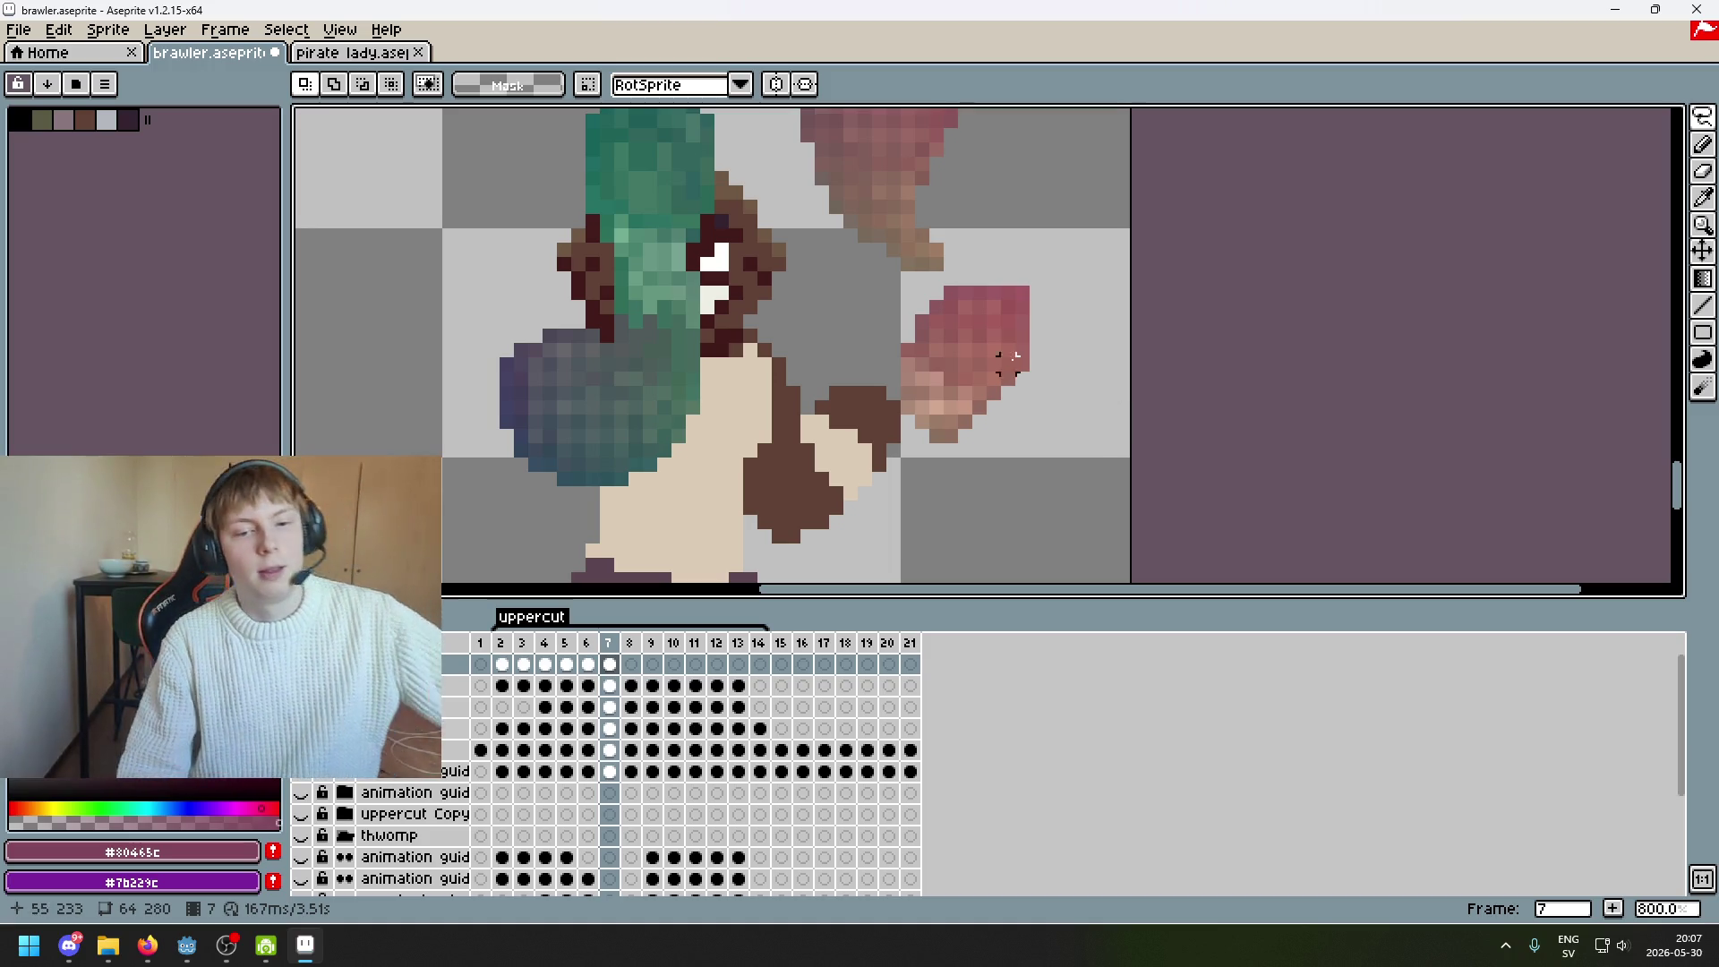
{"action": "left_click_drag", "start_coordinate": [1007, 362], "coordinate": [975, 426]}
{"action": "scroll", "coordinate": [891, 329], "scroll_direction": "down", "scroll_amount": 1}
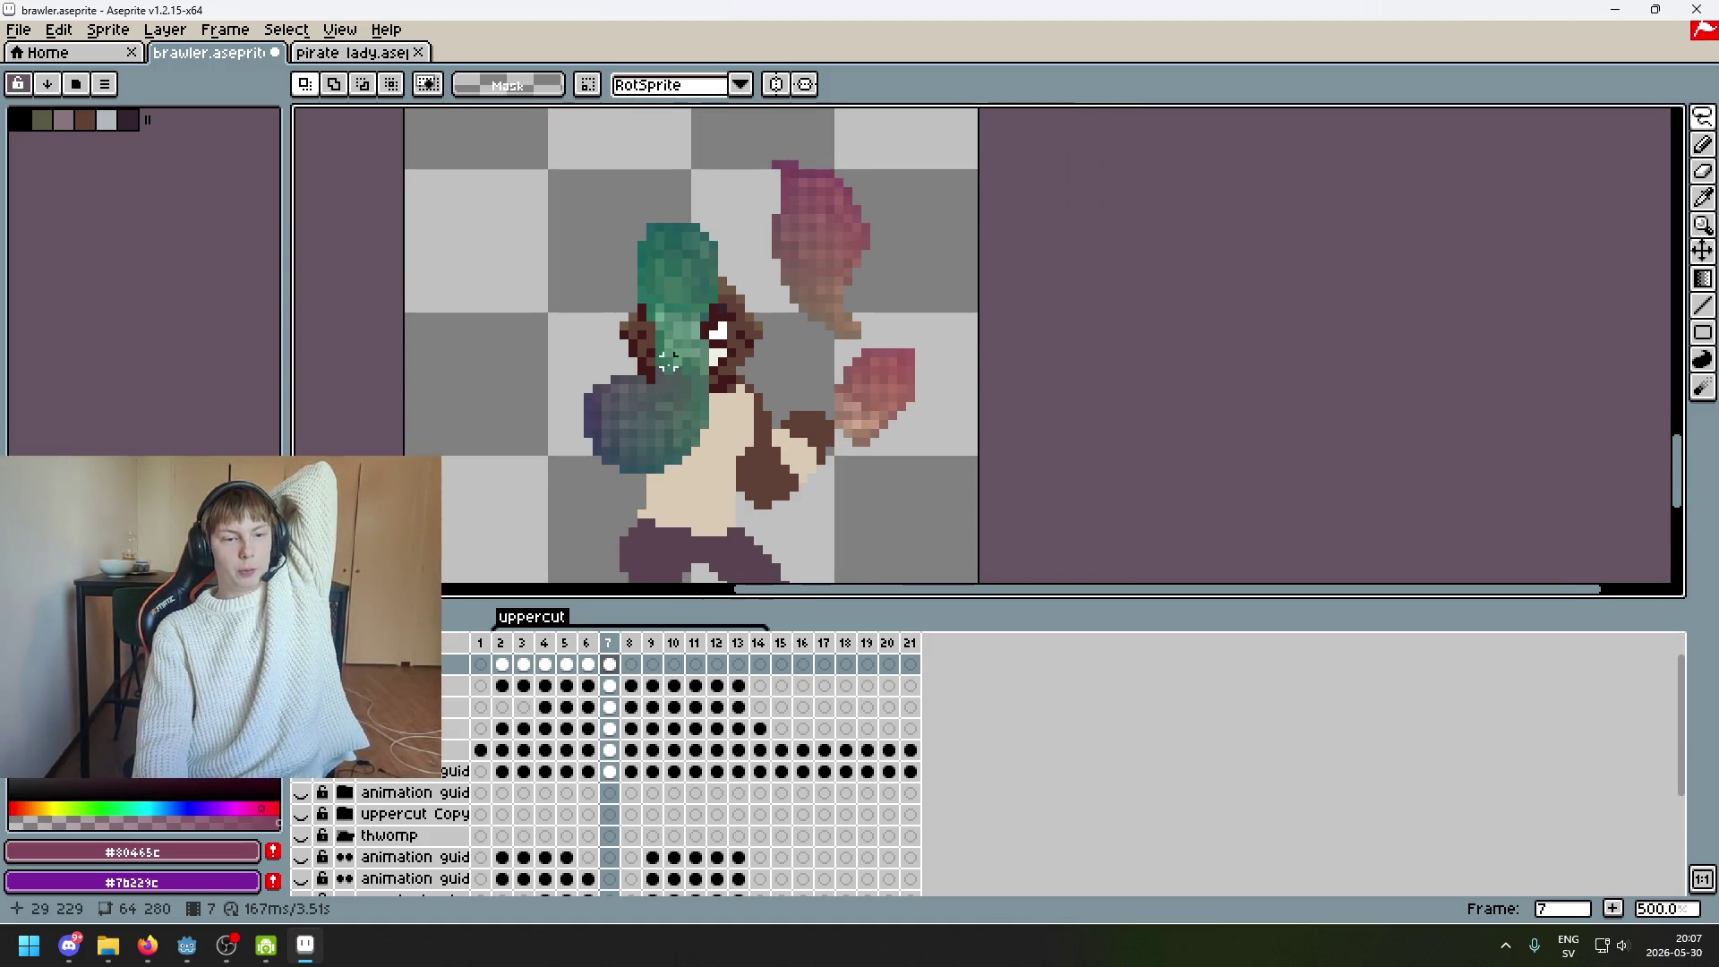
{"action": "scroll", "coordinate": [948, 428], "scroll_direction": "up", "scroll_amount": 2}
{"action": "scroll", "coordinate": [931, 426], "scroll_direction": "down", "scroll_amount": 2}
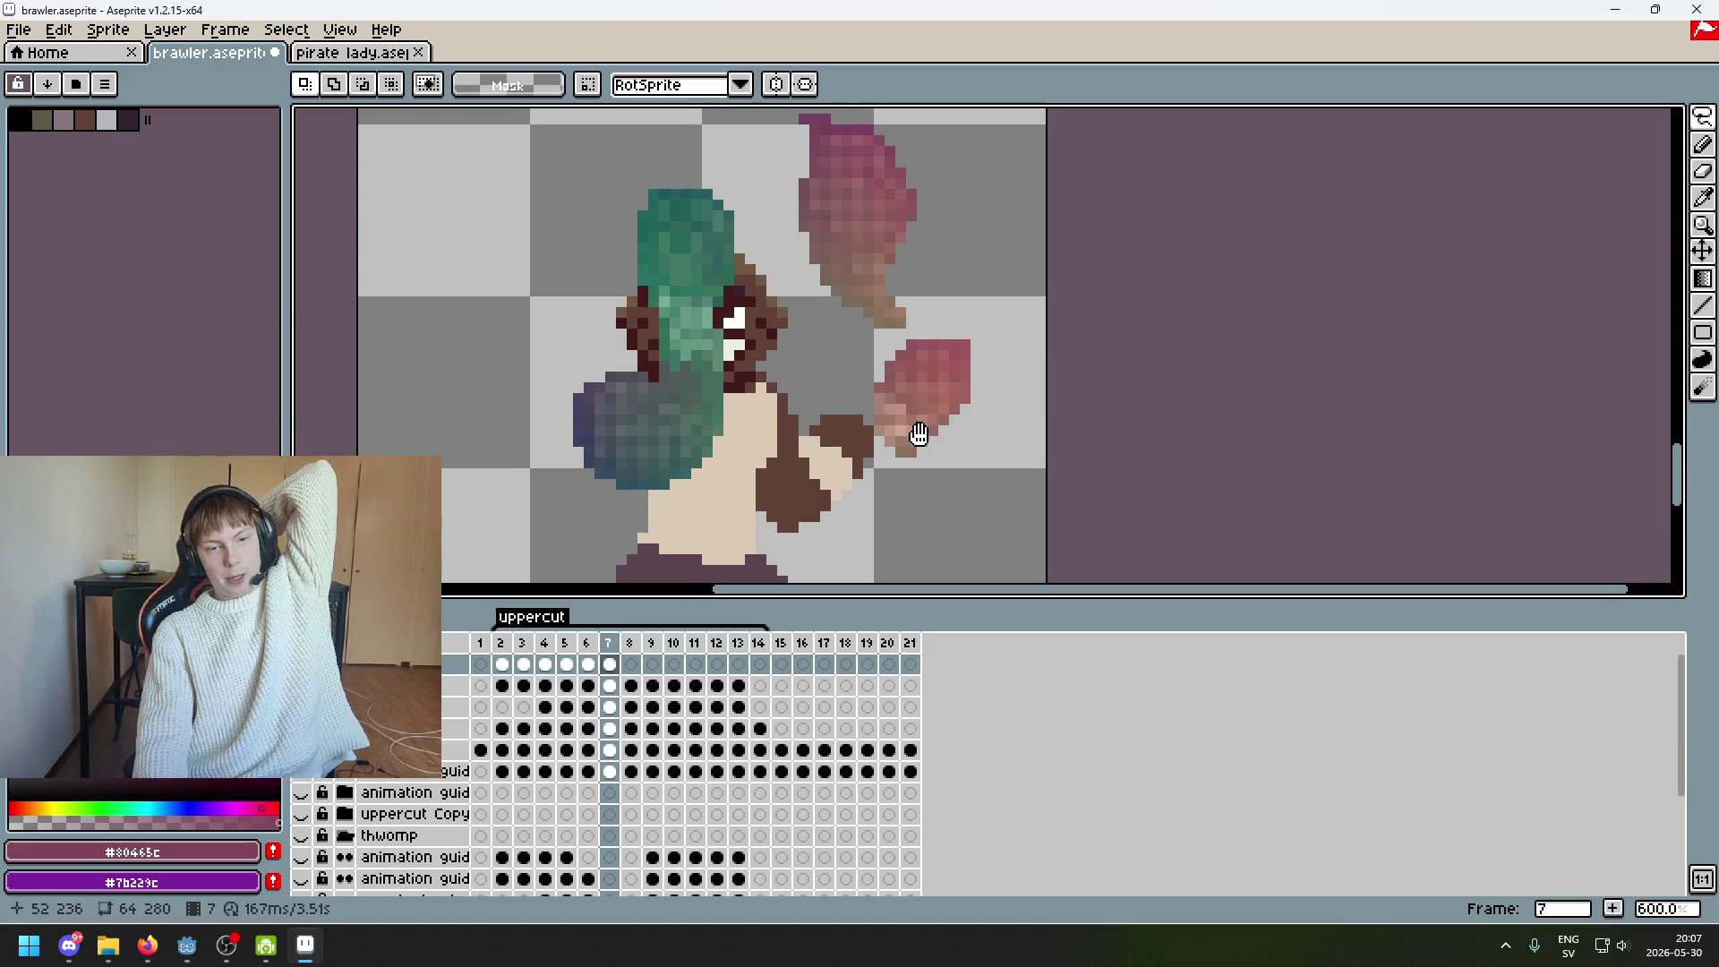
{"action": "scroll", "coordinate": [923, 430], "scroll_direction": "up", "scroll_amount": 1}
{"action": "left_click_drag", "start_coordinate": [841, 427], "coordinate": [1012, 503]}
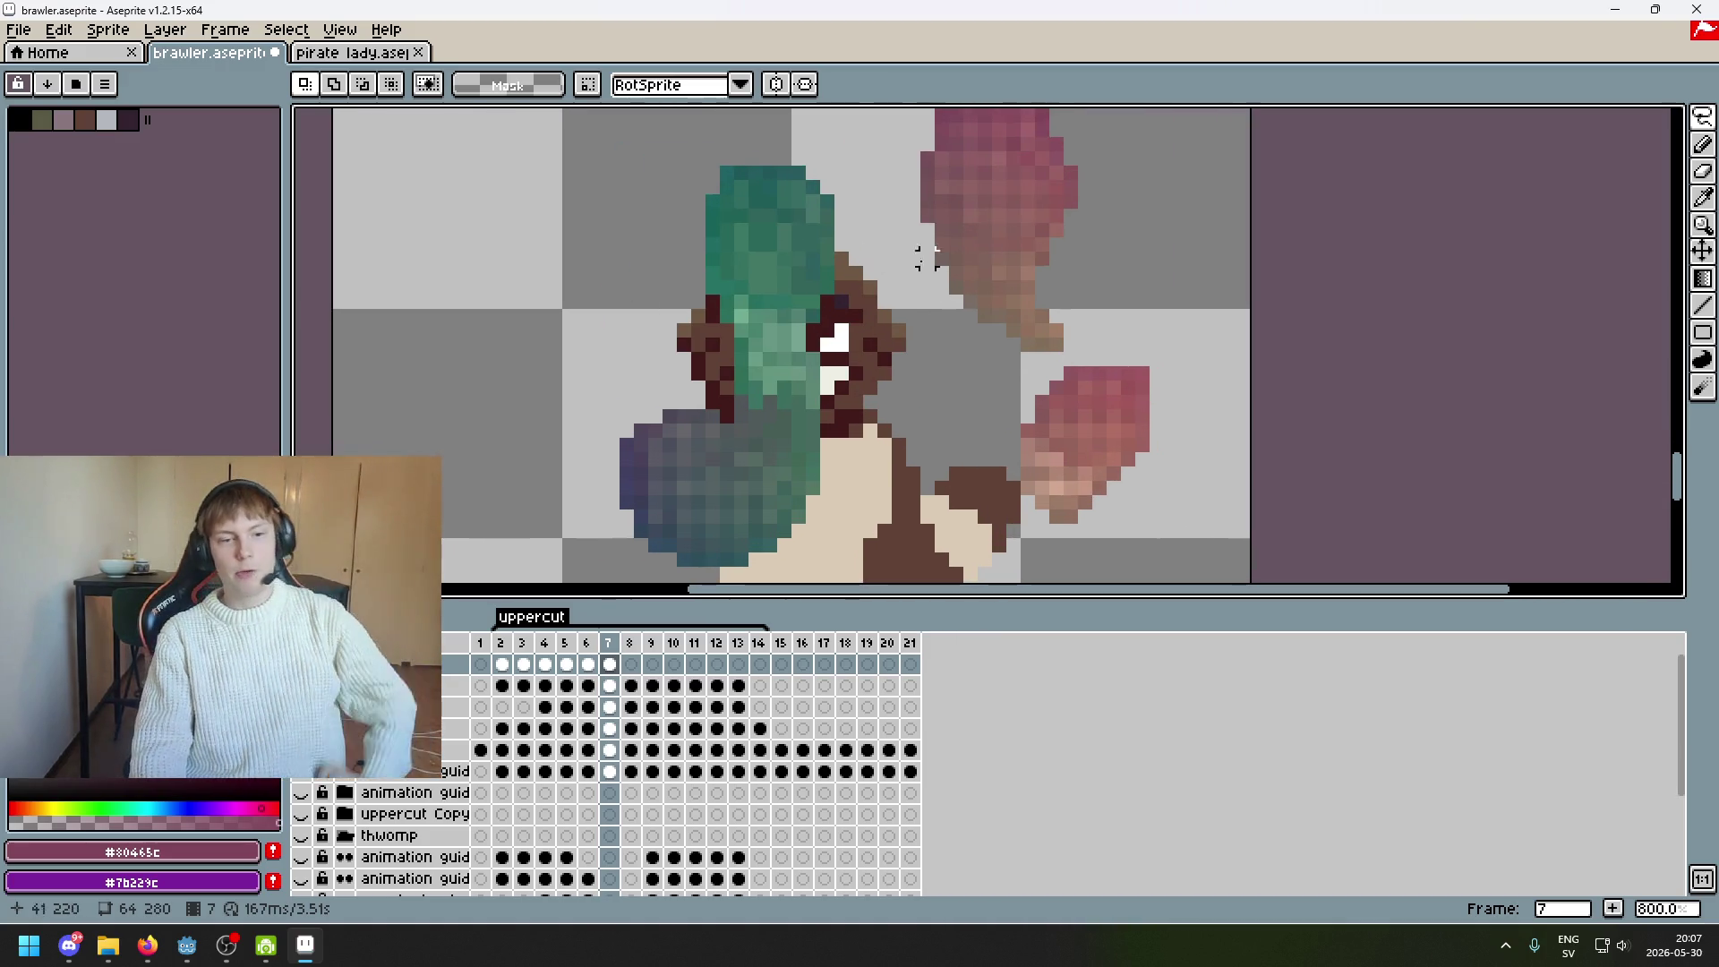
{"action": "scroll", "coordinate": [1132, 317], "scroll_direction": "down", "scroll_amount": 1}
{"action": "left_click_drag", "start_coordinate": [925, 336], "coordinate": [813, 306]}
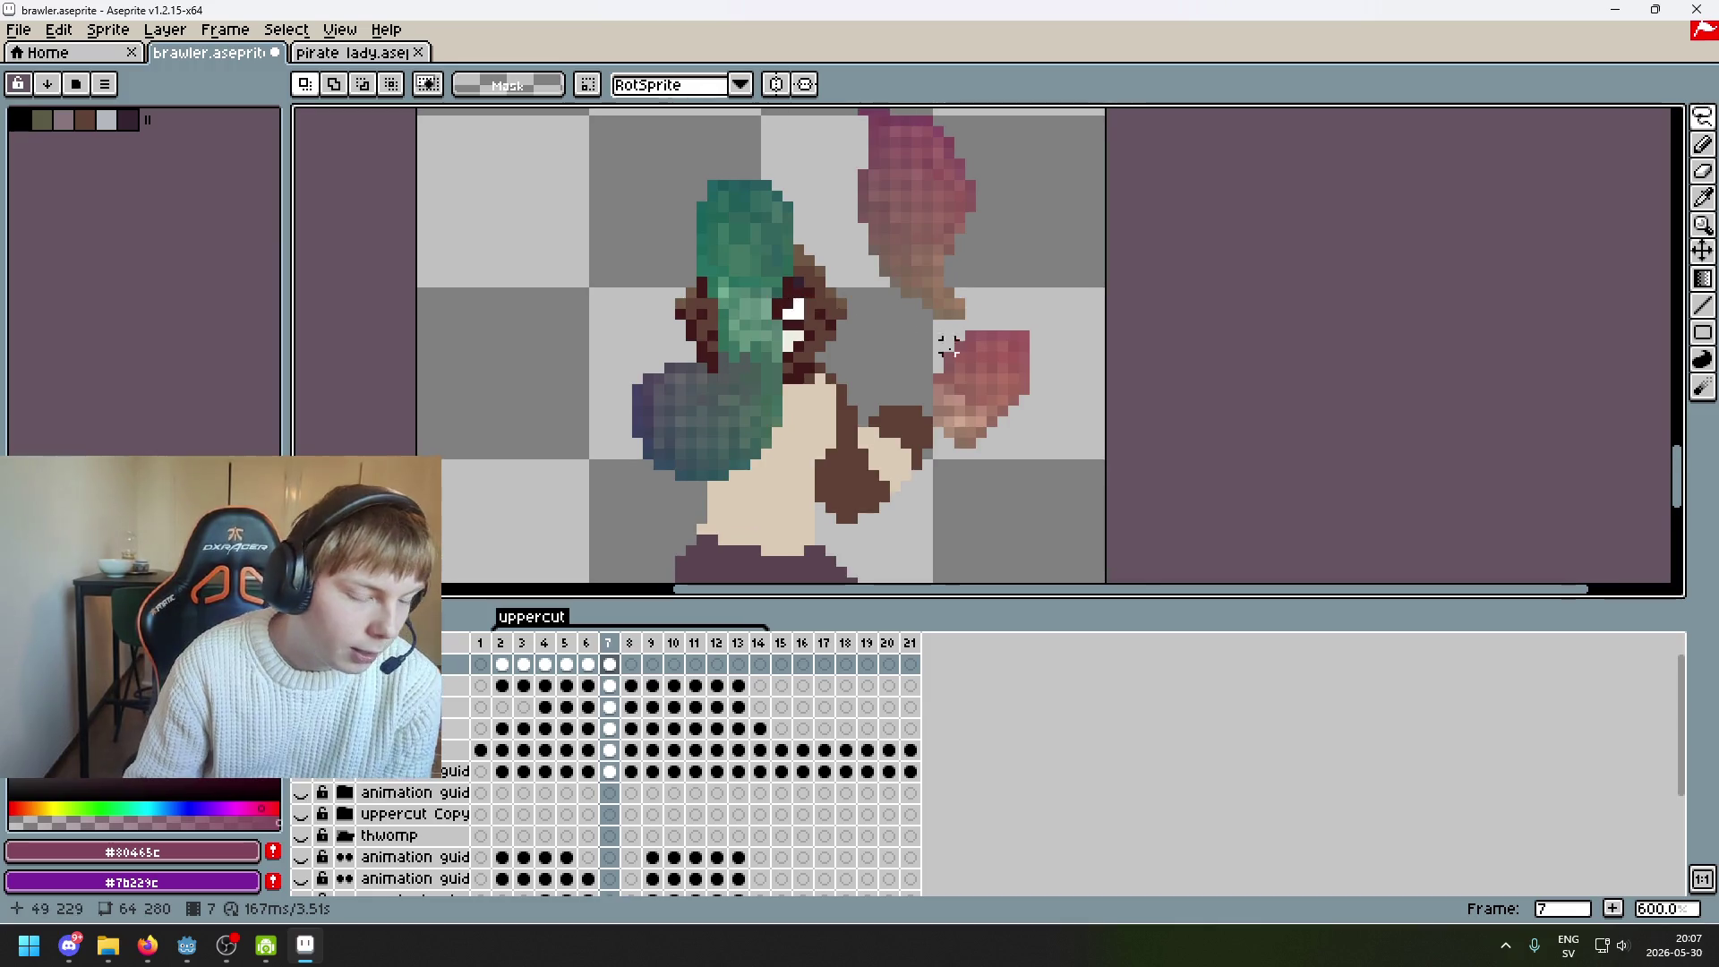
{"action": "scroll", "coordinate": [846, 456], "scroll_direction": "up", "scroll_amount": 1}
{"action": "scroll", "coordinate": [951, 328], "scroll_direction": "down", "scroll_amount": 2}
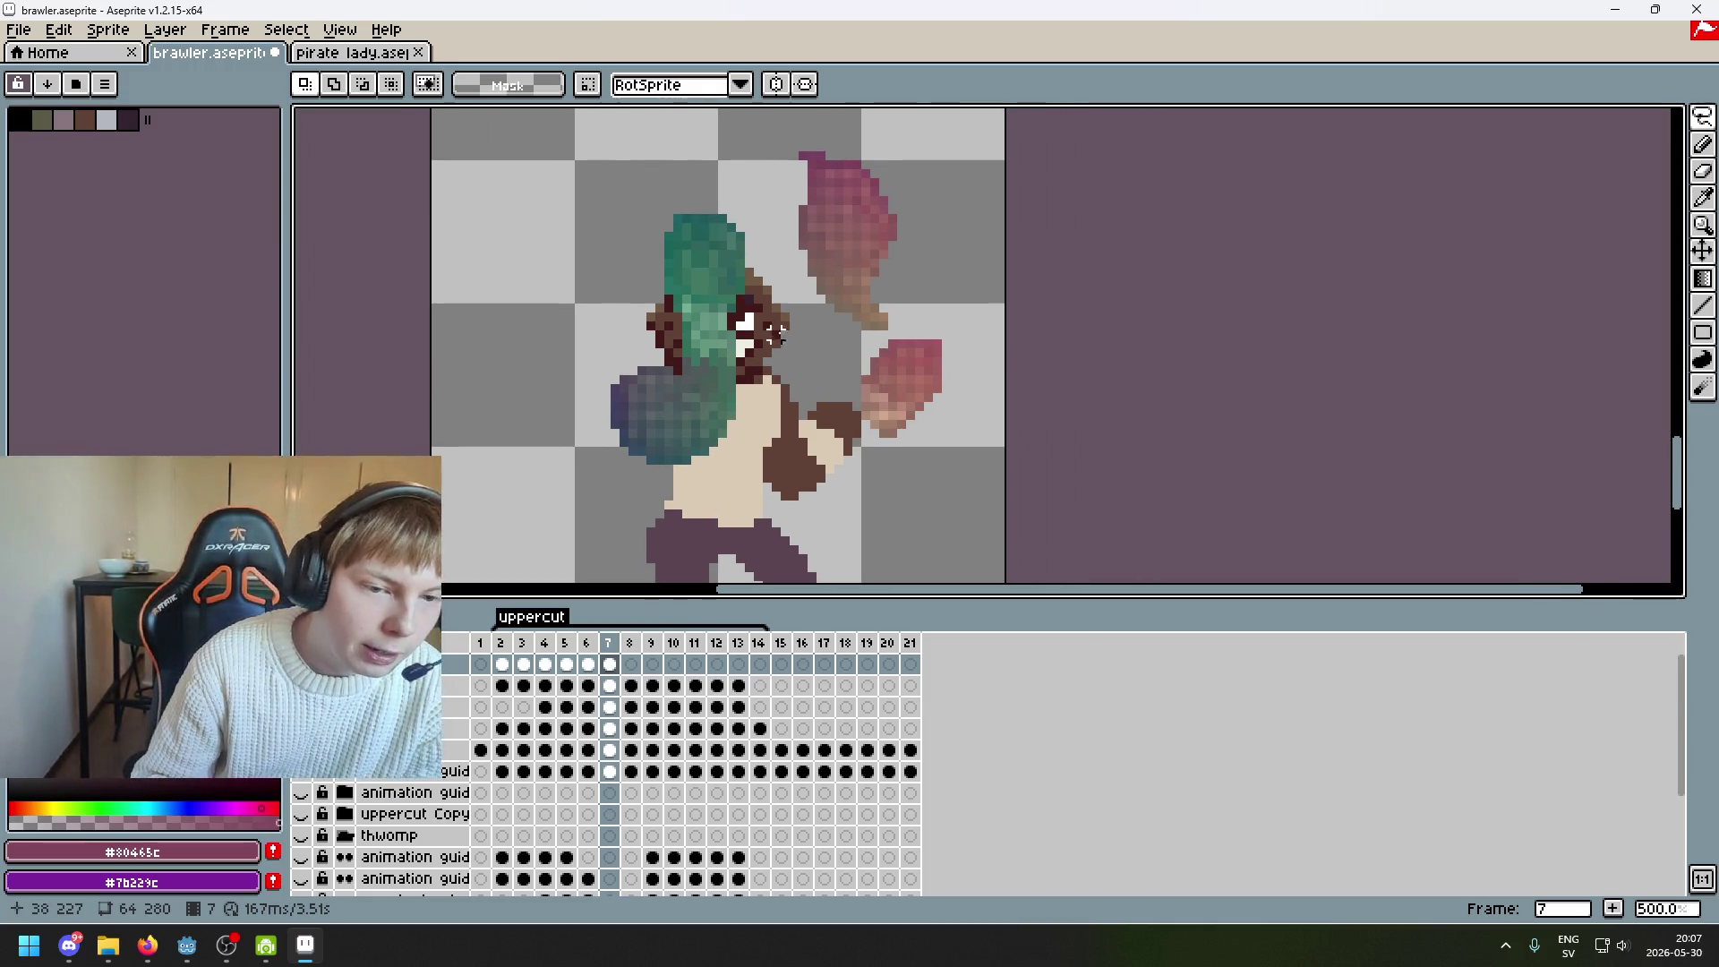
{"action": "scroll", "coordinate": [730, 242], "scroll_direction": "up", "scroll_amount": 2}
{"action": "scroll", "coordinate": [703, 257], "scroll_direction": "down", "scroll_amount": 1}
{"action": "scroll", "coordinate": [786, 276], "scroll_direction": "up", "scroll_amount": 1}
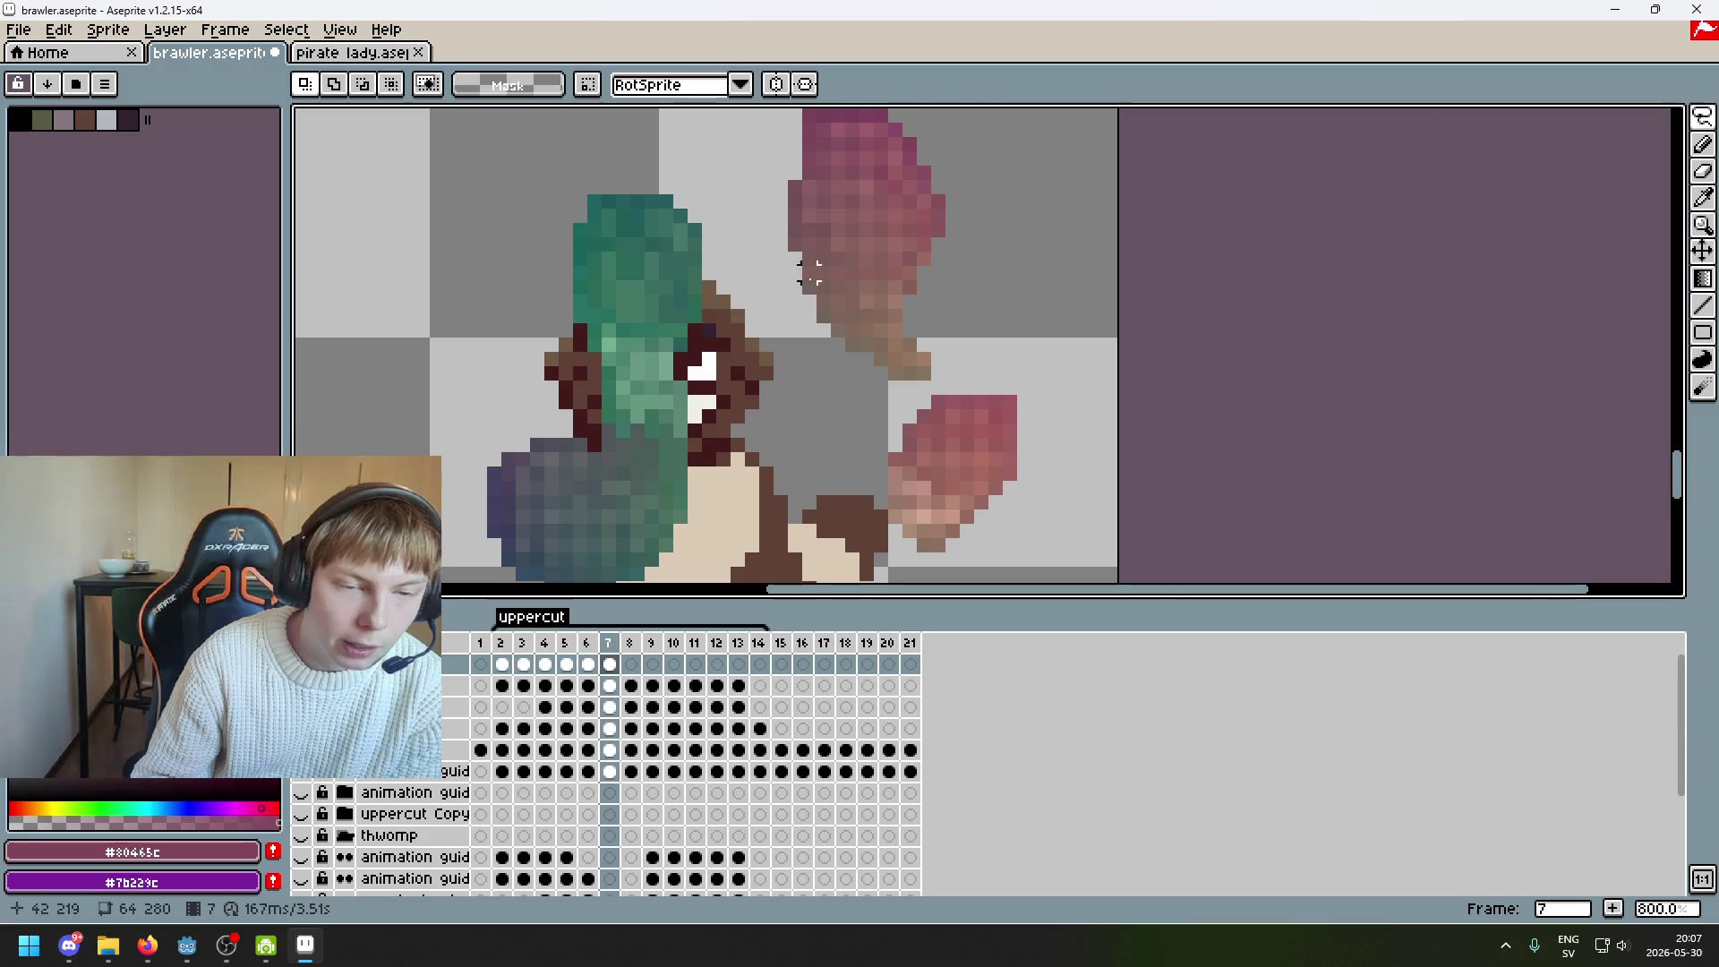
{"action": "scroll", "coordinate": [772, 337], "scroll_direction": "down", "scroll_amount": 2}
{"action": "scroll", "coordinate": [772, 336], "scroll_direction": "up", "scroll_amount": 1}
{"action": "scroll", "coordinate": [716, 402], "scroll_direction": "up", "scroll_amount": 2}
{"action": "scroll", "coordinate": [710, 410], "scroll_direction": "down", "scroll_amount": 2}
{"action": "scroll", "coordinate": [646, 438], "scroll_direction": "up", "scroll_amount": 1}
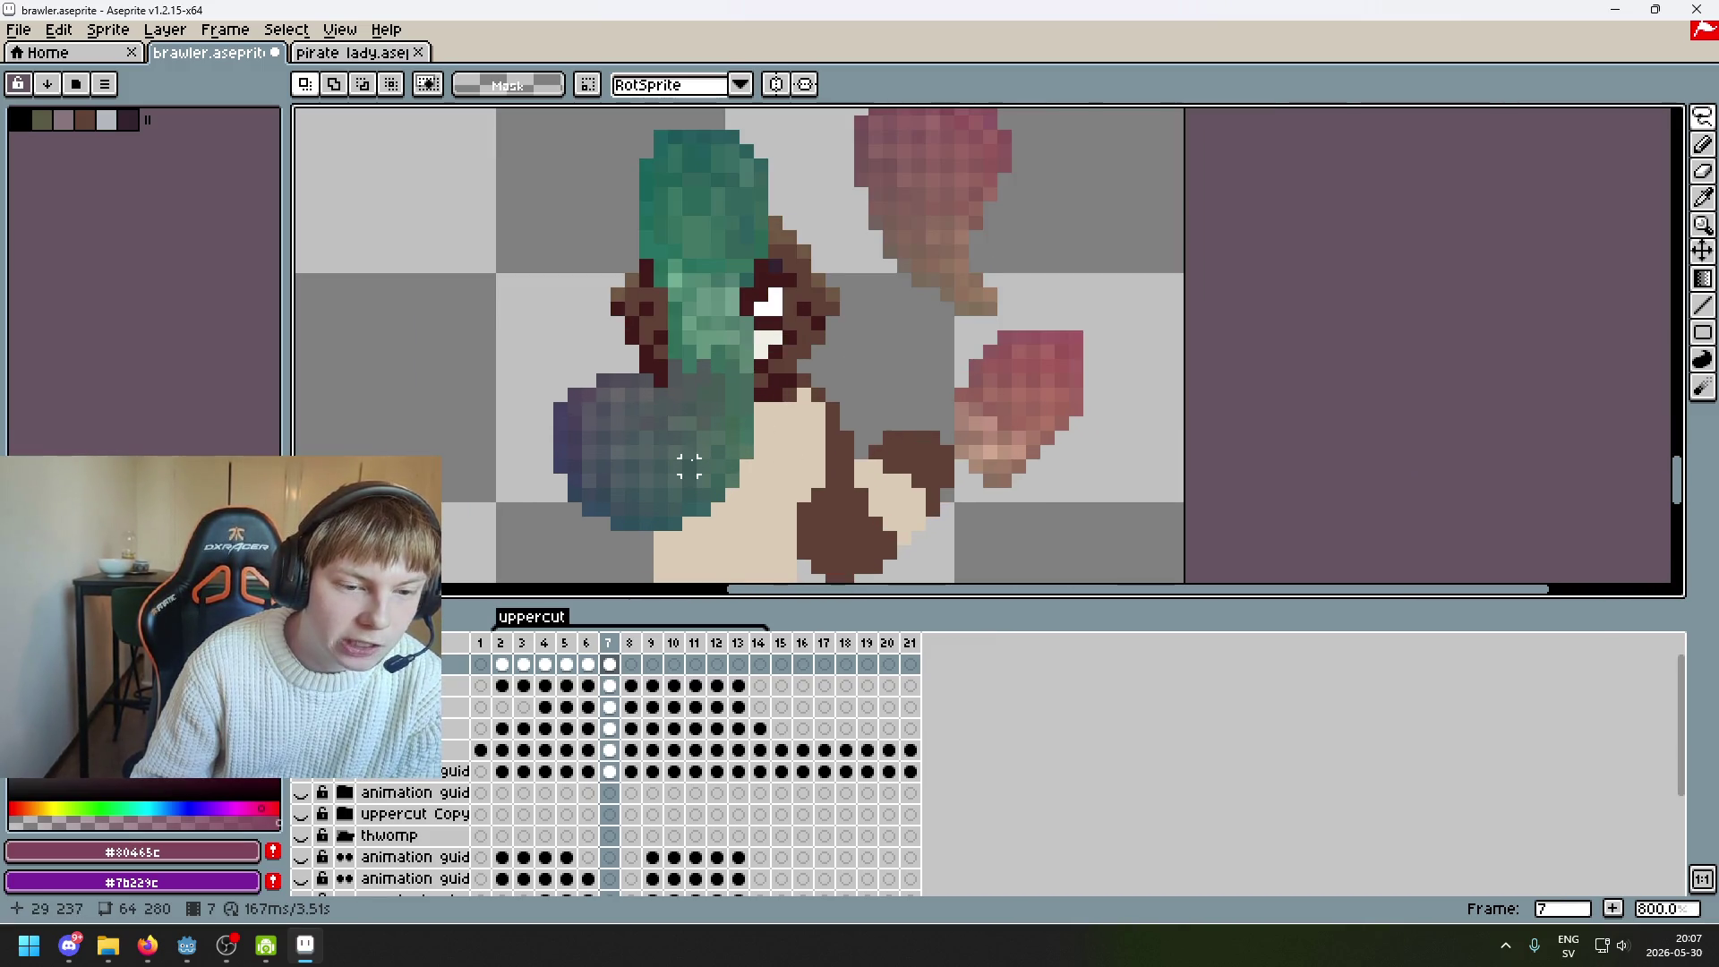
{"action": "scroll", "coordinate": [591, 389], "scroll_direction": "down", "scroll_amount": 3}
{"action": "scroll", "coordinate": [723, 436], "scroll_direction": "up", "scroll_amount": 1}
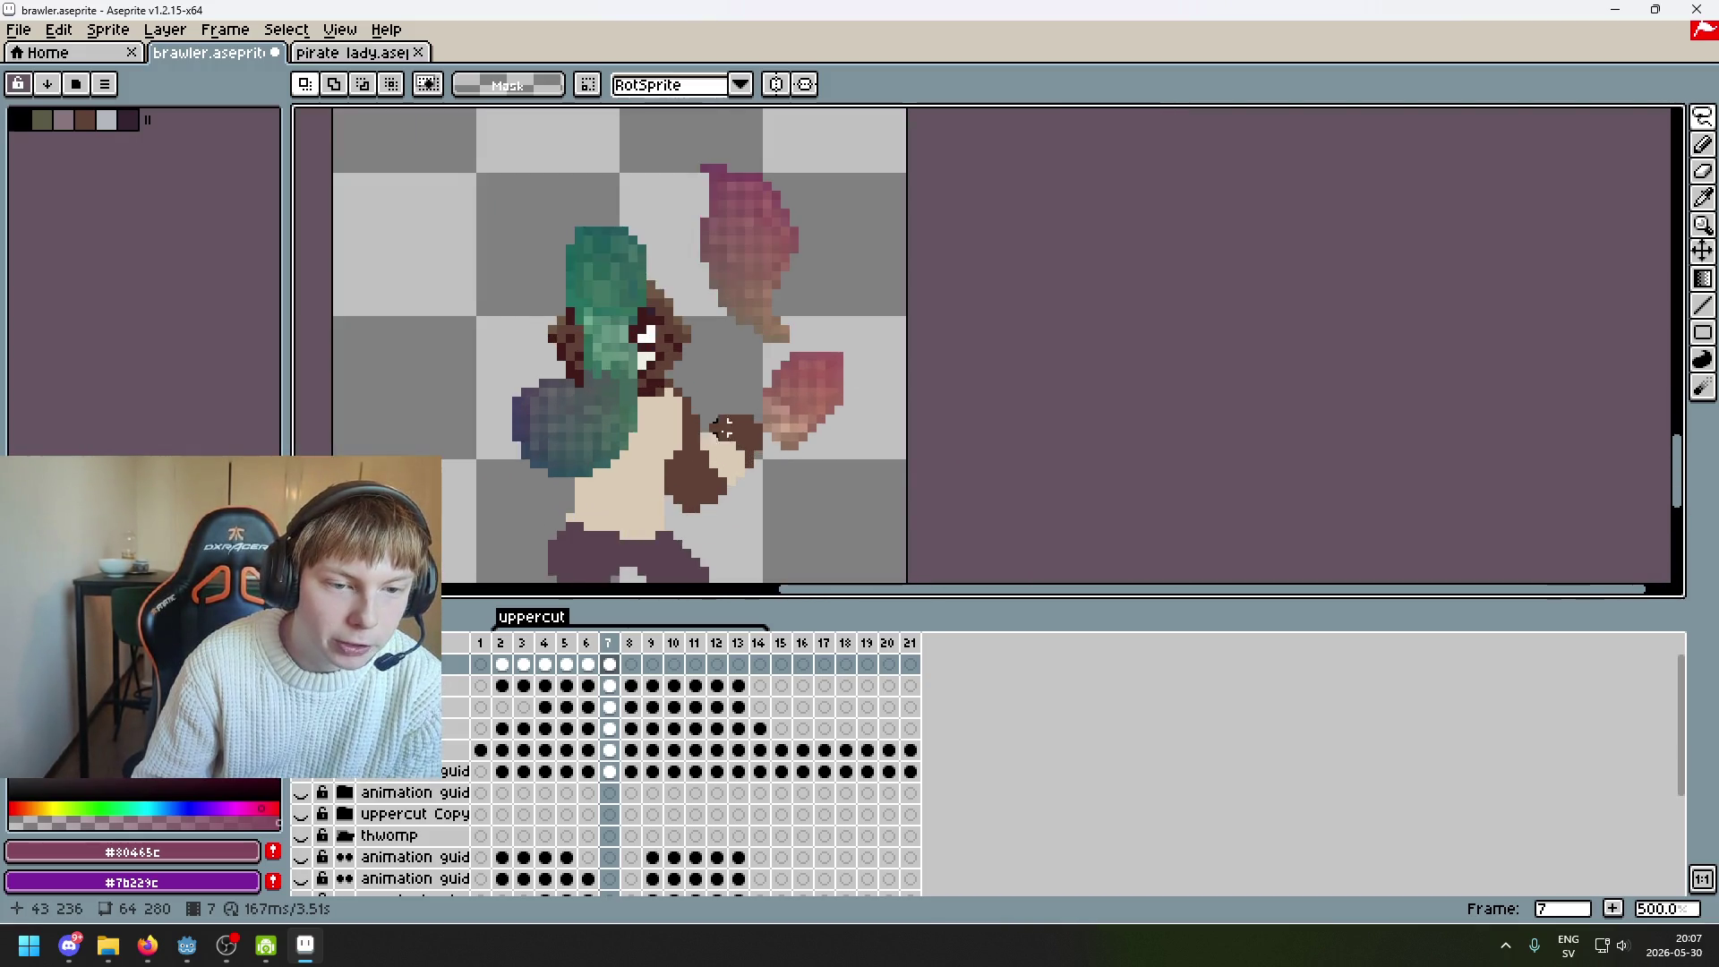
{"action": "scroll", "coordinate": [724, 436], "scroll_direction": "up", "scroll_amount": 2}
{"action": "scroll", "coordinate": [916, 391], "scroll_direction": "down", "scroll_amount": 1}
{"action": "scroll", "coordinate": [916, 392], "scroll_direction": "up", "scroll_amount": 1}
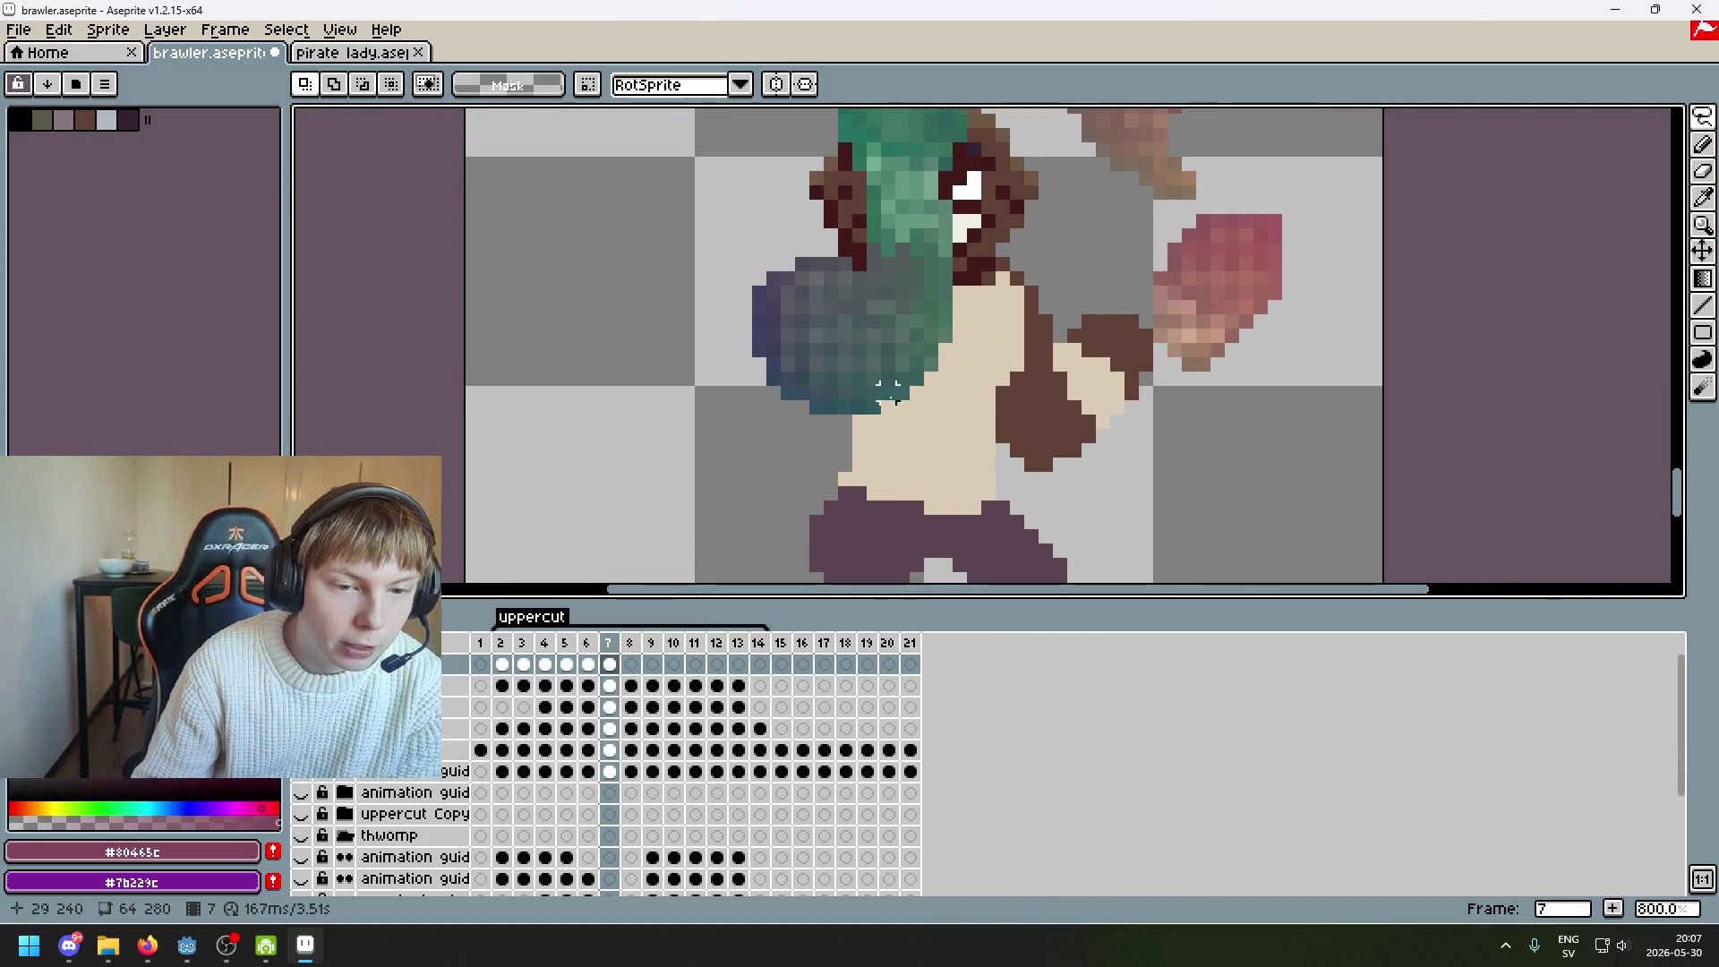
{"action": "scroll", "coordinate": [810, 403], "scroll_direction": "down", "scroll_amount": 1}
{"action": "scroll", "coordinate": [811, 402], "scroll_direction": "up", "scroll_amount": 1}
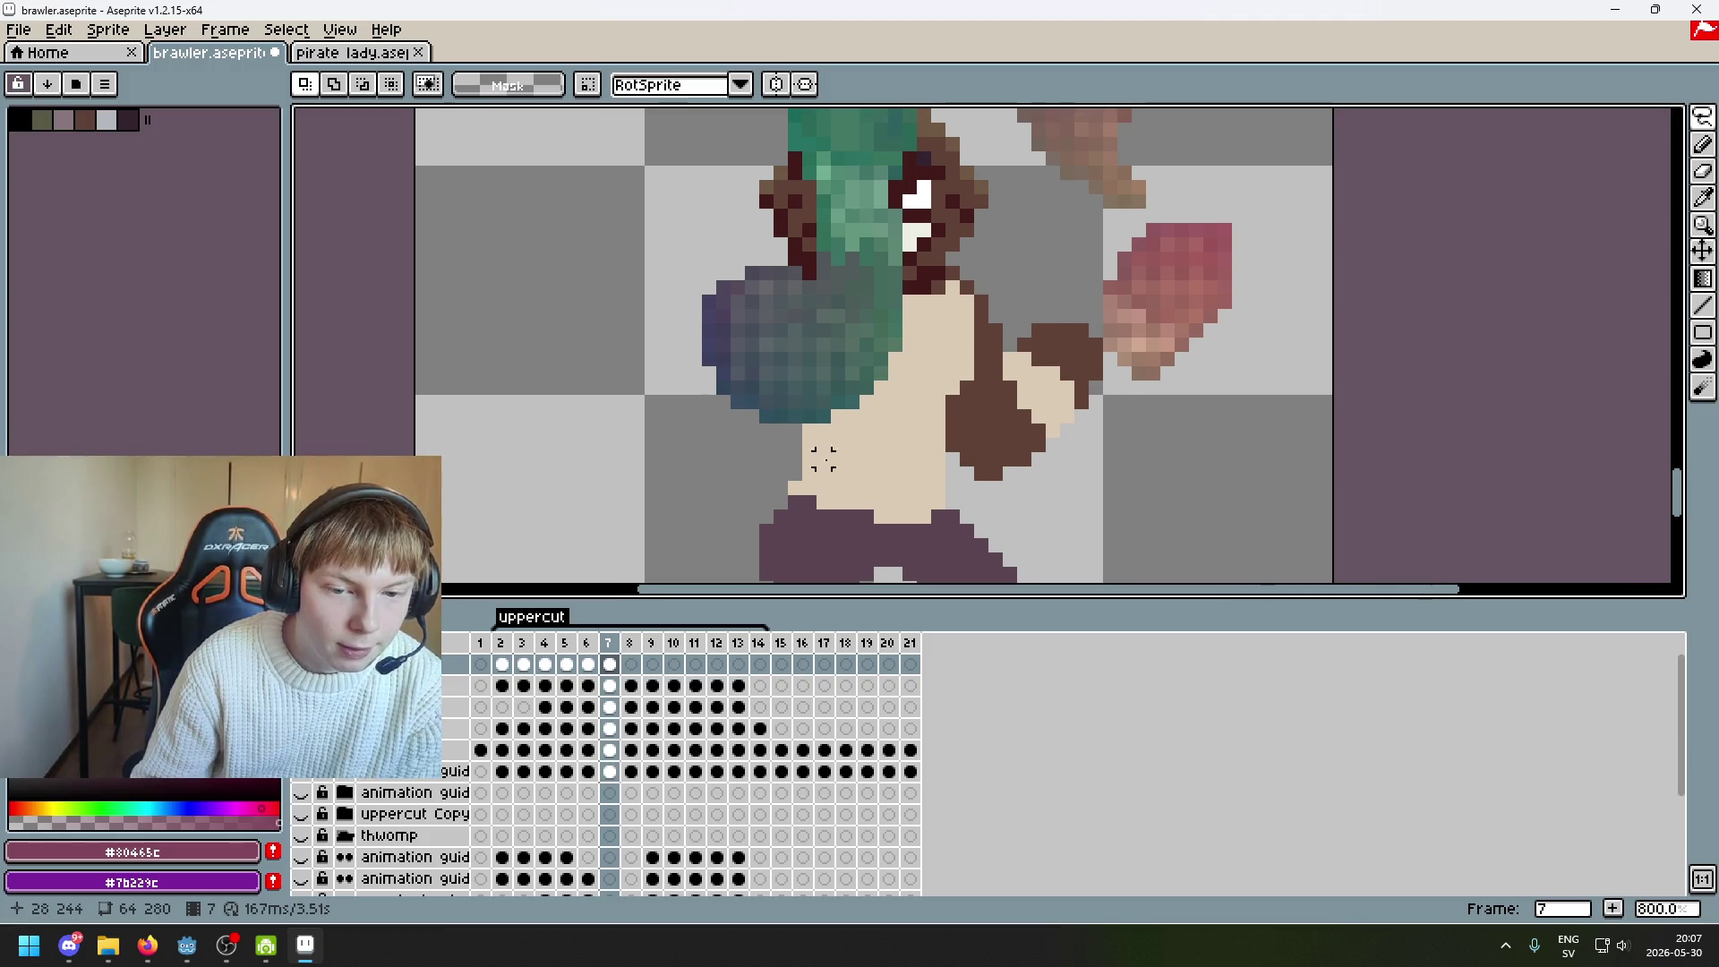
{"action": "scroll", "coordinate": [808, 459], "scroll_direction": "up", "scroll_amount": 3}
{"action": "scroll", "coordinate": [808, 459], "scroll_direction": "down", "scroll_amount": 1}
{"action": "scroll", "coordinate": [810, 458], "scroll_direction": "up", "scroll_amount": 1}
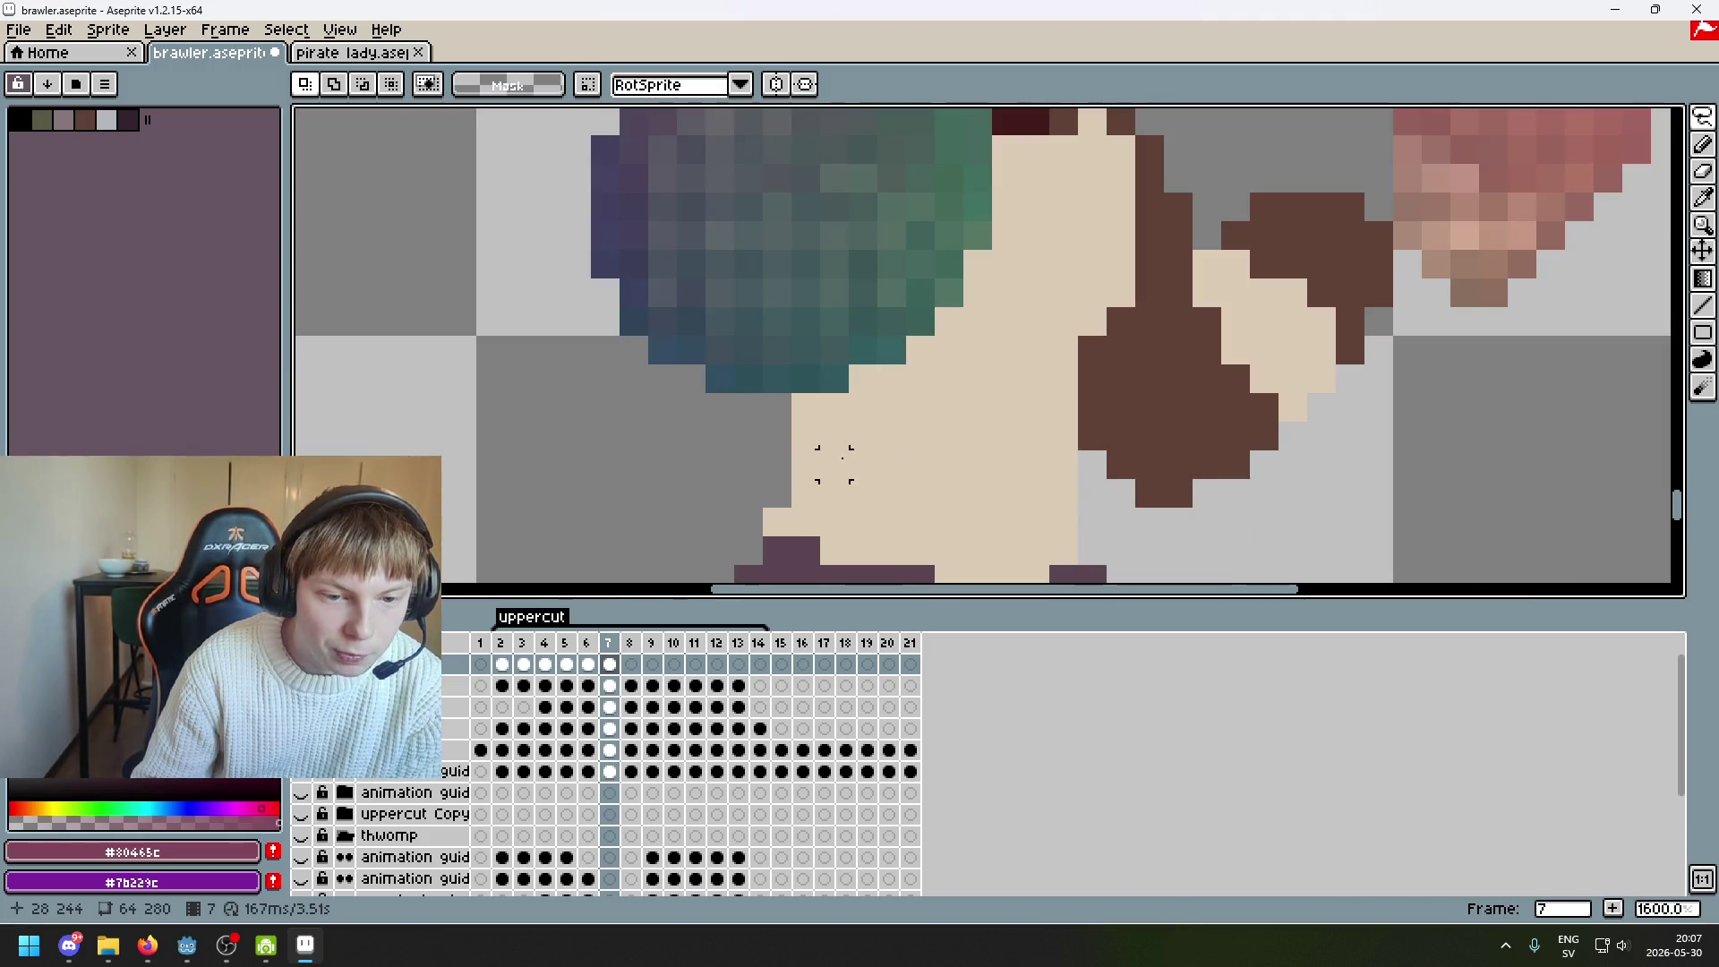
{"action": "scroll", "coordinate": [940, 448], "scroll_direction": "down", "scroll_amount": 3}
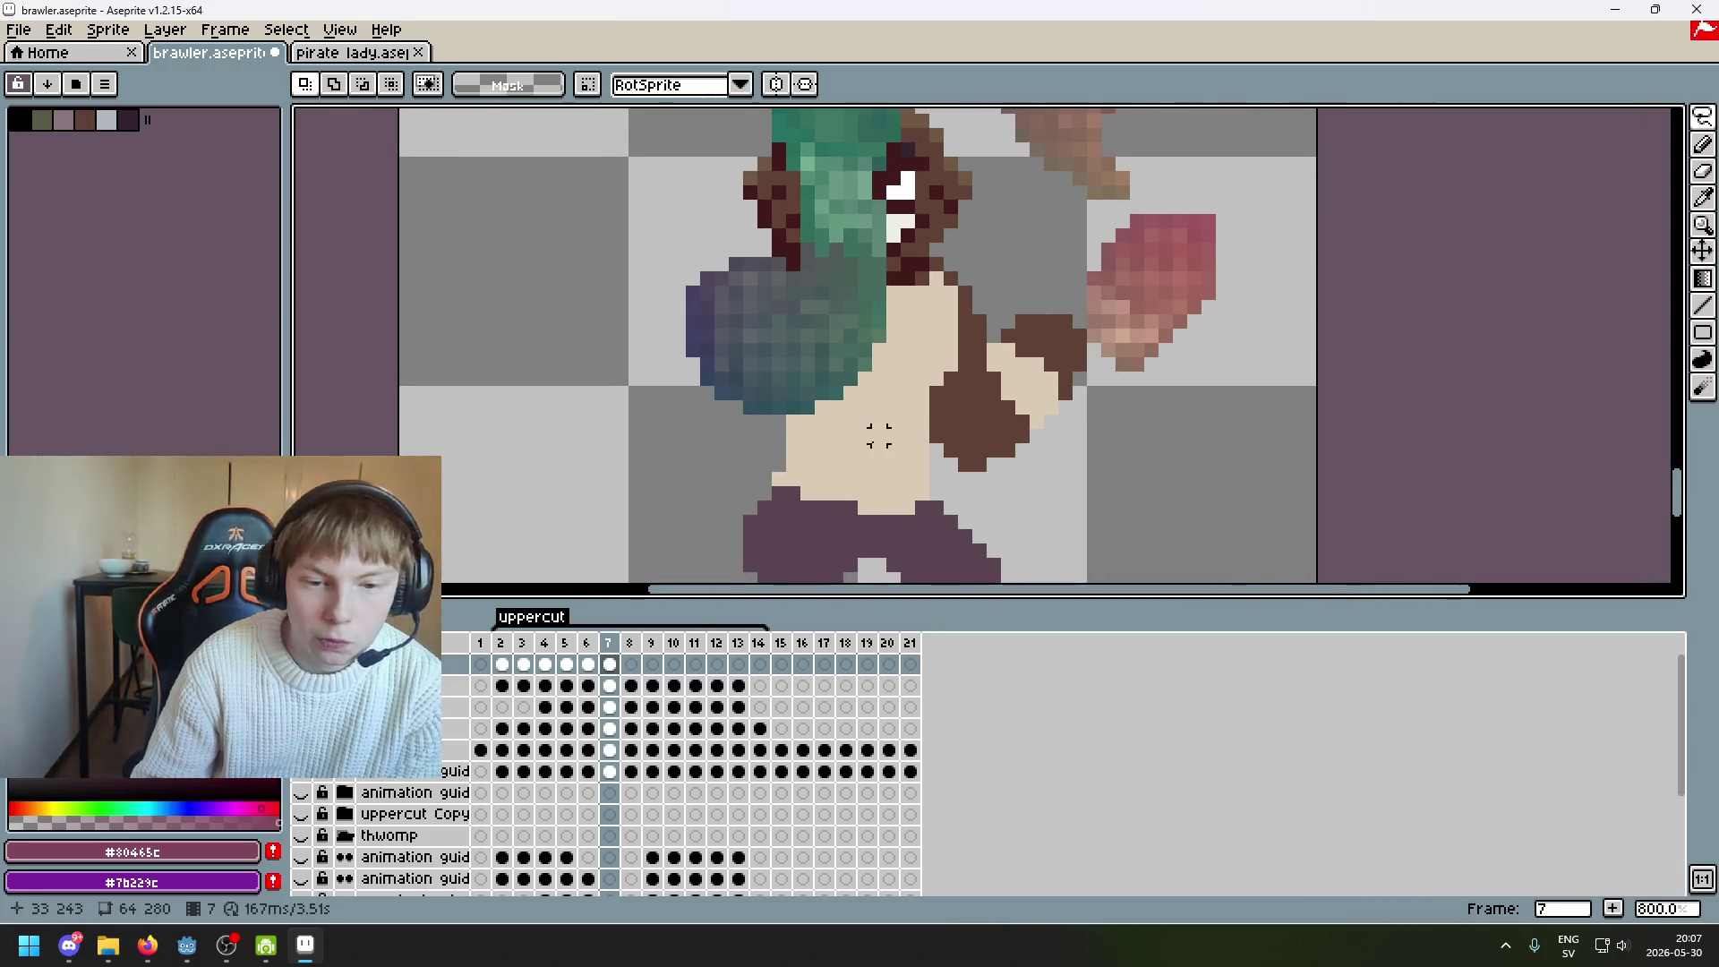
{"action": "scroll", "coordinate": [878, 405], "scroll_direction": "up", "scroll_amount": 2}
{"action": "scroll", "coordinate": [879, 405], "scroll_direction": "down", "scroll_amount": 2}
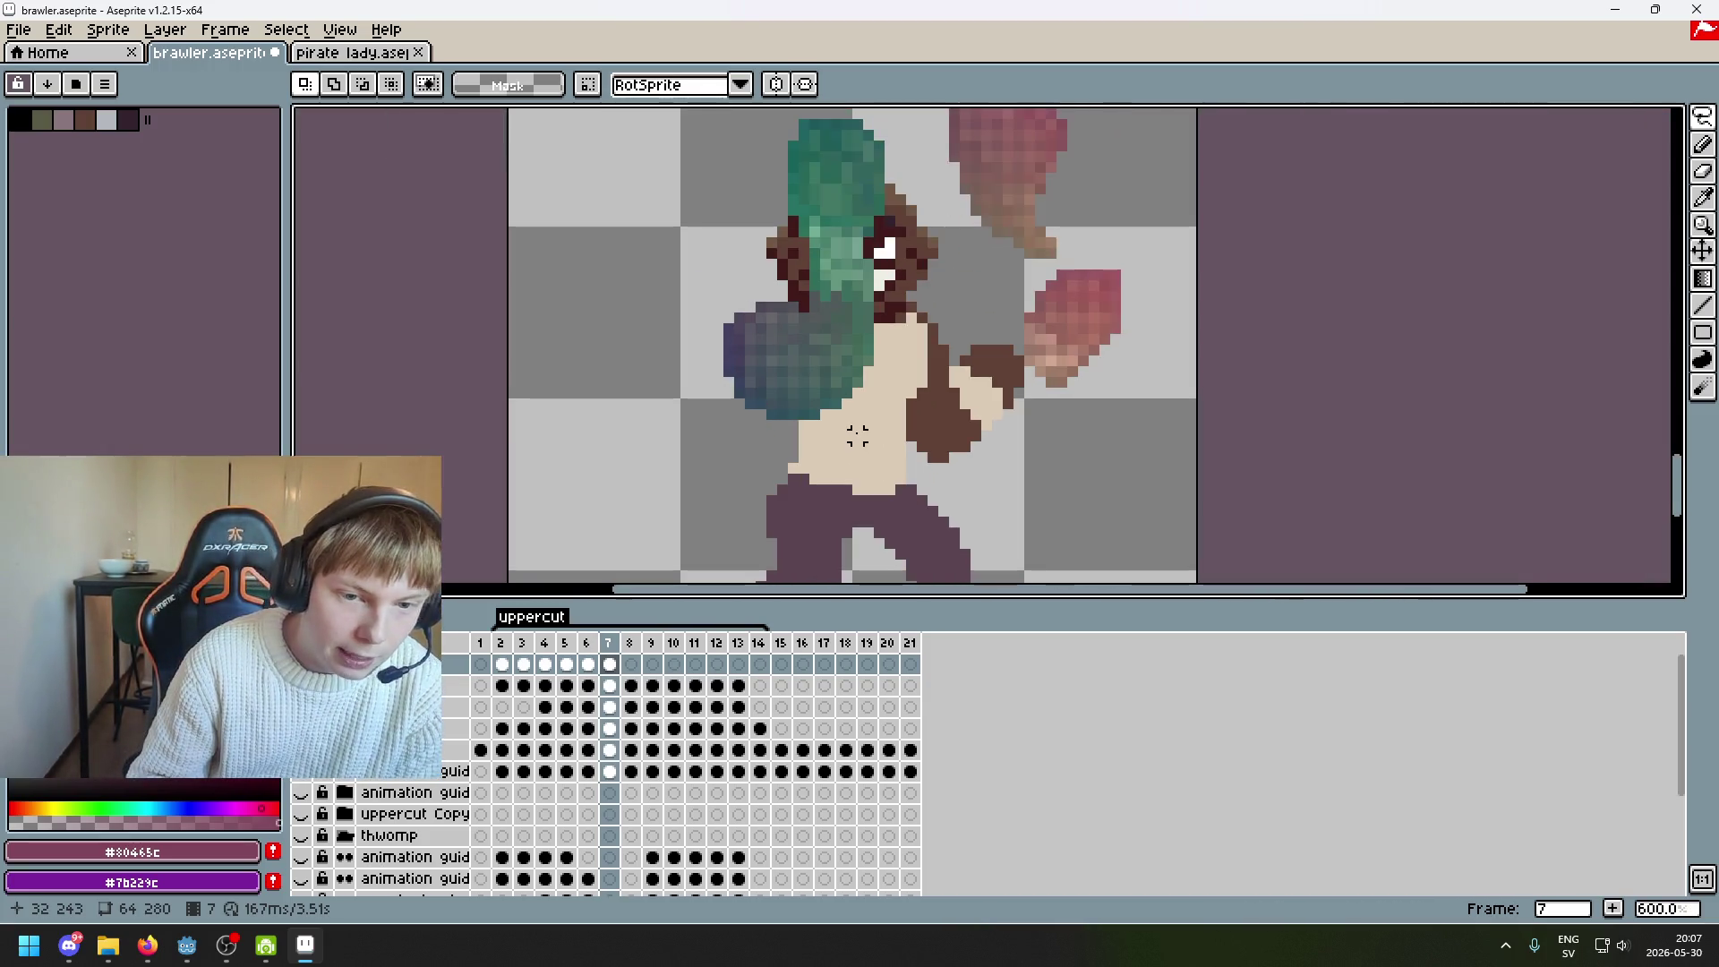
{"action": "scroll", "coordinate": [859, 437], "scroll_direction": "up", "scroll_amount": 1}
{"action": "scroll", "coordinate": [860, 437], "scroll_direction": "down", "scroll_amount": 1}
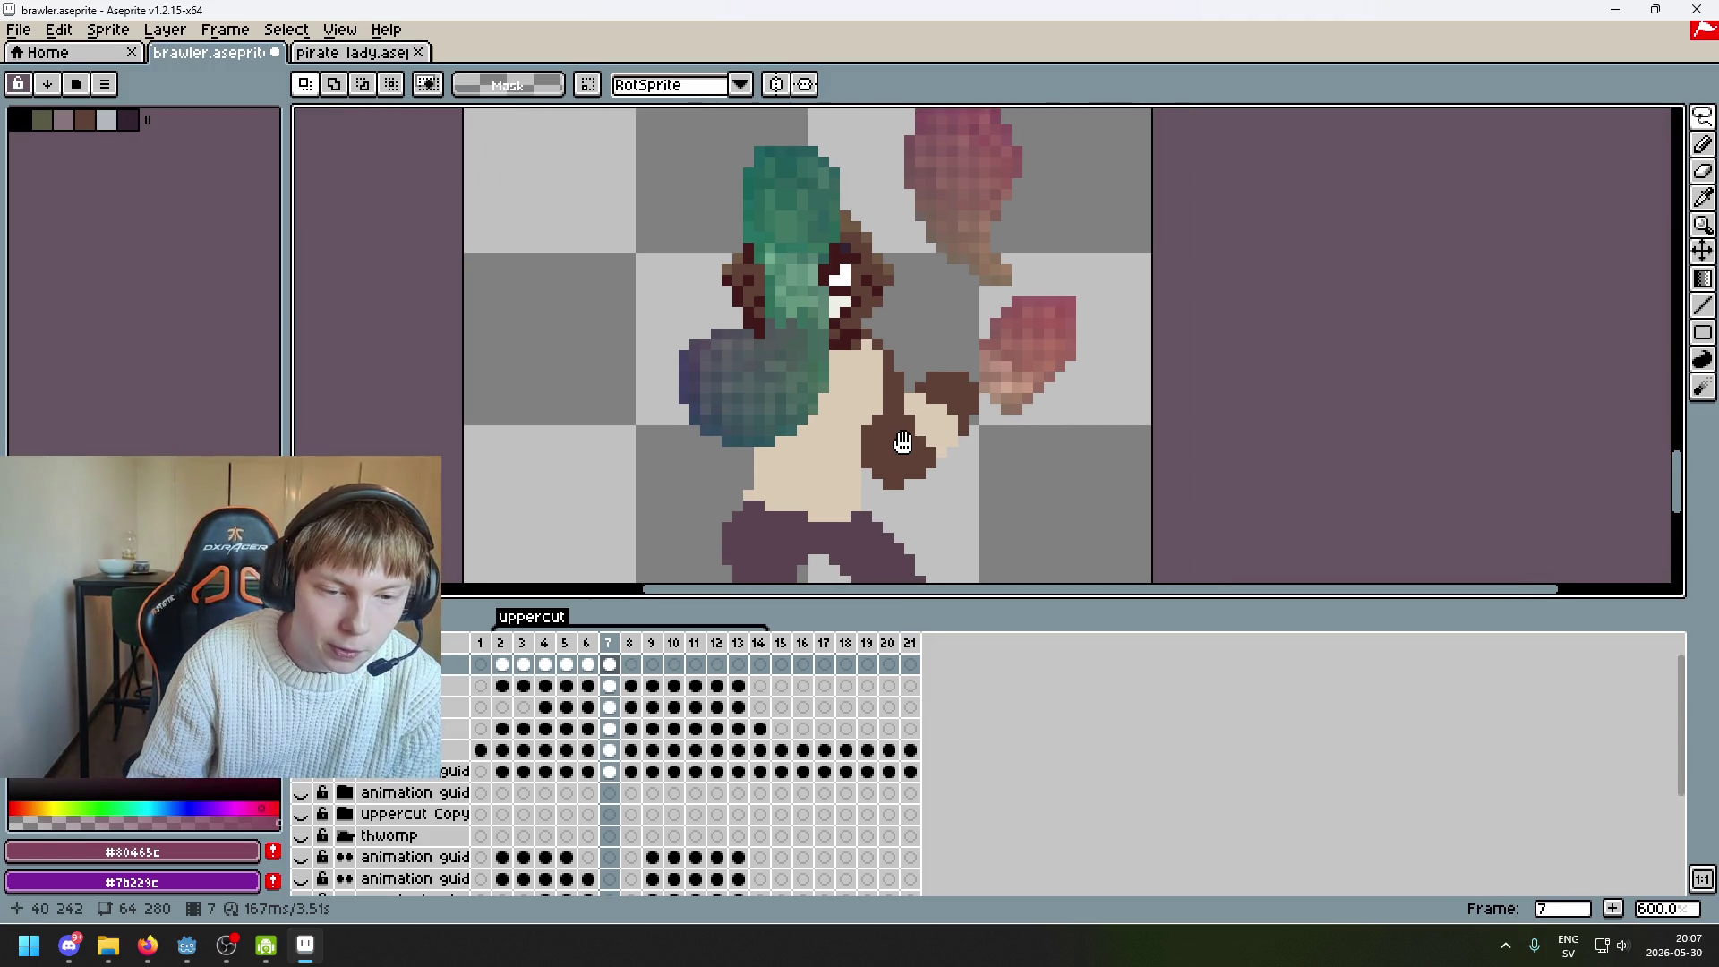
{"action": "scroll", "coordinate": [873, 442], "scroll_direction": "up", "scroll_amount": 1}
{"action": "scroll", "coordinate": [873, 442], "scroll_direction": "down", "scroll_amount": 1}
{"action": "scroll", "coordinate": [905, 442], "scroll_direction": "up", "scroll_amount": 1}
{"action": "scroll", "coordinate": [877, 442], "scroll_direction": "down", "scroll_amount": 1}
{"action": "scroll", "coordinate": [862, 442], "scroll_direction": "up", "scroll_amount": 1}
{"action": "scroll", "coordinate": [829, 499], "scroll_direction": "down", "scroll_amount": 1}
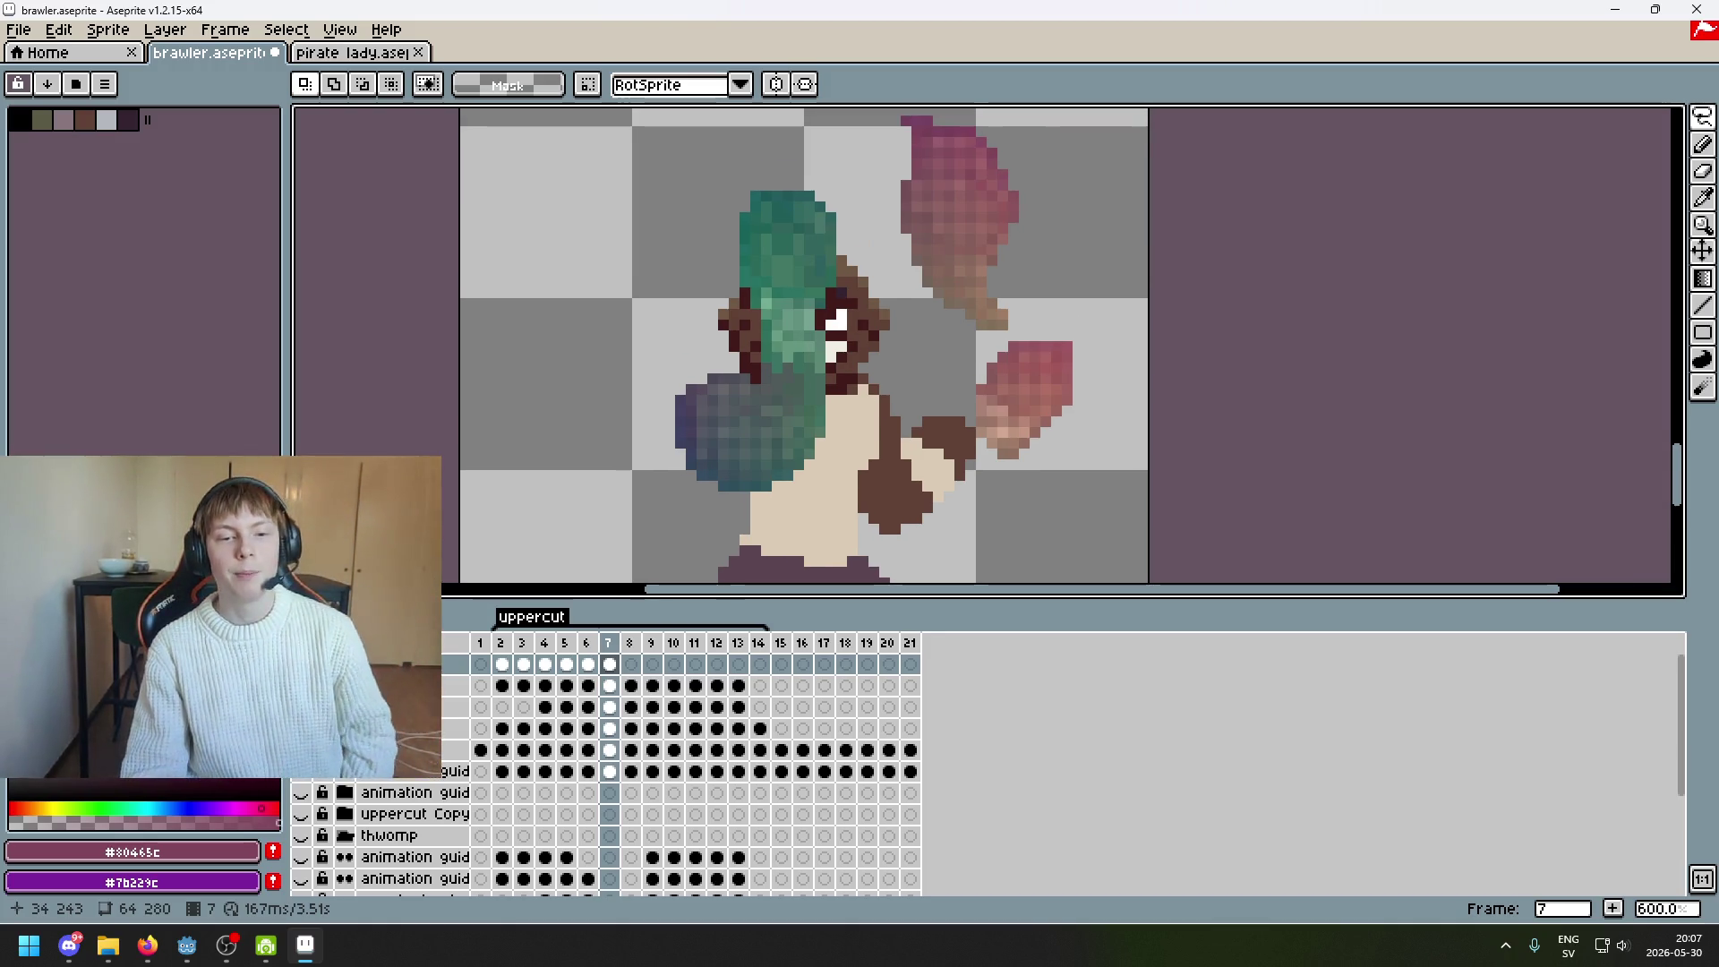
{"action": "scroll", "coordinate": [940, 352], "scroll_direction": "up", "scroll_amount": 1}
{"action": "scroll", "coordinate": [791, 495], "scroll_direction": "down", "scroll_amount": 1}
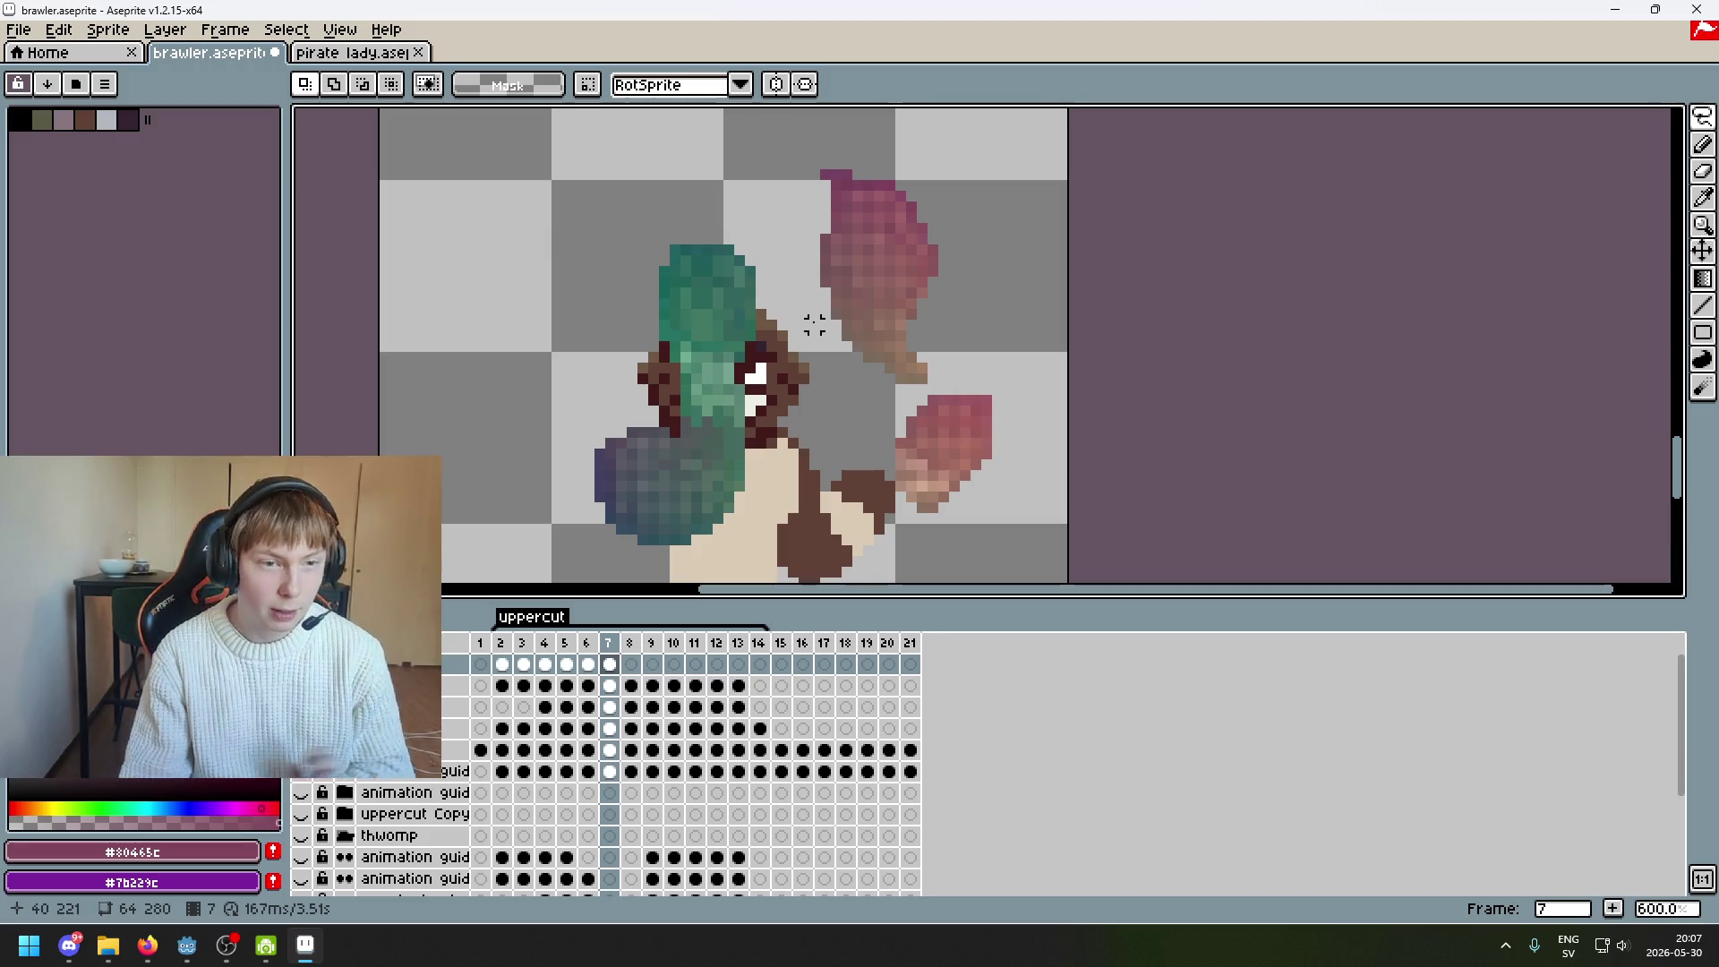
{"action": "scroll", "coordinate": [767, 269], "scroll_direction": "up", "scroll_amount": 1}
{"action": "scroll", "coordinate": [851, 281], "scroll_direction": "right", "scroll_amount": 2}
{"action": "scroll", "coordinate": [816, 251], "scroll_direction": "down", "scroll_amount": 1}
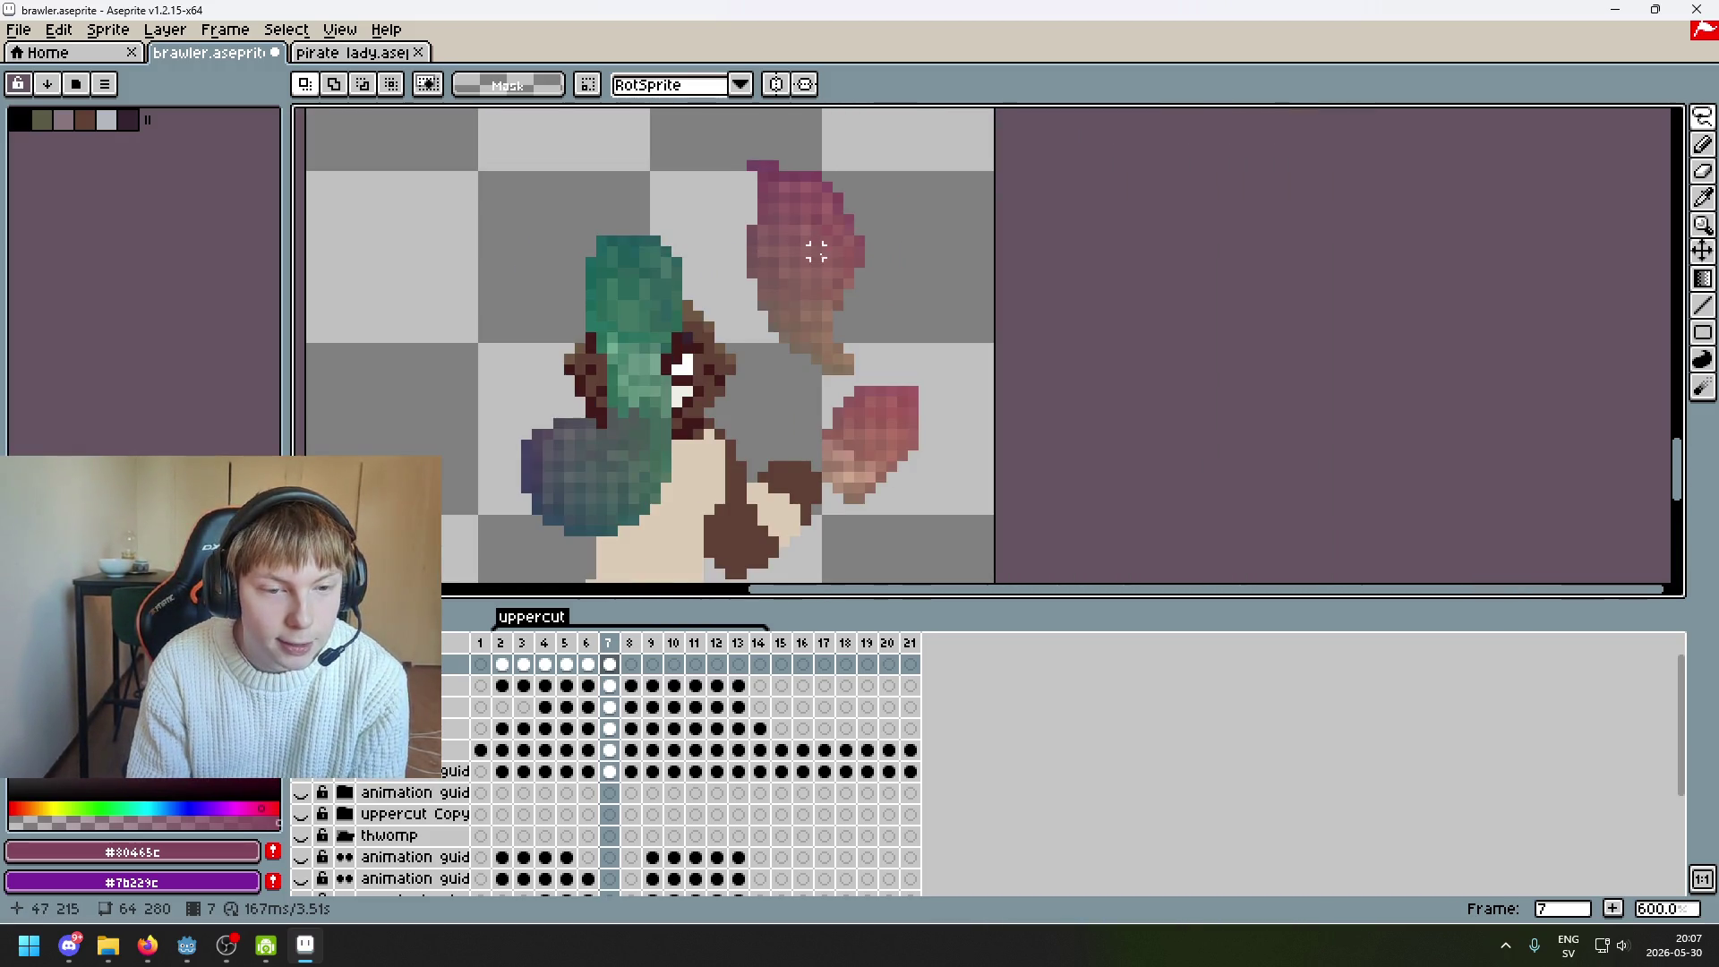
{"action": "scroll", "coordinate": [825, 264], "scroll_direction": "left", "scroll_amount": 2}
{"action": "scroll", "coordinate": [826, 264], "scroll_direction": "down", "scroll_amount": 1}
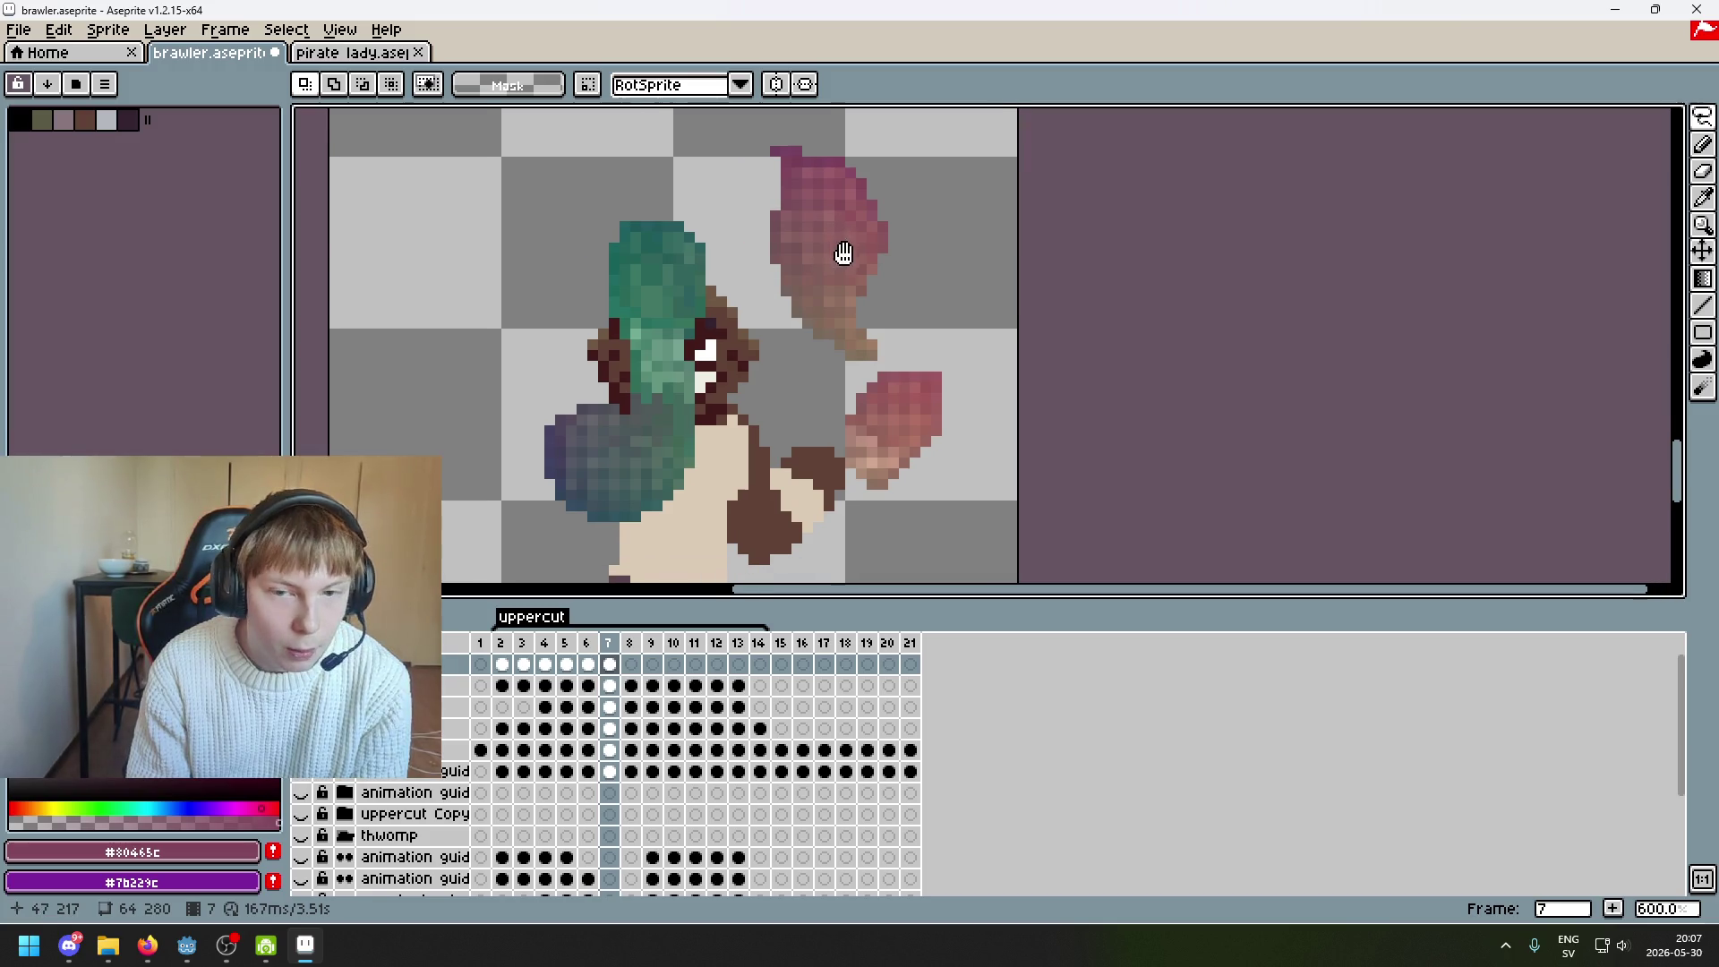
{"action": "scroll", "coordinate": [815, 233], "scroll_direction": "up", "scroll_amount": 1}
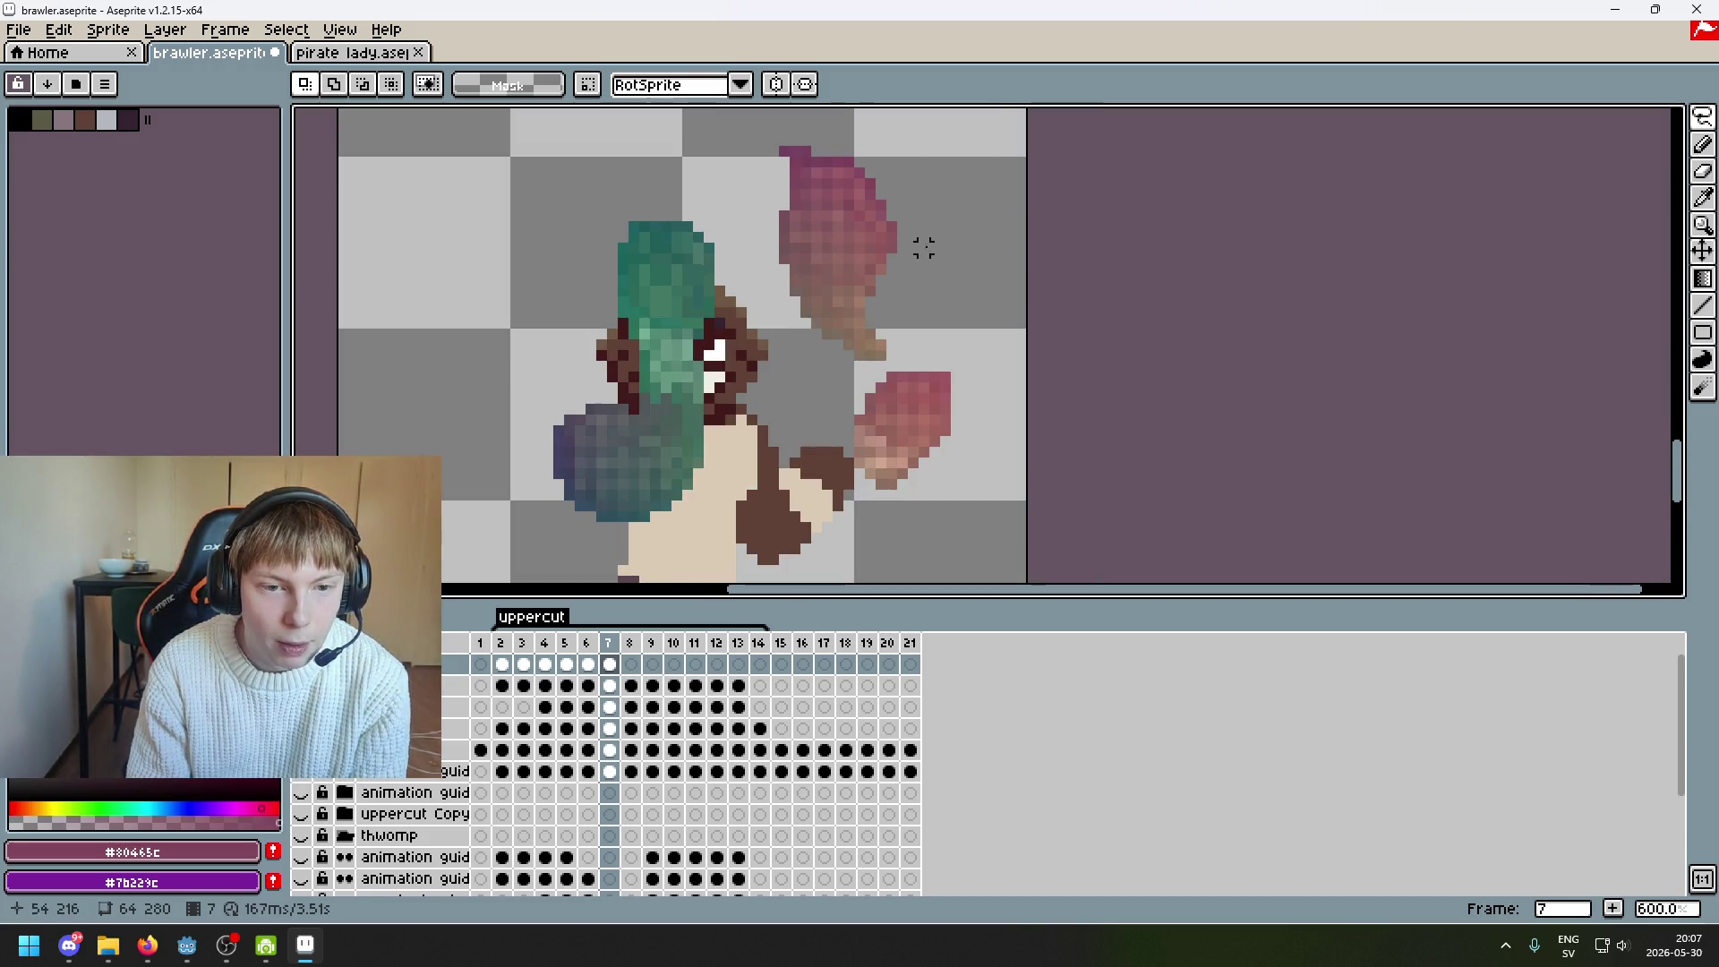
{"action": "scroll", "coordinate": [761, 260], "scroll_direction": "down", "scroll_amount": 4}
{"action": "scroll", "coordinate": [690, 331], "scroll_direction": "left", "scroll_amount": 3}
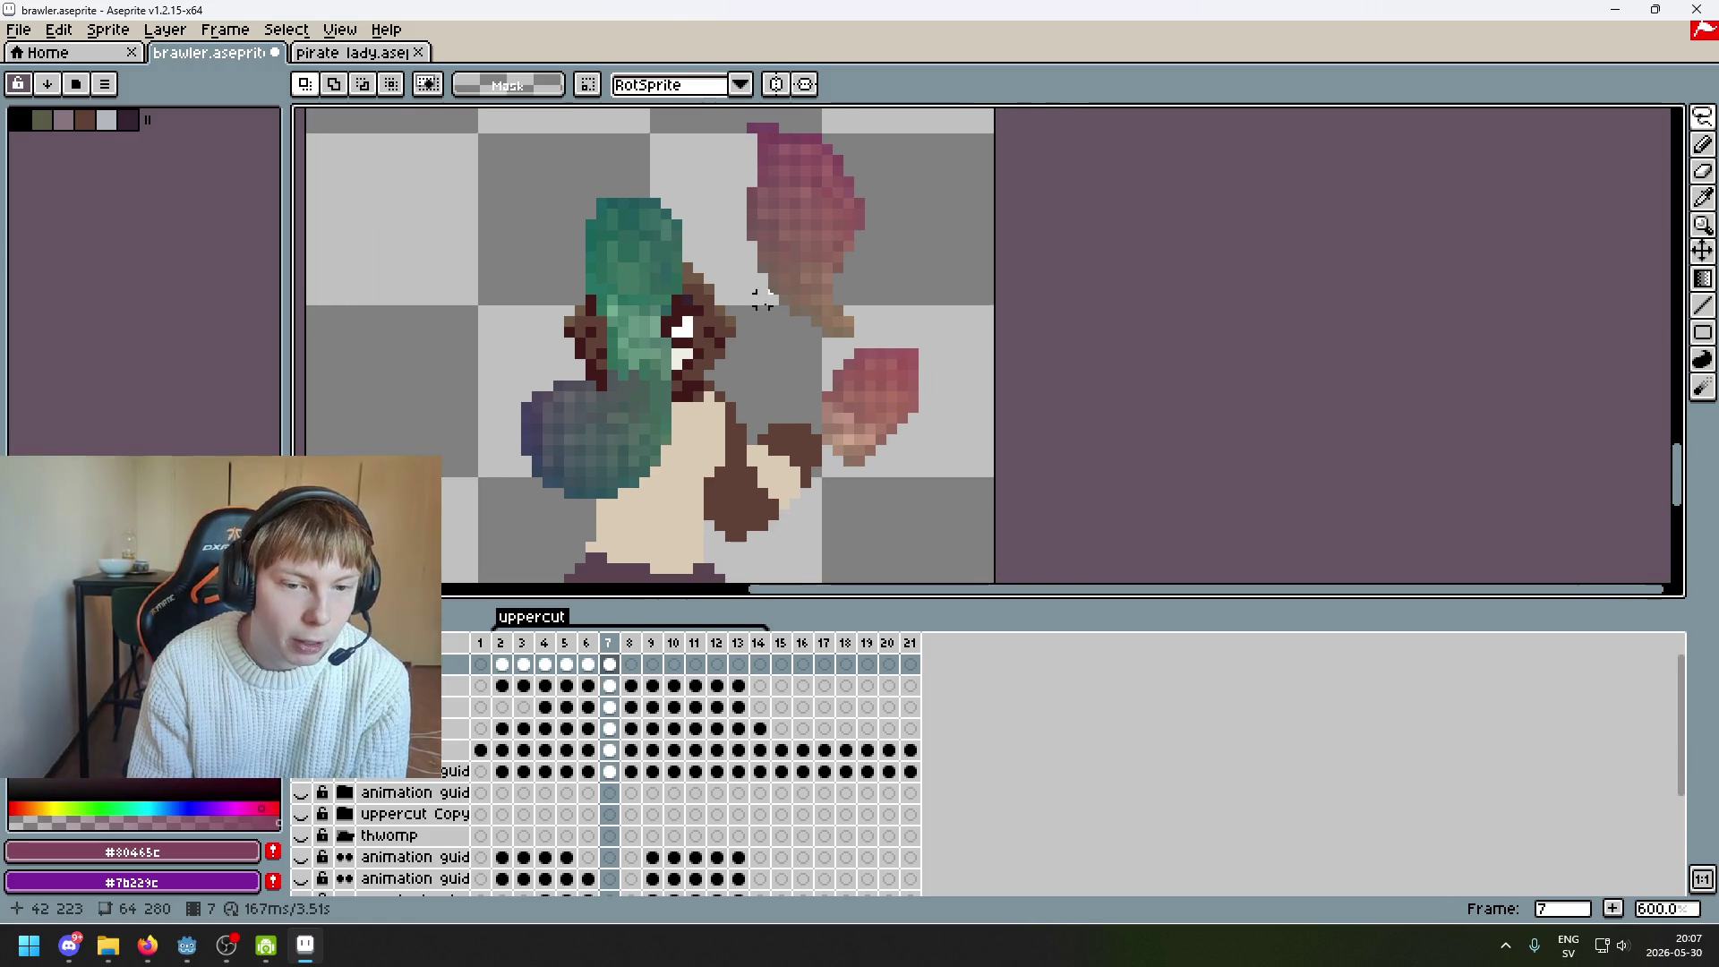
{"action": "scroll", "coordinate": [683, 338], "scroll_direction": "up", "scroll_amount": 1}
{"action": "scroll", "coordinate": [698, 349], "scroll_direction": "down", "scroll_amount": 1}
{"action": "scroll", "coordinate": [721, 380], "scroll_direction": "up", "scroll_amount": 1}
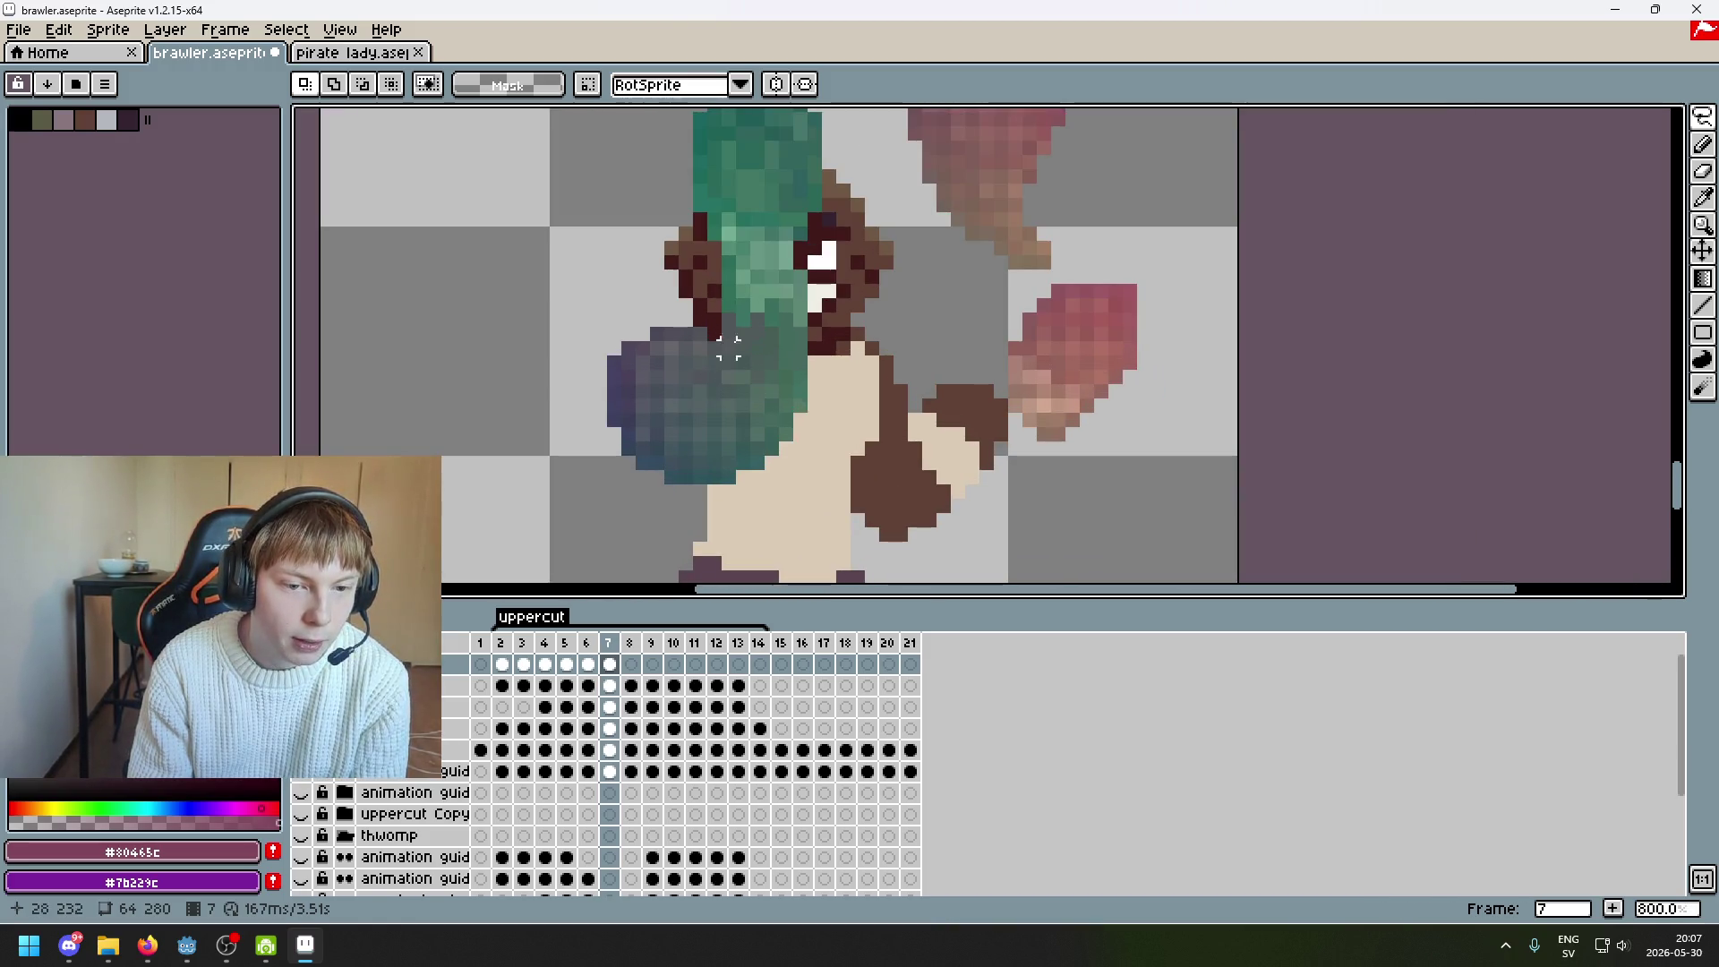
{"action": "scroll", "coordinate": [726, 411], "scroll_direction": "down", "scroll_amount": 1}
{"action": "scroll", "coordinate": [726, 380], "scroll_direction": "up", "scroll_amount": 2}
{"action": "scroll", "coordinate": [723, 393], "scroll_direction": "right", "scroll_amount": 1}
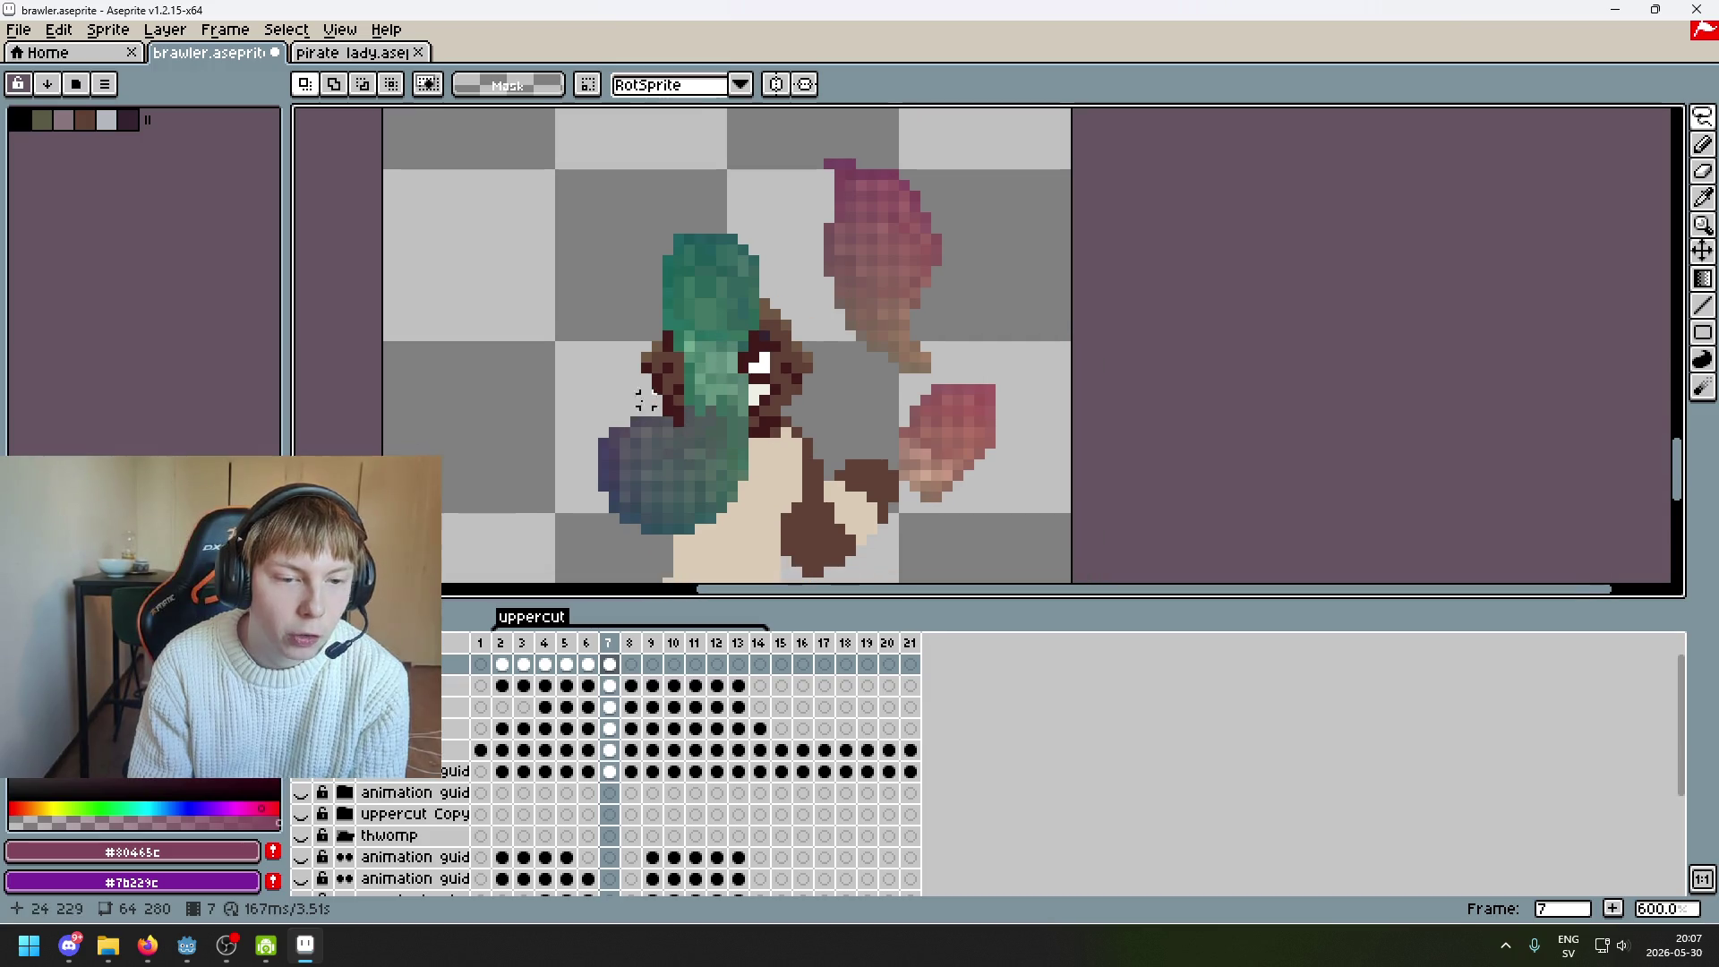
{"action": "scroll", "coordinate": [833, 416], "scroll_direction": "down", "scroll_amount": 2}
{"action": "scroll", "coordinate": [851, 434], "scroll_direction": "right", "scroll_amount": 3}
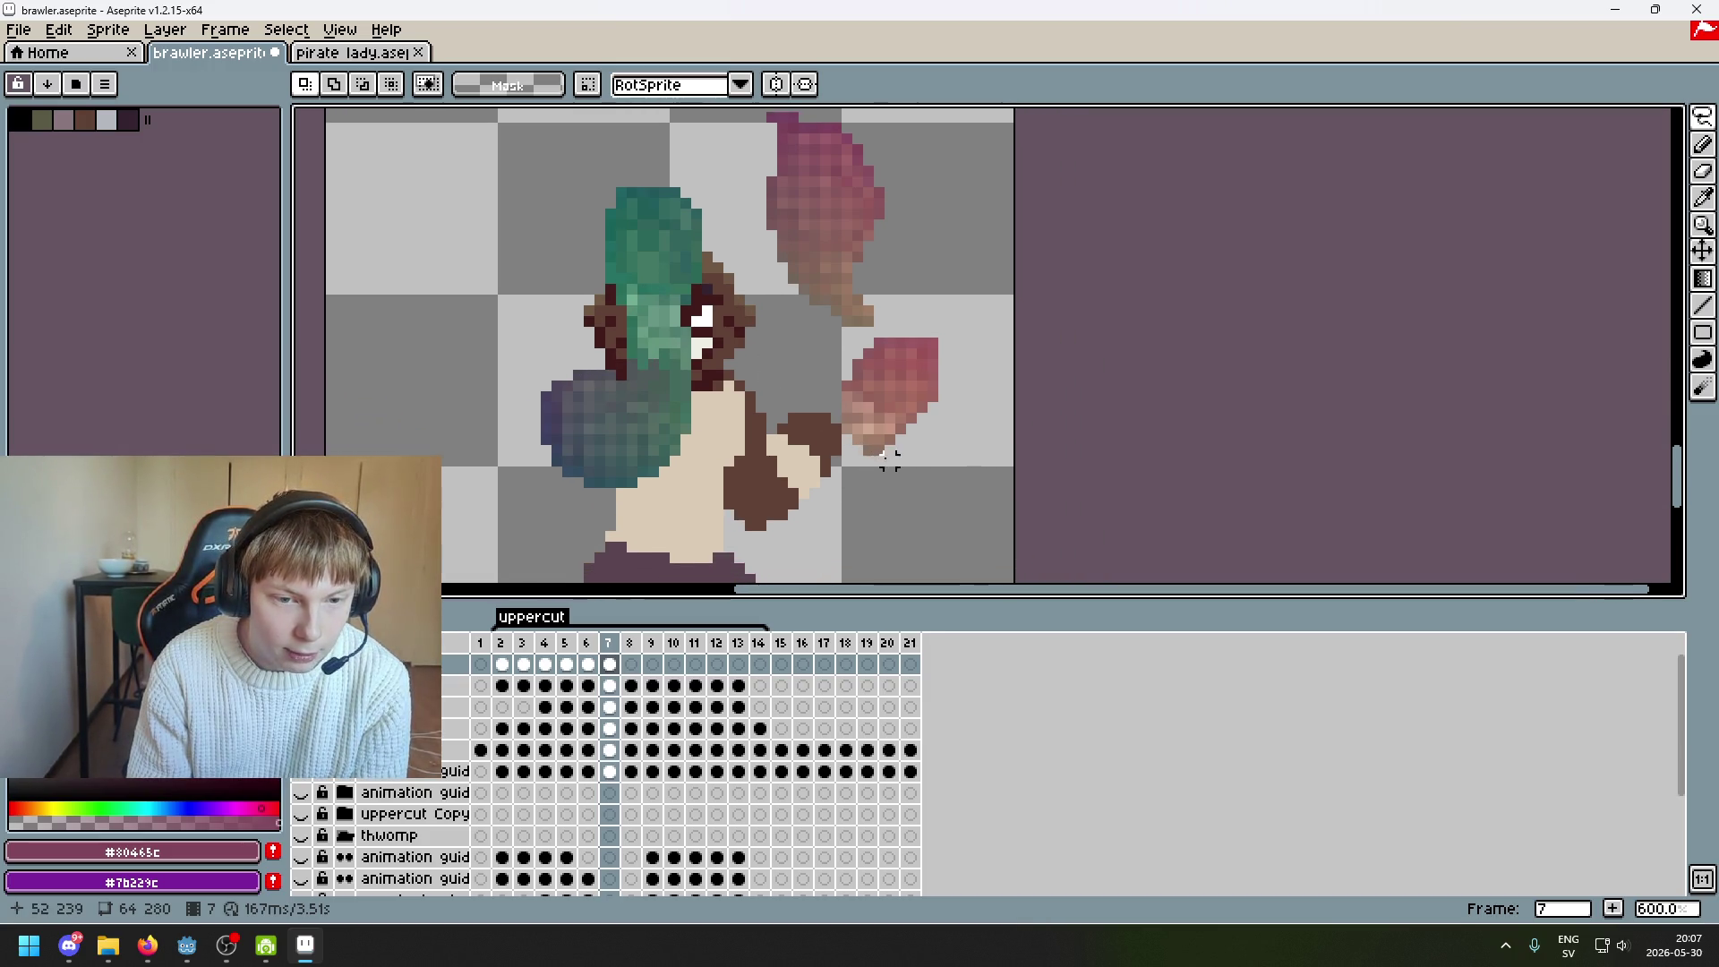
{"action": "scroll", "coordinate": [910, 385], "scroll_direction": "up", "scroll_amount": 3}
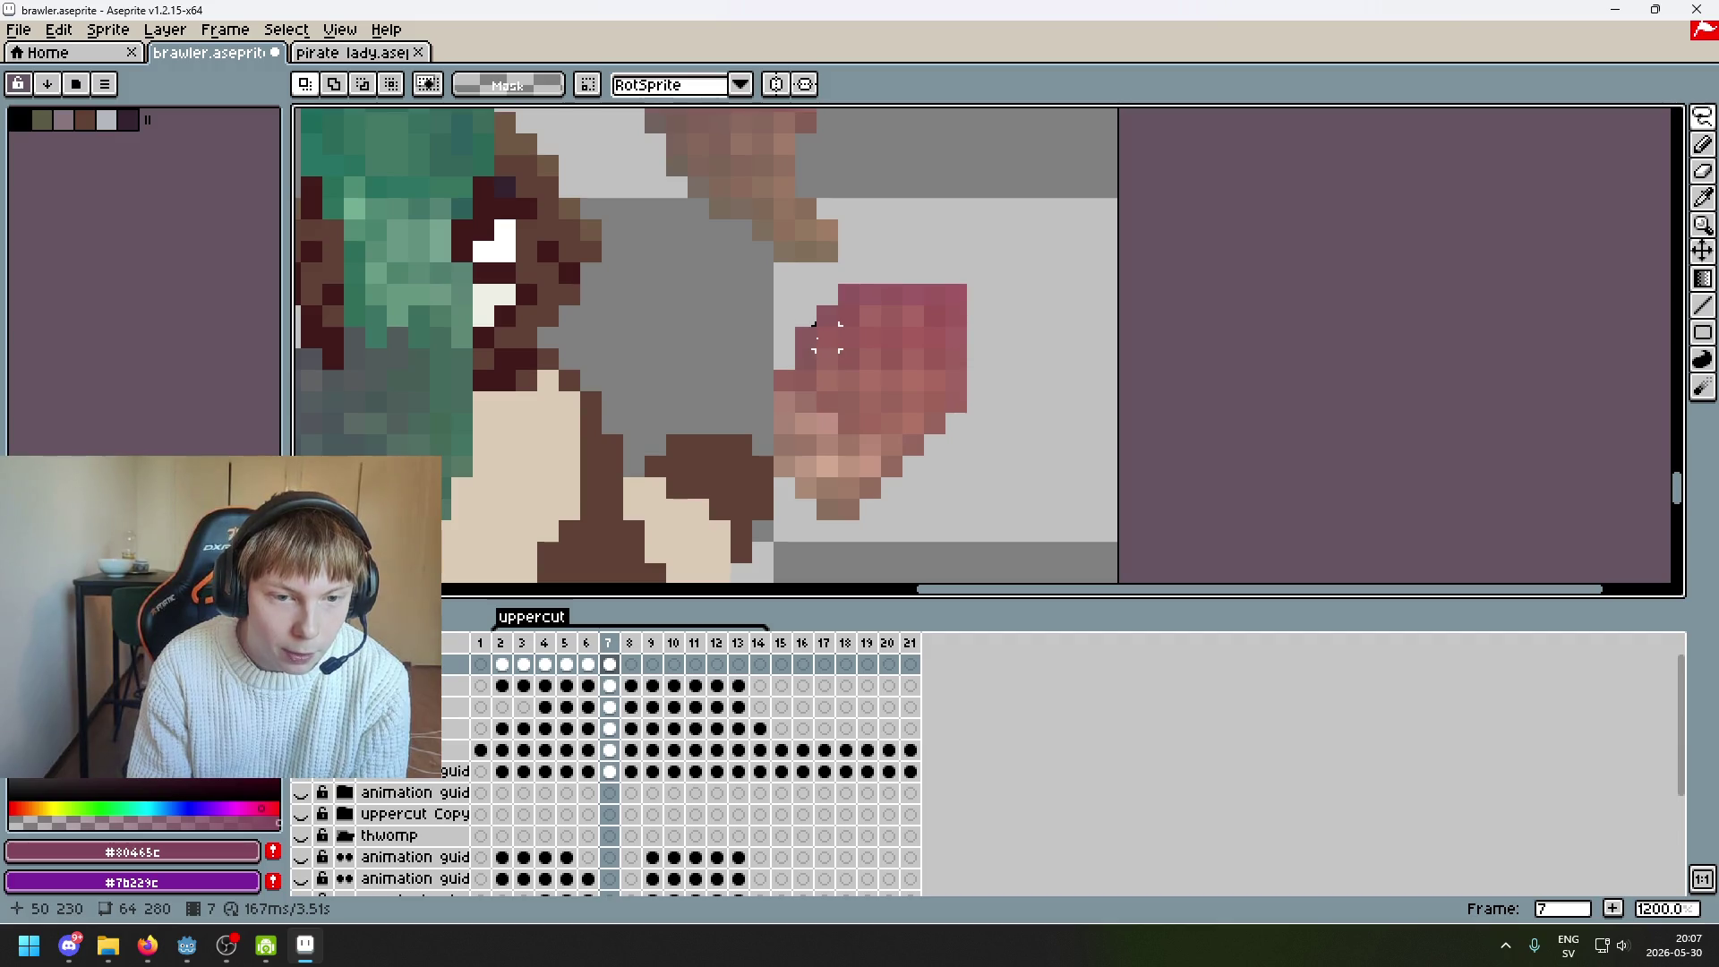
Marquee-select the pink fist and move it one pixel down-left, committing the move
{"action": "left_click", "coordinate": [1701, 116]}
{"action": "left_click", "coordinate": [1569, 118]}
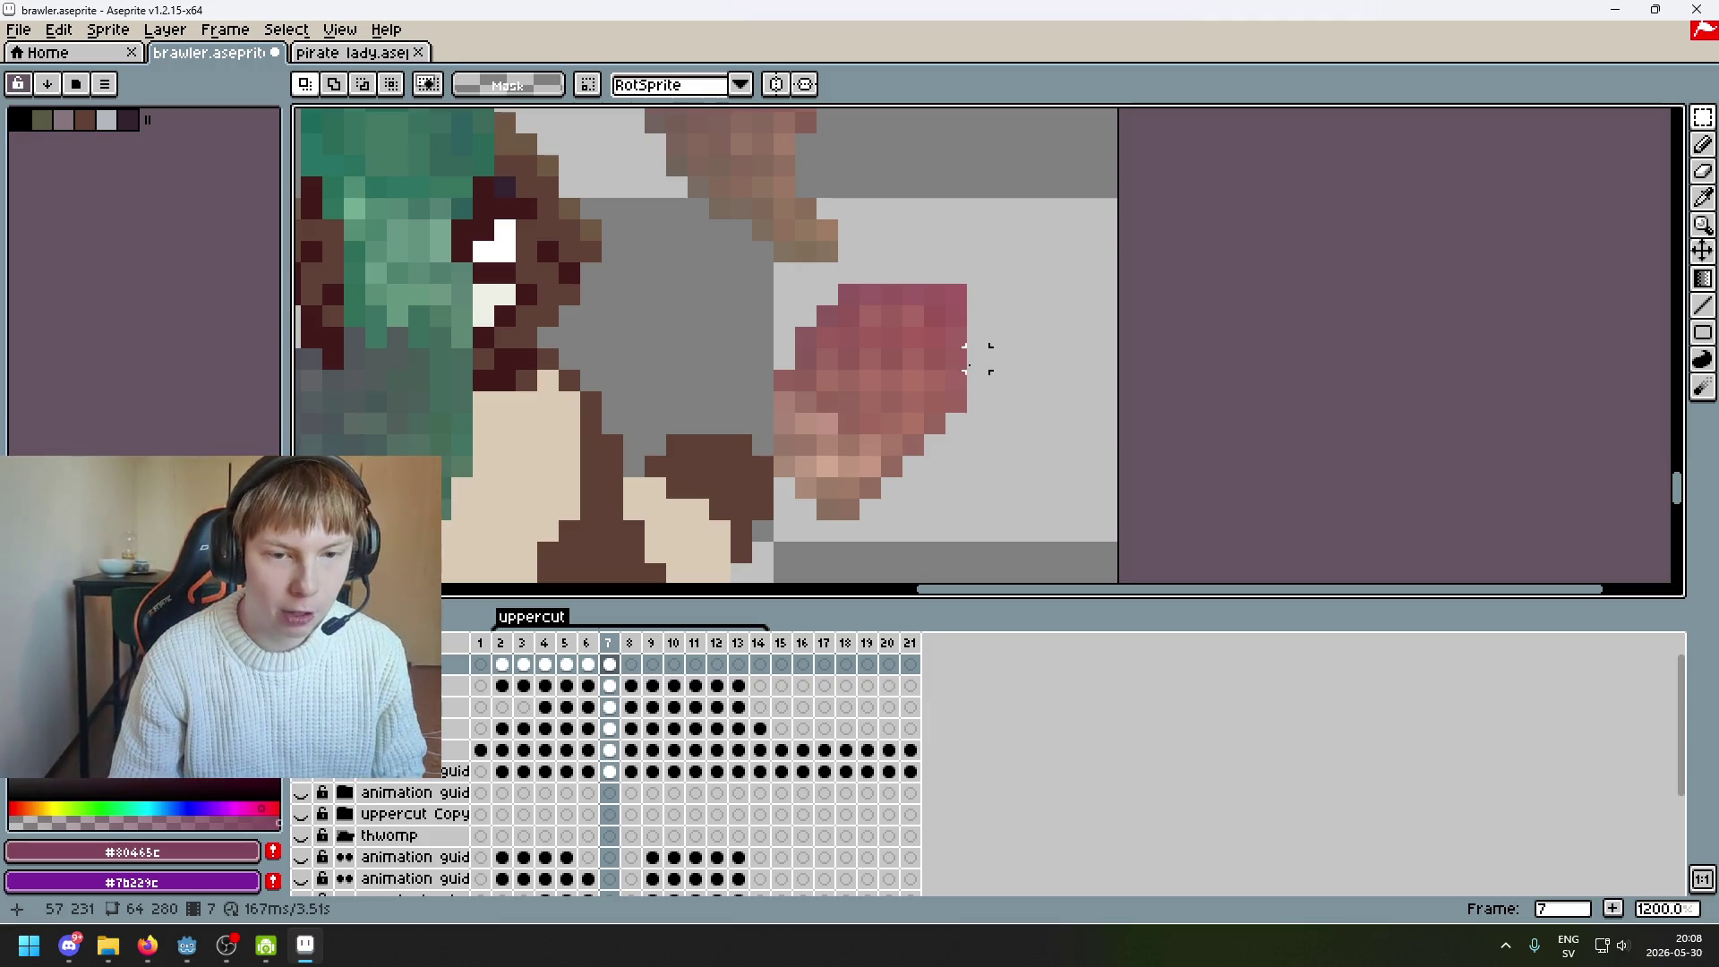
{"action": "scroll", "coordinate": [1020, 337], "scroll_direction": "down", "scroll_amount": 3}
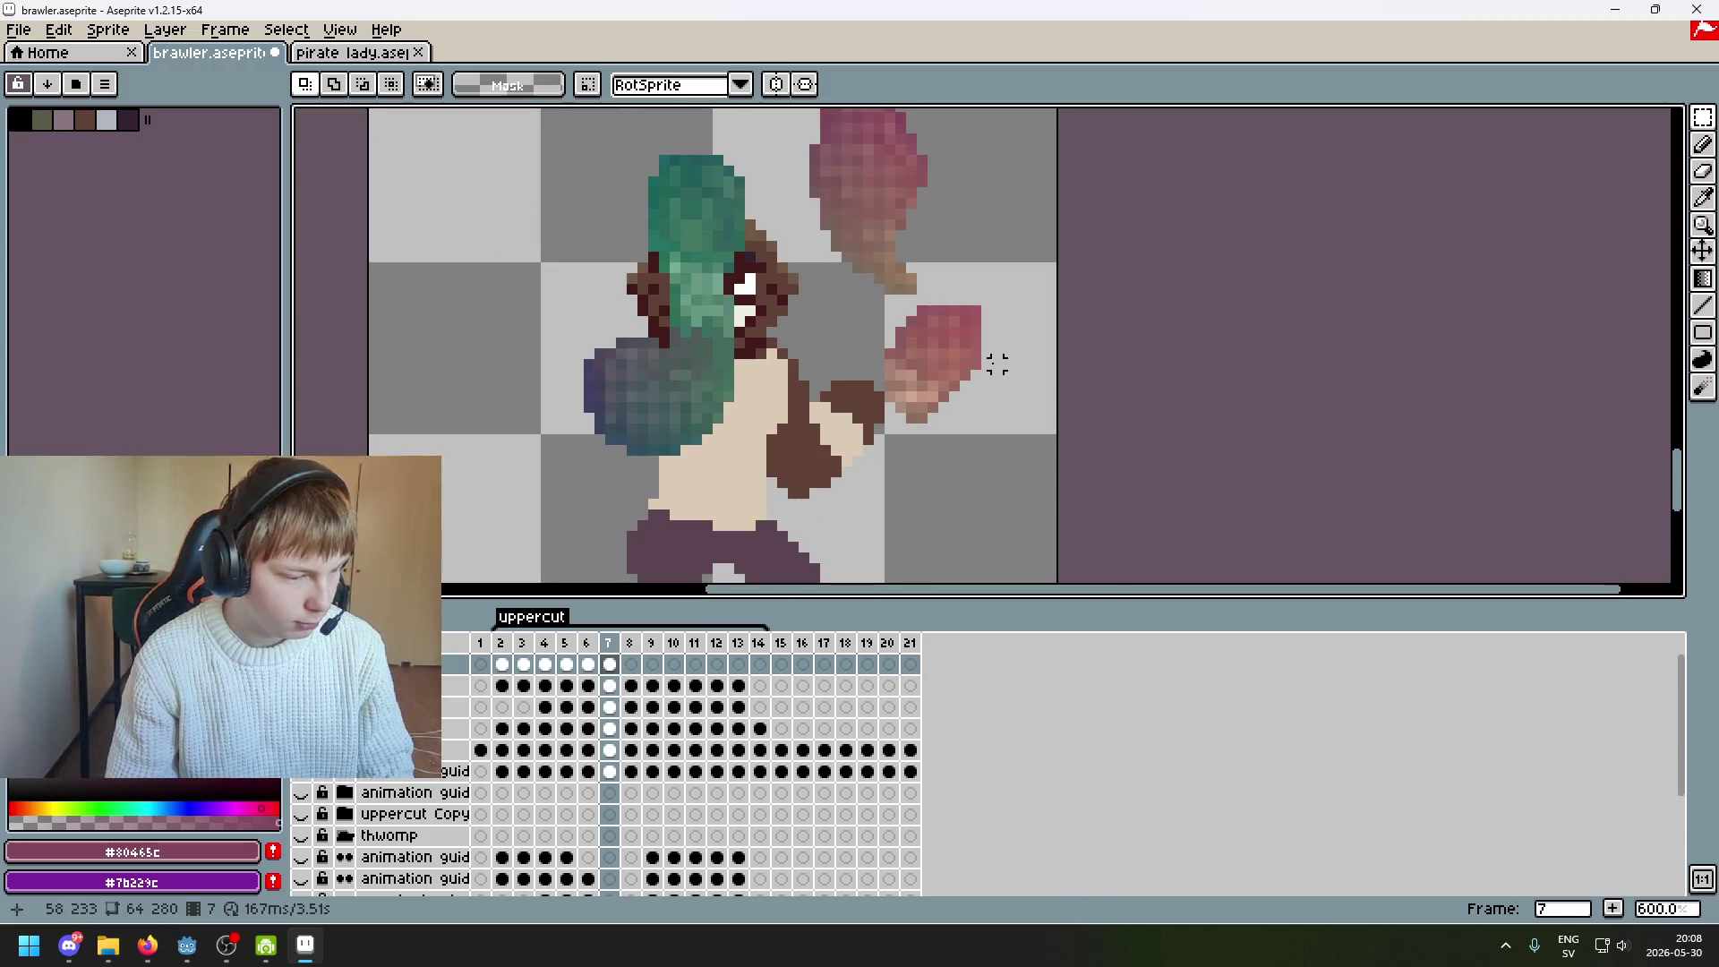
{"action": "scroll", "coordinate": [997, 363], "scroll_direction": "up", "scroll_amount": 3}
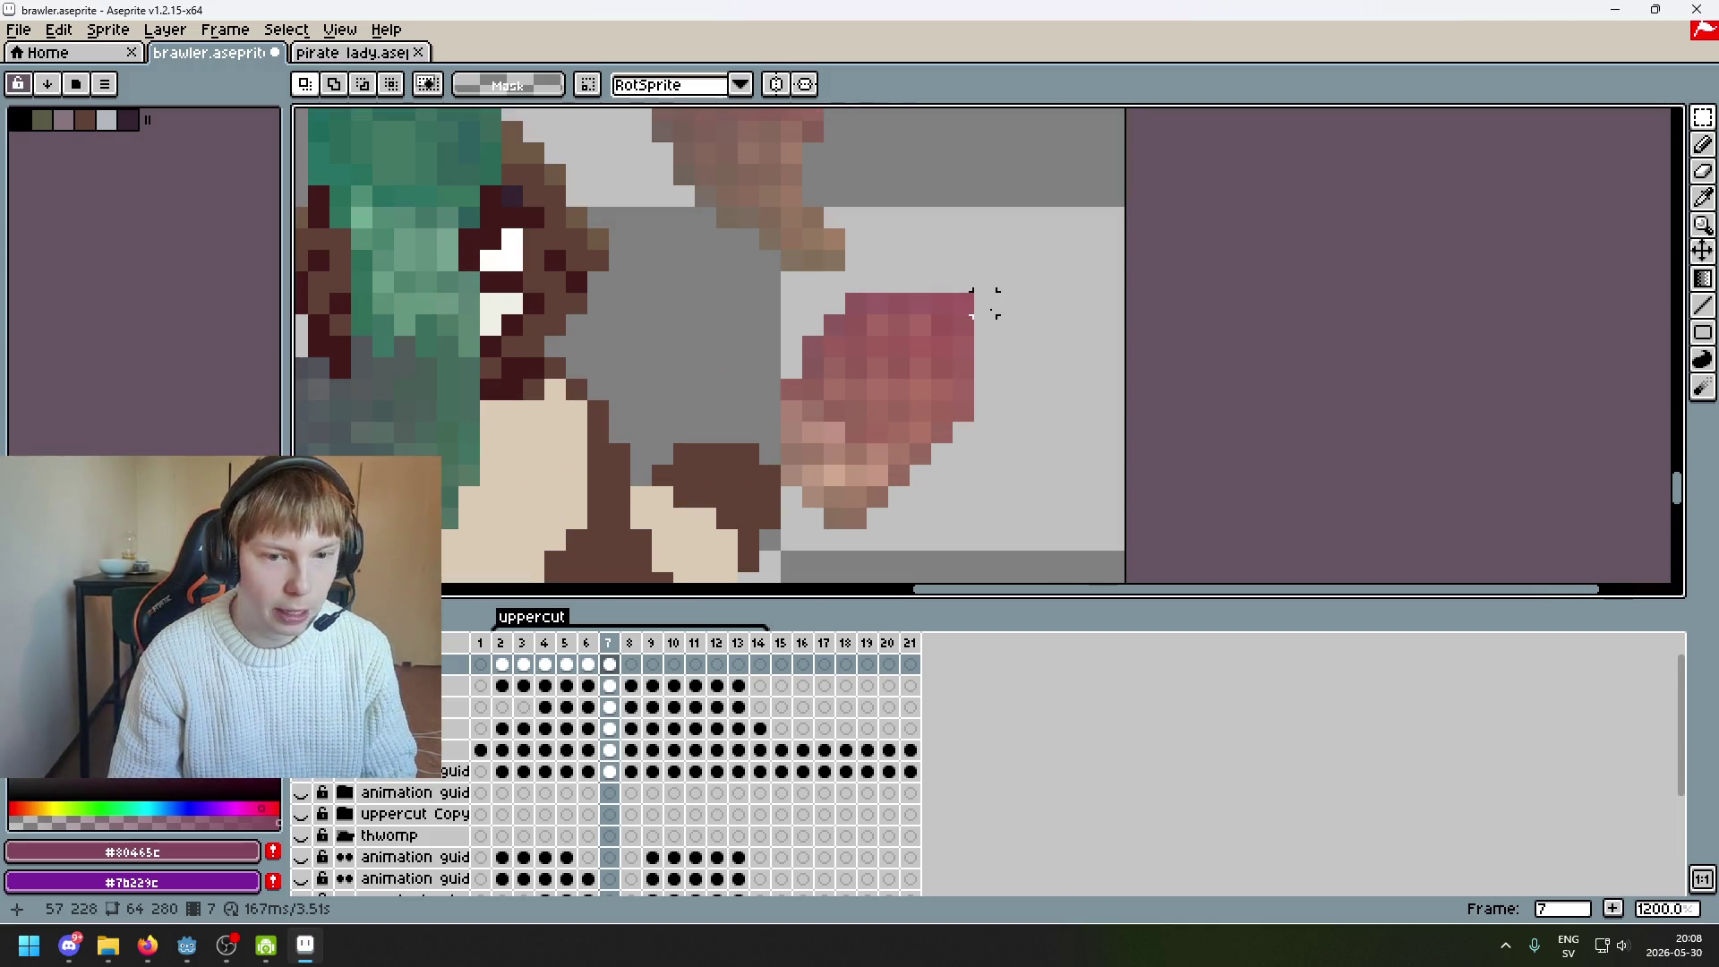
{"action": "left_click_drag", "start_coordinate": [962, 302], "coordinate": [824, 376]}
{"action": "left_click", "coordinate": [910, 347]}
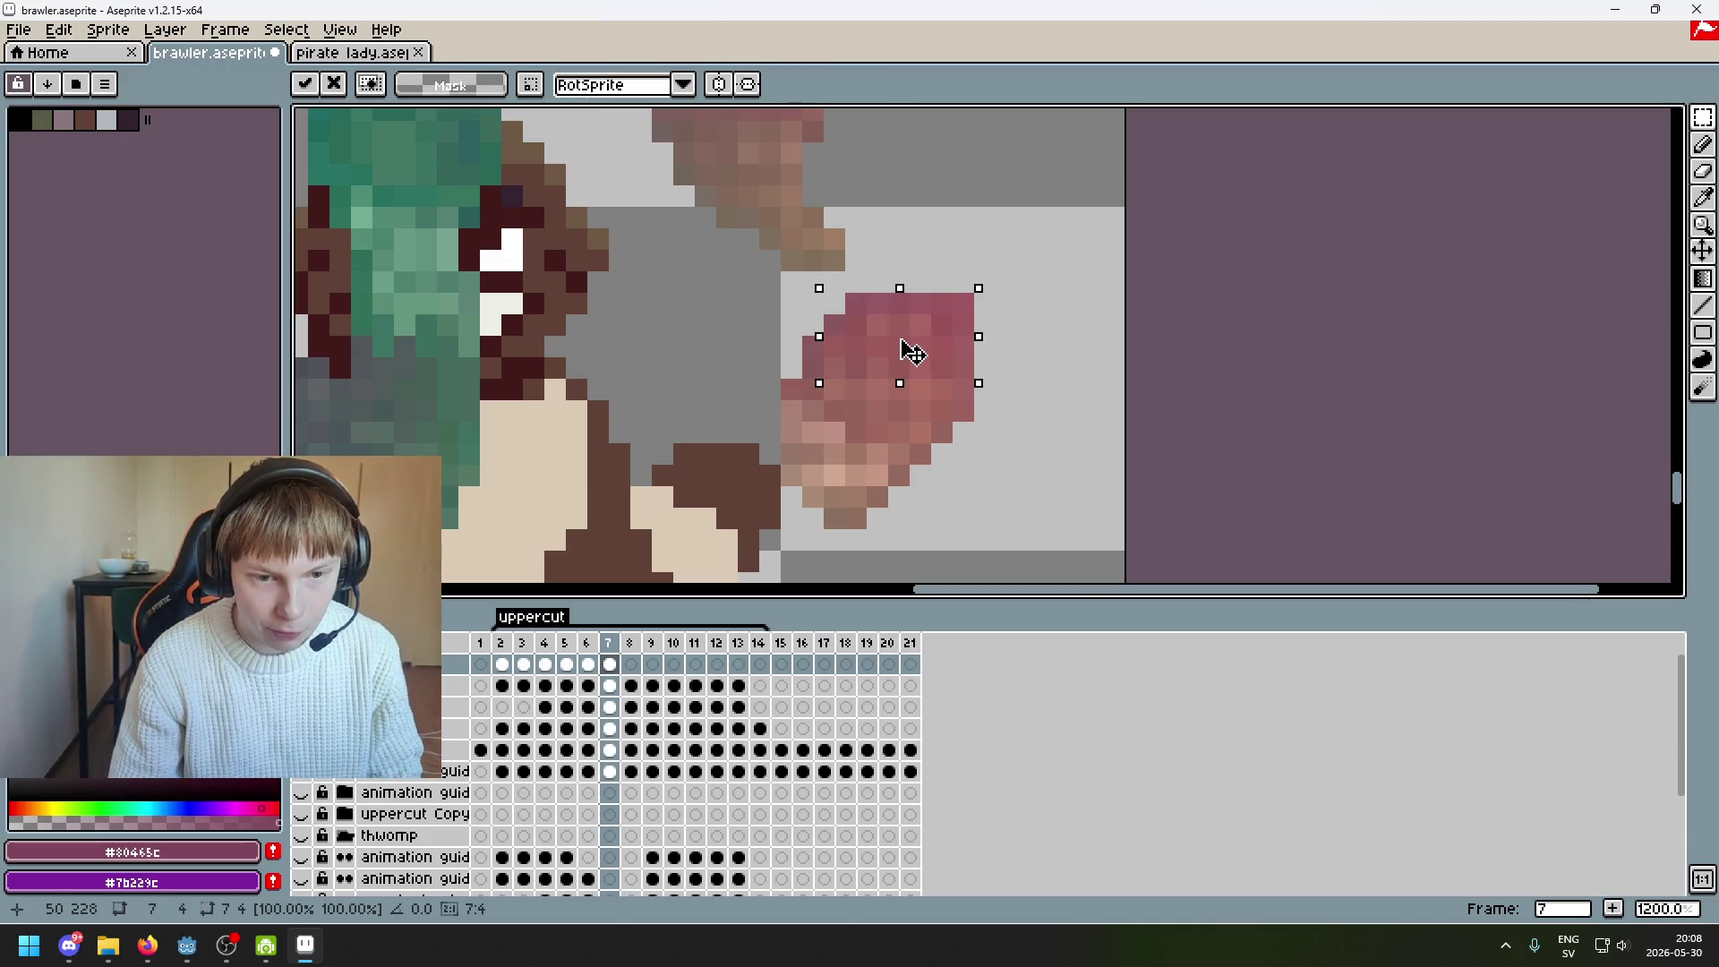
{"action": "left_click", "coordinate": [1049, 345]}
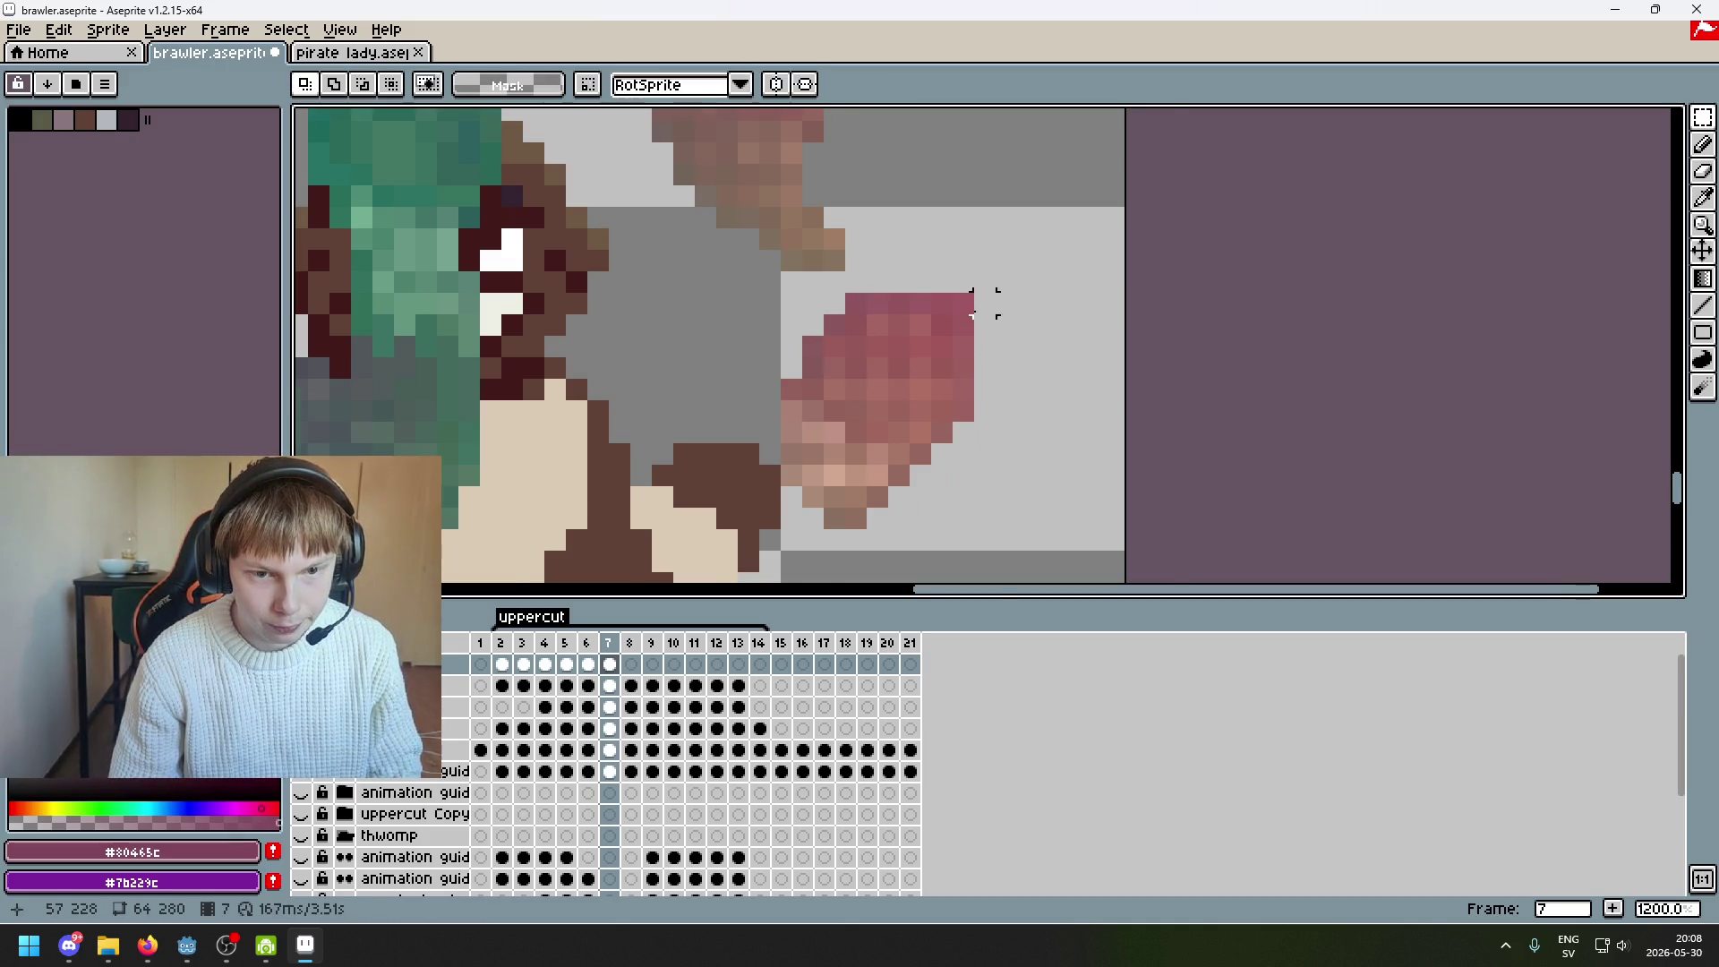
{"action": "scroll", "coordinate": [958, 300], "scroll_direction": "up", "scroll_amount": 1}
{"action": "mouse_move", "coordinate": [788, 300]}
{"action": "left_mouse_down"}
{"action": "mouse_move", "coordinate": [967, 376]}
{"action": "mouse_move", "coordinate": [969, 394]}
{"action": "mouse_move", "coordinate": [906, 386]}
{"action": "left_mouse_up"}
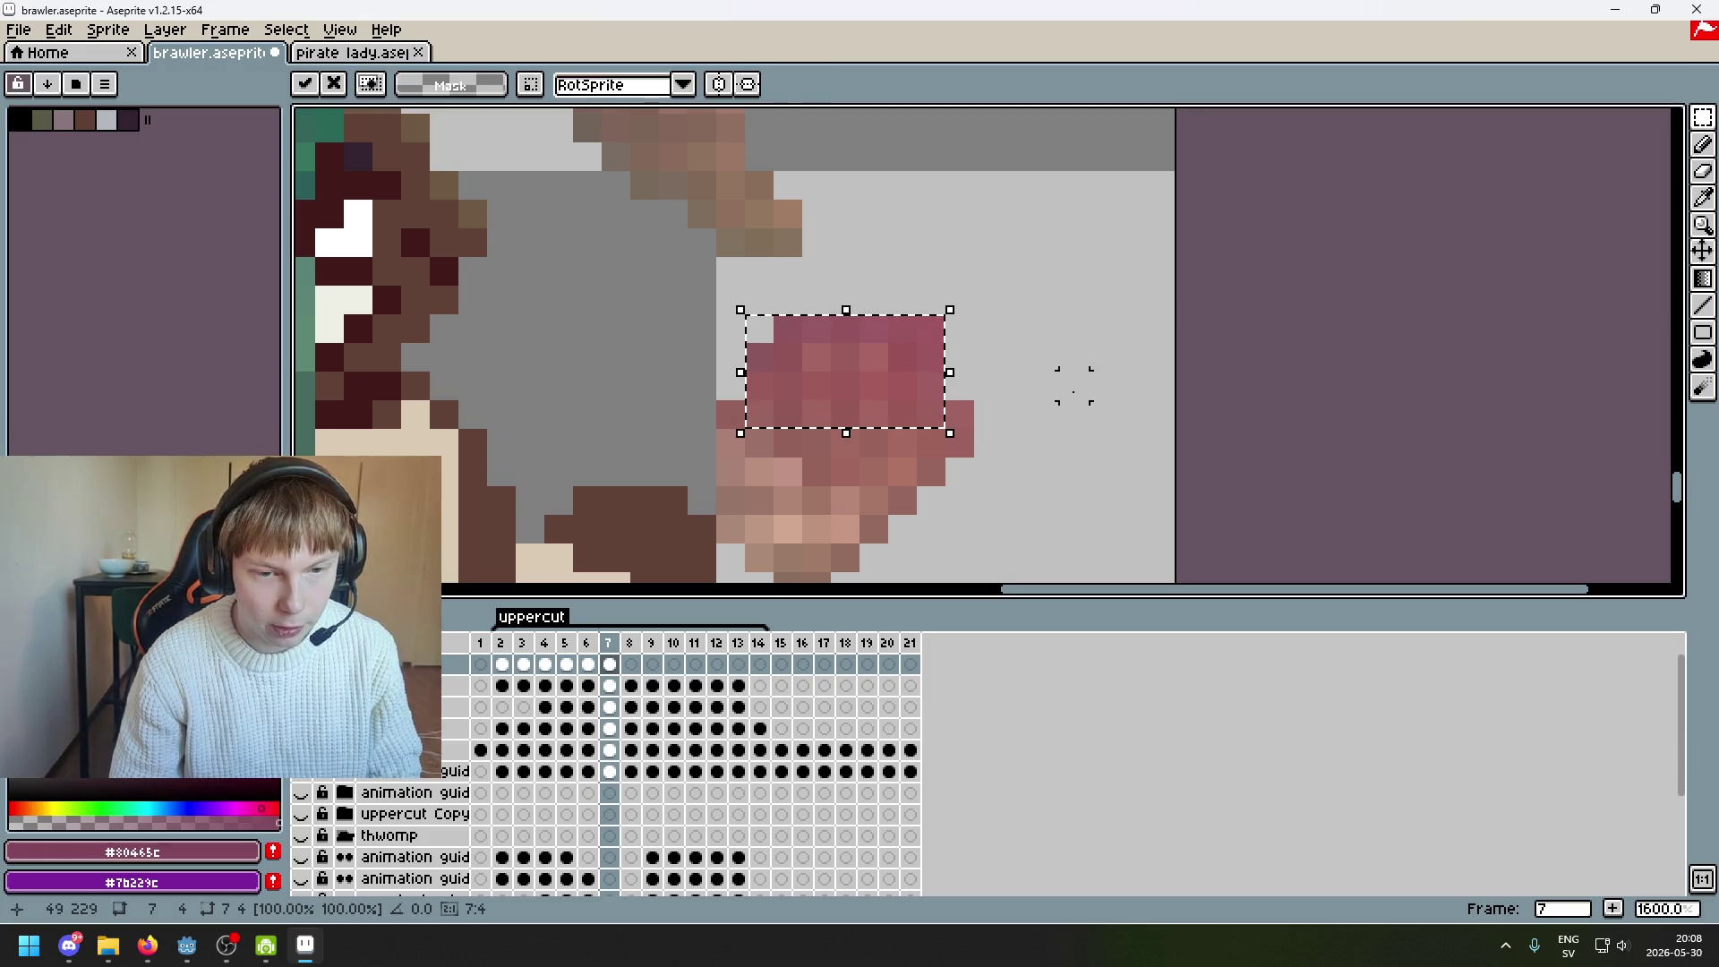
{"action": "key", "text": "Return"}
Reselect the fist, nudge it one pixel up and right, commit and deselect
{"action": "scroll", "coordinate": [963, 356], "scroll_direction": "down", "scroll_amount": 1}
{"action": "scroll", "coordinate": [962, 356], "scroll_direction": "down", "scroll_amount": 3}
{"action": "scroll", "coordinate": [965, 383], "scroll_direction": "up", "scroll_amount": 3}
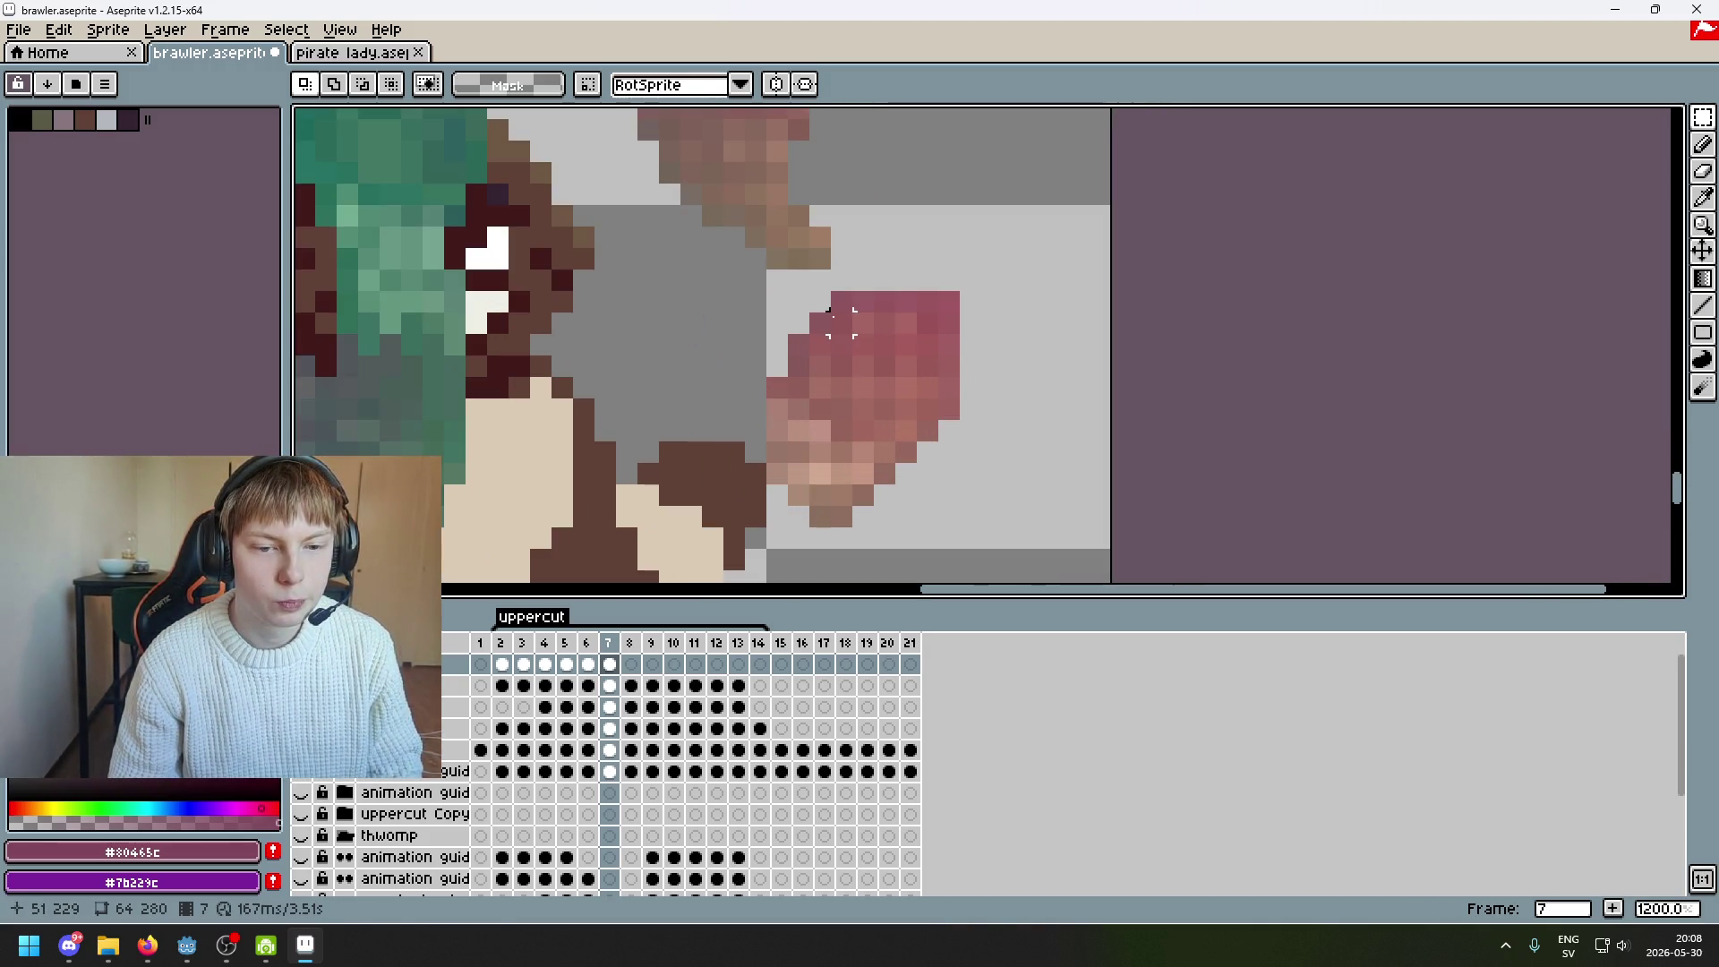
{"action": "mouse_move", "coordinate": [817, 299]}
{"action": "left_mouse_down"}
{"action": "mouse_move", "coordinate": [959, 394]}
{"action": "mouse_move", "coordinate": [940, 387]}
{"action": "left_mouse_up"}
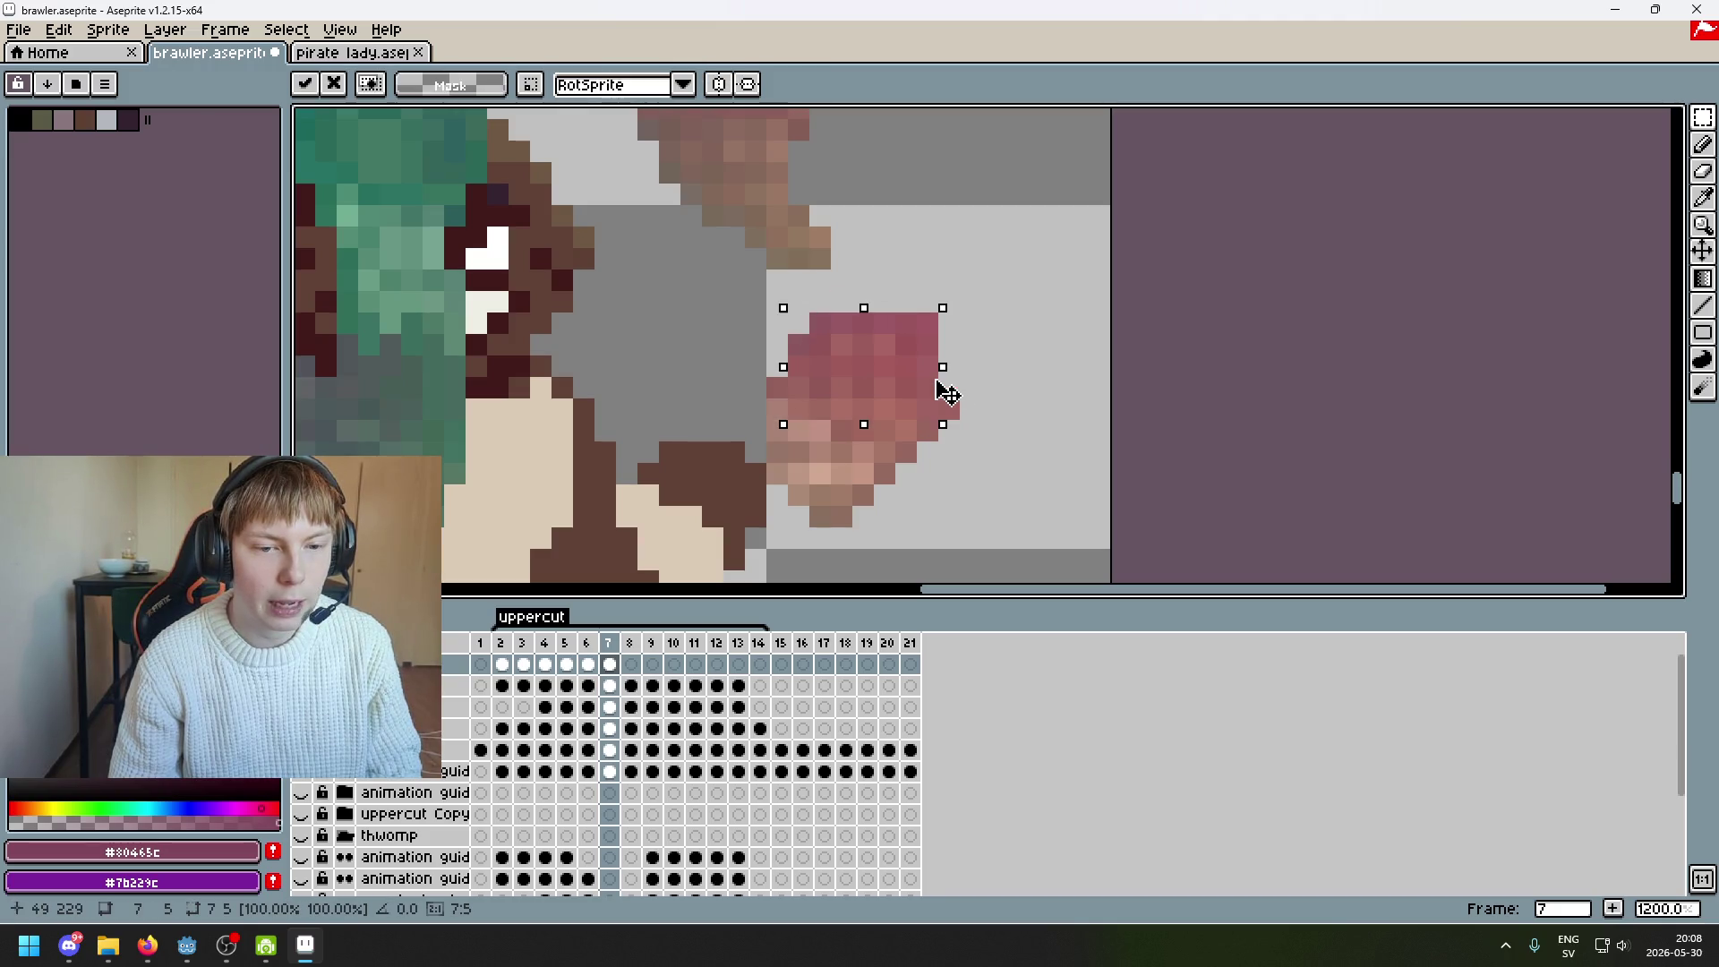
{"action": "key", "text": "Up"}
{"action": "key", "text": "Right"}
{"action": "key", "text": "Return"}
{"action": "key", "text": "ctrl+d"}
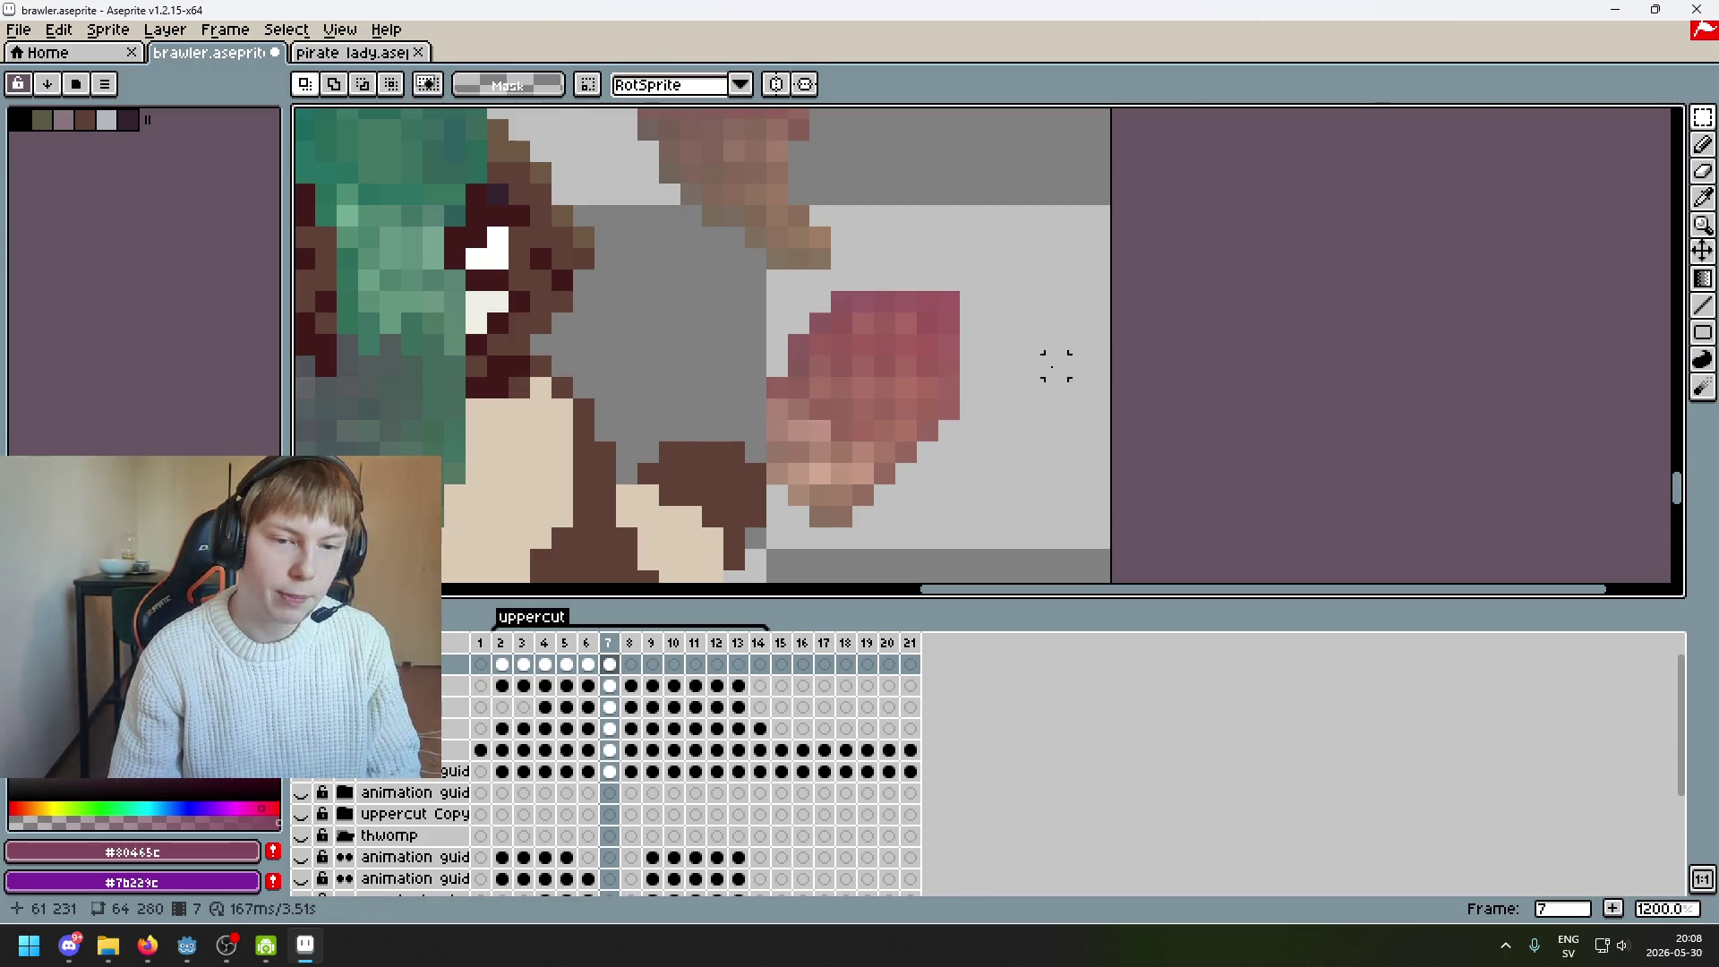
Redraw the rectangle around the fist several times, then clear the selection
{"action": "scroll", "coordinate": [909, 315], "scroll_direction": "up", "scroll_amount": 3}
{"action": "scroll", "coordinate": [908, 315], "scroll_direction": "down", "scroll_amount": 2}
{"action": "mouse_move", "coordinate": [1036, 398]}
{"action": "left_mouse_down"}
{"action": "mouse_move", "coordinate": [932, 268]}
{"action": "mouse_move", "coordinate": [885, 269]}
{"action": "left_mouse_up"}
{"action": "left_click_drag", "start_coordinate": [1025, 277], "coordinate": [881, 400]}
{"action": "mouse_move", "coordinate": [1016, 285]}
{"action": "left_mouse_down"}
{"action": "mouse_move", "coordinate": [896, 307]}
{"action": "mouse_move", "coordinate": [877, 340]}
{"action": "left_mouse_up"}
{"action": "left_click", "coordinate": [1021, 279]}
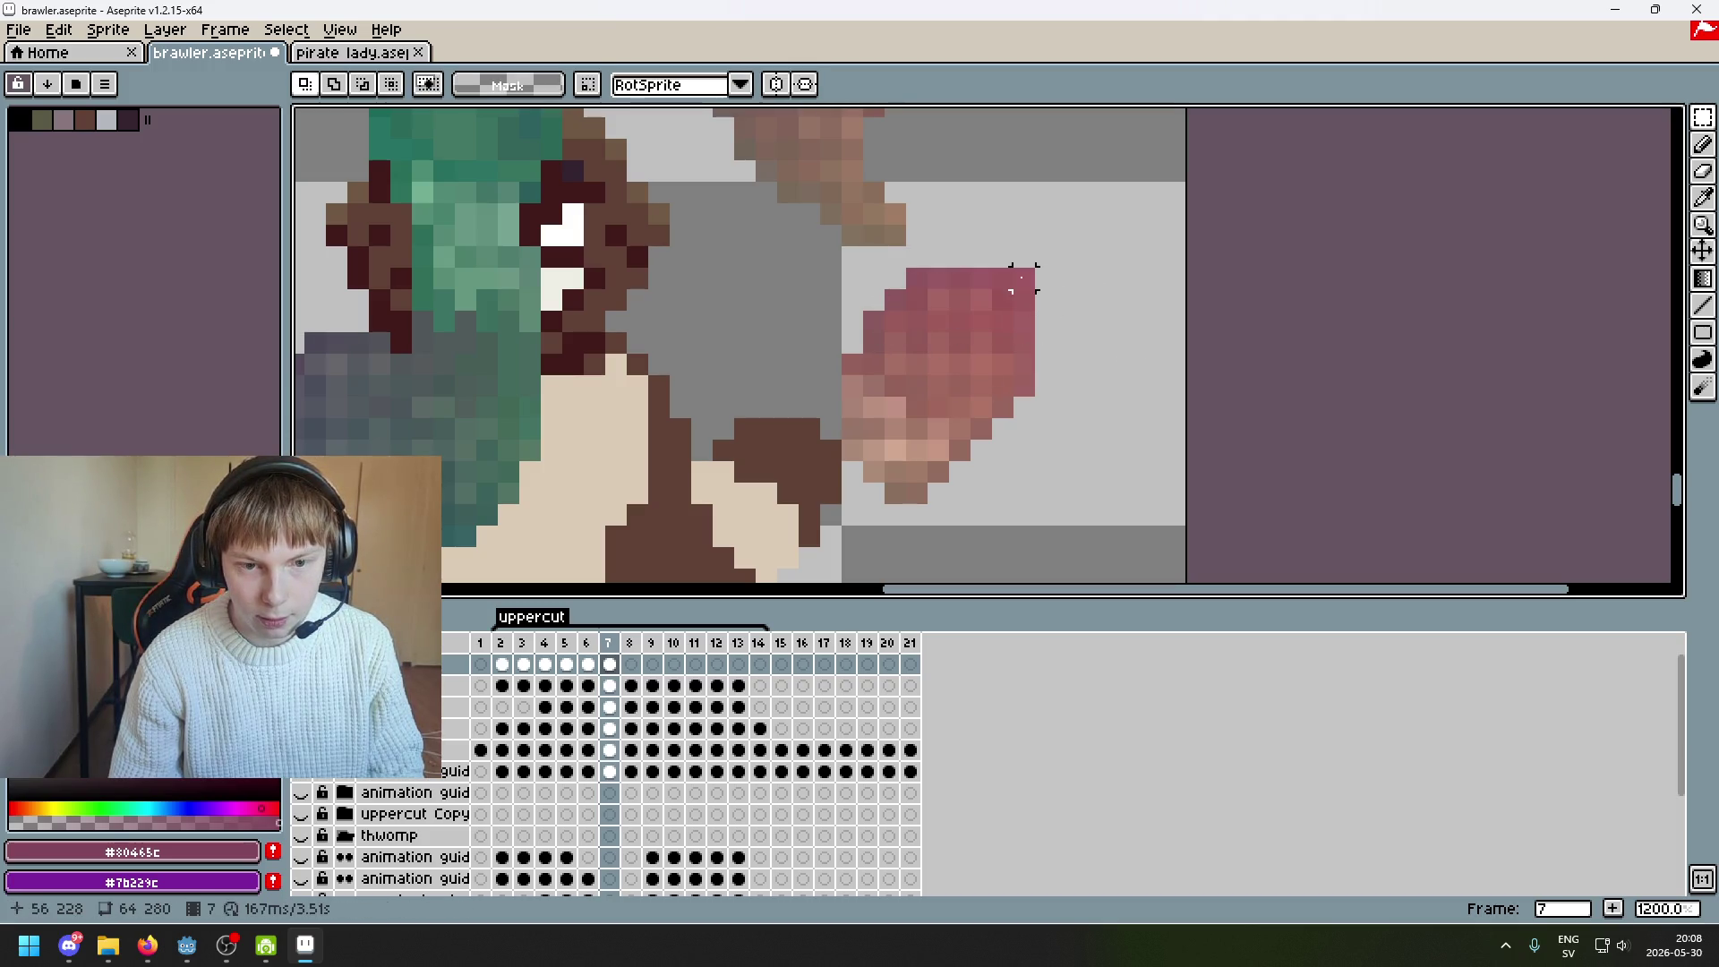
Lasso around the fist's outline and commit the transform
{"action": "key", "text": "b"}
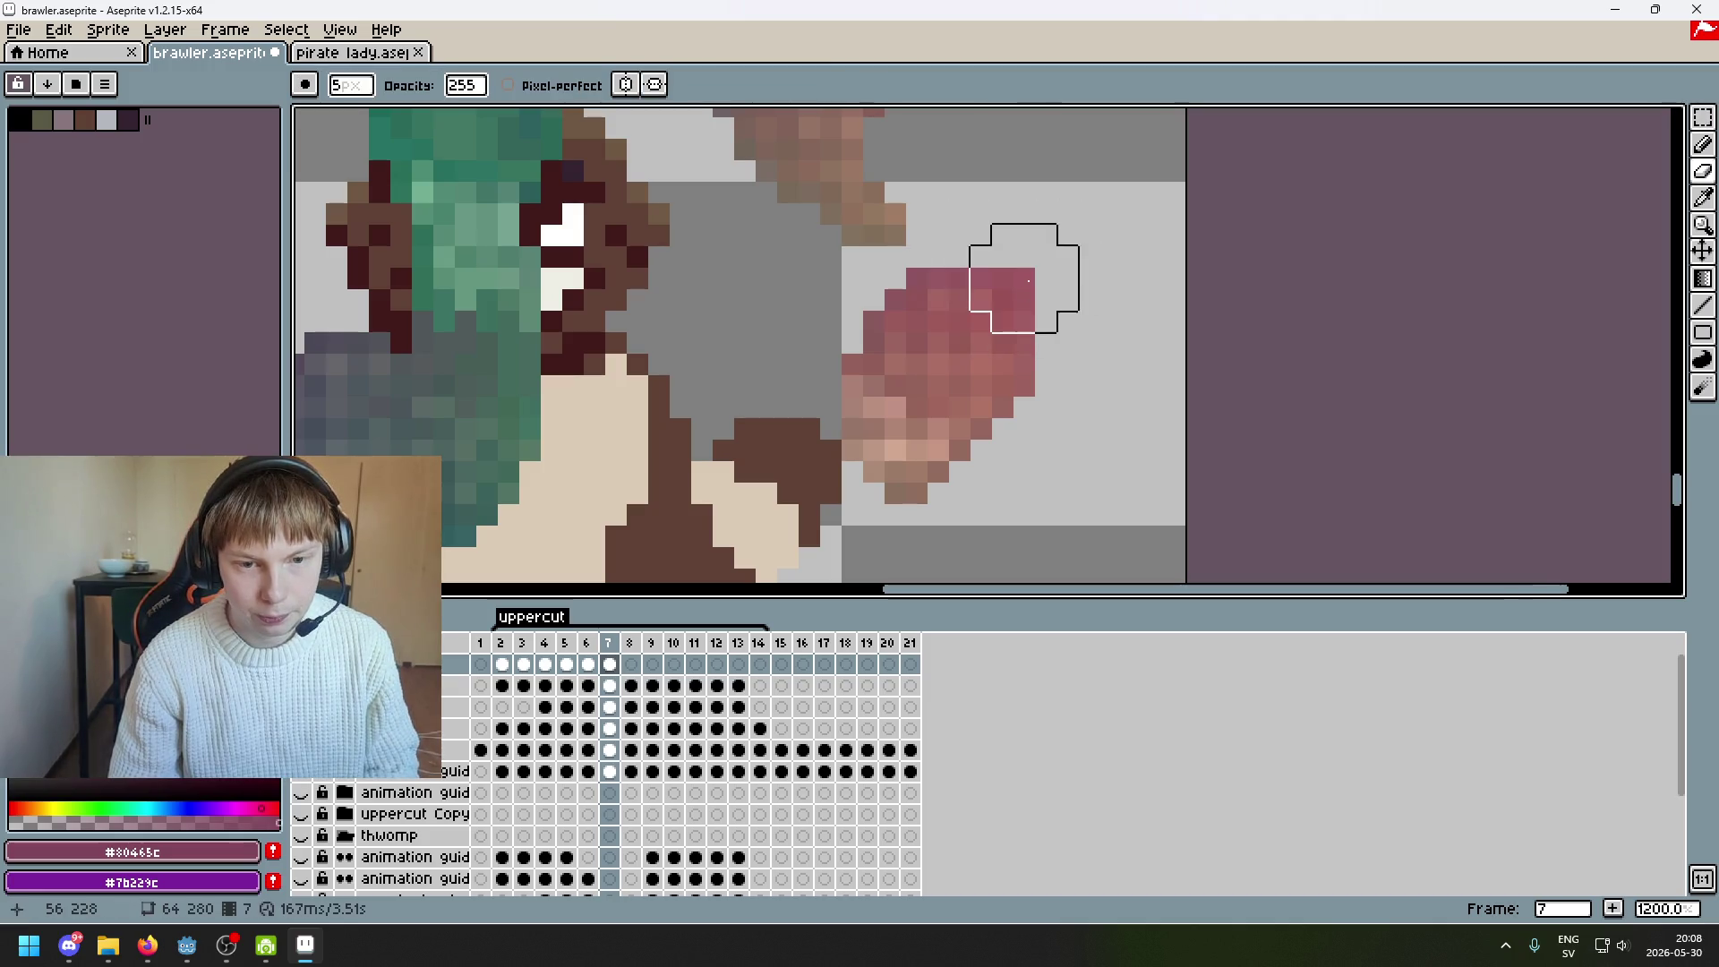
{"action": "scroll", "coordinate": [1029, 286], "scroll_direction": "down", "scroll_amount": 5}
{"action": "scroll", "coordinate": [1029, 313], "scroll_direction": "up", "scroll_amount": 3}
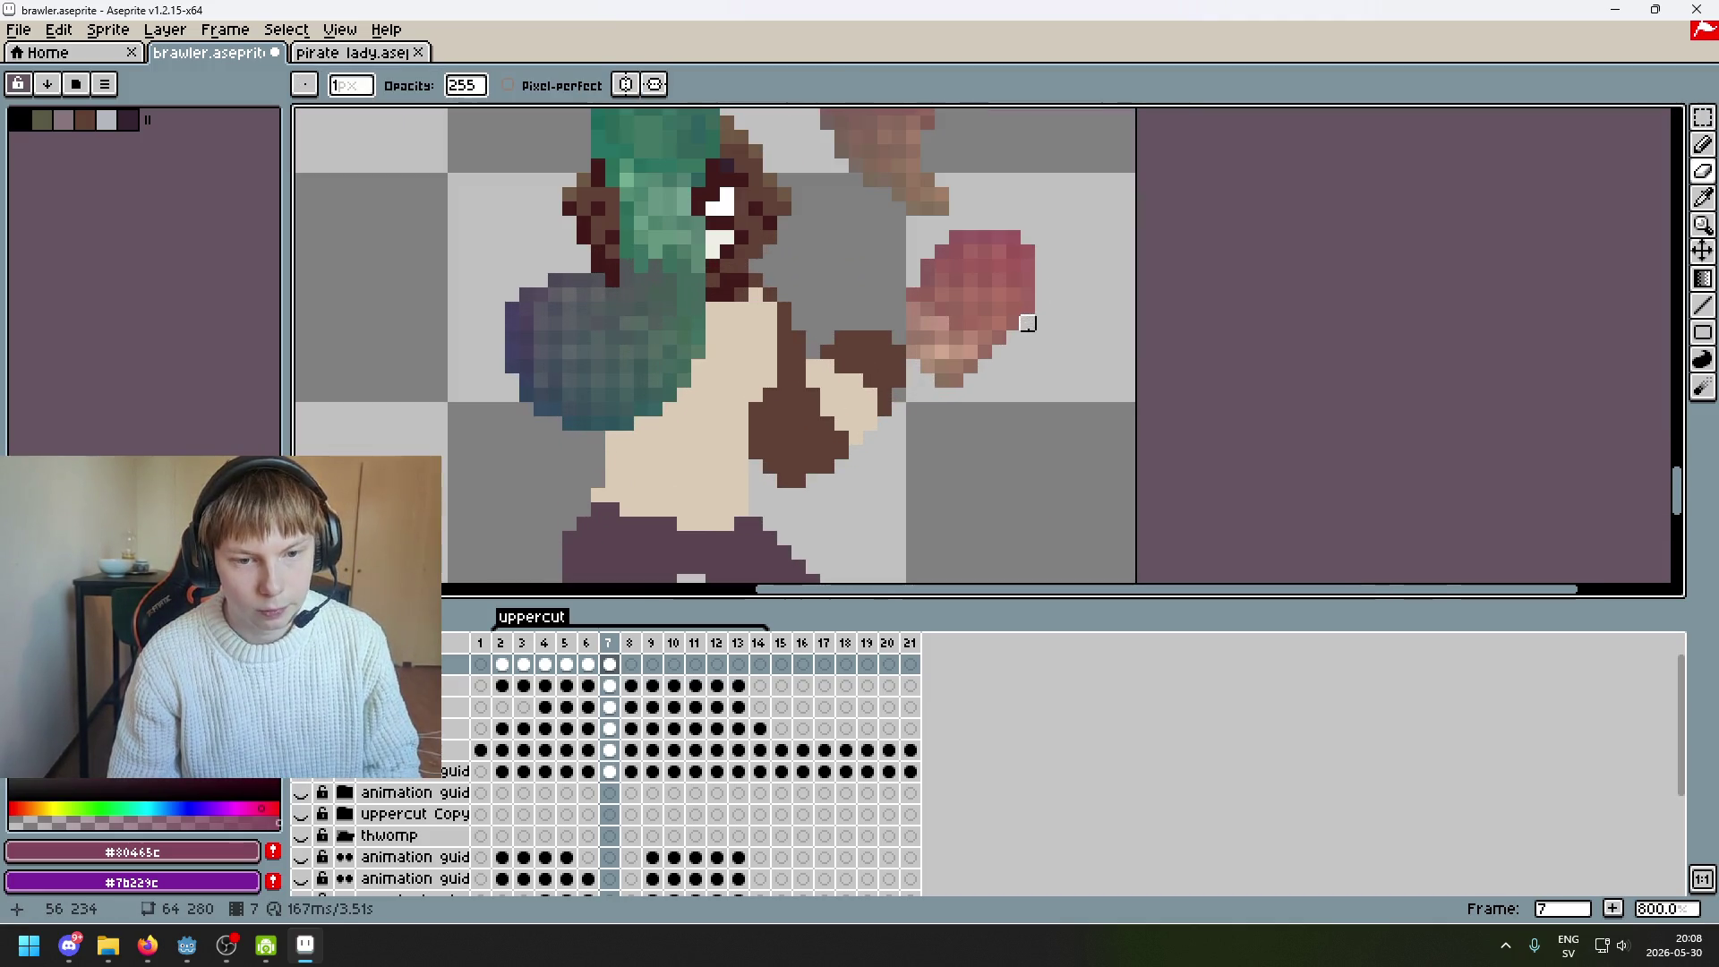
{"action": "key", "text": "q"}
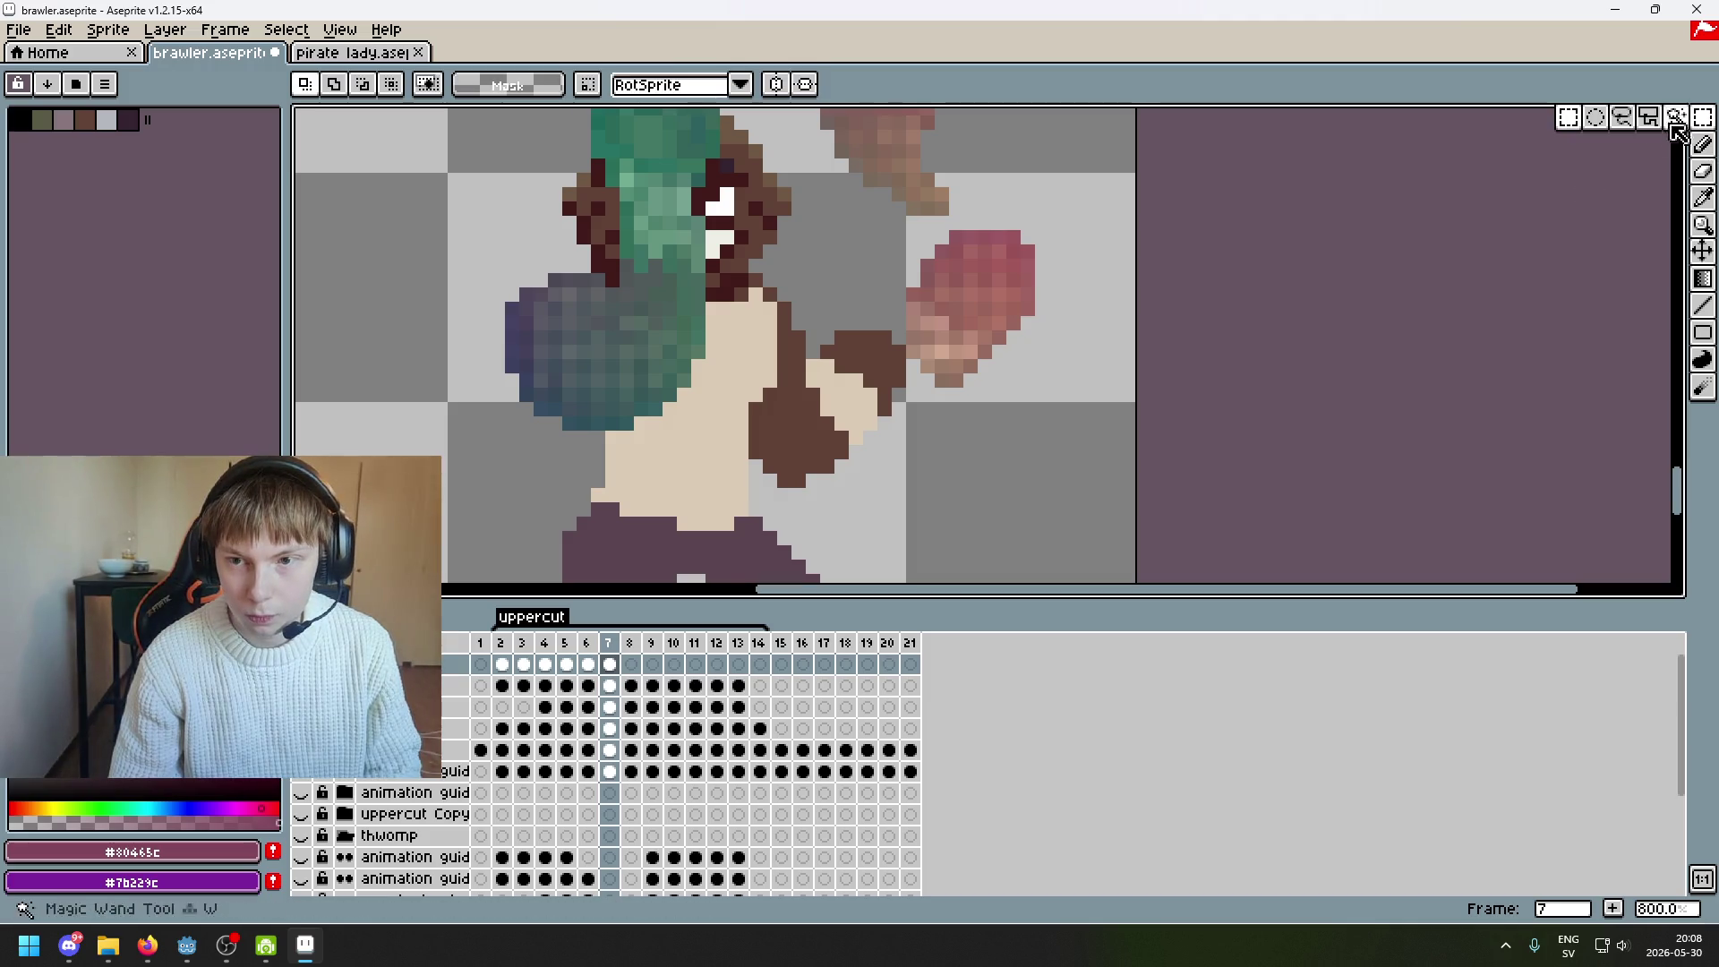
{"action": "scroll", "coordinate": [985, 286], "scroll_direction": "up", "scroll_amount": 2}
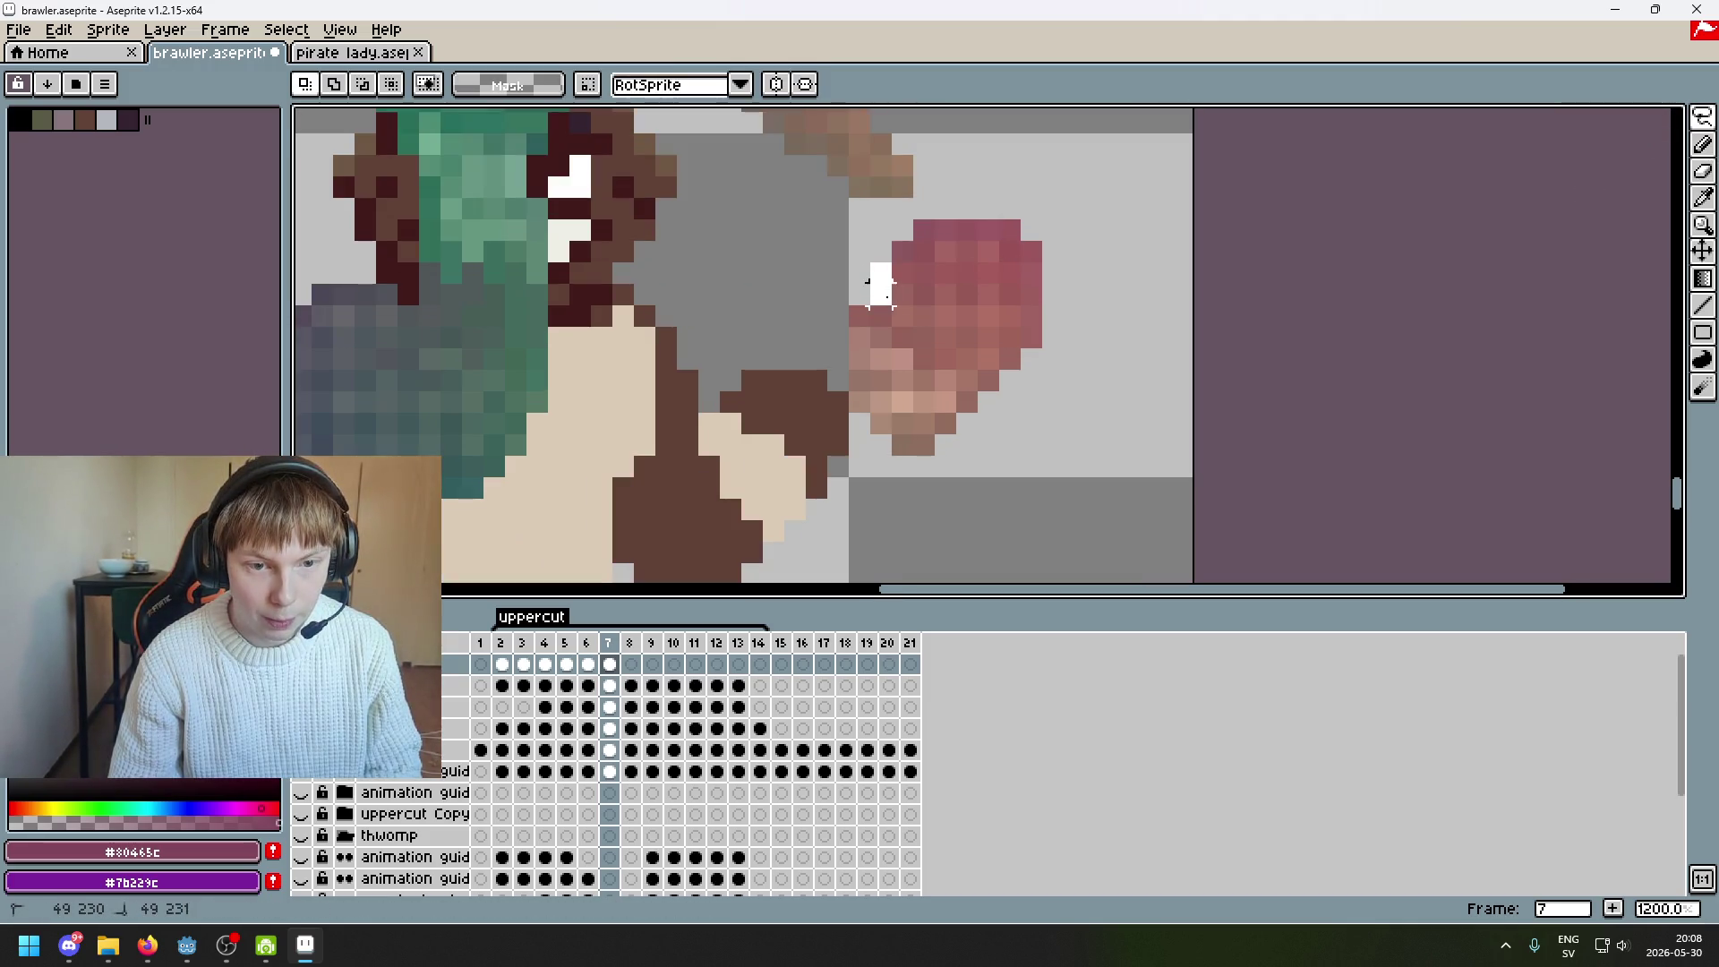
{"action": "mouse_move", "coordinate": [957, 337]}
{"action": "left_mouse_down"}
{"action": "mouse_move", "coordinate": [1025, 199]}
{"action": "mouse_move", "coordinate": [882, 272]}
{"action": "mouse_move", "coordinate": [1024, 288]}
{"action": "mouse_move", "coordinate": [1003, 312]}
{"action": "left_mouse_up"}
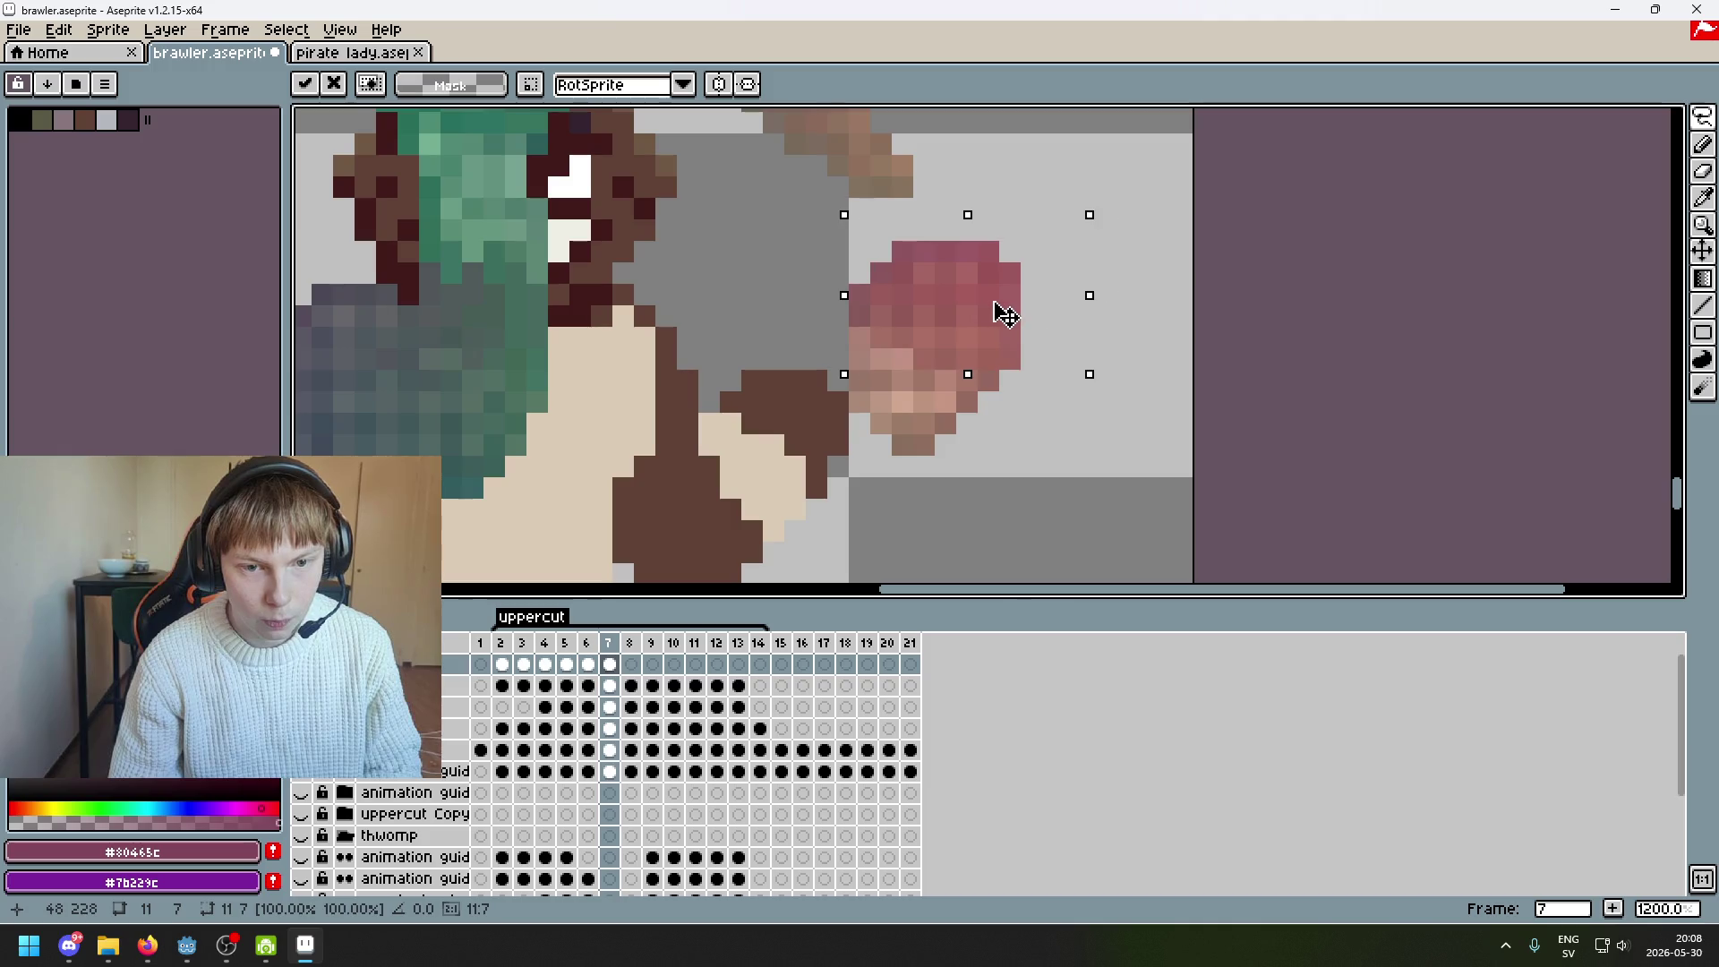
{"action": "left_click", "coordinate": [989, 272]}
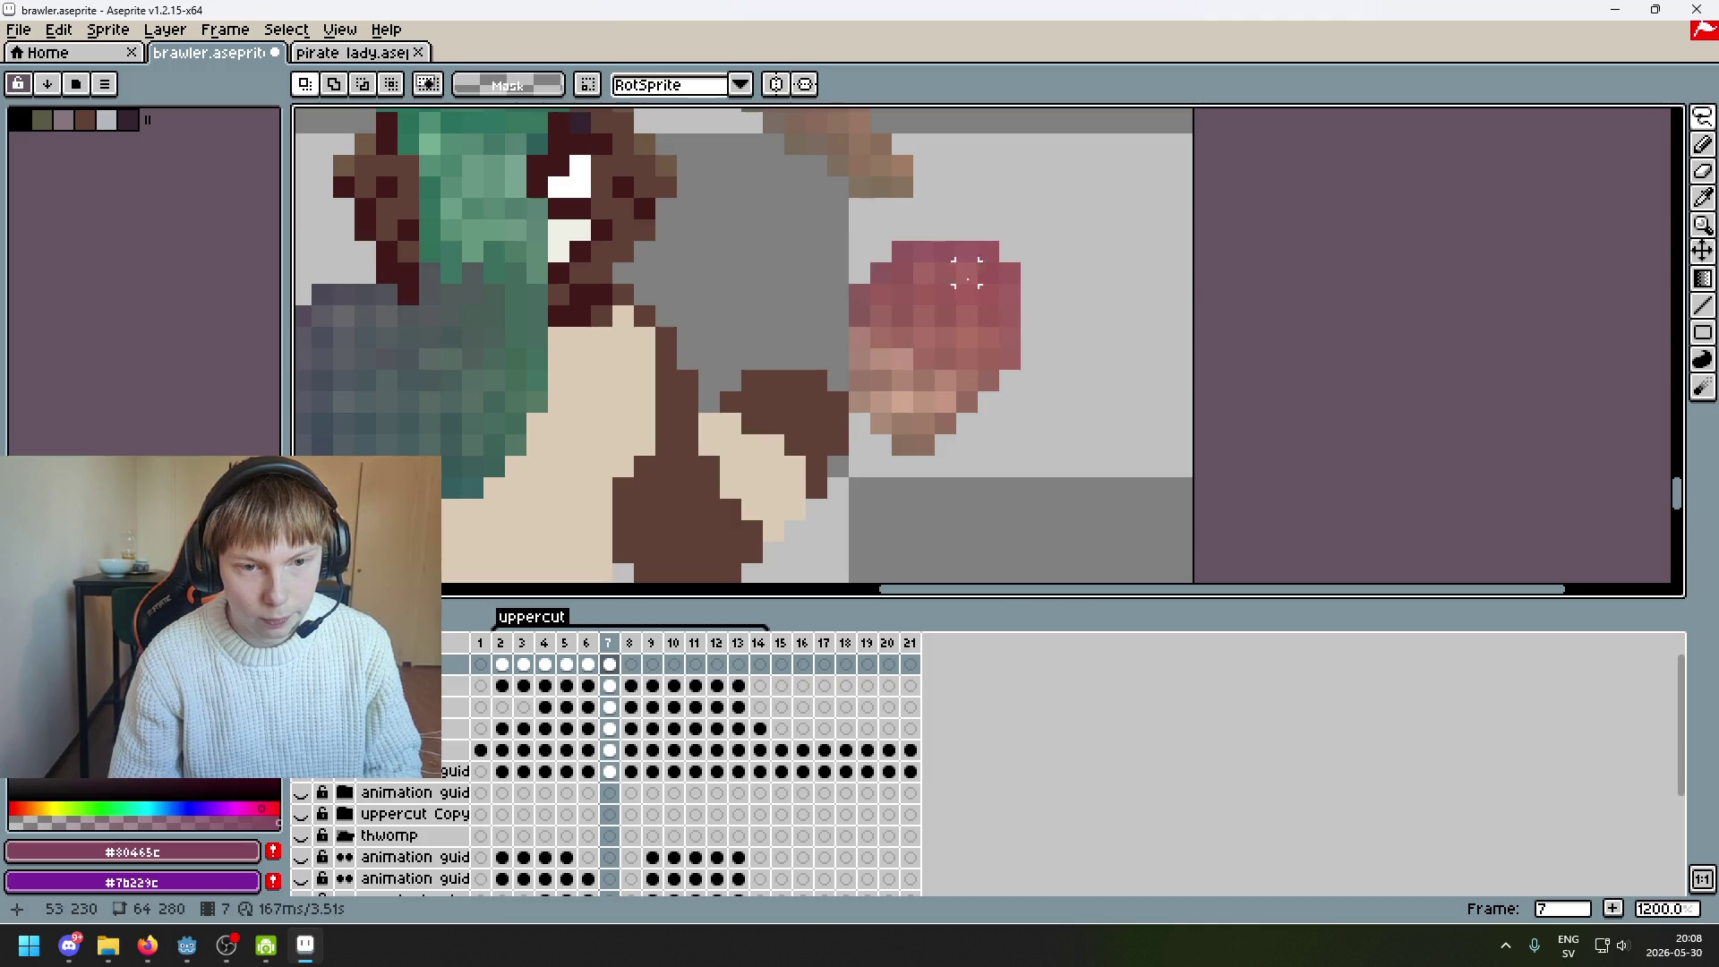
{"action": "mouse_move", "coordinate": [881, 293]}
{"action": "left_mouse_down"}
{"action": "mouse_move", "coordinate": [878, 253]}
{"action": "mouse_move", "coordinate": [1116, 307]}
{"action": "mouse_move", "coordinate": [906, 309]}
{"action": "mouse_move", "coordinate": [979, 338]}
{"action": "mouse_move", "coordinate": [978, 288]}
{"action": "mouse_move", "coordinate": [985, 320]}
{"action": "left_mouse_up"}
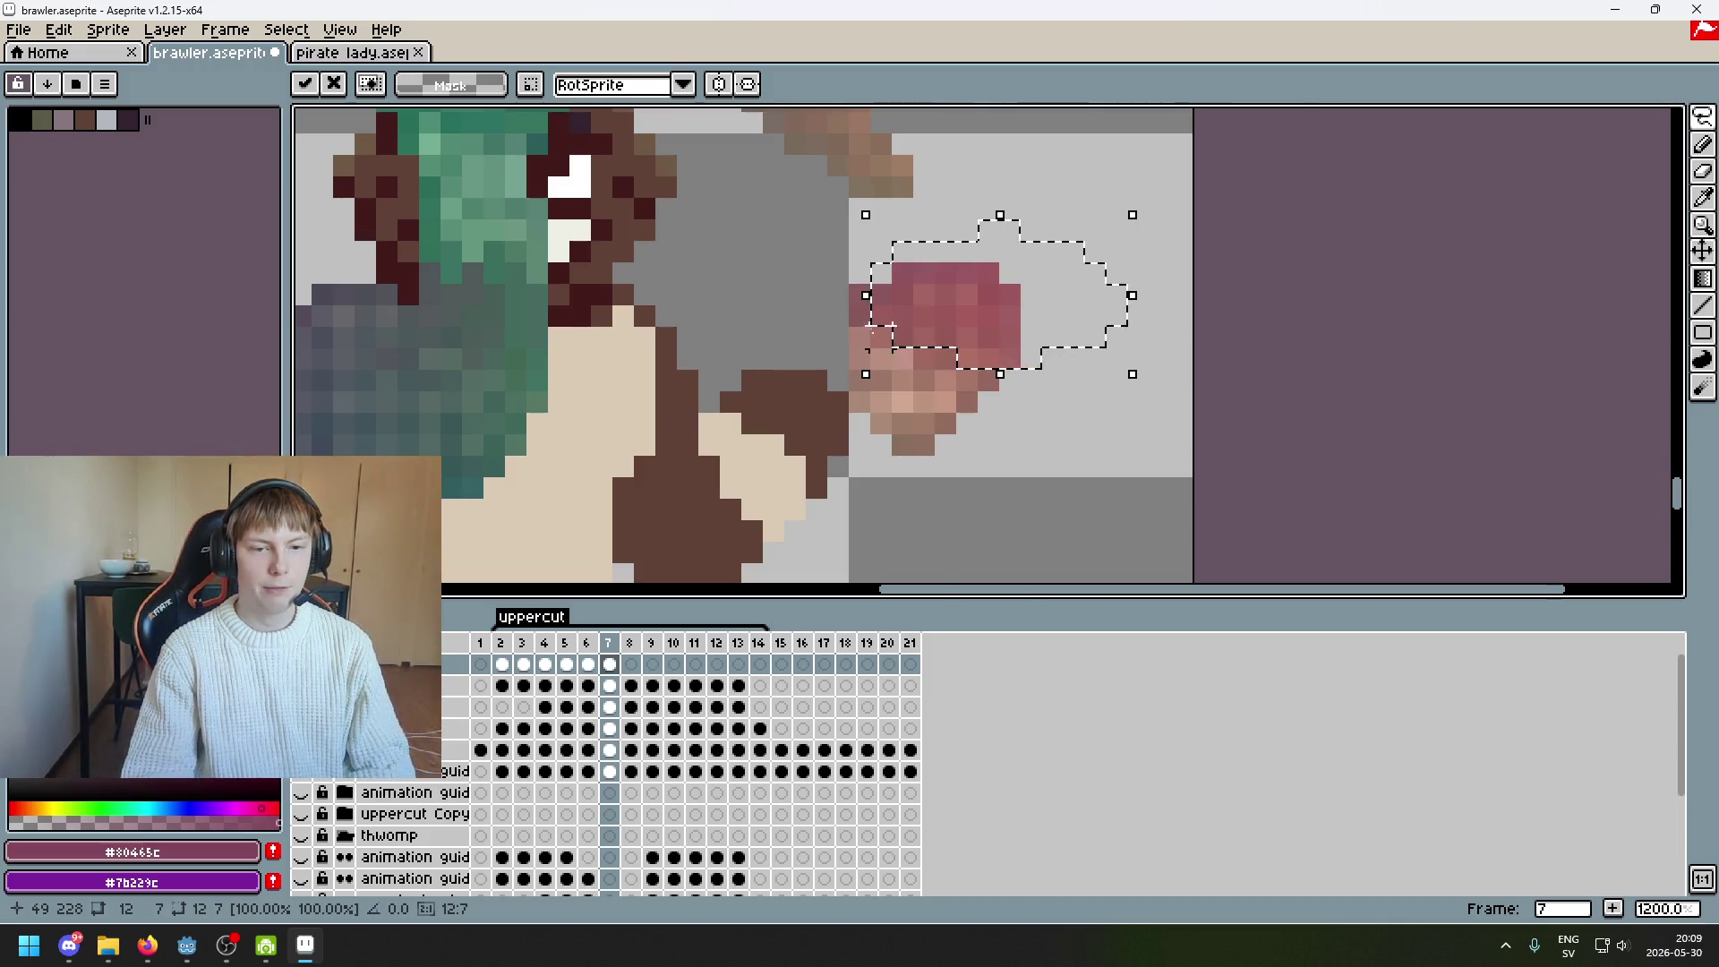
{"action": "scroll", "coordinate": [891, 328], "scroll_direction": "up", "scroll_amount": 2}
{"action": "left_click", "coordinate": [858, 265]}
Move the fist left and down onto the forearm and save brawler.aseprite
{"action": "scroll", "coordinate": [1021, 362], "scroll_direction": "down", "scroll_amount": 4}
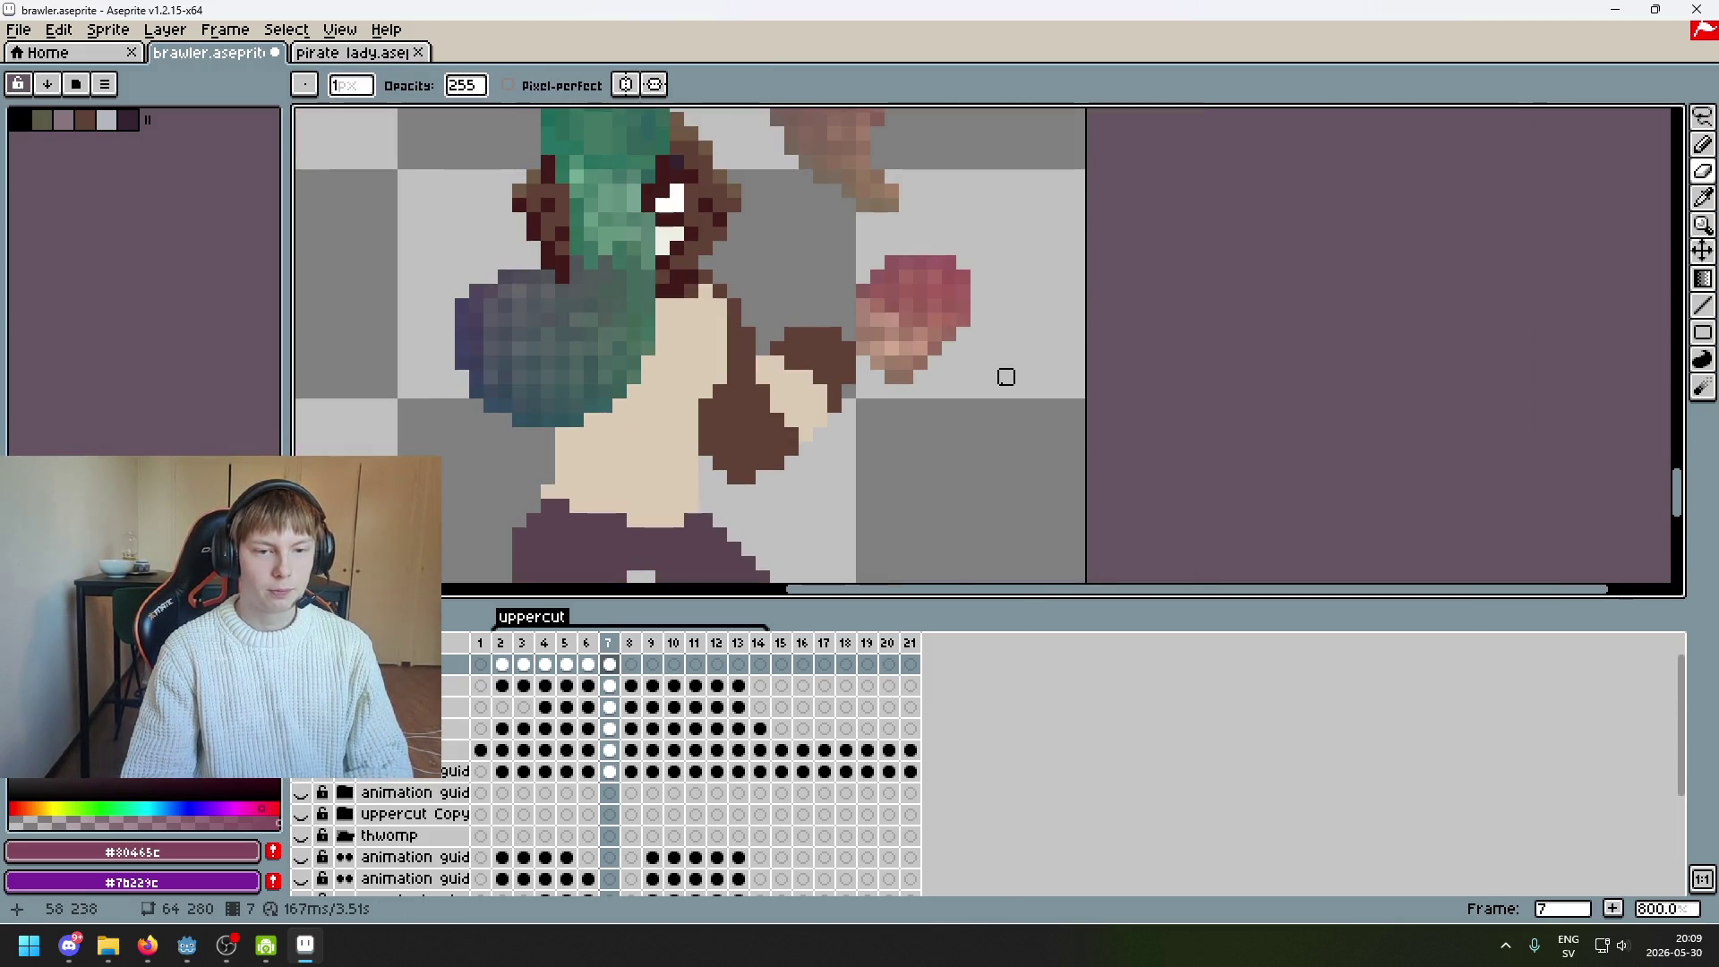
{"action": "key", "text": "m"}
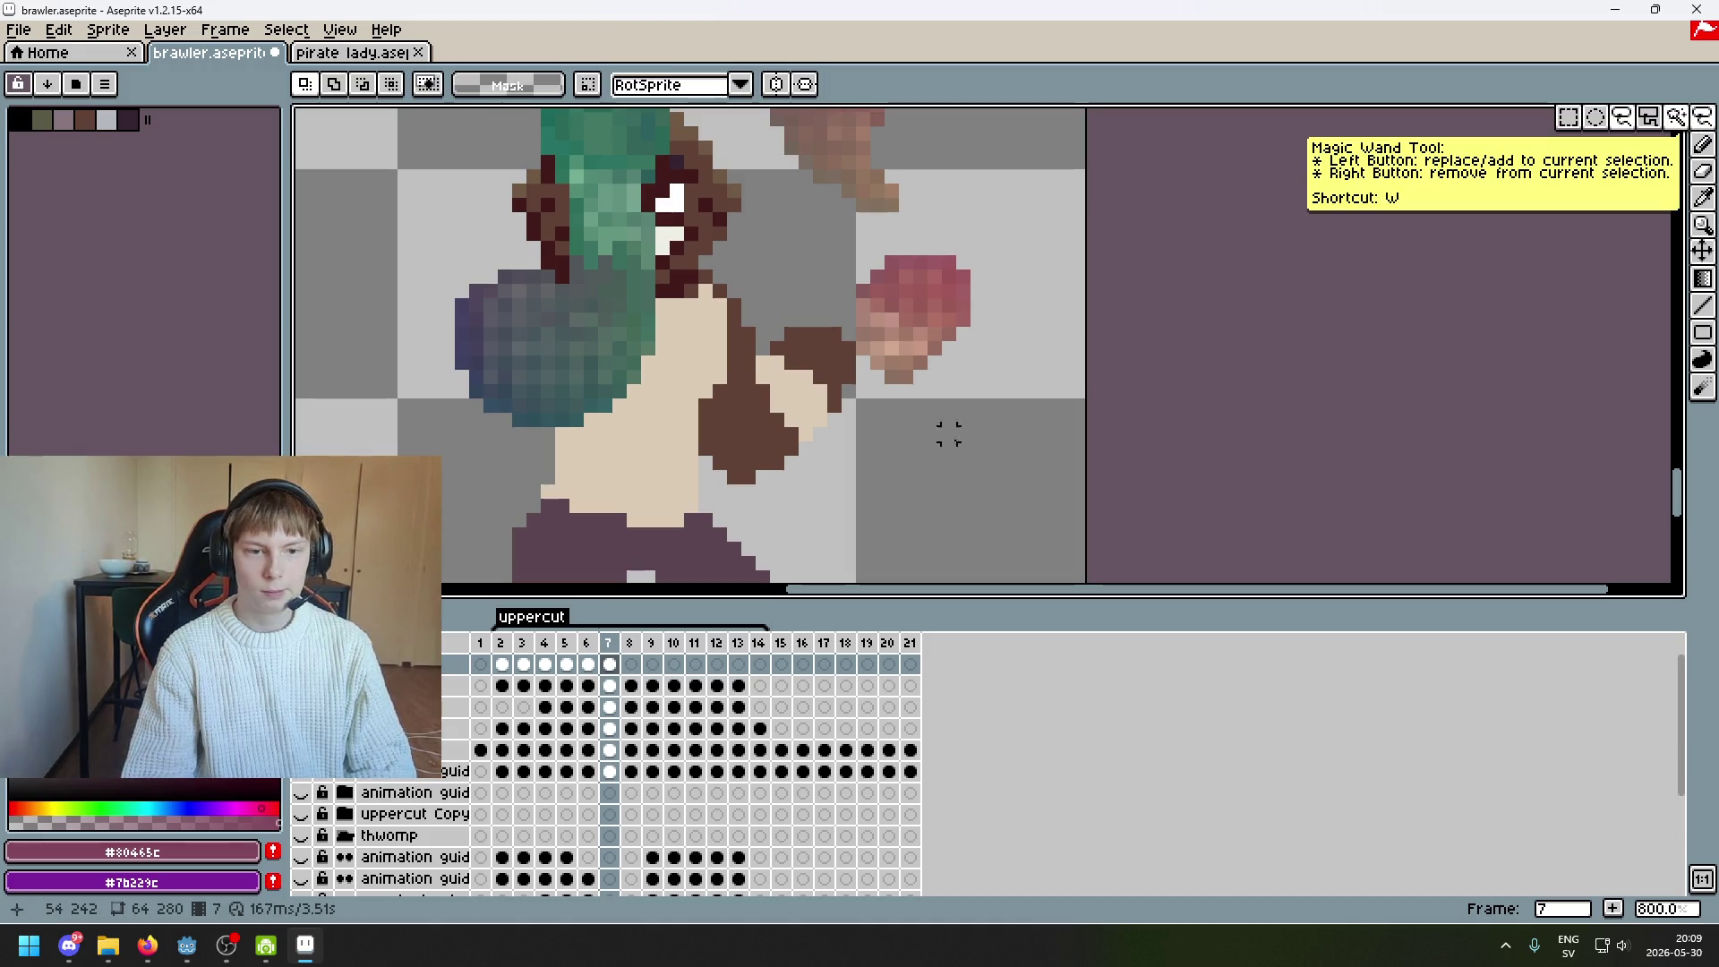
{"action": "left_click_drag", "start_coordinate": [868, 392], "coordinate": [873, 391]}
{"action": "mouse_move", "coordinate": [1009, 372]}
{"action": "left_mouse_down"}
{"action": "mouse_move", "coordinate": [956, 384]}
{"action": "mouse_move", "coordinate": [974, 380]}
{"action": "mouse_move", "coordinate": [913, 429]}
{"action": "mouse_move", "coordinate": [913, 457]}
{"action": "mouse_move", "coordinate": [898, 450]}
{"action": "mouse_move", "coordinate": [910, 396]}
{"action": "mouse_move", "coordinate": [911, 449]}
{"action": "left_mouse_up"}
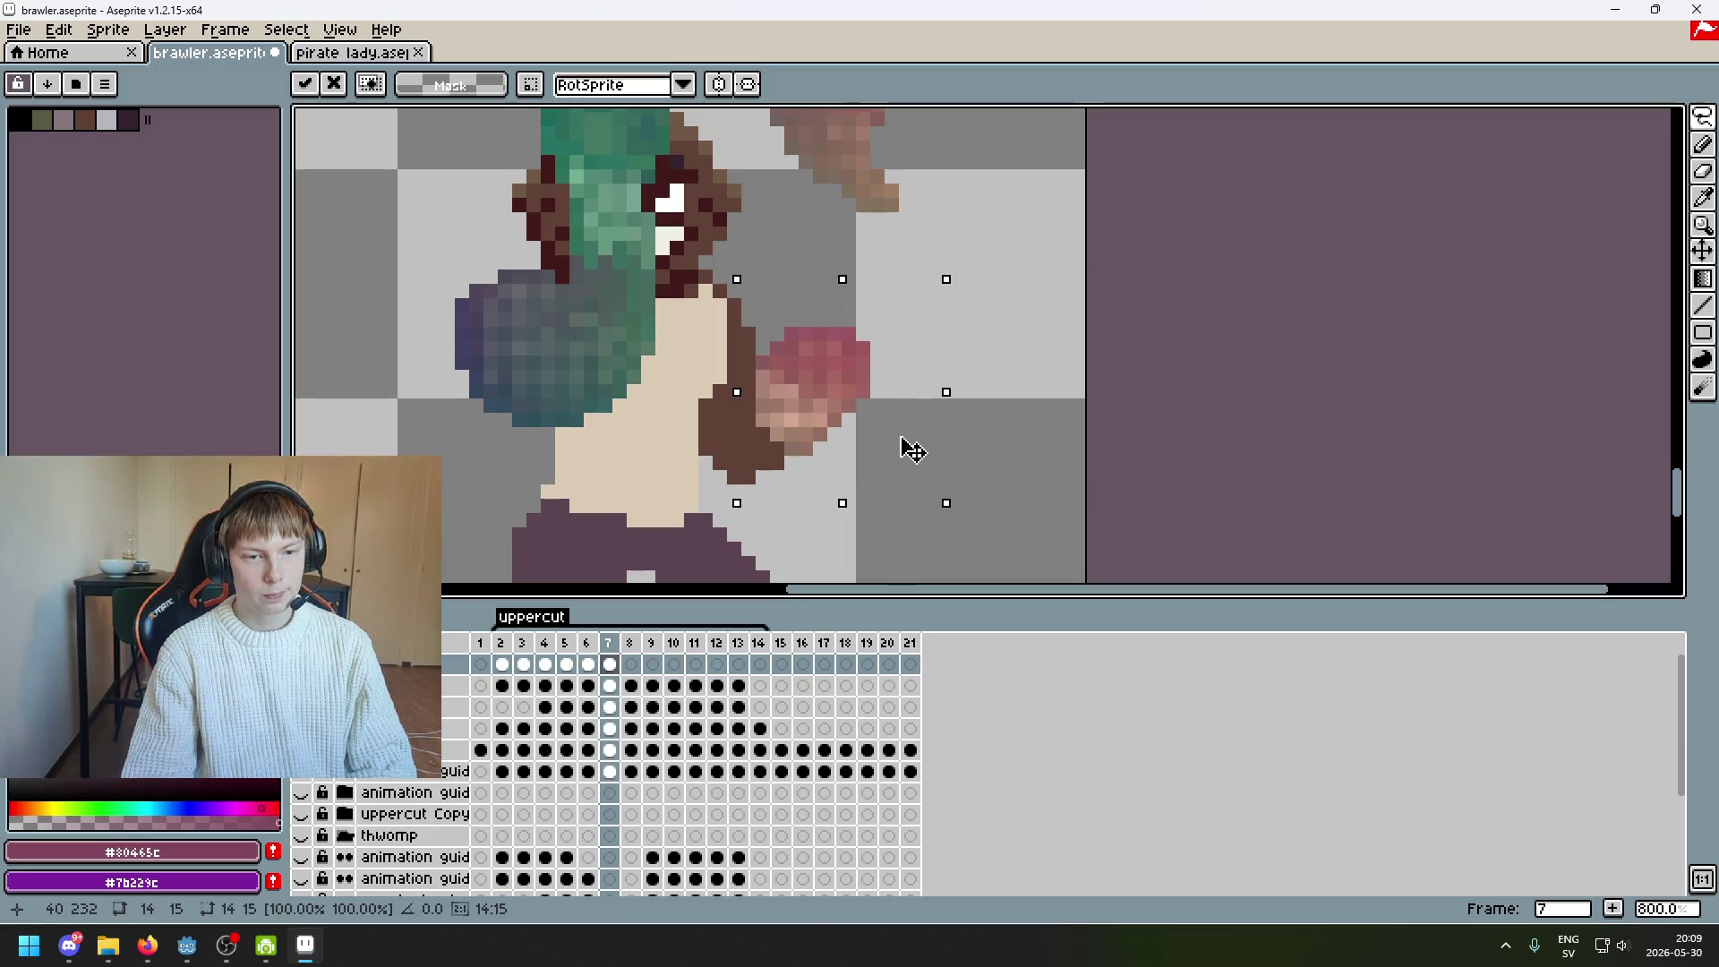
{"action": "key", "text": "ctrl+s"}
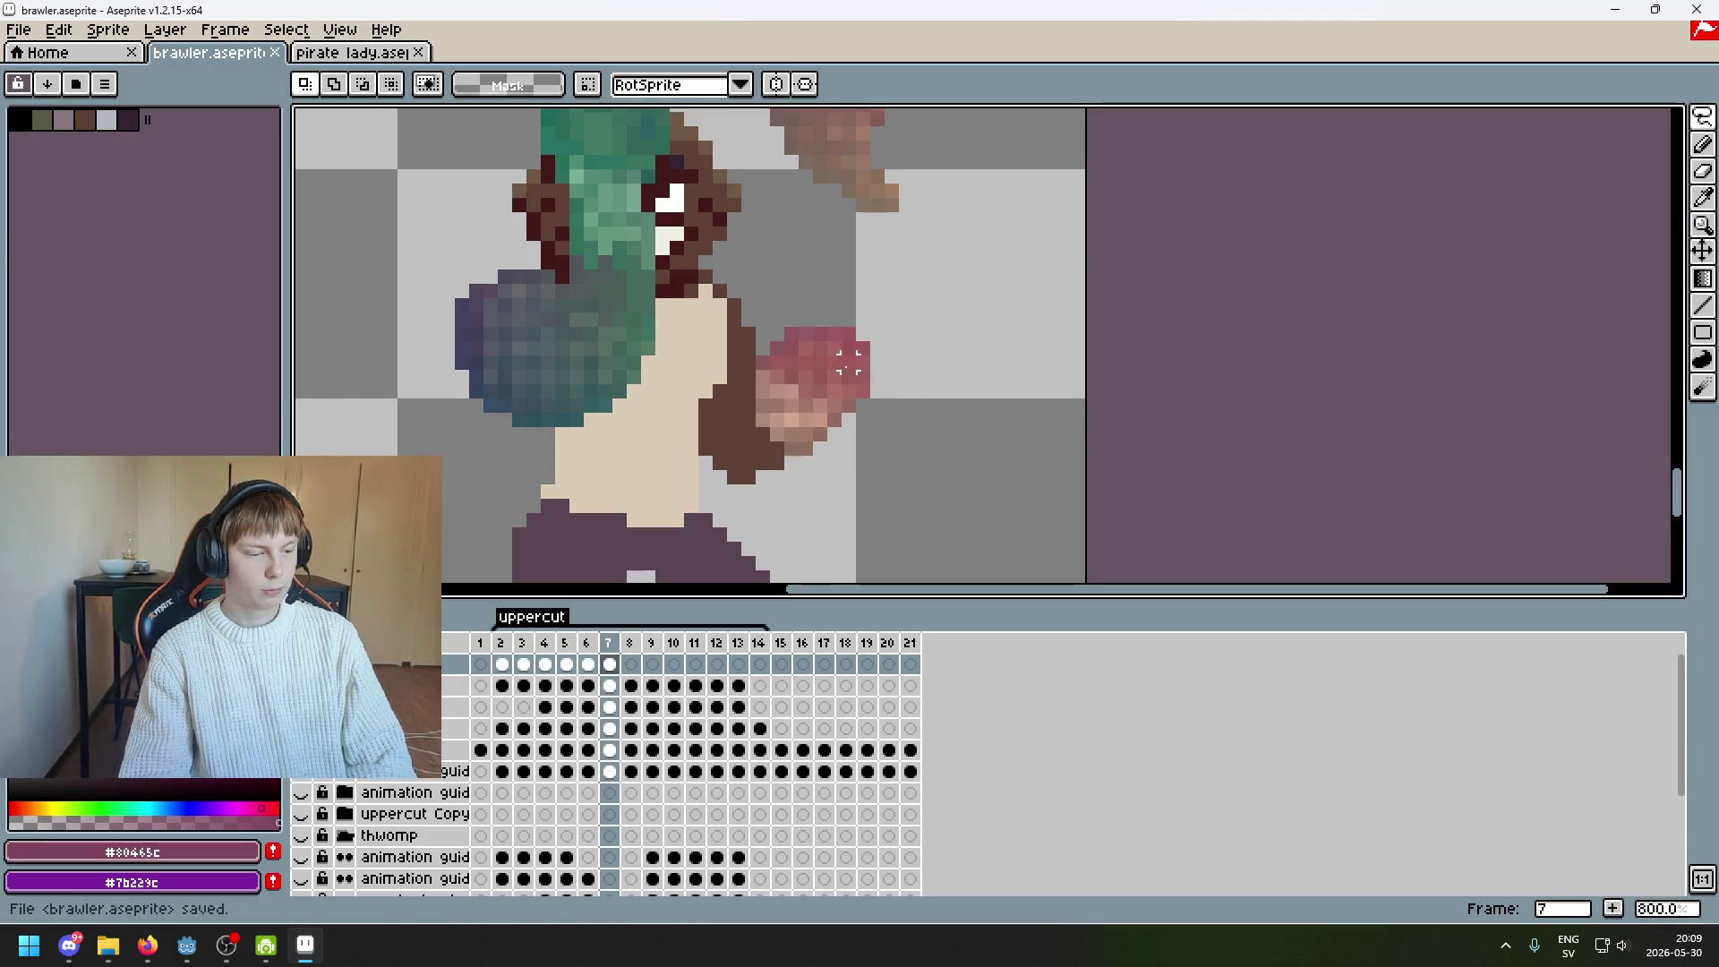
{"action": "scroll", "coordinate": [848, 361], "scroll_direction": "down", "scroll_amount": 2}
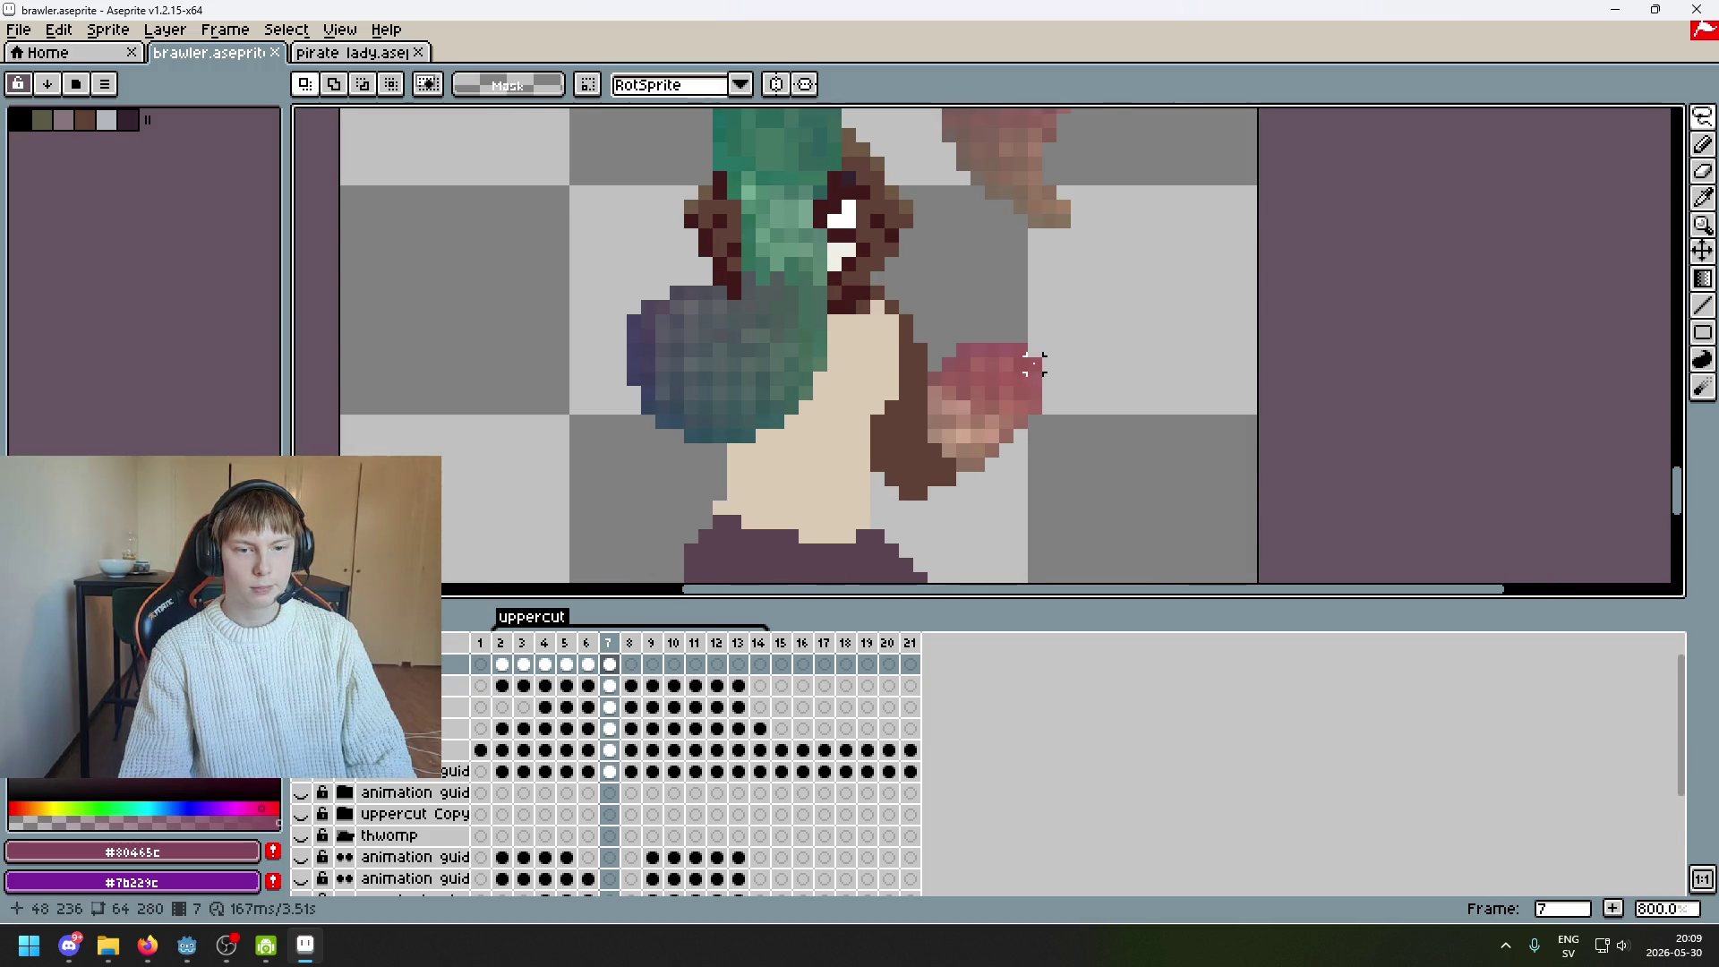
Marquee-select the upper swoosh's brown tail and drag it beneath the lower fist
{"action": "scroll", "coordinate": [1073, 353], "scroll_direction": "up", "scroll_amount": 1}
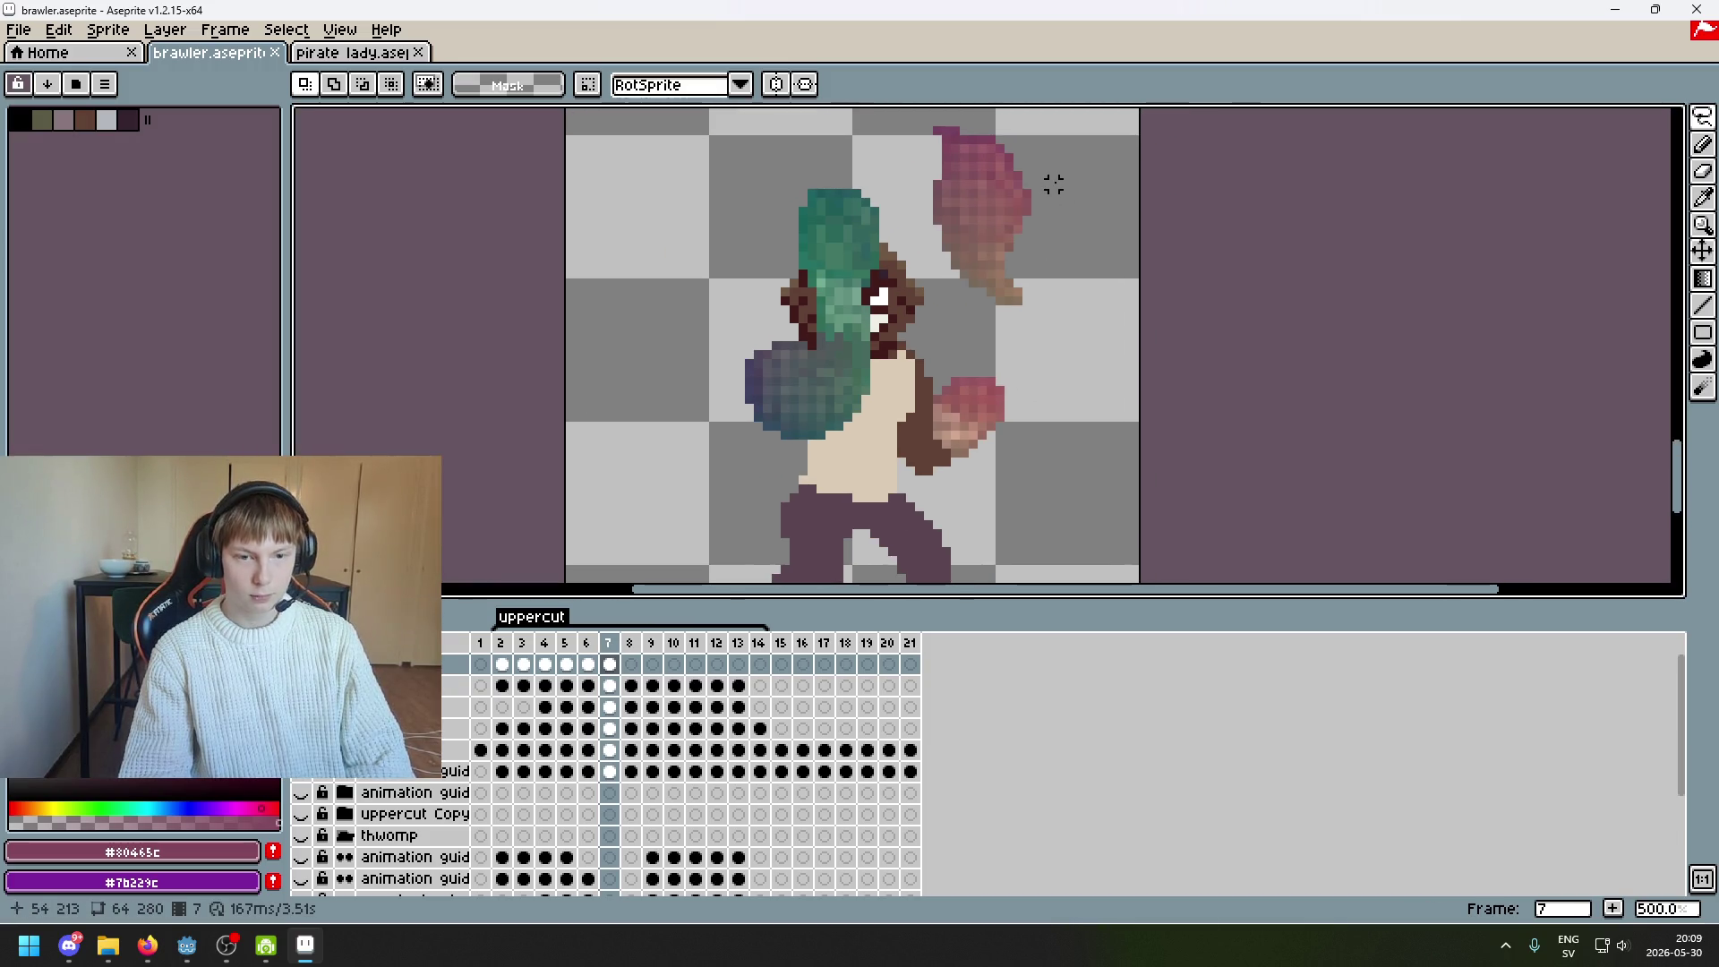
{"action": "scroll", "coordinate": [1045, 328], "scroll_direction": "up", "scroll_amount": 1}
{"action": "scroll", "coordinate": [1029, 260], "scroll_direction": "down", "scroll_amount": 1}
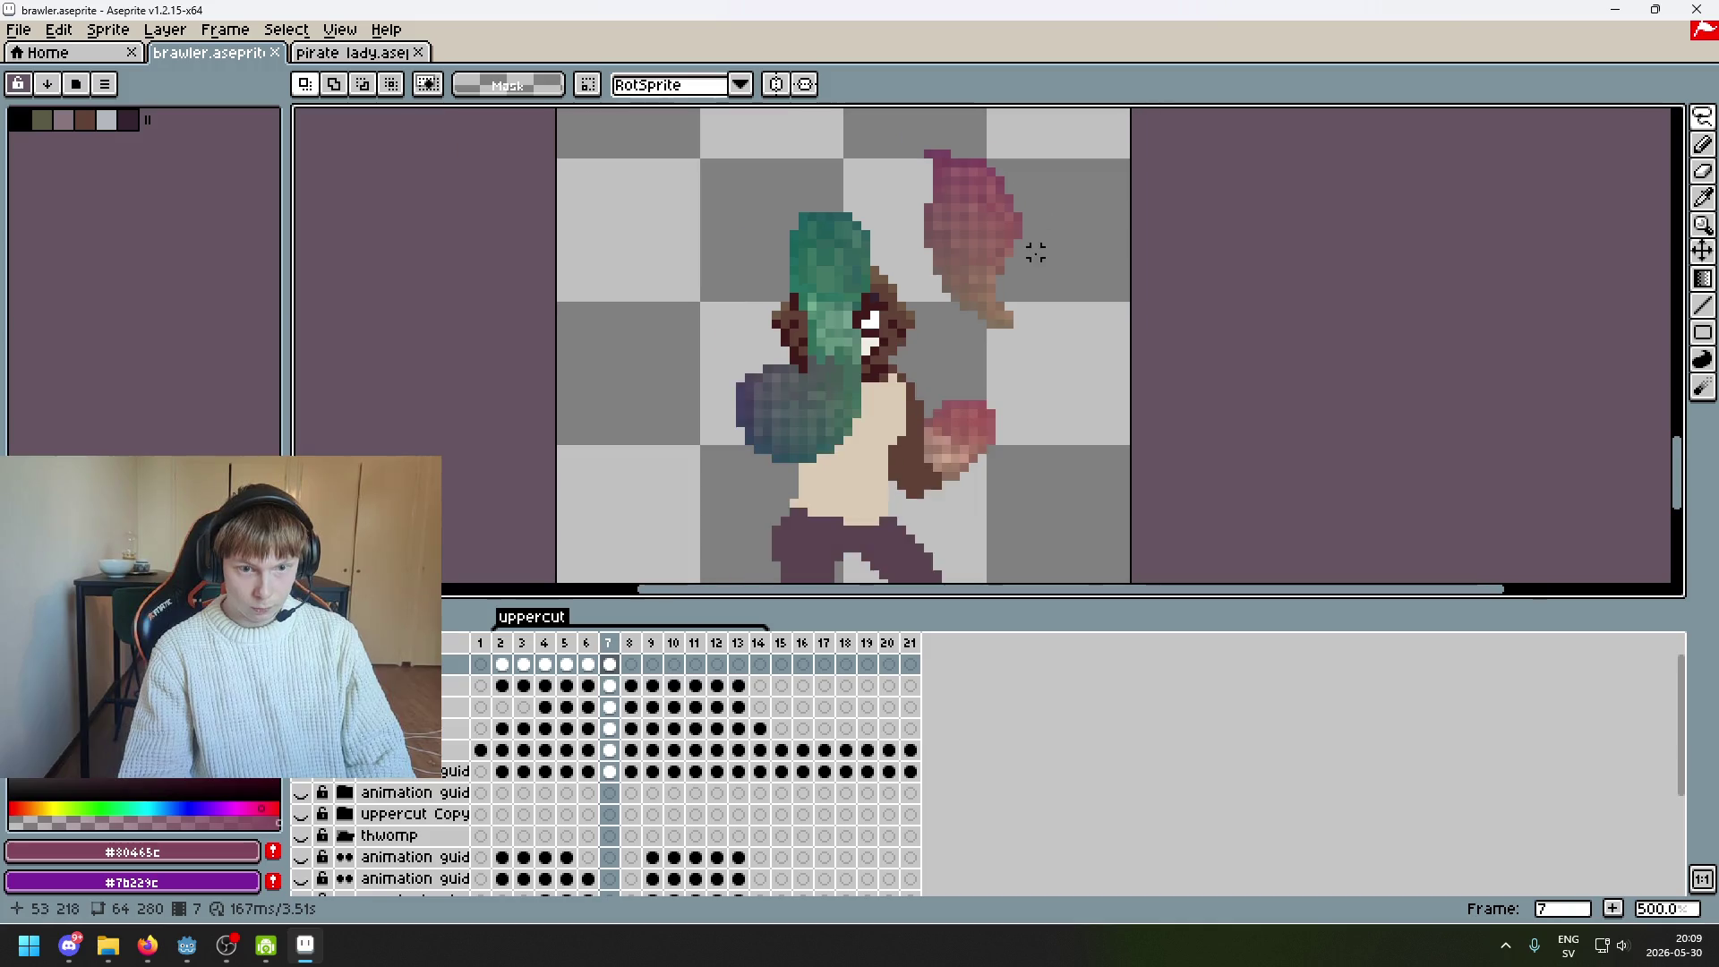
{"action": "scroll", "coordinate": [988, 179], "scroll_direction": "up", "scroll_amount": 1}
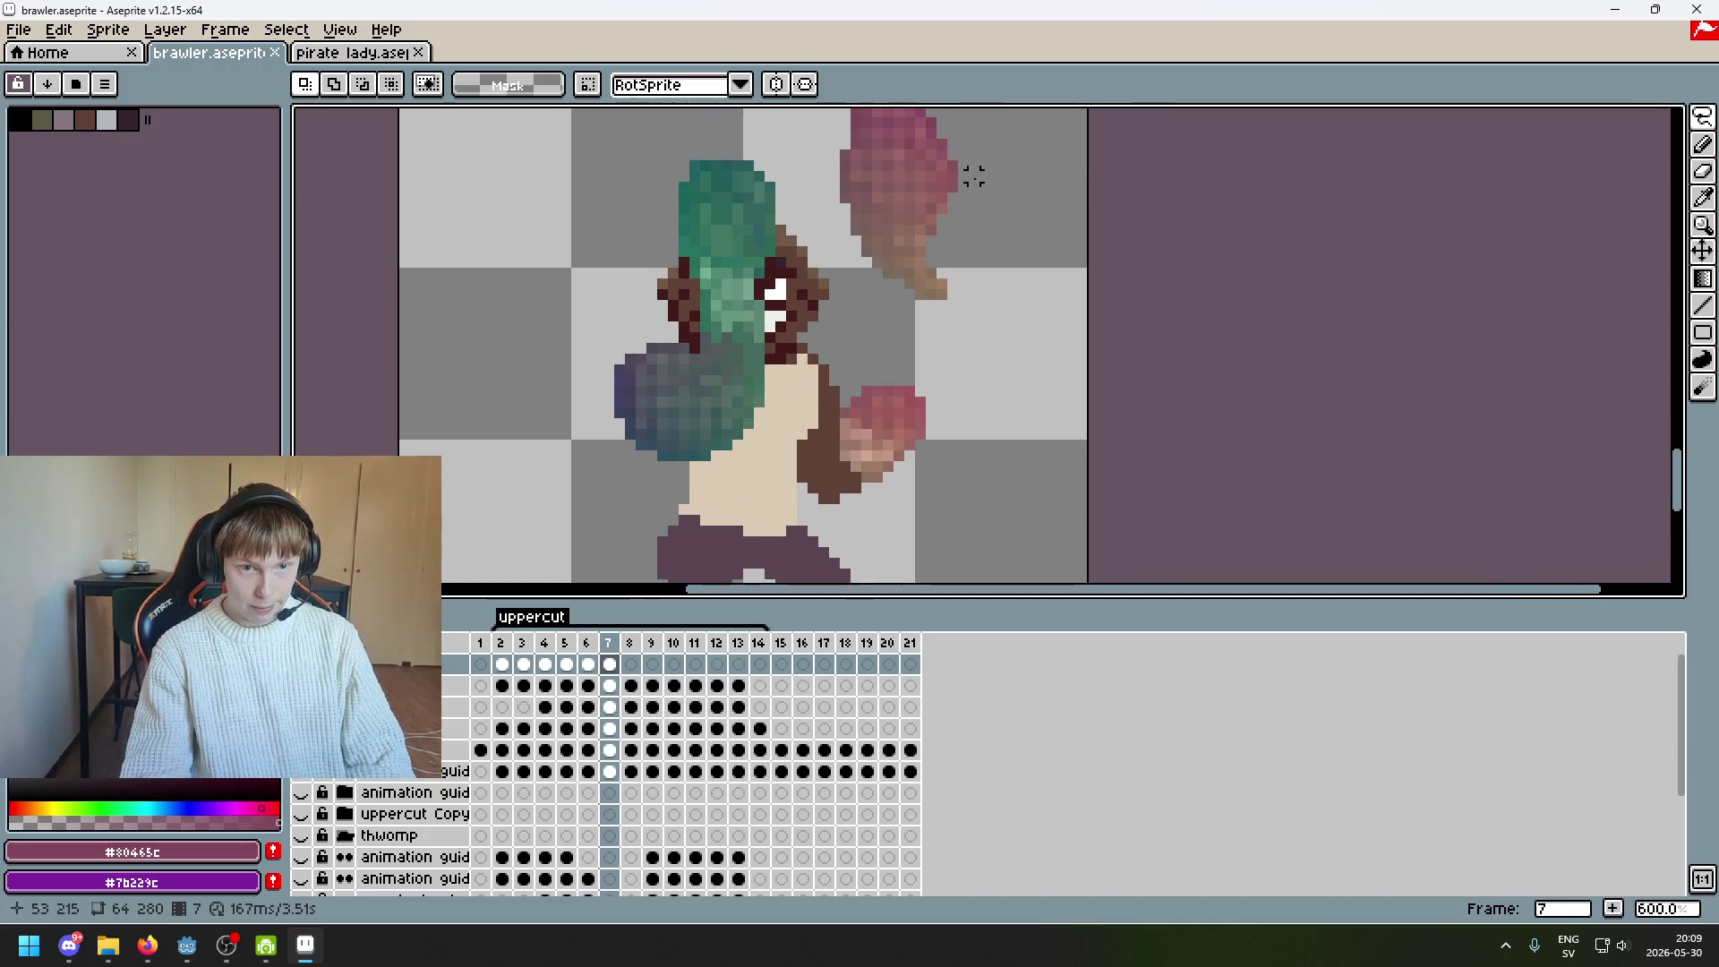
{"action": "left_click_drag", "start_coordinate": [984, 295], "coordinate": [1010, 281]}
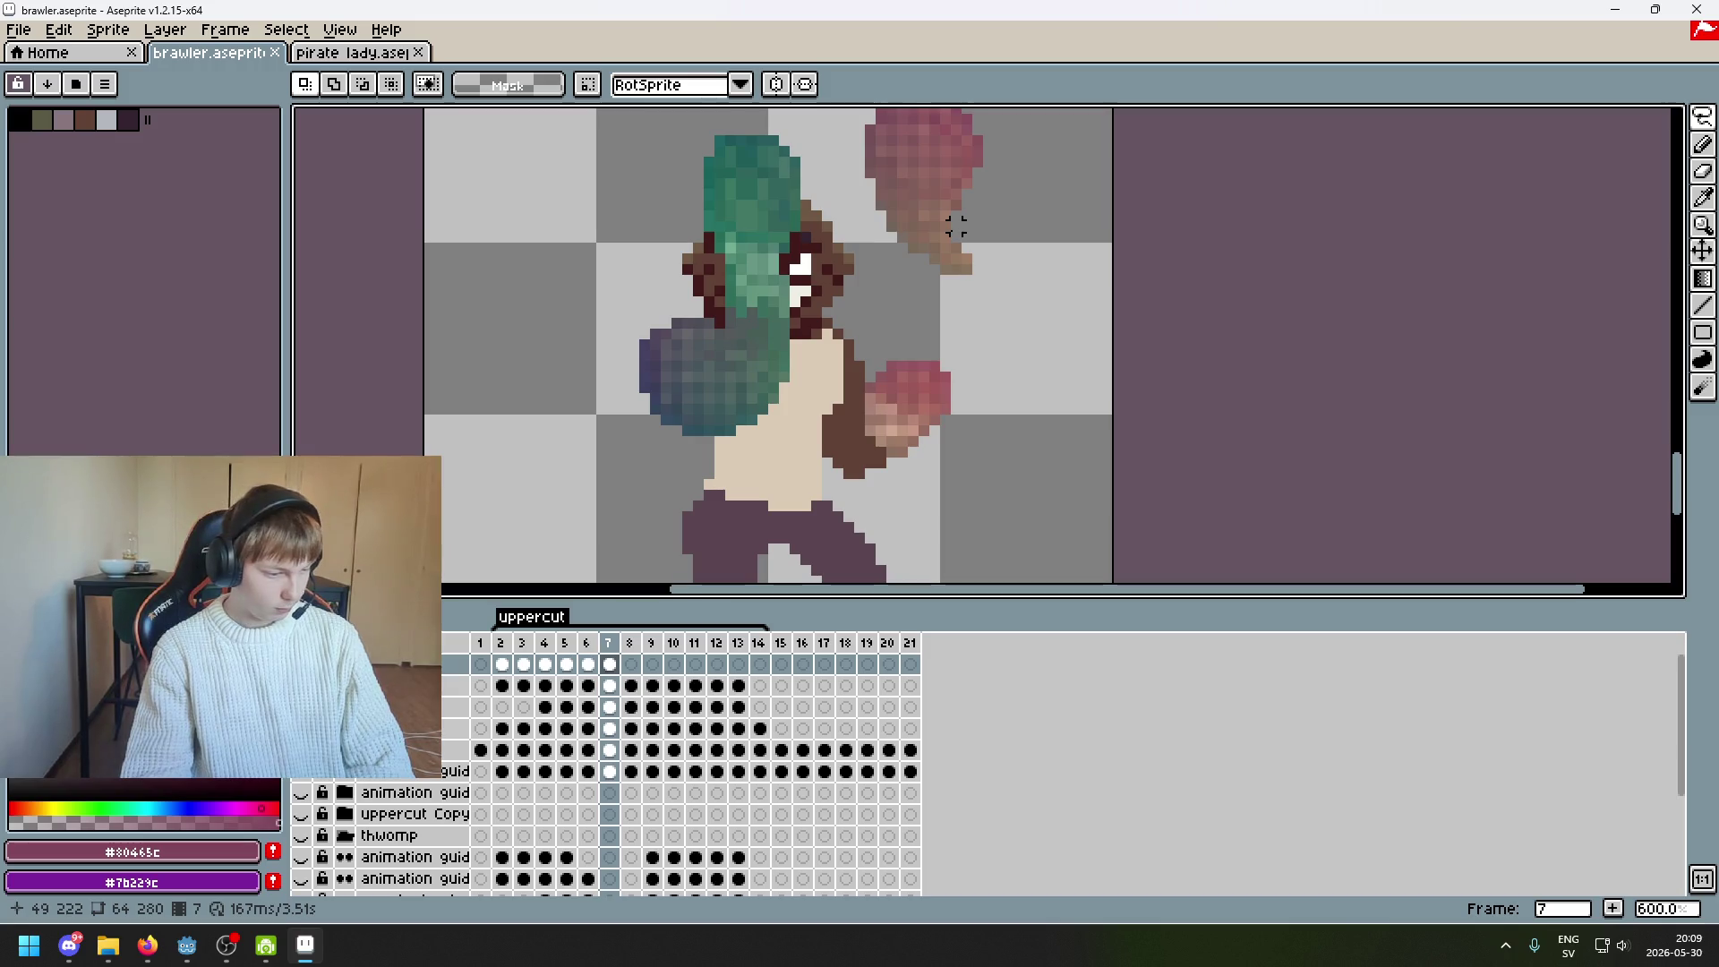
{"action": "mouse_move", "coordinate": [1702, 117]}
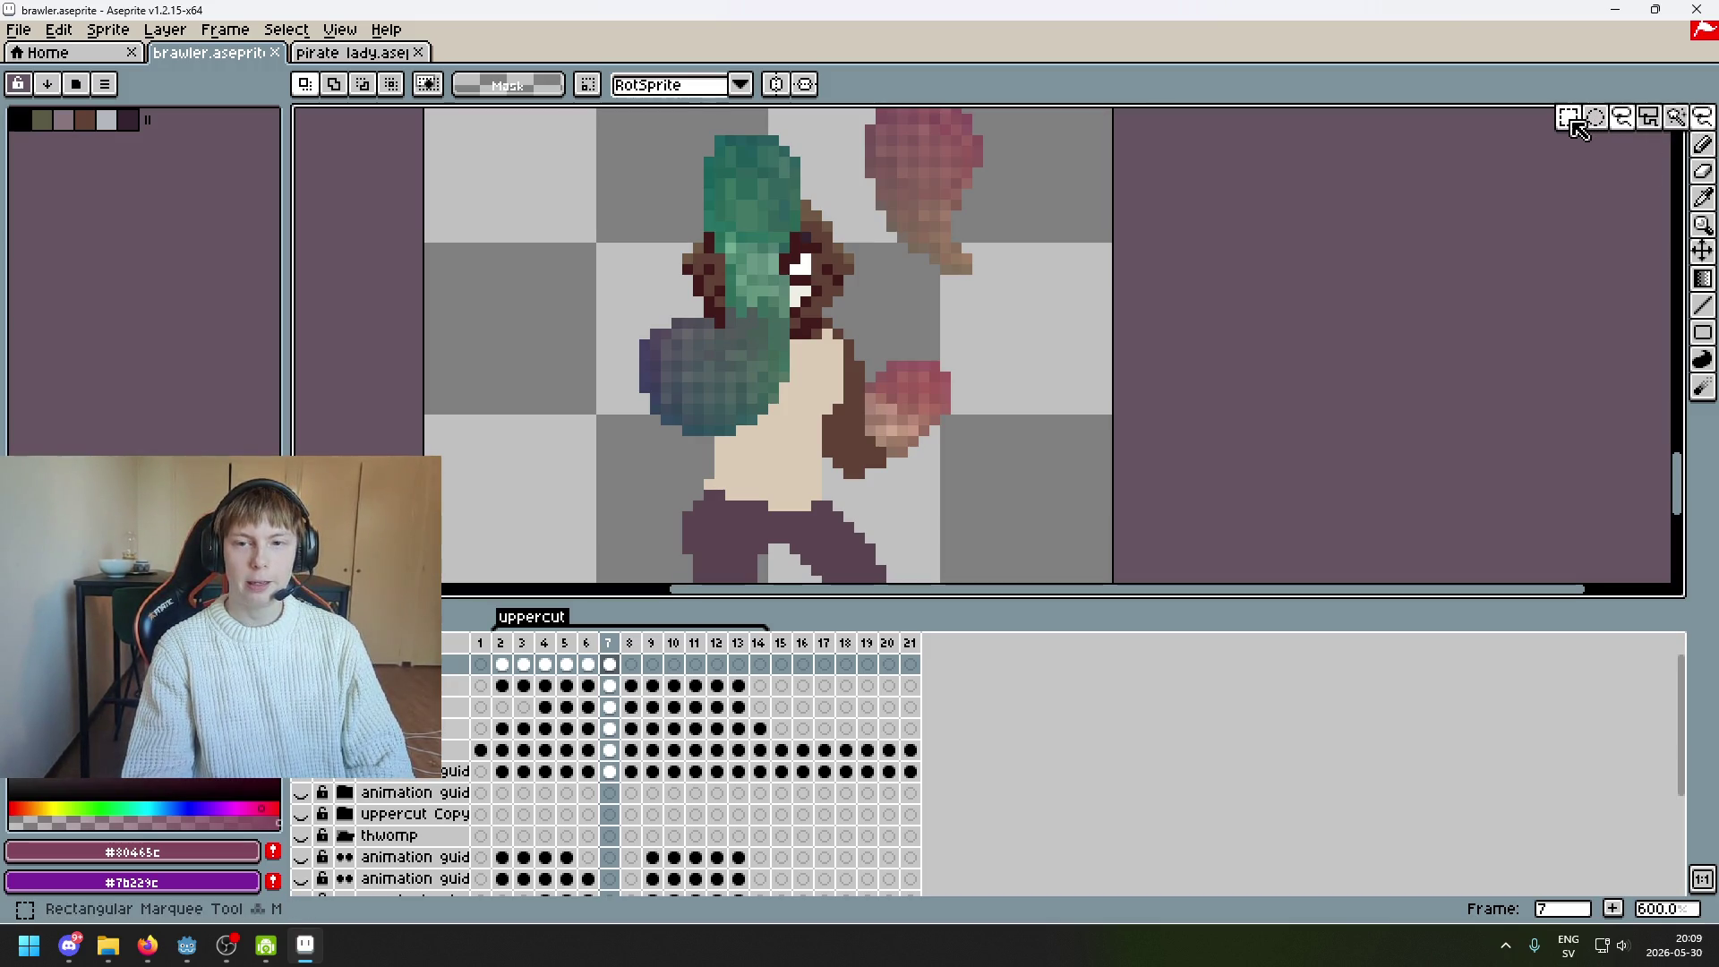
{"action": "left_click", "coordinate": [1567, 117]}
{"action": "scroll", "coordinate": [1101, 244], "scroll_direction": "up", "scroll_amount": 1}
{"action": "left_click_drag", "start_coordinate": [1025, 313], "coordinate": [810, 218]}
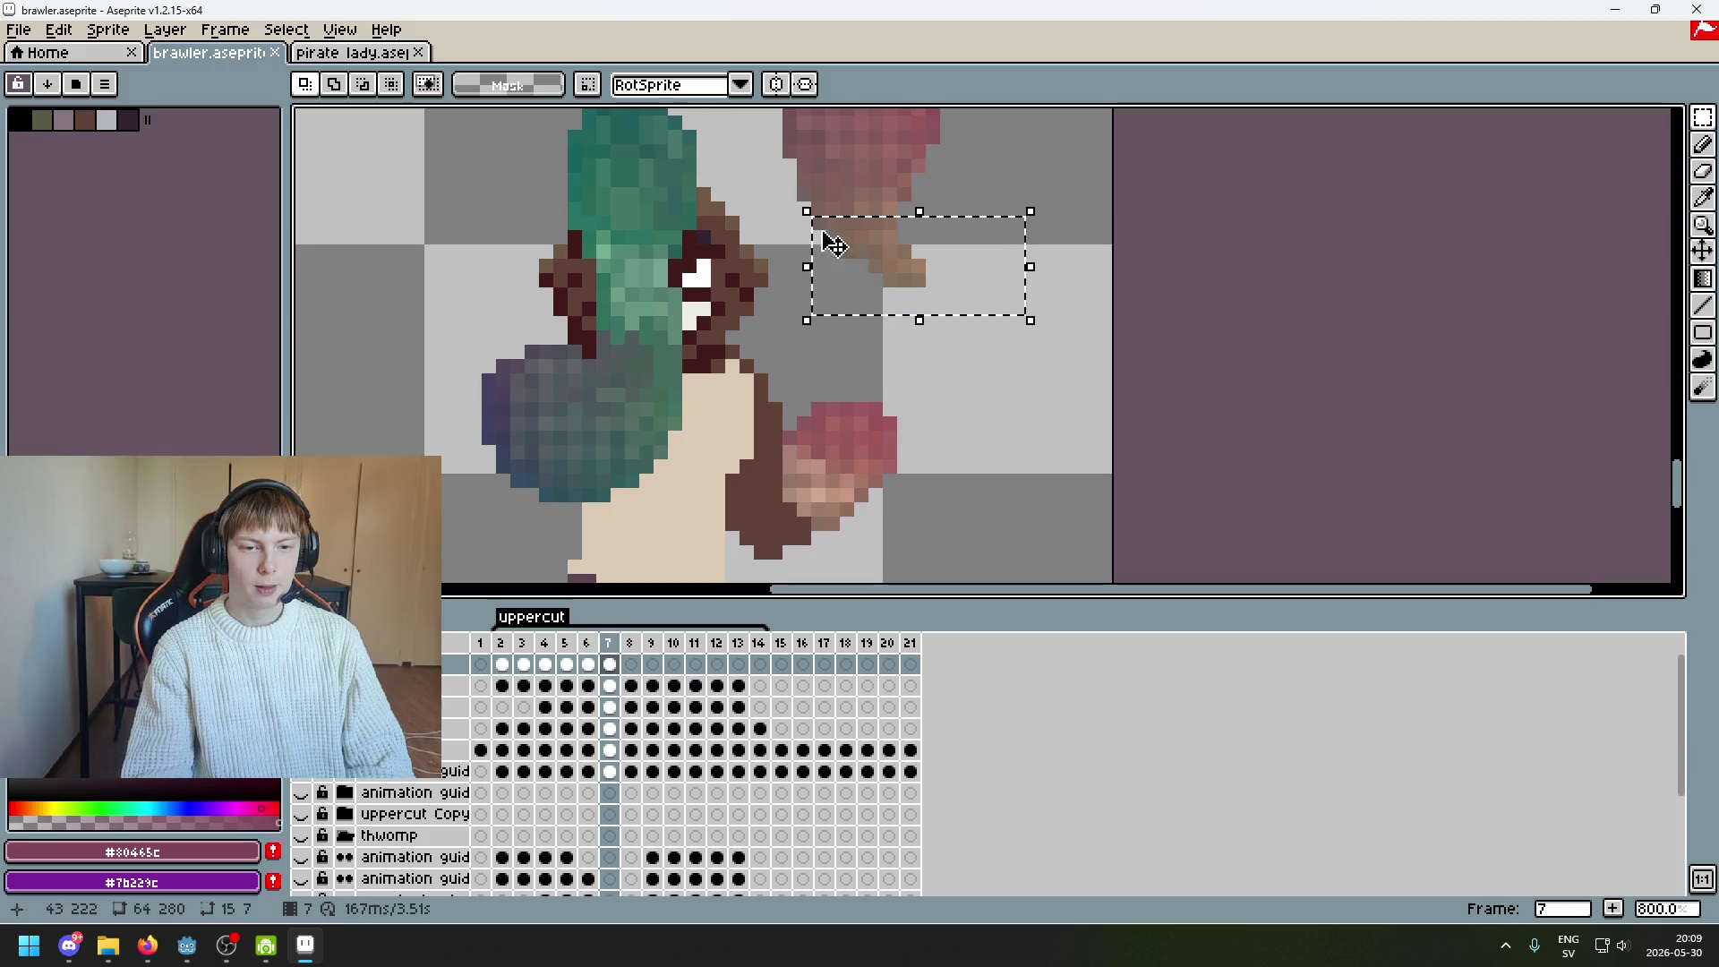
{"action": "mouse_move", "coordinate": [968, 315]}
{"action": "left_mouse_down"}
{"action": "mouse_move", "coordinate": [806, 218]}
{"action": "mouse_move", "coordinate": [795, 594]}
{"action": "mouse_move", "coordinate": [792, 555]}
{"action": "left_mouse_up"}
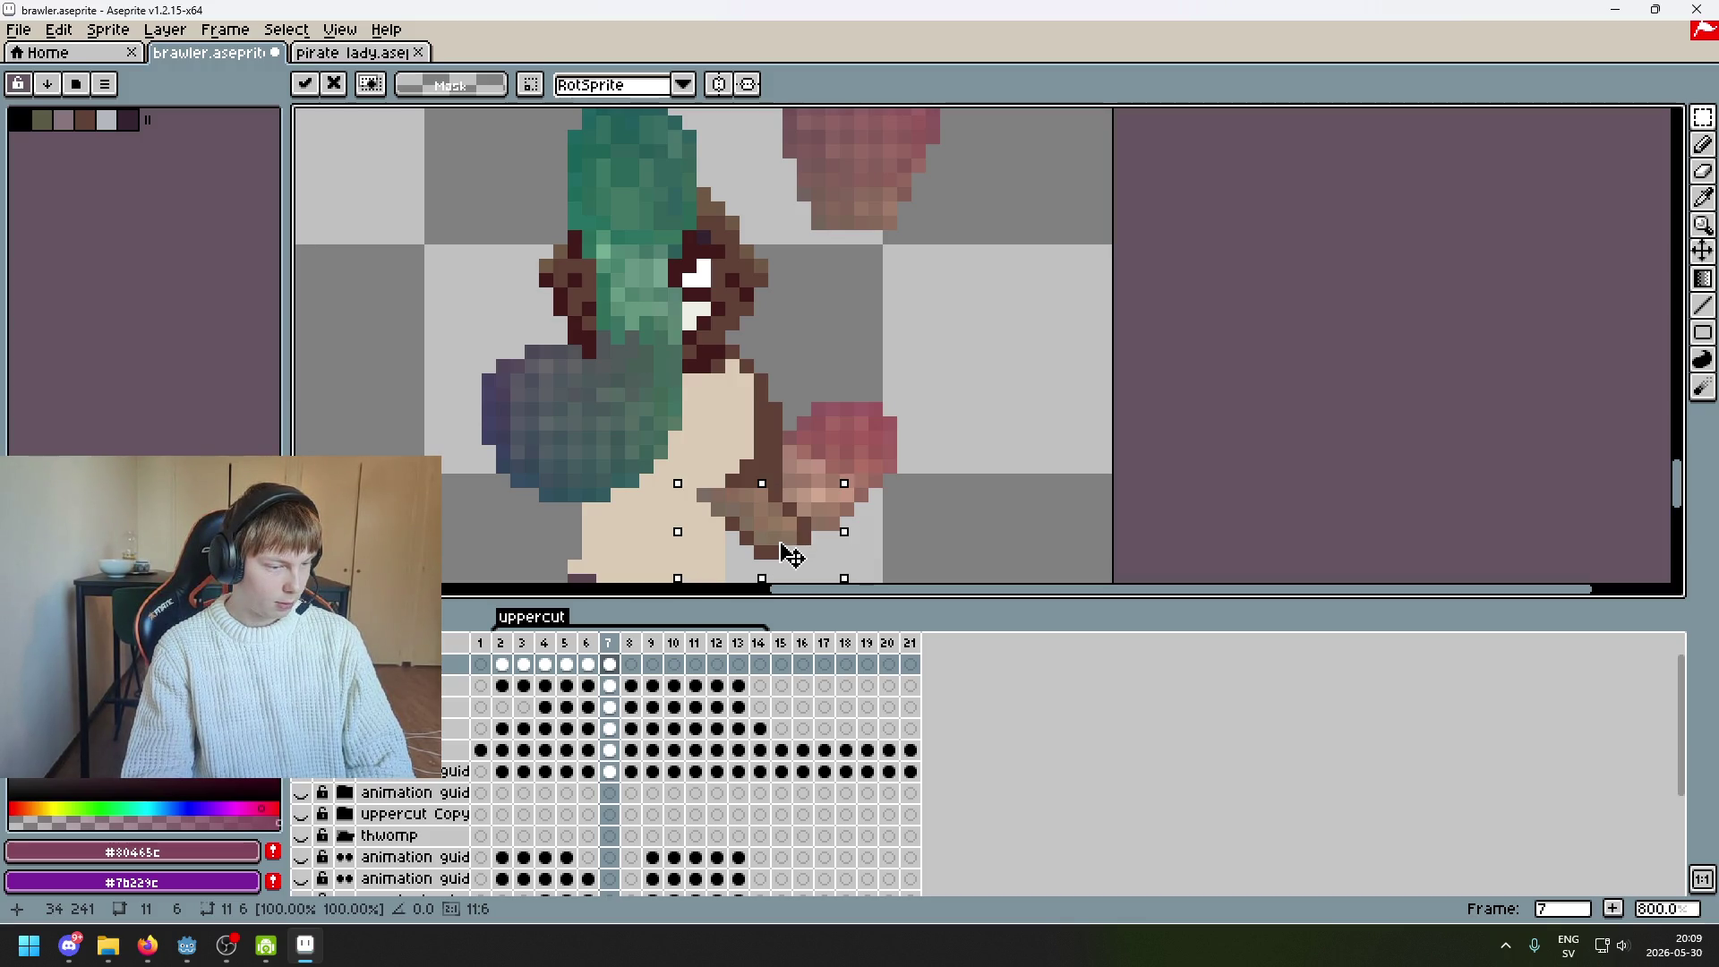
{"action": "left_click_drag", "start_coordinate": [980, 481], "coordinate": [1047, 514]}
{"action": "left_click", "coordinate": [948, 537]}
Lasso the lower hand and forearm and commit the transformed hand pixels
{"action": "left_click_drag", "start_coordinate": [699, 489], "coordinate": [772, 555]}
{"action": "key", "text": "ctrl+d"}
{"action": "key", "text": "q"}
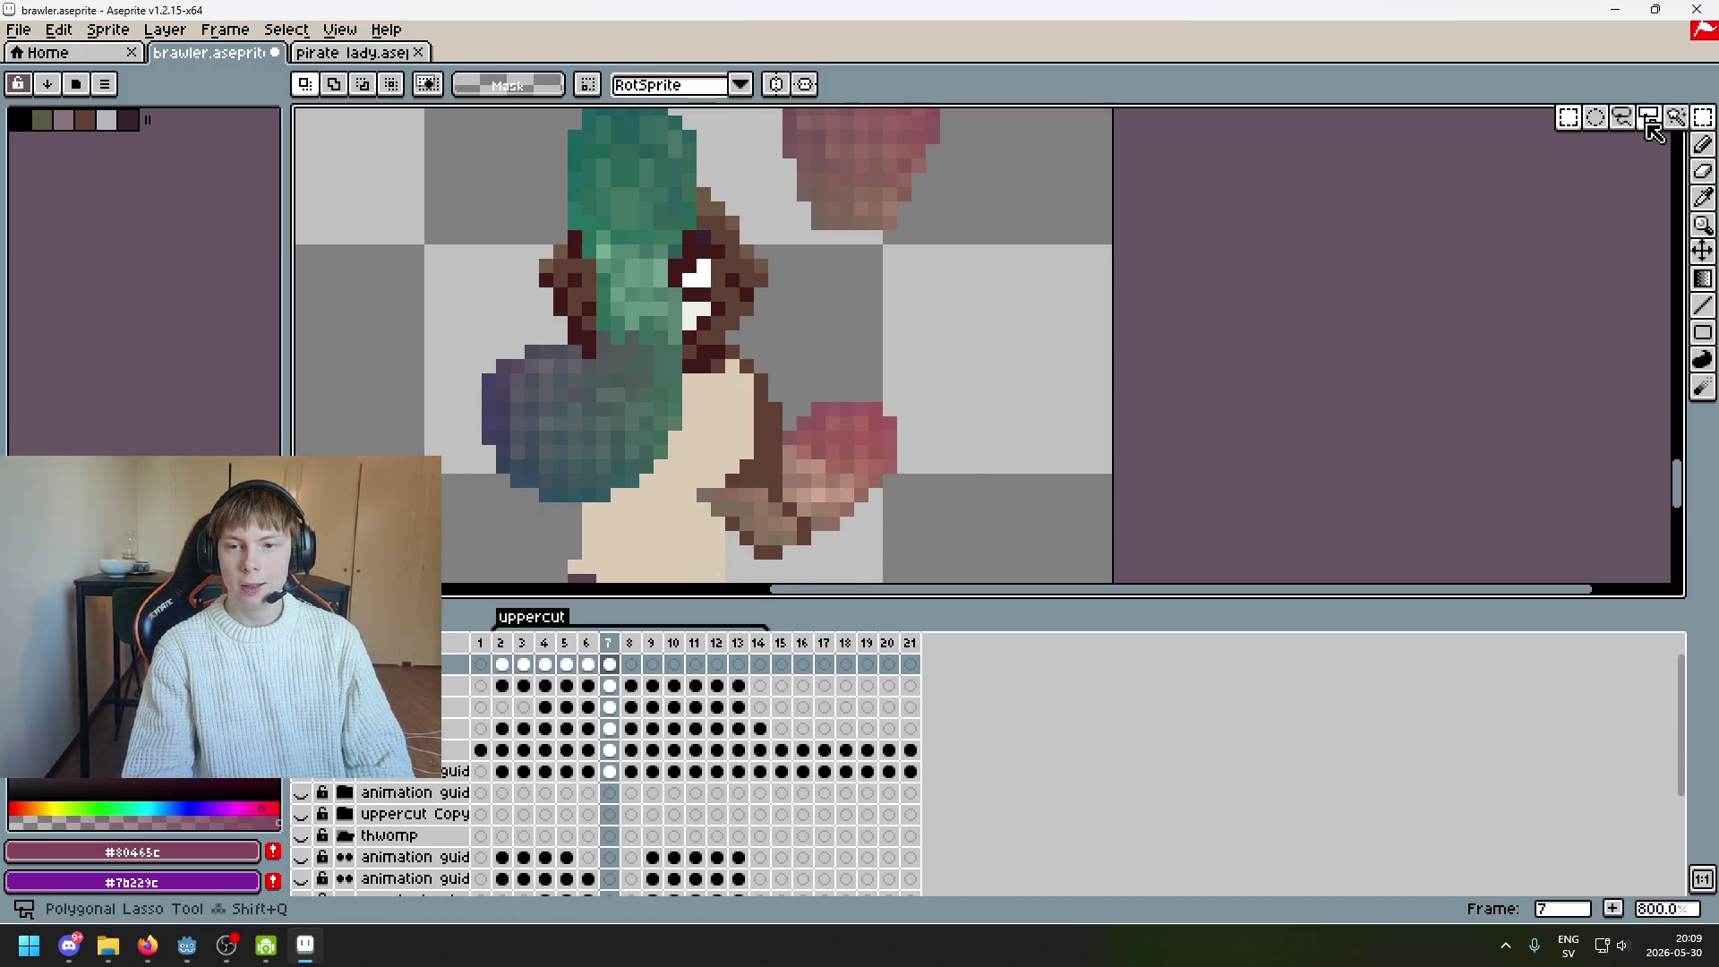
{"action": "scroll", "coordinate": [991, 427], "scroll_direction": "up", "scroll_amount": 3}
{"action": "mouse_move", "coordinate": [1020, 405]}
{"action": "left_mouse_down"}
{"action": "mouse_move", "coordinate": [977, 367]}
{"action": "mouse_move", "coordinate": [992, 518]}
{"action": "mouse_move", "coordinate": [1044, 499]}
{"action": "mouse_move", "coordinate": [1035, 479]}
{"action": "mouse_move", "coordinate": [1055, 487]}
{"action": "mouse_move", "coordinate": [1029, 498]}
{"action": "mouse_move", "coordinate": [1011, 480]}
{"action": "mouse_move", "coordinate": [1022, 488]}
{"action": "mouse_move", "coordinate": [1002, 497]}
{"action": "left_mouse_up"}
{"action": "key", "text": "m"}
{"action": "key", "text": "Return"}
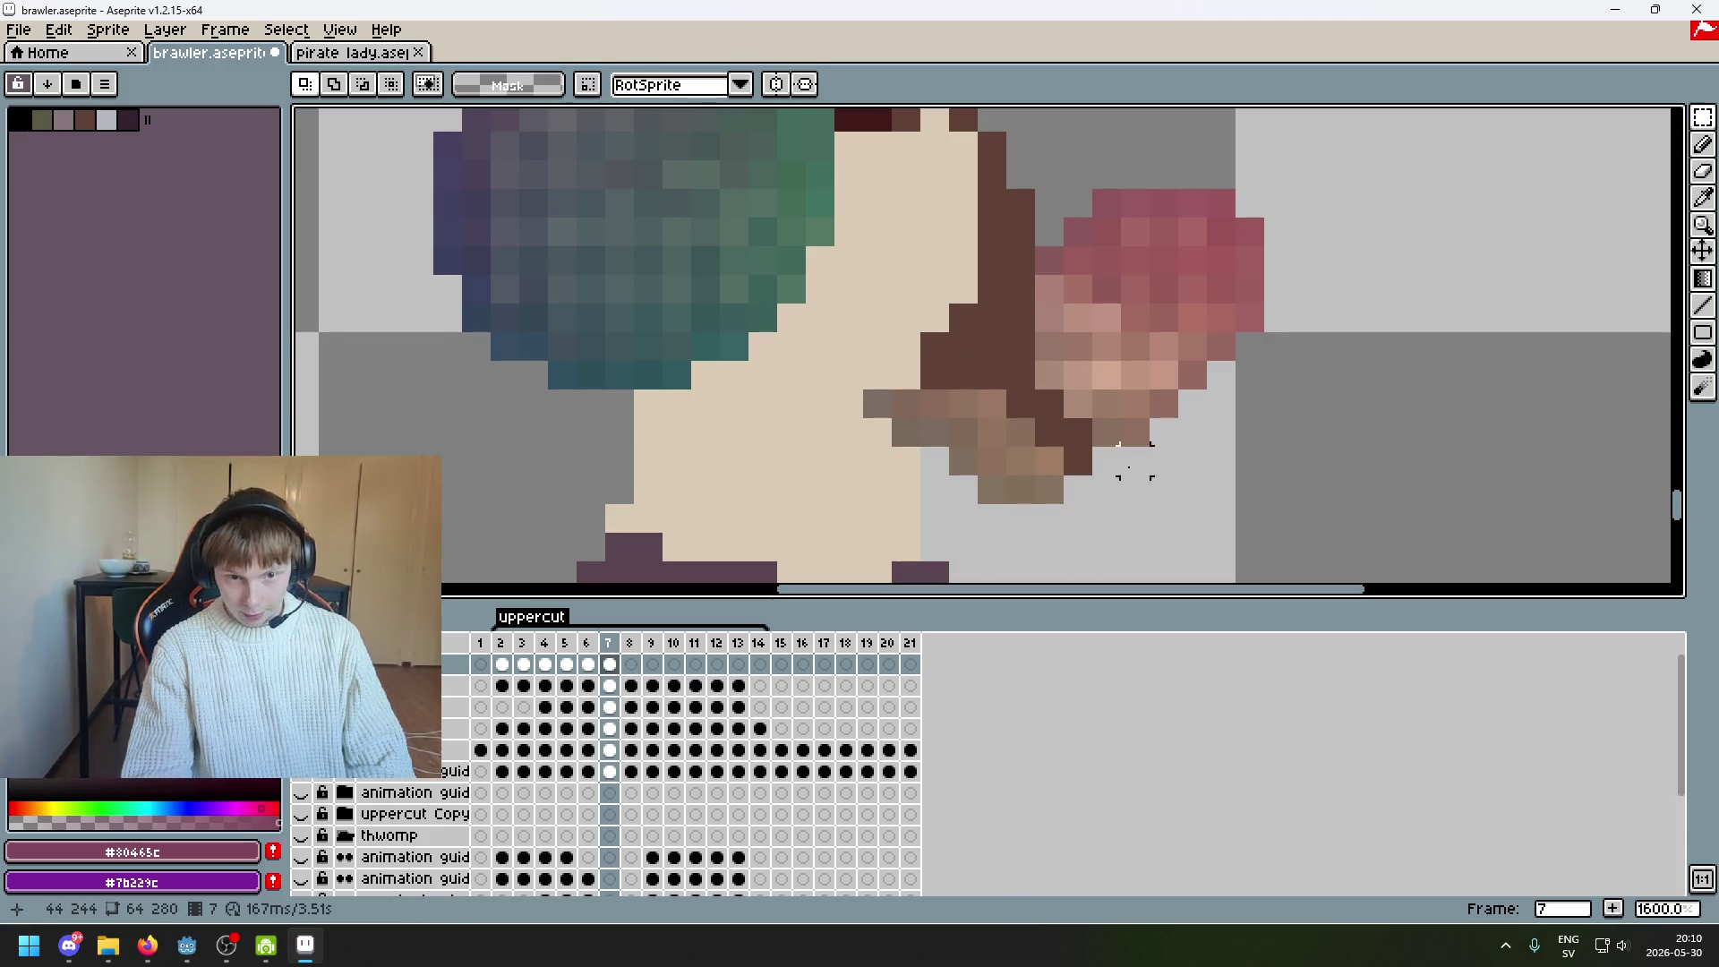
Try nudging the selected forearm pixels right, up and down-left, then undo the attempt
{"action": "scroll", "coordinate": [1124, 474], "scroll_direction": "down", "scroll_amount": 3}
{"action": "left_click_drag", "start_coordinate": [1093, 537], "coordinate": [1167, 414]}
{"action": "key", "text": "ctrl+z"}
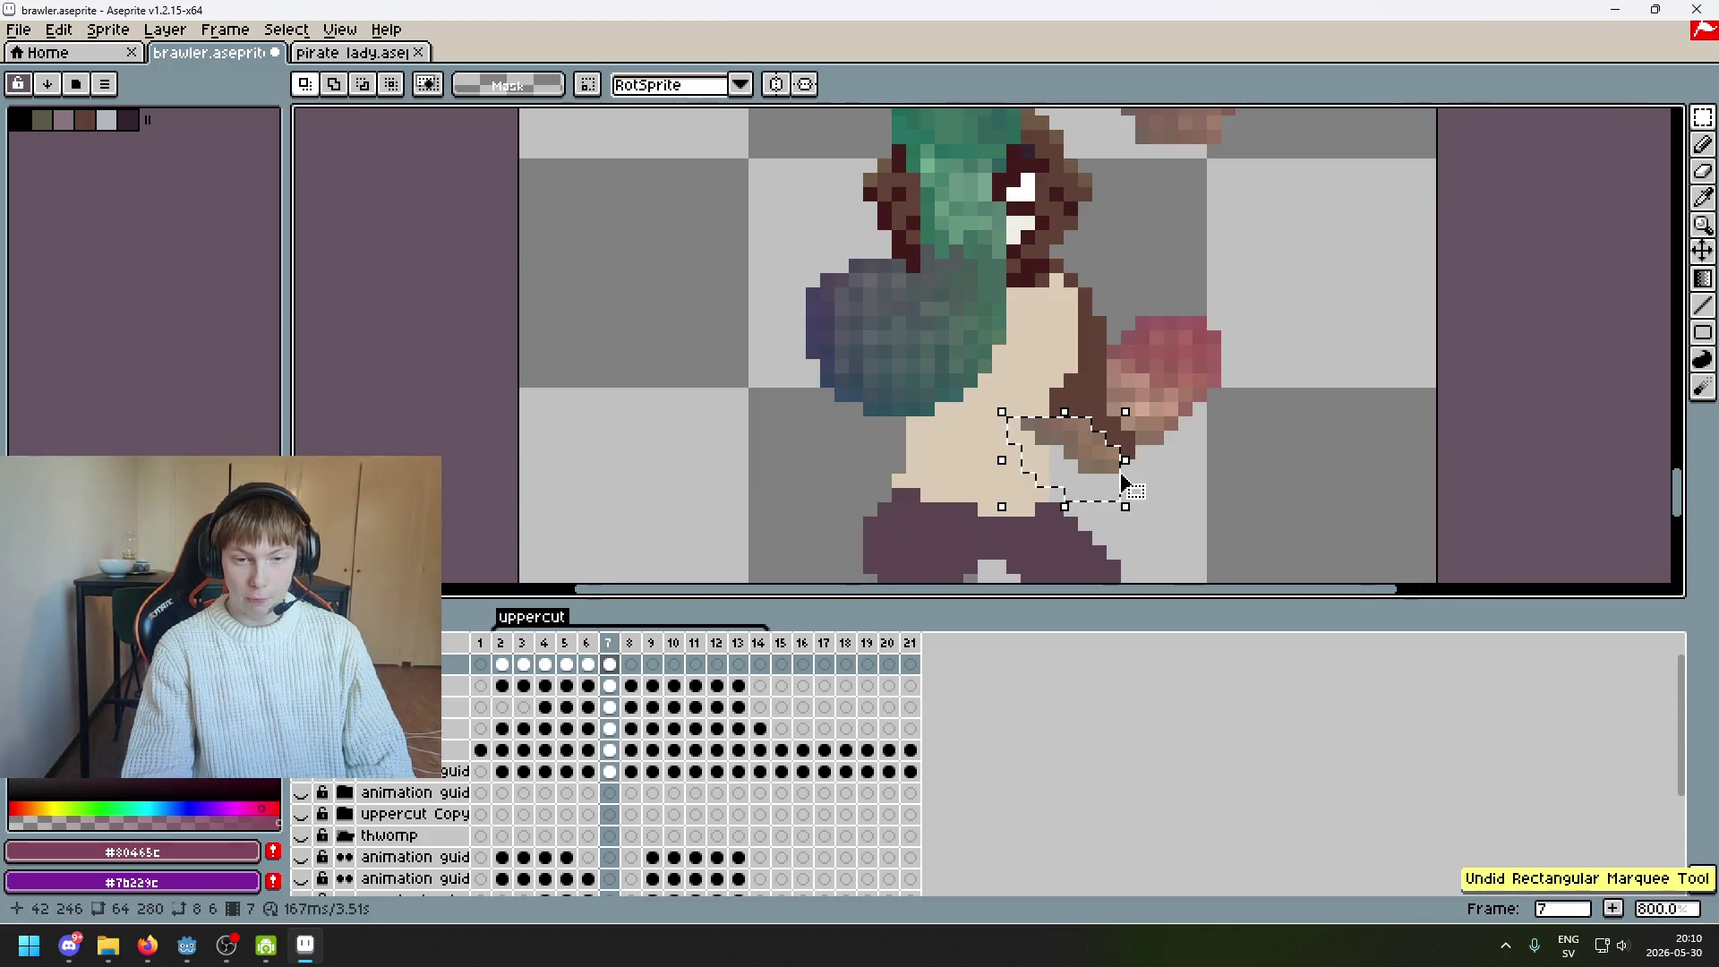
{"action": "left_click_drag", "start_coordinate": [1106, 479], "coordinate": [1129, 479]}
{"action": "key", "text": "Up"}
{"action": "key", "text": "Up"}
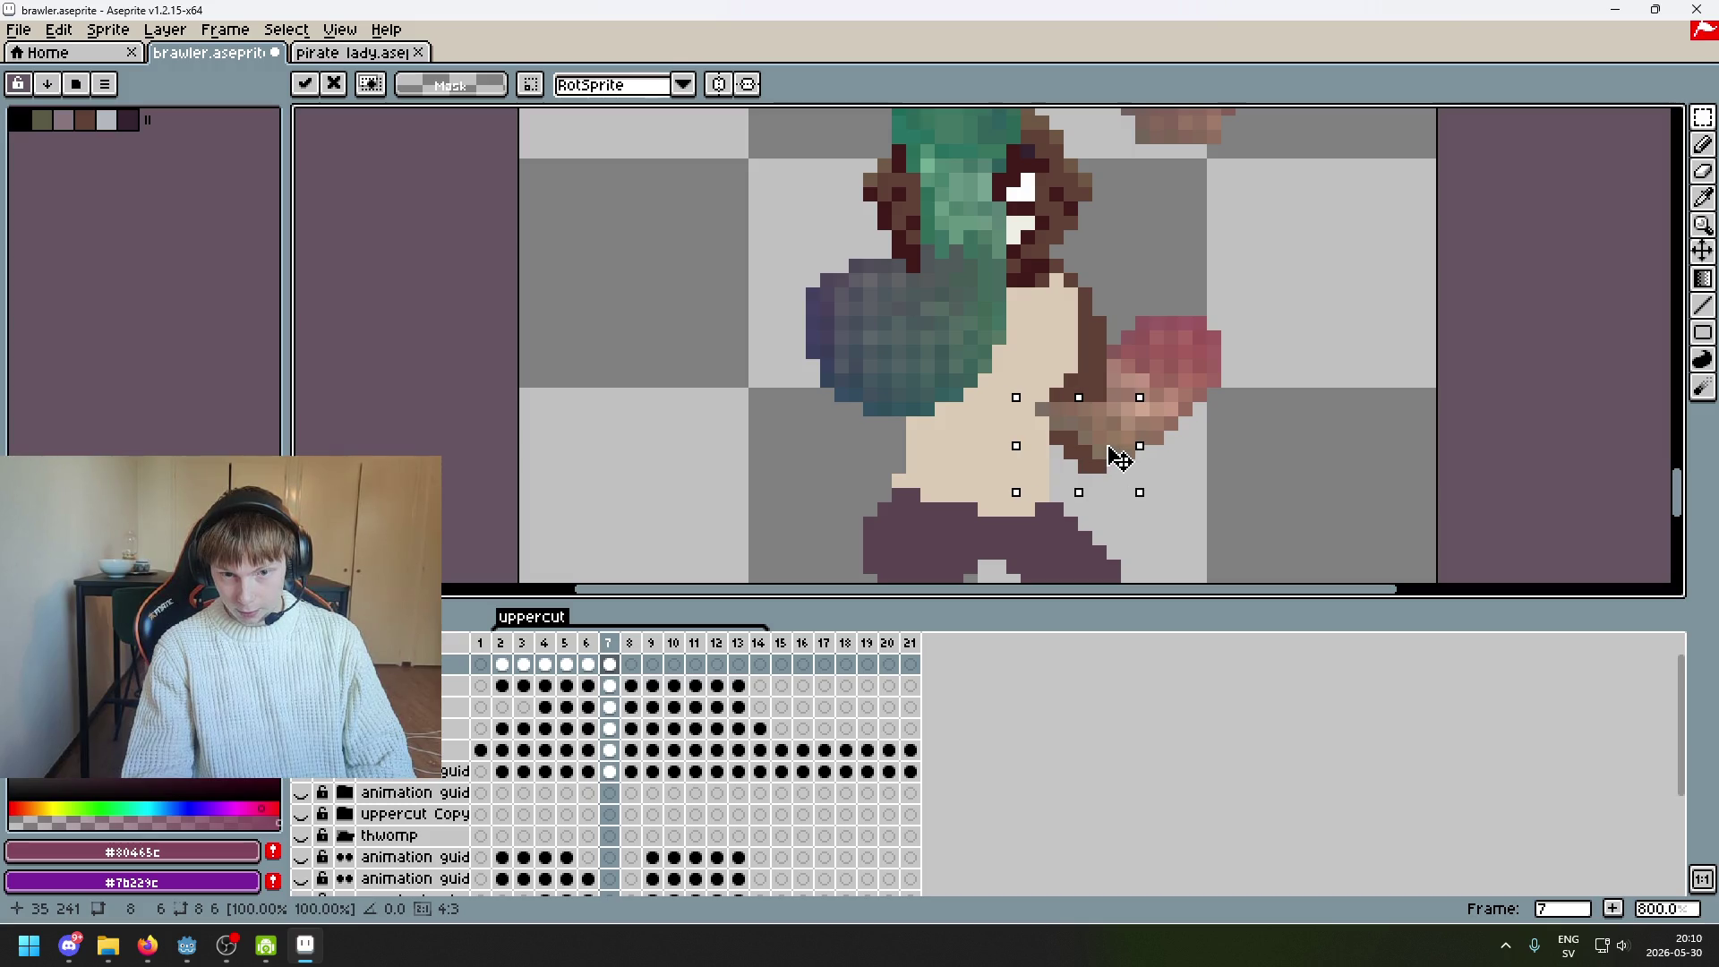
{"action": "left_click_drag", "start_coordinate": [1109, 448], "coordinate": [1097, 471]}
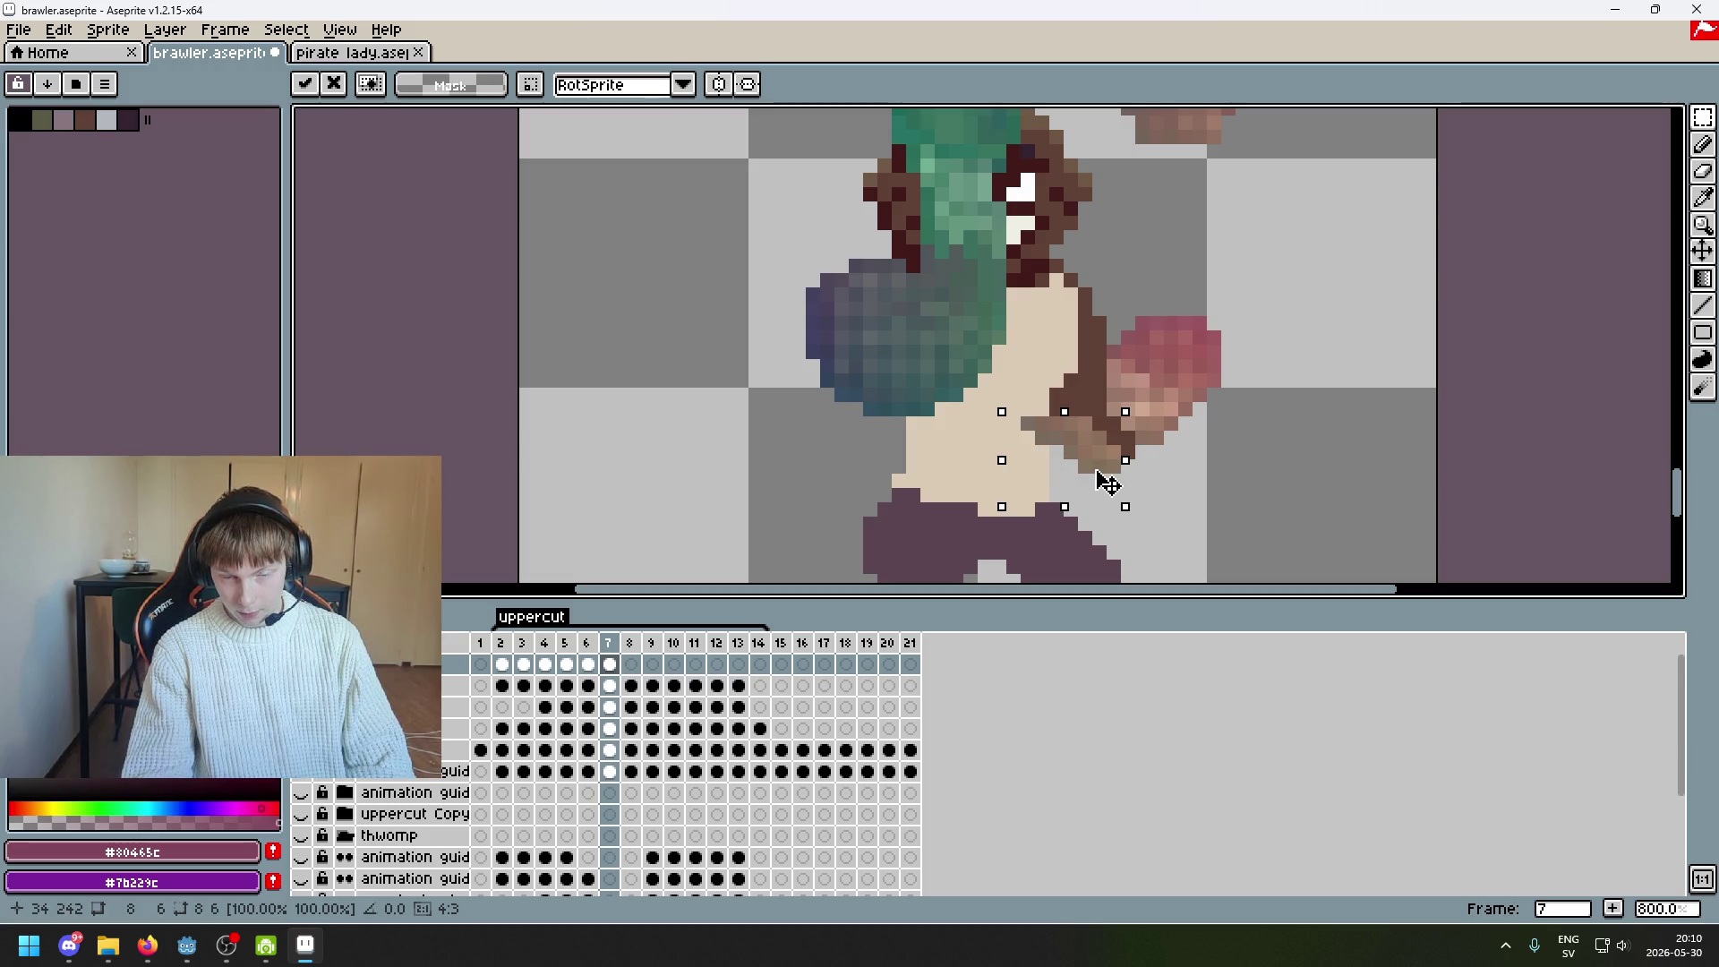
{"action": "scroll", "coordinate": [1213, 468], "scroll_direction": "up", "scroll_amount": 3}
{"action": "scroll", "coordinate": [1172, 379], "scroll_direction": "down", "scroll_amount": 4}
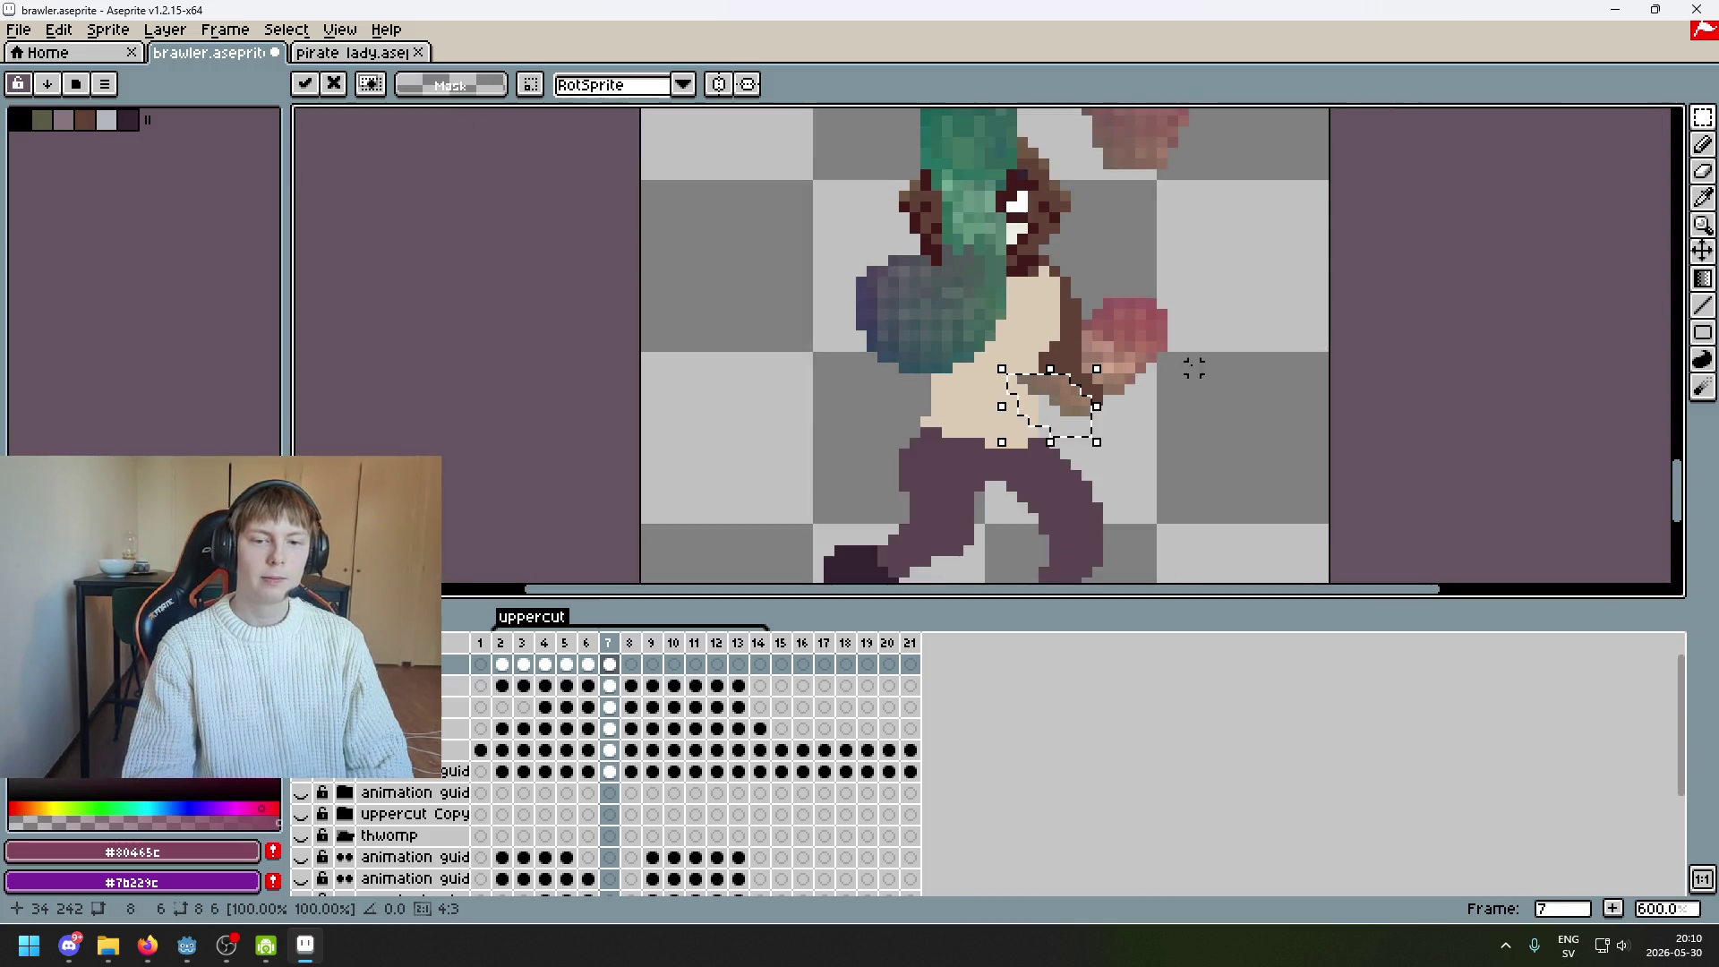
{"action": "key", "text": "ctrl+z"}
{"action": "key", "text": "ctrl+z"}
{"action": "key", "text": "ctrl+z"}
{"action": "key", "text": "ctrl+z"}
{"action": "key", "text": "ctrl+z"}
Move the forearm pixels down-left beside the body, raised one pixel, and drop the selection
{"action": "mouse_move", "coordinate": [1192, 231]}
{"action": "left_mouse_down"}
{"action": "mouse_move", "coordinate": [1142, 394]}
{"action": "mouse_move", "coordinate": [1108, 434]}
{"action": "left_mouse_up"}
{"action": "scroll", "coordinate": [1126, 436], "scroll_direction": "up", "scroll_amount": 3}
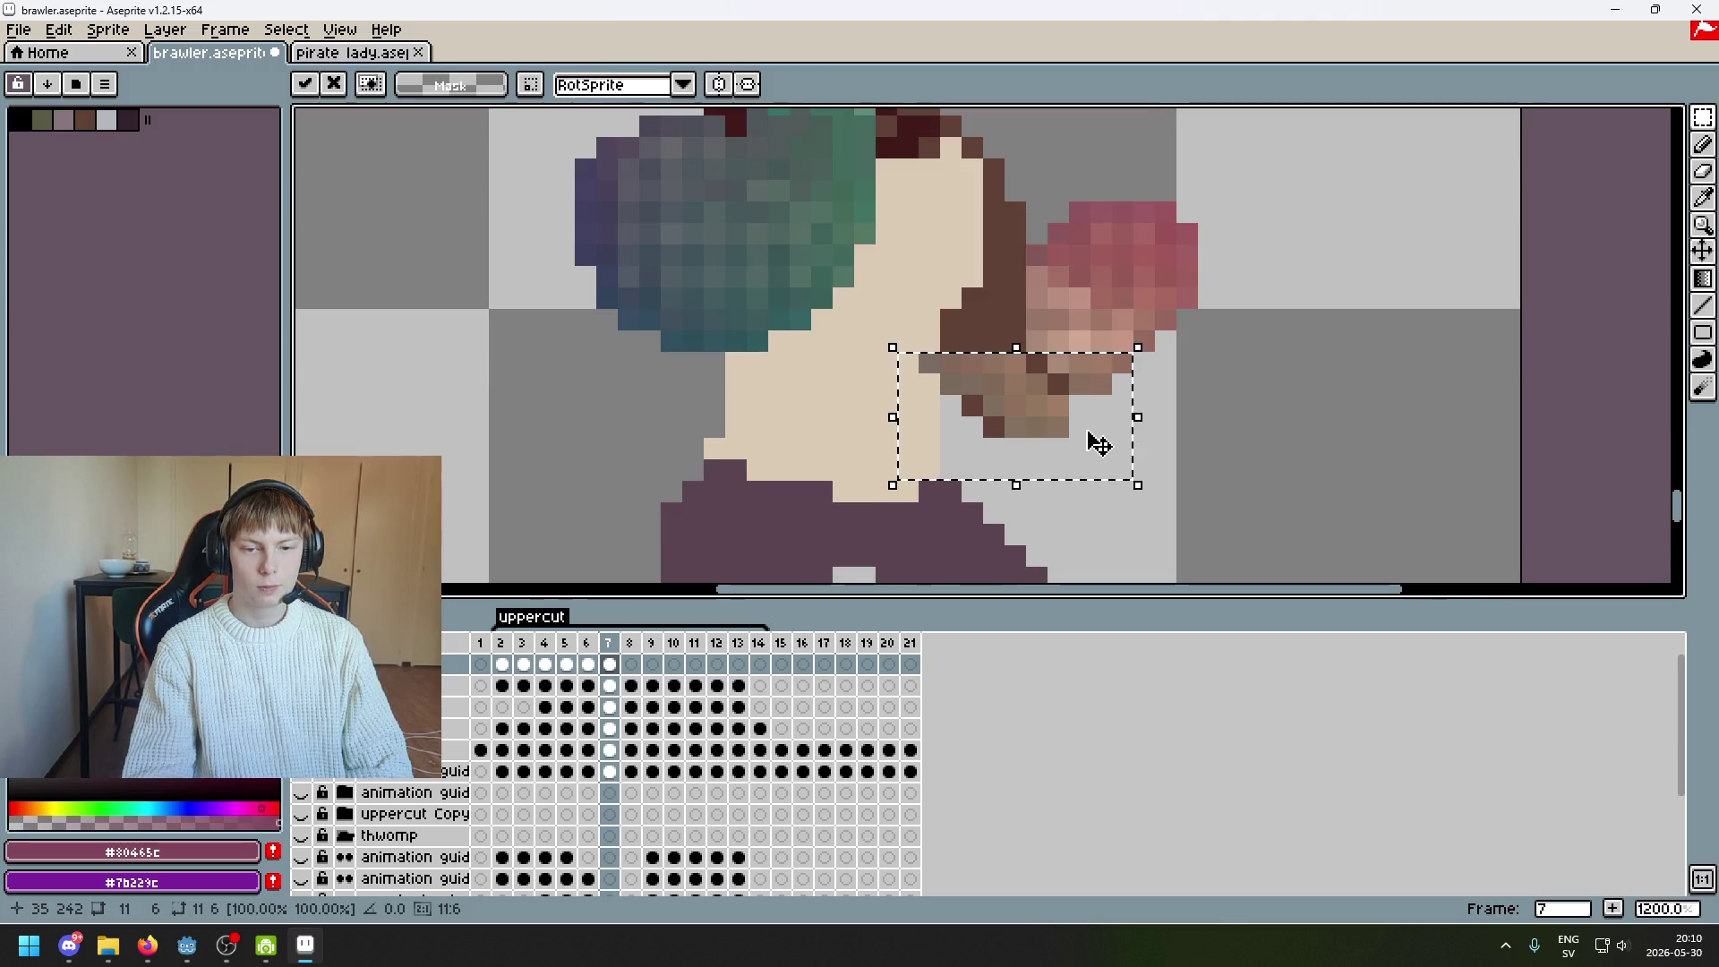
{"action": "key", "text": "Up"}
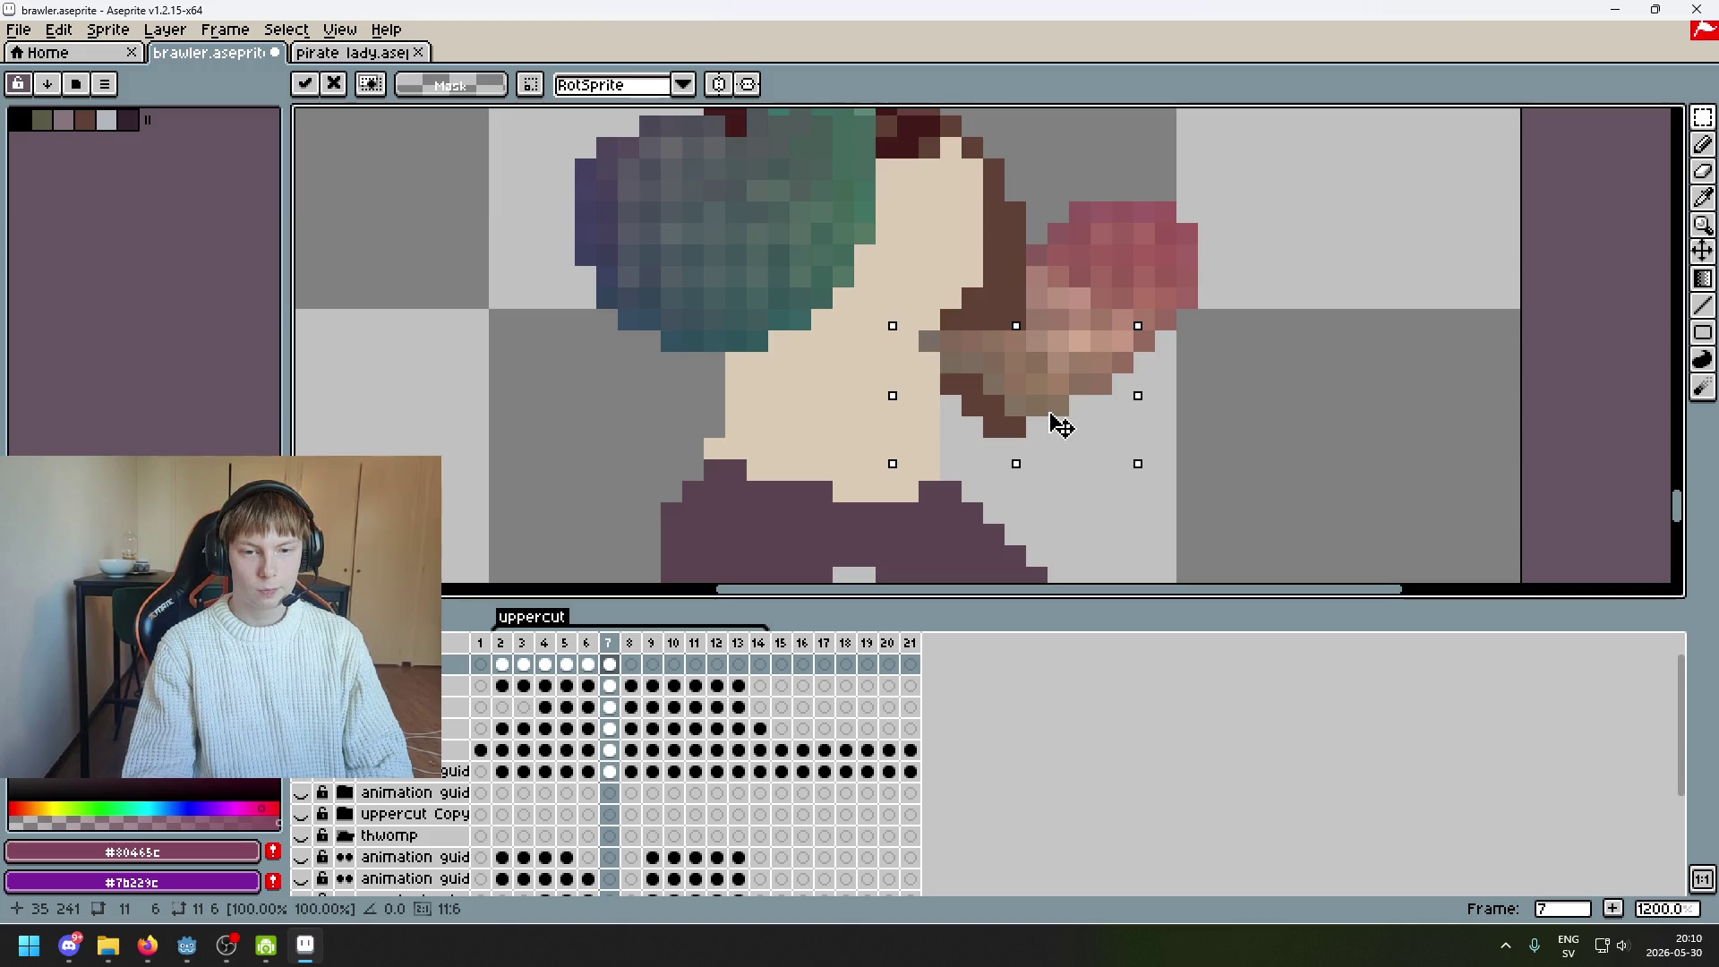
{"action": "left_click", "coordinate": [1250, 399]}
Select the left part of the forearm and commit its placement
{"action": "left_click_drag", "start_coordinate": [922, 354], "coordinate": [1011, 460]}
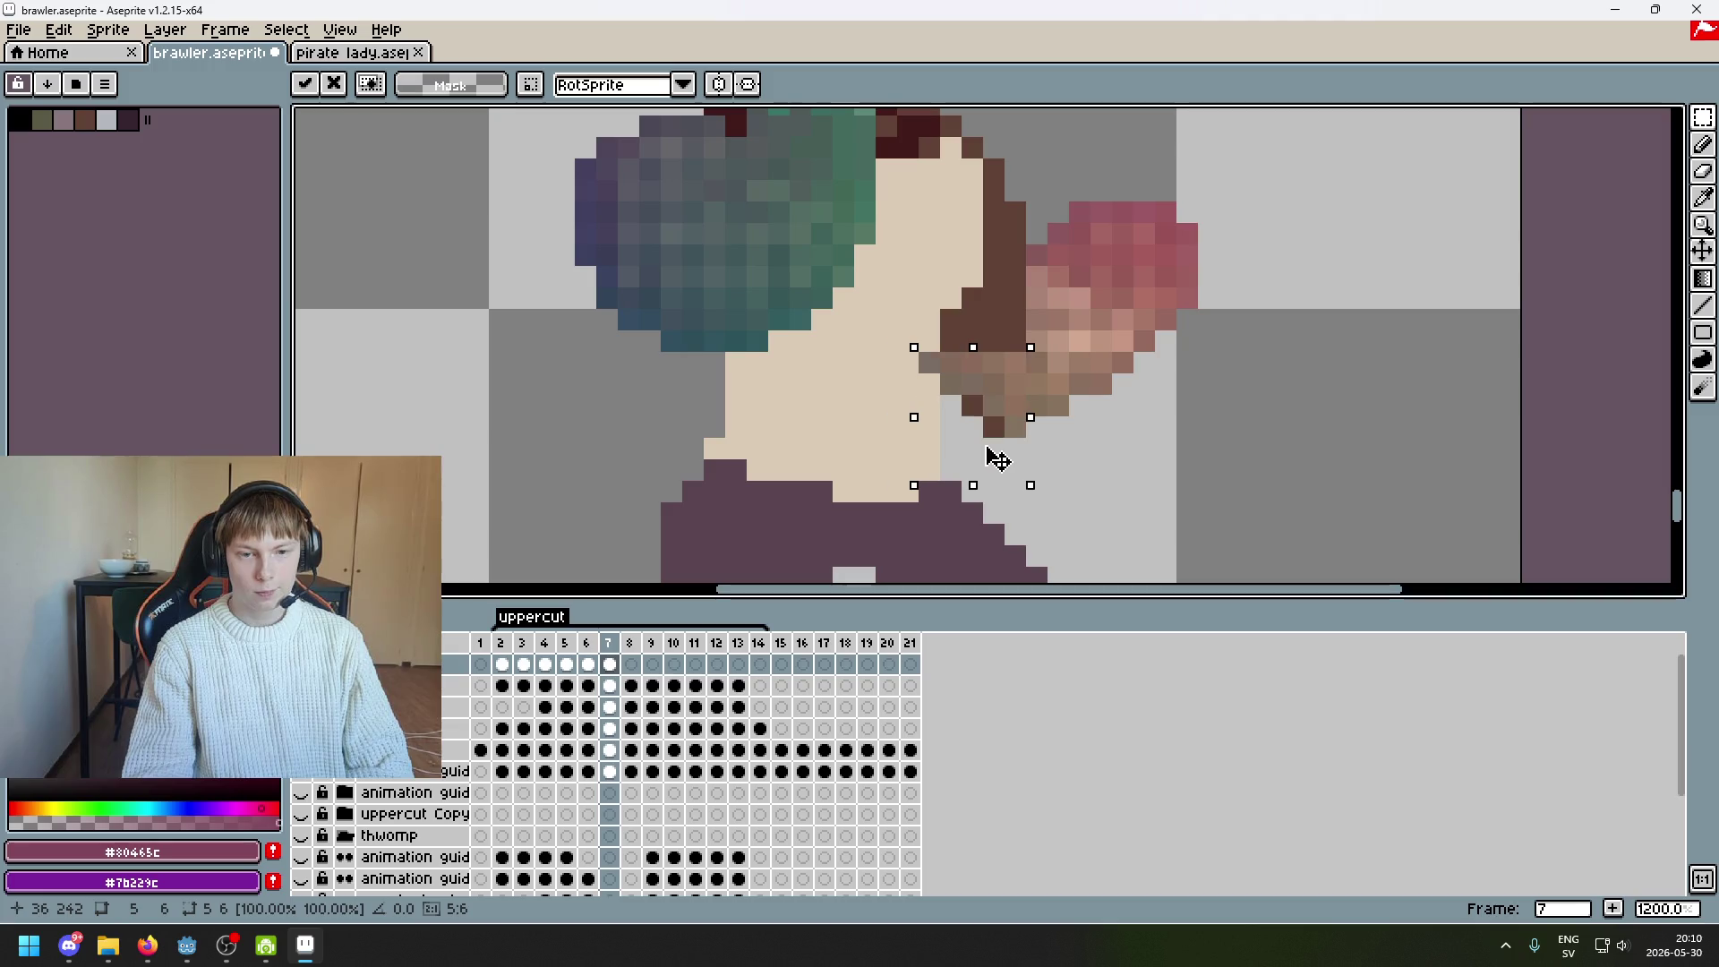
{"action": "scroll", "coordinate": [1063, 433], "scroll_direction": "up", "scroll_amount": 3}
{"action": "key", "text": "ctrl+d"}
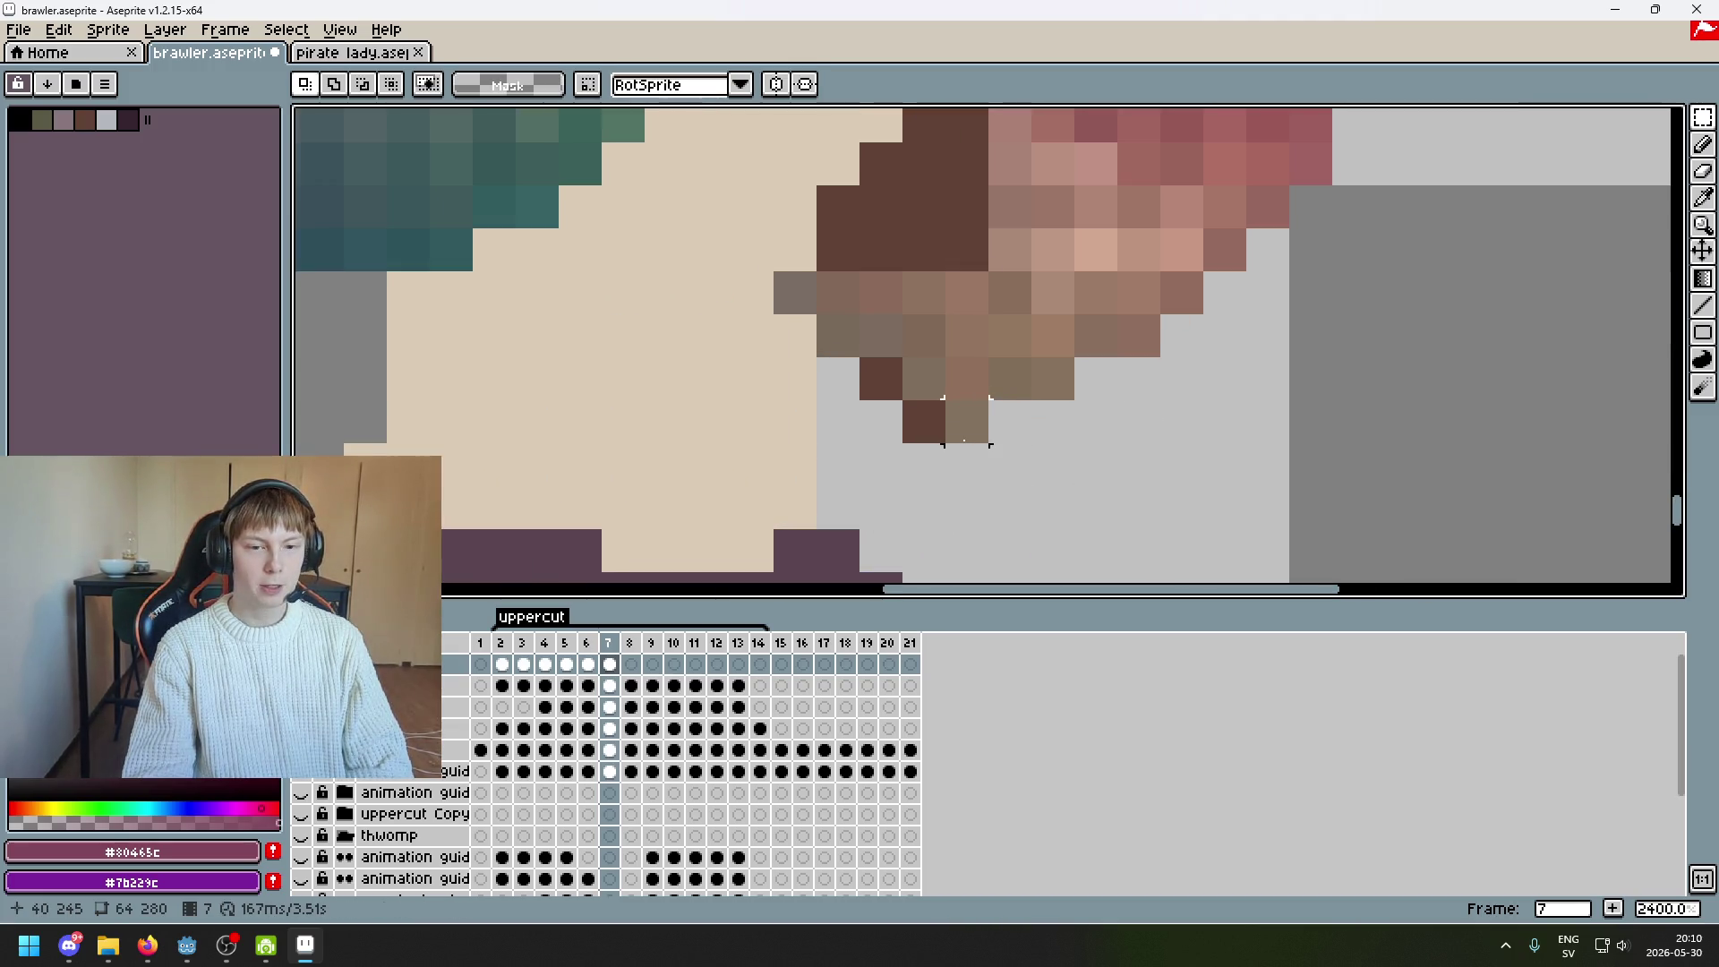
{"action": "scroll", "coordinate": [924, 378], "scroll_direction": "down", "scroll_amount": 3}
{"action": "scroll", "coordinate": [979, 434], "scroll_direction": "up", "scroll_amount": 2}
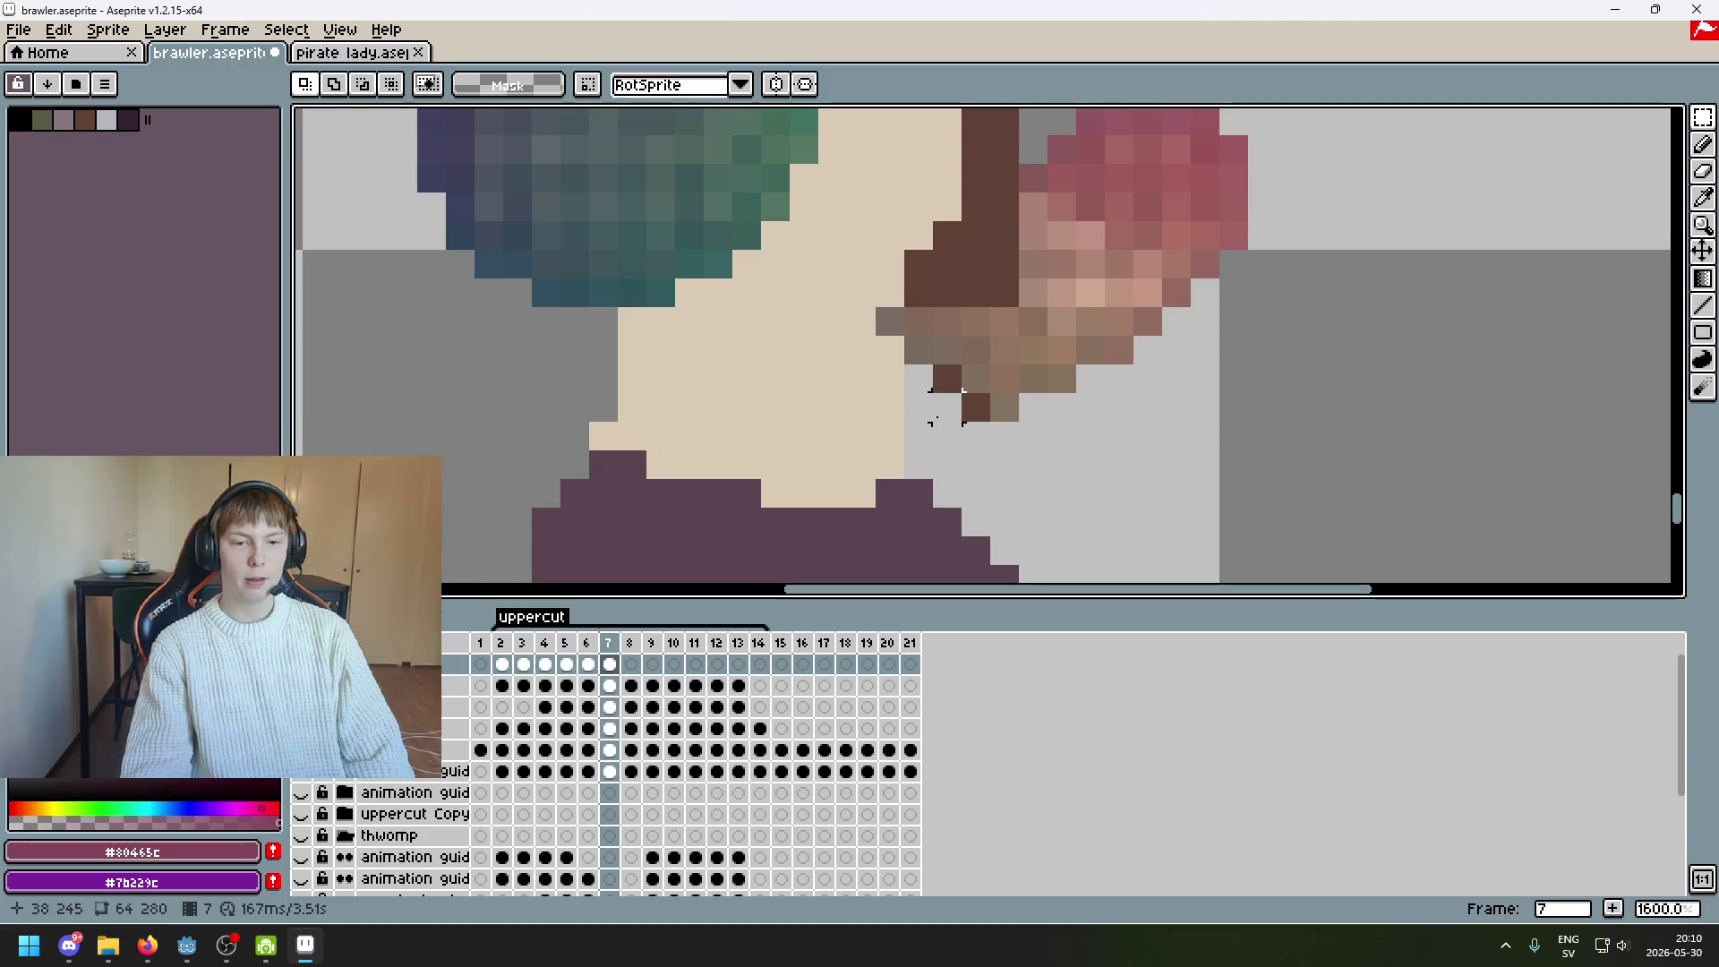
Shift a small patch of forearm pixels down one pixel, then undo the last patch move
{"action": "left_click_drag", "start_coordinate": [863, 327], "coordinate": [962, 280]}
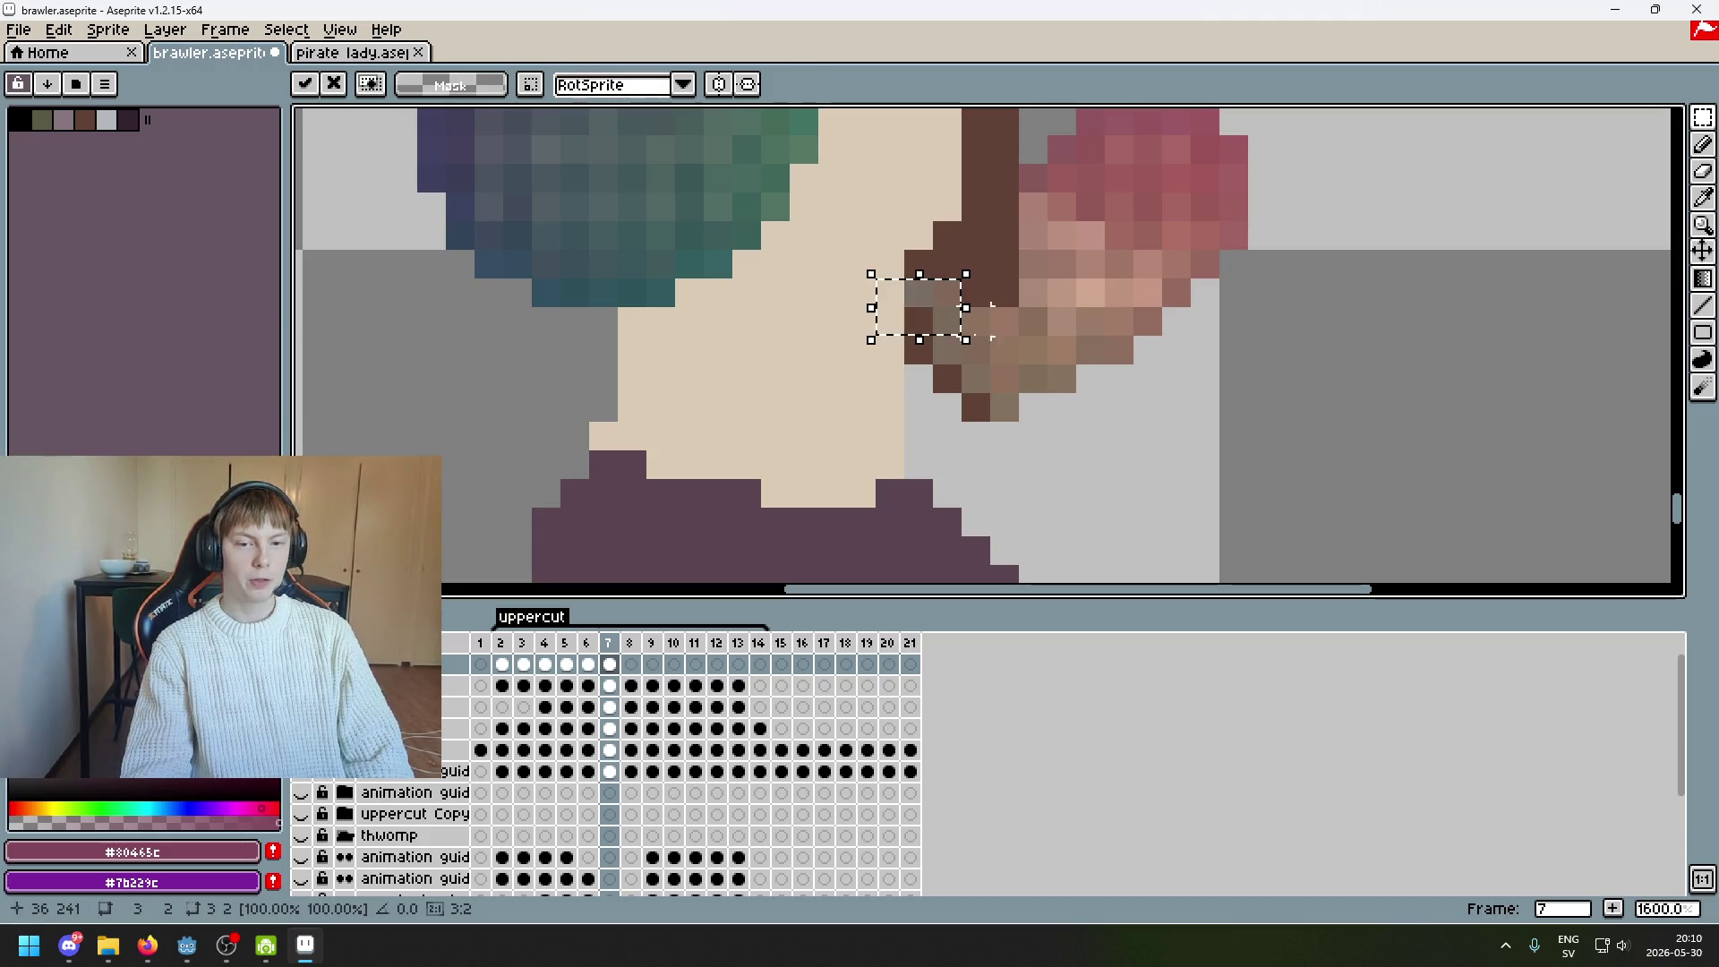
{"action": "key", "text": "Down"}
{"action": "left_click", "coordinate": [1032, 407]}
{"action": "left_click_drag", "start_coordinate": [979, 386], "coordinate": [984, 434]}
{"action": "key", "text": "ctrl+z"}
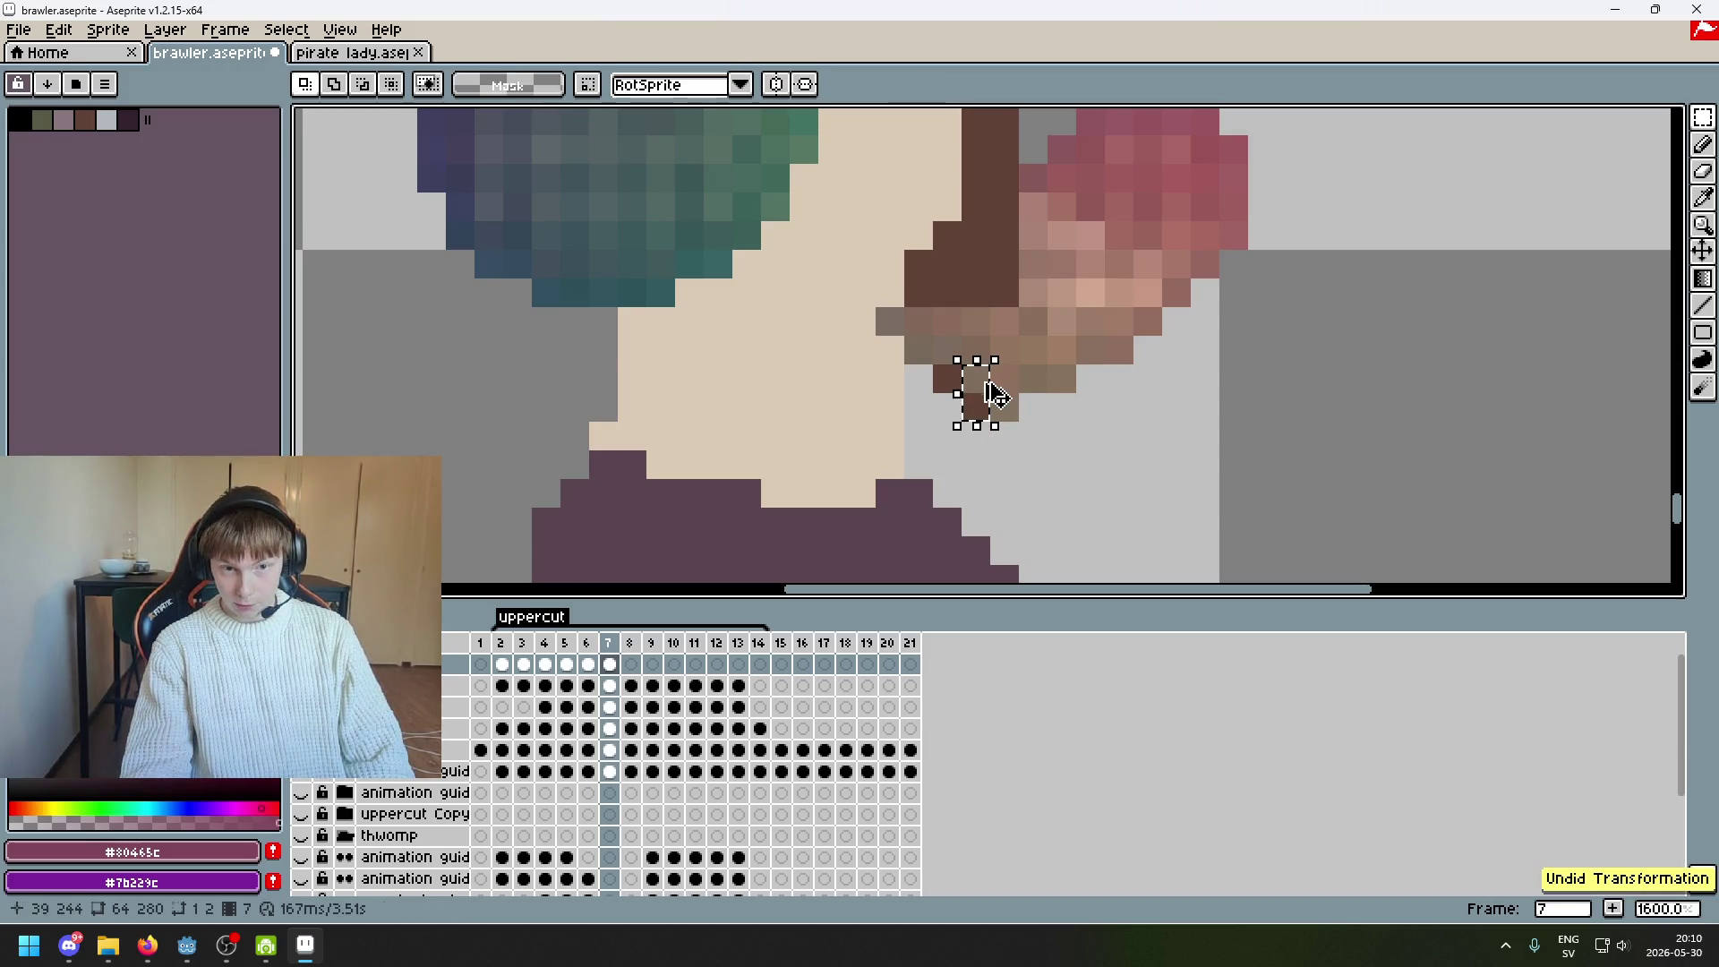
{"action": "scroll", "coordinate": [1063, 453], "scroll_direction": "down", "scroll_amount": 3}
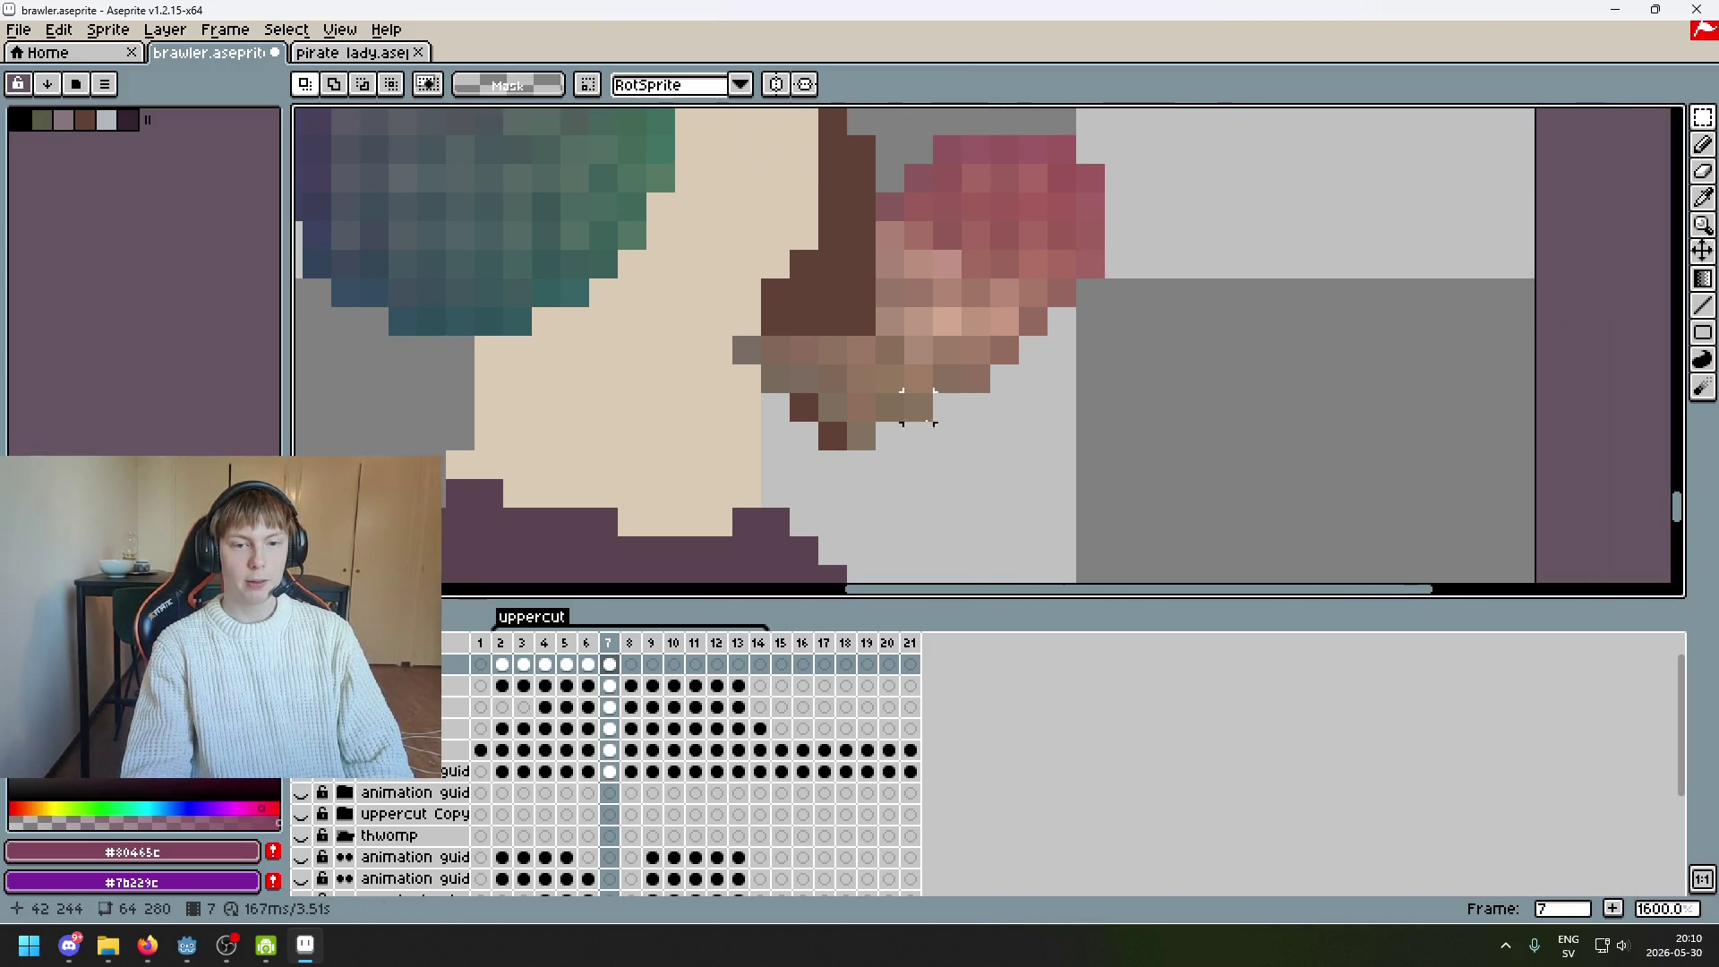
{"action": "scroll", "coordinate": [1082, 399], "scroll_direction": "up", "scroll_amount": 3}
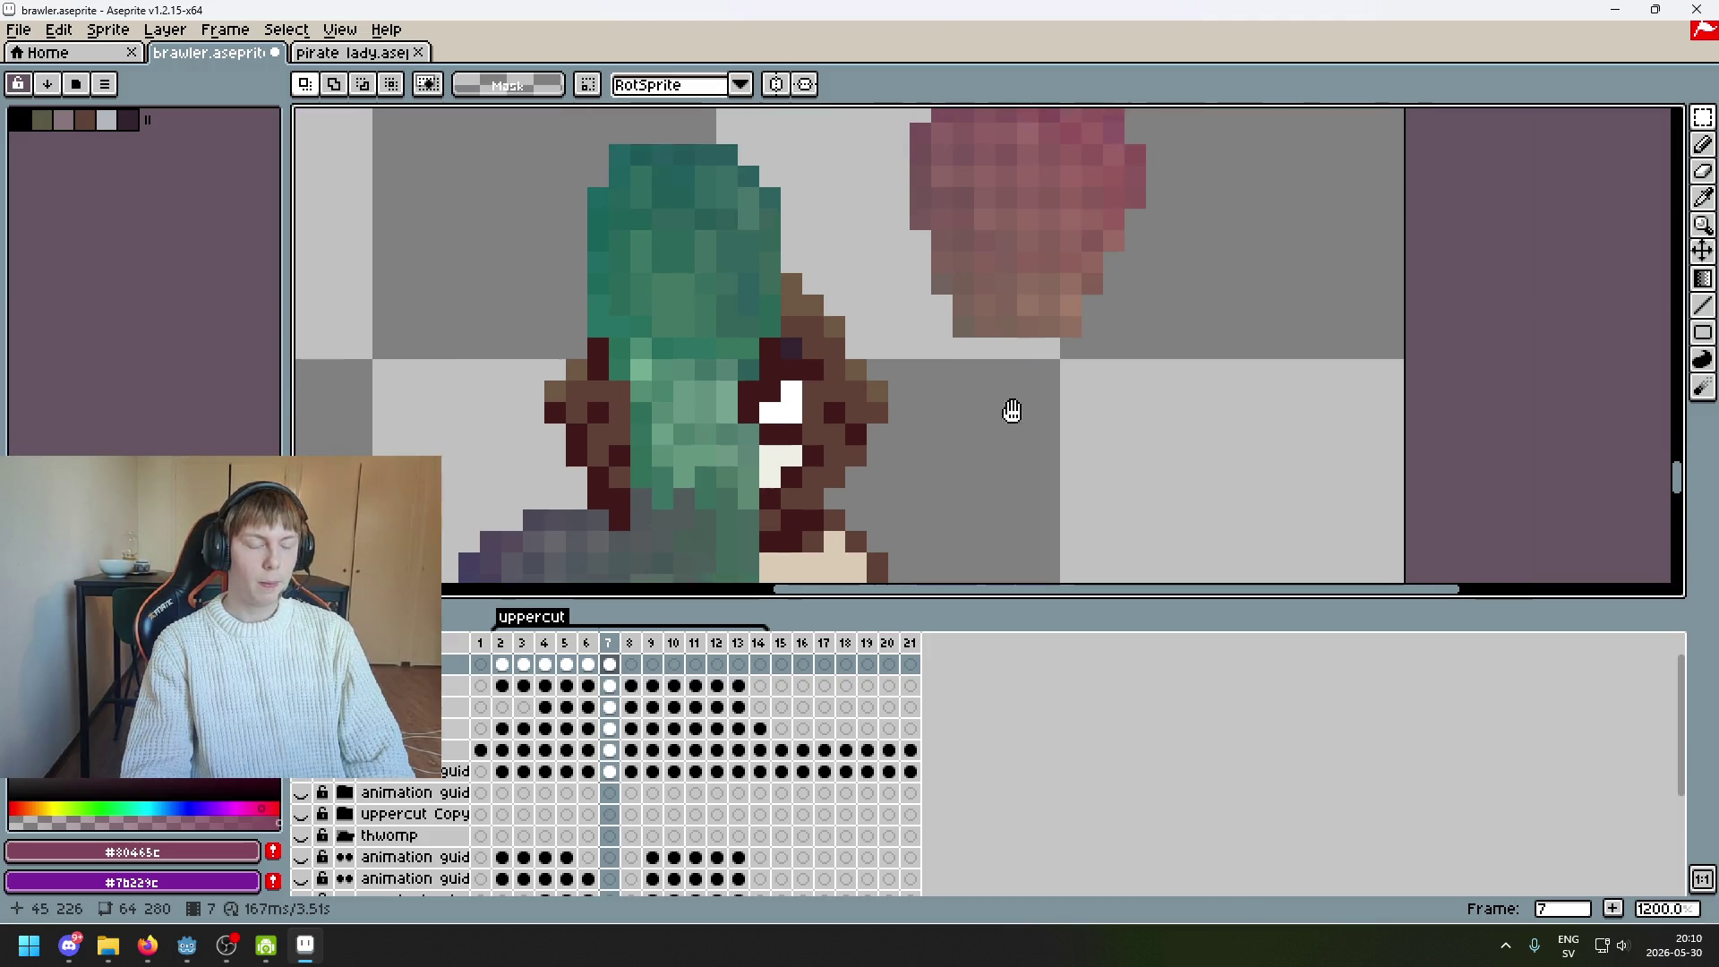
Switch to the Lasso tool and outline the right side of the pink swoosh
{"action": "scroll", "coordinate": [1059, 394], "scroll_direction": "down", "scroll_amount": 4}
{"action": "scroll", "coordinate": [1109, 368], "scroll_direction": "up", "scroll_amount": 2}
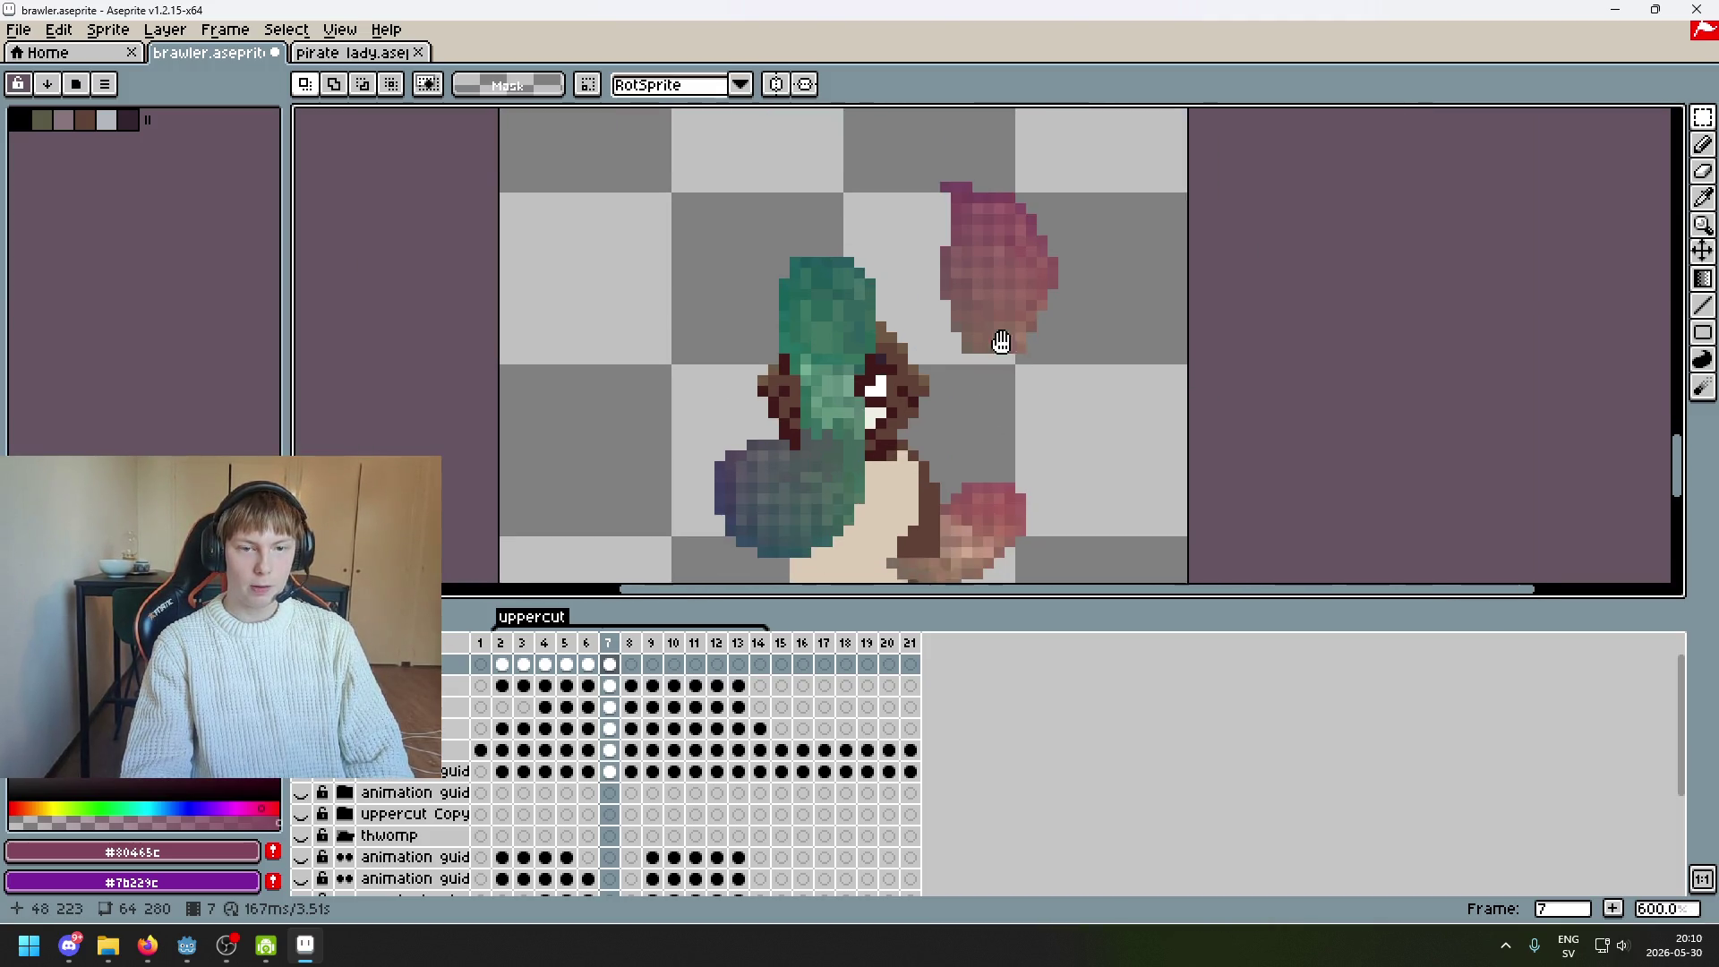
{"action": "mouse_move", "coordinate": [1021, 280]}
{"action": "left_mouse_down"}
{"action": "mouse_move", "coordinate": [1056, 372]}
{"action": "mouse_move", "coordinate": [1077, 345]}
{"action": "mouse_move", "coordinate": [1093, 406]}
{"action": "left_mouse_up"}
{"action": "left_click", "coordinate": [1702, 116]}
{"action": "left_click", "coordinate": [1647, 121]}
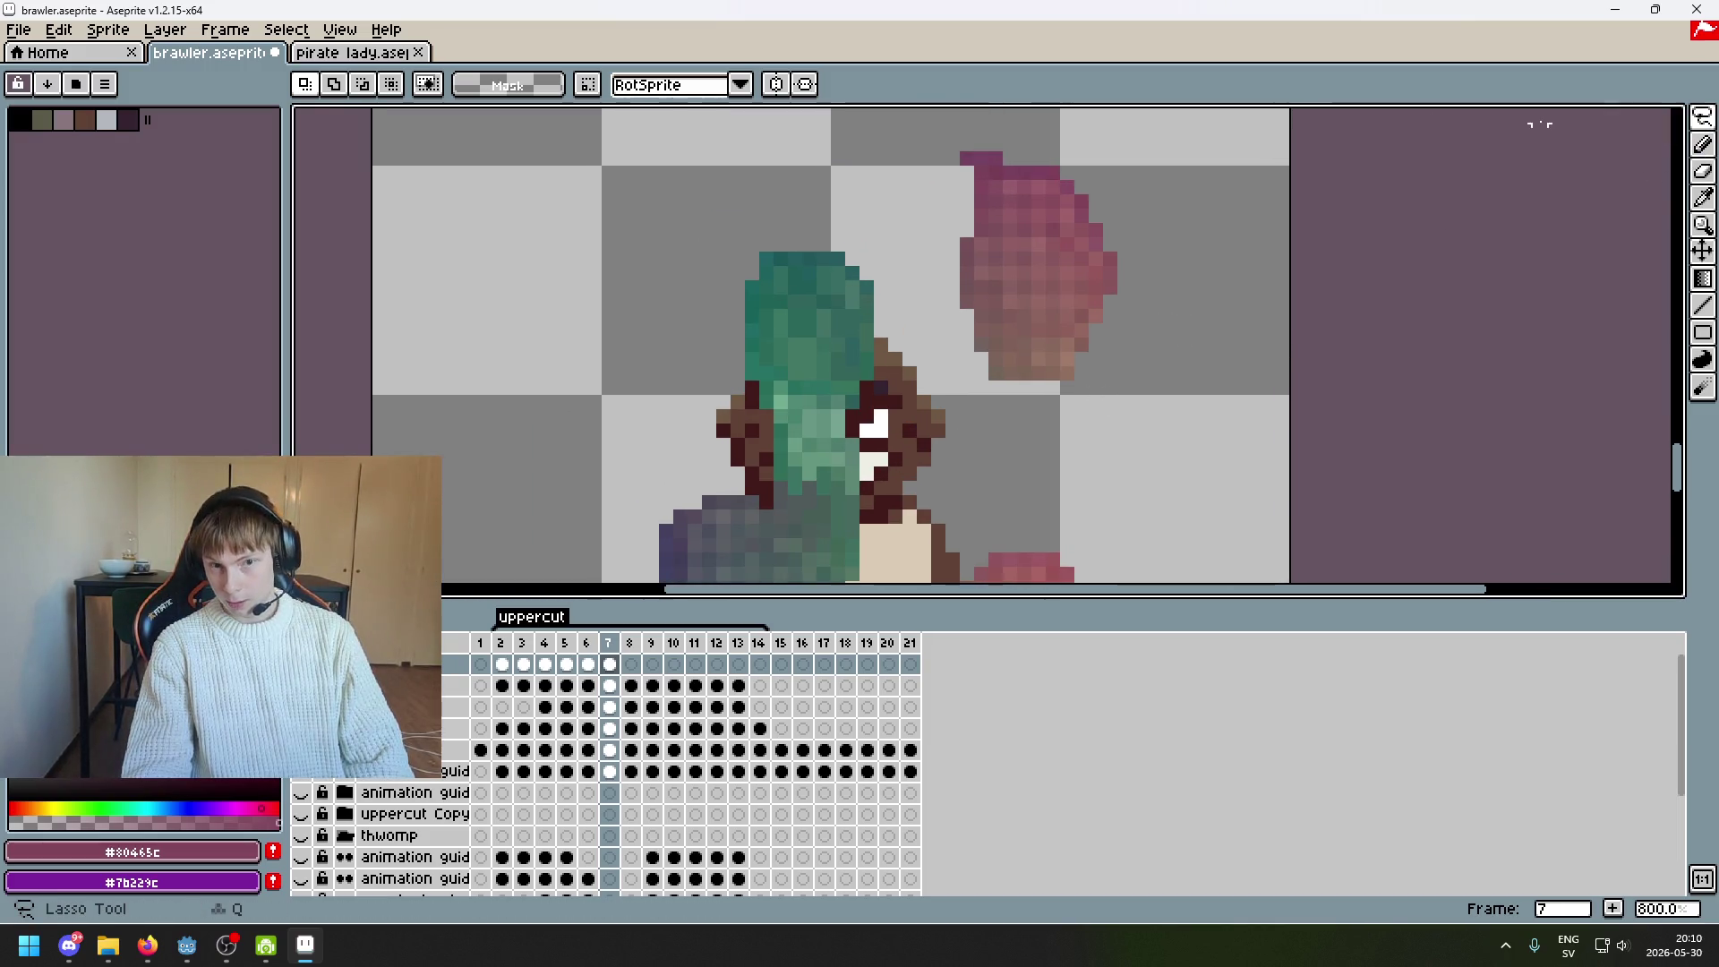
{"action": "left_click", "coordinate": [917, 125]}
{"action": "mouse_move", "coordinate": [1080, 231]}
{"action": "left_mouse_down"}
{"action": "mouse_move", "coordinate": [1079, 381]}
{"action": "mouse_move", "coordinate": [1029, 383]}
{"action": "left_mouse_up"}
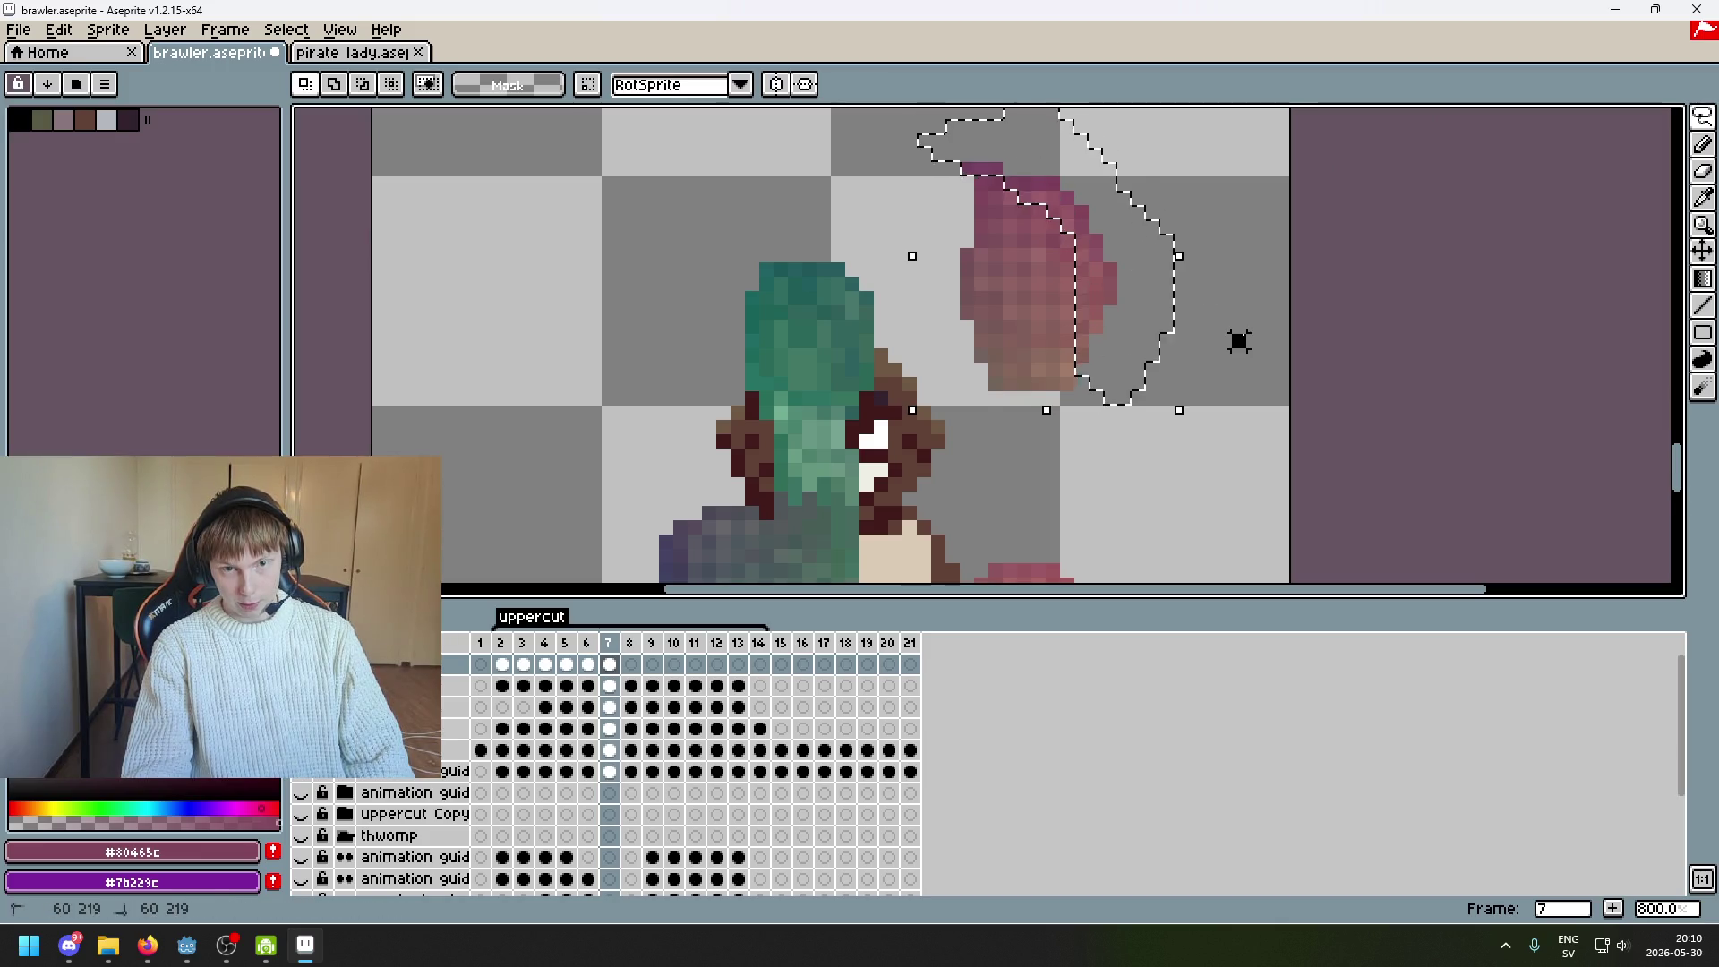
Trace a lasso around the swoosh's top, then deselect it
{"action": "scroll", "coordinate": [1239, 338], "scroll_direction": "down", "scroll_amount": 4}
{"action": "scroll", "coordinate": [1228, 345], "scroll_direction": "up", "scroll_amount": 5}
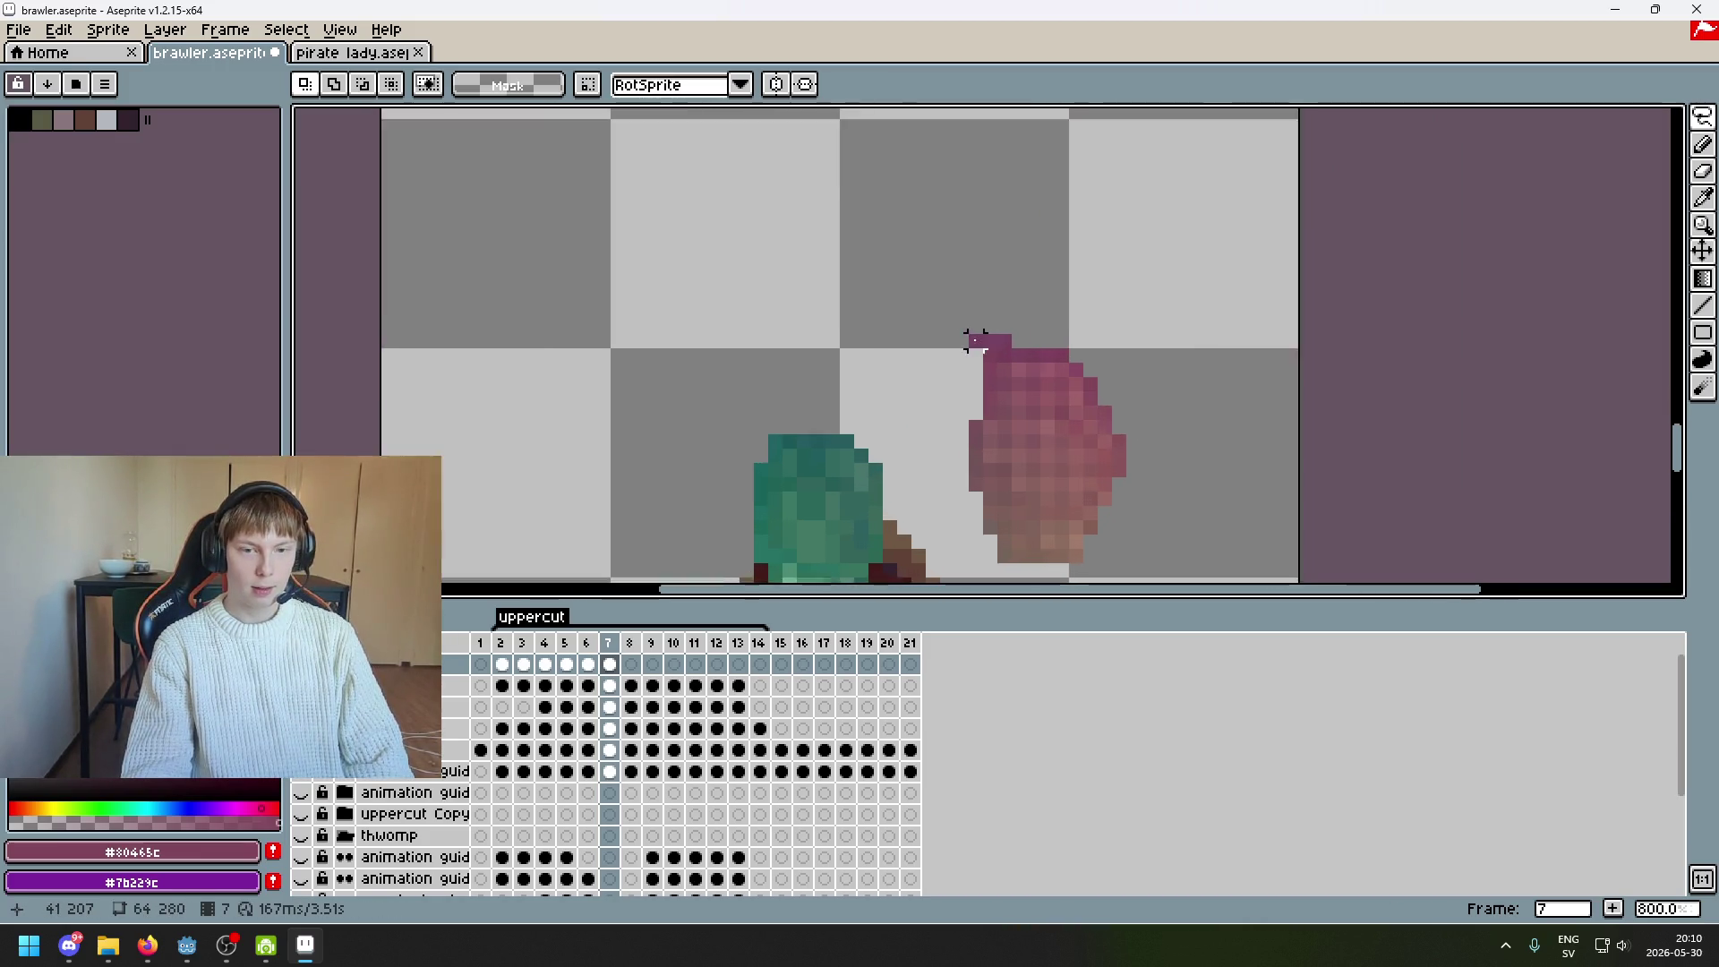
{"action": "scroll", "coordinate": [1254, 446], "scroll_direction": "down", "scroll_amount": 2}
{"action": "mouse_move", "coordinate": [1233, 530]}
{"action": "left_mouse_down"}
{"action": "mouse_move", "coordinate": [1184, 320]}
{"action": "mouse_move", "coordinate": [1383, 533]}
{"action": "left_mouse_up"}
{"action": "scroll", "coordinate": [1361, 410], "scroll_direction": "down", "scroll_amount": 5}
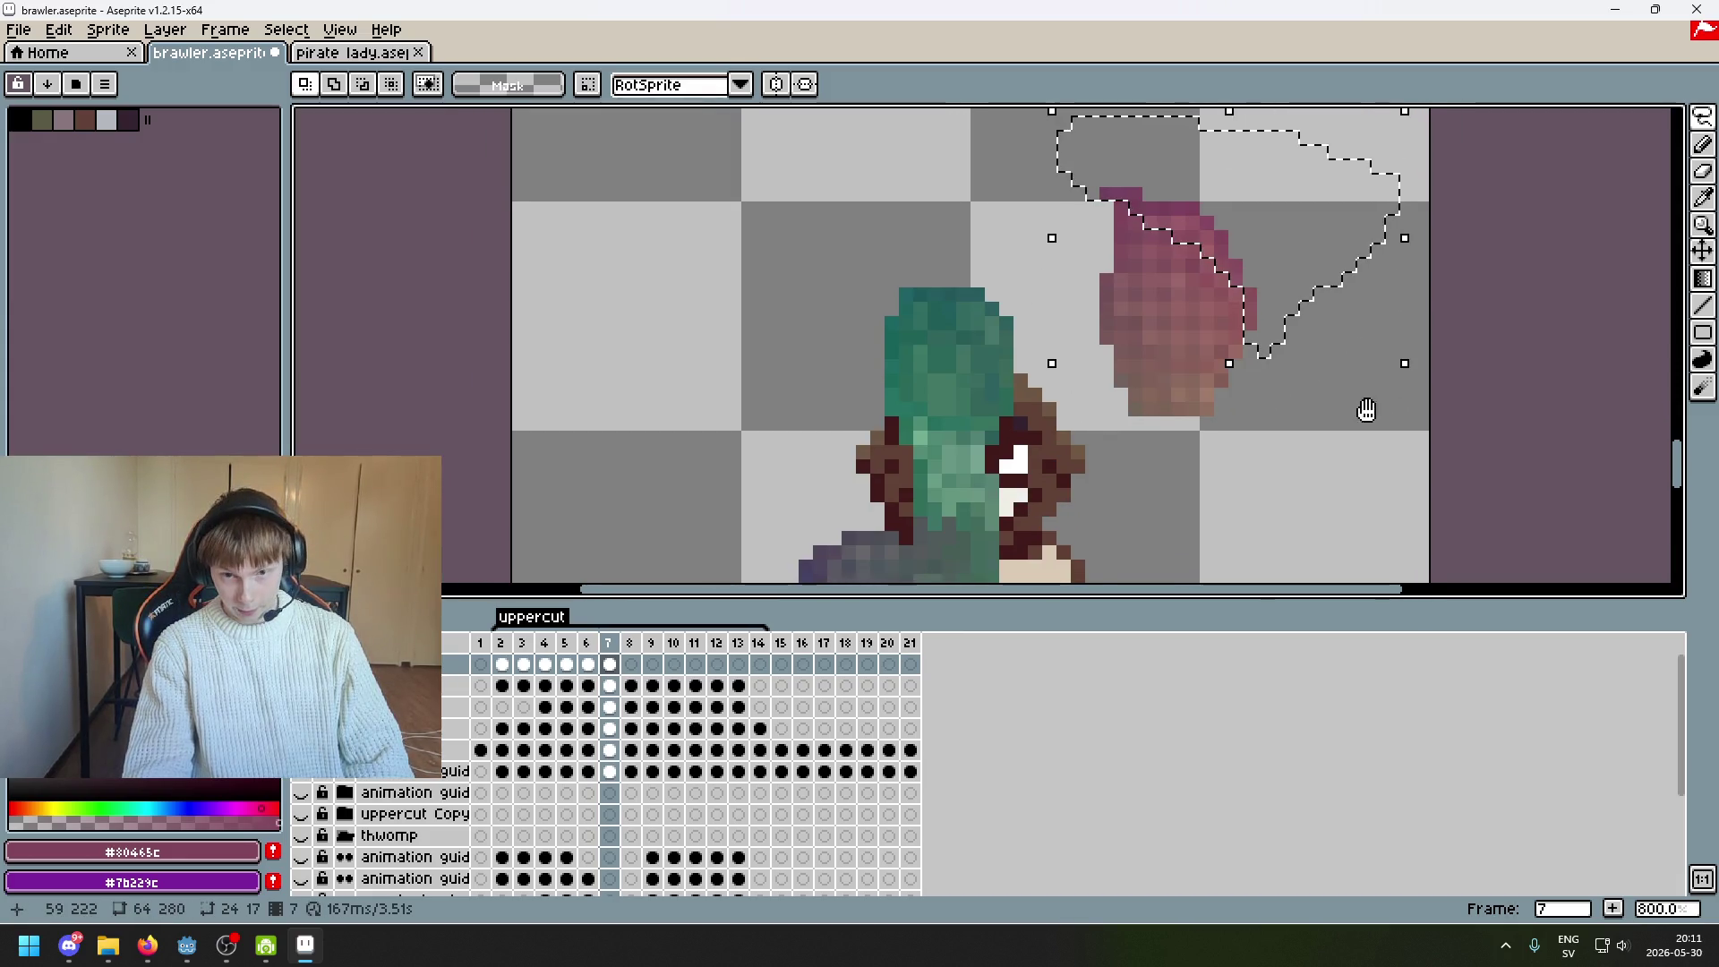
{"action": "key", "text": "ctrl+d"}
Lasso the area right of the swoosh, deselect, and draw a new lasso outline
{"action": "mouse_move", "coordinate": [1243, 261]}
{"action": "left_mouse_down"}
{"action": "mouse_move", "coordinate": [1247, 126]}
{"action": "mouse_move", "coordinate": [1335, 445]}
{"action": "left_mouse_up"}
{"action": "scroll", "coordinate": [1347, 480], "scroll_direction": "down", "scroll_amount": 1}
{"action": "scroll", "coordinate": [1338, 241], "scroll_direction": "down", "scroll_amount": 3}
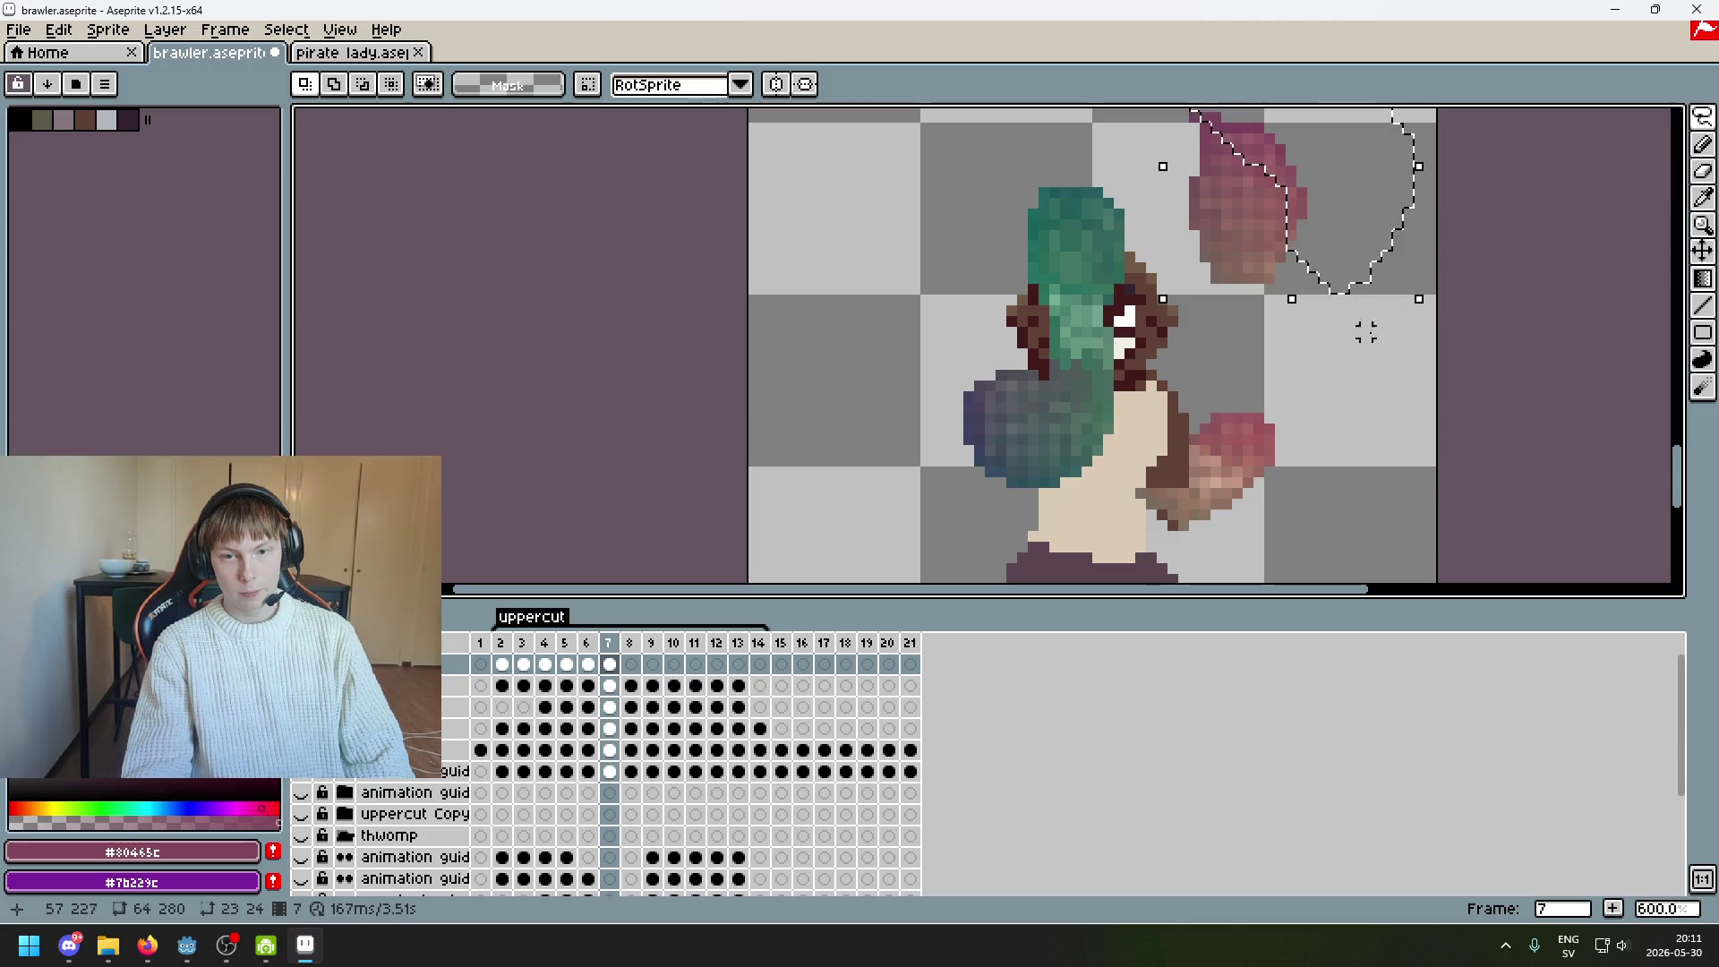
{"action": "key", "text": "ctrl+d"}
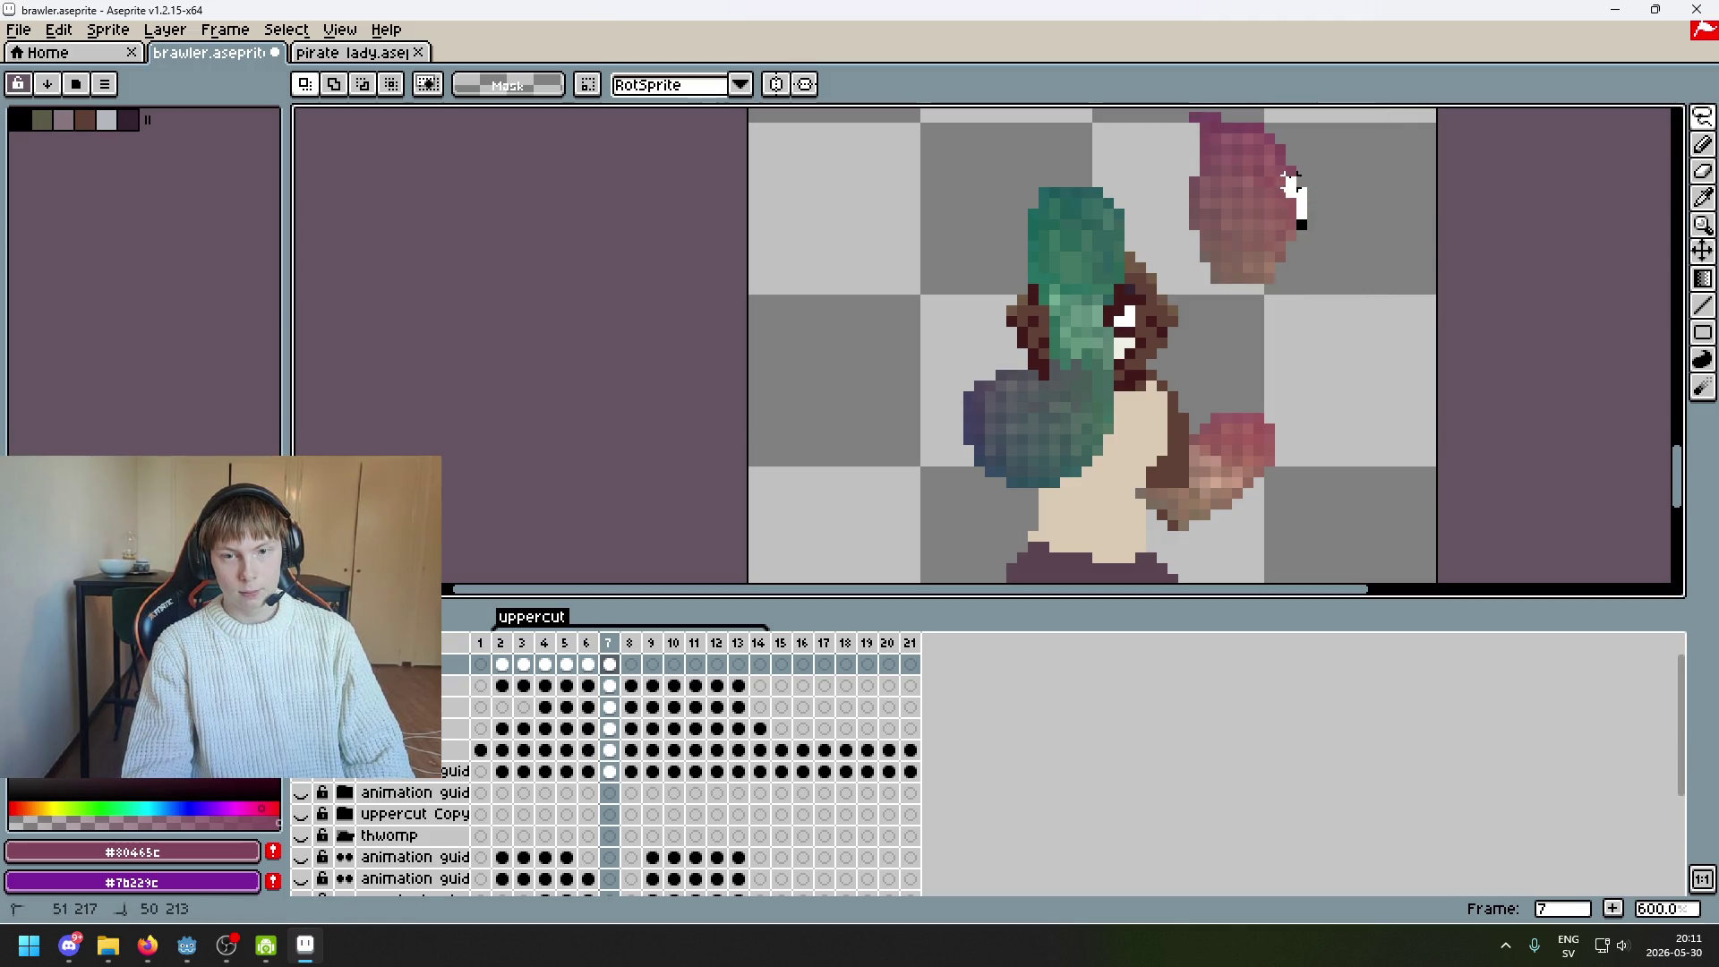
{"action": "left_click_drag", "start_coordinate": [1225, 116], "coordinate": [1361, 161]}
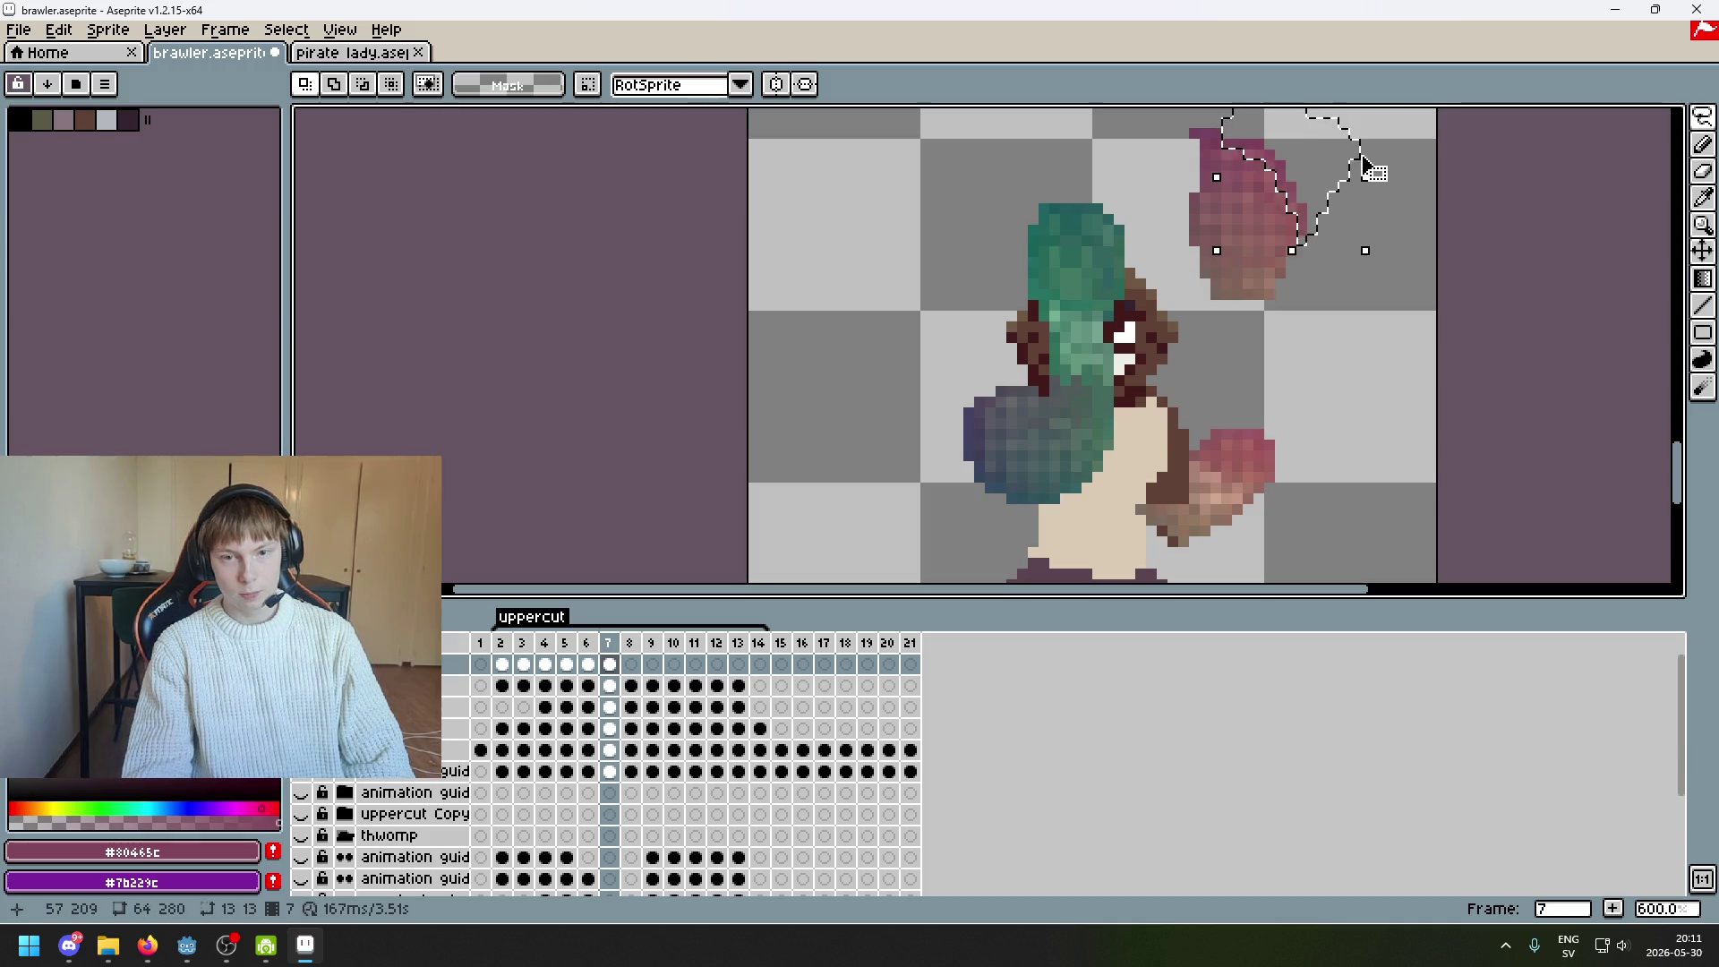
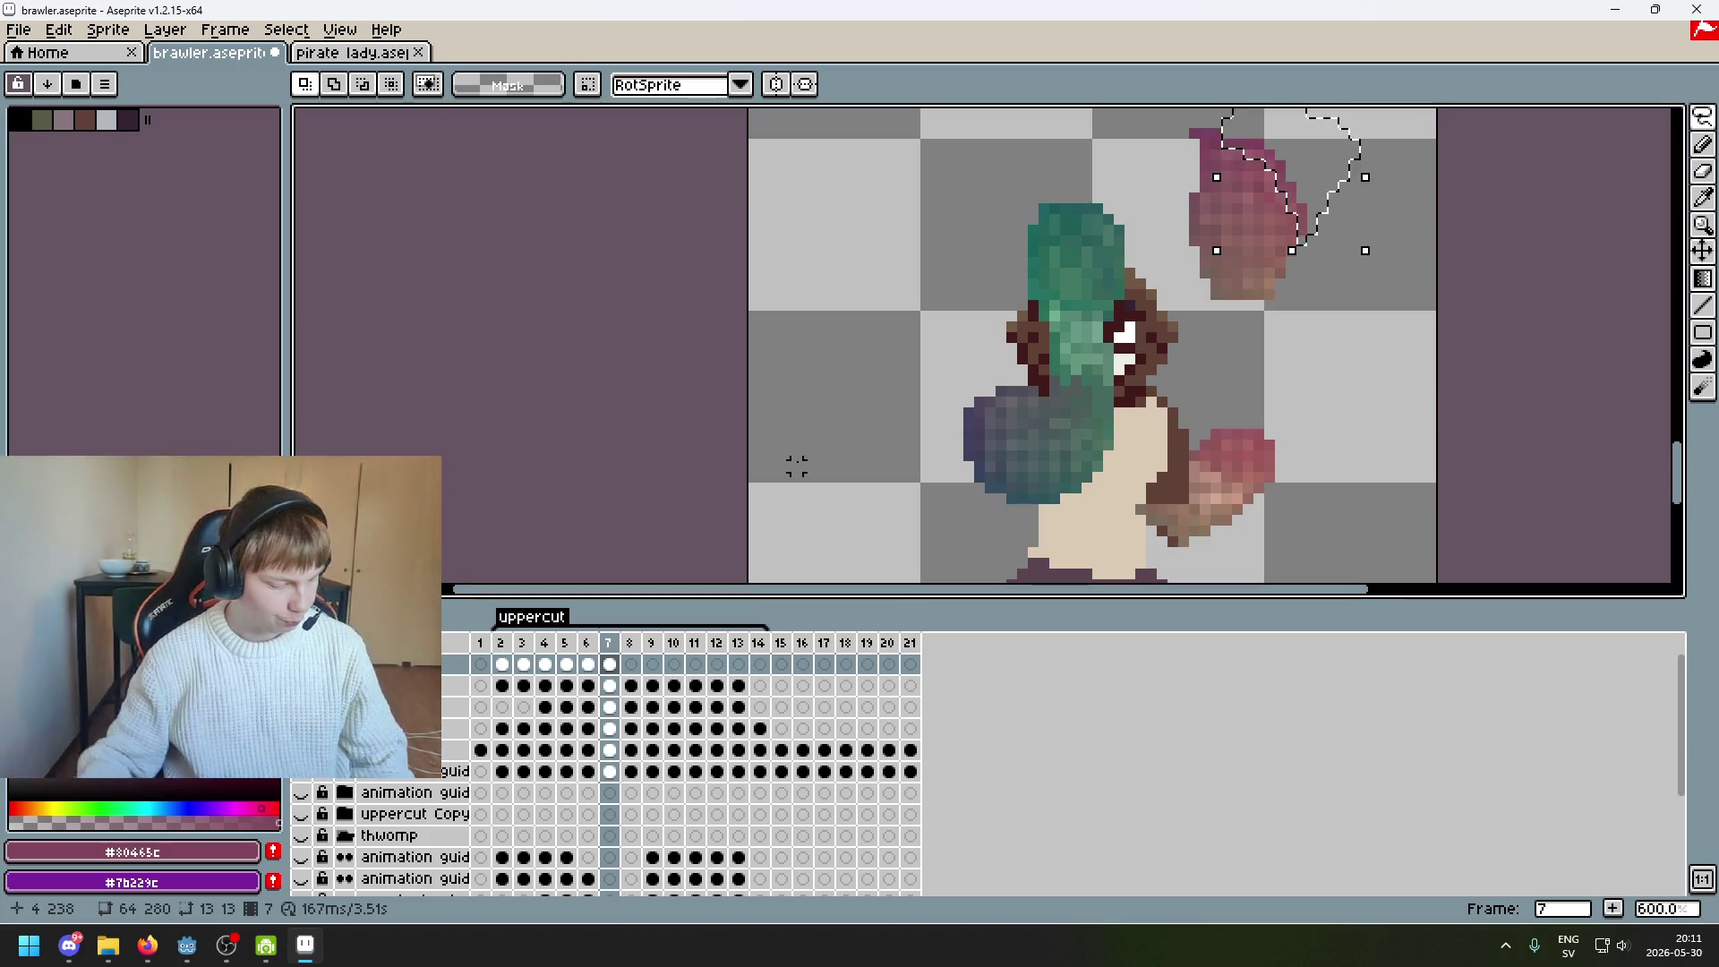
Drop the lasso selection and switch to rectangular selections over the top fist
{"action": "left_click_drag", "start_coordinate": [1118, 453], "coordinate": [838, 453]}
{"action": "key", "text": "ctrl+d"}
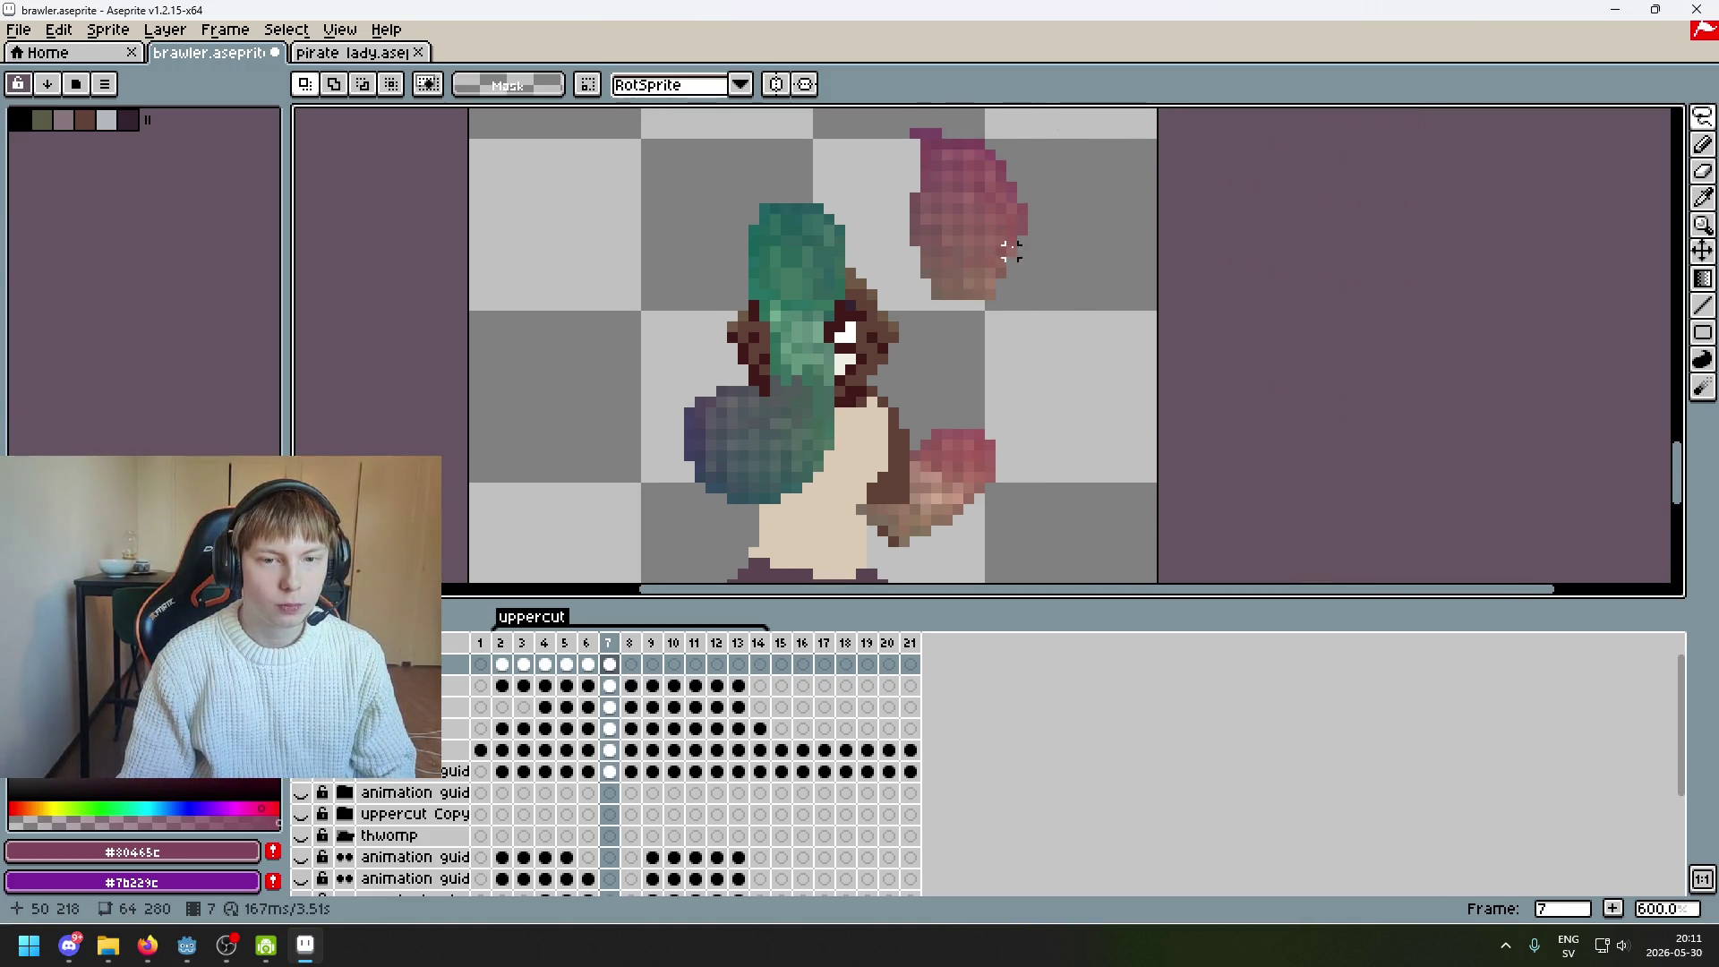
{"action": "left_click_drag", "start_coordinate": [1702, 118], "coordinate": [1568, 121]}
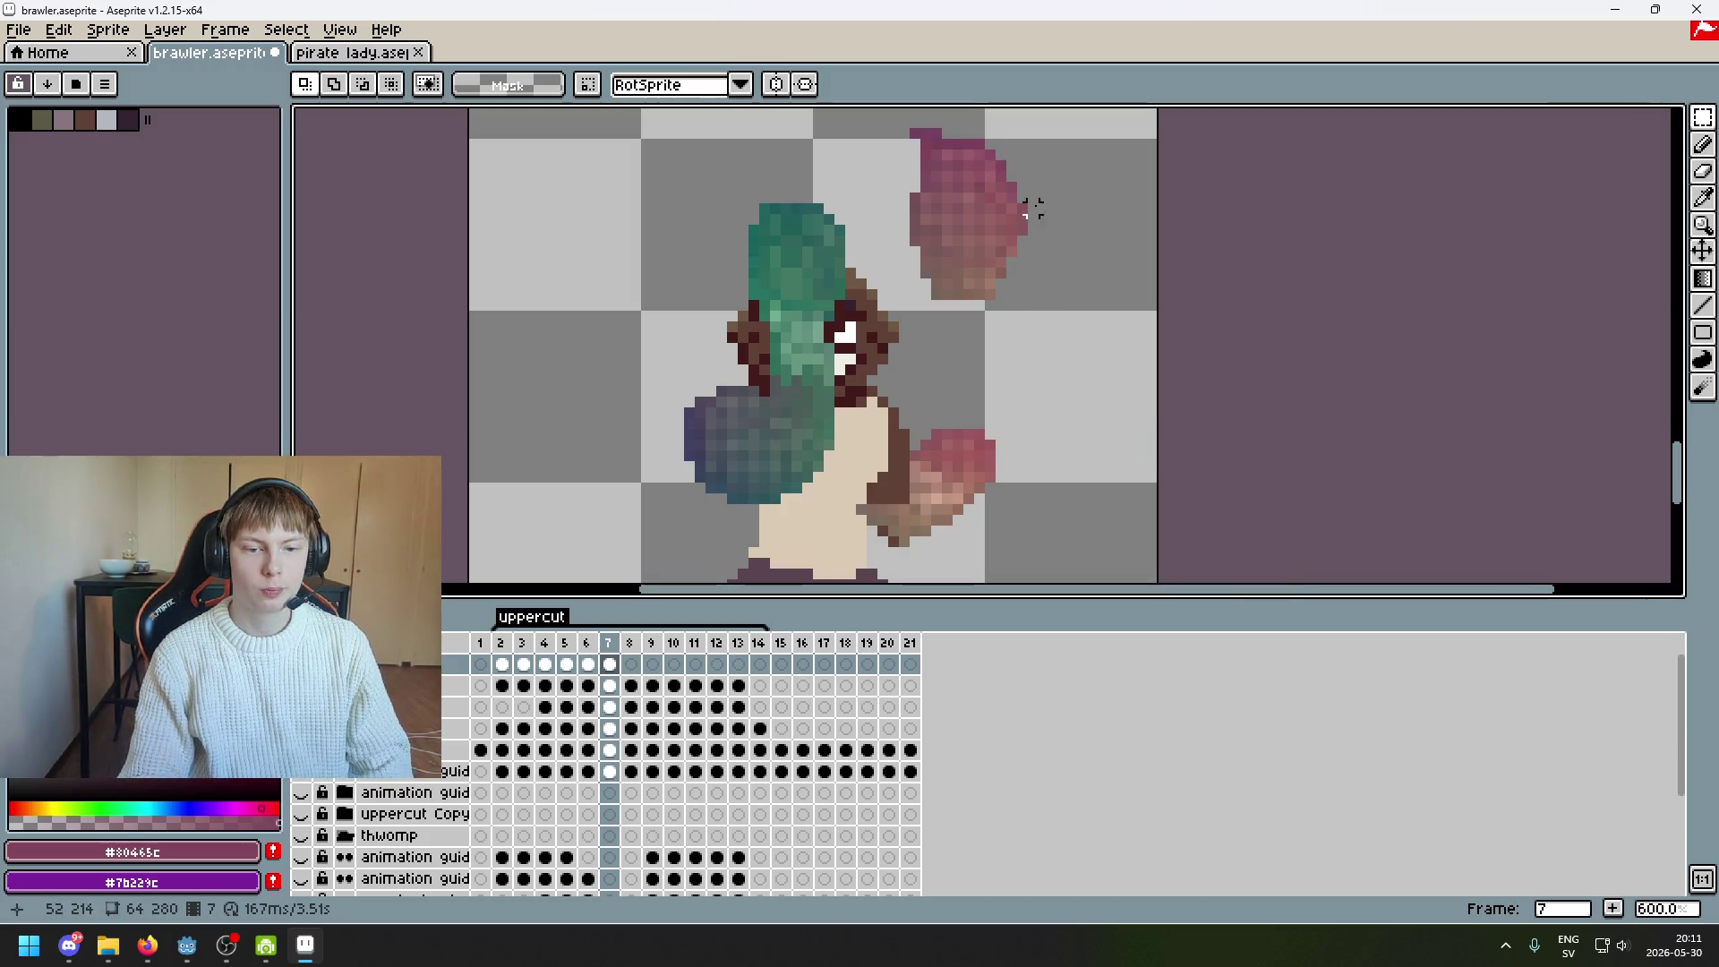
{"action": "left_click_drag", "start_coordinate": [968, 143], "coordinate": [1088, 263]}
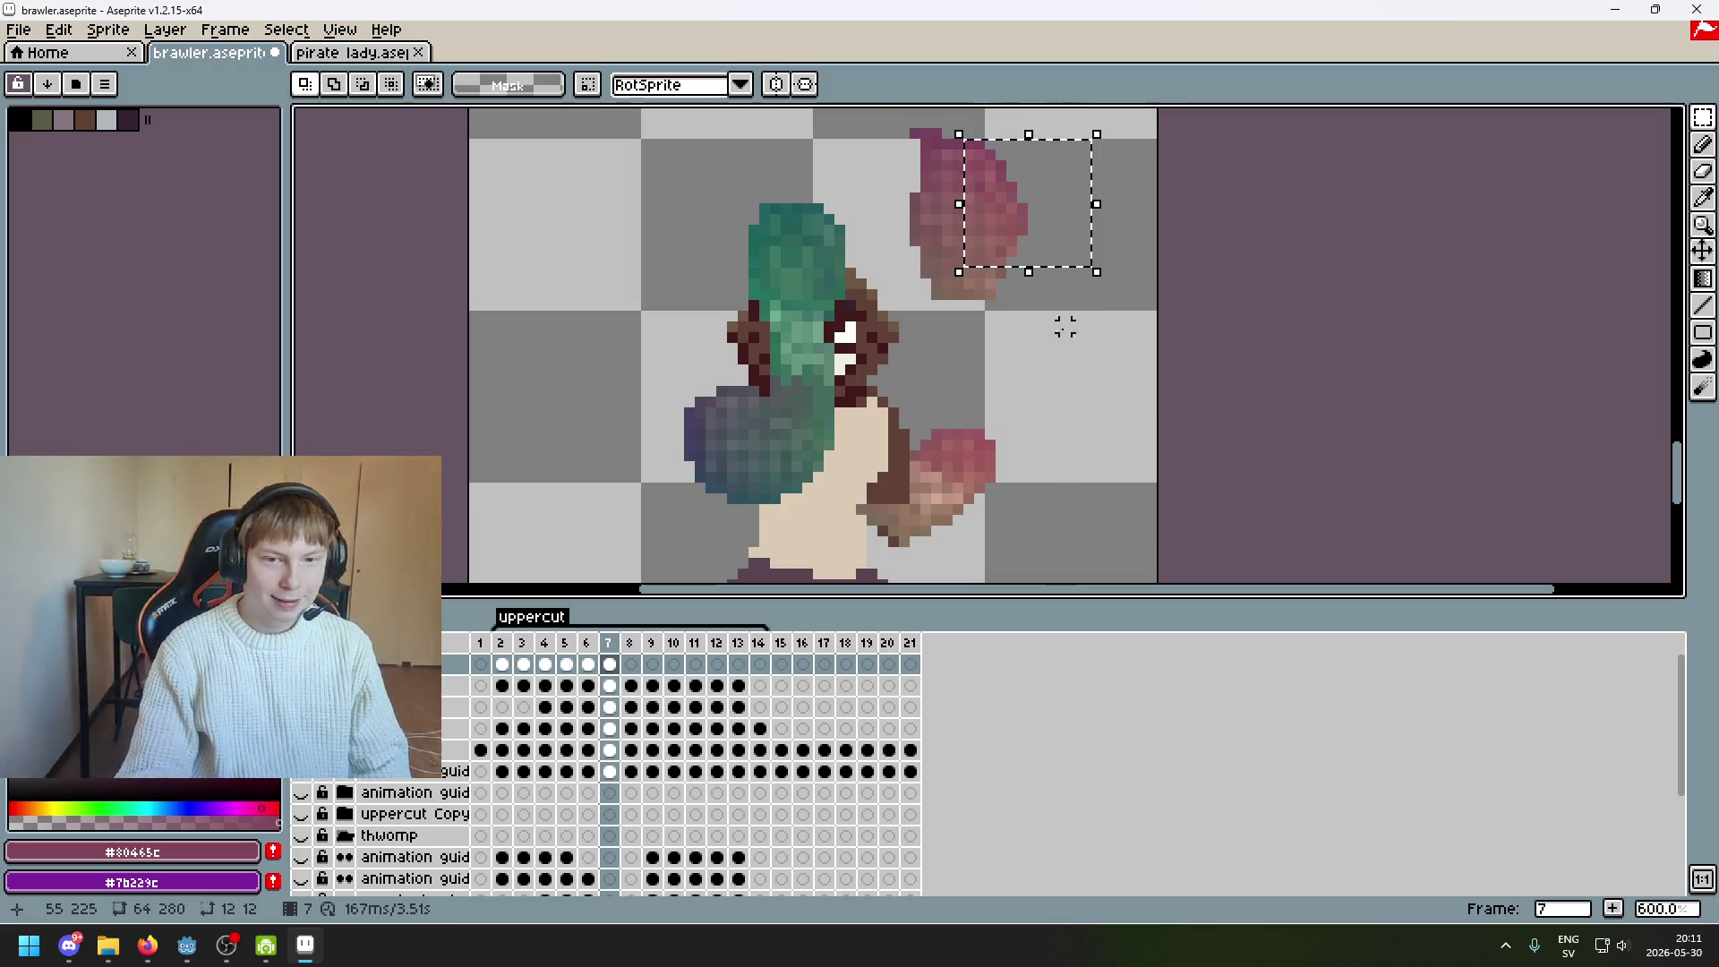
{"action": "left_click", "coordinate": [1043, 293]}
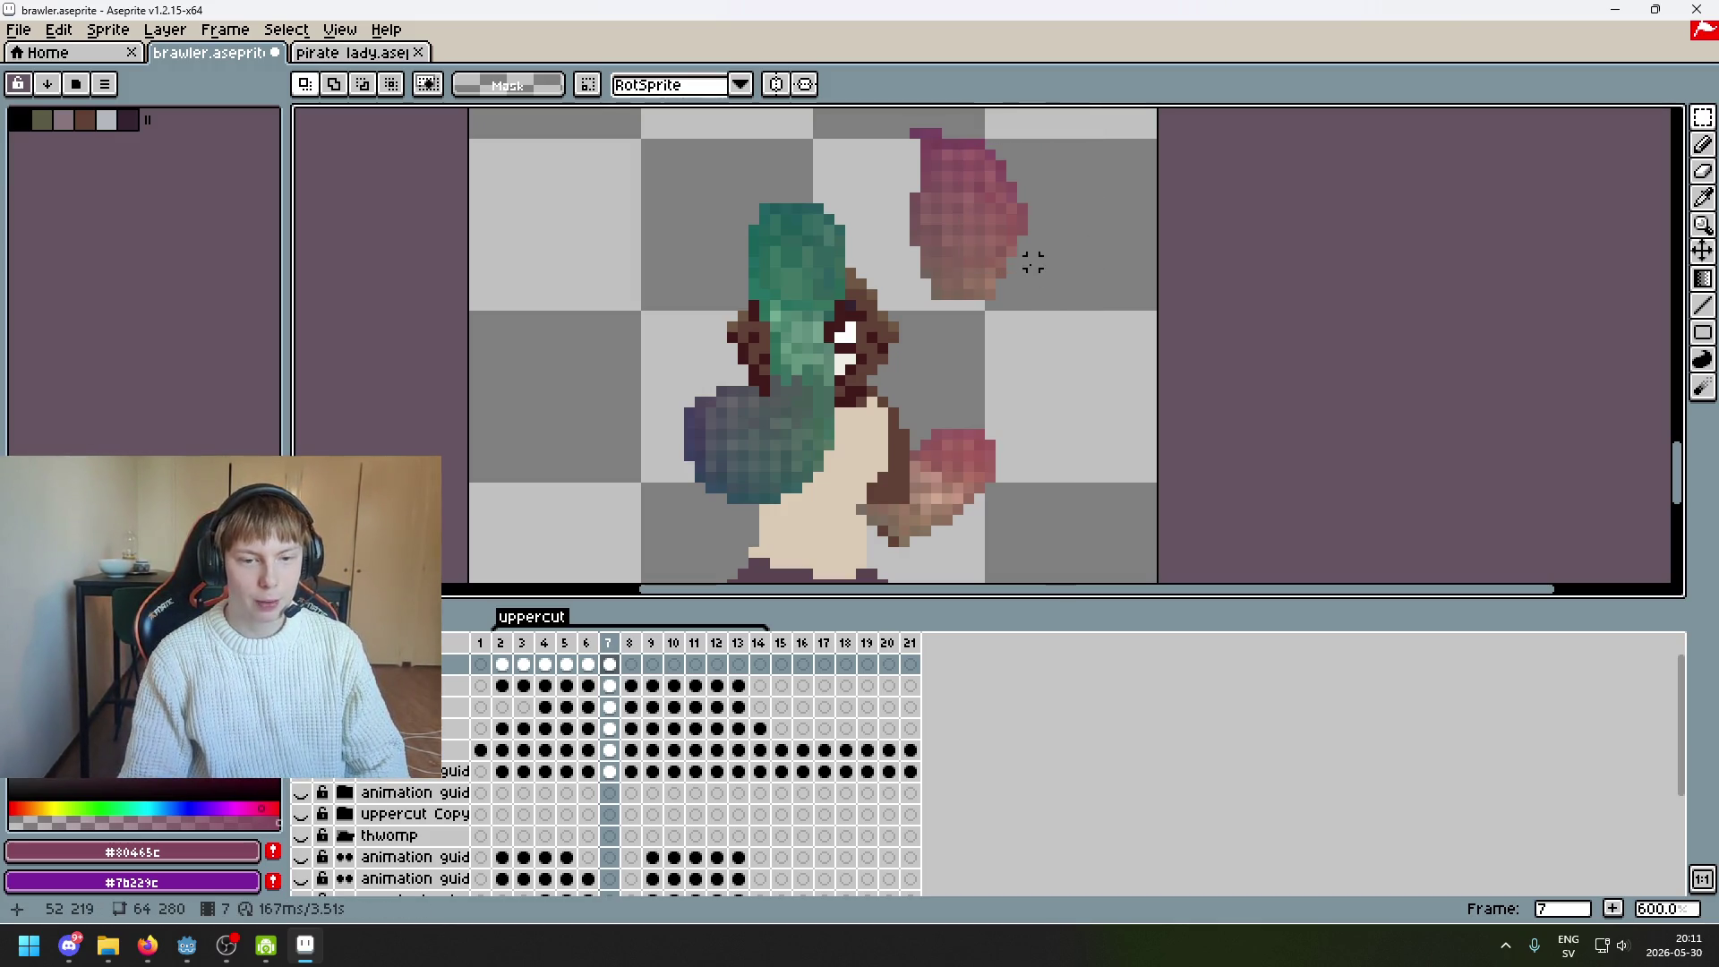
Move a small 3x2 block of the top fist down and left toward the lower fist
{"action": "left_click_drag", "start_coordinate": [967, 143], "coordinate": [1040, 211]}
{"action": "mouse_move", "coordinate": [994, 215]}
{"action": "left_mouse_down"}
{"action": "mouse_move", "coordinate": [969, 334]}
{"action": "mouse_move", "coordinate": [890, 442]}
{"action": "mouse_move", "coordinate": [899, 425]}
{"action": "left_mouse_up"}
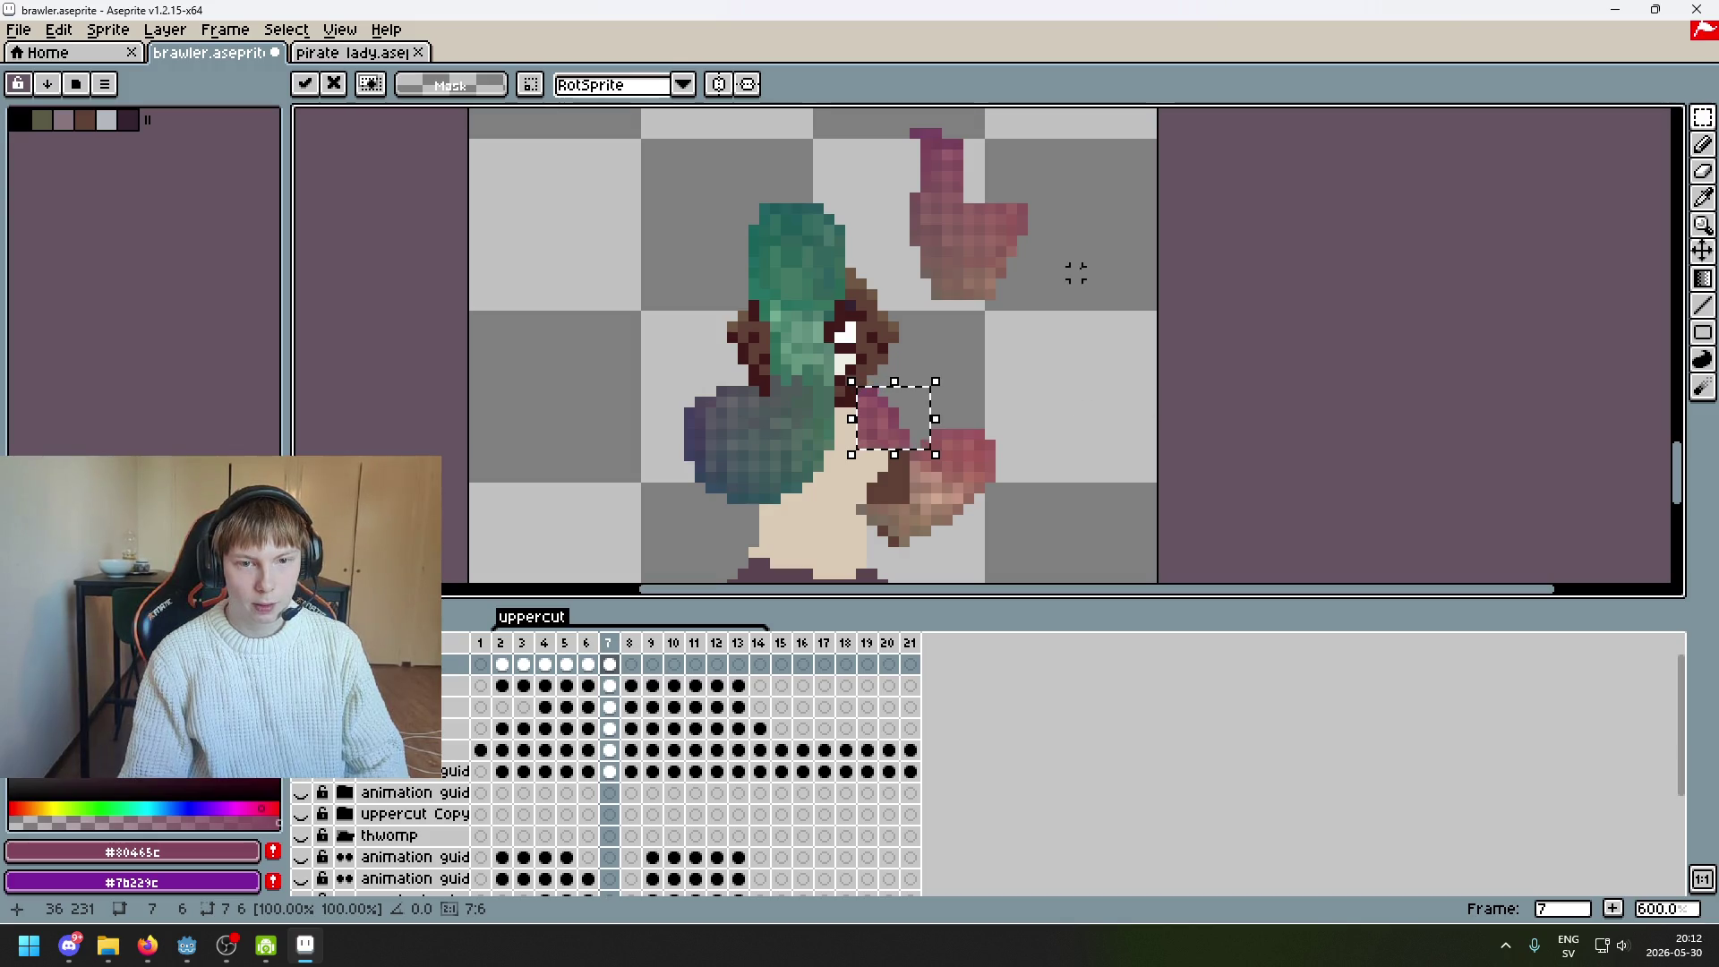
{"action": "scroll", "coordinate": [1075, 251], "scroll_direction": "up", "scroll_amount": 1}
{"action": "mouse_move", "coordinate": [931, 195]}
{"action": "left_mouse_down"}
{"action": "mouse_move", "coordinate": [1004, 207]}
{"action": "mouse_move", "coordinate": [1016, 232]}
{"action": "mouse_move", "coordinate": [805, 564]}
{"action": "mouse_move", "coordinate": [839, 562]}
{"action": "mouse_move", "coordinate": [825, 564]}
{"action": "left_mouse_up"}
{"action": "key", "text": "ctrl+z"}
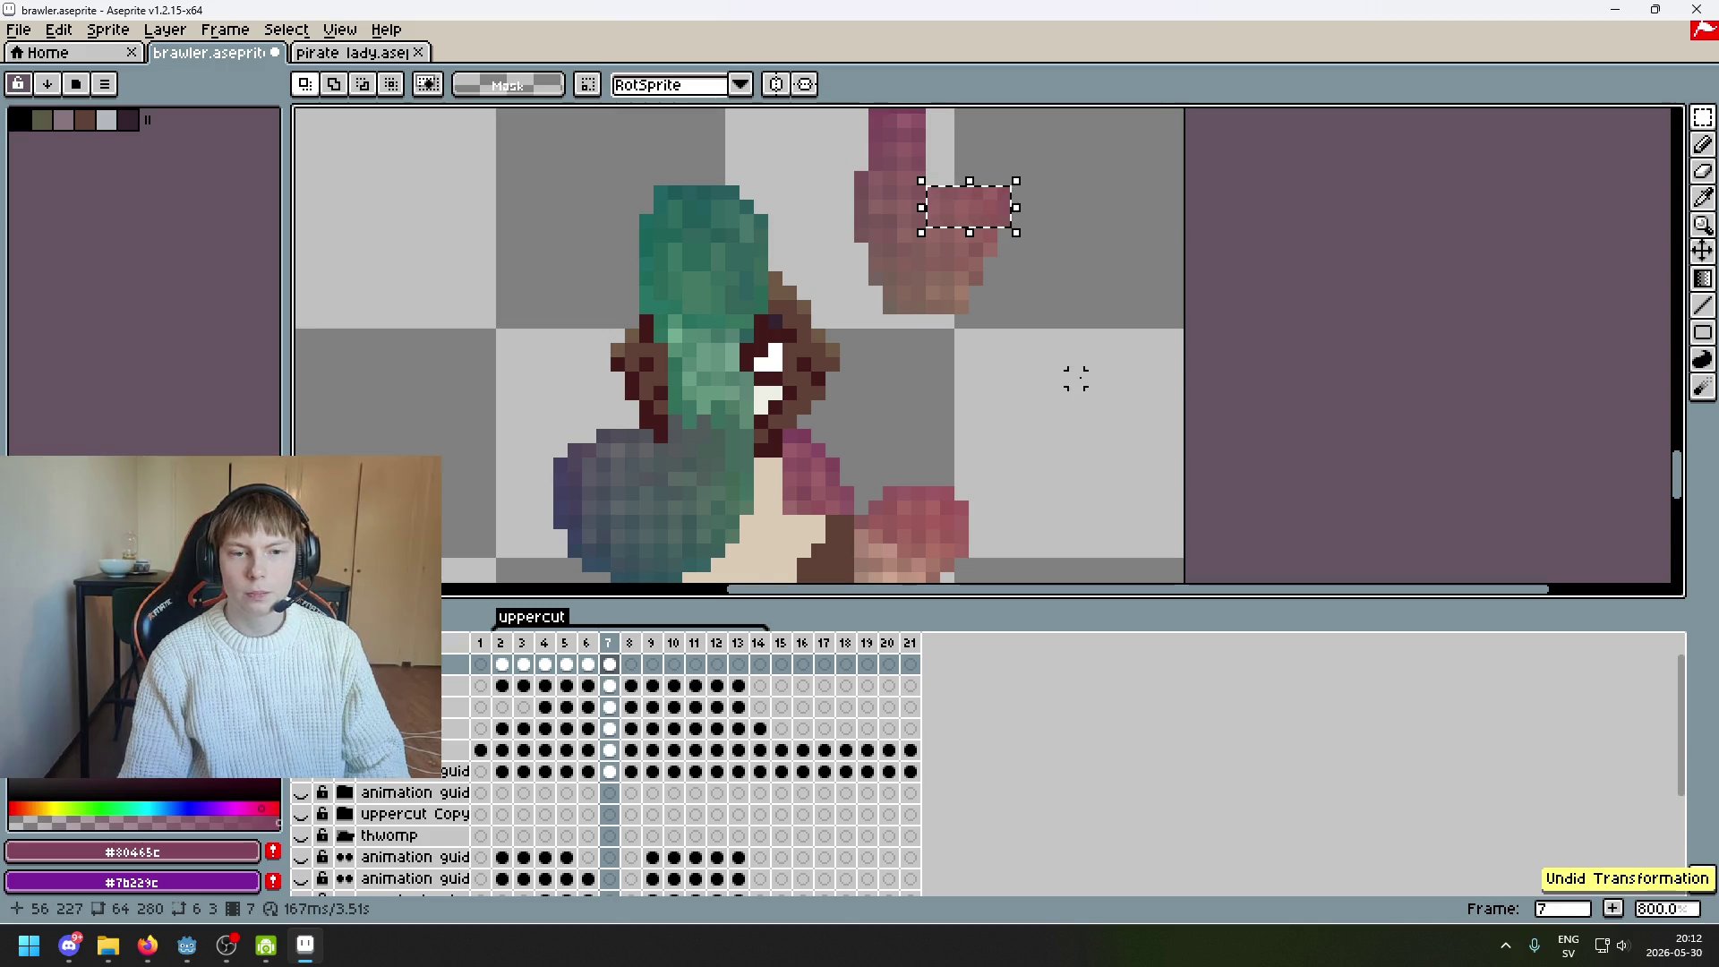
{"action": "scroll", "coordinate": [1088, 379], "scroll_direction": "down", "scroll_amount": 1}
{"action": "left_click_drag", "start_coordinate": [1088, 379], "coordinate": [1183, 295]}
{"action": "scroll", "coordinate": [1151, 253], "scroll_direction": "up", "scroll_amount": 1}
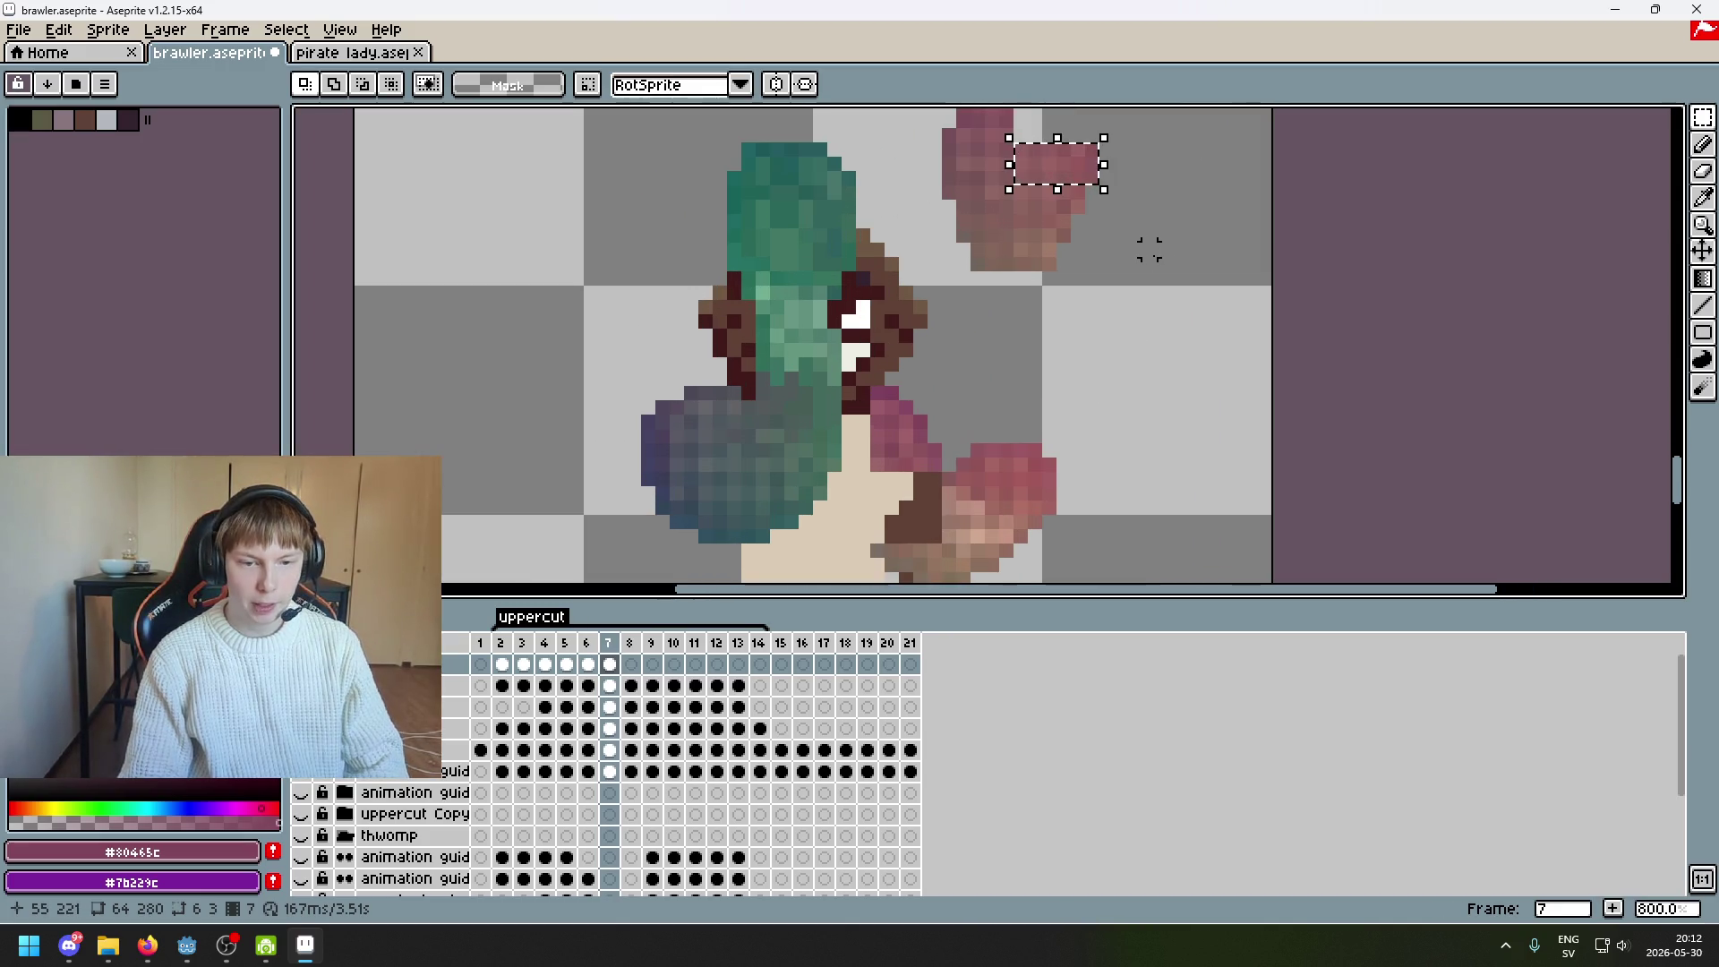
Move a 5x2 strip of fist pixels toward the lower fist and commit it
{"action": "key", "text": "ctrl+d"}
{"action": "mouse_move", "coordinate": [1090, 149]}
{"action": "left_mouse_down"}
{"action": "mouse_move", "coordinate": [1047, 176]}
{"action": "mouse_move", "coordinate": [895, 527]}
{"action": "mouse_move", "coordinate": [889, 495]}
{"action": "mouse_move", "coordinate": [900, 507]}
{"action": "left_mouse_up"}
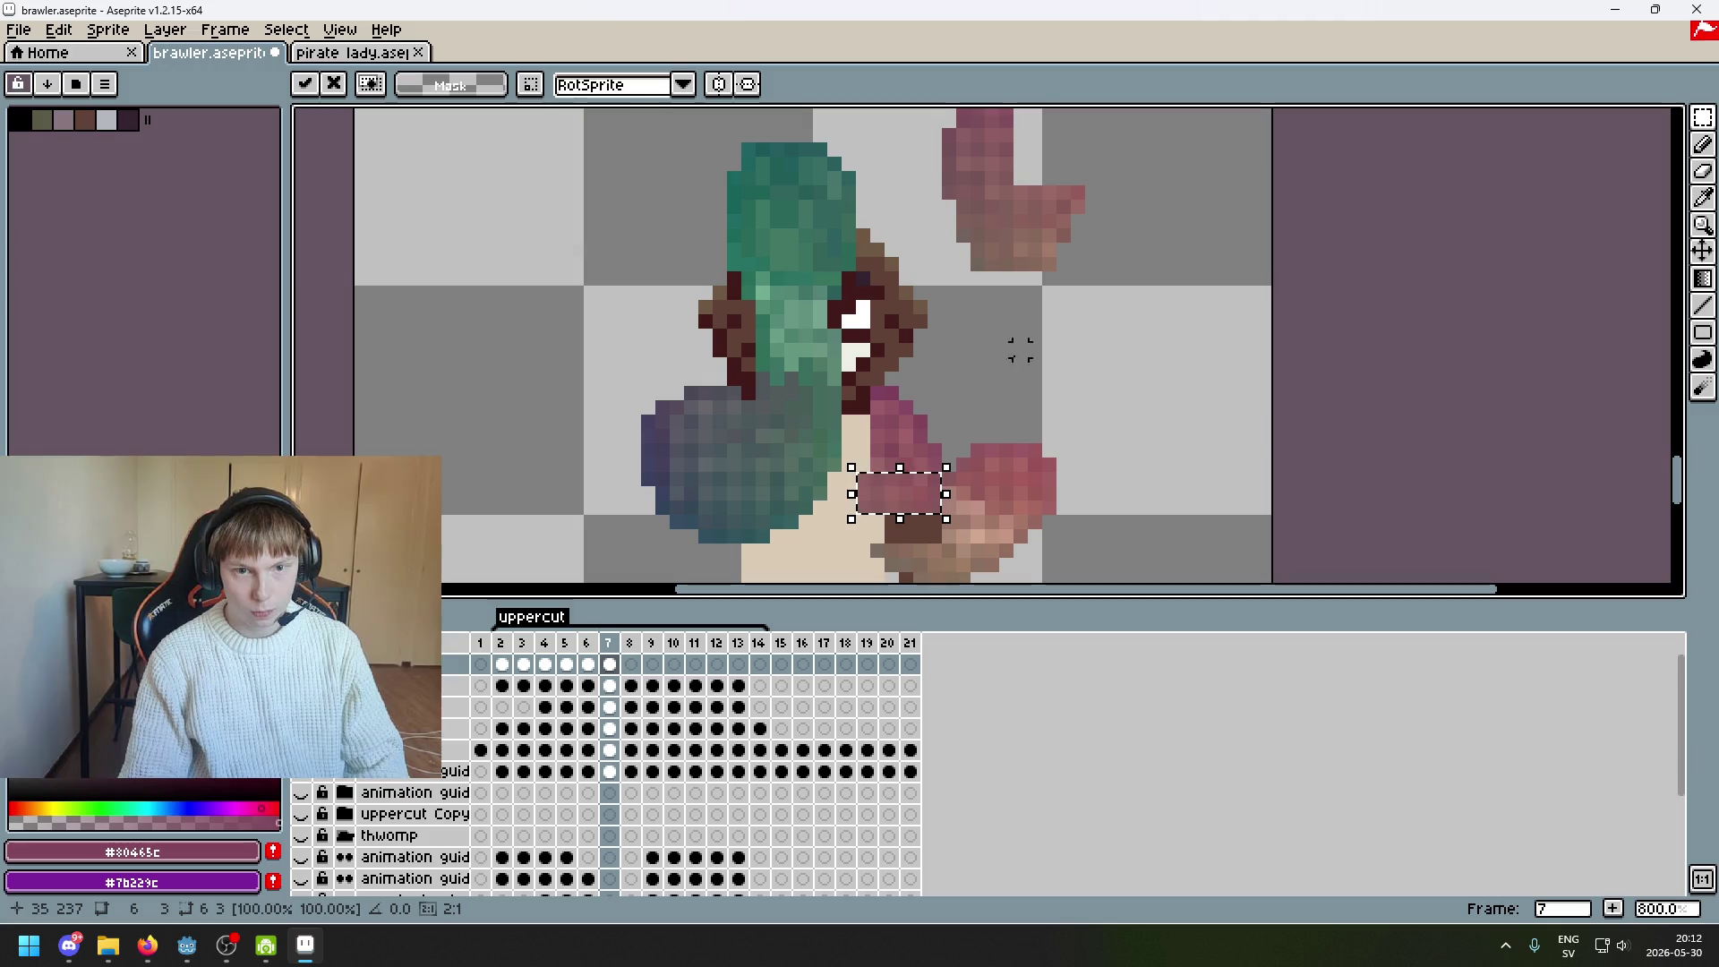
{"action": "mouse_move", "coordinate": [1020, 195]}
{"action": "left_mouse_down"}
{"action": "mouse_move", "coordinate": [1055, 192]}
{"action": "mouse_move", "coordinate": [1093, 224]}
{"action": "mouse_move", "coordinate": [1034, 271]}
{"action": "mouse_move", "coordinate": [890, 518]}
{"action": "mouse_move", "coordinate": [917, 535]}
{"action": "left_mouse_up"}
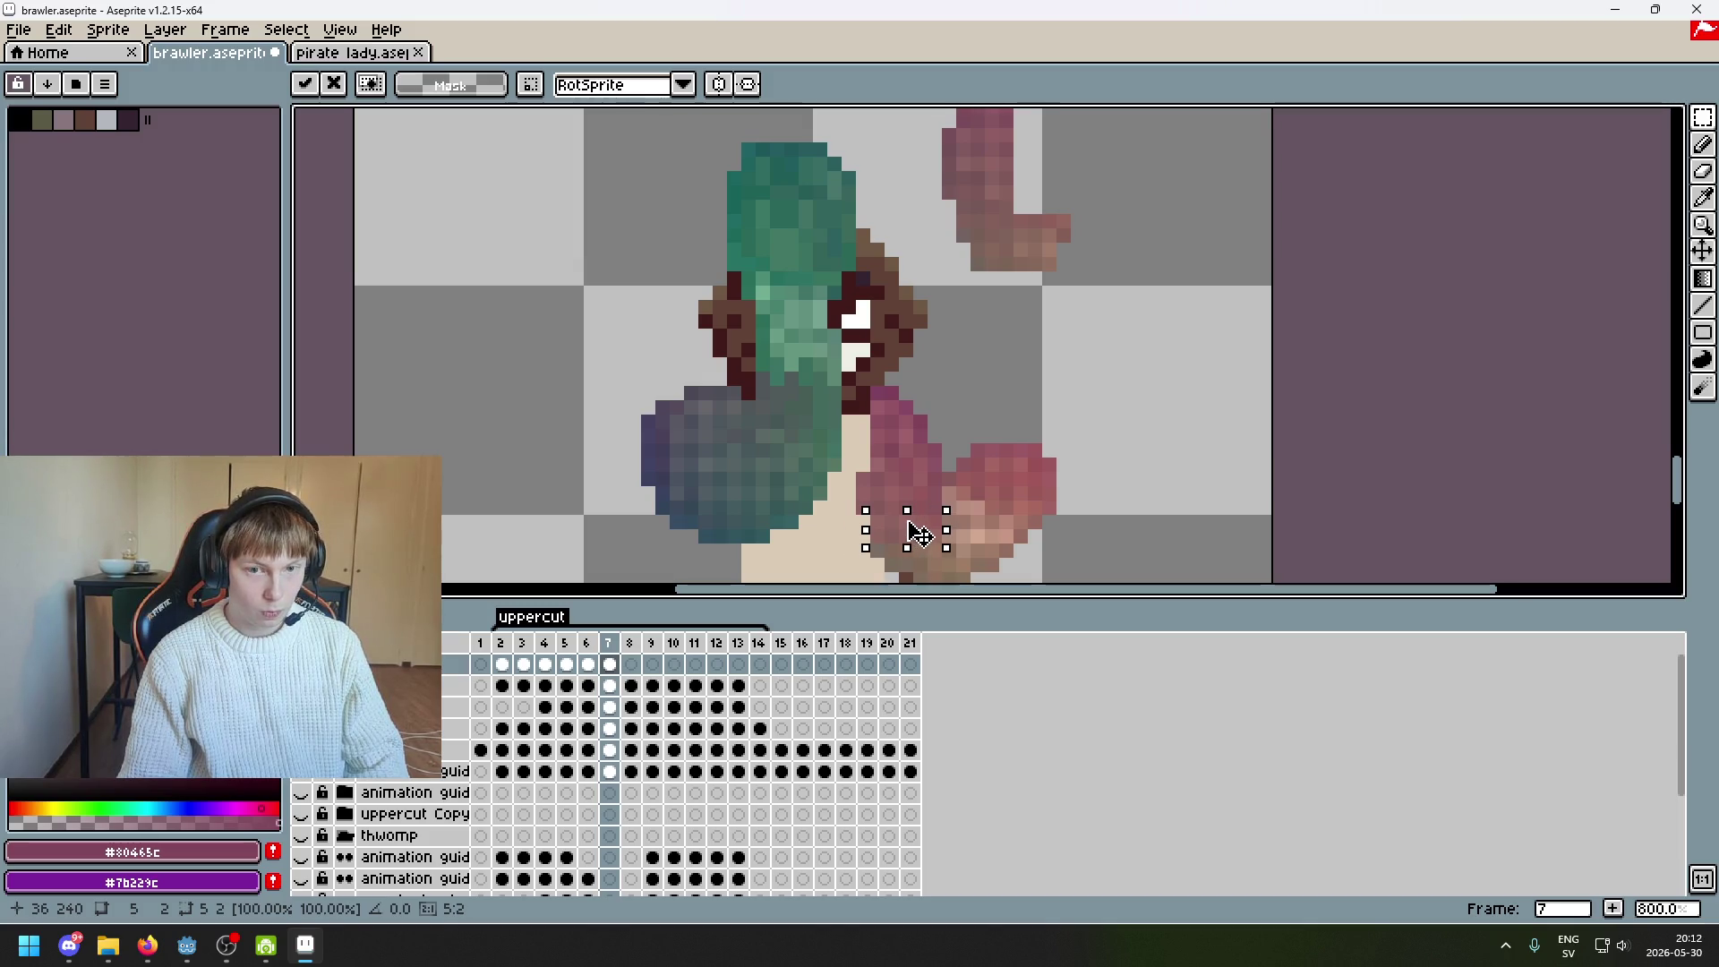
{"action": "key", "text": "Return"}
{"action": "scroll", "coordinate": [1078, 293], "scroll_direction": "down", "scroll_amount": 3}
{"action": "scroll", "coordinate": [1110, 314], "scroll_direction": "up", "scroll_amount": 5}
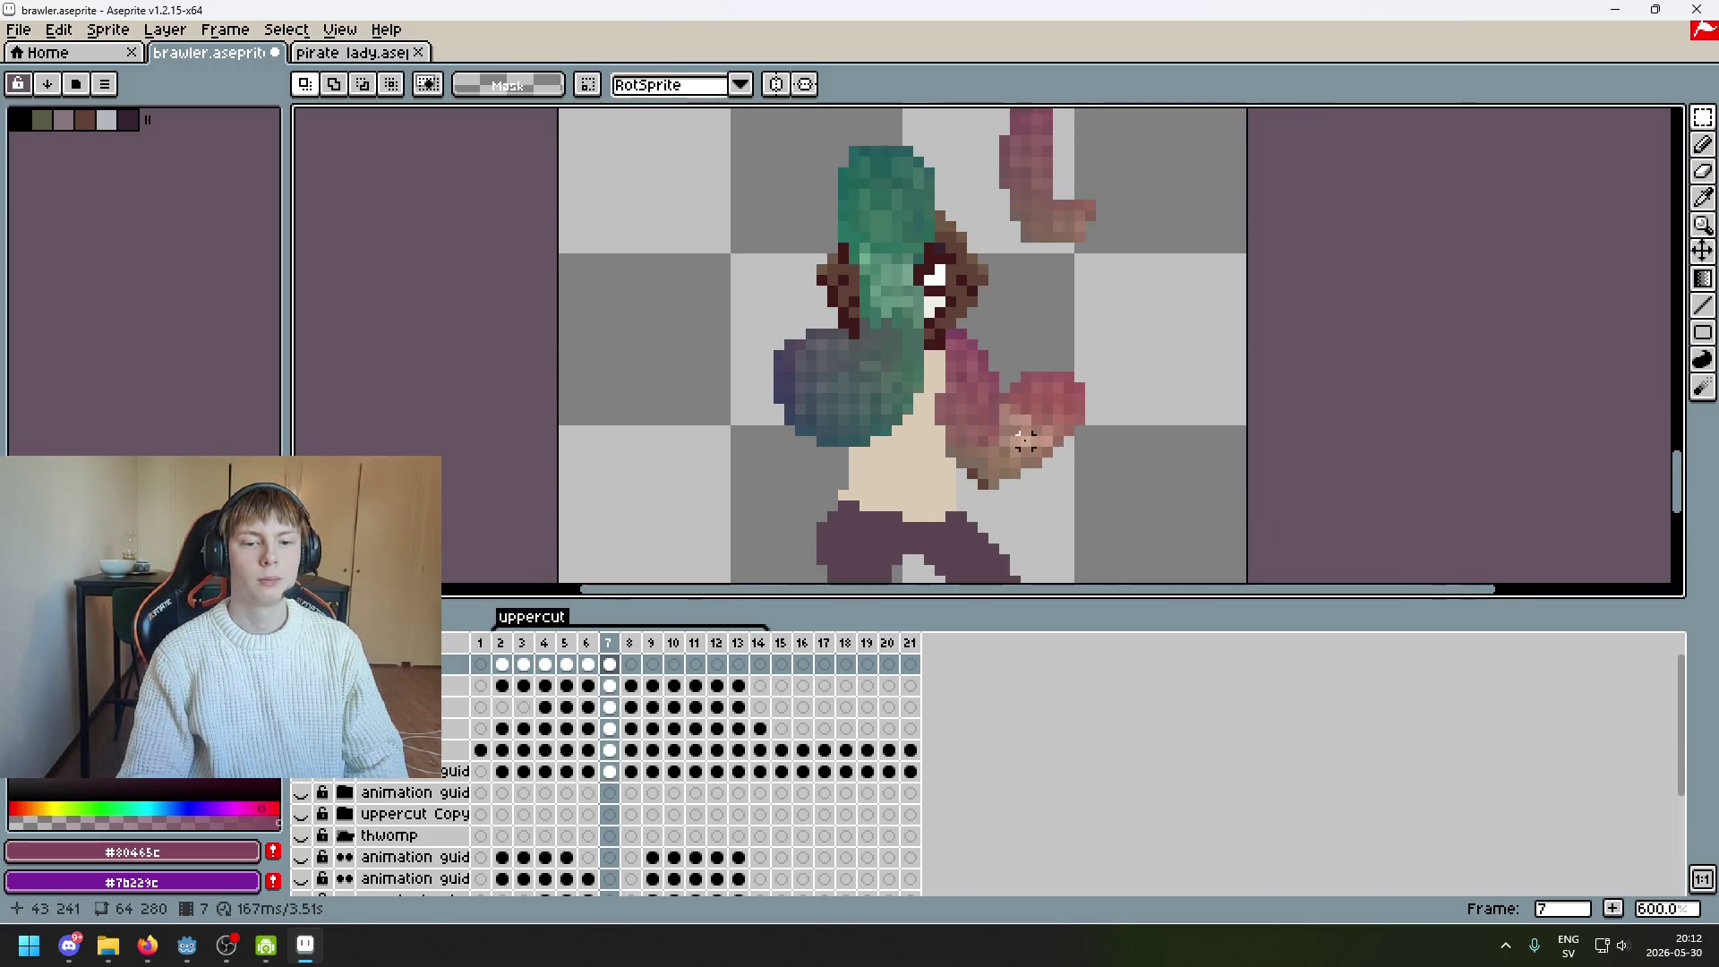
Pick brown #82725f from the fist and repaint a dark fist pixel with it
{"action": "scroll", "coordinate": [1006, 364], "scroll_direction": "up", "scroll_amount": 2}
{"action": "left_click", "coordinate": [1006, 364], "text": "alt"}
{"action": "left_click", "coordinate": [952, 372]}
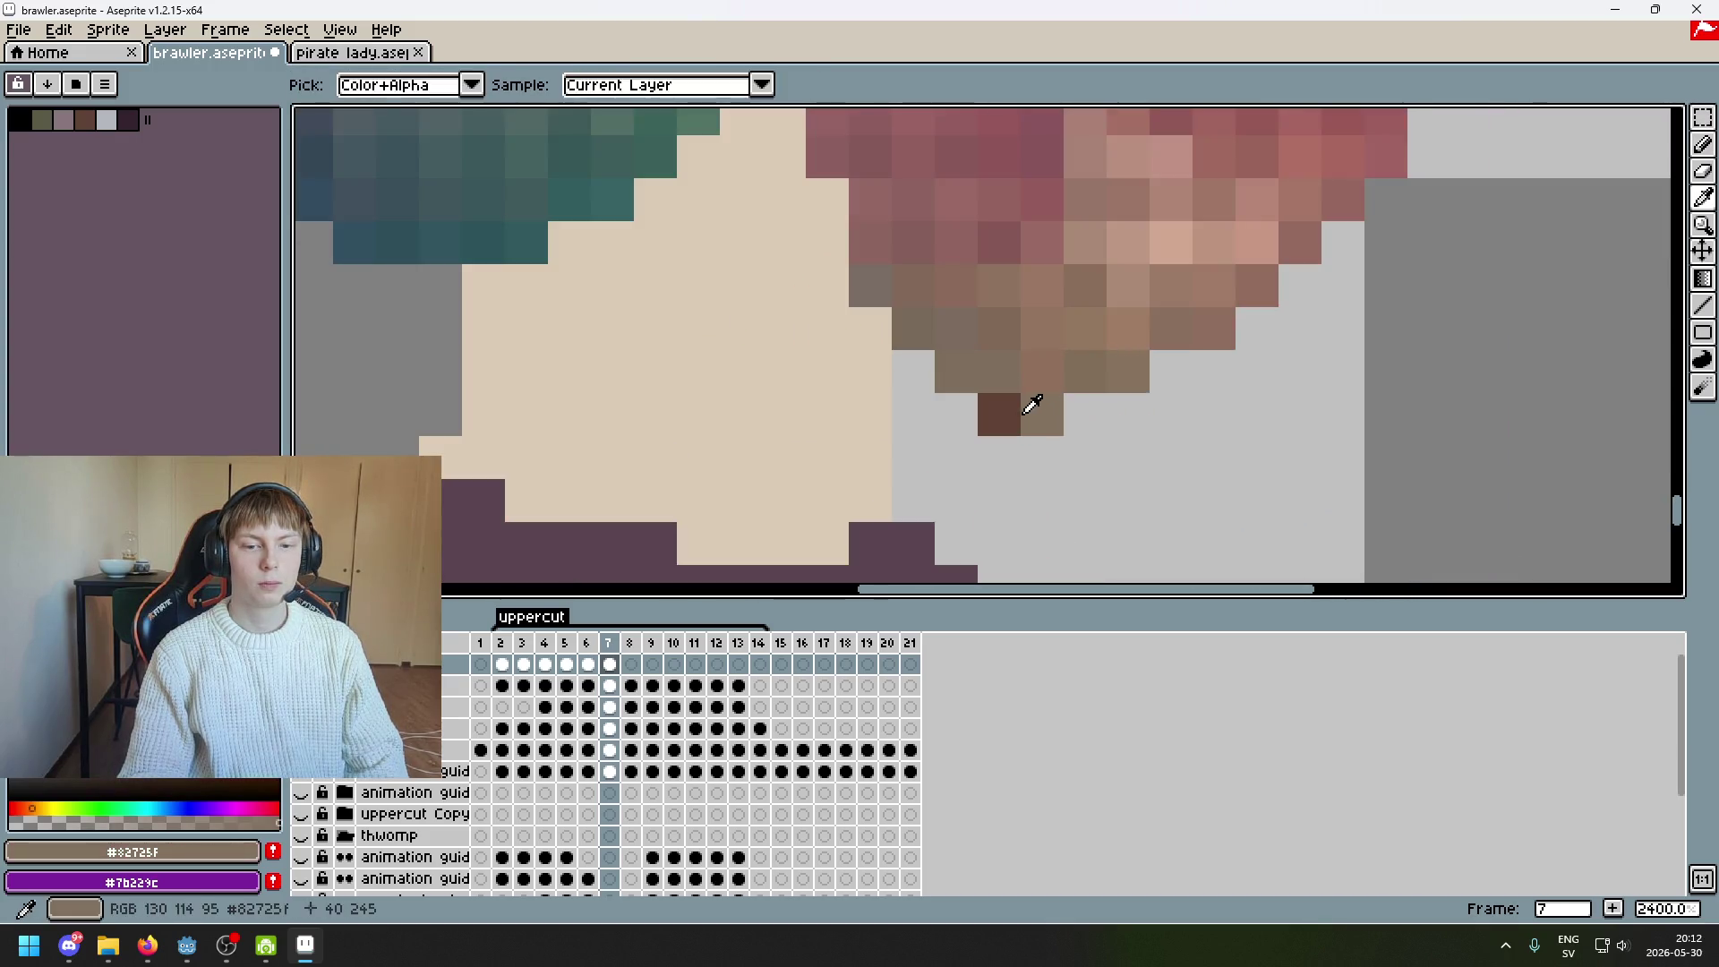
{"action": "scroll", "coordinate": [989, 403], "scroll_direction": "down", "scroll_amount": 4}
{"action": "scroll", "coordinate": [947, 339], "scroll_direction": "up", "scroll_amount": 2}
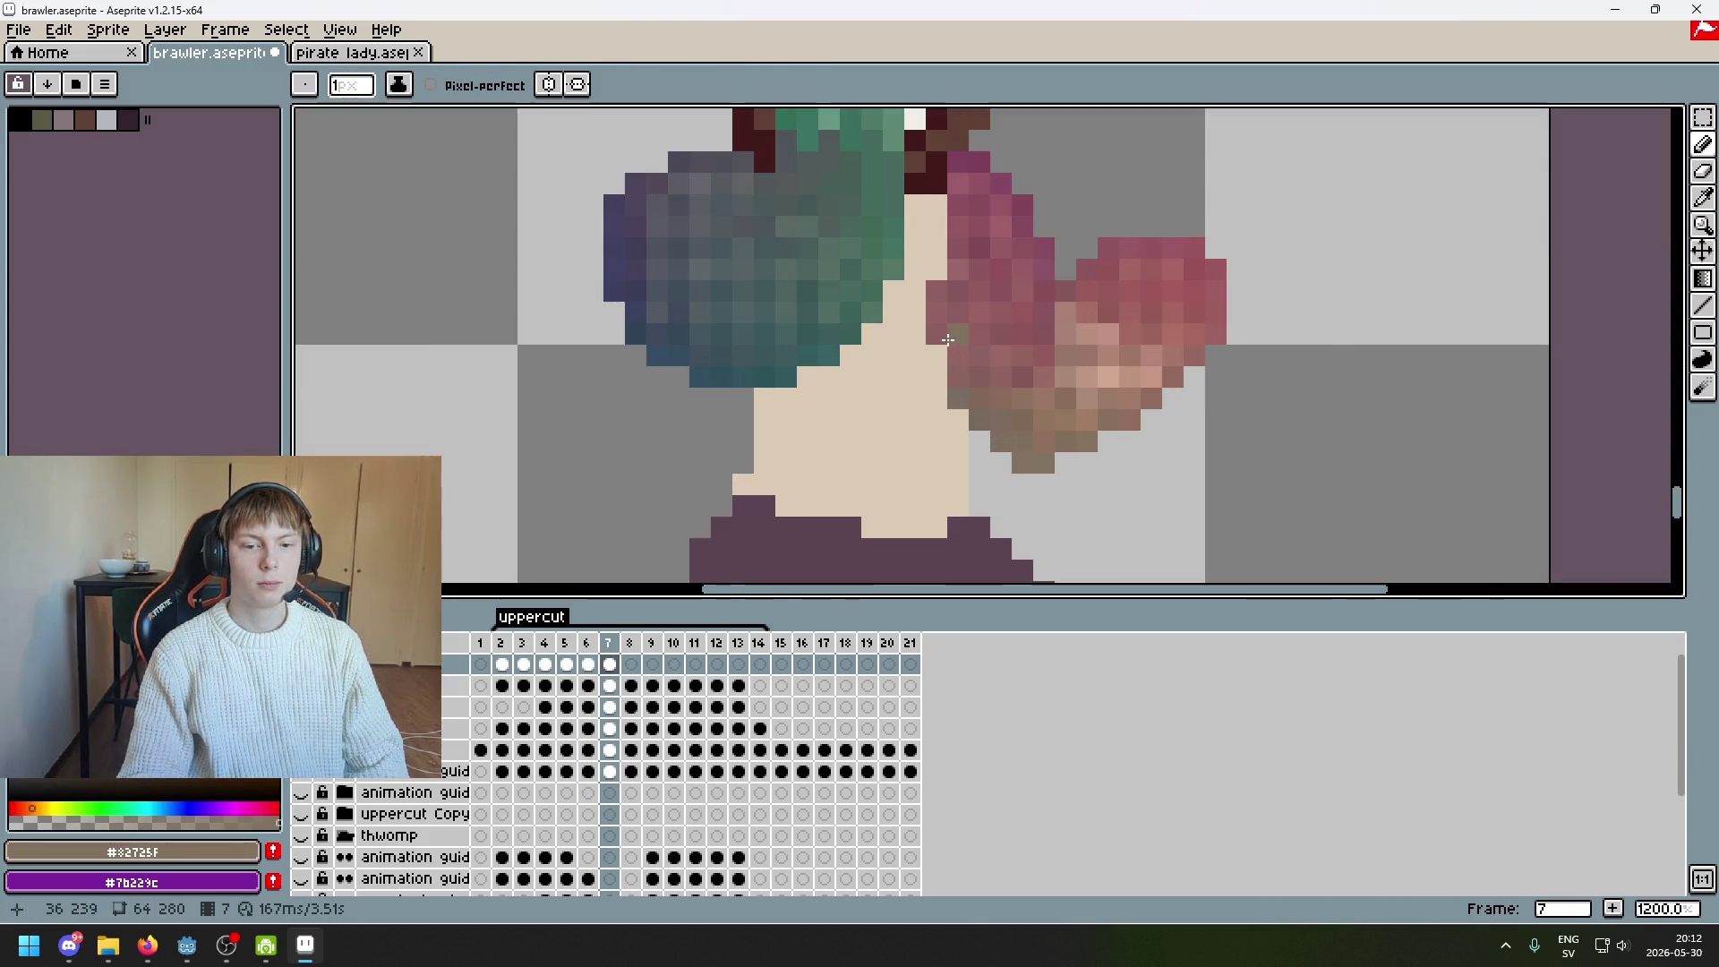
Erase stray pink pixels along the fist edge, undoing the misplaced erasures
{"action": "key", "text": "e"}
{"action": "left_click", "coordinate": [958, 333]}
{"action": "left_click", "coordinate": [955, 307]}
{"action": "key", "text": "ctrl+z"}
{"action": "mouse_move", "coordinate": [951, 287]}
{"action": "left_mouse_down"}
{"action": "mouse_move", "coordinate": [958, 268]}
{"action": "mouse_move", "coordinate": [999, 269]}
{"action": "mouse_move", "coordinate": [956, 202]}
{"action": "mouse_move", "coordinate": [979, 205]}
{"action": "mouse_move", "coordinate": [997, 284]}
{"action": "left_mouse_up"}
{"action": "key", "text": "ctrl+z"}
{"action": "key", "text": "ctrl+z"}
{"action": "key", "text": "ctrl+z"}
{"action": "key", "text": "ctrl+z"}
{"action": "left_click", "coordinate": [1000, 226]}
{"action": "key", "text": "ctrl+z"}
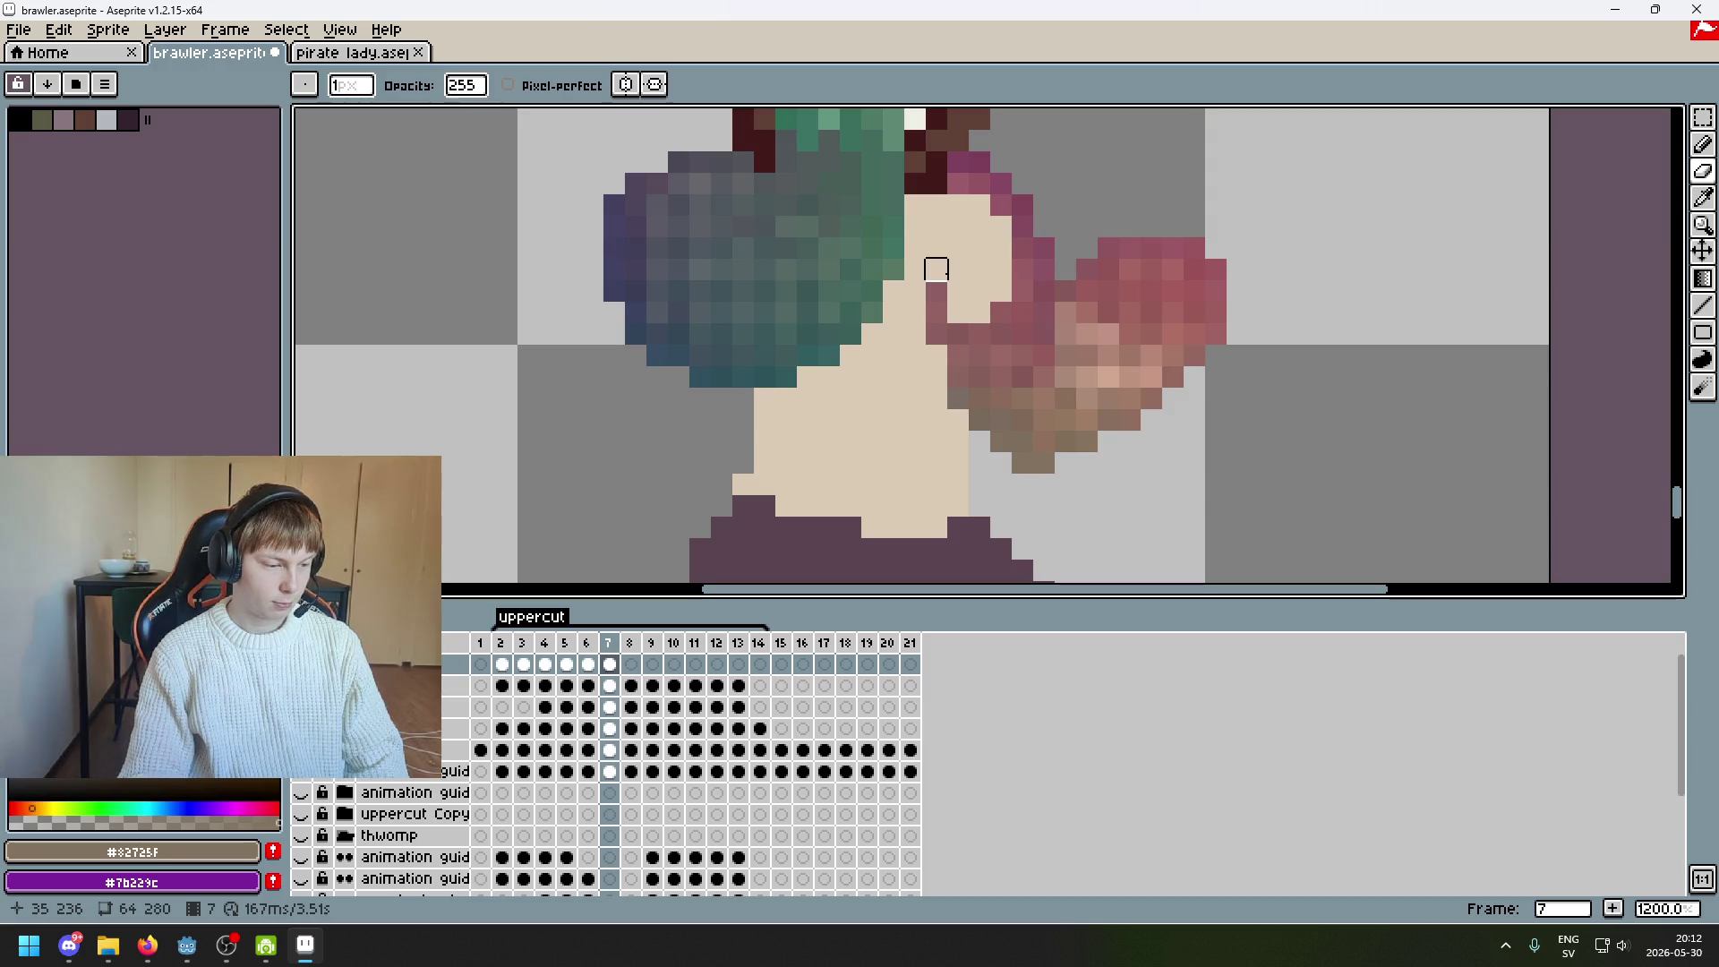
{"action": "left_click_drag", "start_coordinate": [957, 312], "coordinate": [937, 333]}
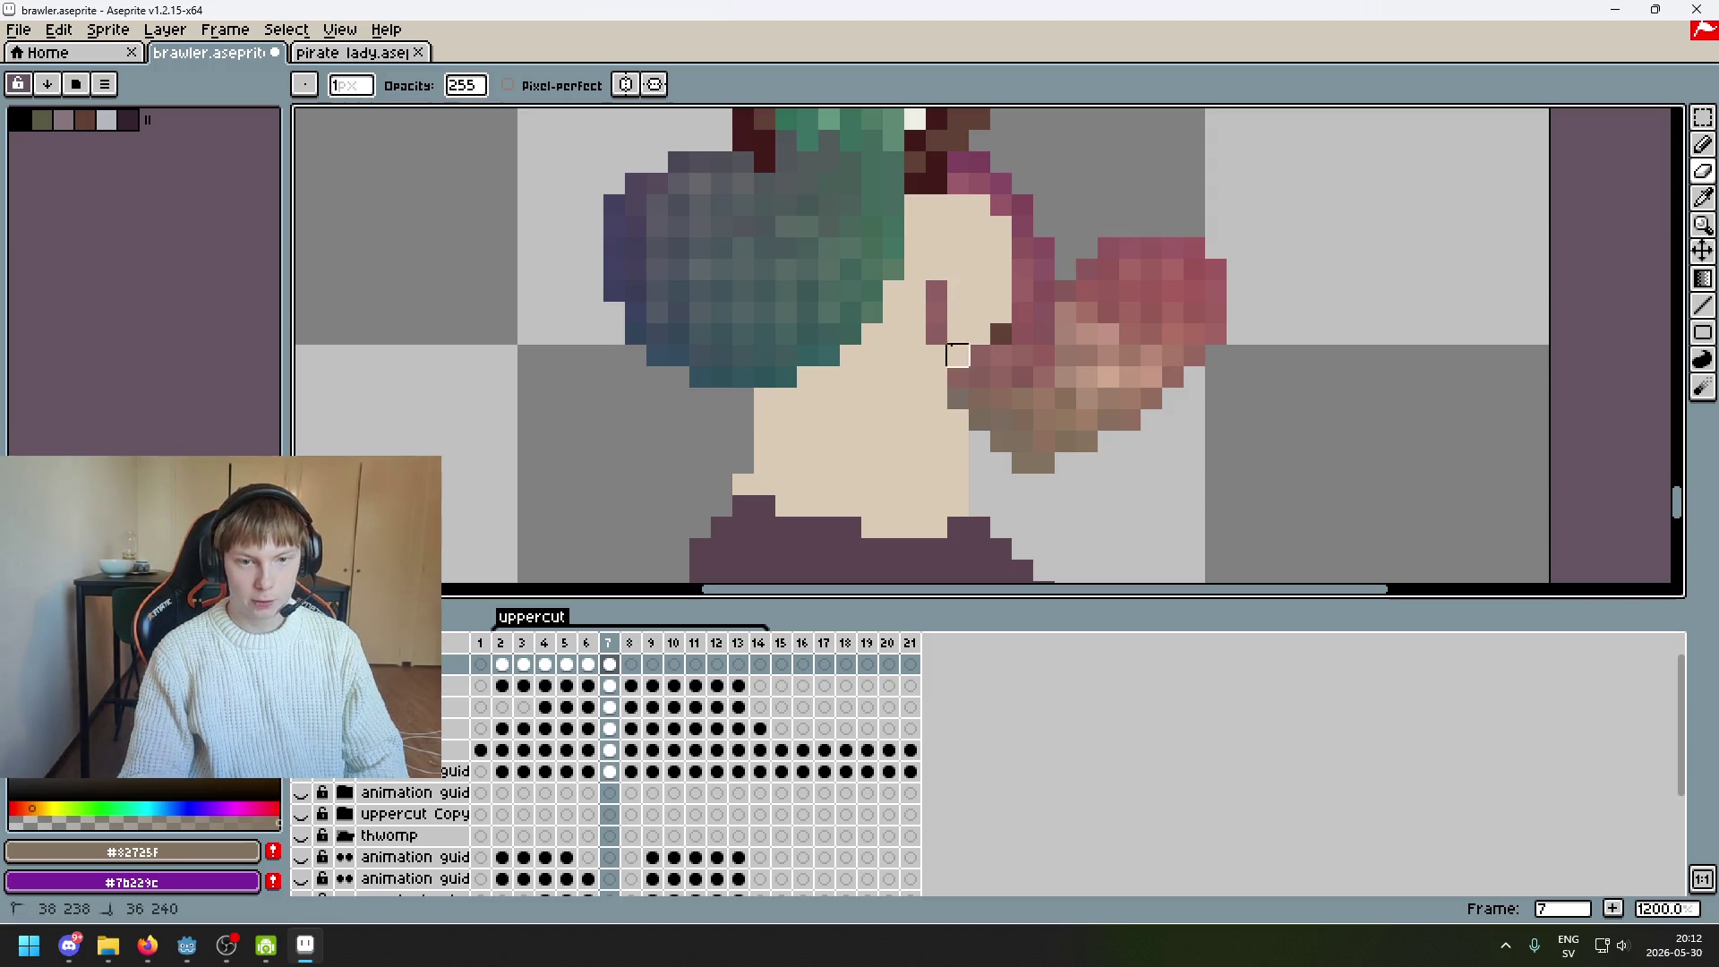
{"action": "key", "text": "ctrl+z"}
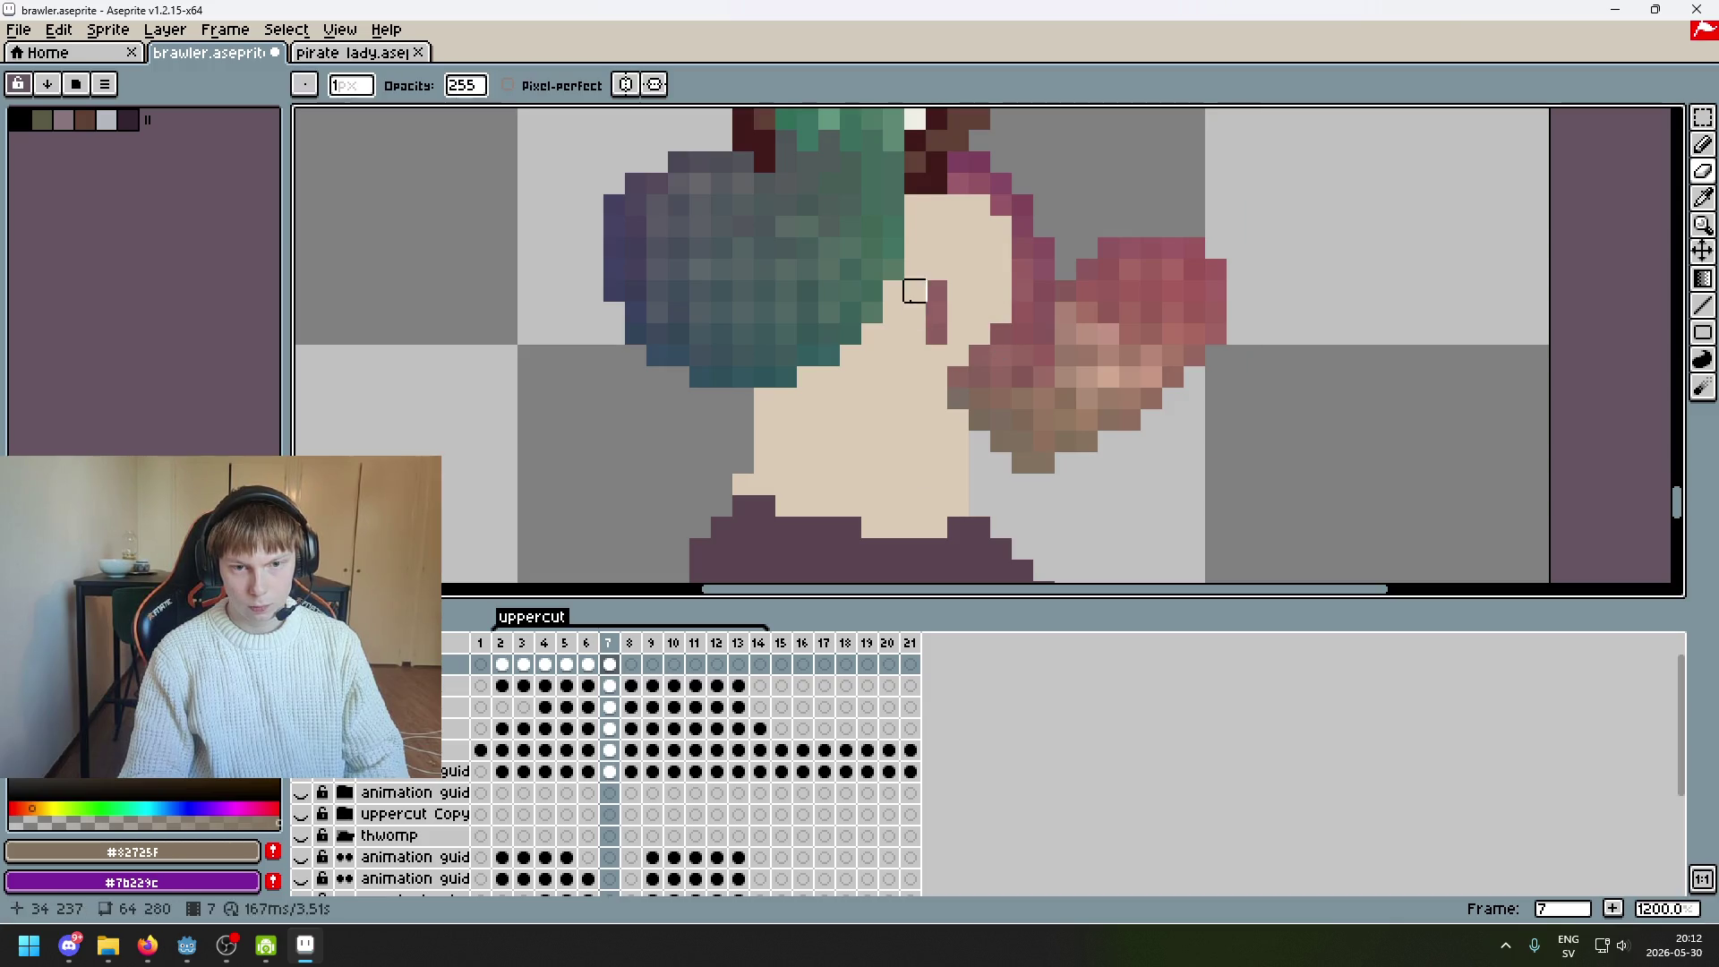
{"action": "key", "text": "ctrl+z"}
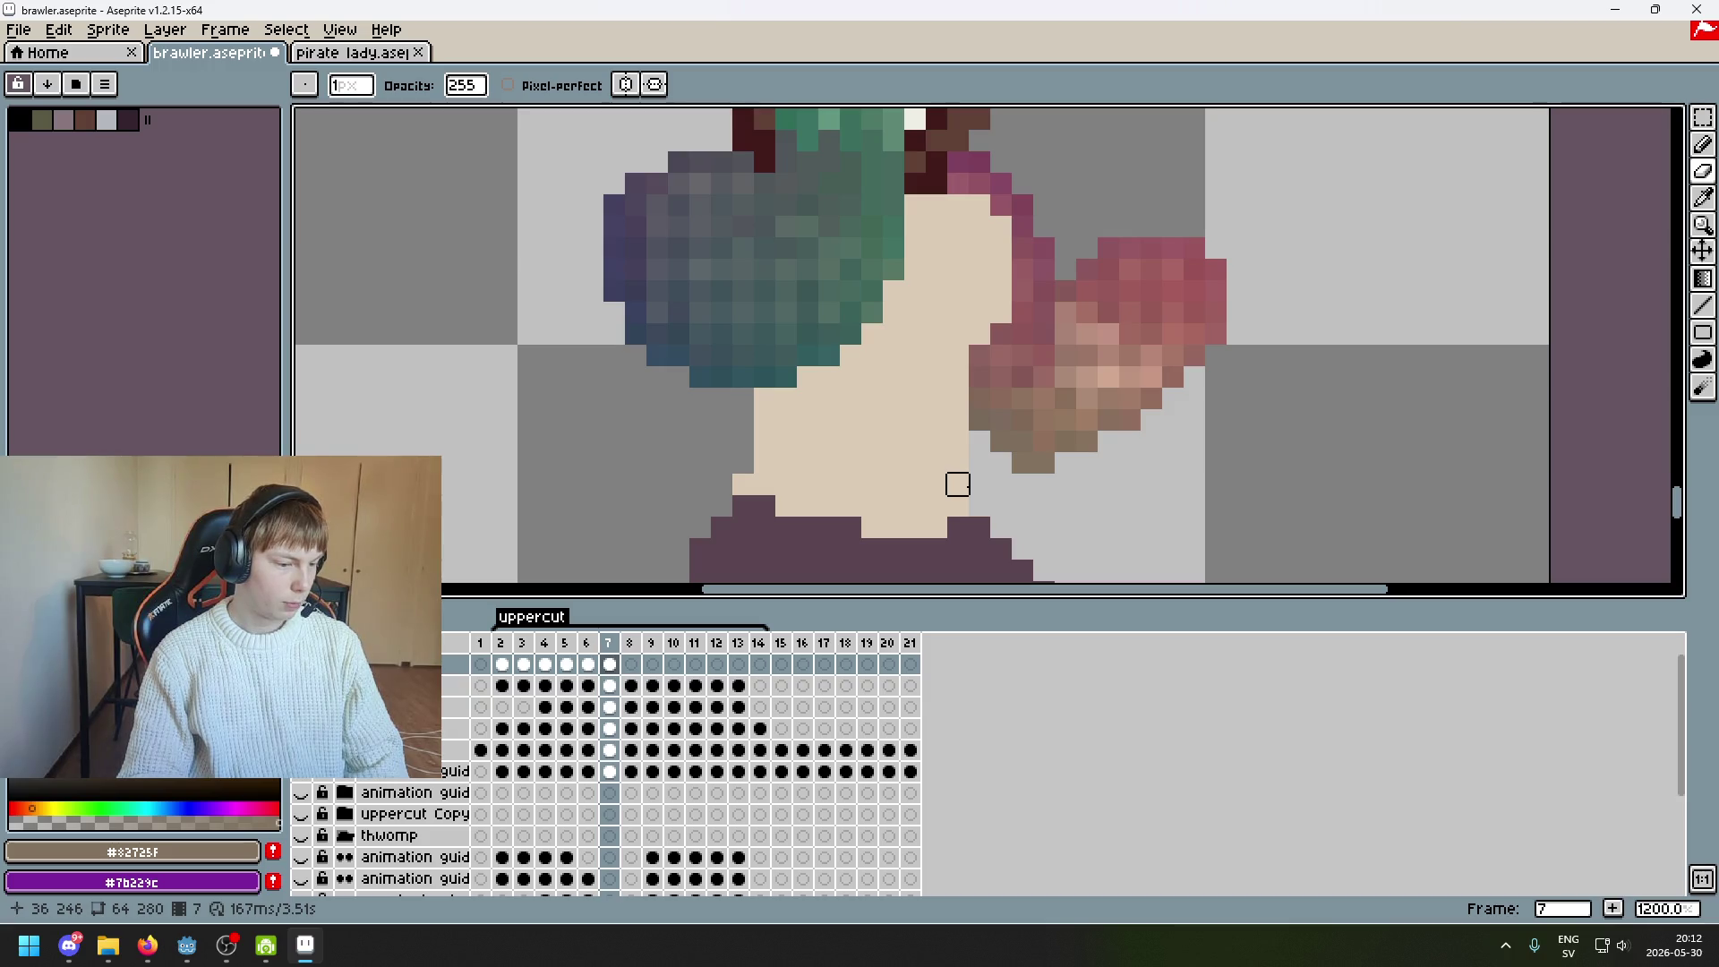
Erase the leftover raised arm with a 7px eraser and save brawler.aseprite
{"action": "scroll", "coordinate": [1065, 440], "scroll_direction": "down", "scroll_amount": 3}
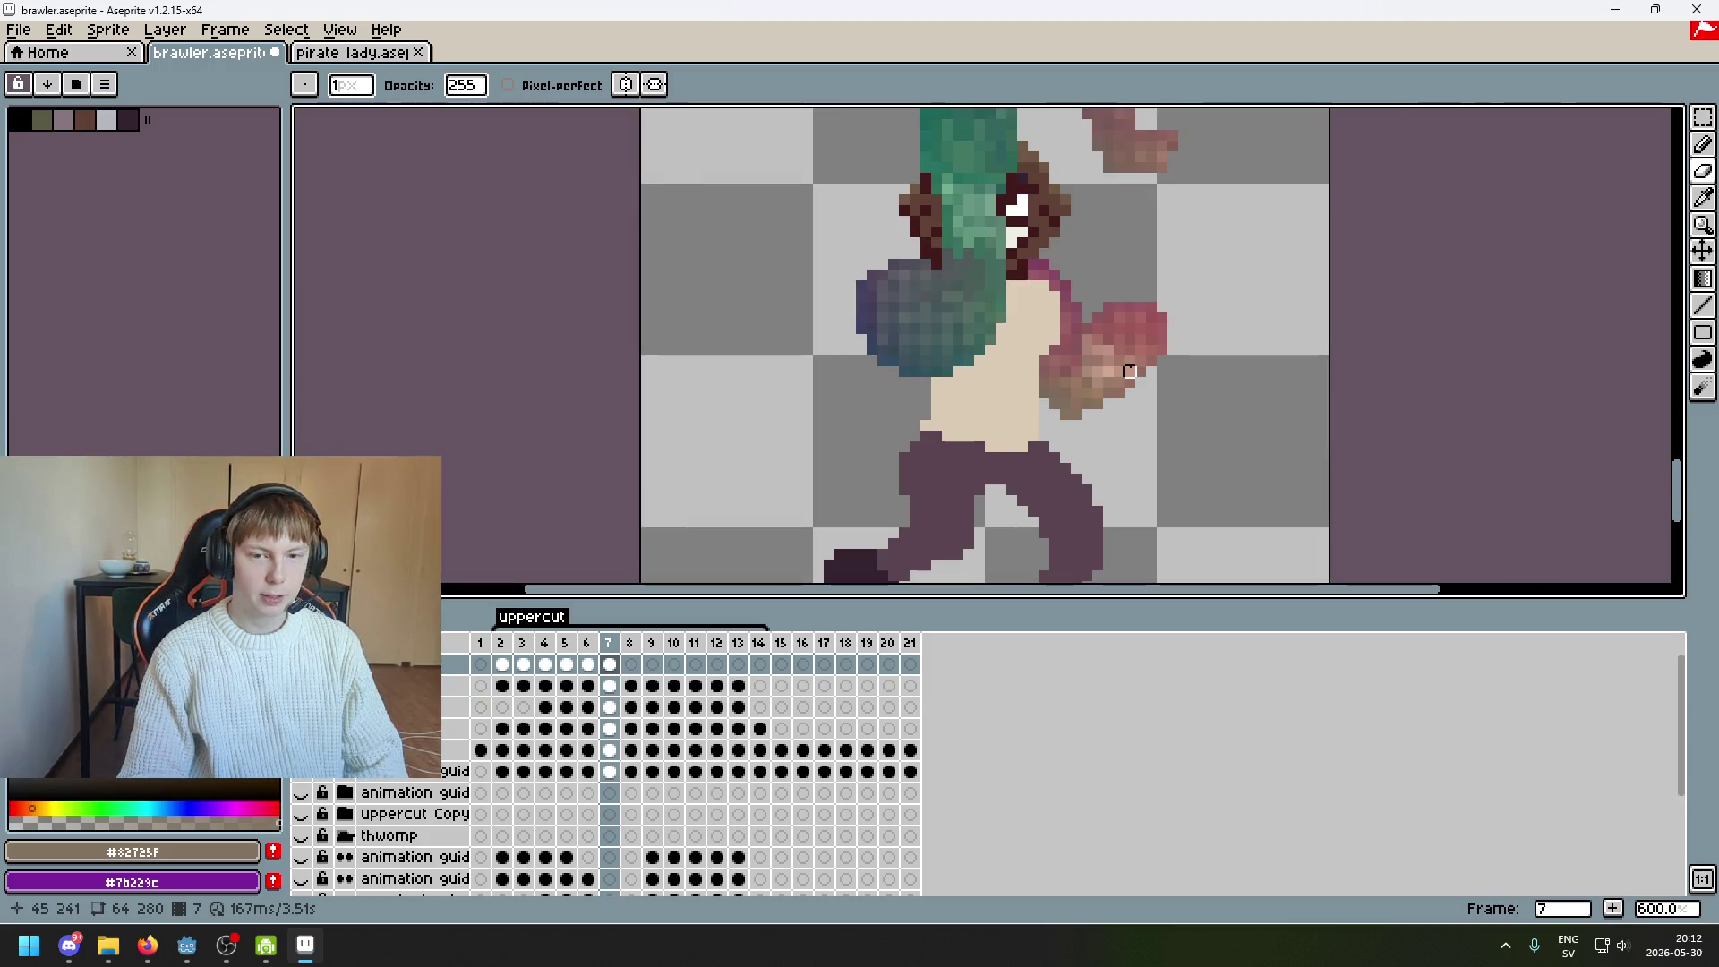
{"action": "left_click_drag", "start_coordinate": [1211, 253], "coordinate": [1200, 361]}
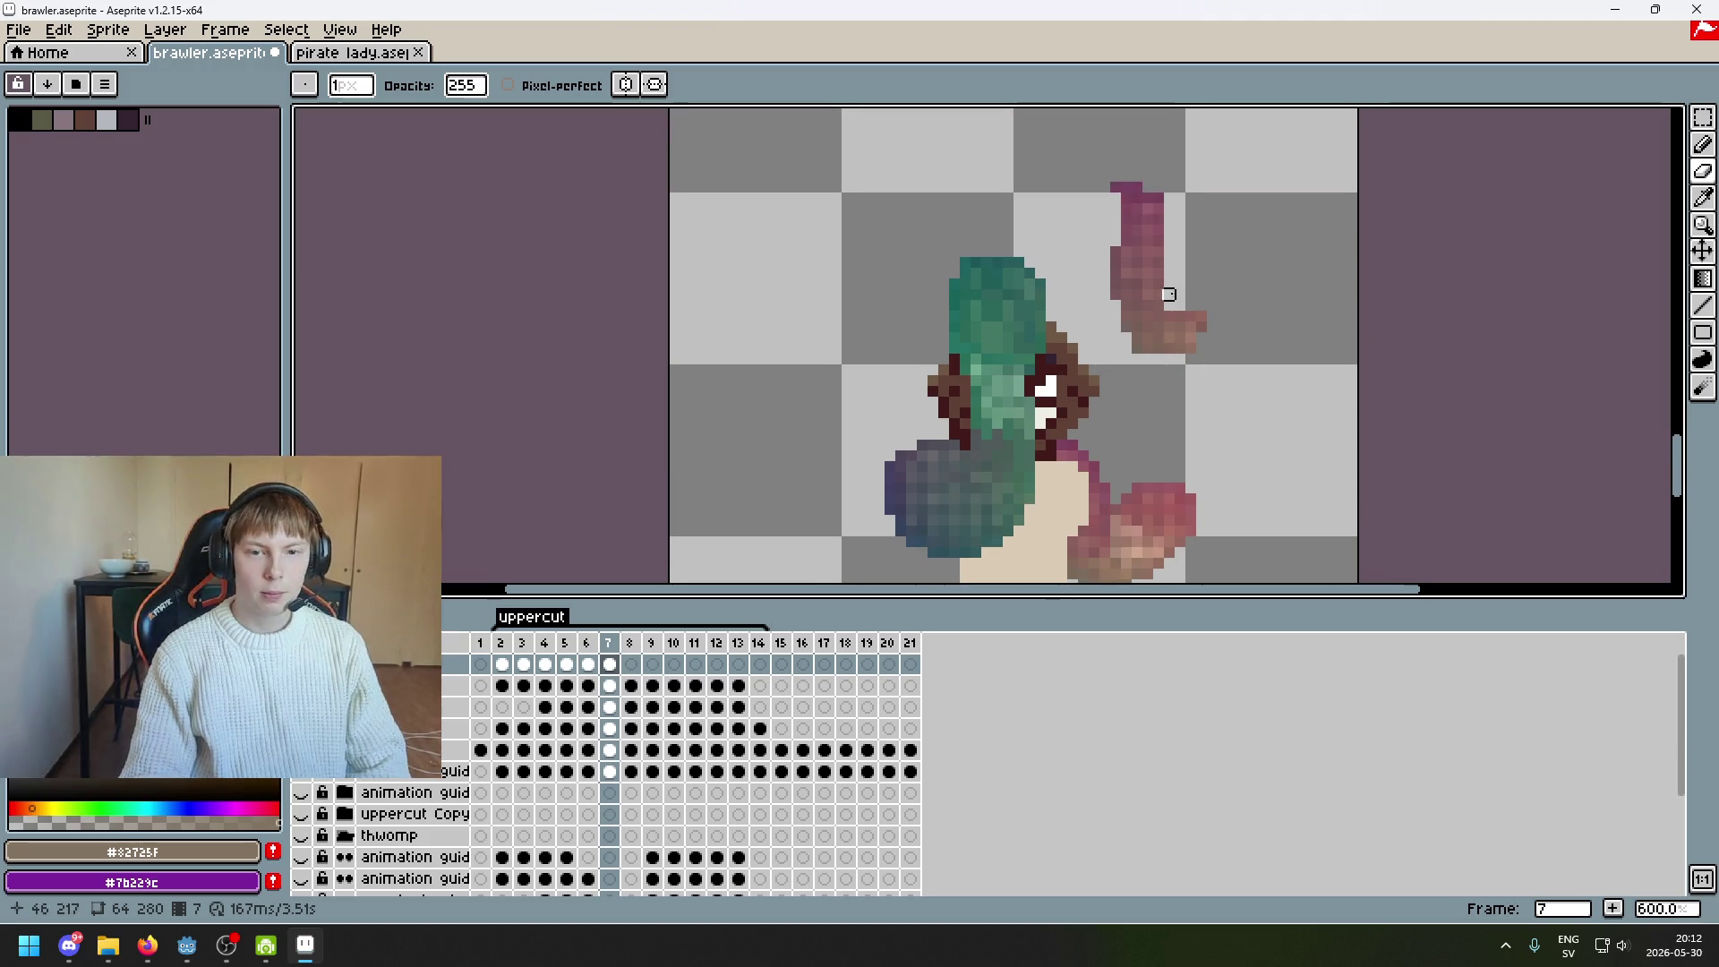
{"action": "key", "text": "plus"}
{"action": "key", "text": "plus"}
{"action": "key", "text": "plus"}
{"action": "left_click_drag", "start_coordinate": [1140, 227], "coordinate": [1152, 334]}
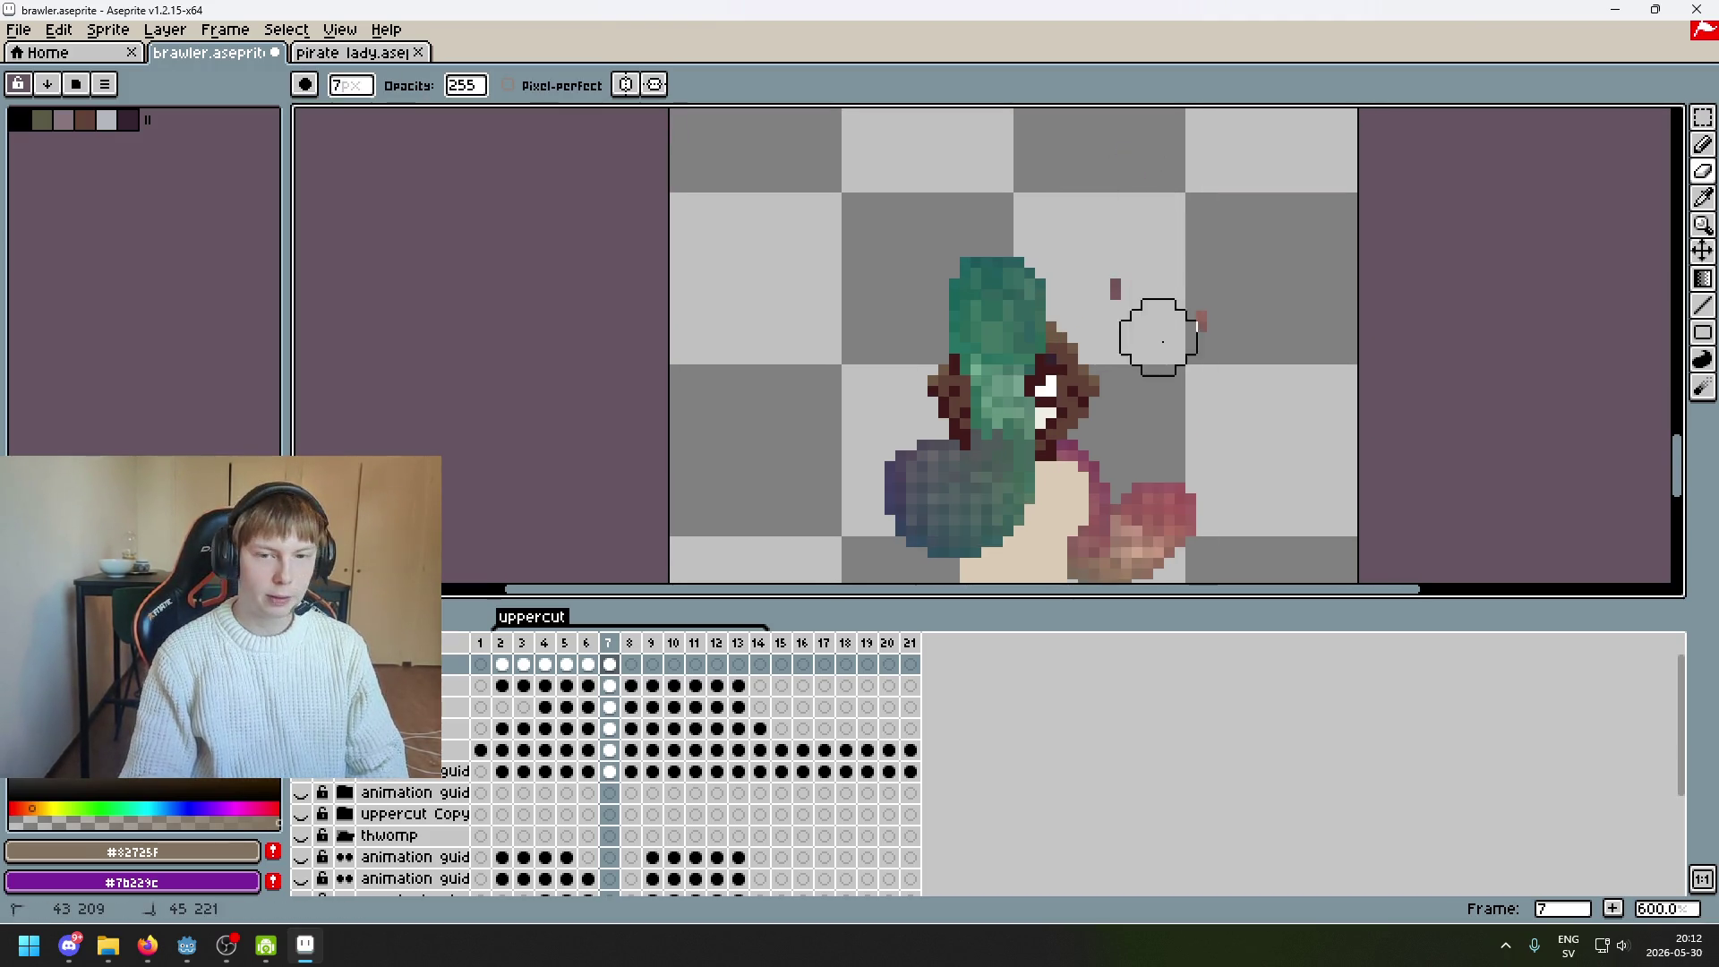
{"action": "left_click", "coordinate": [1703, 117]}
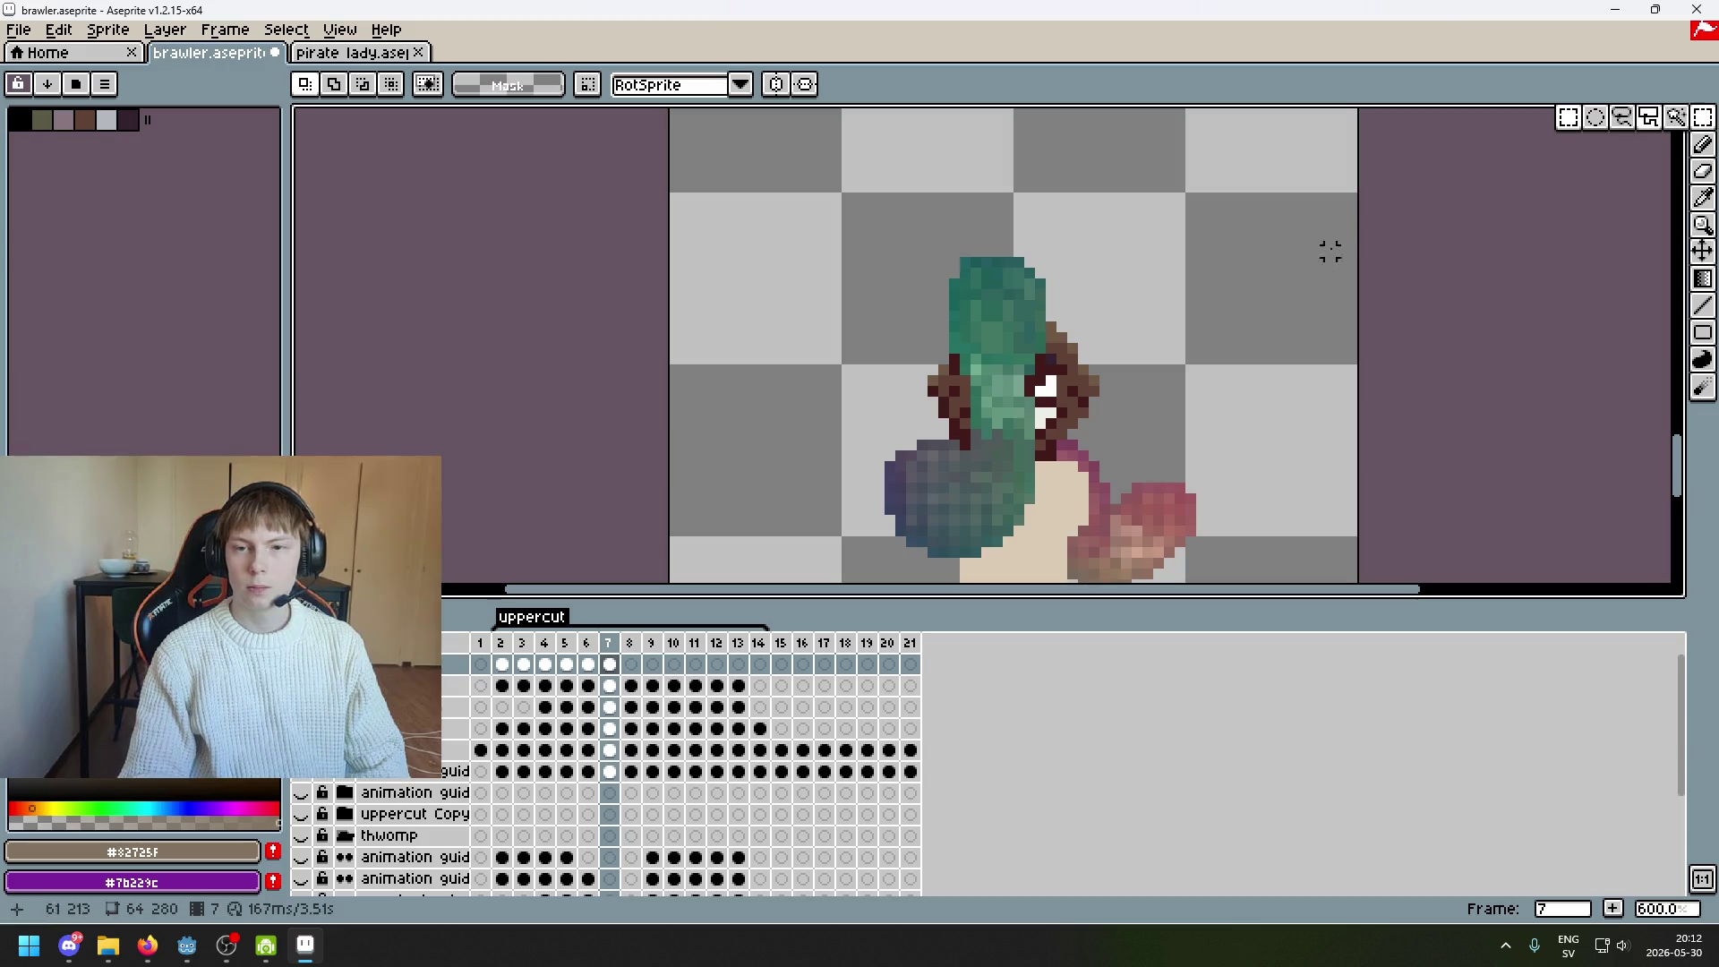
{"action": "left_click_drag", "start_coordinate": [1238, 411], "coordinate": [990, 314]}
{"action": "key", "text": "ctrl+s"}
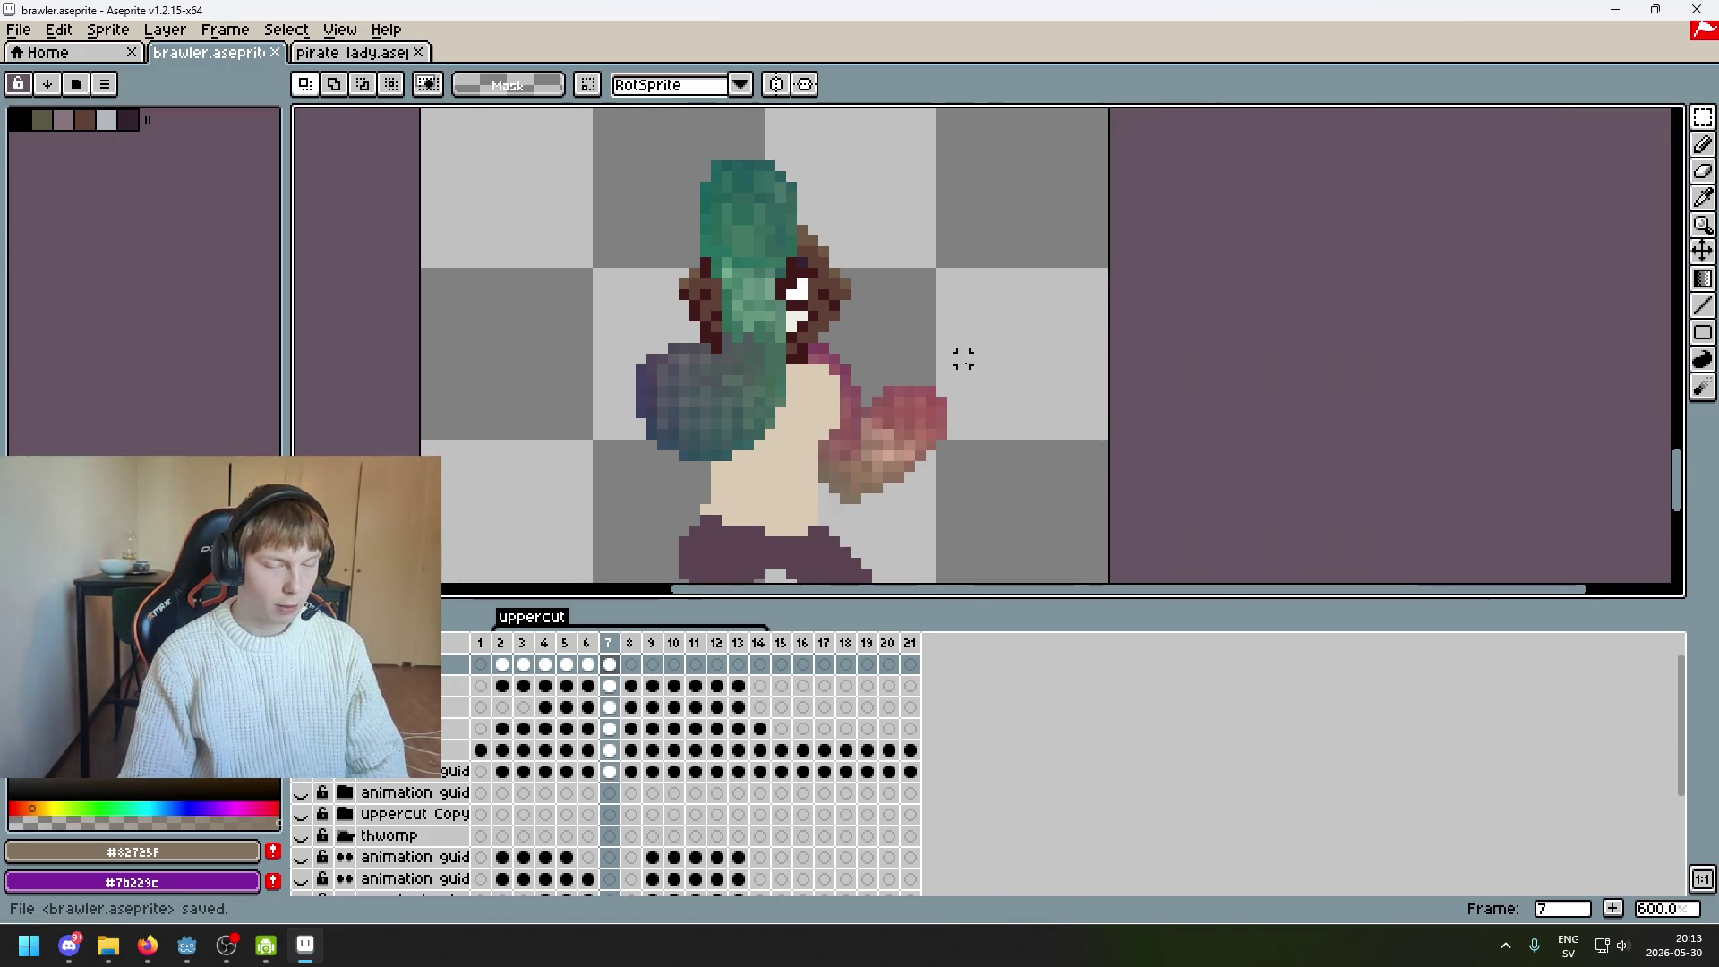
Select the face and shoulder area and rotate it slightly
{"action": "scroll", "coordinate": [1131, 299], "scroll_direction": "down", "scroll_amount": 1}
{"action": "scroll", "coordinate": [1097, 324], "scroll_direction": "up", "scroll_amount": 2}
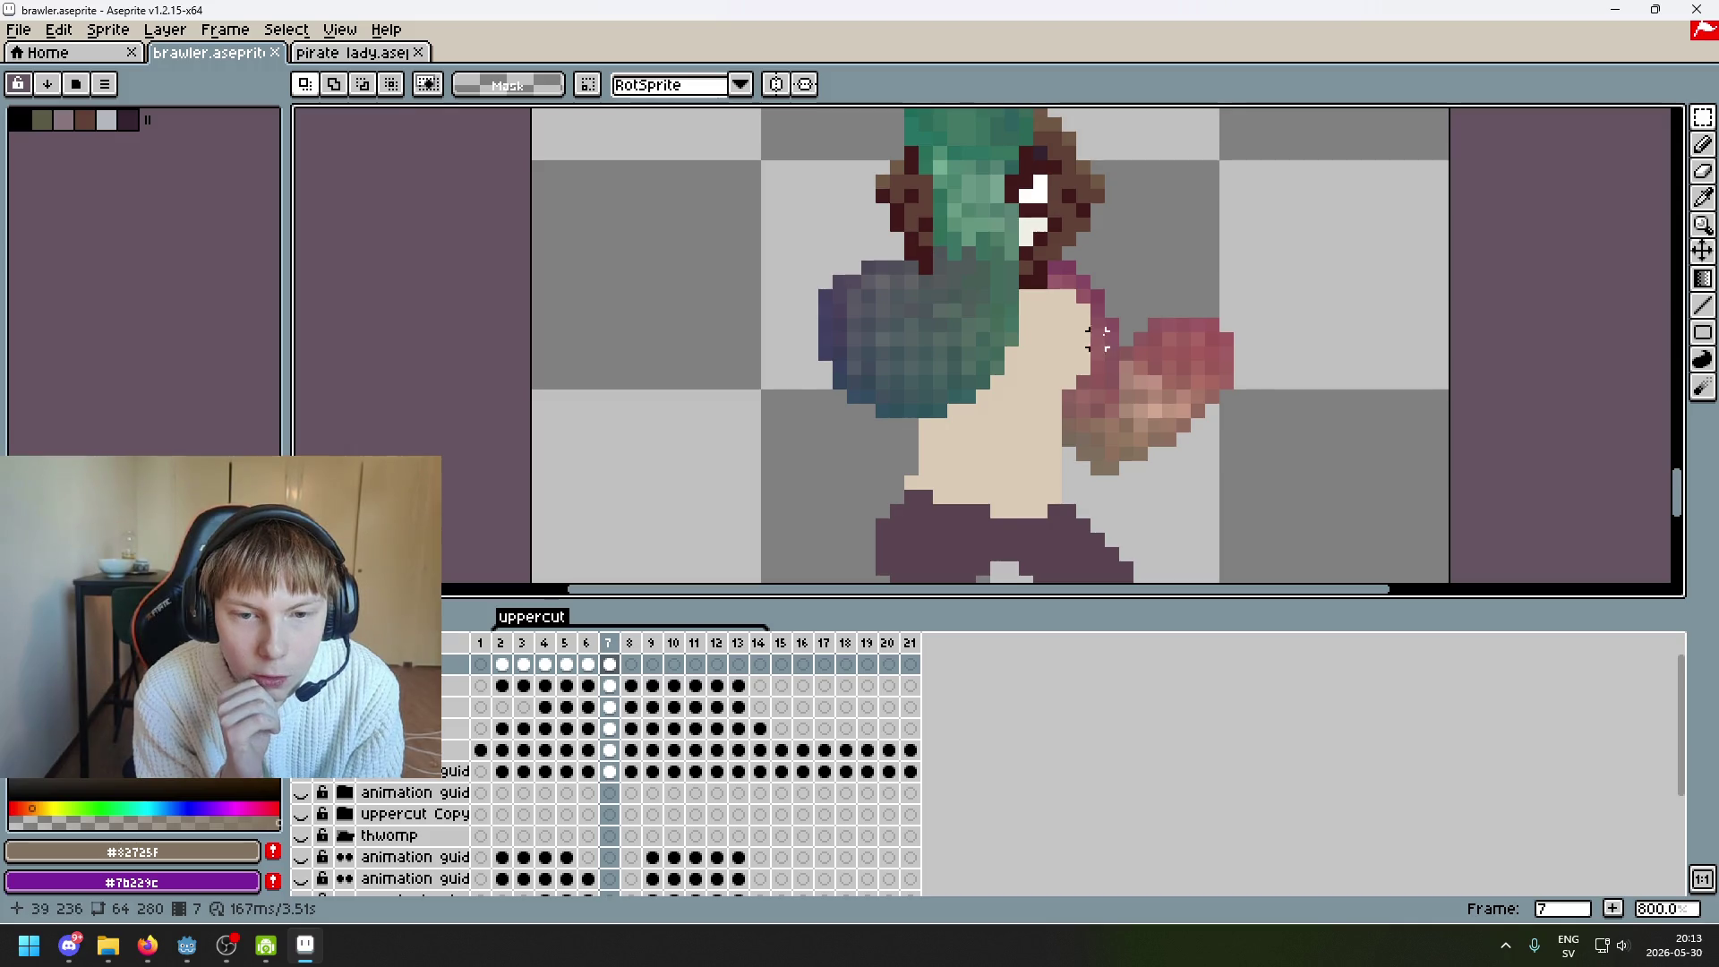
{"action": "mouse_move", "coordinate": [1027, 212]}
{"action": "left_mouse_down"}
{"action": "mouse_move", "coordinate": [1152, 294]}
{"action": "mouse_move", "coordinate": [1105, 275]}
{"action": "mouse_move", "coordinate": [1092, 243]}
{"action": "mouse_move", "coordinate": [1218, 240]}
{"action": "left_mouse_up"}
{"action": "left_click", "coordinate": [1099, 264]}
{"action": "left_click", "coordinate": [1149, 243]}
Touch up a pixel near the shoulder and shrink the eraser to a single pixel
{"action": "key", "text": "ctrl+d"}
{"action": "scroll", "coordinate": [1101, 246], "scroll_direction": "up", "scroll_amount": 3}
{"action": "key", "text": "e"}
{"action": "left_click", "coordinate": [996, 299]}
{"action": "key", "text": "ctrl+z"}
{"action": "key", "text": "minus"}
{"action": "key", "text": "minus"}
{"action": "key", "text": "minus"}
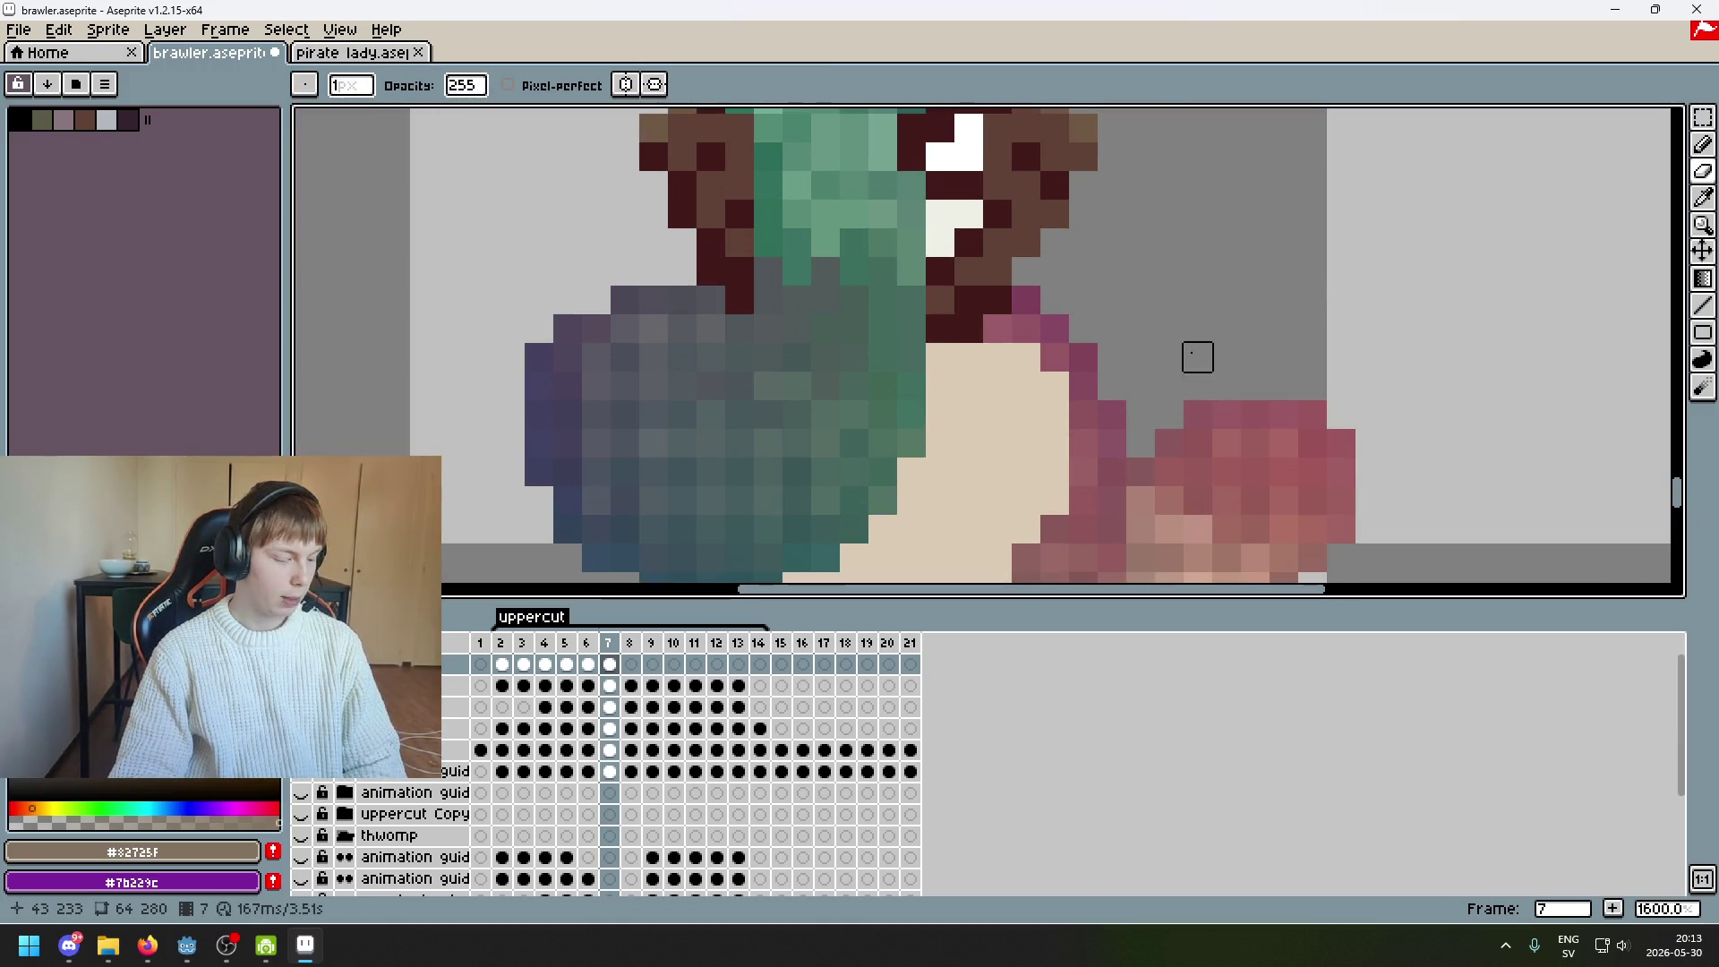
{"action": "scroll", "coordinate": [1226, 413], "scroll_direction": "down", "scroll_amount": 4}
Apply the pending rotation and save brawler.aseprite again
{"action": "key", "text": "ctrl+t"}
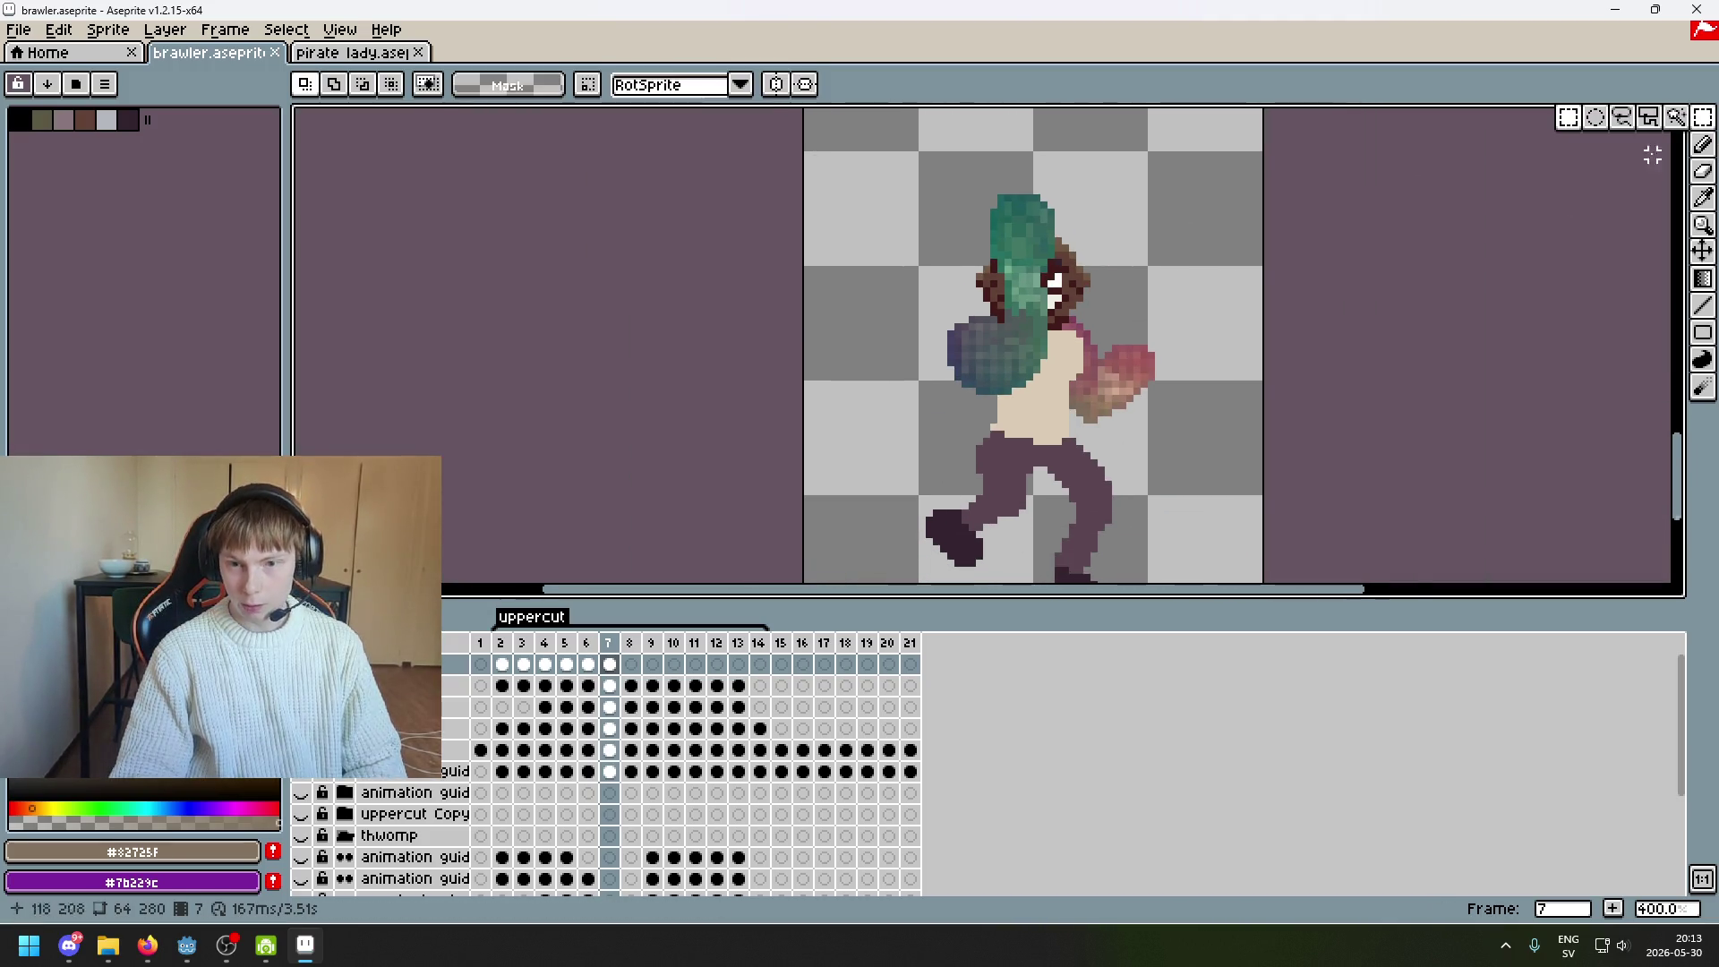
{"action": "left_click_drag", "start_coordinate": [1284, 369], "coordinate": [1328, 333]}
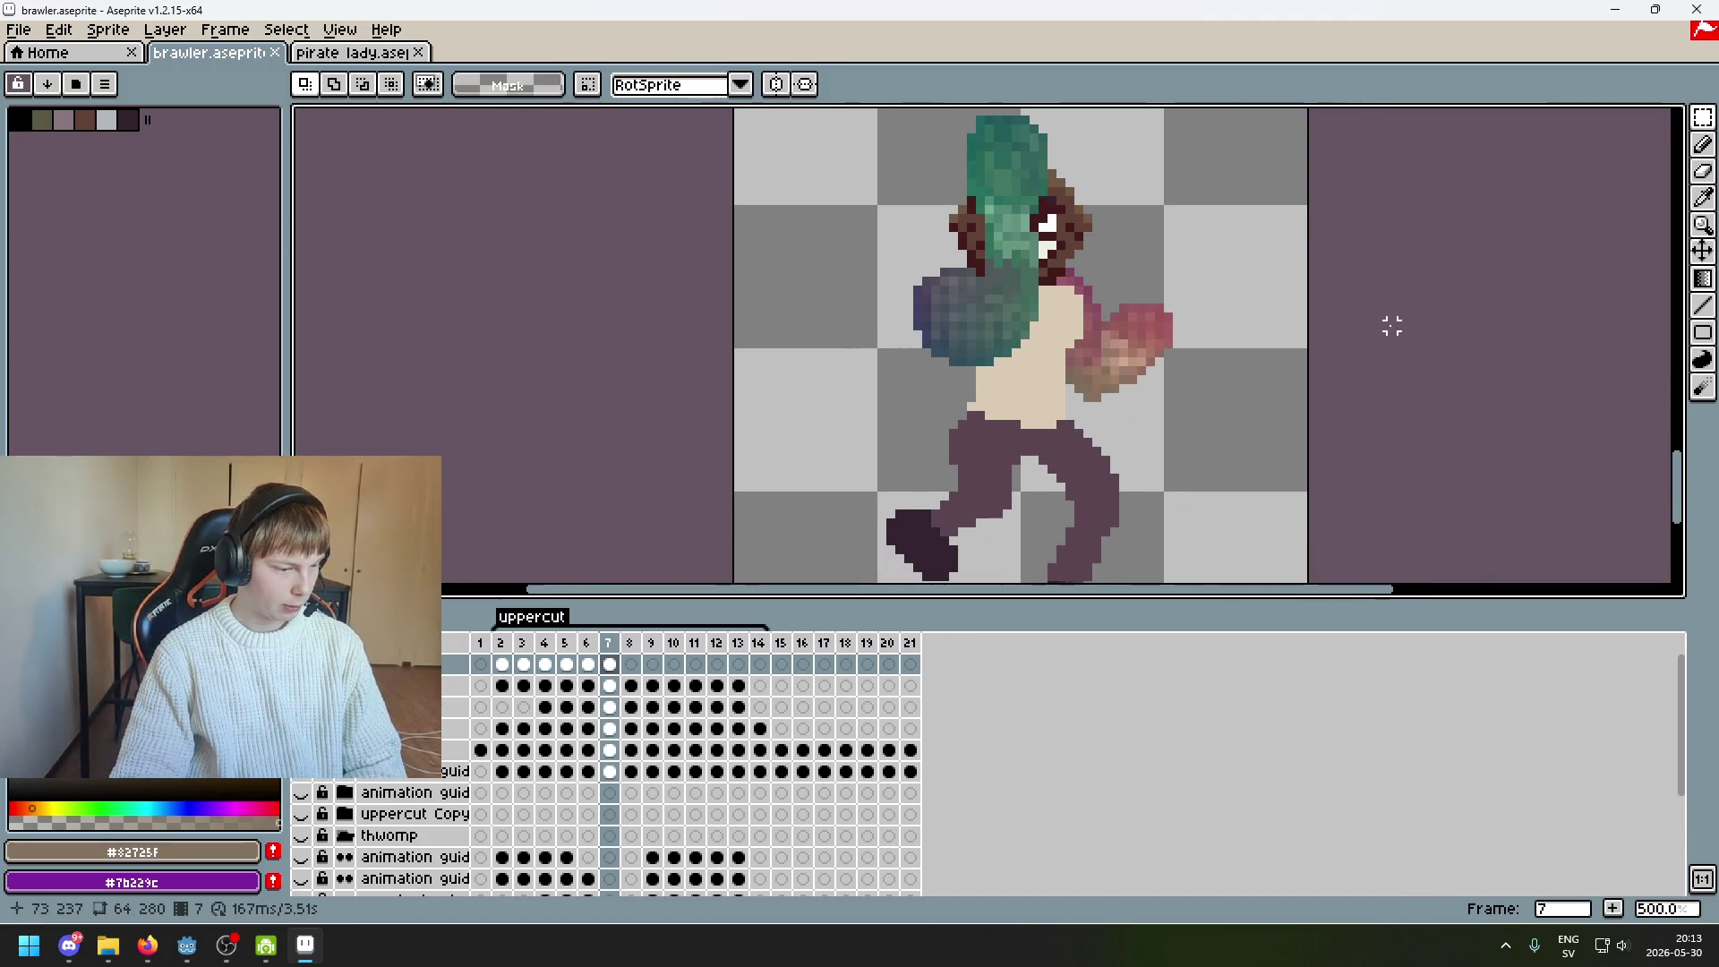
{"action": "scroll", "coordinate": [1304, 346], "scroll_direction": "down", "scroll_amount": 2}
{"action": "key", "text": "ctrl+s"}
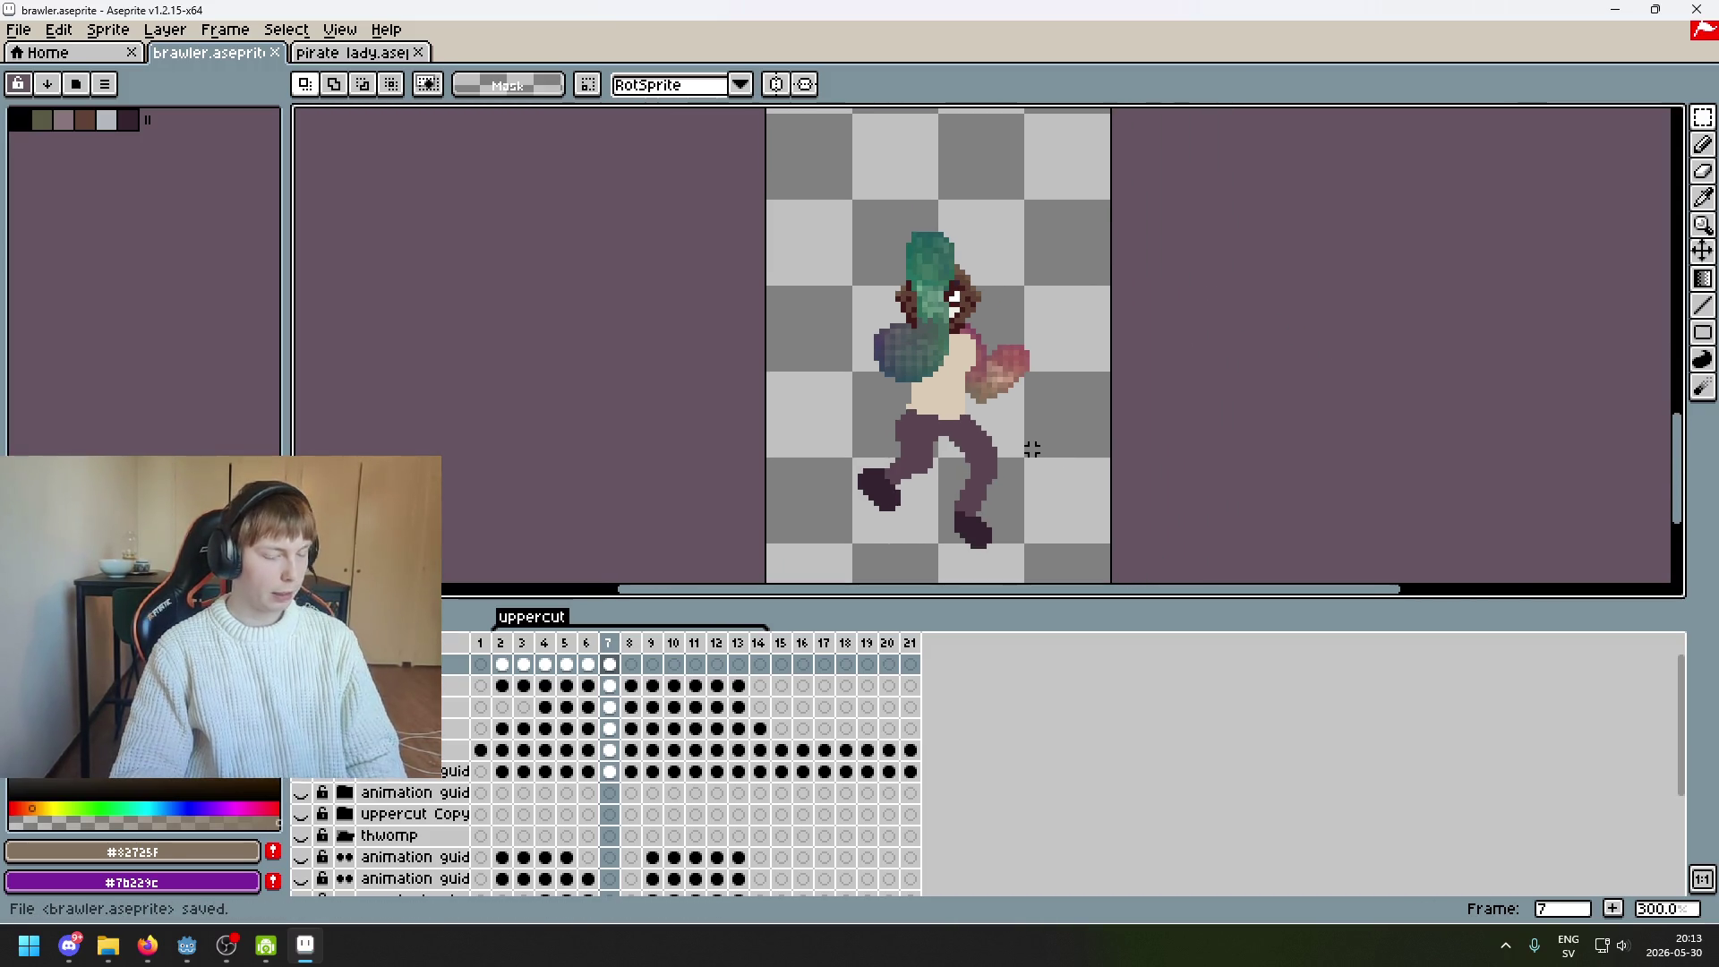
{"action": "scroll", "coordinate": [1026, 410], "scroll_direction": "up", "scroll_amount": 1}
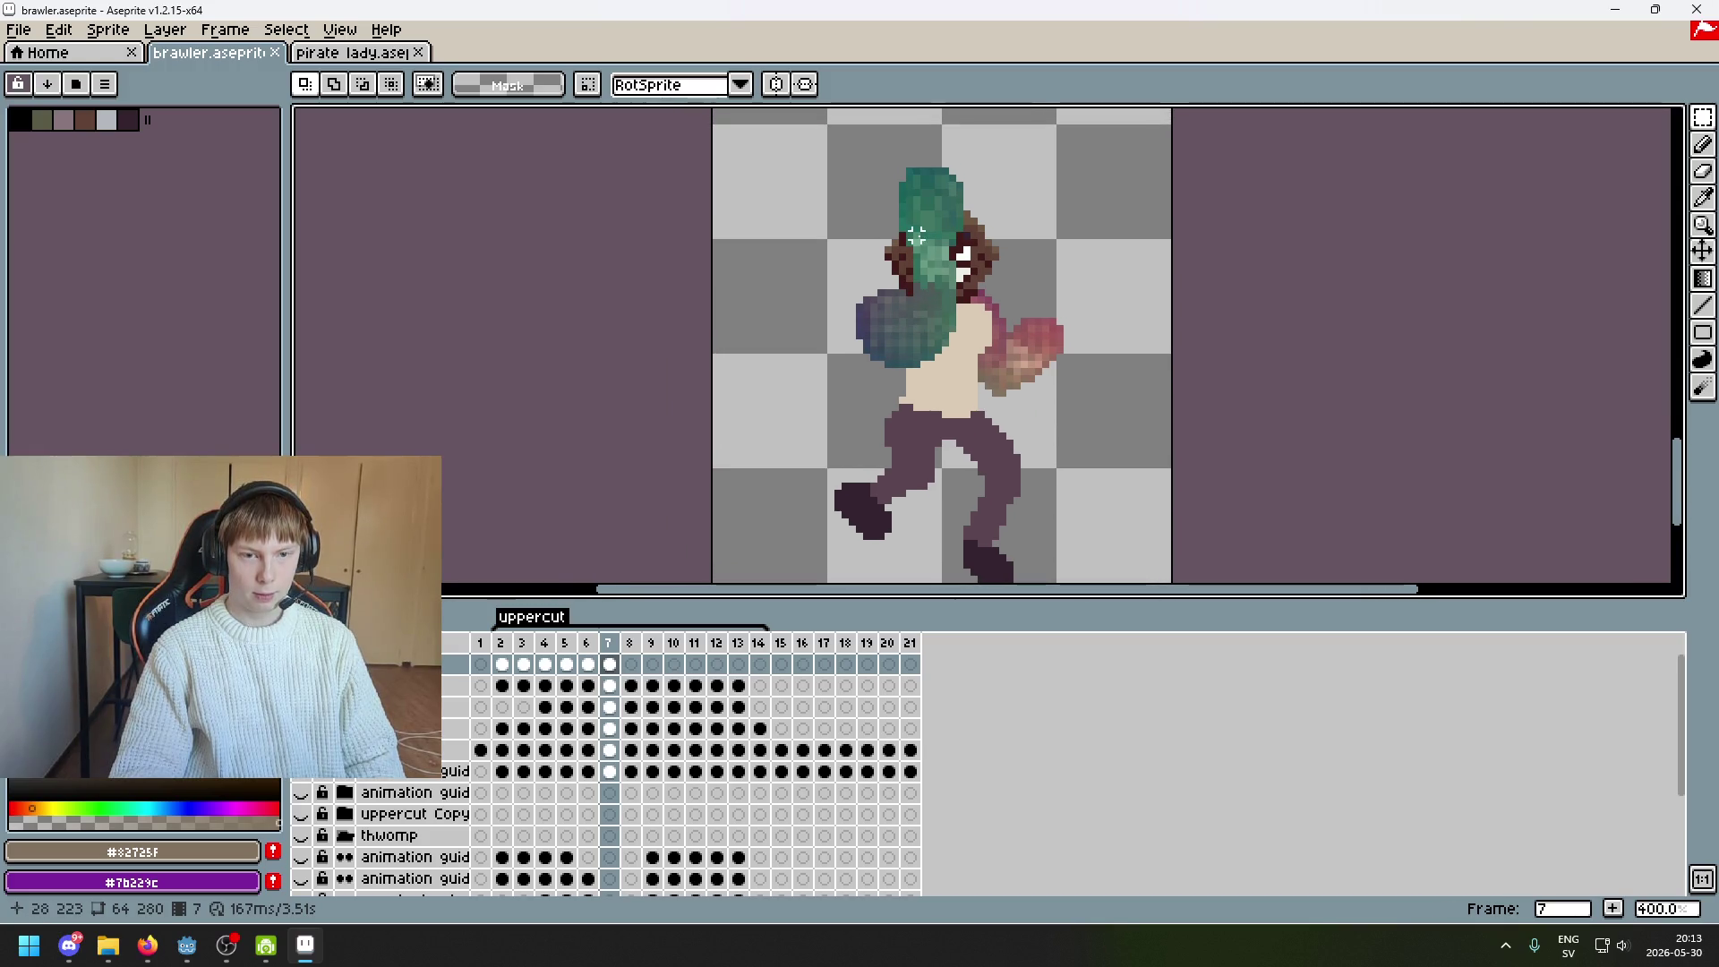
{"action": "scroll", "coordinate": [954, 271], "scroll_direction": "down", "scroll_amount": 2}
{"action": "mouse_move", "coordinate": [956, 269]}
{"action": "left_mouse_down"}
{"action": "mouse_move", "coordinate": [955, 245]}
{"action": "mouse_move", "coordinate": [843, 322]}
{"action": "left_mouse_up"}
{"action": "scroll", "coordinate": [958, 264], "scroll_direction": "up", "scroll_amount": 1}
{"action": "scroll", "coordinate": [862, 412], "scroll_direction": "down", "scroll_amount": 1}
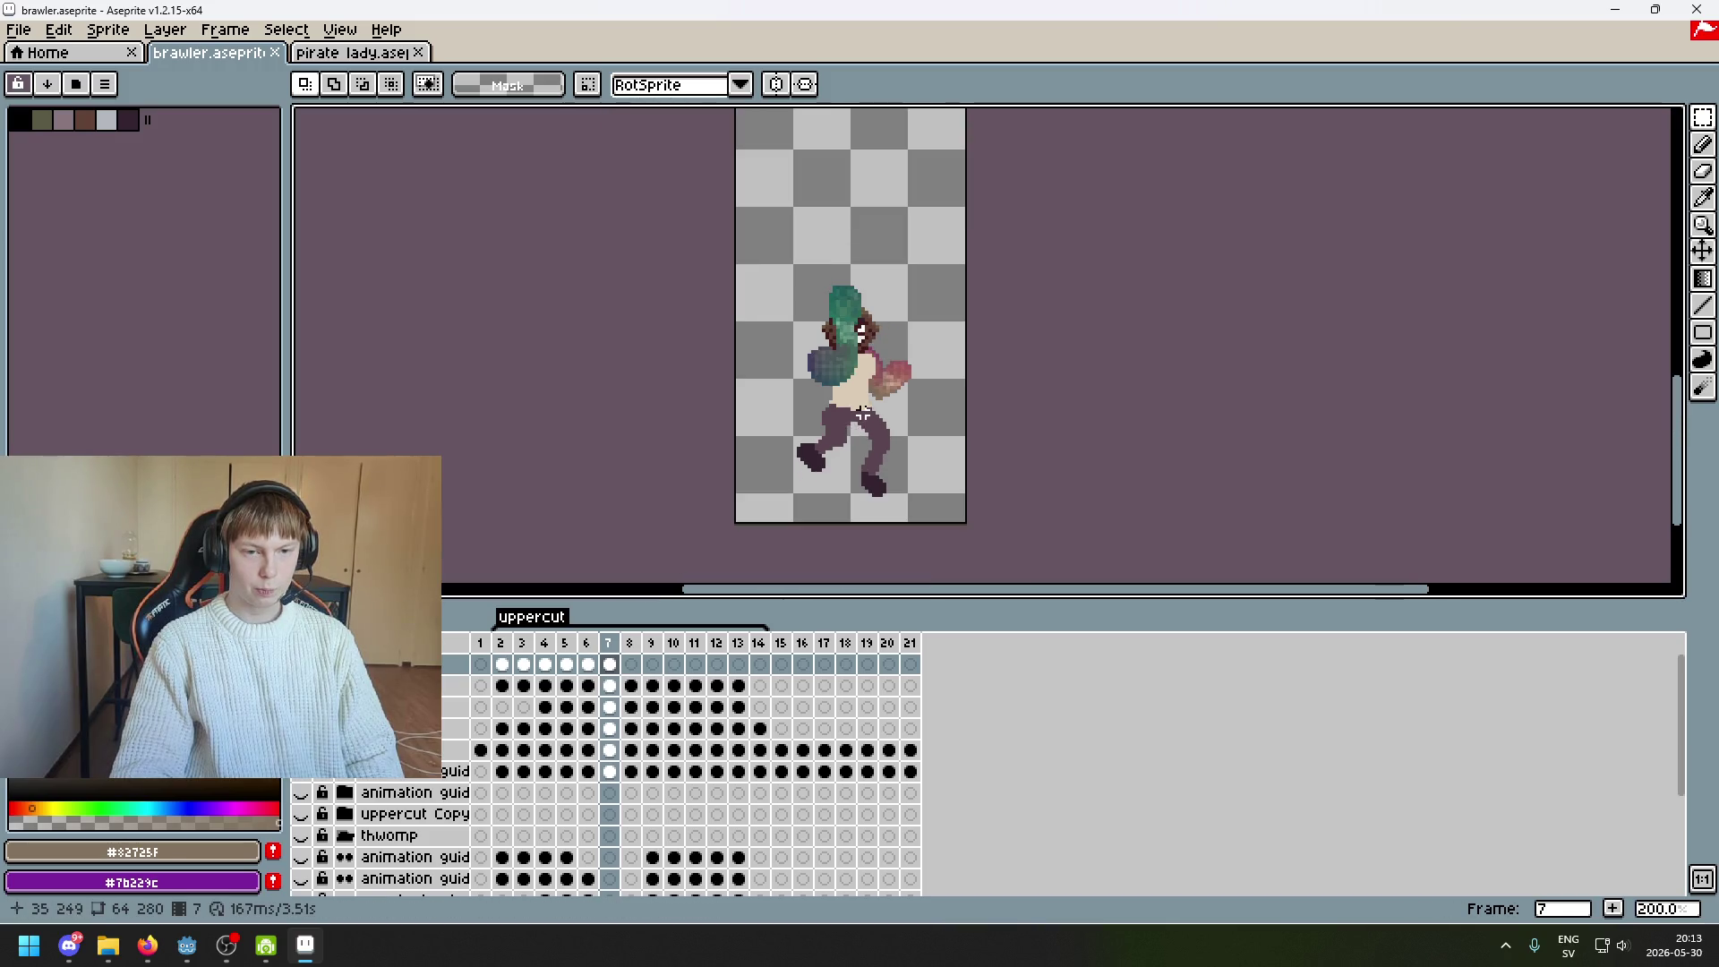
{"action": "scroll", "coordinate": [895, 470], "scroll_direction": "up", "scroll_amount": 2}
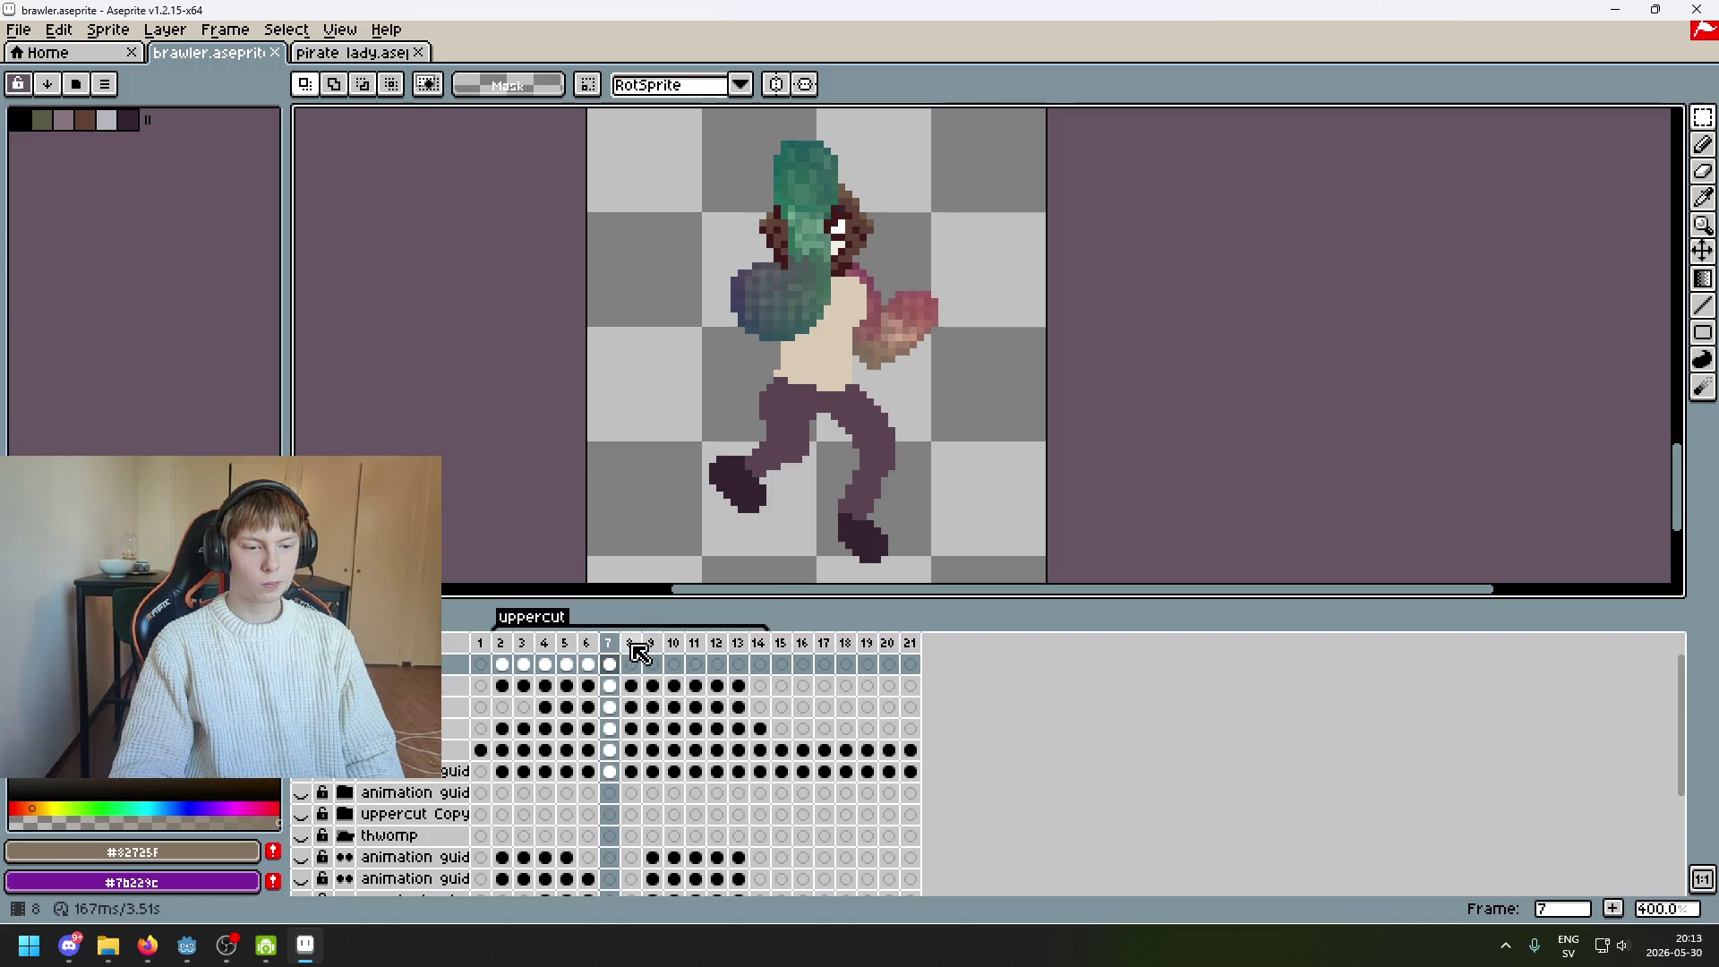
Step through frames 7 to 13 in the timeline to review the uppercut
{"action": "left_click", "coordinate": [608, 663]}
{"action": "left_click", "coordinate": [637, 642]}
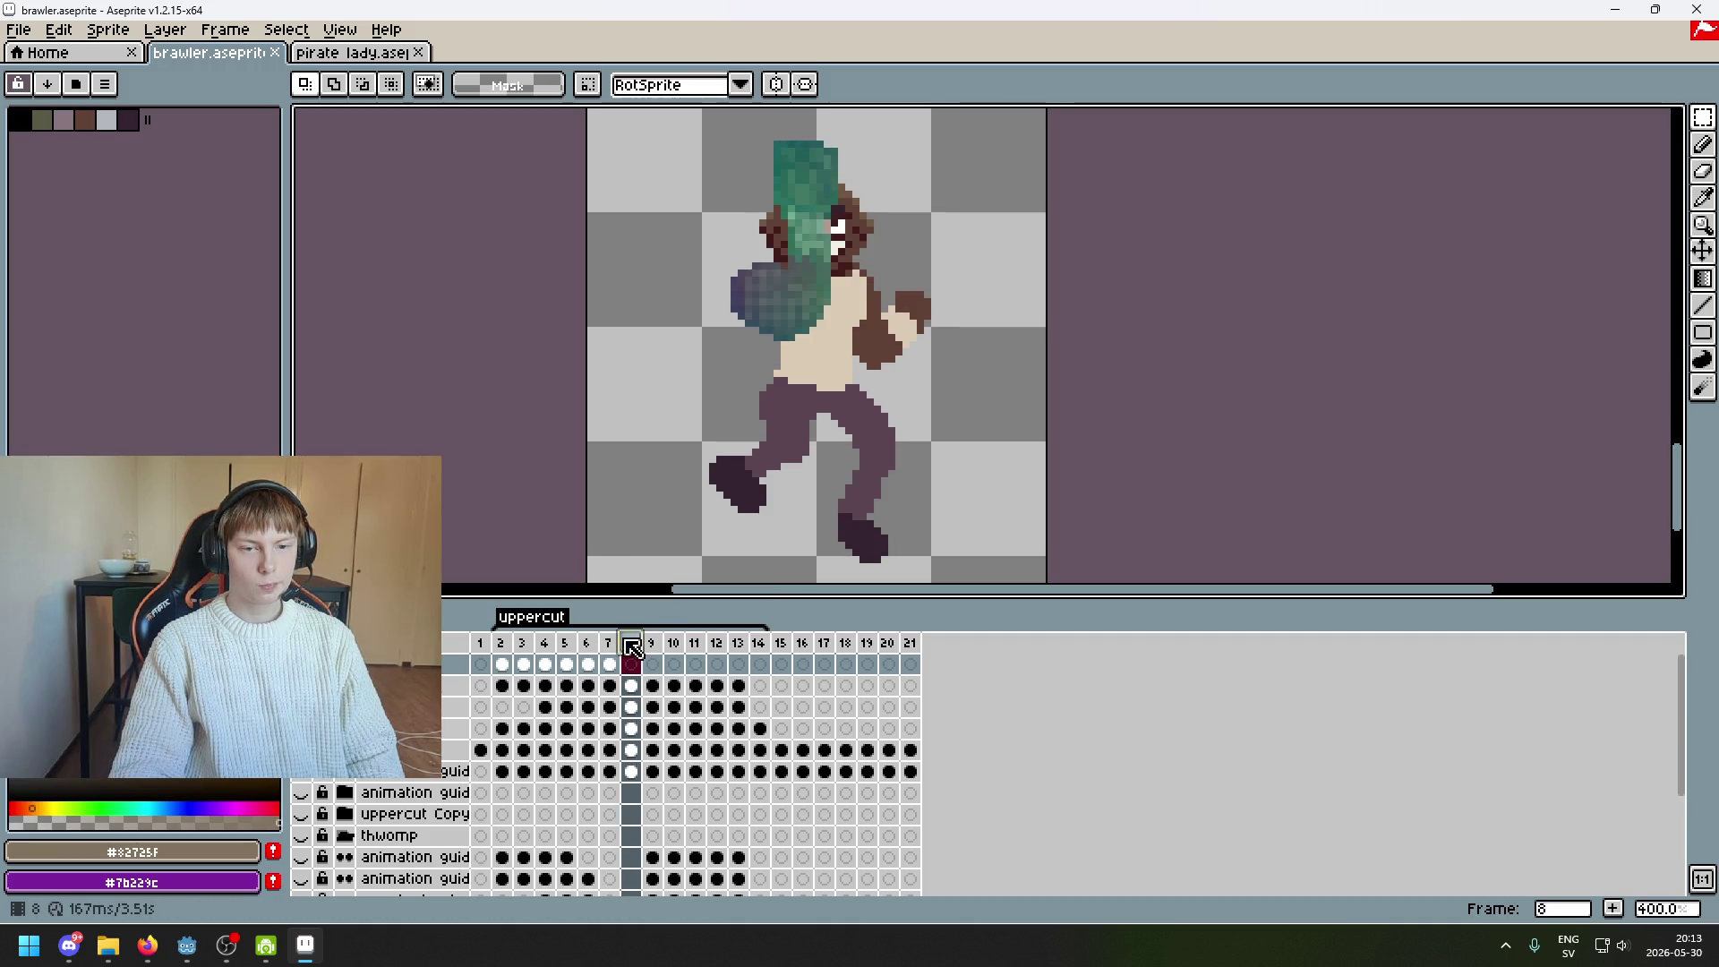
{"action": "left_click", "coordinate": [652, 644]}
{"action": "left_click", "coordinate": [673, 644]}
{"action": "left_click", "coordinate": [716, 645]}
{"action": "left_click", "coordinate": [740, 647]}
{"action": "left_click", "coordinate": [759, 644]}
{"action": "left_click", "coordinate": [738, 644]}
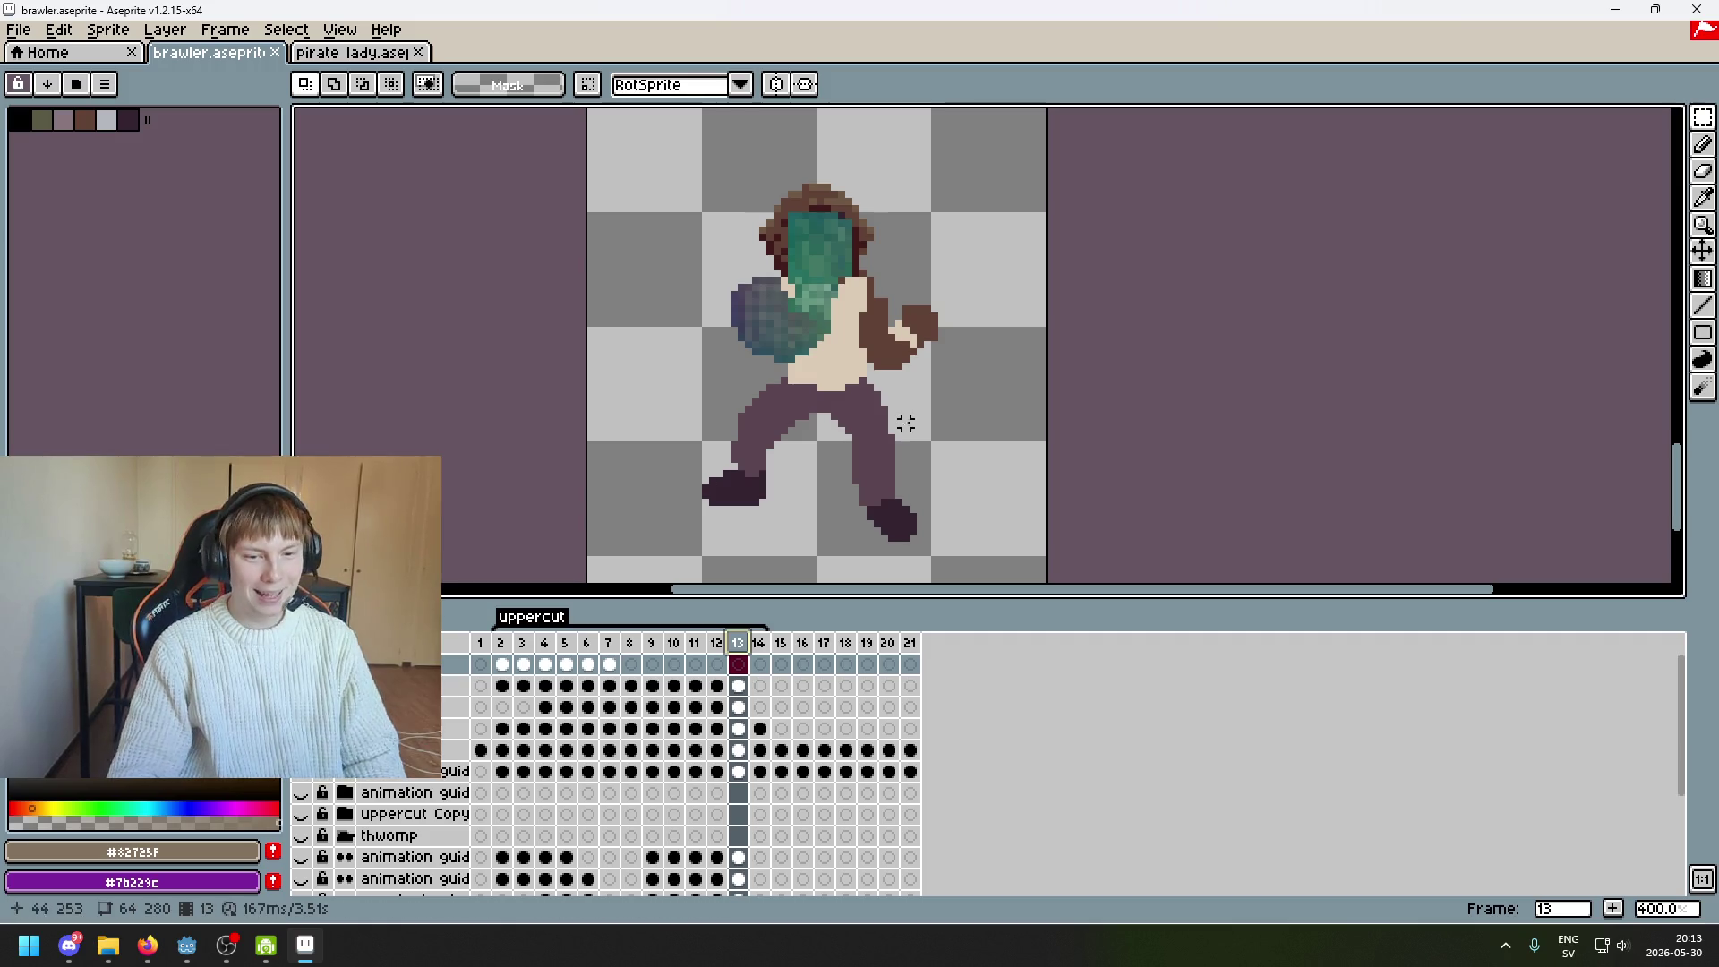
On frame 7, marquee-select the pink fist and arm
{"action": "left_click", "coordinate": [610, 663]}
{"action": "left_click_drag", "start_coordinate": [978, 242], "coordinate": [849, 452]}
{"action": "left_click", "coordinate": [905, 545]}
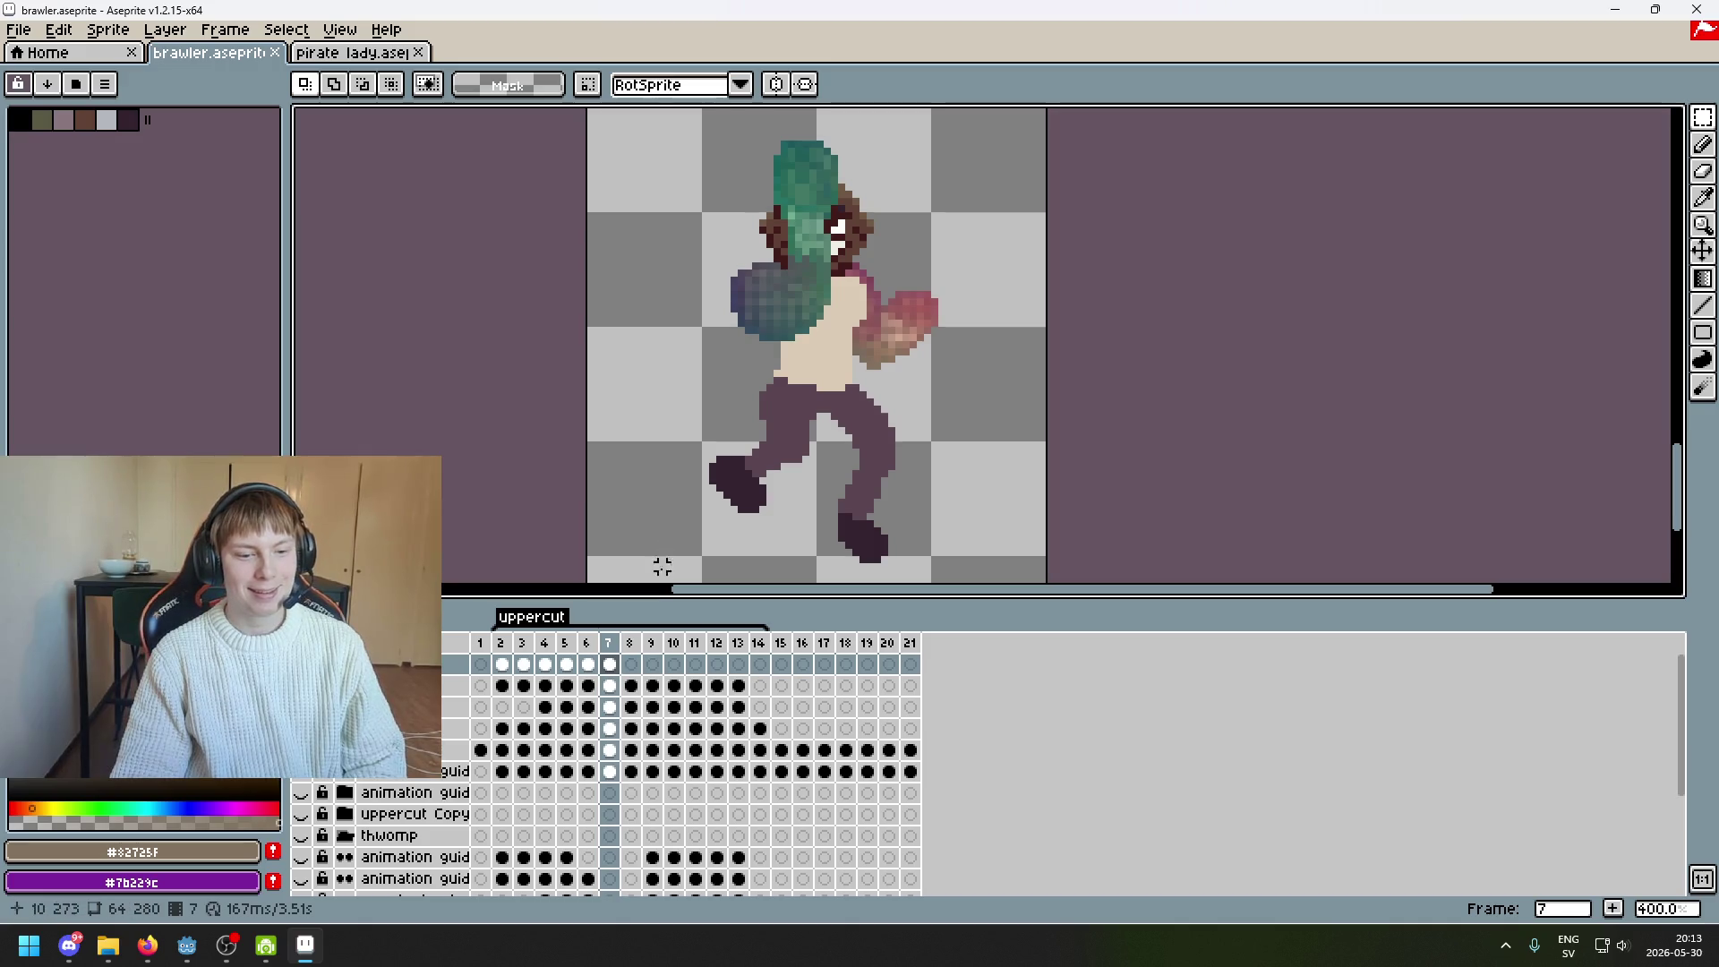
{"action": "left_click_drag", "start_coordinate": [988, 399], "coordinate": [840, 222]}
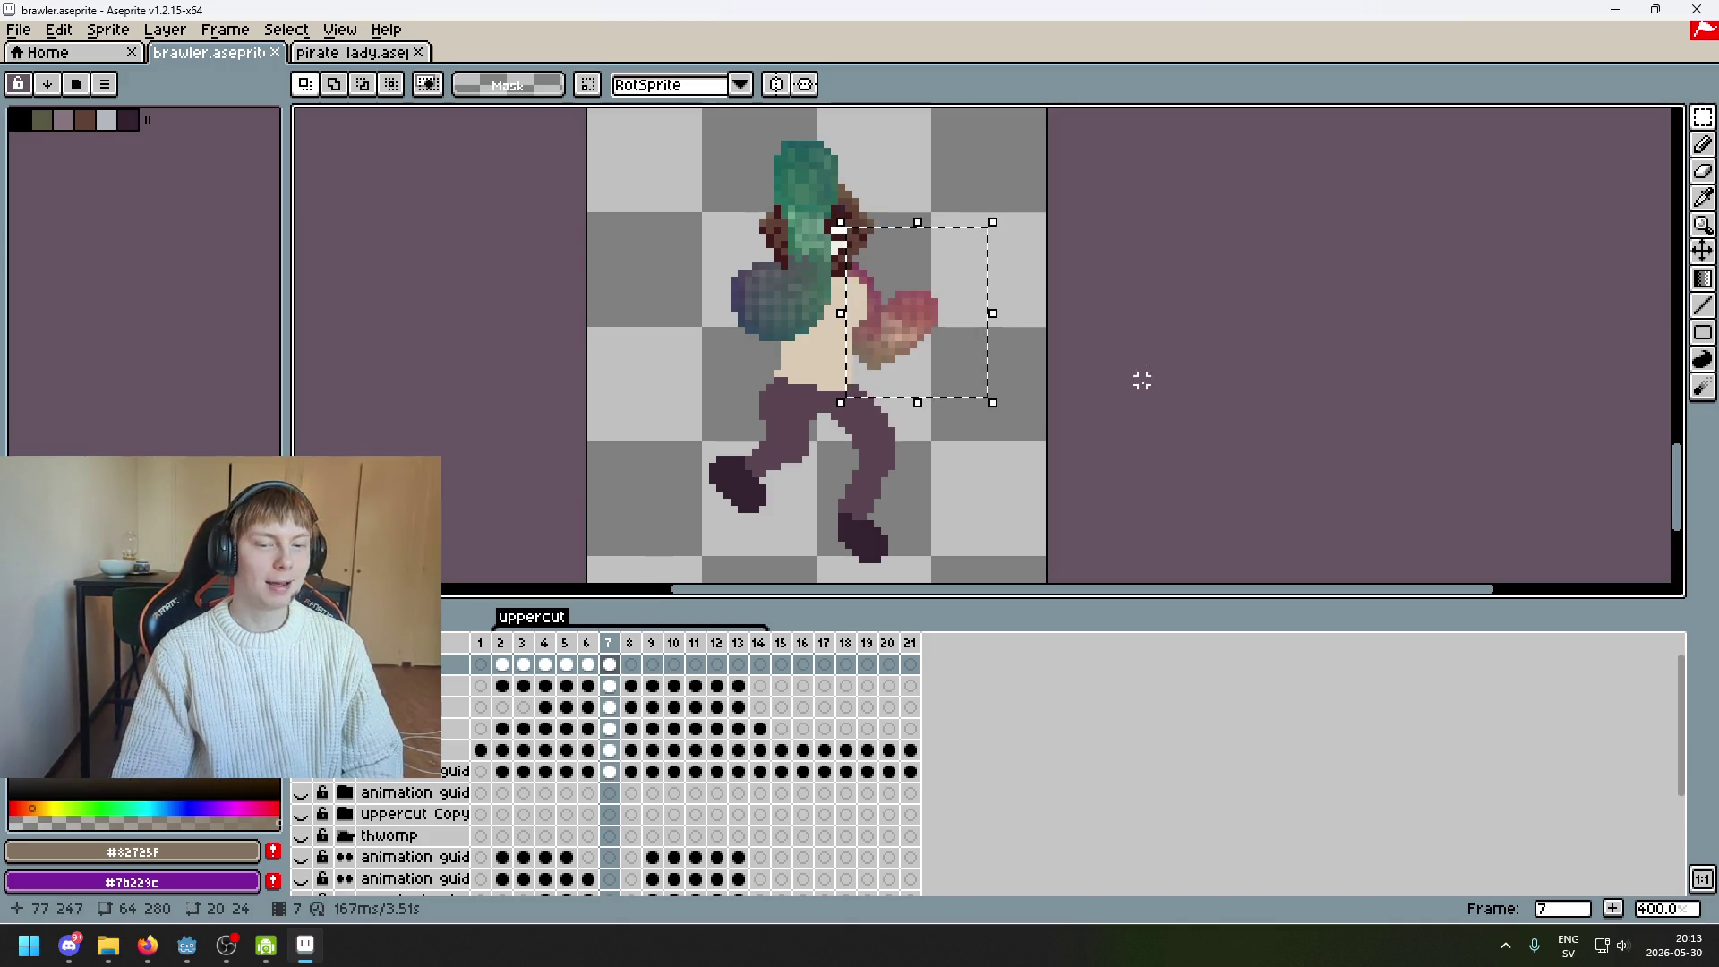
{"action": "left_click", "coordinate": [1121, 230]}
{"action": "mouse_move", "coordinate": [964, 208]}
{"action": "left_mouse_down"}
{"action": "mouse_move", "coordinate": [868, 403]}
{"action": "mouse_move", "coordinate": [859, 500]}
{"action": "left_mouse_up"}
{"action": "key", "text": "ctrl+d"}
{"action": "left_click_drag", "start_coordinate": [1003, 449], "coordinate": [834, 223]}
Paste and commit the pink fist on frames 8, 9 and 10
{"action": "left_click", "coordinate": [1084, 237]}
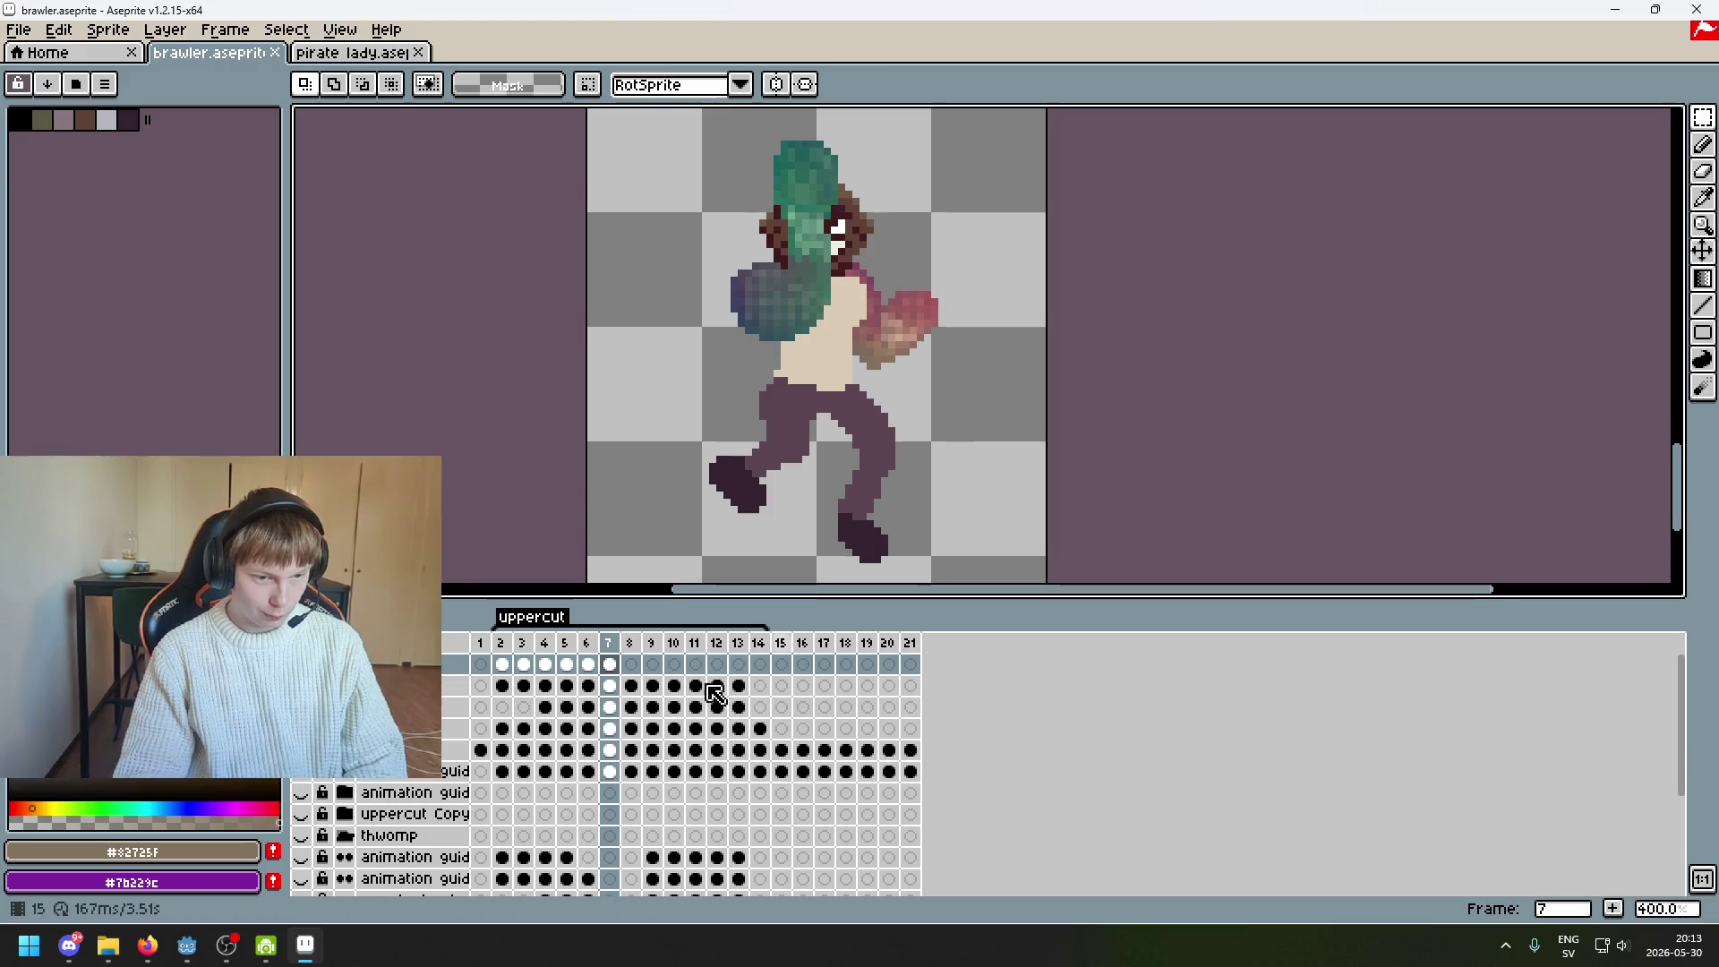
{"action": "left_click", "coordinate": [631, 667]}
{"action": "key", "text": "ctrl+v"}
{"action": "left_click", "coordinate": [1077, 417]}
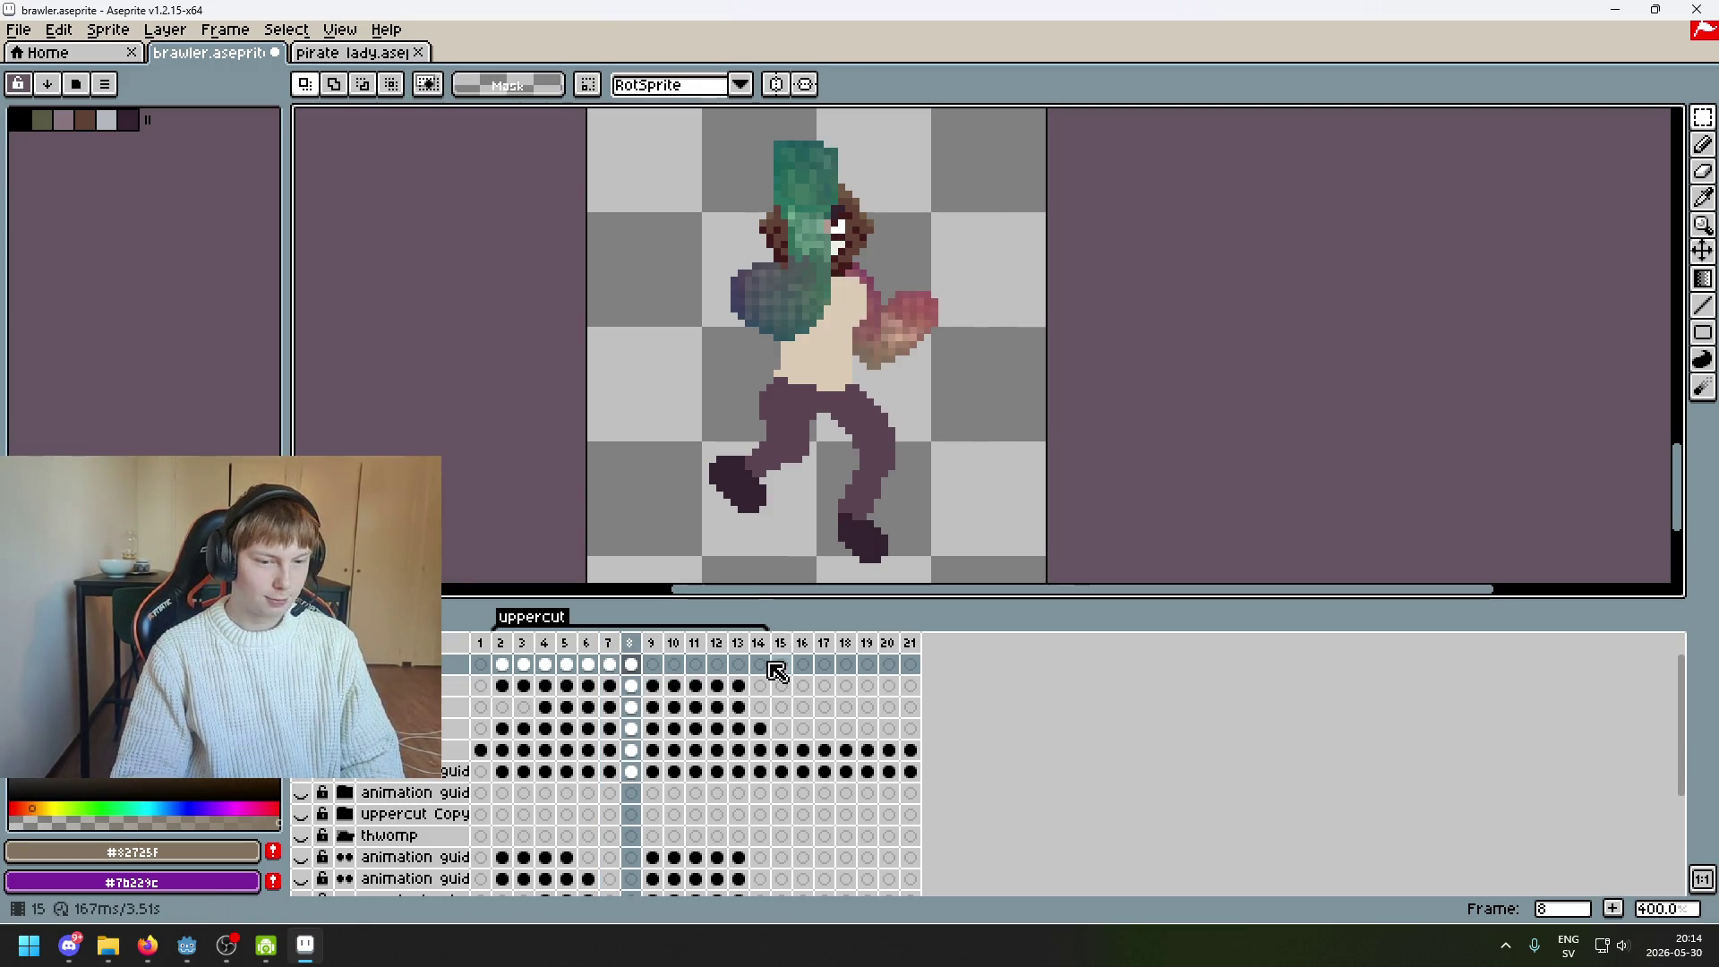
{"action": "left_click", "coordinate": [653, 667]}
{"action": "key", "text": "ctrl+v"}
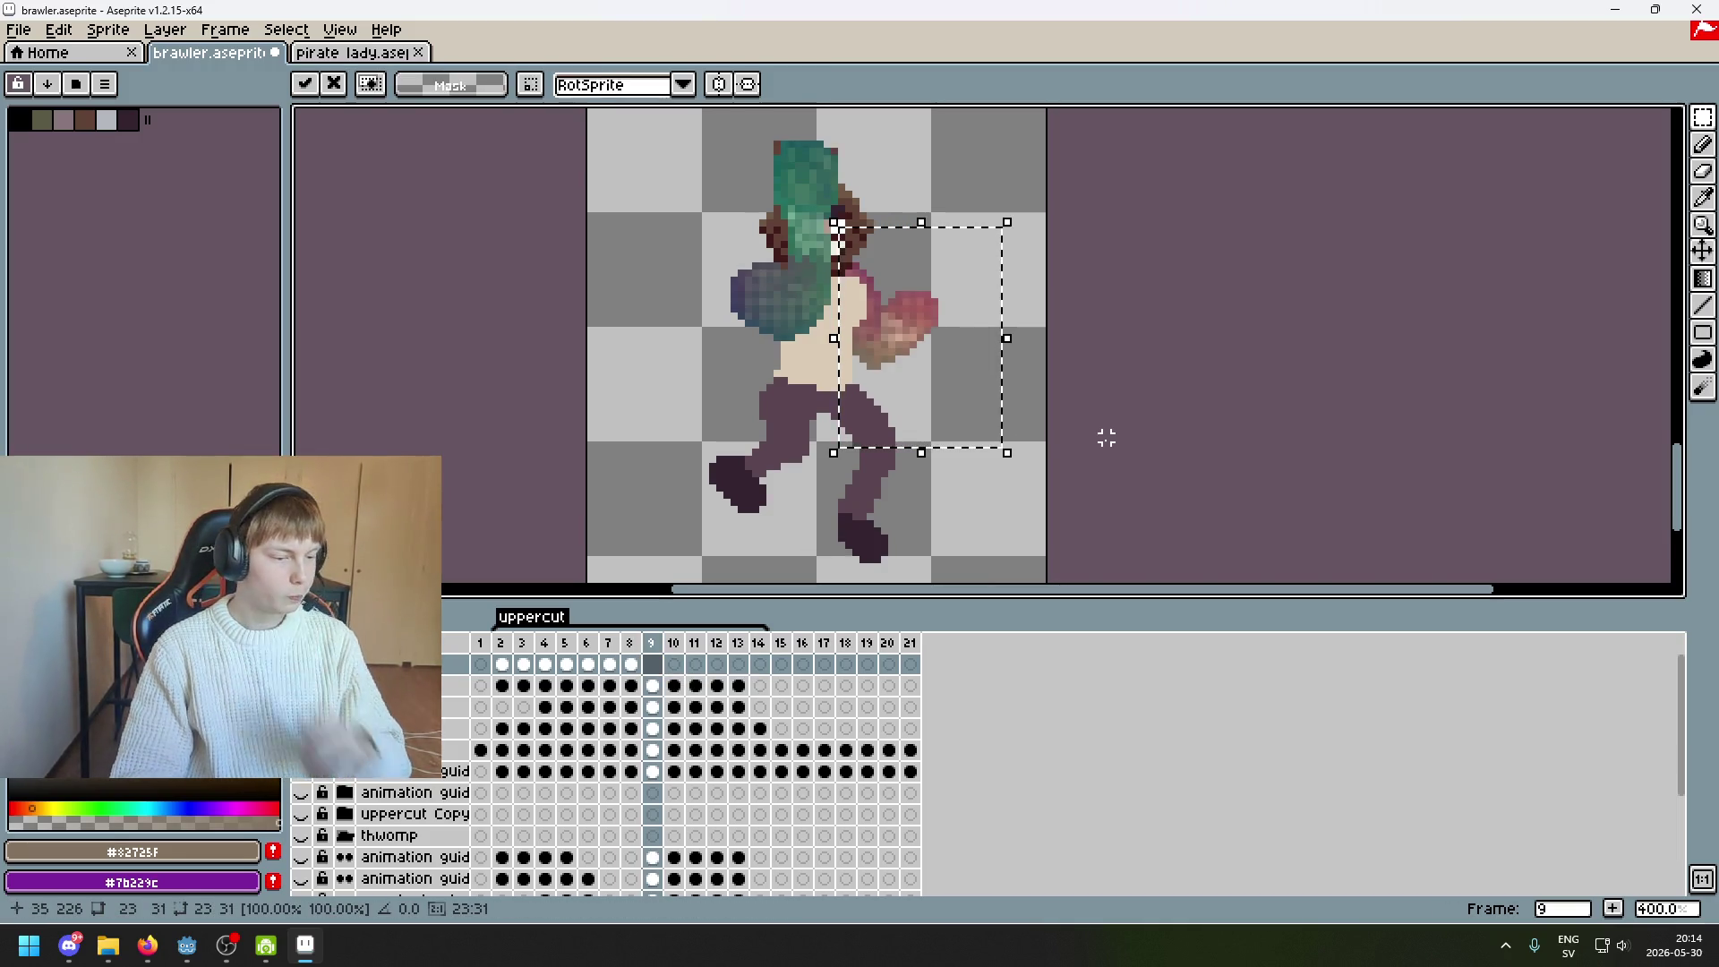
{"action": "left_click", "coordinate": [1106, 438]}
{"action": "left_click", "coordinate": [679, 686]}
{"action": "key", "text": "ctrl+v"}
{"action": "left_click", "coordinate": [1120, 384]}
Paste and commit the pink fist on frames 11 and 12
{"action": "left_click", "coordinate": [696, 677]}
{"action": "key", "text": "ctrl+v"}
{"action": "left_click", "coordinate": [1028, 460]}
{"action": "left_click", "coordinate": [717, 669]}
{"action": "key", "text": "ctrl+v"}
{"action": "left_click", "coordinate": [1154, 430]}
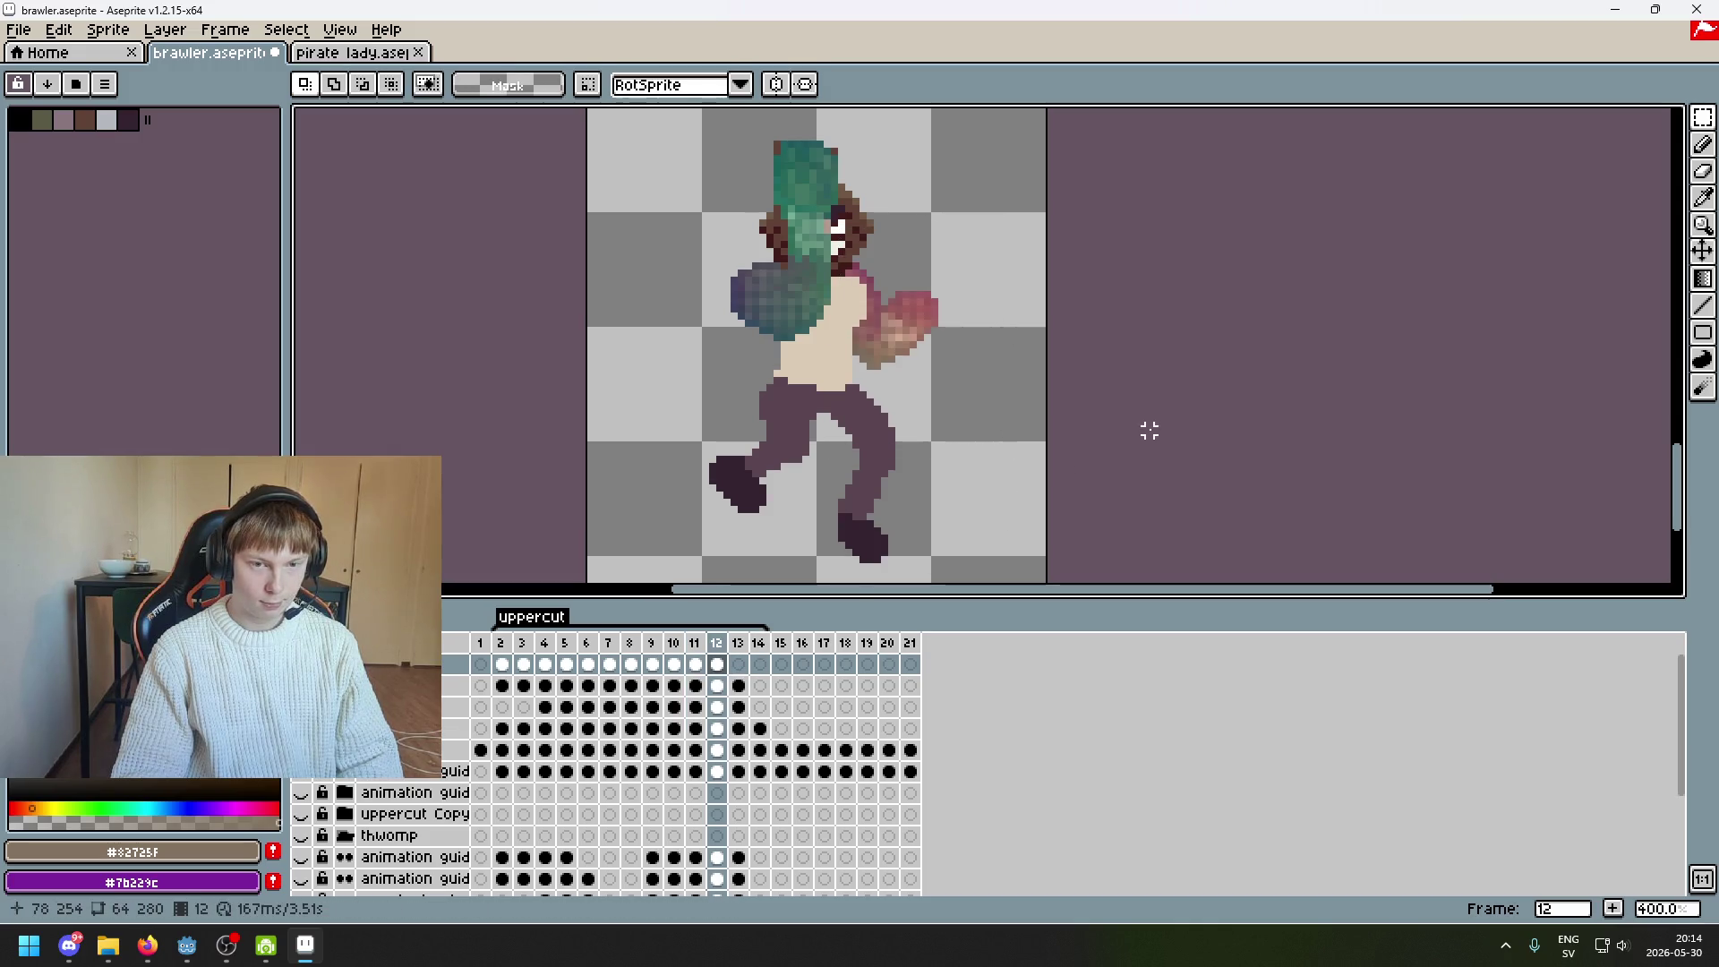
Flip between frames 12 and 13 to compare them
{"action": "left_click", "coordinate": [739, 665]}
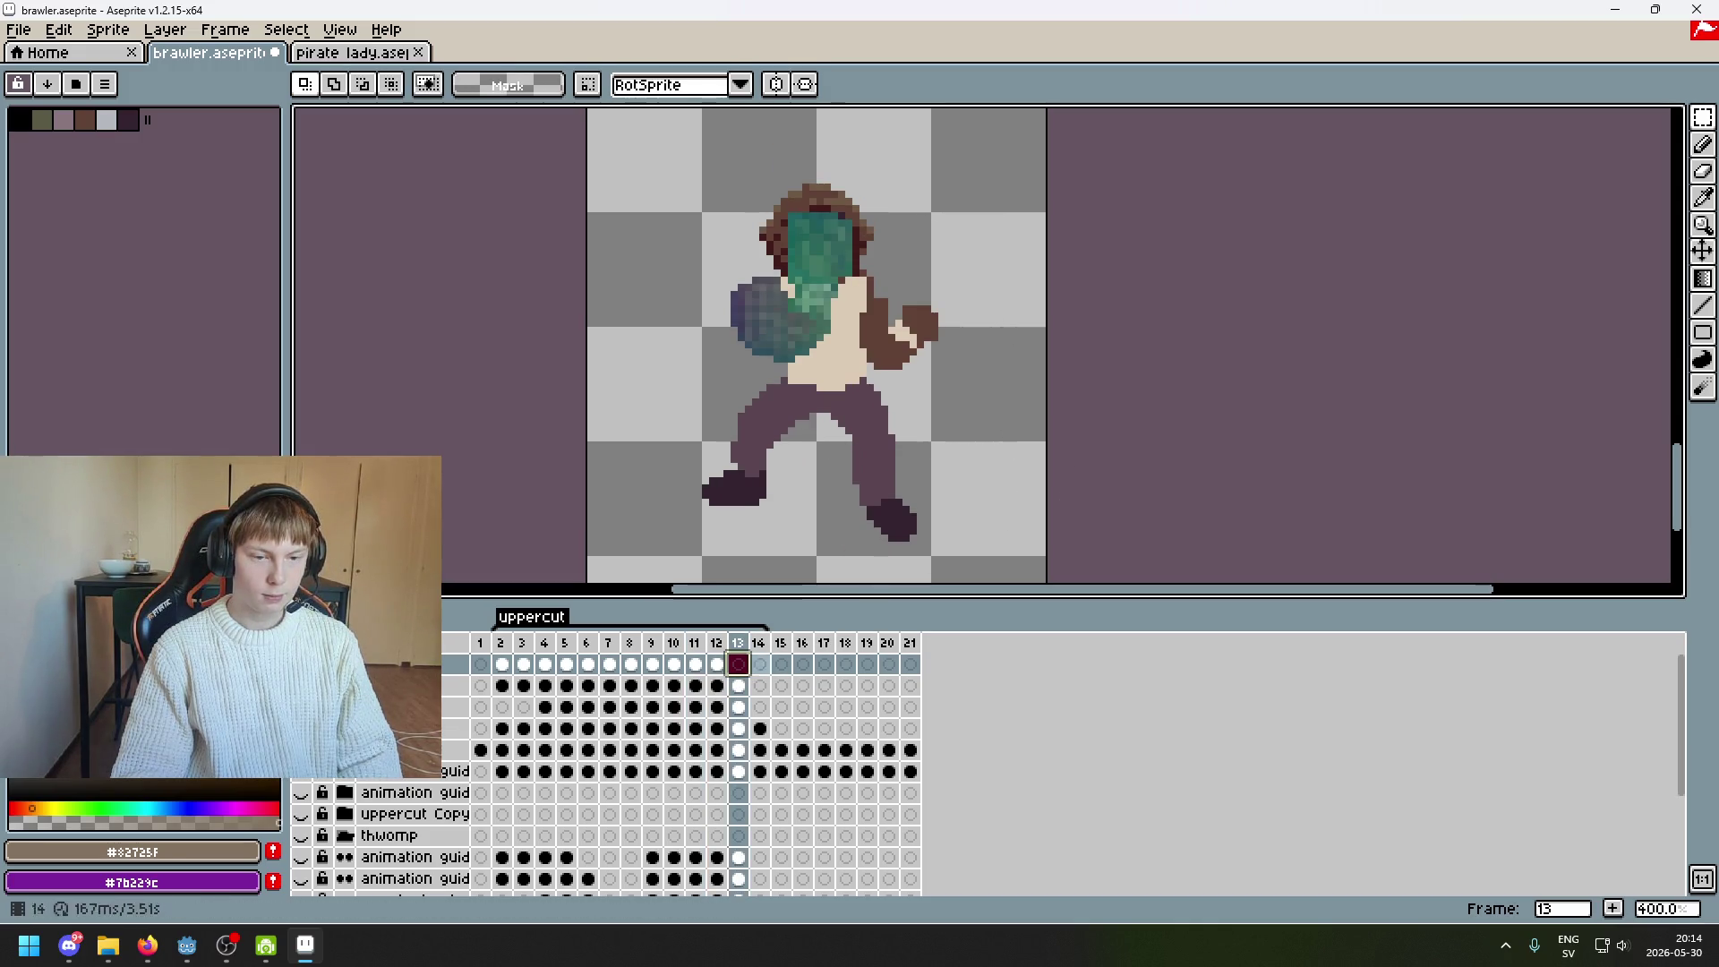
{"action": "key", "text": "Left"}
{"action": "key", "text": "Right"}
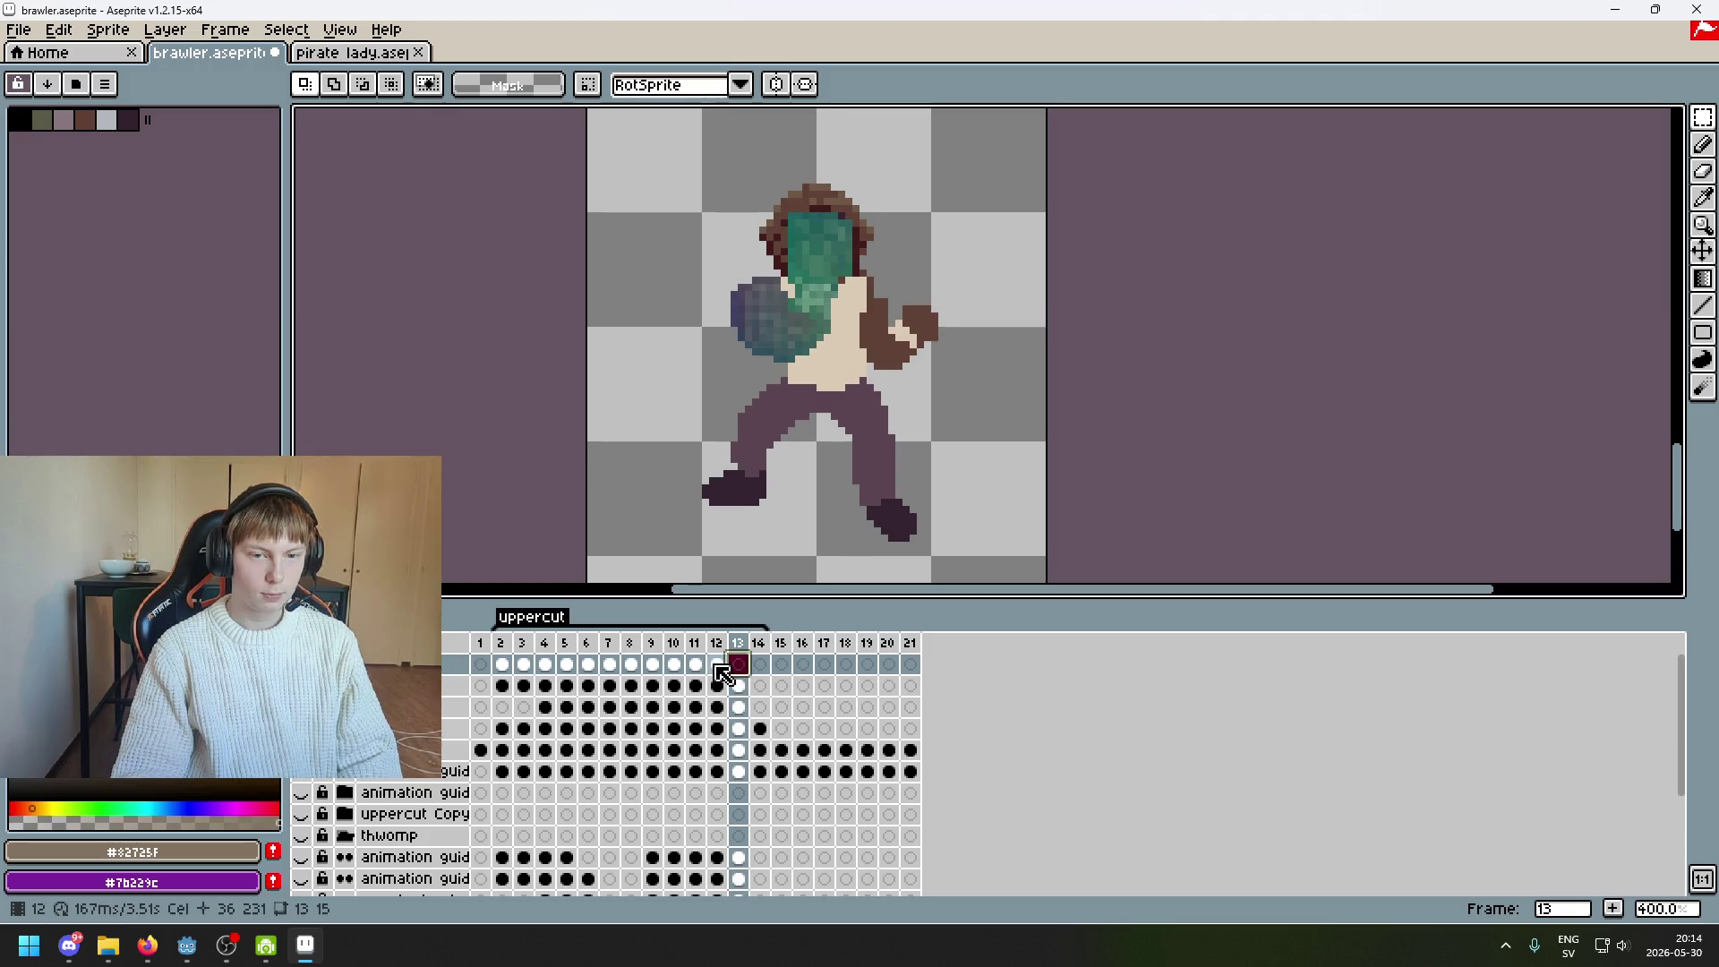
{"action": "key", "text": "Left"}
{"action": "key", "text": "Right"}
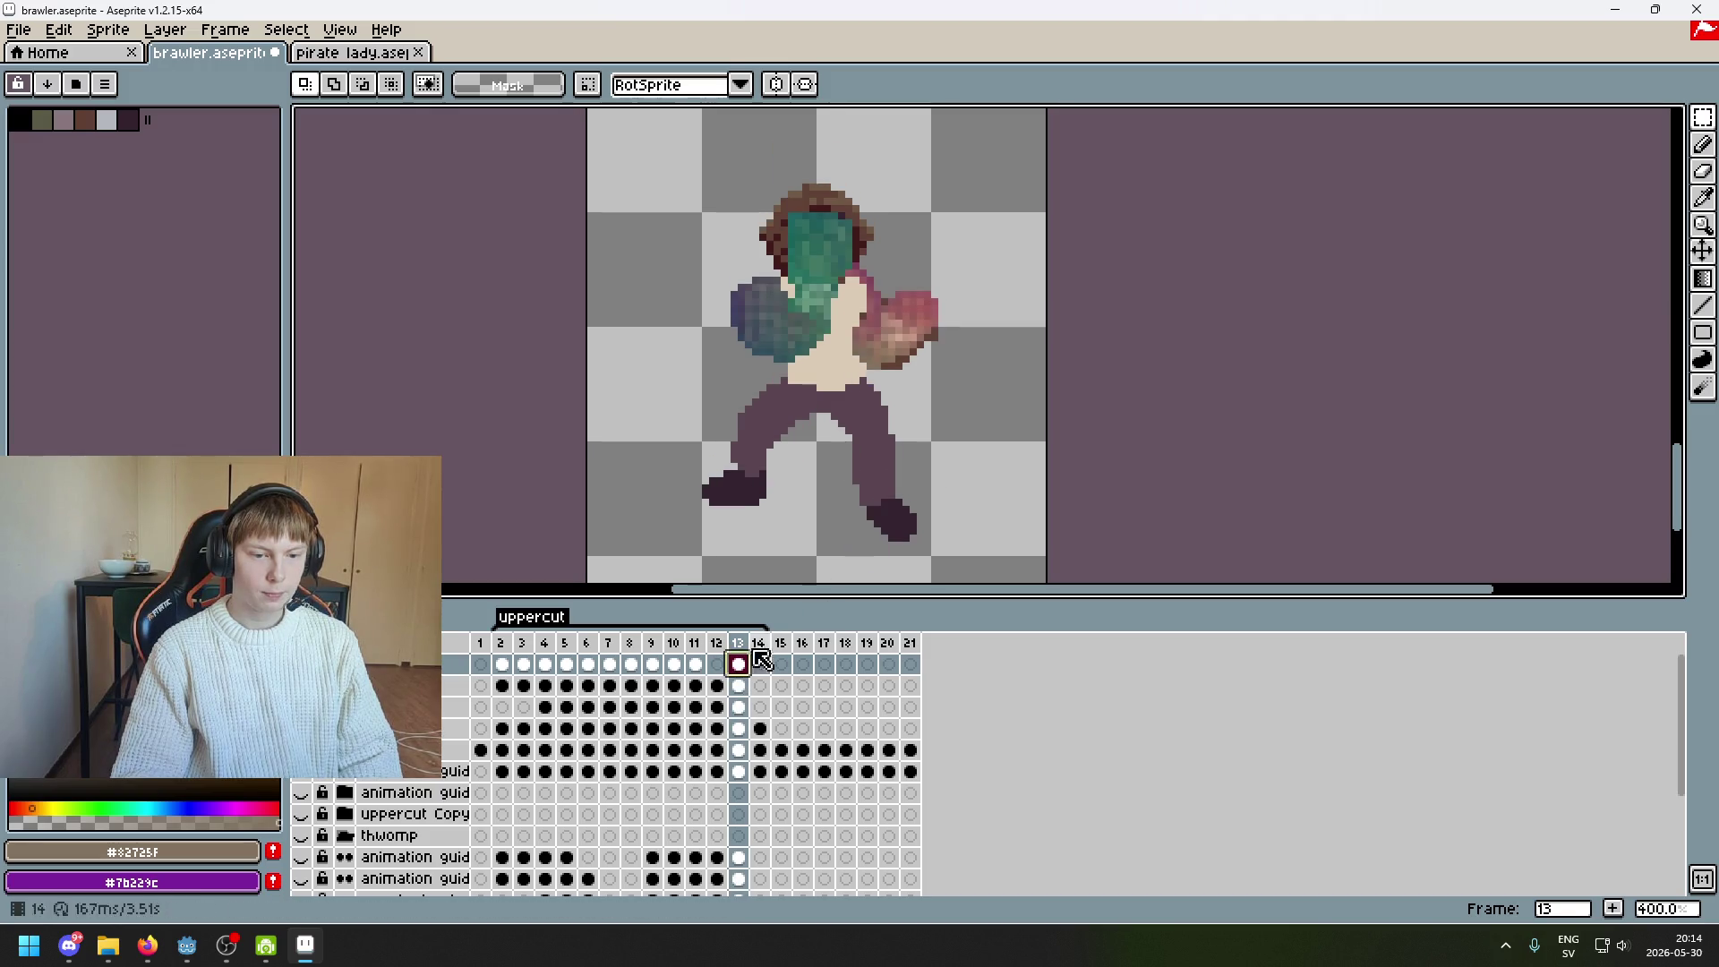
{"action": "left_click", "coordinate": [720, 666]}
Undo the accidental cel move and reset the canvas view
{"action": "key", "text": "ctrl+z"}
{"action": "key", "text": "ctrl+z"}
{"action": "key", "text": "ctrl+z"}
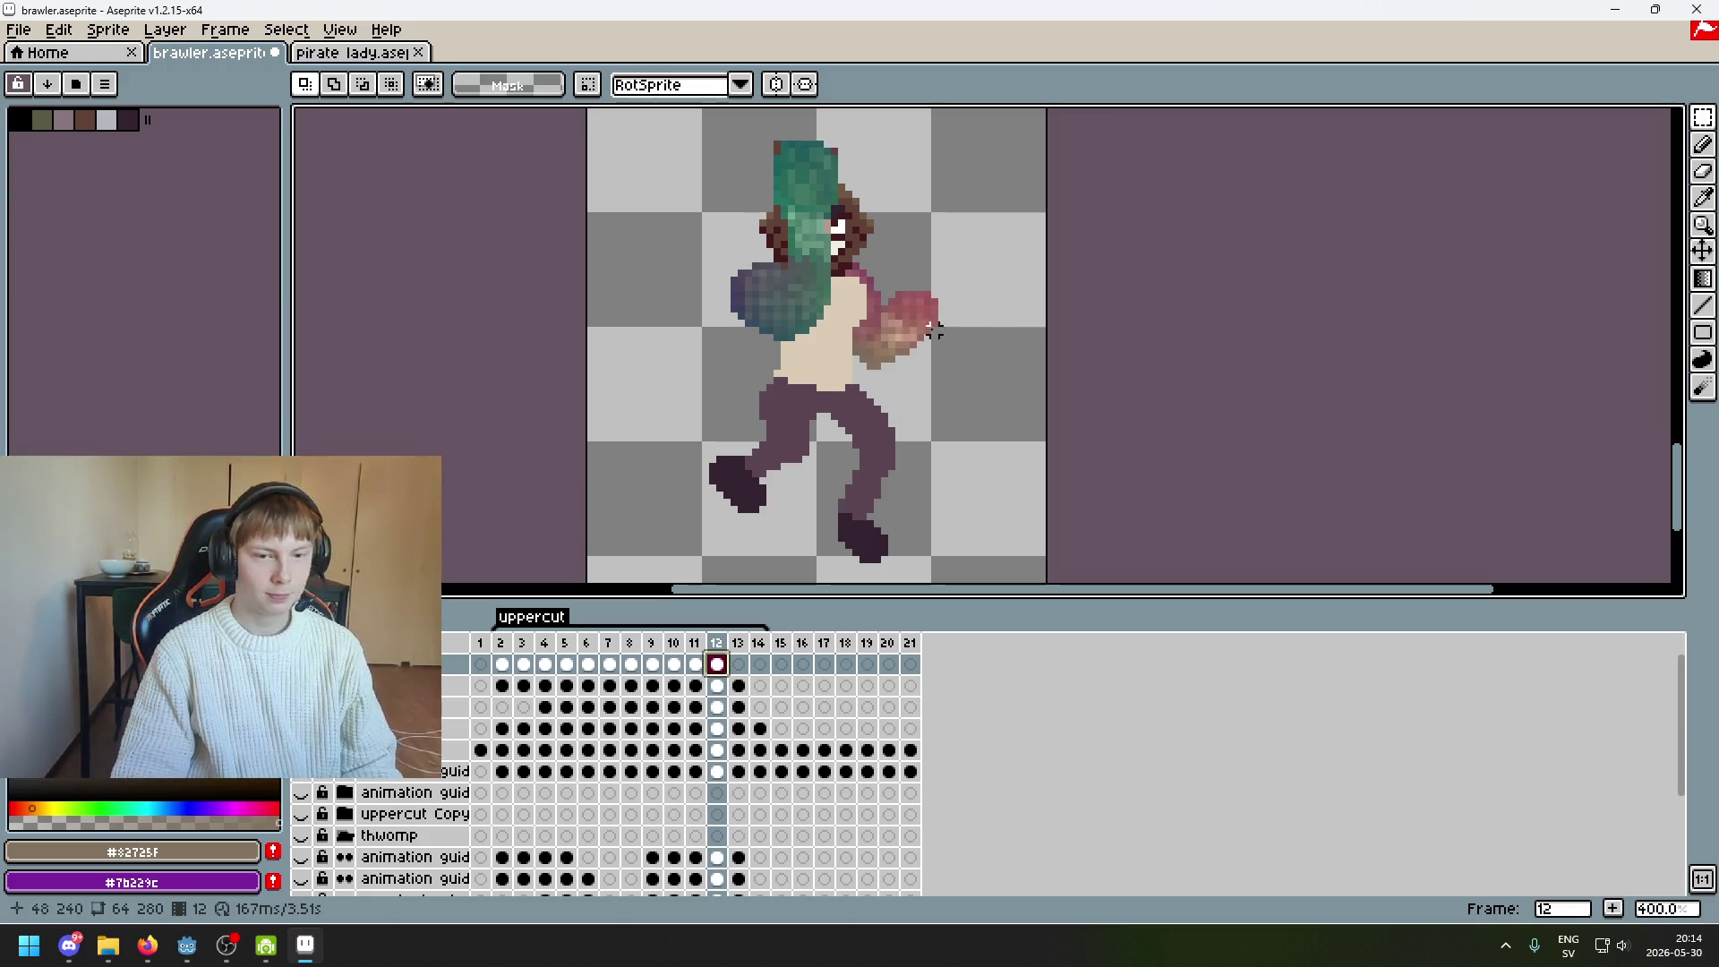
{"action": "left_click_drag", "start_coordinate": [990, 330], "coordinate": [953, 407]}
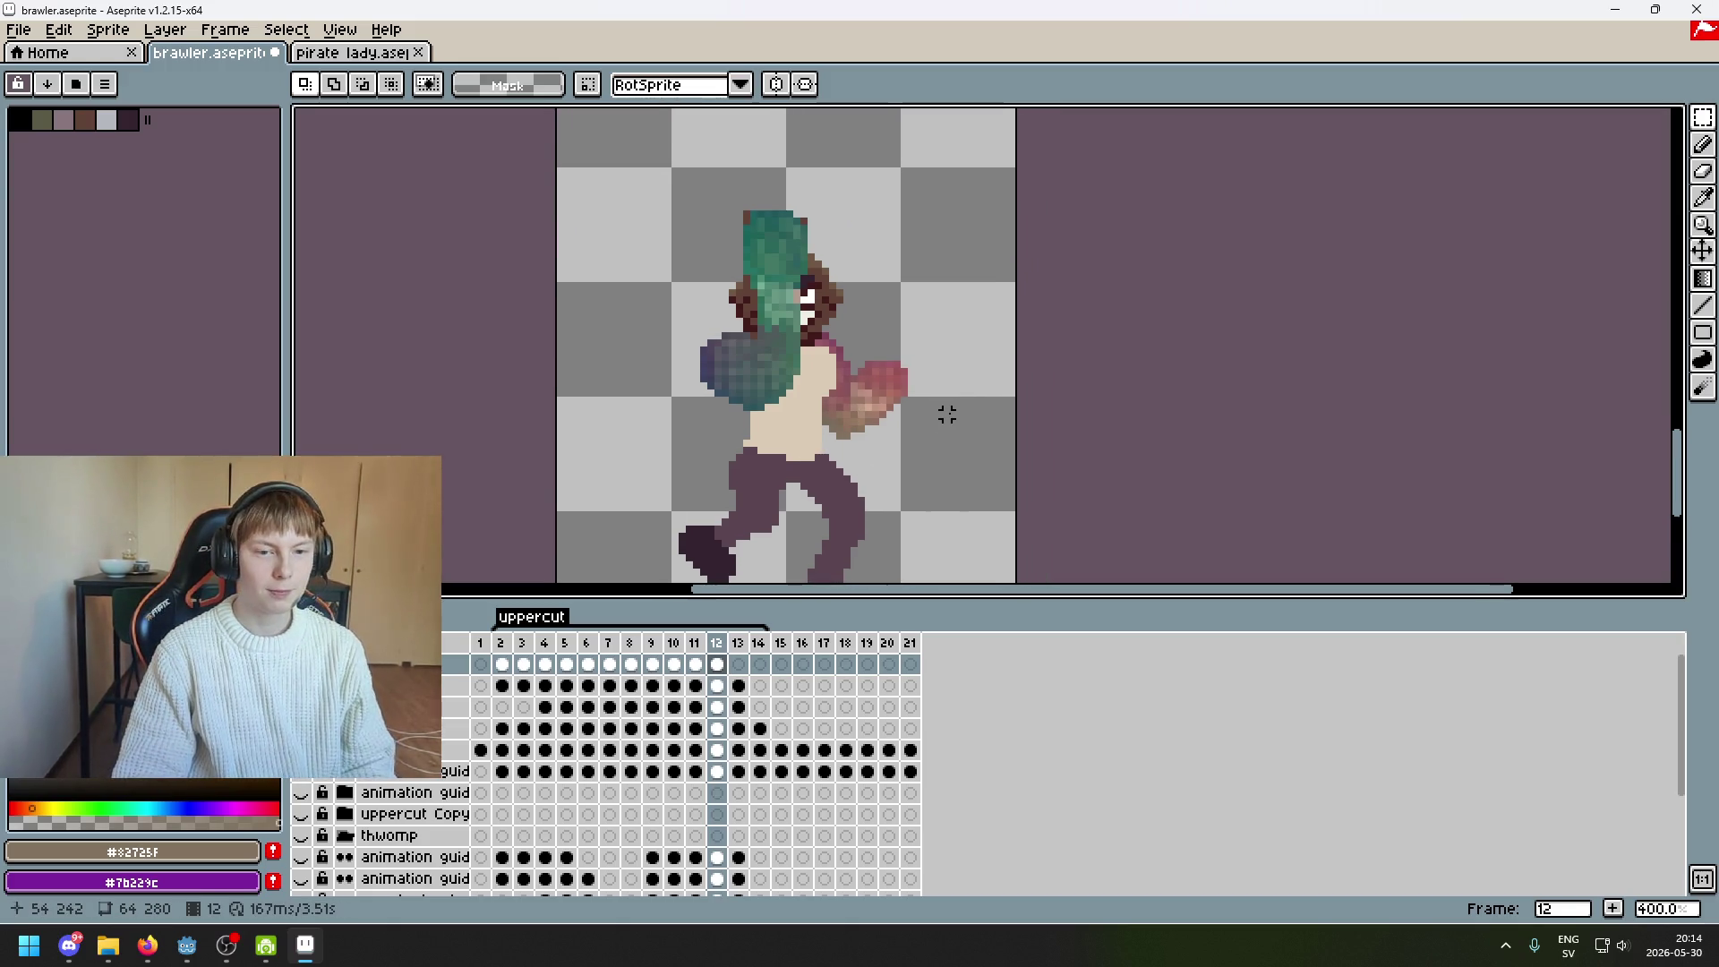
{"action": "left_click", "coordinate": [1703, 116]}
{"action": "left_click_drag", "start_coordinate": [924, 441], "coordinate": [863, 438]}
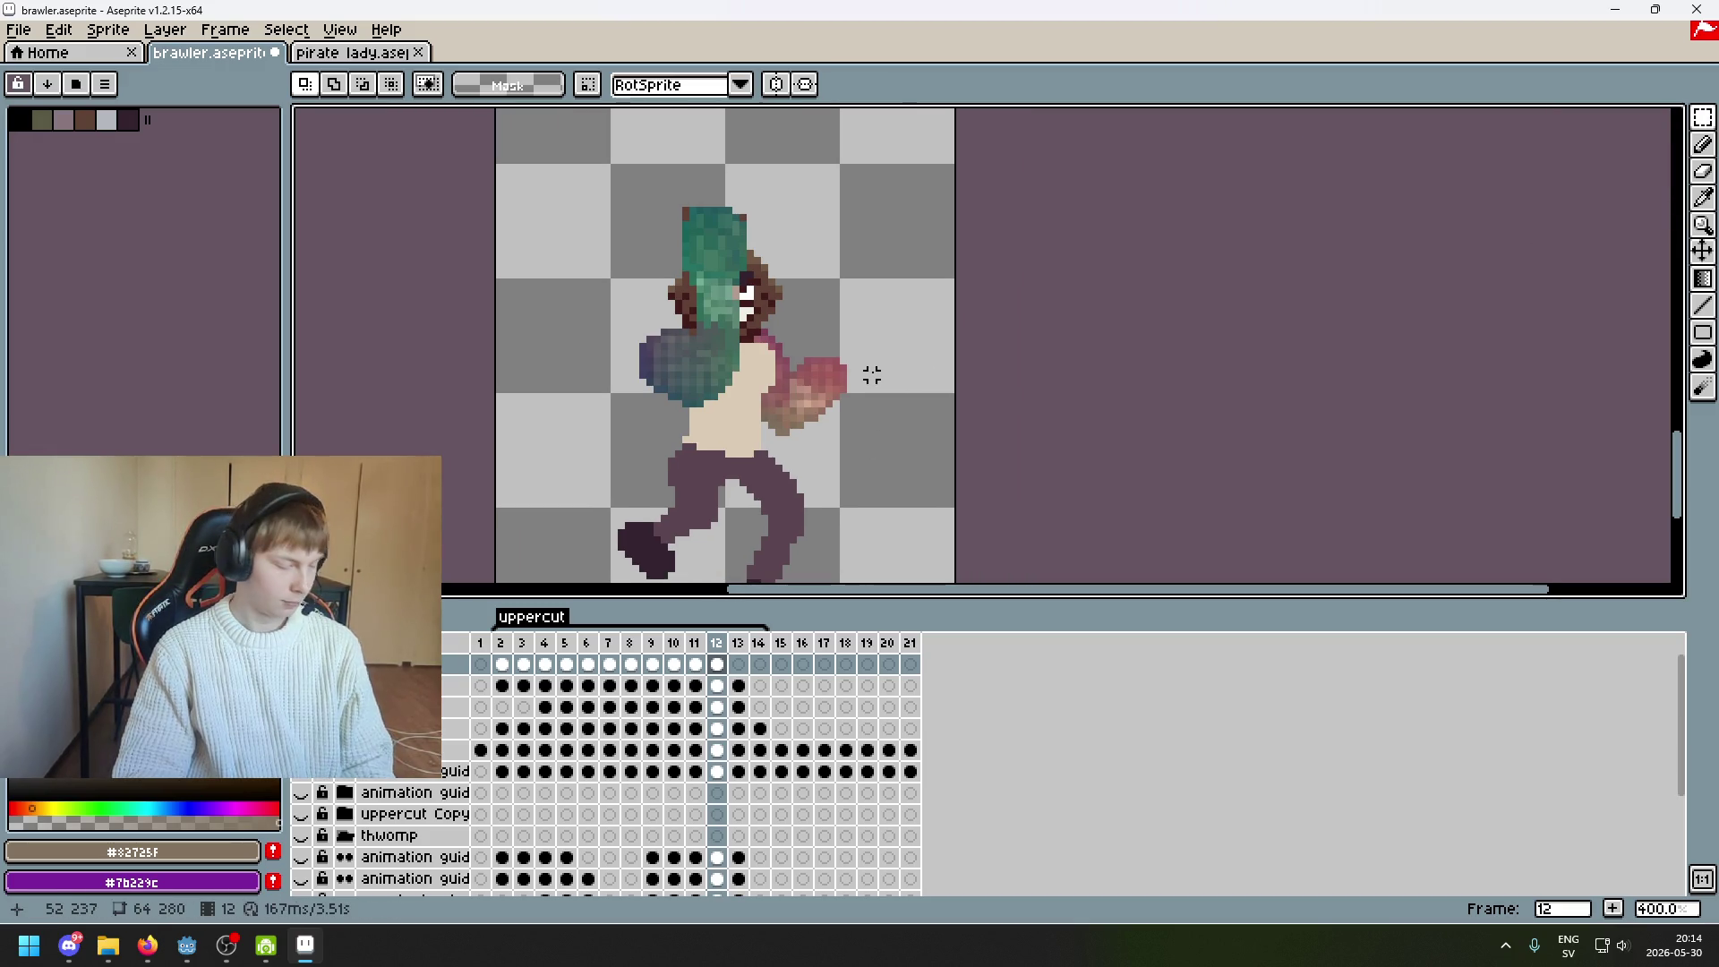
{"action": "scroll", "coordinate": [928, 426], "scroll_direction": "up", "scroll_amount": 2}
{"action": "scroll", "coordinate": [925, 432], "scroll_direction": "down", "scroll_amount": 1}
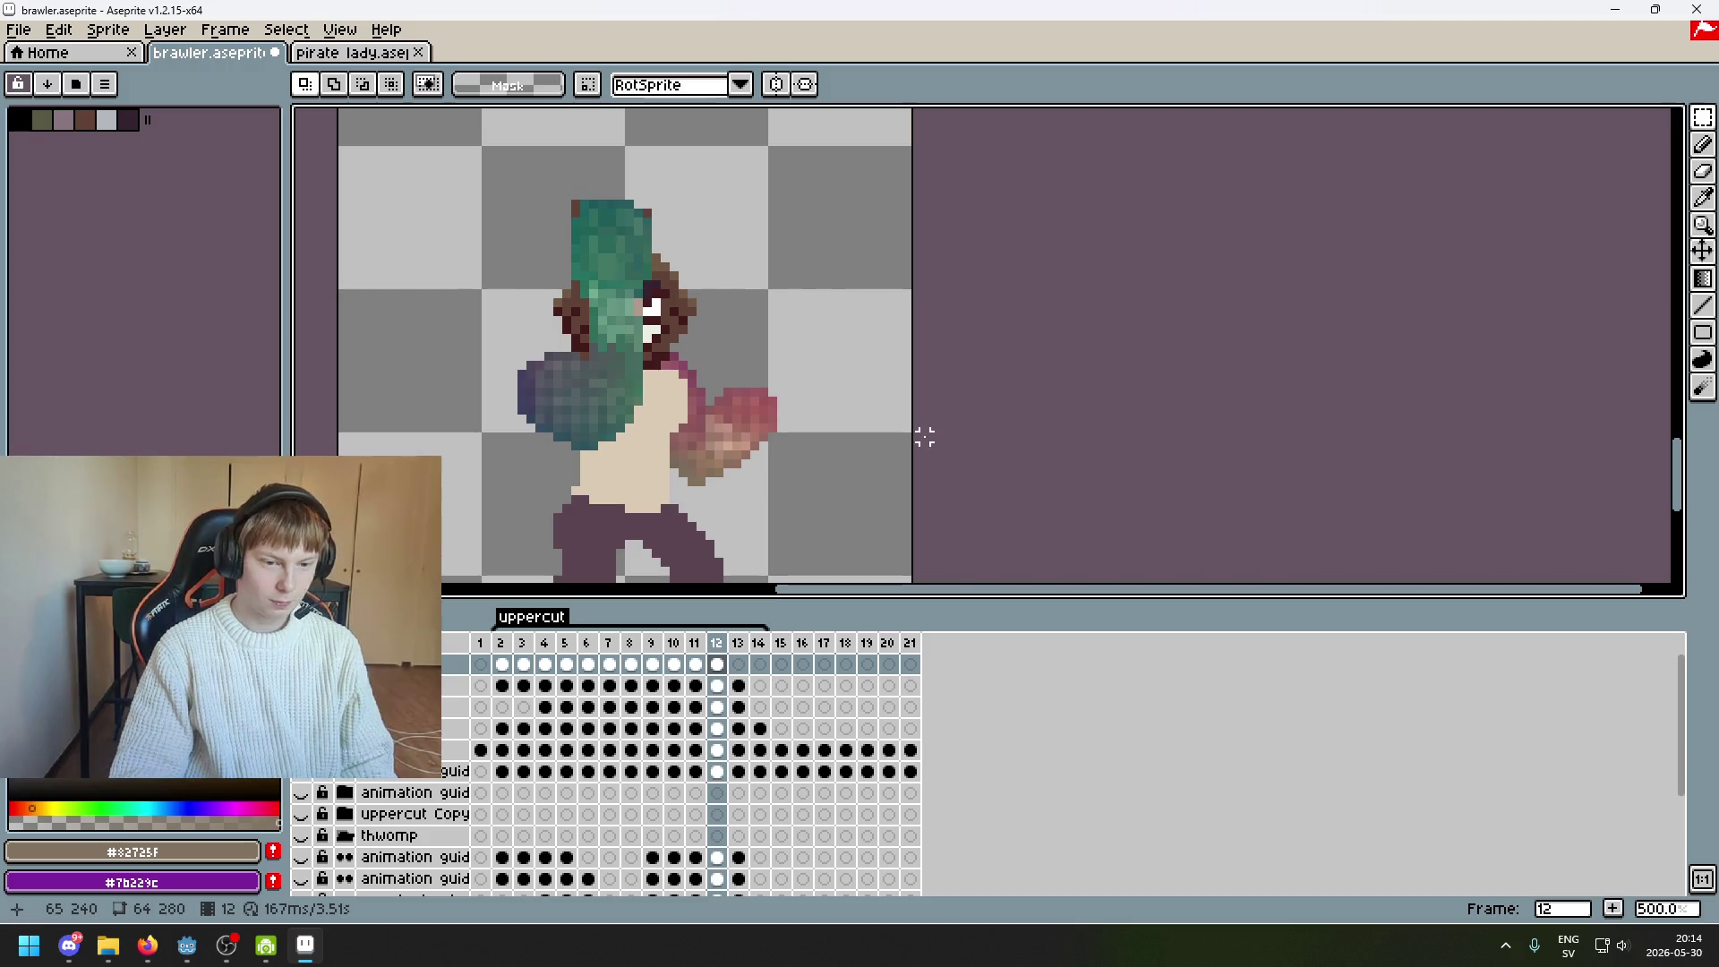
On frame 13, select and shift the fist pixels, commit, and compare with frame 12
{"action": "key", "text": "Right"}
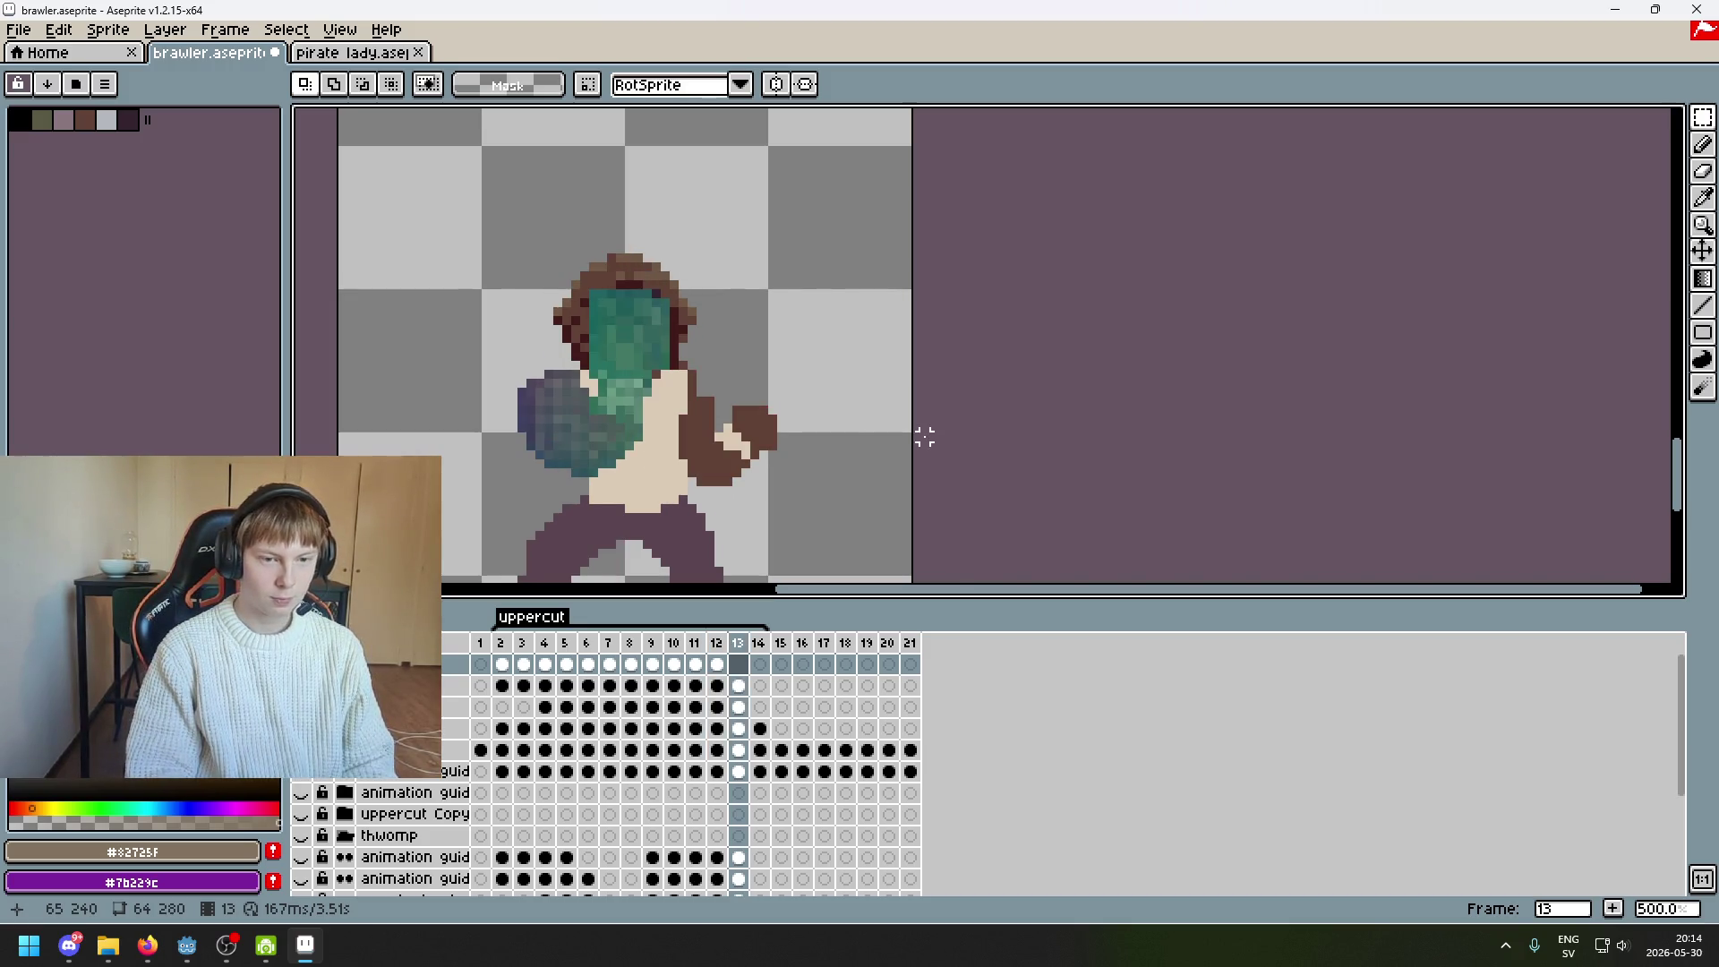
{"action": "left_click_drag", "start_coordinate": [707, 291], "coordinate": [920, 433]}
{"action": "mouse_move", "coordinate": [814, 419]}
{"action": "left_mouse_down"}
{"action": "mouse_move", "coordinate": [760, 453]}
{"action": "mouse_move", "coordinate": [852, 433]}
{"action": "mouse_move", "coordinate": [760, 445]}
{"action": "mouse_move", "coordinate": [796, 445]}
{"action": "left_mouse_up"}
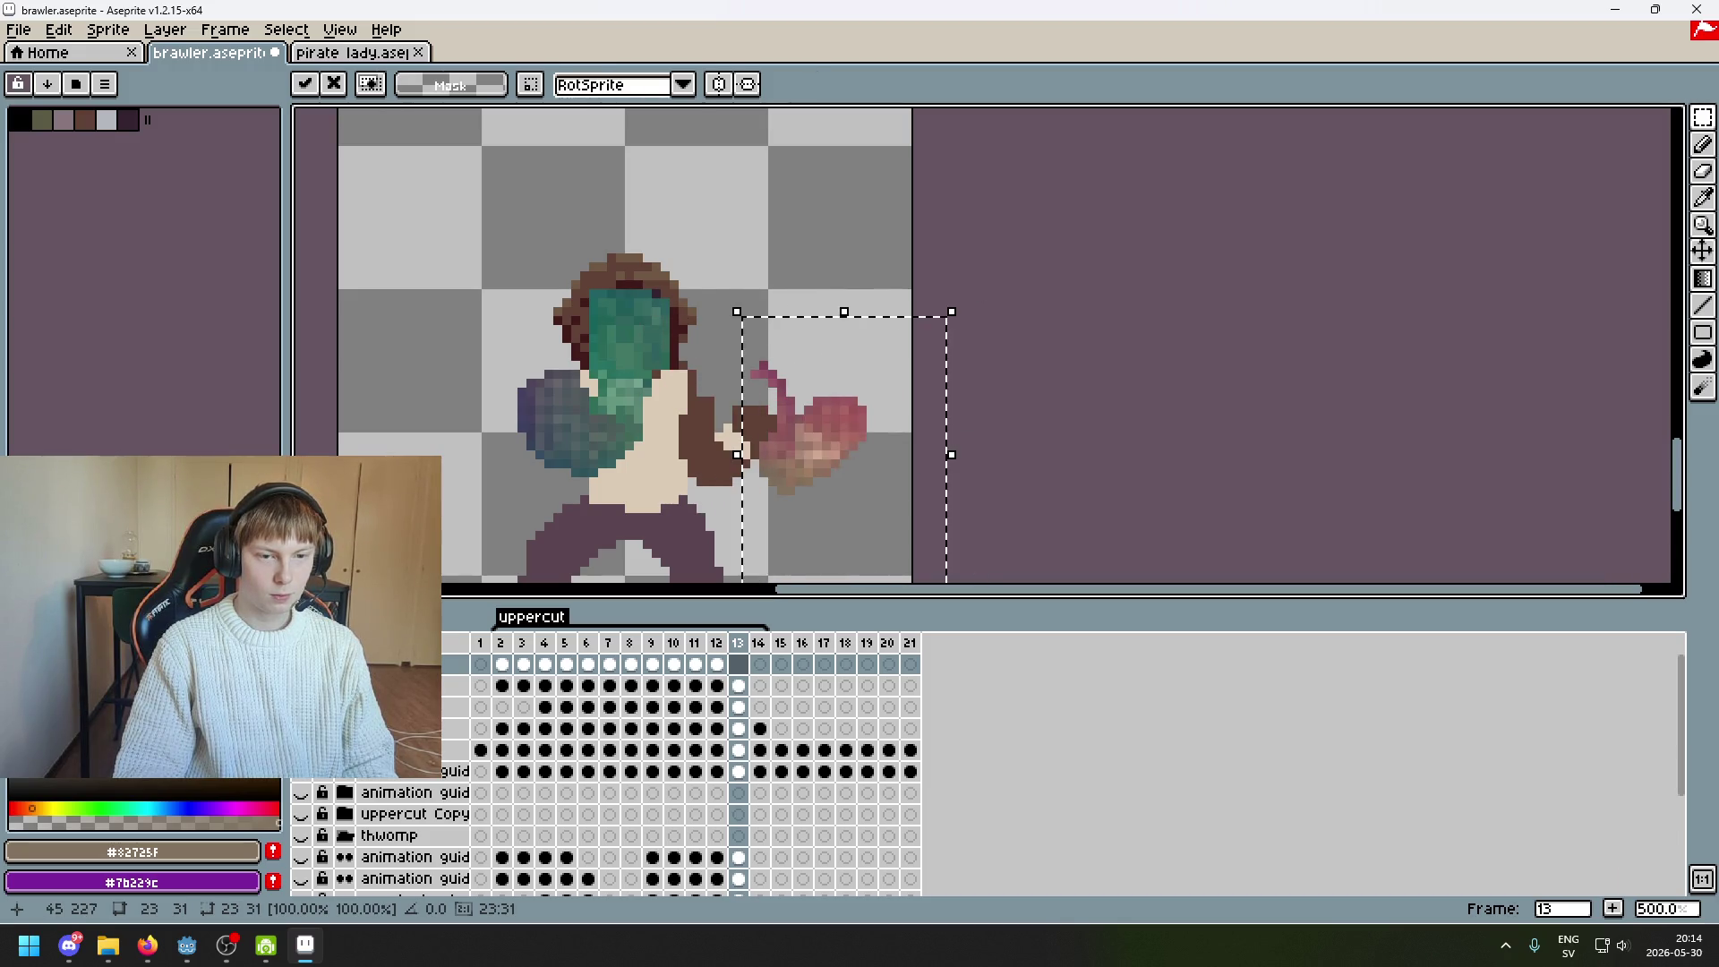
{"action": "key", "text": "Return"}
{"action": "key", "text": "Left"}
{"action": "key", "text": "Right"}
{"action": "key", "text": "Left"}
{"action": "key", "text": "Right"}
{"action": "key", "text": "Left"}
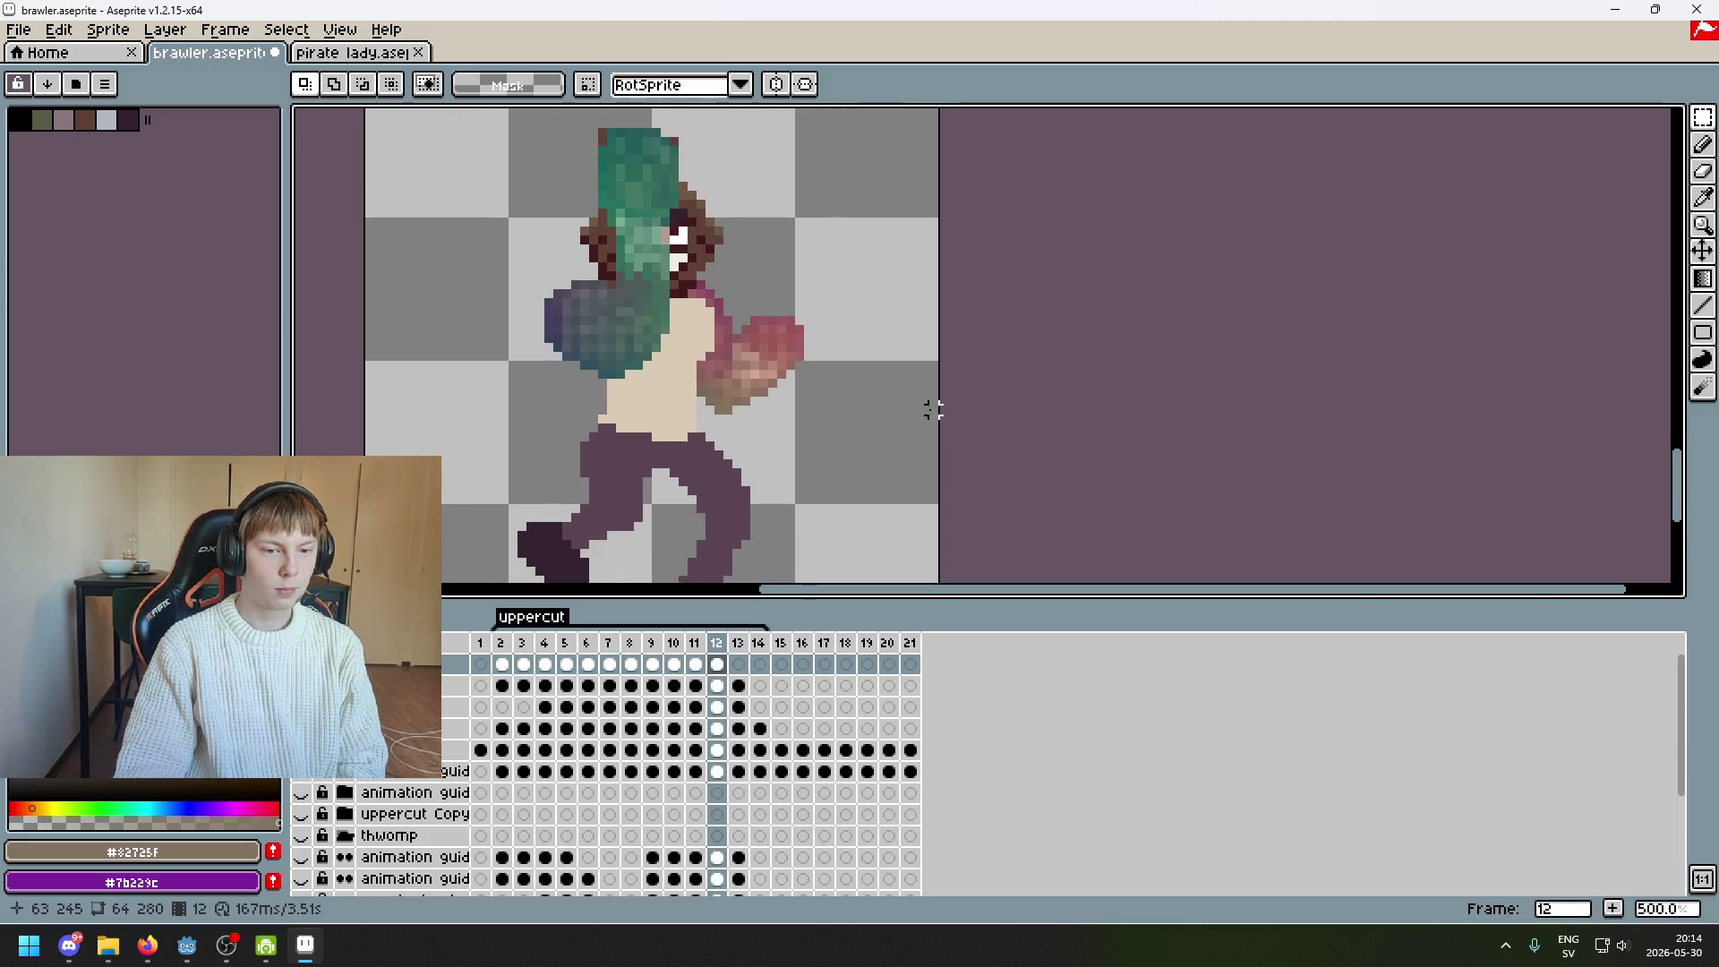
{"action": "key", "text": "Right"}
{"action": "key", "text": "Left"}
{"action": "key", "text": "Right"}
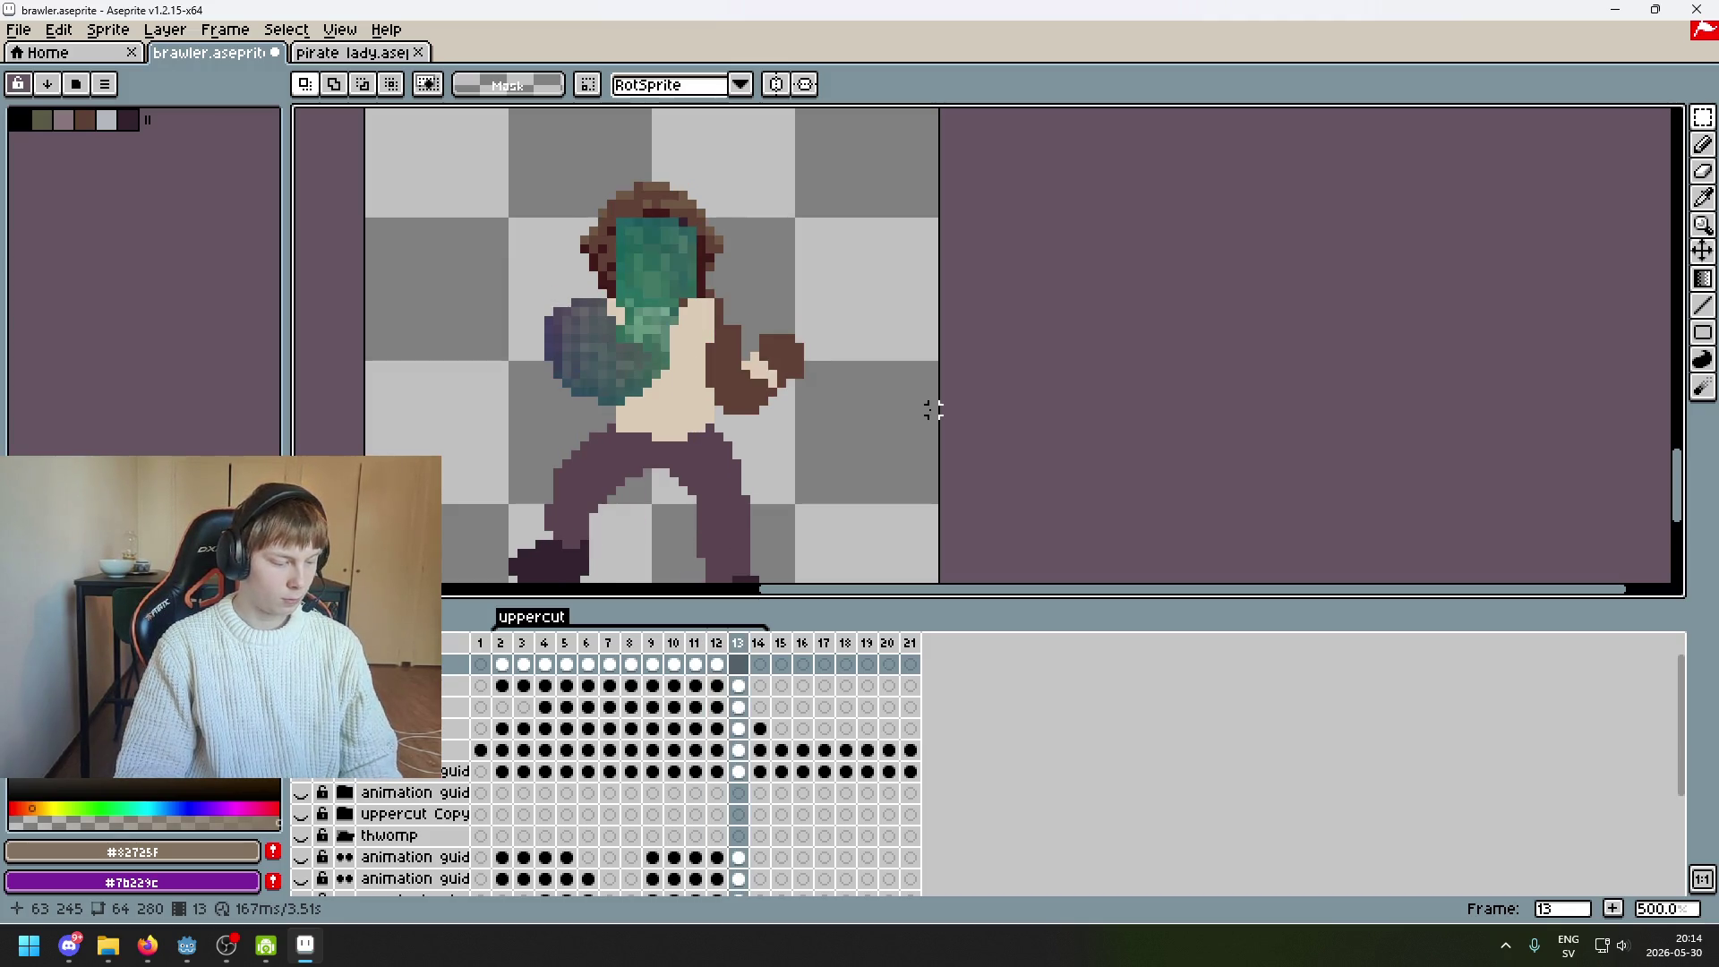
Paste the pink fist onto frame 13 and nudge it slightly down into place
{"action": "scroll", "coordinate": [906, 391], "scroll_direction": "up", "scroll_amount": 1}
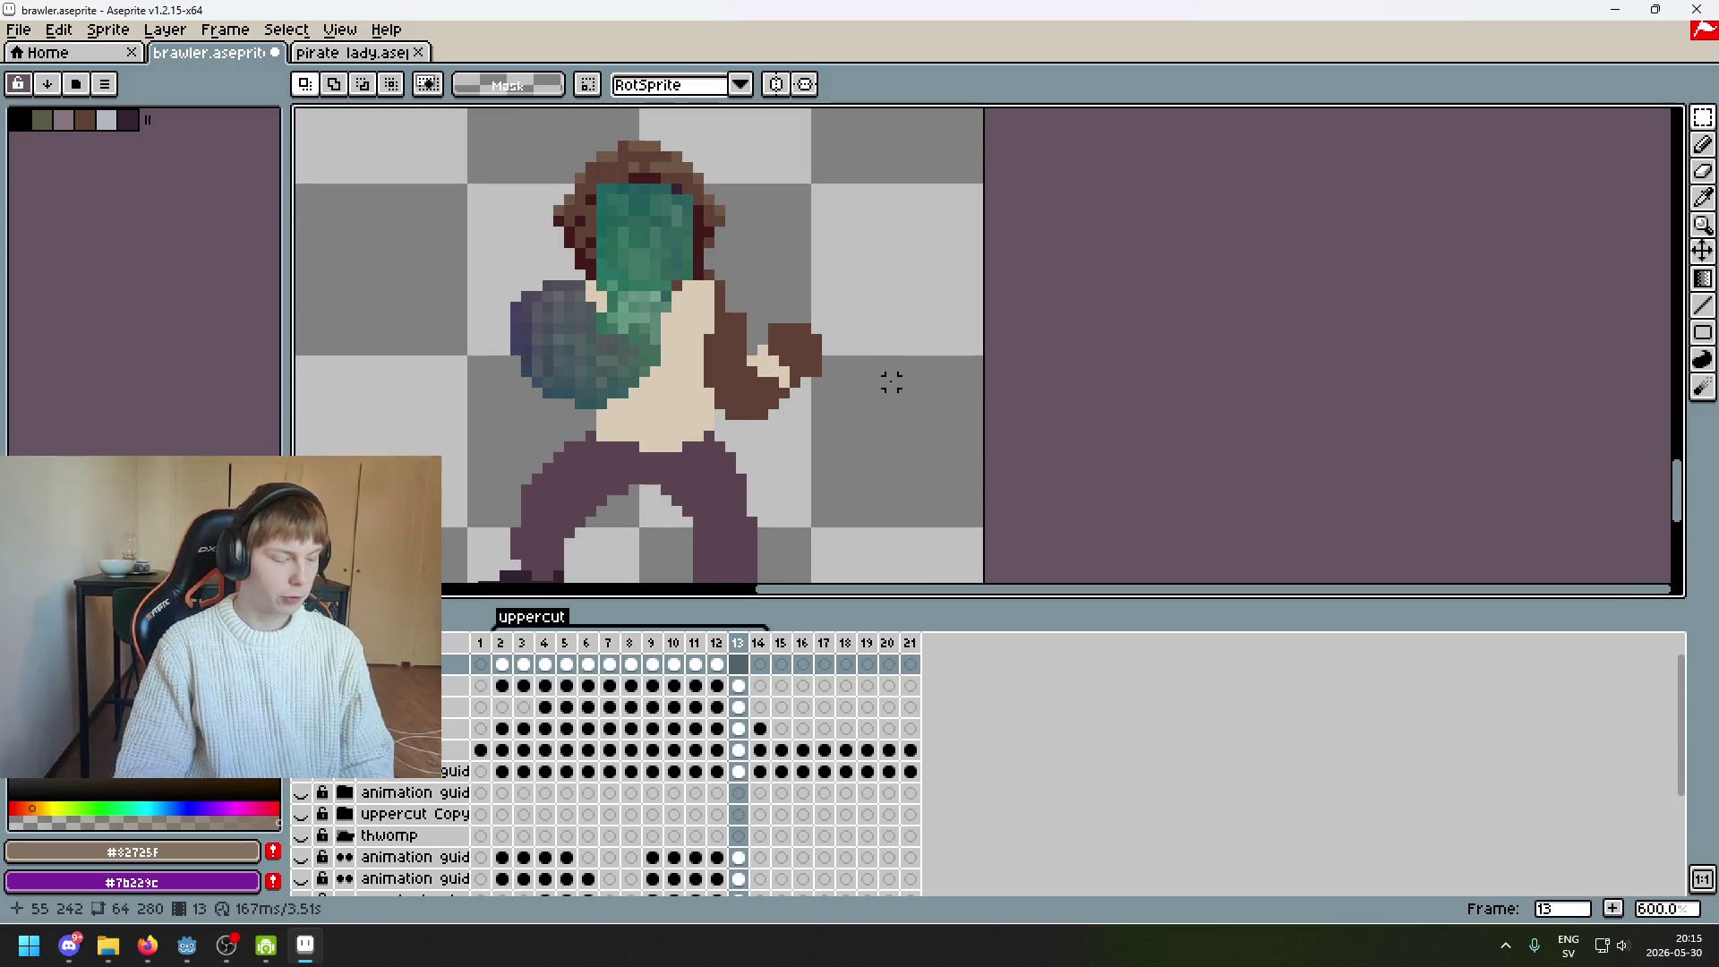
{"action": "left_click_drag", "start_coordinate": [891, 377], "coordinate": [880, 406]}
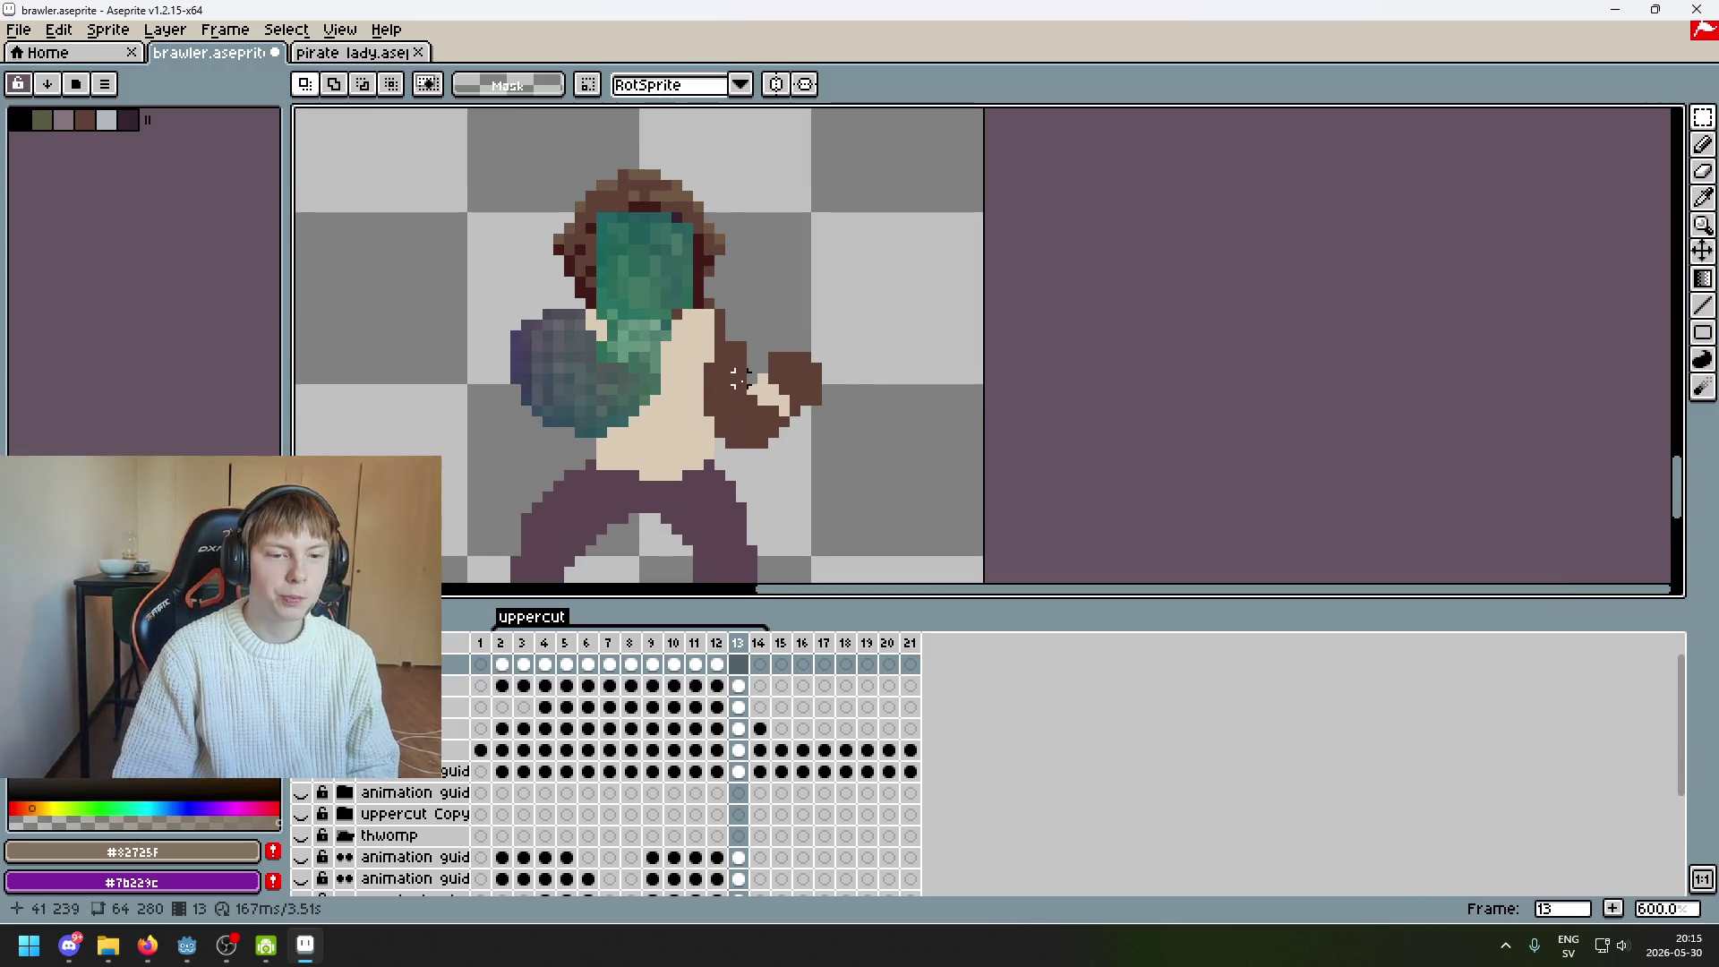
{"action": "key", "text": "ctrl+v"}
{"action": "mouse_move", "coordinate": [787, 364]}
{"action": "left_mouse_down"}
{"action": "mouse_move", "coordinate": [875, 399]}
{"action": "mouse_move", "coordinate": [799, 383]}
{"action": "left_mouse_up"}
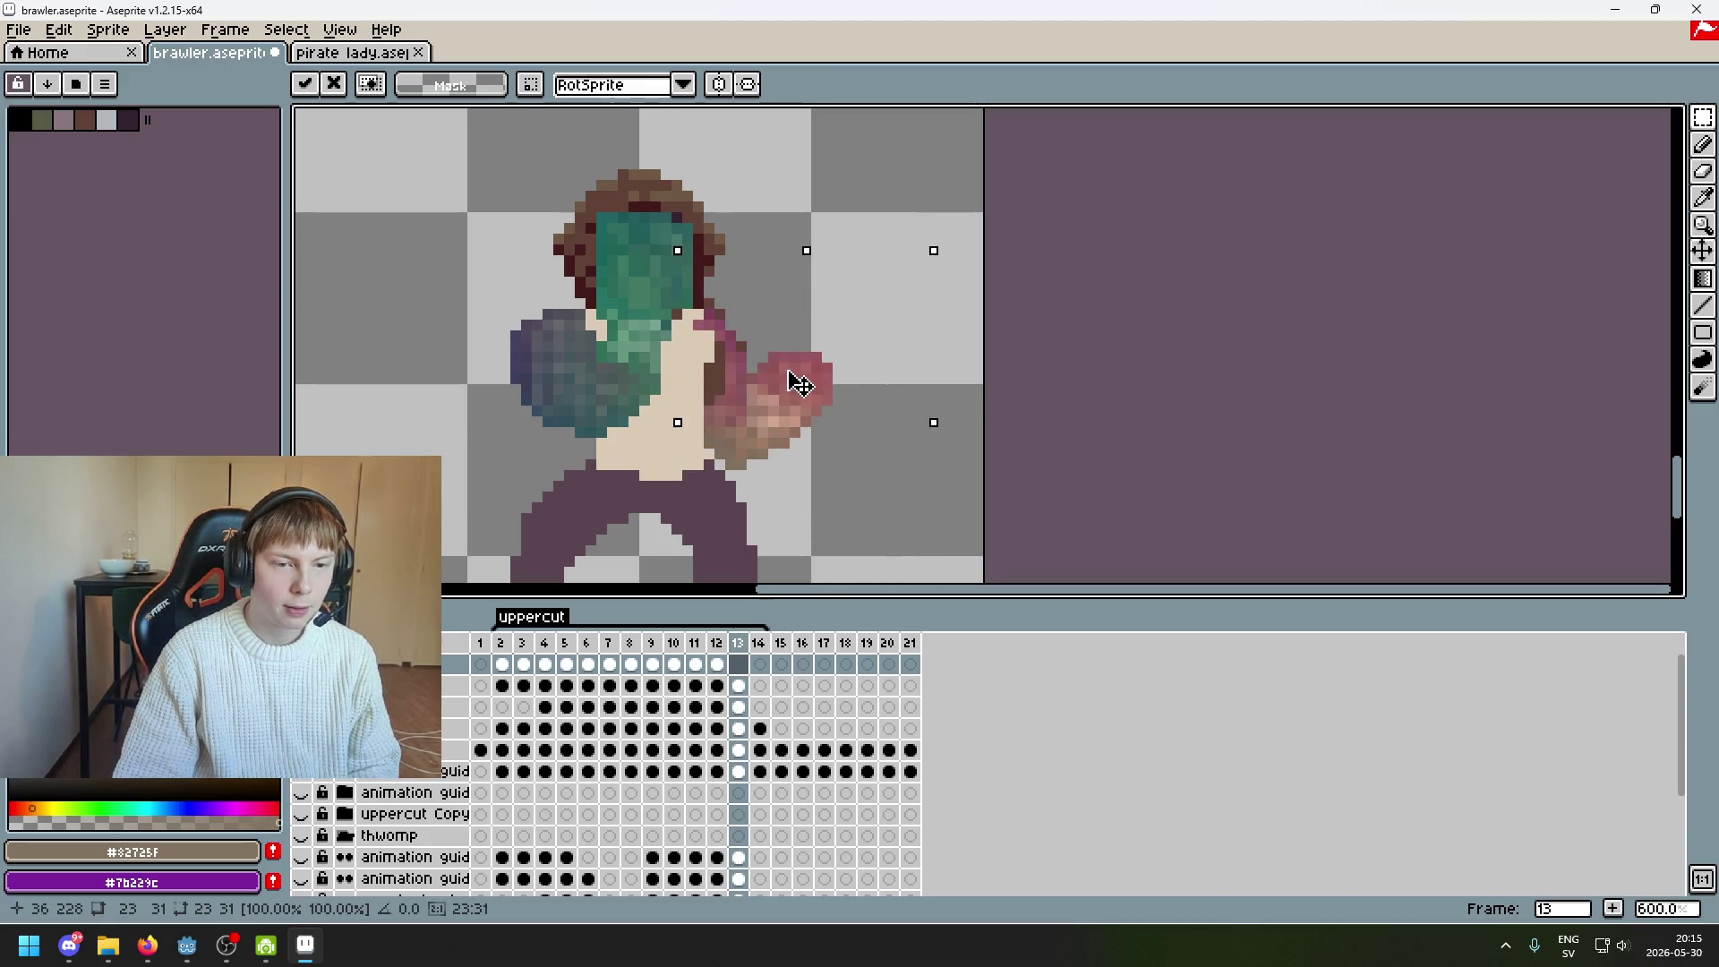
{"action": "left_click", "coordinate": [1029, 376]}
{"action": "scroll", "coordinate": [975, 416], "scroll_direction": "down", "scroll_amount": 2}
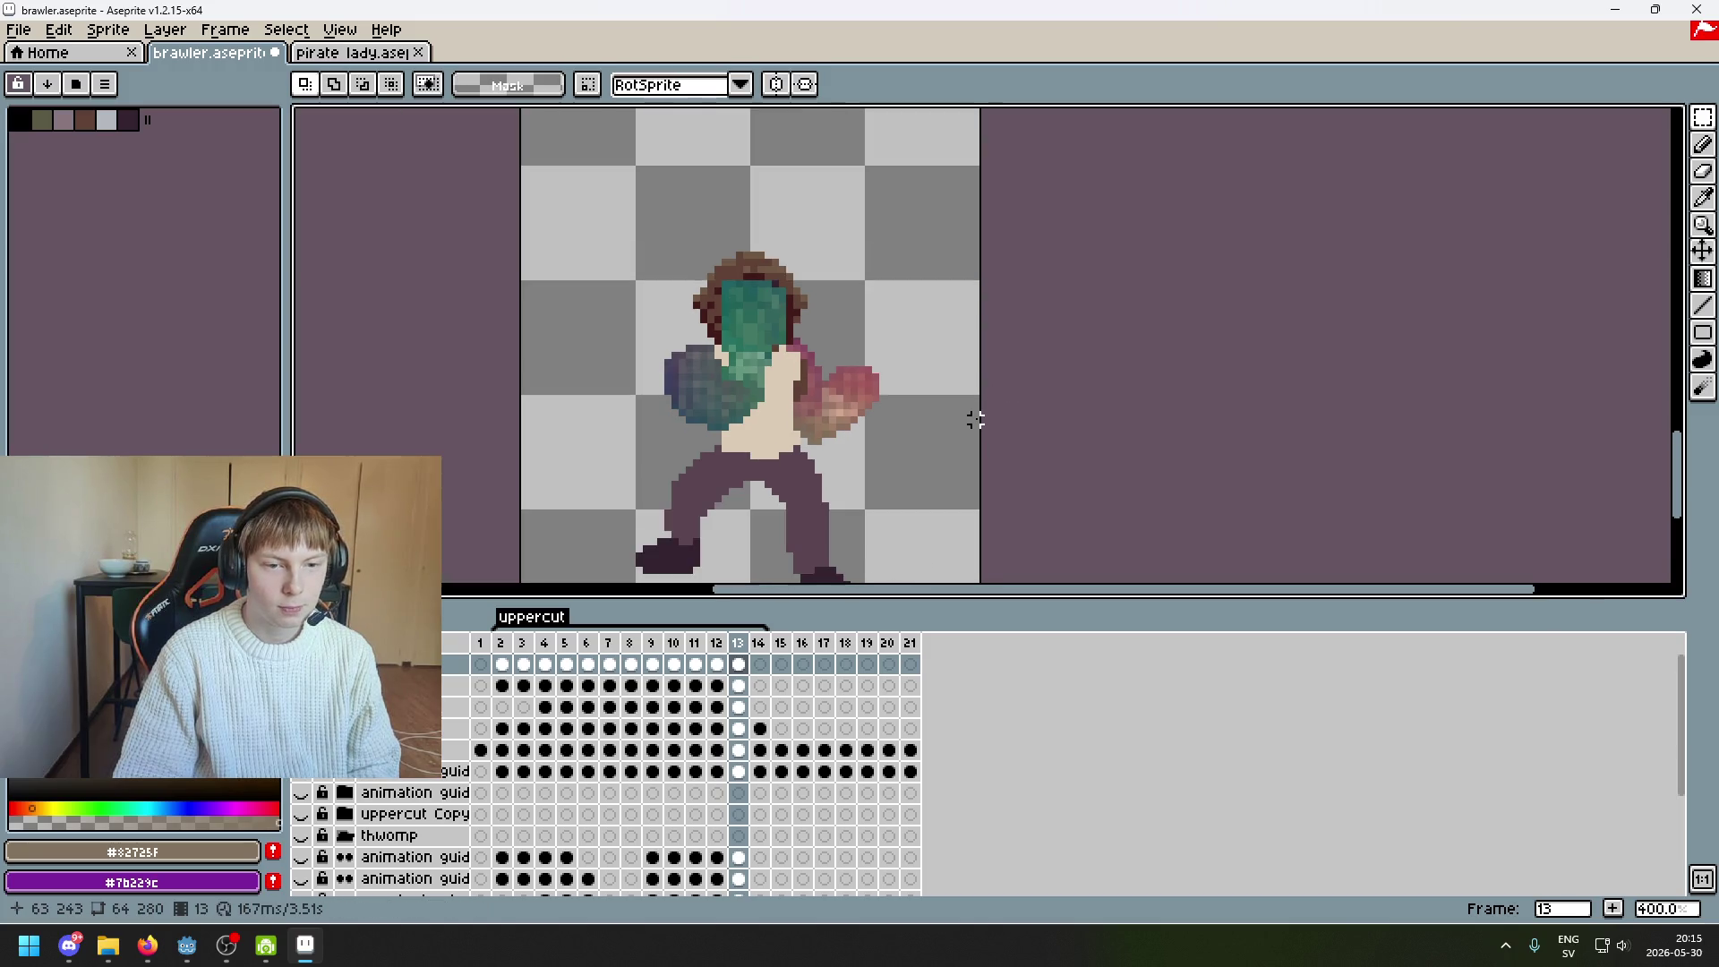
{"action": "key", "text": "Left"}
{"action": "key", "text": "Right"}
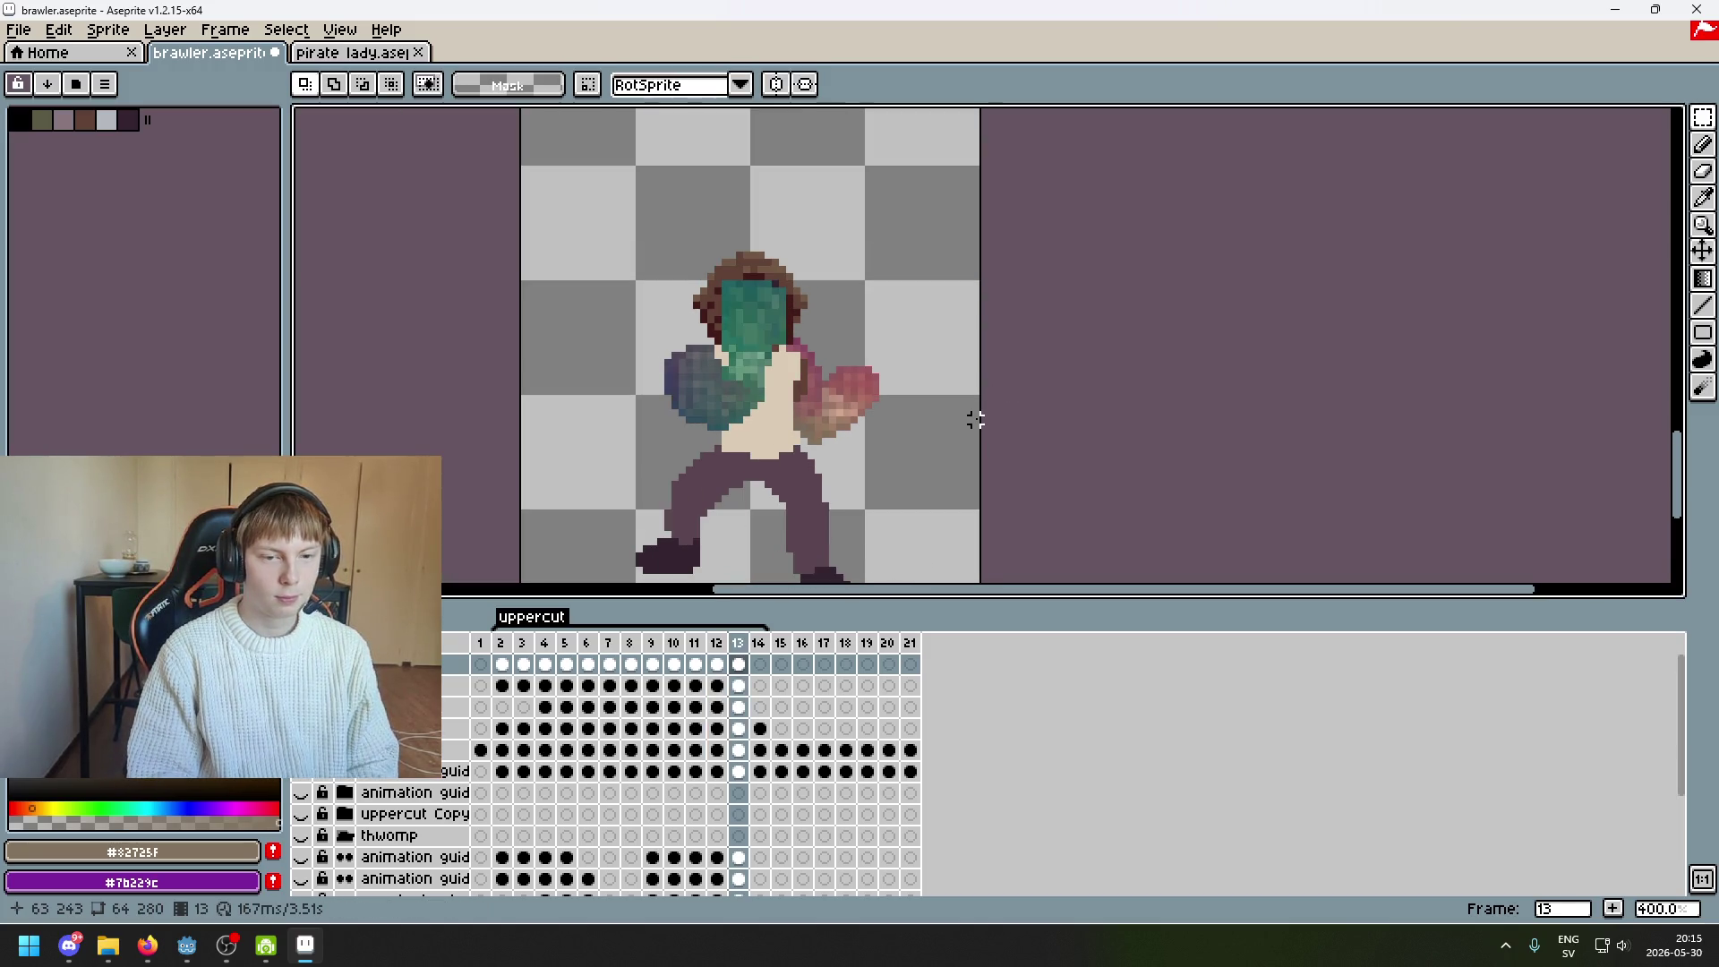
Undo that paste, re-paste the pink fist on frame 13 and commit it
{"action": "key", "text": "ctrl+z"}
{"action": "scroll", "coordinate": [971, 414], "scroll_direction": "up", "scroll_amount": 1}
{"action": "key", "text": "Left"}
{"action": "key", "text": "Right"}
{"action": "key", "text": "Left"}
{"action": "key", "text": "Right"}
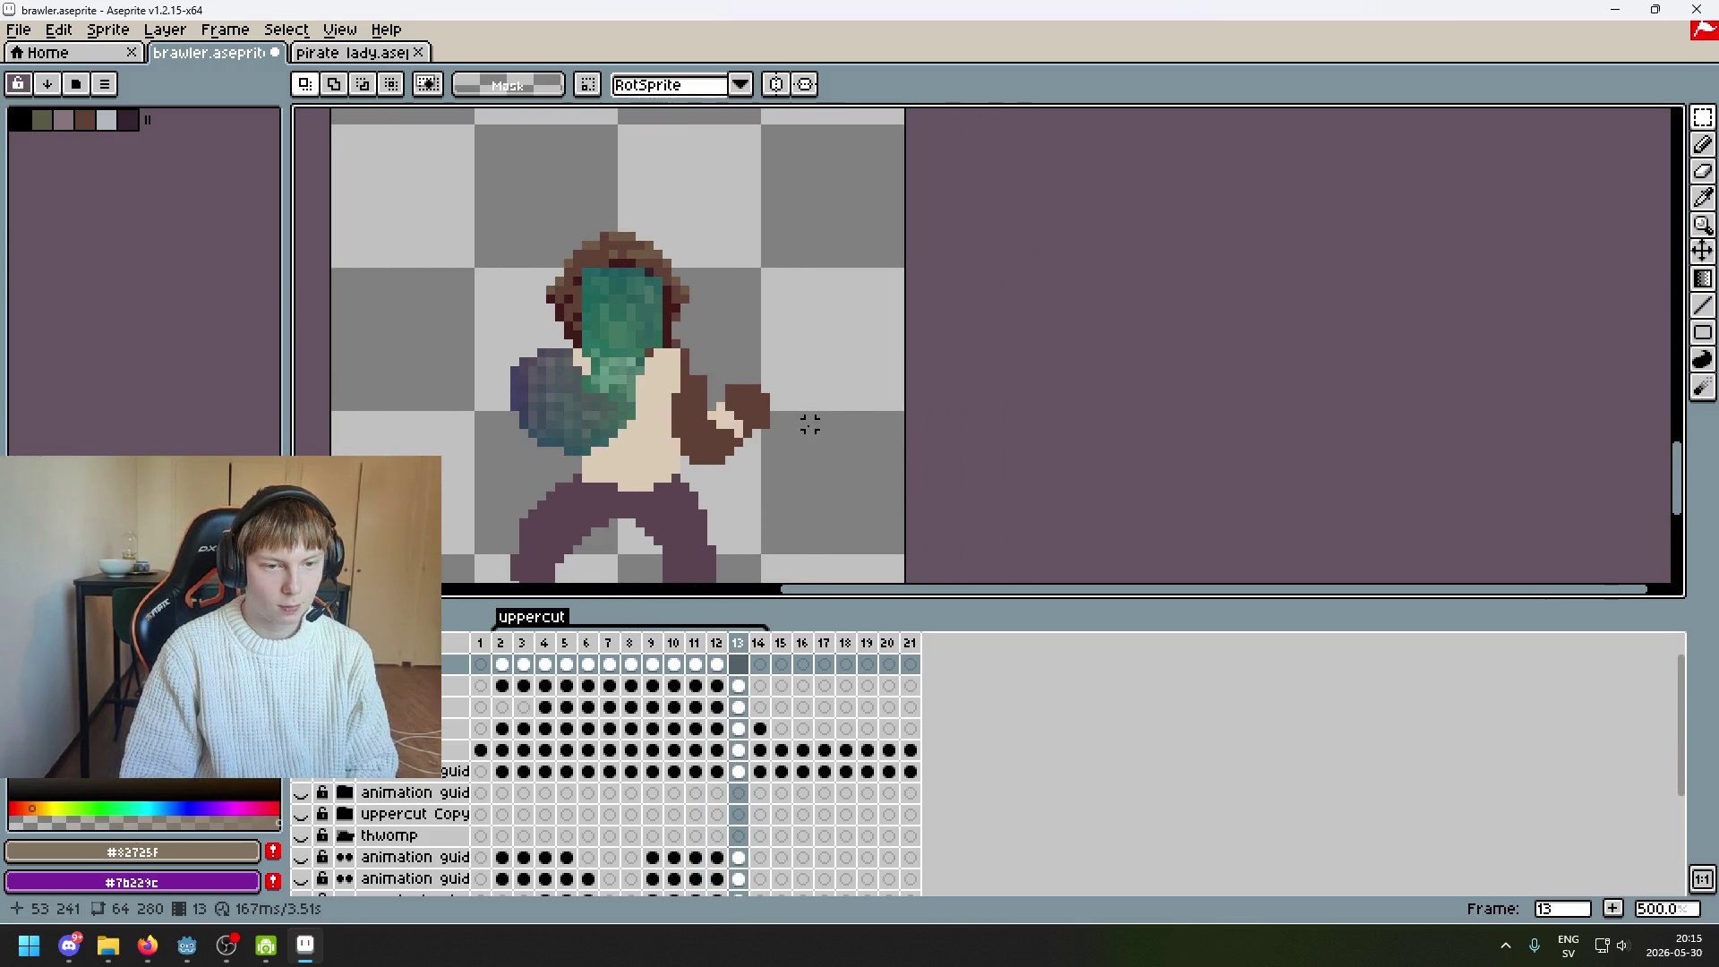
{"action": "key", "text": "ctrl+v"}
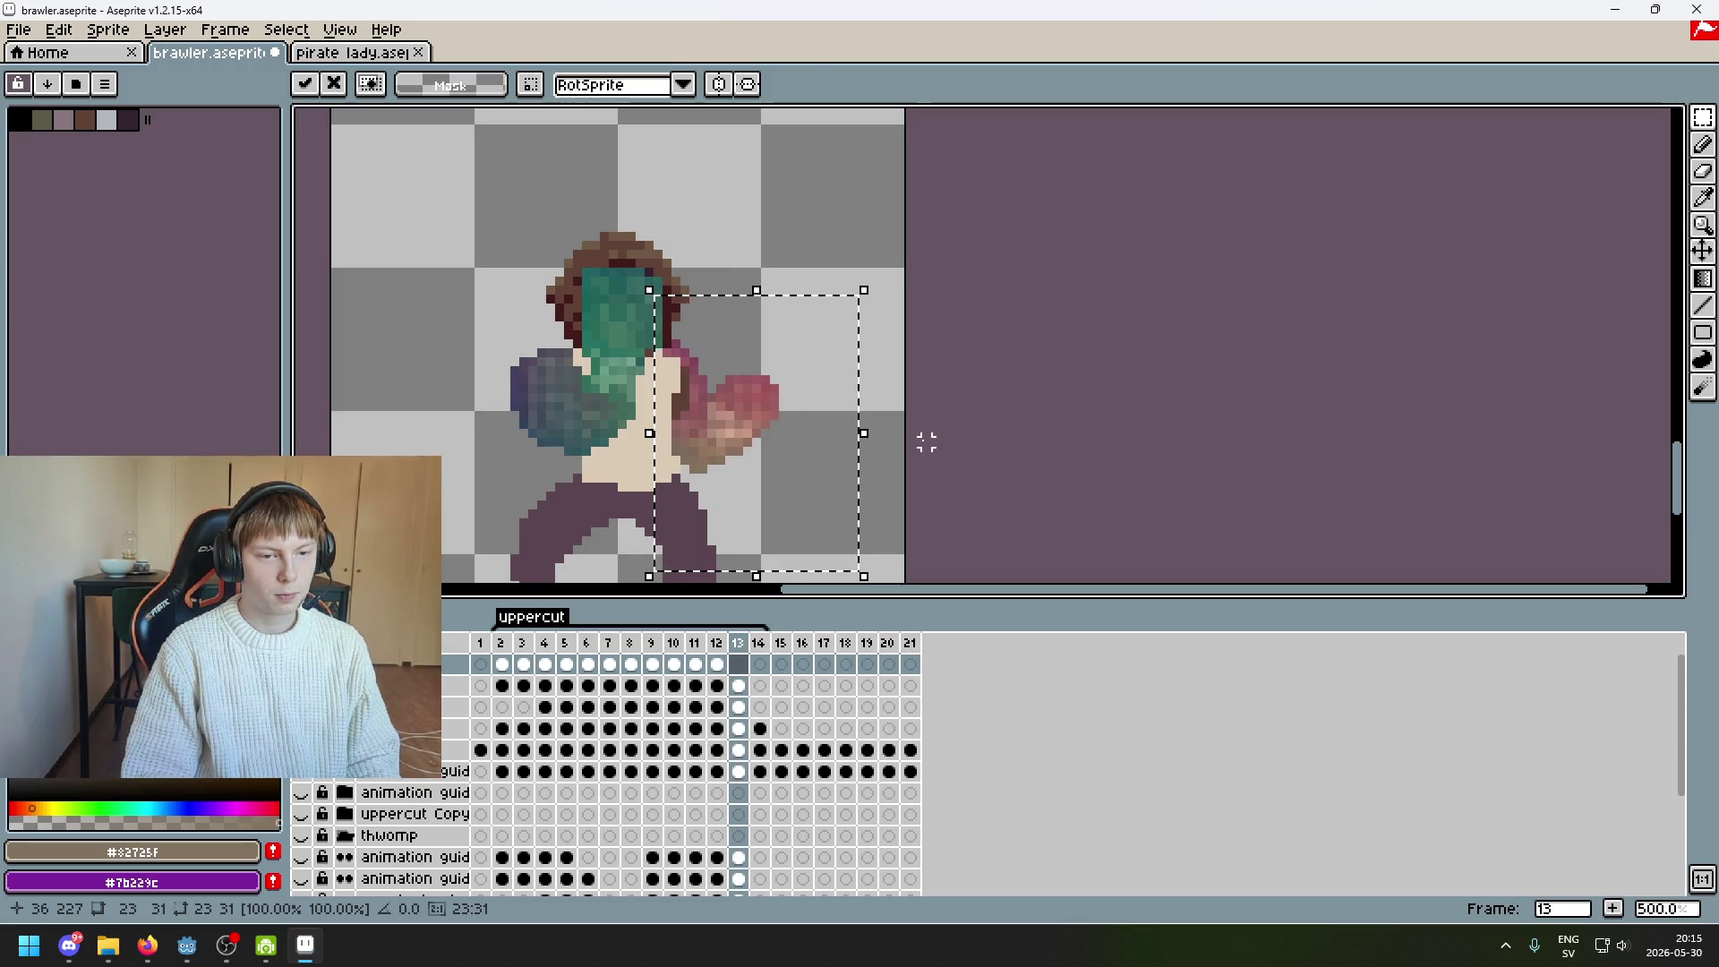
{"action": "key", "text": "ctrl+z"}
{"action": "key", "text": "ctrl+v"}
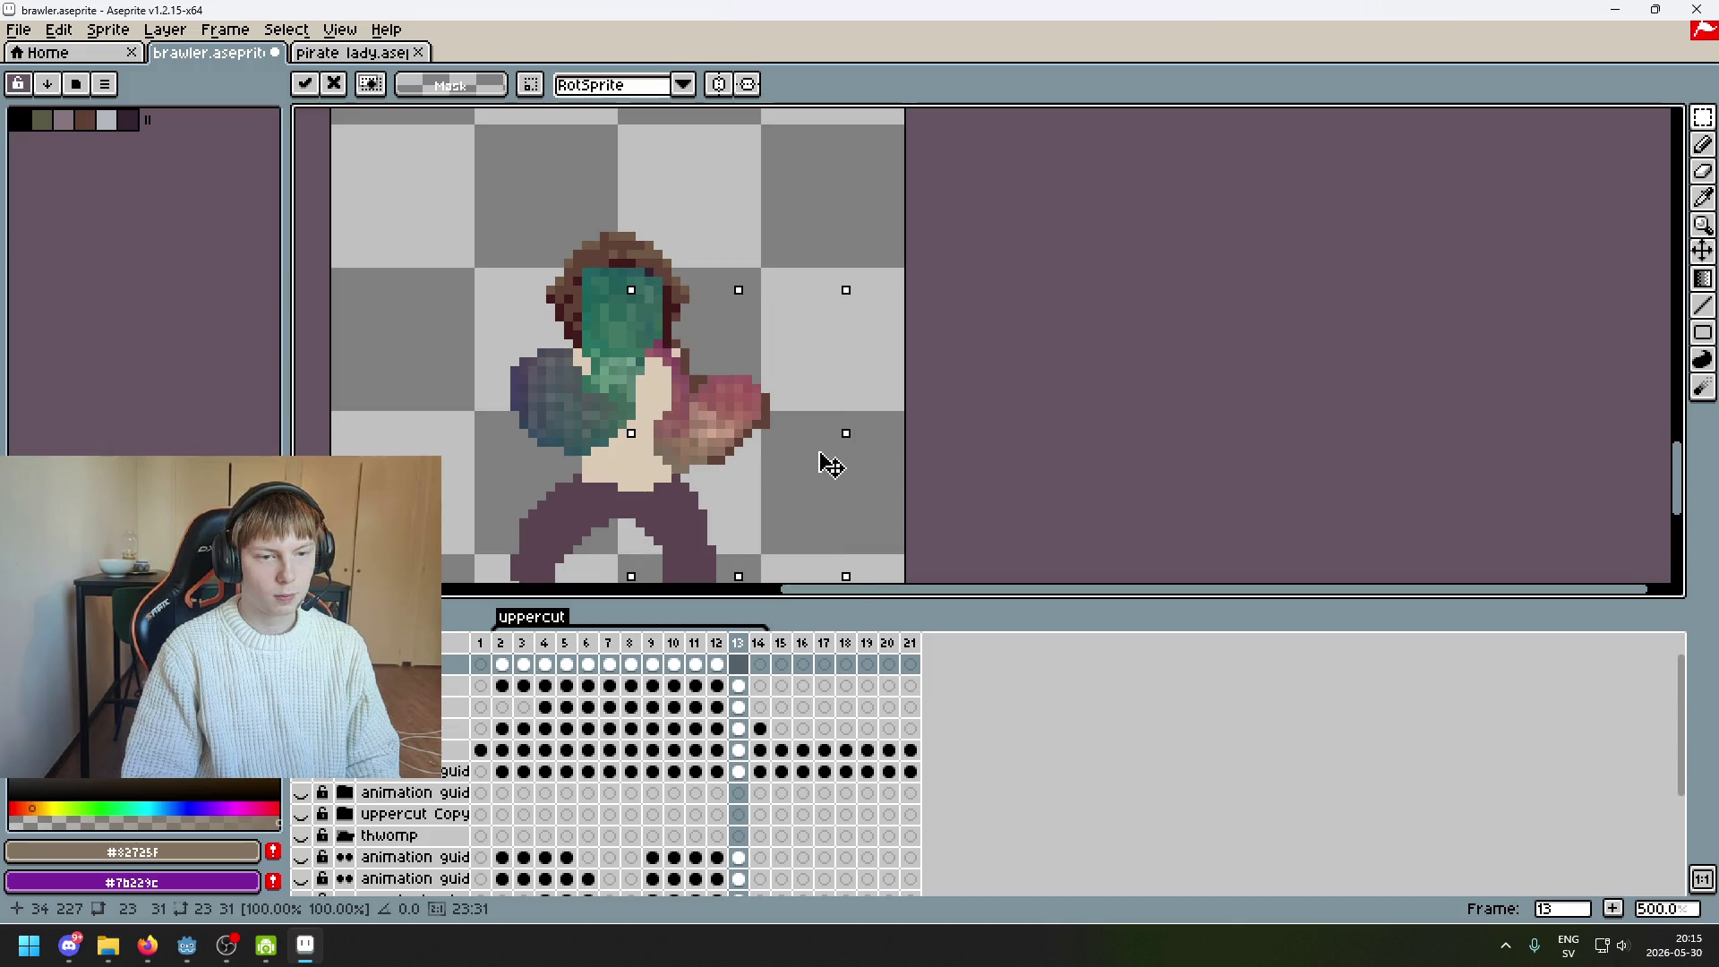
{"action": "key", "text": "Return"}
Try rectangular and freehand selections around the fist, then sample colour #855e5b from it
{"action": "scroll", "coordinate": [730, 461], "scroll_direction": "up", "scroll_amount": 4}
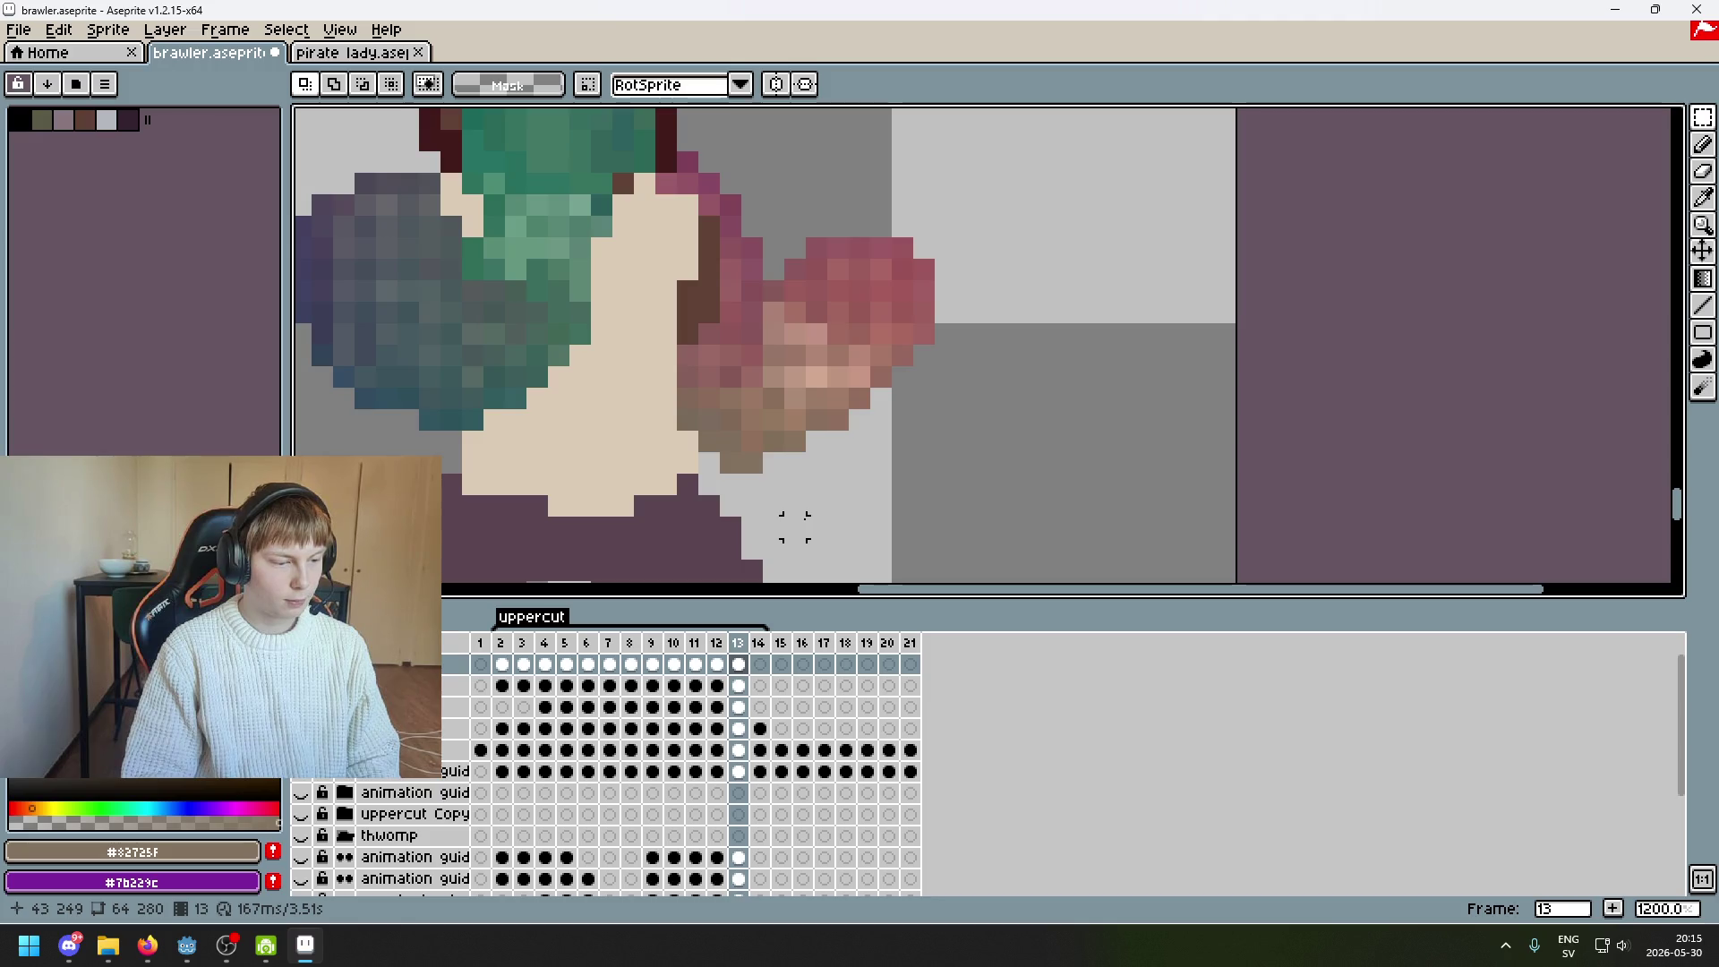
{"action": "mouse_move", "coordinate": [665, 377]}
{"action": "left_mouse_down"}
{"action": "mouse_move", "coordinate": [749, 499]}
{"action": "mouse_move", "coordinate": [787, 499]}
{"action": "left_mouse_up"}
{"action": "left_click", "coordinate": [793, 483]}
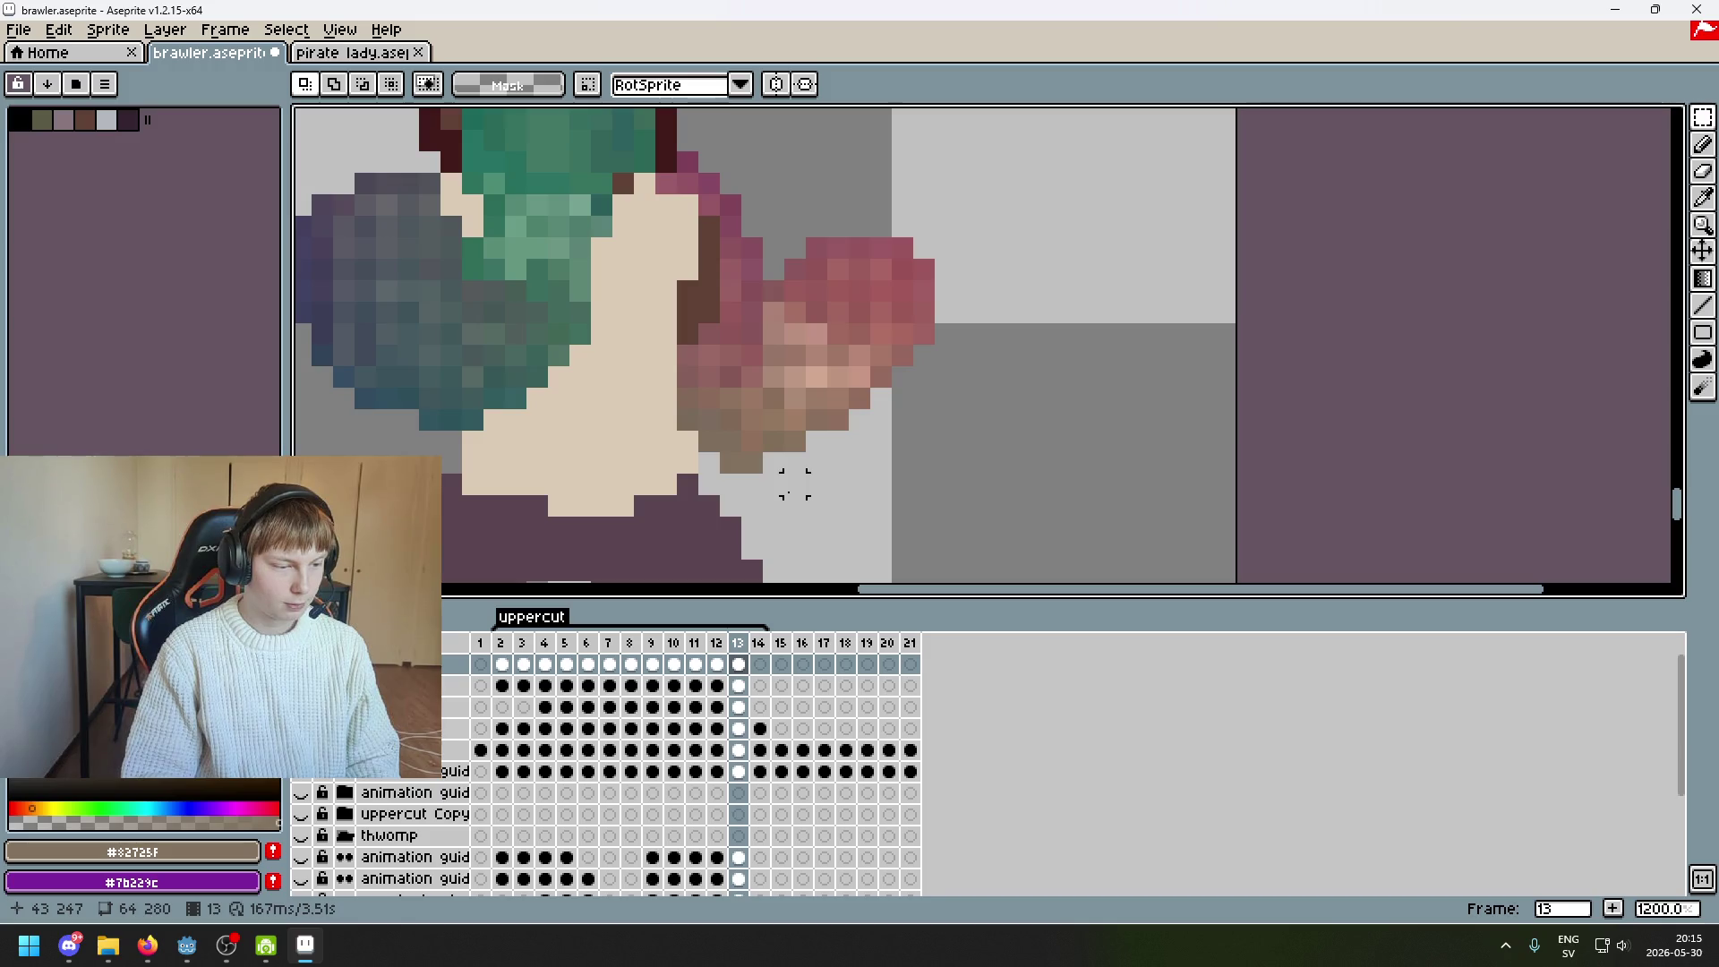
{"action": "left_click_drag", "start_coordinate": [1702, 118], "coordinate": [1569, 117]}
{"action": "mouse_move", "coordinate": [752, 461]}
{"action": "left_mouse_down"}
{"action": "mouse_move", "coordinate": [683, 376]}
{"action": "mouse_move", "coordinate": [743, 515]}
{"action": "mouse_move", "coordinate": [766, 443]}
{"action": "left_mouse_up"}
{"action": "left_click", "coordinate": [824, 453]}
{"action": "scroll", "coordinate": [832, 454], "scroll_direction": "down", "scroll_amount": 6}
{"action": "scroll", "coordinate": [843, 453], "scroll_direction": "up", "scroll_amount": 4}
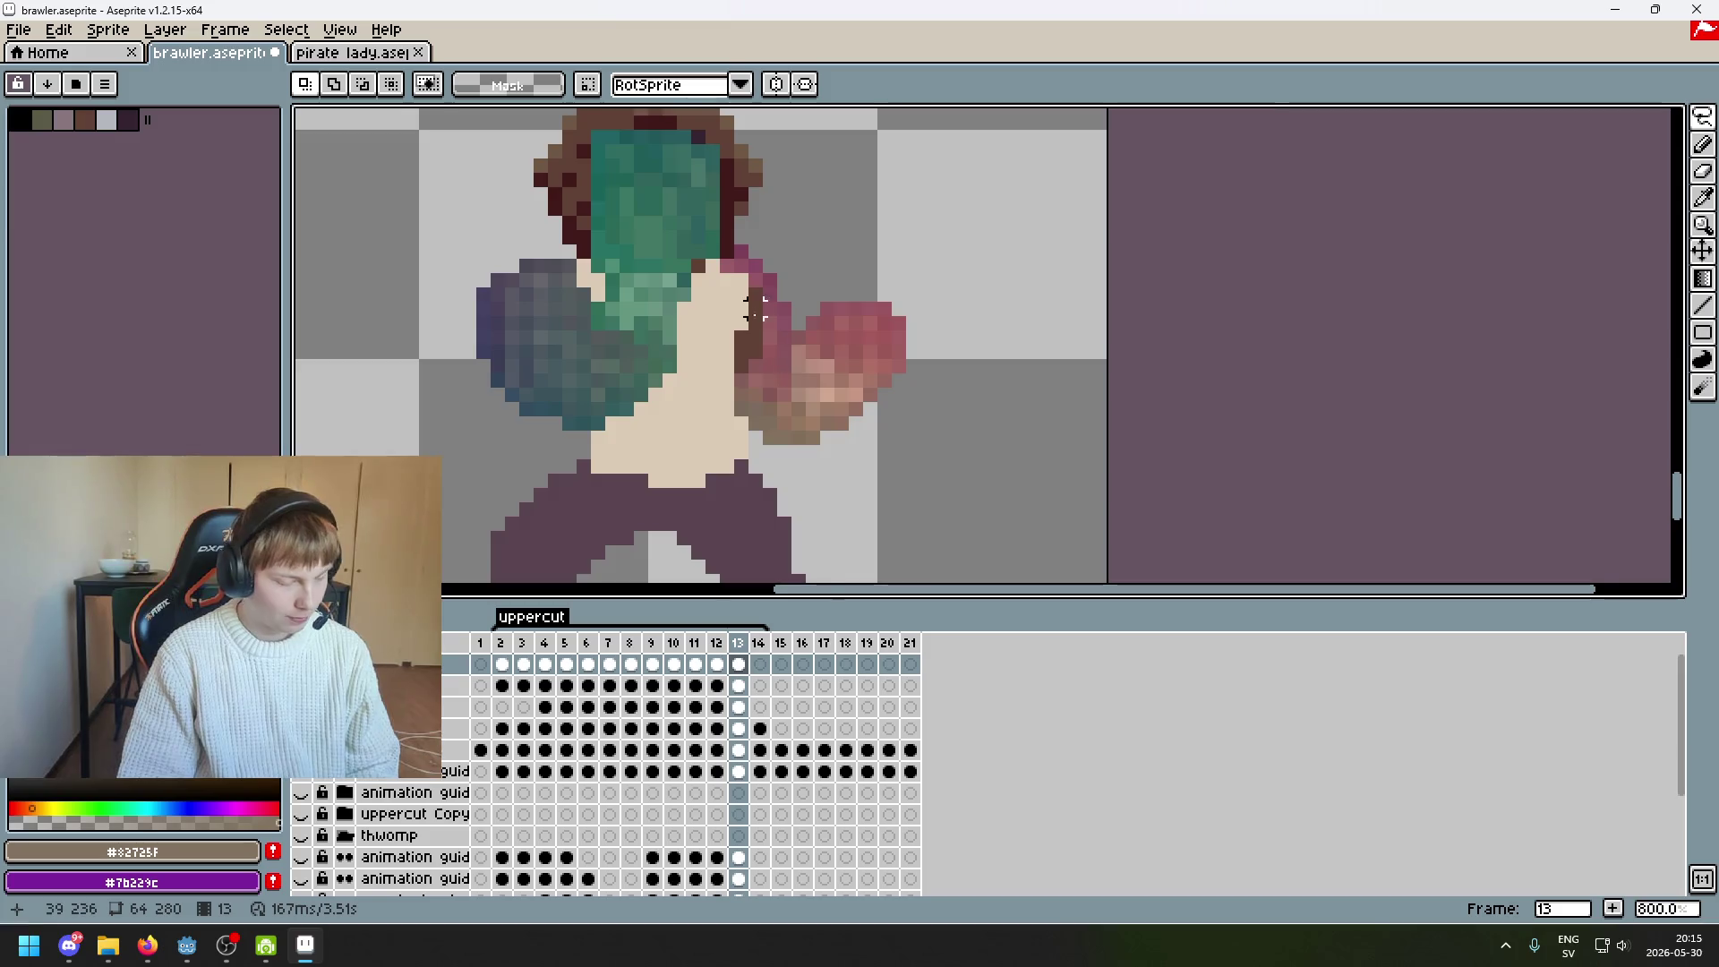
{"action": "scroll", "coordinate": [788, 430], "scroll_direction": "up", "scroll_amount": 3}
{"action": "key", "text": "i"}
{"action": "left_click", "coordinate": [741, 439]}
Paint the stray brown glove pixels pink with the Pencil and save brawler.aseprite
{"action": "key", "text": "b"}
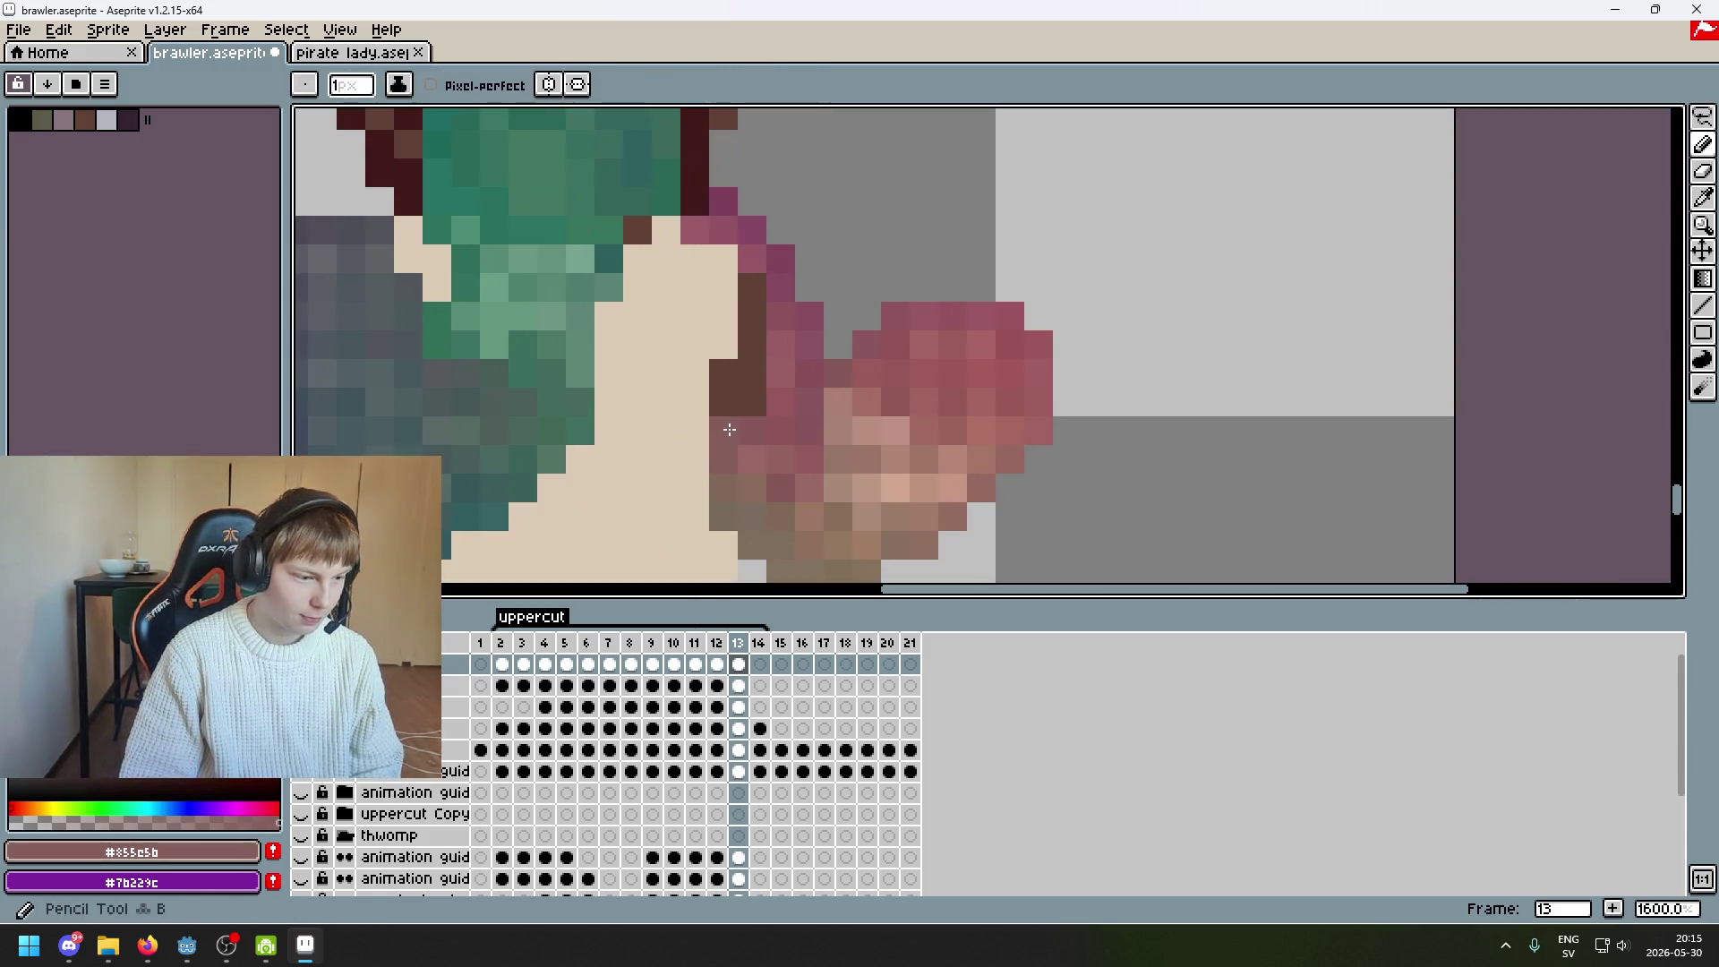
{"action": "left_click", "coordinate": [767, 433], "text": "alt"}
{"action": "left_click", "coordinate": [754, 400]}
{"action": "left_click", "coordinate": [758, 369]}
{"action": "left_click", "coordinate": [759, 347], "text": "alt"}
{"action": "left_click", "coordinate": [757, 315]}
{"action": "left_click", "coordinate": [756, 287]}
{"action": "left_click", "coordinate": [724, 401]}
{"action": "left_click", "coordinate": [753, 392], "text": "alt"}
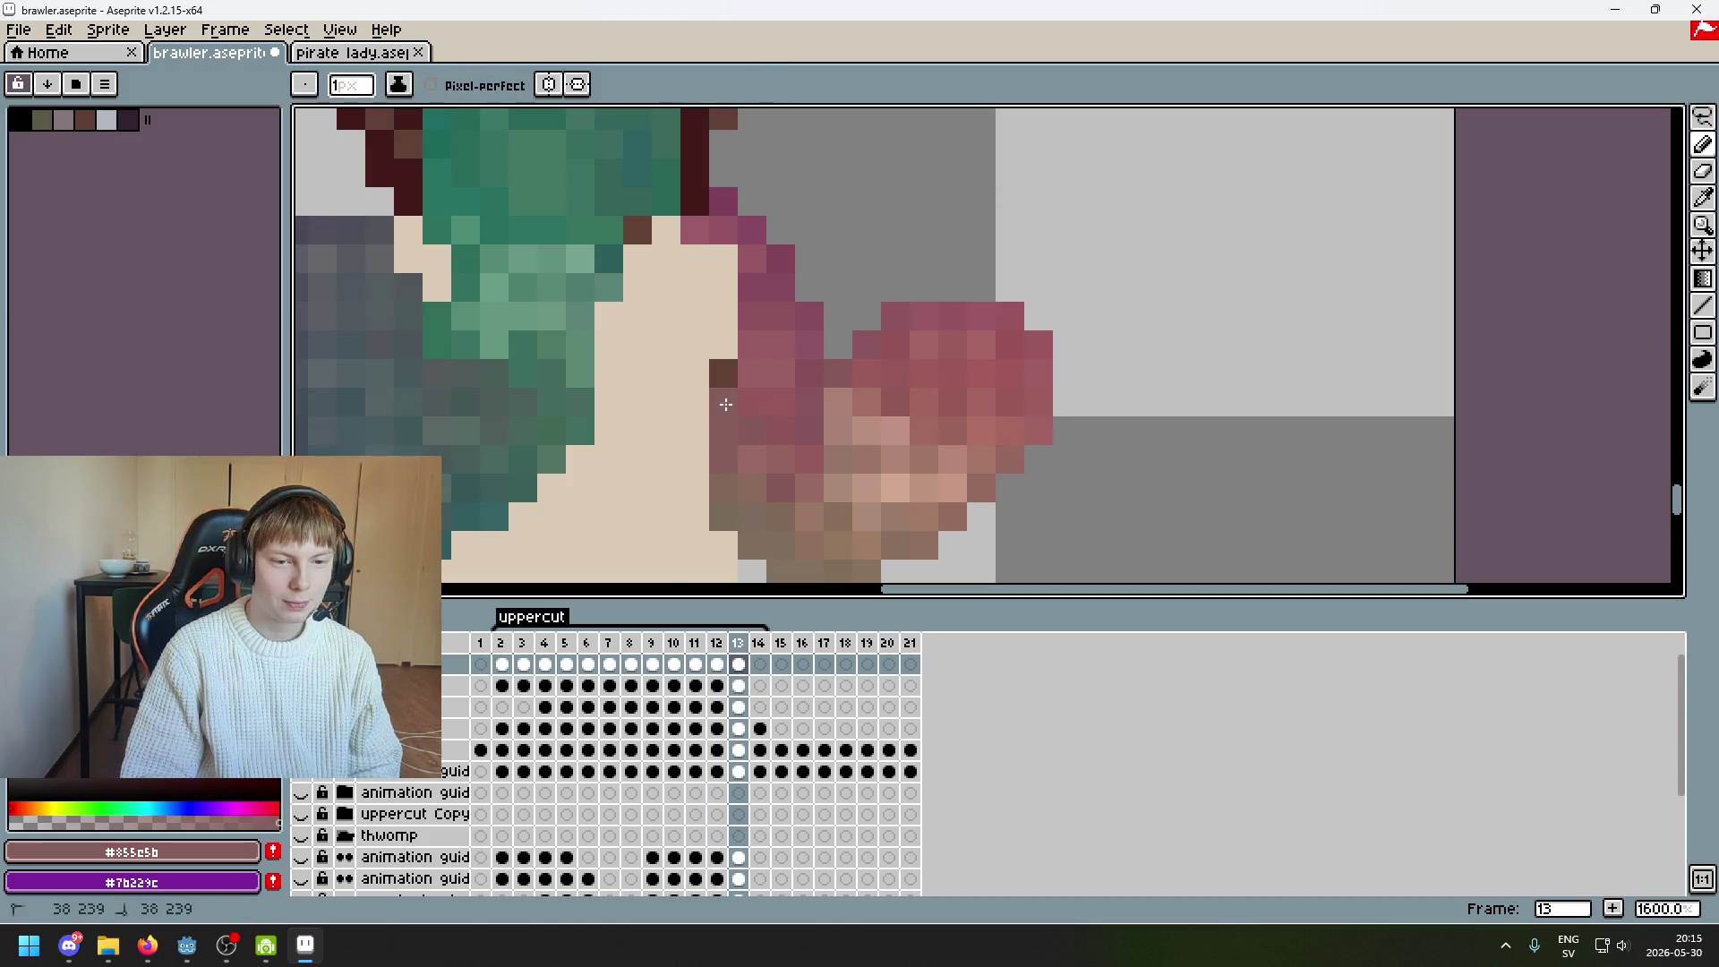
{"action": "scroll", "coordinate": [732, 376], "scroll_direction": "down", "scroll_amount": 5}
{"action": "key", "text": "ctrl+s"}
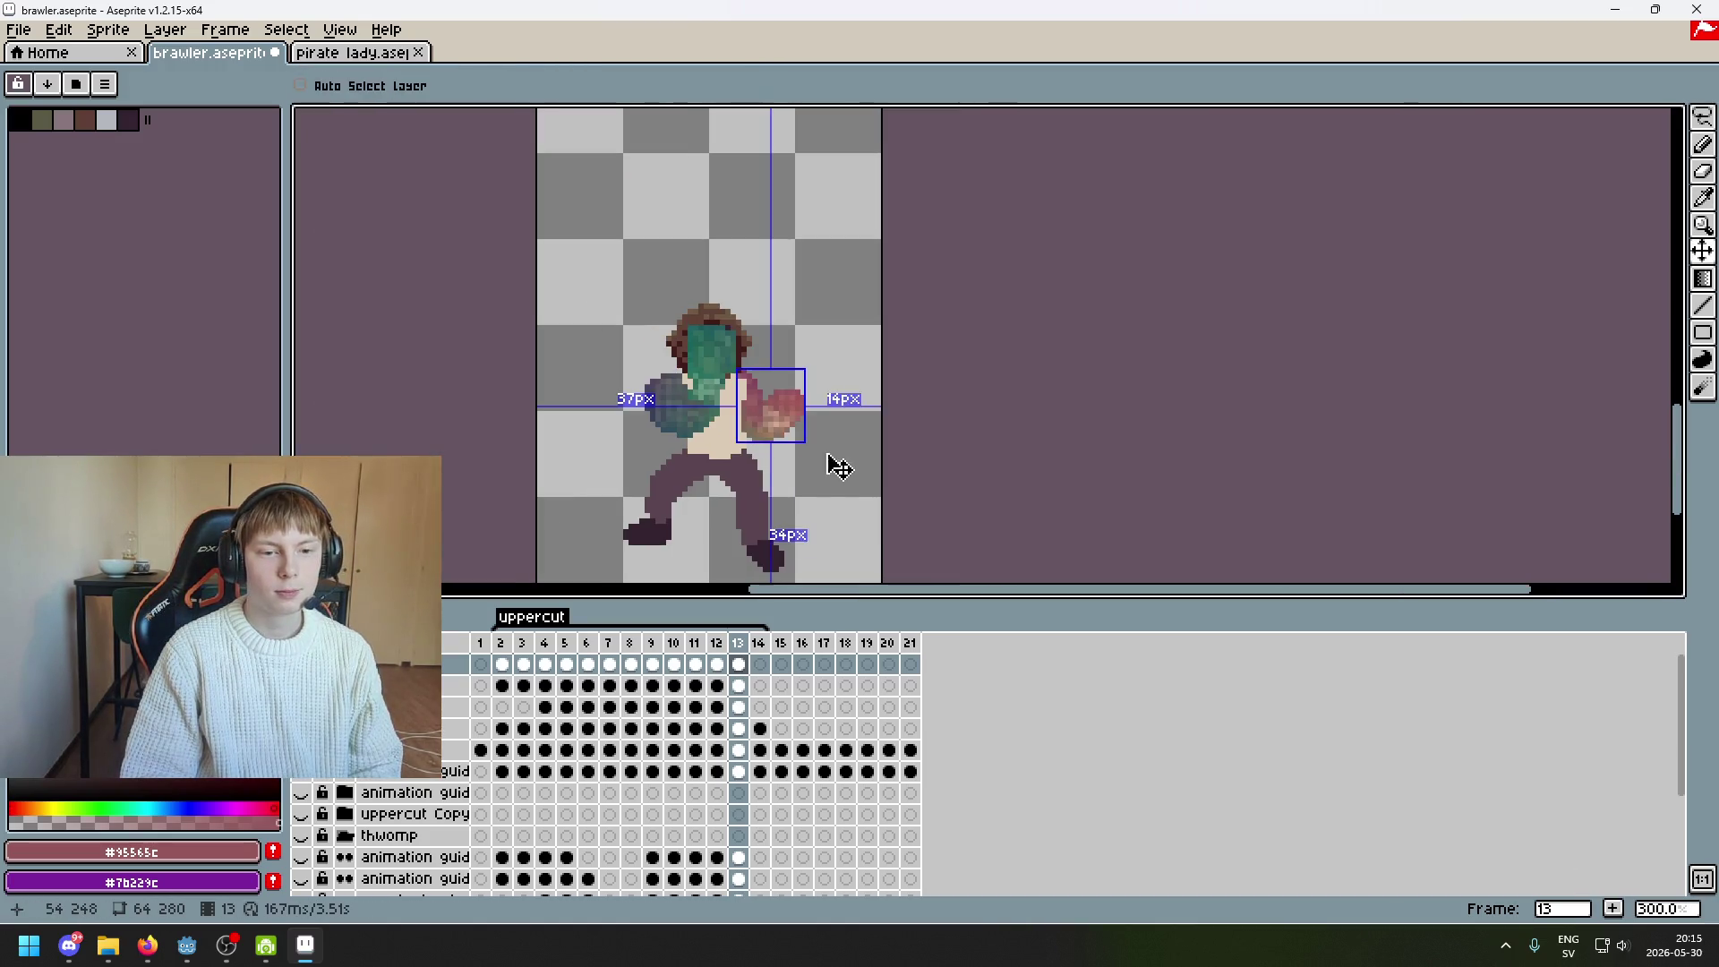
Compare frames 12 and 13, undoing an accidental eraser click
{"action": "scroll", "coordinate": [828, 454], "scroll_direction": "up", "scroll_amount": 3}
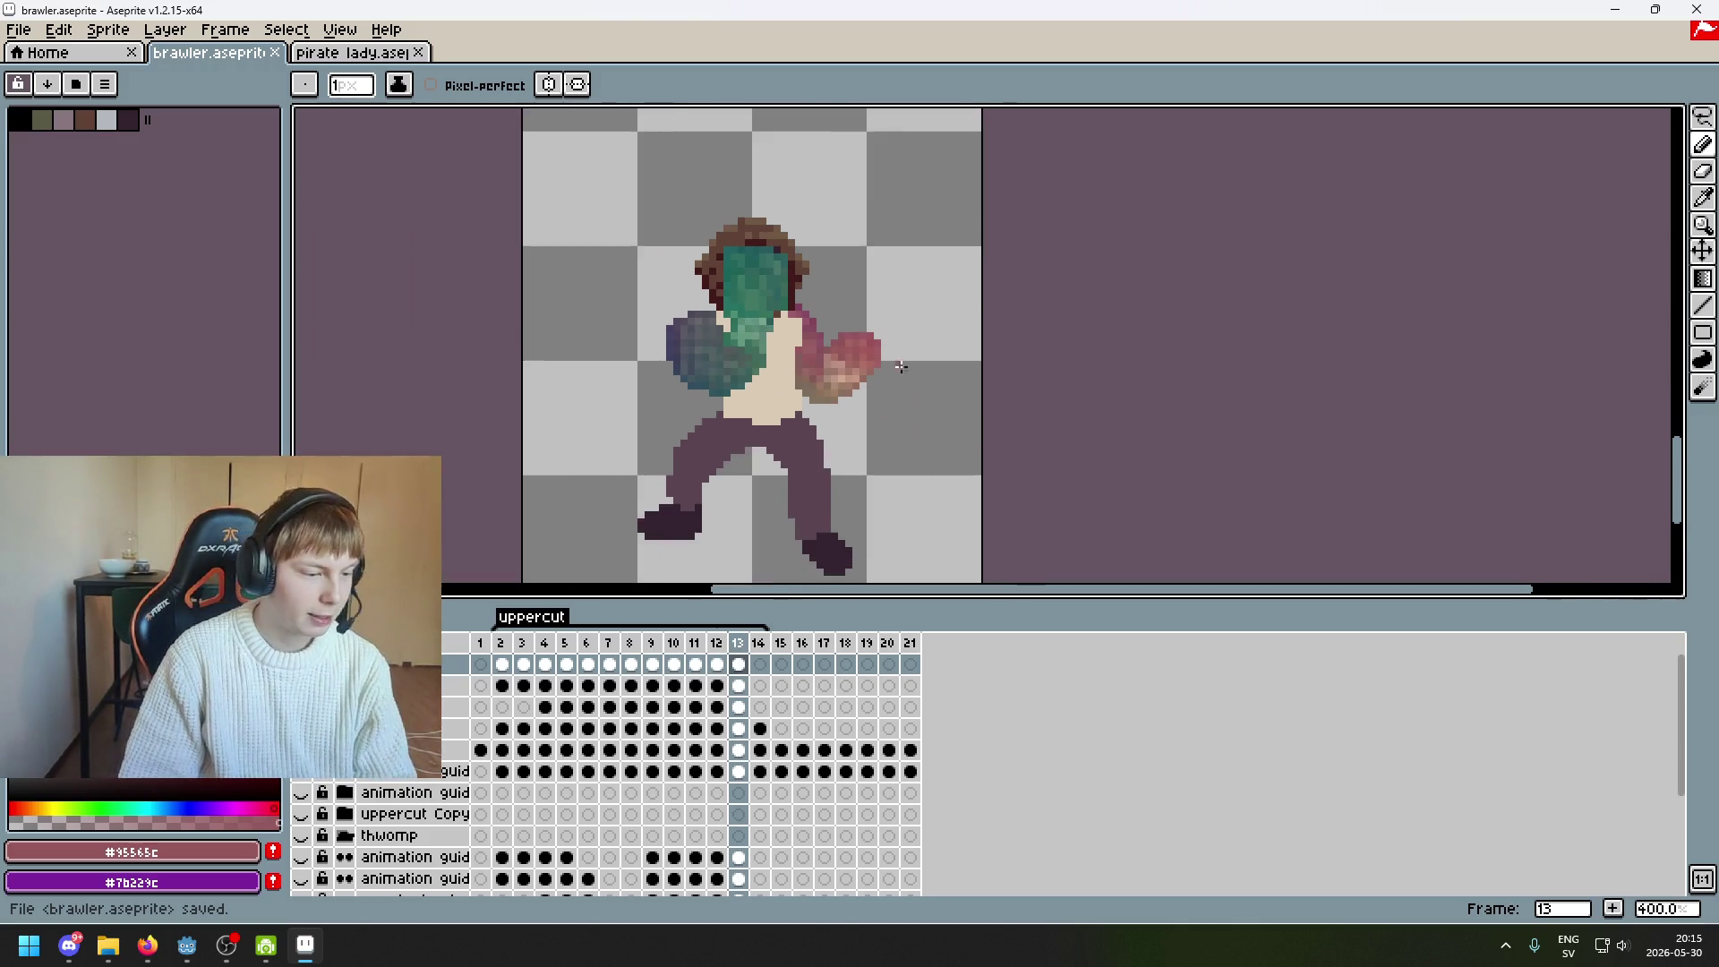
{"action": "scroll", "coordinate": [766, 318], "scroll_direction": "right", "scroll_amount": 3}
{"action": "key", "text": "comma"}
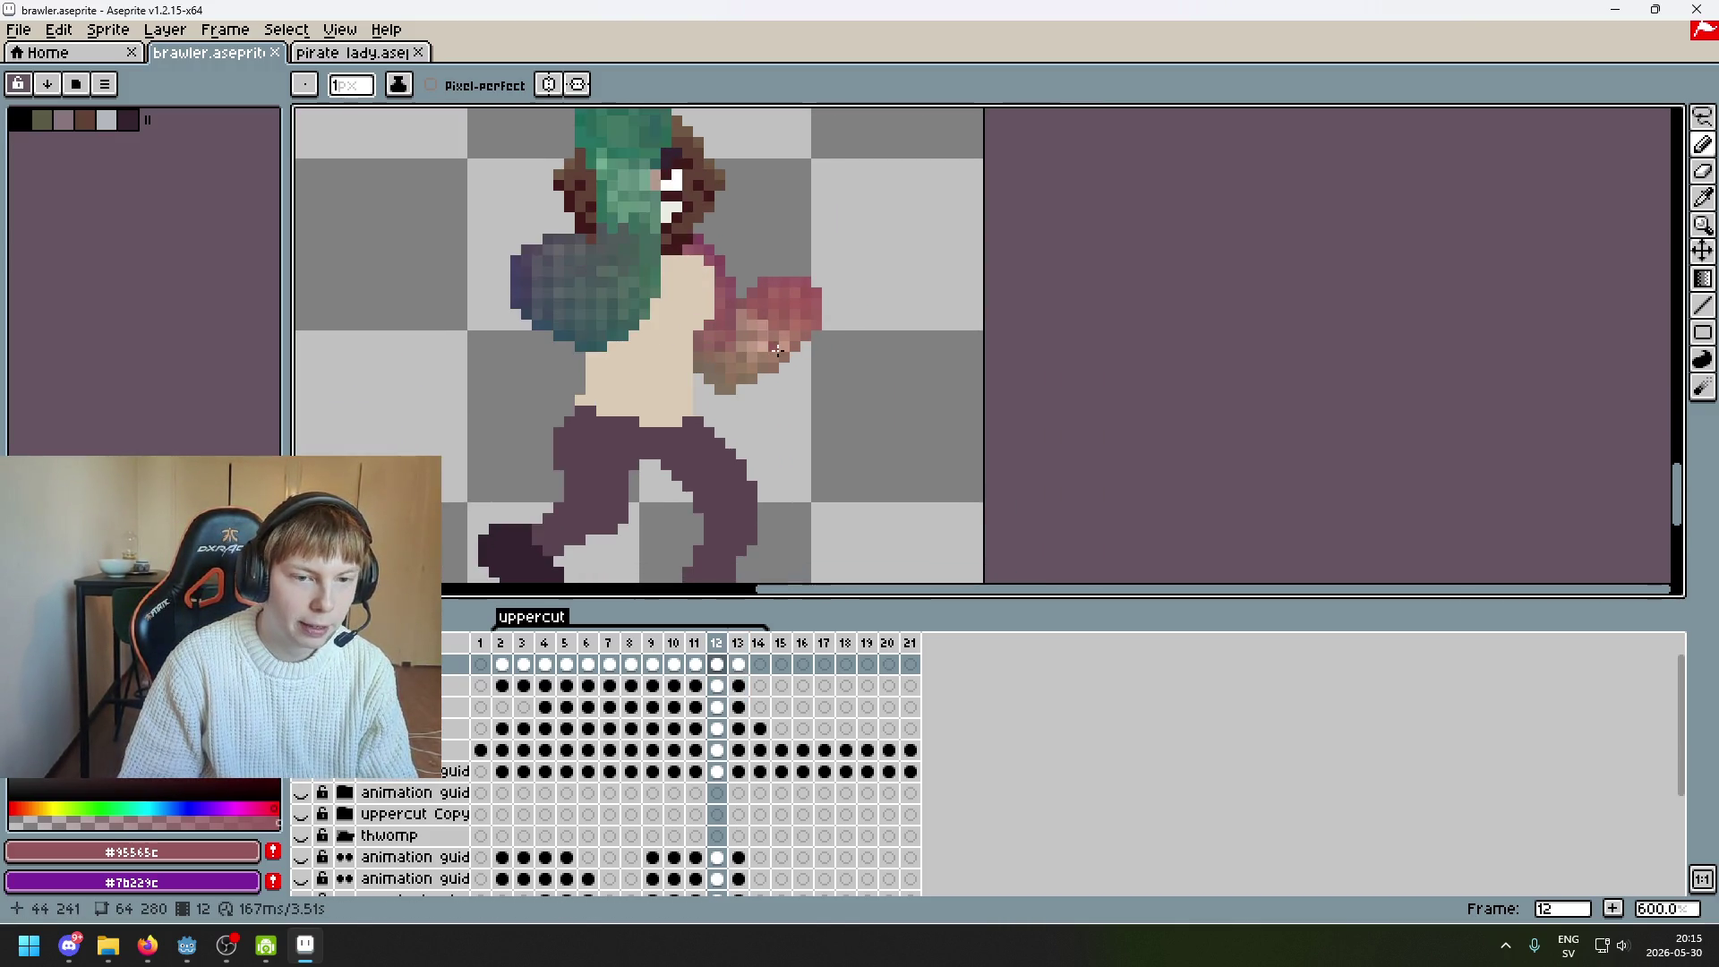
{"action": "key", "text": "period"}
{"action": "scroll", "coordinate": [727, 348], "scroll_direction": "up", "scroll_amount": 1}
{"action": "key", "text": "e"}
{"action": "left_click", "coordinate": [690, 280]}
{"action": "key", "text": "ctrl+z"}
{"action": "scroll", "coordinate": [796, 421], "scroll_direction": "down", "scroll_amount": 3}
{"action": "key", "text": "comma"}
{"action": "key", "text": "period"}
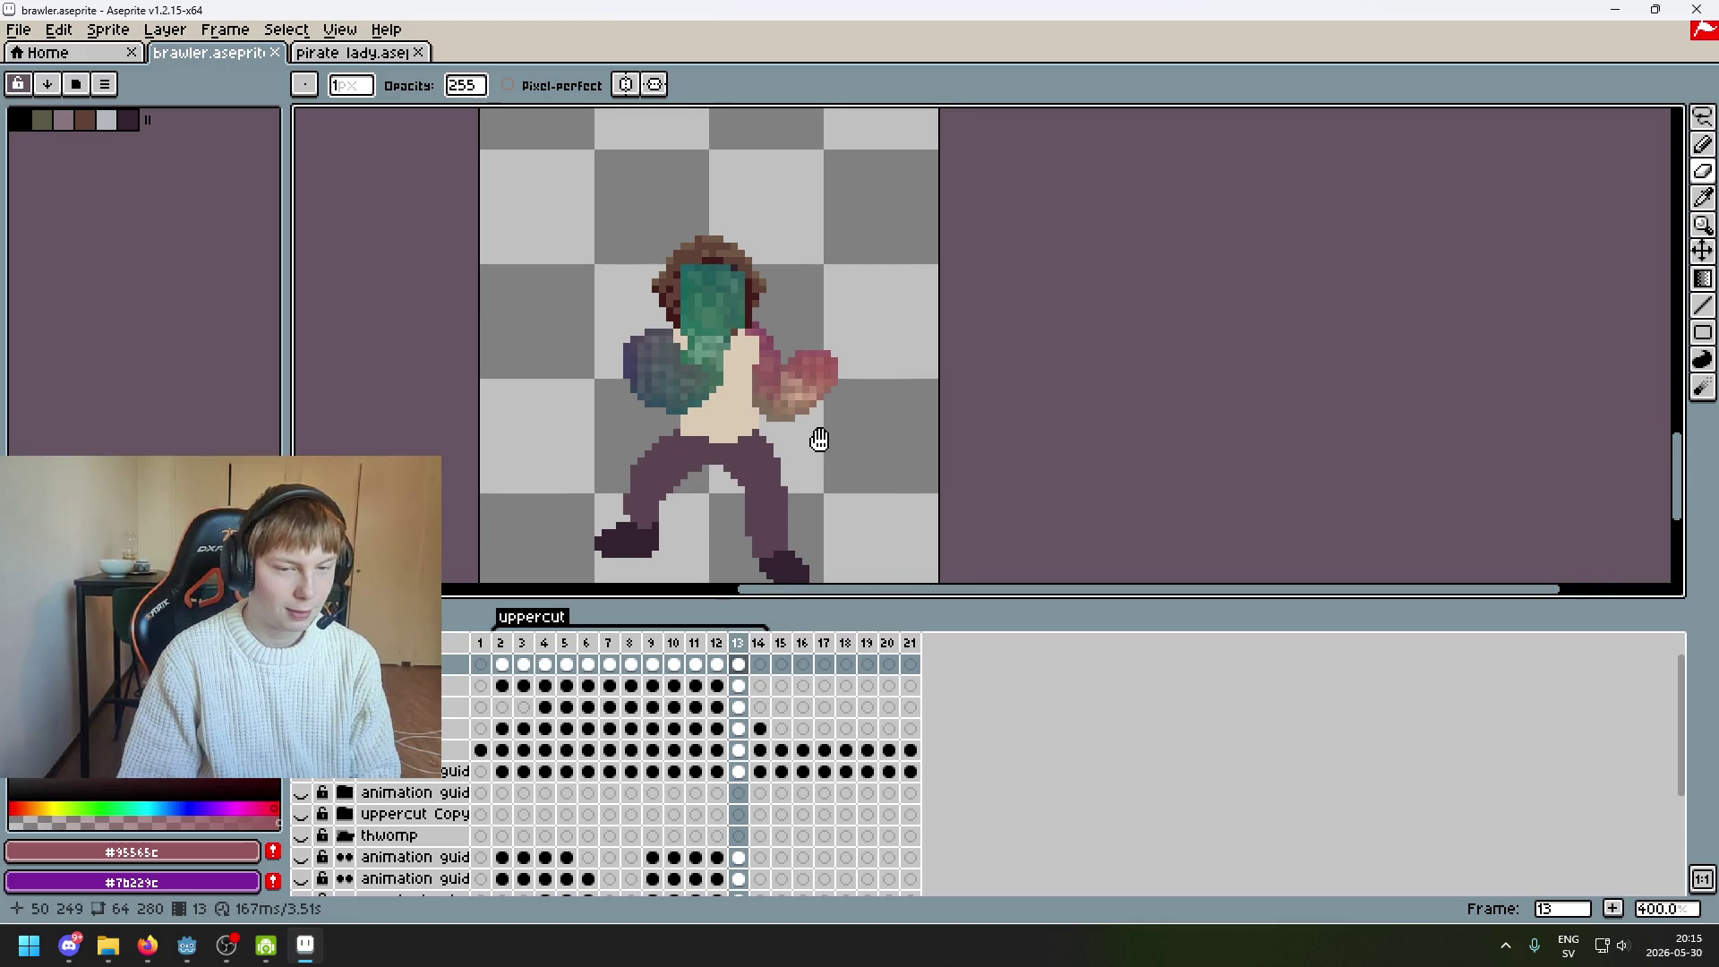
Recentre the sprite and flip through frames 12, 13 and 14 to compare poses
{"action": "left_click_drag", "start_coordinate": [821, 434], "coordinate": [760, 430]}
{"action": "key", "text": "comma"}
{"action": "key", "text": "period"}
{"action": "key", "text": "comma"}
{"action": "key", "text": "period"}
{"action": "key", "text": "period"}
{"action": "key", "text": "comma"}
{"action": "key", "text": "period"}
{"action": "key", "text": "comma"}
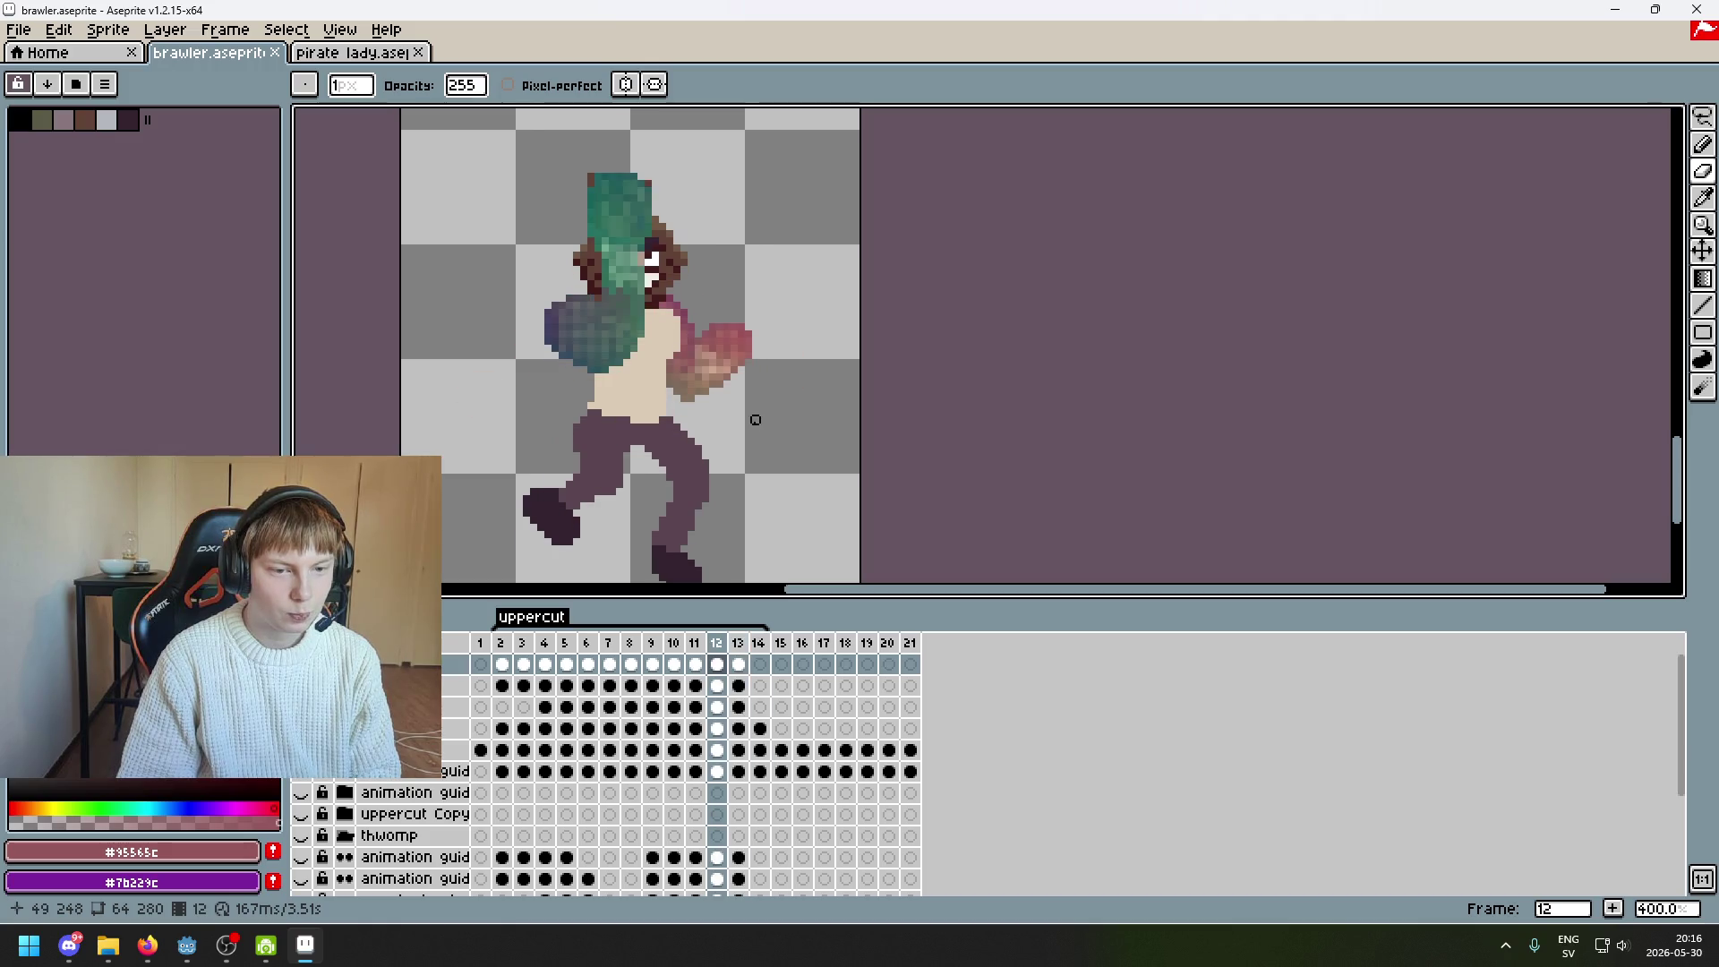
{"action": "scroll", "coordinate": [762, 427], "scroll_direction": "down", "scroll_amount": 2}
Check frame 14's pose again, then select the top layer's frame 13 cel
{"action": "key", "text": "period"}
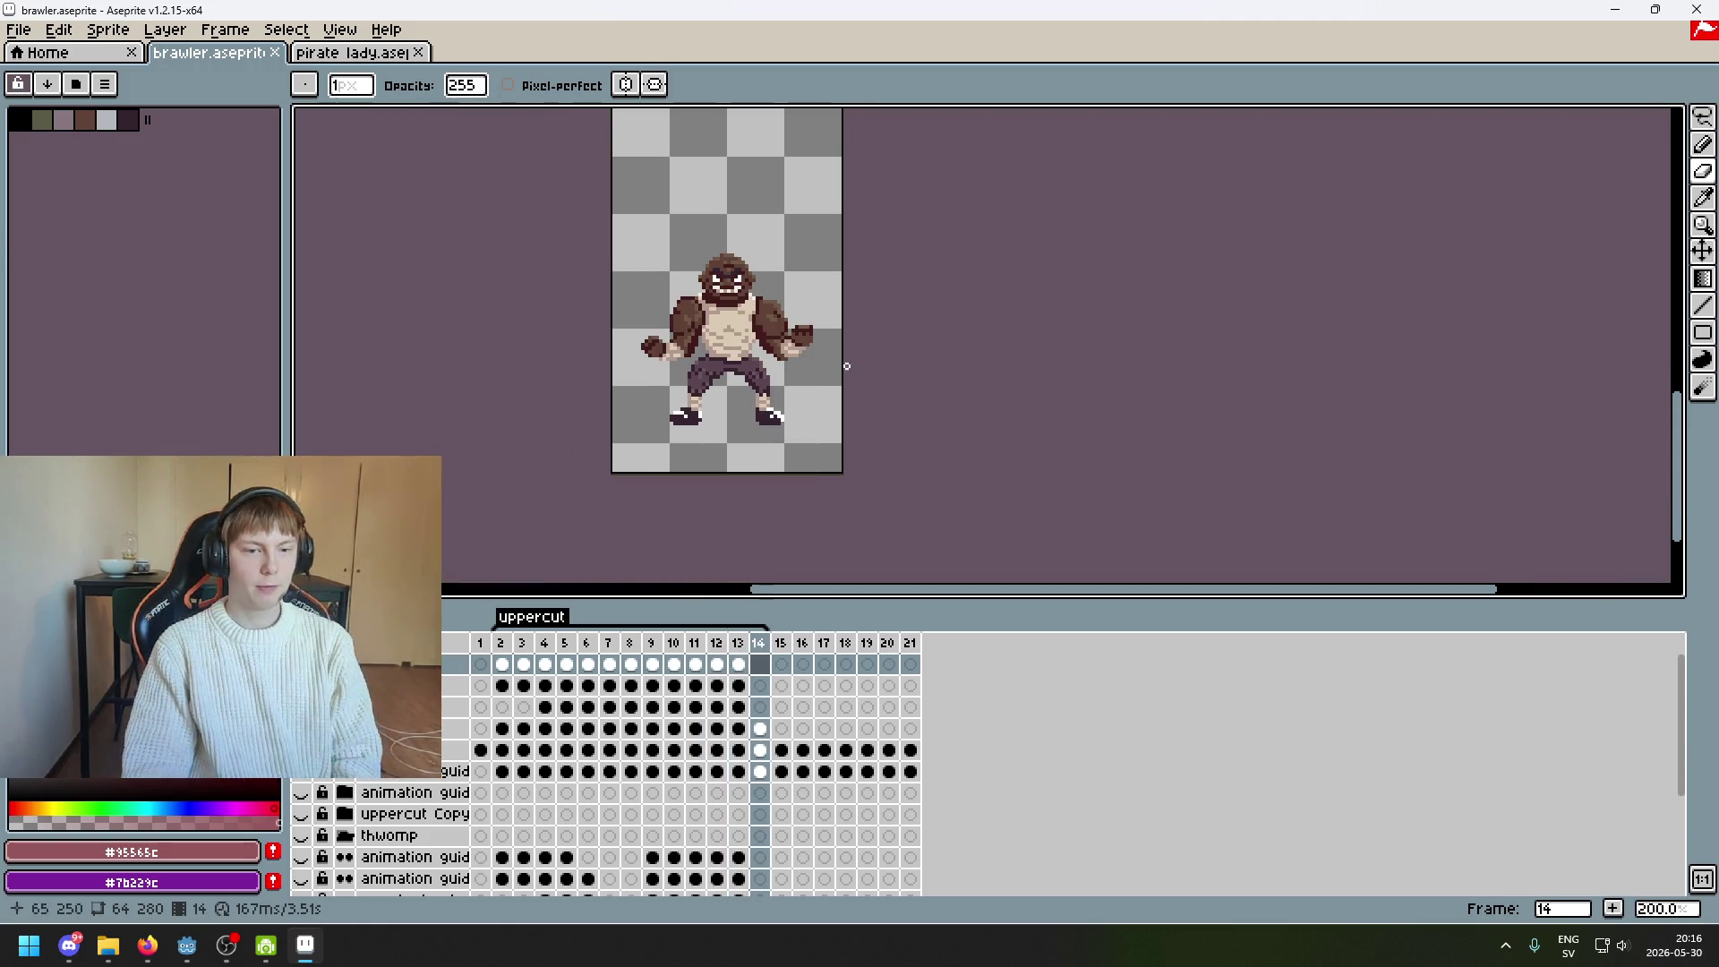
{"action": "key", "text": "comma"}
{"action": "key", "text": "period"}
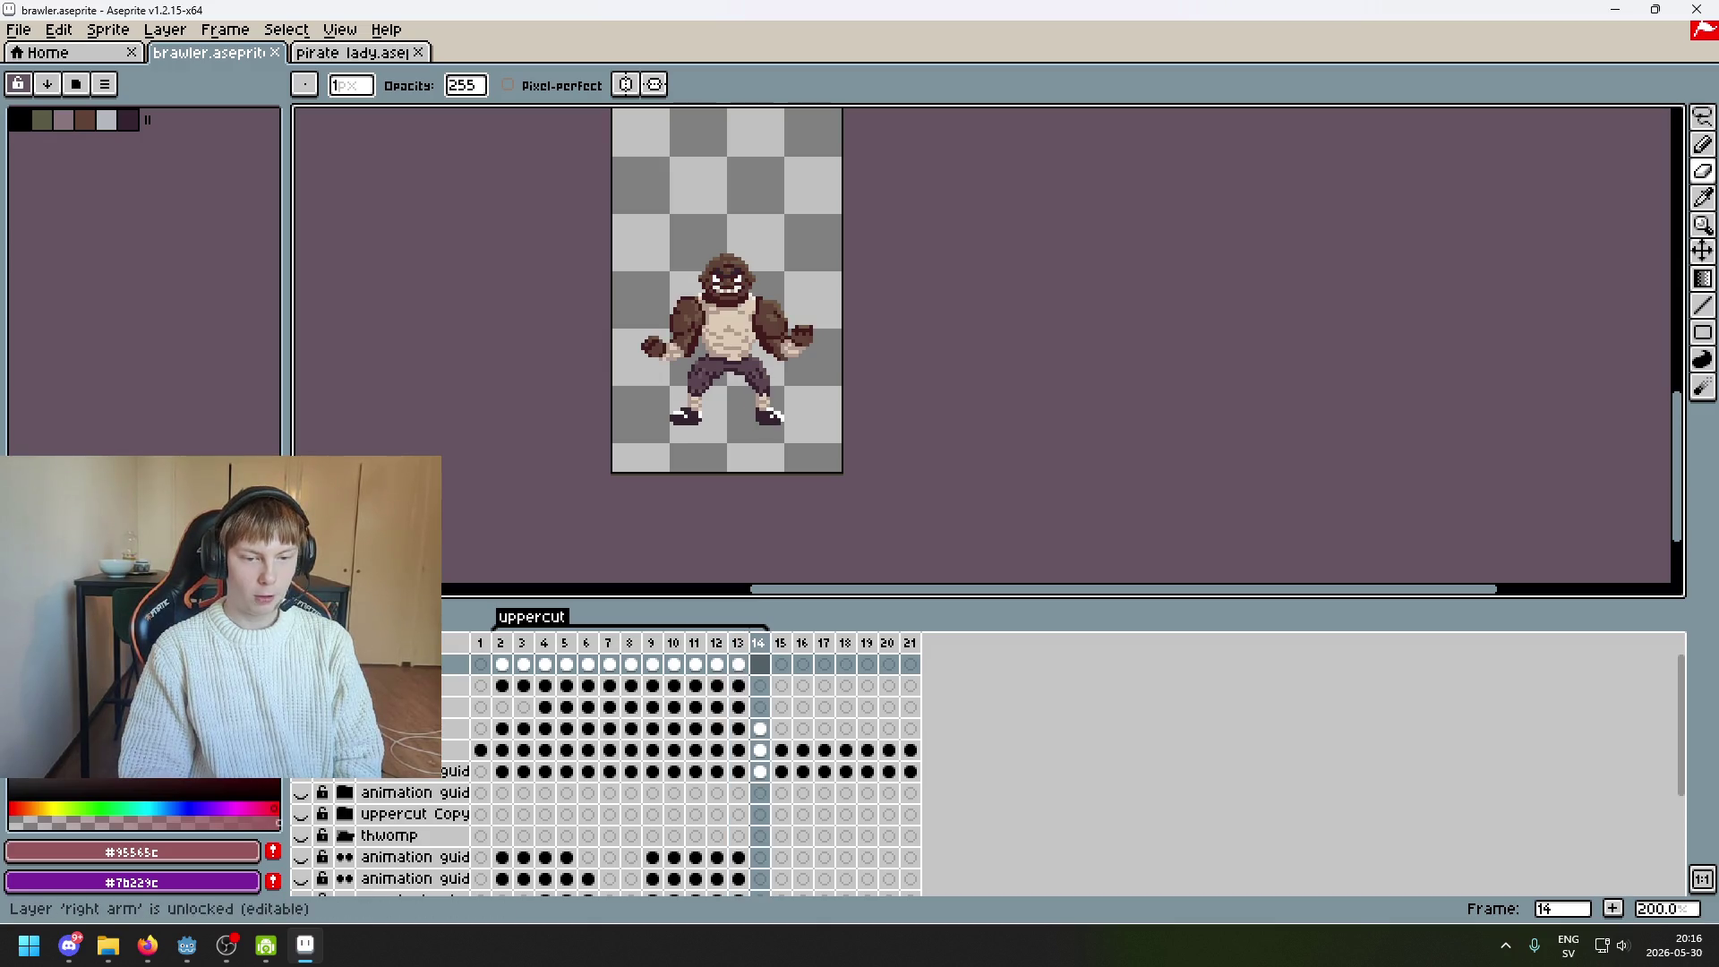
{"action": "scroll", "coordinate": [799, 444], "scroll_direction": "up", "scroll_amount": 1}
{"action": "key", "text": "comma"}
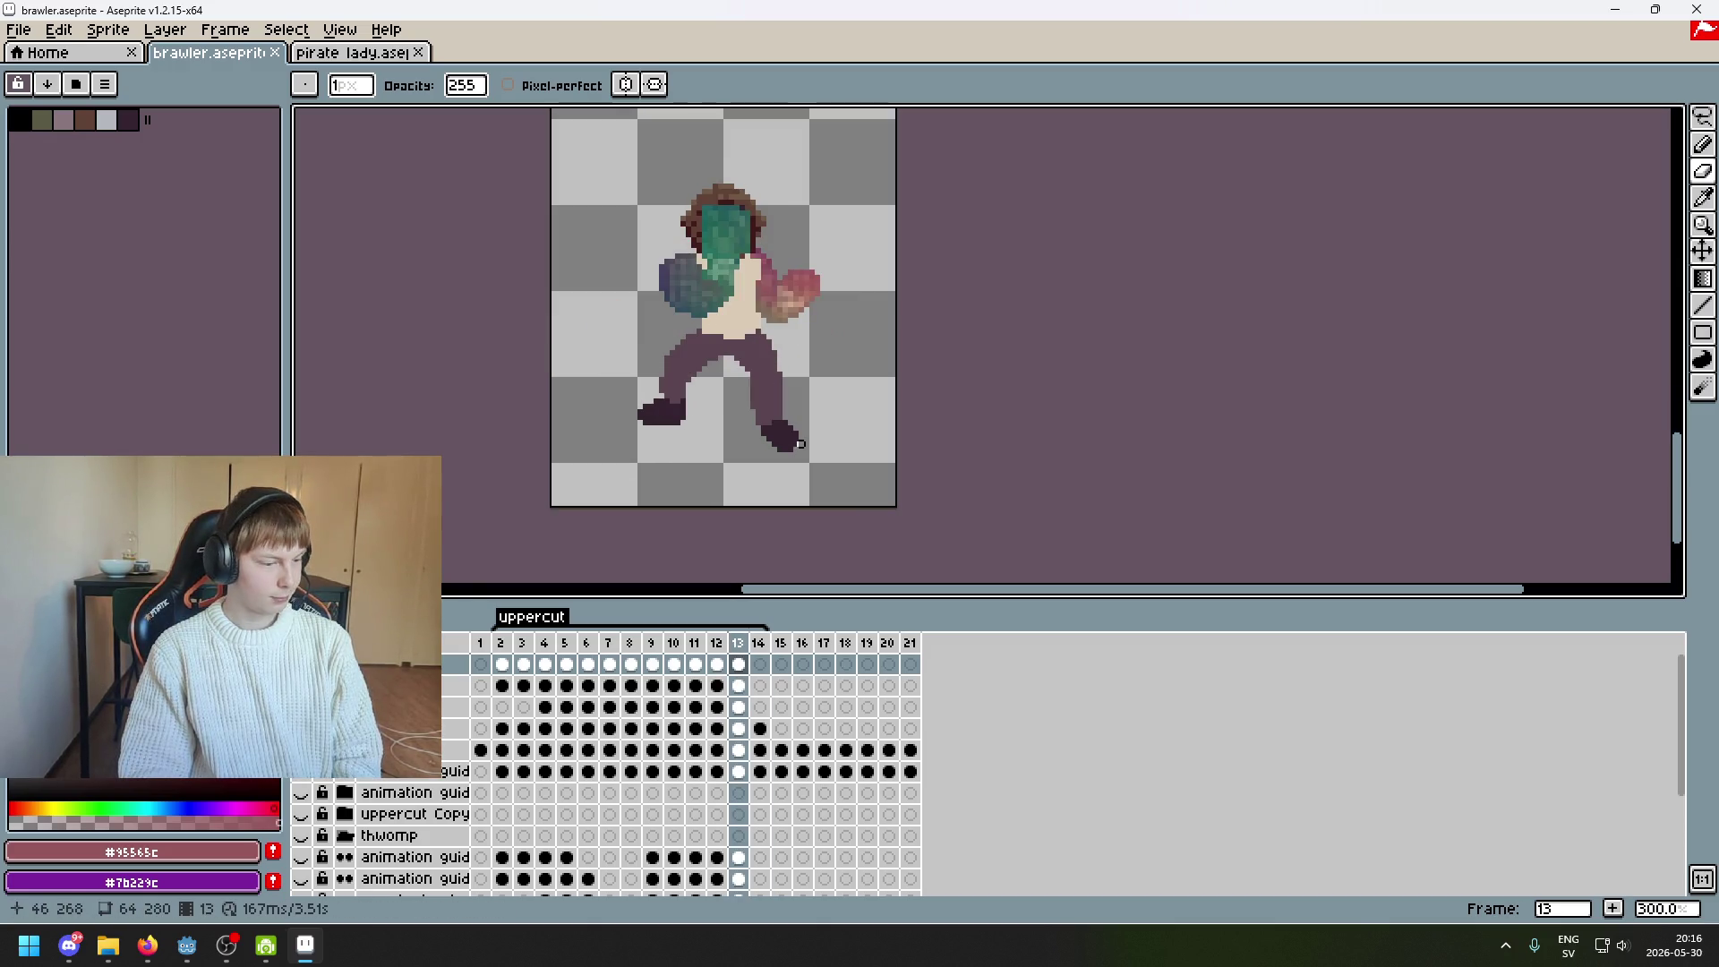
{"action": "key", "text": "comma"}
{"action": "key", "text": "period"}
{"action": "key", "text": "period"}
{"action": "key", "text": "comma"}
{"action": "key", "text": "period"}
{"action": "left_click", "coordinate": [738, 663]}
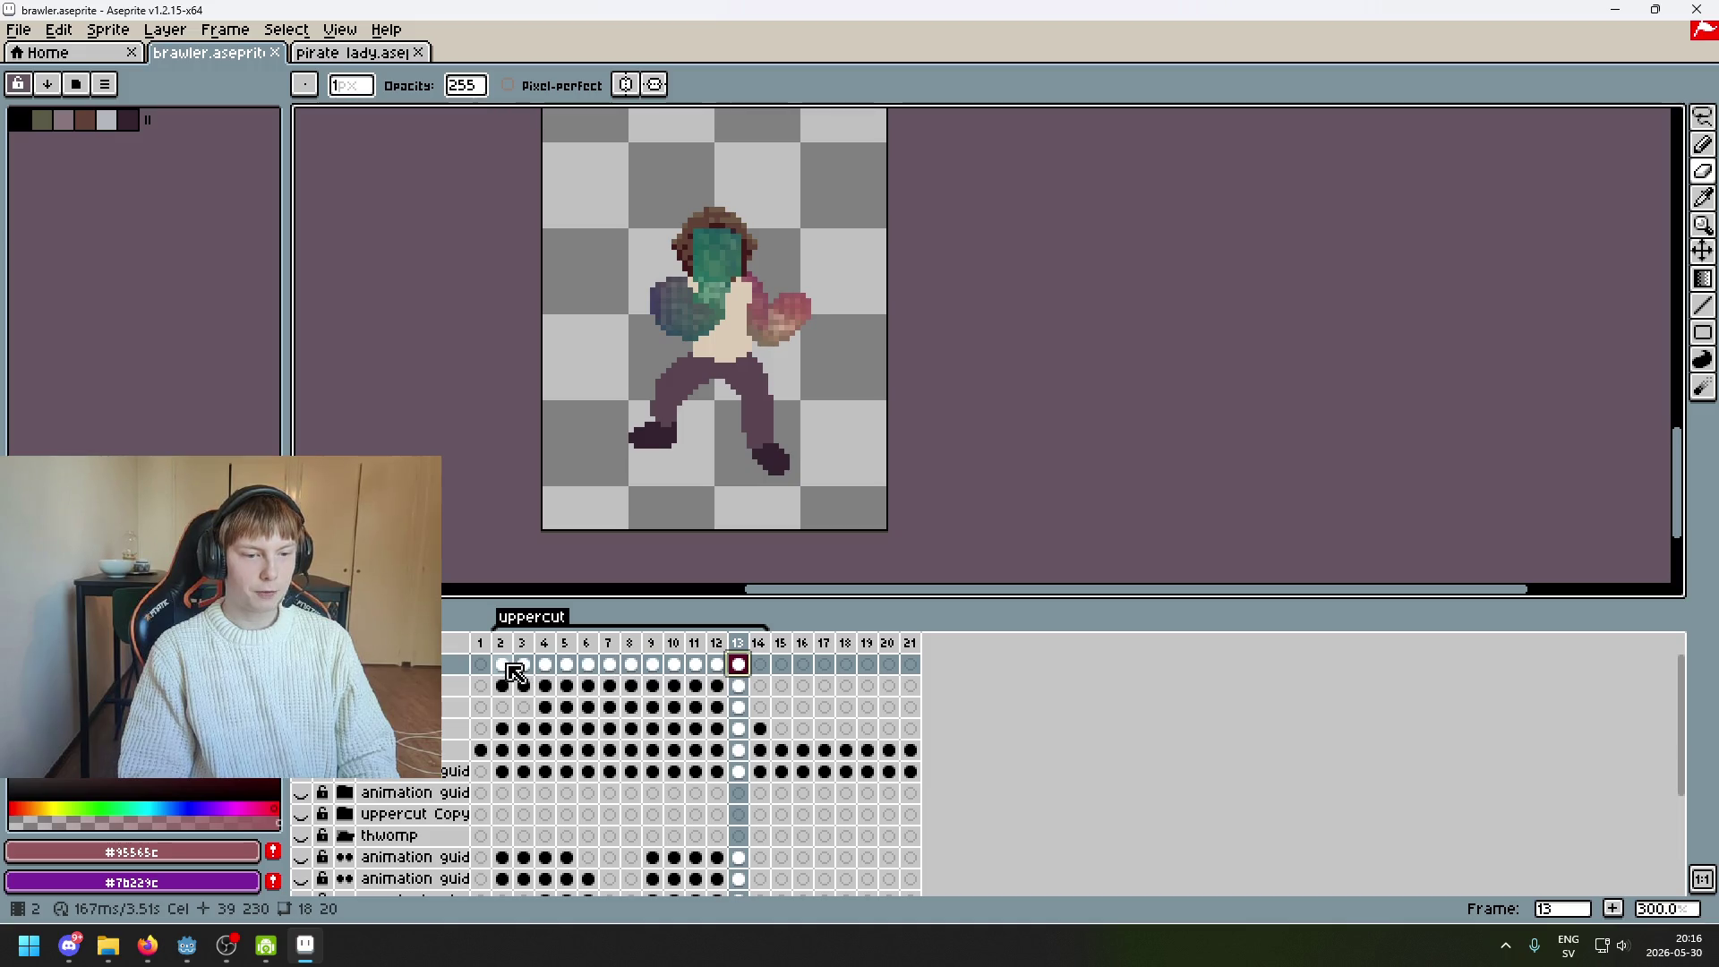
Copy the pink glove cel from frame 13 into frame 14 and save
{"action": "left_click", "coordinate": [512, 667]}
{"action": "key", "text": "ctrl+c"}
{"action": "left_click", "coordinate": [760, 664]}
{"action": "key", "text": "ctrl+v"}
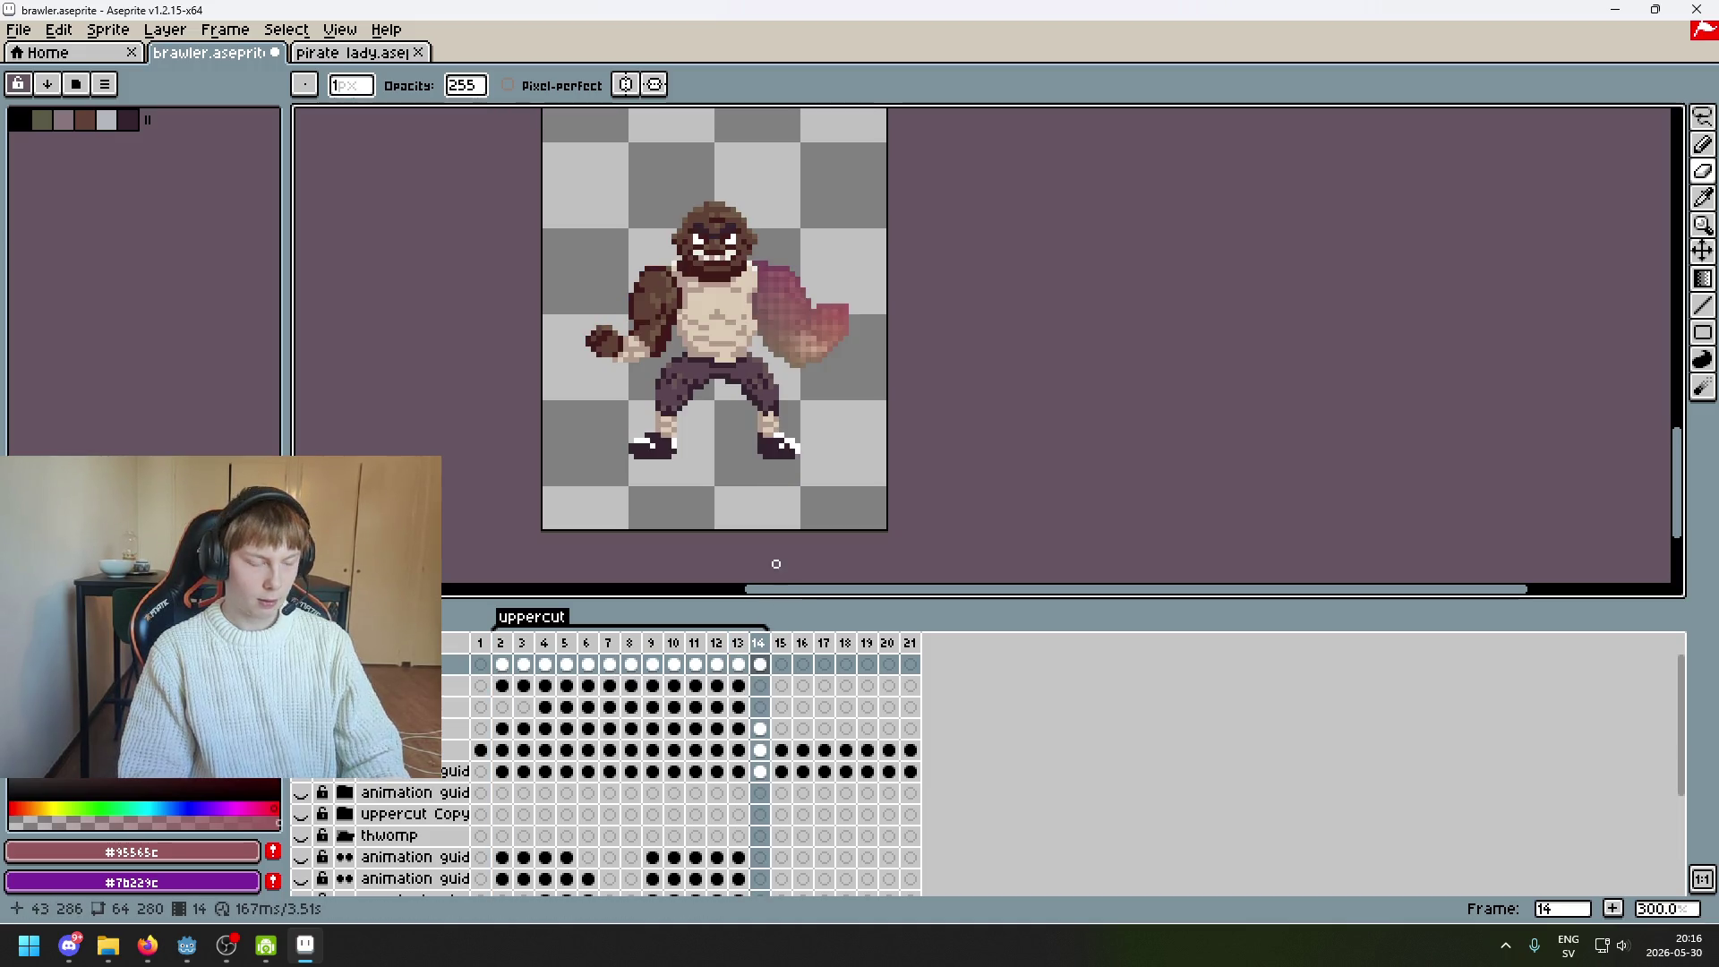
{"action": "key", "text": "ctrl+v"}
{"action": "key", "text": "ctrl+s"}
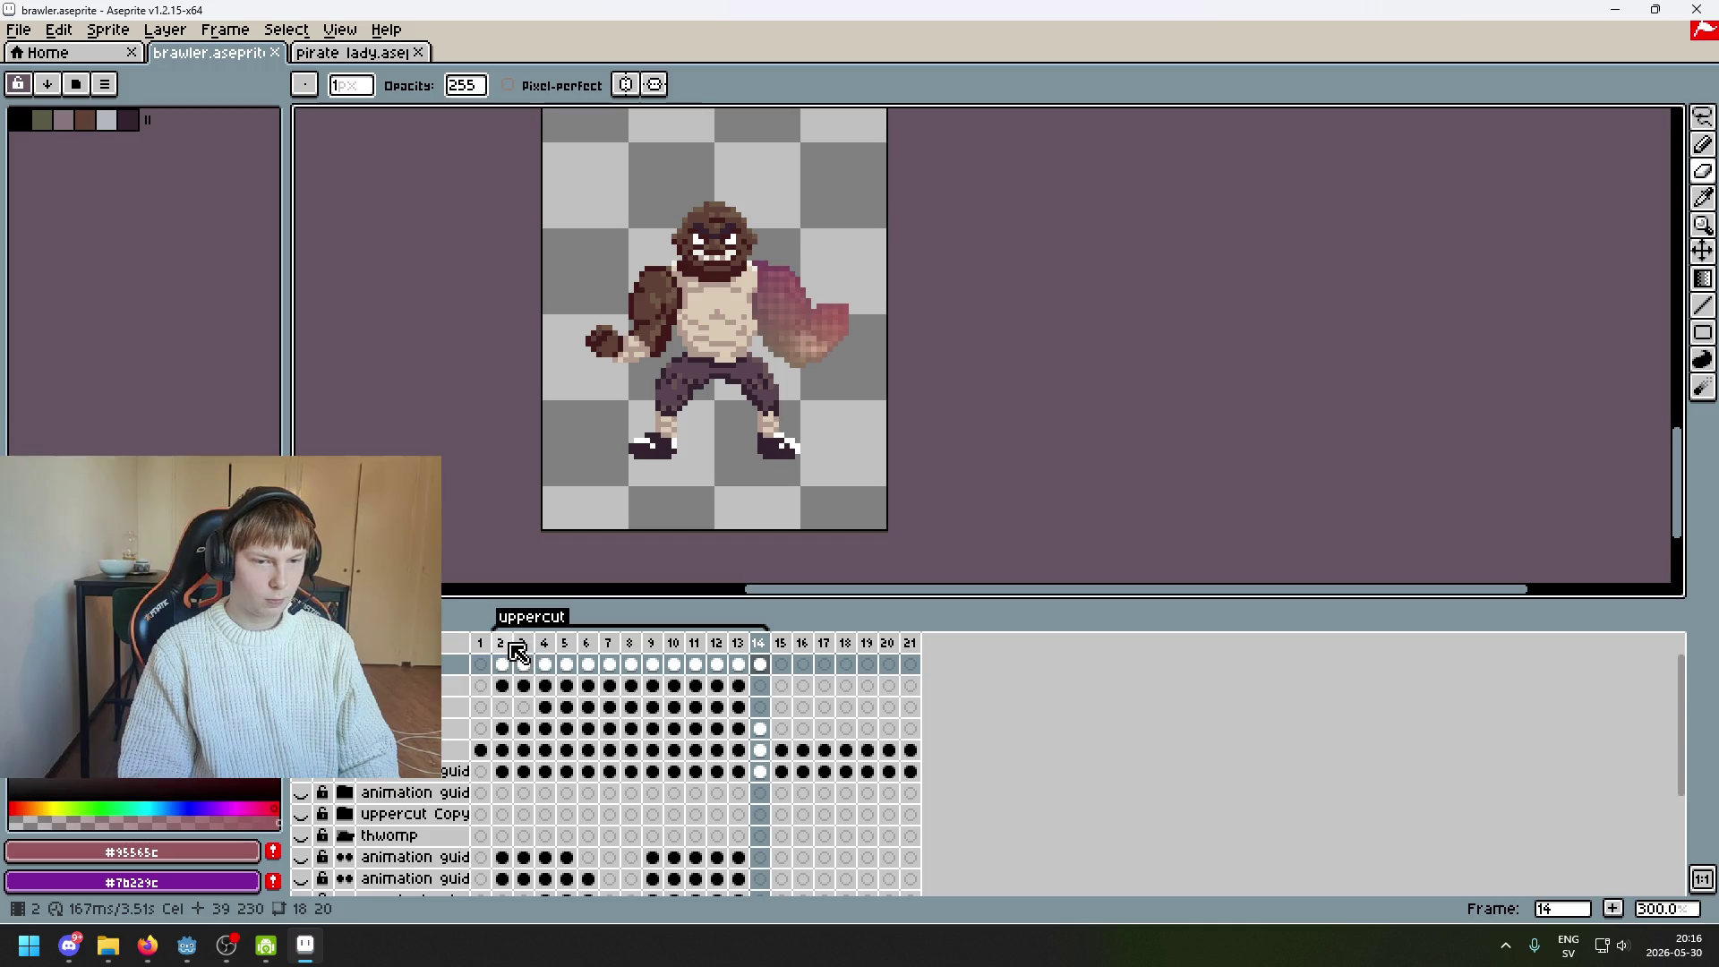
Copy the second layer's green glove into frame 14 and inspect the lower layers' cels
{"action": "left_click", "coordinate": [499, 683]}
{"action": "left_click_drag", "start_coordinate": [737, 685], "coordinate": [760, 685]}
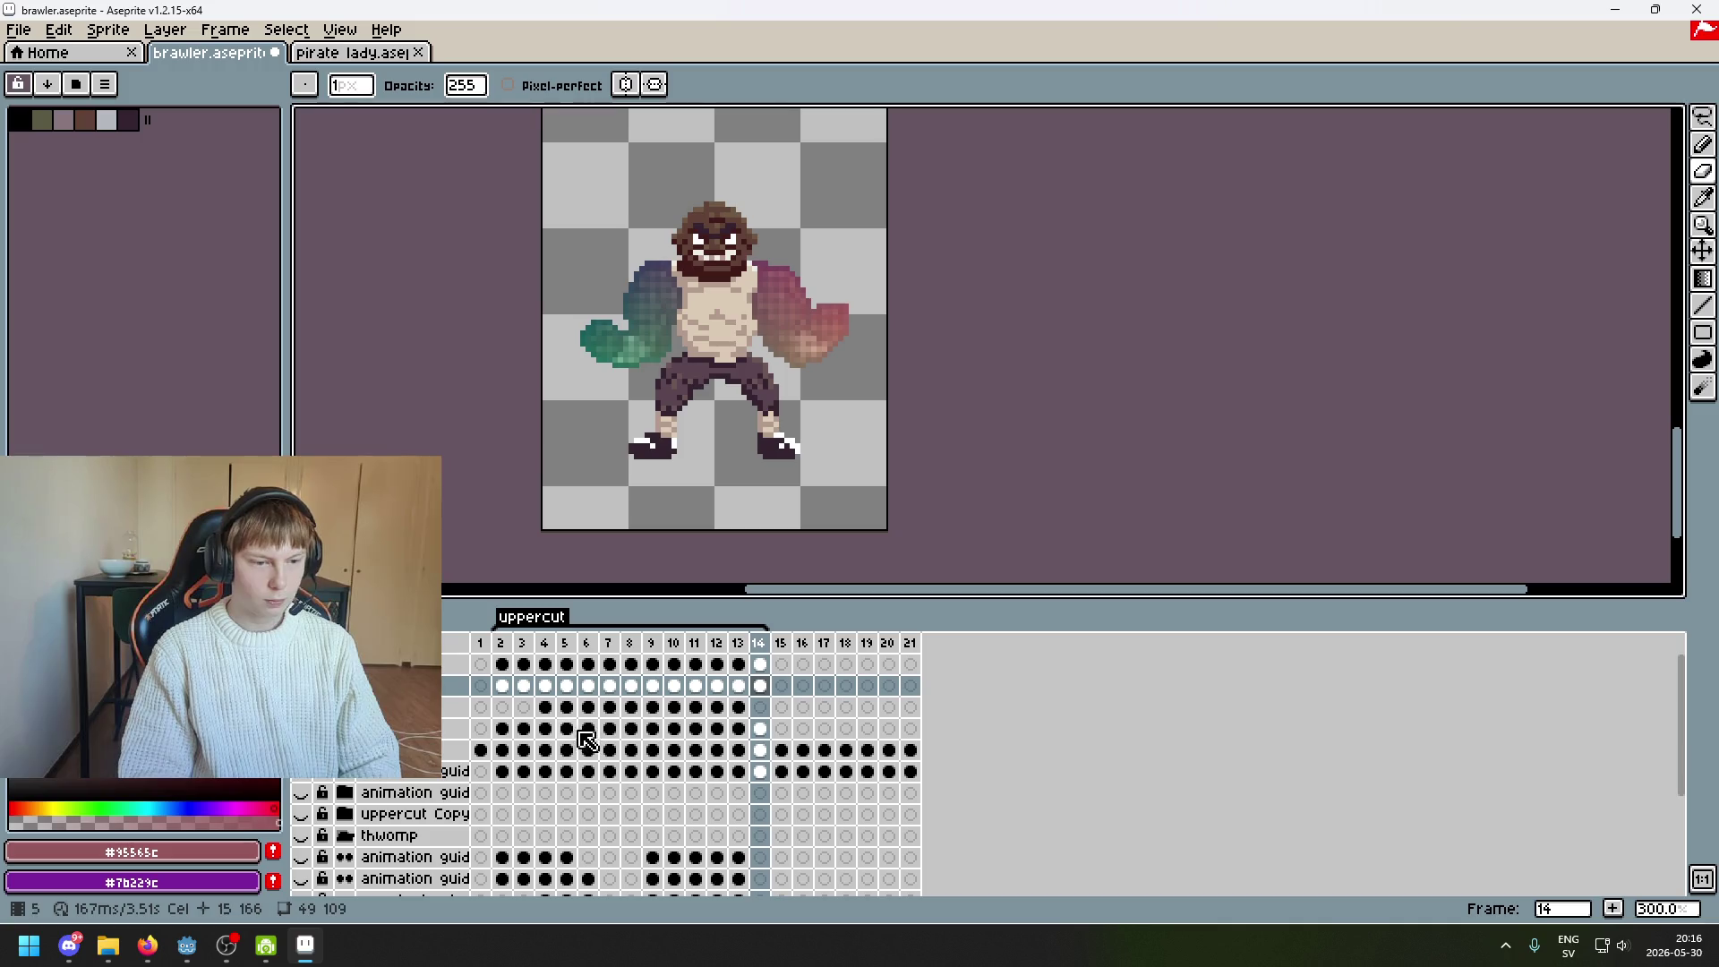
{"action": "left_click", "coordinate": [737, 709]}
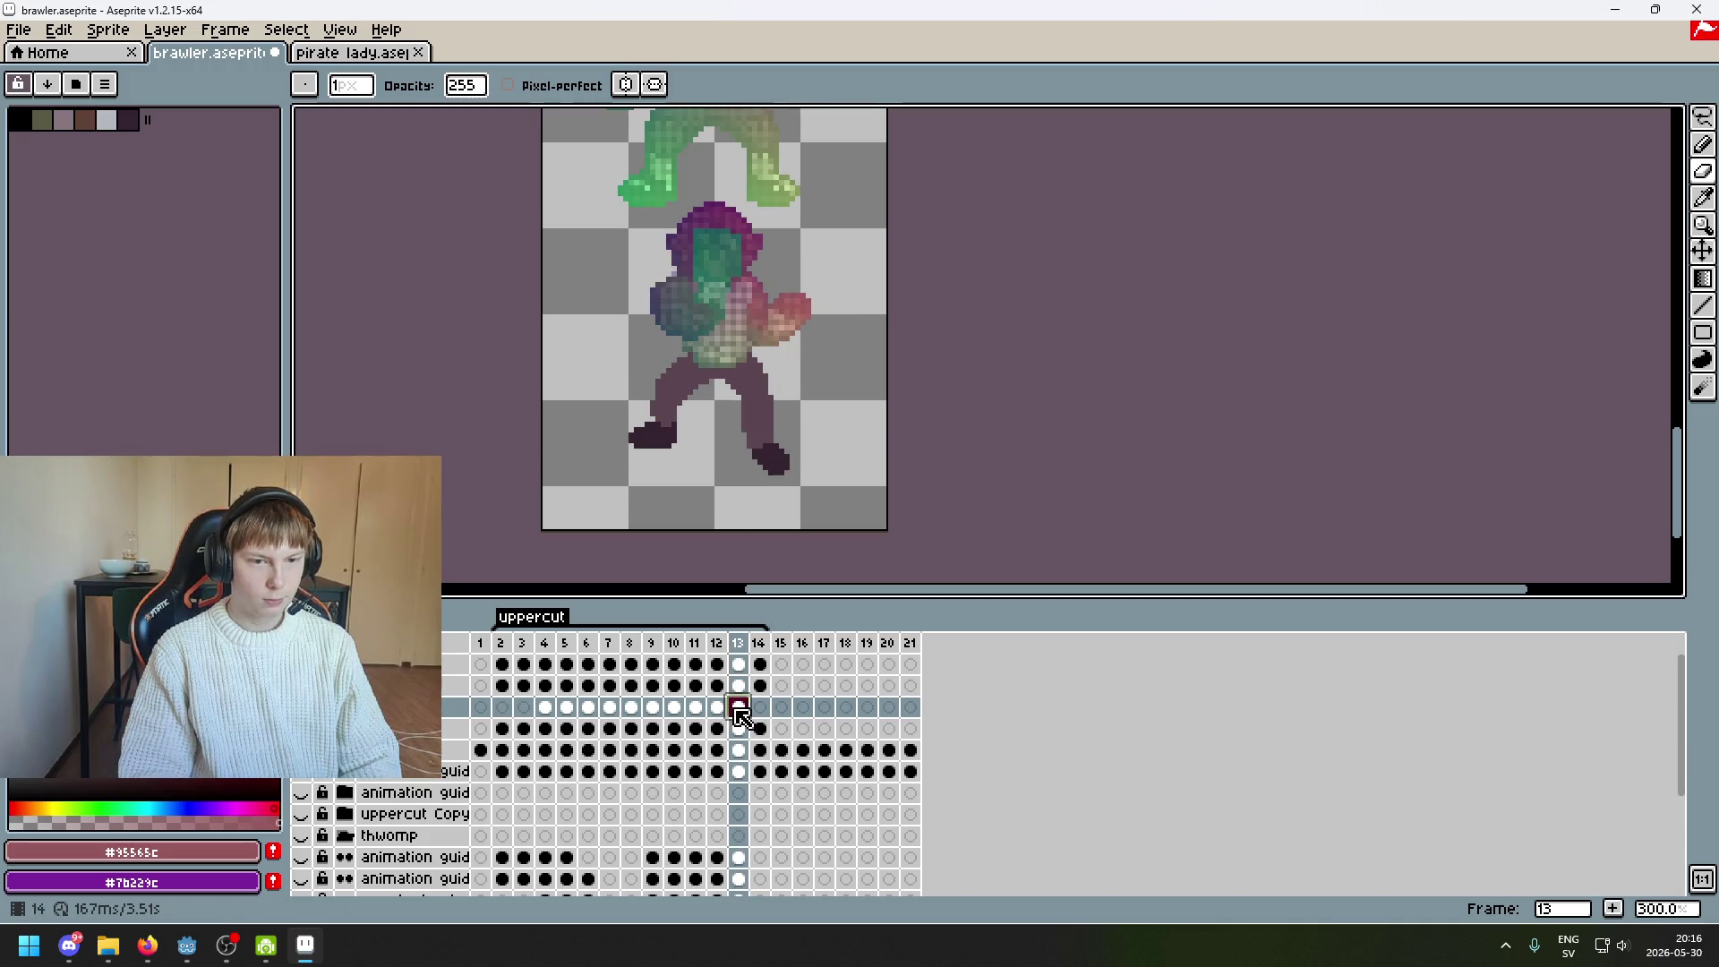
{"action": "left_click", "coordinate": [504, 726]}
{"action": "left_click", "coordinate": [526, 730]}
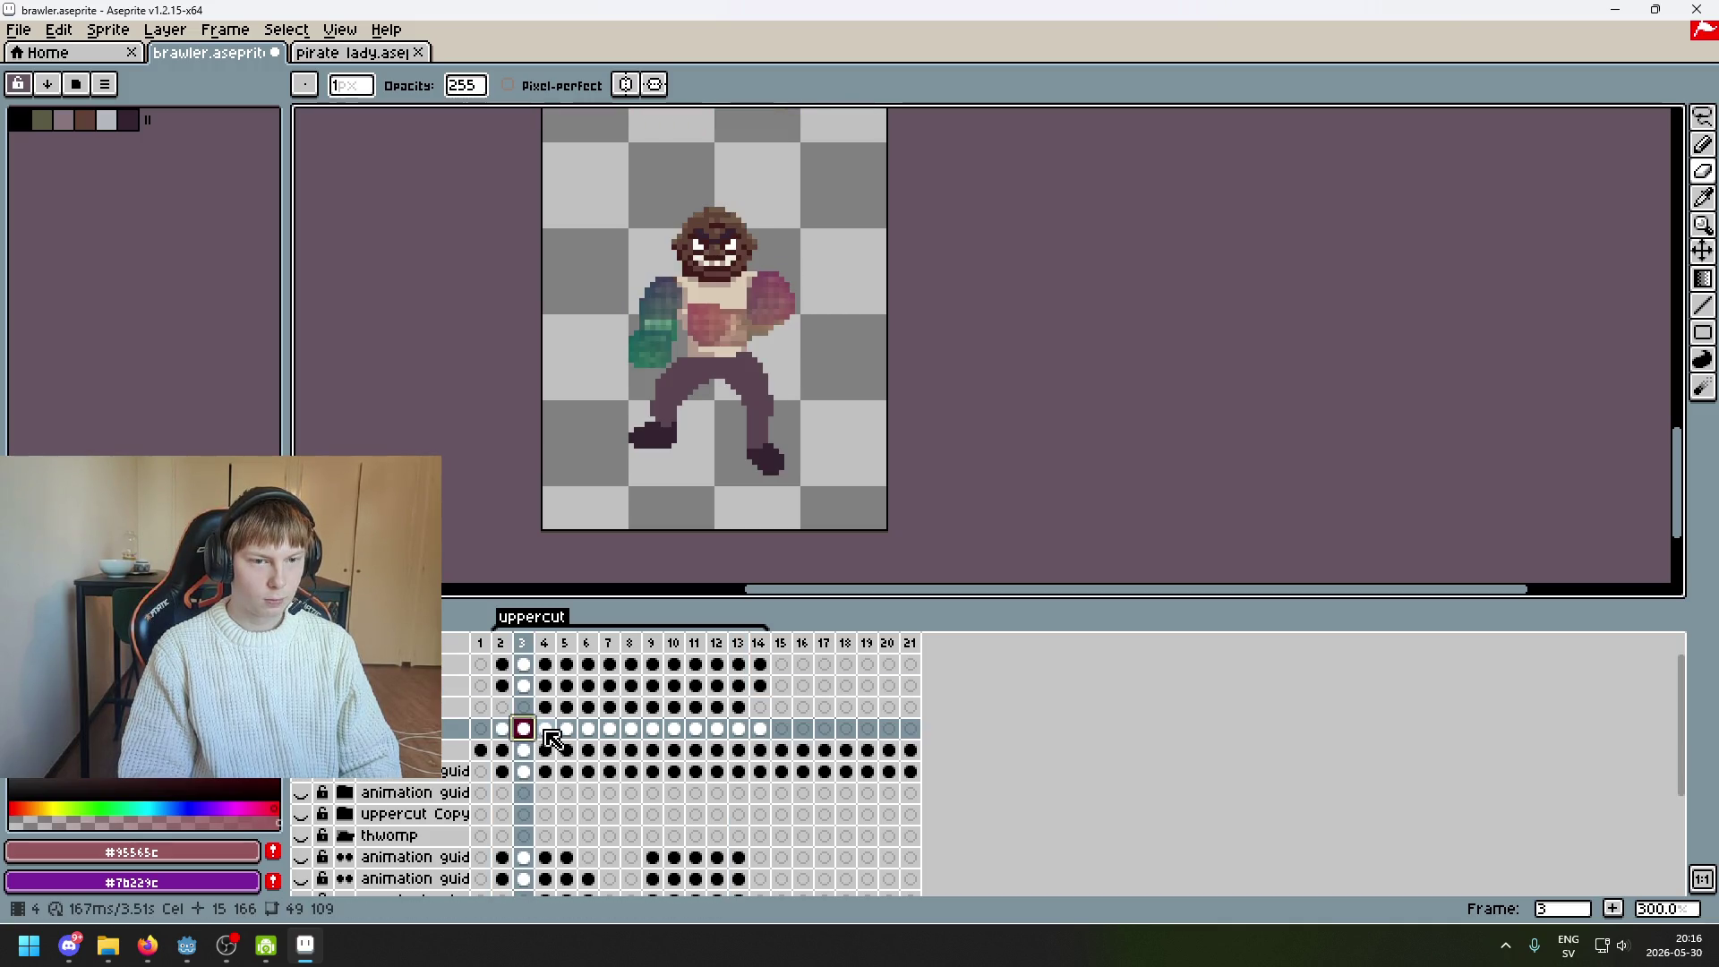
{"action": "left_click", "coordinate": [546, 729]}
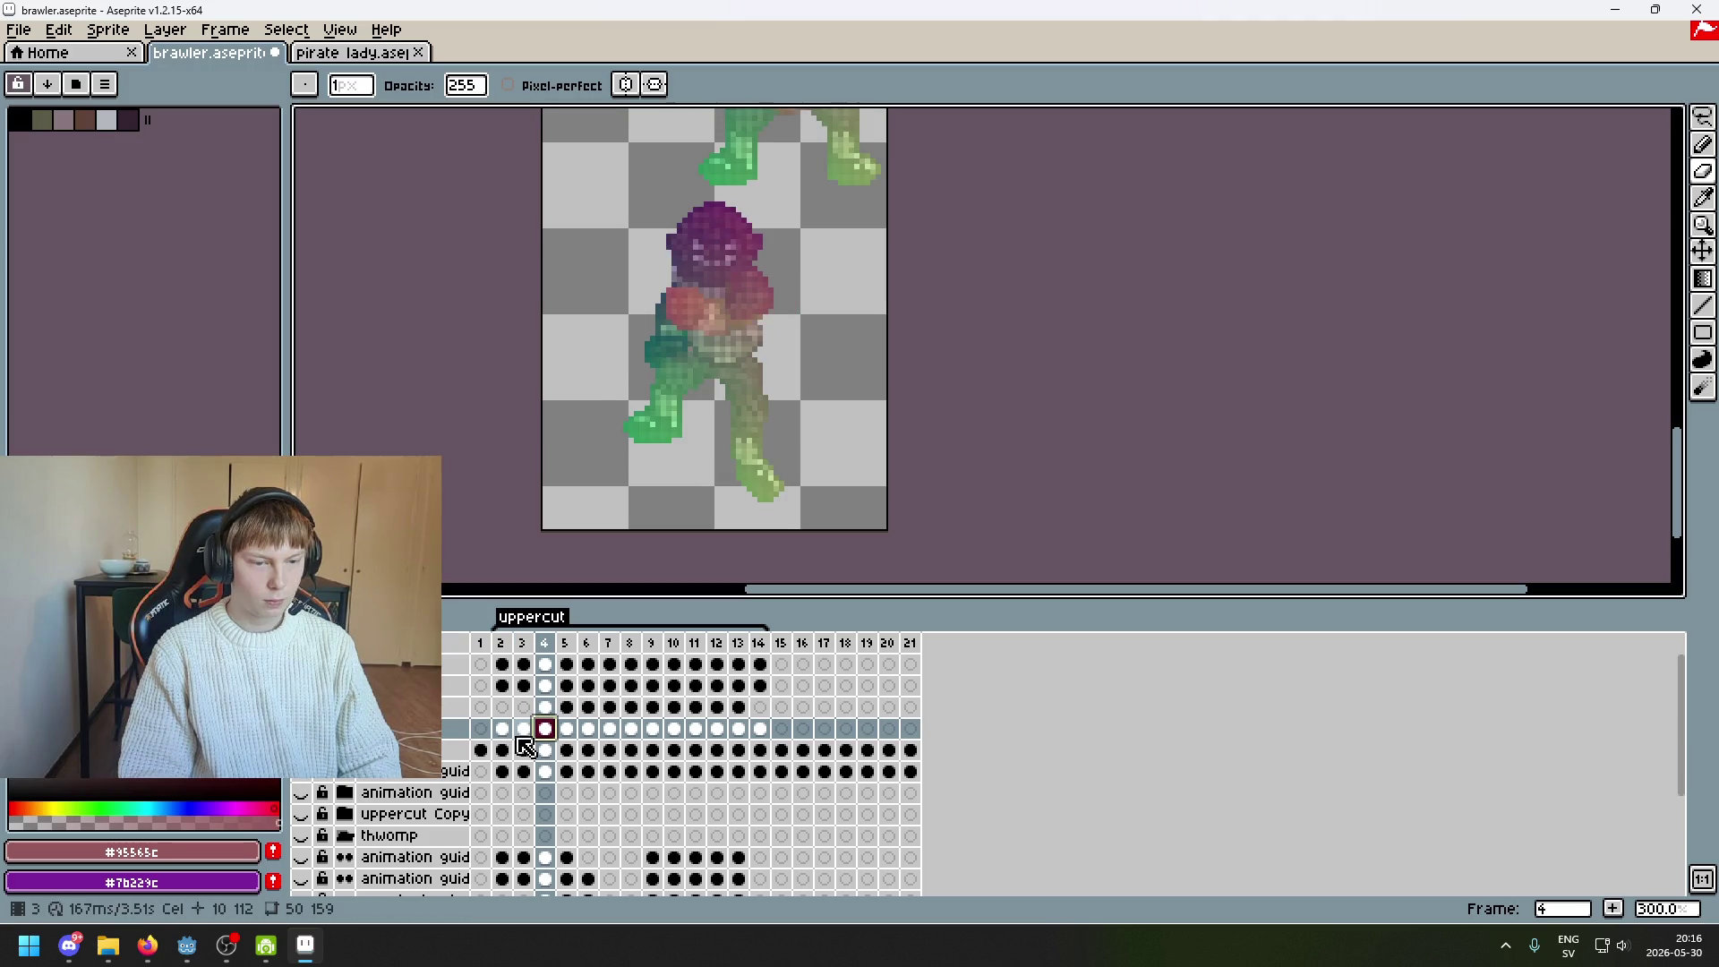
{"action": "left_click", "coordinate": [523, 729]}
{"action": "left_click", "coordinate": [501, 728]}
Play the uppercut animation once, stop on frame 2, and recentre the sprite
{"action": "scroll", "coordinate": [829, 225], "scroll_direction": "up", "scroll_amount": 1}
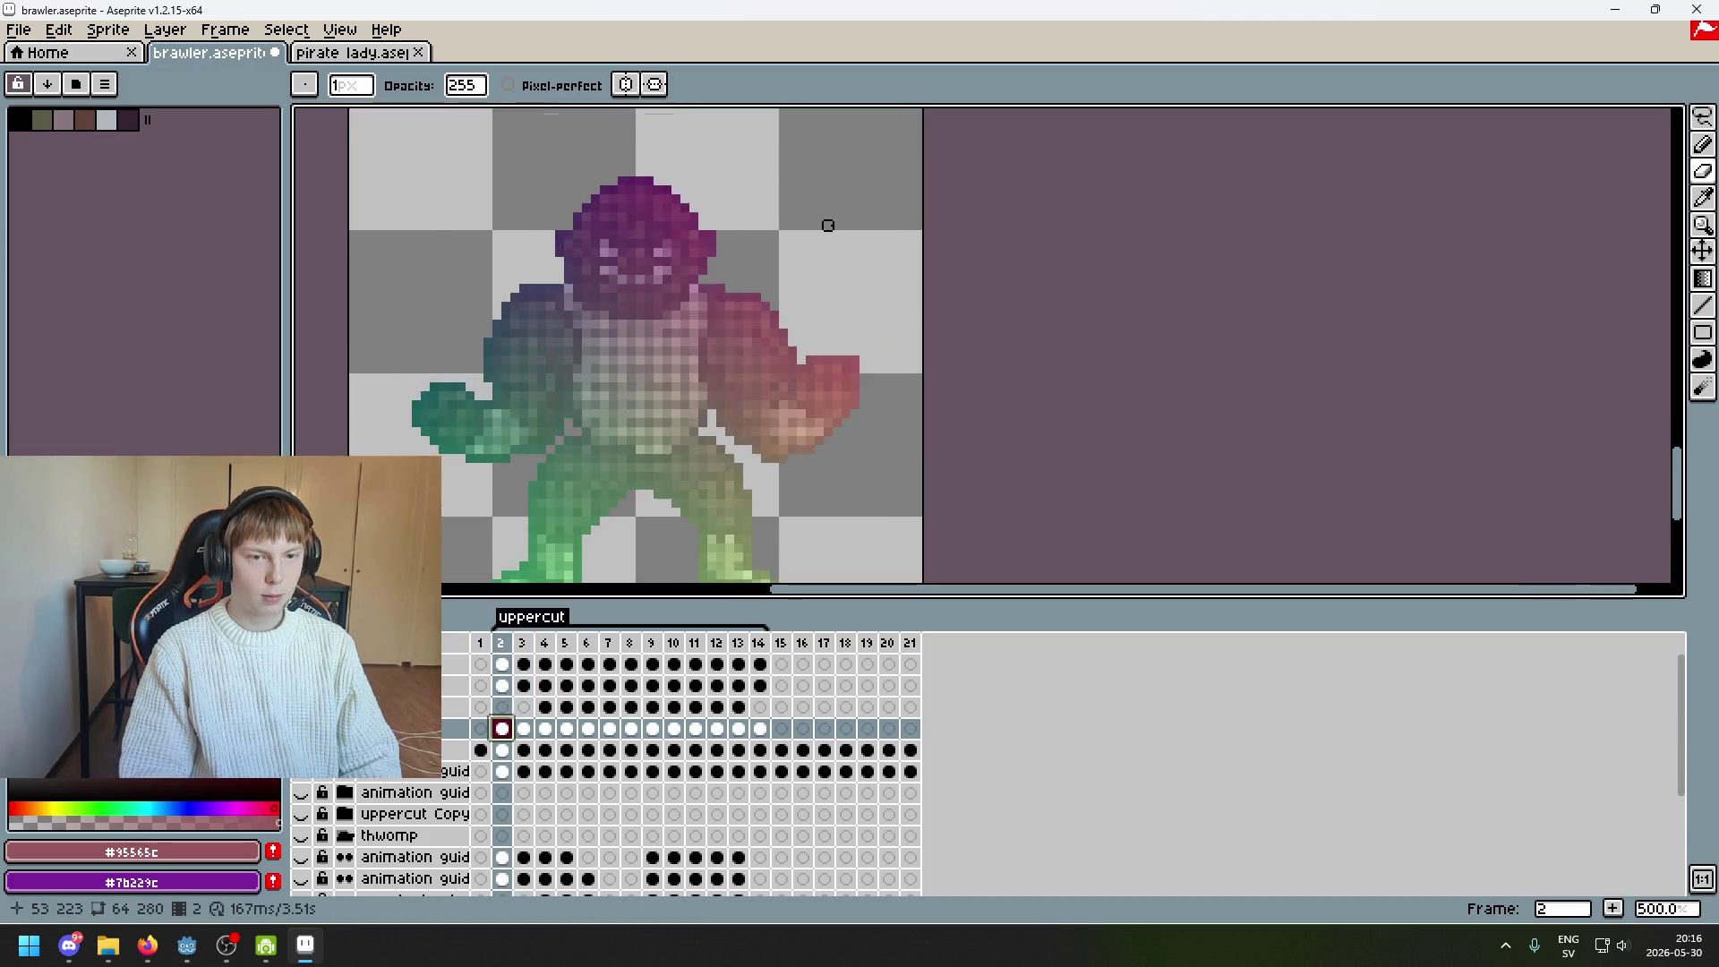
{"action": "scroll", "coordinate": [829, 225], "scroll_direction": "up", "scroll_amount": 1}
{"action": "left_click", "coordinate": [1703, 116]}
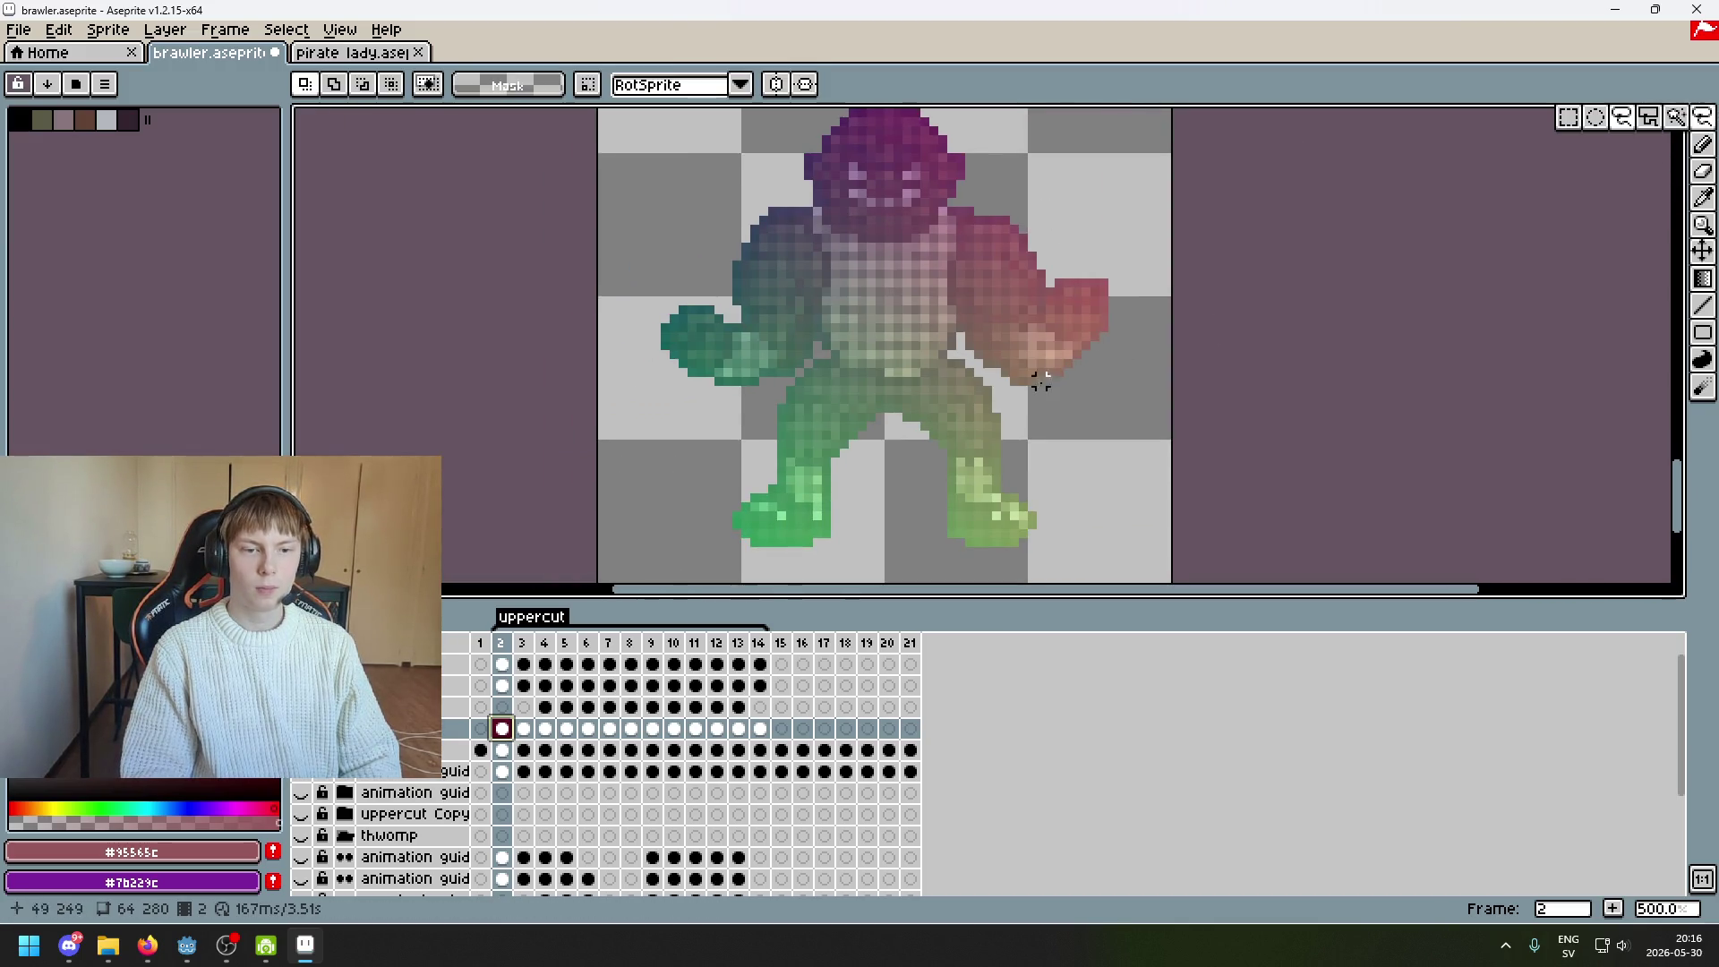
{"action": "scroll", "coordinate": [1059, 373], "scroll_direction": "up", "scroll_amount": 1}
{"action": "scroll", "coordinate": [1059, 372], "scroll_direction": "down", "scroll_amount": 1}
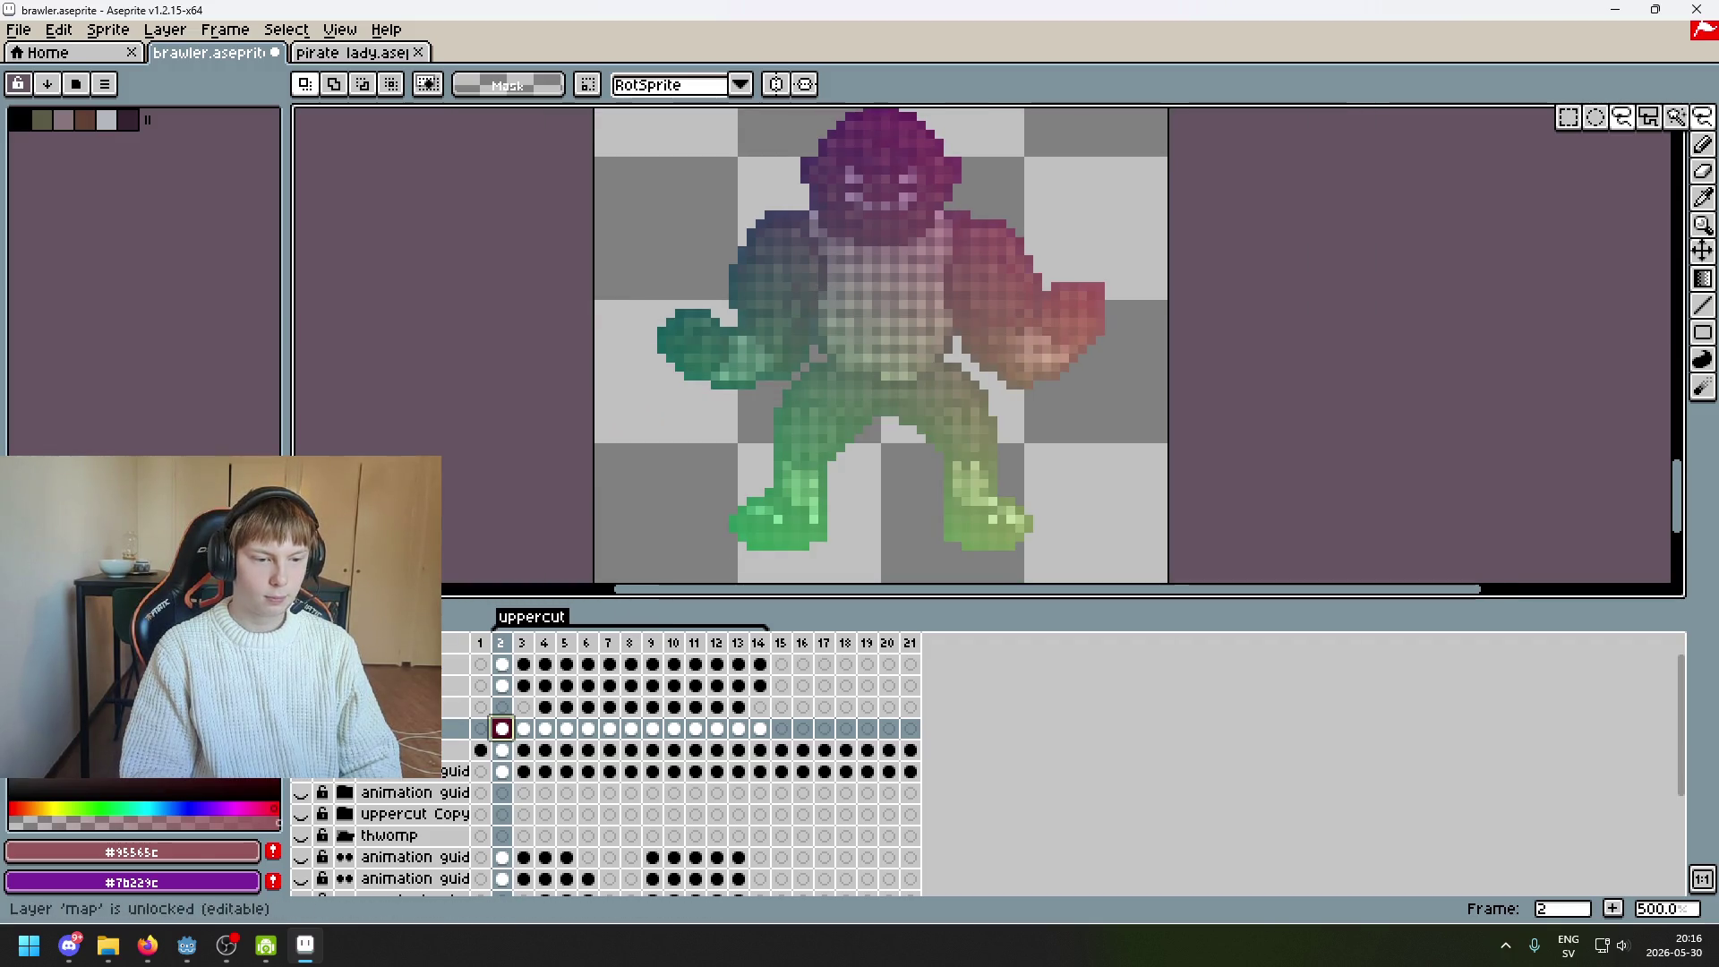
{"action": "scroll", "coordinate": [940, 472], "scroll_direction": "down", "scroll_amount": 2}
{"action": "key", "text": "Return"}
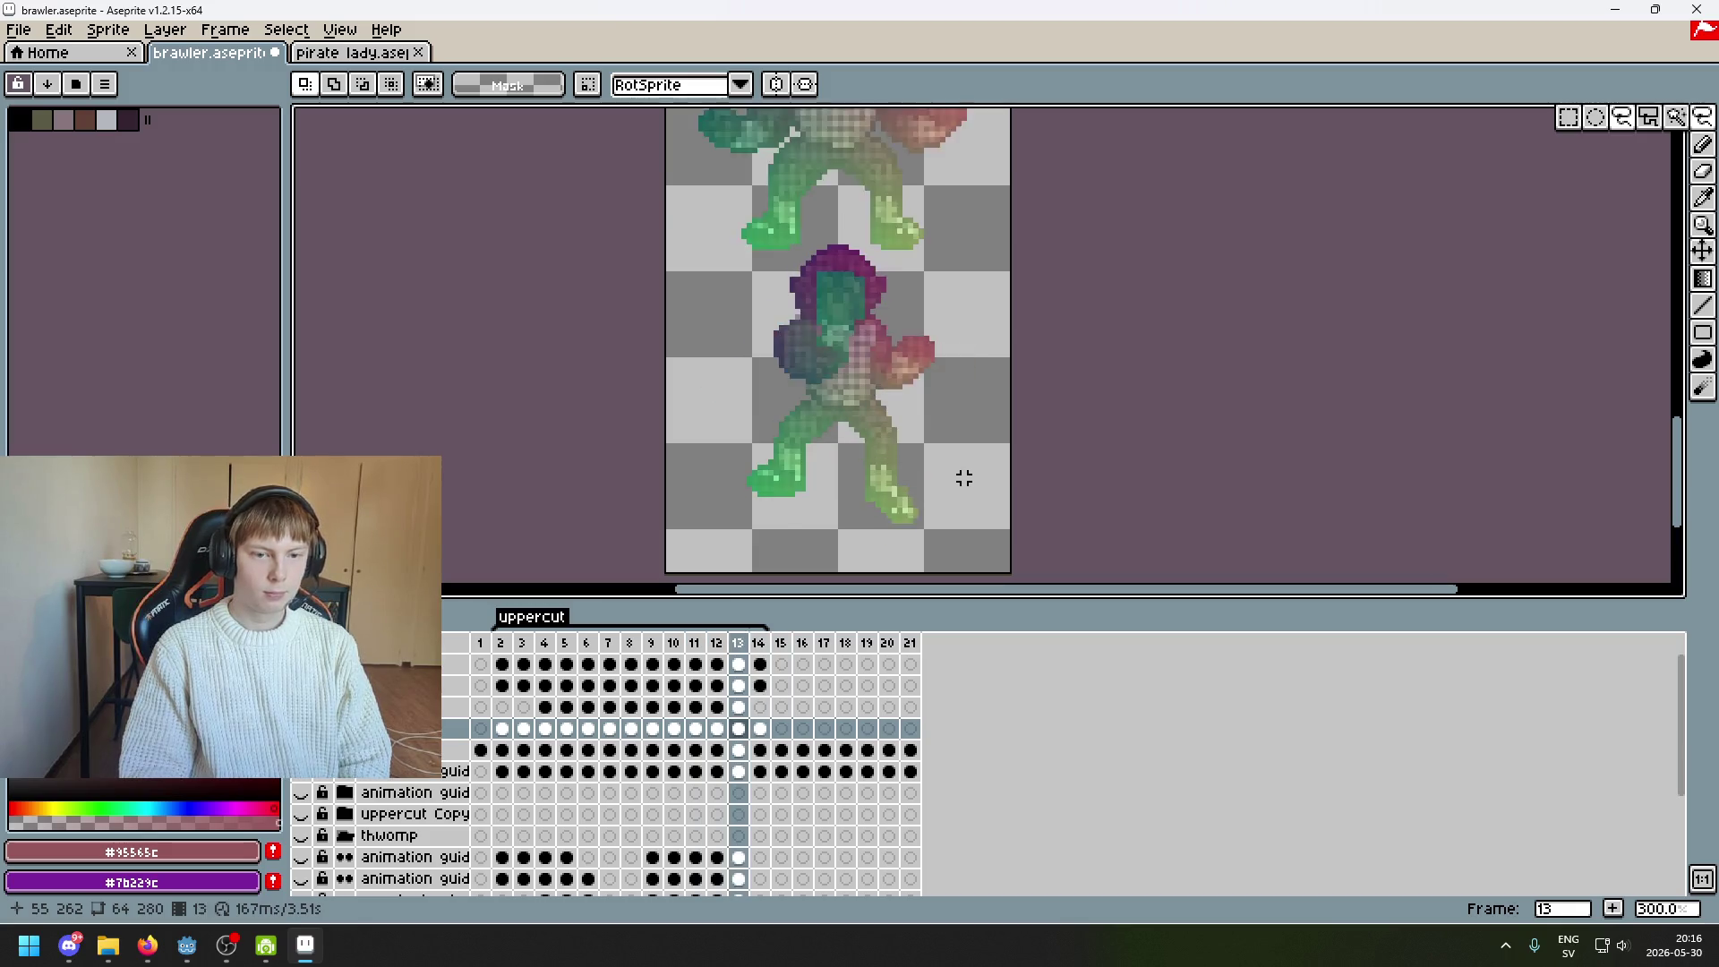
{"action": "key", "text": "Return"}
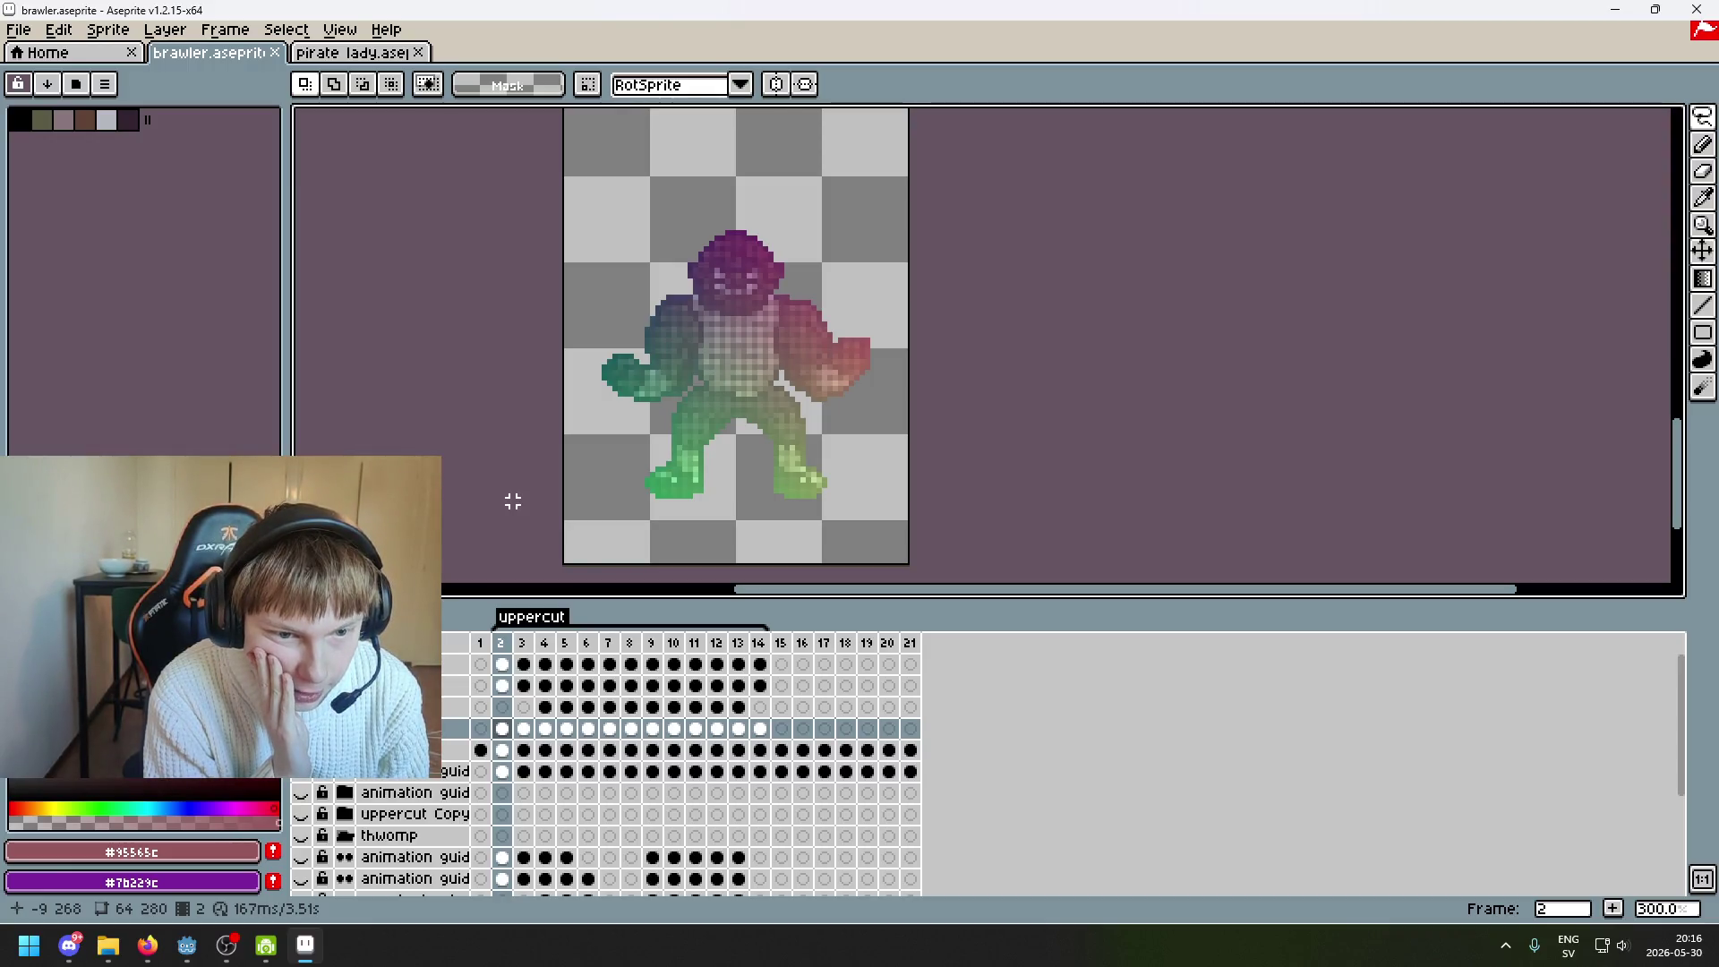
{"action": "left_click_drag", "start_coordinate": [553, 315], "coordinate": [526, 284]}
{"action": "left_click_drag", "start_coordinate": [537, 433], "coordinate": [522, 432]}
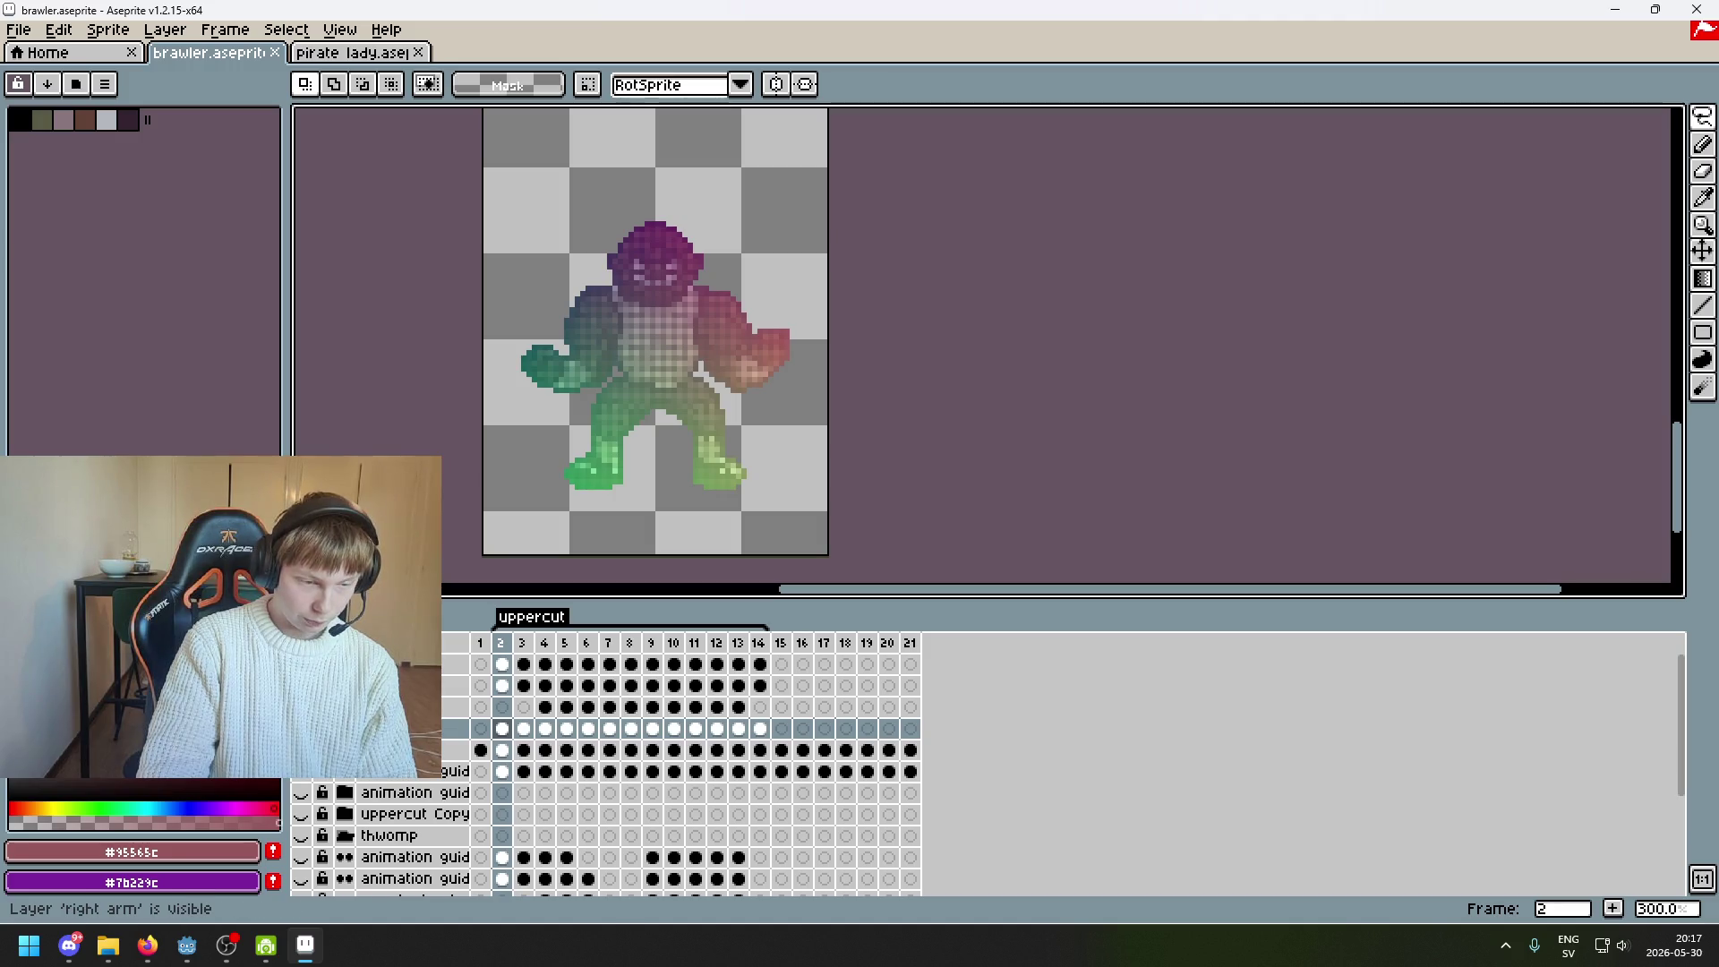
Hide the right and left arm layers, toggle the flattened layer, and replay the animation
{"action": "left_click", "coordinate": [301, 685]}
{"action": "left_click", "coordinate": [301, 706]}
{"action": "key", "text": "Right"}
{"action": "key", "text": "Left"}
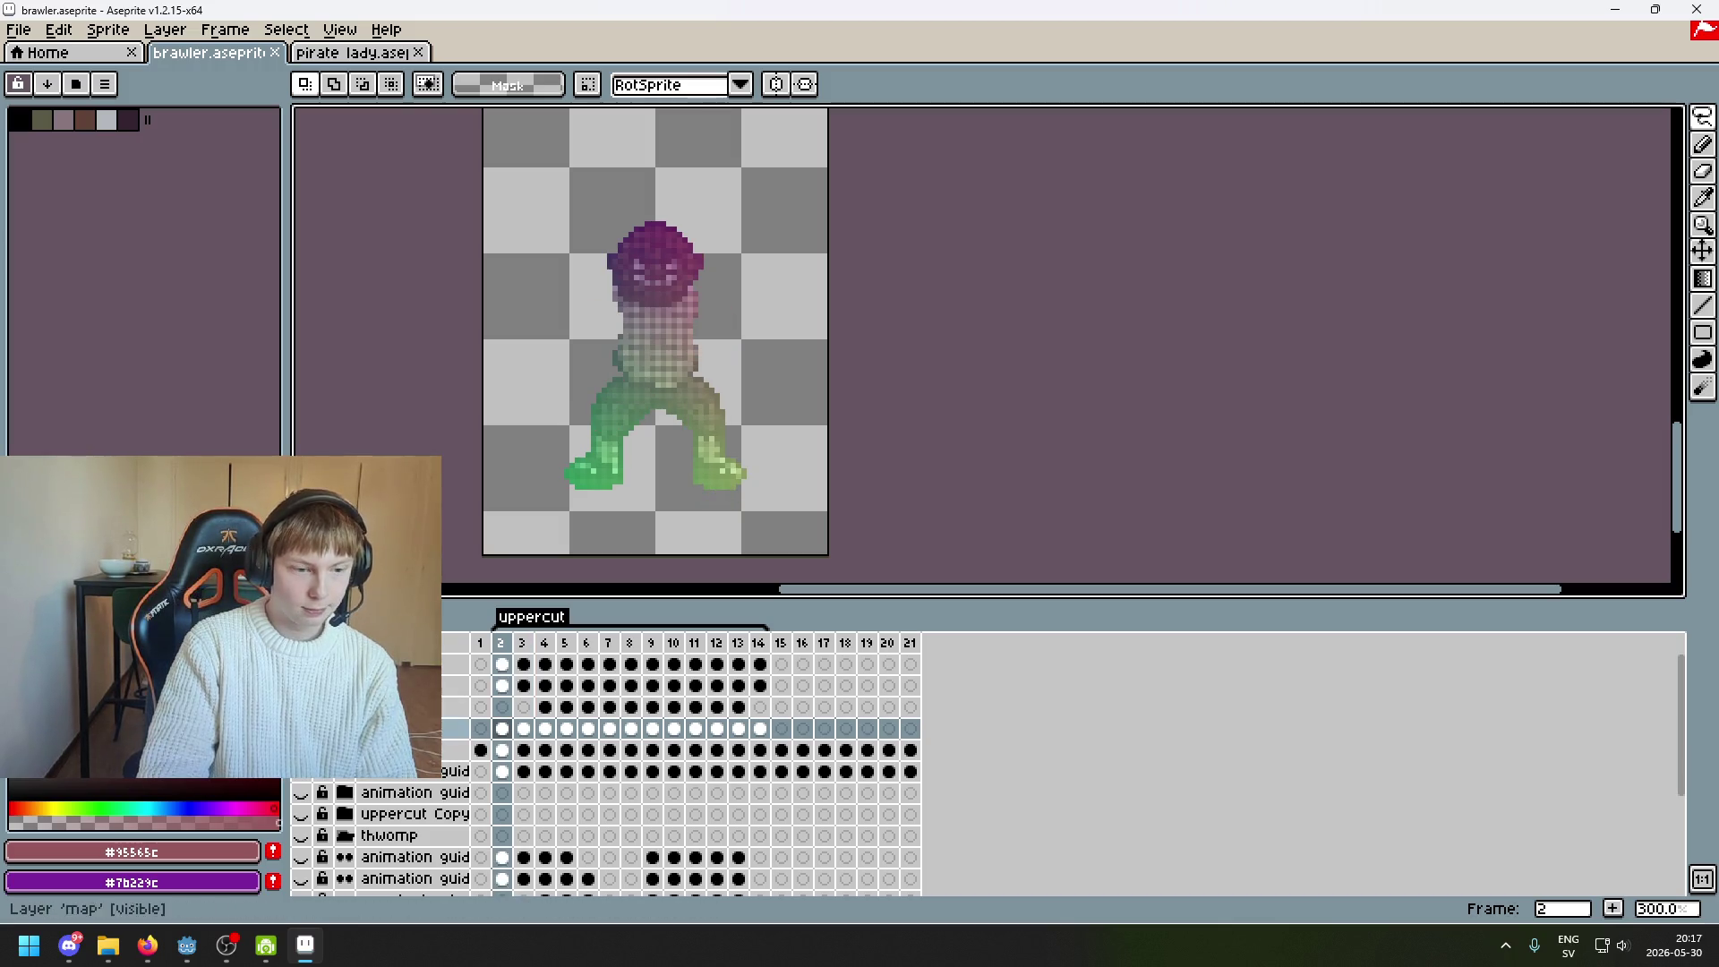
{"action": "left_click", "coordinate": [301, 750]}
{"action": "left_click", "coordinate": [301, 749]}
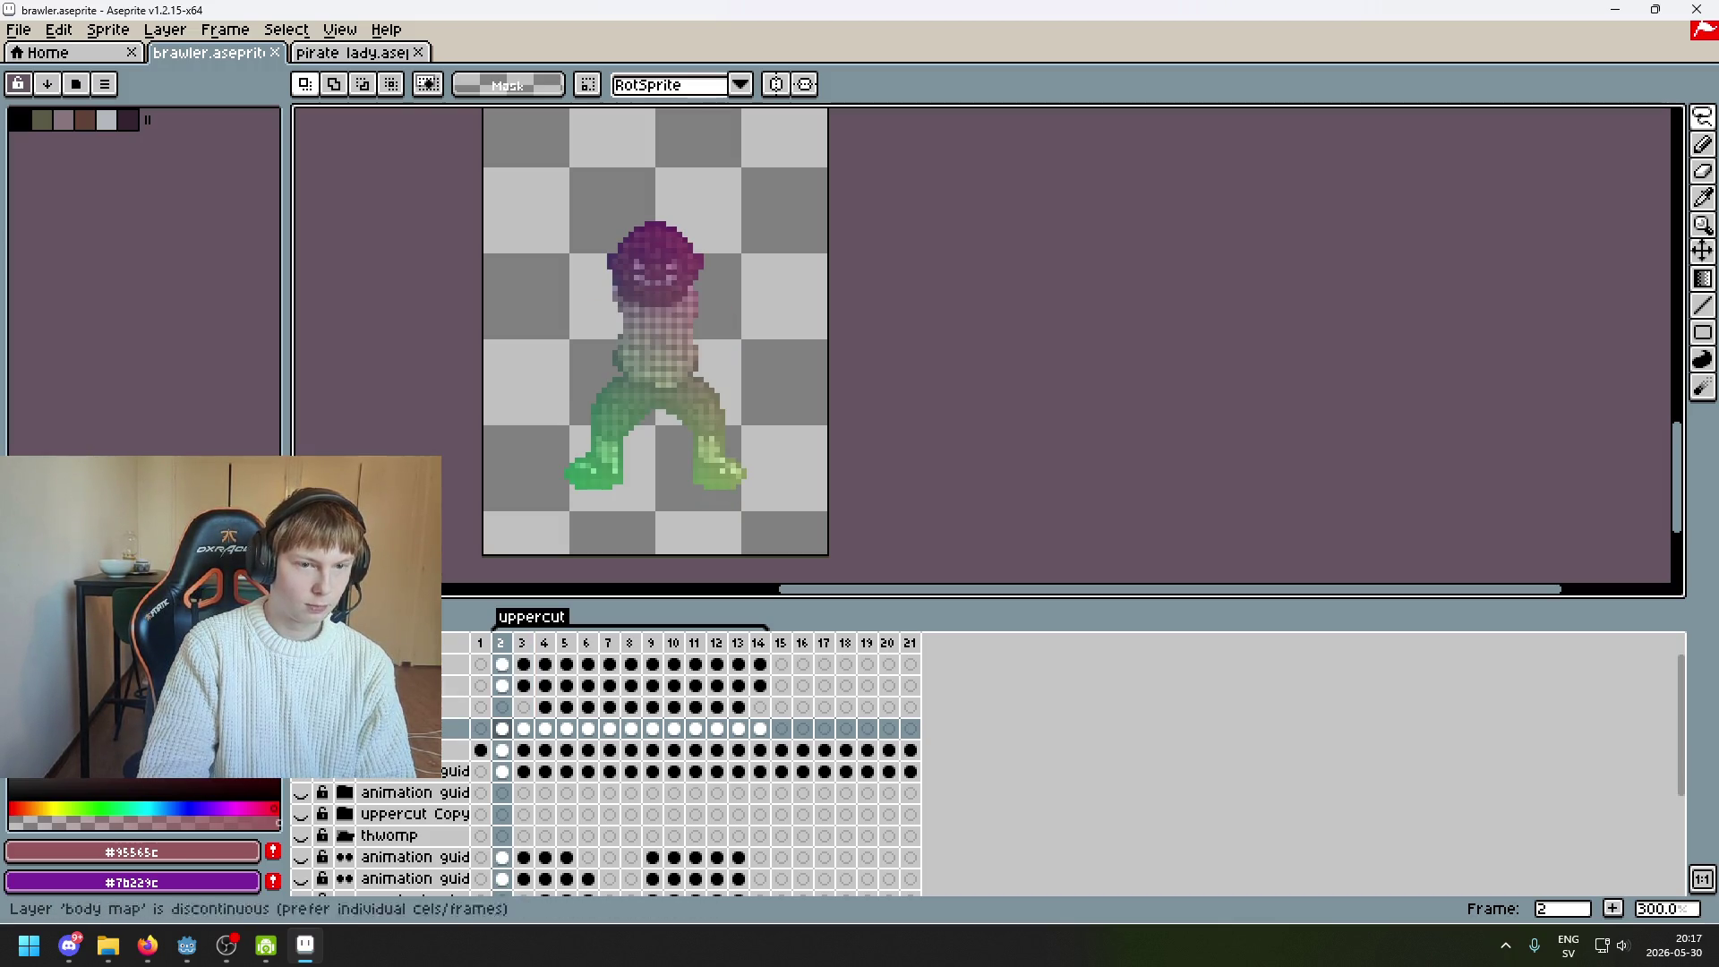
{"action": "key", "text": "Return"}
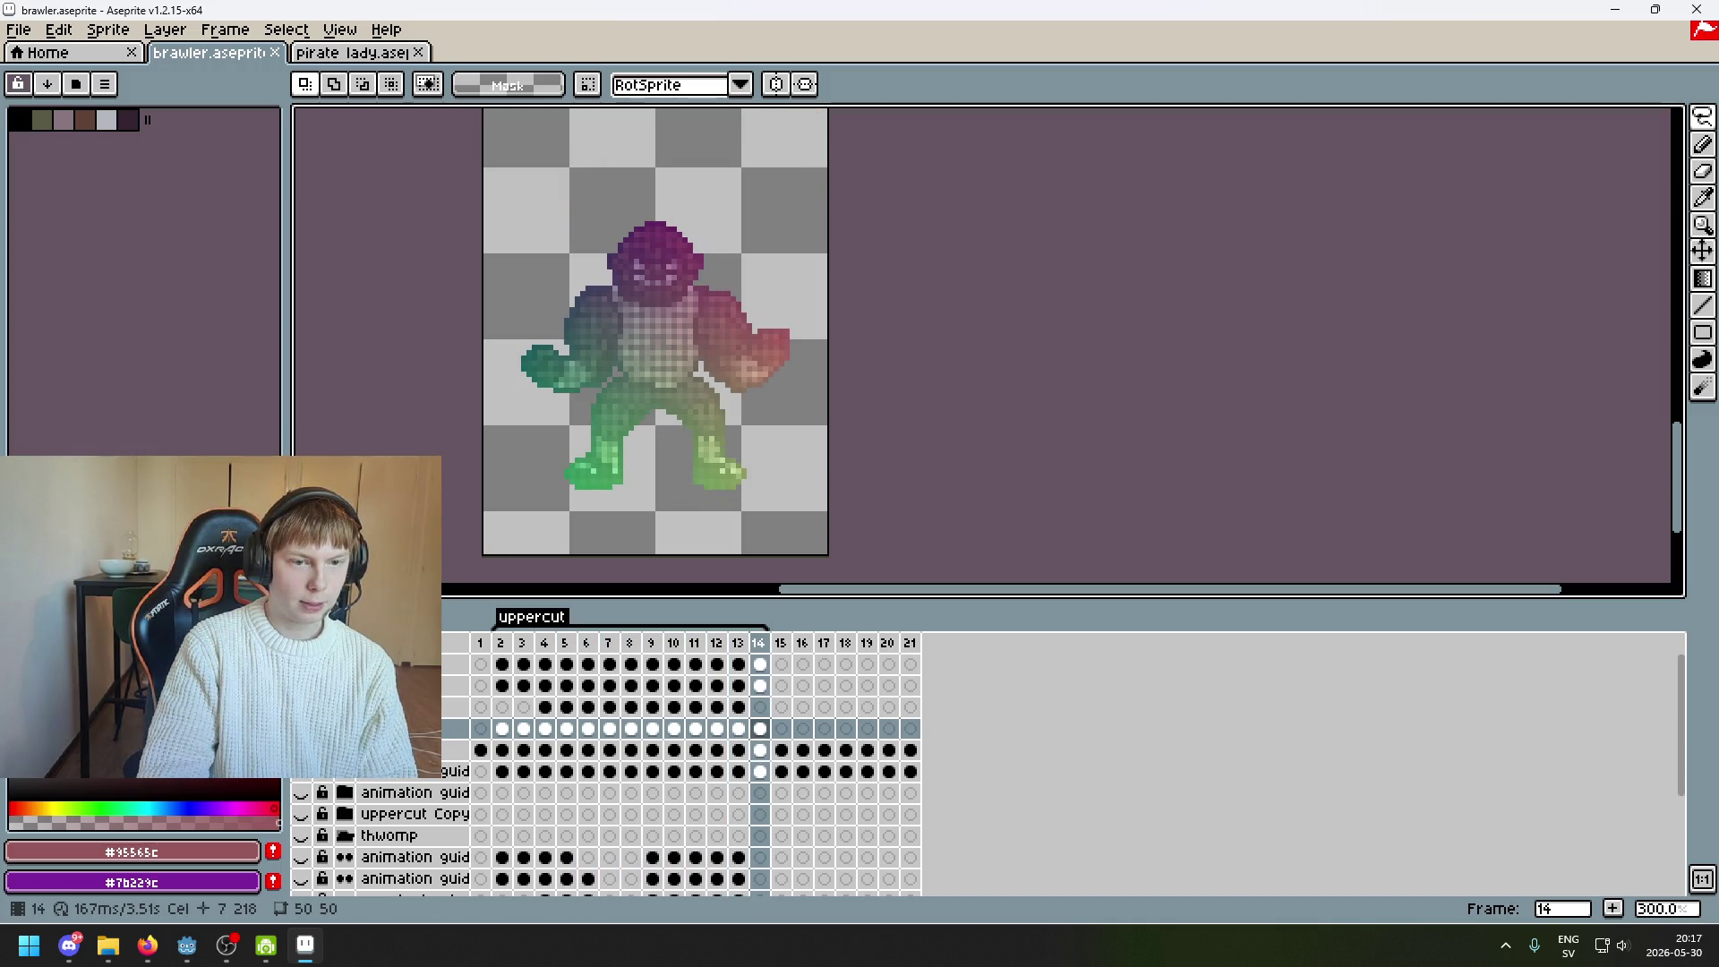
Paste frame 2's standing pose into frame 14, review the frames, and save on frame 2
{"action": "left_click", "coordinate": [510, 729]}
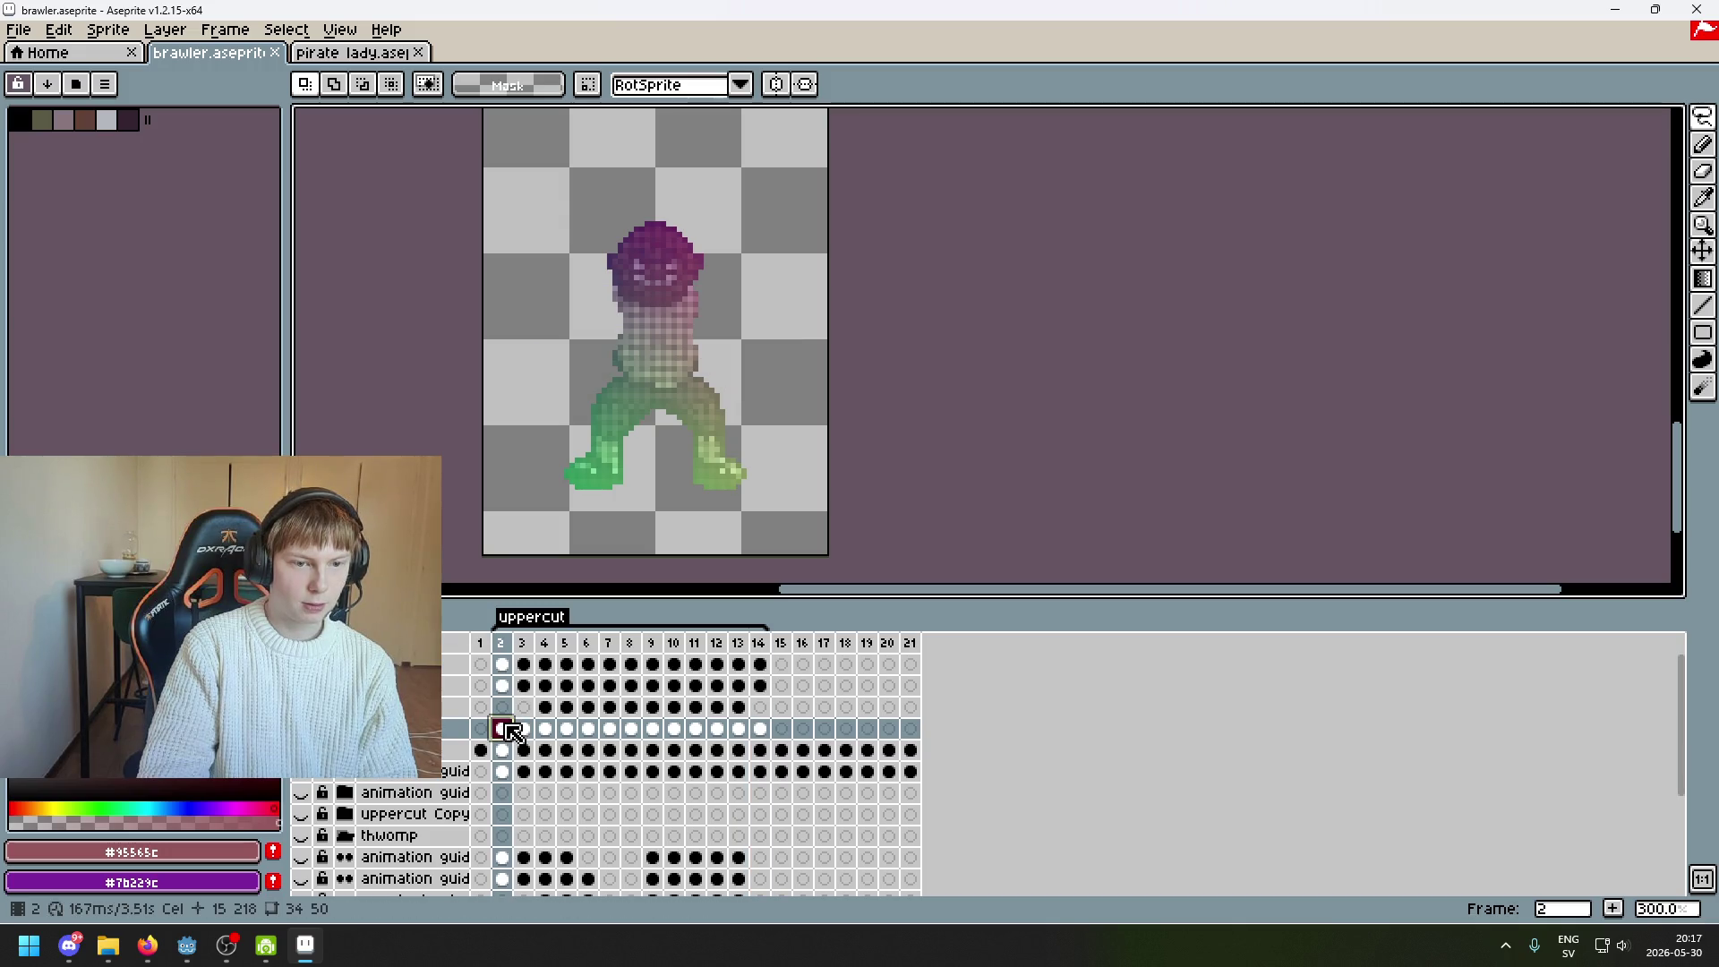
{"action": "left_click", "coordinate": [759, 728]}
{"action": "key", "text": "ctrl+v"}
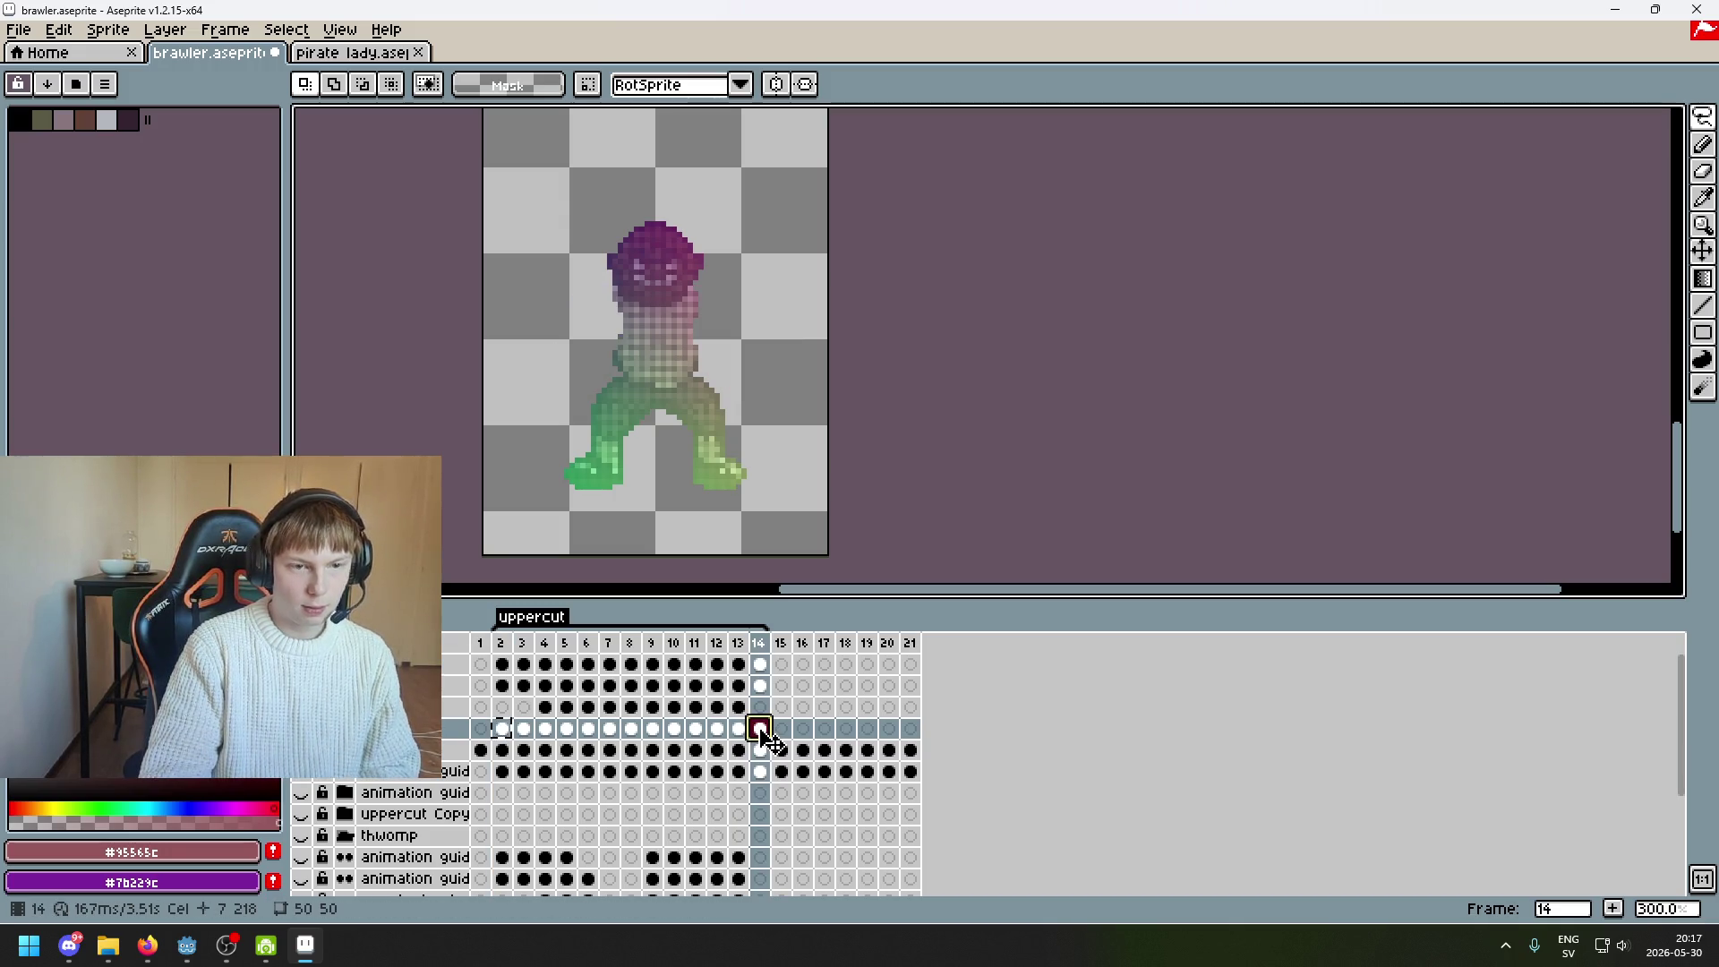
{"action": "key", "text": "Left"}
{"action": "key", "text": "Left"}
{"action": "key", "text": "Left"}
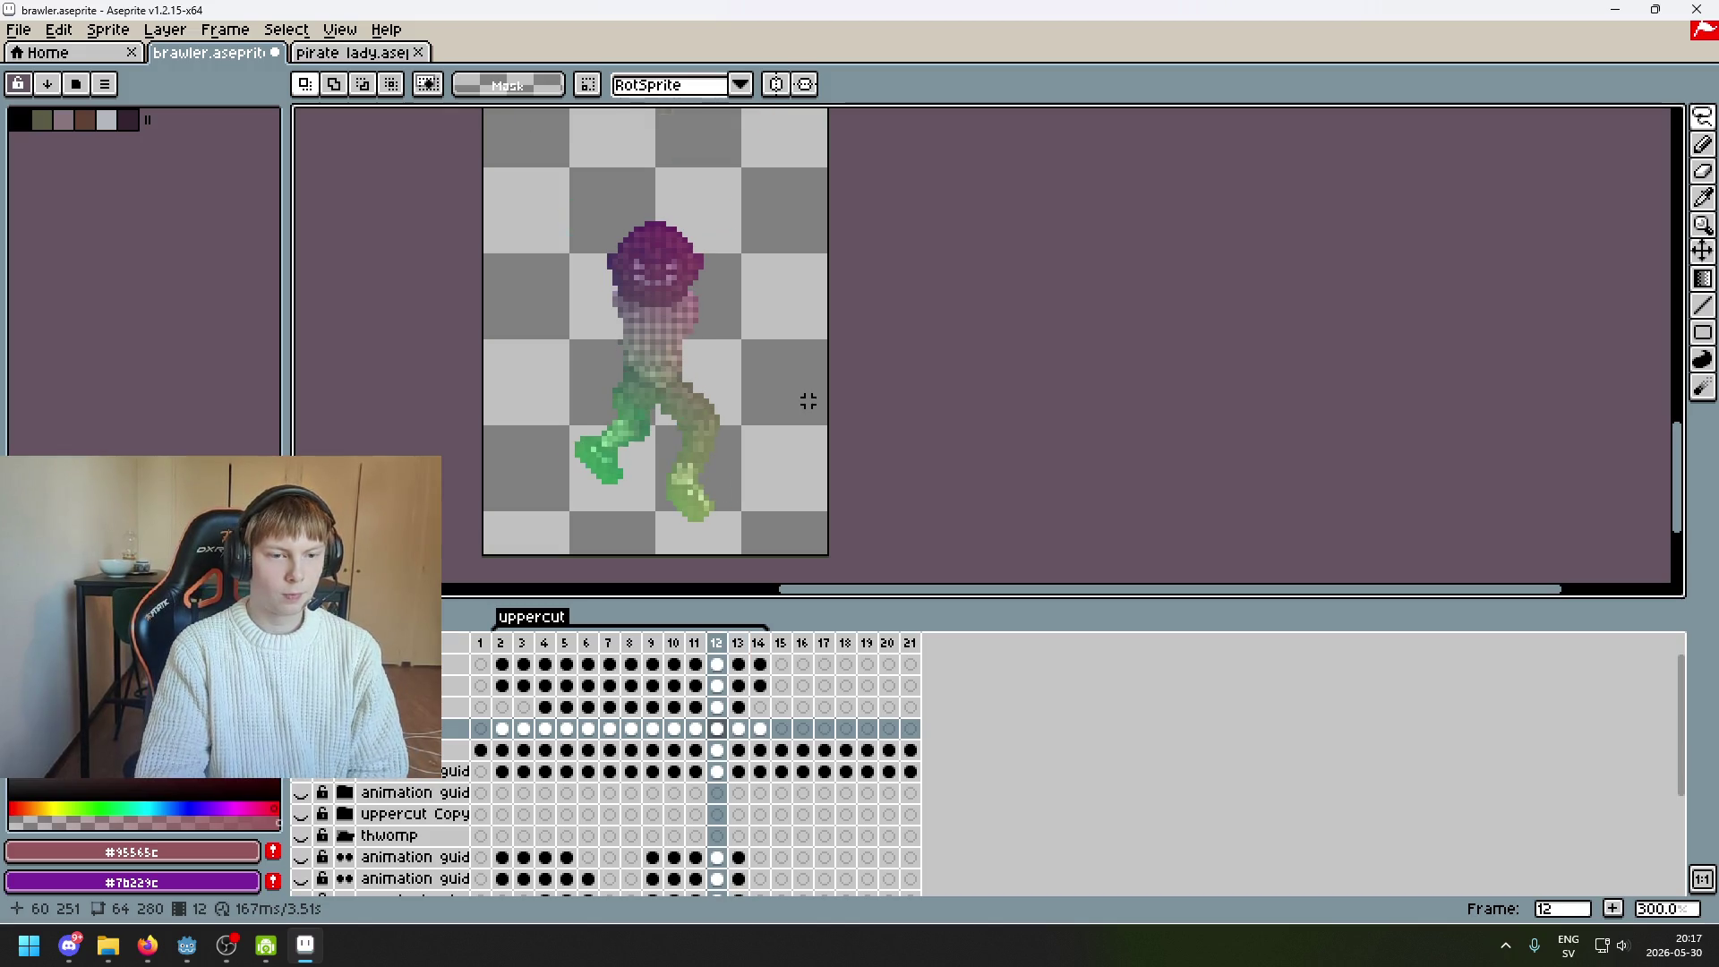
{"action": "key", "text": "Left"}
{"action": "key", "text": "Left"}
{"action": "key", "text": "Left"}
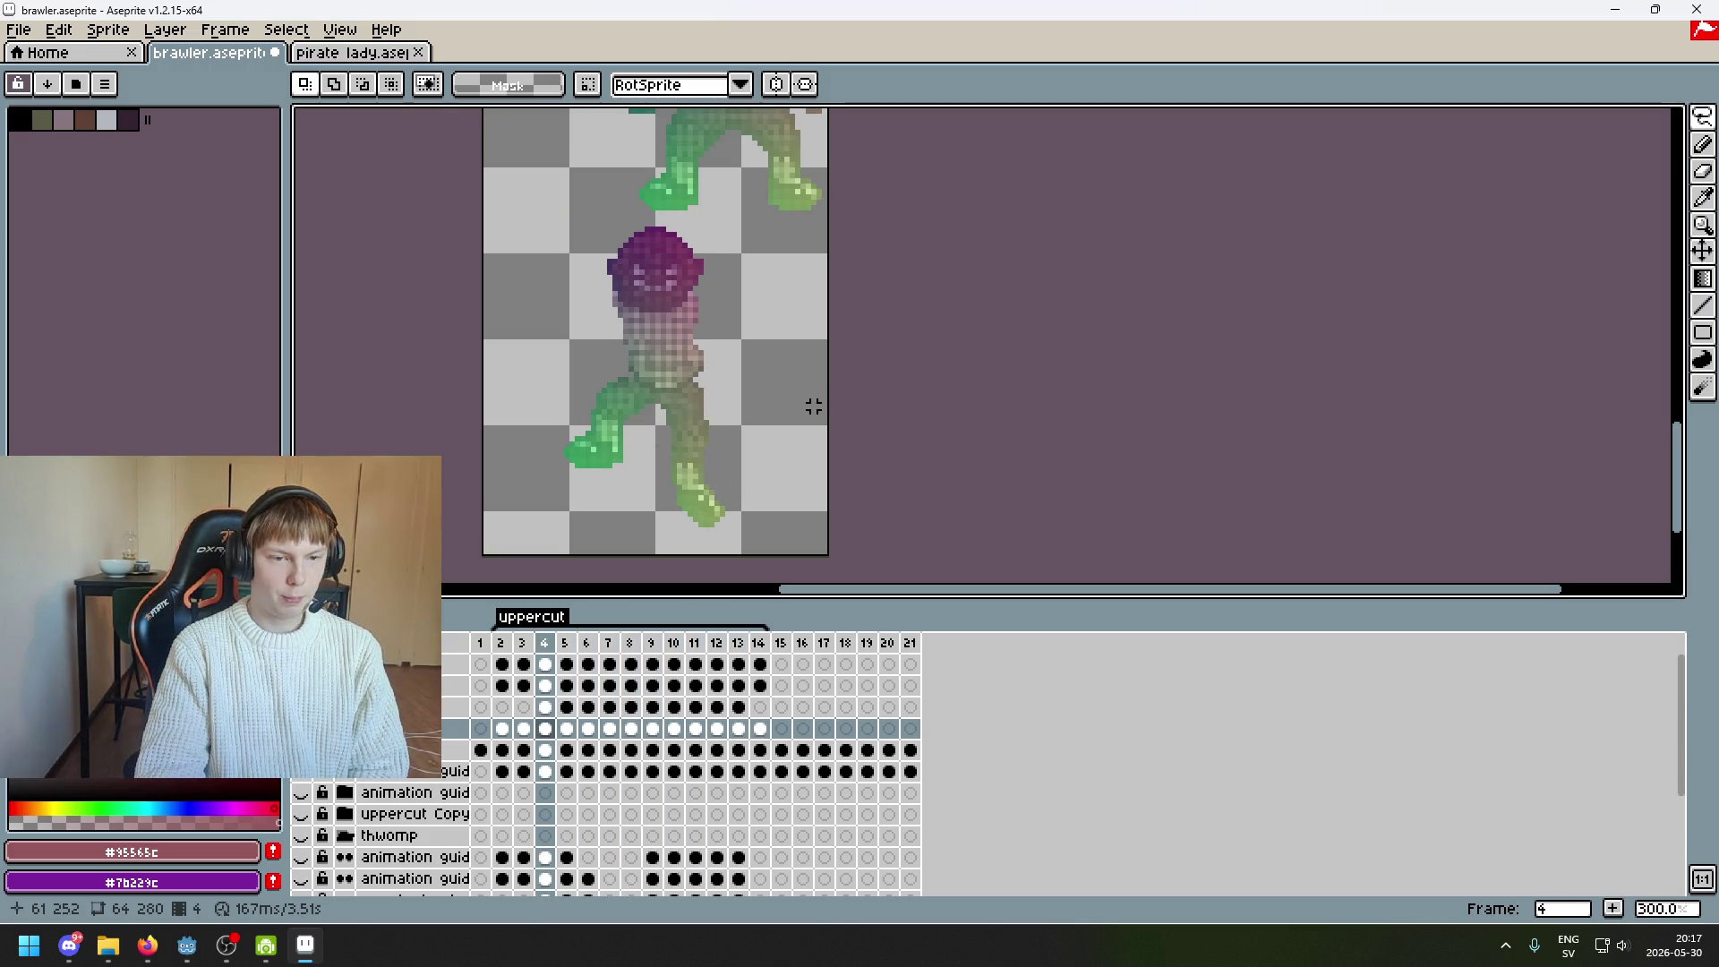
{"action": "key", "text": "Right"}
{"action": "key", "text": "Left"}
{"action": "key", "text": "Right"}
{"action": "key", "text": "Right"}
{"action": "key", "text": "Right"}
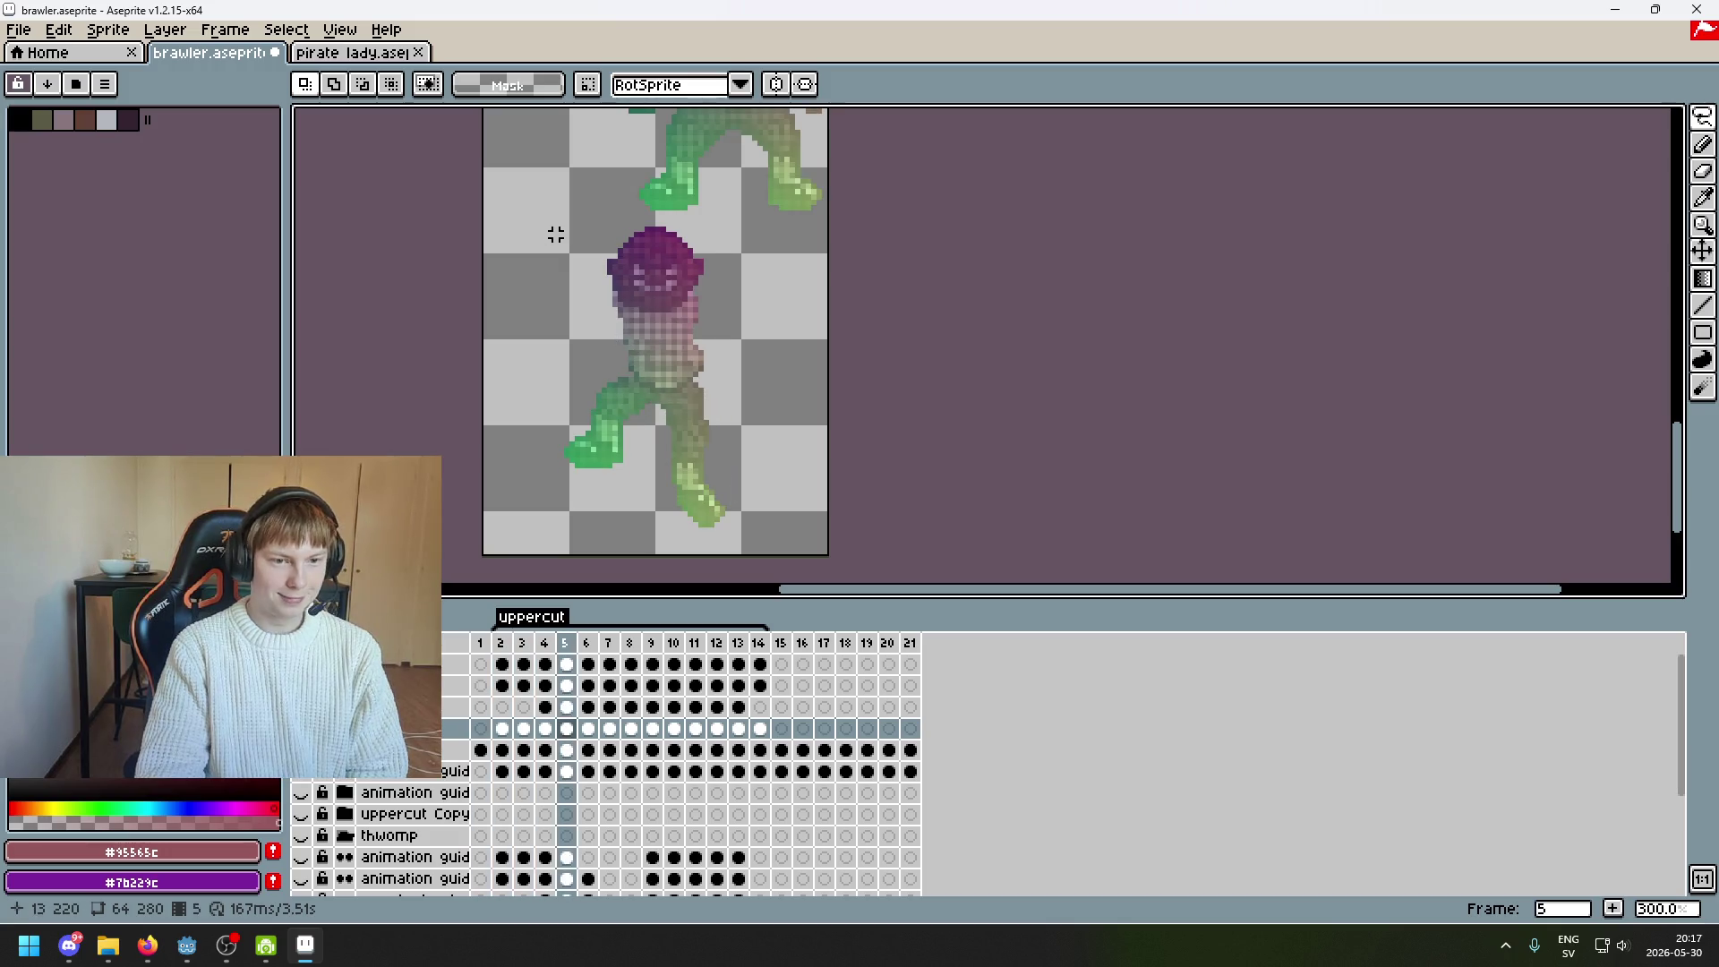
{"action": "key", "text": "Right"}
{"action": "key", "text": "Right"}
{"action": "key", "text": "Right"}
{"action": "key", "text": "Left"}
{"action": "key", "text": "Left"}
{"action": "key", "text": "Left"}
{"action": "key", "text": "Left"}
{"action": "key", "text": "Left"}
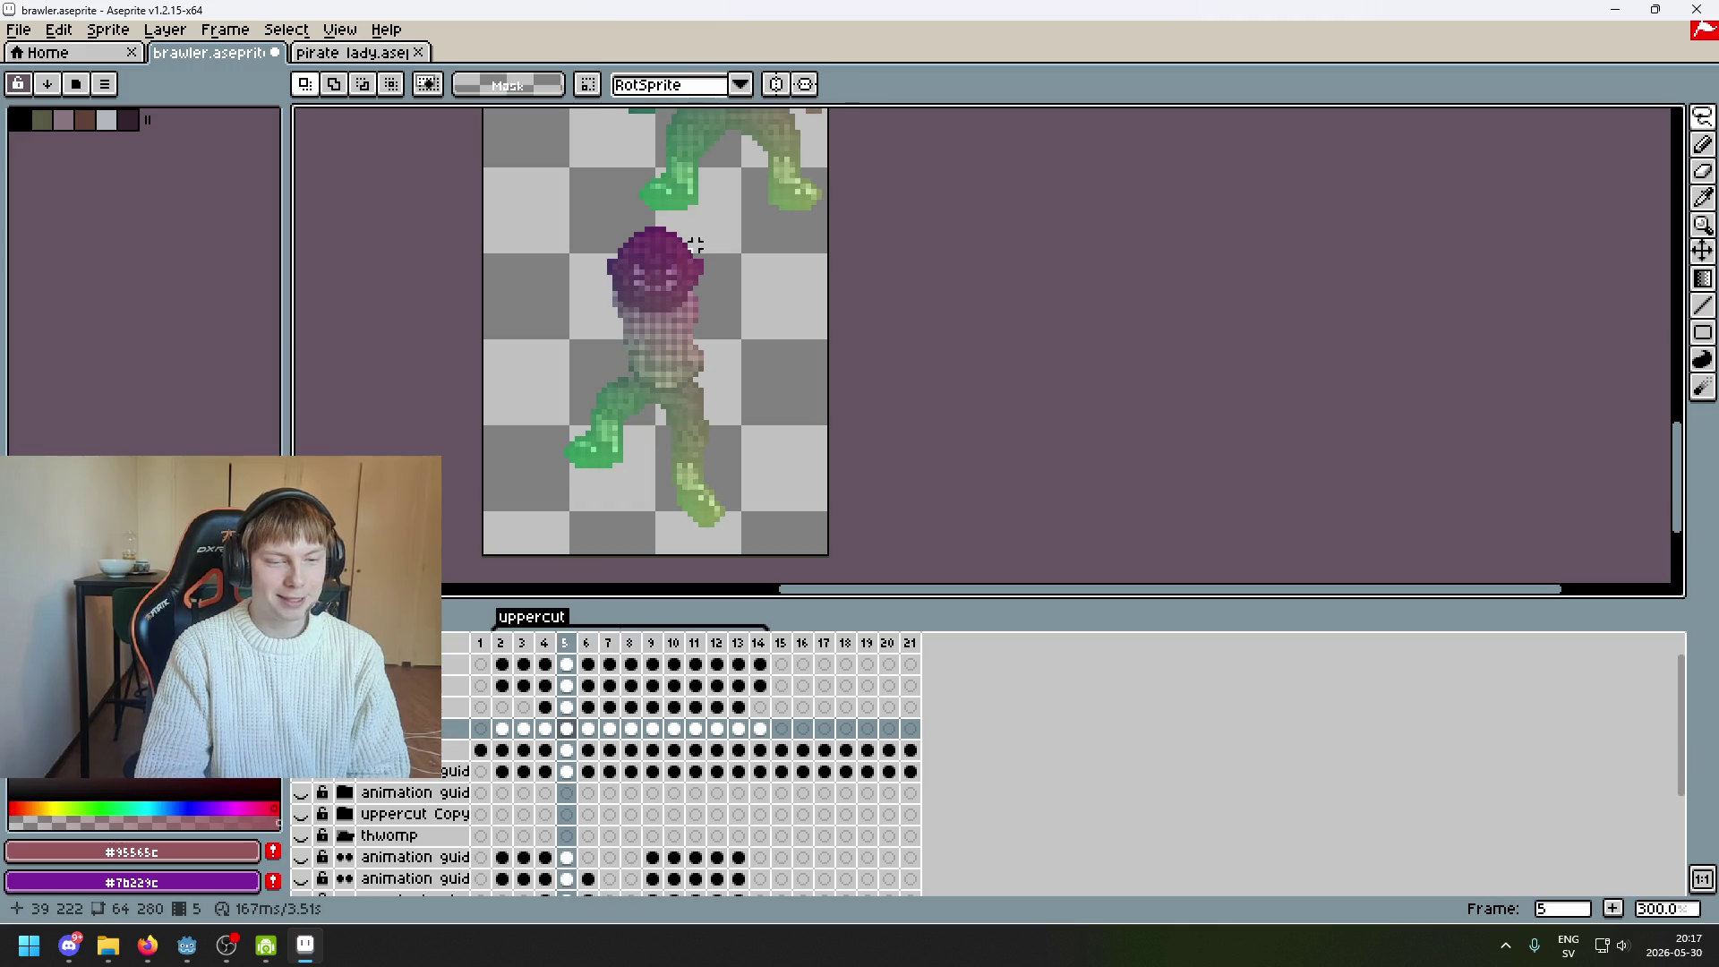
{"action": "key", "text": "Left"}
{"action": "key", "text": "Left"}
{"action": "key", "text": "ctrl+s"}
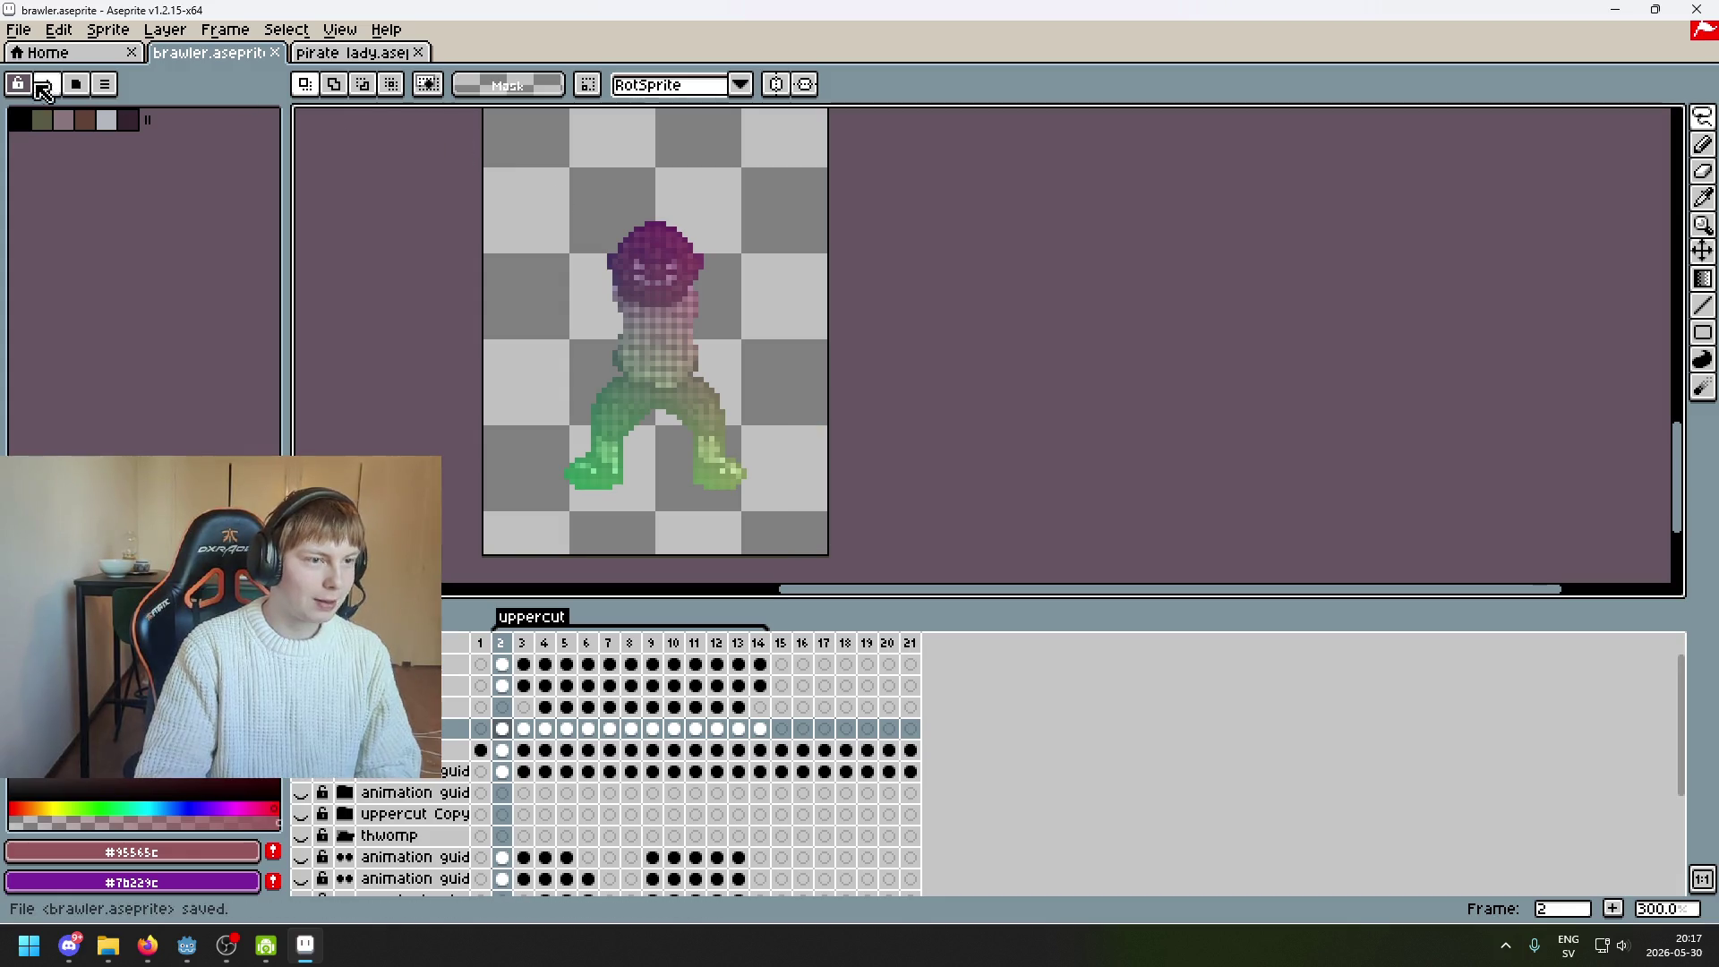
Open File > Export for brawler.gif and move the dialog right to uncover the sprite
{"action": "left_click", "coordinate": [18, 29]}
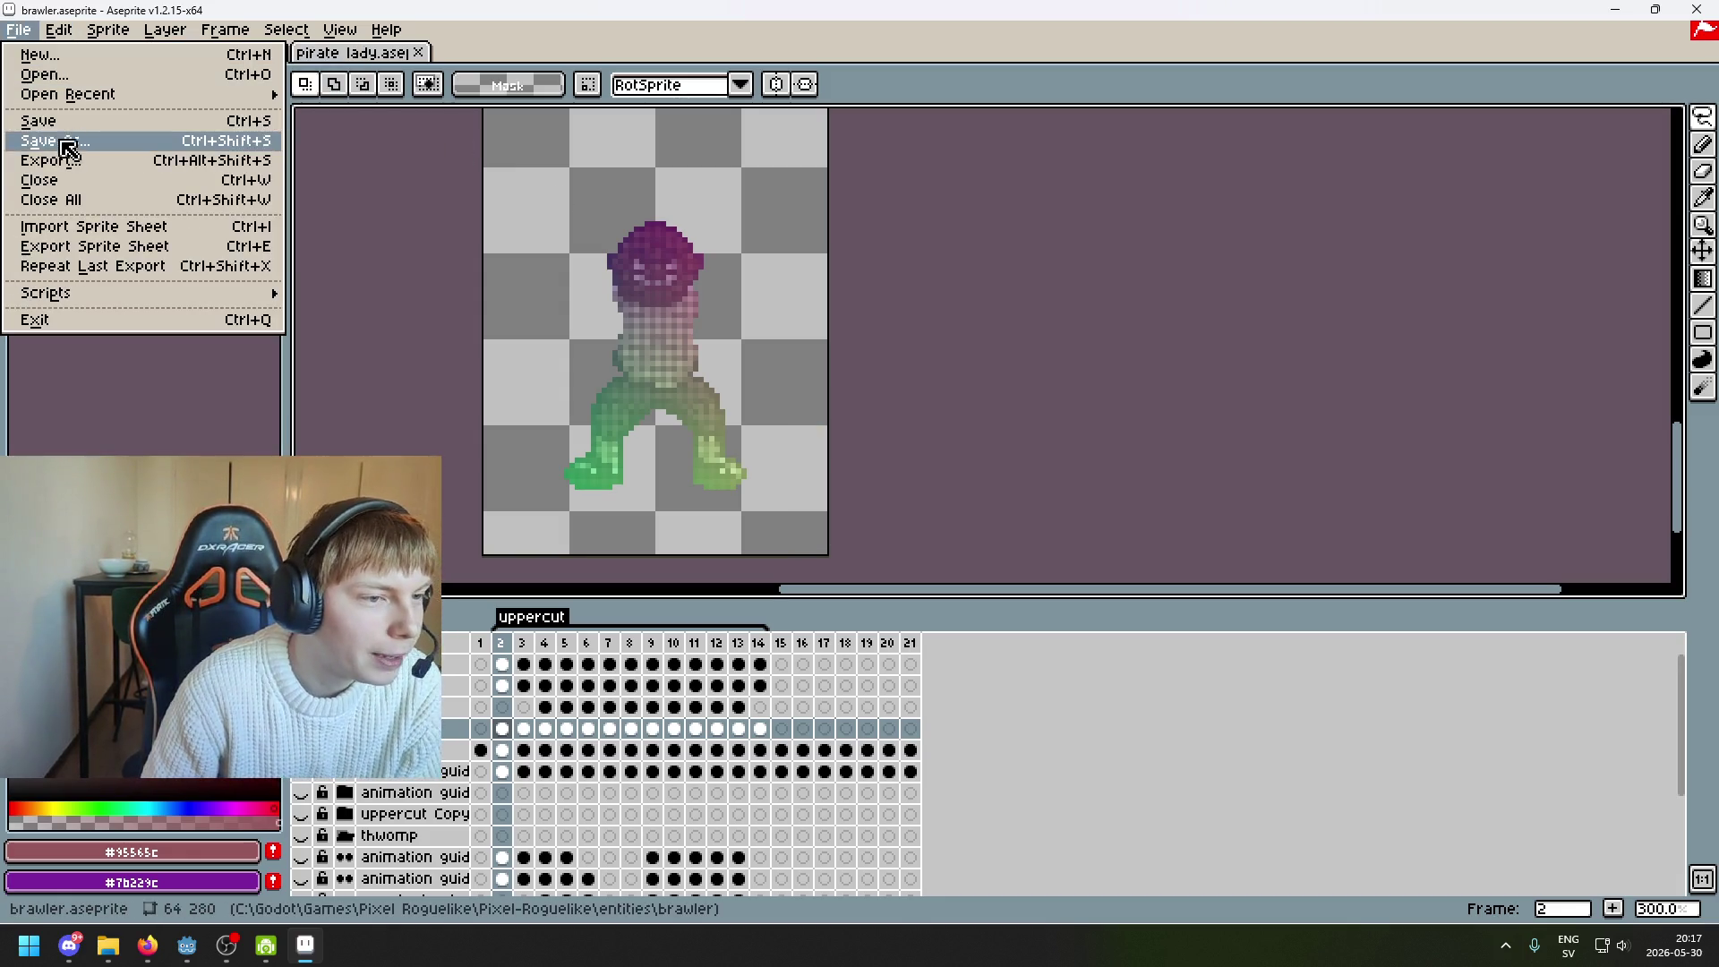
{"action": "left_click", "coordinate": [115, 161]}
{"action": "left_click_drag", "start_coordinate": [881, 347], "coordinate": [1194, 344]}
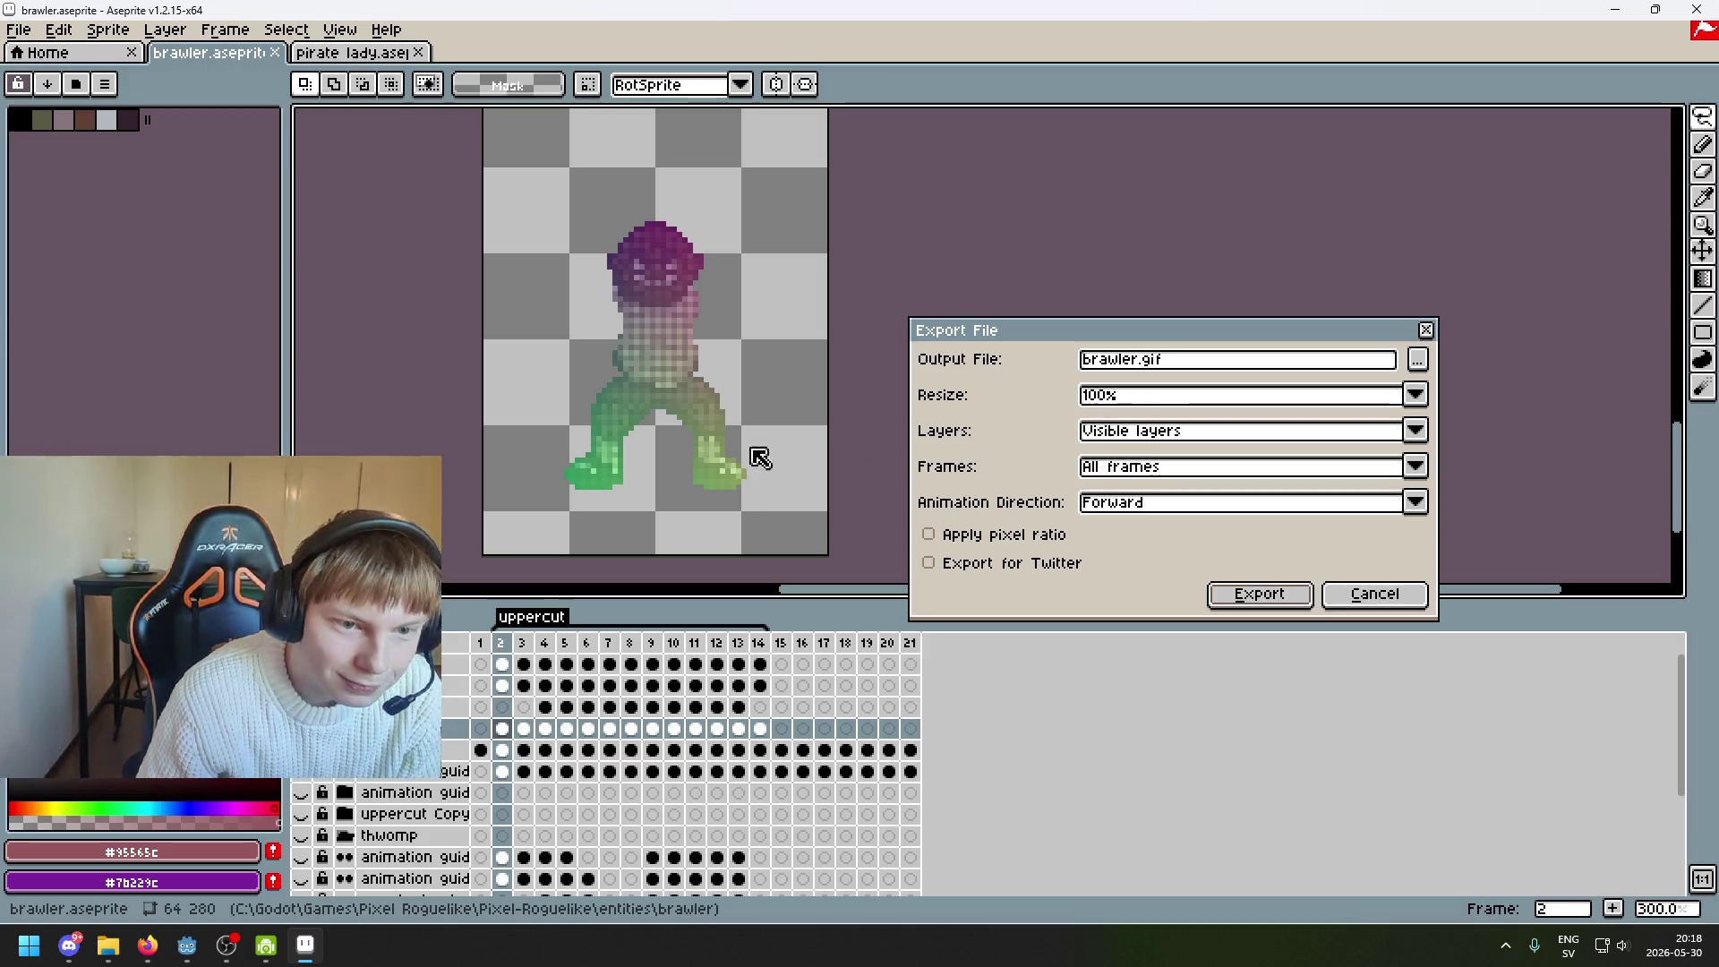
Cancel the GIF export and open File > Export Sprite Sheet instead
{"action": "left_click", "coordinate": [1417, 597]}
{"action": "left_click", "coordinate": [18, 29]}
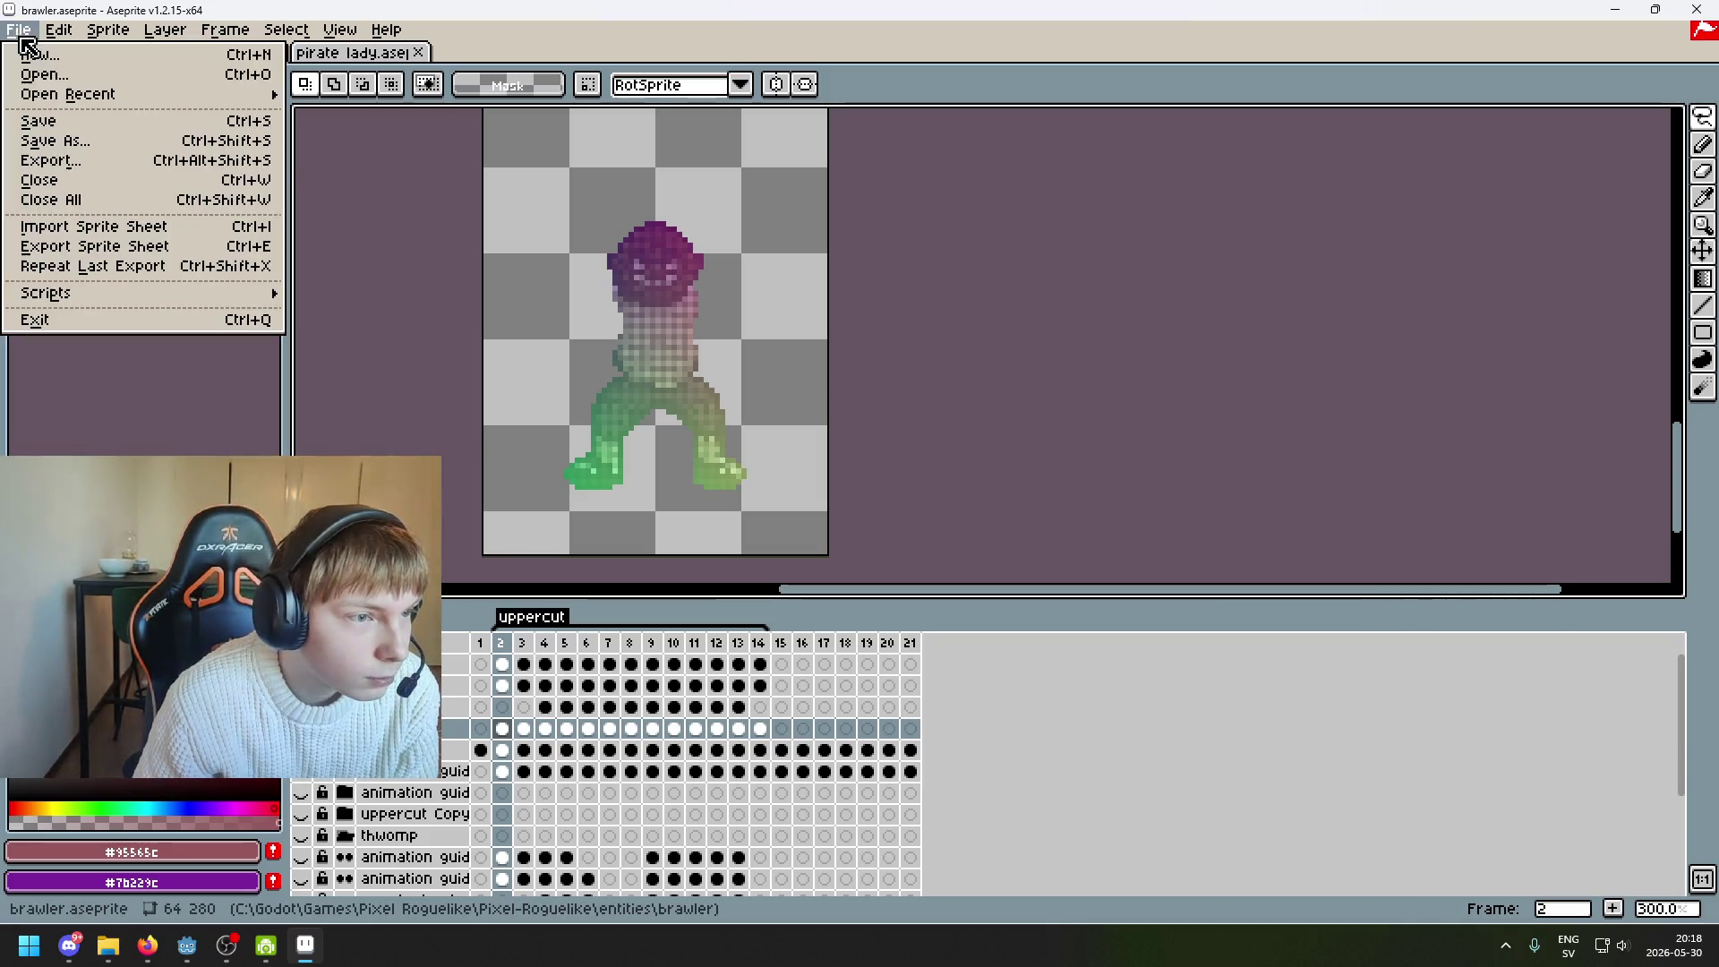
{"action": "left_click", "coordinate": [151, 251]}
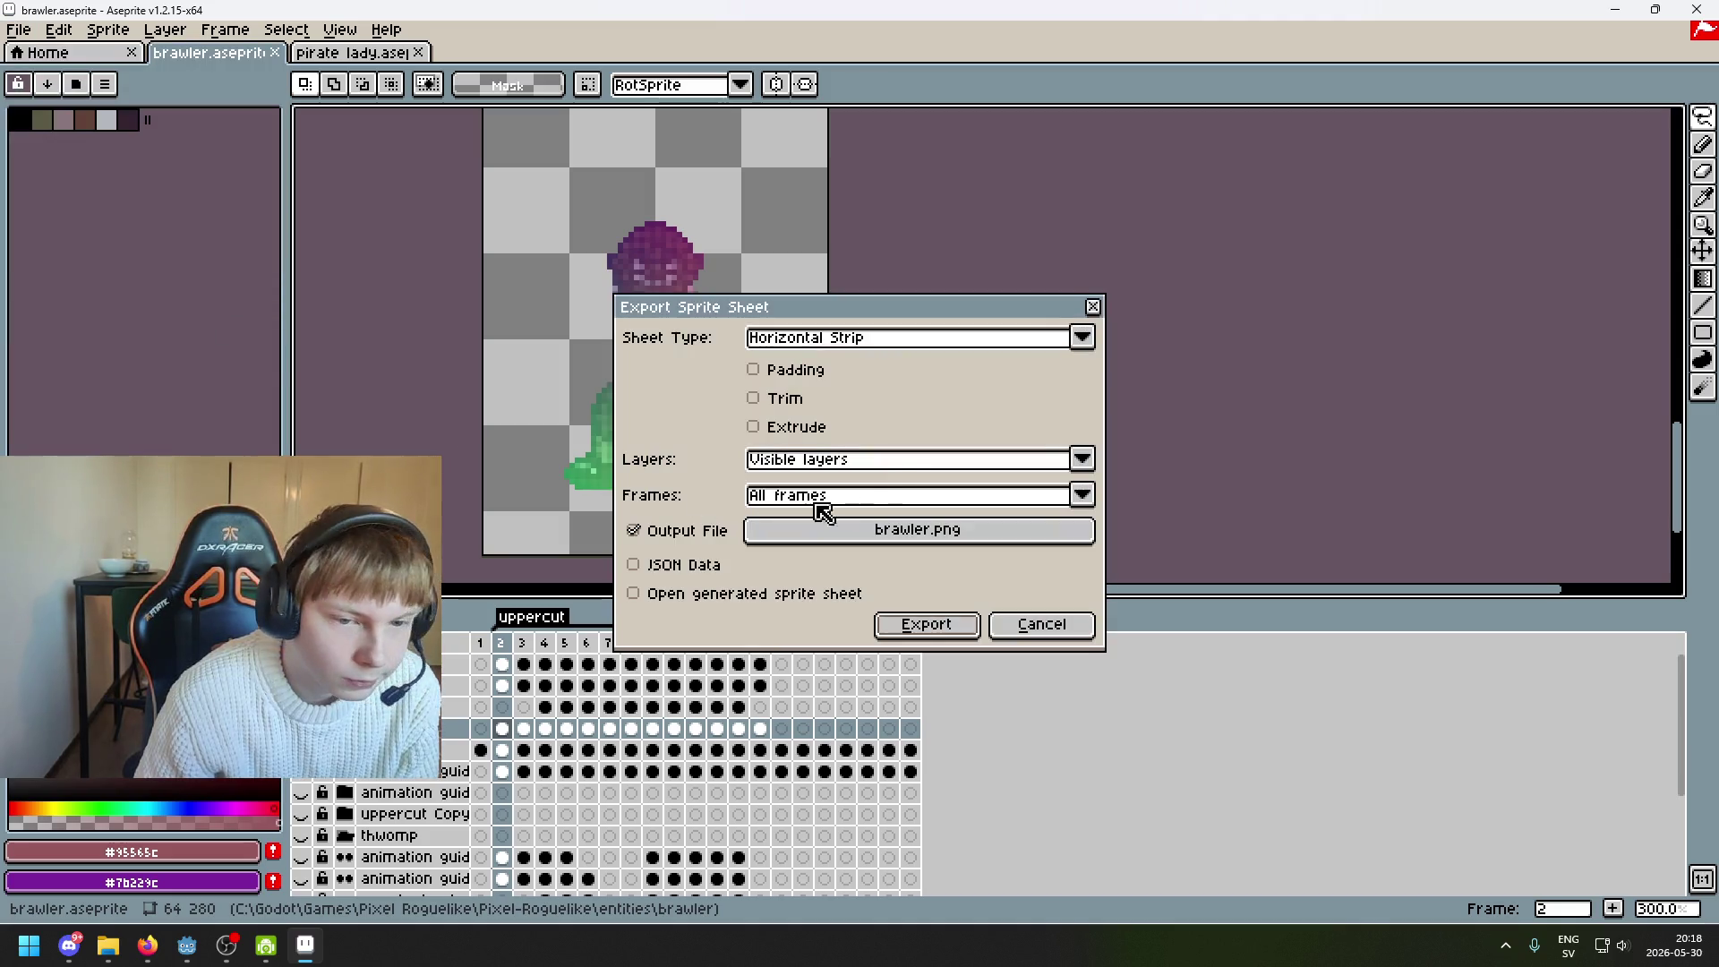
Cancel the Export Sprite Sheet dialog and pan across the canvas
{"action": "left_click", "coordinate": [1035, 627]}
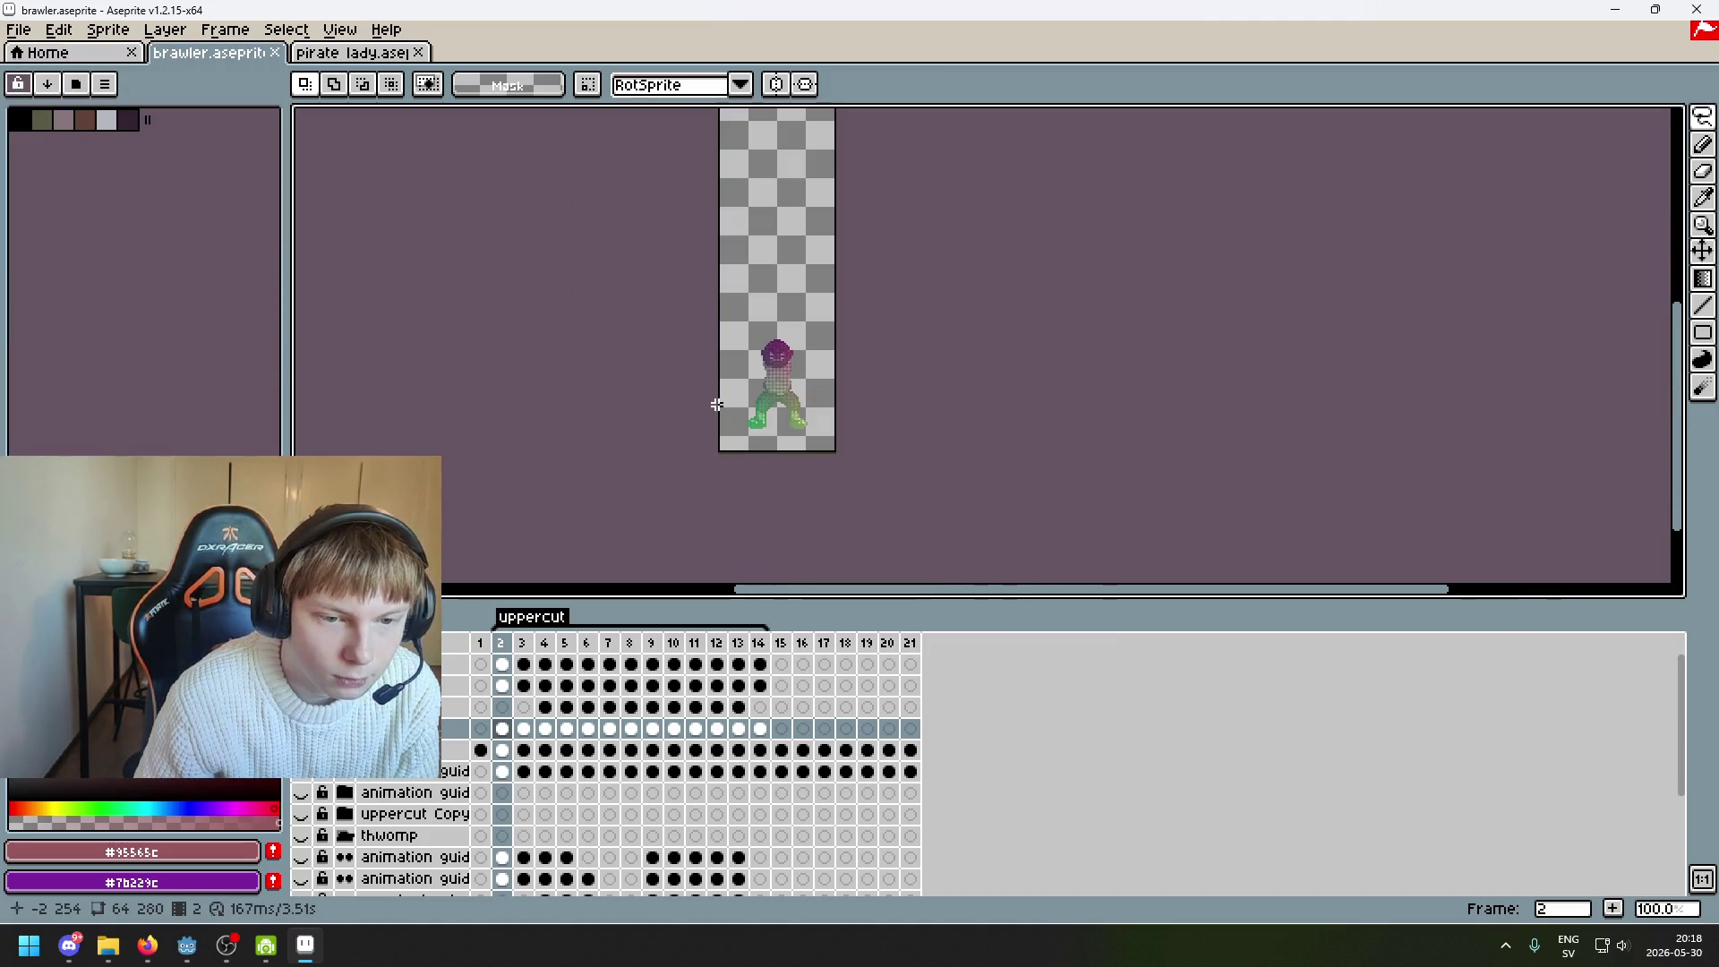
{"action": "left_click_drag", "start_coordinate": [711, 402], "coordinate": [667, 447]}
{"action": "mouse_move", "coordinate": [654, 559]}
{"action": "left_mouse_down"}
{"action": "mouse_move", "coordinate": [660, 576]}
{"action": "mouse_move", "coordinate": [672, 434]}
{"action": "mouse_move", "coordinate": [644, 433]}
{"action": "left_mouse_up"}
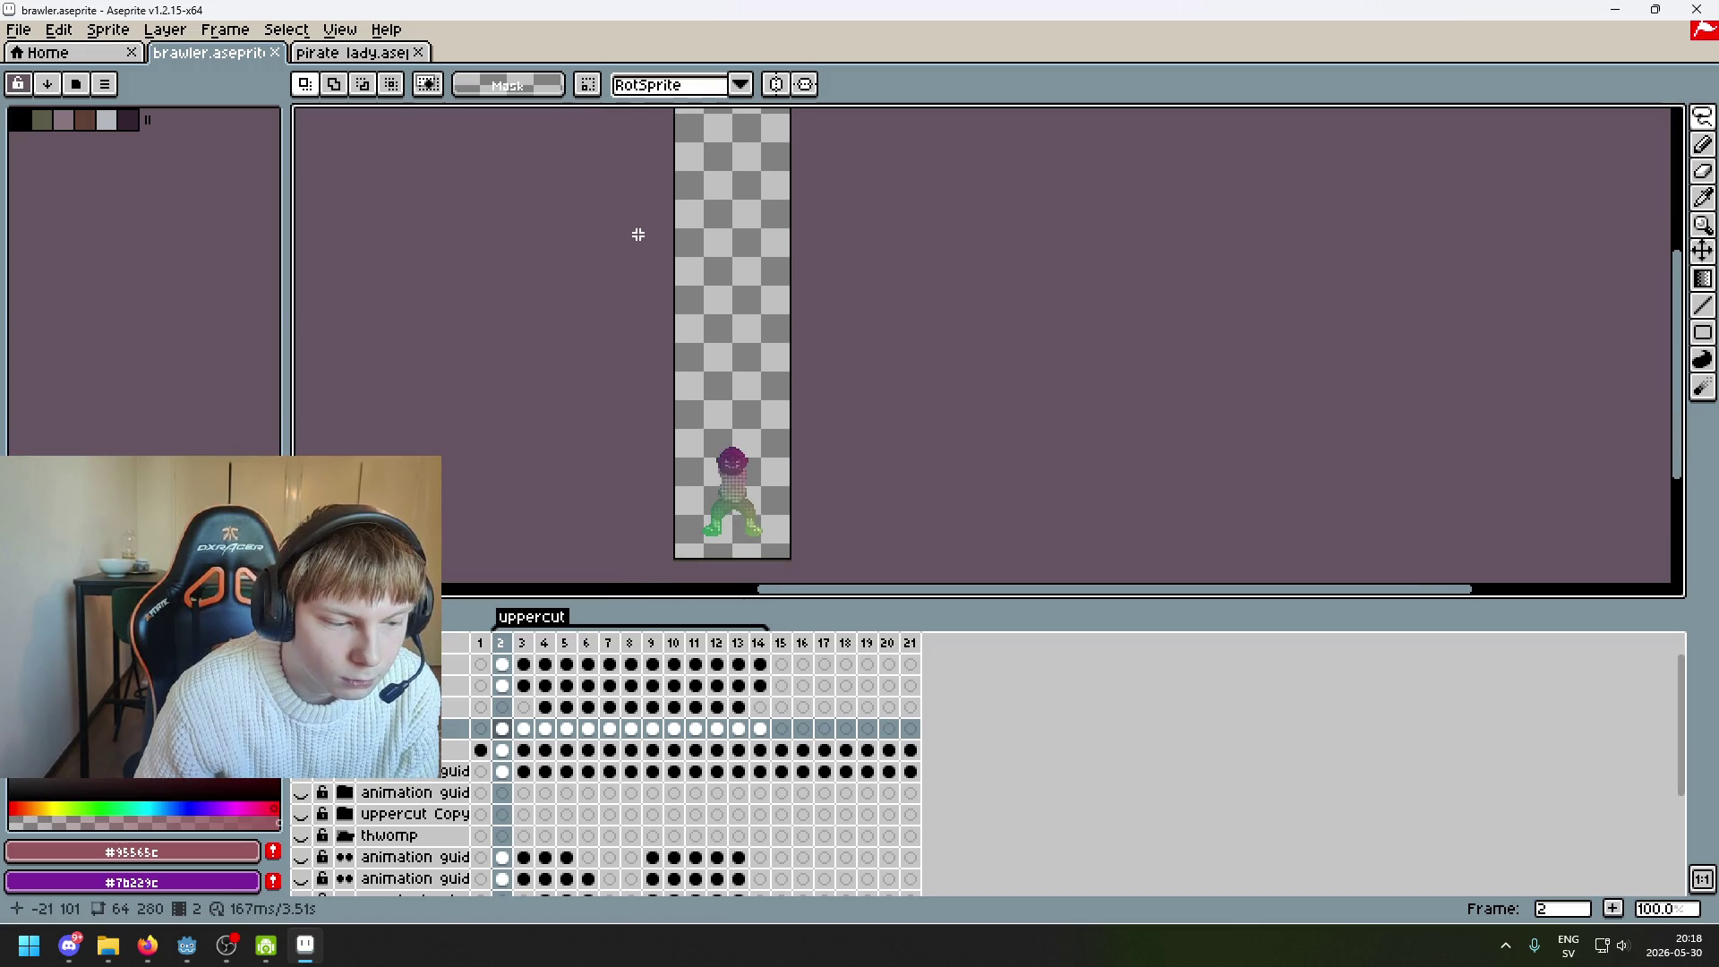
Open Sprite > Canvas Size, which shows the brawler sprite at 64 × 280 px
{"action": "scroll", "coordinate": [637, 238], "scroll_direction": "down", "scroll_amount": 2}
{"action": "scroll", "coordinate": [660, 340], "scroll_direction": "up", "scroll_amount": 1}
{"action": "mouse_move", "coordinate": [661, 340]}
{"action": "left_mouse_down"}
{"action": "mouse_move", "coordinate": [638, 438]}
{"action": "mouse_move", "coordinate": [611, 434]}
{"action": "left_mouse_up"}
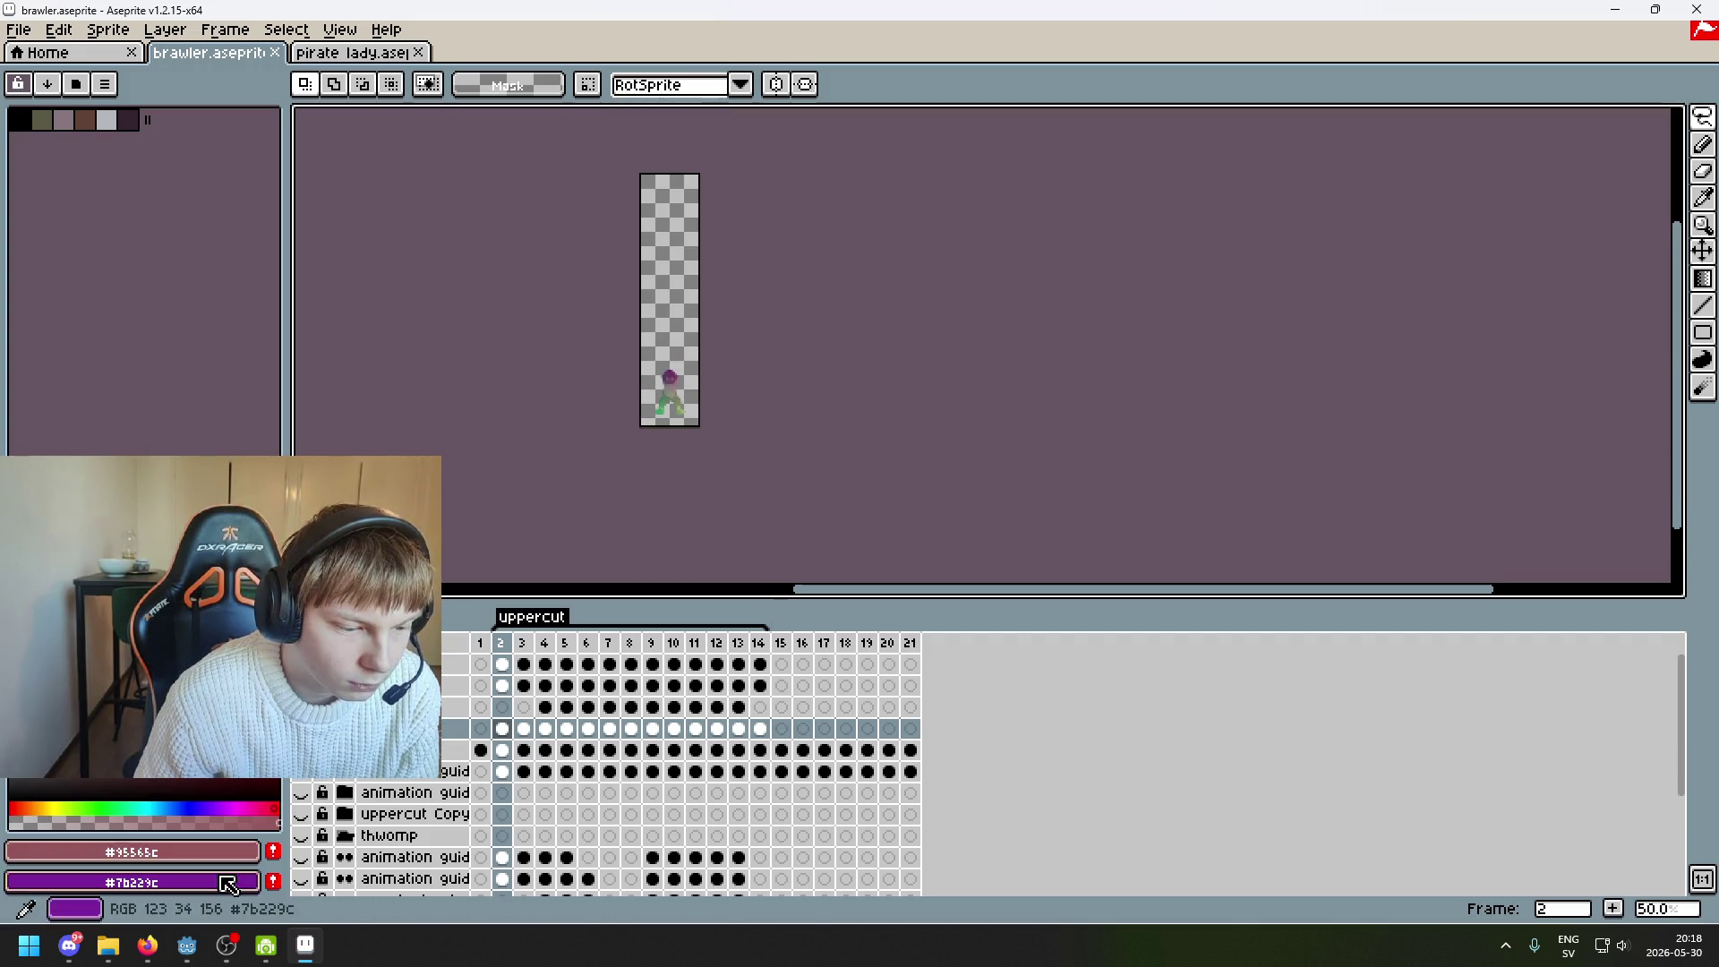
{"action": "scroll", "coordinate": [631, 425], "scroll_direction": "up", "scroll_amount": 1}
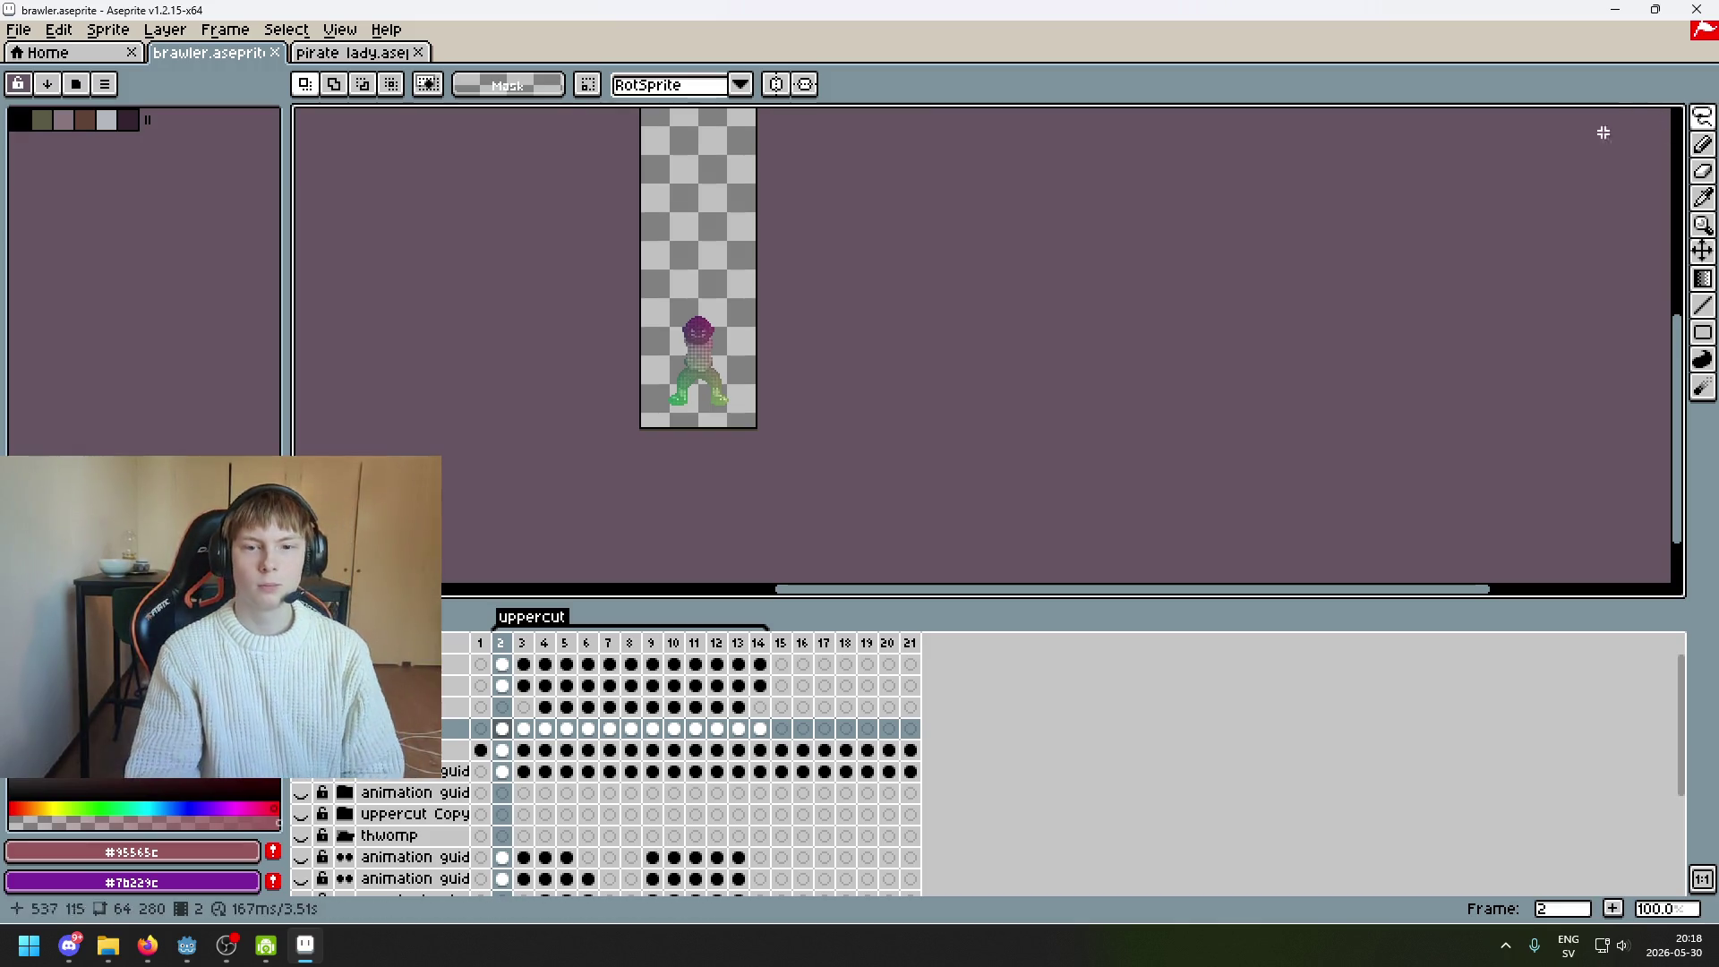
{"action": "left_click", "coordinate": [111, 31]}
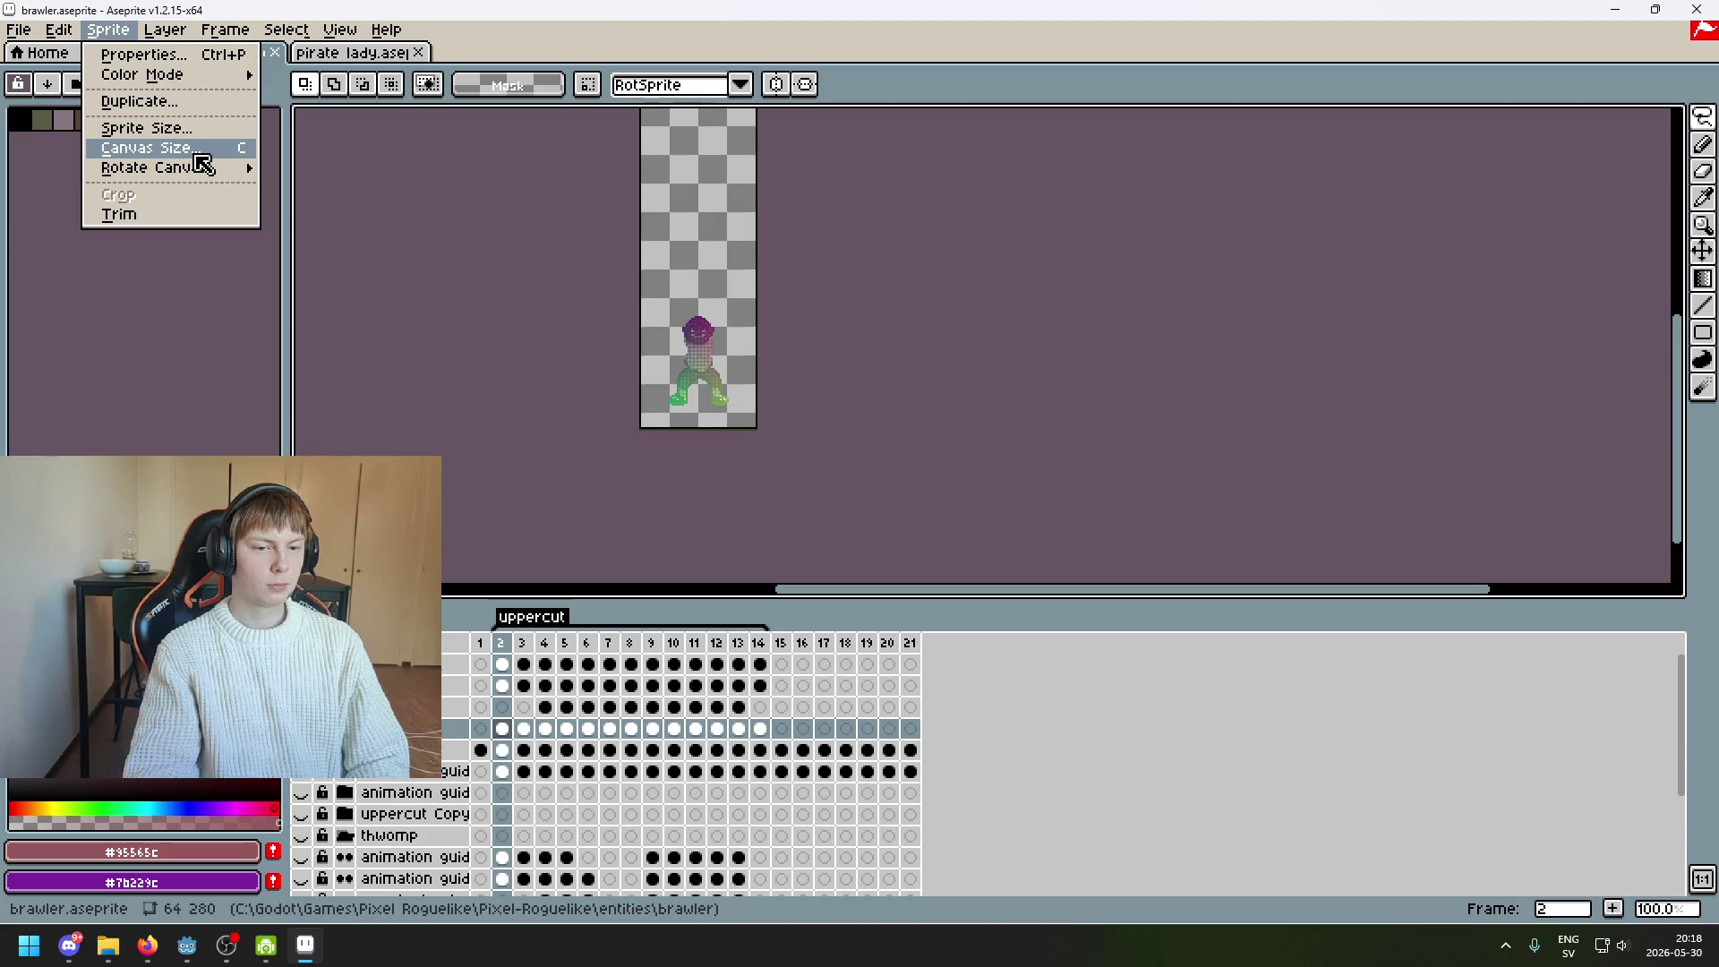
{"action": "left_click", "coordinate": [197, 158]}
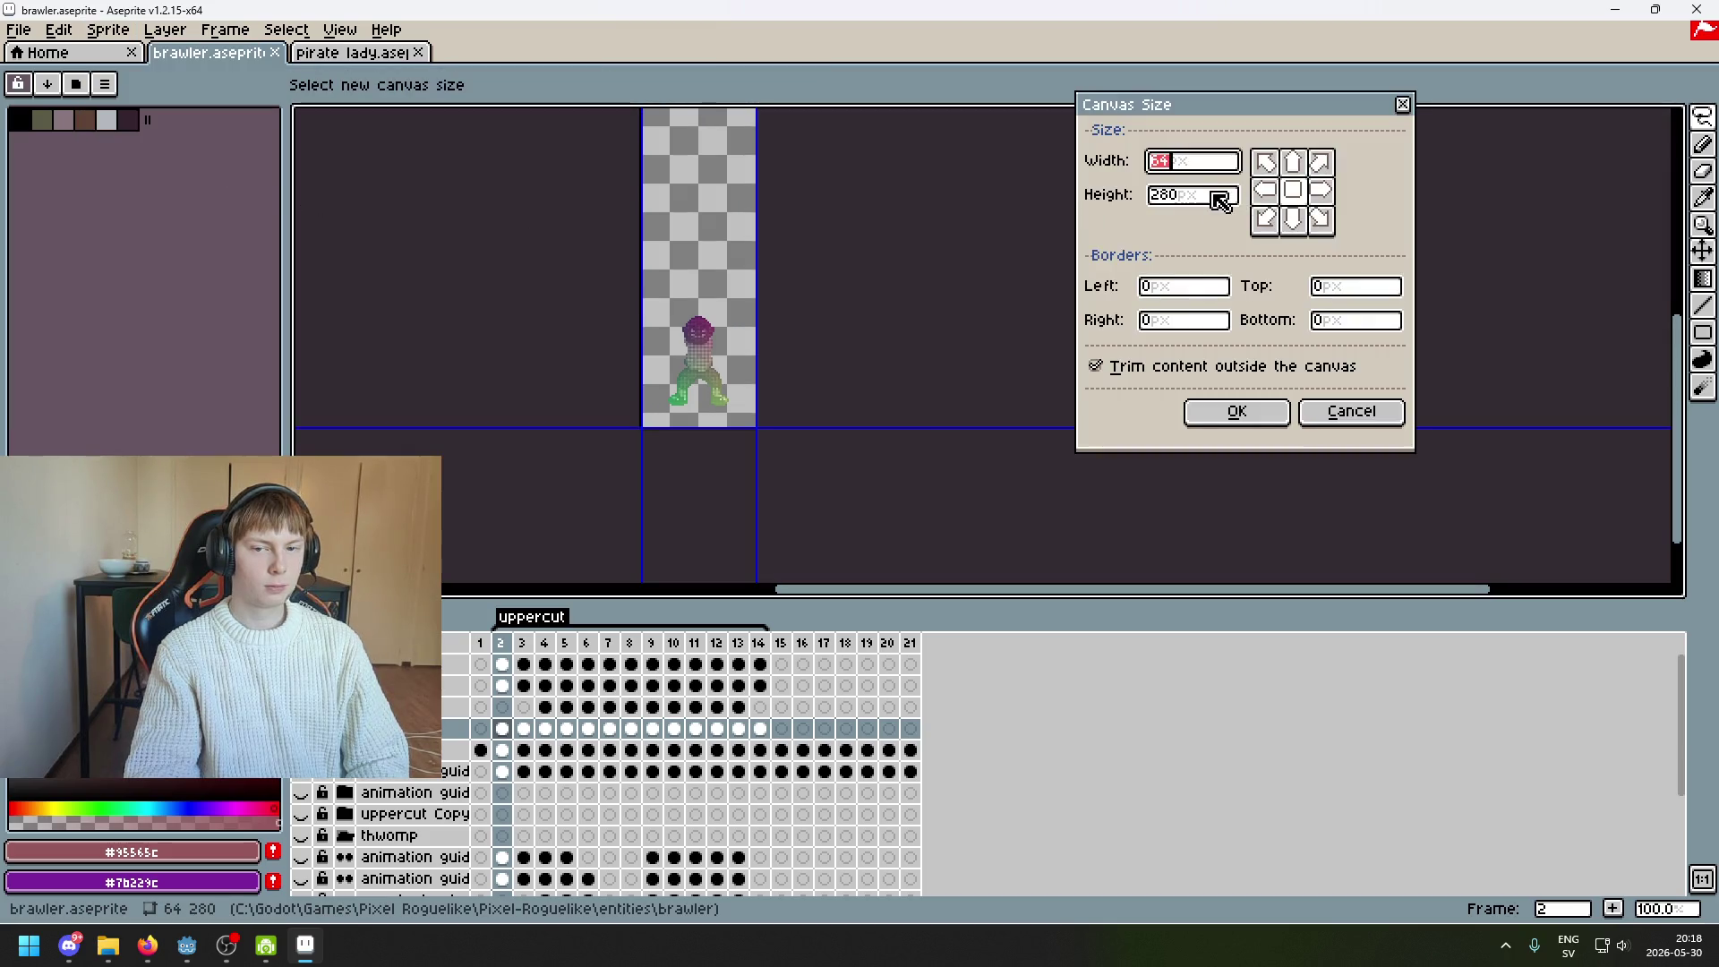
{"action": "left_click", "coordinate": [1215, 194]}
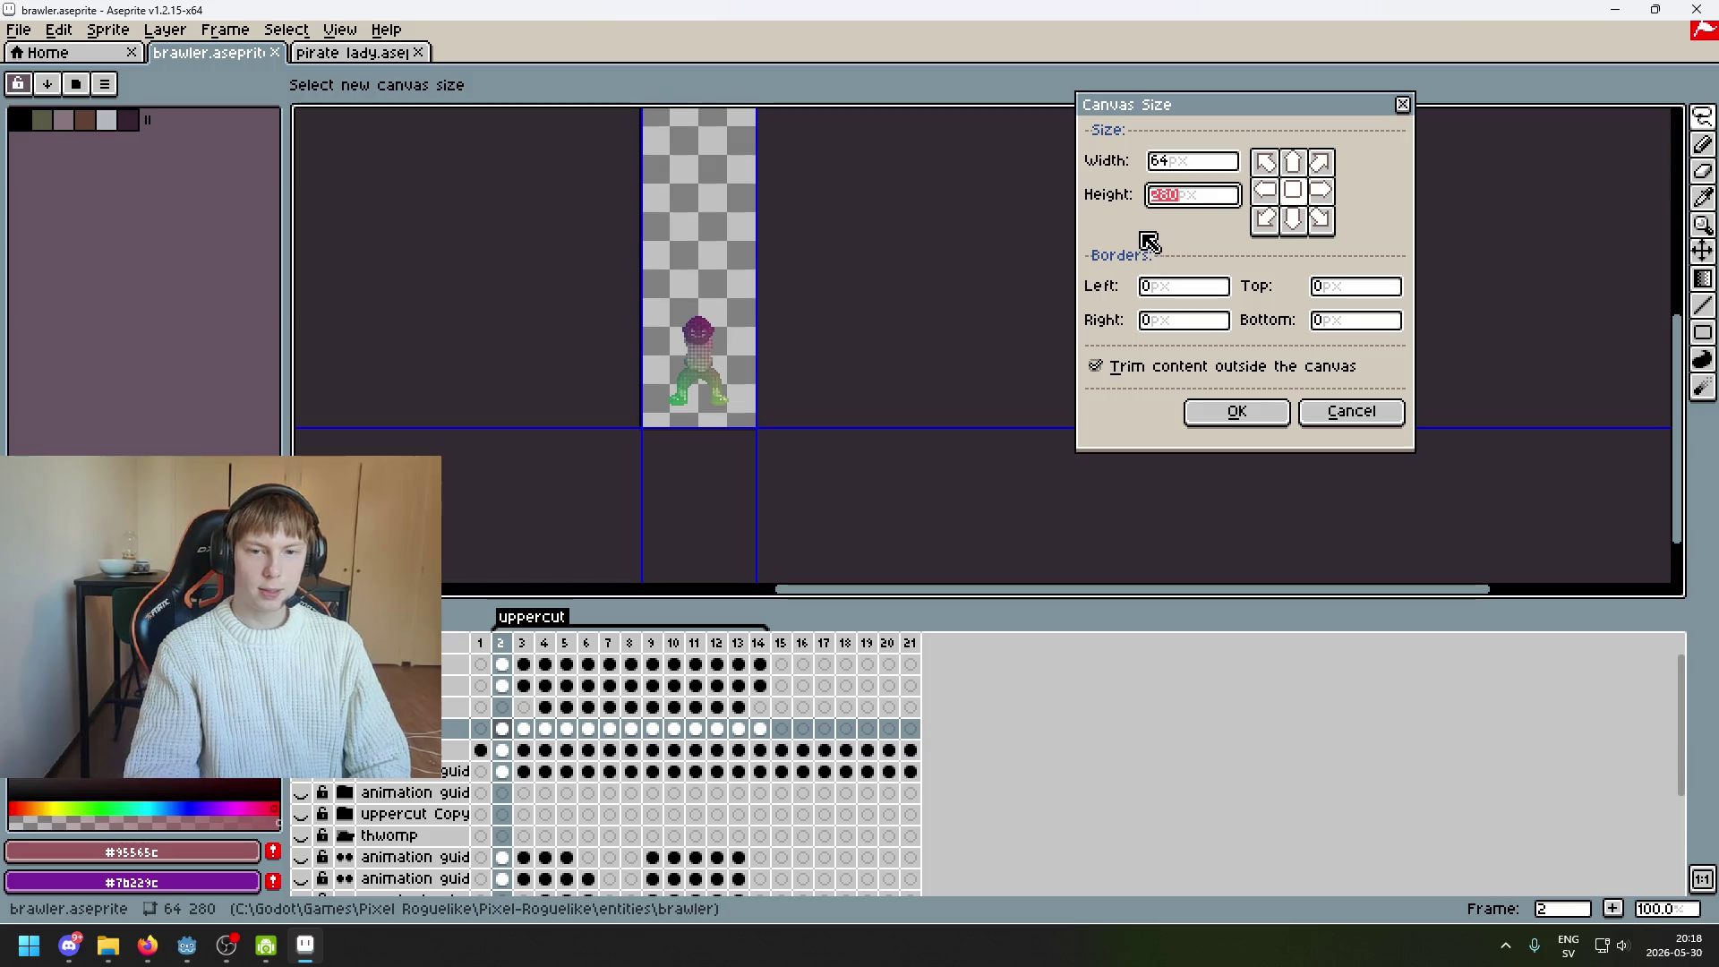
{"action": "type", "text": "64"}
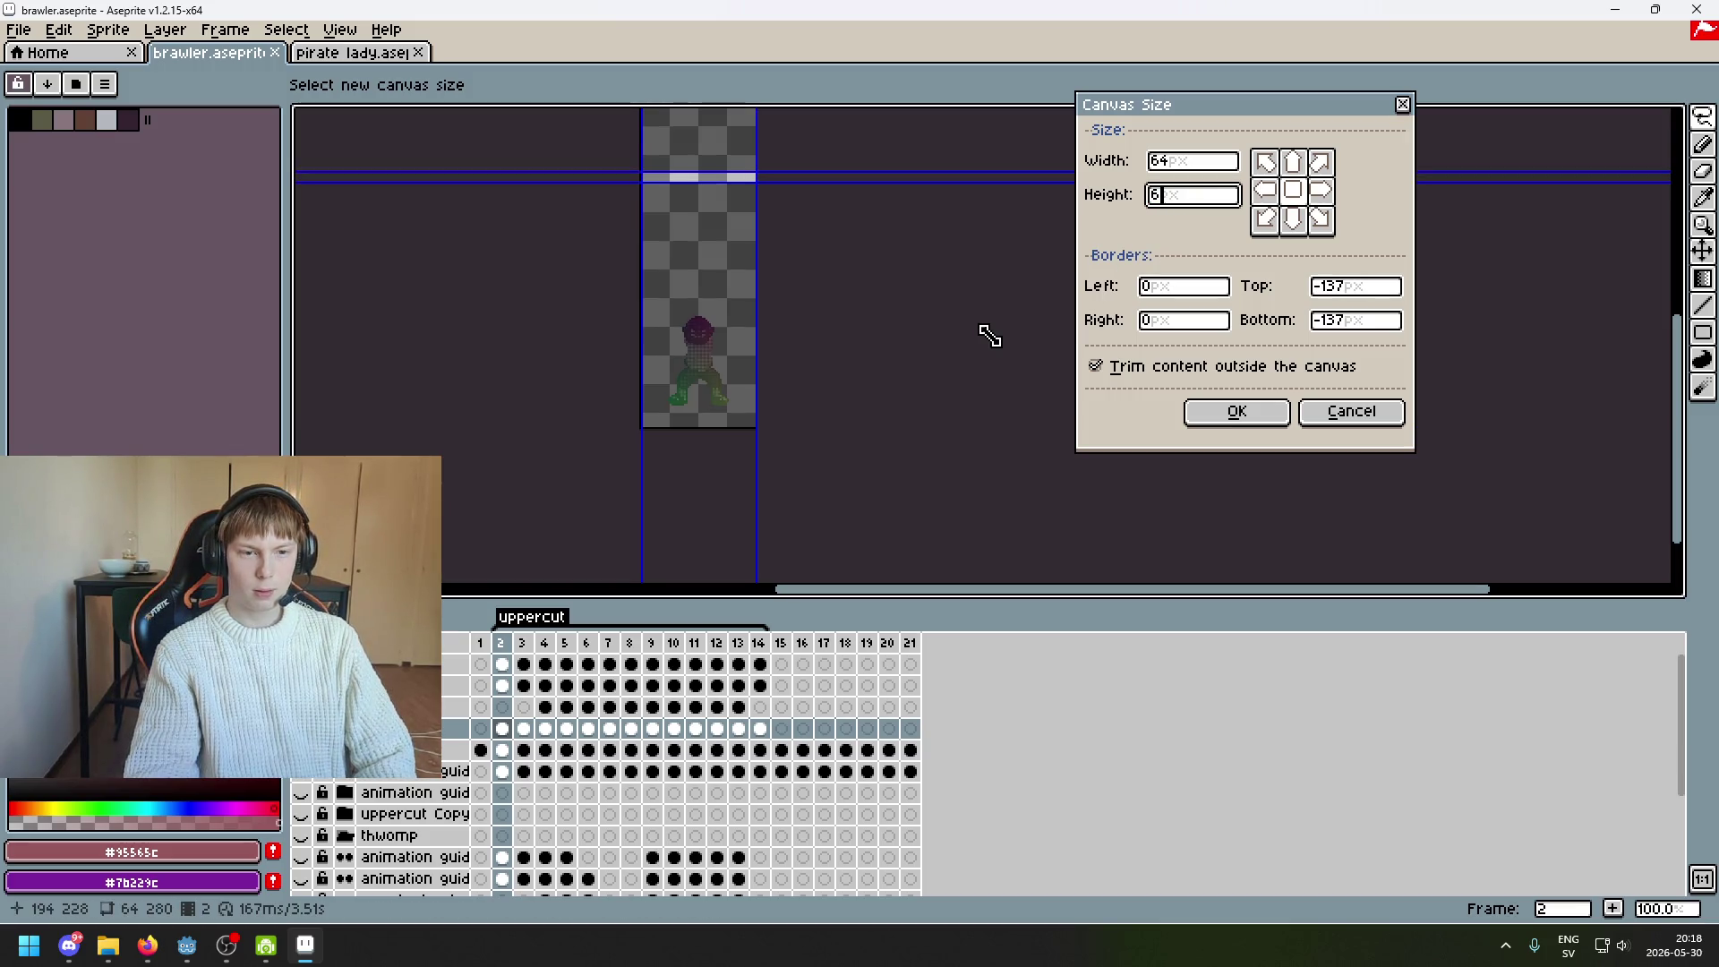
{"action": "mouse_move", "coordinate": [732, 191]}
{"action": "left_mouse_down"}
{"action": "mouse_move", "coordinate": [729, 337]}
{"action": "mouse_move", "coordinate": [1029, 388]}
{"action": "left_mouse_up"}
{"action": "left_click", "coordinate": [1326, 417]}
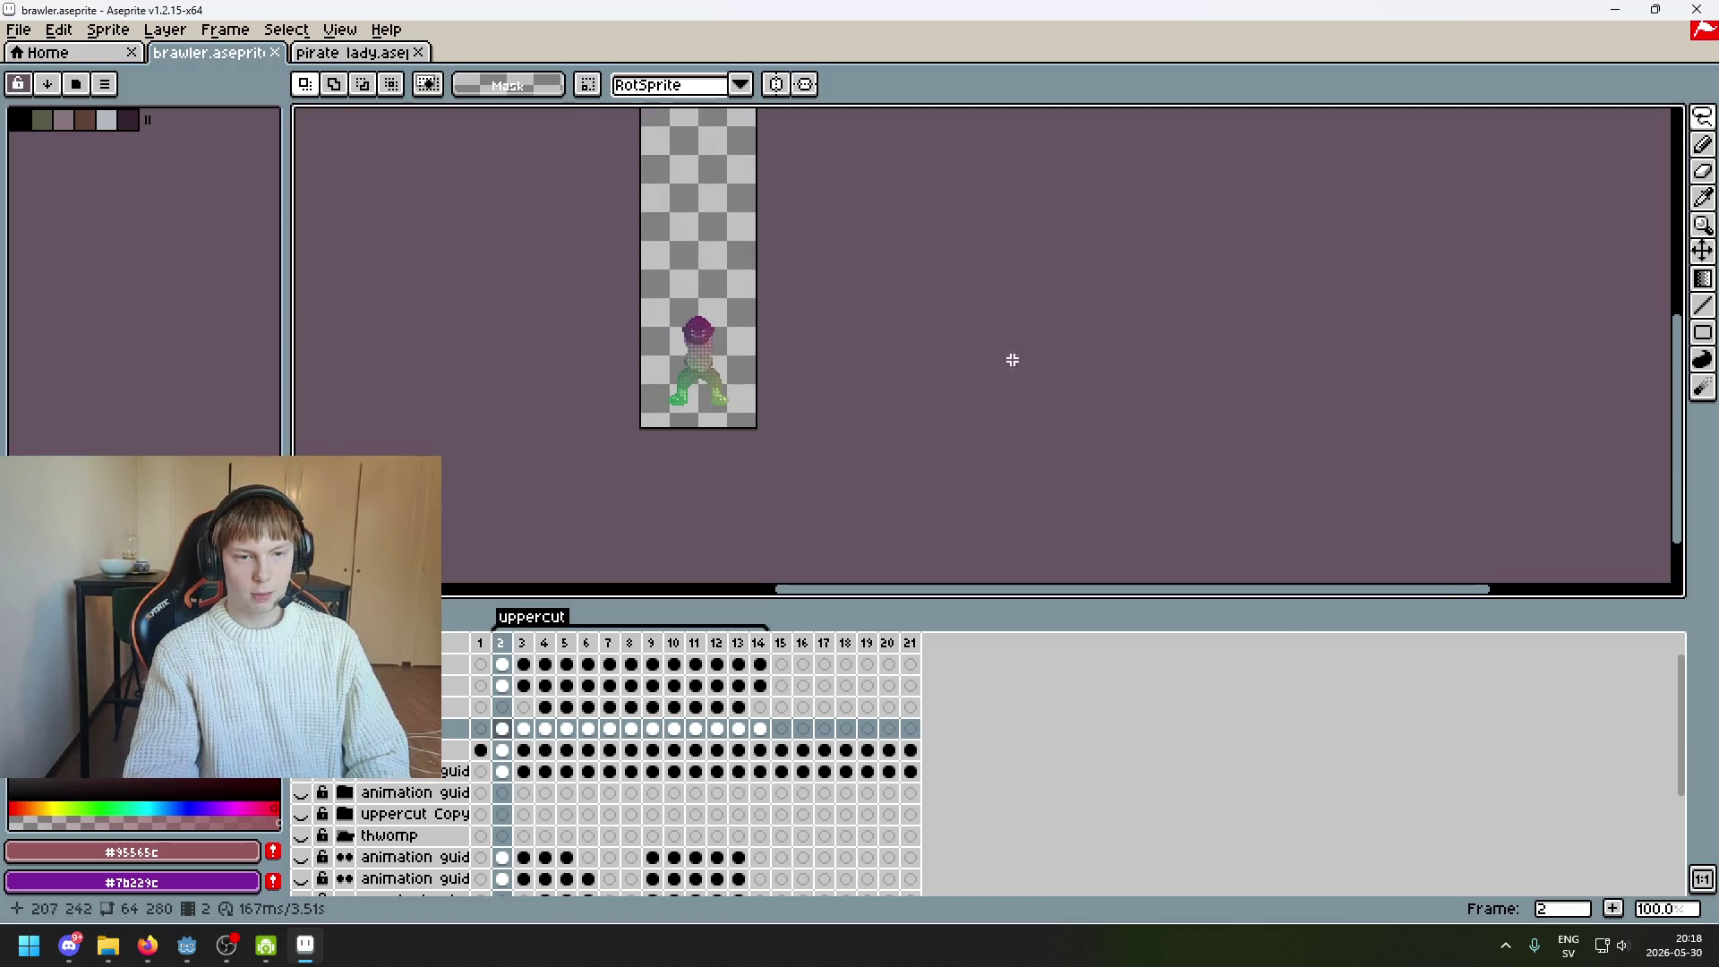
{"action": "scroll", "coordinate": [935, 359], "scroll_direction": "down", "scroll_amount": 2}
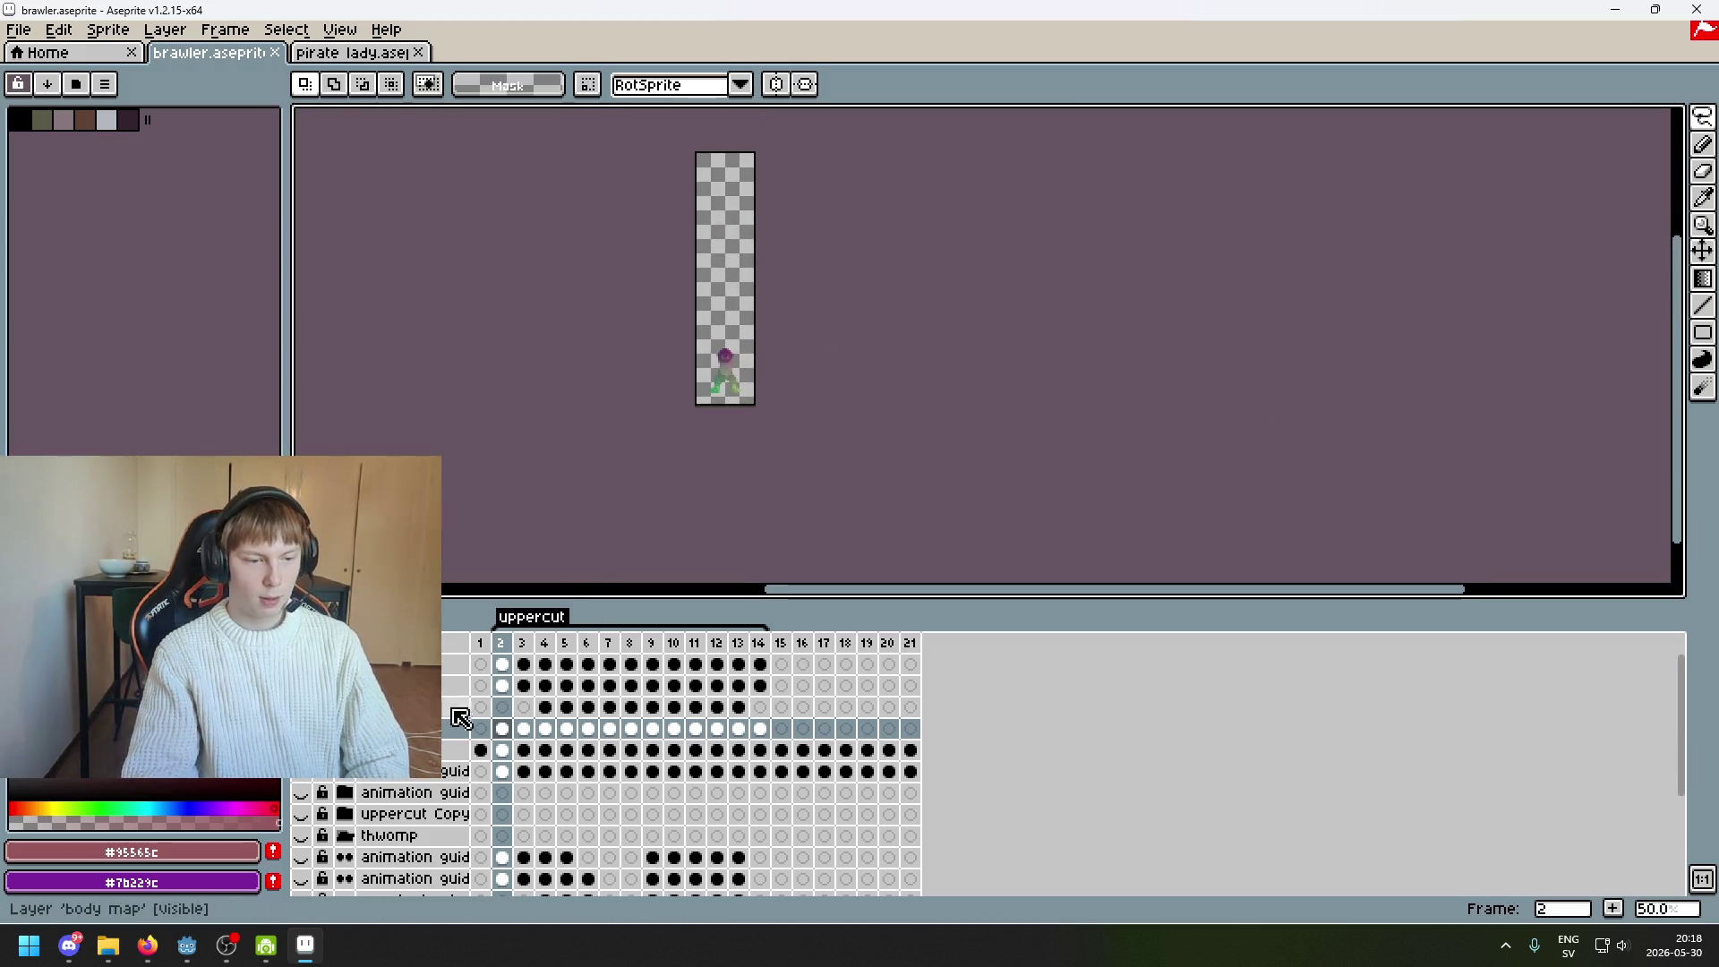
Save brawler.aseprite with Ctrl+S, keeping the canvas at 64 by 280 px, then zoom to 200%
{"action": "scroll", "coordinate": [776, 342], "scroll_direction": "up", "scroll_amount": 2}
{"action": "scroll", "coordinate": [776, 342], "scroll_direction": "down", "scroll_amount": 1}
{"action": "scroll", "coordinate": [746, 303], "scroll_direction": "up", "scroll_amount": 1}
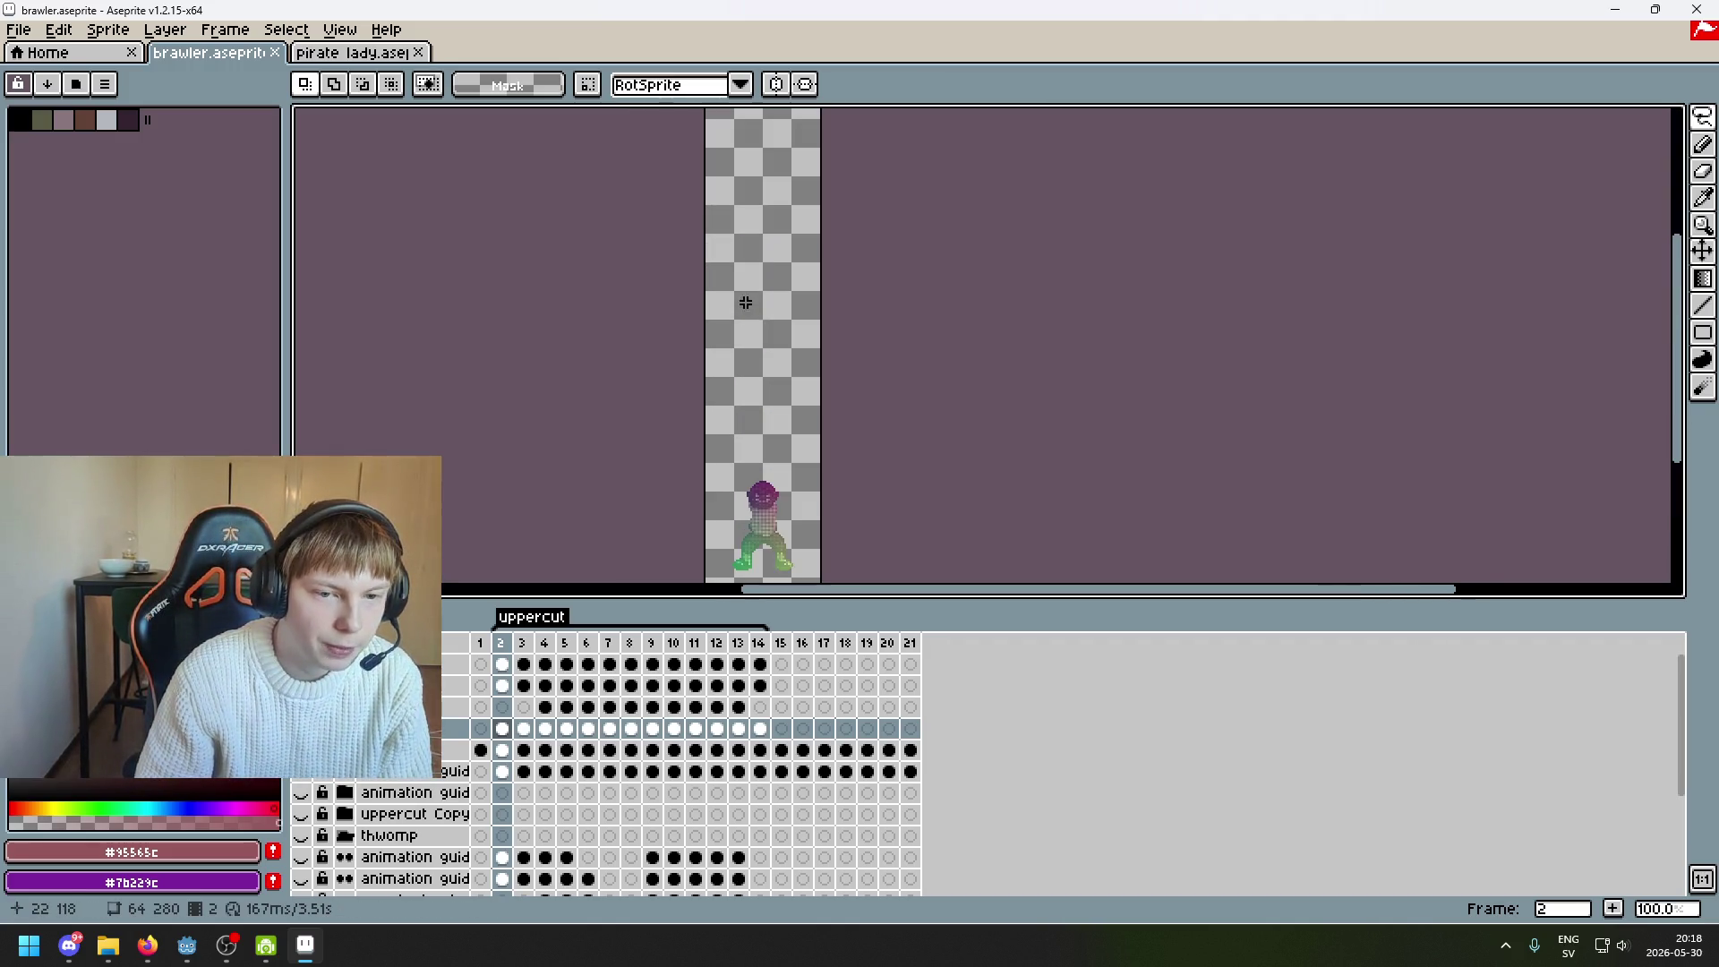
{"action": "left_click_drag", "start_coordinate": [769, 287], "coordinate": [769, 241]}
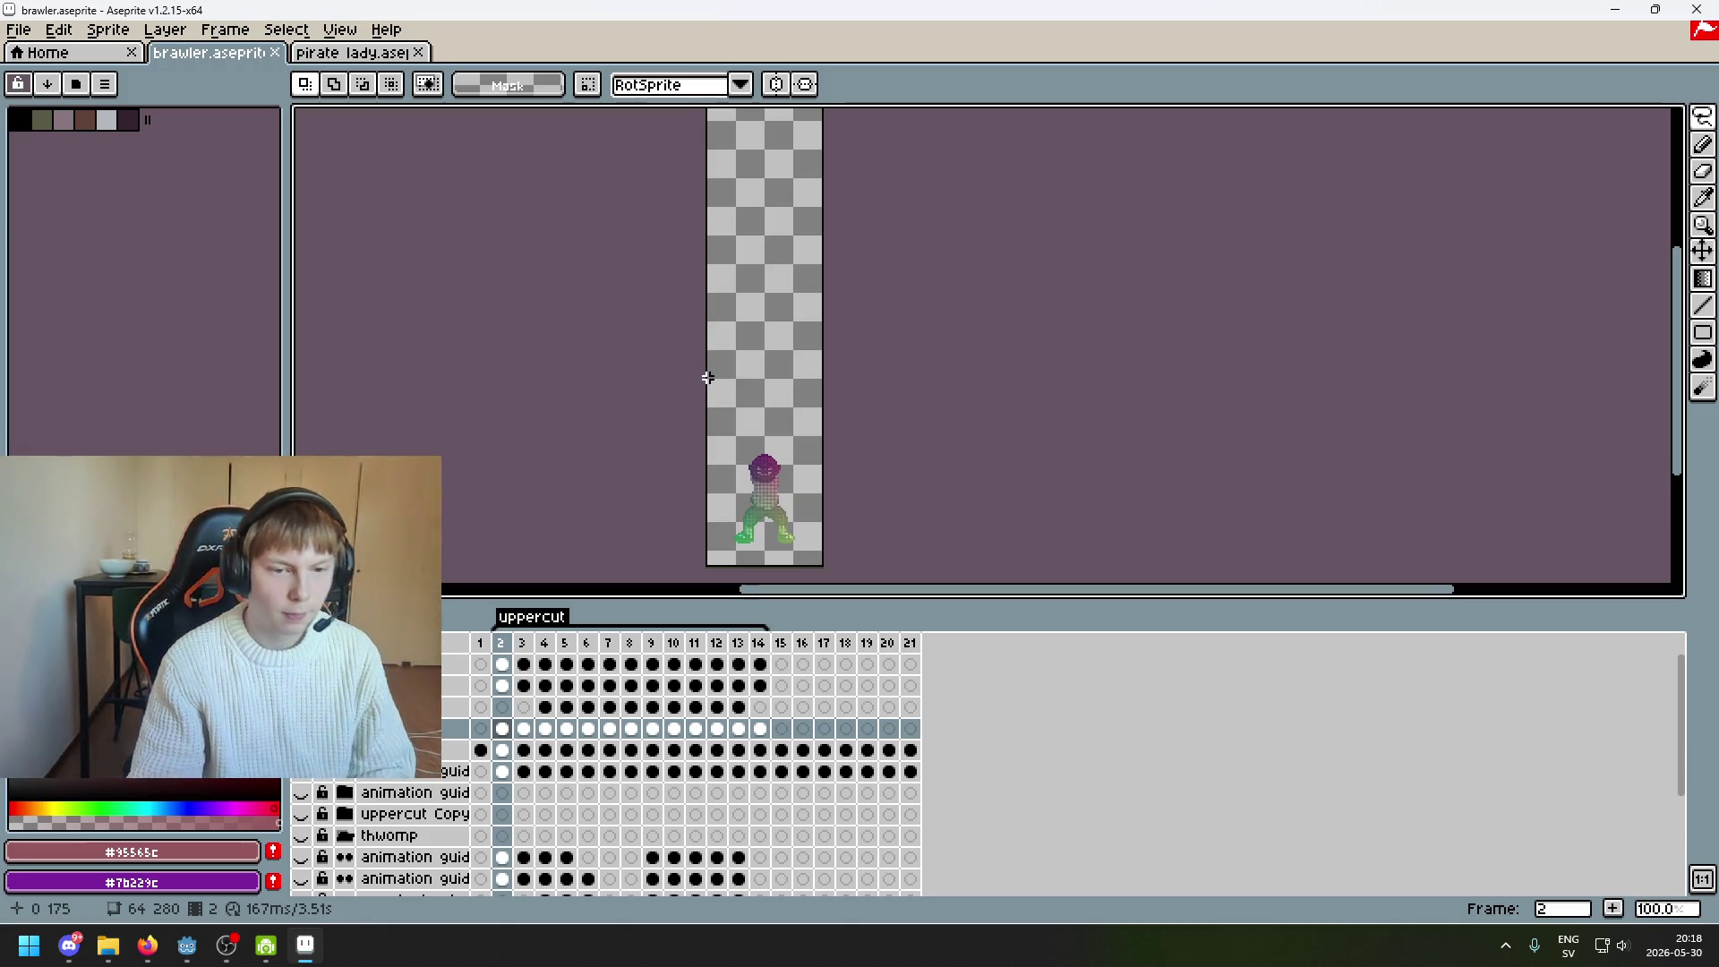
{"action": "left_click_drag", "start_coordinate": [702, 373], "coordinate": [652, 272]}
{"action": "key", "text": "ctrl+s"}
{"action": "scroll", "coordinate": [817, 304], "scroll_direction": "up", "scroll_amount": 1}
{"action": "mouse_move", "coordinate": [859, 259]}
{"action": "left_mouse_down"}
{"action": "mouse_move", "coordinate": [818, 269]}
{"action": "mouse_move", "coordinate": [603, 421]}
{"action": "left_mouse_up"}
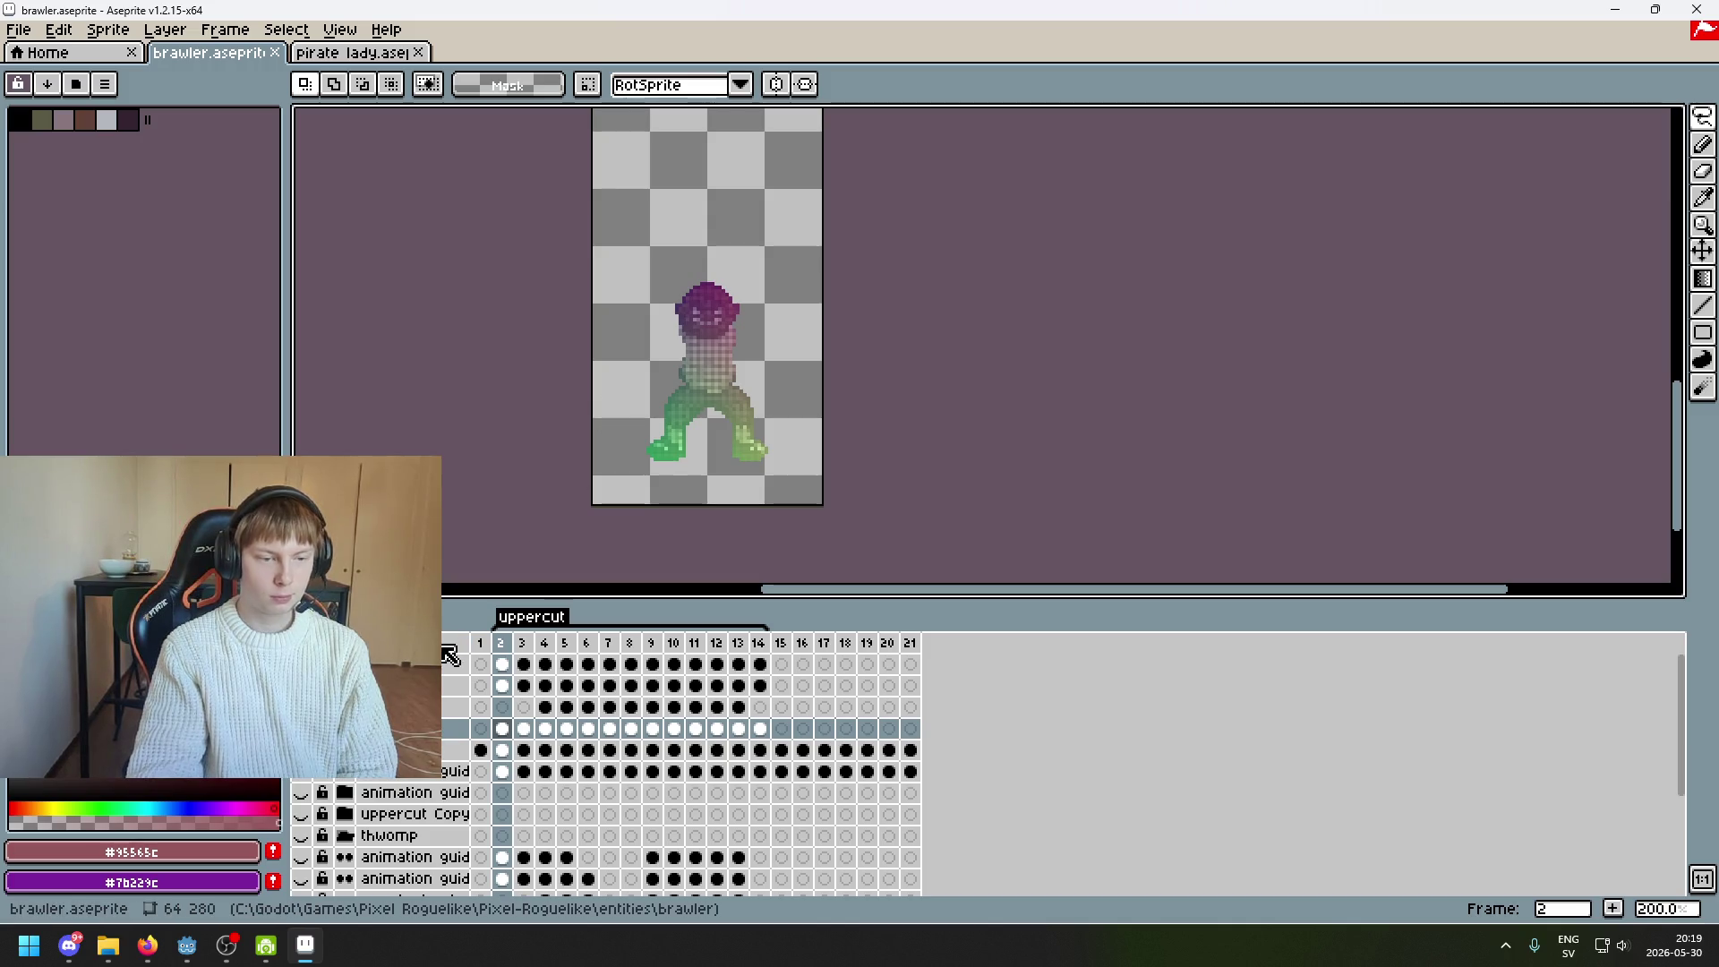
Step between frames 3 and 4 and switch to rectangular selection
{"action": "key", "text": "Right"}
{"action": "key", "text": "Right"}
{"action": "key", "text": "Right"}
{"action": "key", "text": "Left"}
{"action": "key", "text": "Left"}
{"action": "key", "text": "Right"}
{"action": "key", "text": "Left"}
{"action": "key", "text": "Right"}
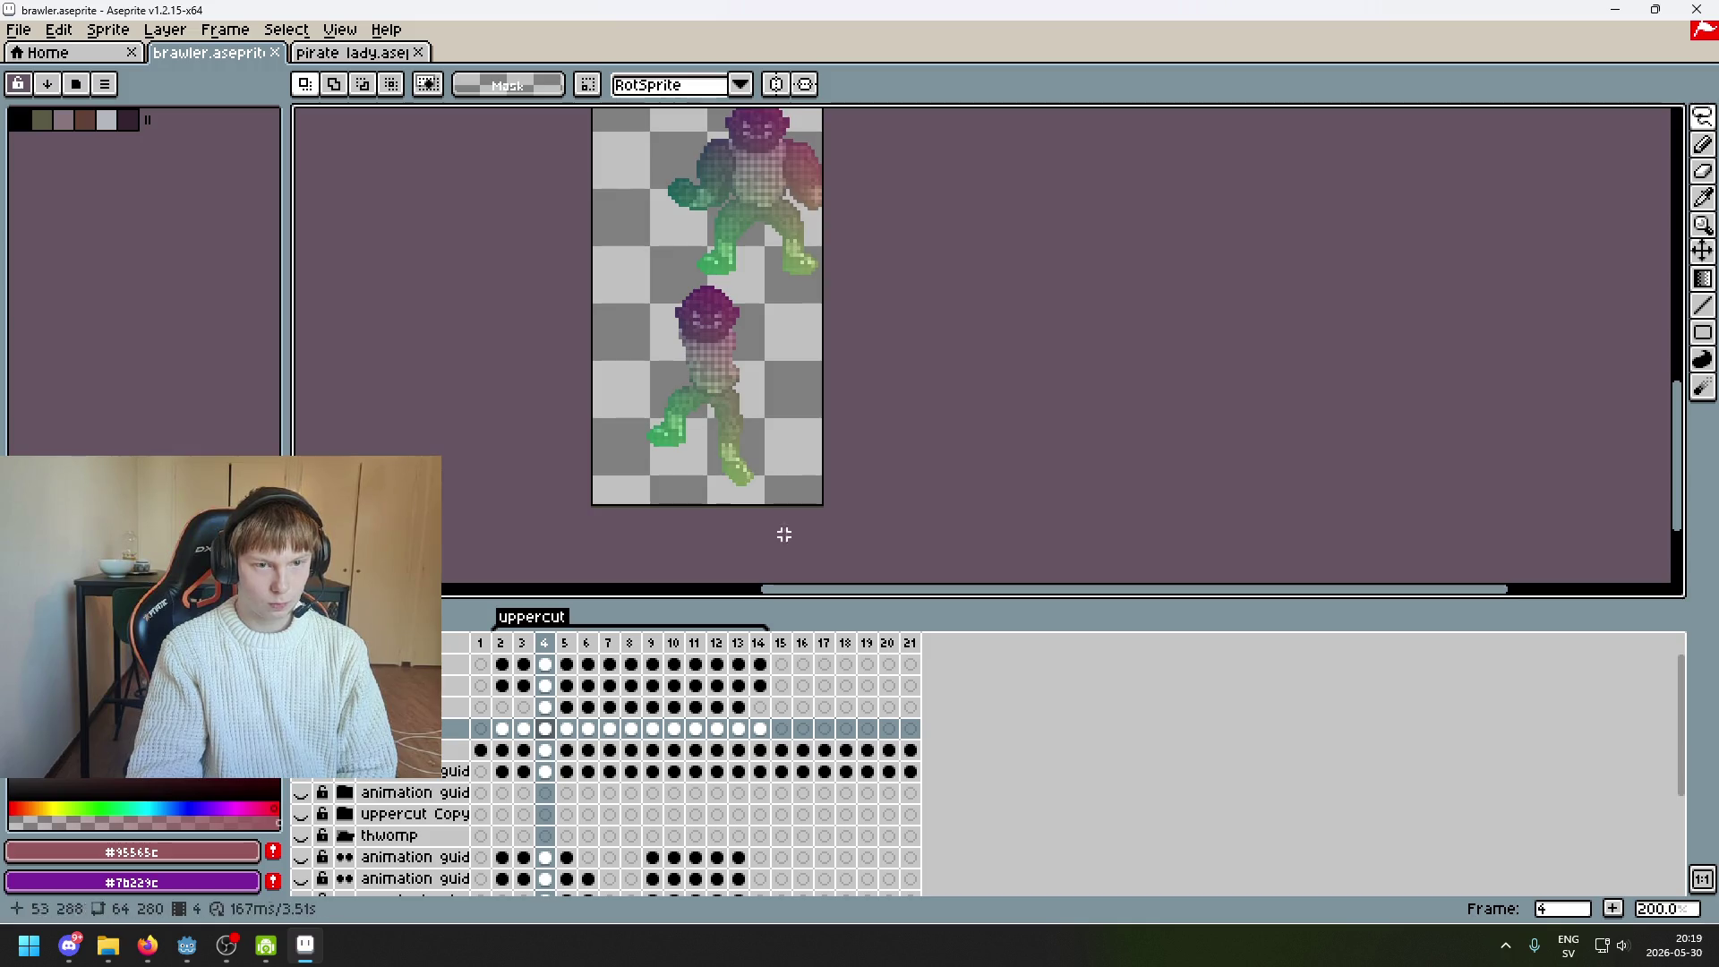
{"action": "left_click_drag", "start_coordinate": [1703, 117], "coordinate": [1562, 117]}
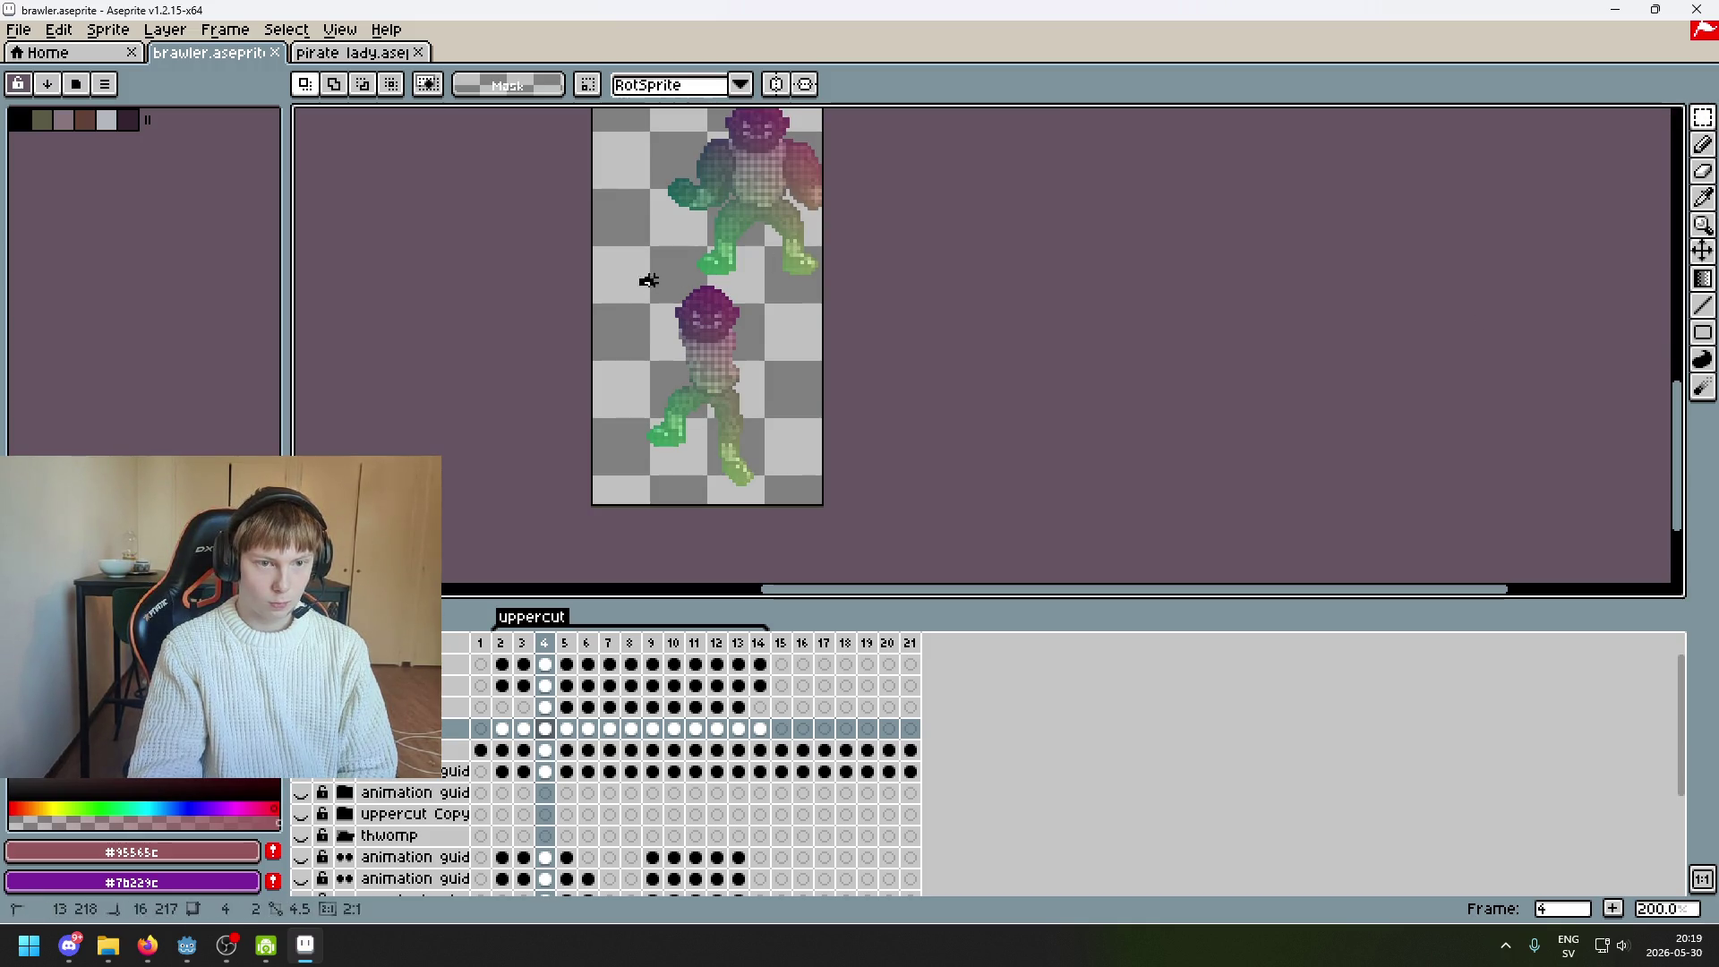
{"action": "key", "text": "Left"}
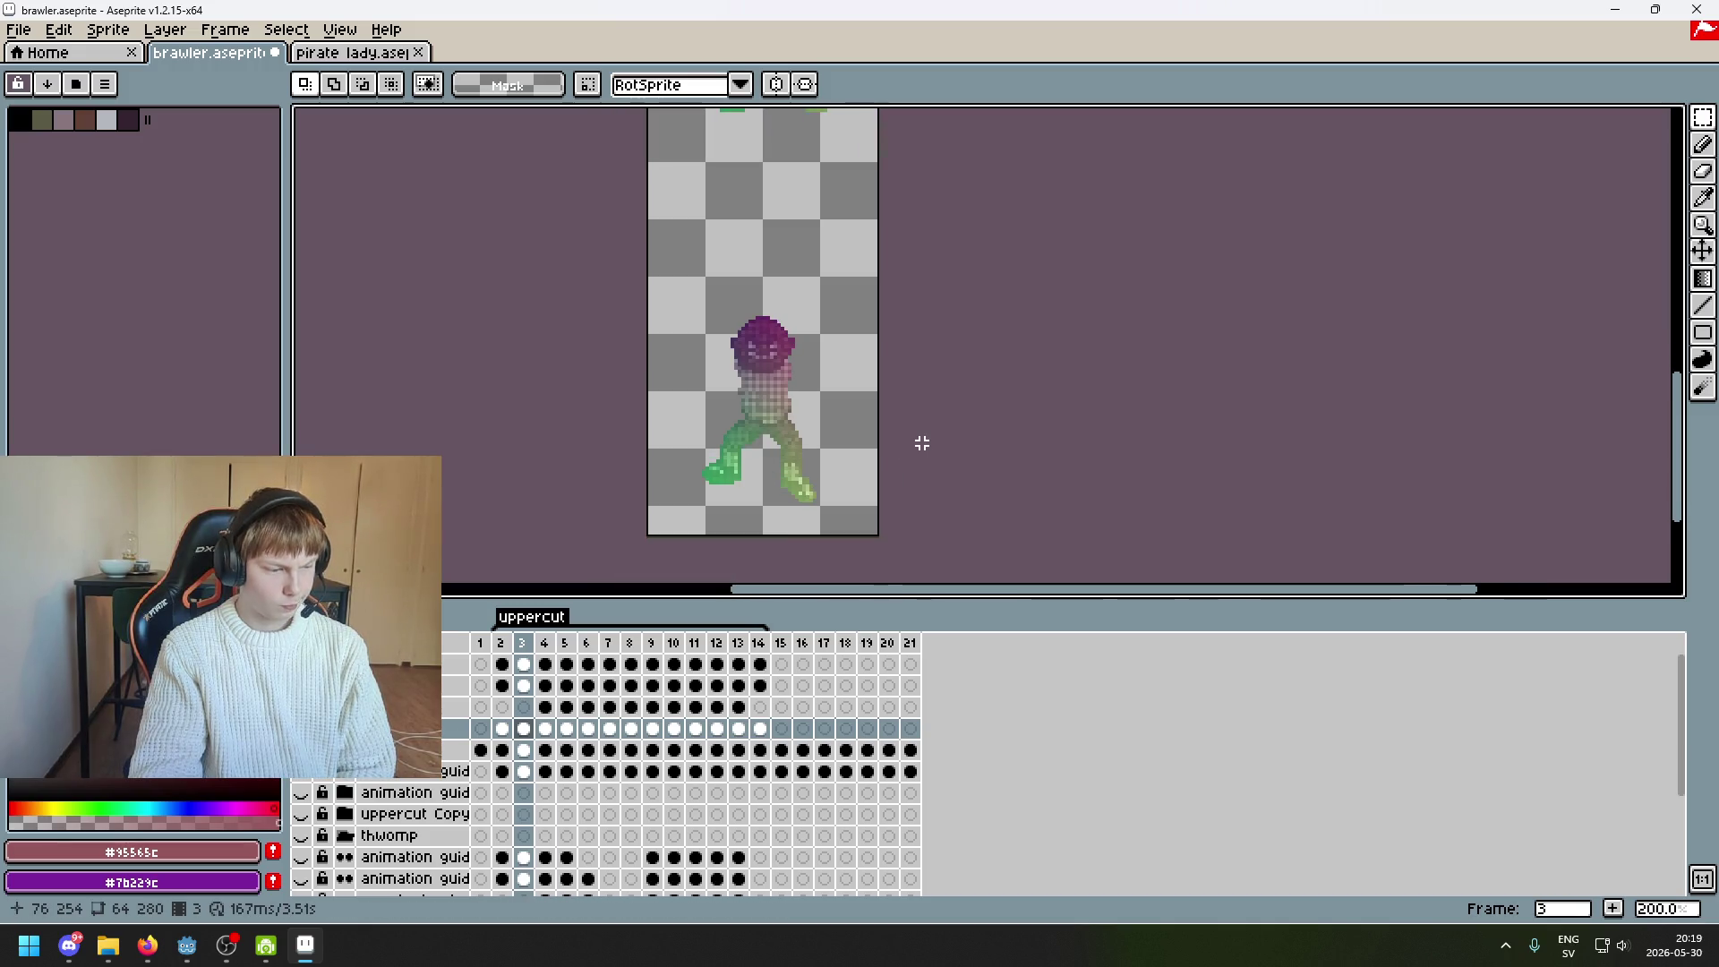
On frame 5, select the upper figure and delete it
{"action": "key", "text": "Right"}
{"action": "key", "text": "Right"}
{"action": "key", "text": "Right"}
{"action": "key", "text": "Left"}
{"action": "key", "text": "Left"}
{"action": "key", "text": "Right"}
{"action": "left_click_drag", "start_coordinate": [653, 307], "coordinate": [882, 108]}
{"action": "left_click", "coordinate": [974, 149]}
On frame 13, trace a freehand lasso selection around the upper figure
{"action": "key", "text": "Right"}
{"action": "left_click_drag", "start_coordinate": [642, 310], "coordinate": [1086, 116]}
{"action": "key", "text": "Delete"}
{"action": "key", "text": "Right"}
{"action": "key", "text": "Right"}
{"action": "key", "text": "Right"}
{"action": "key", "text": "Right"}
{"action": "key", "text": "Right"}
{"action": "key", "text": "Right"}
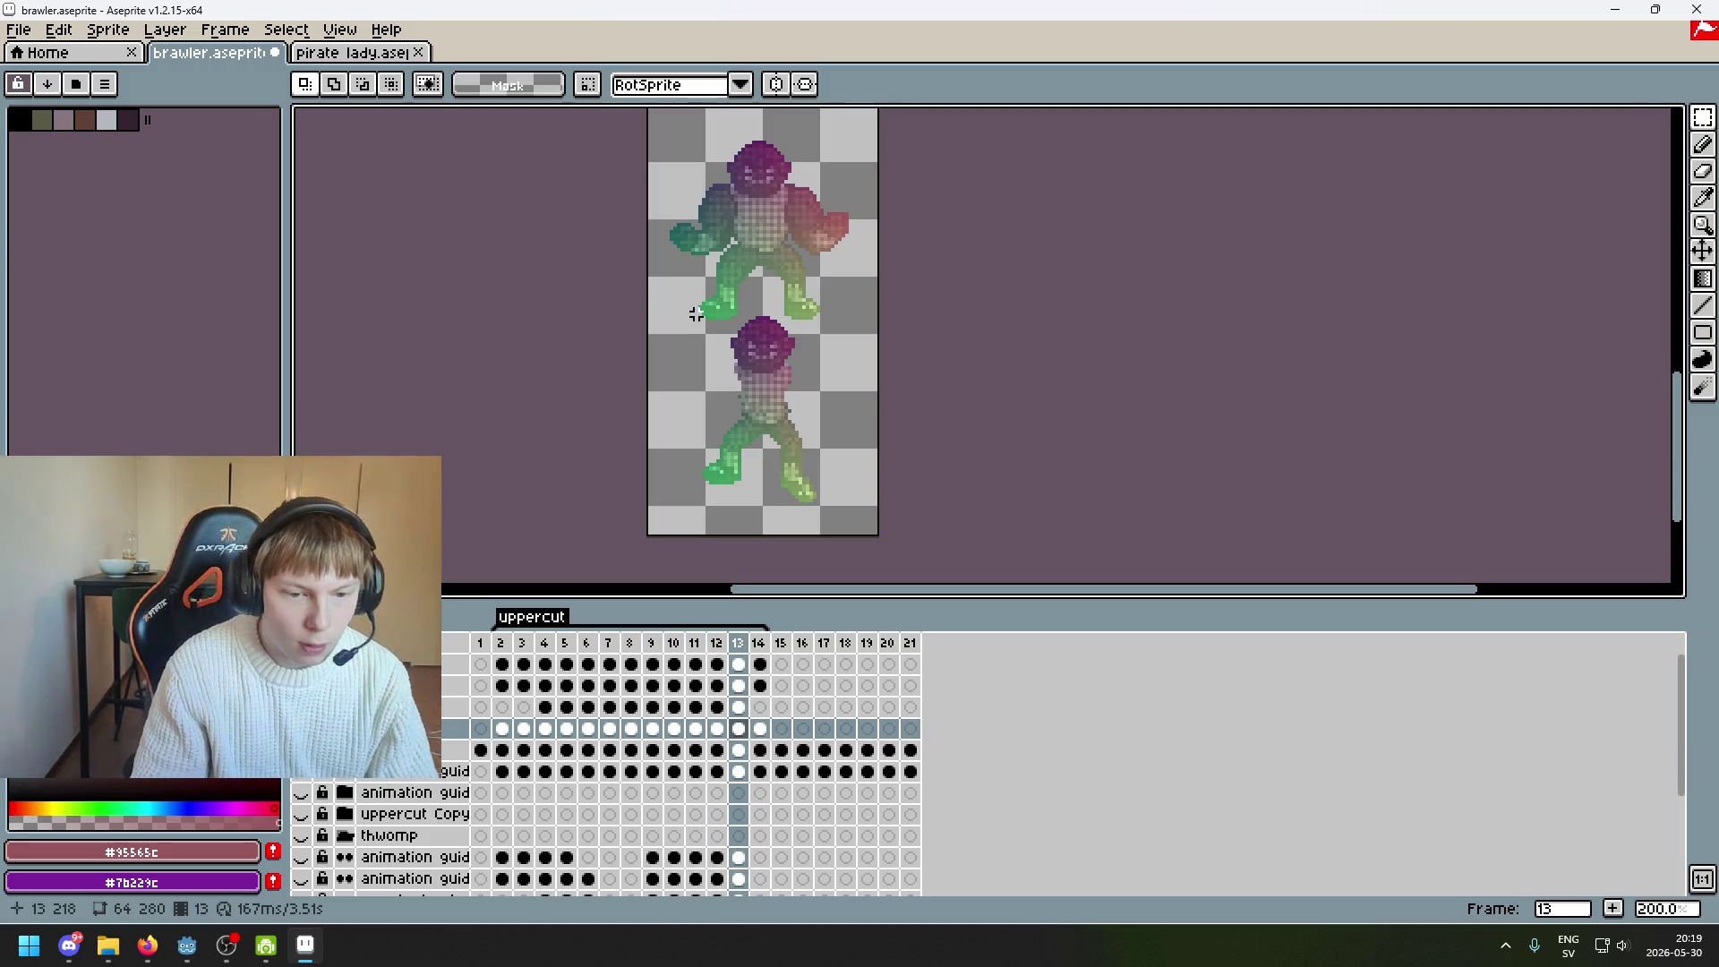
{"action": "mouse_move", "coordinate": [645, 336]}
{"action": "left_mouse_down"}
{"action": "mouse_move", "coordinate": [859, 135]}
{"action": "mouse_move", "coordinate": [888, 130]}
{"action": "left_mouse_up"}
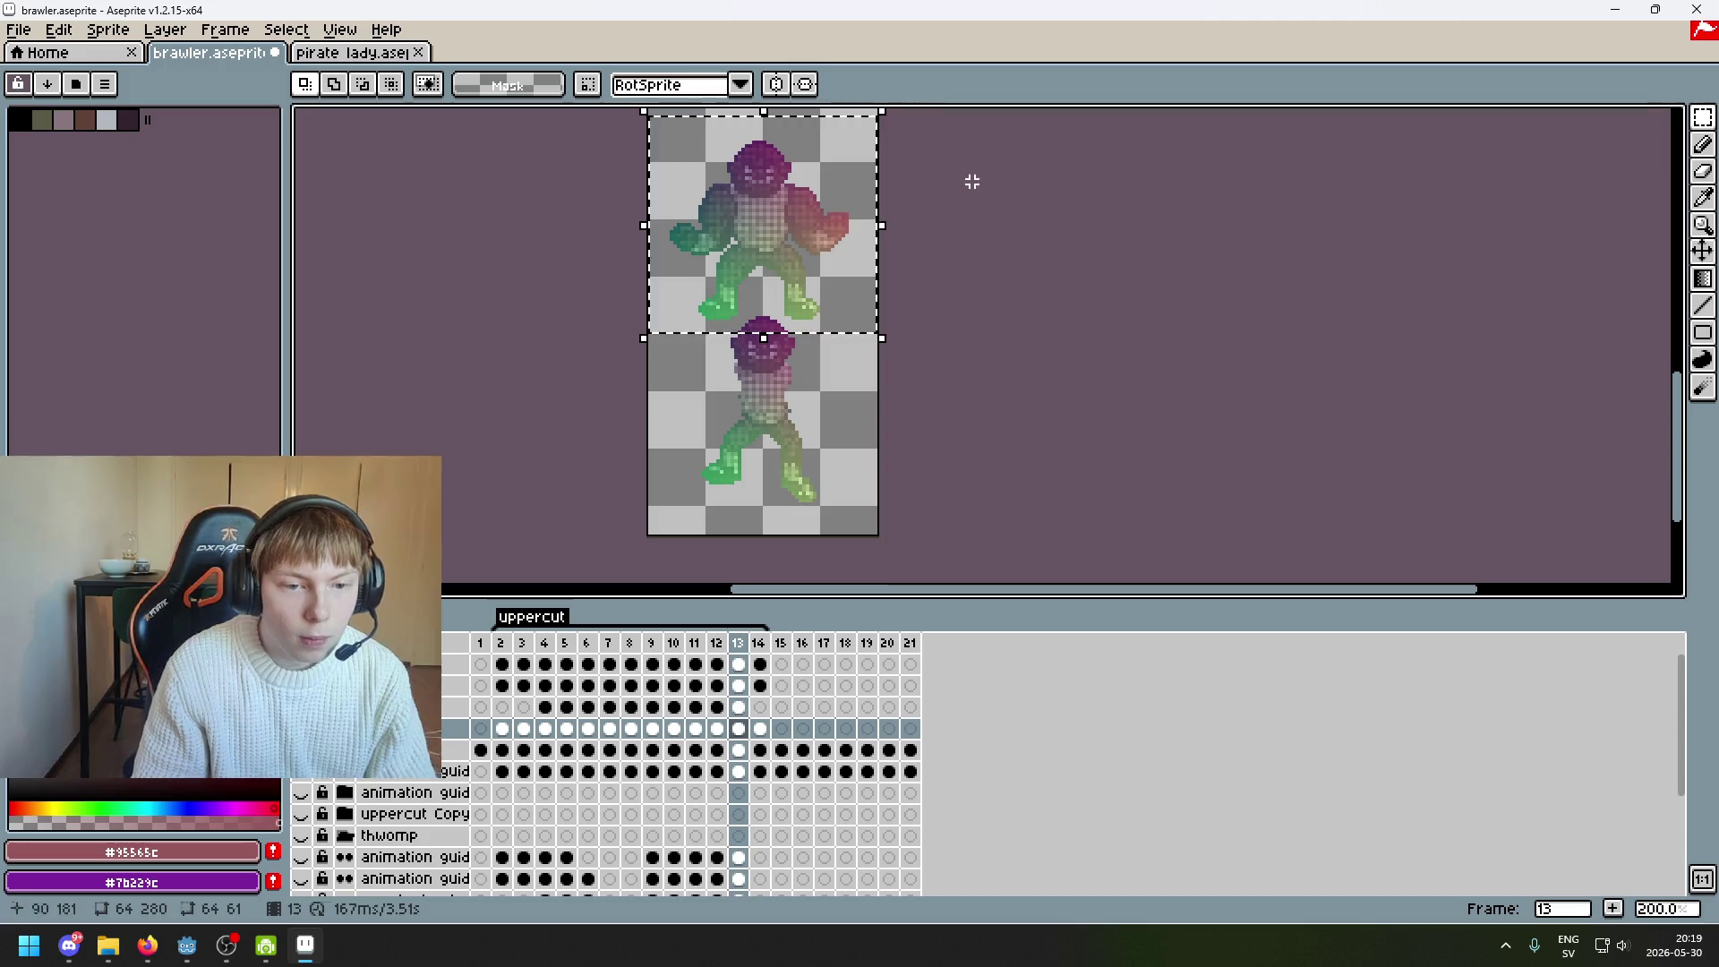
{"action": "key", "text": "q"}
{"action": "scroll", "coordinate": [905, 204], "scroll_direction": "up", "scroll_amount": 1}
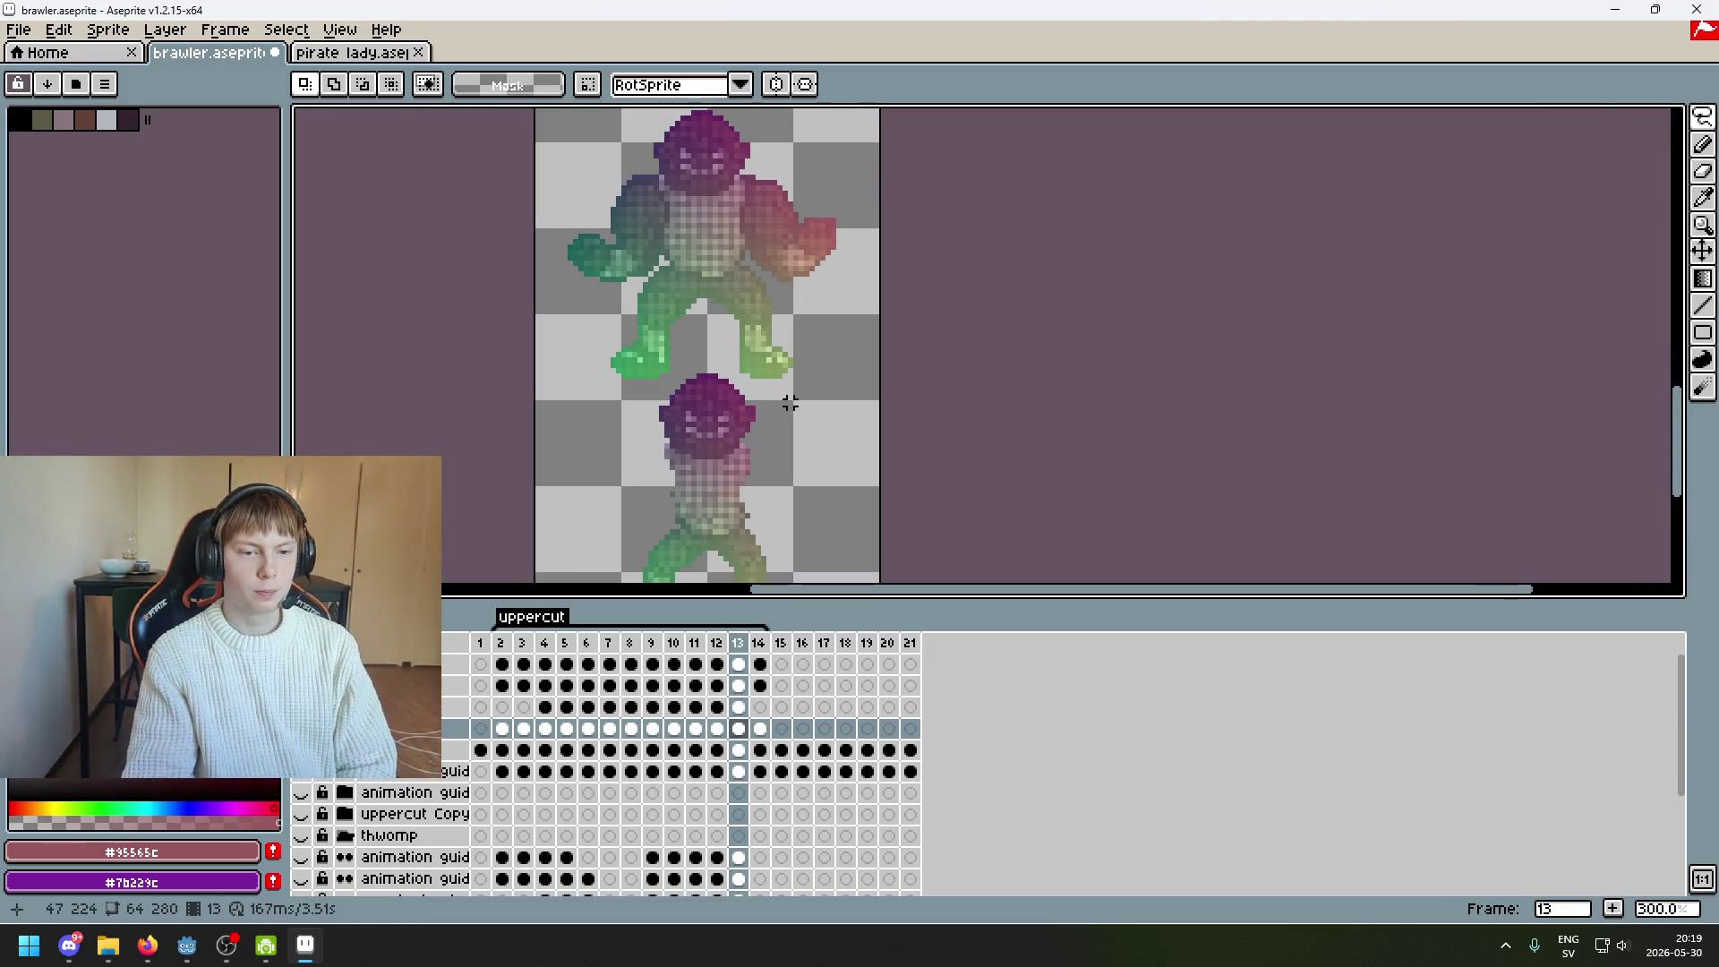
{"action": "mouse_move", "coordinate": [792, 392]}
{"action": "left_mouse_down"}
{"action": "mouse_move", "coordinate": [721, 358]}
{"action": "mouse_move", "coordinate": [833, 114]}
{"action": "left_mouse_up"}
{"action": "left_click_drag", "start_coordinate": [882, 532], "coordinate": [1039, 487]}
{"action": "left_click", "coordinate": [814, 560]}
{"action": "mouse_move", "coordinate": [814, 560]}
{"action": "left_mouse_down"}
{"action": "mouse_move", "coordinate": [888, 400]}
{"action": "mouse_move", "coordinate": [974, 127]}
{"action": "left_mouse_up"}
{"action": "left_click_drag", "start_coordinate": [863, 391], "coordinate": [886, 412]}
{"action": "left_click", "coordinate": [832, 537]}
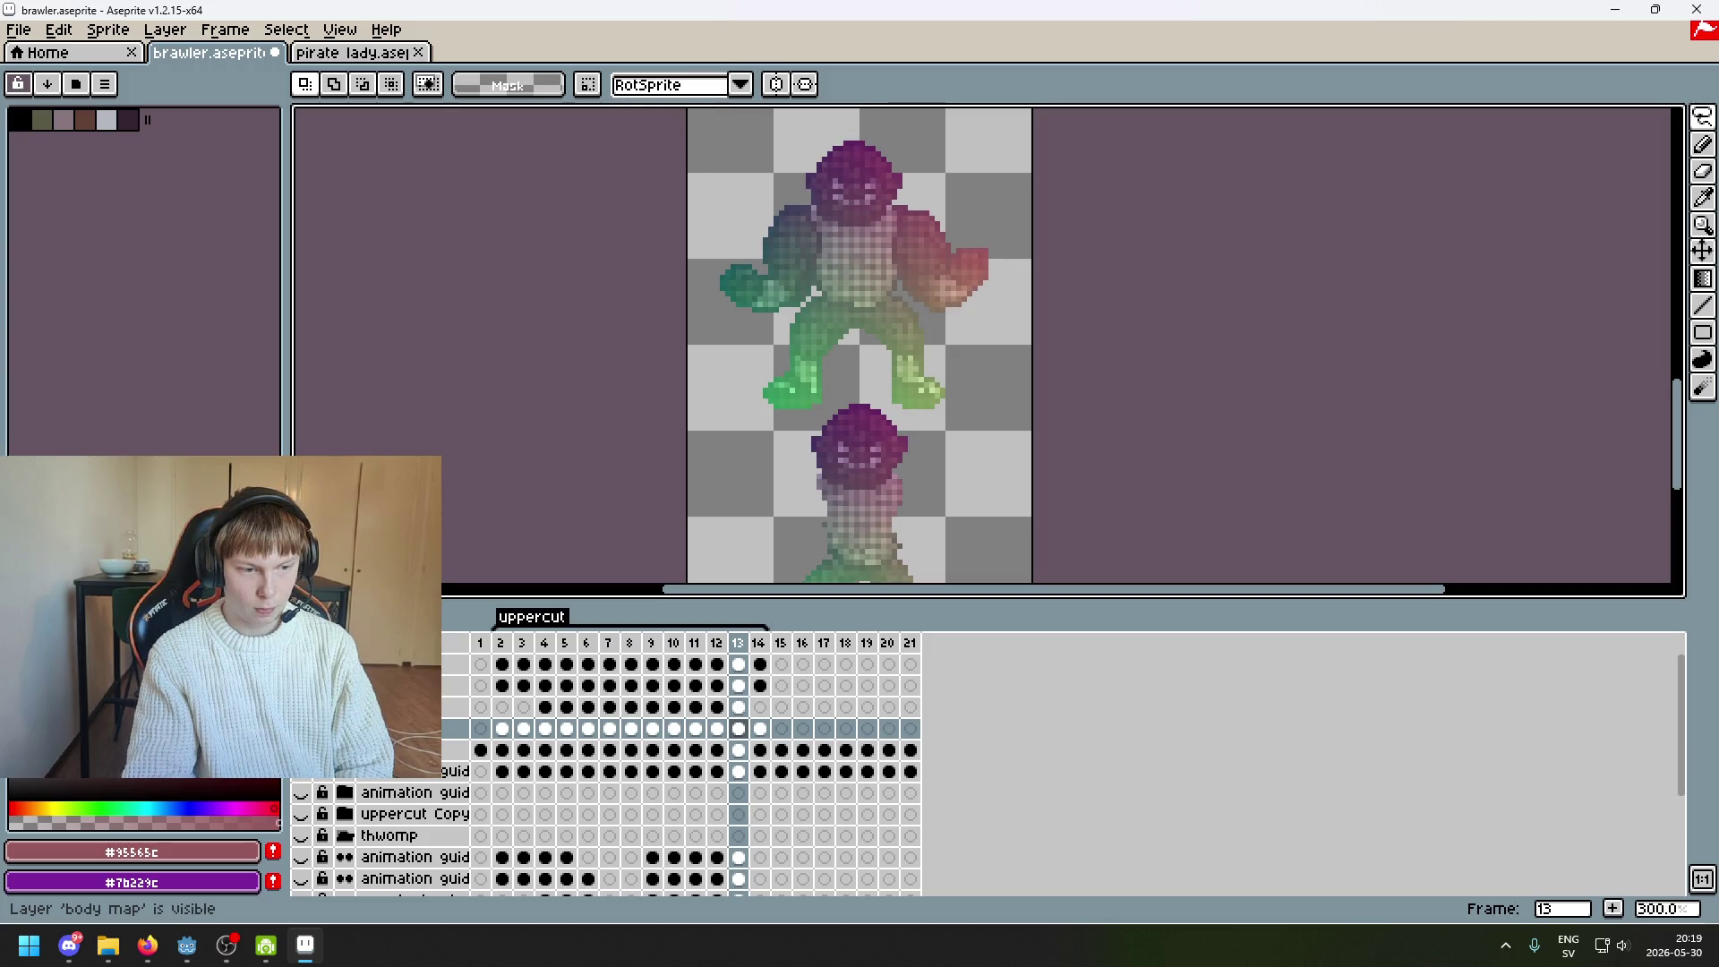
On the layer above, lasso the upper figure's body and clear those pixels
{"action": "left_click", "coordinate": [738, 707]}
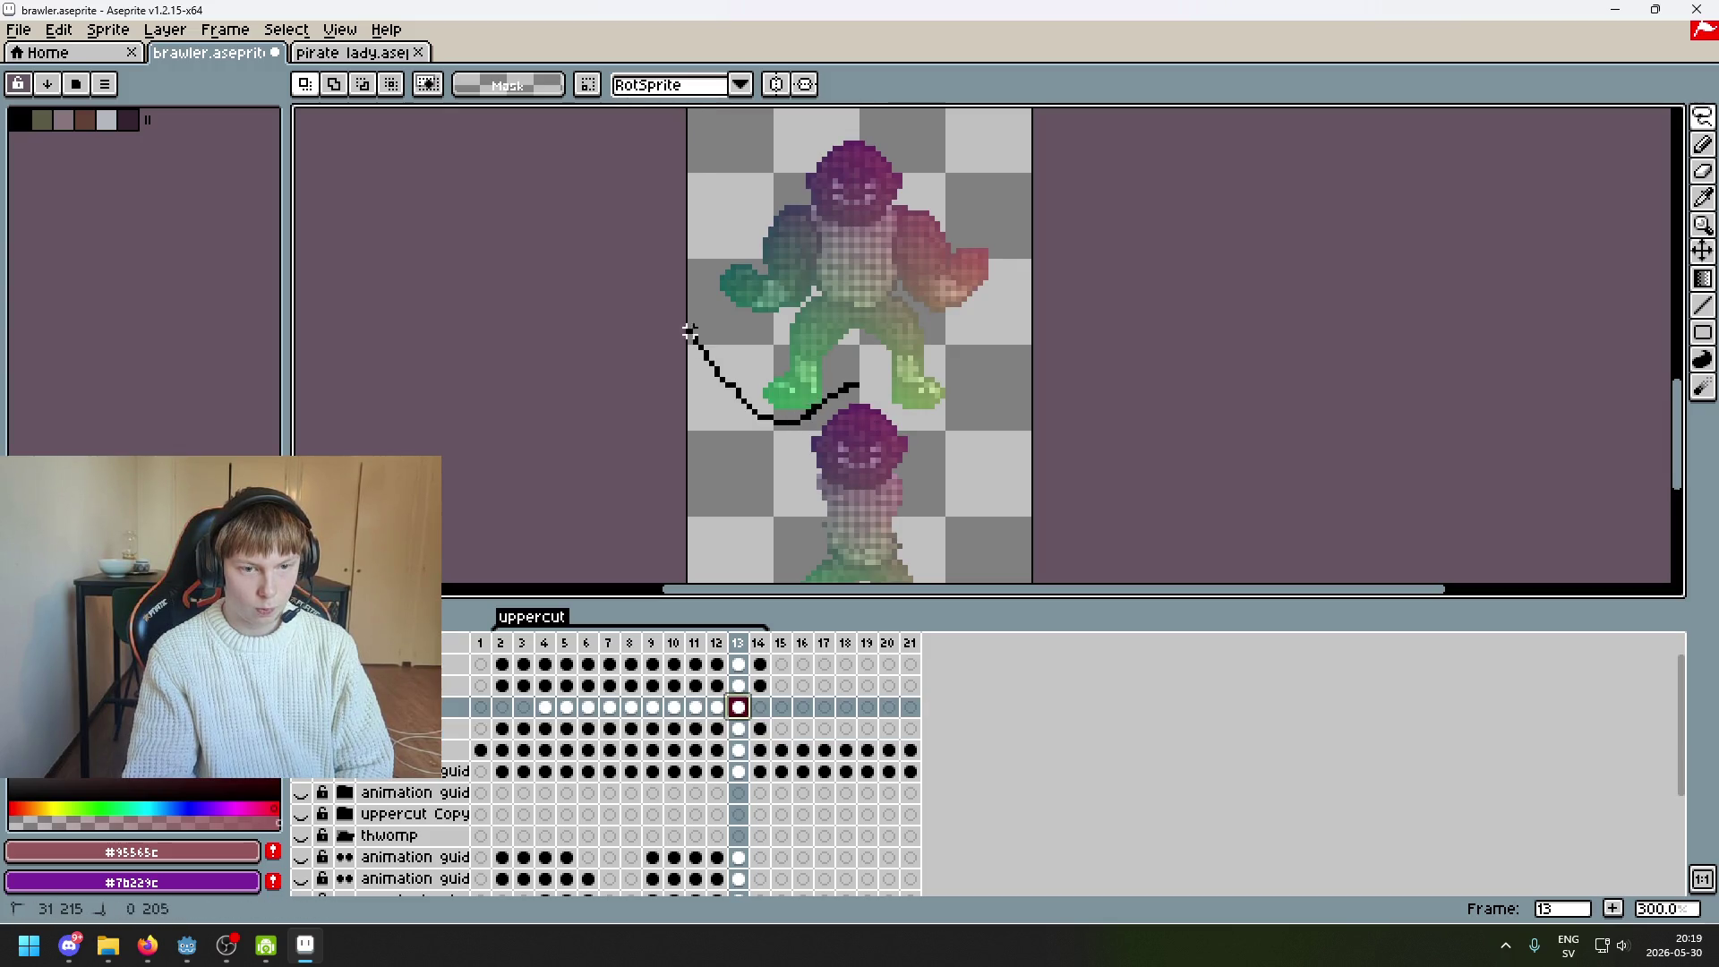
{"action": "left_click_drag", "start_coordinate": [699, 347], "coordinate": [1038, 401]}
{"action": "left_click_drag", "start_coordinate": [892, 427], "coordinate": [851, 412]}
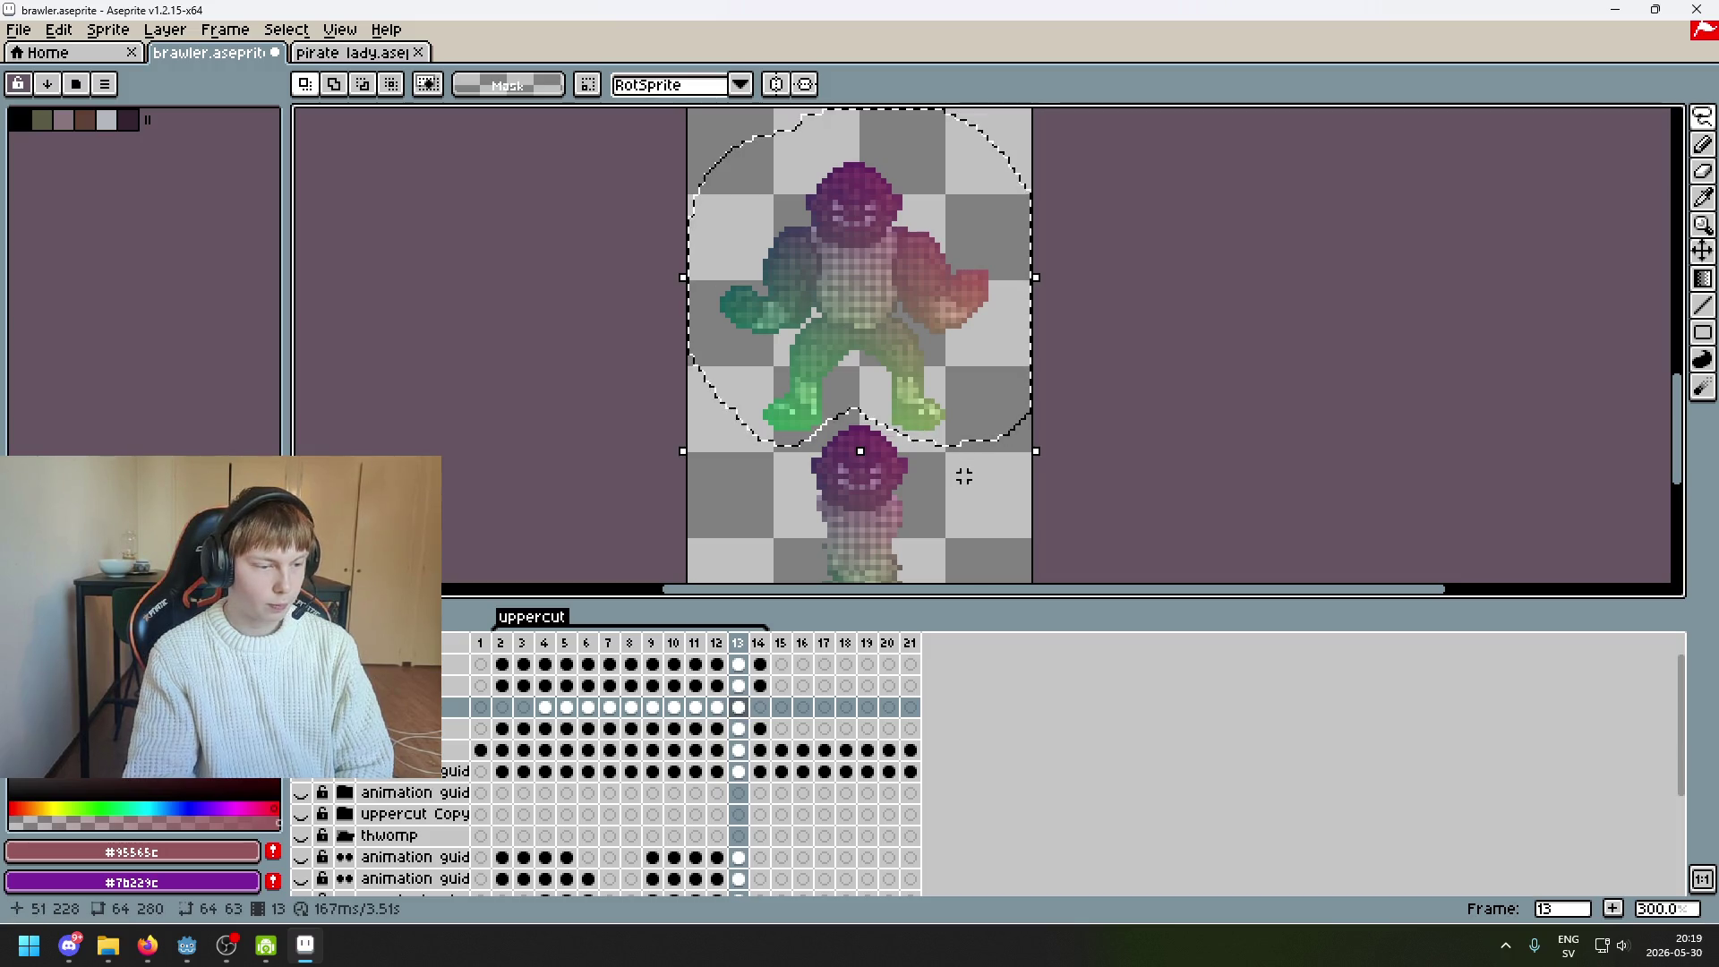
{"action": "key", "text": "Delete"}
{"action": "key", "text": "ctrl+z"}
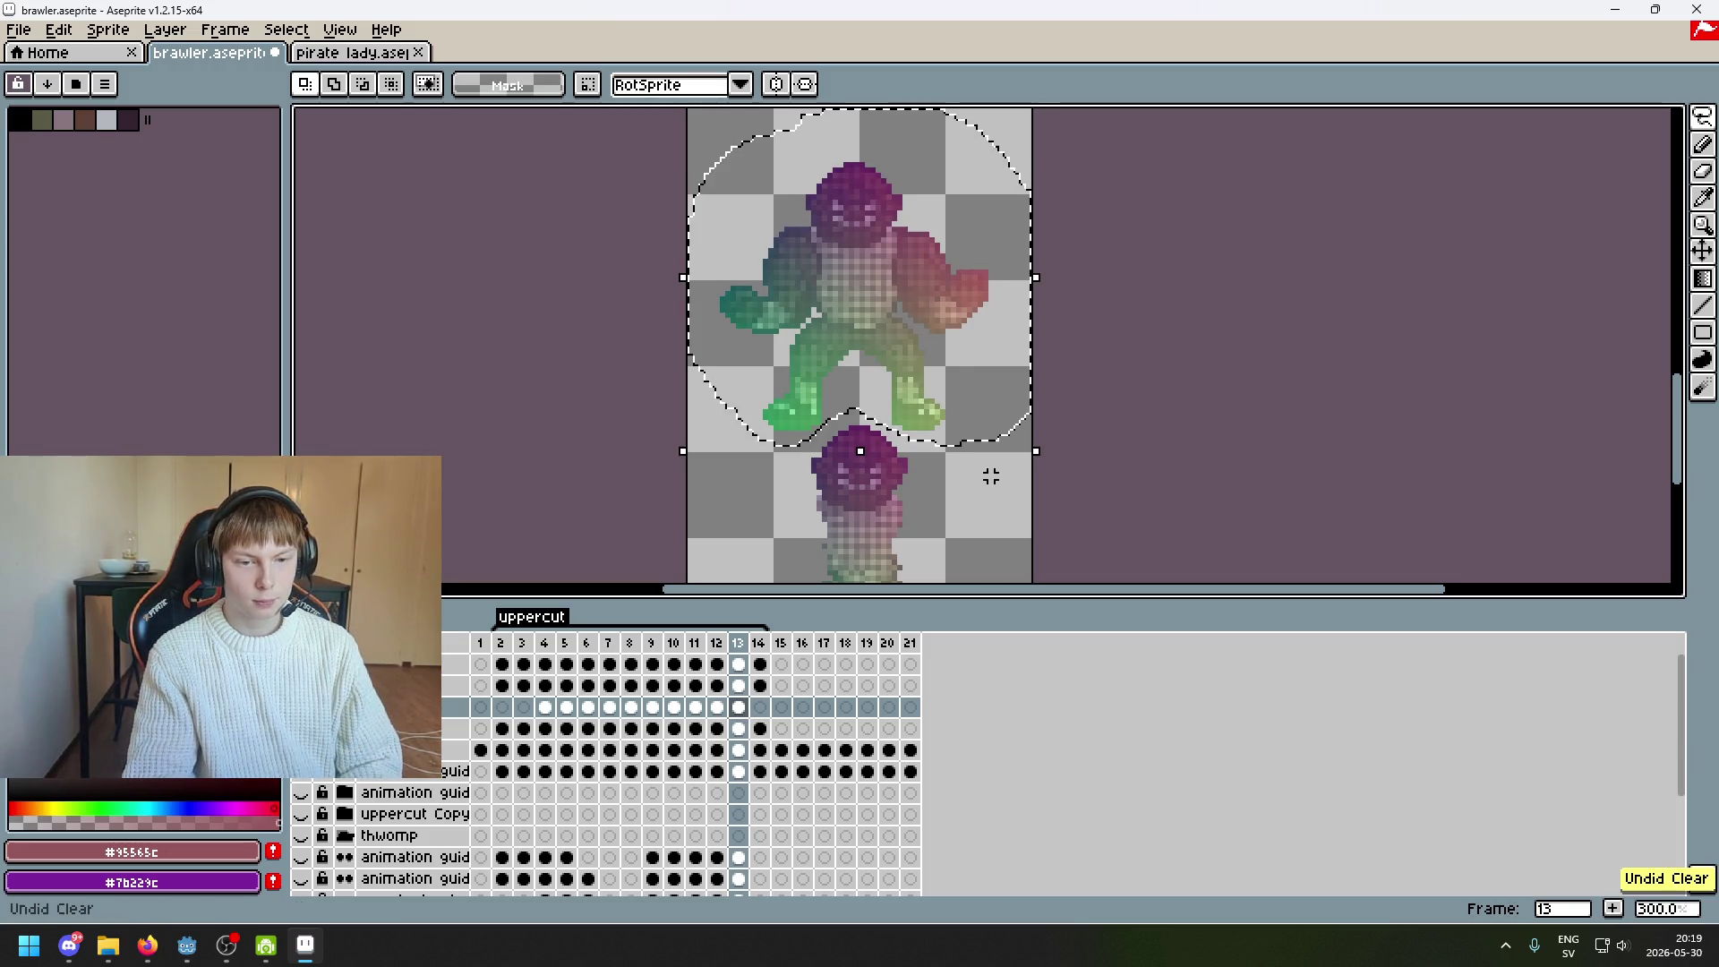
{"action": "key", "text": "Delete"}
Step back through the frames to frame 1, then forward to frame 2
{"action": "key", "text": "Right"}
{"action": "key", "text": "Right"}
{"action": "key", "text": "Right"}
{"action": "key", "text": "Left"}
{"action": "key", "text": "Left"}
{"action": "key", "text": "Left"}
{"action": "mouse_move", "coordinate": [886, 327]}
{"action": "left_mouse_down"}
{"action": "mouse_move", "coordinate": [872, 266]}
{"action": "mouse_move", "coordinate": [829, 266]}
{"action": "left_mouse_up"}
{"action": "key", "text": "Left"}
{"action": "key", "text": "Left"}
{"action": "key", "text": "Left"}
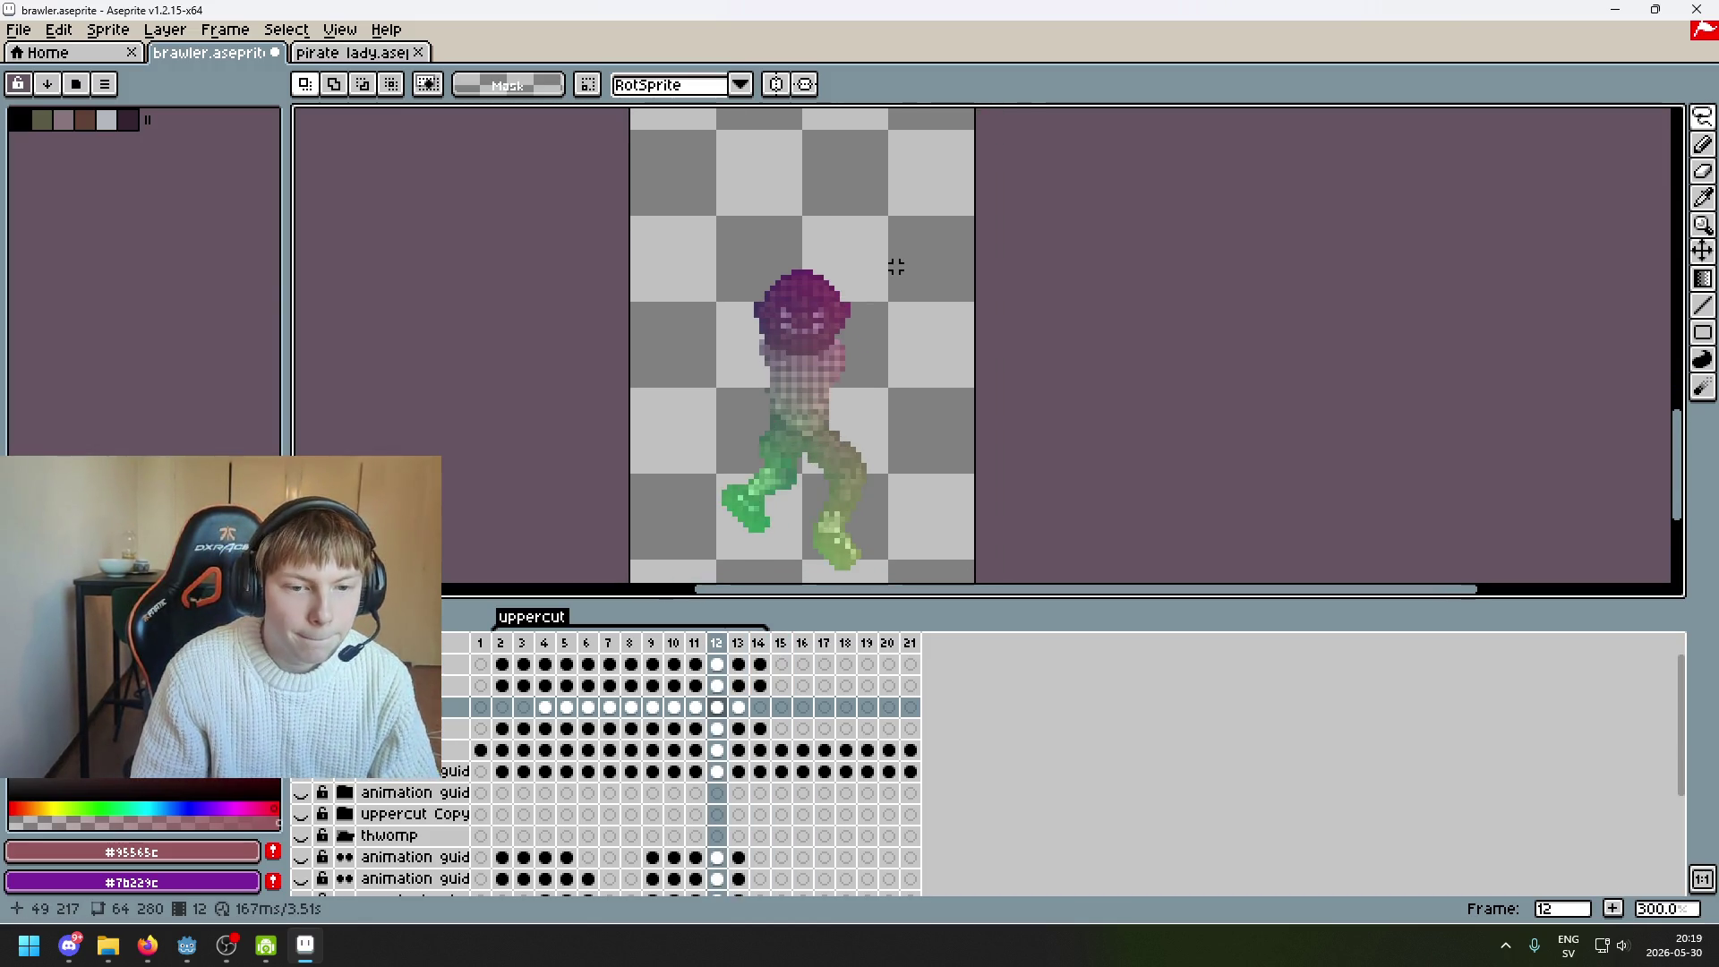
{"action": "key", "text": "Left"}
{"action": "key", "text": "Left"}
{"action": "key", "text": "Left"}
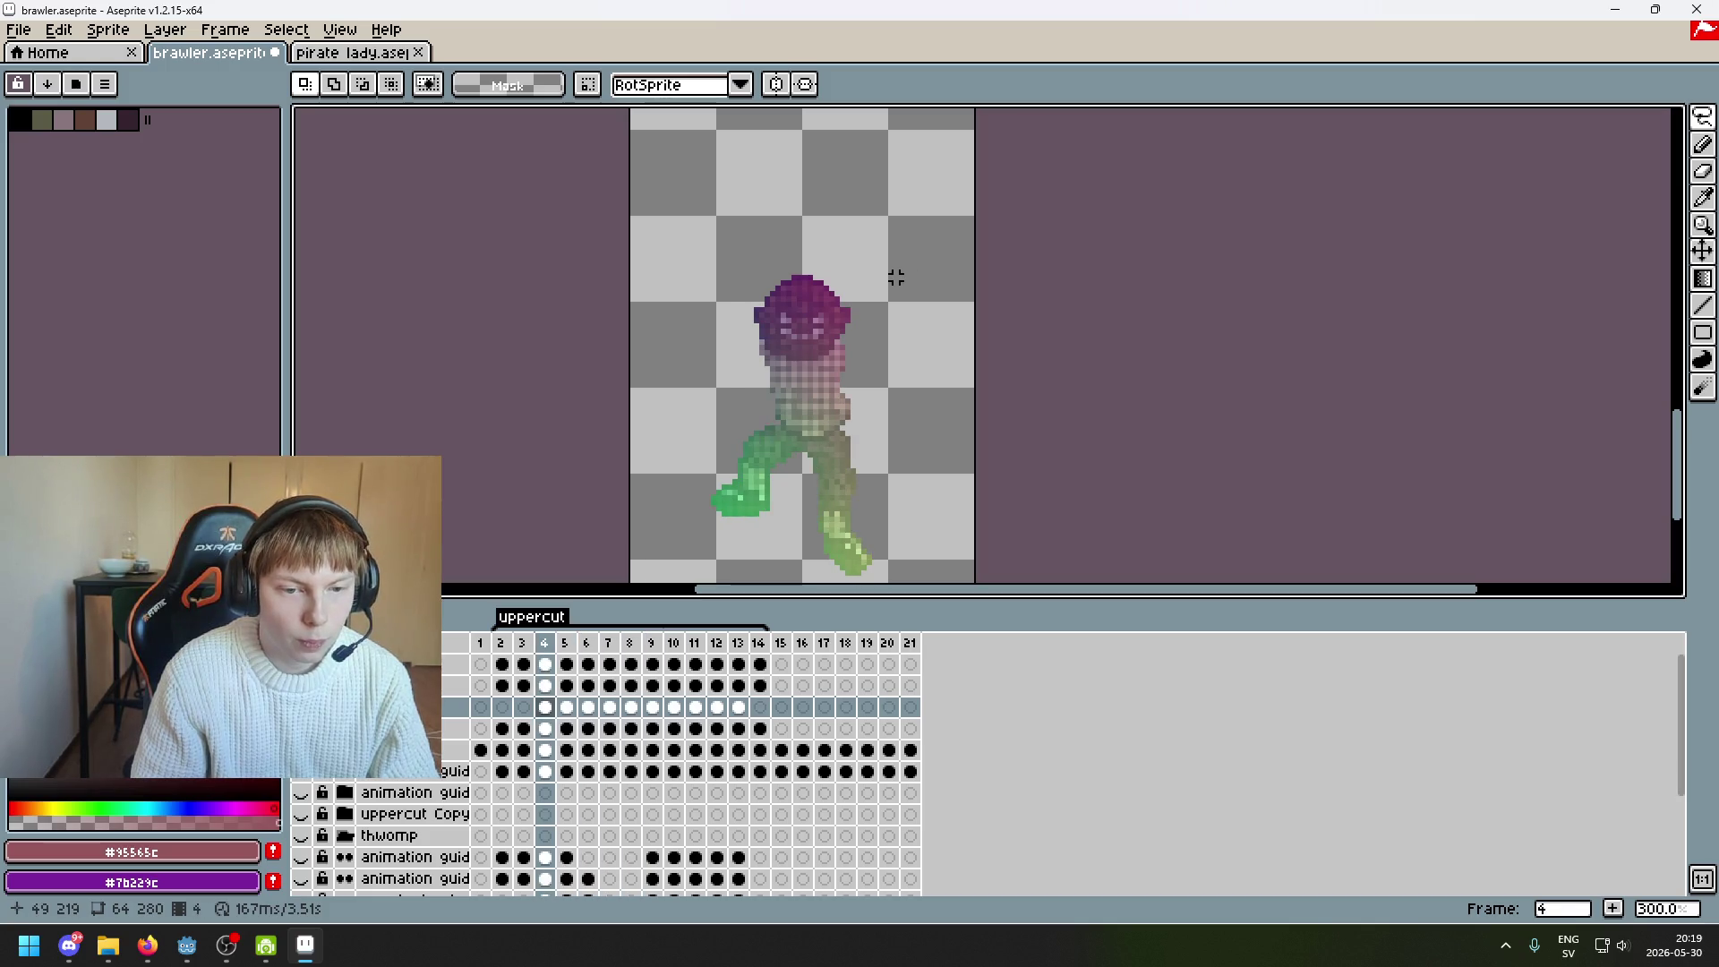
{"action": "scroll", "coordinate": [879, 287], "scroll_direction": "down", "scroll_amount": 1}
{"action": "key", "text": "Right"}
Hide the animation guideline overlay and leave the uppercut Copy layer hidden
{"action": "scroll", "coordinate": [922, 392], "scroll_direction": "down", "scroll_amount": 2}
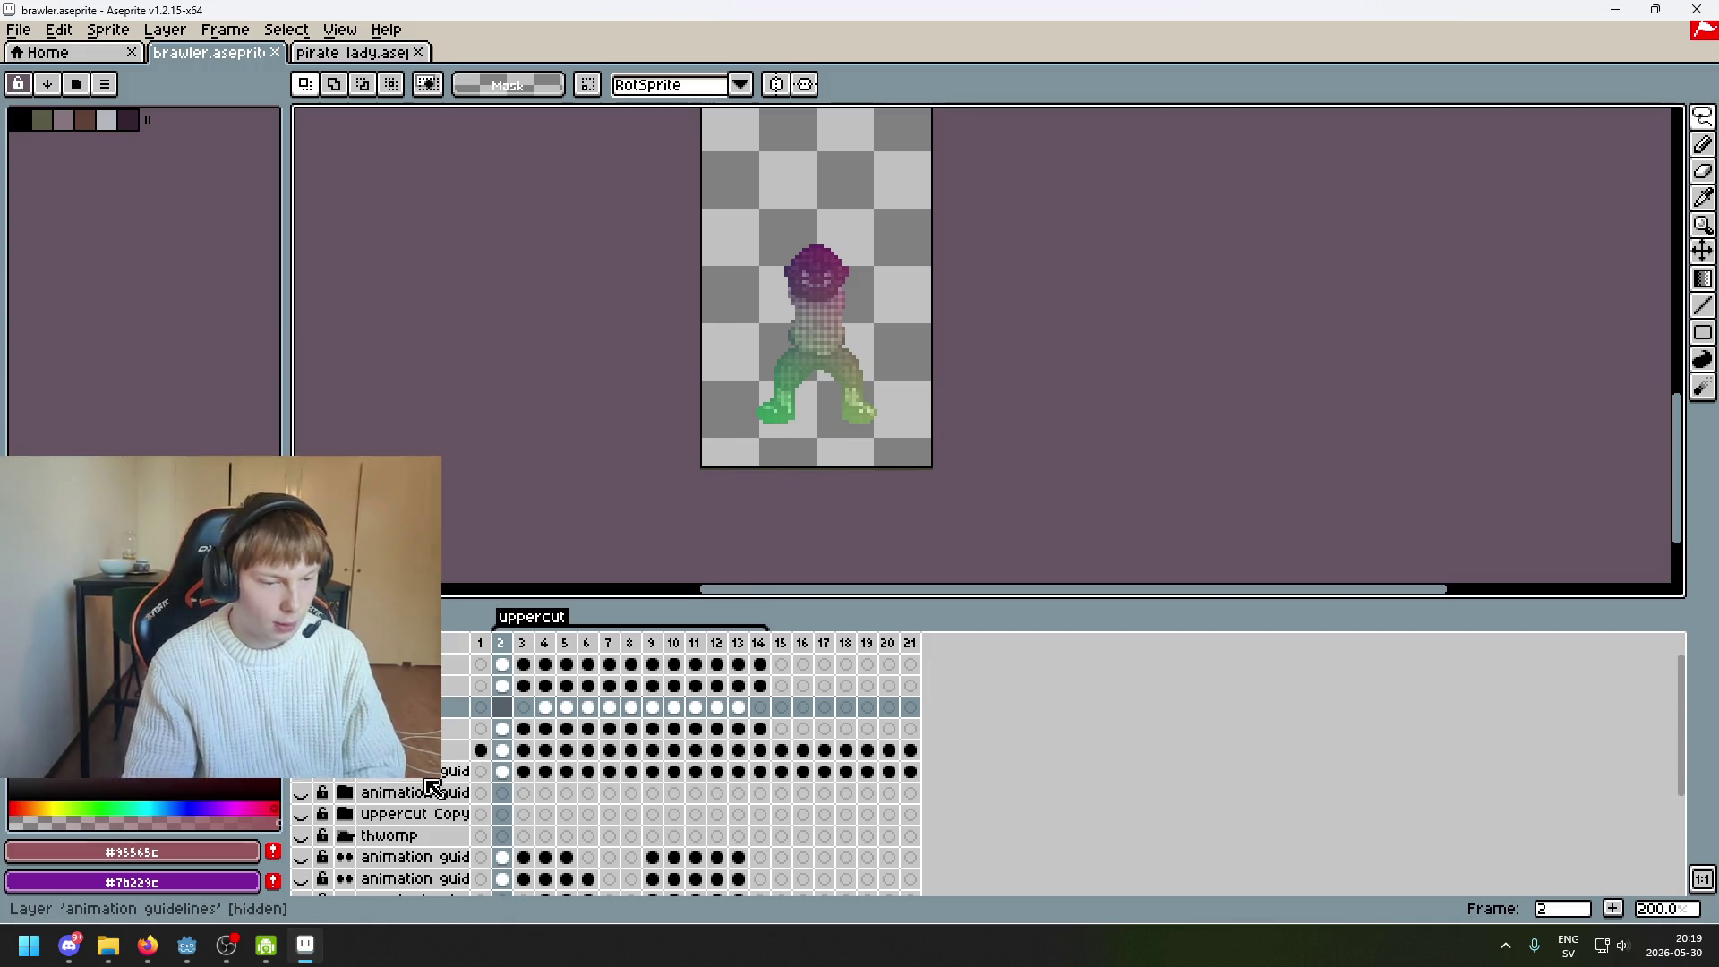
{"action": "left_click", "coordinate": [304, 794]}
{"action": "left_click", "coordinate": [305, 794]}
{"action": "left_click", "coordinate": [304, 794]}
{"action": "left_click", "coordinate": [304, 794]}
{"action": "left_click", "coordinate": [304, 813]}
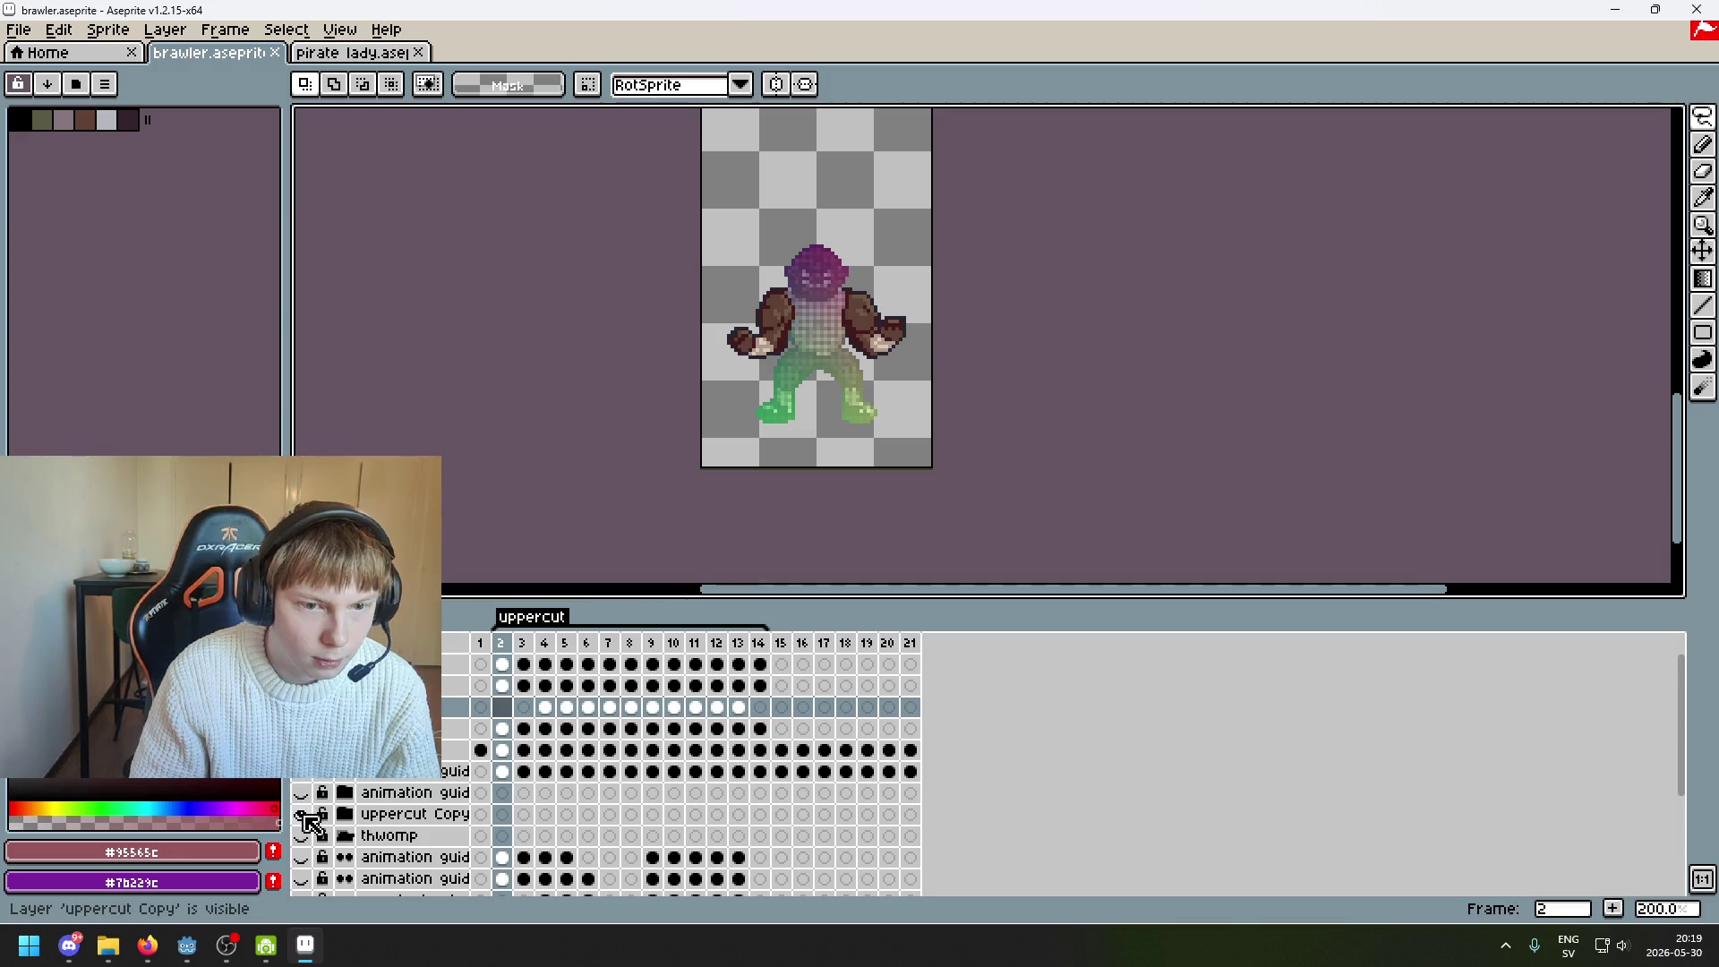
{"action": "left_click", "coordinate": [303, 814]}
Make the thwomp layer visible and settle on frame 3
{"action": "scroll", "coordinate": [303, 814], "scroll_direction": "down", "scroll_amount": 1}
{"action": "left_click", "coordinate": [304, 815]}
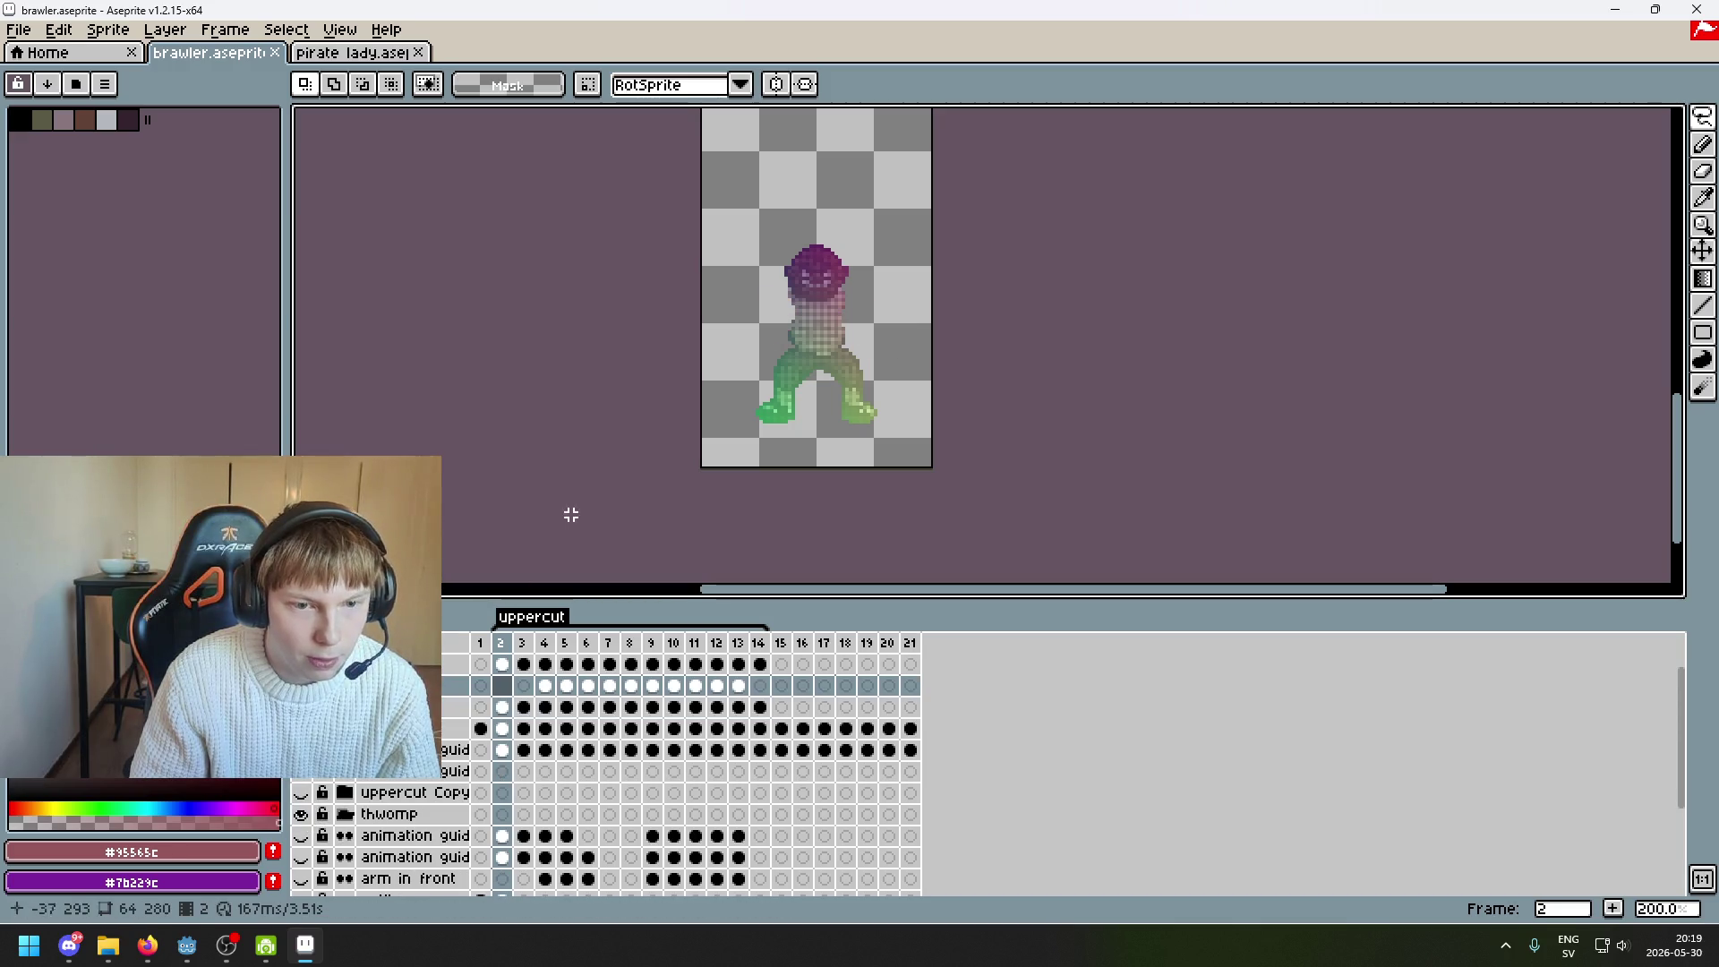
{"action": "scroll", "coordinate": [597, 479], "scroll_direction": "down", "scroll_amount": 2}
{"action": "key", "text": "Right"}
{"action": "key", "text": "Left"}
{"action": "key", "text": "Right"}
{"action": "key", "text": "Right"}
{"action": "key", "text": "Left"}
{"action": "key", "text": "Left"}
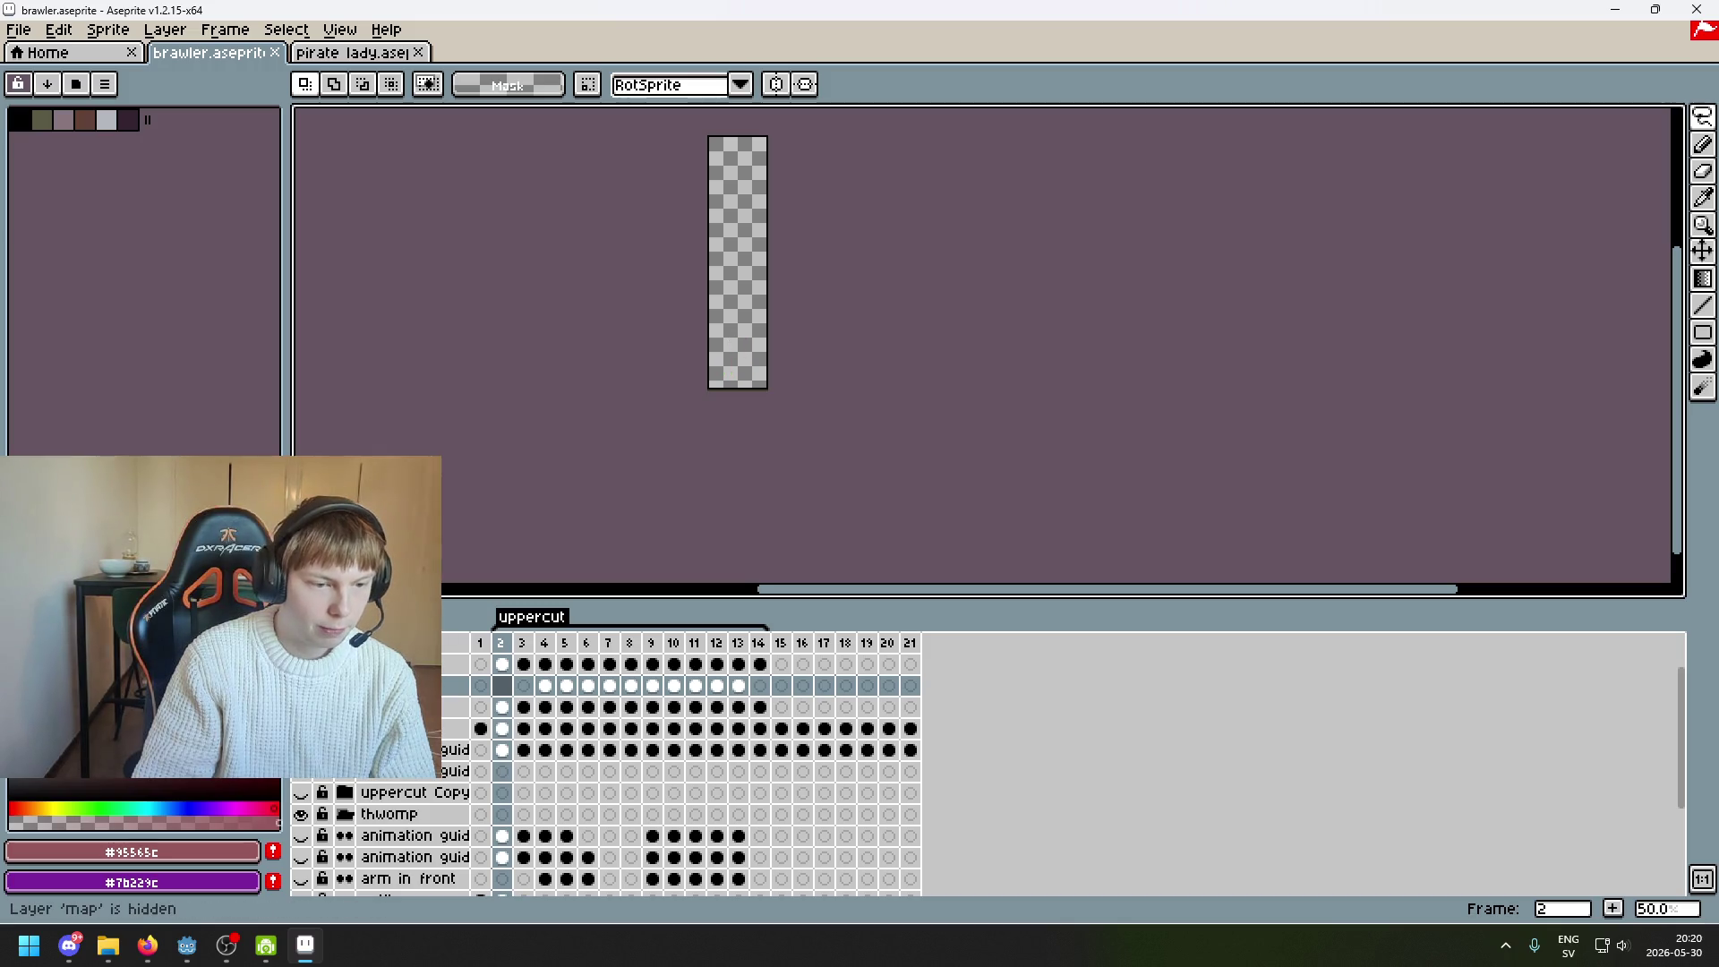
Turn on the pants, shoes and guy layers, then step forward a frame
{"action": "scroll", "coordinate": [426, 787], "scroll_direction": "down", "scroll_amount": 5}
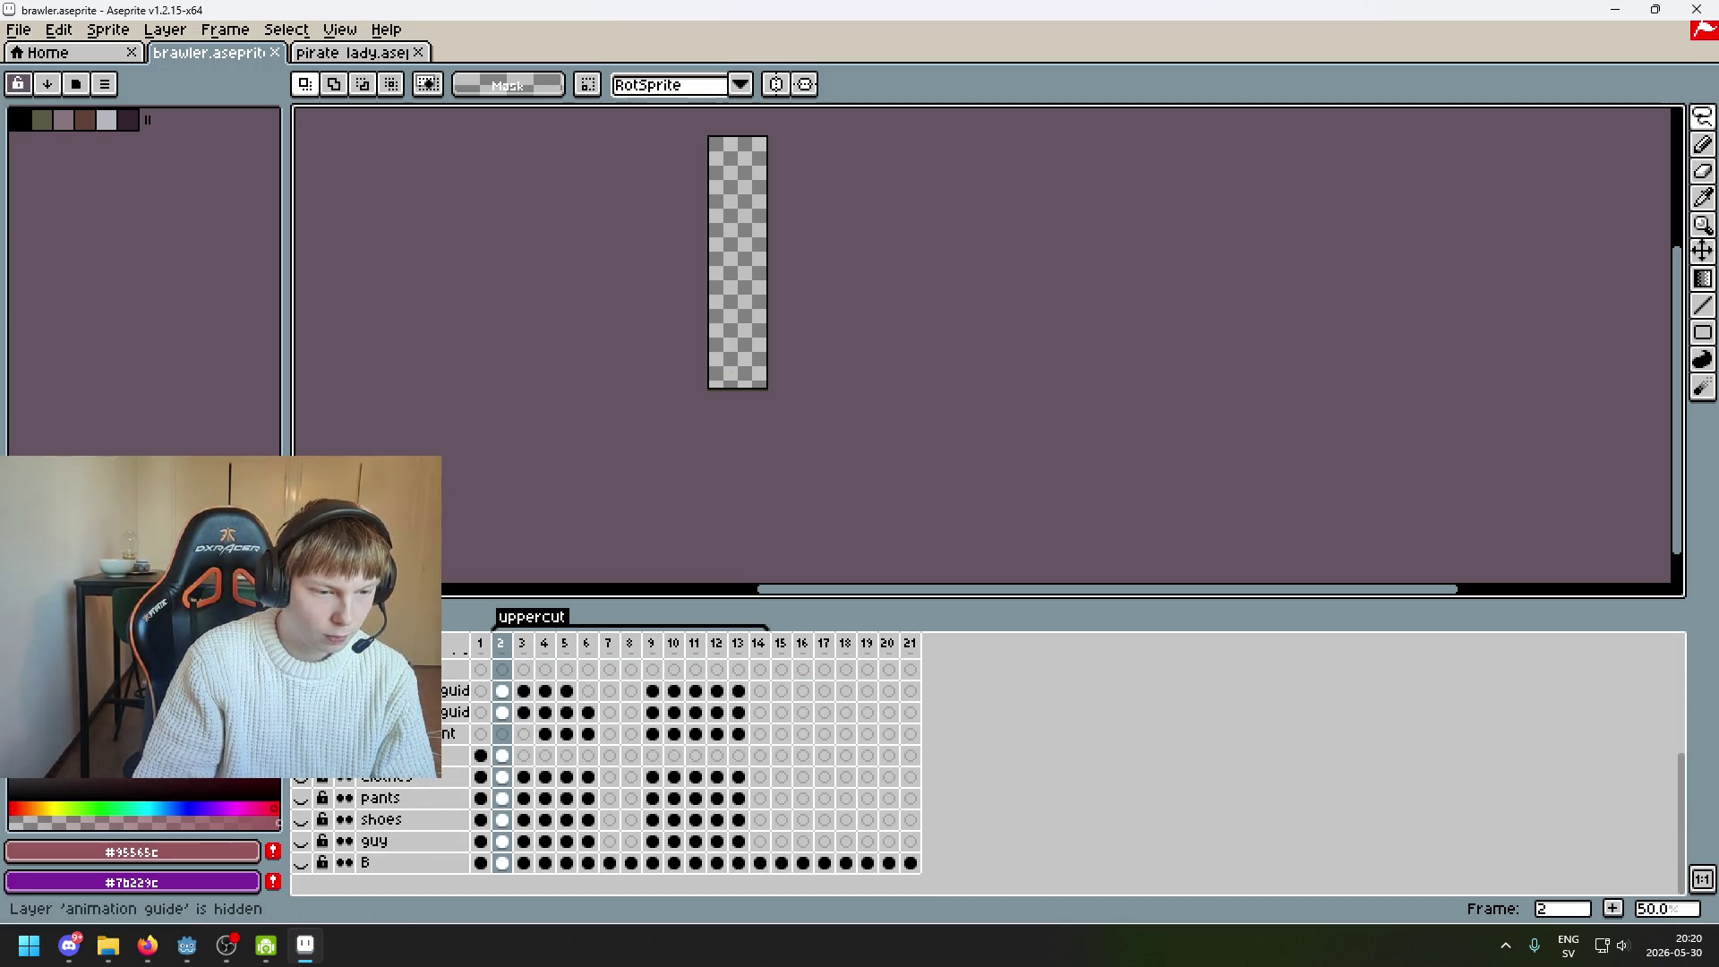
{"action": "scroll", "coordinate": [608, 779], "scroll_direction": "up", "scroll_amount": 2}
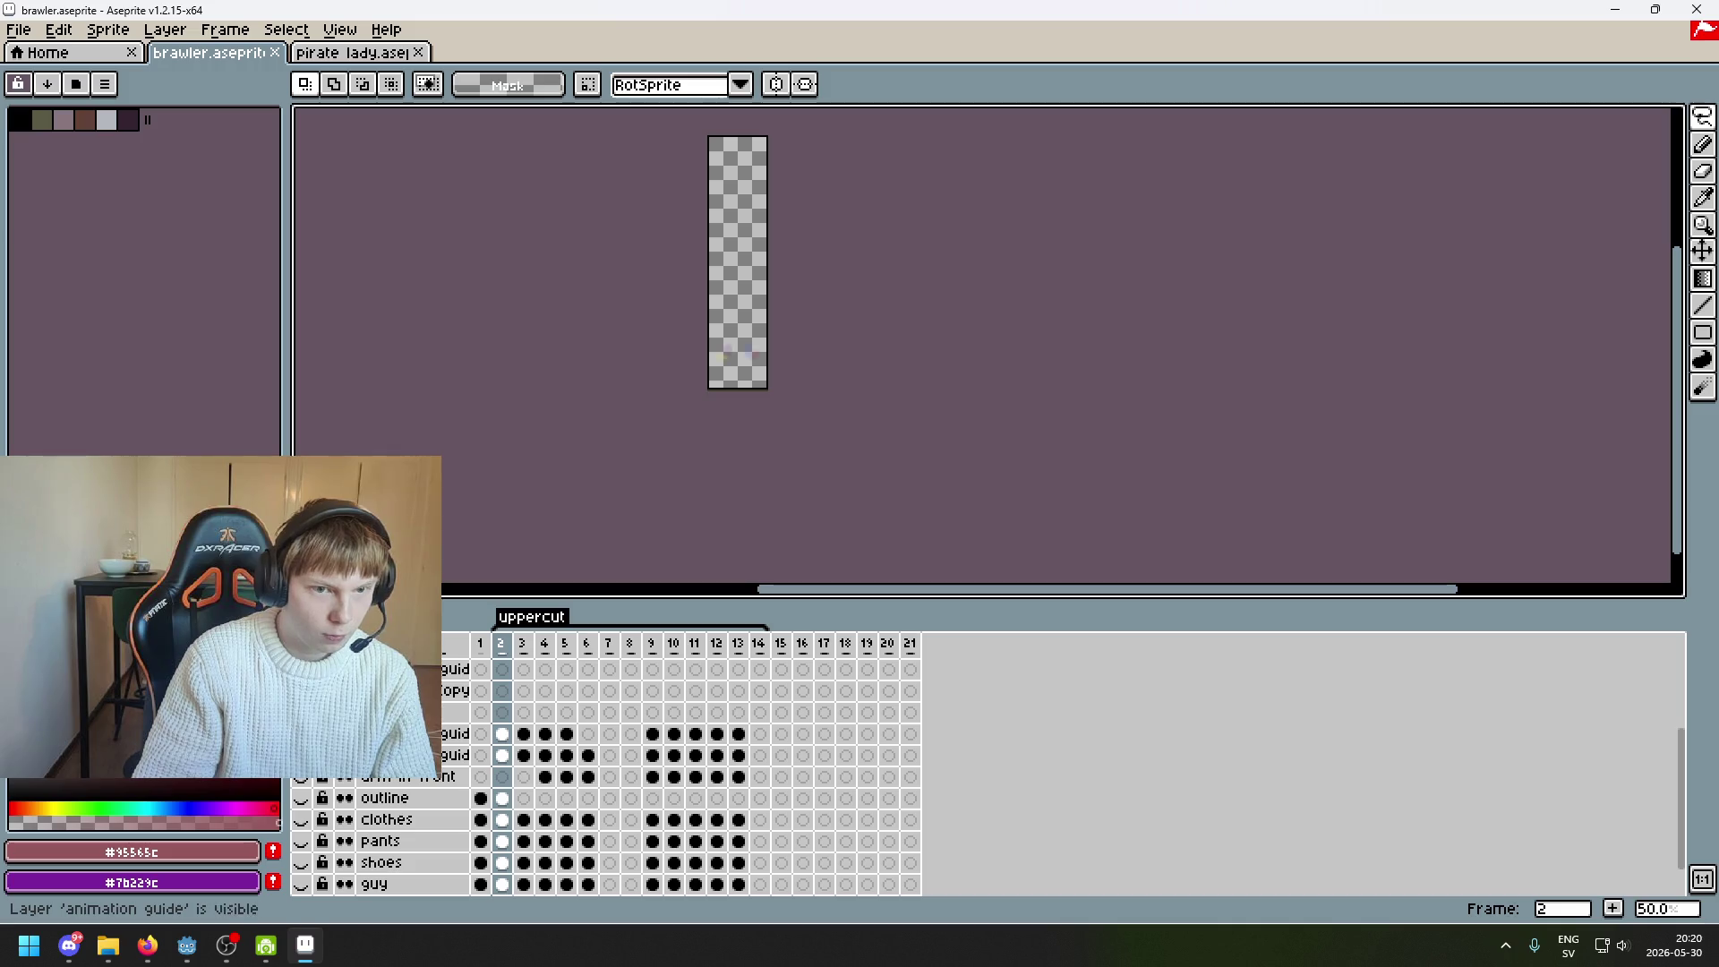
{"action": "left_click", "coordinate": [302, 841]}
{"action": "scroll", "coordinate": [304, 843], "scroll_direction": "down", "scroll_amount": 1}
{"action": "left_click", "coordinate": [305, 843]}
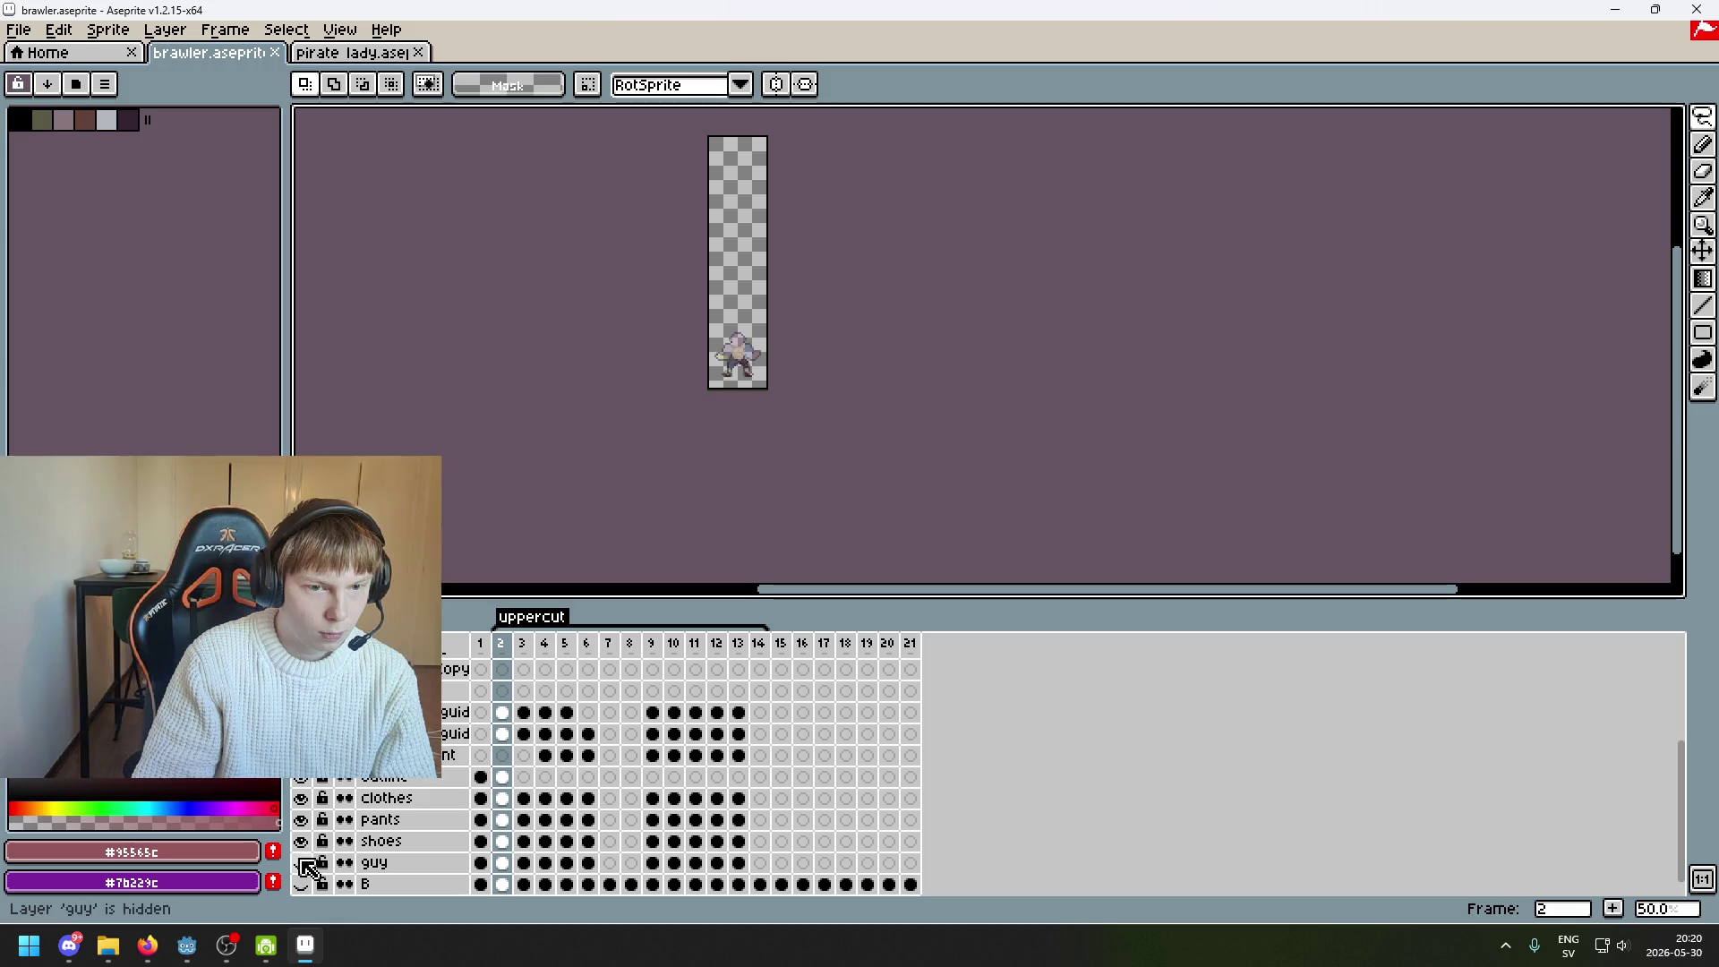
{"action": "left_click", "coordinate": [301, 863]}
{"action": "key", "text": "Return"}
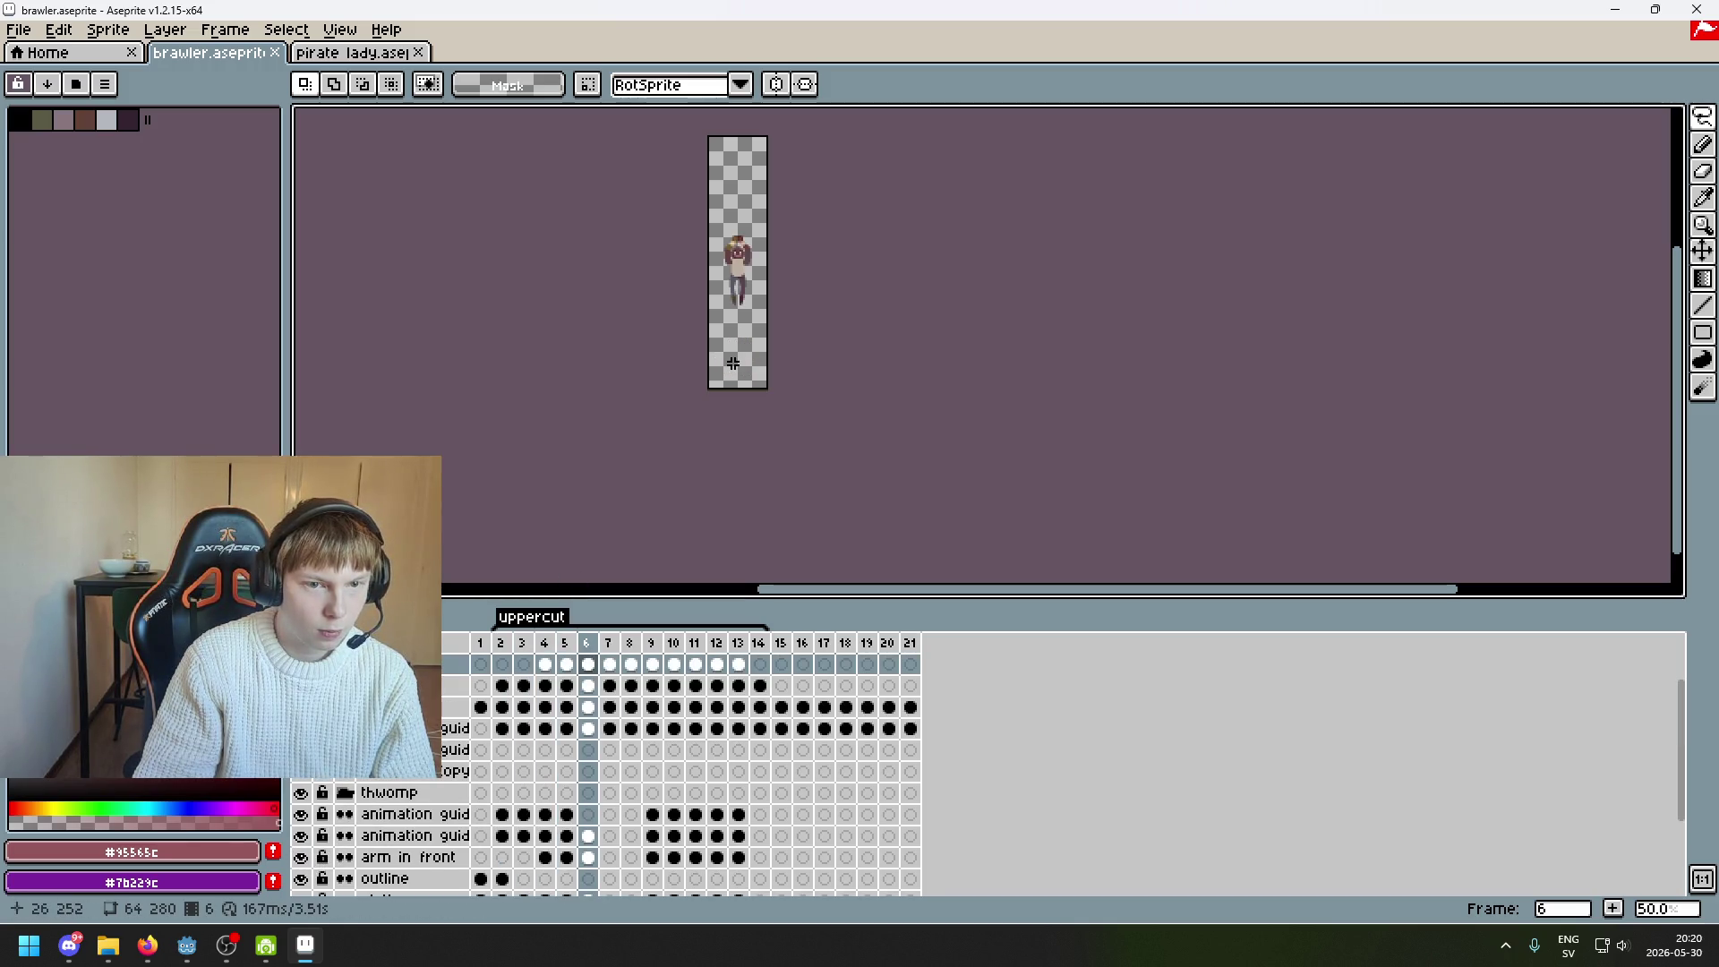
{"action": "key", "text": "Right"}
{"action": "key", "text": "Left"}
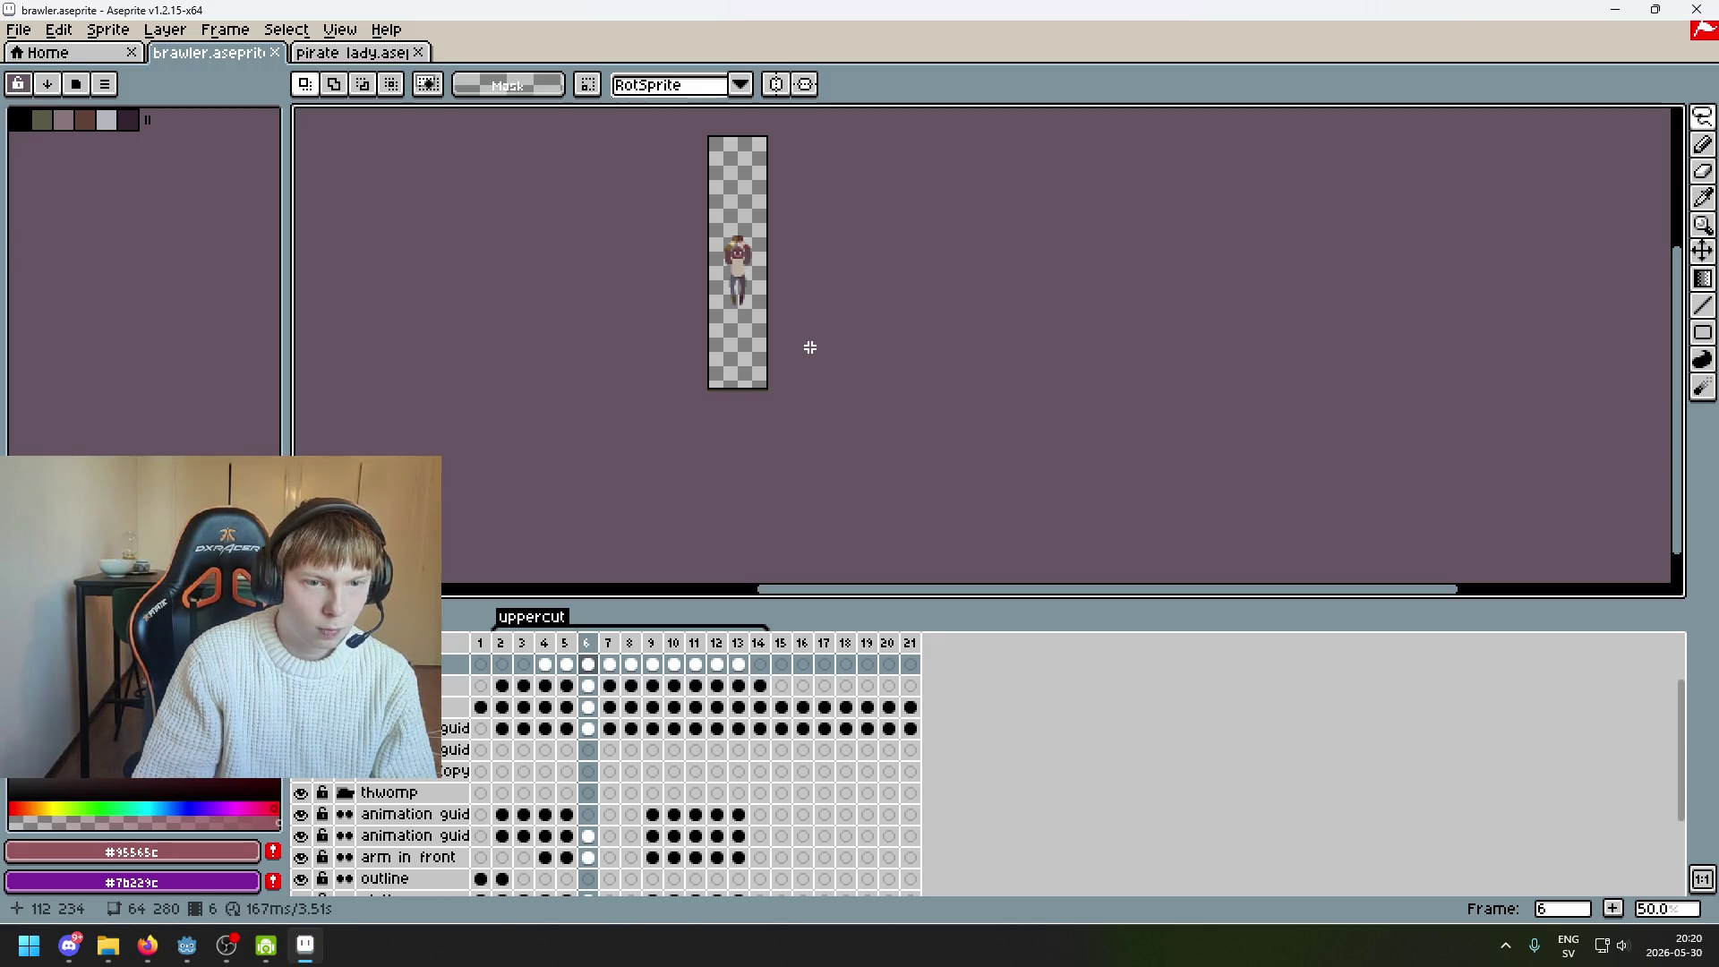
{"action": "key", "text": "Left"}
{"action": "key", "text": "Left"}
{"action": "key", "text": "Right"}
{"action": "key", "text": "Right"}
{"action": "key", "text": "Left"}
{"action": "key", "text": "Left"}
{"action": "key", "text": "Left"}
{"action": "key", "text": "Right"}
{"action": "key", "text": "Right"}
{"action": "key", "text": "Right"}
{"action": "key", "text": "Right"}
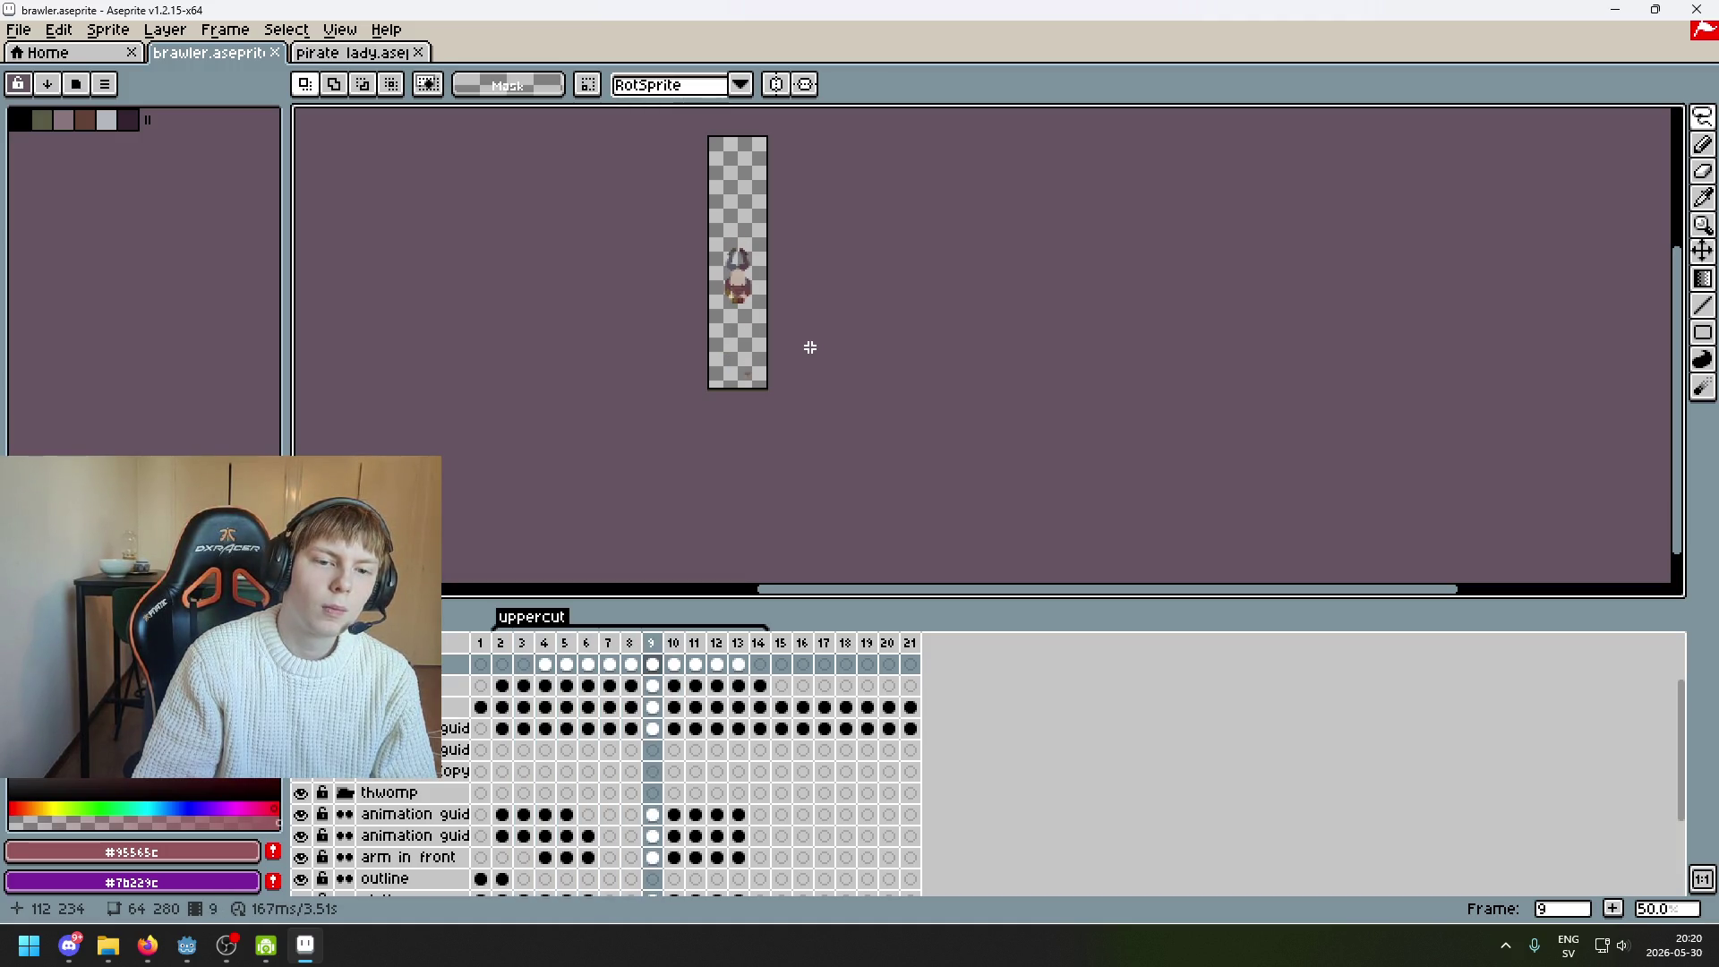
{"action": "key", "text": "Left"}
{"action": "scroll", "coordinate": [806, 345], "scroll_direction": "up", "scroll_amount": 2}
{"action": "scroll", "coordinate": [802, 365], "scroll_direction": "down", "scroll_amount": 2}
{"action": "key", "text": "Left"}
{"action": "key", "text": "Left"}
{"action": "key", "text": "Right"}
{"action": "key", "text": "Right"}
{"action": "key", "text": "Left"}
{"action": "key", "text": "Left"}
{"action": "key", "text": "Left"}
{"action": "key", "text": "Left"}
{"action": "key", "text": "Right"}
{"action": "key", "text": "Right"}
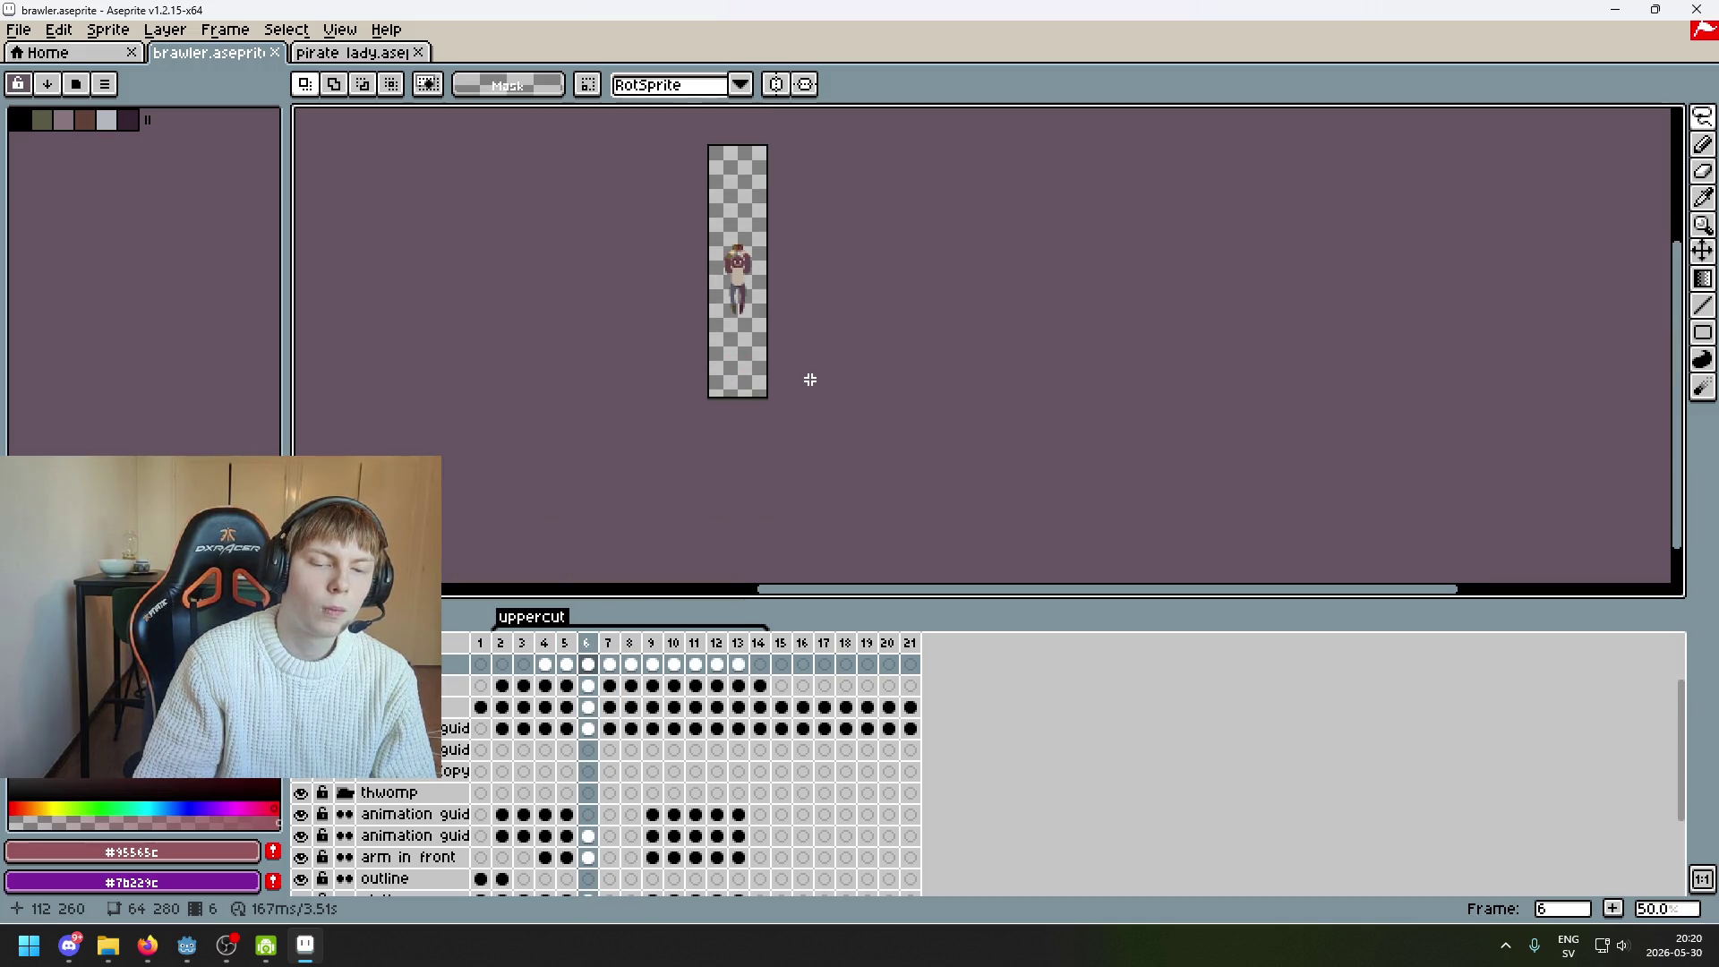
{"action": "scroll", "coordinate": [713, 210], "scroll_direction": "up", "scroll_amount": 2}
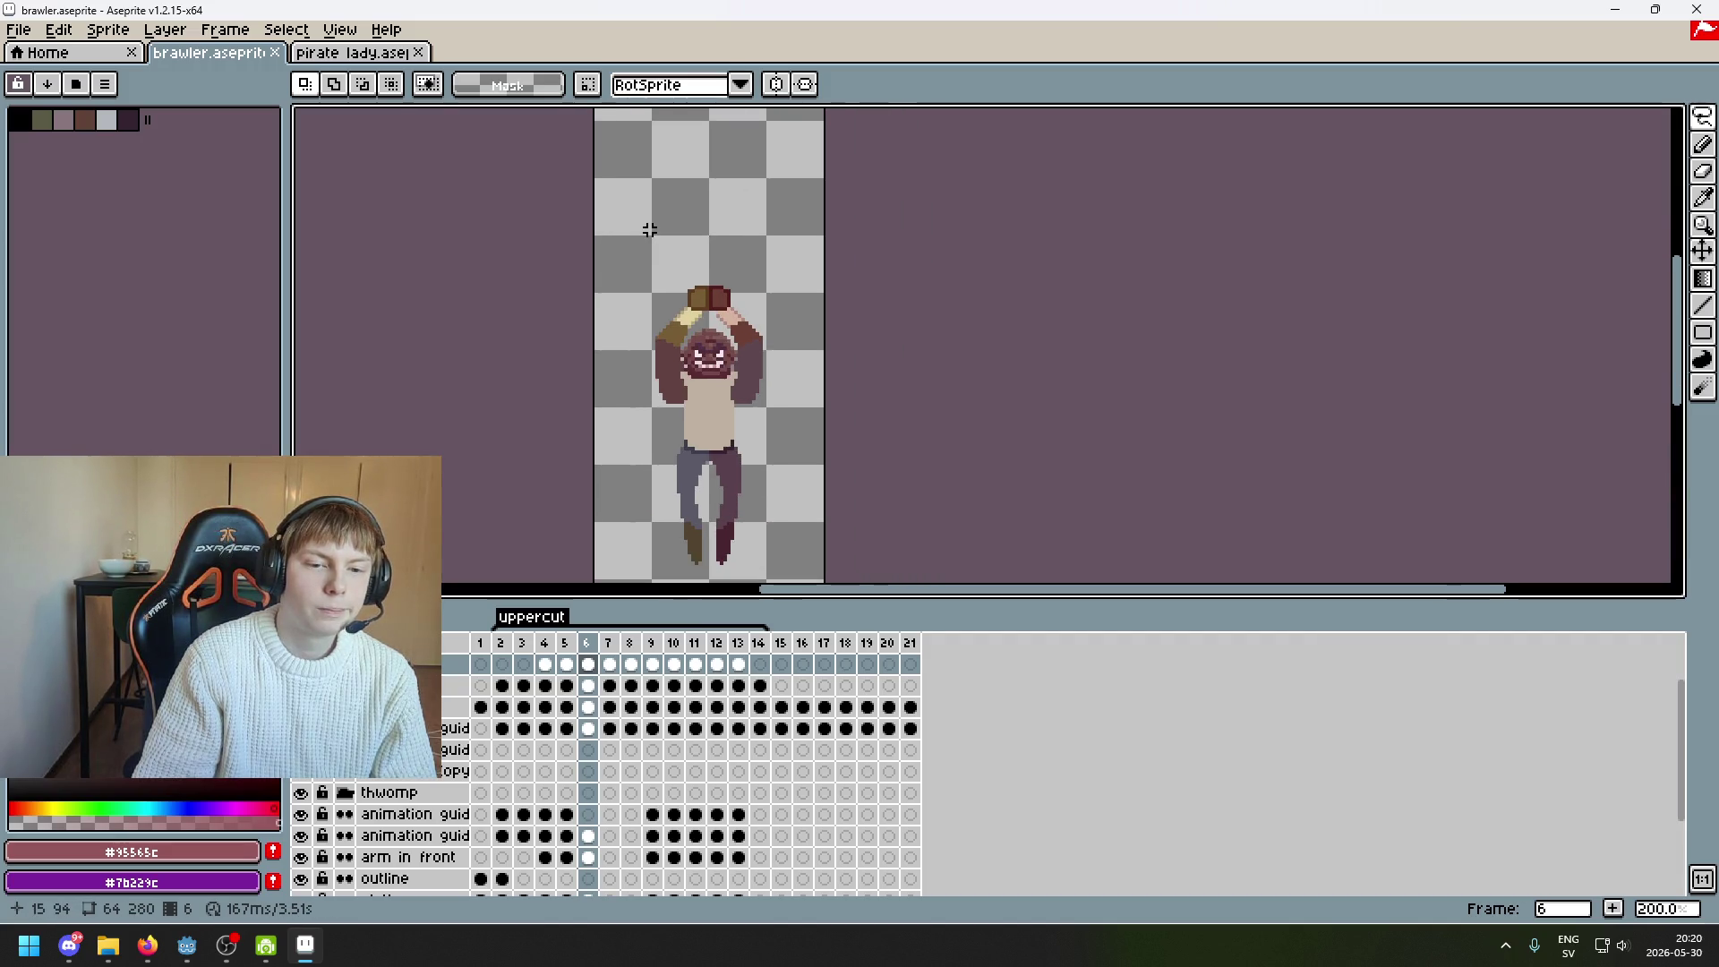
{"action": "scroll", "coordinate": [645, 255], "scroll_direction": "down", "scroll_amount": 1}
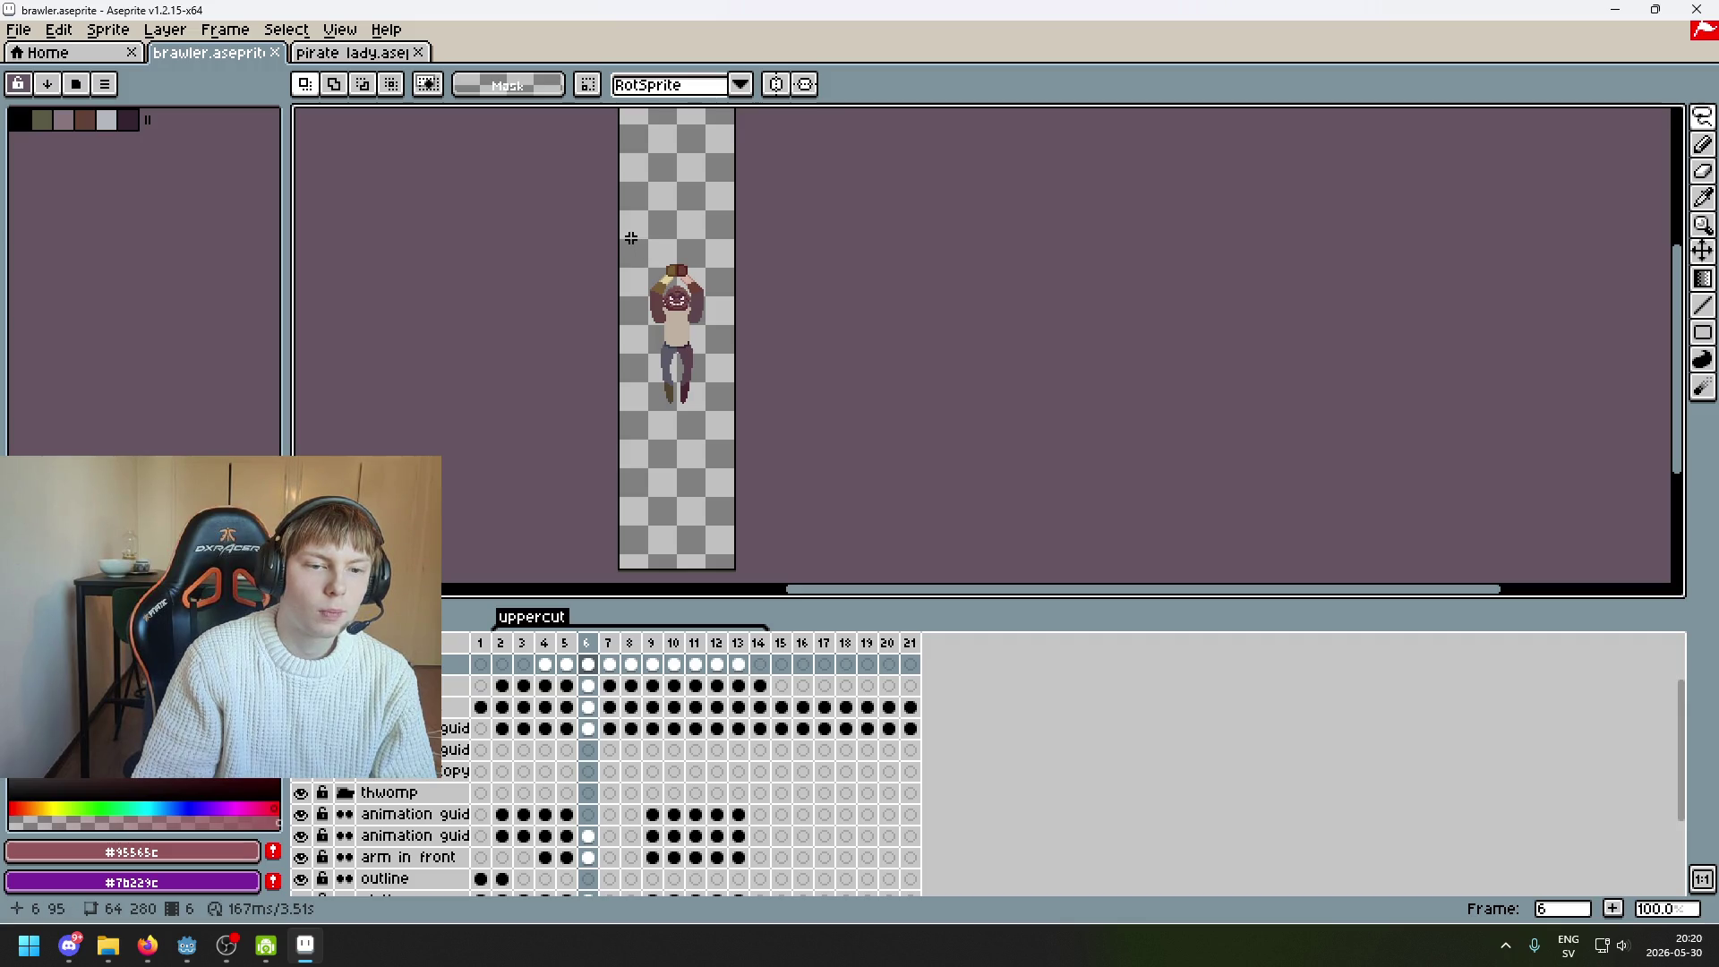
{"action": "scroll", "coordinate": [626, 237], "scroll_direction": "up", "scroll_amount": 1}
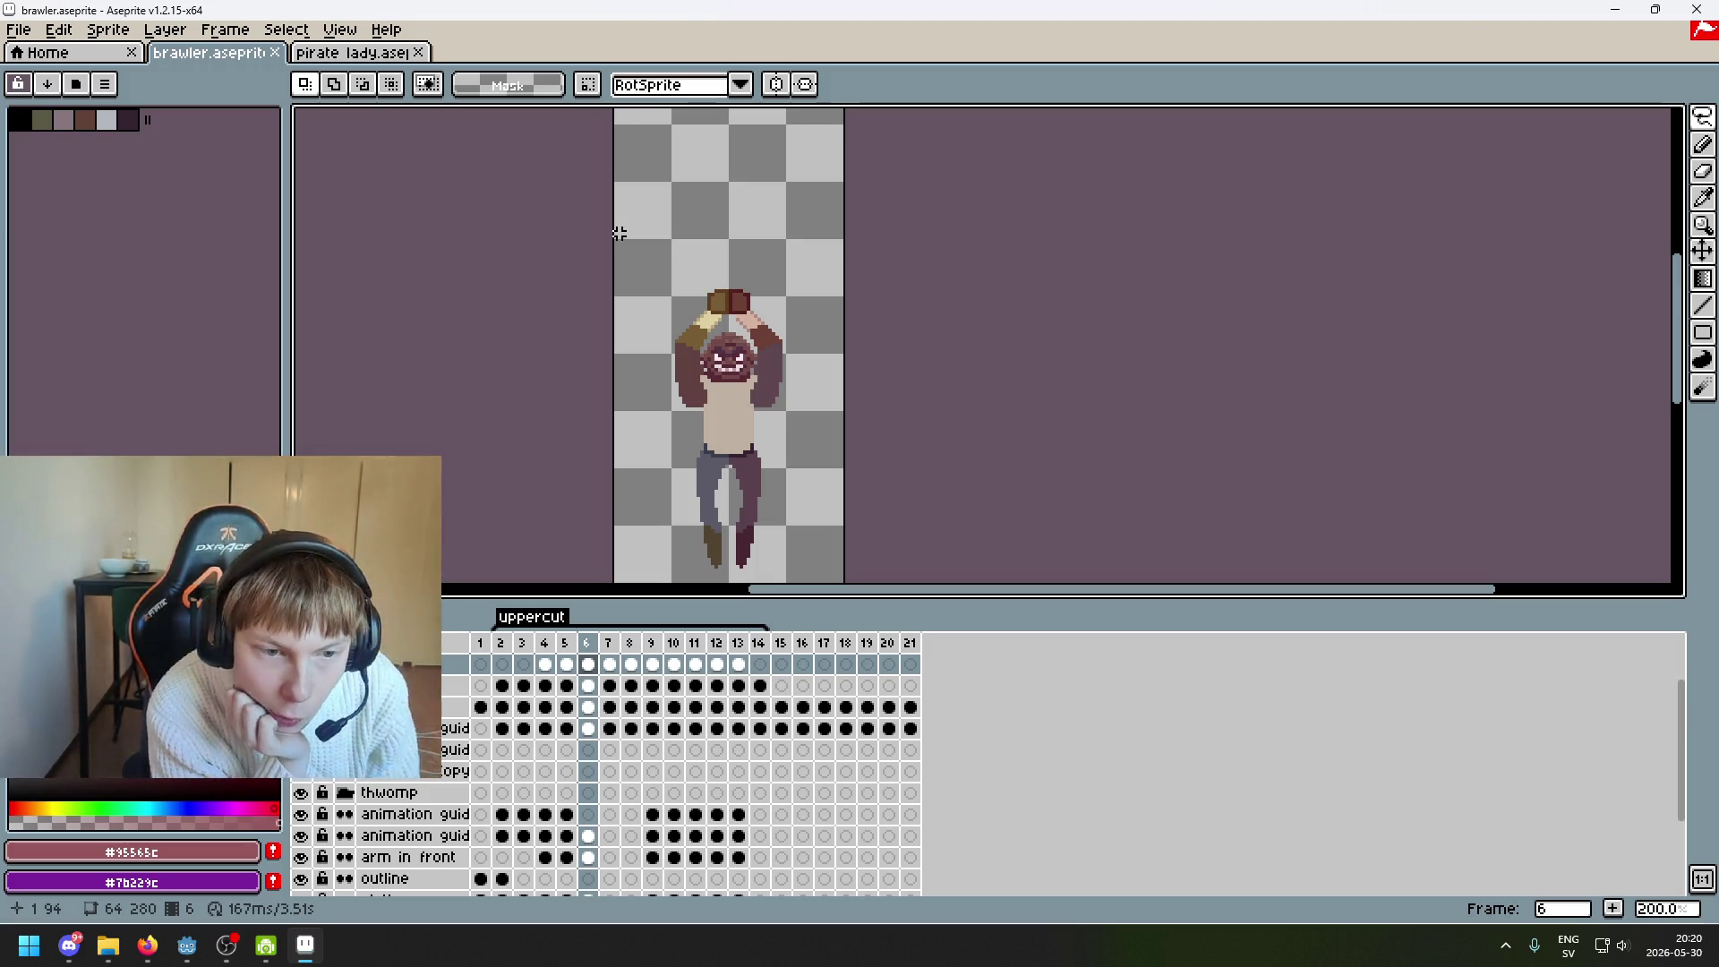
{"action": "scroll", "coordinate": [510, 250], "scroll_direction": "down", "scroll_amount": 3}
{"action": "scroll", "coordinate": [510, 250], "scroll_direction": "up", "scroll_amount": 2}
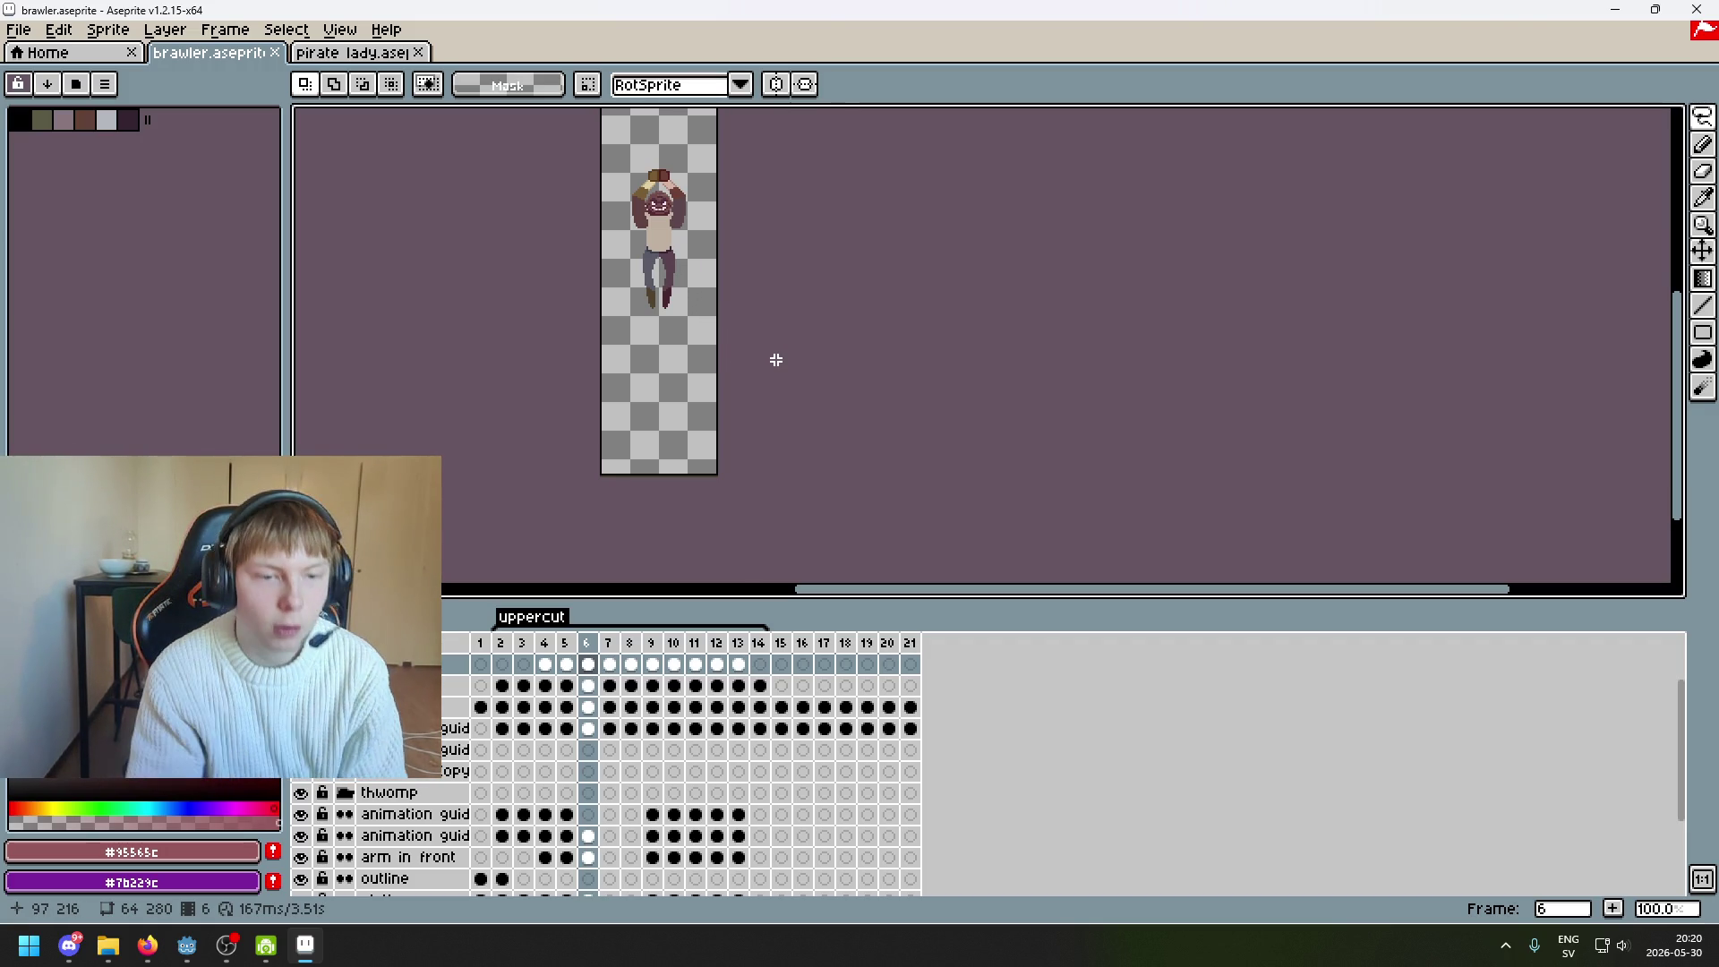
{"action": "key", "text": "v"}
{"action": "left_click", "coordinate": [358, 794]}
{"action": "left_click", "coordinate": [308, 777]}
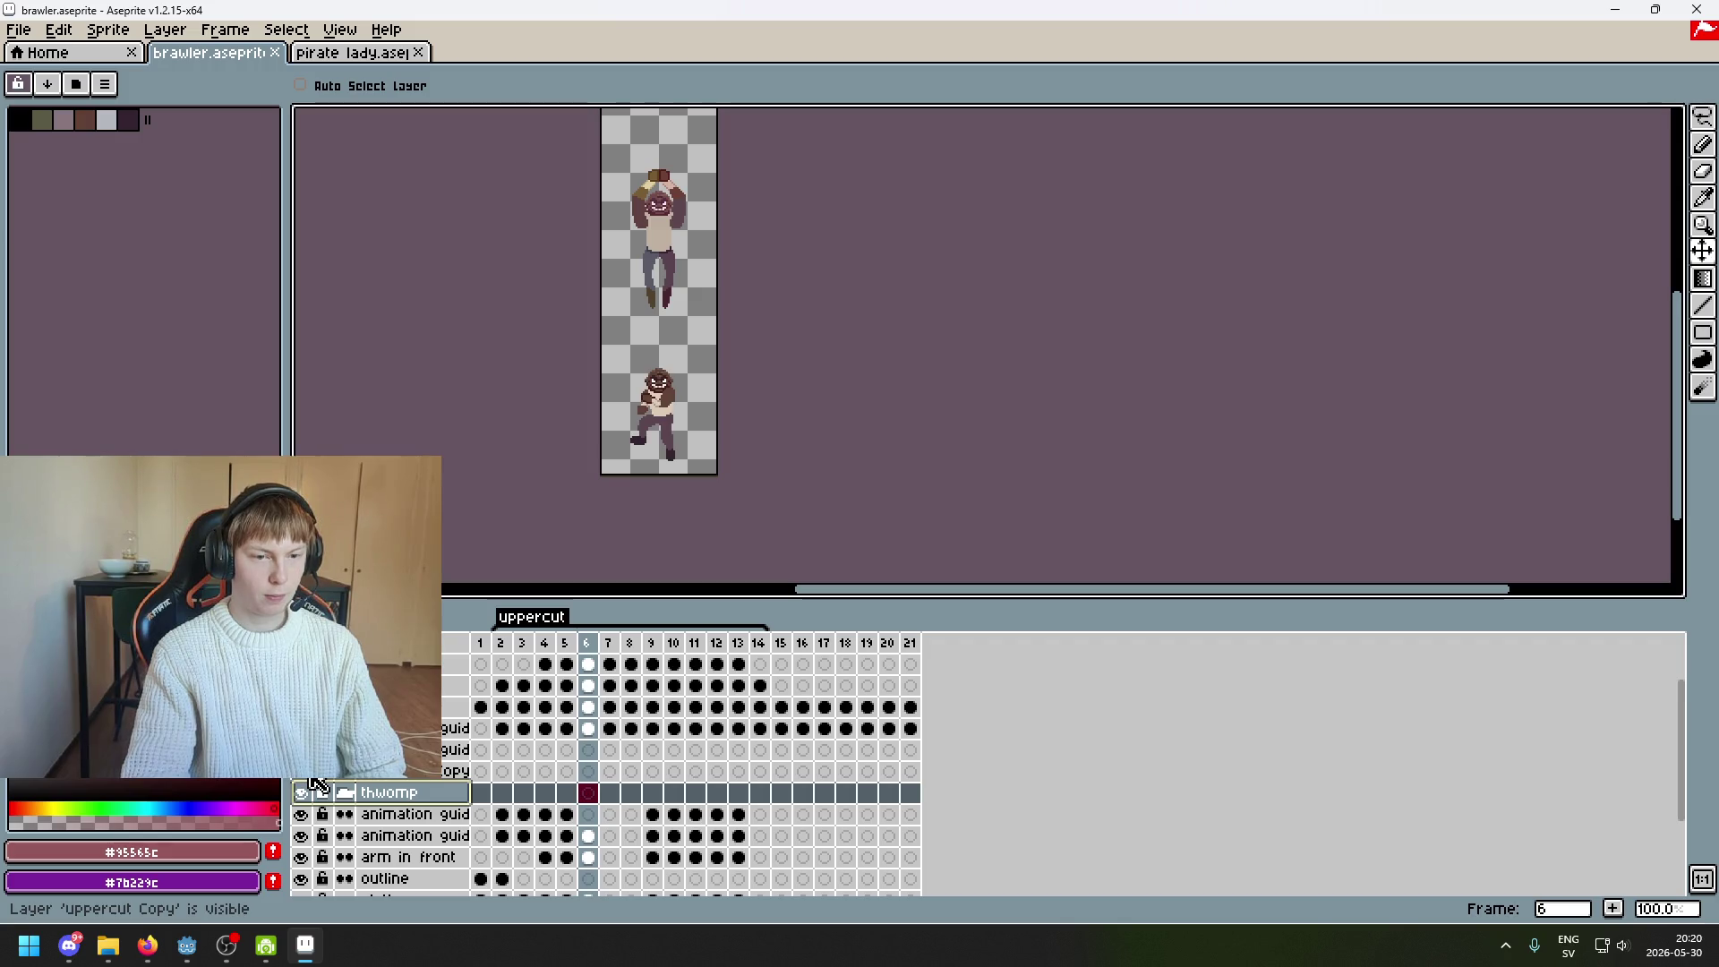
{"action": "left_click", "coordinate": [301, 772]}
{"action": "left_click", "coordinate": [302, 729]}
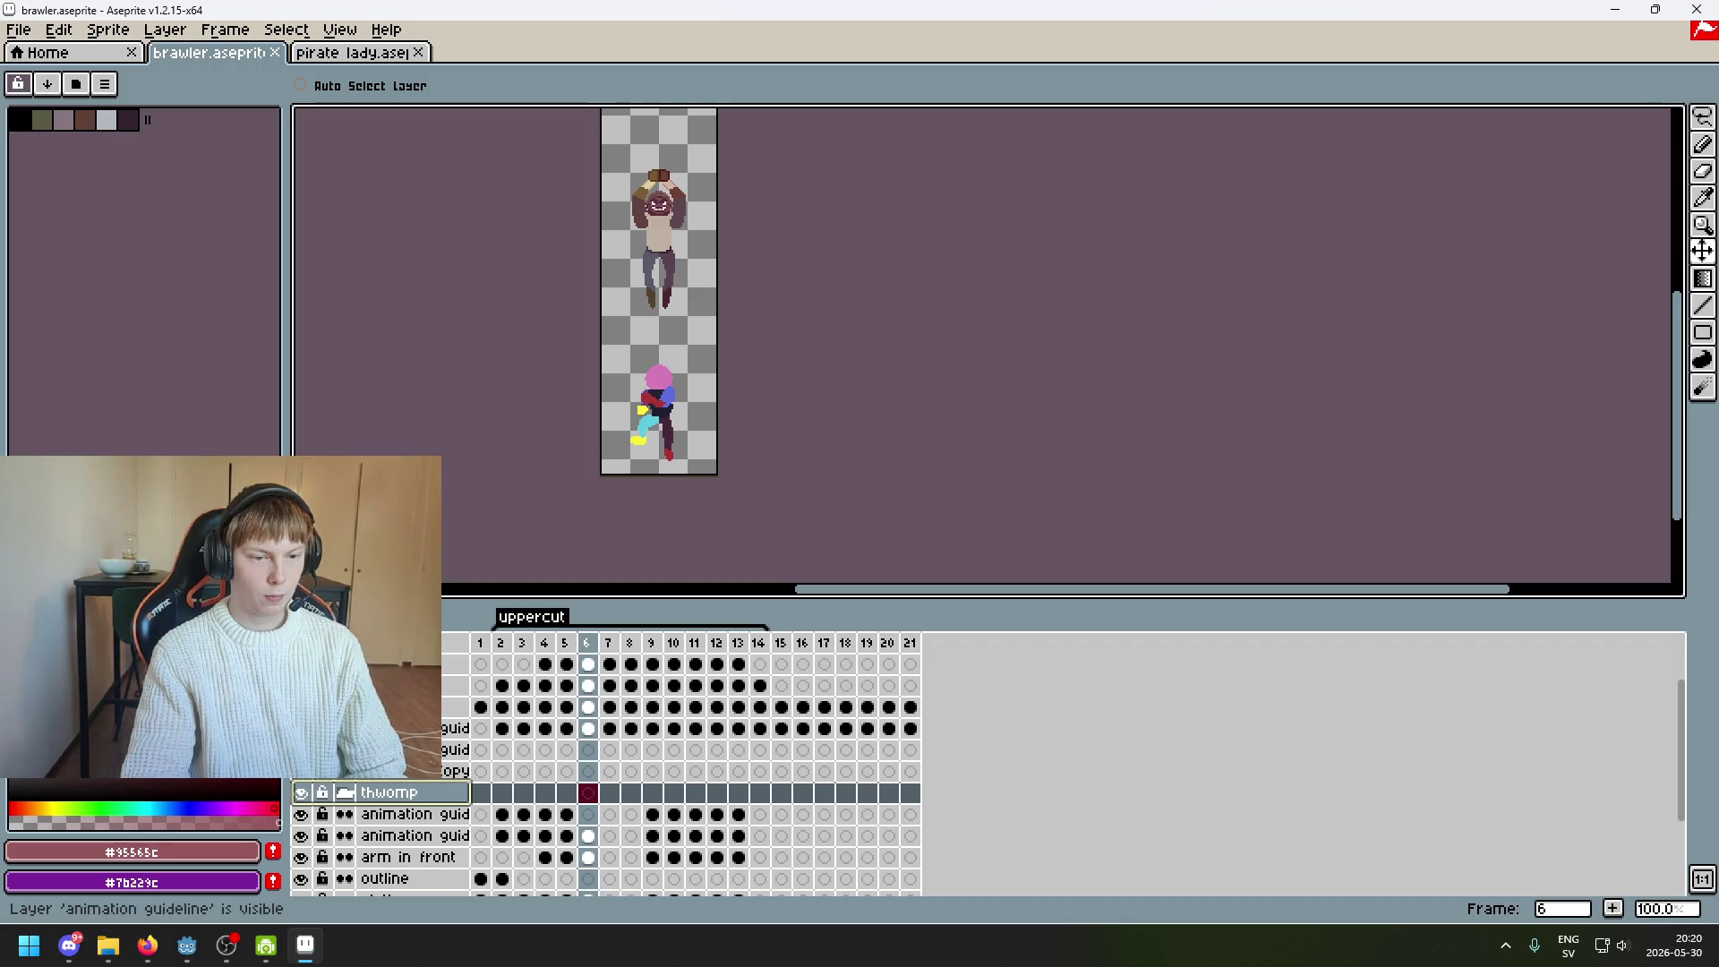
{"action": "left_click", "coordinate": [302, 728]}
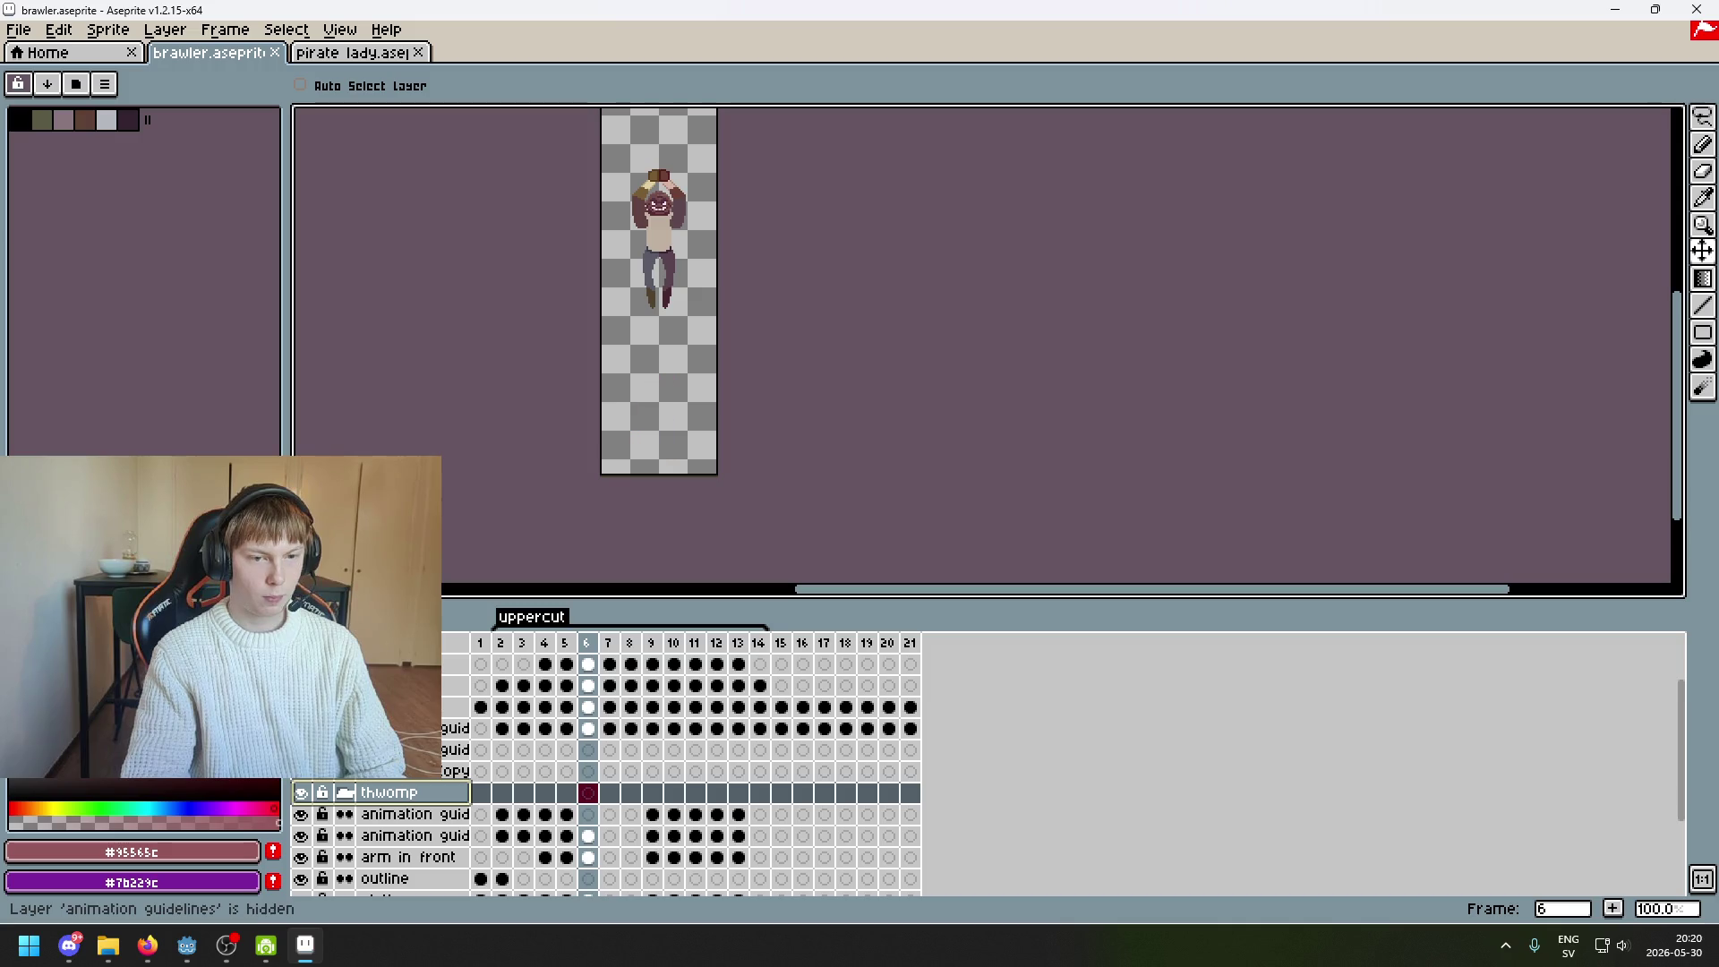
{"action": "scroll", "coordinate": [465, 779], "scroll_direction": "down", "scroll_amount": 3}
{"action": "scroll", "coordinate": [645, 453], "scroll_direction": "down", "scroll_amount": 1}
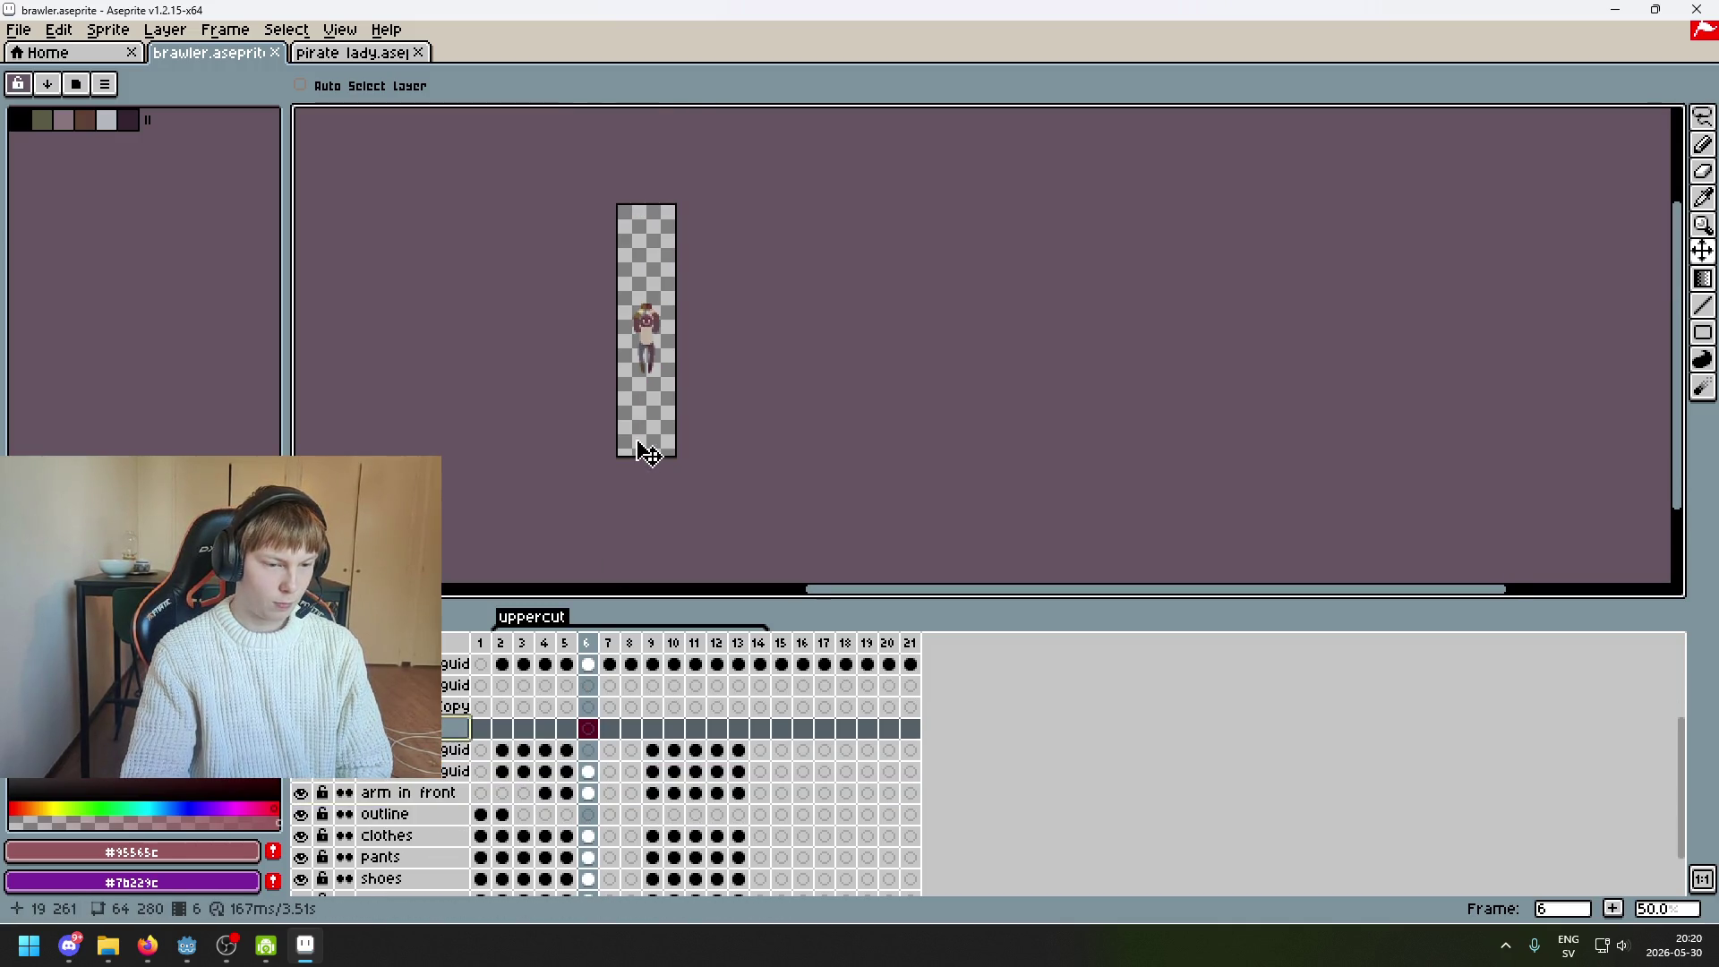
{"action": "scroll", "coordinate": [664, 411], "scroll_direction": "up", "scroll_amount": 1}
{"action": "left_click", "coordinate": [664, 416]}
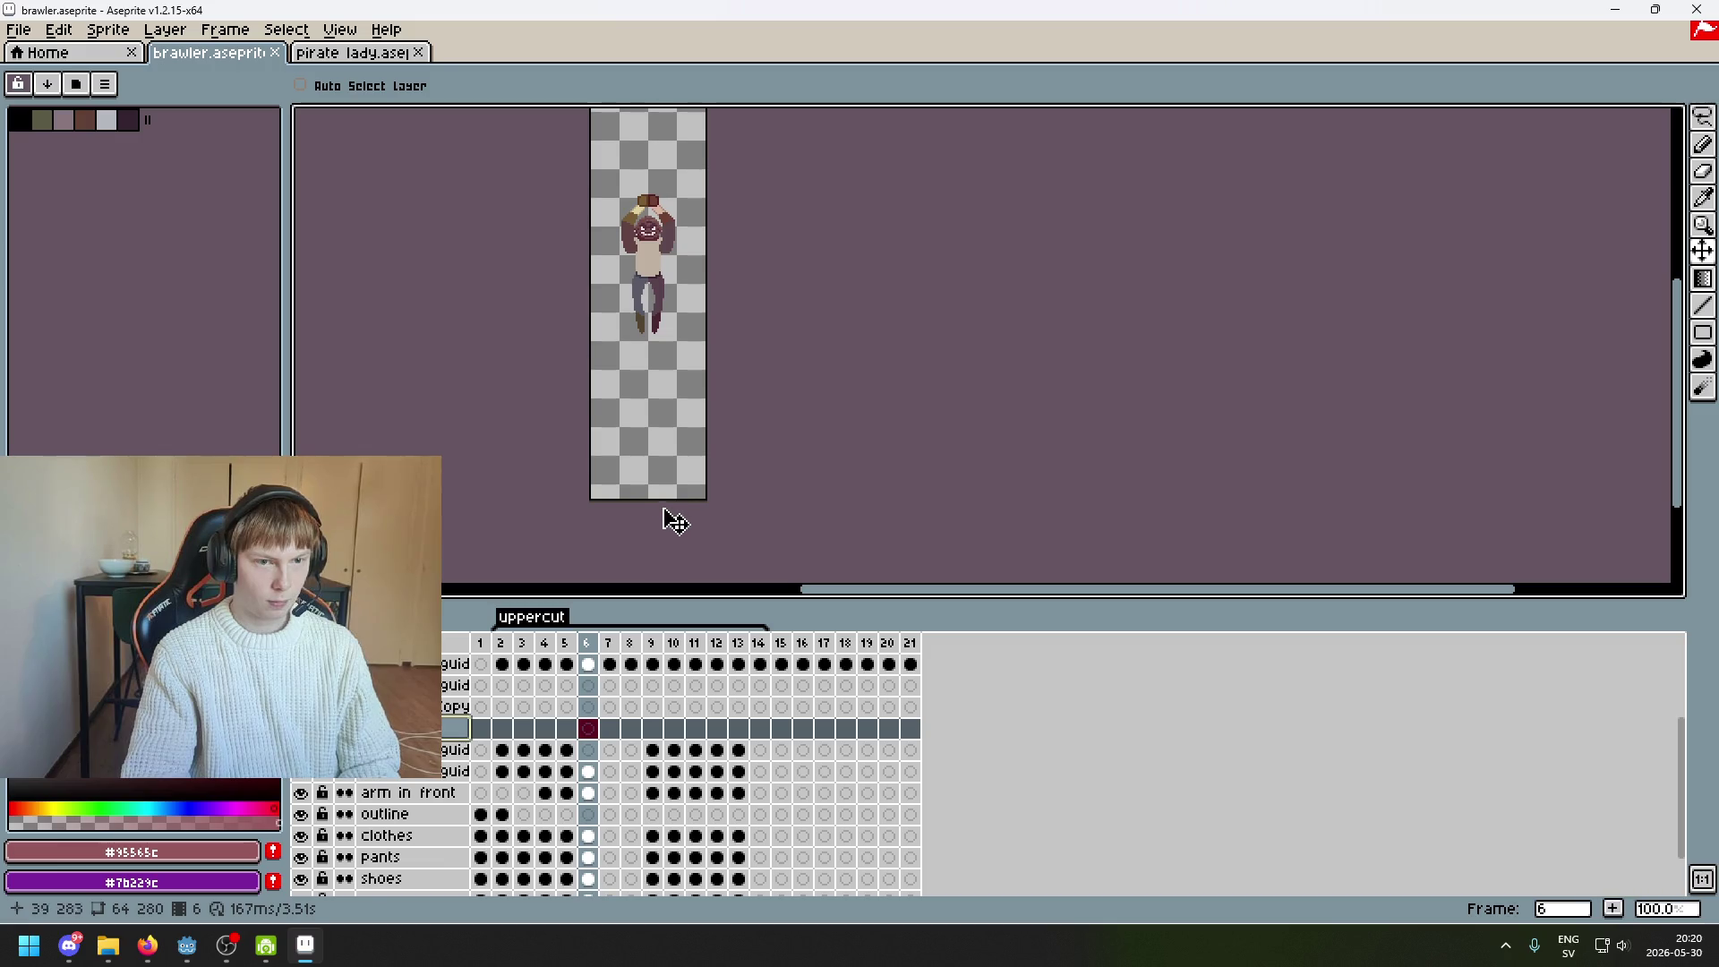
Restore the cleared figure, drop the selection, and show the body map layer
{"action": "key", "text": "ctrl+z"}
{"action": "key", "text": "ctrl+d"}
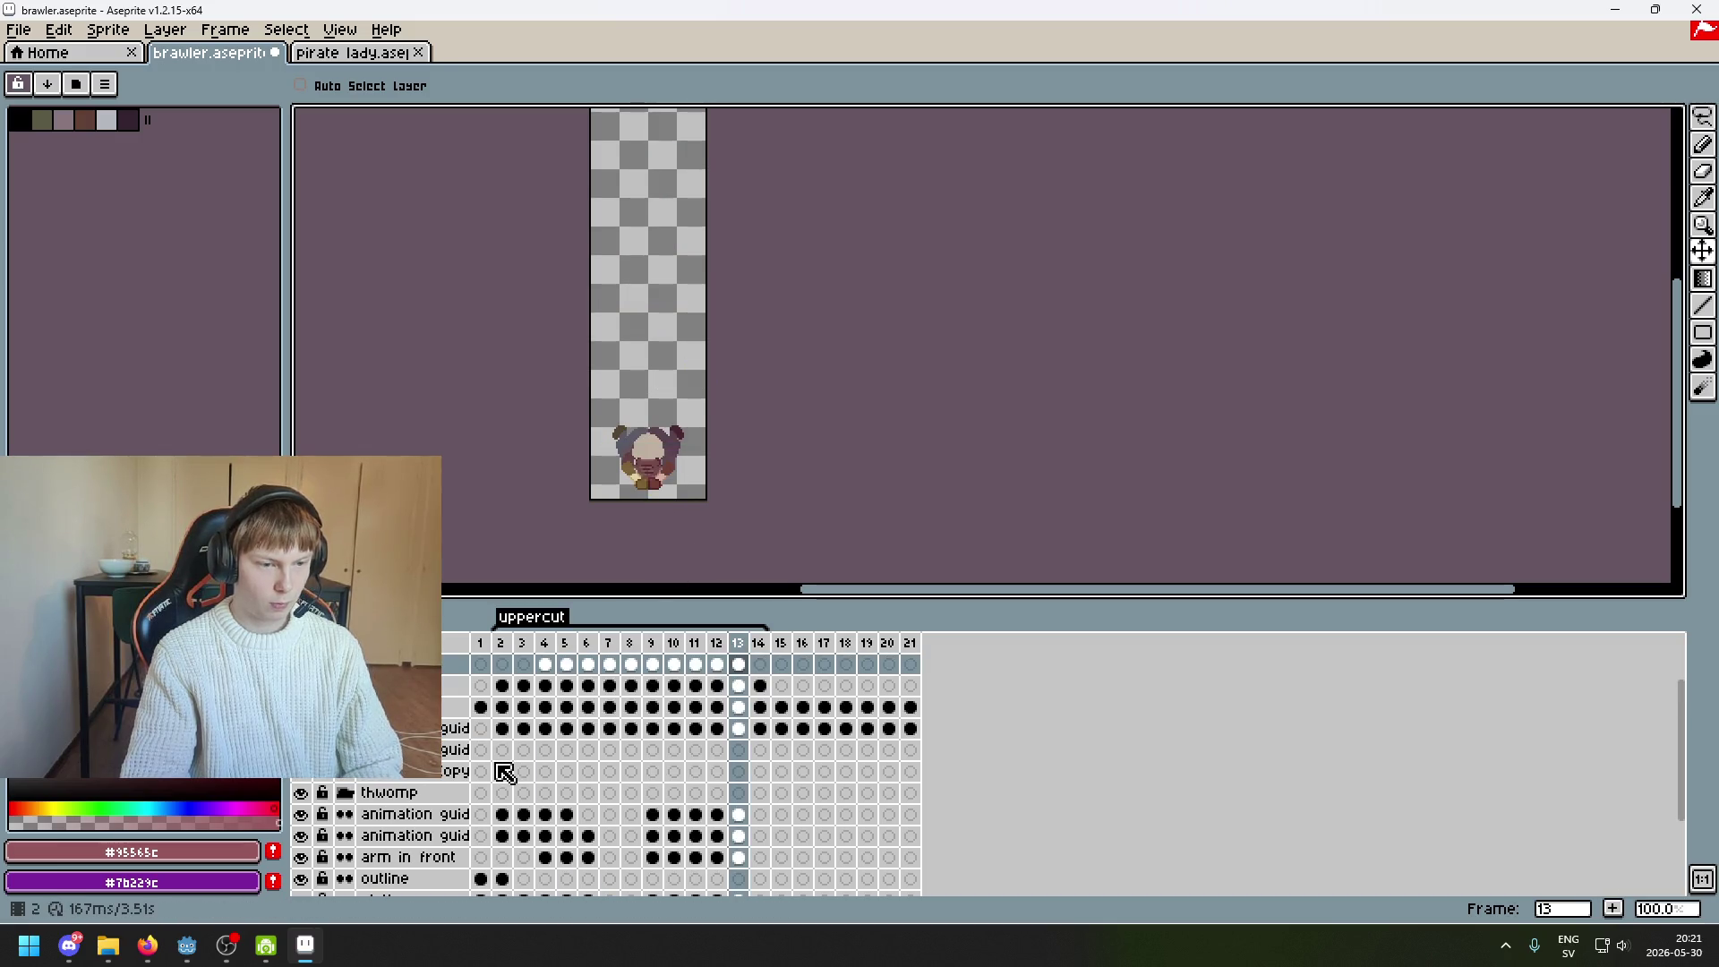
{"action": "left_click", "coordinate": [301, 685]}
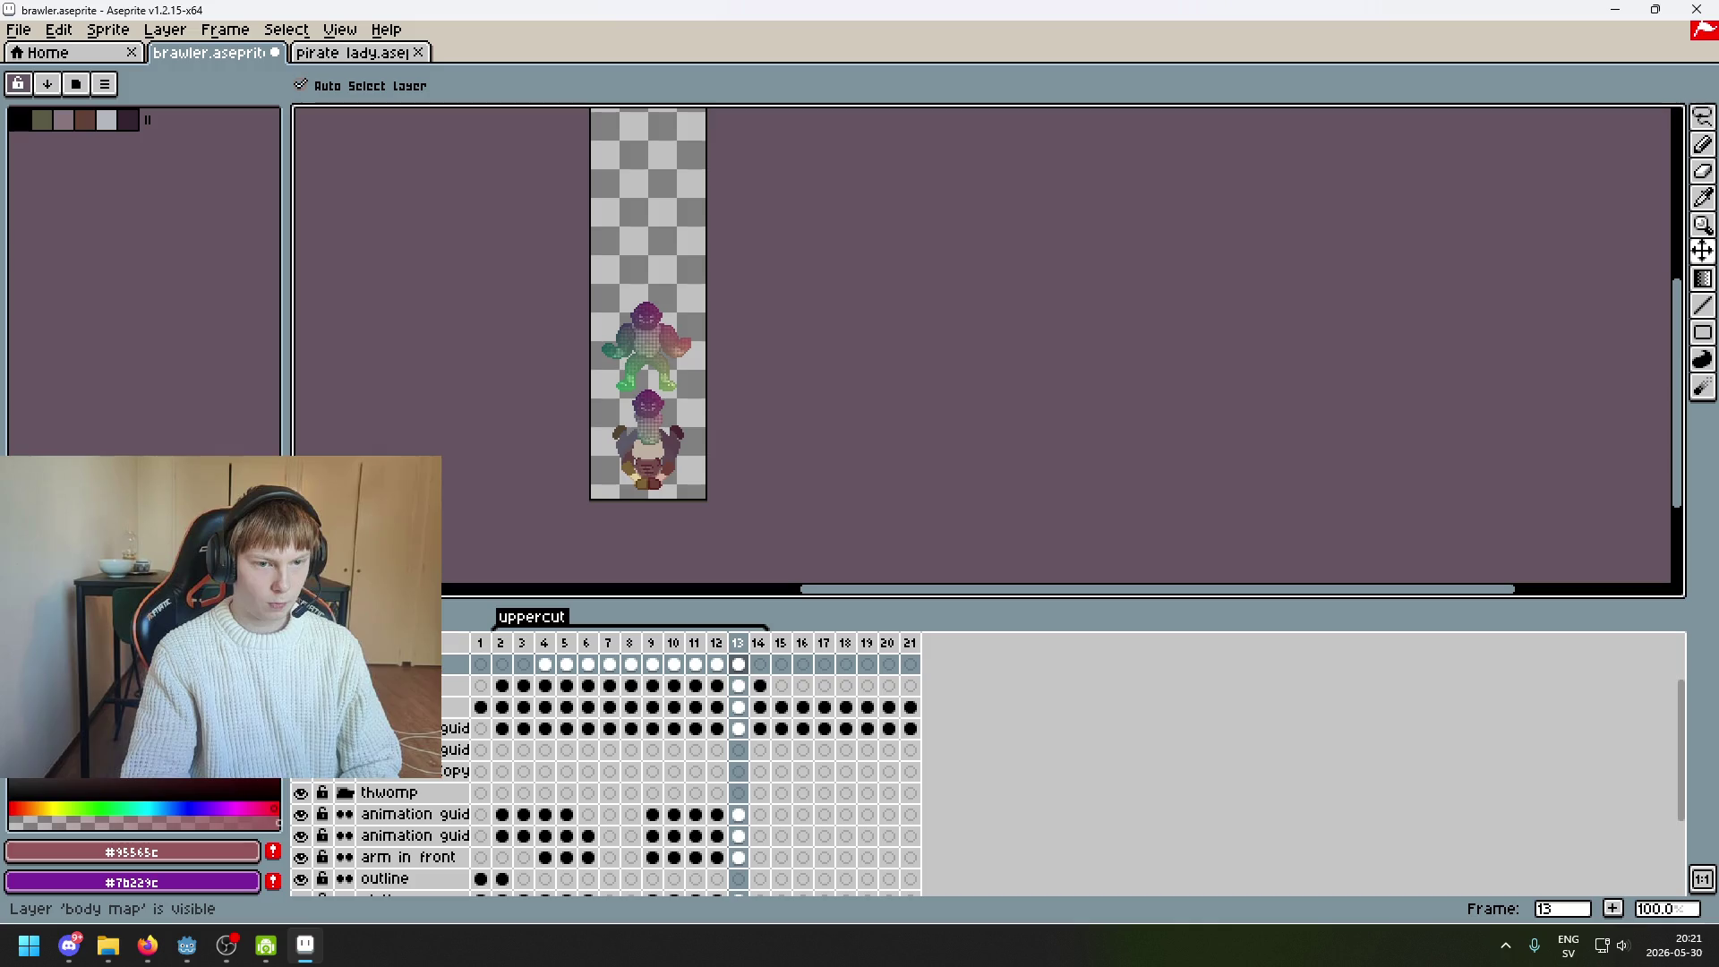
{"action": "key", "text": "ctrl+z"}
{"action": "key", "text": "ctrl+z"}
{"action": "key", "text": "ctrl+z"}
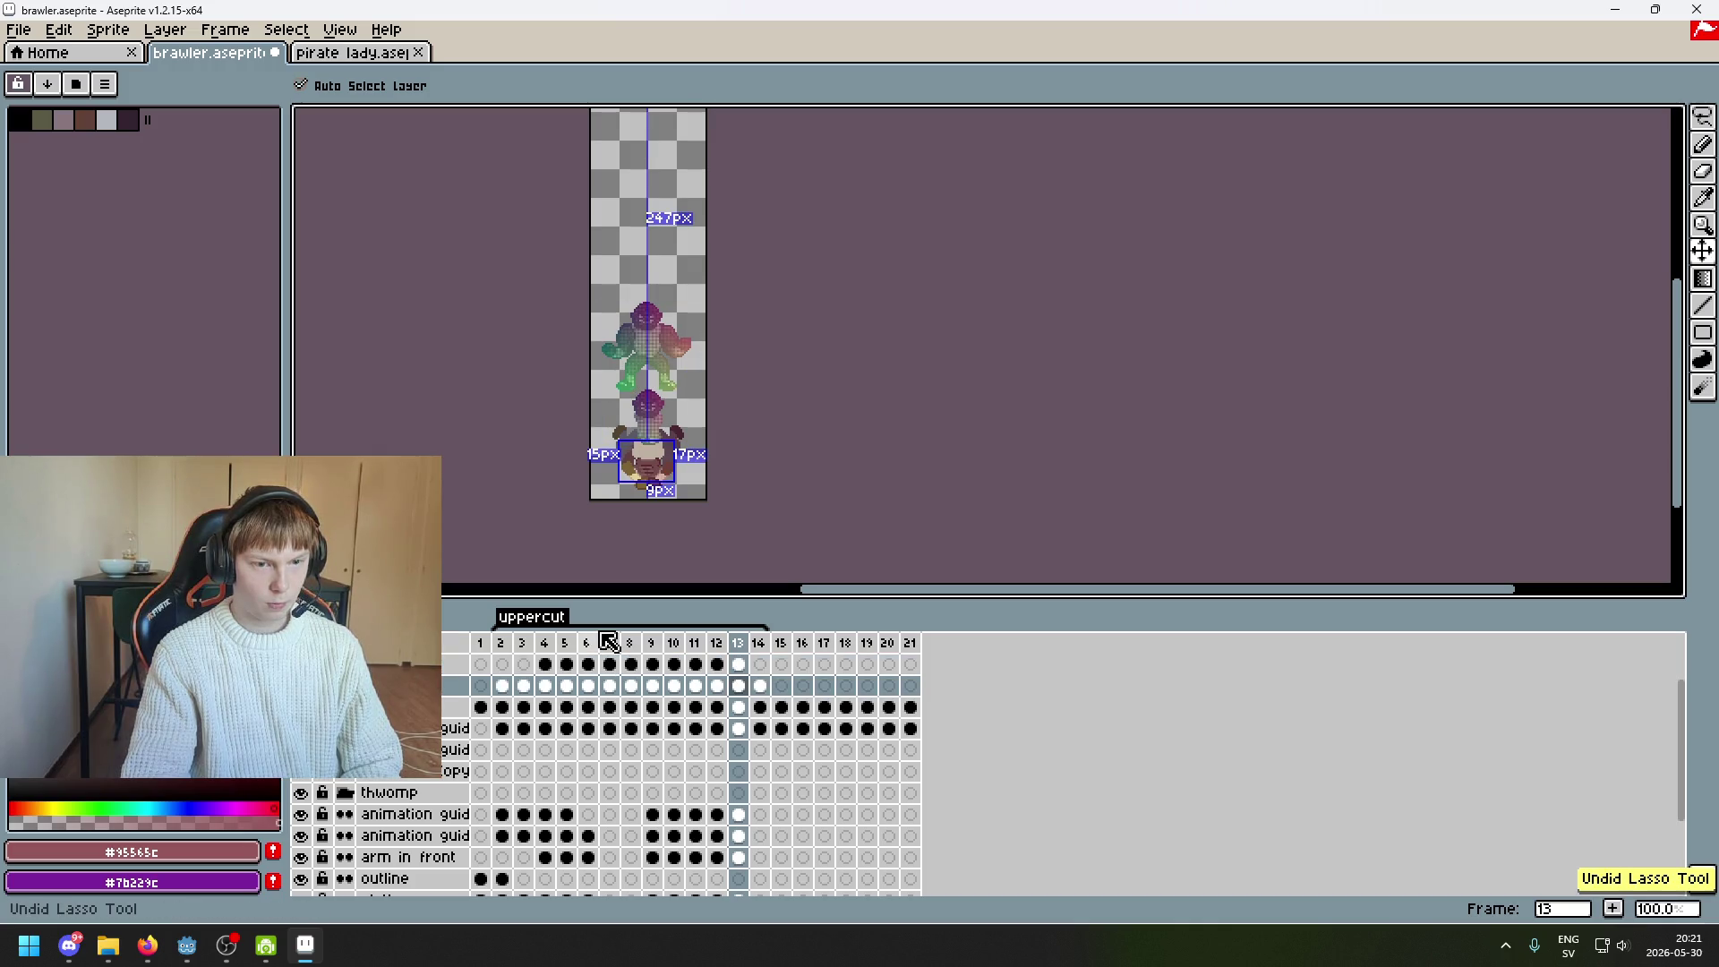
{"action": "key", "text": "ctrl+y"}
{"action": "key", "text": "ctrl+y"}
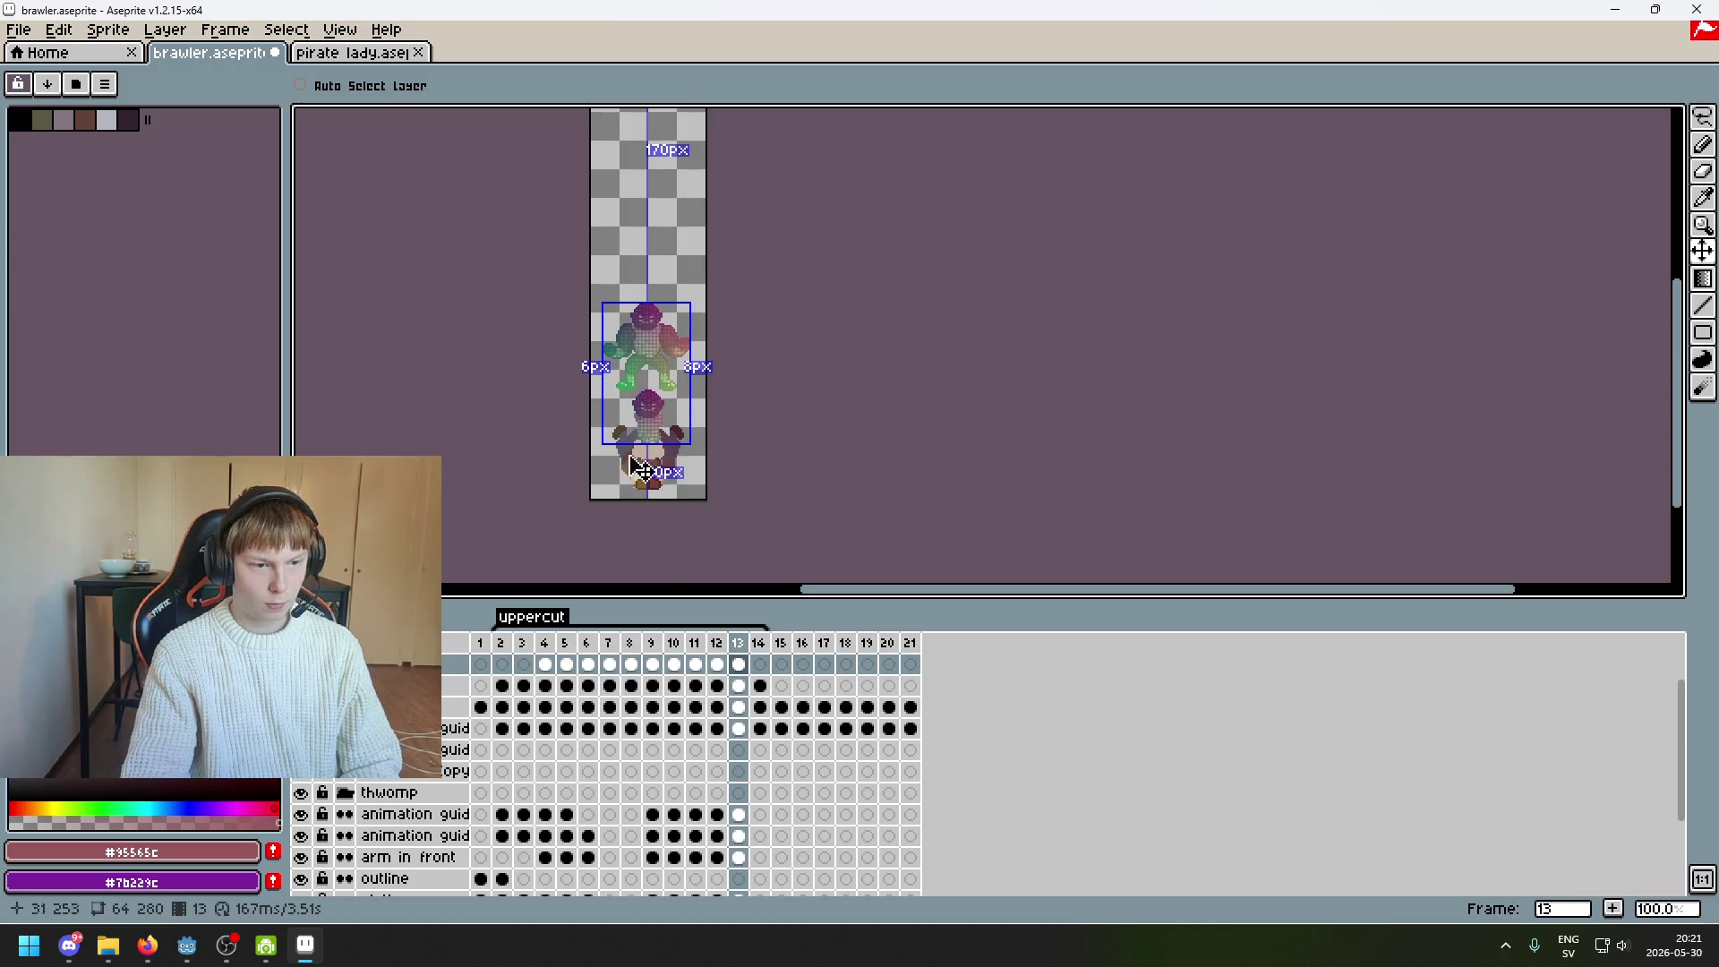
Lasso the upper figure with freehand selection and delete it
{"action": "left_click", "coordinate": [1703, 119]}
{"action": "scroll", "coordinate": [680, 394], "scroll_direction": "up", "scroll_amount": 2}
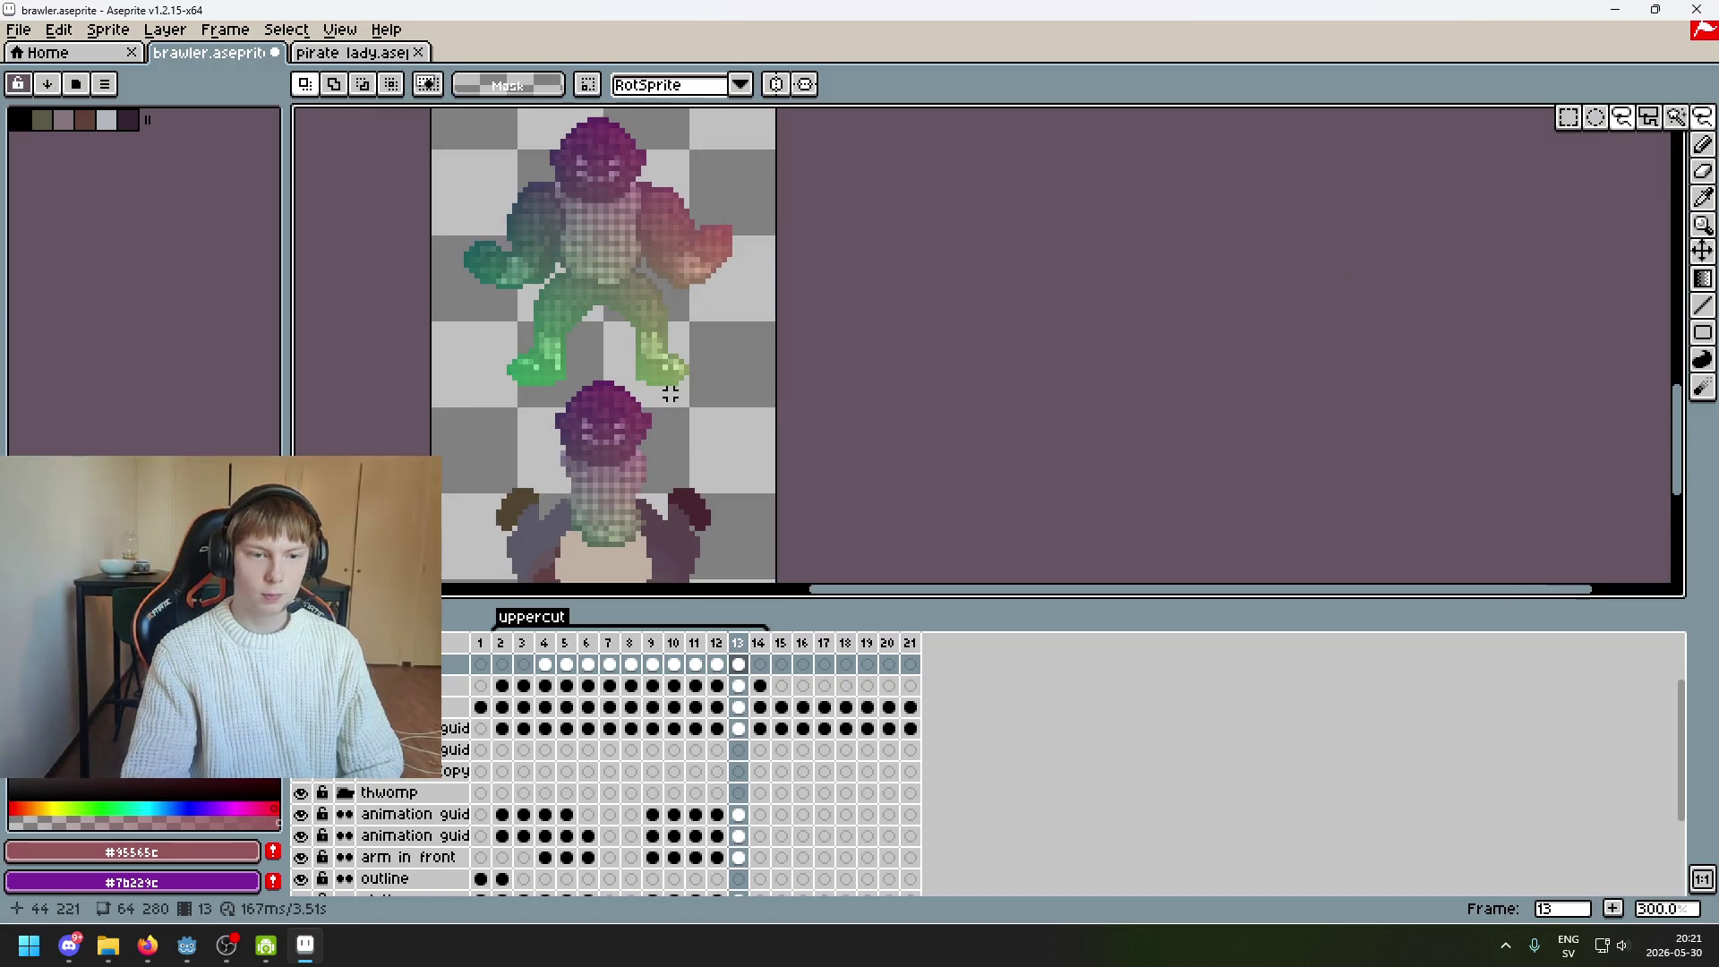
{"action": "left_click_drag", "start_coordinate": [498, 414], "coordinate": [434, 413]}
{"action": "mouse_move", "coordinate": [566, 394]}
{"action": "left_mouse_down"}
{"action": "mouse_move", "coordinate": [407, 268]}
{"action": "mouse_move", "coordinate": [783, 466]}
{"action": "left_mouse_up"}
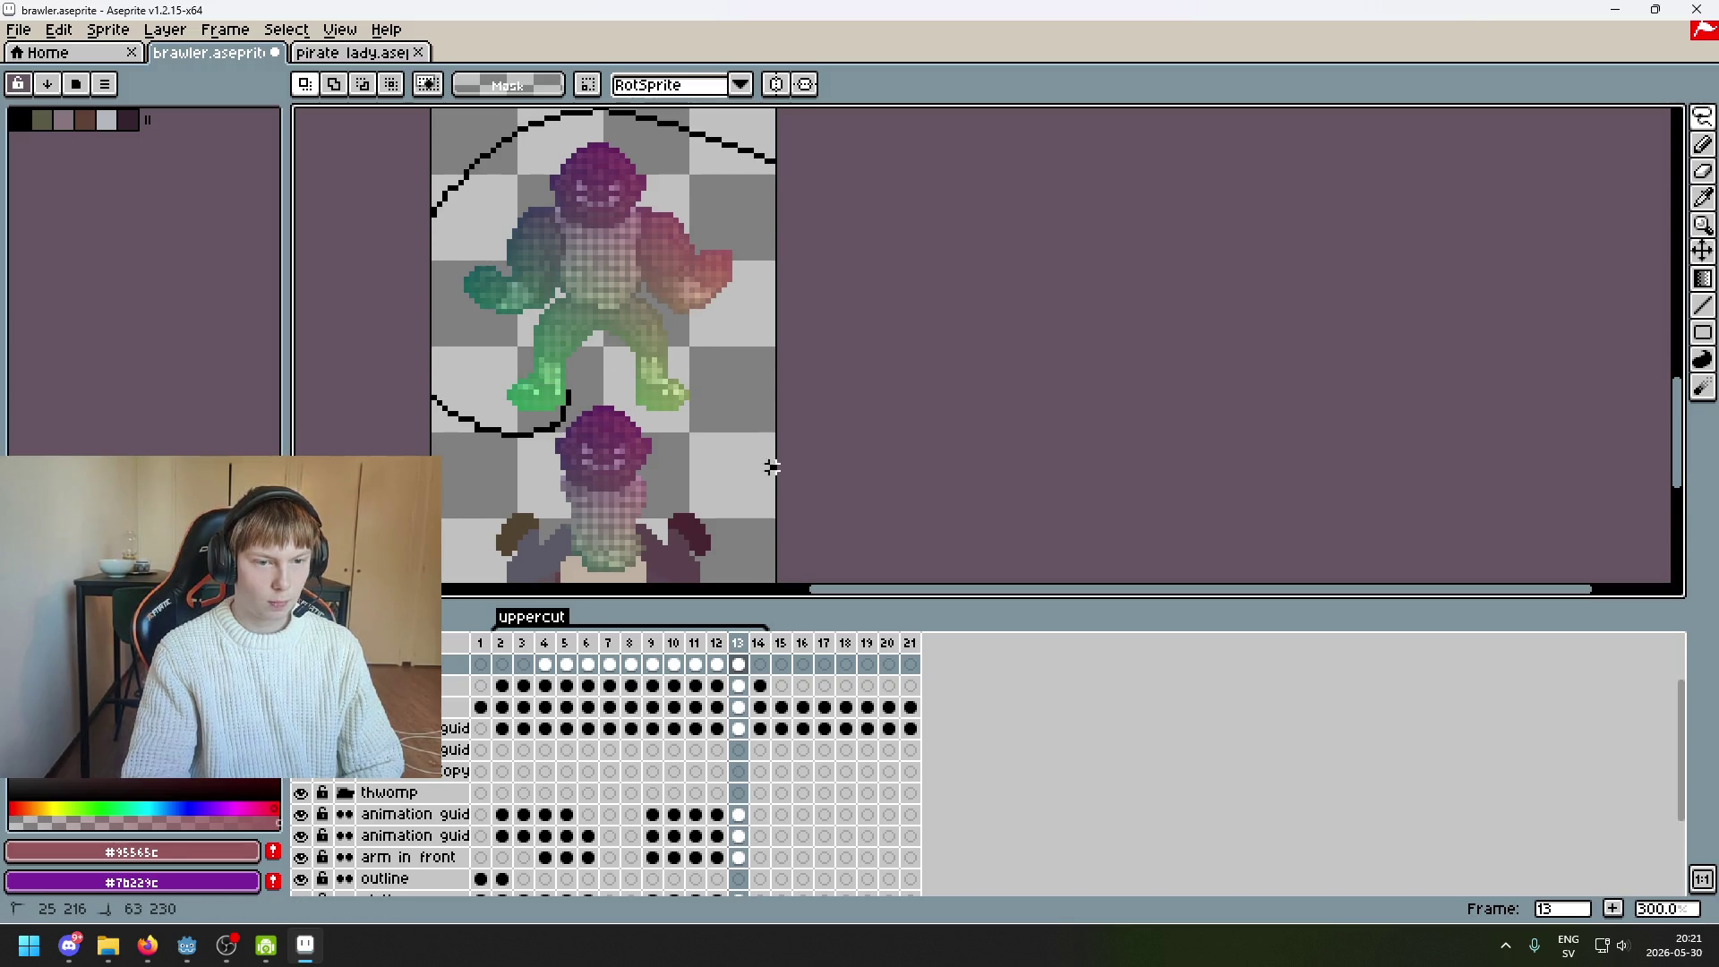
{"action": "left_click_drag", "start_coordinate": [625, 402], "coordinate": [608, 400]}
{"action": "key", "text": "Delete"}
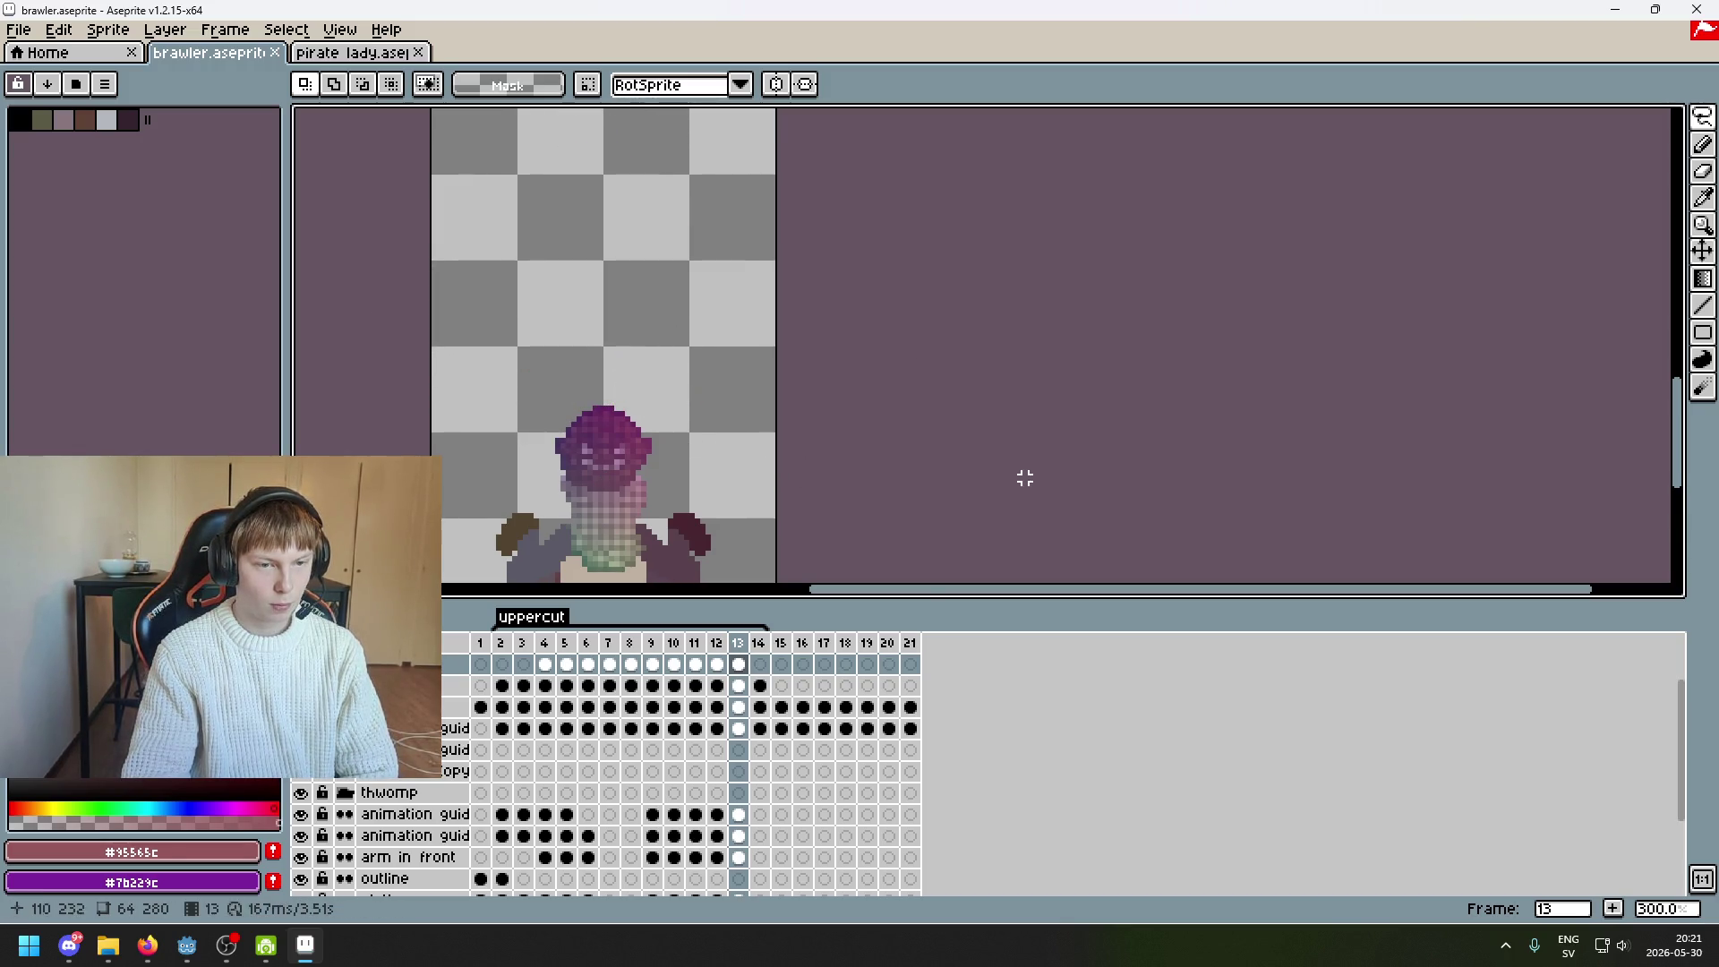
Select the thwomp layer at frame 13 and review frames 5 to 9
{"action": "scroll", "coordinate": [732, 691], "scroll_direction": "down", "scroll_amount": 3}
{"action": "left_click", "coordinate": [739, 728]}
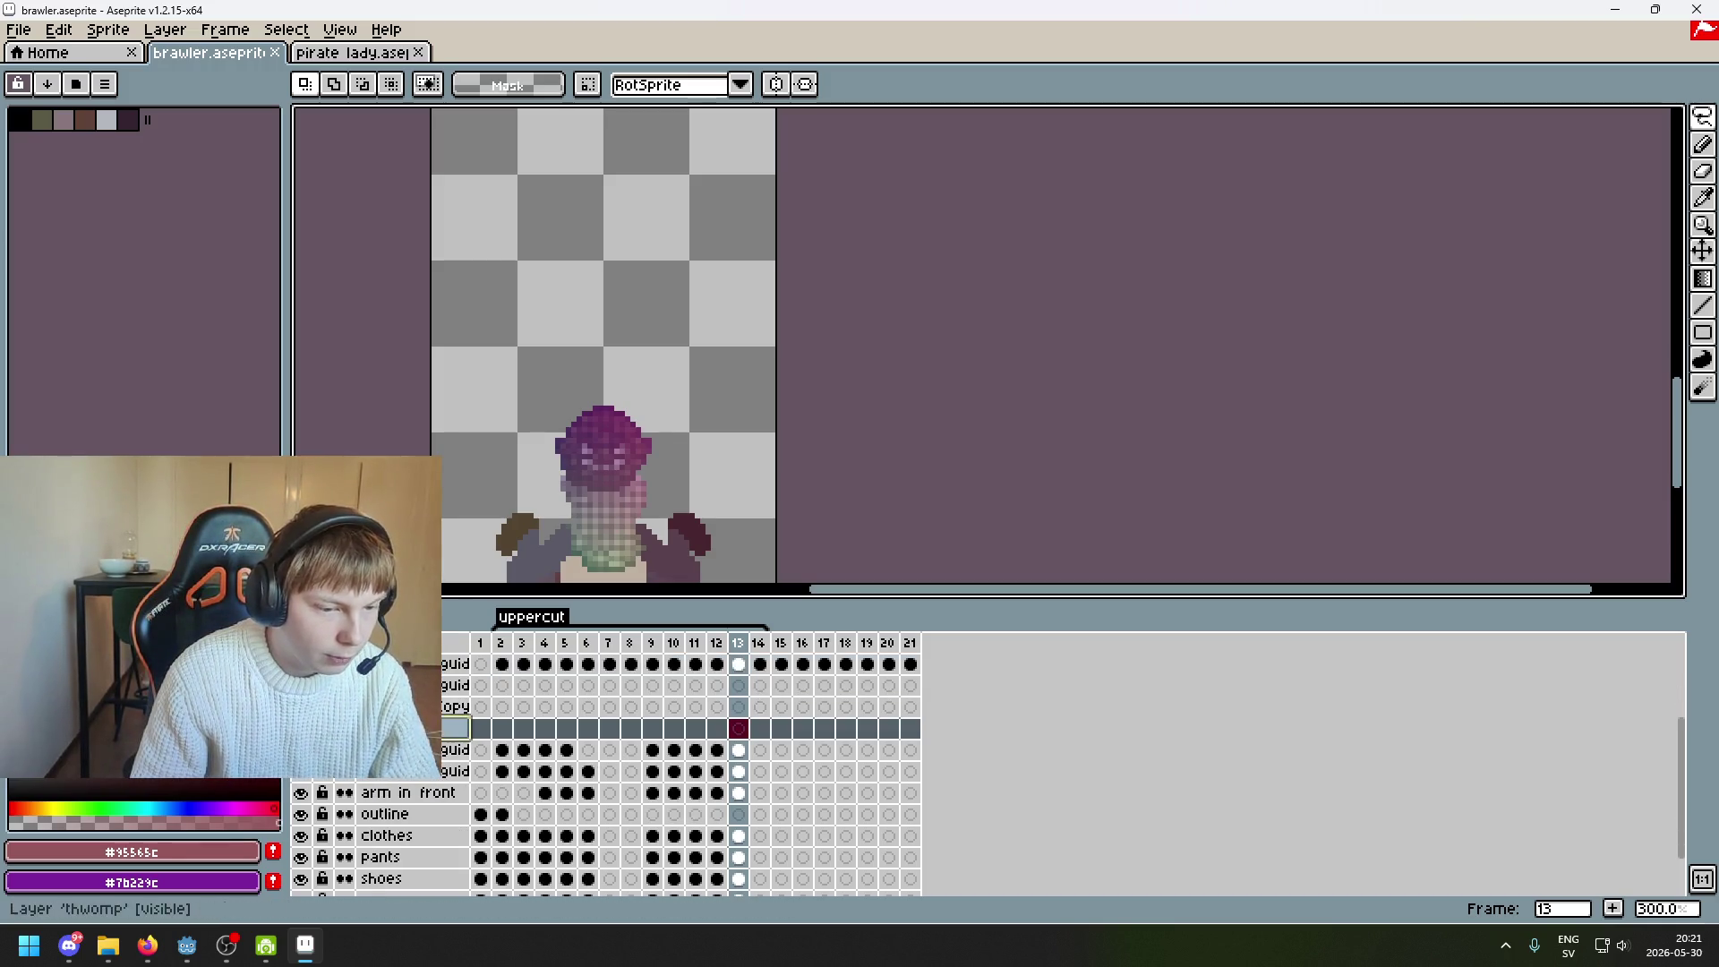
{"action": "scroll", "coordinate": [540, 553], "scroll_direction": "down", "scroll_amount": 2}
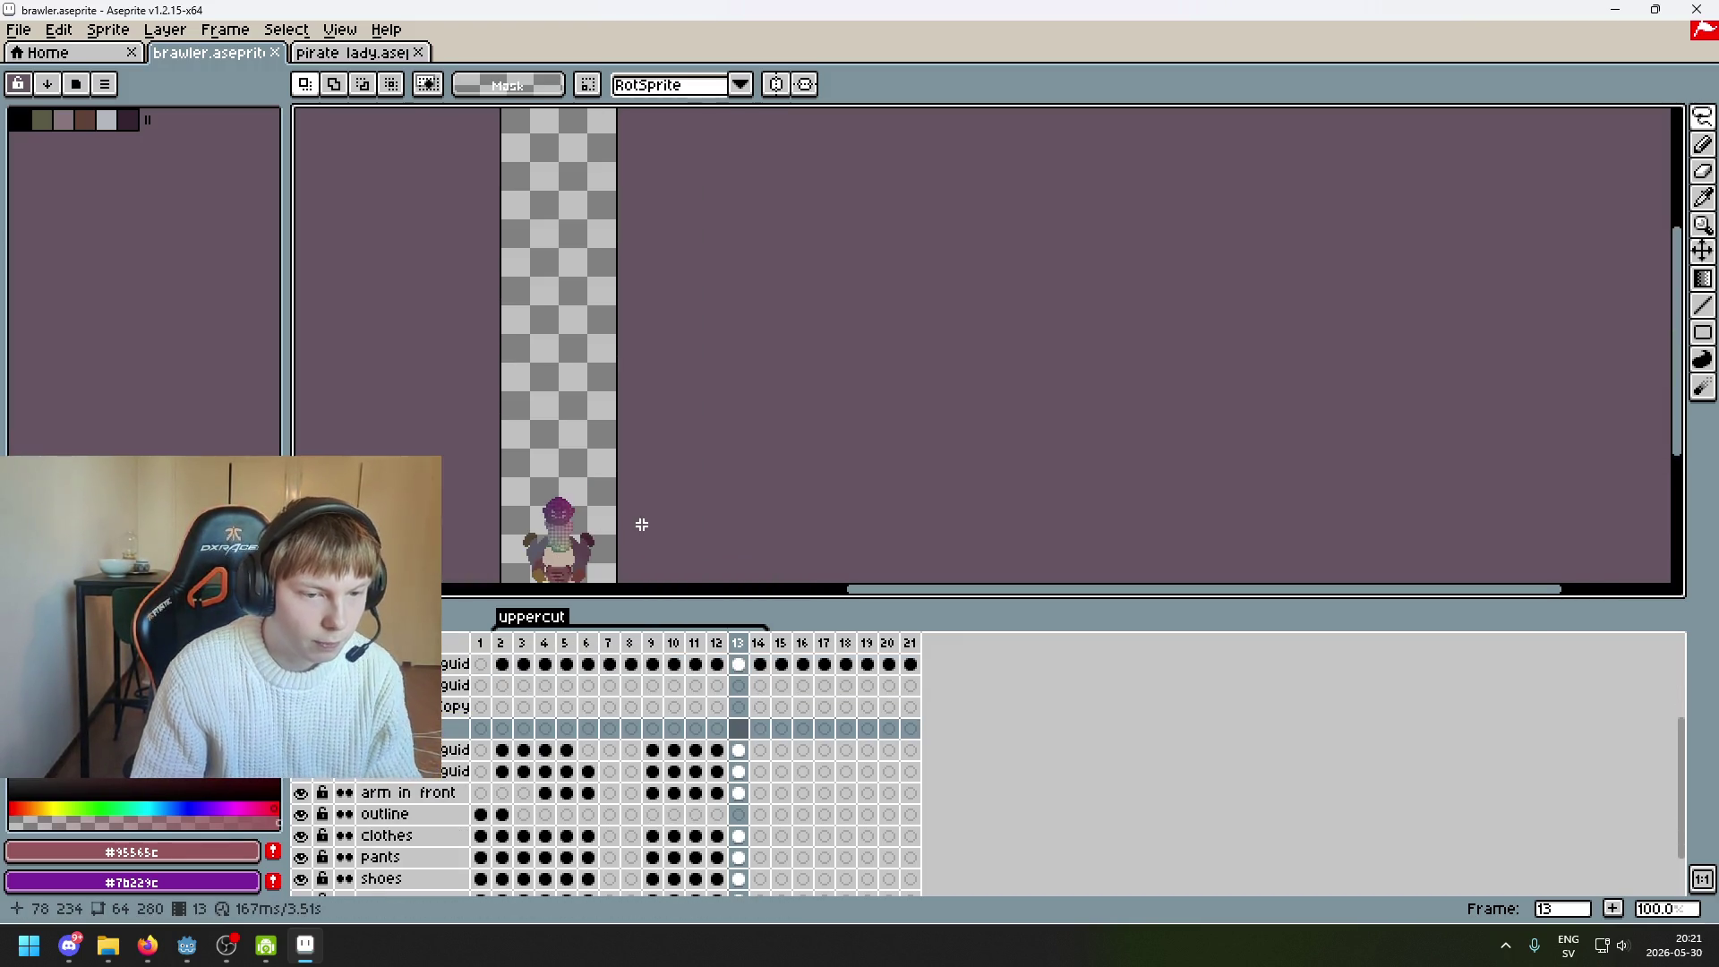
{"action": "key", "text": "Left"}
{"action": "key", "text": "Left"}
{"action": "key", "text": "Left"}
{"action": "key", "text": "Left"}
{"action": "key", "text": "Right"}
{"action": "key", "text": "Right"}
{"action": "scroll", "coordinate": [575, 721], "scroll_direction": "down", "scroll_amount": 3}
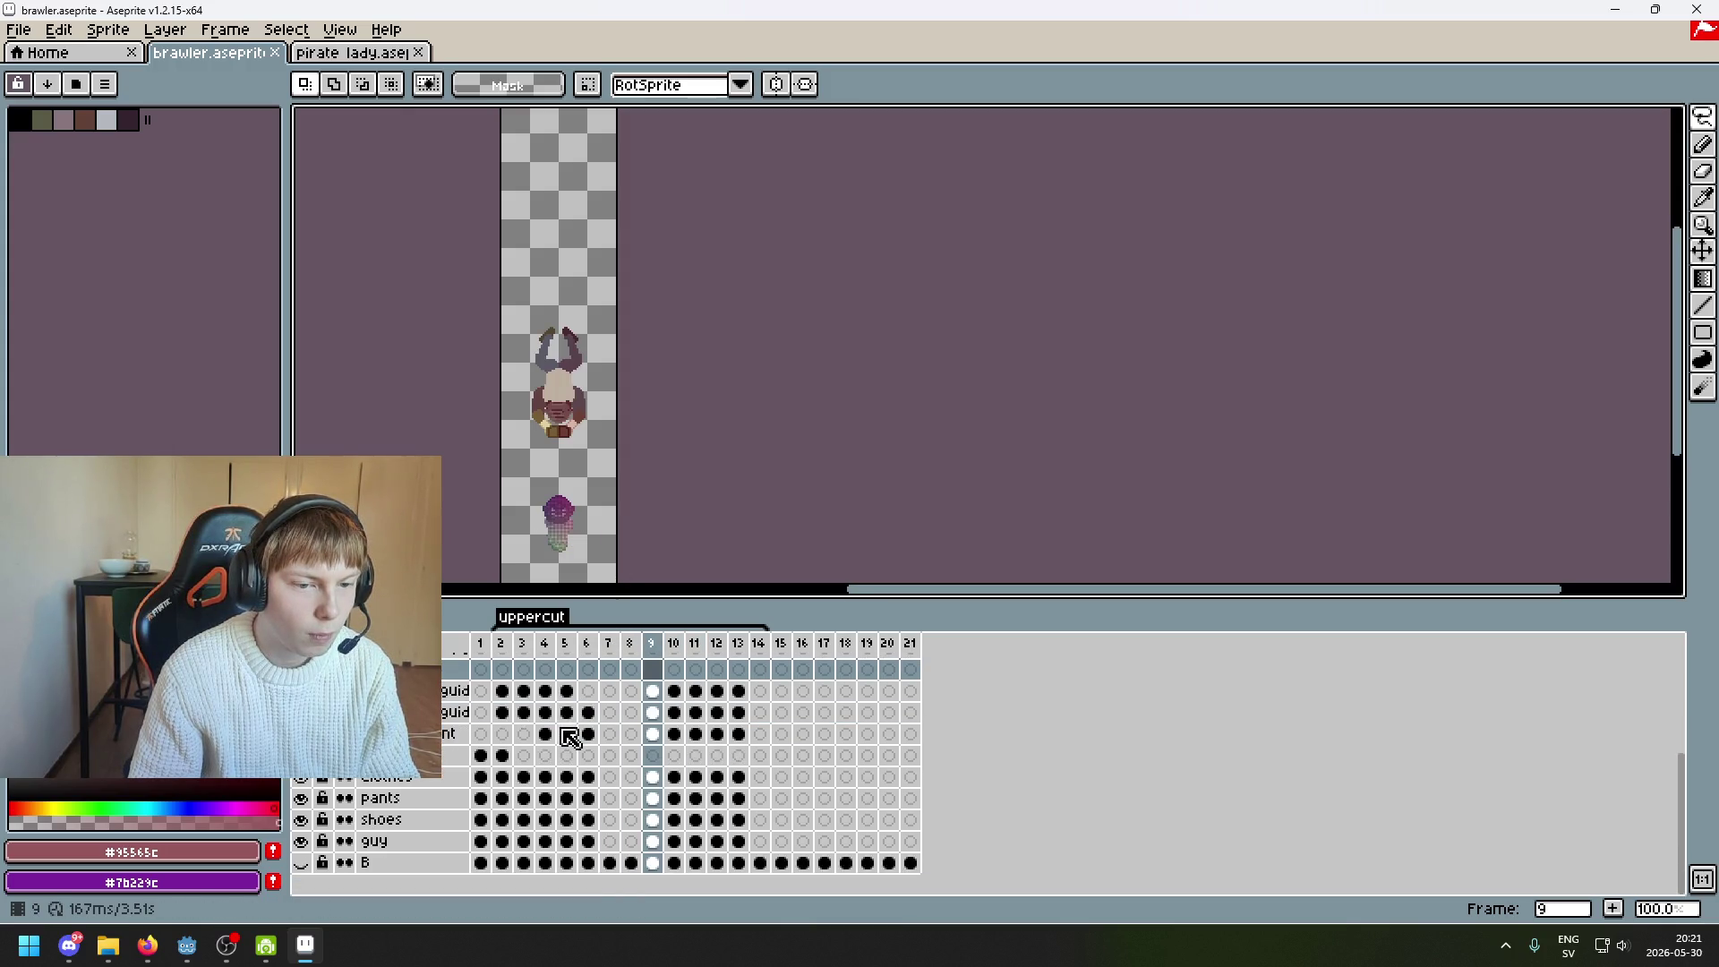
{"action": "key", "text": "Down"}
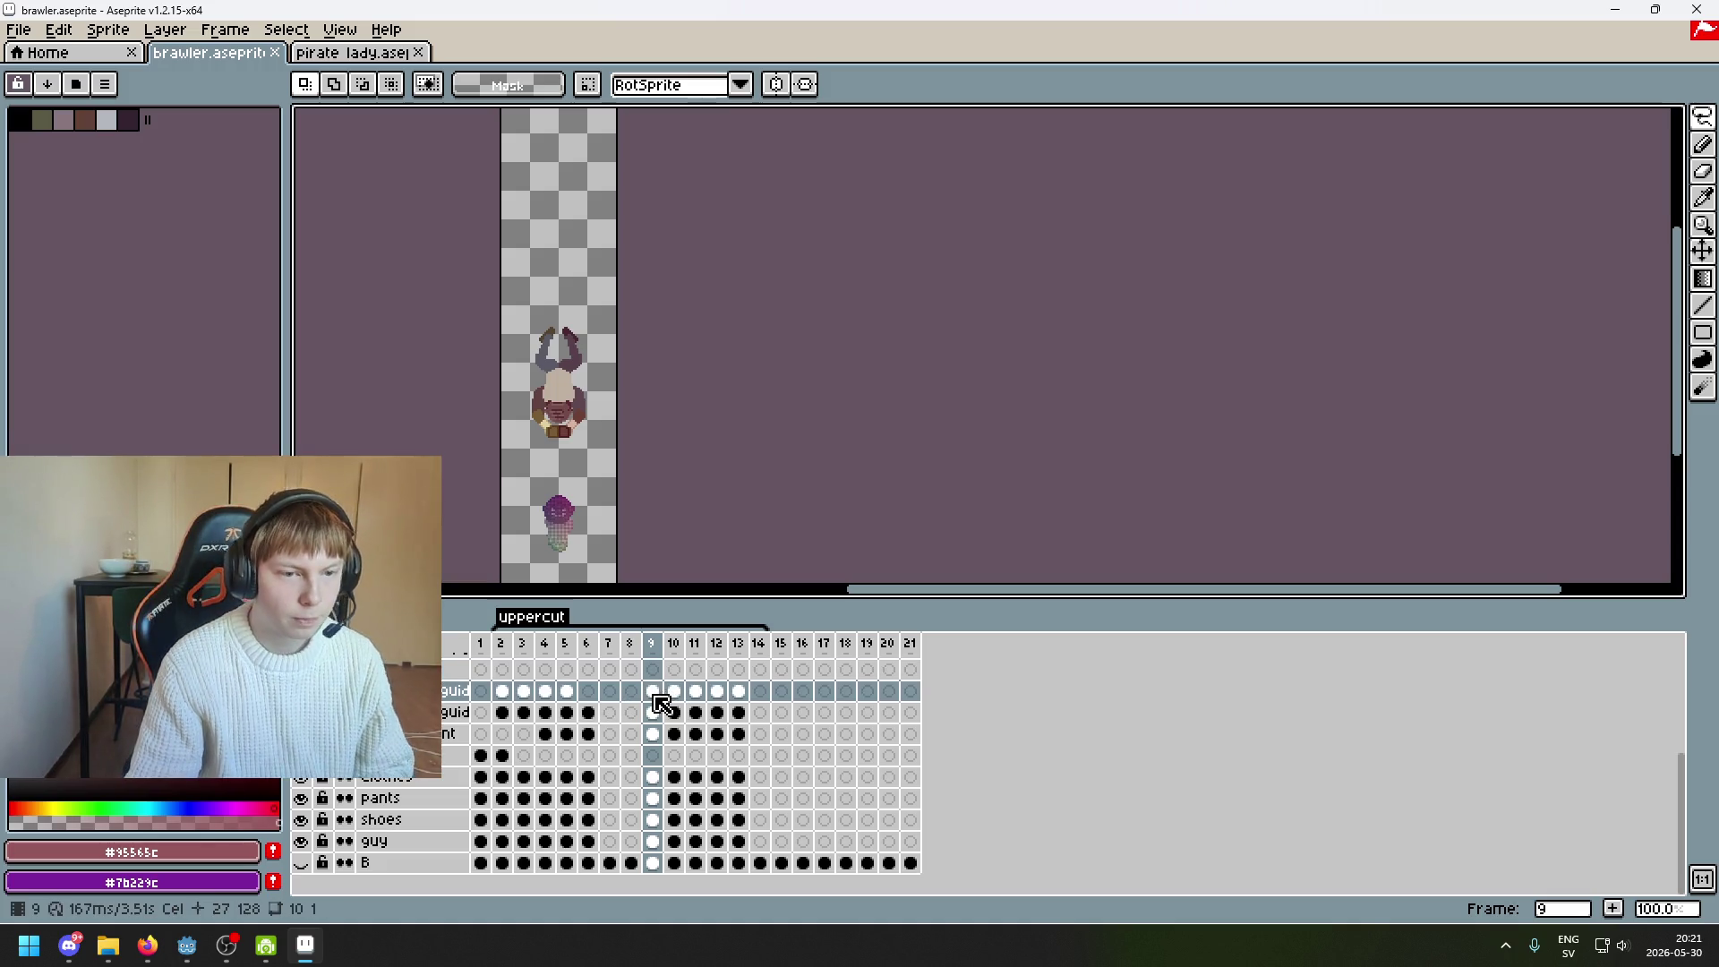
{"action": "key", "text": "Left"}
{"action": "key", "text": "Left"}
{"action": "key", "text": "Left"}
{"action": "key", "text": "Right"}
{"action": "key", "text": "Right"}
{"action": "key", "text": "Right"}
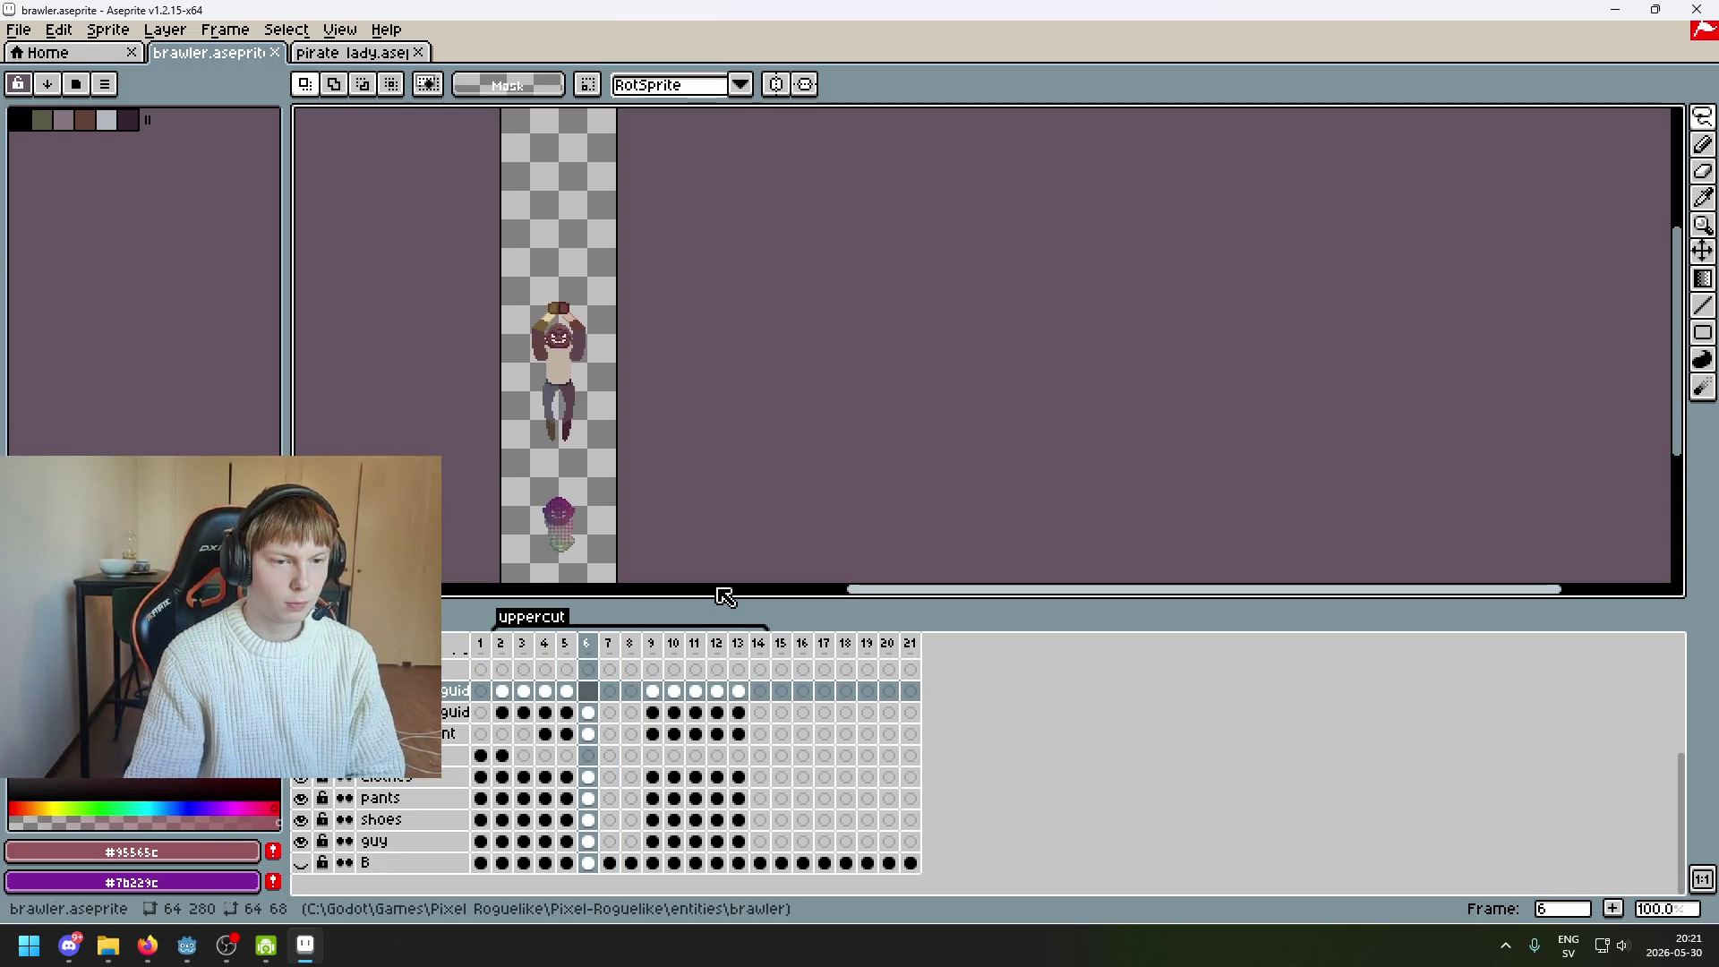
Step through frames 8 to 11 and back, settling on frame 6 at 100% zoom
{"action": "scroll", "coordinate": [698, 494], "scroll_direction": "down", "scroll_amount": 1}
{"action": "key", "text": "Right"}
{"action": "key", "text": "Right"}
{"action": "key", "text": "Right"}
{"action": "key", "text": "Left"}
{"action": "key", "text": "Left"}
{"action": "key", "text": "Left"}
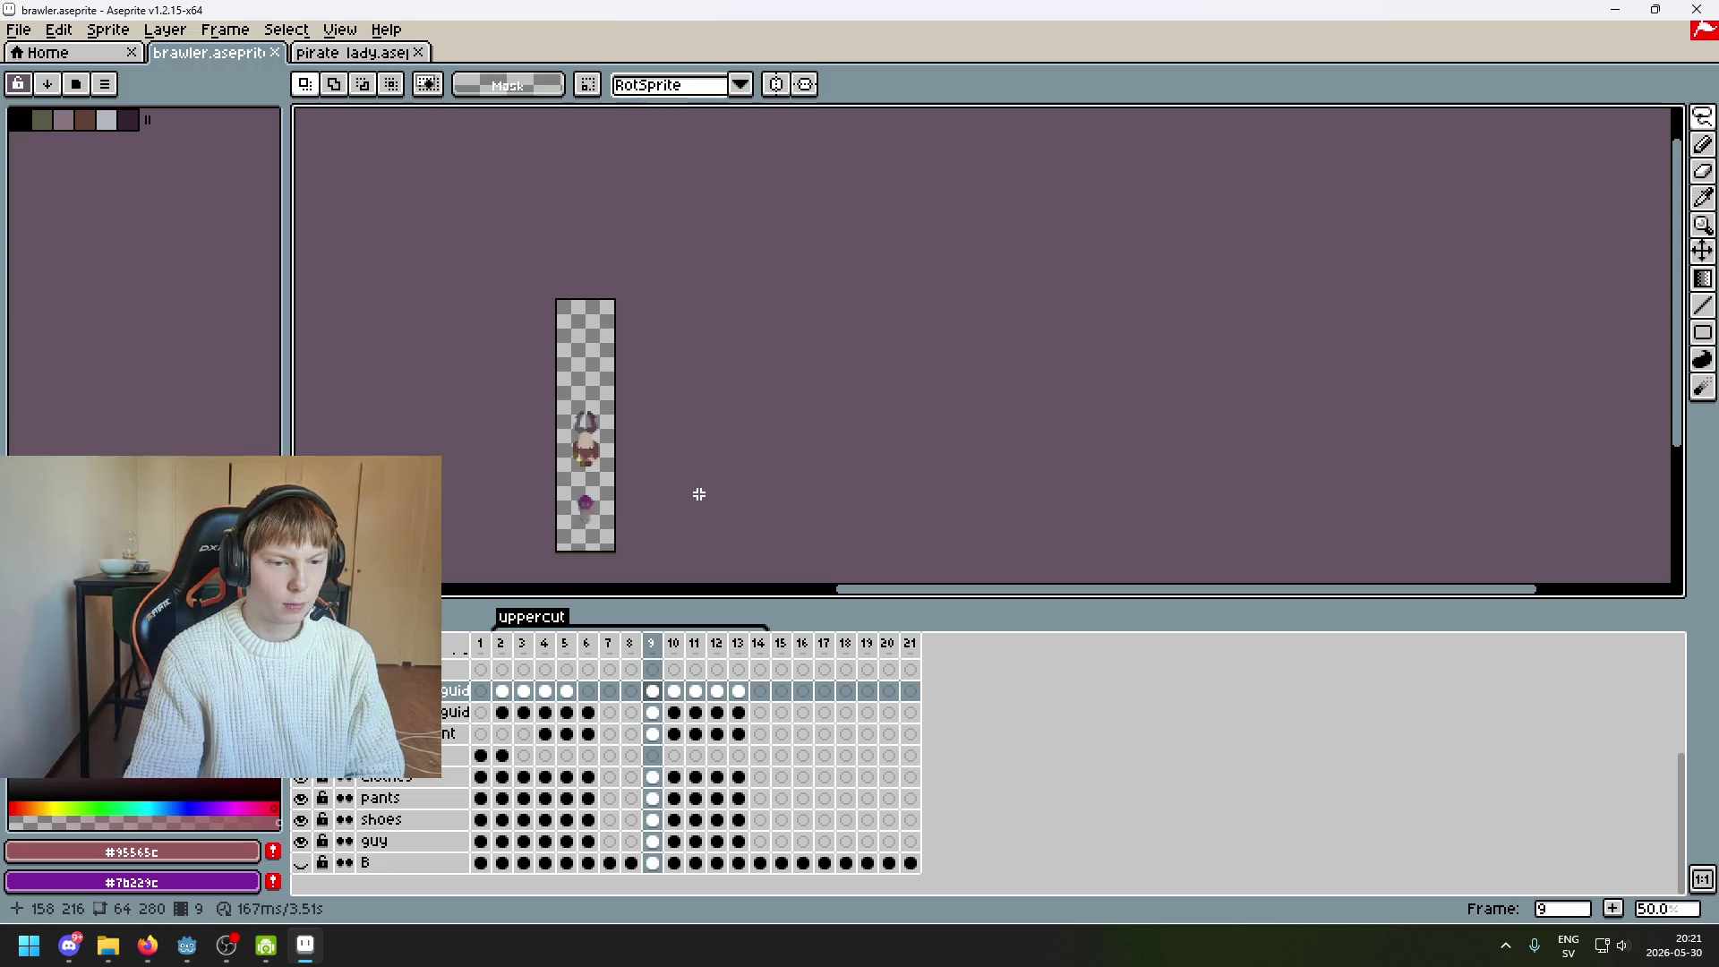
{"action": "key", "text": "Left"}
{"action": "left_click_drag", "start_coordinate": [701, 494], "coordinate": [978, 357]}
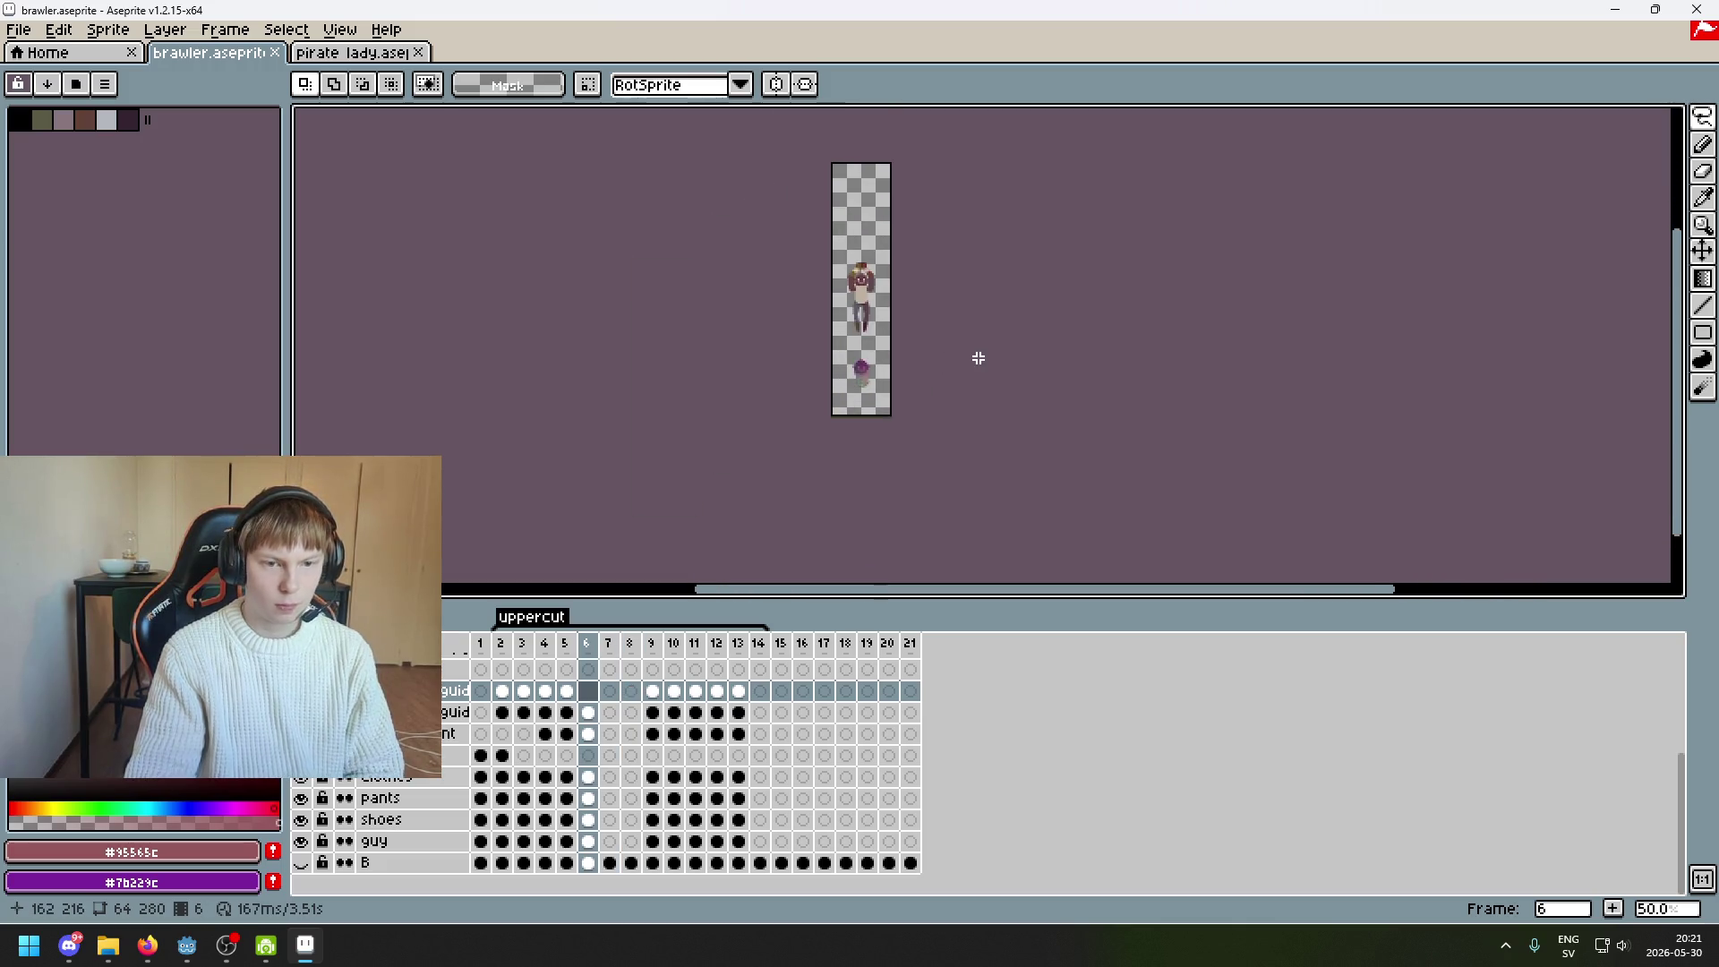
{"action": "scroll", "coordinate": [910, 368], "scroll_direction": "up", "scroll_amount": 1}
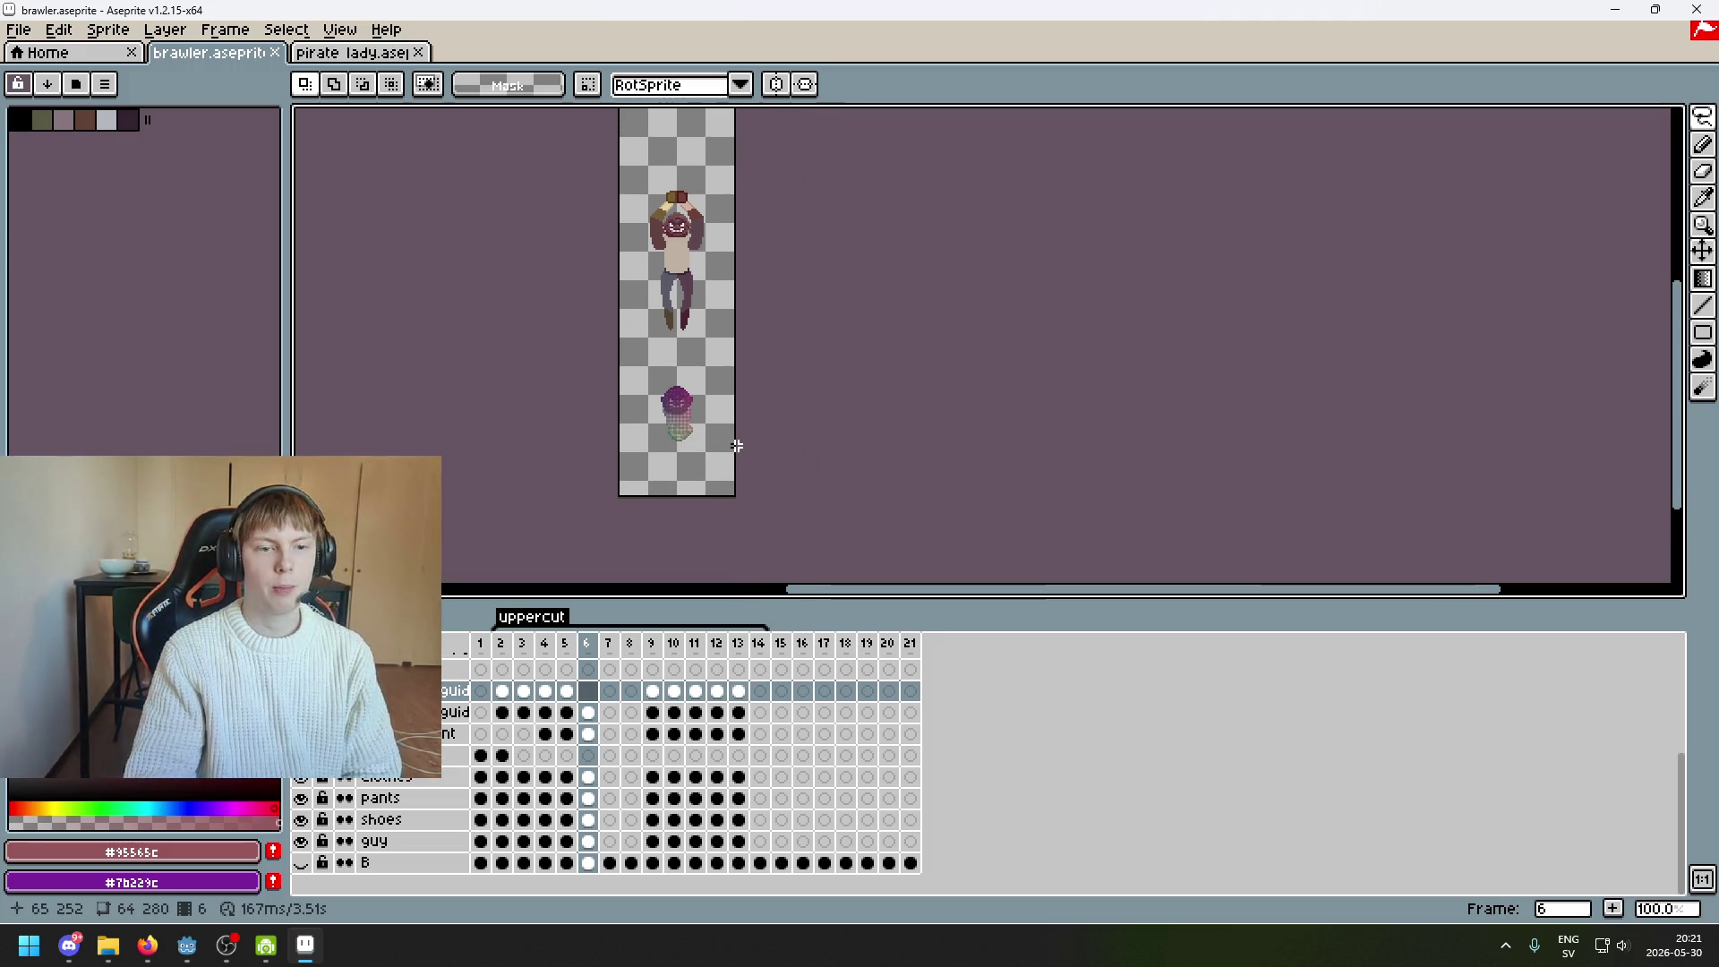
{"action": "scroll", "coordinate": [322, 752], "scroll_direction": "up", "scroll_amount": 3}
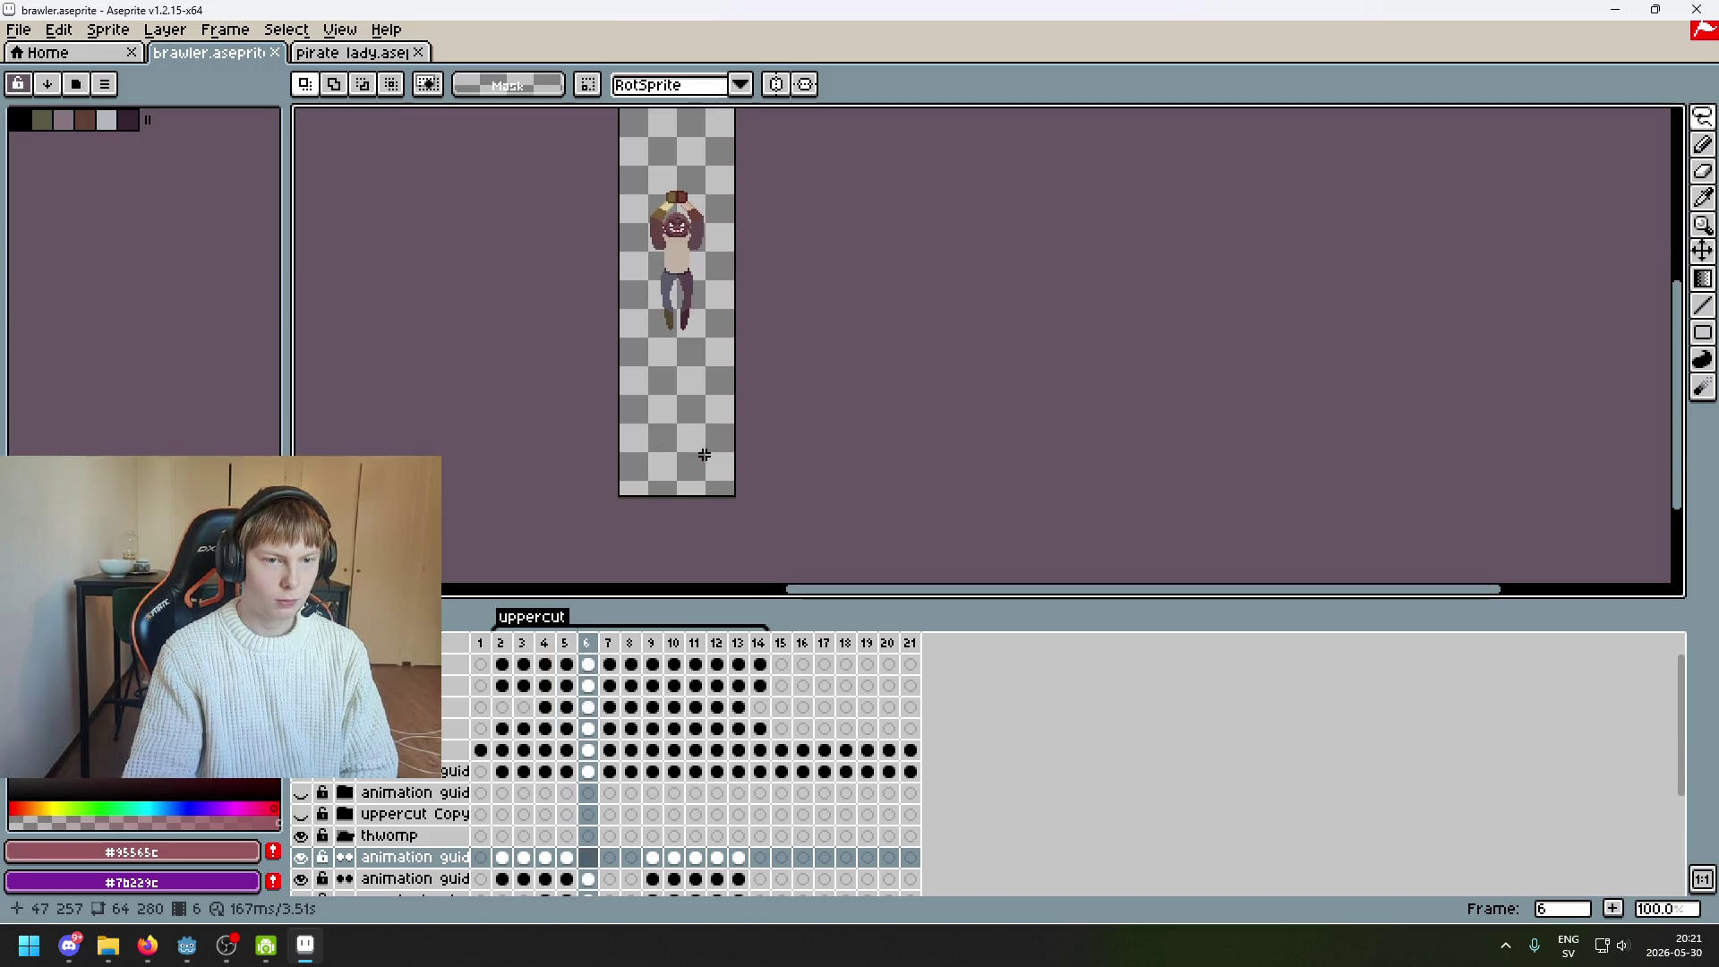
{"action": "key", "text": "comma"}
Return to frame 6 and select its cels from the guide layers down to pants
{"action": "key", "text": "period"}
{"action": "key", "text": "q"}
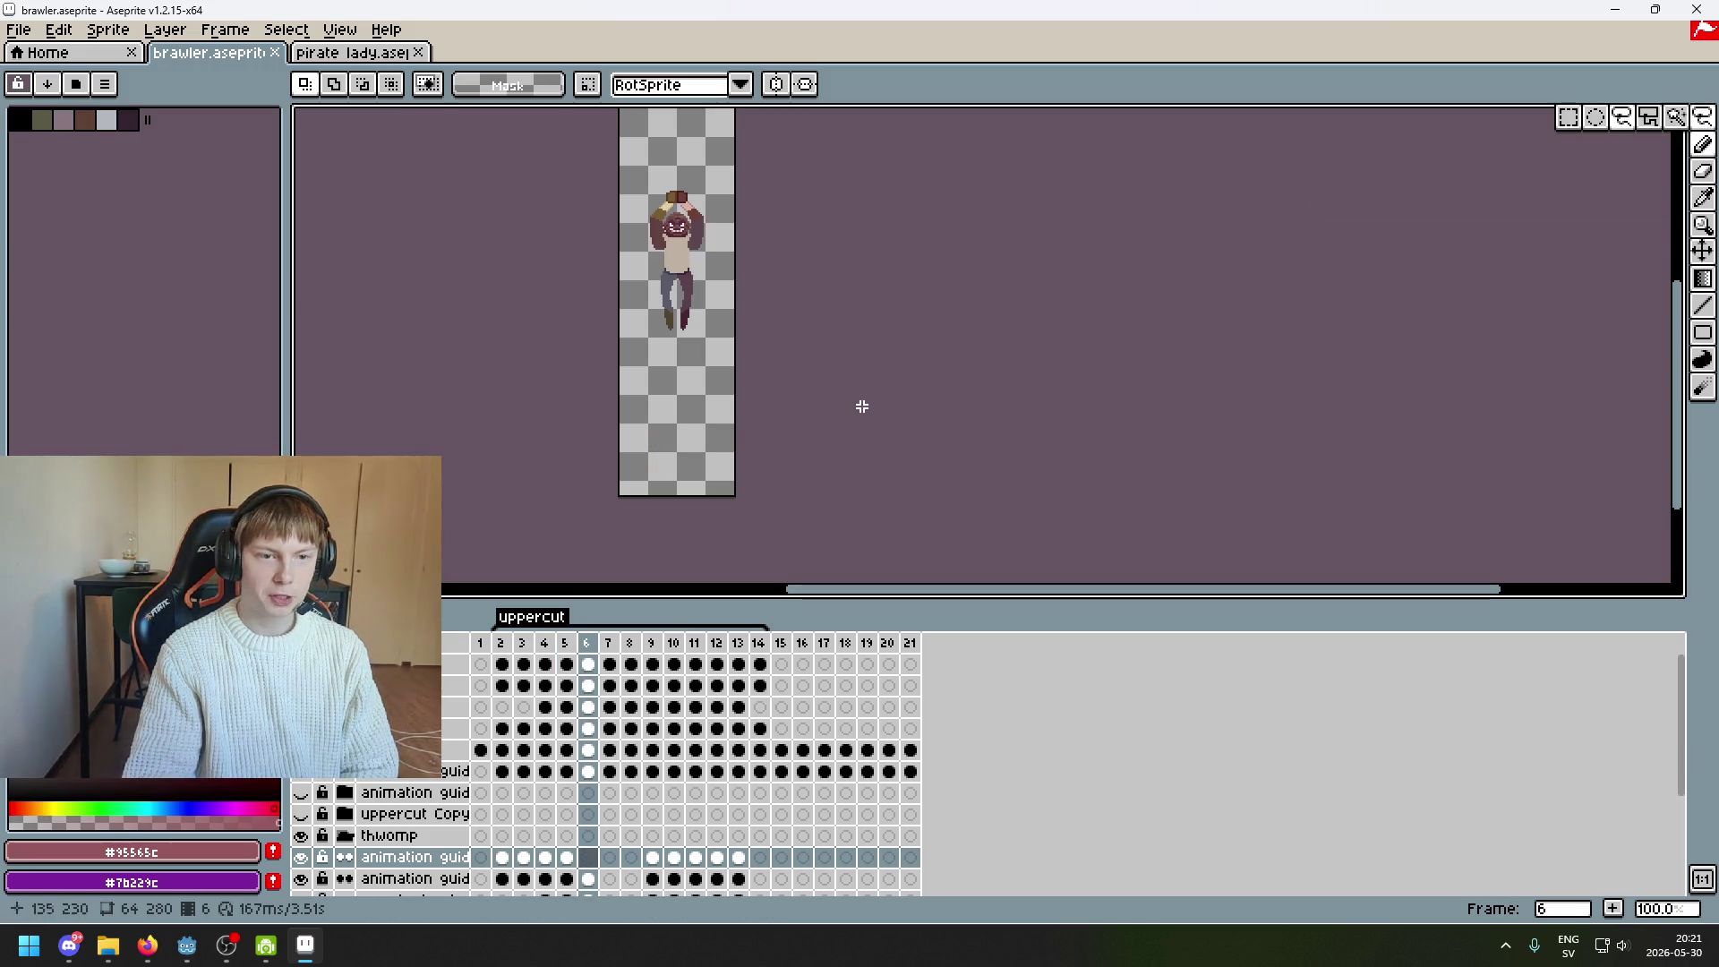
{"action": "scroll", "coordinate": [671, 537], "scroll_direction": "down", "scroll_amount": 2}
{"action": "scroll", "coordinate": [695, 492], "scroll_direction": "up", "scroll_amount": 4}
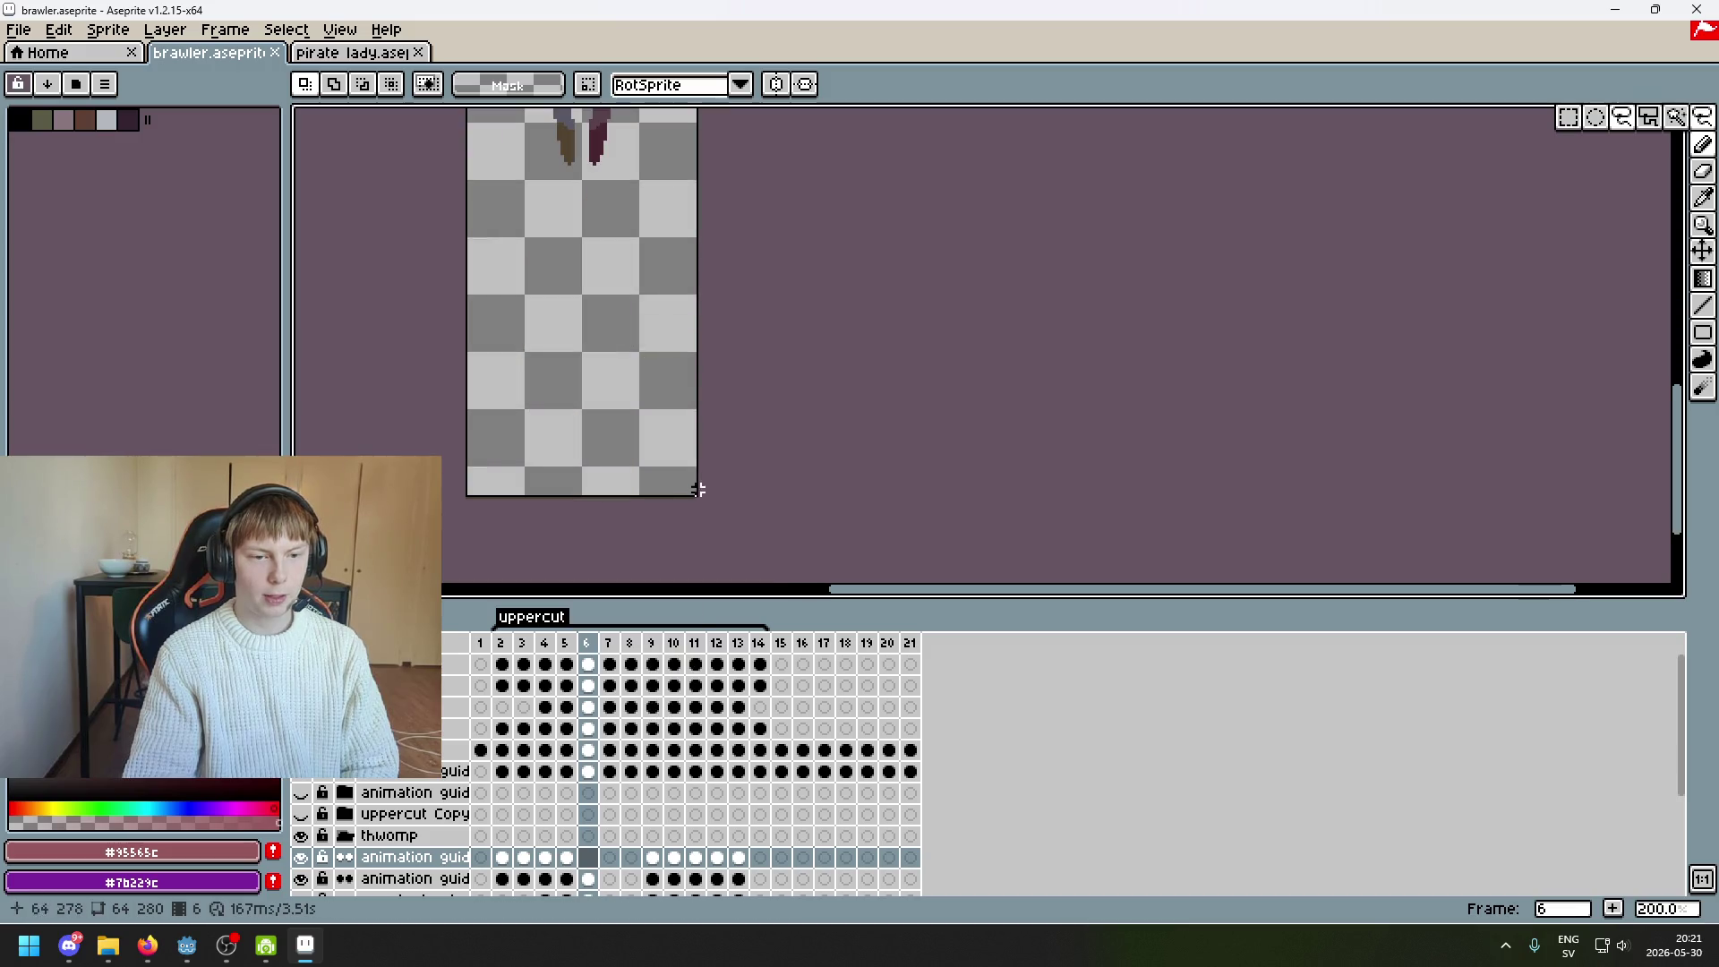
{"action": "scroll", "coordinate": [462, 813], "scroll_direction": "down", "scroll_amount": 4}
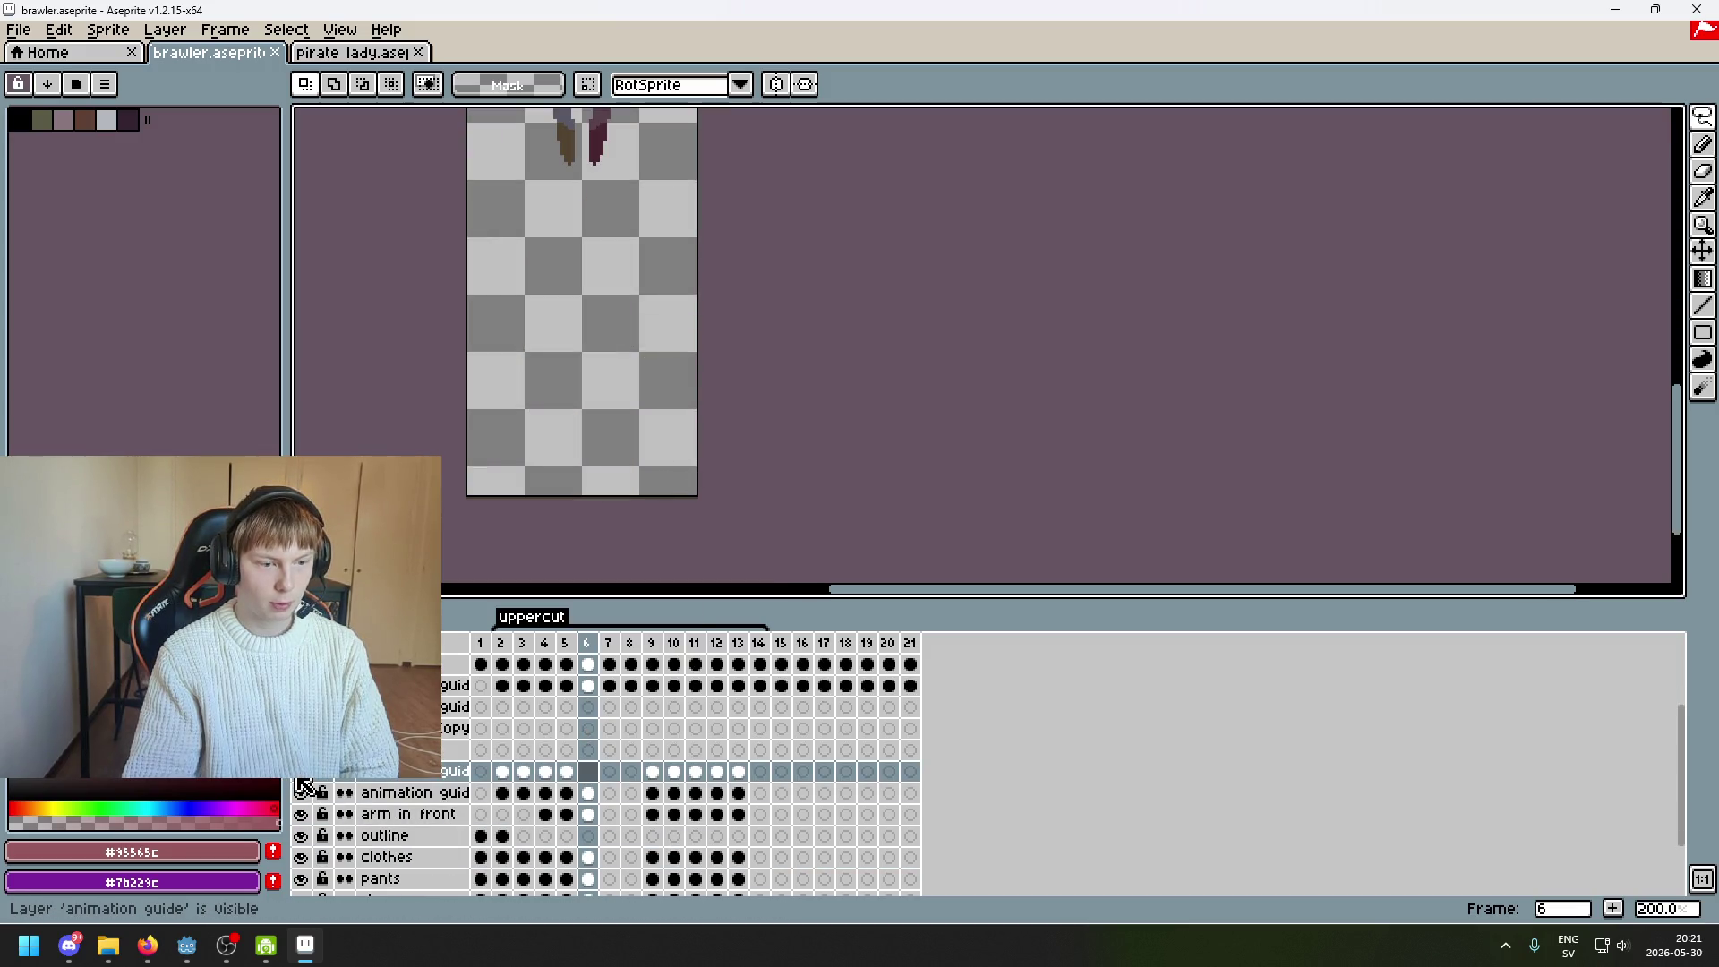
{"action": "scroll", "coordinate": [607, 408], "scroll_direction": "down", "scroll_amount": 2}
{"action": "scroll", "coordinate": [607, 408], "scroll_direction": "up", "scroll_amount": 1}
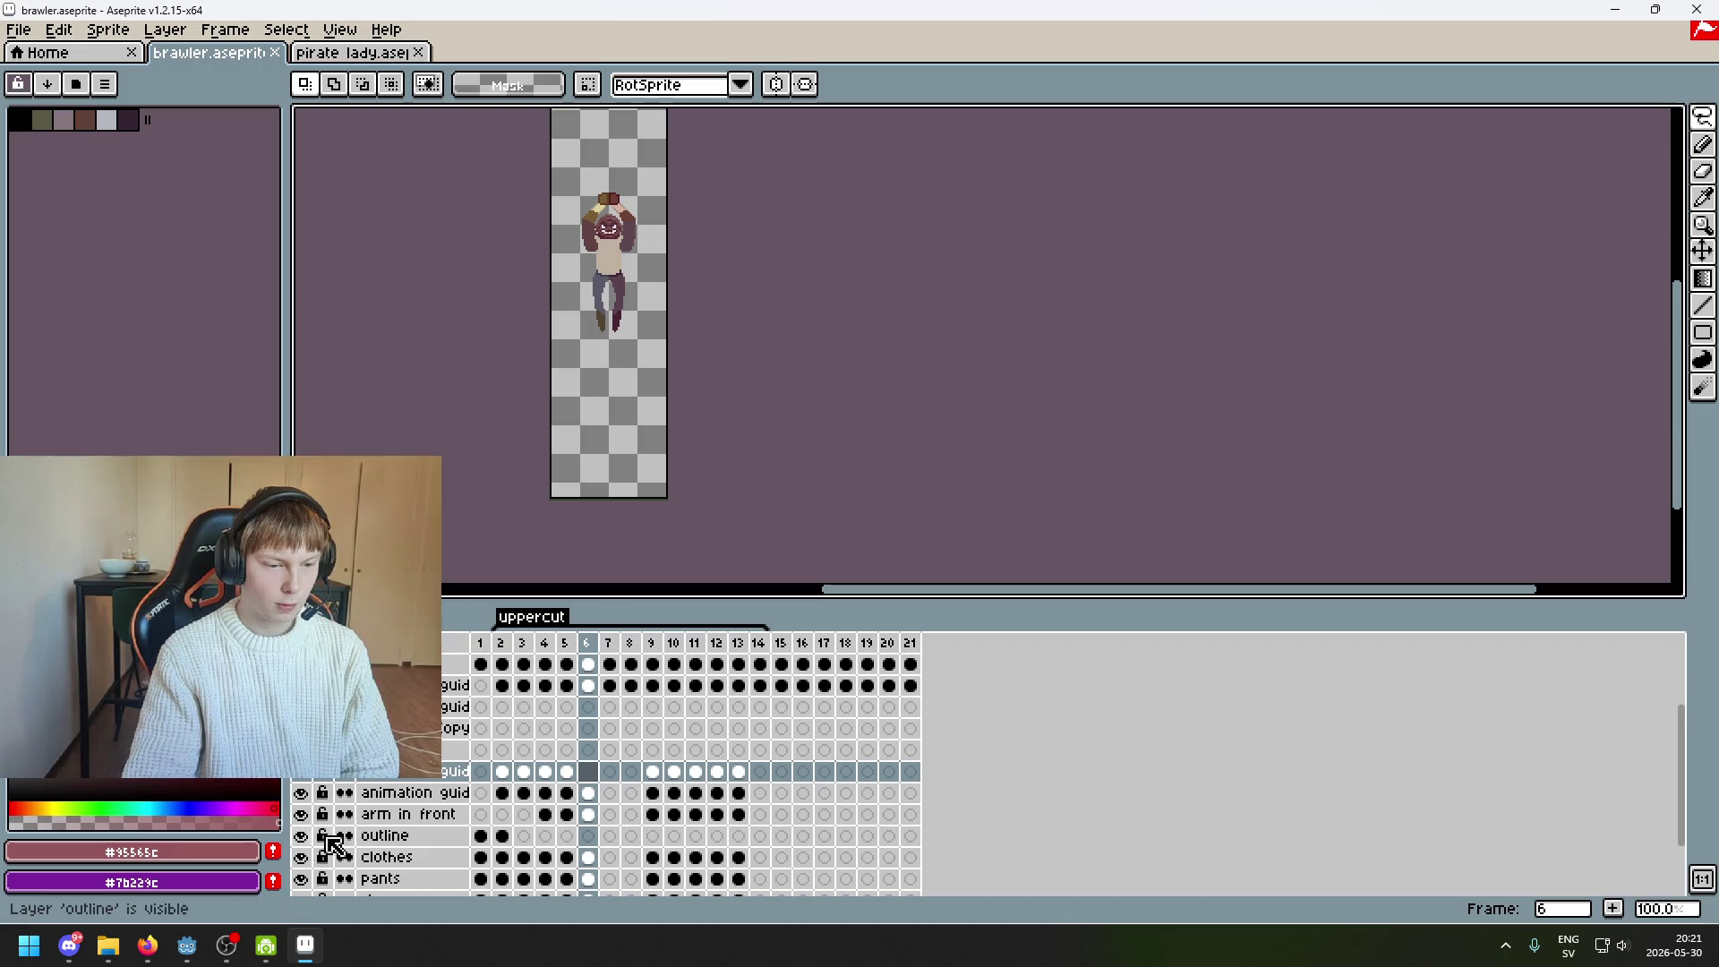
{"action": "scroll", "coordinate": [595, 779], "scroll_direction": "down", "scroll_amount": 2}
{"action": "left_click", "coordinate": [594, 752]}
{"action": "mouse_move", "coordinate": [598, 752]}
{"action": "left_mouse_down"}
{"action": "mouse_move", "coordinate": [594, 889]}
{"action": "mouse_move", "coordinate": [603, 721]}
{"action": "left_mouse_up"}
{"action": "key", "text": "Escape"}
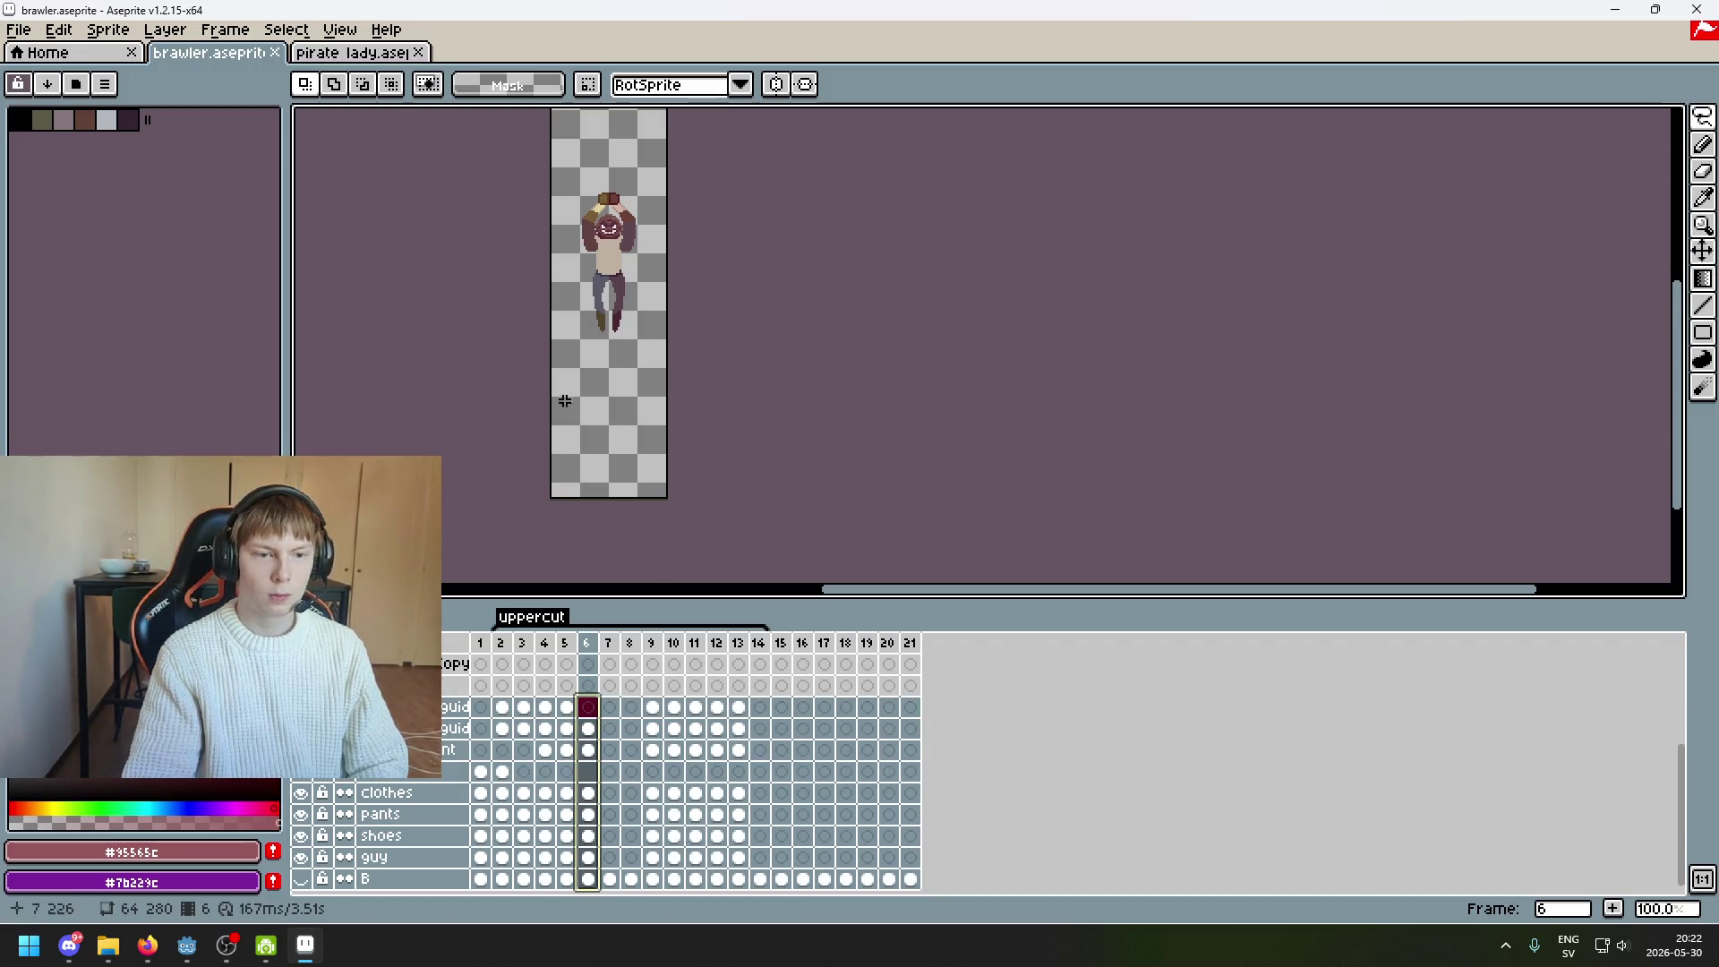
Undo an accidental transform and reselect frame 6's cels from the guide layer to B
{"action": "left_click", "coordinate": [614, 307]}
{"action": "key", "text": "ctrl+z"}
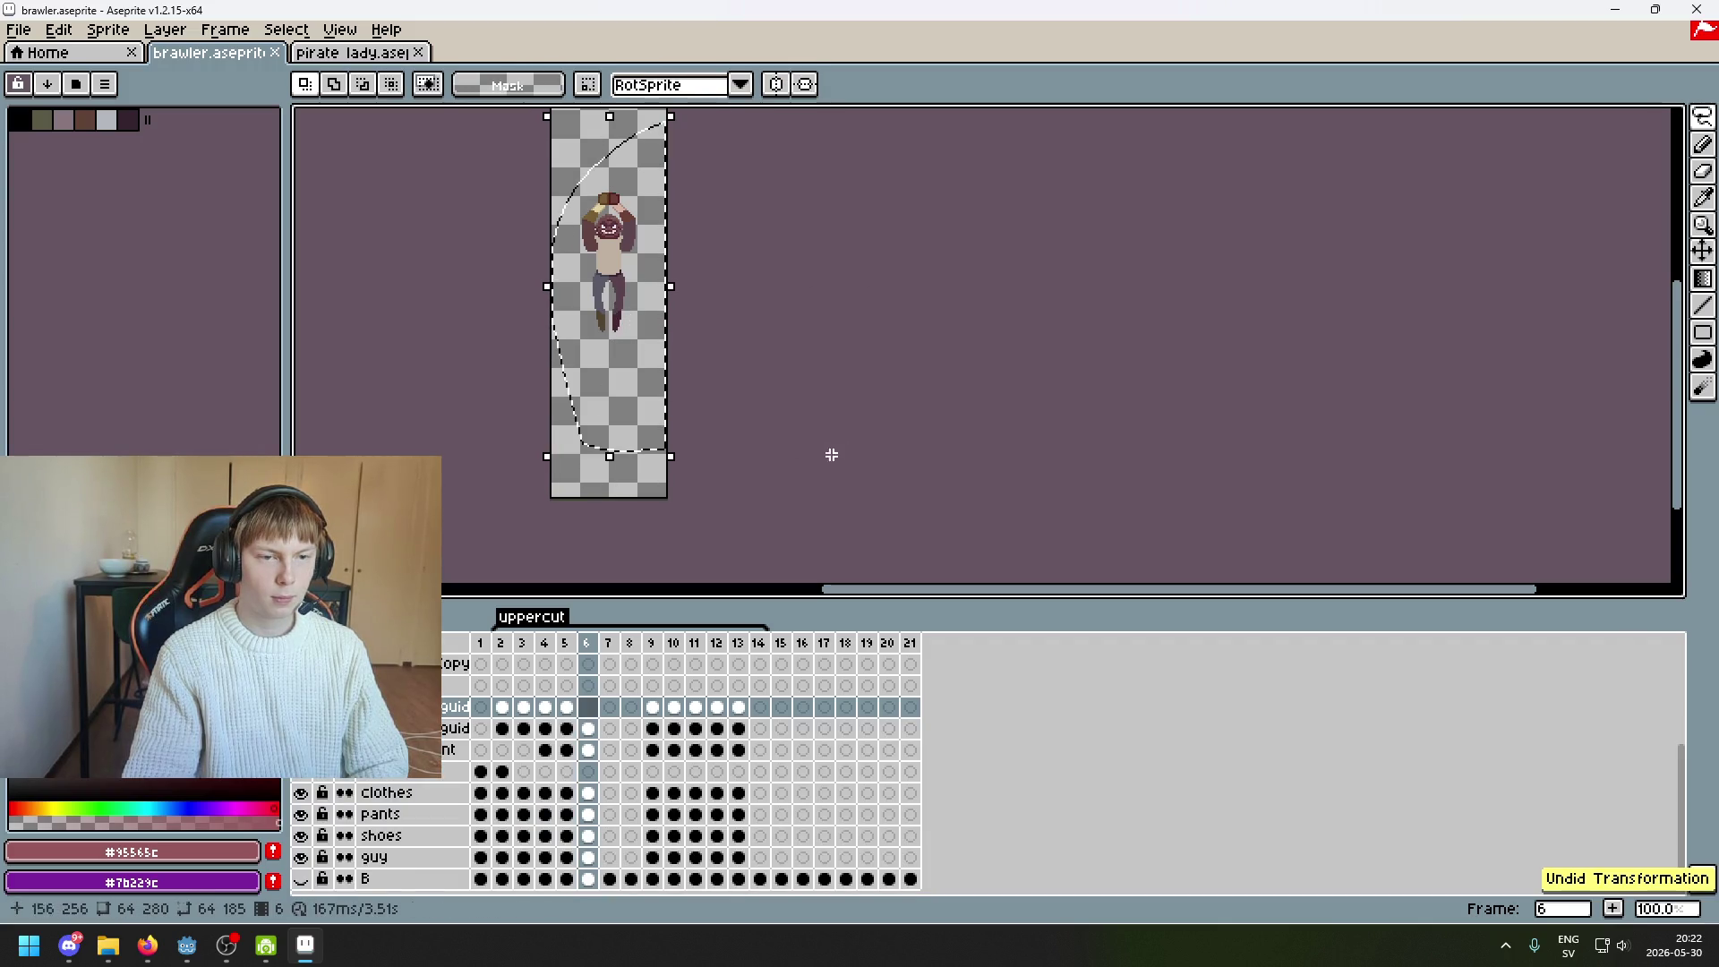
{"action": "mouse_move", "coordinate": [587, 709]}
{"action": "left_mouse_down"}
{"action": "mouse_move", "coordinate": [588, 878]}
{"action": "mouse_move", "coordinate": [592, 714]}
{"action": "left_mouse_up"}
{"action": "double_click", "coordinate": [587, 879]}
{"action": "key", "text": "Escape"}
{"action": "key", "text": "ctrl+d"}
Move the frame-6 brawler down about 84 px to stand near the canvas bottom
{"action": "key", "text": "v"}
{"action": "mouse_move", "coordinate": [708, 406]}
{"action": "left_mouse_down"}
{"action": "mouse_move", "coordinate": [692, 547]}
{"action": "mouse_move", "coordinate": [707, 544]}
{"action": "left_mouse_up"}
{"action": "key", "text": "Left"}
{"action": "key", "text": "Left"}
{"action": "key", "text": "Left"}
{"action": "key", "text": "Right"}
{"action": "key", "text": "Right"}
{"action": "key", "text": "Right"}
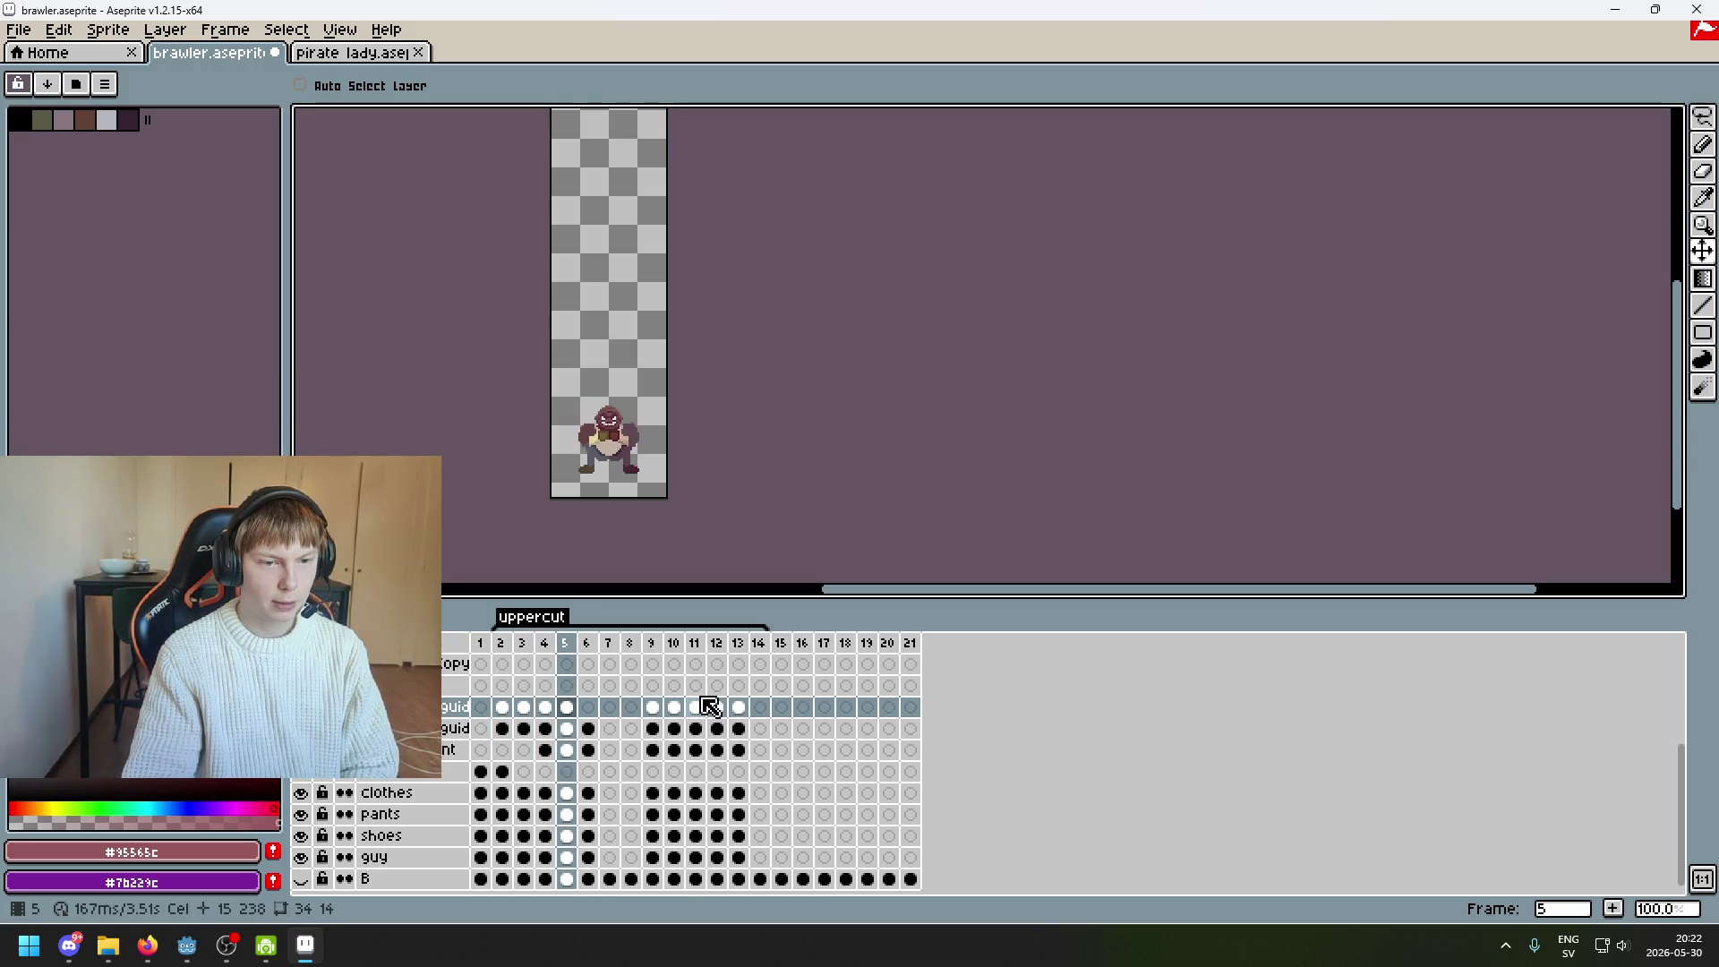
{"action": "key", "text": "ctrl+z"}
{"action": "key", "text": "ctrl+z"}
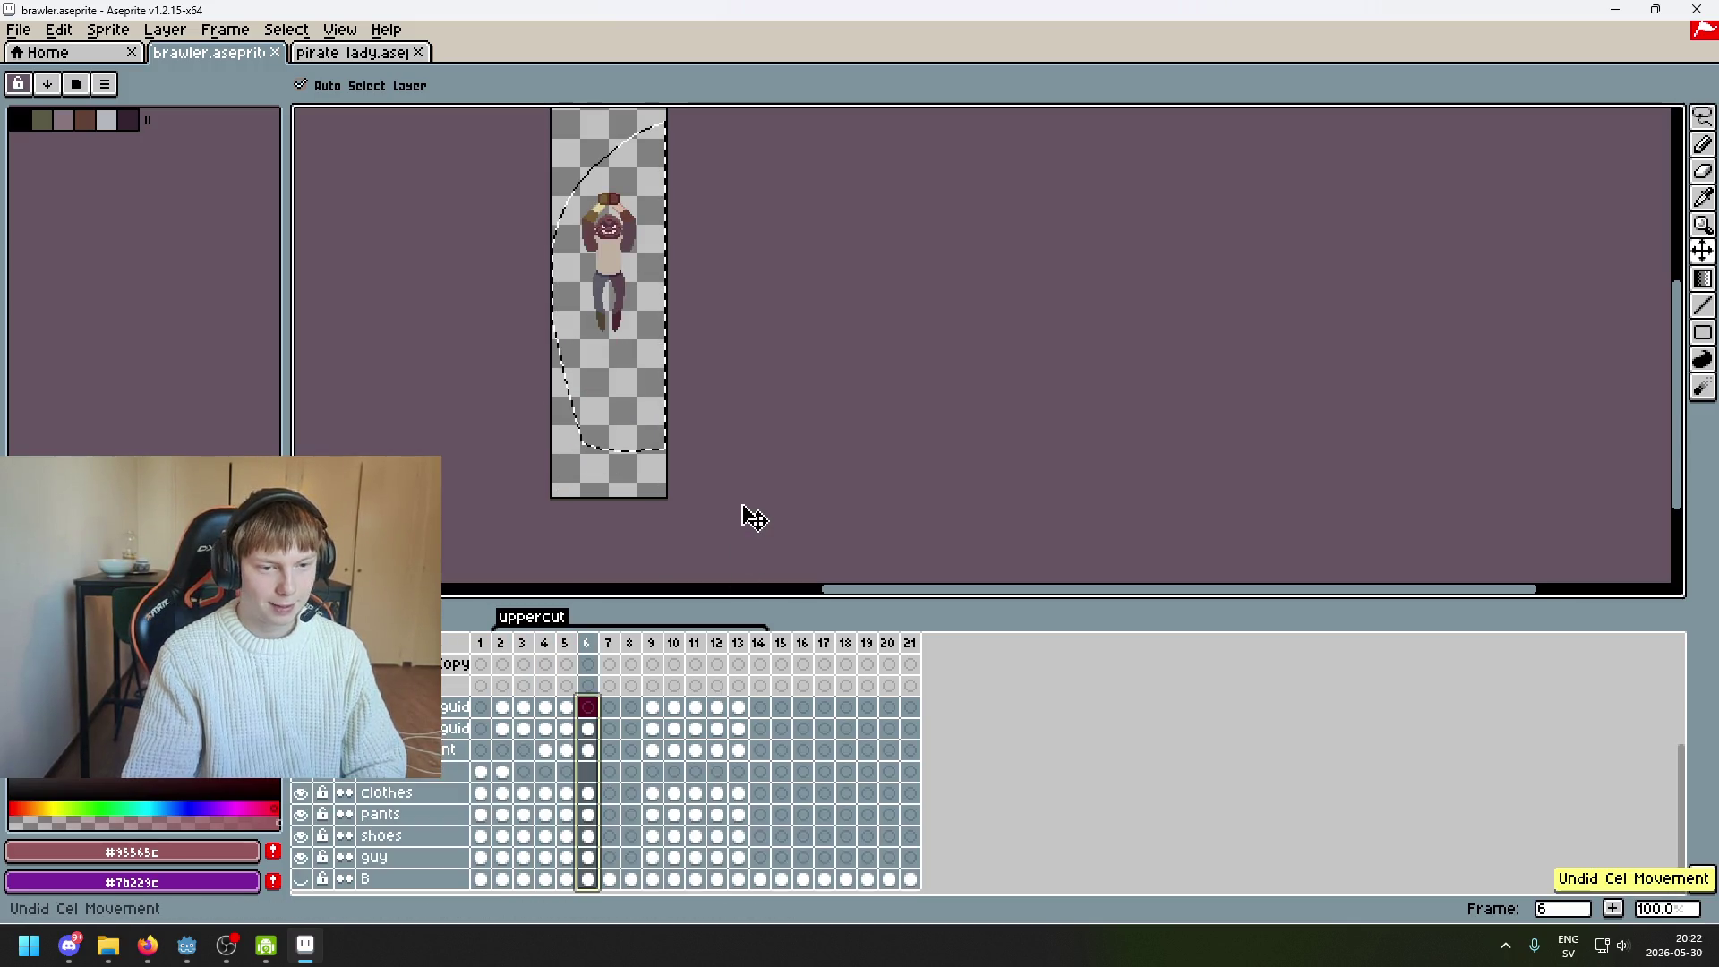
{"action": "left_click_drag", "start_coordinate": [760, 506], "coordinate": [781, 485]}
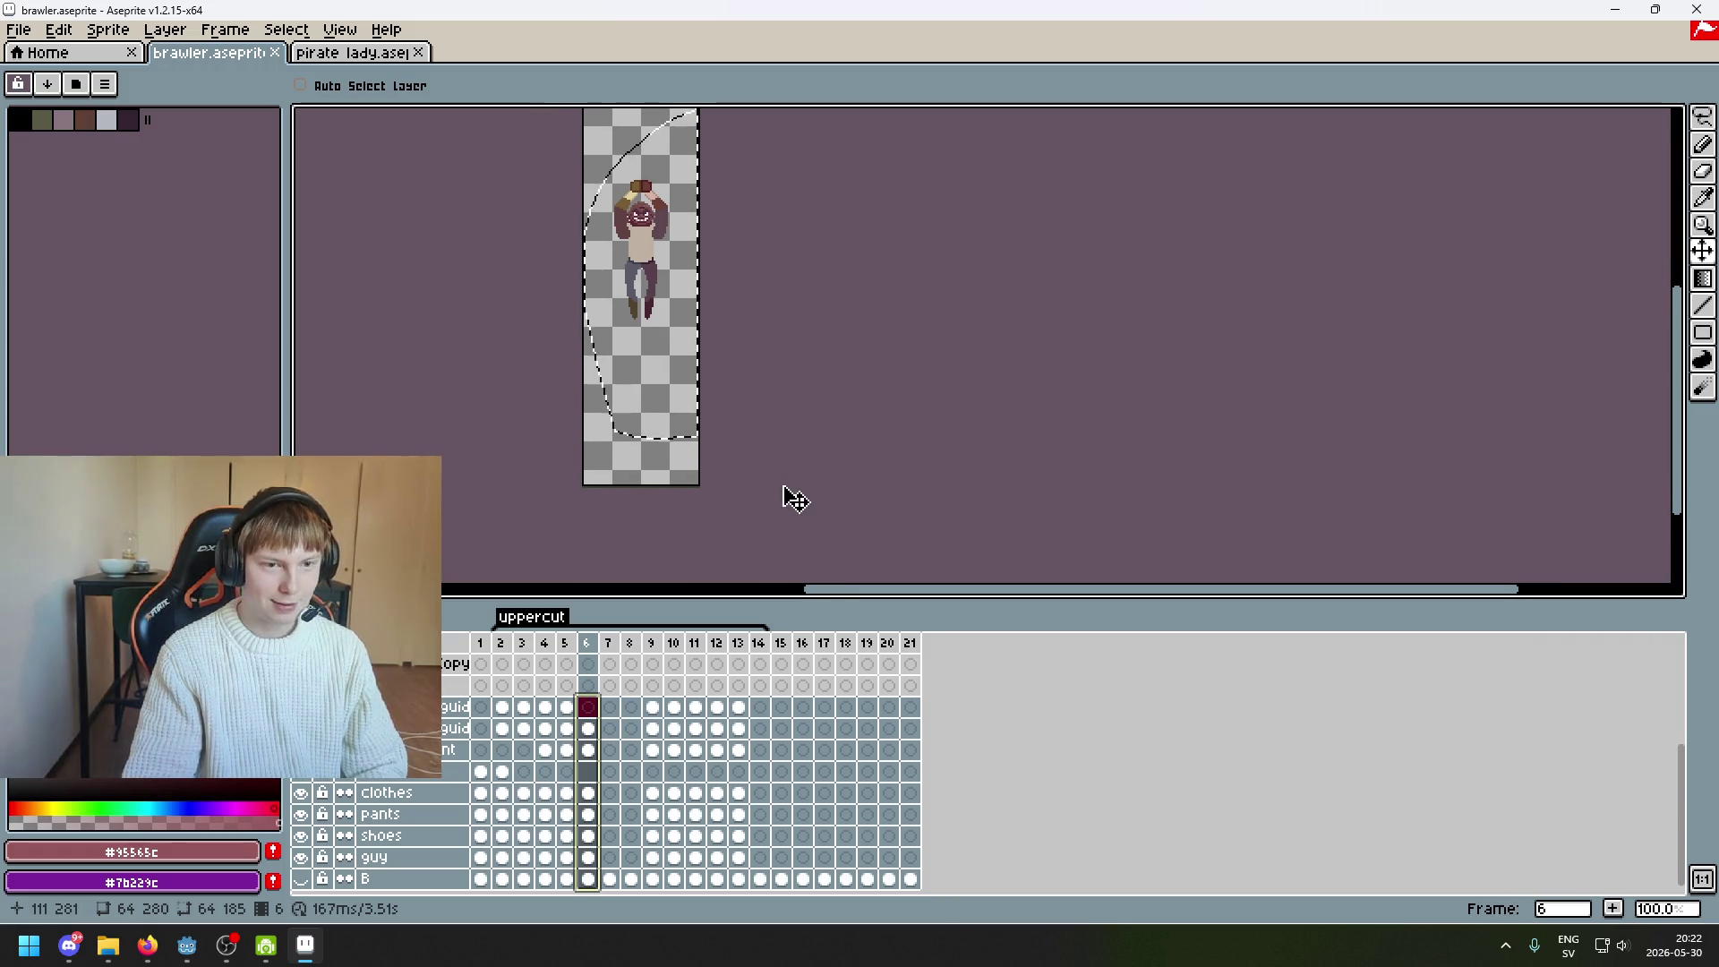
{"action": "left_click_drag", "start_coordinate": [660, 341], "coordinate": [683, 492]}
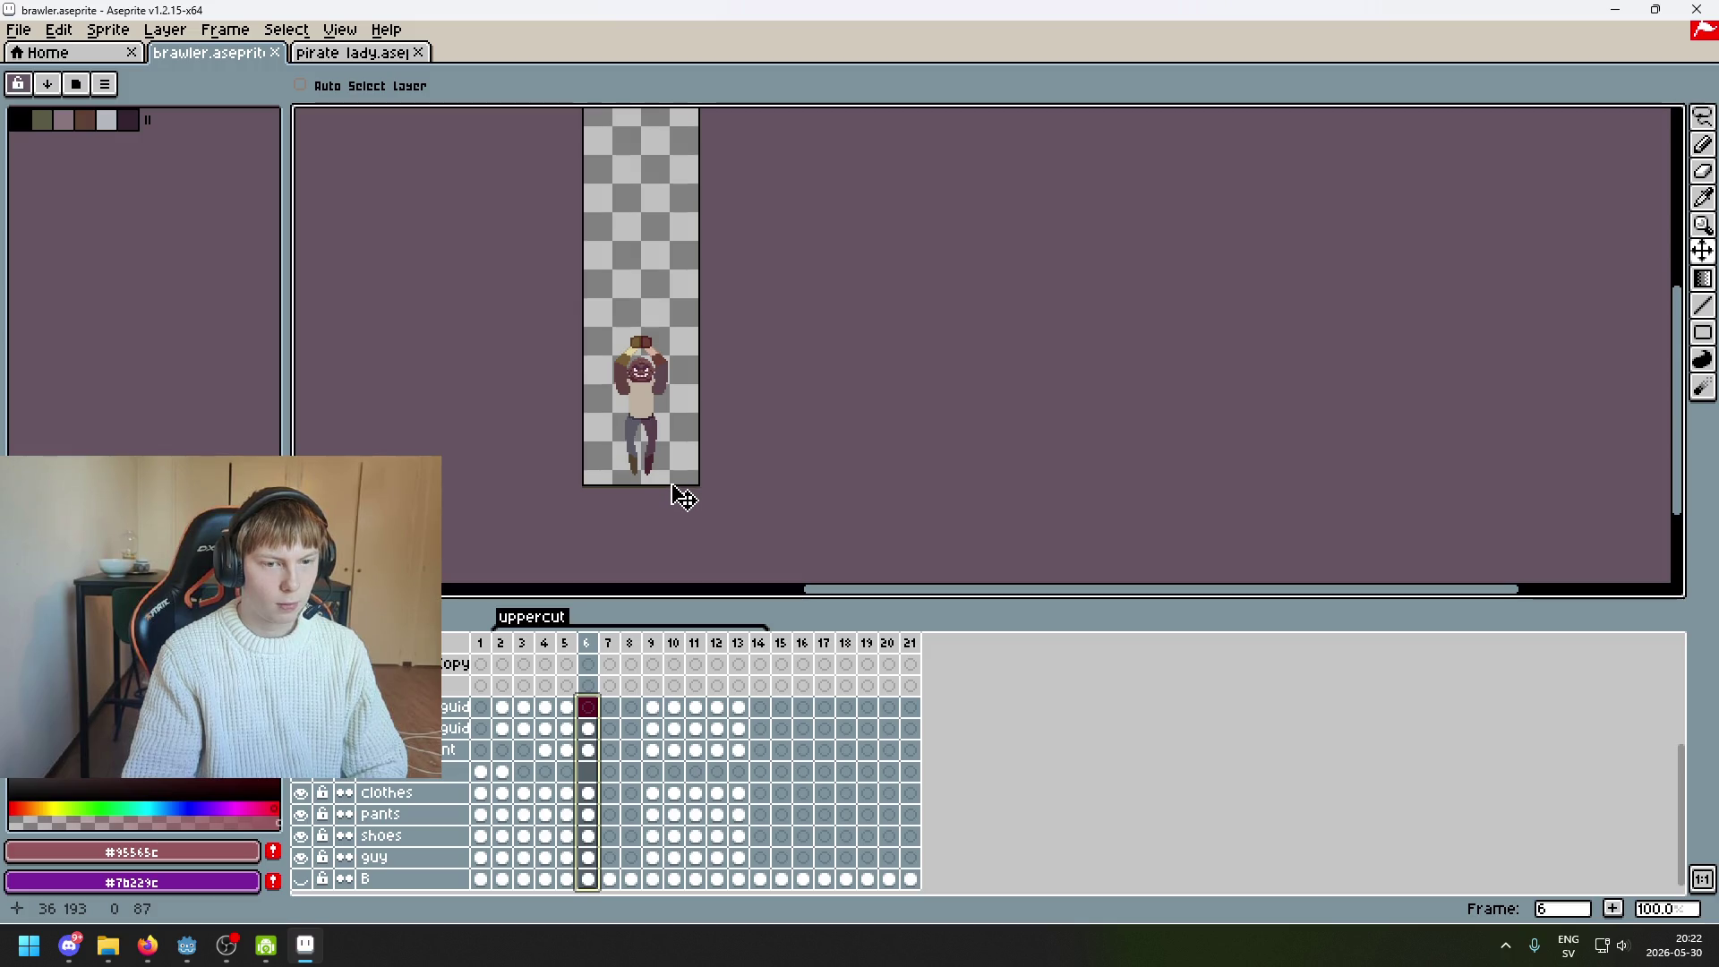
{"action": "left_click_drag", "start_coordinate": [683, 498], "coordinate": [684, 498]}
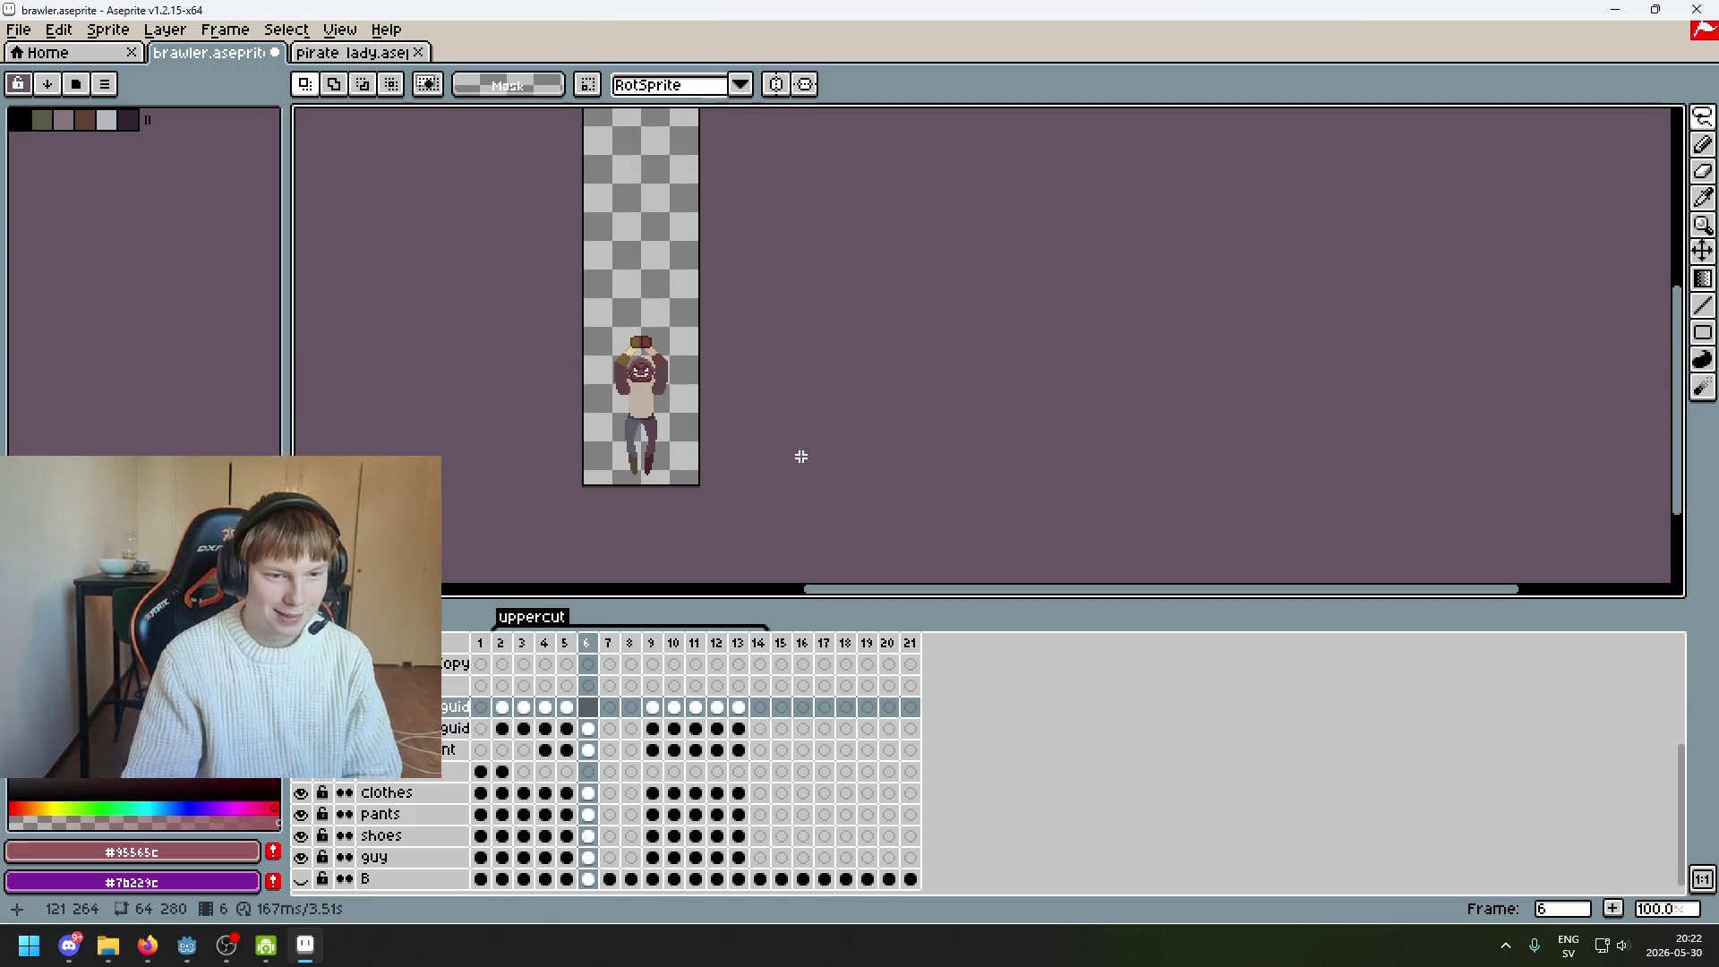
Select frame 9's cels and move the upside-down sprite down to the canvas bottom
{"action": "key", "text": "Right"}
{"action": "key", "text": "Right"}
{"action": "key", "text": "Right"}
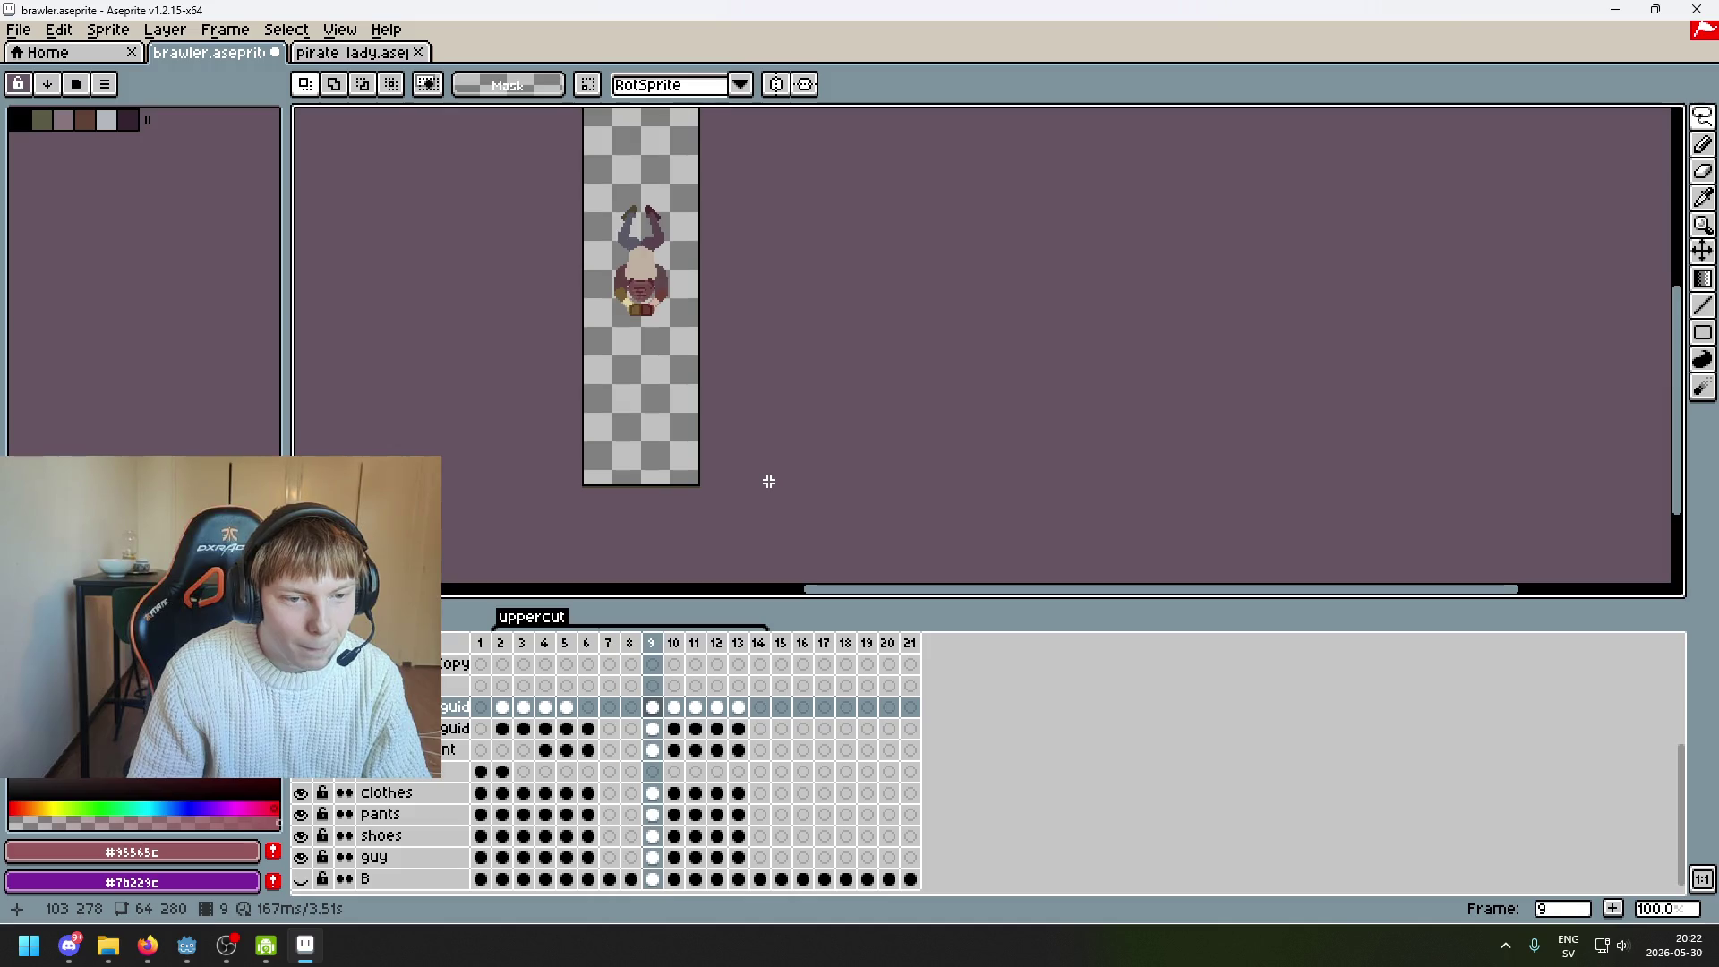
{"action": "key", "text": "Right"}
{"action": "key", "text": "Left"}
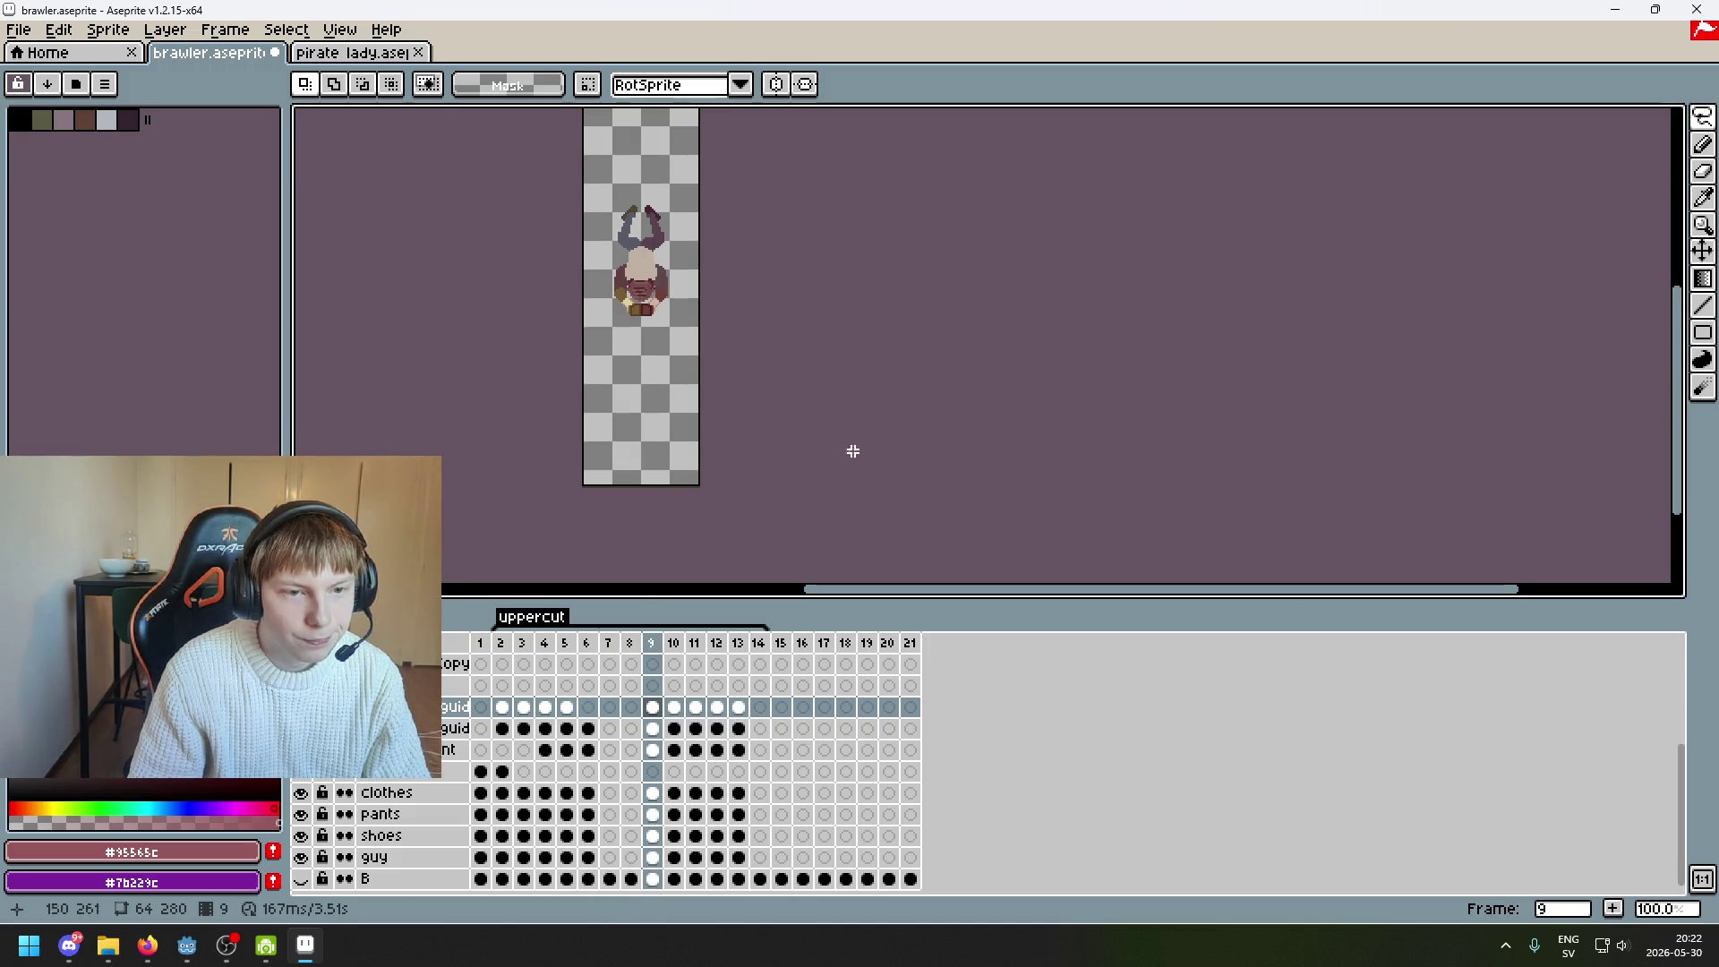
{"action": "left_click_drag", "start_coordinate": [653, 878], "coordinate": [674, 717]}
{"action": "left_click", "coordinate": [652, 708]}
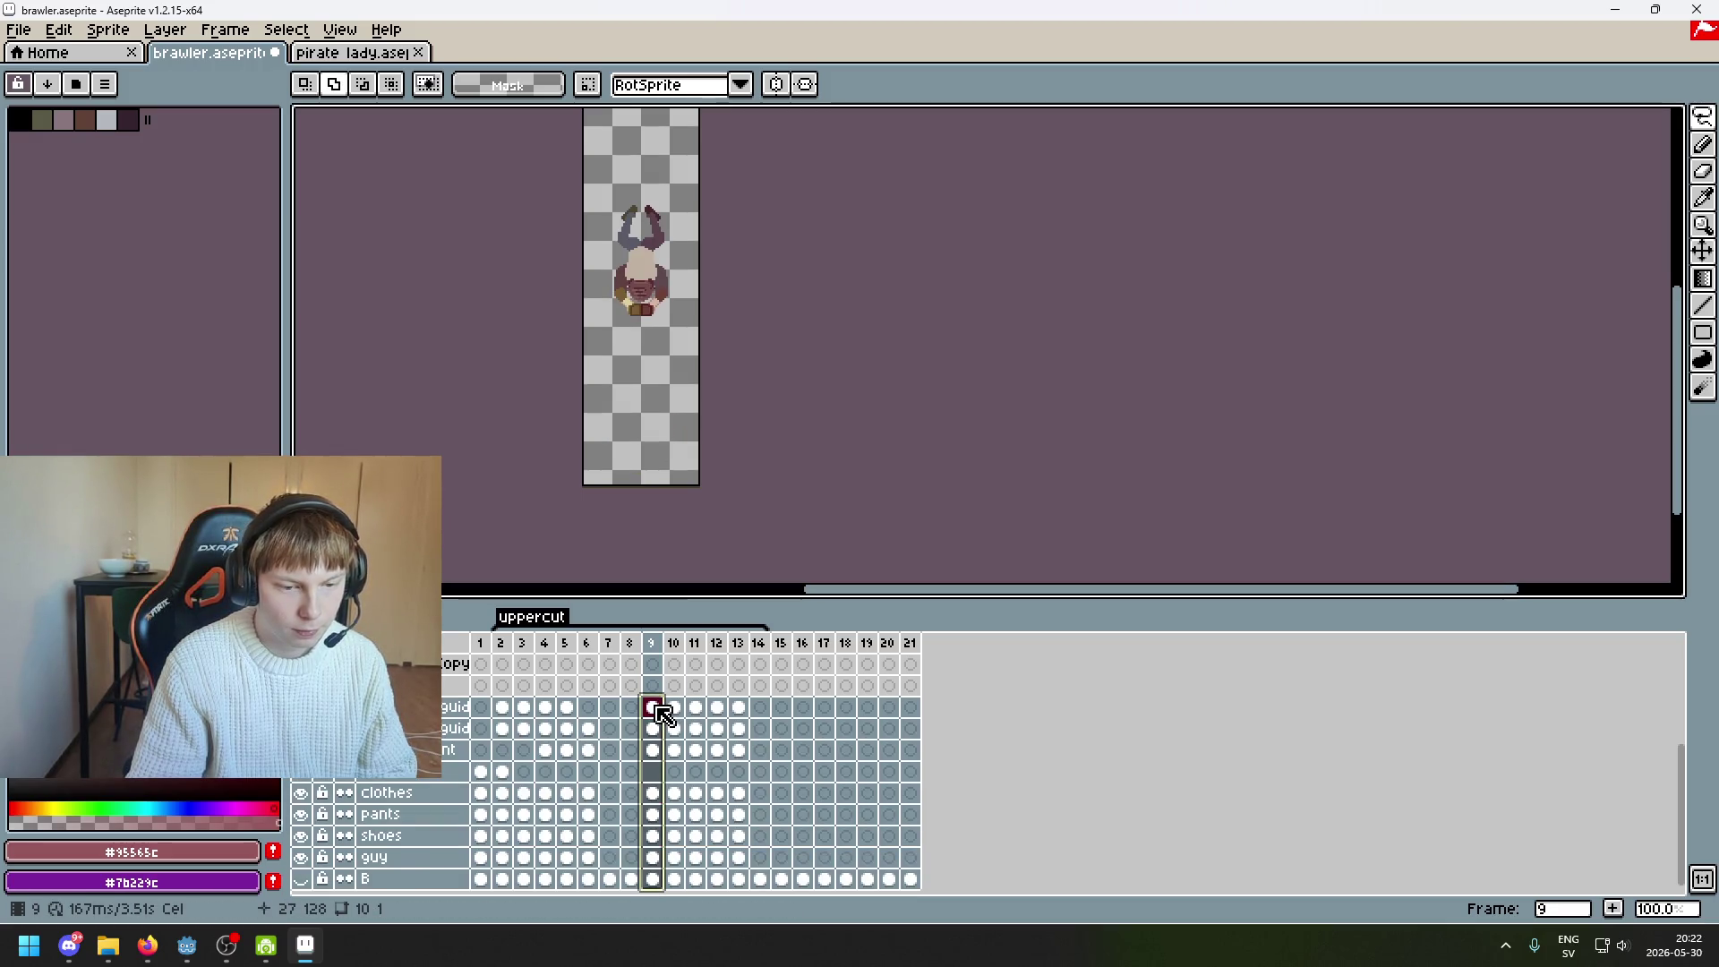
{"action": "left_click", "coordinate": [1701, 250]}
{"action": "left_click_drag", "start_coordinate": [811, 322], "coordinate": [811, 488]}
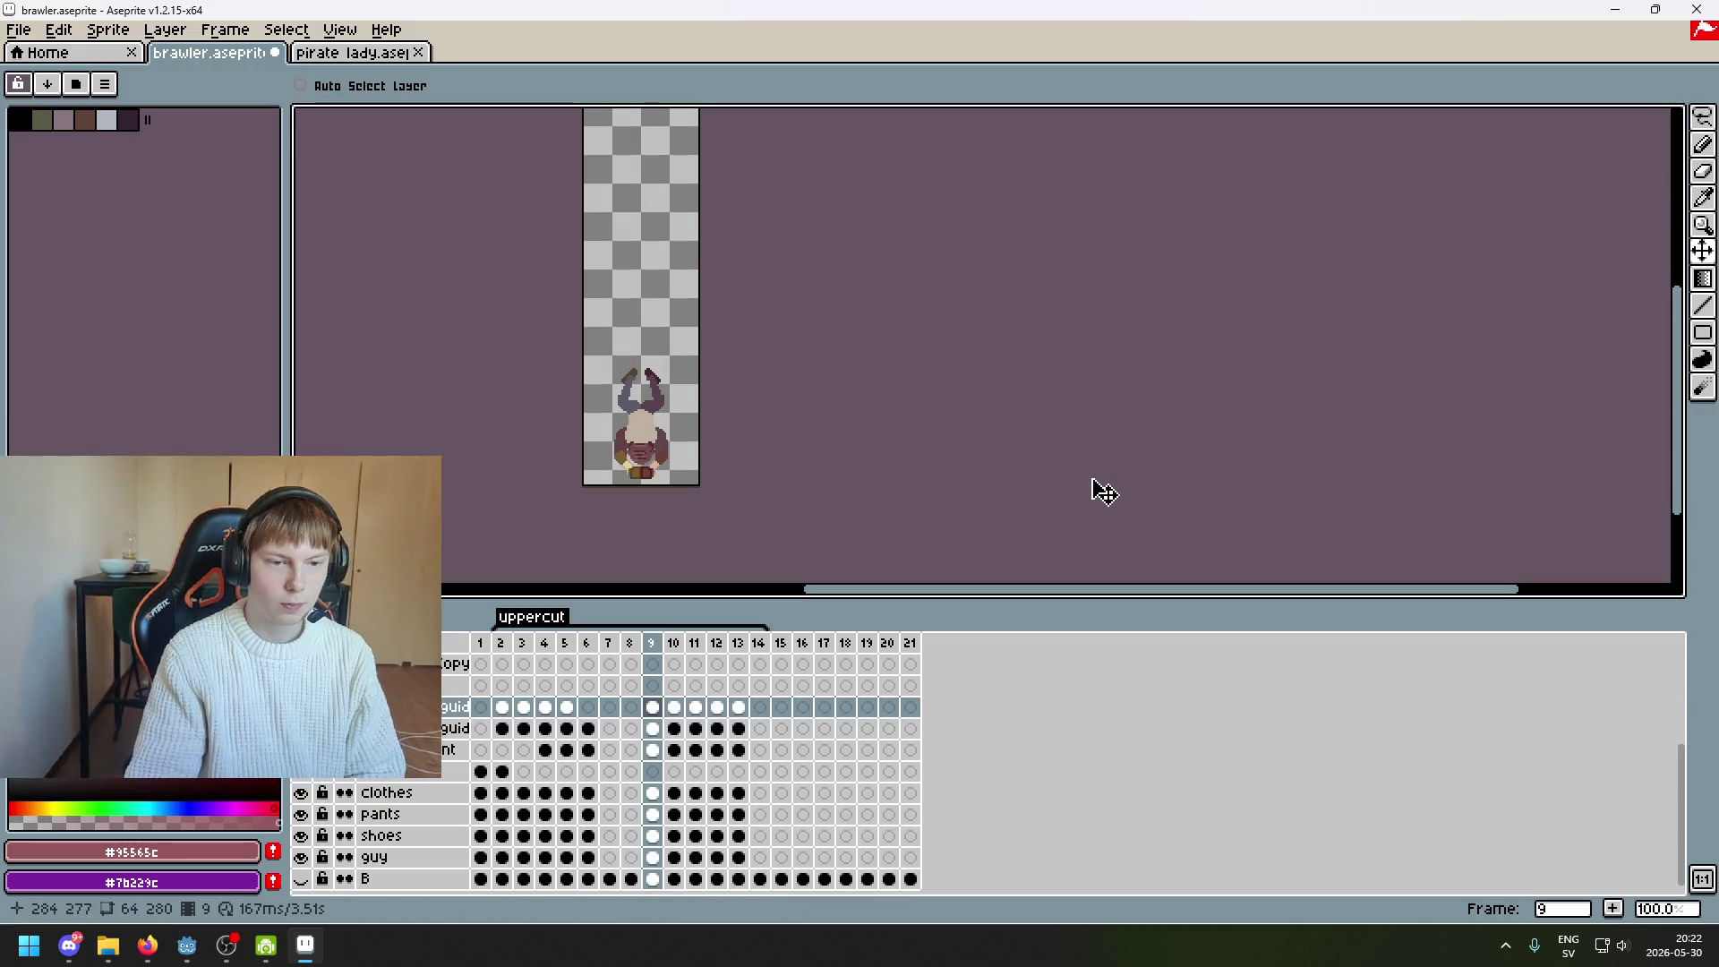
Compare frames 6 through 15 and select the thwomp layer group
{"action": "key", "text": "Left"}
{"action": "key", "text": "Left"}
{"action": "key", "text": "Left"}
{"action": "key", "text": "Right"}
{"action": "key", "text": "Right"}
{"action": "key", "text": "Right"}
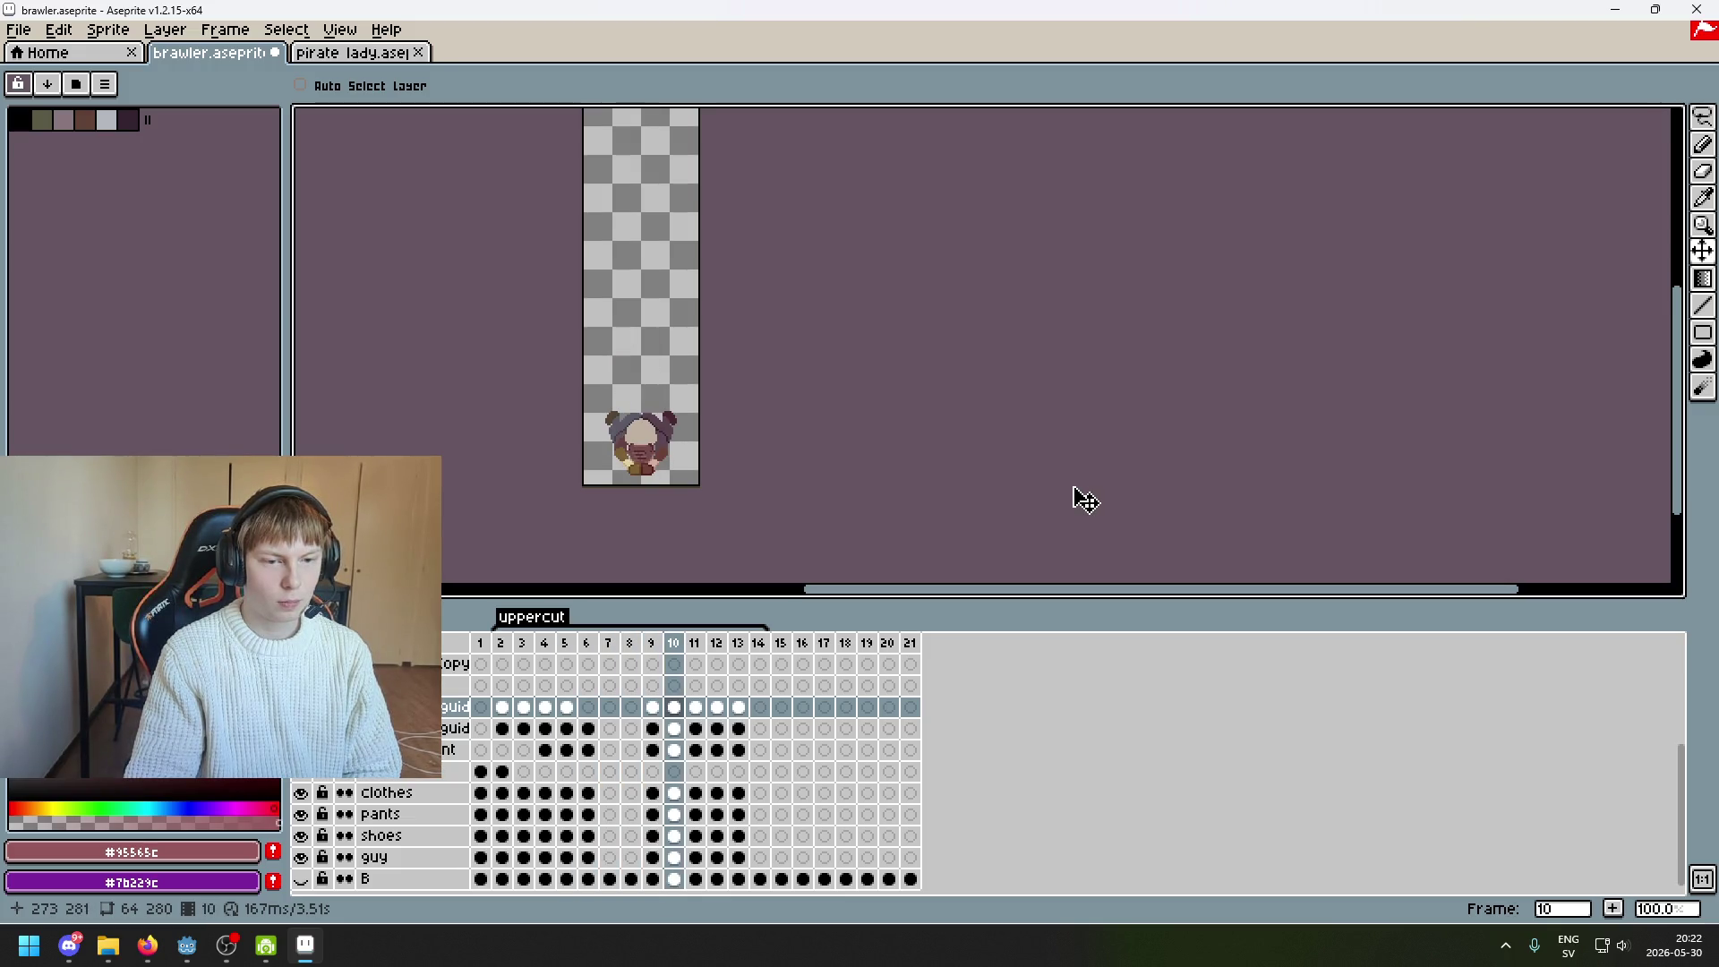
{"action": "key", "text": "Right"}
{"action": "key", "text": "Right"}
{"action": "key", "text": "Right"}
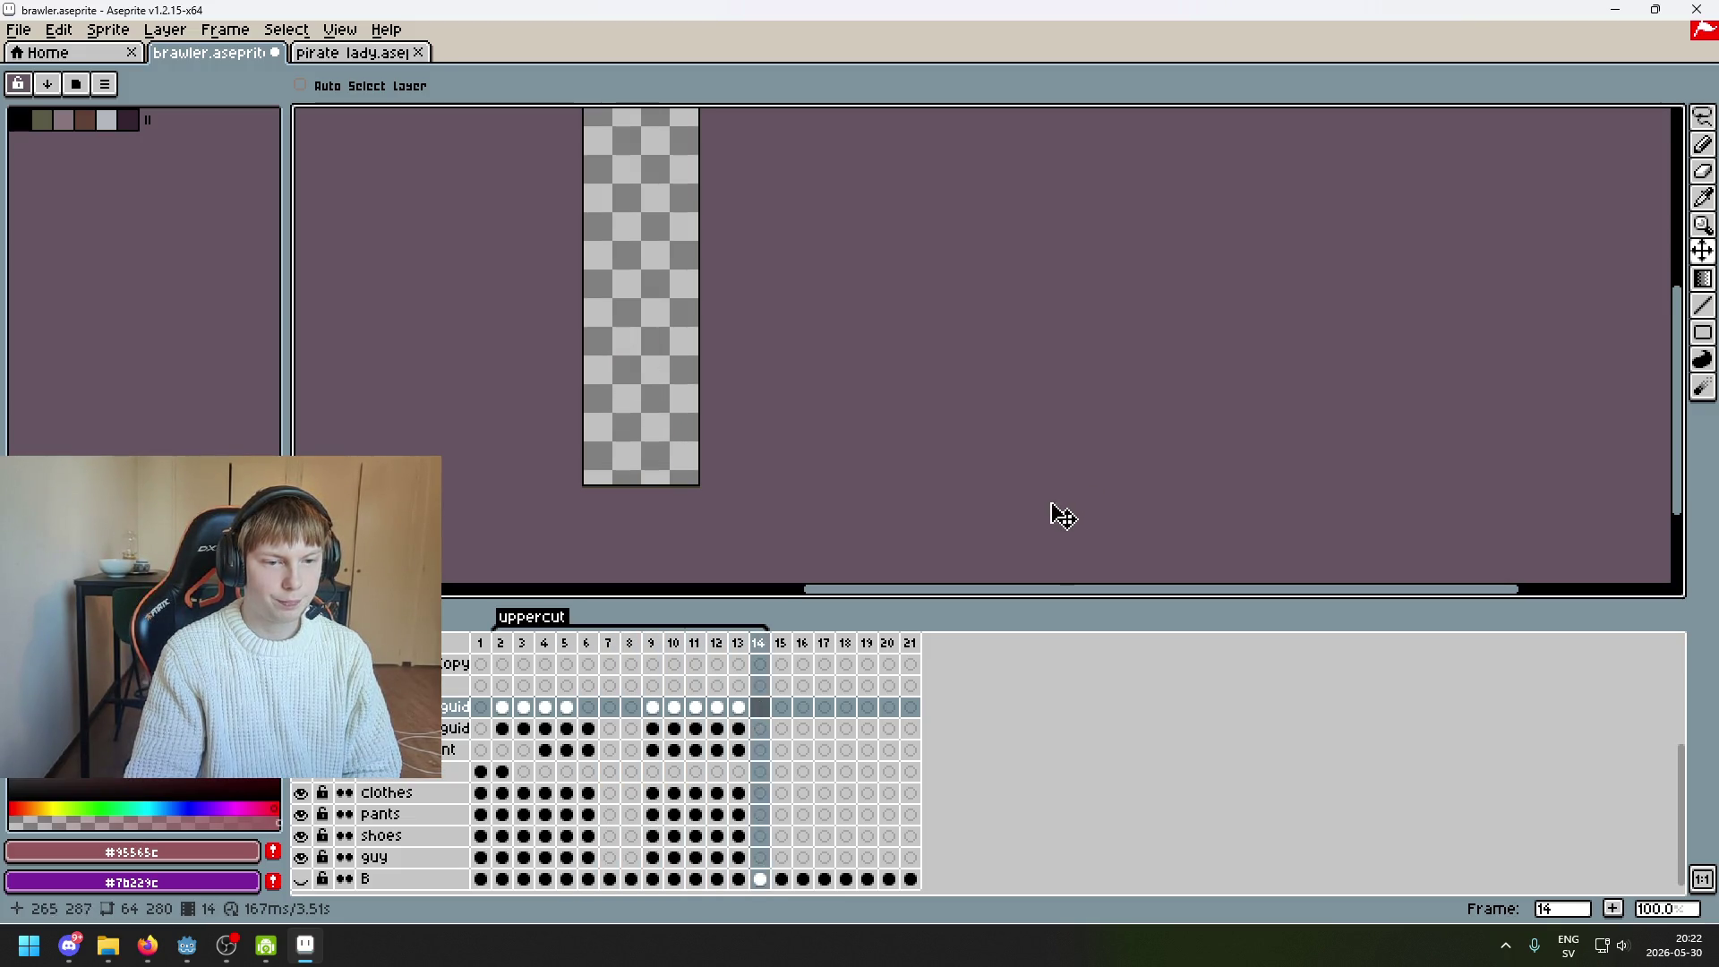
{"action": "scroll", "coordinate": [376, 761], "scroll_direction": "up", "scroll_amount": 3}
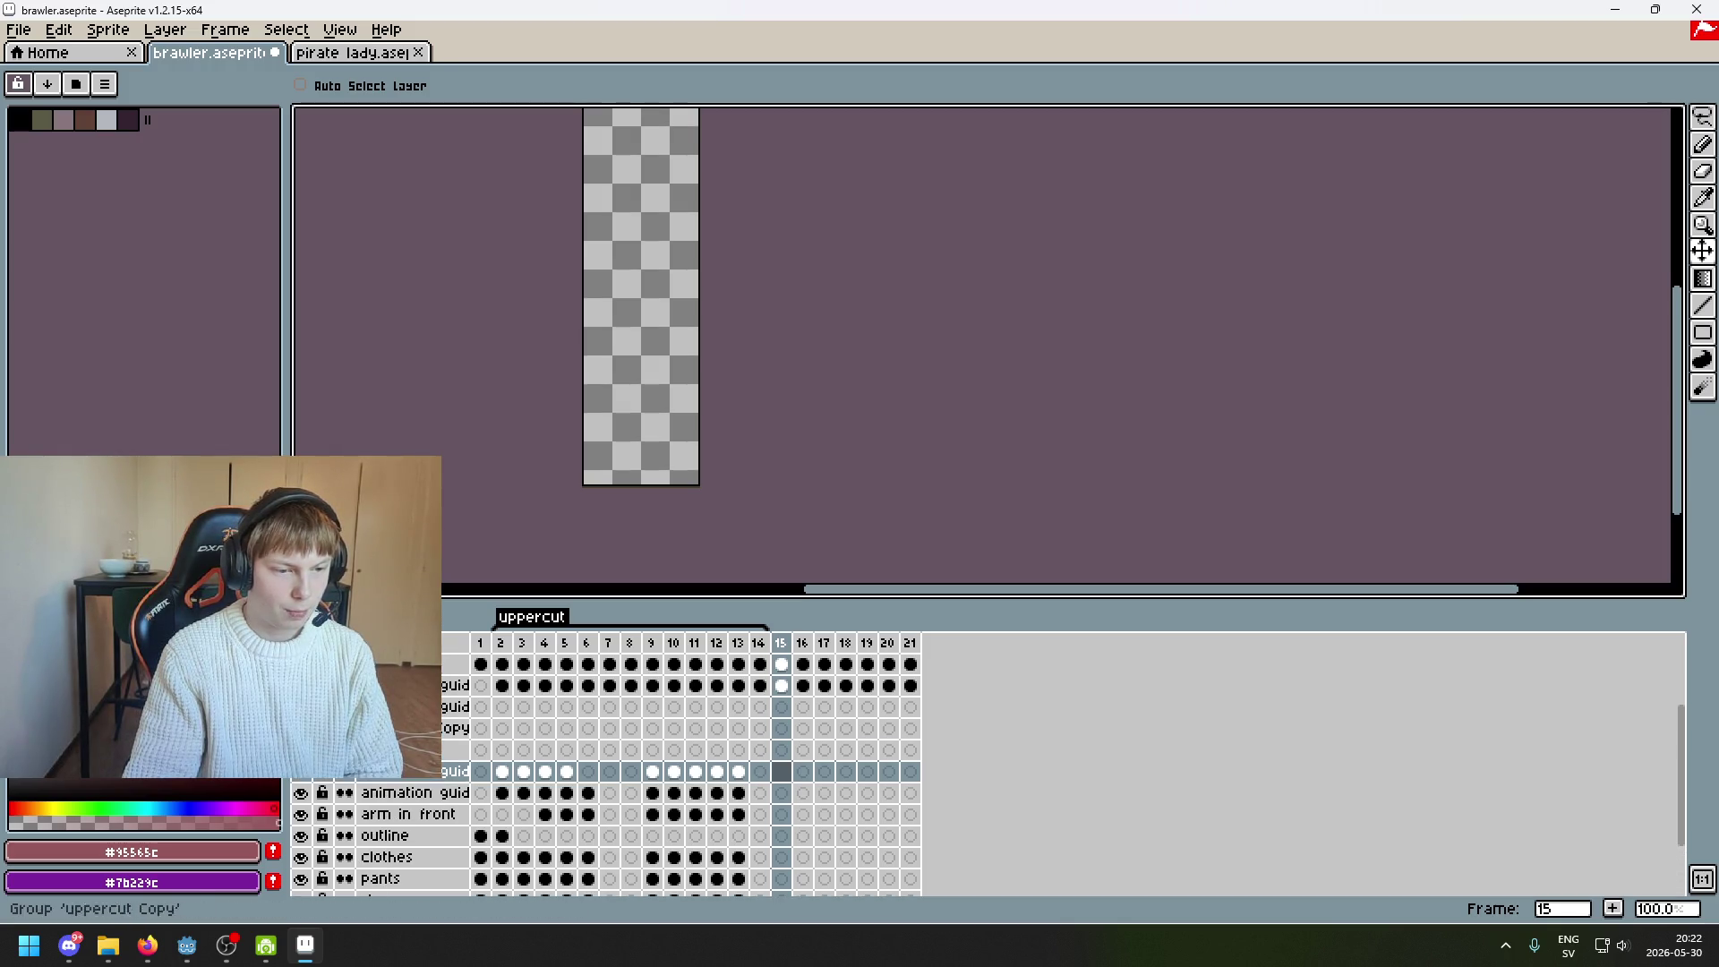
{"action": "left_click", "coordinate": [455, 749]}
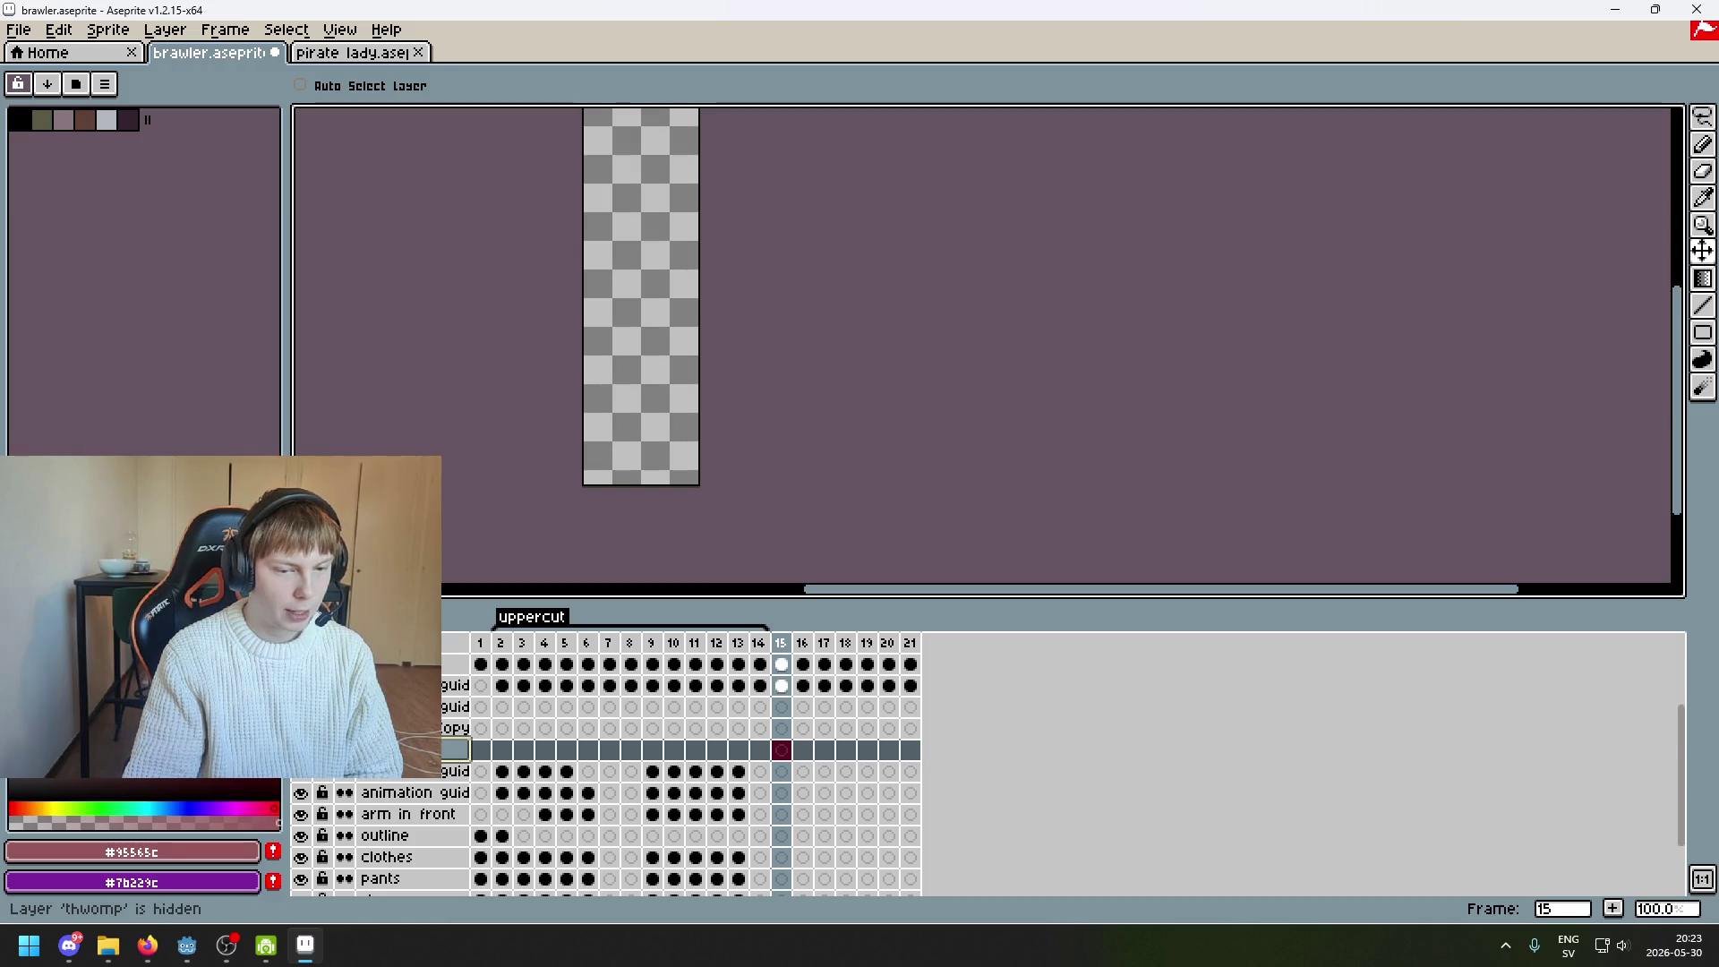
{"action": "key", "text": "Left"}
{"action": "scroll", "coordinate": [385, 761], "scroll_direction": "down", "scroll_amount": 3}
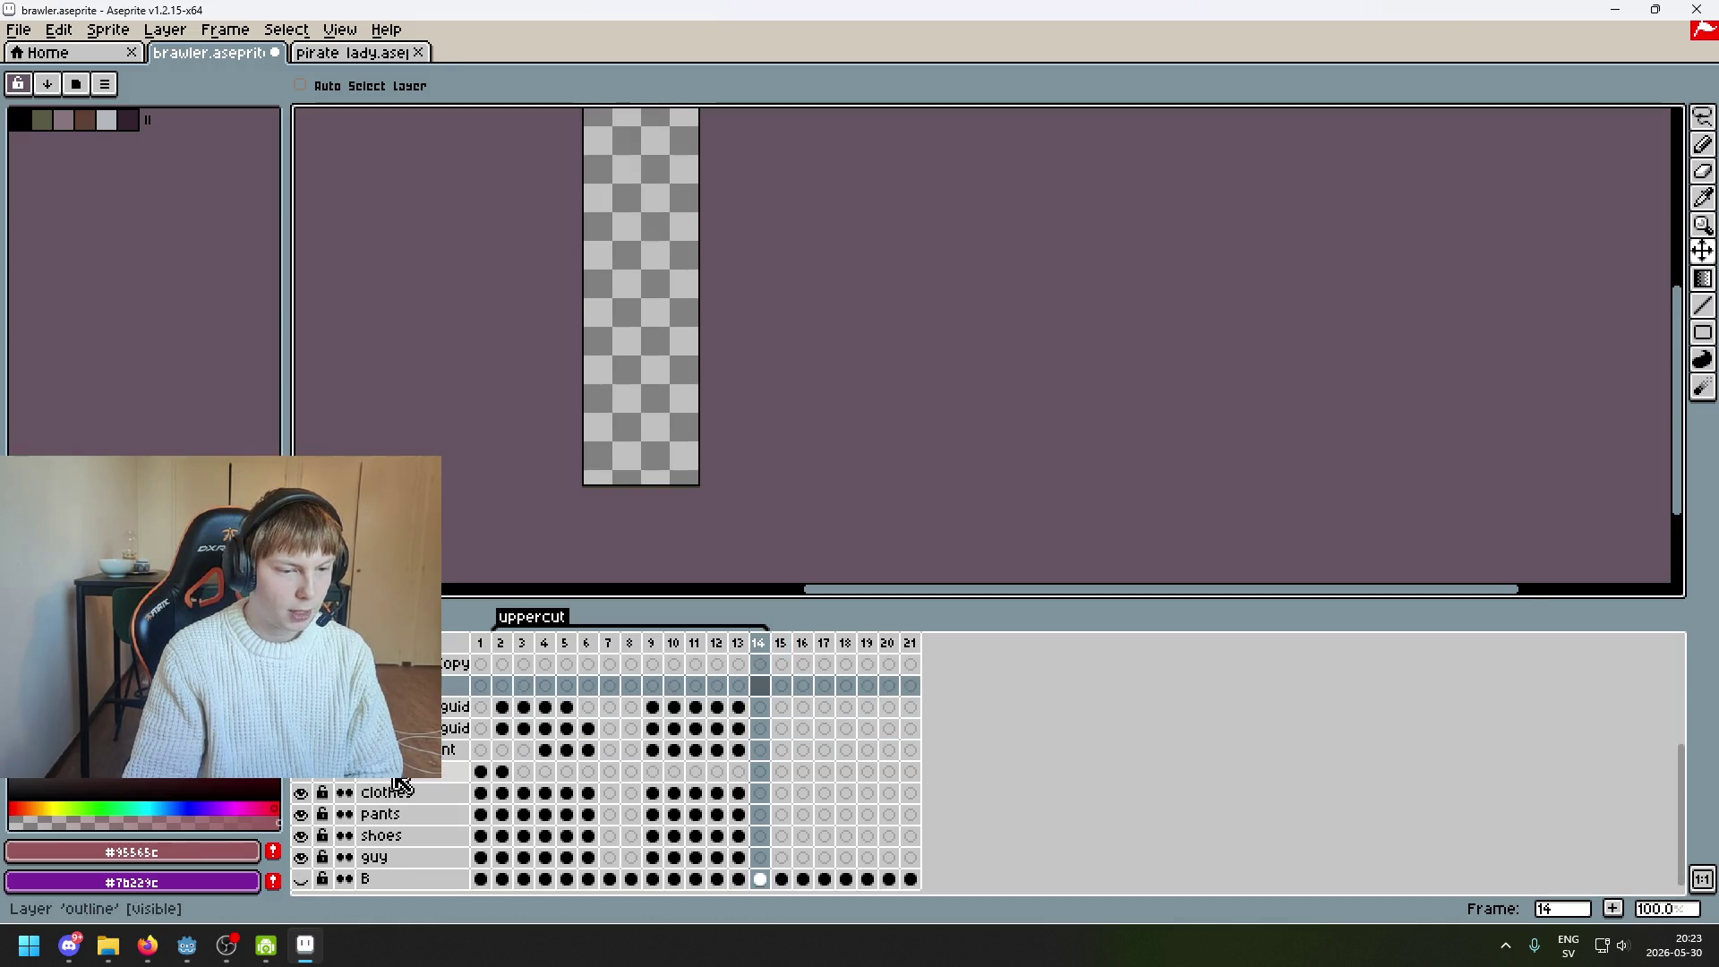
On frame 9, select the body layers from guy through the guides and hide them
{"action": "left_click", "coordinate": [421, 856]}
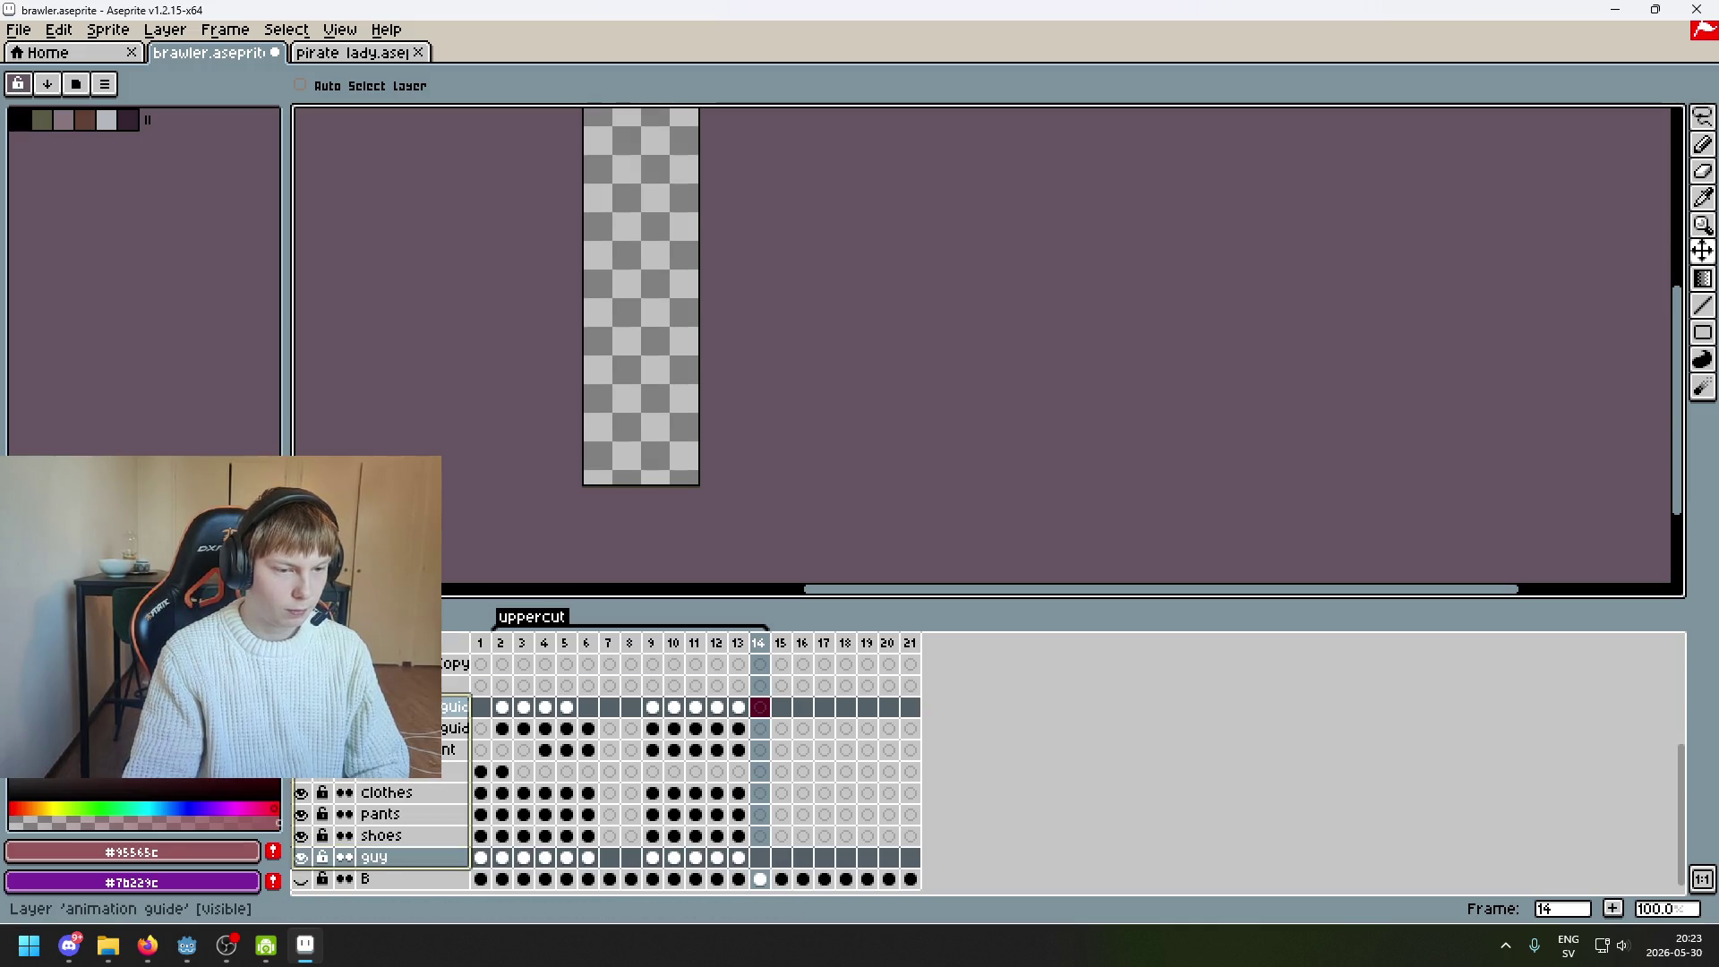
{"action": "left_click", "coordinate": [402, 772]}
{"action": "left_click", "coordinate": [301, 727]}
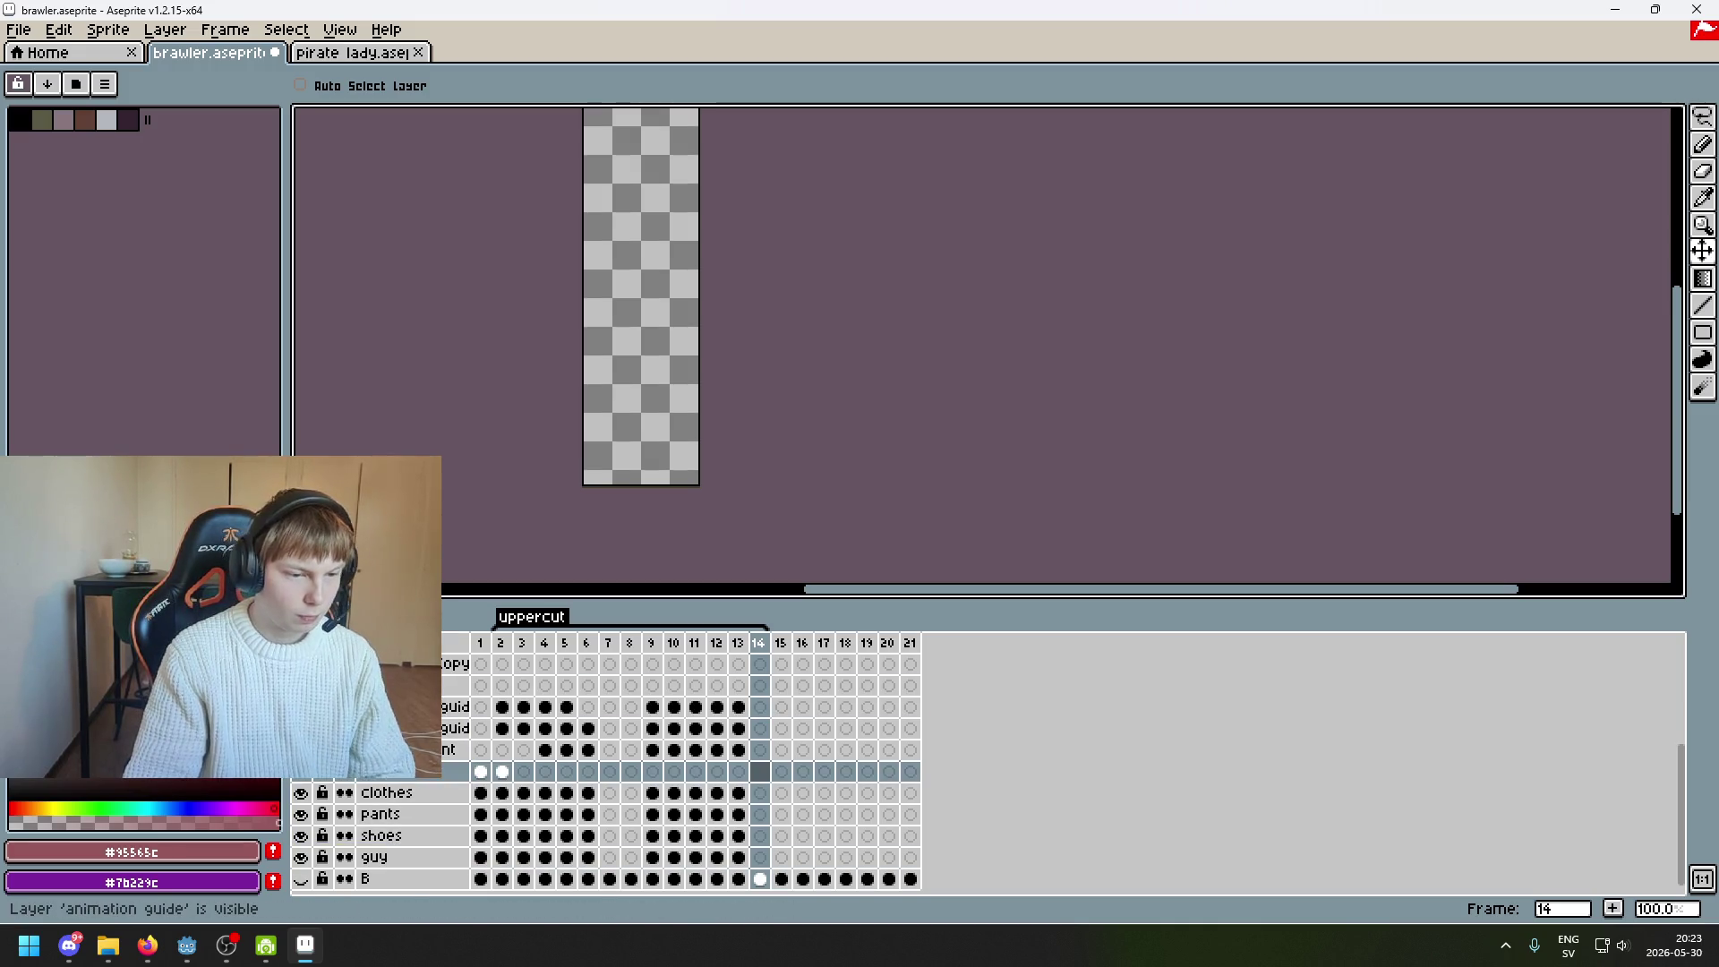
{"action": "key", "text": "Left"}
{"action": "key", "text": "Left"}
{"action": "key", "text": "Left"}
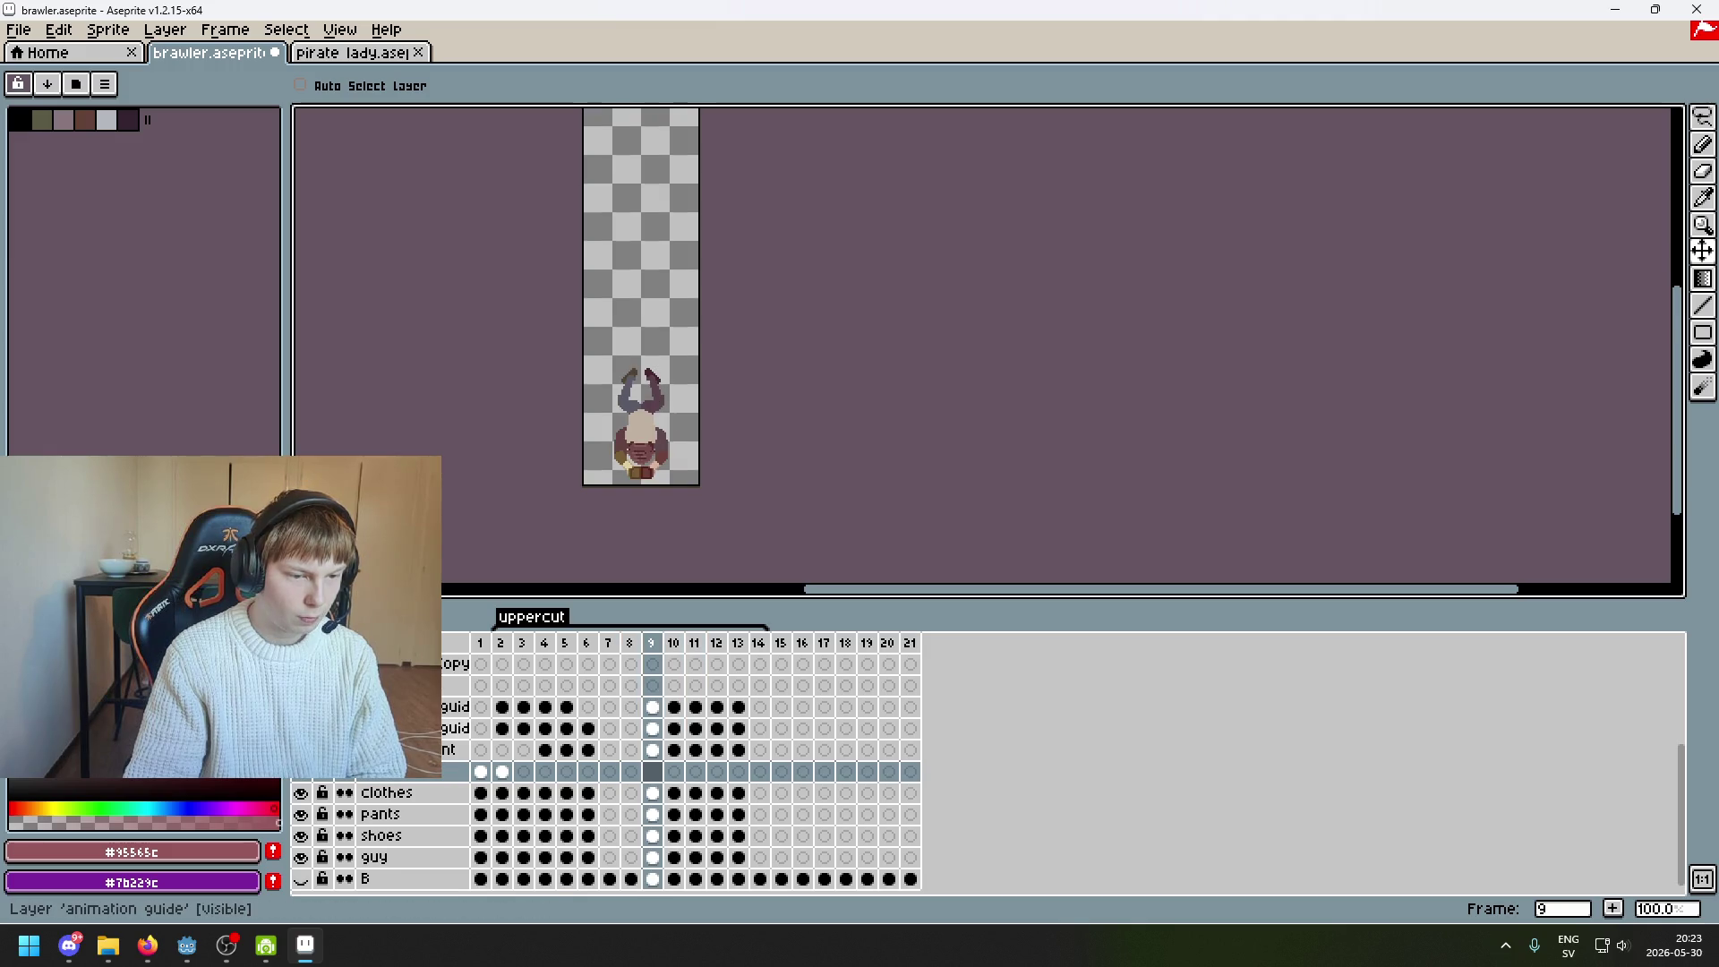
{"action": "mouse_move", "coordinate": [400, 861]}
{"action": "left_mouse_down"}
{"action": "mouse_move", "coordinate": [420, 708]}
{"action": "mouse_move", "coordinate": [465, 672]}
{"action": "mouse_move", "coordinate": [467, 697]}
{"action": "left_mouse_up"}
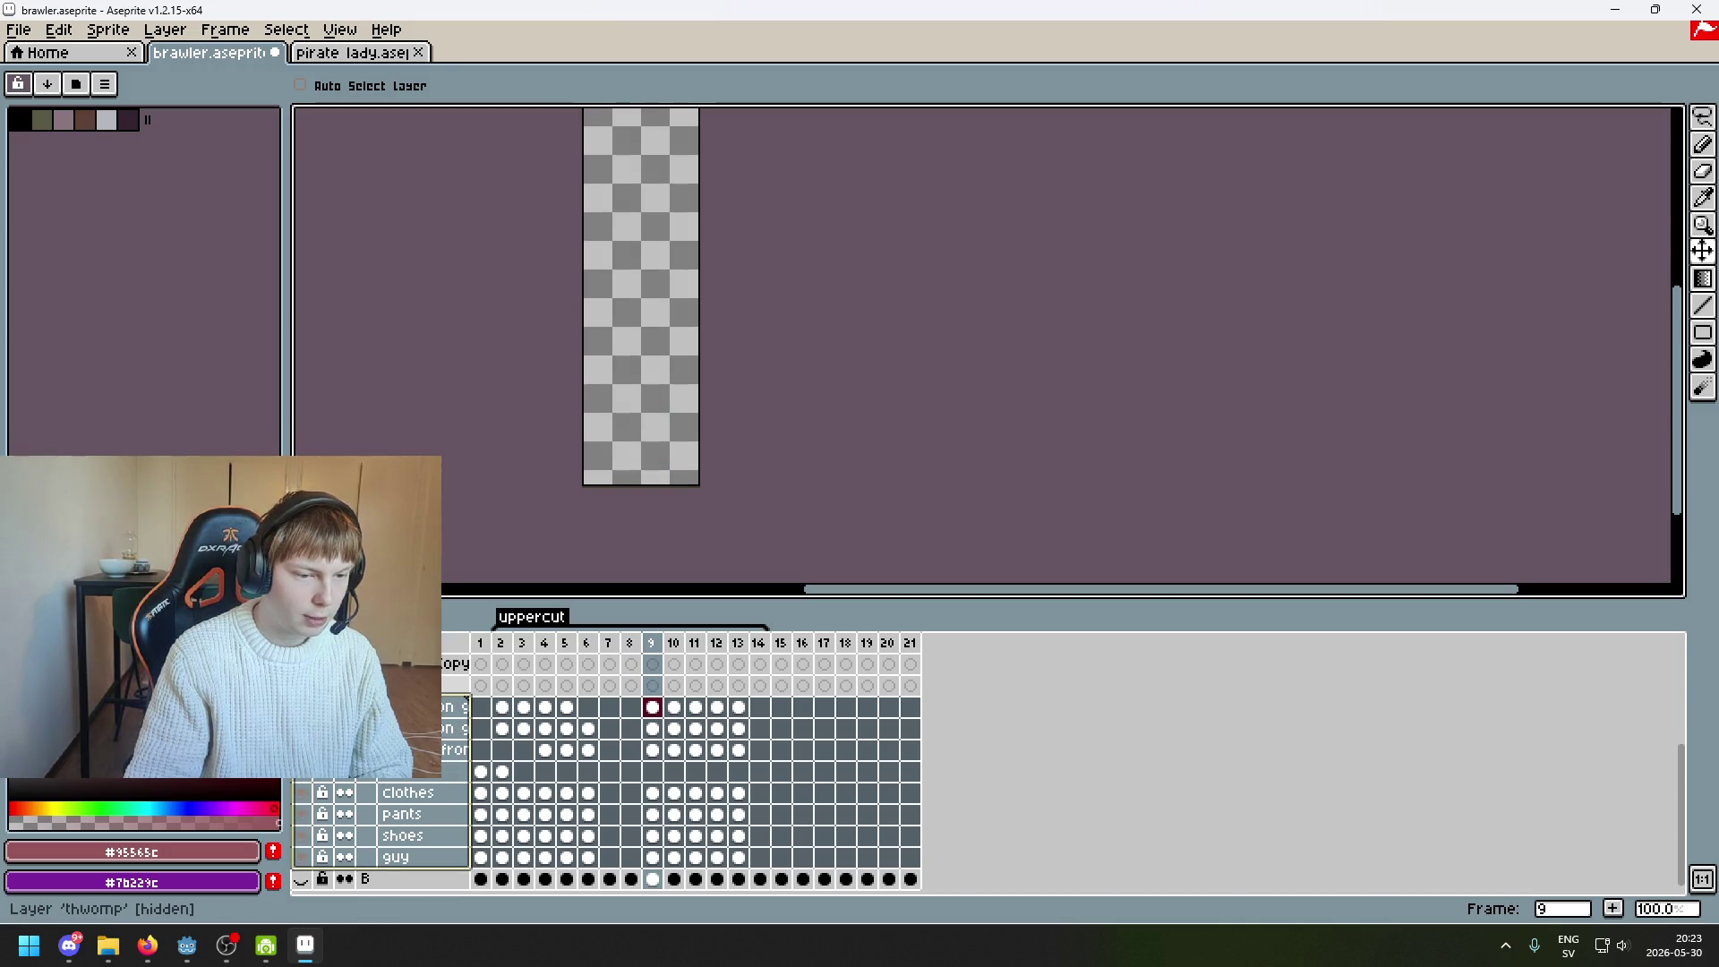
{"action": "key", "text": "ctrl+z"}
{"action": "key", "text": "ctrl+y"}
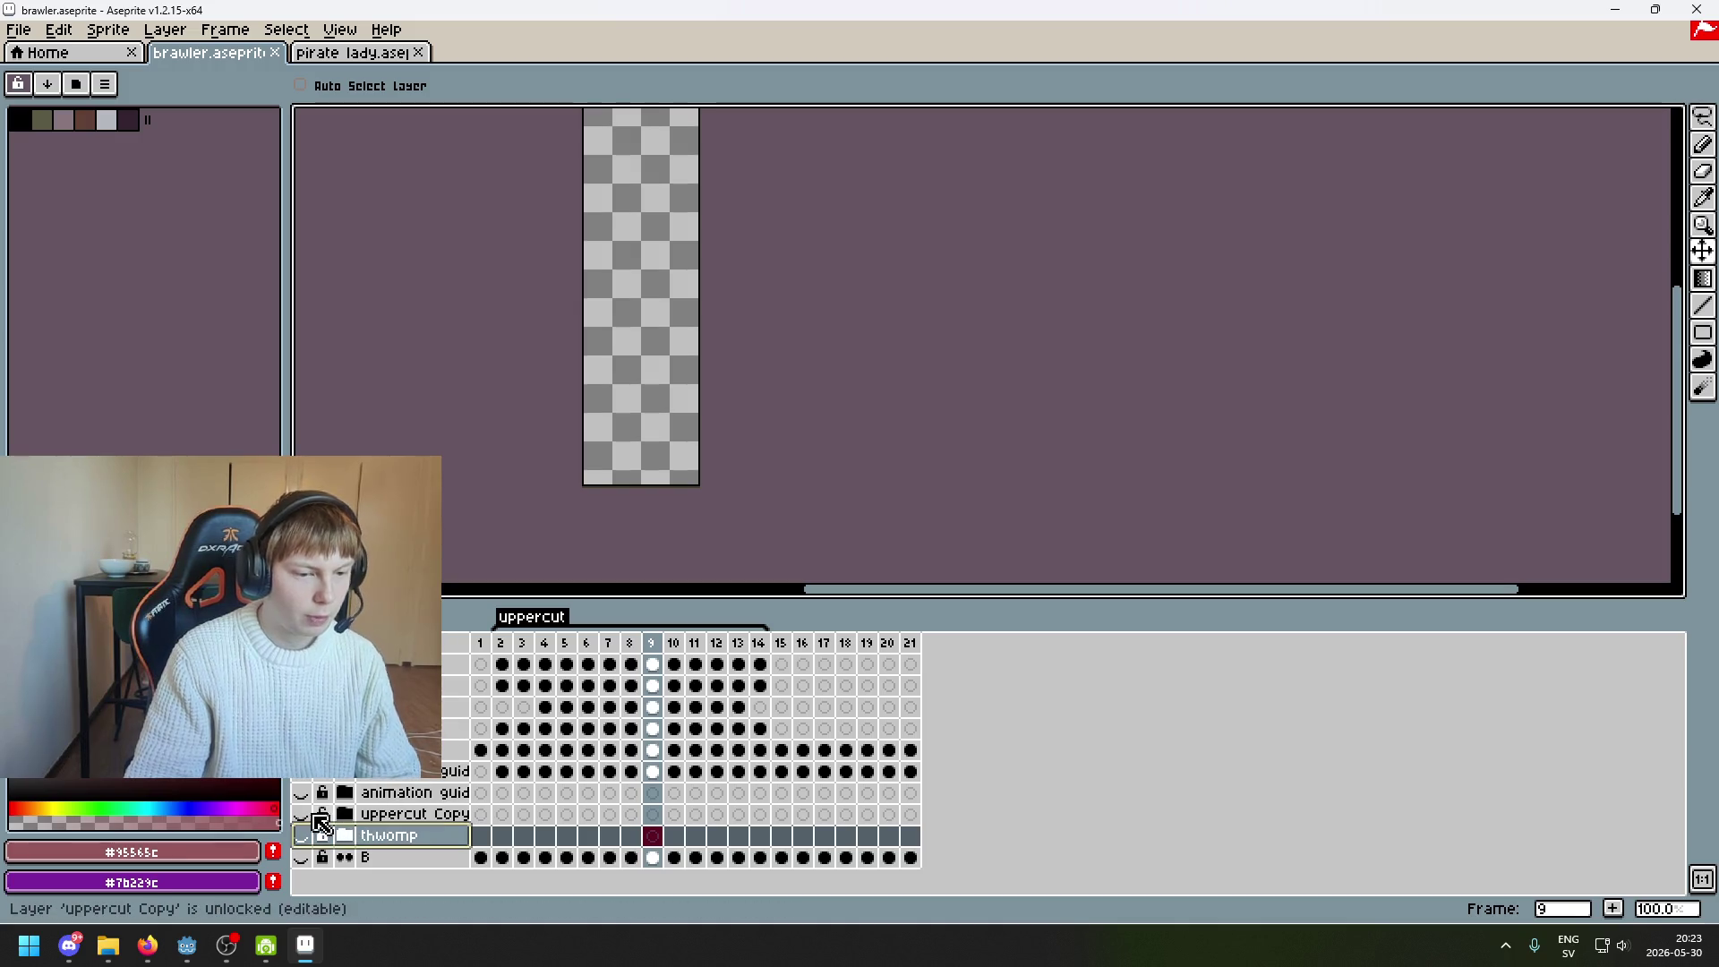
Collapse the thwomp group, hide the uppercut Copy group, and go to frame 3
{"action": "left_click", "coordinate": [303, 814]}
{"action": "left_click", "coordinate": [302, 814]}
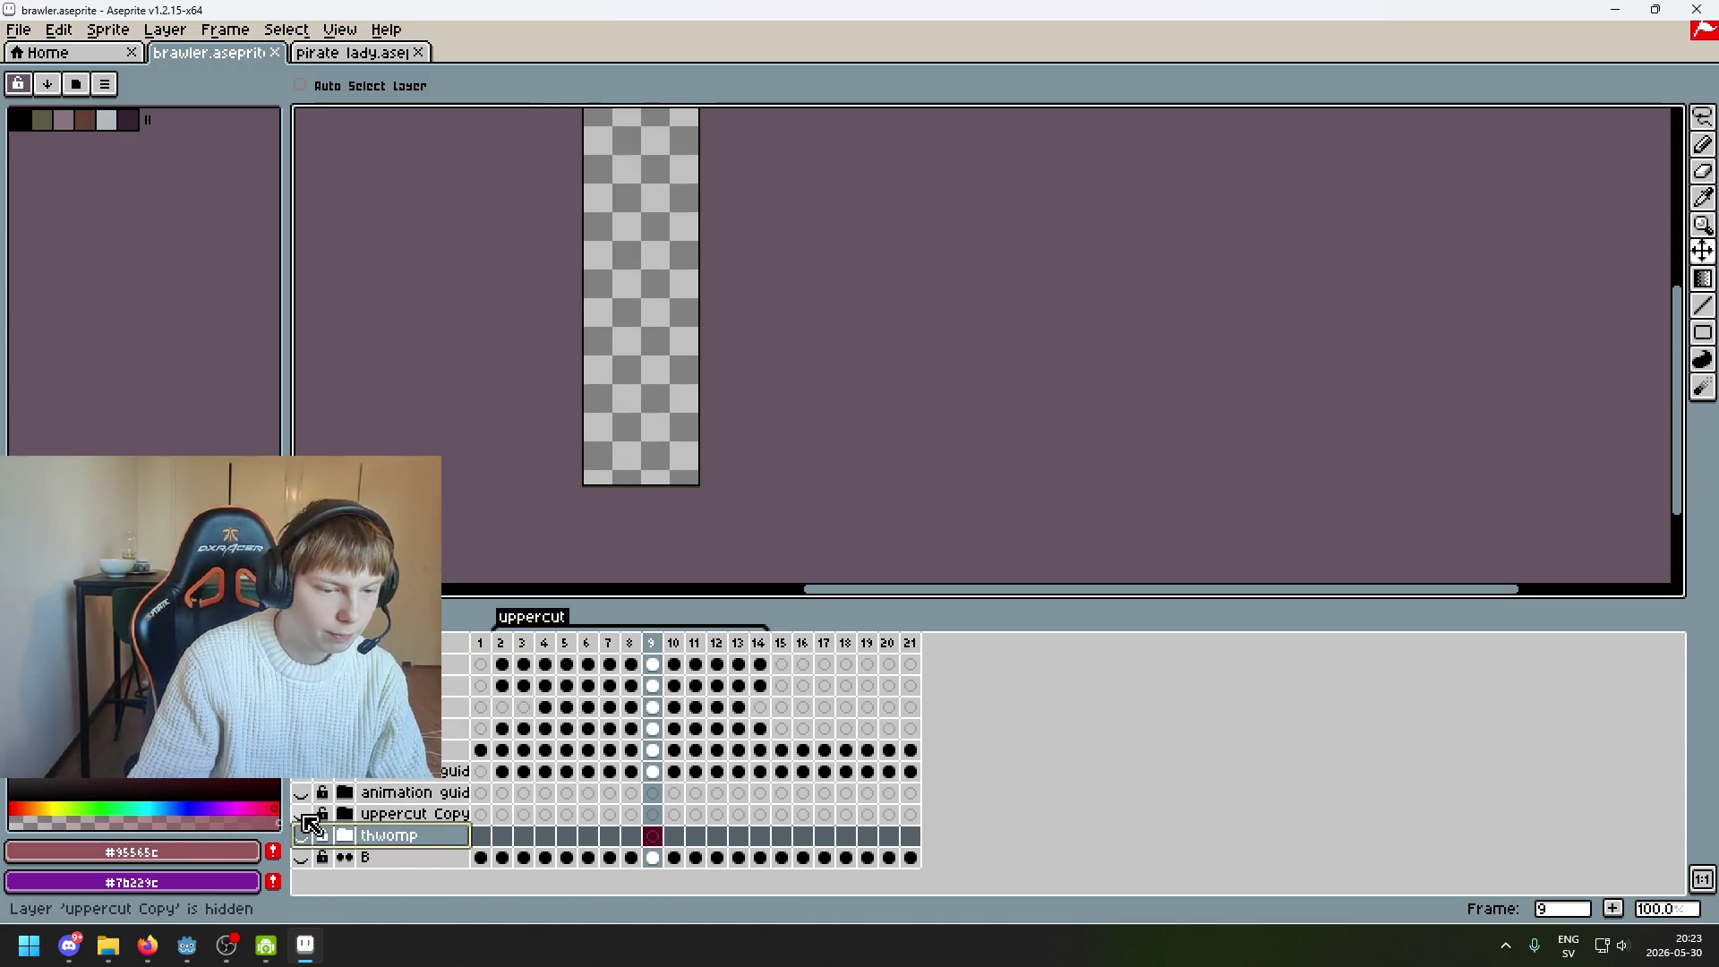
{"action": "key", "text": "Left"}
{"action": "key", "text": "Left"}
{"action": "key", "text": "Left"}
{"action": "key", "text": "Left"}
{"action": "key", "text": "Left"}
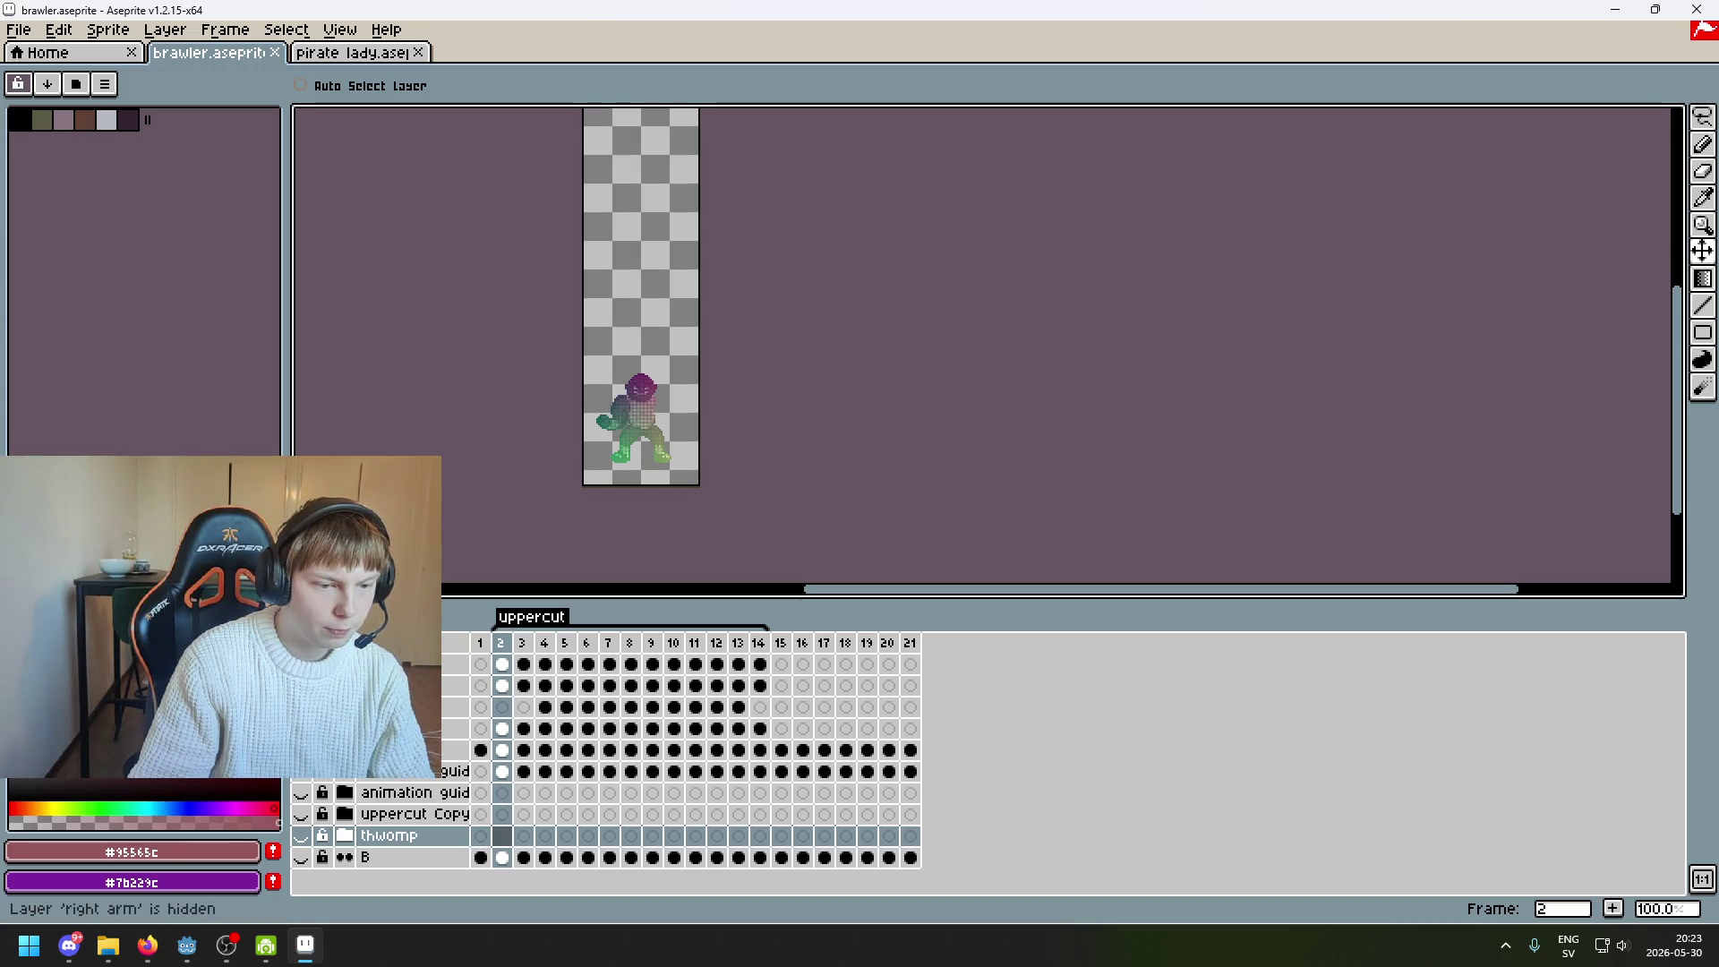
{"action": "key", "text": "Right"}
{"action": "key", "text": "Right"}
{"action": "key", "text": "Right"}
{"action": "key", "text": "Left"}
{"action": "key", "text": "Left"}
{"action": "key", "text": "Left"}
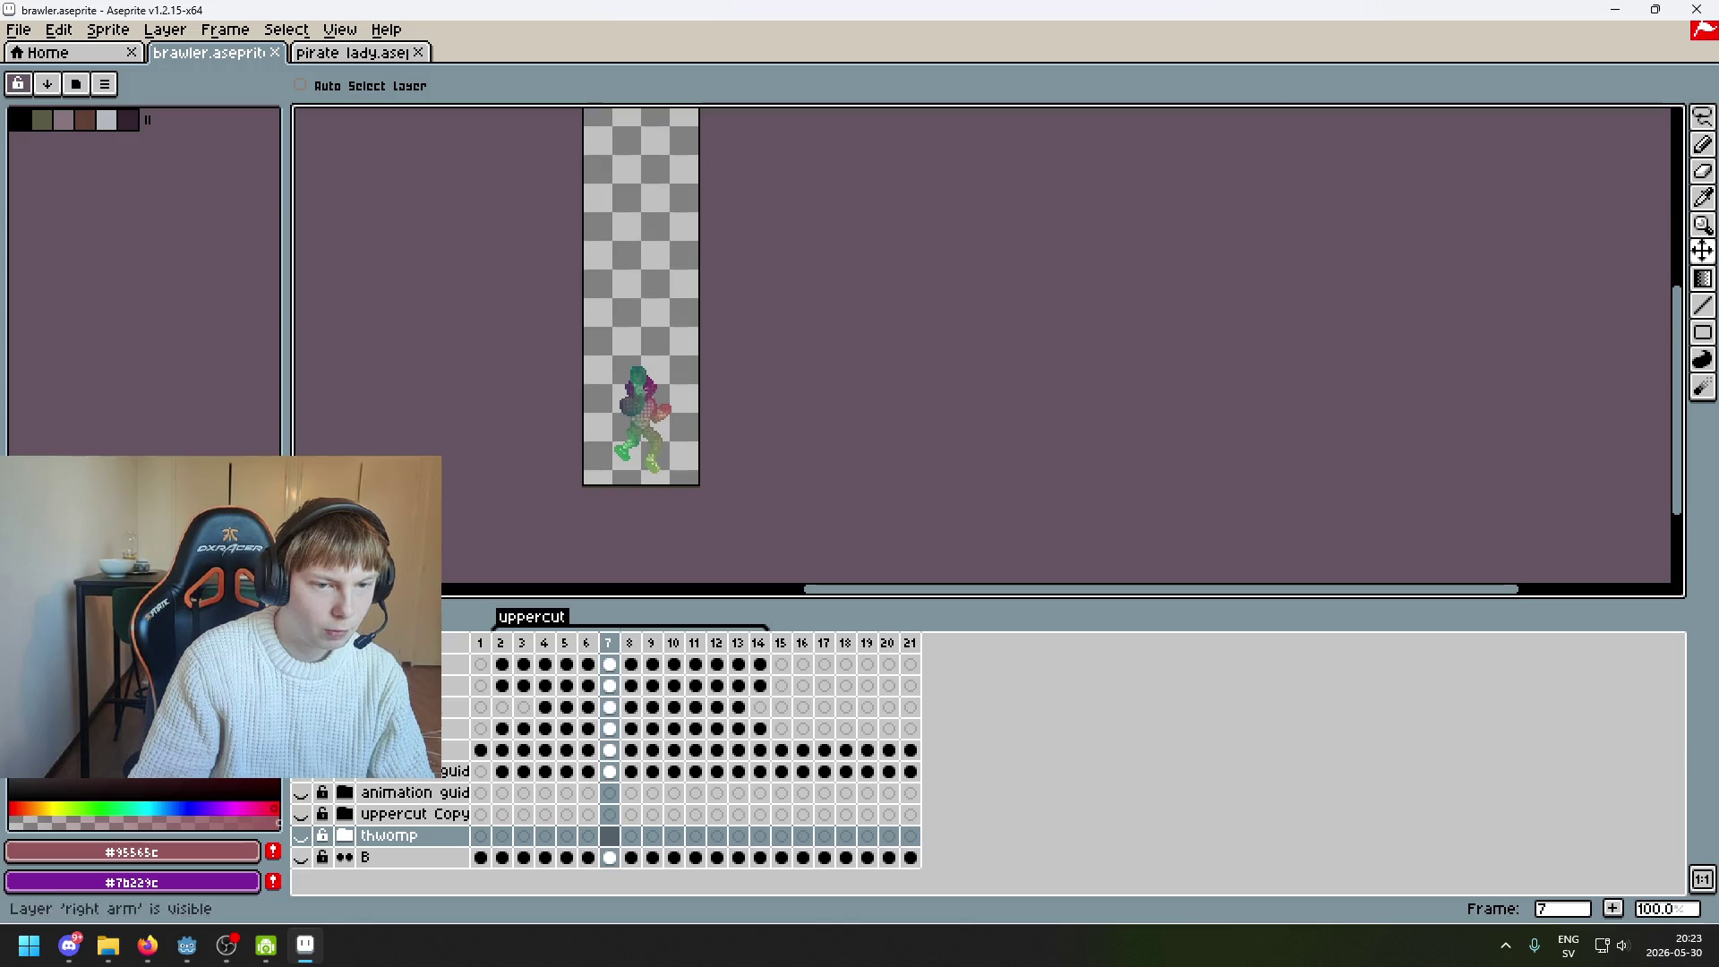
{"action": "key", "text": "Left"}
{"action": "key", "text": "Left"}
{"action": "key", "text": "Left"}
{"action": "key", "text": "Right"}
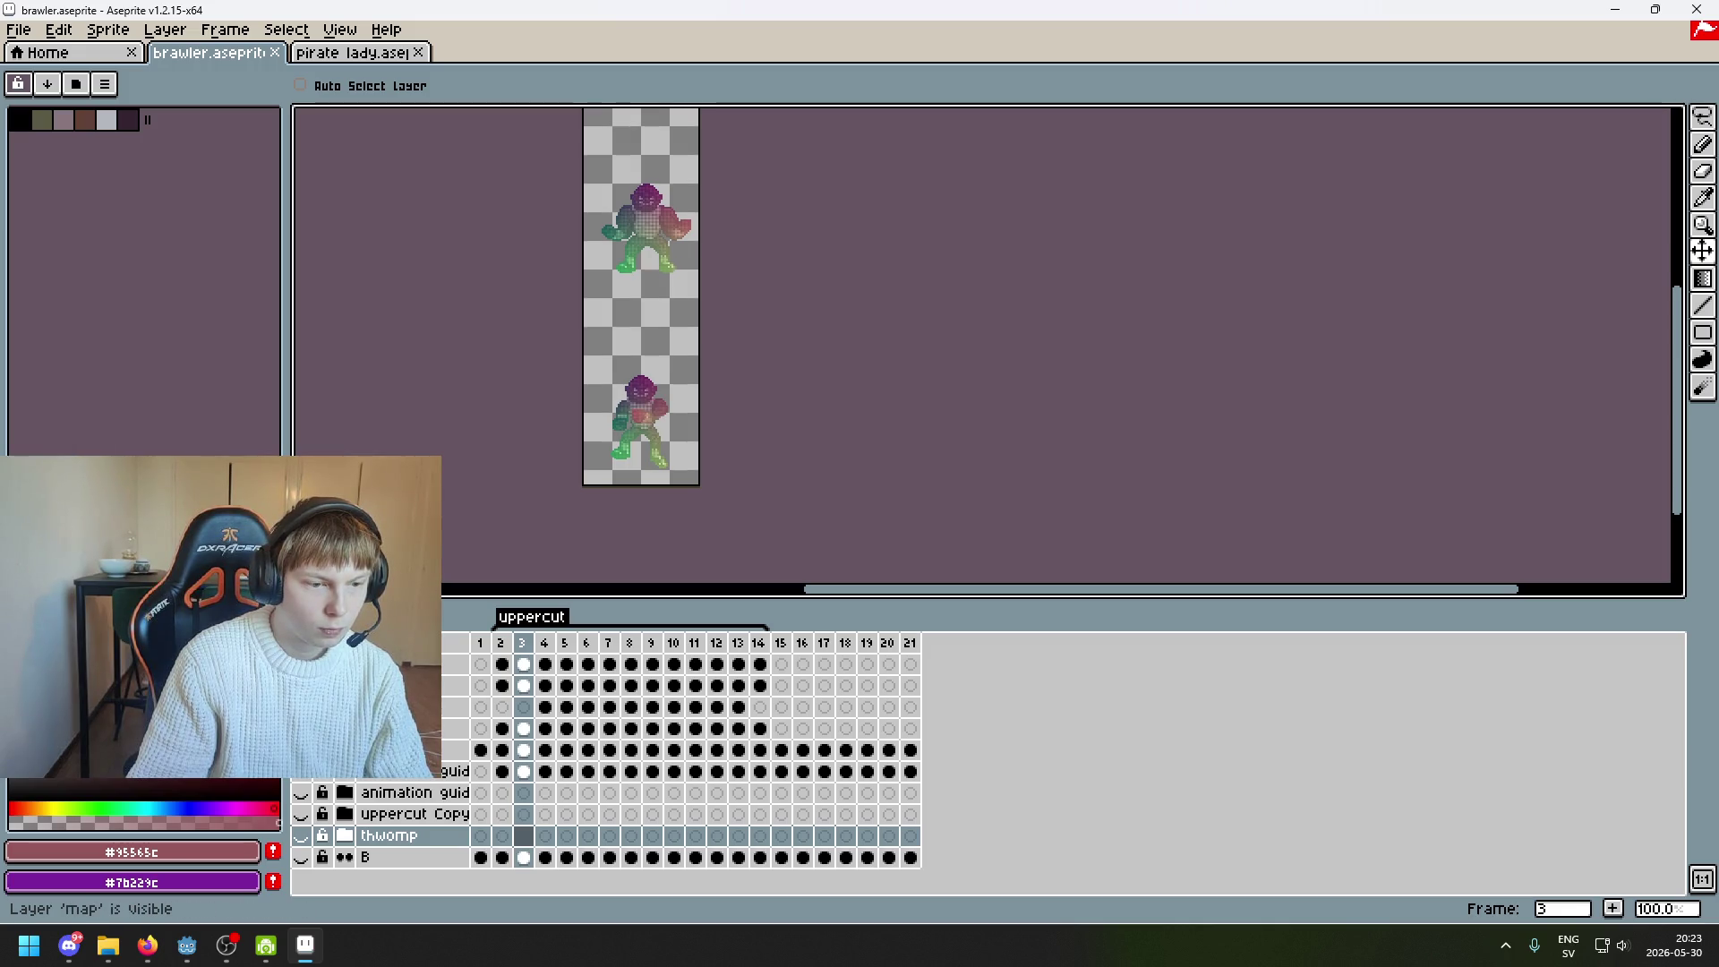
Lasso the extra sprite at the top of frame 3 and delete it
{"action": "left_click", "coordinate": [1702, 118]}
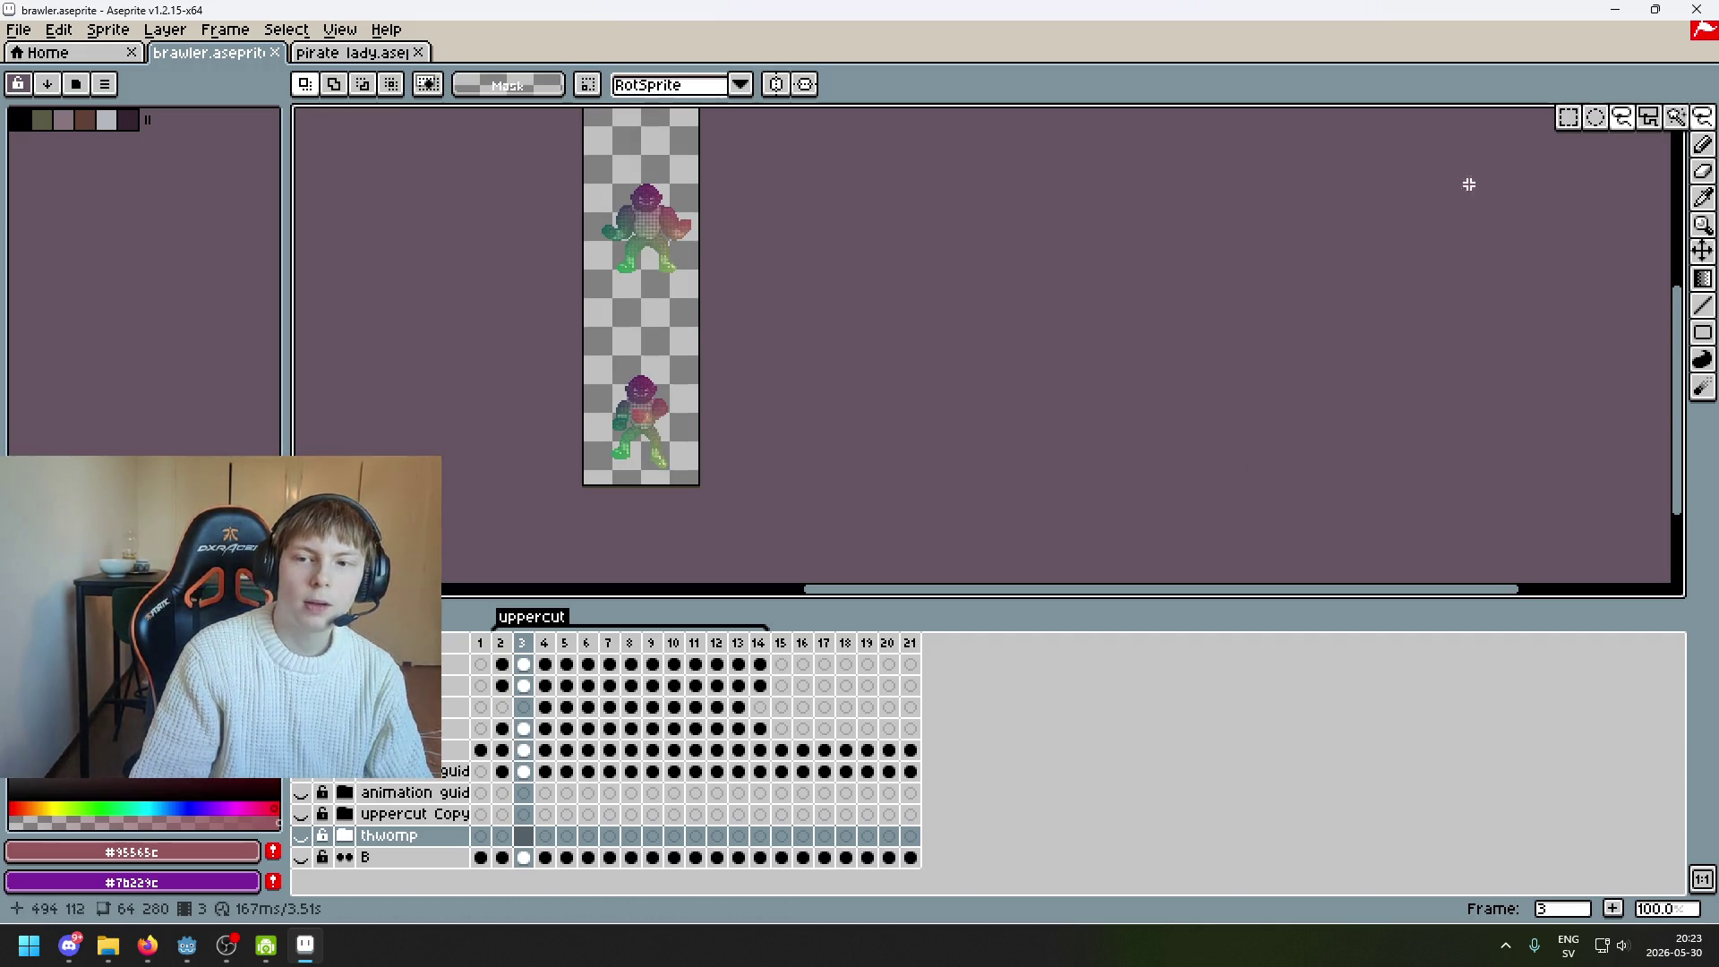
{"action": "left_click_drag", "start_coordinate": [648, 277], "coordinate": [587, 287]}
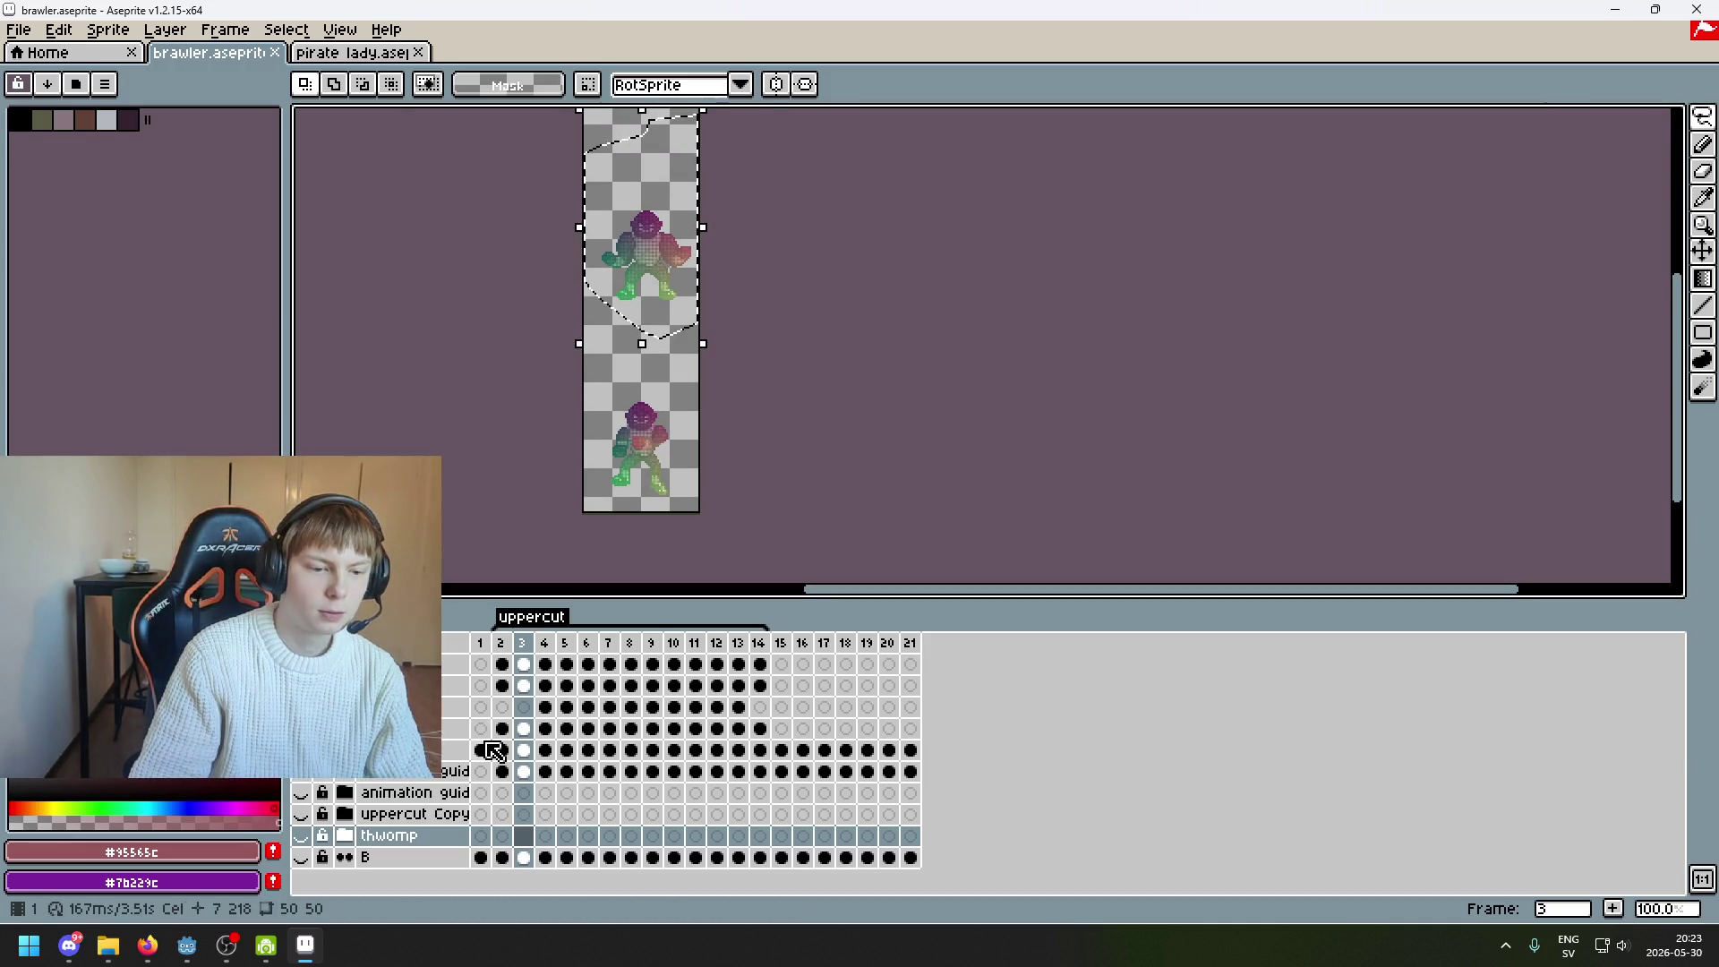
{"action": "left_click", "coordinate": [521, 733]}
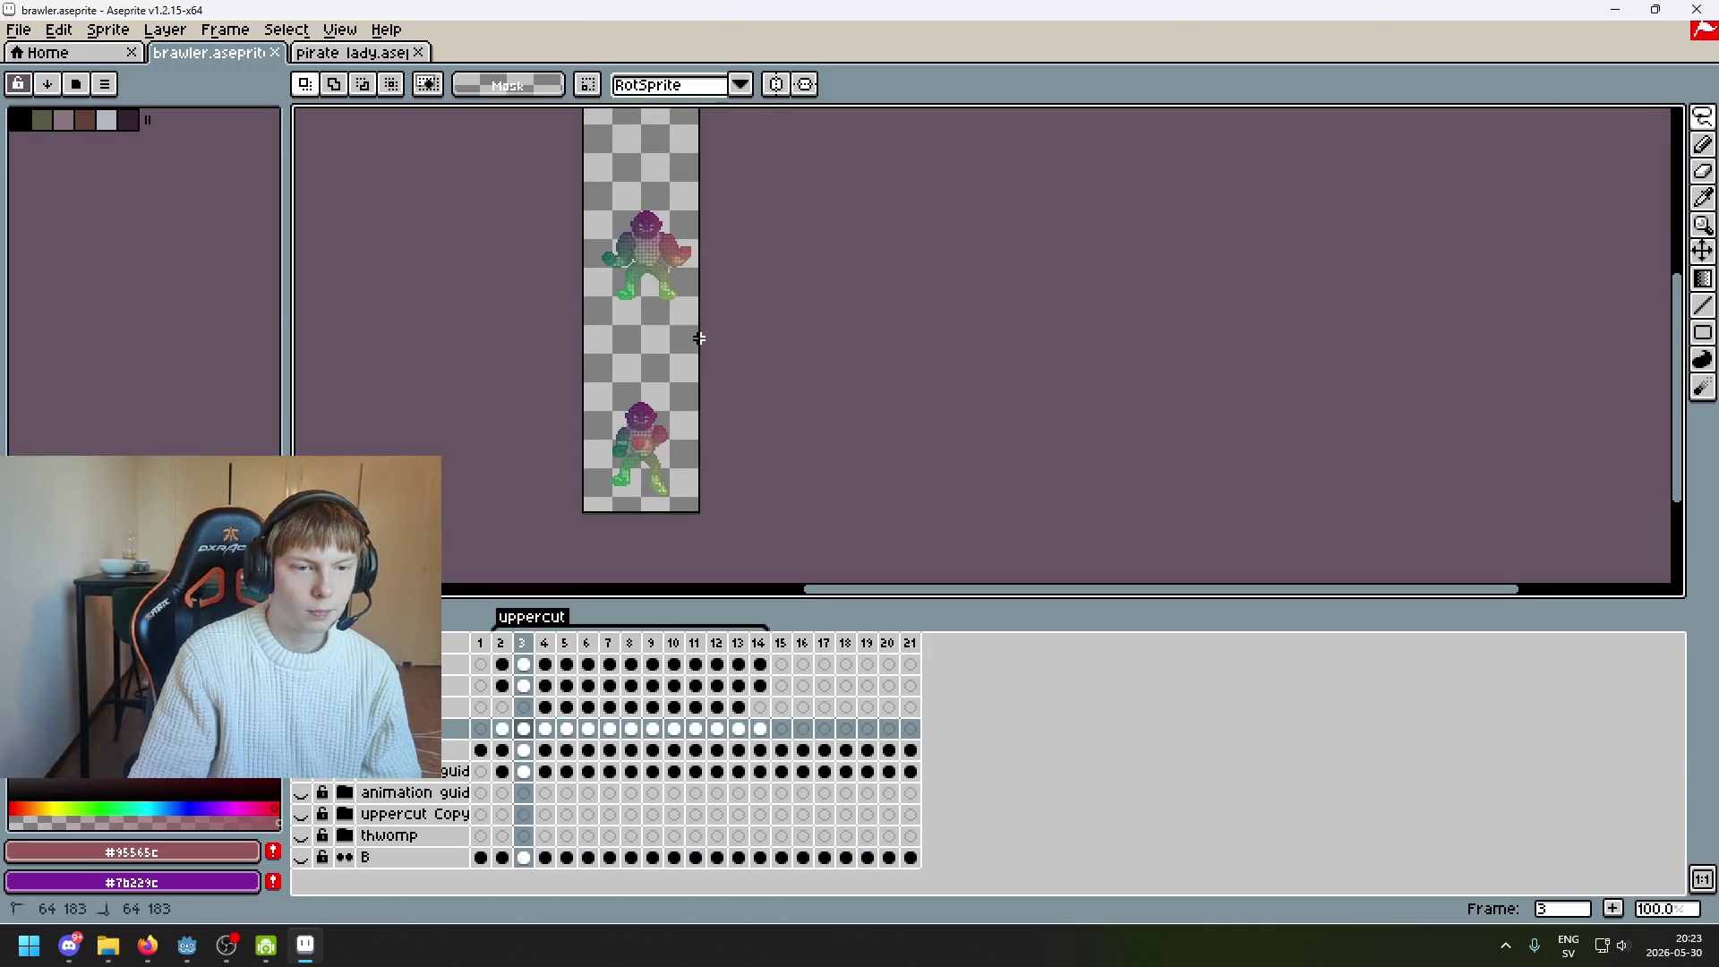
{"action": "key", "text": "Delete"}
Clear the red shape on frame 5 and save brawler.aseprite
{"action": "key", "text": "period"}
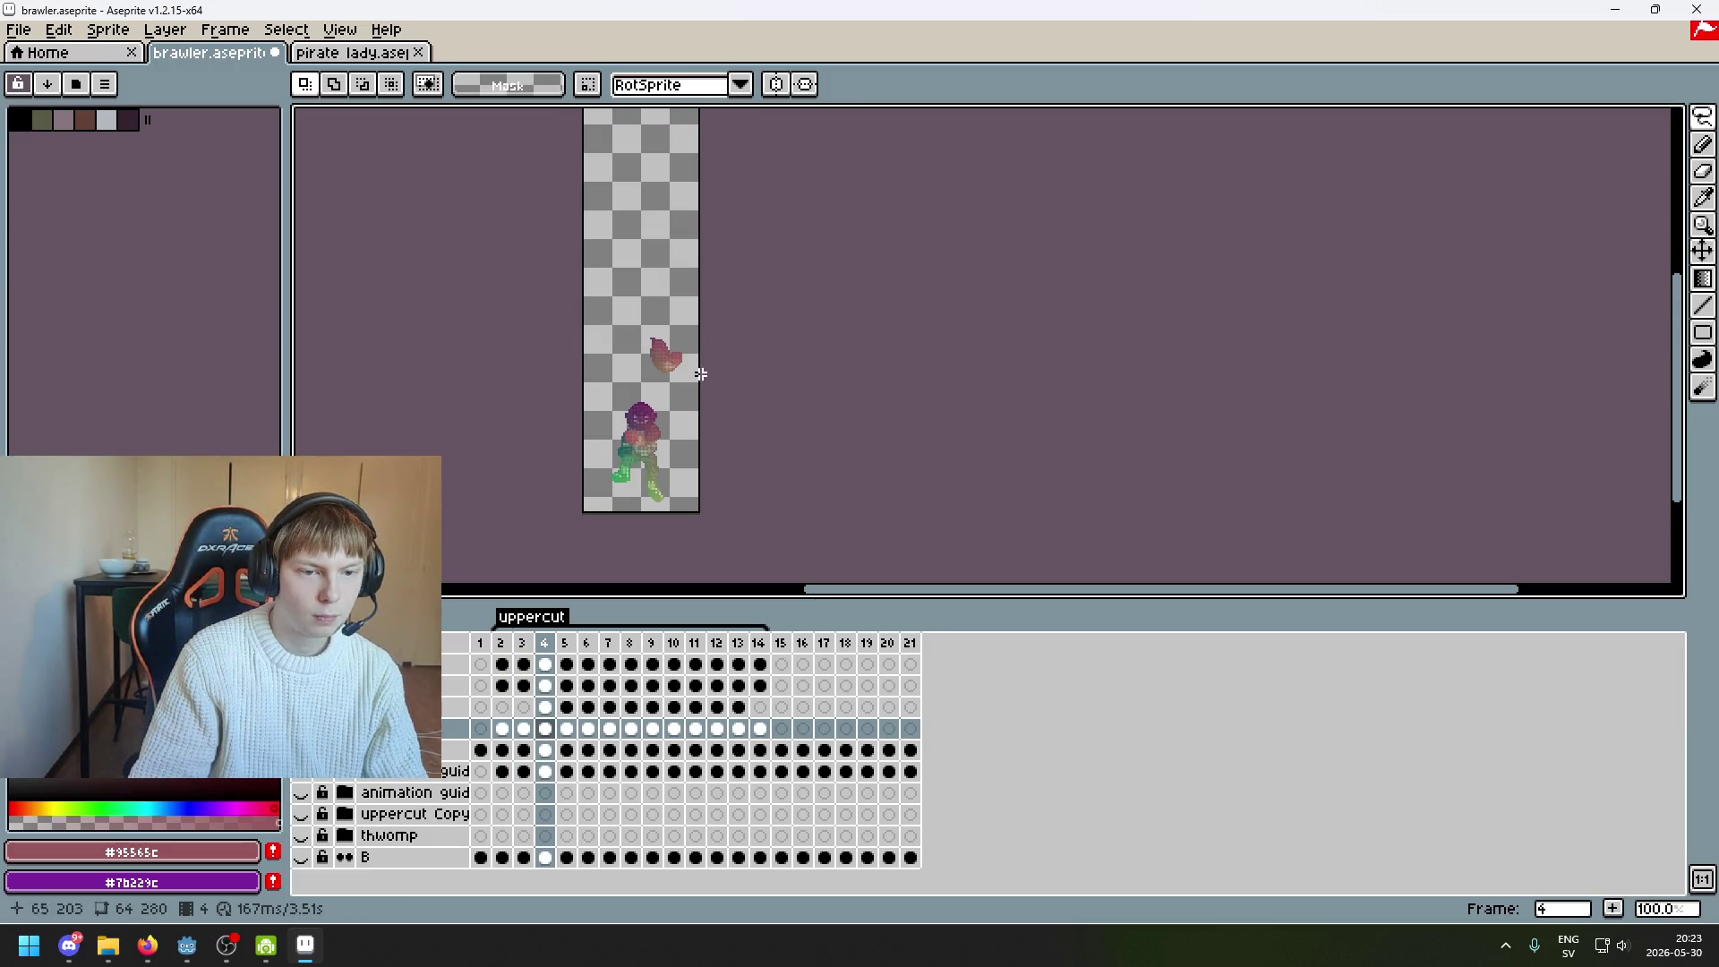
{"action": "key", "text": "period"}
{"action": "key", "text": "period"}
{"action": "key", "text": "period"}
{"action": "key", "text": "period"}
{"action": "key", "text": "period"}
{"action": "key", "text": "period"}
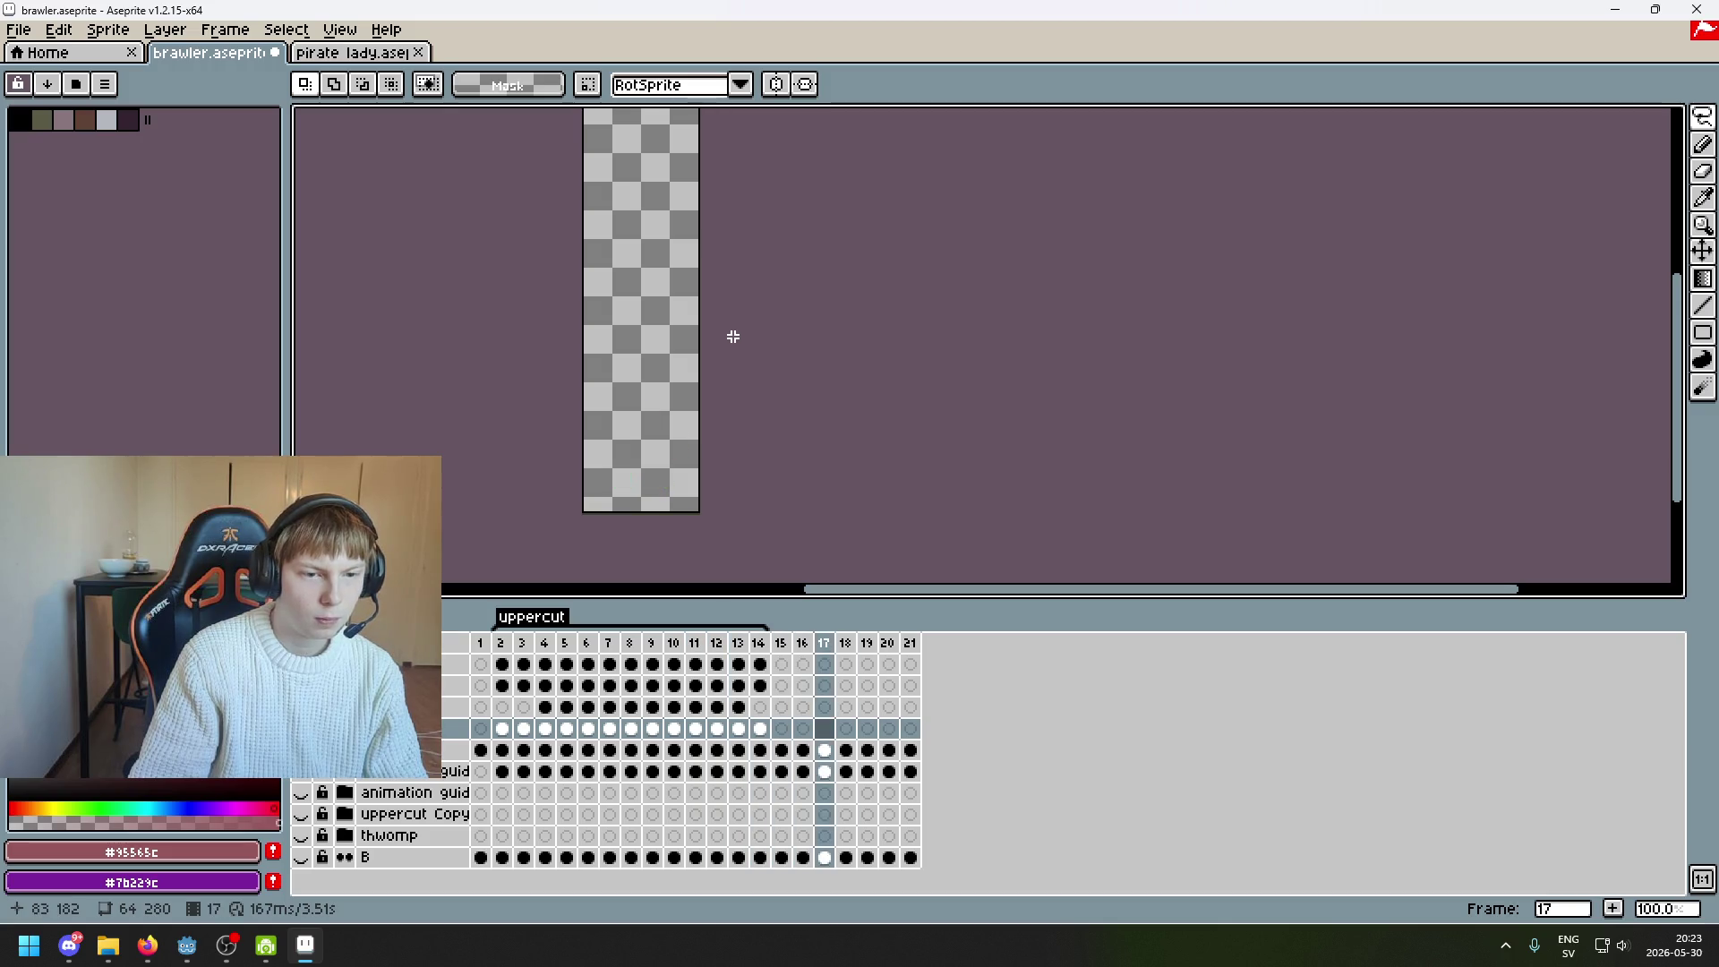
{"action": "key", "text": "comma"}
{"action": "key", "text": "comma"}
{"action": "key", "text": "comma"}
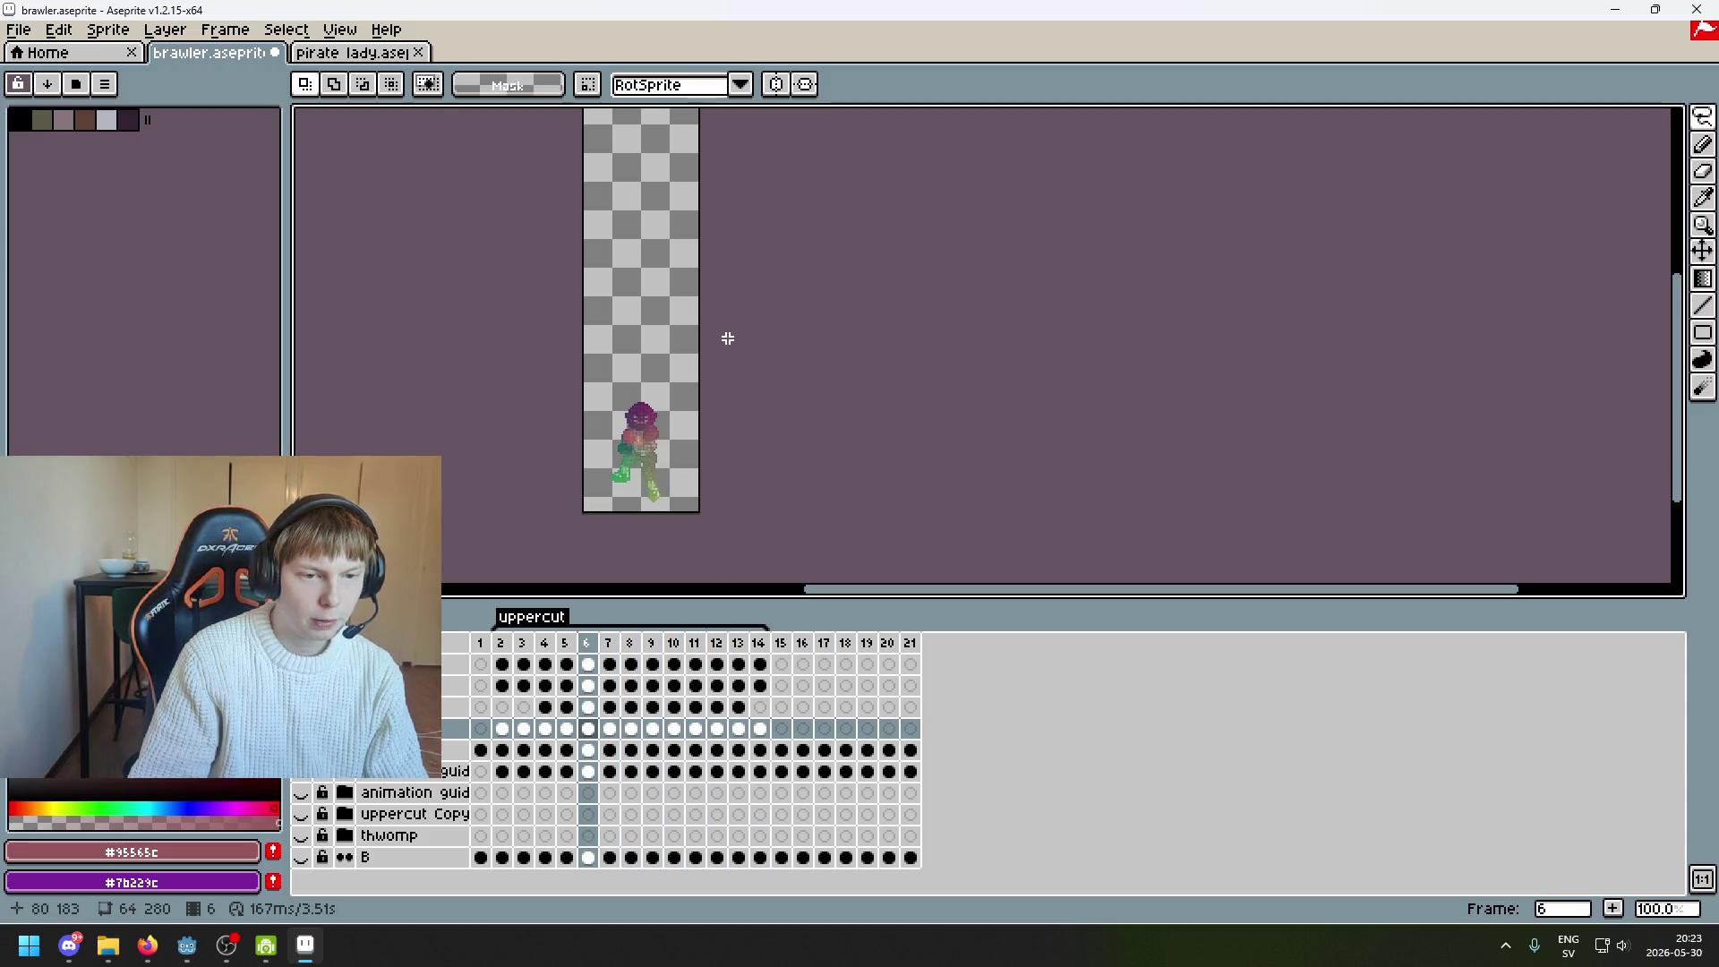
{"action": "key", "text": "comma"}
{"action": "left_click", "coordinate": [455, 664]}
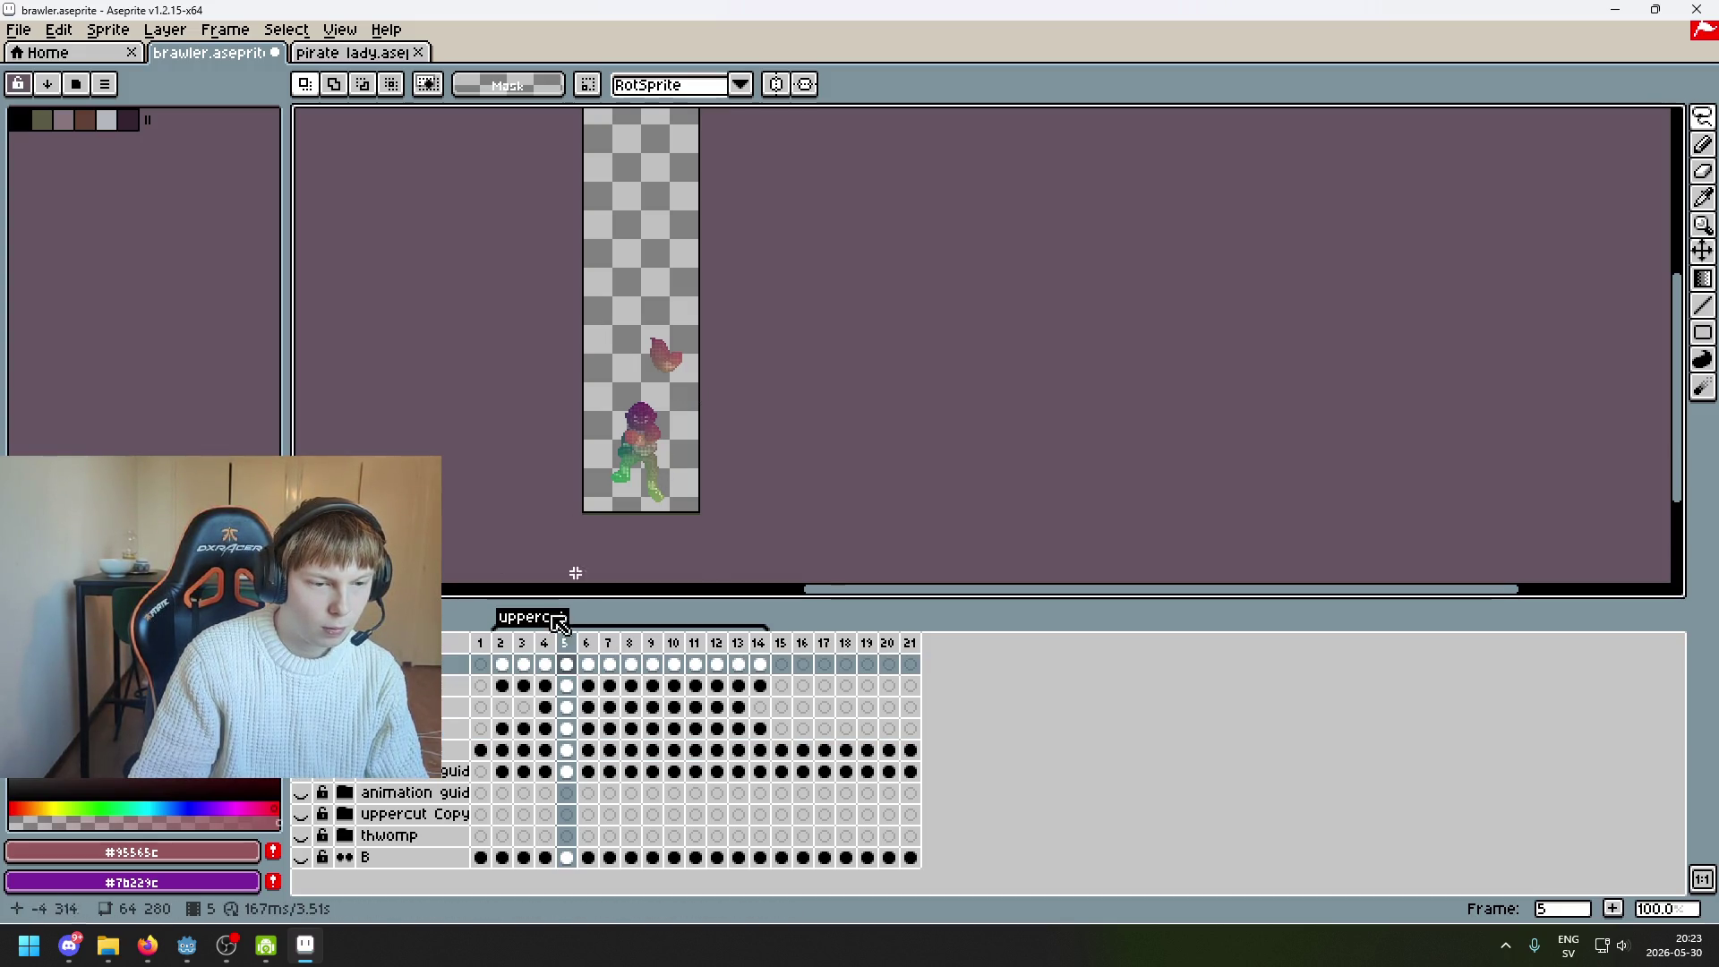
{"action": "key", "text": "Down"}
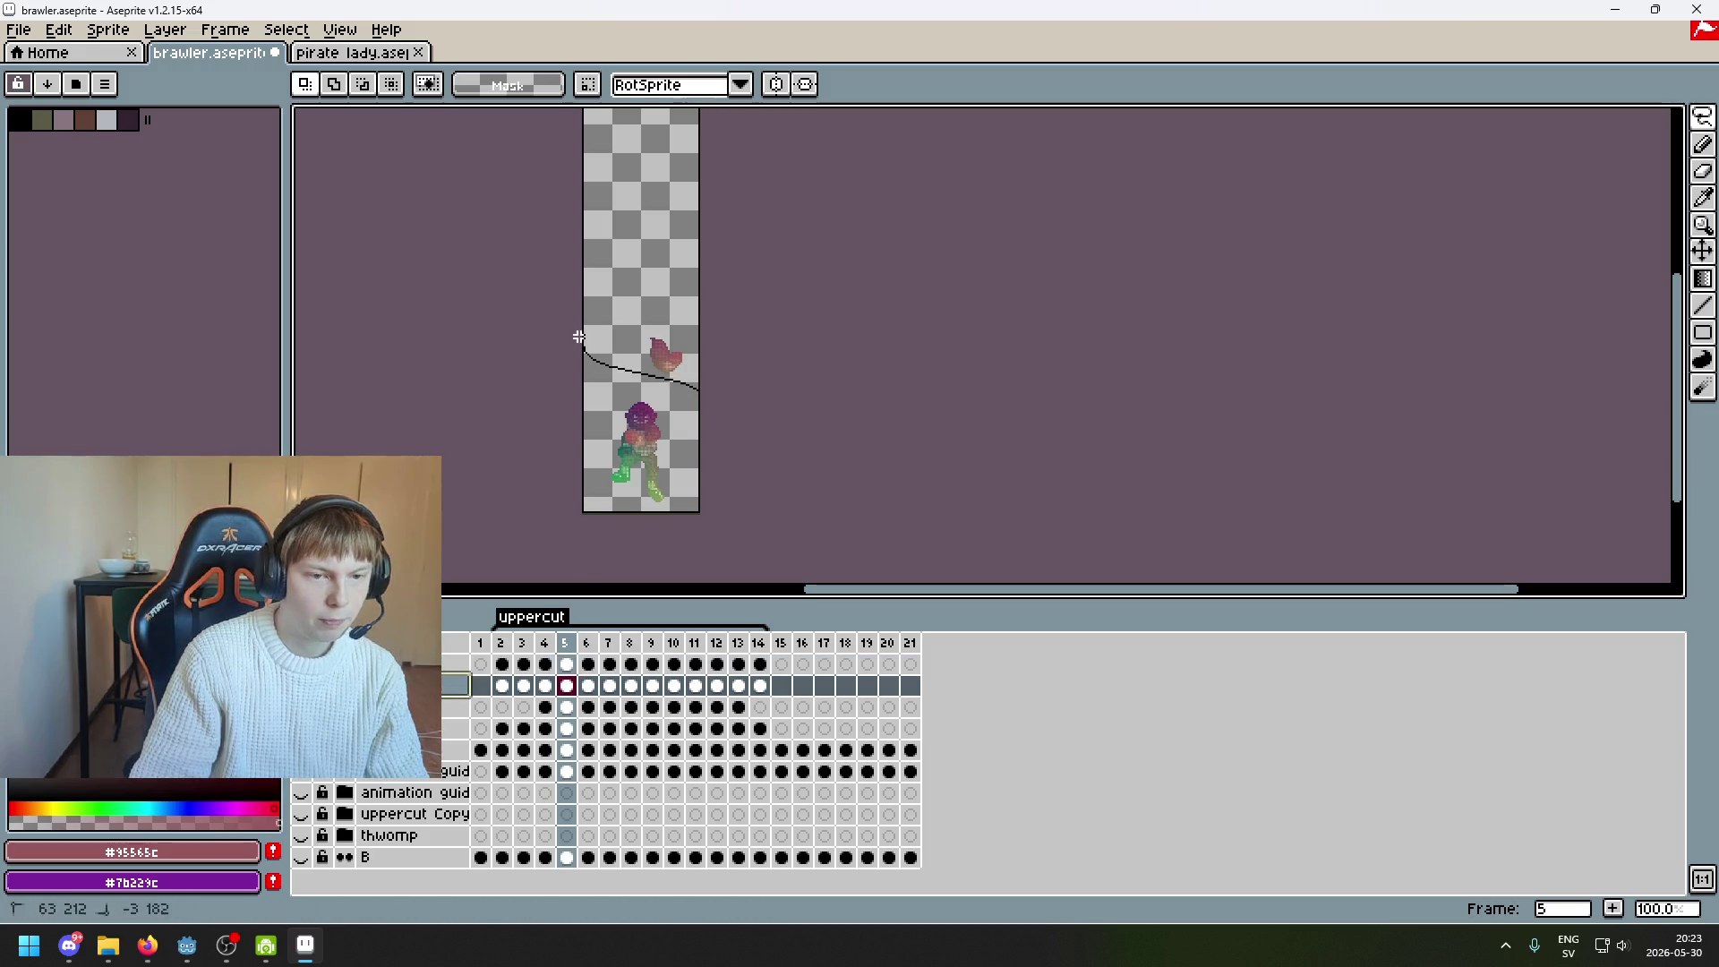
{"action": "key", "text": "ctrl+s"}
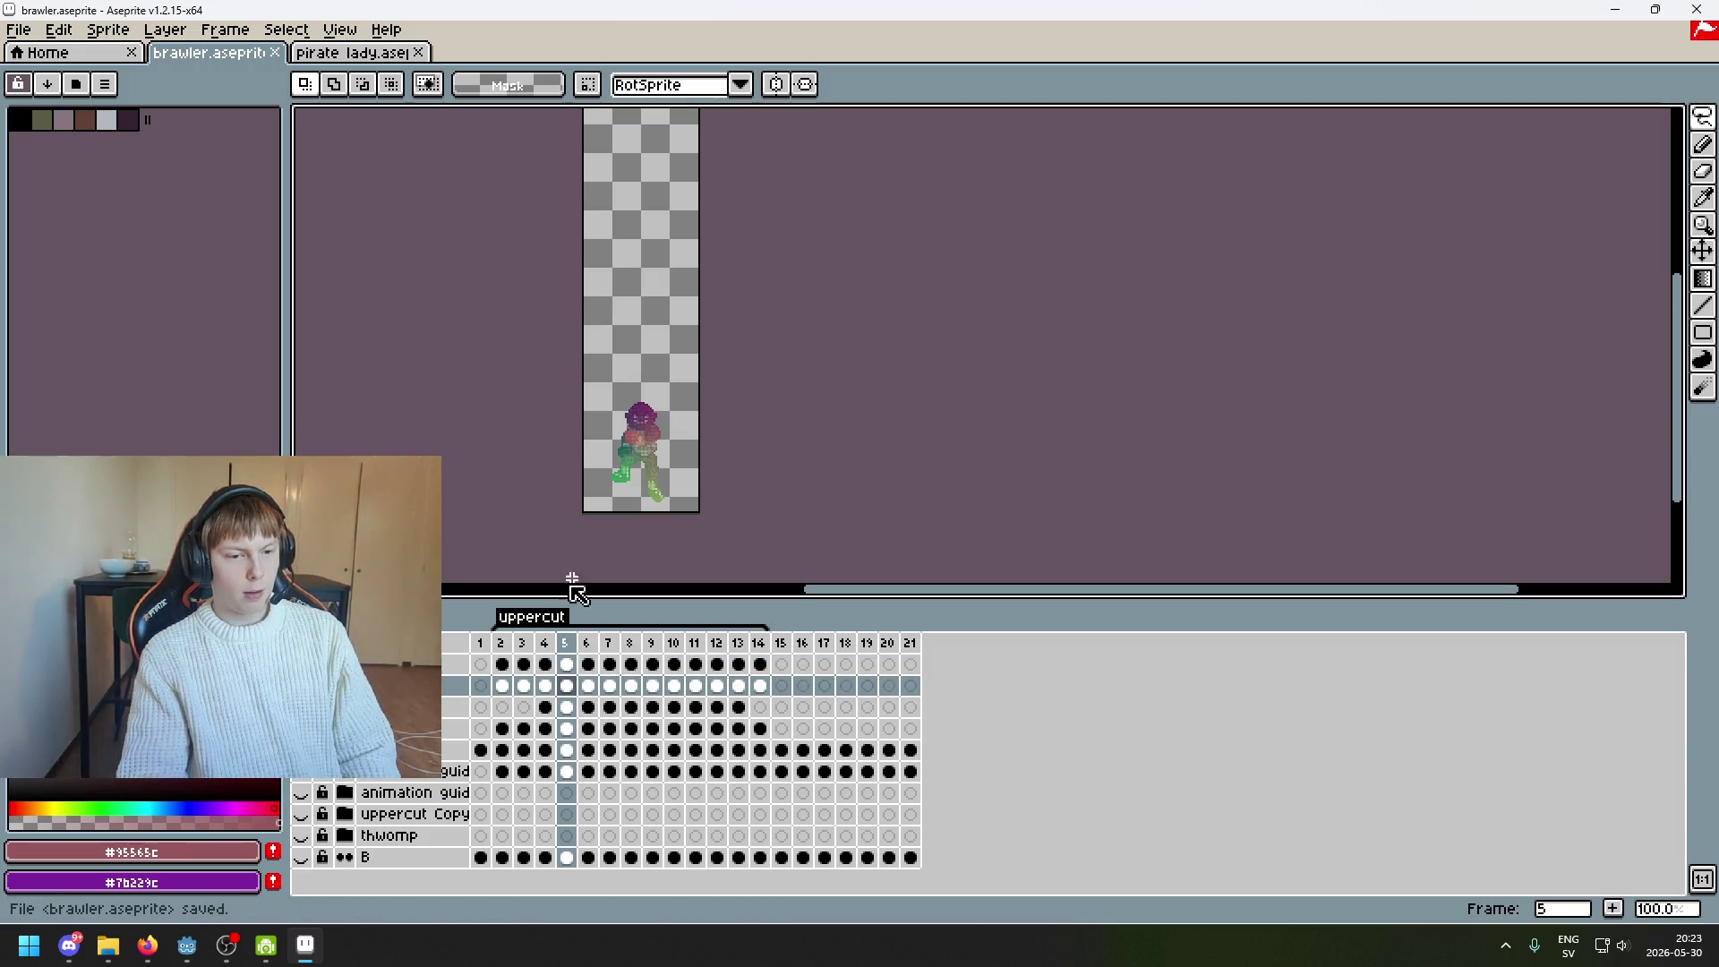
Return to frame 2 and bring up the Sprite menu
{"action": "scroll", "coordinate": [576, 574], "scroll_direction": "up", "scroll_amount": 2}
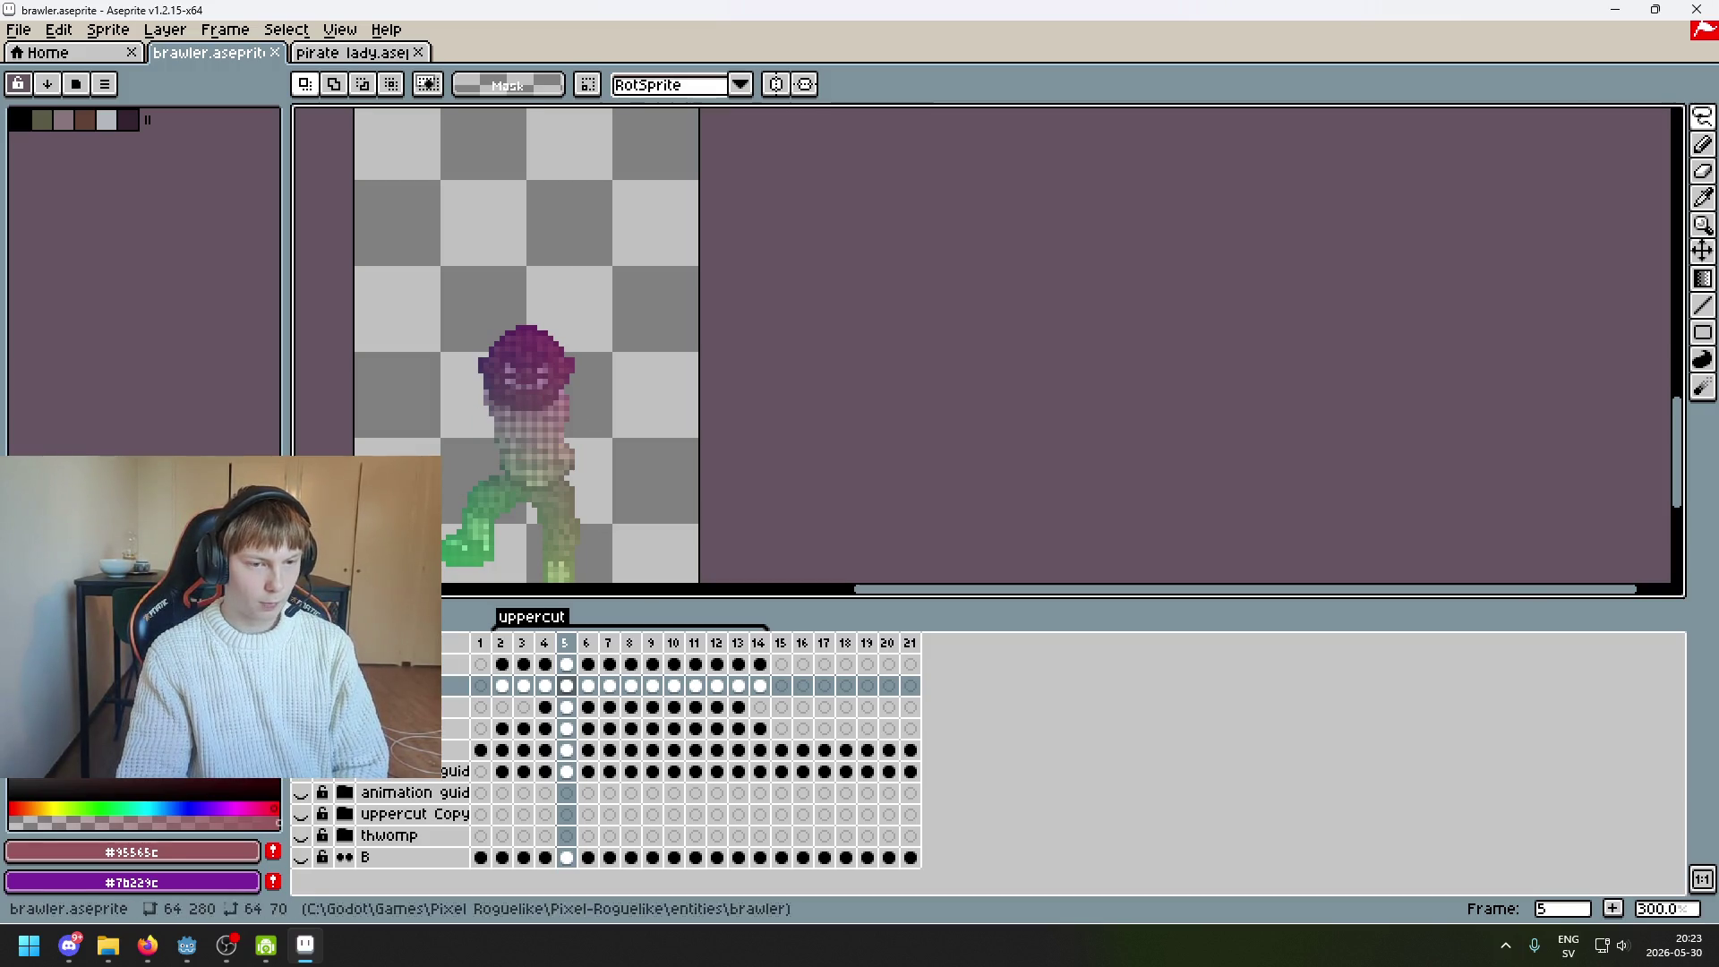
{"action": "key", "text": "Left"}
{"action": "key", "text": "Left"}
{"action": "key", "text": "Left"}
{"action": "scroll", "coordinate": [685, 479], "scroll_direction": "down", "scroll_amount": 2}
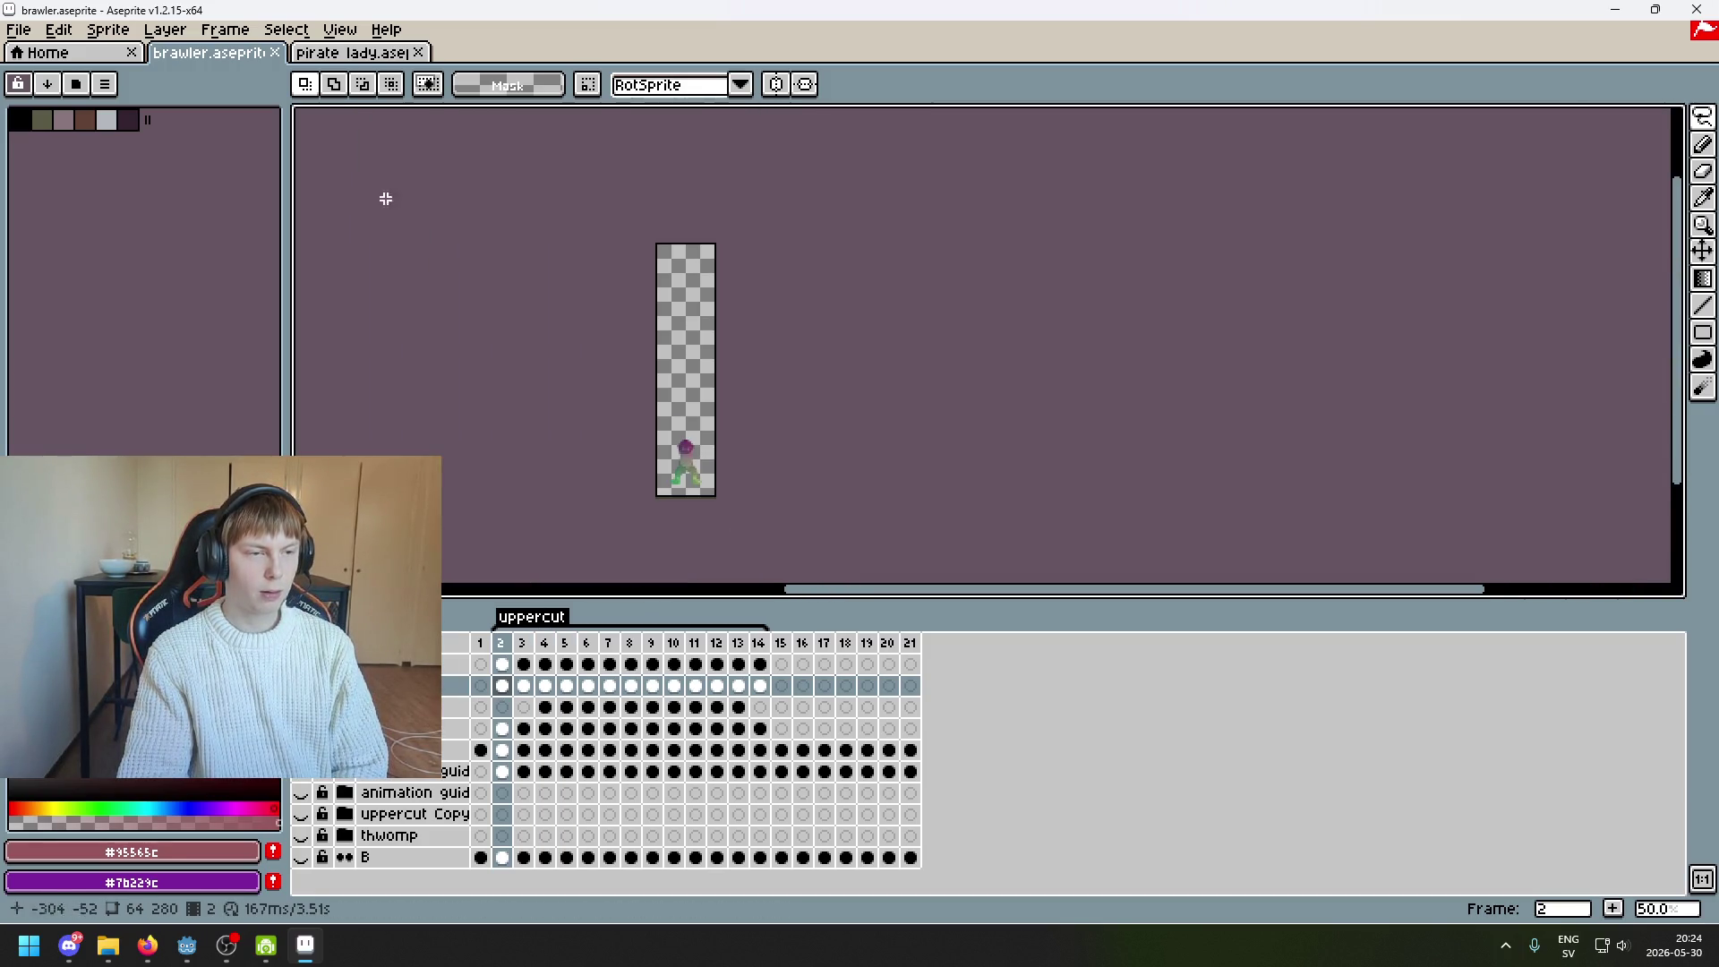
{"action": "left_click", "coordinate": [107, 29]}
{"action": "key", "text": "Escape"}
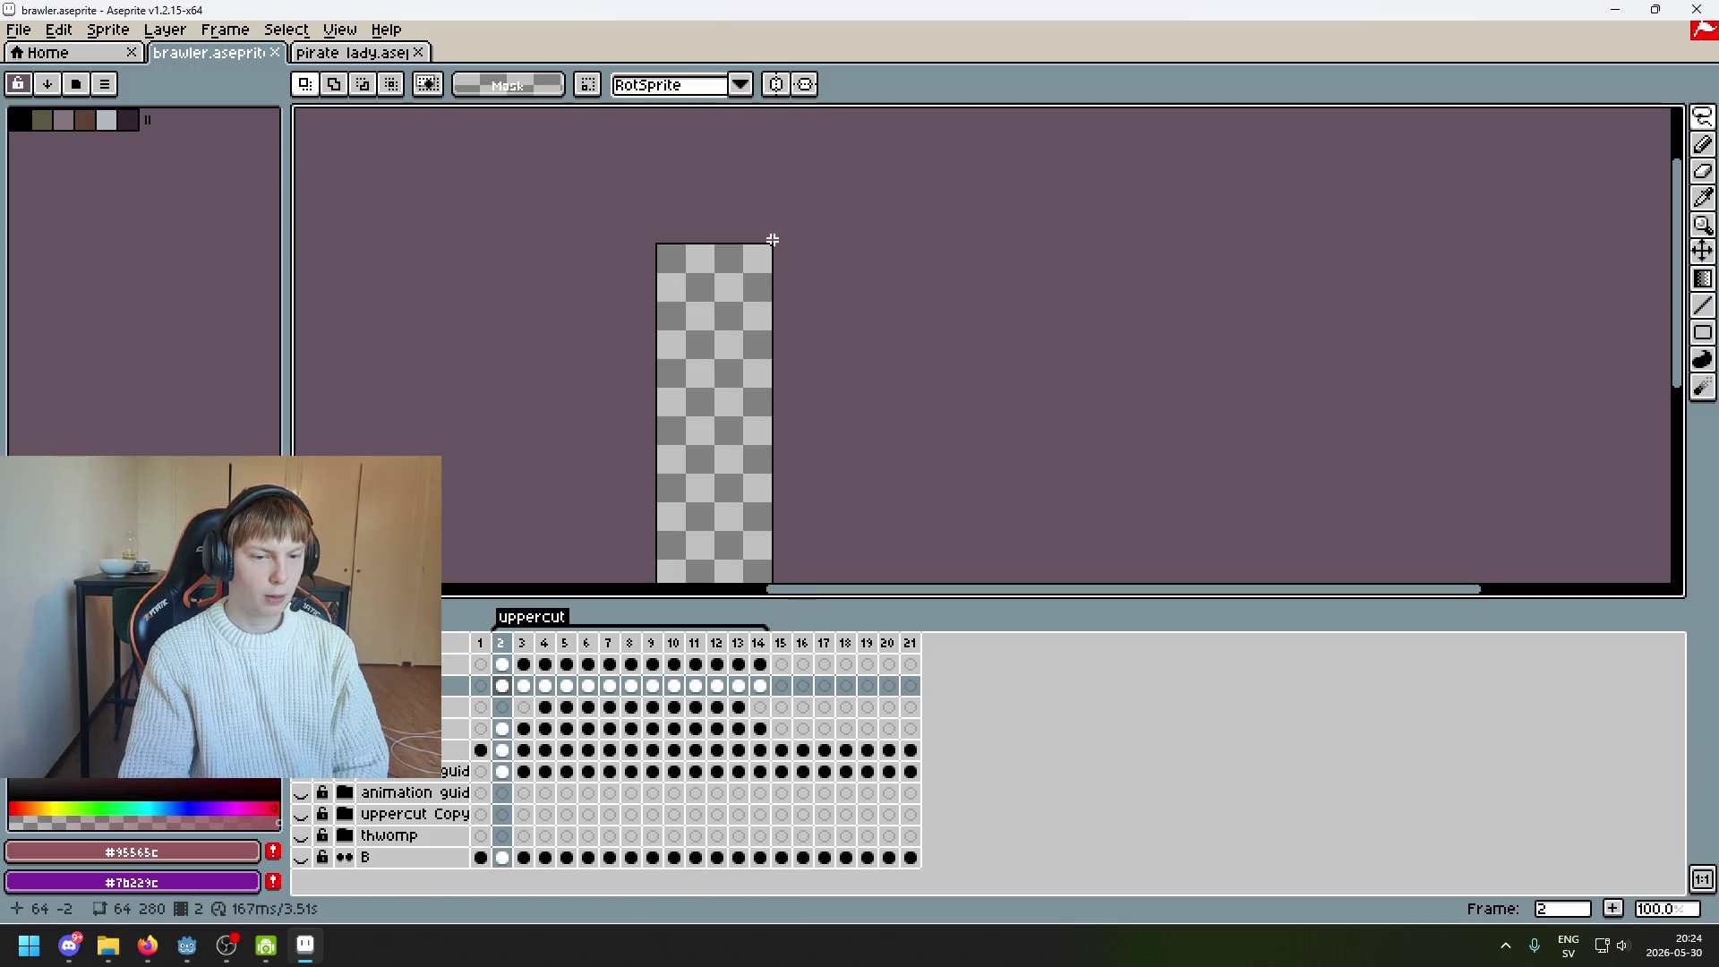
{"action": "key", "text": "Right"}
{"action": "key", "text": "Left"}
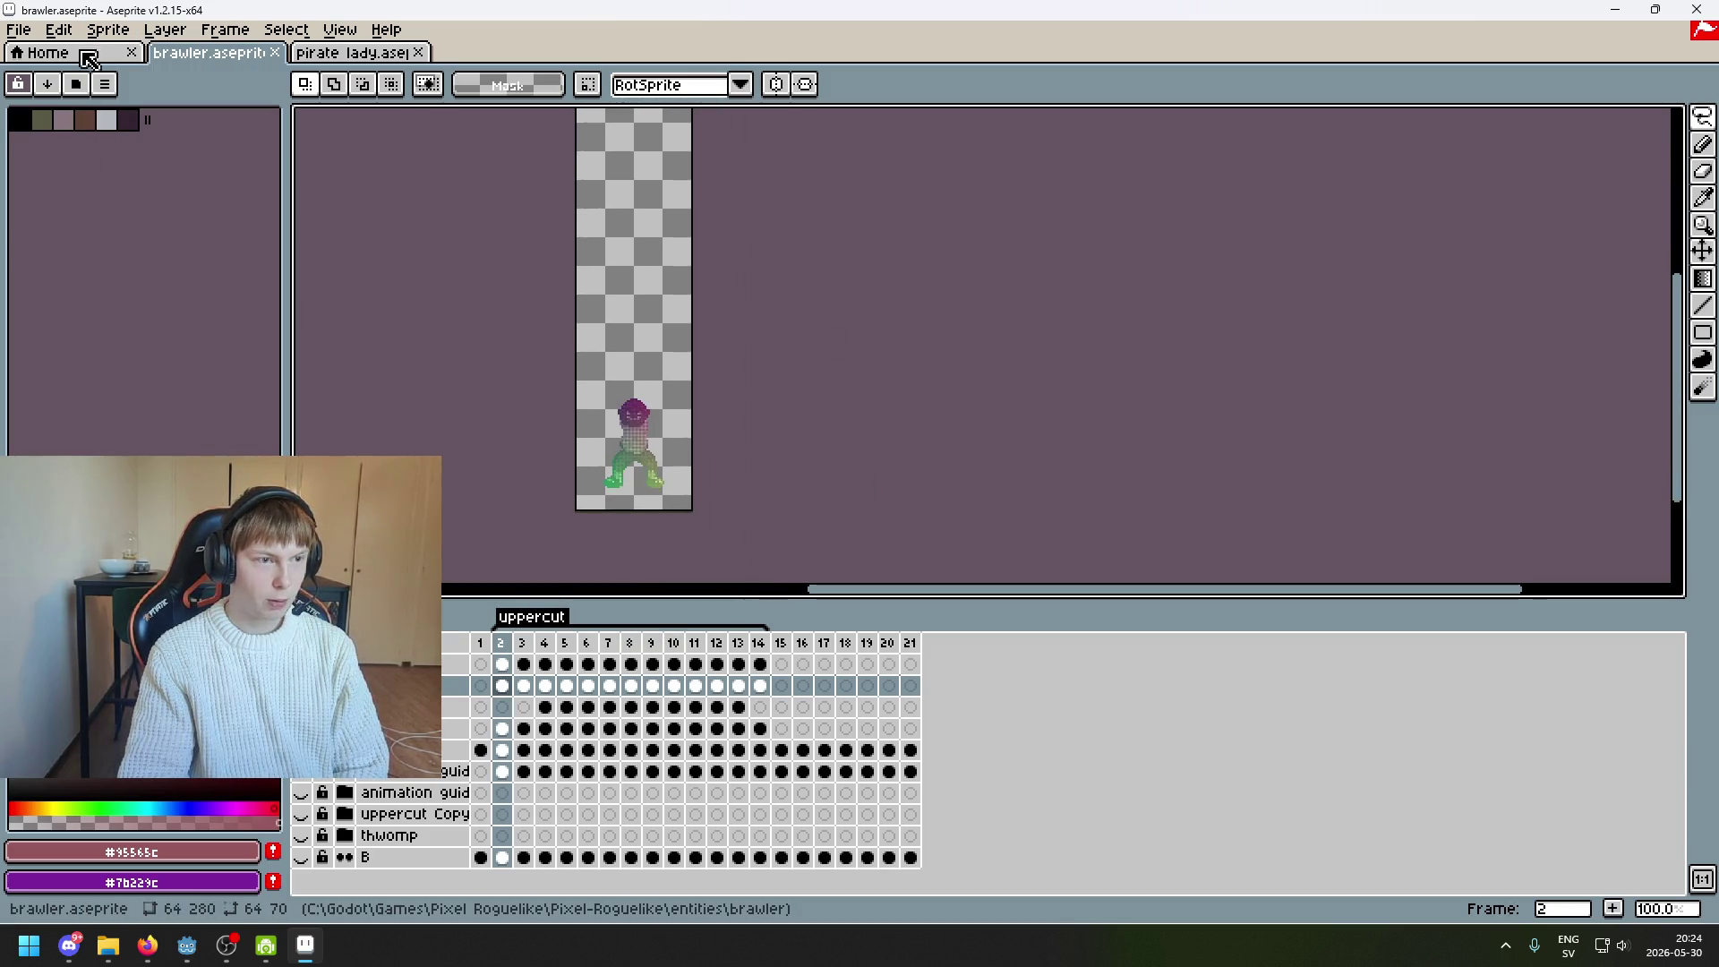
{"action": "left_click", "coordinate": [108, 29]}
Try a canvas height of 64 in Canvas Size, then cancel the resize
{"action": "left_click", "coordinate": [181, 152]}
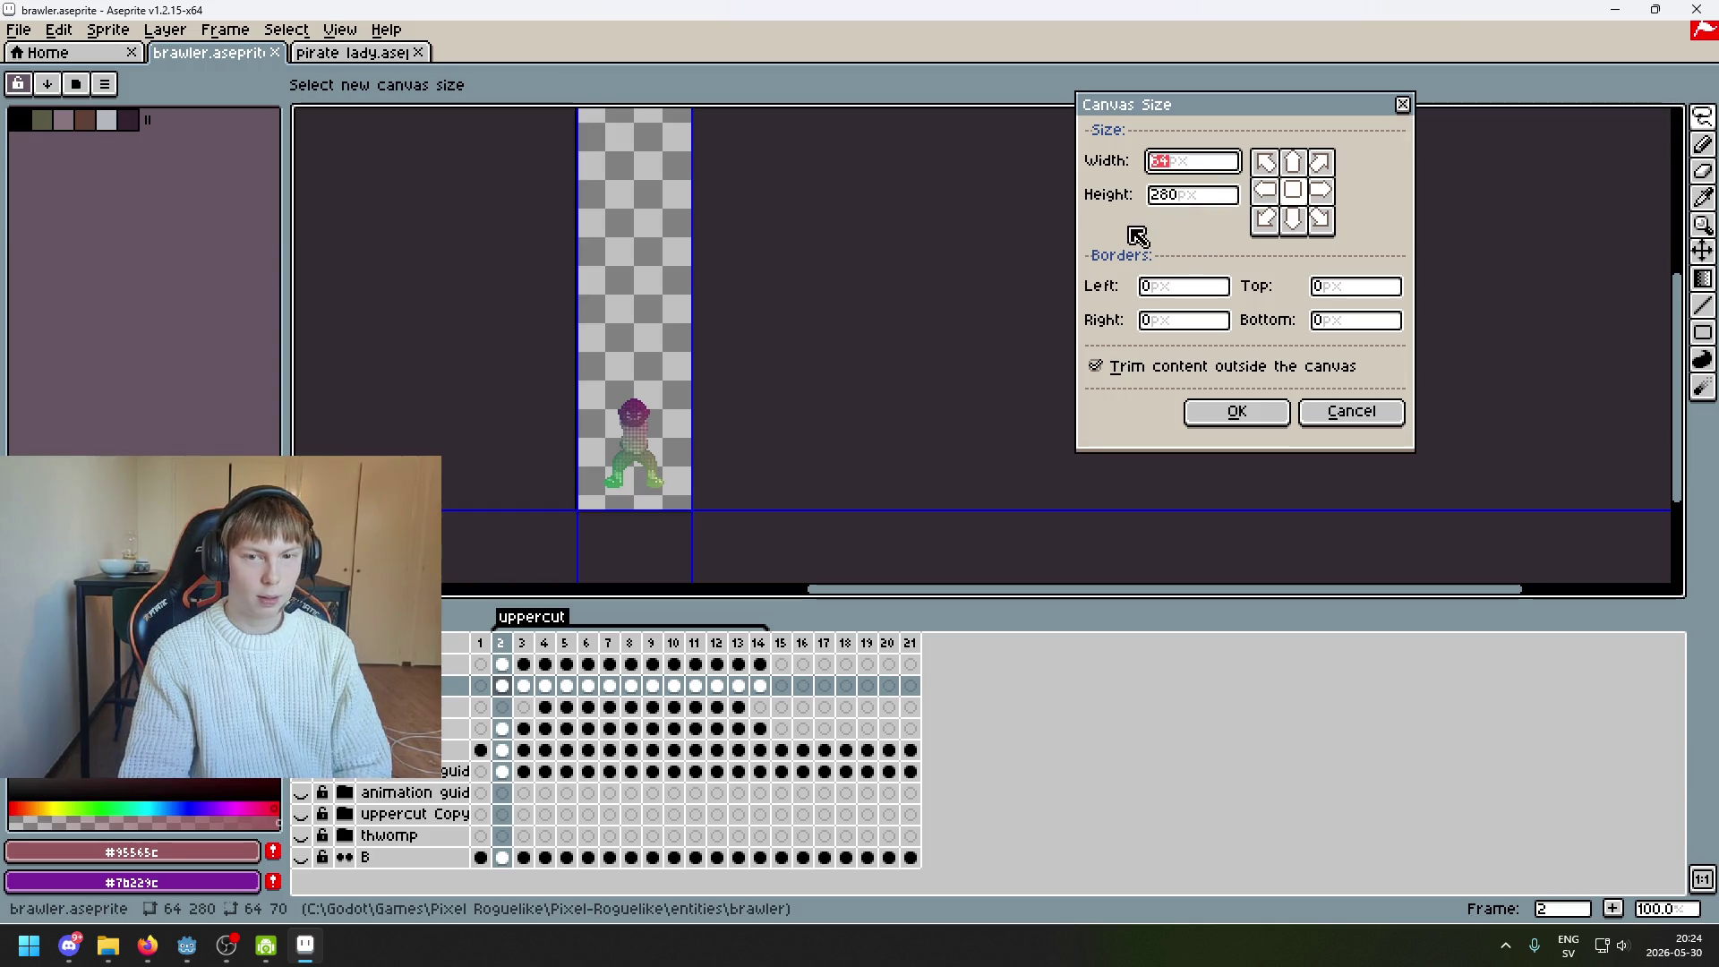
{"action": "key", "text": "Tab"}
{"action": "type", "text": "64"}
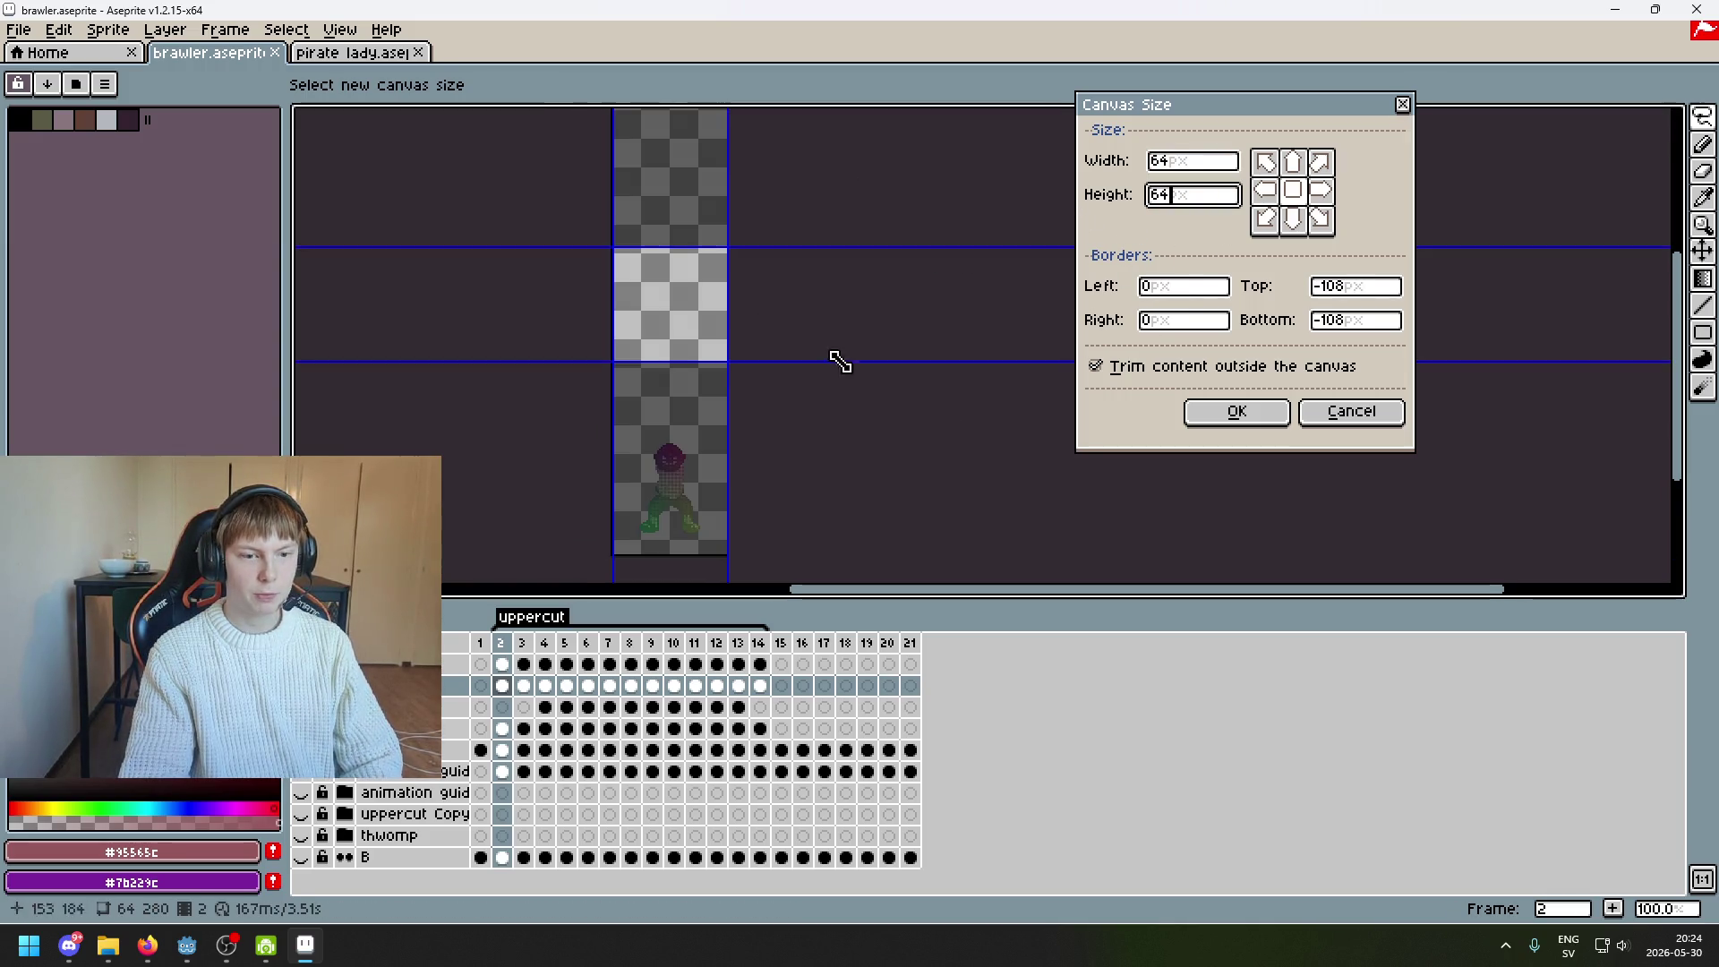
{"action": "mouse_move", "coordinate": [707, 343]}
{"action": "left_mouse_down"}
{"action": "mouse_move", "coordinate": [702, 473]}
{"action": "mouse_move", "coordinate": [725, 517]}
{"action": "left_mouse_up"}
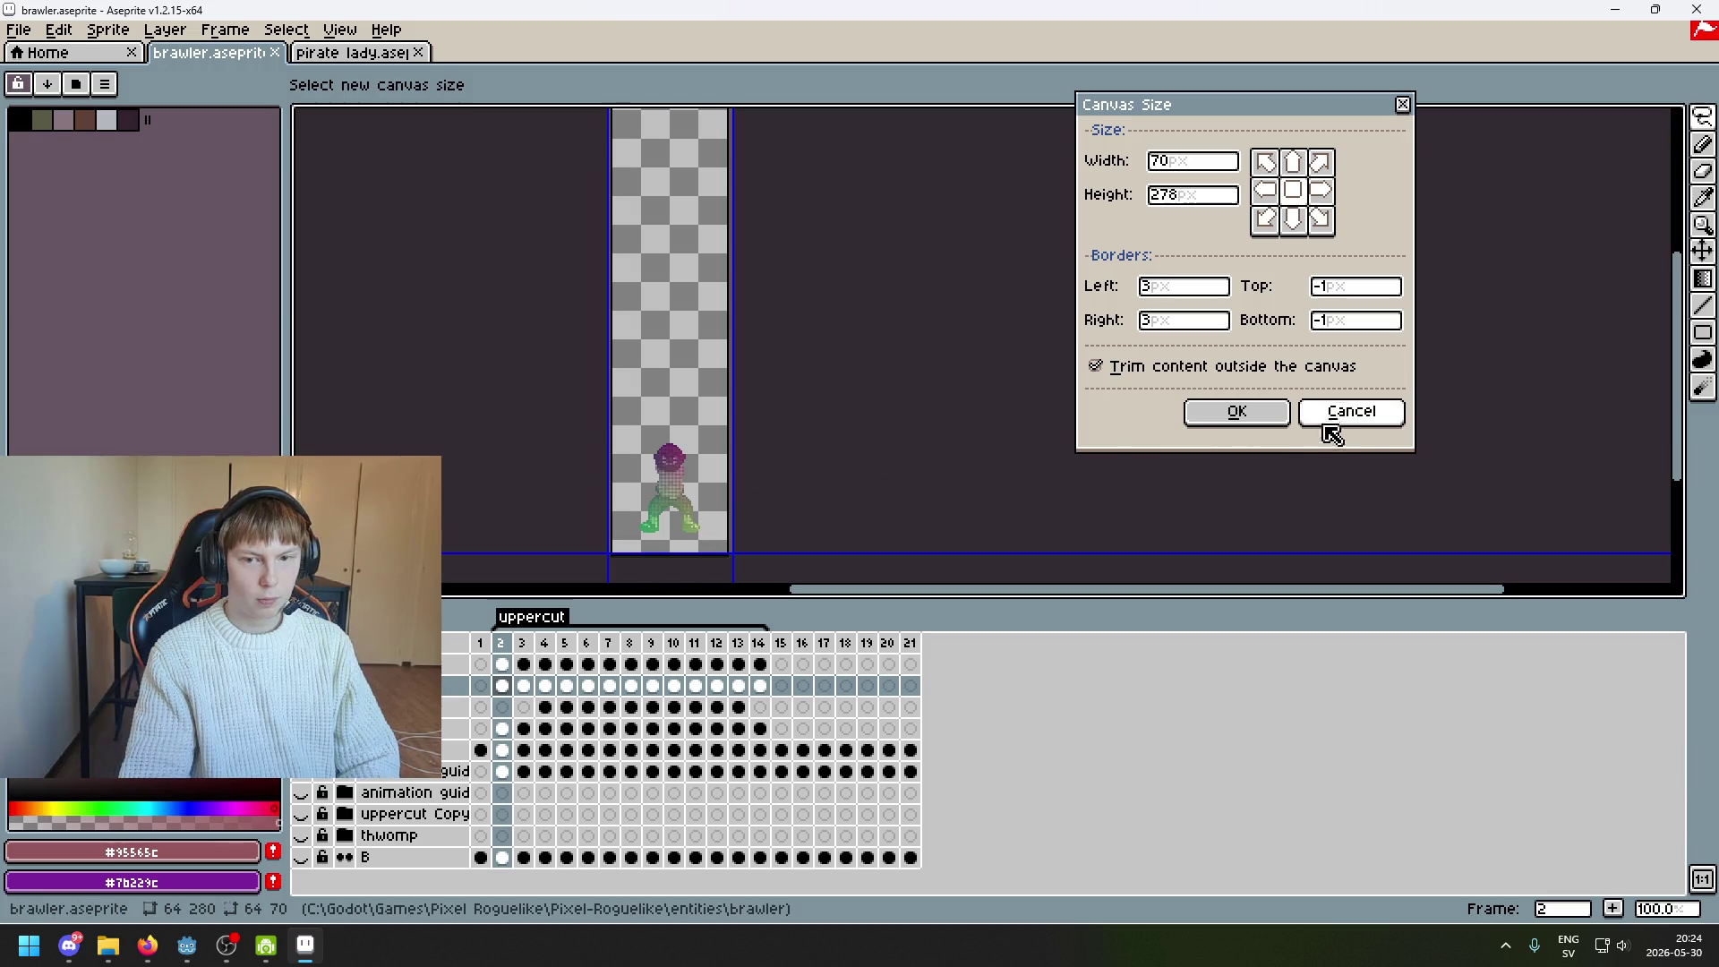
{"action": "left_click", "coordinate": [1334, 414]}
Crop the canvas to 64×64 with the top edge just above the character's head
{"action": "left_click", "coordinate": [98, 29]}
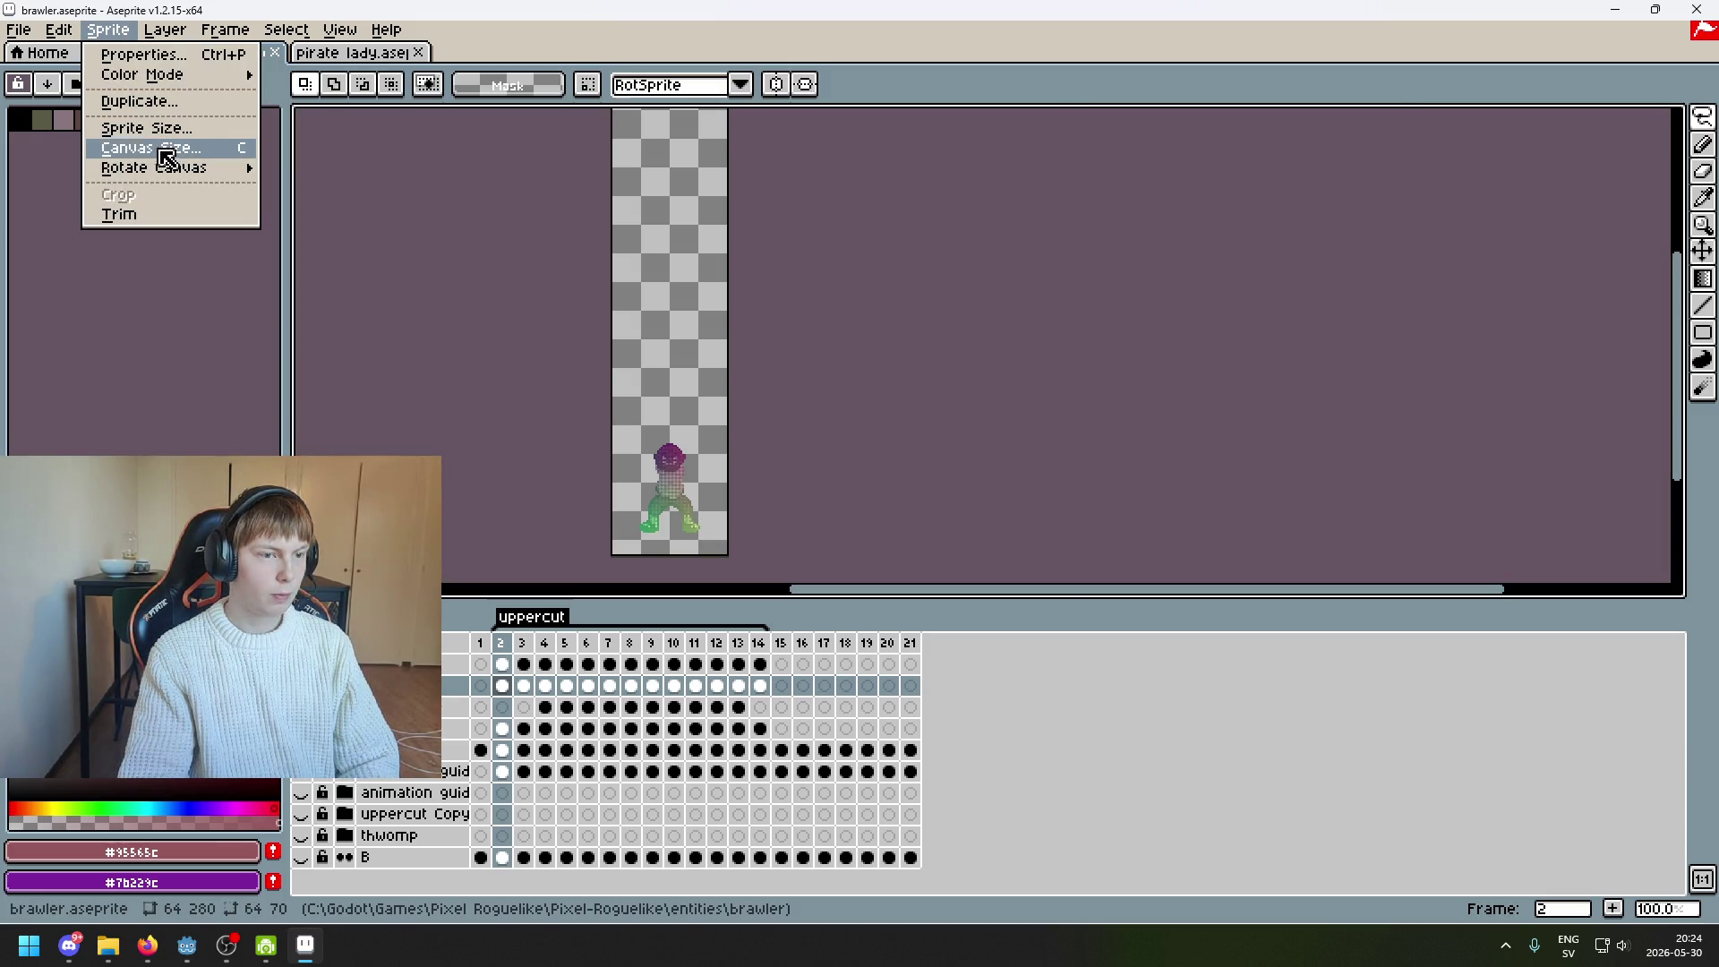
{"action": "left_click", "coordinate": [170, 154]}
{"action": "left_click_drag", "start_coordinate": [670, 157], "coordinate": [701, 338]}
{"action": "scroll", "coordinate": [740, 367], "scroll_direction": "up", "scroll_amount": 2}
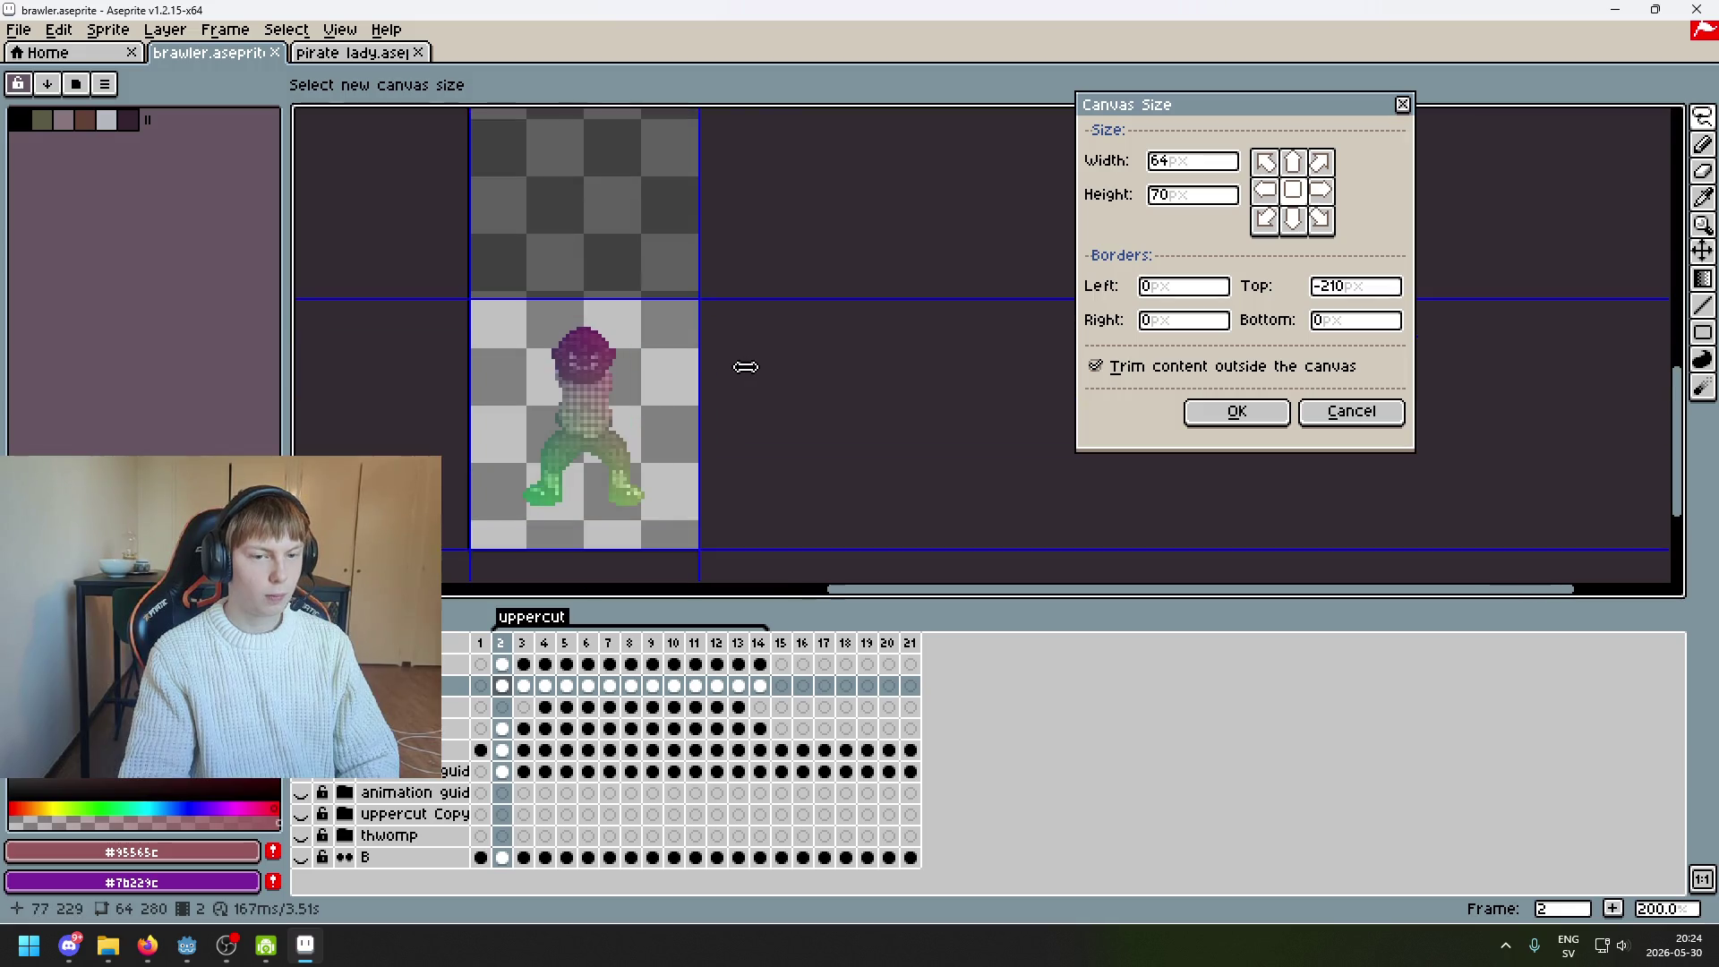
{"action": "mouse_move", "coordinate": [710, 260]}
{"action": "left_mouse_down"}
{"action": "mouse_move", "coordinate": [700, 226]}
{"action": "mouse_move", "coordinate": [699, 256]}
{"action": "left_mouse_up"}
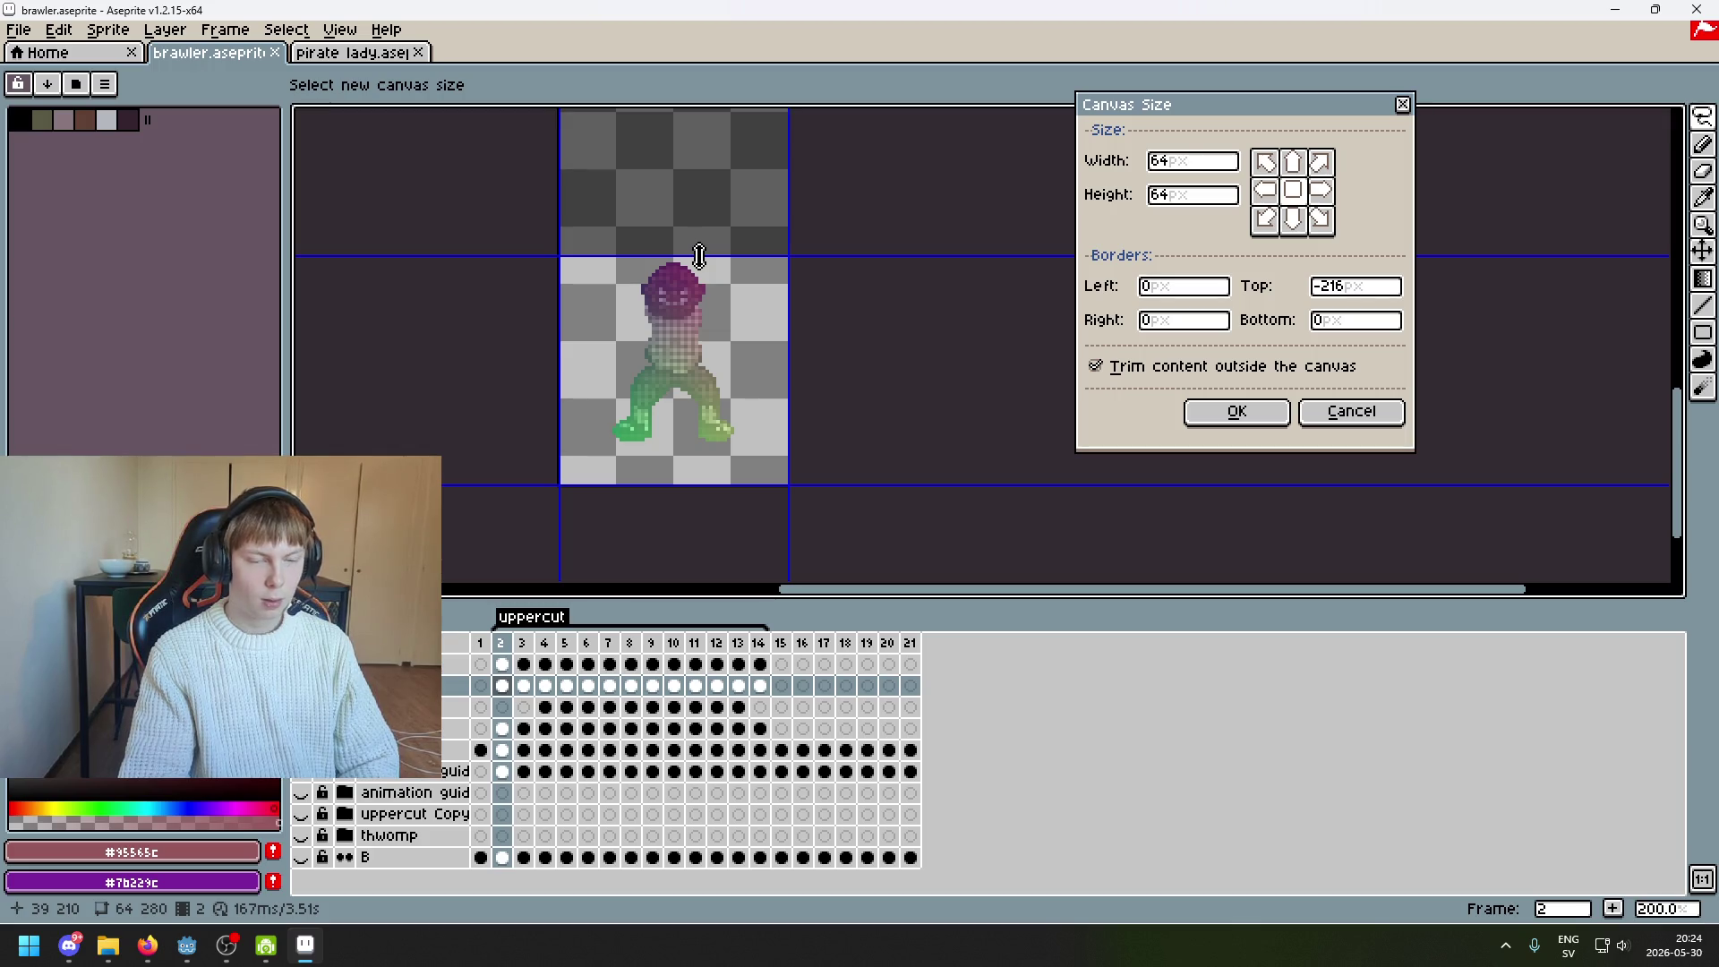
{"action": "left_click", "coordinate": [1232, 430]}
{"action": "key", "text": "Right"}
{"action": "key", "text": "Right"}
{"action": "key", "text": "Right"}
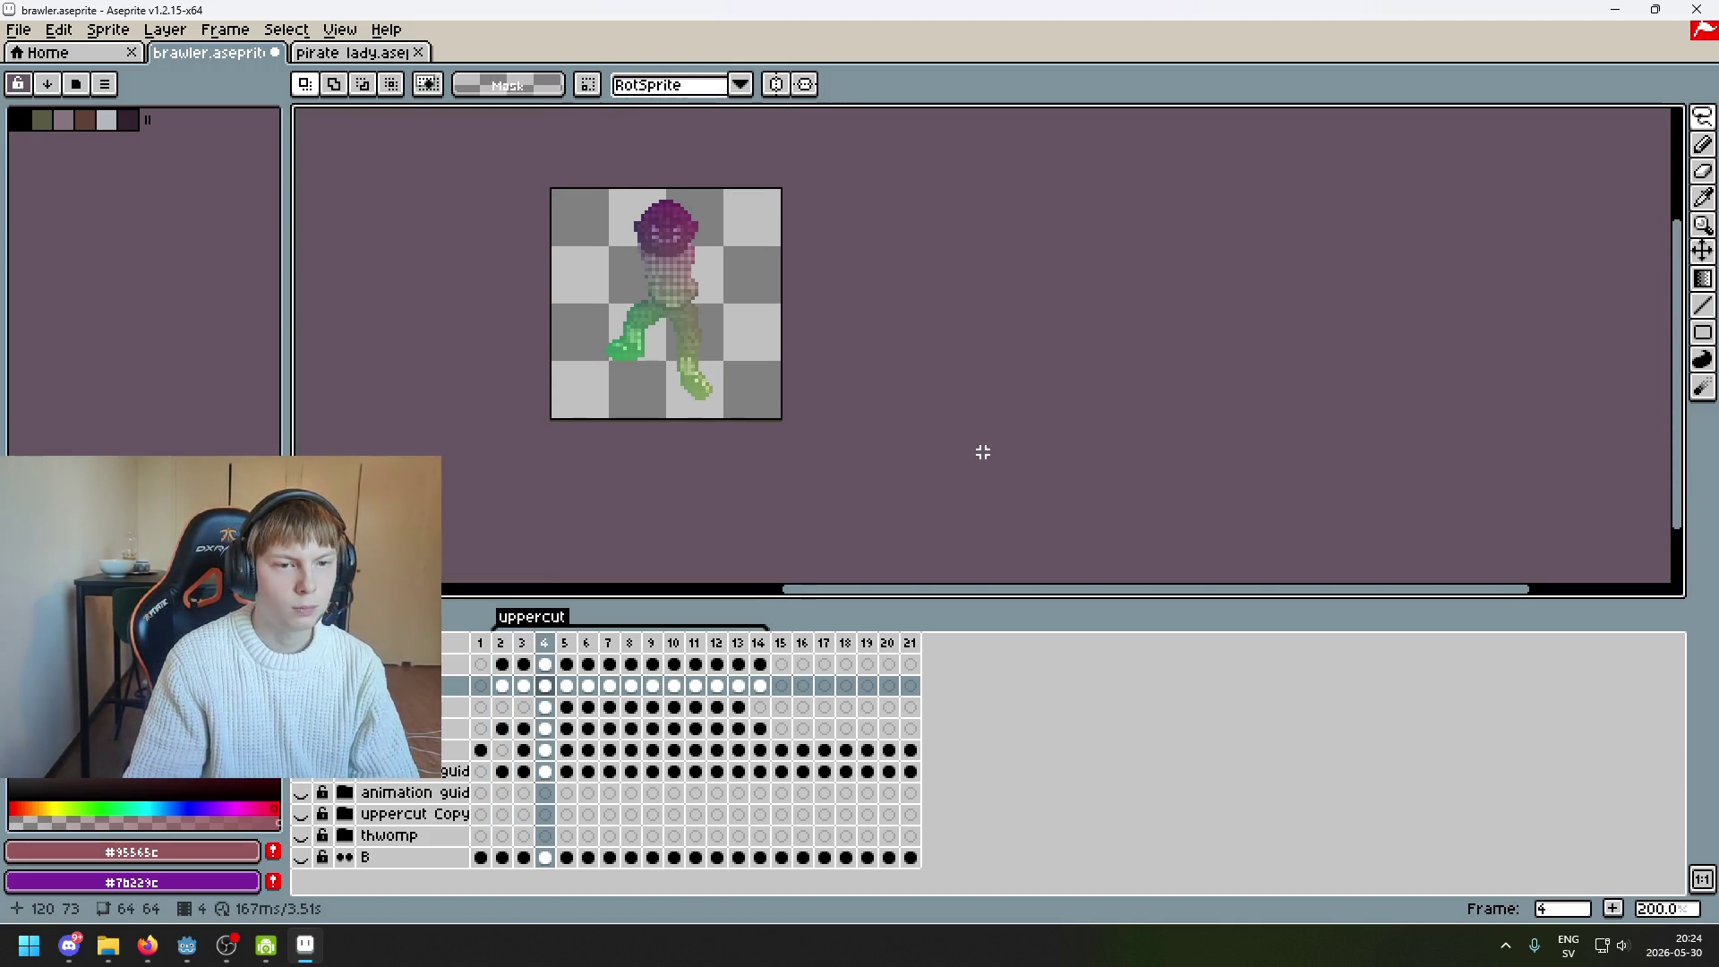
Check the frames, then undo the canvas crop and the edit before it
{"action": "key", "text": "Right"}
{"action": "key", "text": "Right"}
{"action": "key", "text": "Right"}
{"action": "key", "text": "Left"}
{"action": "key", "text": "Left"}
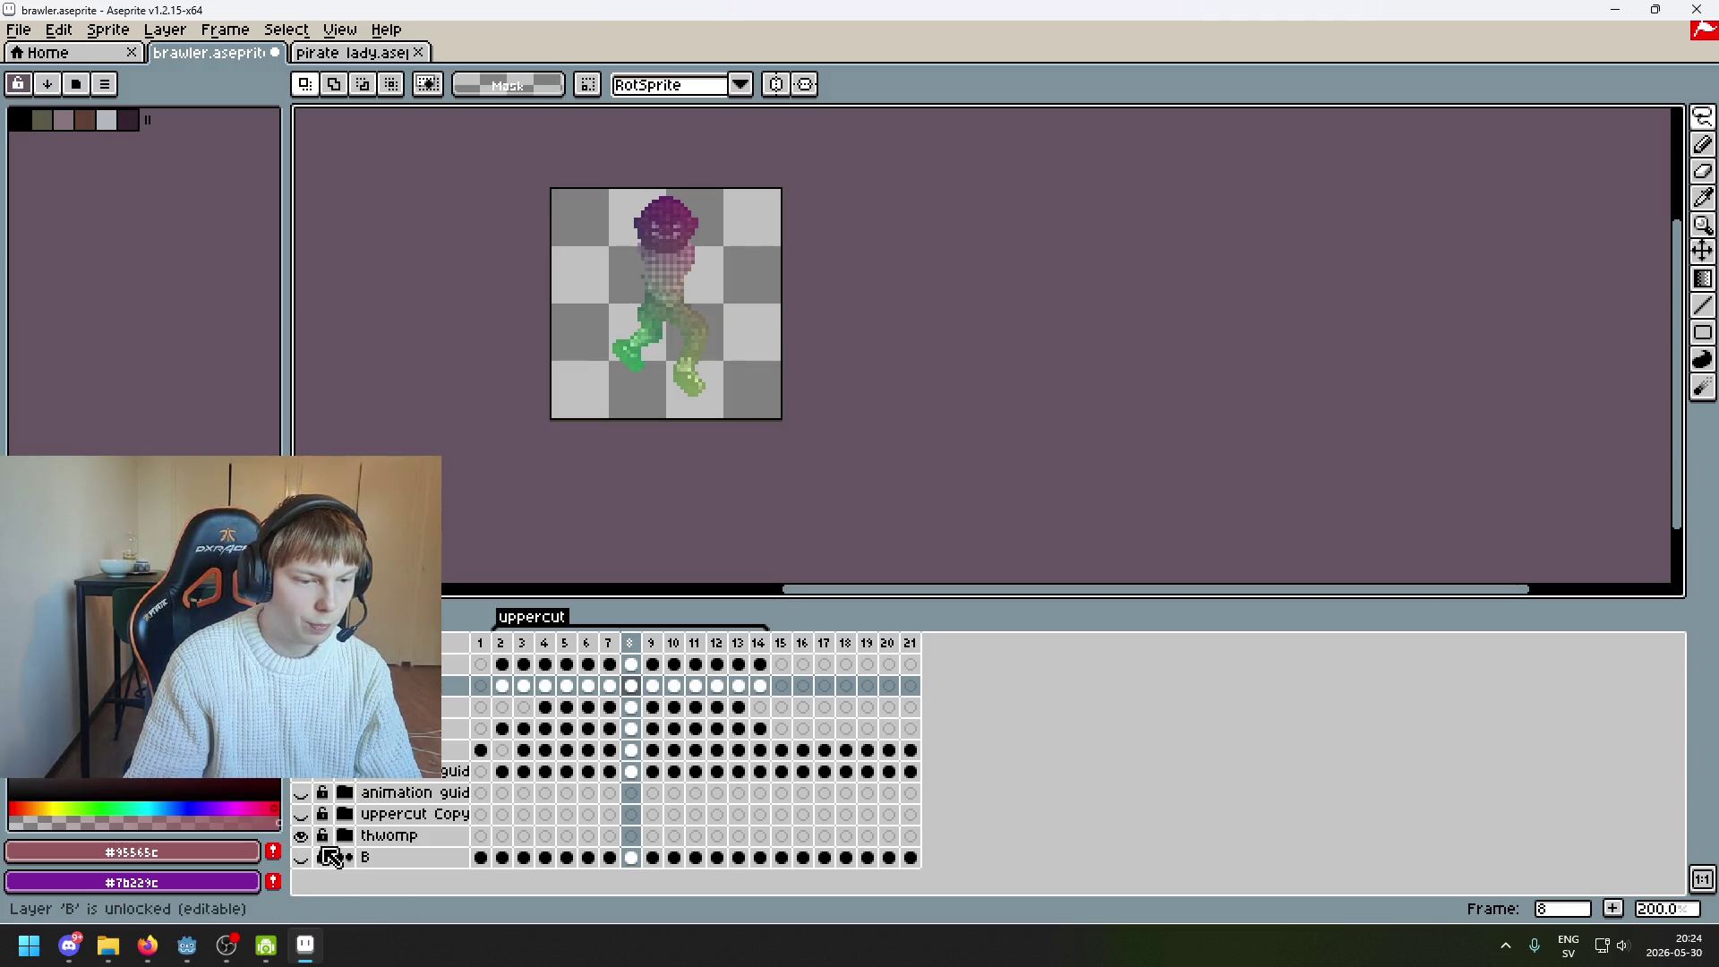
{"action": "key", "text": "Left"}
{"action": "key", "text": "Left"}
{"action": "key", "text": "Left"}
{"action": "key", "text": "Right"}
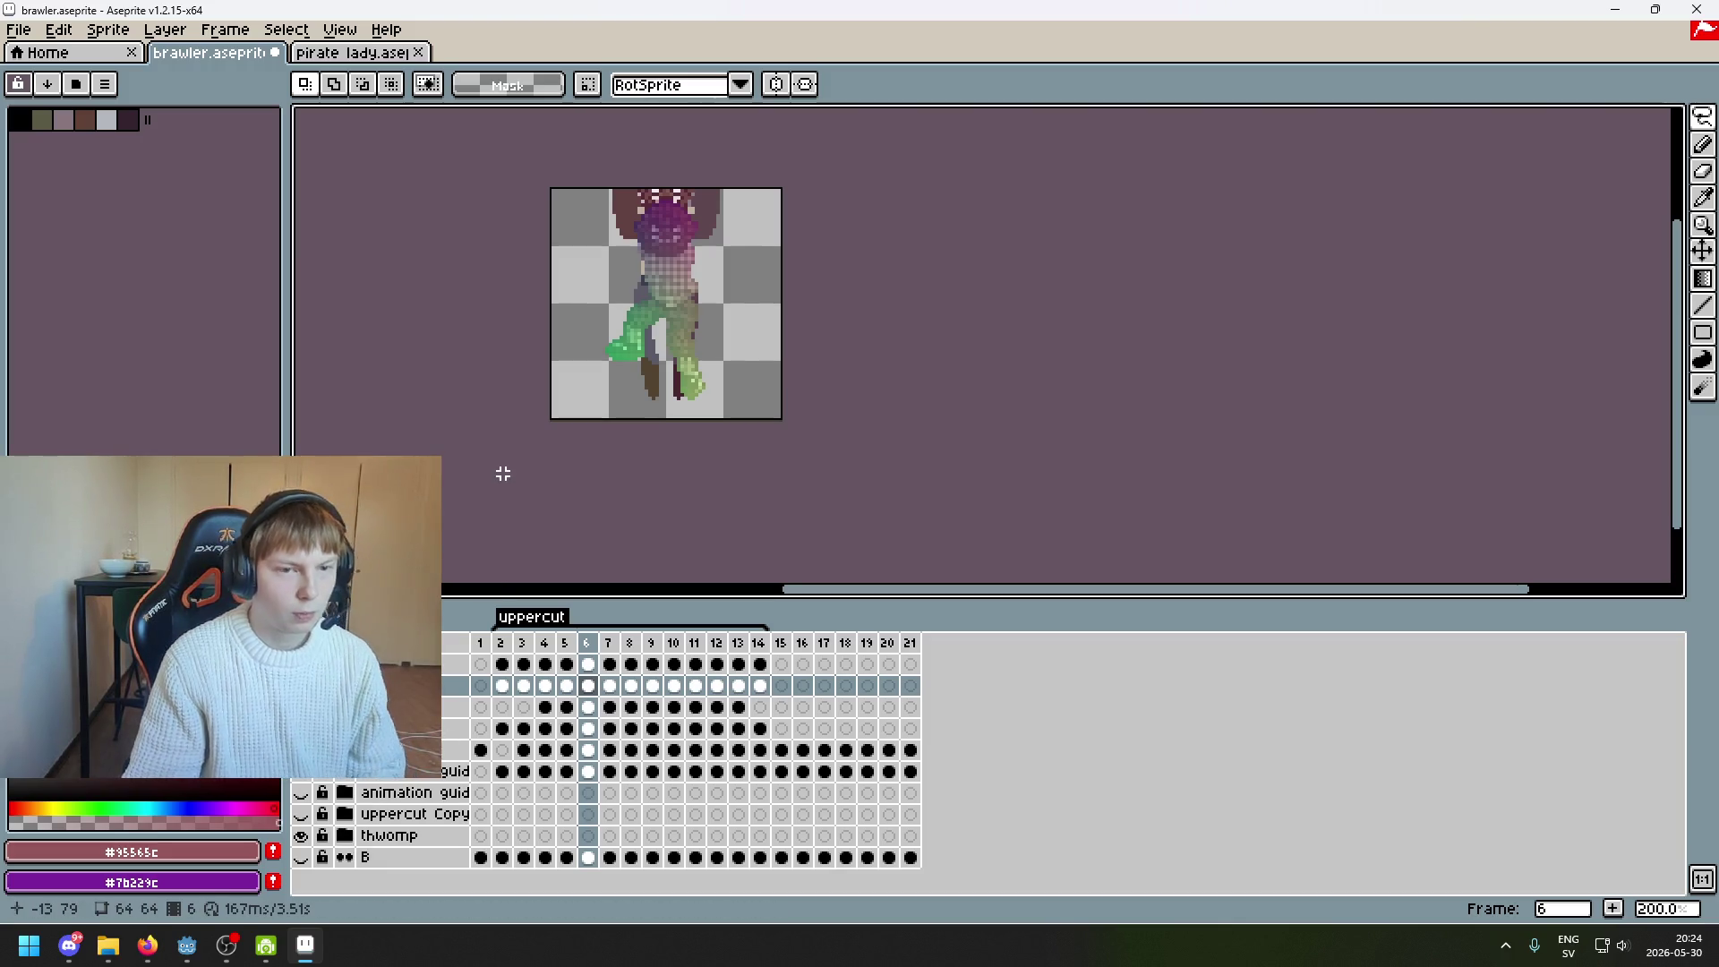
{"action": "key", "text": "ctrl+z"}
{"action": "scroll", "coordinate": [720, 414], "scroll_direction": "down", "scroll_amount": 3}
{"action": "scroll", "coordinate": [739, 487], "scroll_direction": "up", "scroll_amount": 2}
{"action": "key", "text": "ctrl+z"}
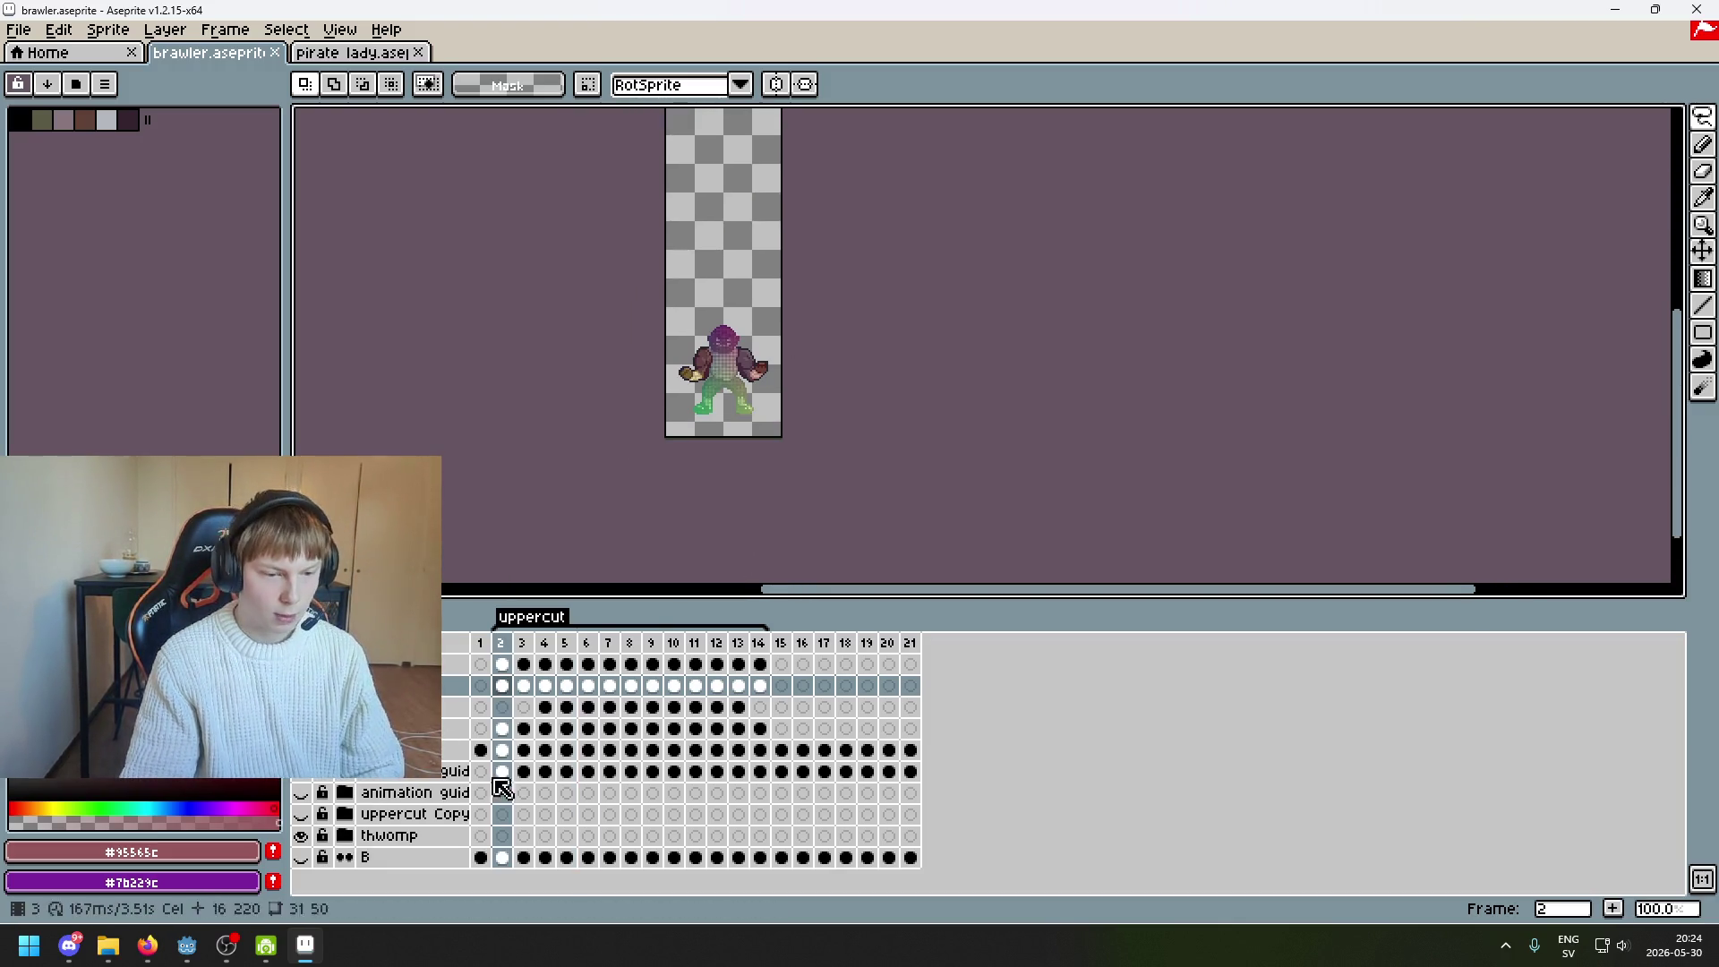
Expand the thwomp layer group and play the uppercut animation
{"action": "left_click", "coordinate": [345, 835]}
{"action": "scroll", "coordinate": [394, 835], "scroll_direction": "down", "scroll_amount": 1}
{"action": "scroll", "coordinate": [570, 851], "scroll_direction": "down", "scroll_amount": 1}
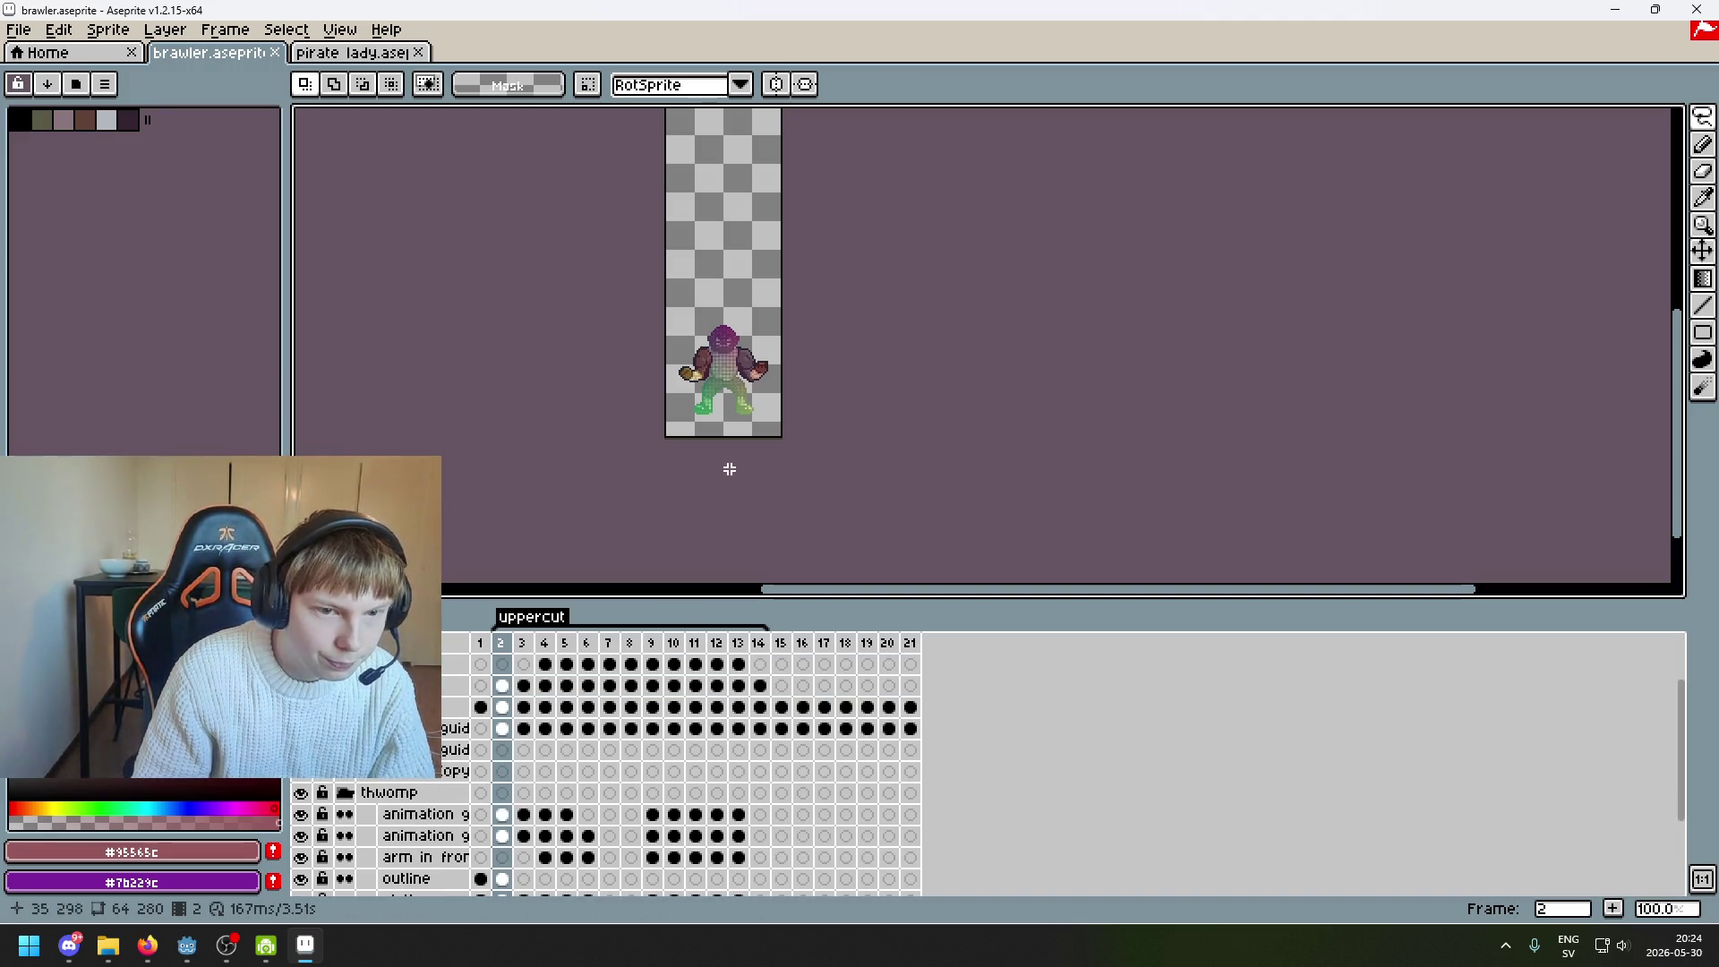
{"action": "scroll", "coordinate": [726, 468], "scroll_direction": "up", "scroll_amount": 1}
{"action": "left_click_drag", "start_coordinate": [698, 396], "coordinate": [667, 478]}
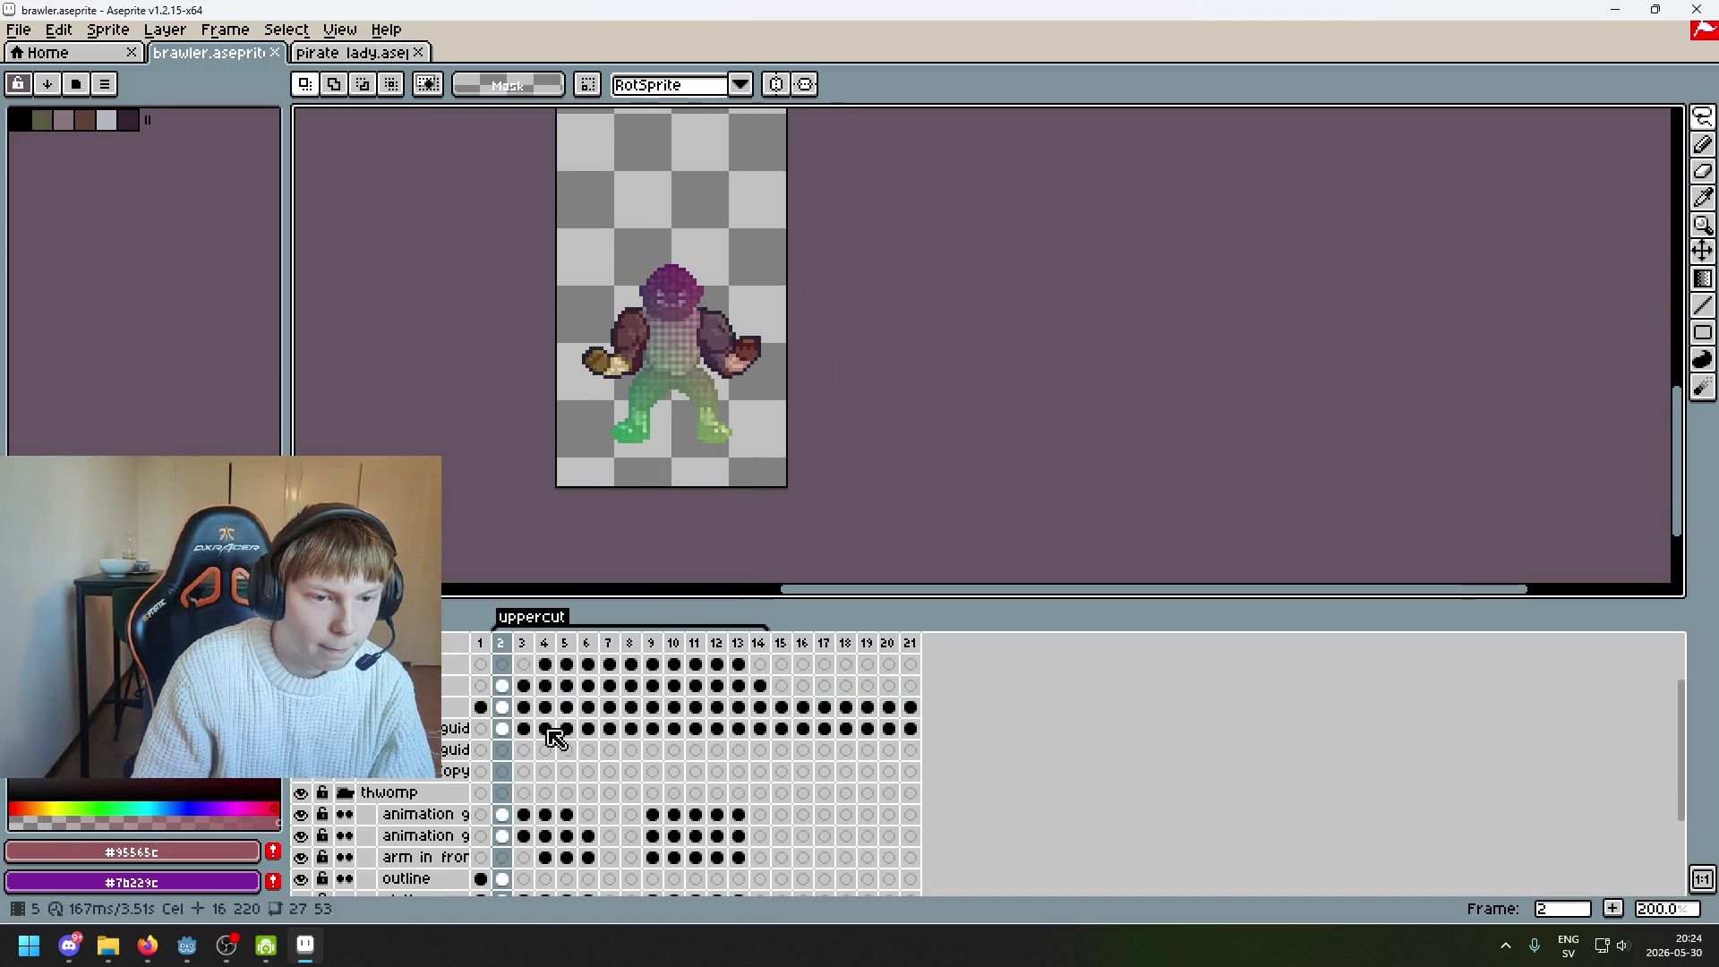
{"action": "scroll", "coordinate": [448, 837], "scroll_direction": "down", "scroll_amount": 5}
{"action": "scroll", "coordinate": [455, 779], "scroll_direction": "up", "scroll_amount": 1}
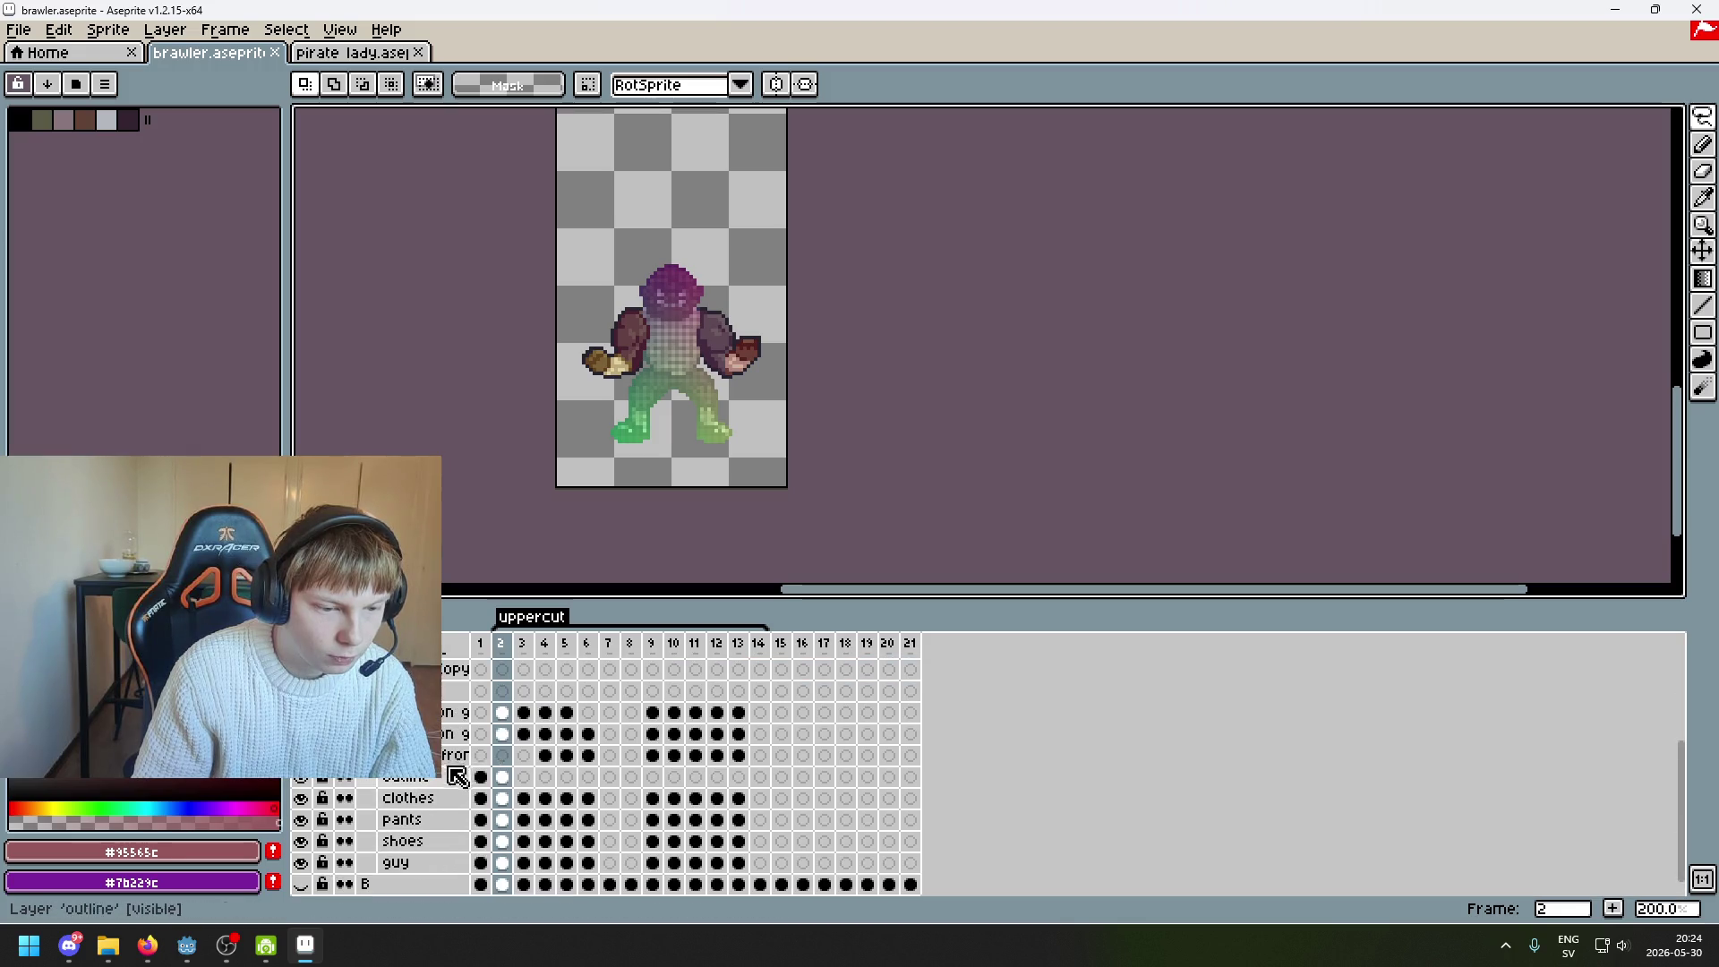
{"action": "scroll", "coordinate": [550, 718], "scroll_direction": "up", "scroll_amount": 5}
{"action": "type", "text": "6"}
{"action": "key", "text": "Return"}
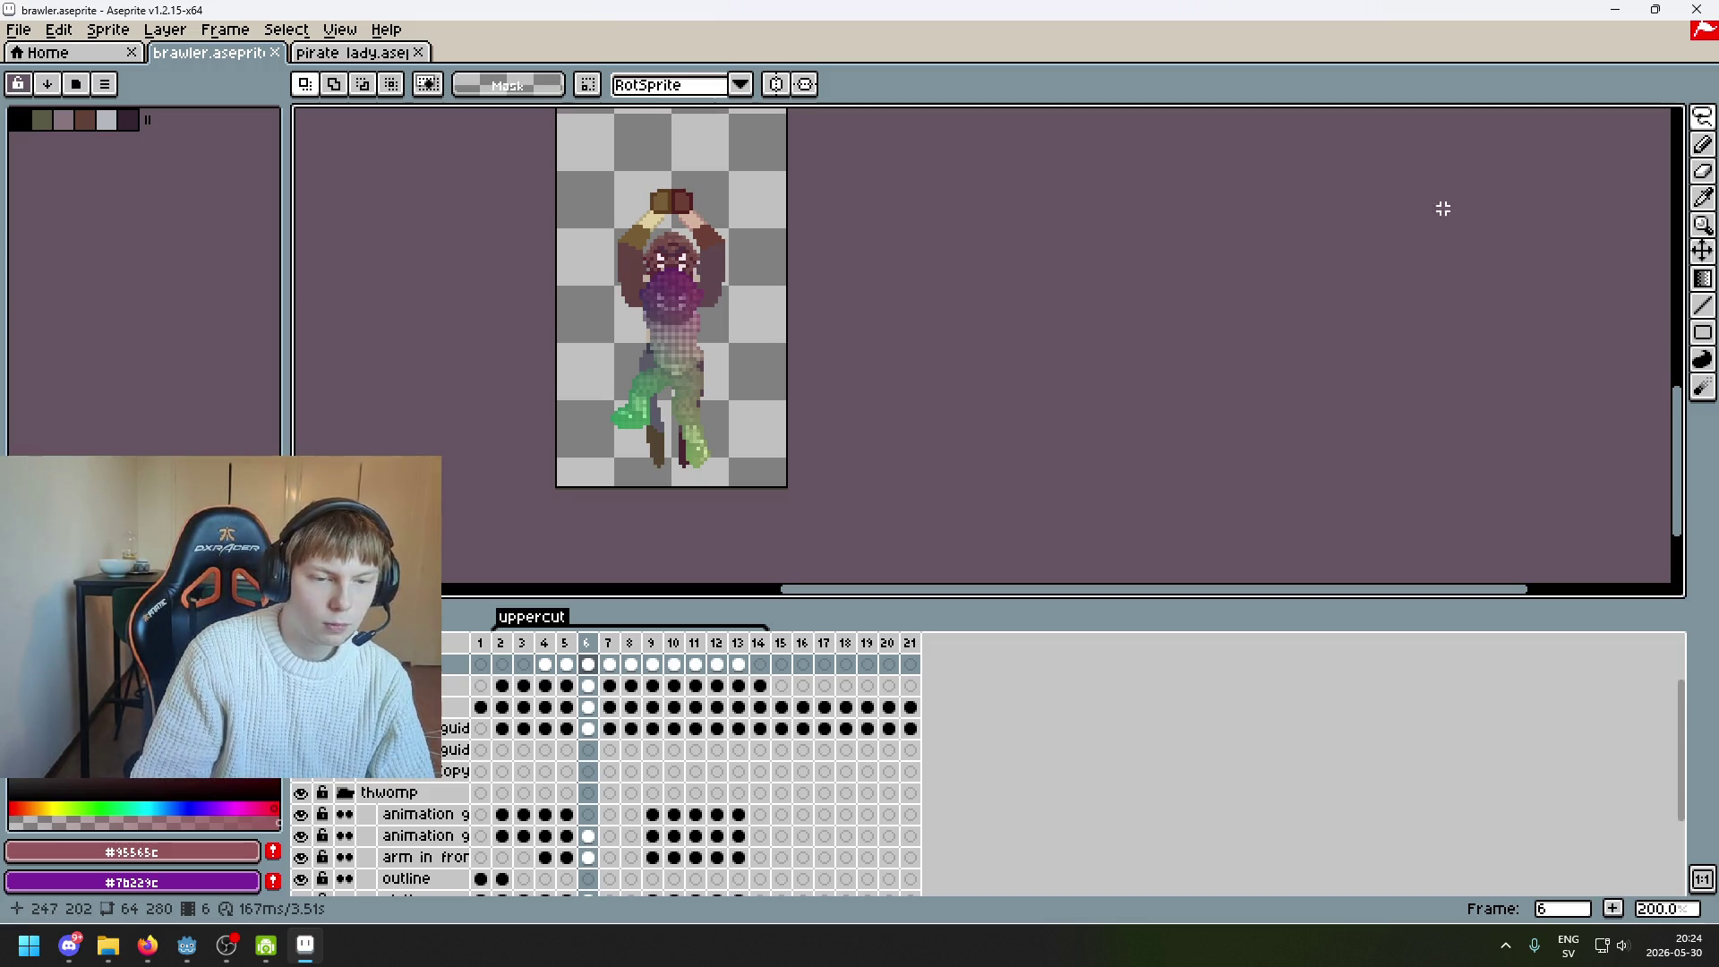
Trial-move frame 6's cels down with the Move tool, then undo the move
{"action": "left_click", "coordinate": [1703, 251]}
{"action": "scroll", "coordinate": [707, 788], "scroll_direction": "down", "scroll_amount": 3}
{"action": "scroll", "coordinate": [614, 810], "scroll_direction": "up", "scroll_amount": 1}
{"action": "left_click", "coordinate": [591, 712]}
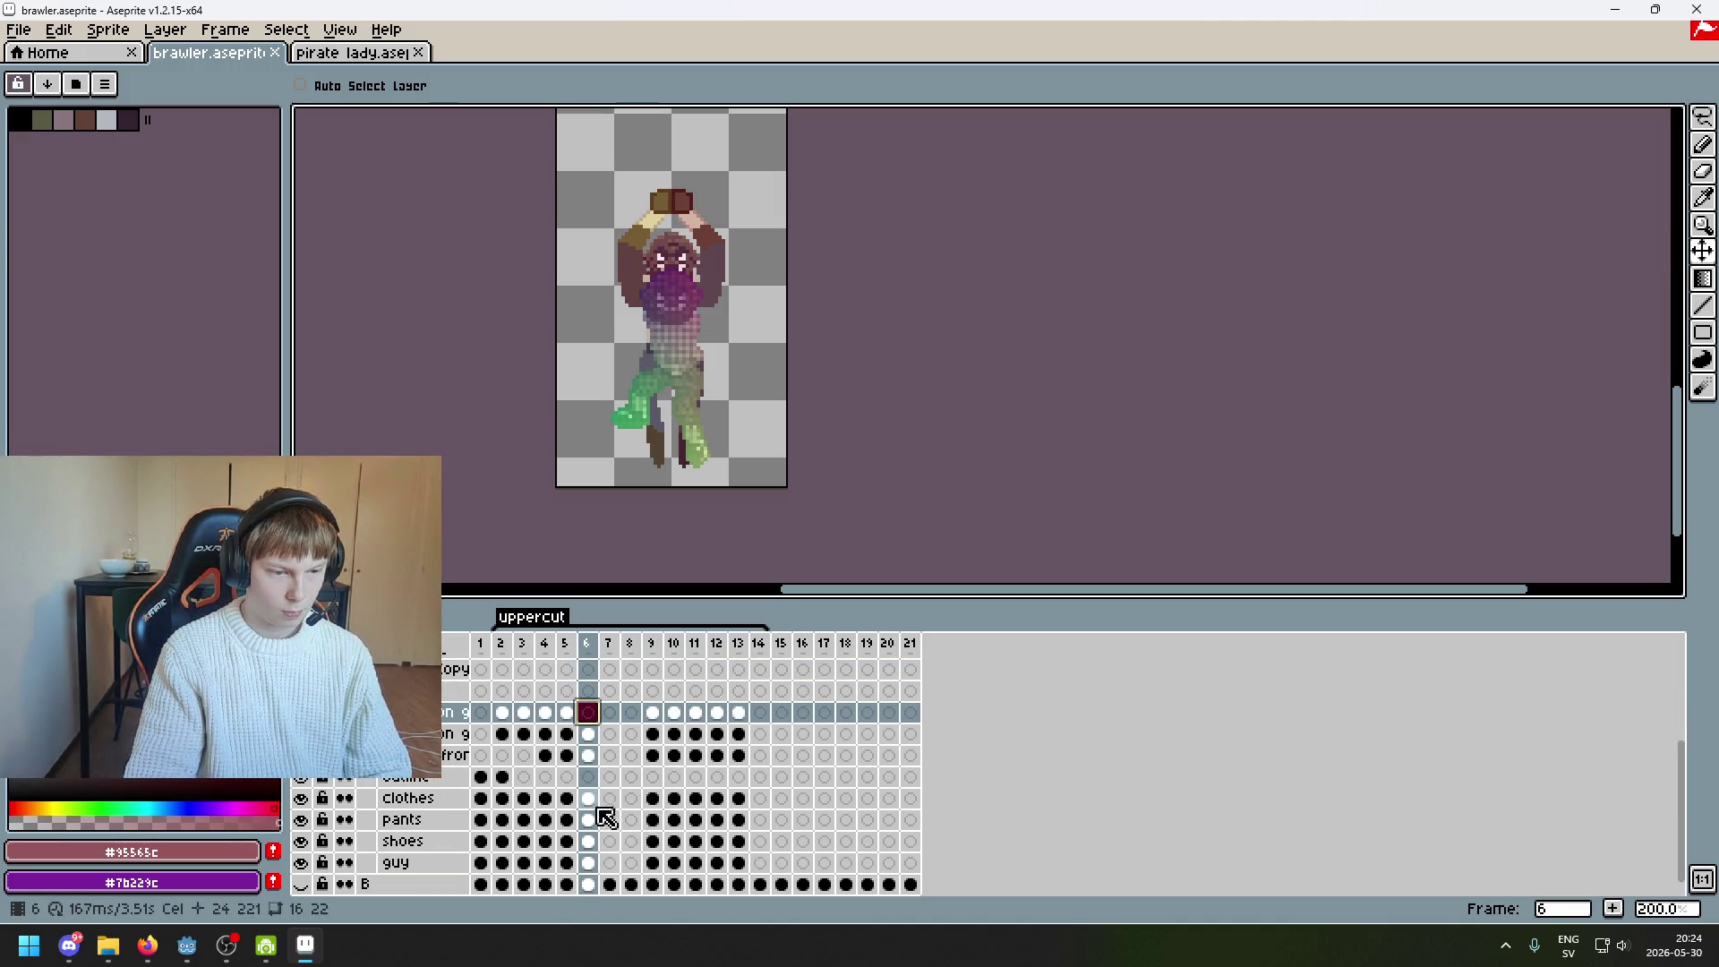
{"action": "left_click_drag", "start_coordinate": [596, 871], "coordinate": [587, 732]}
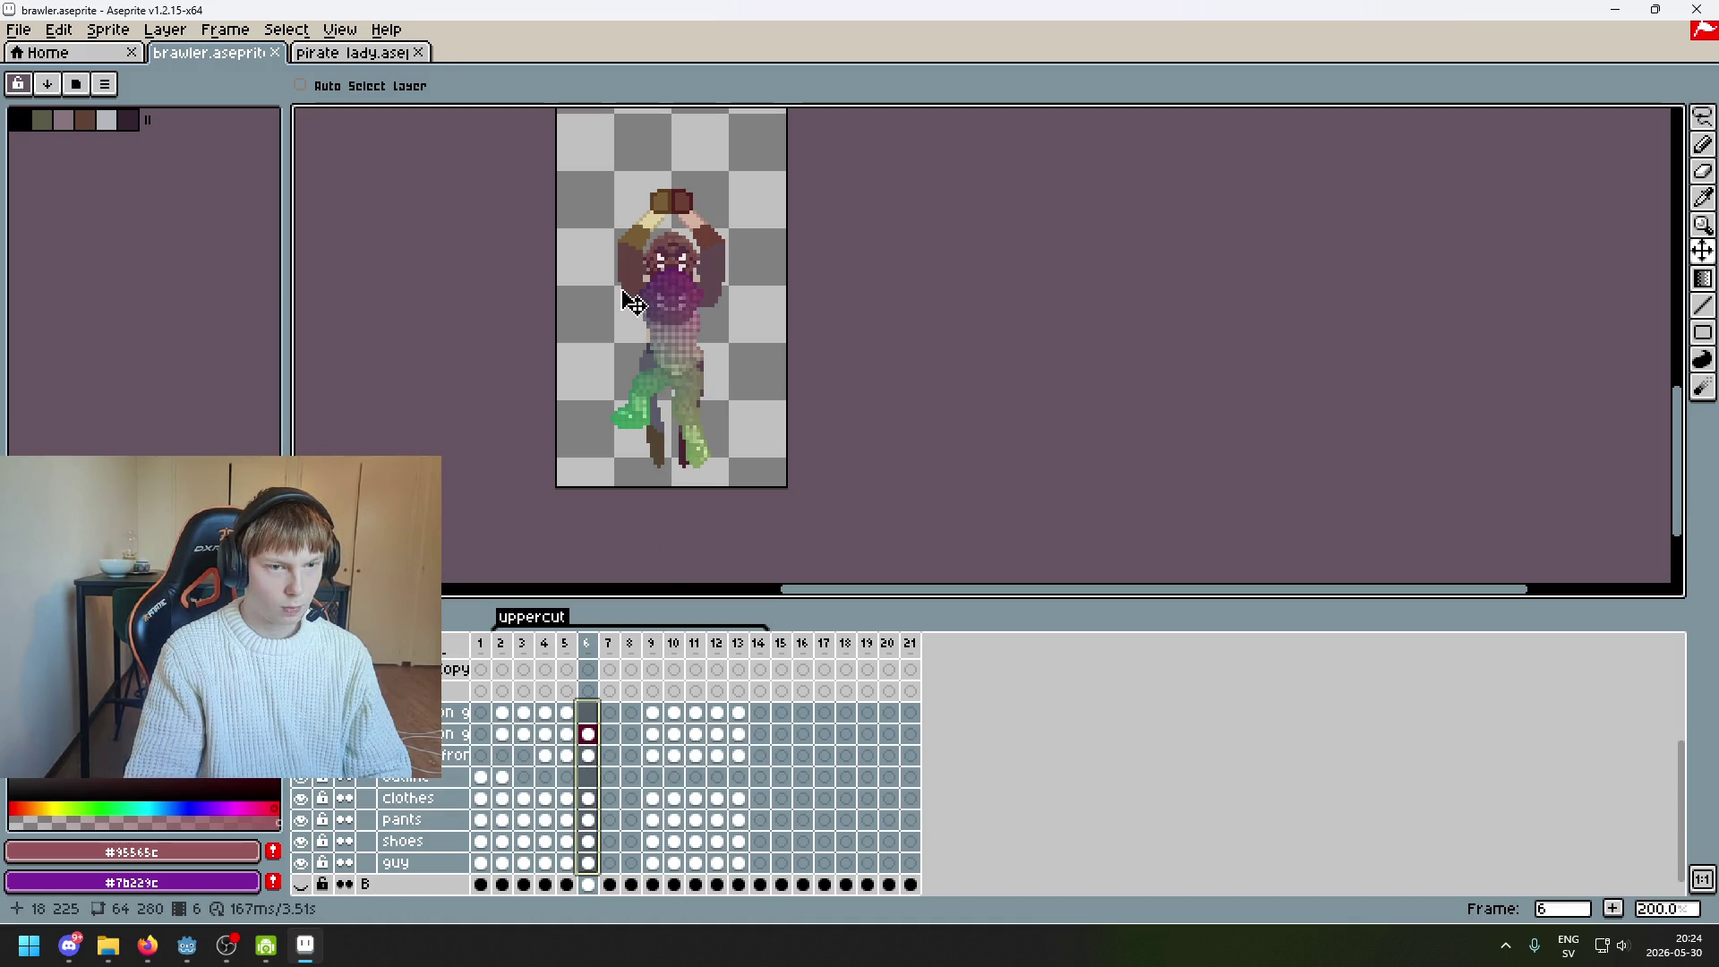
{"action": "left_click_drag", "start_coordinate": [668, 338], "coordinate": [672, 354]}
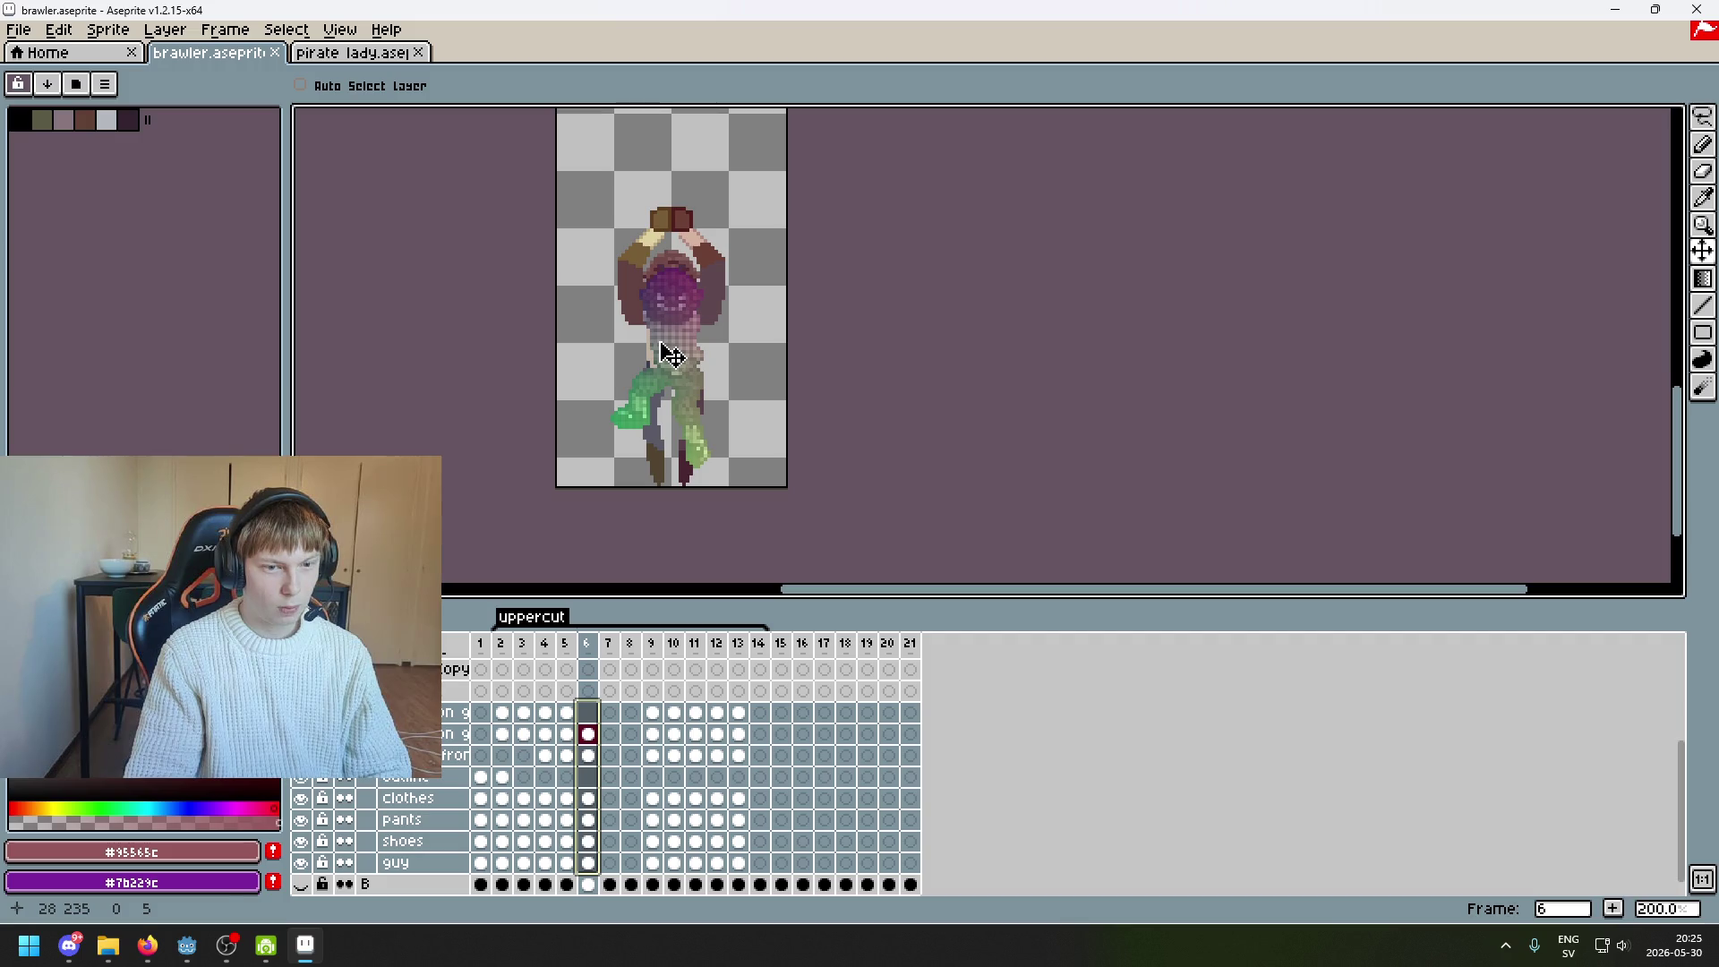
{"action": "key", "text": "ctrl+z"}
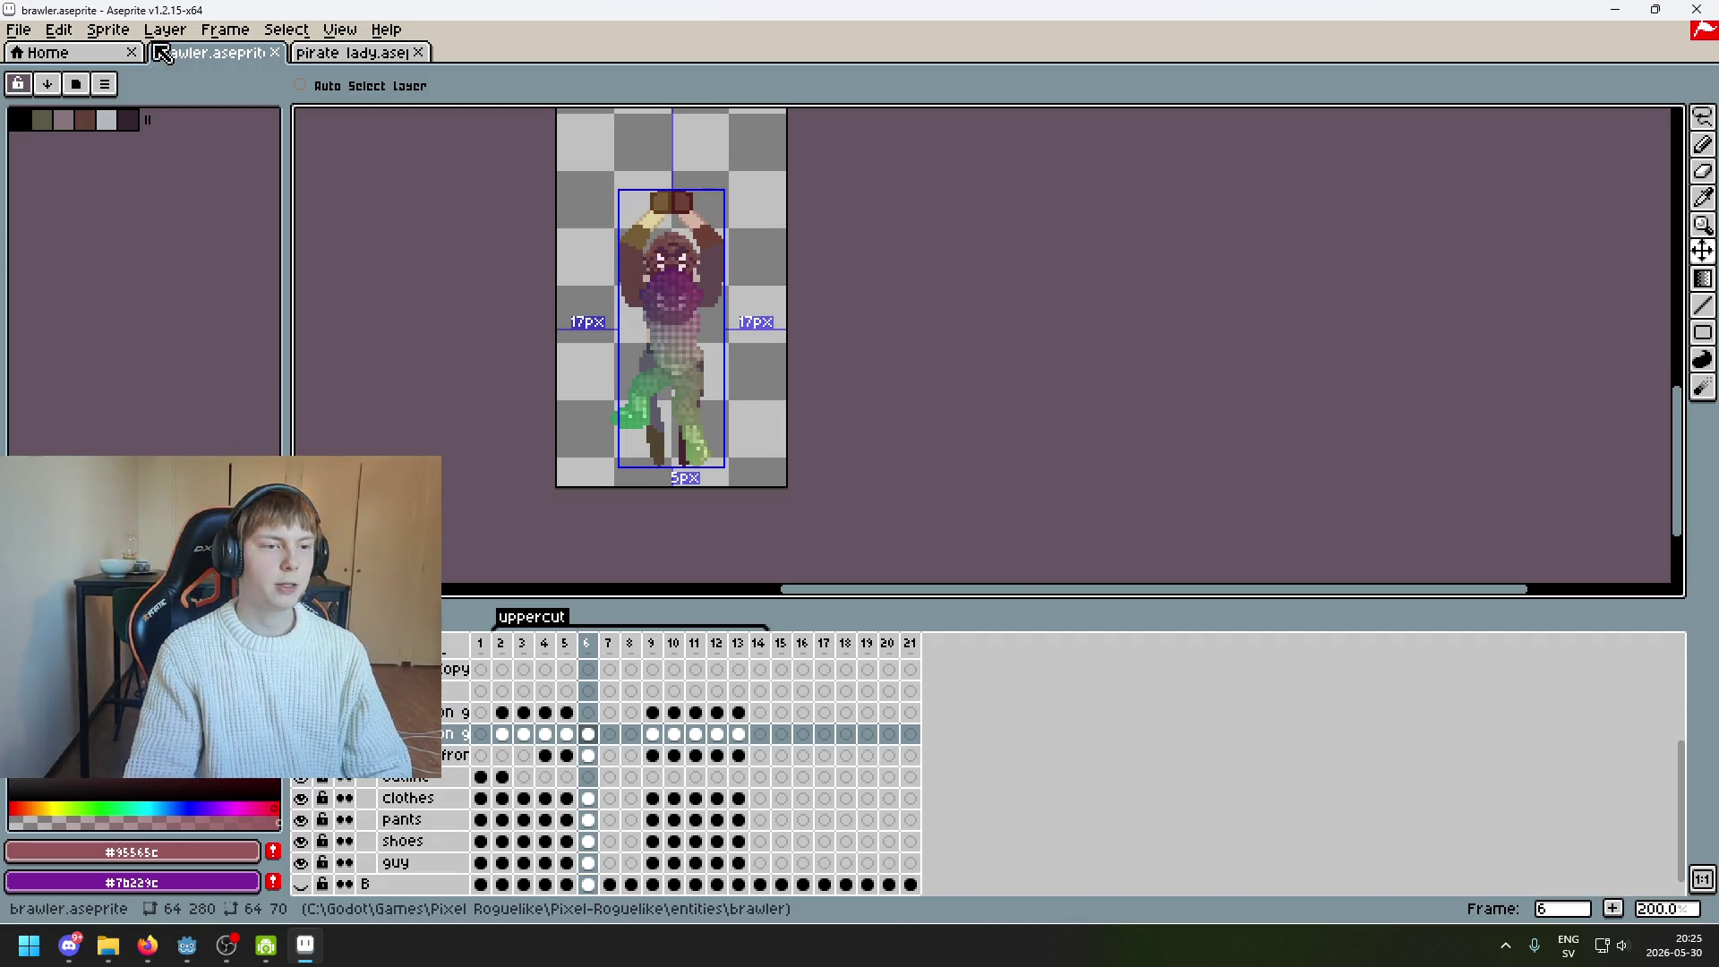
Crop the canvas to 64×88 by bringing the top edge down to the figure
{"action": "left_click", "coordinate": [107, 29]}
{"action": "left_click", "coordinate": [151, 147]}
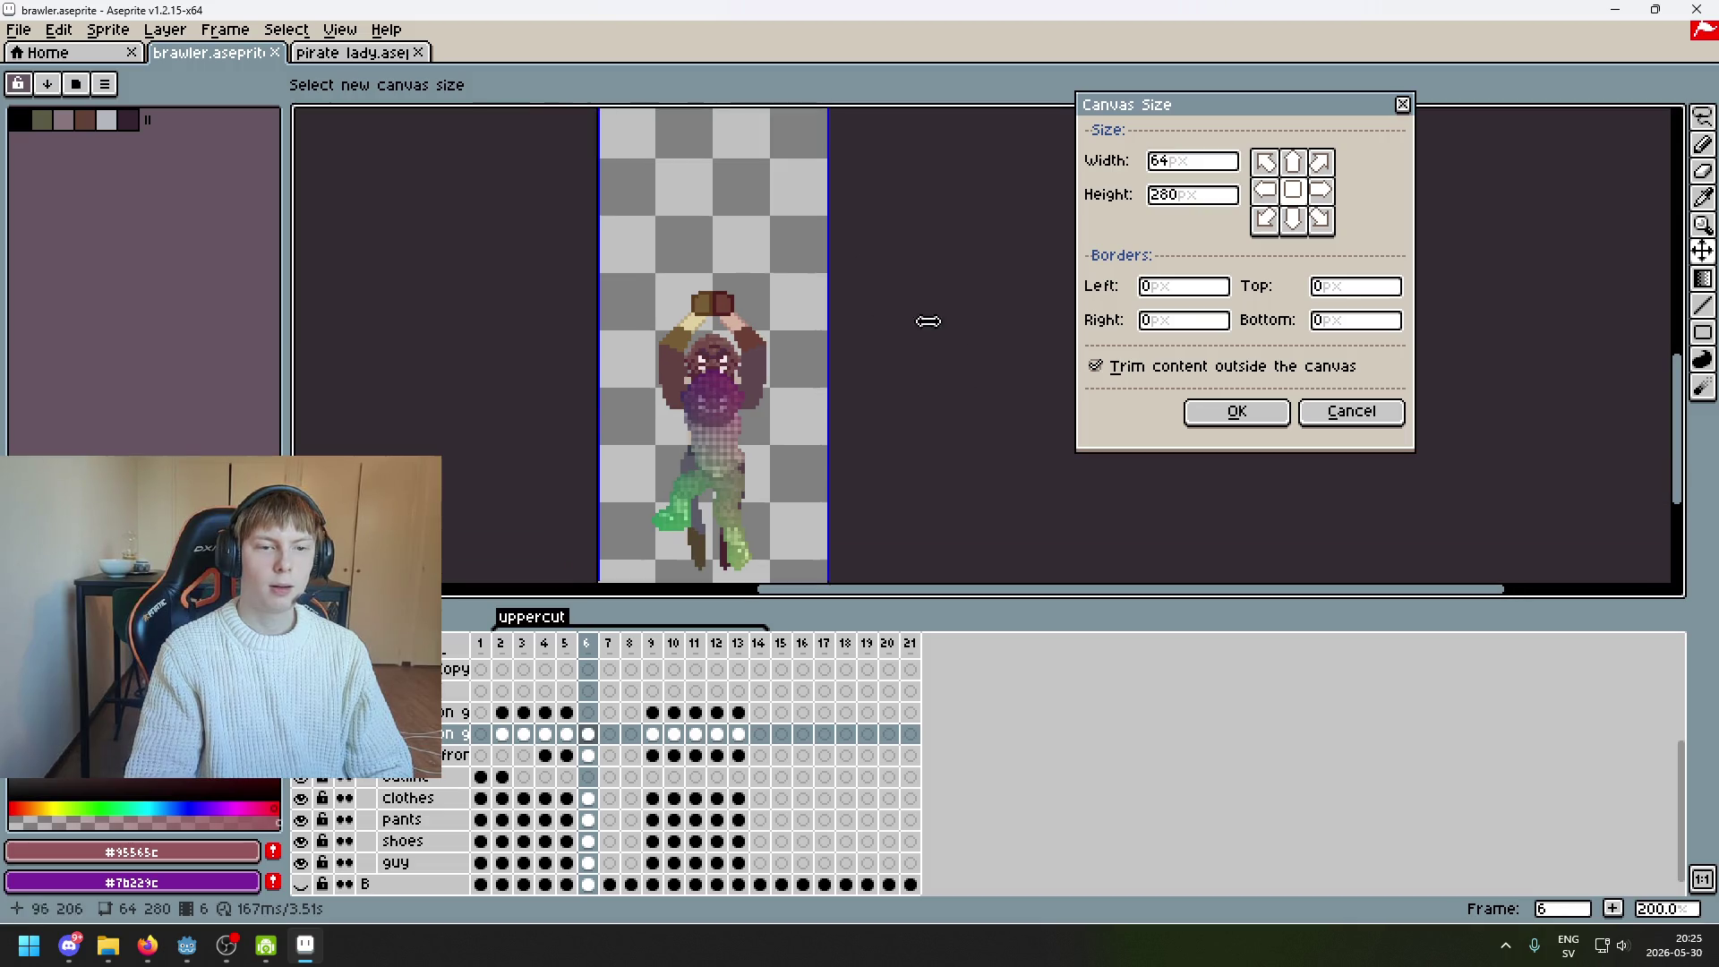
{"action": "mouse_move", "coordinate": [826, 209]}
{"action": "left_mouse_down"}
{"action": "mouse_move", "coordinate": [825, 381]}
{"action": "mouse_move", "coordinate": [752, 371]}
{"action": "left_mouse_up"}
{"action": "scroll", "coordinate": [898, 445], "scroll_direction": "down", "scroll_amount": 3}
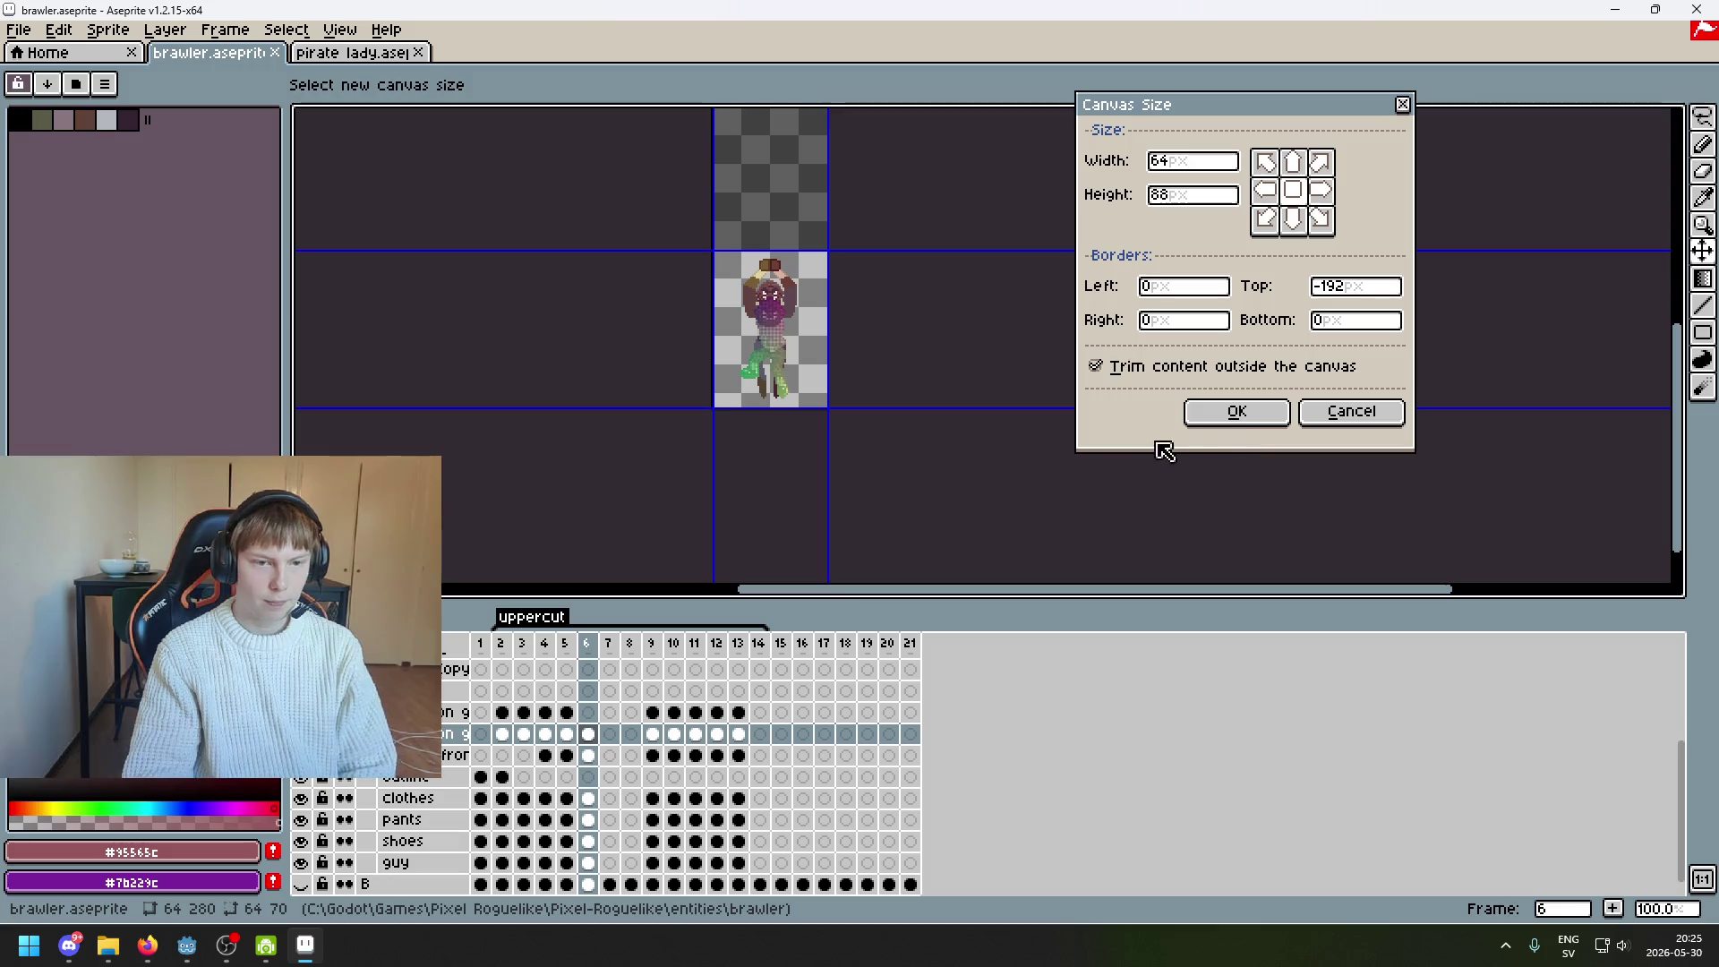
{"action": "left_click", "coordinate": [1214, 426]}
{"action": "key", "text": "Return"}
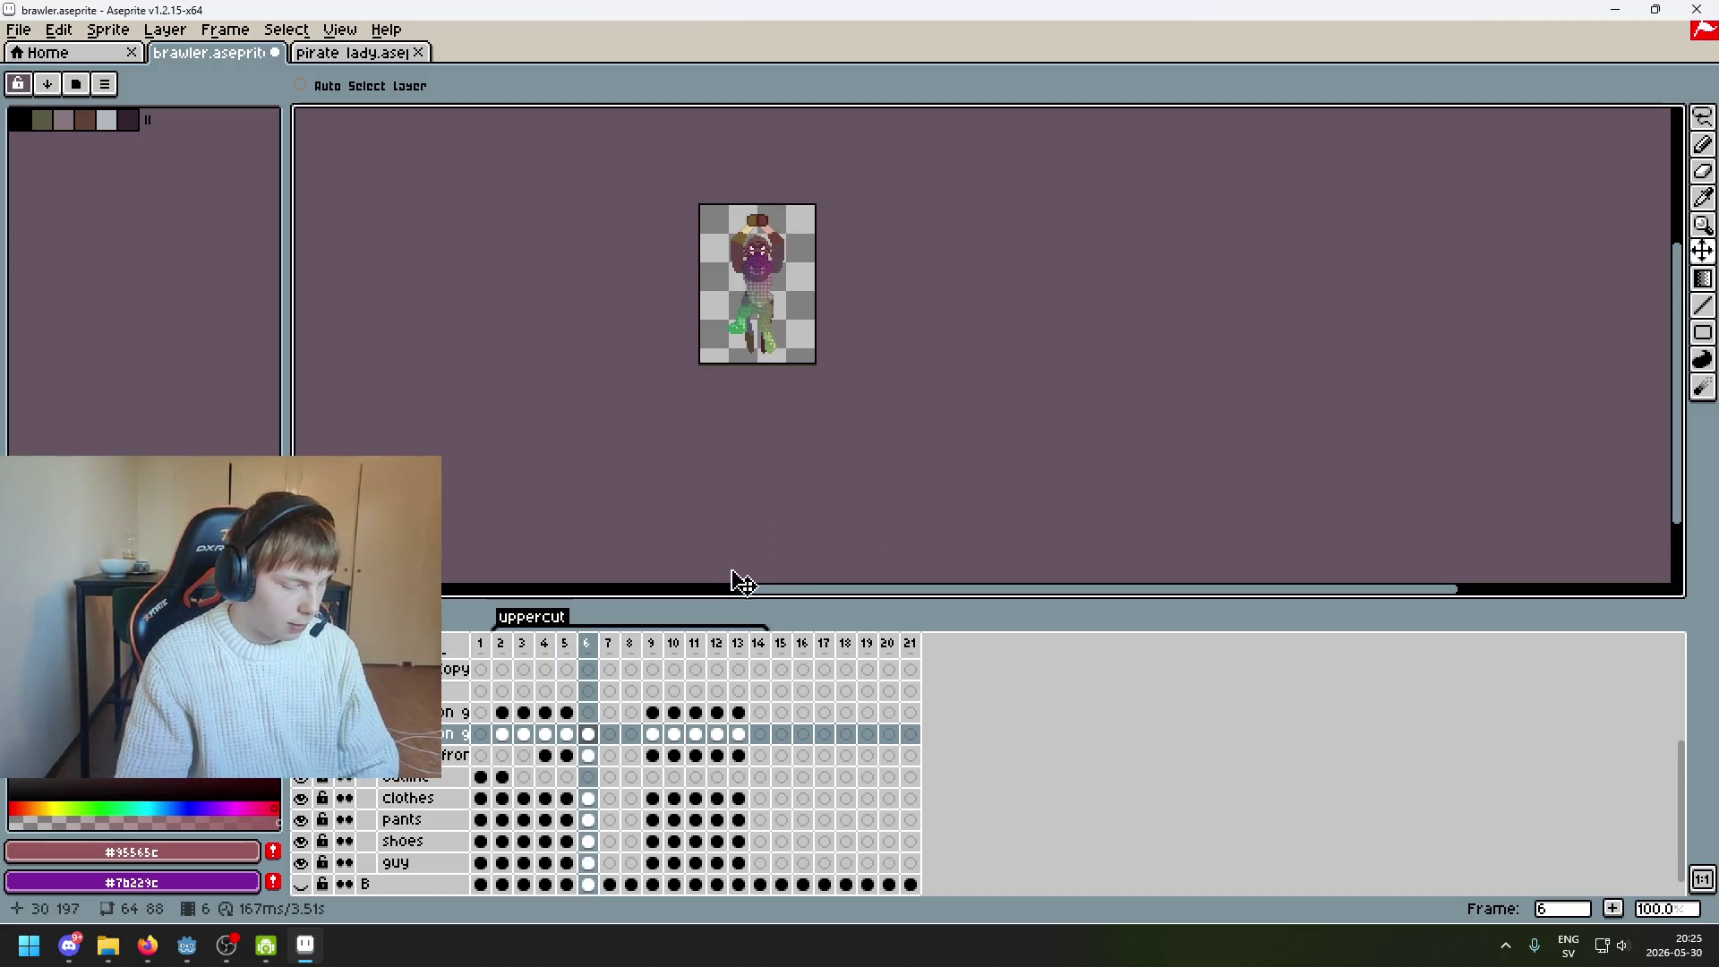
Hide the thwomp head-and-arms guide layer and save brawler.aseprite
{"action": "scroll", "coordinate": [287, 802], "scroll_direction": "up", "scroll_amount": 3}
{"action": "left_click", "coordinate": [300, 799]}
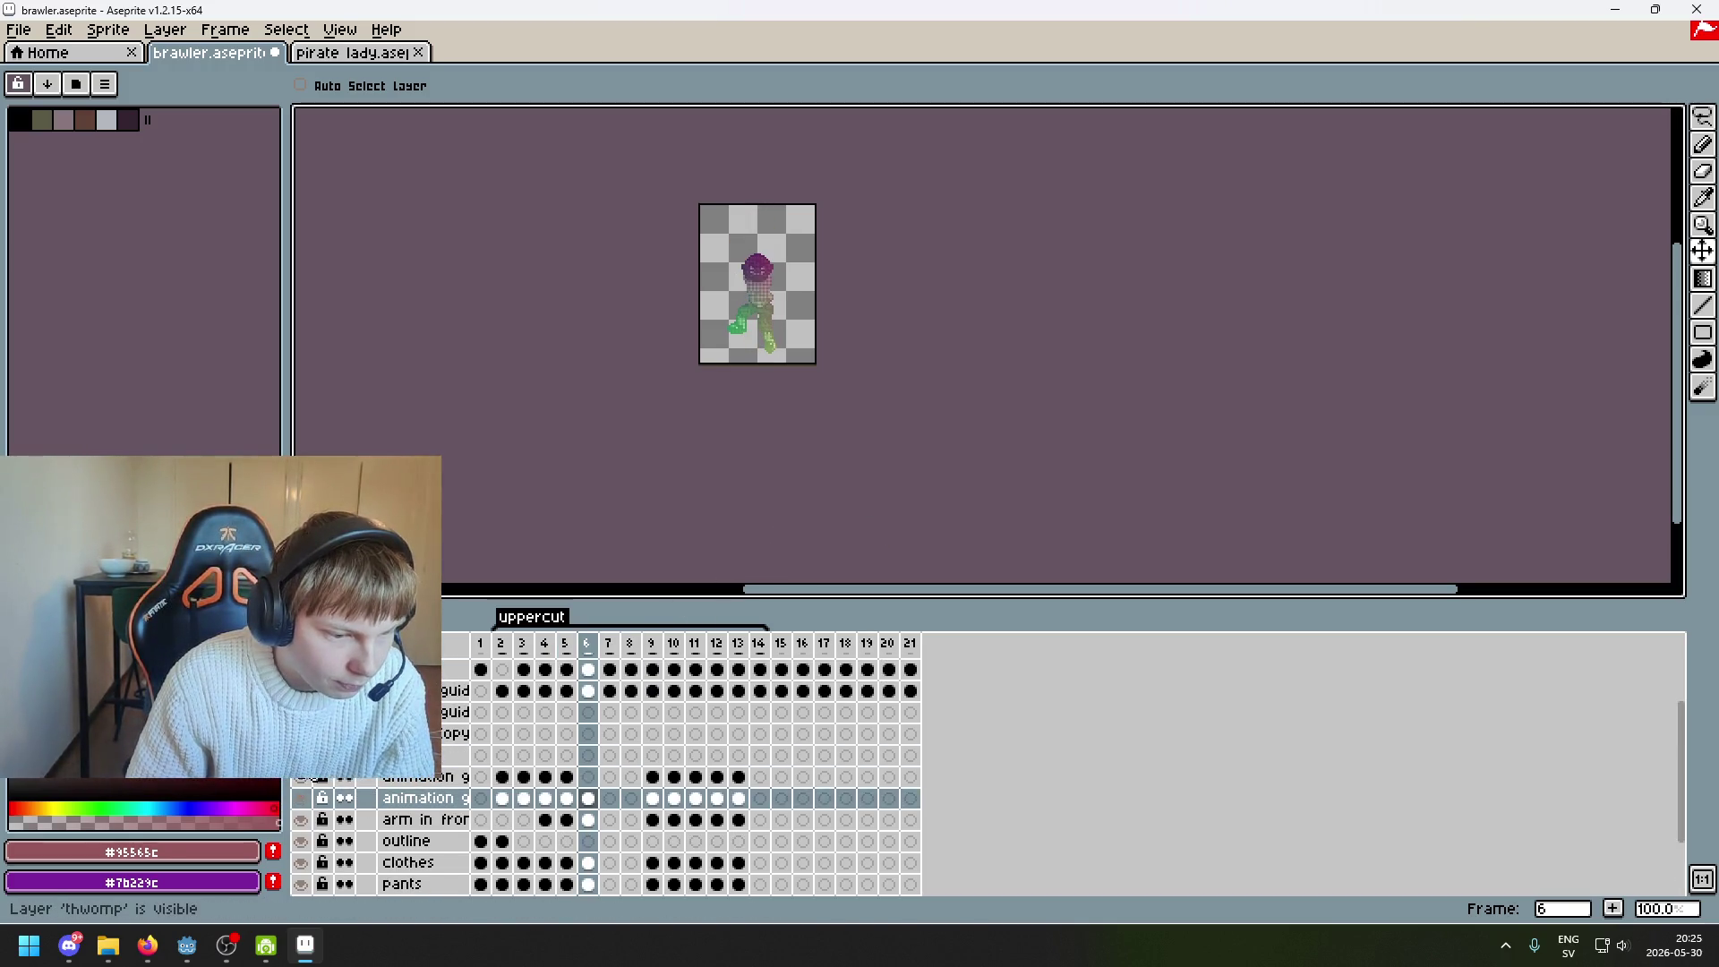
{"action": "scroll", "coordinate": [498, 702], "scroll_direction": "up", "scroll_amount": 4}
{"action": "key", "text": "ctrl+s"}
{"action": "scroll", "coordinate": [716, 434], "scroll_direction": "up", "scroll_amount": 2}
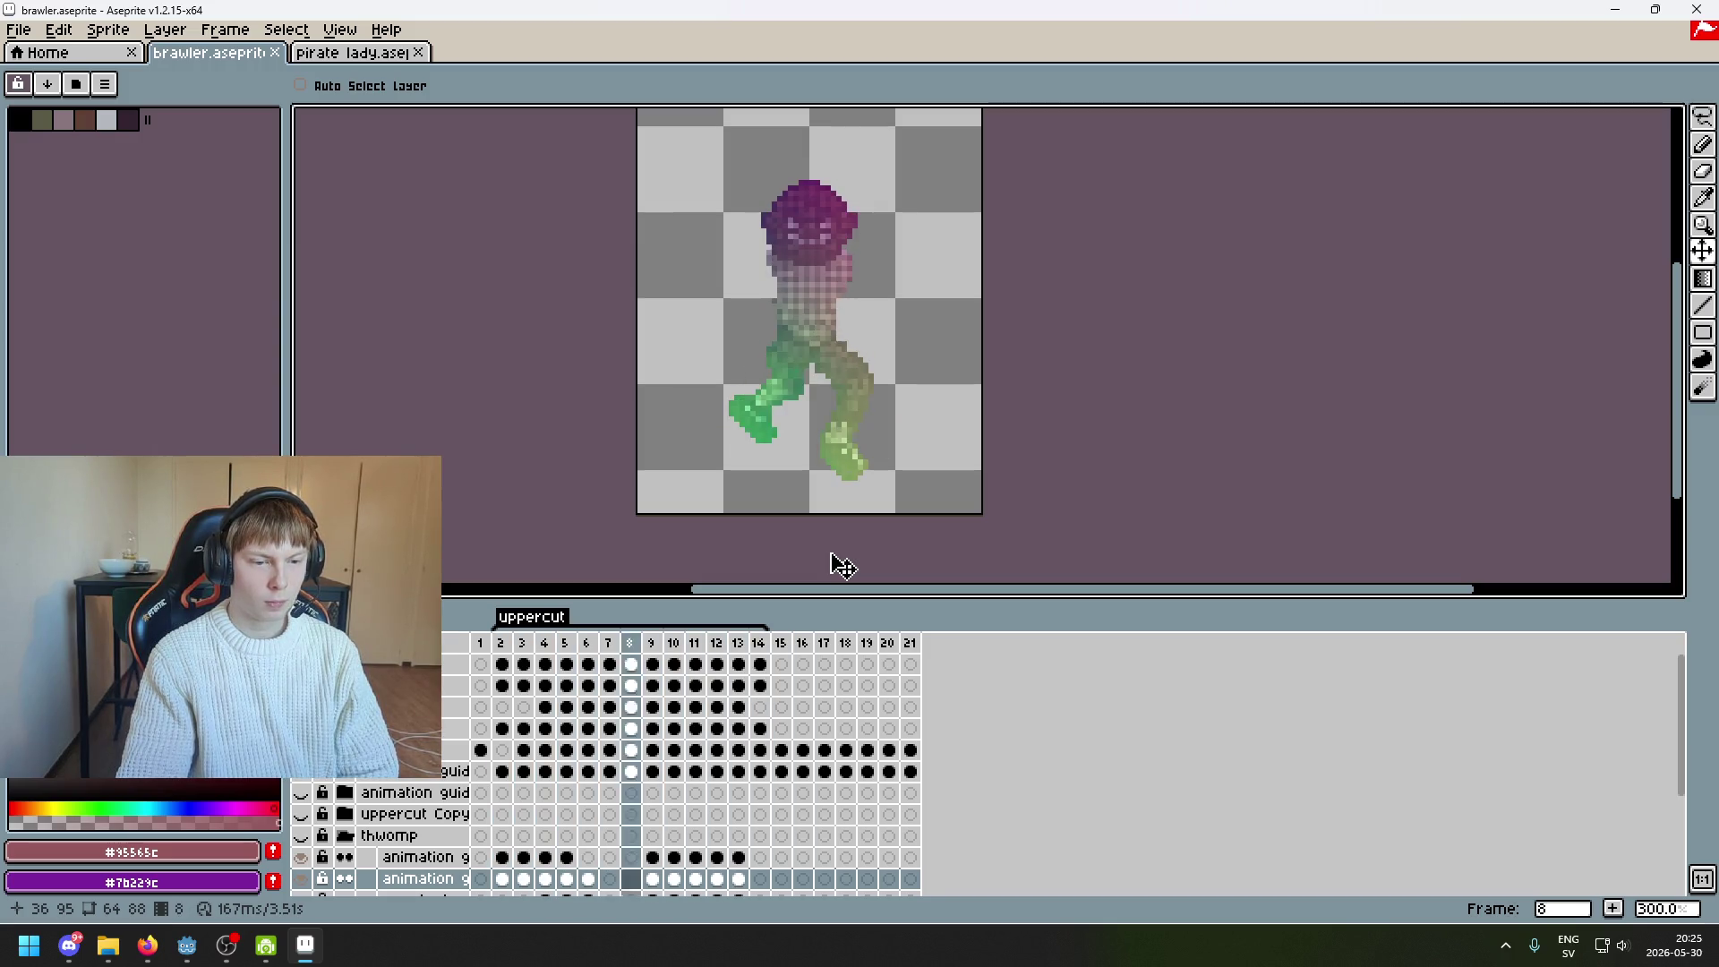
{"action": "left_click", "coordinate": [18, 30]}
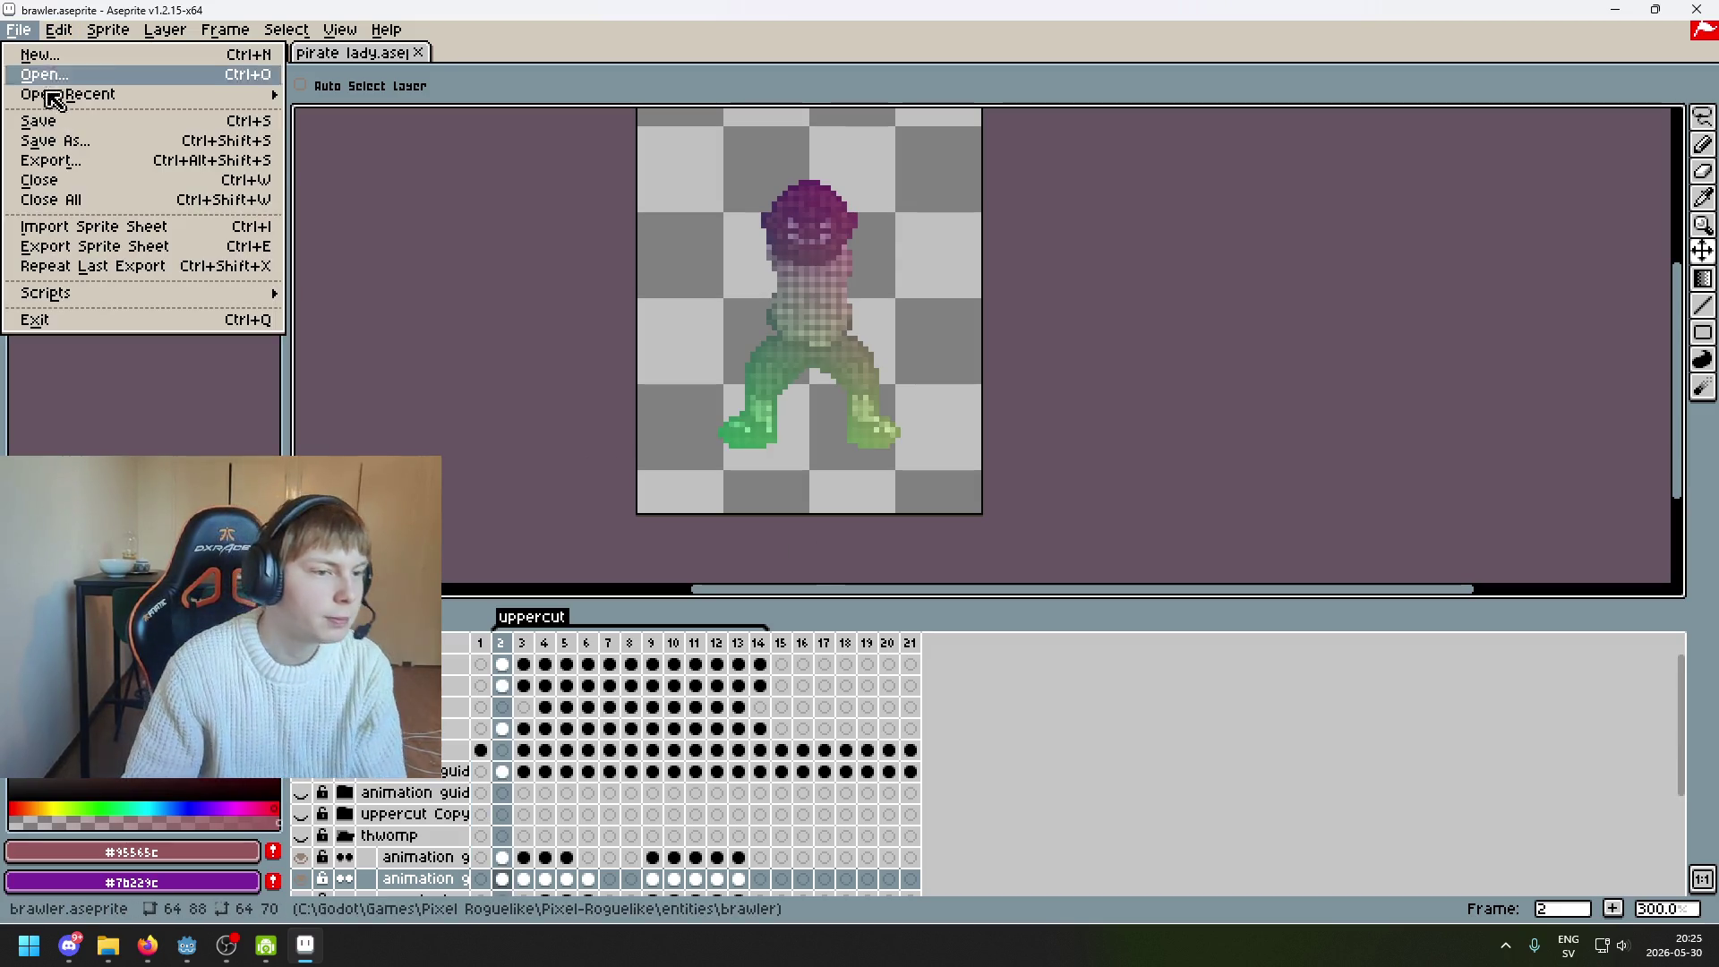
Back out of the regular export and start Export Sprite Sheet instead
{"action": "left_click", "coordinate": [117, 157]}
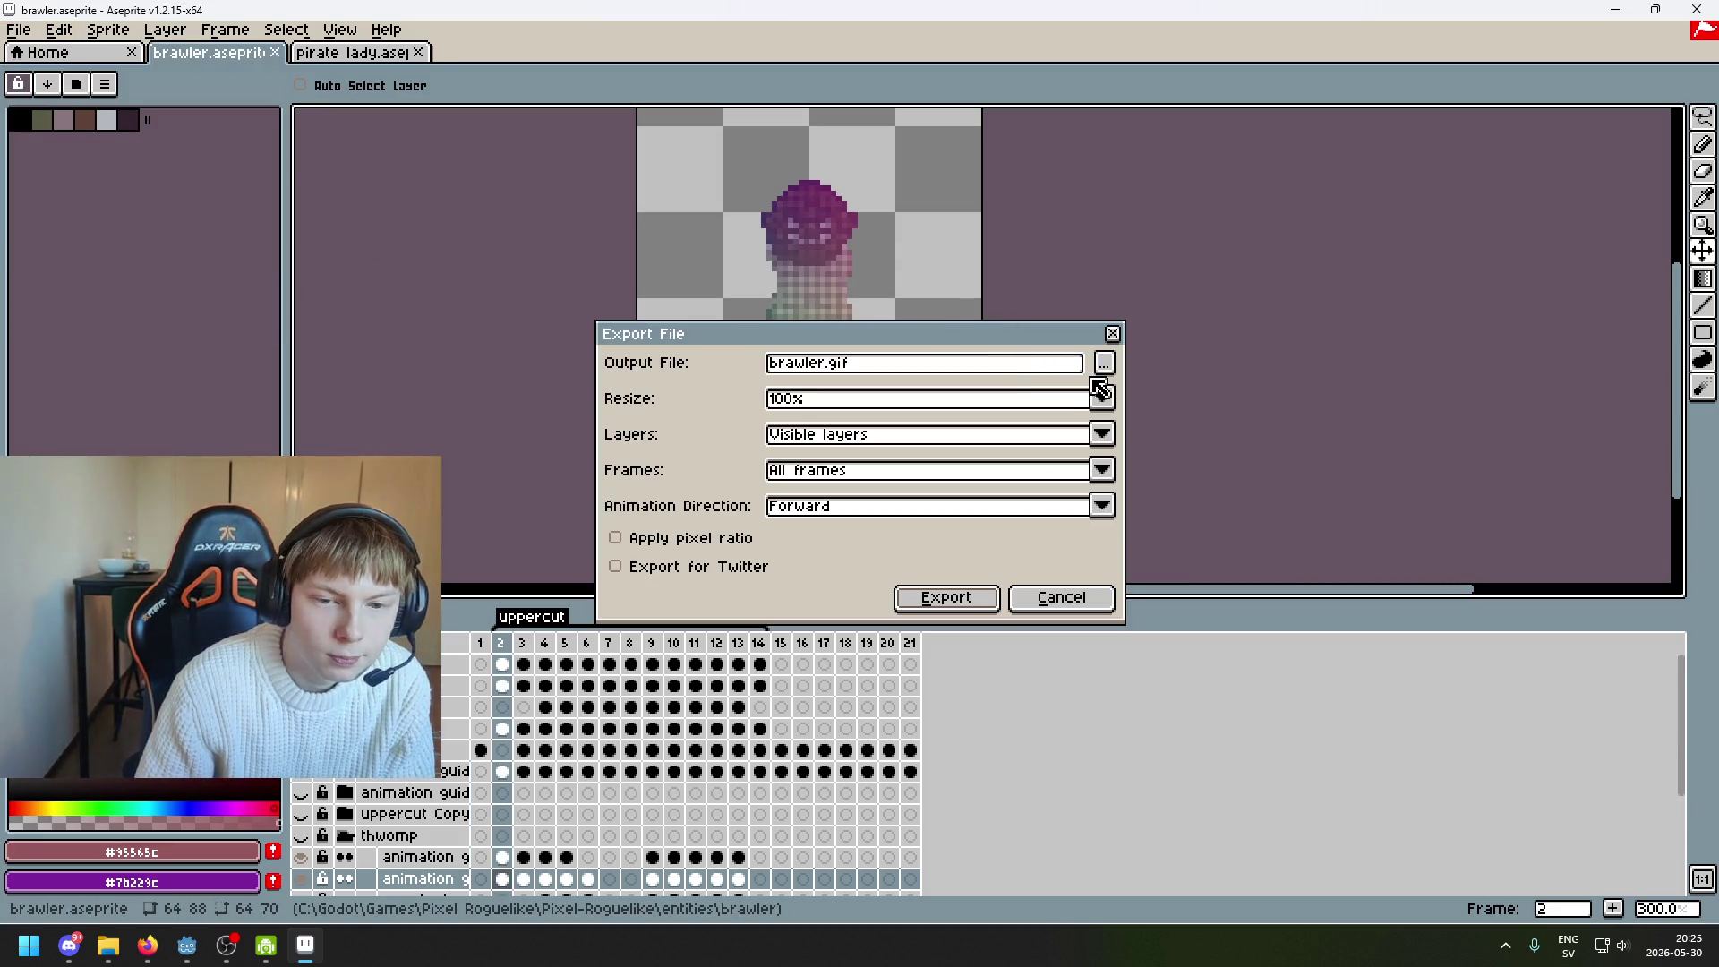
{"action": "left_click", "coordinate": [1100, 591]}
{"action": "left_click", "coordinate": [18, 29]}
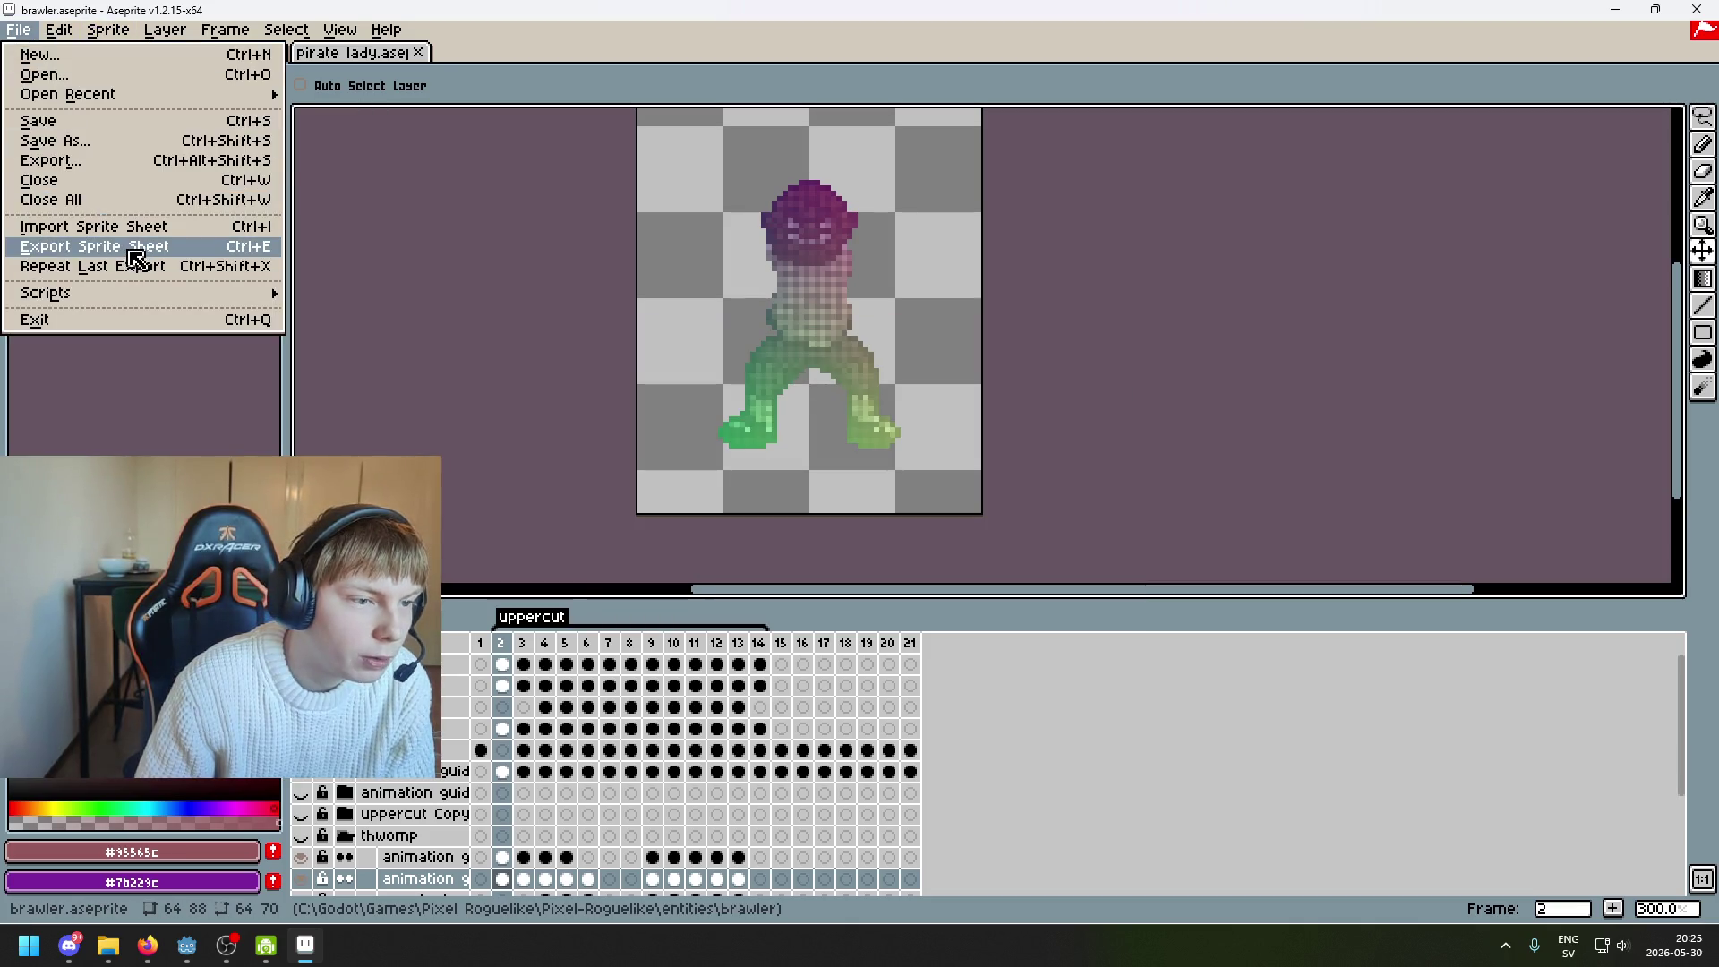
{"action": "left_click", "coordinate": [127, 256]}
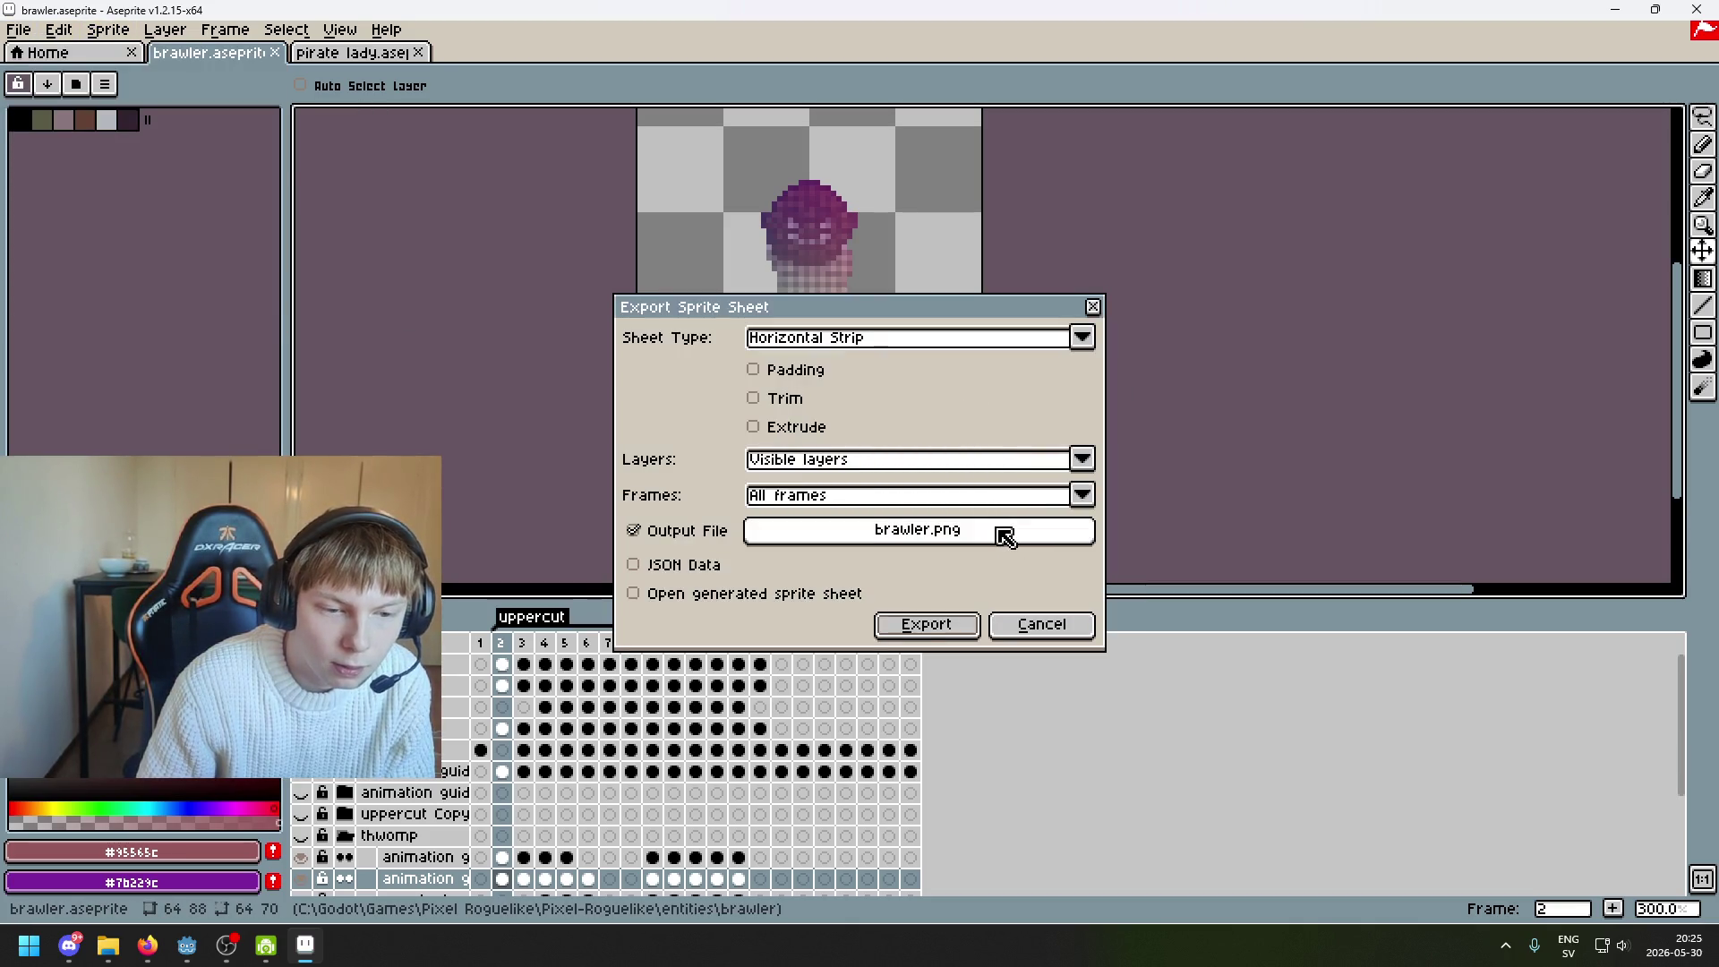
Export the horizontal-strip sprite sheet as uppercut_map.png, then switch to Godot
{"action": "left_click", "coordinate": [1004, 534]}
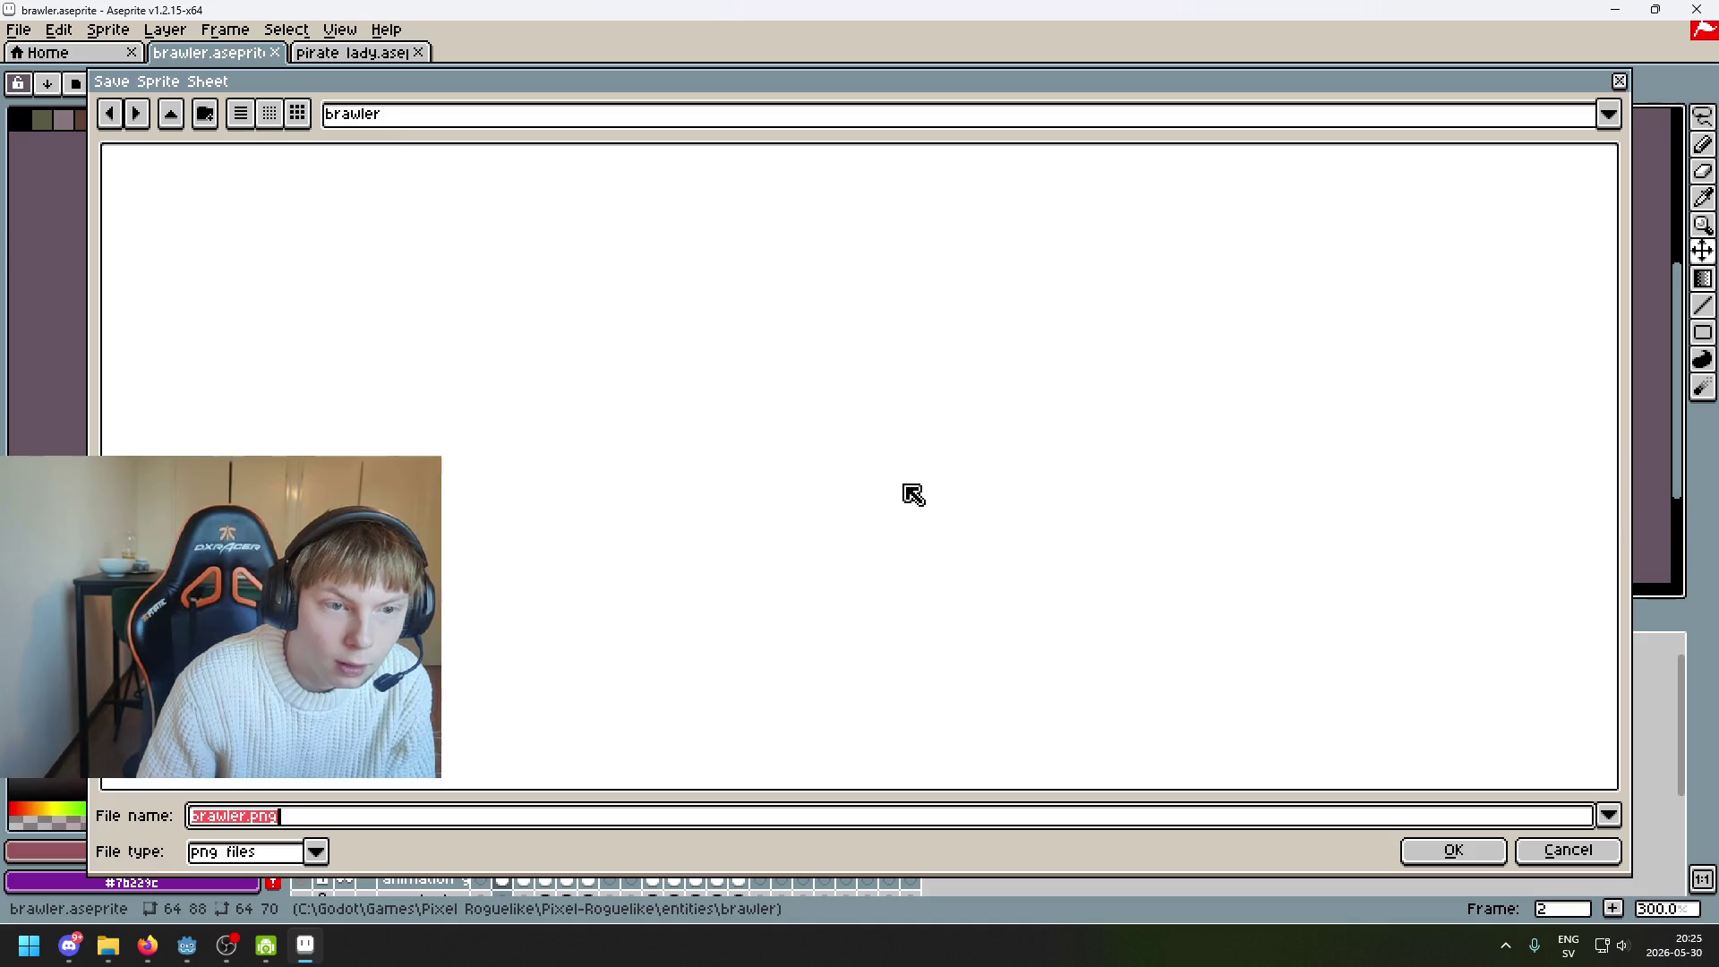
{"action": "left_click", "coordinate": [240, 817]}
{"action": "left_click_drag", "start_coordinate": [240, 818], "coordinate": [92, 791]}
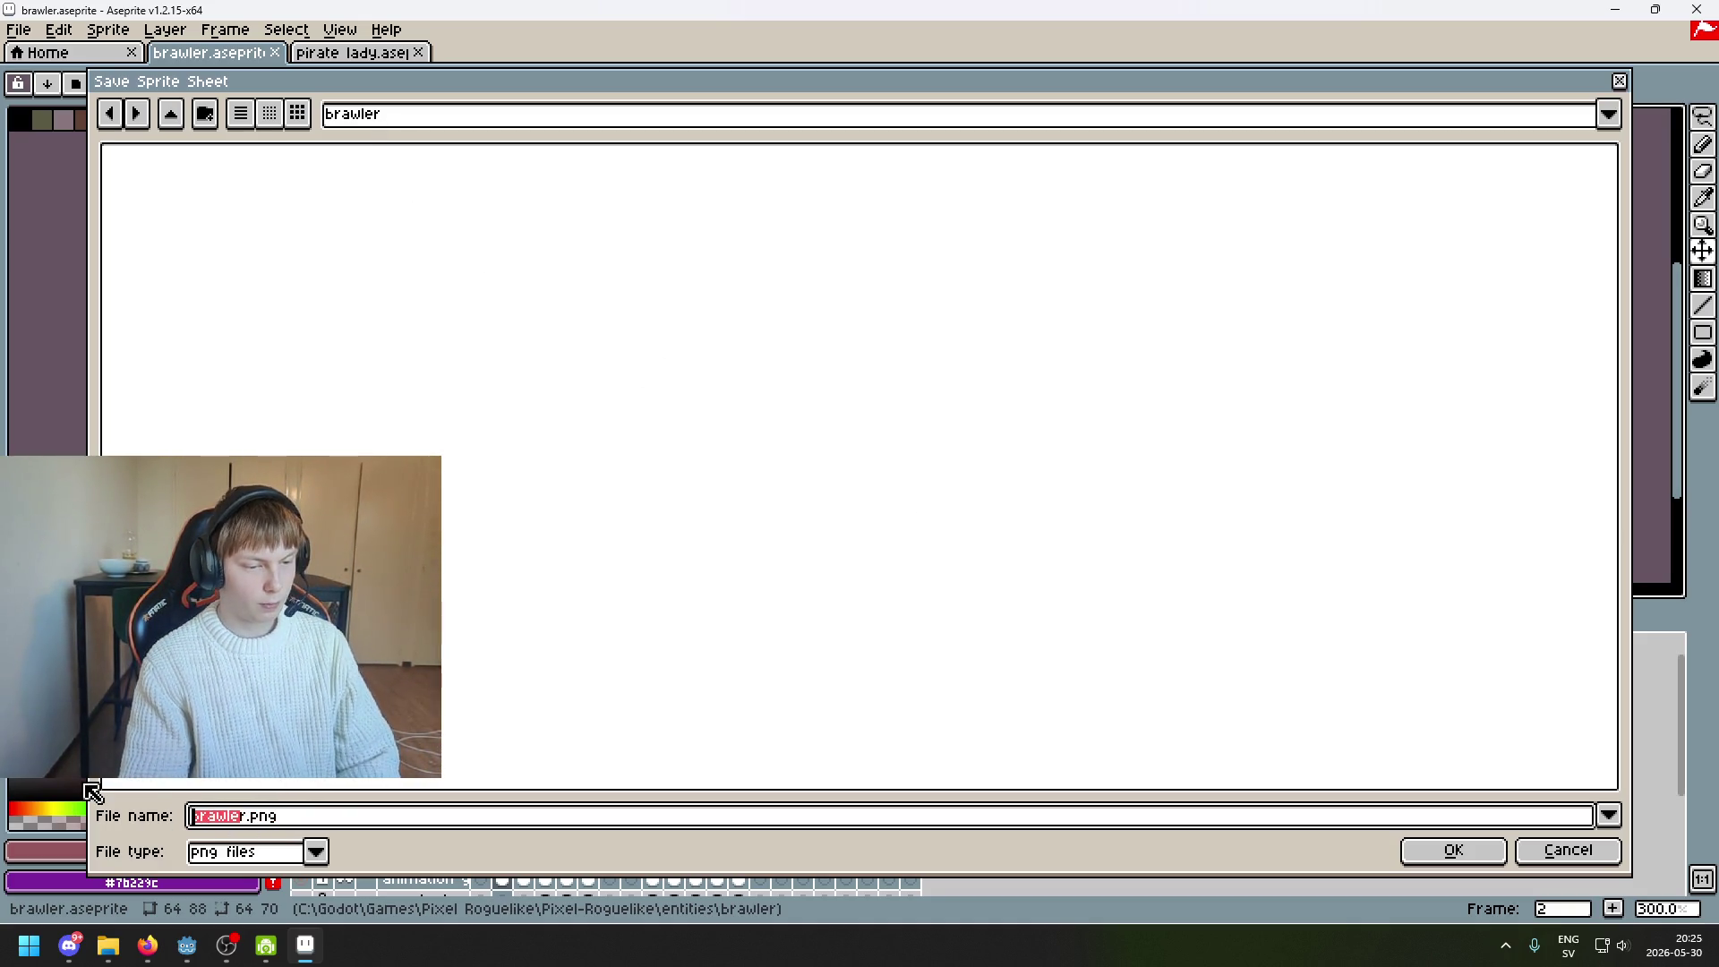
{"action": "type", "text": "u"}
{"action": "key", "text": "Delete"}
{"action": "type", "text": "ppercut_map"}
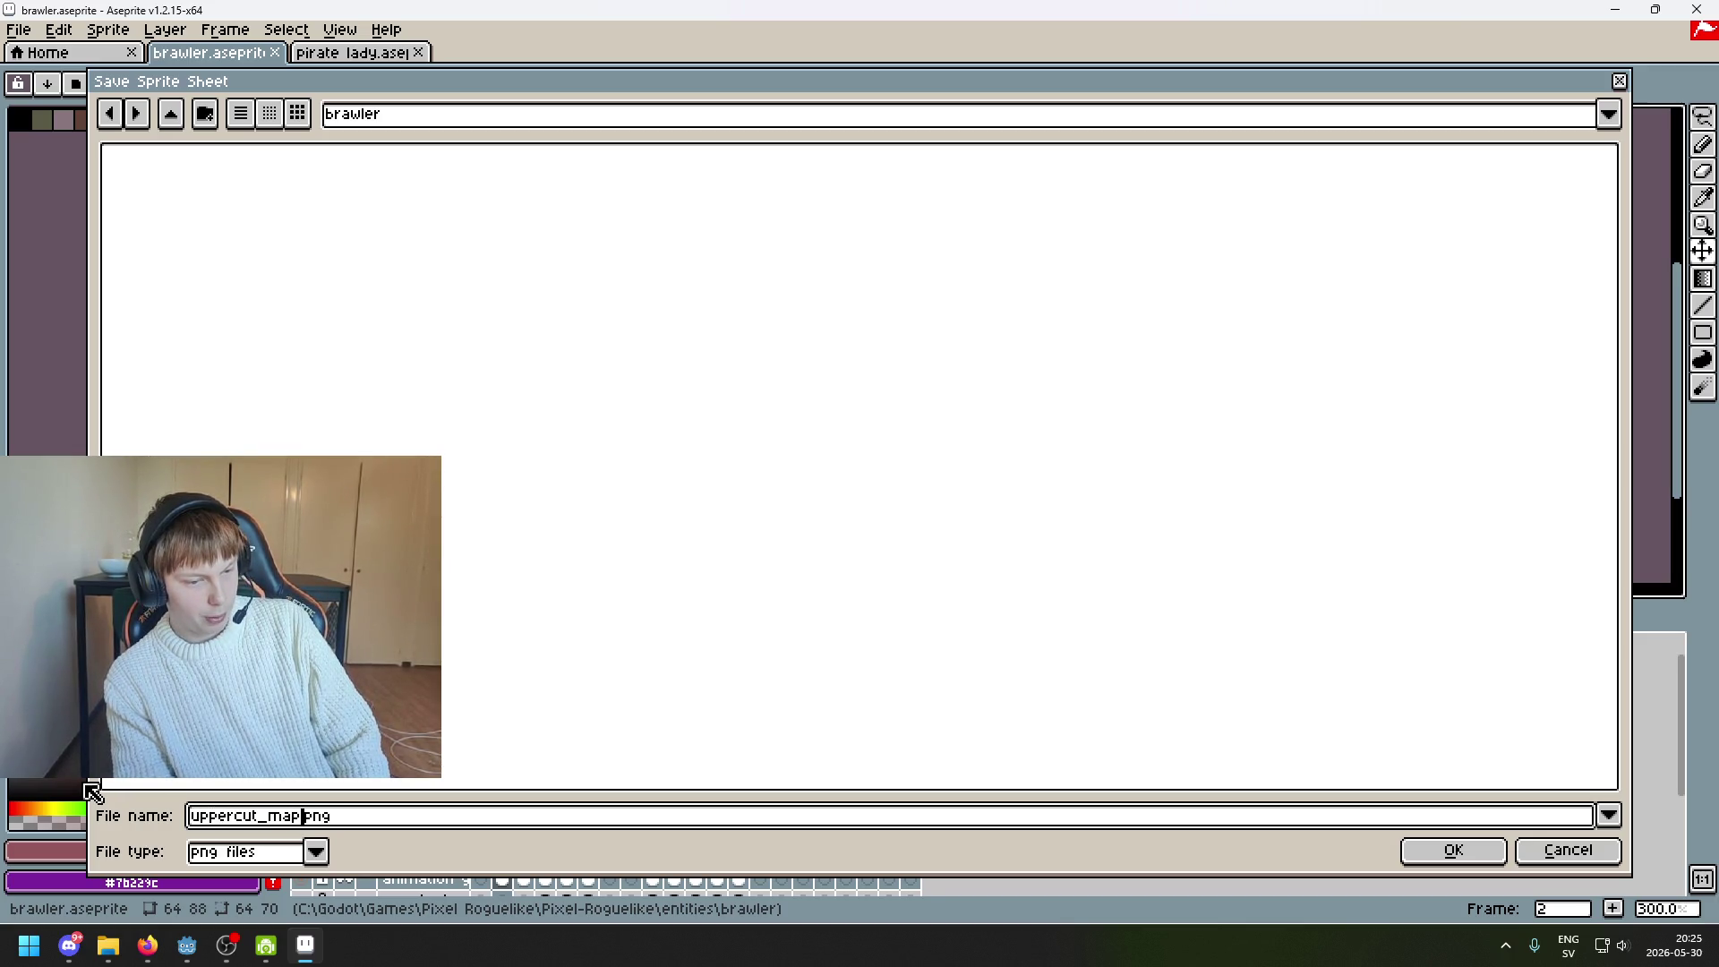
{"action": "left_click", "coordinate": [1416, 857]}
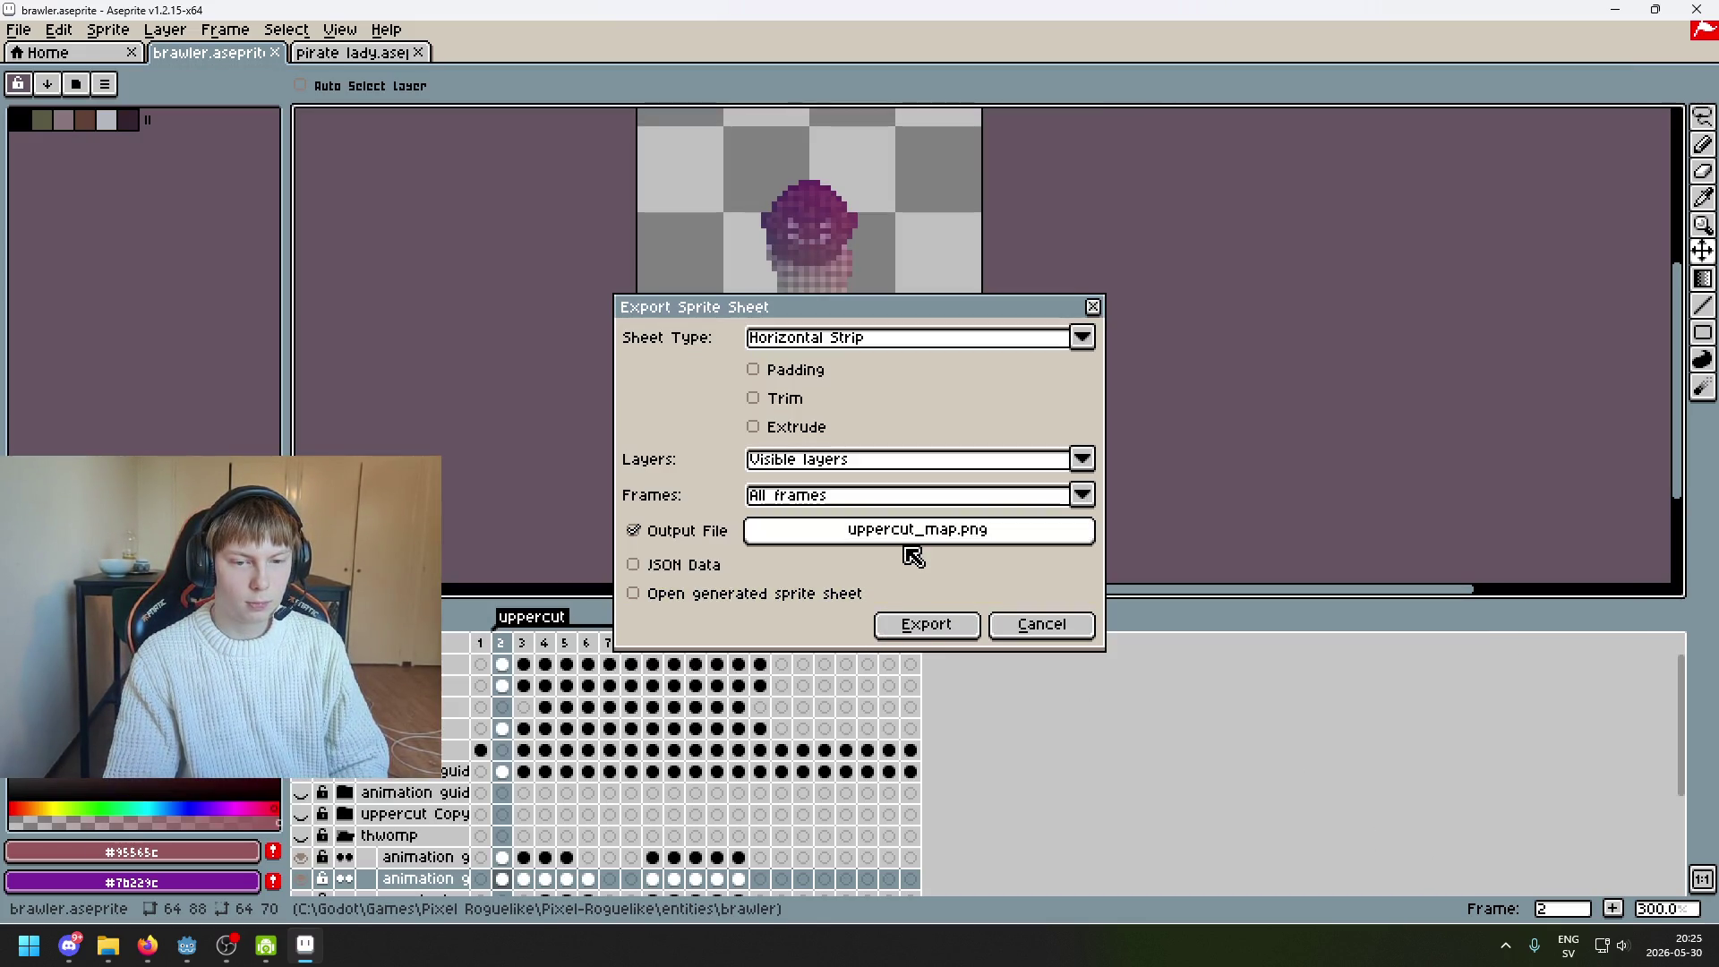
{"action": "left_click", "coordinate": [922, 621]}
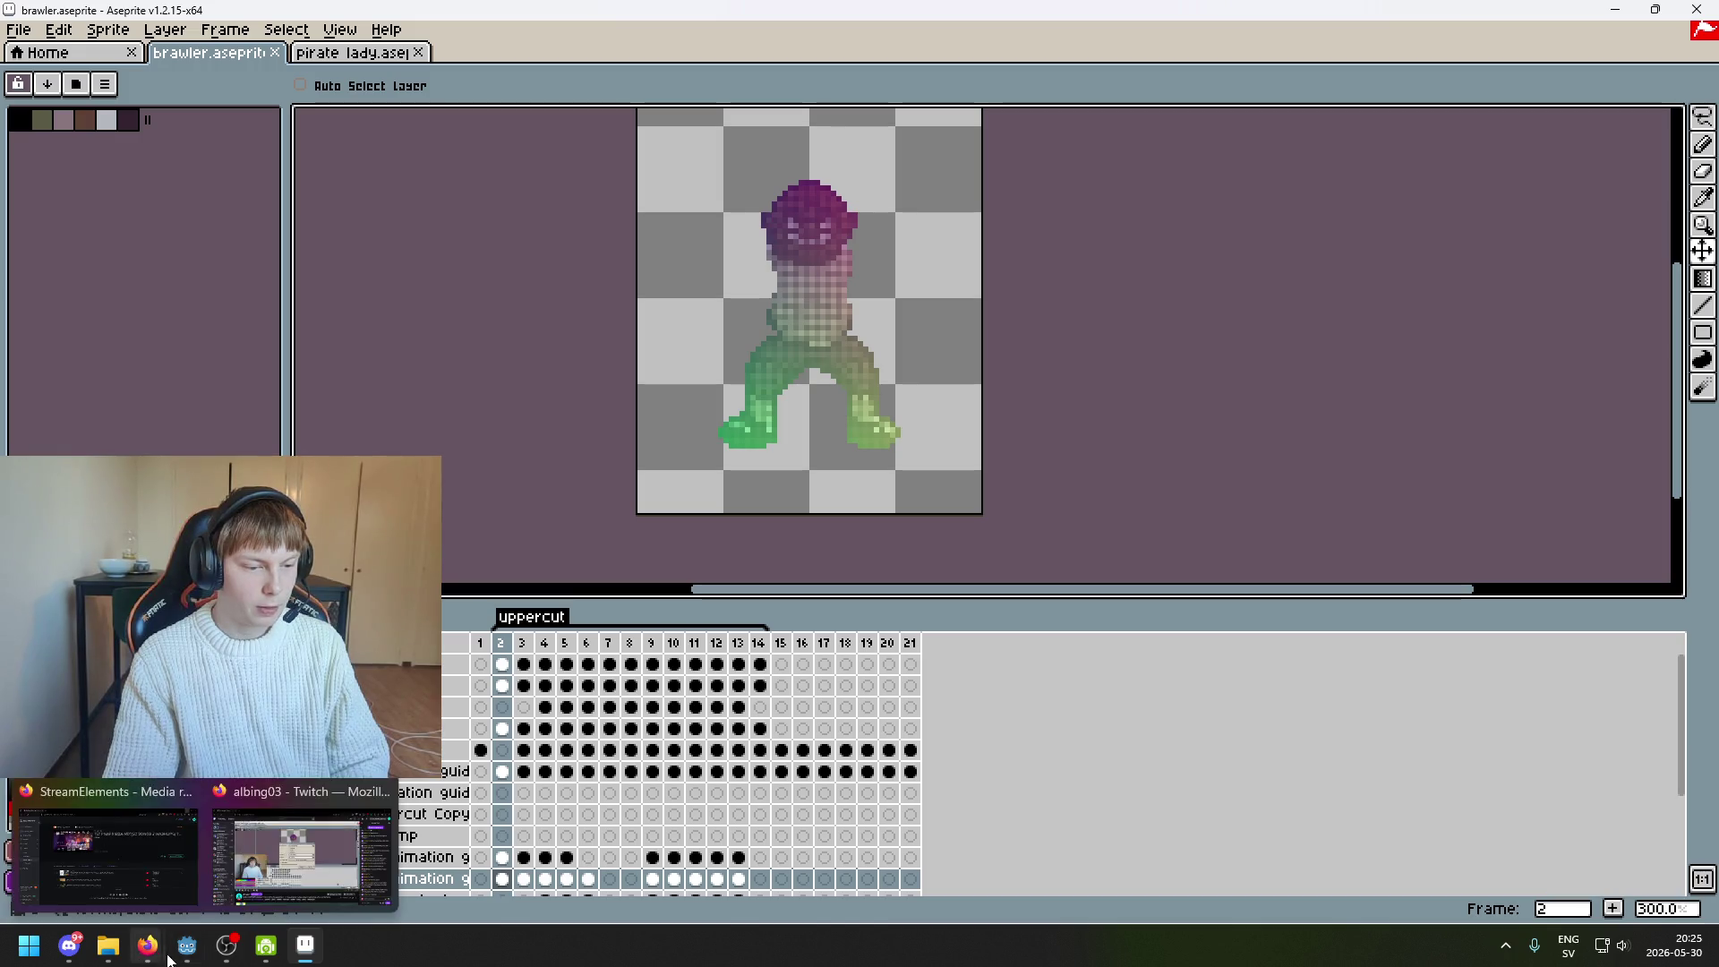
{"action": "left_click", "coordinate": [186, 946]}
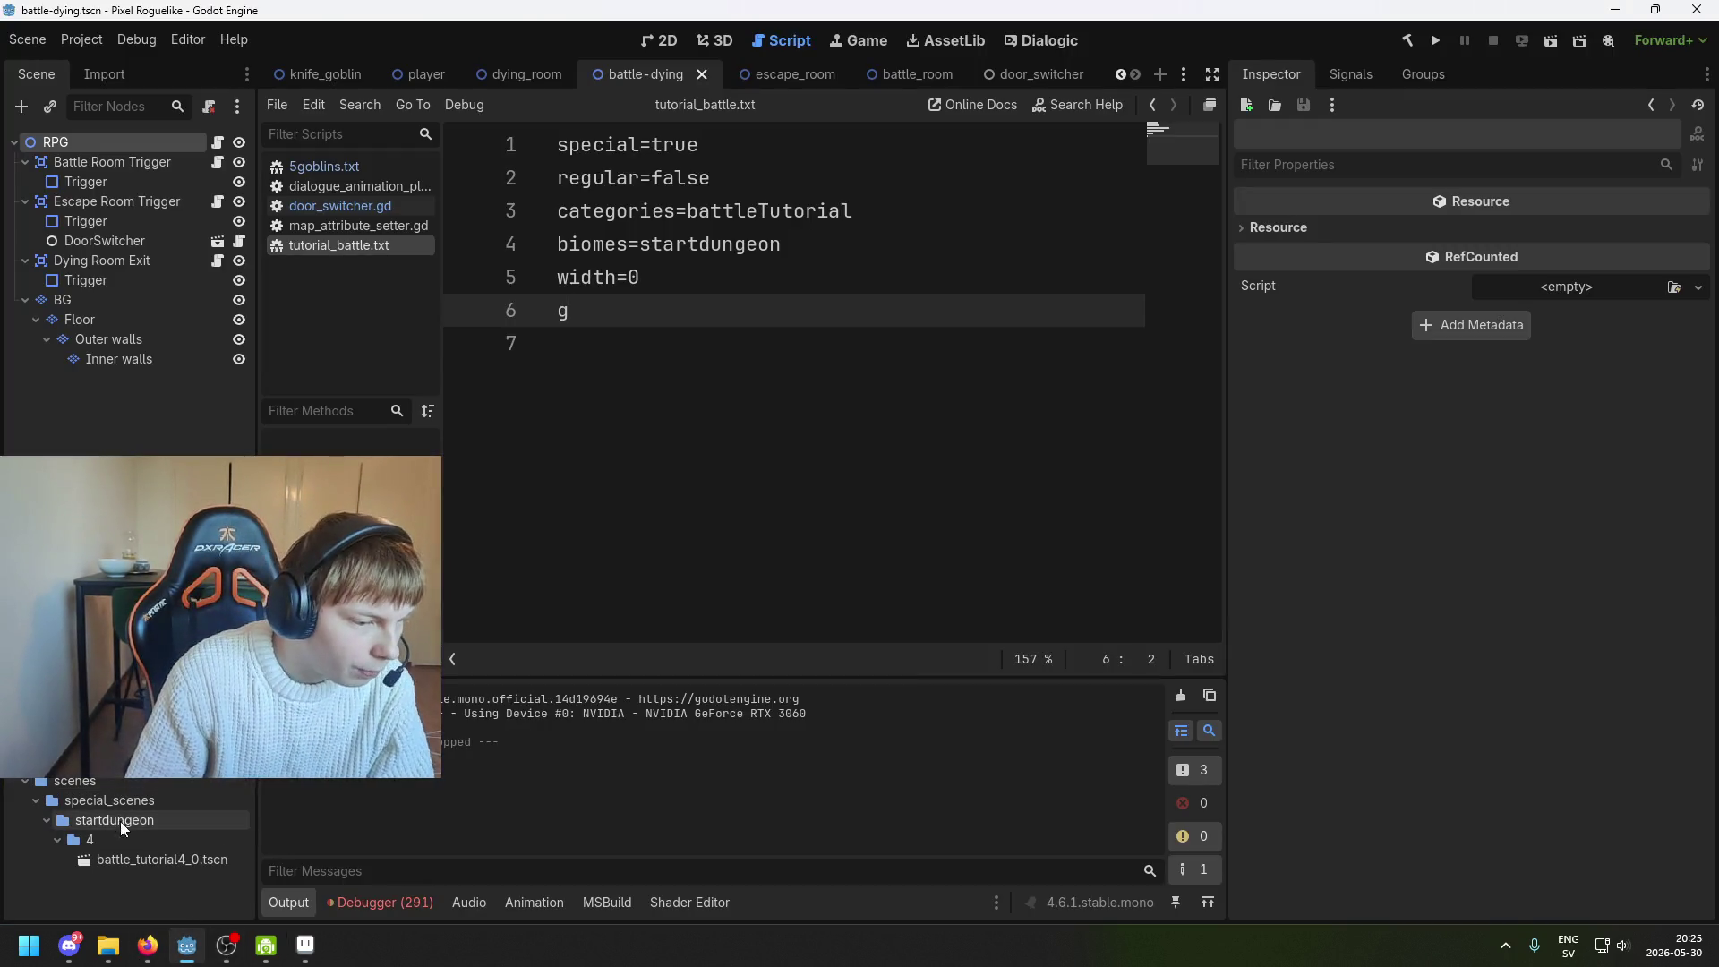
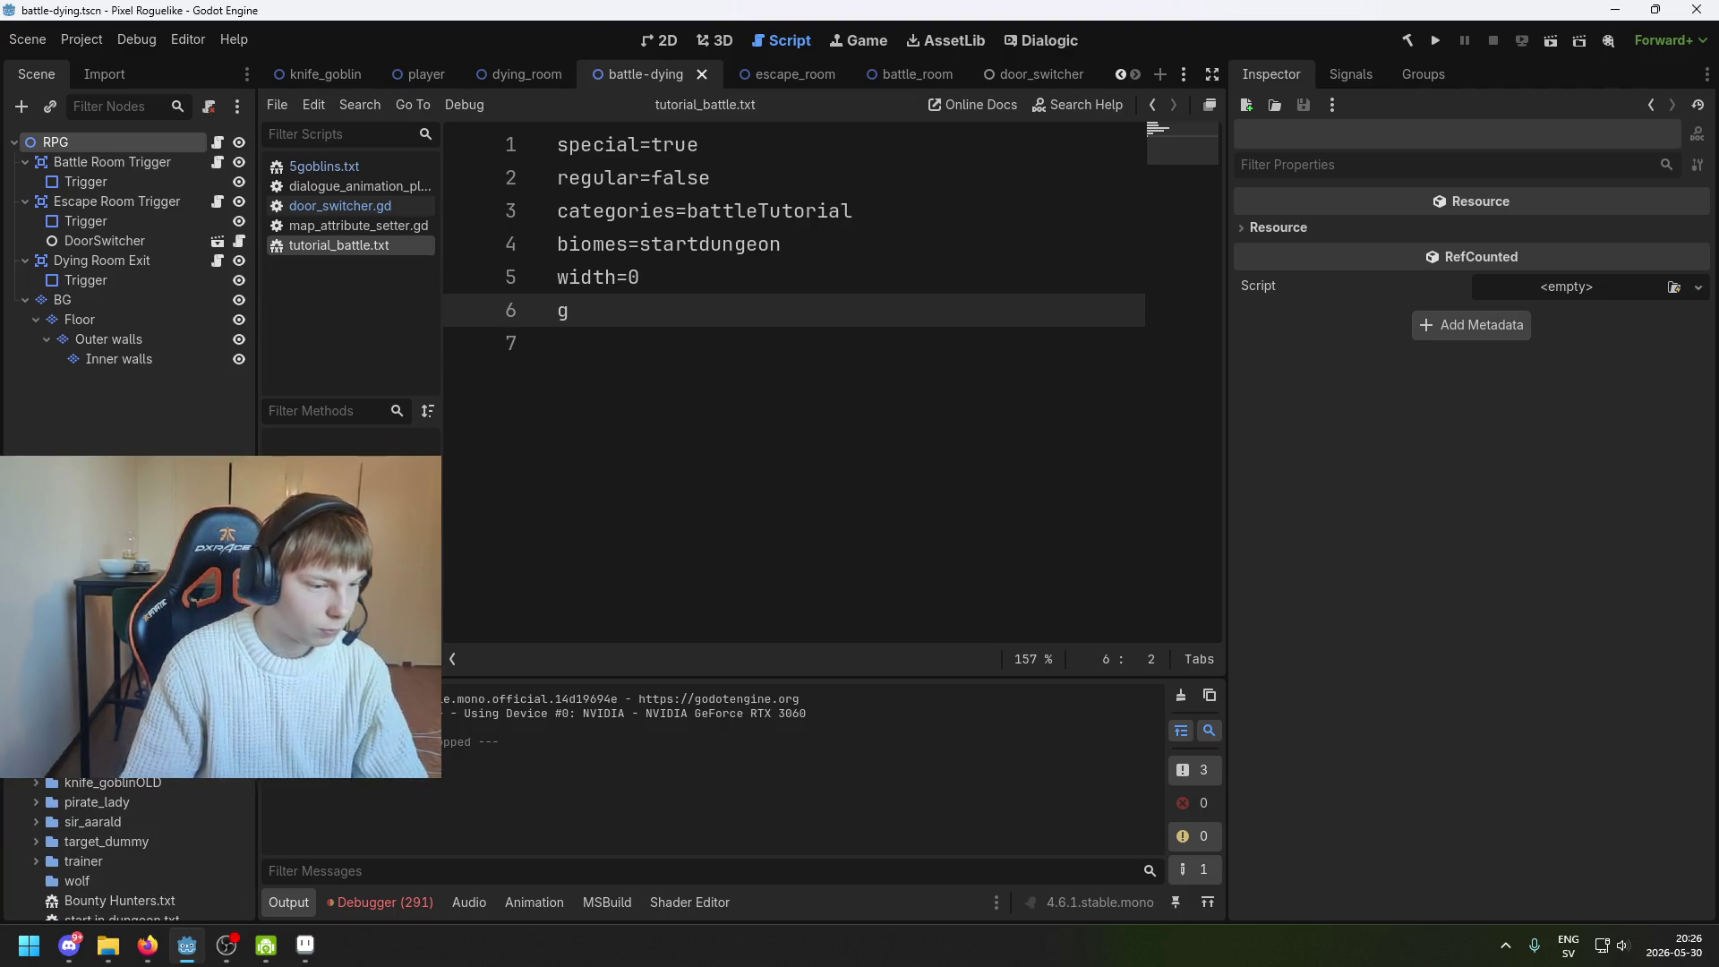
Create a knife_goblin folder and move the item into the brawler body folder
{"action": "right_click", "coordinate": [103, 841]}
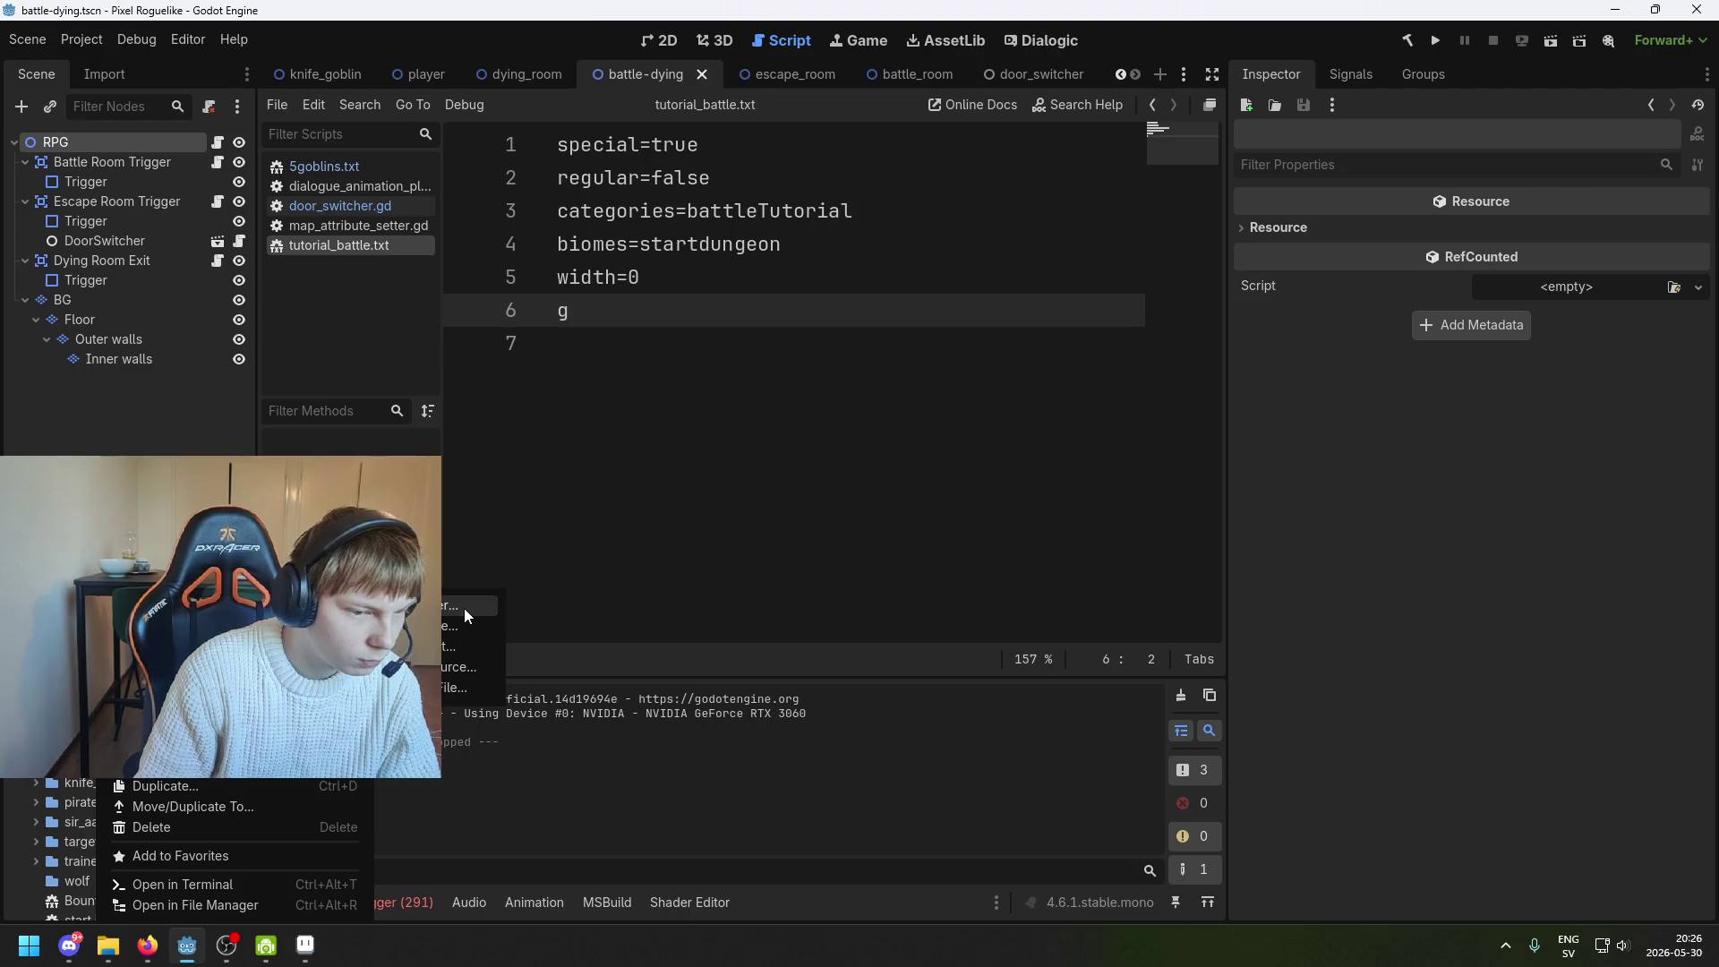
{"action": "left_click", "coordinate": [464, 605]}
{"action": "type", "text": "knife_goblin"}
{"action": "key", "text": "Return"}
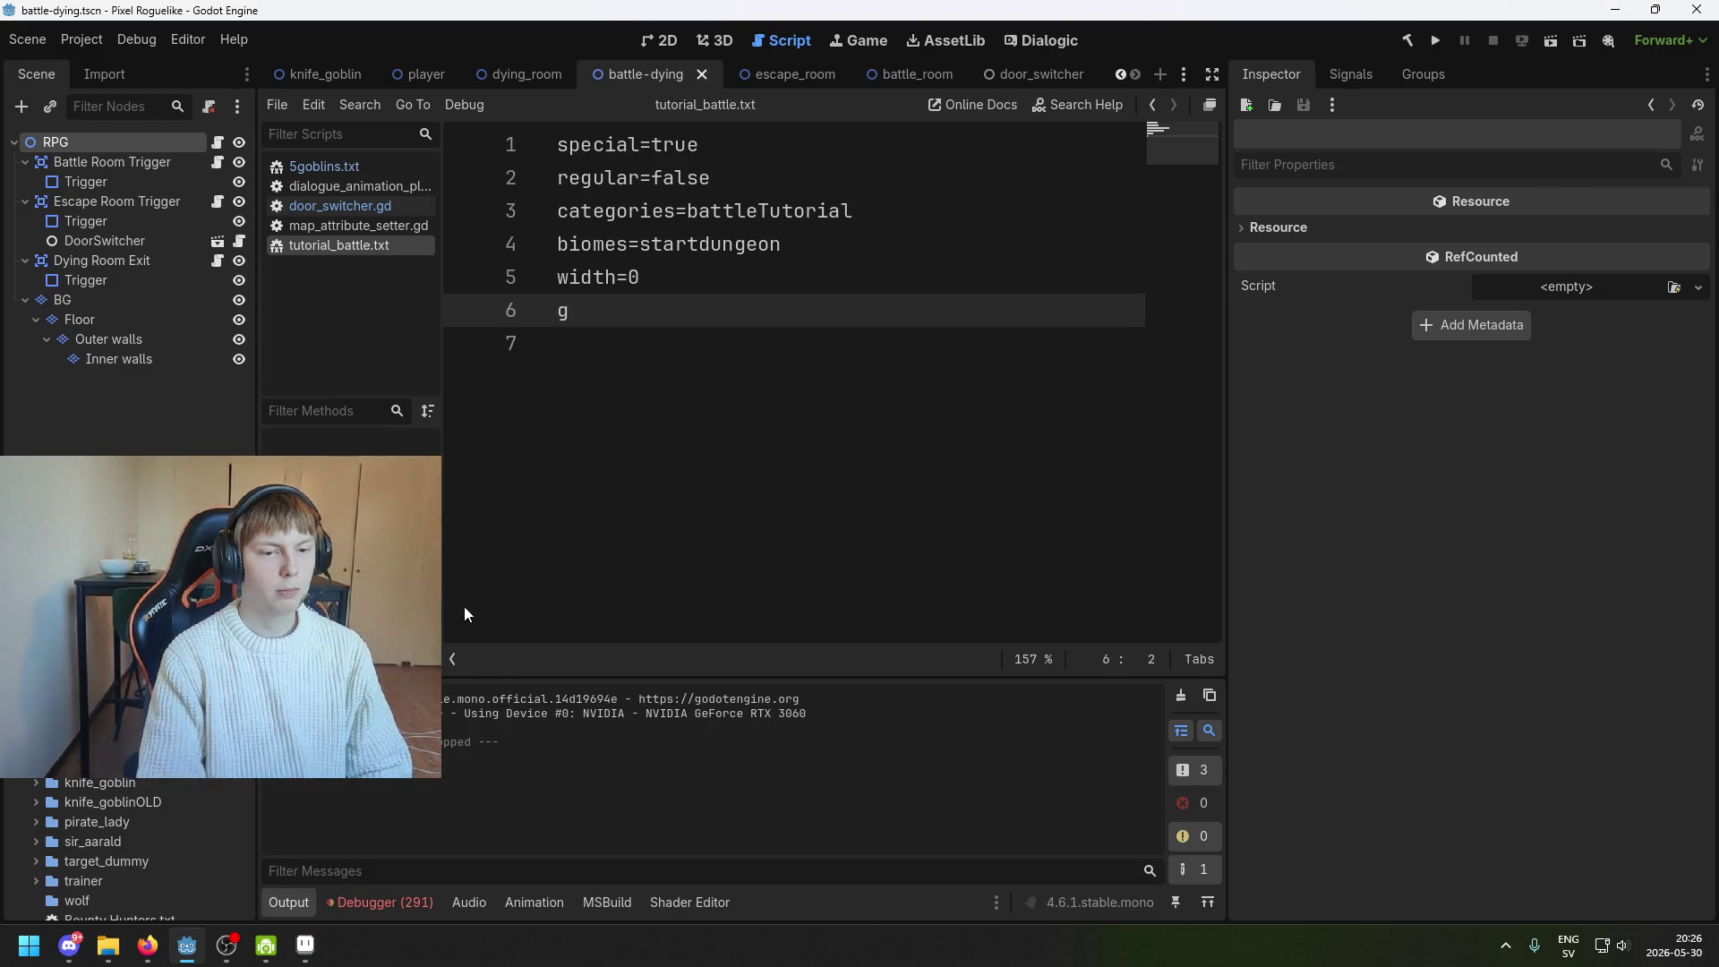
{"action": "left_click_drag", "start_coordinate": [108, 627], "coordinate": [107, 680]}
{"action": "left_click", "coordinate": [807, 507]}
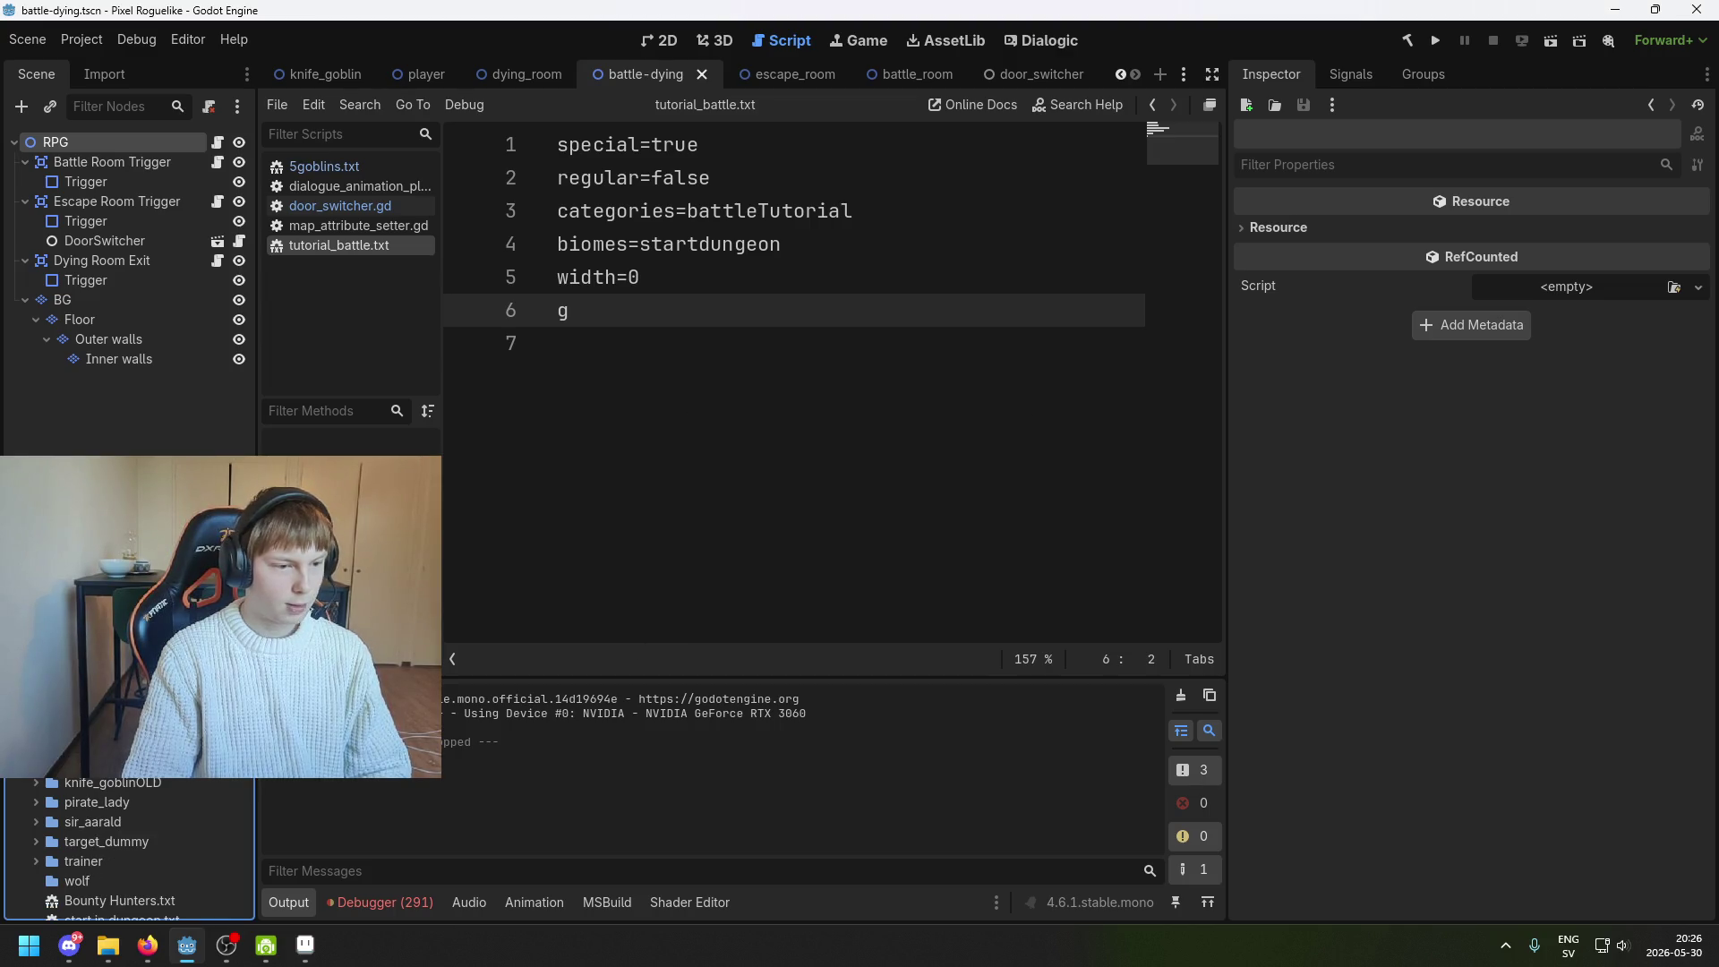
Add right_arm and left_arm folders beside body, then bring up the brawler sprite in Aseprite
{"action": "right_click", "coordinate": [134, 783]}
{"action": "mouse_move", "coordinate": [269, 605]}
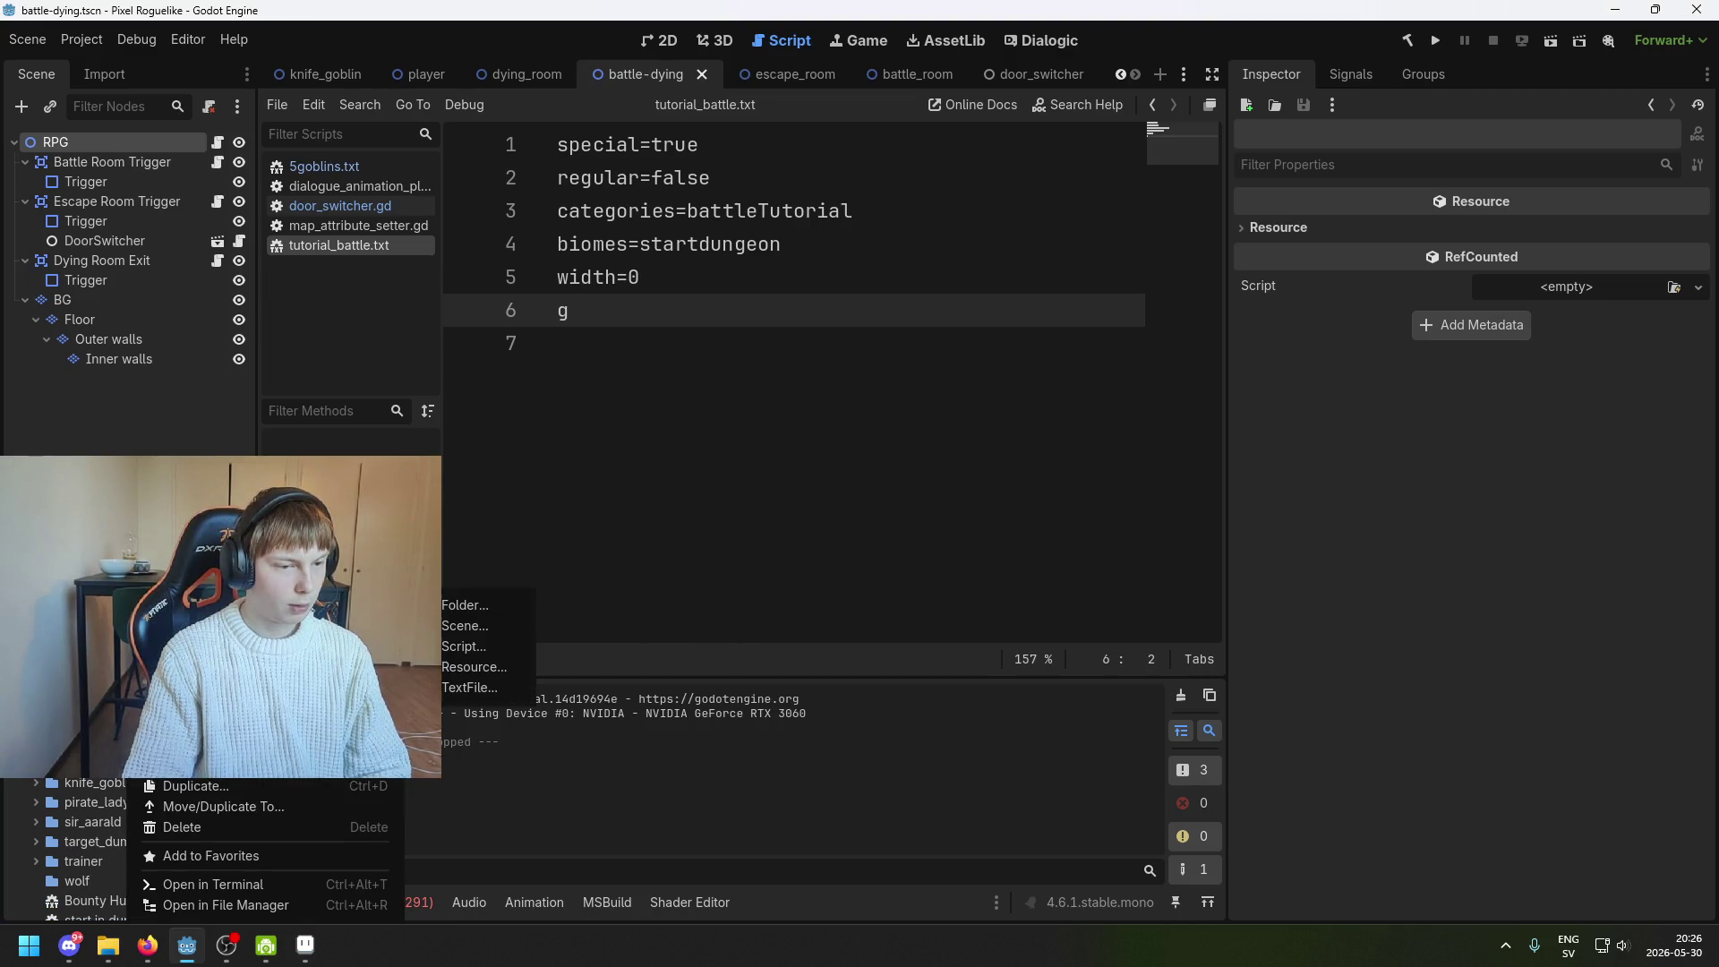
{"action": "left_click", "coordinate": [448, 606]}
{"action": "type", "text": "right_arm"}
{"action": "key", "text": "Return"}
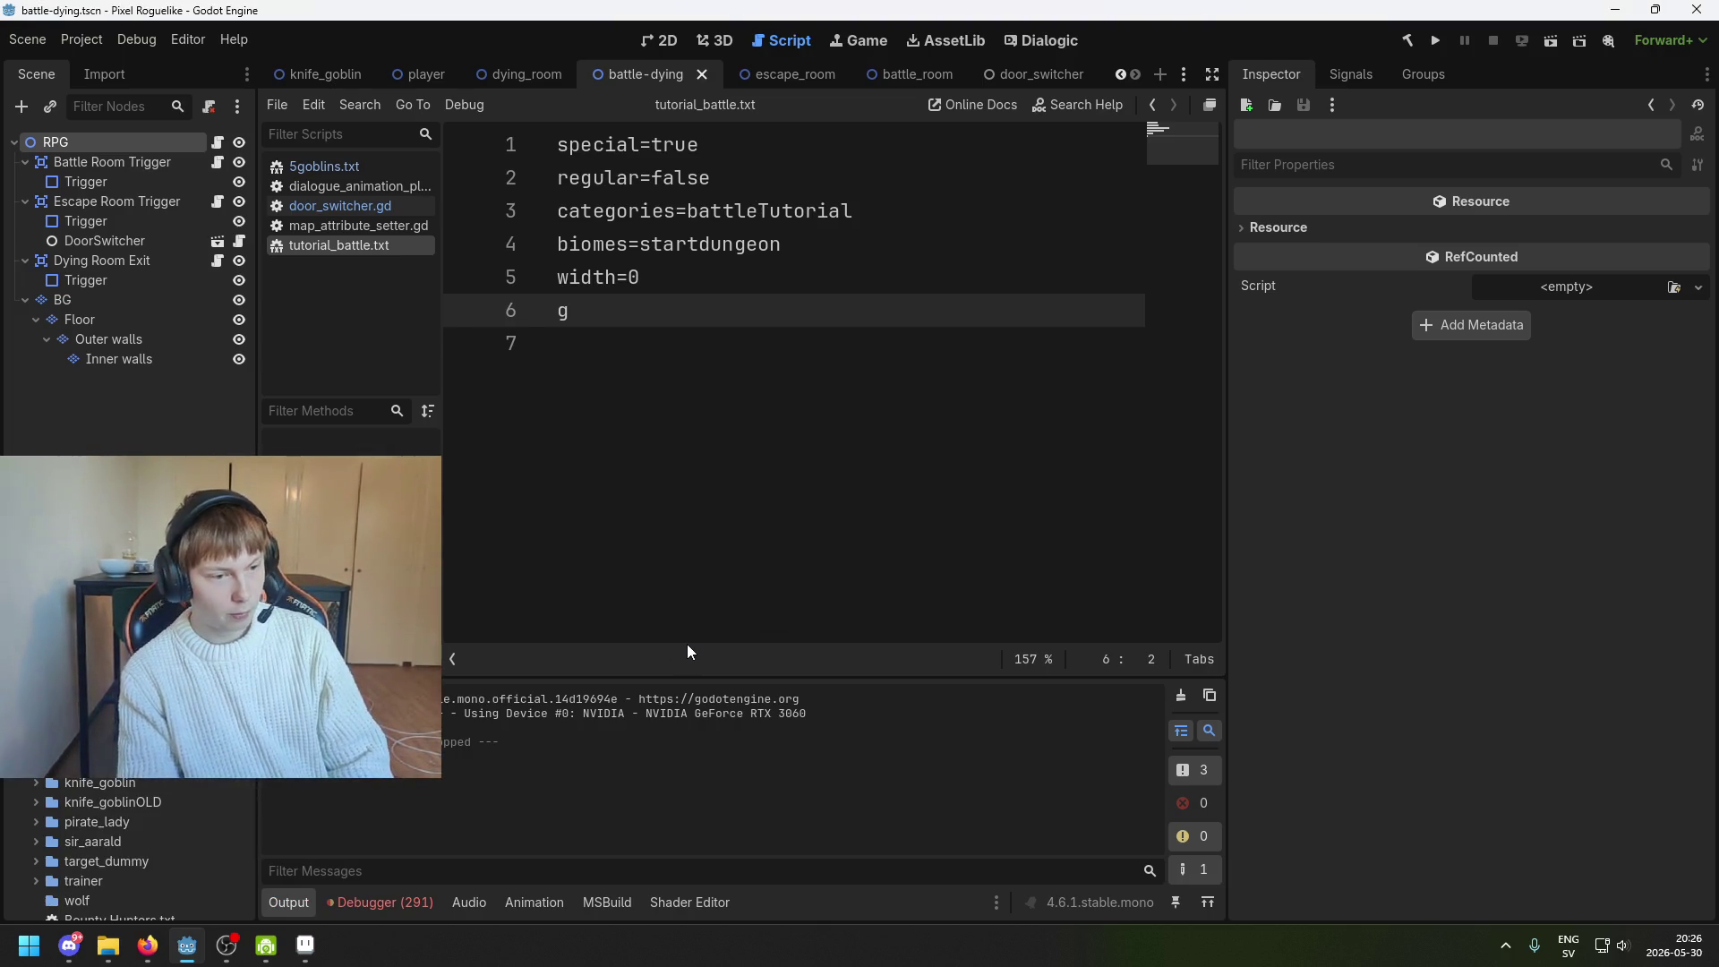
{"action": "right_click", "coordinate": [158, 627]}
{"action": "mouse_move", "coordinate": [358, 602]}
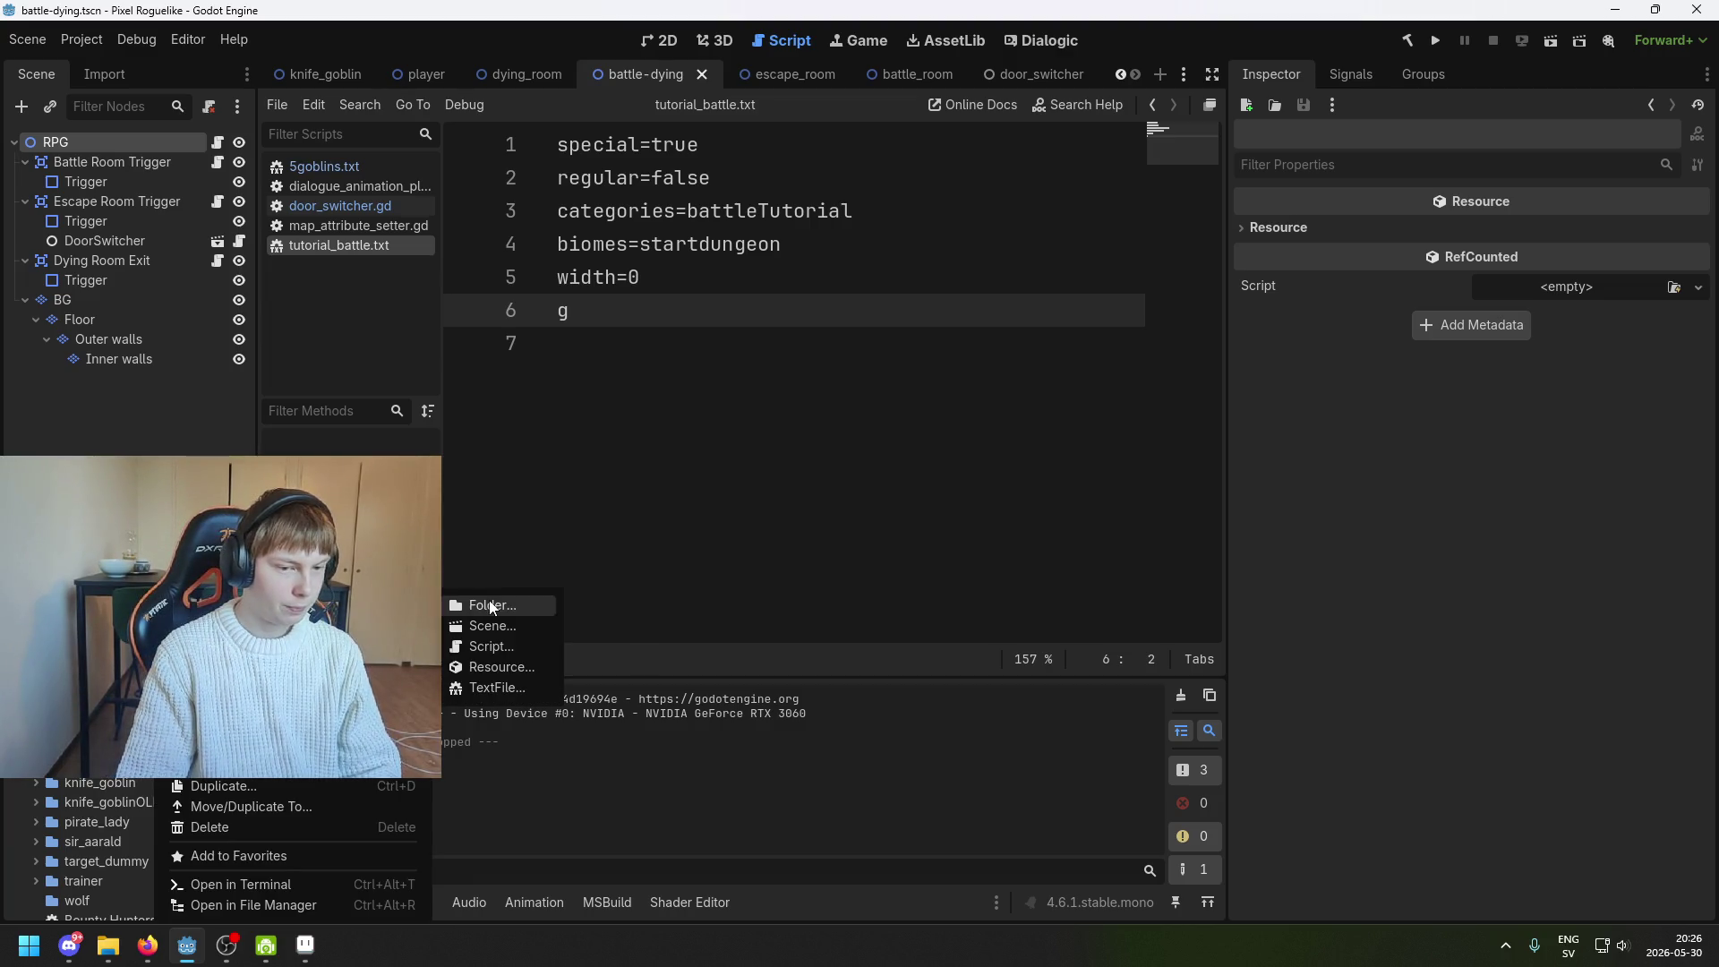
{"action": "left_click", "coordinate": [492, 601]}
{"action": "type", "text": "left_arm"}
{"action": "key", "text": "Return"}
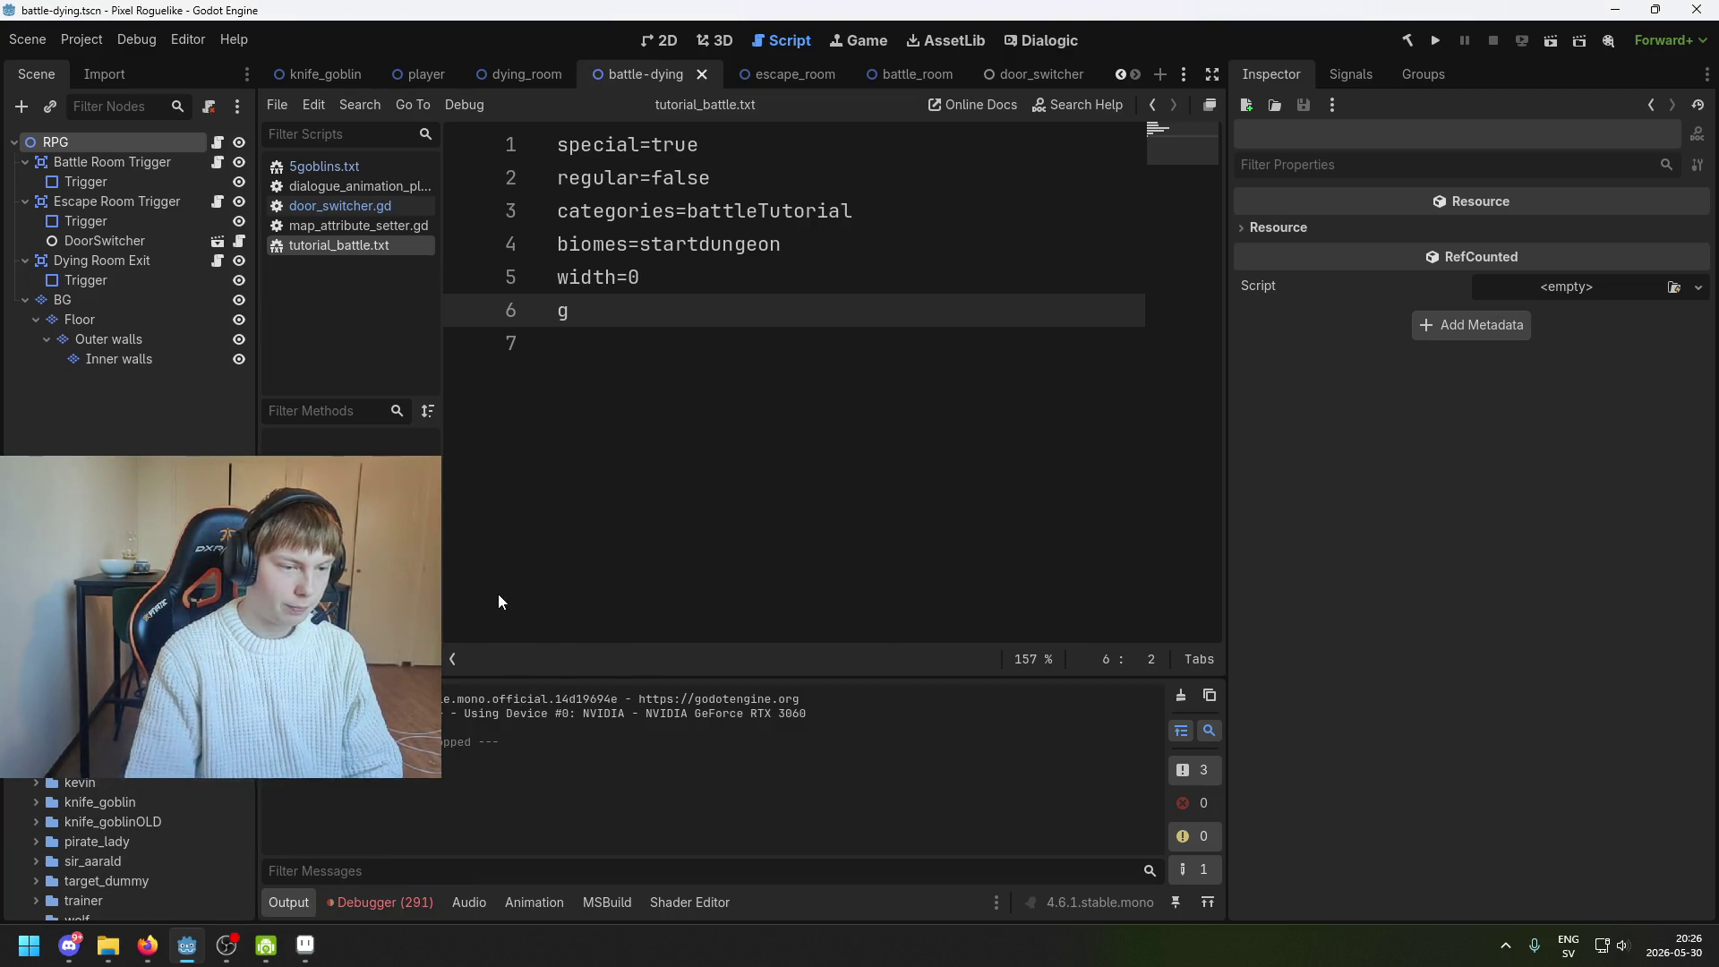
{"action": "left_click", "coordinate": [305, 944]}
{"action": "scroll", "coordinate": [632, 375], "scroll_direction": "right", "scroll_amount": 2}
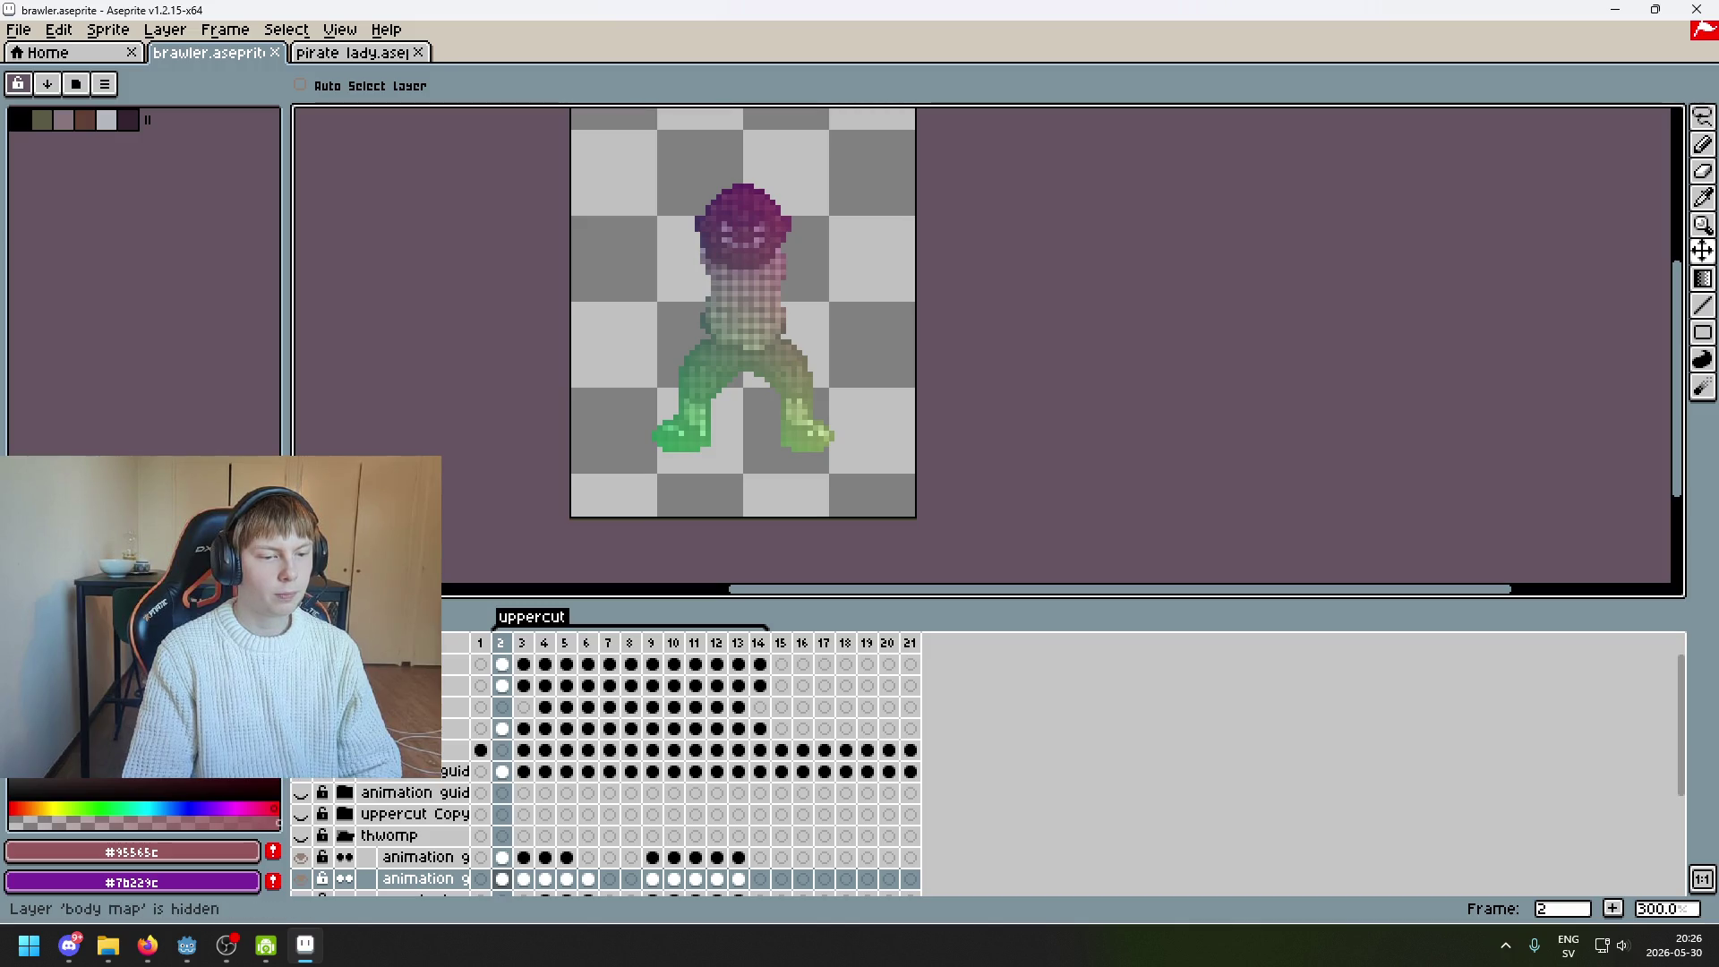
Hide the body map layer, show only the left arm, and preview the uppercut animation
{"action": "left_click", "coordinate": [300, 706]}
{"action": "left_click", "coordinate": [301, 728]}
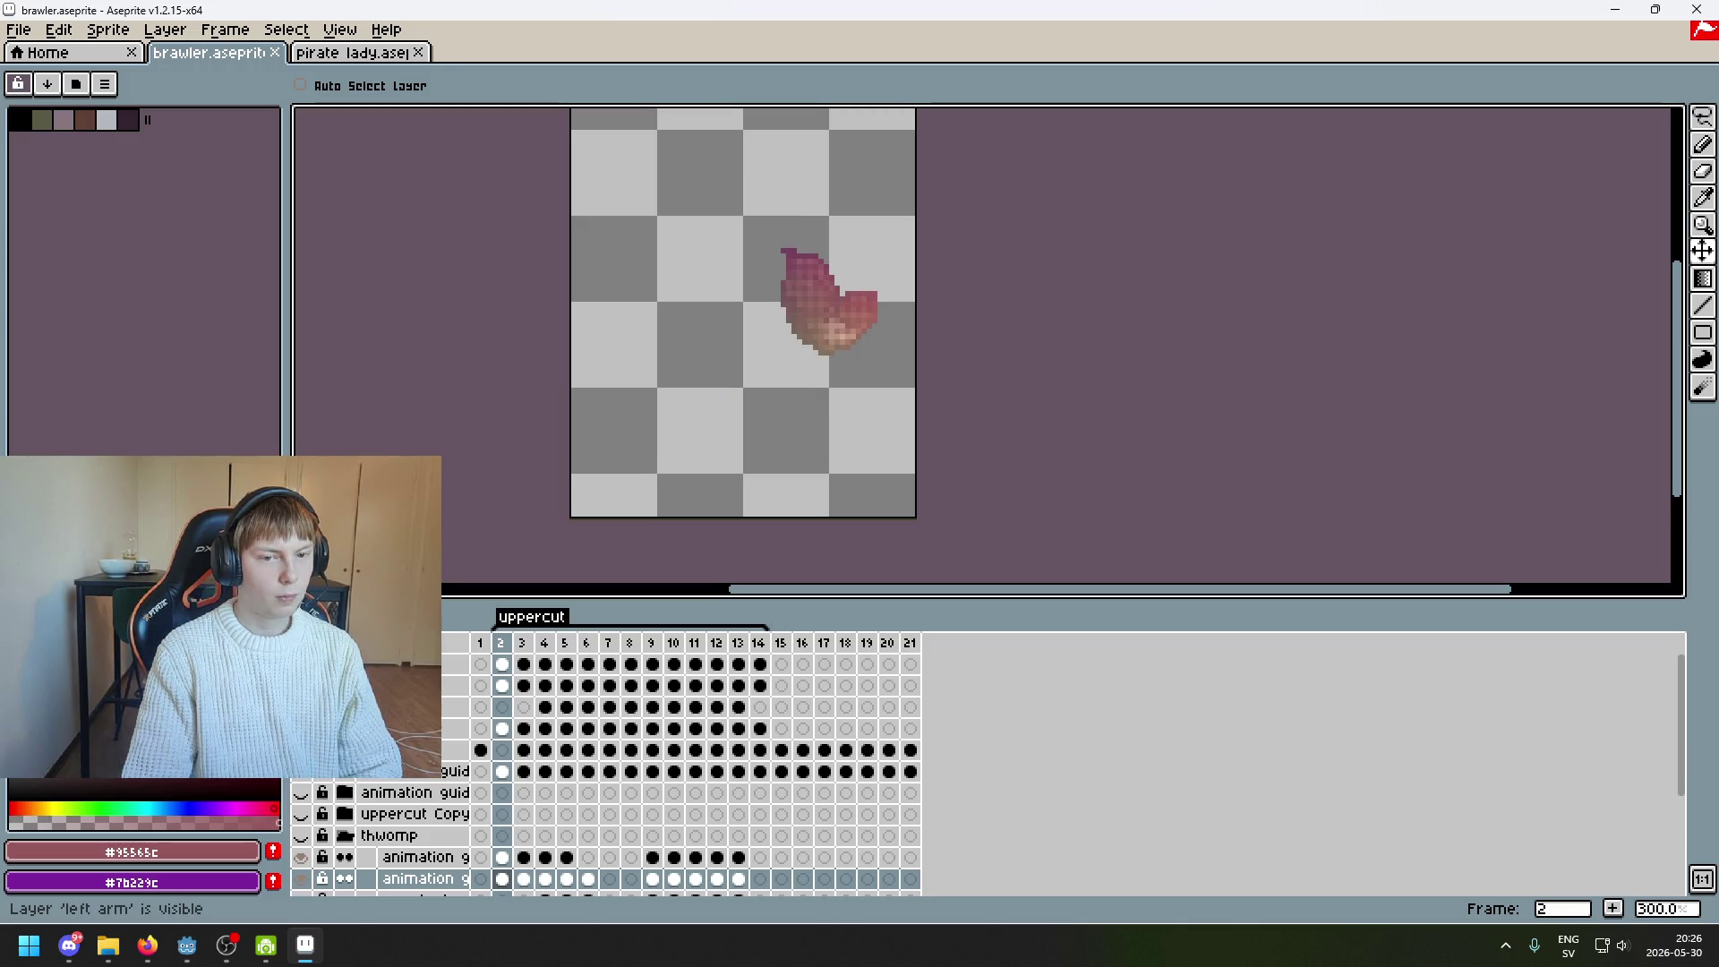
{"action": "key", "text": "Return"}
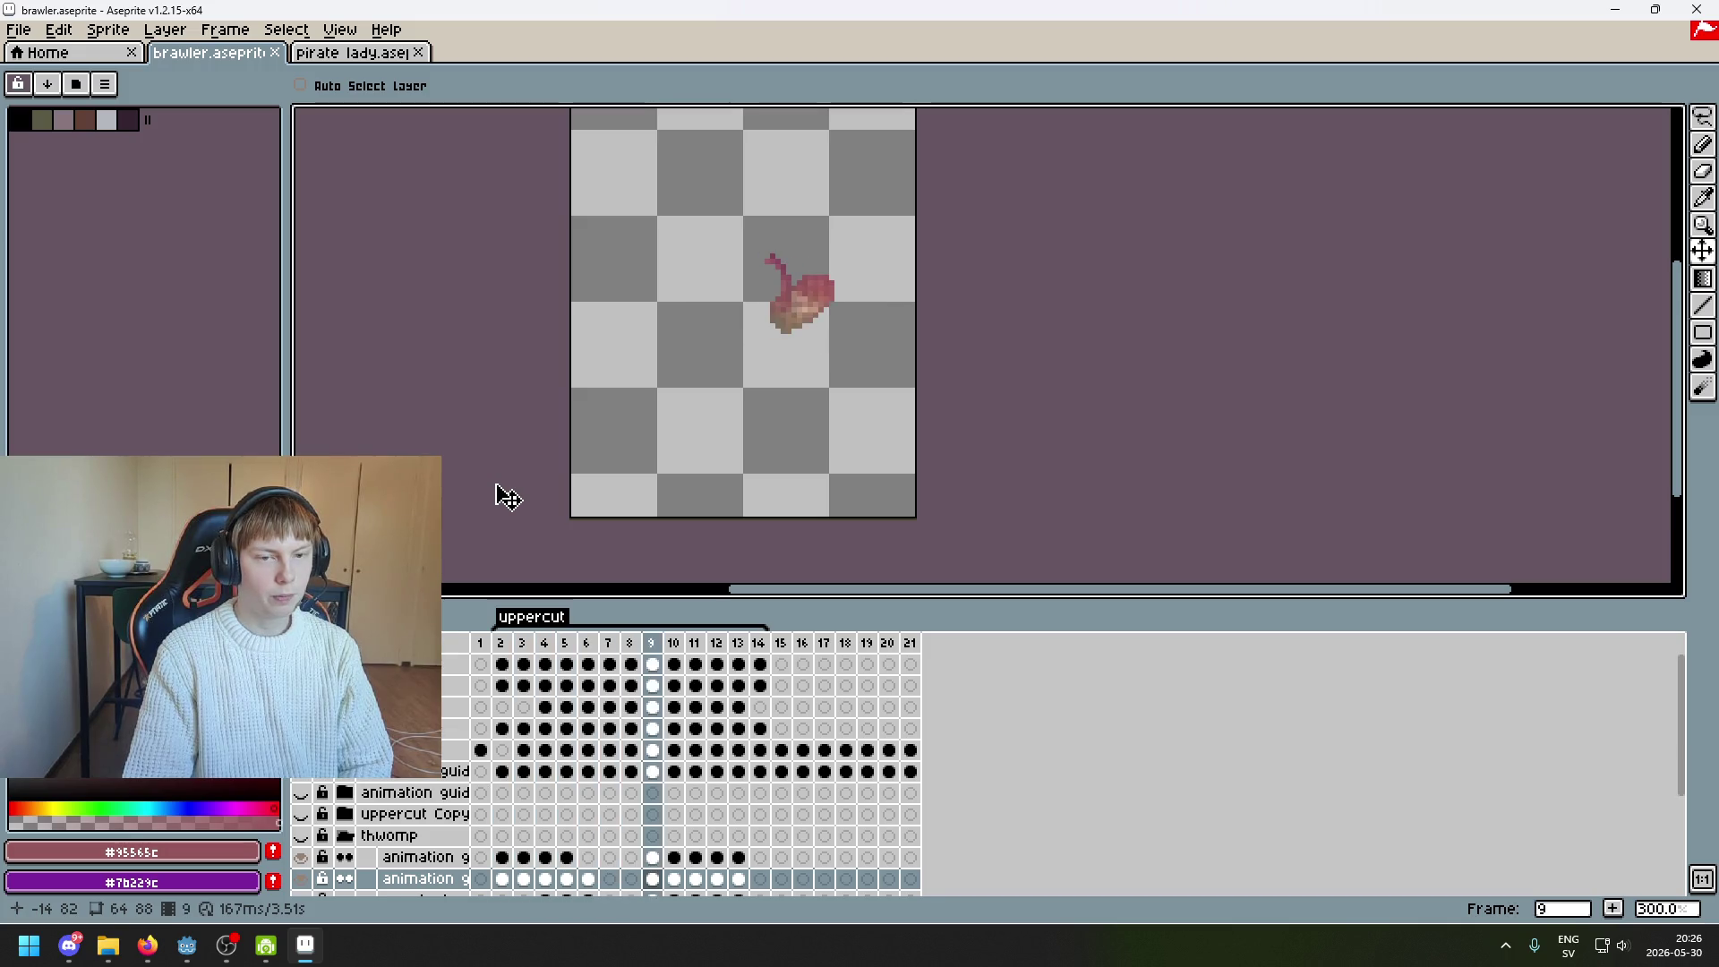
{"action": "key", "text": "Home"}
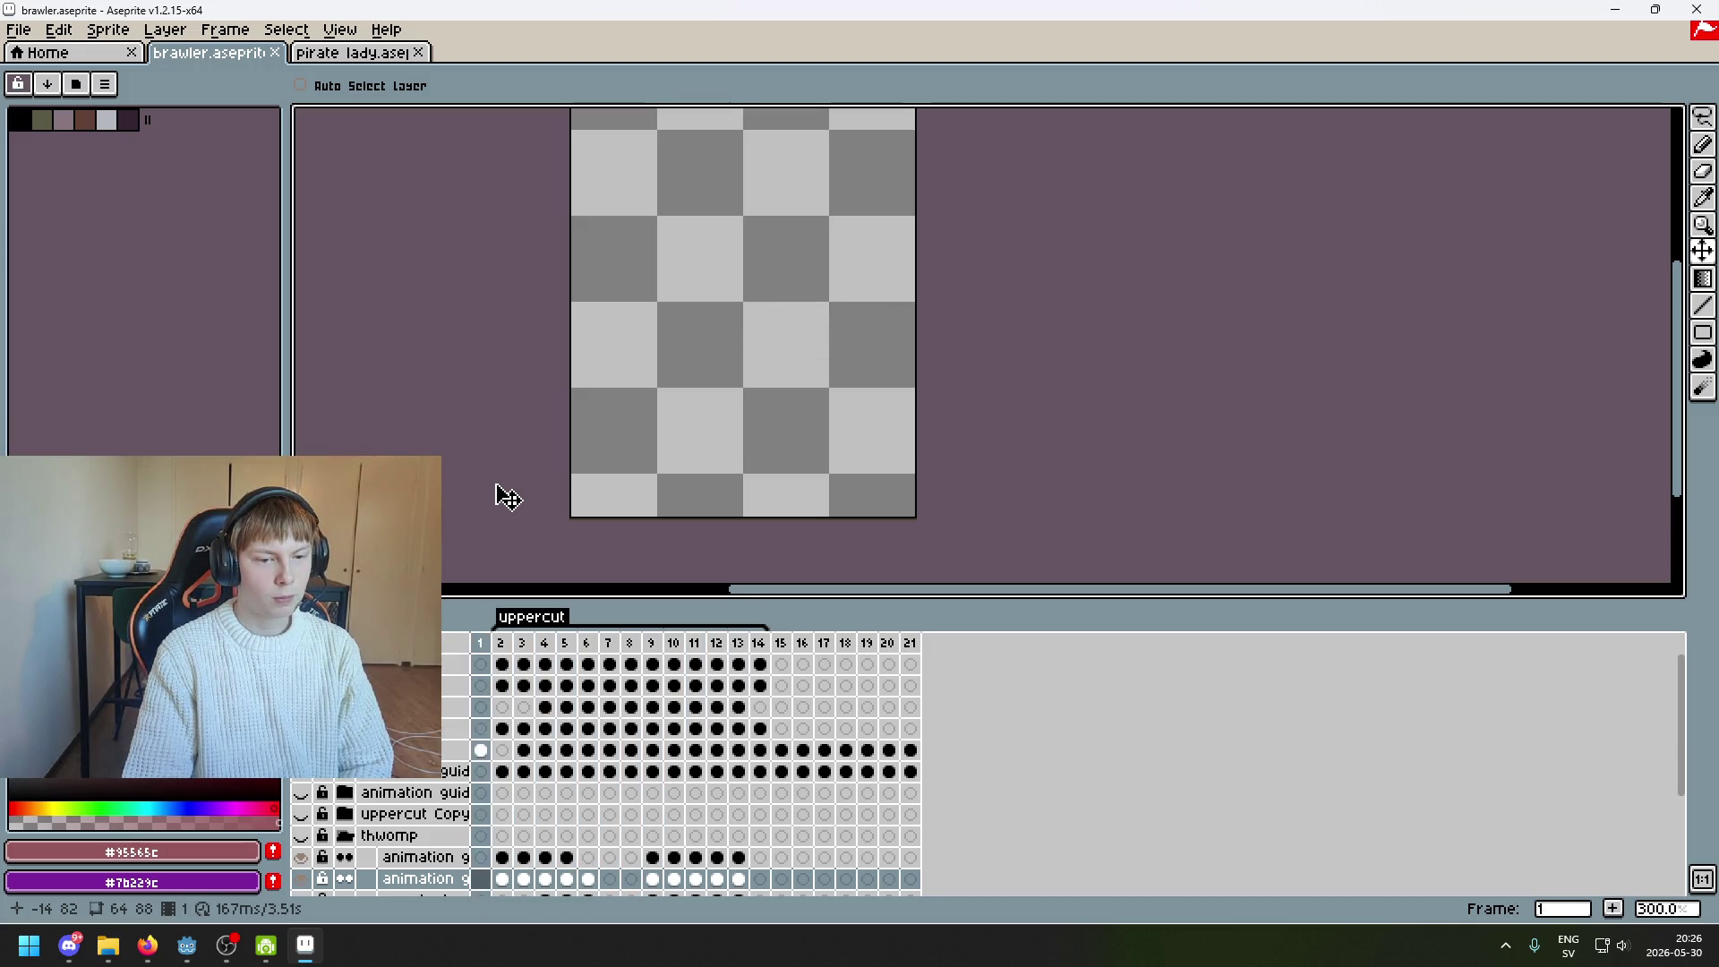
{"action": "key", "text": "Right"}
Export the left arm sprite sheet to left_arm/uppercut_map.png, then show the right arm layer instead
{"action": "left_click", "coordinate": [18, 30]}
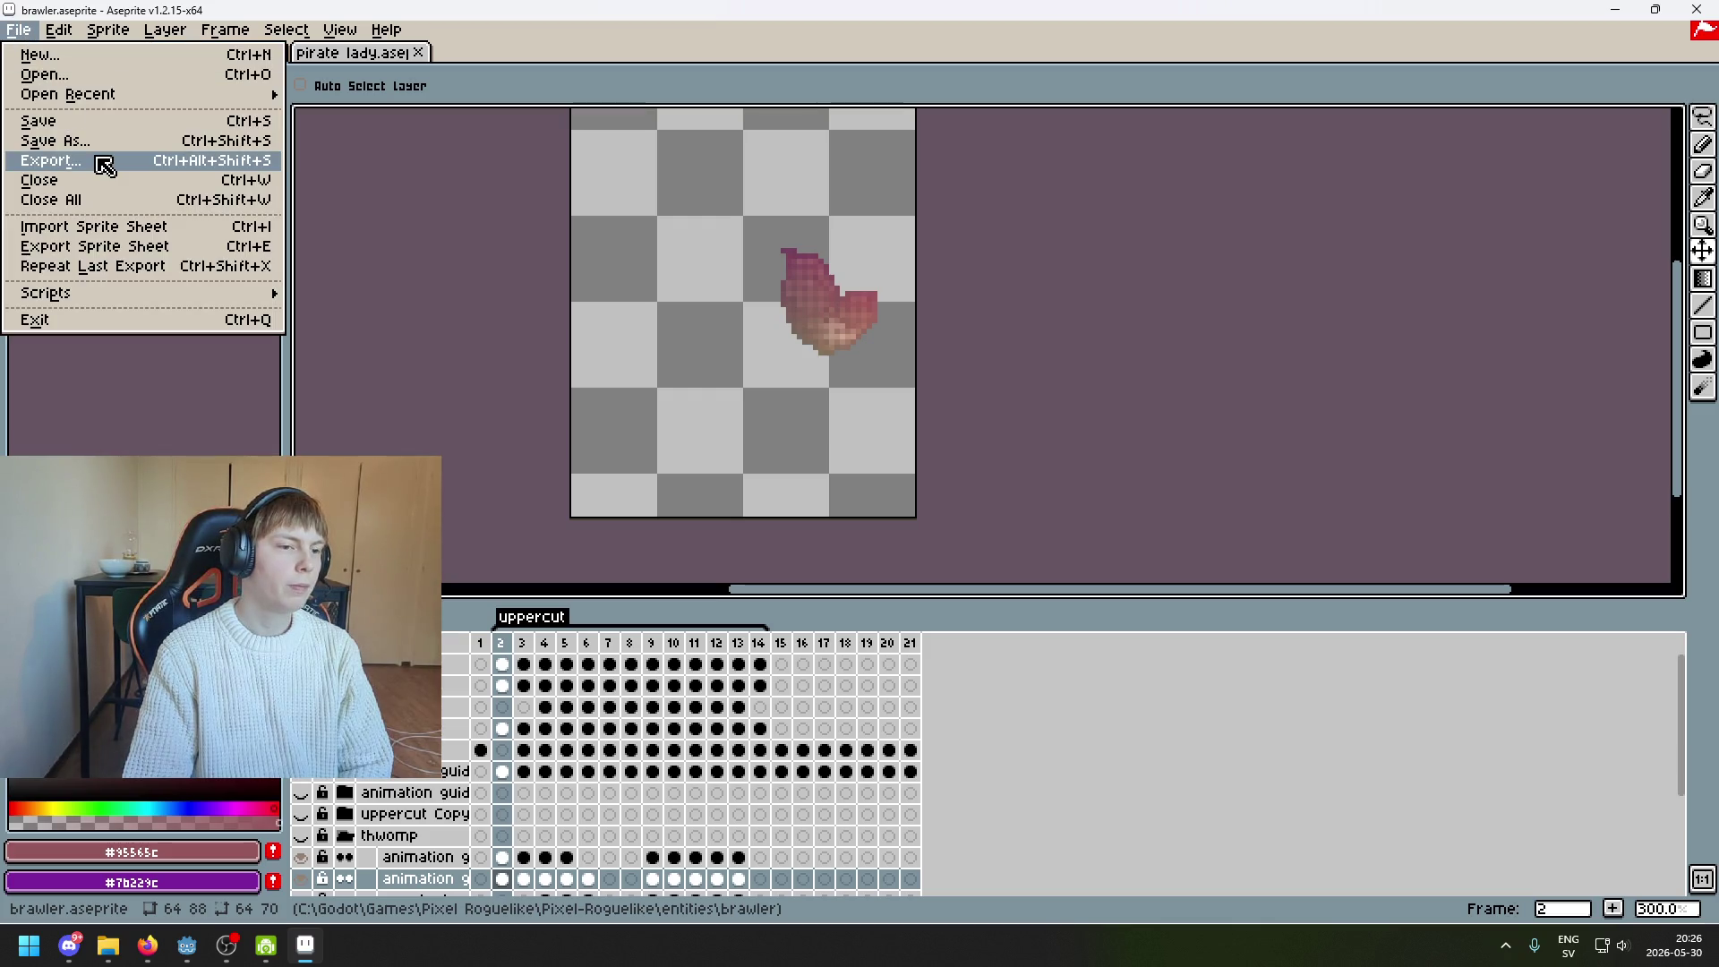
{"action": "left_click", "coordinate": [105, 165]}
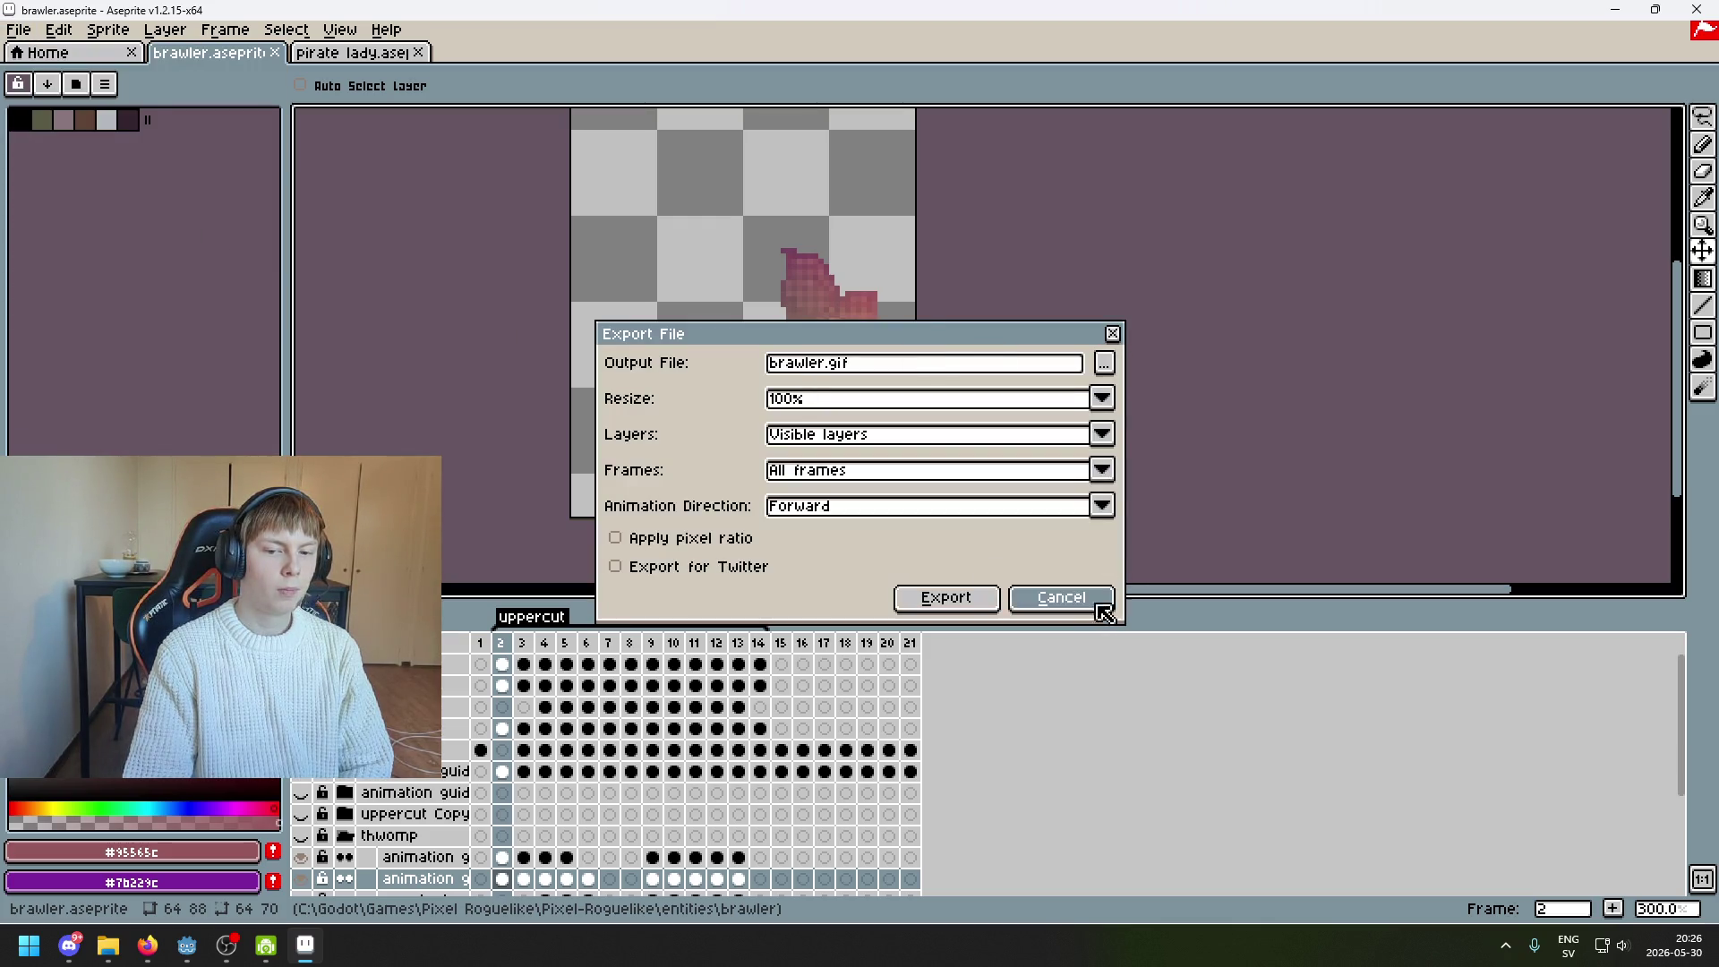
{"action": "left_click", "coordinate": [1061, 597]}
{"action": "left_click", "coordinate": [18, 29]}
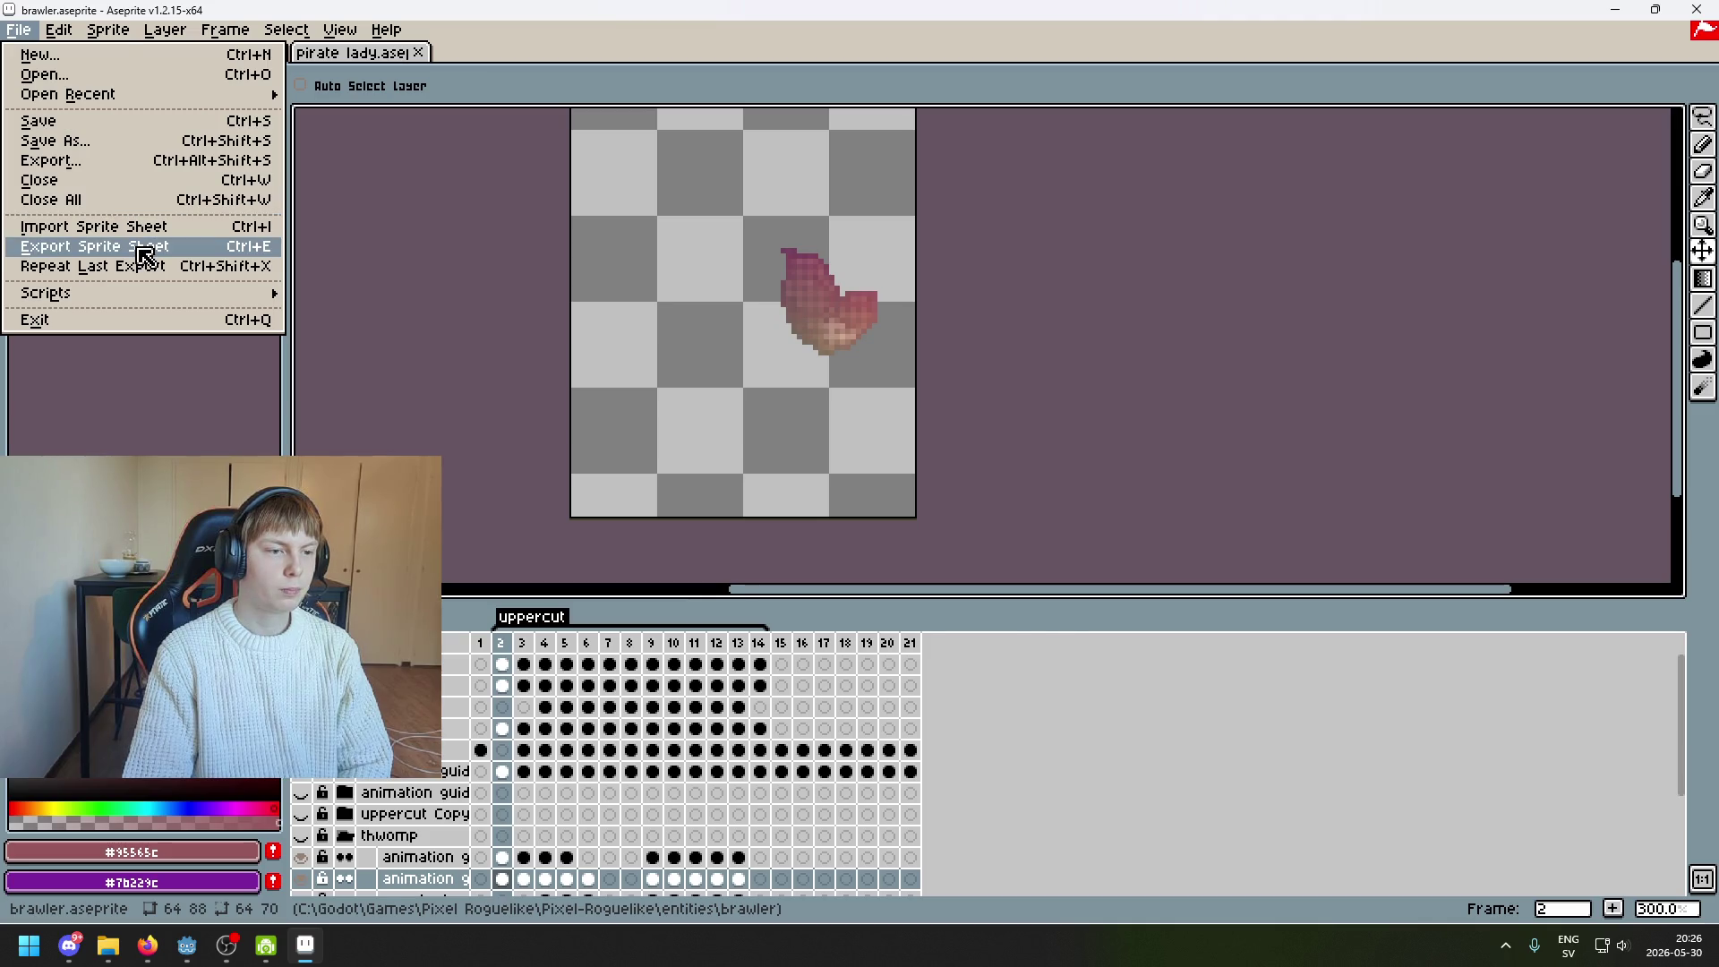
{"action": "left_click", "coordinate": [117, 246]}
{"action": "left_click", "coordinate": [1057, 529]}
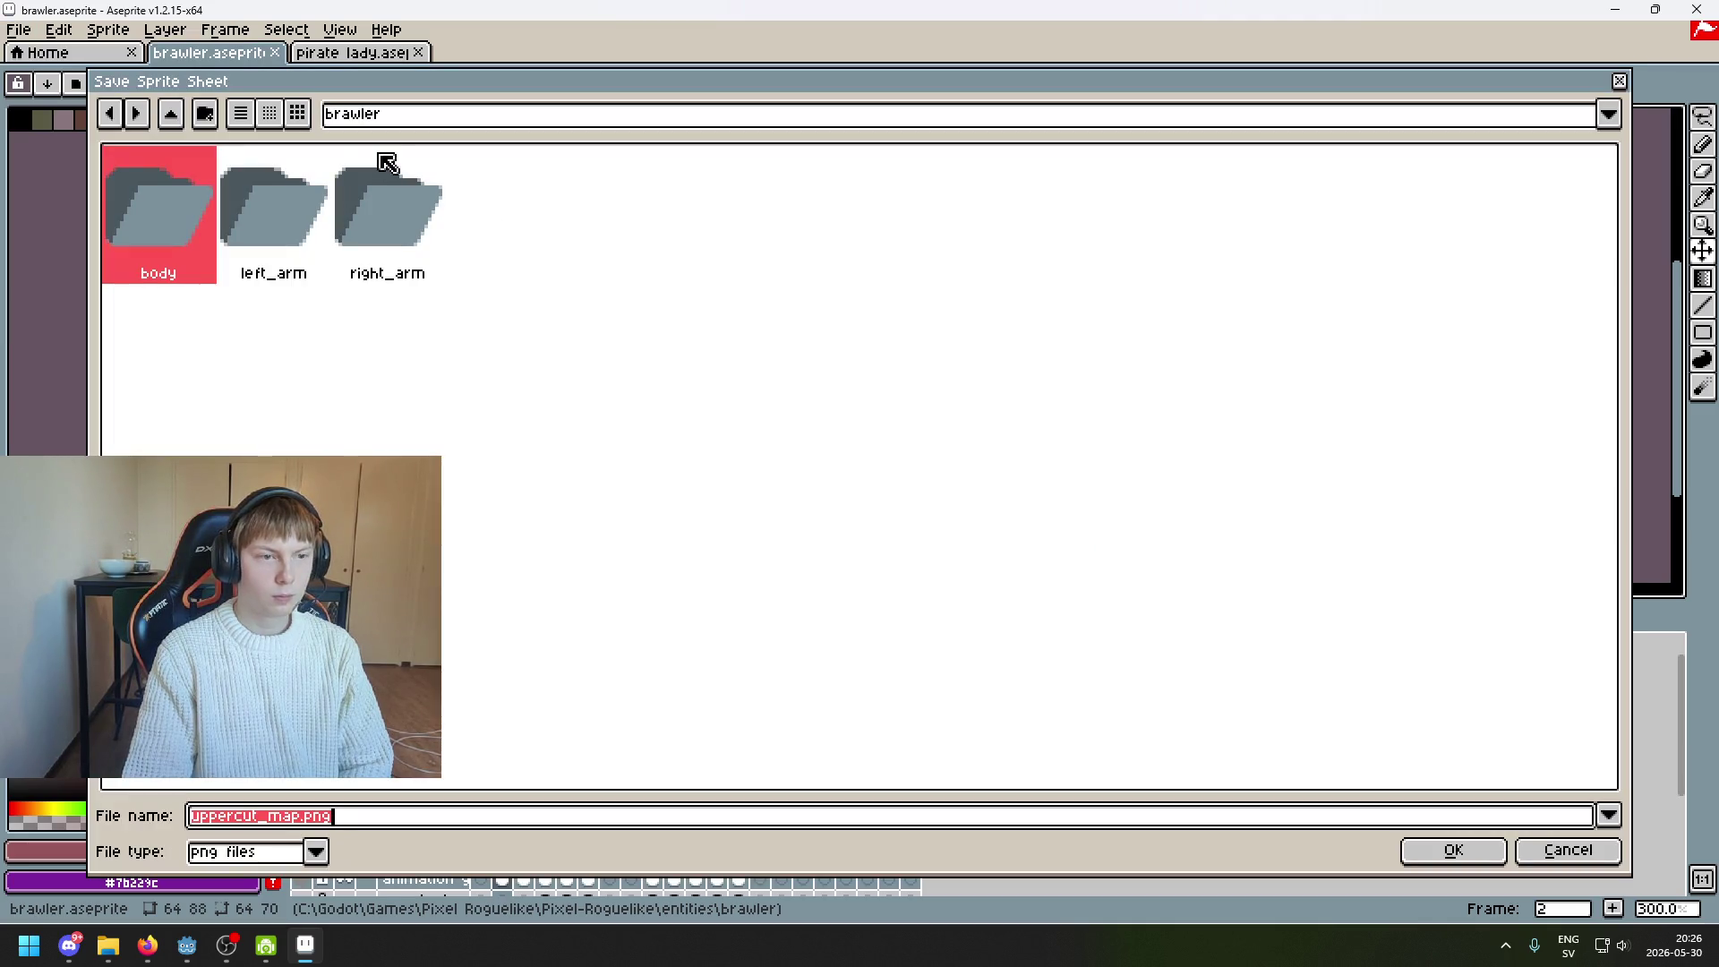
{"action": "double_click", "coordinate": [251, 248]}
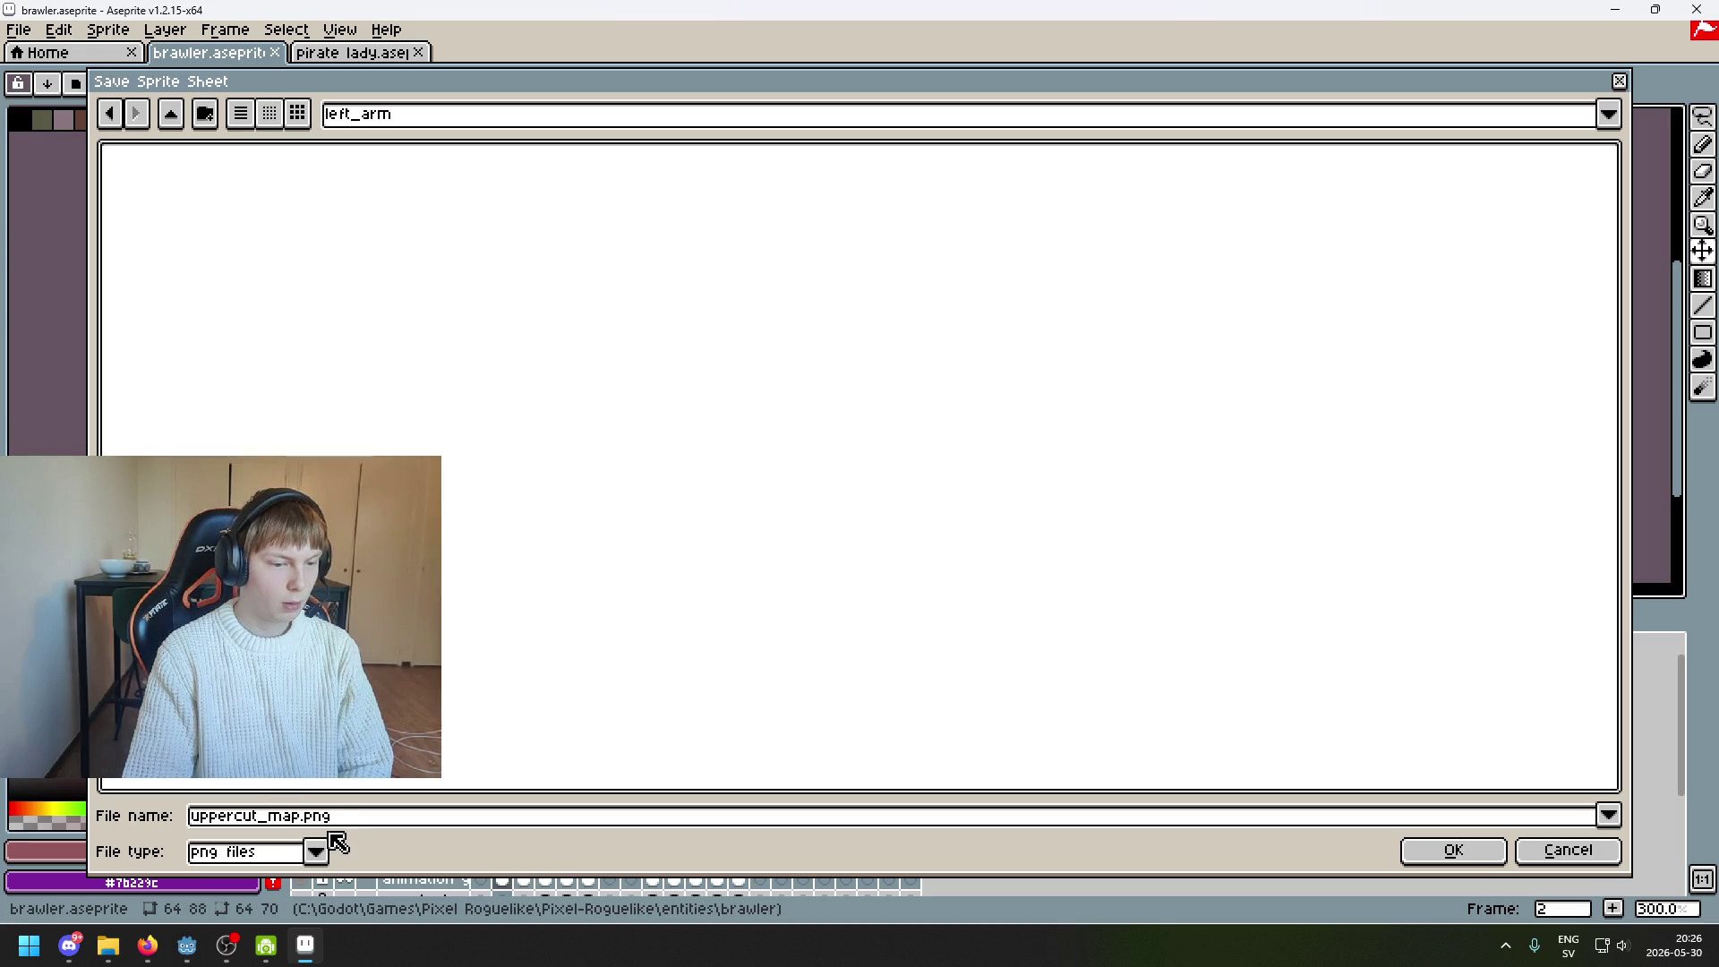
{"action": "left_click", "coordinate": [1454, 849]}
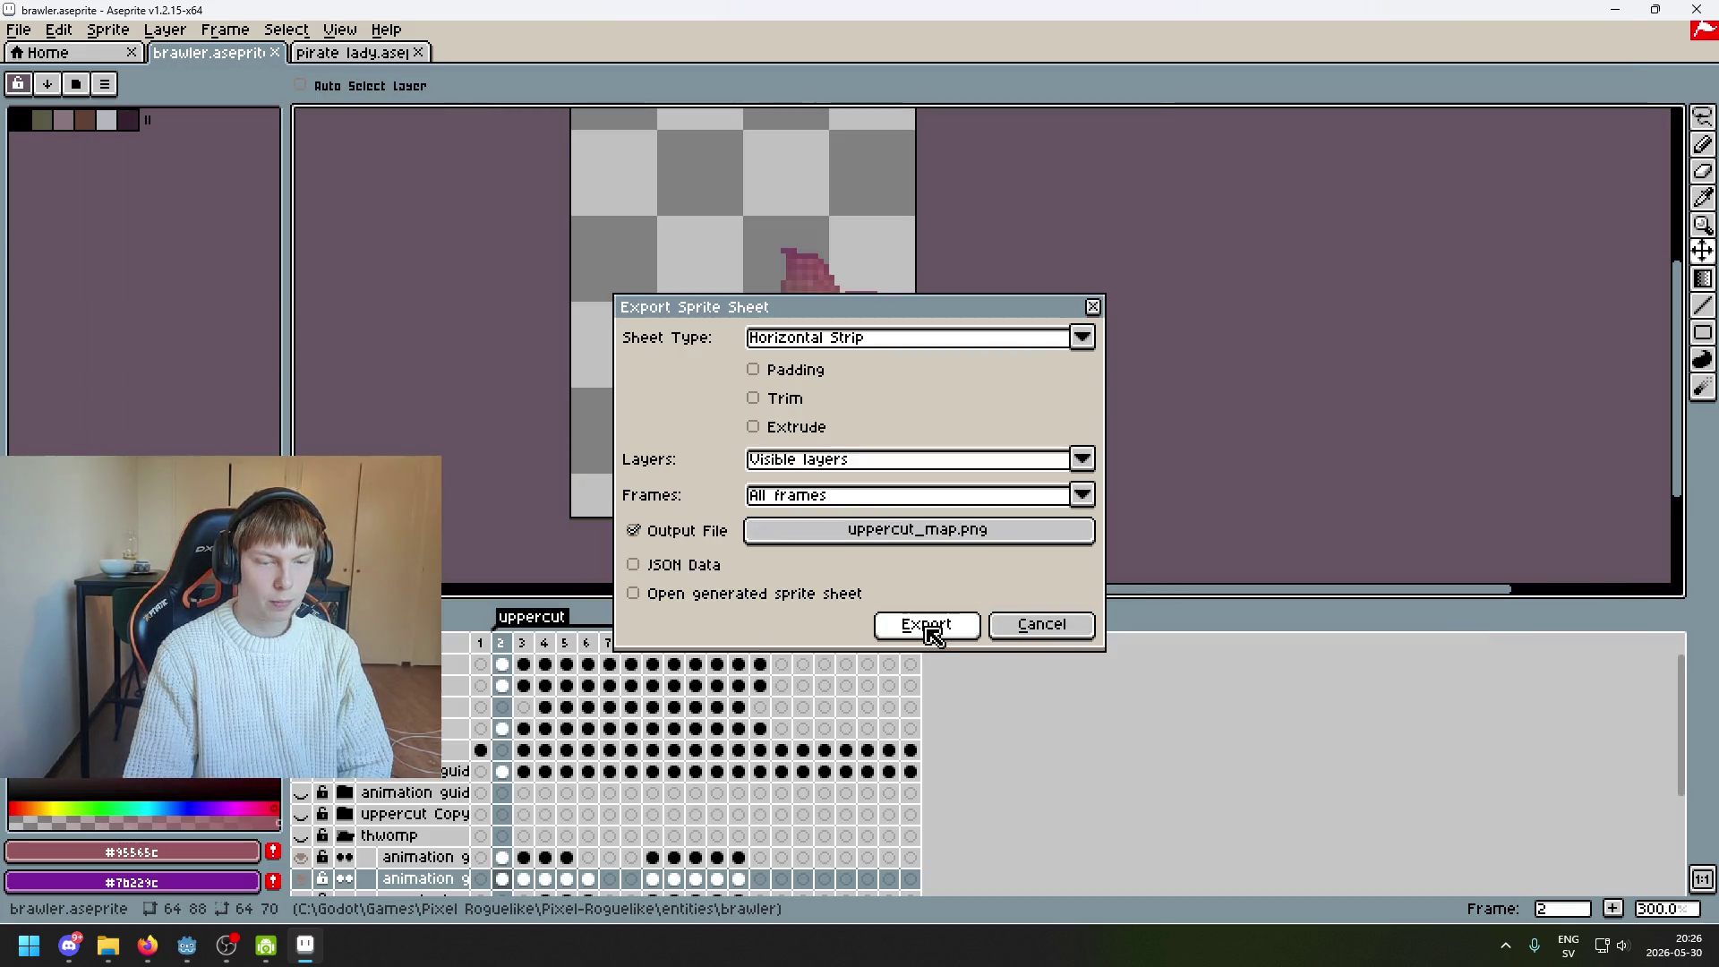
{"action": "left_click", "coordinate": [924, 624]}
{"action": "left_click", "coordinate": [301, 728]}
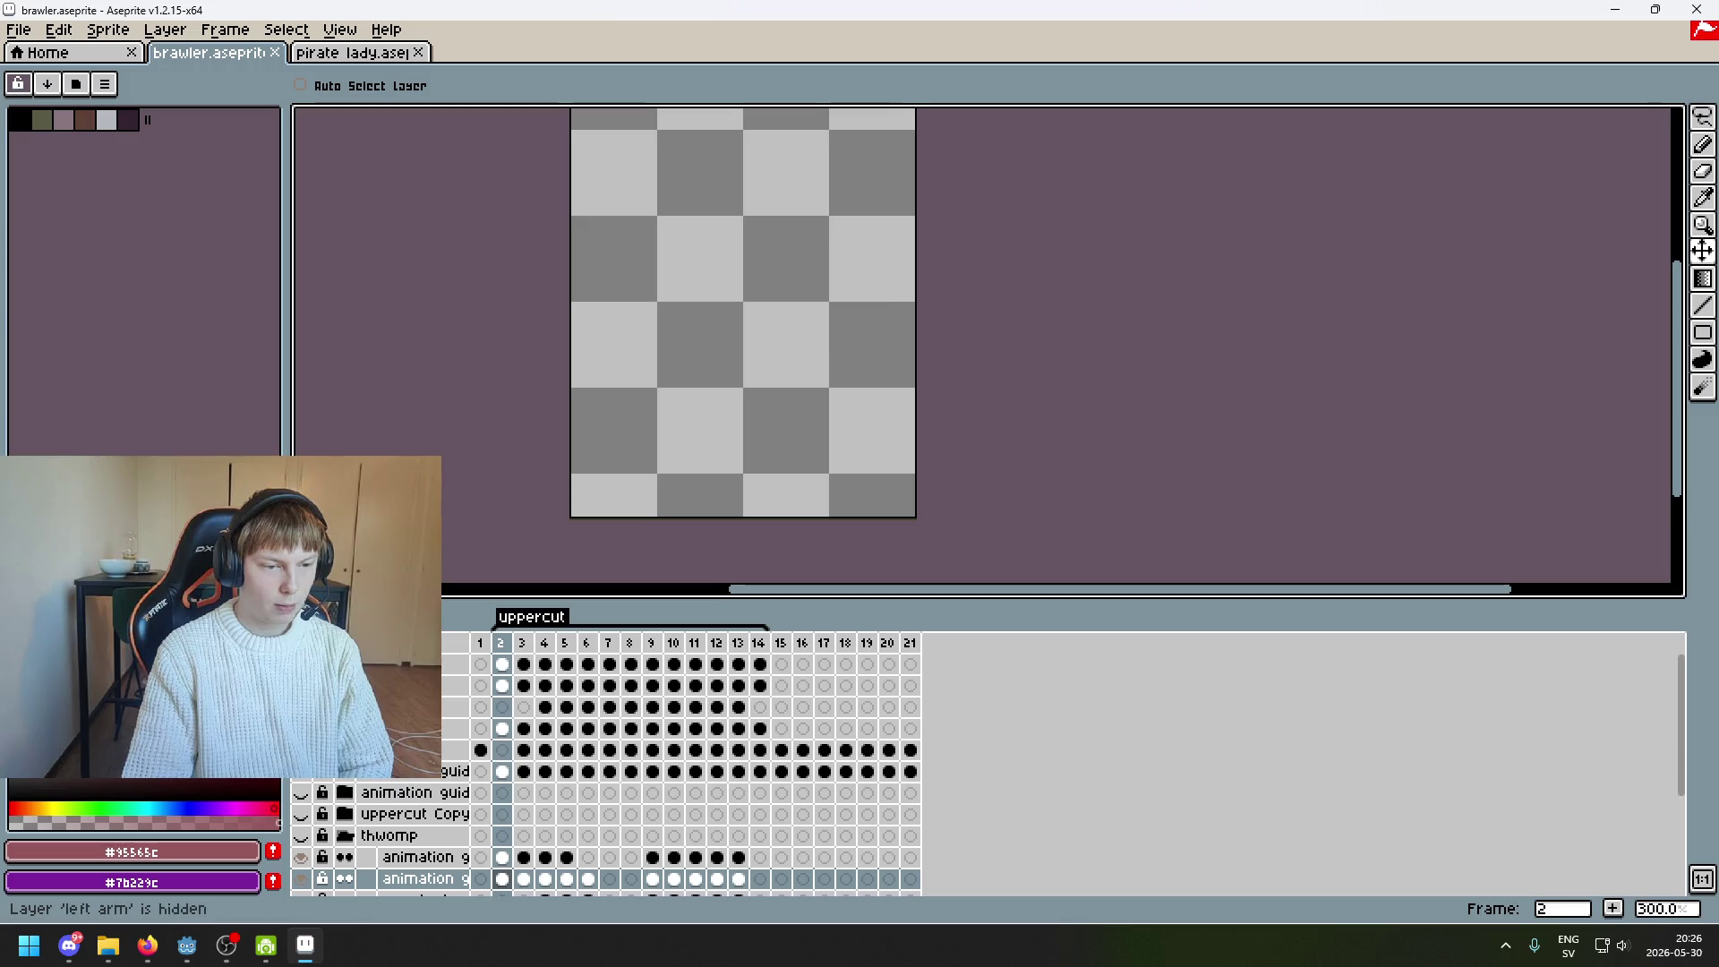
{"action": "left_click", "coordinate": [301, 706]}
Preview the right arm animation and back out of the plain animation export
{"action": "key", "text": "Return"}
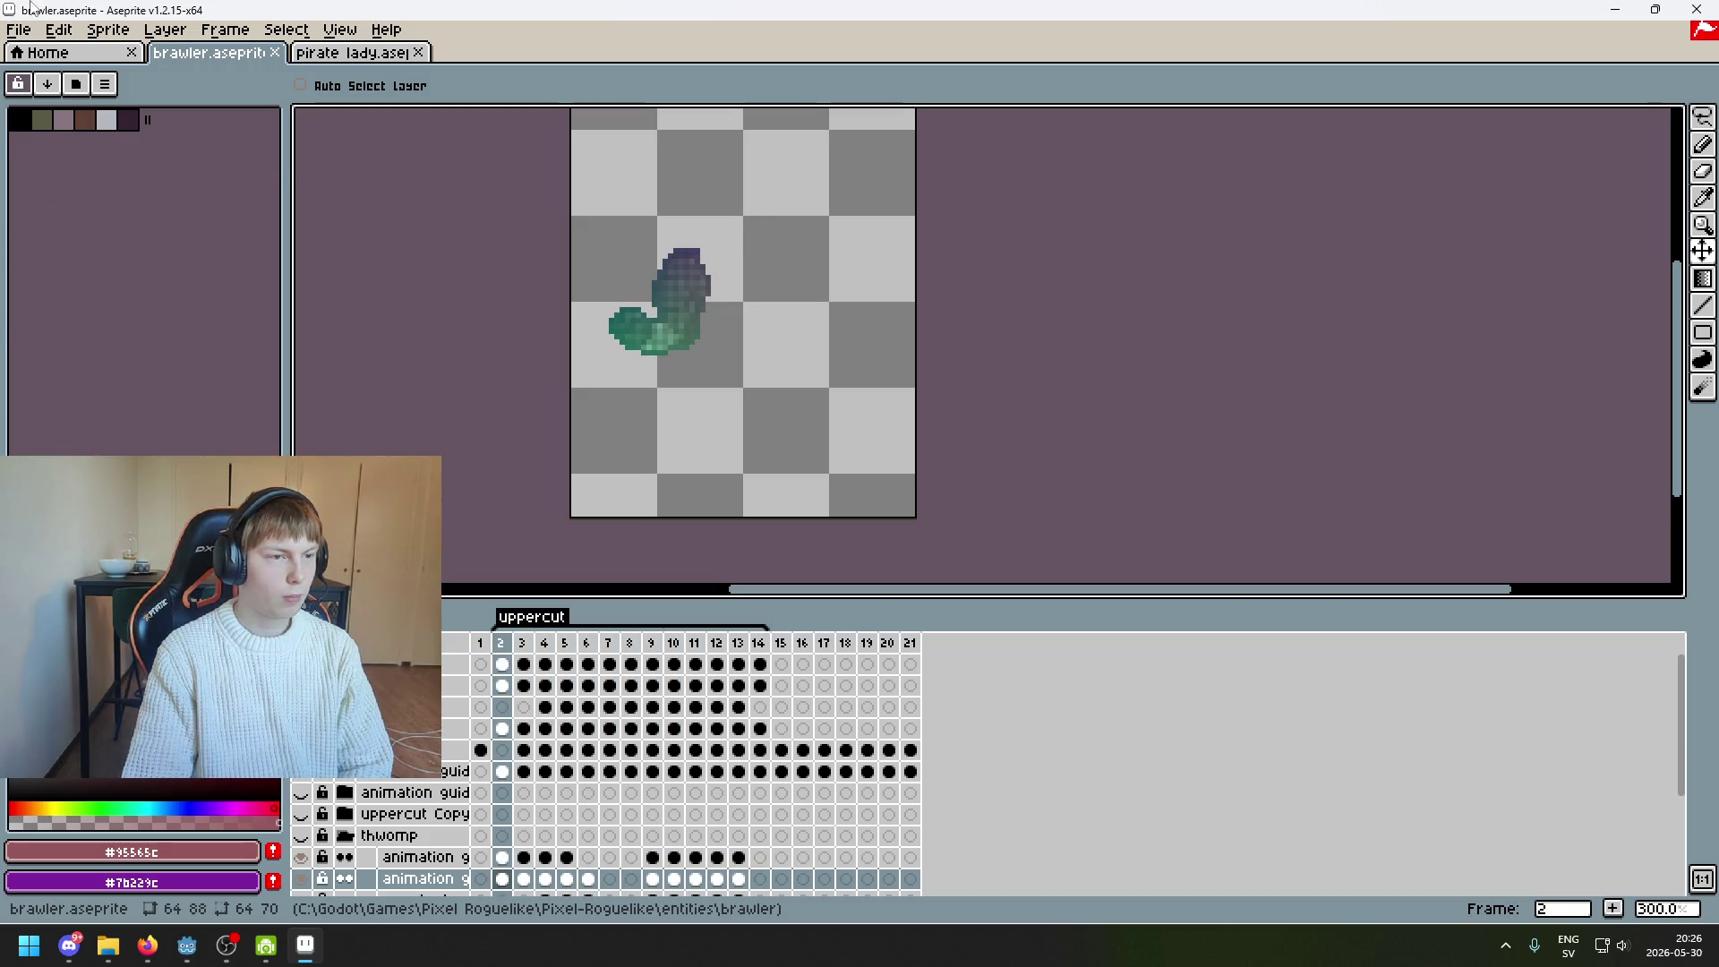
{"action": "left_click", "coordinate": [19, 29]}
{"action": "left_click", "coordinate": [99, 157]}
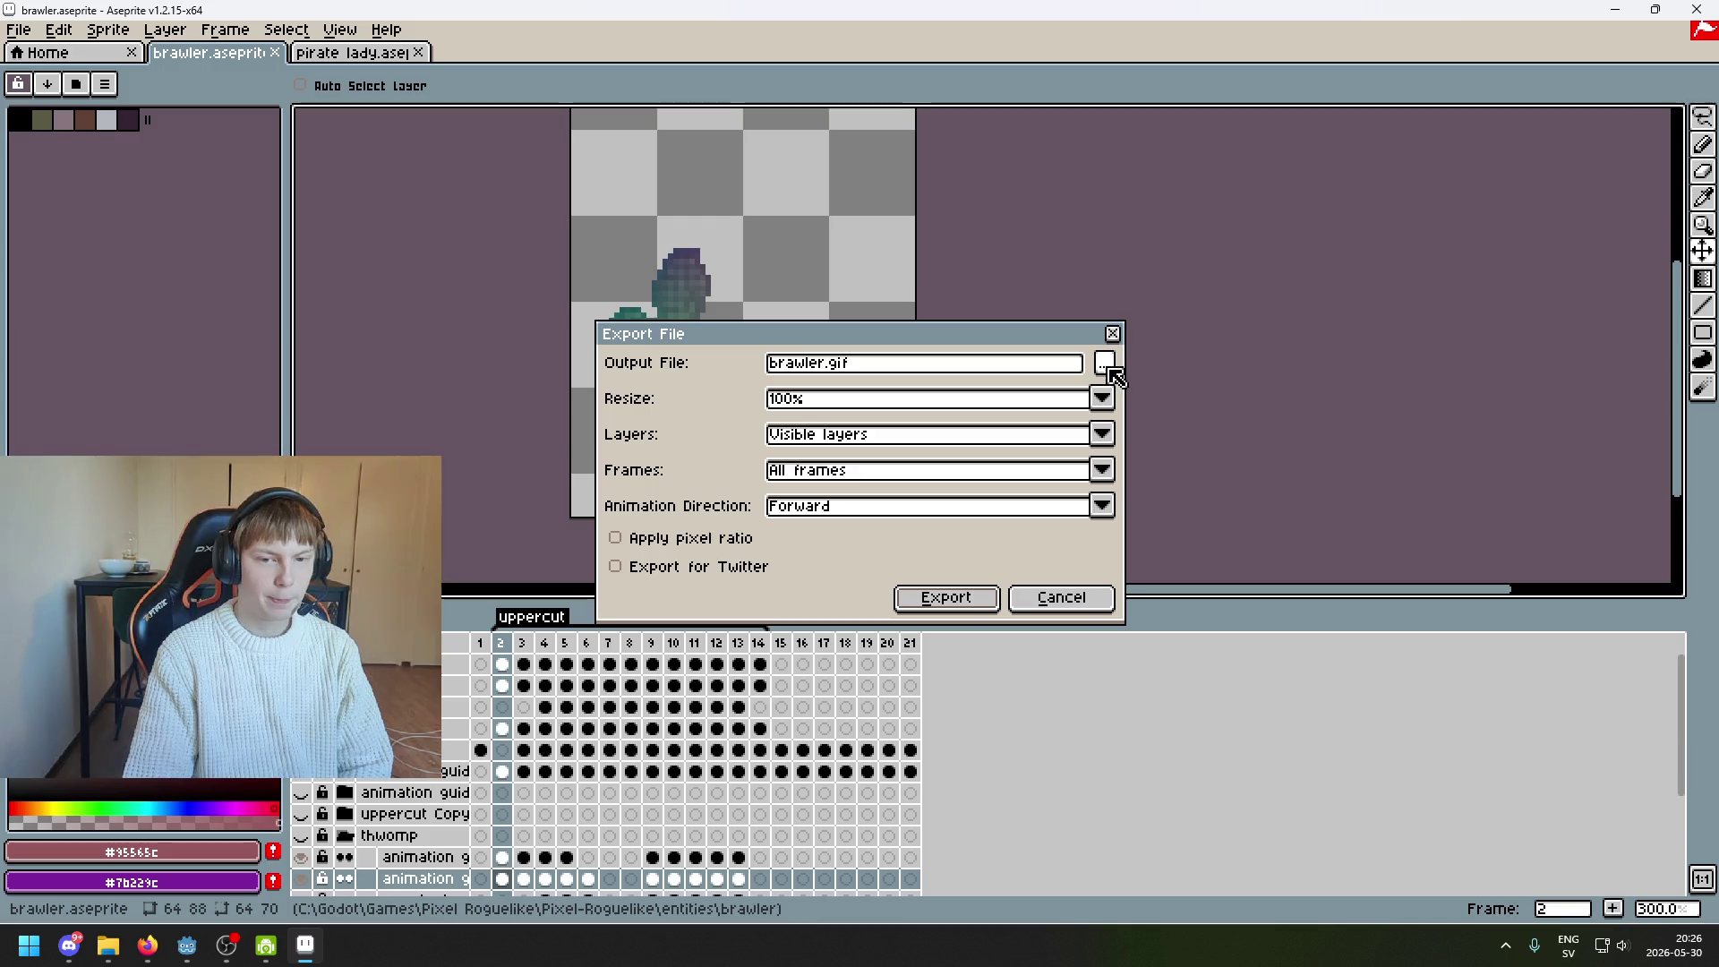
{"action": "left_click", "coordinate": [1106, 364]}
{"action": "left_click", "coordinate": [1568, 850]}
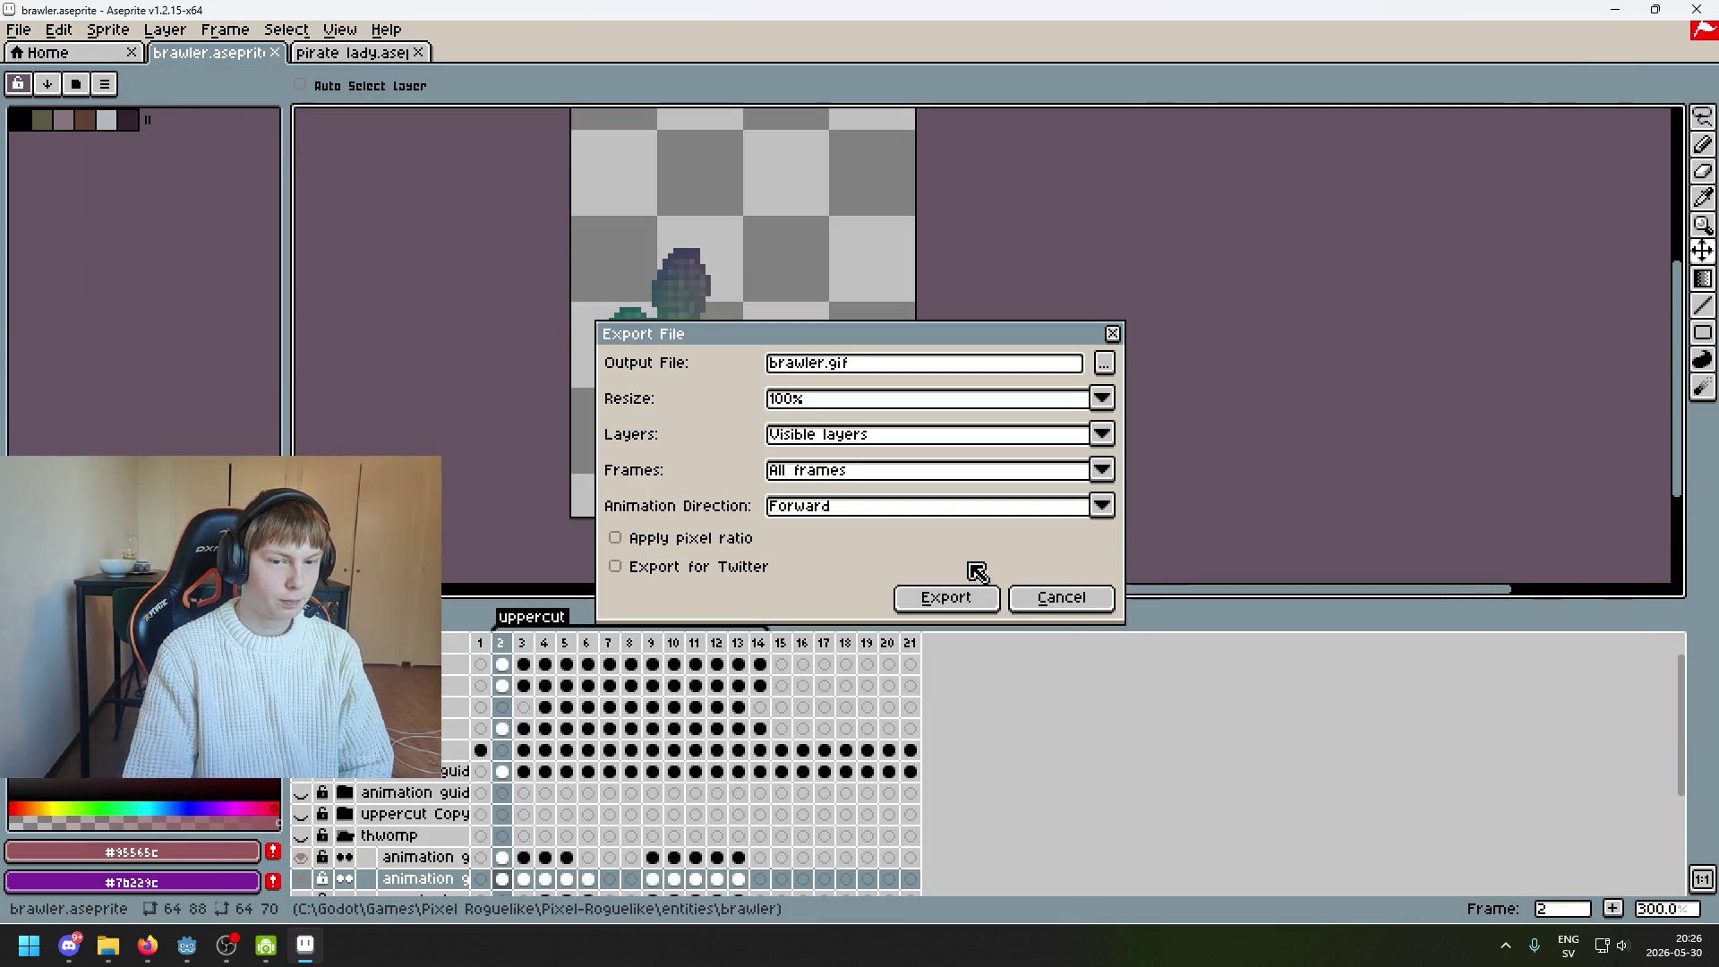
{"action": "left_click", "coordinate": [1059, 594]}
Export the right arm sprite sheet as right_arm/uppercut_map.png and save brawler.aseprite
{"action": "left_click", "coordinate": [18, 29]}
{"action": "left_click", "coordinate": [94, 246]}
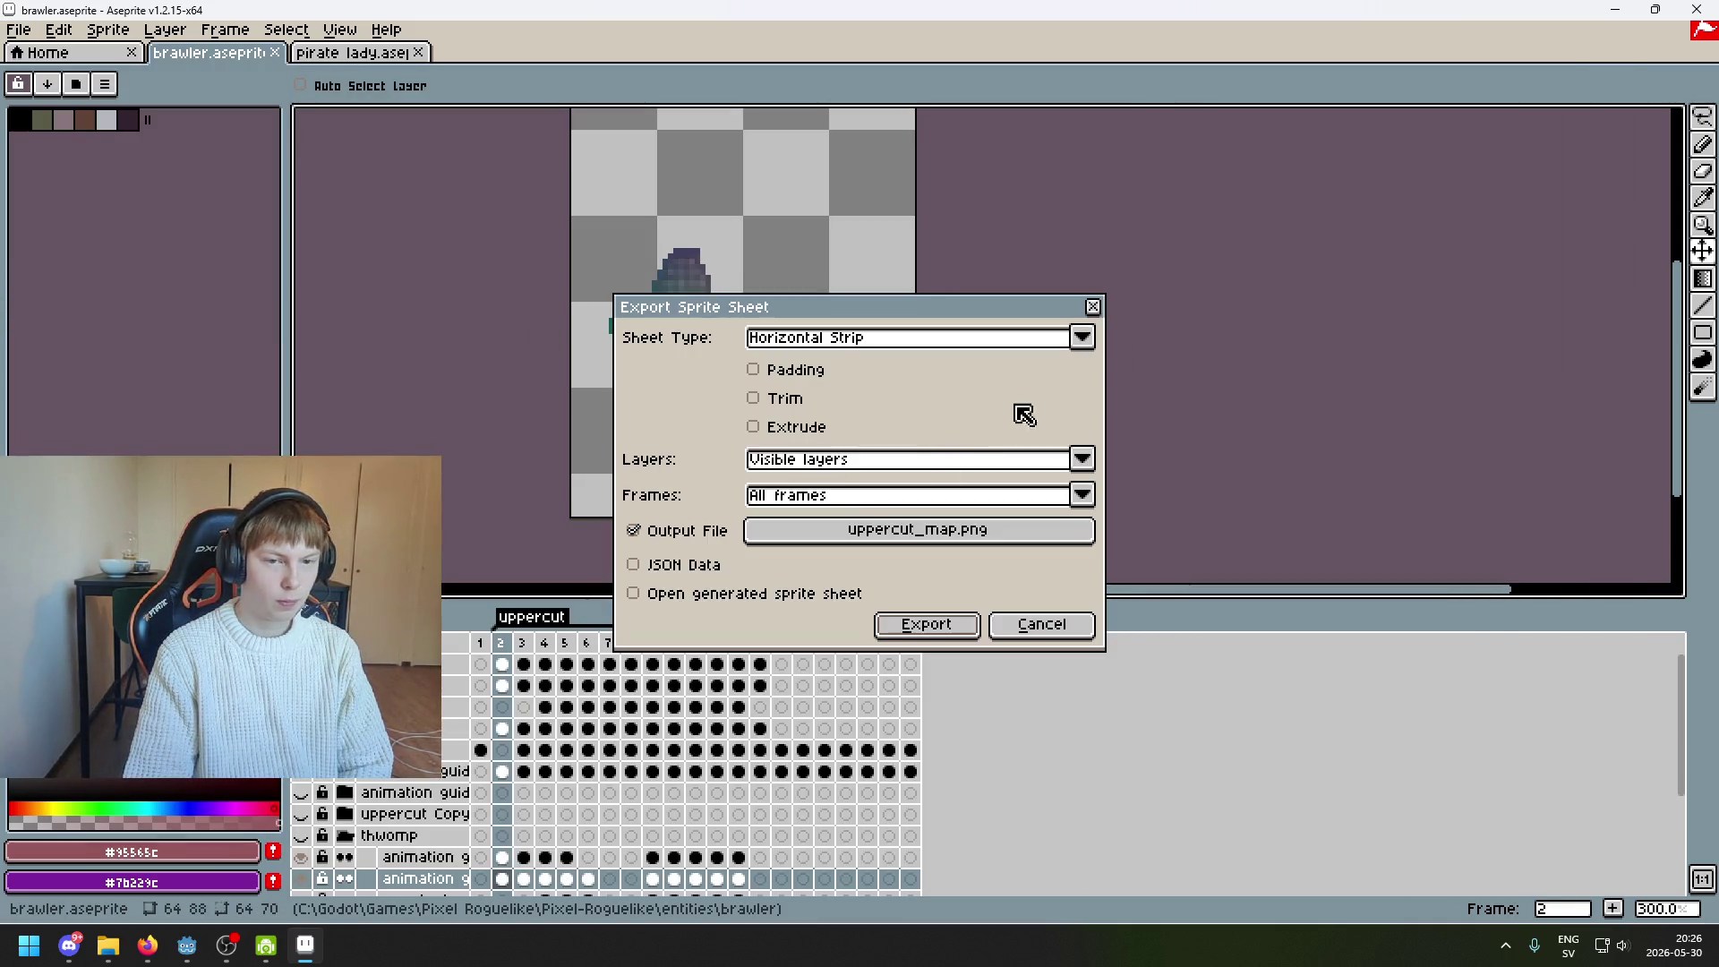
{"action": "left_click", "coordinate": [1038, 529]}
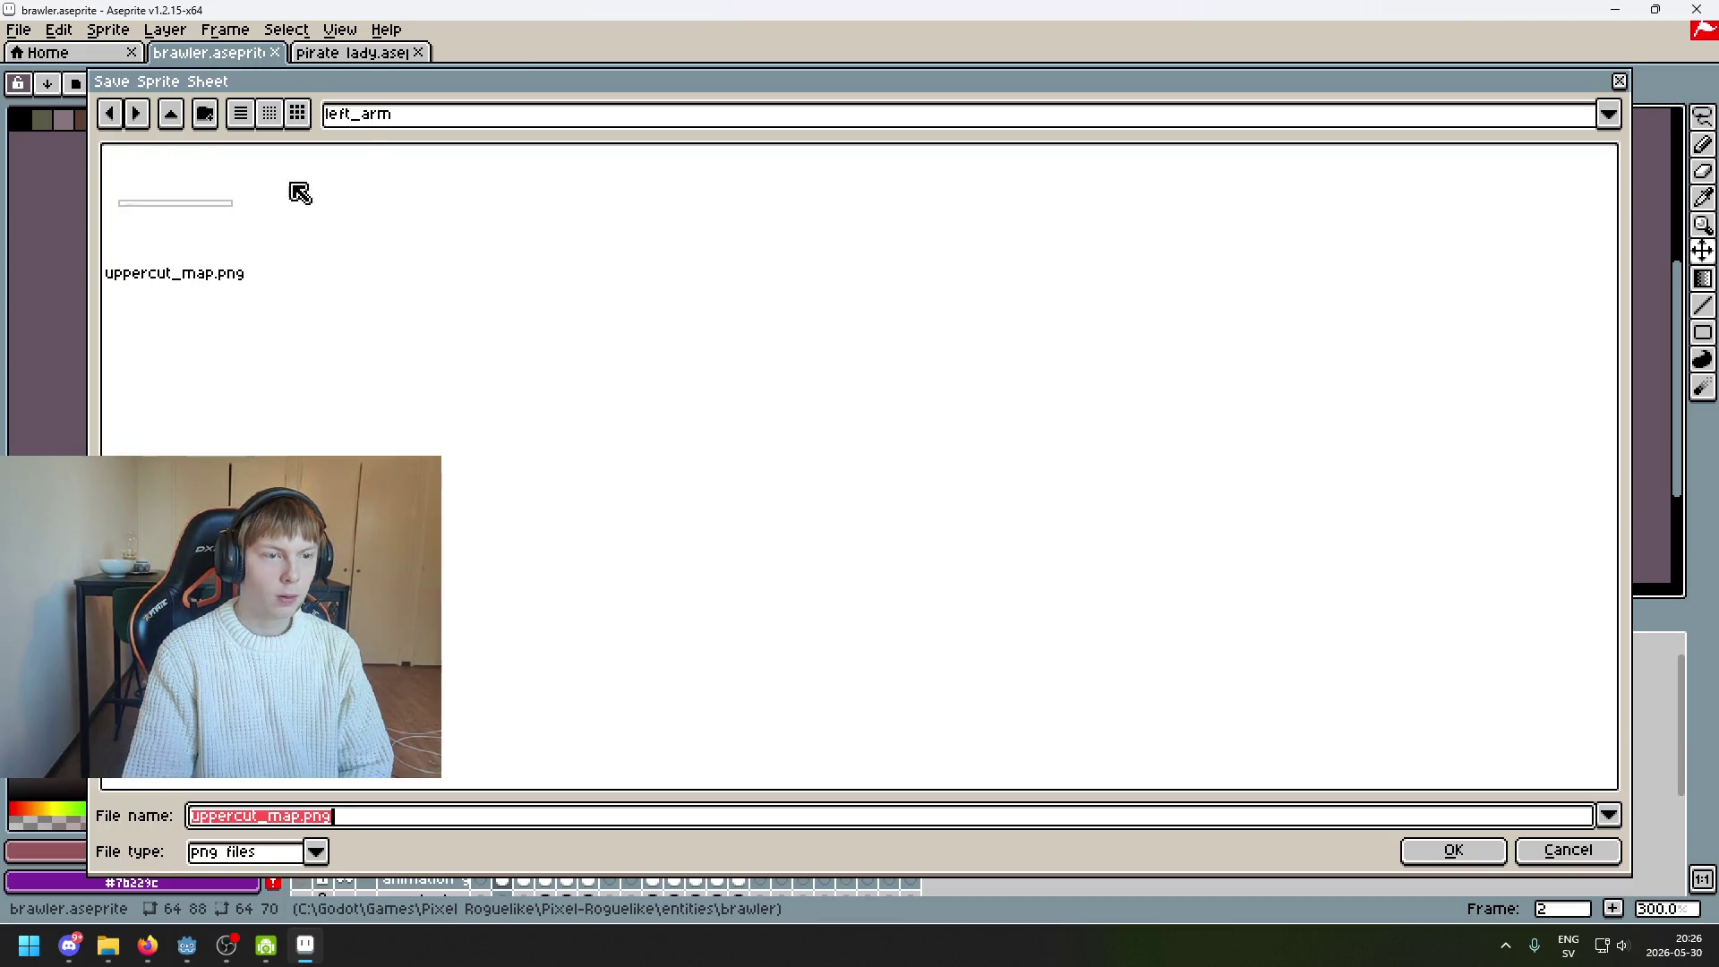
{"action": "left_click", "coordinate": [171, 114]}
{"action": "double_click", "coordinate": [376, 226]}
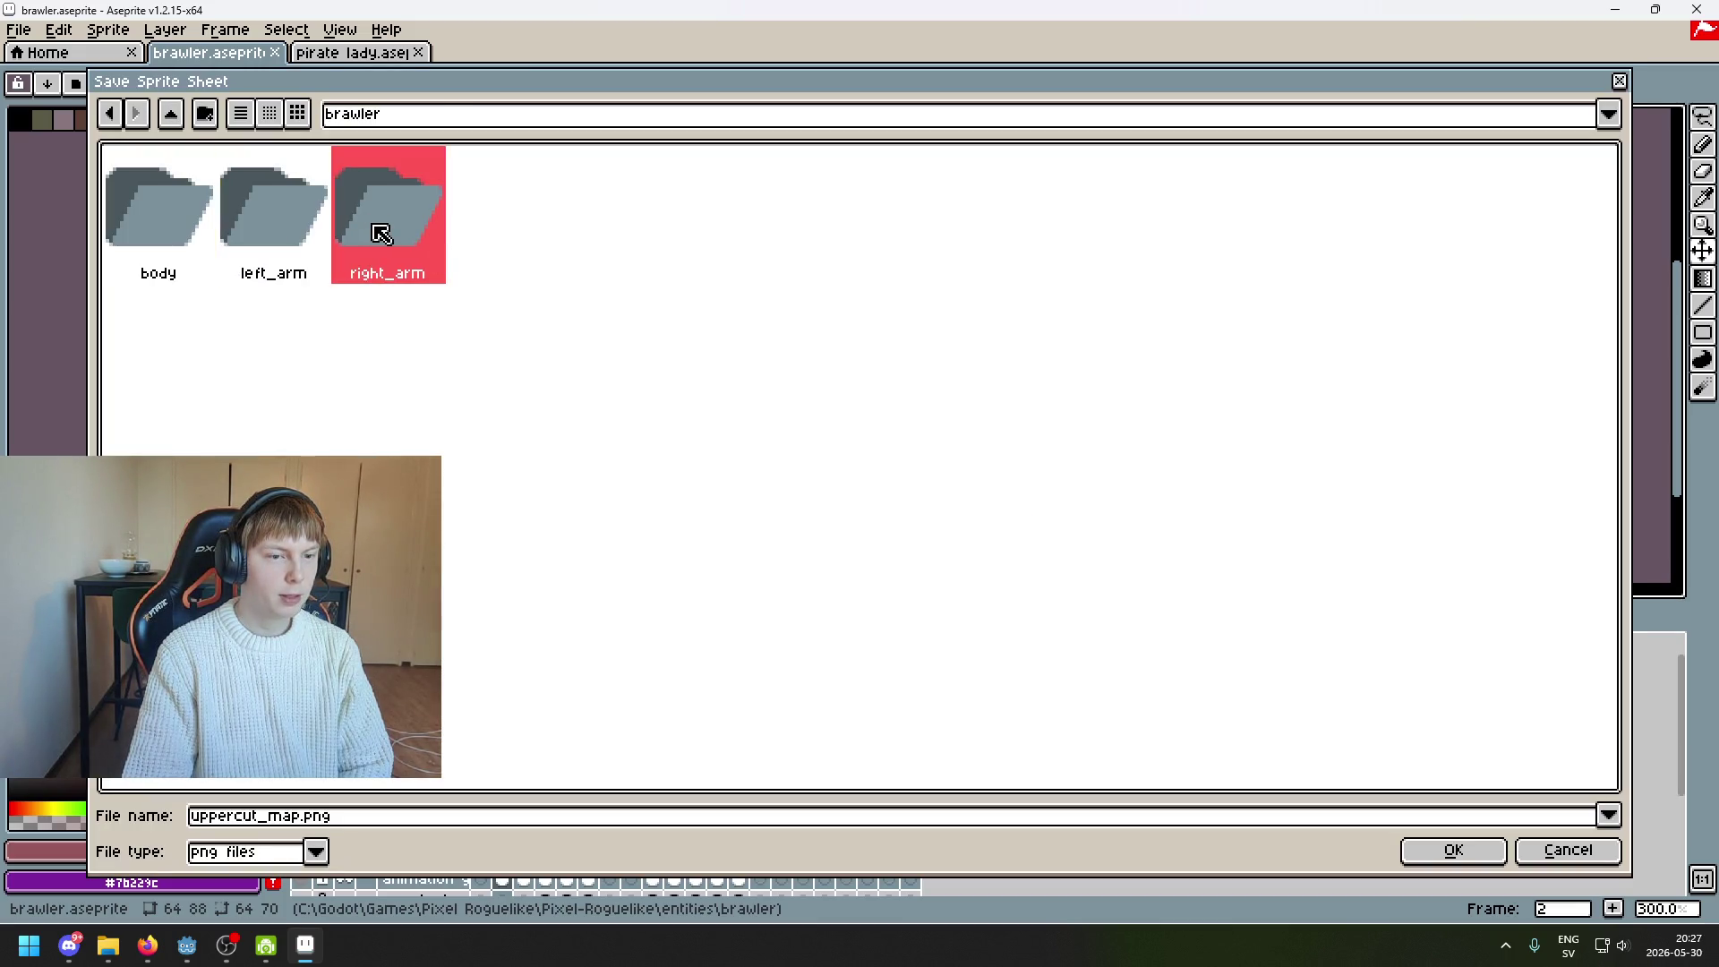
{"action": "left_click", "coordinate": [1444, 846]}
{"action": "left_click", "coordinate": [949, 628]}
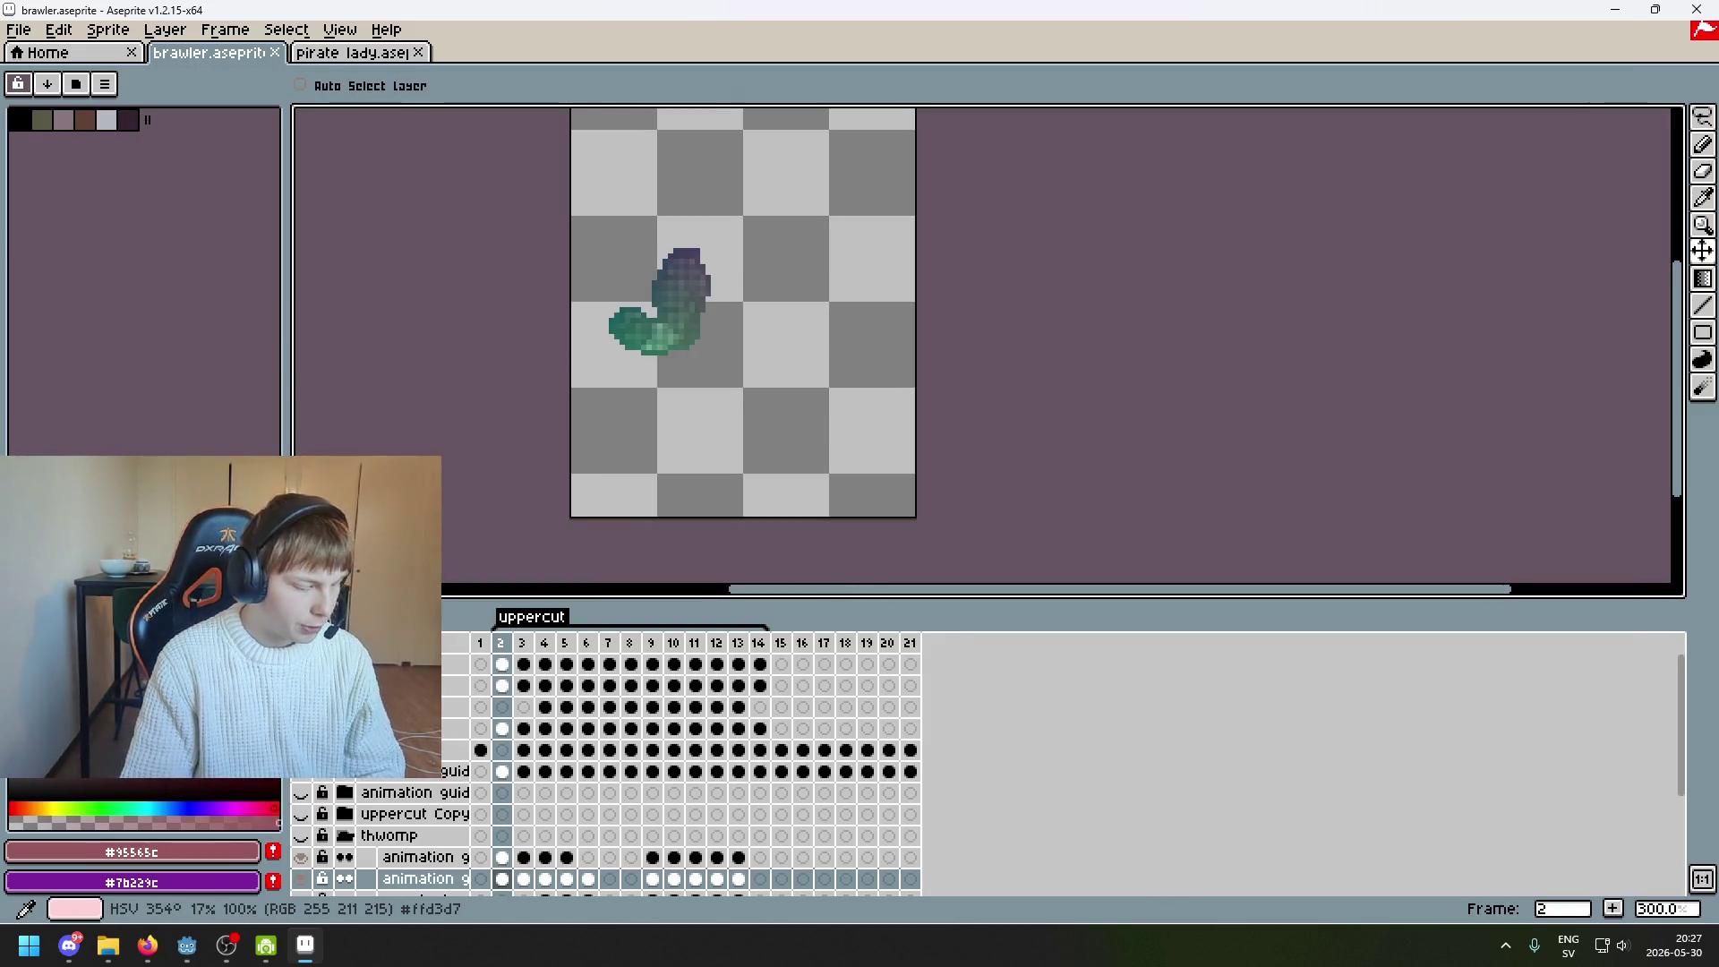
{"action": "key", "text": "ctrl+s"}
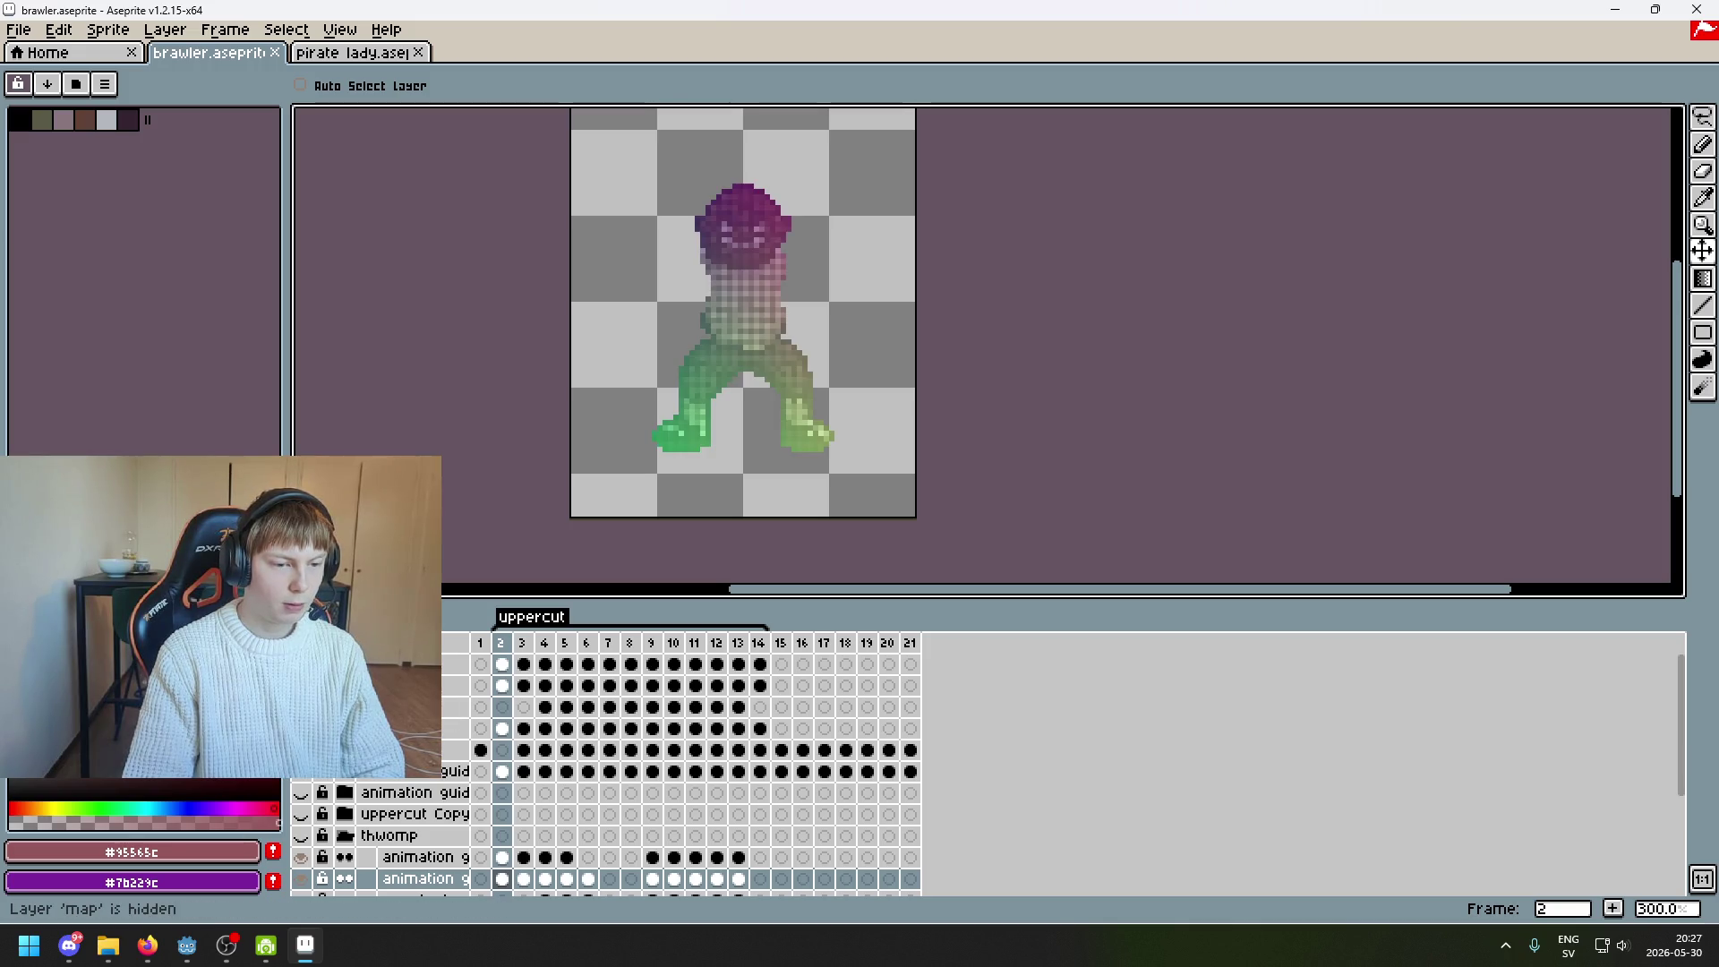
Start a file export with the brawler body folder as the destination
{"action": "scroll", "coordinate": [545, 475], "scroll_direction": "down", "scroll_amount": 1}
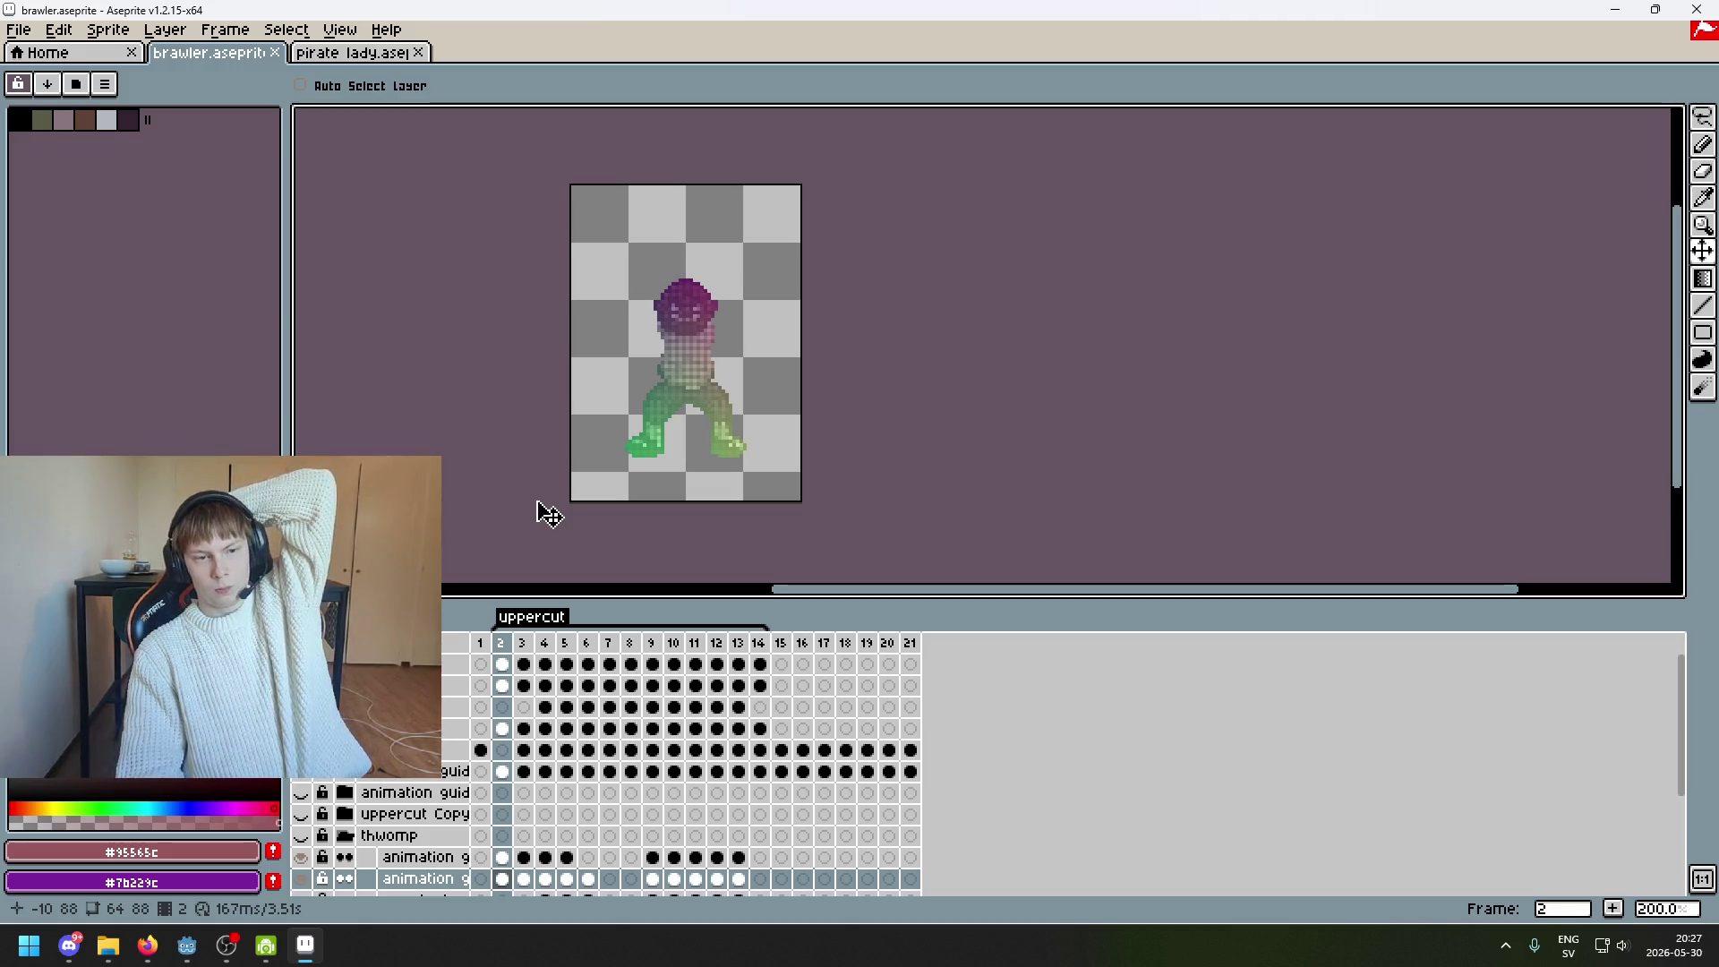
{"action": "scroll", "coordinate": [663, 470], "scroll_direction": "up", "scroll_amount": 1}
{"action": "scroll", "coordinate": [627, 448], "scroll_direction": "down", "scroll_amount": 1}
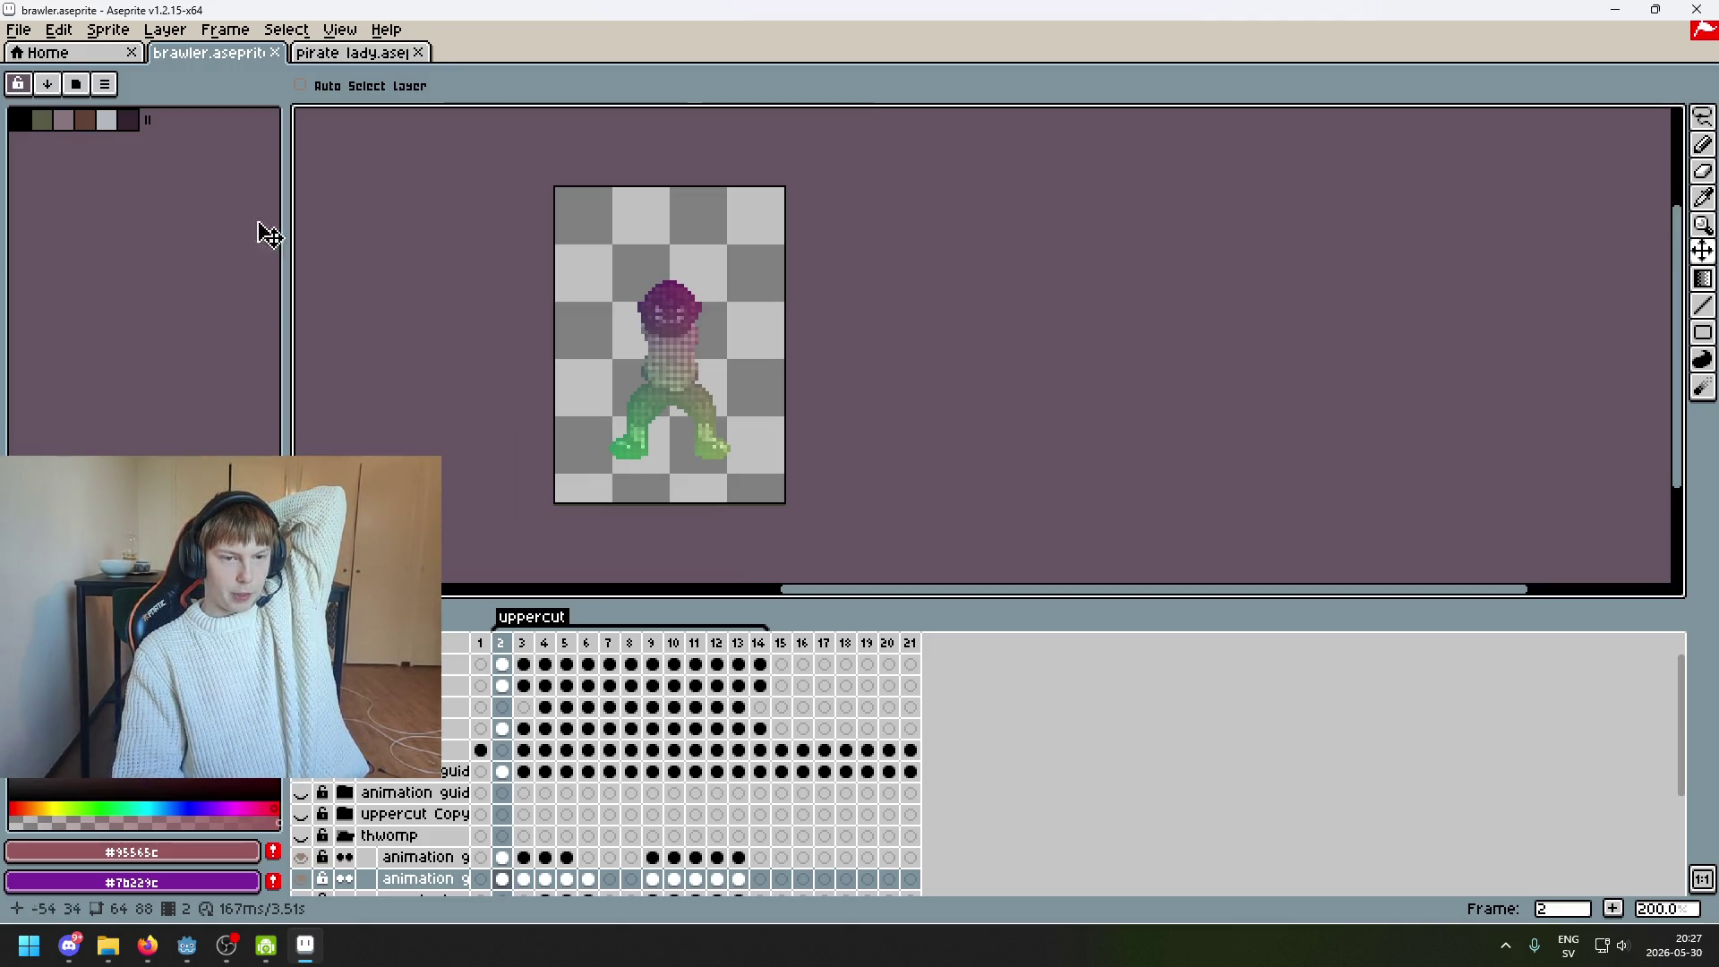
{"action": "left_click", "coordinate": [18, 30]}
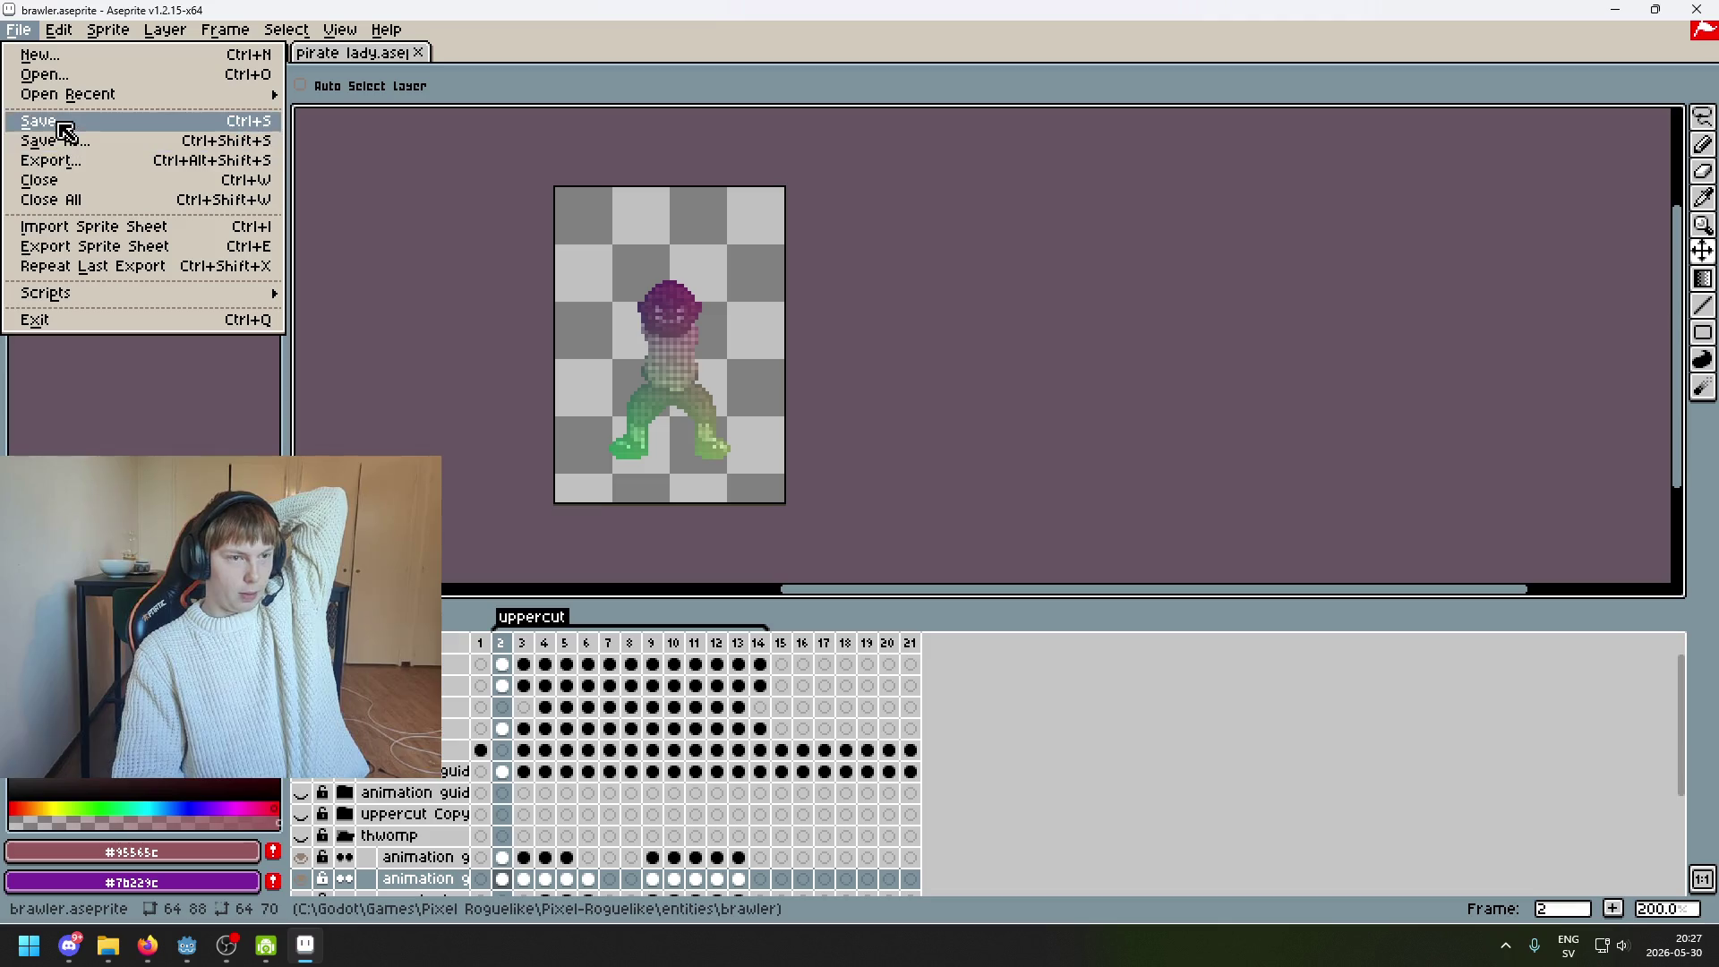
{"action": "left_click", "coordinate": [108, 173]}
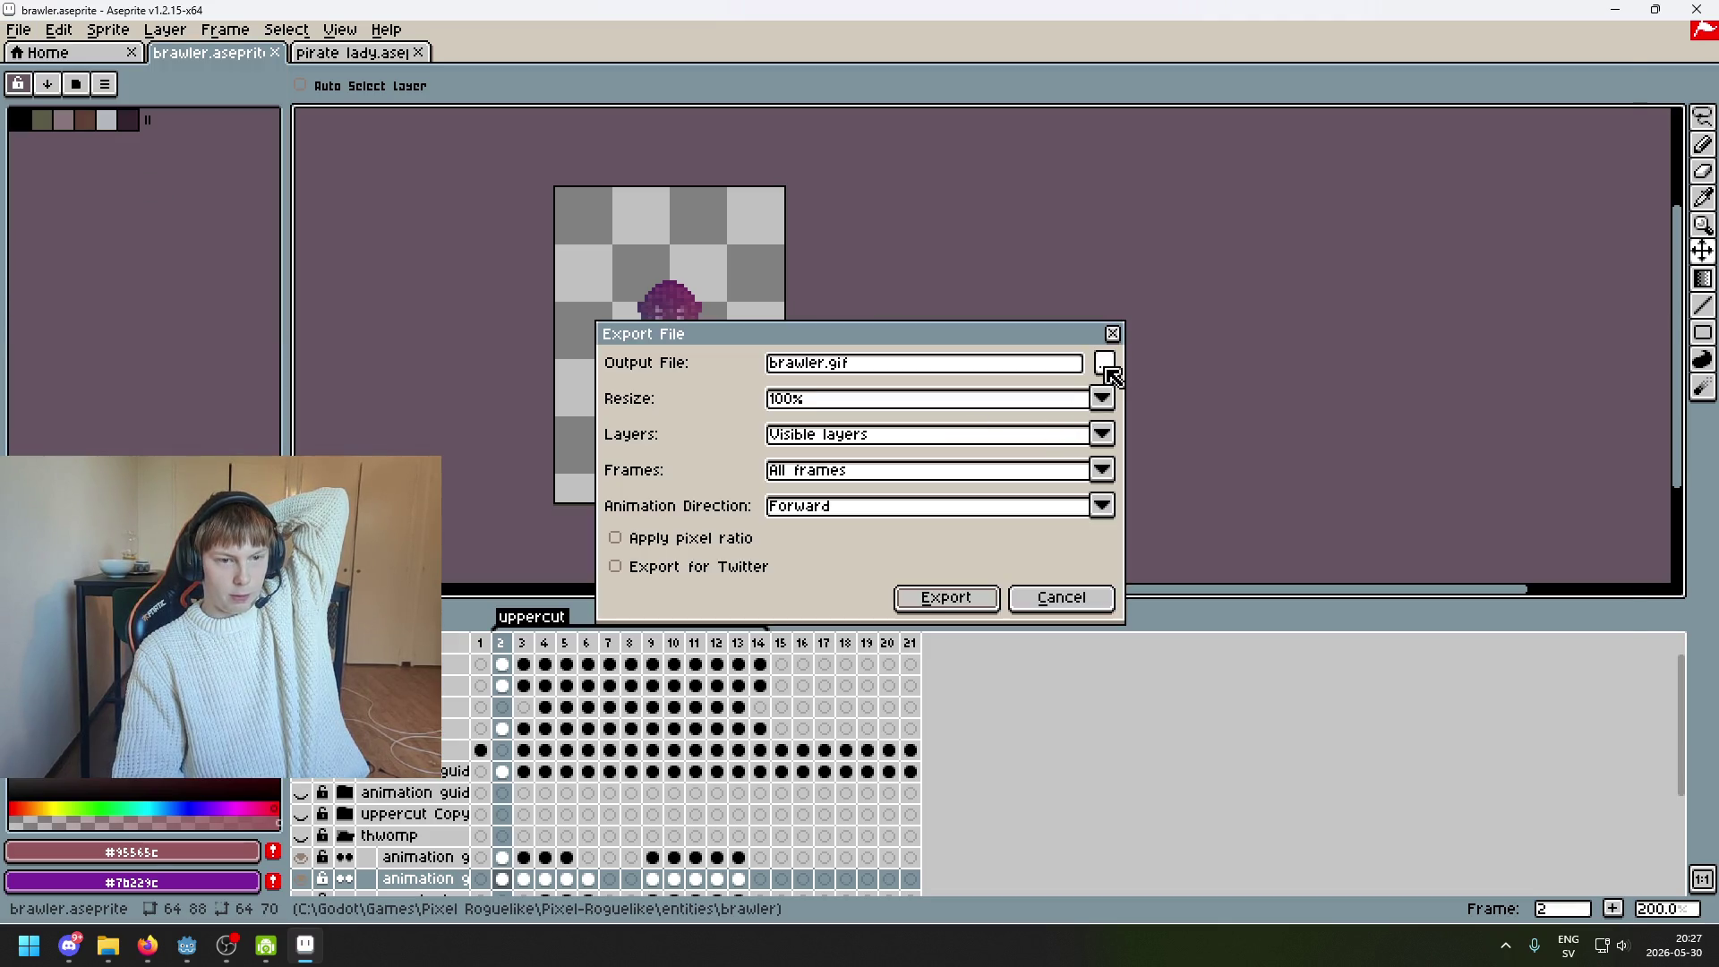
{"action": "left_click", "coordinate": [1107, 367]}
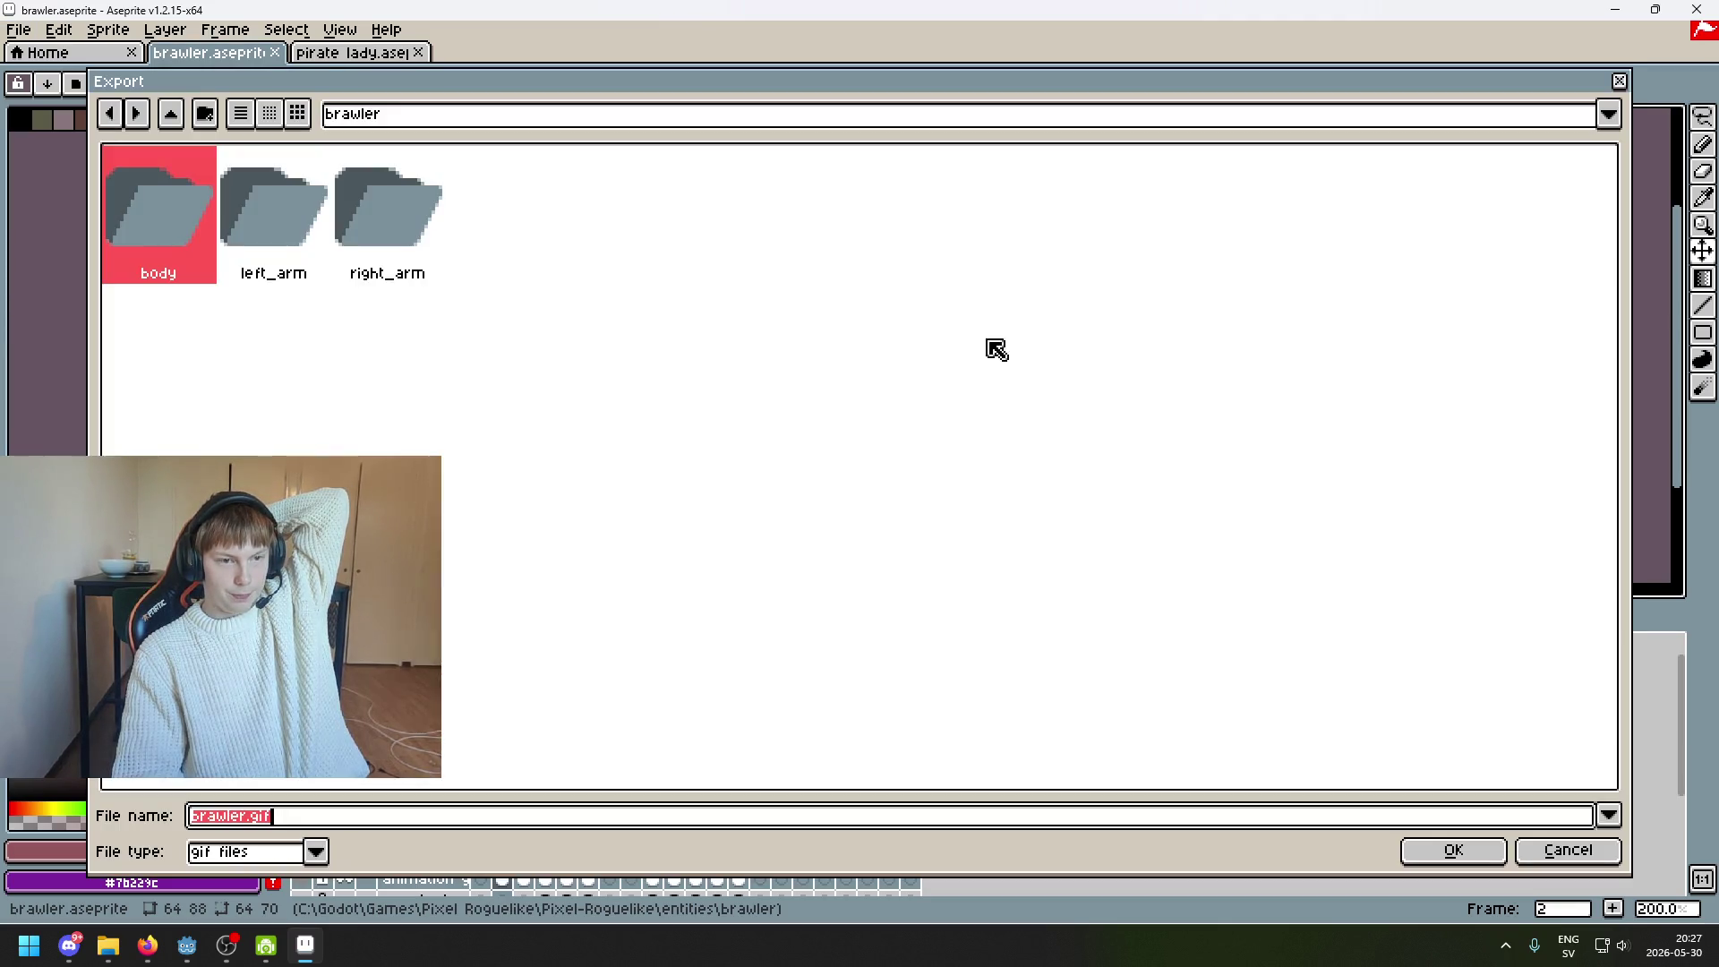
{"action": "double_click", "coordinate": [153, 238]}
Export the animation as map.png PNG frames into body, accepting the 21-file warning
{"action": "left_click", "coordinate": [254, 821]}
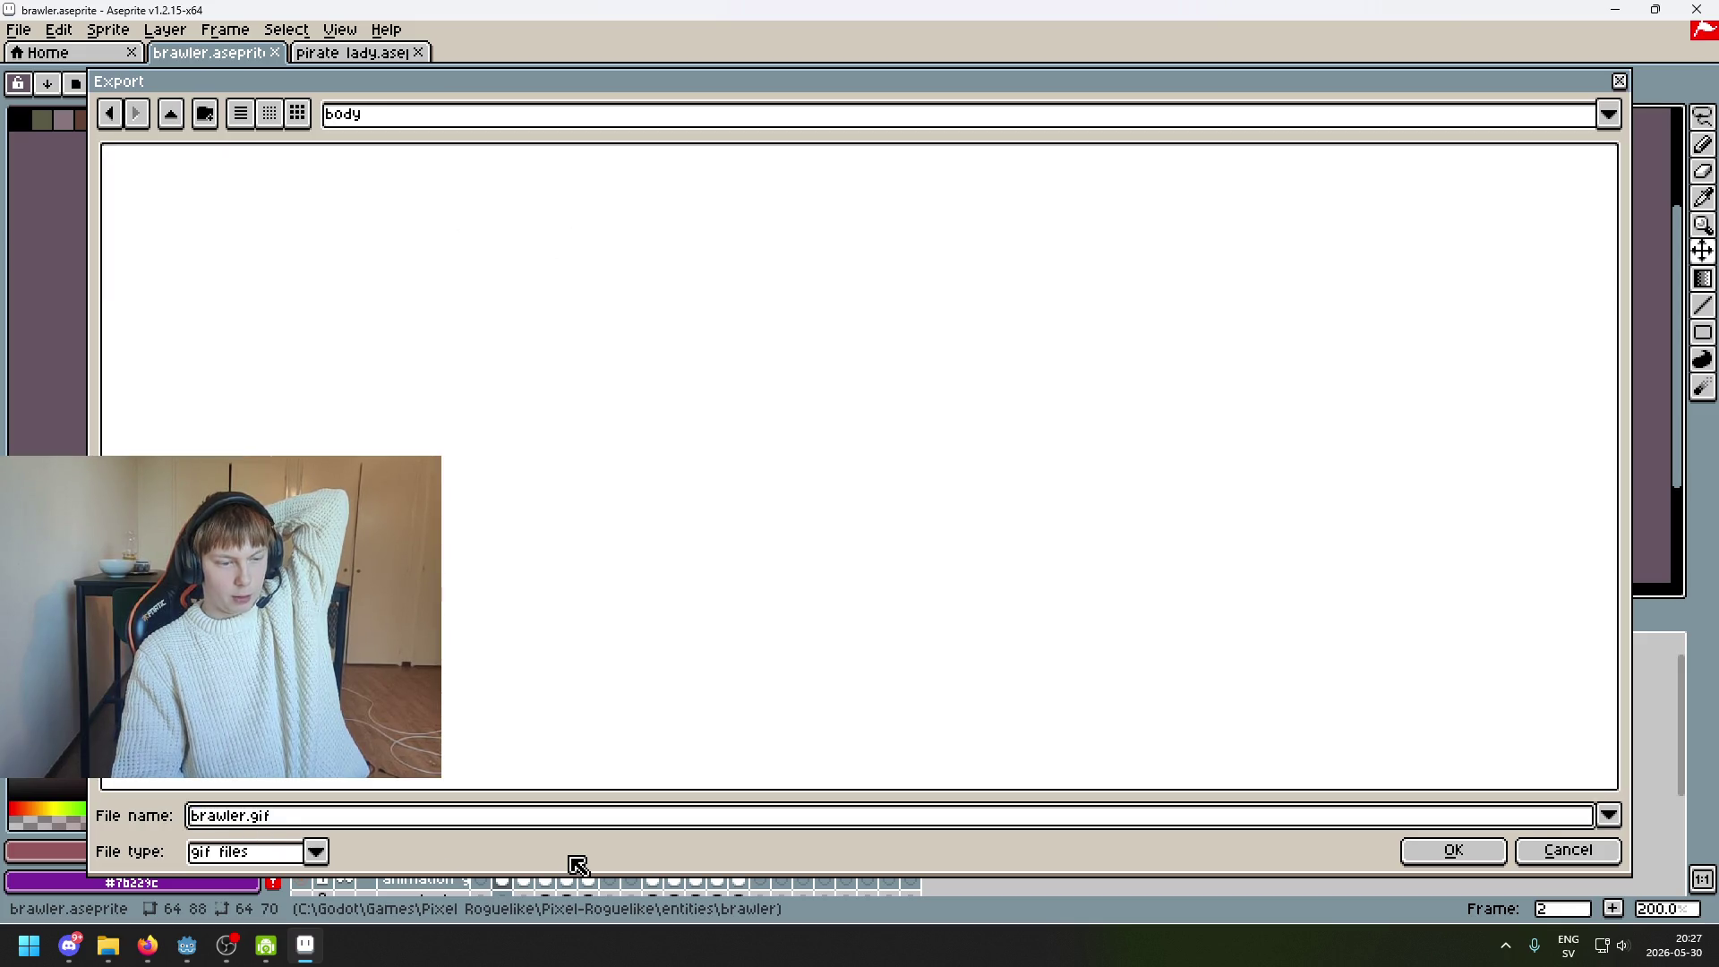
{"action": "key", "text": "BackSpace"}
{"action": "key", "text": "BackSpace"}
{"action": "key", "text": "BackSpace"}
{"action": "type", "text": "ma"}
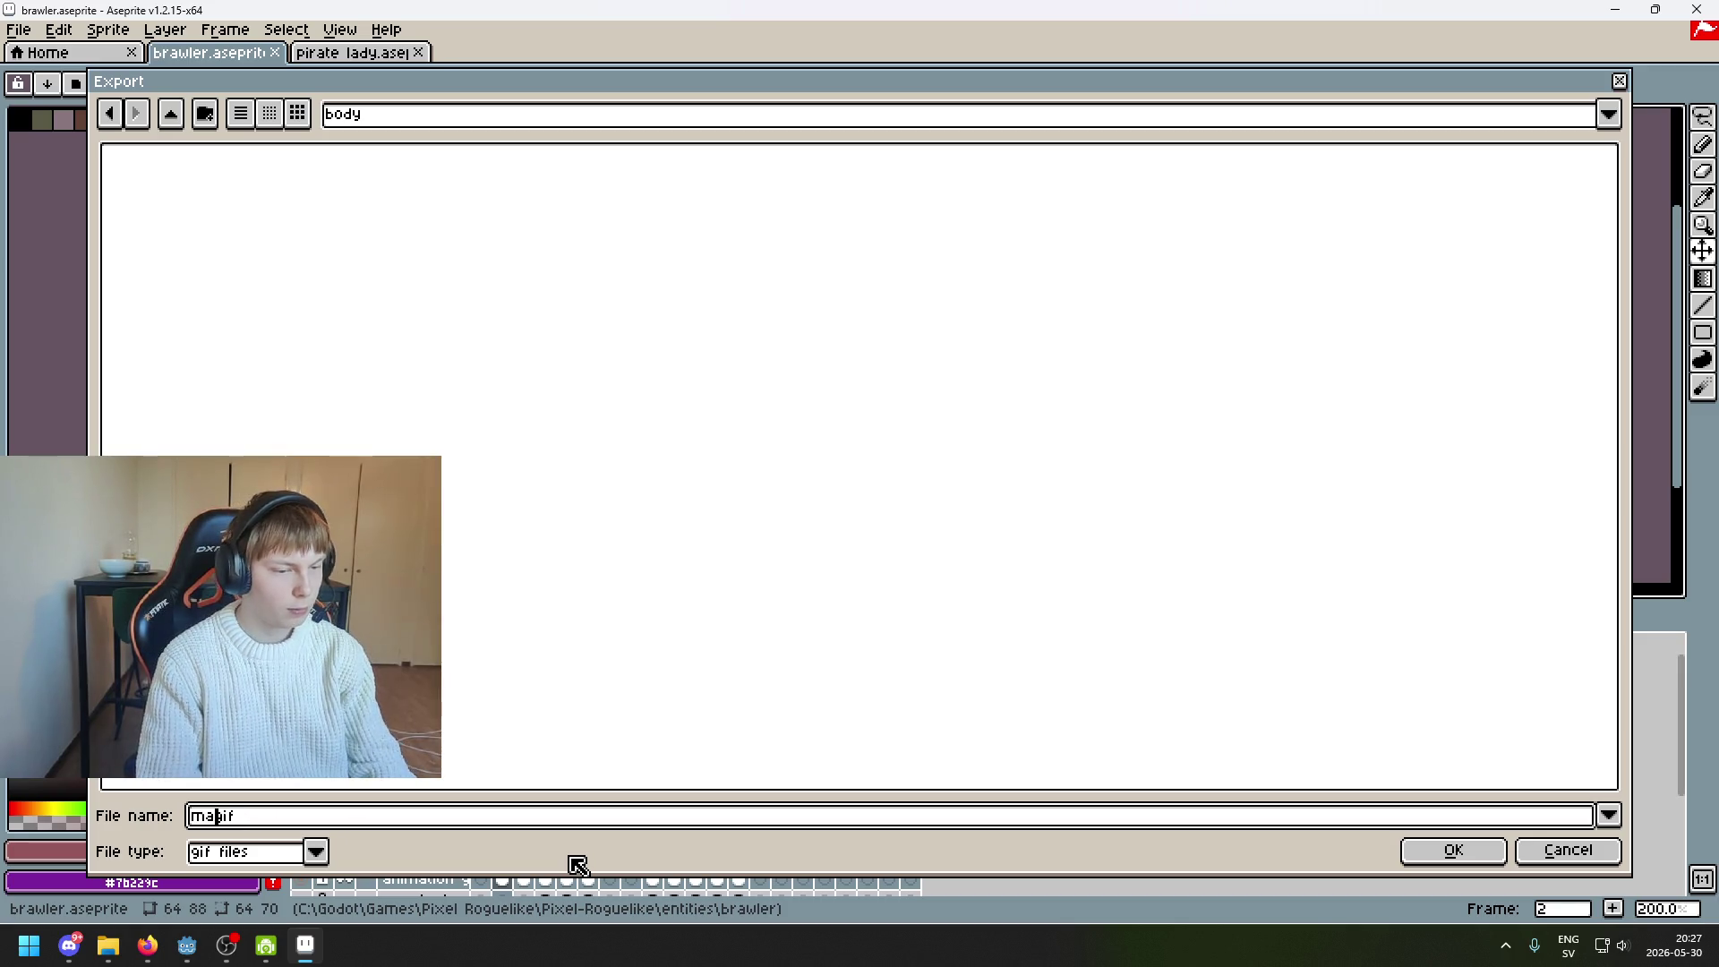
{"action": "type", "text": "p"}
{"action": "left_click", "coordinate": [316, 851]}
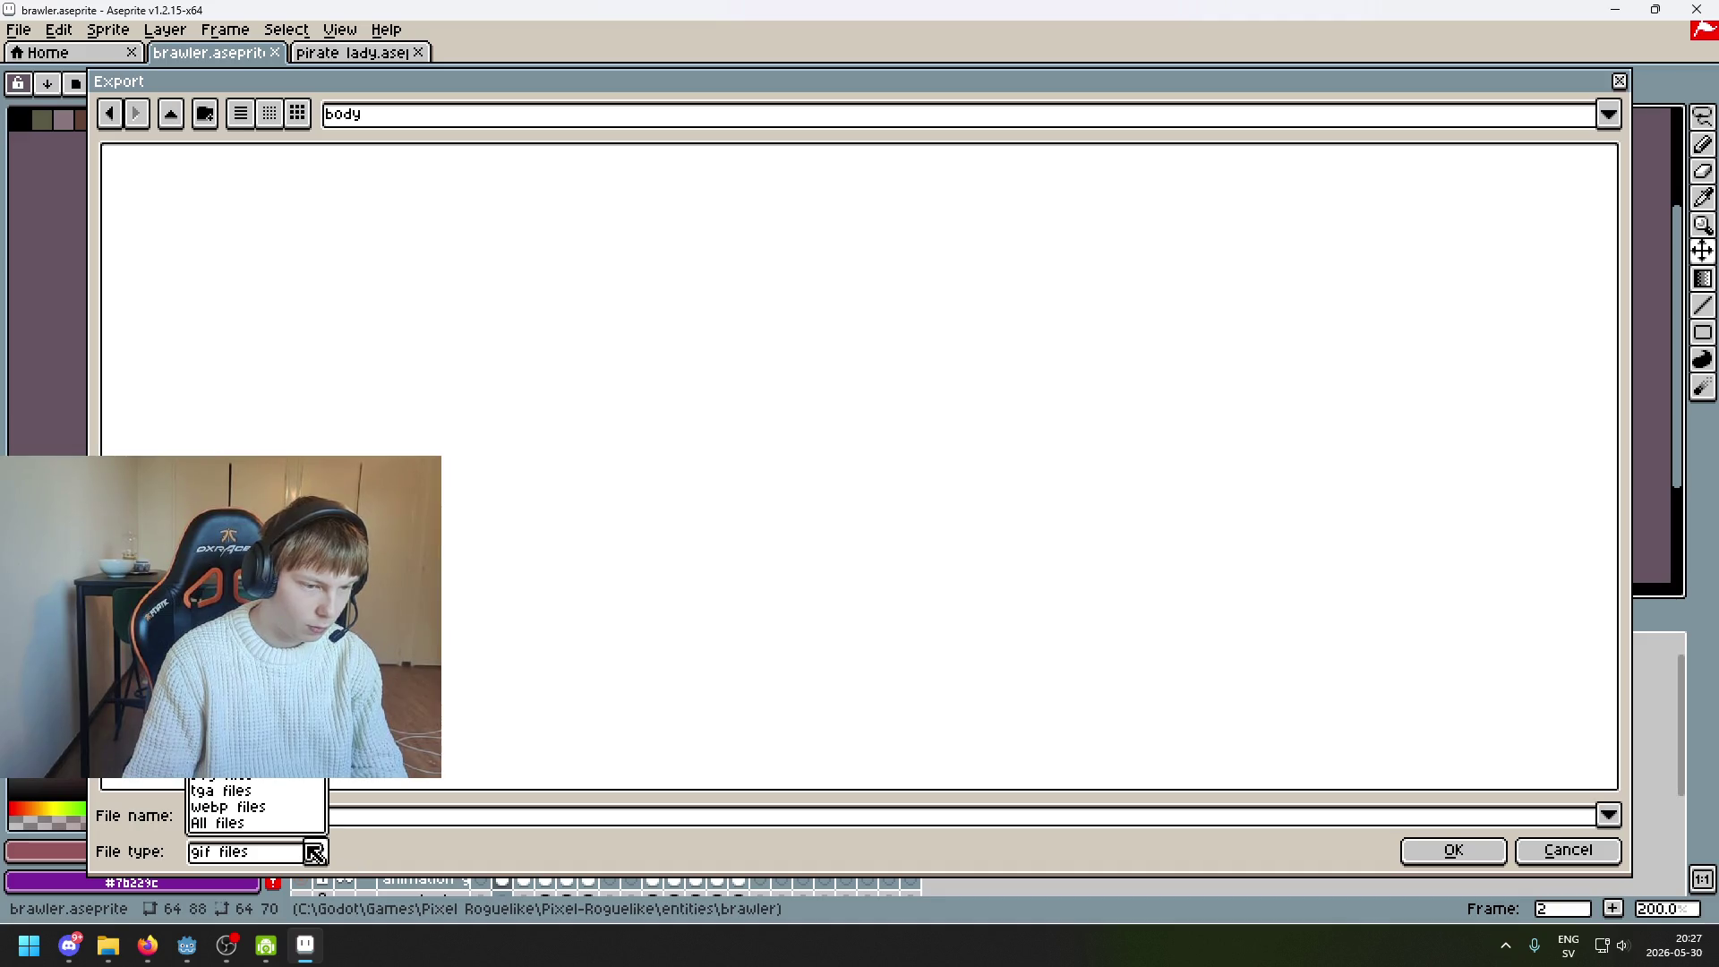
{"action": "left_click", "coordinate": [287, 802]}
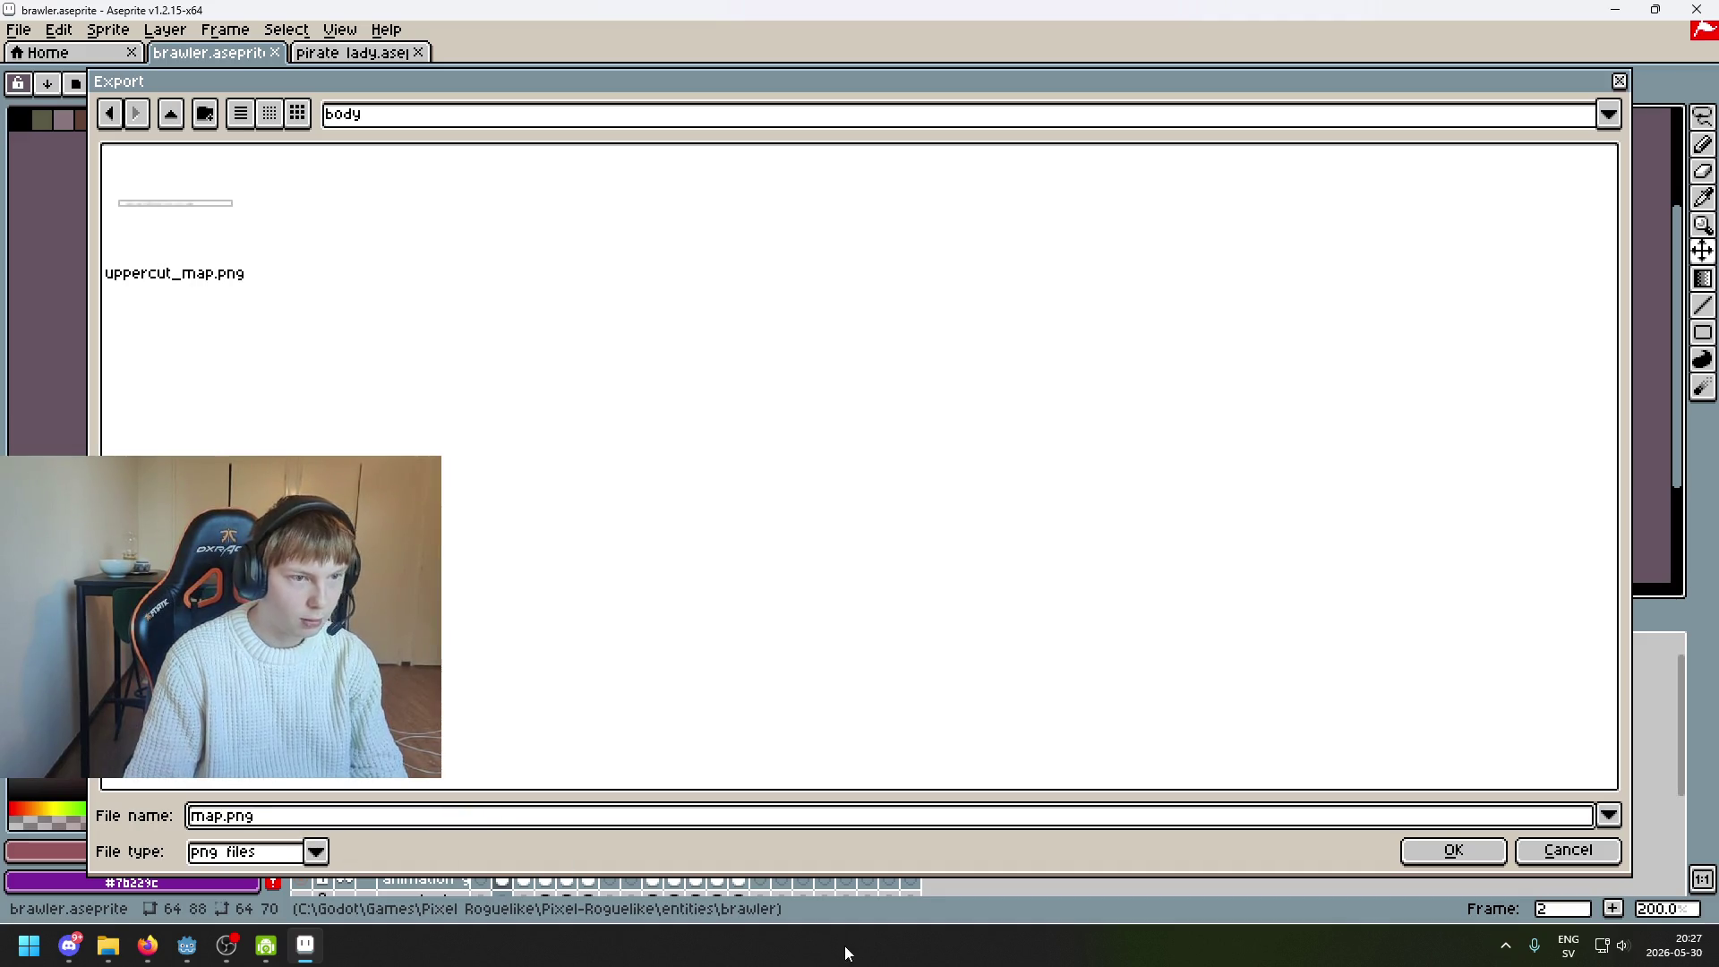
{"action": "left_click", "coordinate": [1477, 850]}
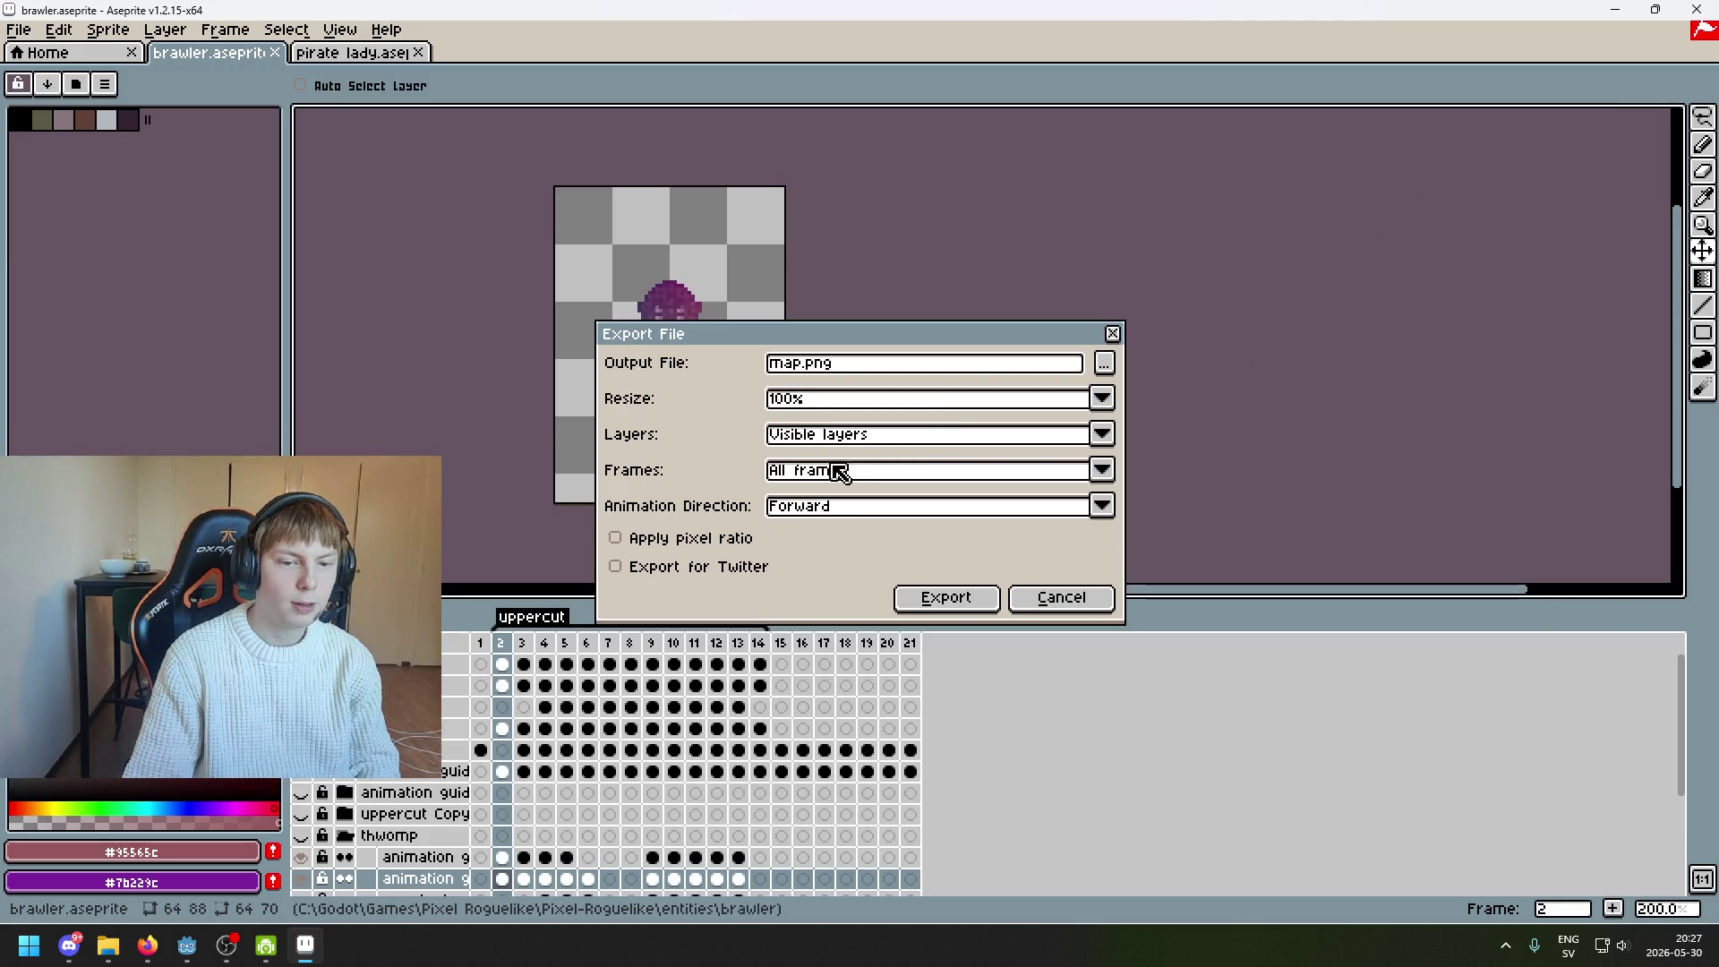
{"action": "left_click", "coordinate": [943, 597]}
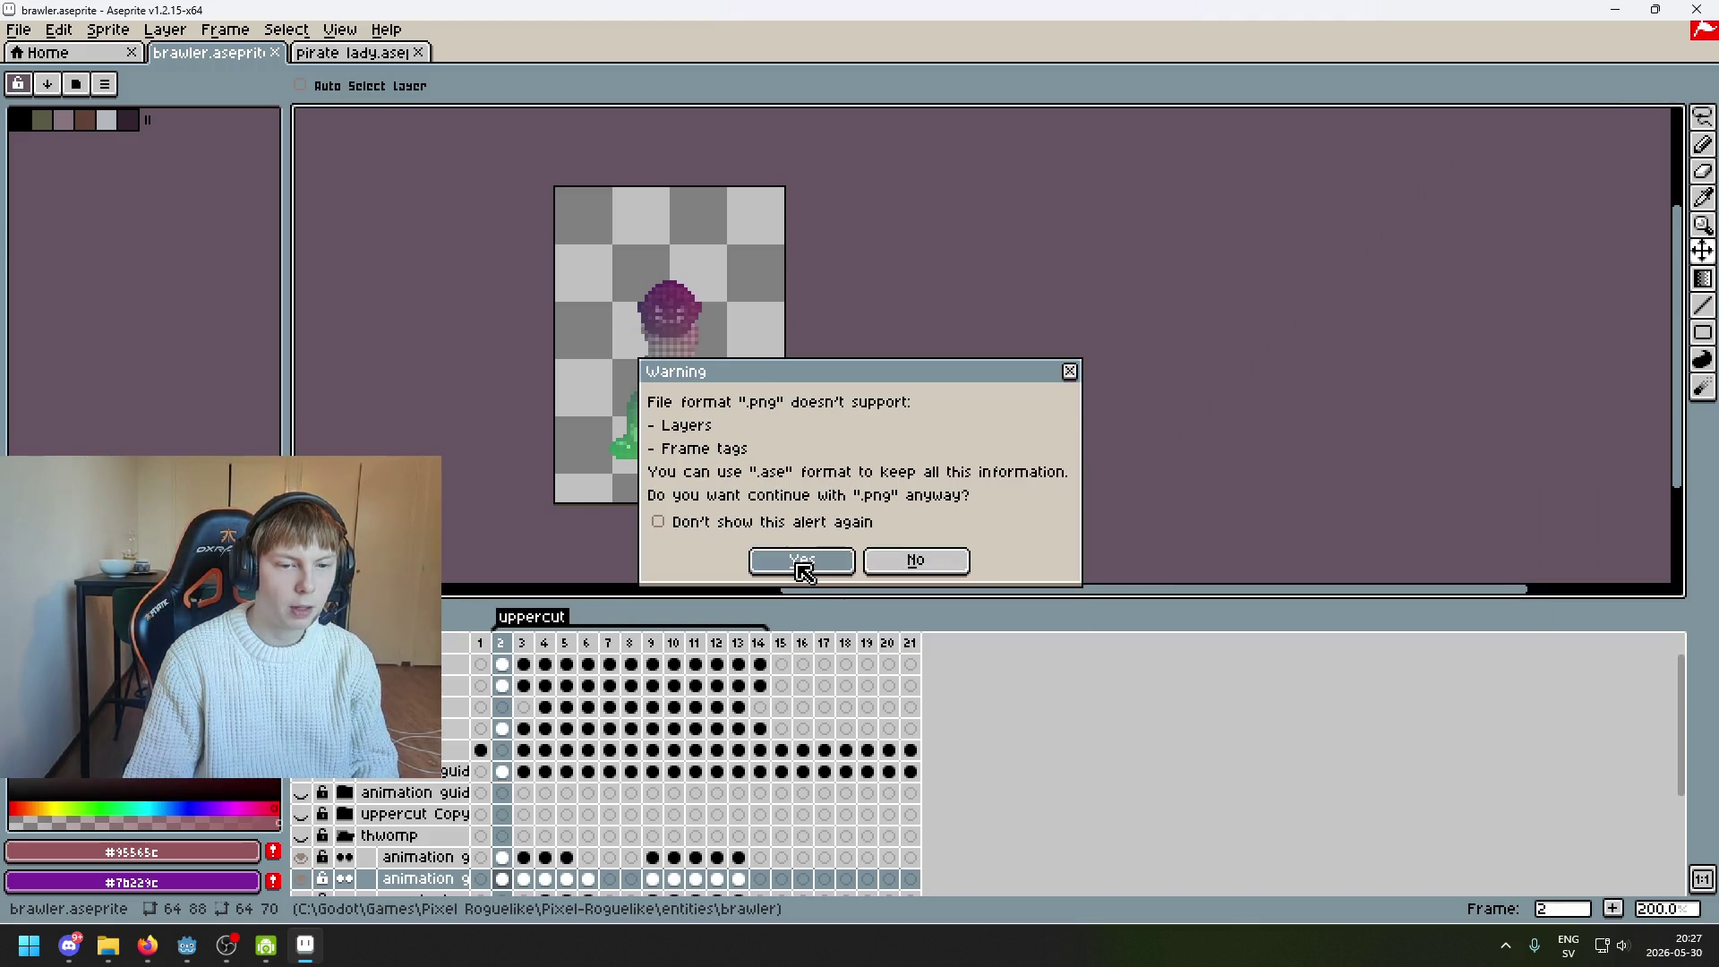
{"action": "left_click", "coordinate": [803, 563]}
{"action": "left_click", "coordinate": [799, 525]}
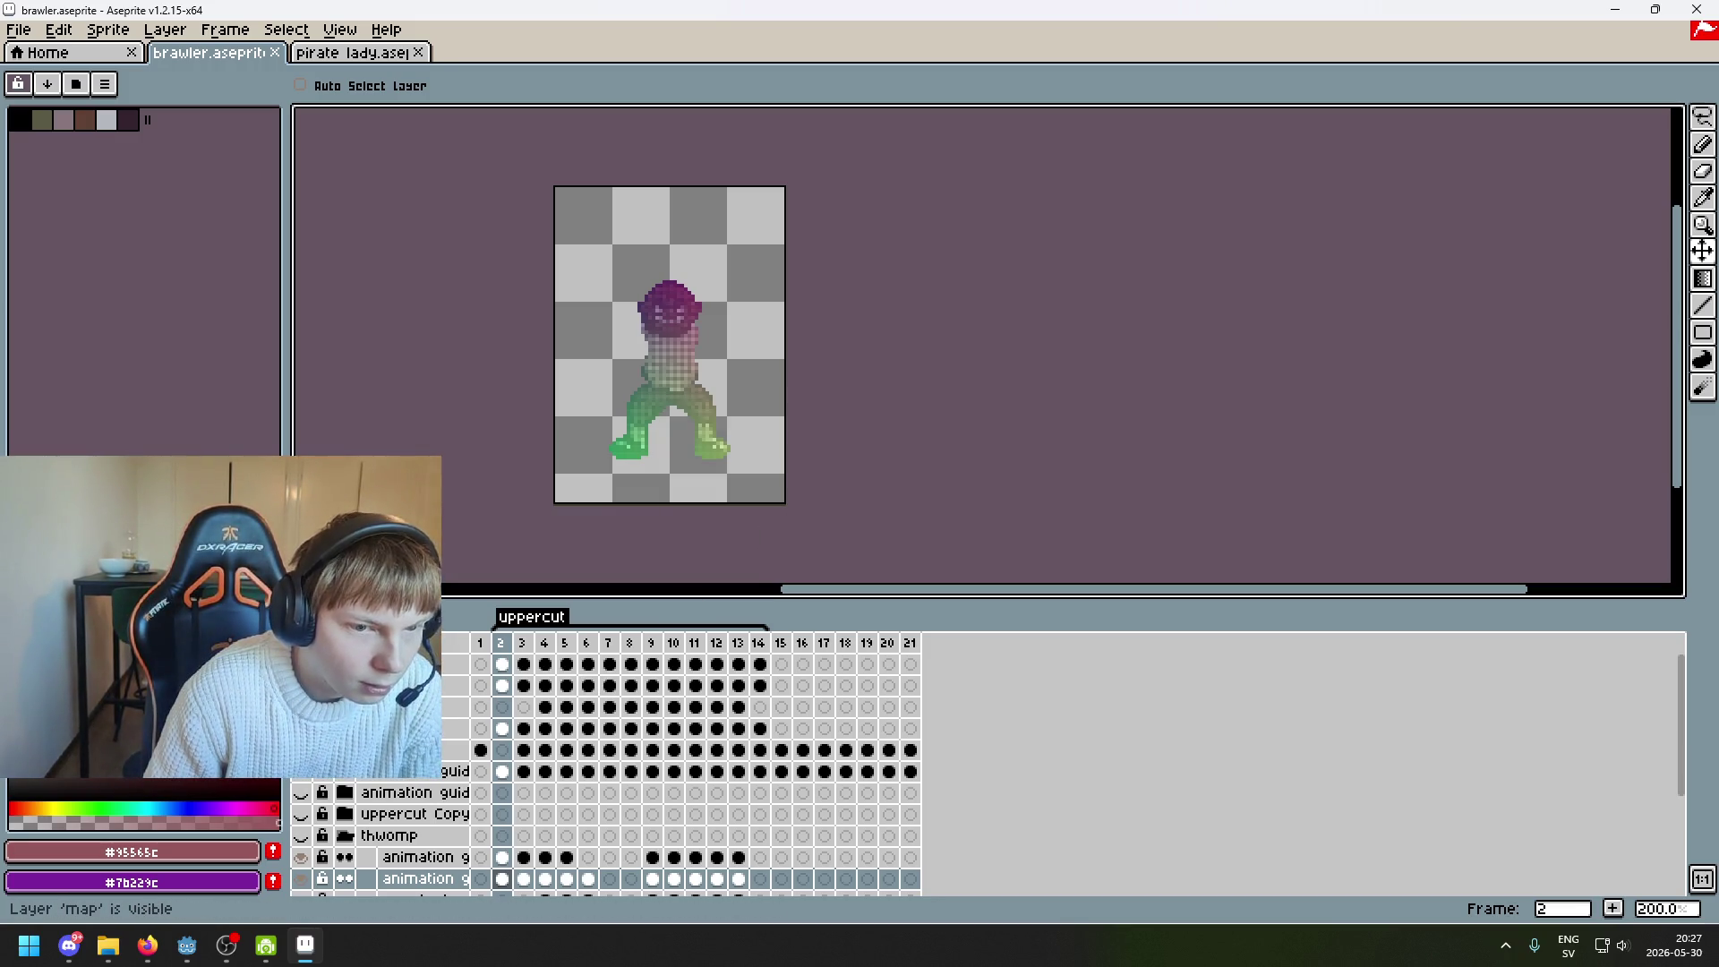
Hide the body map layer, show the right arm, and reopen the export settings
{"action": "left_click", "coordinate": [300, 685]}
{"action": "left_click", "coordinate": [301, 706]}
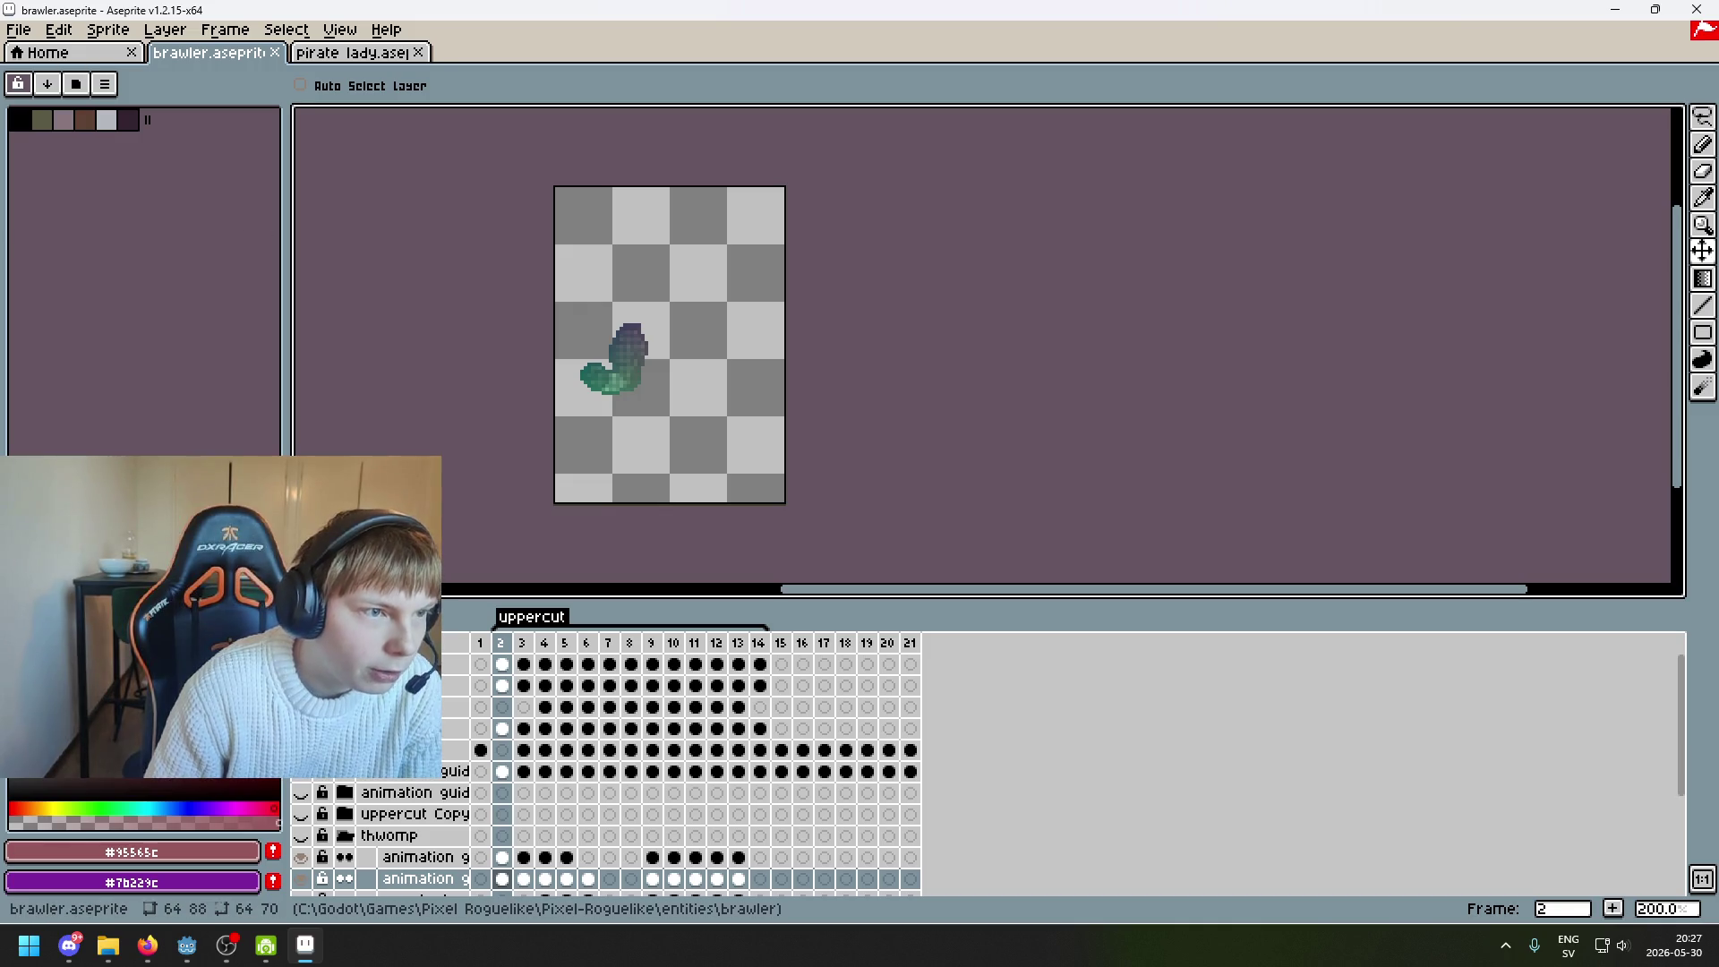
{"action": "left_click", "coordinate": [7, 30]}
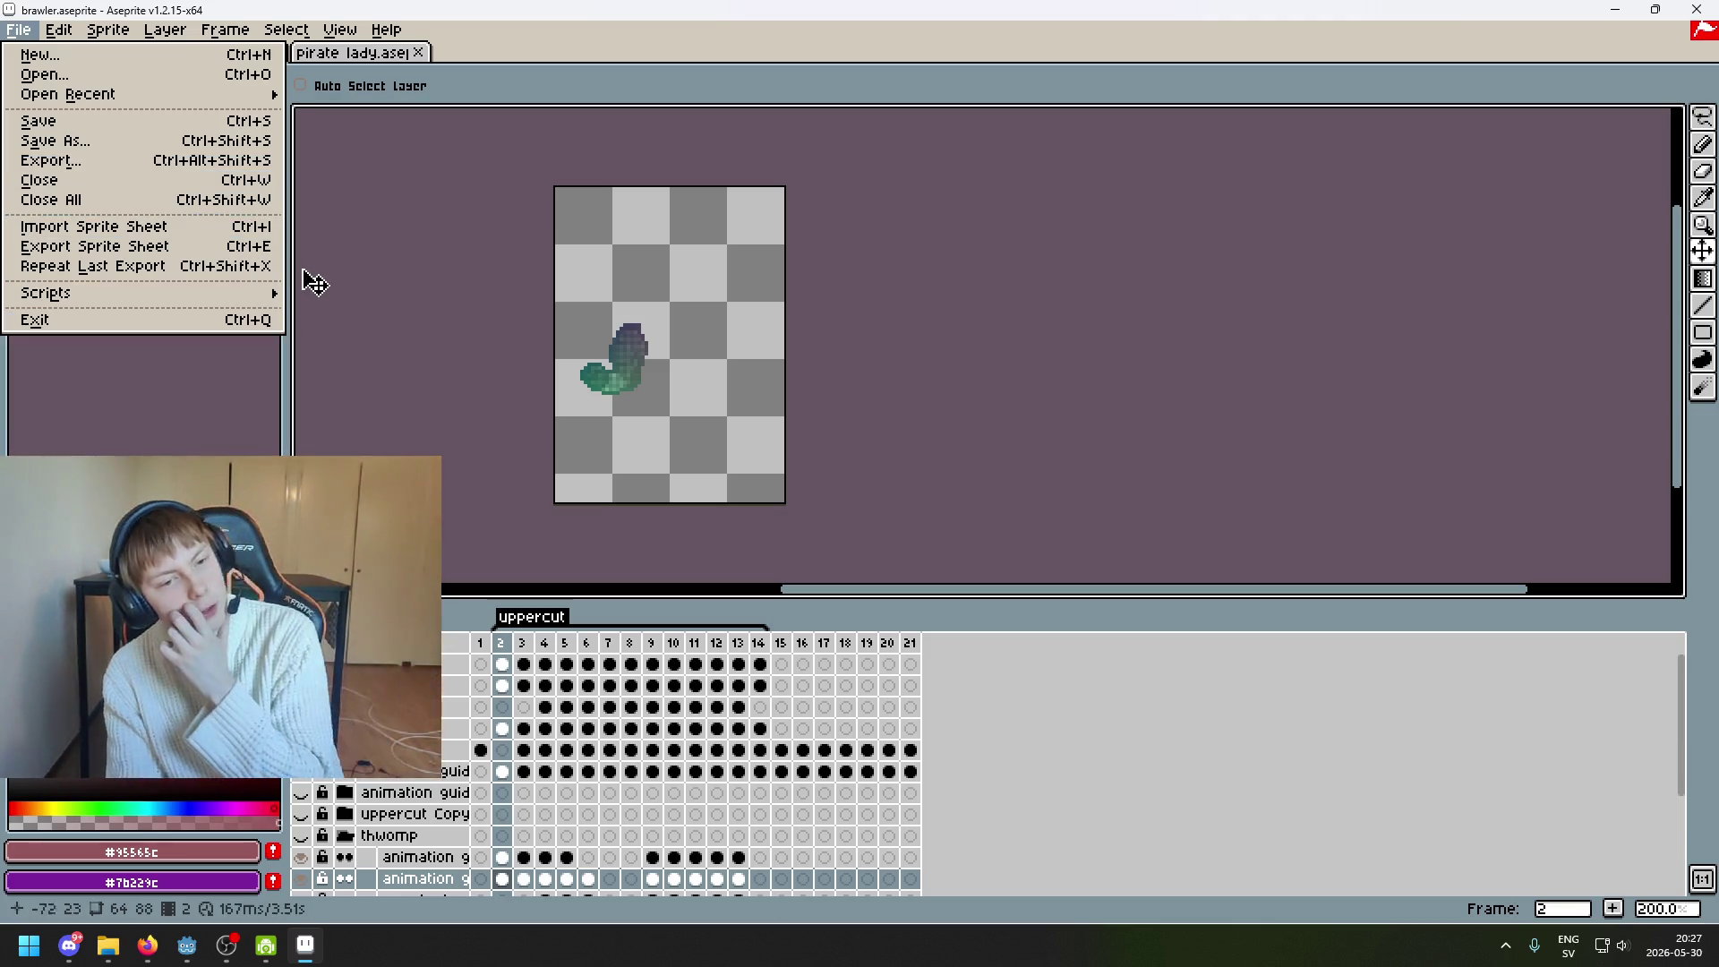
{"action": "scroll", "coordinate": [755, 355], "scroll_direction": "up", "scroll_amount": 1}
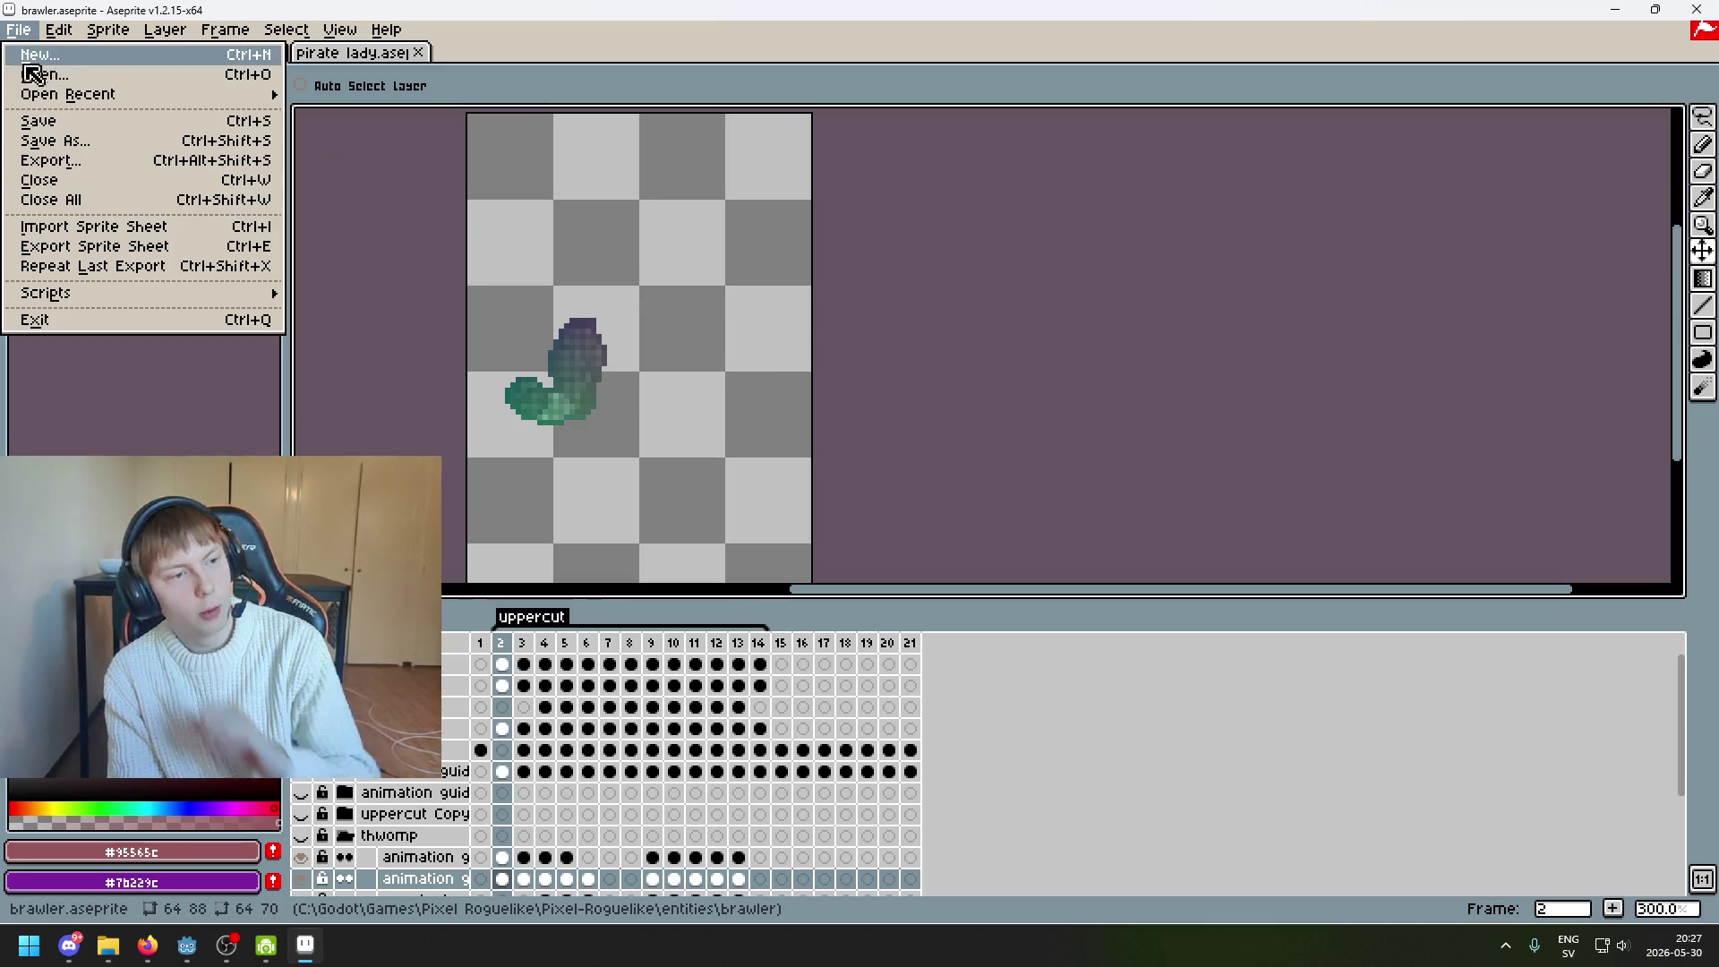
{"action": "left_click", "coordinate": [84, 162]}
{"action": "left_click", "coordinate": [1098, 367]}
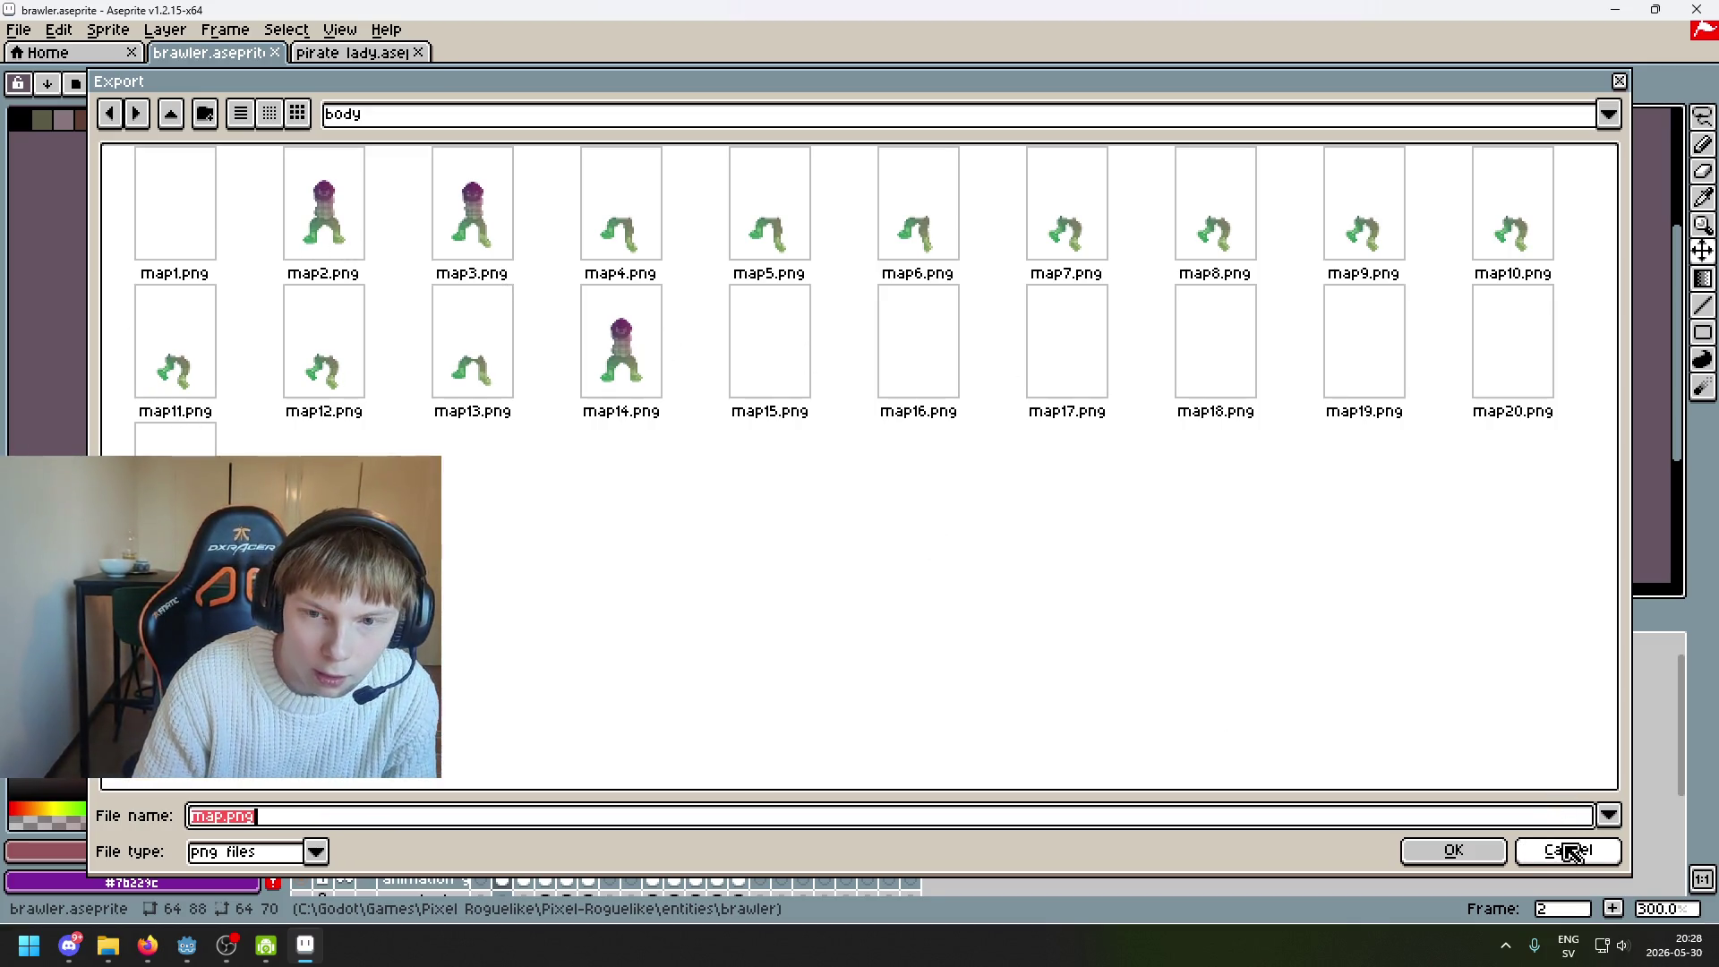
Browse the right_arm, left_arm and body folders to check exports, then switch to Godot
{"action": "left_click", "coordinate": [488, 125]}
{"action": "left_click", "coordinate": [514, 272]}
{"action": "double_click", "coordinate": [395, 205]}
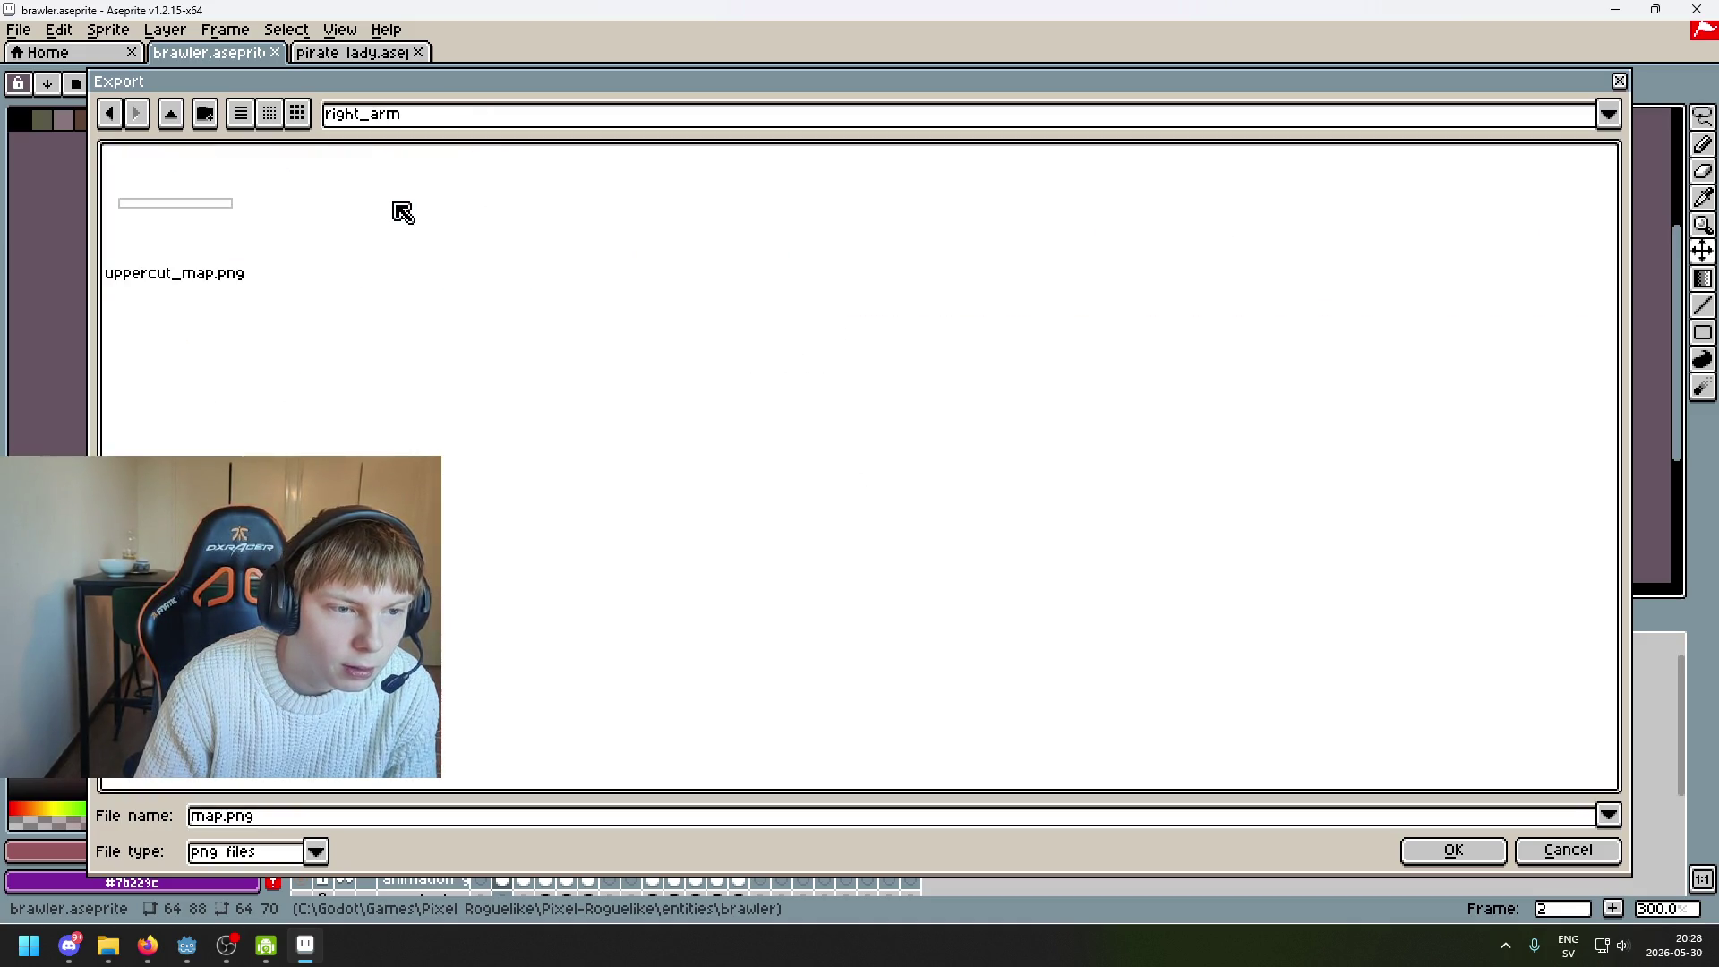
{"action": "left_click", "coordinate": [108, 114]}
{"action": "double_click", "coordinate": [320, 230]}
{"action": "left_click", "coordinate": [107, 126]}
{"action": "double_click", "coordinate": [173, 223]}
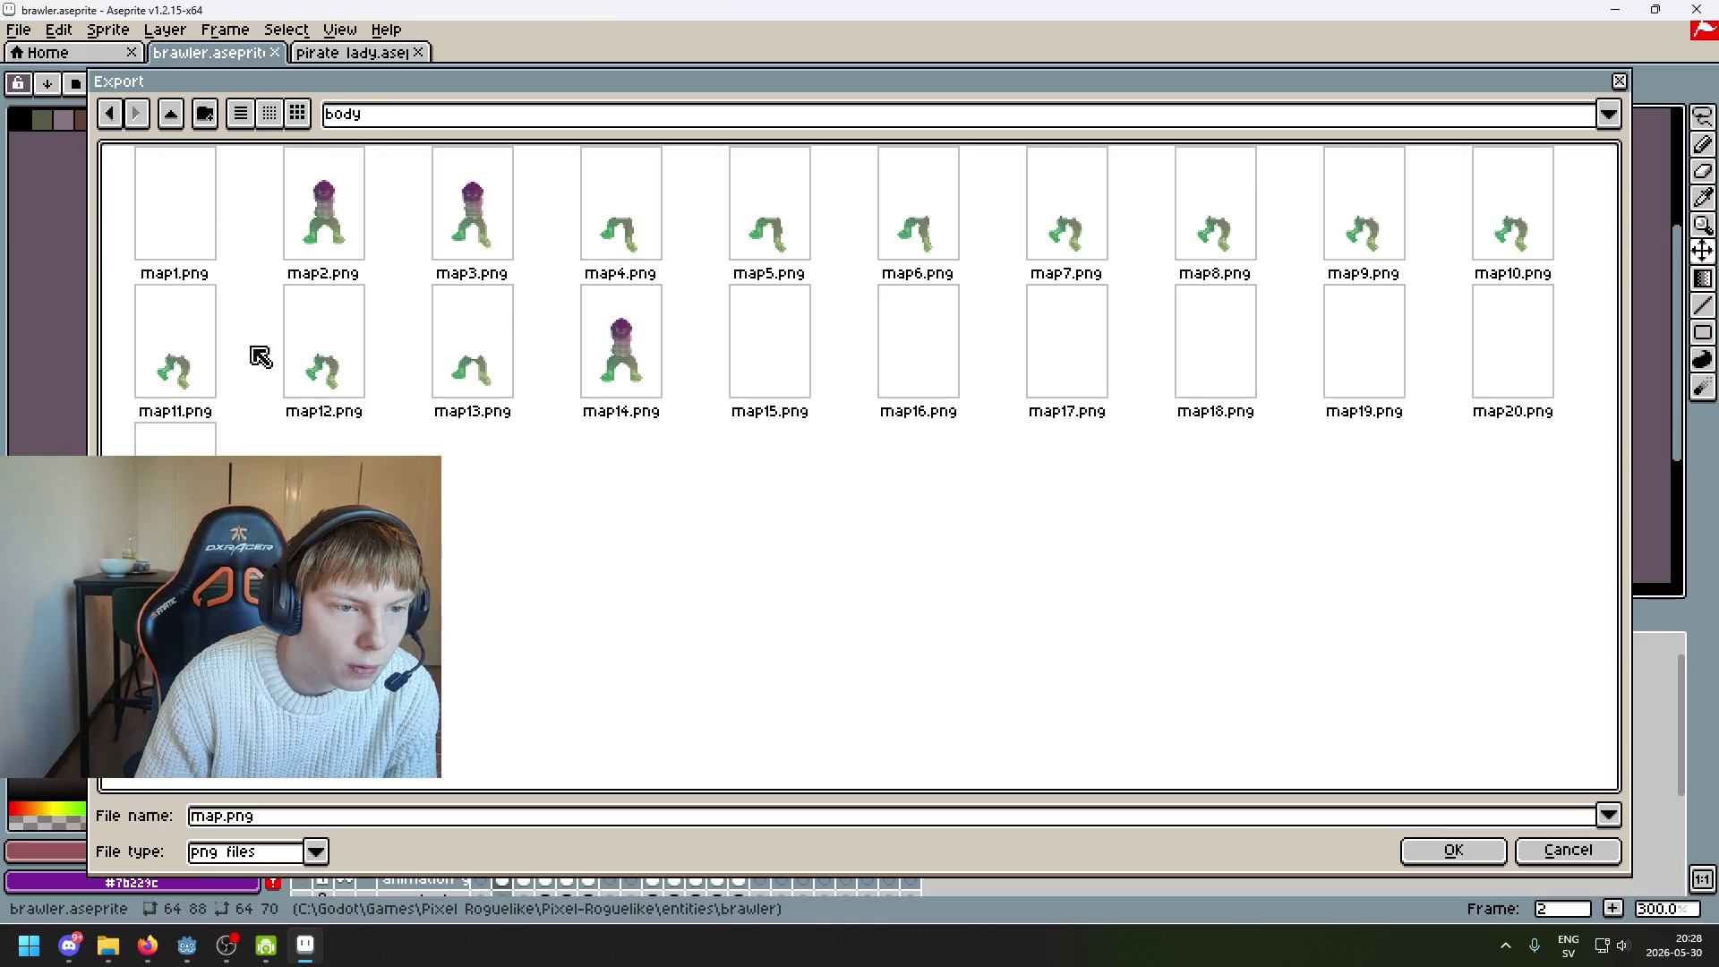
{"action": "left_click", "coordinate": [1559, 861]}
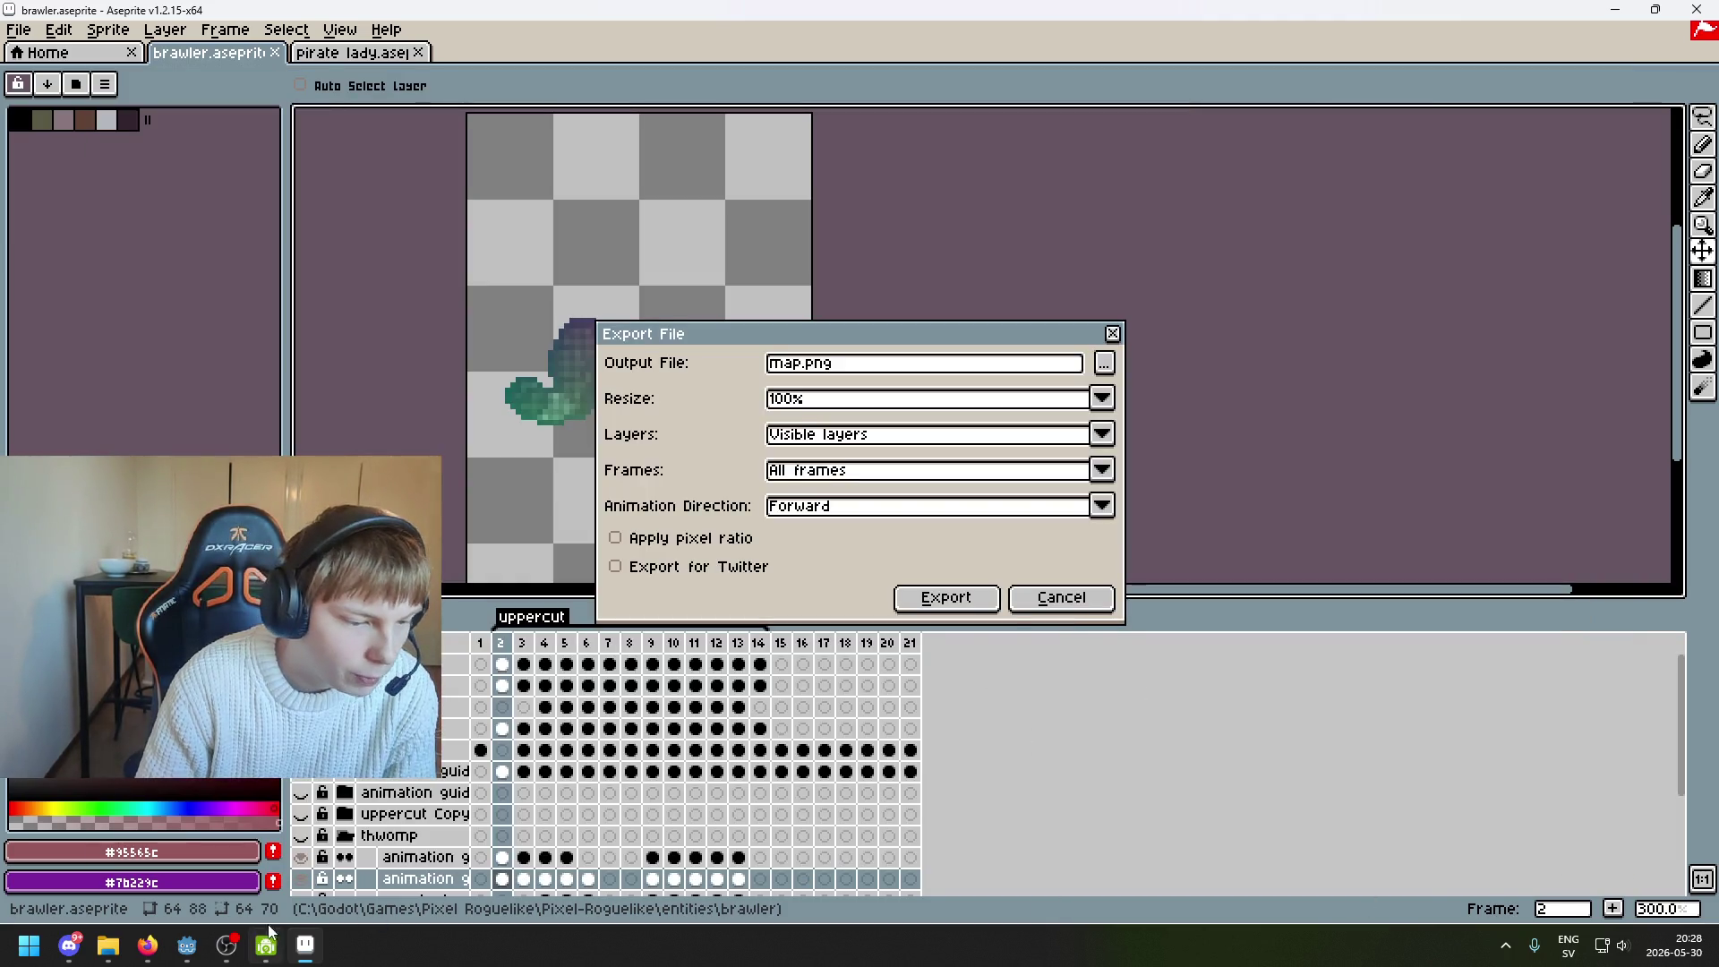
{"action": "left_click", "coordinate": [990, 598]}
{"action": "left_click", "coordinate": [192, 947]}
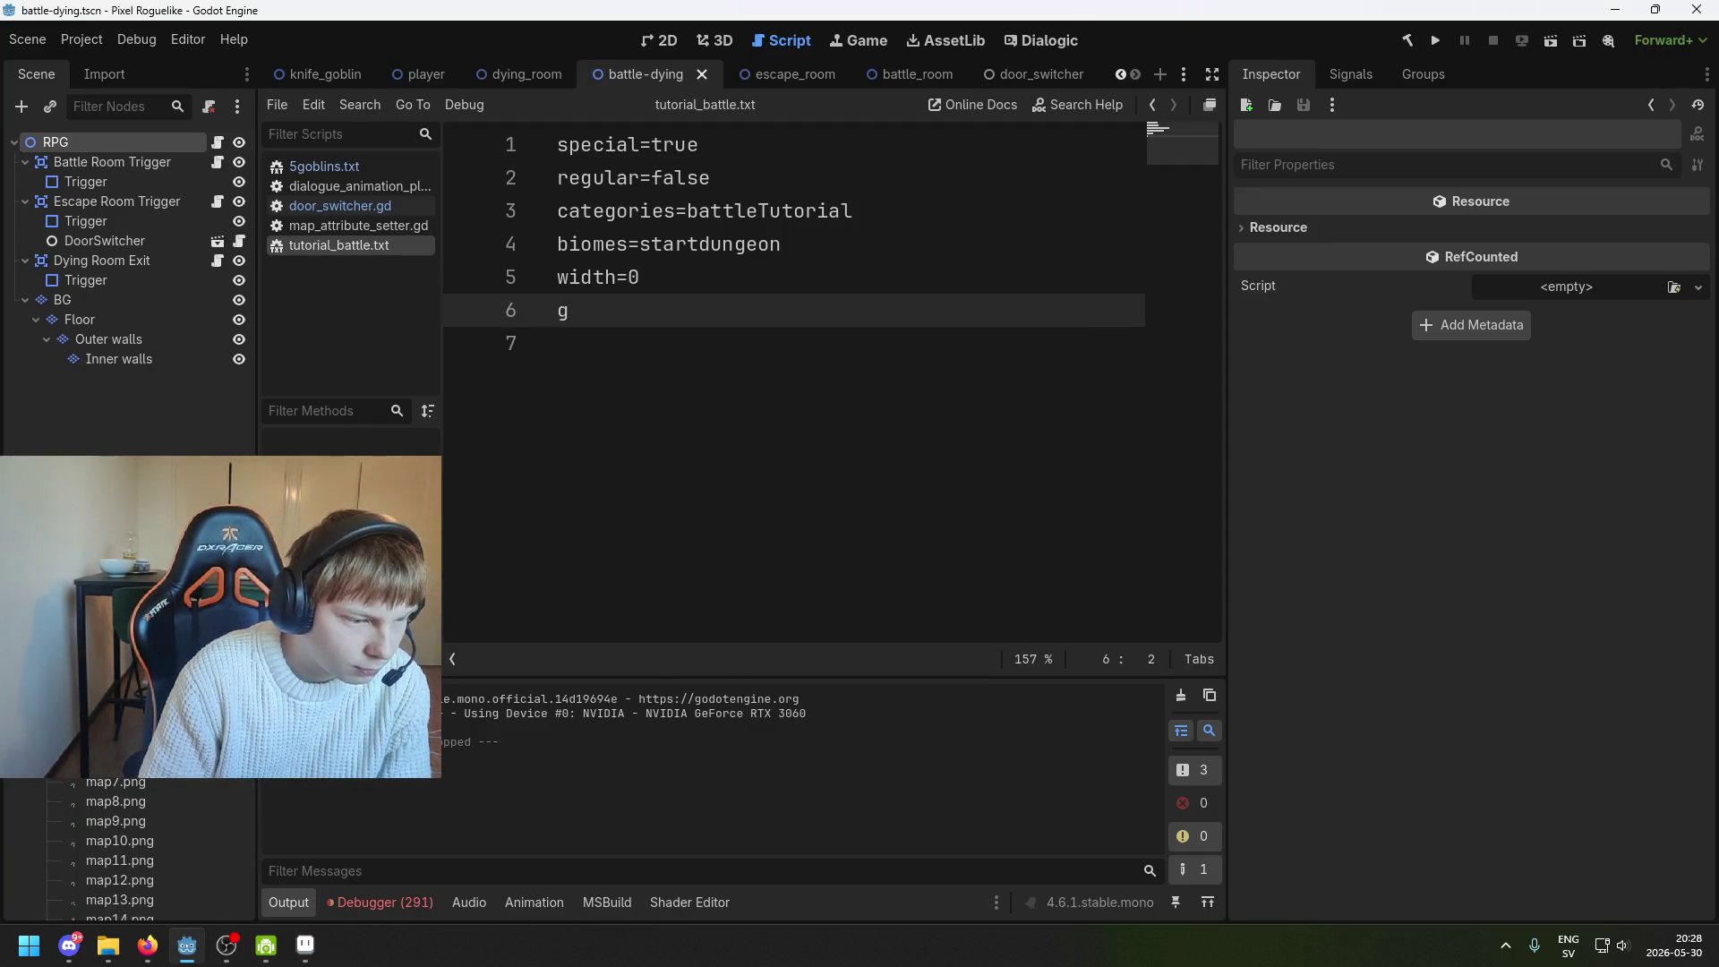
Look over the exported map PNGs in Godot, cancel the delete prompt, and return to Aseprite
{"action": "scroll", "coordinate": [159, 805], "scroll_direction": "up", "scroll_amount": 5}
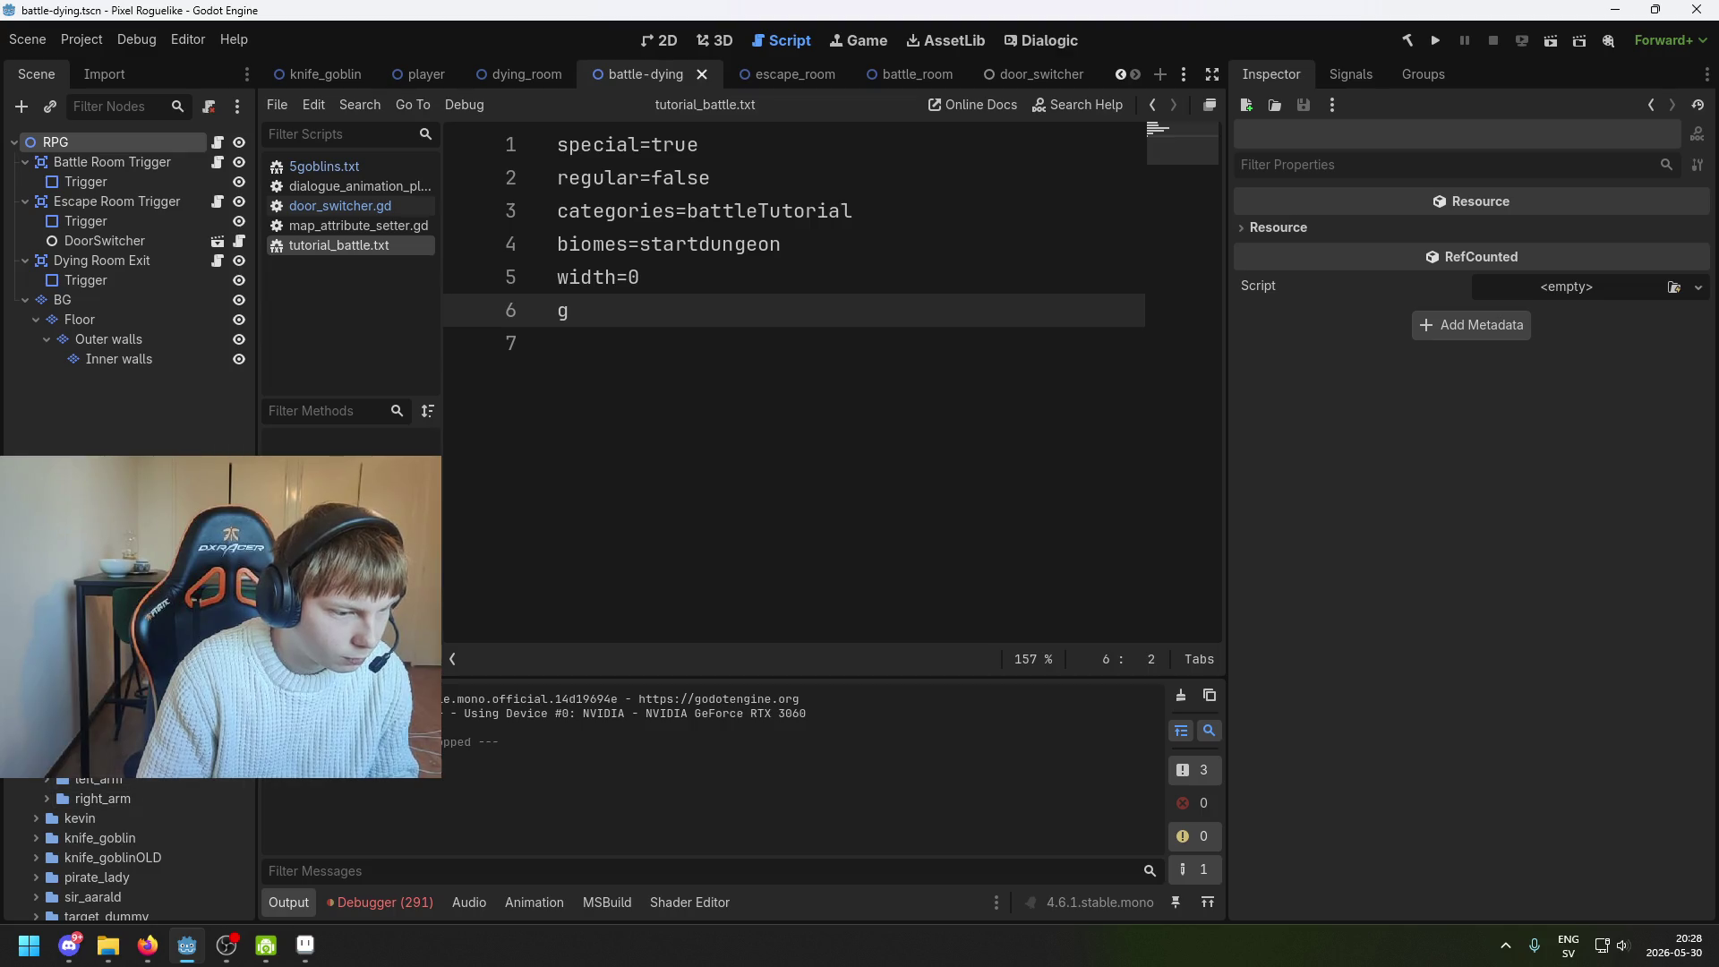
{"action": "scroll", "coordinate": [143, 851], "scroll_direction": "down", "scroll_amount": 4}
{"action": "key", "text": "Delete"}
{"action": "key", "text": "Return"}
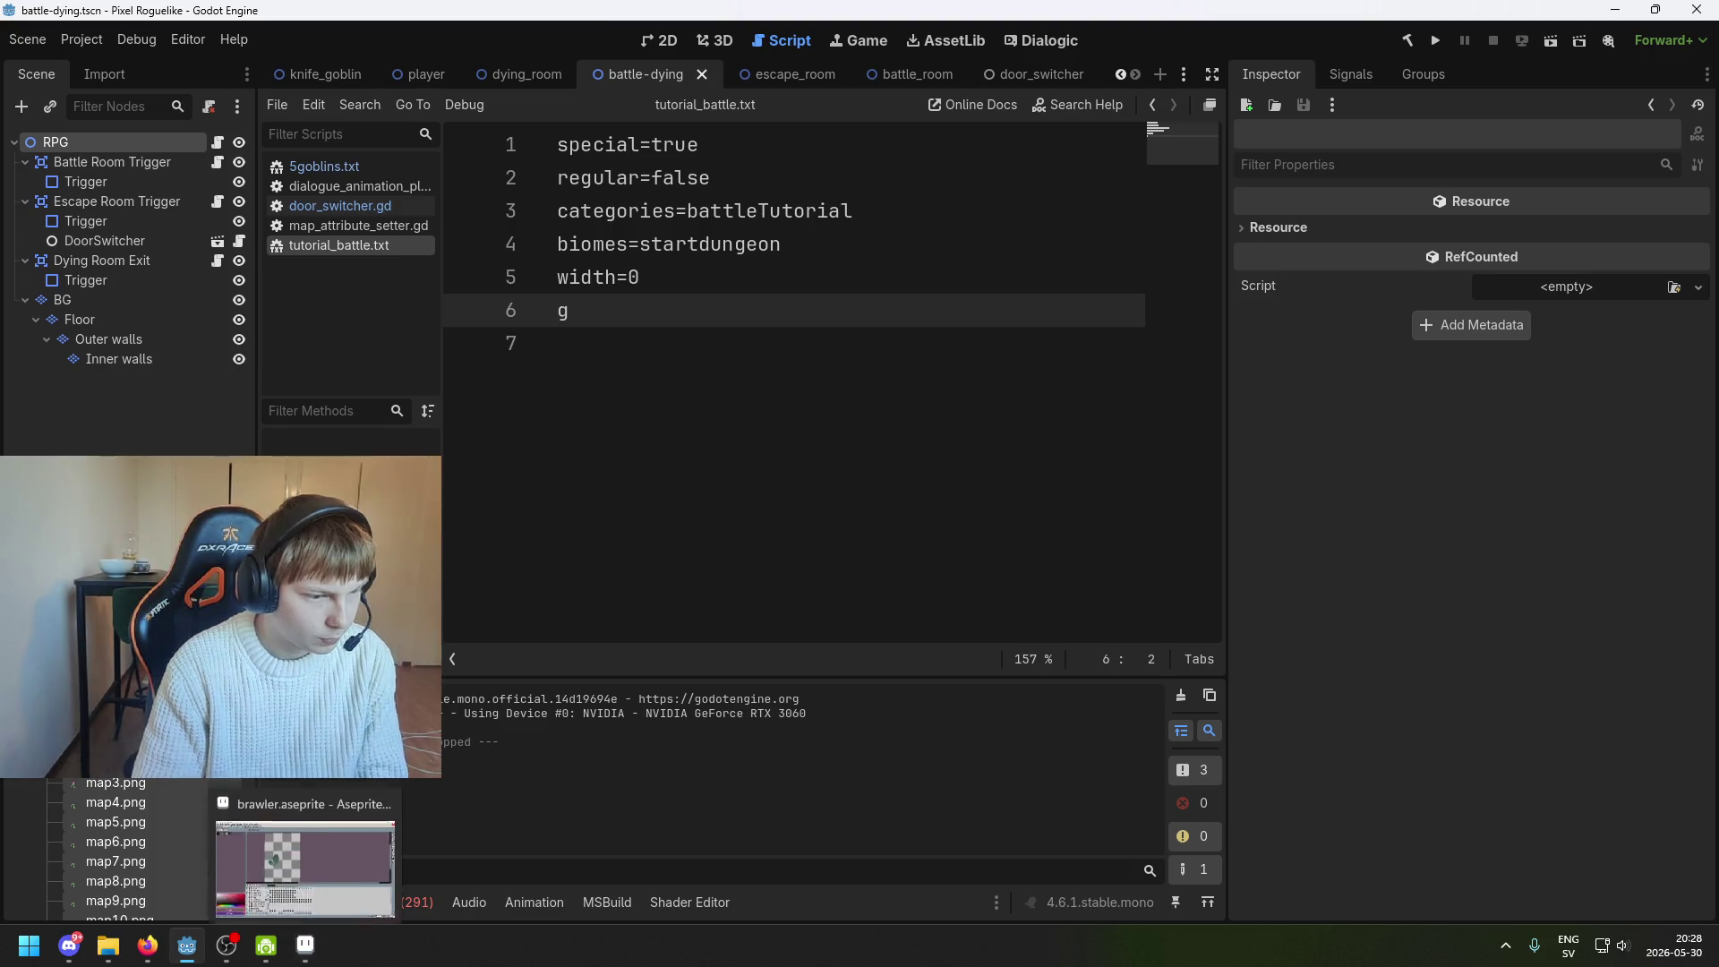
{"action": "scroll", "coordinate": [126, 850], "scroll_direction": "up", "scroll_amount": 5}
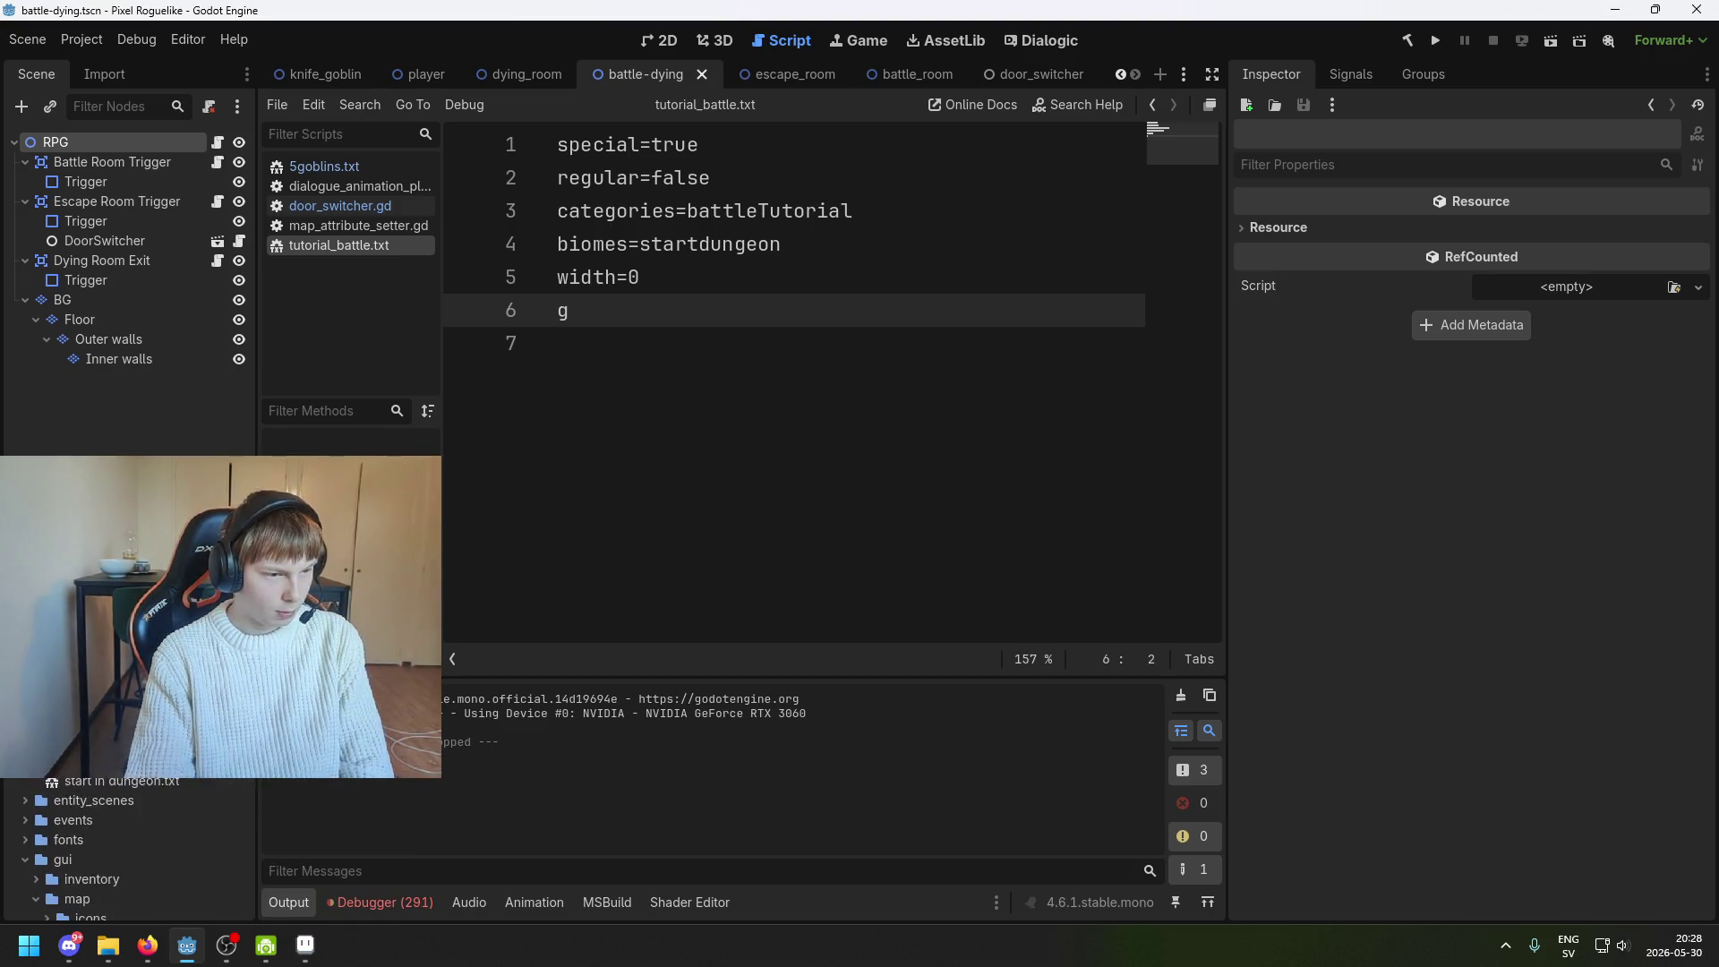
{"action": "left_click", "coordinate": [306, 944]}
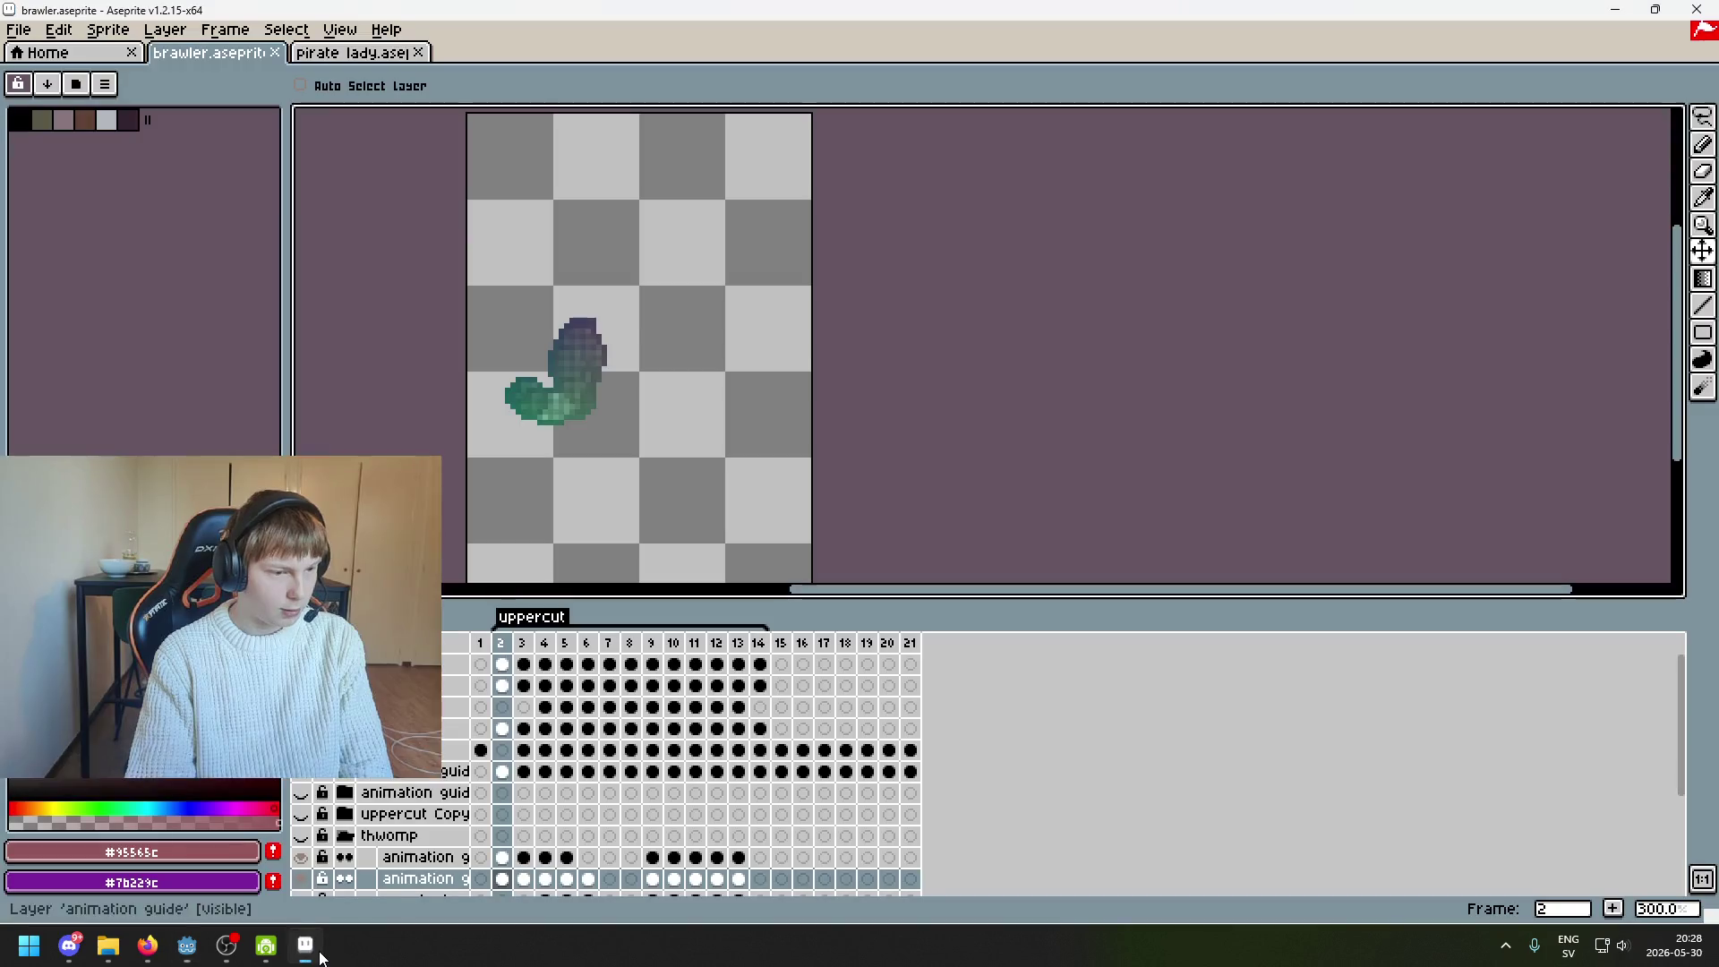
Export only the selected frame as map.png, accepting the PNG warning
{"action": "left_click", "coordinate": [301, 728]}
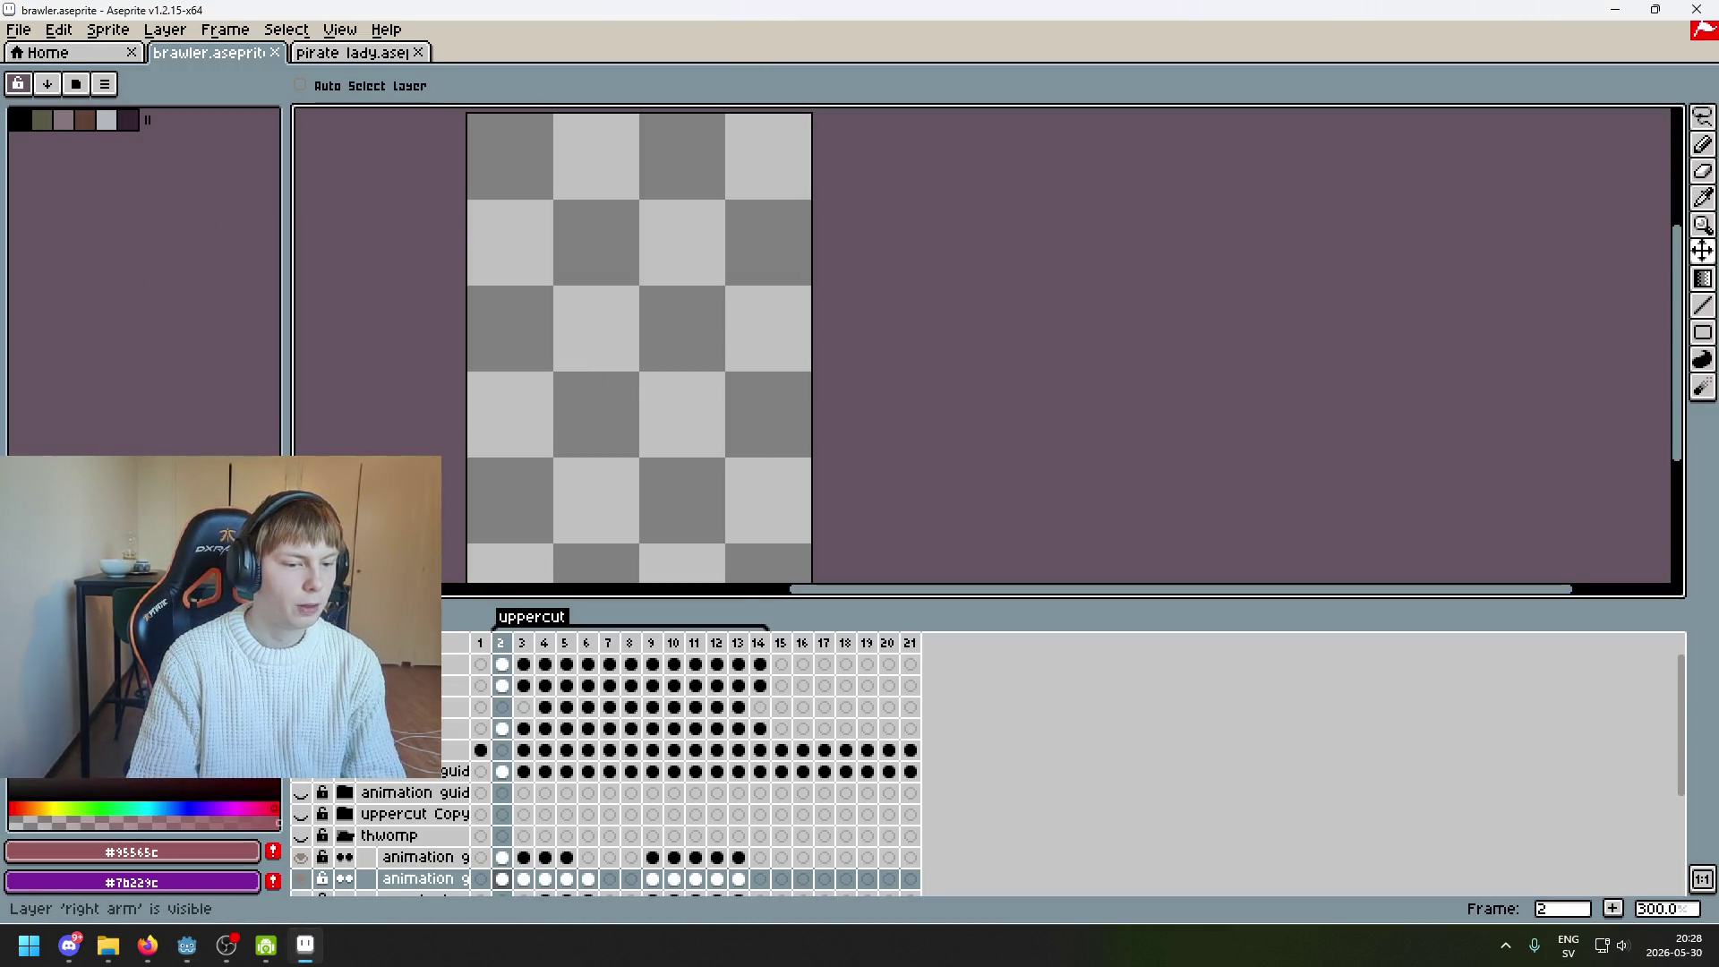
{"action": "left_click", "coordinate": [18, 29]}
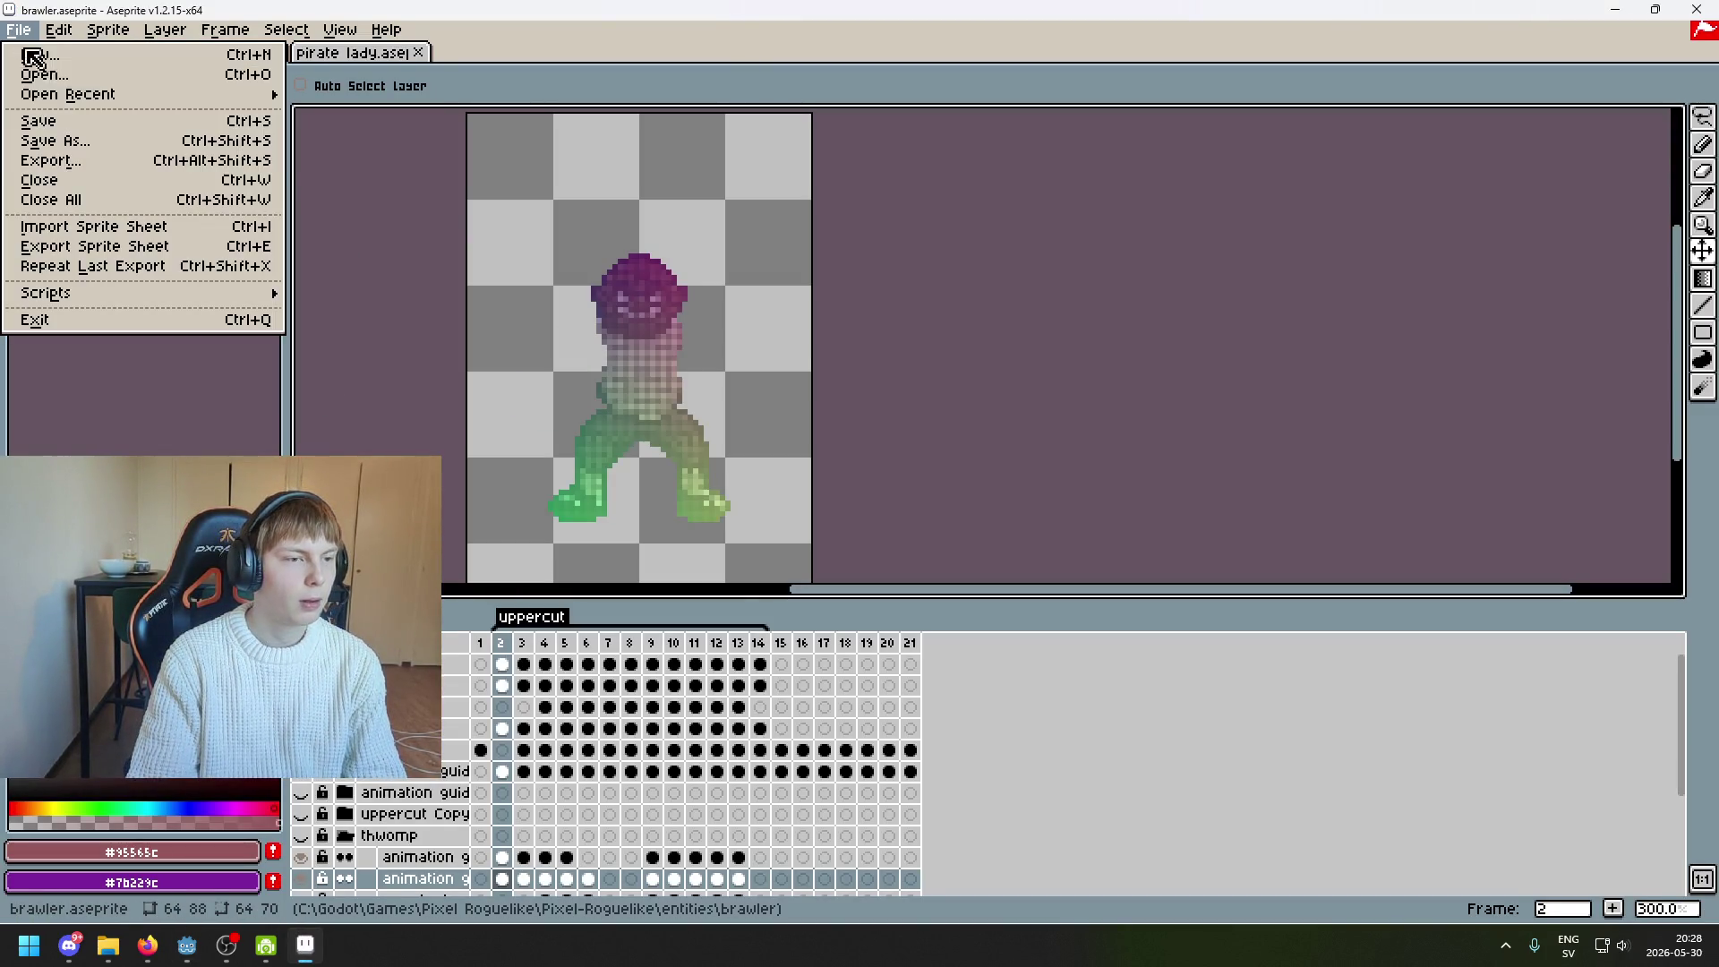
{"action": "left_click", "coordinate": [87, 166]}
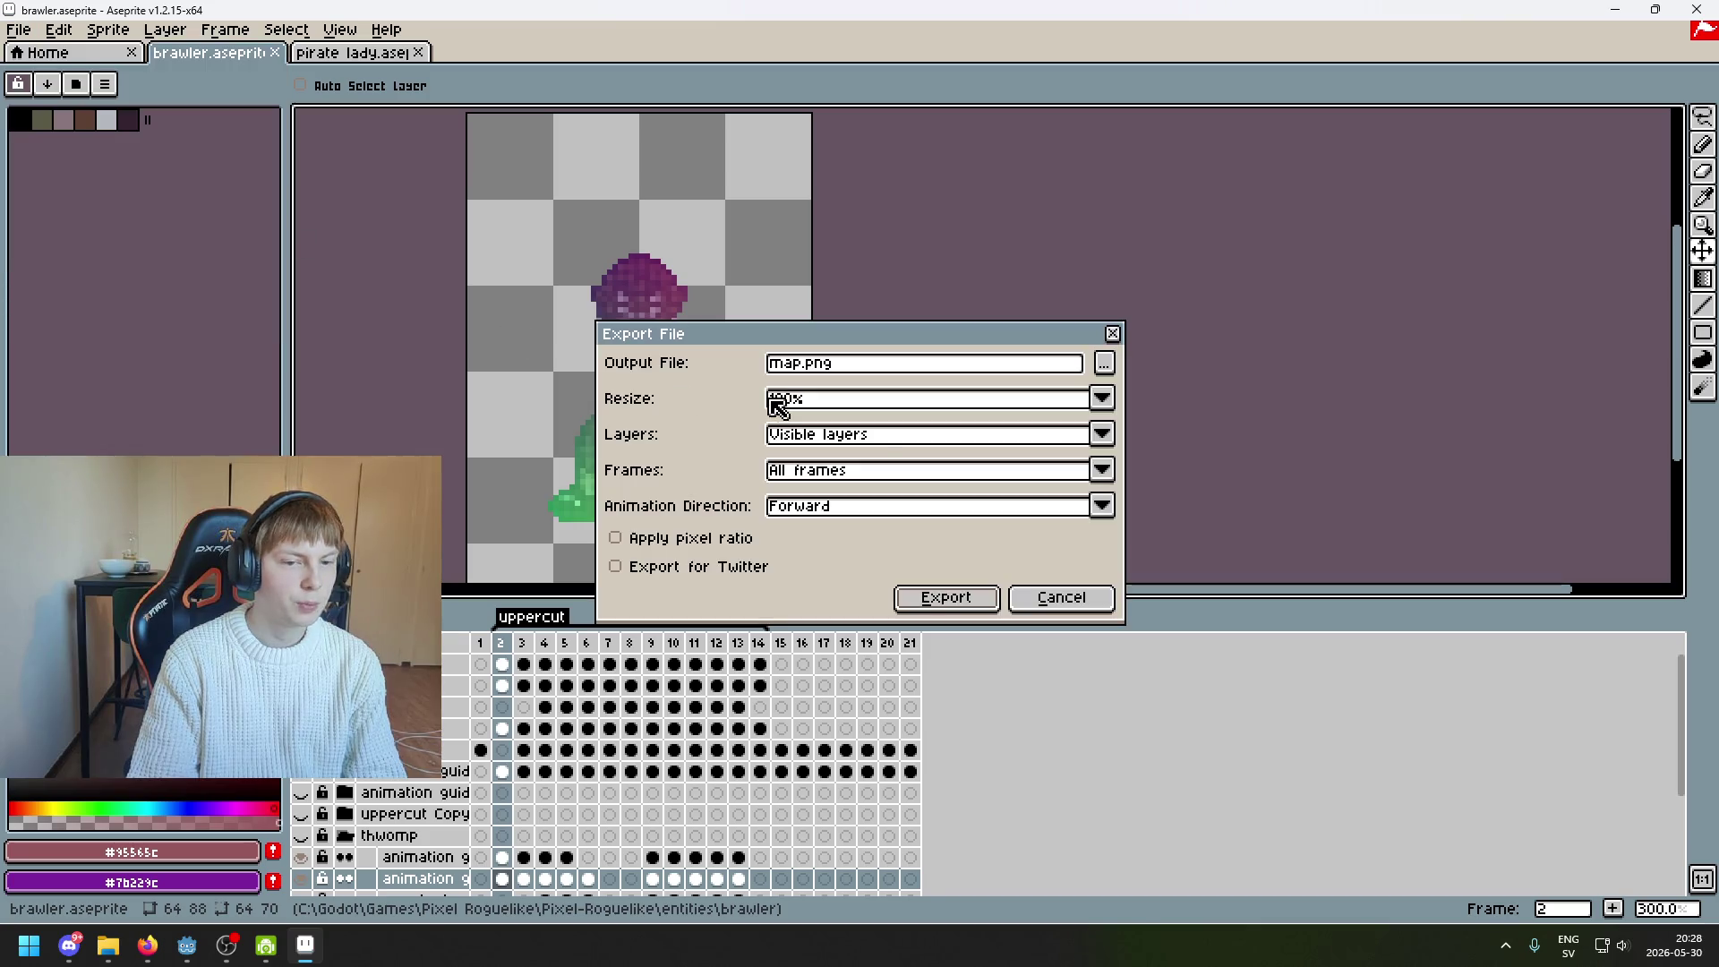
{"action": "left_click", "coordinate": [813, 473]}
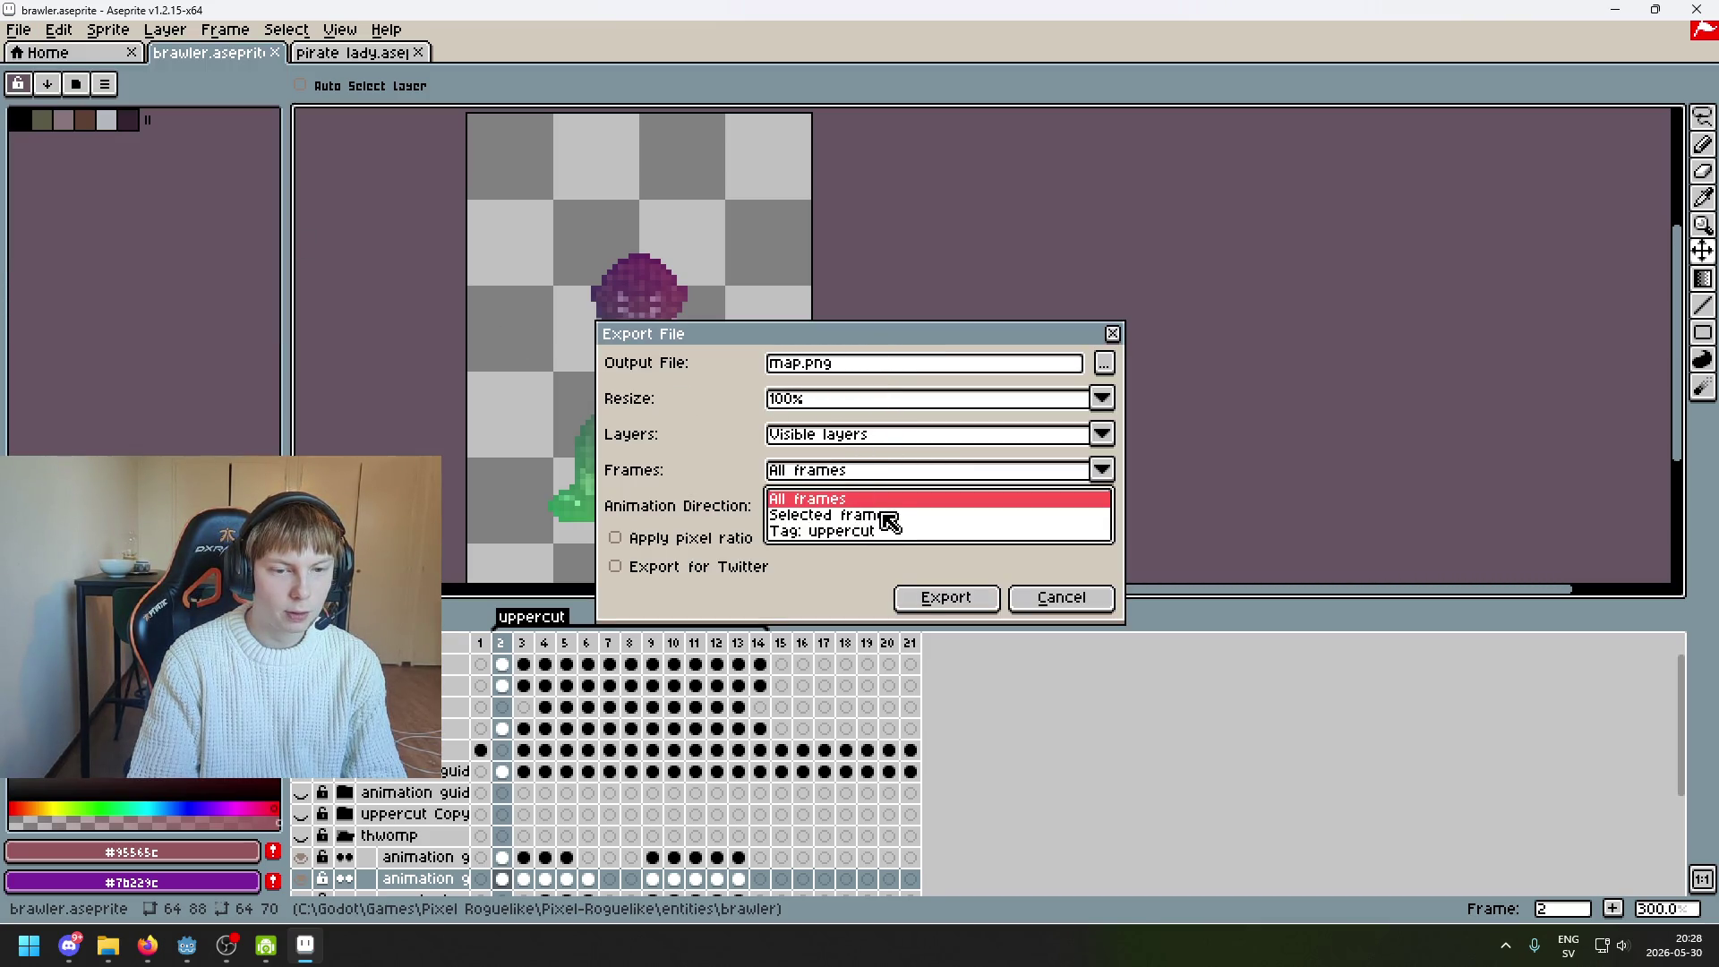
{"action": "left_click", "coordinate": [890, 521]}
{"action": "mouse_move", "coordinate": [699, 333]}
{"action": "left_mouse_down"}
{"action": "mouse_move", "coordinate": [787, 335]}
{"action": "mouse_move", "coordinate": [1076, 217]}
{"action": "left_mouse_up"}
{"action": "left_click", "coordinate": [1482, 247]}
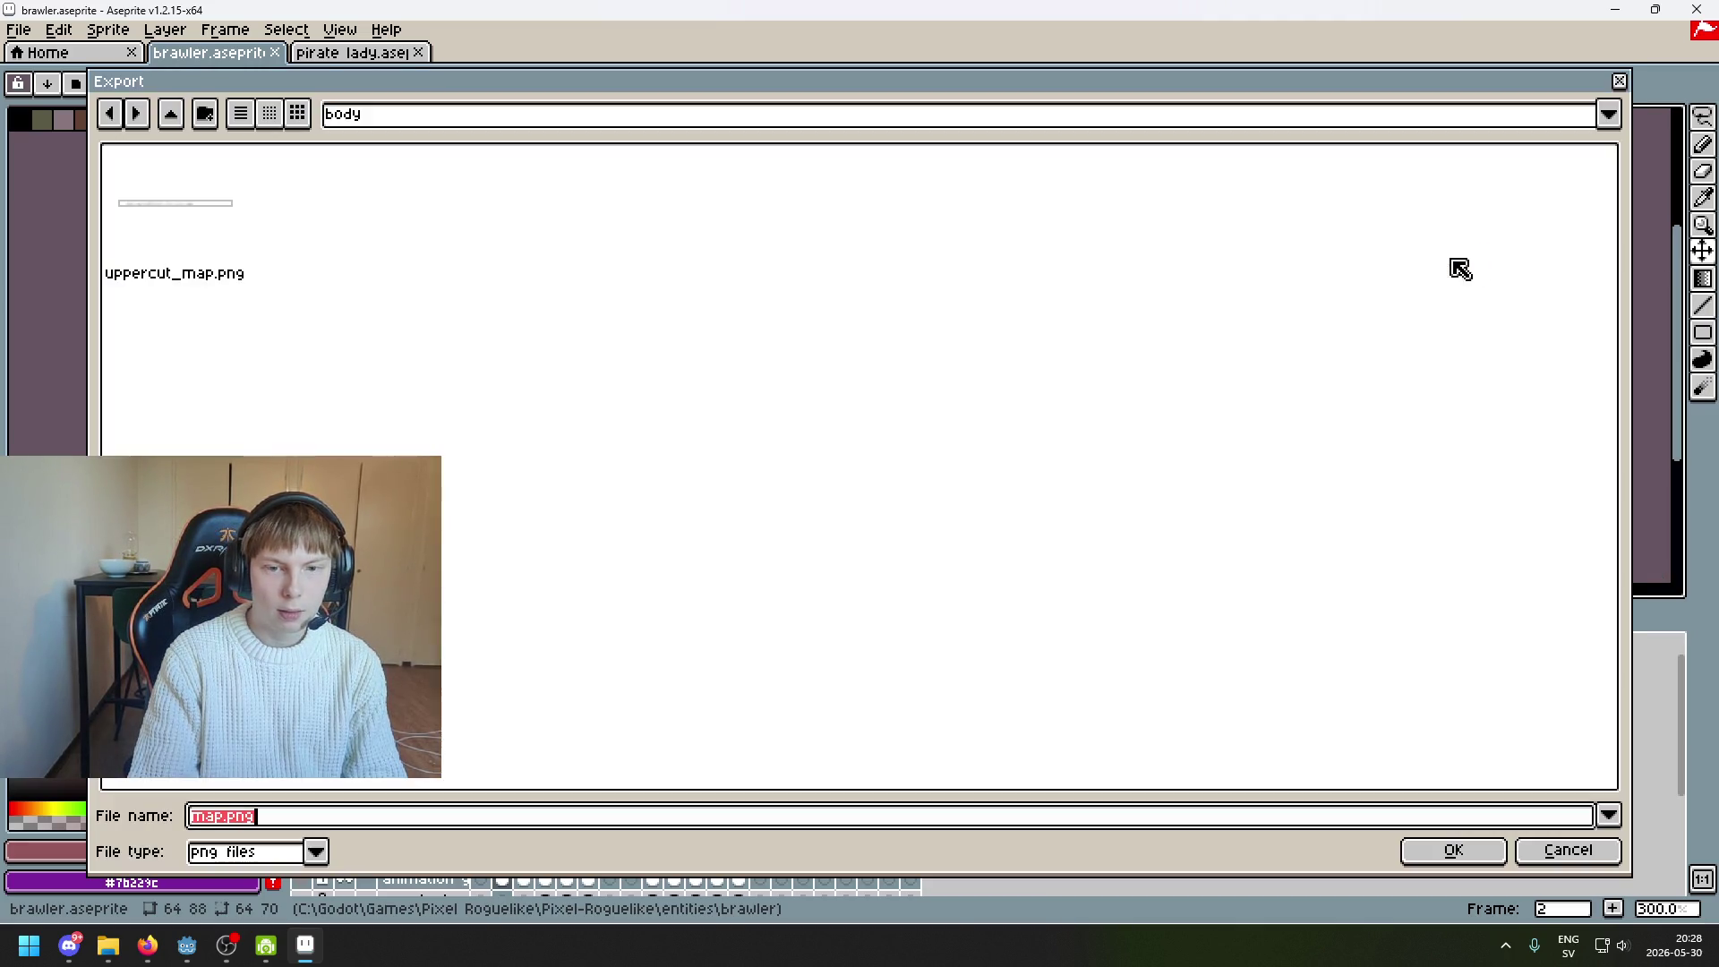
{"action": "left_click", "coordinate": [1540, 850]}
{"action": "left_click", "coordinate": [1327, 495]}
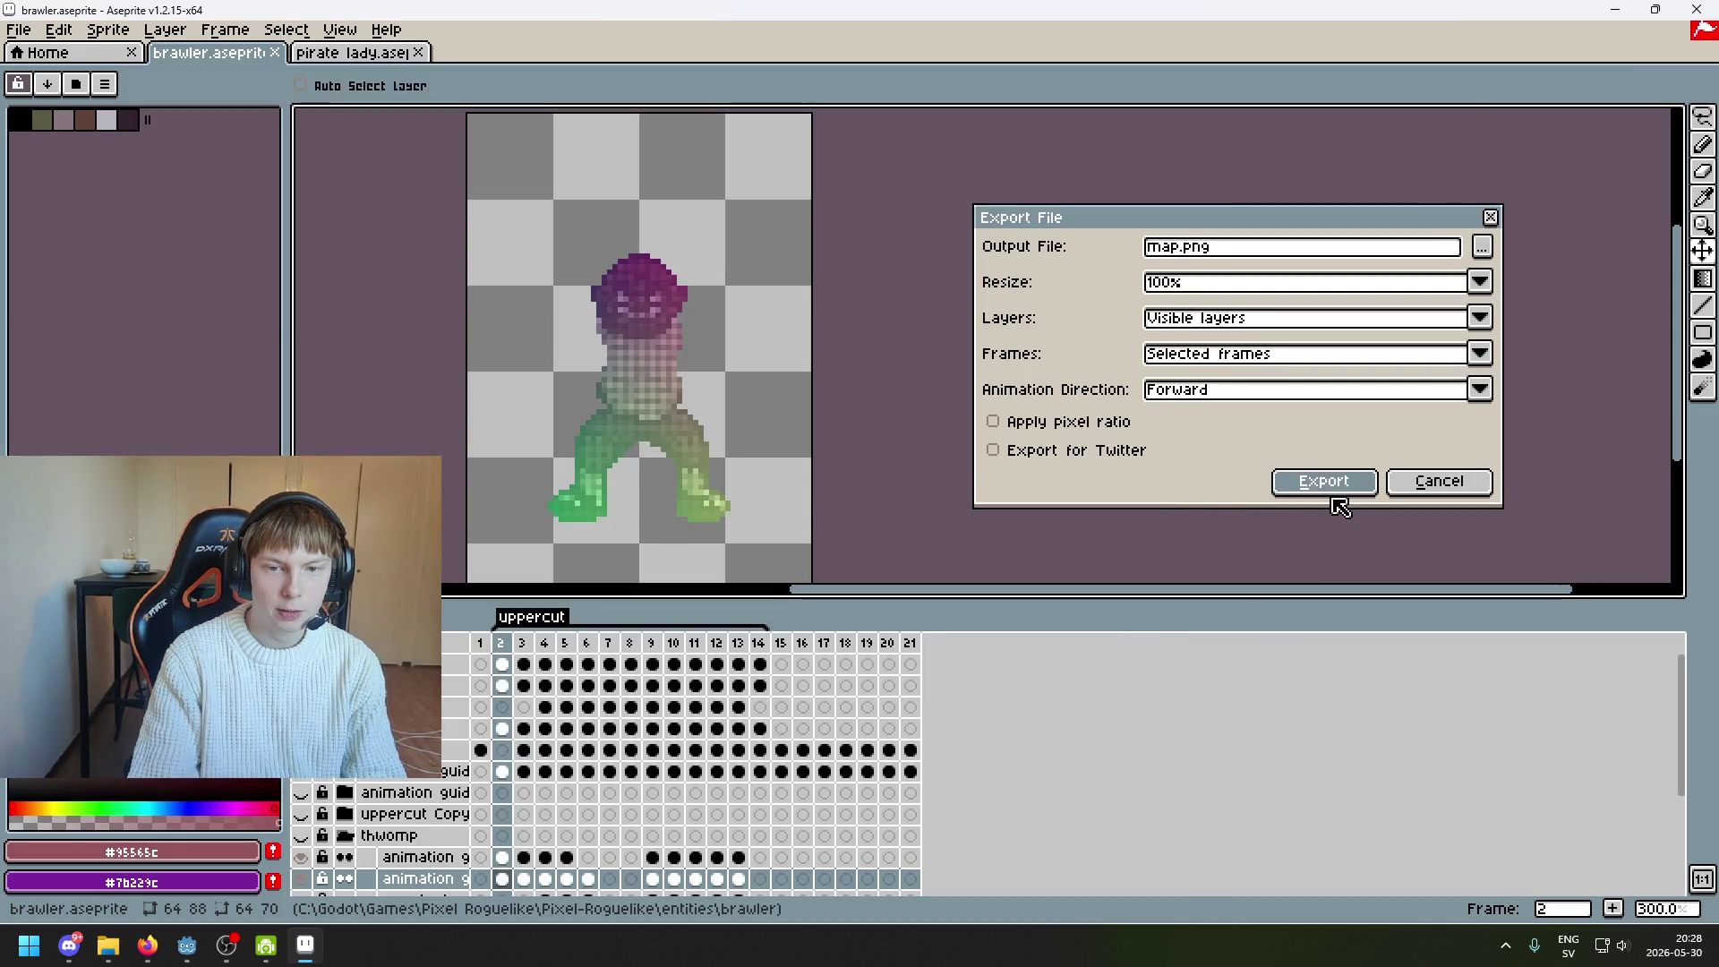
{"action": "left_click", "coordinate": [801, 559]}
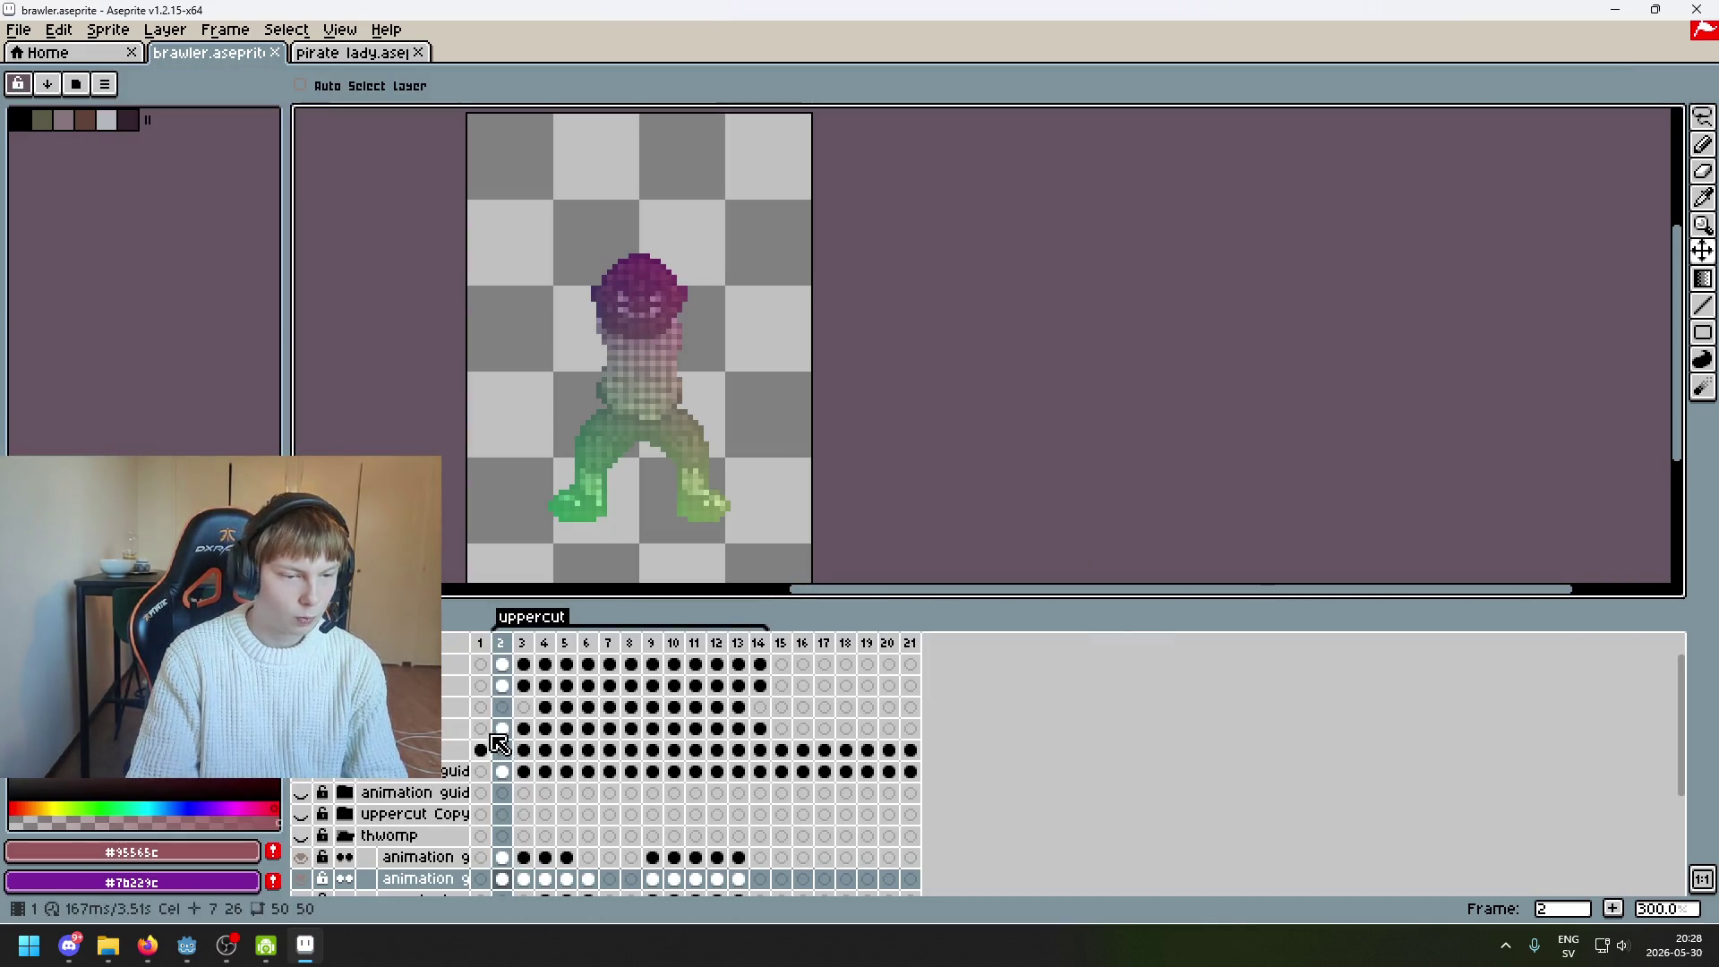
Show only the right arm layer and export its selected frame as map.png into right_arm
{"action": "left_click", "coordinate": [301, 686]}
{"action": "left_click", "coordinate": [300, 707]}
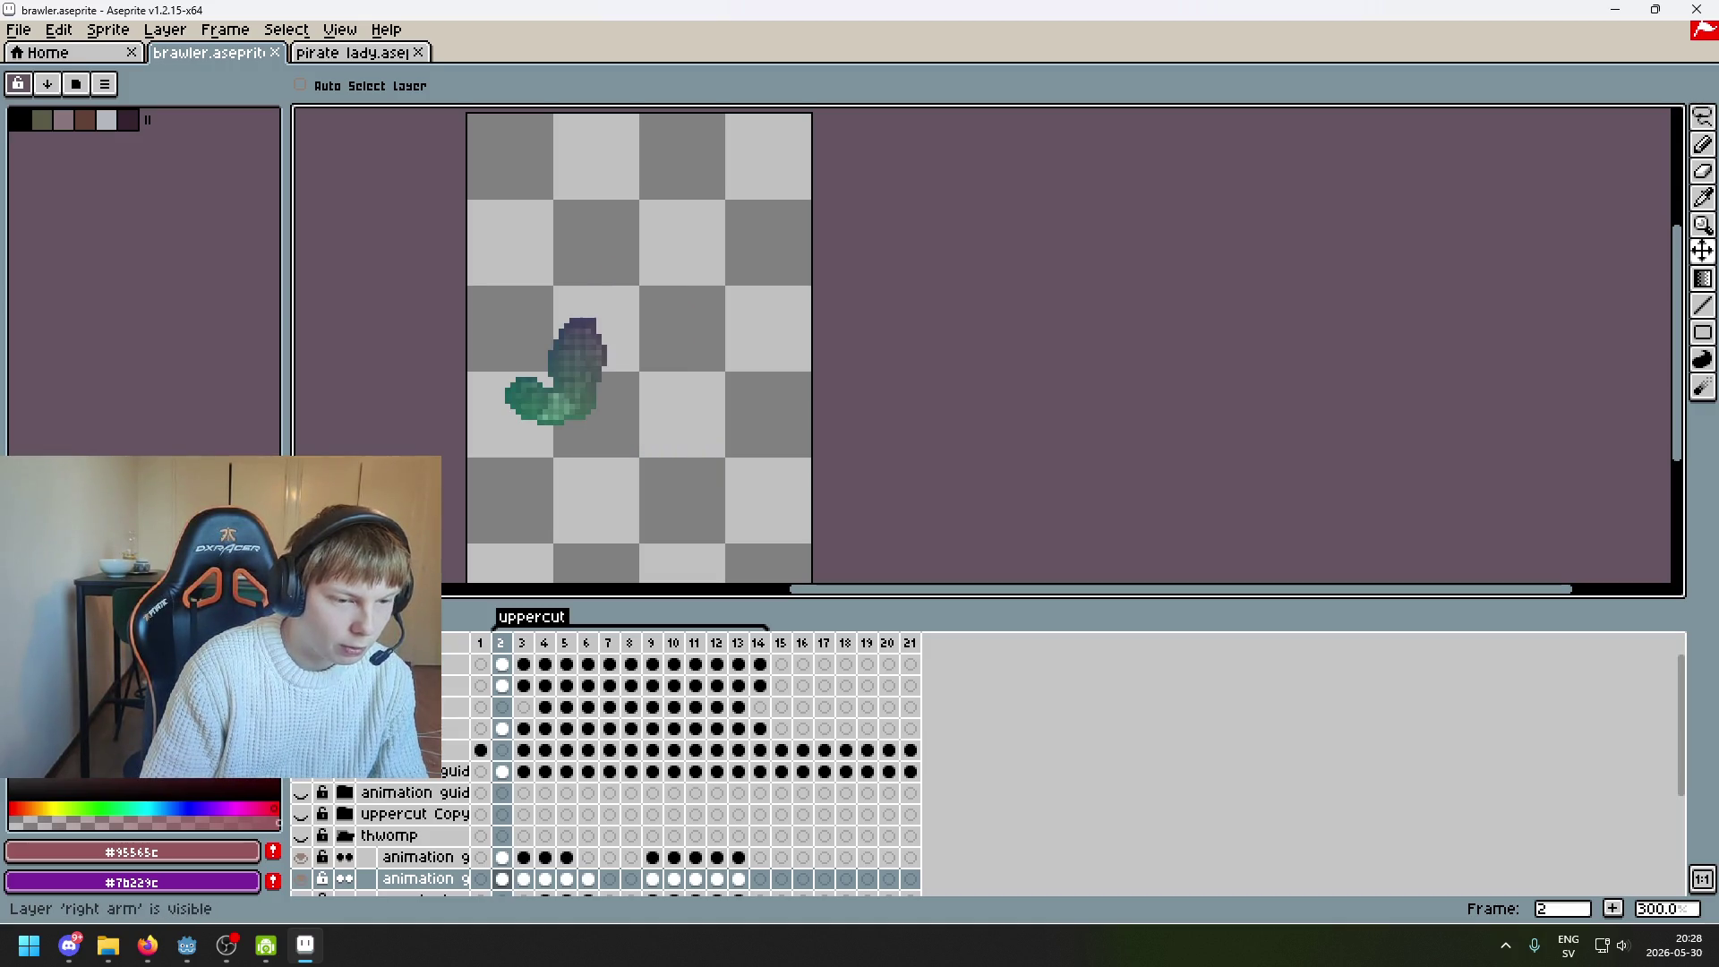
{"action": "left_click", "coordinate": [18, 29]}
{"action": "left_click", "coordinate": [63, 151]}
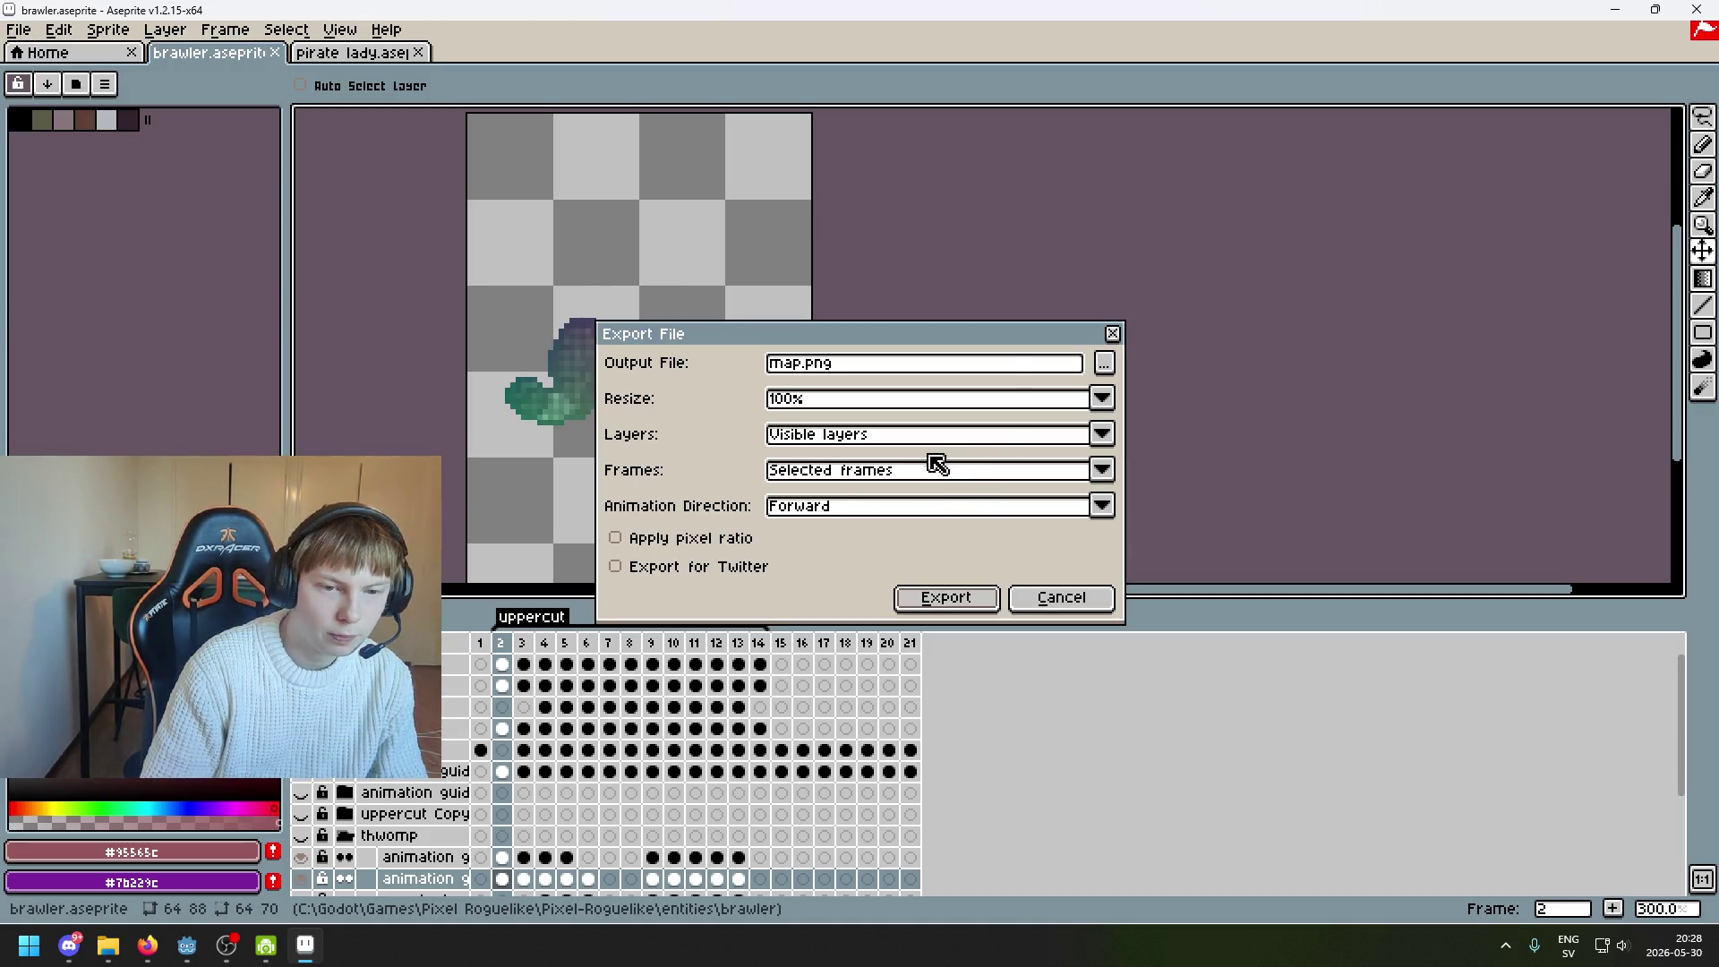
{"action": "left_click", "coordinate": [1104, 363]}
{"action": "left_click", "coordinate": [376, 120]}
{"action": "left_click", "coordinate": [460, 275]}
{"action": "double_click", "coordinate": [386, 222]}
{"action": "left_click", "coordinate": [1412, 846]}
{"action": "left_click", "coordinate": [946, 594]}
{"action": "left_click", "coordinate": [801, 561]}
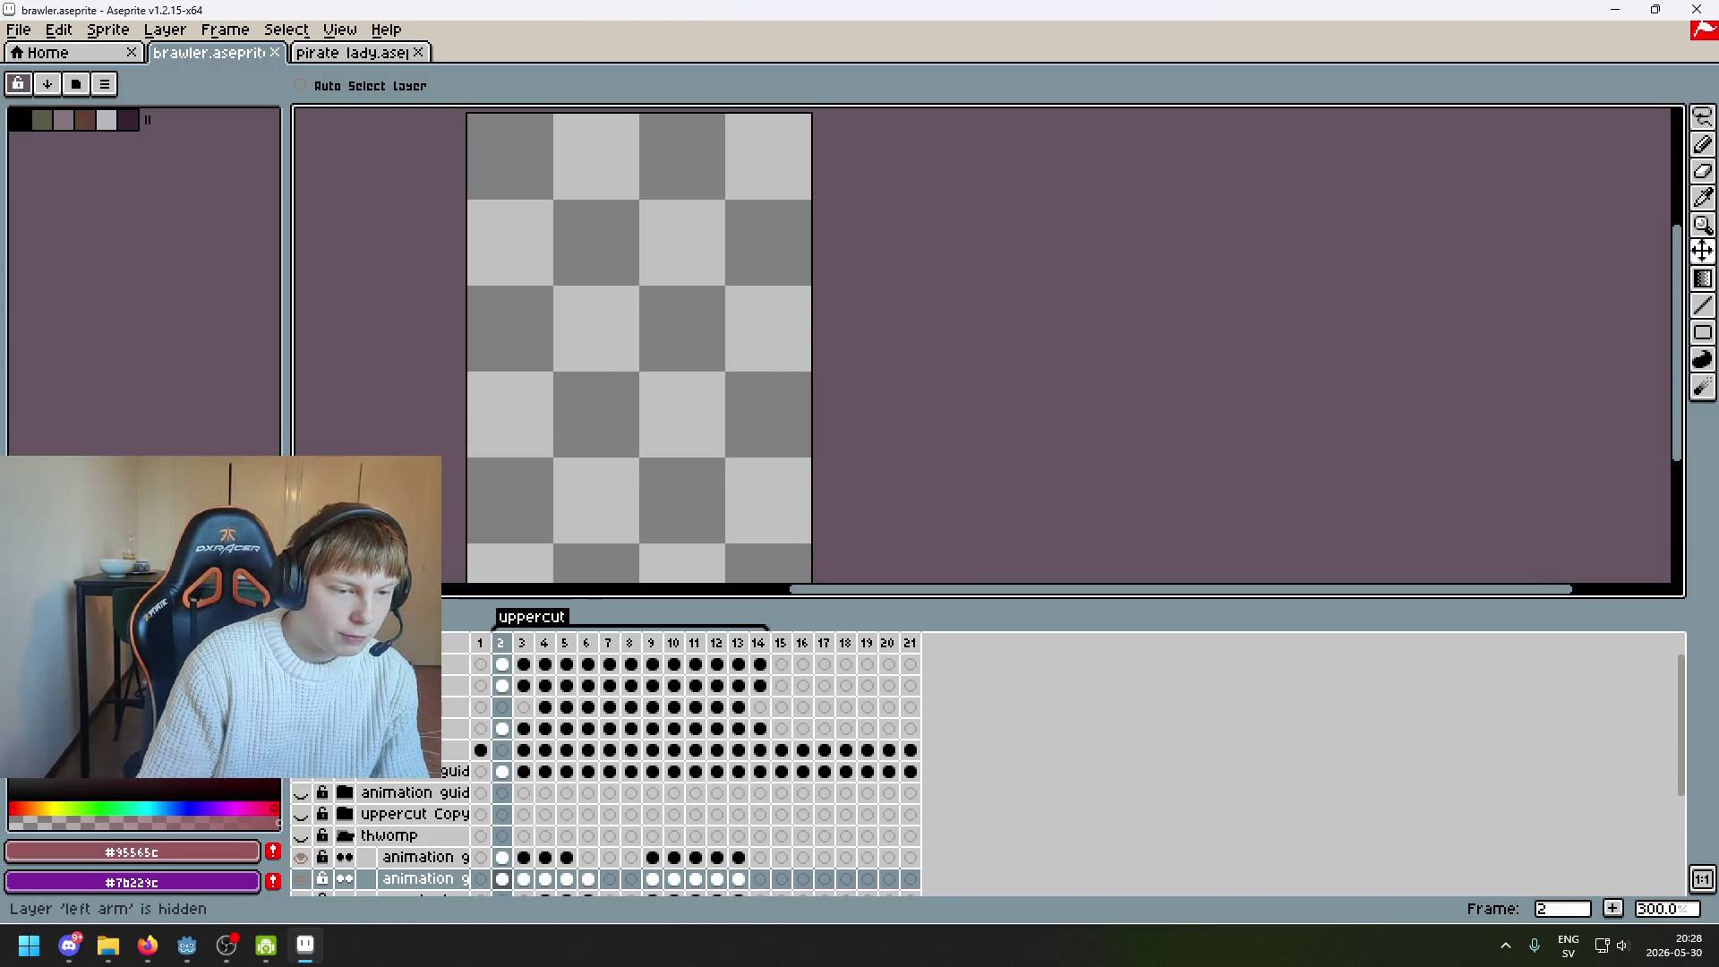
{"action": "left_click", "coordinate": [18, 30]}
{"action": "left_click", "coordinate": [62, 83]}
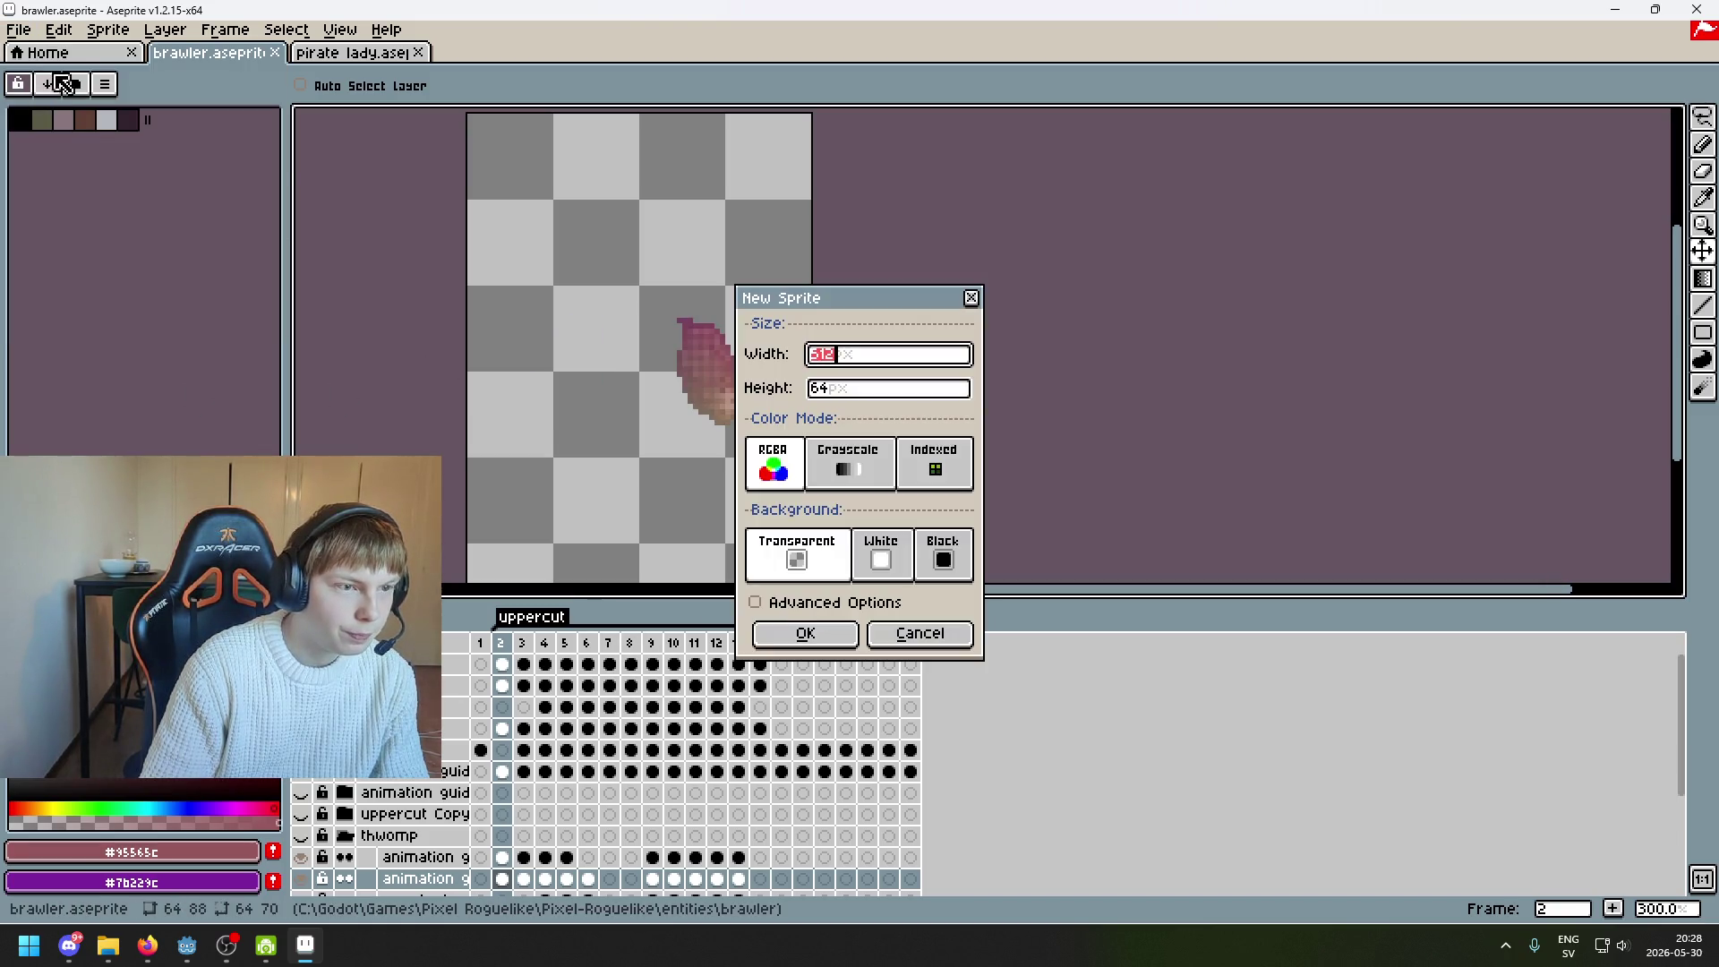
{"action": "left_click", "coordinate": [936, 624]}
Export the arm frame as map.png into brawler/left_arm, confirming the PNG format
{"action": "left_click", "coordinate": [18, 29]}
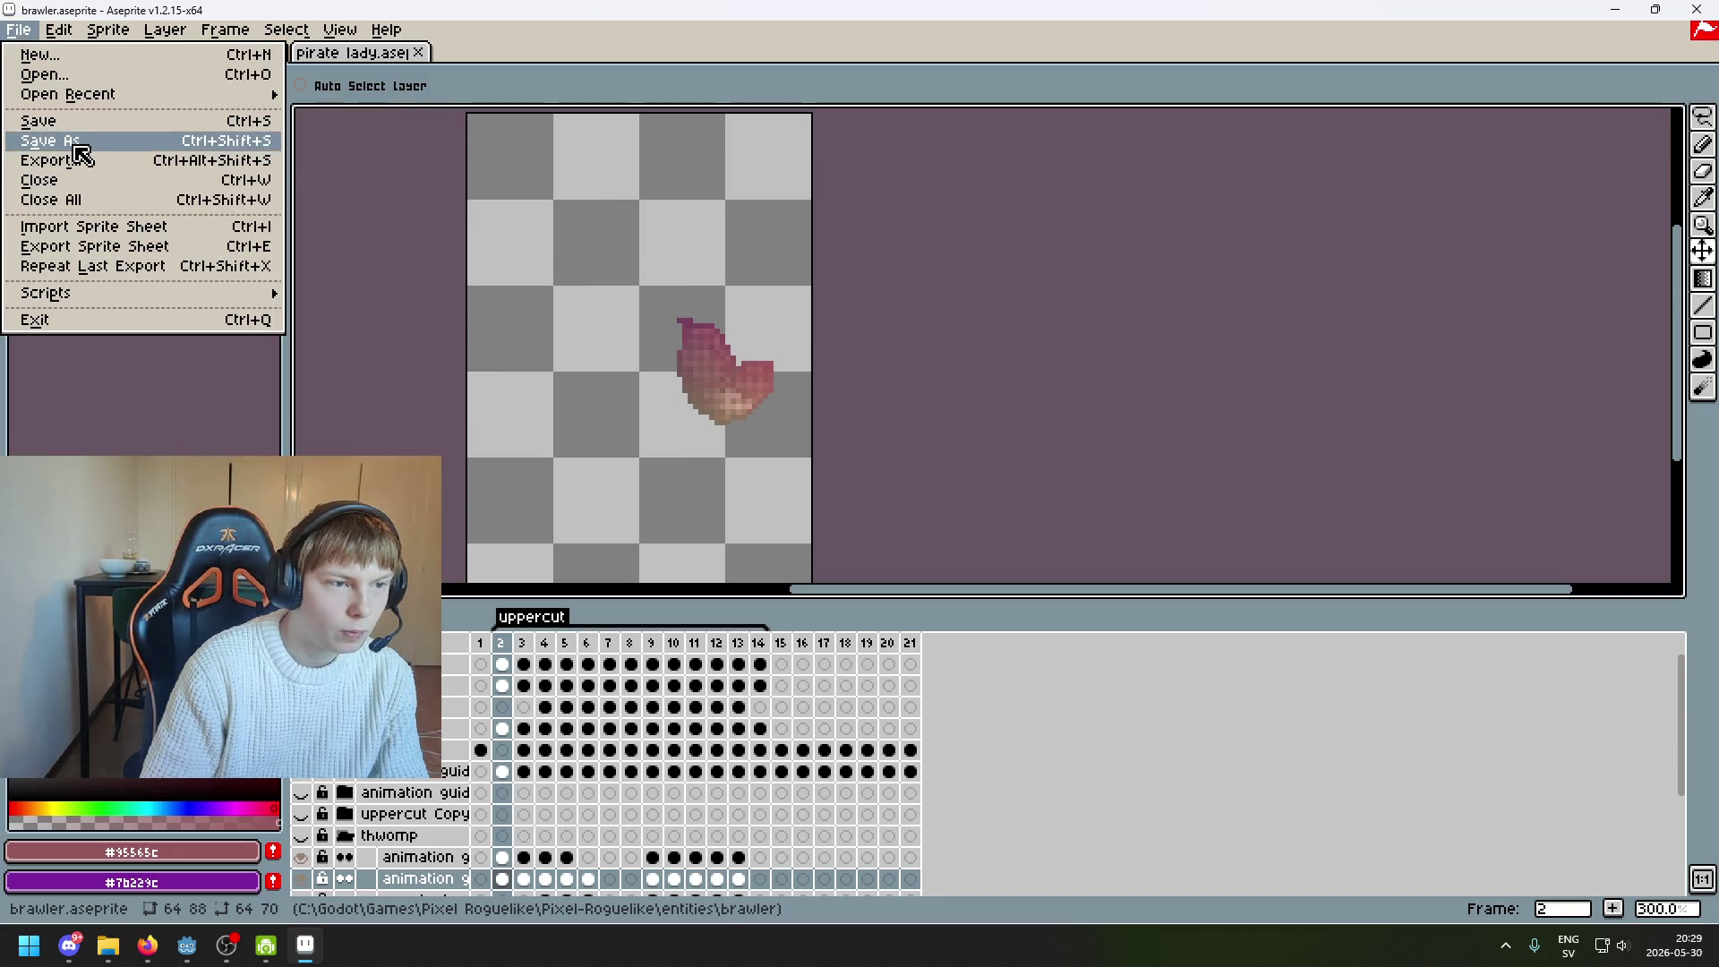
{"action": "left_click", "coordinate": [75, 161]}
{"action": "left_click", "coordinate": [1104, 362]}
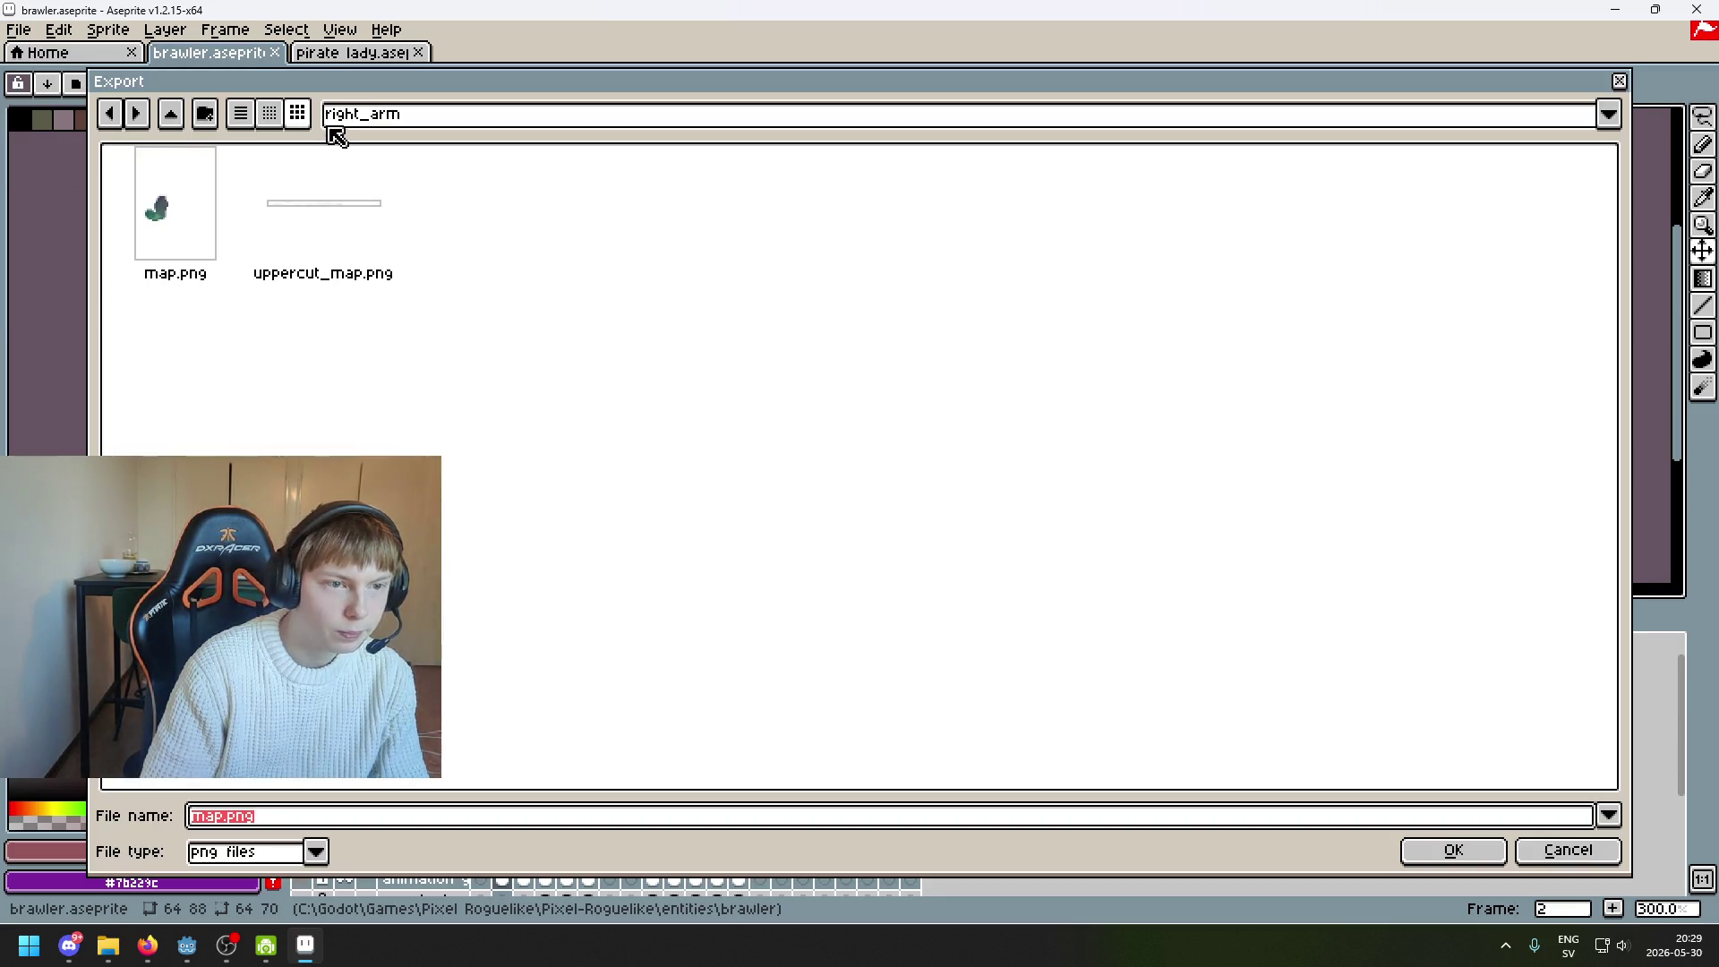
{"action": "left_click", "coordinate": [331, 115]}
{"action": "left_click", "coordinate": [467, 286]}
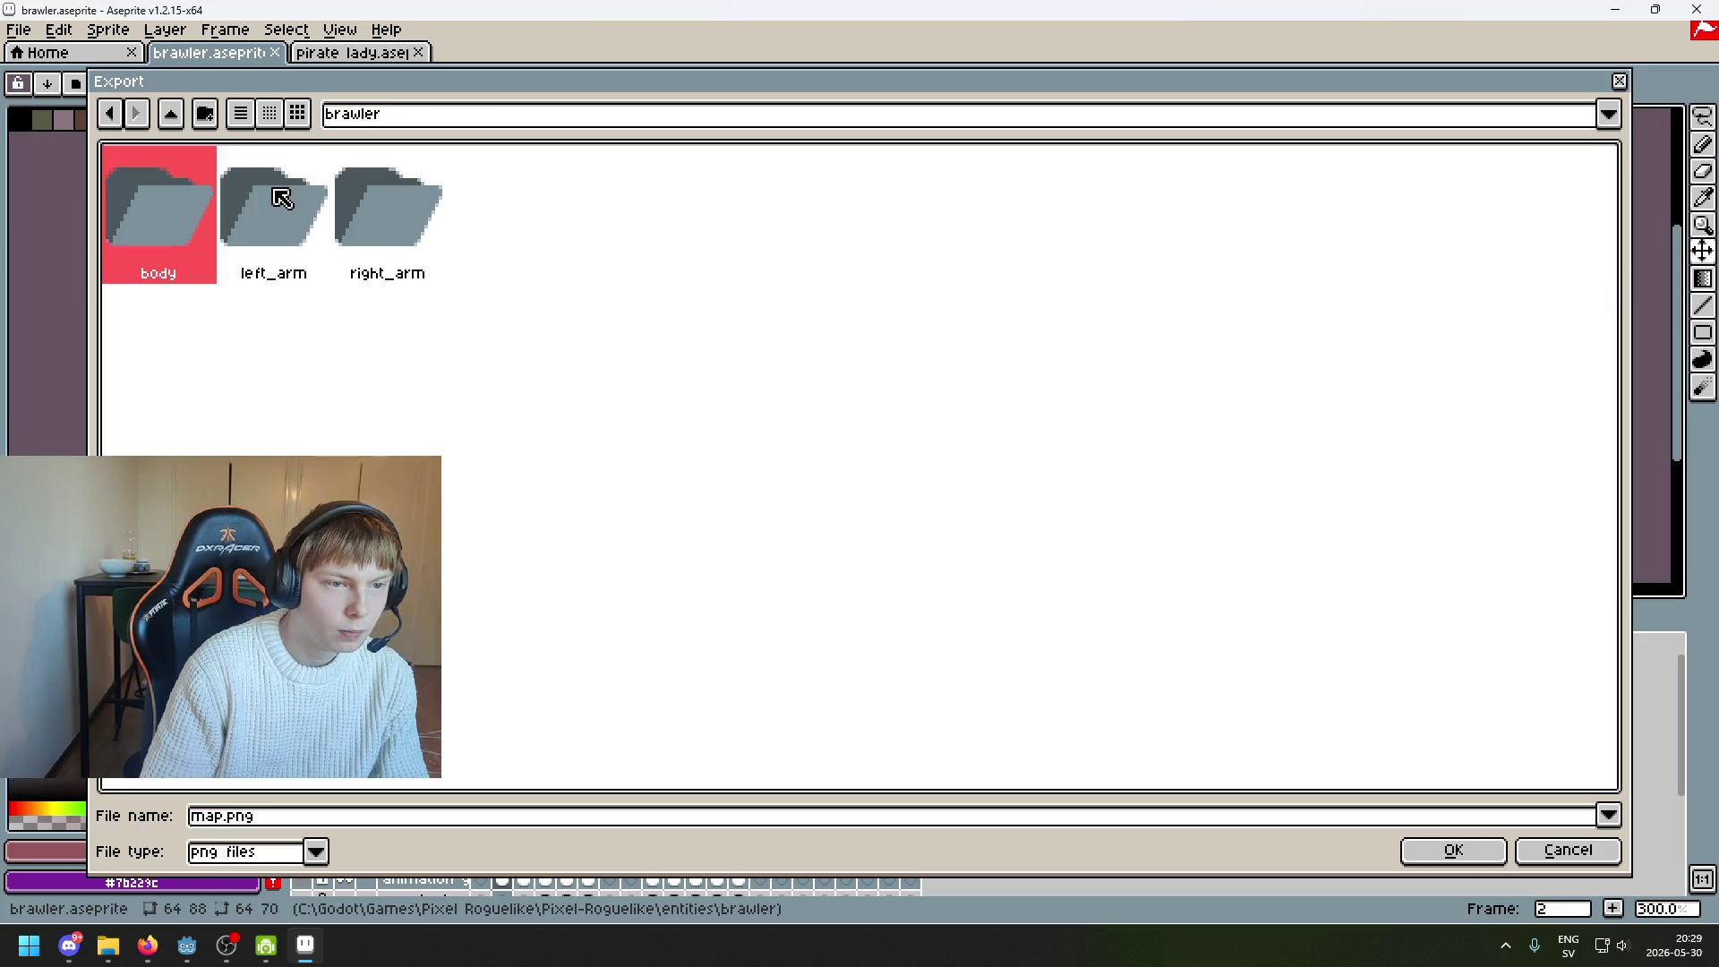
{"action": "double_click", "coordinate": [324, 199]}
{"action": "left_click", "coordinate": [1453, 850]}
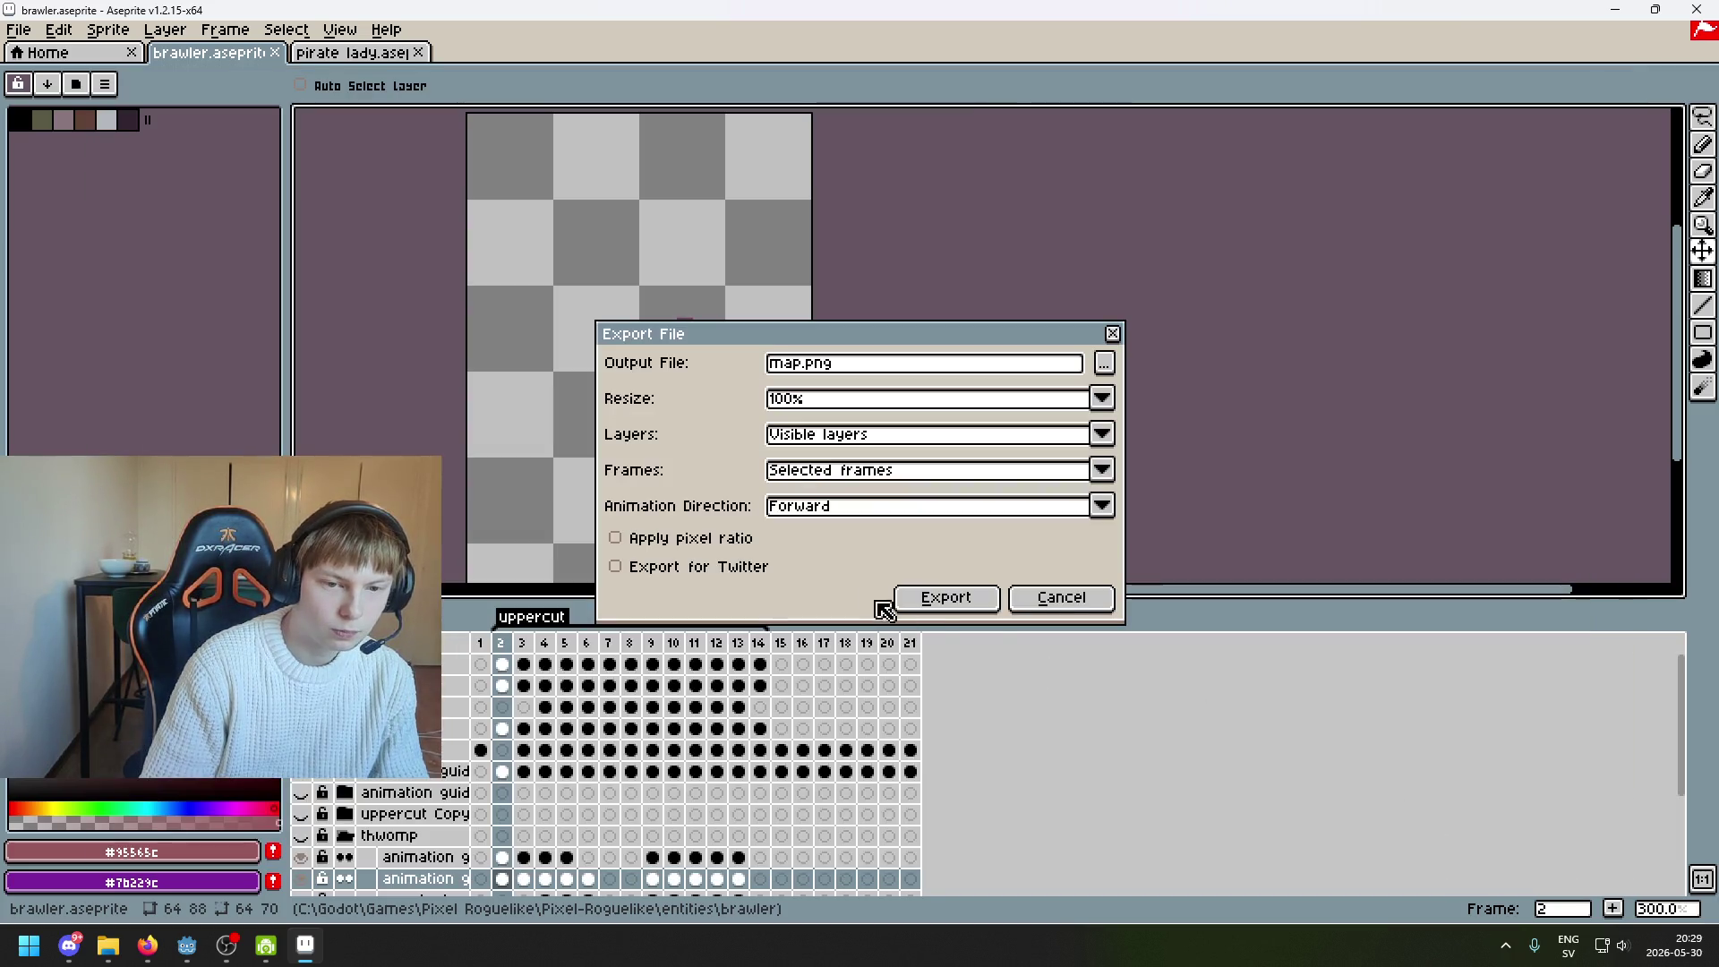
{"action": "left_click", "coordinate": [927, 596]}
{"action": "left_click", "coordinate": [814, 566]}
{"action": "scroll", "coordinate": [800, 488], "scroll_direction": "down", "scroll_amount": 5}
{"action": "scroll", "coordinate": [813, 295], "scroll_direction": "up", "scroll_amount": 5}
{"action": "scroll", "coordinate": [856, 338], "scroll_direction": "down", "scroll_amount": 1}
{"action": "scroll", "coordinate": [836, 346], "scroll_direction": "up", "scroll_amount": 1}
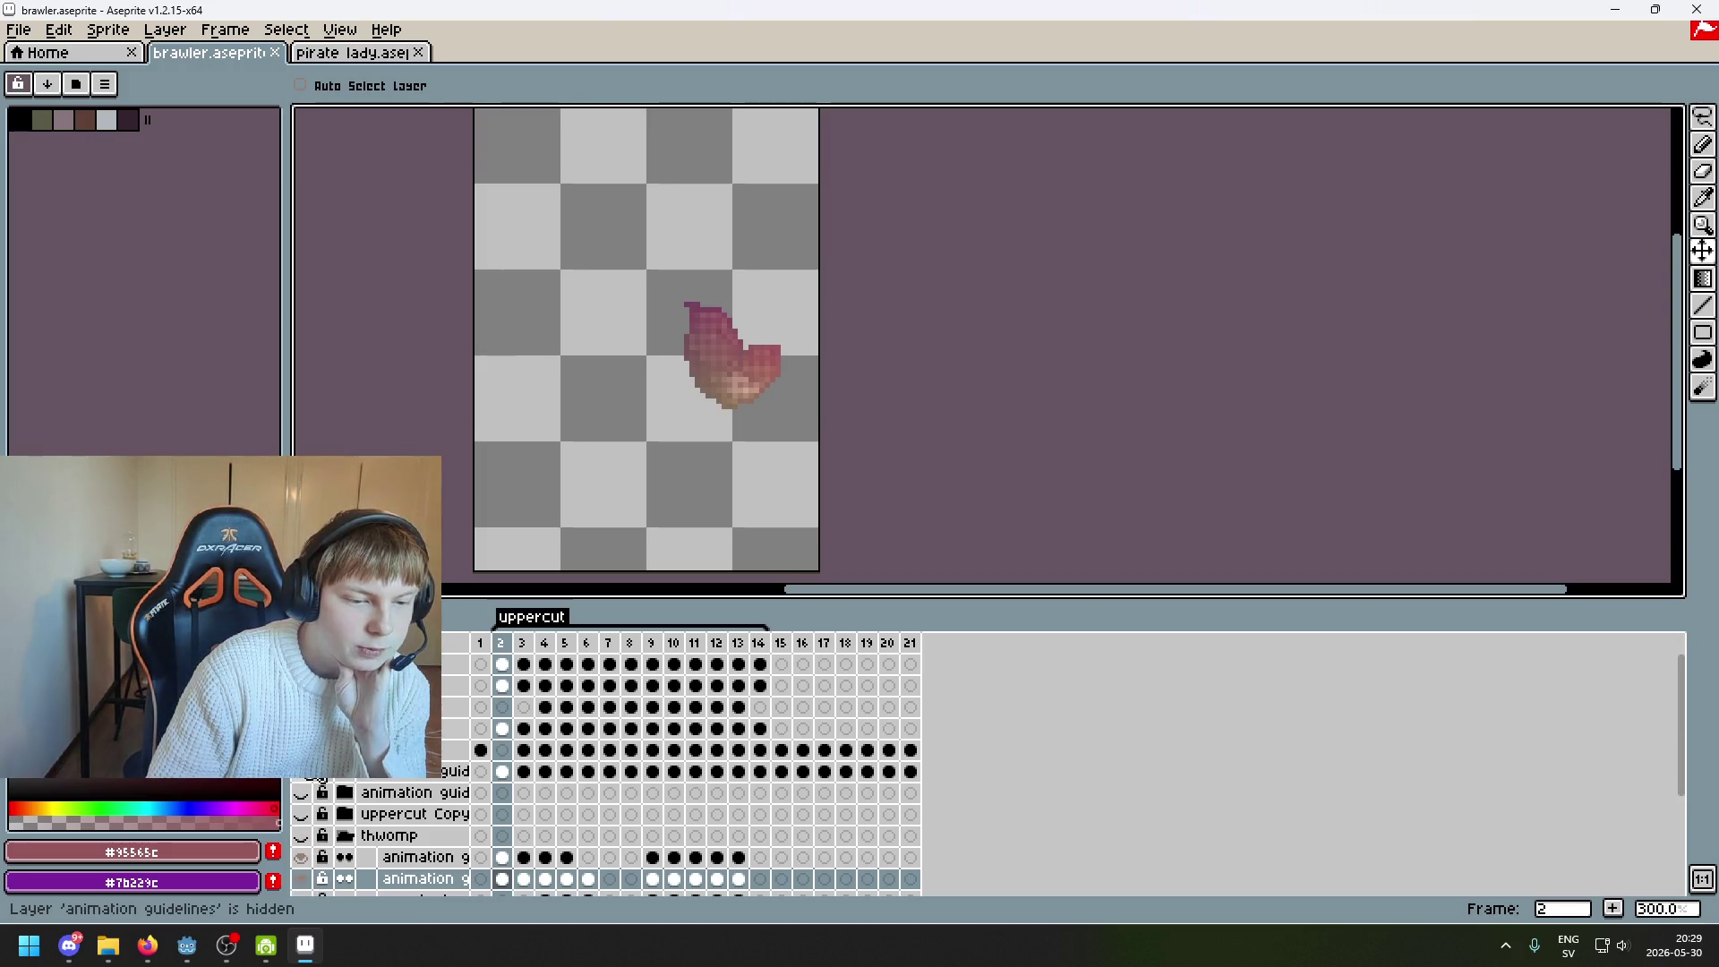
Check the thwomp layer, hide the right arm layer, and return to frame 1
{"action": "scroll", "coordinate": [323, 761], "scroll_direction": "down", "scroll_amount": 4}
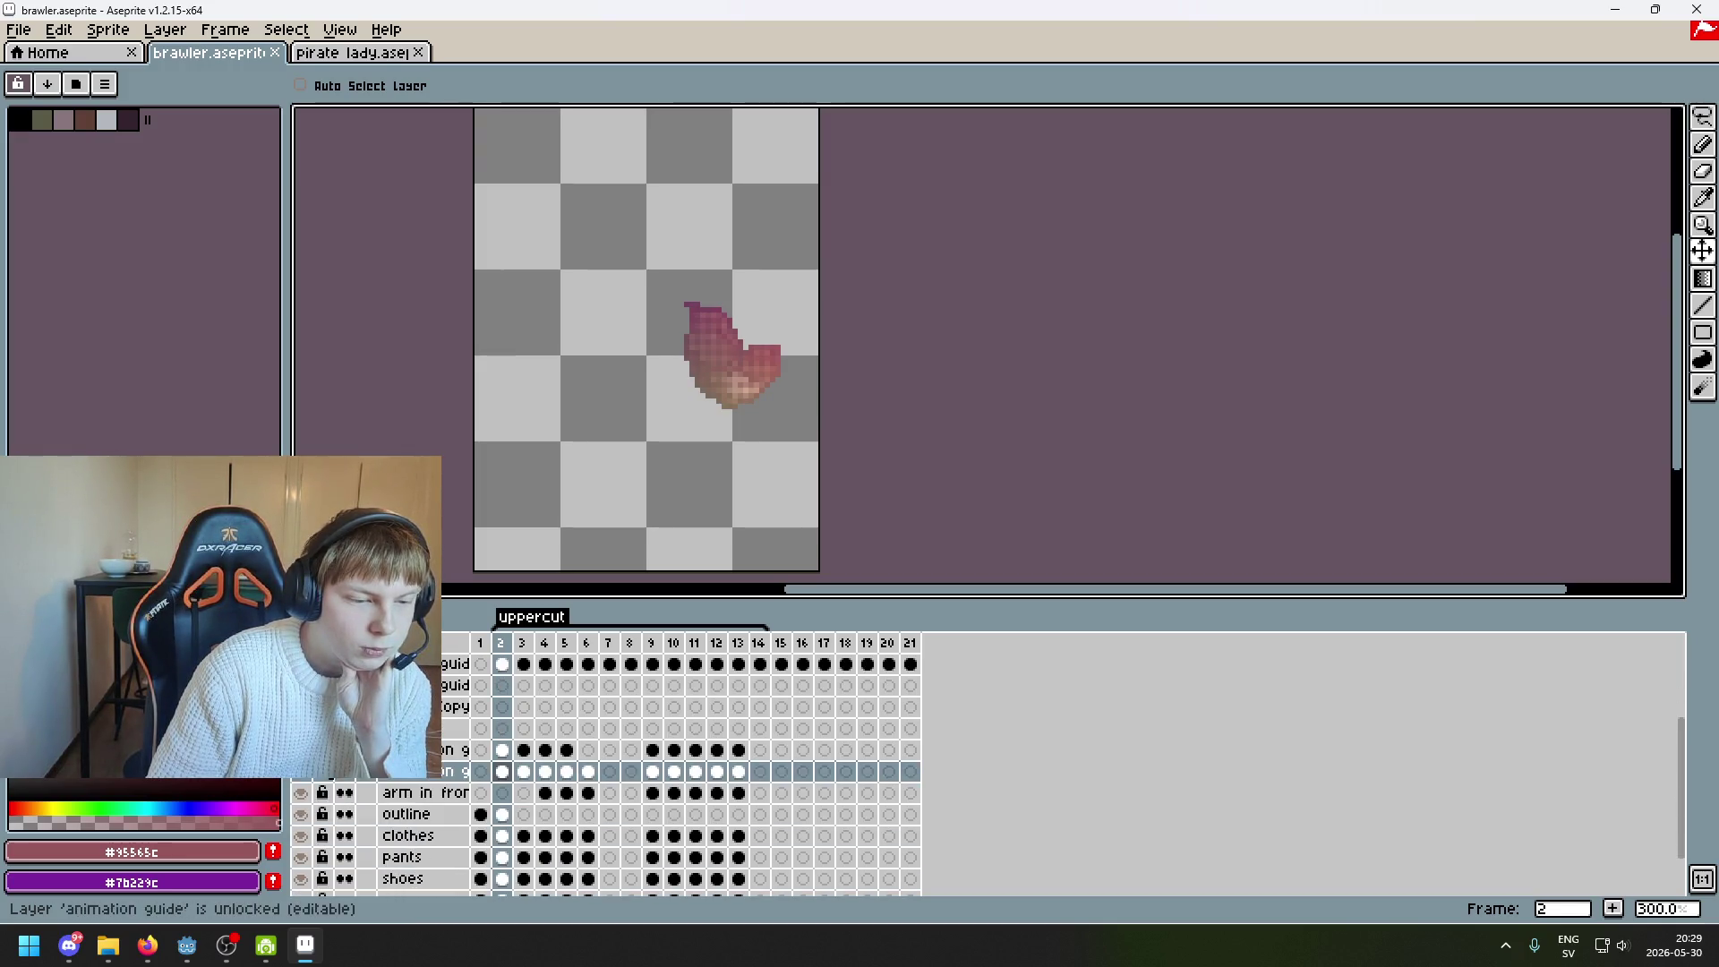
{"action": "left_click", "coordinate": [300, 754]}
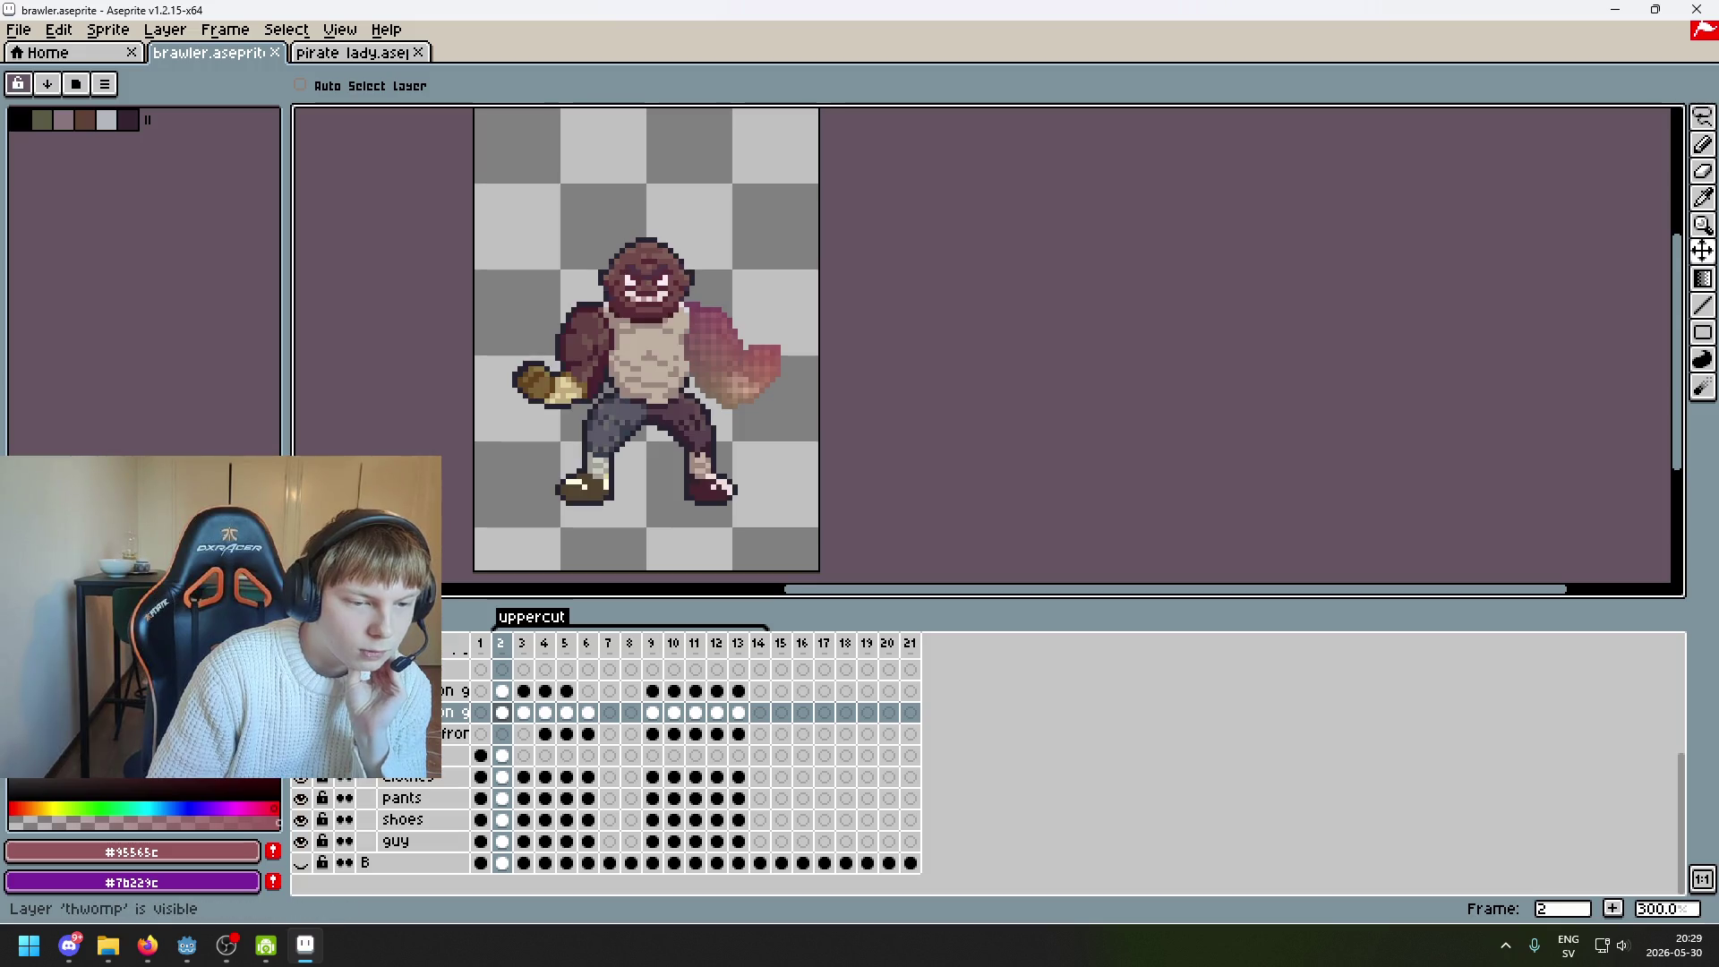
{"action": "left_click", "coordinate": [301, 755]}
{"action": "scroll", "coordinate": [322, 770], "scroll_direction": "up", "scroll_amount": 5}
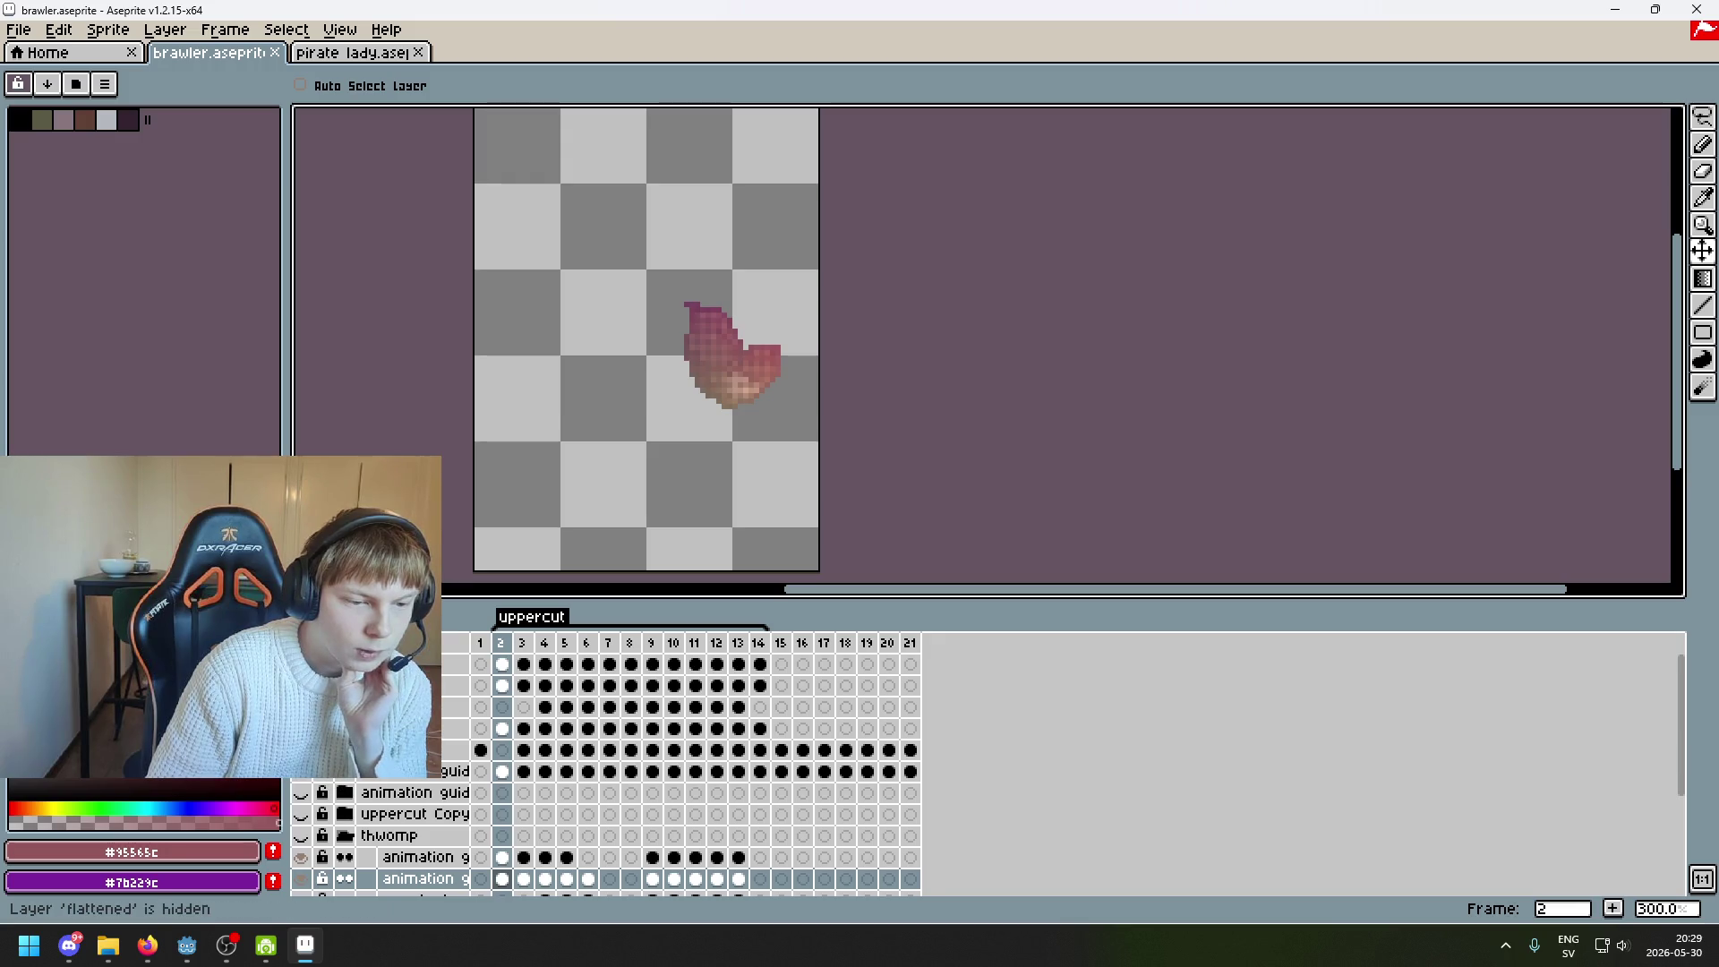
{"action": "left_click", "coordinate": [301, 686]}
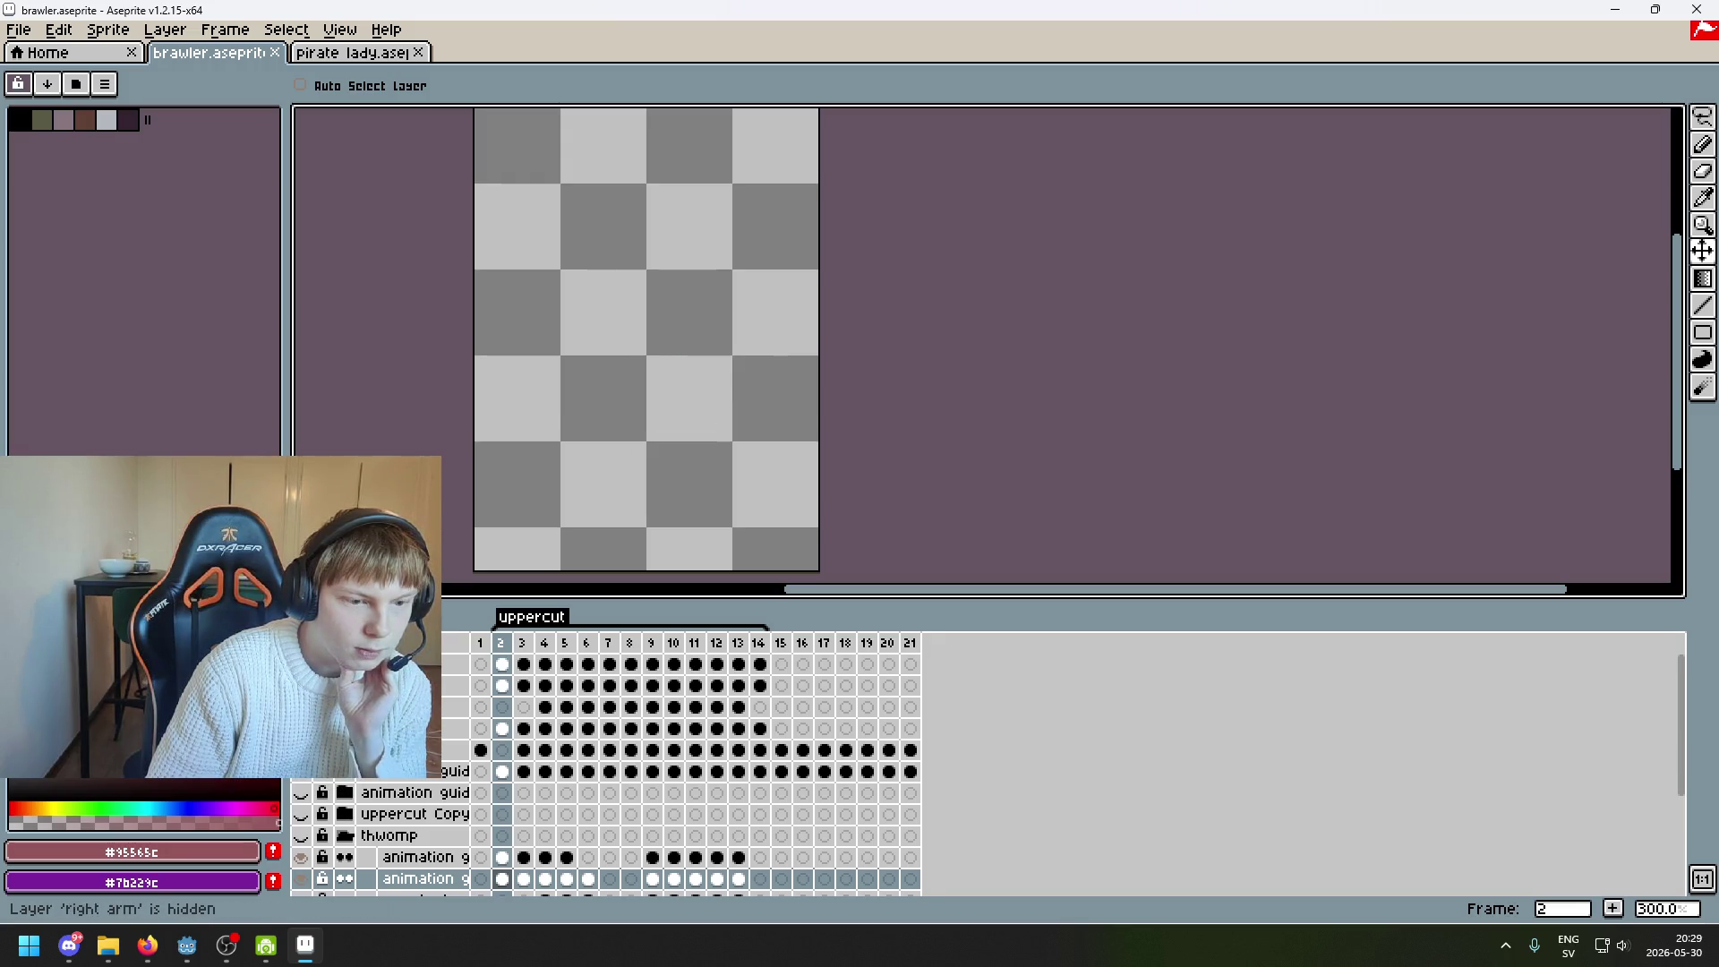
{"action": "left_click", "coordinate": [480, 643]}
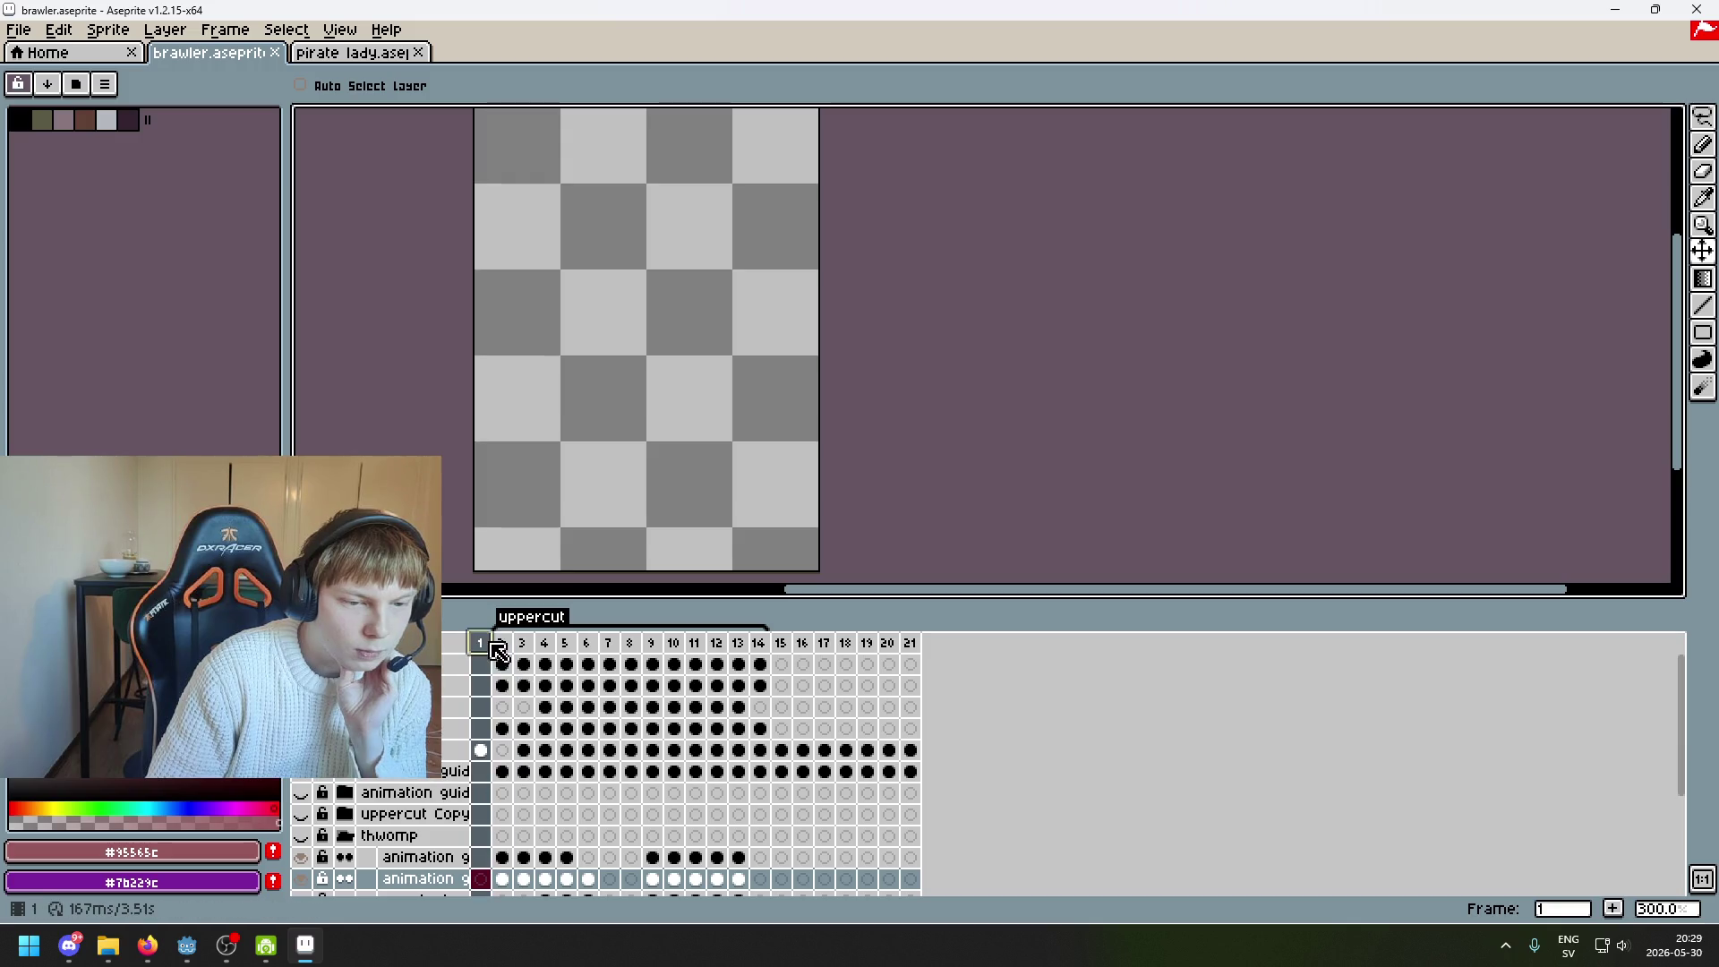
Bring up the Export File dialog showing map.png with Selected frames
{"action": "left_click_drag", "start_coordinate": [727, 407], "coordinate": [665, 383]}
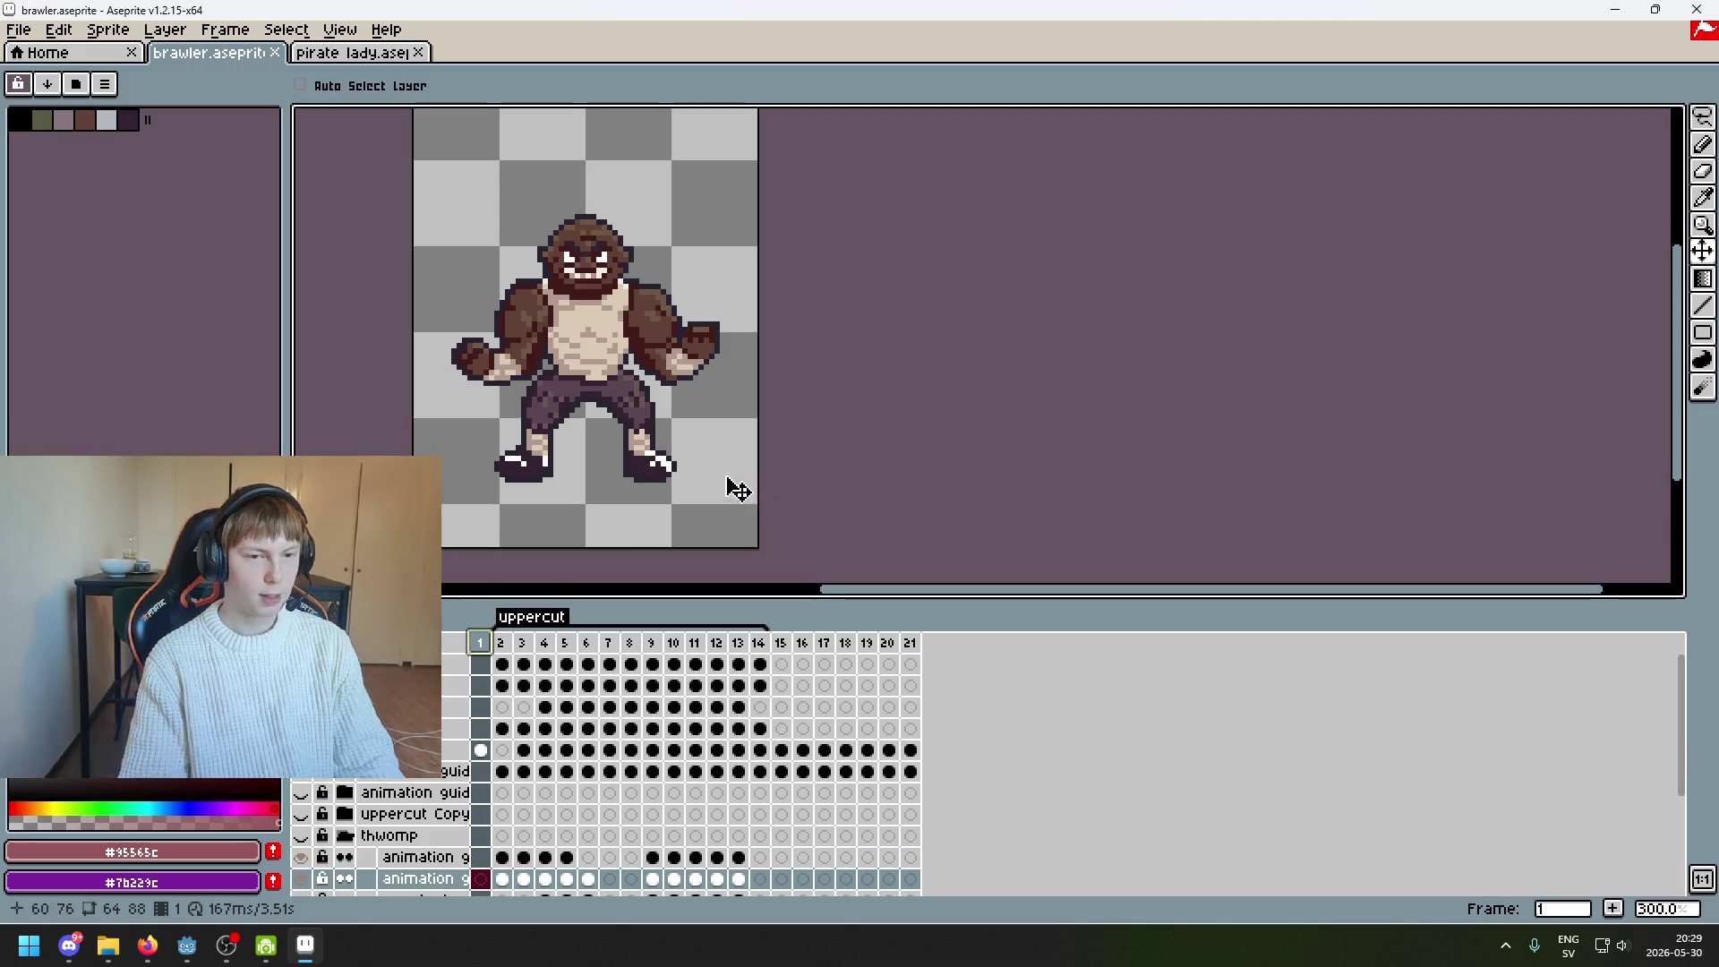
{"action": "scroll", "coordinate": [537, 295], "scroll_direction": "down", "scroll_amount": 1}
{"action": "scroll", "coordinate": [537, 296], "scroll_direction": "up", "scroll_amount": 1}
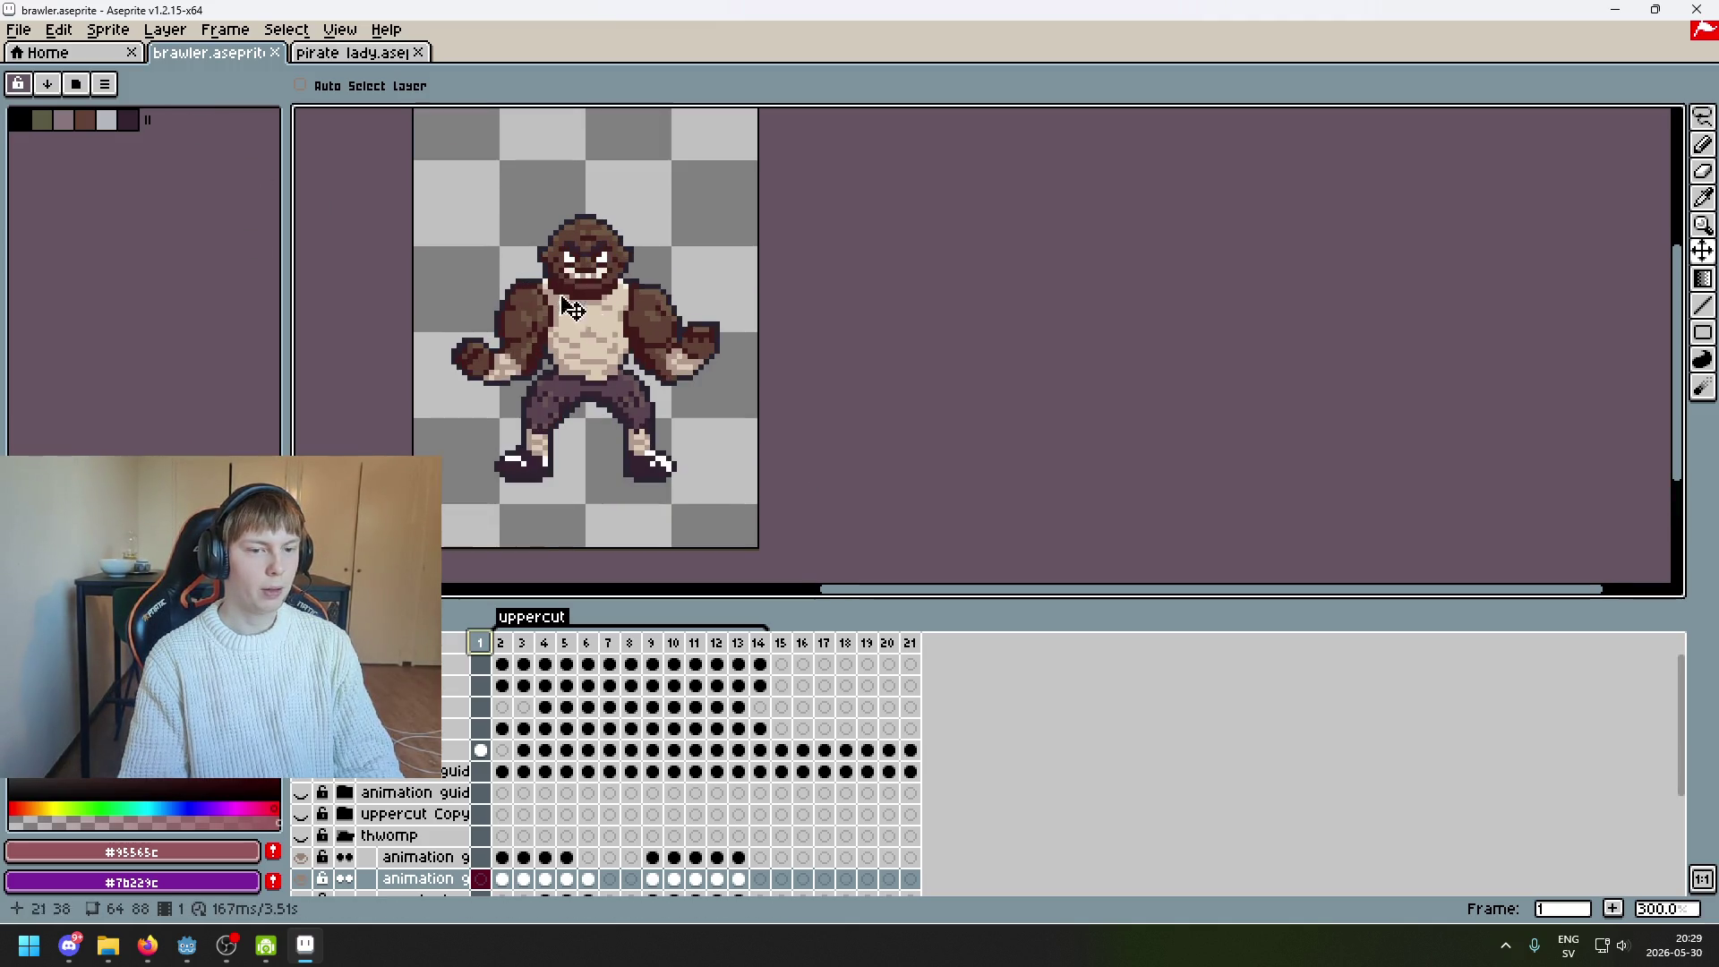
{"action": "left_click", "coordinate": [29, 32]}
{"action": "left_click", "coordinate": [139, 166]}
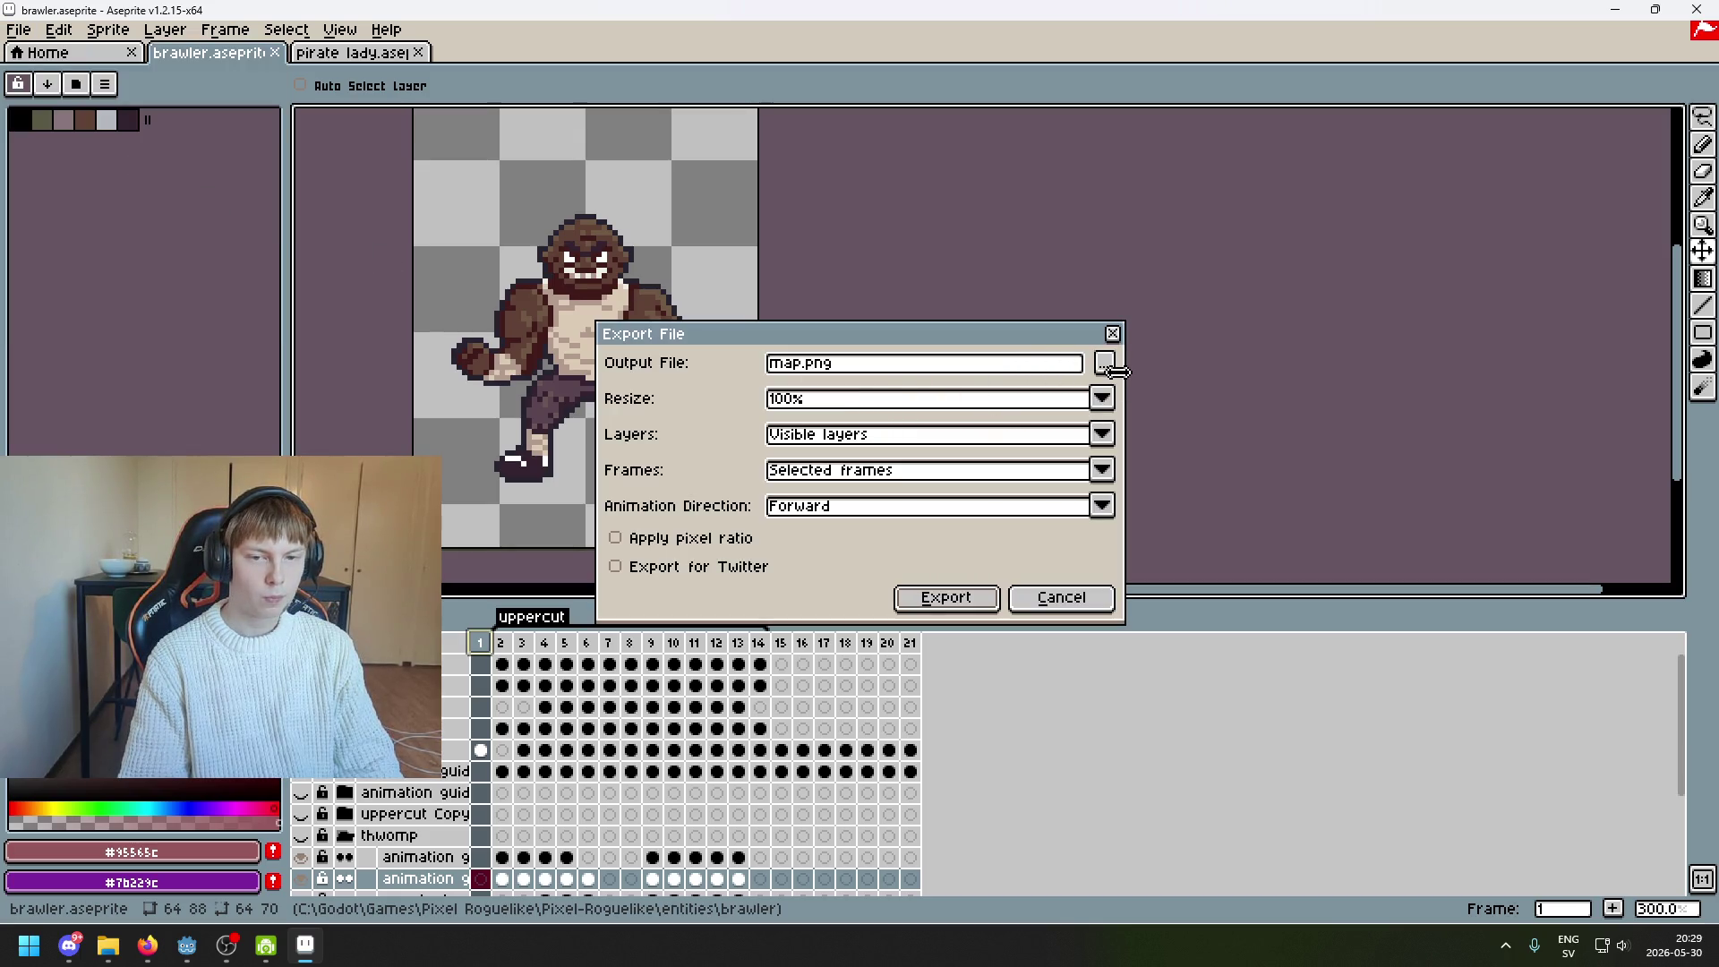
{"action": "left_click", "coordinate": [1105, 362]}
{"action": "left_click", "coordinate": [401, 116]}
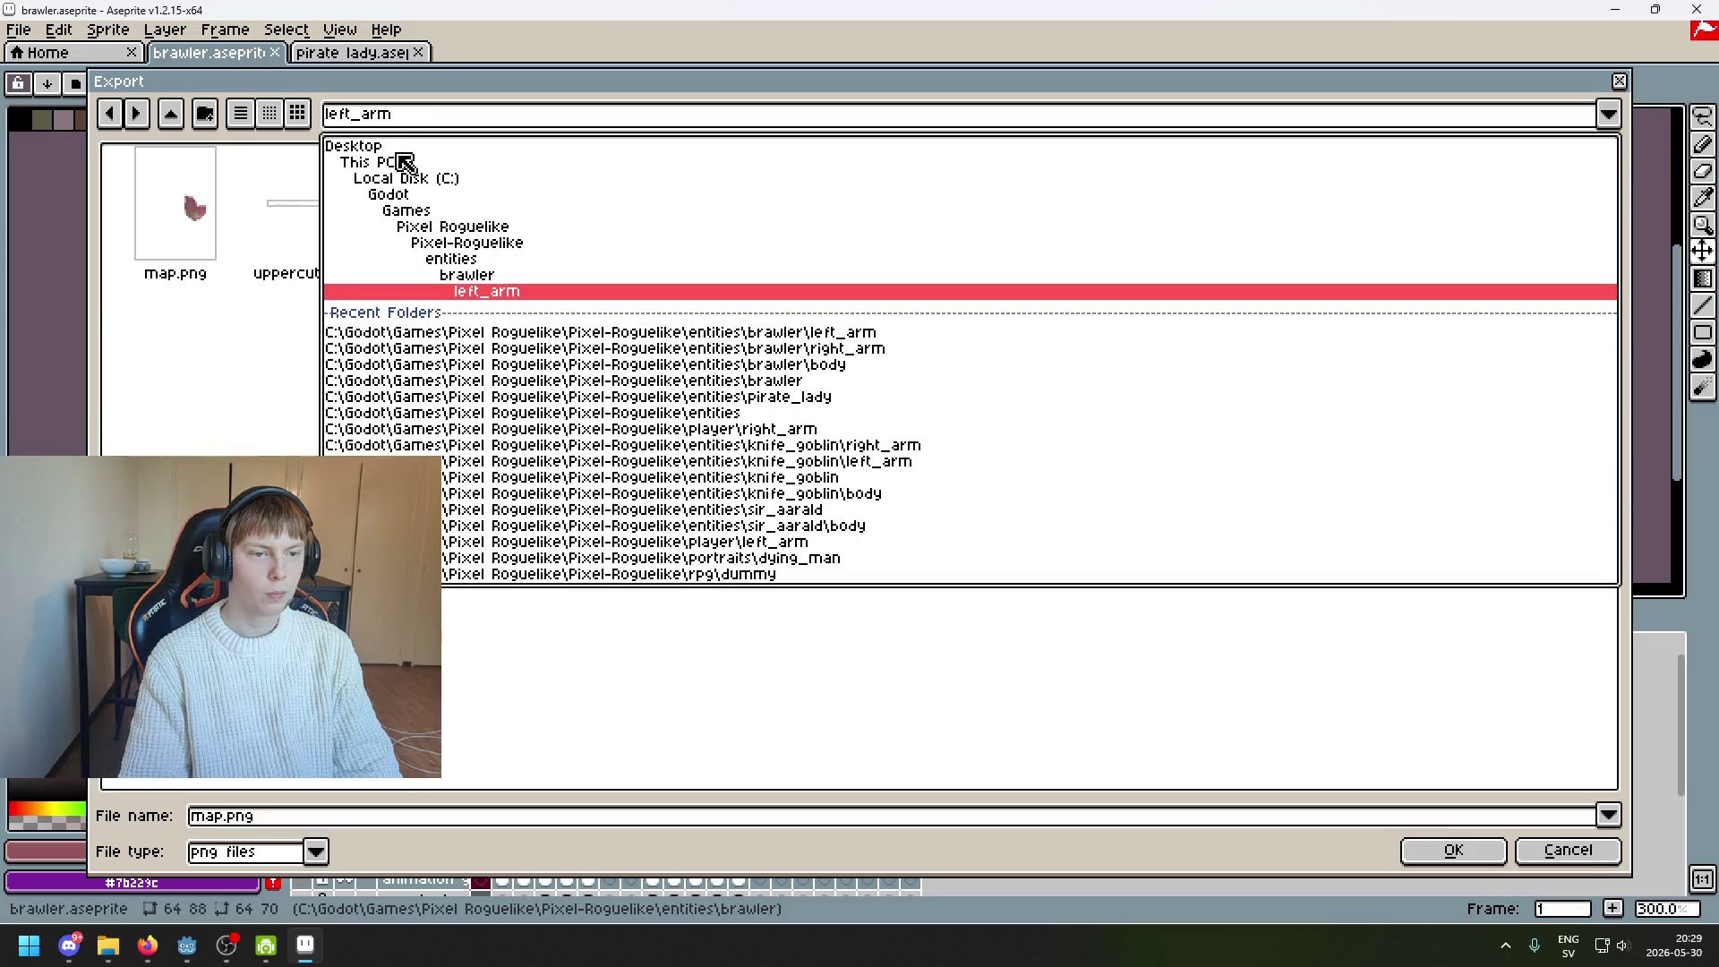
{"action": "left_click", "coordinate": [488, 278]}
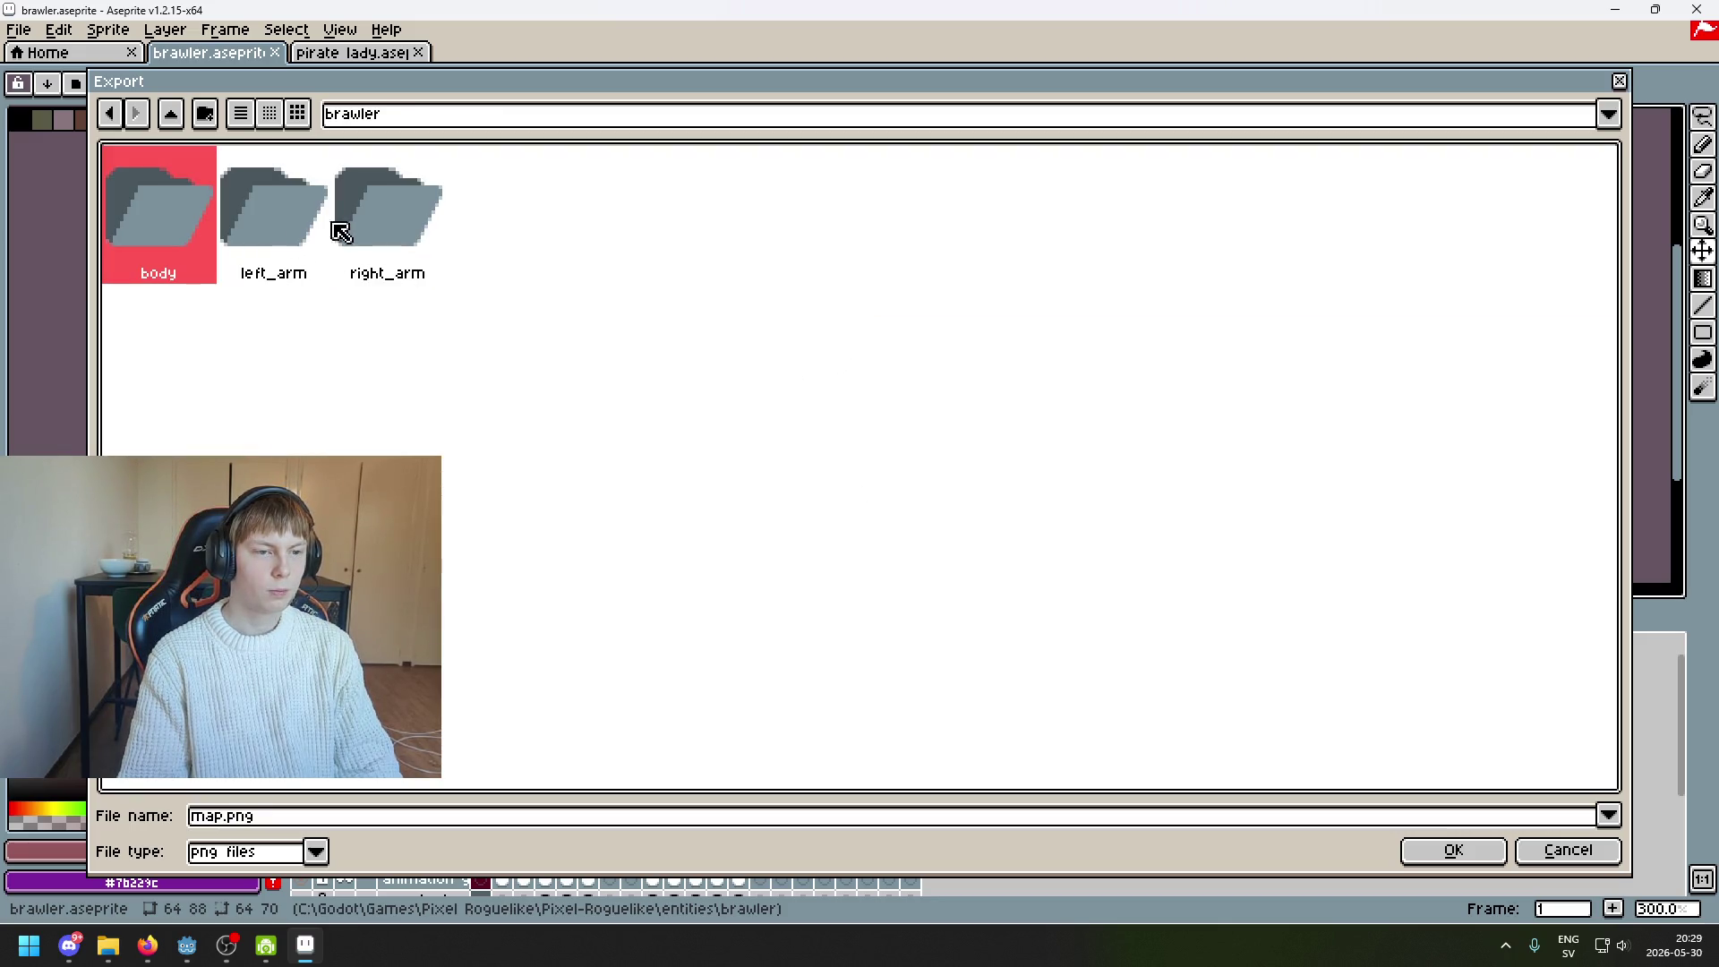
{"action": "double_click", "coordinate": [196, 222]}
{"action": "left_click", "coordinate": [251, 816]}
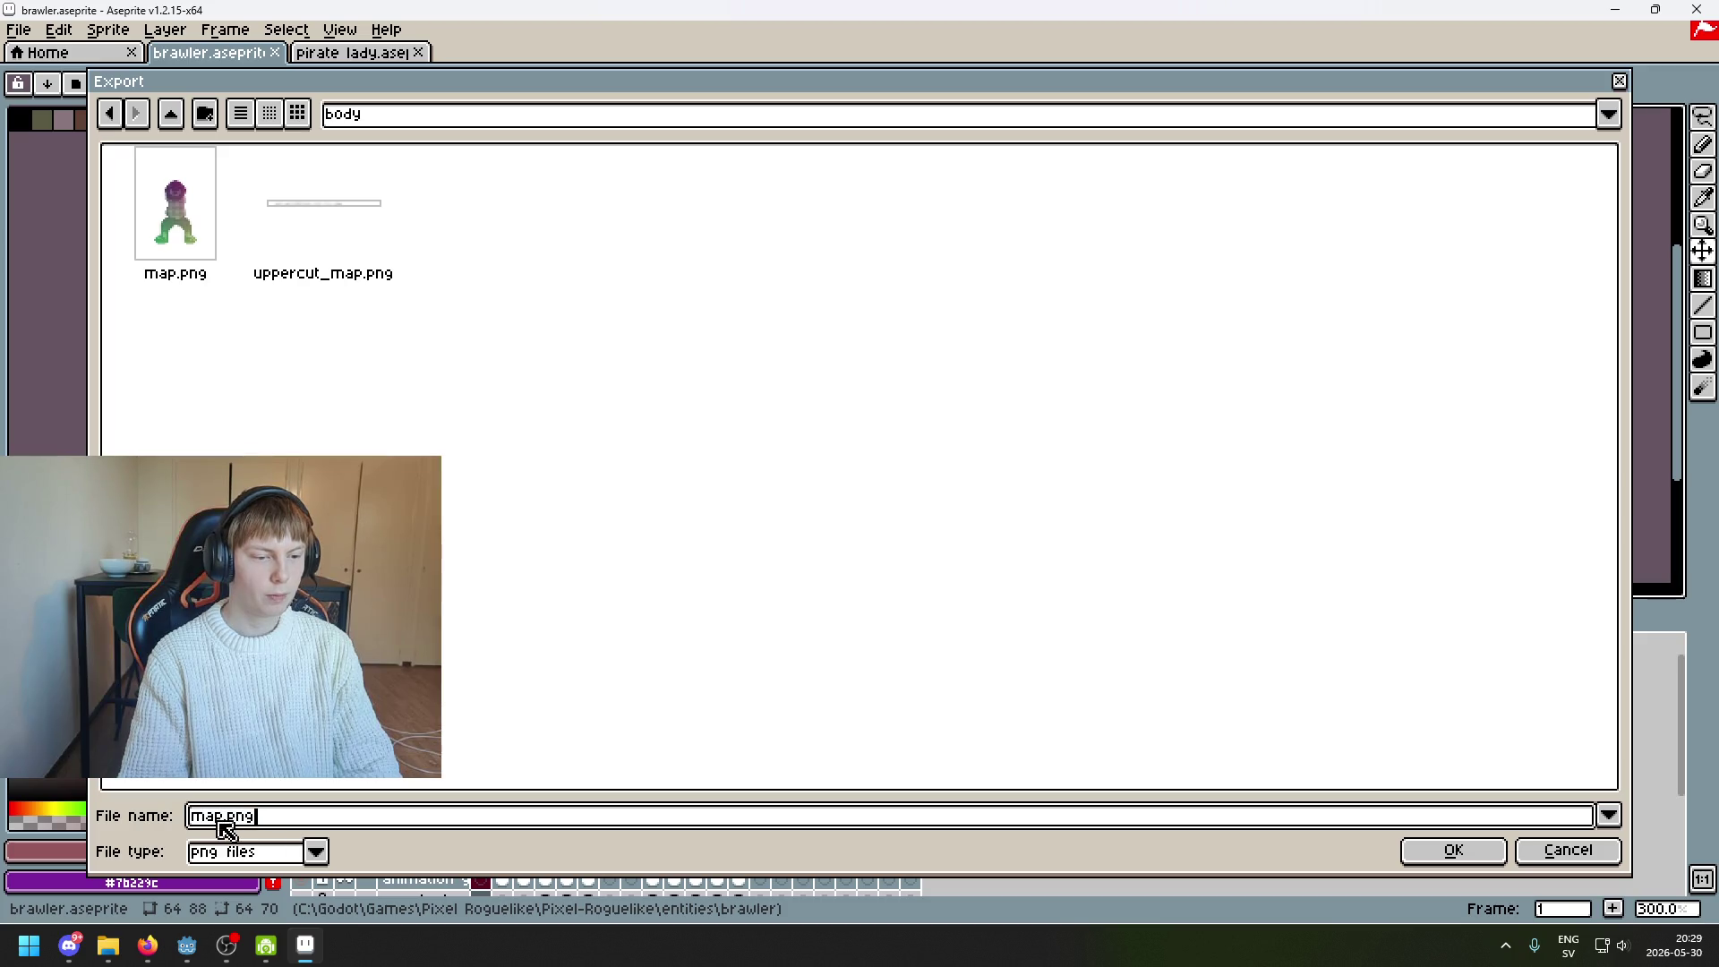
{"action": "key", "text": "Delete"}
{"action": "key", "text": "Delete"}
{"action": "key", "text": "Delete"}
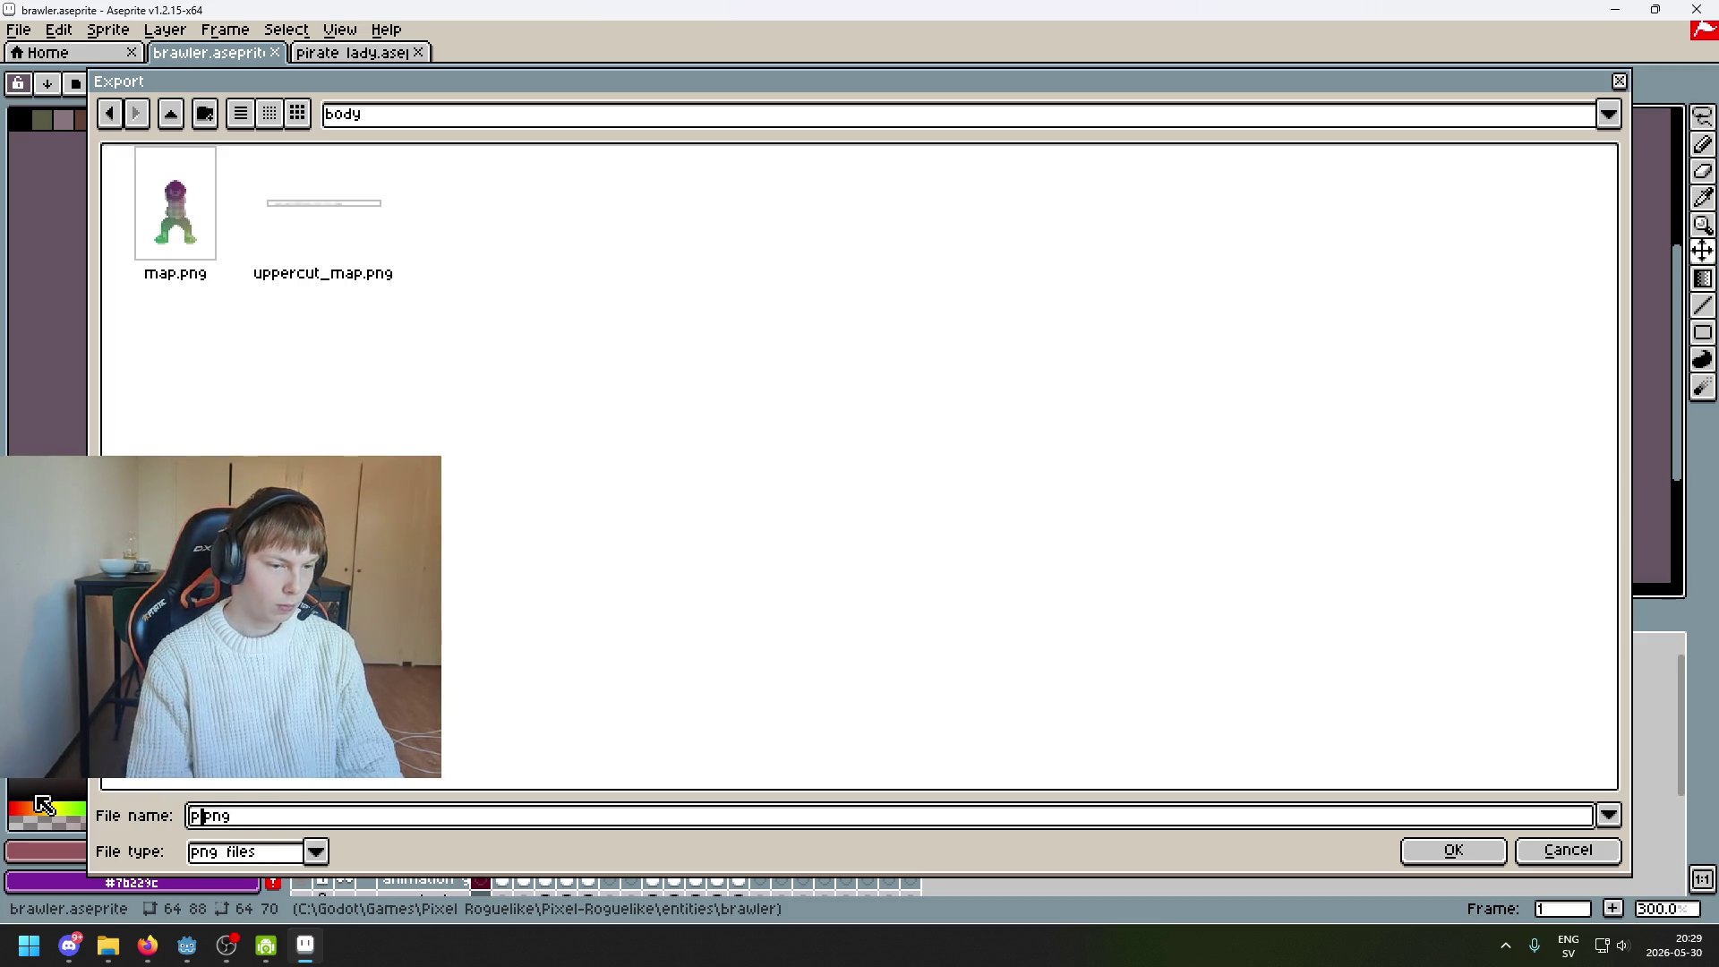
{"action": "type", "text": "lookup_"}
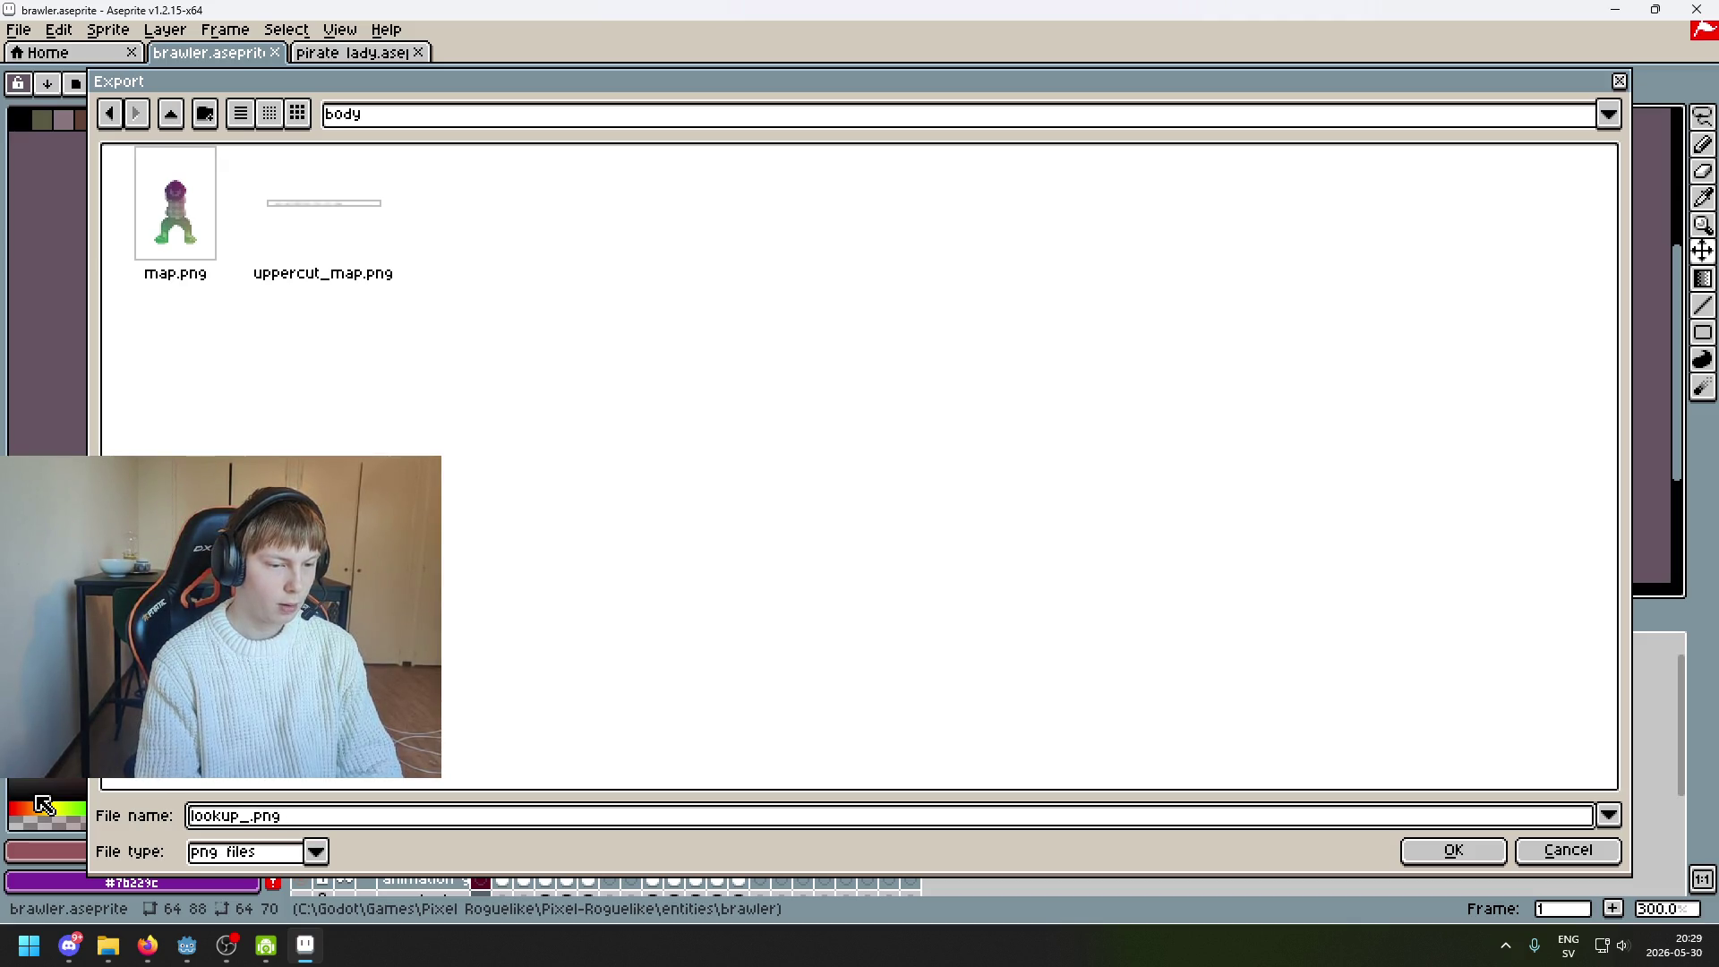
{"action": "left_click", "coordinate": [1452, 850]}
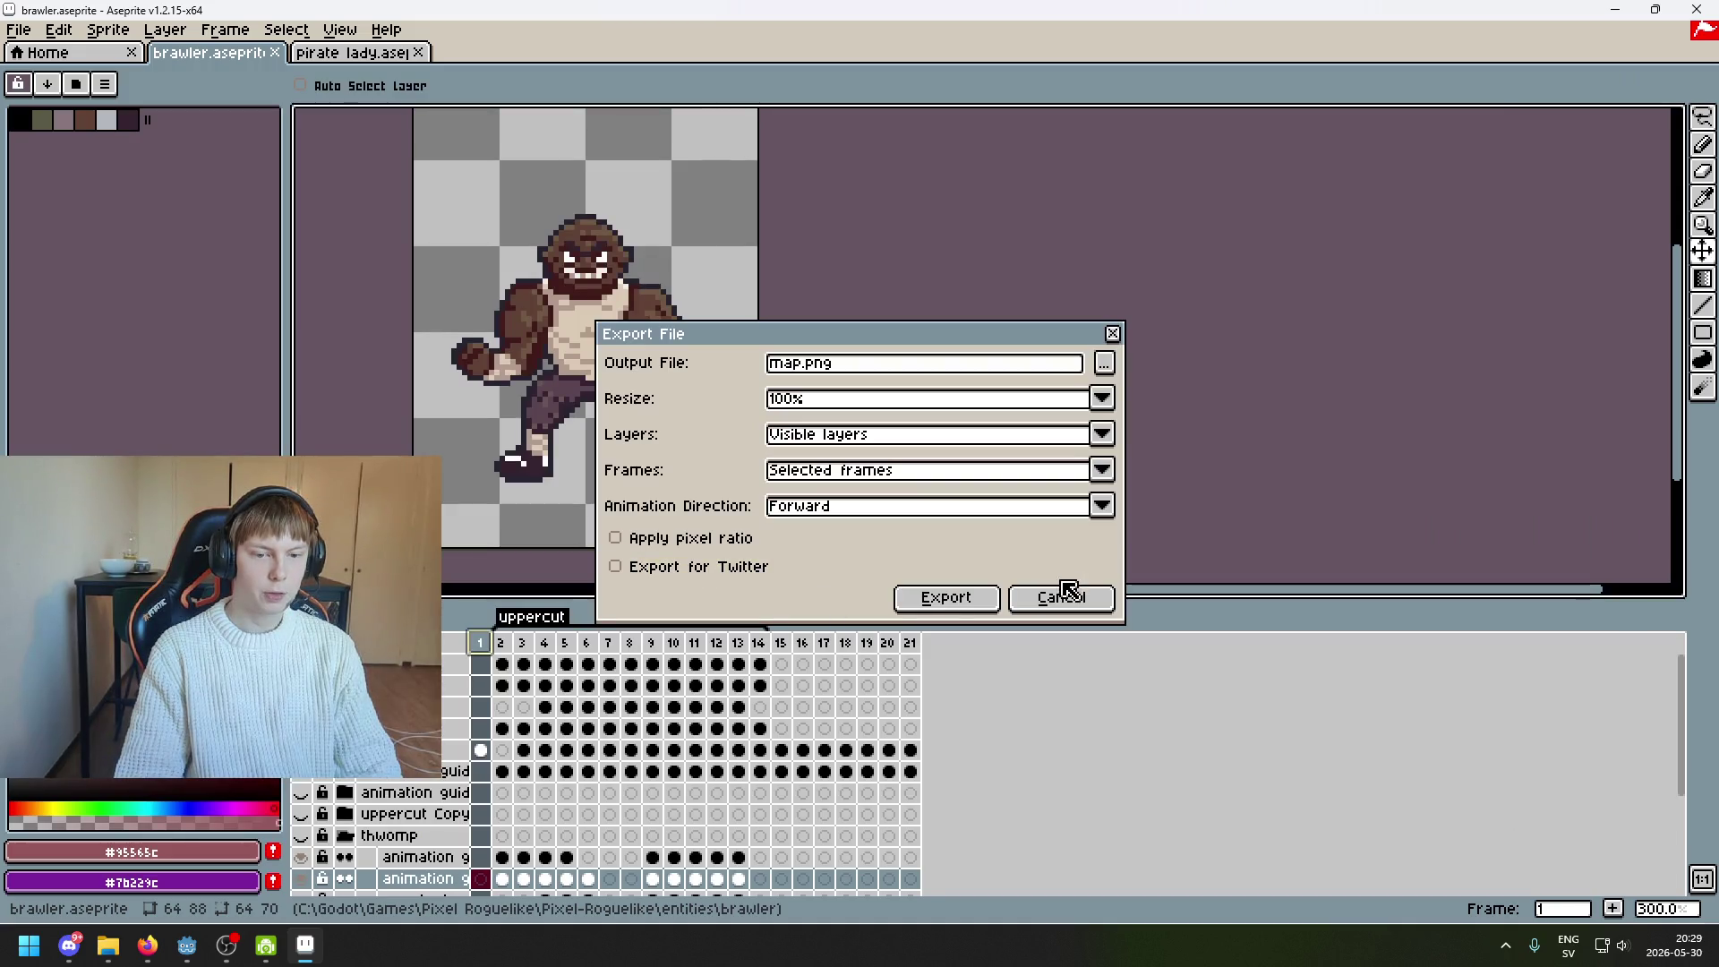
{"action": "left_click", "coordinate": [1061, 597]}
{"action": "left_click", "coordinate": [1701, 116]}
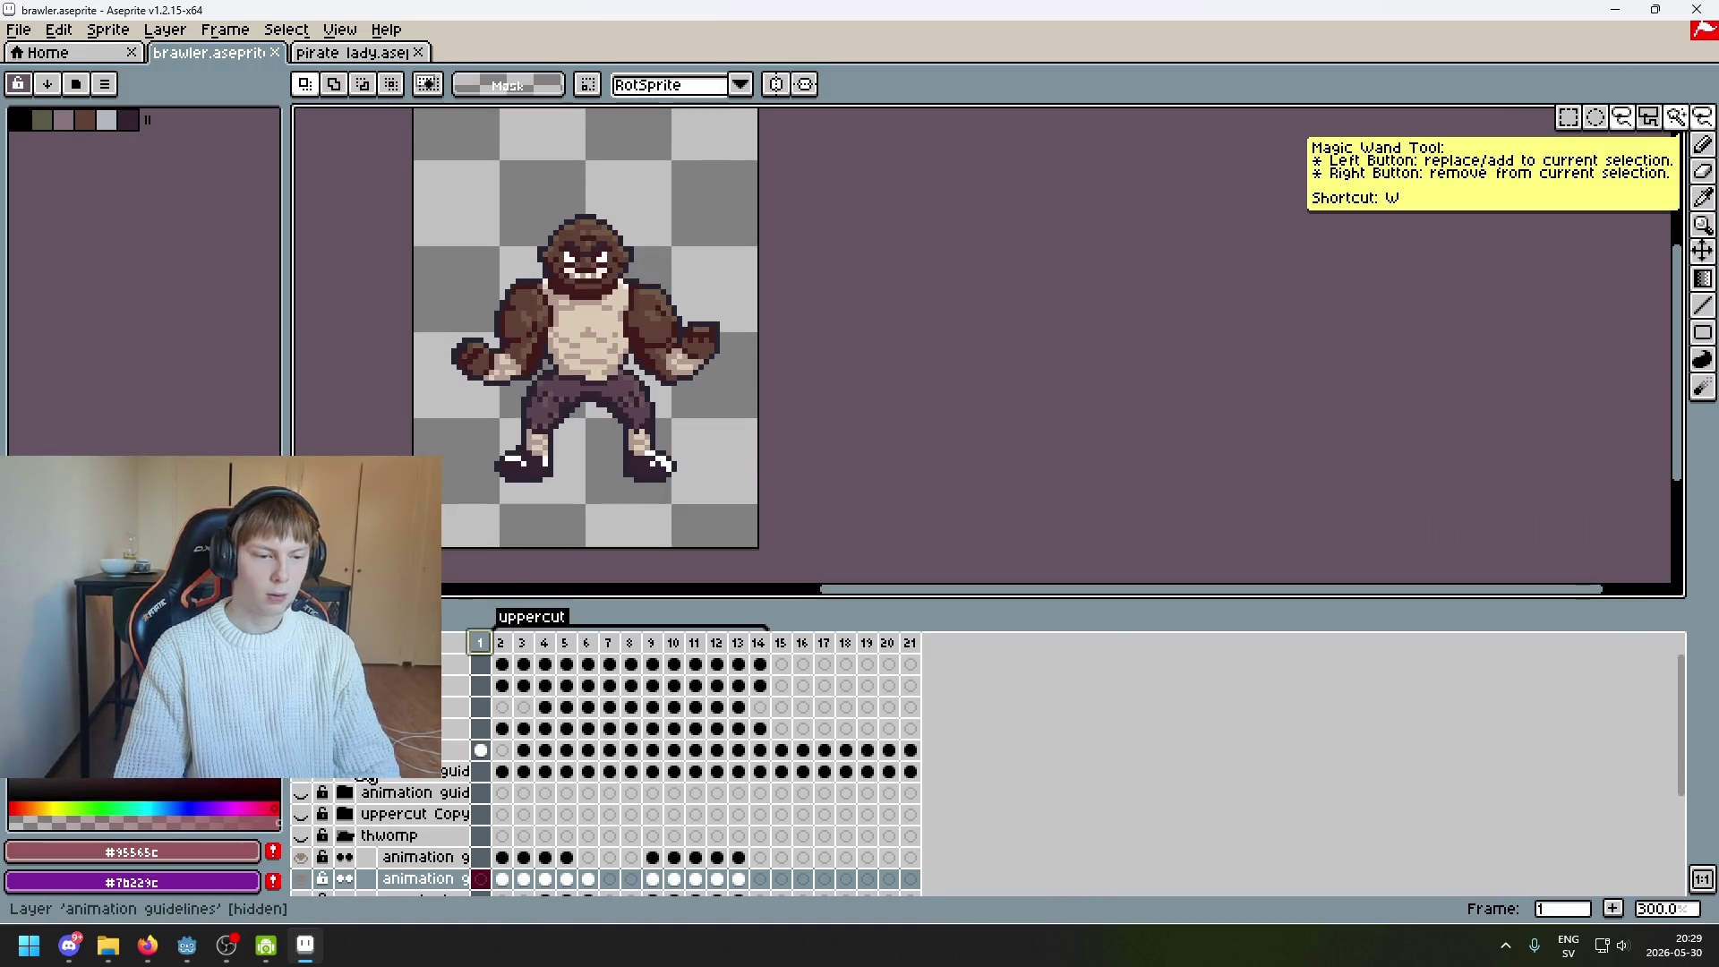
Duplicate the layer from its right-click options
{"action": "right_click", "coordinate": [385, 749]}
{"action": "left_click", "coordinate": [510, 845]}
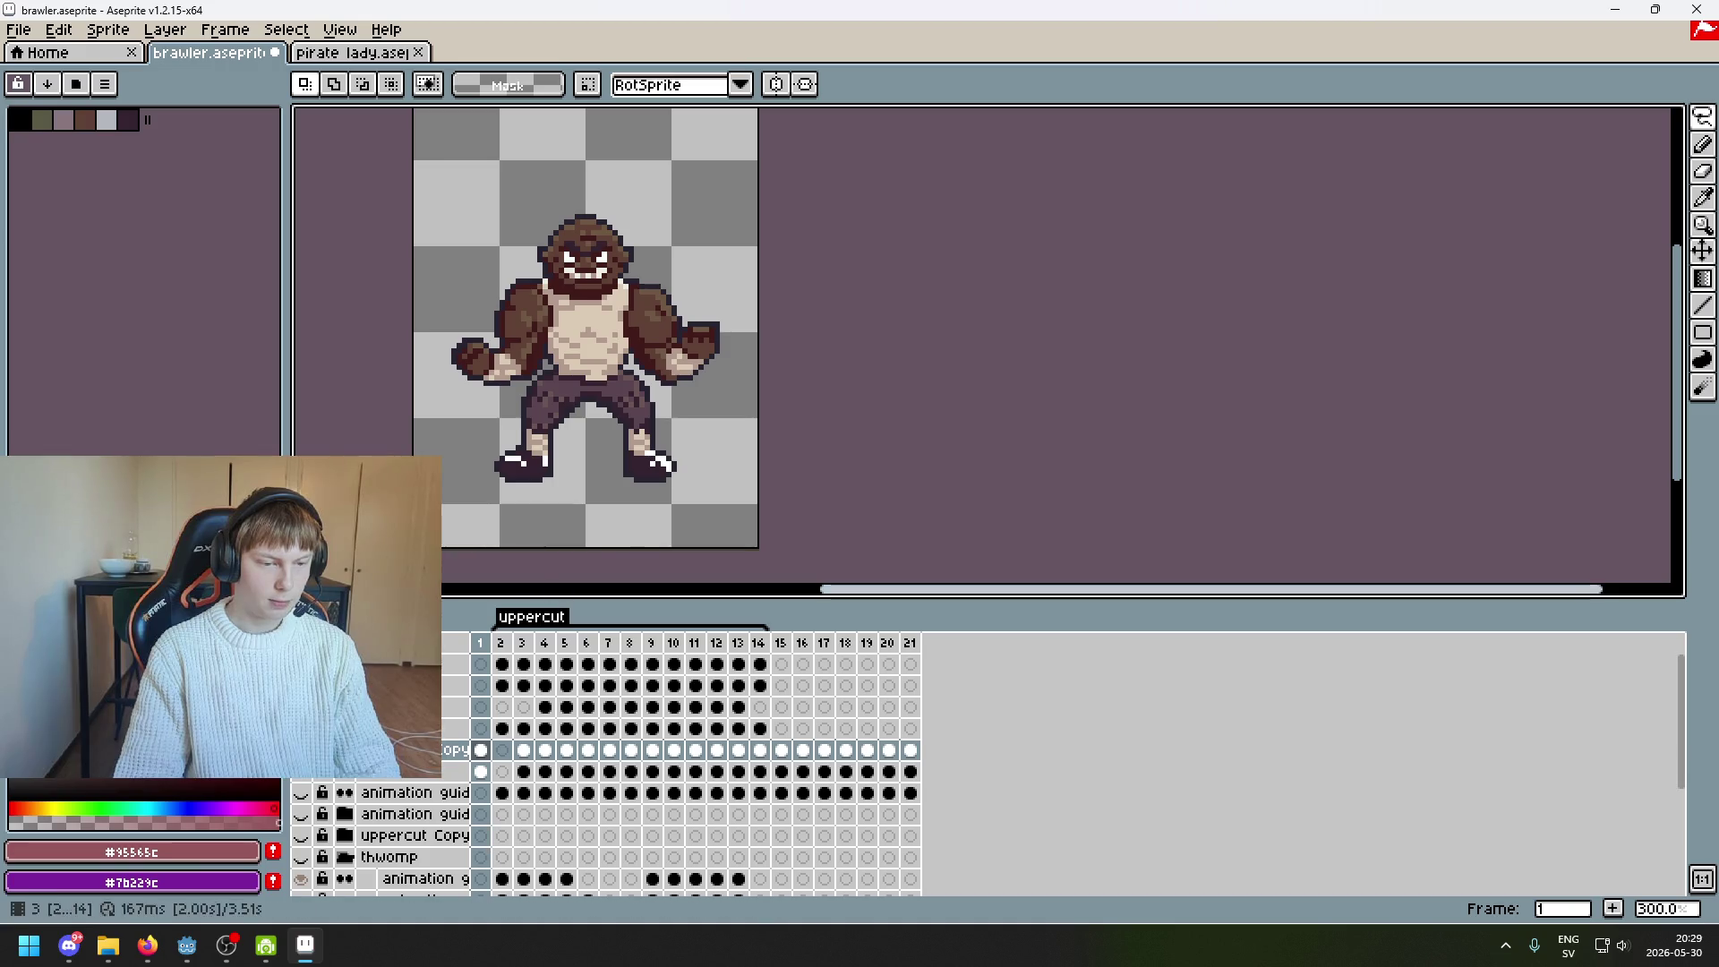
{"action": "scroll", "coordinate": [570, 408], "scroll_direction": "up", "scroll_amount": 2}
{"action": "scroll", "coordinate": [525, 320], "scroll_direction": "up", "scroll_amount": 2}
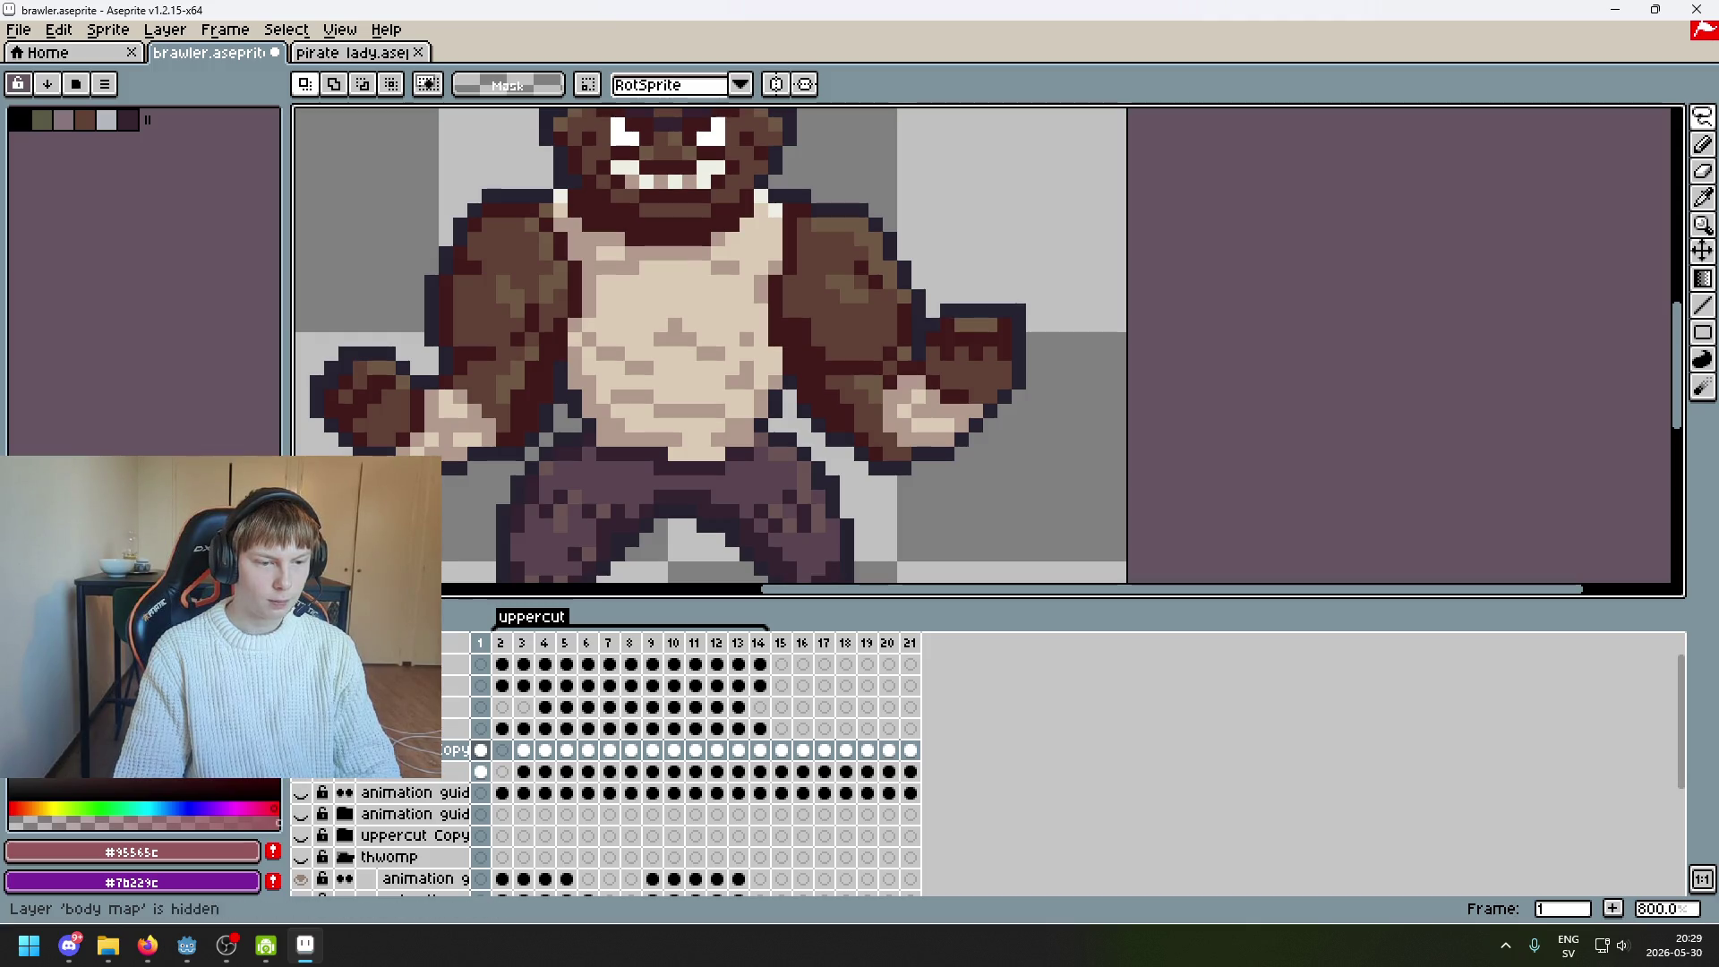
On the map layer's frame 2, Magic Wand-select the empty area around the gradient figure
{"action": "left_click", "coordinate": [504, 648]}
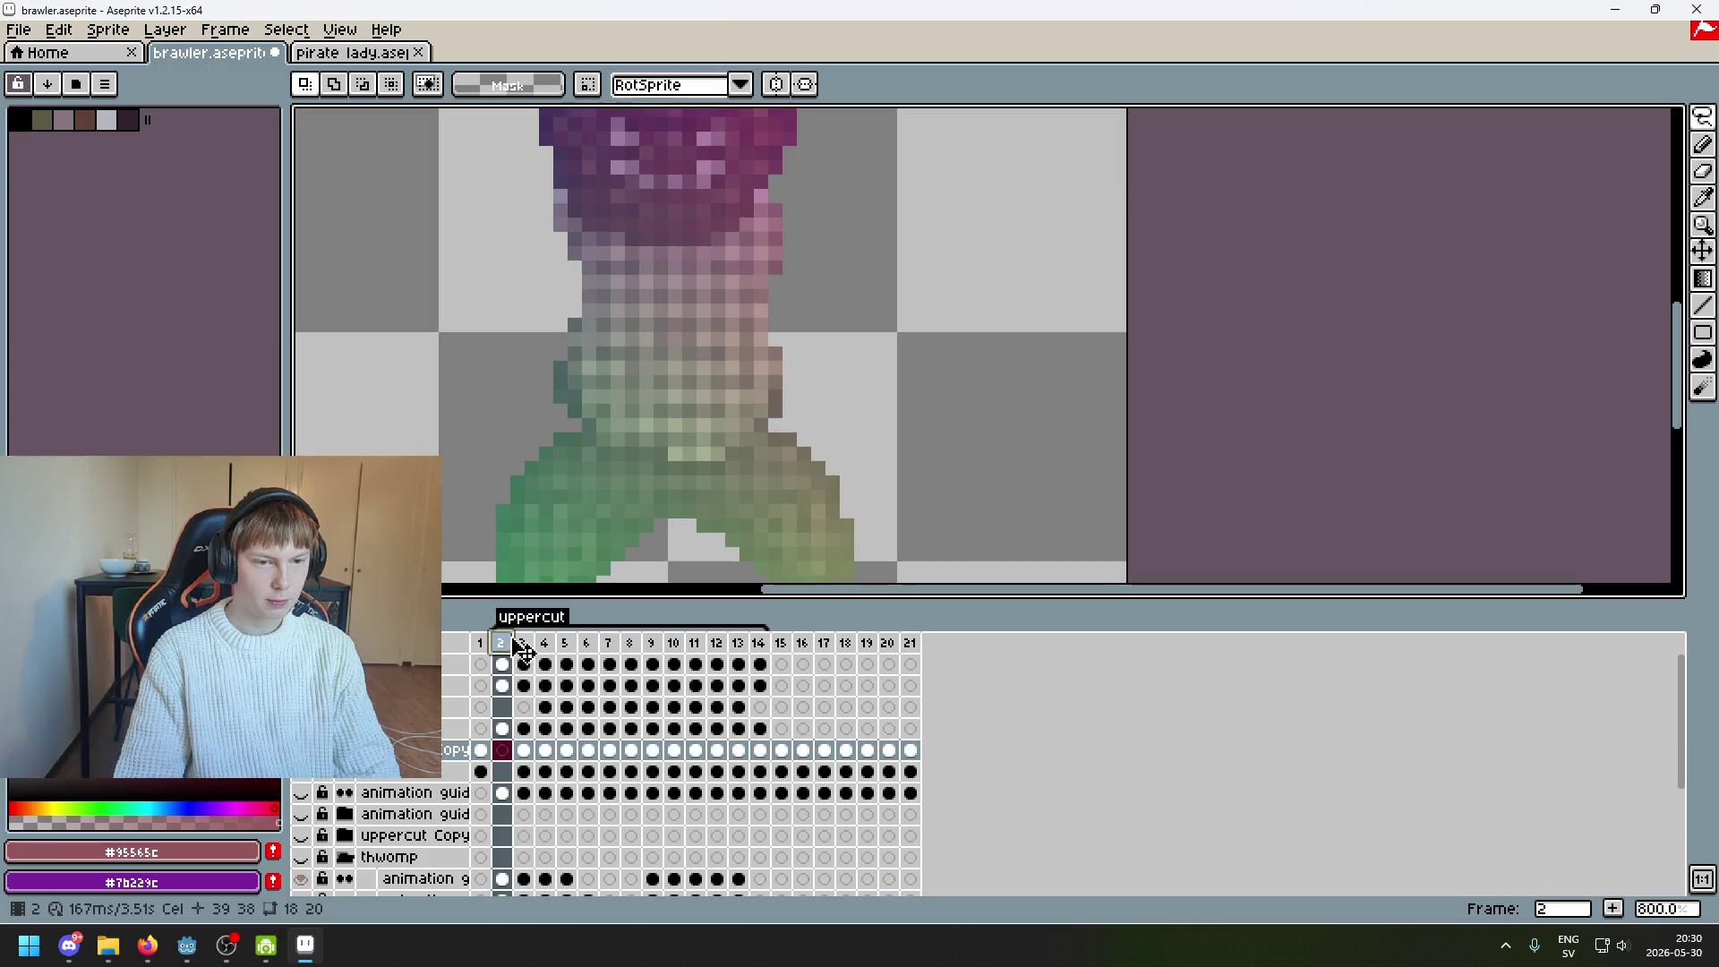
{"action": "scroll", "coordinate": [671, 392], "scroll_direction": "down", "scroll_amount": 3}
{"action": "left_click", "coordinate": [502, 728]}
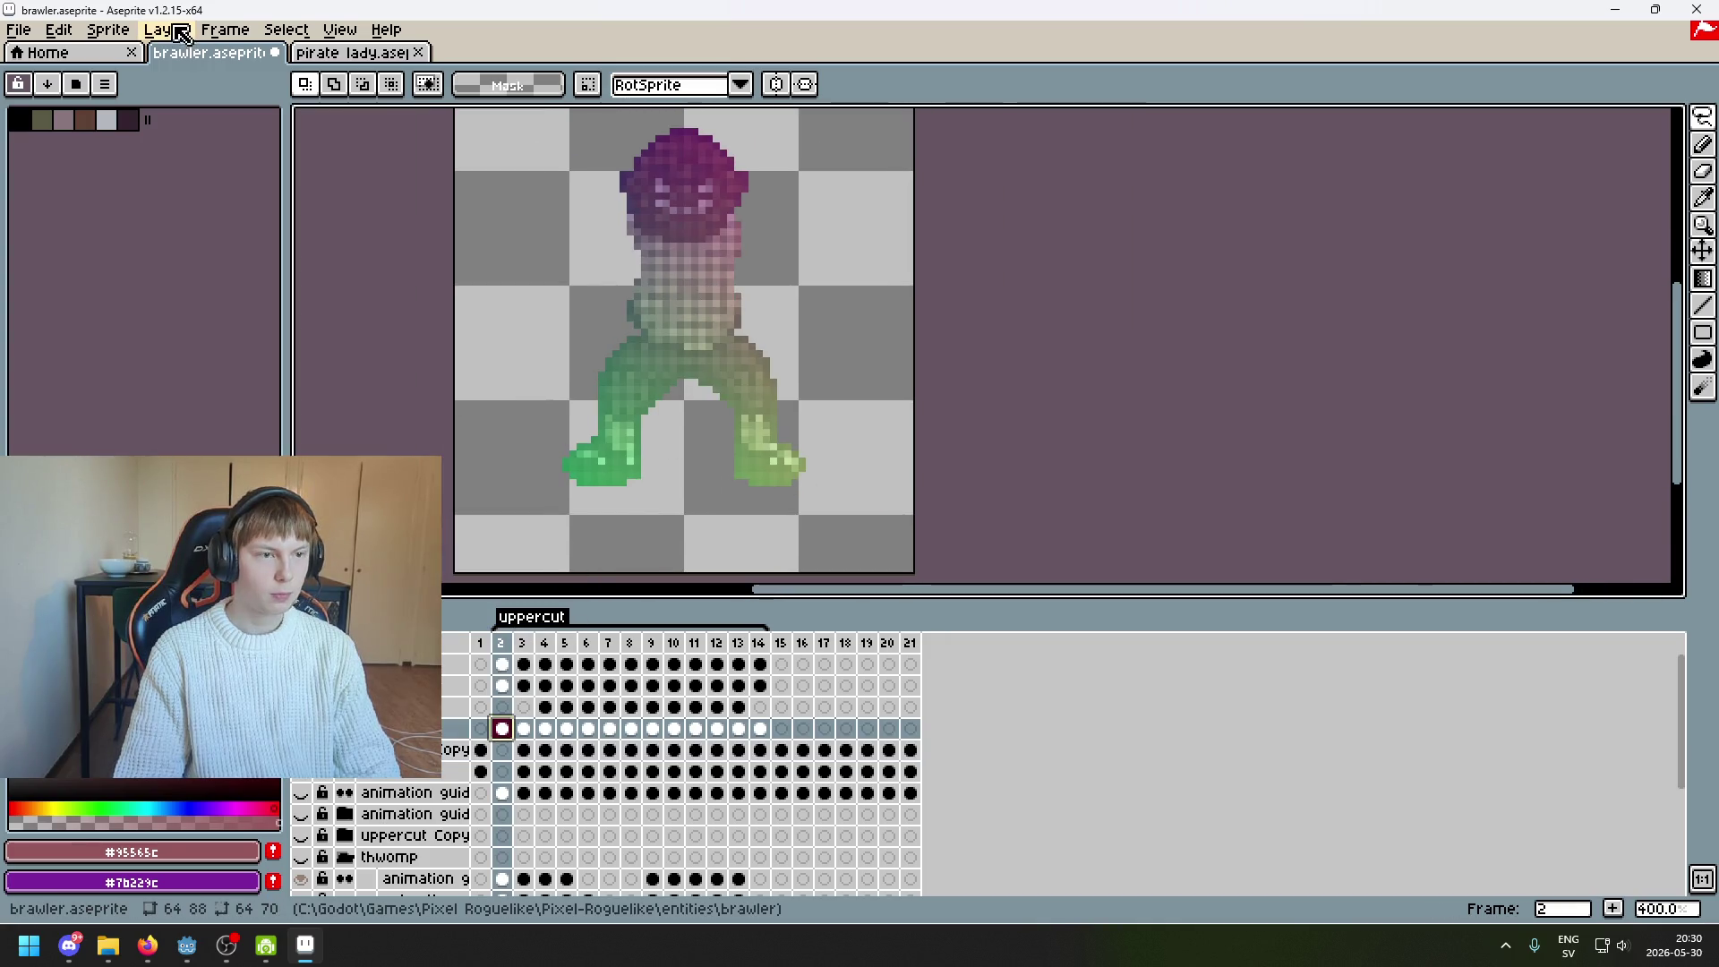
{"action": "left_click", "coordinate": [1676, 117]}
{"action": "left_click", "coordinate": [846, 251]}
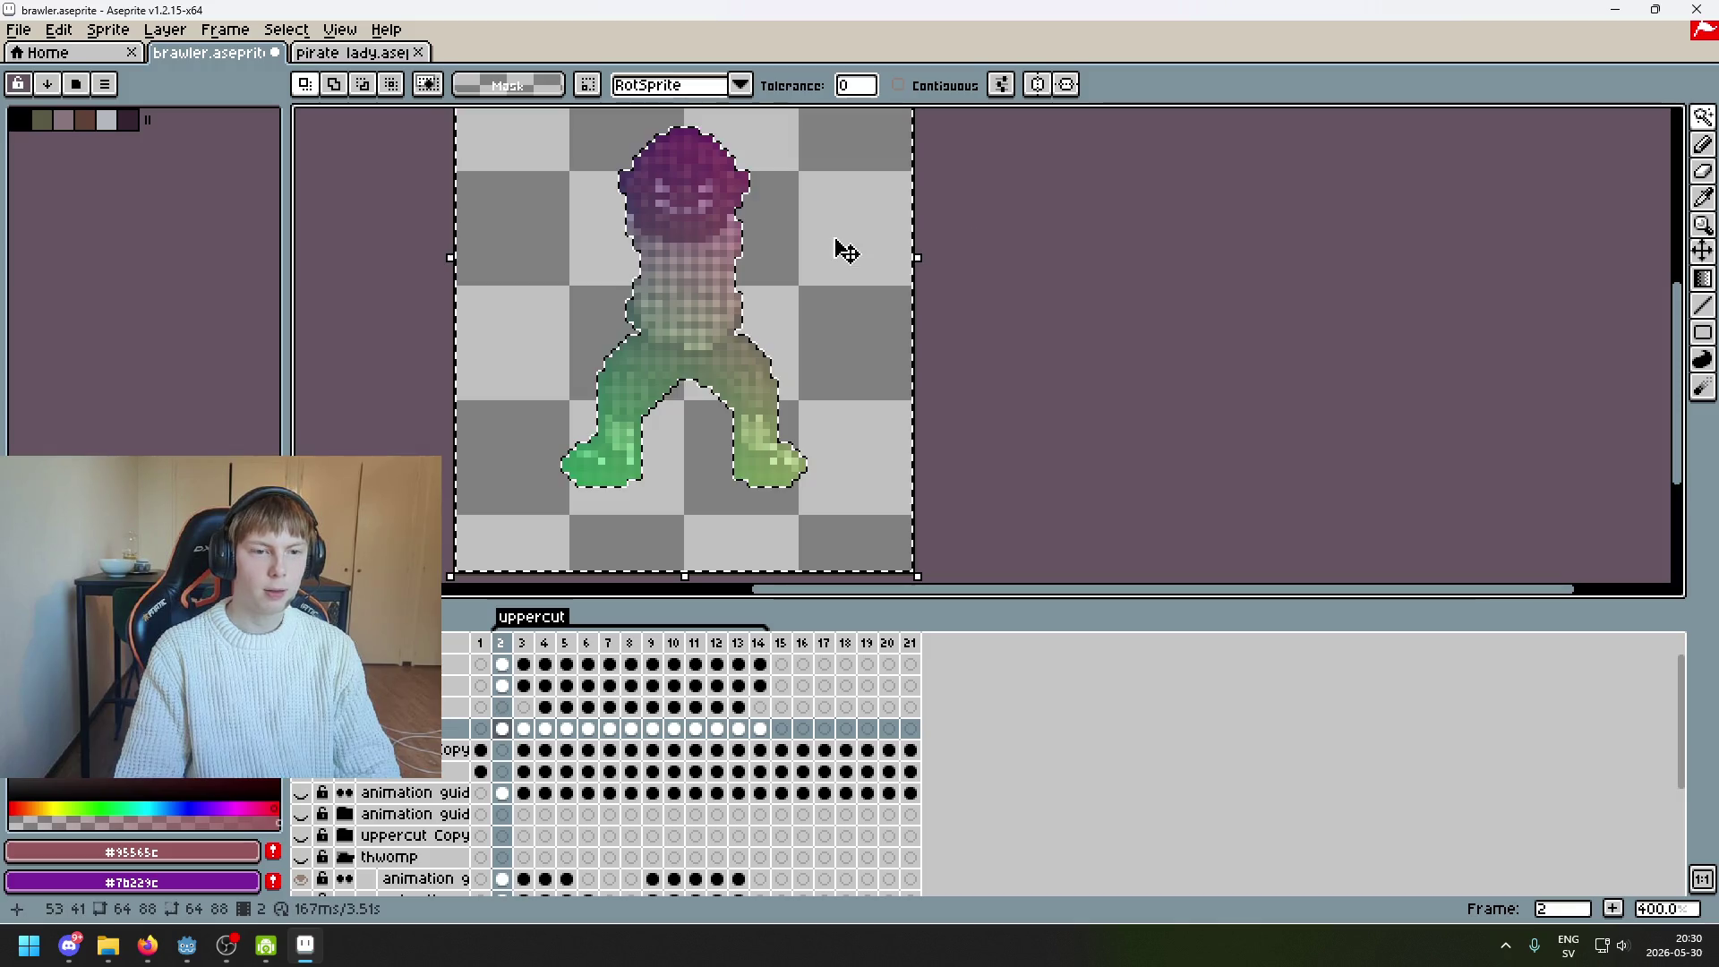
On frame 1 of the copy layer, invert the selection with Select > Inverse, then deselect
{"action": "left_click", "coordinate": [482, 751]}
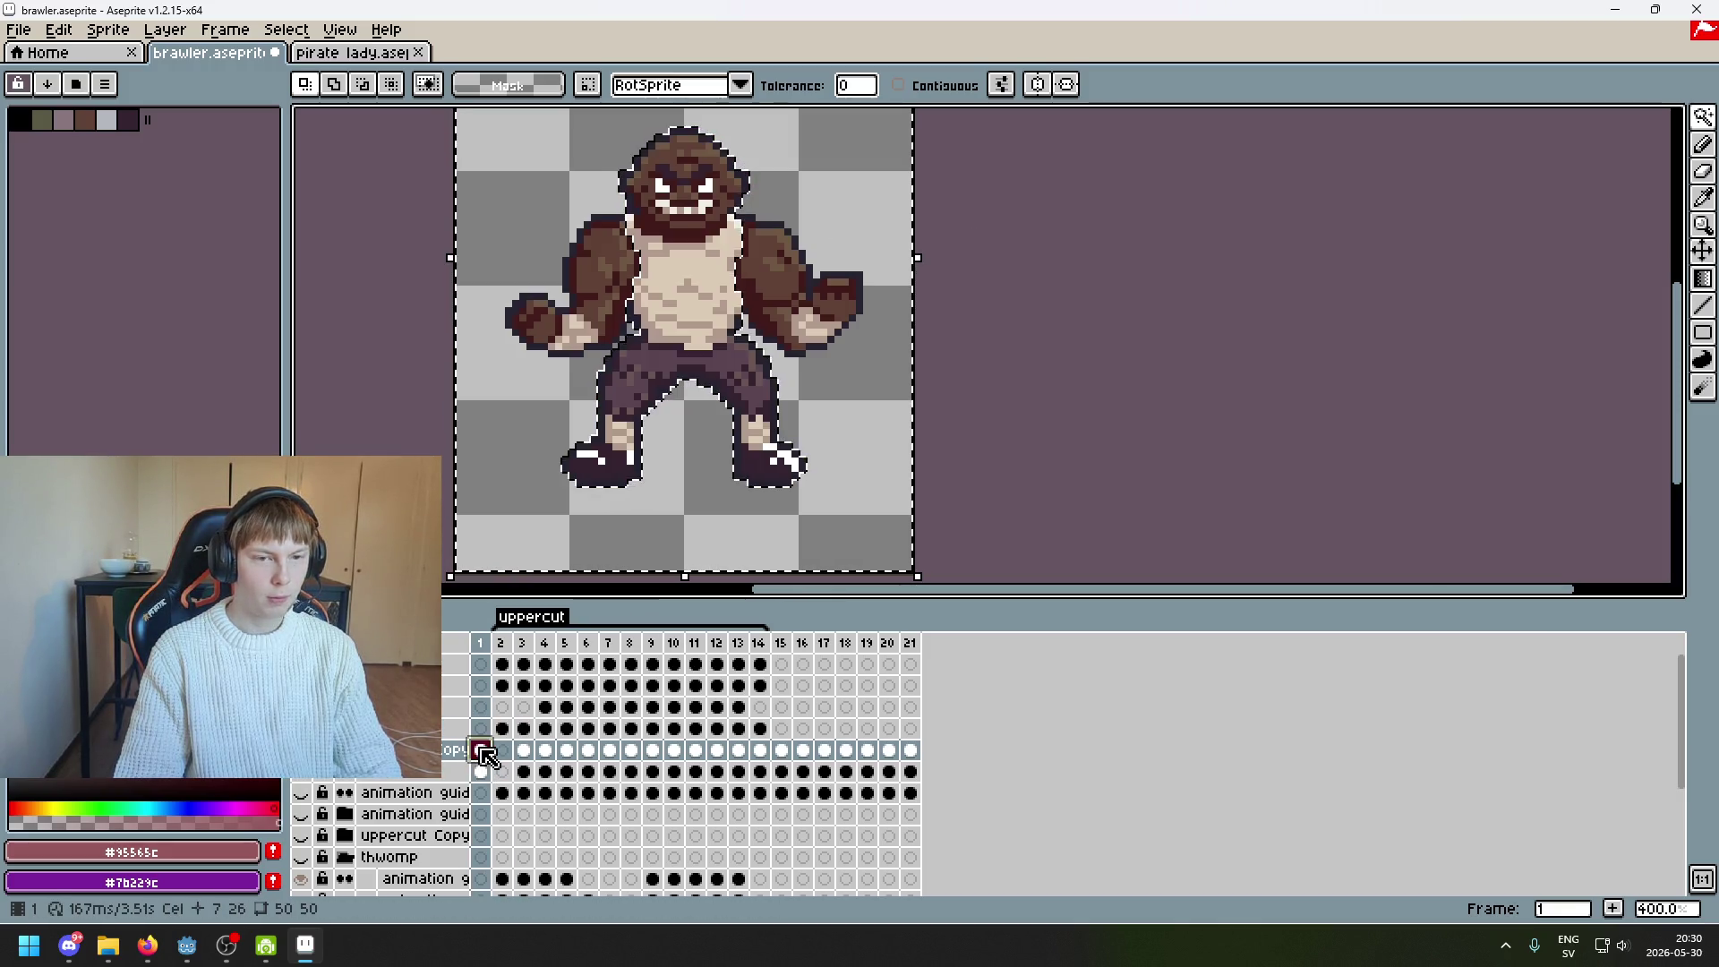
{"action": "scroll", "coordinate": [697, 515], "scroll_direction": "down", "scroll_amount": 2}
{"action": "scroll", "coordinate": [815, 372], "scroll_direction": "up", "scroll_amount": 2}
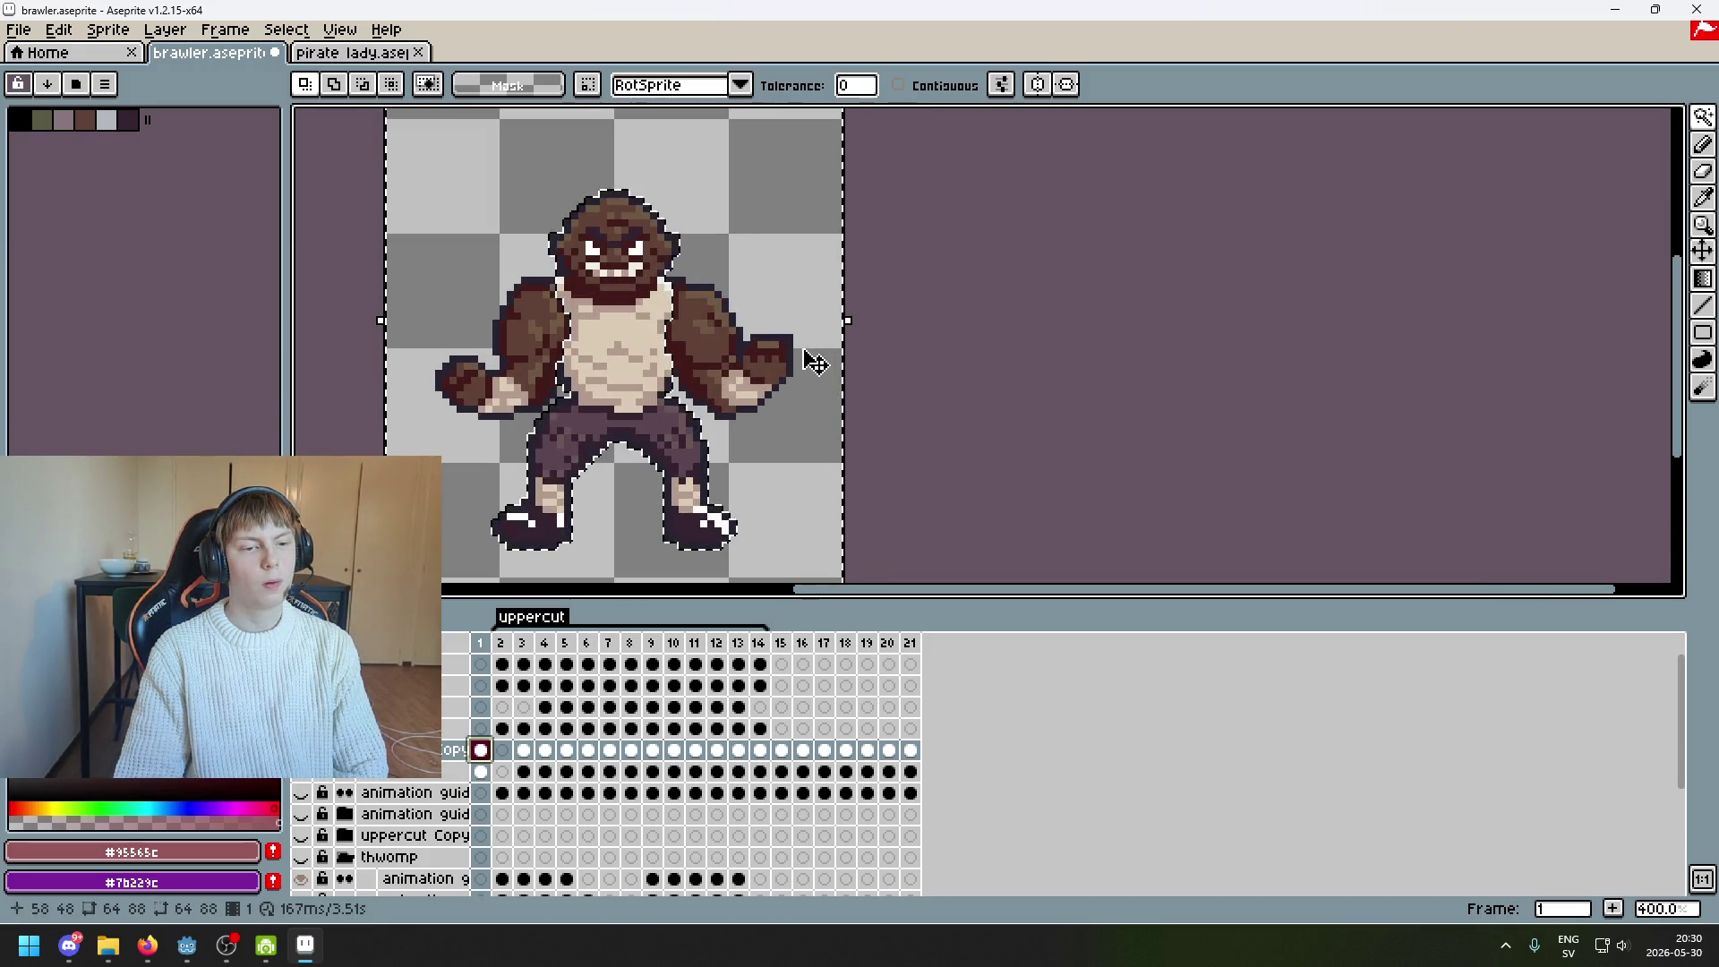
{"action": "left_click", "coordinate": [107, 29]}
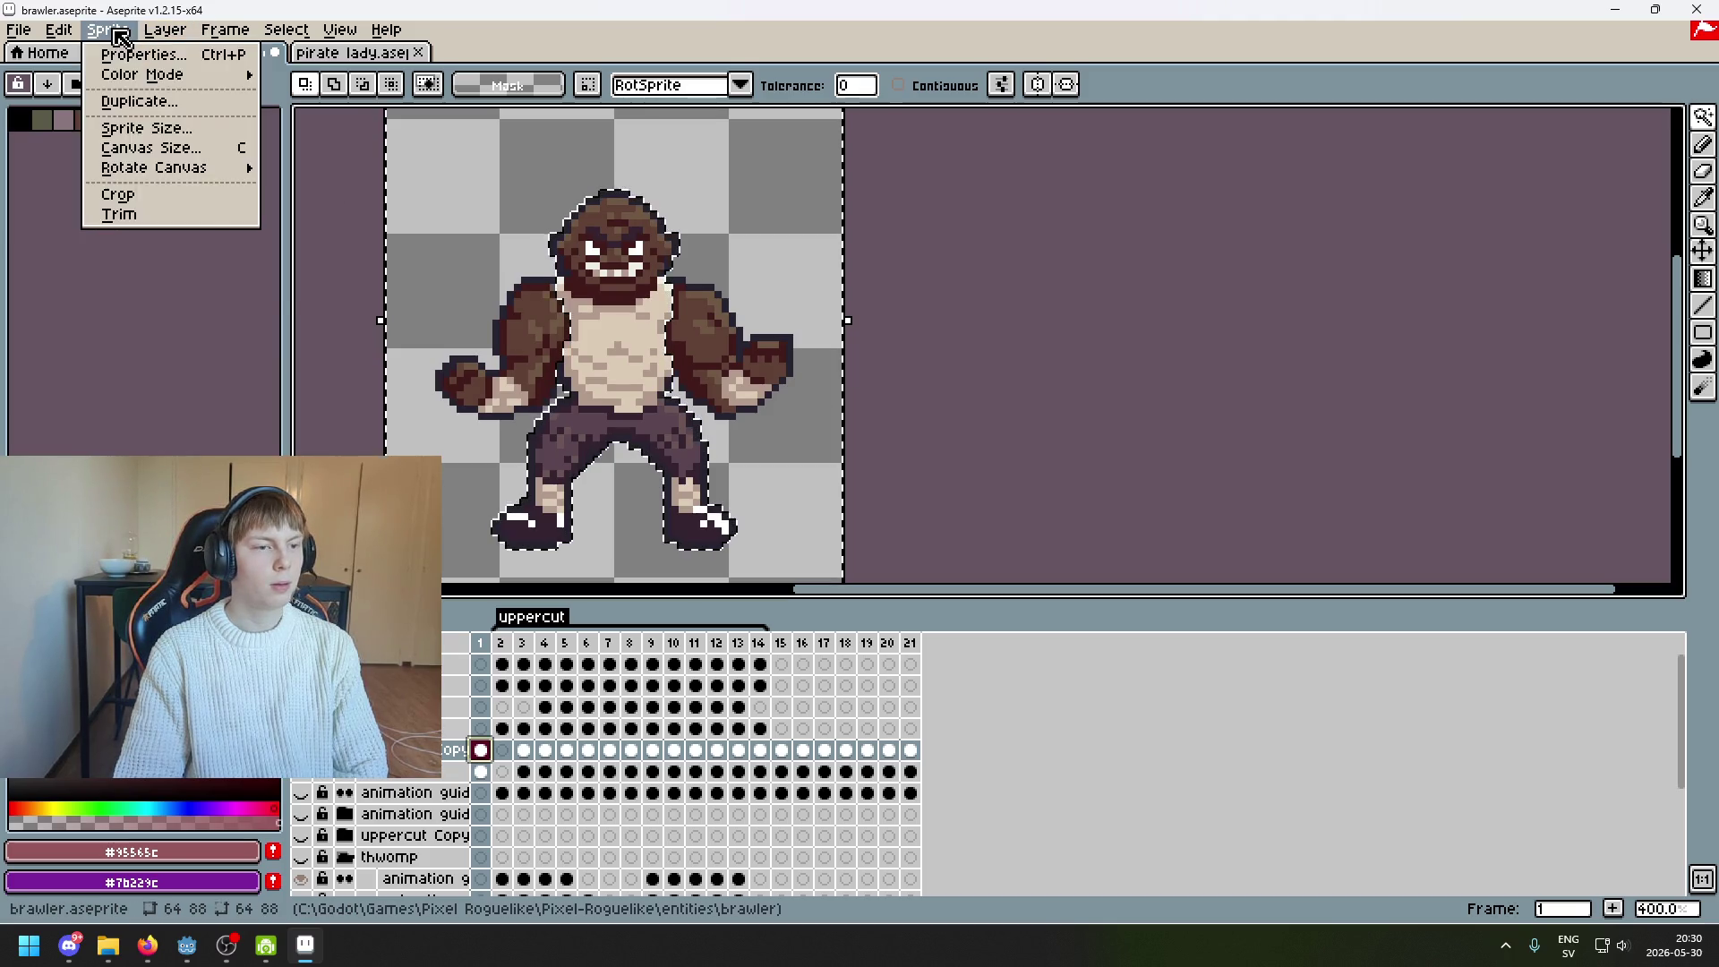
{"action": "mouse_move", "coordinate": [236, 36]}
{"action": "left_click", "coordinate": [350, 113]}
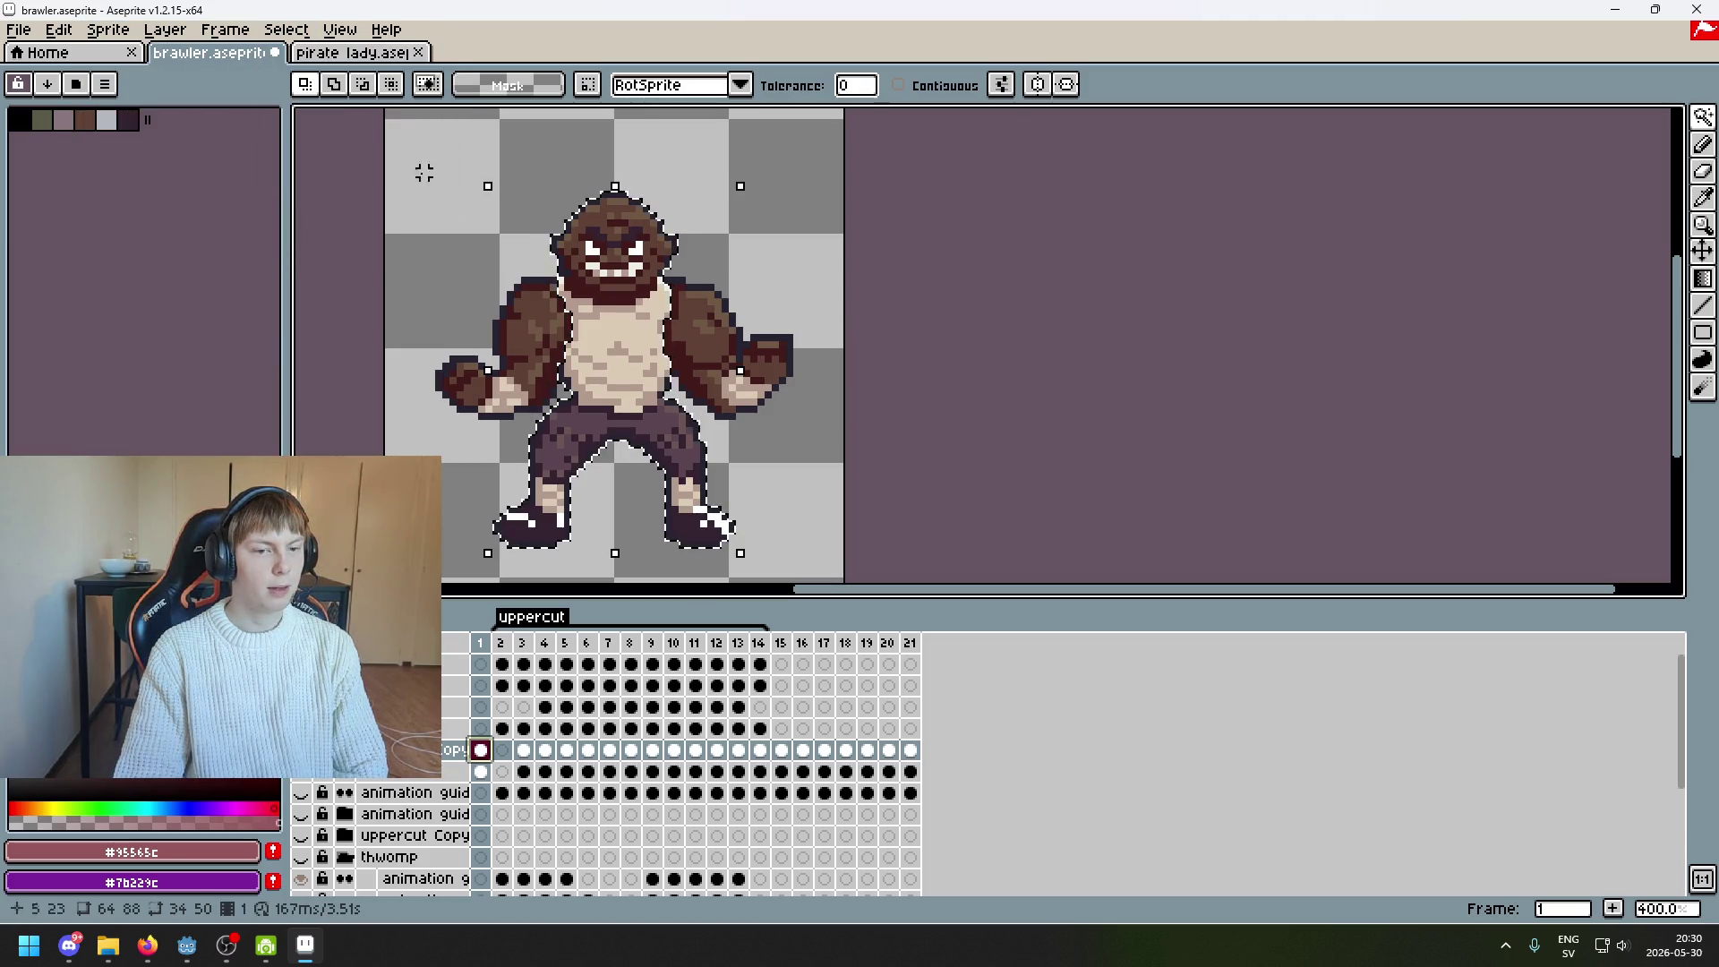
{"action": "key", "text": "ctrl+d"}
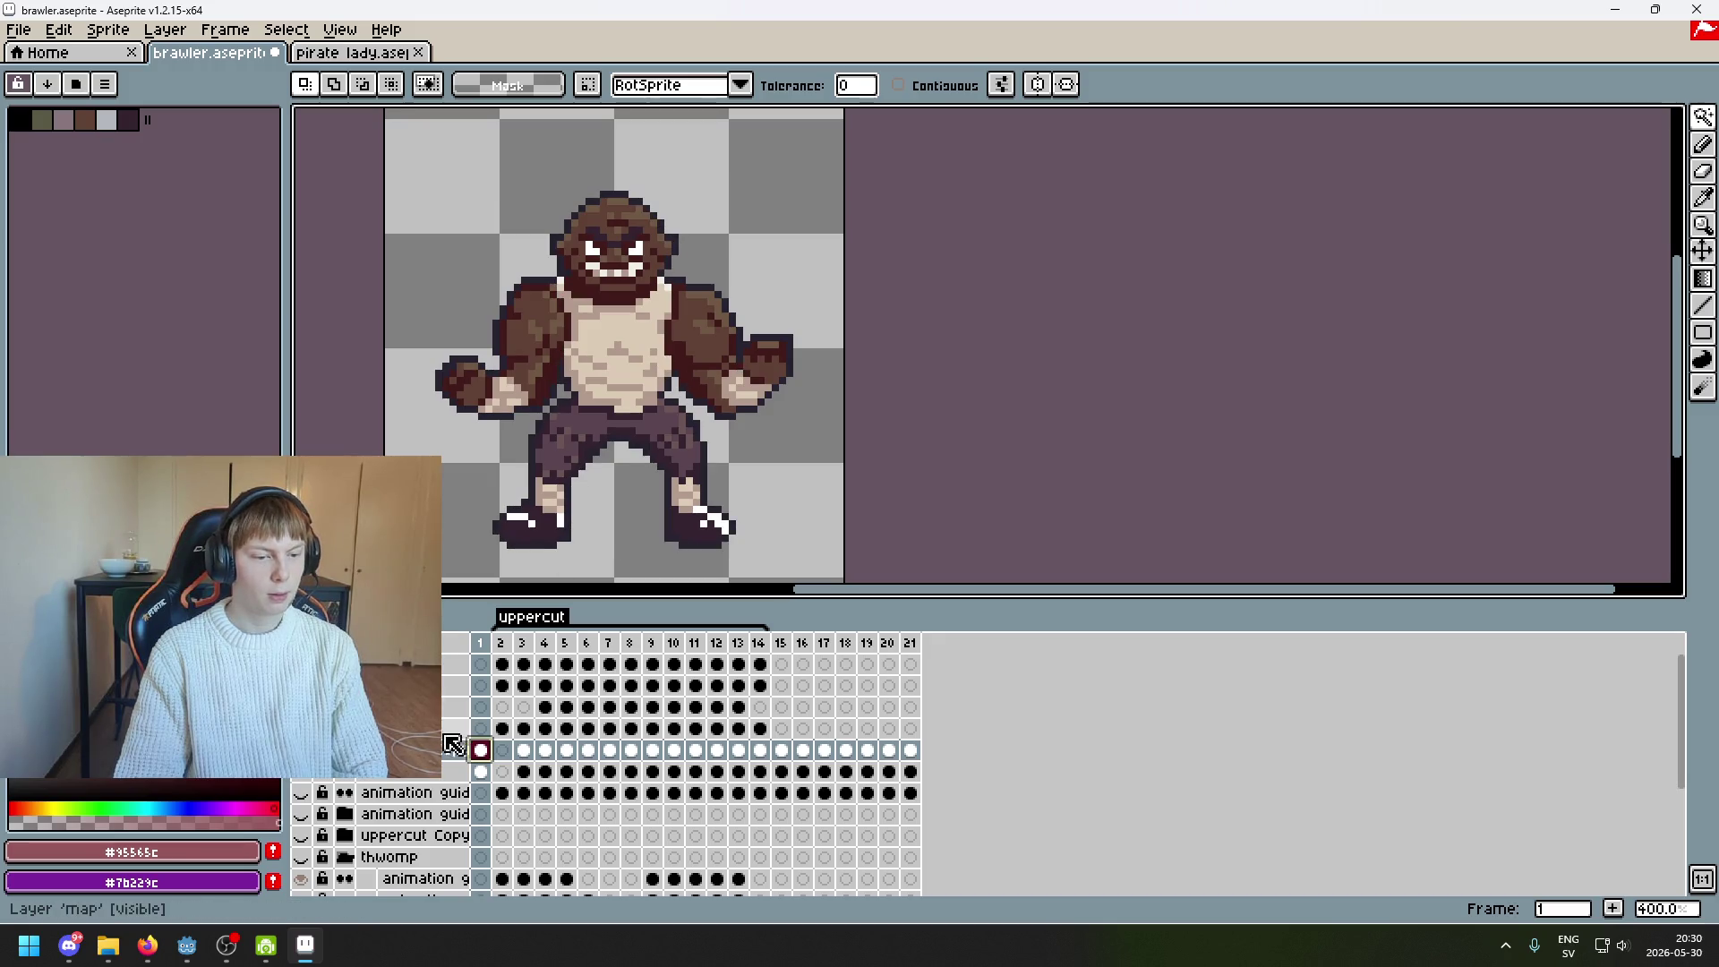
Hide the flattened body layer and recentre the two arms in view
{"action": "left_click", "coordinate": [307, 775]}
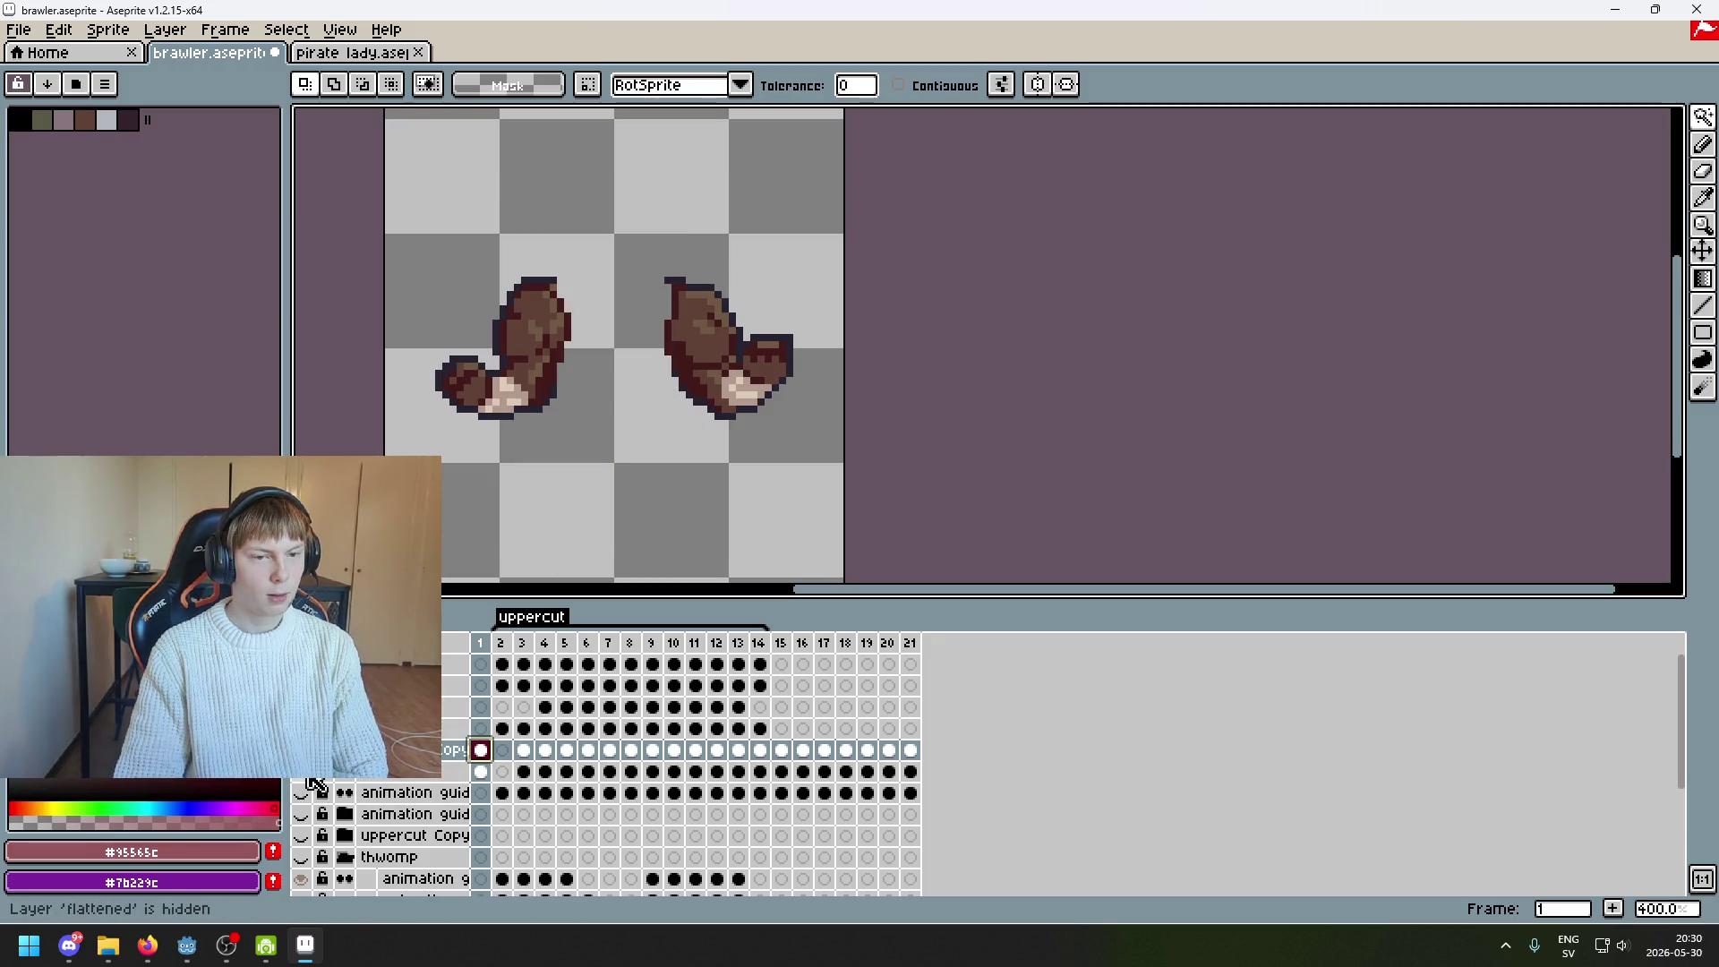
{"action": "mouse_move", "coordinate": [586, 452]}
{"action": "left_mouse_down"}
{"action": "mouse_move", "coordinate": [741, 406]}
{"action": "mouse_move", "coordinate": [652, 368]}
{"action": "left_mouse_up"}
{"action": "left_click", "coordinate": [18, 32]}
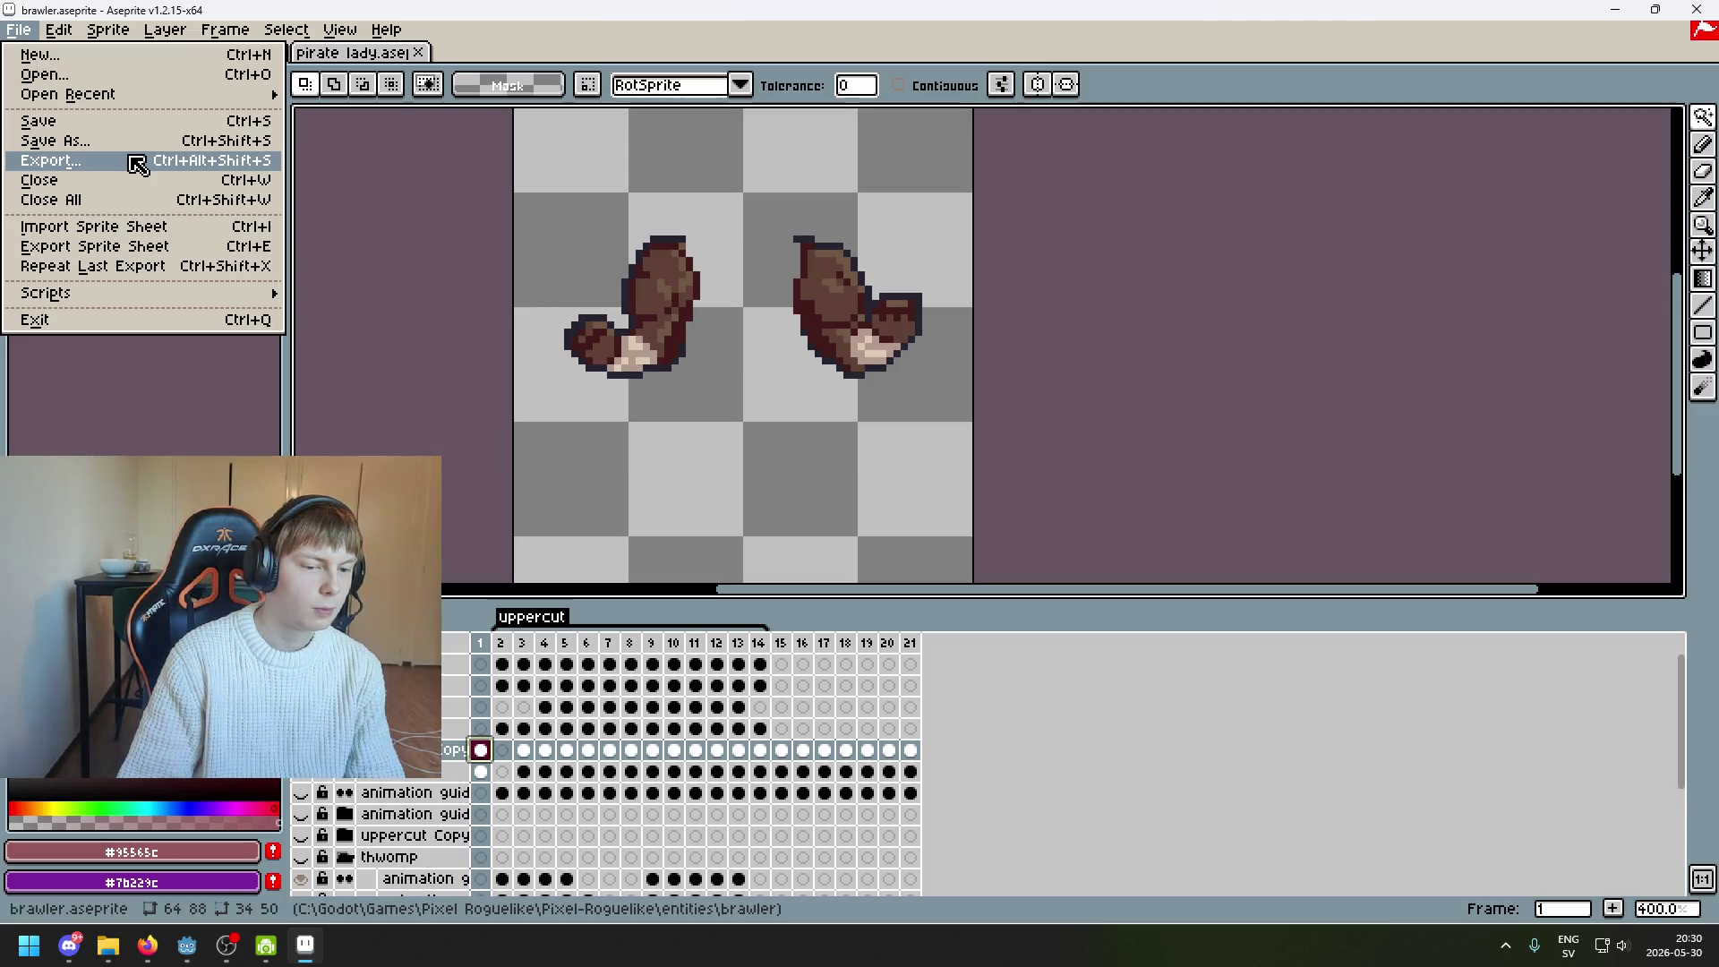
Cancel the export and delete the right fist using a rectangular selection
{"action": "left_click", "coordinate": [137, 164]}
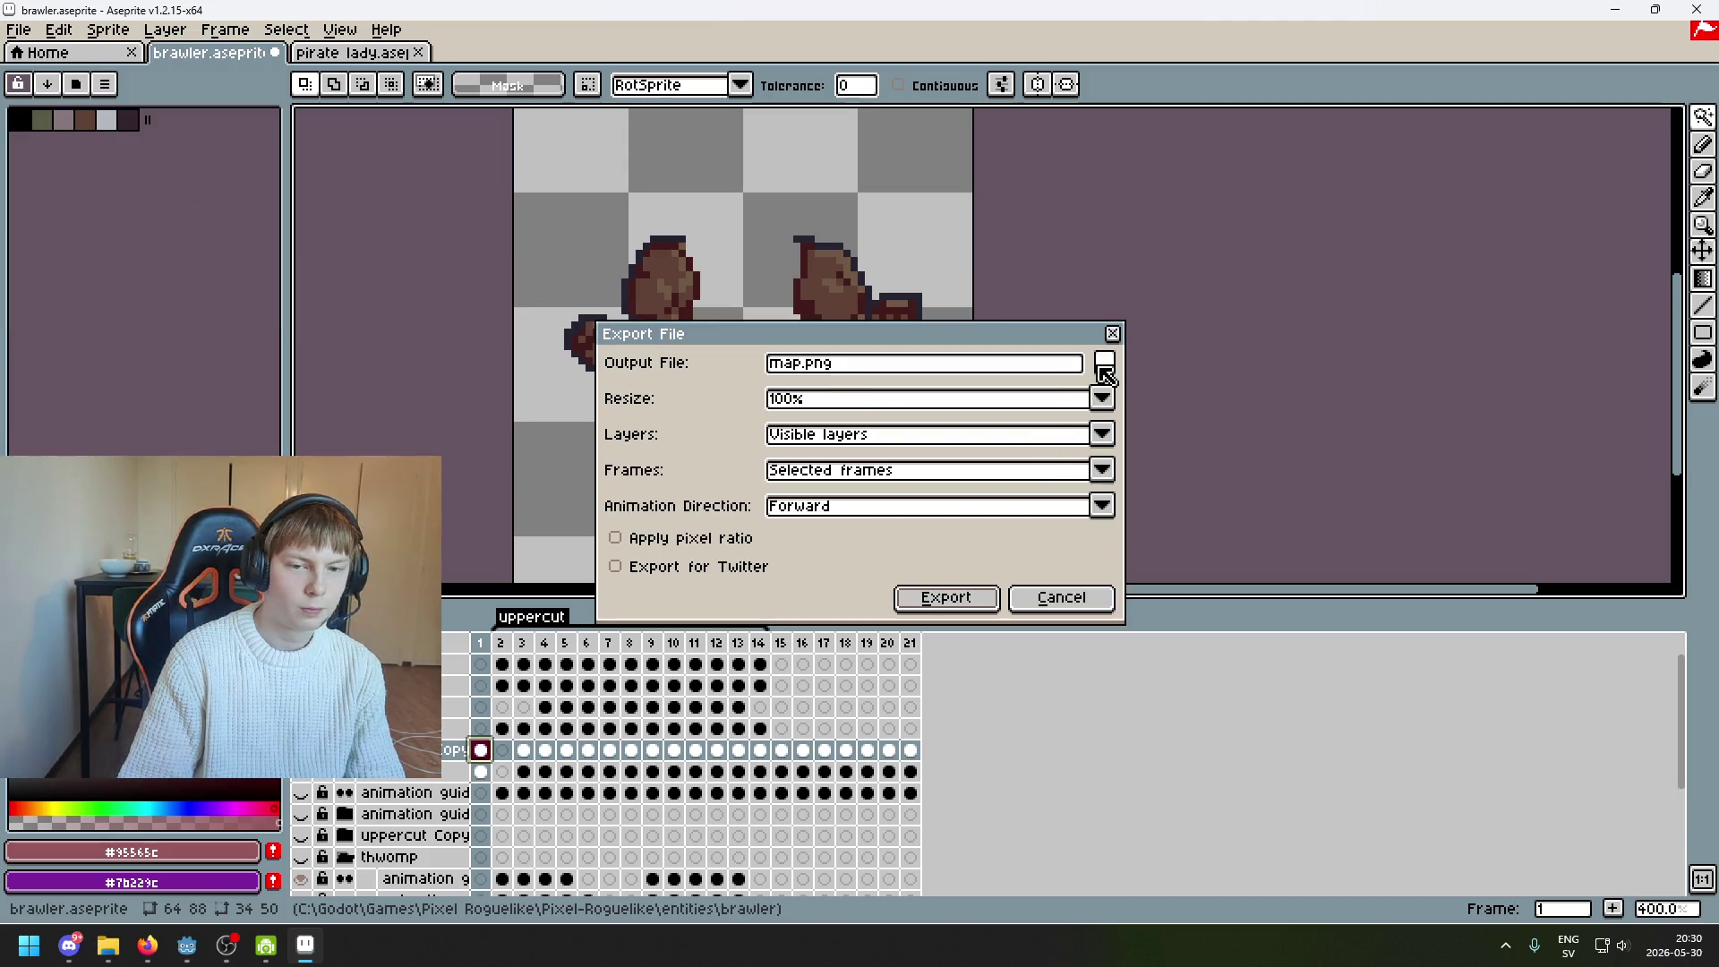
{"action": "left_click", "coordinate": [1103, 611]}
{"action": "key", "text": "m"}
{"action": "left_click_drag", "start_coordinate": [771, 207], "coordinate": [974, 443]}
{"action": "key", "text": "Delete"}
Export the remaining left arm as lookup.png into the left_arm folder, accepting the format warning
{"action": "left_click", "coordinate": [18, 30]}
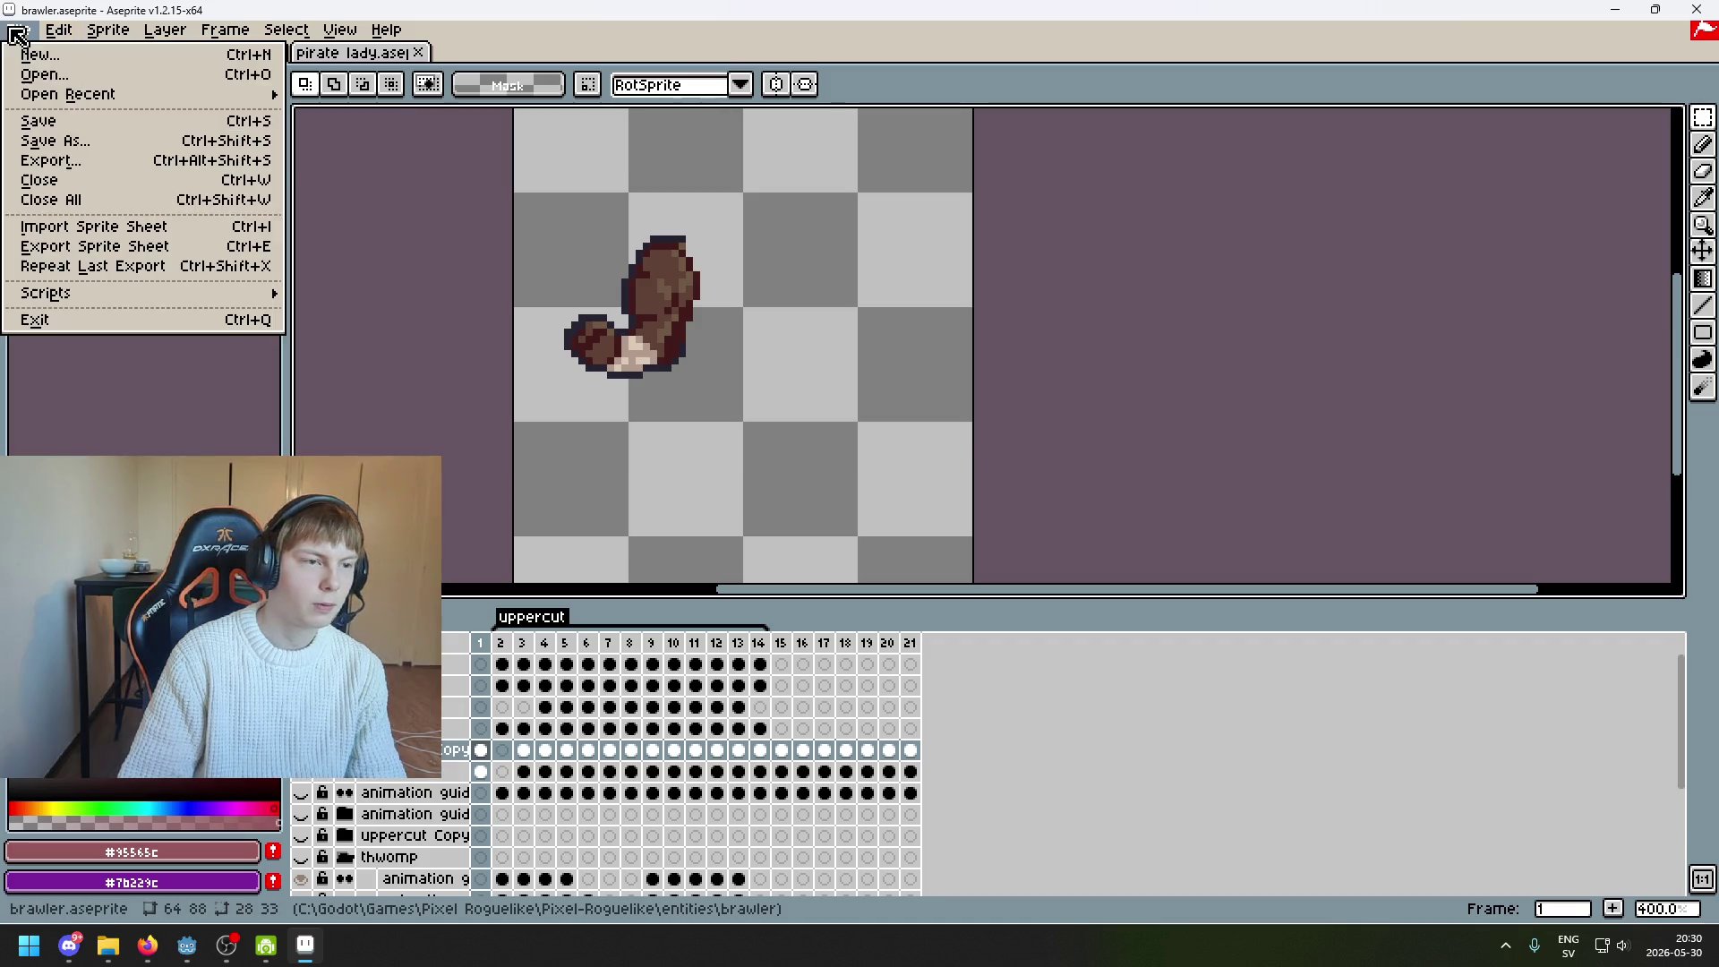
{"action": "left_click", "coordinate": [107, 165]}
{"action": "left_click", "coordinate": [1106, 369]}
{"action": "left_click", "coordinate": [450, 121]}
{"action": "double_click", "coordinate": [226, 816]}
{"action": "key", "text": "BackSpace"}
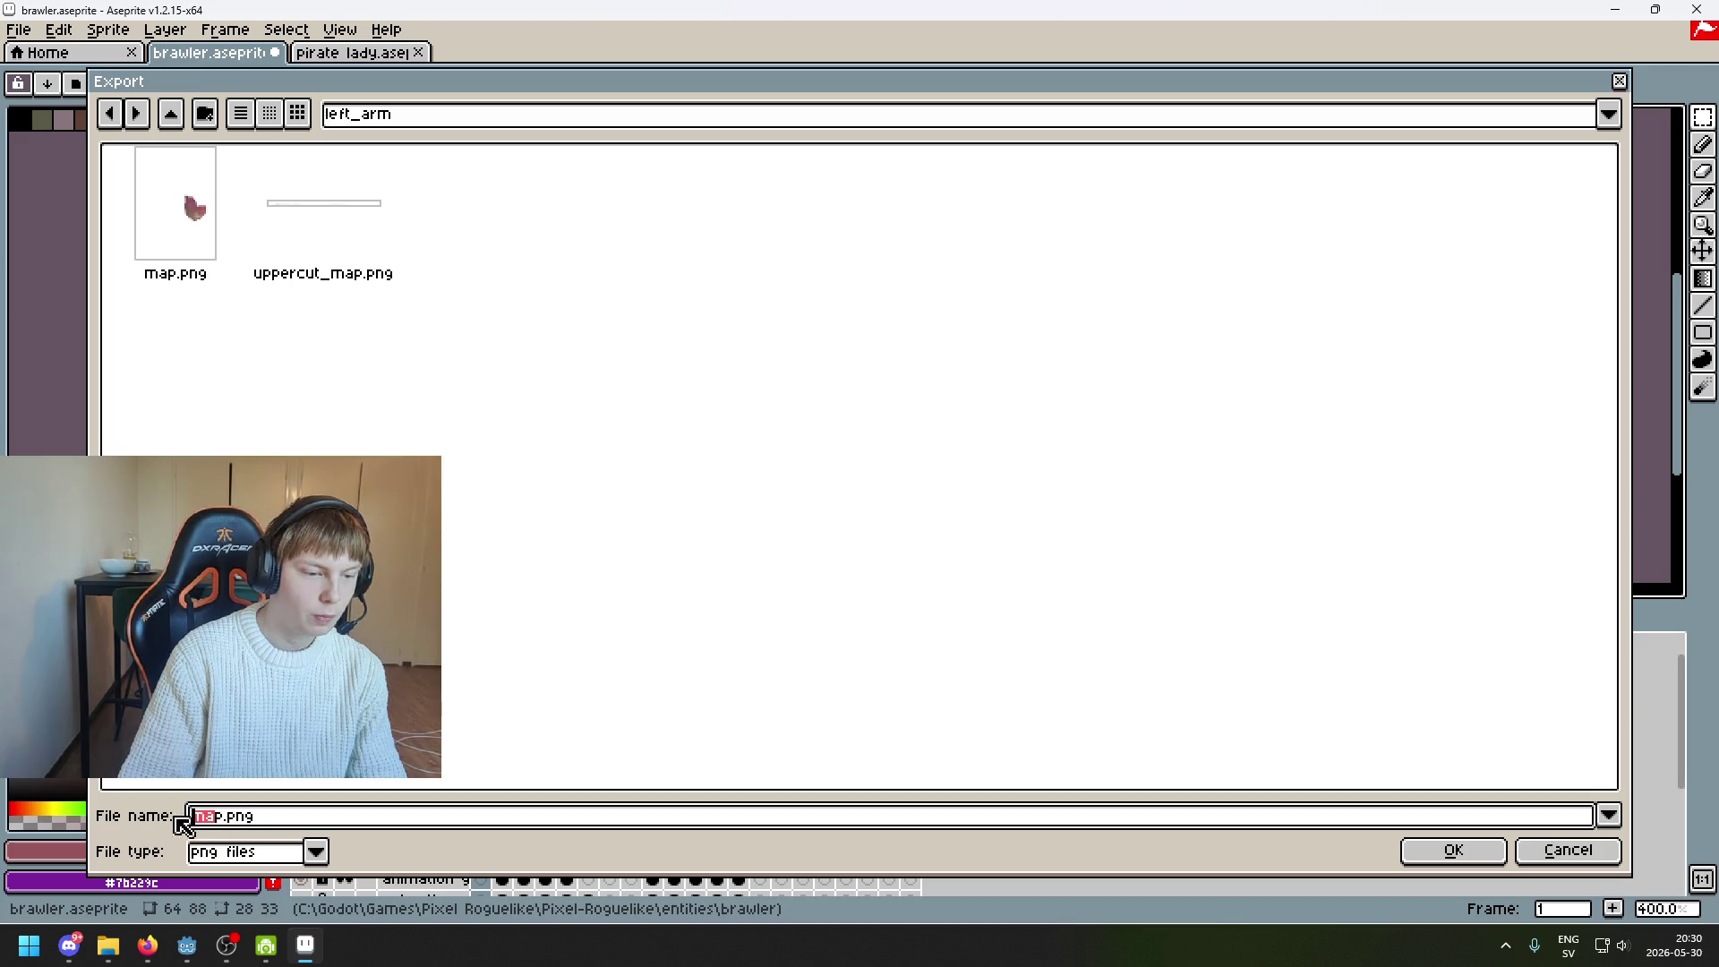
{"action": "type", "text": "looku"}
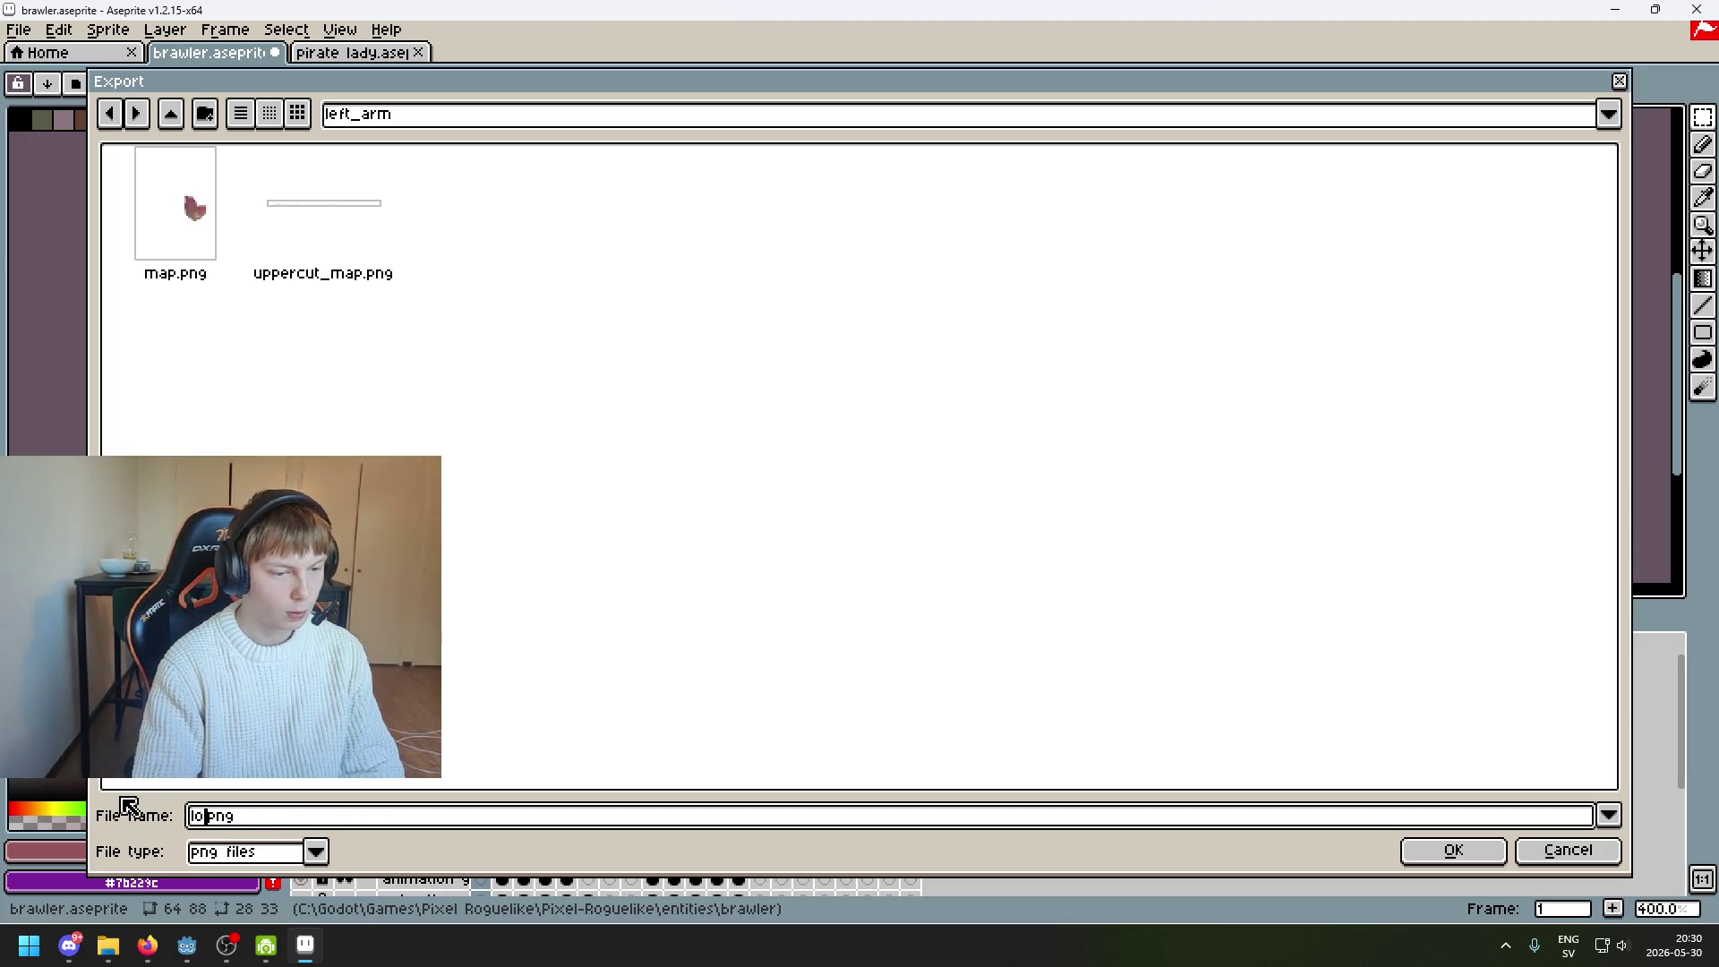
{"action": "left_click", "coordinate": [1452, 850]}
{"action": "left_click", "coordinate": [929, 599]}
{"action": "left_click", "coordinate": [801, 560]}
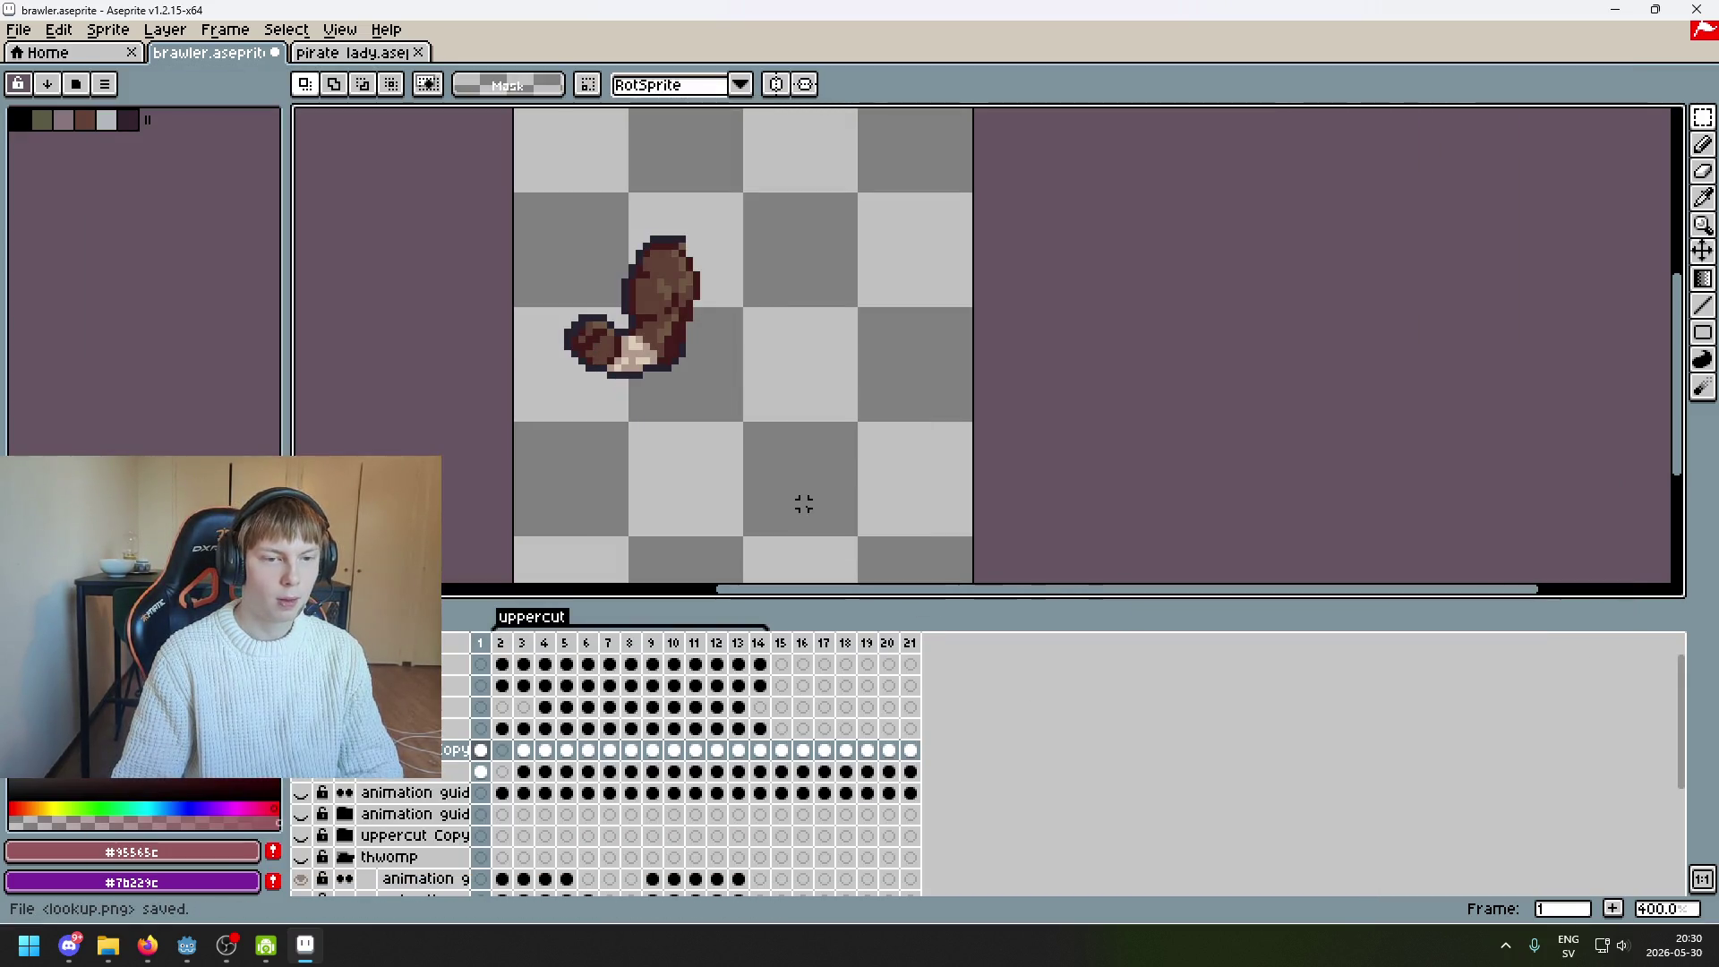
Commit the flipped arm copy, then select and erase the left arm
{"action": "key", "text": "ctrl+v"}
{"action": "left_click_drag", "start_coordinate": [525, 178], "coordinate": [739, 418]}
{"action": "key", "text": "Delete"}
Set the export location to the brawler's right_arm folder and start exporting
{"action": "left_click", "coordinate": [17, 30]}
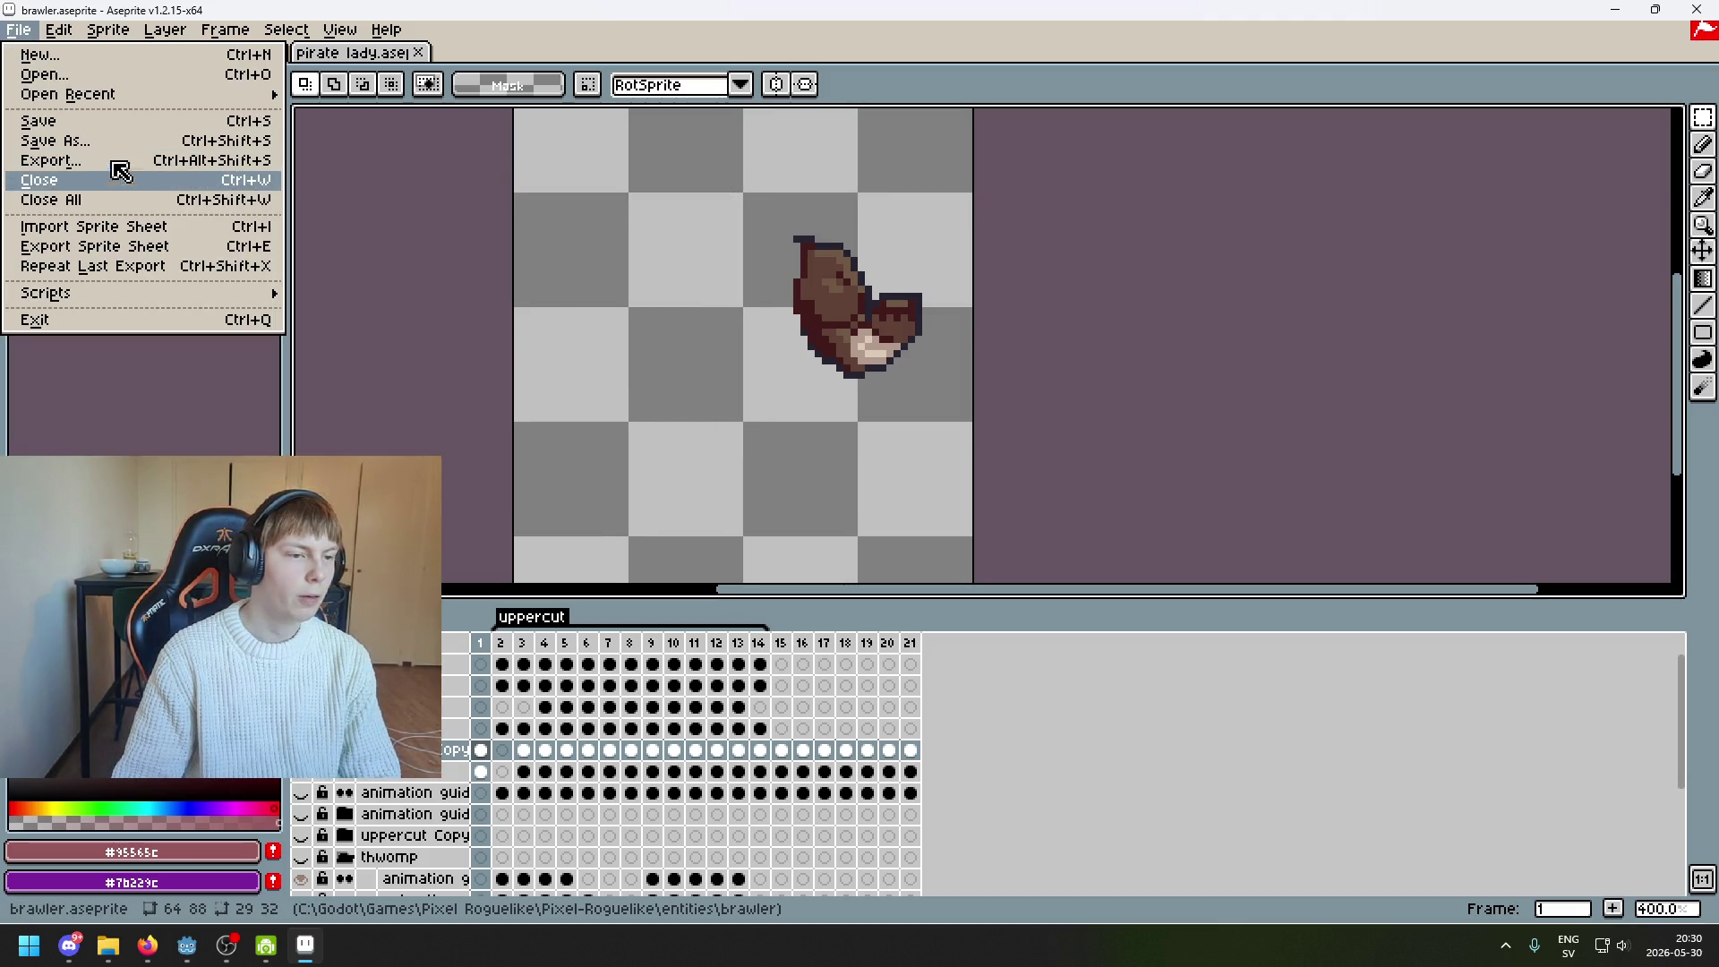
{"action": "left_click", "coordinate": [121, 179]}
{"action": "left_click", "coordinate": [1107, 375]}
{"action": "left_click", "coordinate": [407, 124]}
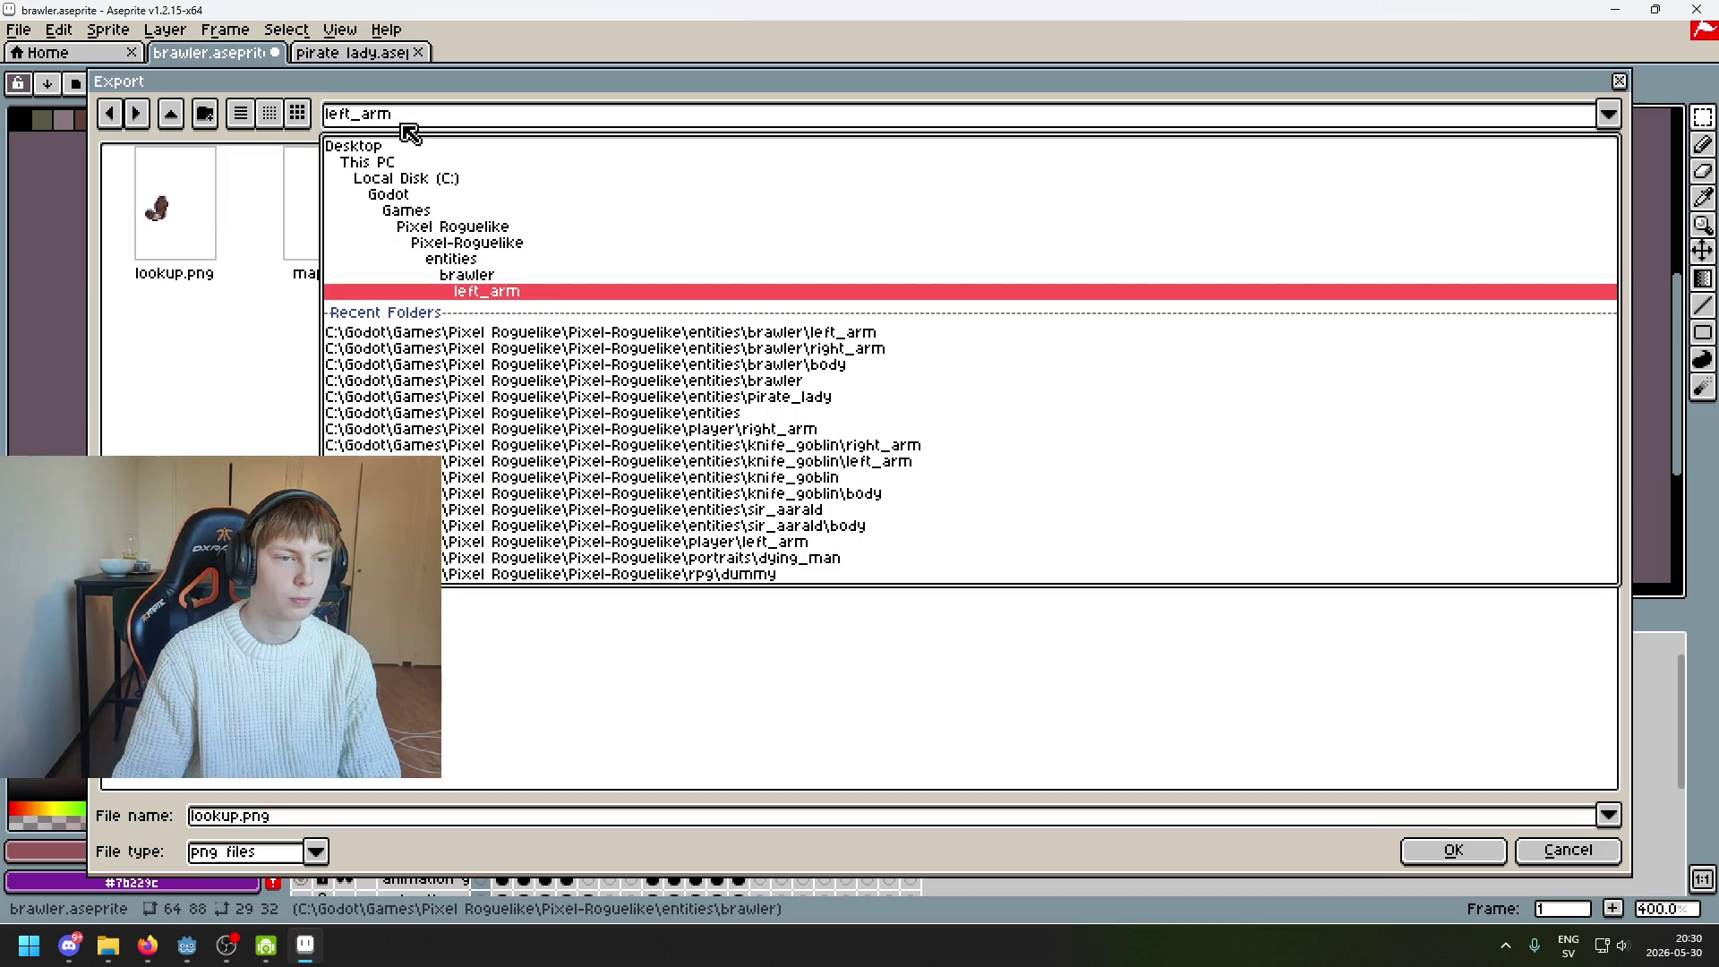
{"action": "left_click", "coordinate": [541, 277]}
{"action": "double_click", "coordinate": [385, 256]}
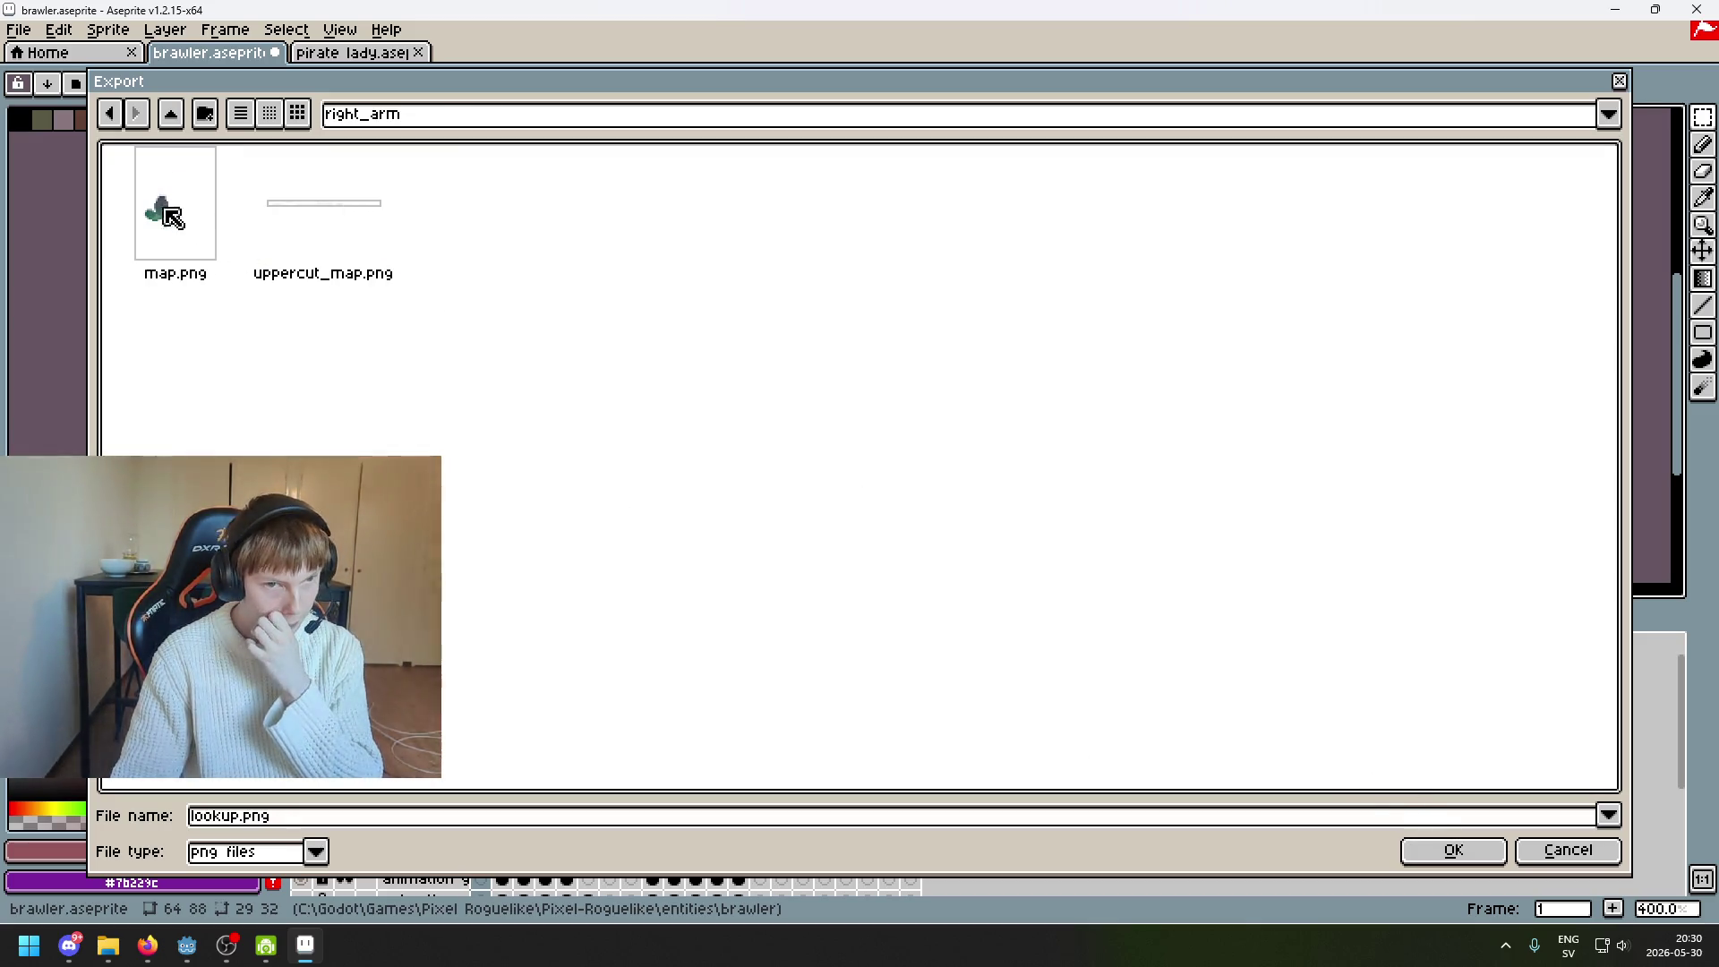
{"action": "left_click", "coordinate": [1415, 851]}
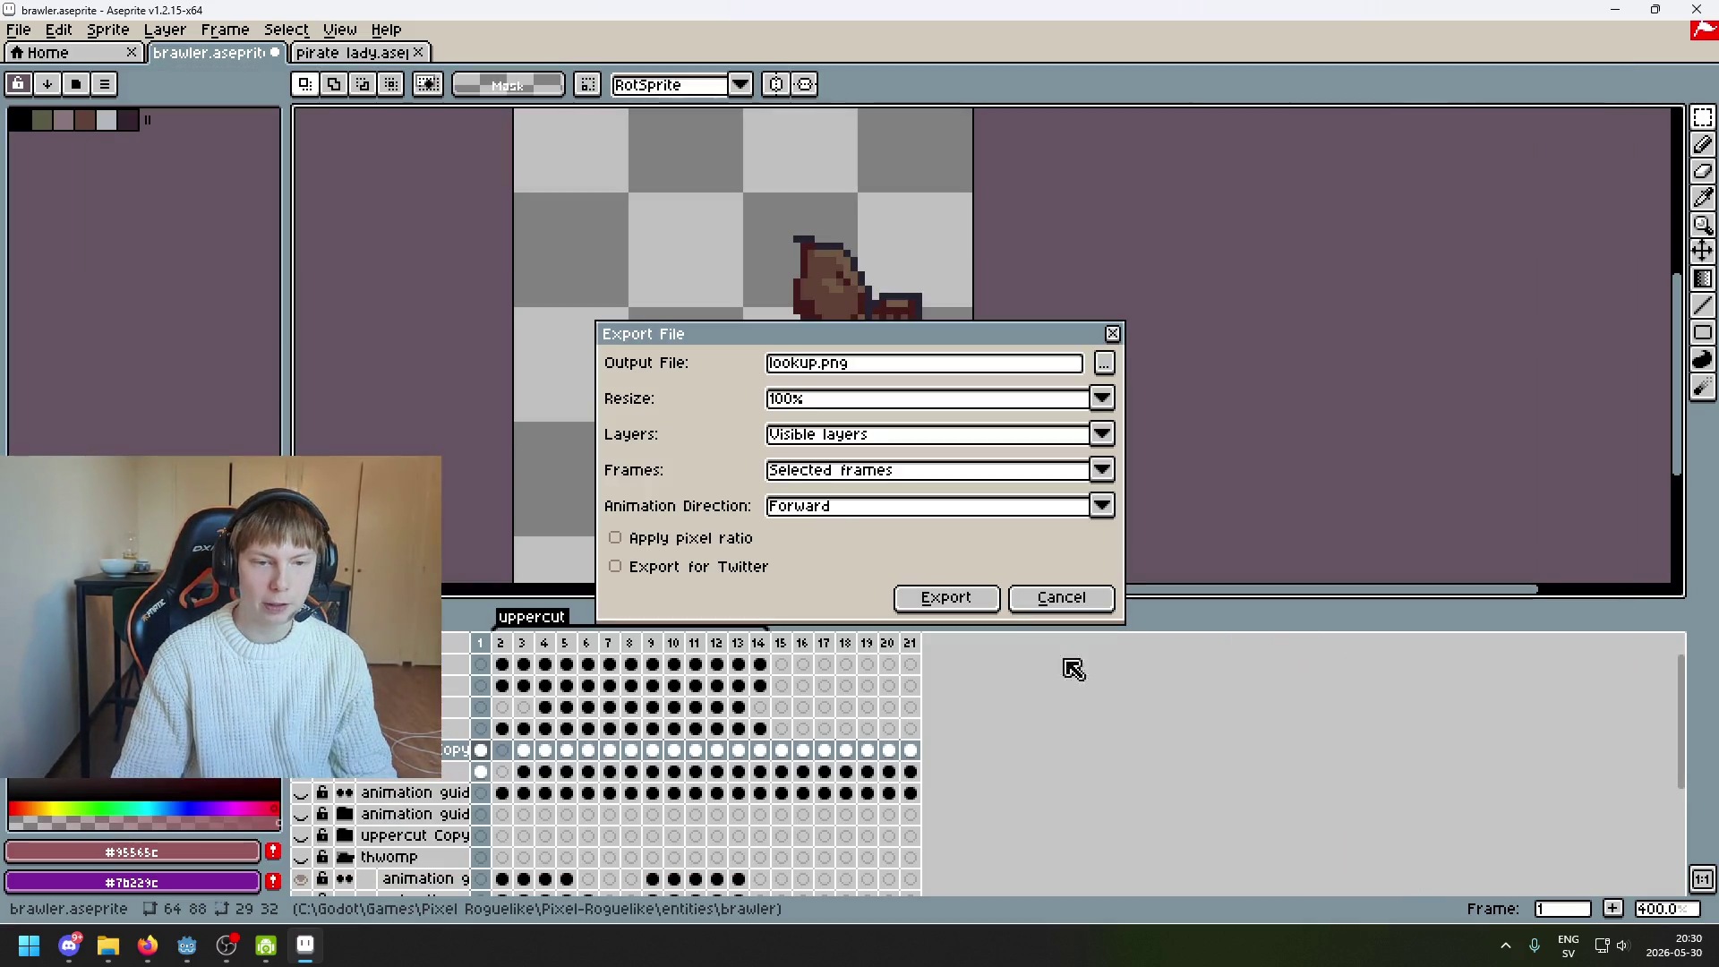
{"action": "mouse_move", "coordinate": [821, 333]}
{"action": "left_mouse_down"}
{"action": "mouse_move", "coordinate": [1131, 565]}
{"action": "mouse_move", "coordinate": [1271, 385]}
{"action": "left_mouse_up"}
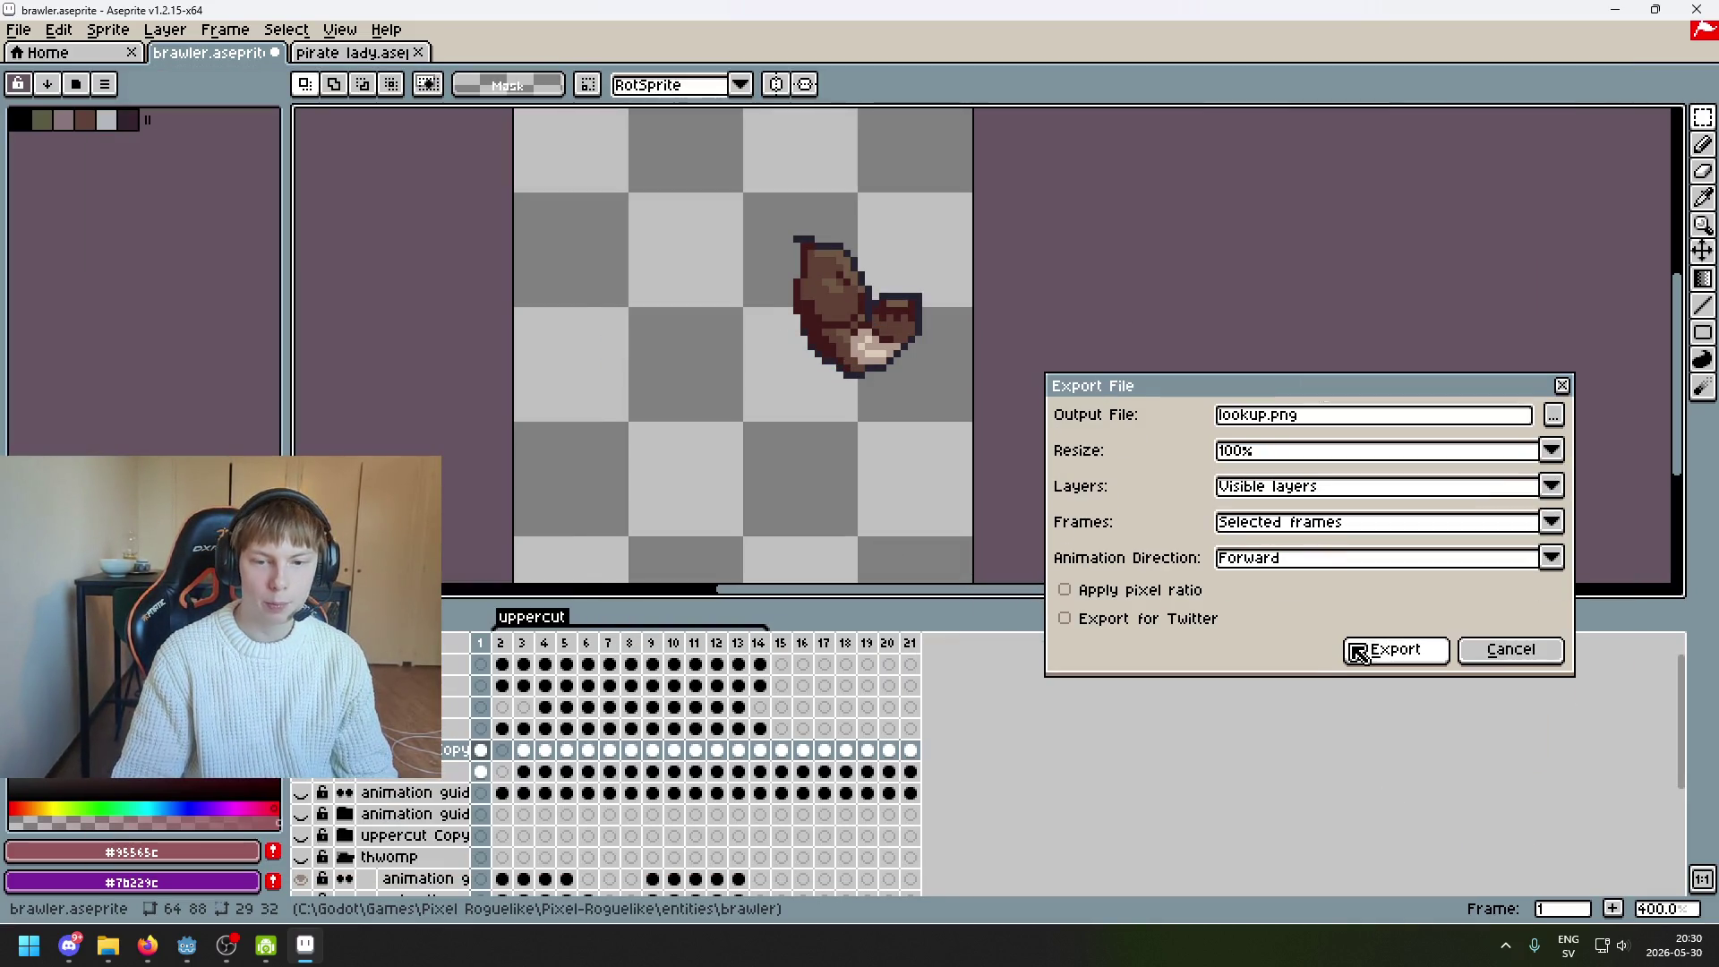
{"action": "left_click", "coordinate": [1409, 661]}
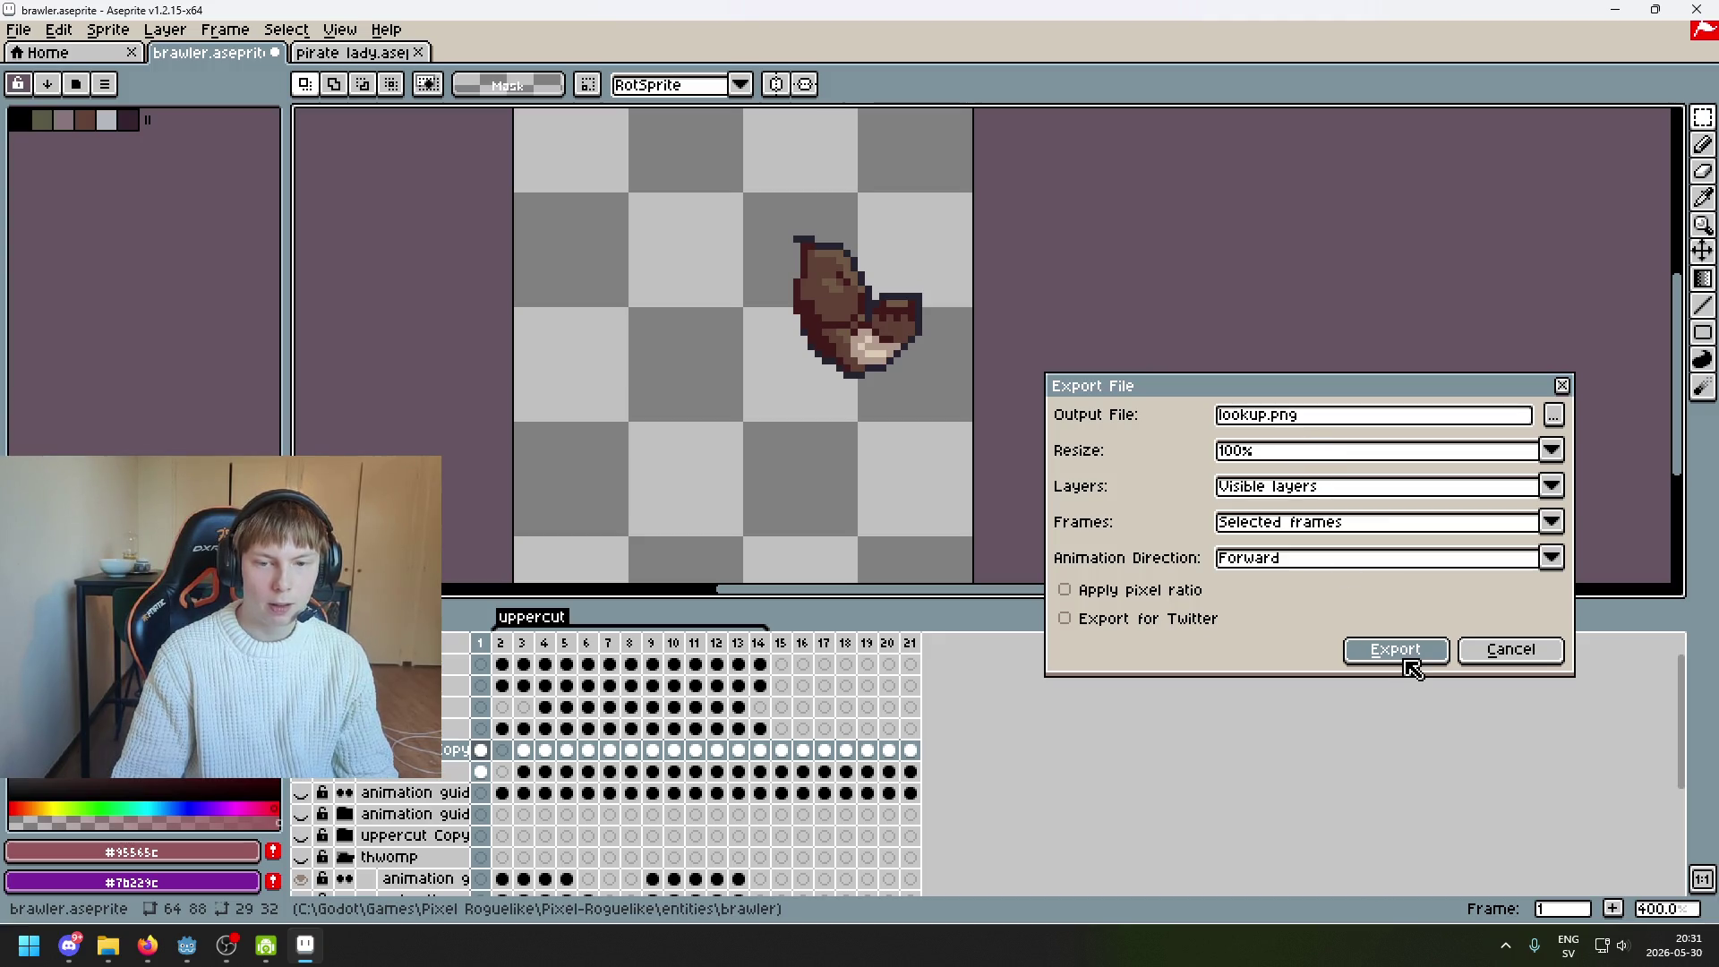
Confirm lookup.png as the file and export the right arm image, accepting the format warning
{"action": "left_click", "coordinate": [1554, 416]}
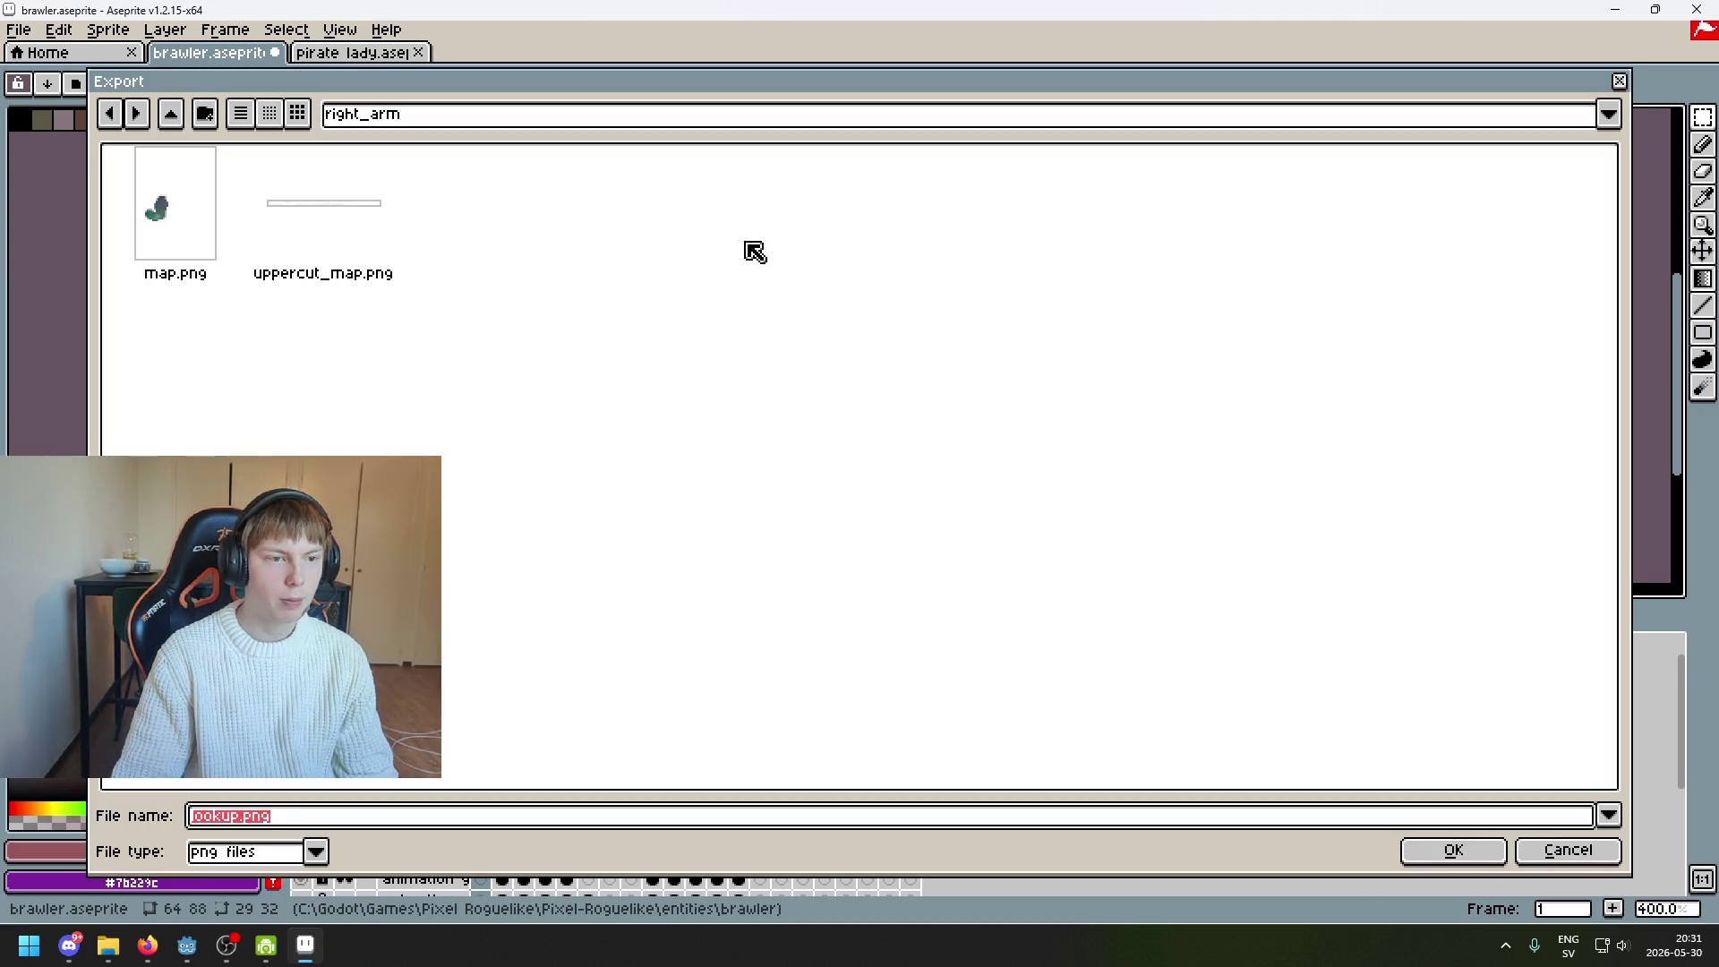
{"action": "left_click", "coordinate": [1555, 857]}
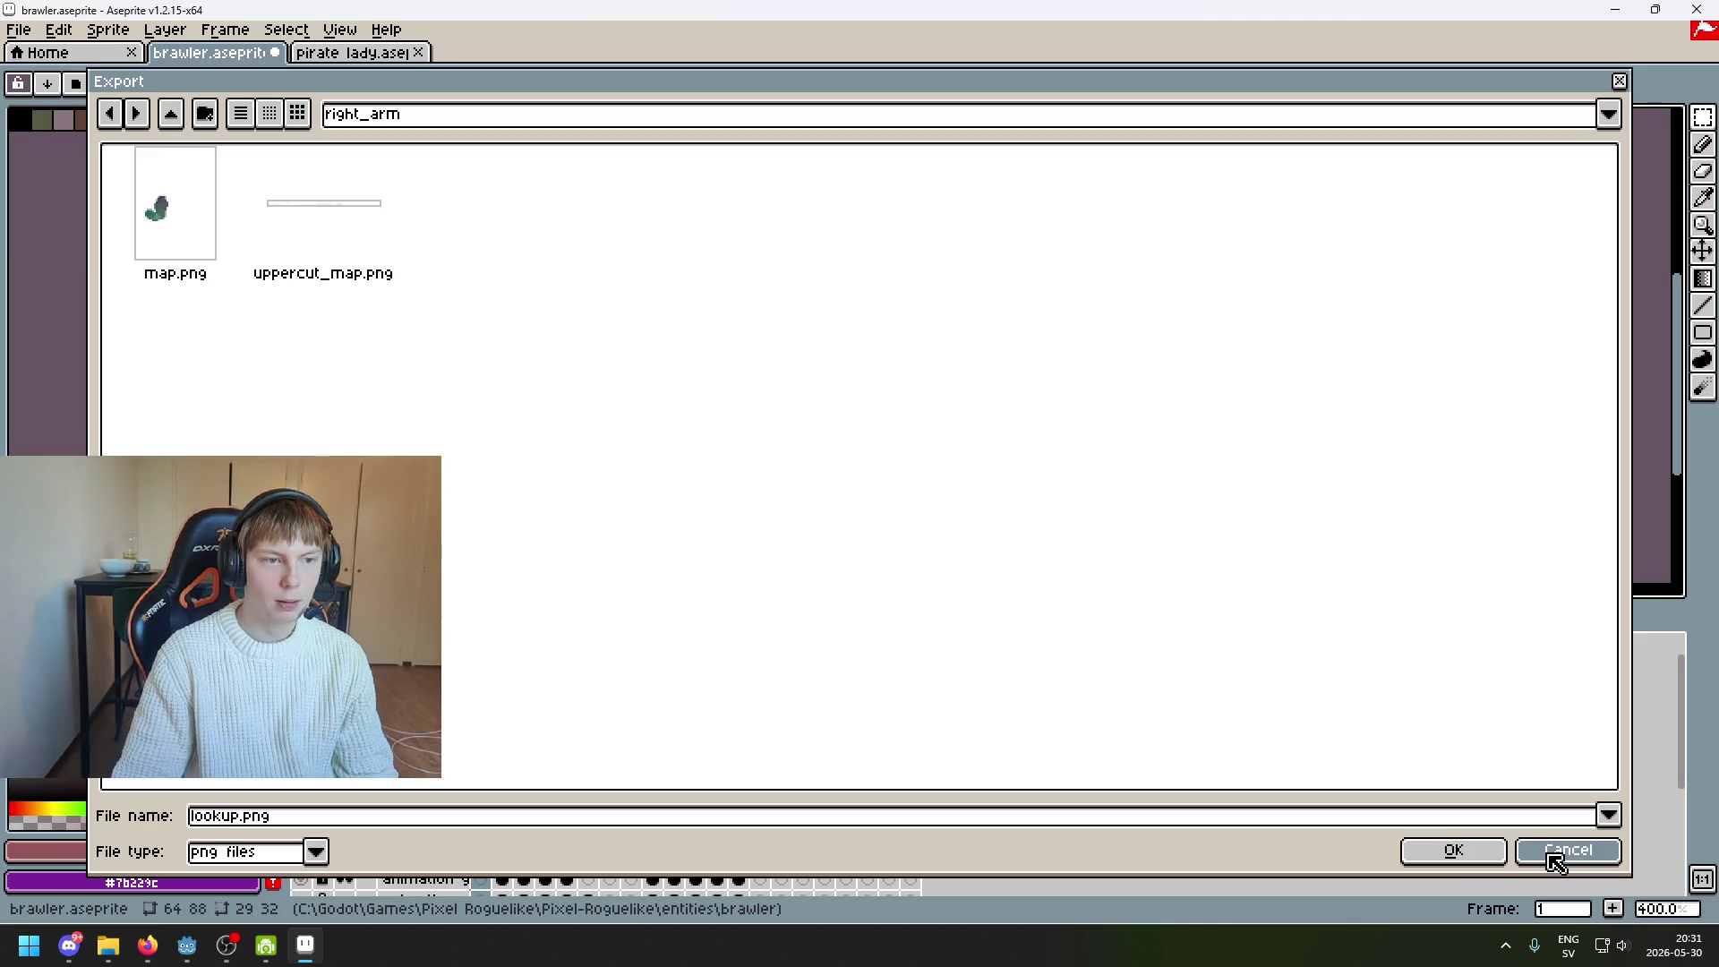
{"action": "left_click", "coordinate": [1489, 858]}
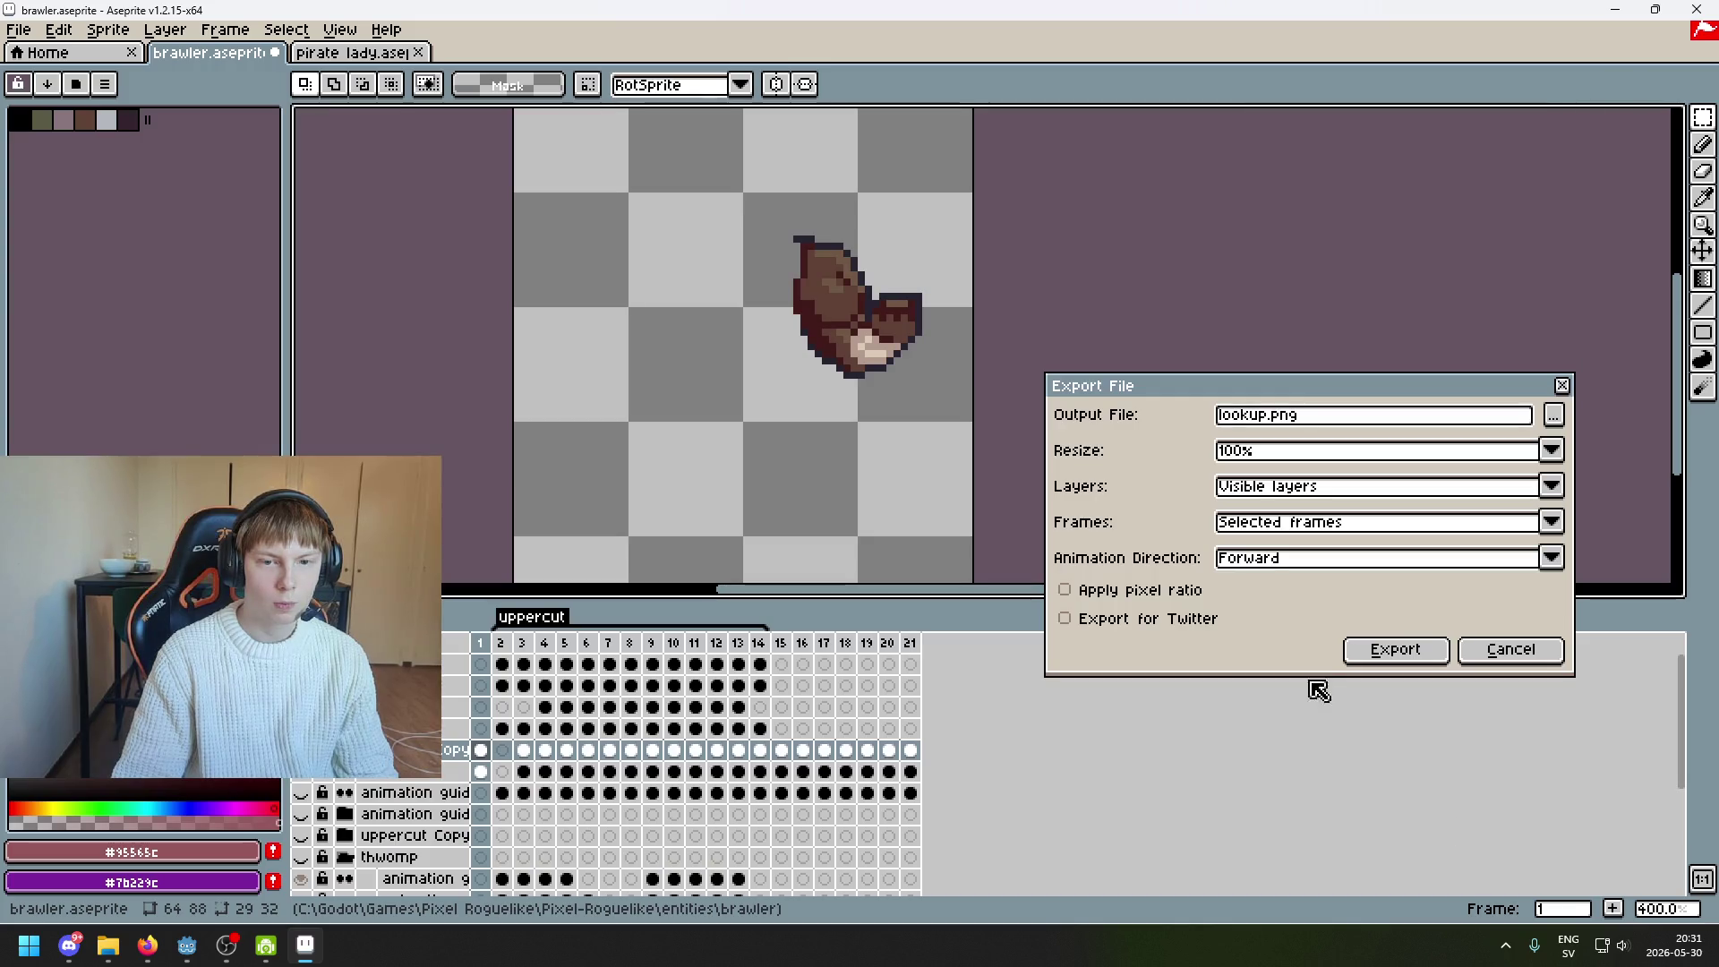
{"action": "left_click", "coordinate": [1385, 651]}
{"action": "left_click", "coordinate": [819, 561]}
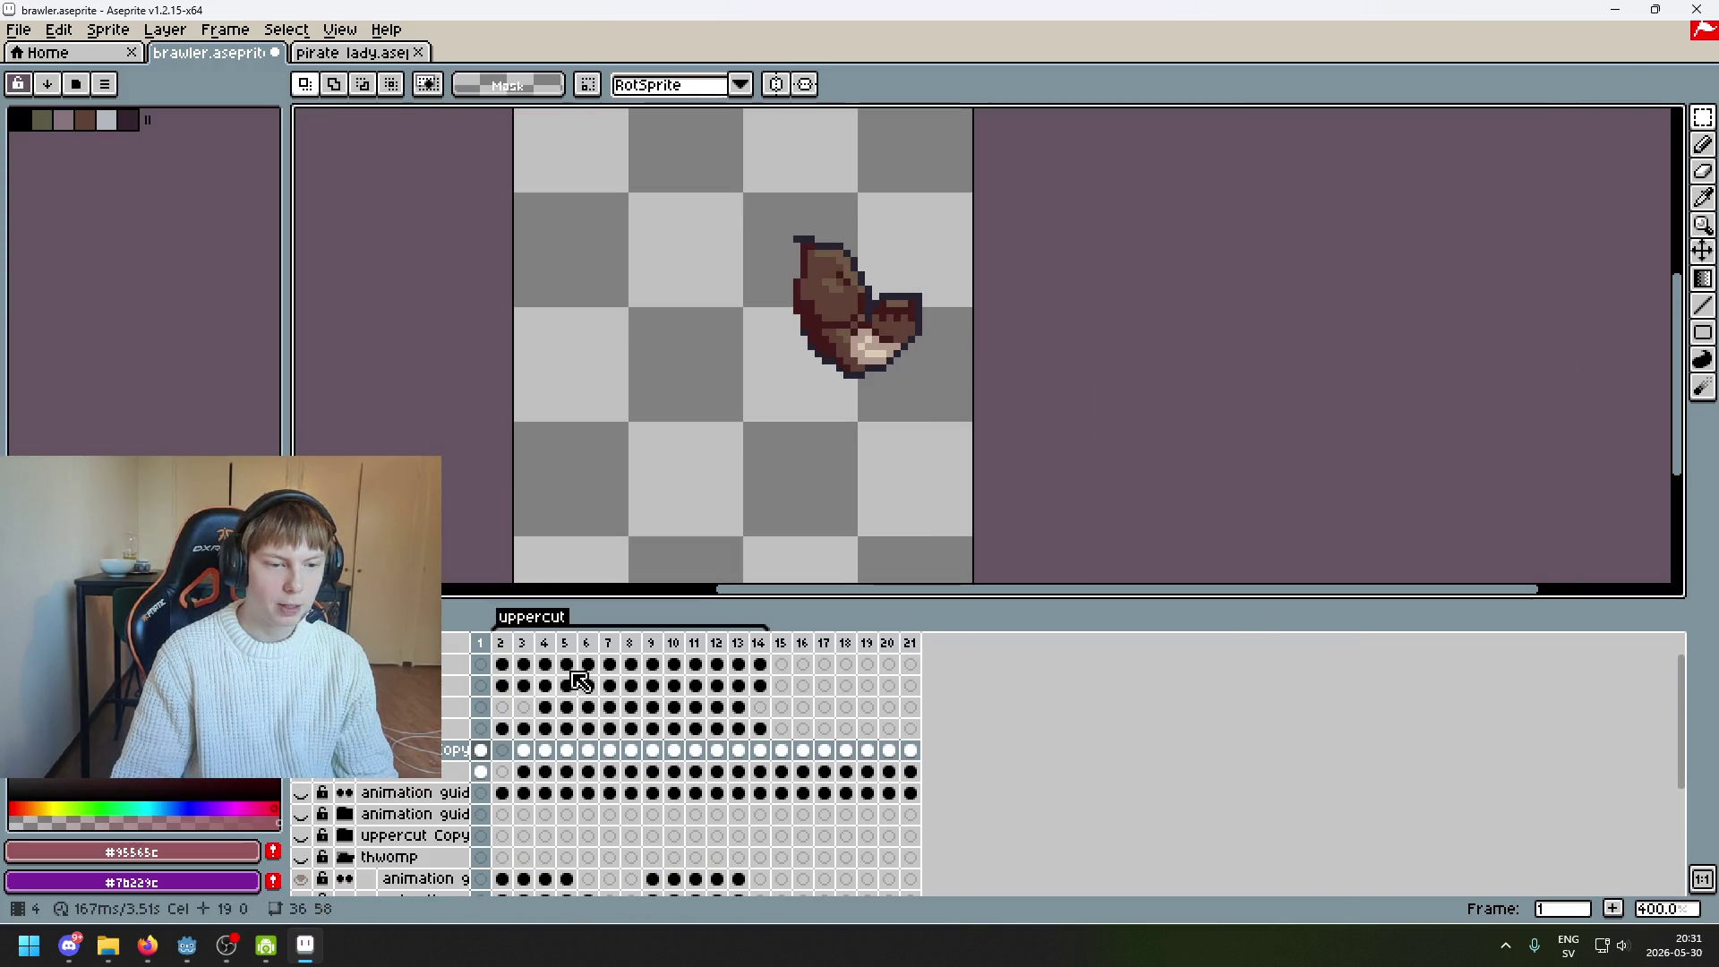
{"action": "left_click", "coordinate": [188, 959]}
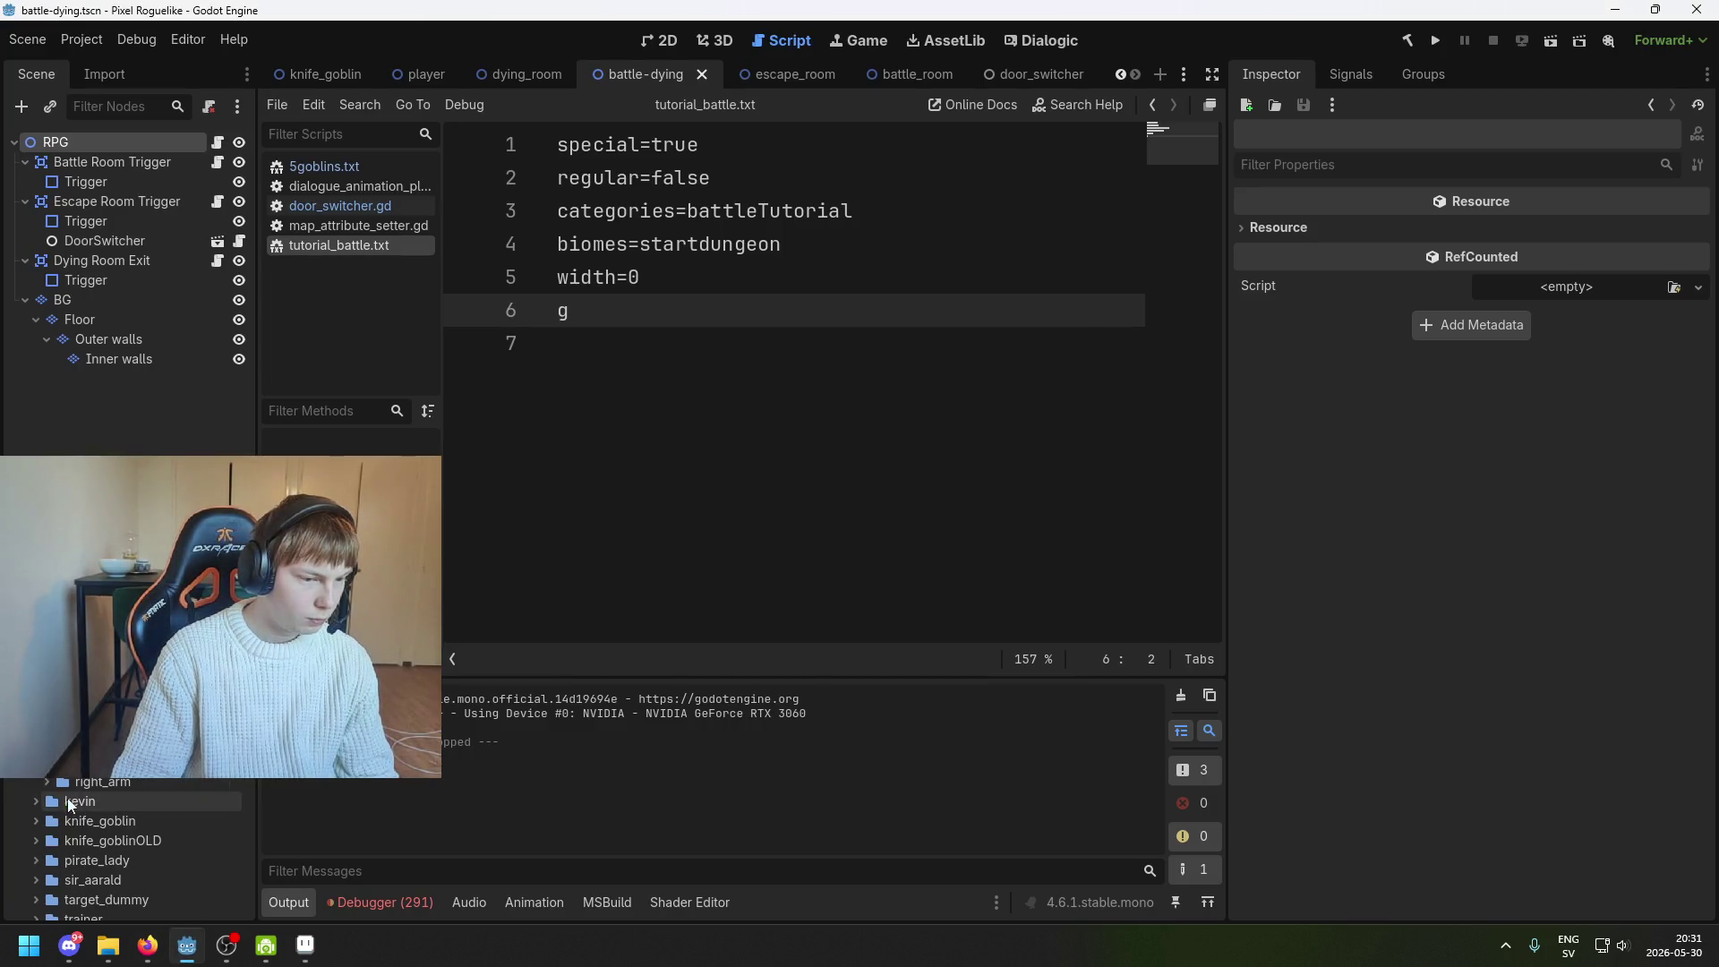
Drag lookup.png from right_arm through the body and brawler folders into left_arm, confirming each move
{"action": "left_click", "coordinate": [47, 782]}
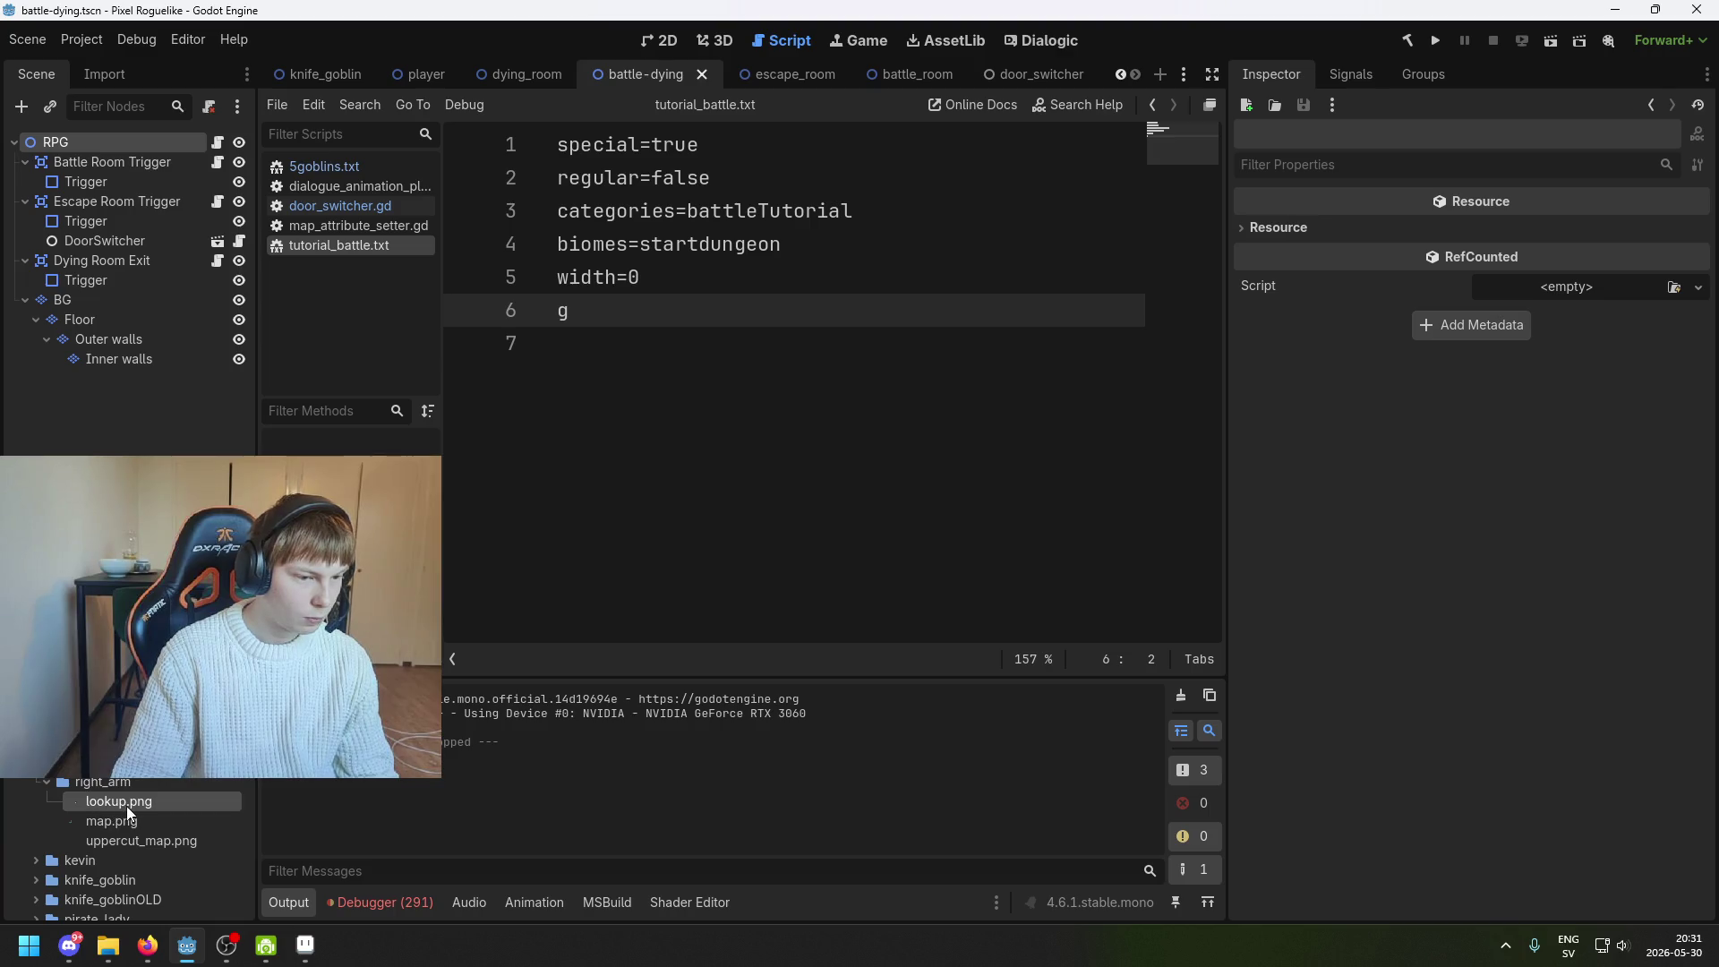
{"action": "left_click_drag", "start_coordinate": [118, 800], "coordinate": [107, 744]}
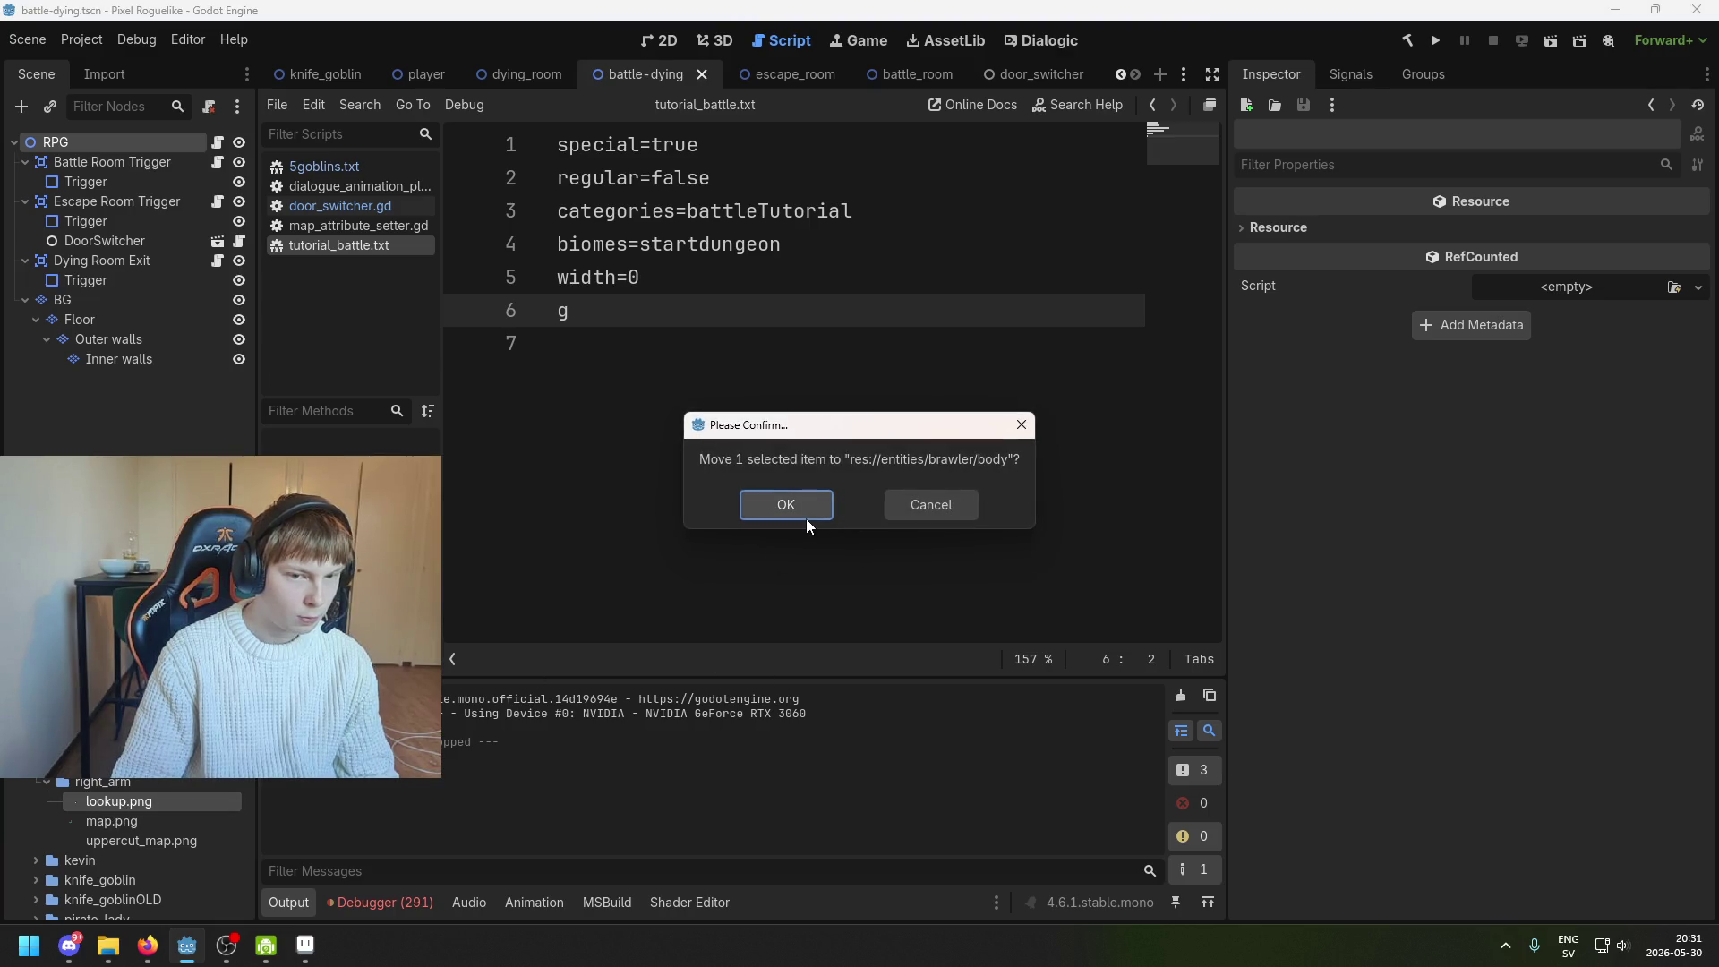
{"action": "left_click", "coordinate": [805, 517]}
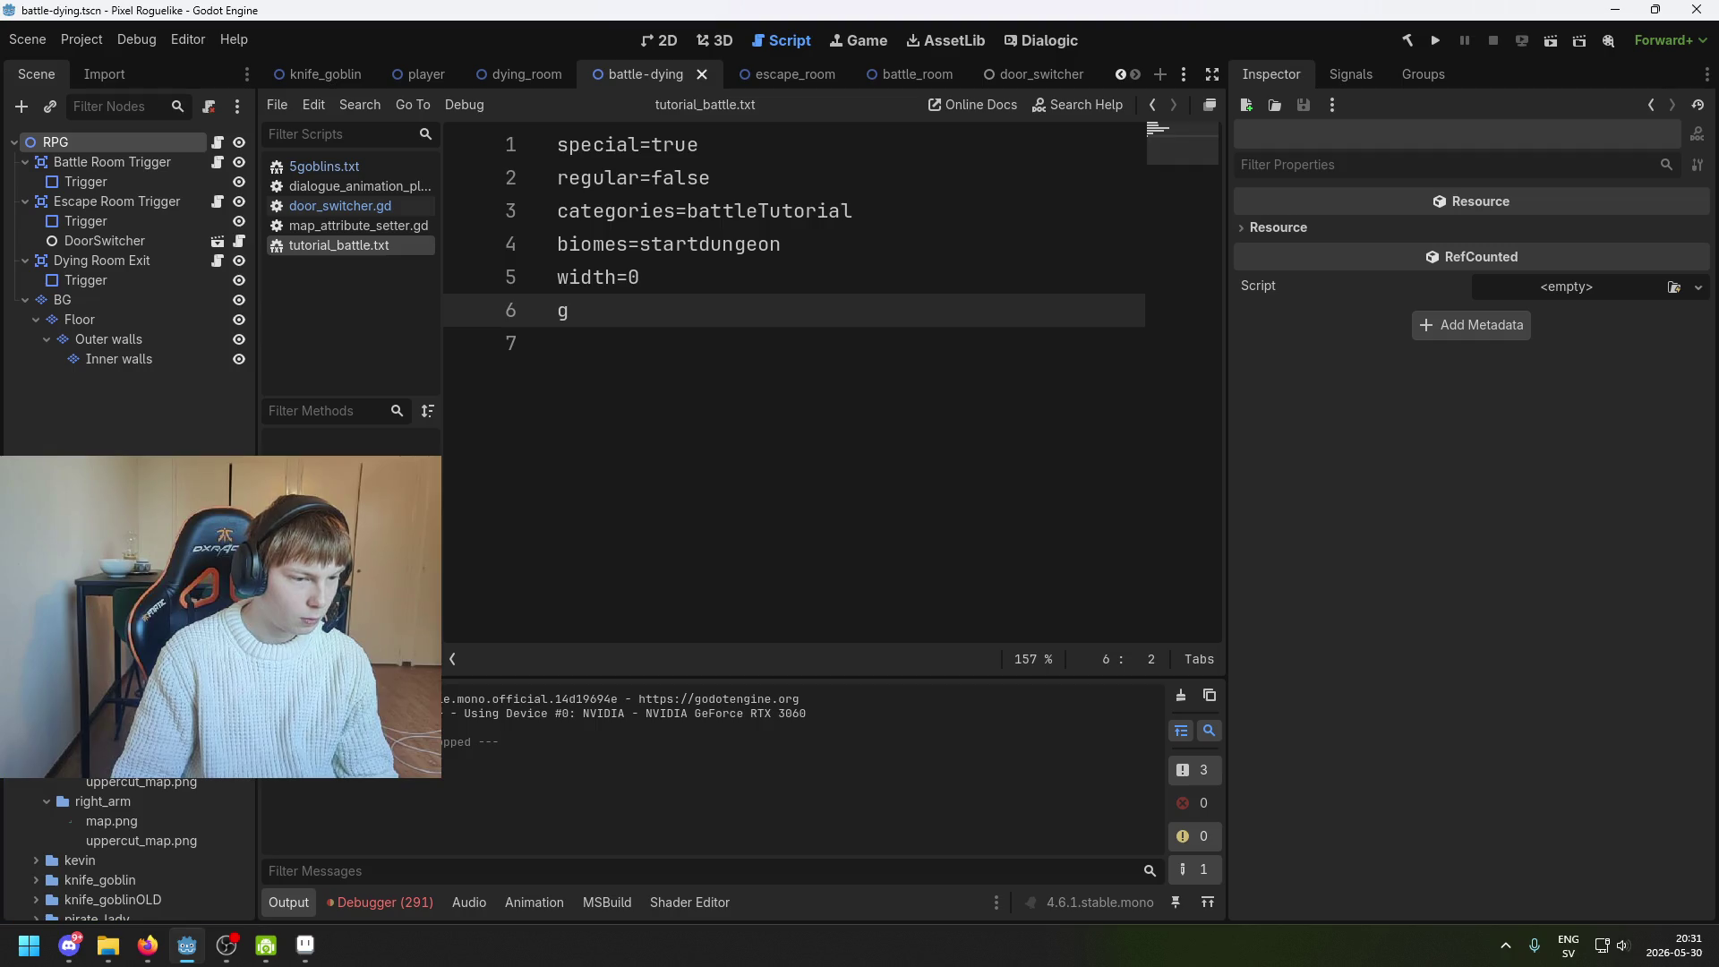
{"action": "left_click_drag", "start_coordinate": [136, 818], "coordinate": [98, 698]}
{"action": "left_click", "coordinate": [804, 503]}
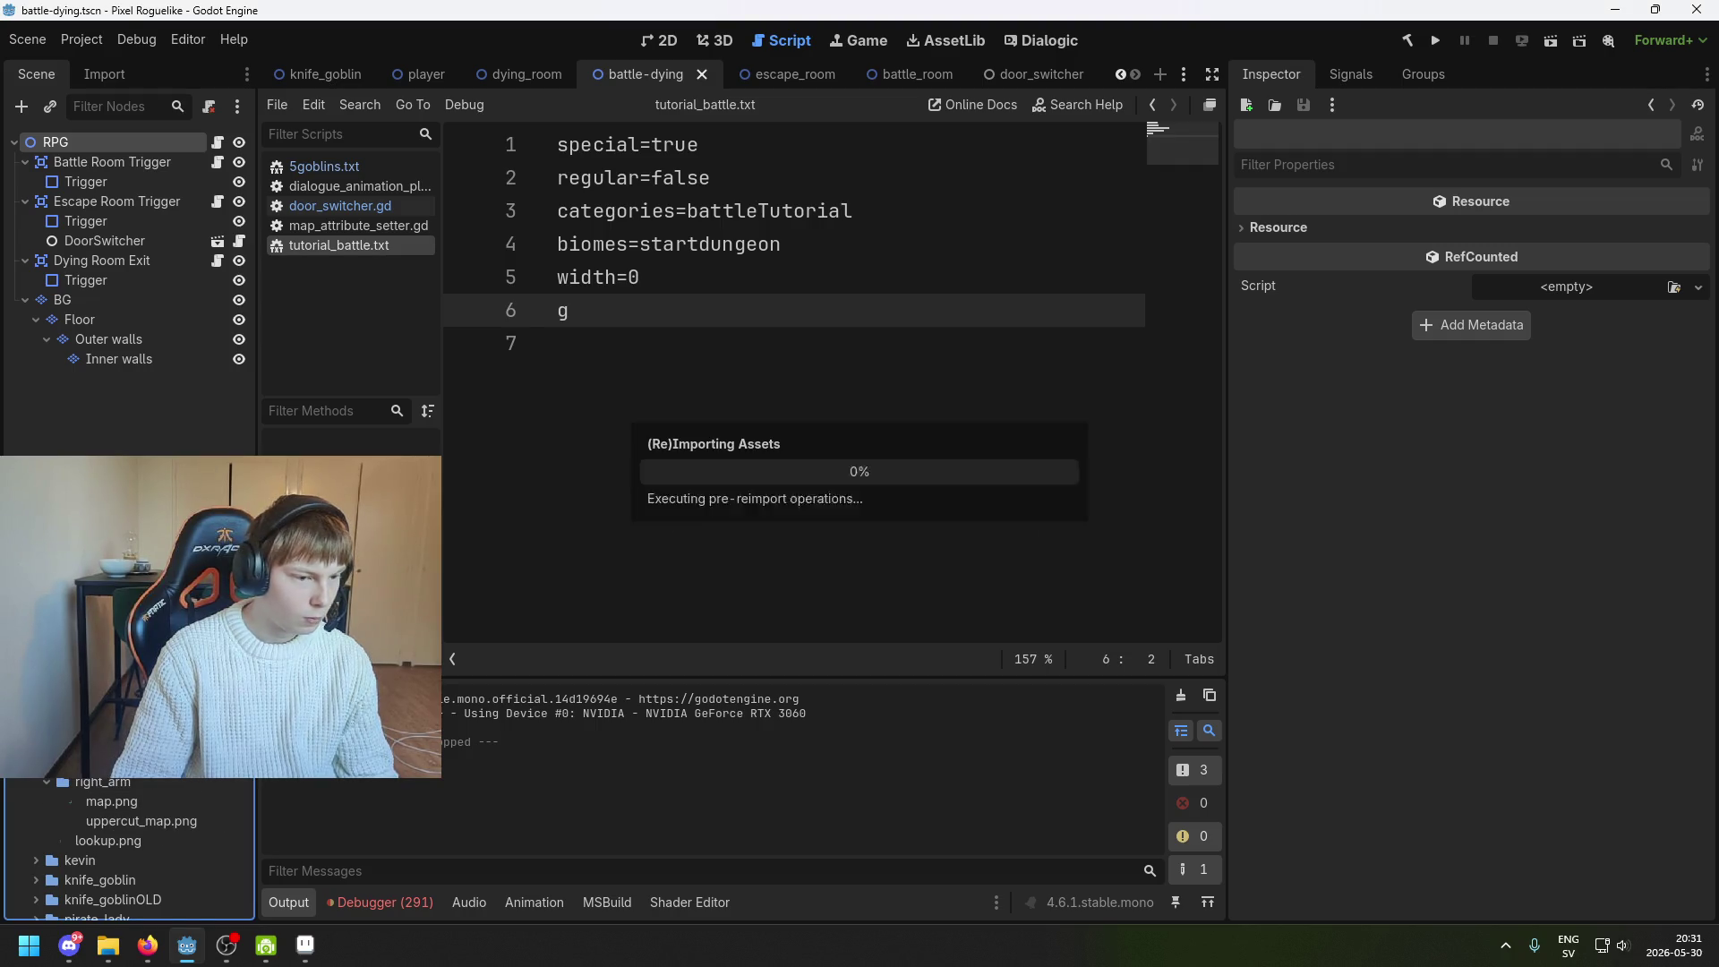
{"action": "left_click", "coordinate": [783, 515]}
Show the map layer again, hide the flattened layer and delete the flattened Copy layer
{"action": "left_click", "coordinate": [318, 958]}
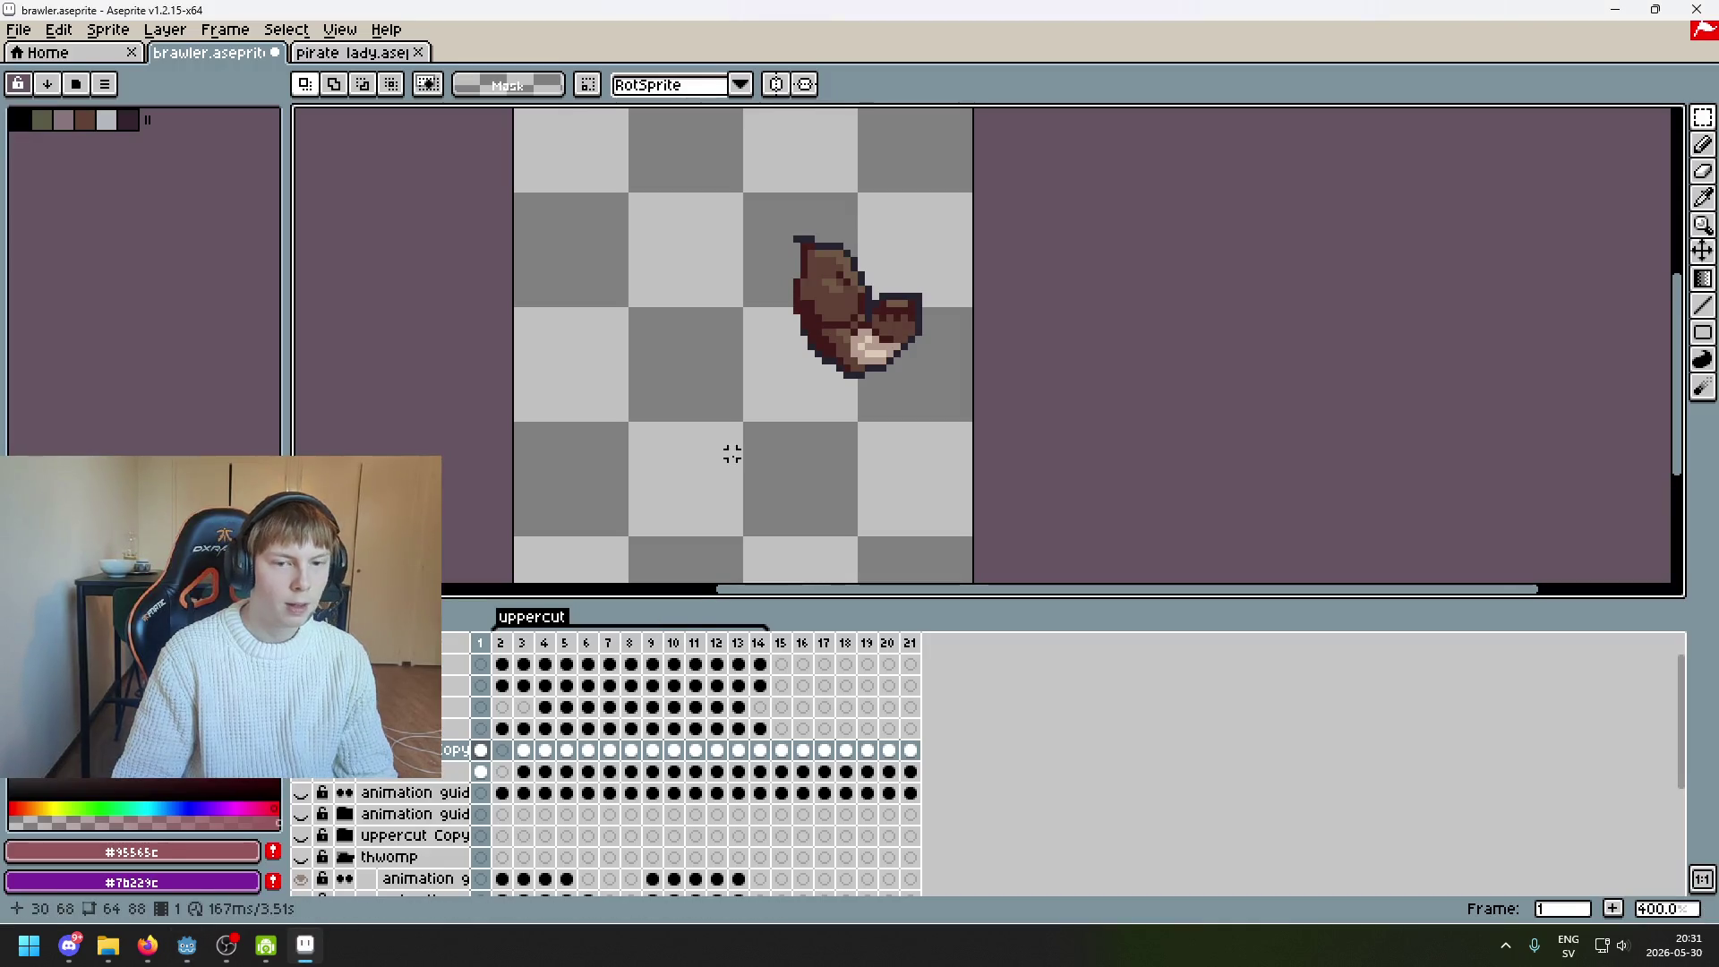
{"action": "left_click", "coordinate": [301, 749]}
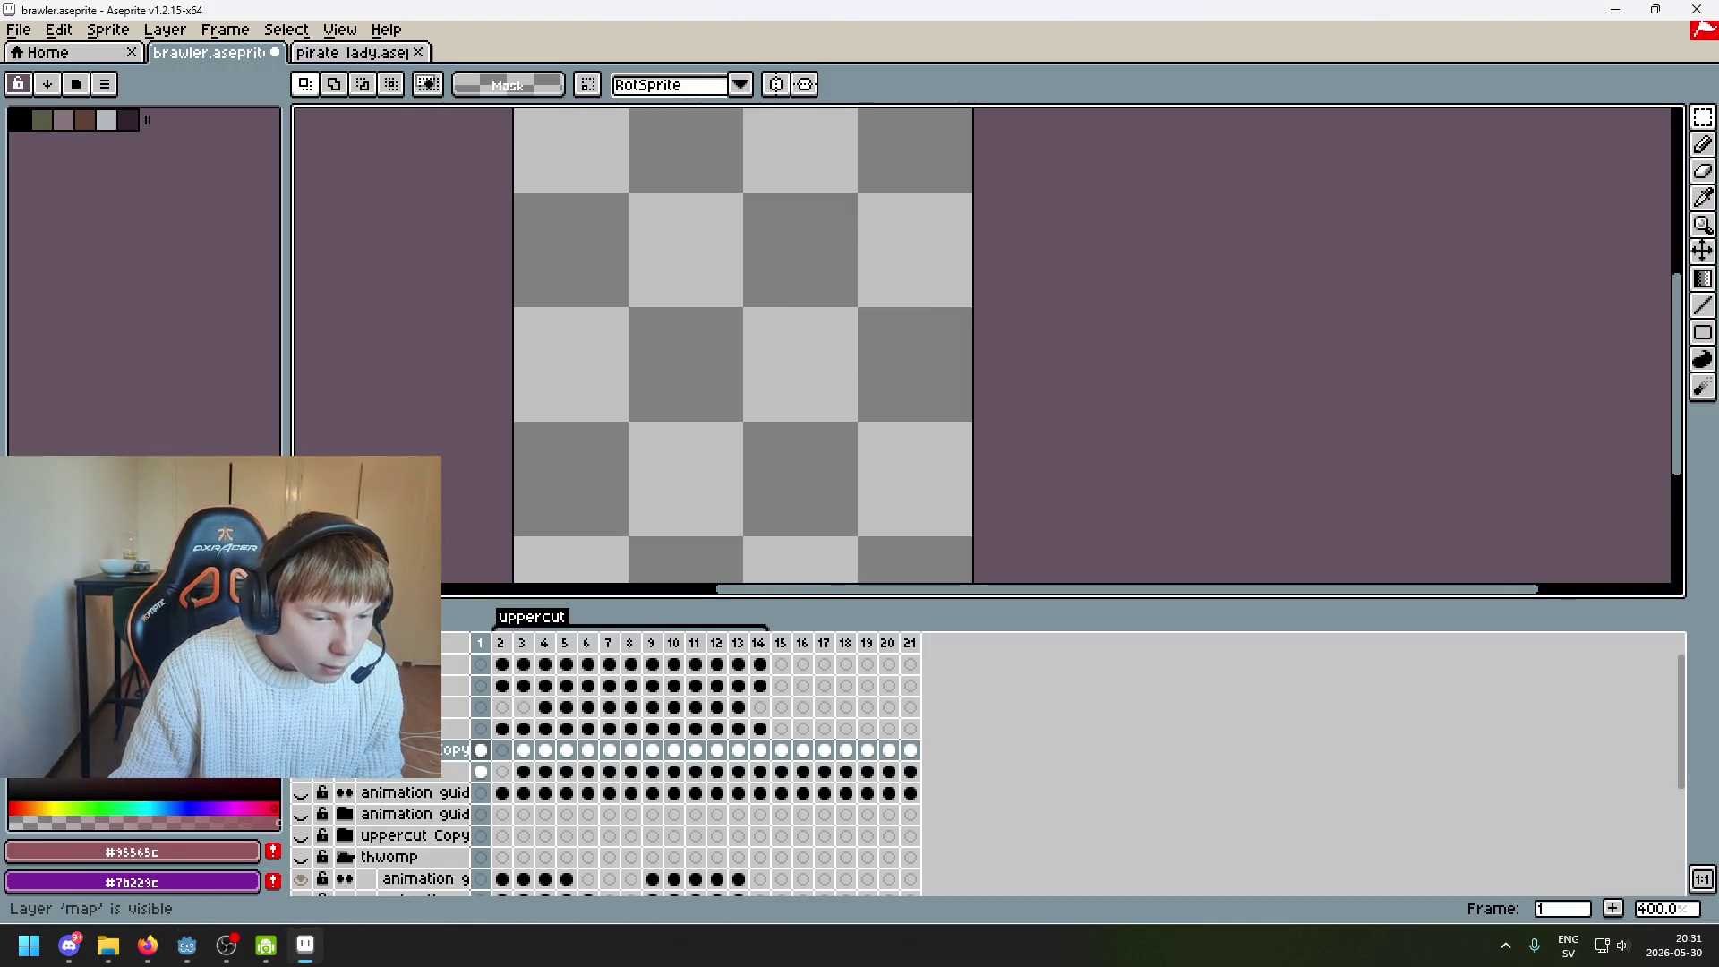
{"action": "left_click", "coordinate": [500, 642]}
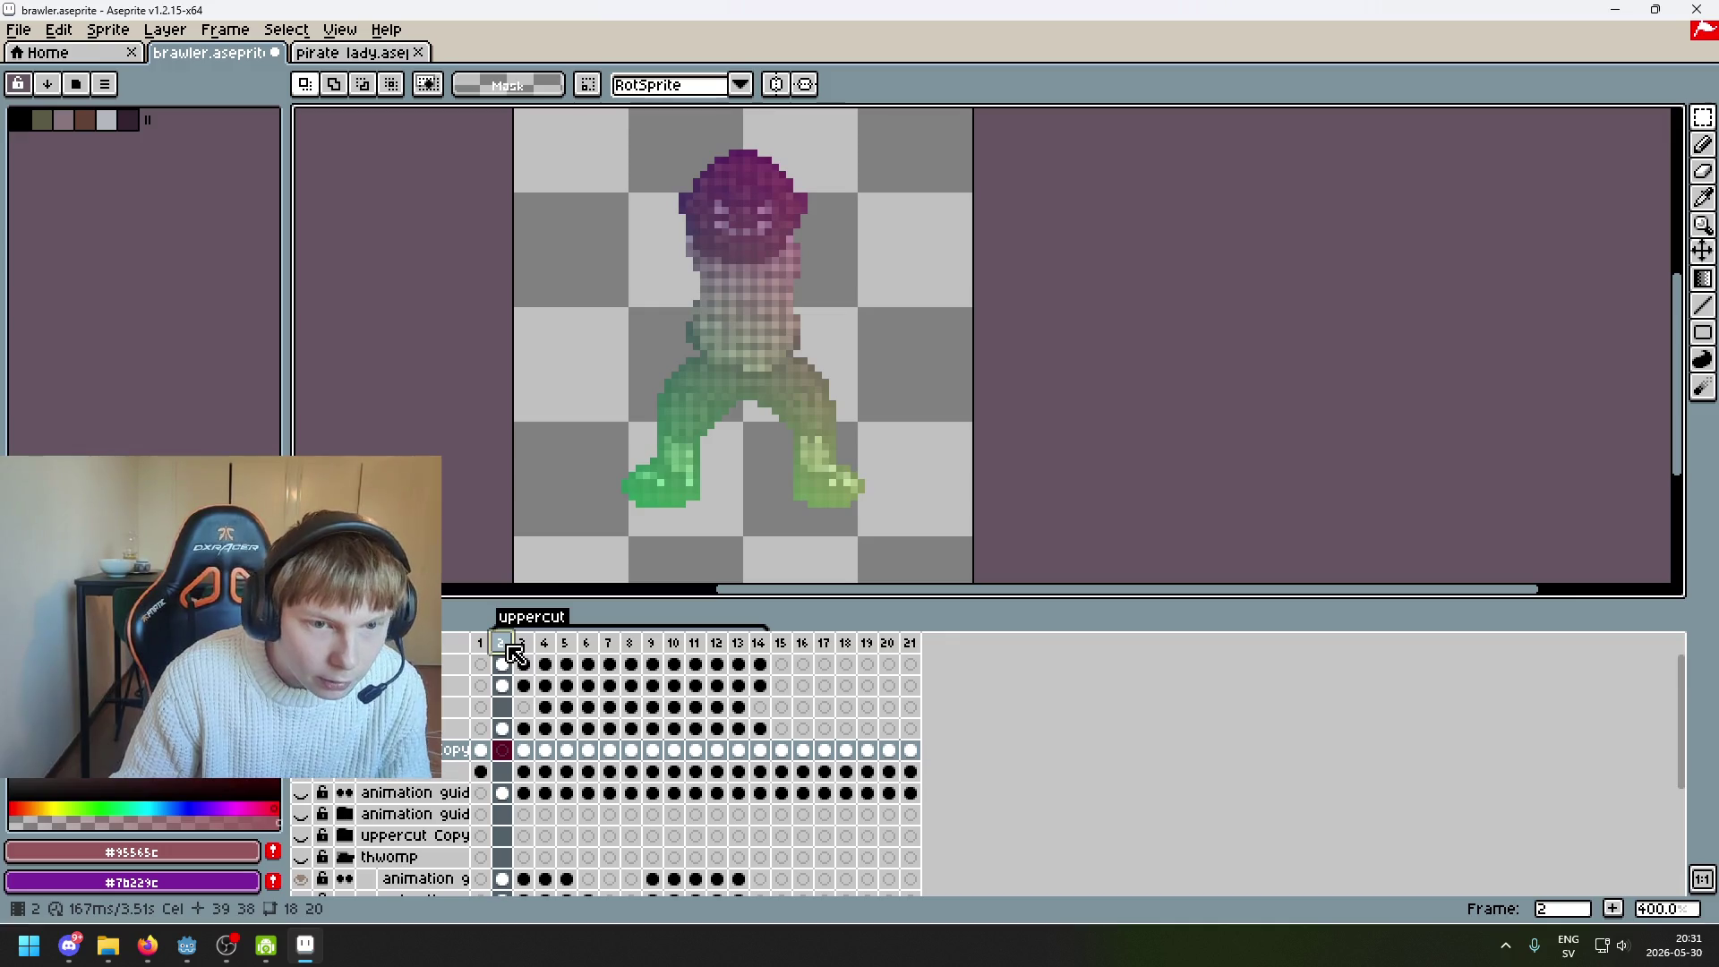
{"action": "key", "text": "w"}
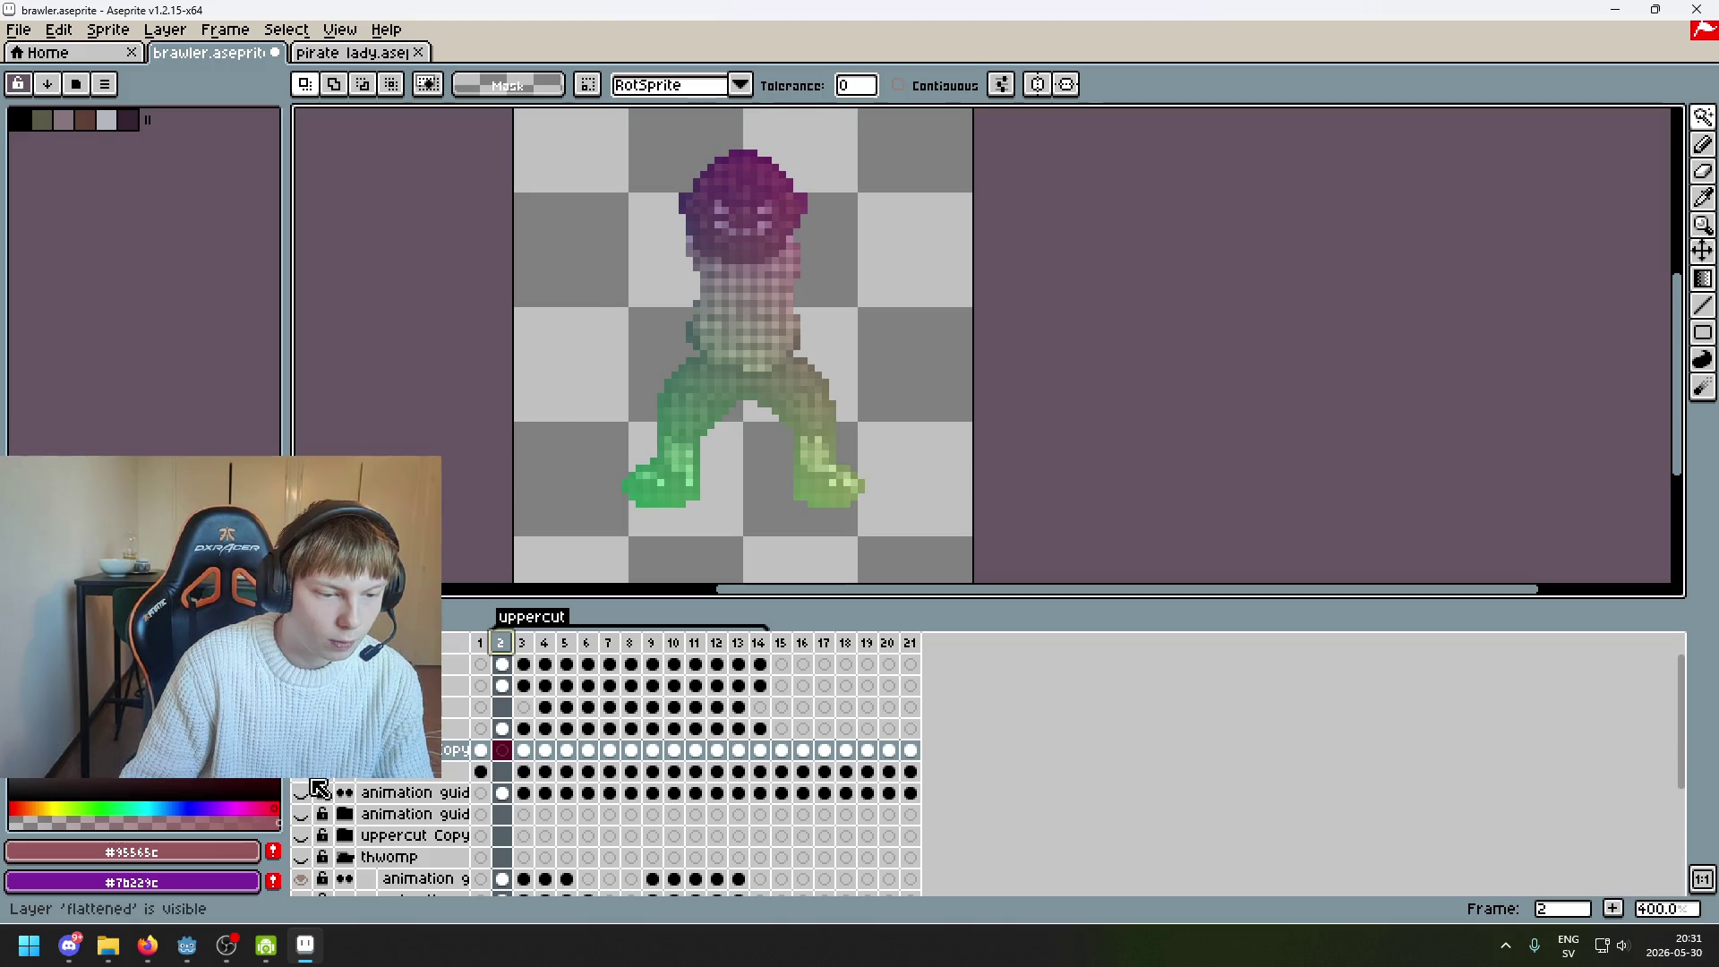
{"action": "key", "text": "Left"}
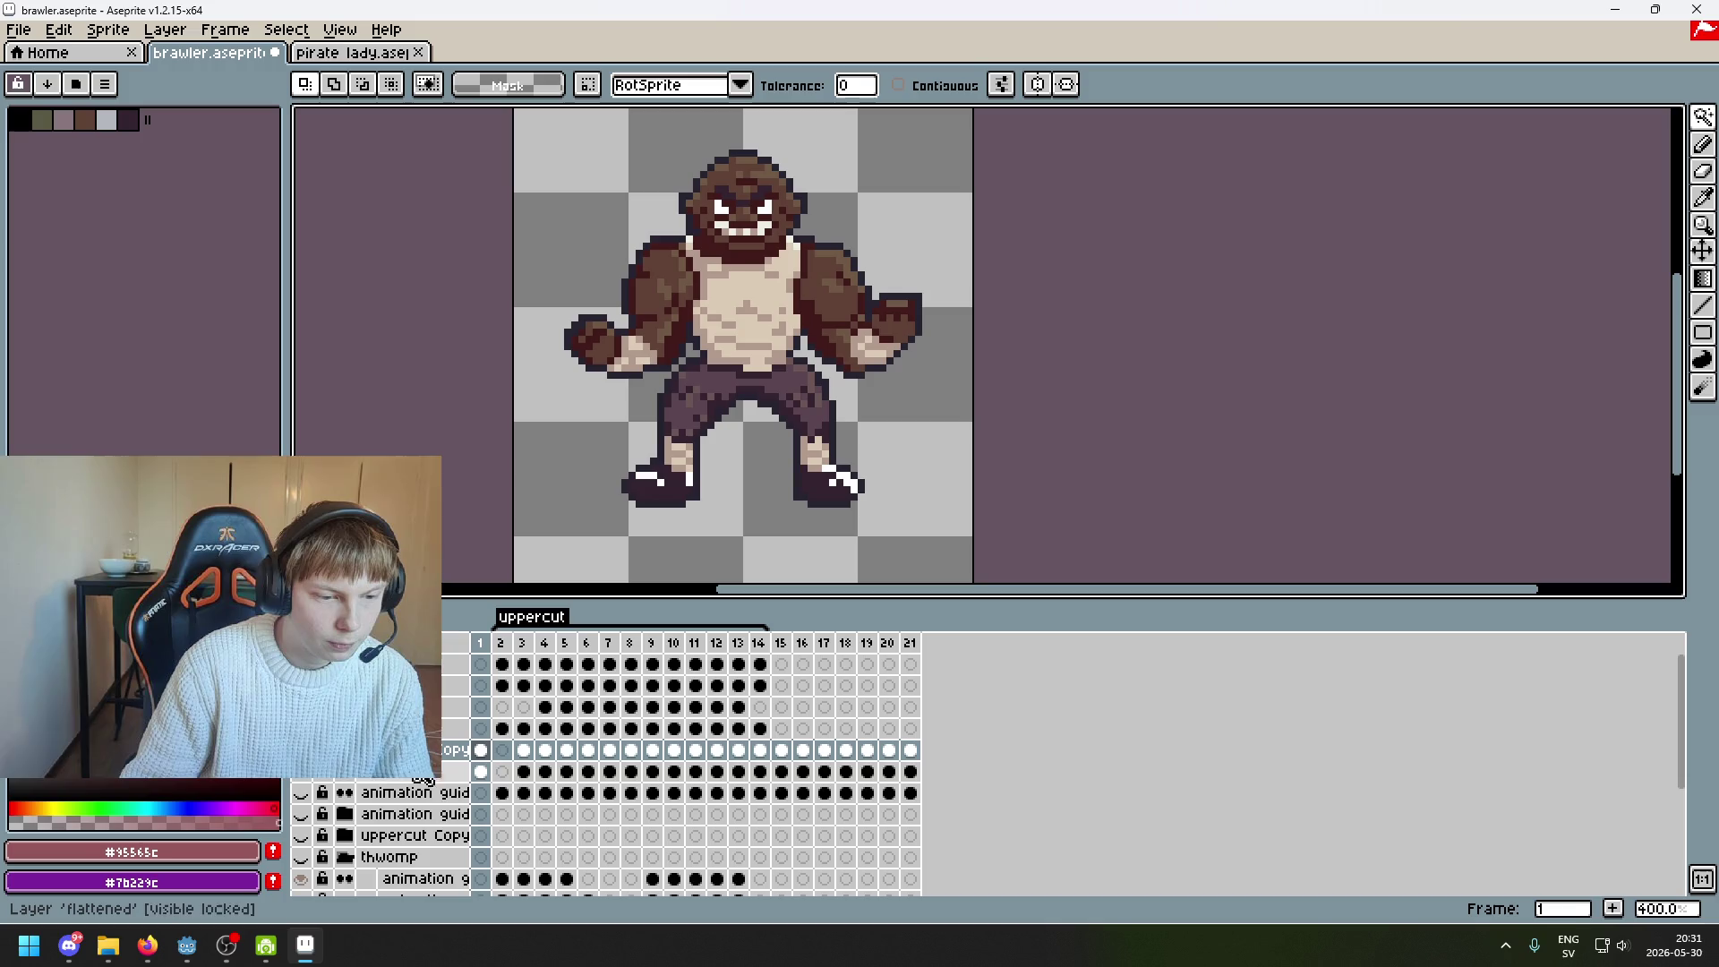
{"action": "left_click", "coordinate": [303, 776]}
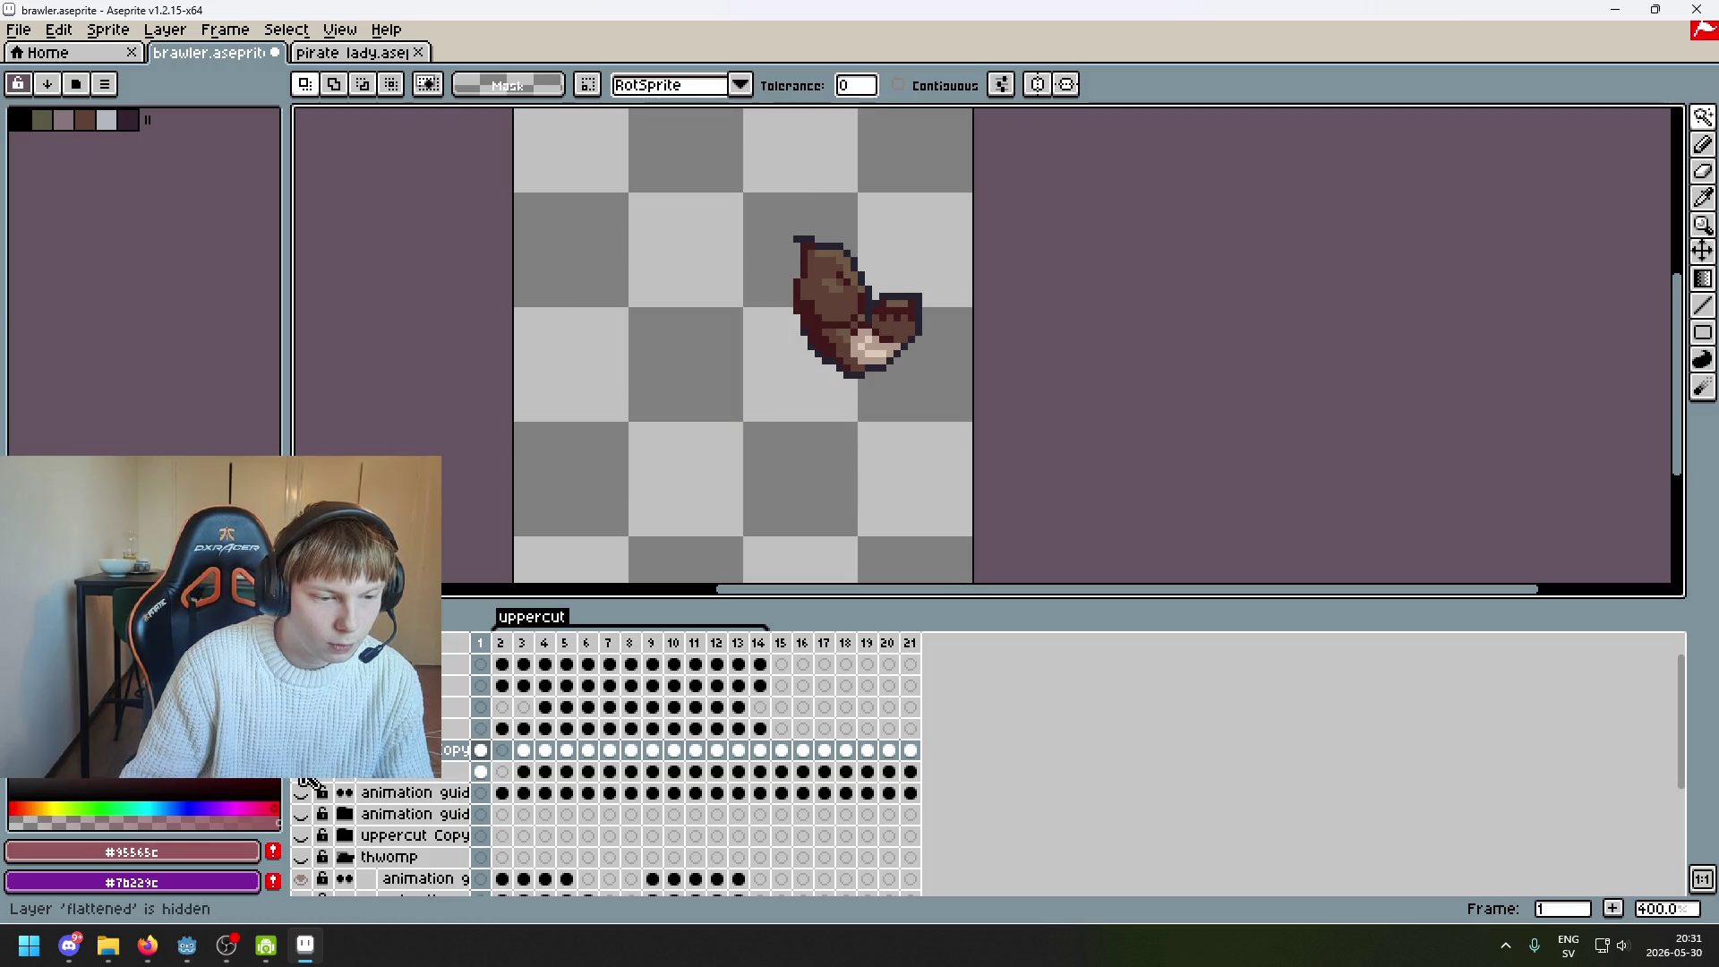
{"action": "key", "text": "Delete"}
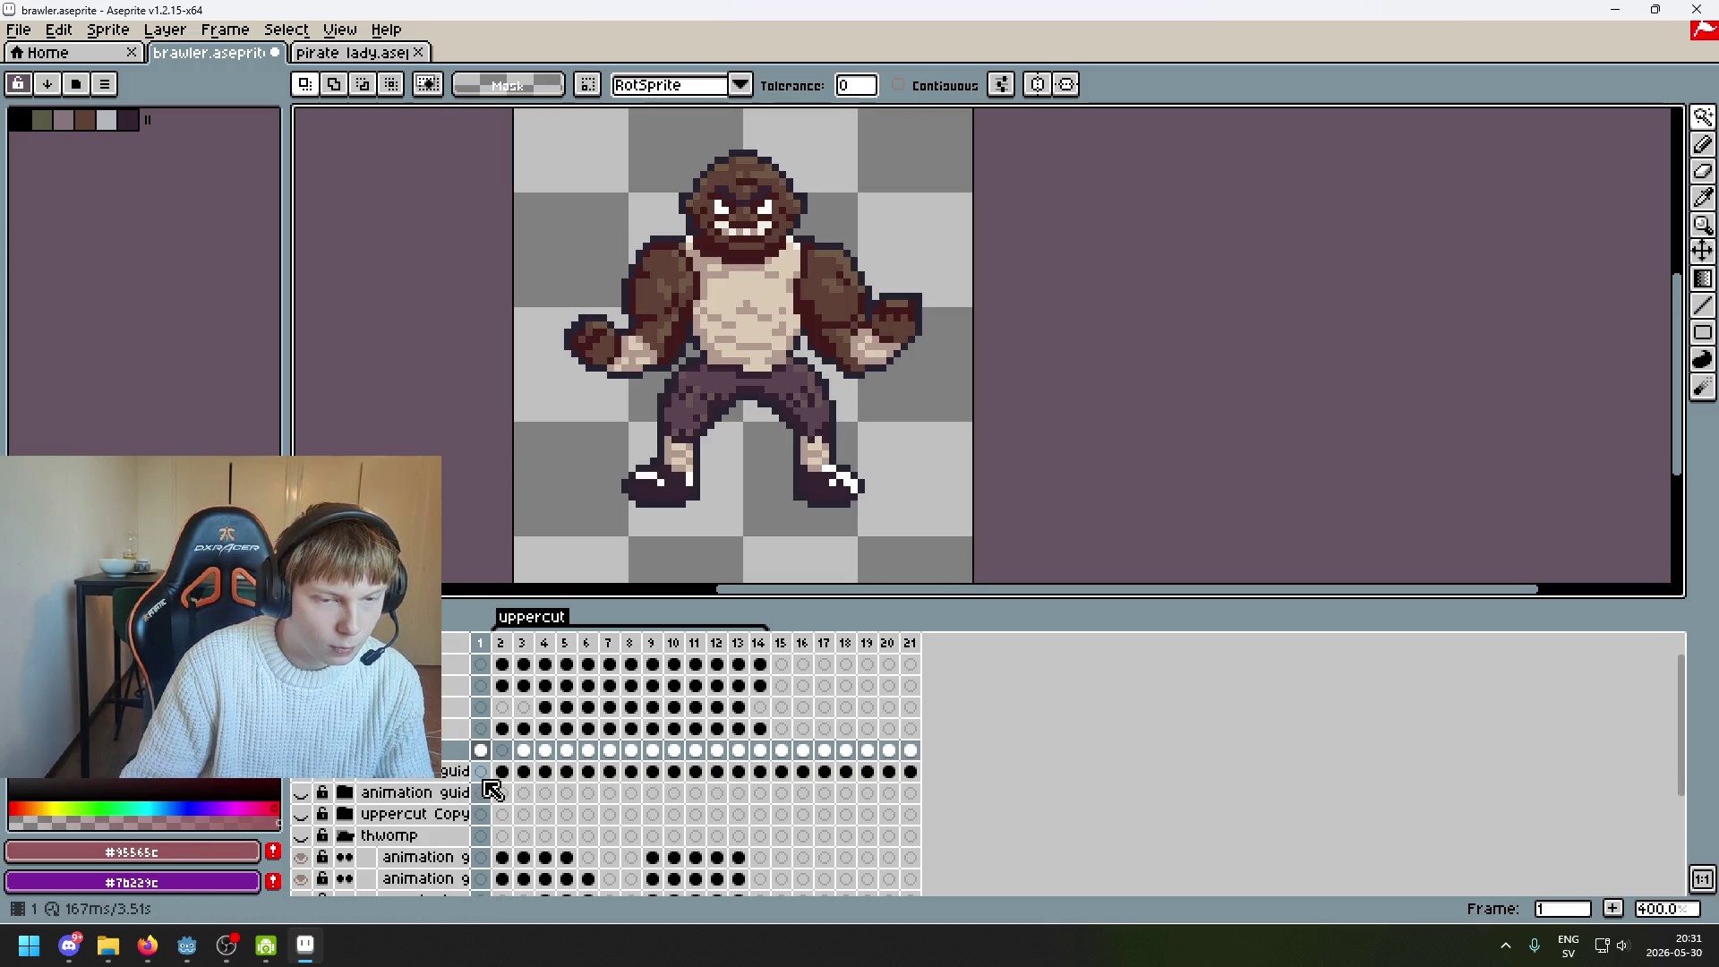
Duplicate the flattened layer and Magic Wand-select the empty area around the frame 2 body map
{"action": "right_click", "coordinate": [452, 750]}
{"action": "left_click", "coordinate": [569, 853]}
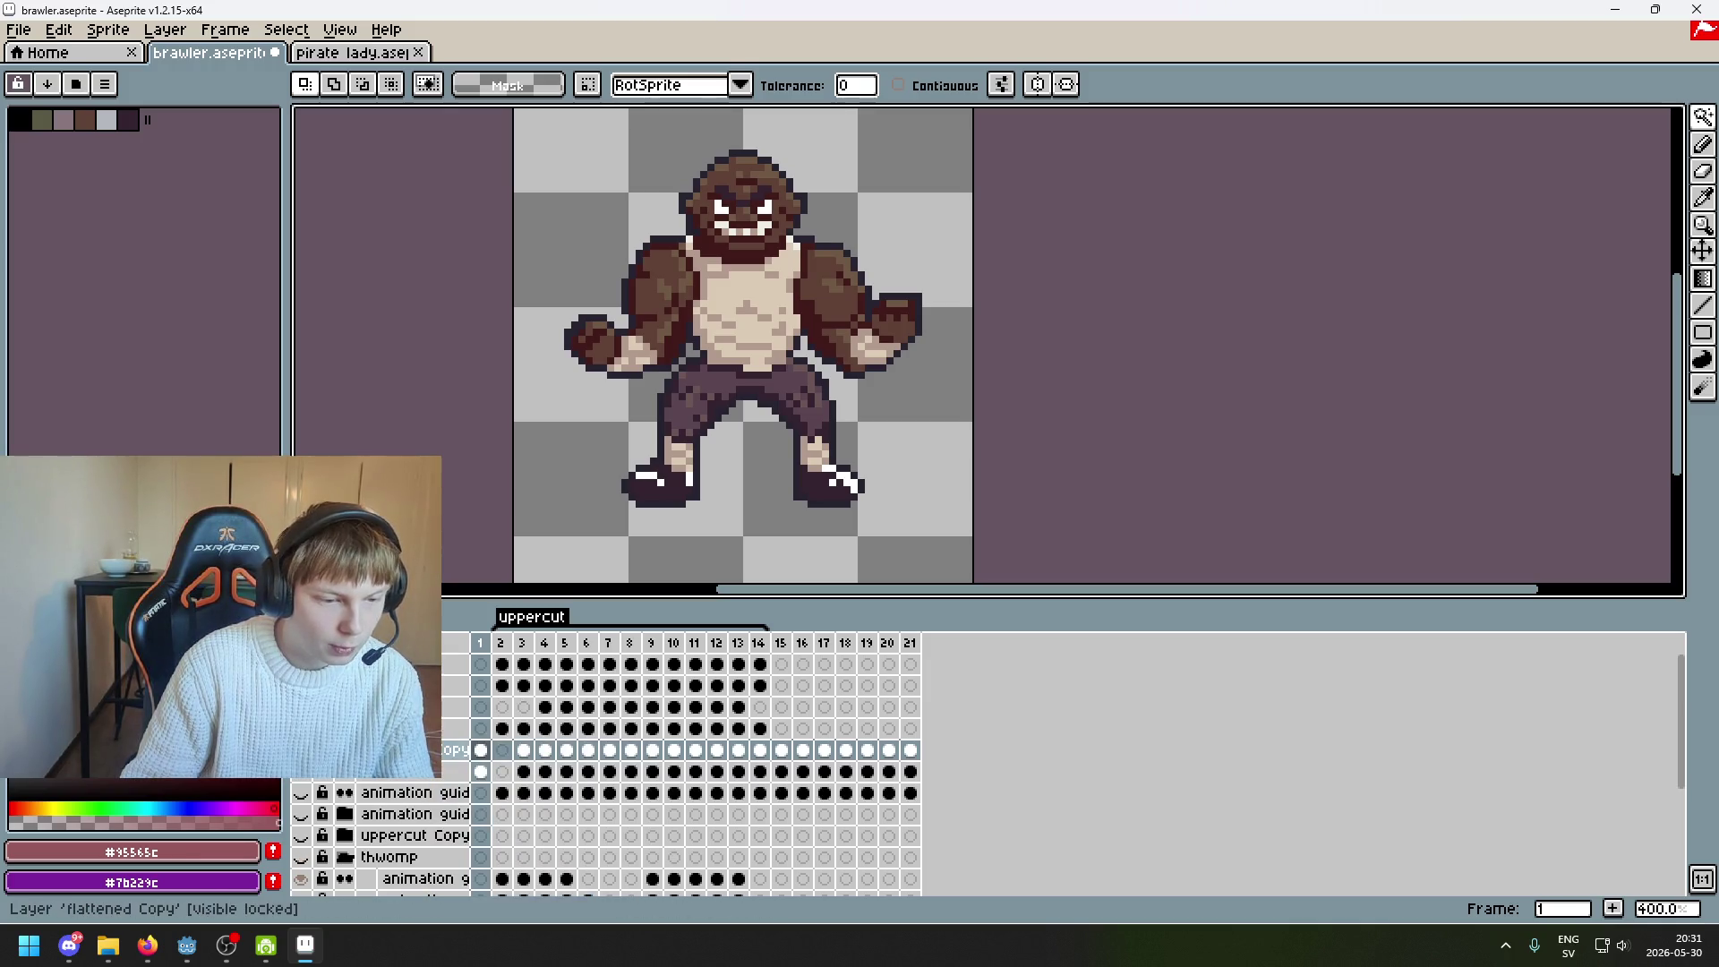
{"action": "left_click", "coordinate": [481, 750]}
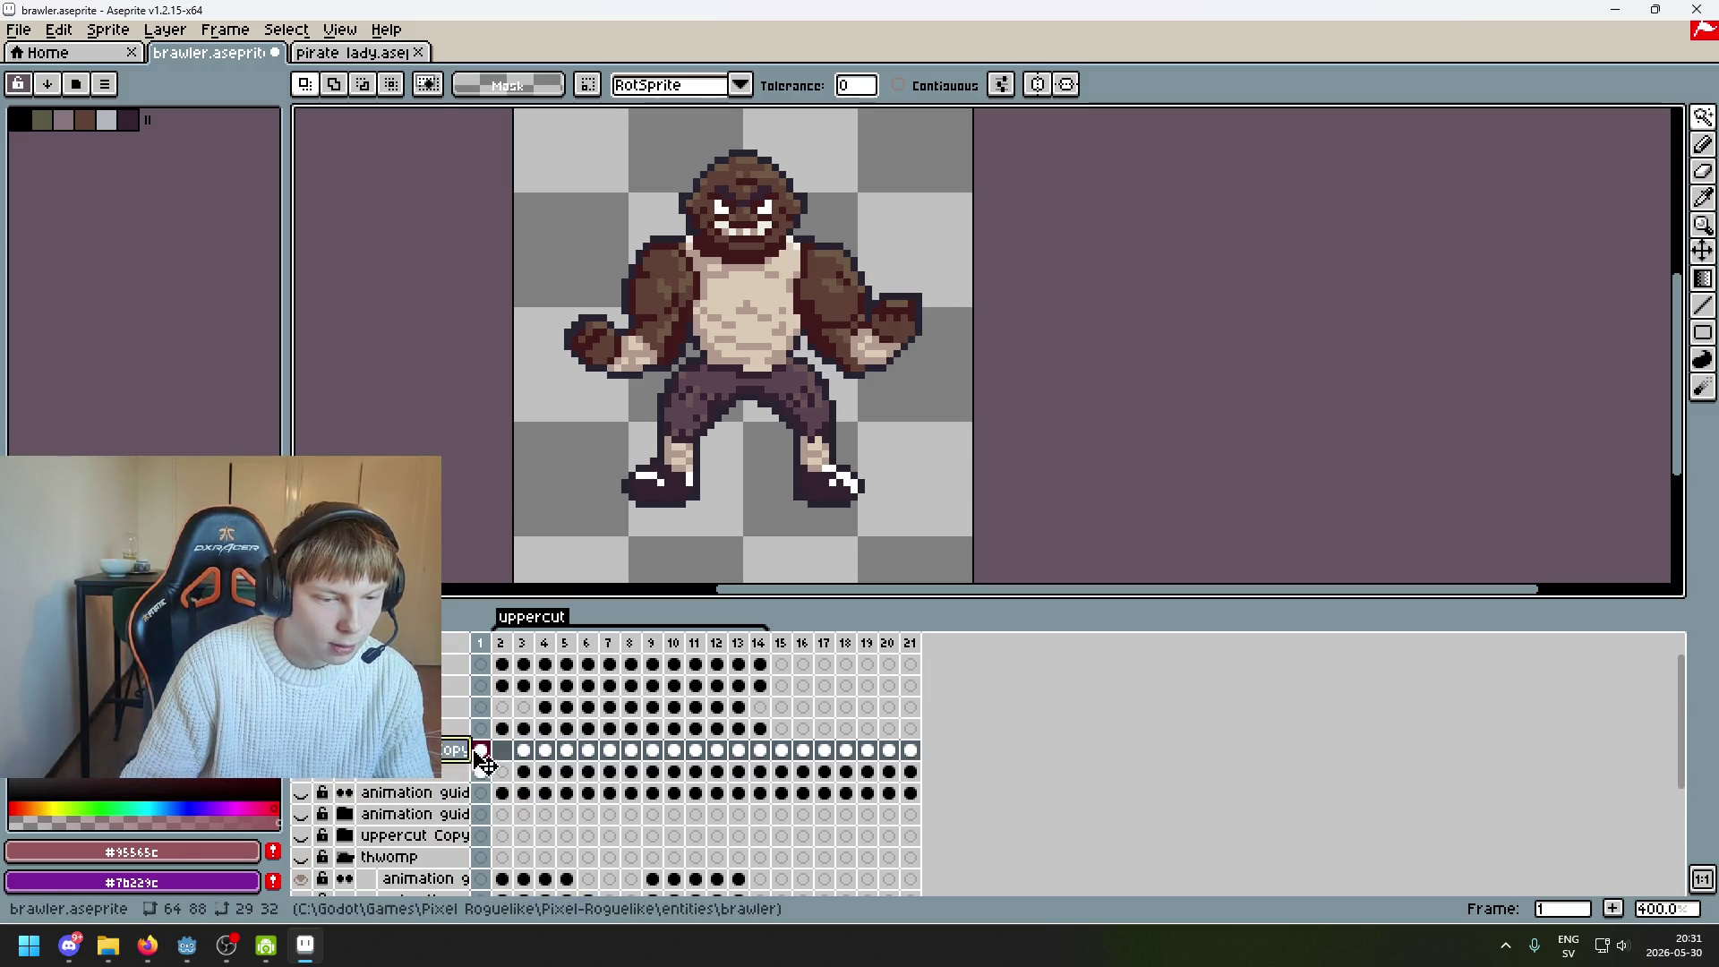
{"action": "left_click", "coordinate": [504, 743]}
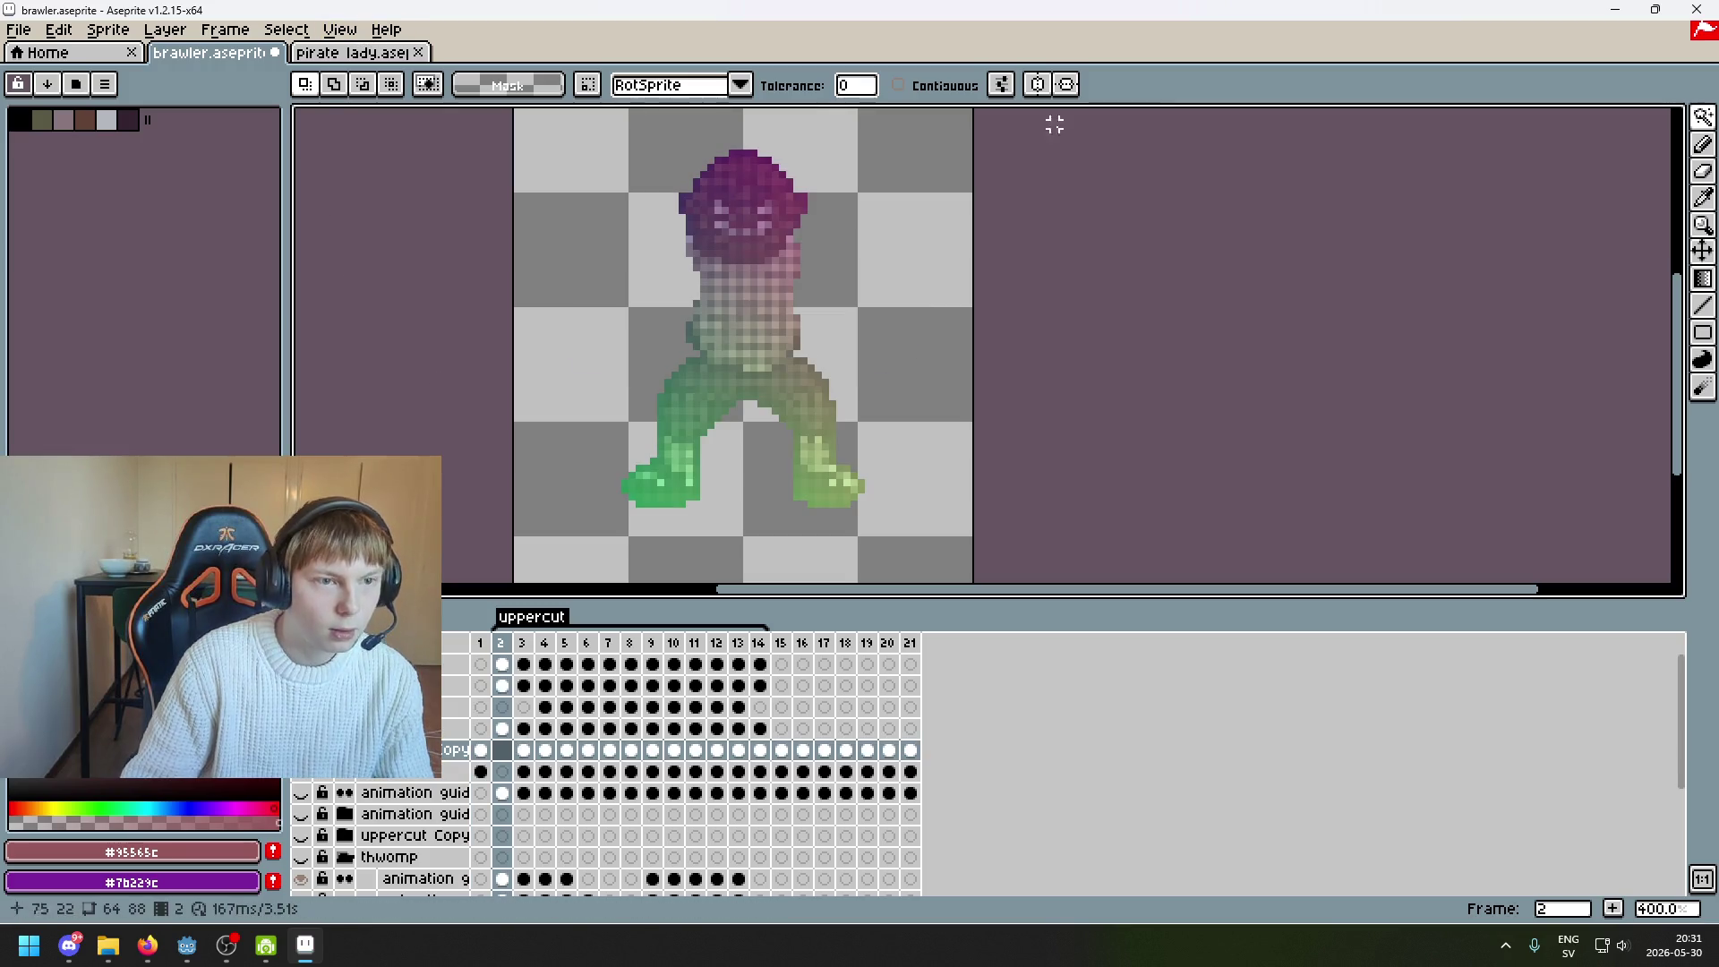
{"action": "left_click", "coordinate": [896, 304]}
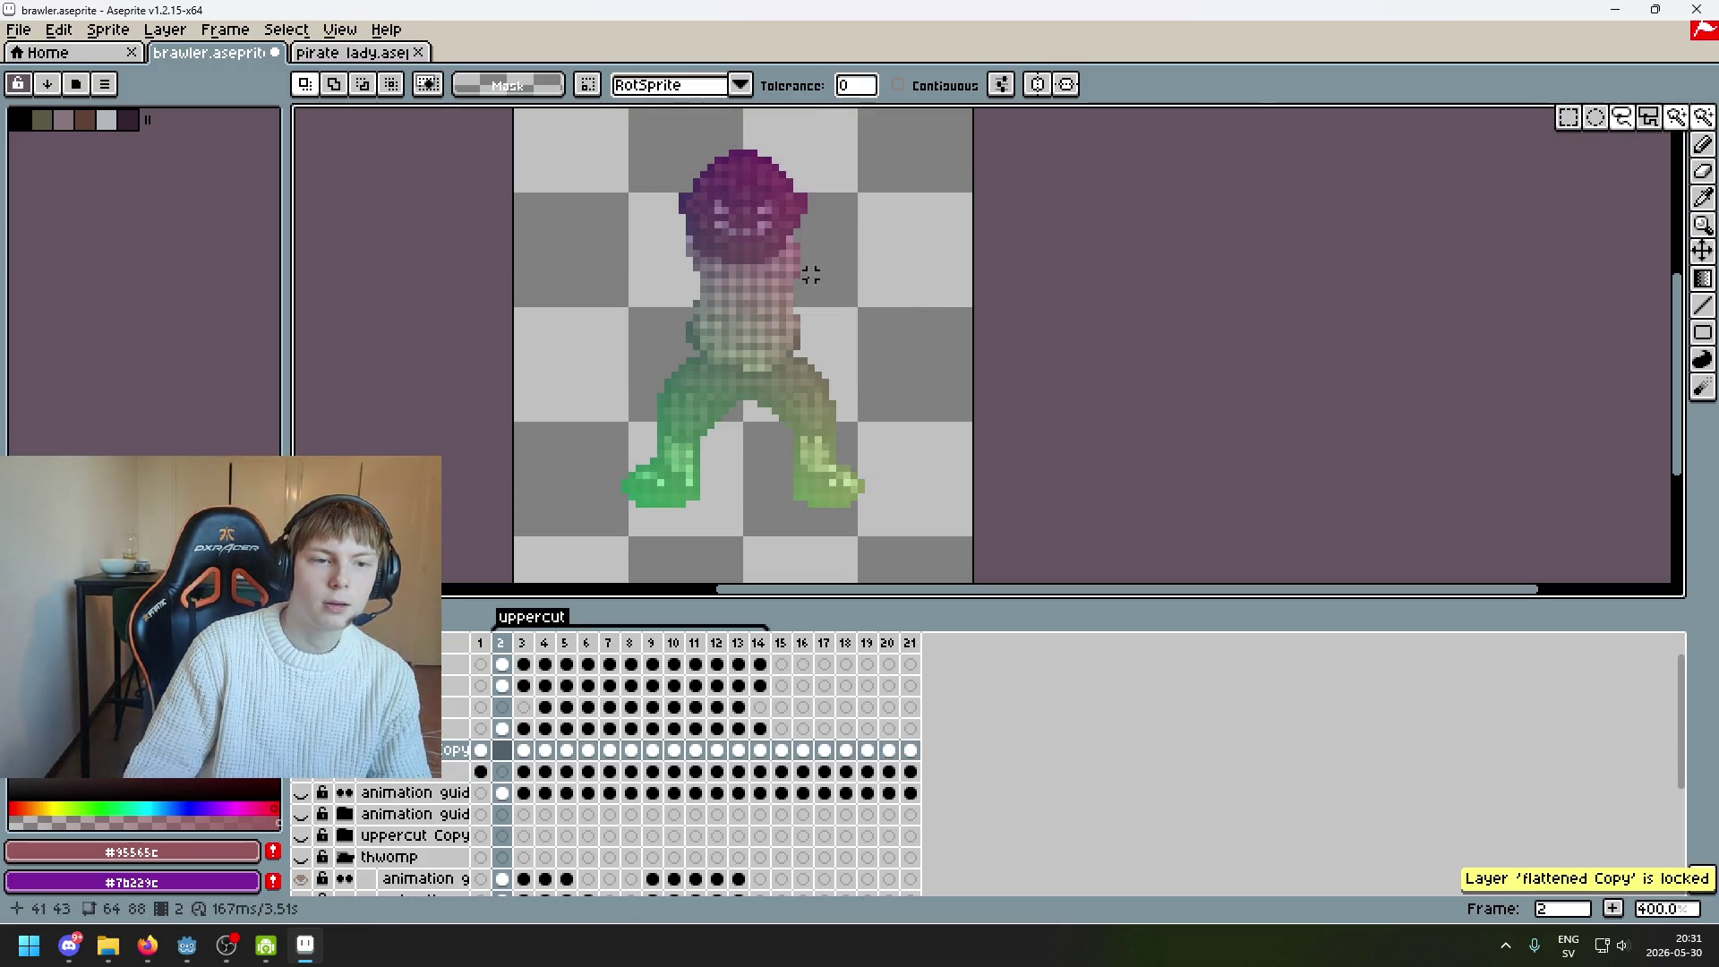
{"action": "left_click", "coordinate": [543, 751]}
{"action": "left_click", "coordinate": [503, 729]}
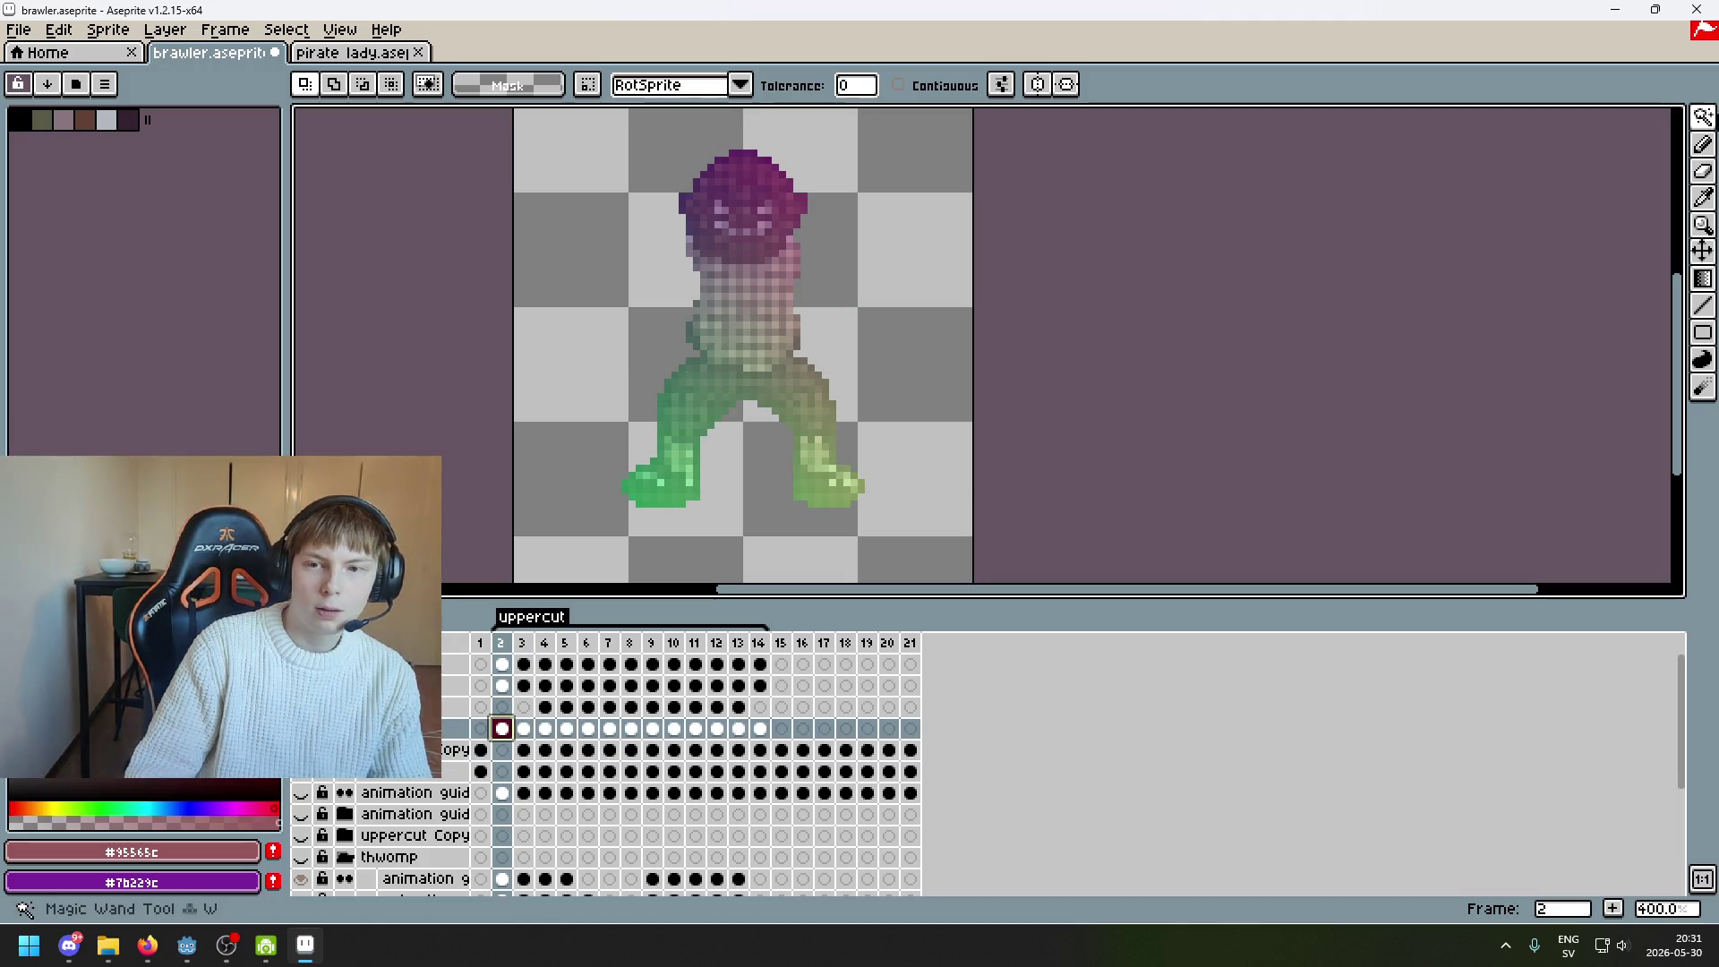
{"action": "left_click", "coordinate": [918, 332]}
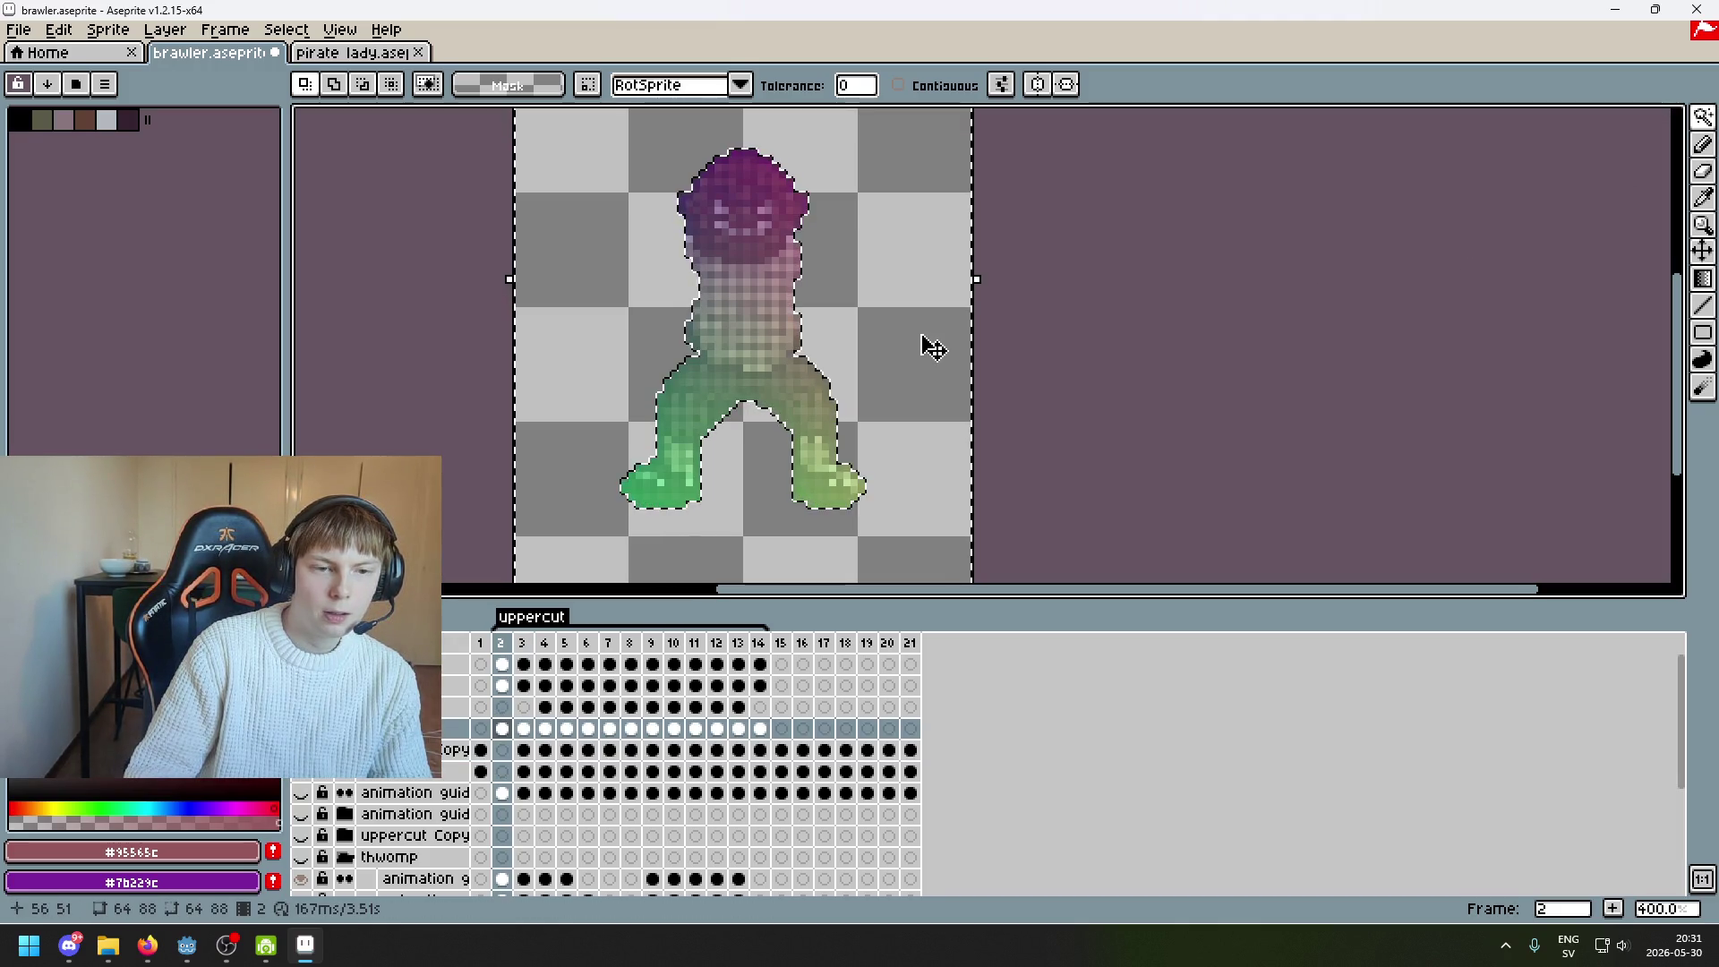
{"action": "left_click", "coordinate": [482, 751]}
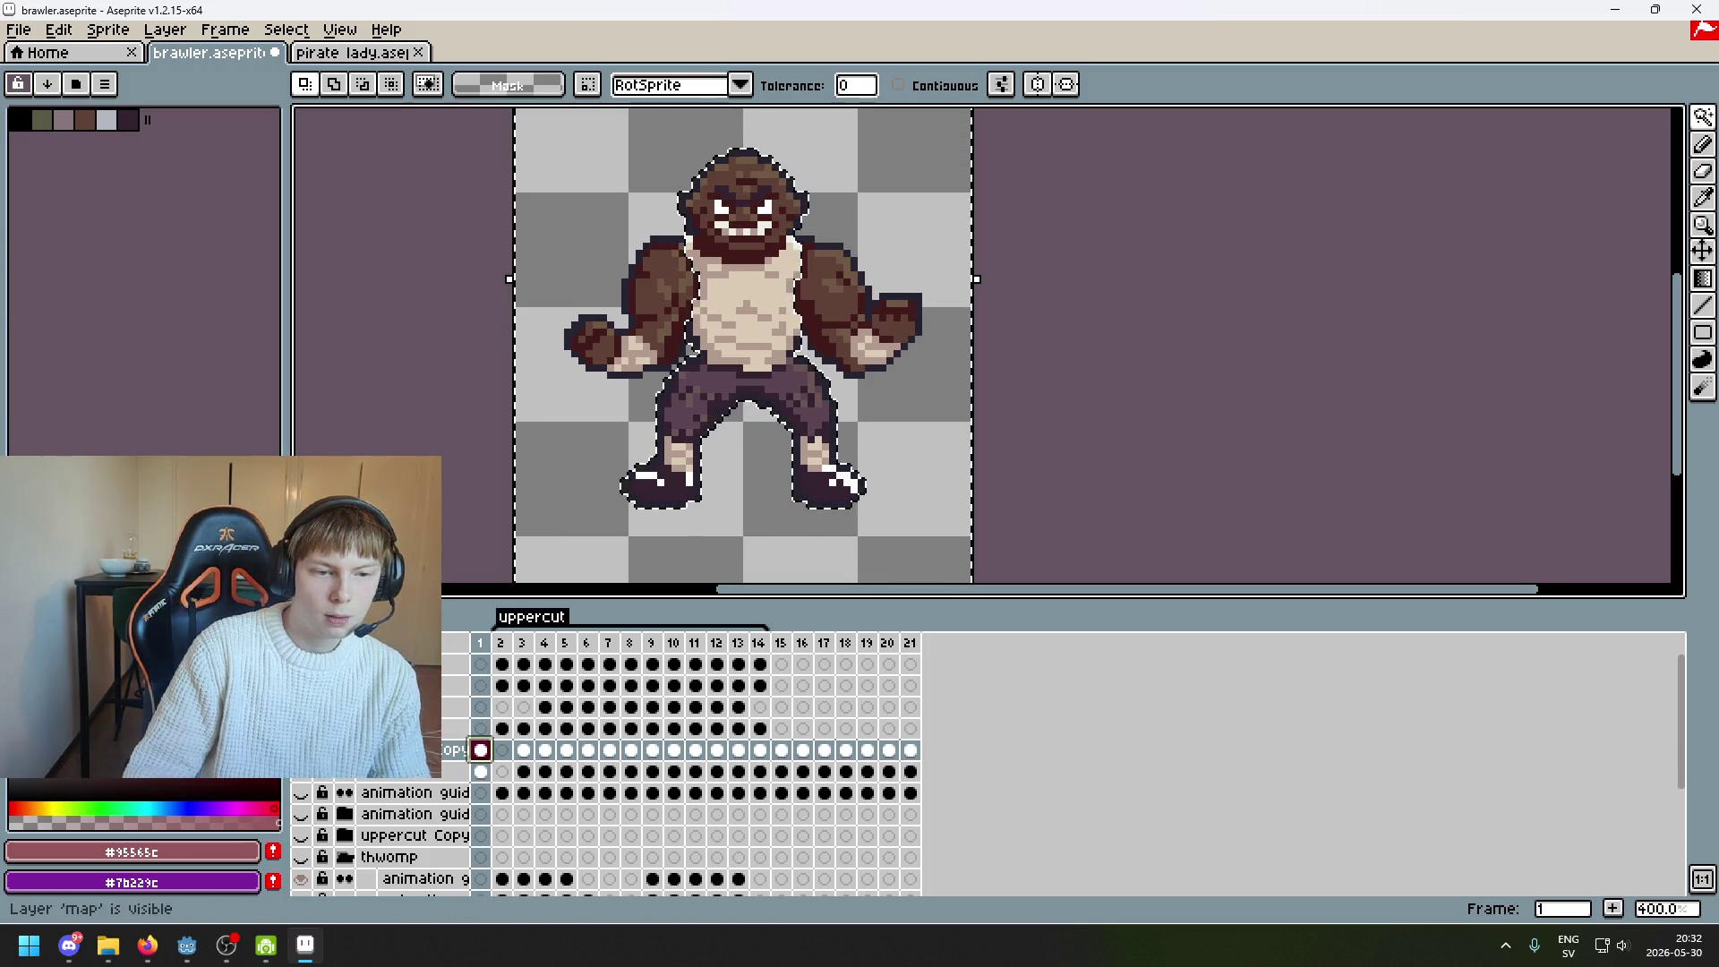
Clear and undo the stray colour-area selection, then pick frame 2 of the arms layer
{"action": "key", "text": "ctrl+d"}
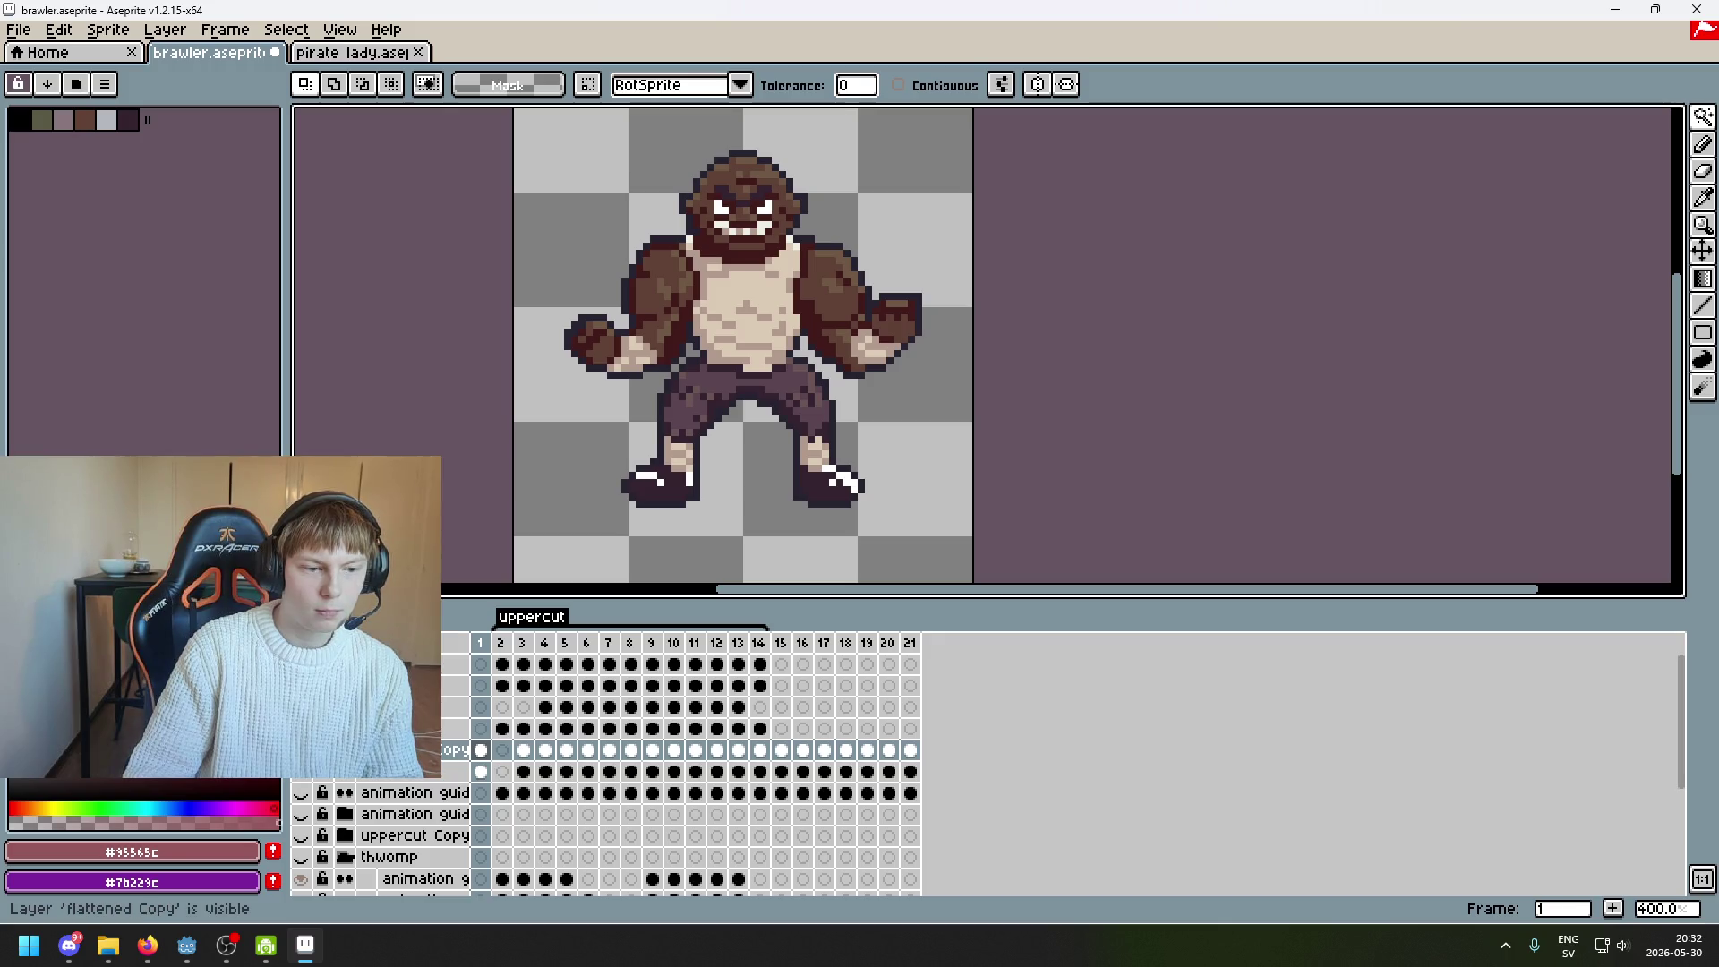
{"action": "key", "text": "ctrl+z"}
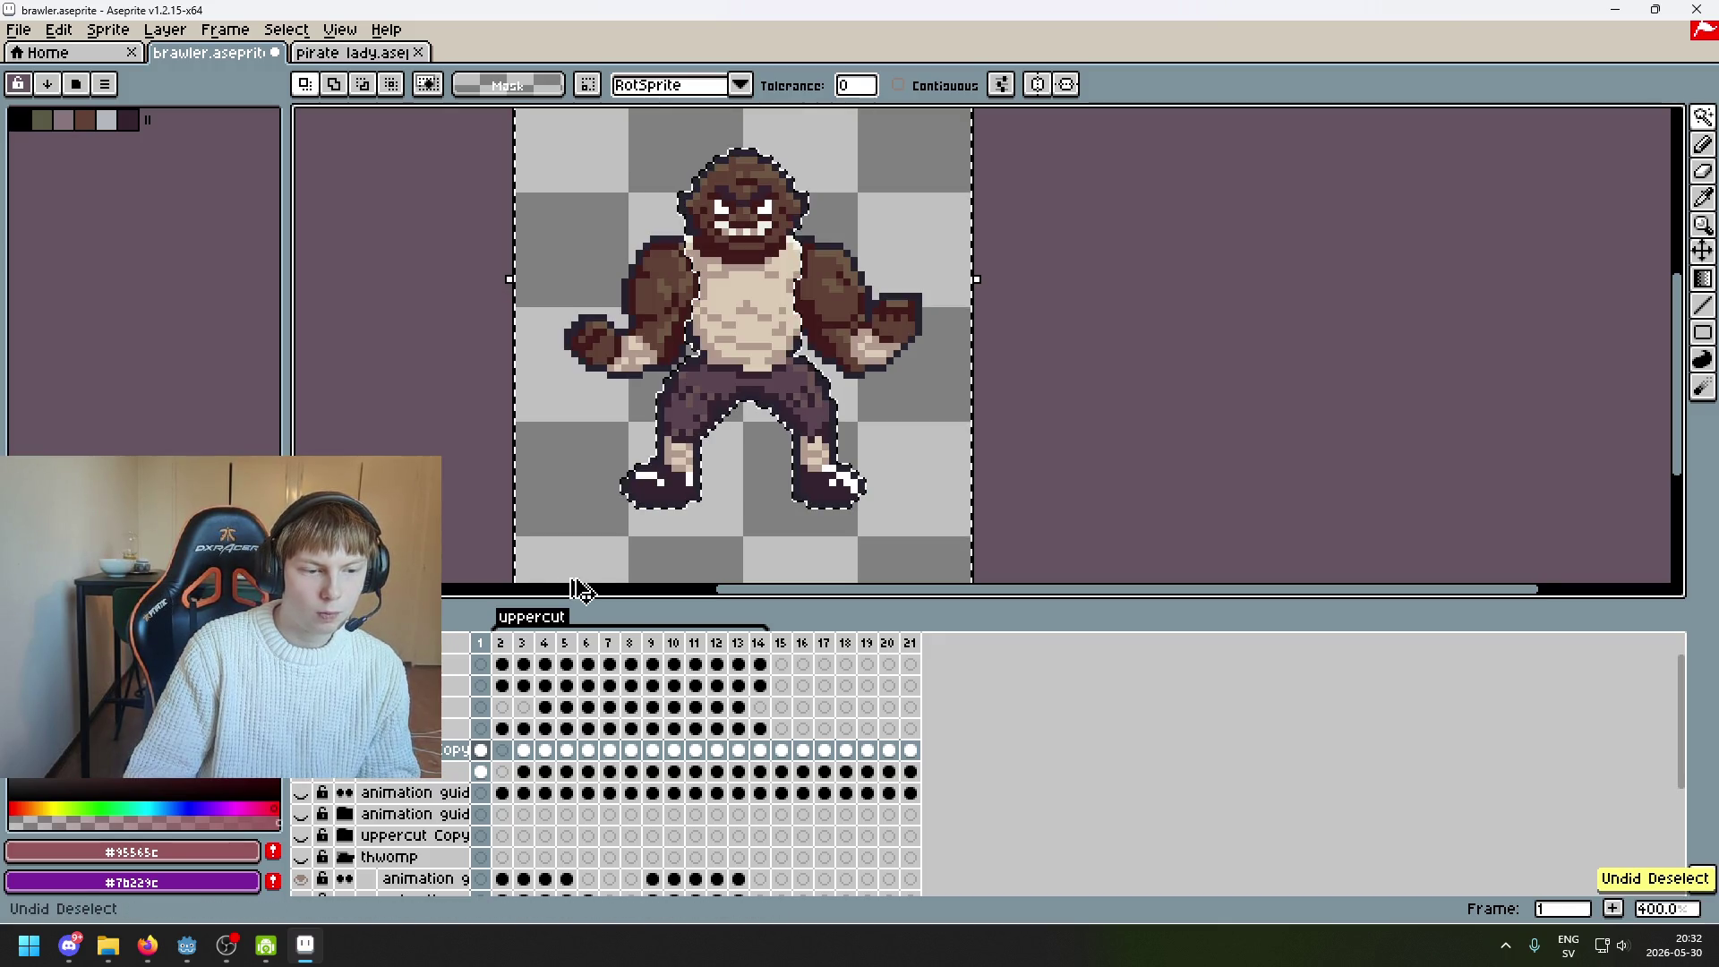
{"action": "key", "text": "ctrl+z"}
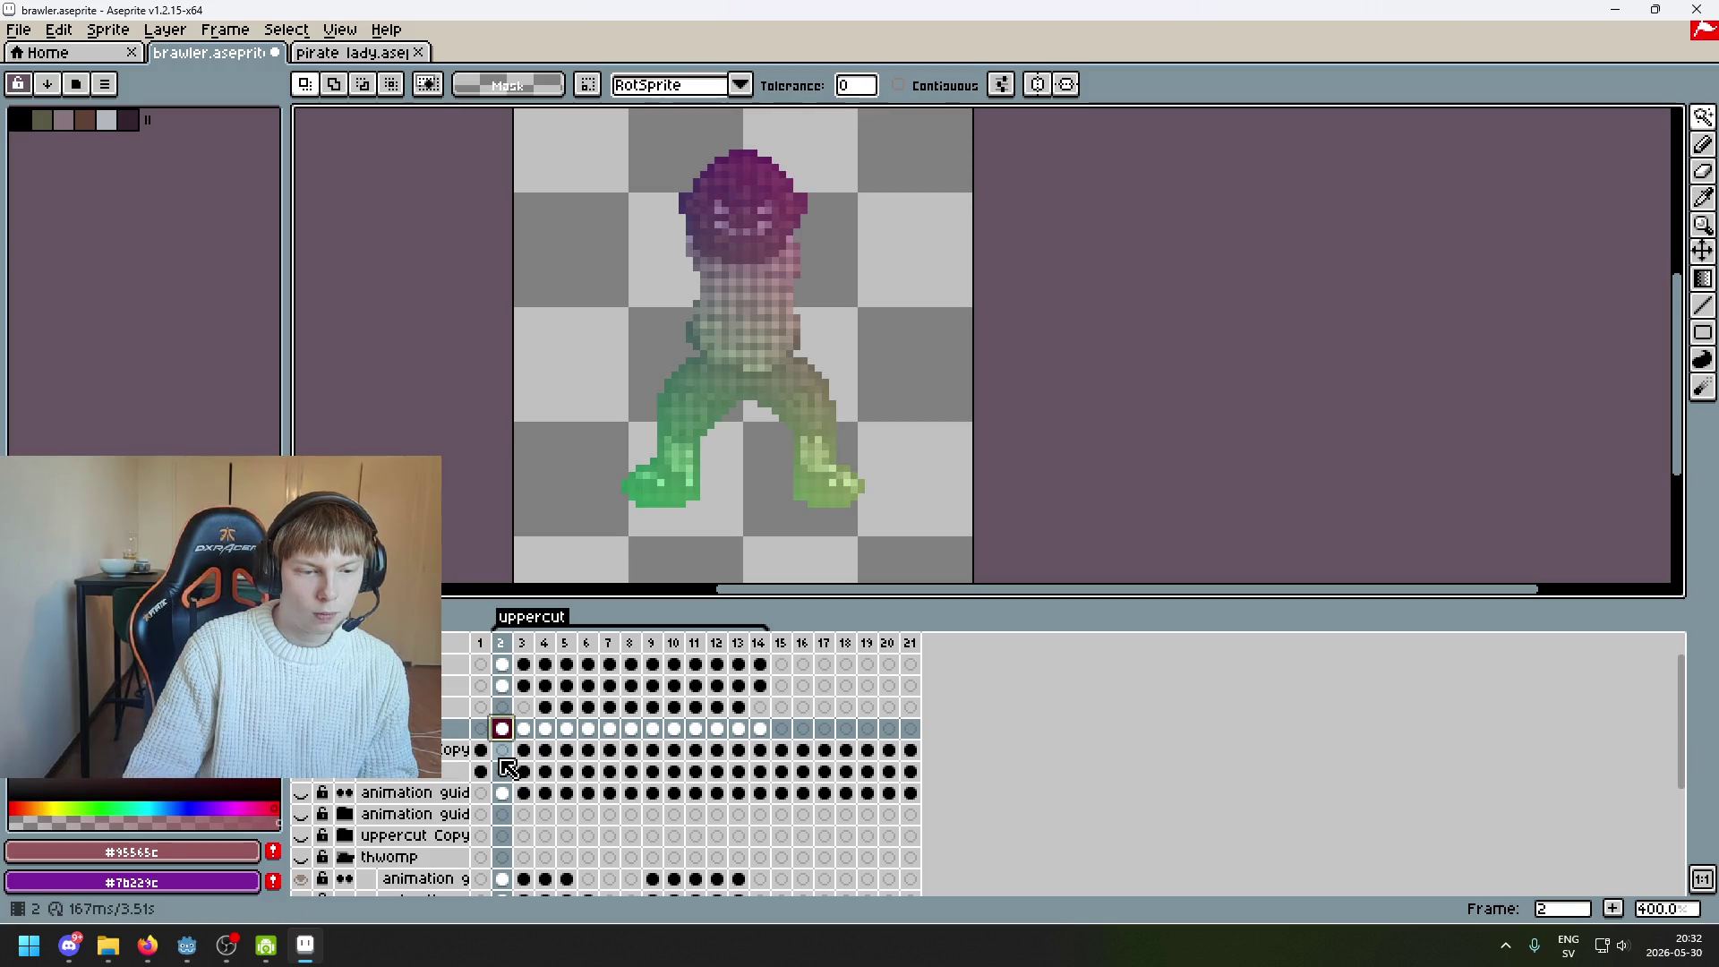
{"action": "left_click", "coordinate": [502, 749]}
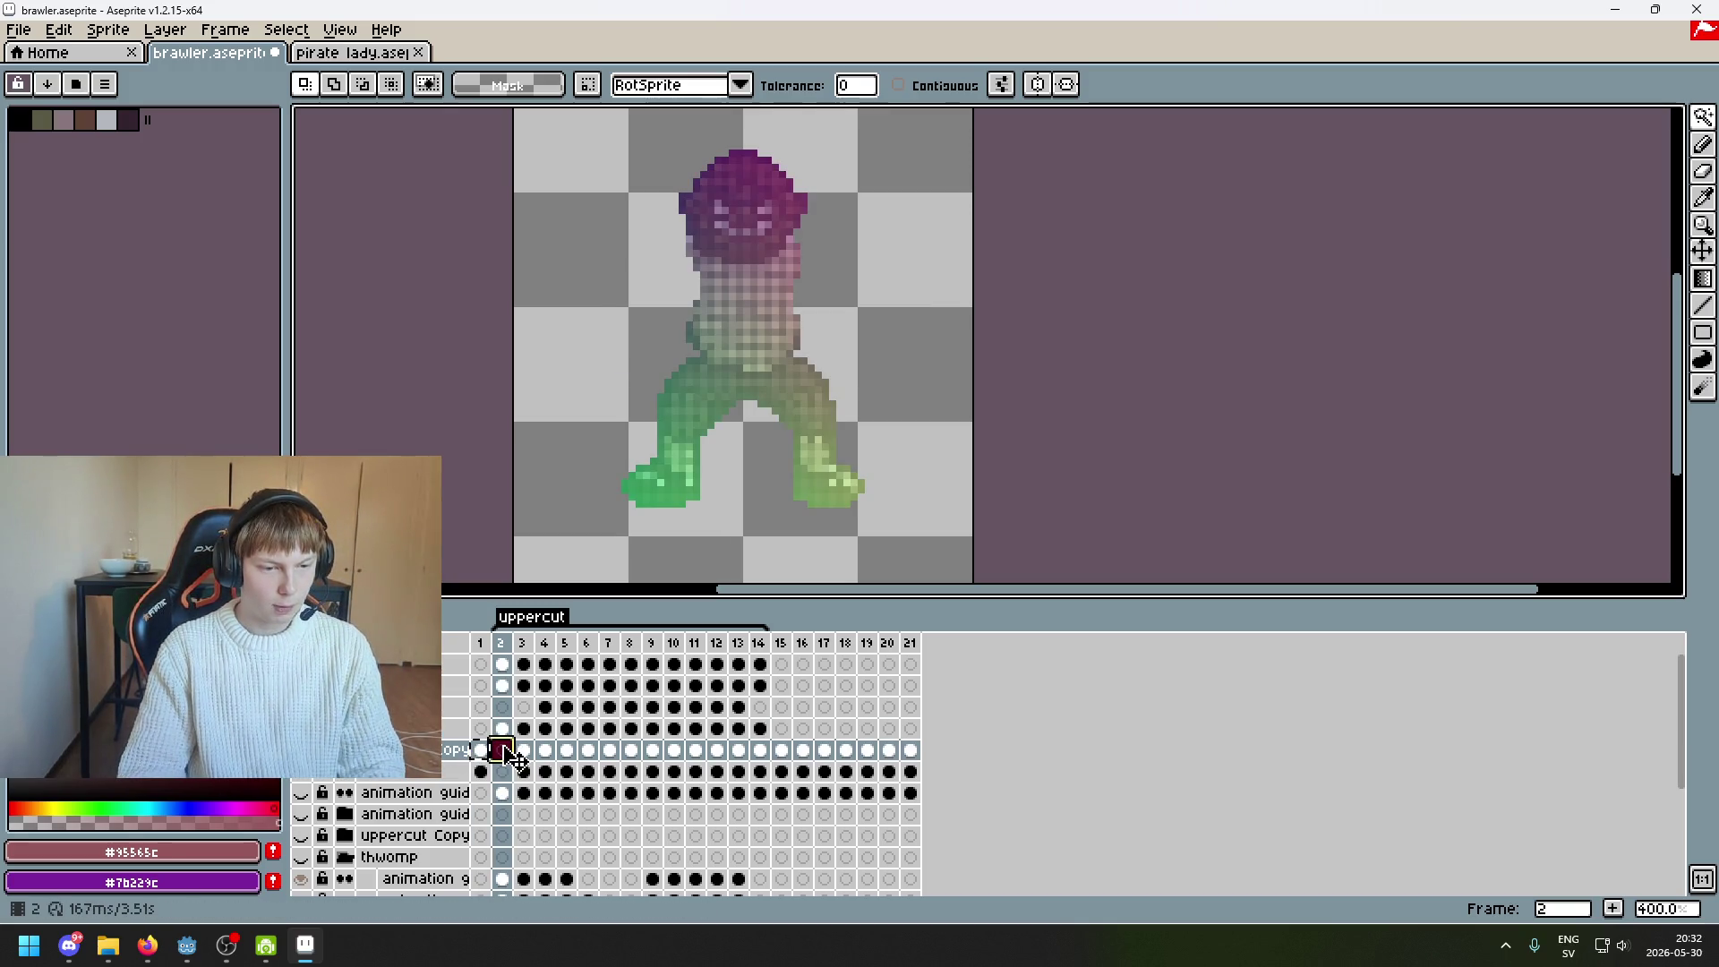
{"action": "left_click", "coordinate": [502, 728]}
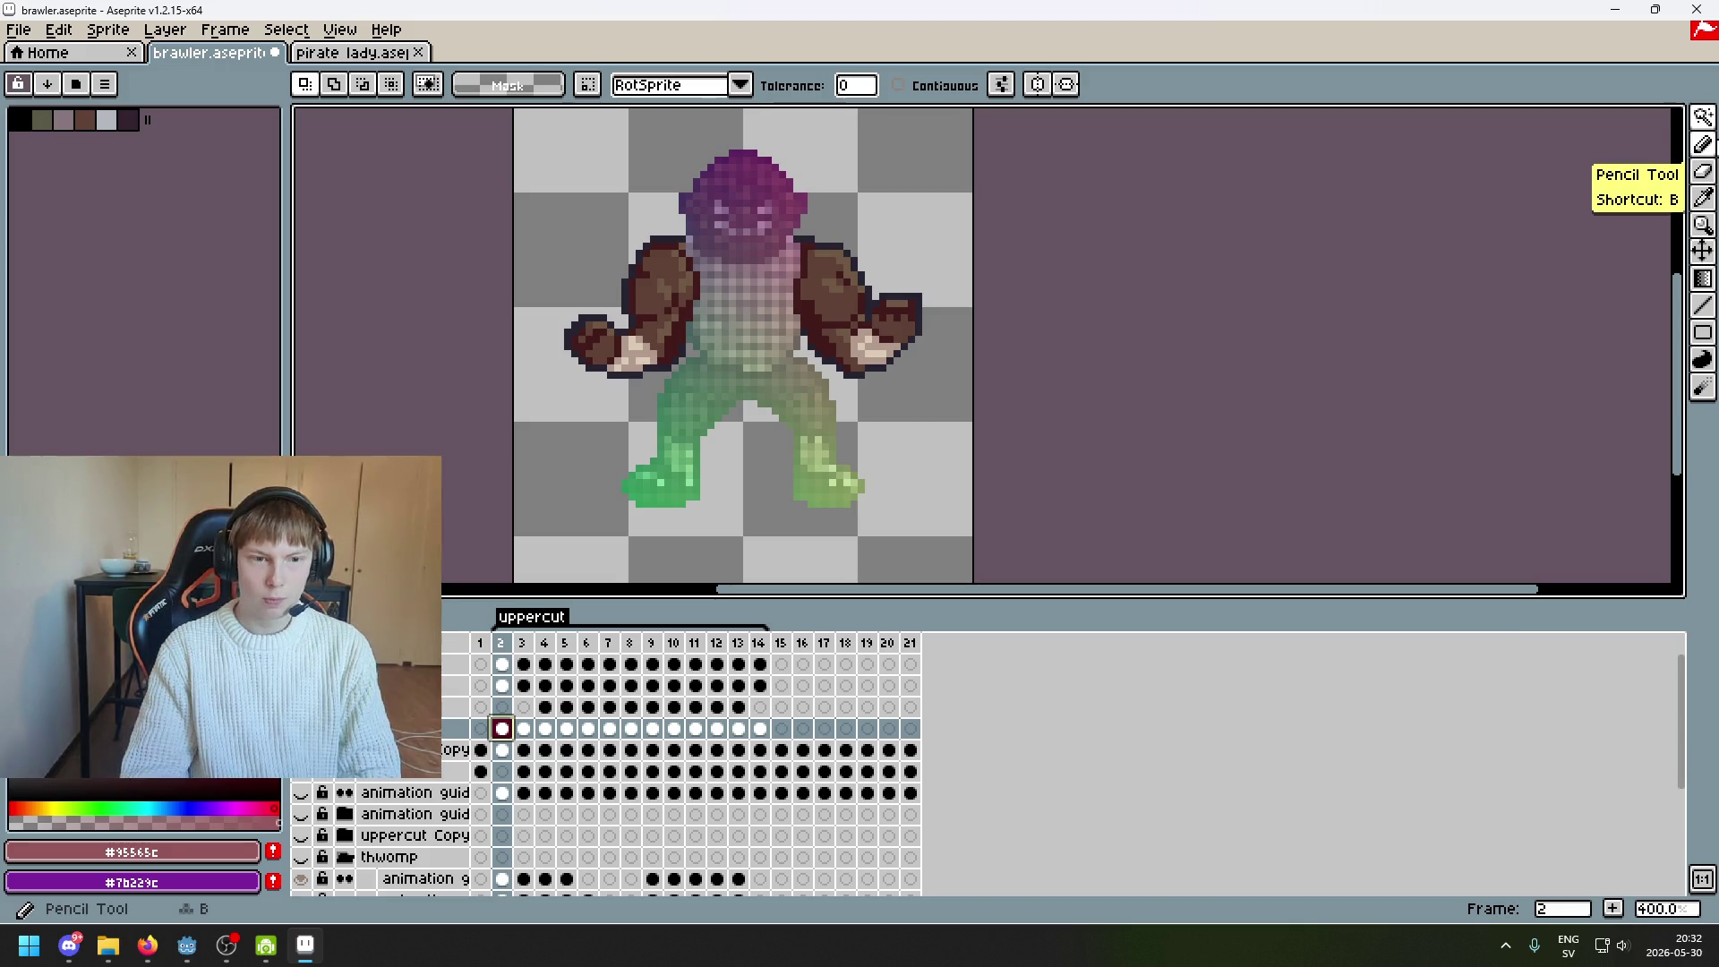
Reselect around the figure with the Magic Wand and delete the arms on the uppercut Copy layer
{"action": "left_click", "coordinate": [1703, 144]}
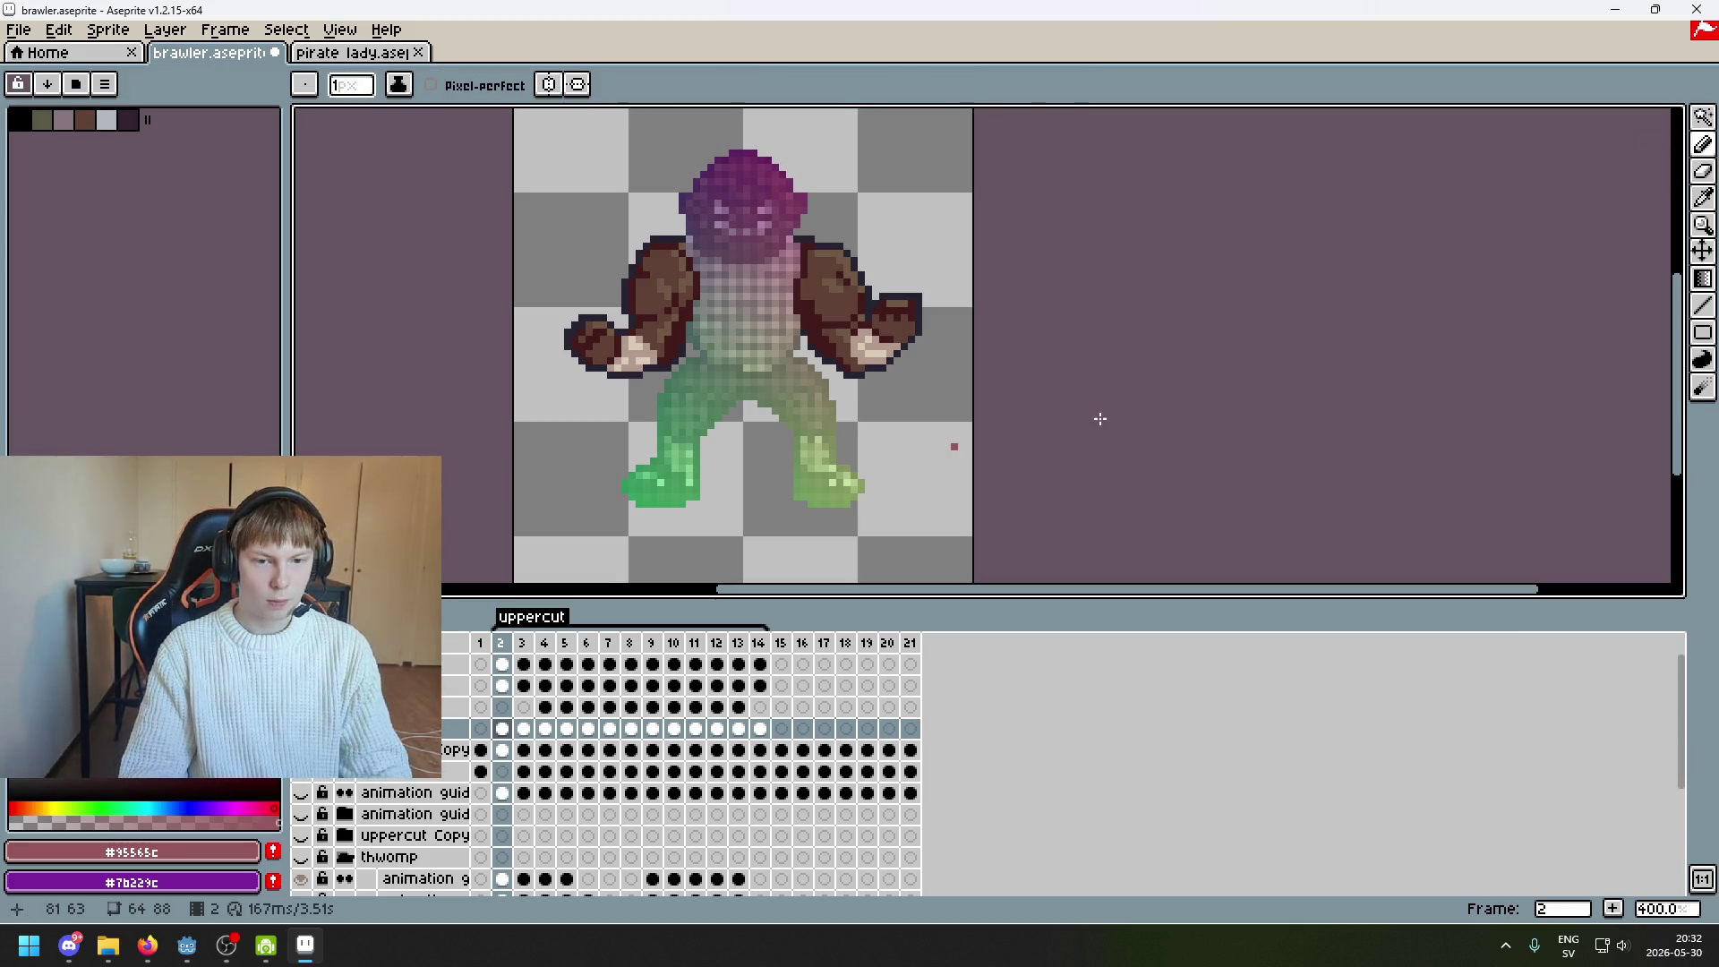
{"action": "key", "text": "w"}
{"action": "left_click", "coordinate": [928, 481]}
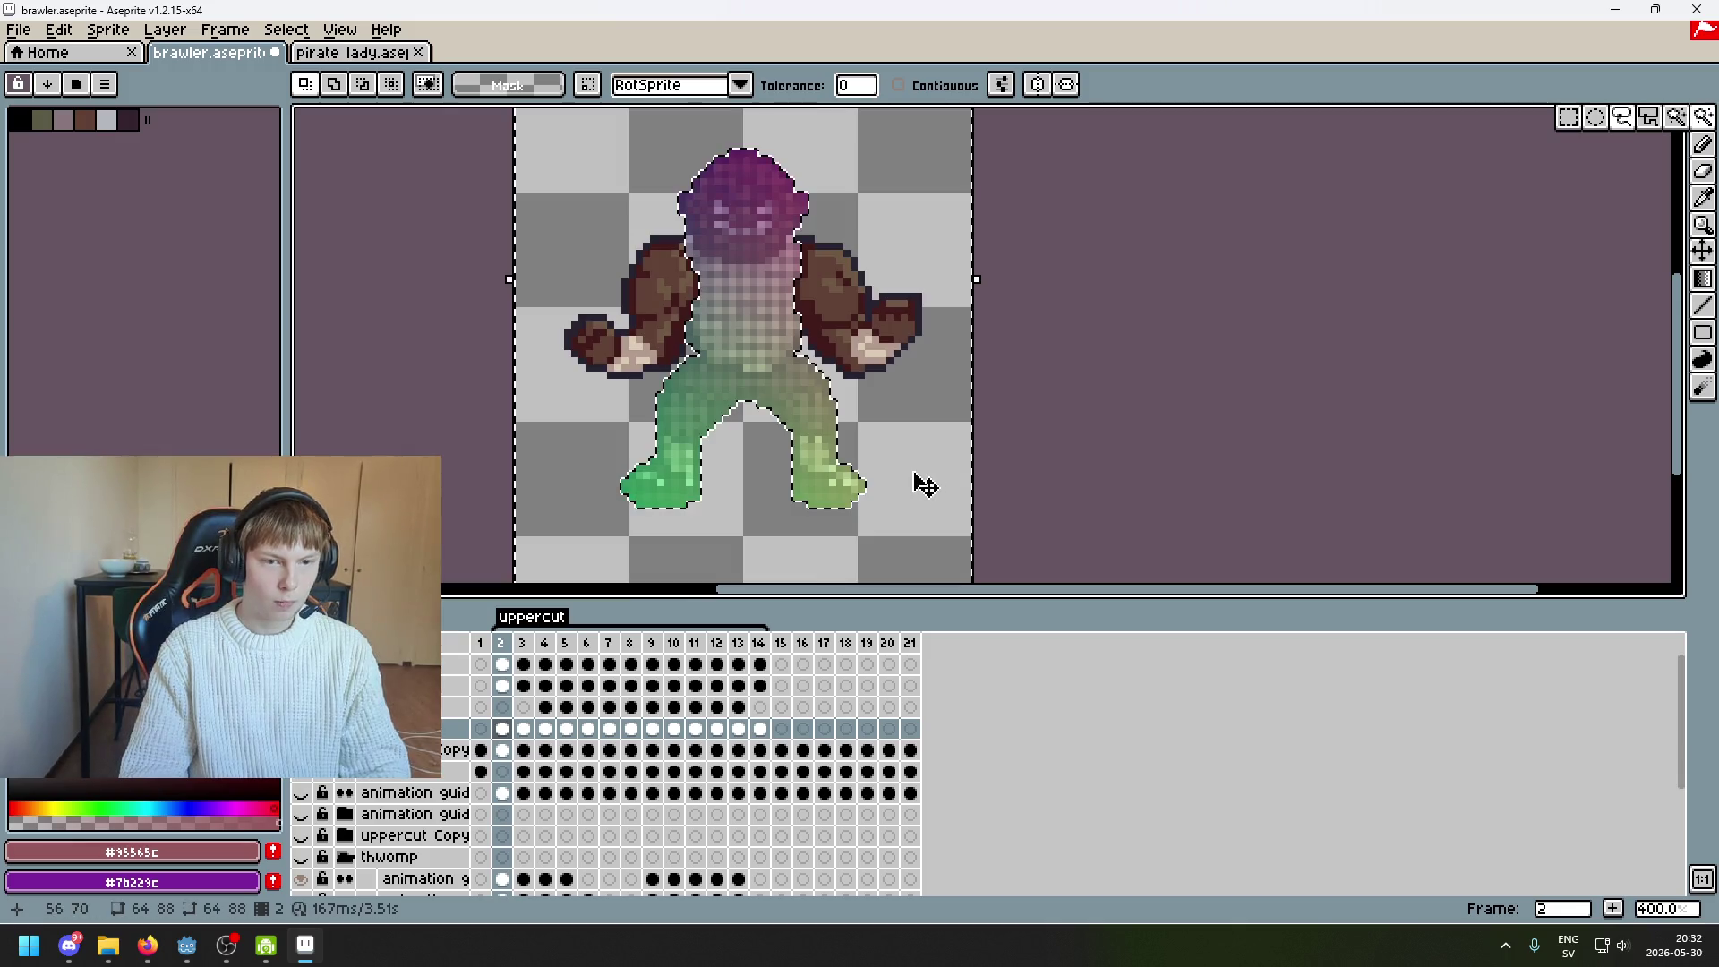
{"action": "left_click", "coordinate": [501, 749]}
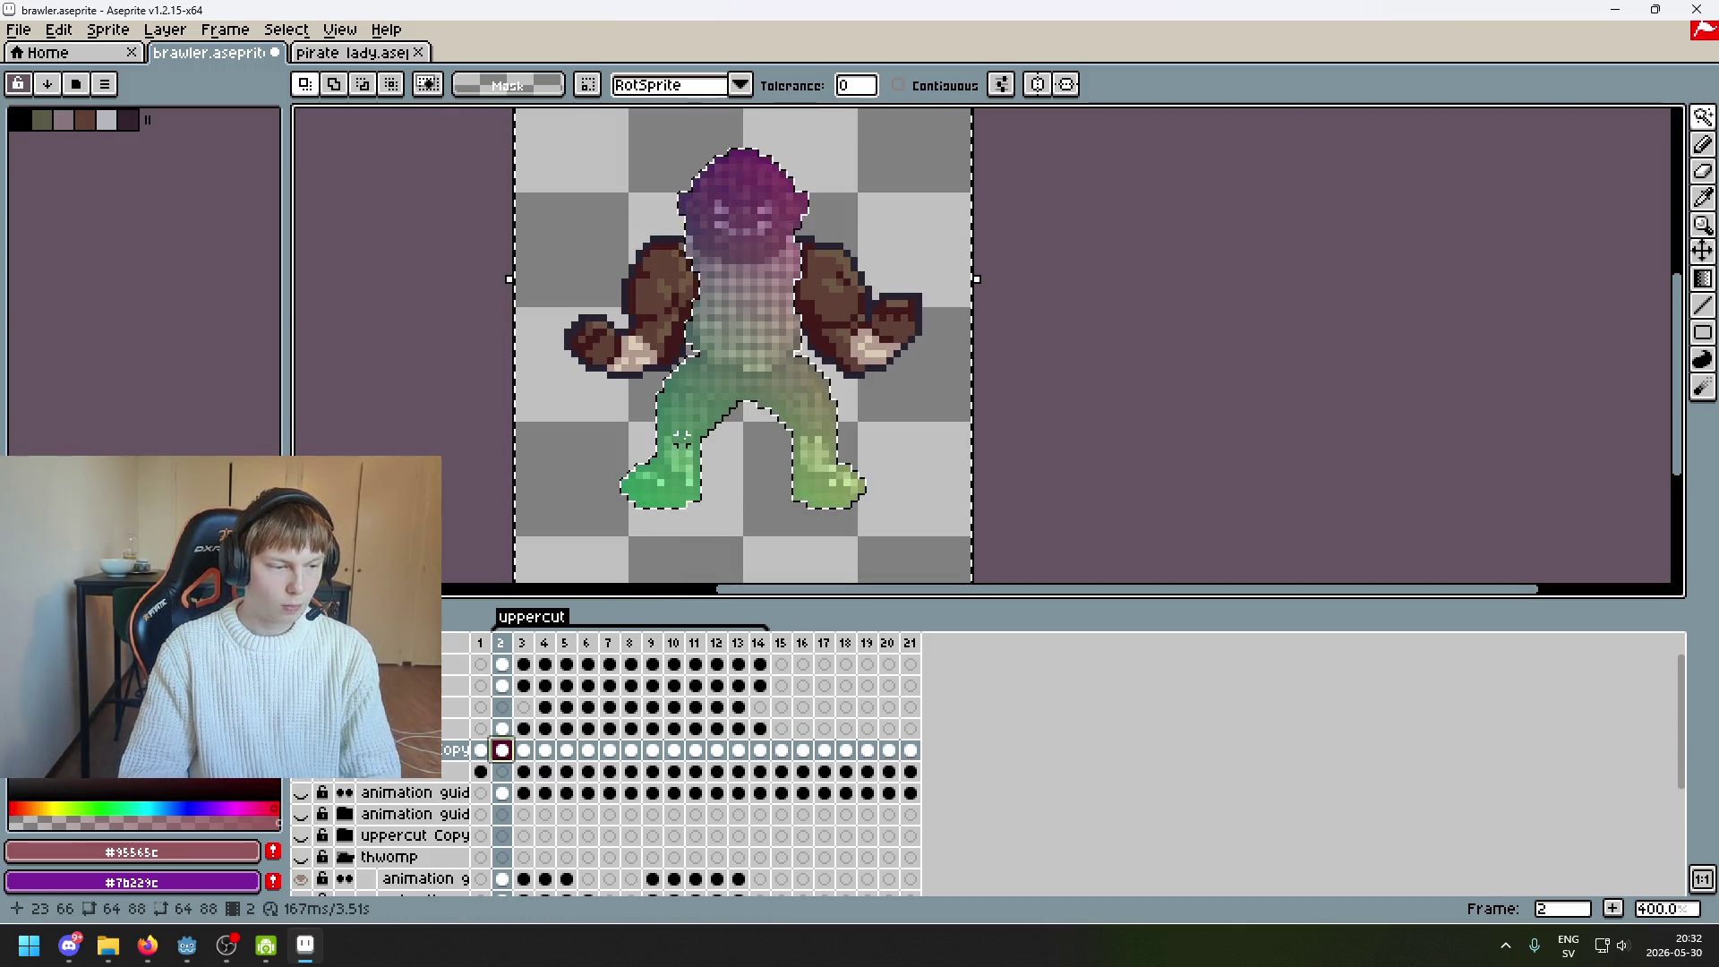
{"action": "key", "text": "Delete"}
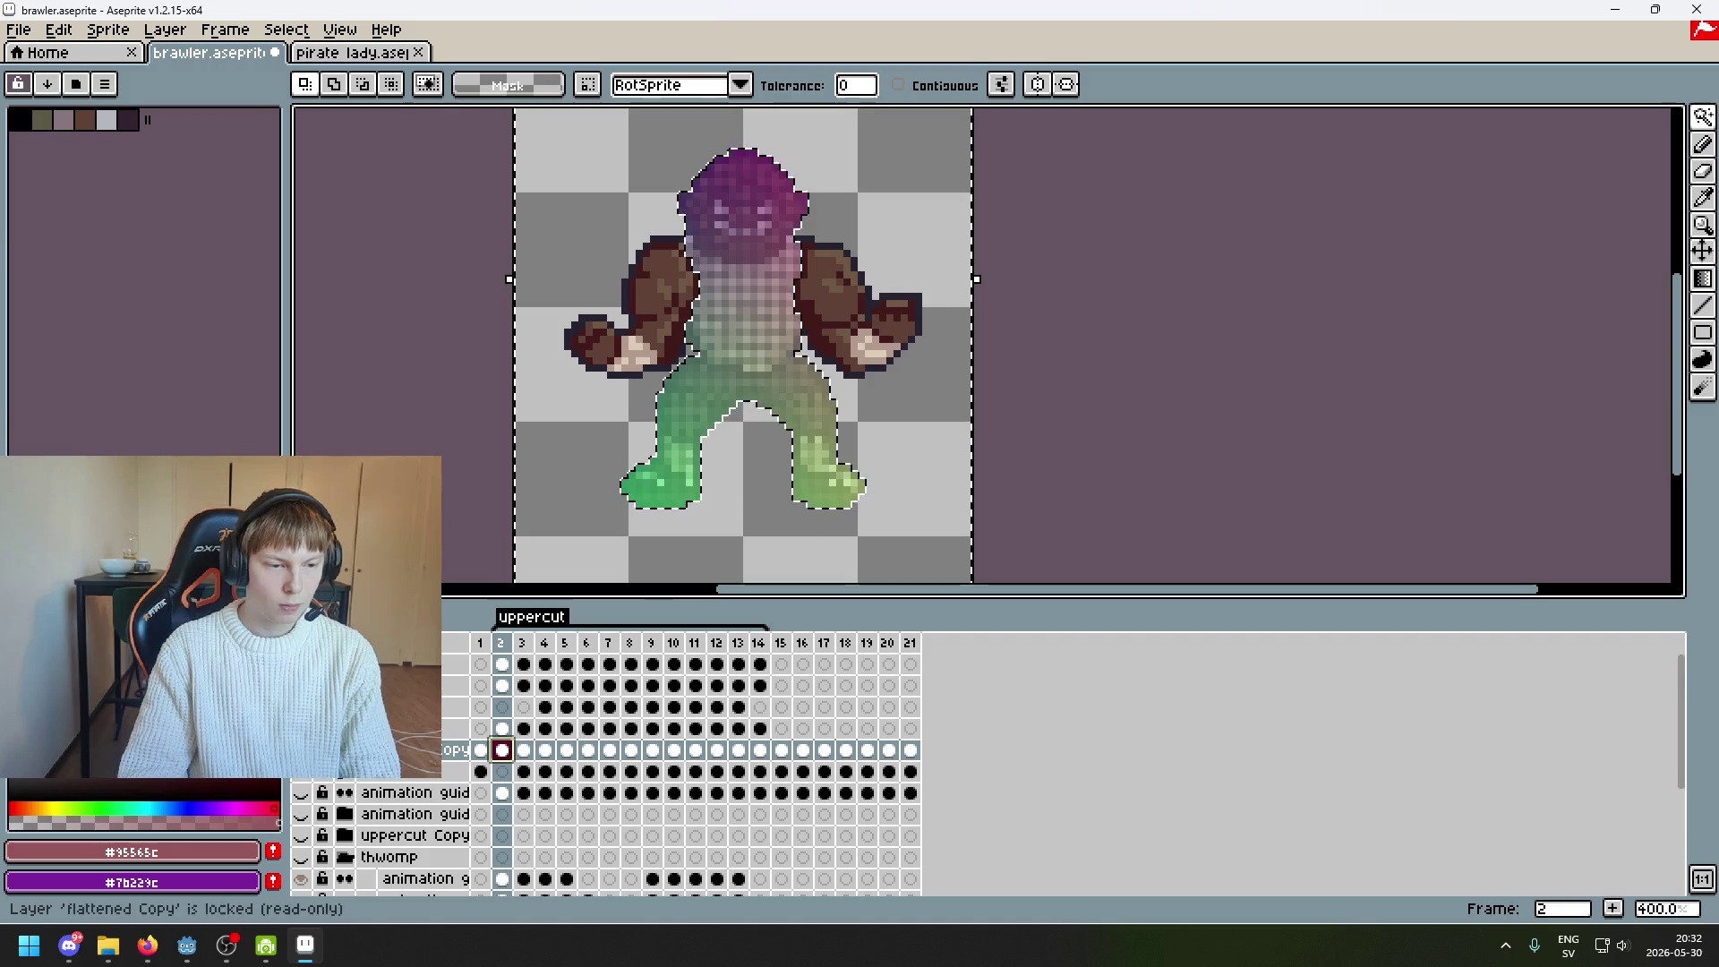
{"action": "key", "text": "Delete"}
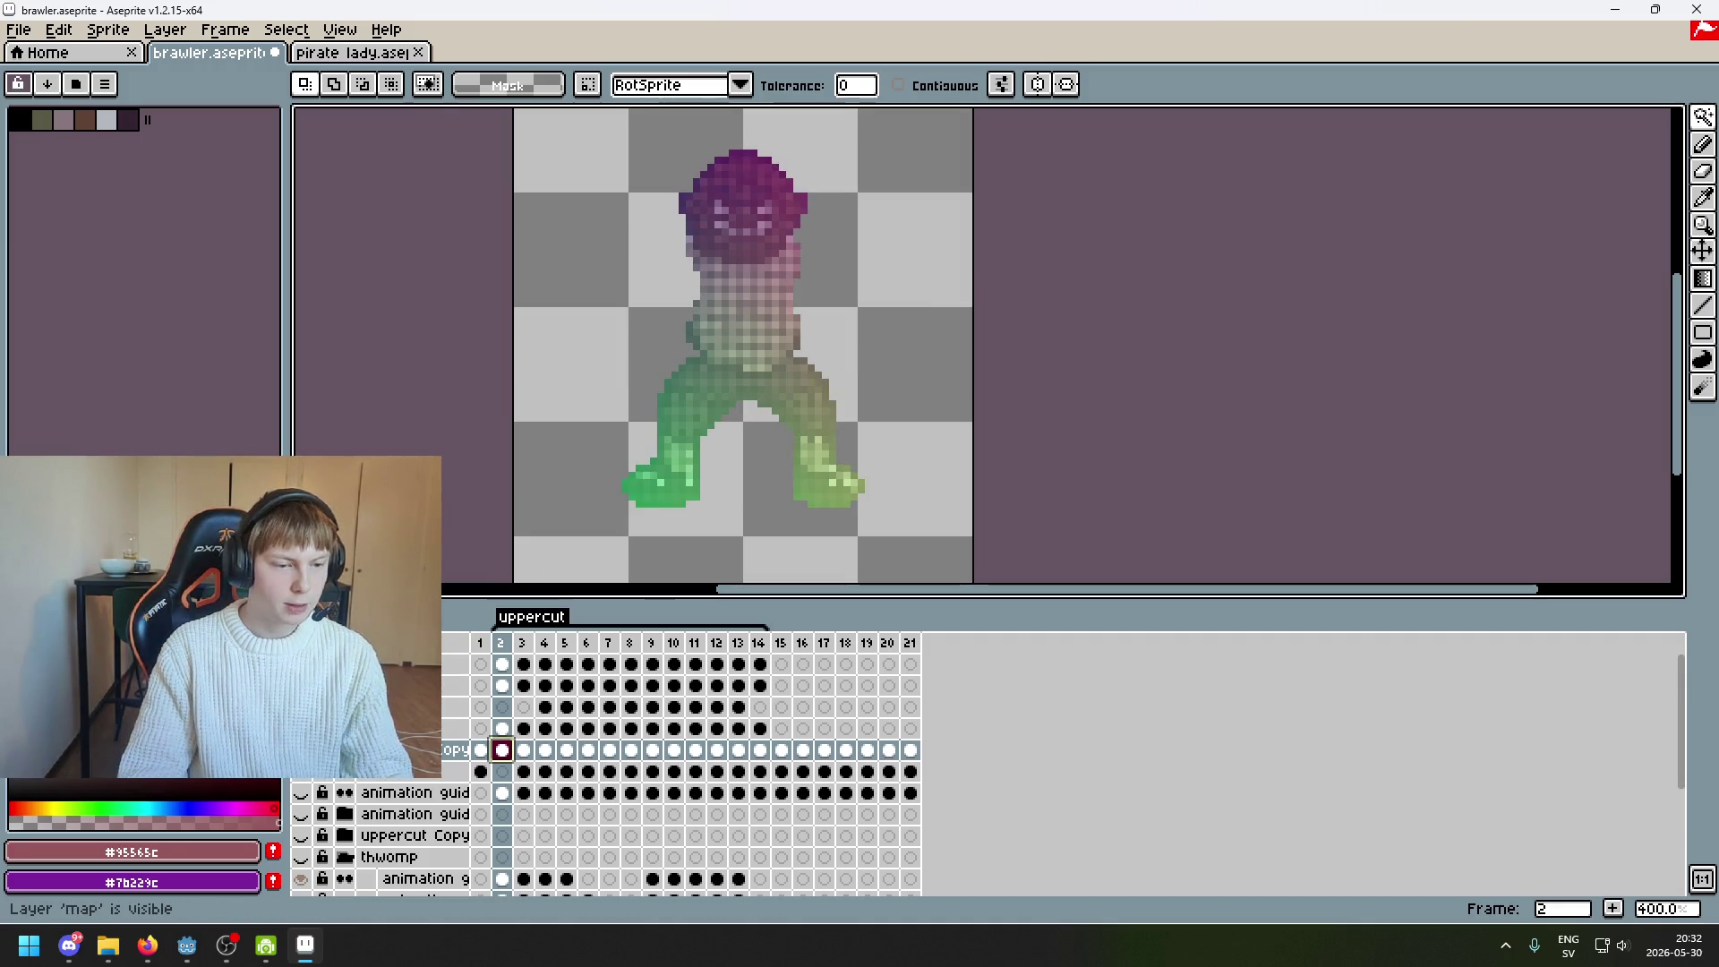
{"action": "scroll", "coordinate": [593, 370], "scroll_direction": "down", "scroll_amount": 1}
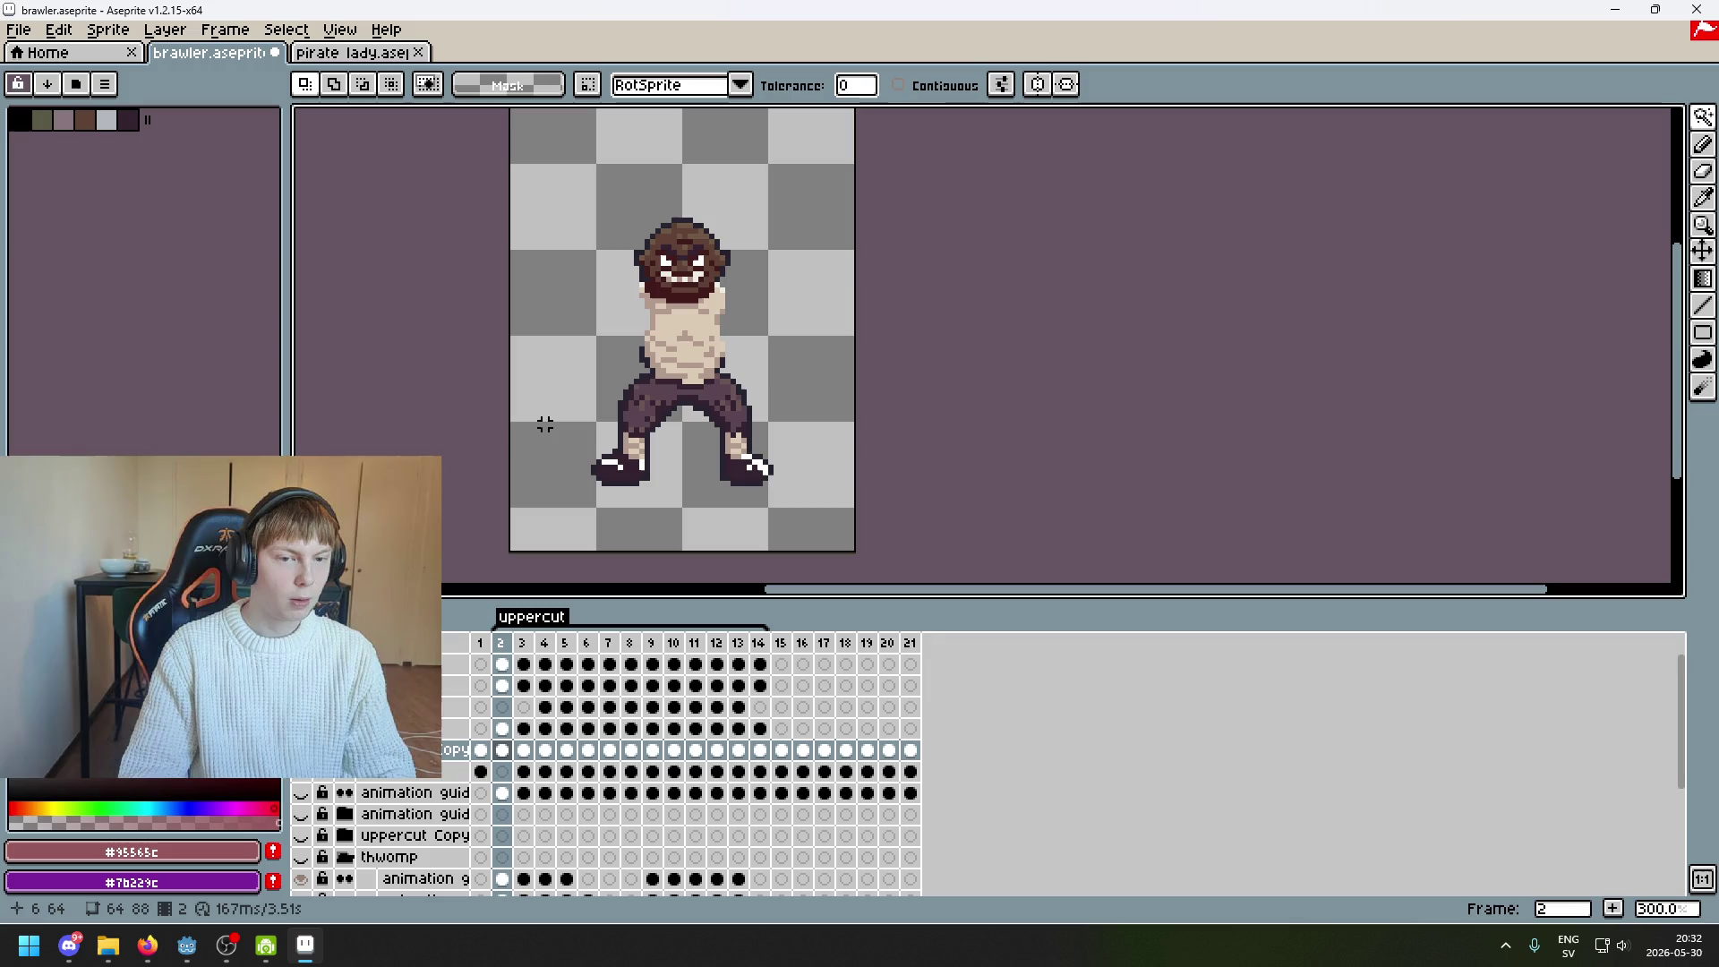
{"action": "scroll", "coordinate": [726, 265], "scroll_direction": "up", "scroll_amount": 4}
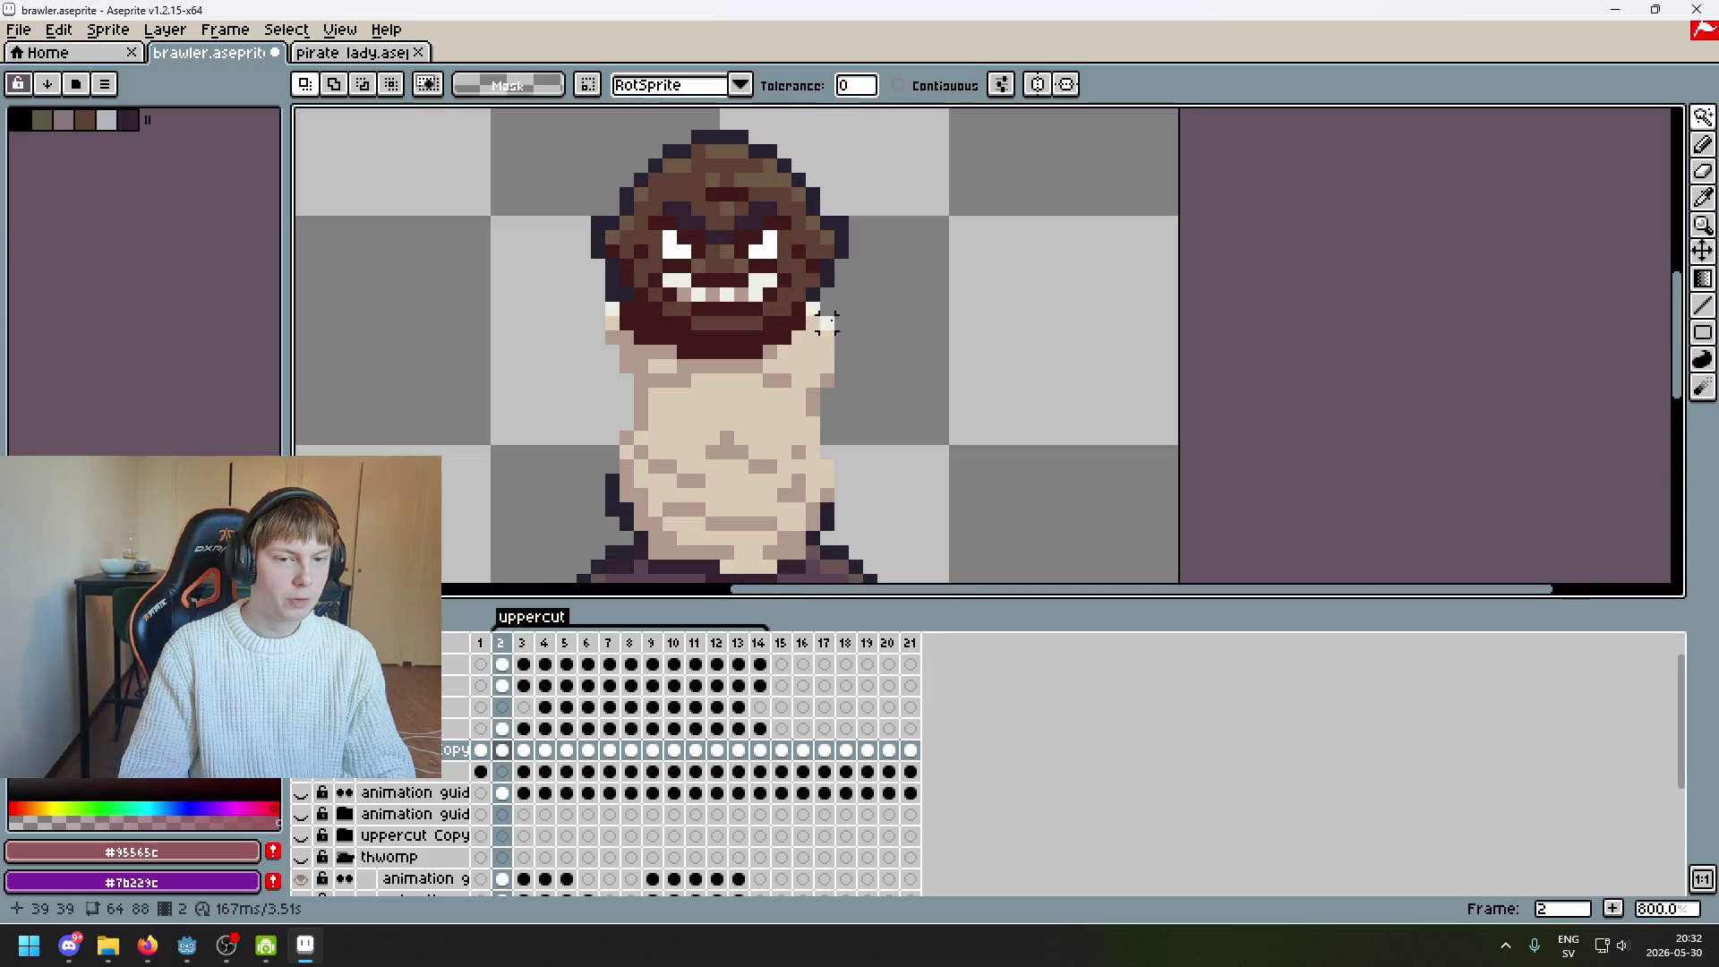
{"action": "scroll", "coordinate": [840, 324], "scroll_direction": "down", "scroll_amount": 3}
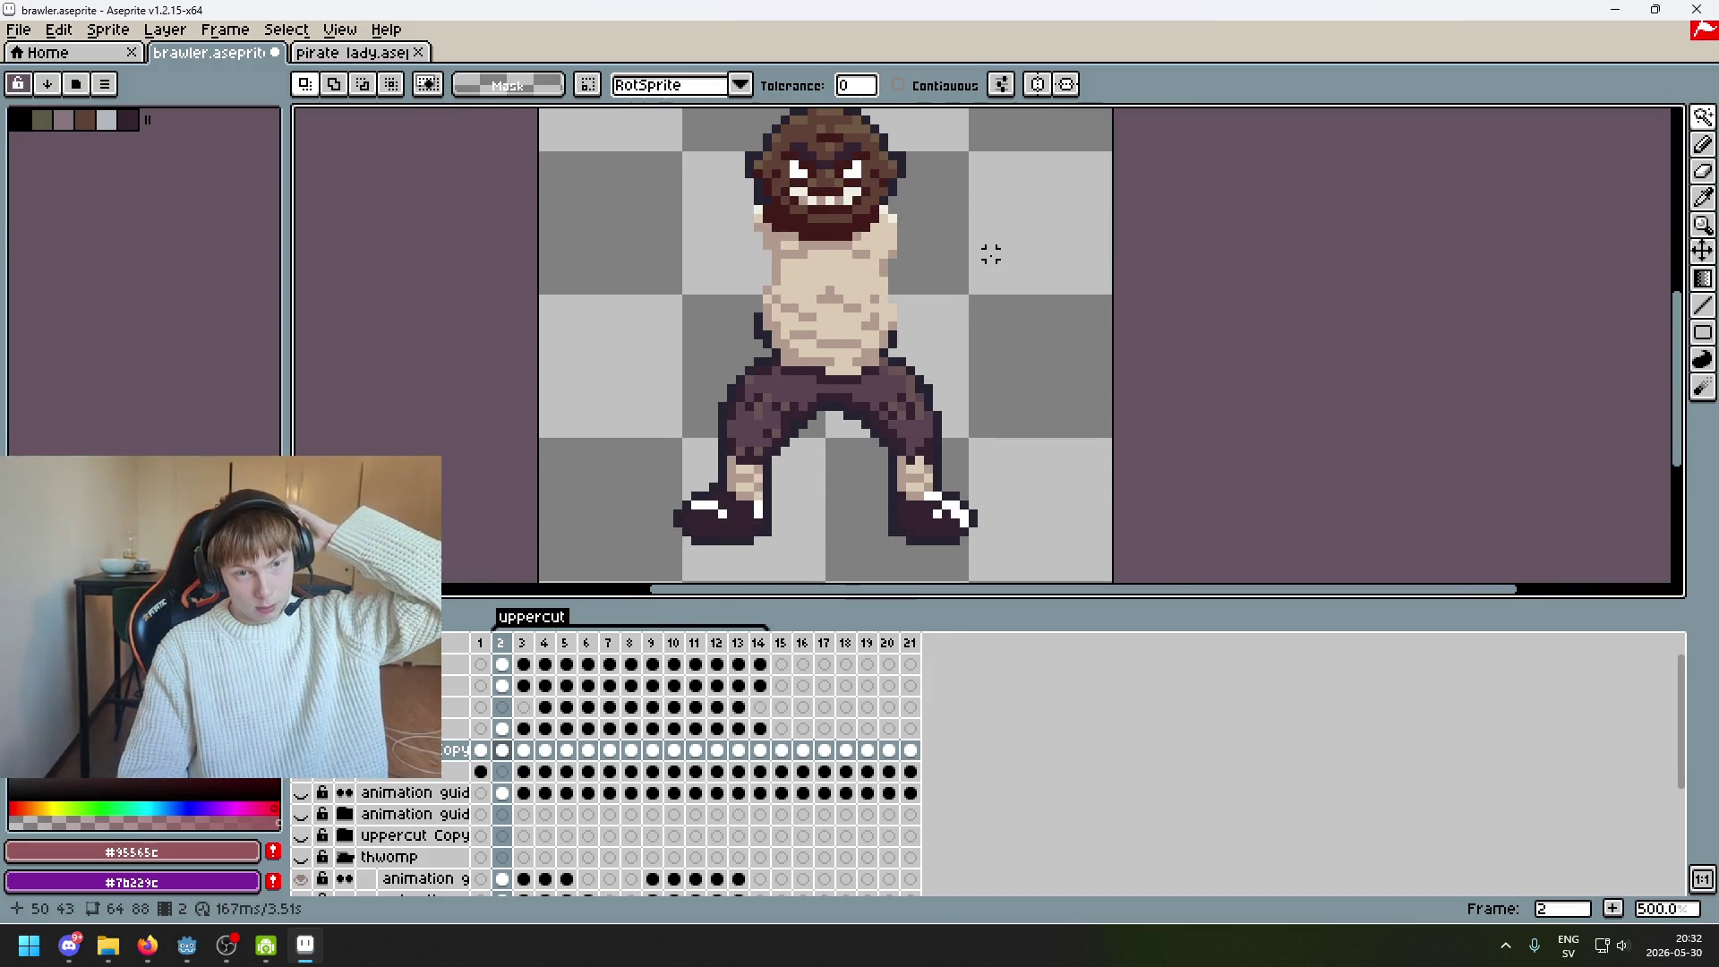
Export the frame as lookup.png into the brawler's body folder, accepting the PNG warning
{"action": "left_click", "coordinate": [18, 30]}
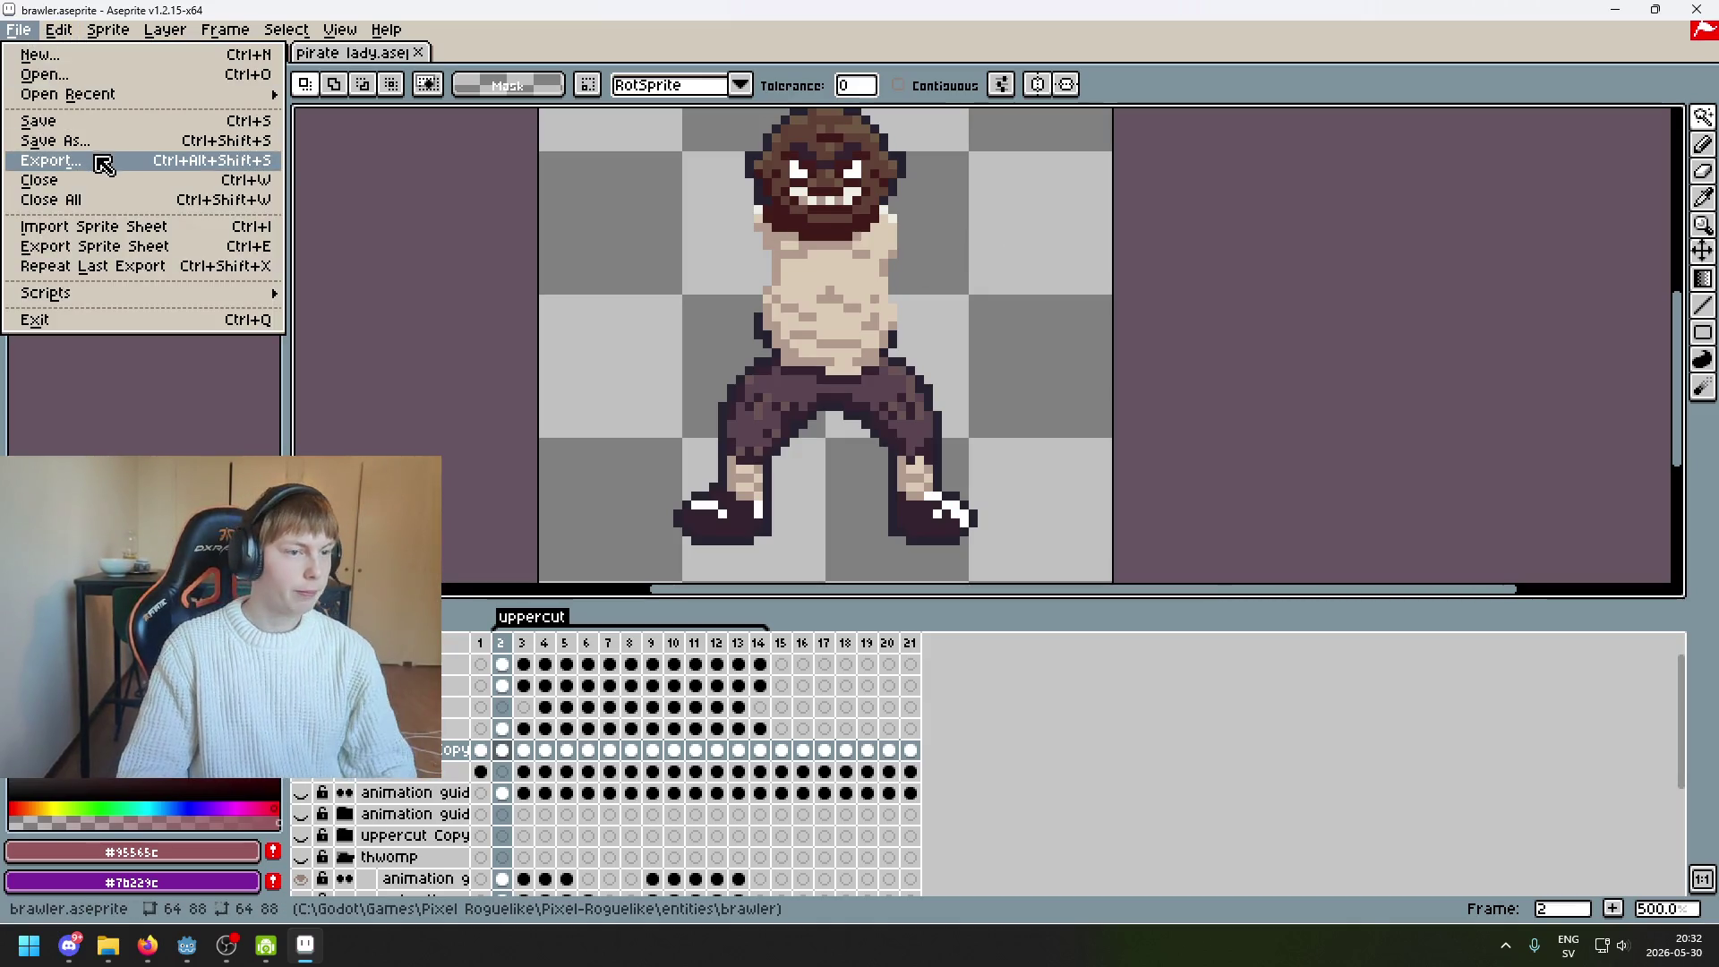
{"action": "left_click", "coordinate": [50, 160]}
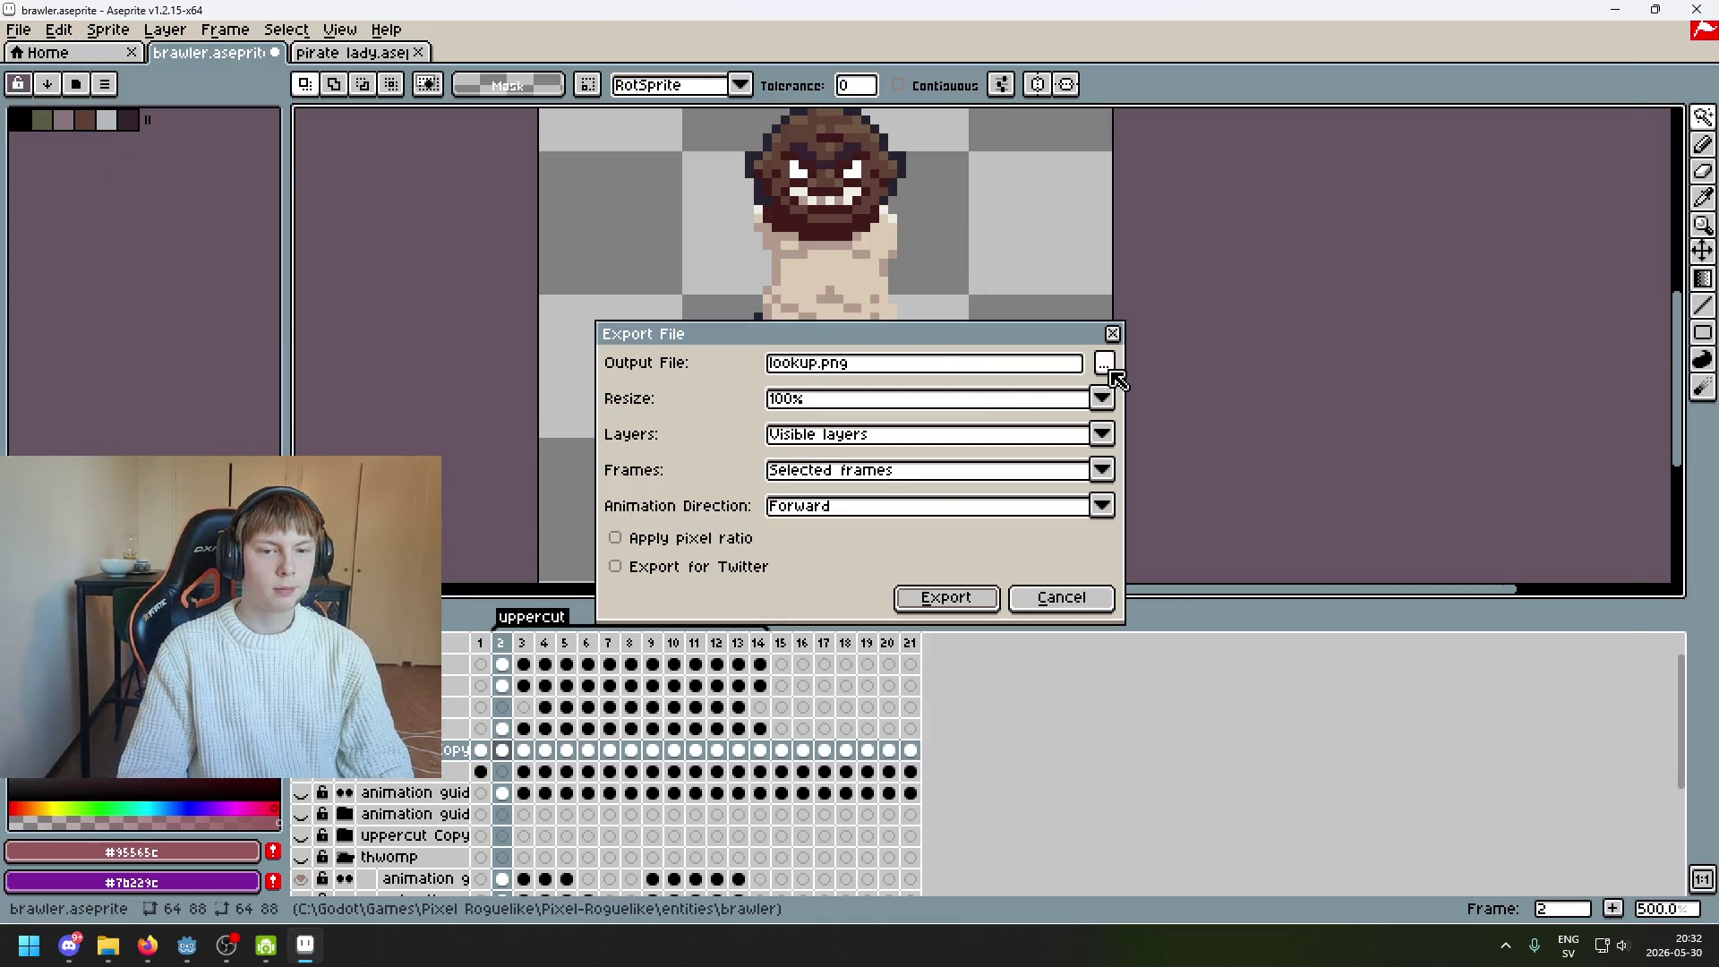
{"action": "left_click", "coordinate": [1100, 371]}
{"action": "left_click", "coordinate": [458, 121]}
{"action": "left_click", "coordinate": [474, 274]}
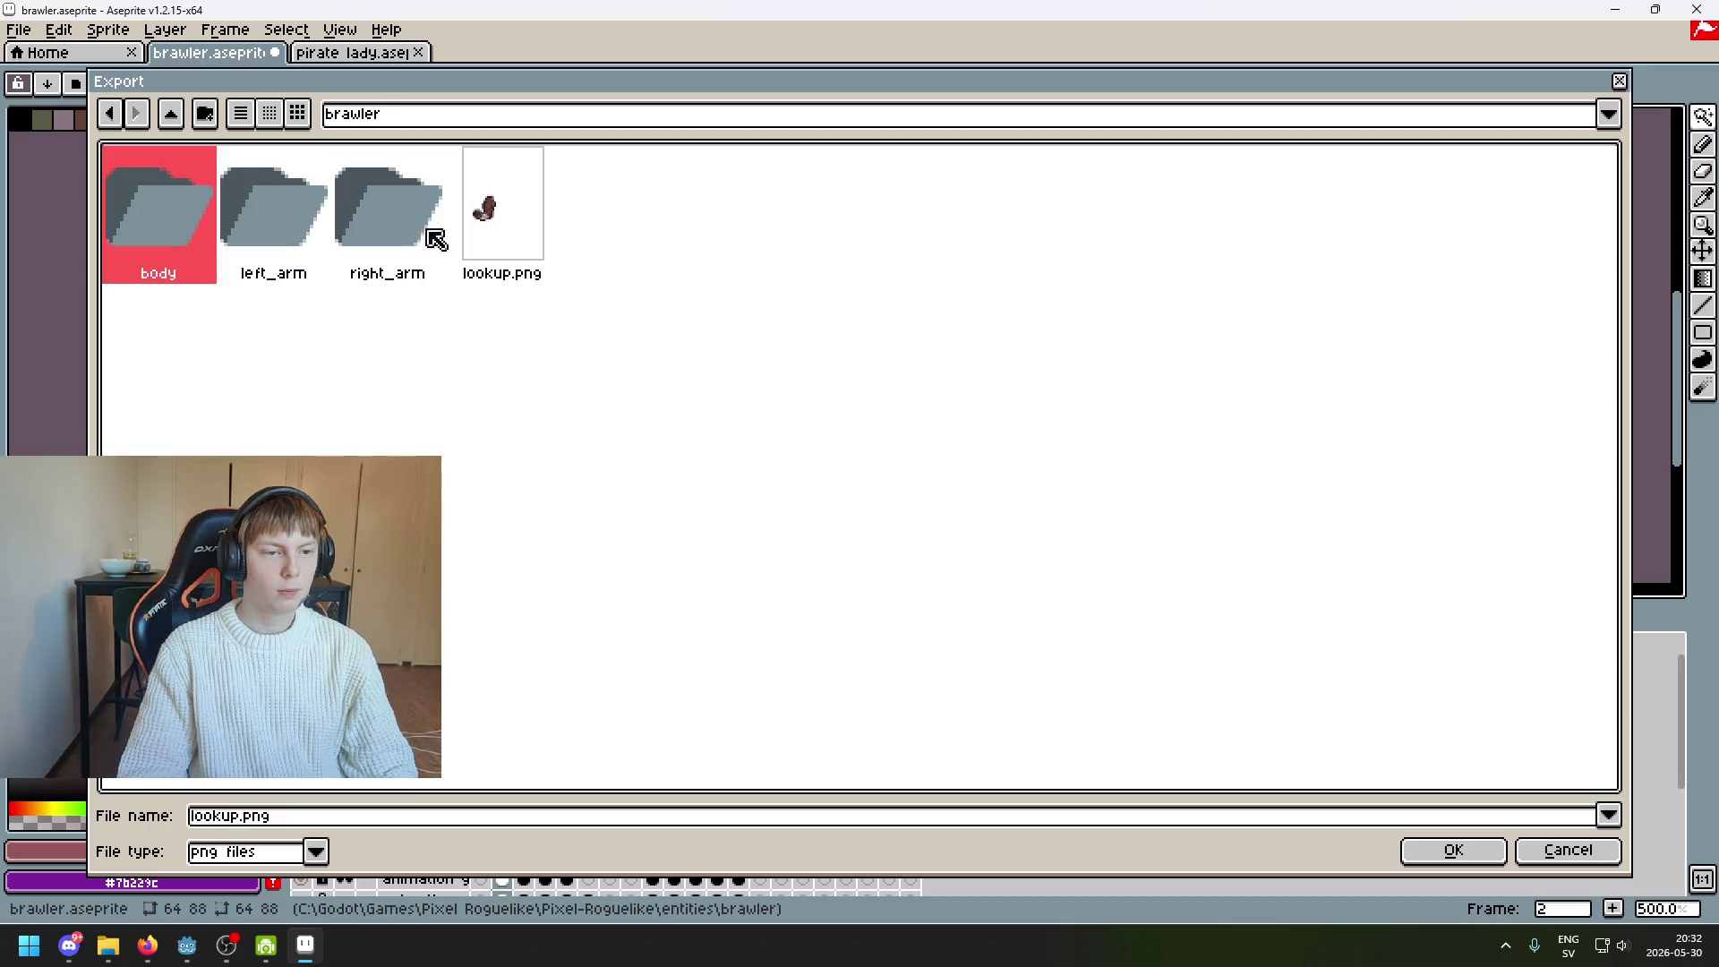
{"action": "double_click", "coordinate": [186, 212]}
{"action": "left_click", "coordinate": [1426, 864]}
{"action": "left_click", "coordinate": [969, 608]}
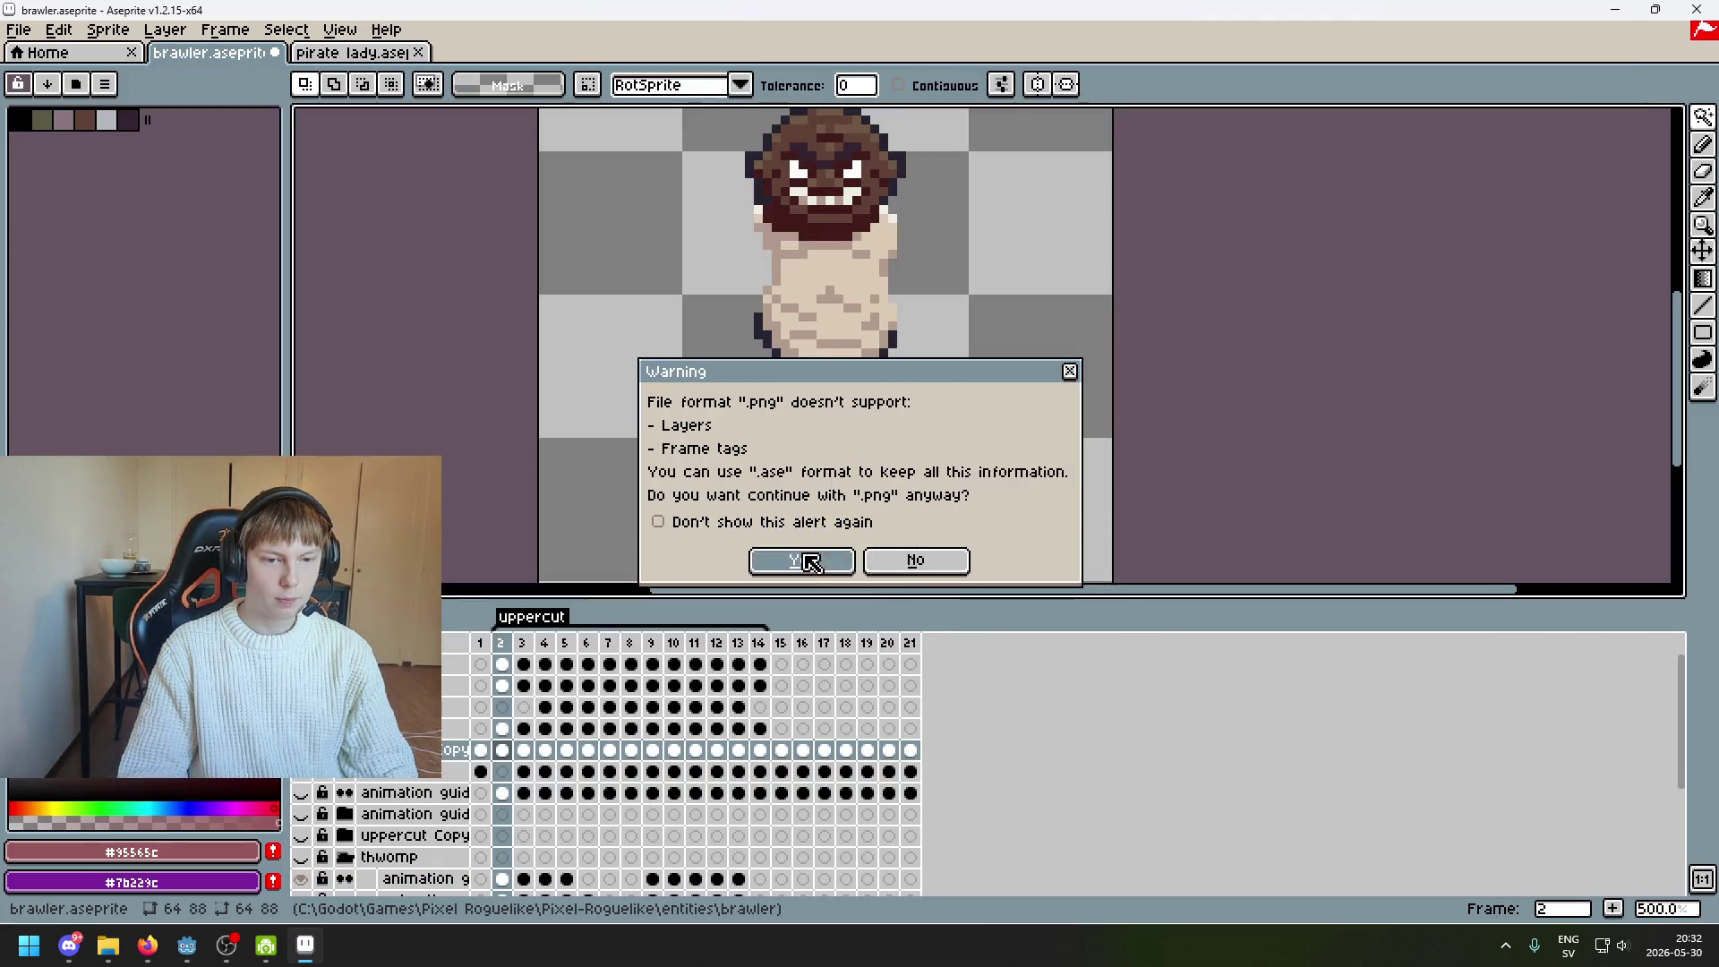
{"action": "left_click", "coordinate": [768, 560]}
{"action": "scroll", "coordinate": [820, 440], "scroll_direction": "down", "scroll_amount": 2}
Save the brawler file and hide the sprite layer on the canvas
{"action": "key", "text": "ctrl+s"}
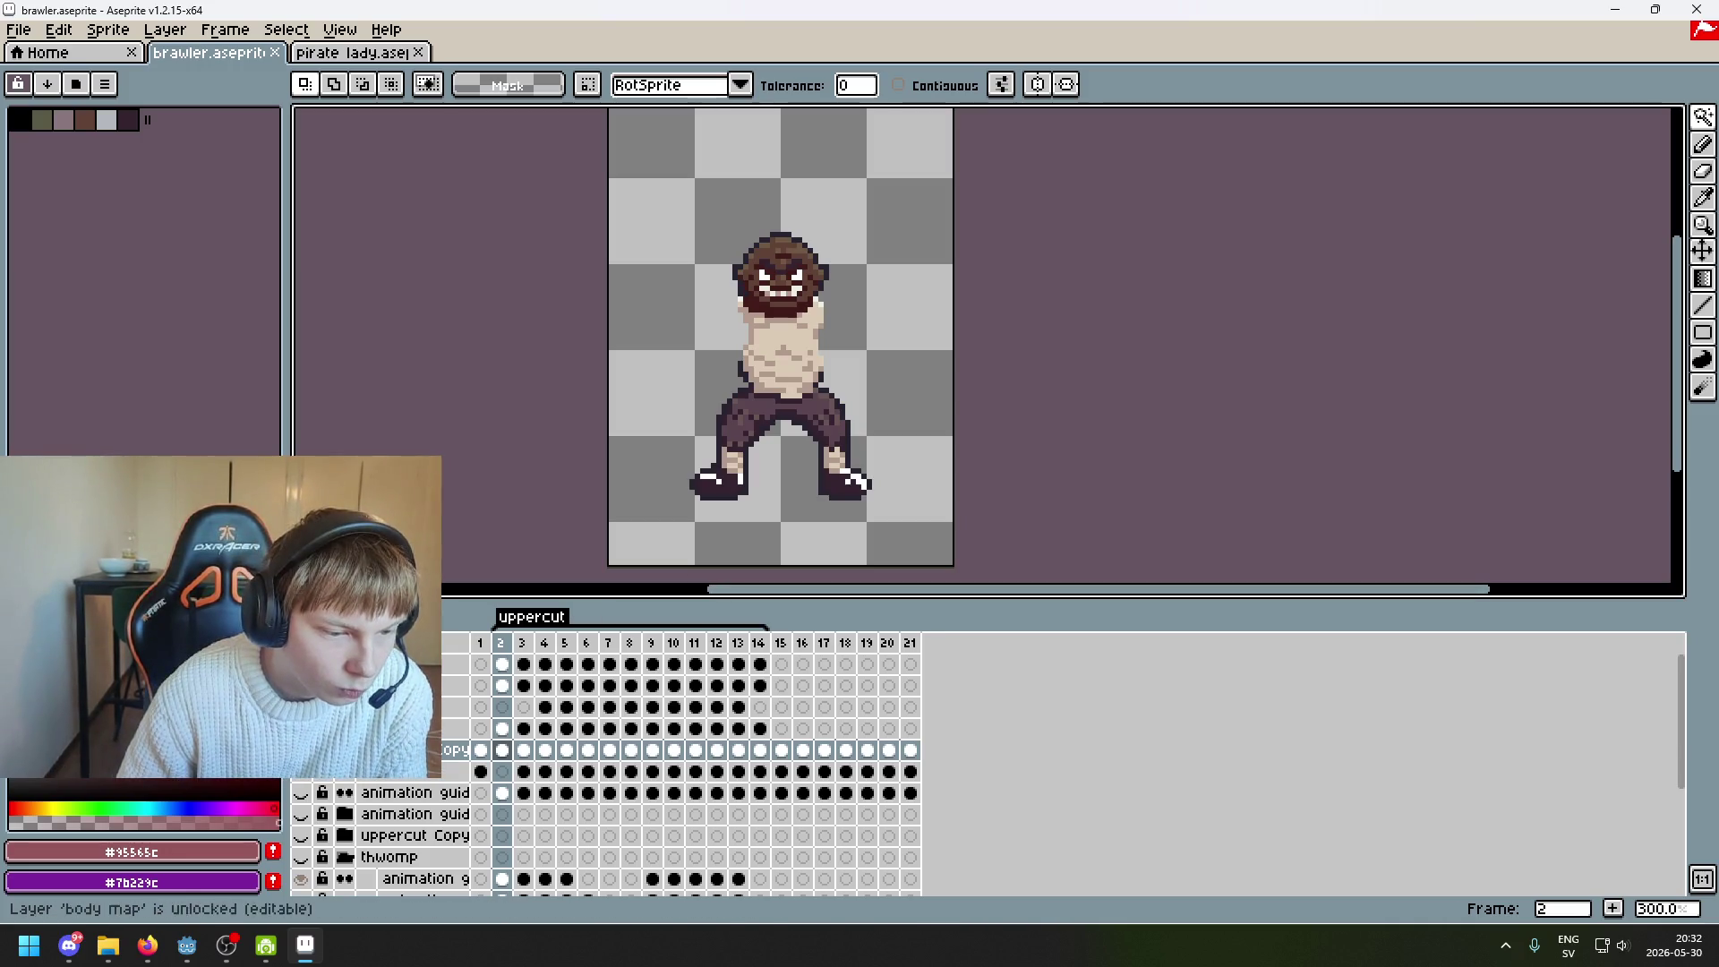
{"action": "left_click", "coordinate": [301, 749]}
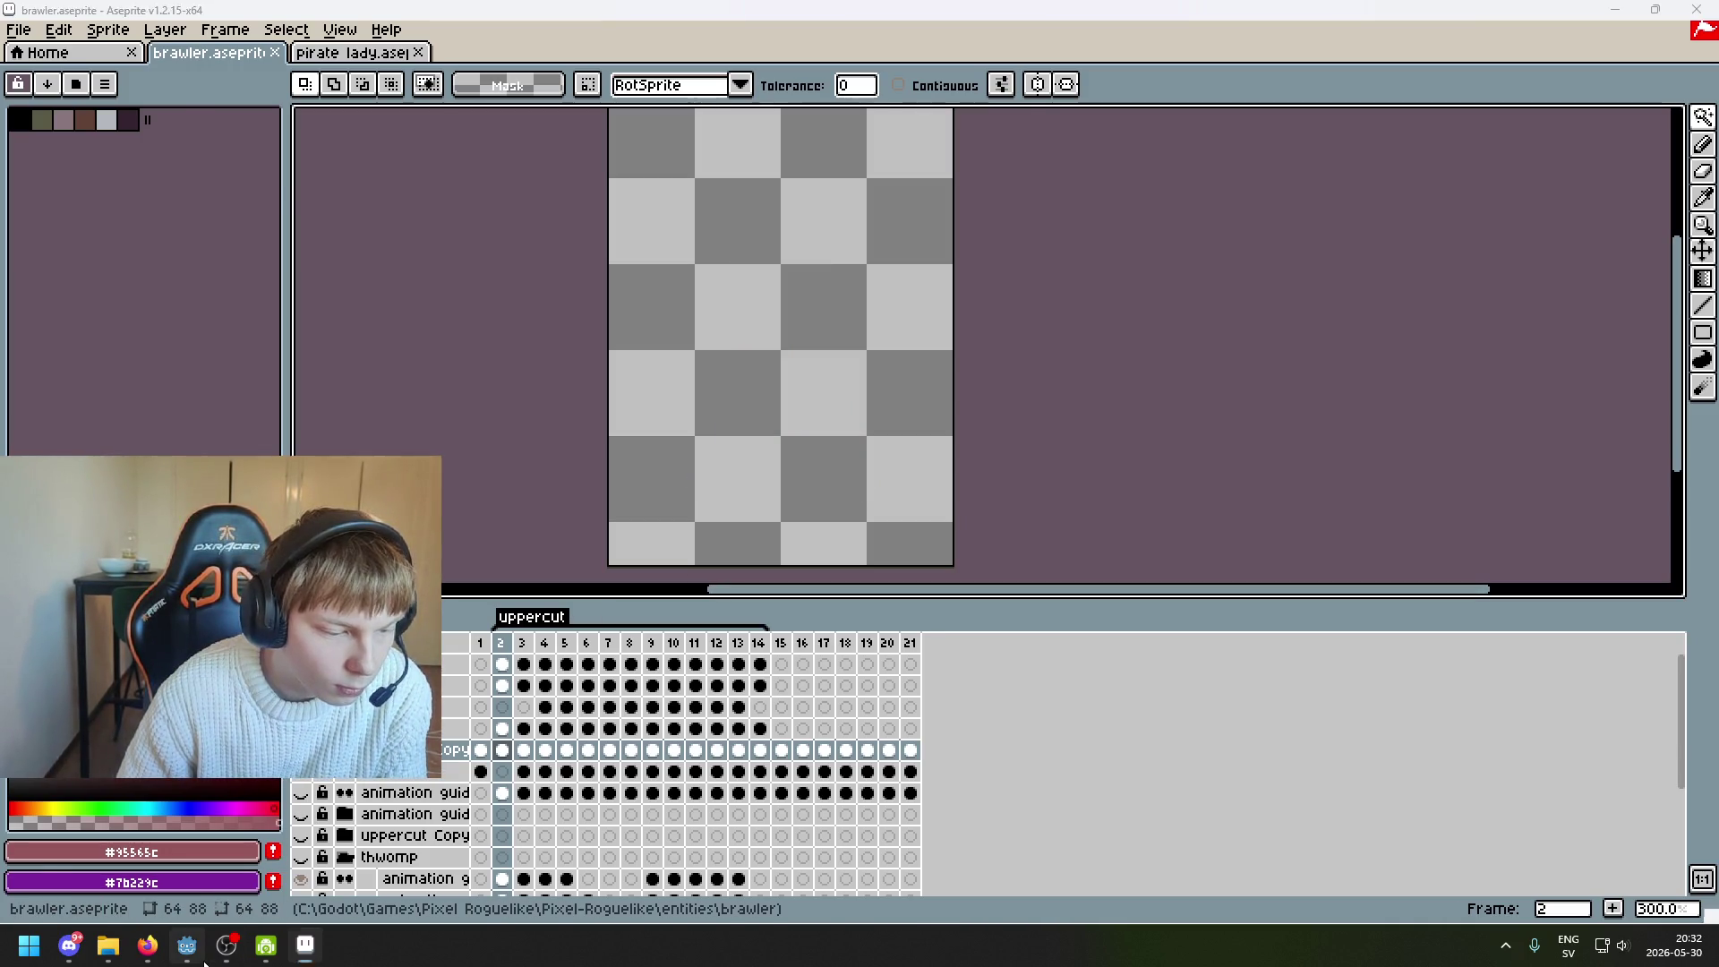
{"action": "left_click", "coordinate": [187, 944]}
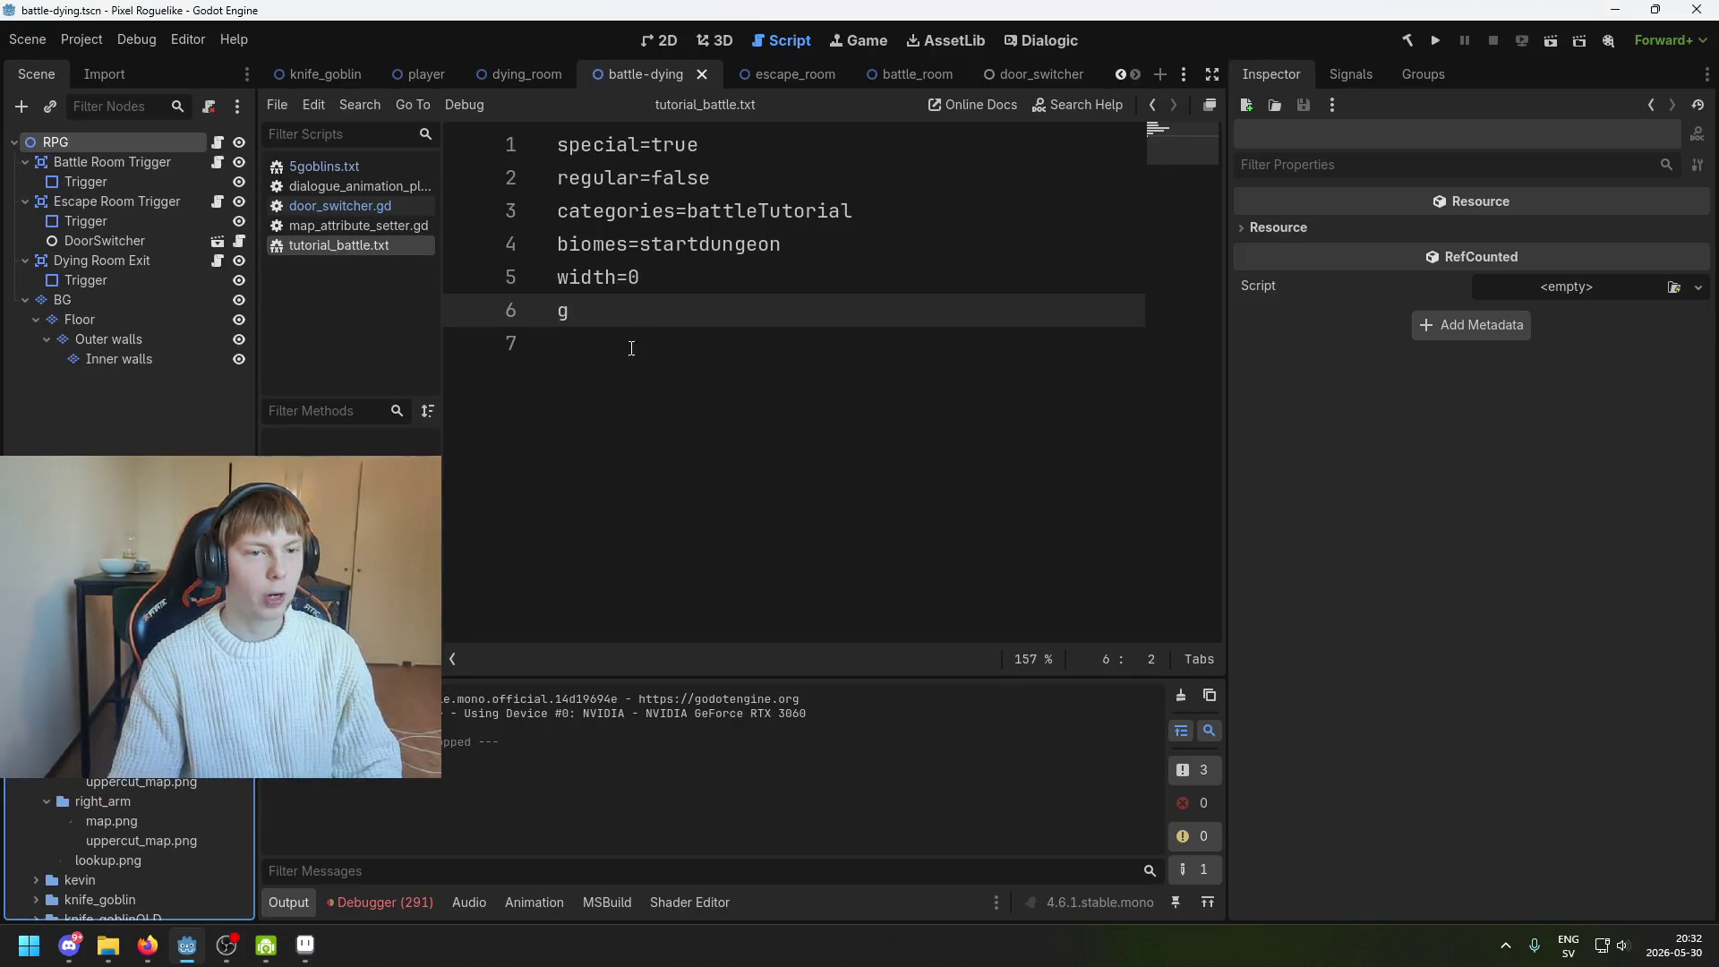